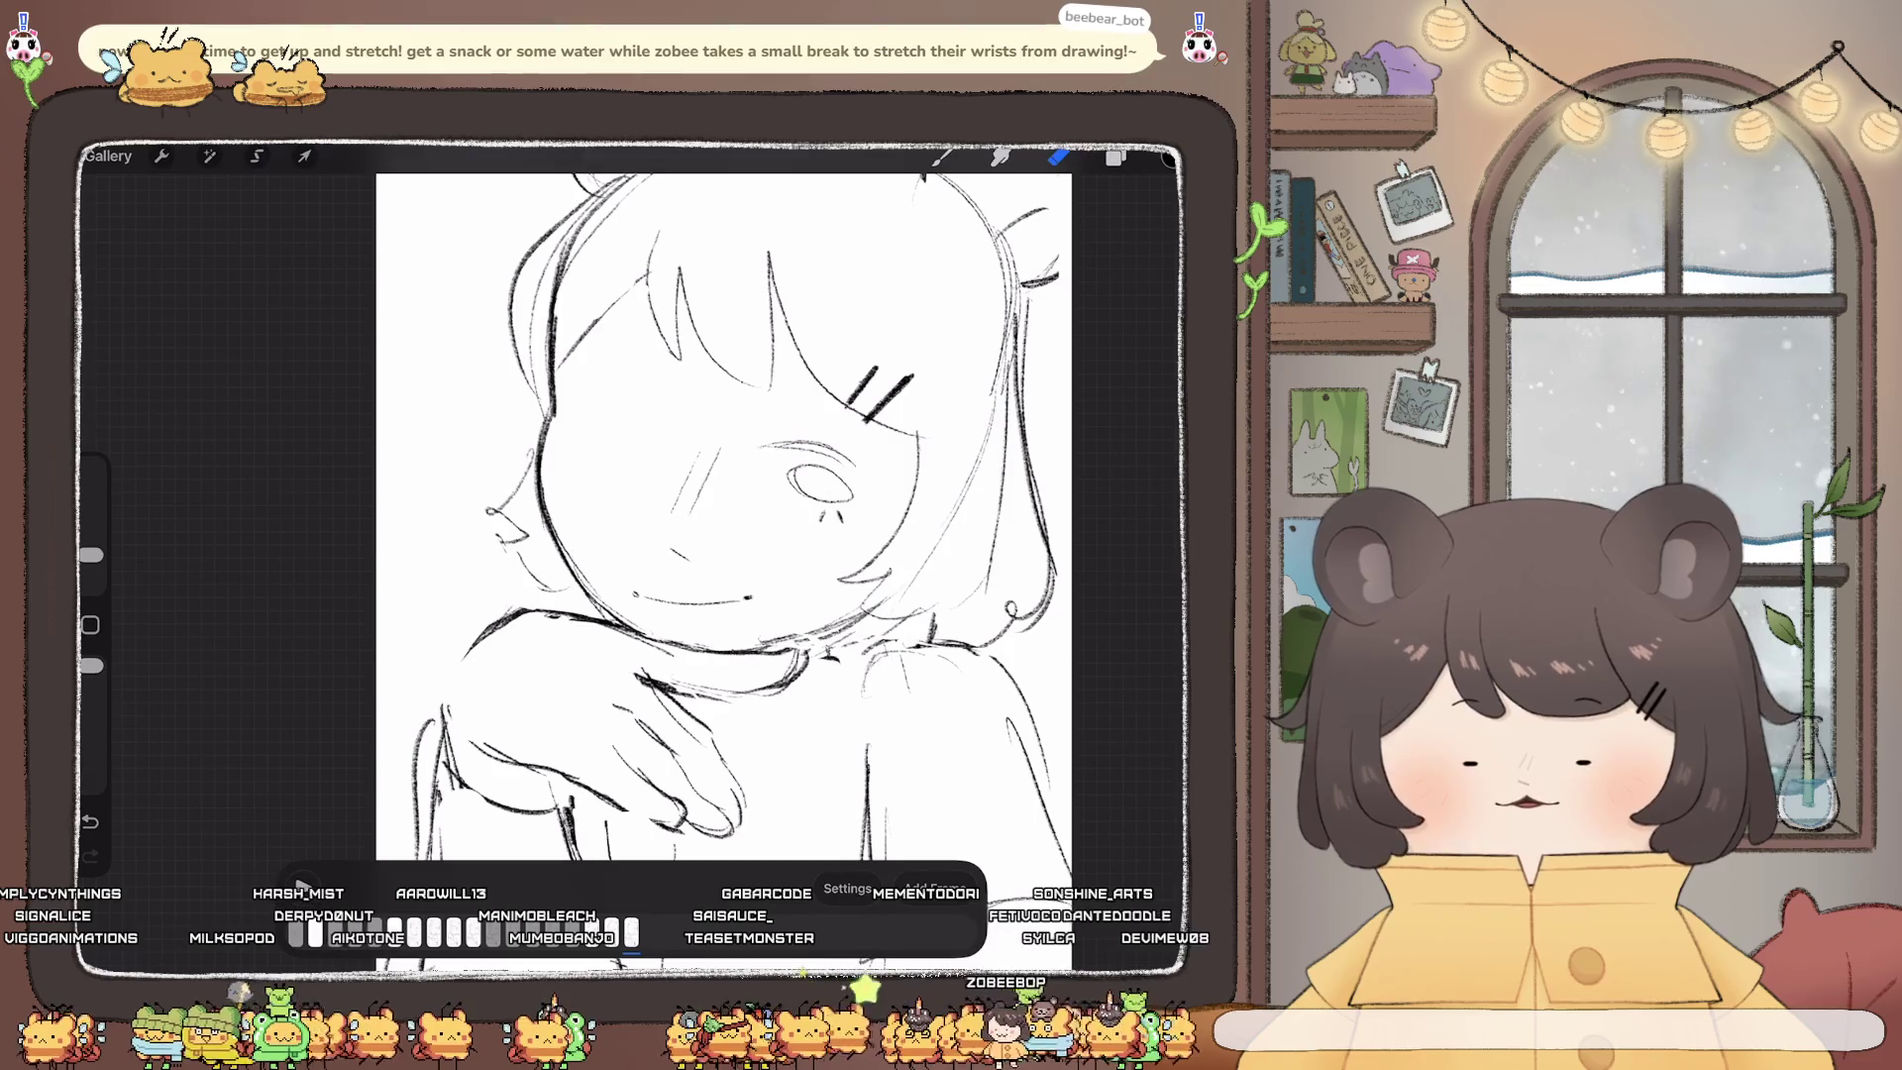
Step: Erase the old right-eye strokes and draw arched closed eyes with a left eyebrow
{"action": "left_click_drag", "start_coordinate": [804, 471], "coordinate": [844, 500]}
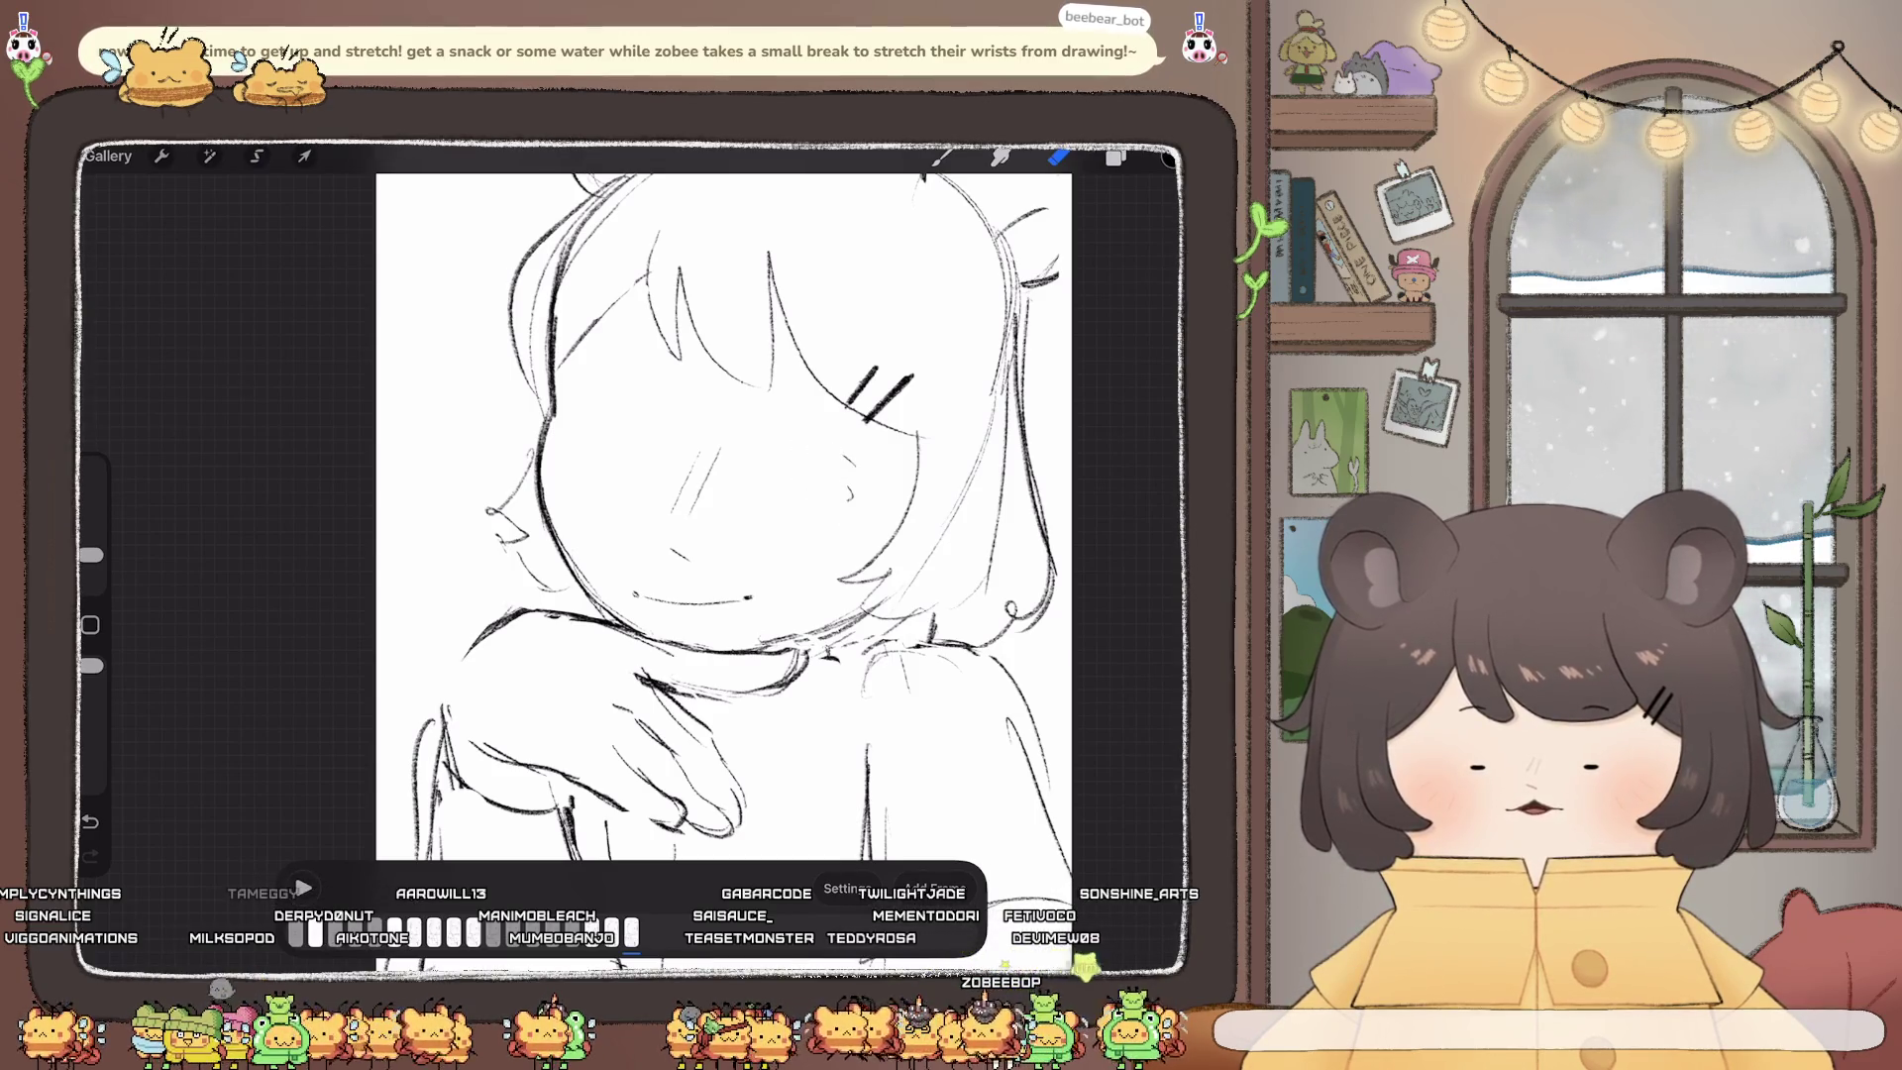
{"action": "key", "text": "b"}
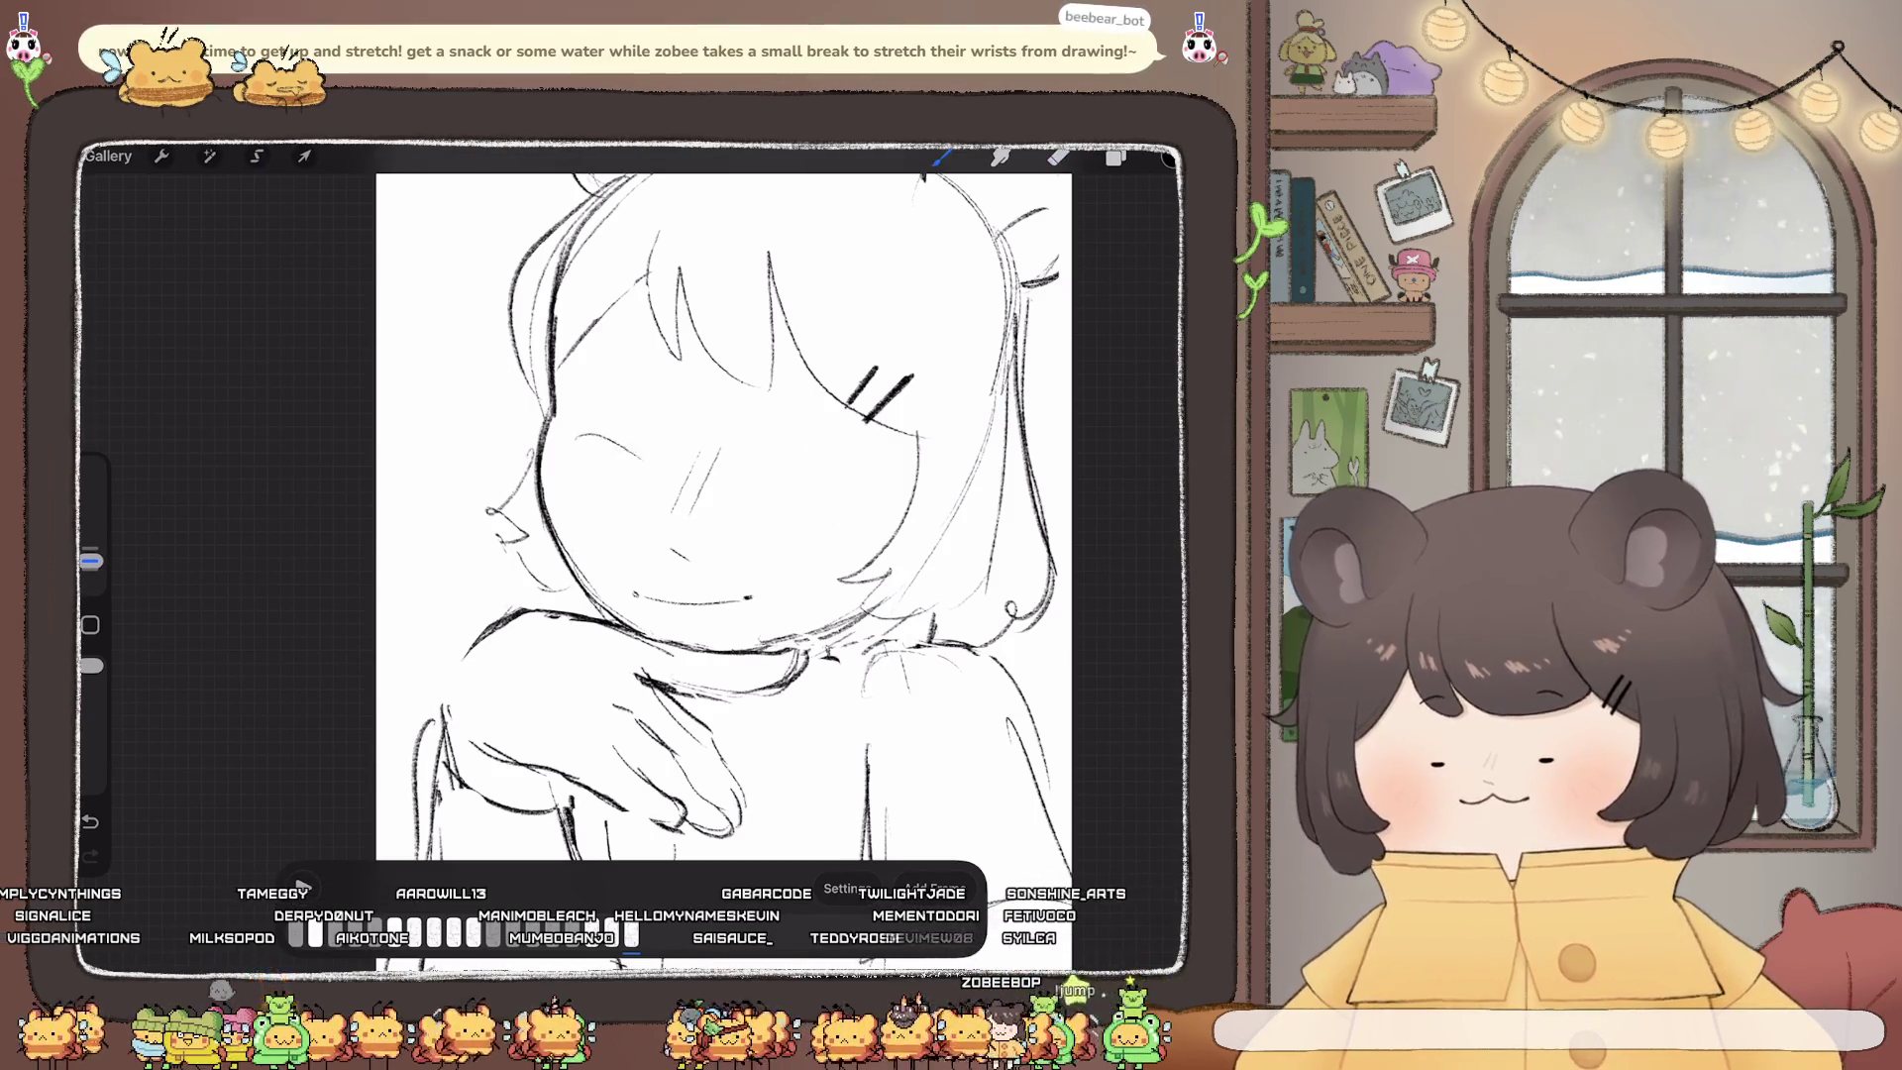
{"action": "left_click_drag", "start_coordinate": [579, 437], "coordinate": [649, 461]}
{"action": "mouse_move", "coordinate": [767, 475]}
{"action": "left_mouse_down"}
{"action": "mouse_move", "coordinate": [812, 467]}
{"action": "mouse_move", "coordinate": [876, 498]}
{"action": "left_mouse_up"}
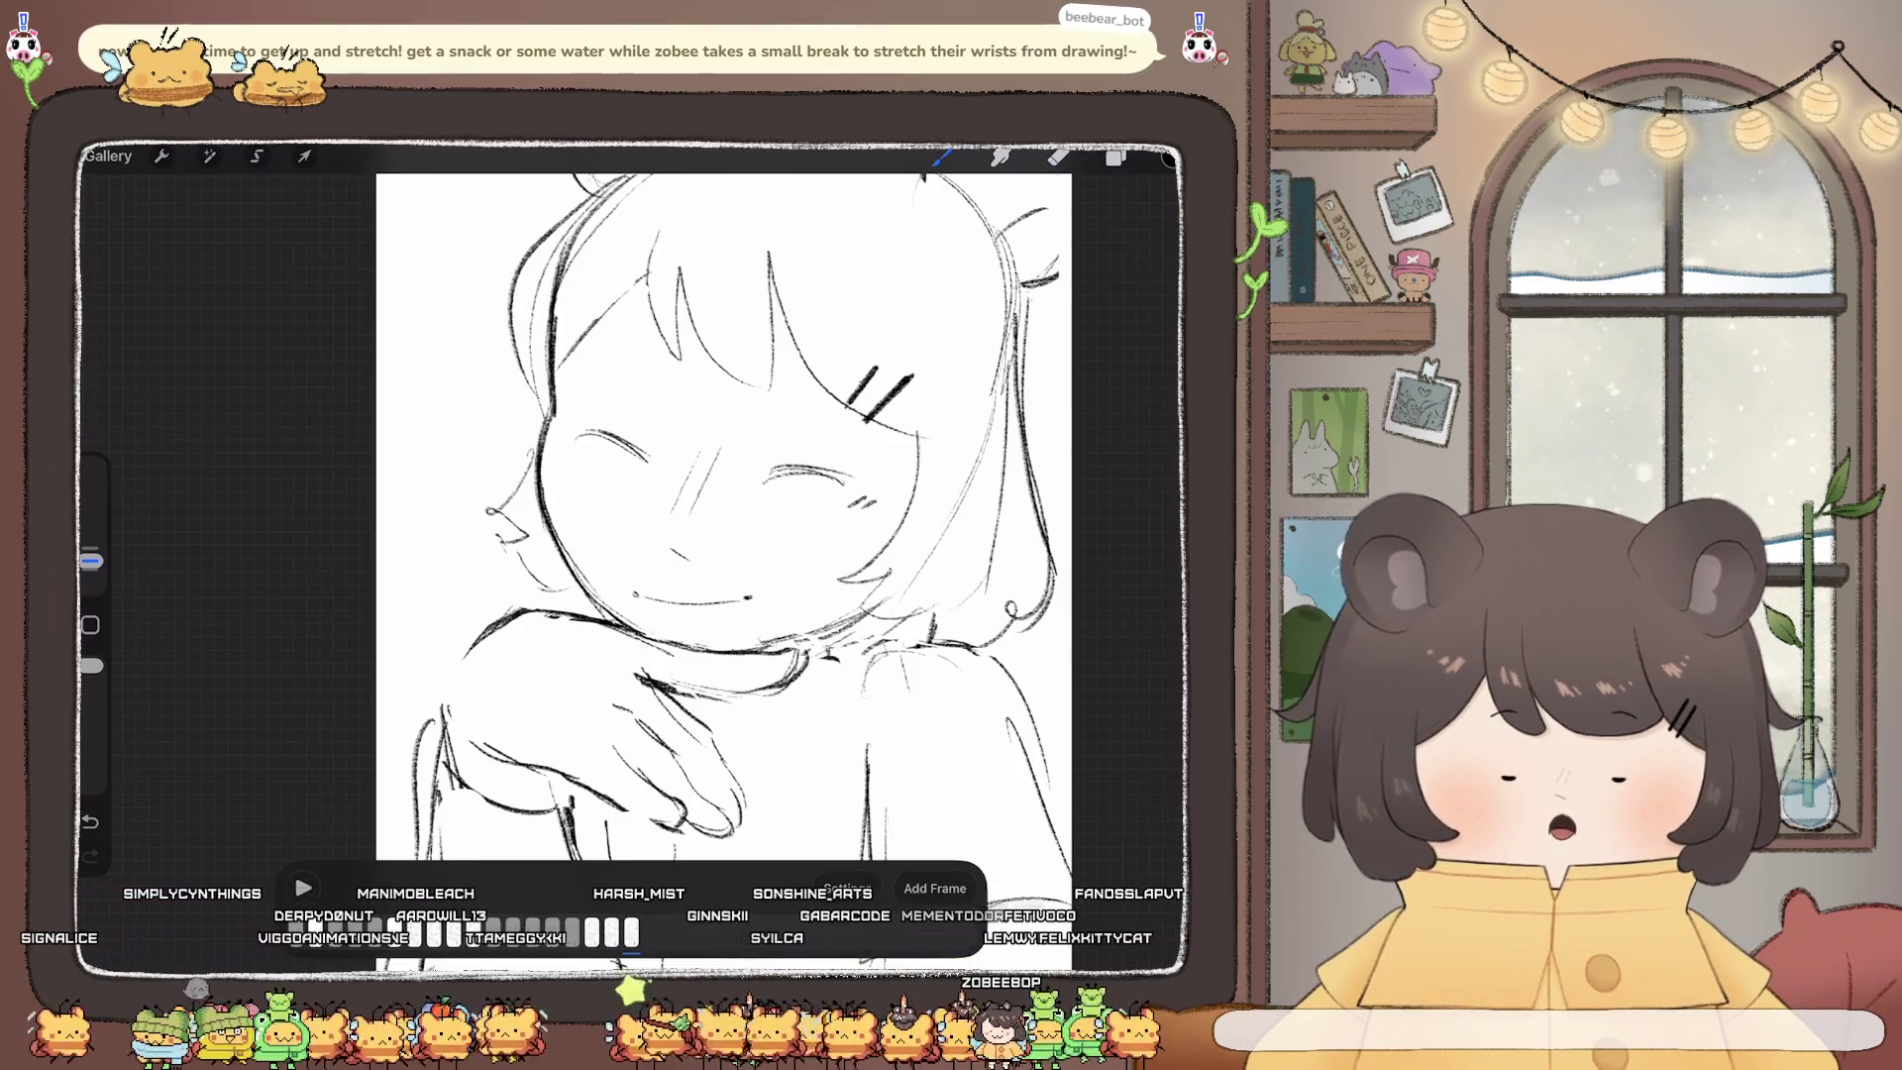
{"action": "left_click_drag", "start_coordinate": [611, 392], "coordinate": [667, 371]}
Step: Fit the canvas to the screen and play the animation from the timeline
{"action": "scroll", "coordinate": [724, 515], "scroll_direction": "down", "scroll_amount": 5}
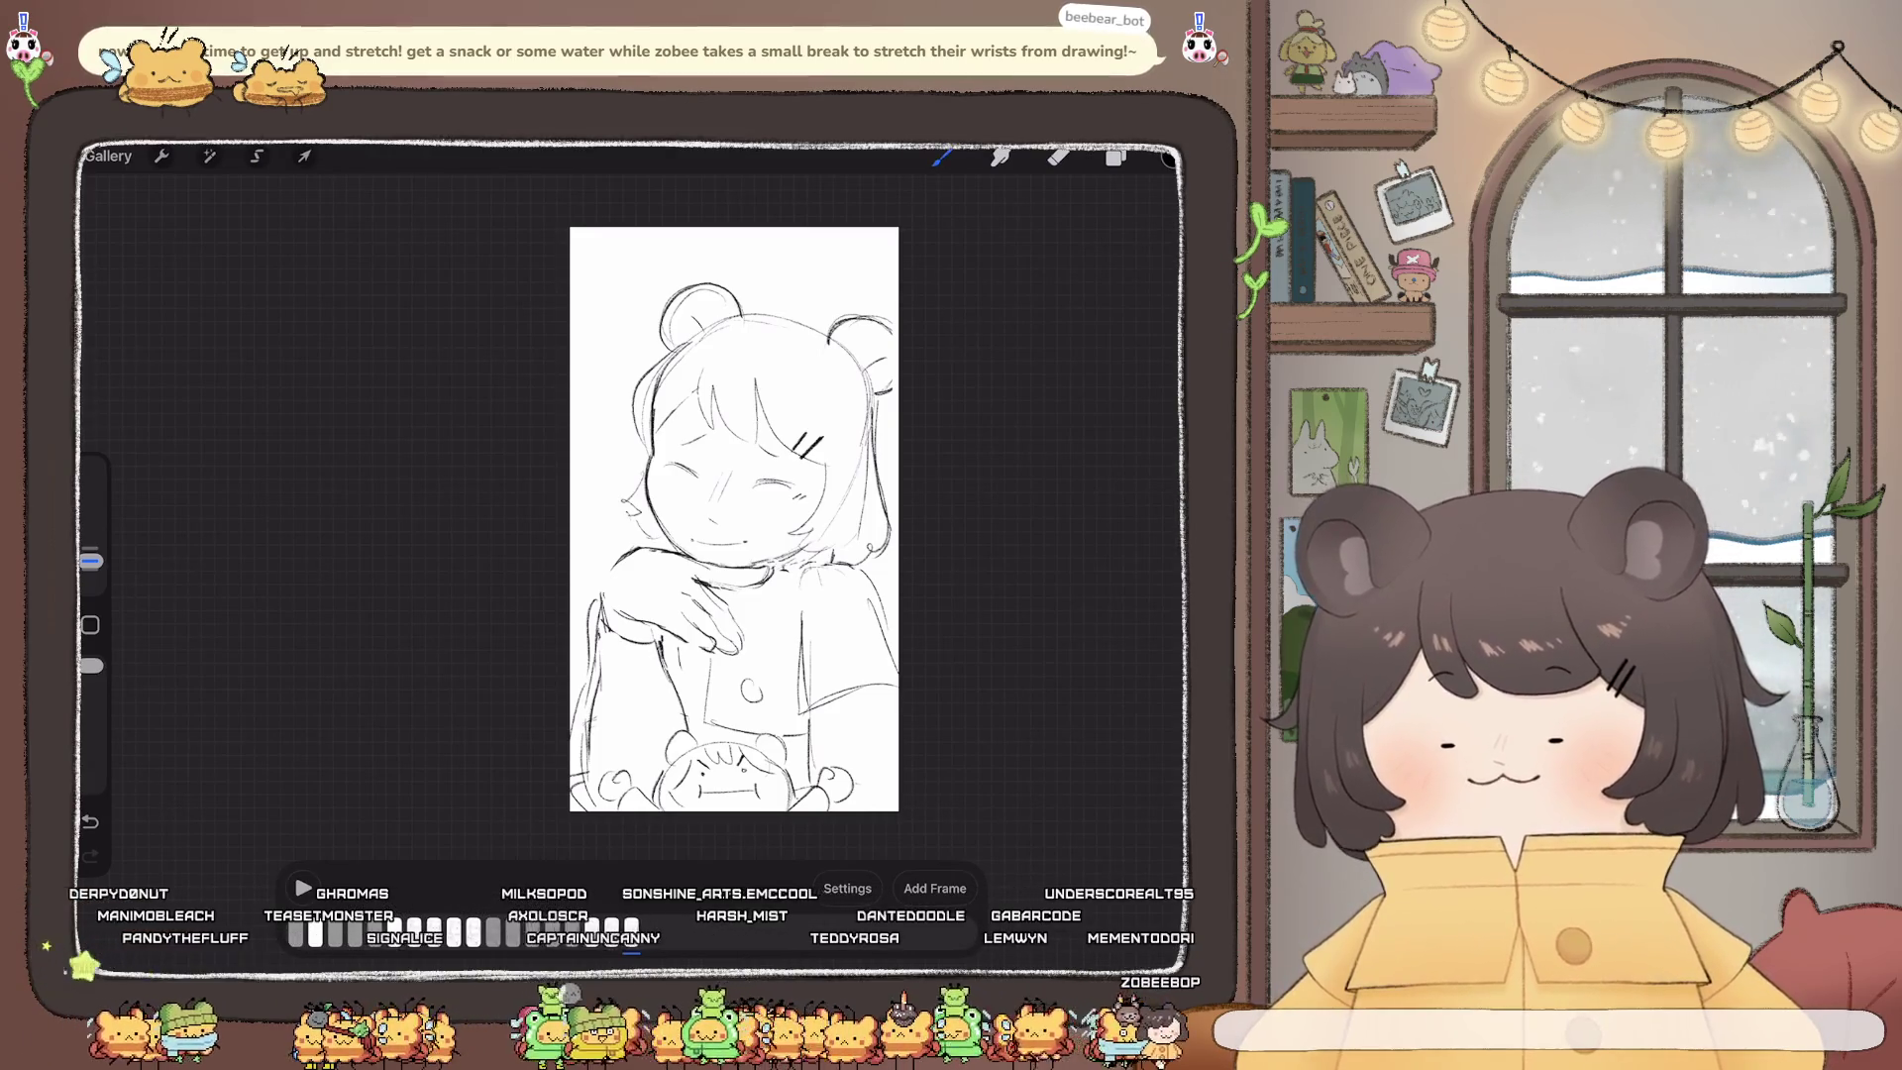
{"action": "left_click", "coordinate": [631, 932]}
{"action": "key", "text": "Escape"}
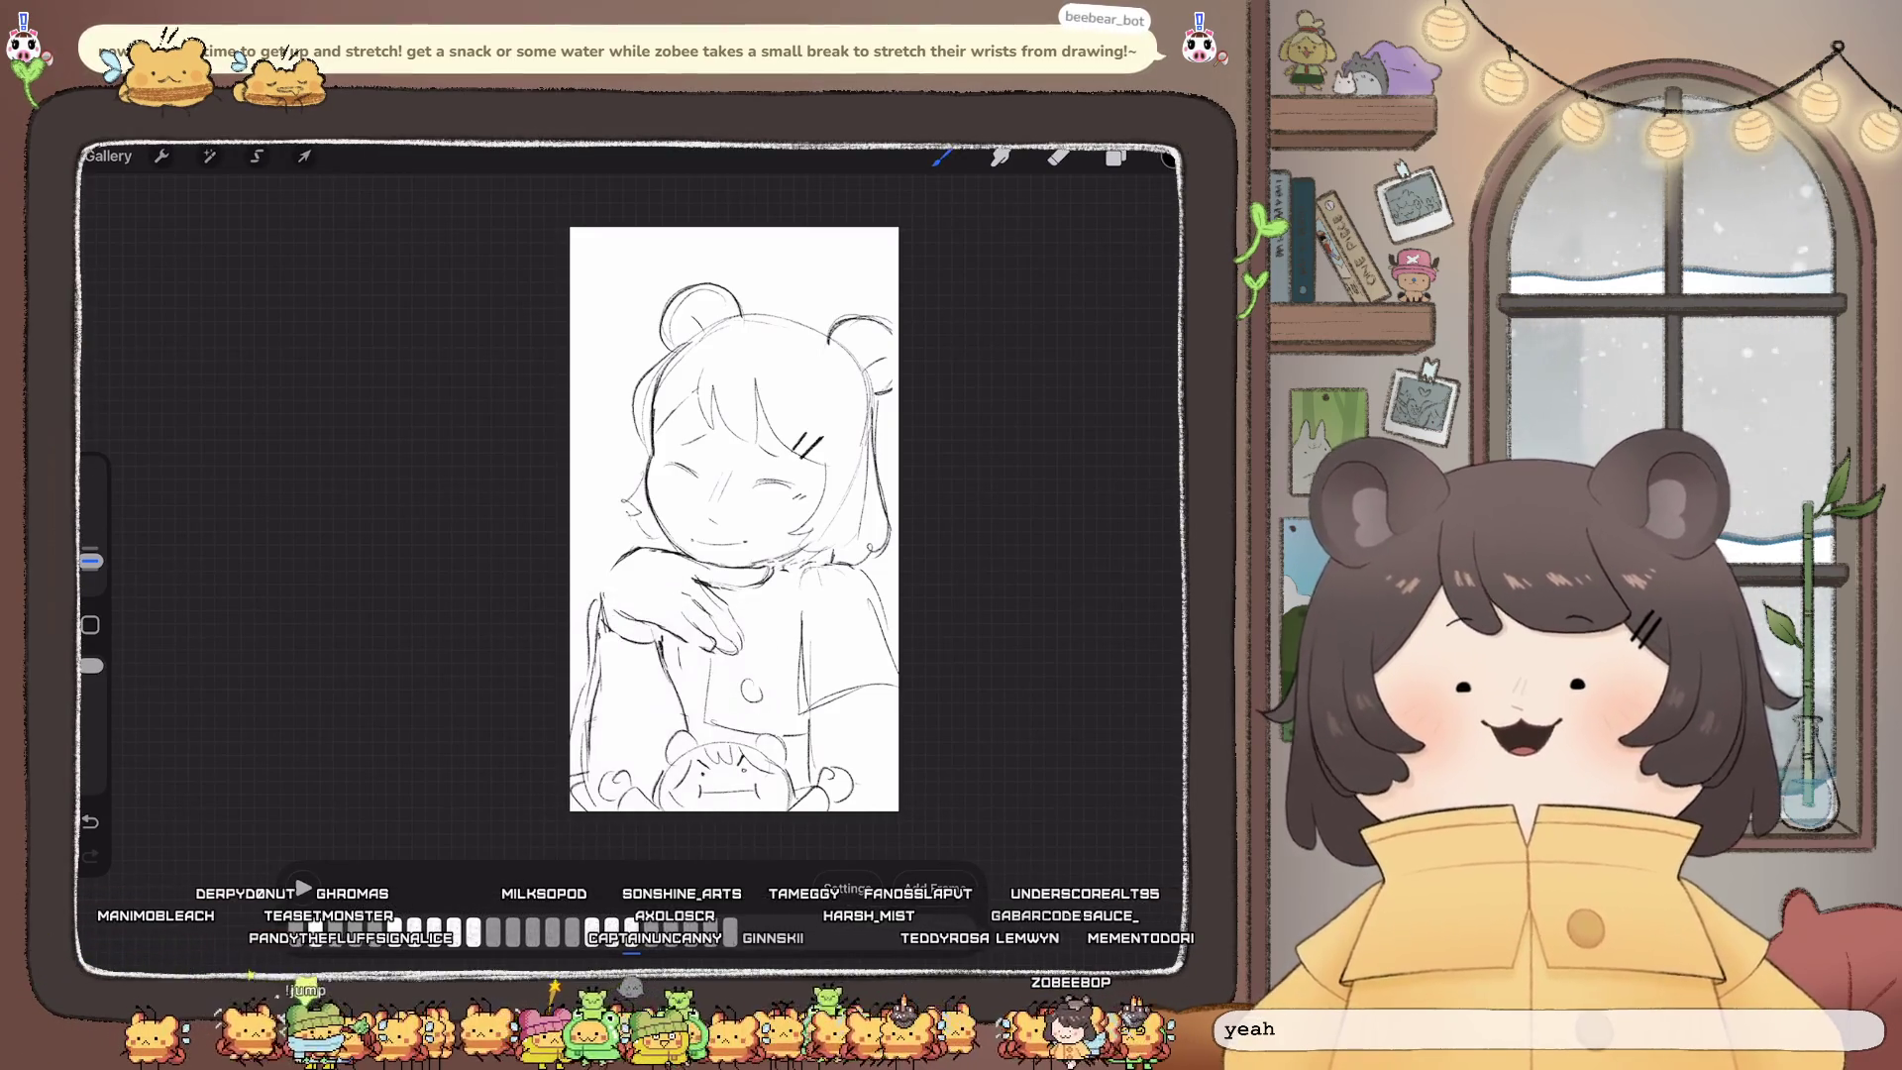
{"action": "left_click", "coordinate": [303, 888]}
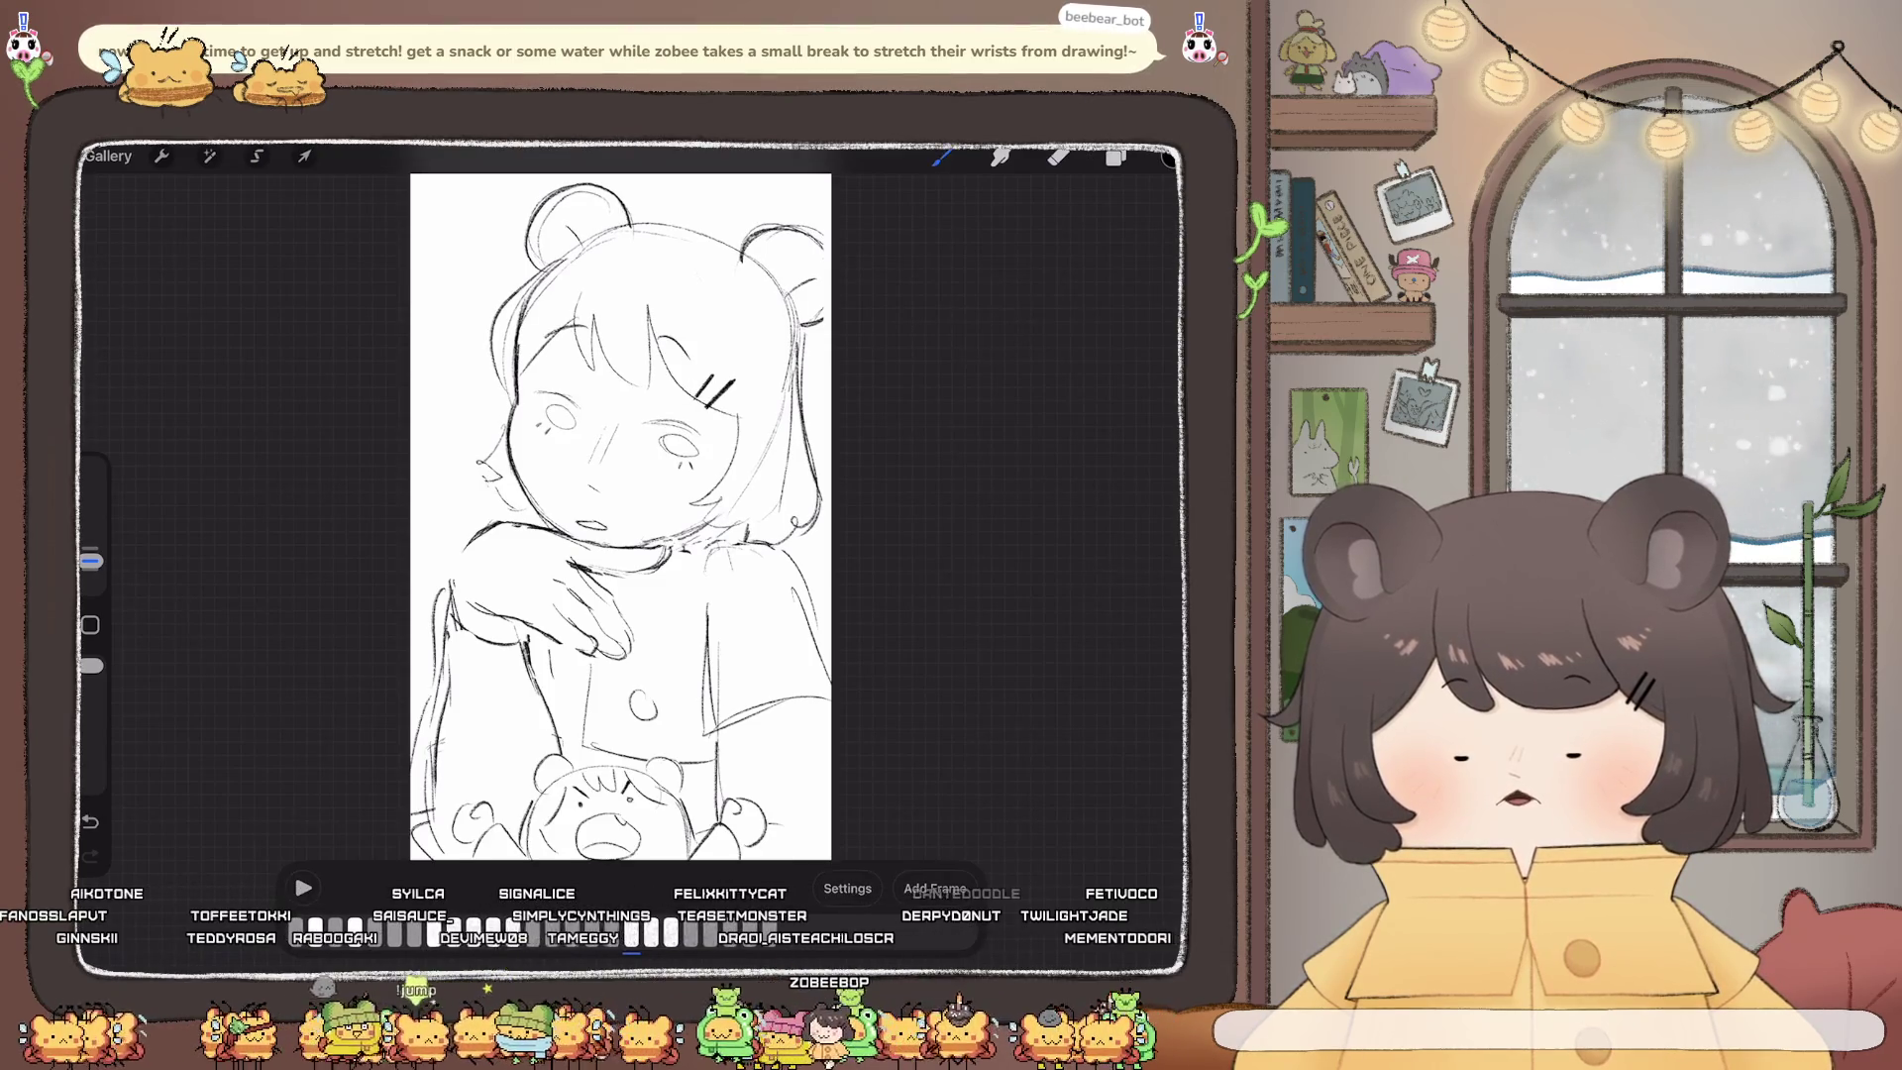
Step: Stop playback and step through the timeline frames, including the bear's closed-mouth frame
{"action": "left_click", "coordinate": [631, 931]}
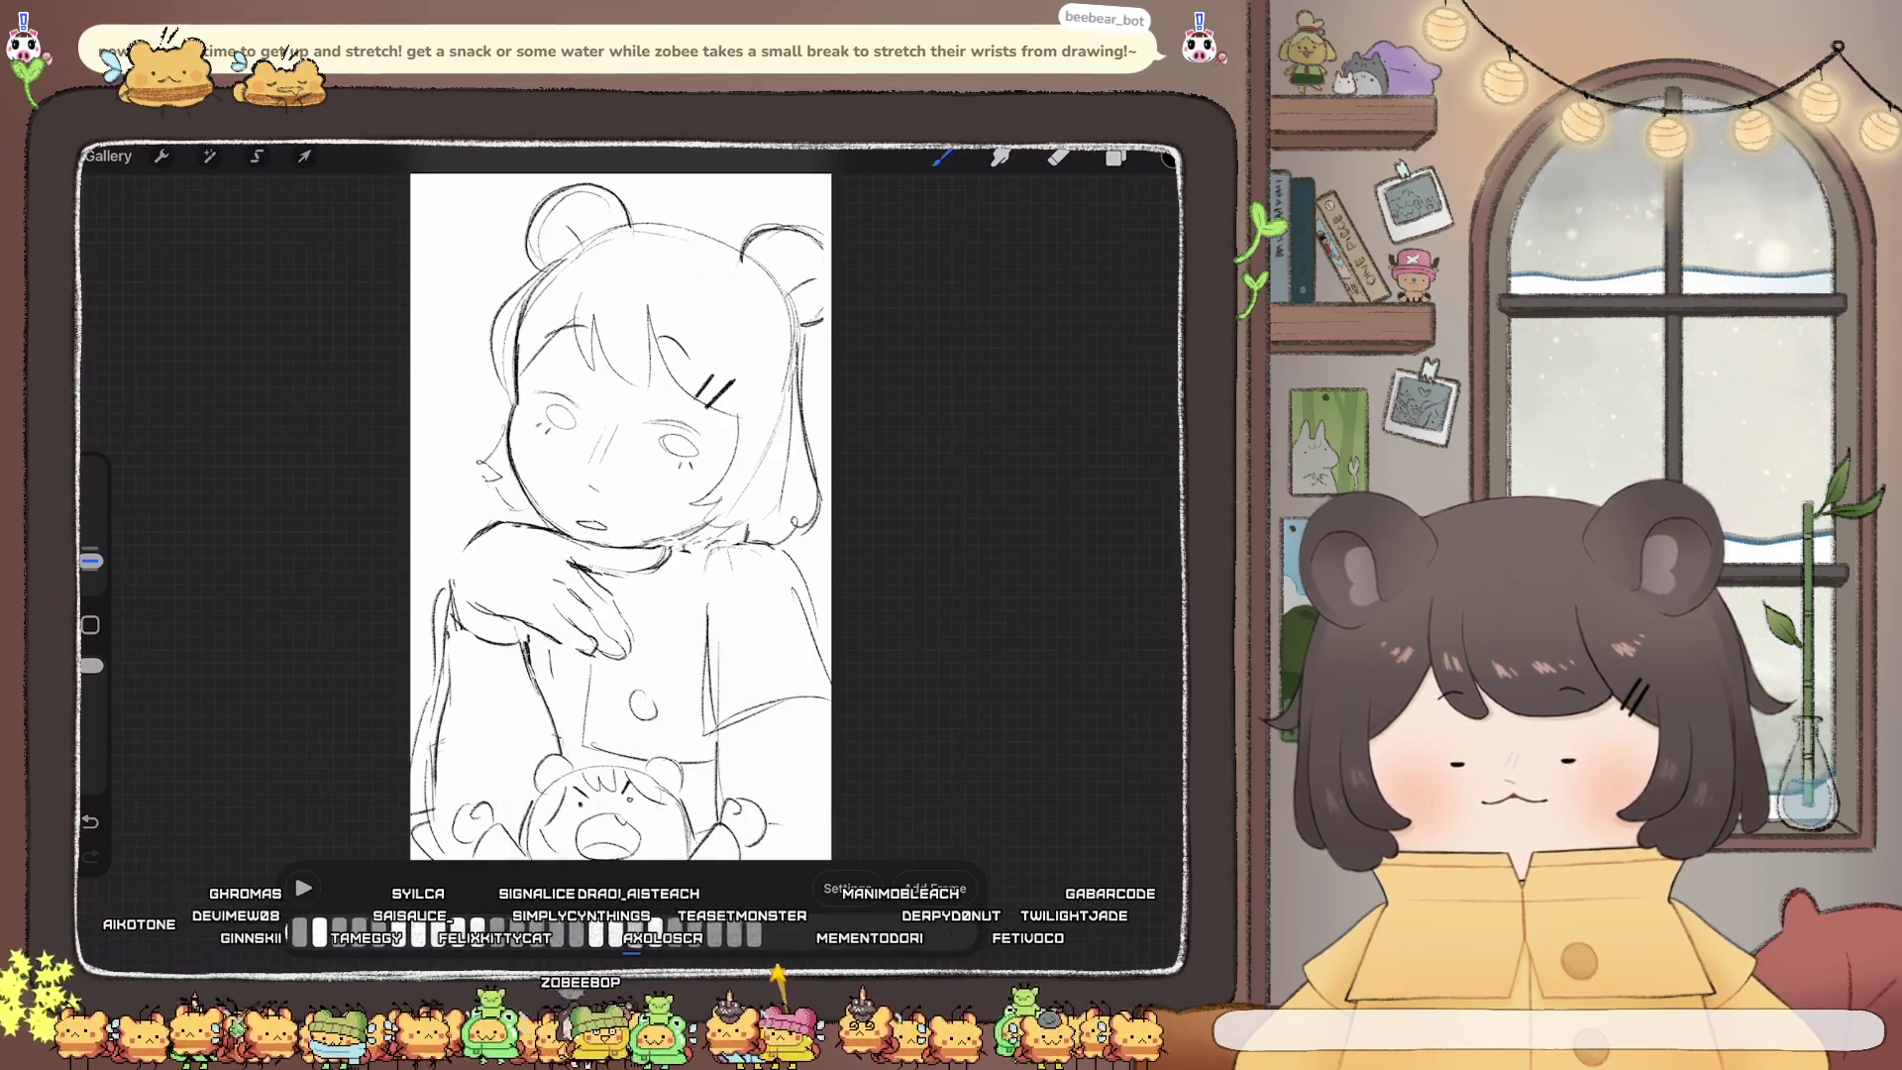
{"action": "left_click", "coordinate": [631, 931]}
{"action": "left_click", "coordinate": [634, 776]}
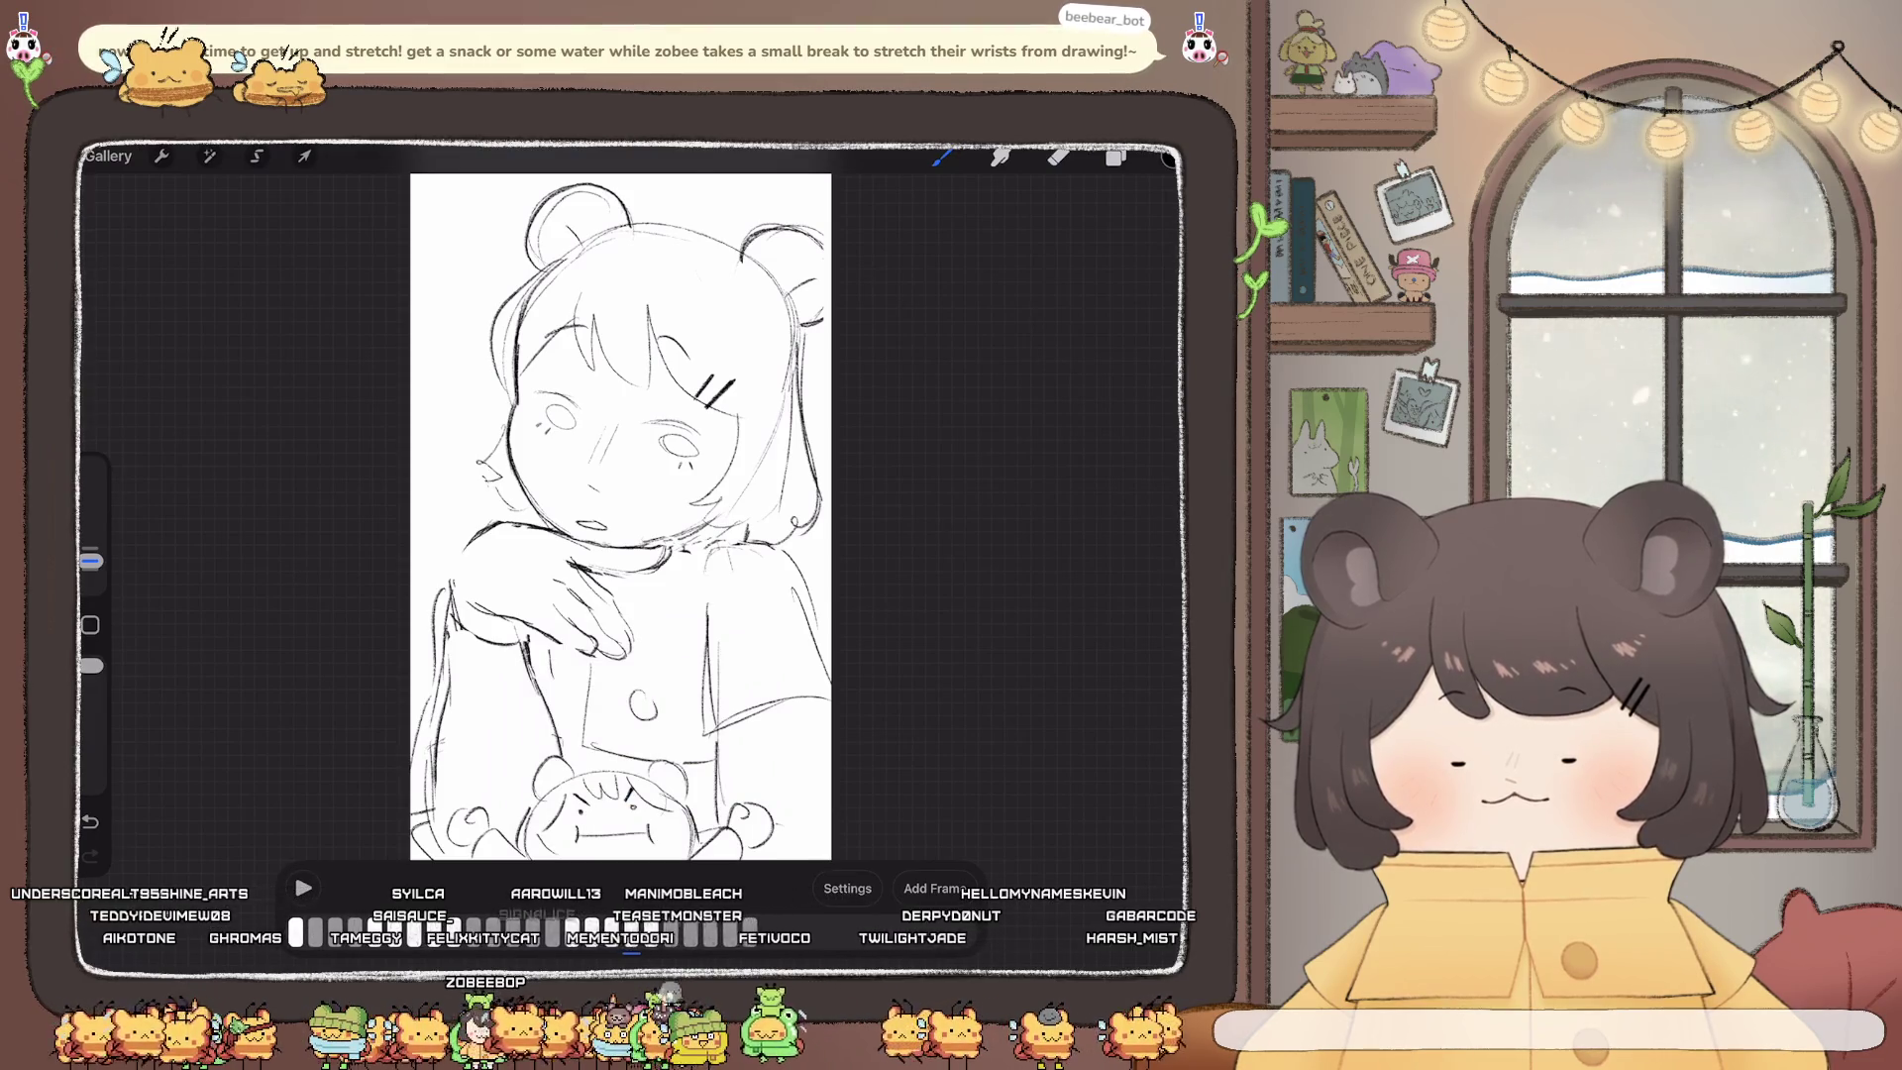
{"action": "left_click", "coordinate": [631, 931]}
{"action": "left_click", "coordinate": [594, 783]}
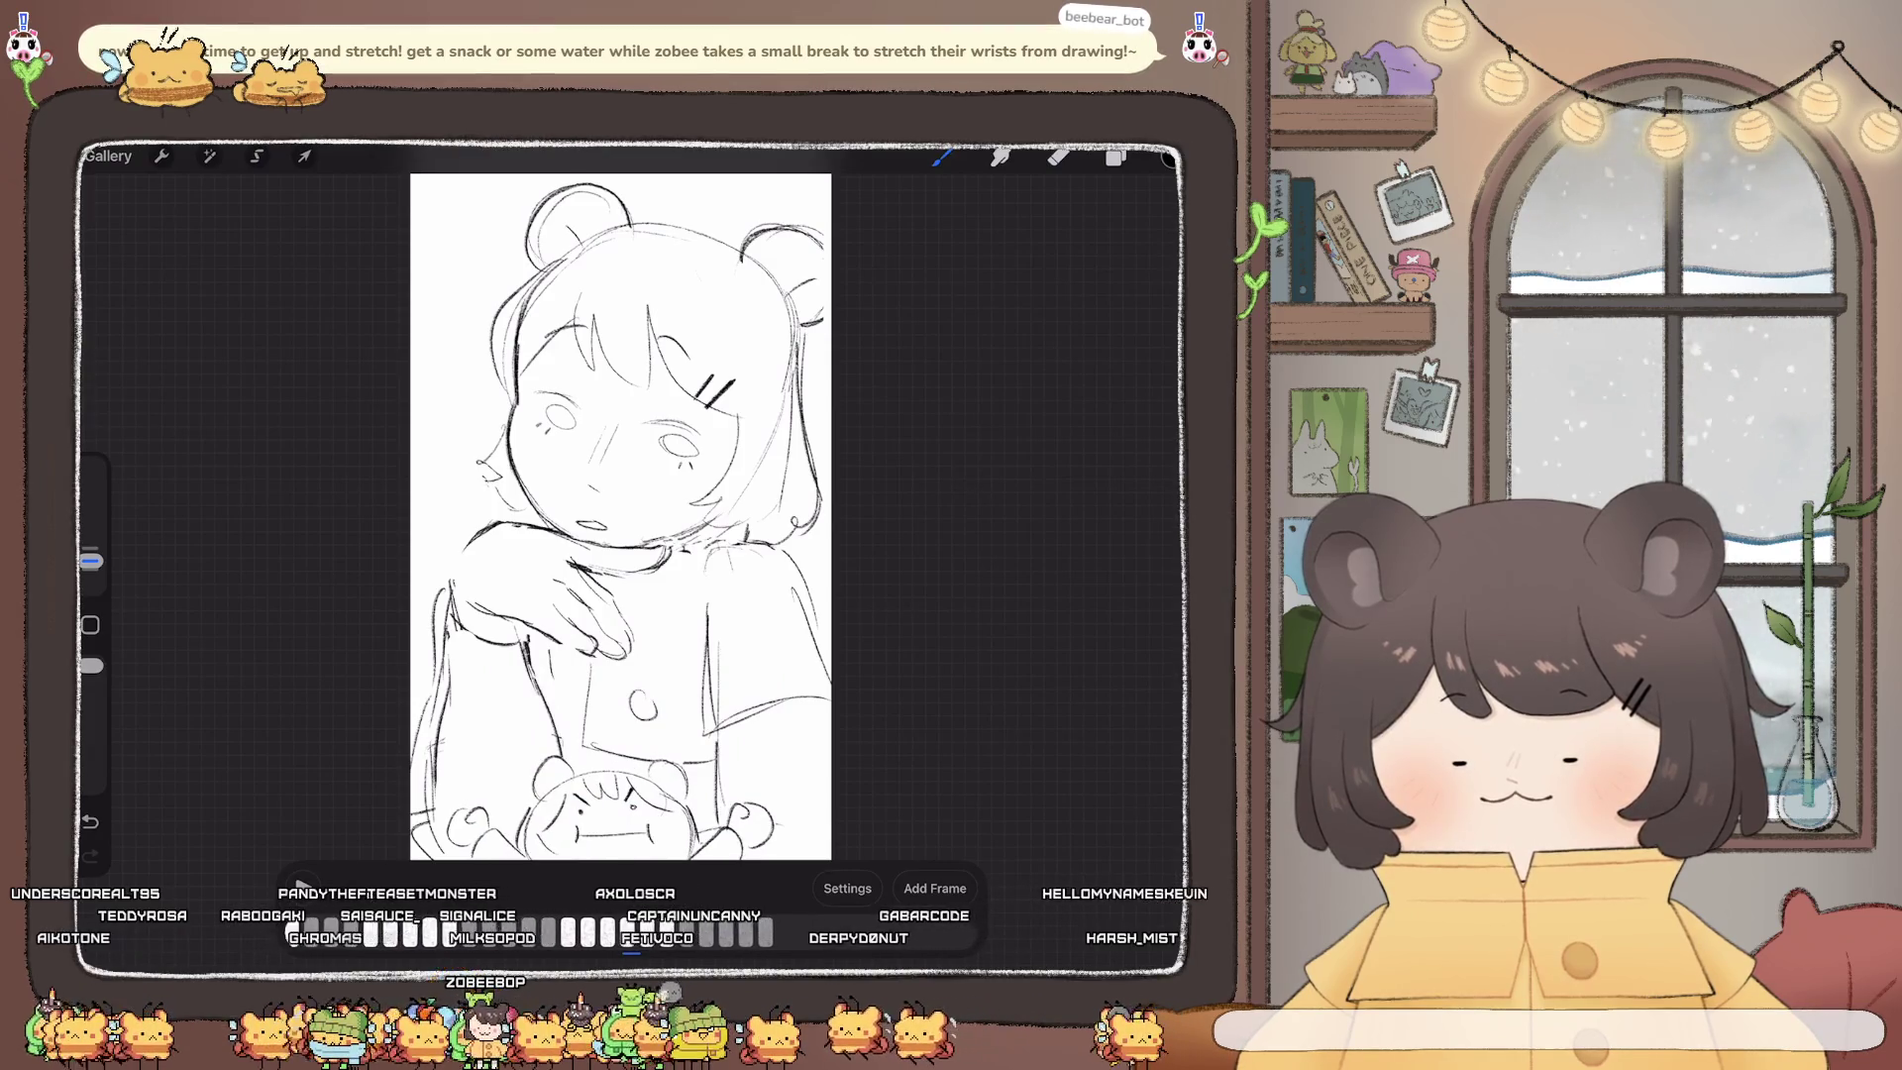
{"action": "left_click", "coordinate": [631, 932]}
{"action": "left_click", "coordinate": [584, 783]}
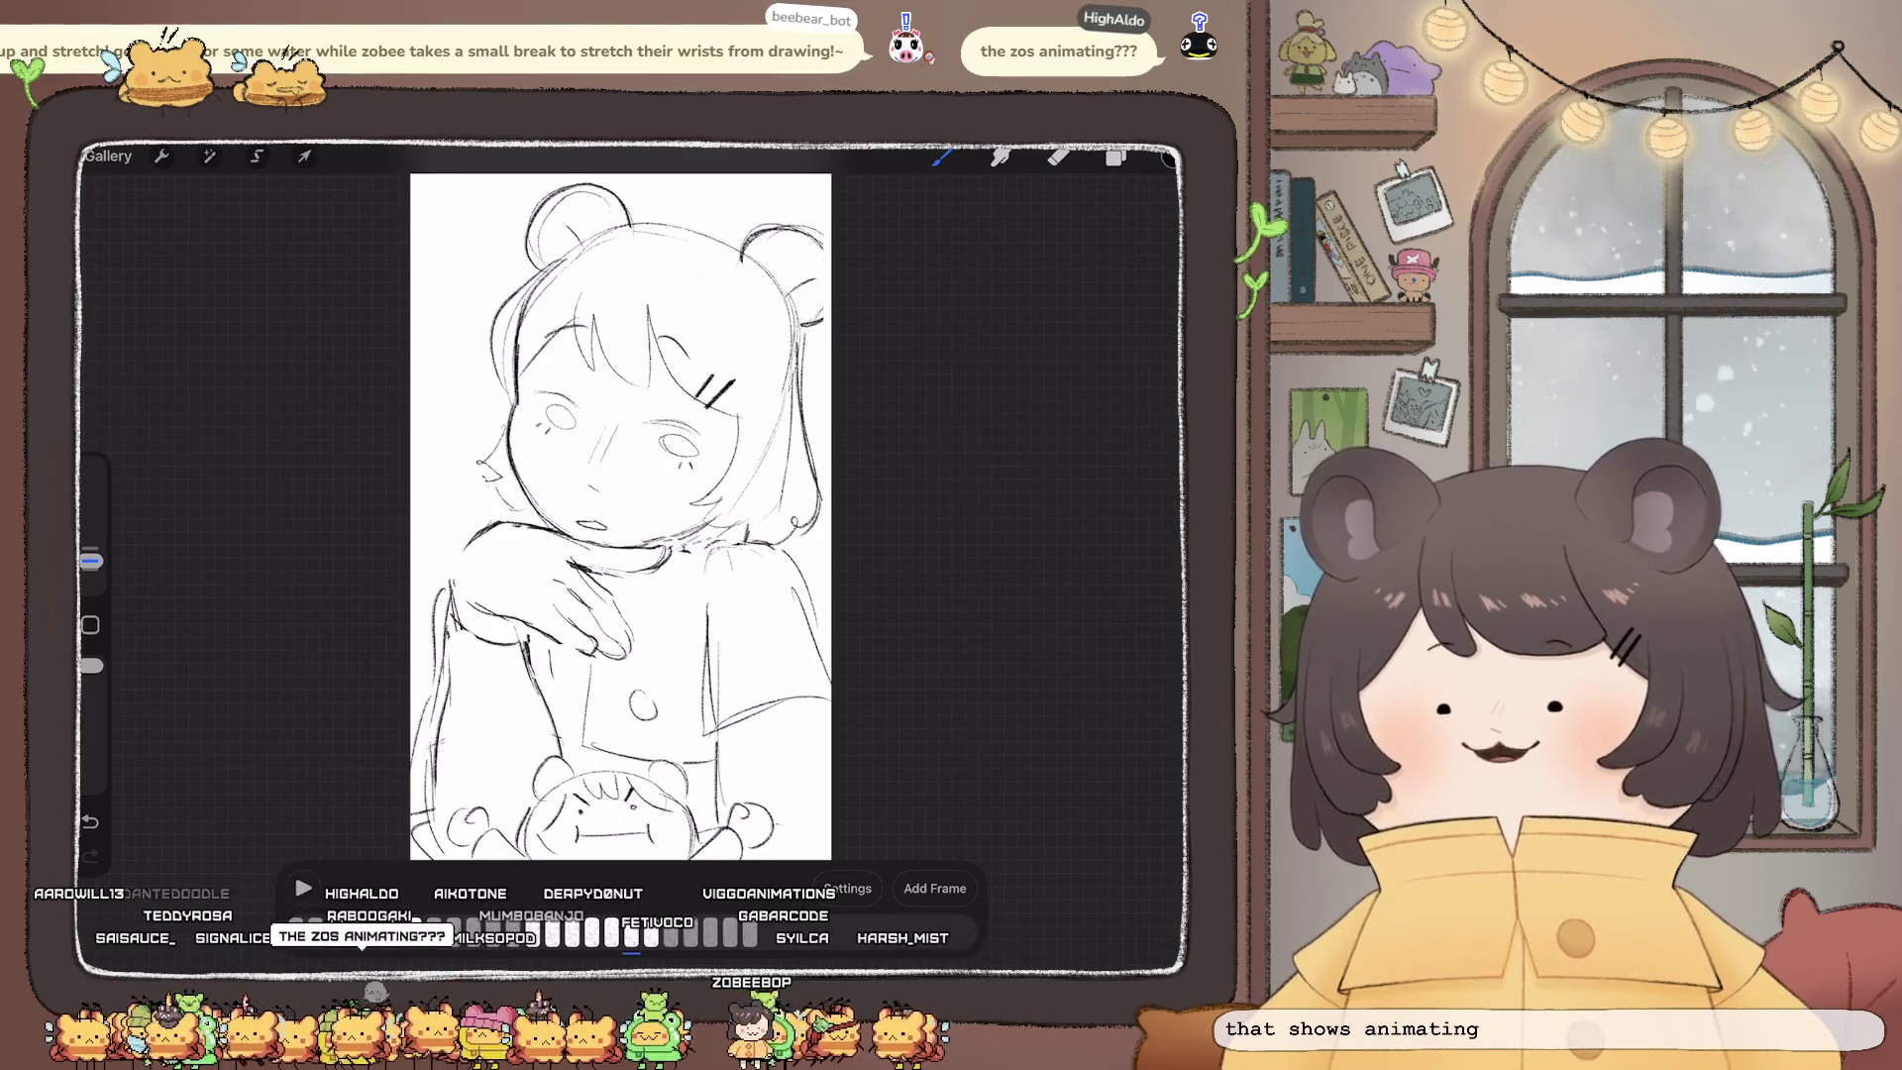
Step: Zoom in and open Frame options for the open-eyed frame
{"action": "scroll", "coordinate": [607, 481], "scroll_direction": "up", "scroll_amount": 3}
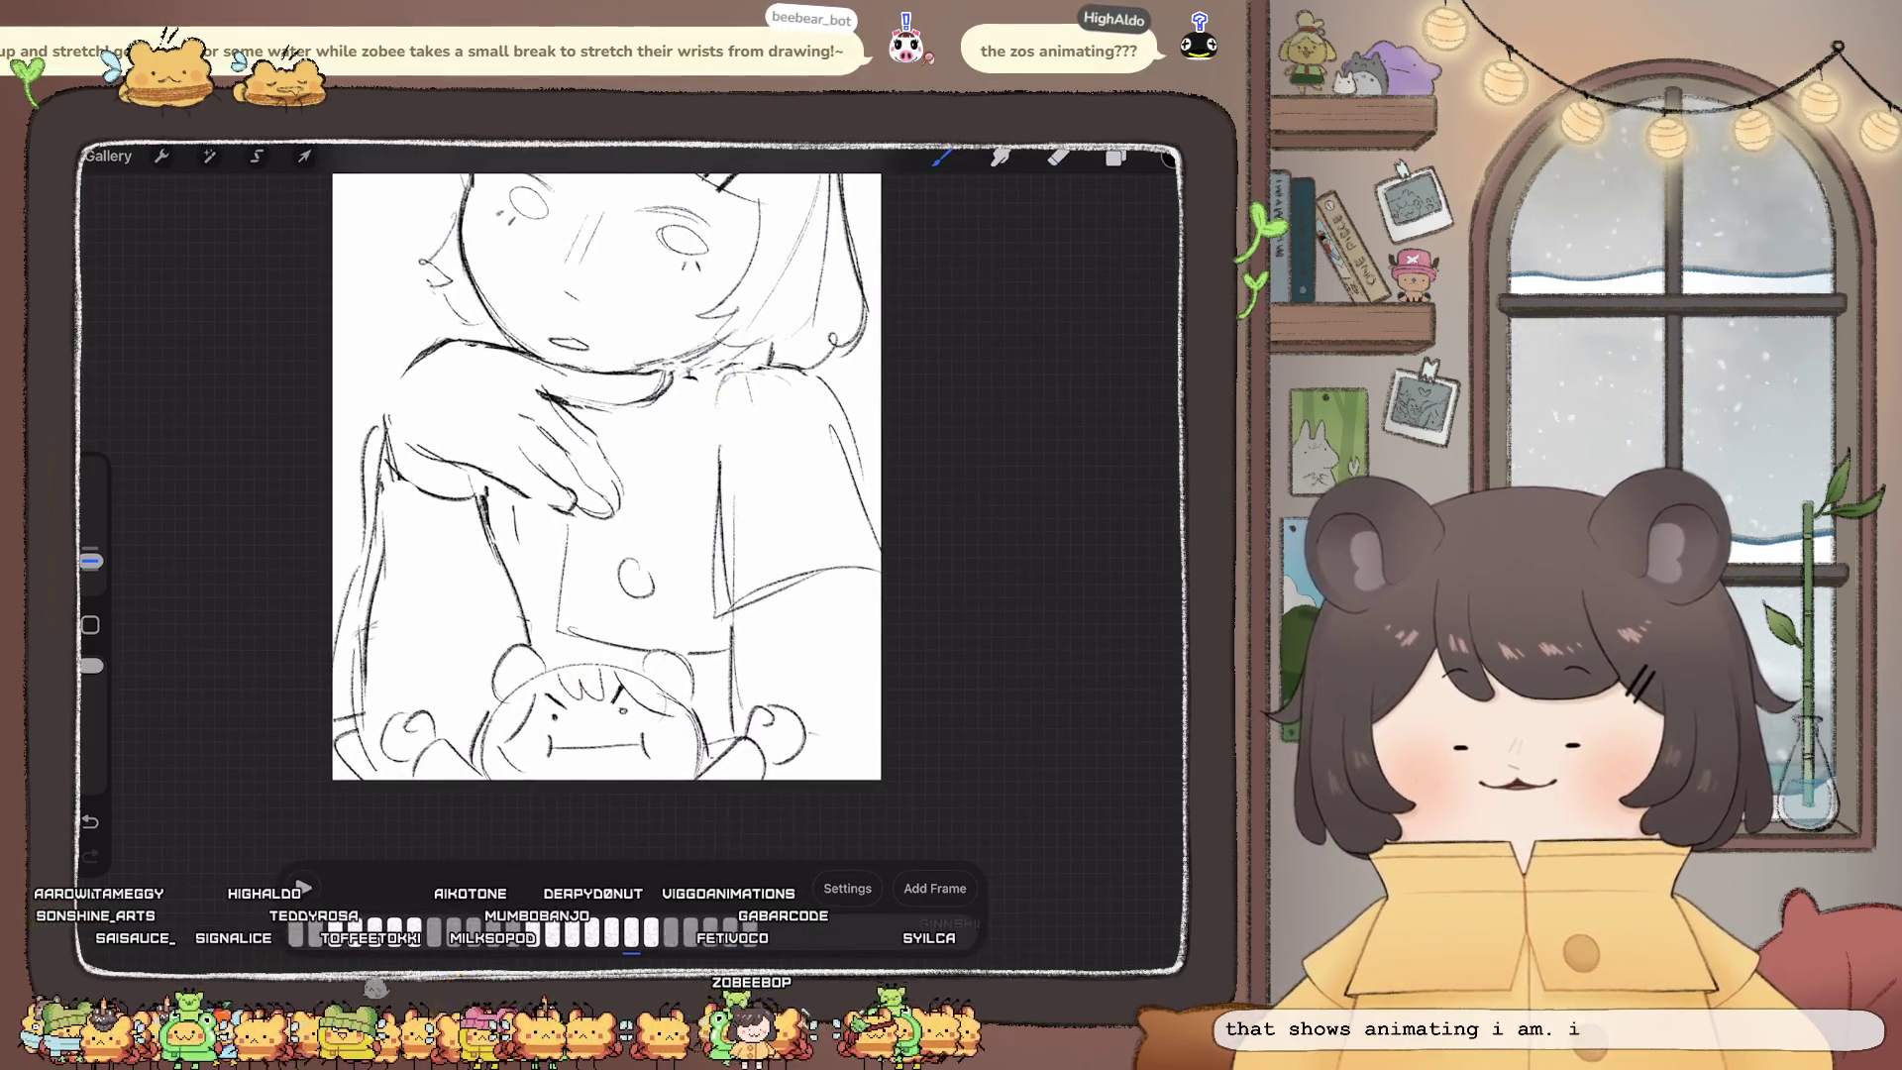
{"action": "left_click", "coordinate": [631, 931]}
{"action": "left_click", "coordinate": [607, 475]}
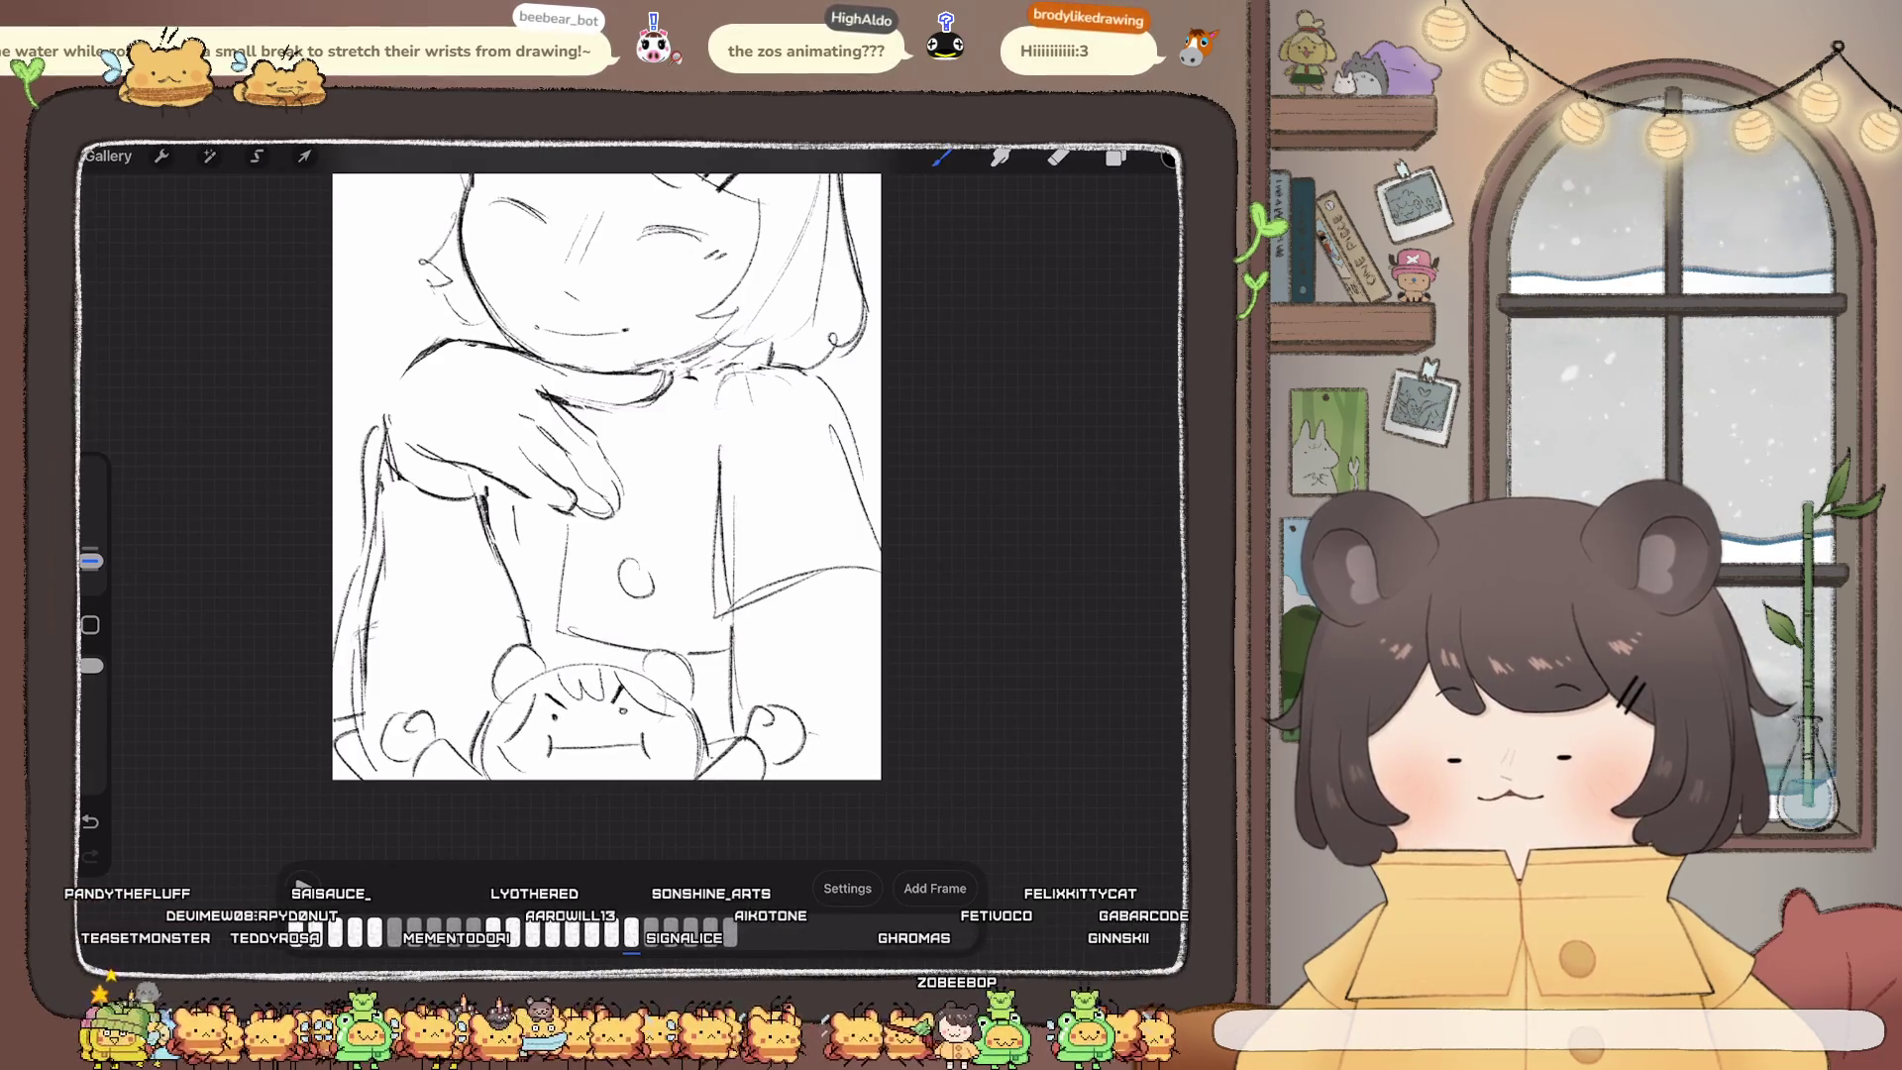
{"action": "left_click", "coordinate": [631, 933]}
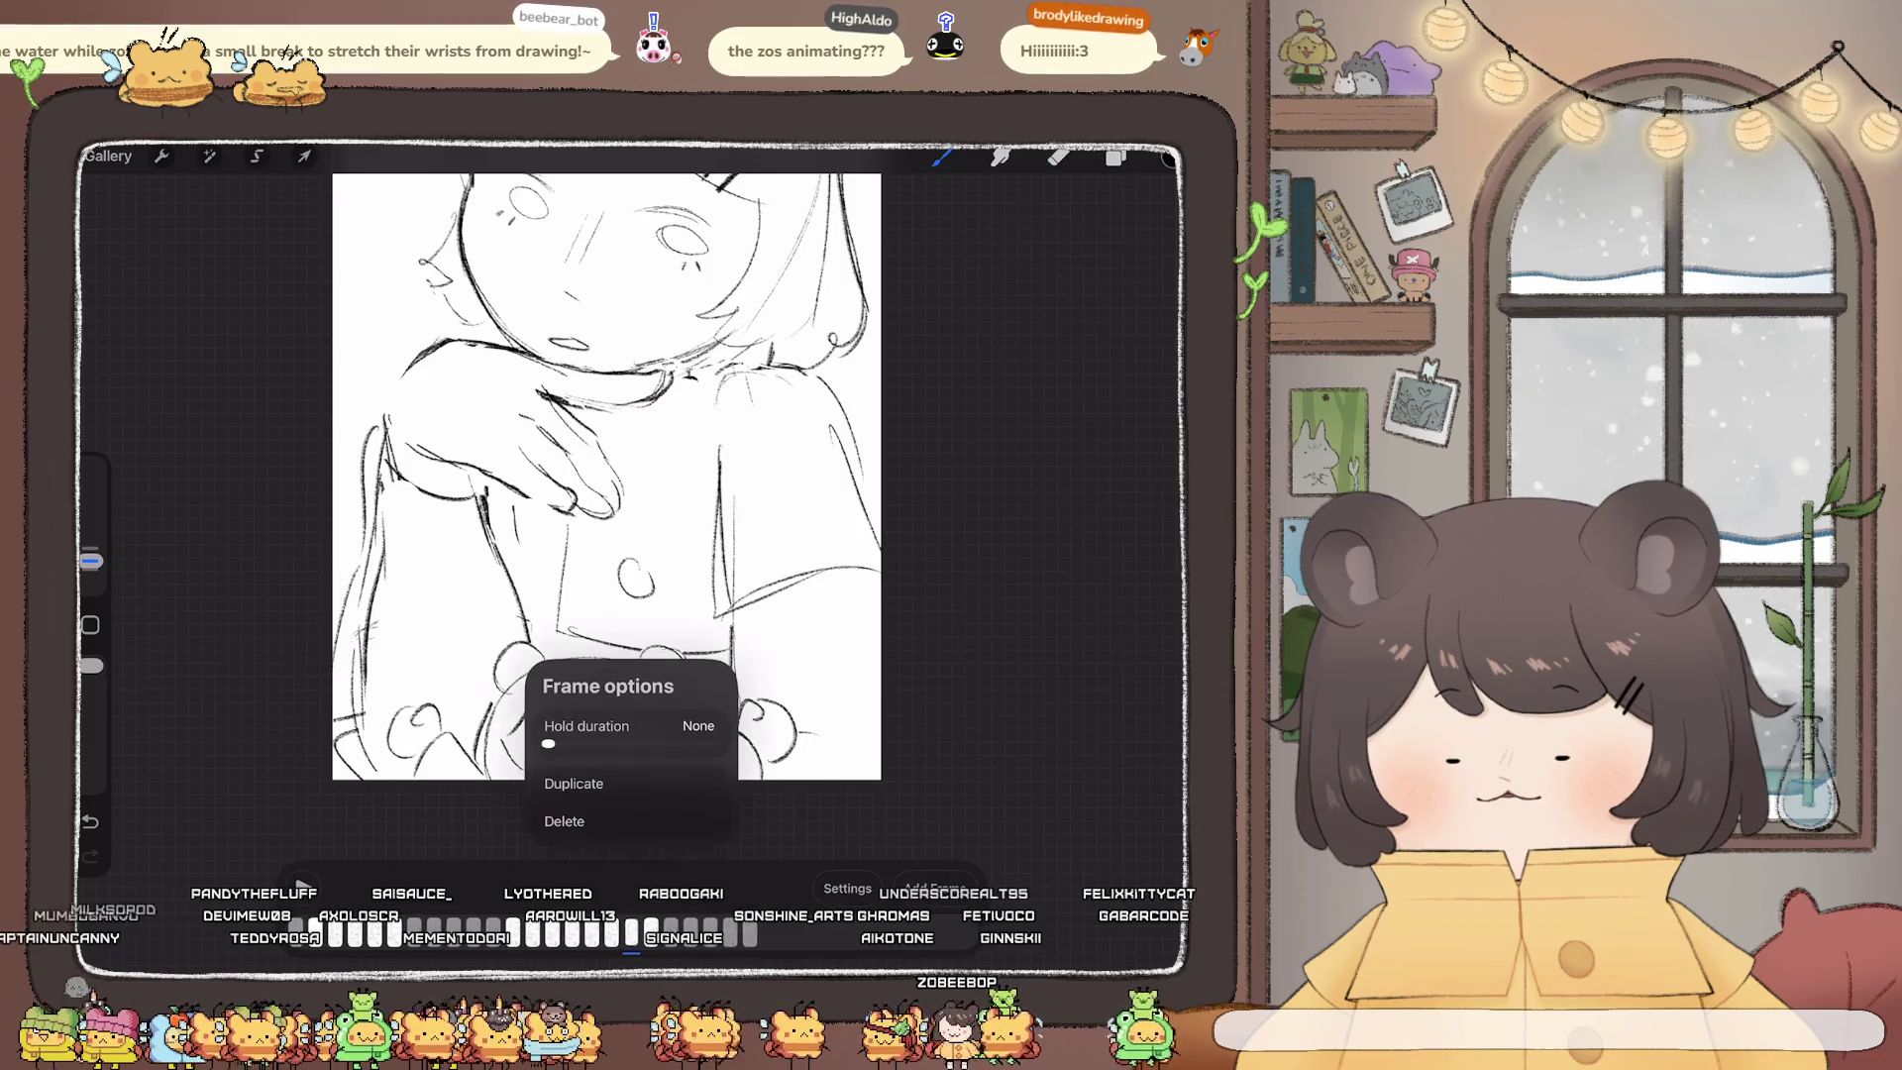
Step: Undo and redo the last frame change, then adjust the current frame's hold duration
{"action": "left_click", "coordinate": [564, 779]}
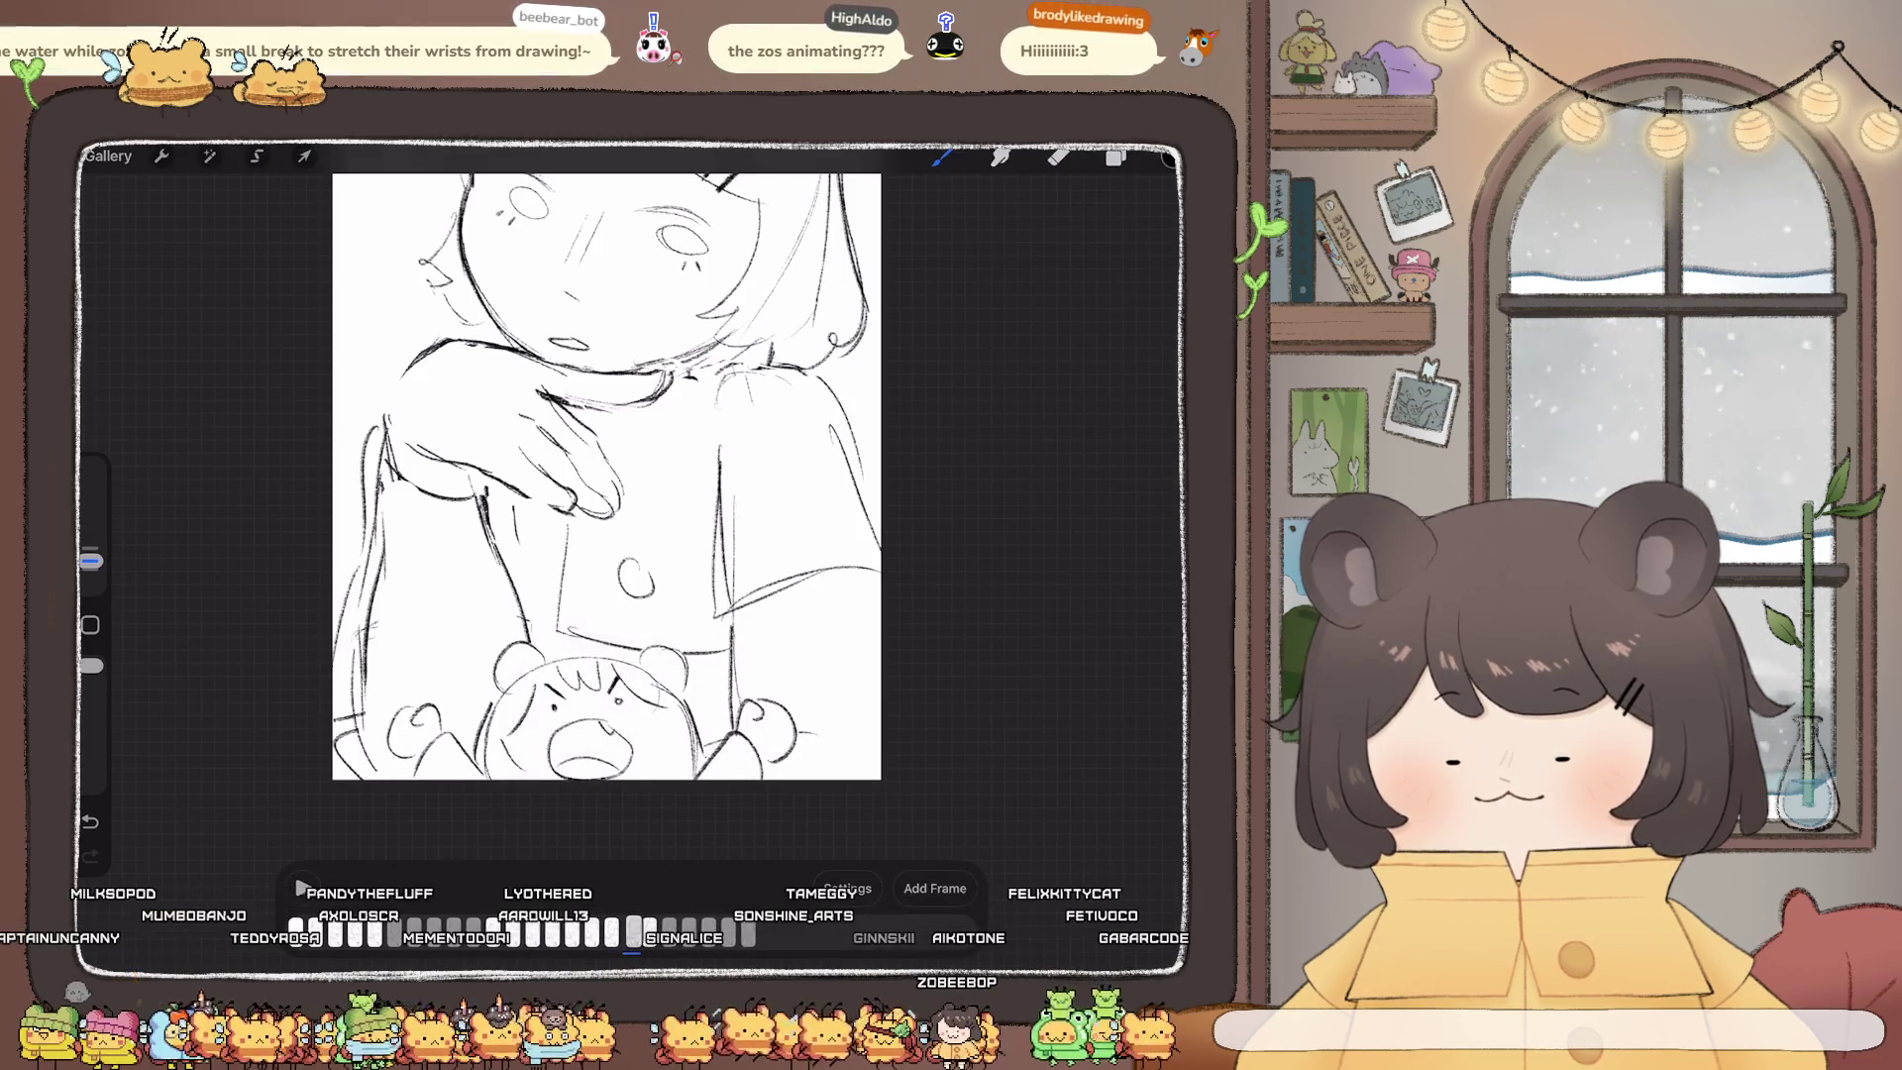
{"action": "key", "text": "ctrl+z"}
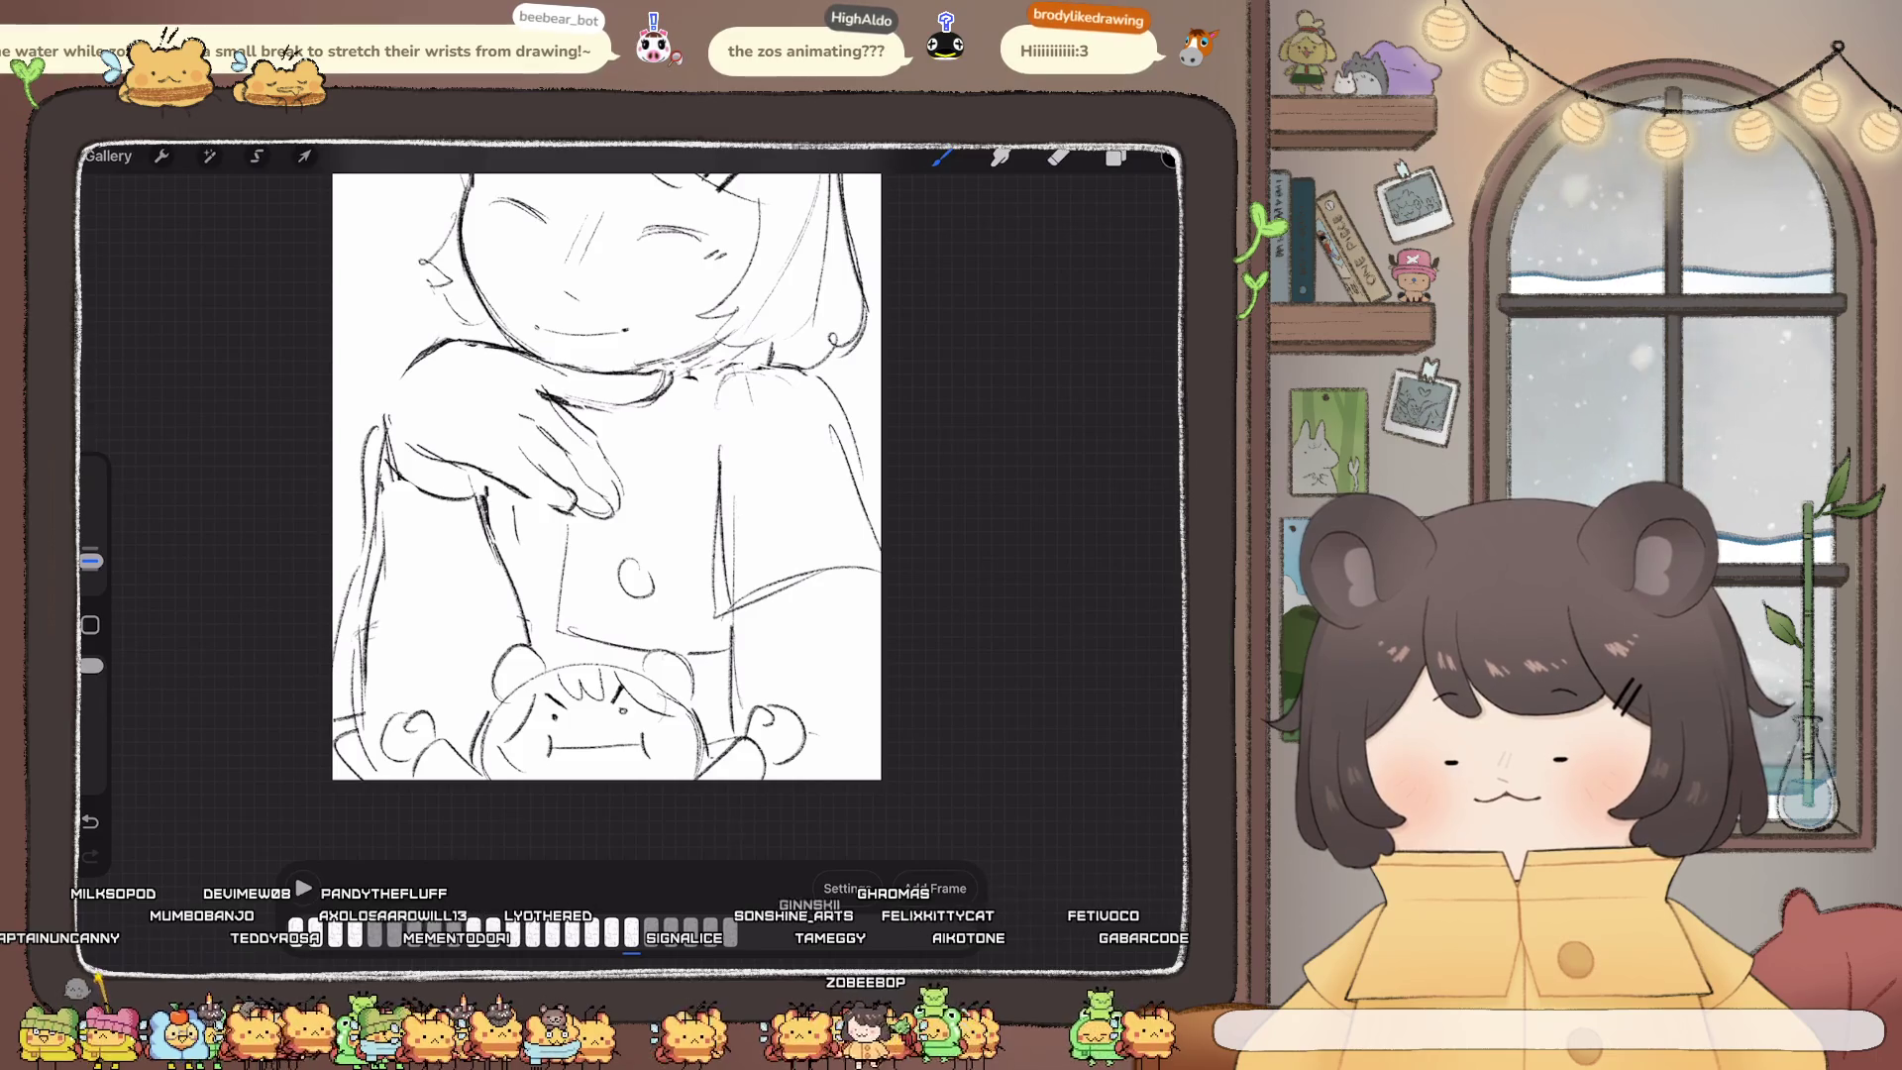
{"action": "key", "text": "ctrl+shift+z"}
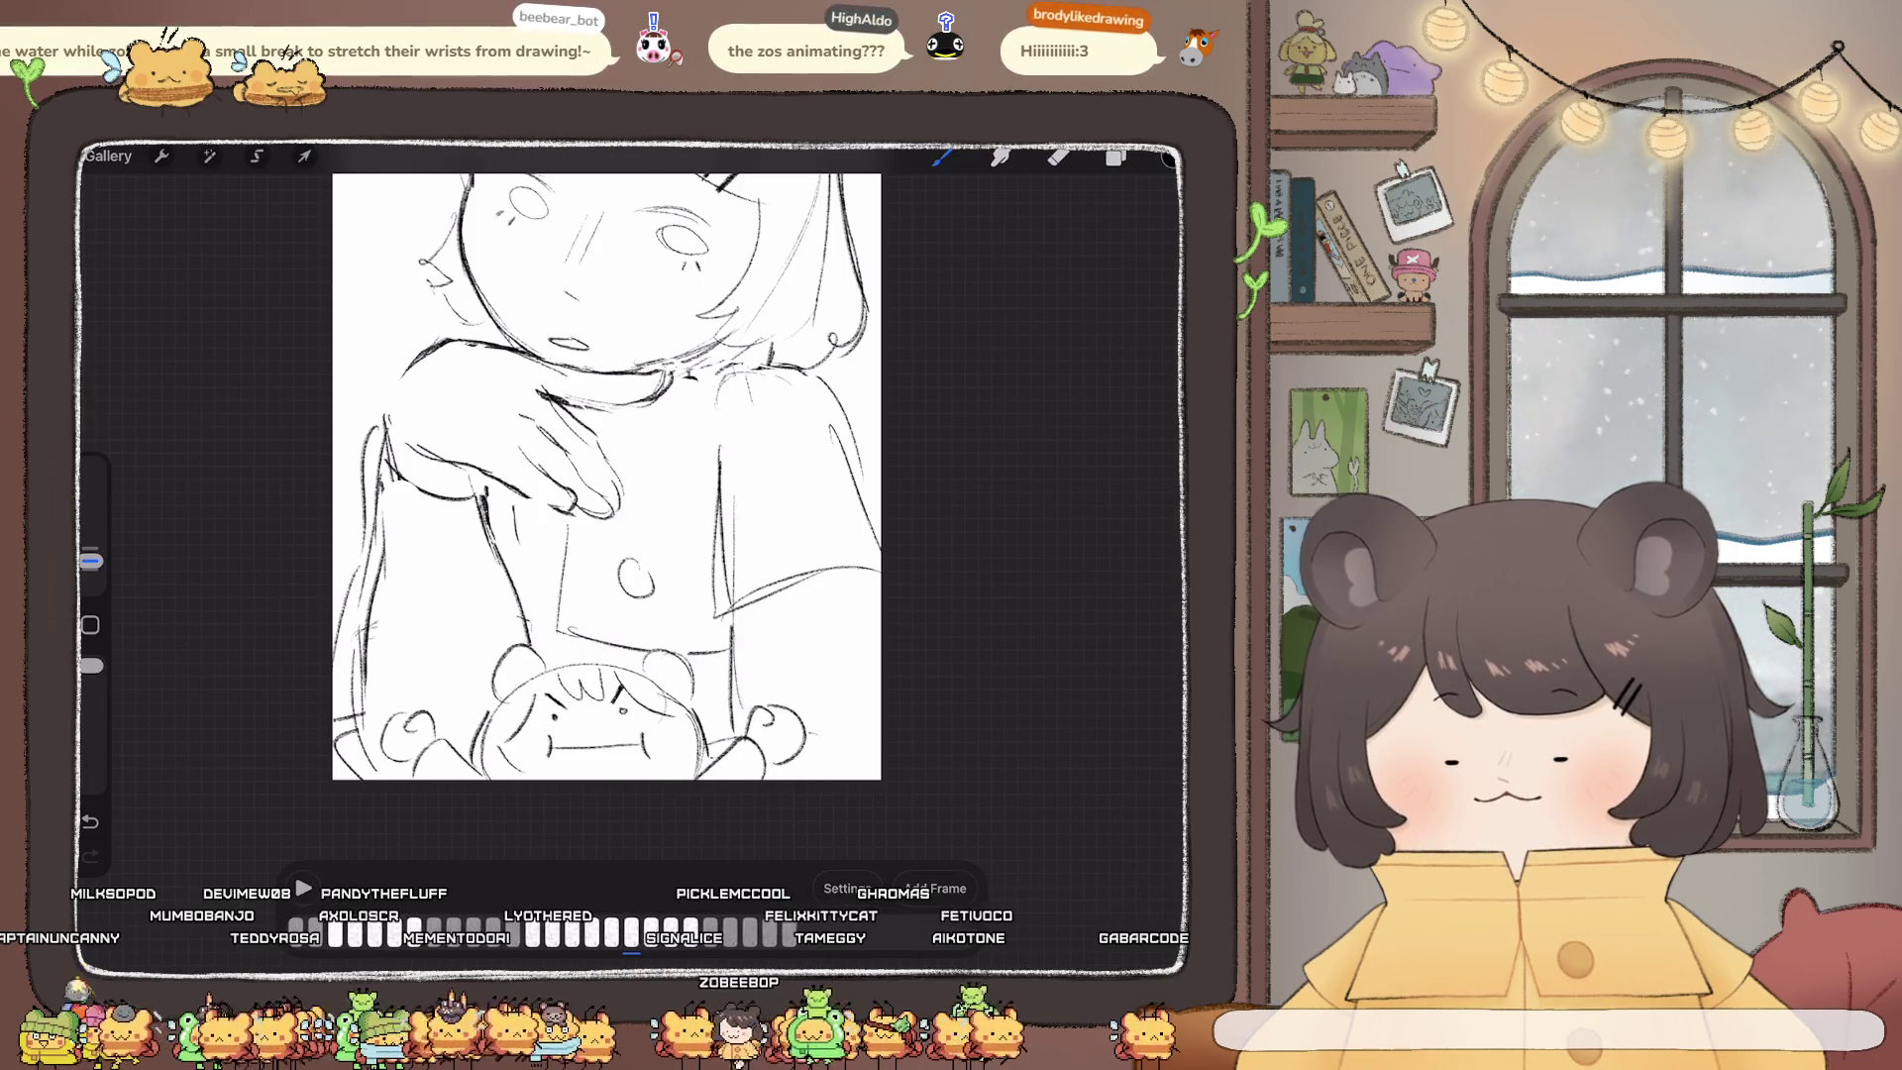
{"action": "left_click", "coordinate": [631, 932]}
{"action": "left_click", "coordinate": [631, 784]}
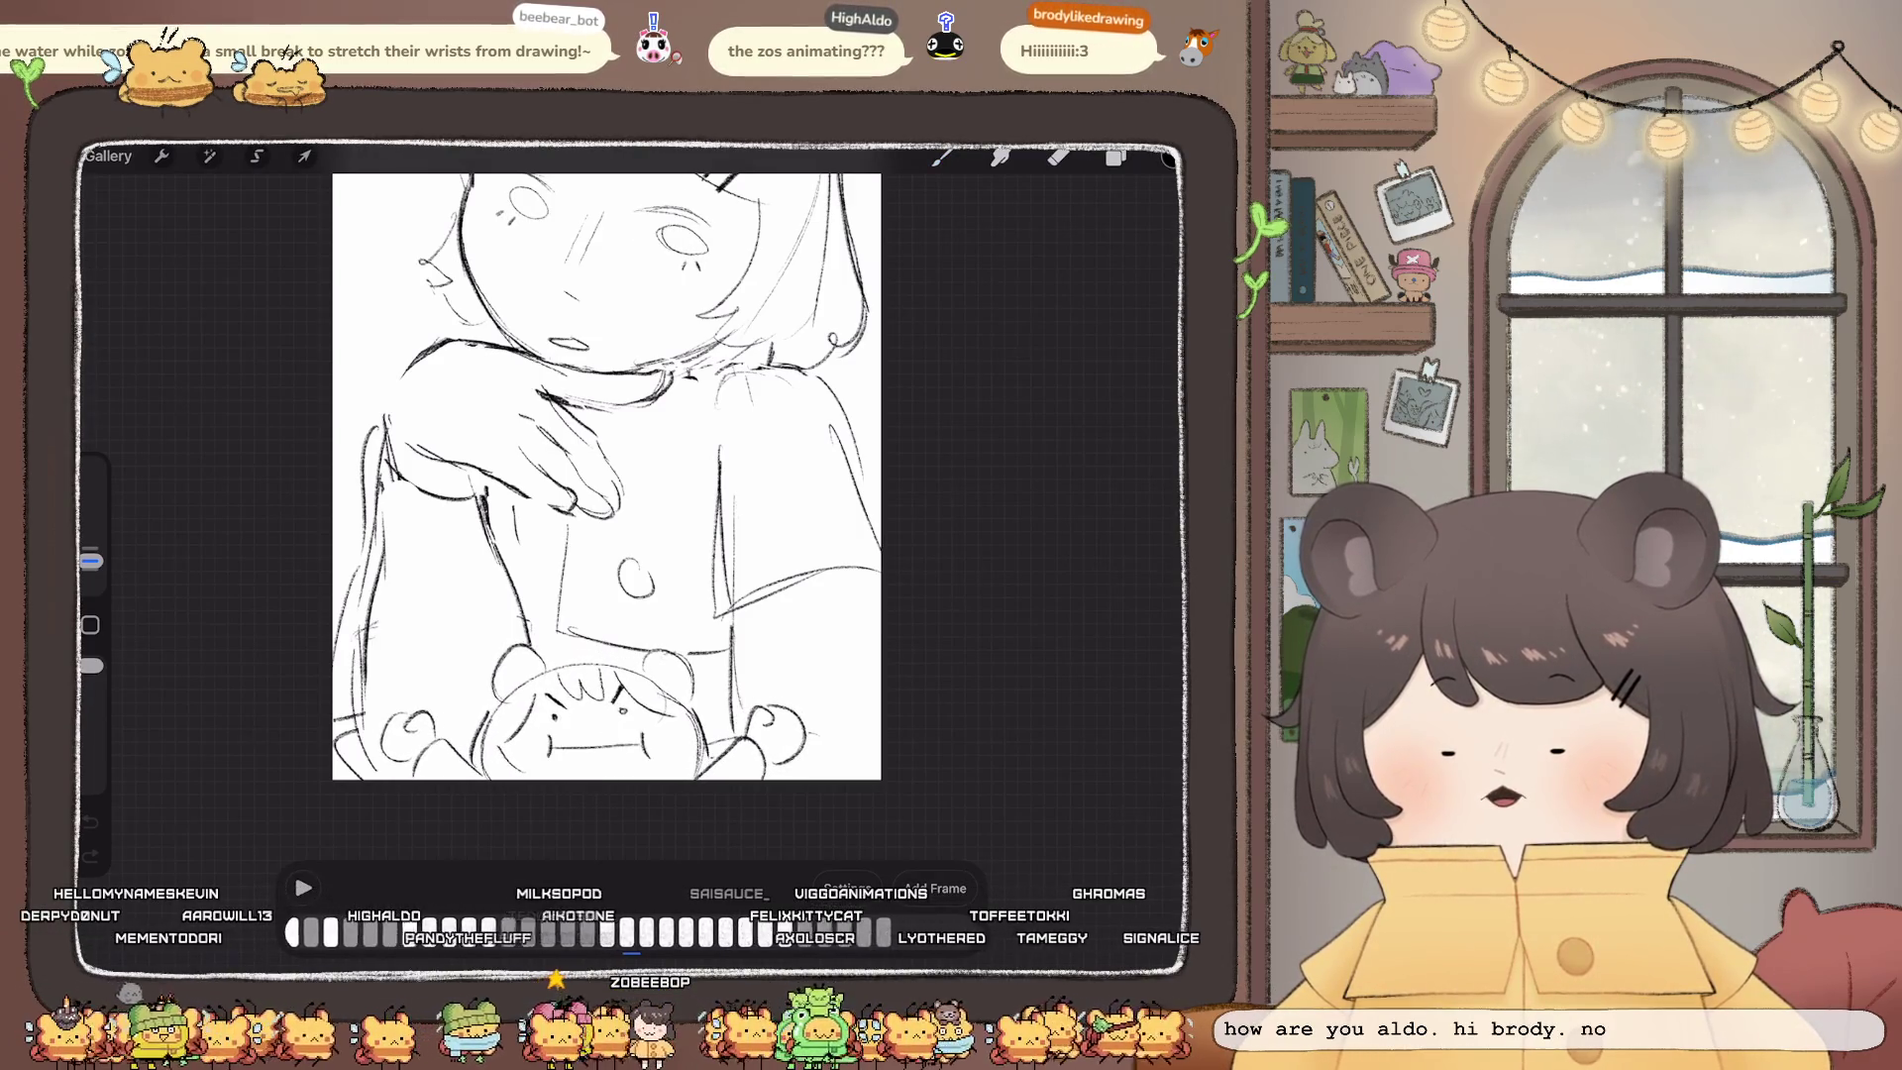
{"action": "left_click", "coordinate": [631, 932]}
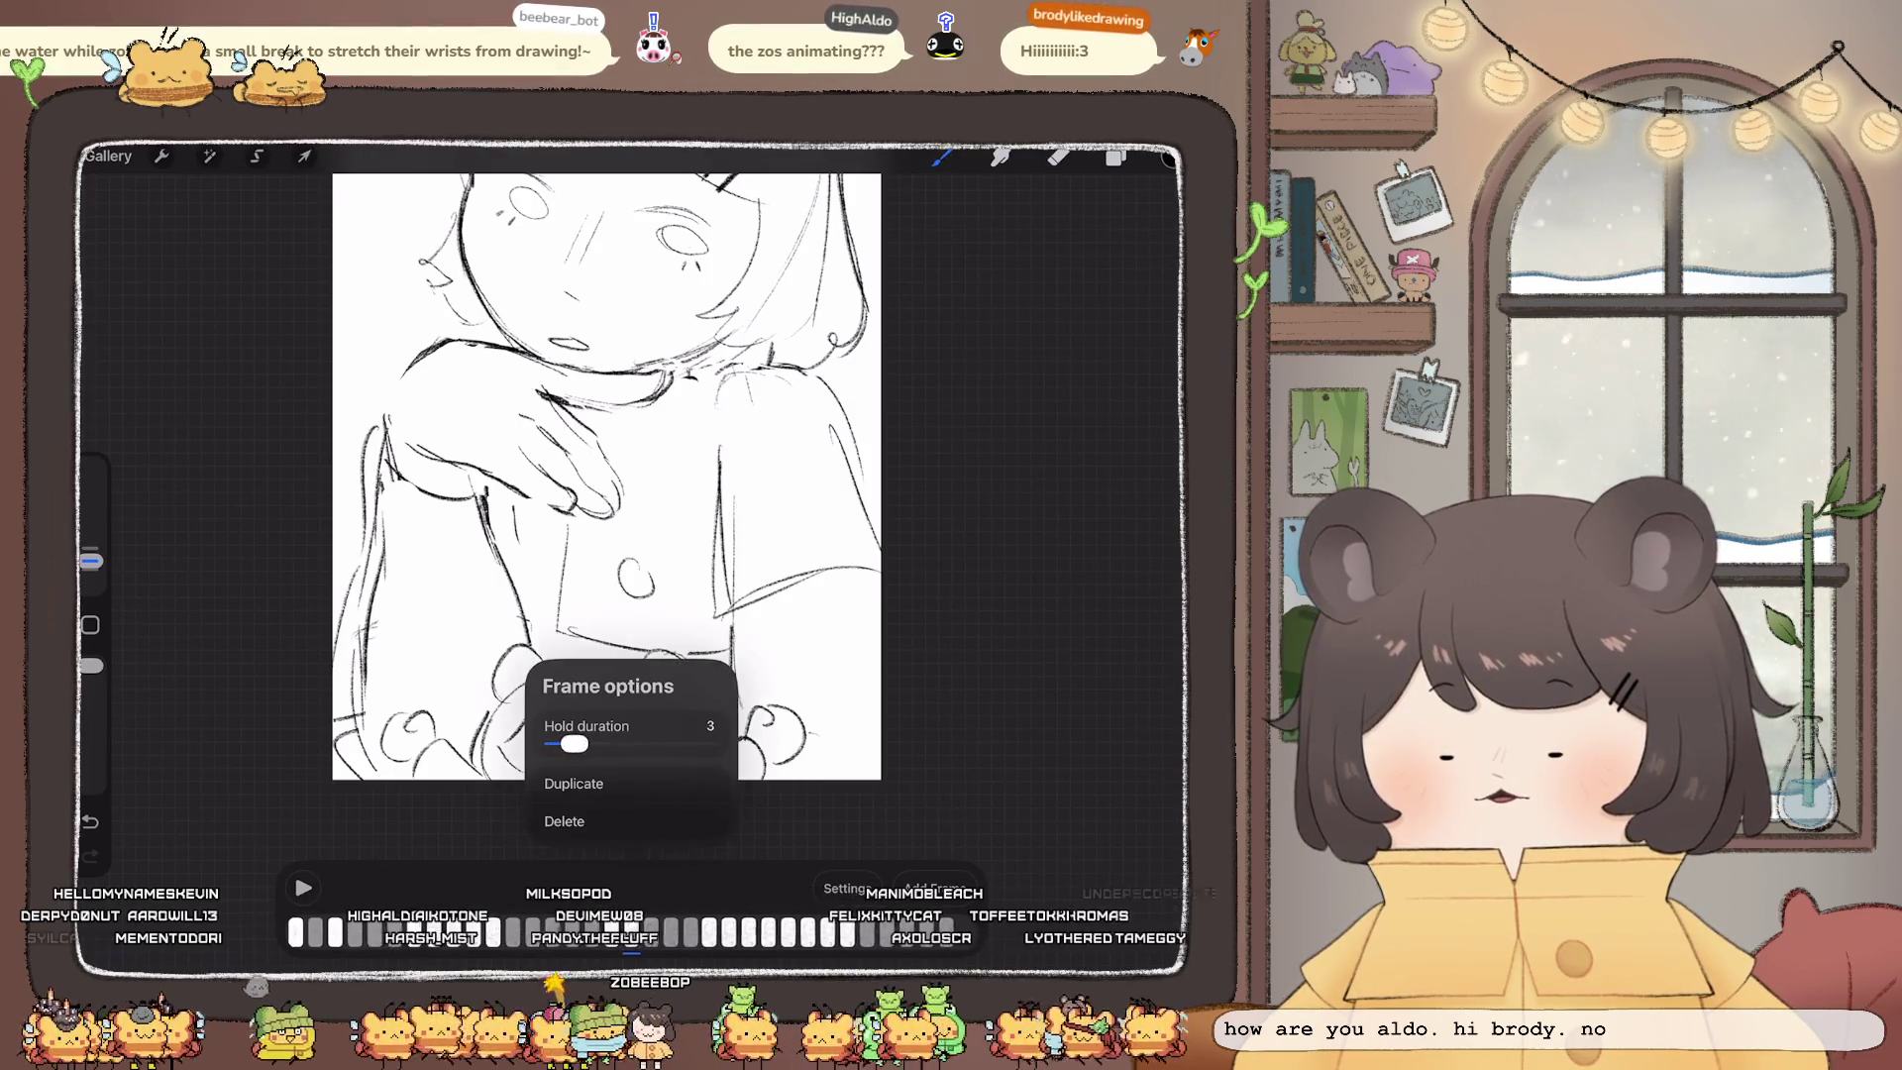
{"action": "key", "text": "Escape"}
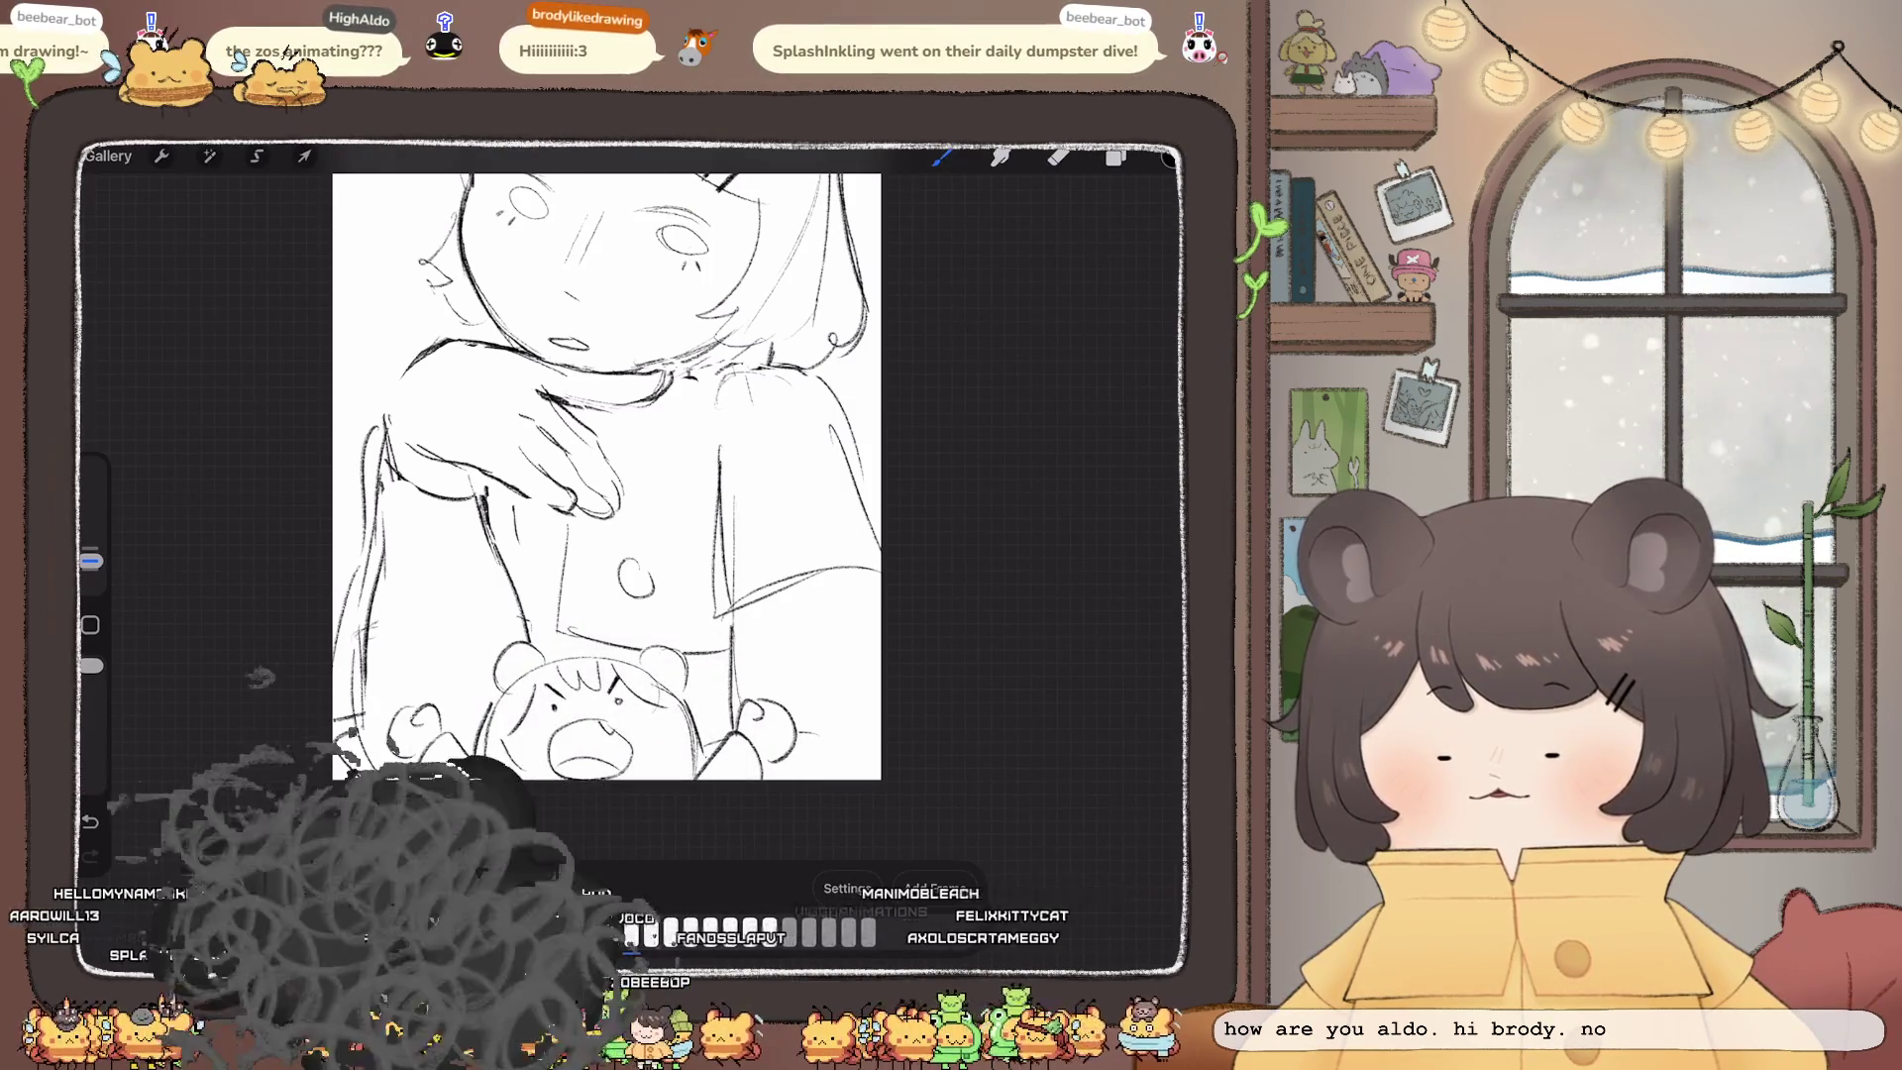
{"action": "left_click", "coordinate": [631, 932]}
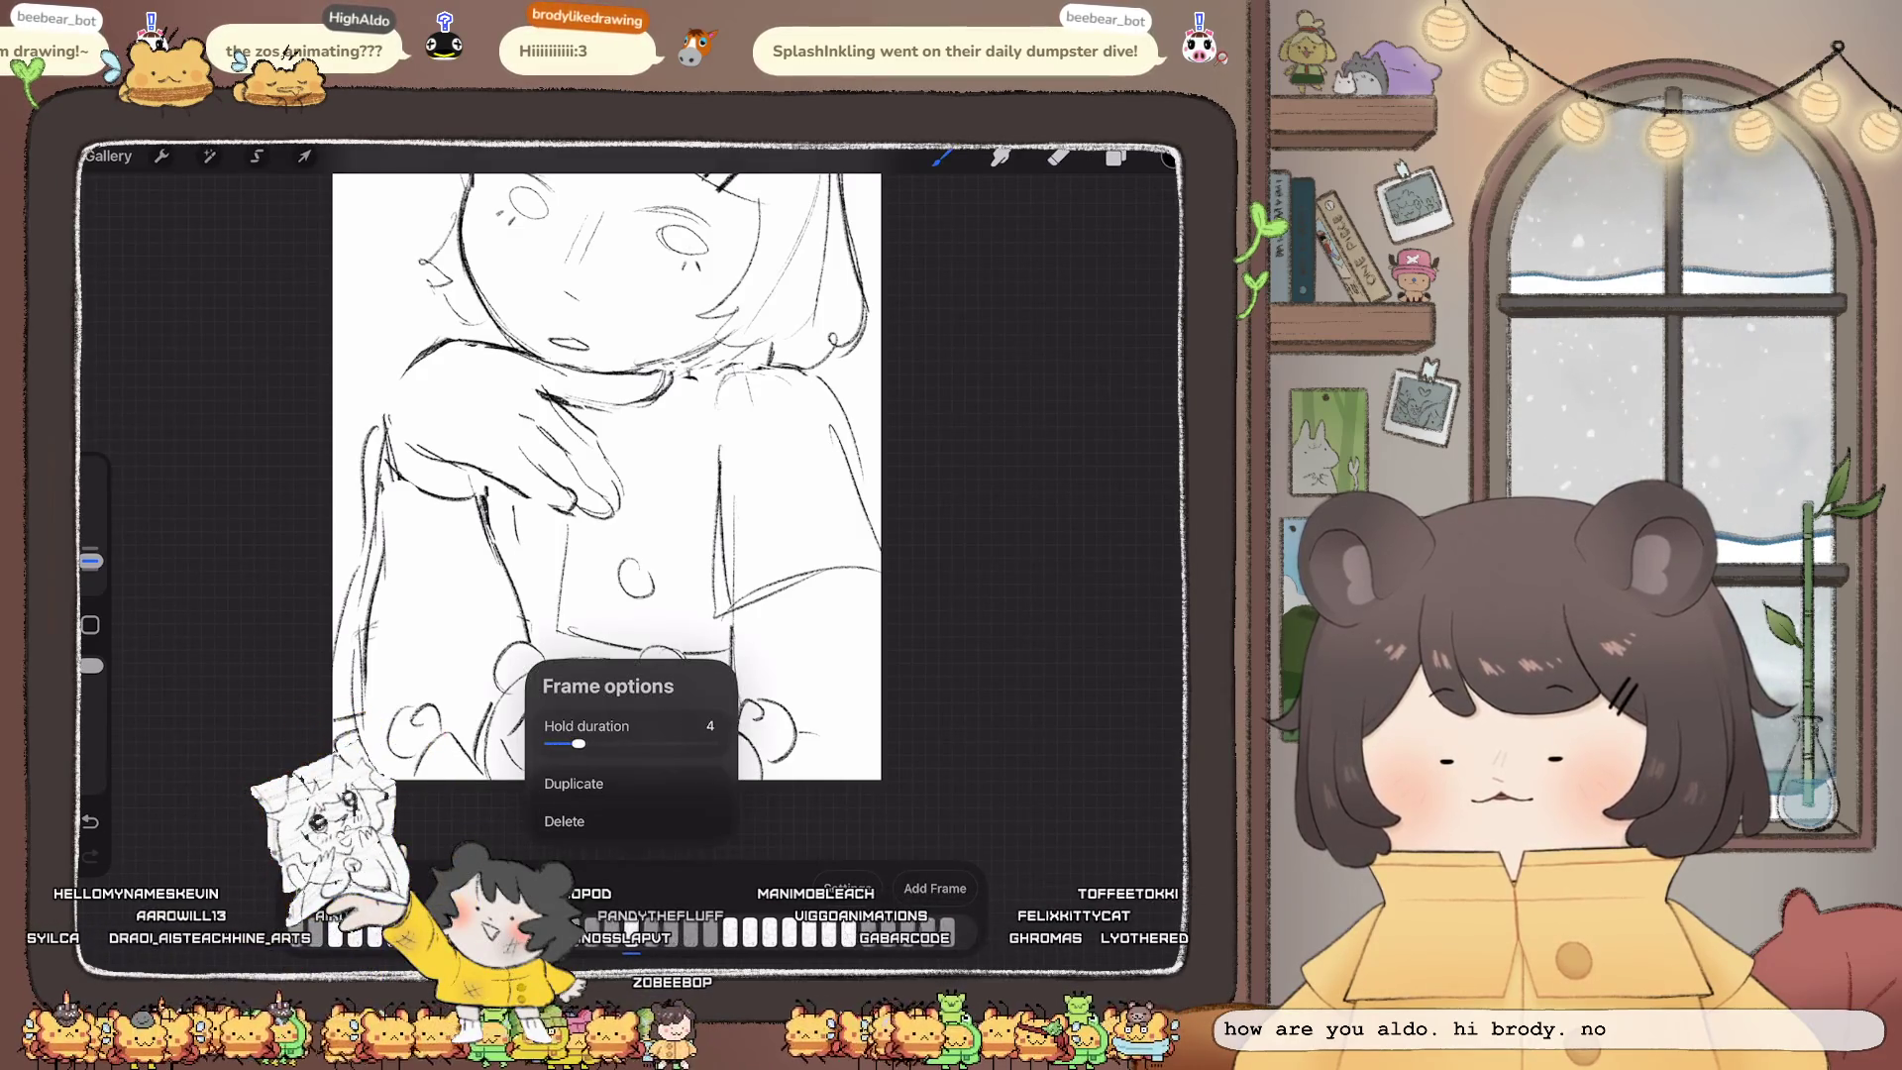
{"action": "mouse_move", "coordinate": [575, 744]}
{"action": "left_mouse_down"}
{"action": "mouse_move", "coordinate": [548, 744]}
{"action": "mouse_move", "coordinate": [582, 743]}
{"action": "left_mouse_up"}
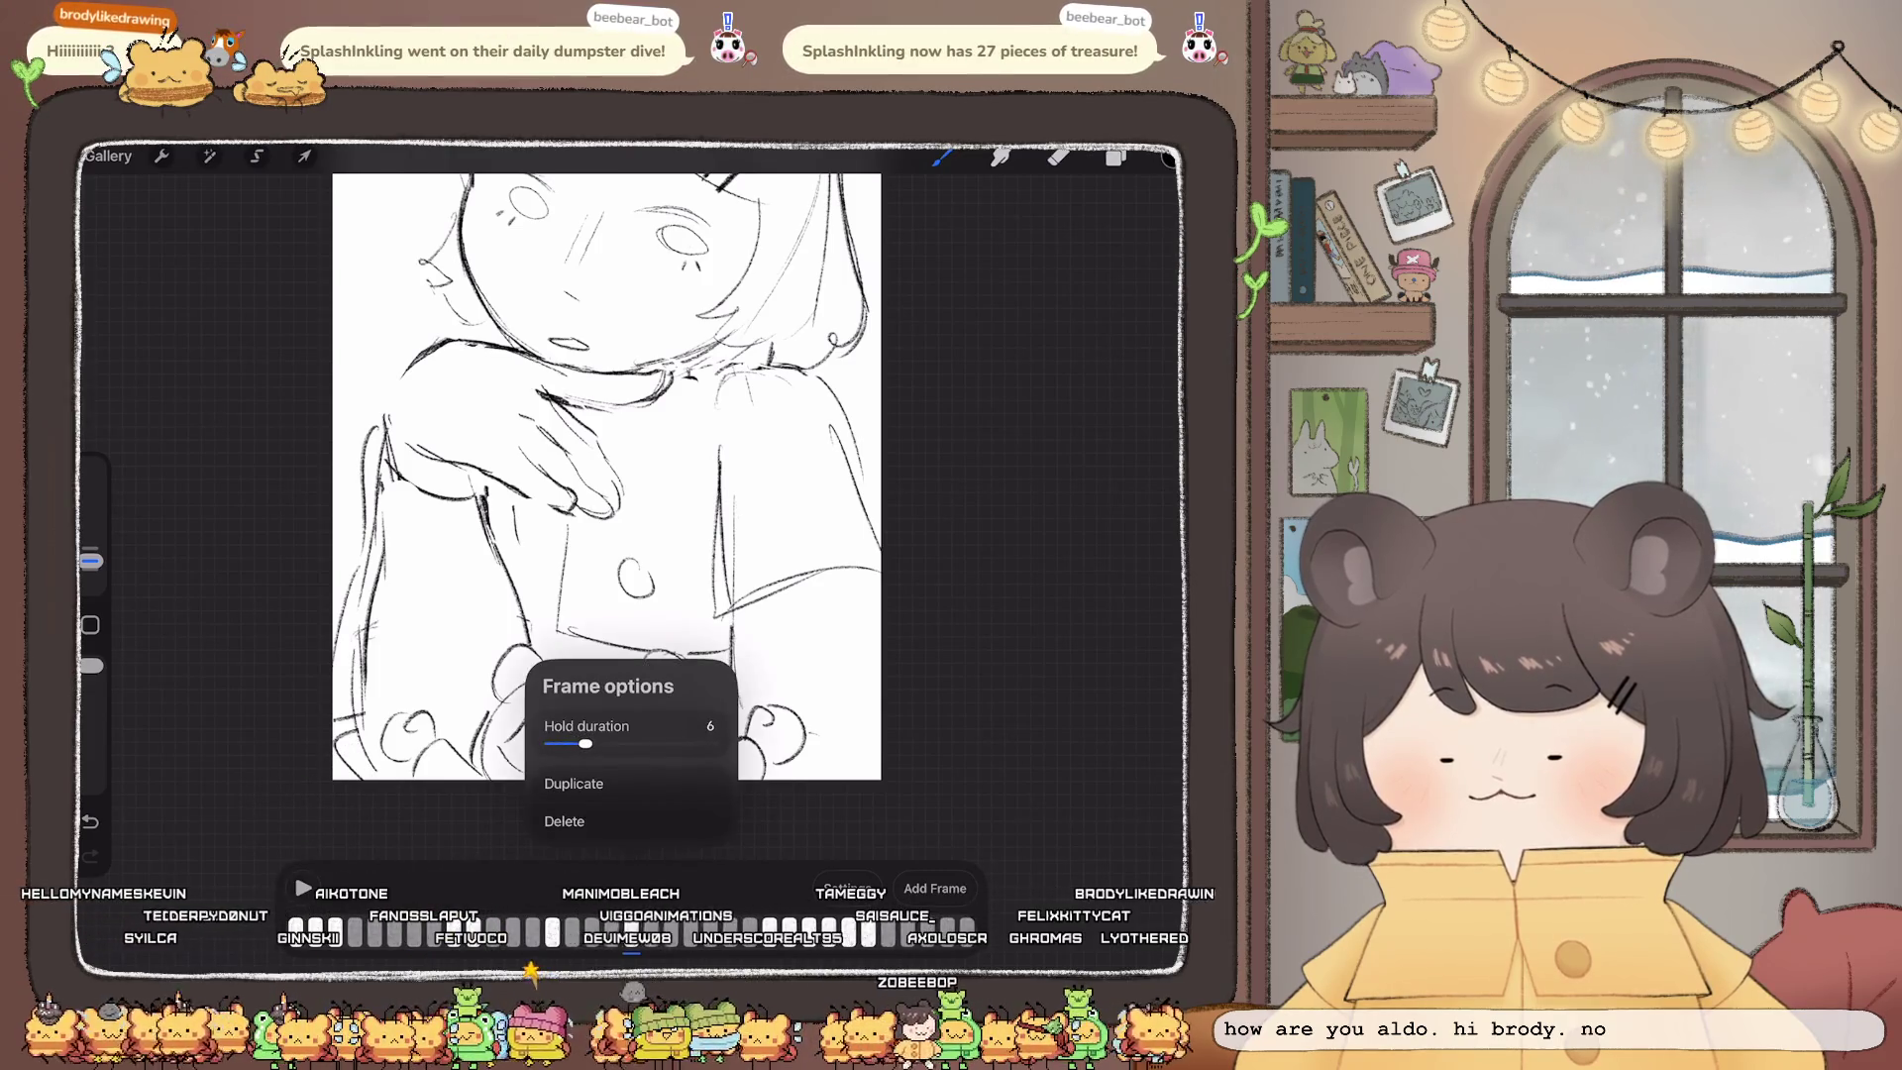
Step: Play and stop the animation, step through frames, and duplicate the current frame
{"action": "left_click", "coordinate": [302, 887]}
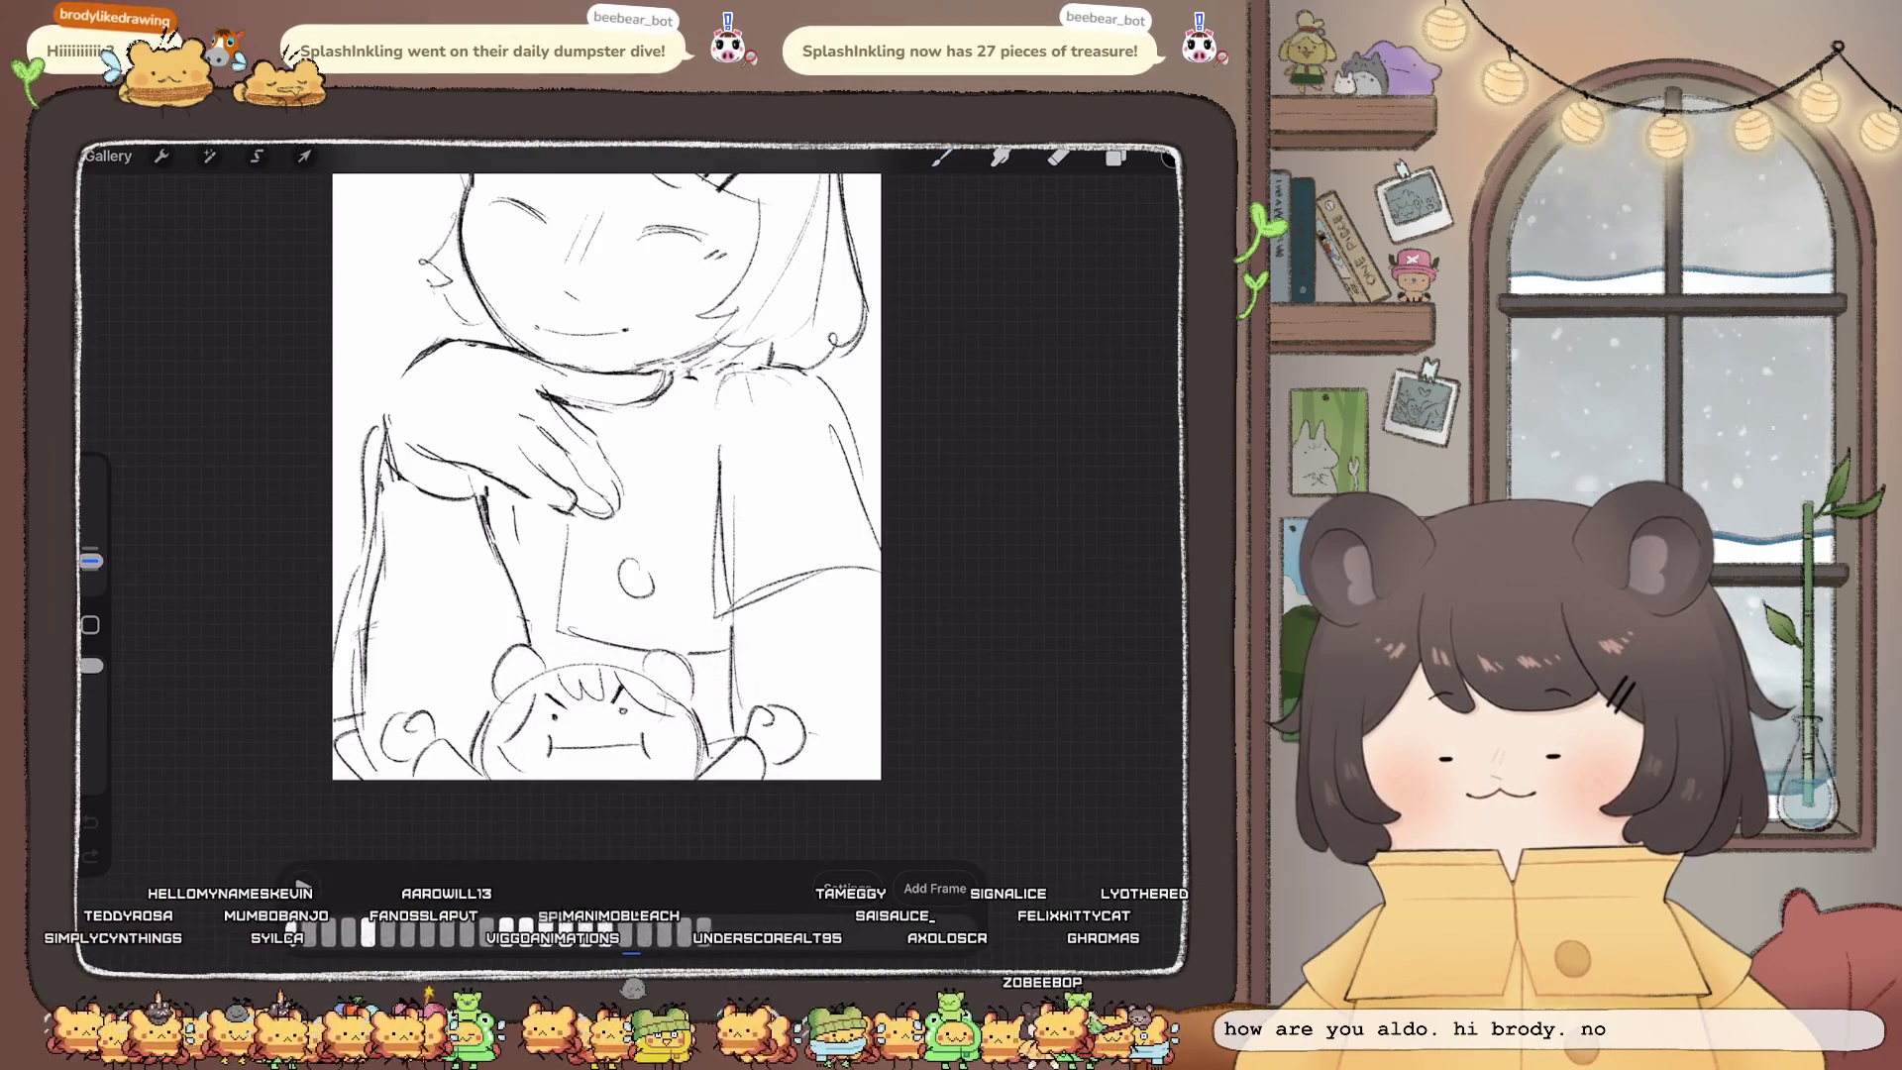
{"action": "left_click", "coordinate": [303, 887]}
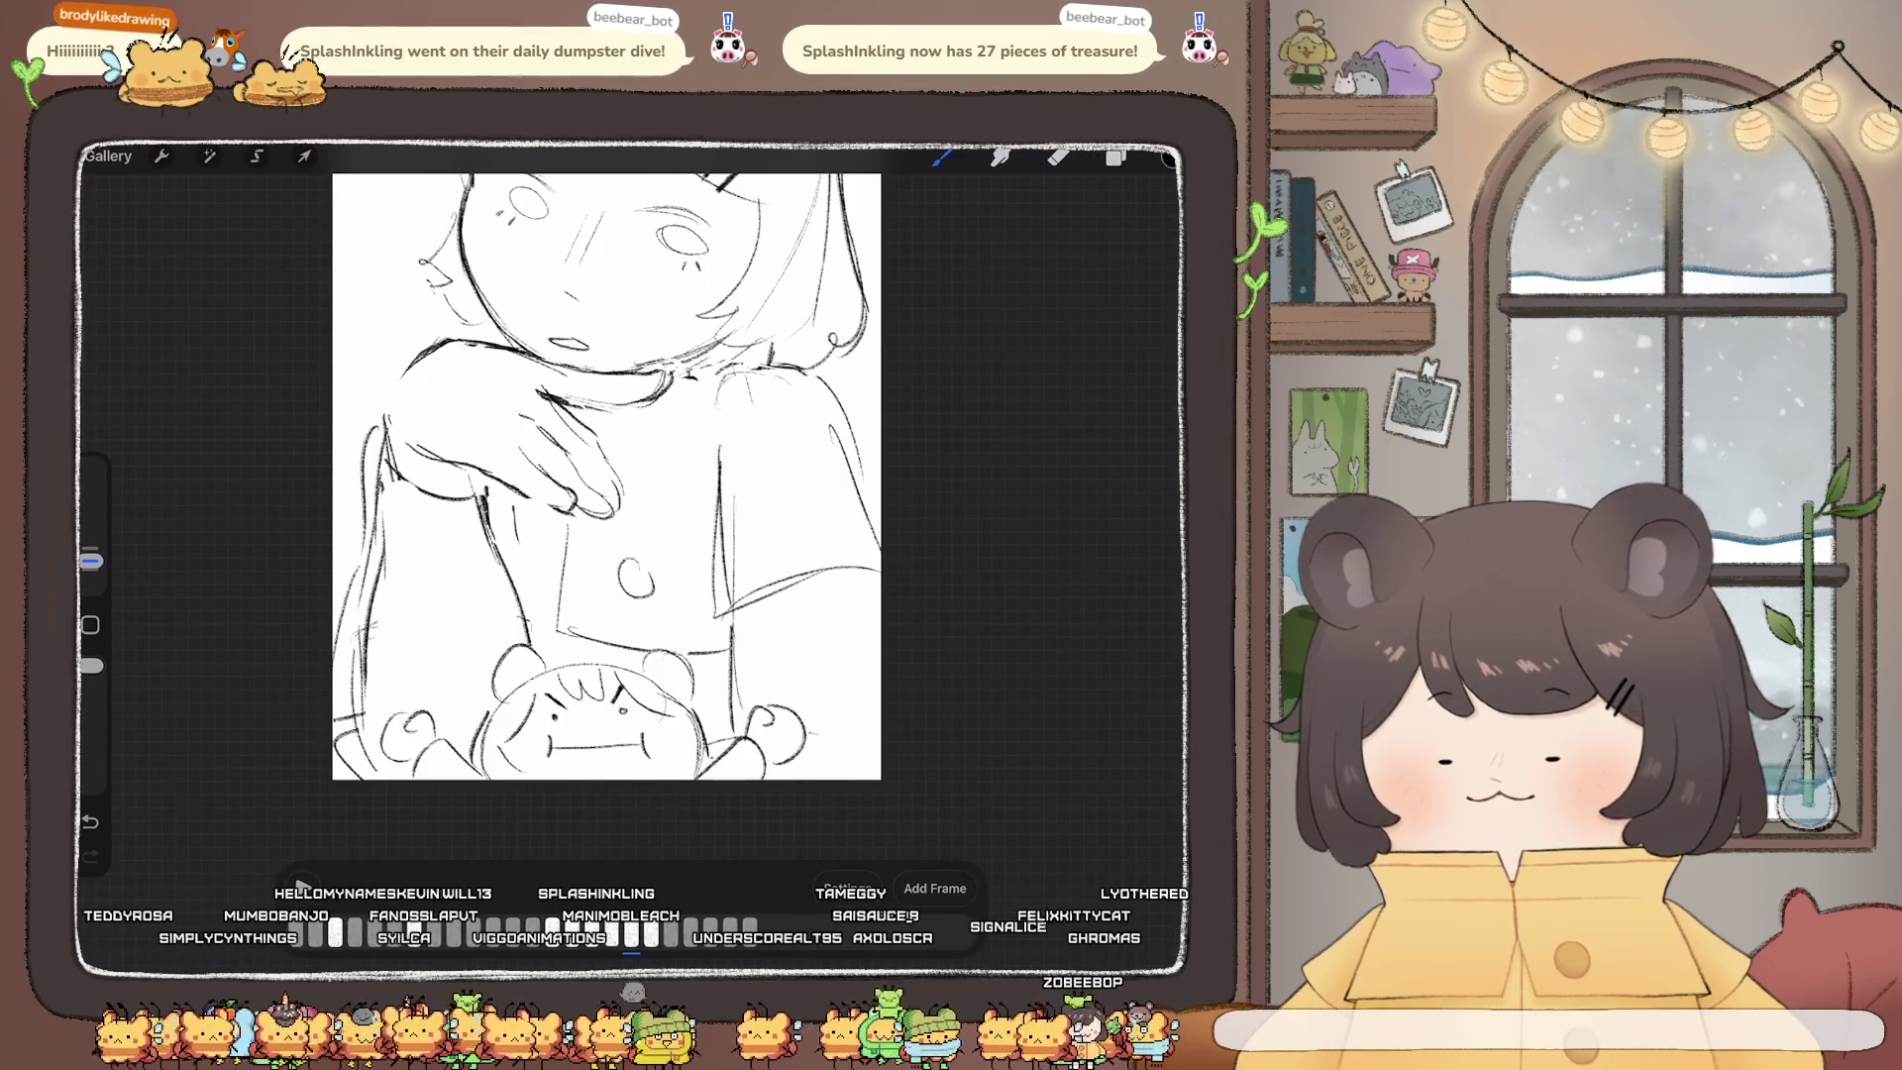
{"action": "left_click", "coordinate": [631, 931]}
{"action": "left_click", "coordinate": [631, 932]}
{"action": "left_click", "coordinate": [631, 931]}
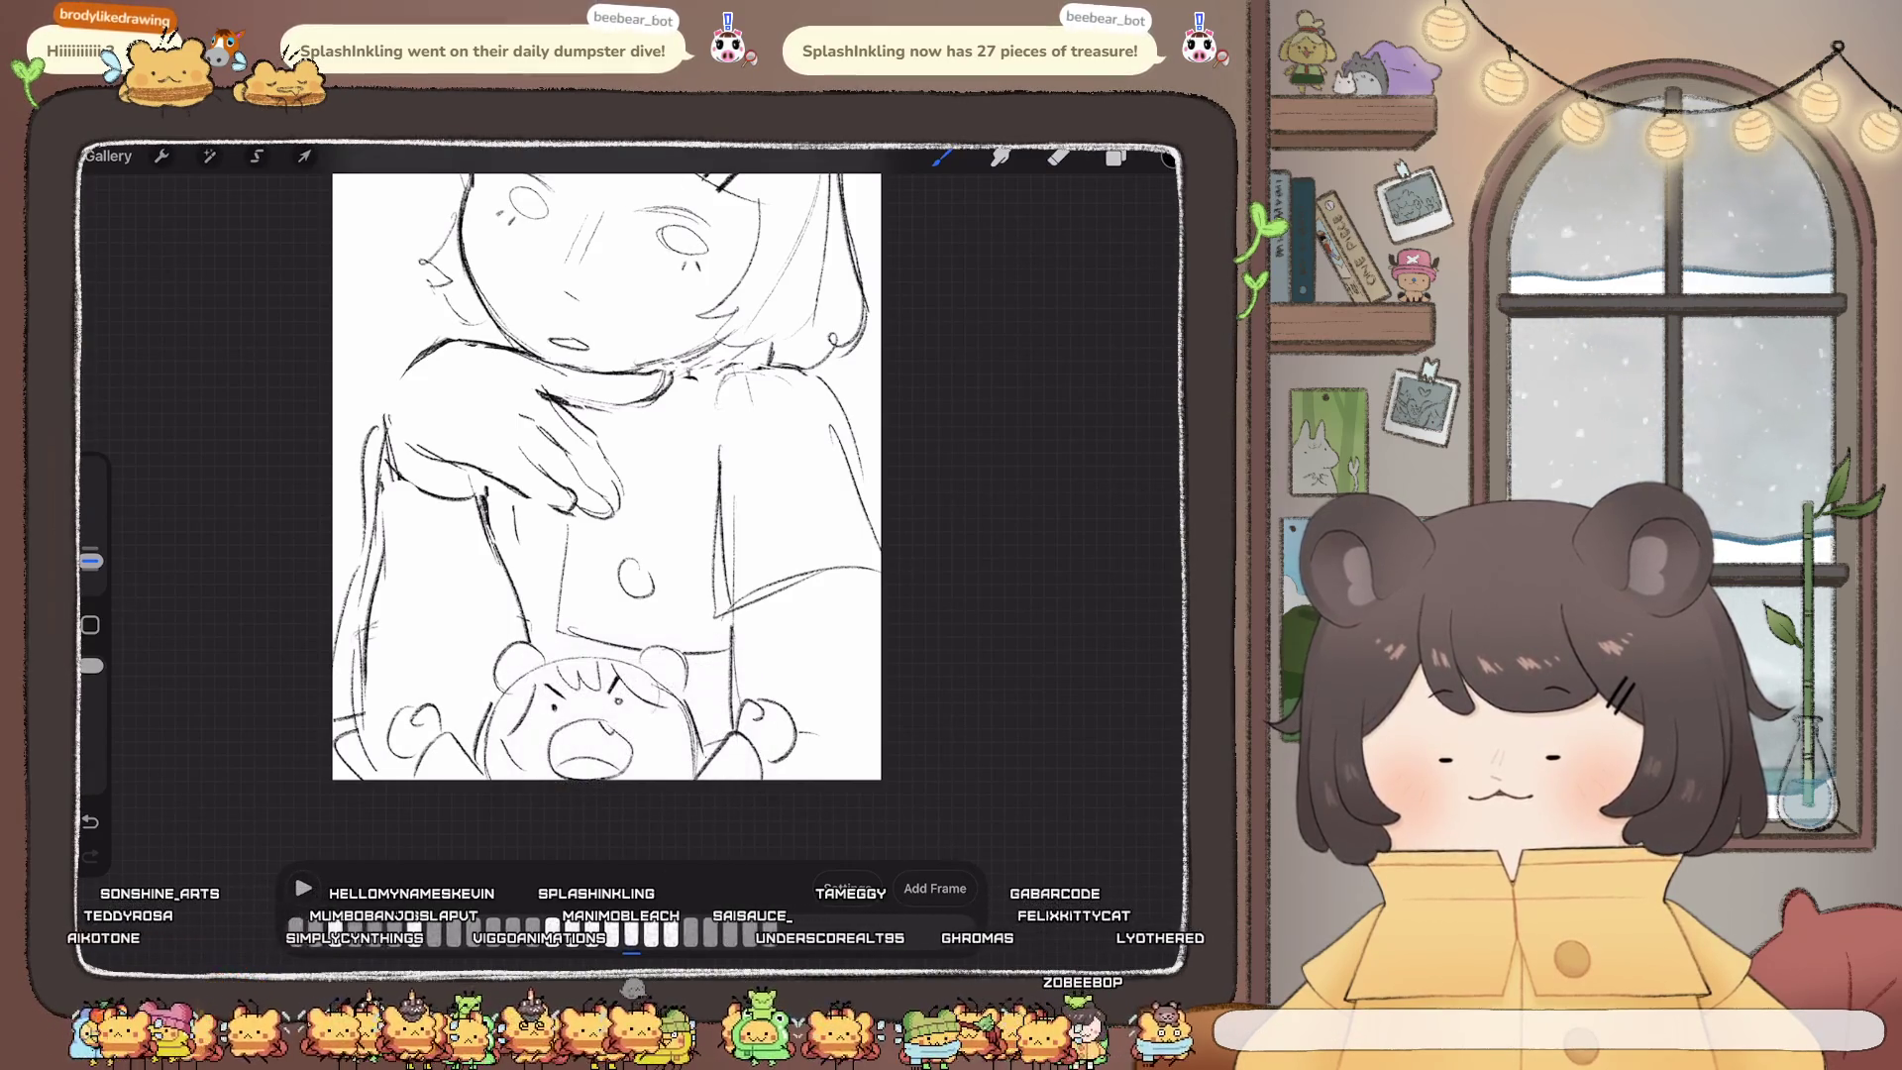
{"action": "left_click", "coordinate": [631, 931]}
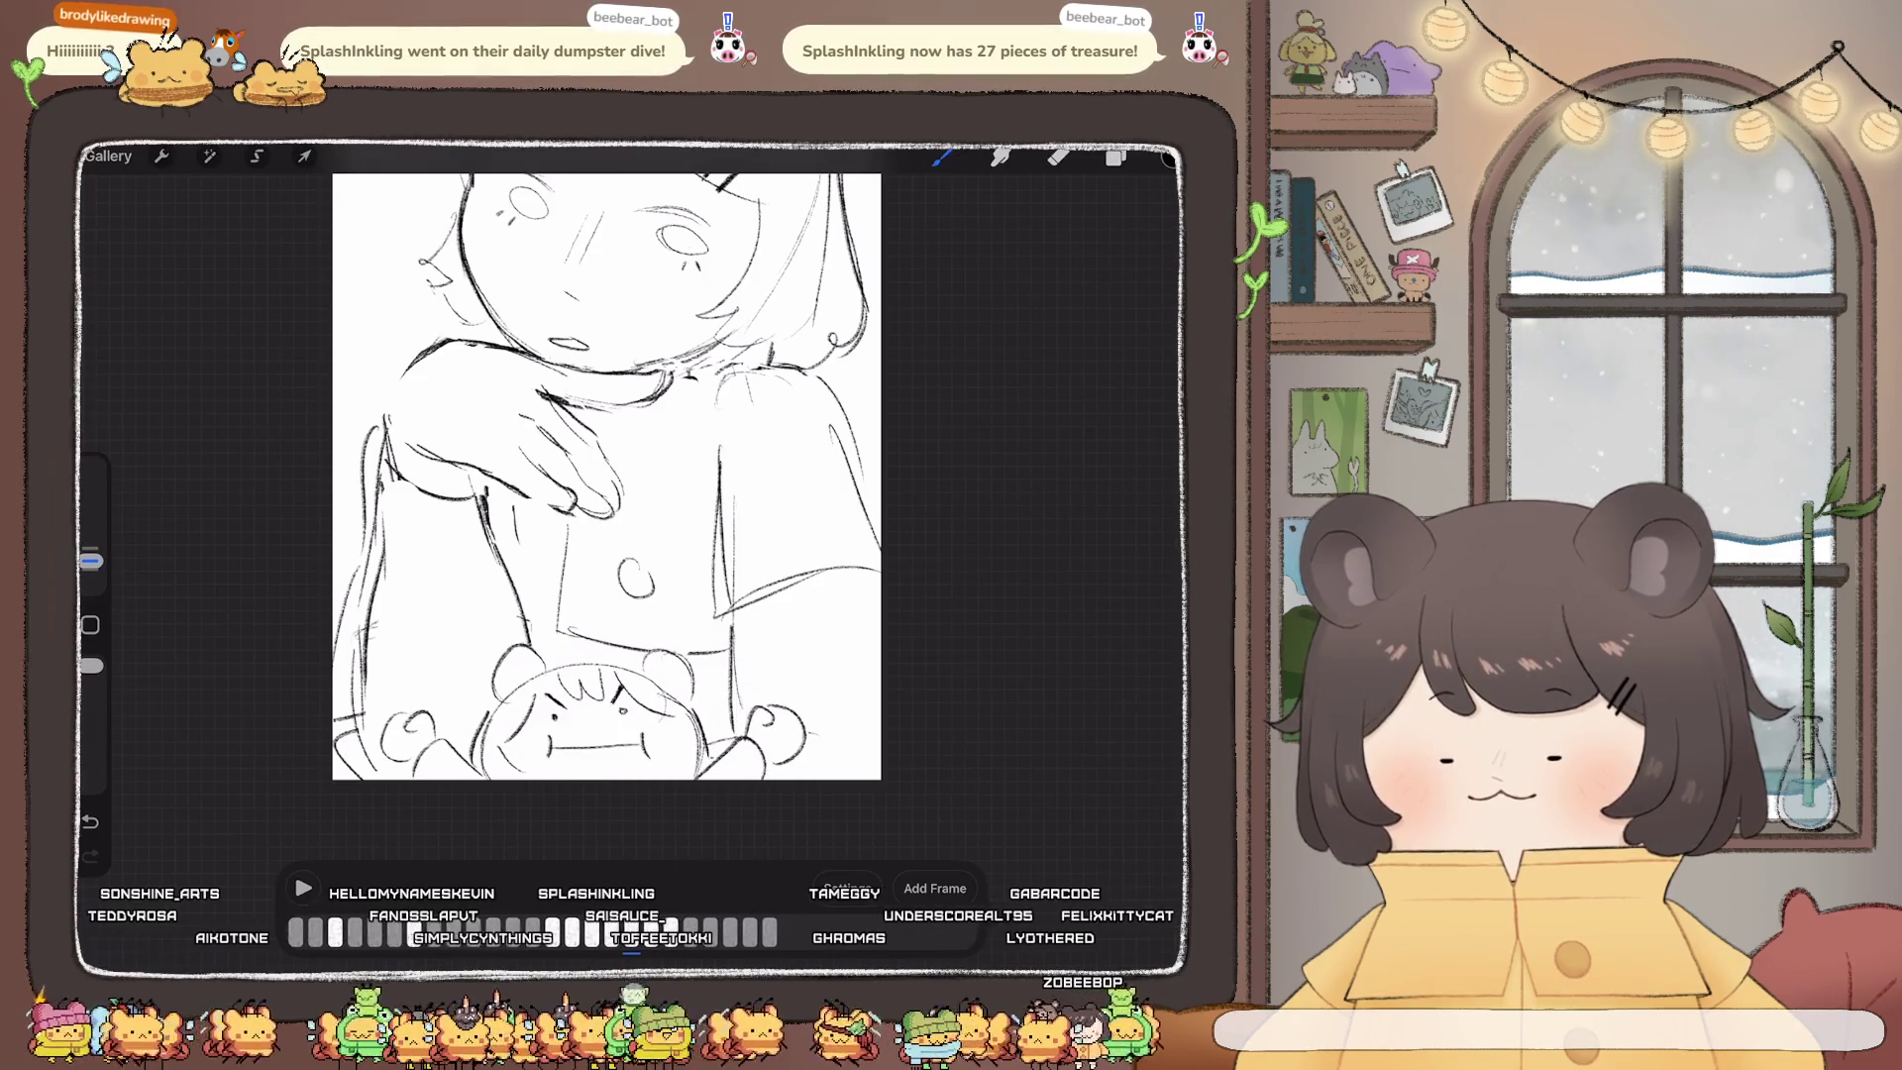
{"action": "left_click", "coordinate": [631, 931]}
{"action": "left_click", "coordinate": [631, 932]}
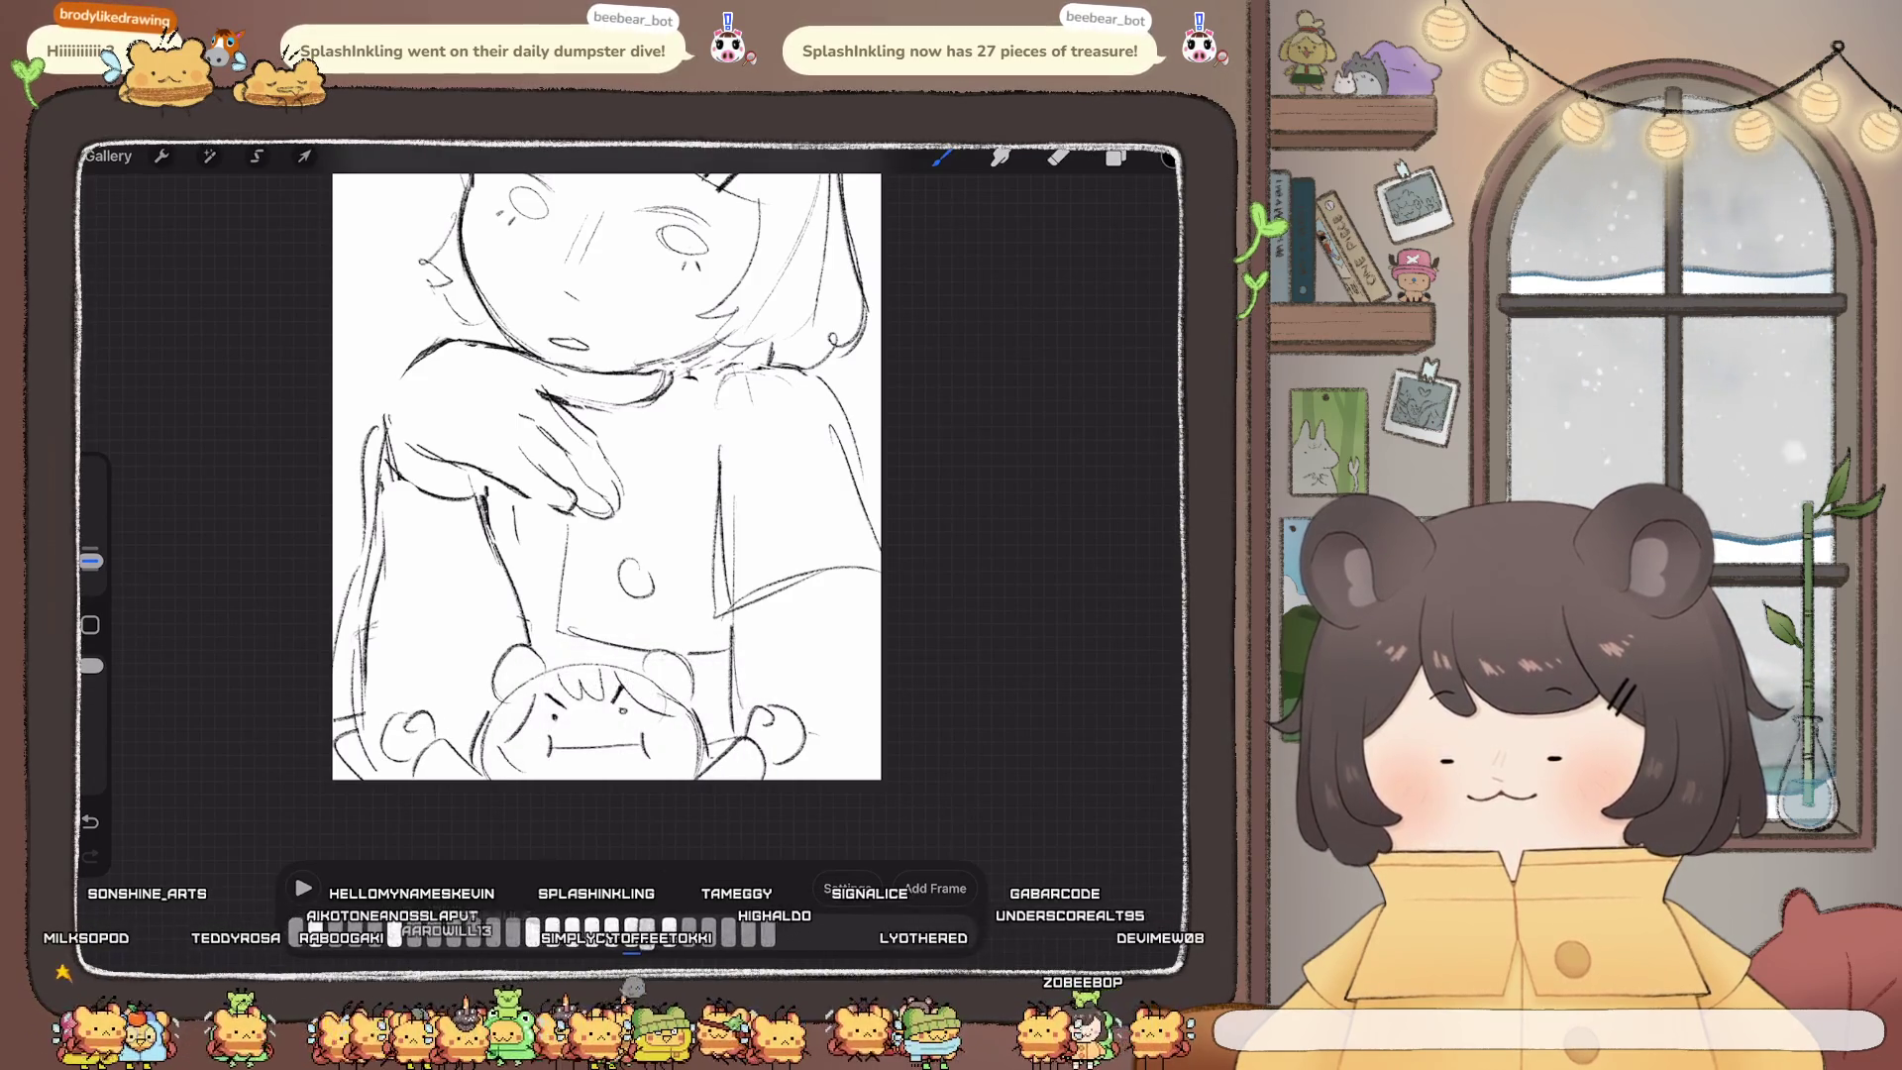
{"action": "left_click", "coordinate": [631, 931]}
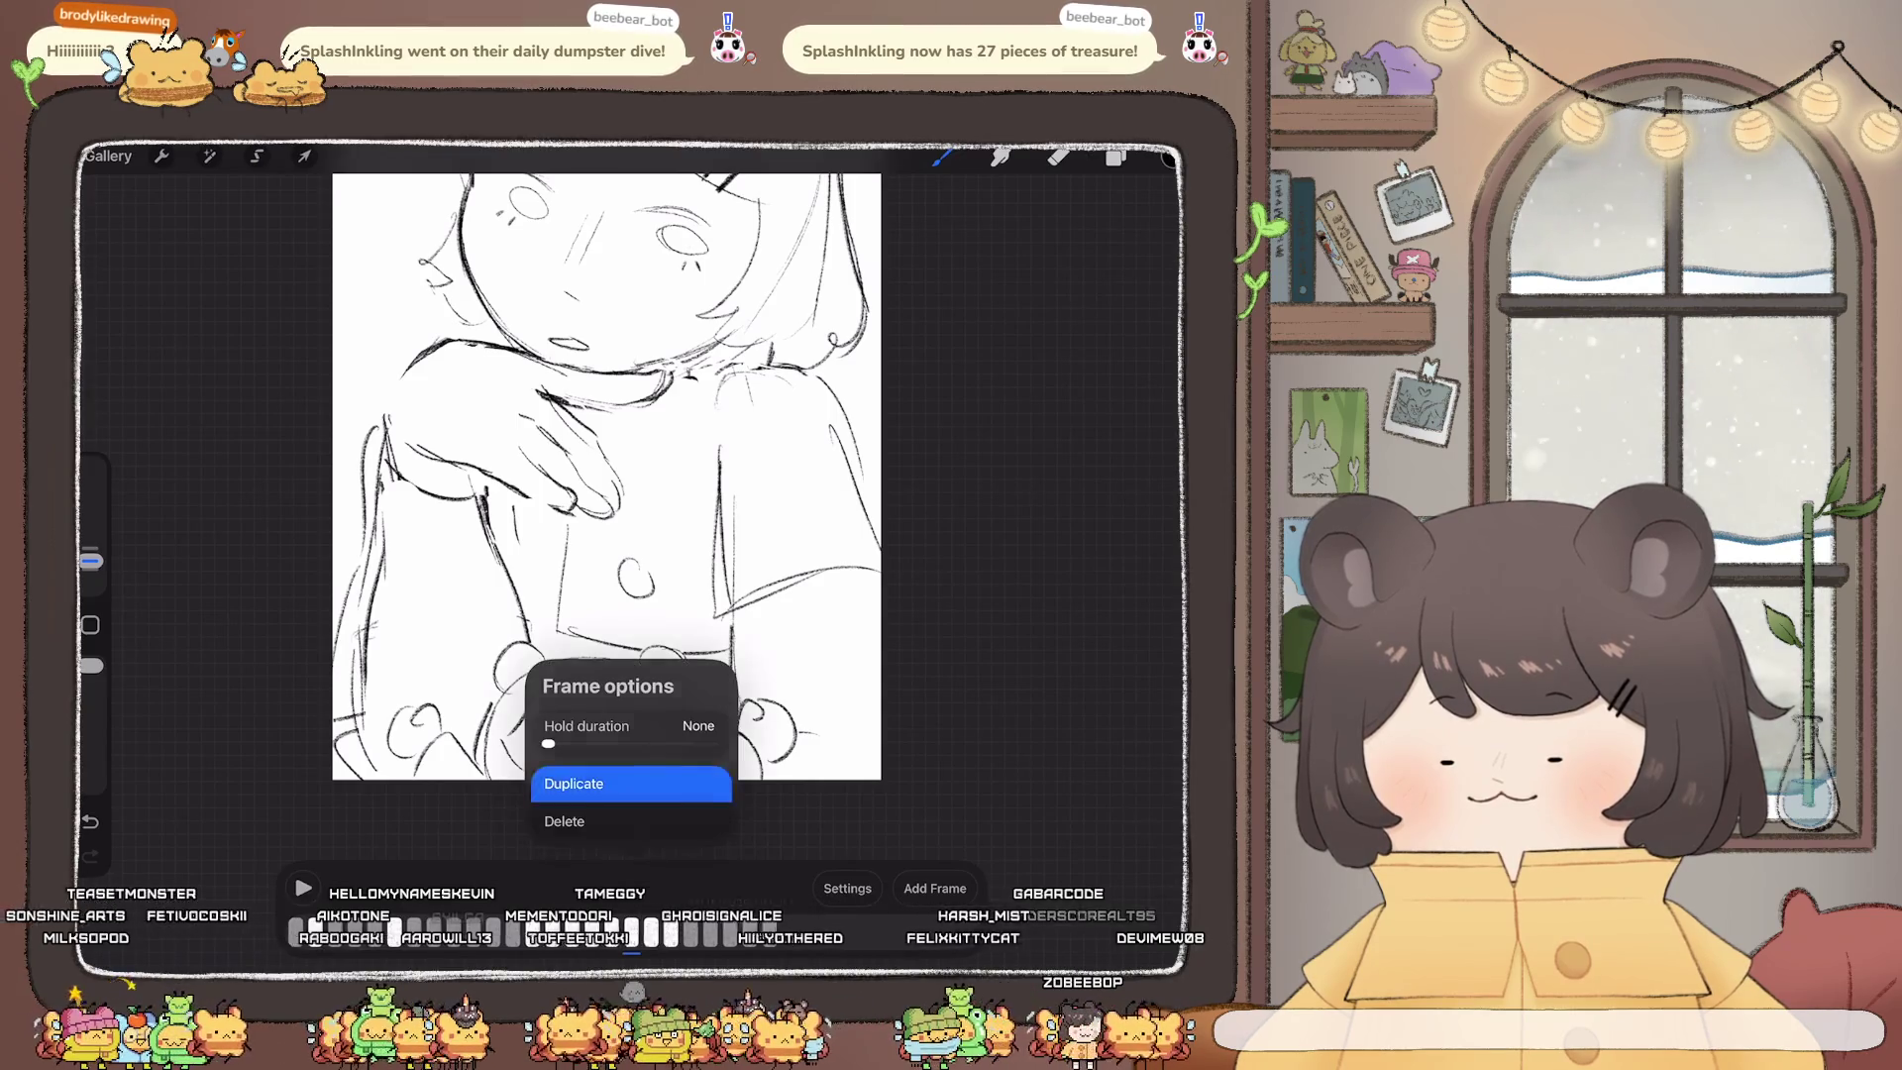
{"action": "left_click", "coordinate": [585, 784]}
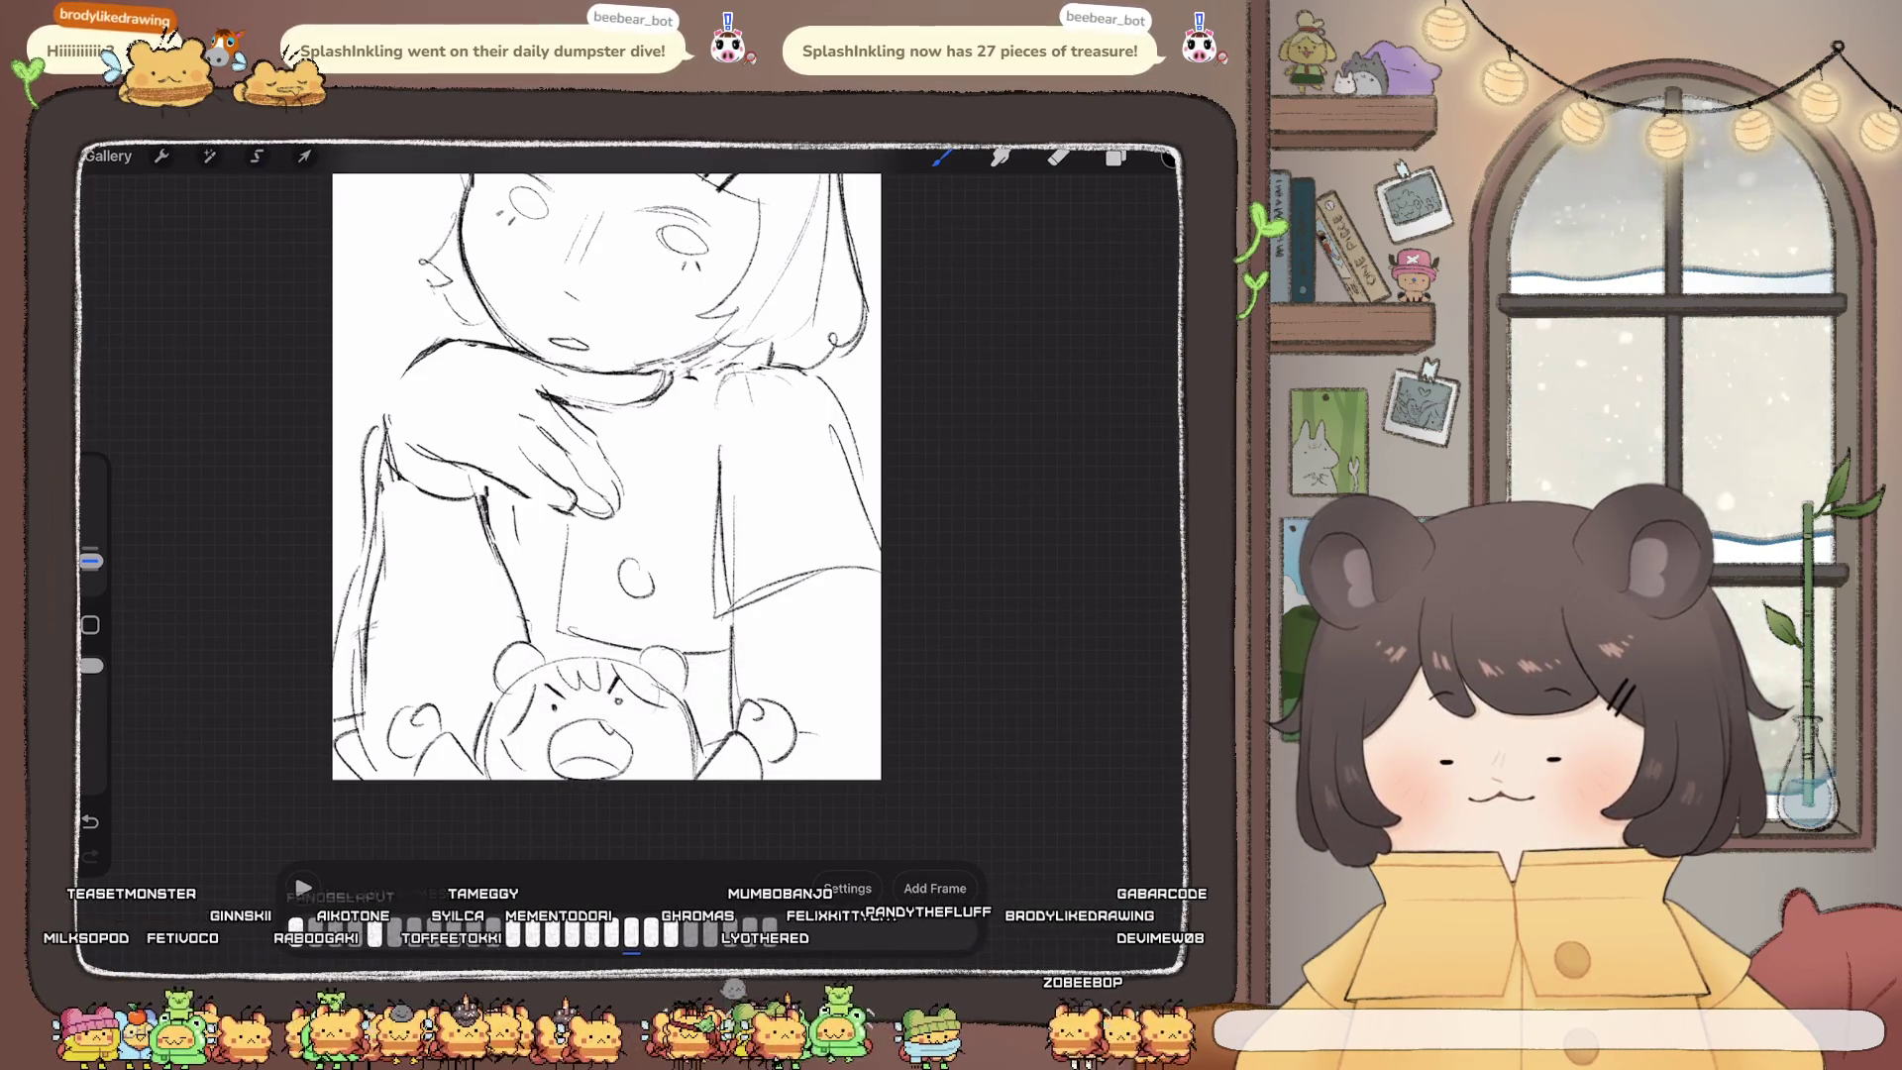
Step: Move to the smiling-face frame and set its hold duration to 10
{"action": "left_click", "coordinate": [611, 931]}
{"action": "left_click", "coordinate": [611, 932]}
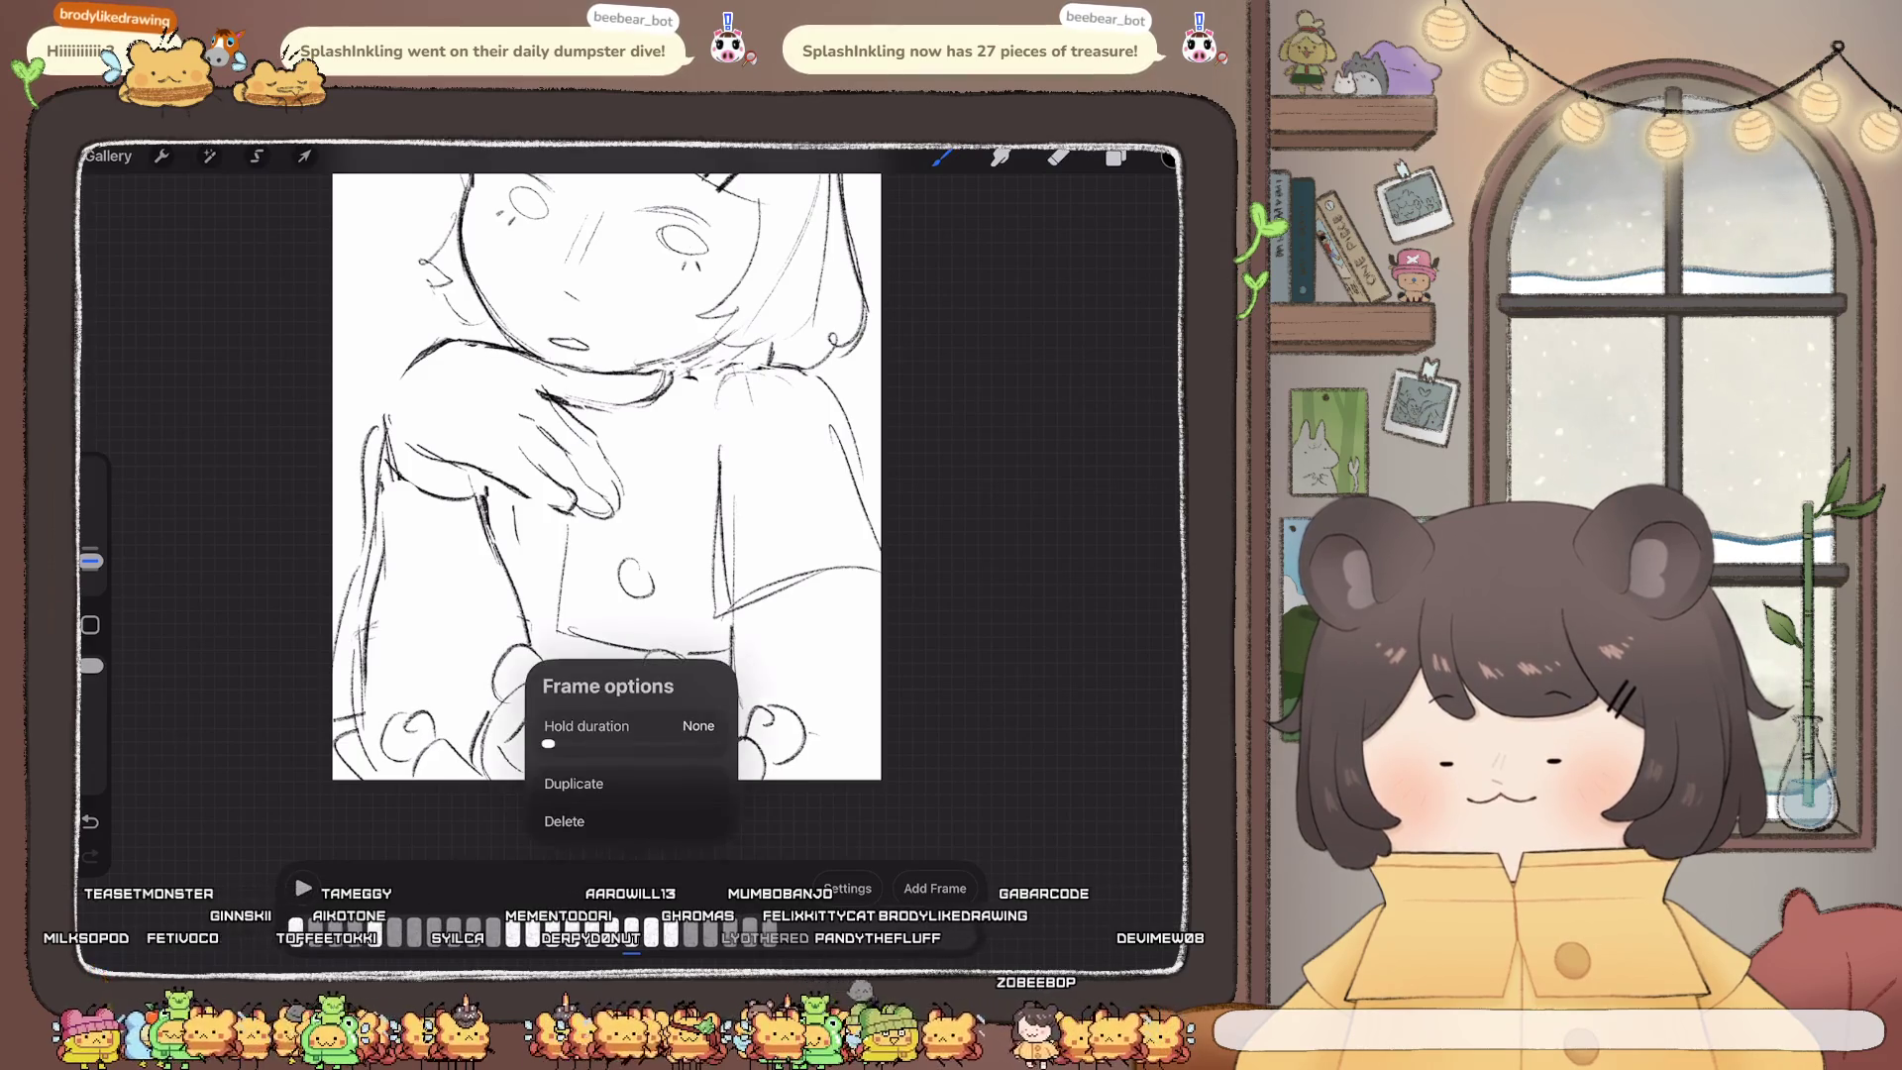
{"action": "left_click", "coordinate": [585, 777]}
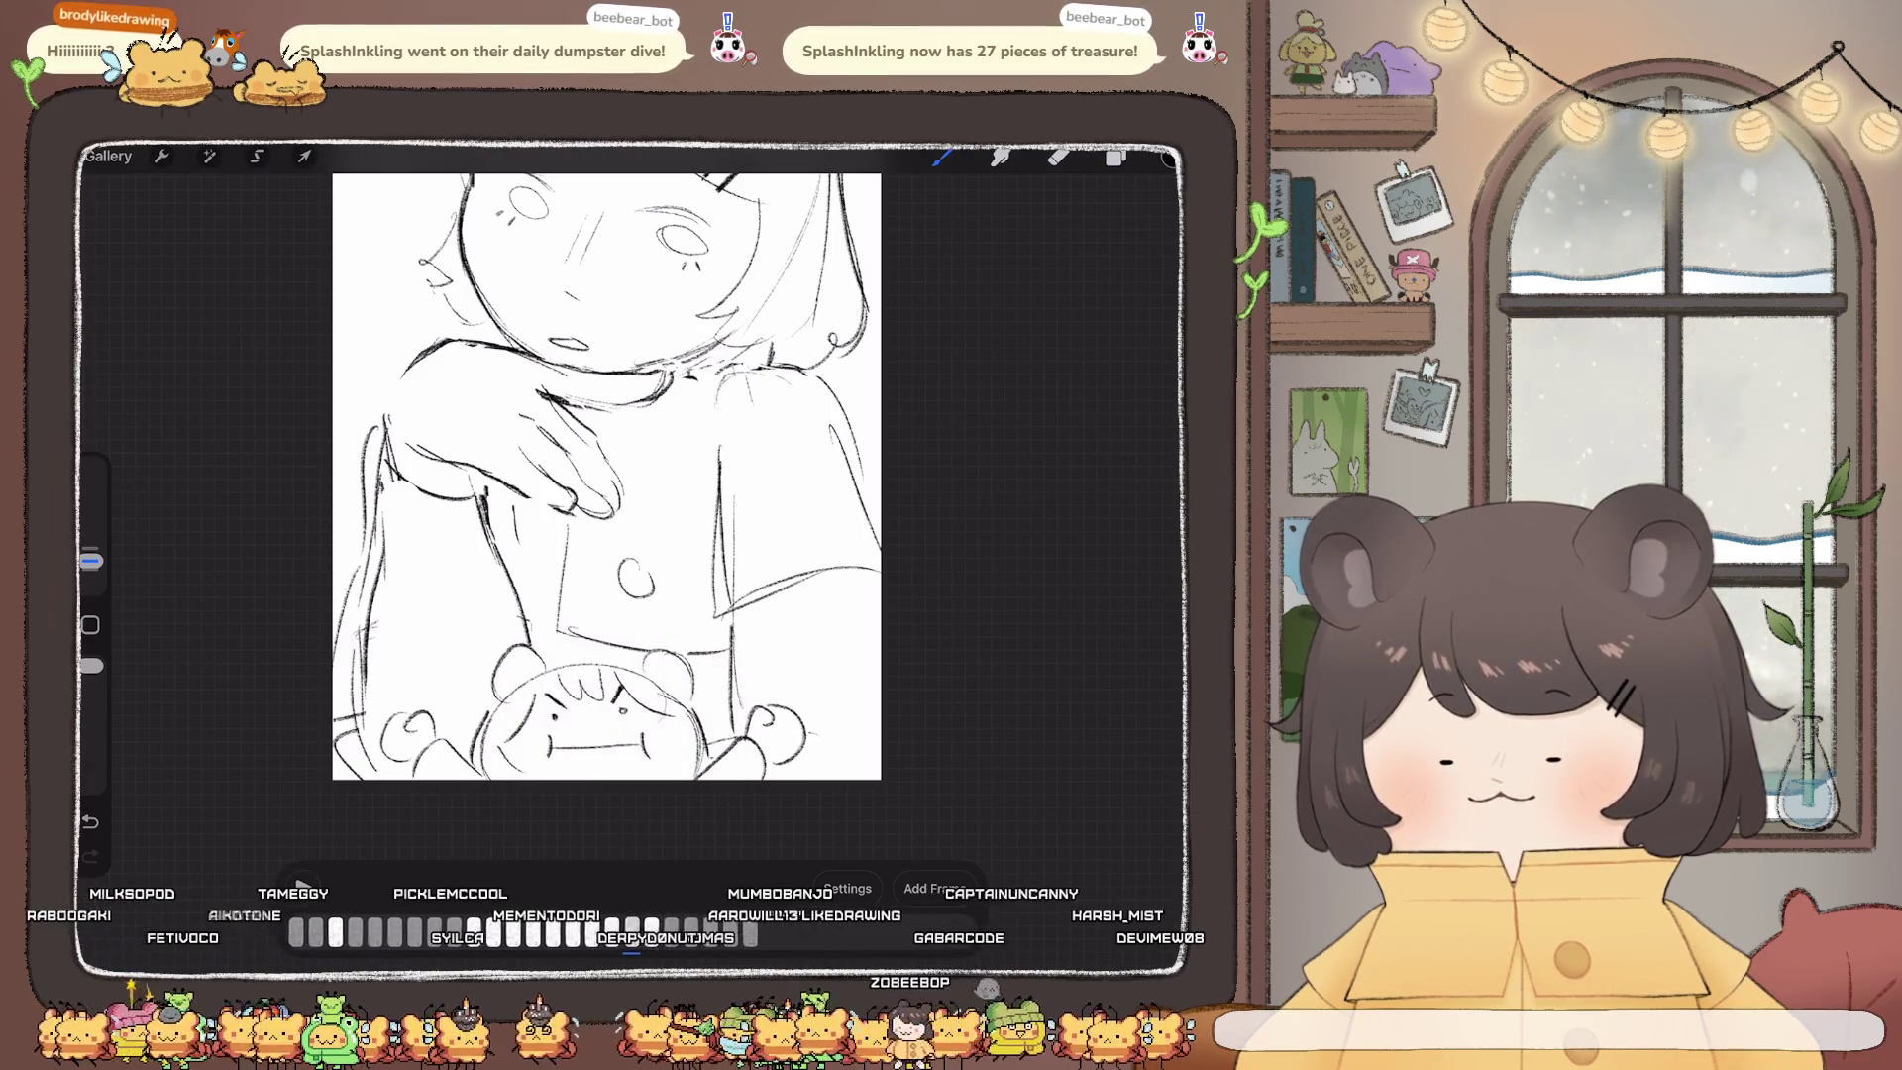
{"action": "left_click", "coordinate": [627, 931]}
{"action": "left_click", "coordinate": [631, 931]}
{"action": "left_click", "coordinate": [594, 793]}
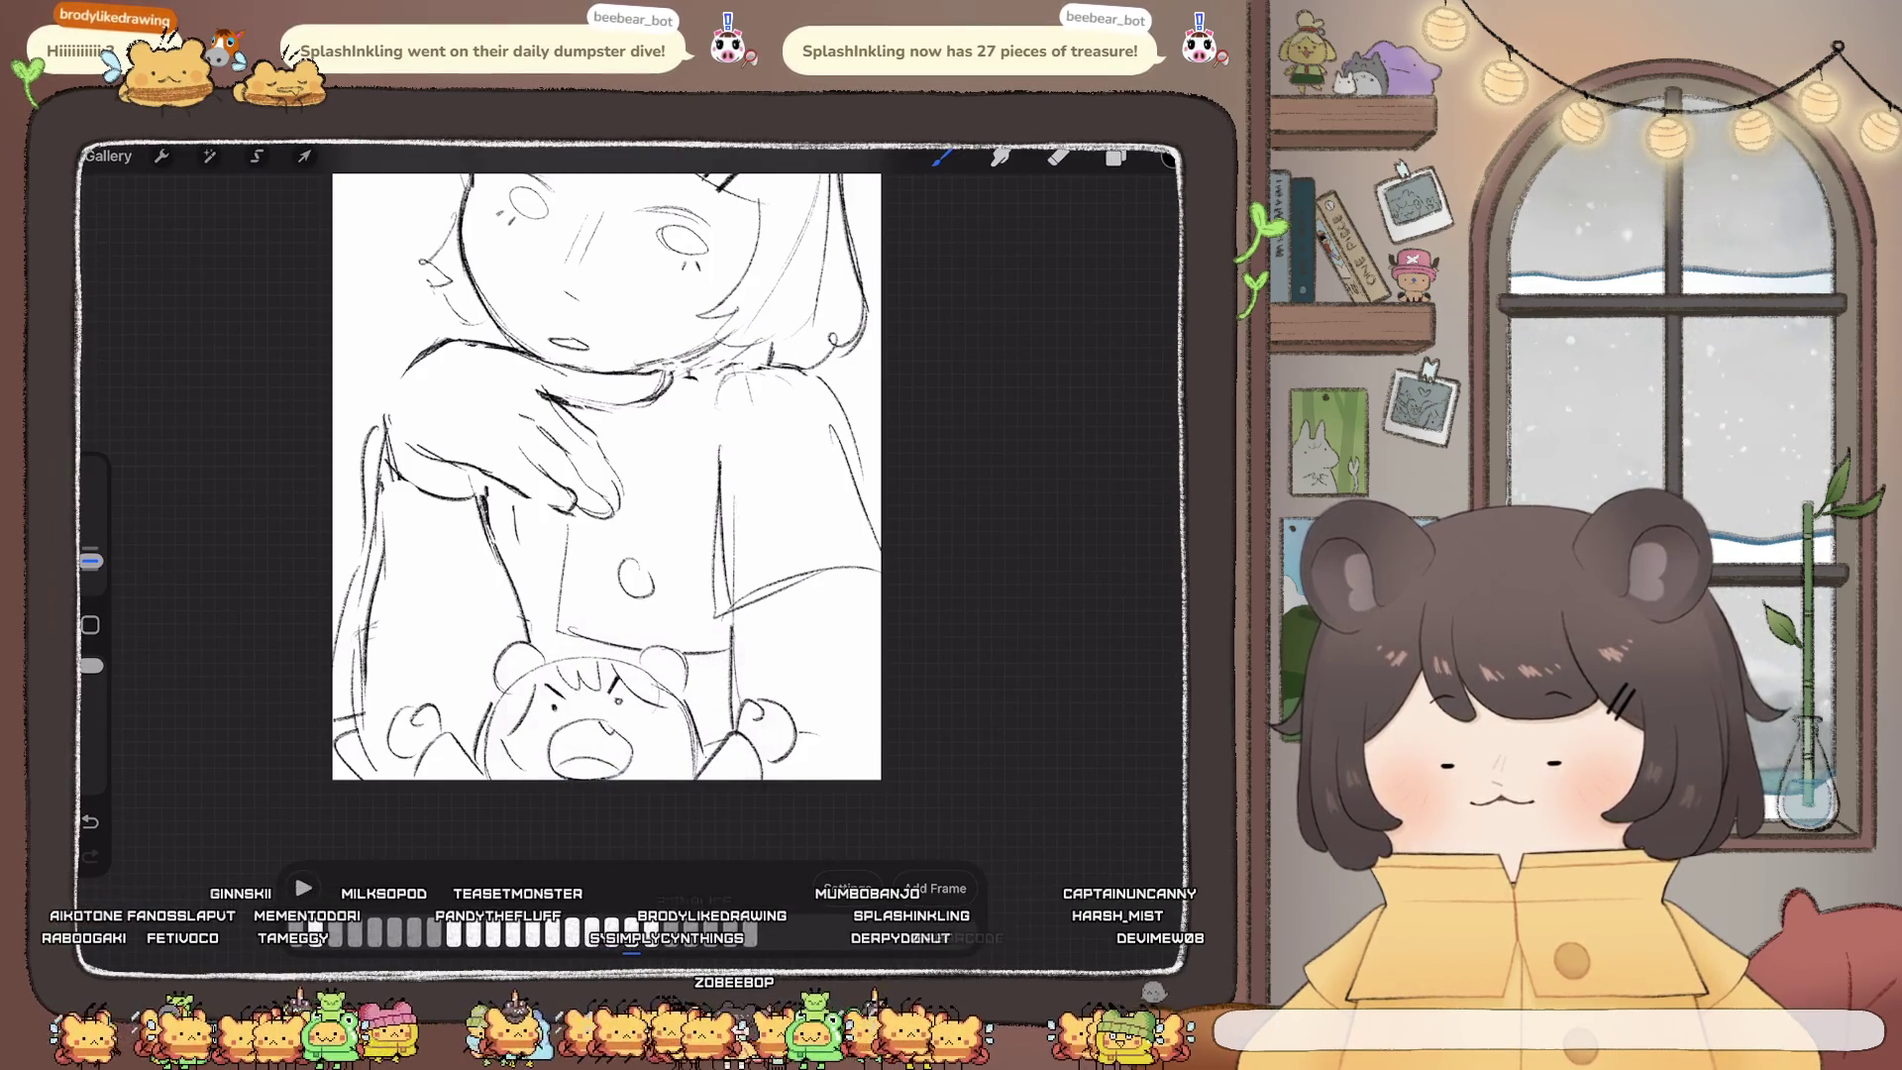
{"action": "left_click", "coordinate": [631, 931]}
{"action": "left_click", "coordinate": [631, 931]}
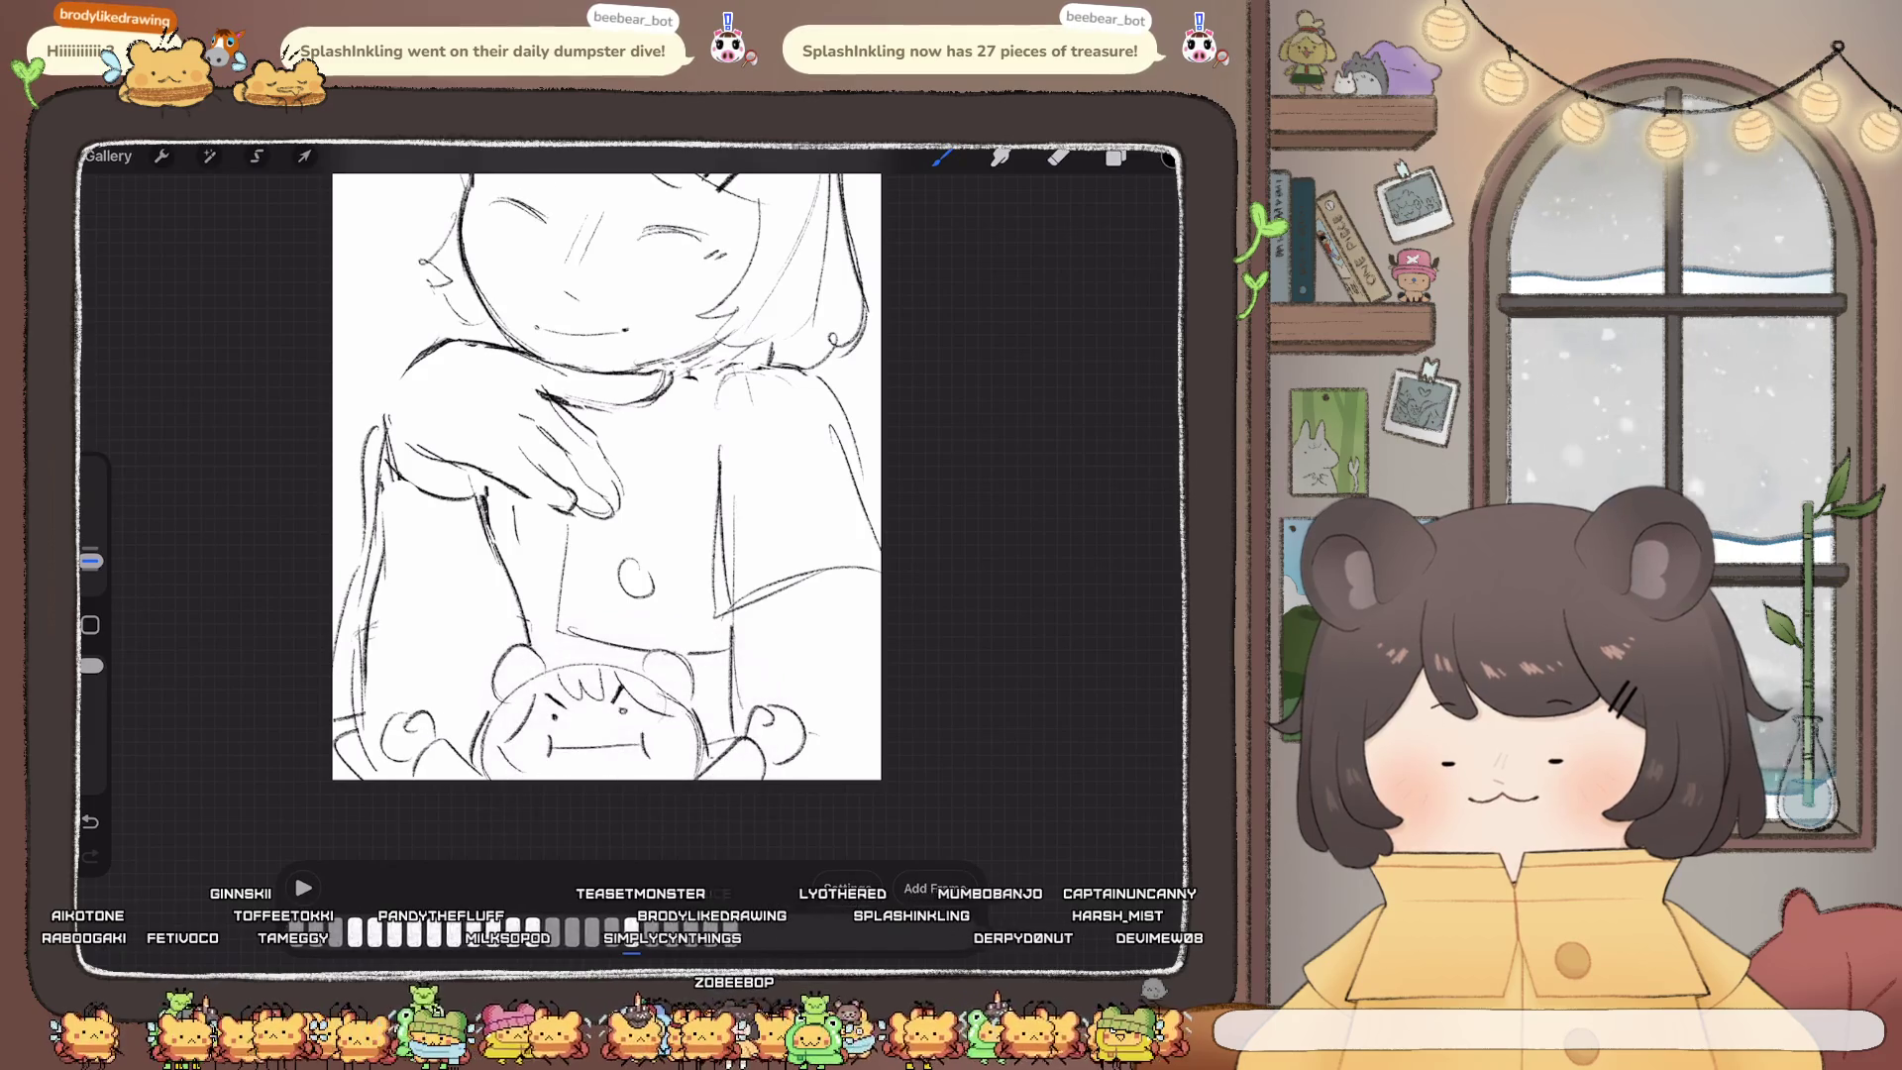
{"action": "left_click", "coordinate": [631, 931]}
{"action": "left_click_drag", "start_coordinate": [583, 700], "coordinate": [596, 699]}
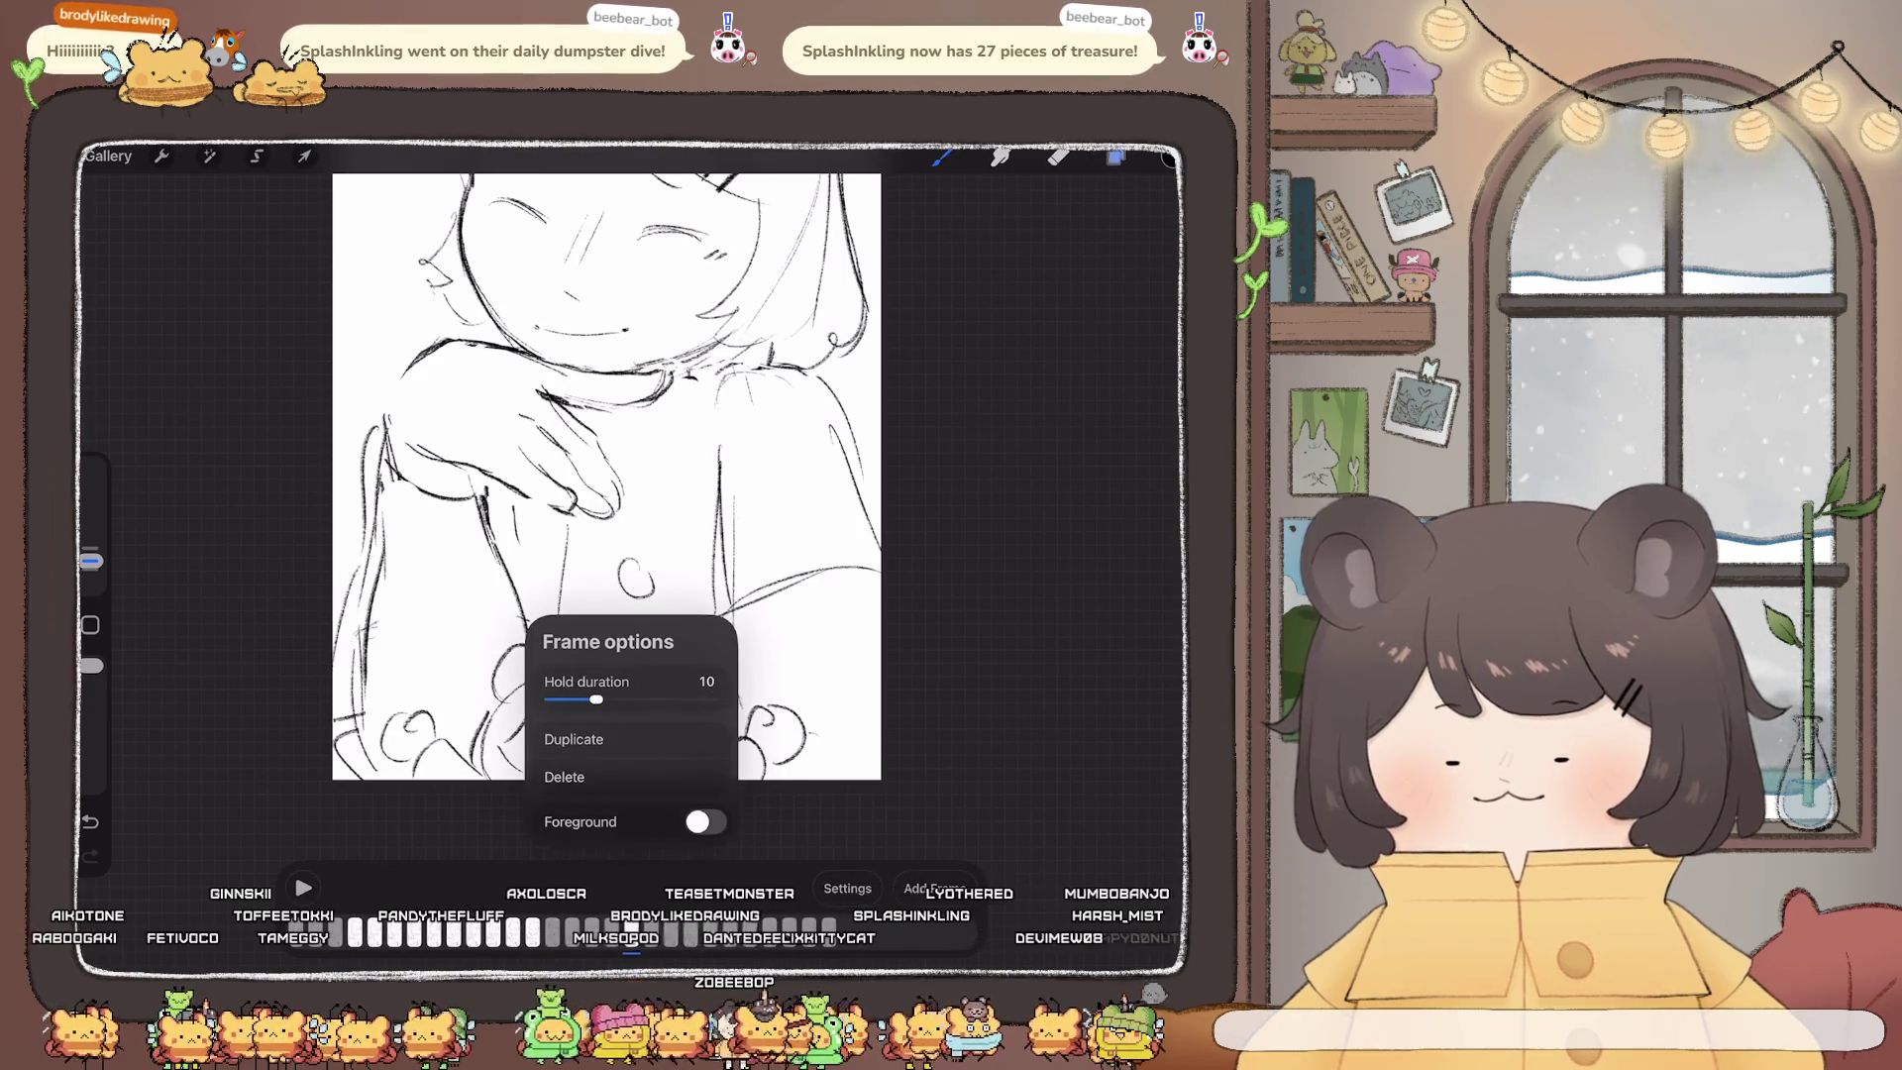
Step: Select the Frame 12 layer and apply a Warp transform to its sketch
{"action": "left_click", "coordinate": [1116, 157]}
{"action": "left_click", "coordinate": [1018, 416]}
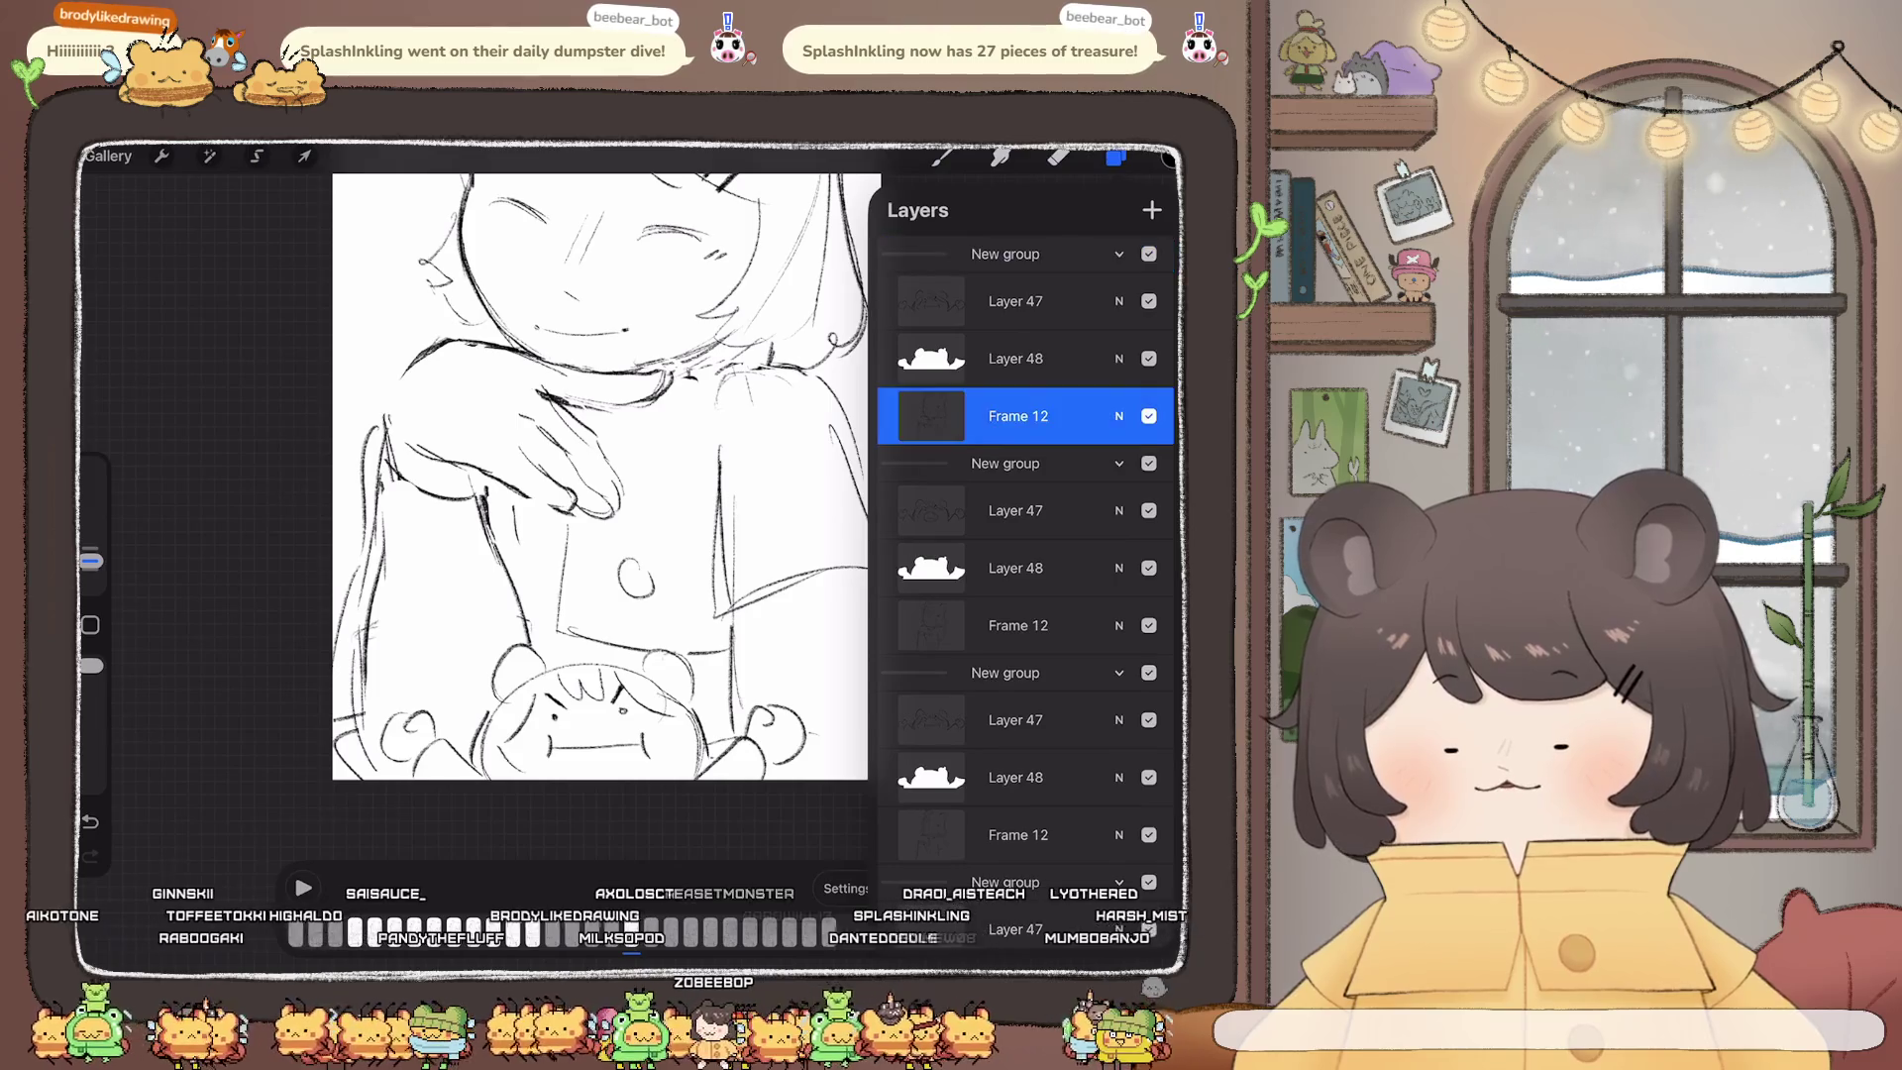
{"action": "scroll", "coordinate": [606, 475], "scroll_direction": "down", "scroll_amount": 3}
{"action": "left_click", "coordinate": [304, 155]}
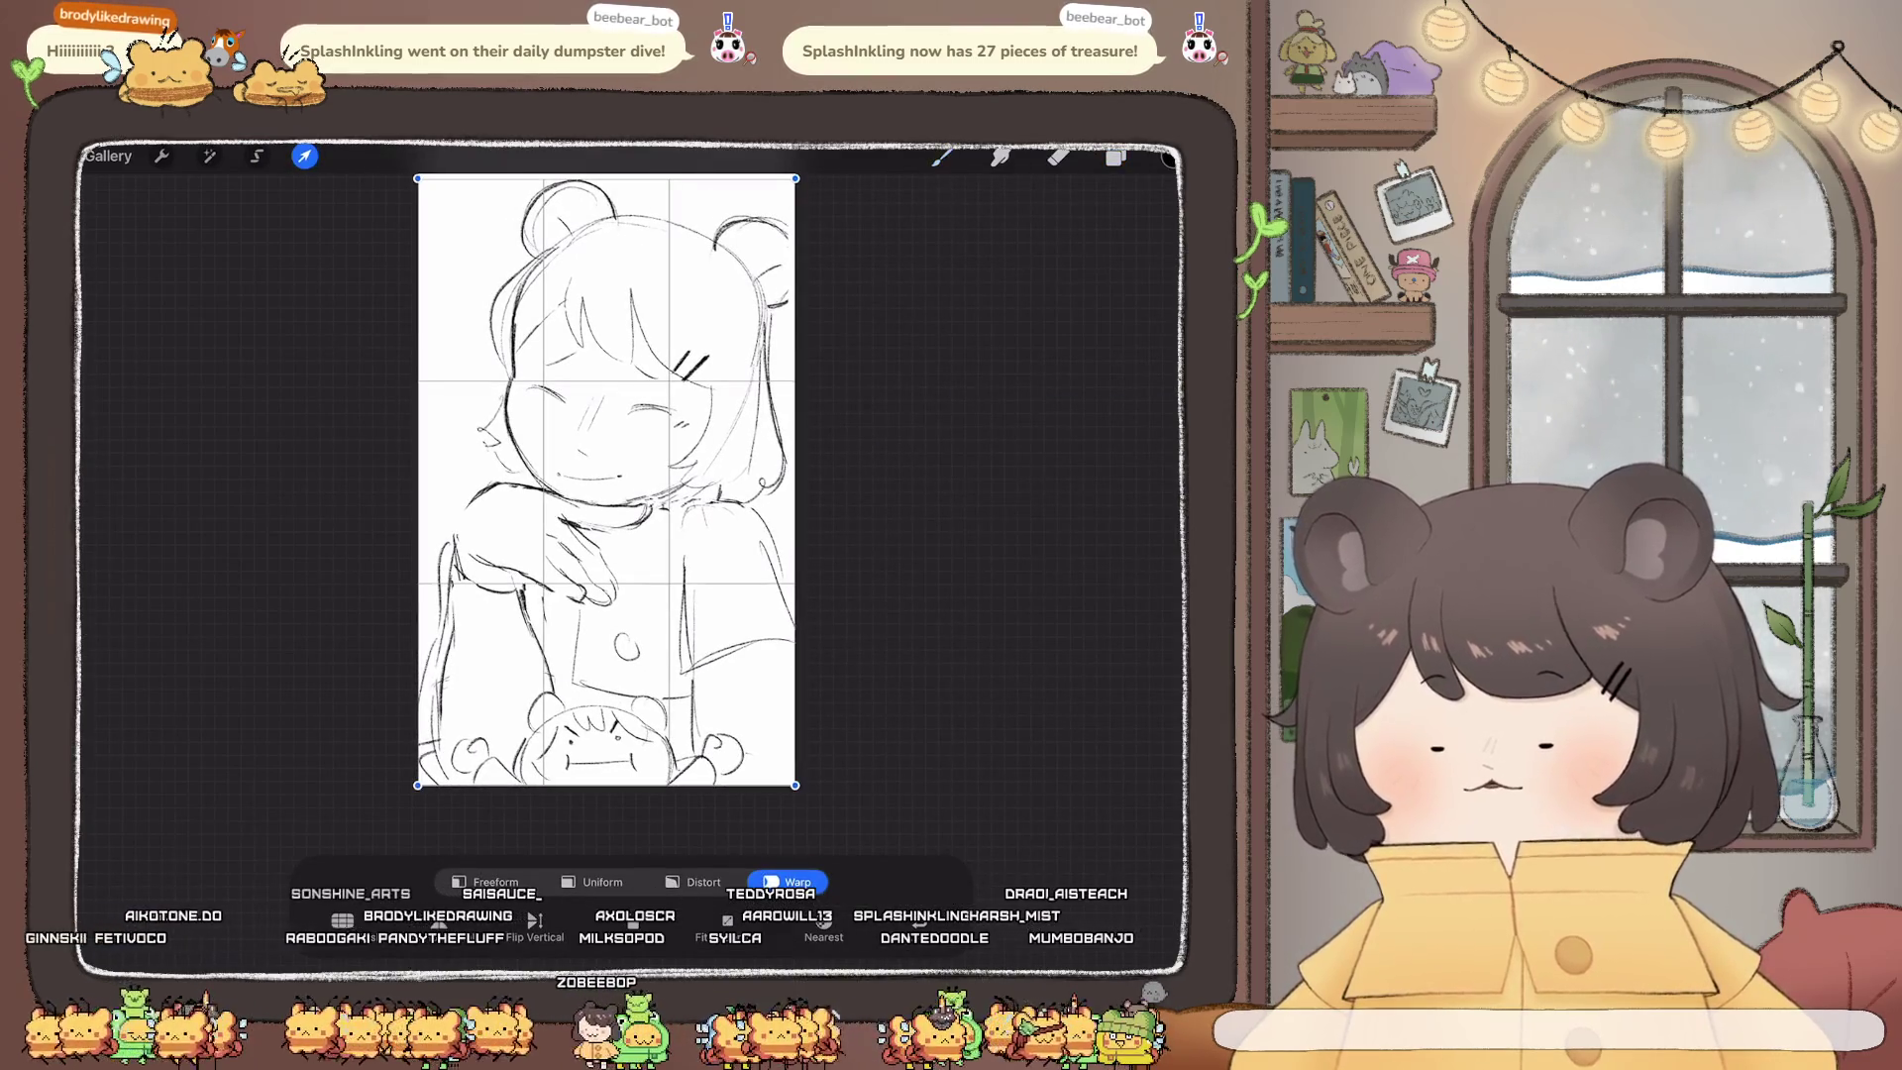
{"action": "scroll", "coordinate": [606, 481], "scroll_direction": "down", "scroll_amount": 2}
{"action": "left_click", "coordinate": [485, 882]}
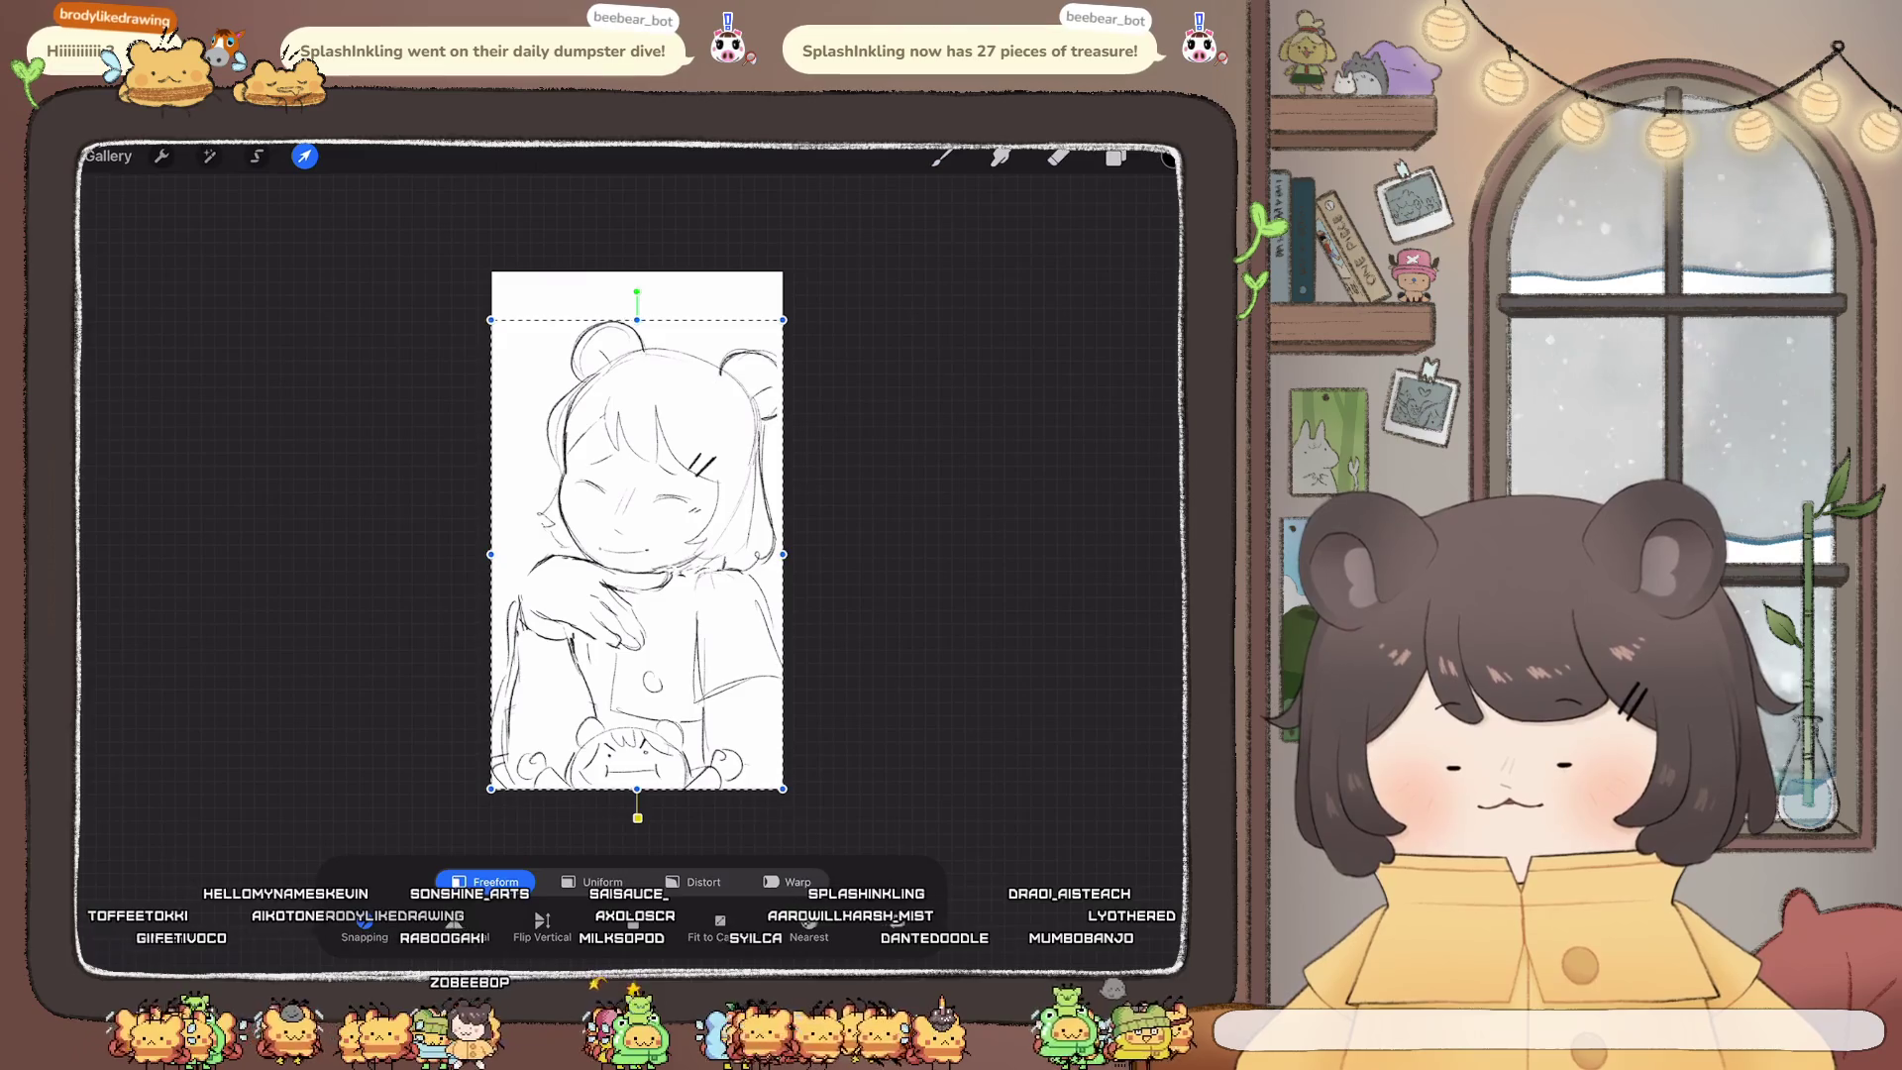
{"action": "left_click", "coordinate": [785, 882]}
{"action": "left_click_drag", "start_coordinate": [654, 455], "coordinate": [663, 441]}
Step: Commit the warp and start the animation playing
{"action": "left_click", "coordinate": [943, 156]}
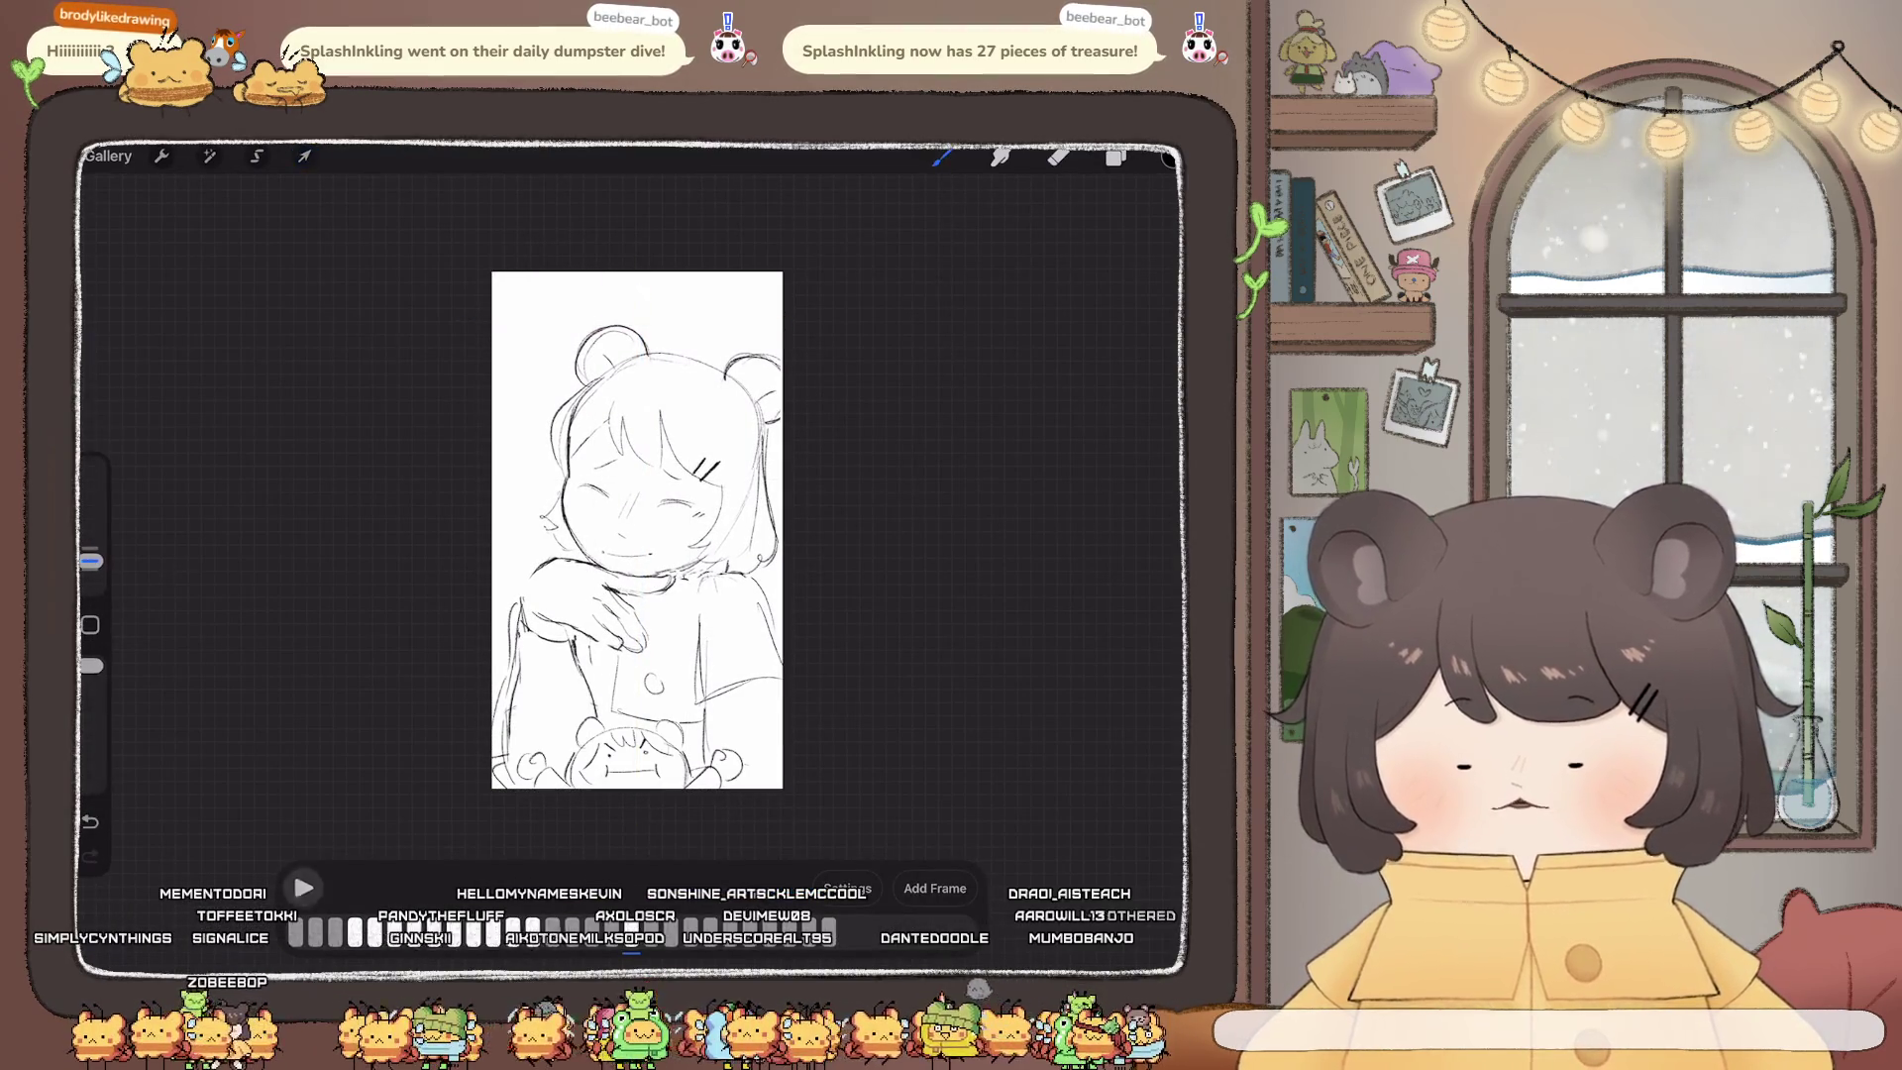
{"action": "key", "text": "space"}
{"action": "scroll", "coordinate": [651, 532], "scroll_direction": "down", "scroll_amount": 2}
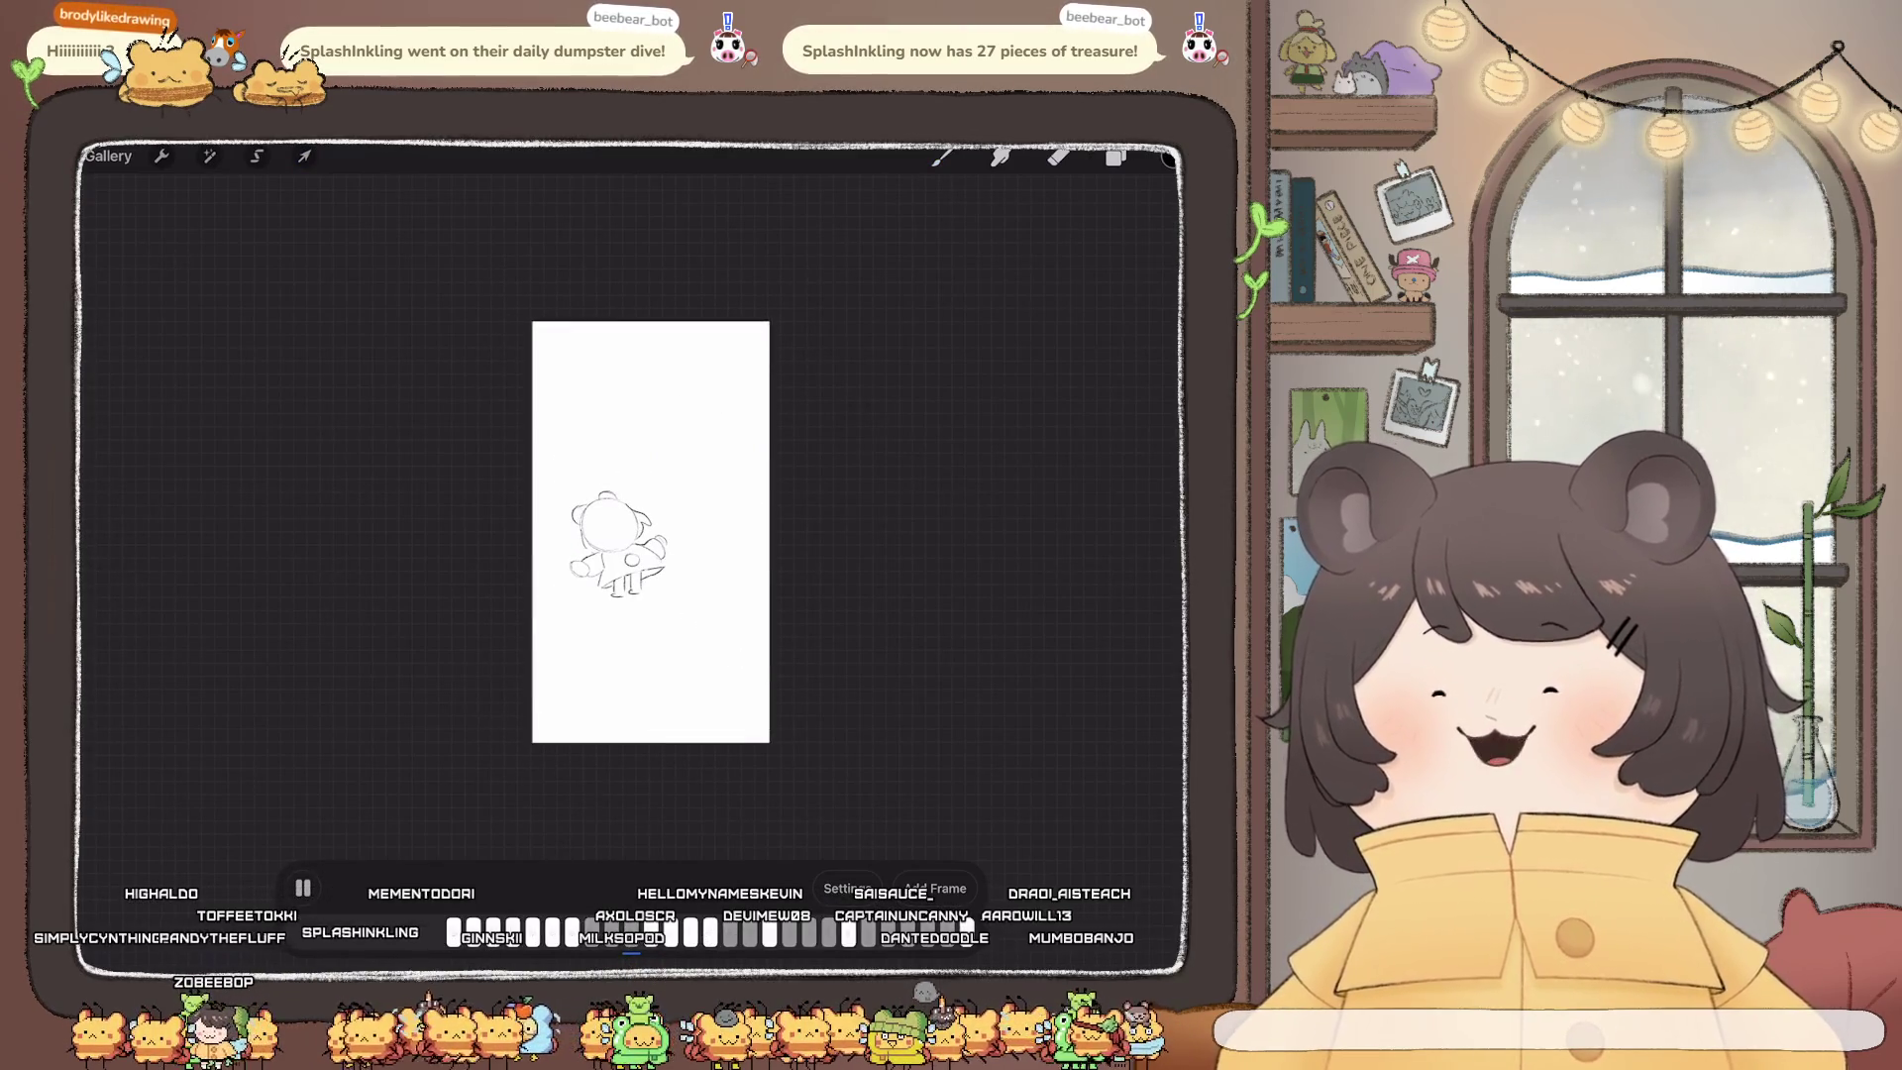
Step: Let the animation loop, then pause on the small full-body bear-eared girl sketch
{"action": "scroll", "coordinate": [651, 532], "scroll_direction": "up", "scroll_amount": 2}
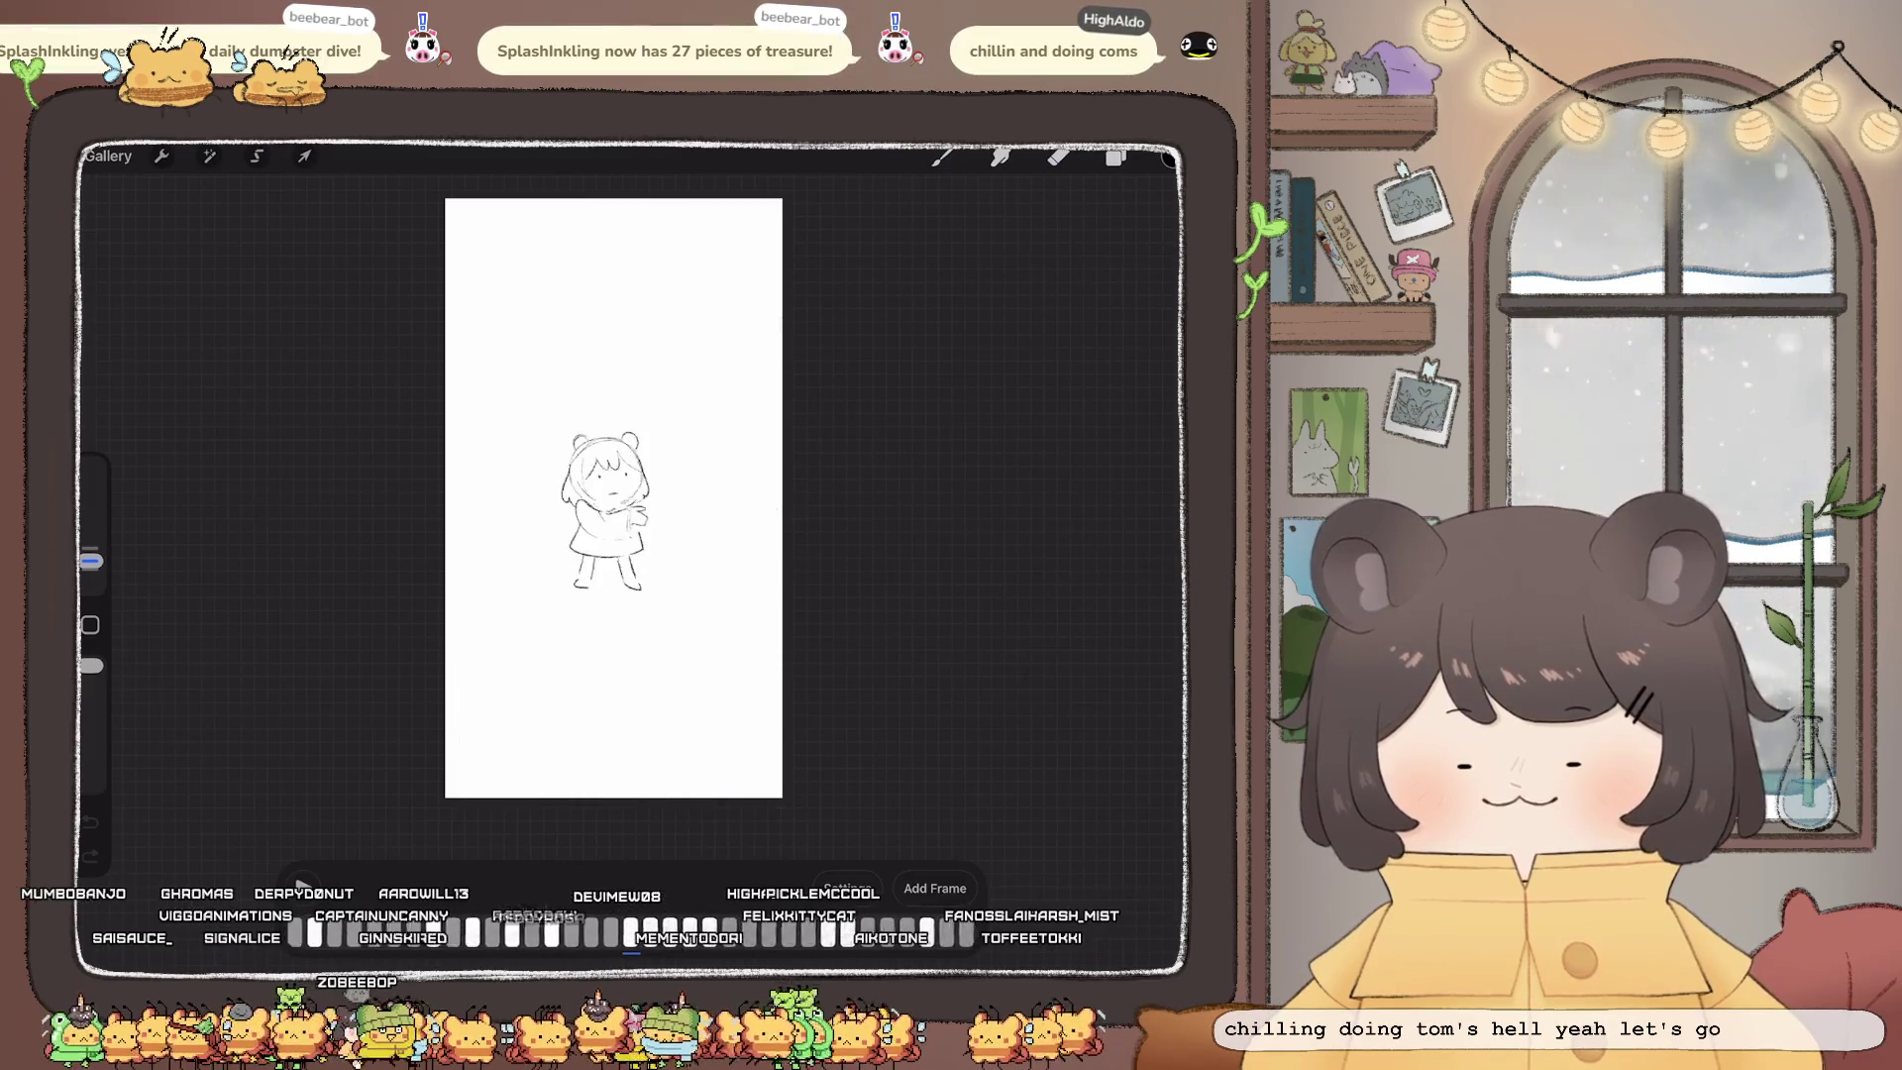
{"action": "left_click", "coordinate": [302, 884]}
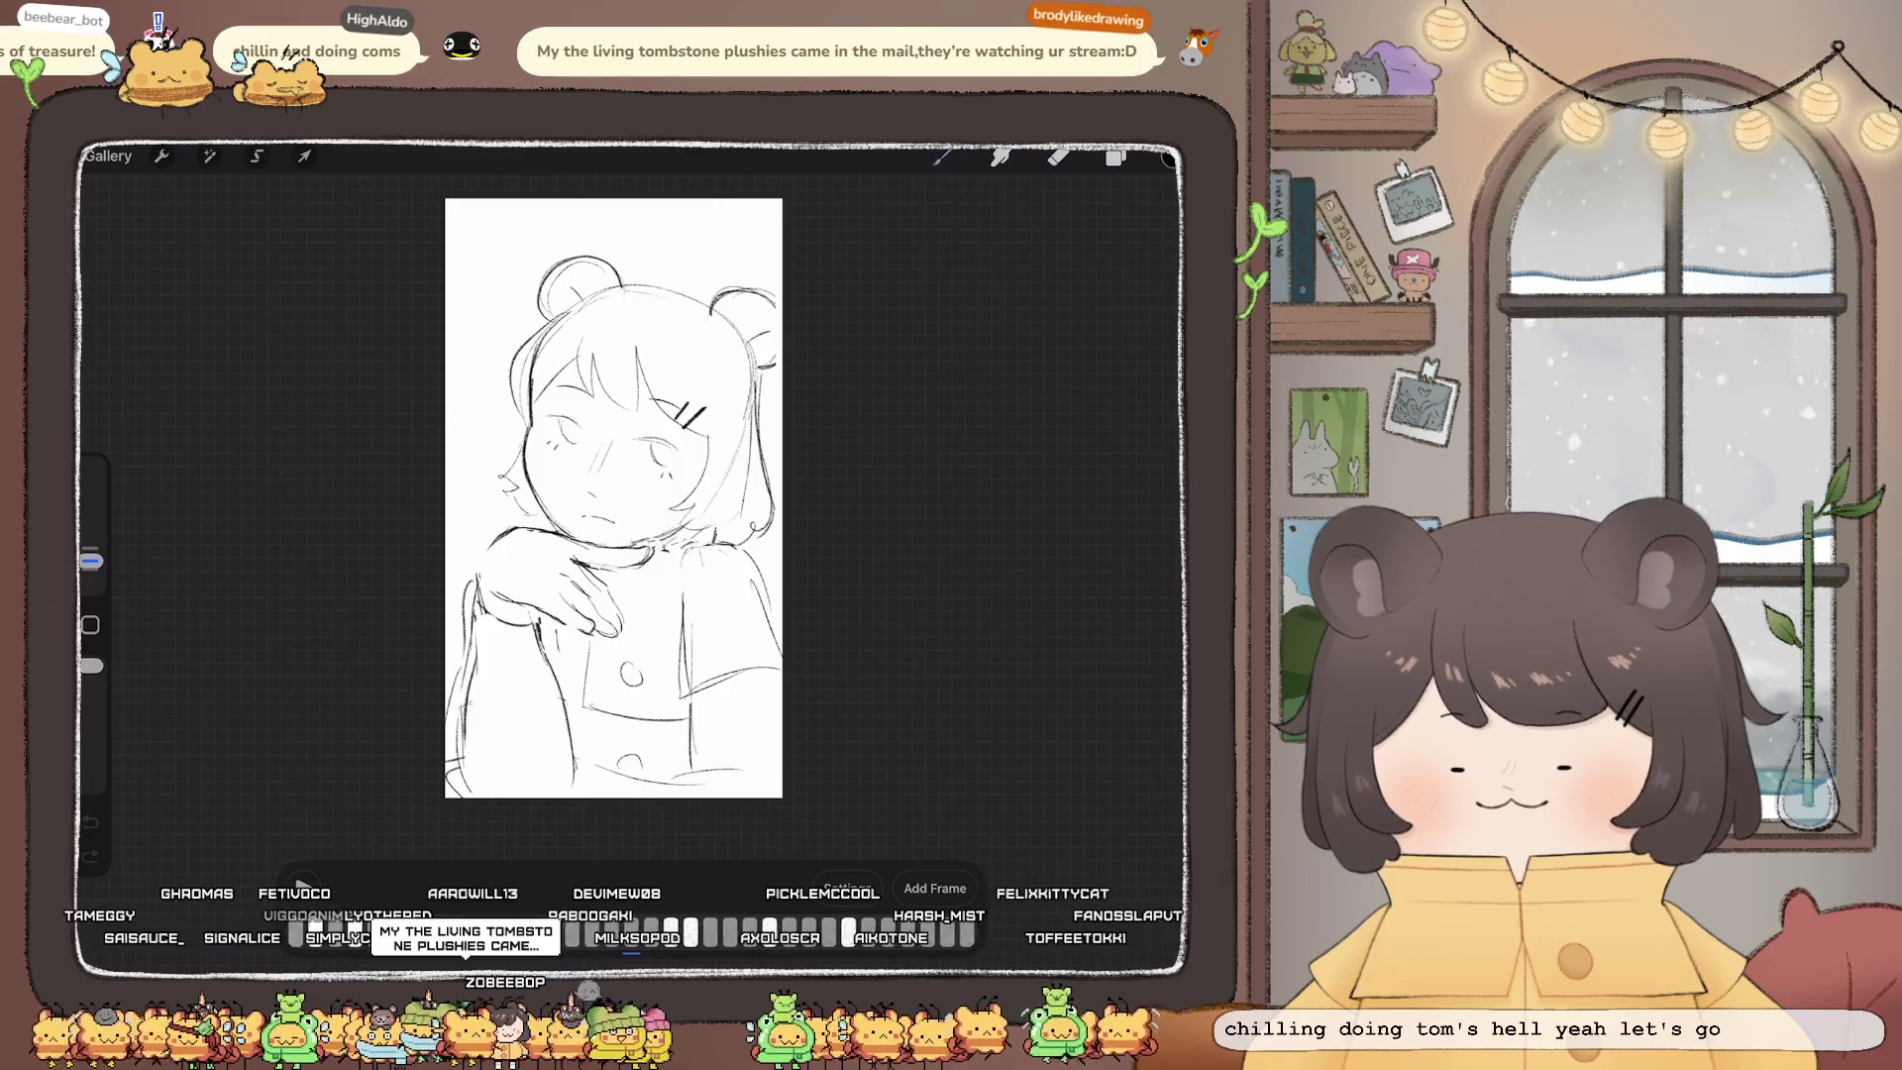
Step: Set the current face frame's hold duration to 3, then check another frame's options
{"action": "left_click", "coordinate": [631, 932]}
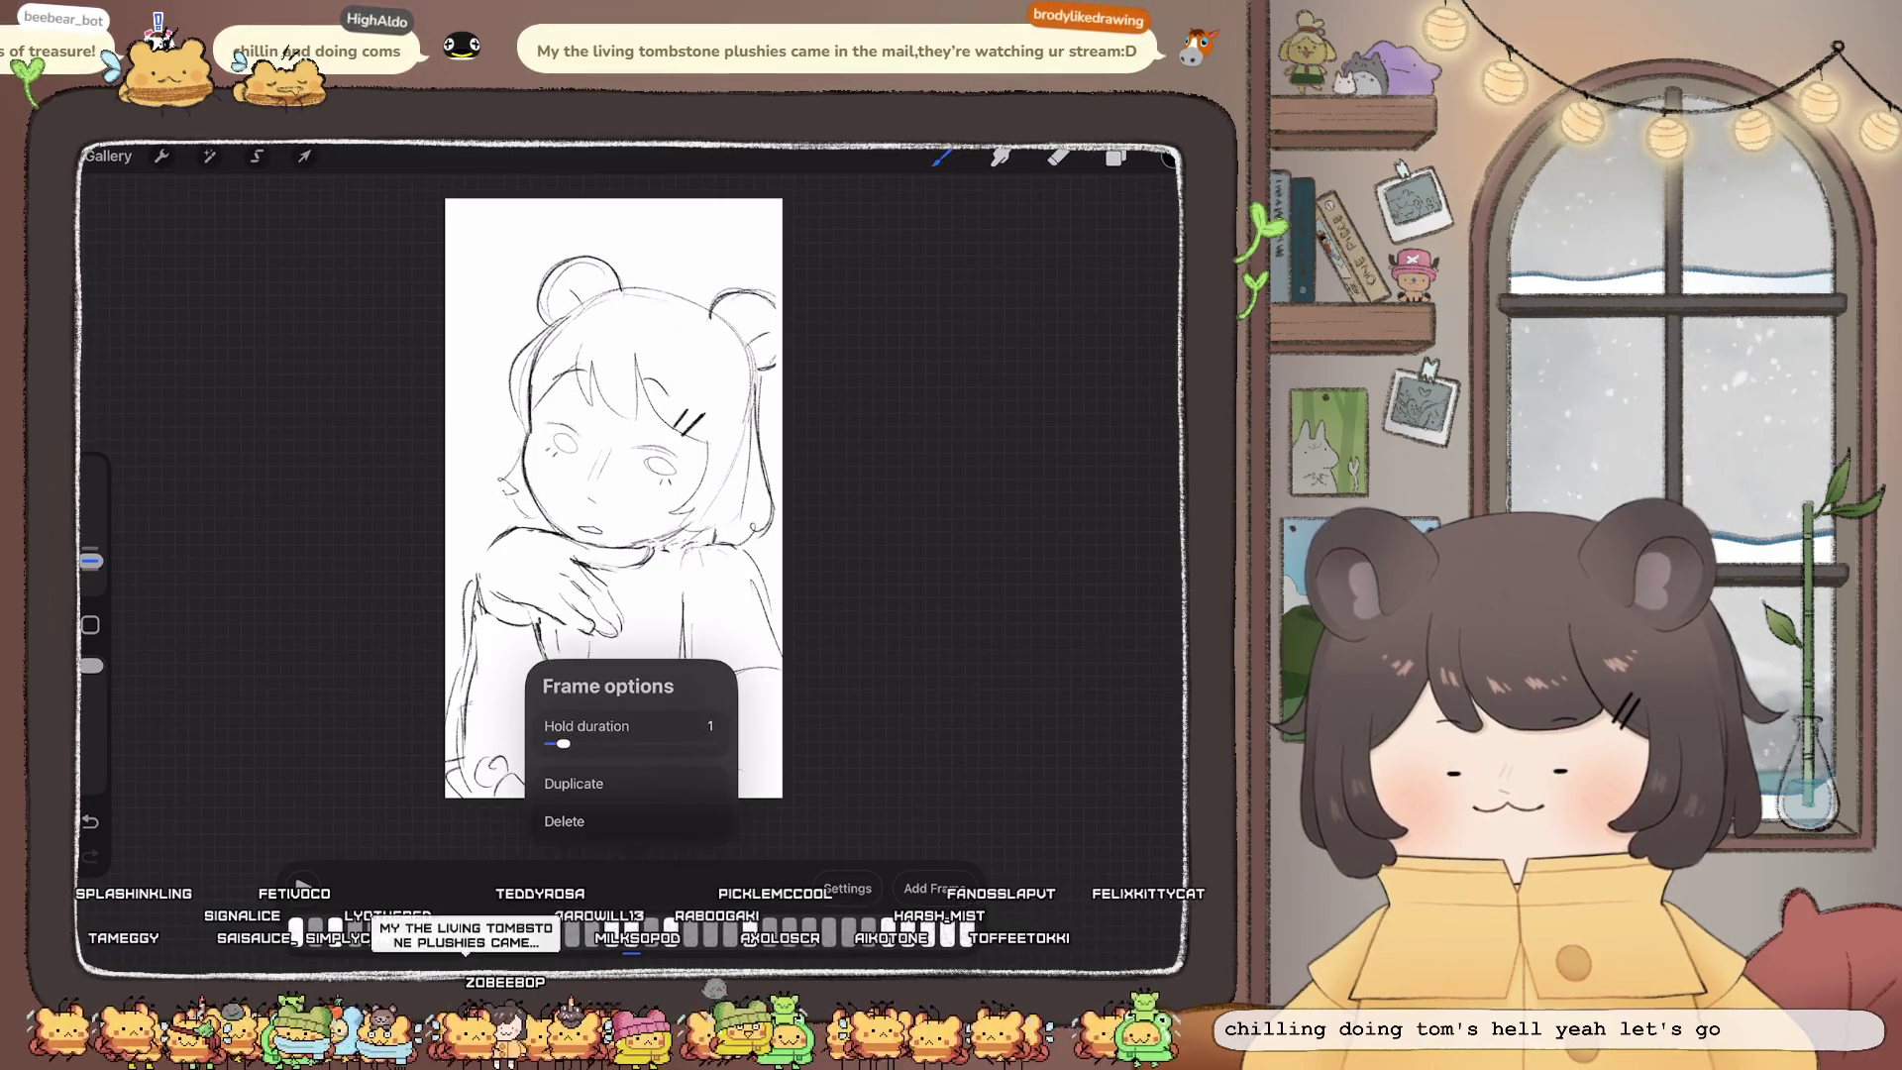
{"action": "left_click_drag", "start_coordinate": [563, 743], "coordinate": [570, 744]}
{"action": "left_click", "coordinate": [942, 595]}
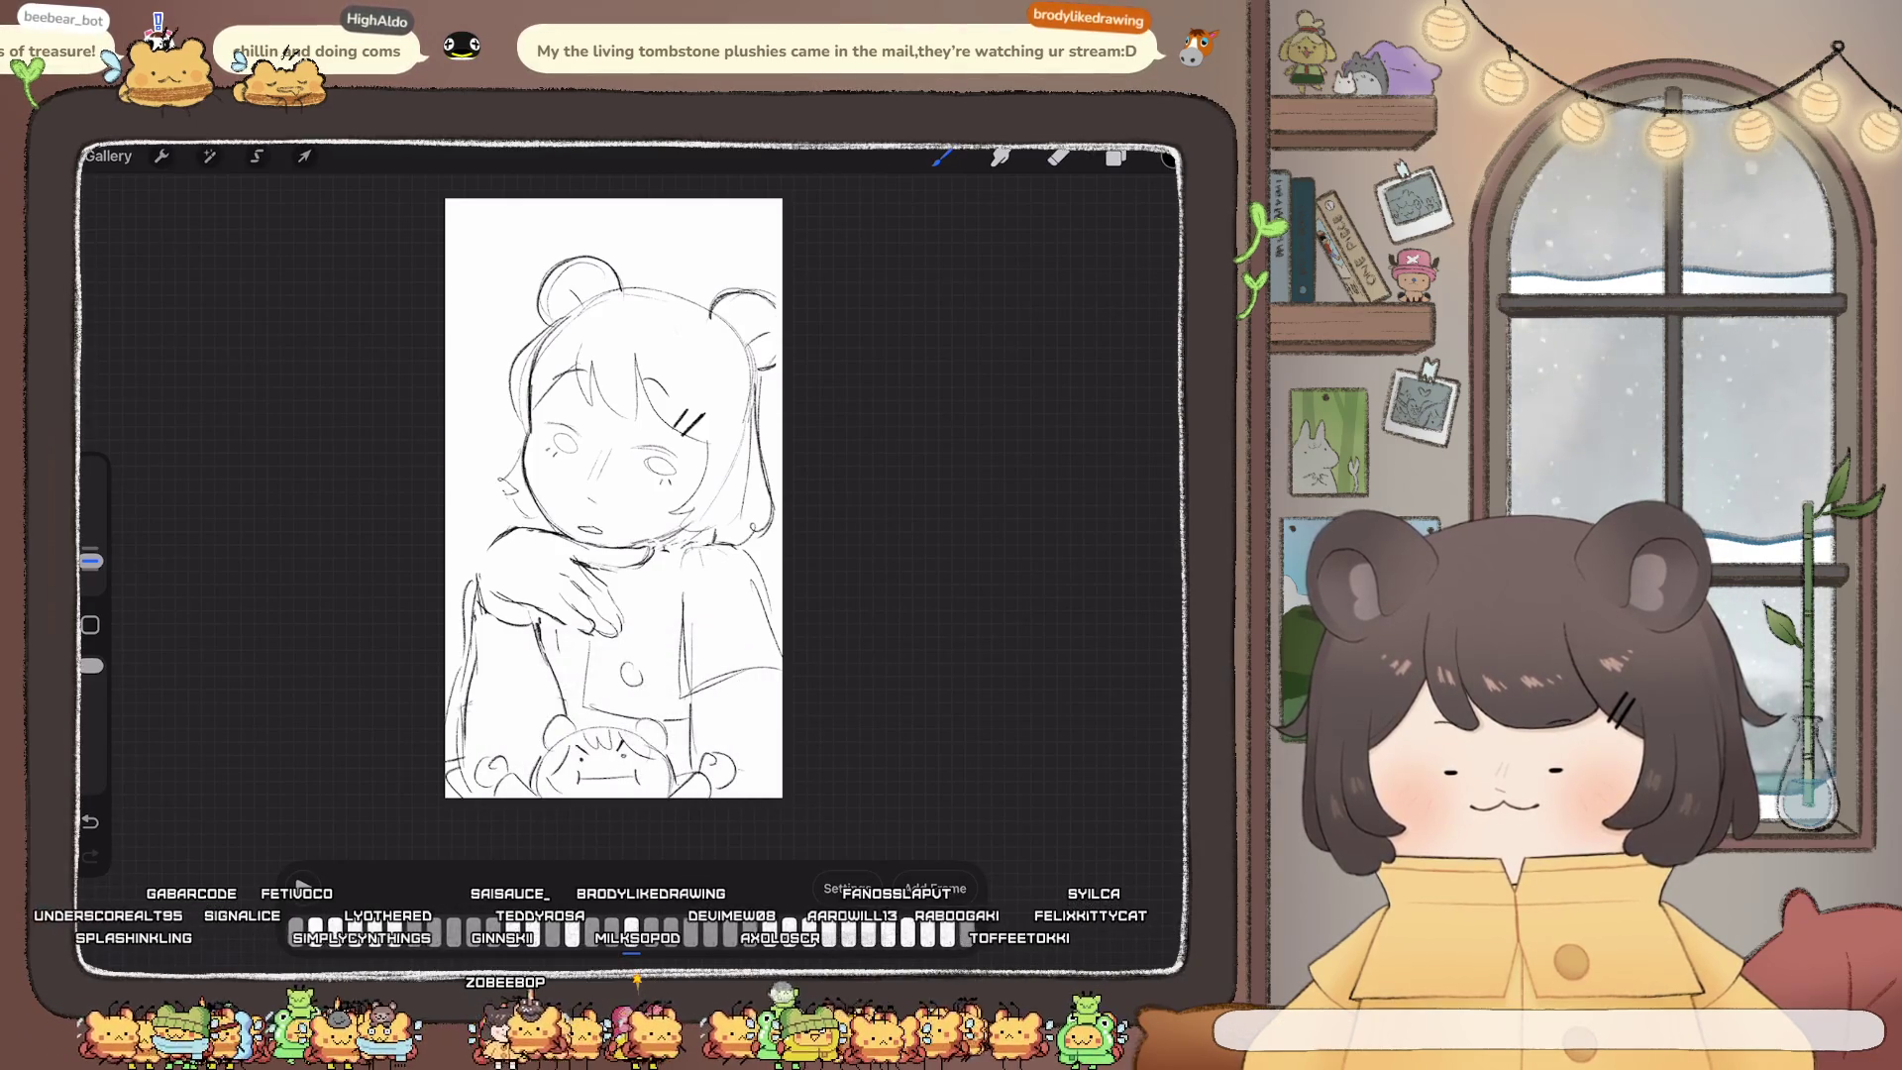
{"action": "left_click", "coordinate": [631, 931]}
{"action": "left_click", "coordinate": [631, 931]}
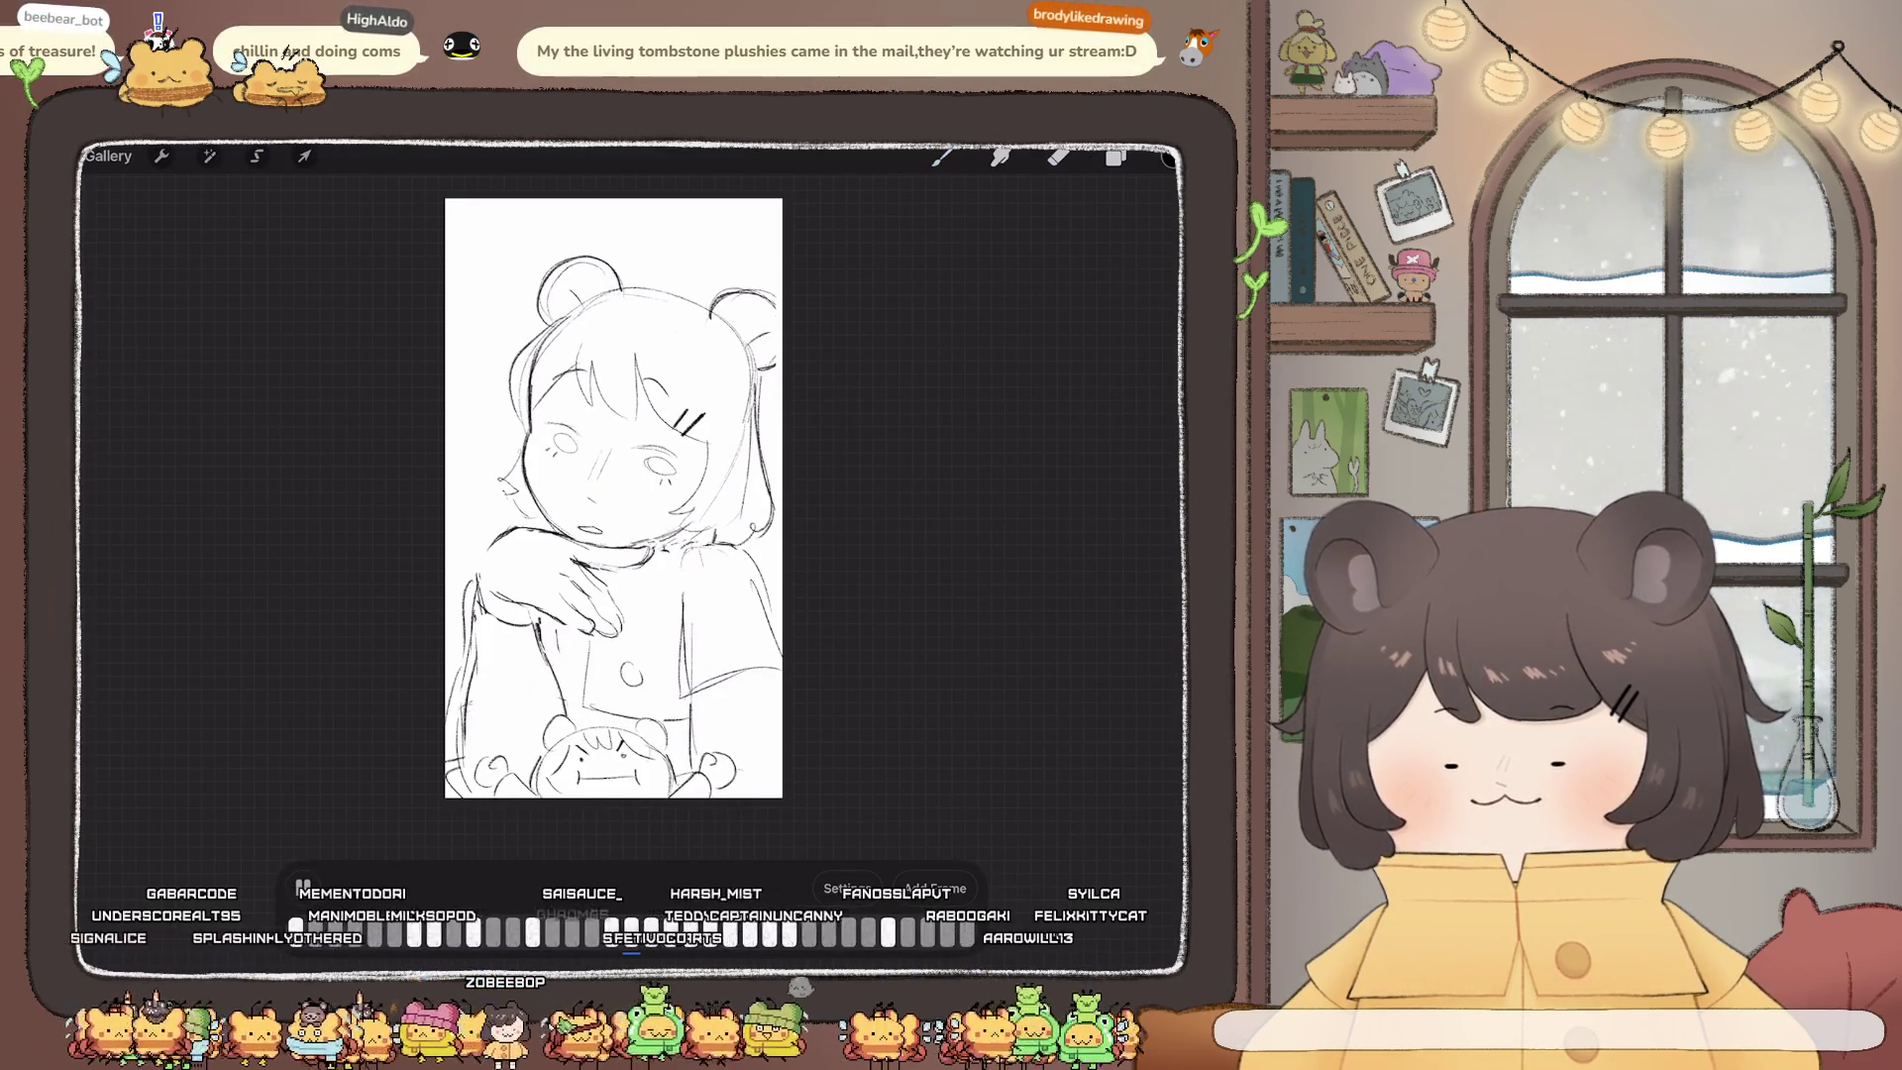
Step: Stop playback, give the next face frame a hold of 2, and replay
{"action": "left_click", "coordinate": [303, 885]}
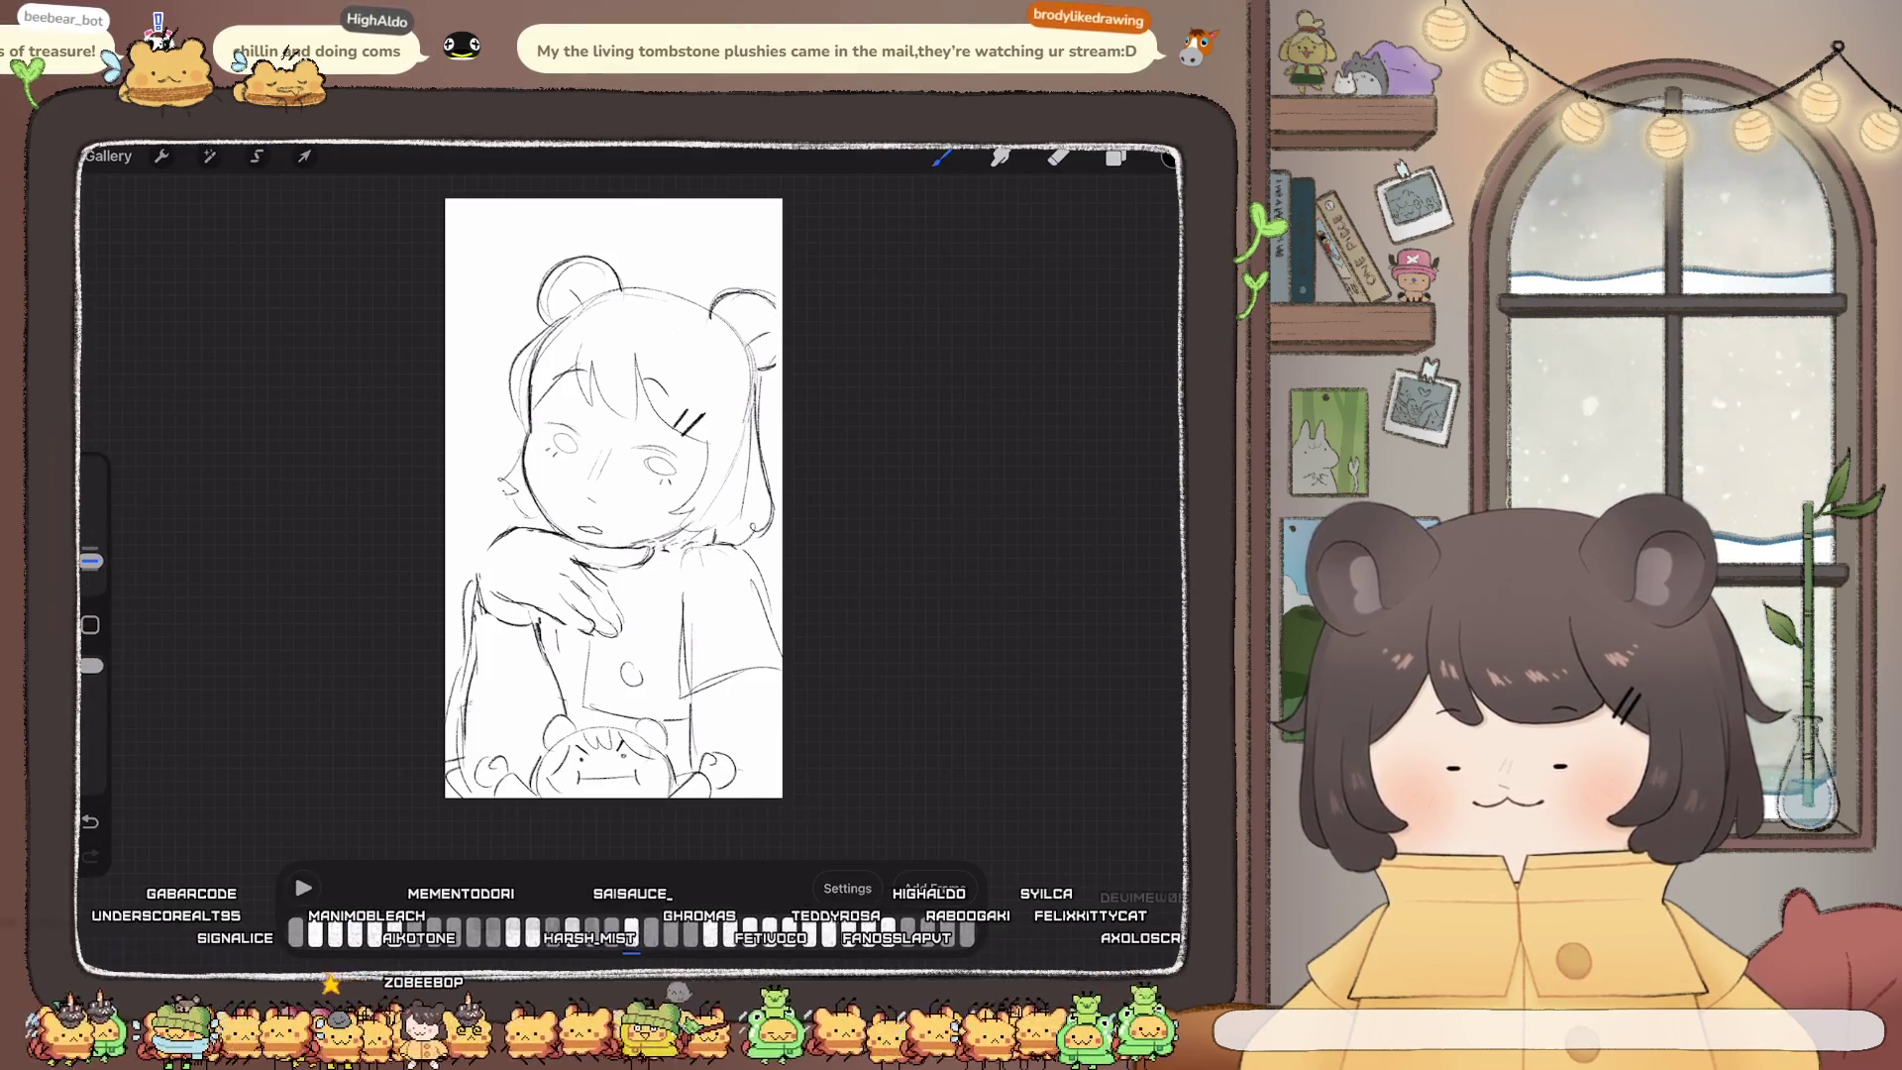
{"action": "left_click", "coordinate": [631, 931]}
{"action": "left_click_drag", "start_coordinate": [563, 744], "coordinate": [569, 743]}
{"action": "left_click", "coordinate": [303, 885]}
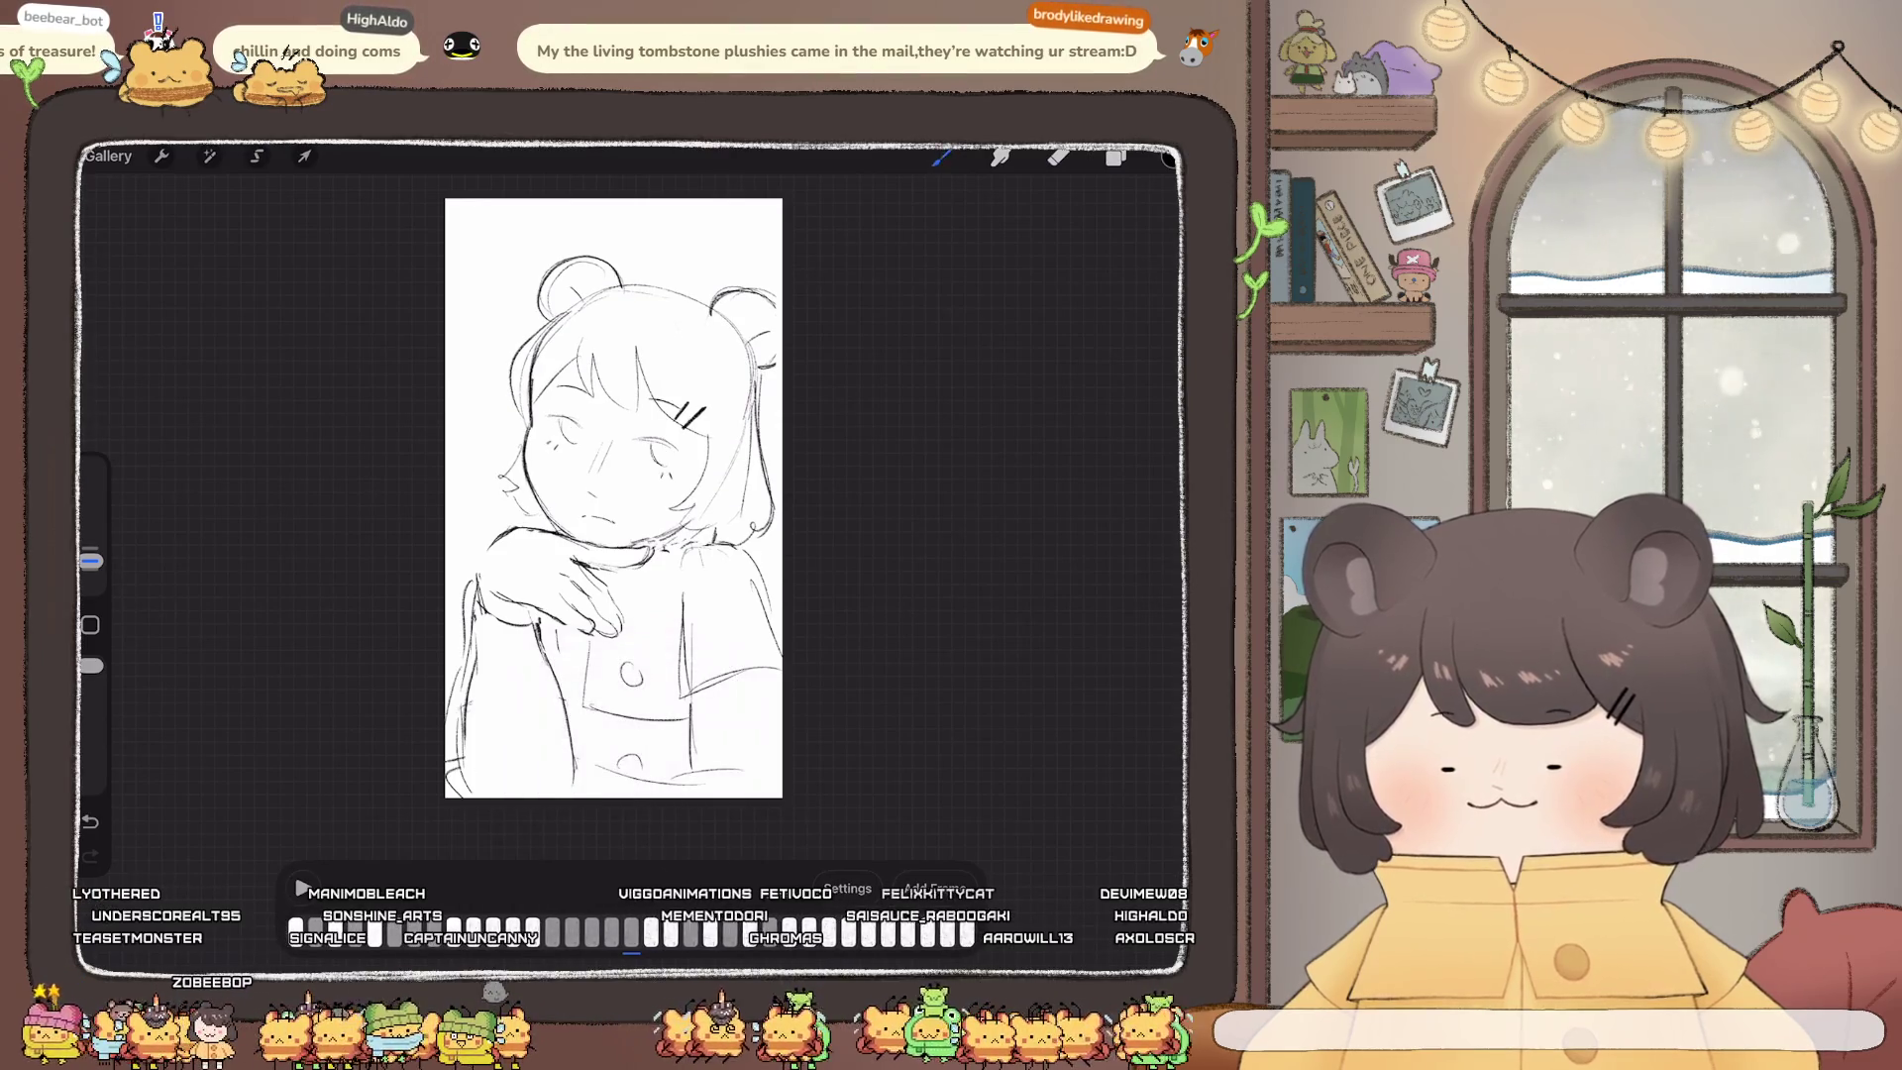
{"action": "left_click", "coordinate": [304, 885]}
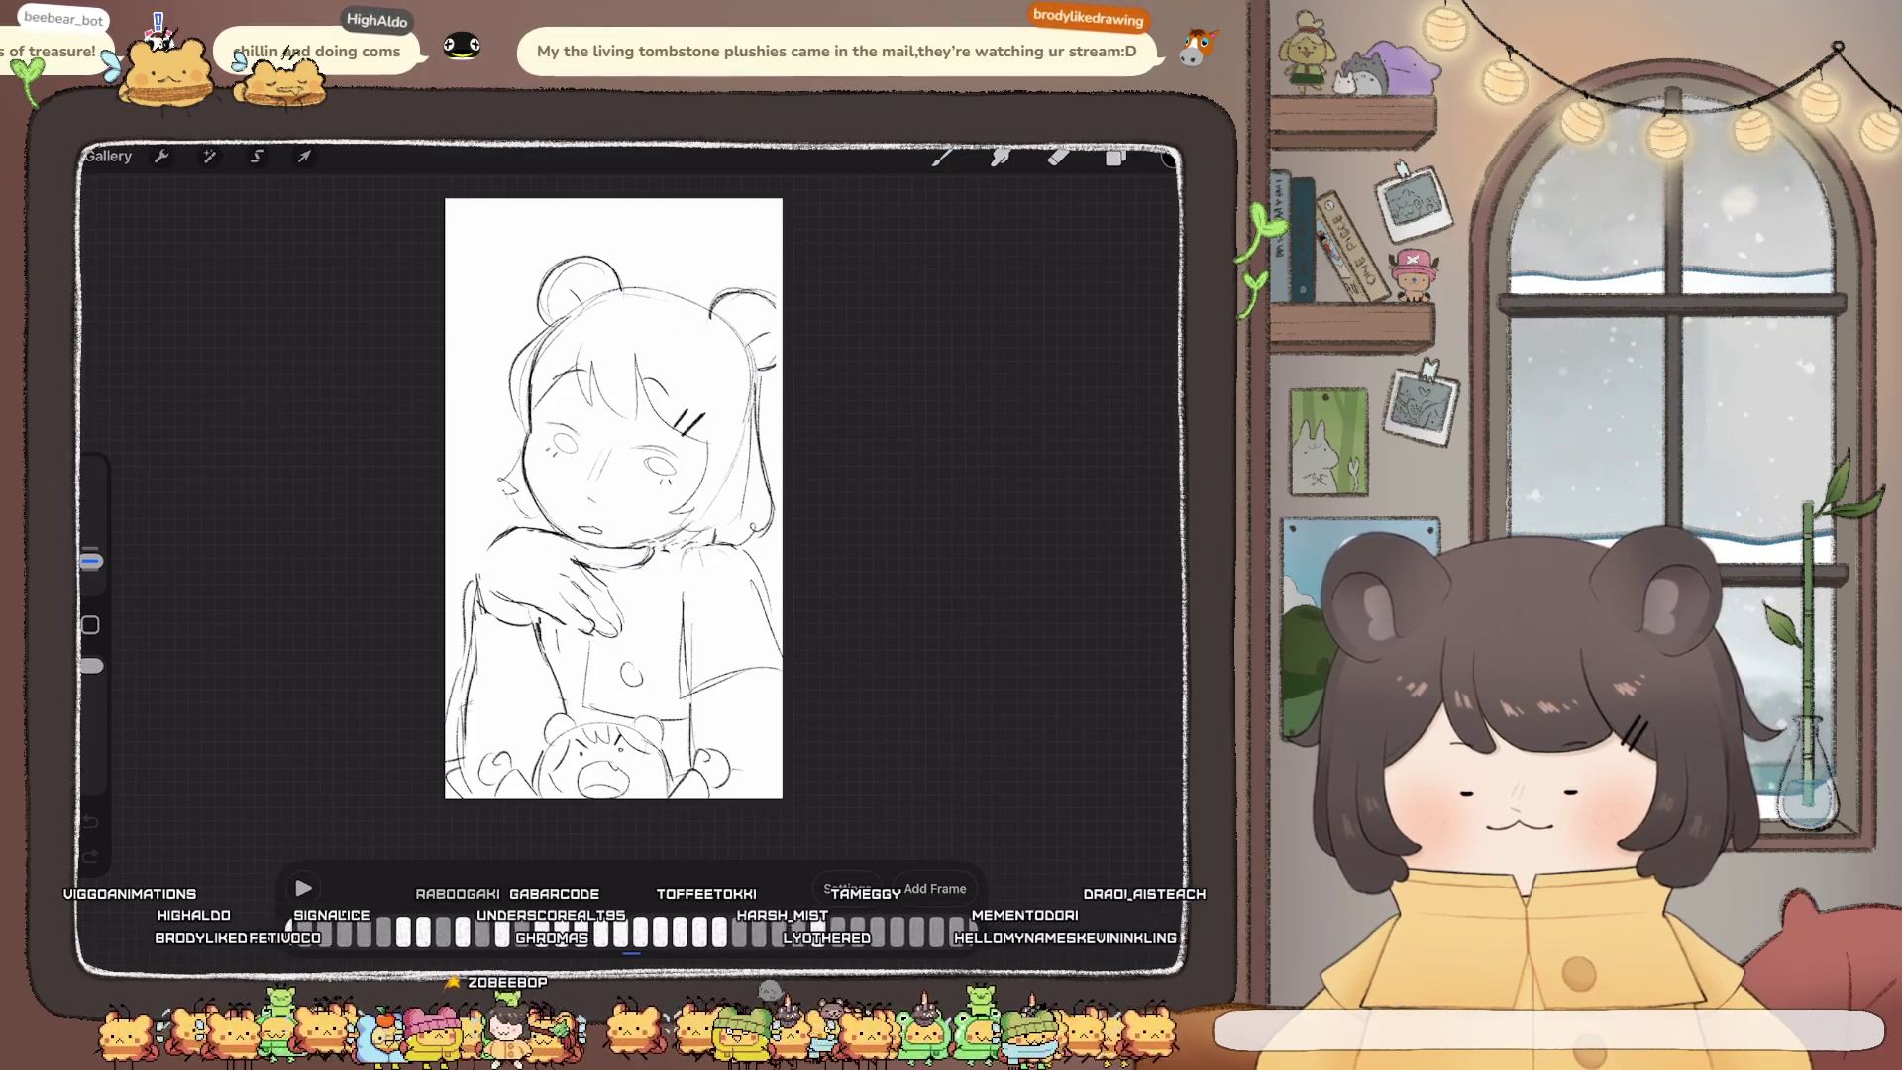
{"action": "left_click", "coordinate": [631, 933]}
Step: Duplicate the frame, set playback to 6 frames per second, and pause on the face frame
{"action": "left_click", "coordinate": [594, 777]}
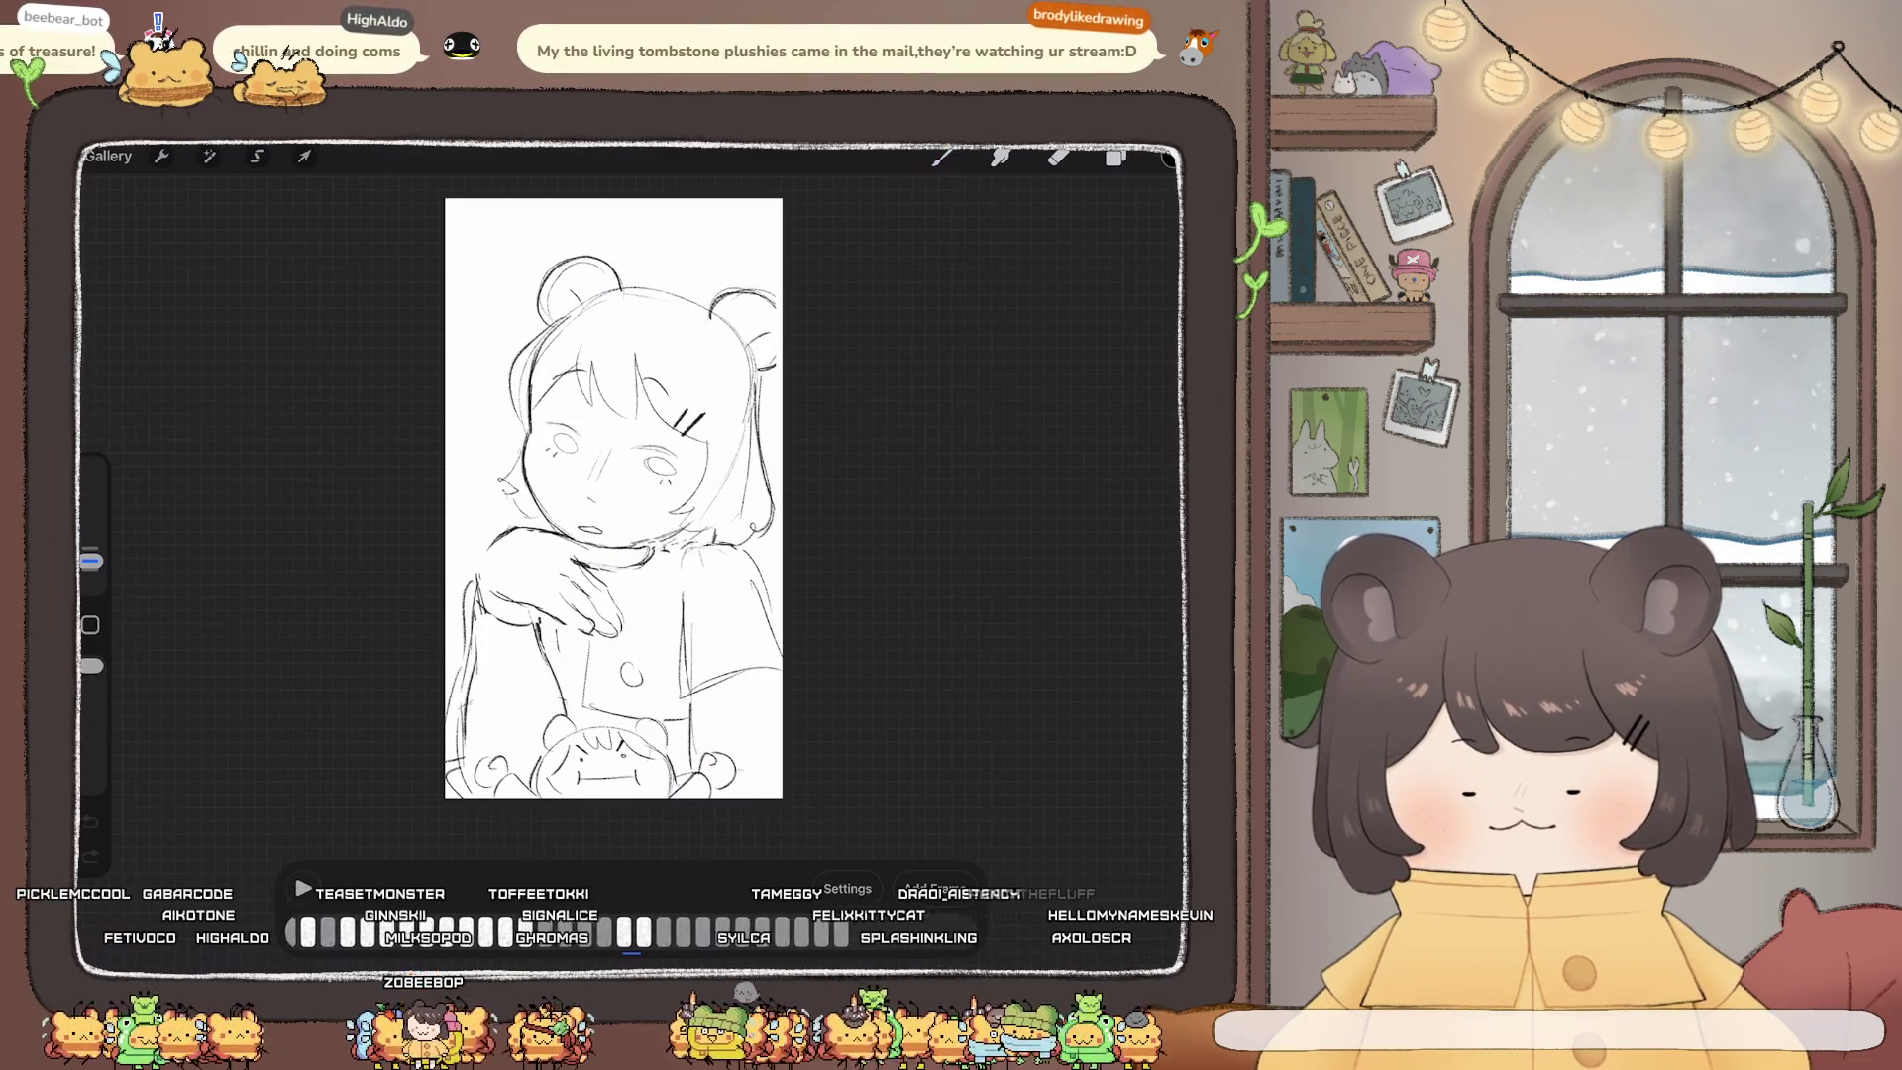
{"action": "key", "text": "b"}
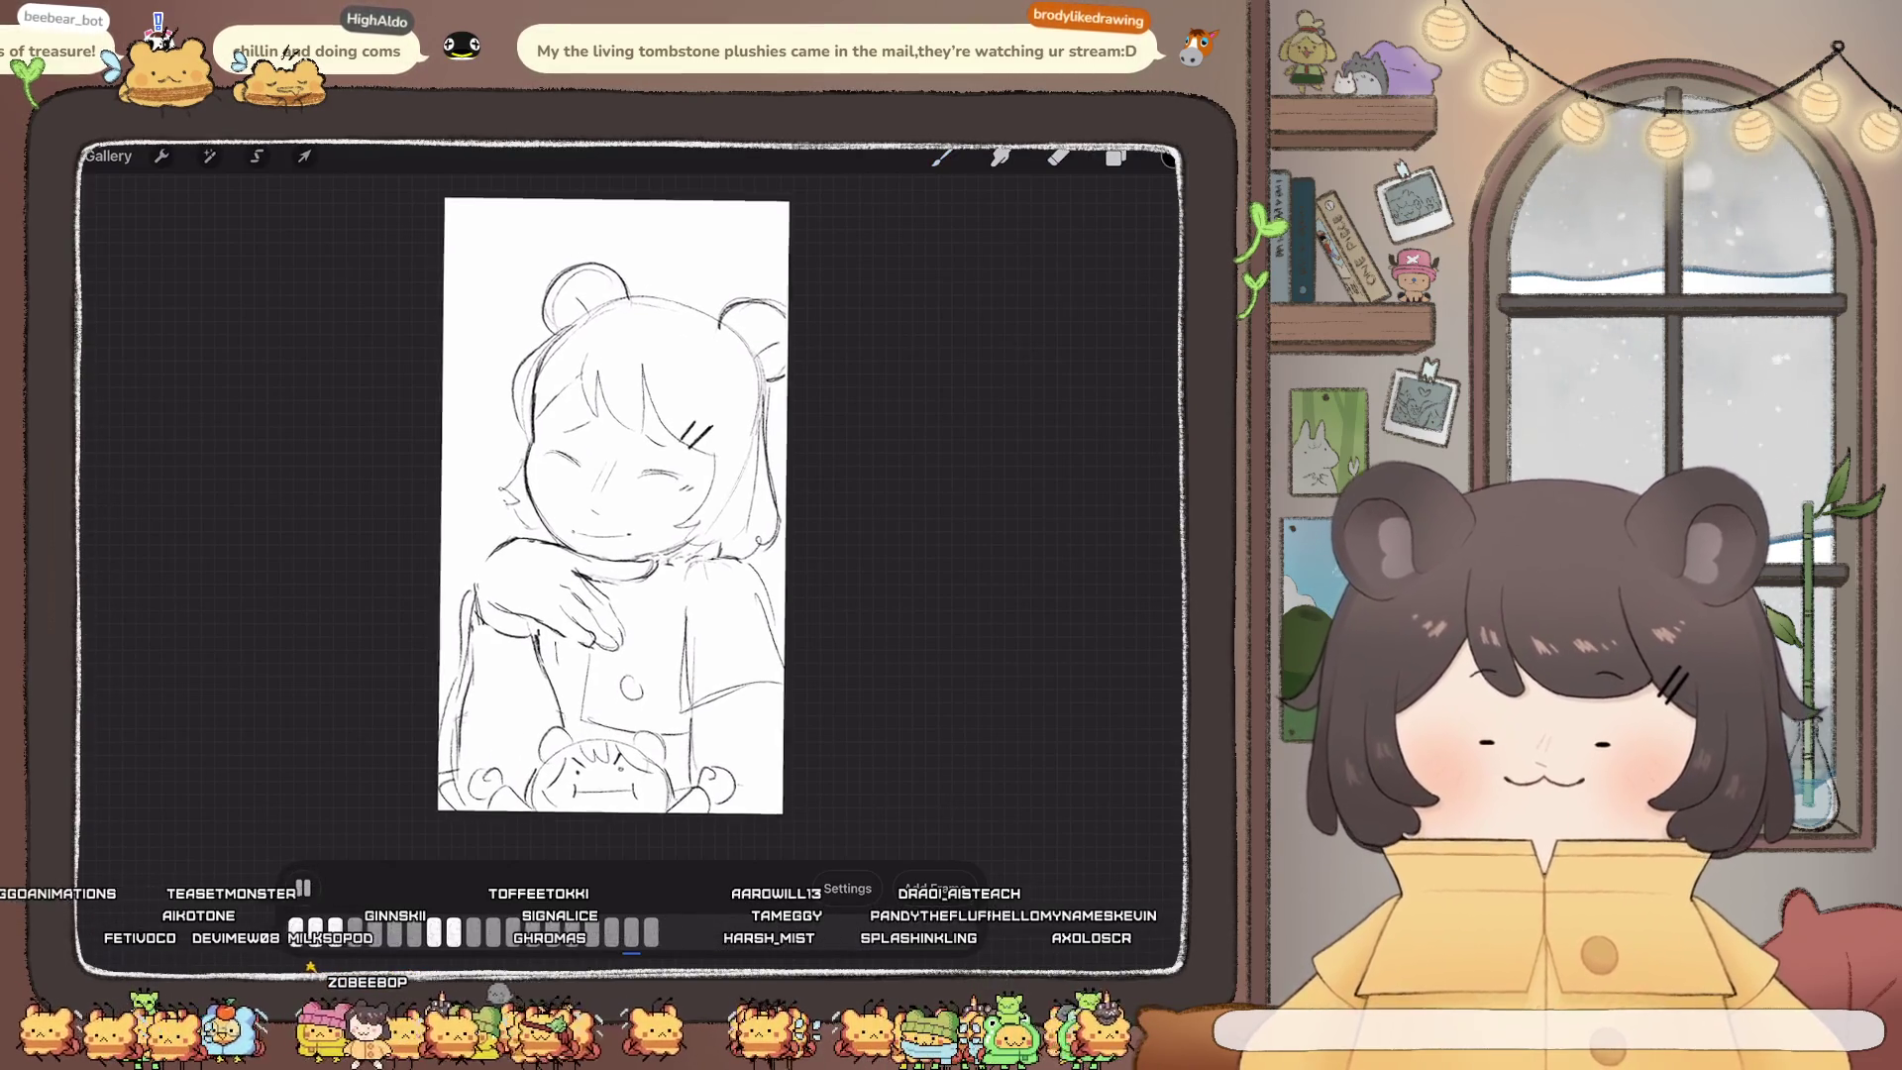
{"action": "left_click", "coordinate": [847, 888]}
{"action": "left_click_drag", "start_coordinate": [764, 634], "coordinate": [768, 634]}
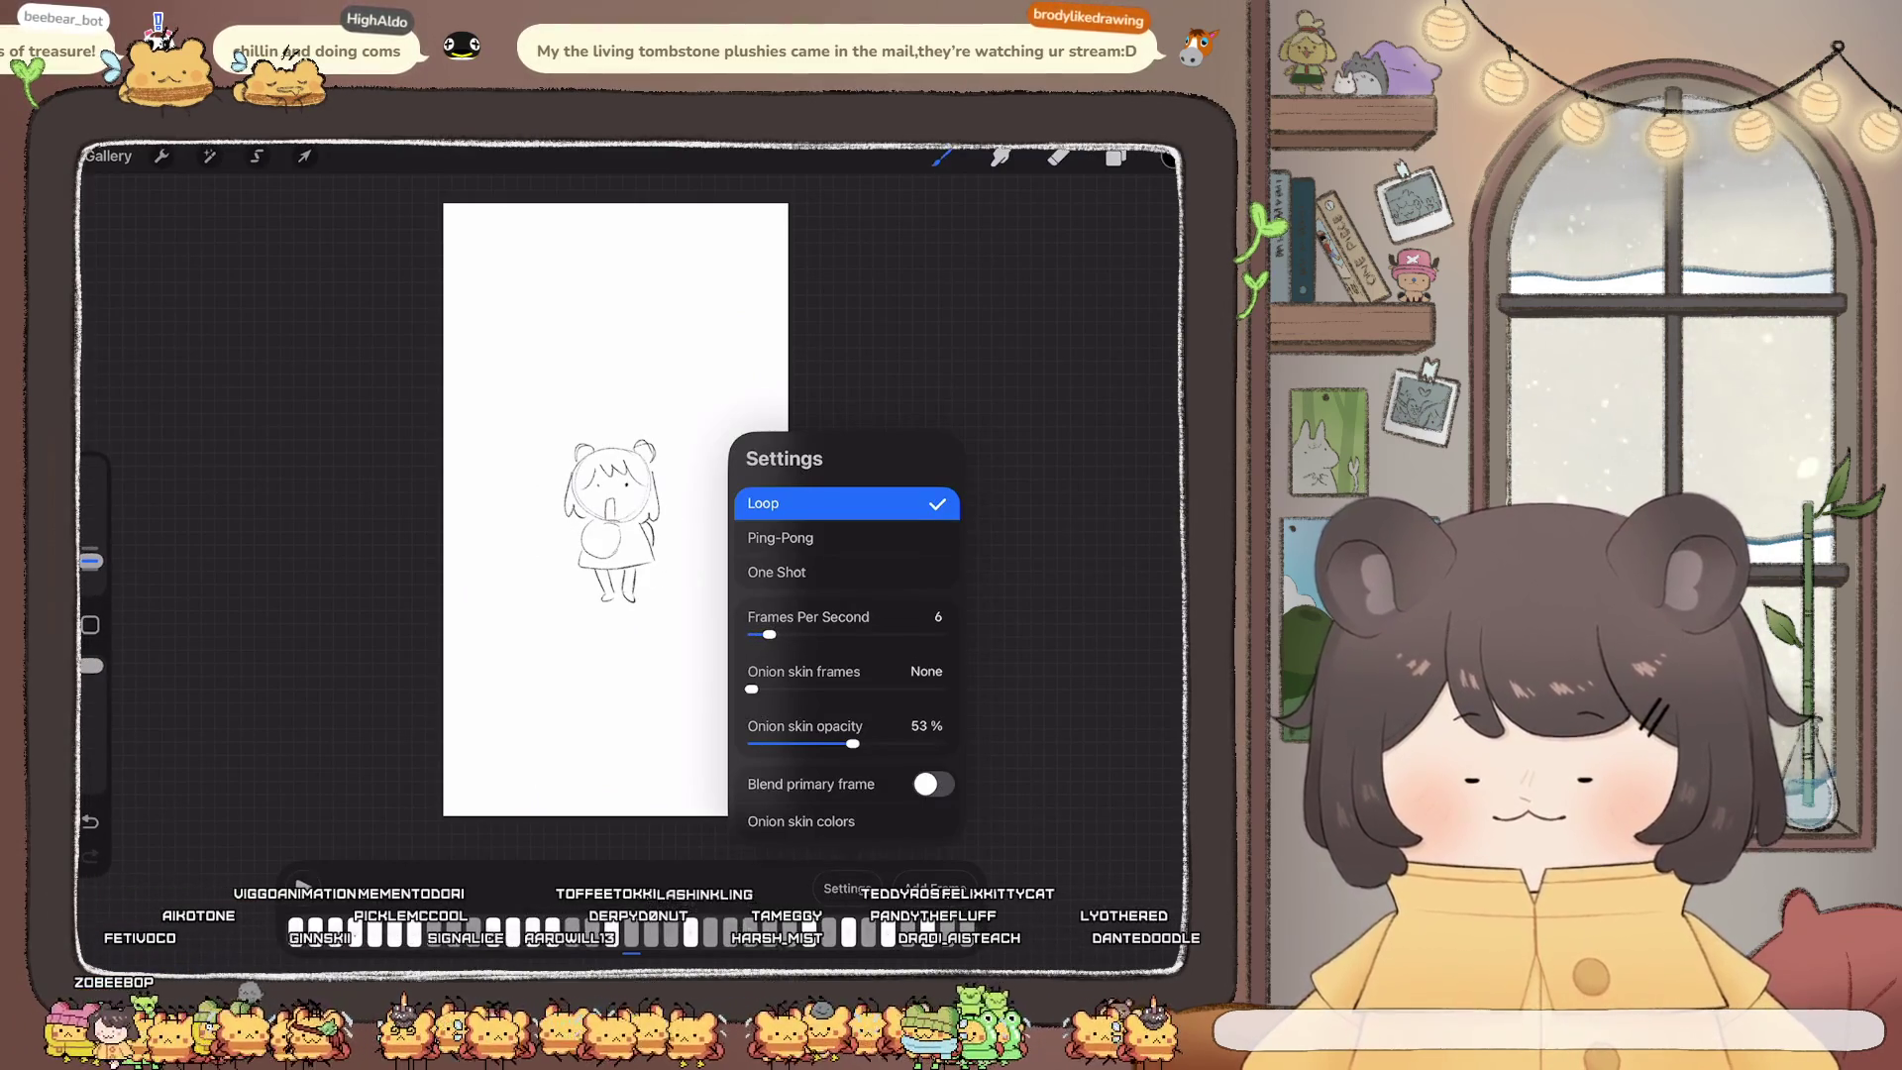
{"action": "left_click", "coordinate": [847, 888]}
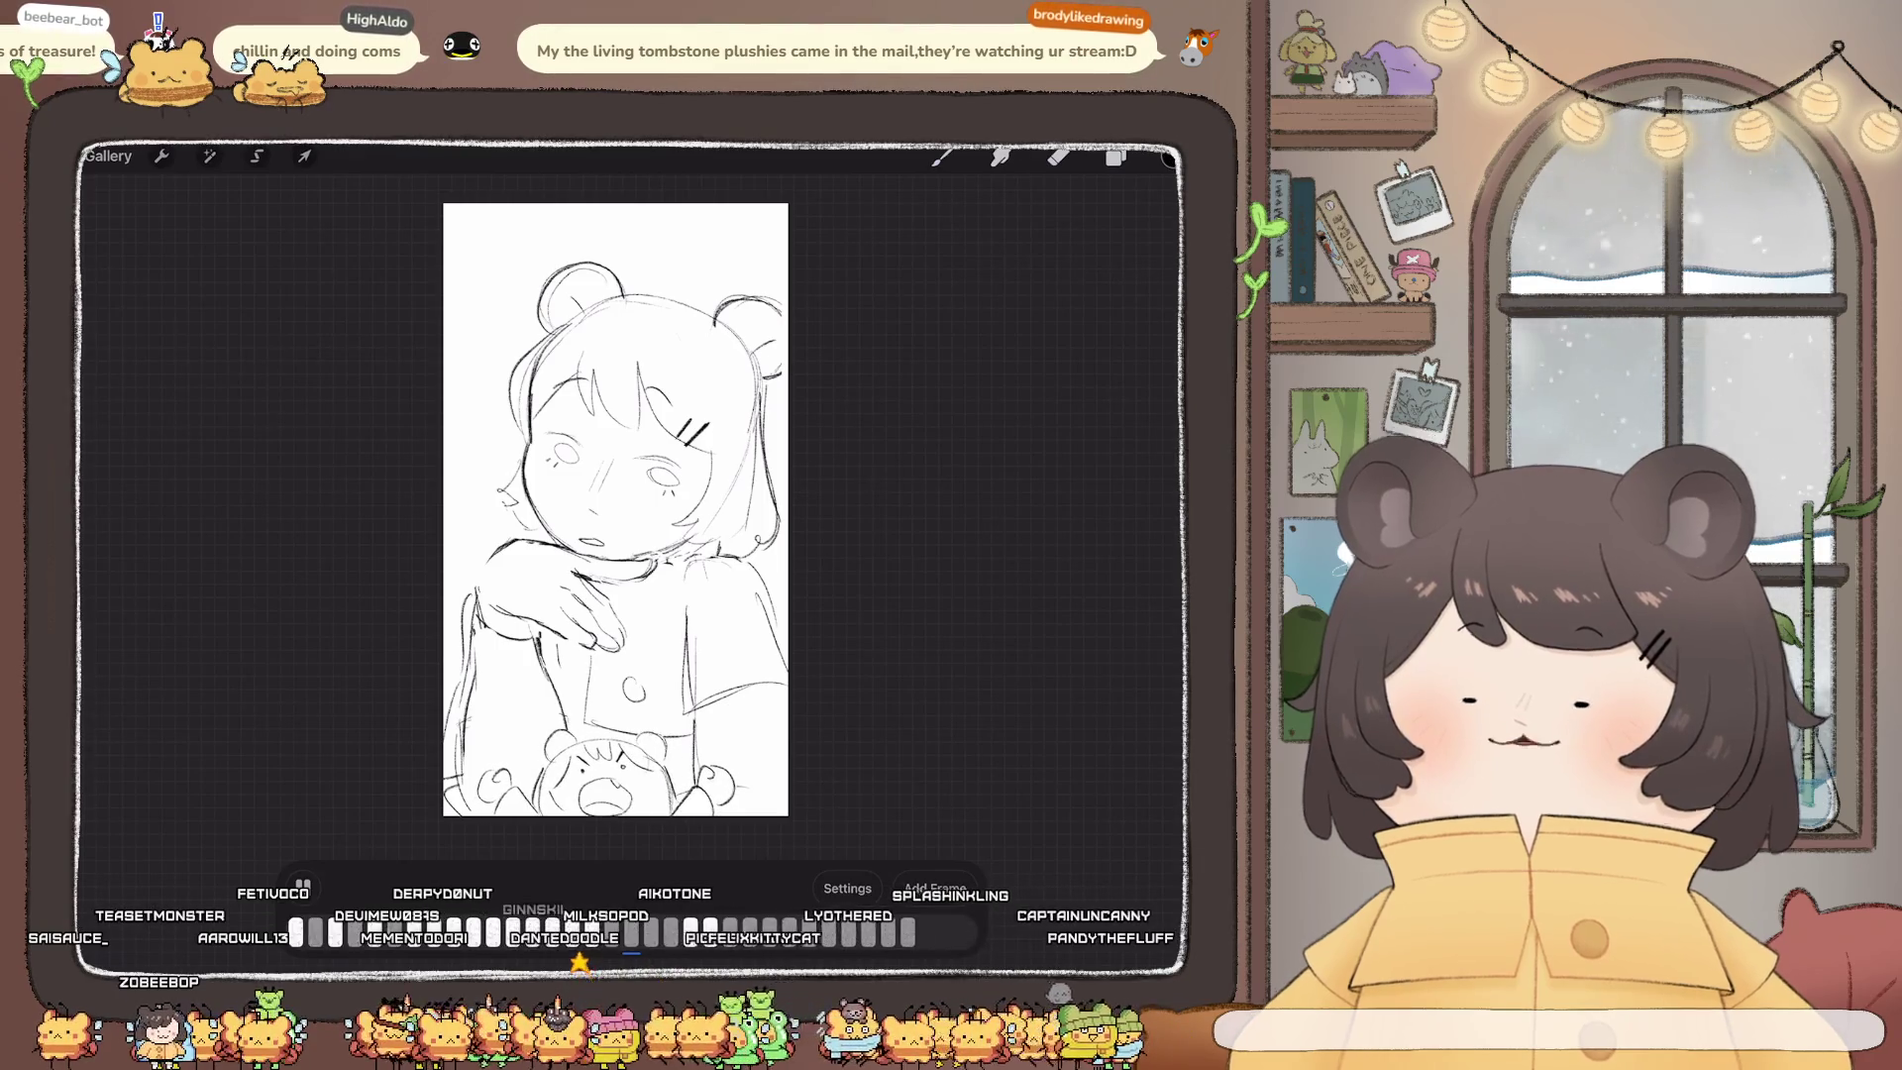
{"action": "left_click", "coordinate": [302, 885]}
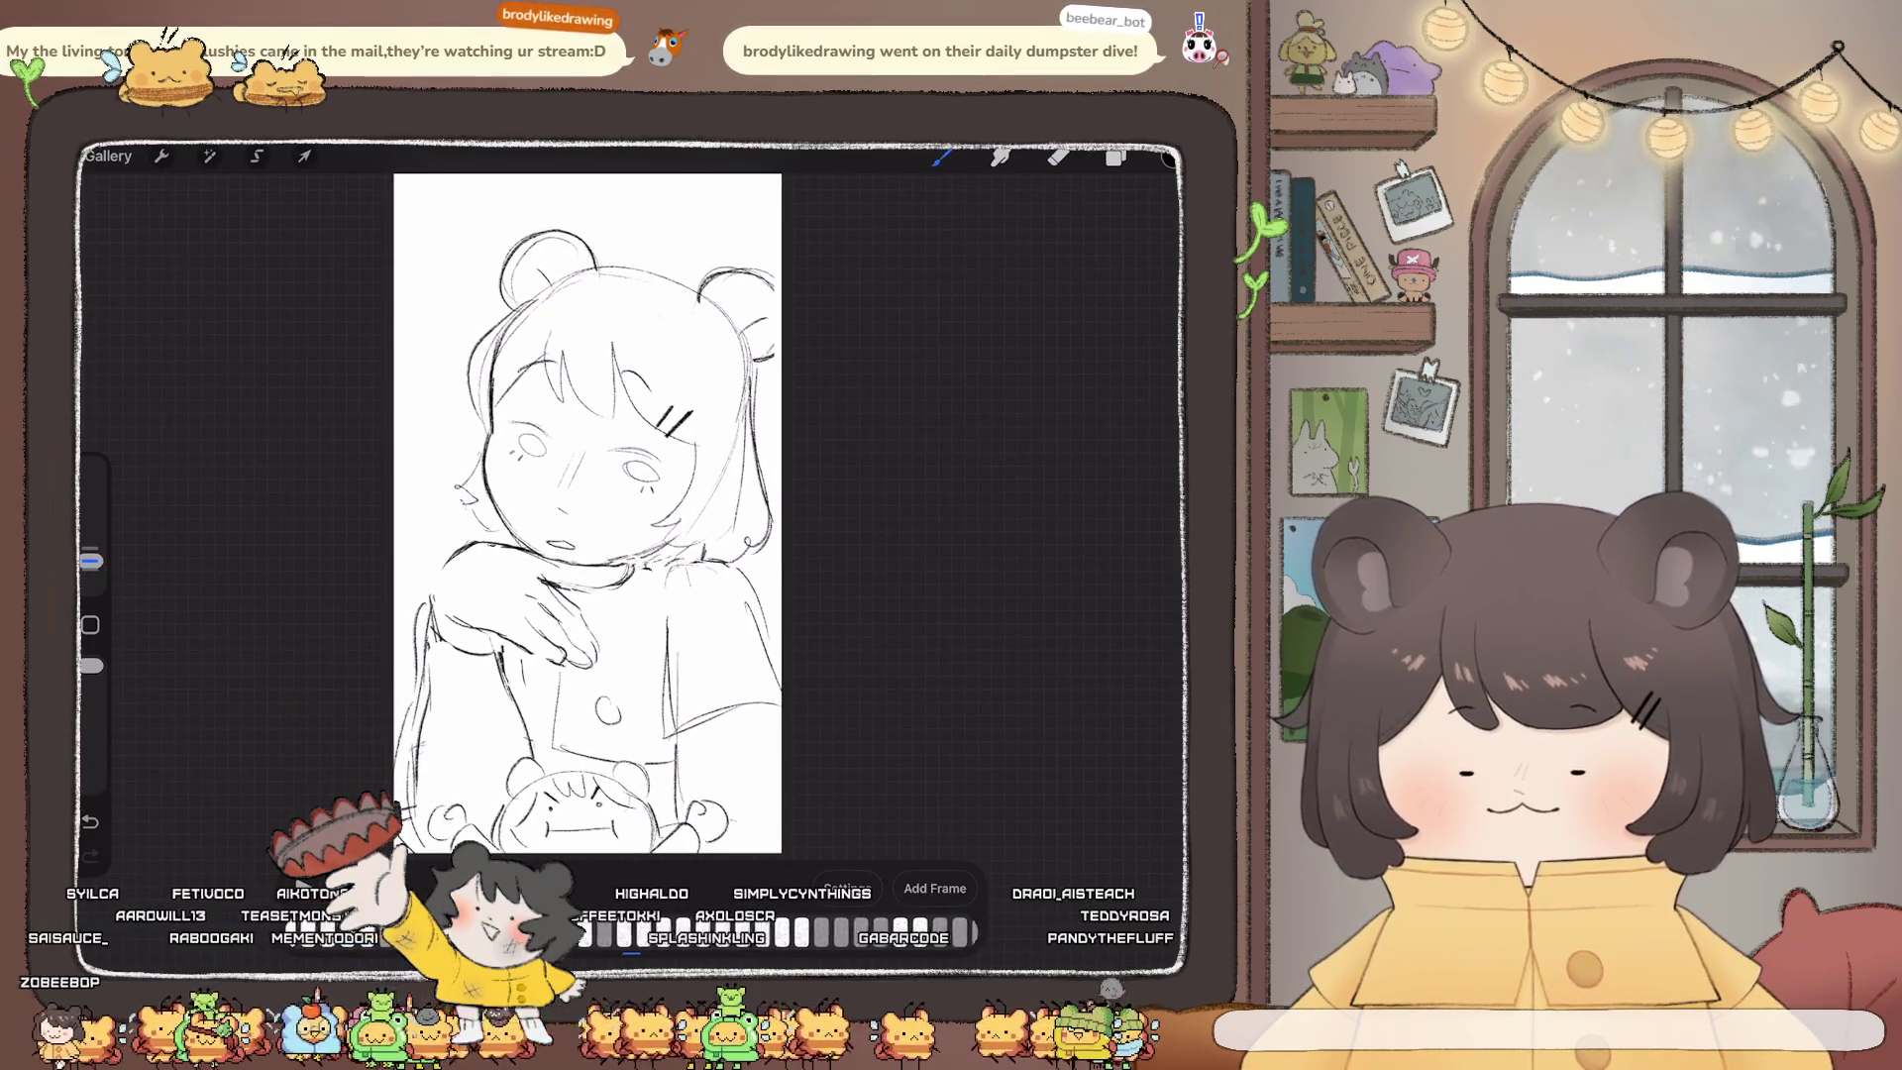
Step: Multi-select the New group frame groups in Layers and choose the Freehand selection tool
{"action": "scroll", "coordinate": [564, 327], "scroll_direction": "up", "scroll_amount": 3}
{"action": "left_click", "coordinate": [1115, 157]}
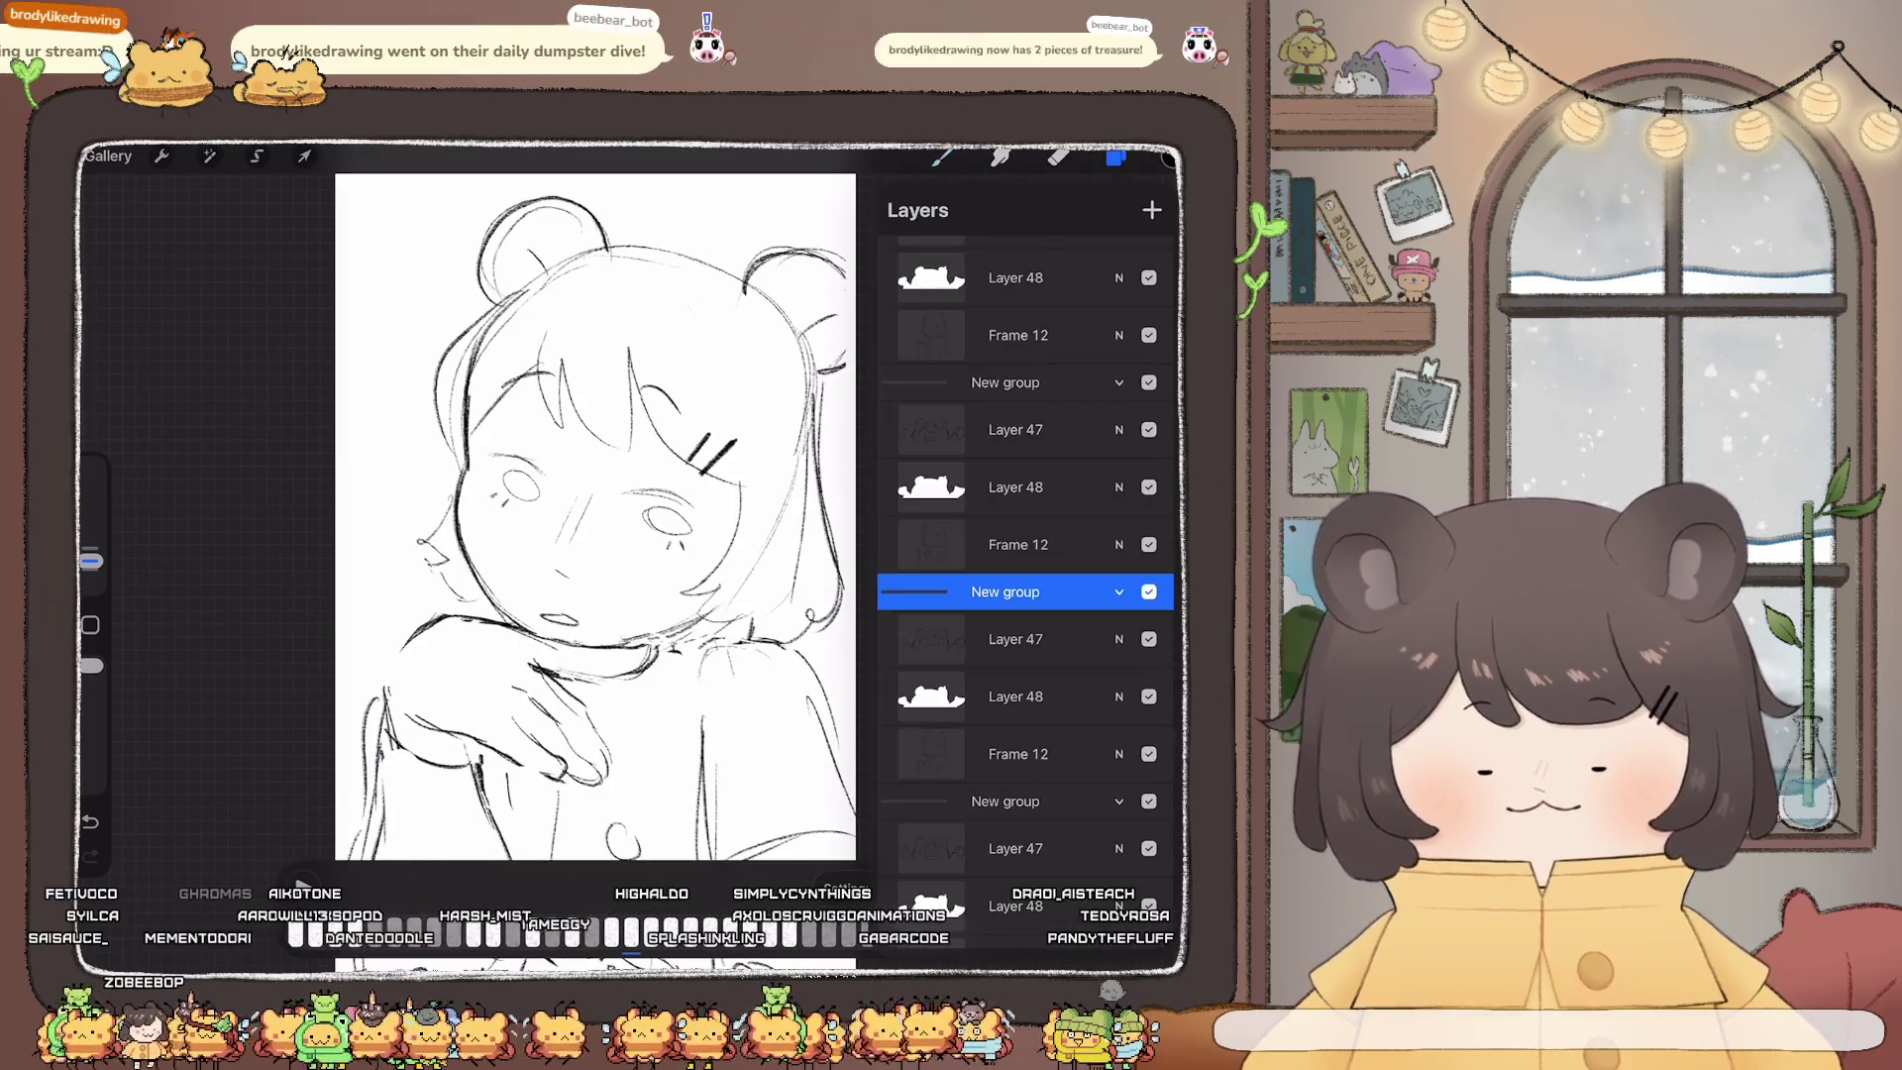
{"action": "left_click", "coordinate": [1006, 801]}
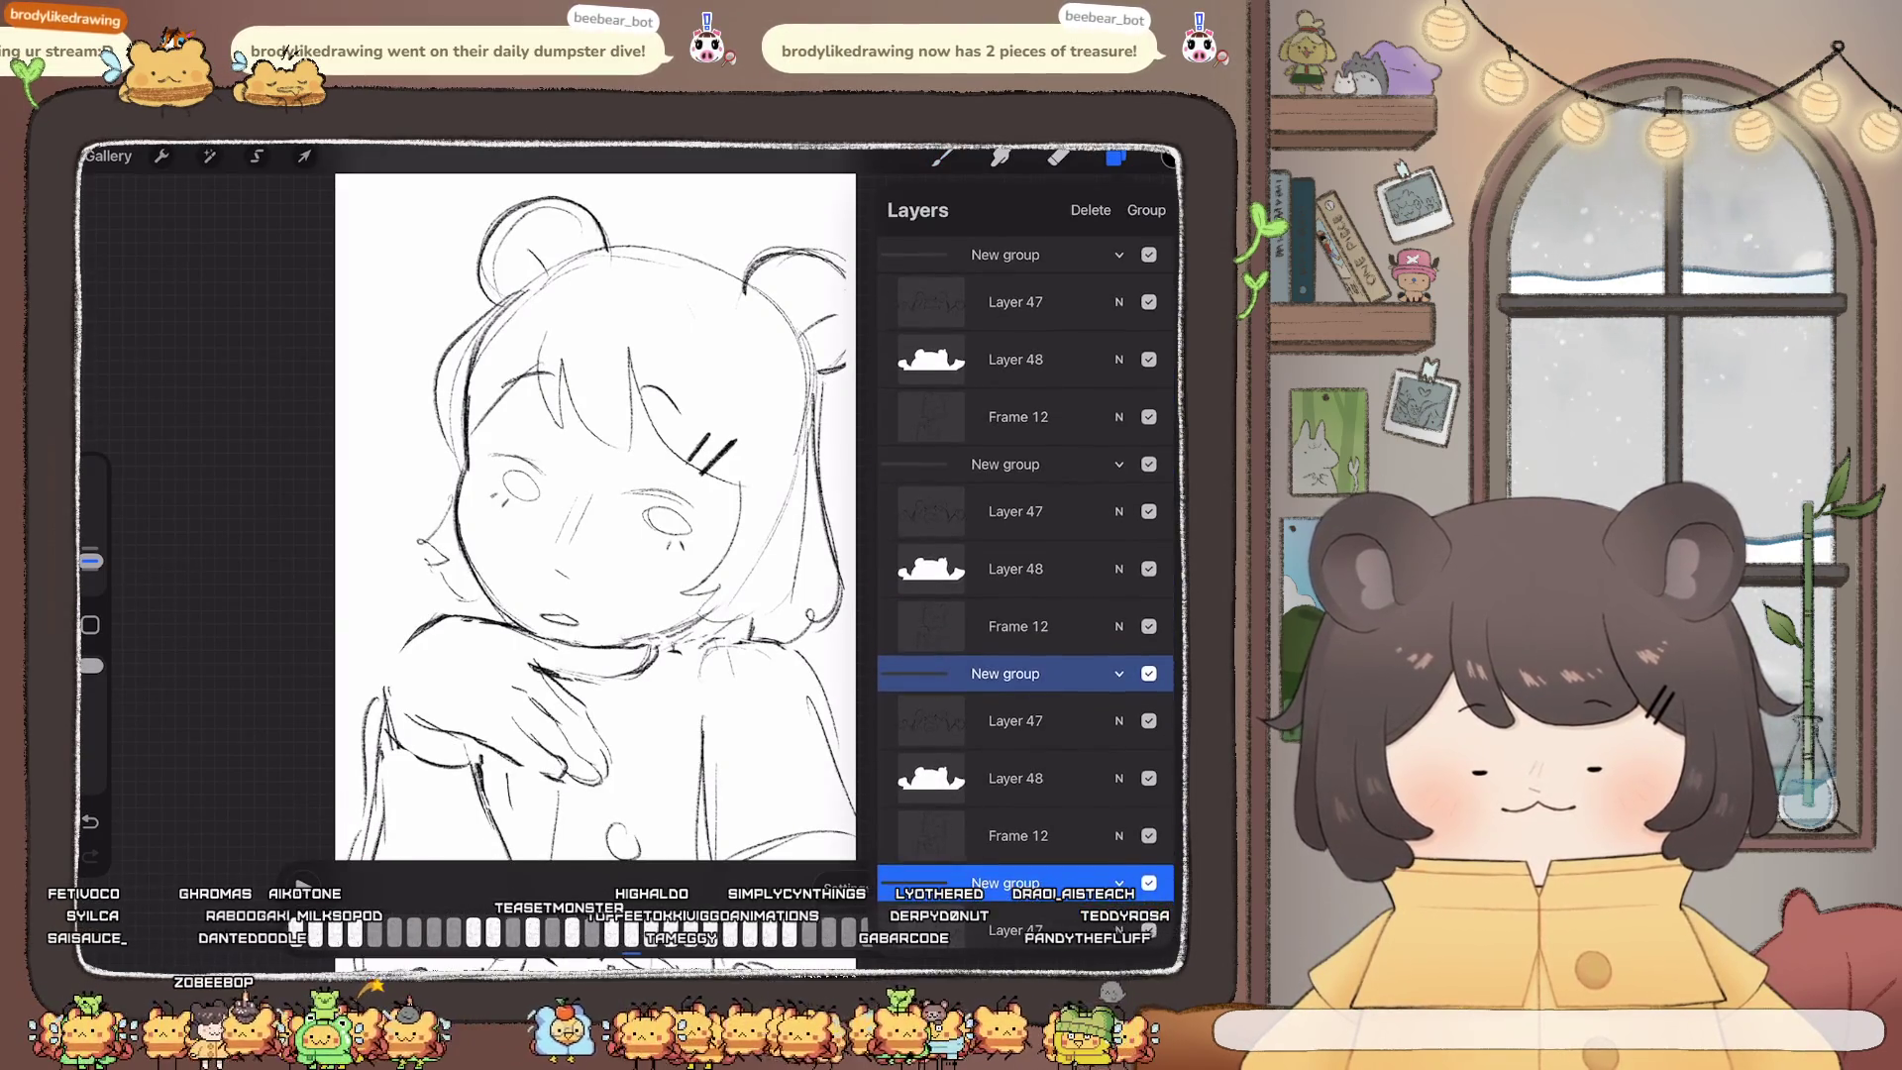
{"action": "scroll", "coordinate": [1025, 545], "scroll_direction": "down", "scroll_amount": 2}
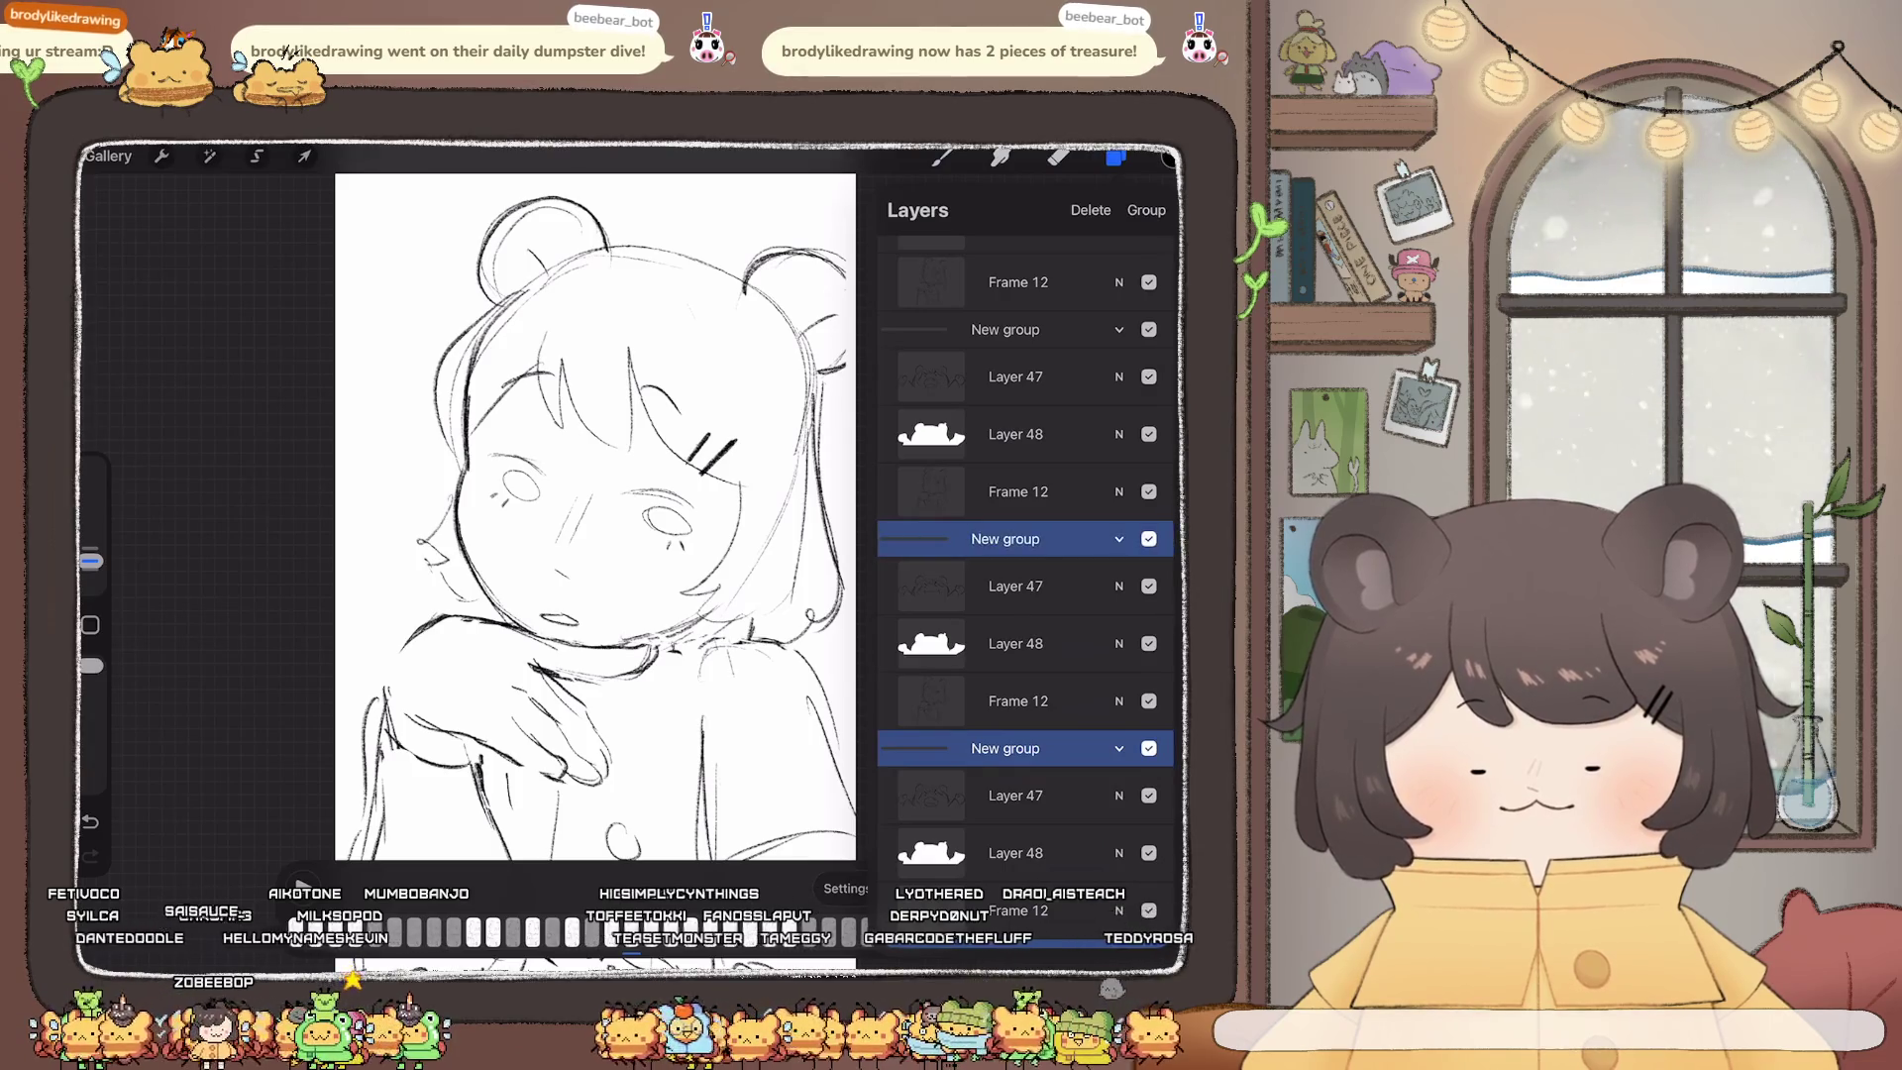
{"action": "scroll", "coordinate": [1026, 545], "scroll_direction": "up", "scroll_amount": 1}
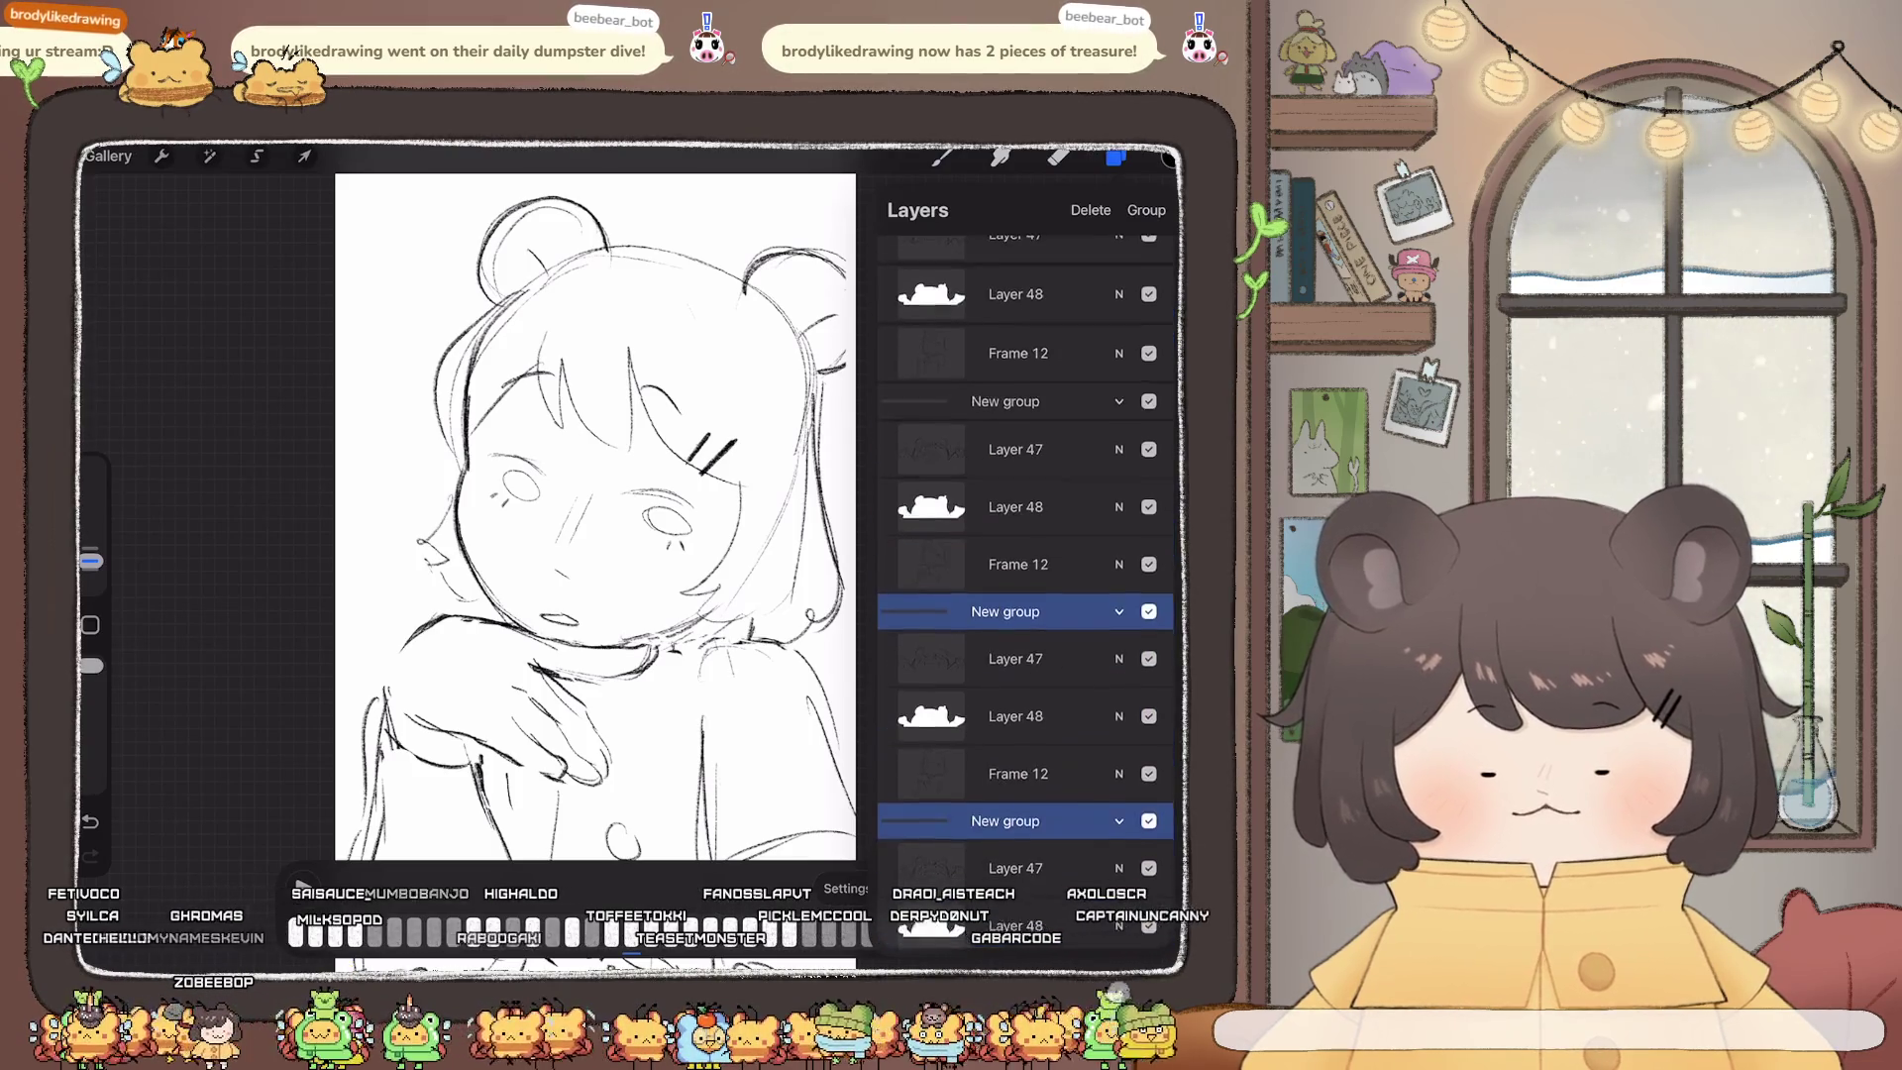
{"action": "left_click", "coordinate": [1005, 402]}
{"action": "scroll", "coordinate": [594, 515], "scroll_direction": "up", "scroll_amount": 3}
{"action": "left_click", "coordinate": [256, 155]}
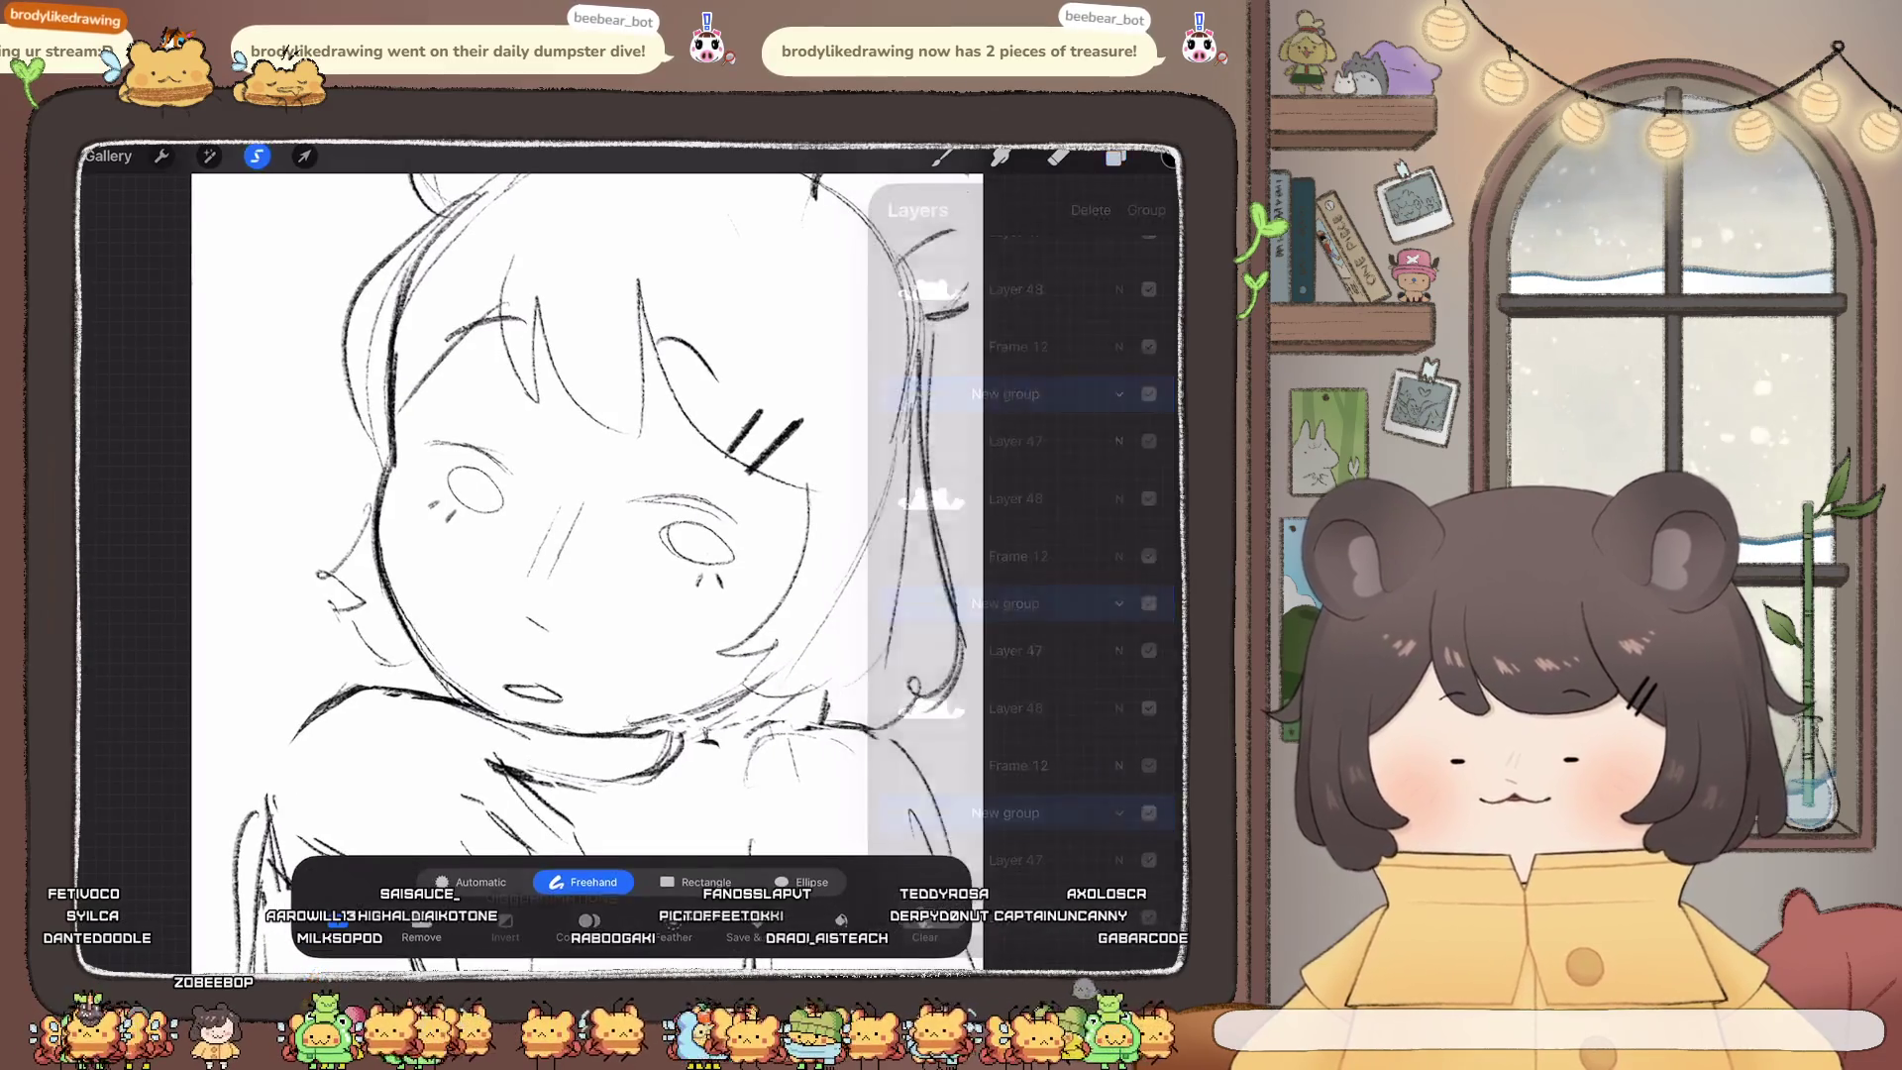
Step: Lasso around both eyes, apply a Uniform transform, and replay the animation
{"action": "scroll", "coordinate": [595, 515], "scroll_direction": "up", "scroll_amount": 2}
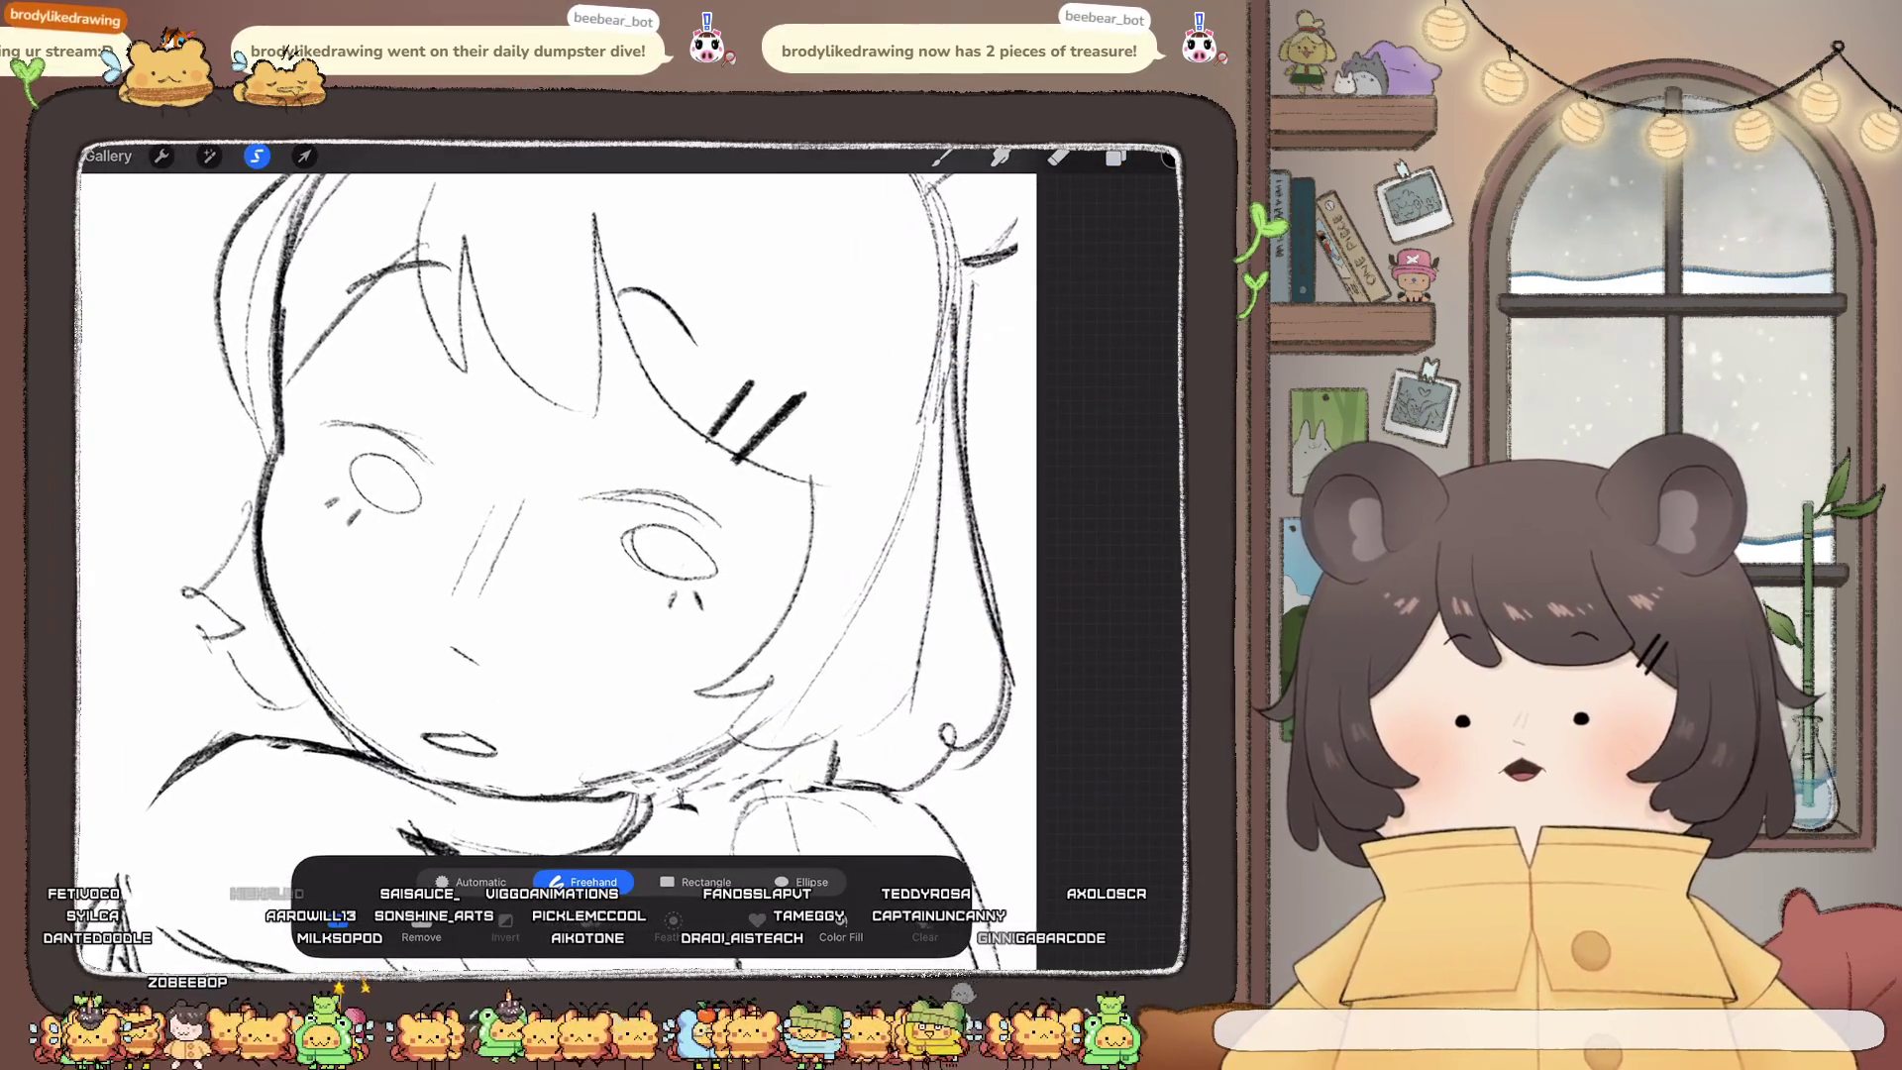
{"action": "left_click_drag", "start_coordinate": [369, 517], "coordinate": [441, 547]}
{"action": "mouse_move", "coordinate": [563, 516]}
{"action": "left_mouse_down"}
{"action": "mouse_move", "coordinate": [597, 586]}
{"action": "mouse_move", "coordinate": [713, 539]}
{"action": "mouse_move", "coordinate": [575, 506]}
{"action": "left_mouse_up"}
{"action": "left_click_drag", "start_coordinate": [451, 466], "coordinate": [347, 436]}
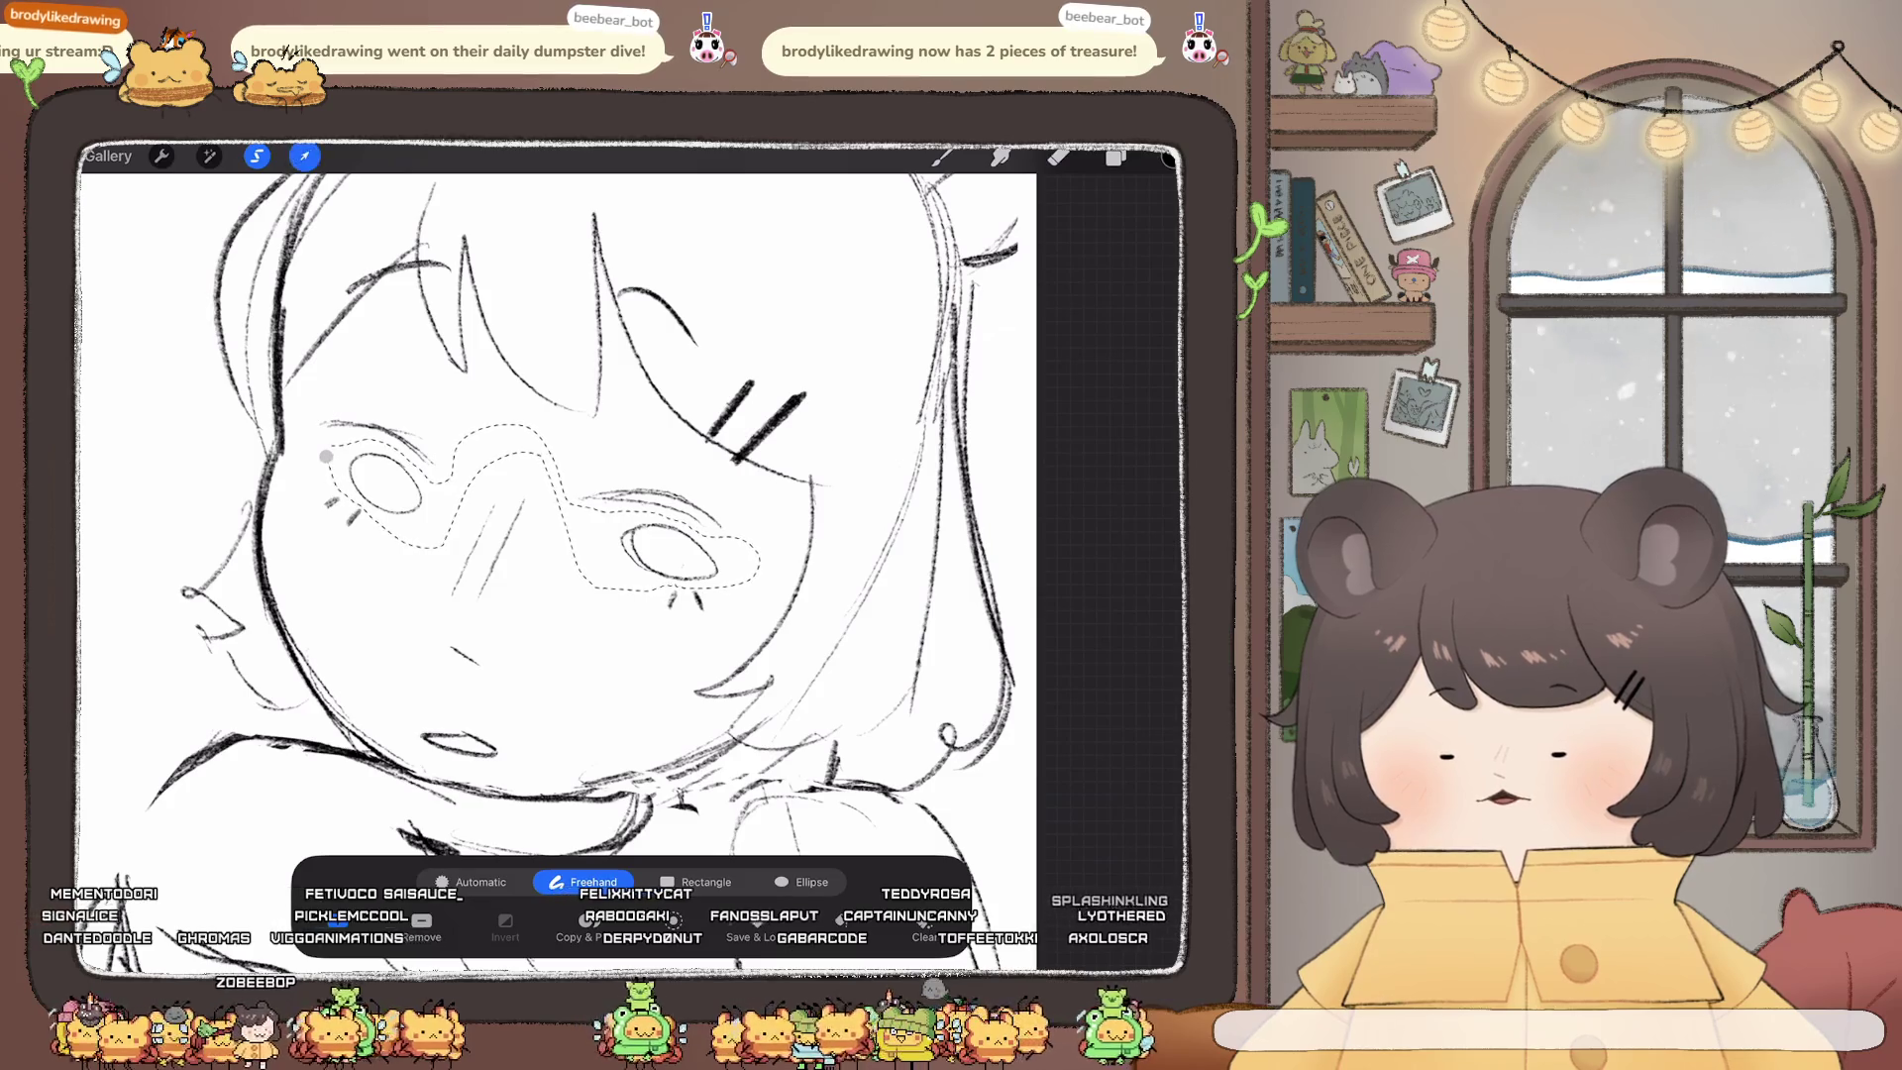
{"action": "left_click", "coordinate": [304, 156]}
{"action": "left_click", "coordinate": [593, 881]}
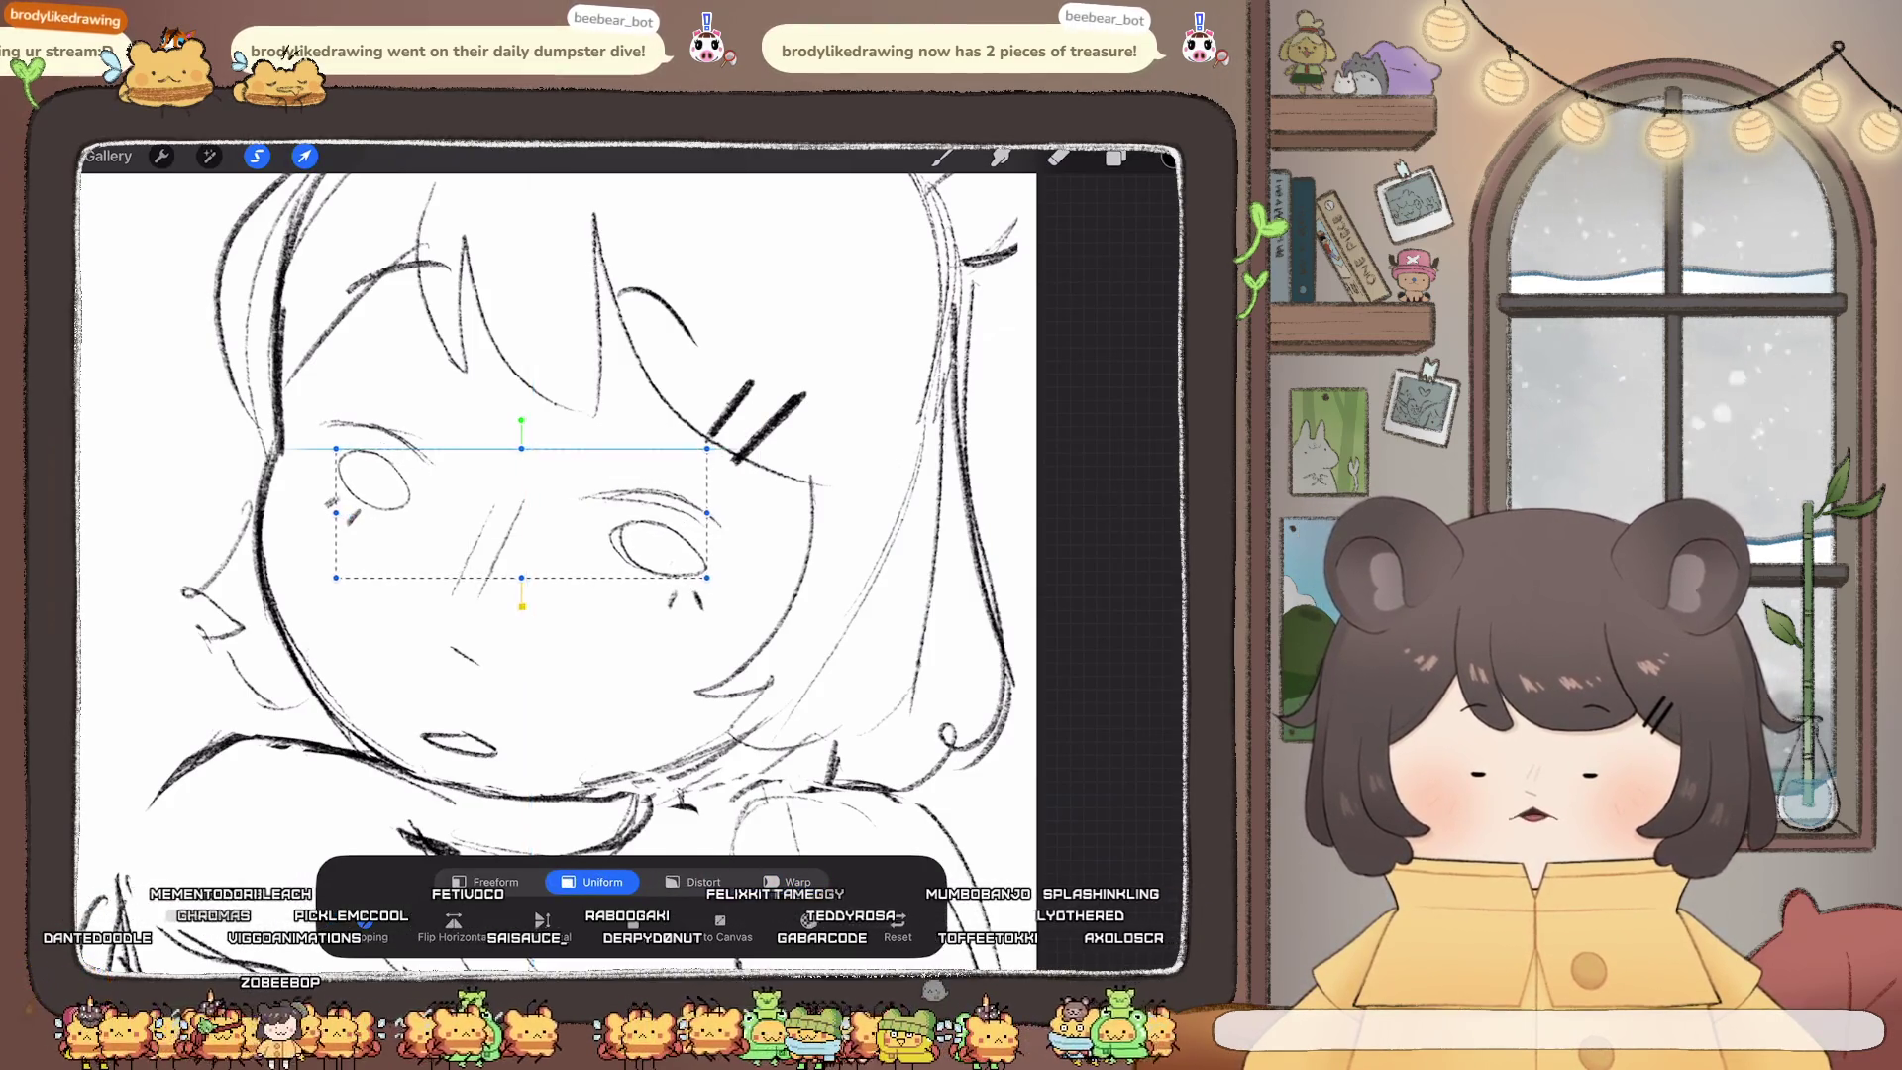
{"action": "left_click", "coordinate": [942, 156]}
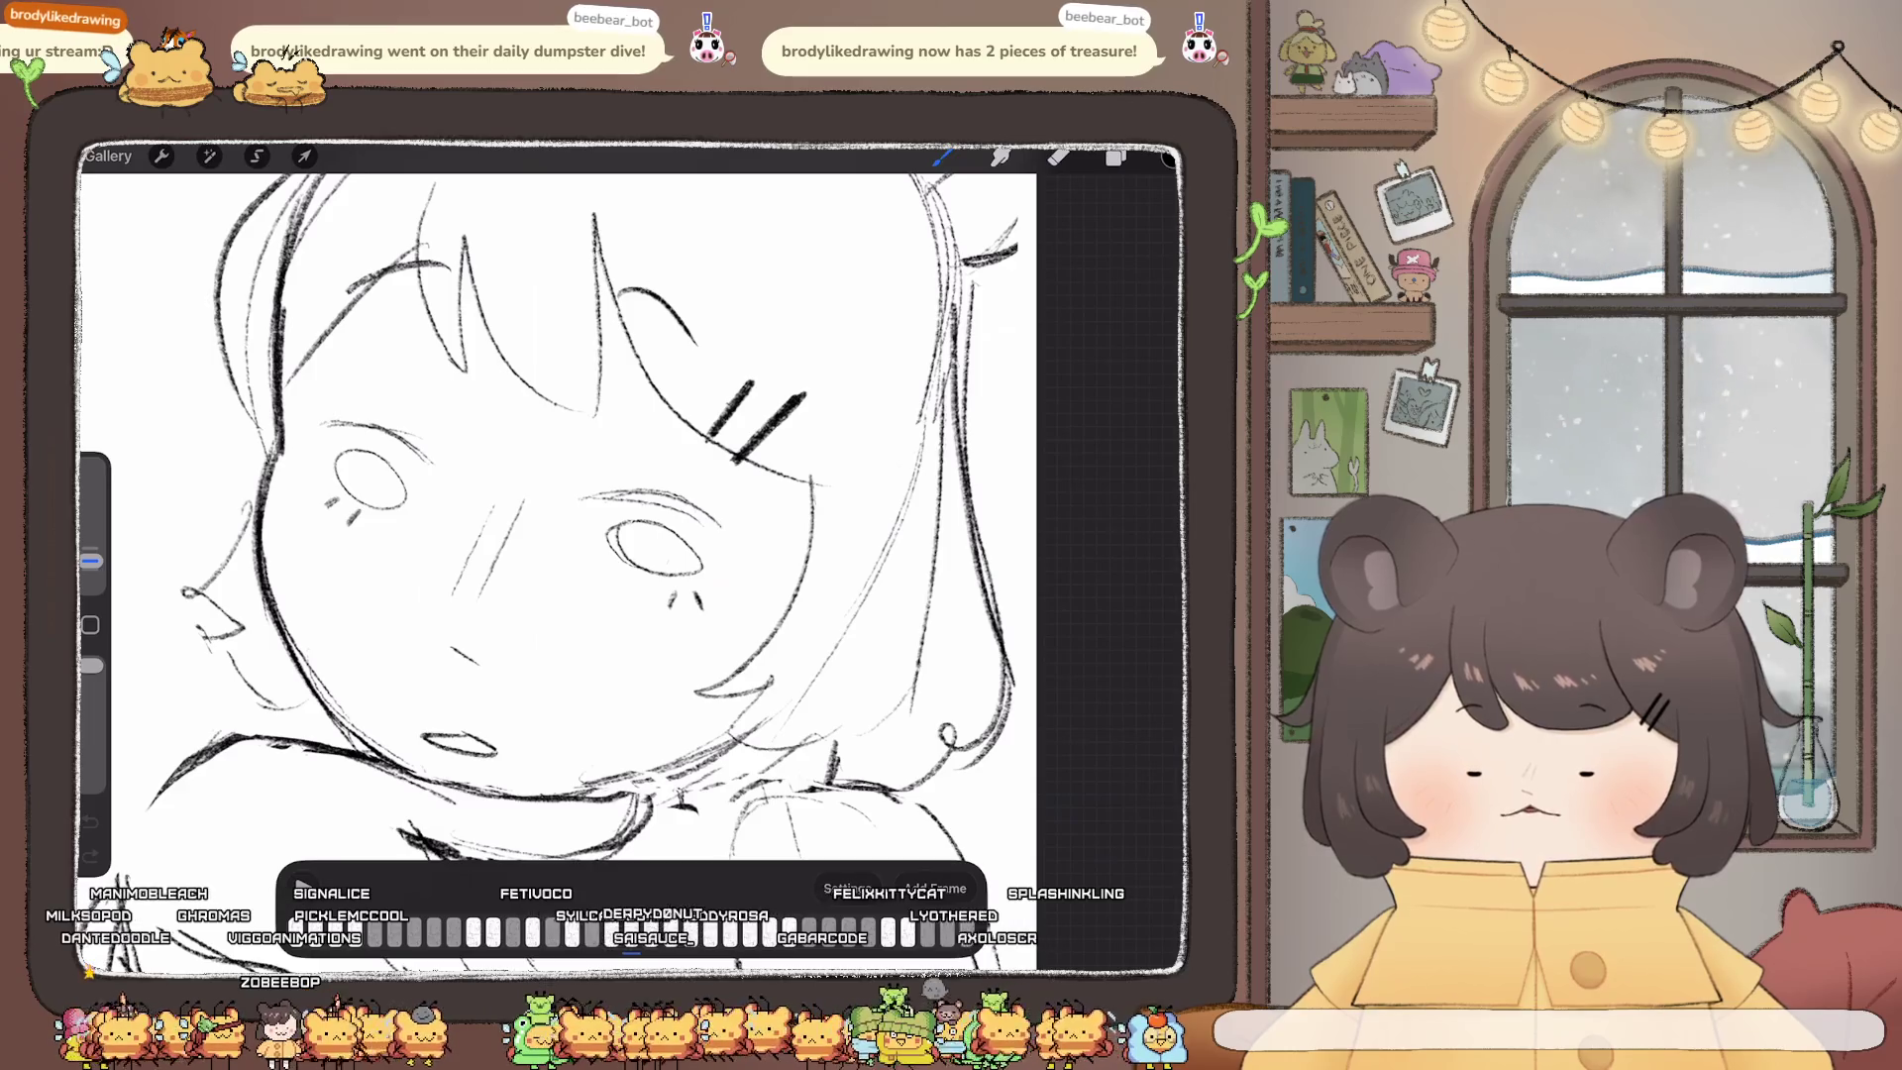
{"action": "scroll", "coordinate": [555, 515], "scroll_direction": "down", "scroll_amount": 5}
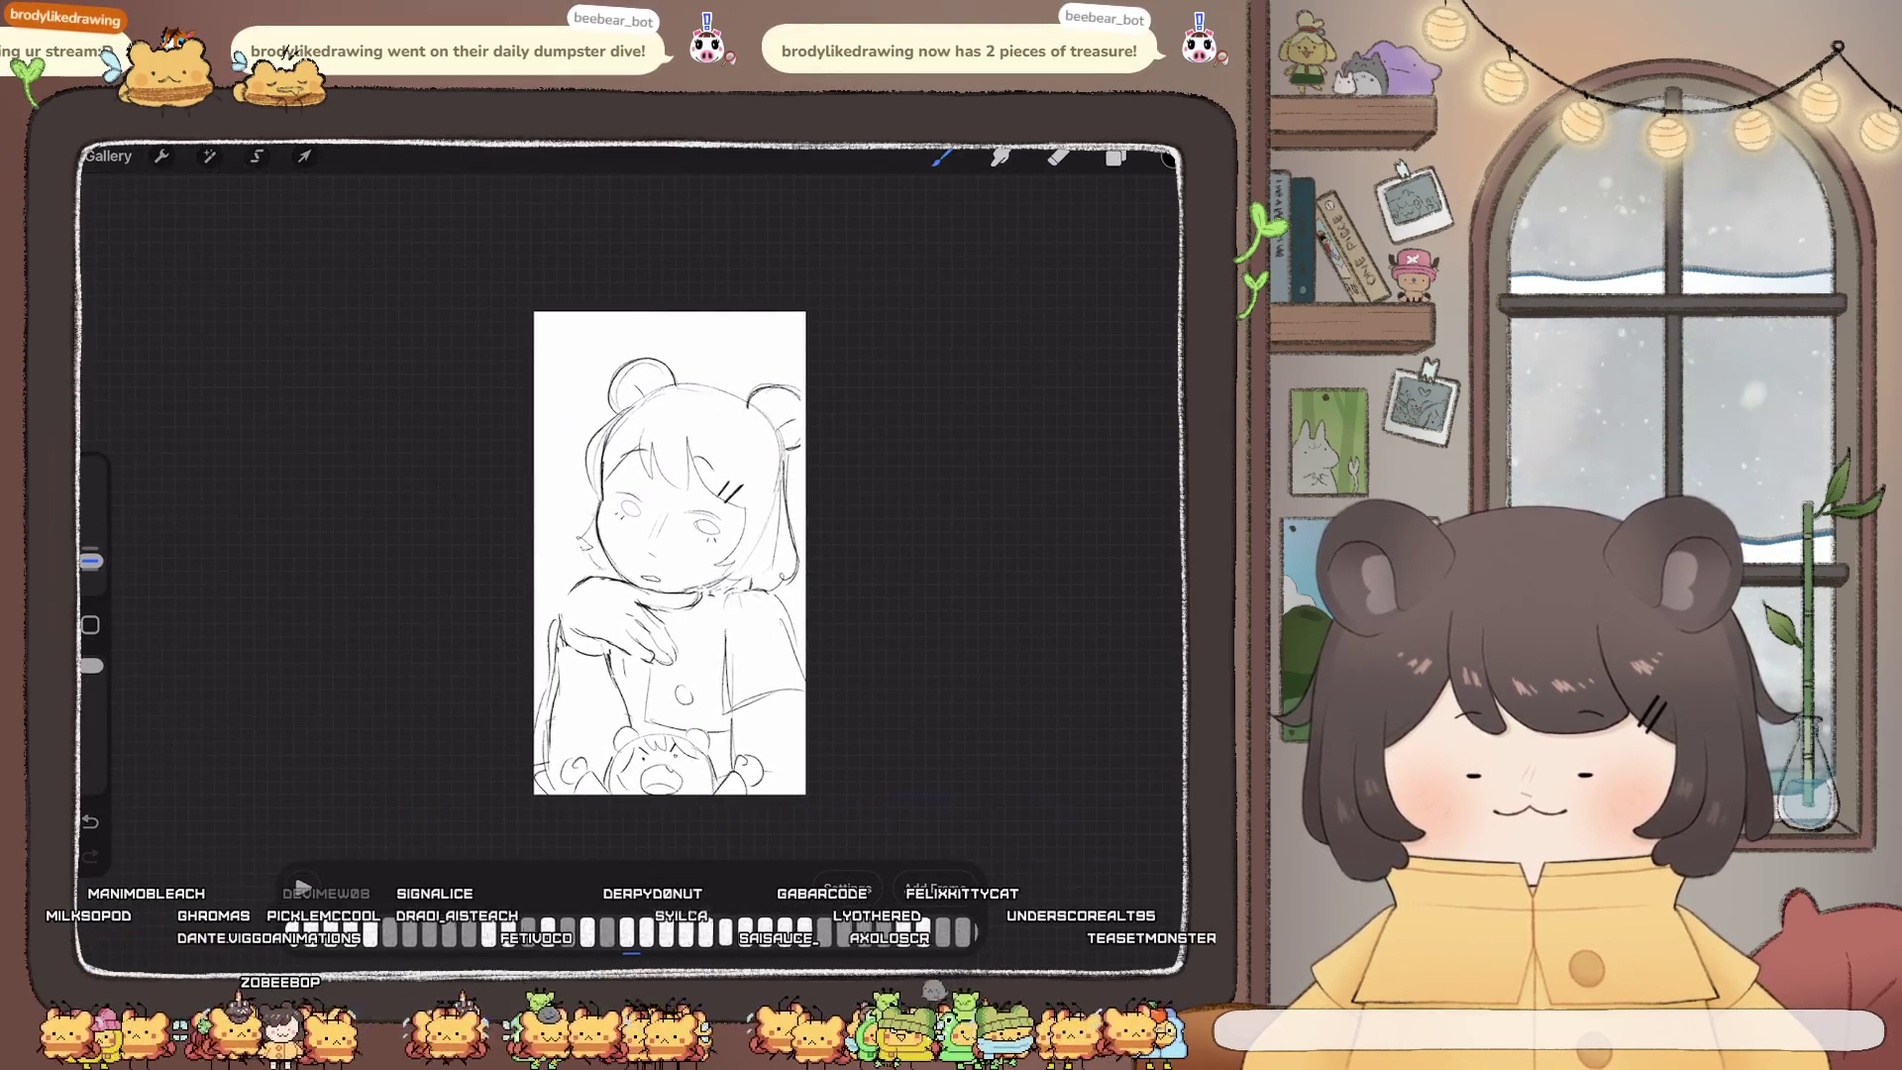
{"action": "left_click", "coordinate": [302, 887]}
{"action": "scroll", "coordinate": [669, 553], "scroll_direction": "up", "scroll_amount": 5}
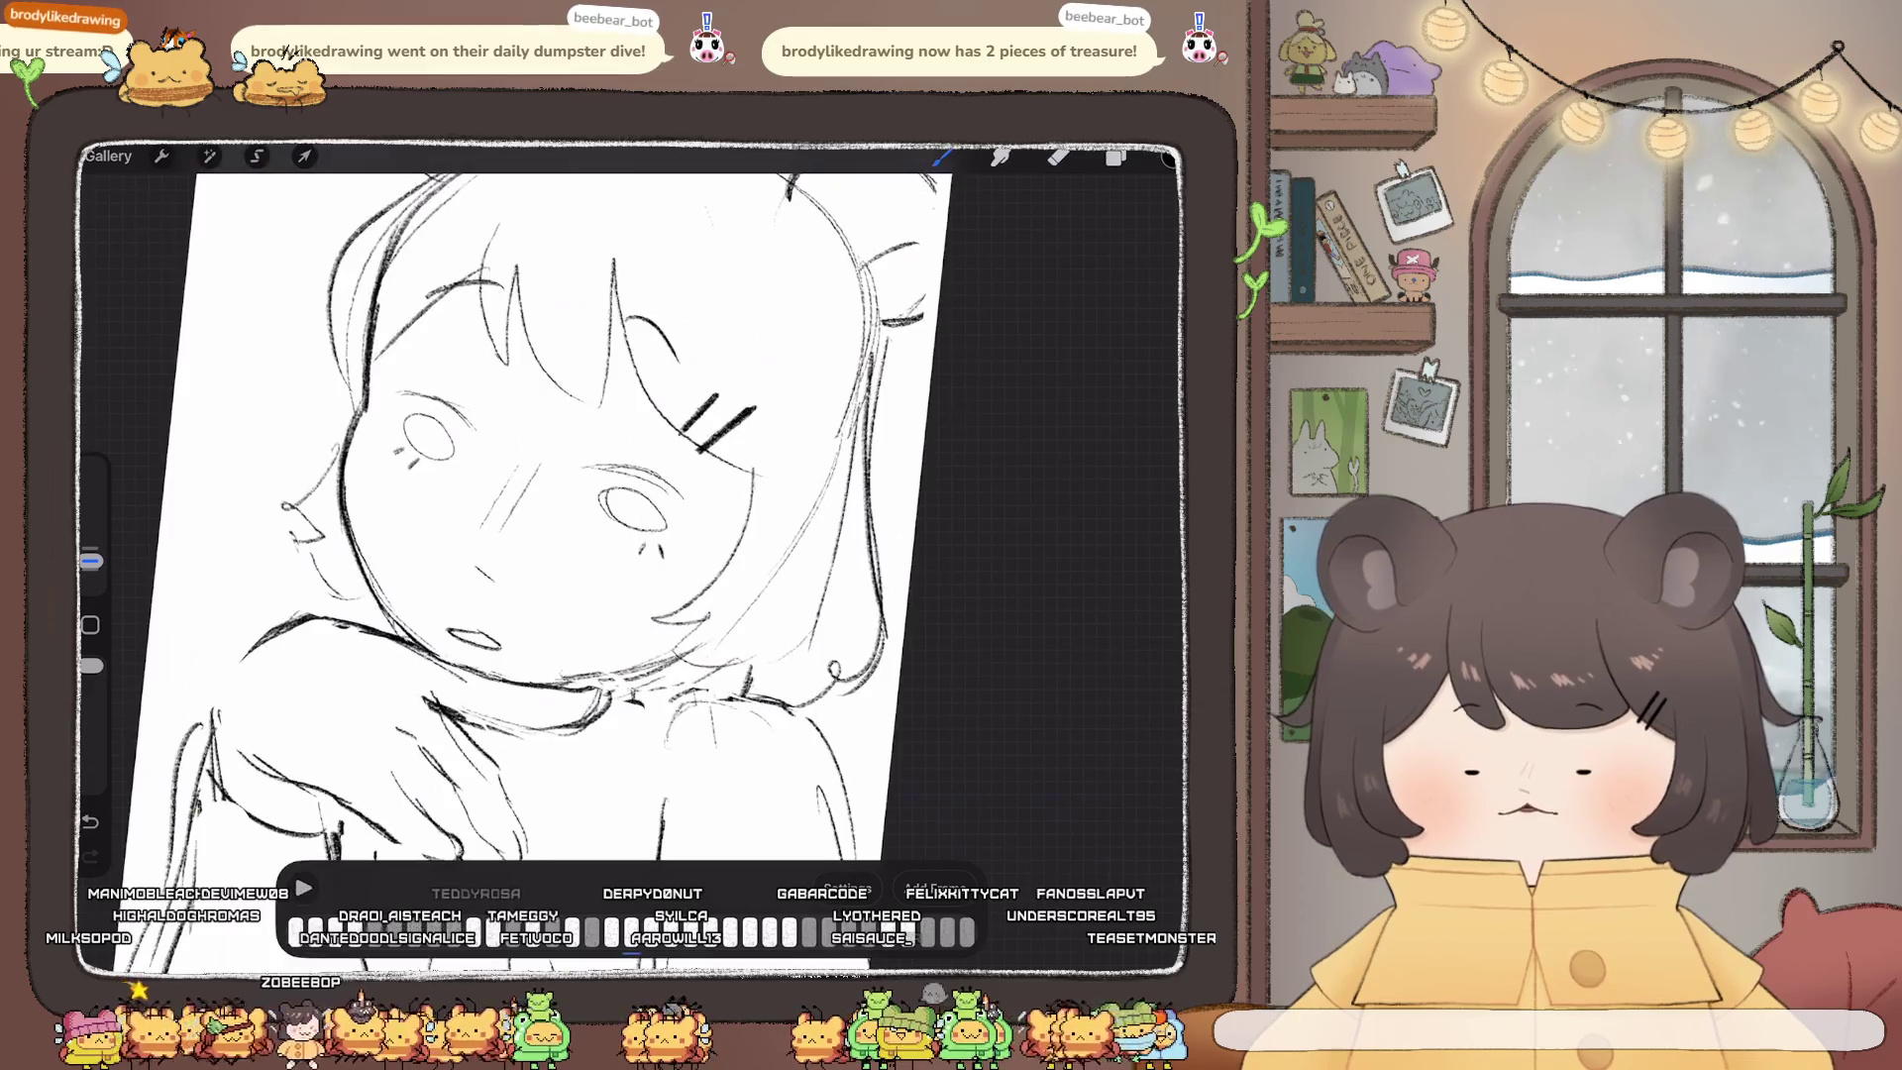
Step: Reselect the eye region, shift it about 10 px right, and commit the move
{"action": "left_click", "coordinate": [256, 156]}
{"action": "scroll", "coordinate": [594, 515], "scroll_direction": "up", "scroll_amount": 3}
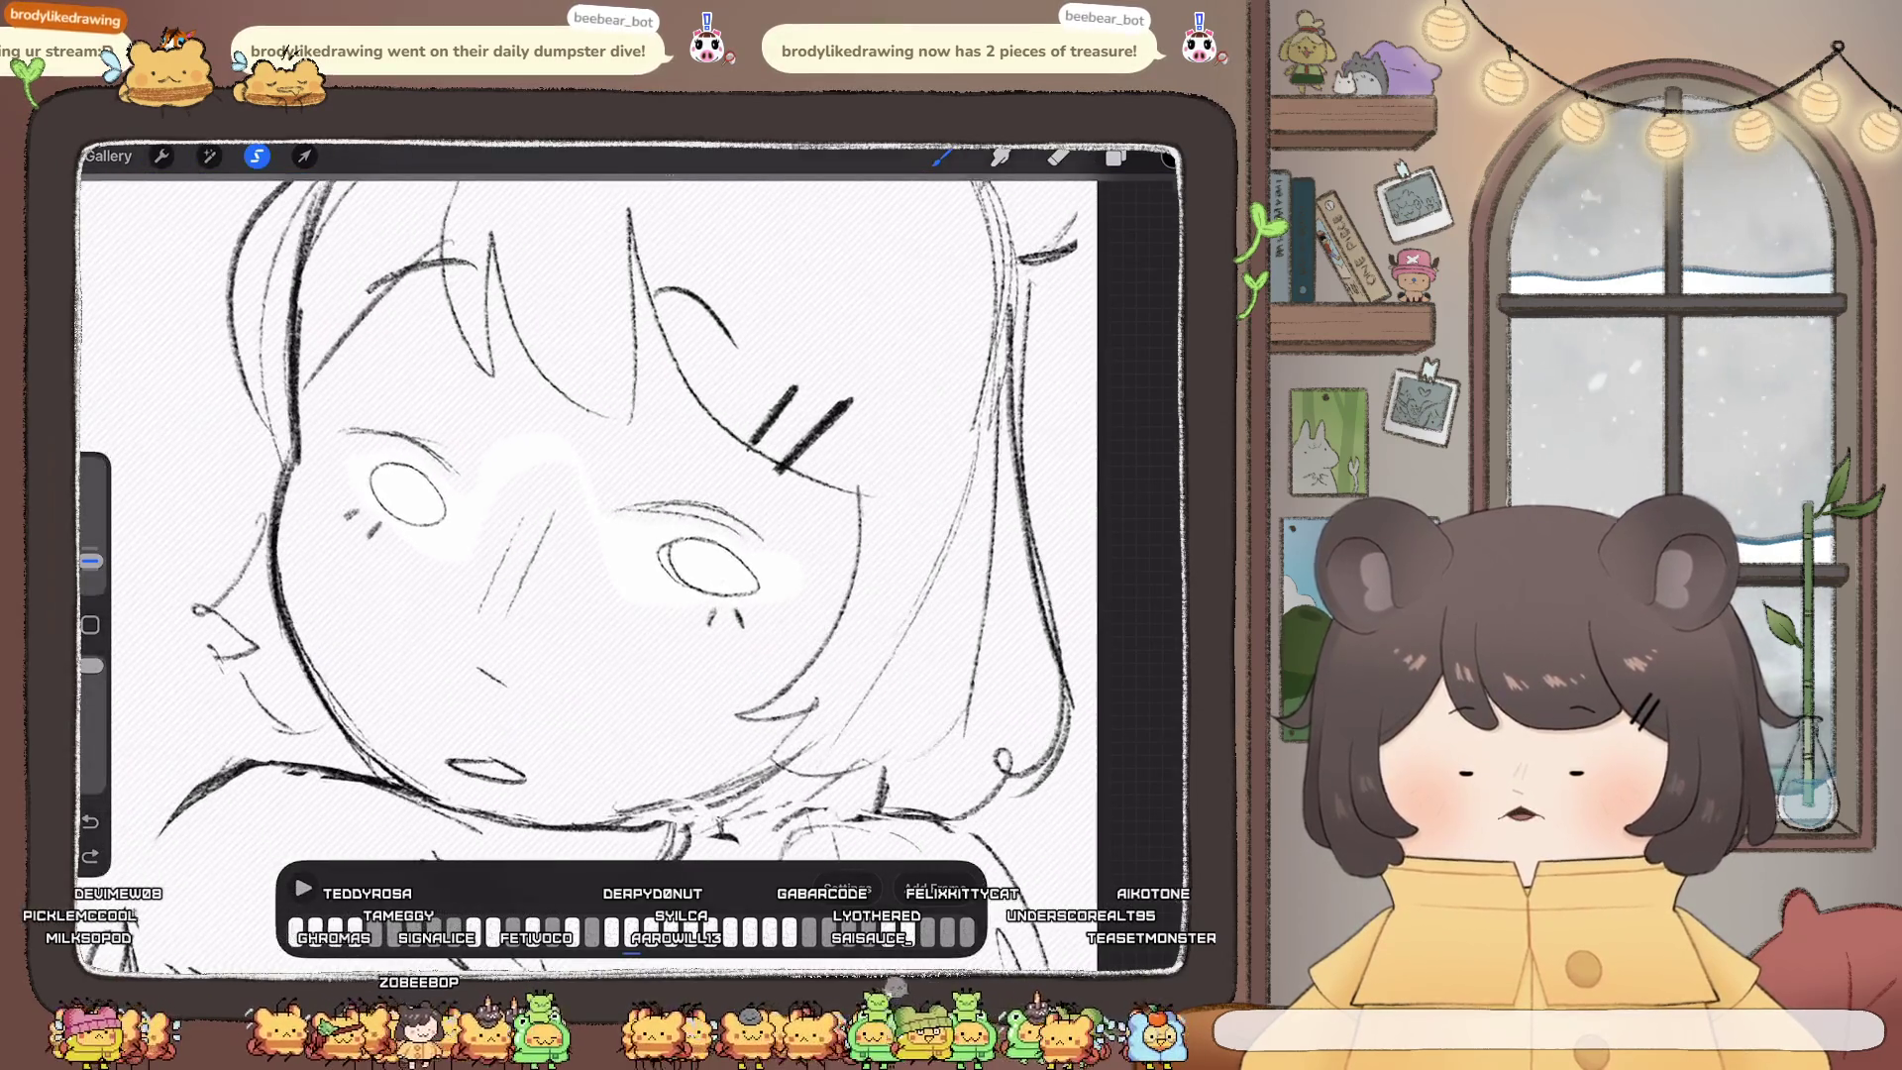
{"action": "left_click_drag", "start_coordinate": [367, 460], "coordinate": [760, 598]}
{"action": "left_click", "coordinate": [304, 156]}
{"action": "left_click_drag", "start_coordinate": [554, 535], "coordinate": [565, 538]}
{"action": "left_click", "coordinate": [305, 155]}
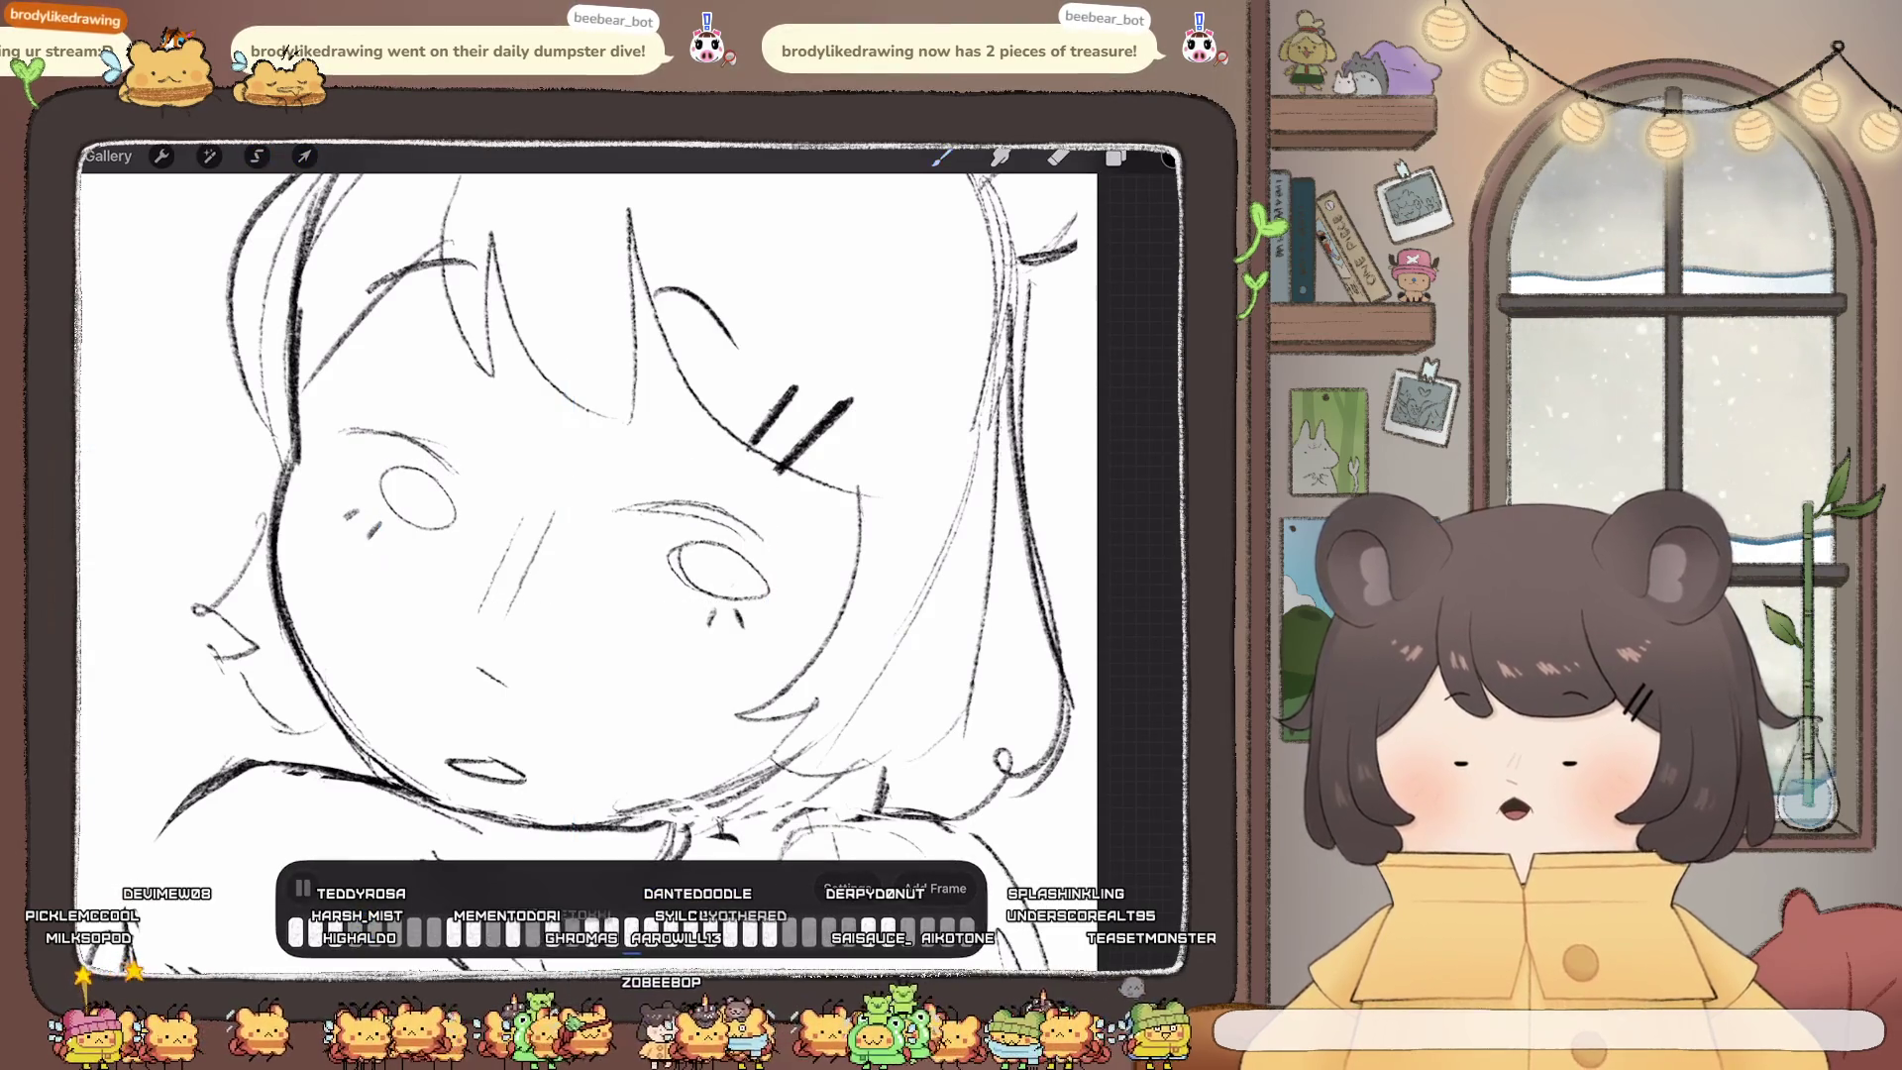
{"action": "scroll", "coordinate": [634, 535], "scroll_direction": "down", "scroll_amount": 5}
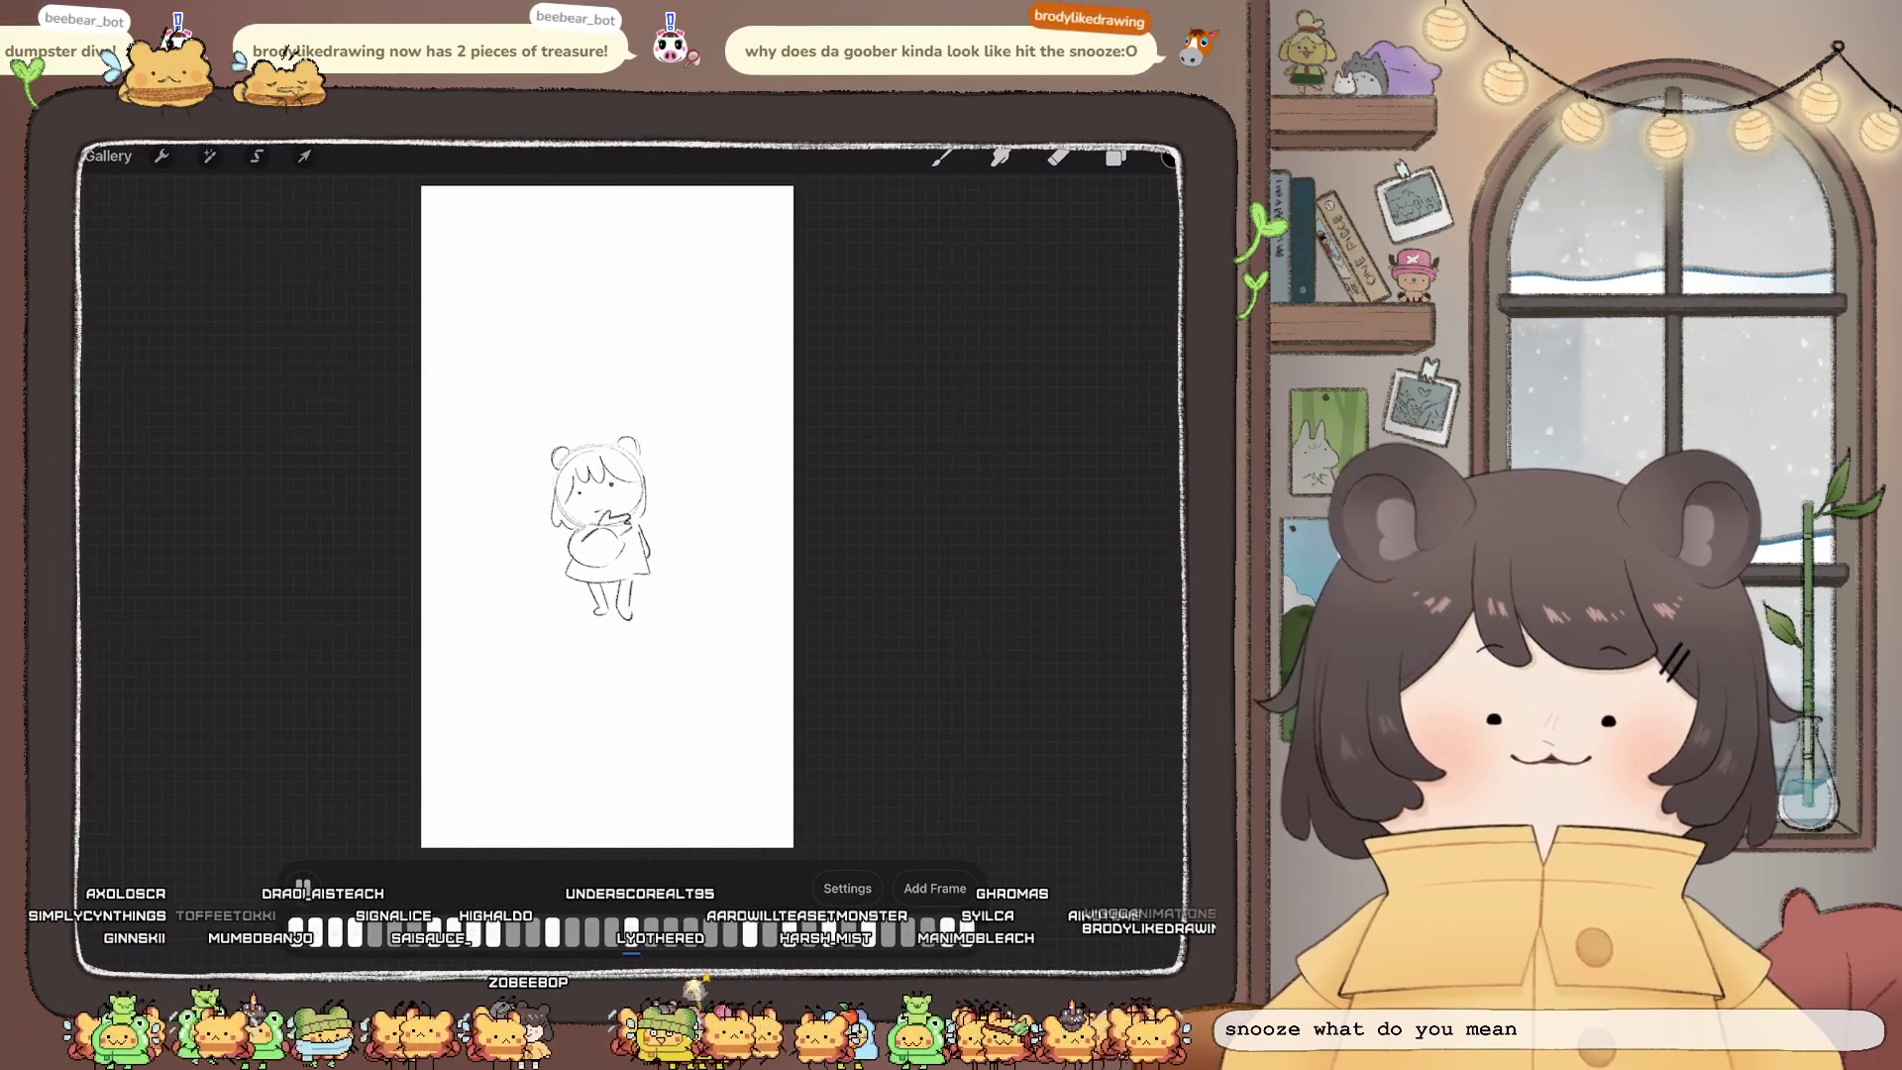
{"action": "scroll", "coordinate": [600, 515], "scroll_direction": "up", "scroll_amount": 2}
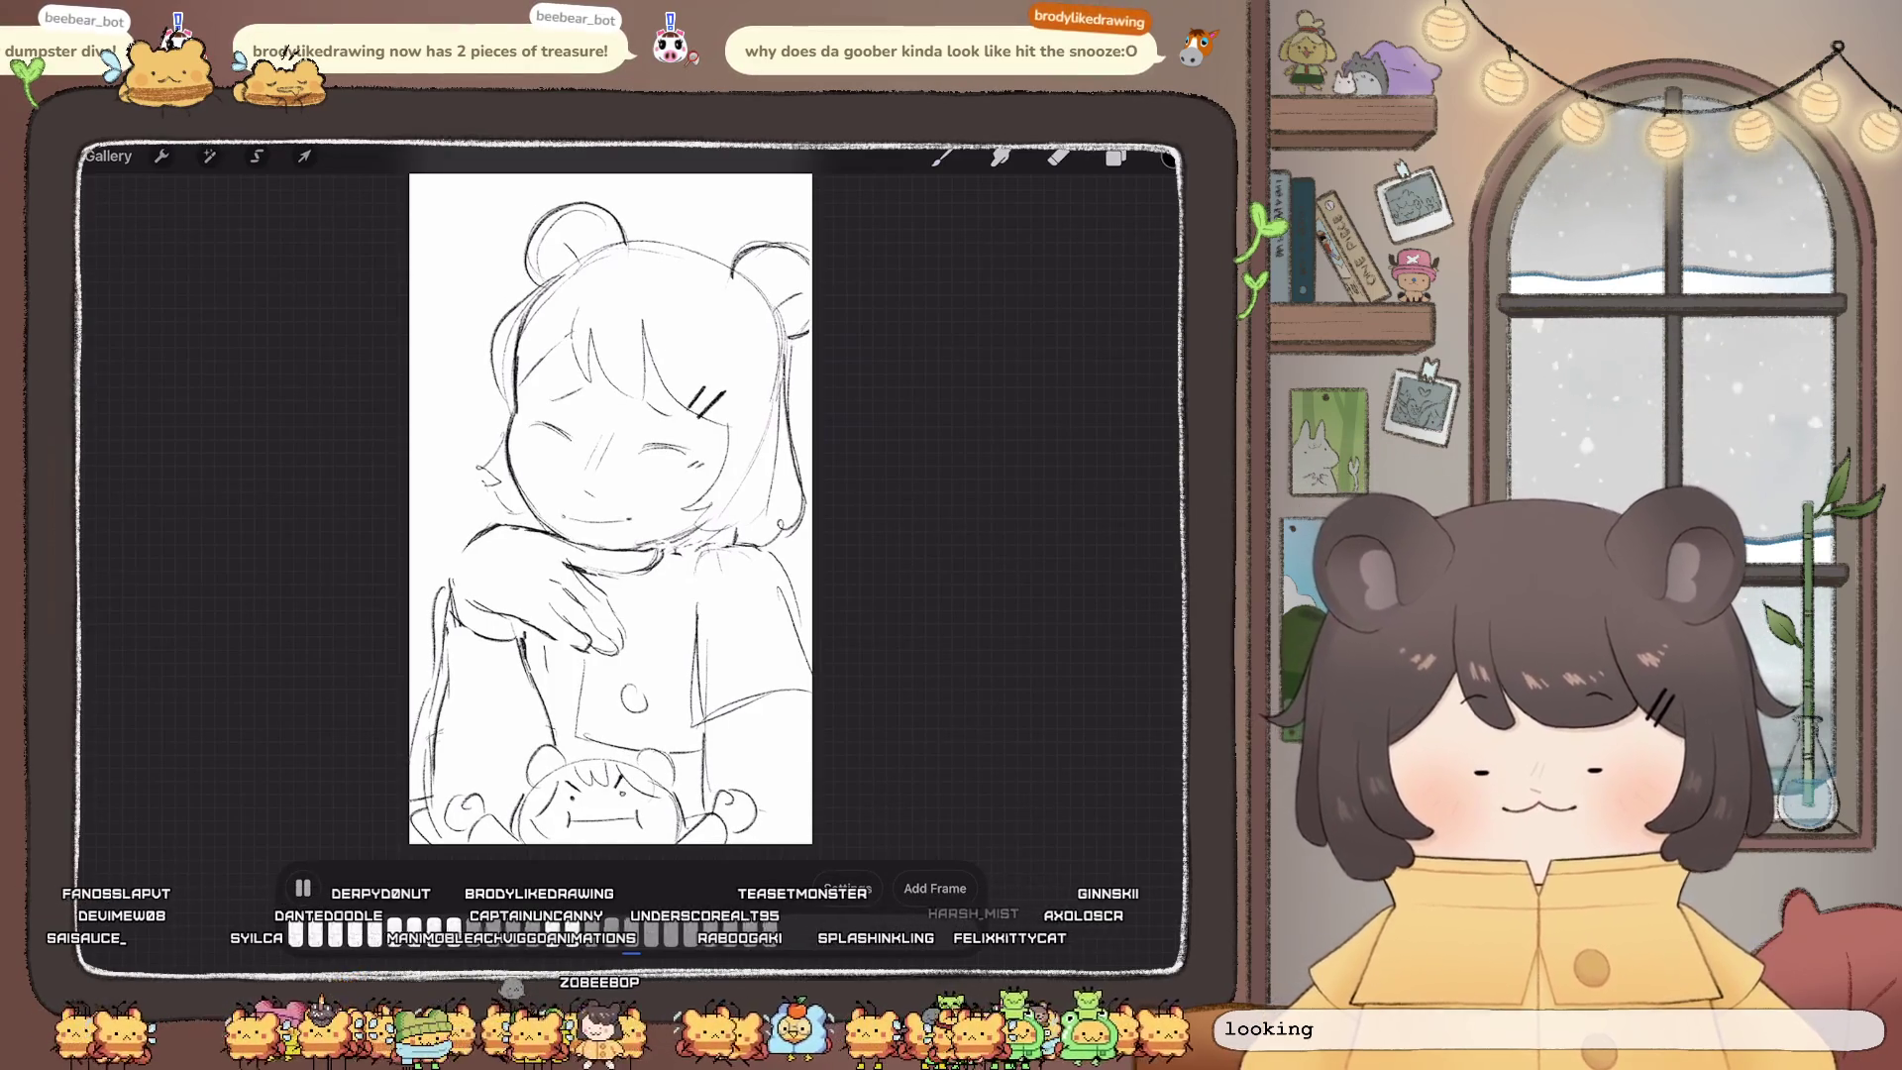
Step: Pause the Animation Assist playback and return to the Tiktoks gallery stack
{"action": "left_click", "coordinate": [302, 887]}
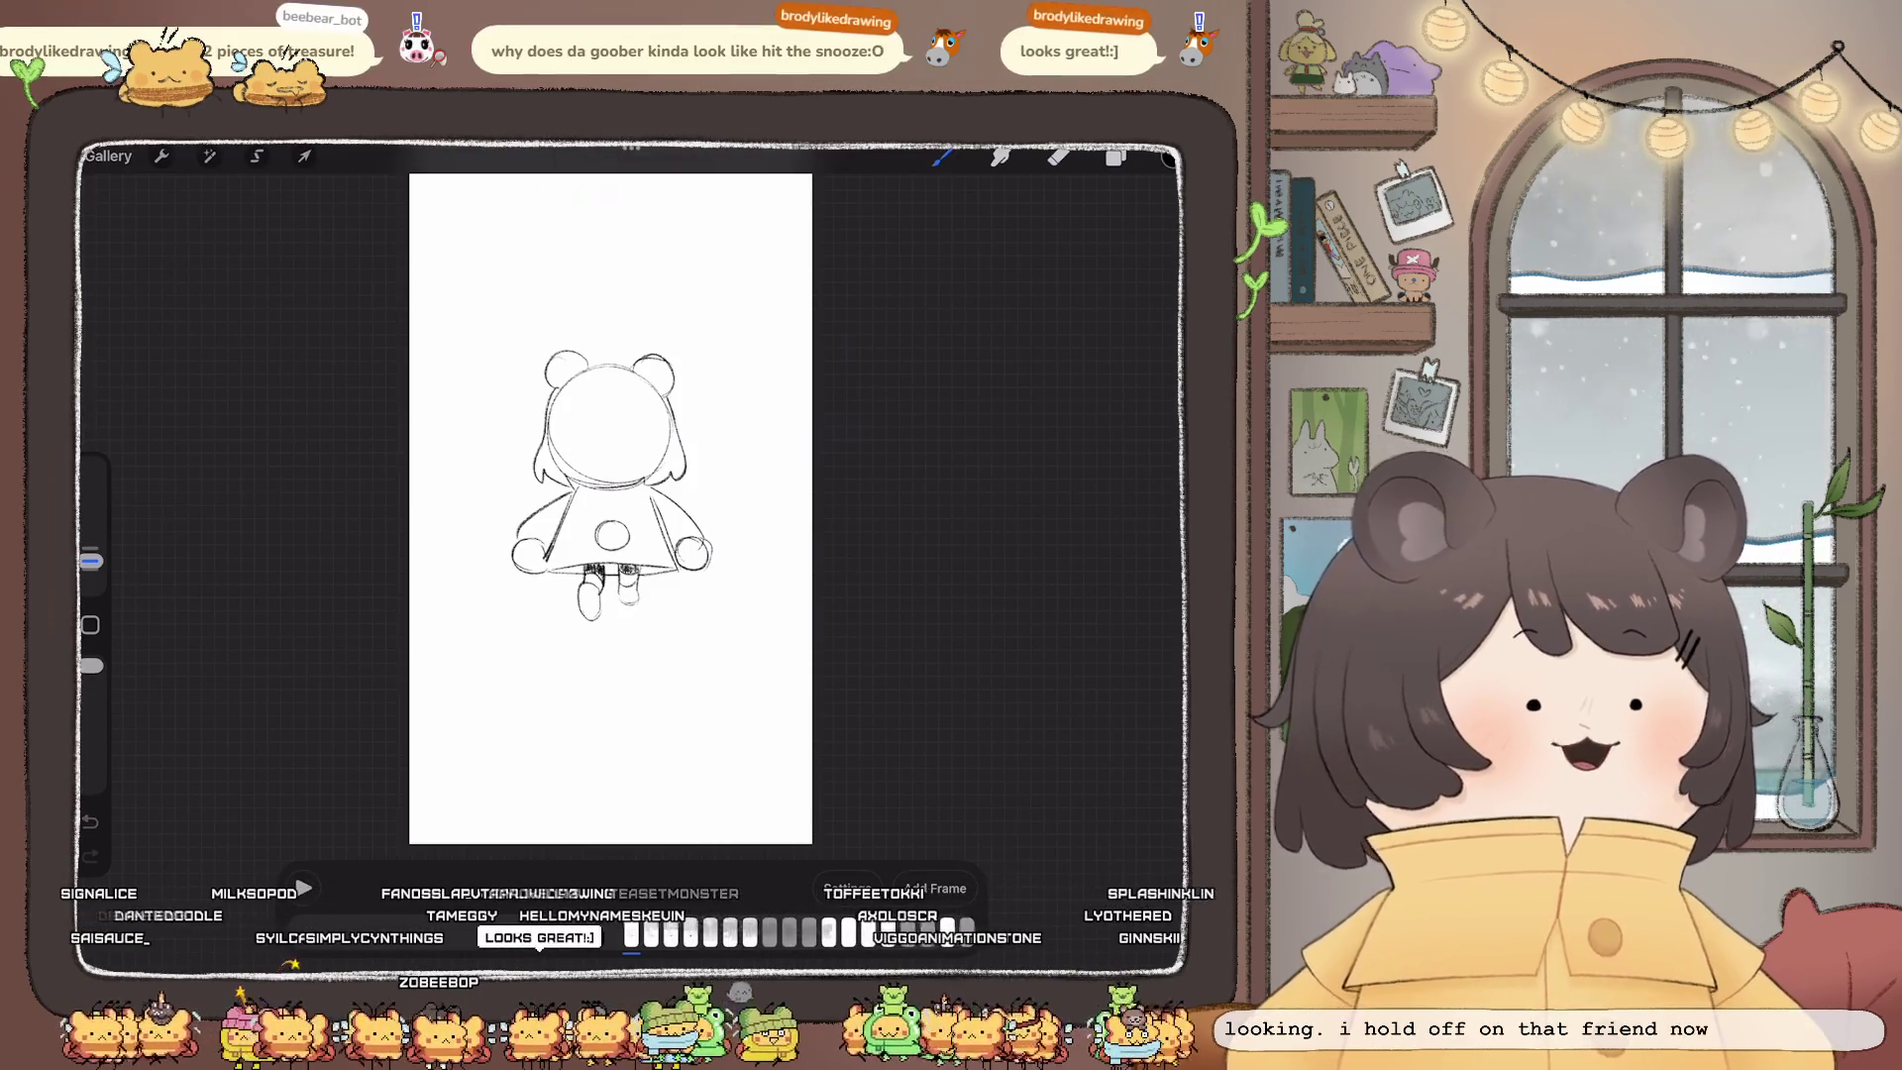
{"action": "left_click", "coordinate": [107, 155]}
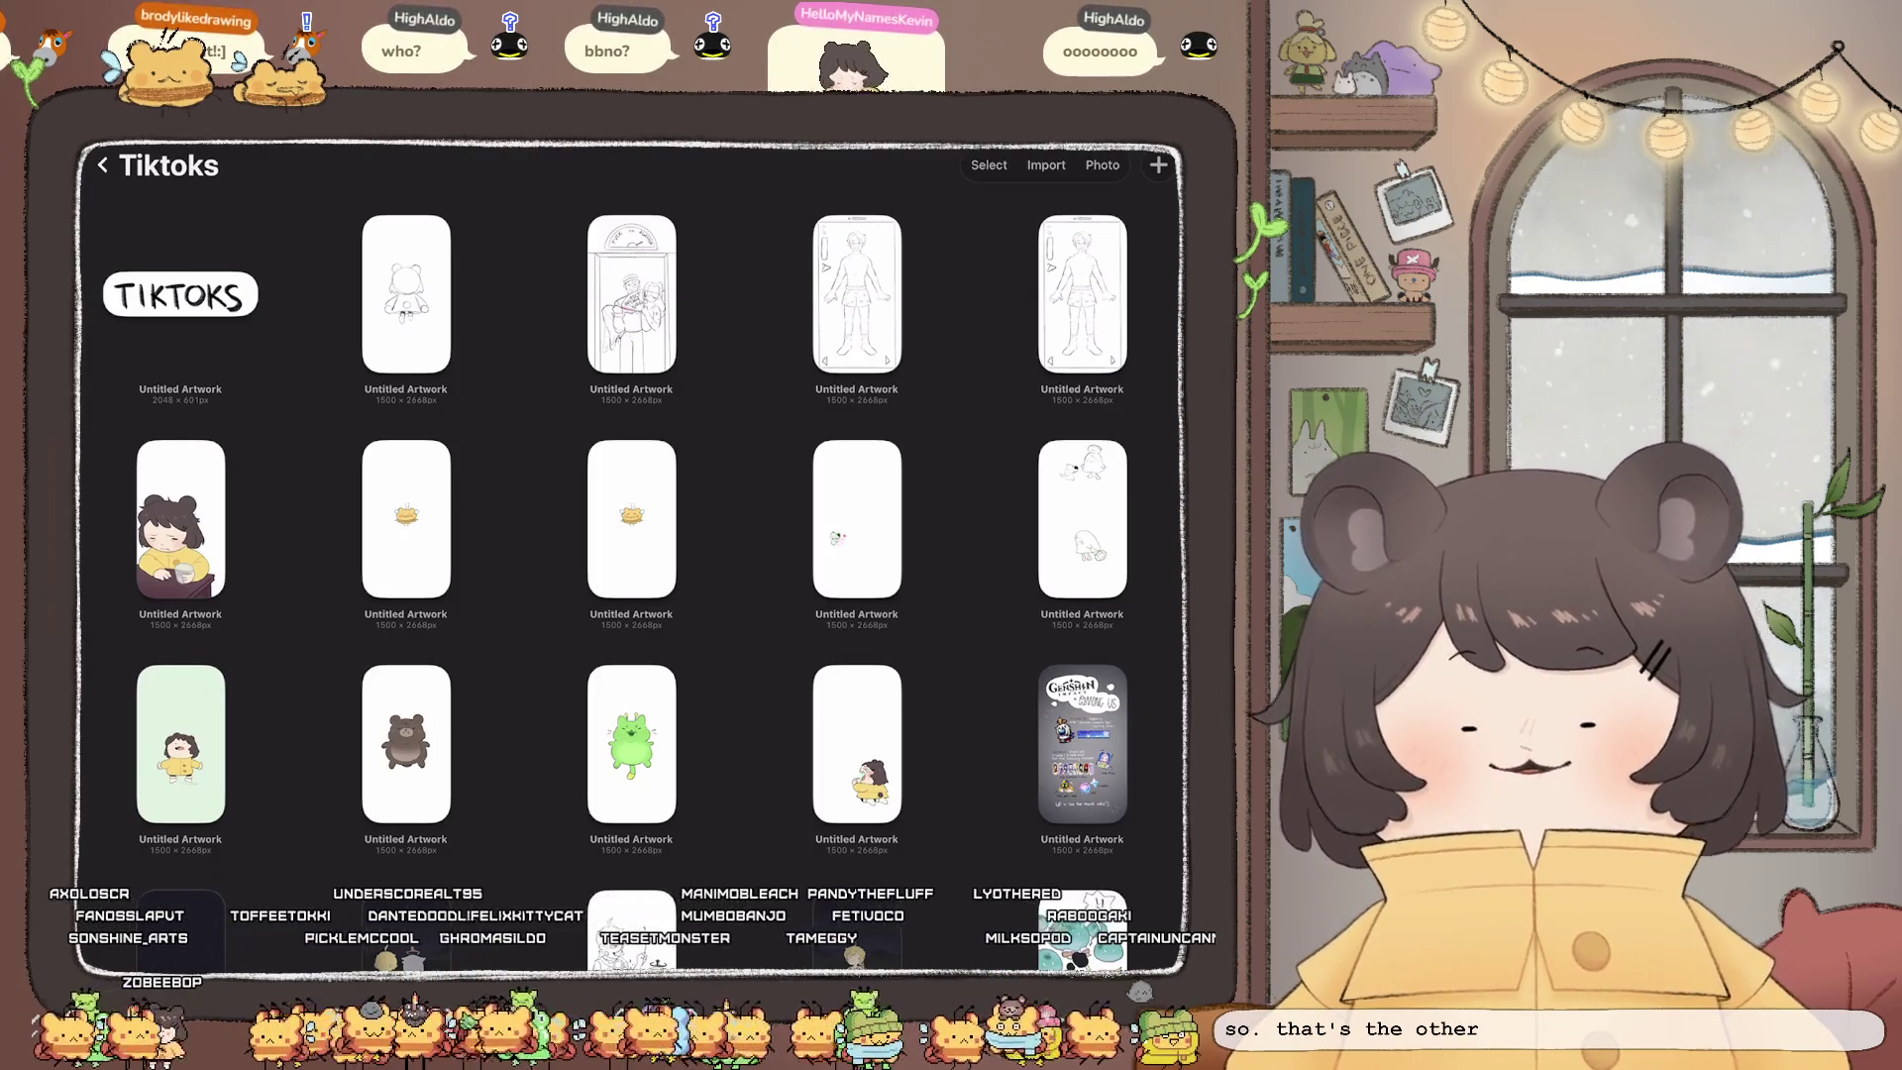
Step: Go back from Tiktoks to the main gallery and open the Old Tiktoks stack
{"action": "left_click", "coordinate": [103, 164]}
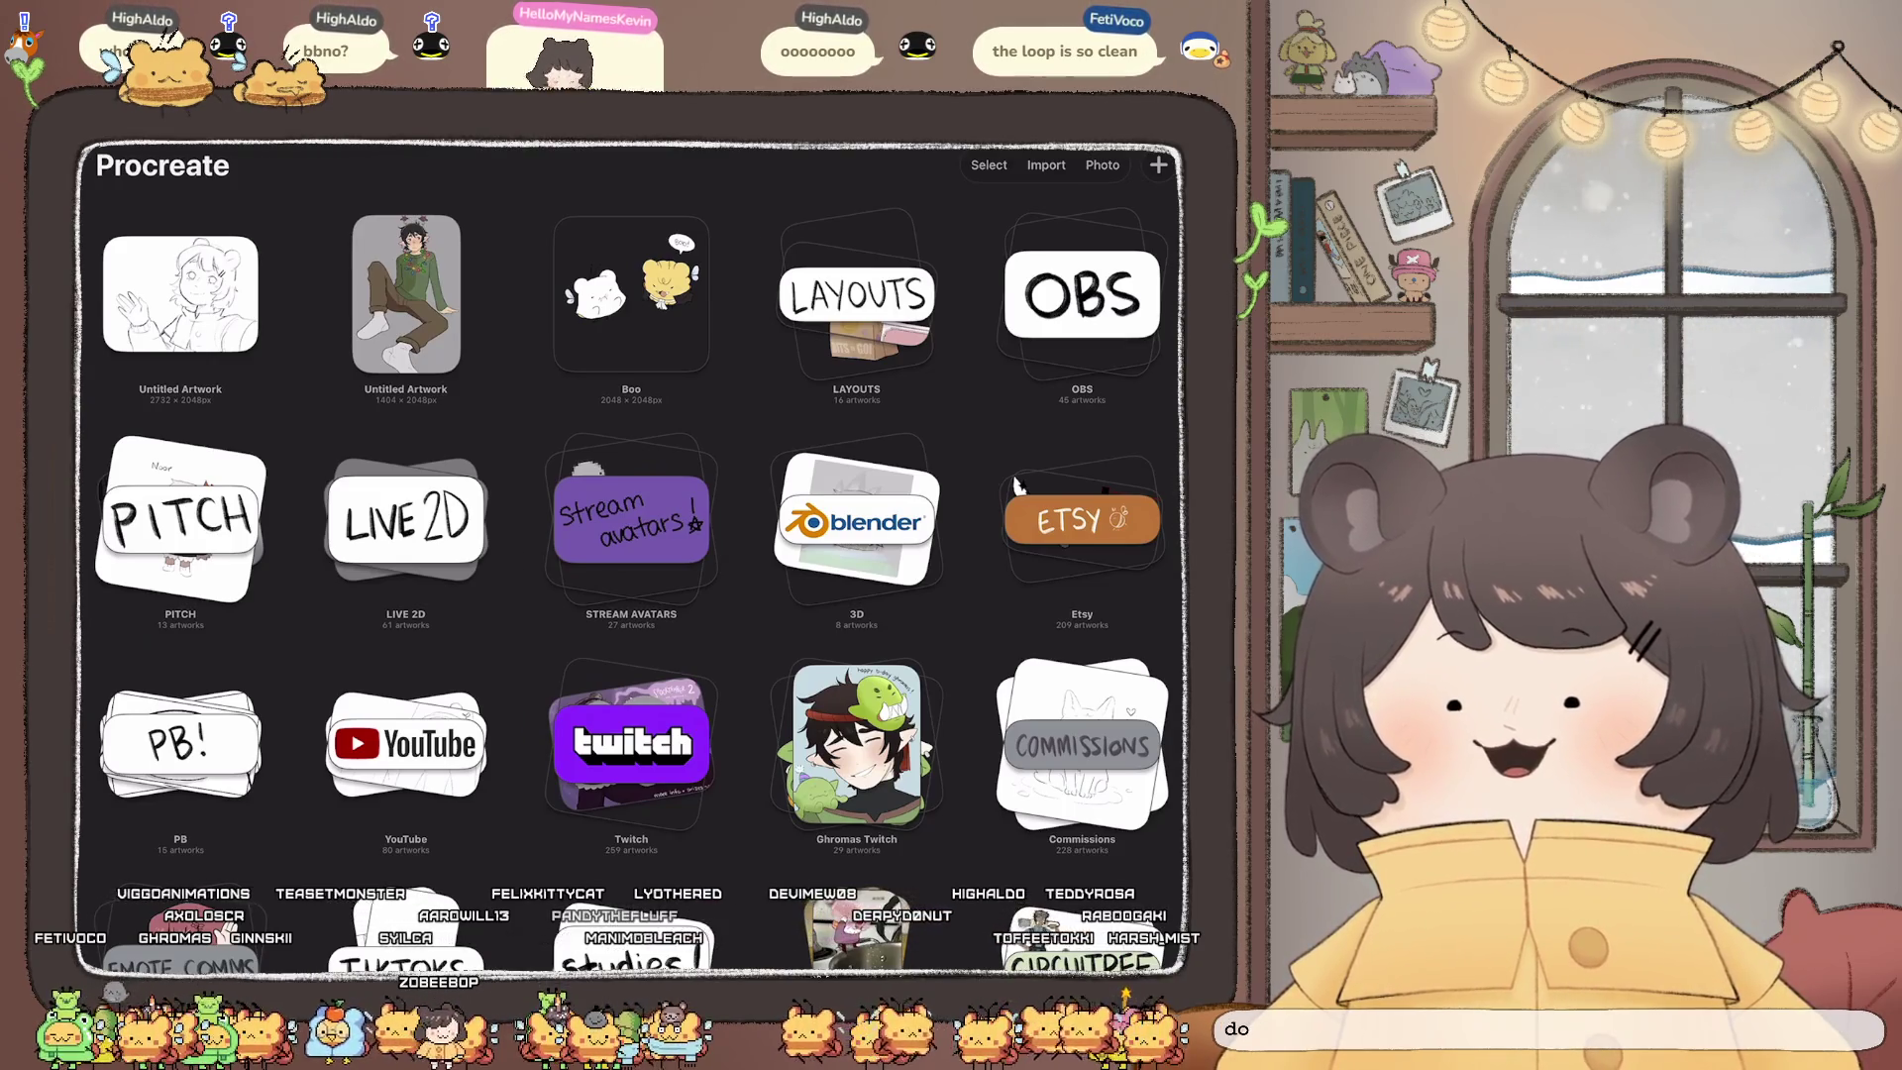
{"action": "scroll", "coordinate": [1015, 485], "scroll_direction": "down", "scroll_amount": 10}
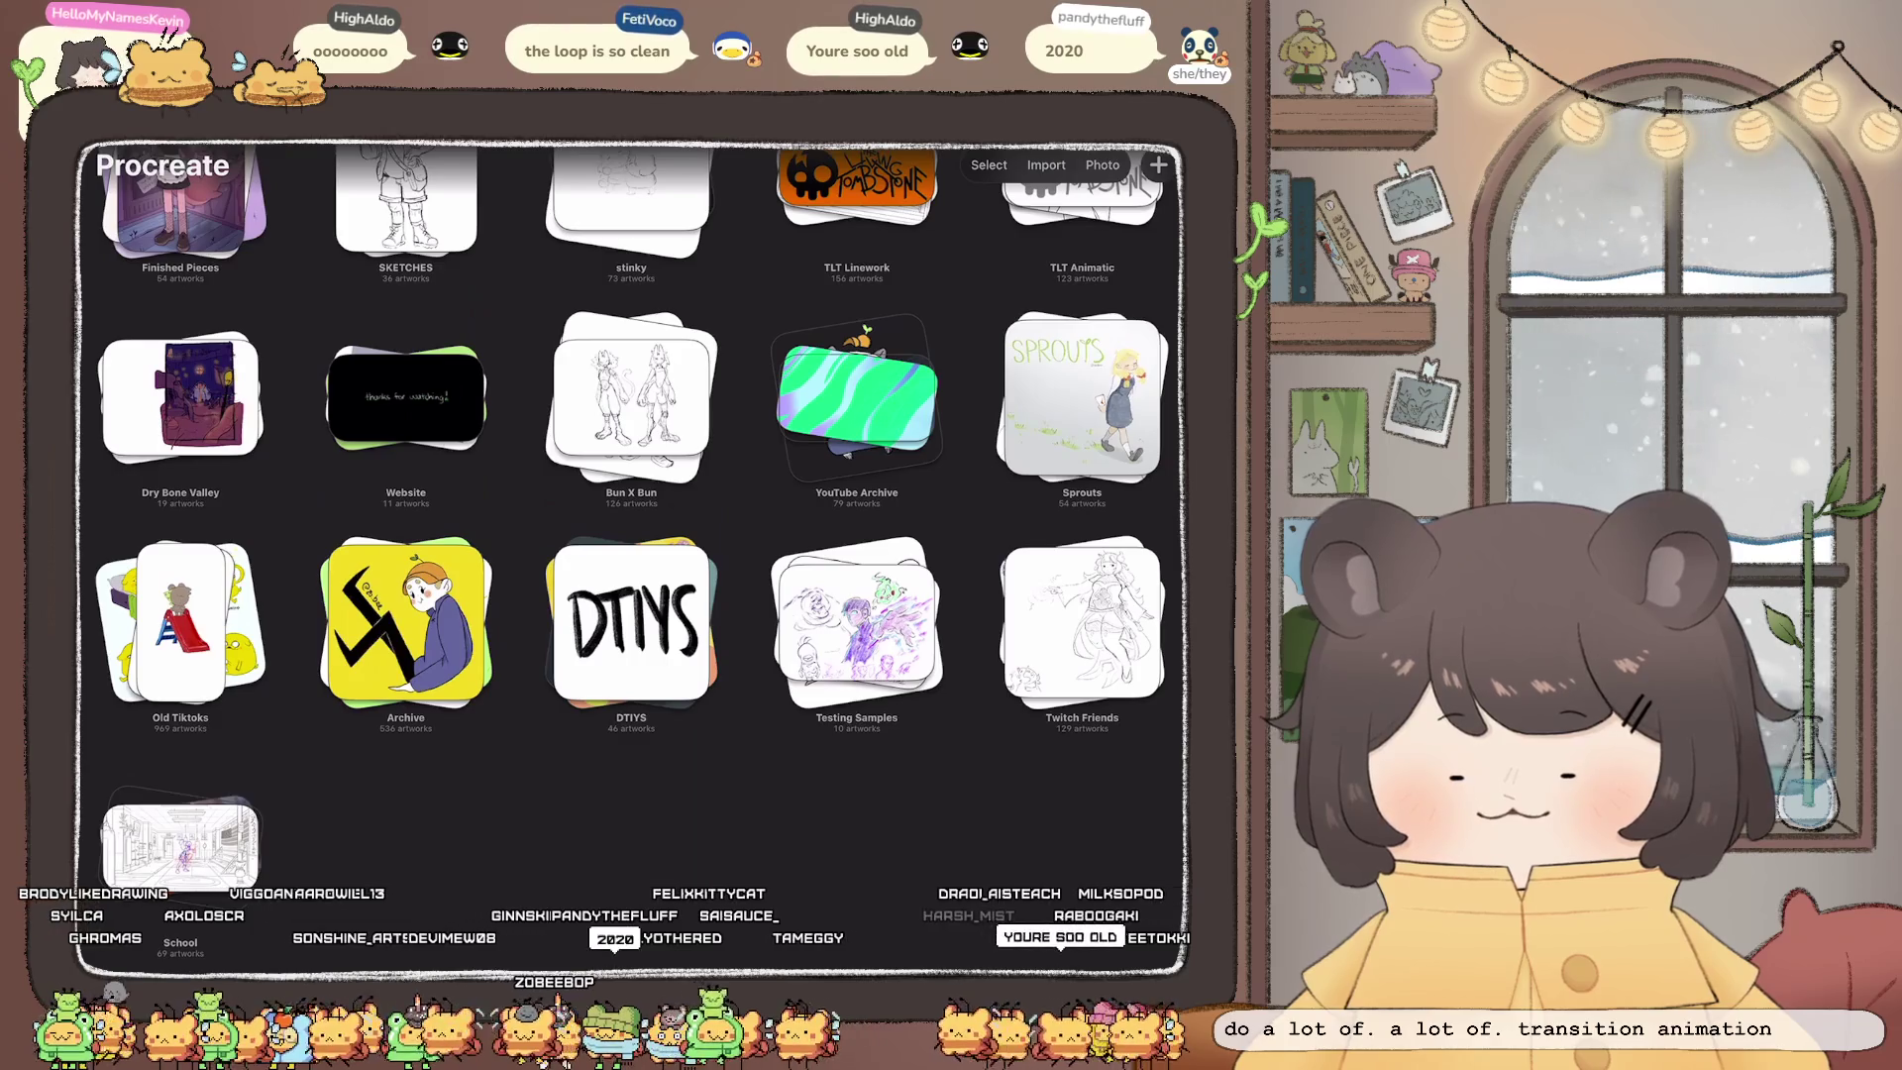
{"action": "left_click", "coordinate": [180, 621]}
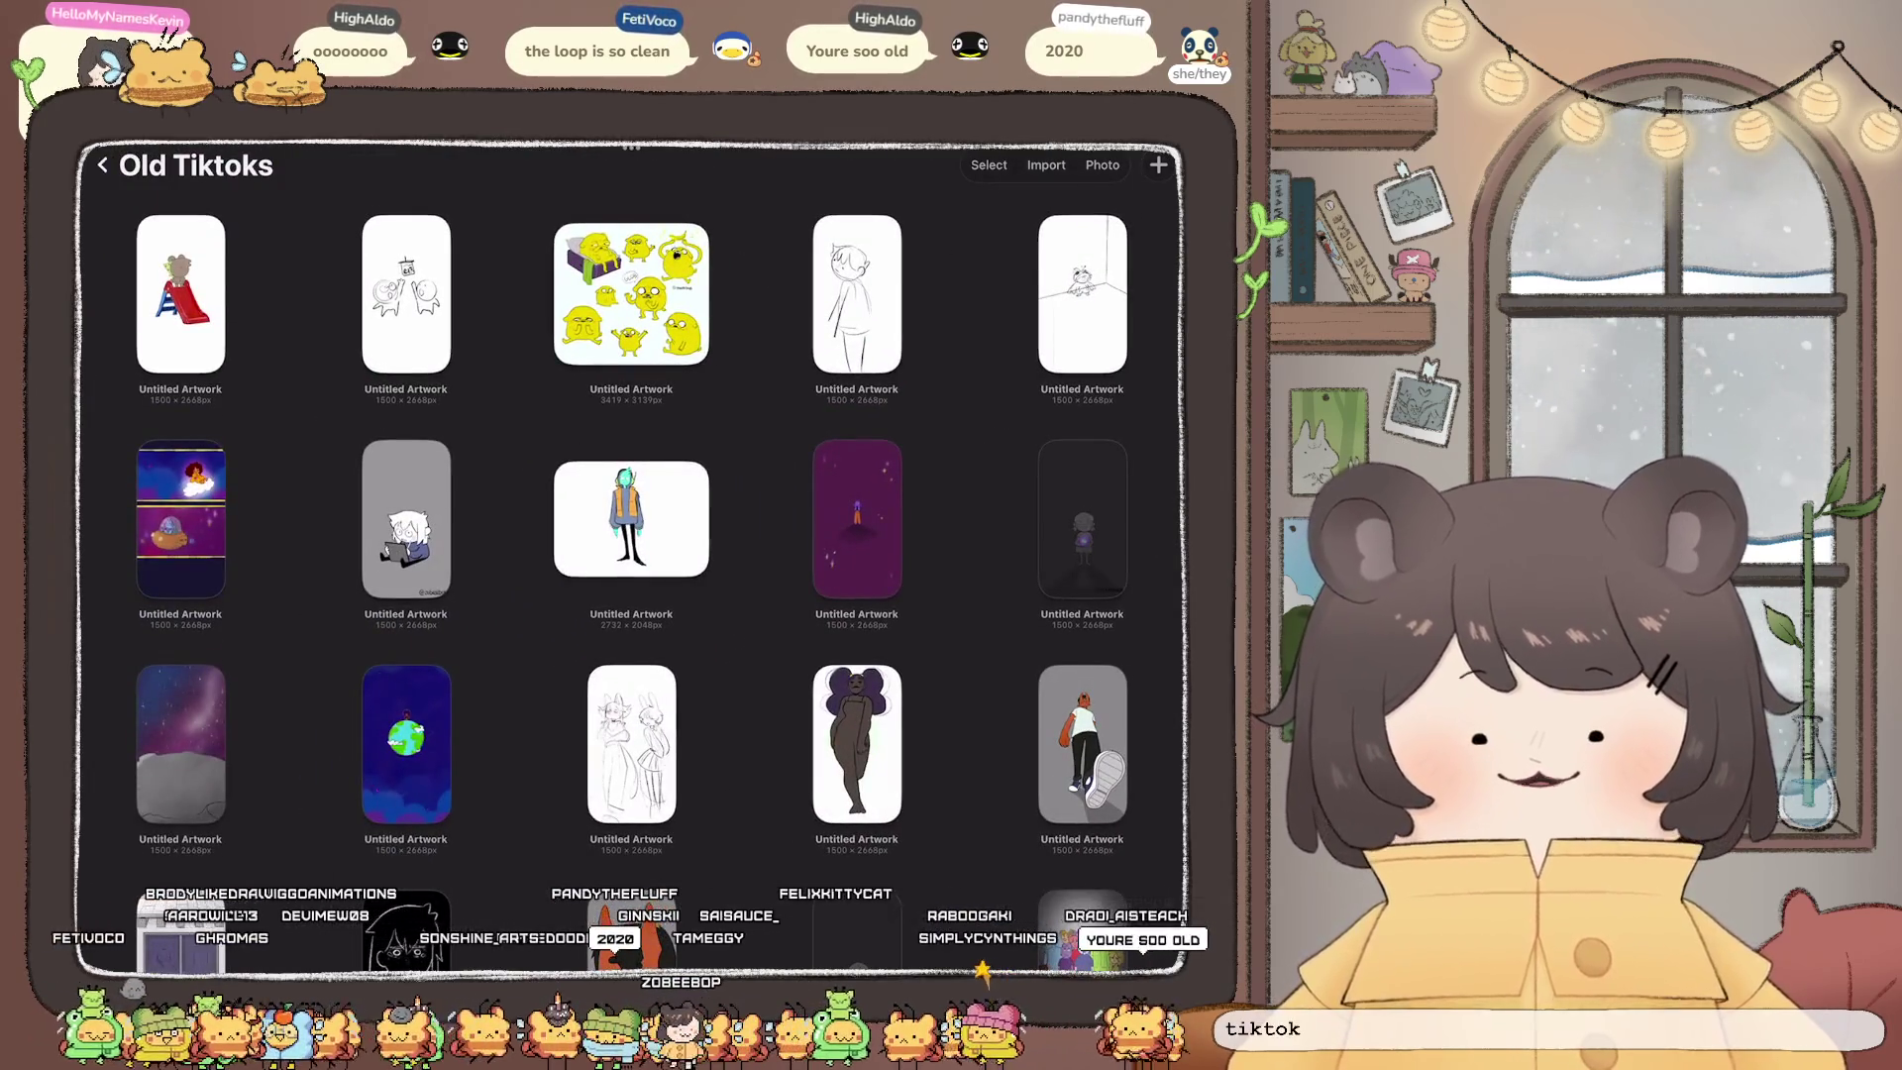
Step: Scroll through the Old Tiktoks stack and open the goat-girl sketch
{"action": "scroll", "coordinate": [631, 496], "scroll_direction": "down", "scroll_amount": 1}
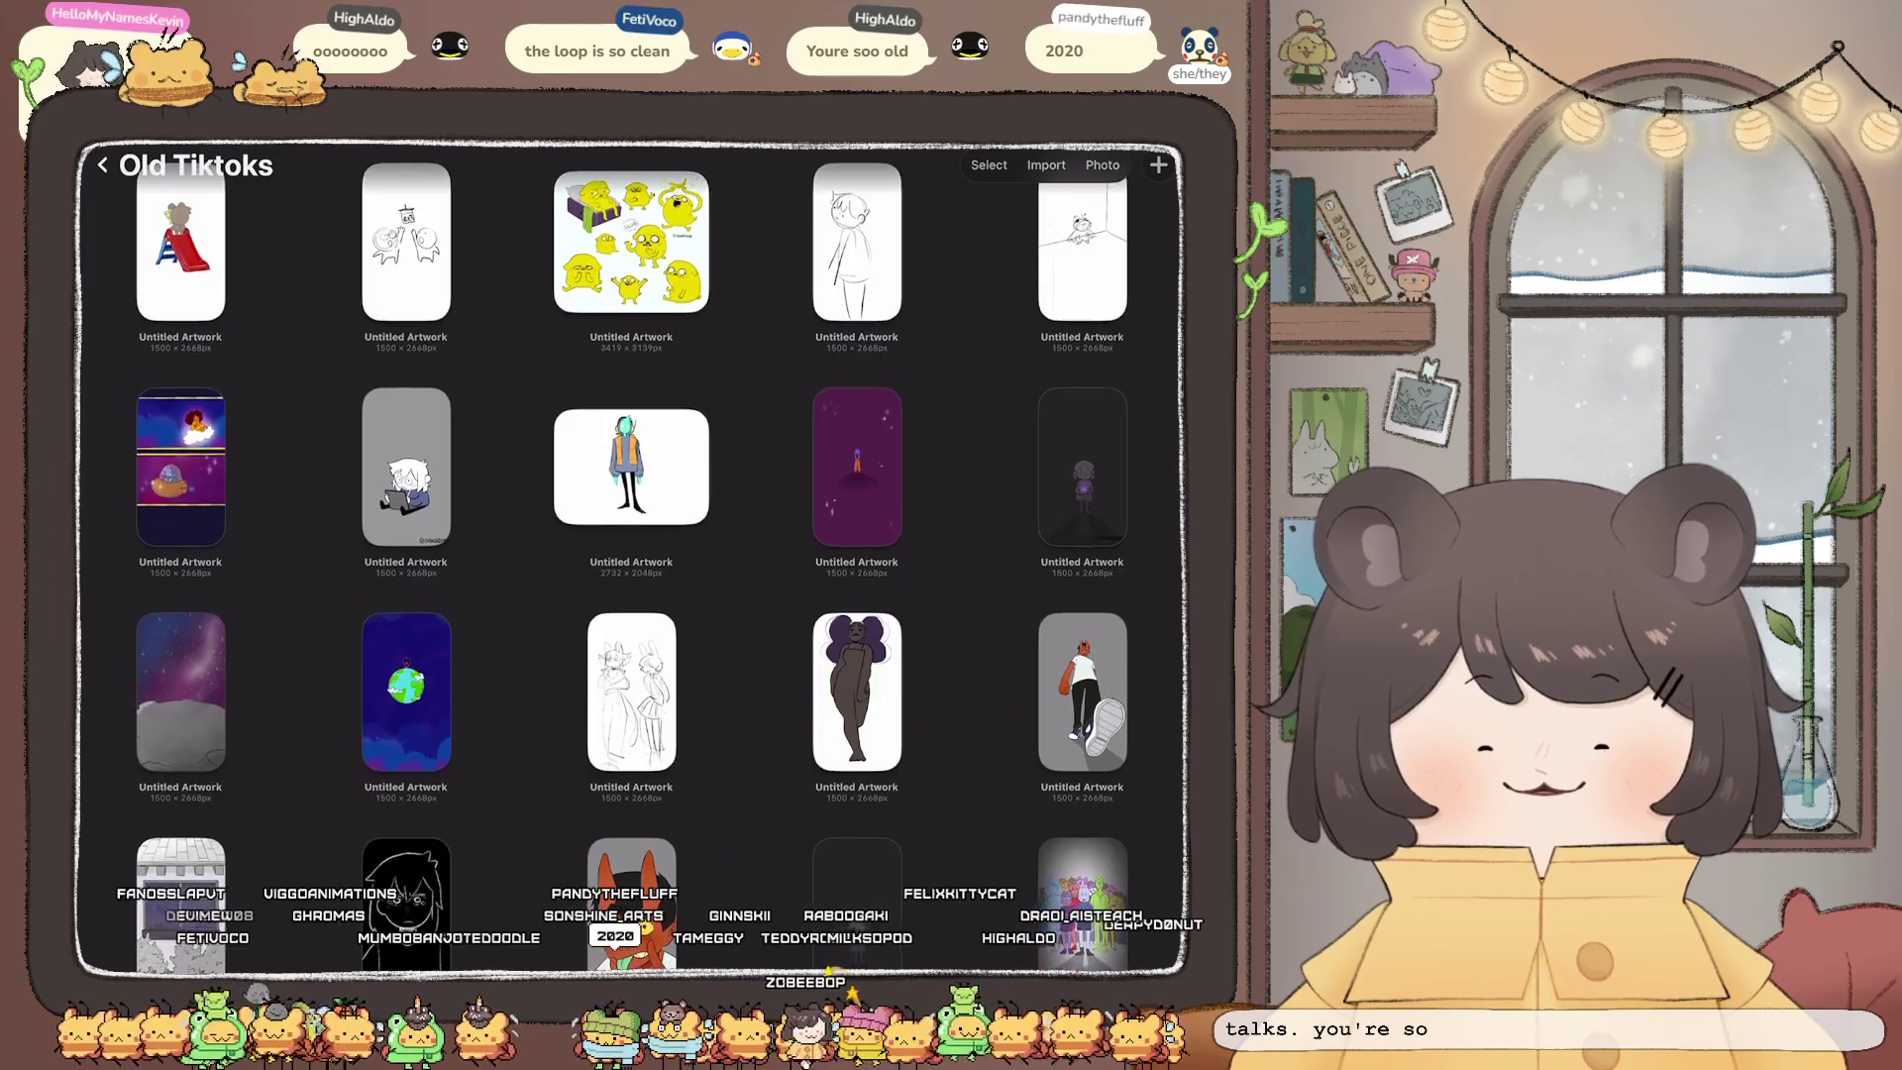
{"action": "scroll", "coordinate": [631, 555], "scroll_direction": "down", "scroll_amount": 2}
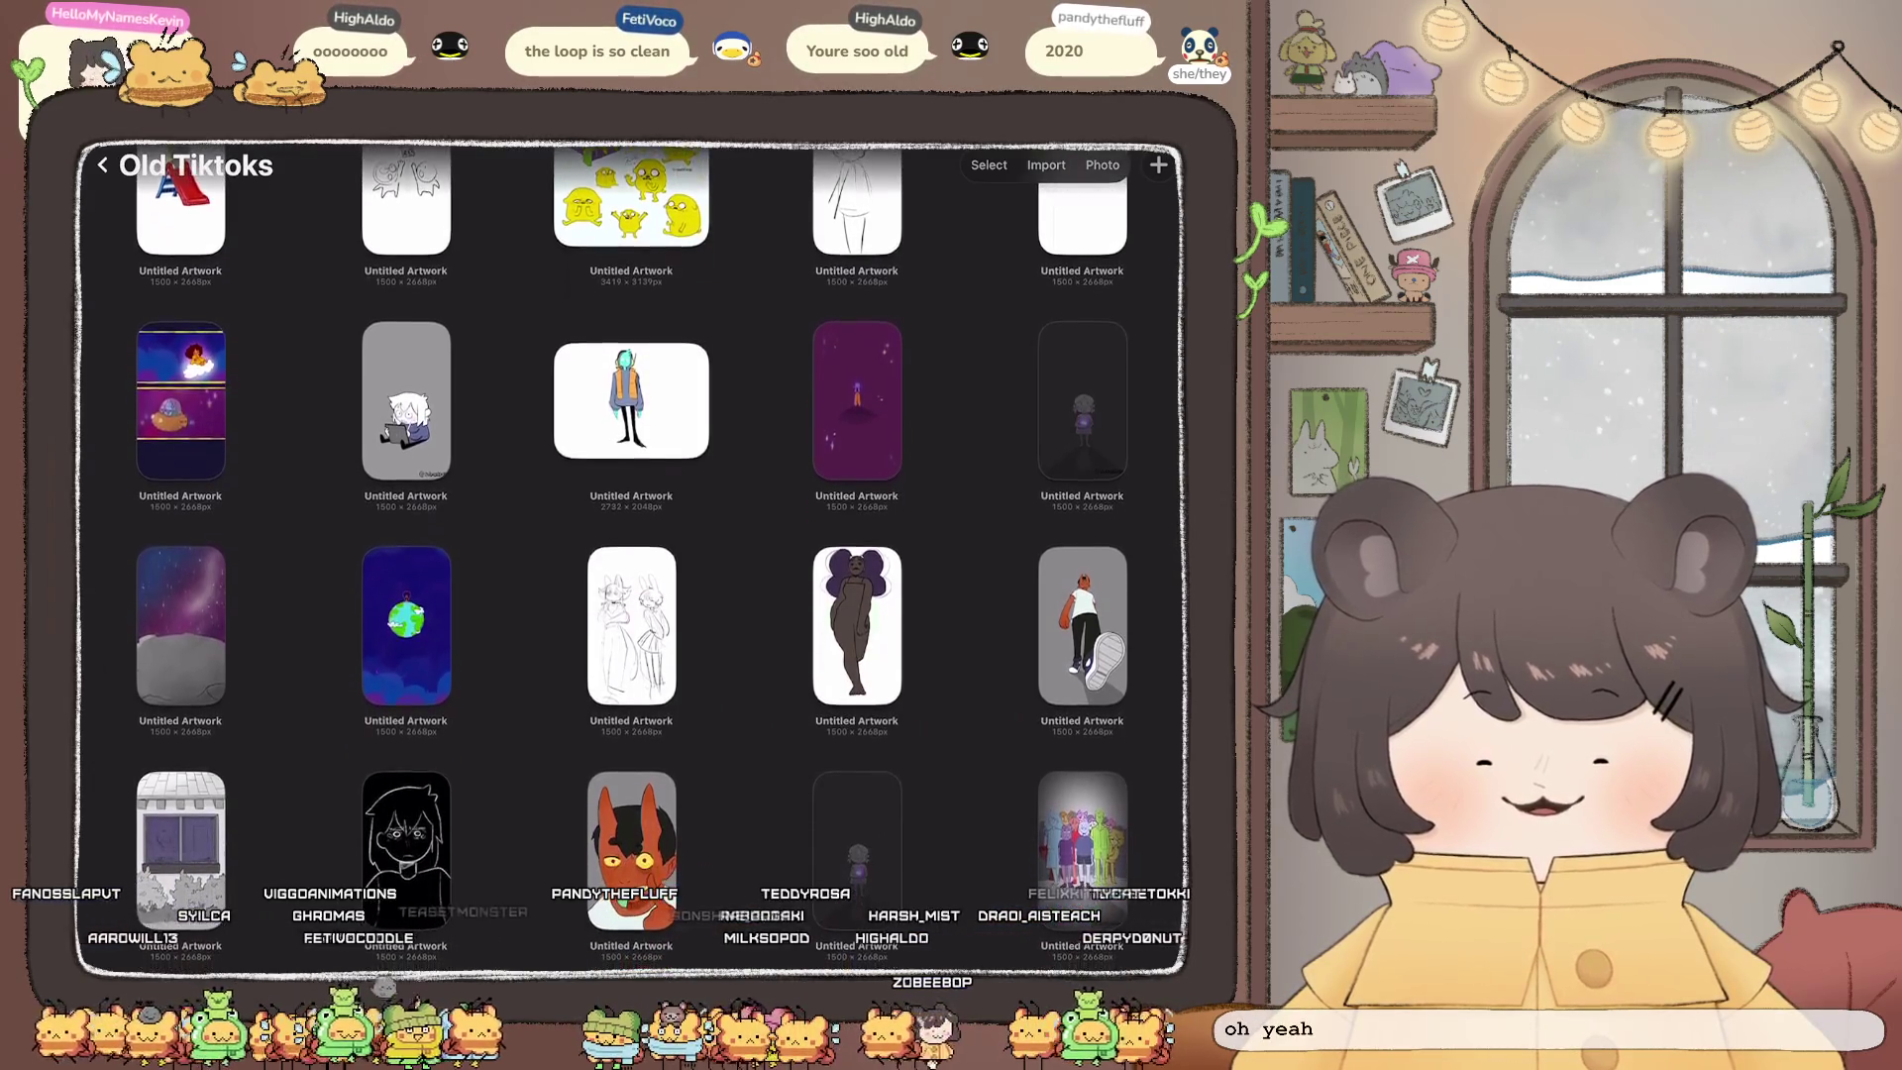
{"action": "scroll", "coordinate": [631, 555], "scroll_direction": "up", "scroll_amount": 3}
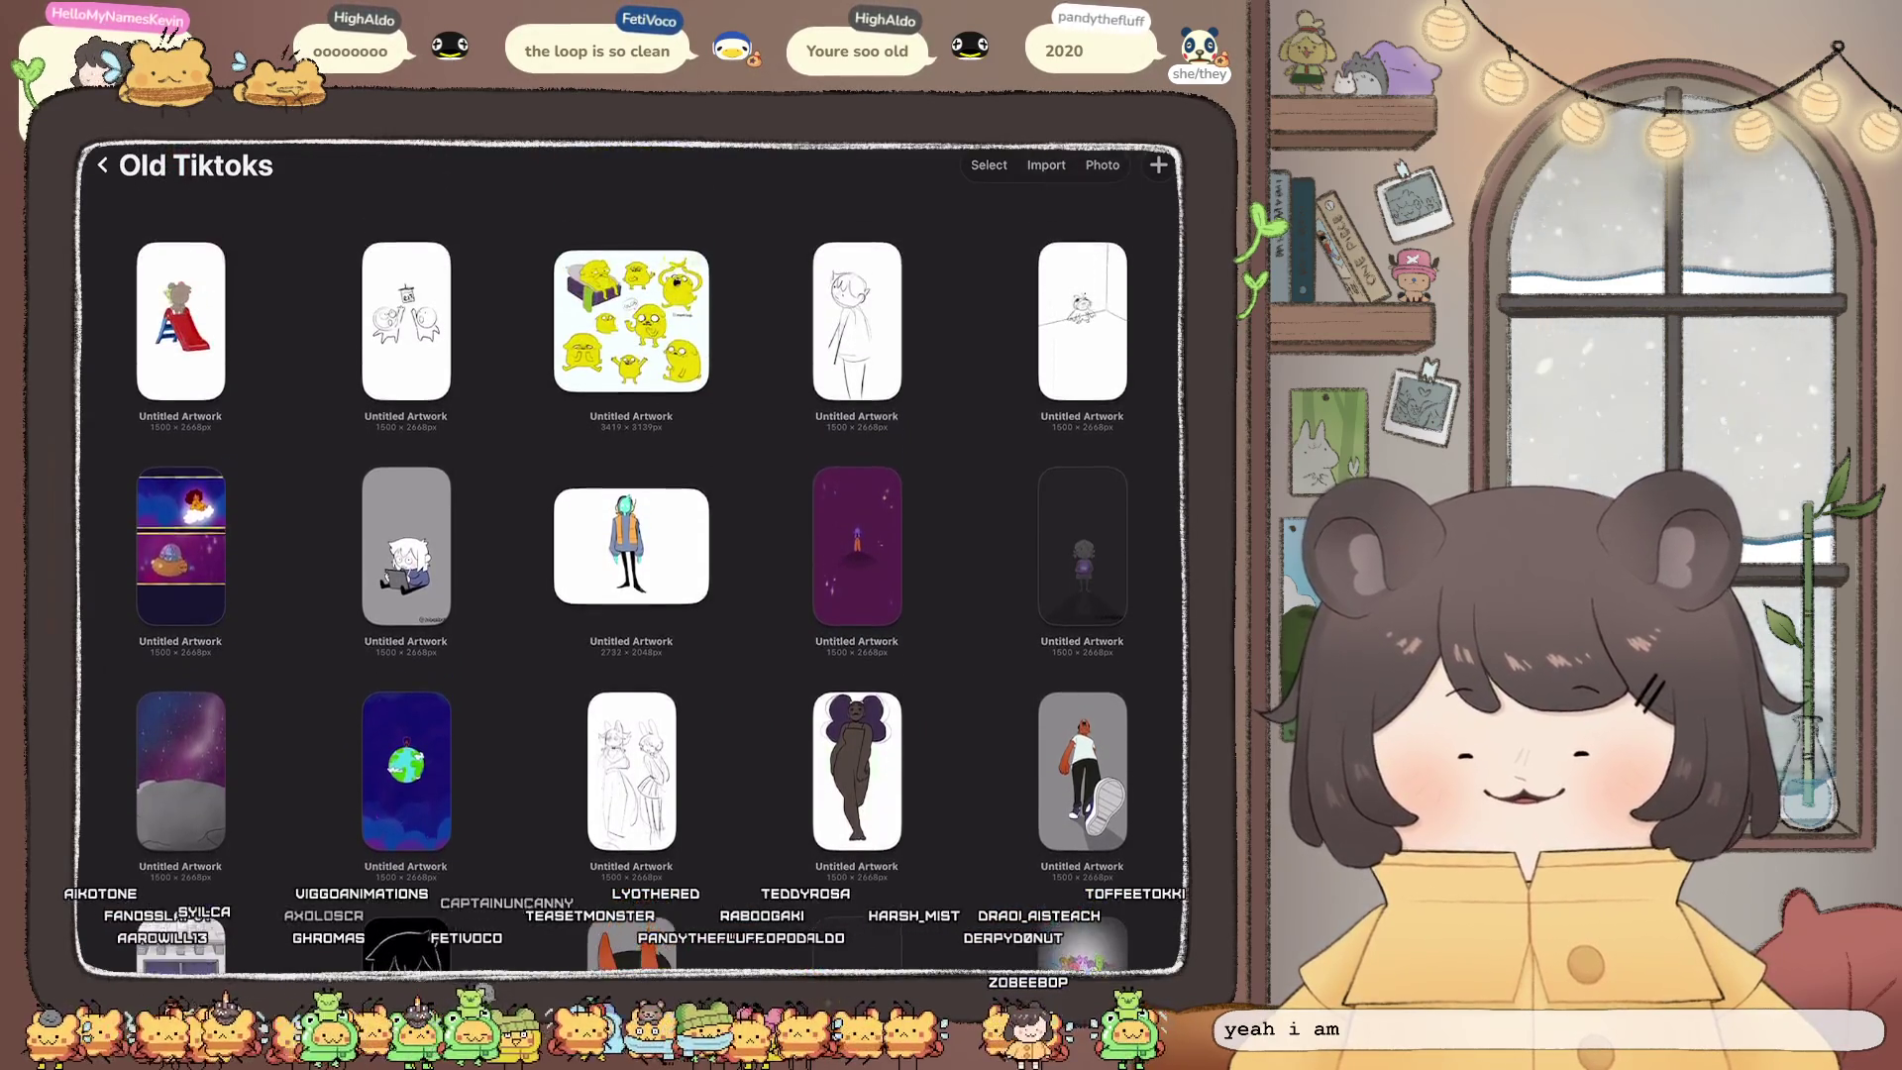
{"action": "scroll", "coordinate": [631, 555], "scroll_direction": "down", "scroll_amount": 10}
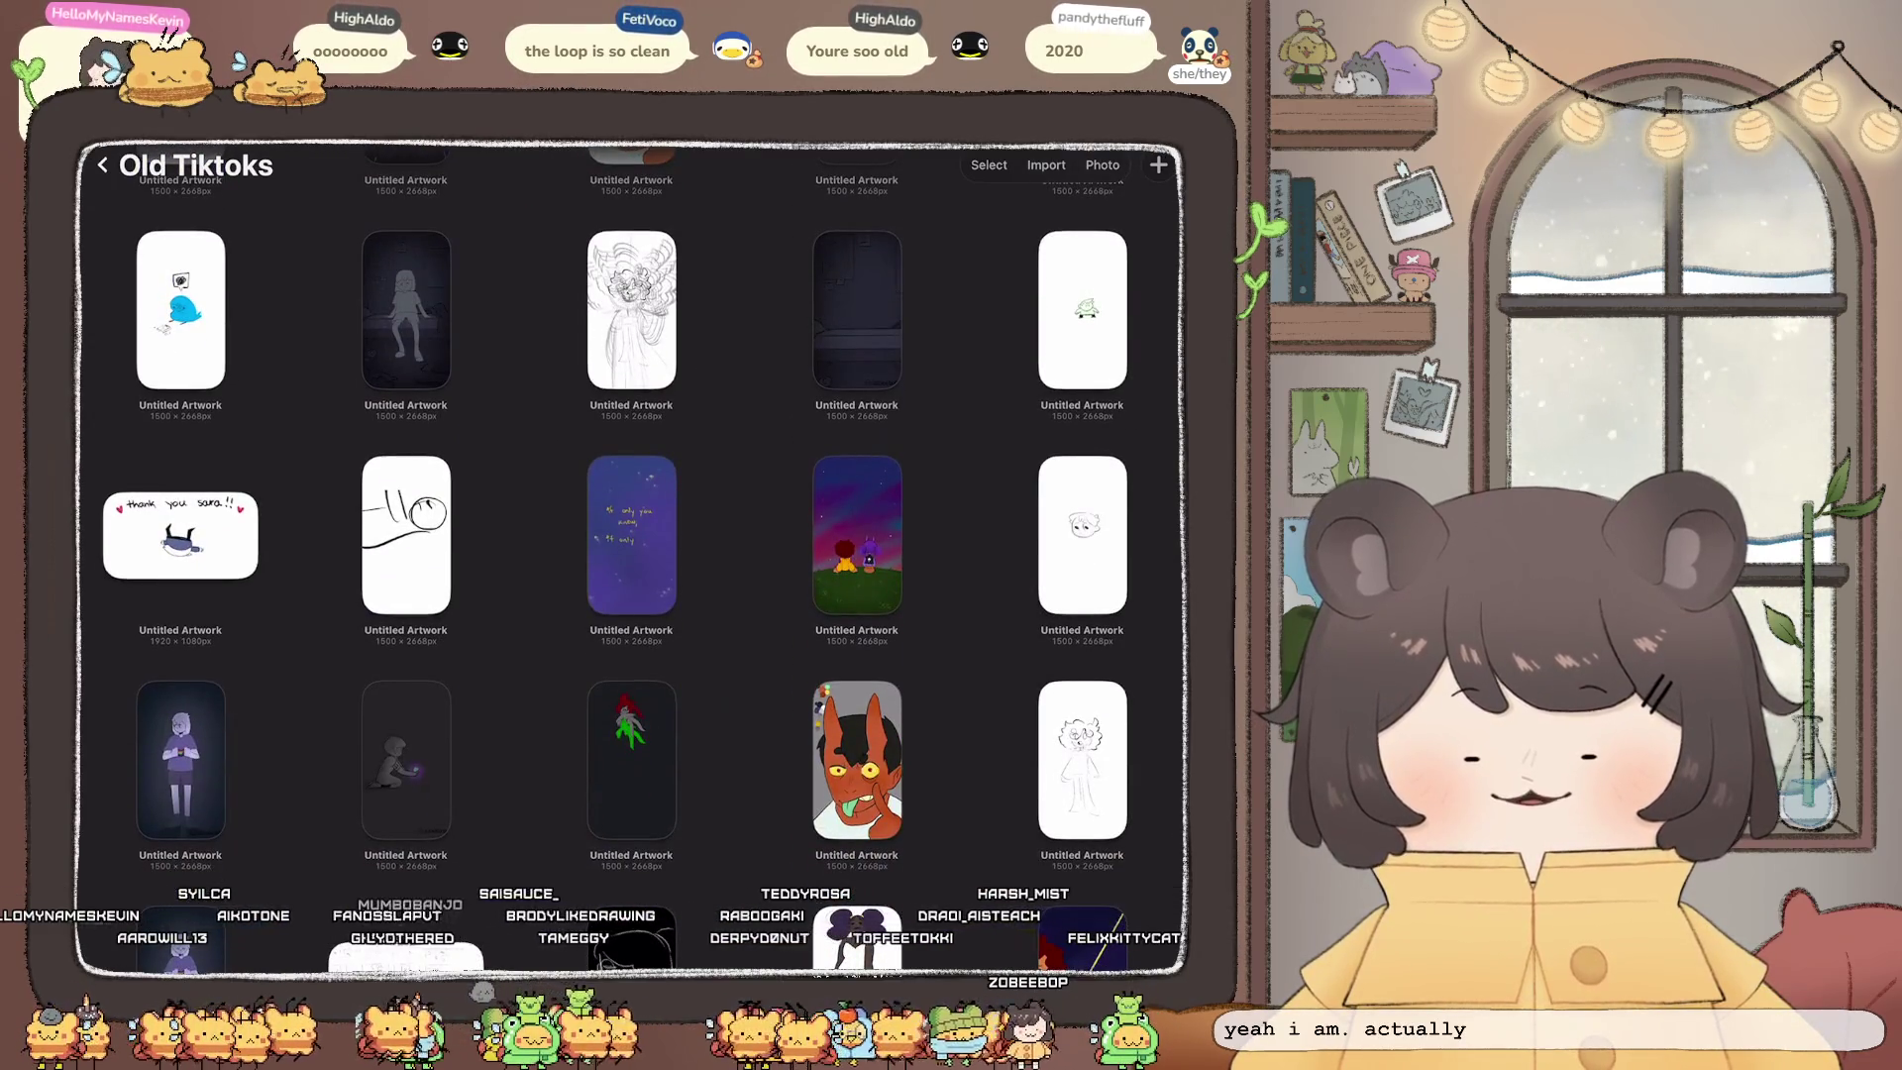
{"action": "scroll", "coordinate": [631, 554], "scroll_direction": "down", "scroll_amount": 5}
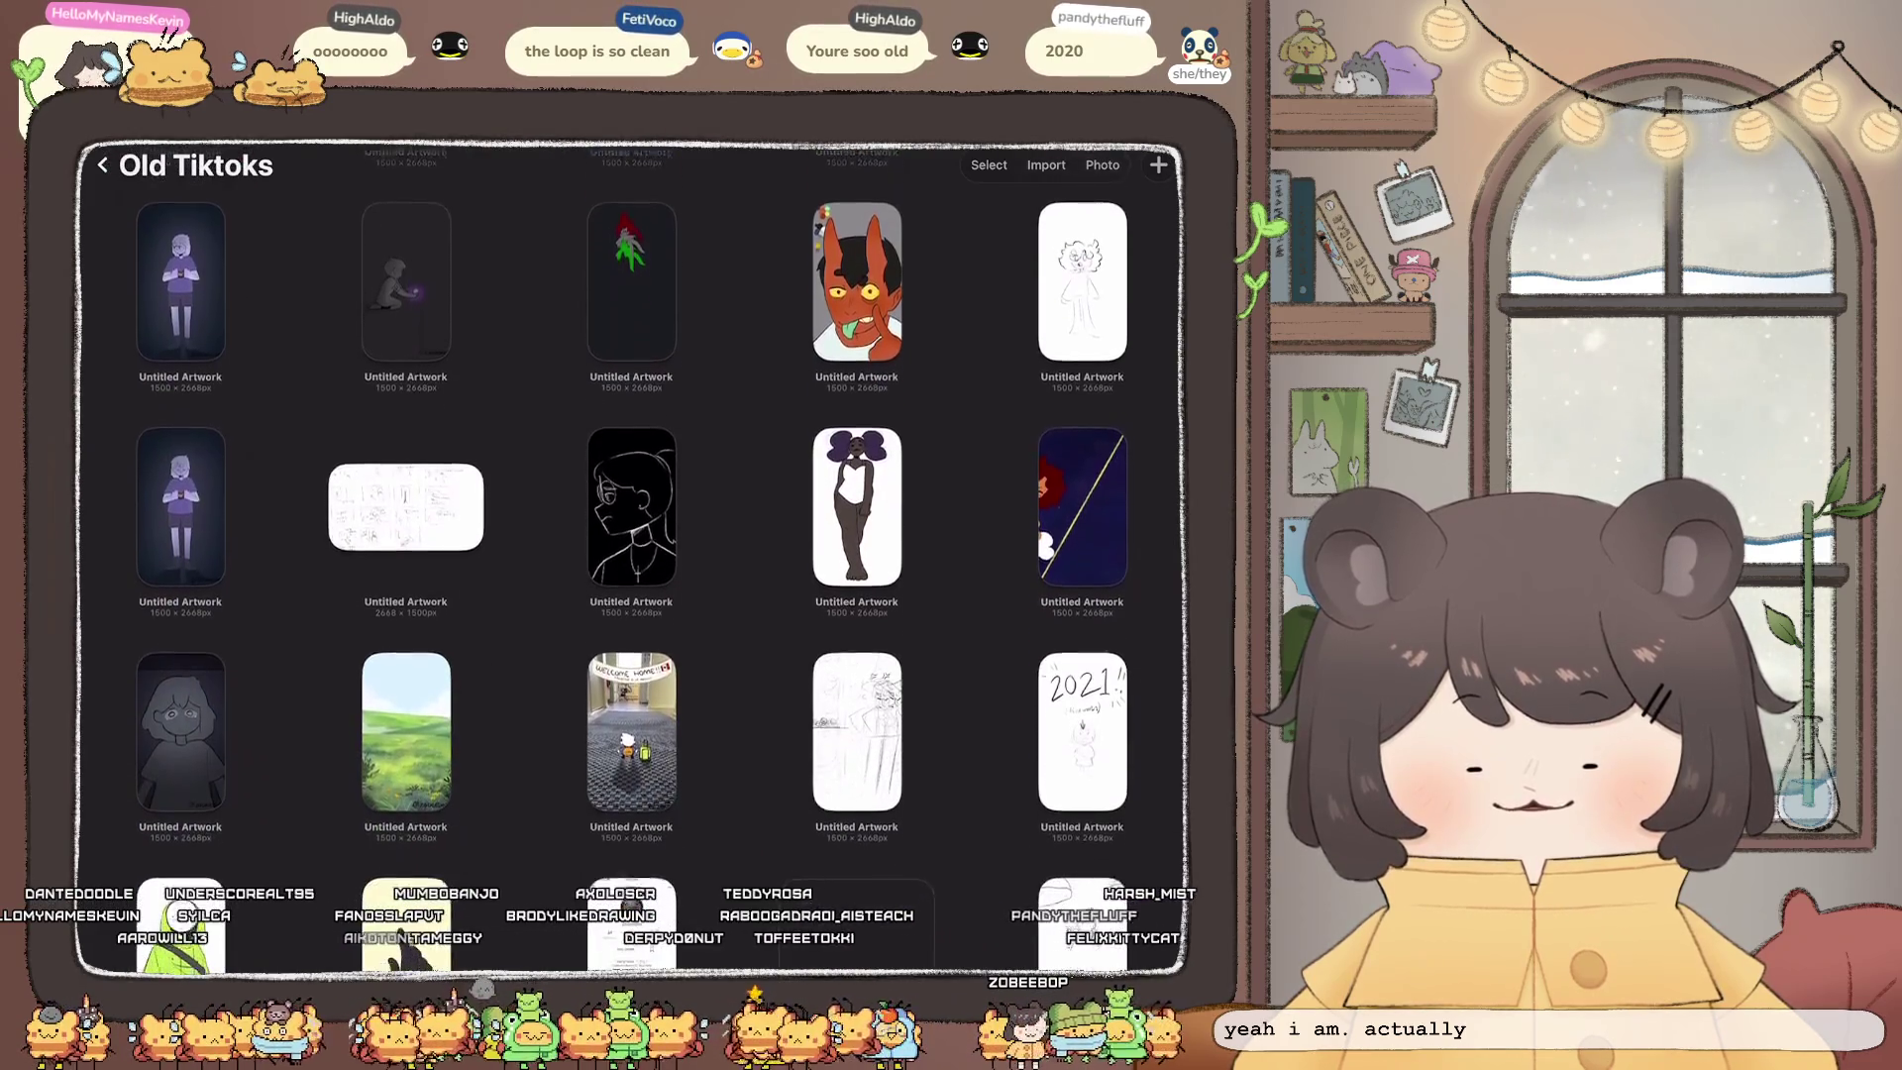
{"action": "scroll", "coordinate": [631, 555], "scroll_direction": "down", "scroll_amount": 8}
{"action": "scroll", "coordinate": [631, 555], "scroll_direction": "up", "scroll_amount": 3}
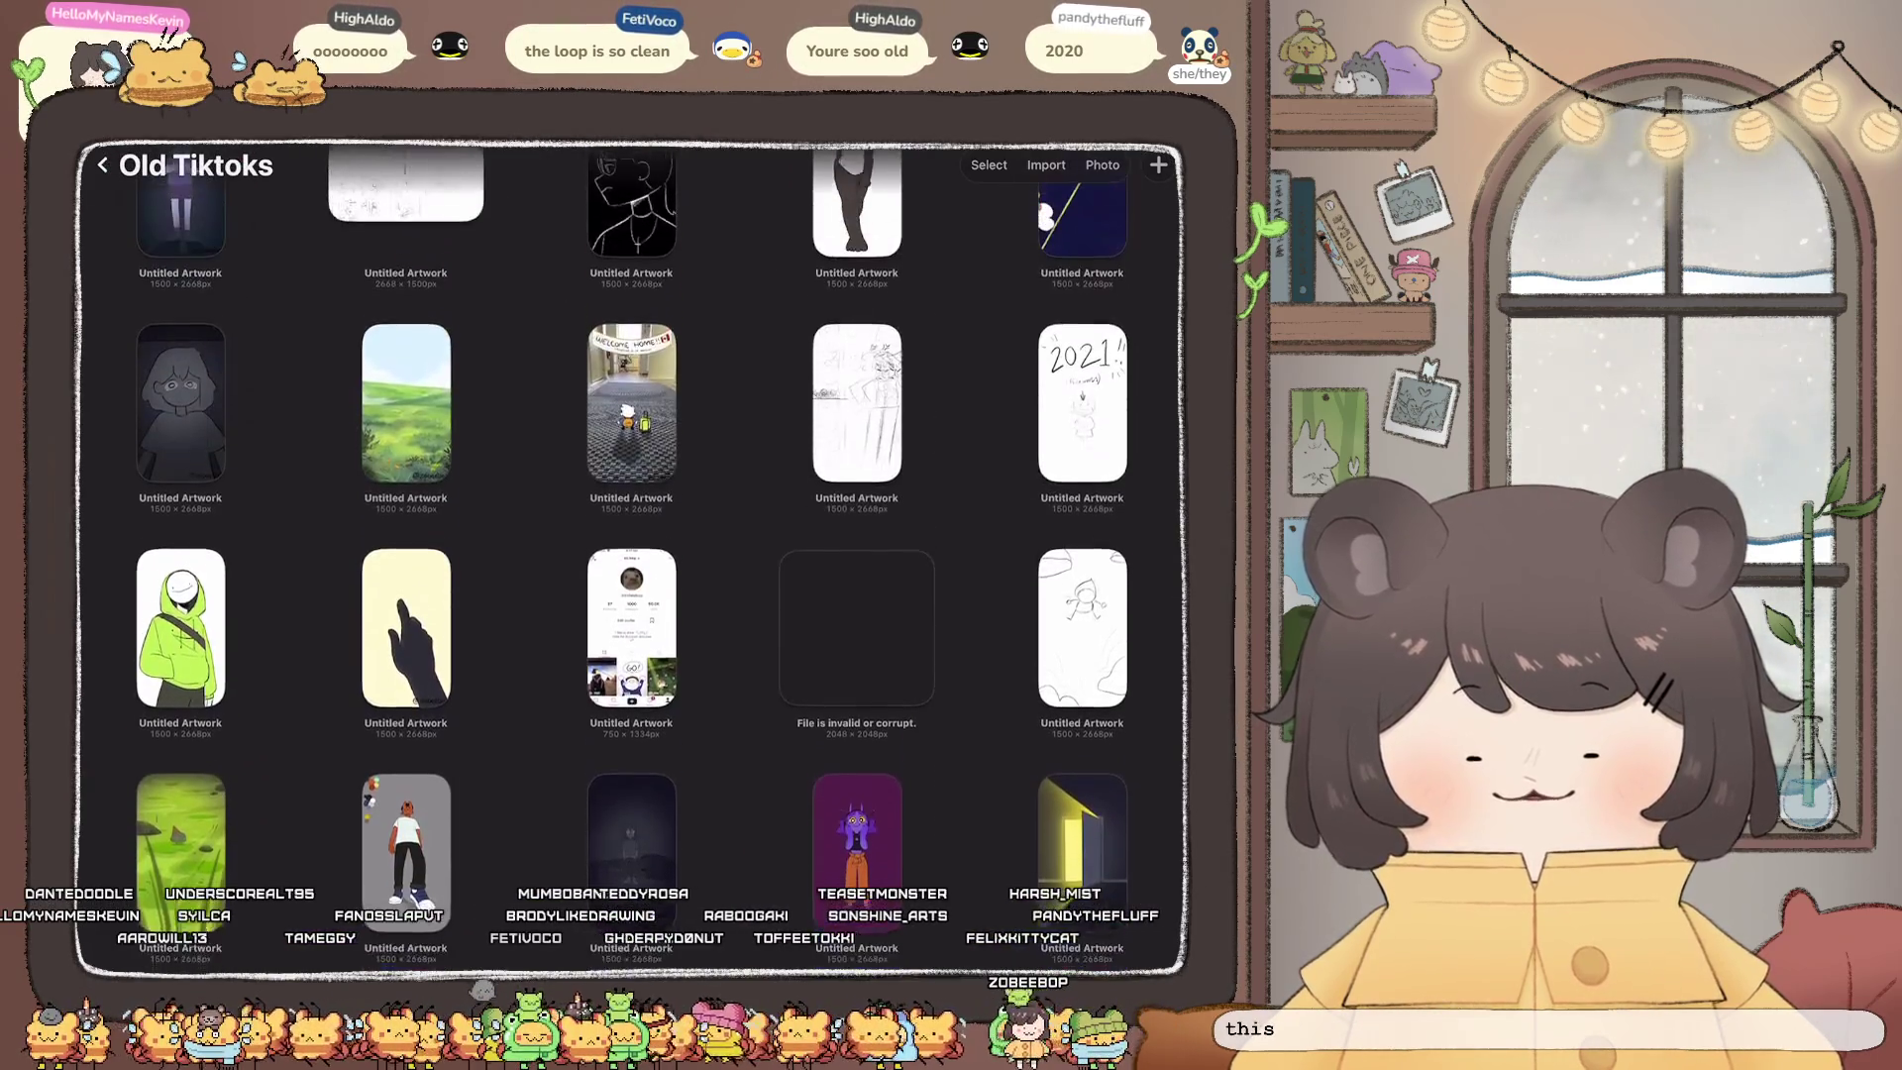
{"action": "scroll", "coordinate": [631, 555], "scroll_direction": "down", "scroll_amount": 7}
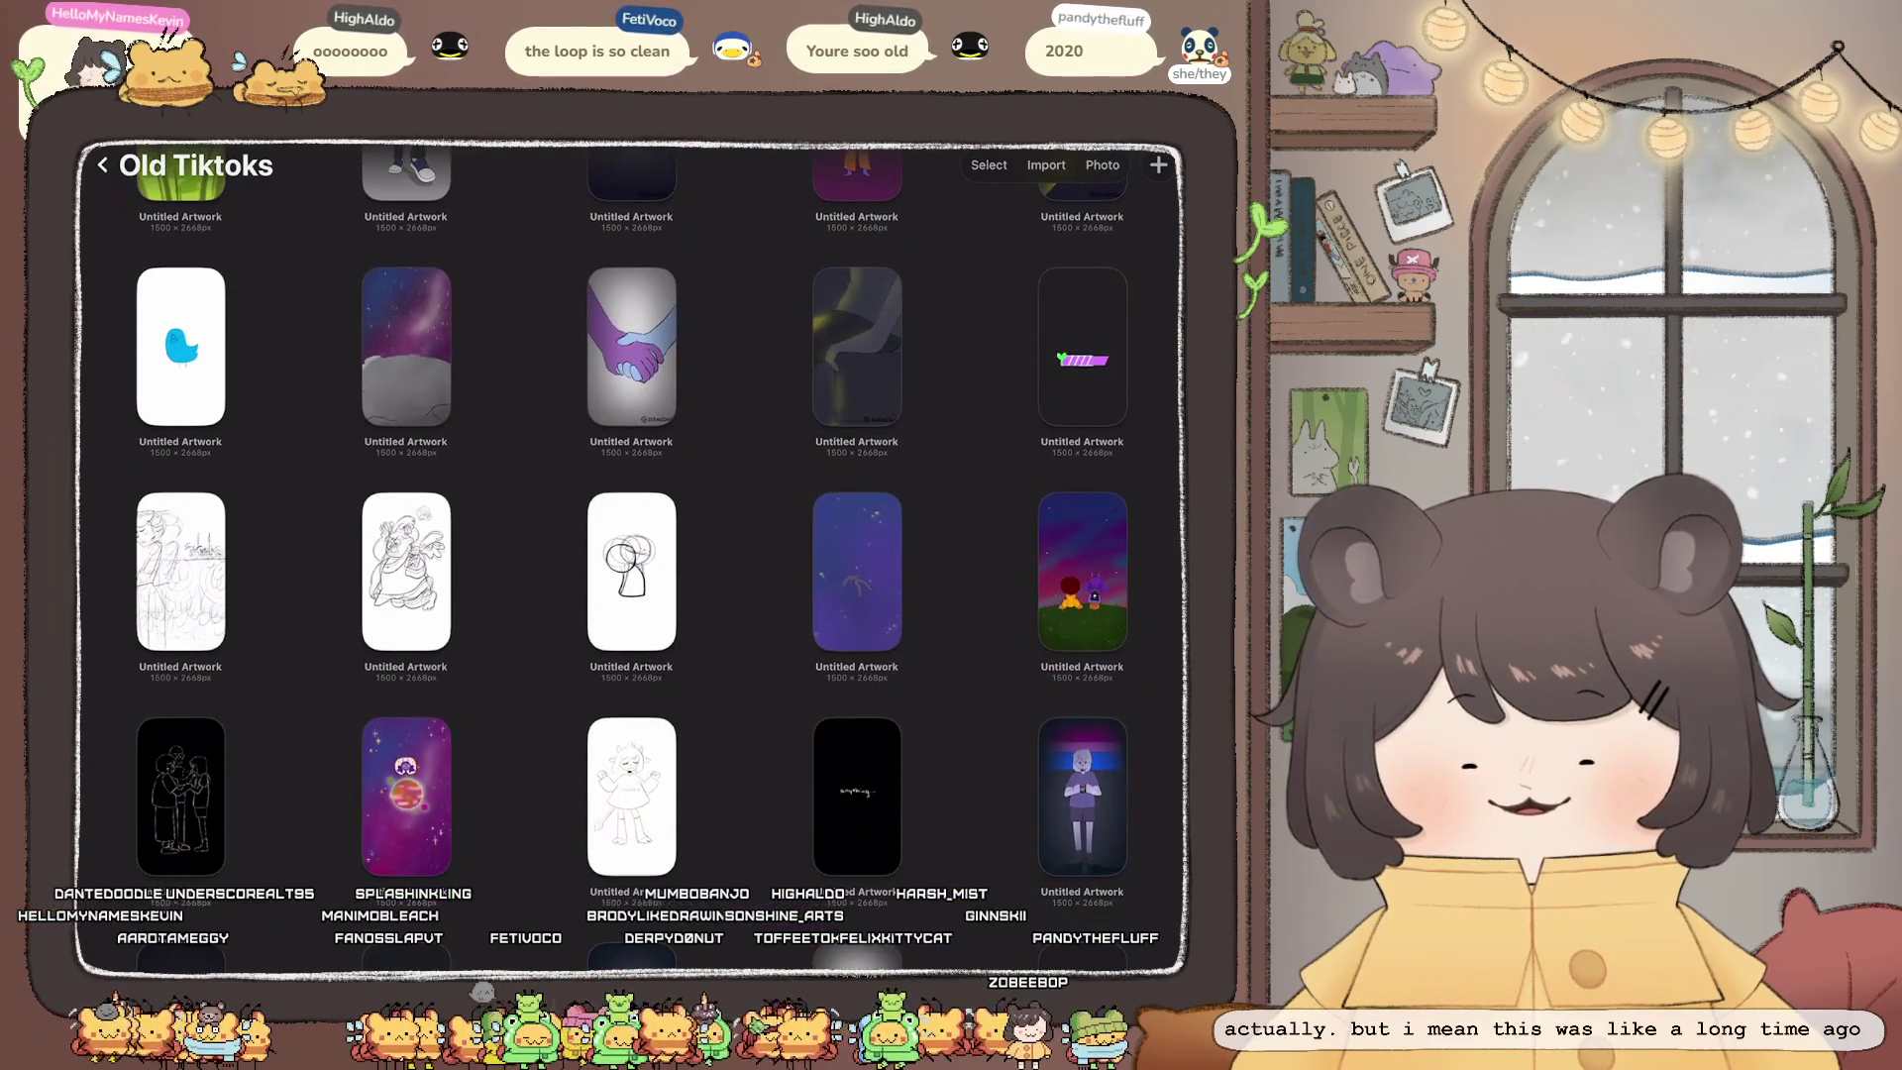
{"action": "scroll", "coordinate": [631, 554], "scroll_direction": "down", "scroll_amount": 2}
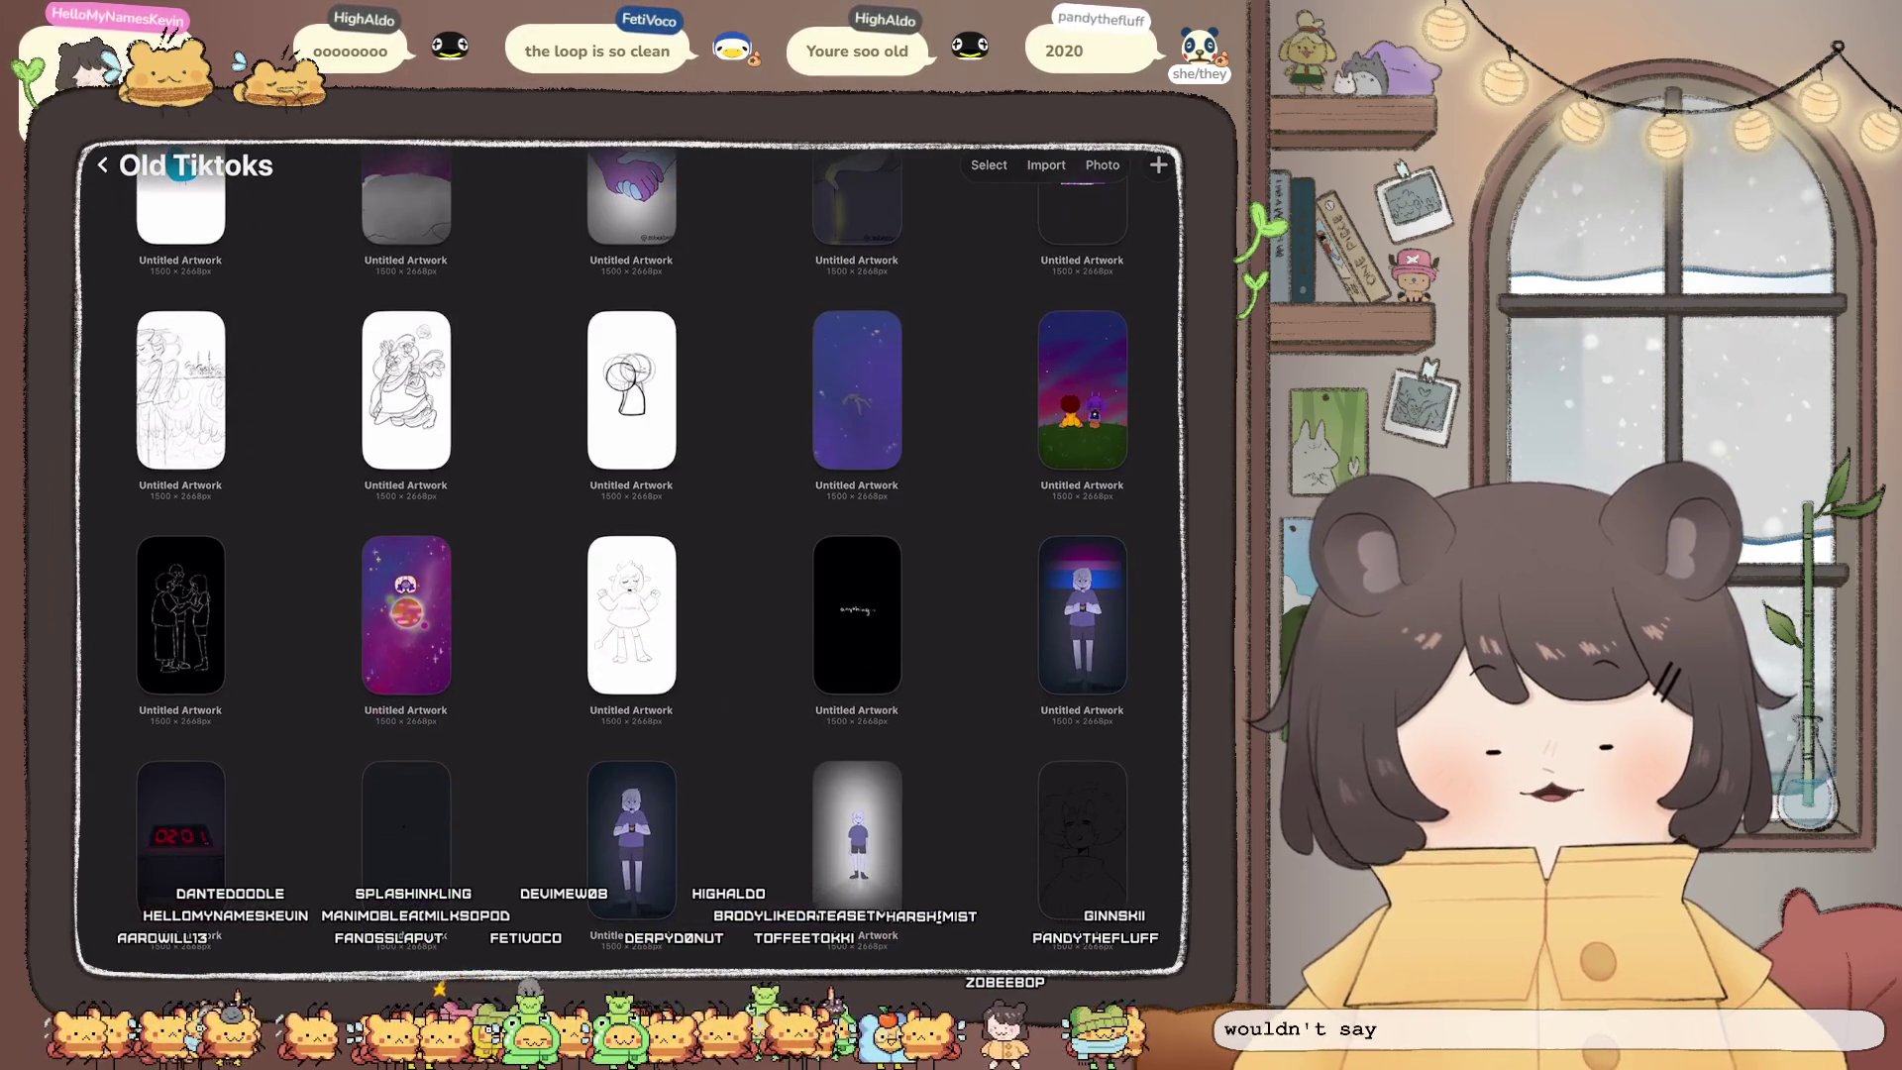
{"action": "left_click", "coordinate": [631, 614]}
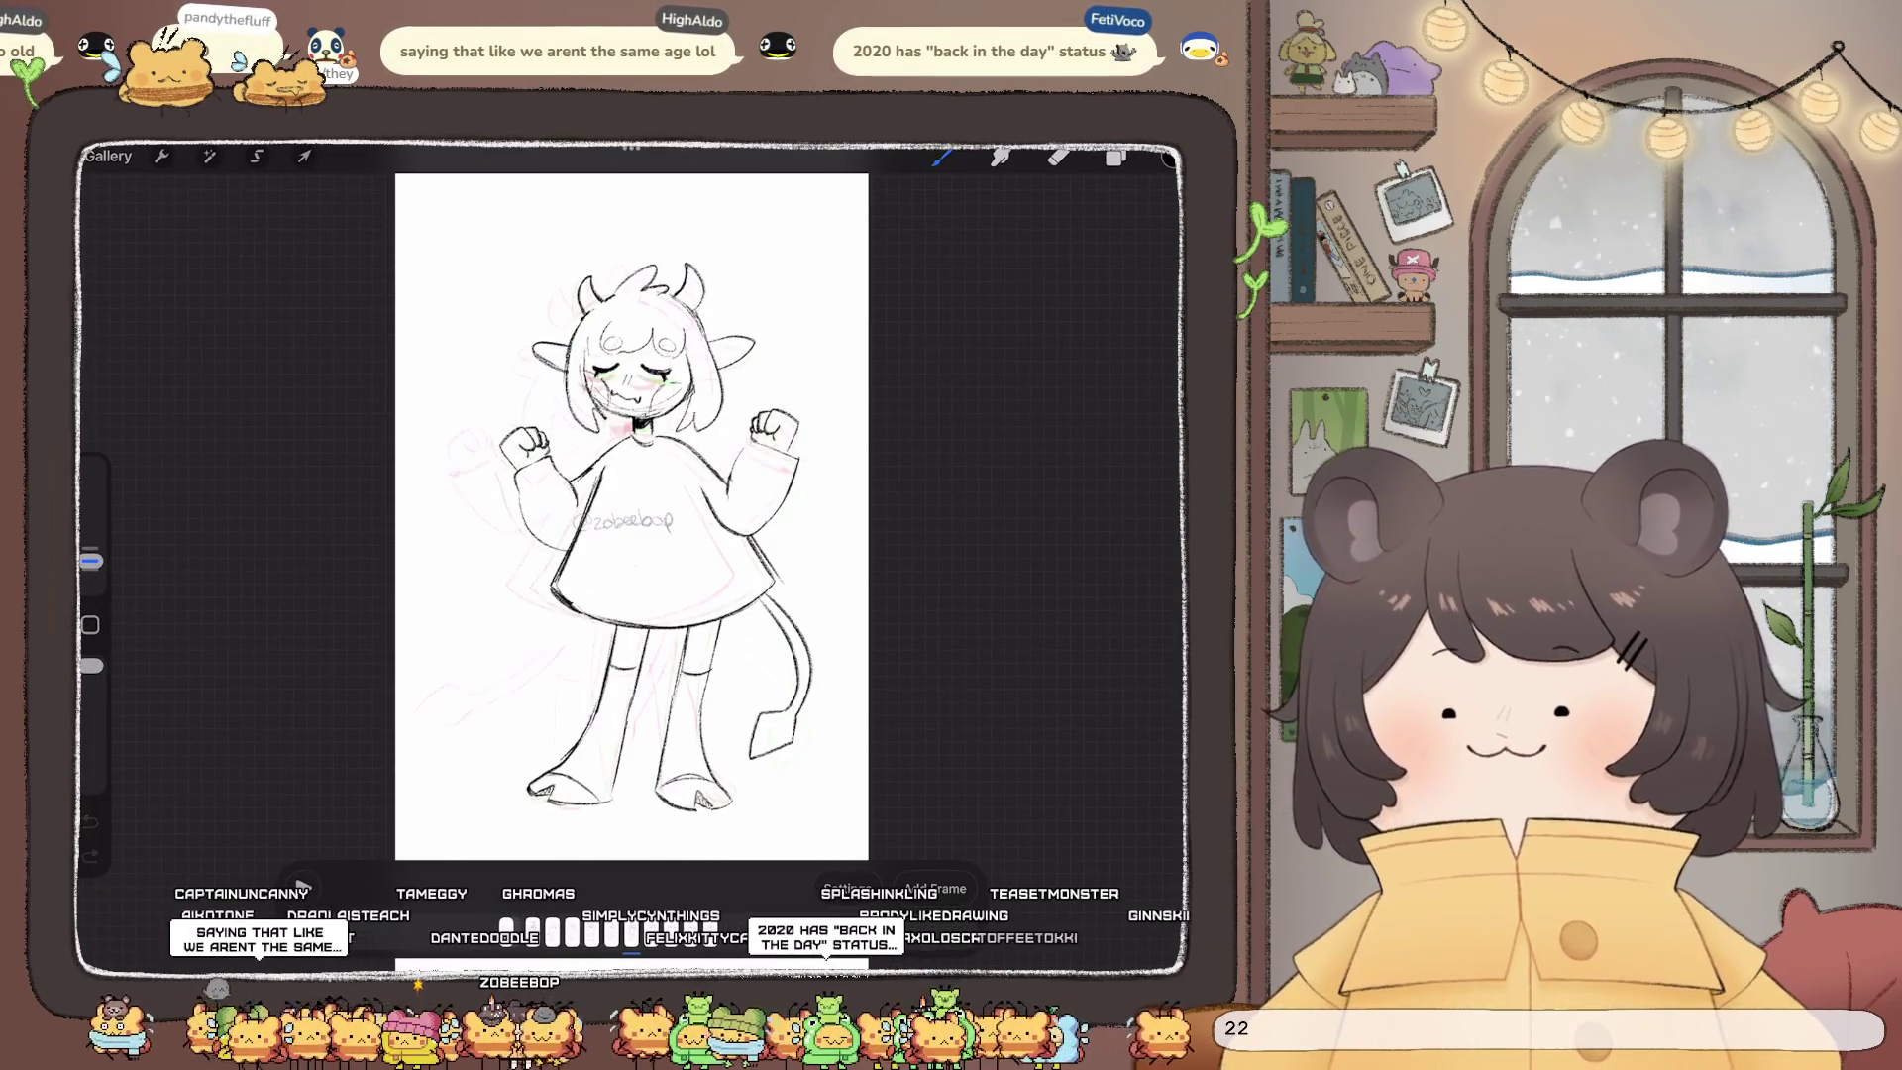
Step: Close the goat-girl sketch and open the purple-and-blue hands artwork
{"action": "left_click", "coordinate": [107, 156]}
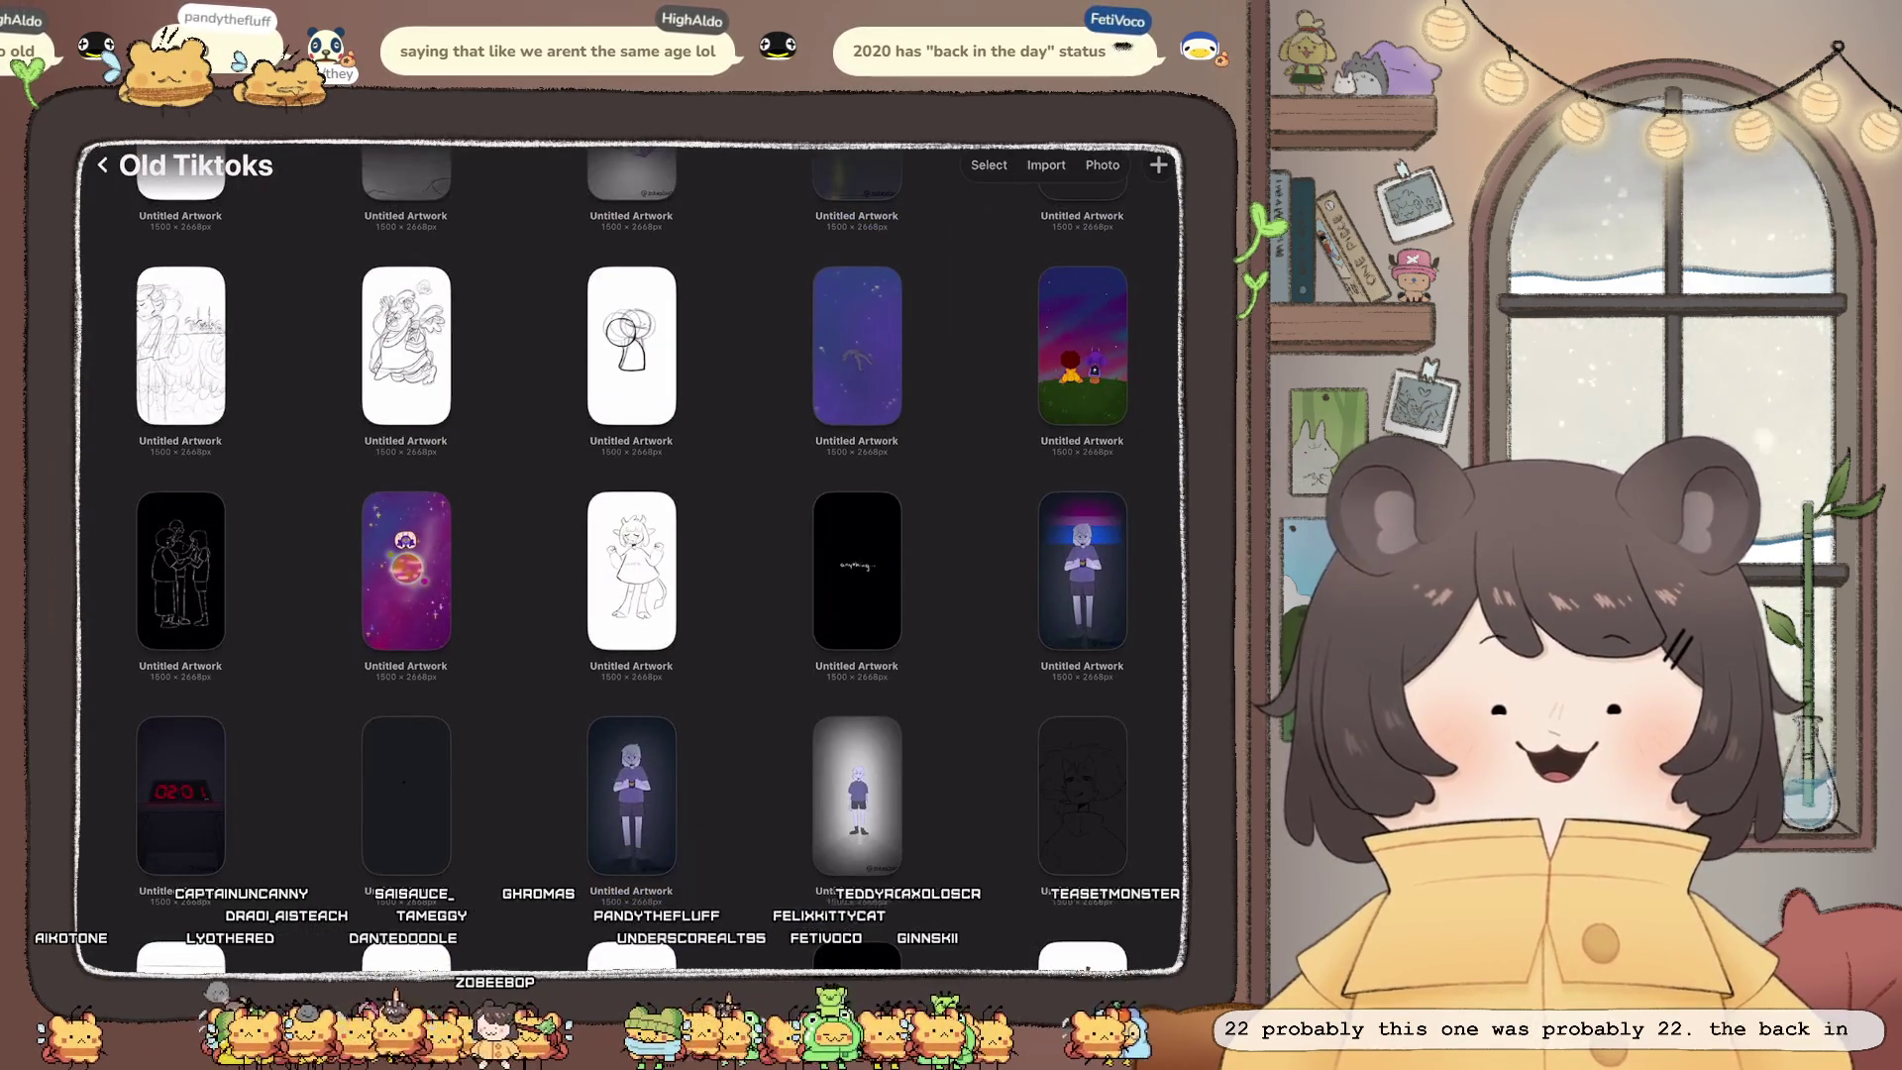
{"action": "scroll", "coordinate": [631, 555], "scroll_direction": "down", "scroll_amount": 5}
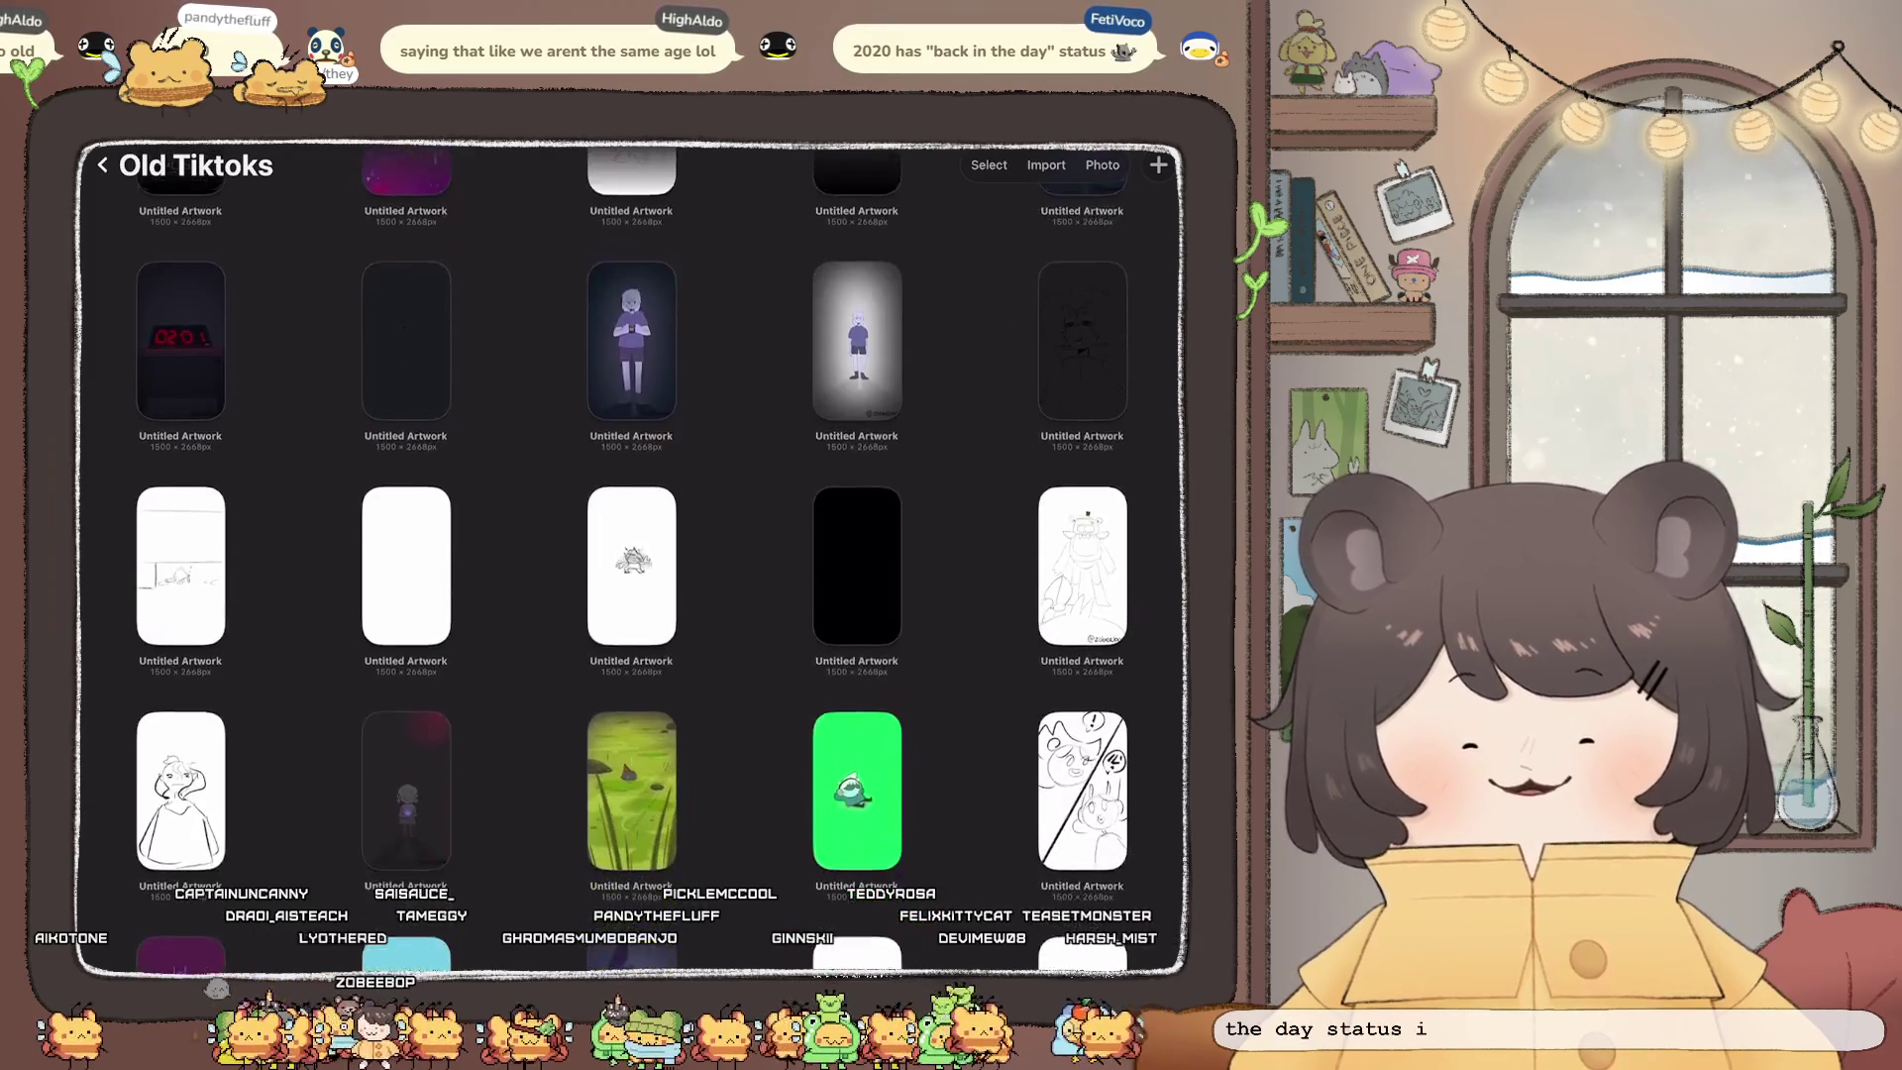
{"action": "scroll", "coordinate": [631, 555], "scroll_direction": "down", "scroll_amount": 6}
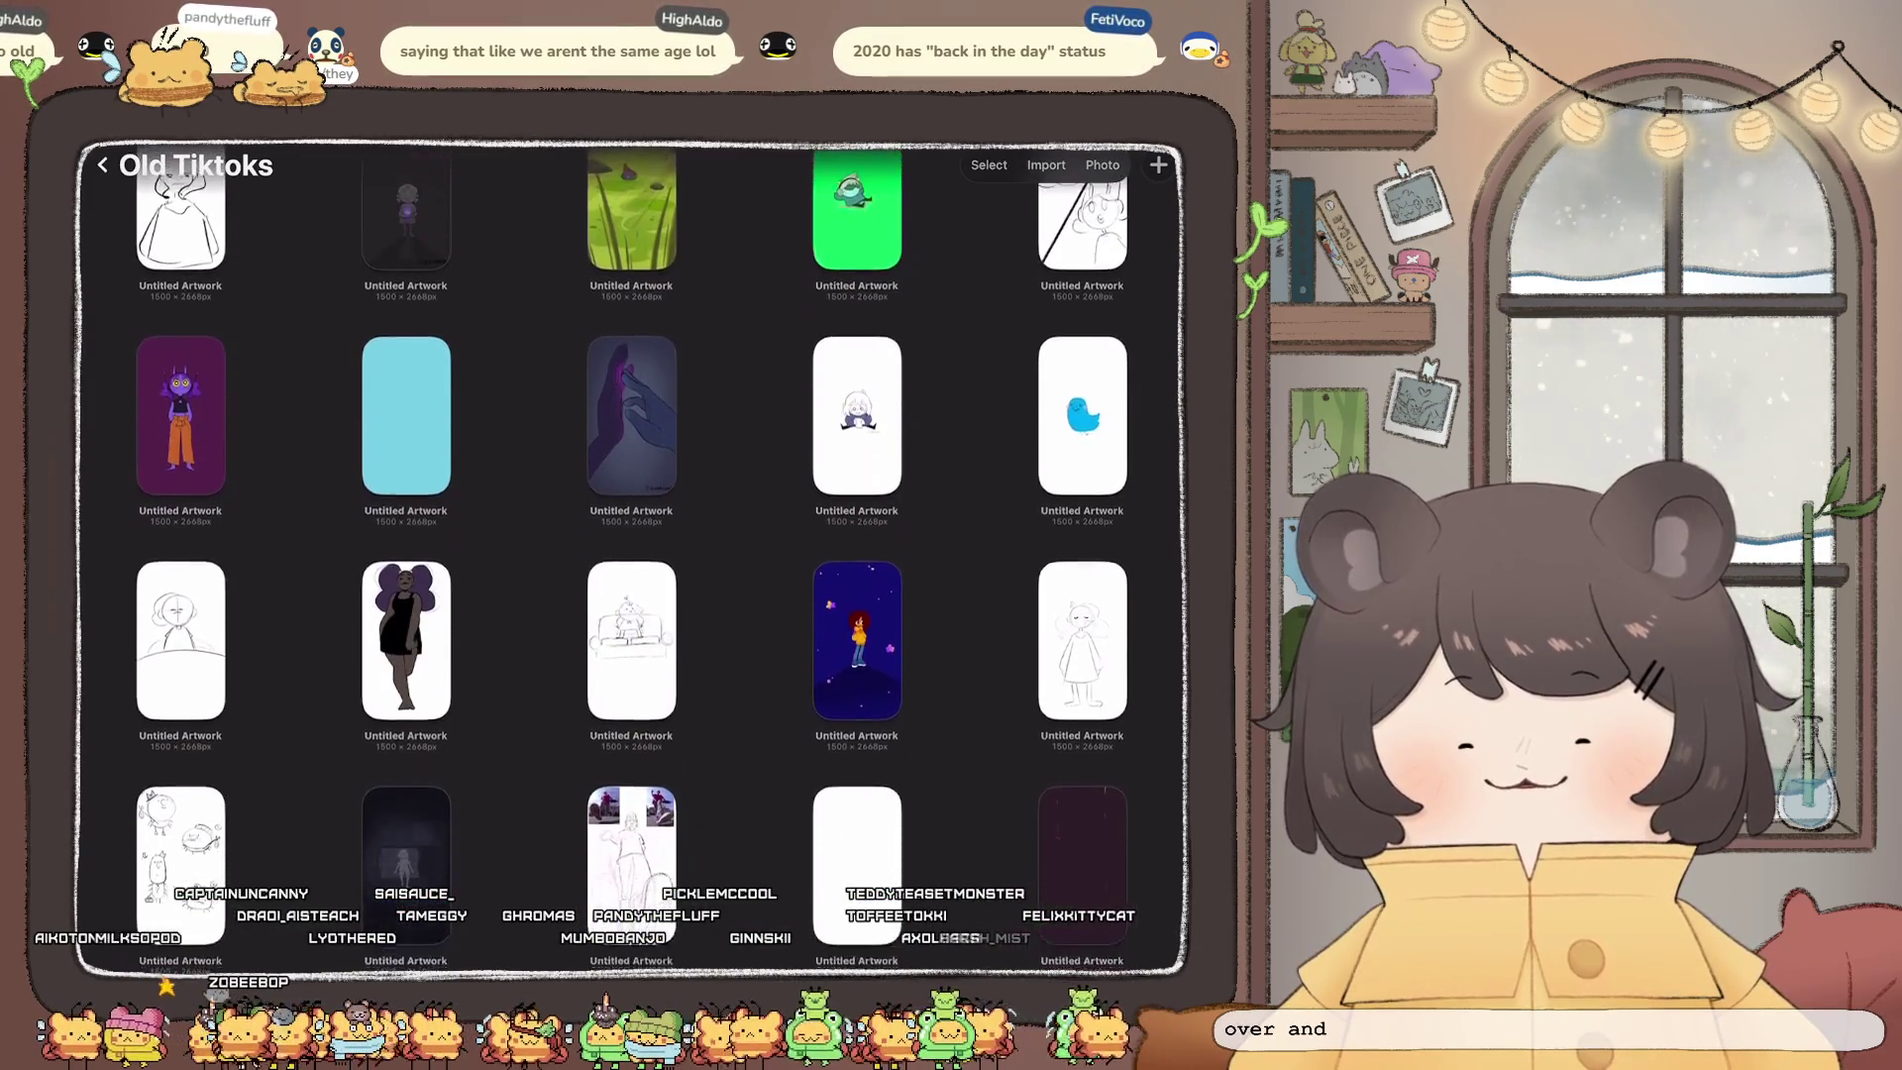
{"action": "scroll", "coordinate": [631, 554], "scroll_direction": "down", "scroll_amount": 1}
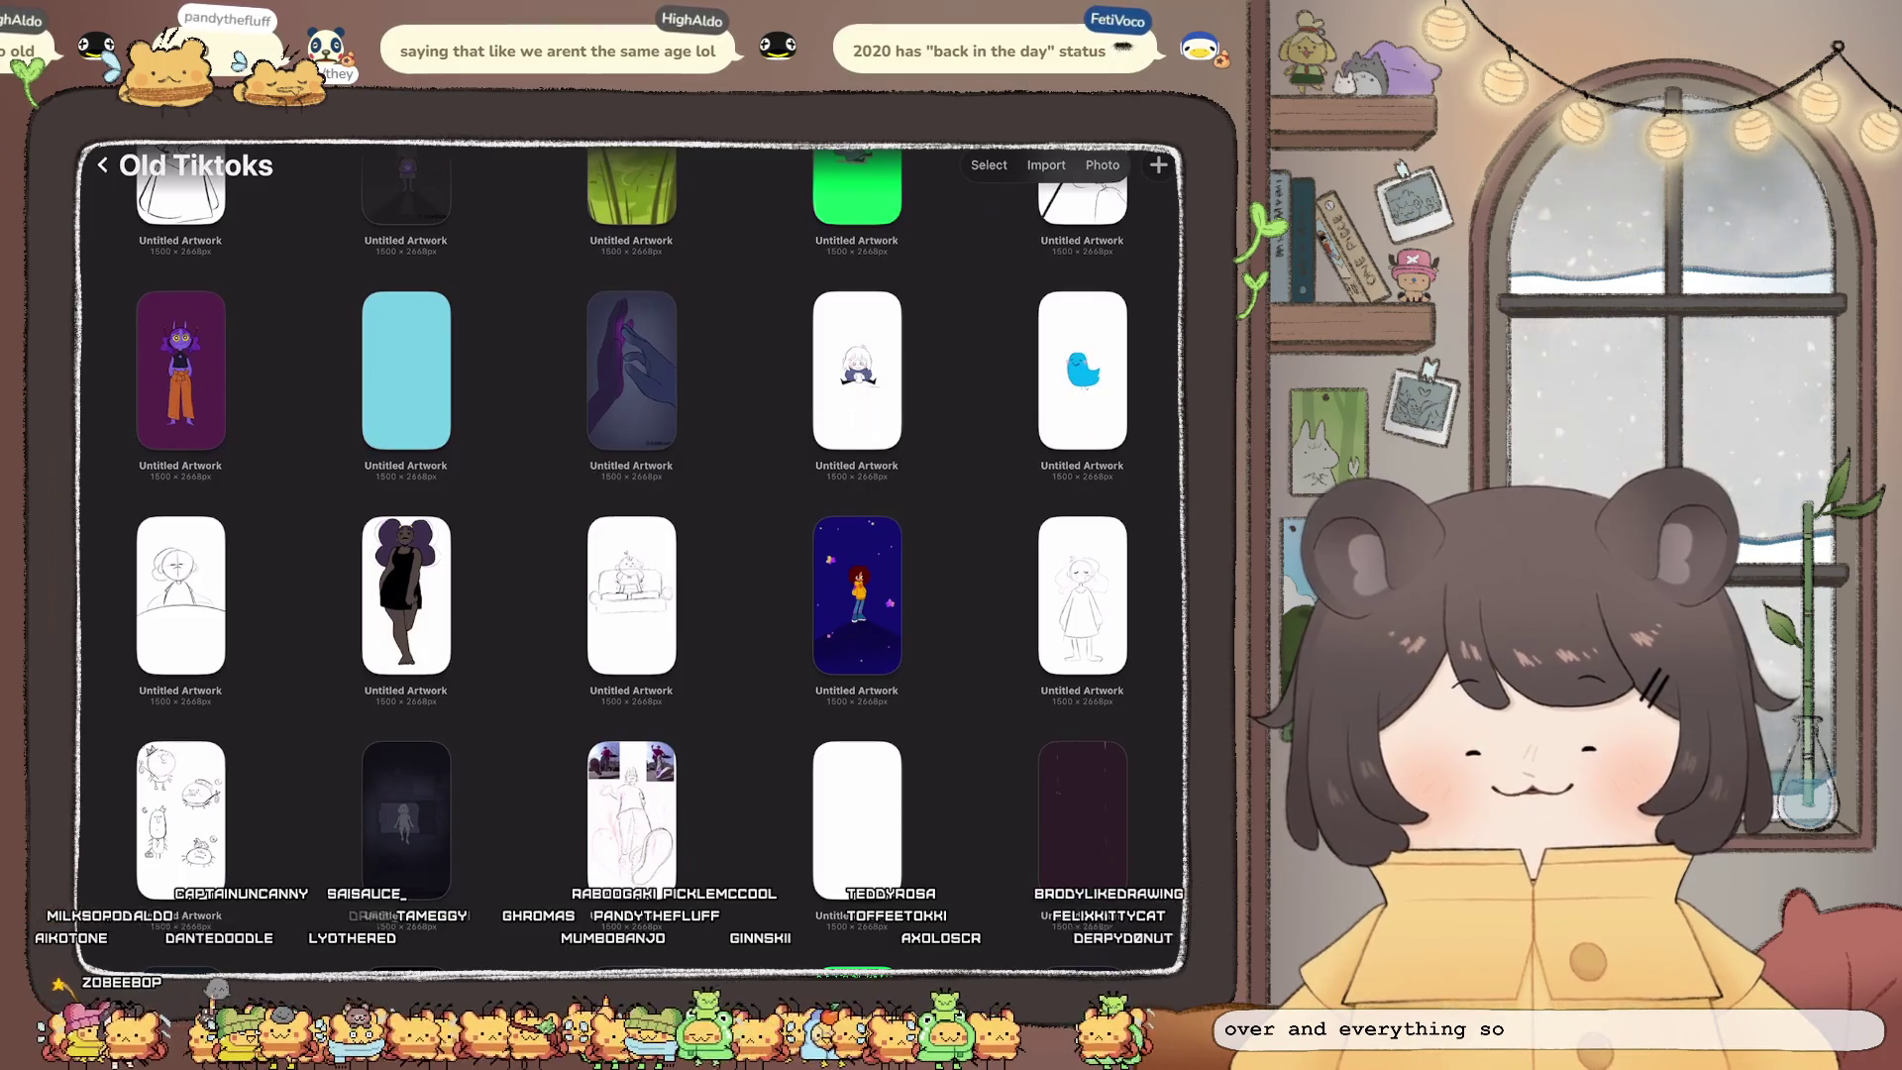
{"action": "left_click", "coordinate": [631, 370]}
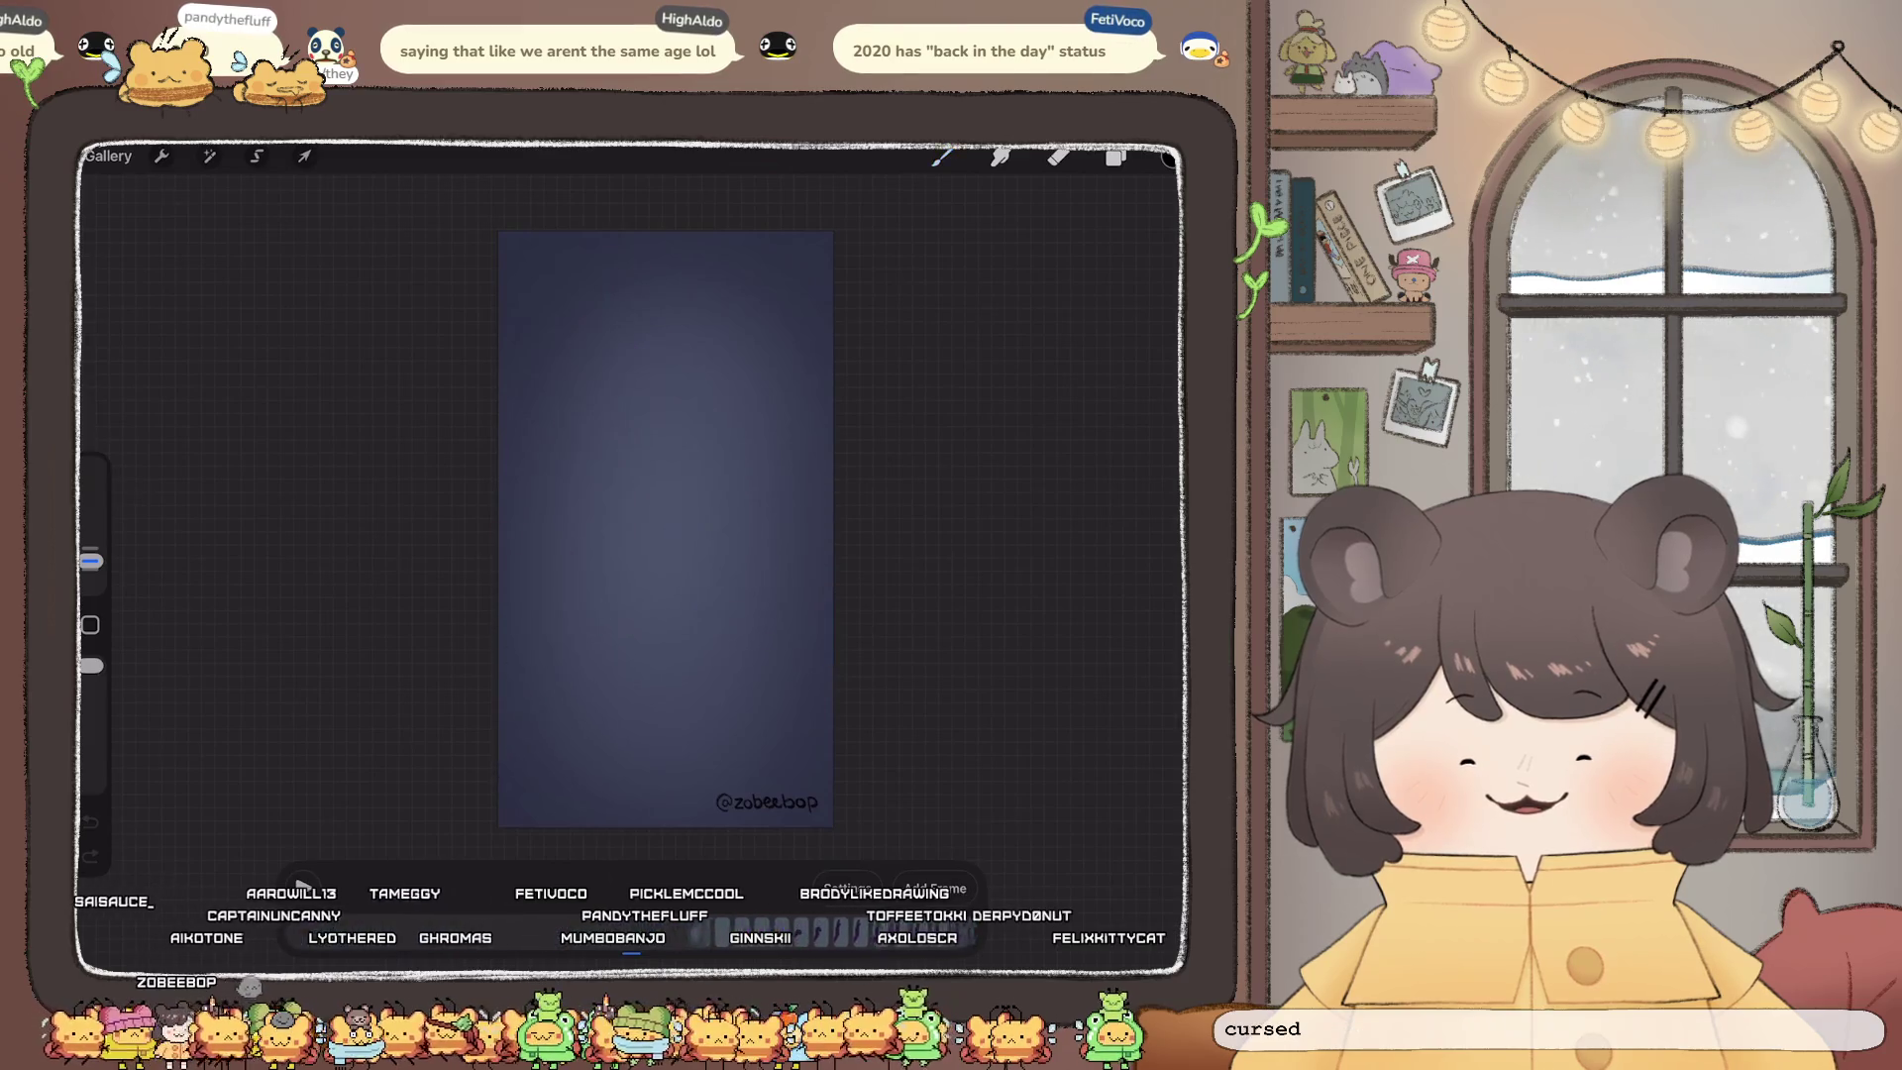
Step: Play the clasped-hands animation, pause it, and return to the Old Tiktoks stack
{"action": "left_click", "coordinate": [303, 889]}
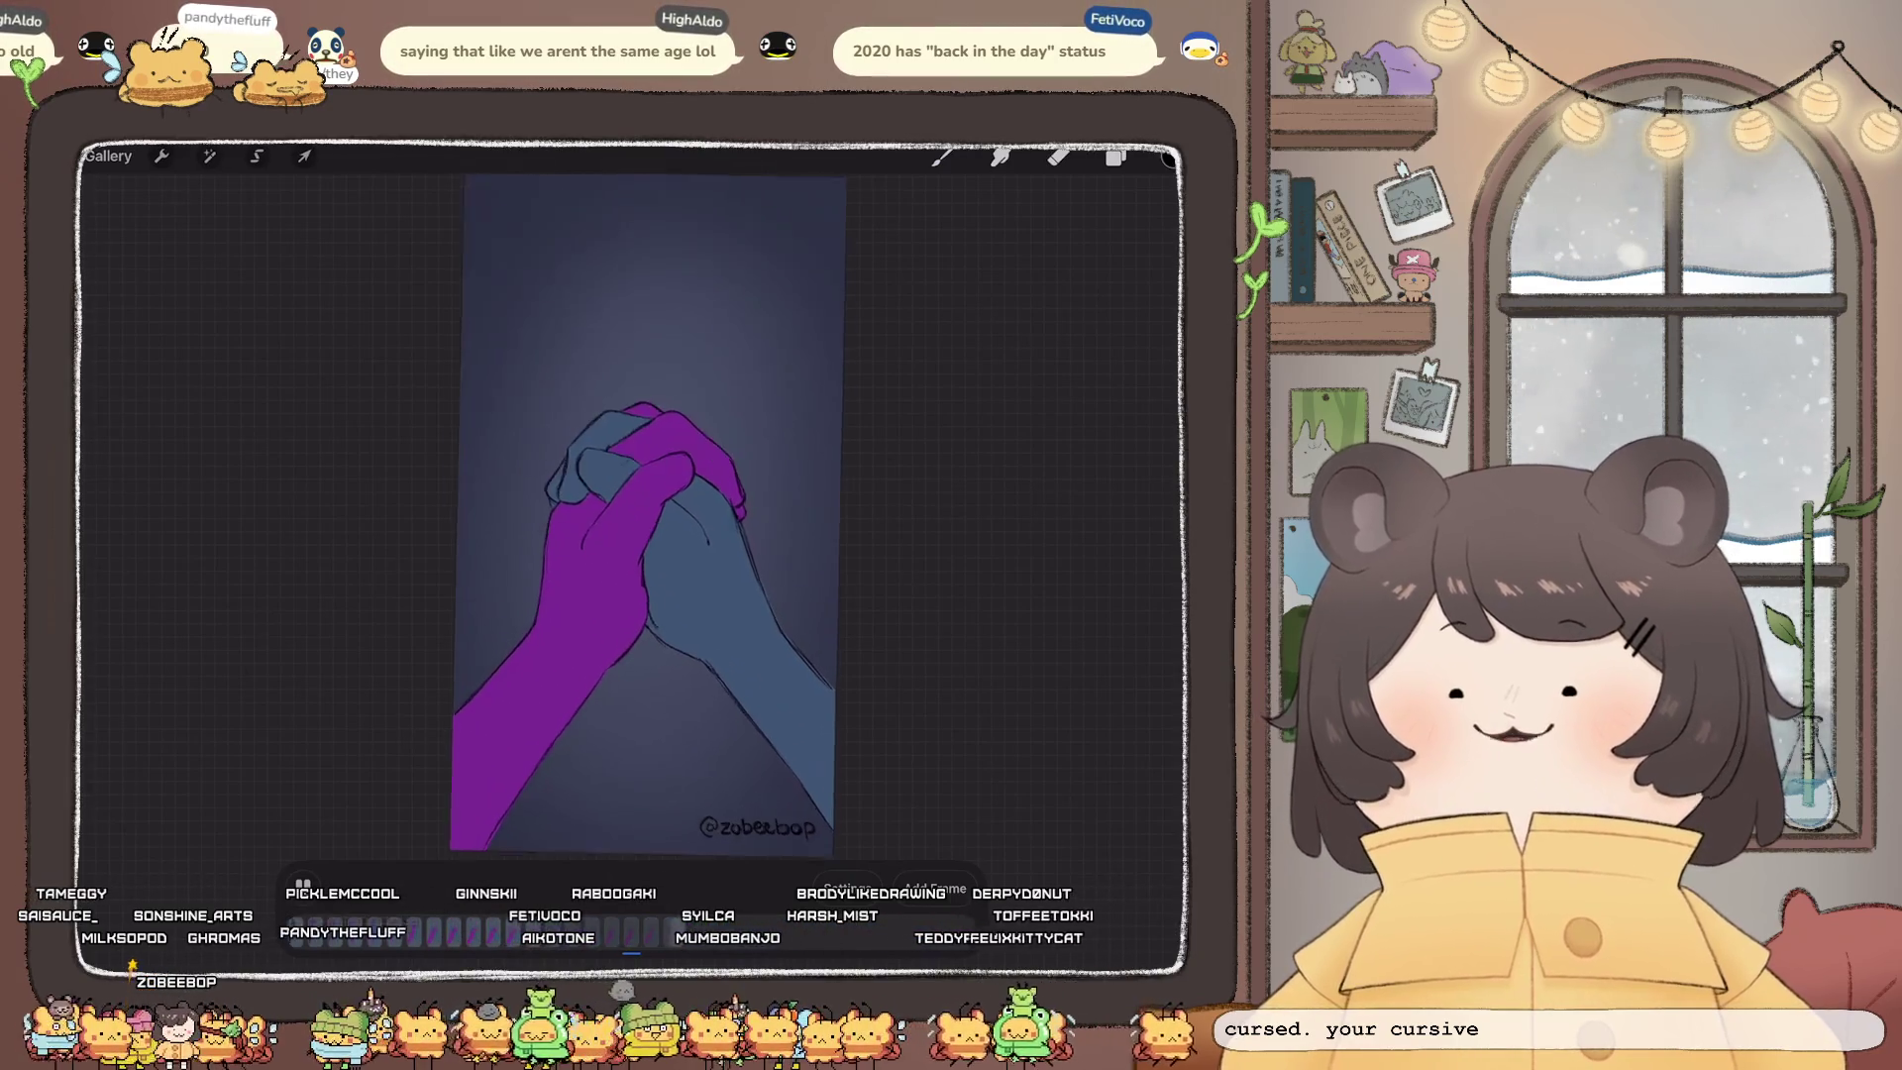
{"action": "scroll", "coordinate": [640, 515], "scroll_direction": "up", "scroll_amount": 5}
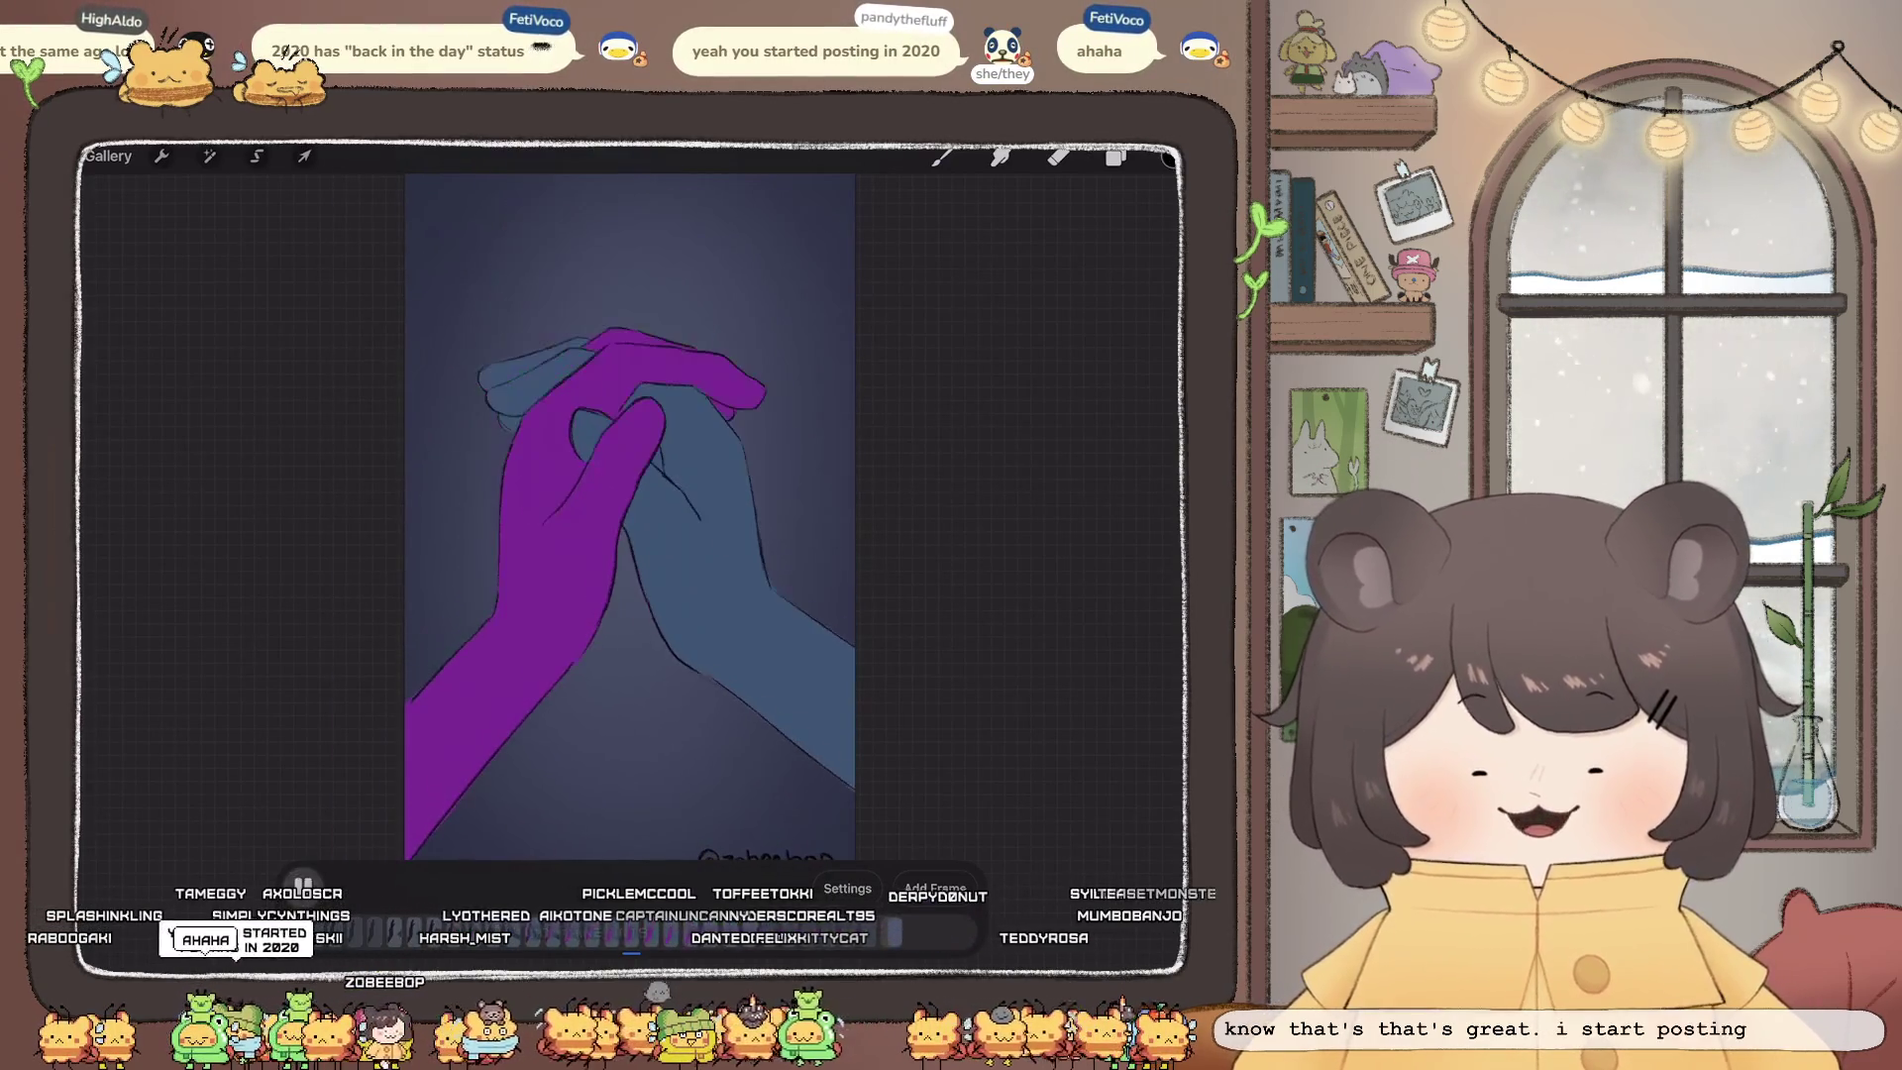
{"action": "left_click", "coordinate": [302, 885]}
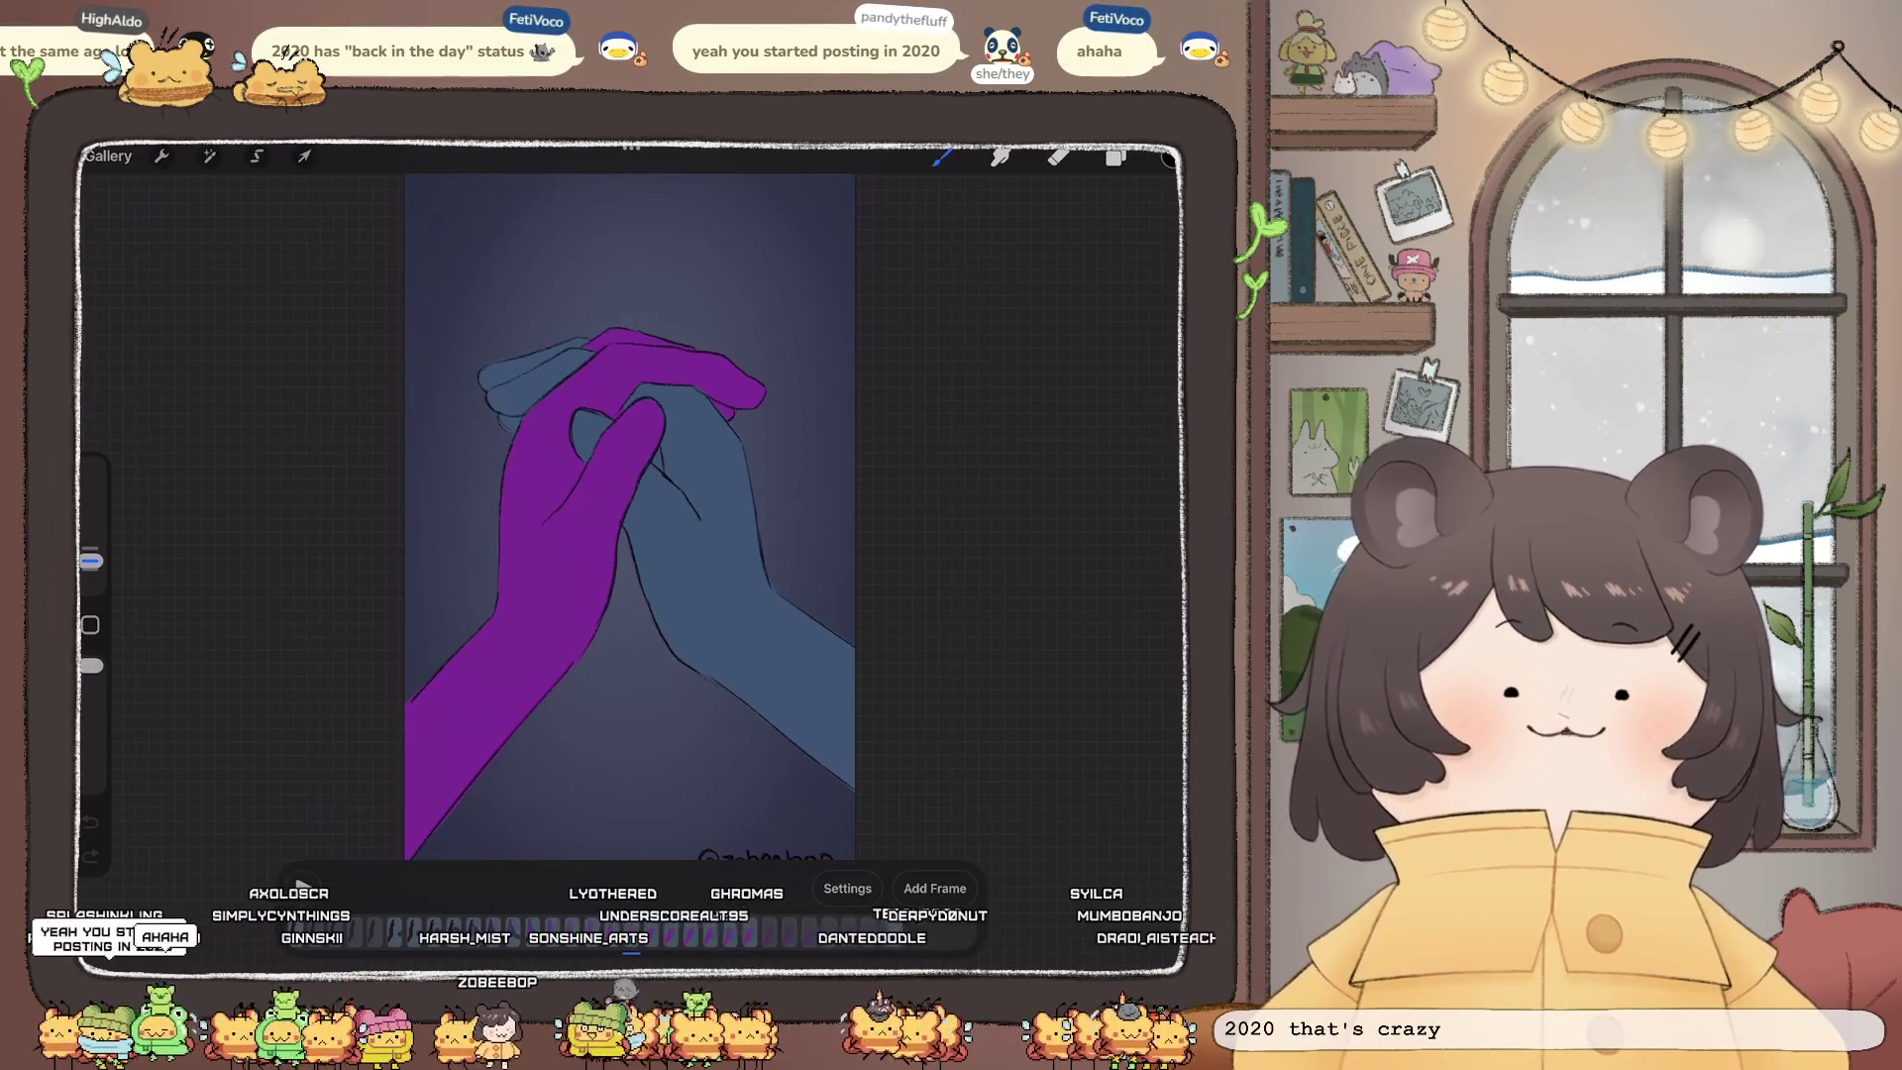
{"action": "left_click", "coordinate": [107, 156]}
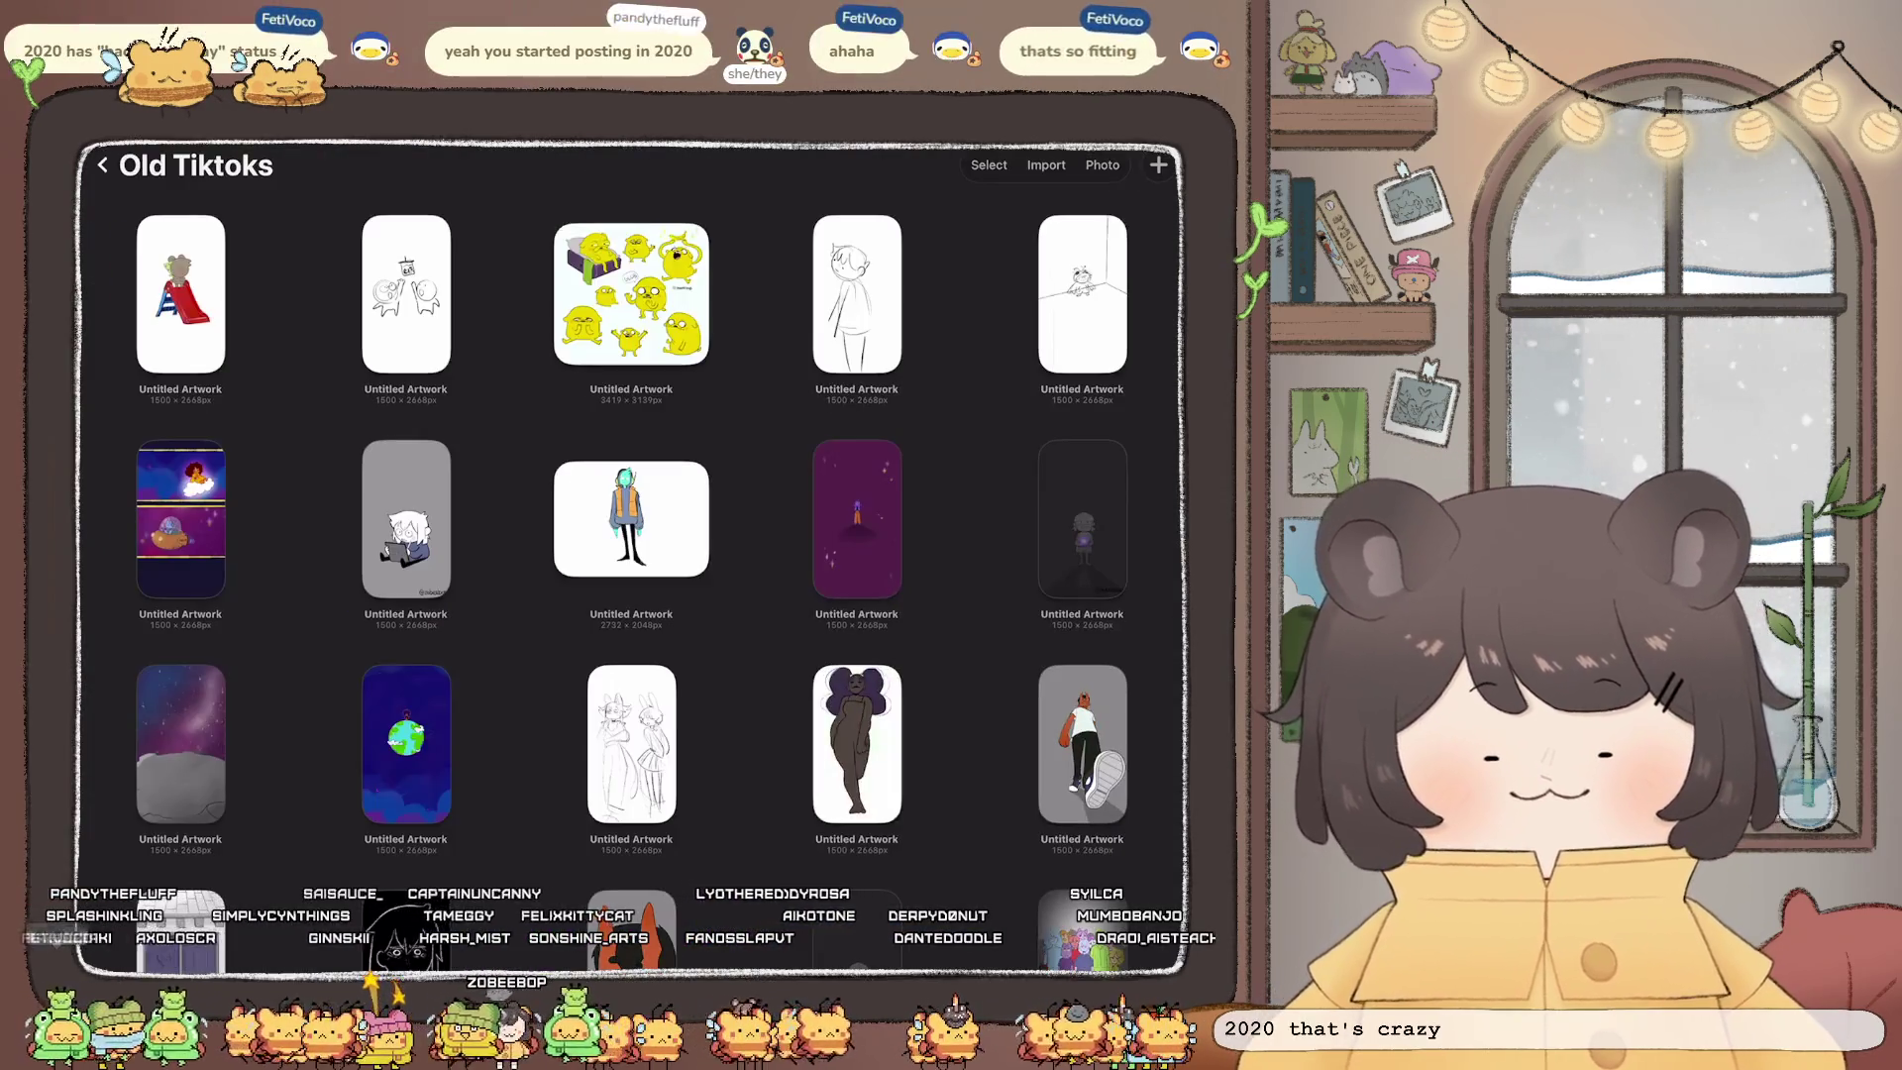
Step: Find and open the '2021' sketch artwork in the Old Tiktoks stack
{"action": "scroll", "coordinate": [631, 496], "scroll_direction": "down", "scroll_amount": 5}
{"action": "scroll", "coordinate": [631, 554], "scroll_direction": "down", "scroll_amount": 2}
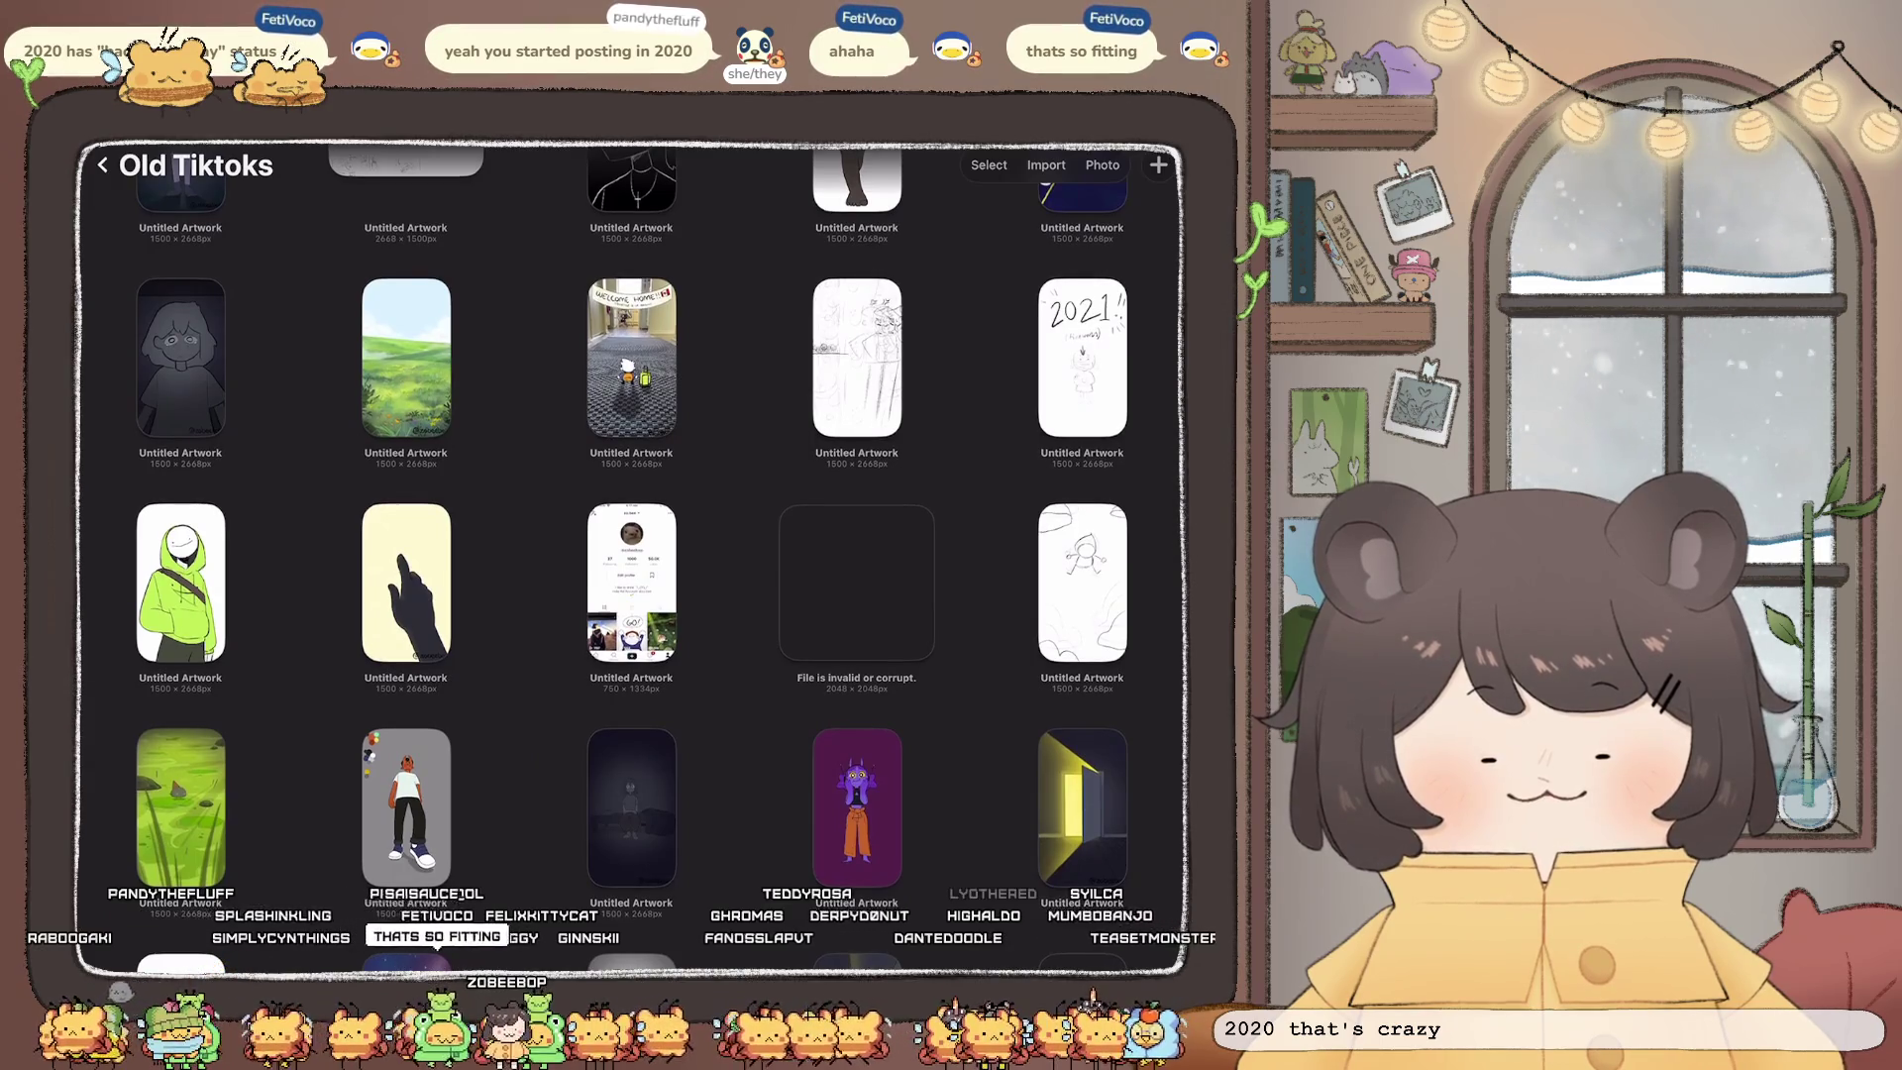
{"action": "scroll", "coordinate": [631, 555], "scroll_direction": "down", "scroll_amount": 5}
{"action": "scroll", "coordinate": [631, 555], "scroll_direction": "up", "scroll_amount": 7}
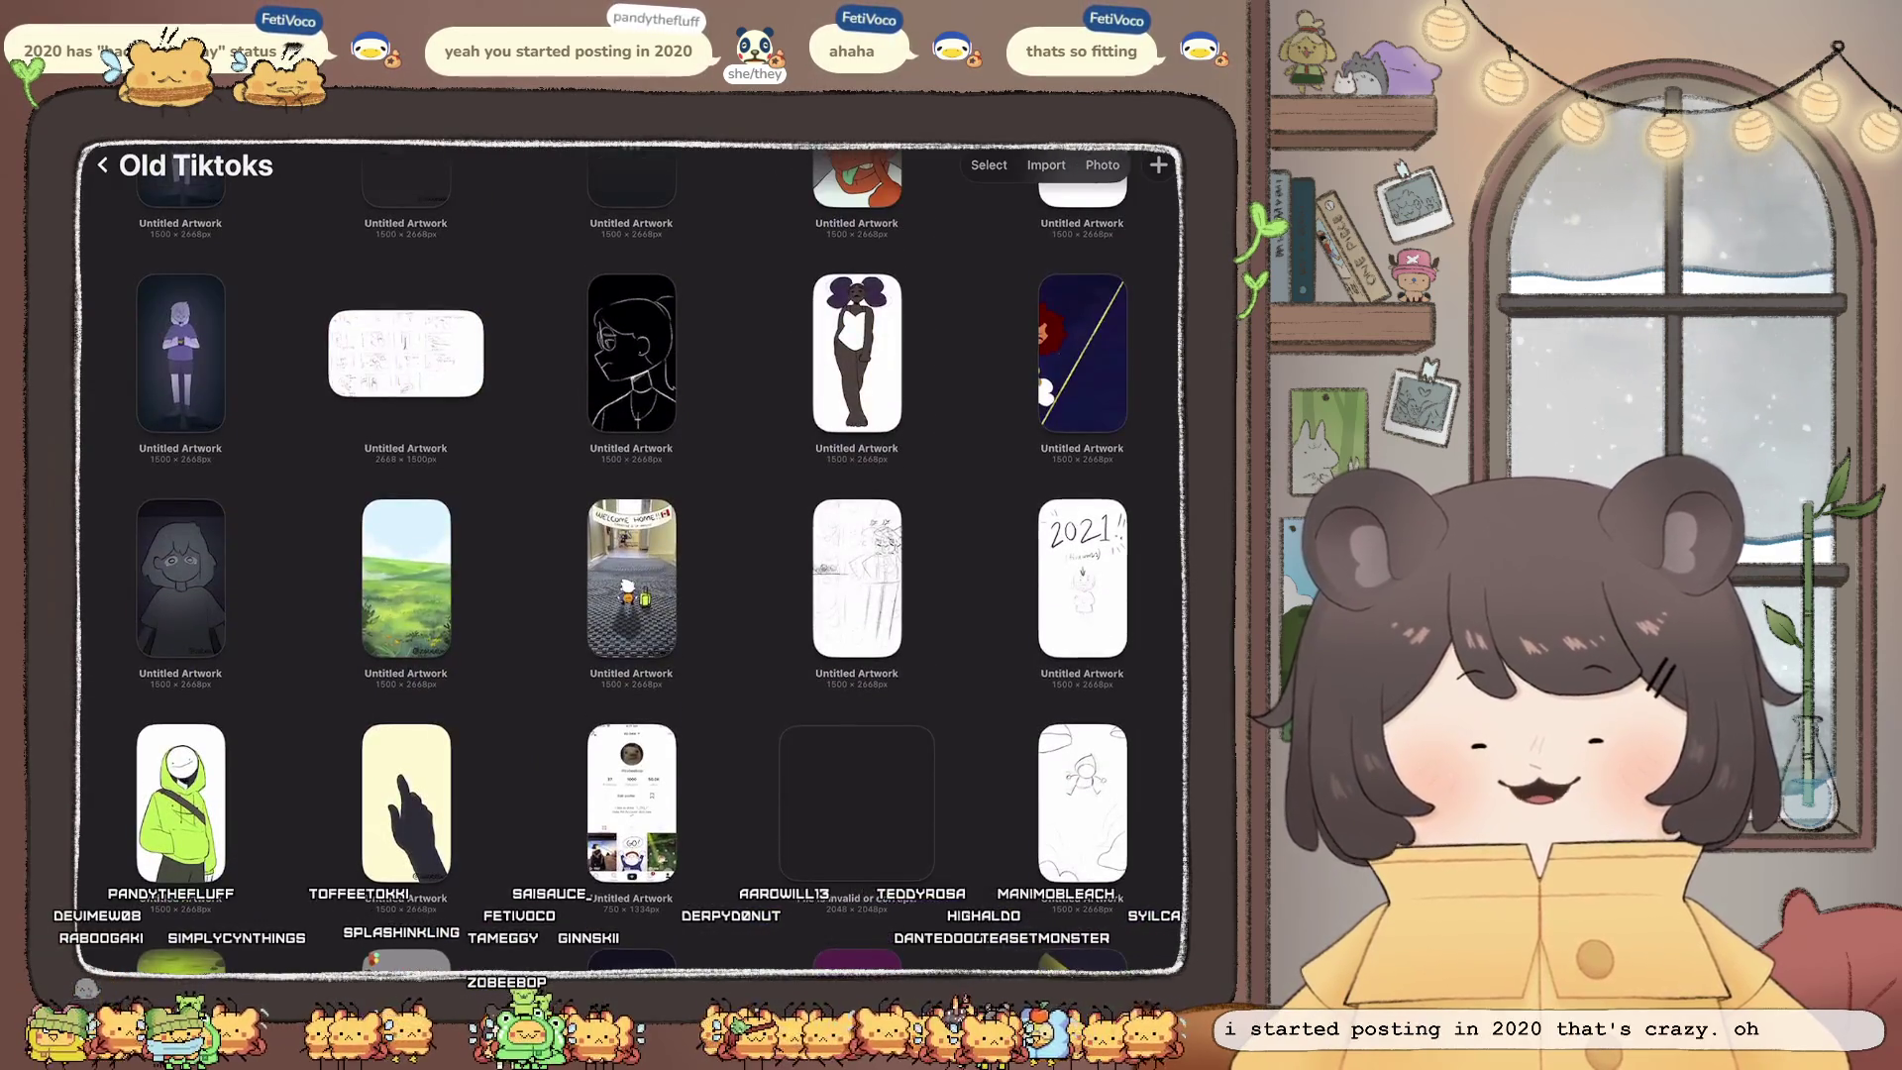
{"action": "left_click", "coordinate": [1082, 578]}
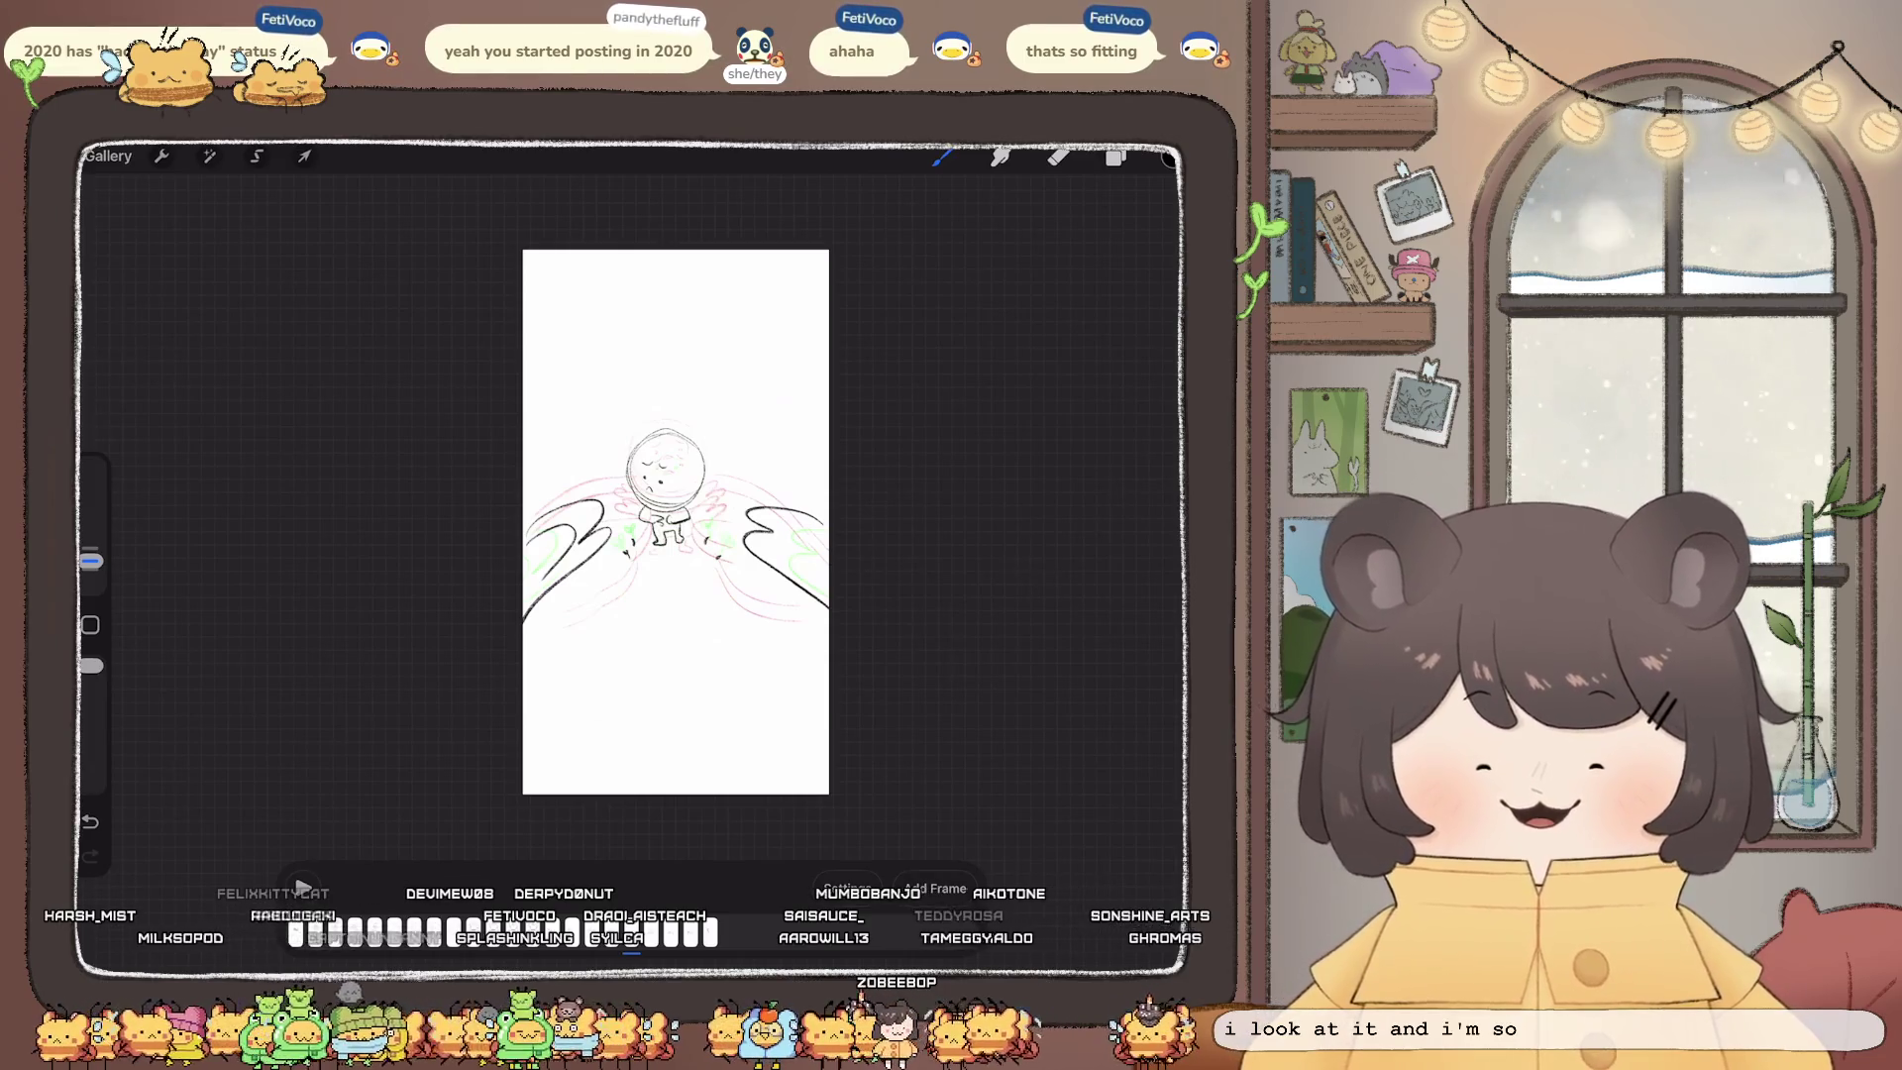
Step: Open the Animation Assist playback settings and zoom around the 2021 fireworks sketch
{"action": "left_click", "coordinate": [847, 888]}
{"action": "scroll", "coordinate": [640, 515], "scroll_direction": "up", "scroll_amount": 3}
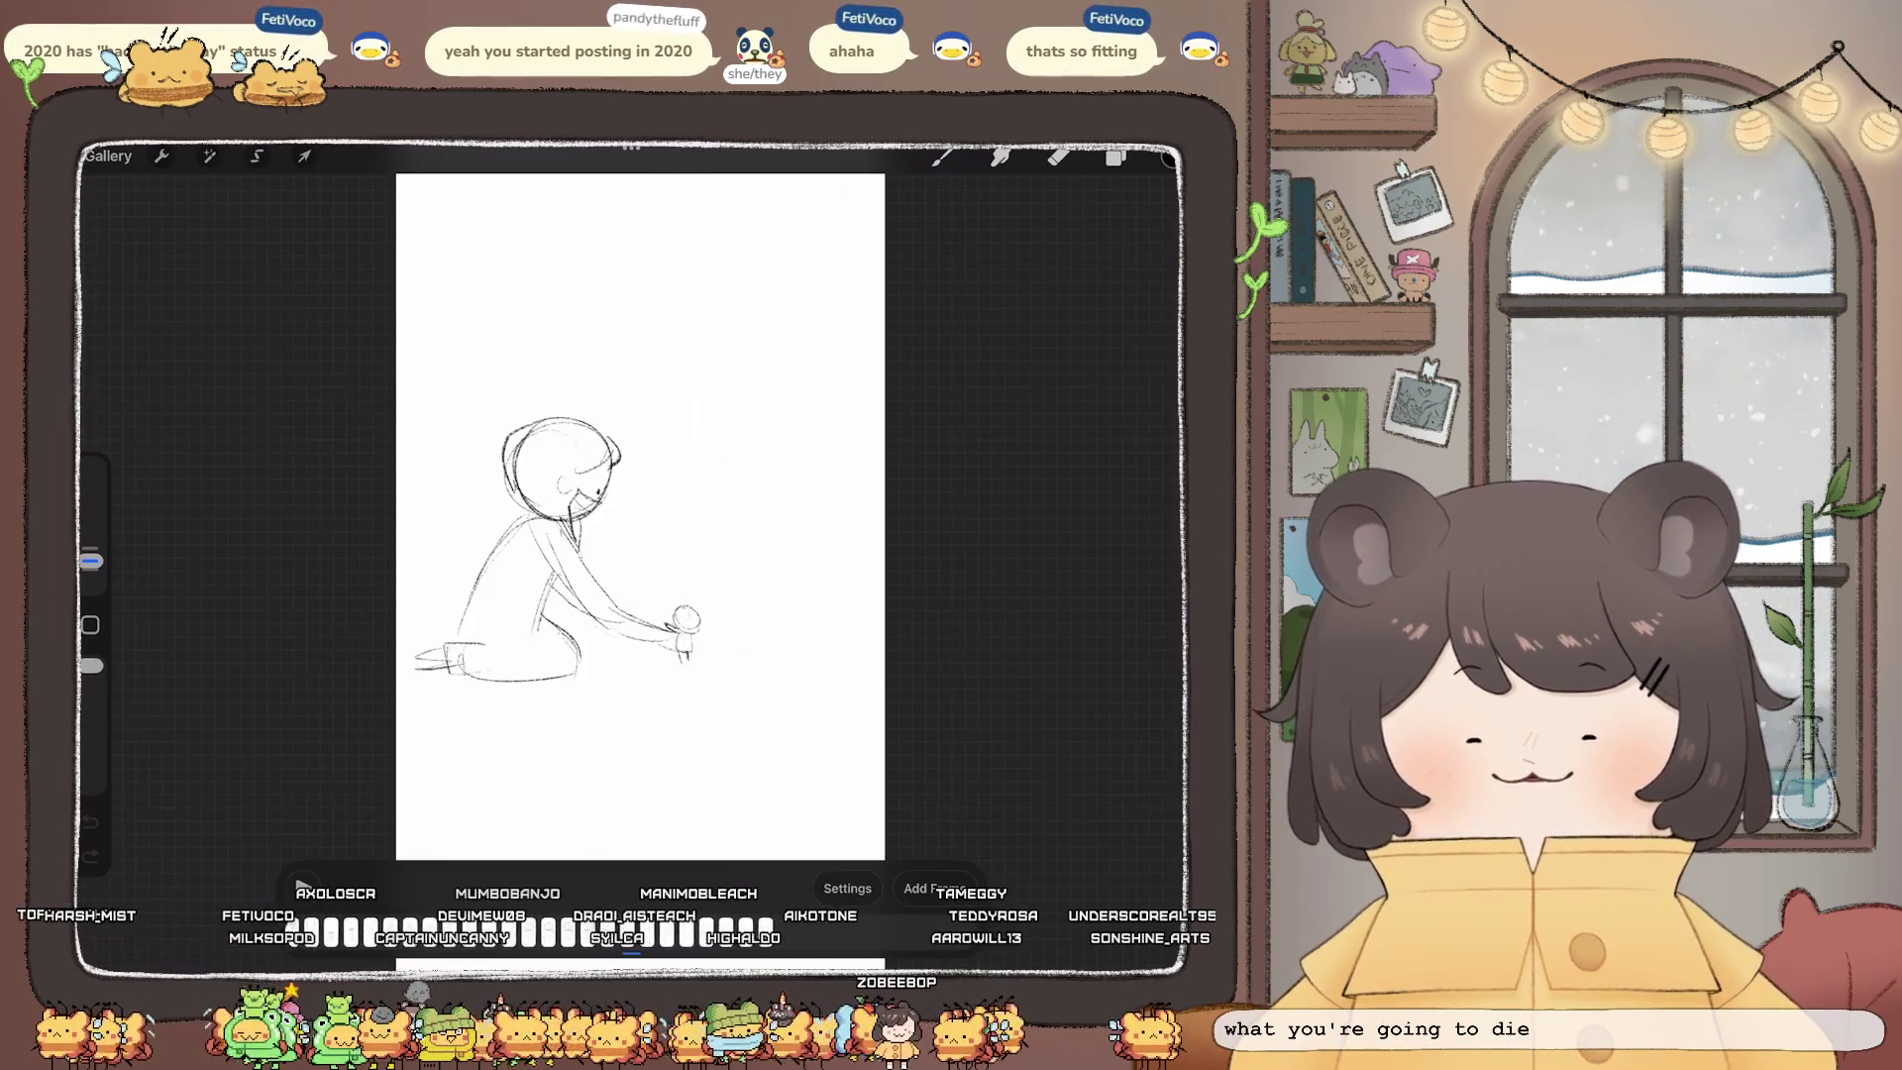
{"action": "scroll", "coordinate": [640, 515], "scroll_direction": "up", "scroll_amount": 3}
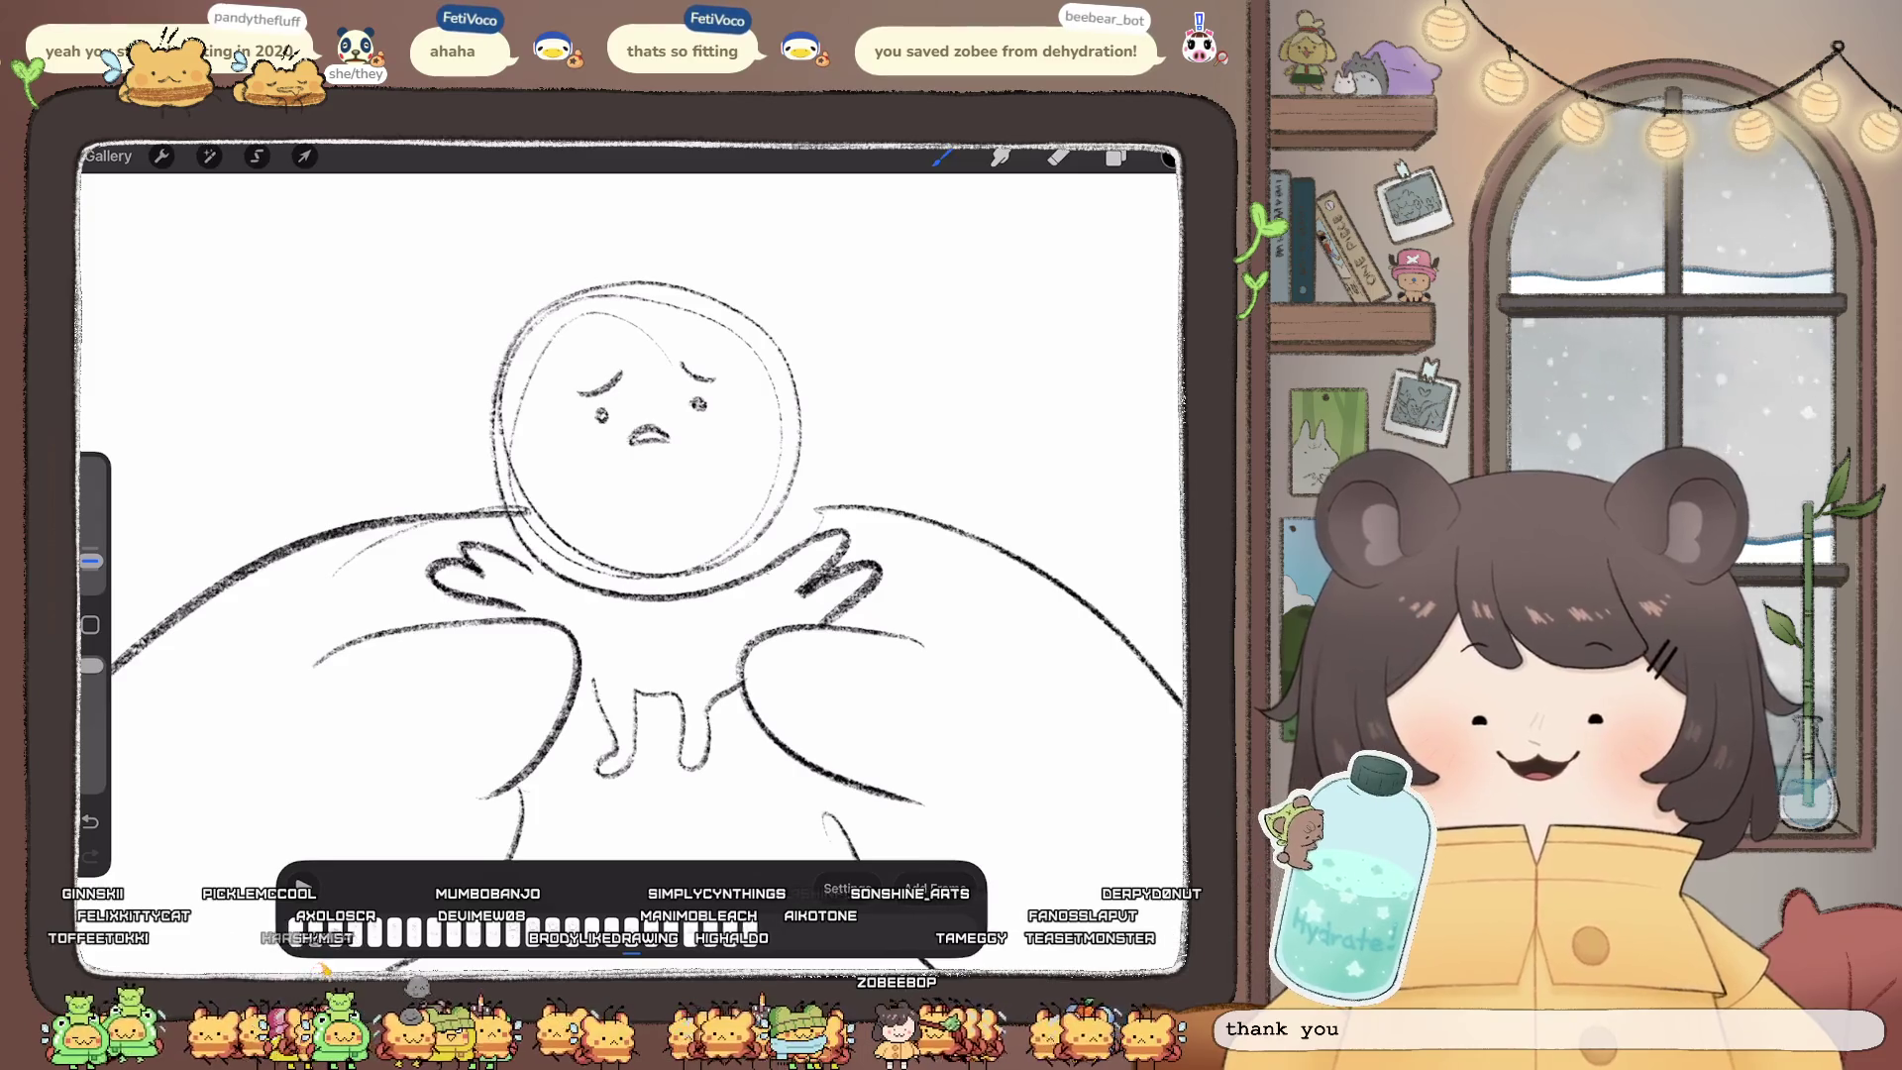
{"action": "scroll", "coordinate": [689, 535], "scroll_direction": "down", "scroll_amount": 5}
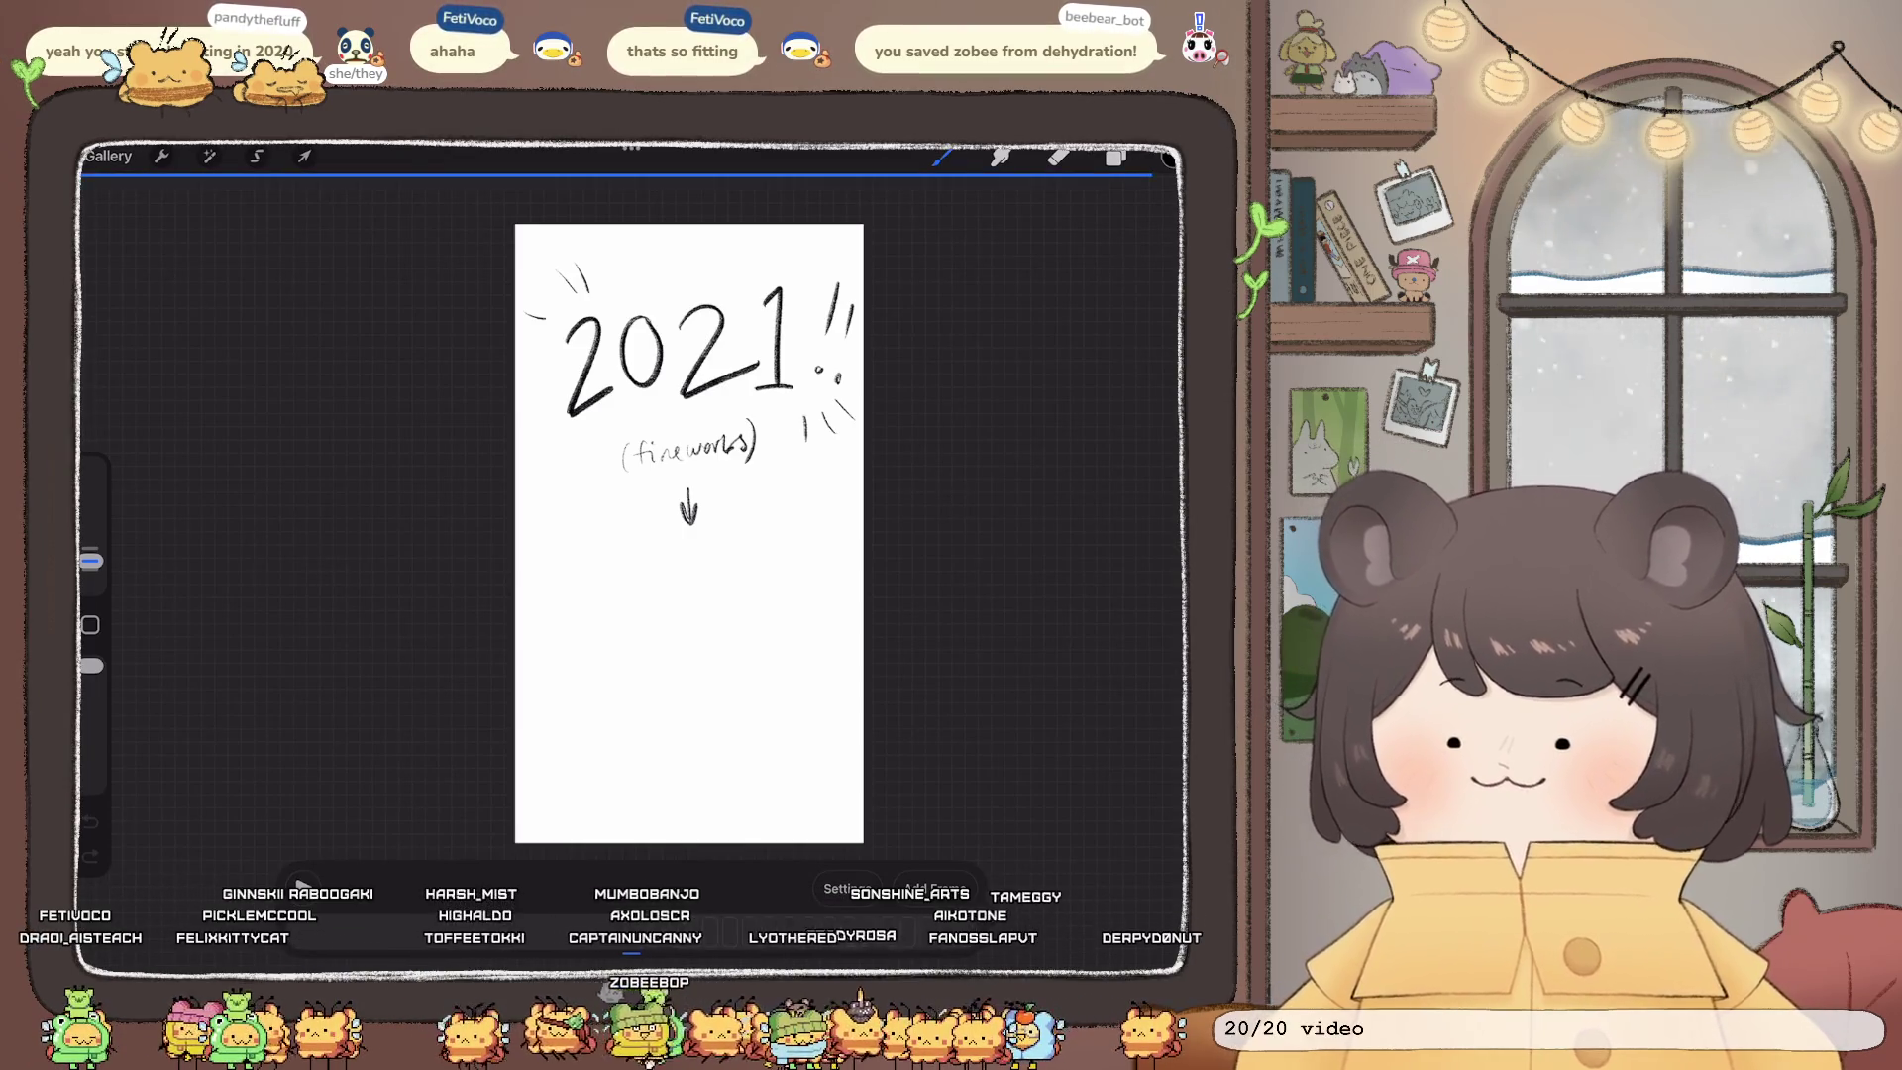
Step: Close the 2021 animation and reopen the Old Tiktoks stack from the main gallery
{"action": "left_click", "coordinate": [107, 155]}
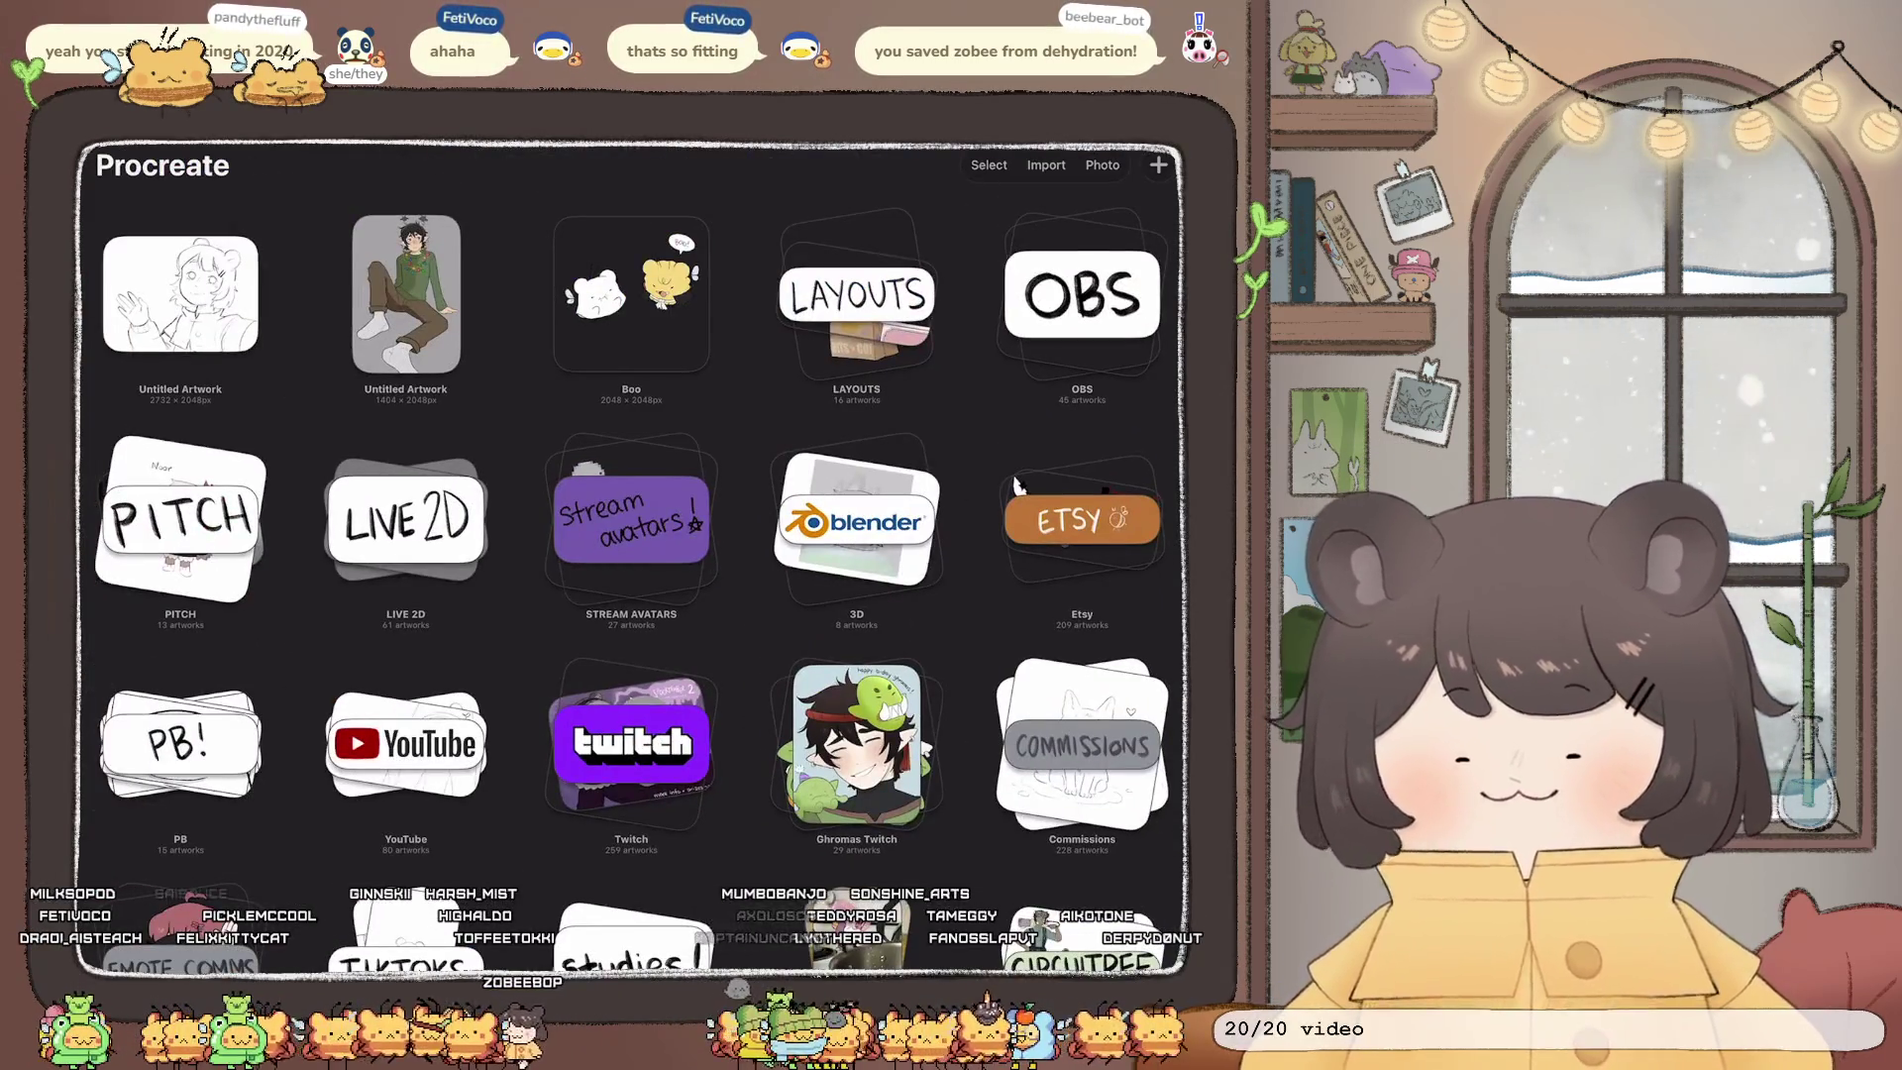
{"action": "scroll", "coordinate": [1015, 482], "scroll_direction": "down", "scroll_amount": 10}
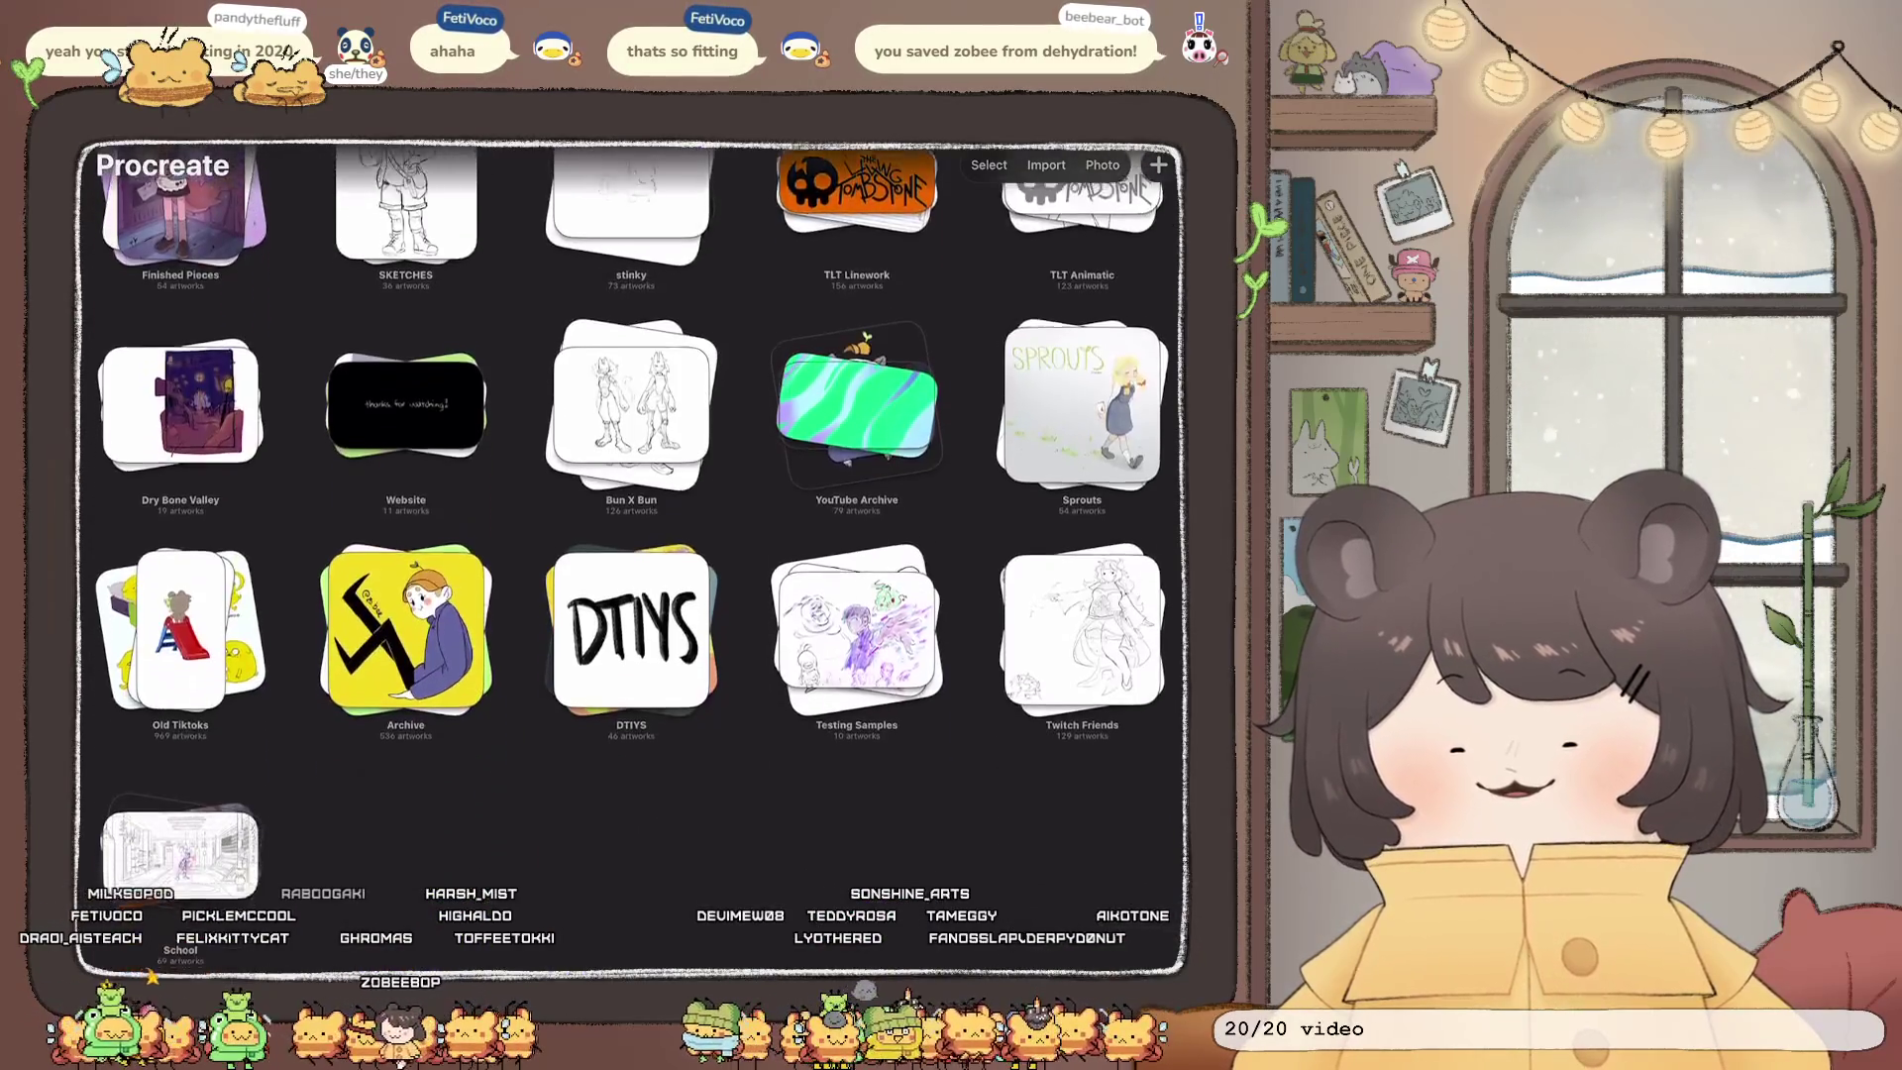
{"action": "left_click", "coordinate": [180, 614]}
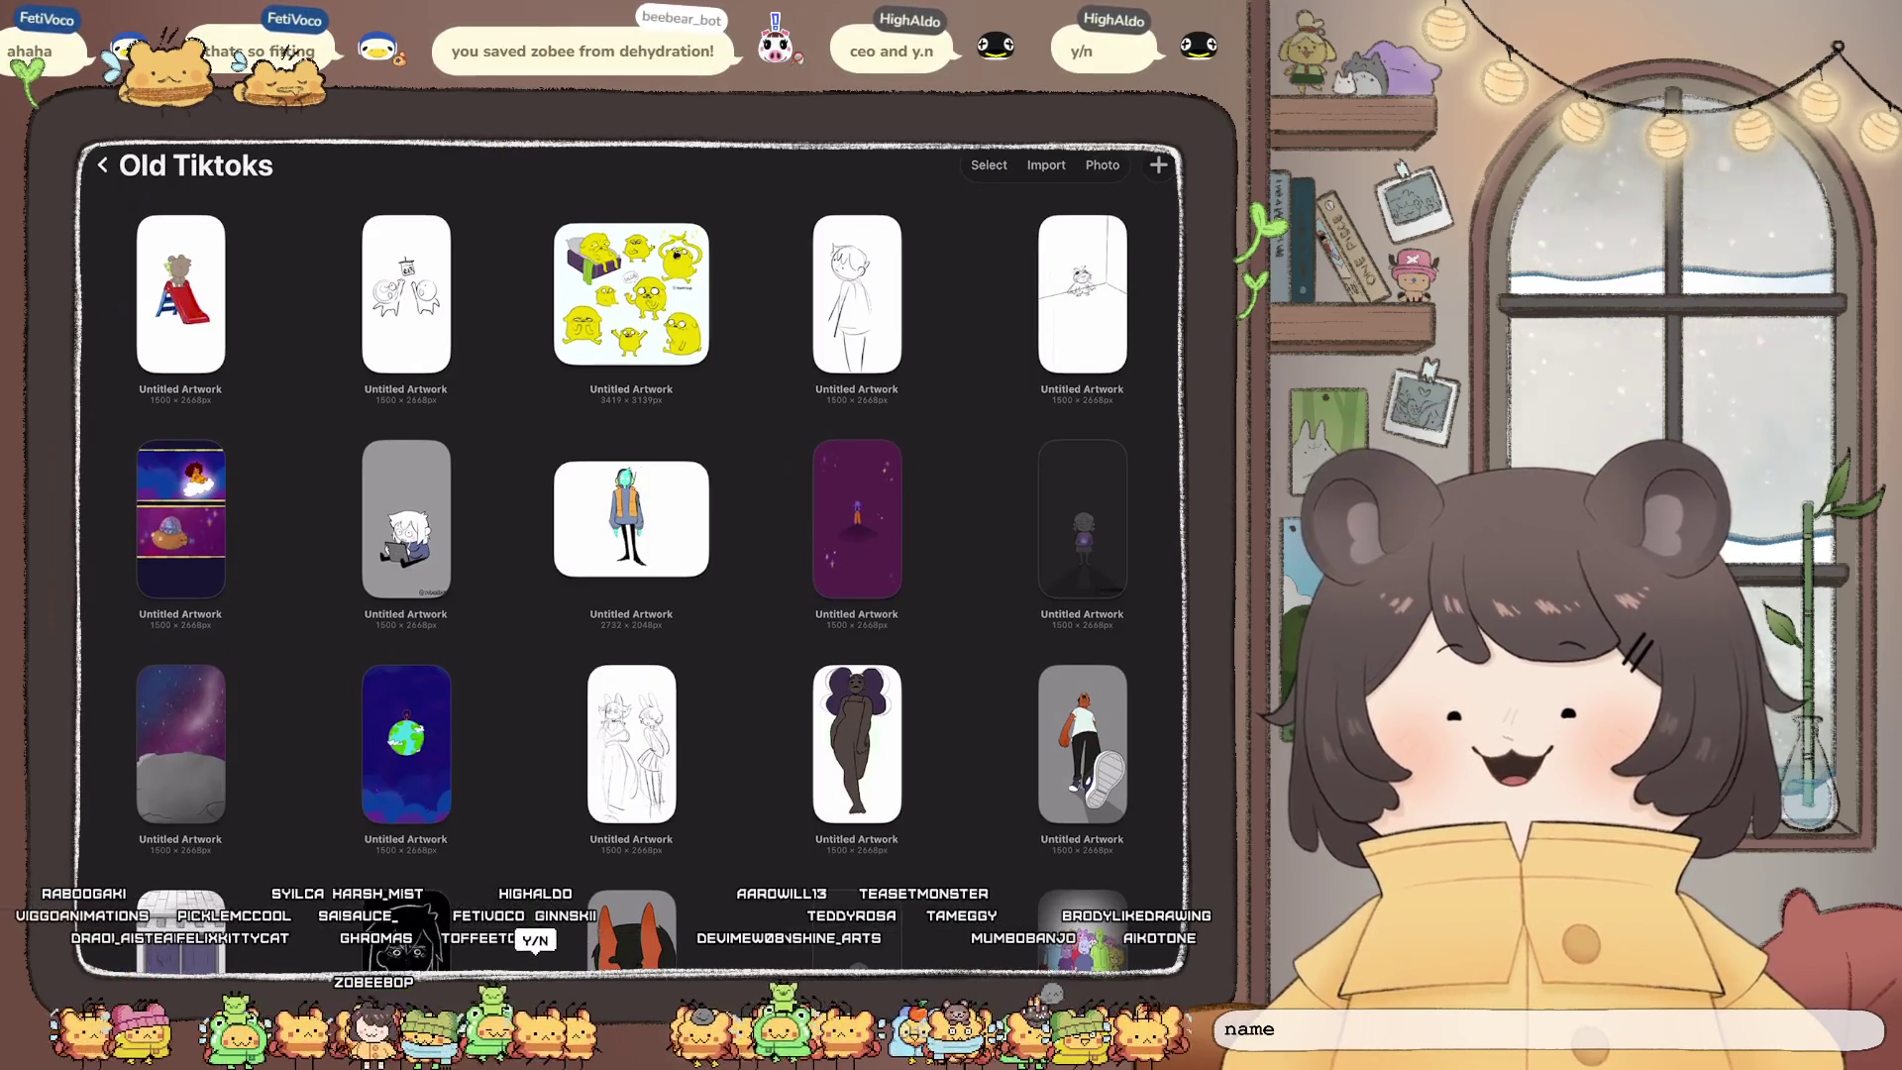
Step: Scroll through the Old Tiktoks stack to locate the pink birthday artwork
{"action": "scroll", "coordinate": [633, 496], "scroll_direction": "down", "scroll_amount": 15}
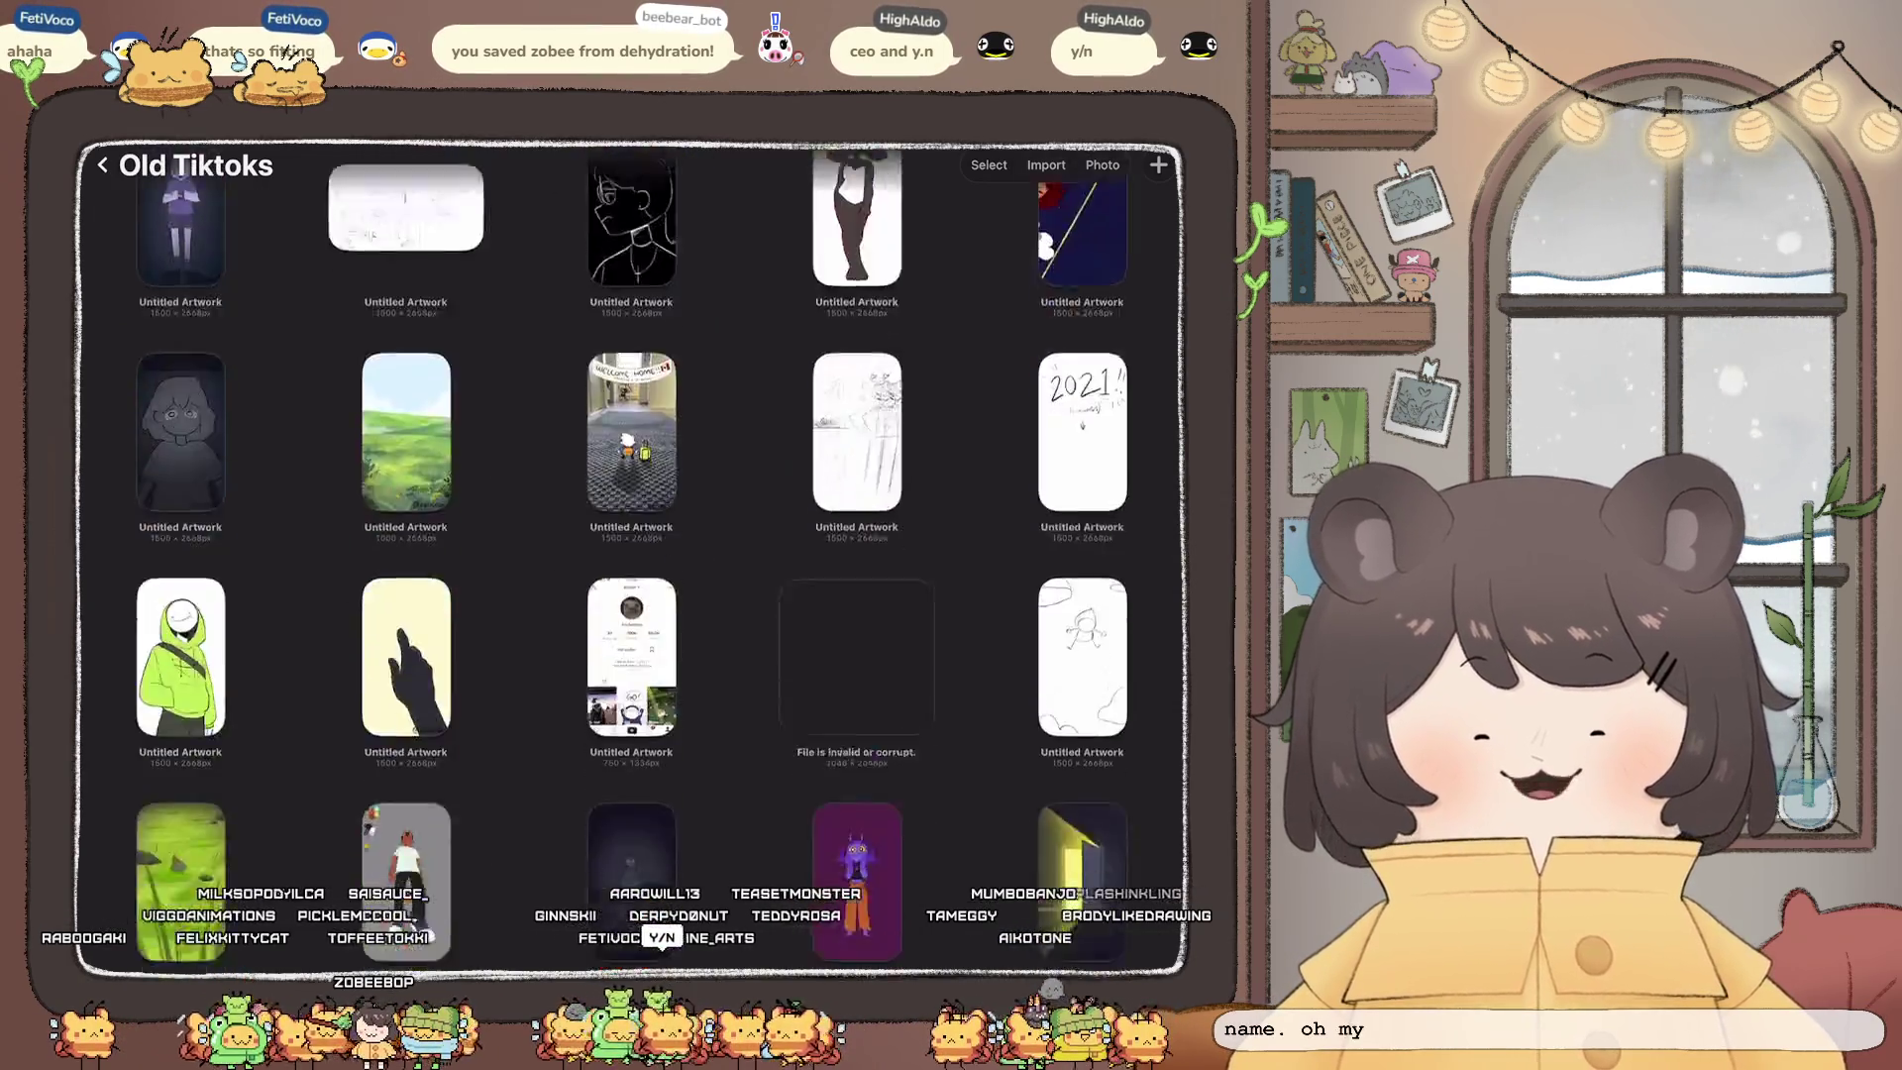
{"action": "scroll", "coordinate": [634, 555], "scroll_direction": "down", "scroll_amount": 10}
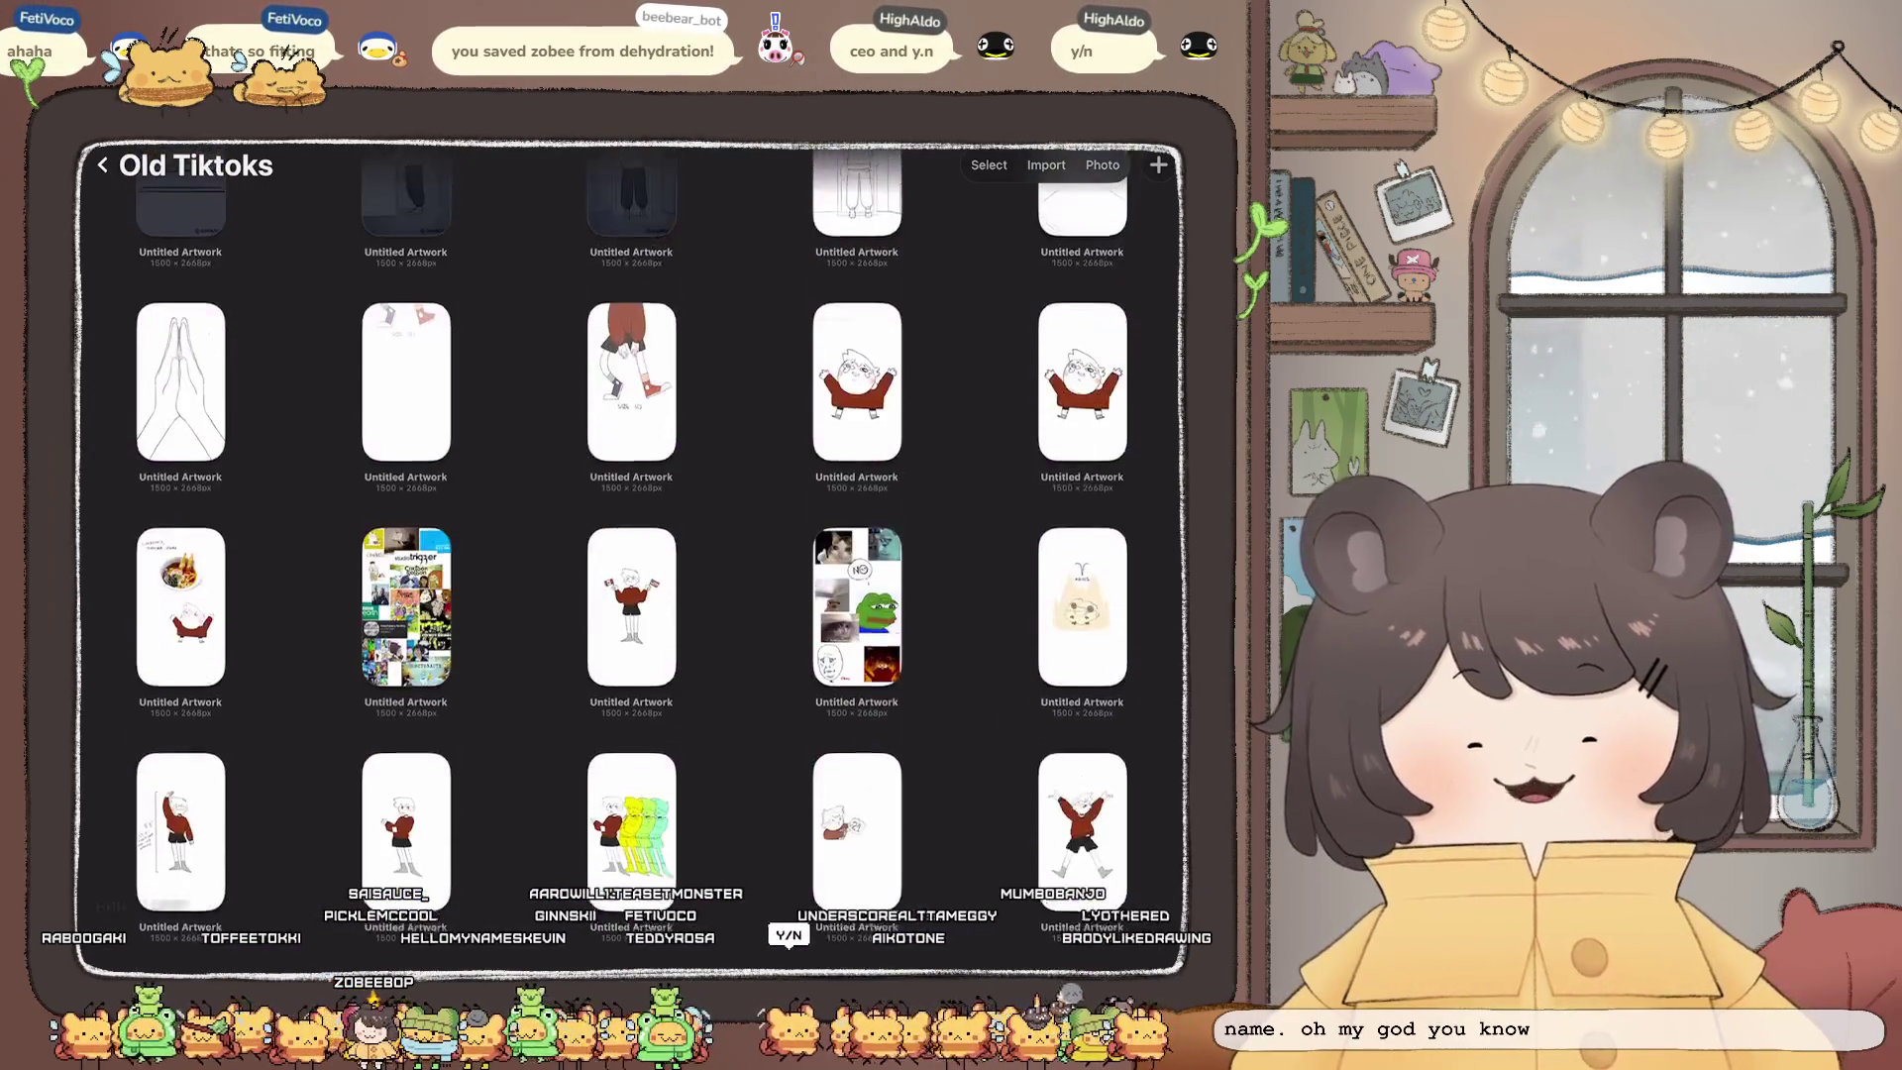
{"action": "scroll", "coordinate": [634, 554], "scroll_direction": "down", "scroll_amount": 2}
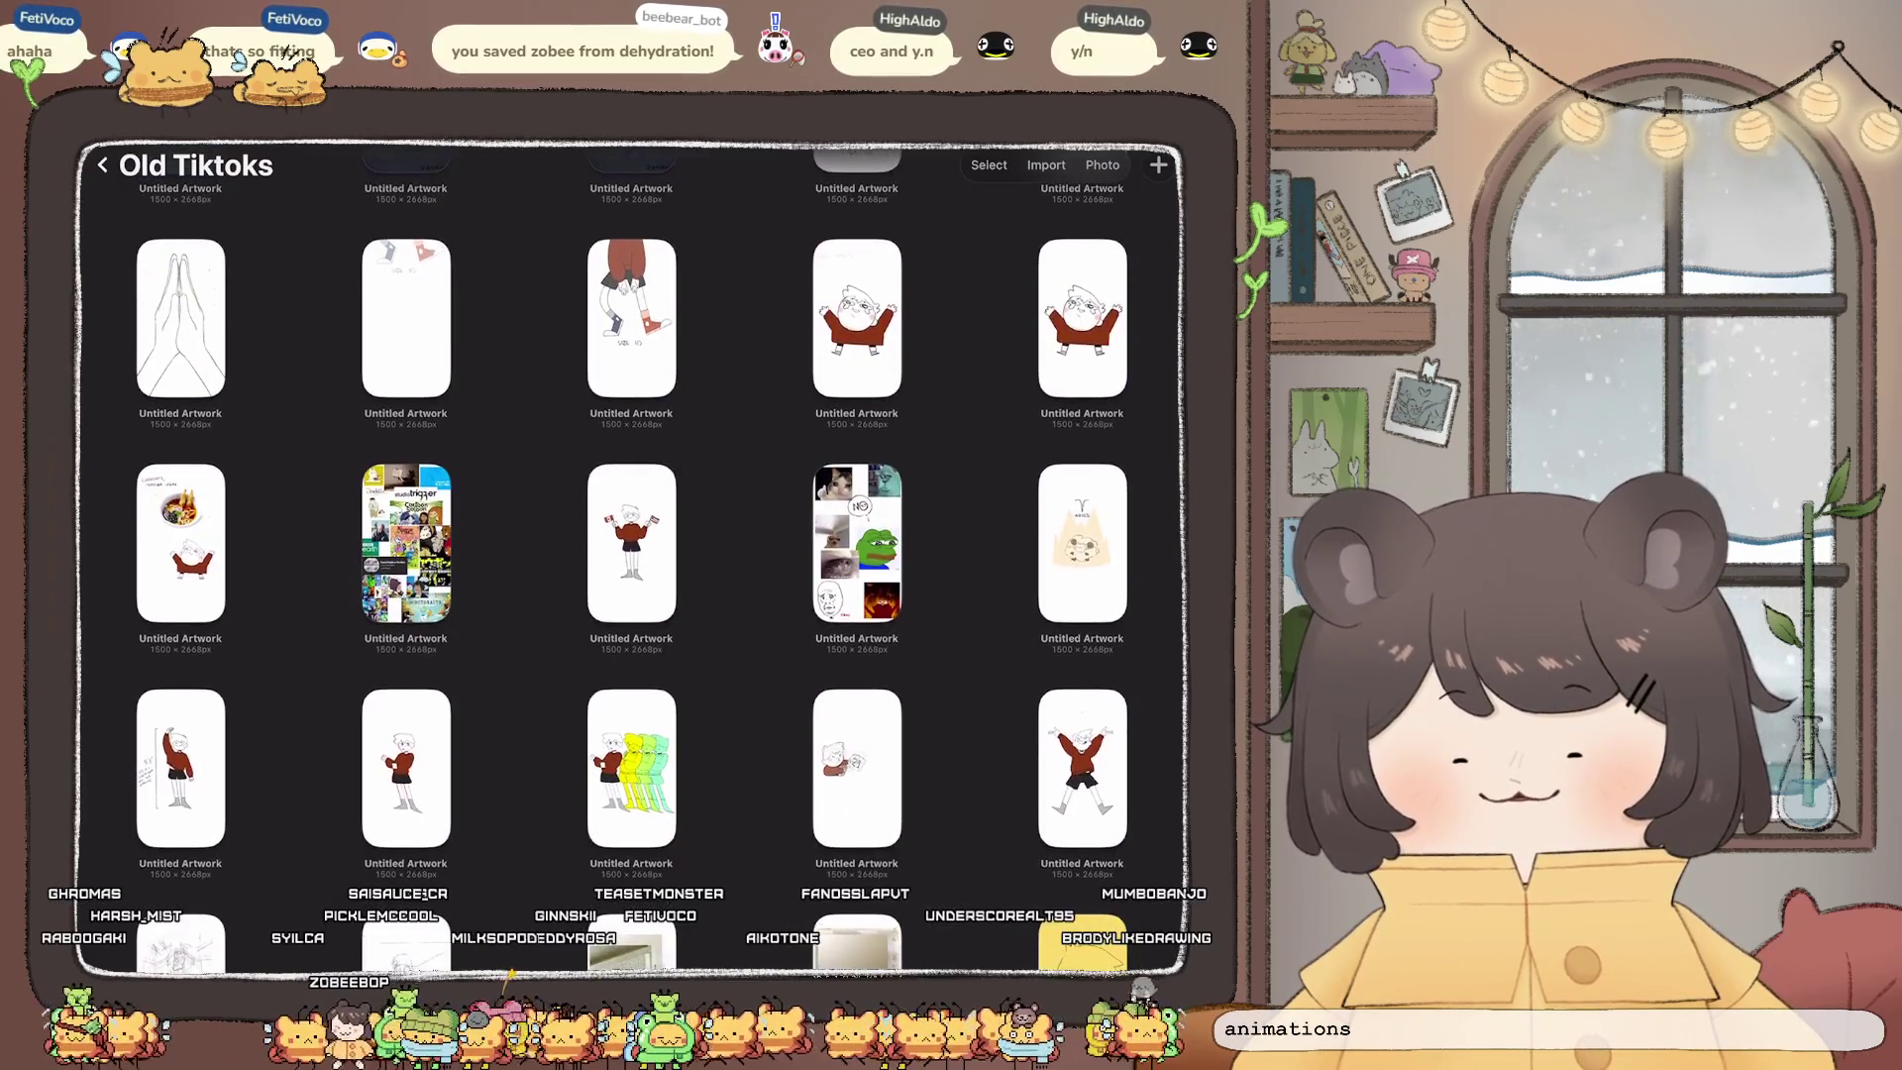
{"action": "scroll", "coordinate": [634, 554], "scroll_direction": "down", "scroll_amount": 10}
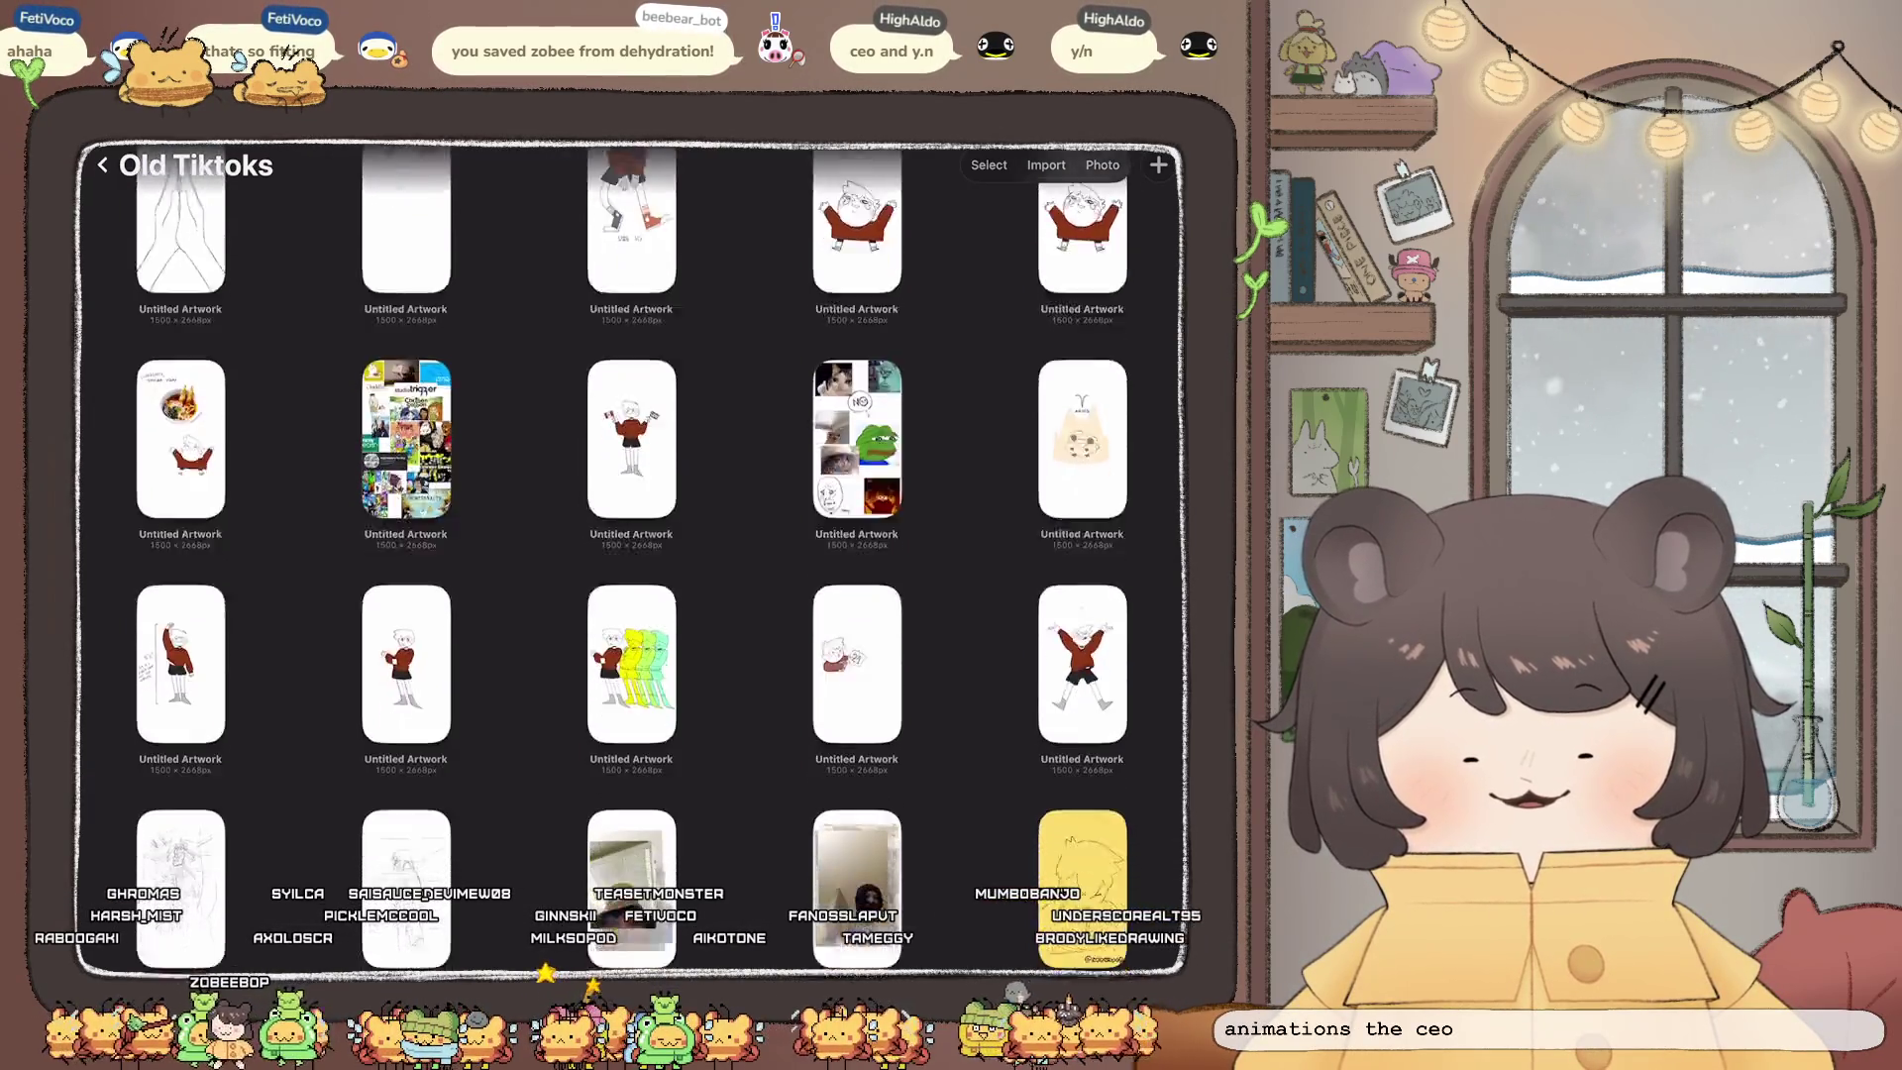
{"action": "scroll", "coordinate": [634, 554], "scroll_direction": "down", "scroll_amount": 10}
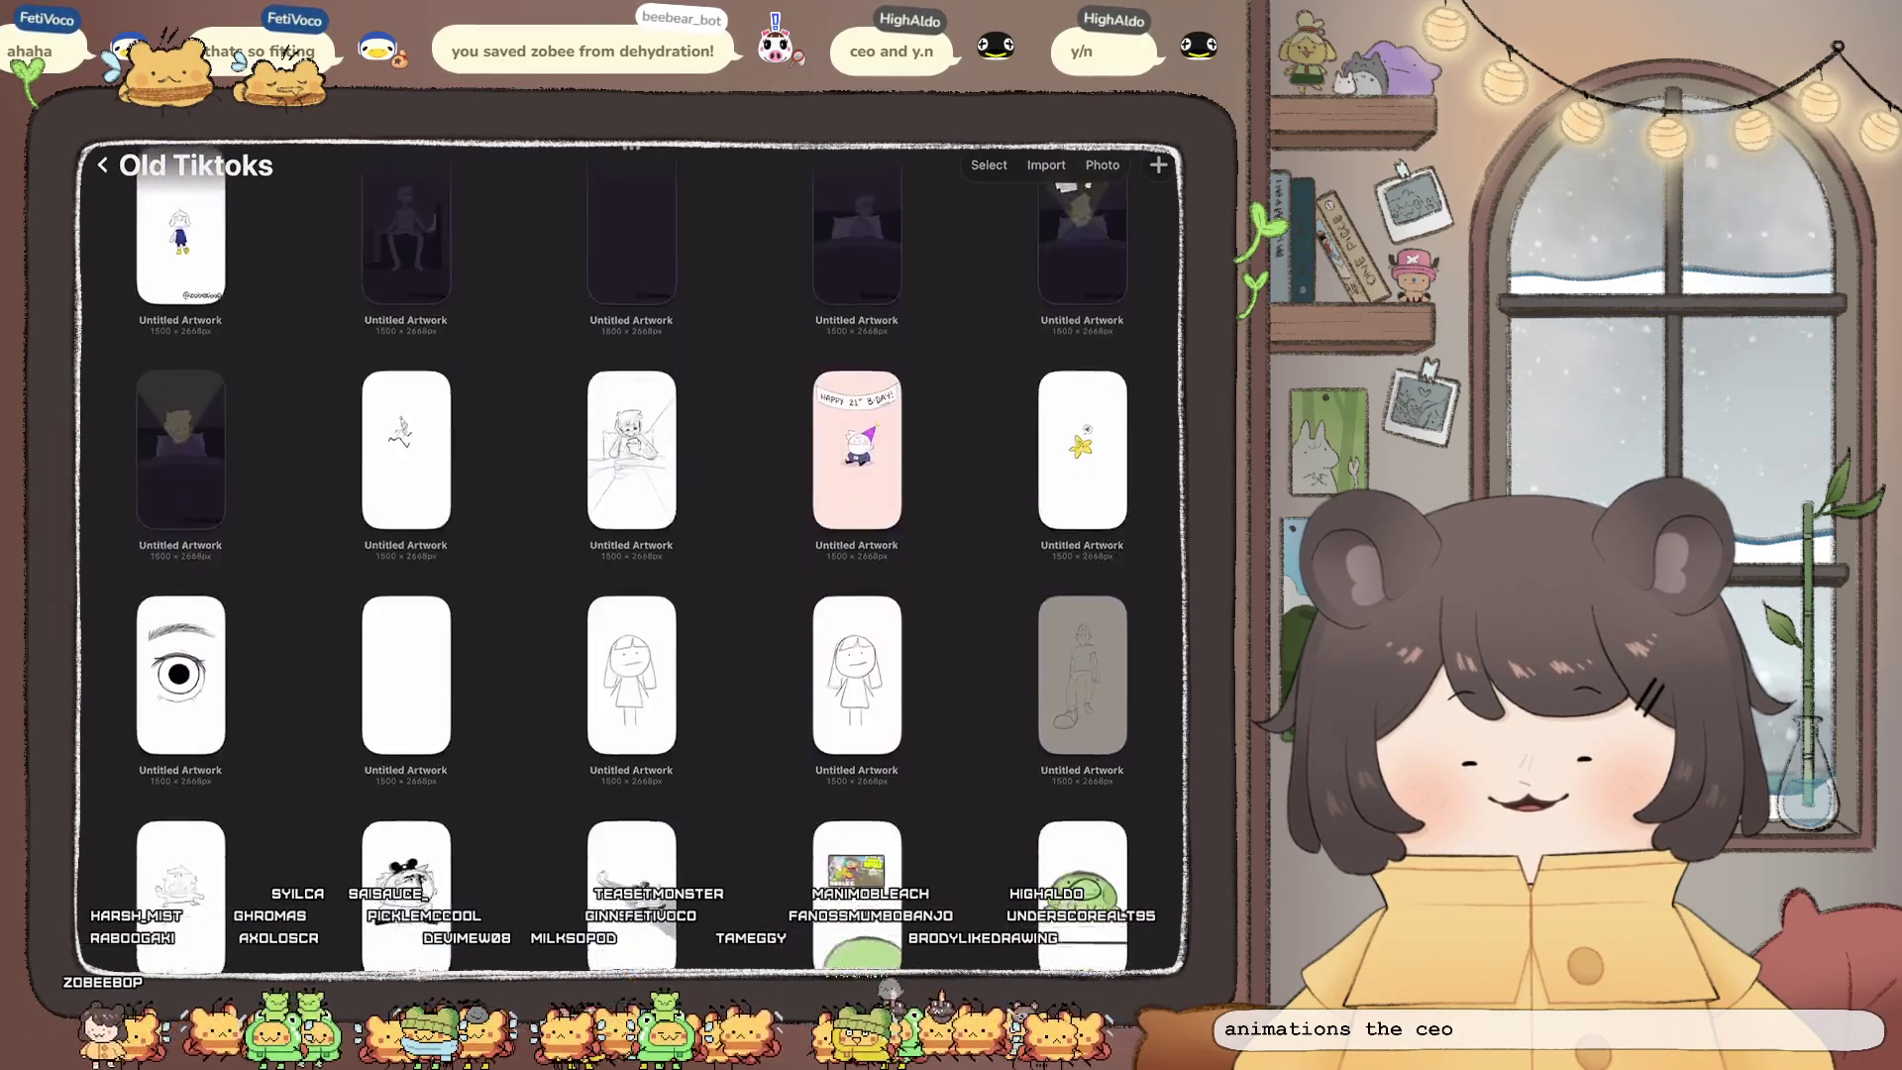
{"action": "scroll", "coordinate": [634, 555], "scroll_direction": "down", "scroll_amount": 5}
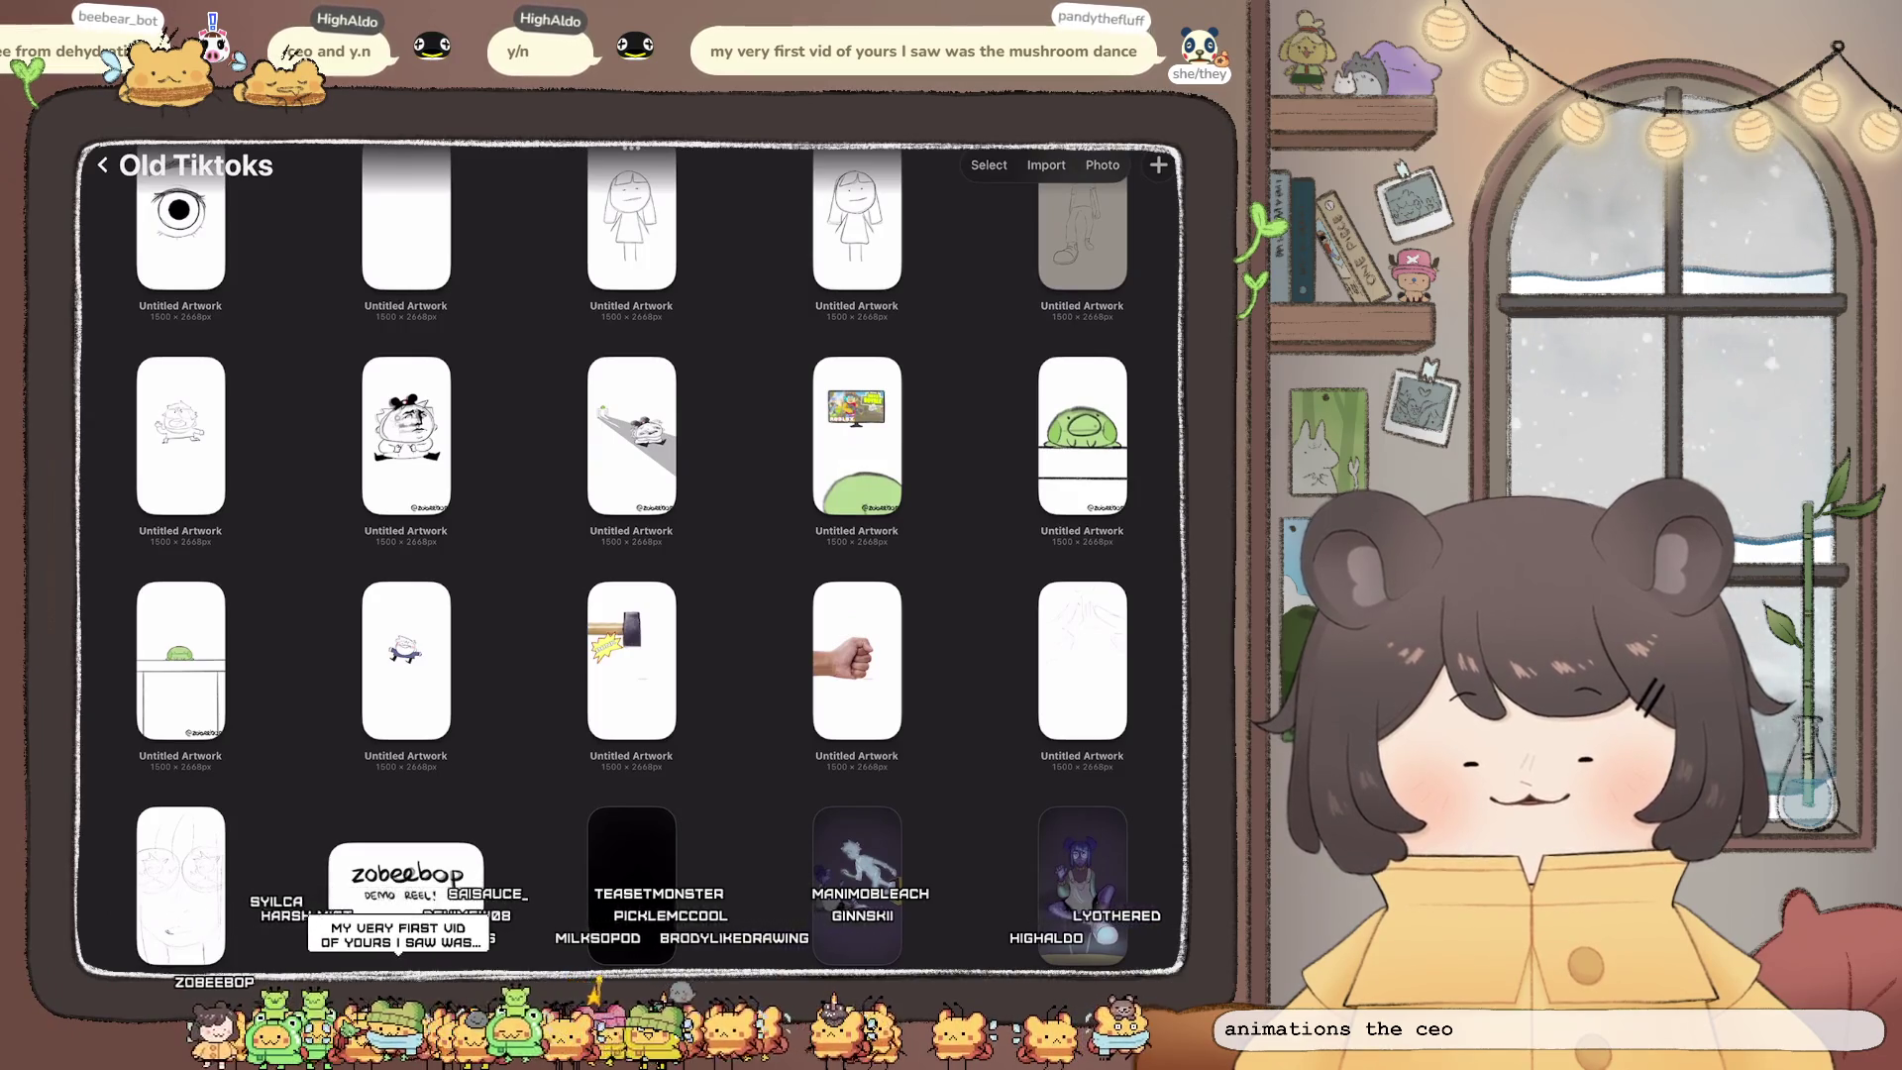
{"action": "scroll", "coordinate": [634, 555], "scroll_direction": "up", "scroll_amount": 2}
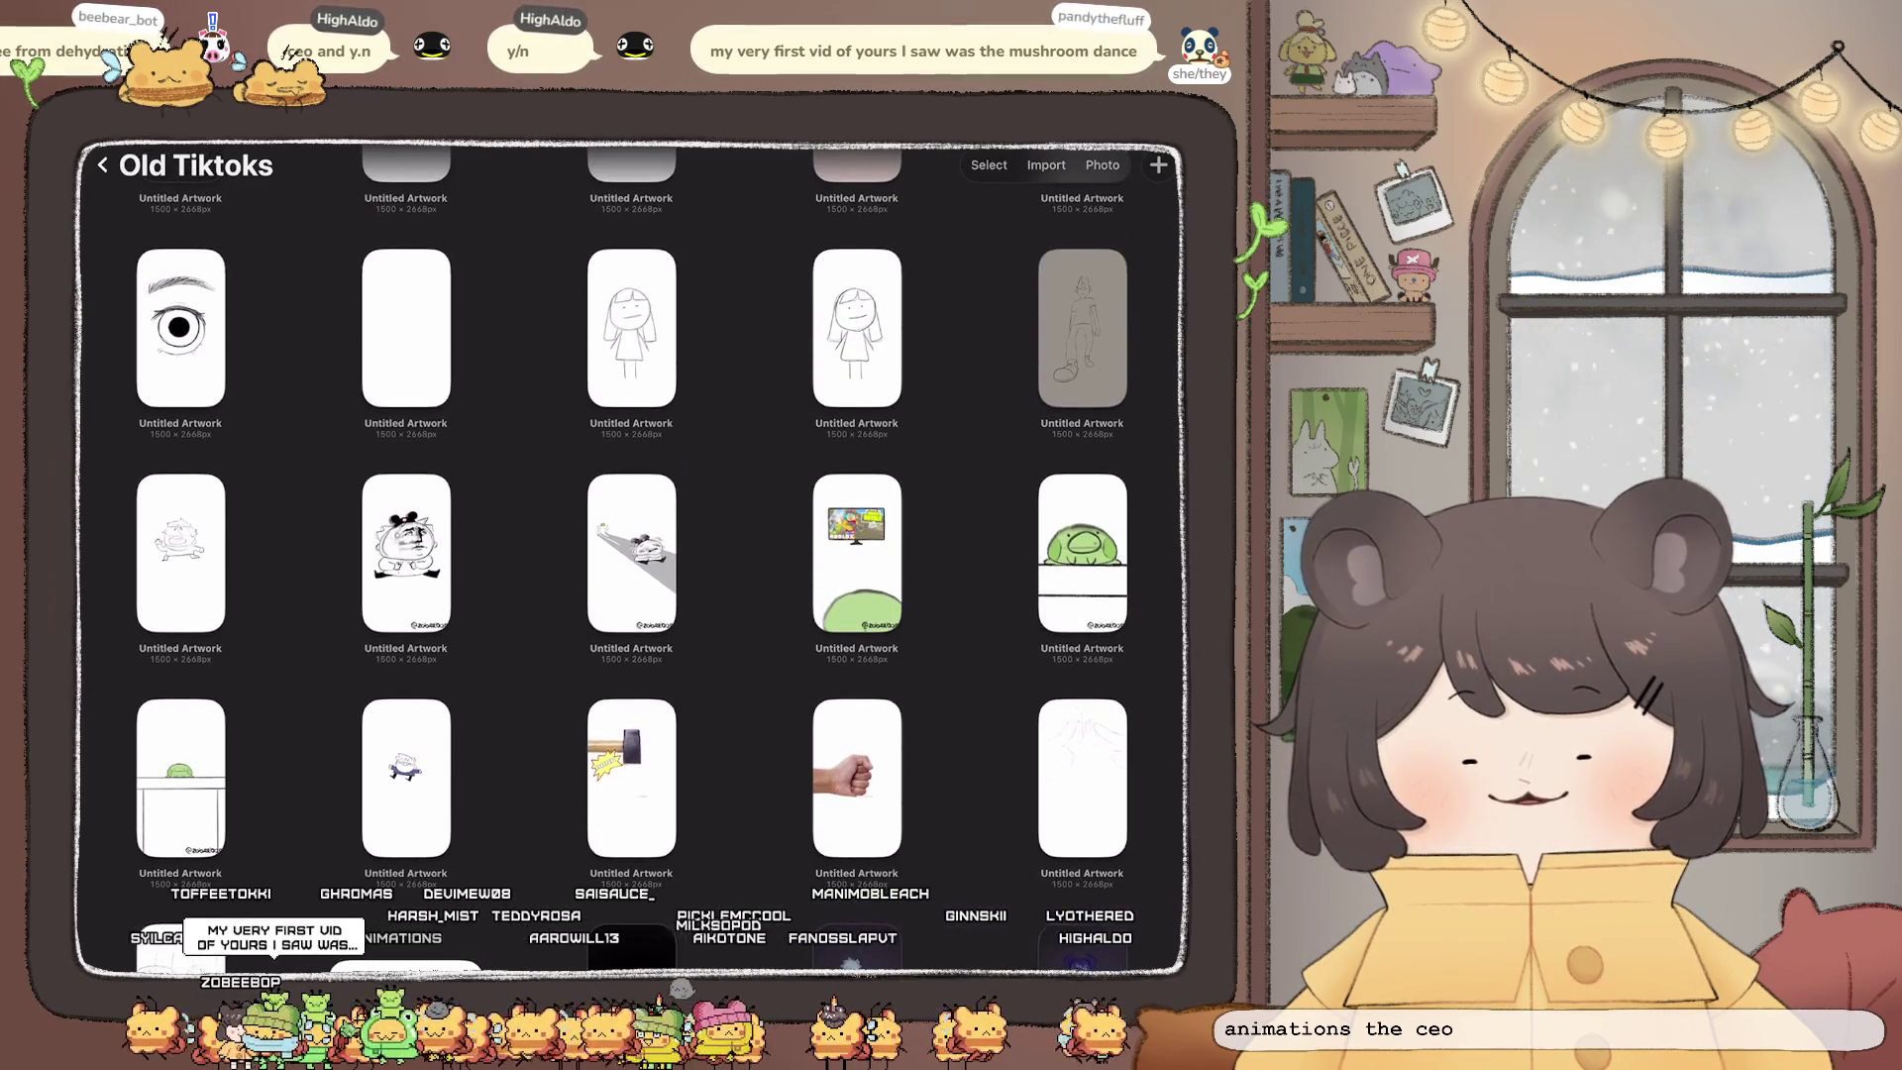
{"action": "scroll", "coordinate": [634, 555], "scroll_direction": "up", "scroll_amount": 5}
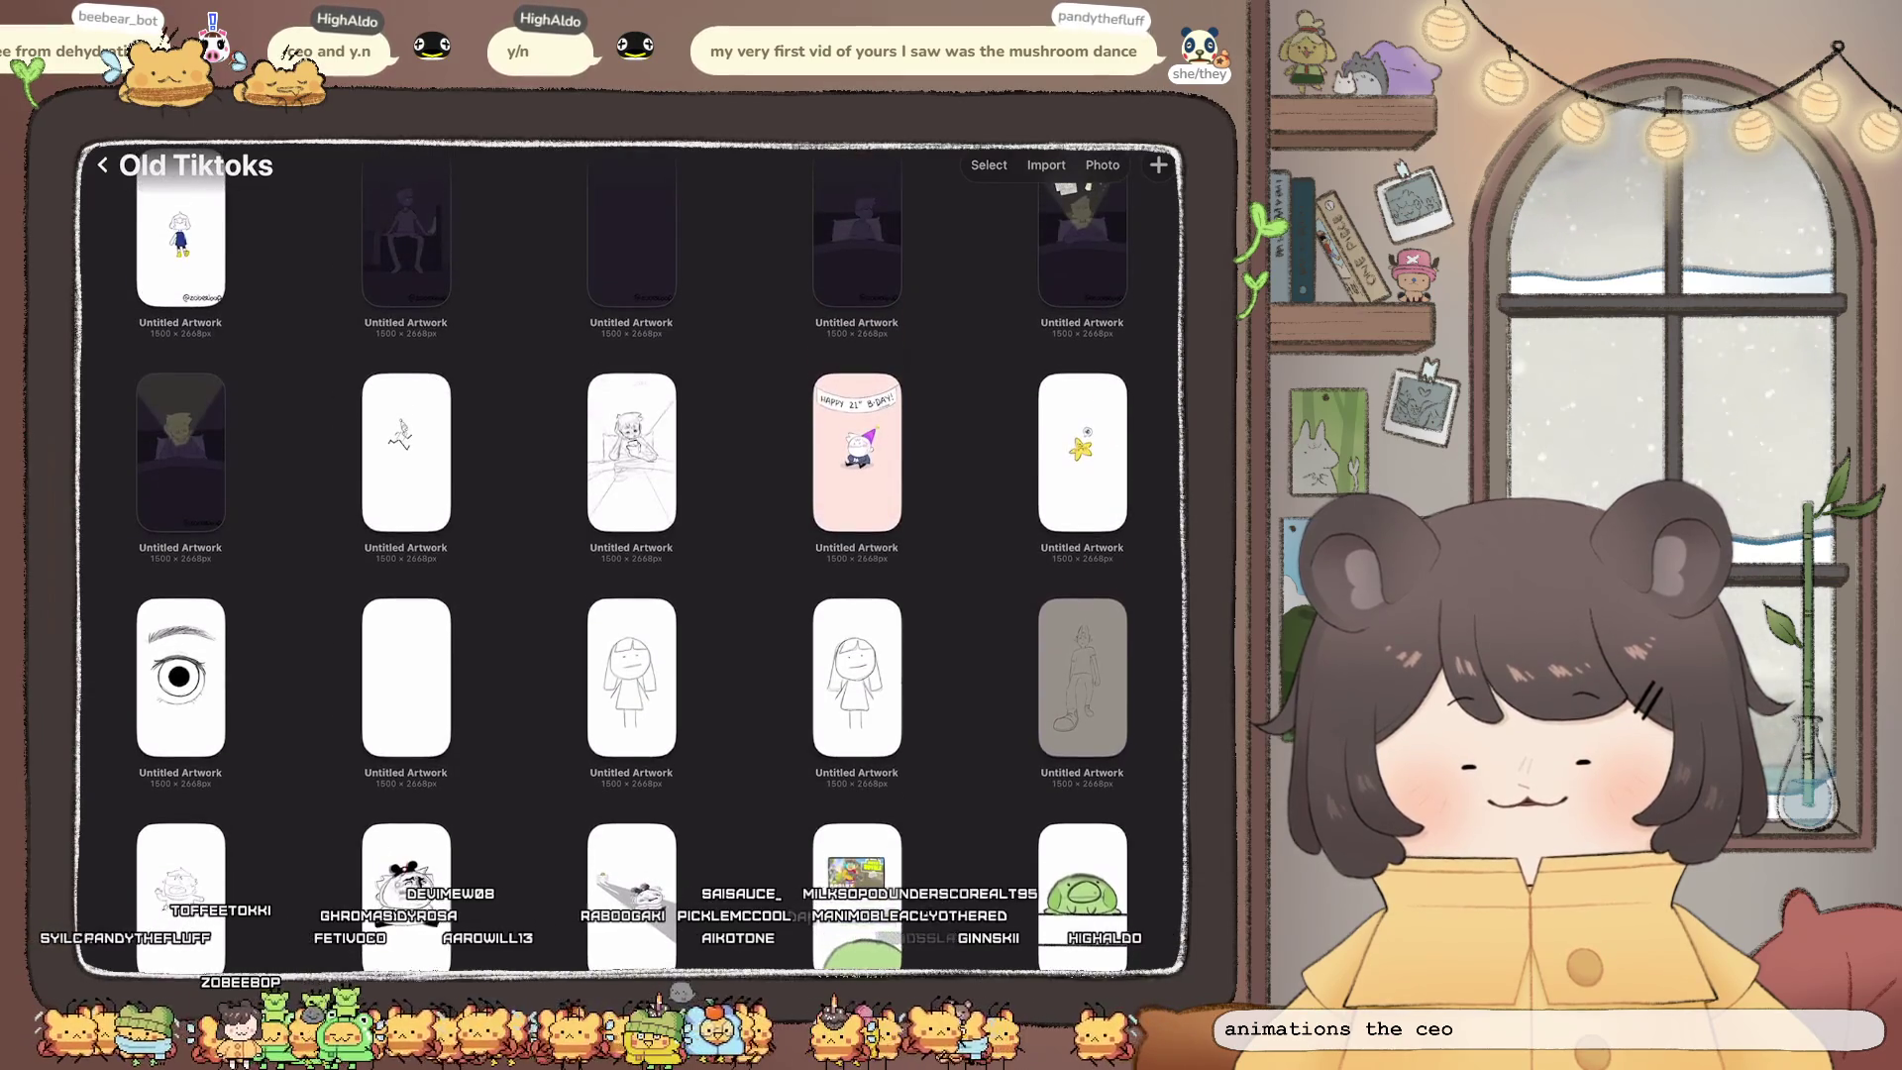
{"action": "scroll", "coordinate": [634, 555], "scroll_direction": "up", "scroll_amount": 1}
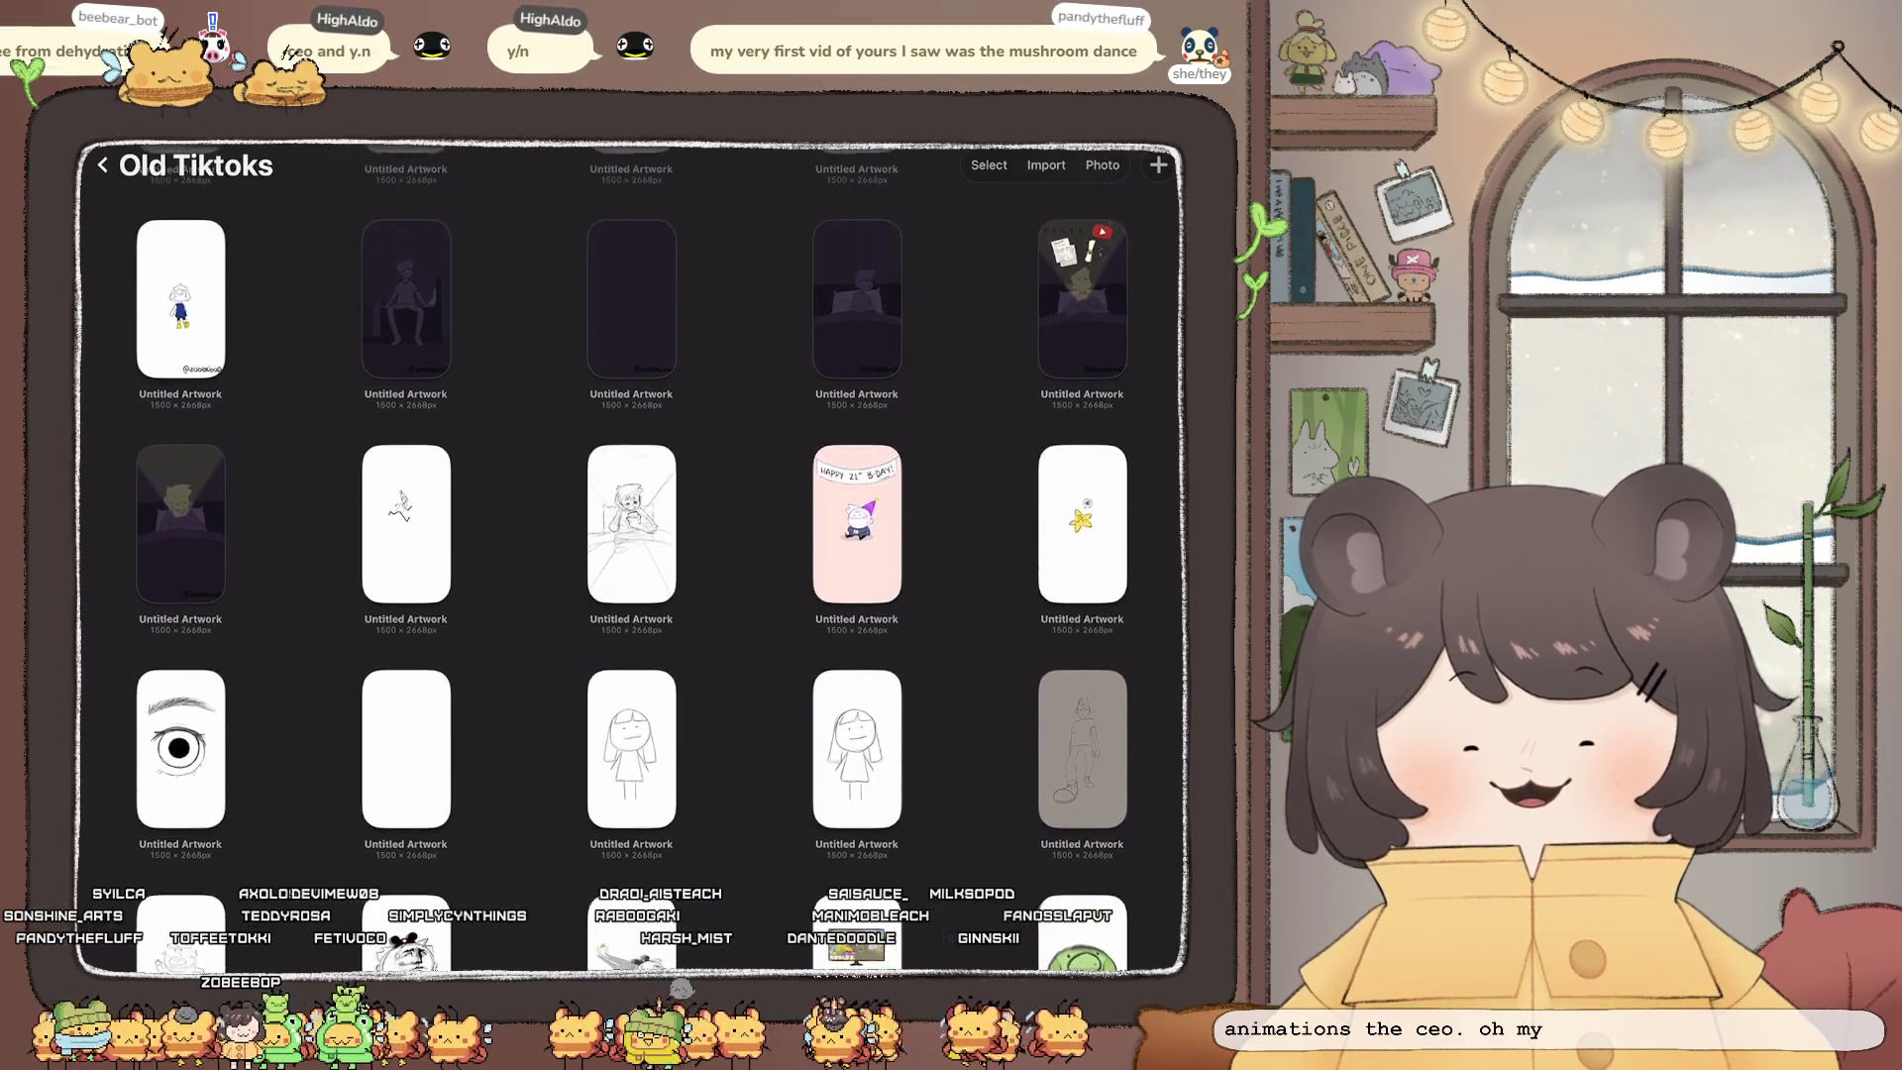
Step: Open the pink 'Happy 21st B-Day!' animation, pause it, and close it
{"action": "left_click", "coordinate": [857, 525]}
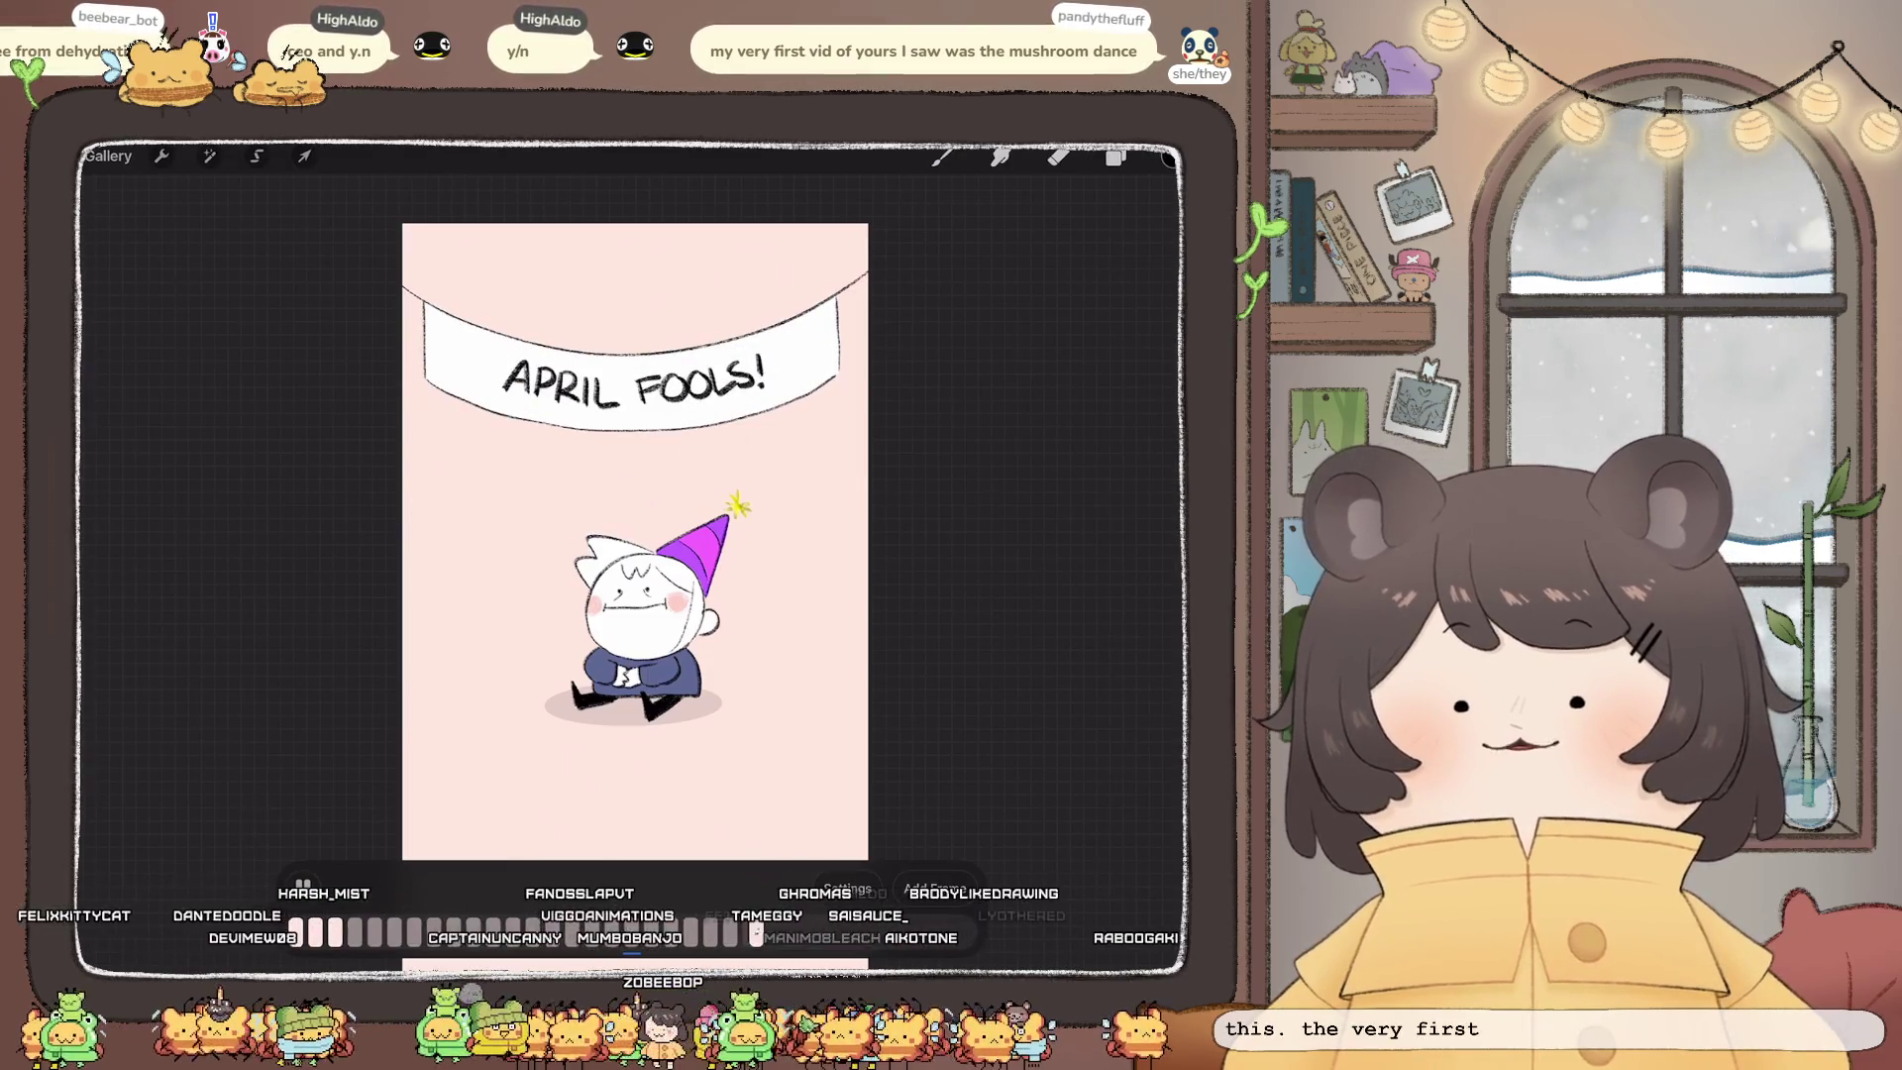
{"action": "left_click", "coordinate": [302, 886]}
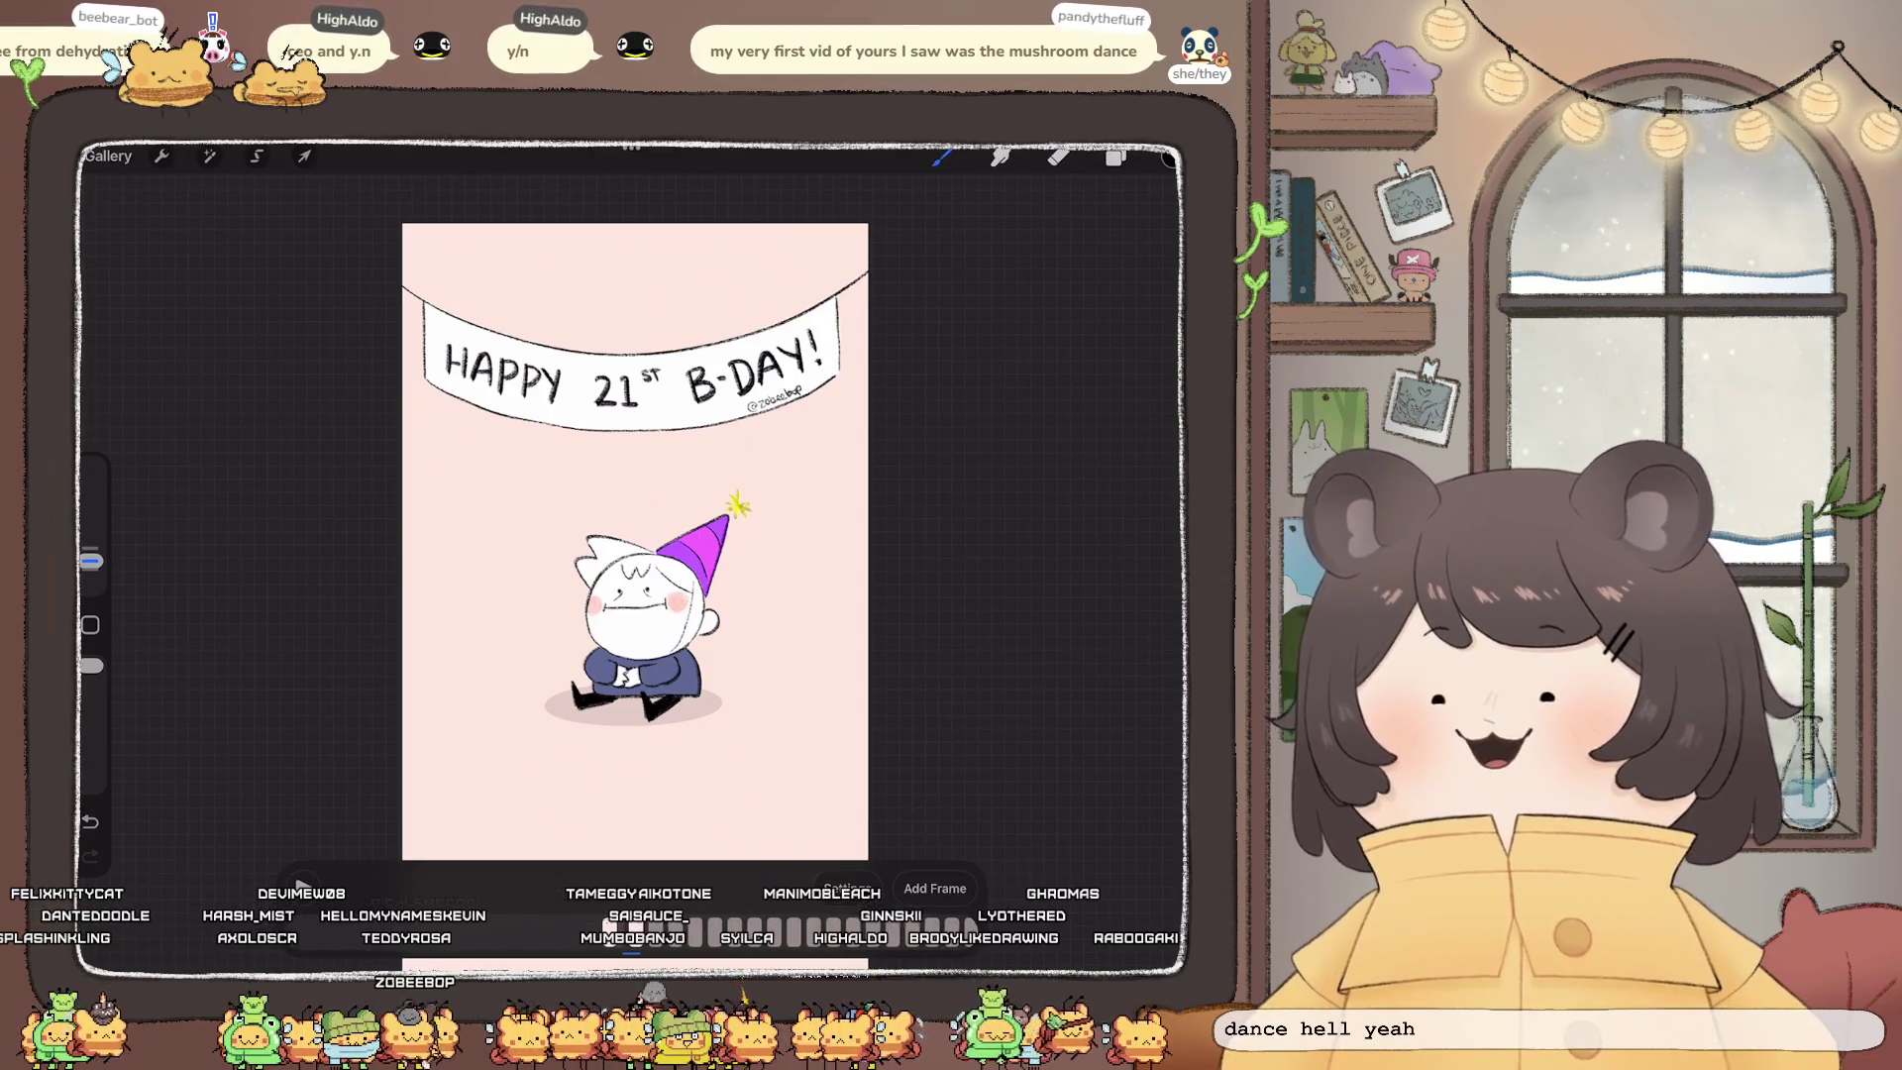
{"action": "left_click", "coordinate": [107, 155]}
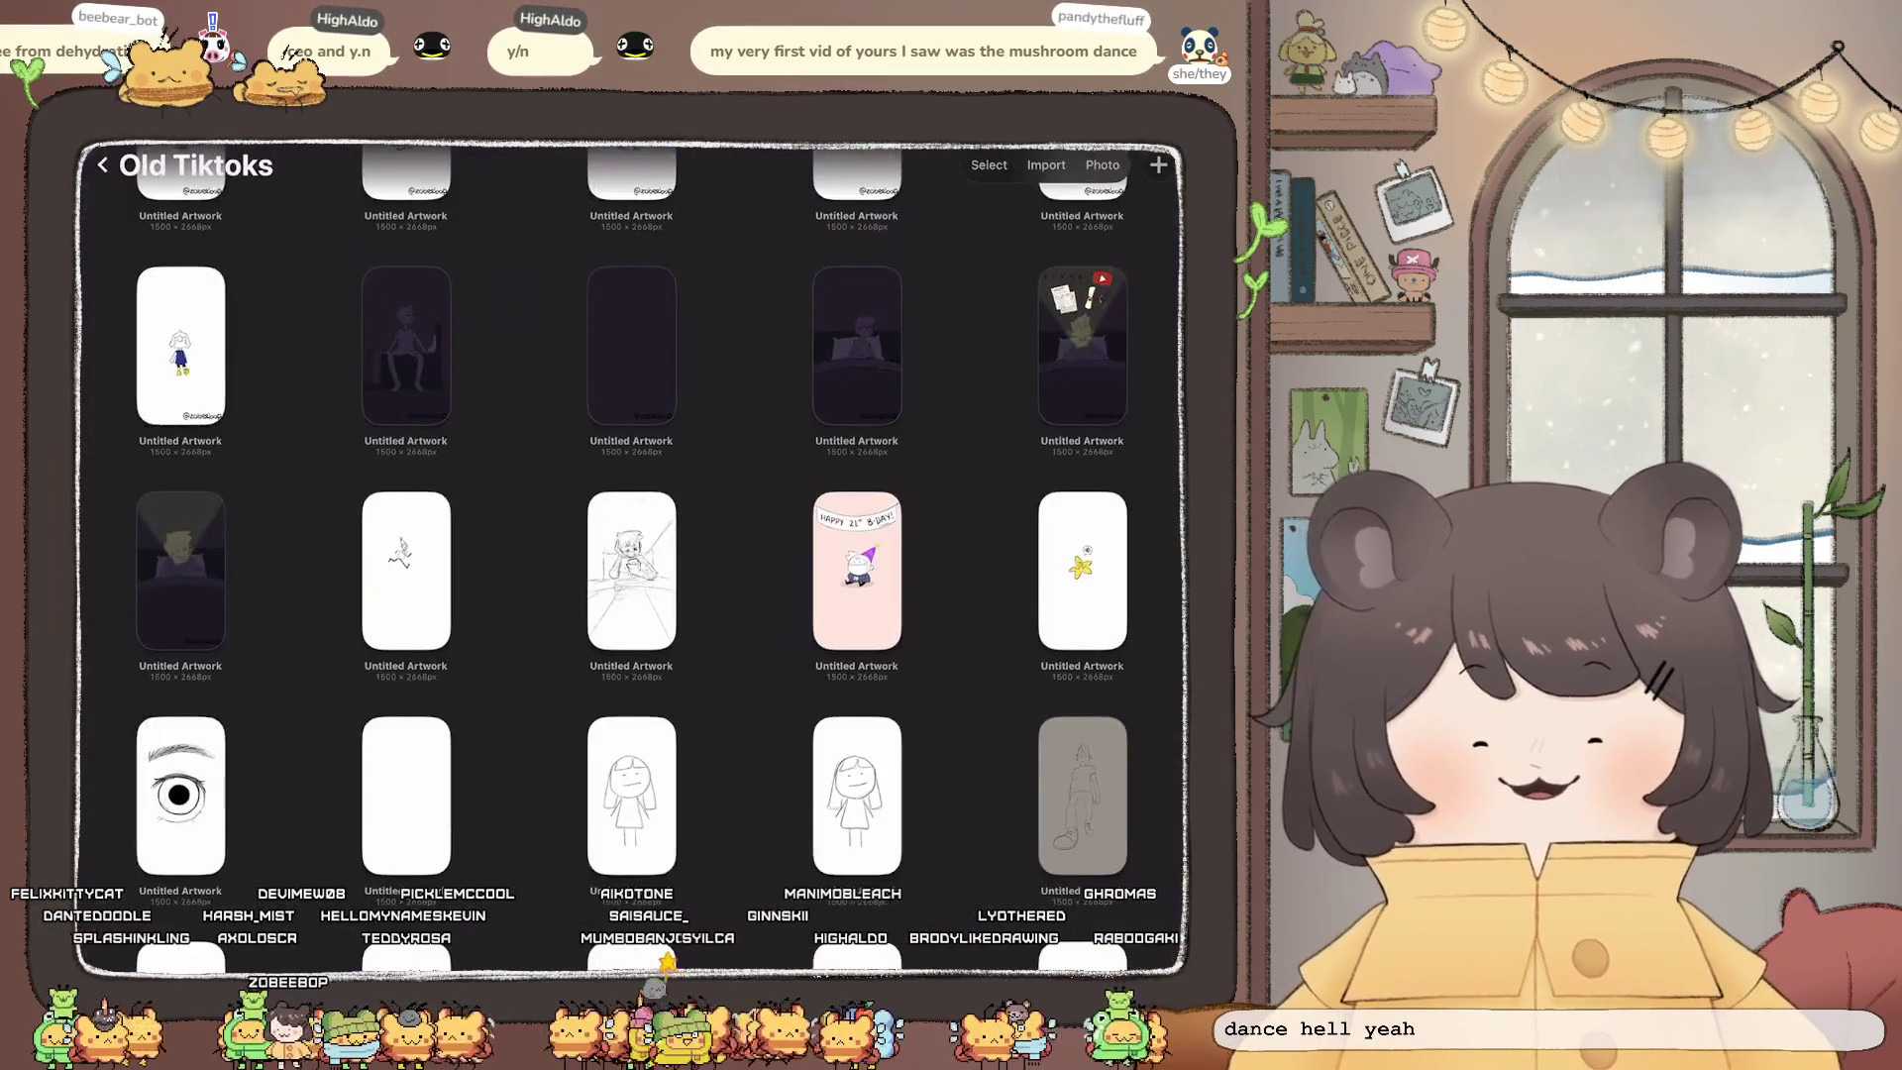
Step: Open the simple line sketch of a girl with bangs and a dress
{"action": "scroll", "coordinate": [631, 499], "scroll_direction": "down", "scroll_amount": 1}
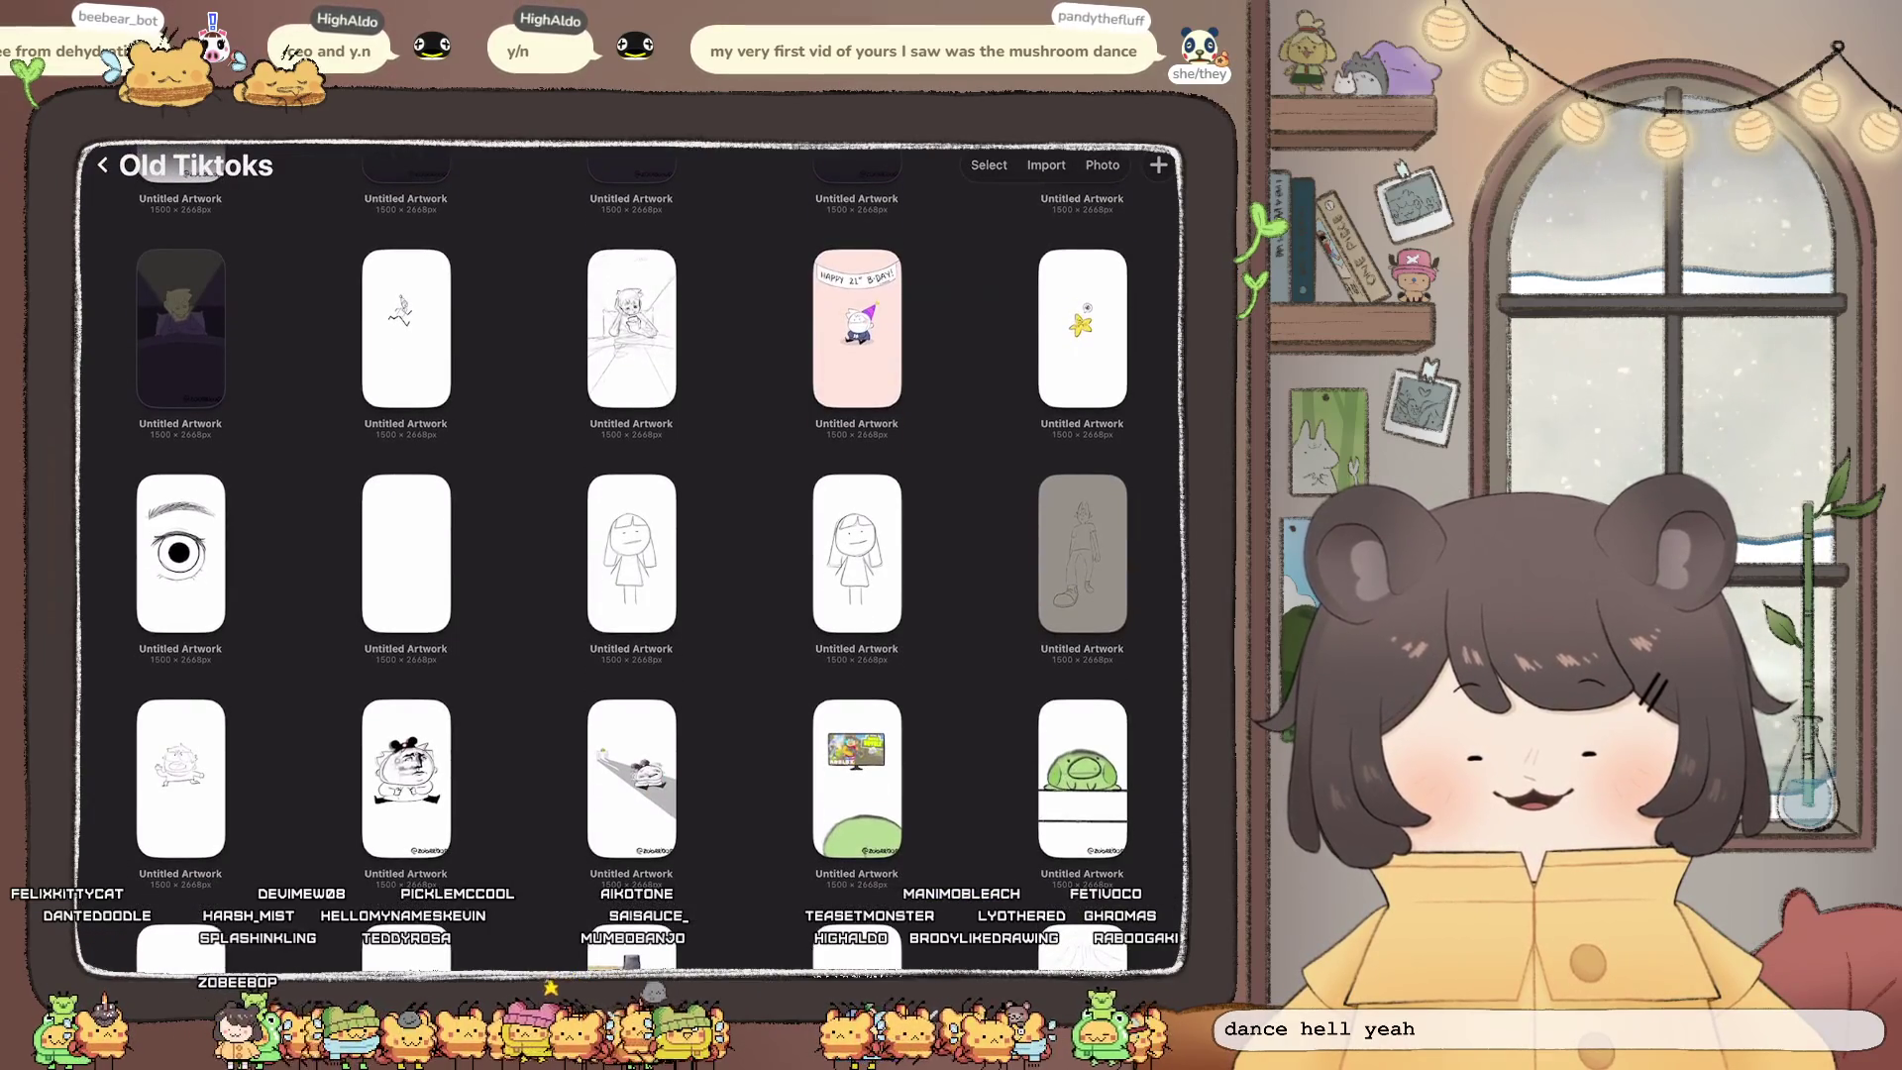
{"action": "left_click", "coordinate": [631, 553]}
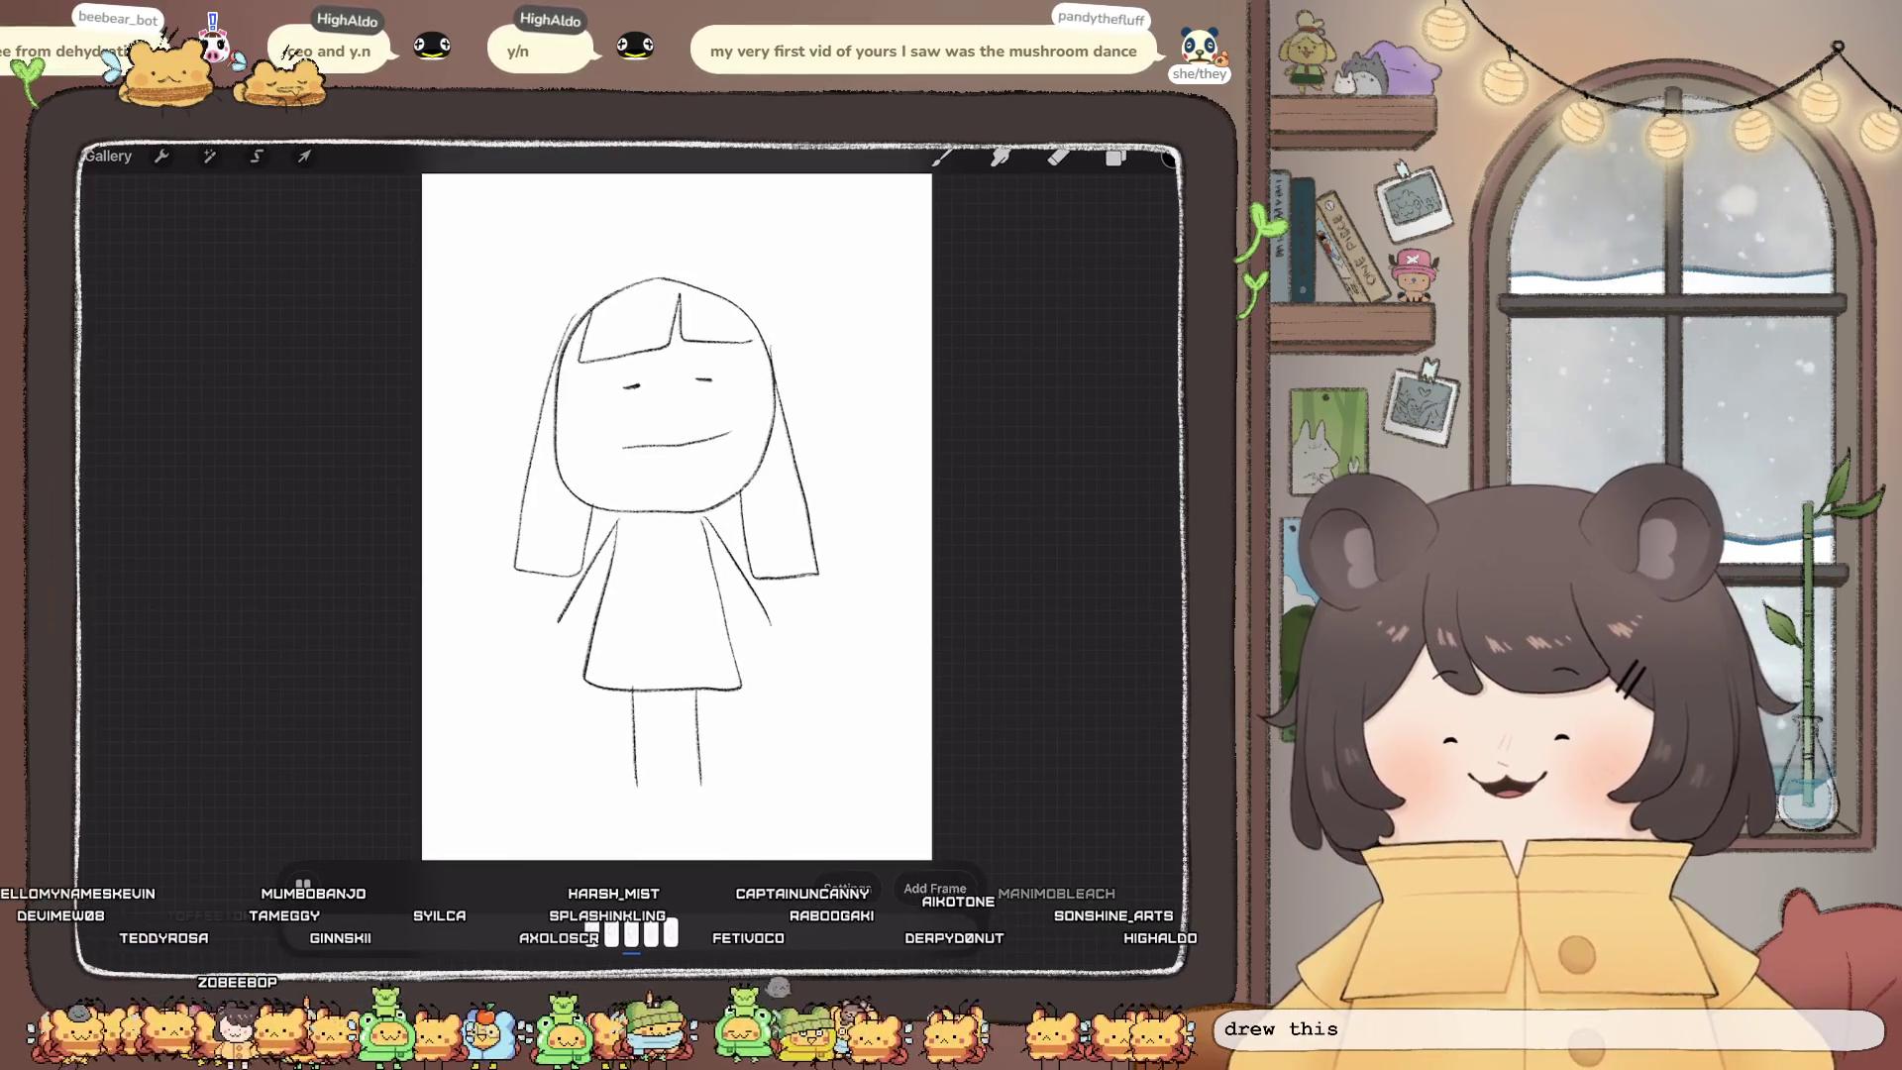
Step: Pause and close the girl sketch, then open and close the near-identical second girl sketch
{"action": "key", "text": "b"}
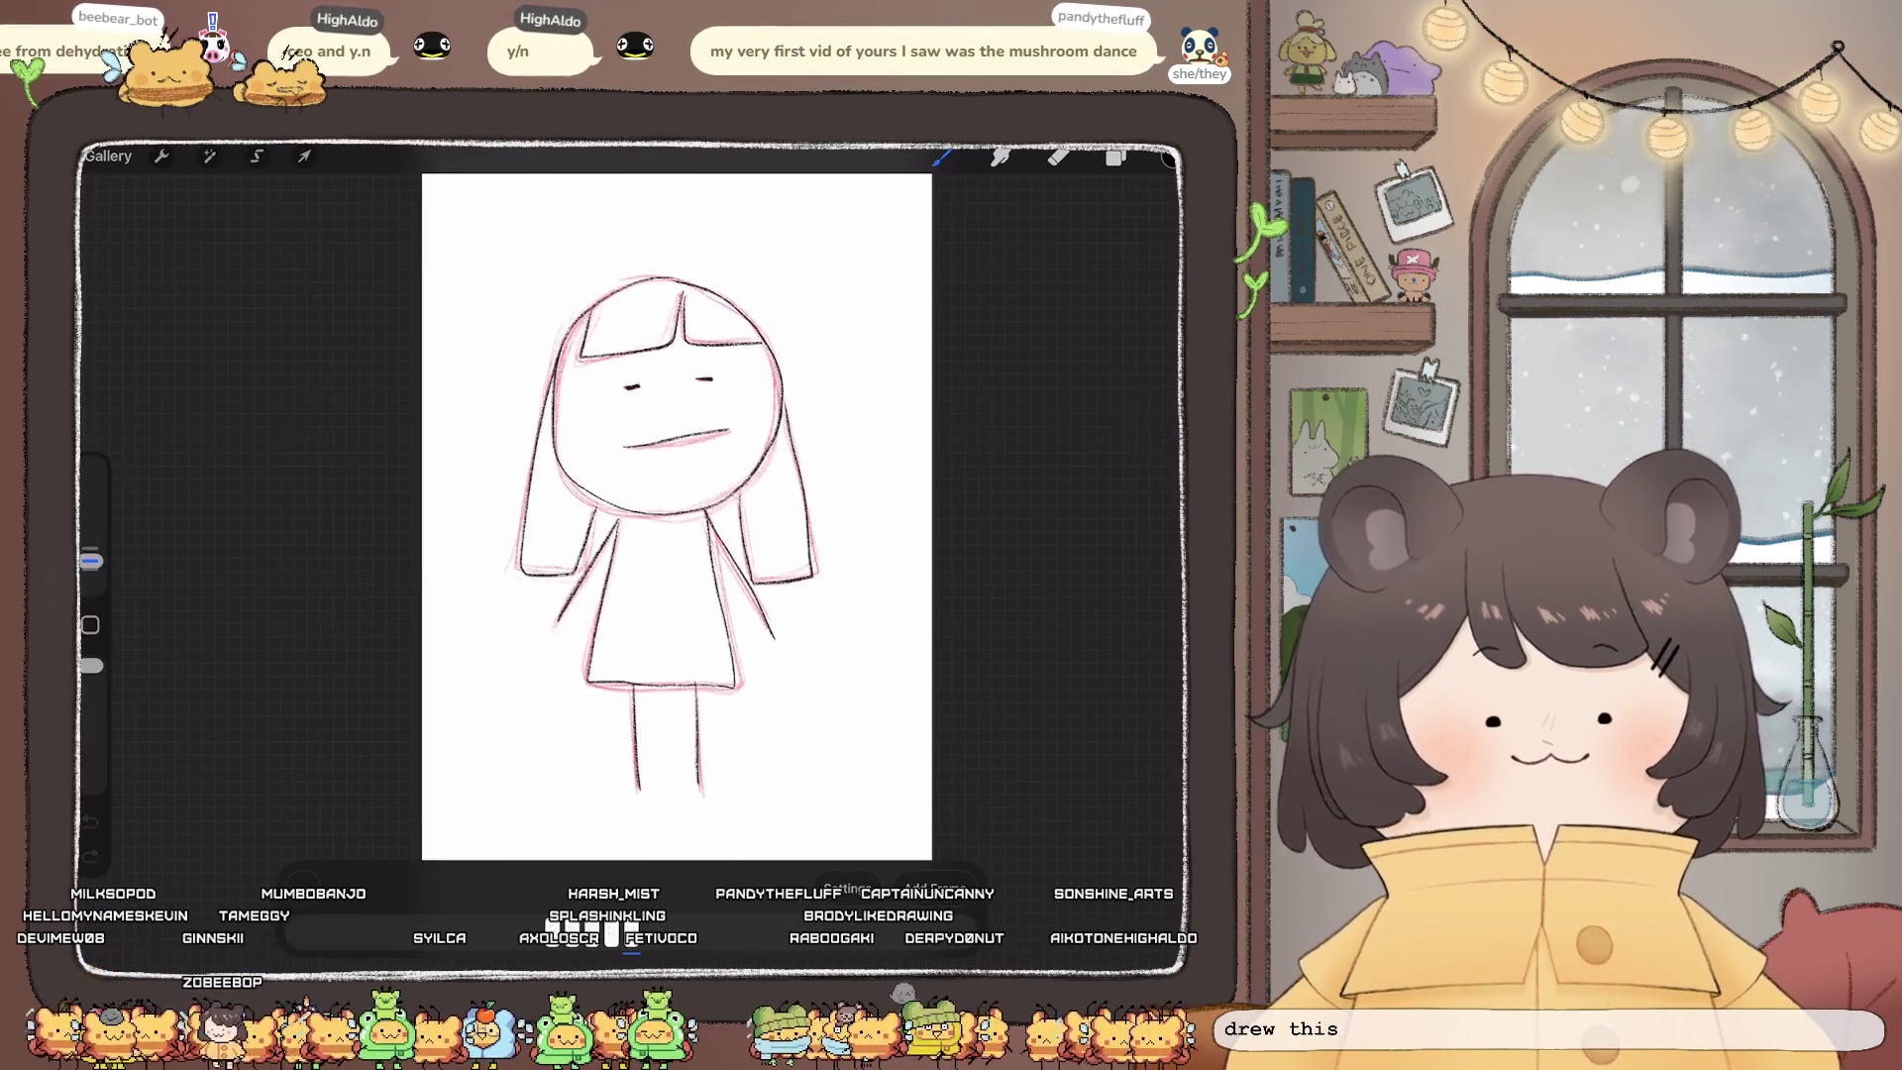
{"action": "left_click", "coordinate": [107, 156]}
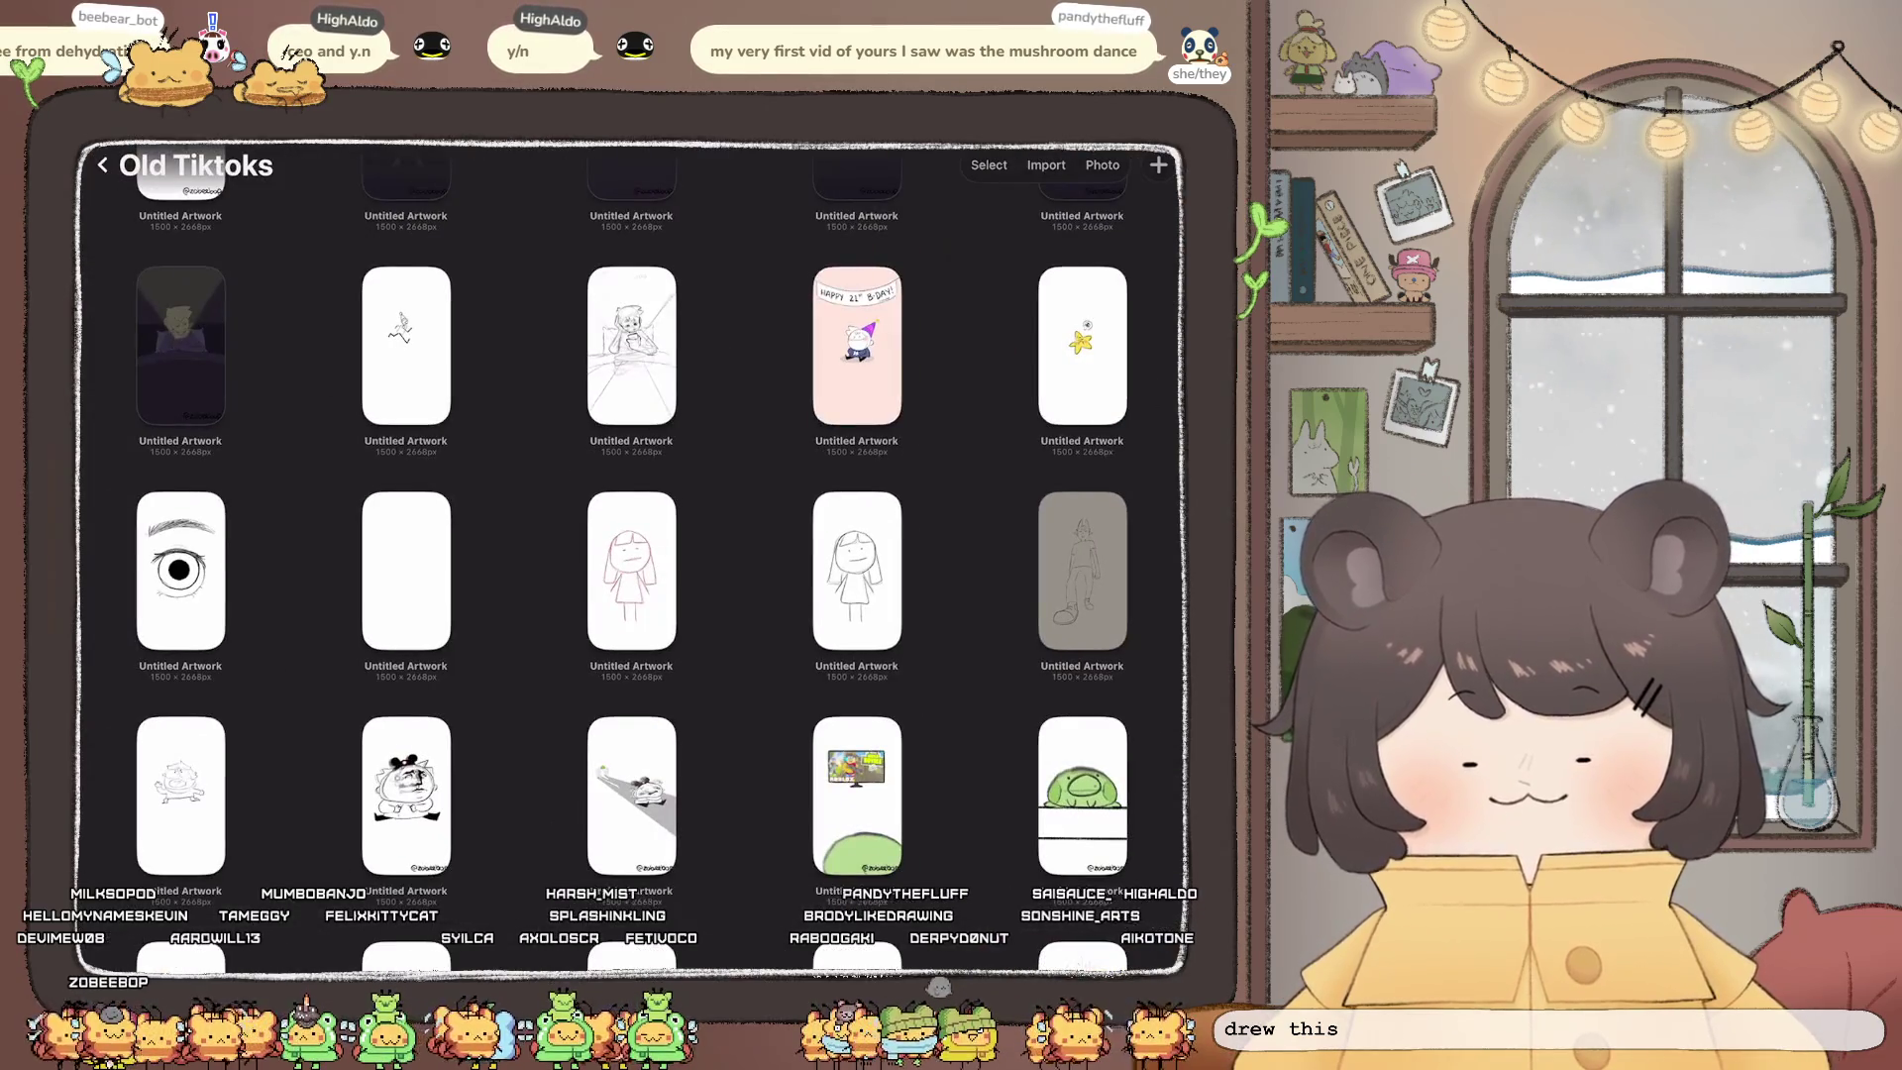
{"action": "left_click", "coordinate": [631, 569]}
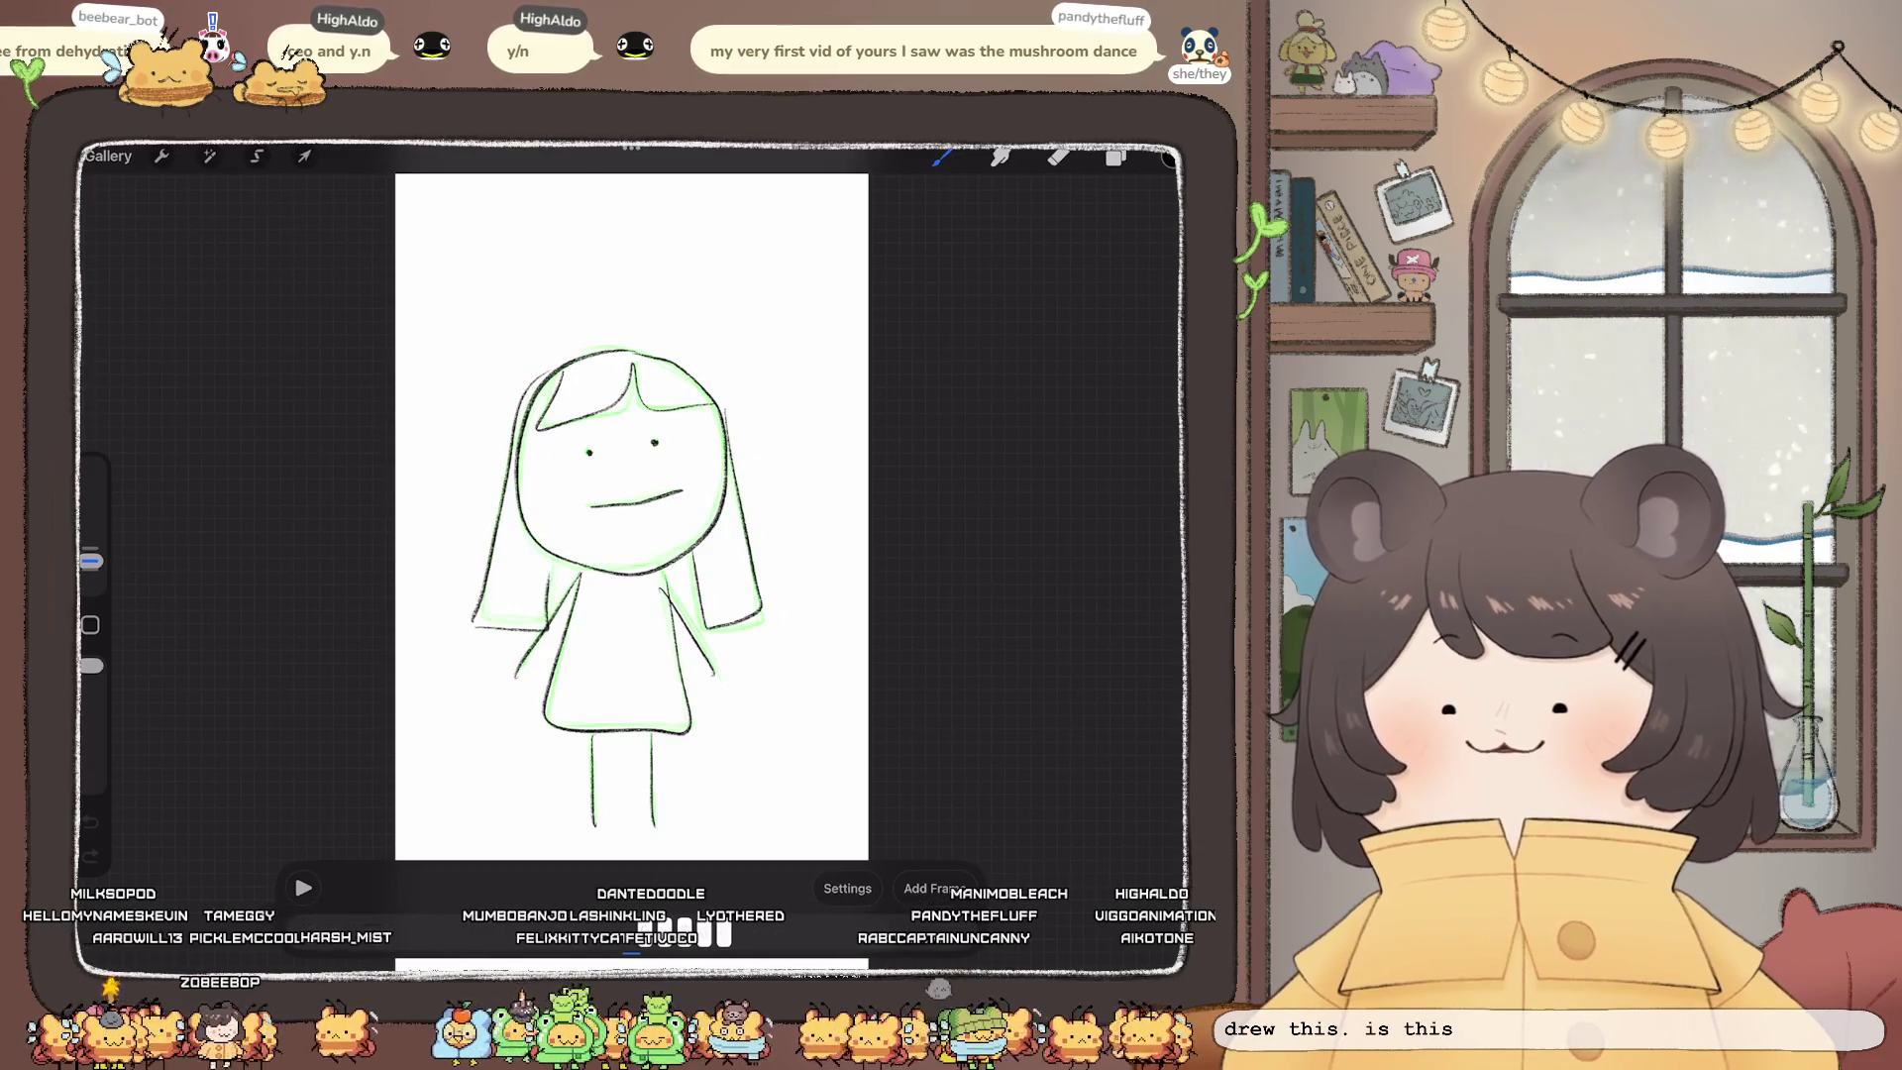
{"action": "left_click", "coordinate": [107, 156]}
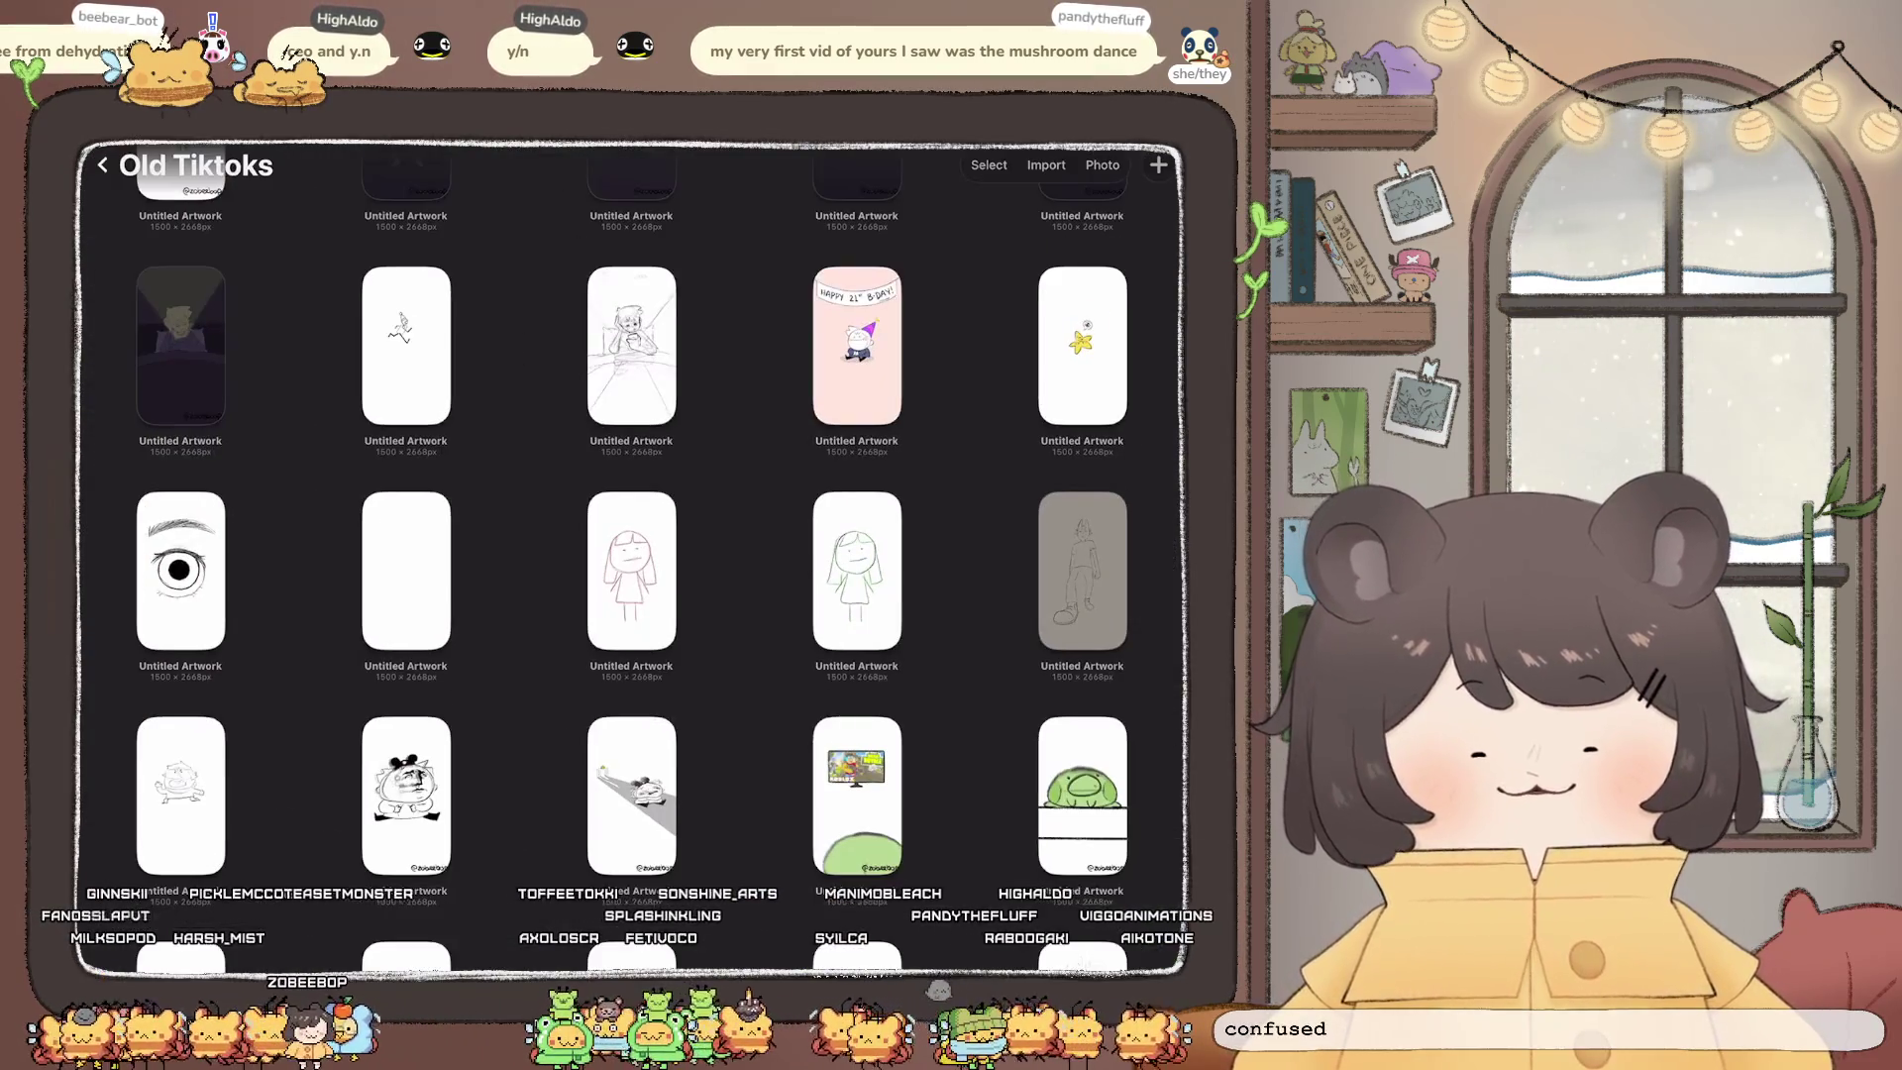
{"action": "scroll", "coordinate": [631, 554], "scroll_direction": "down", "scroll_amount": 3}
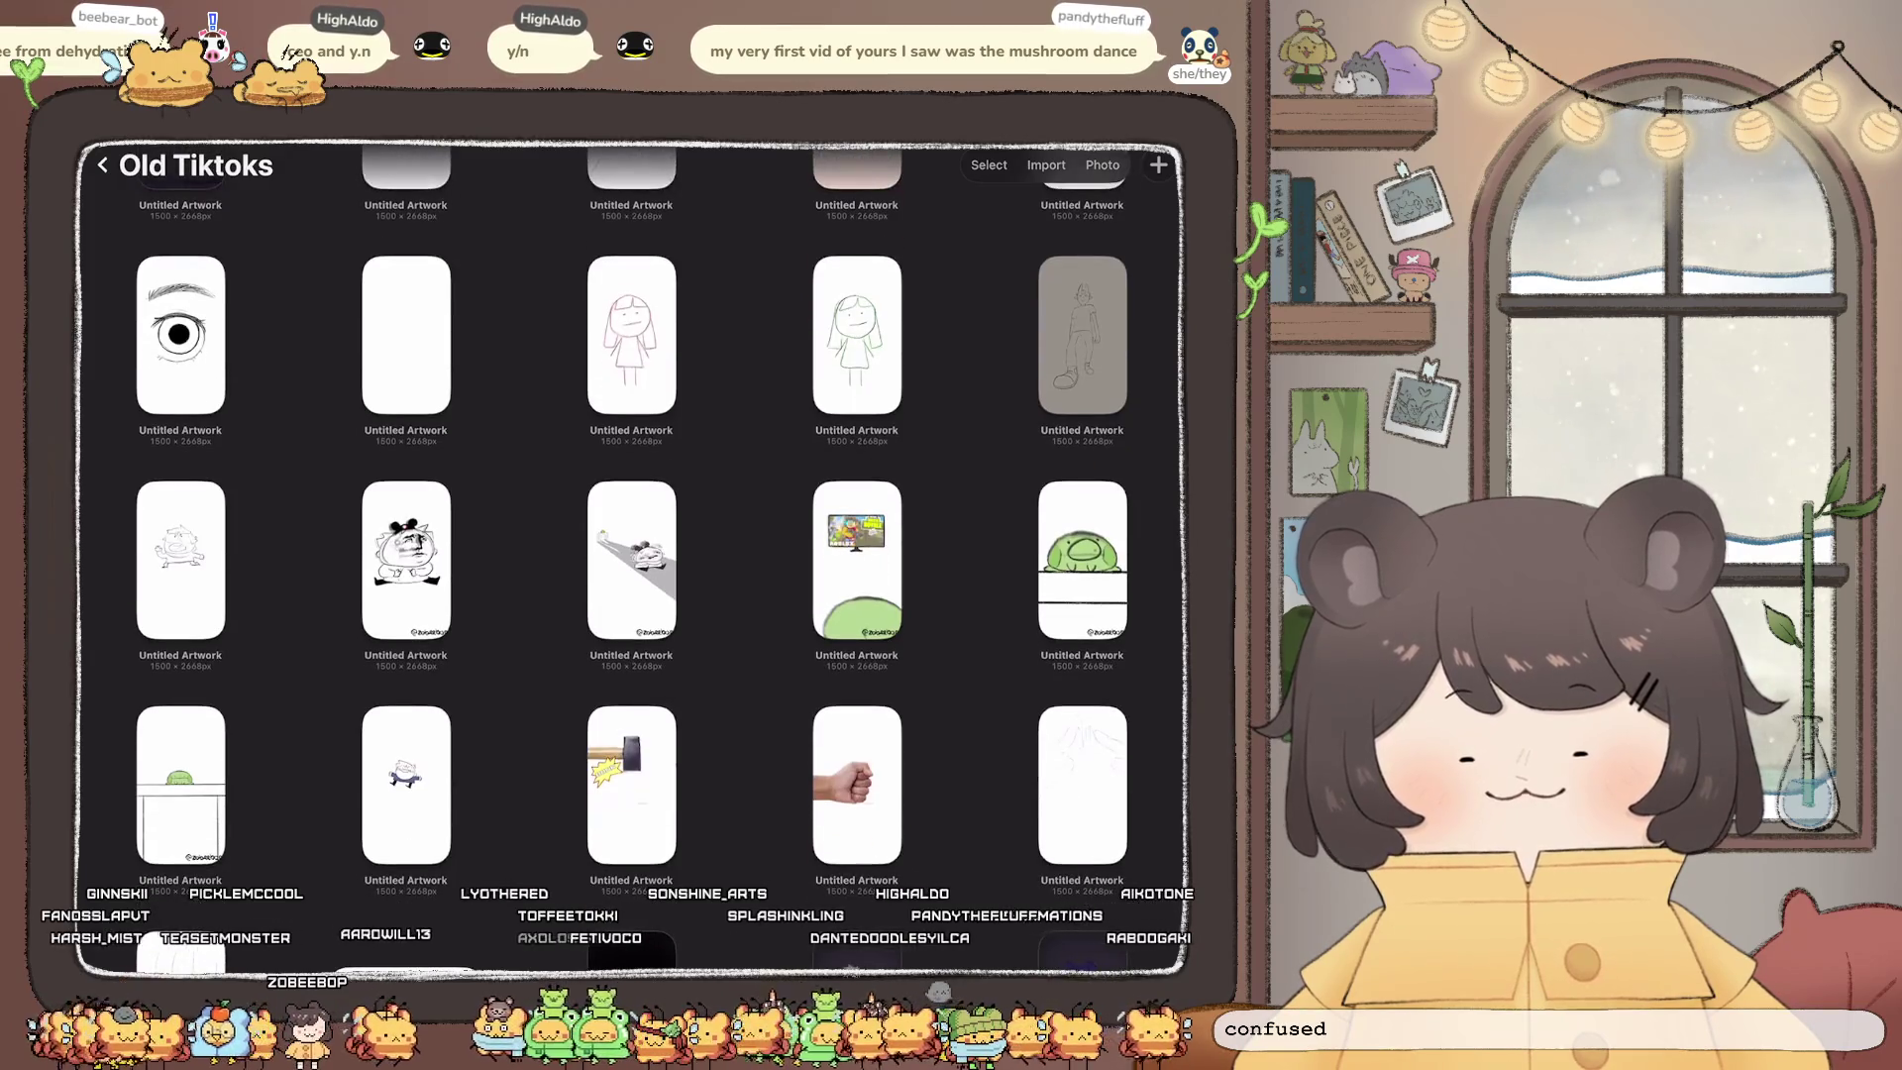
Step: Open the eye-closing animation, pause it, and close it back to Old Tiktoks
{"action": "left_click", "coordinate": [180, 335]}
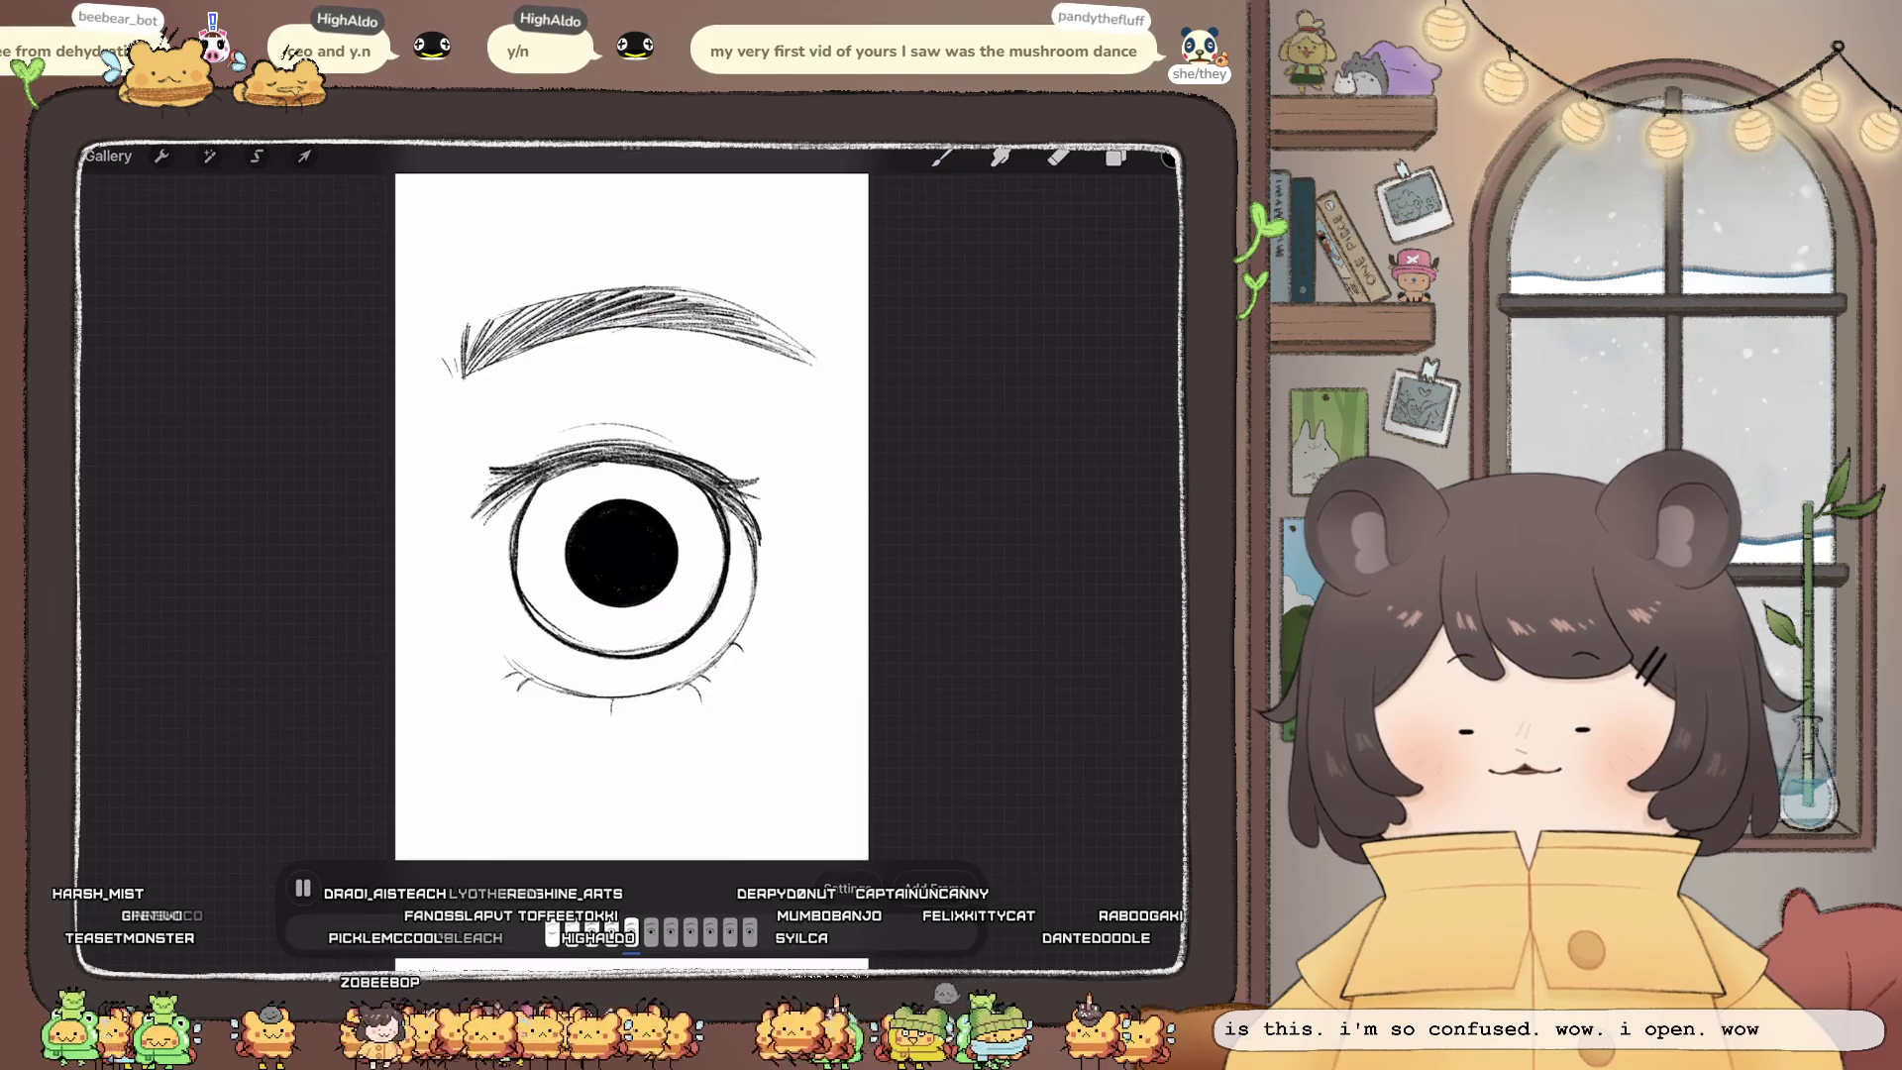
{"action": "left_click", "coordinate": [302, 887]}
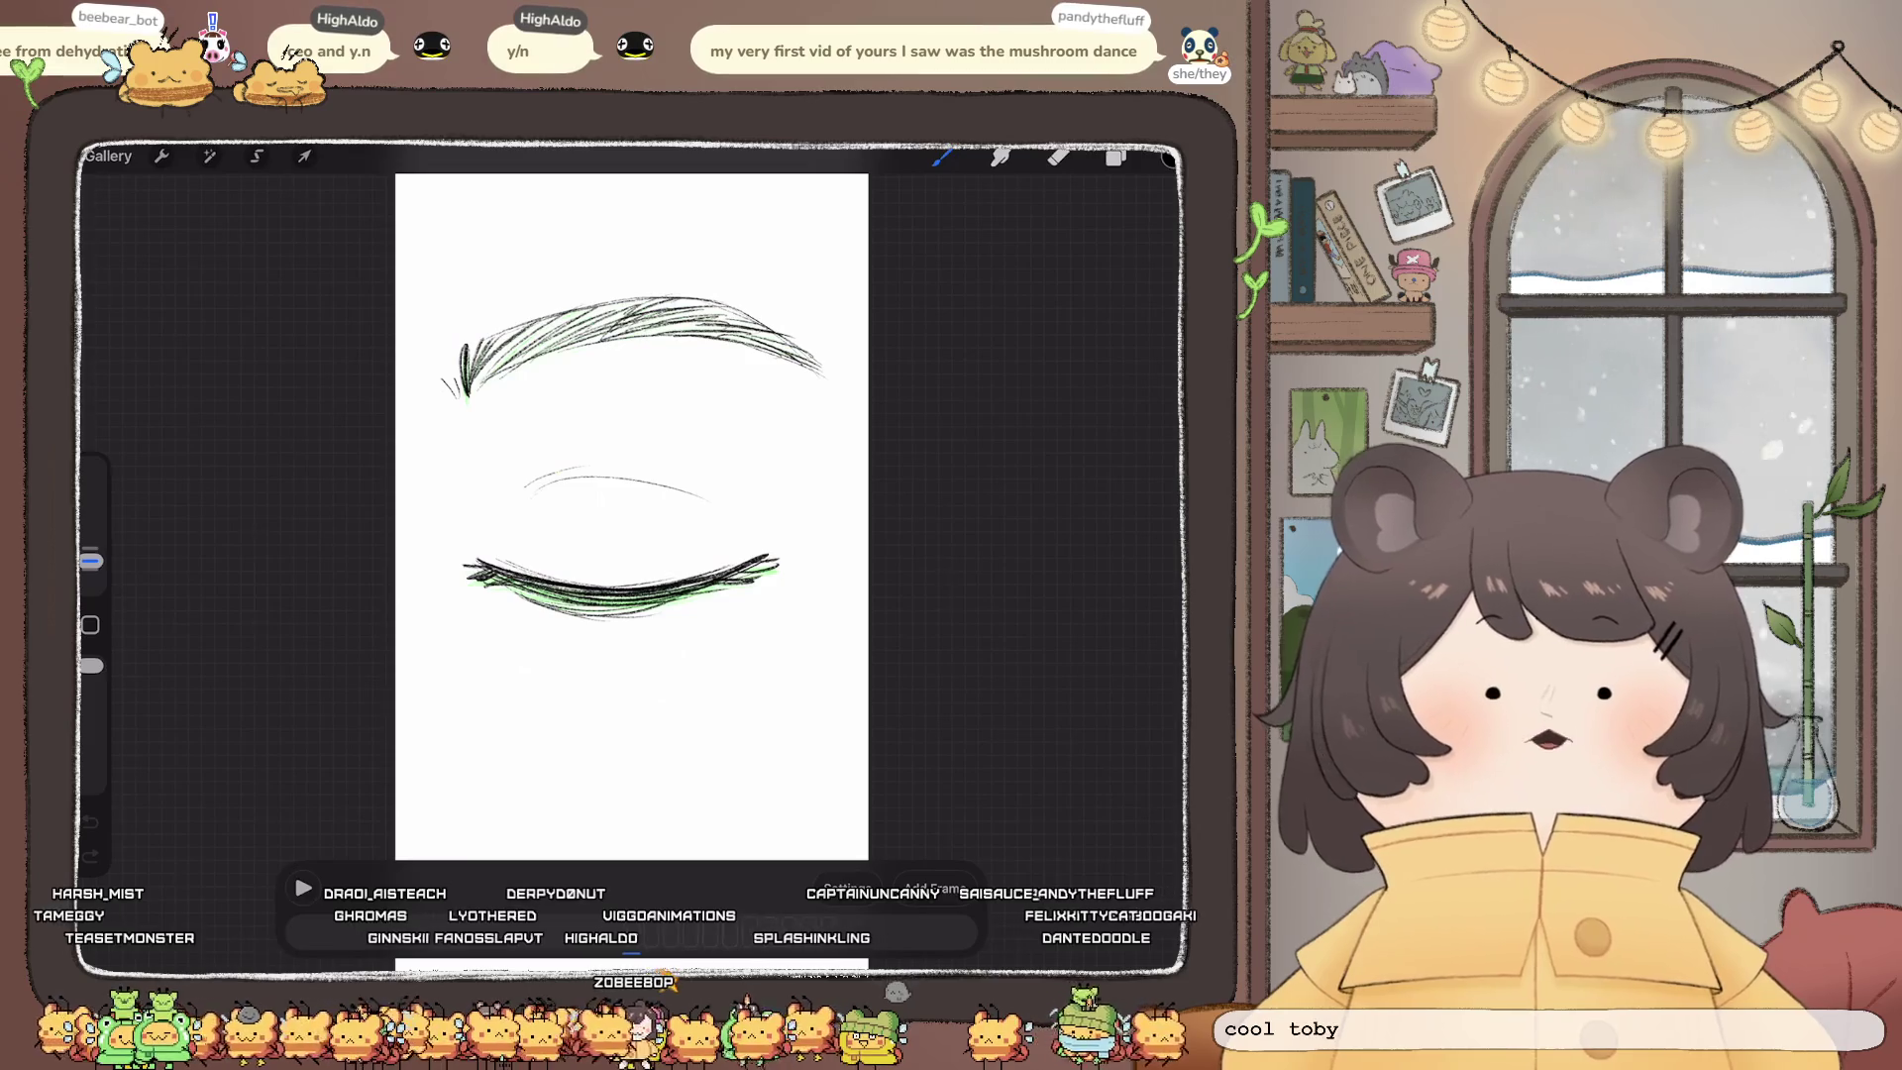
{"action": "left_click", "coordinate": [107, 155]}
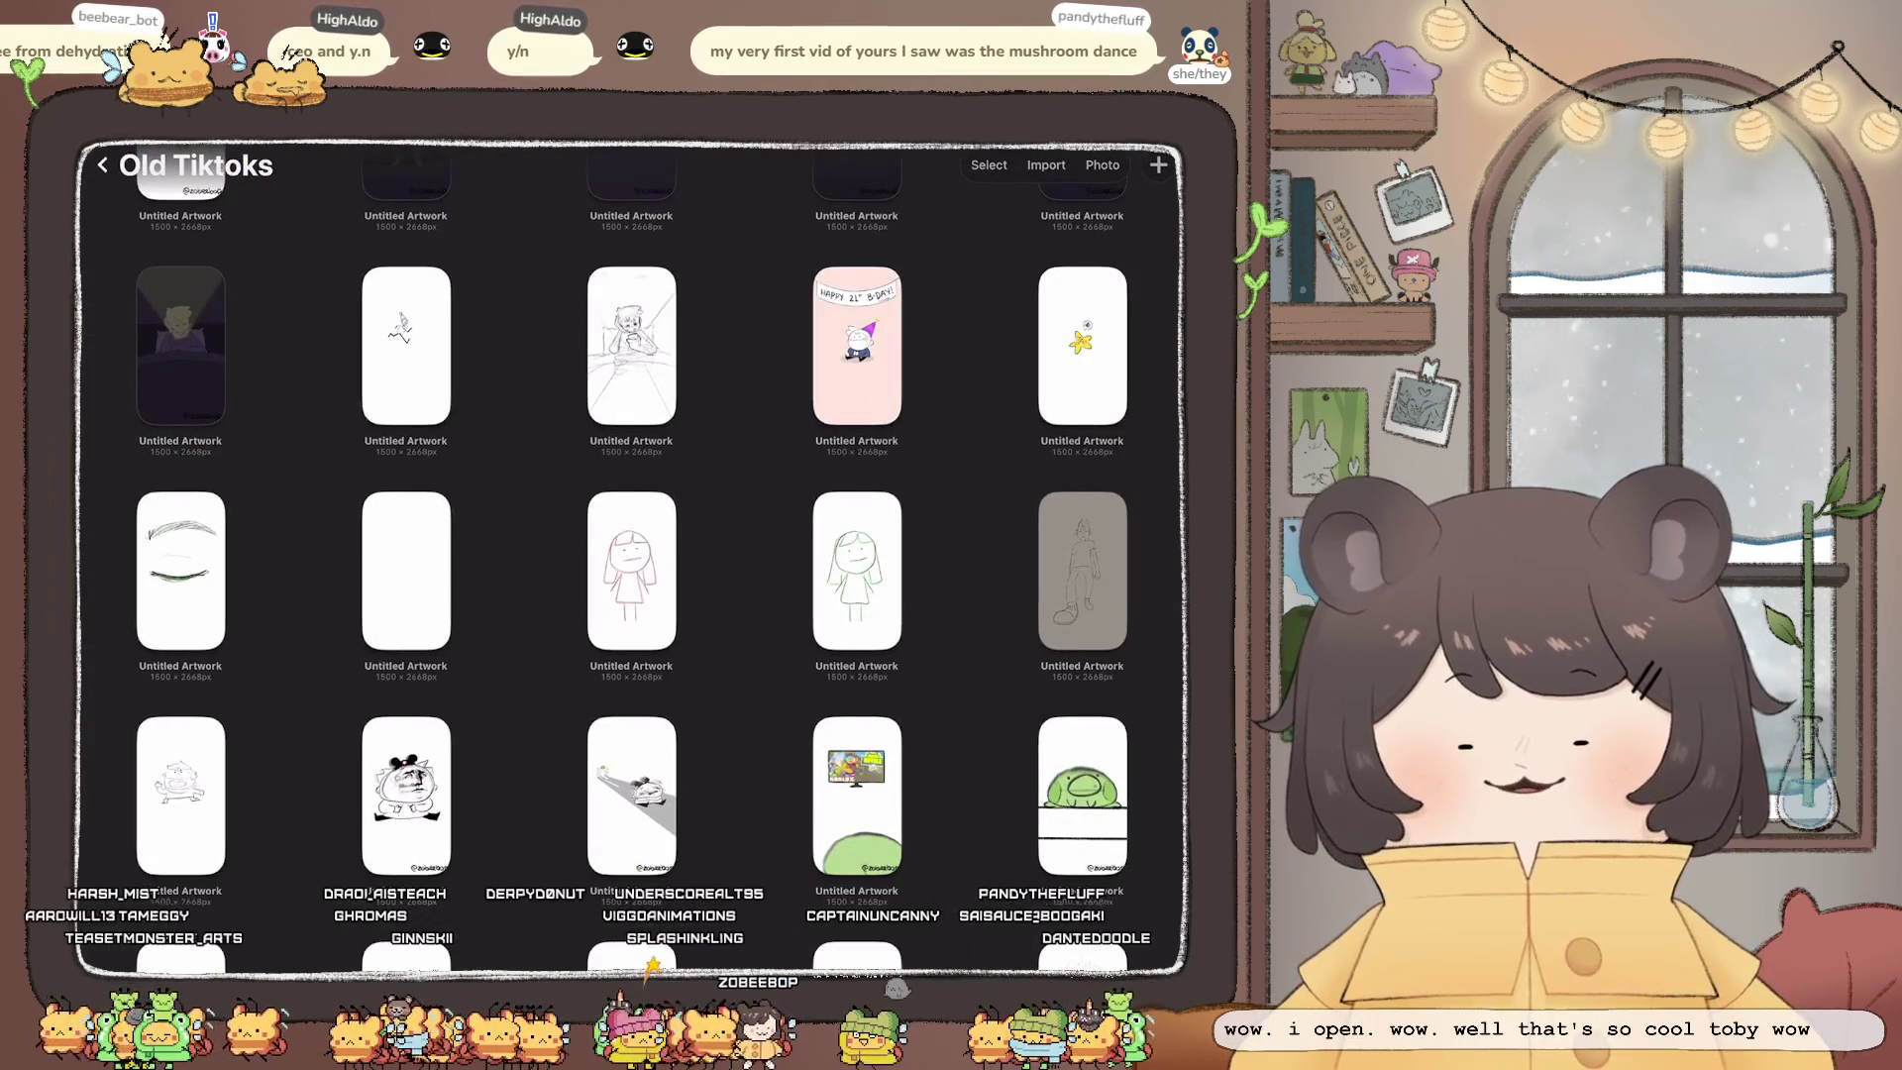
{"action": "scroll", "coordinate": [631, 555], "scroll_direction": "down", "scroll_amount": 10}
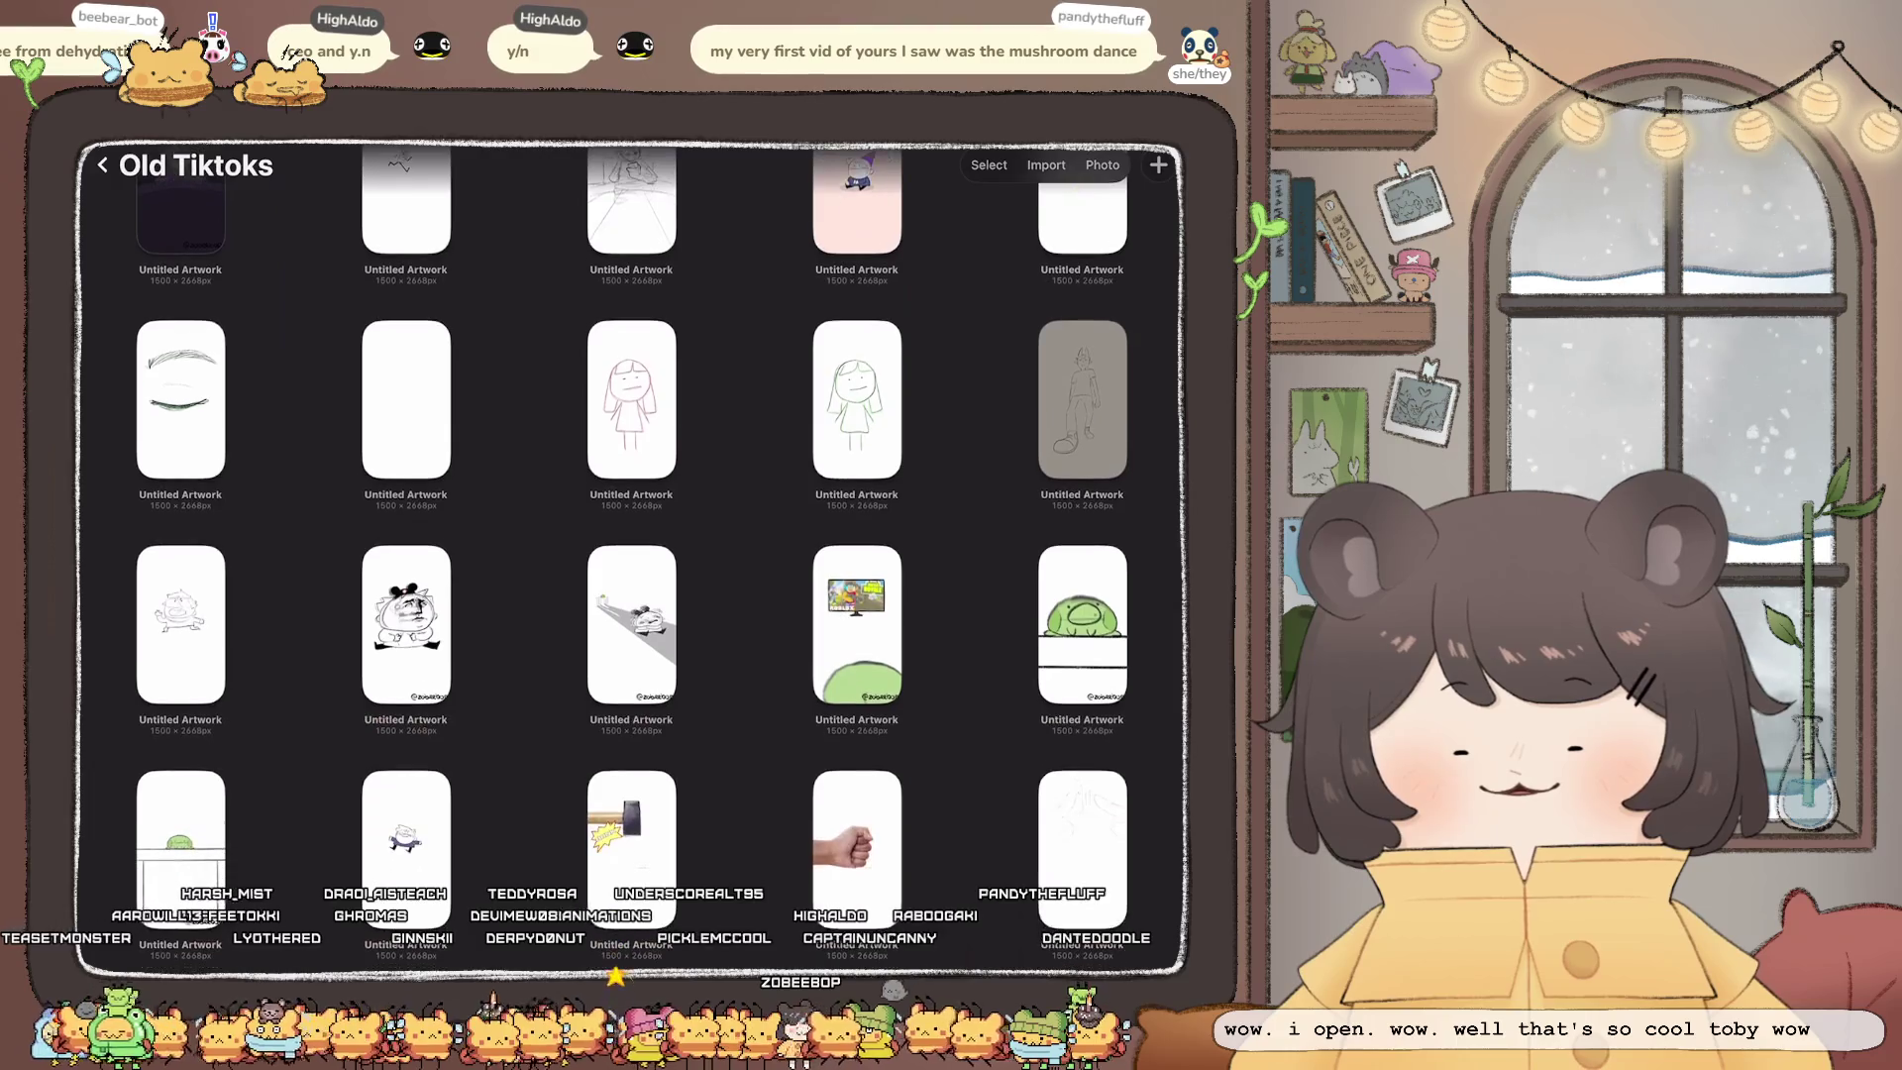
{"action": "scroll", "coordinate": [631, 555], "scroll_direction": "down", "scroll_amount": 3}
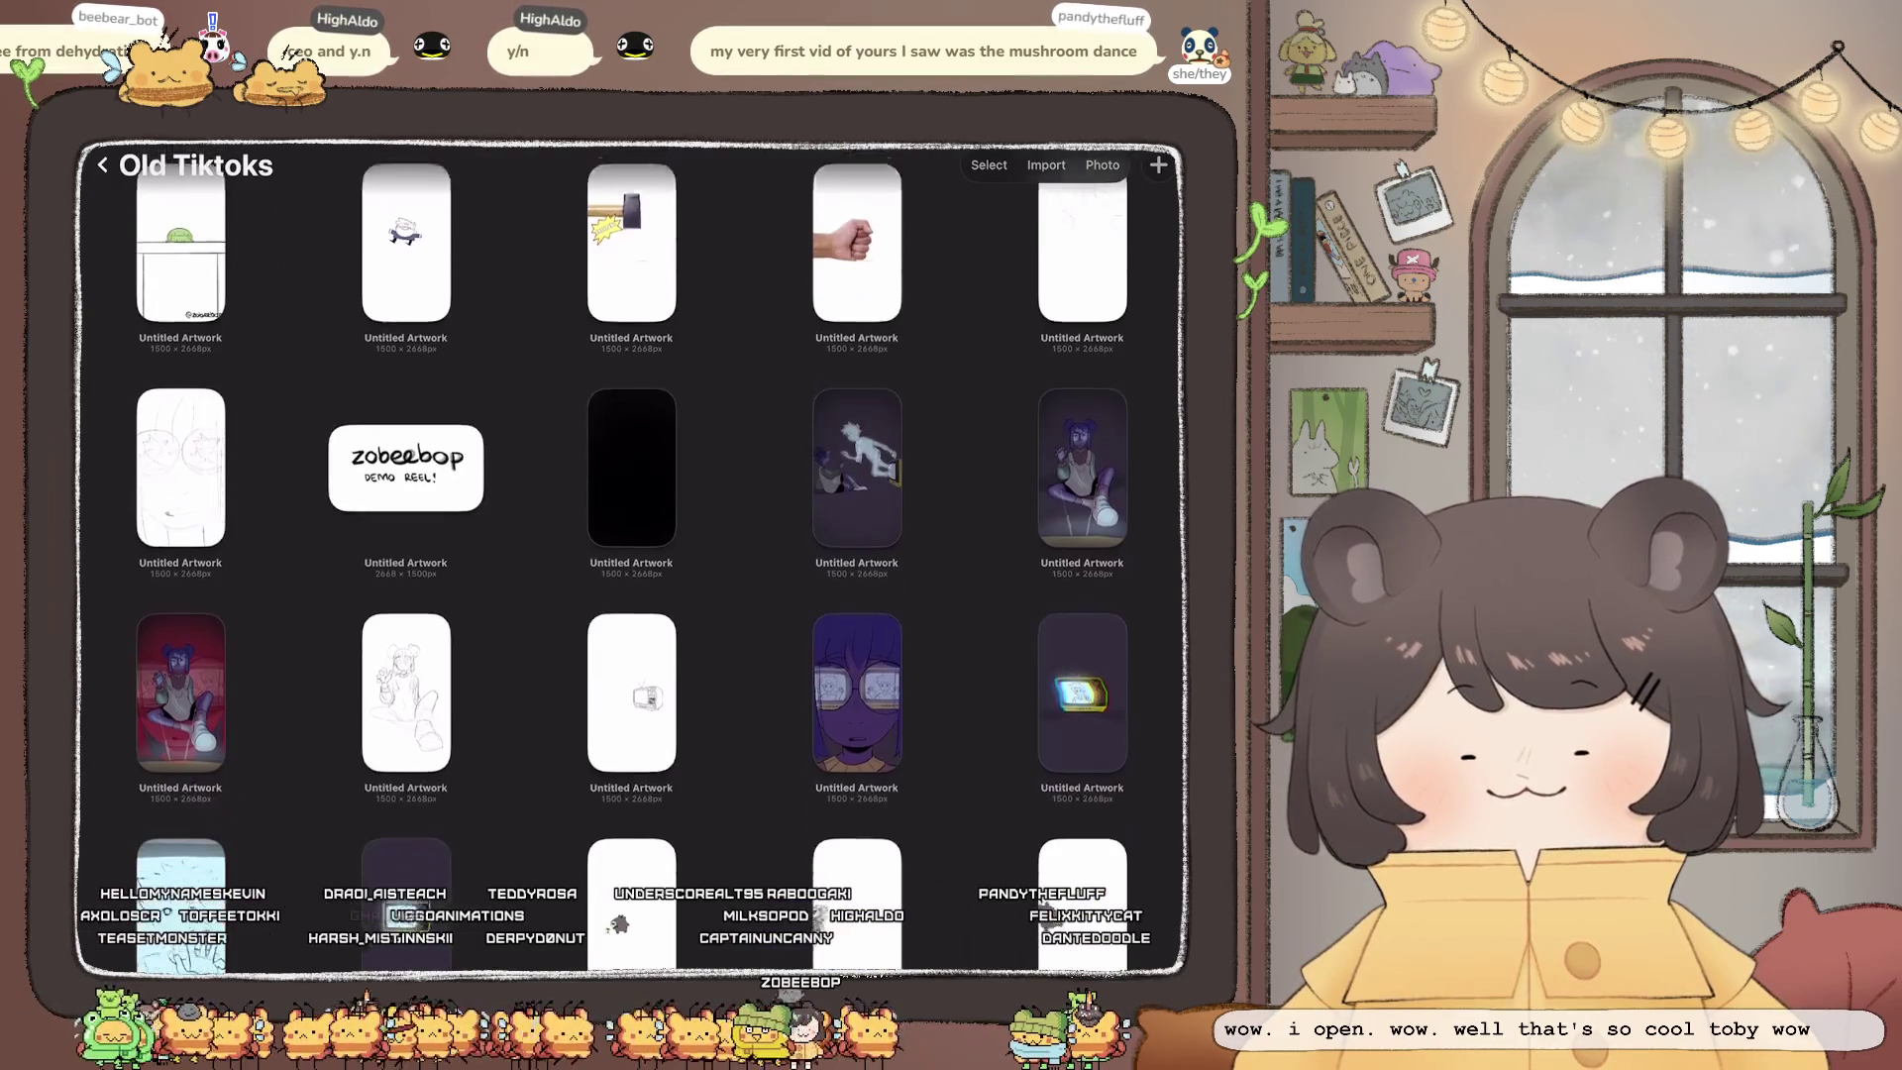
{"action": "scroll", "coordinate": [631, 555], "scroll_direction": "down", "scroll_amount": 5}
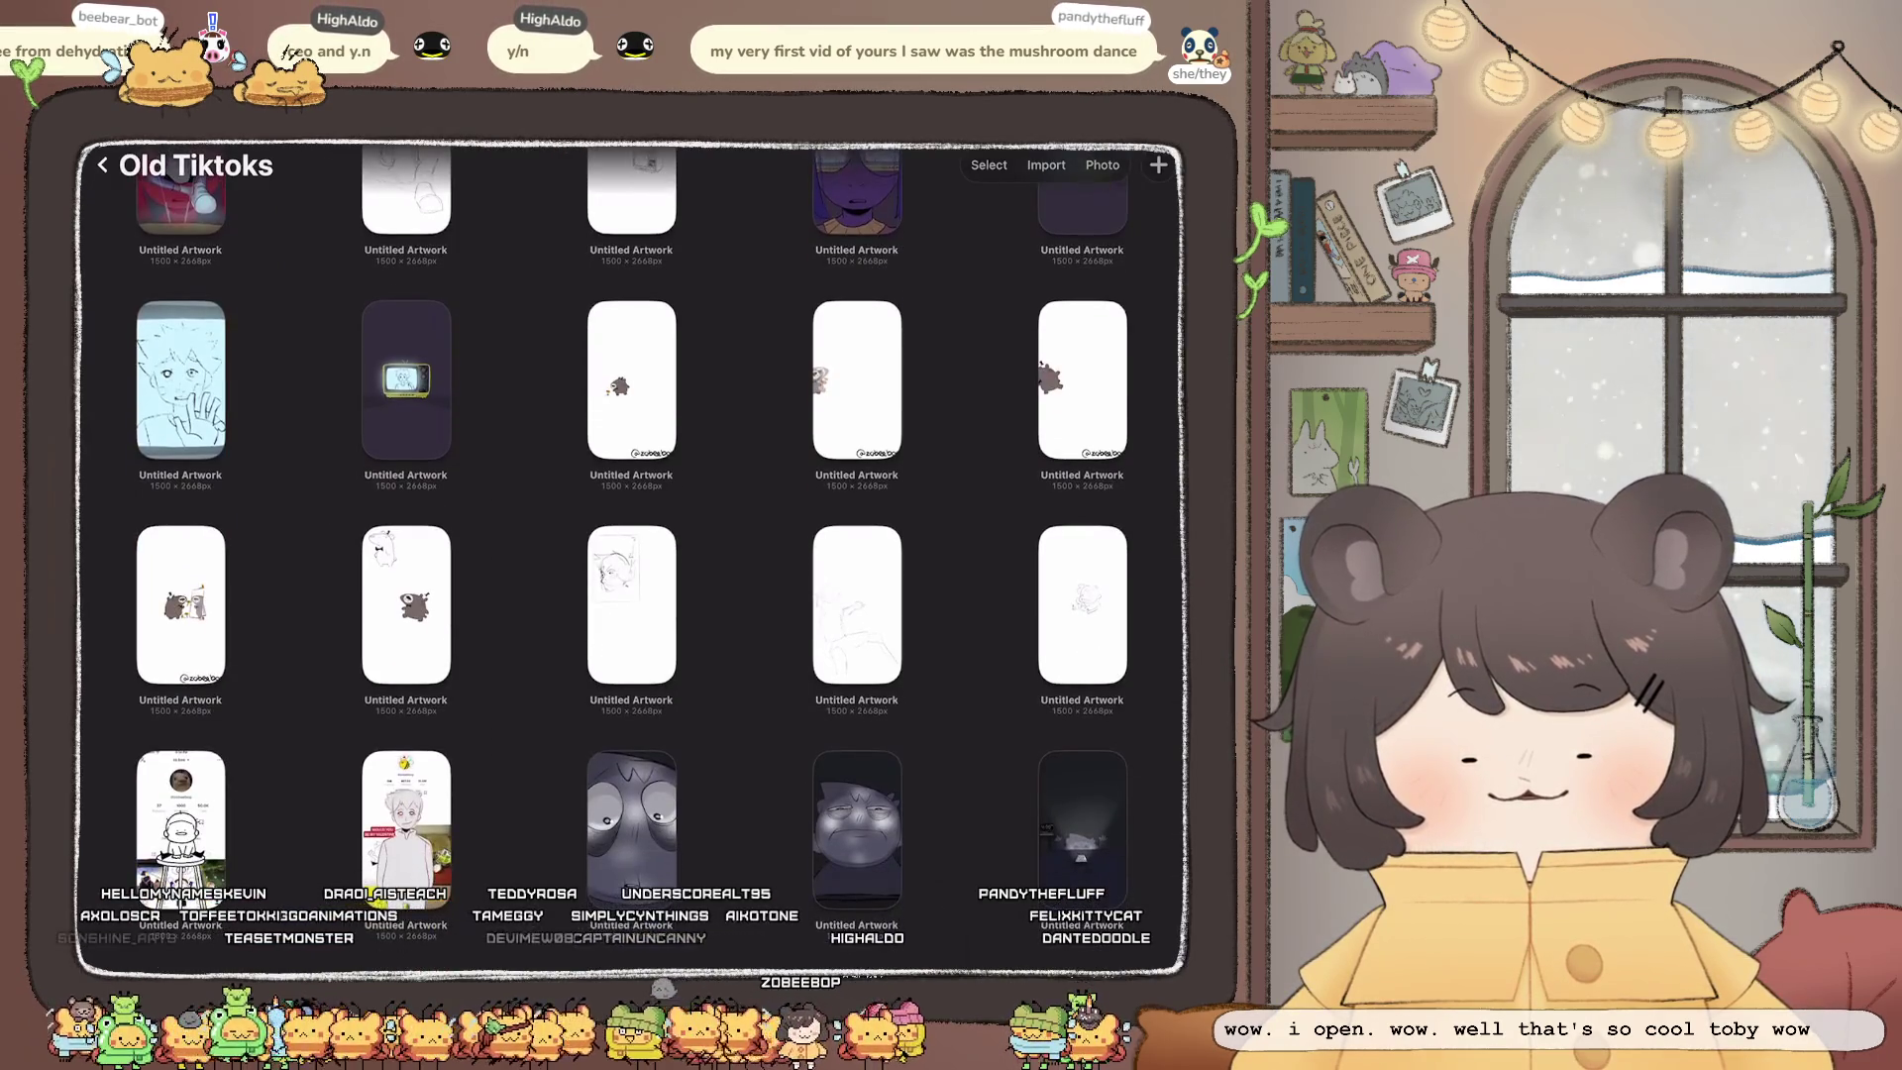
{"action": "scroll", "coordinate": [631, 555], "scroll_direction": "down", "scroll_amount": 4}
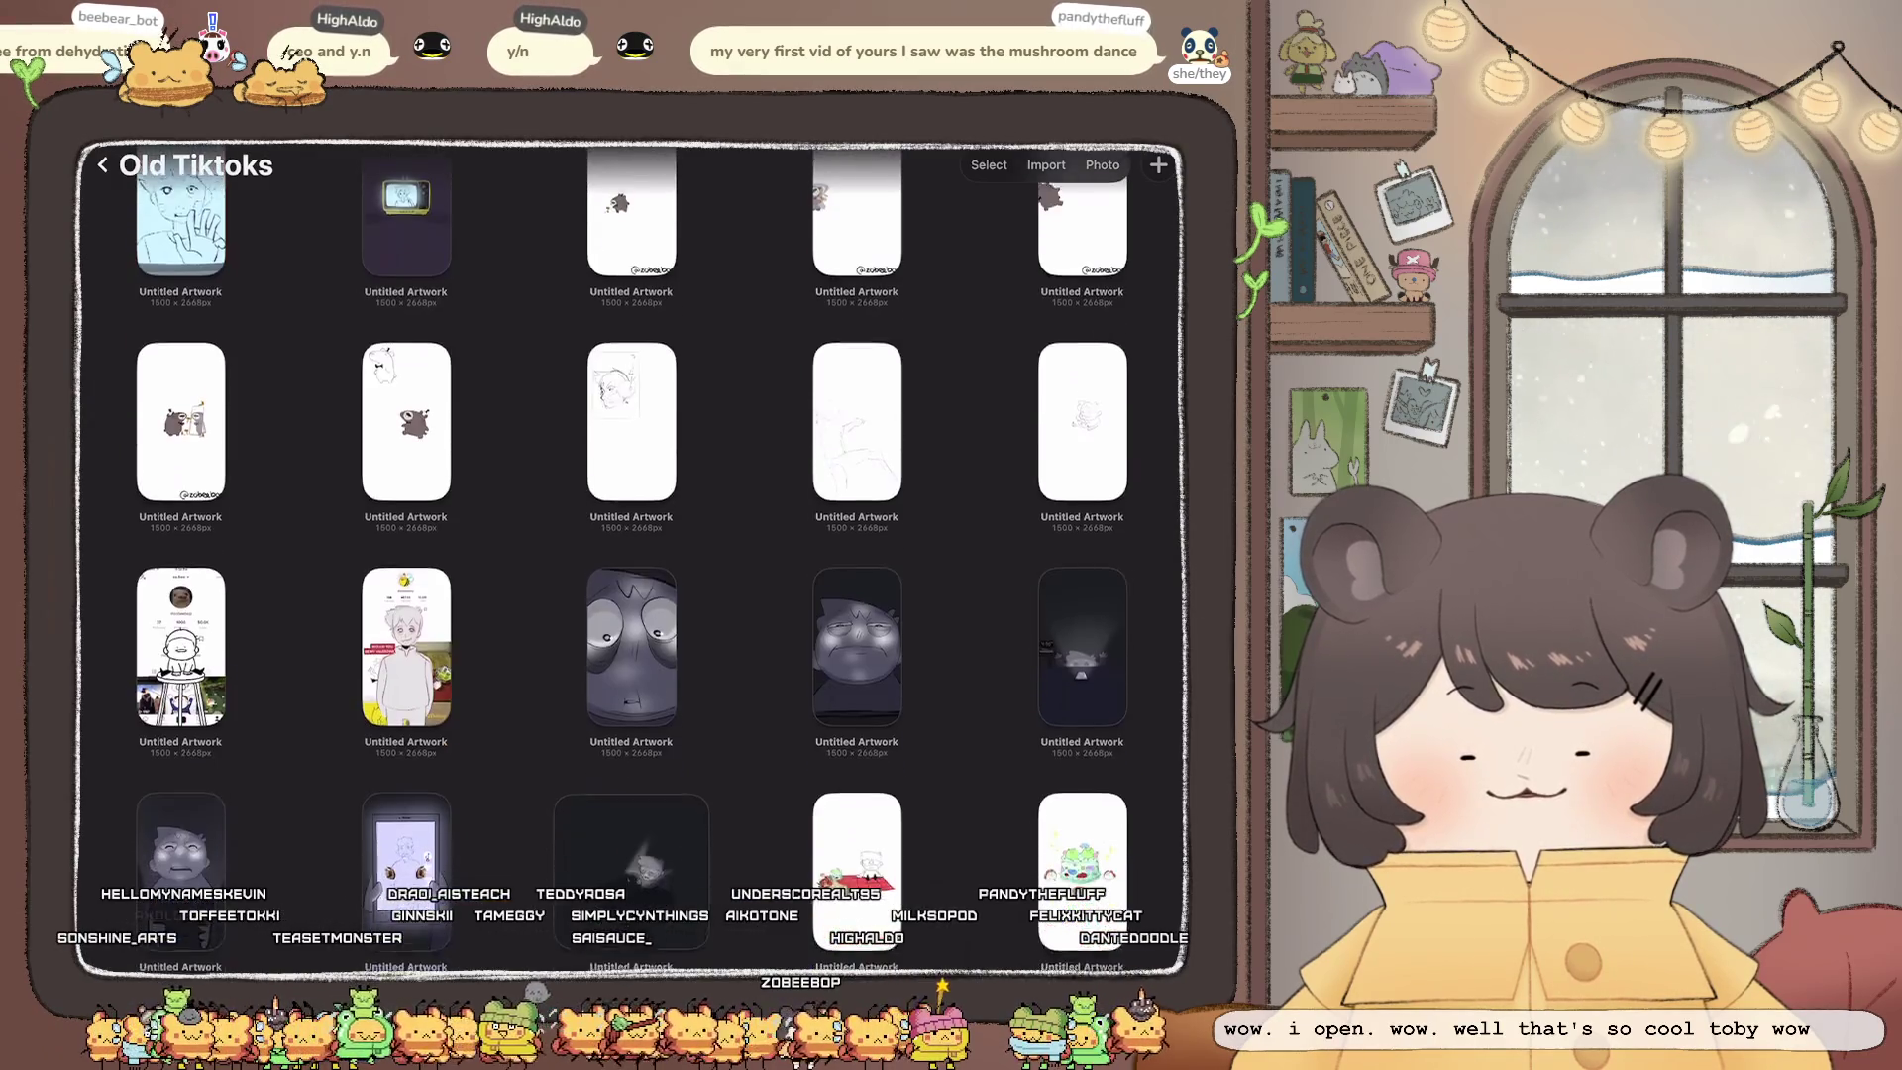
{"action": "scroll", "coordinate": [631, 555], "scroll_direction": "down", "scroll_amount": 3}
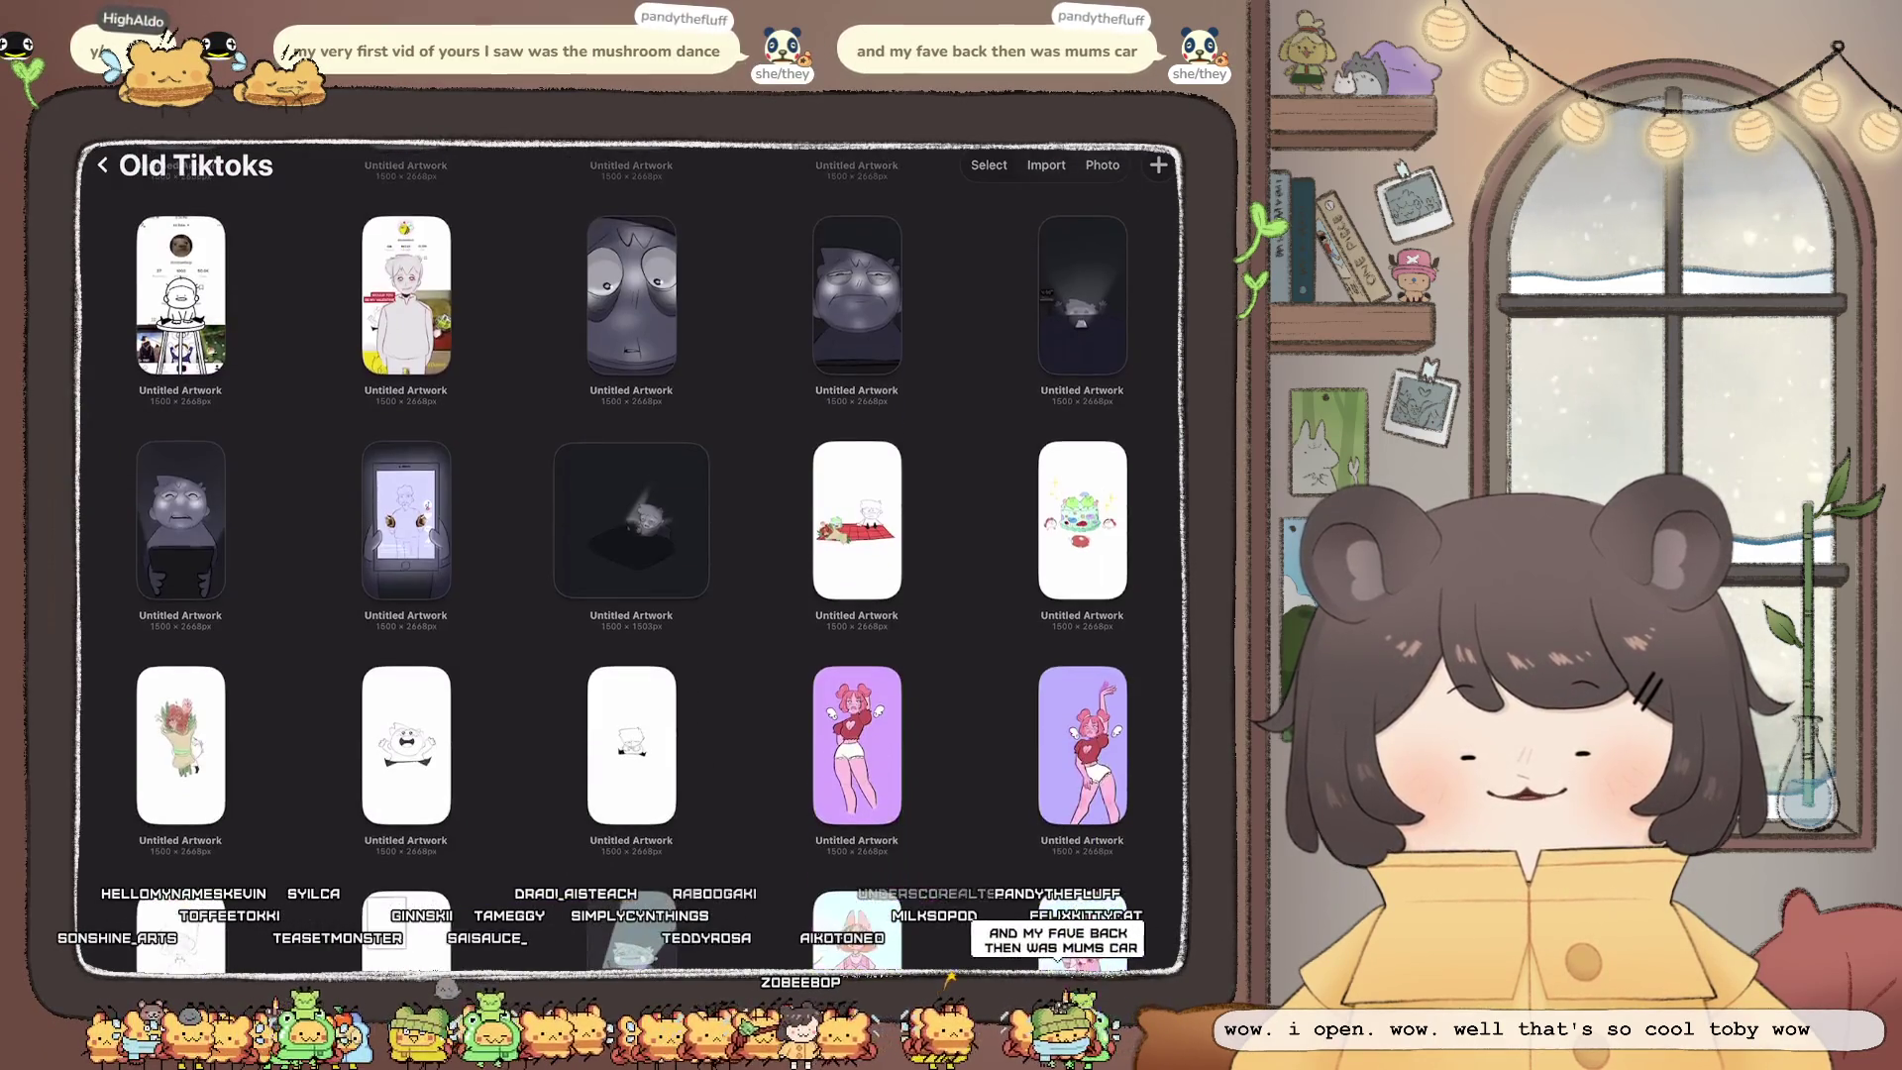
{"action": "scroll", "coordinate": [631, 554], "scroll_direction": "down", "scroll_amount": 1}
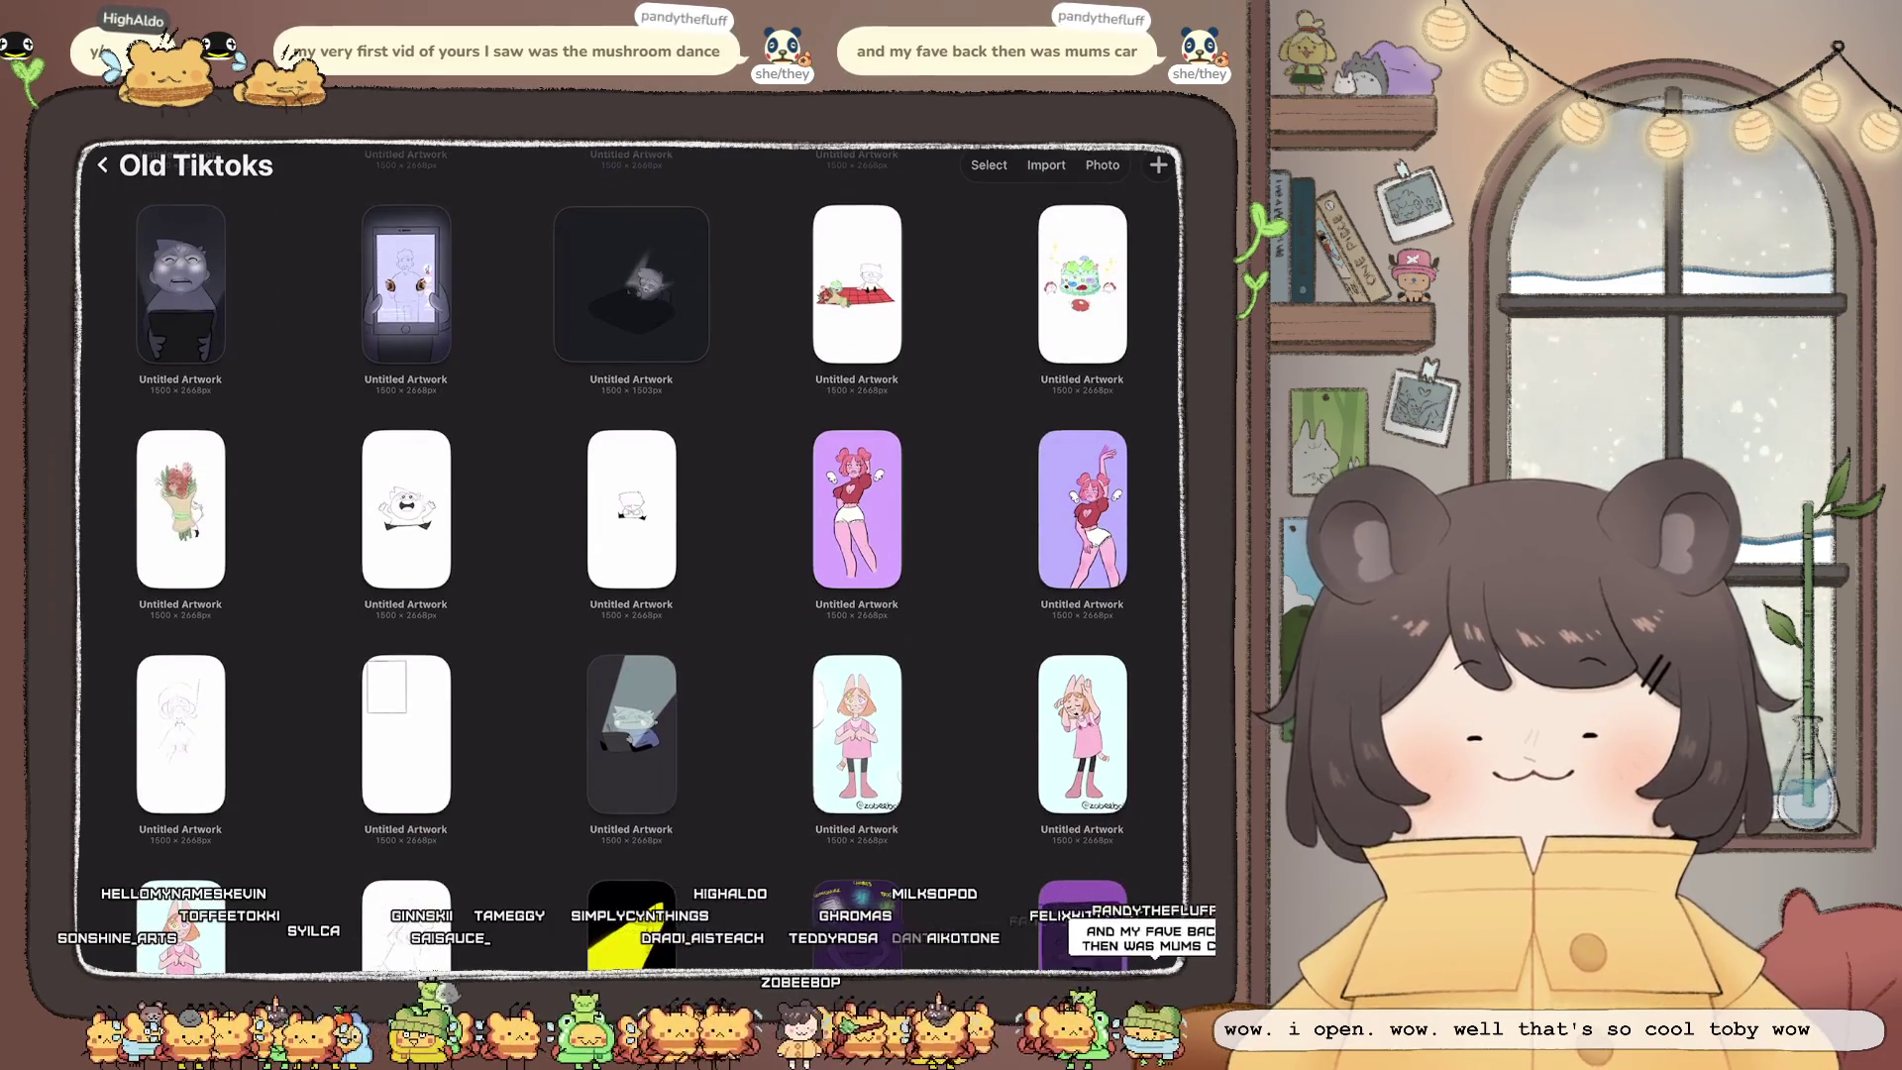
{"action": "left_click", "coordinate": [1082, 508]}
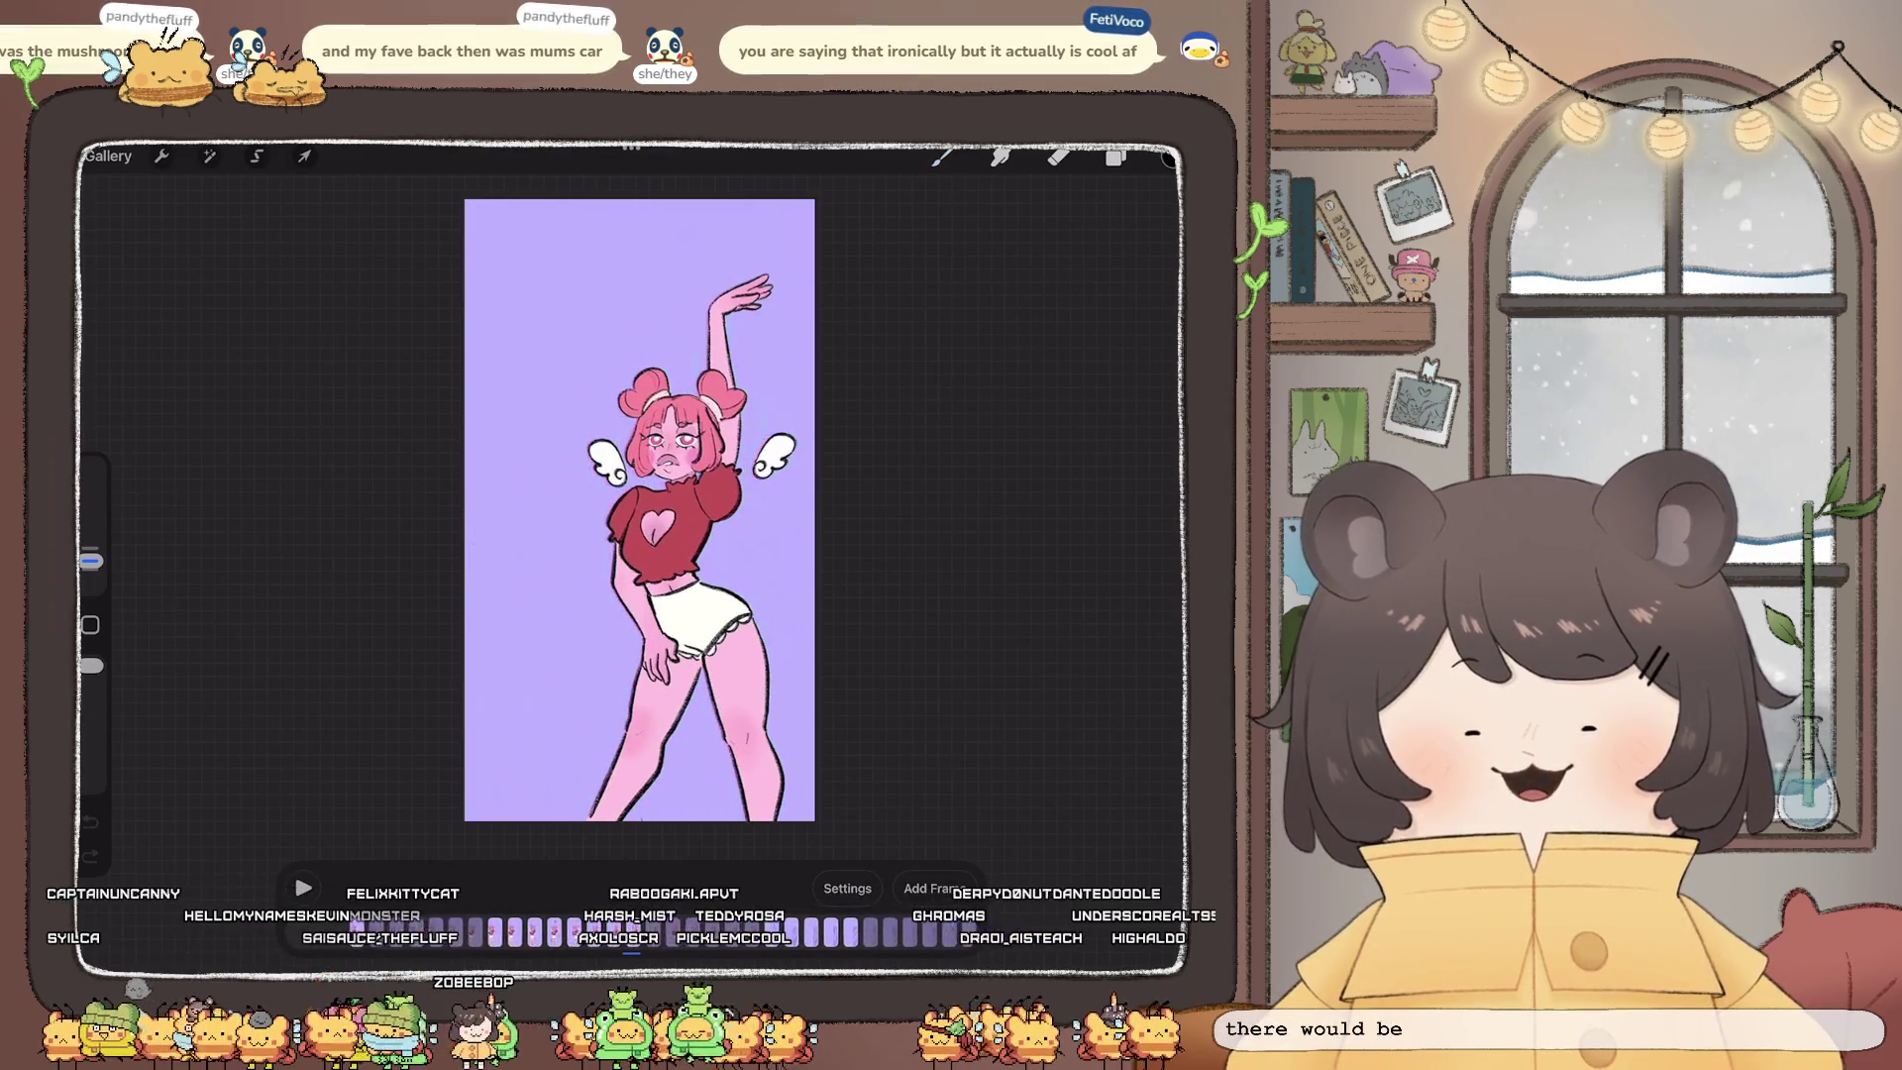
{"action": "scroll", "coordinate": [639, 510], "scroll_direction": "up", "scroll_amount": 2}
{"action": "scroll", "coordinate": [627, 504], "scroll_direction": "down", "scroll_amount": 2}
{"action": "left_click", "coordinate": [302, 887]}
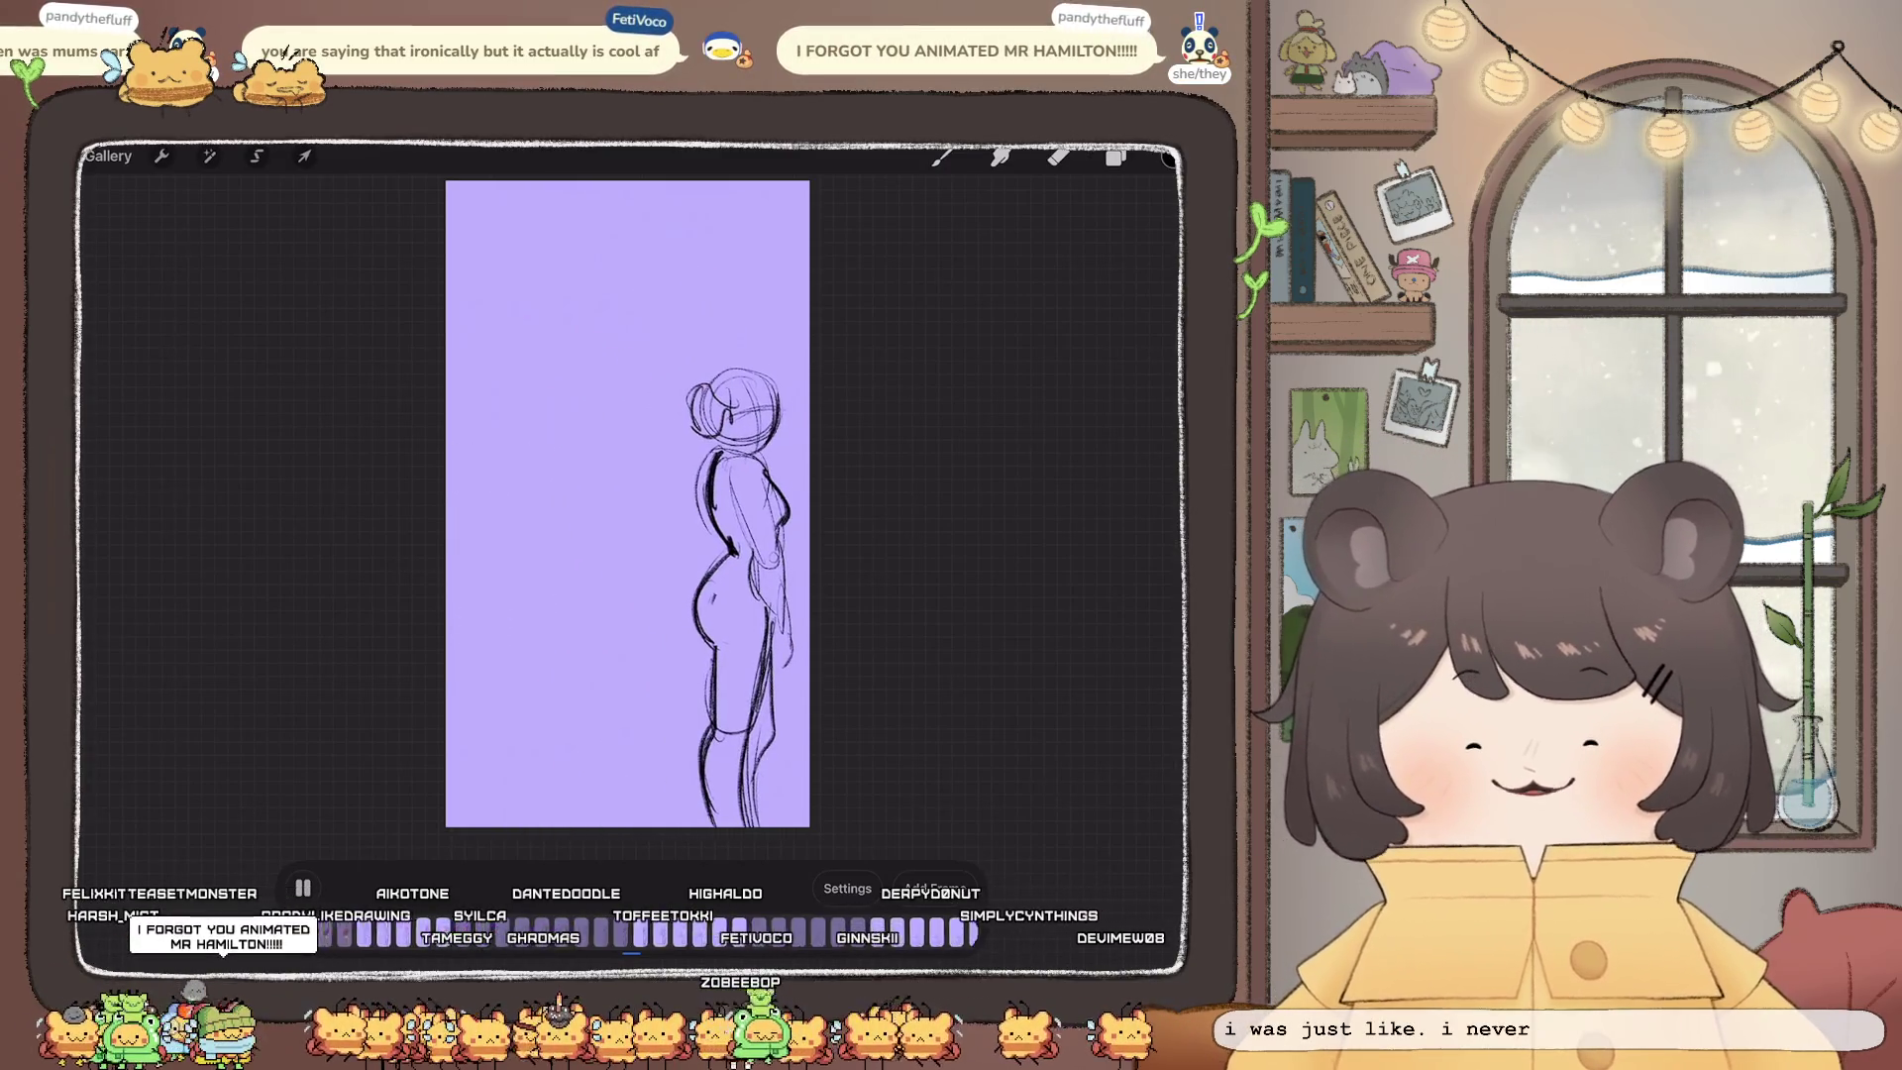
{"action": "left_click", "coordinate": [302, 885]}
{"action": "left_click", "coordinate": [941, 155]}
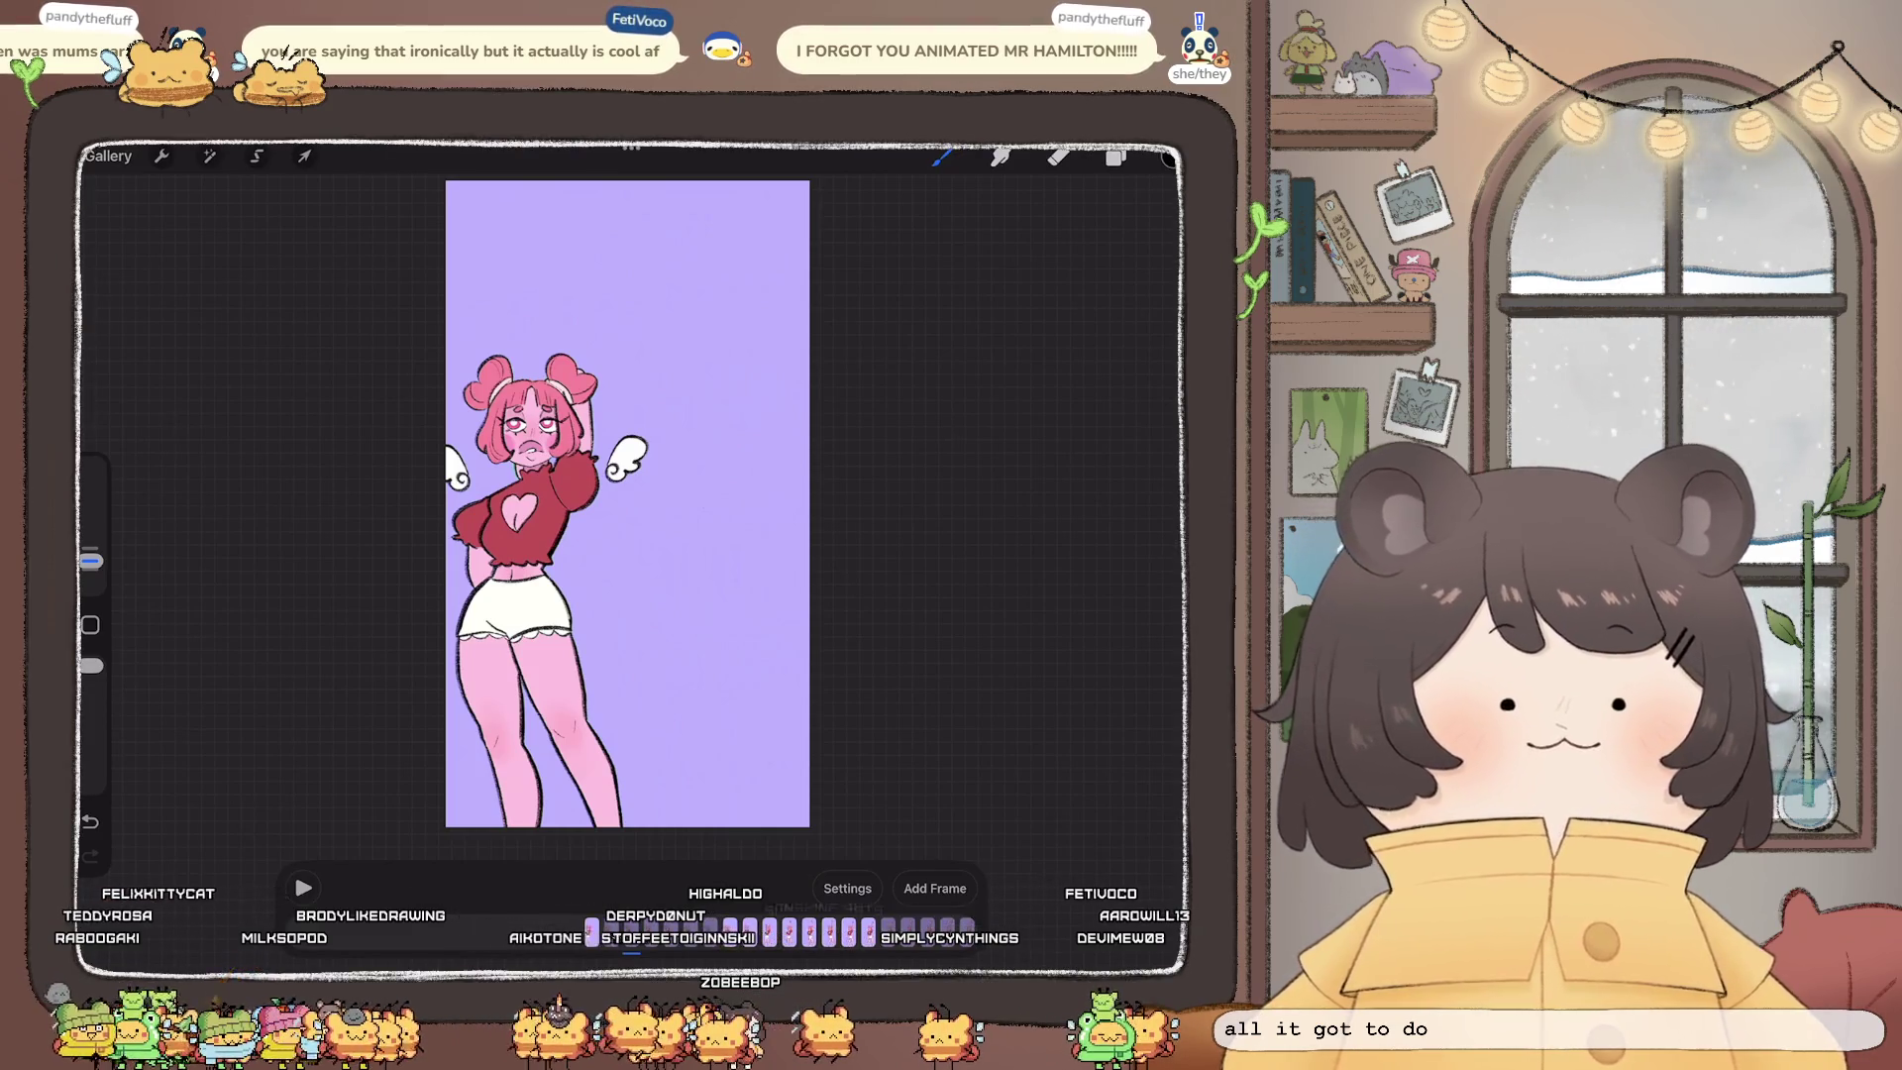
{"action": "left_click", "coordinate": [107, 156]}
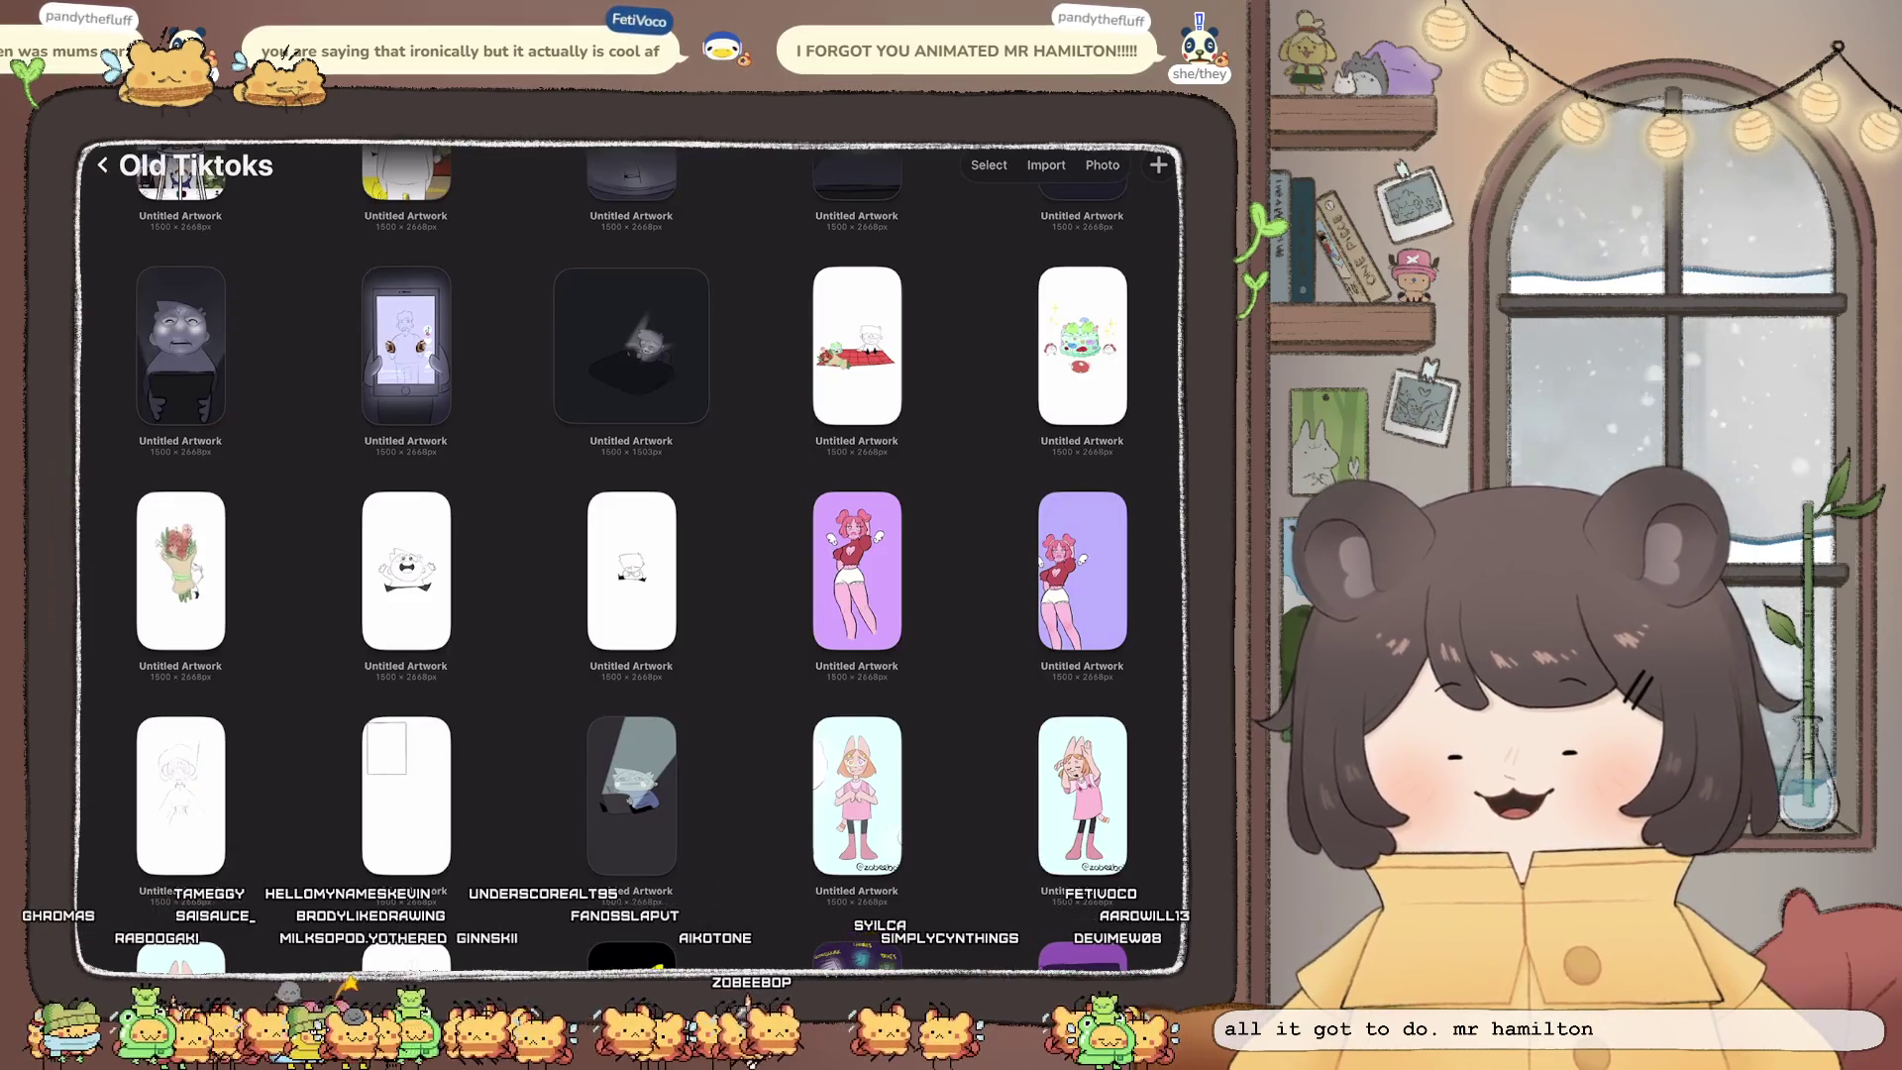
Step: Open the white-haired character-with-mug animation and view its 15 fps loop settings
{"action": "scroll", "coordinate": [631, 555], "scroll_direction": "down", "scroll_amount": 3}
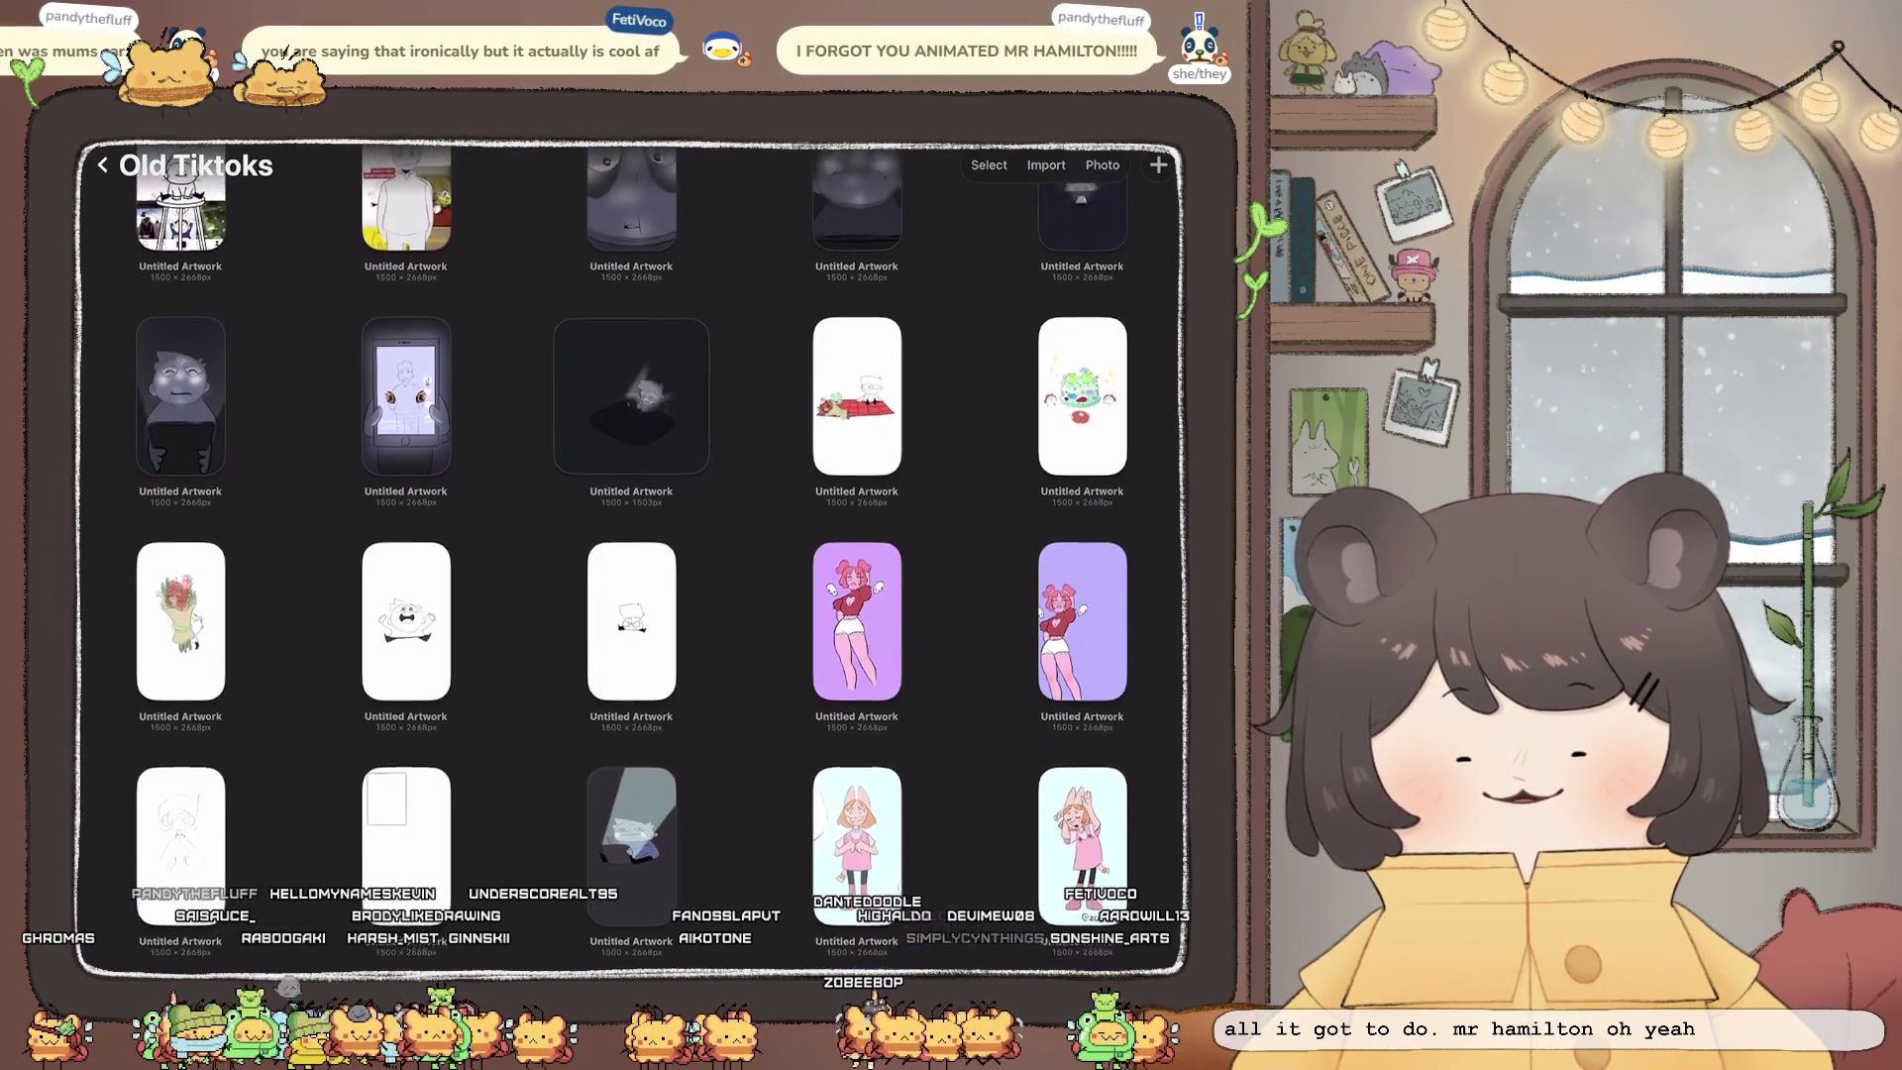
{"action": "scroll", "coordinate": [631, 555], "scroll_direction": "up", "scroll_amount": 10}
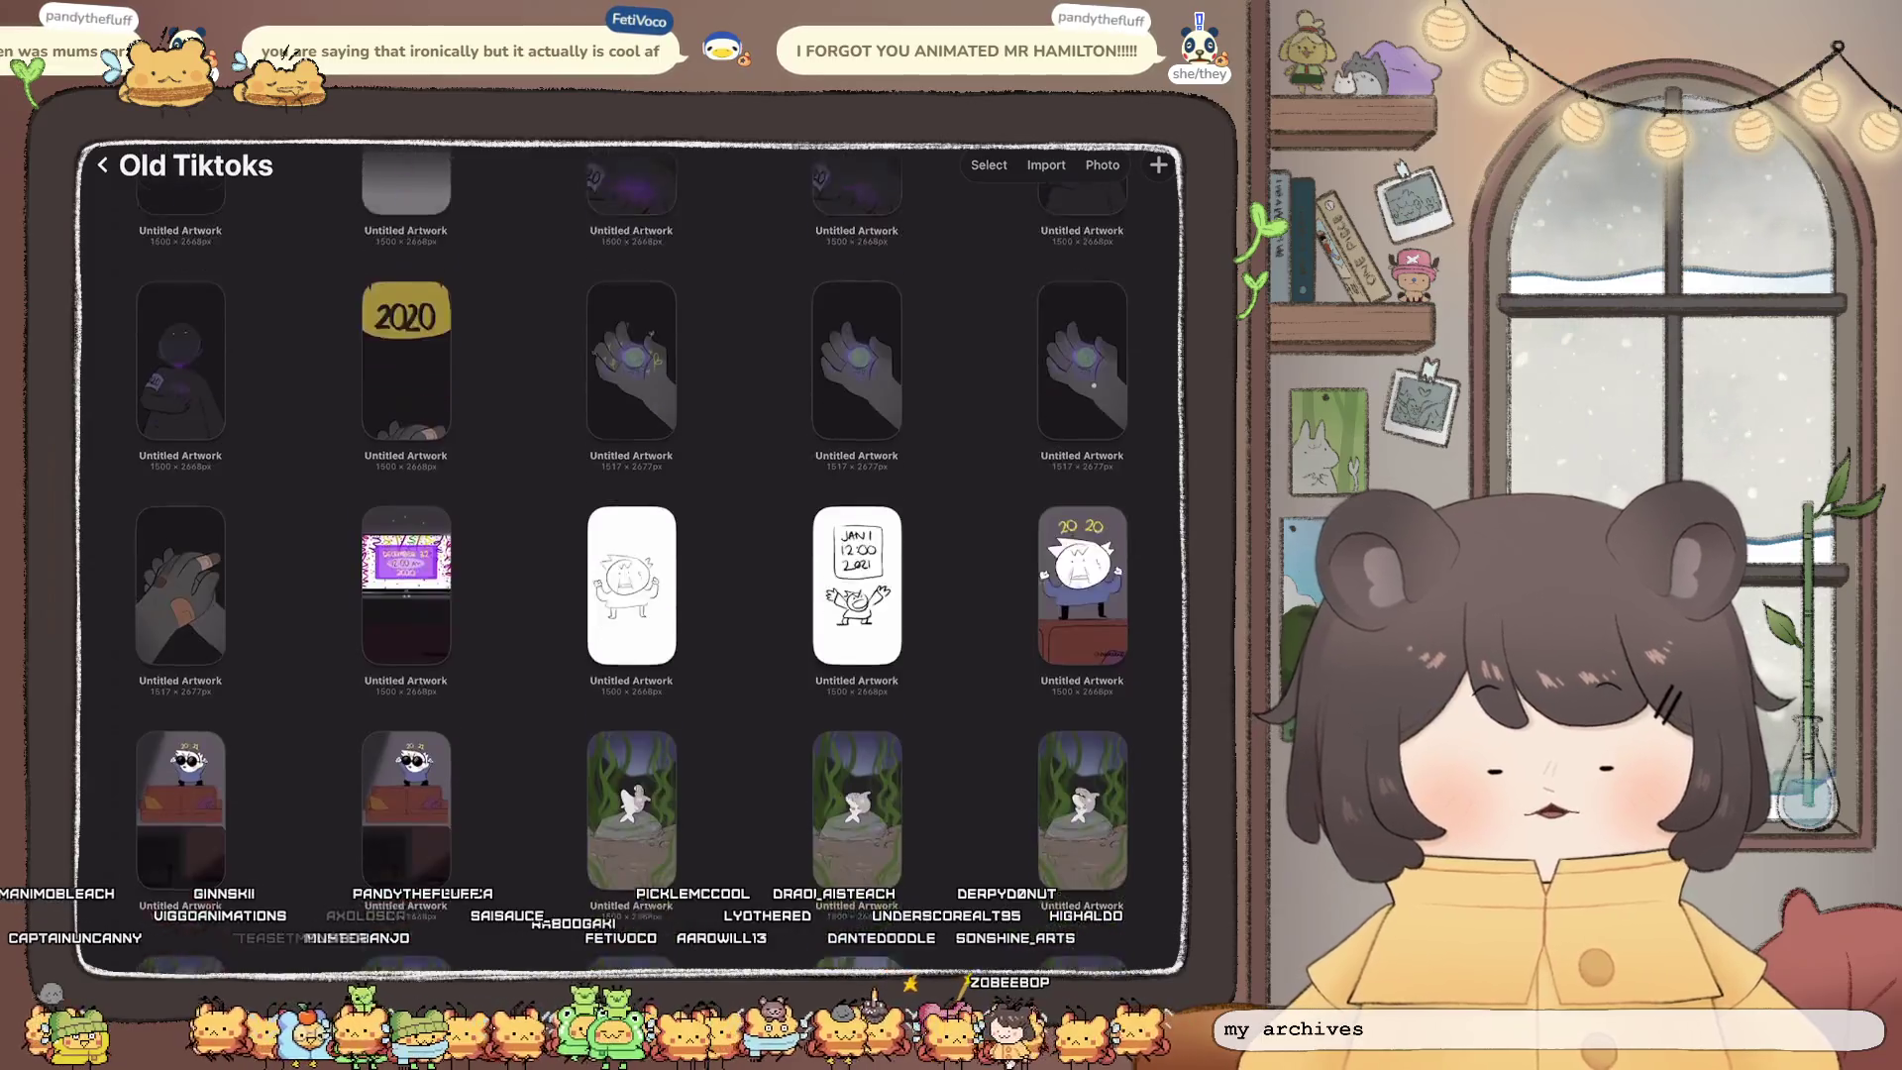
{"action": "scroll", "coordinate": [631, 555], "scroll_direction": "down", "scroll_amount": 15}
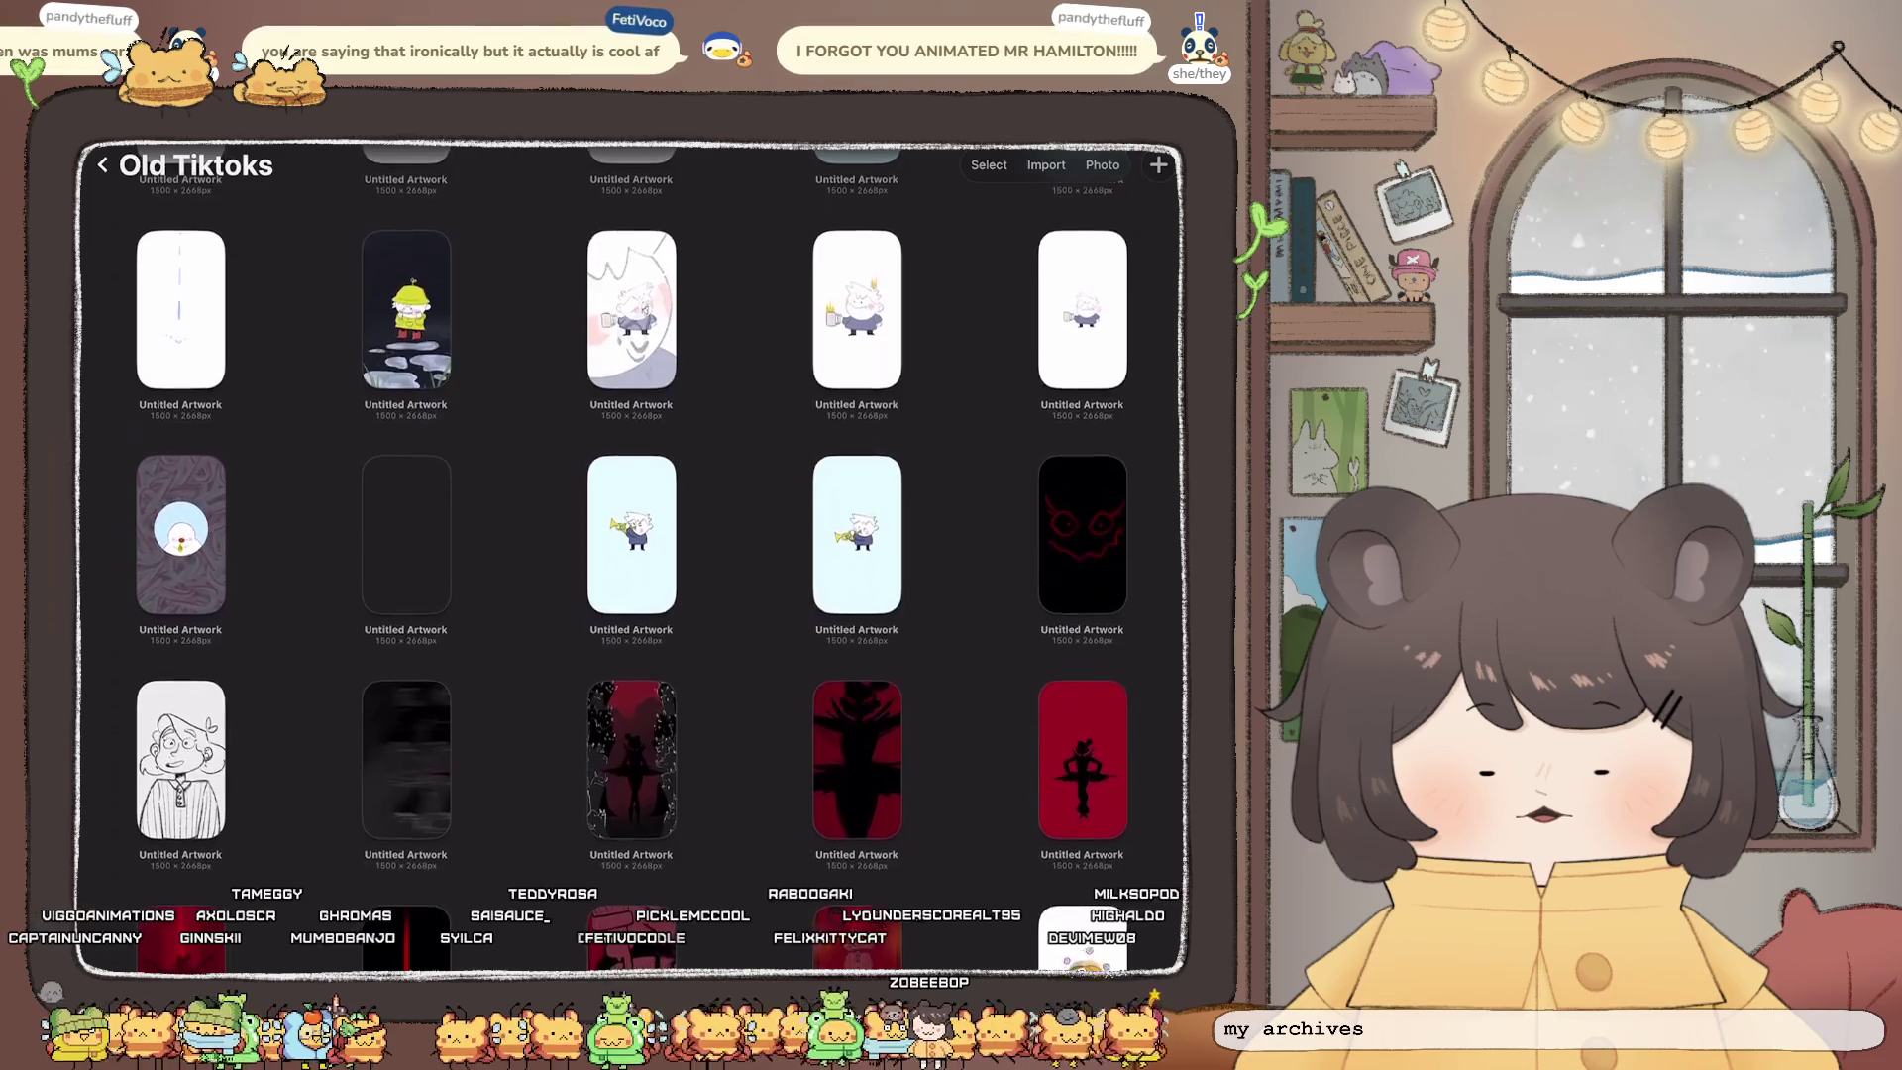
{"action": "scroll", "coordinate": [631, 555], "scroll_direction": "up", "scroll_amount": 2}
{"action": "left_click", "coordinate": [631, 426]}
{"action": "left_click", "coordinate": [846, 889]}
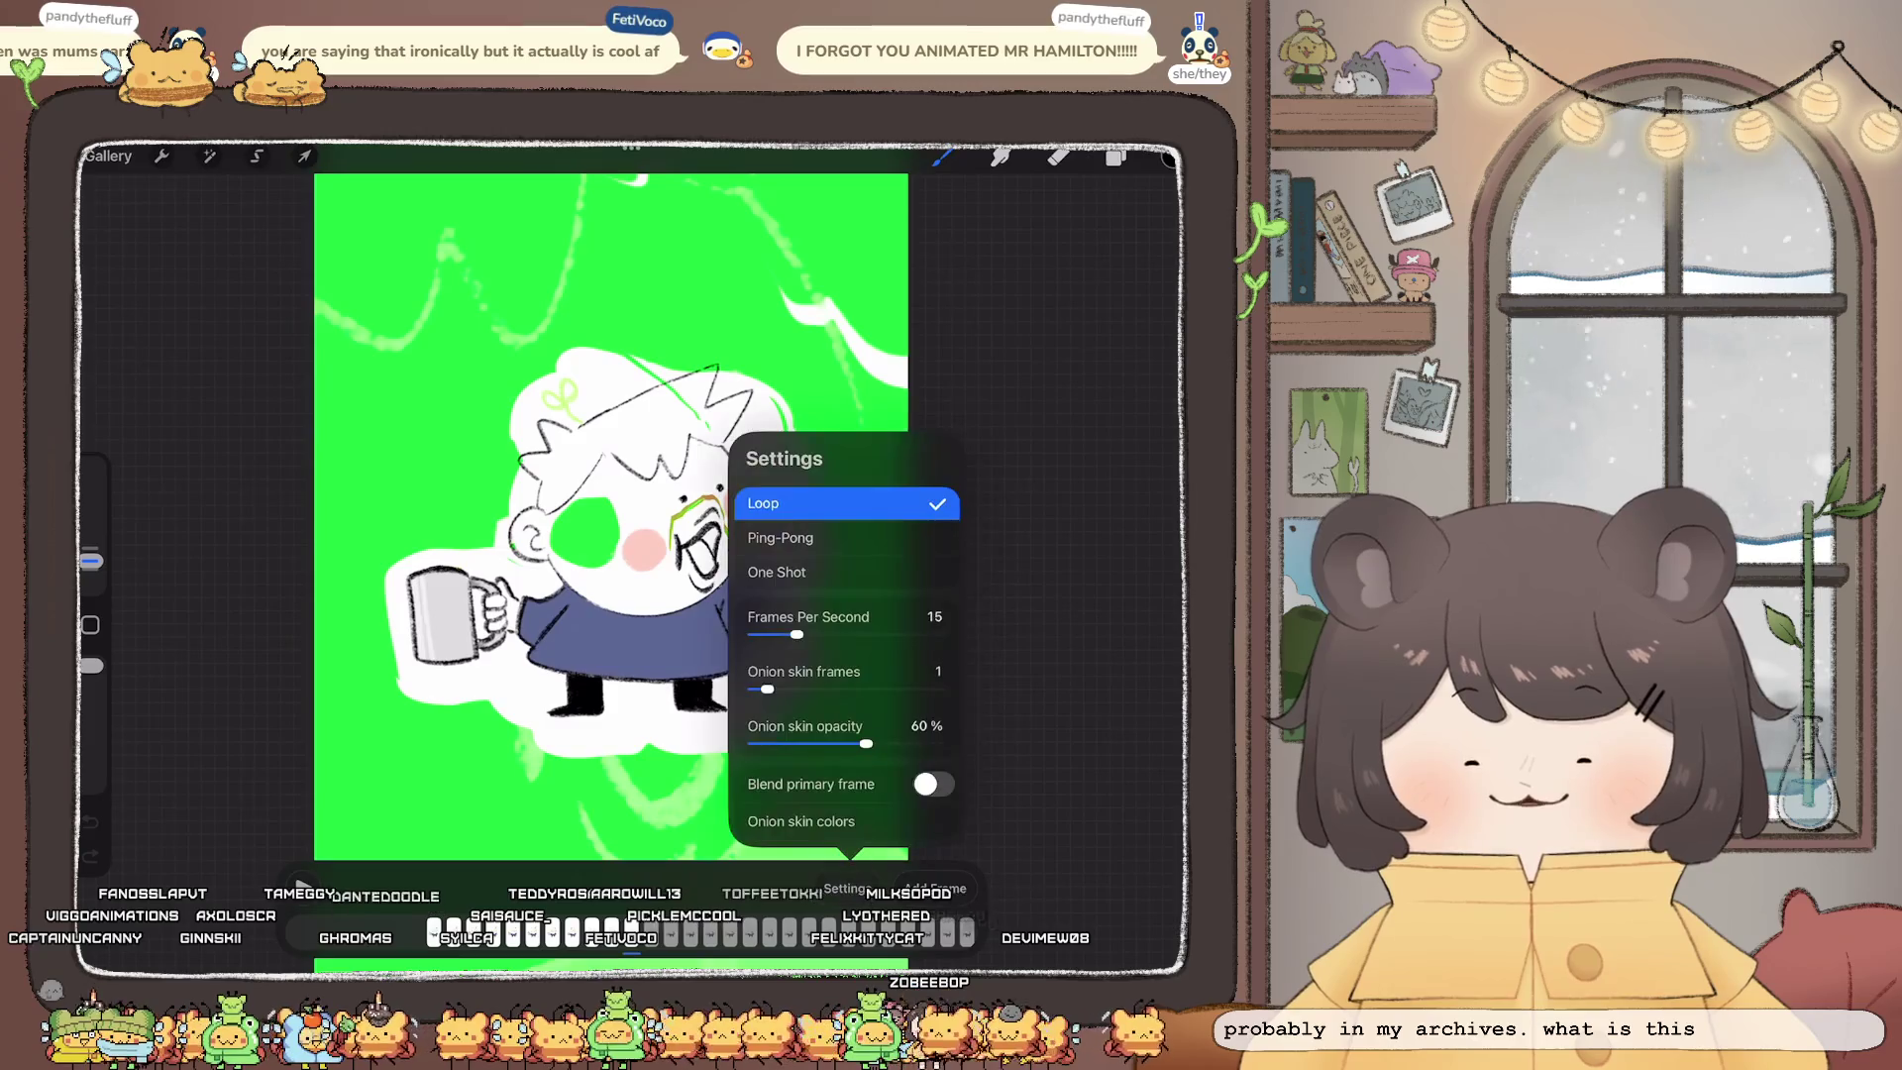
Step: Set the mug animation's onion-skin frames to 0, then return to the Old Tiktoks gallery
{"action": "left_click_drag", "start_coordinate": [823, 688], "coordinate": [756, 688]}
{"action": "left_click", "coordinate": [1040, 495]}
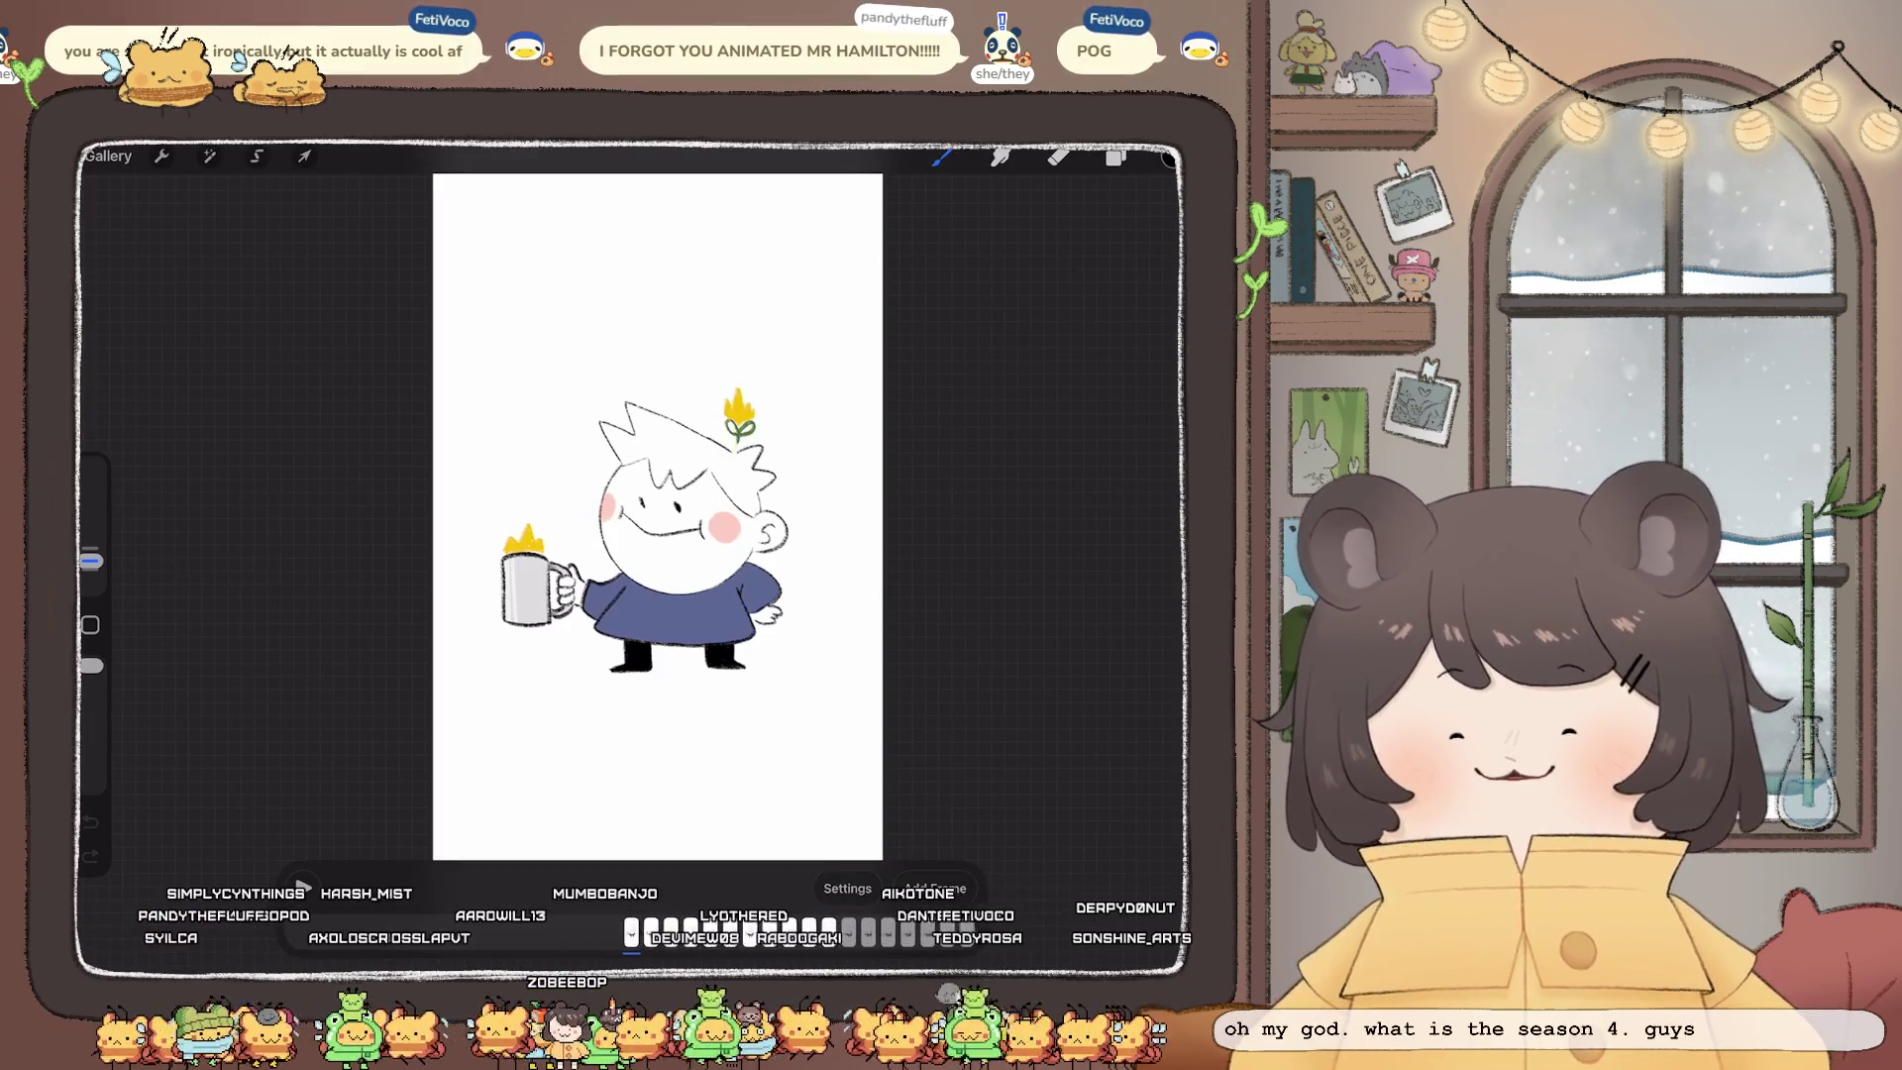
{"action": "left_click", "coordinate": [107, 156]}
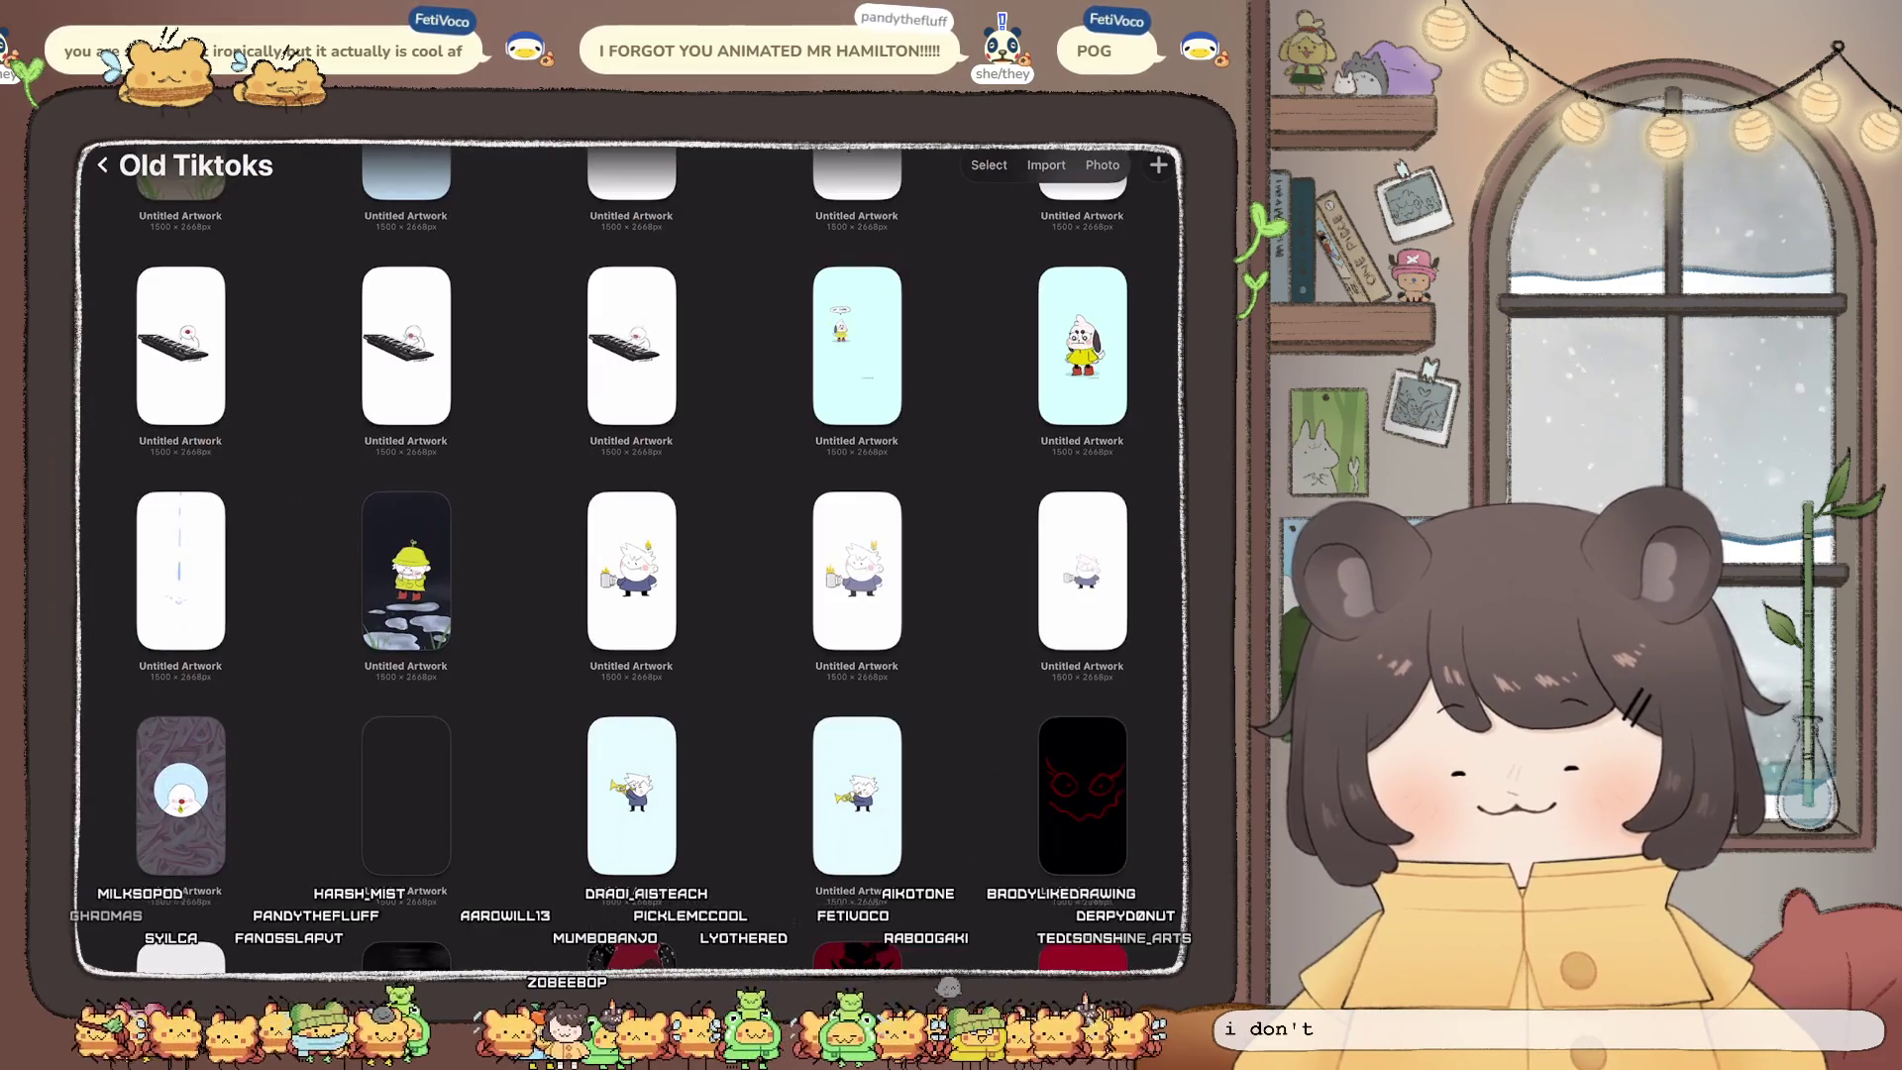
{"action": "left_click", "coordinate": [857, 571]}
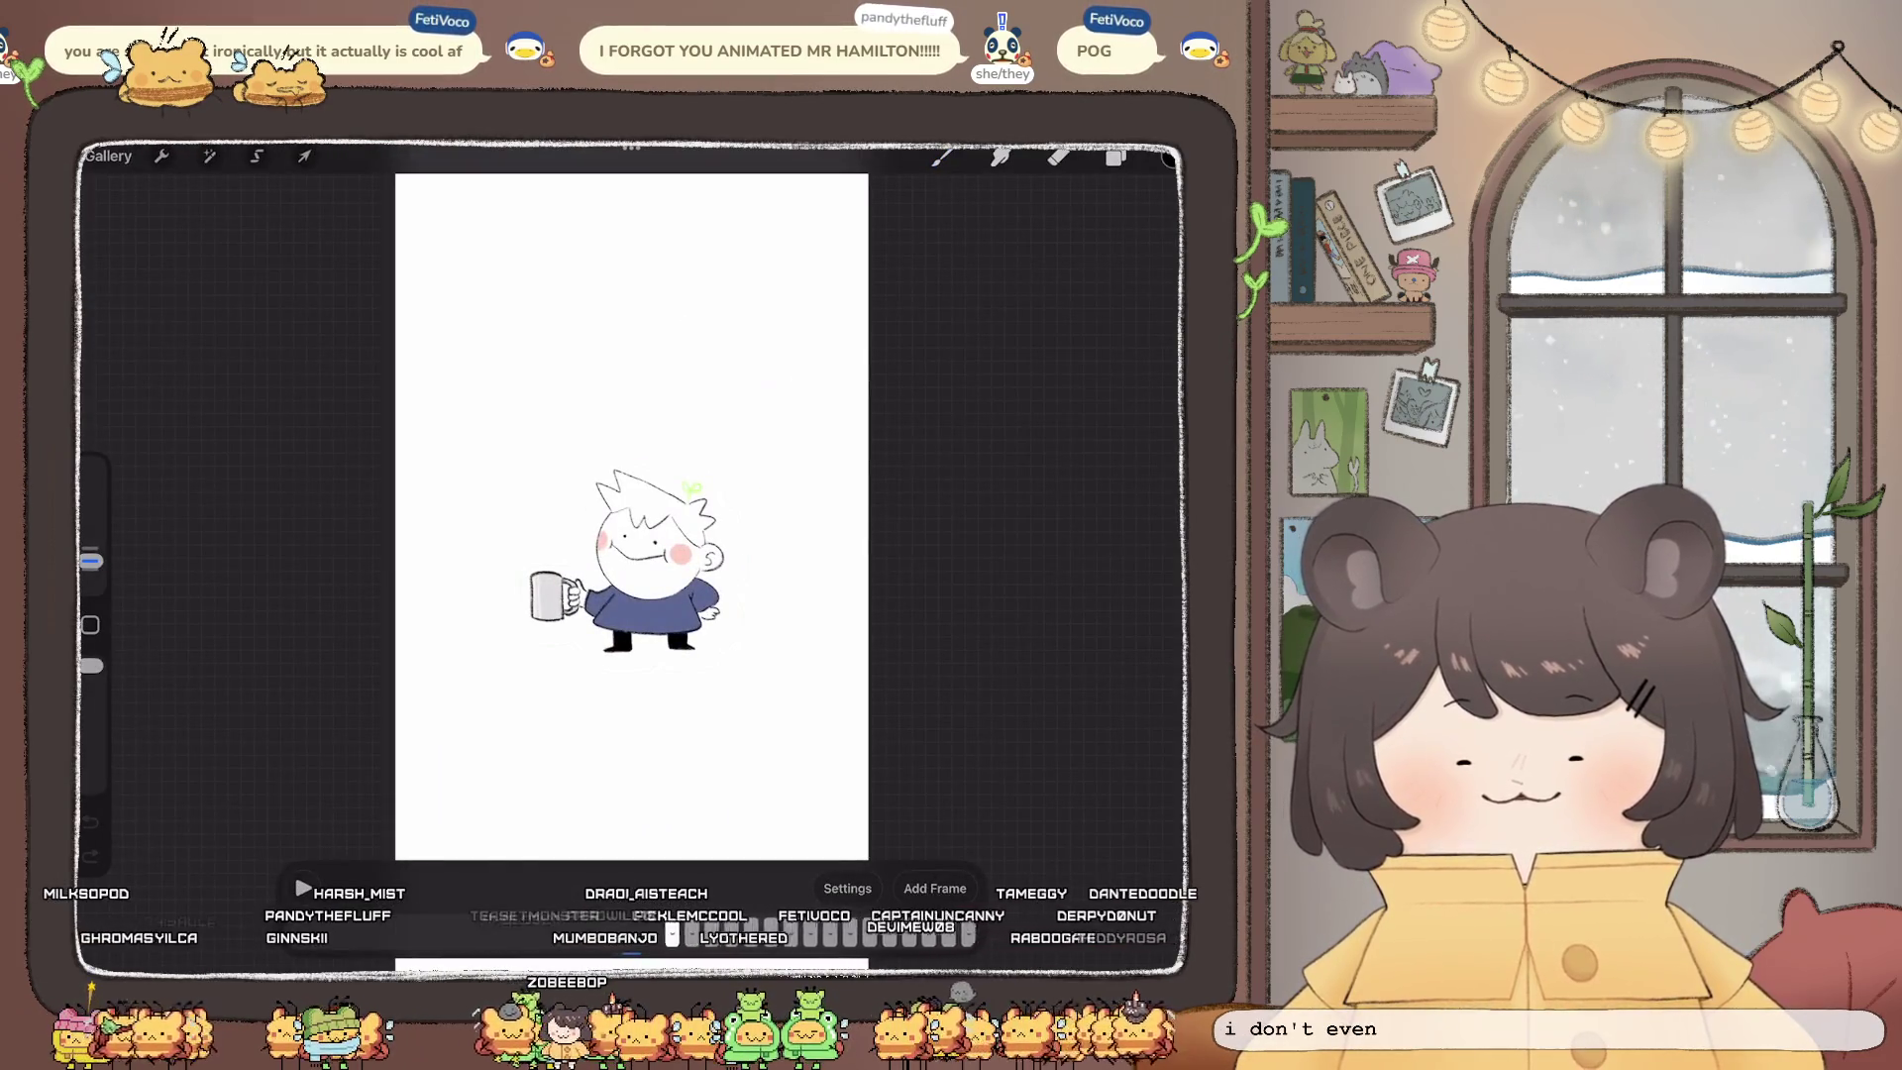
{"action": "left_click", "coordinate": [303, 889]}
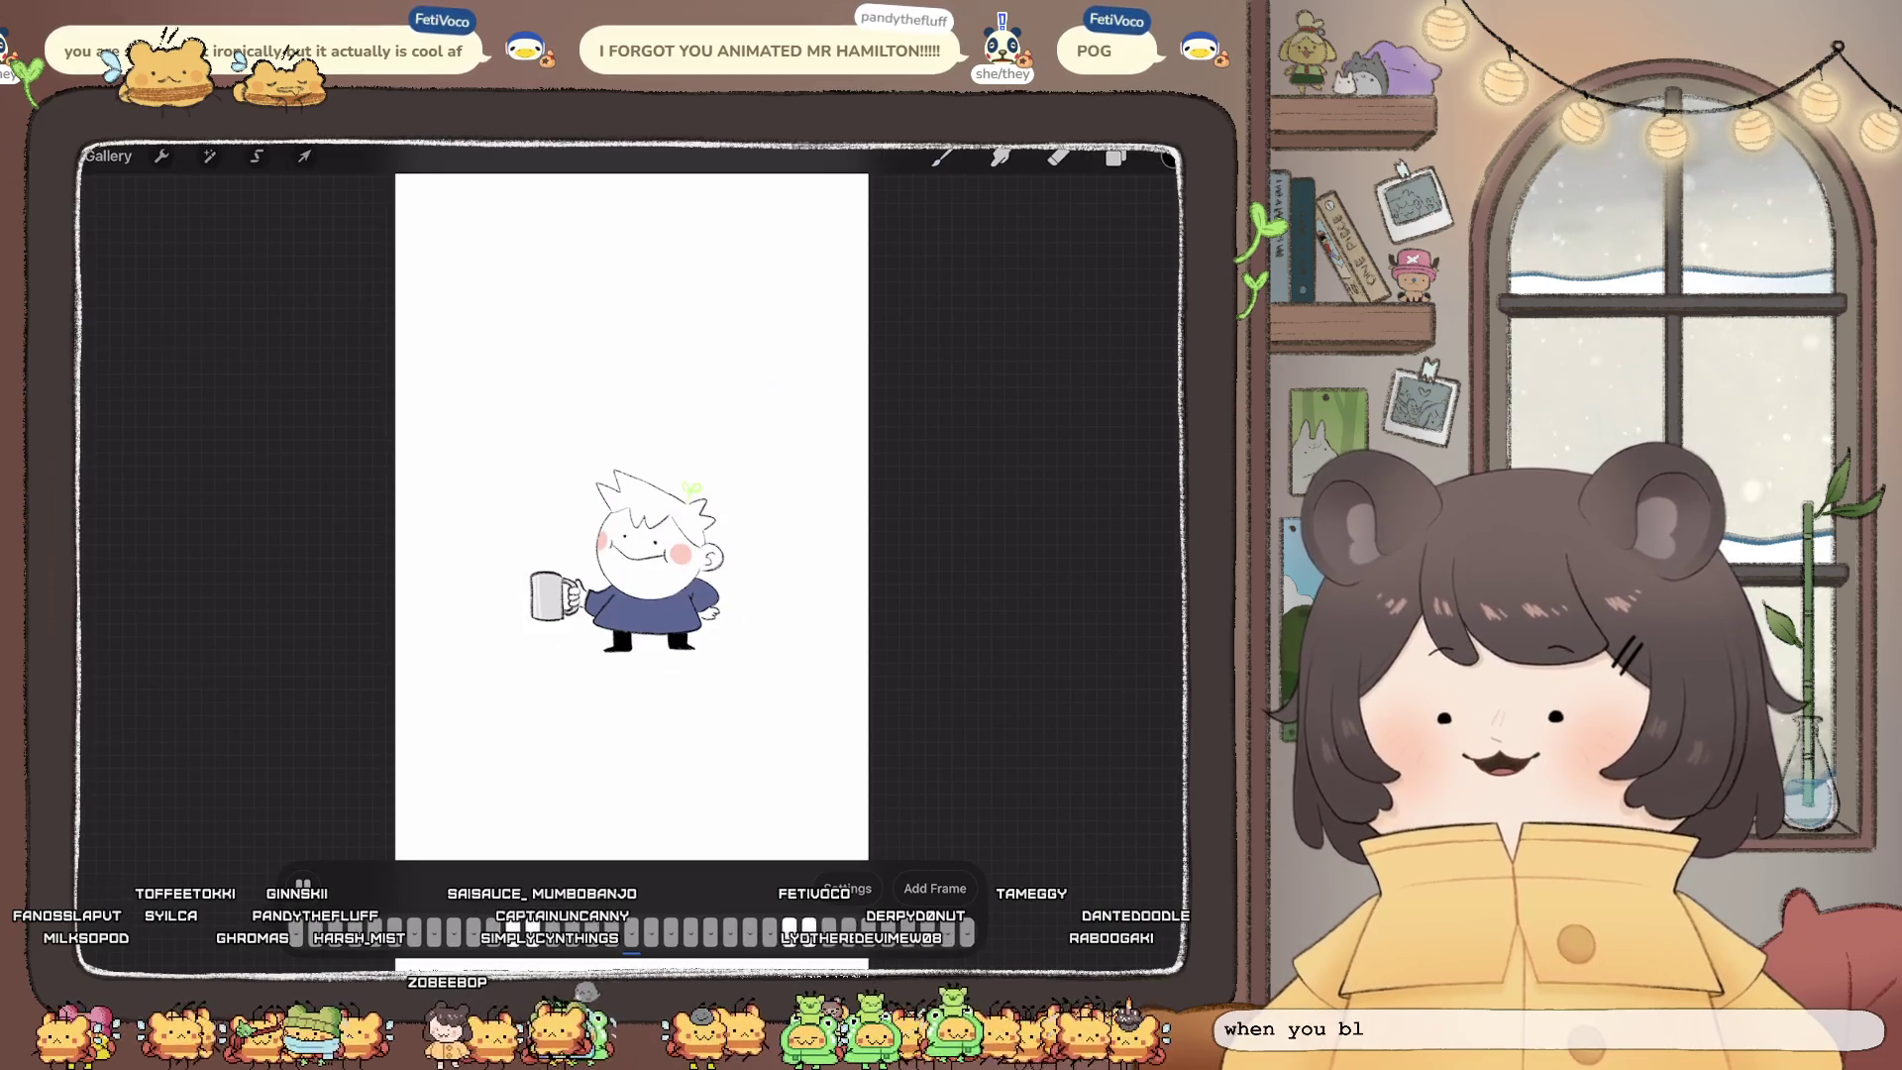
{"action": "left_click", "coordinate": [941, 156]}
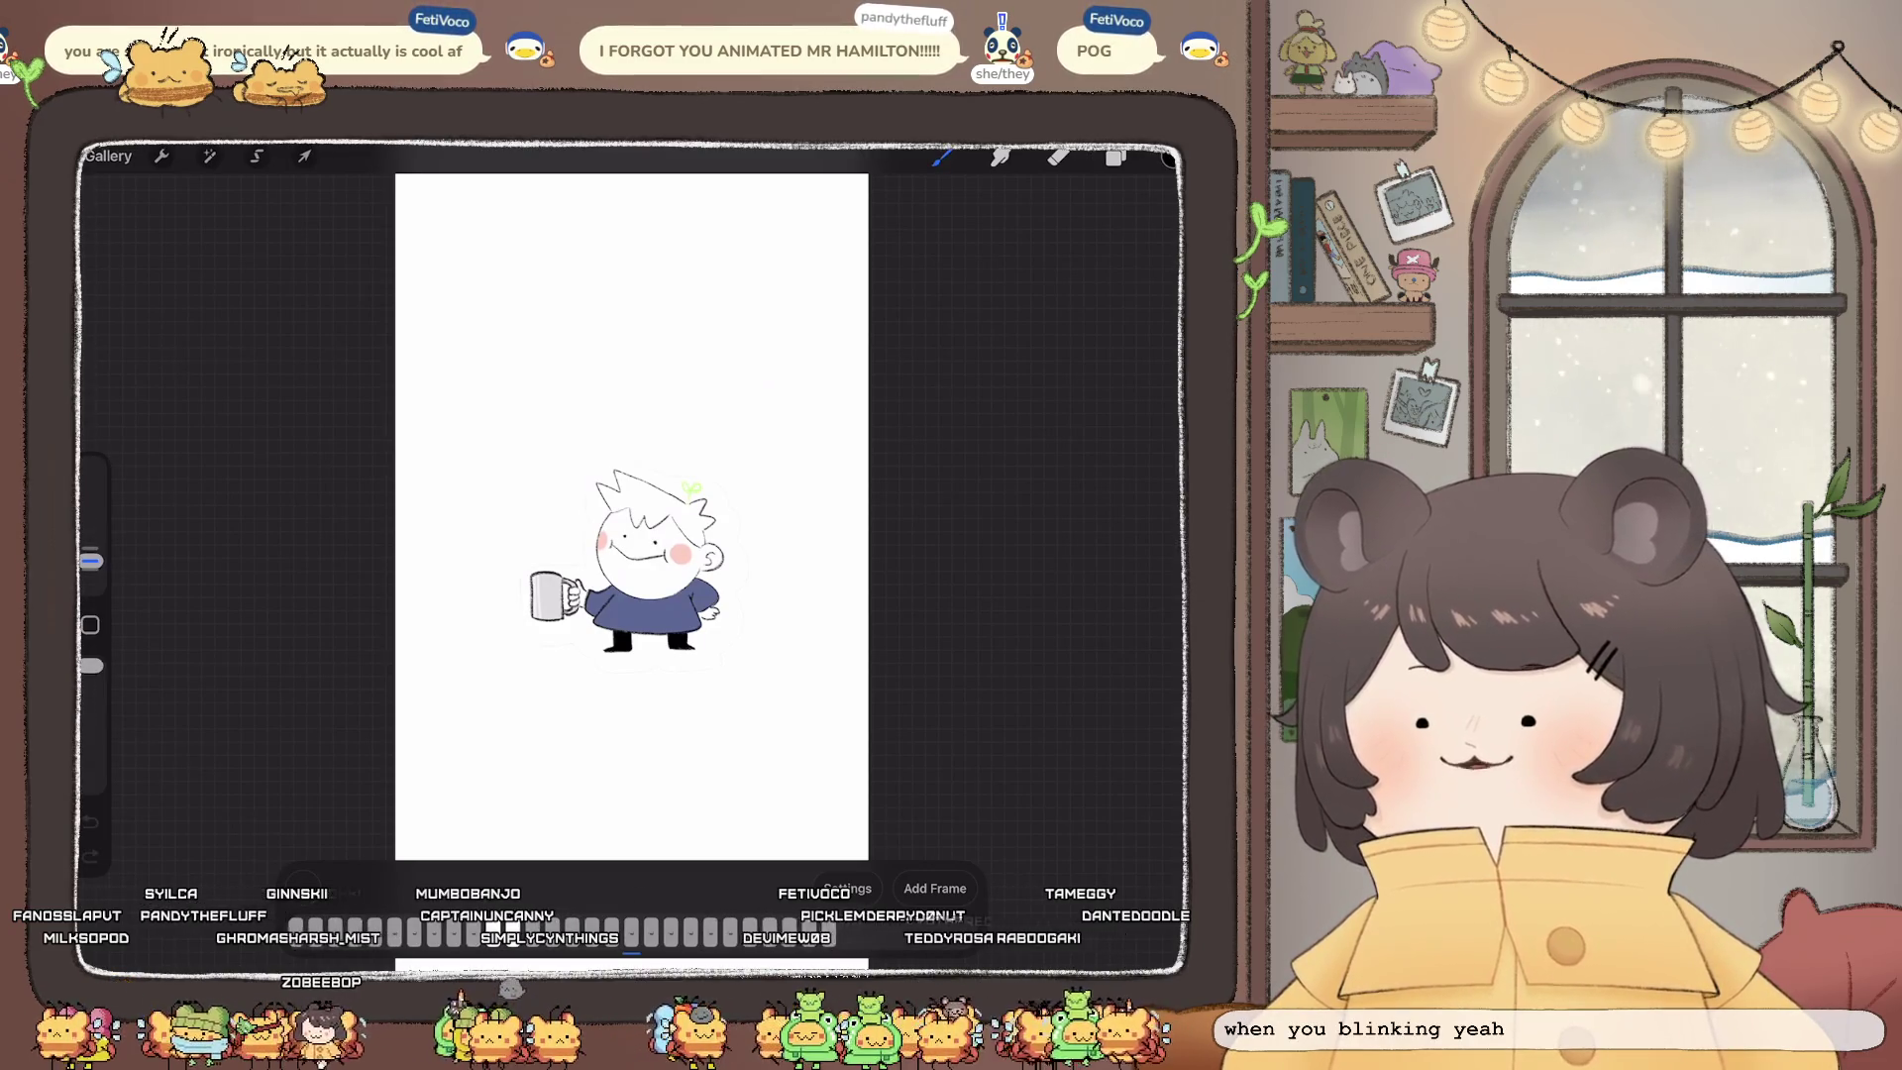
{"action": "left_click", "coordinate": [107, 155]}
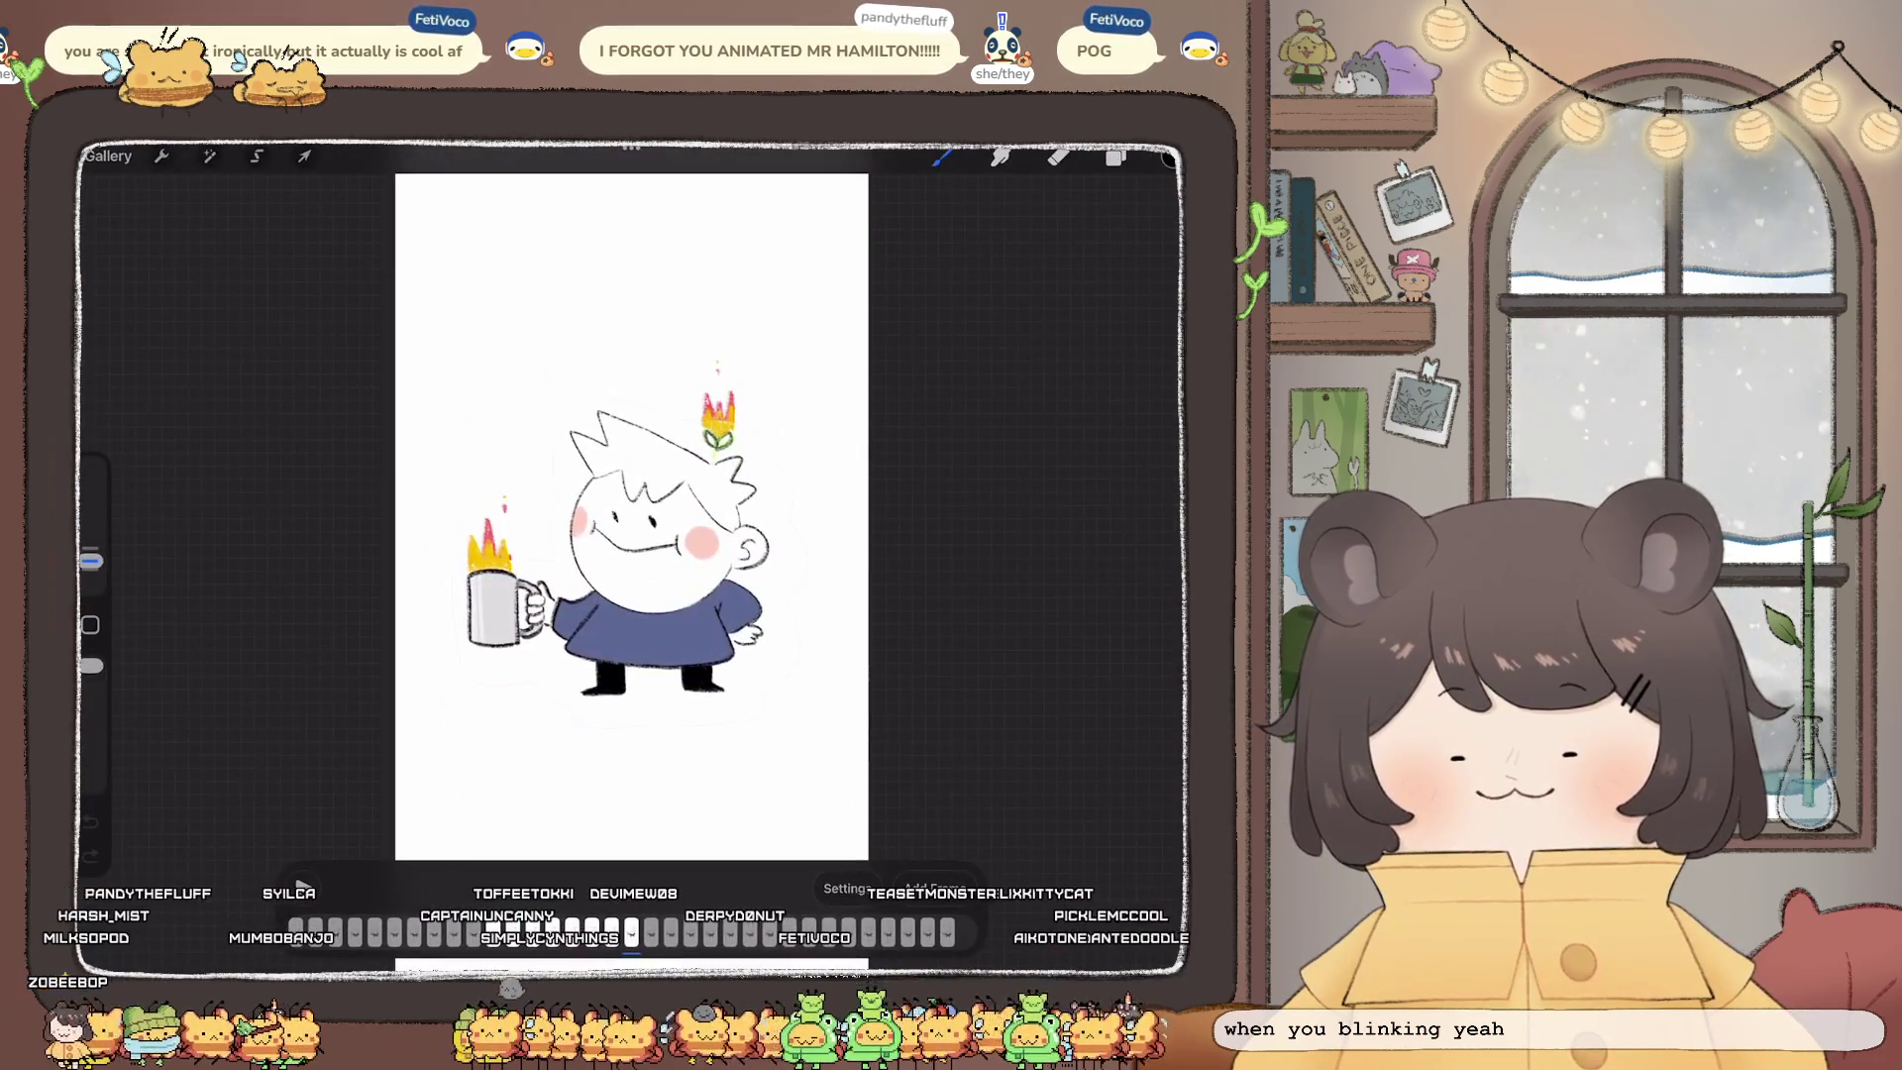
{"action": "left_click", "coordinate": [302, 884]}
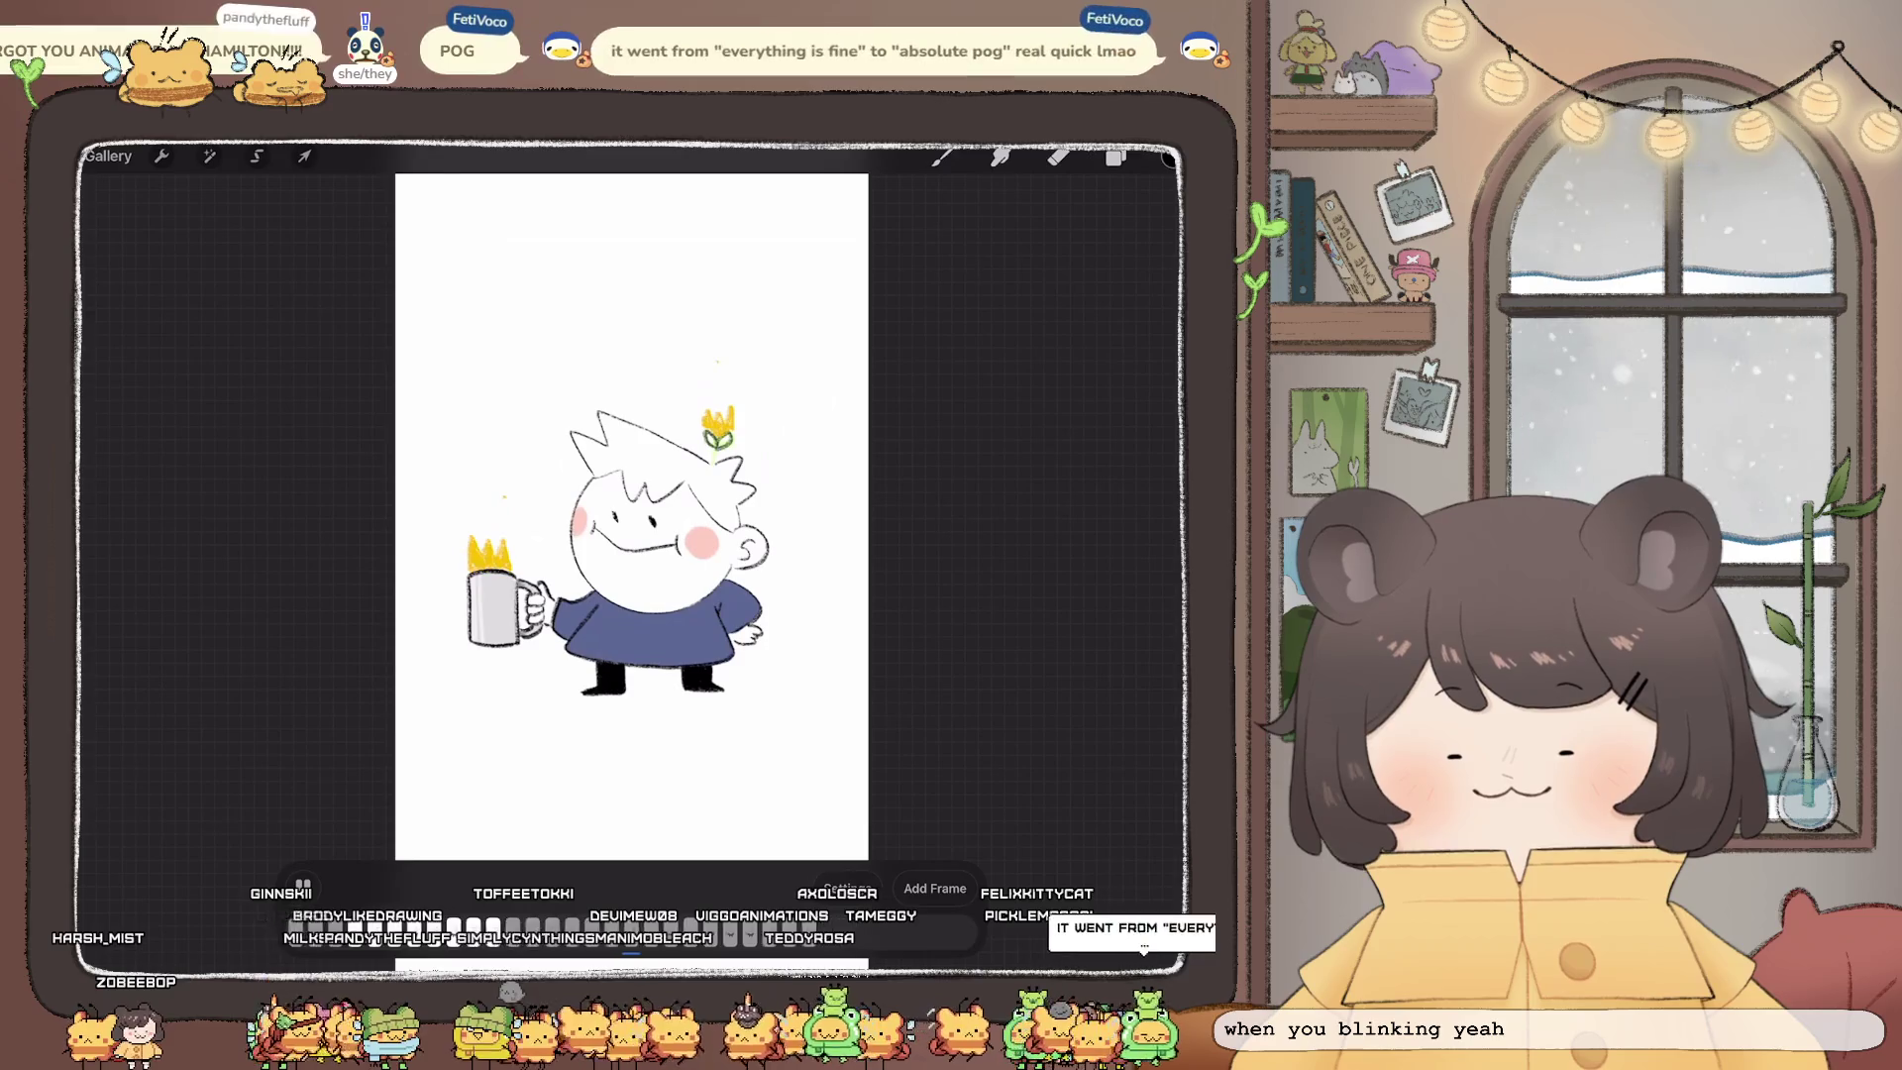
{"action": "left_click", "coordinate": [303, 885]}
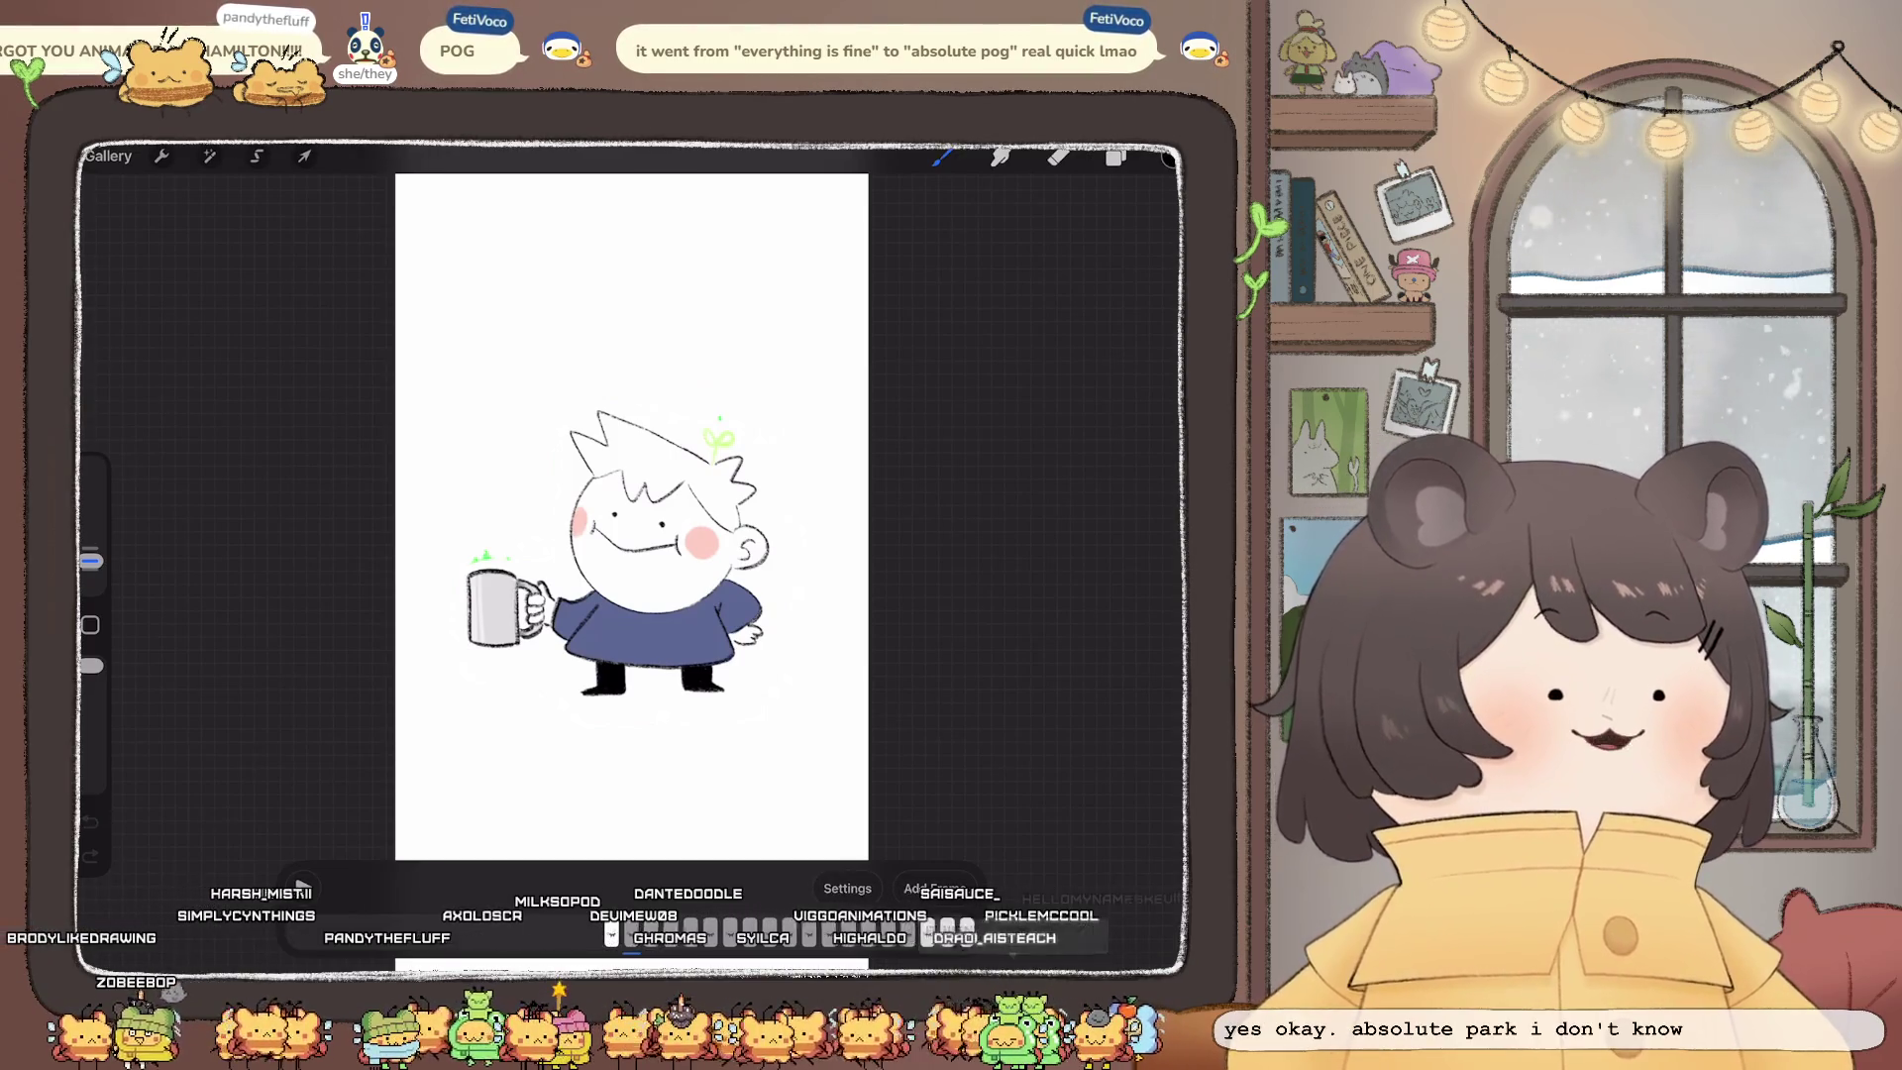
{"action": "left_click", "coordinate": [107, 155]}
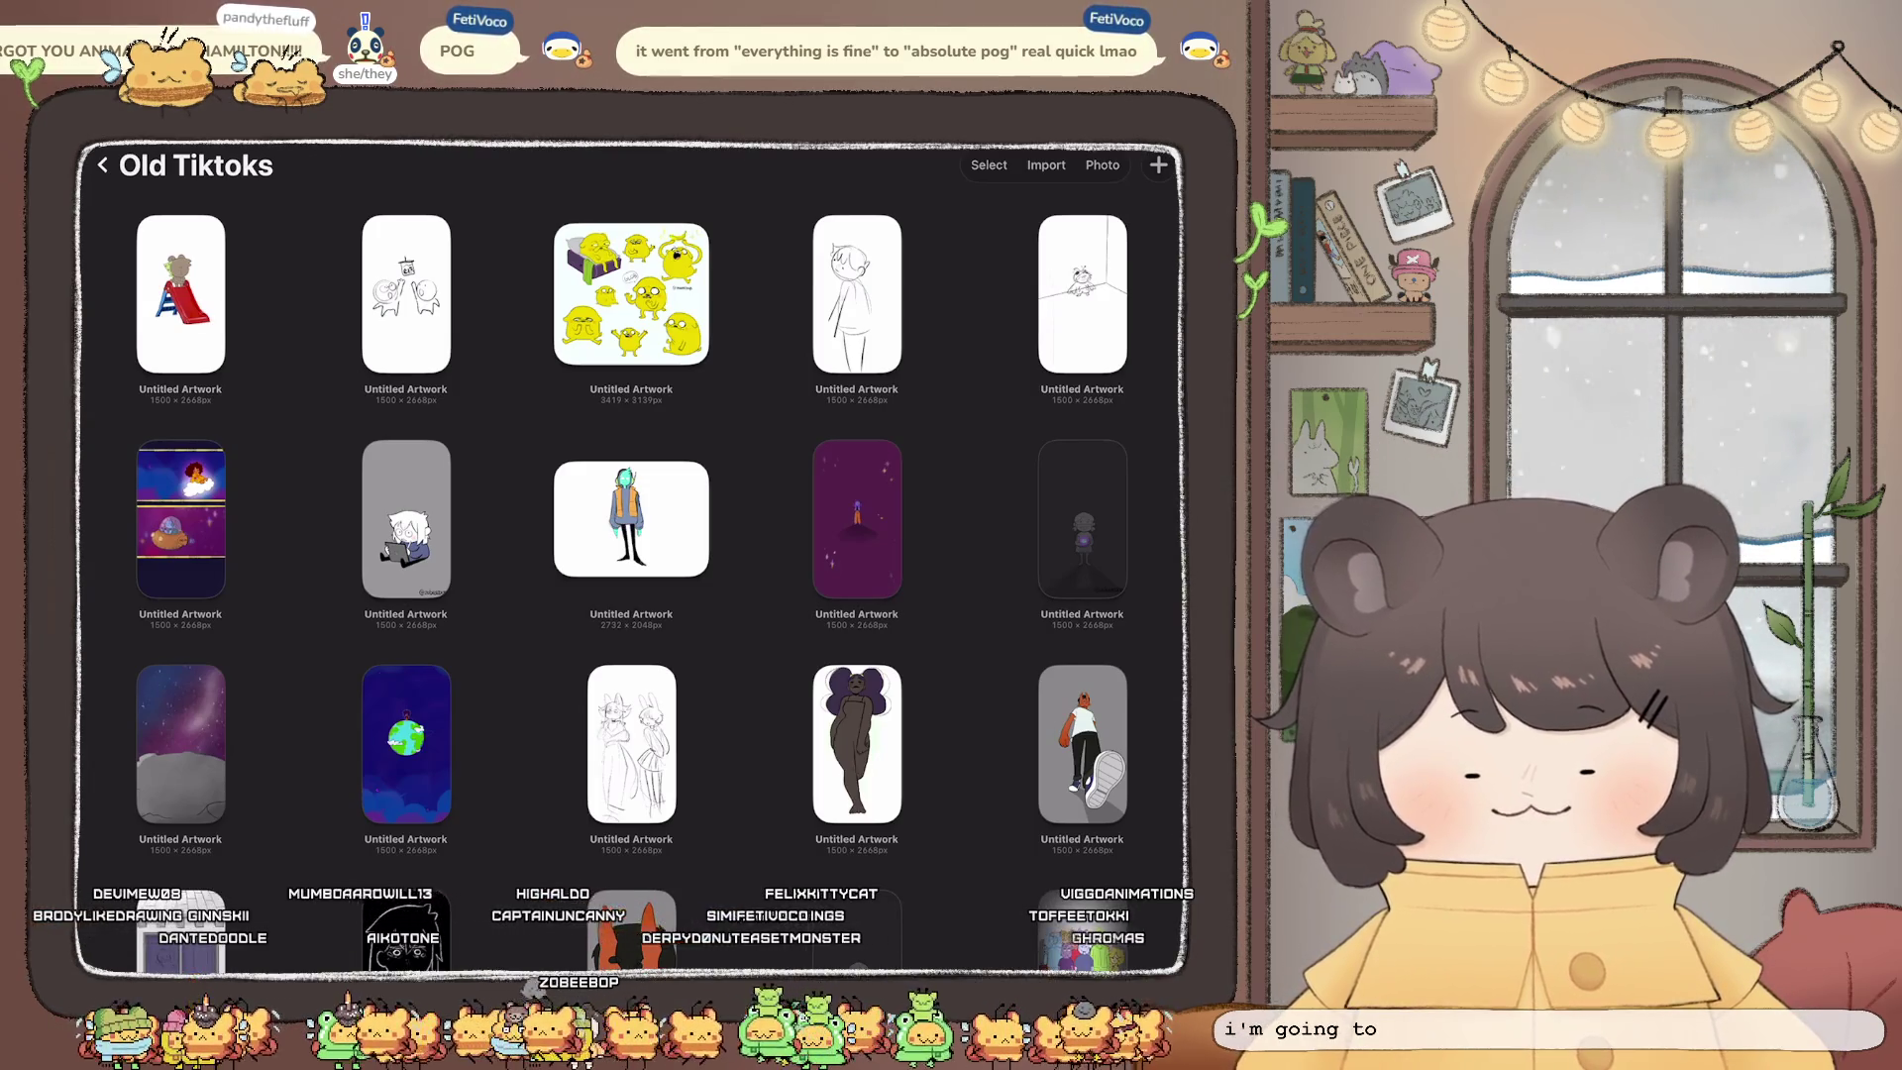
Step: Open the TikTok profile screenshot artwork showing 1000 followers
{"action": "scroll", "coordinate": [634, 555], "scroll_direction": "down", "scroll_amount": 10}
{"action": "scroll", "coordinate": [634, 555], "scroll_direction": "down", "scroll_amount": 5}
{"action": "scroll", "coordinate": [634, 554], "scroll_direction": "up", "scroll_amount": 6}
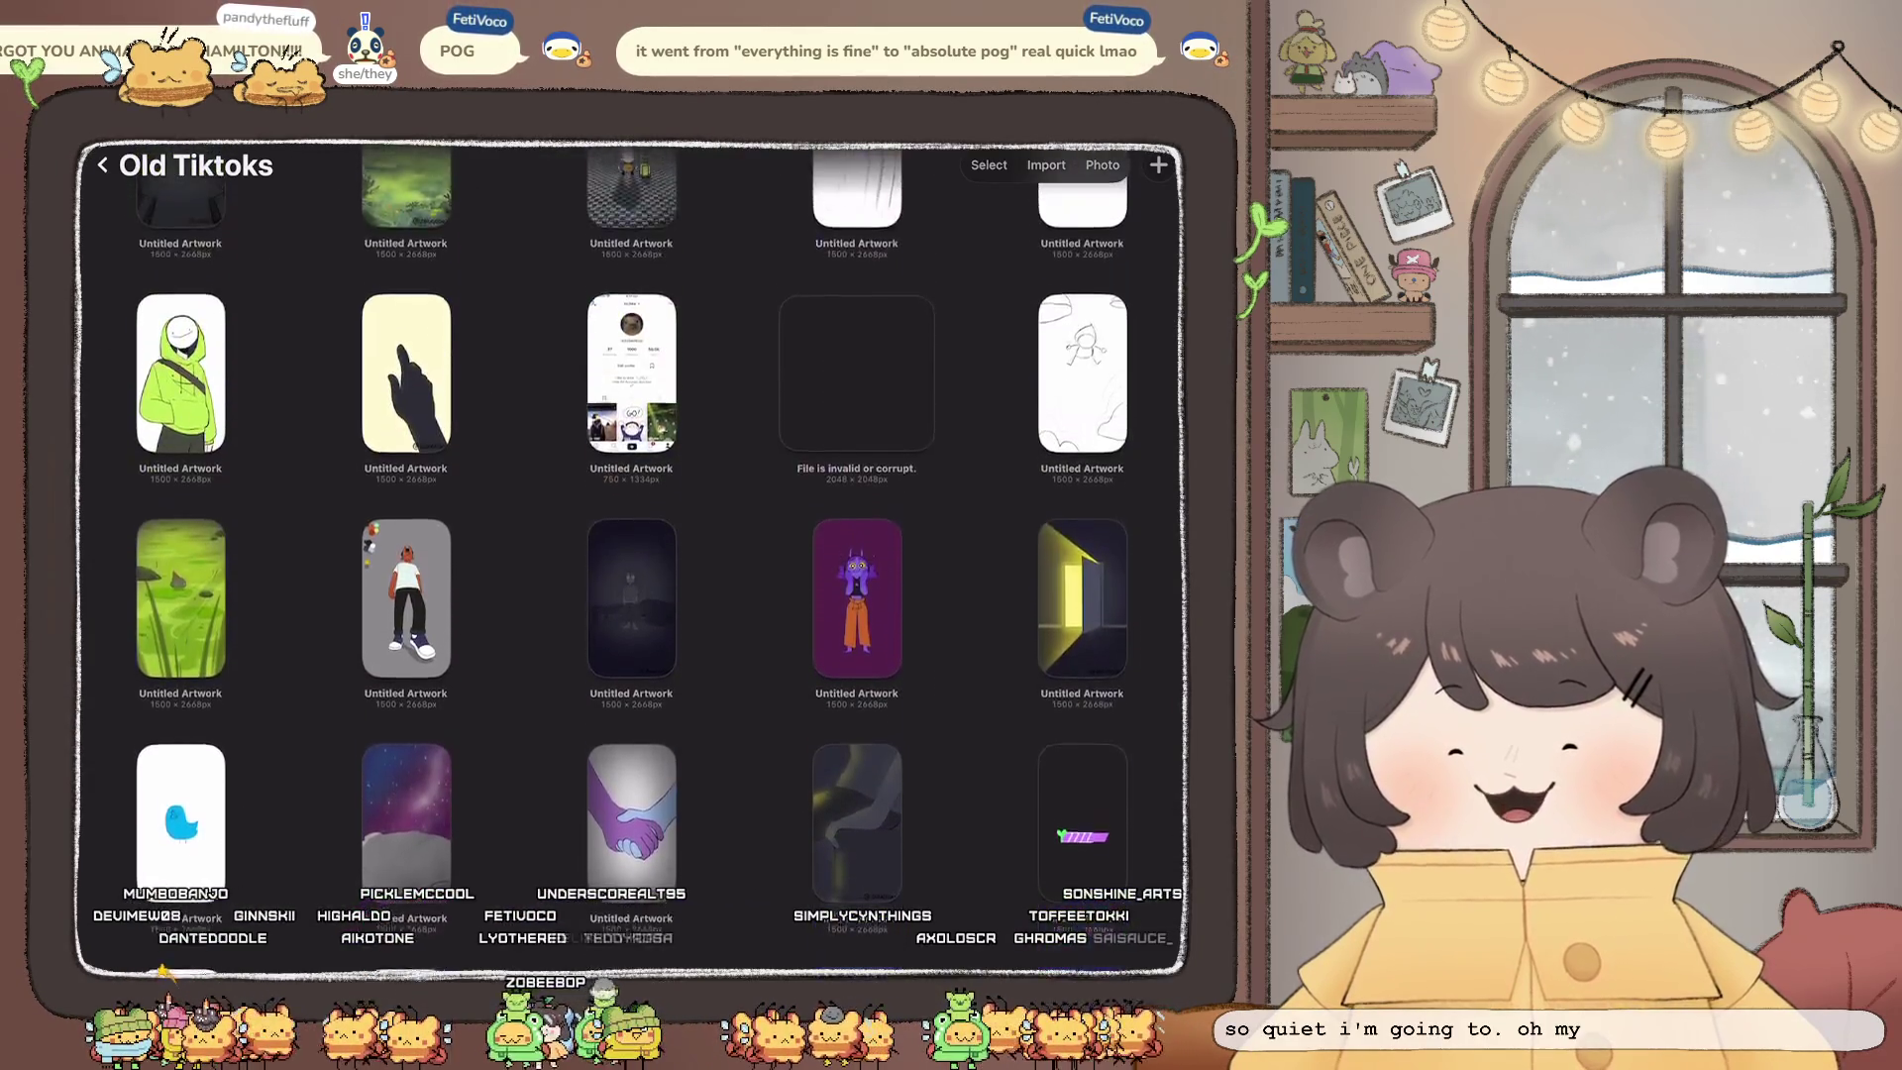
{"action": "left_click", "coordinate": [631, 409]}
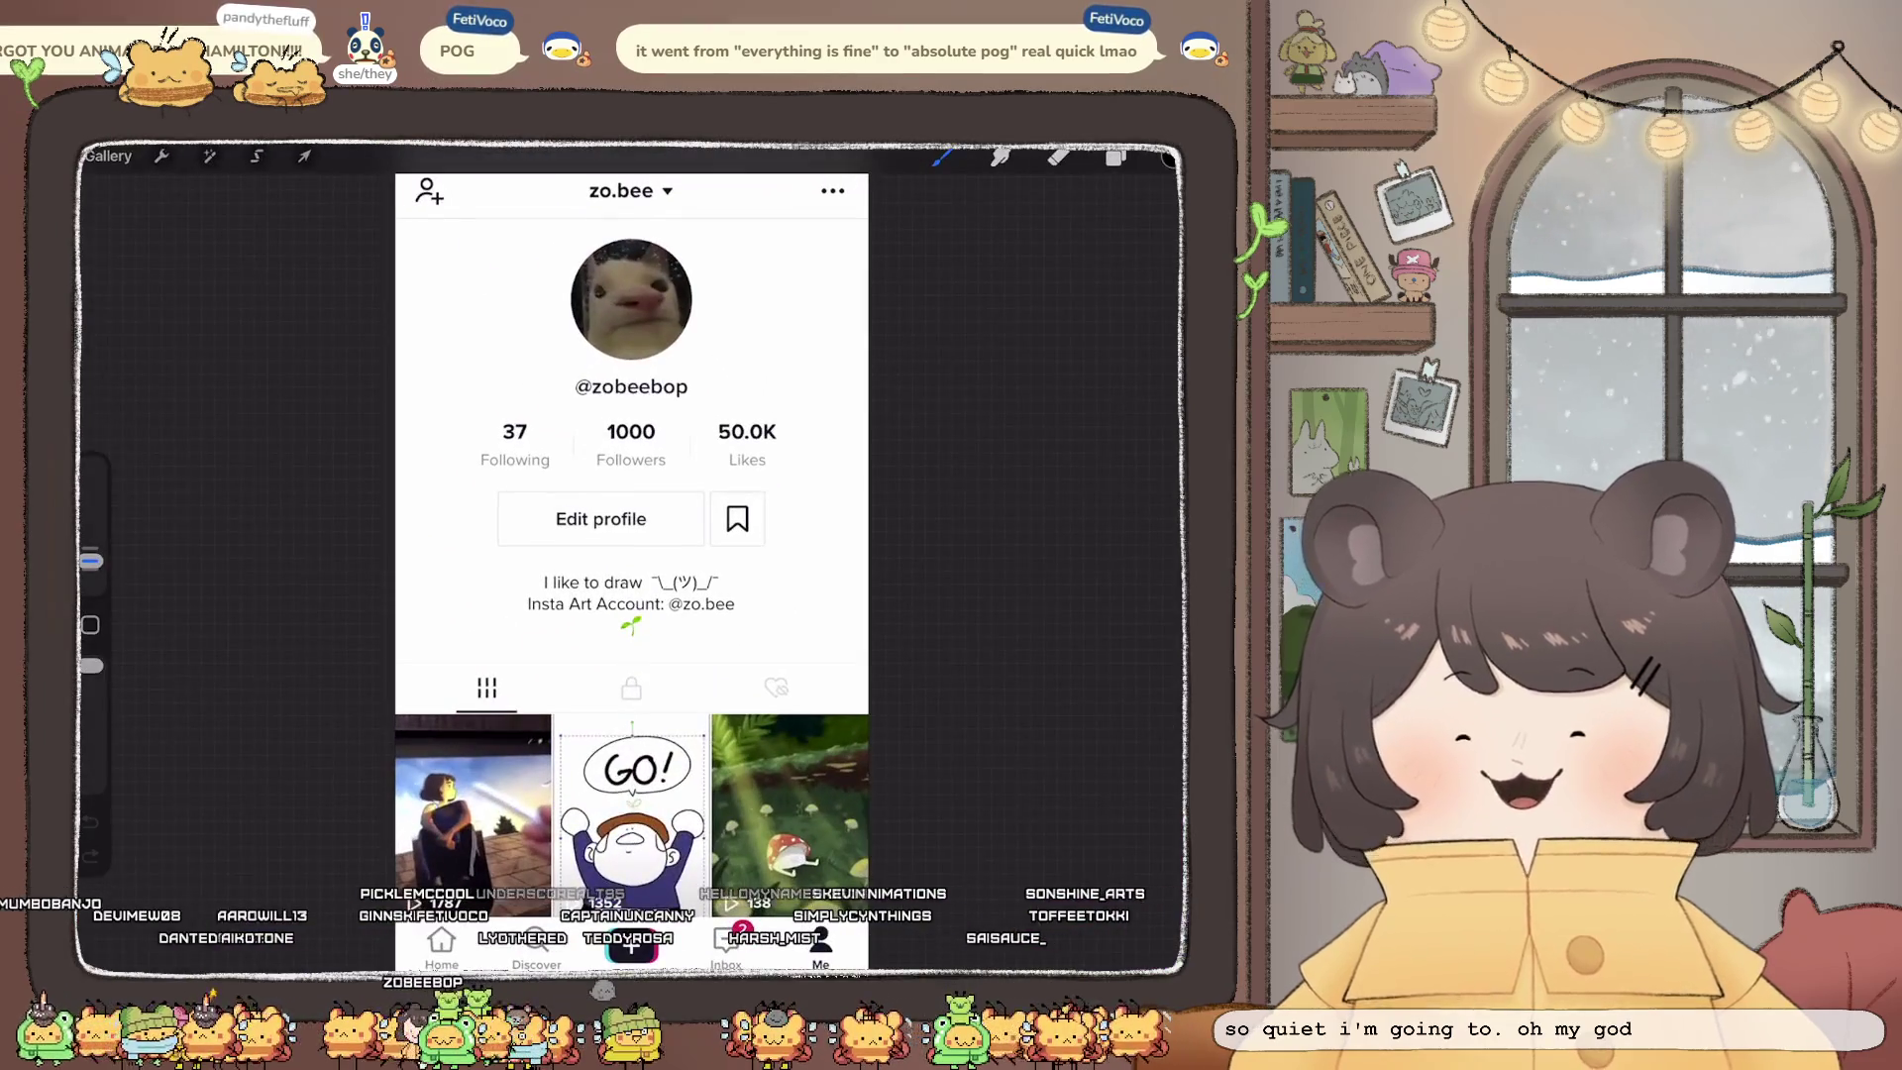
Step: Look over the profile screenshot, then go back to the Old Tiktoks gallery
{"action": "scroll", "coordinate": [614, 555], "scroll_direction": "up", "scroll_amount": 3}
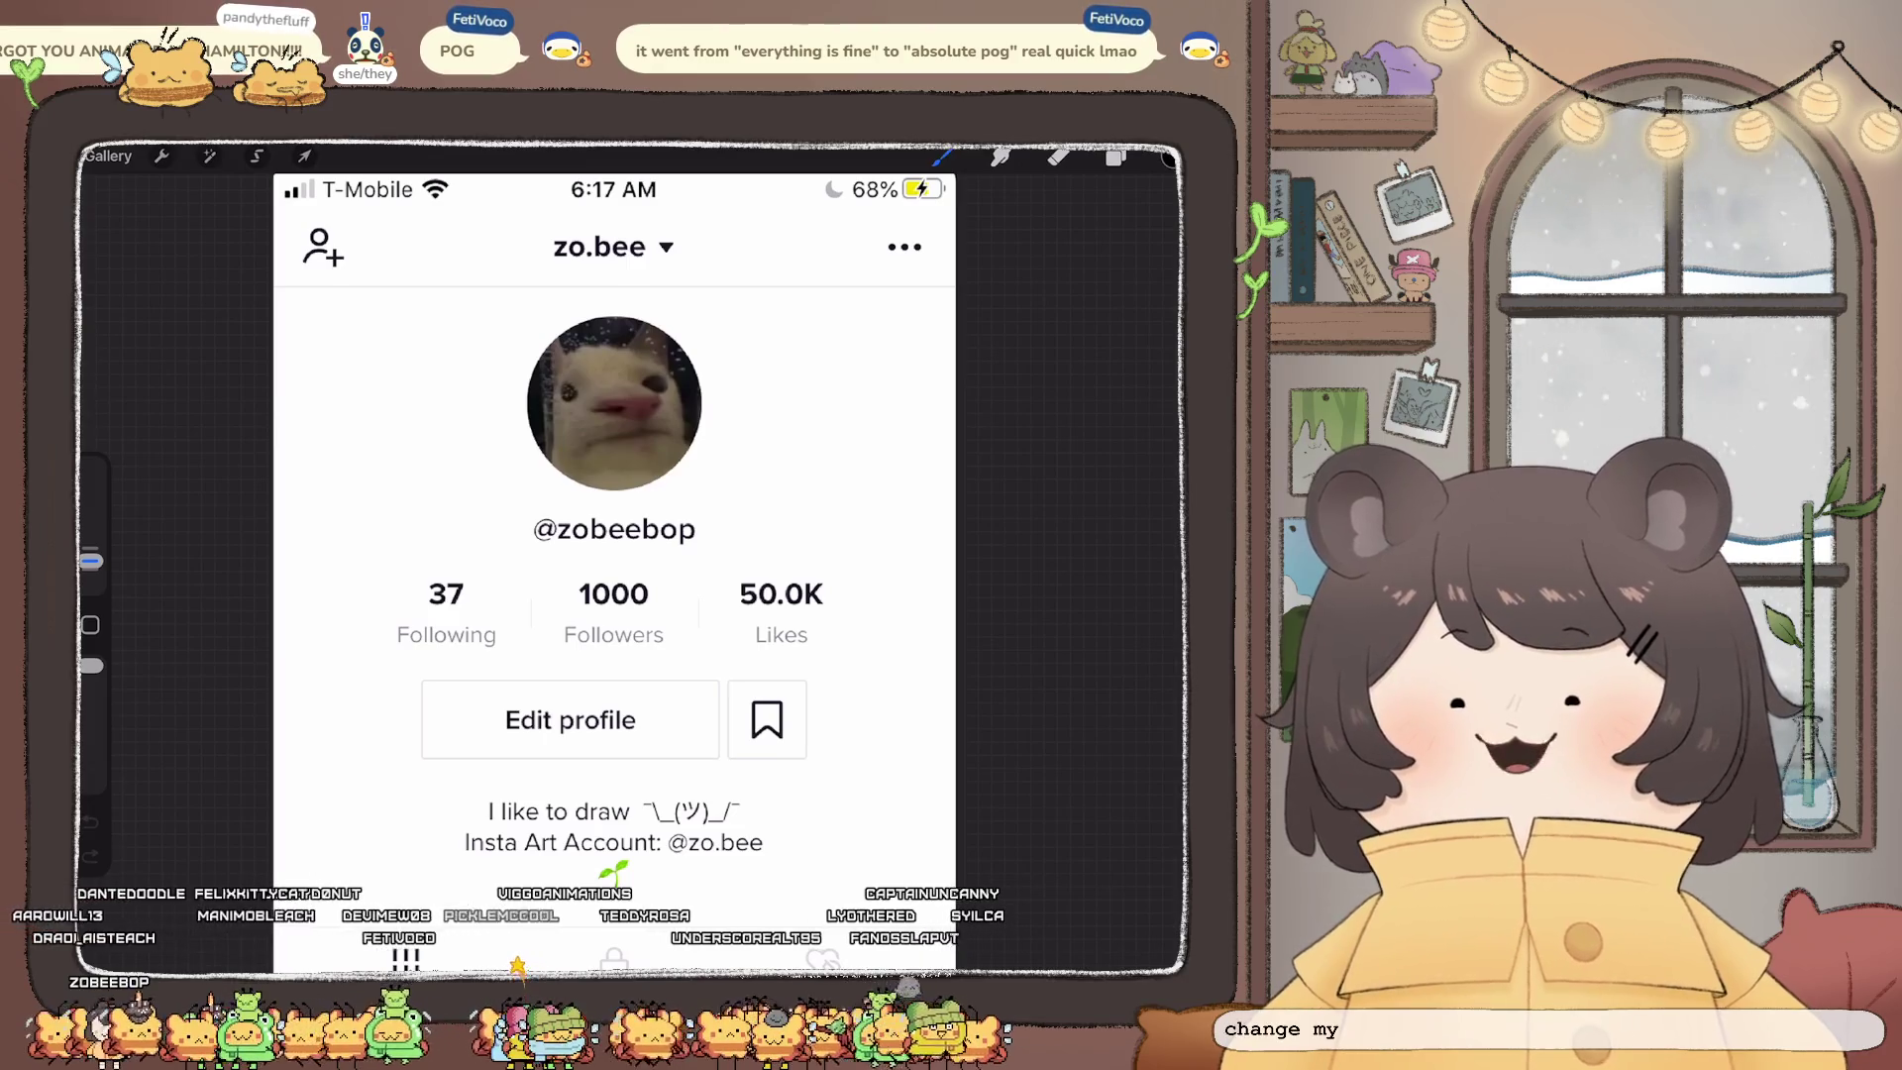
{"action": "scroll", "coordinate": [614, 555], "scroll_direction": "up", "scroll_amount": 5}
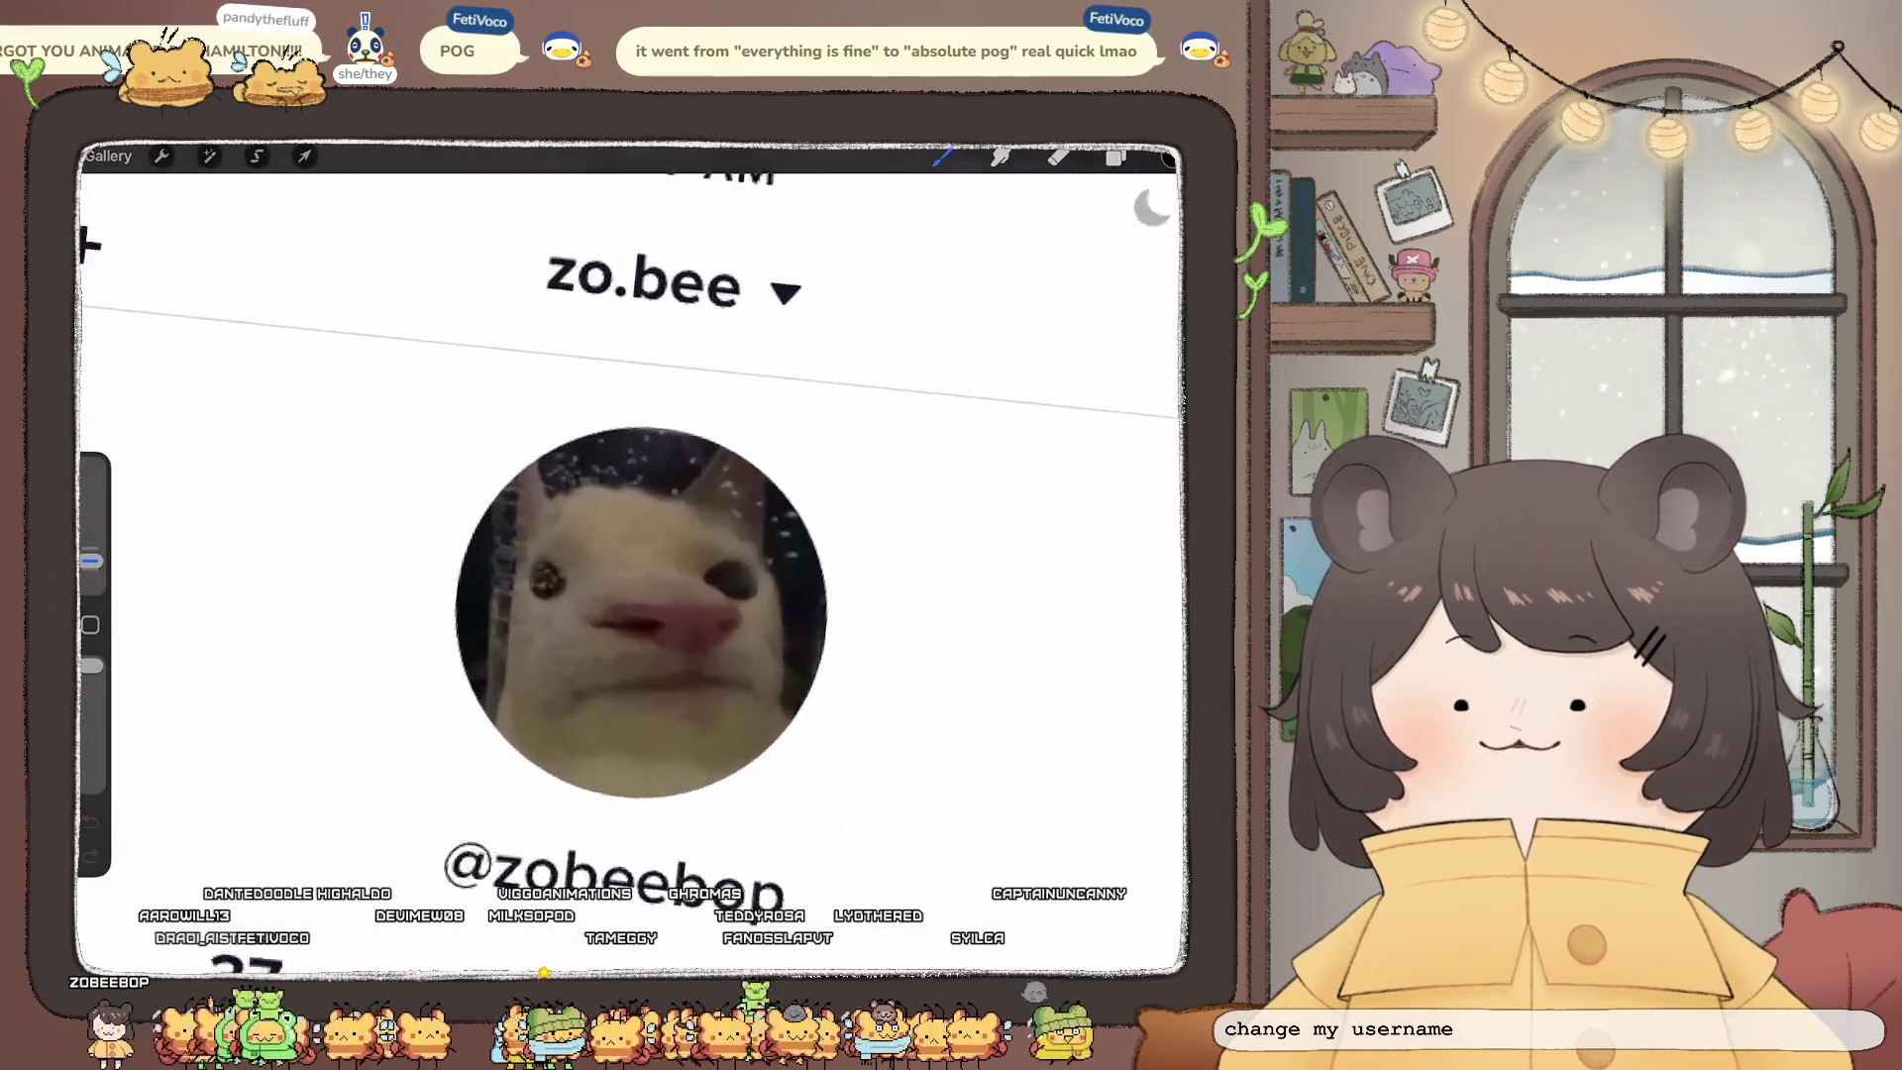
{"action": "scroll", "coordinate": [615, 555], "scroll_direction": "down", "scroll_amount": 3}
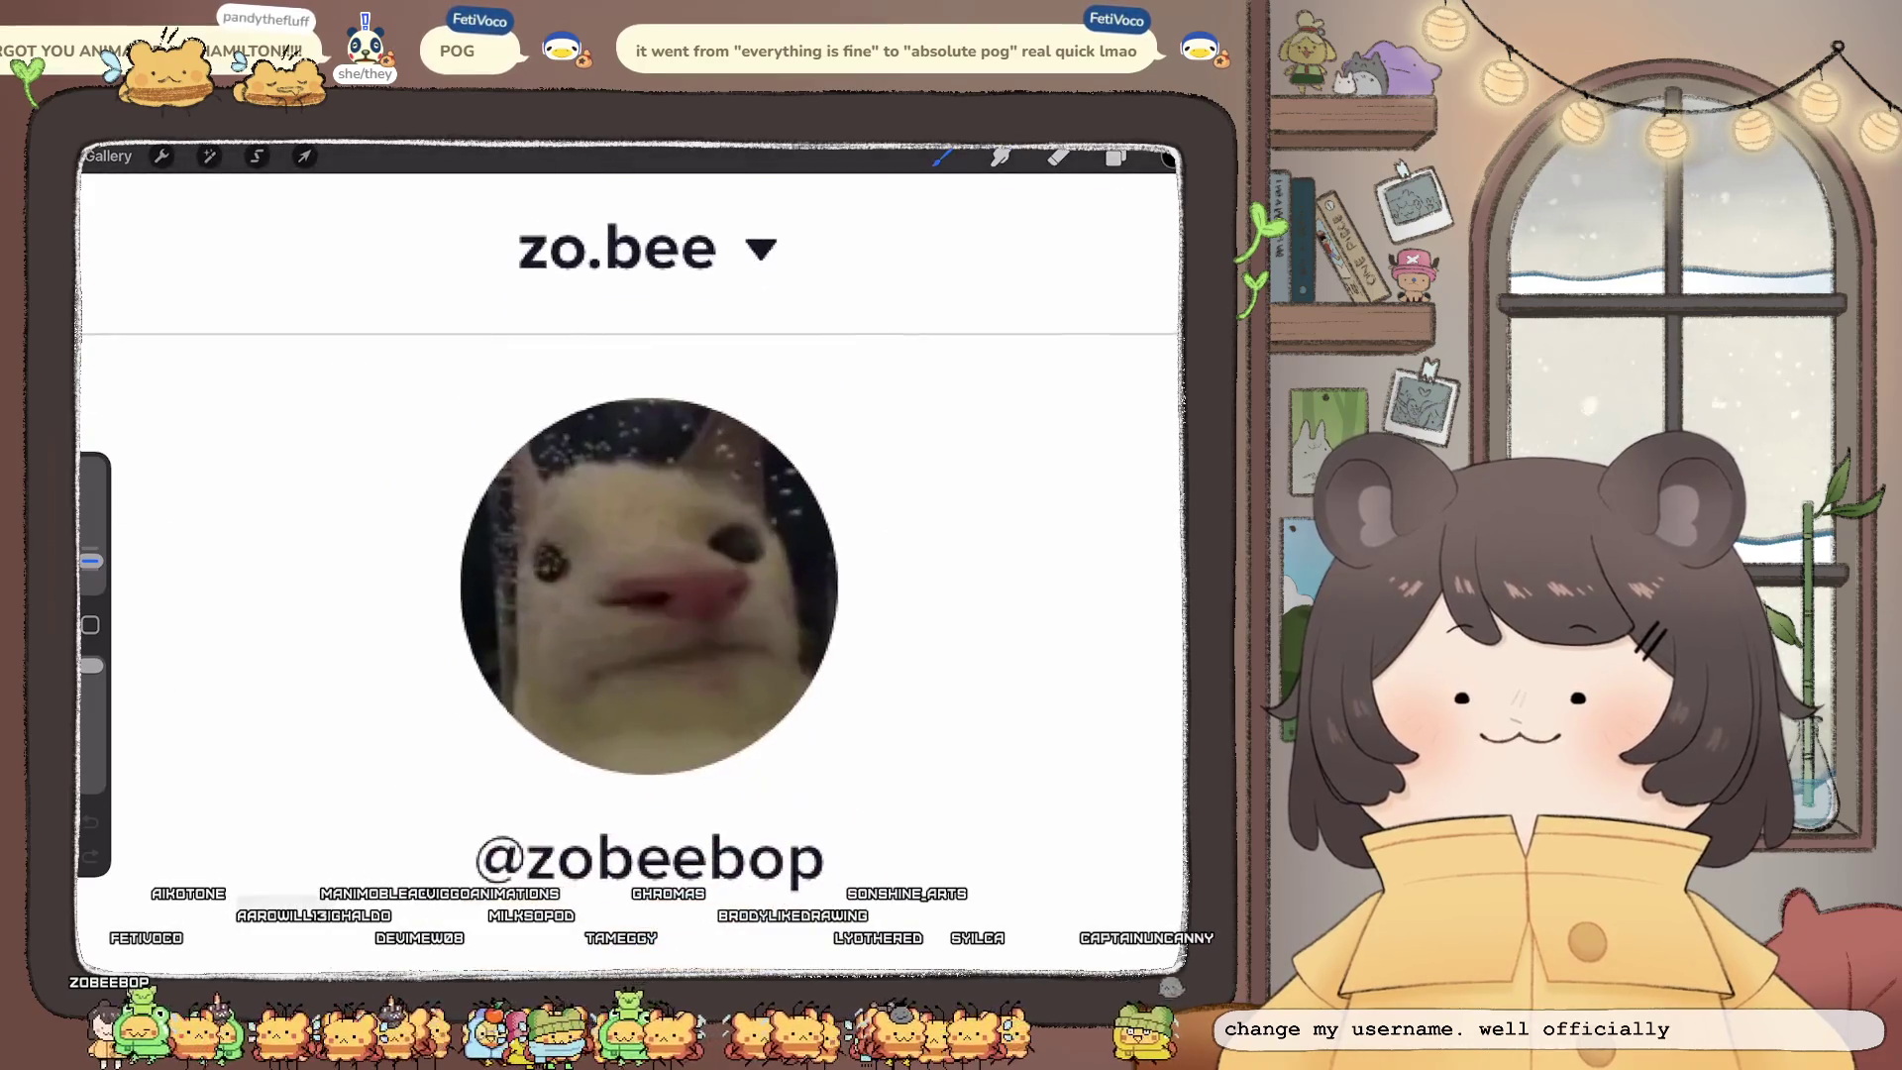
{"action": "scroll", "coordinate": [614, 555], "scroll_direction": "up", "scroll_amount": 5}
{"action": "scroll", "coordinate": [614, 554], "scroll_direction": "down", "scroll_amount": 3}
{"action": "scroll", "coordinate": [614, 555], "scroll_direction": "up", "scroll_amount": 4}
{"action": "scroll", "coordinate": [614, 515], "scroll_direction": "up", "scroll_amount": 3}
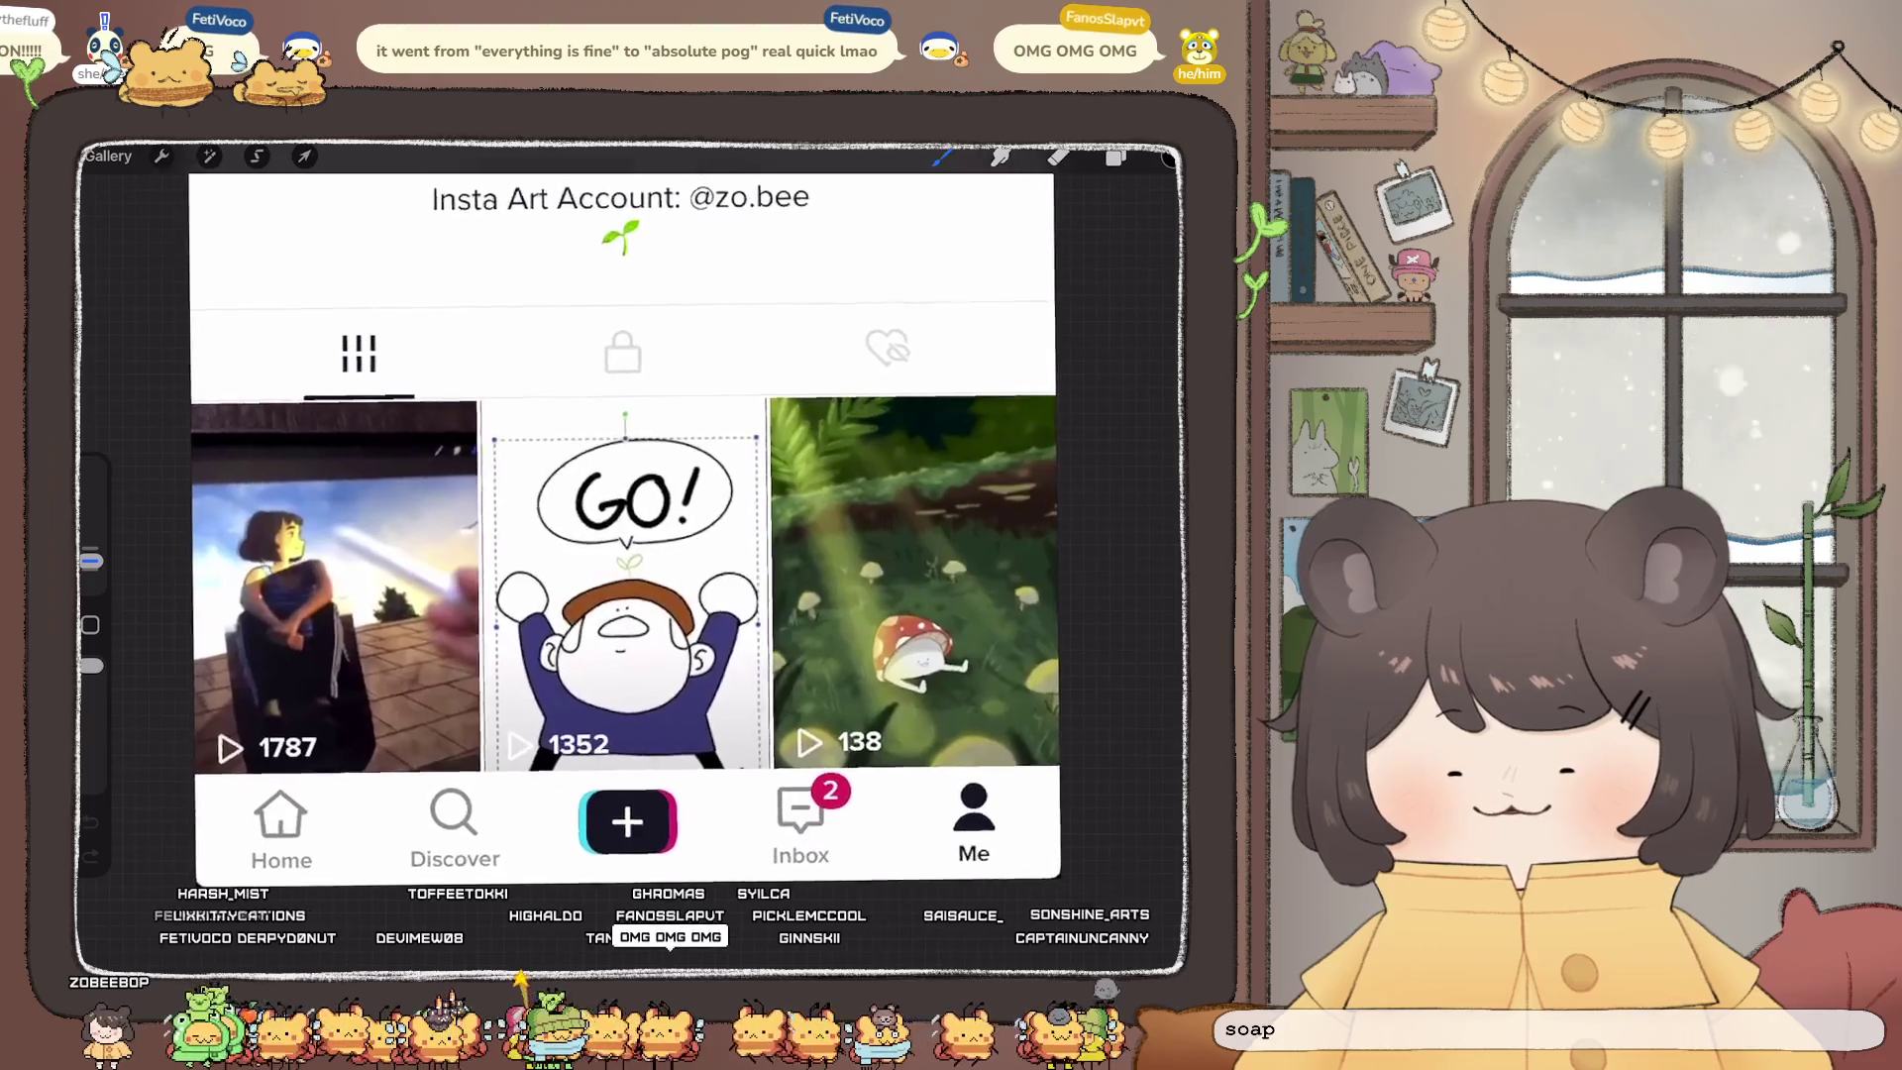
{"action": "scroll", "coordinate": [625, 555], "scroll_direction": "down", "scroll_amount": 2}
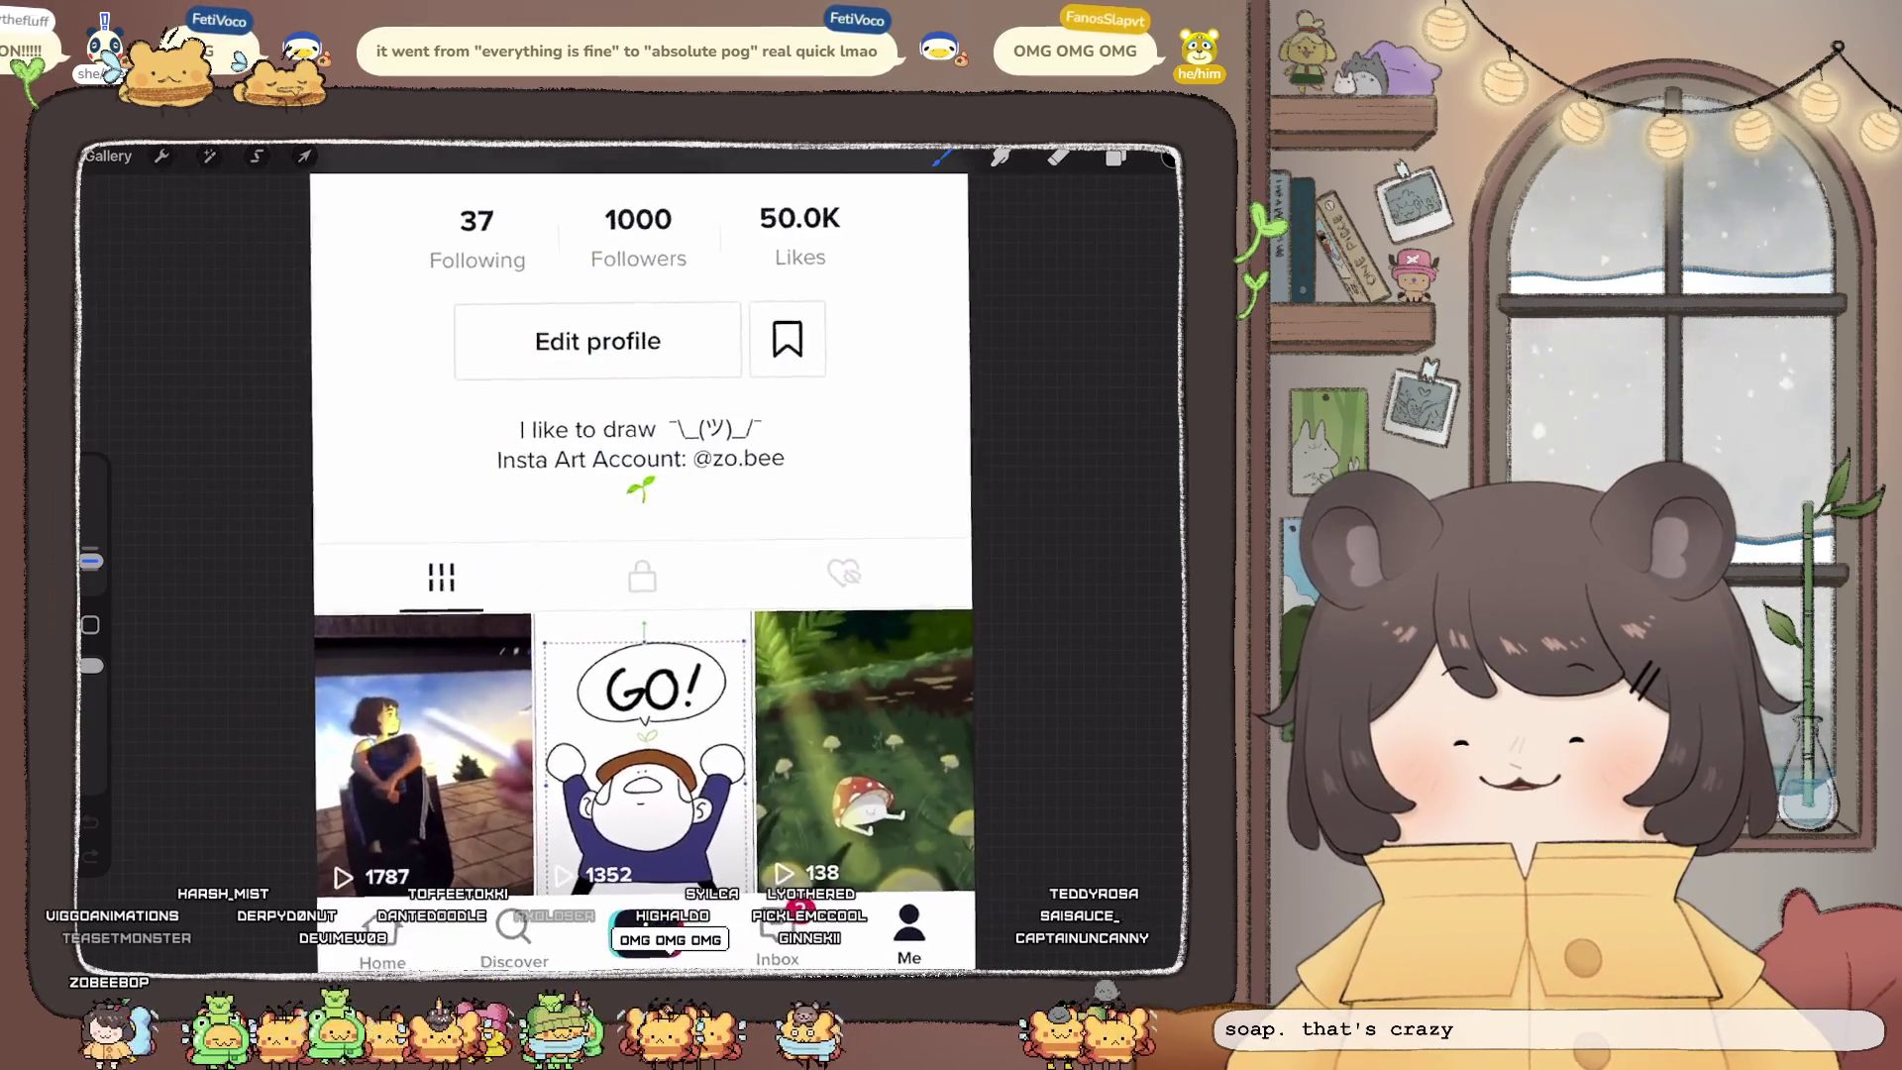
{"action": "scroll", "coordinate": [659, 525], "scroll_direction": "down", "scroll_amount": 3}
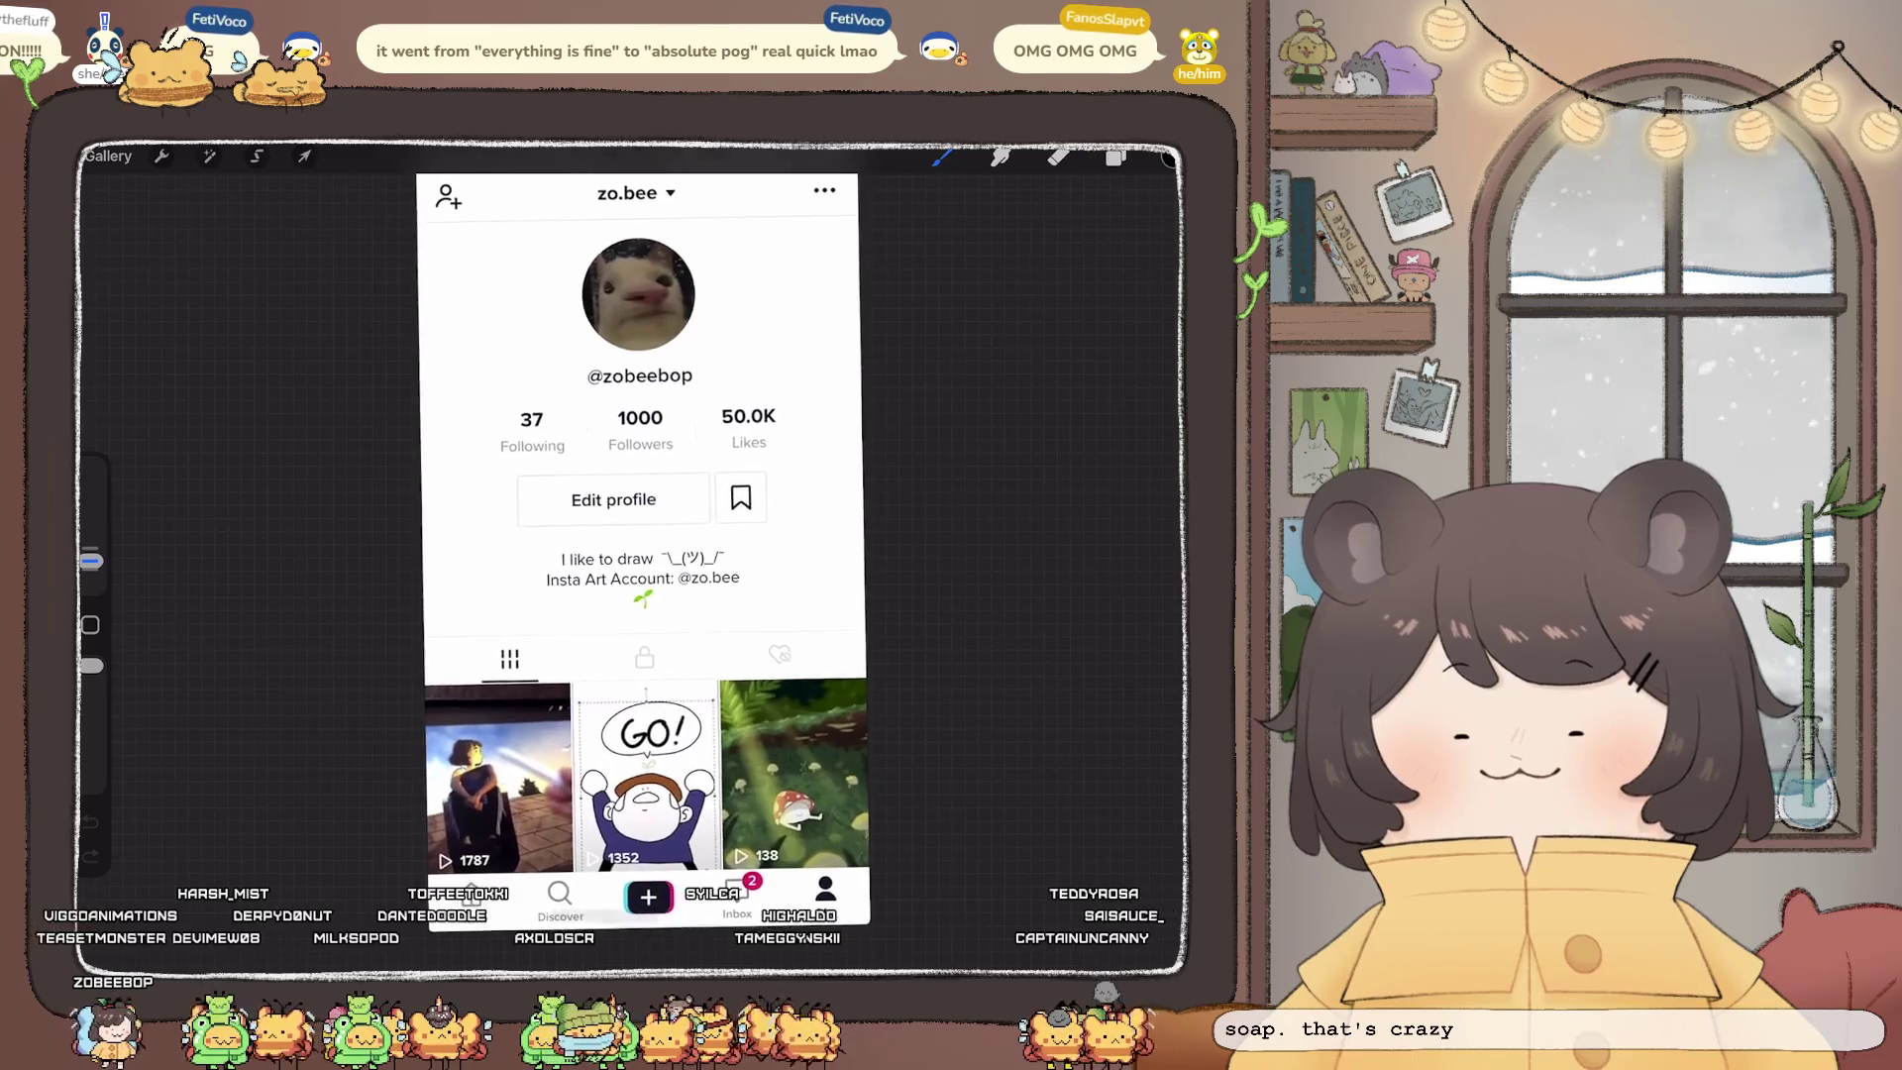
{"action": "scroll", "coordinate": [654, 554], "scroll_direction": "down", "scroll_amount": 1}
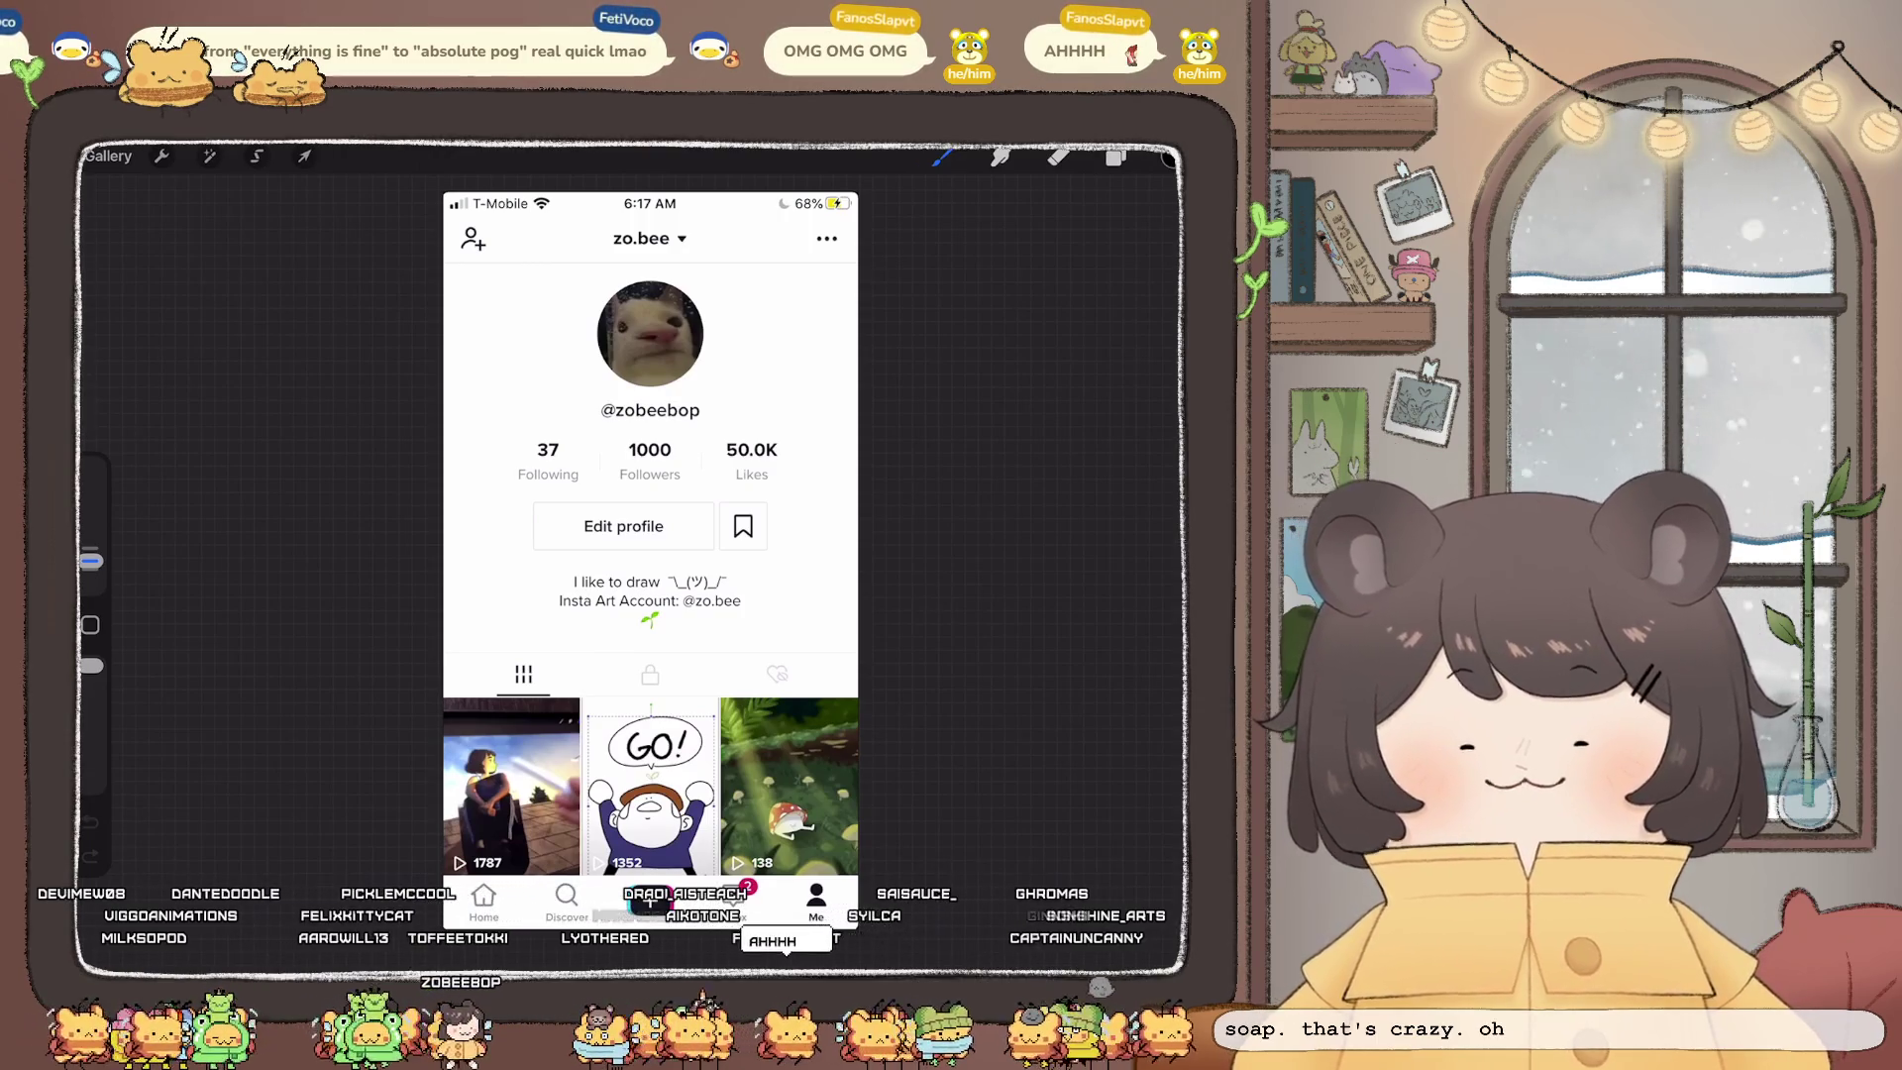
{"action": "left_click", "coordinate": [107, 156]}
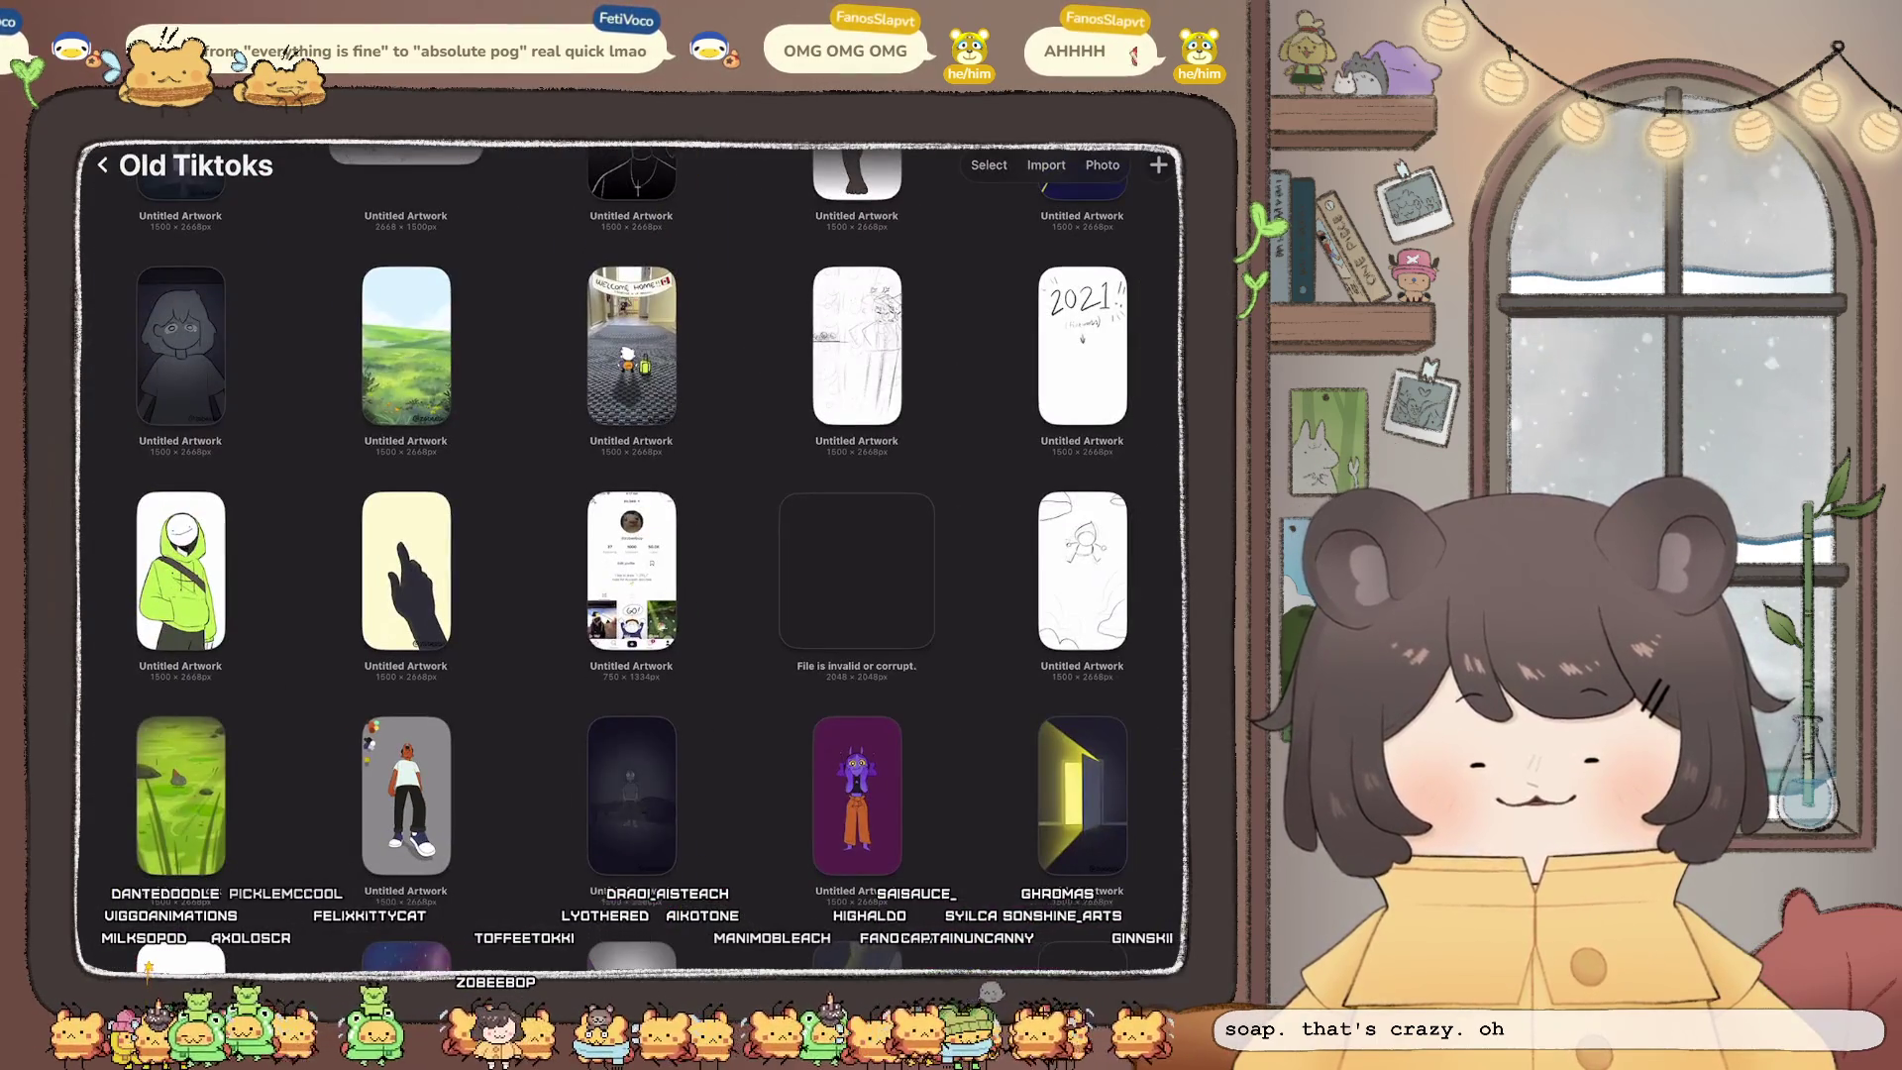
{"action": "left_click", "coordinate": [1082, 570]}
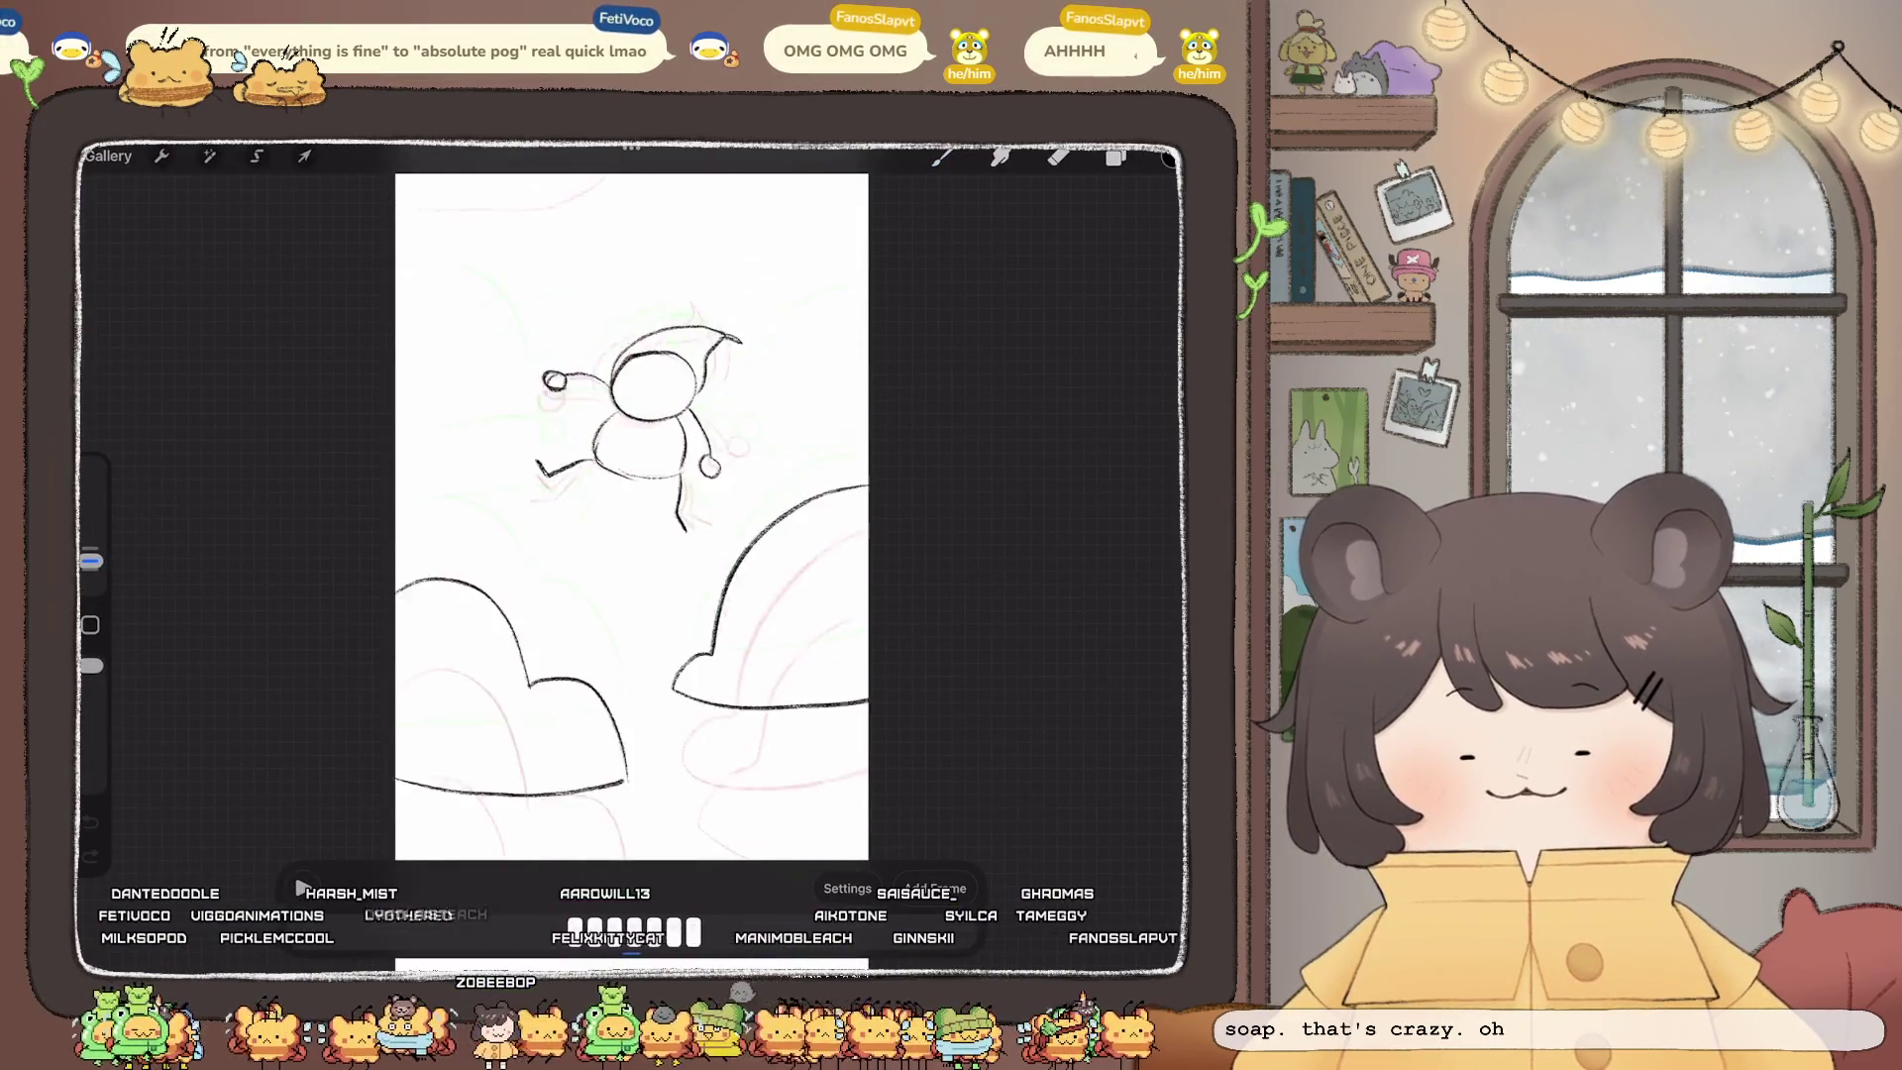
{"action": "scroll", "coordinate": [580, 515], "scroll_direction": "up", "scroll_amount": 2}
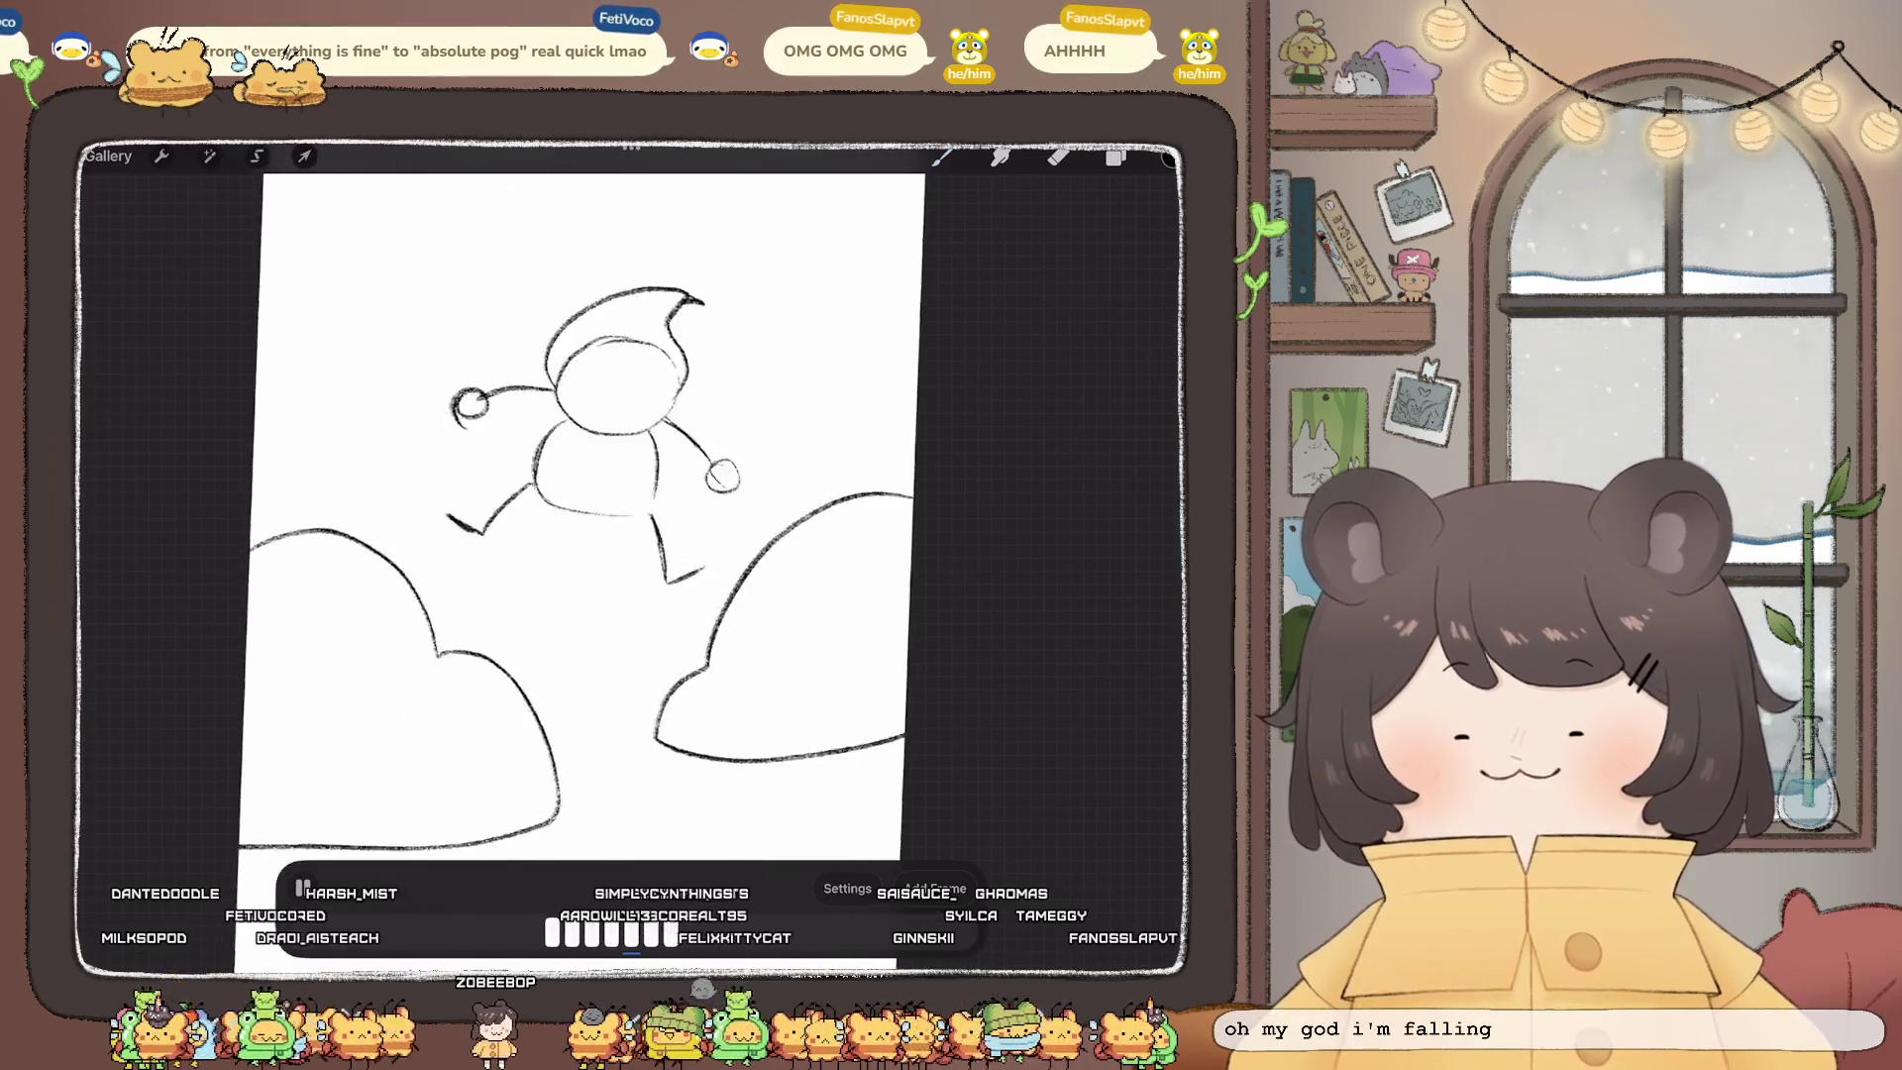
{"action": "scroll", "coordinate": [656, 535], "scroll_direction": "down", "scroll_amount": 3}
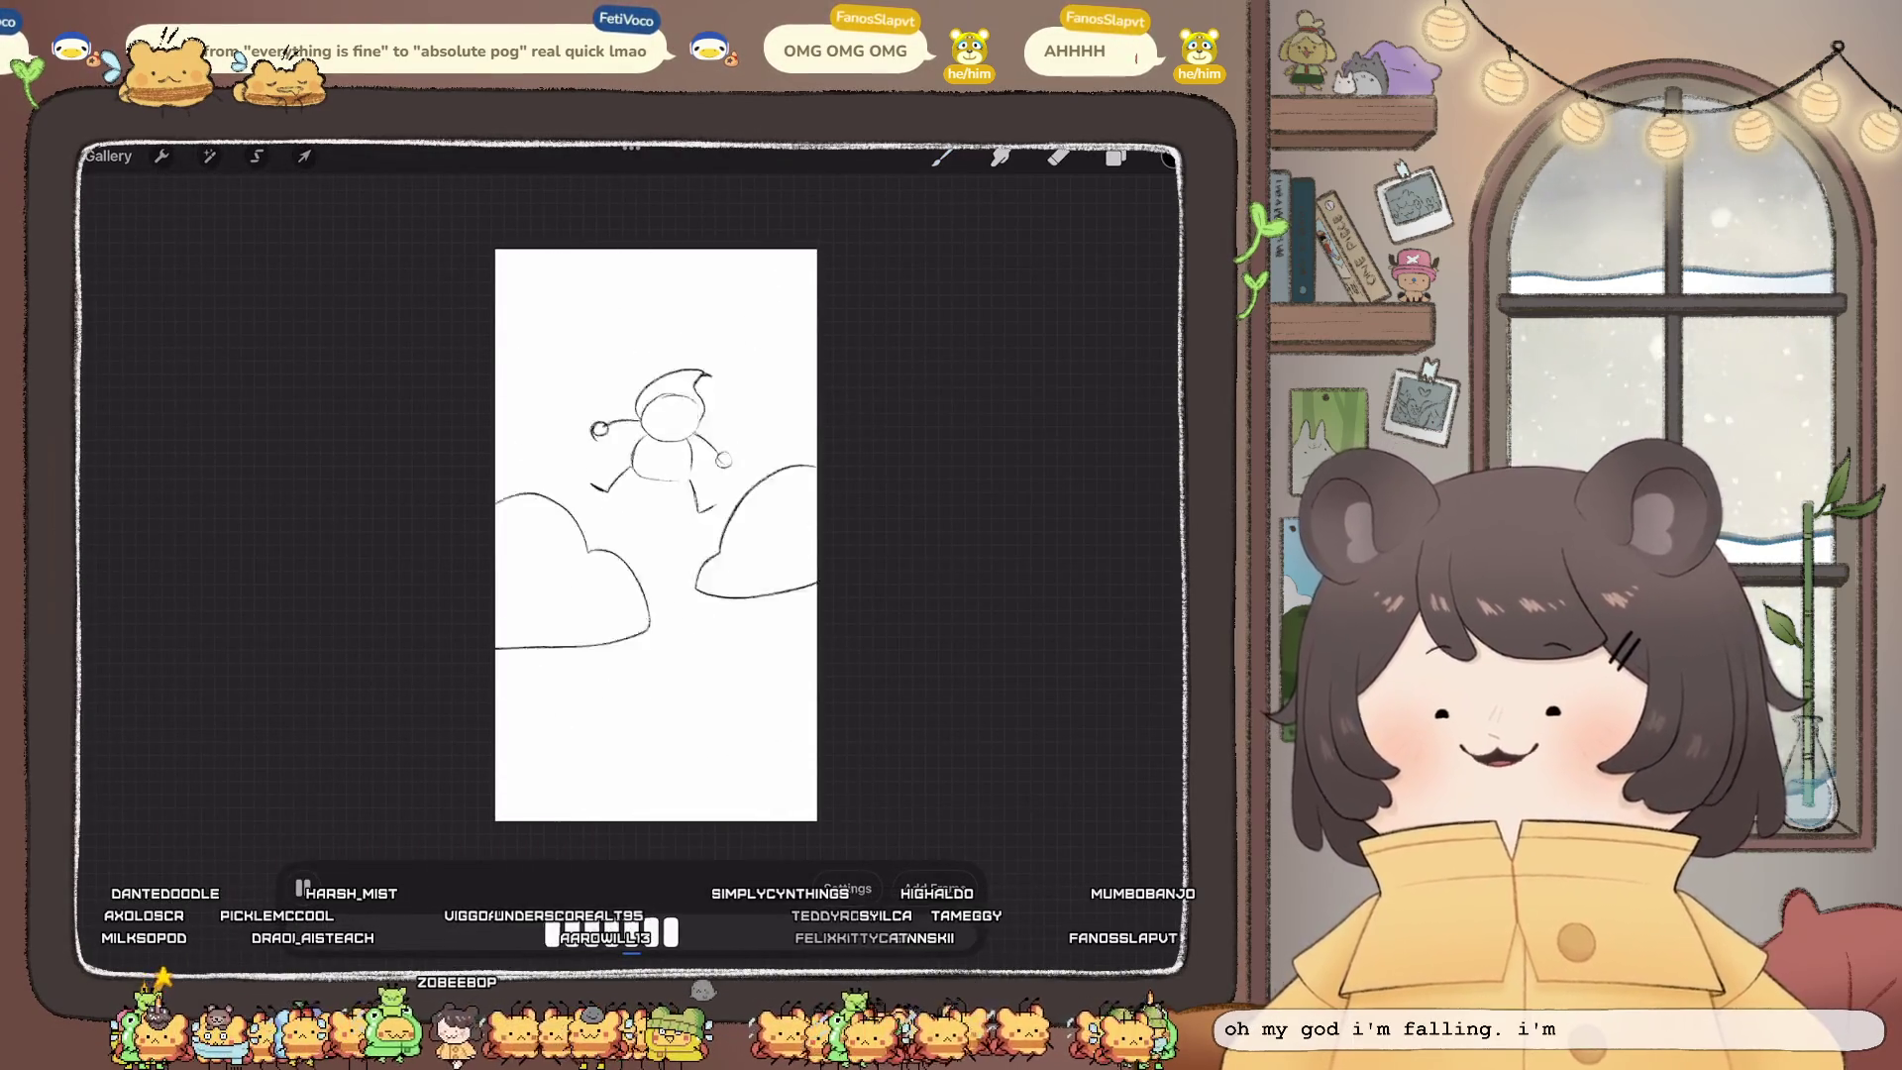
{"action": "key", "text": "b"}
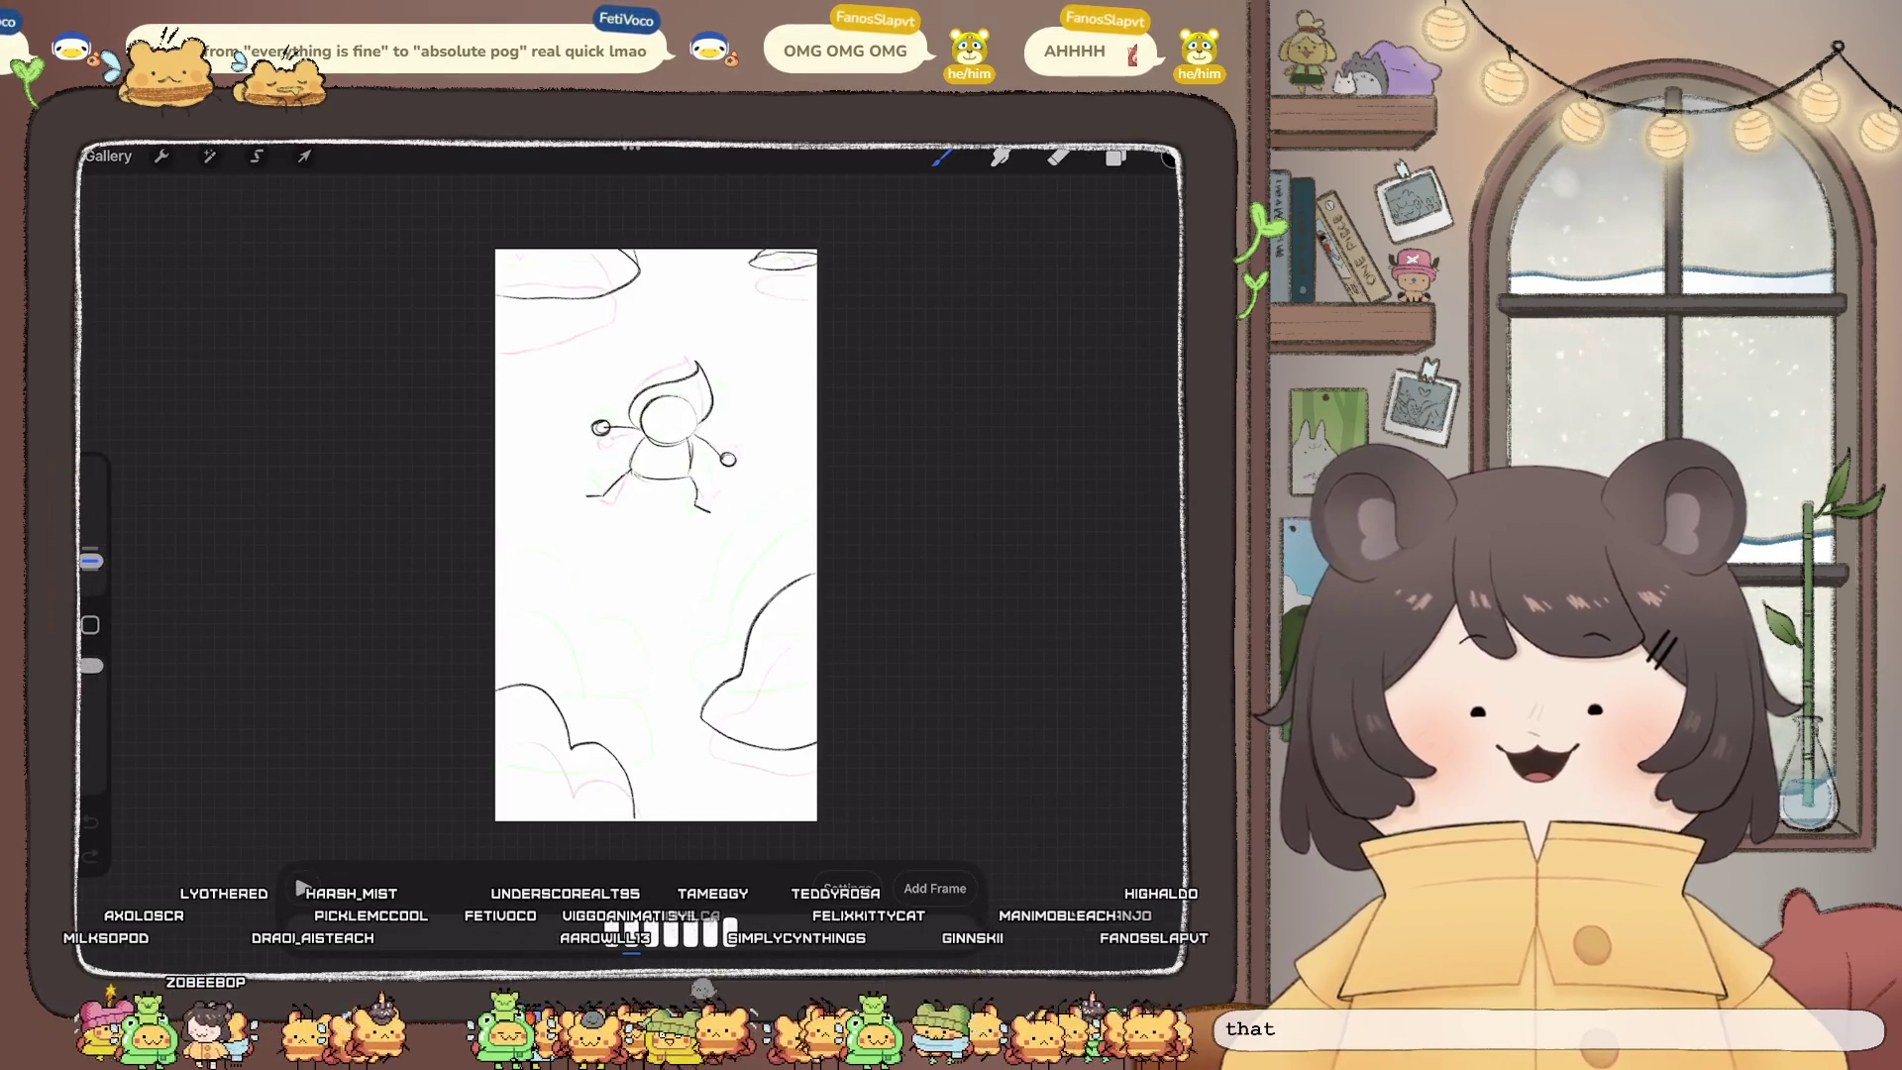
{"action": "left_click", "coordinate": [107, 155]}
{"action": "scroll", "coordinate": [631, 555], "scroll_direction": "down", "scroll_amount": 5}
{"action": "mouse_move", "coordinate": [1100, 314]}
{"action": "left_mouse_down"}
{"action": "mouse_move", "coordinate": [1001, 314]}
{"action": "mouse_move", "coordinate": [1100, 314]}
{"action": "left_mouse_up"}
{"action": "scroll", "coordinate": [631, 554], "scroll_direction": "down", "scroll_amount": 5}
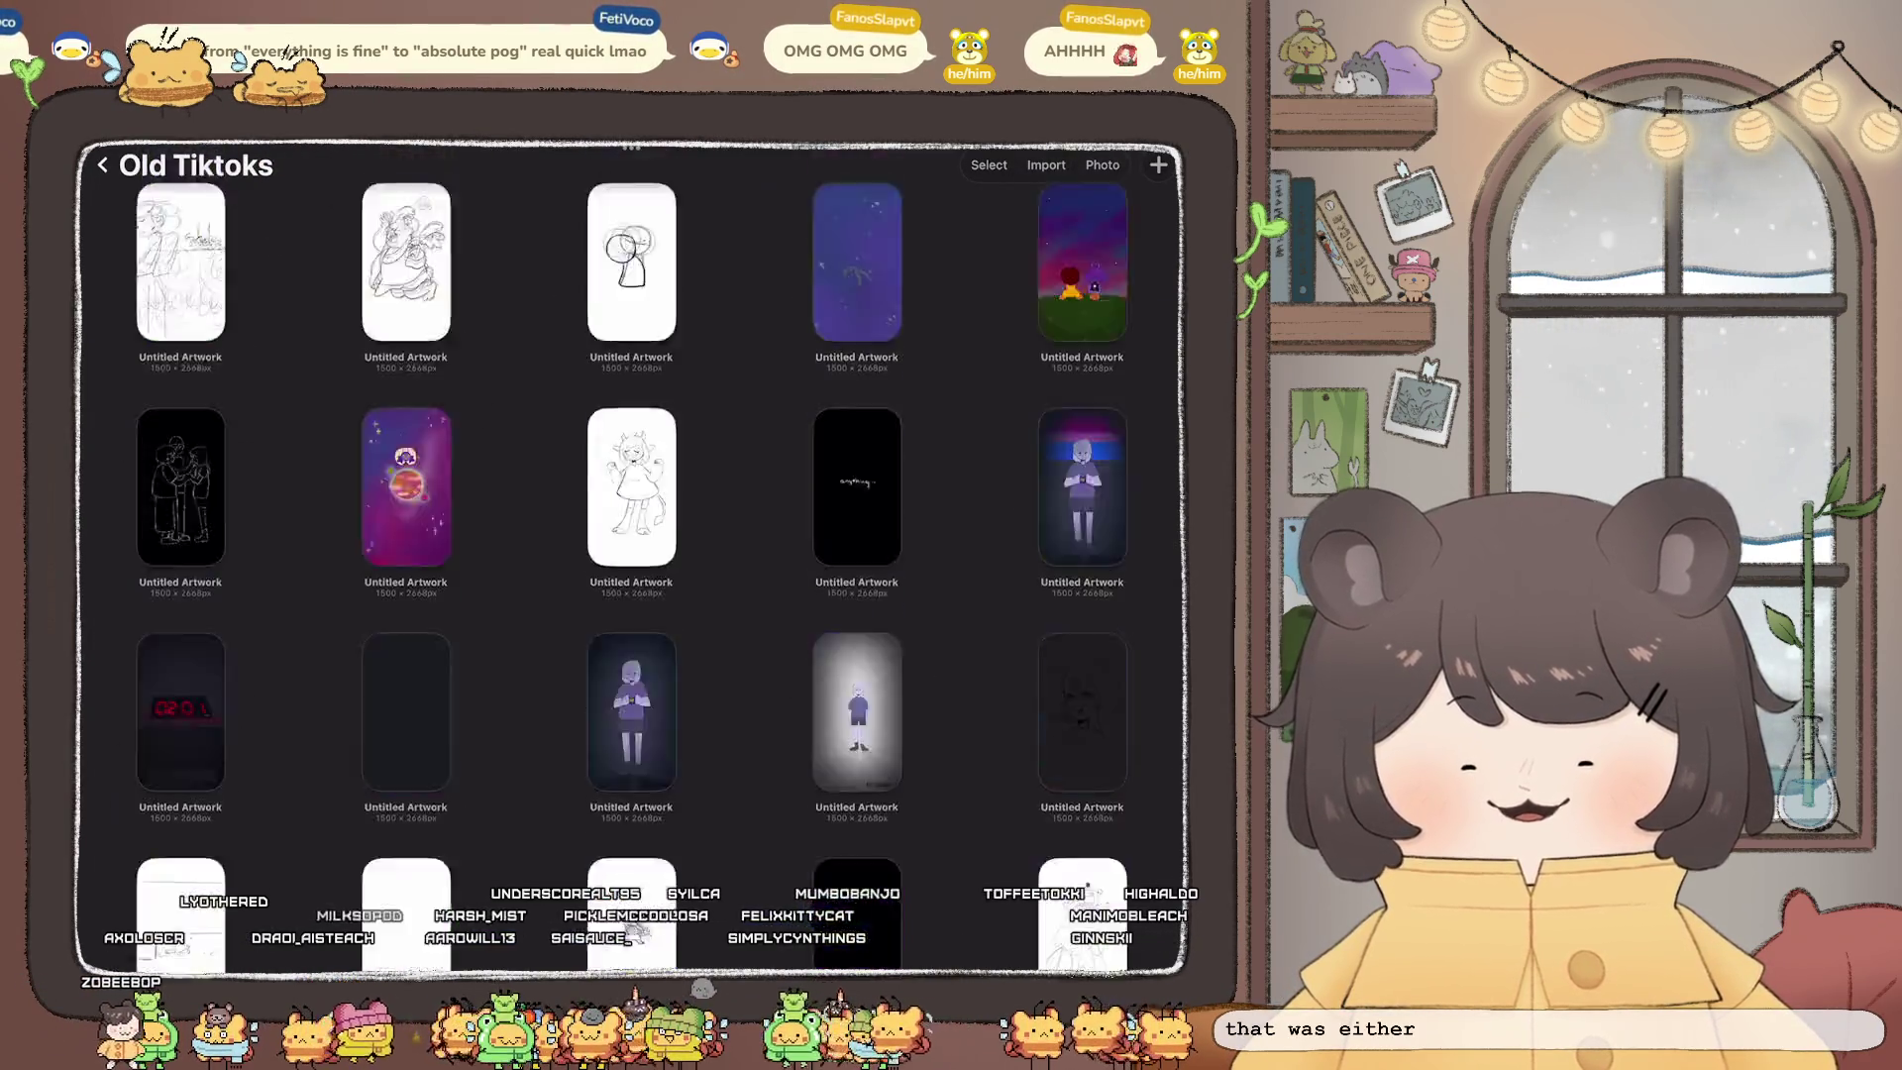
{"action": "scroll", "coordinate": [631, 555], "scroll_direction": "down", "scroll_amount": 10}
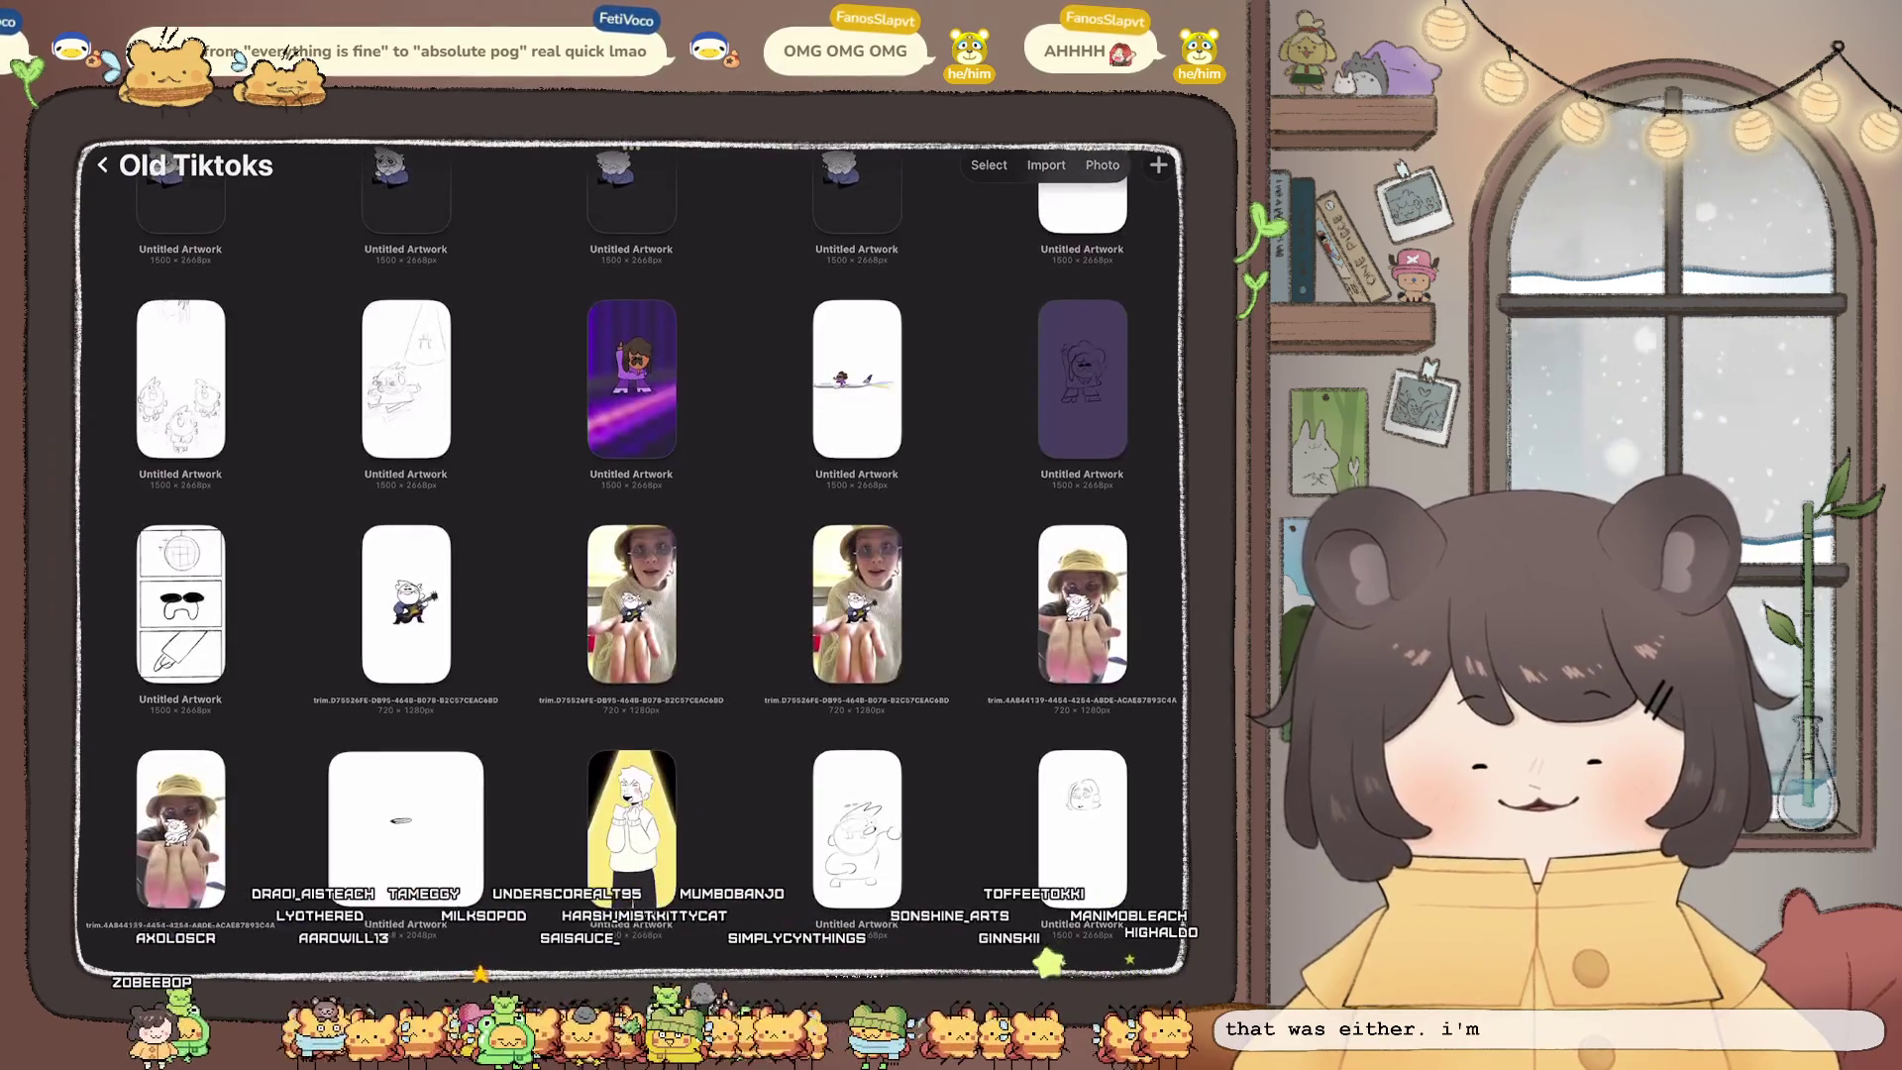
{"action": "scroll", "coordinate": [631, 555], "scroll_direction": "down", "scroll_amount": 15}
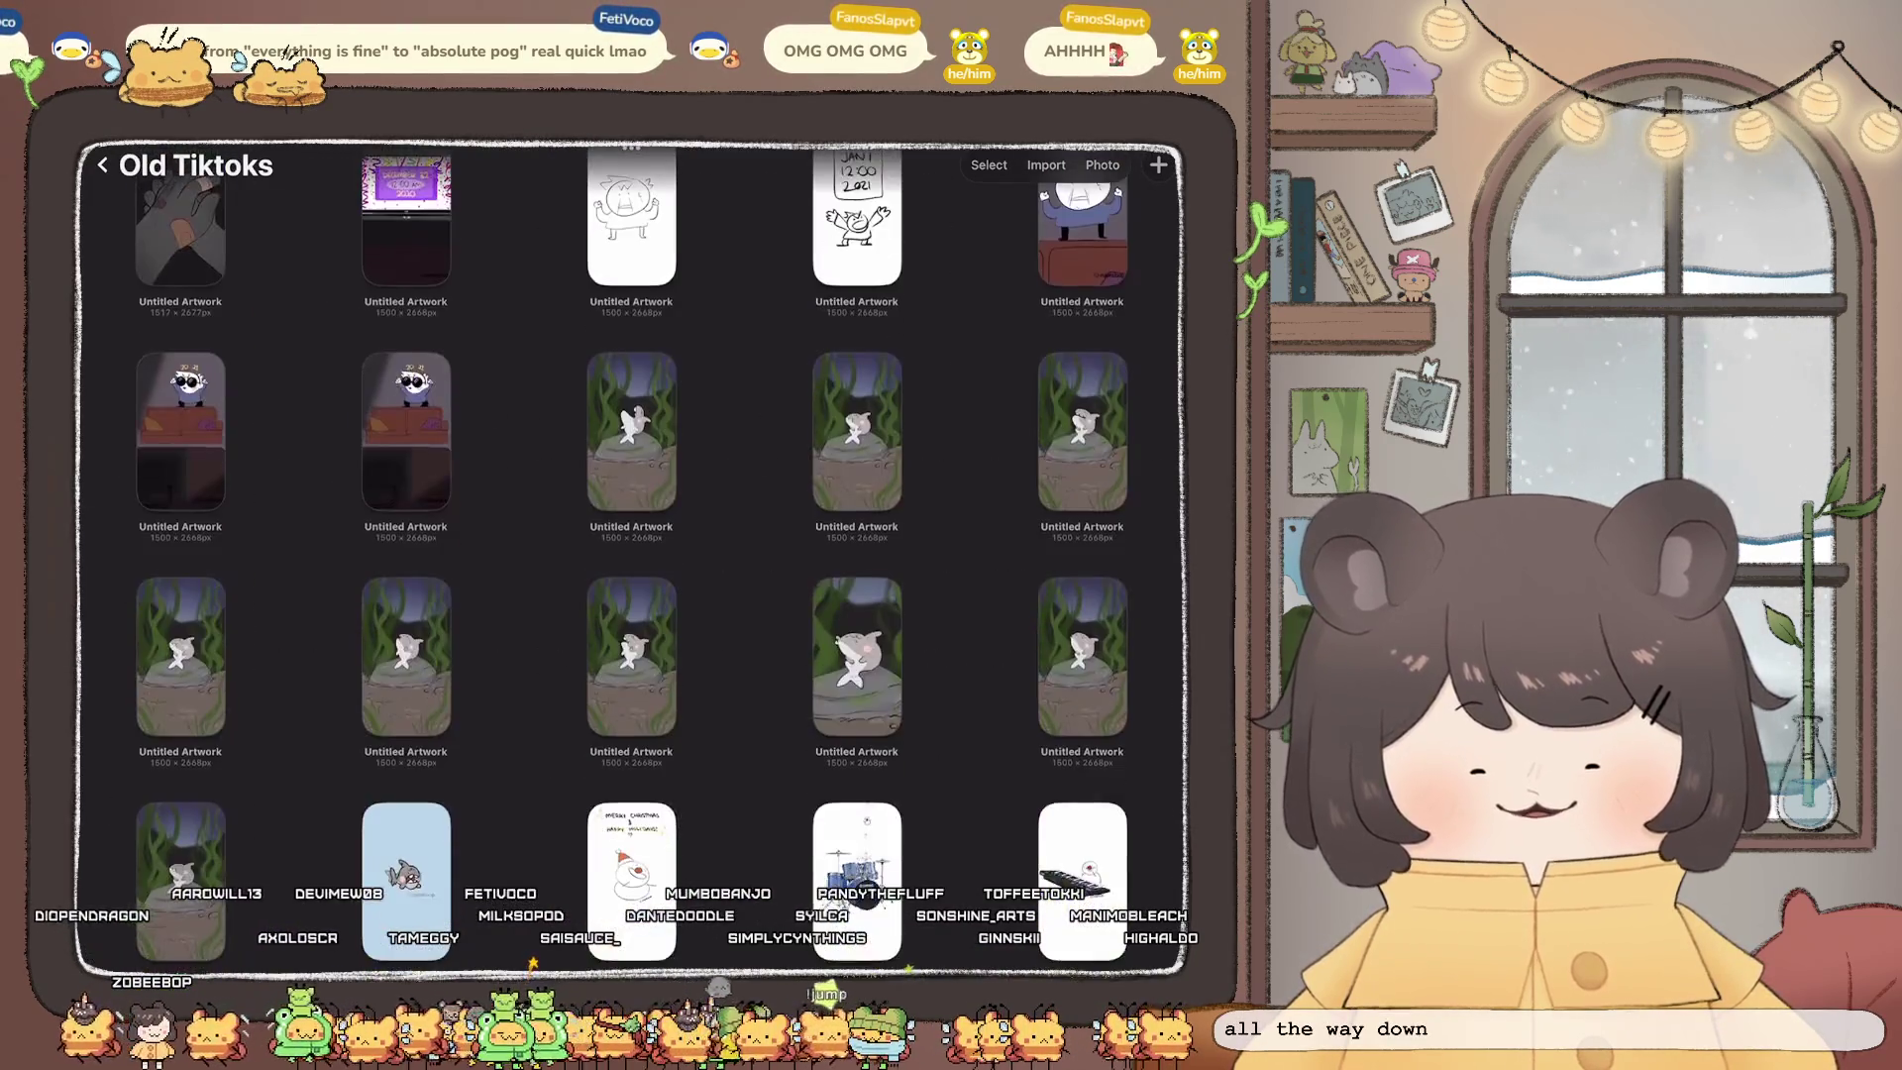
{"action": "scroll", "coordinate": [631, 554], "scroll_direction": "down", "scroll_amount": 10}
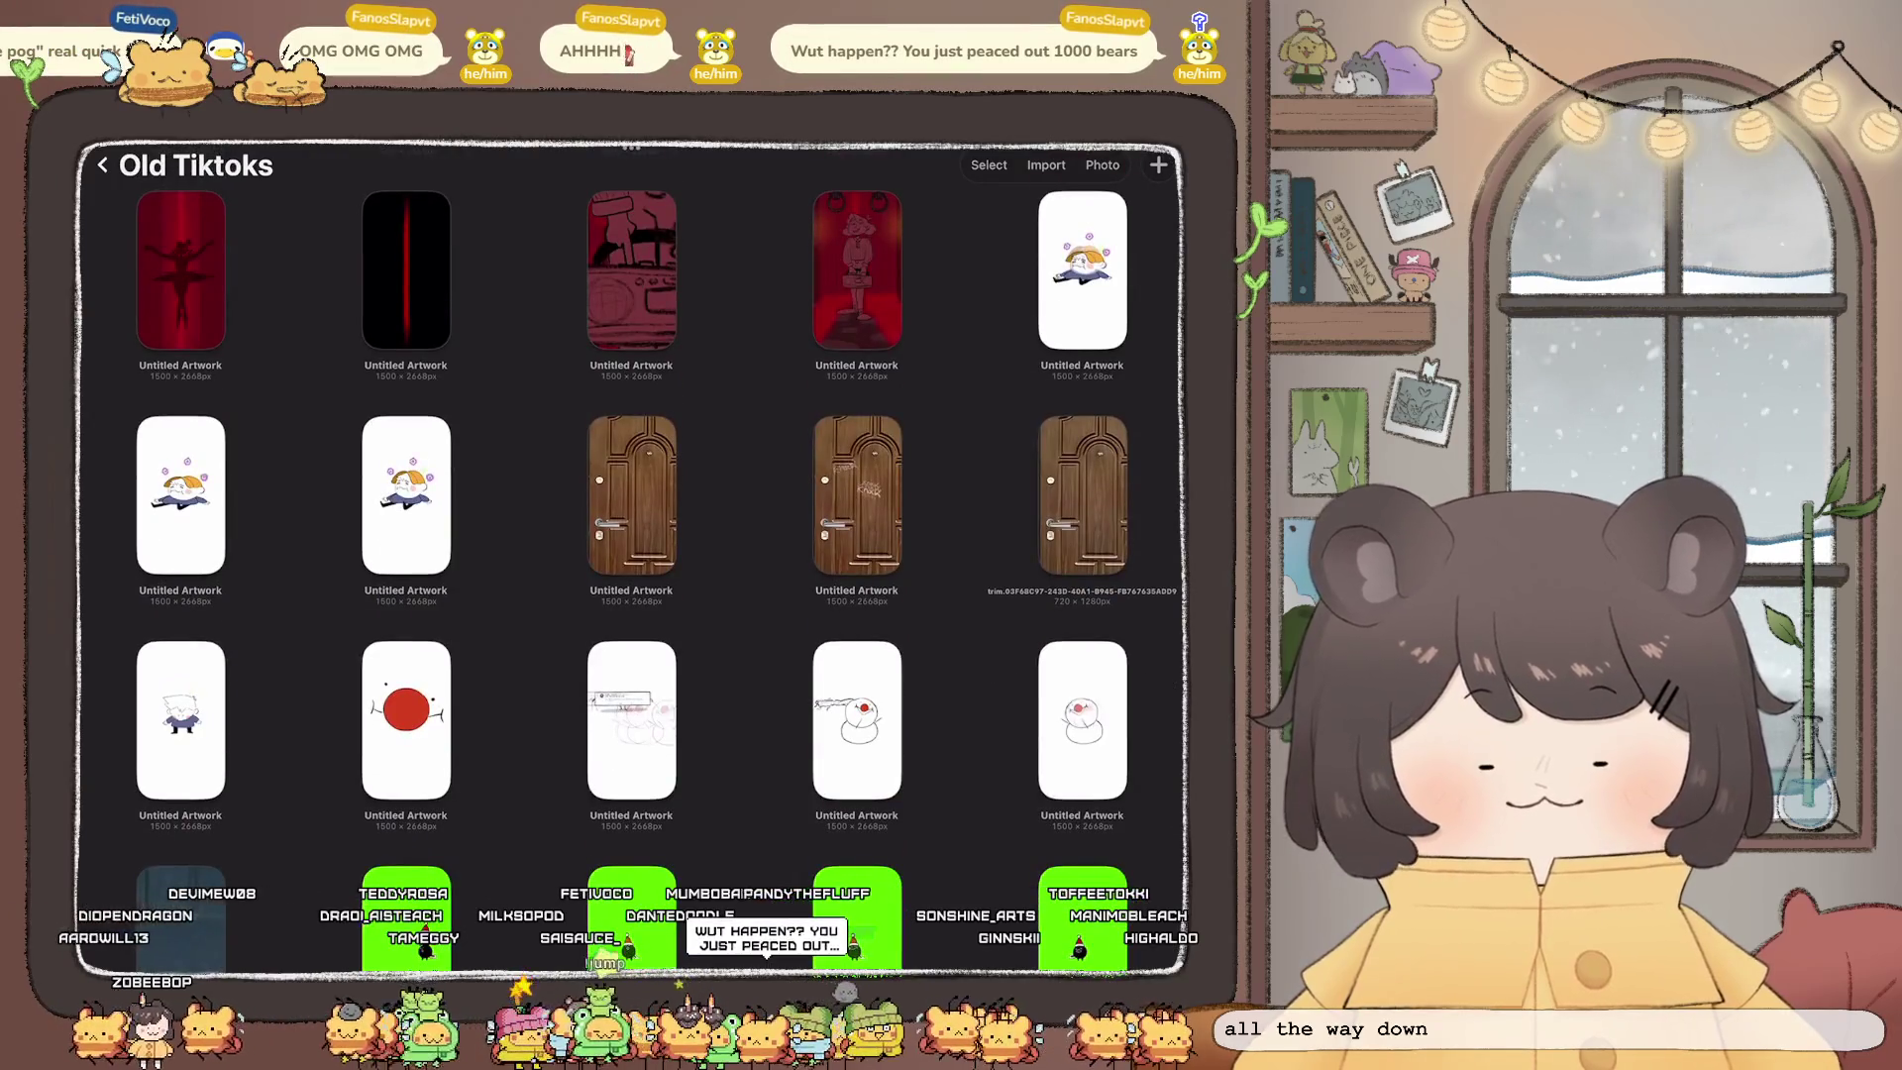
{"action": "scroll", "coordinate": [631, 554], "scroll_direction": "down", "scroll_amount": 5}
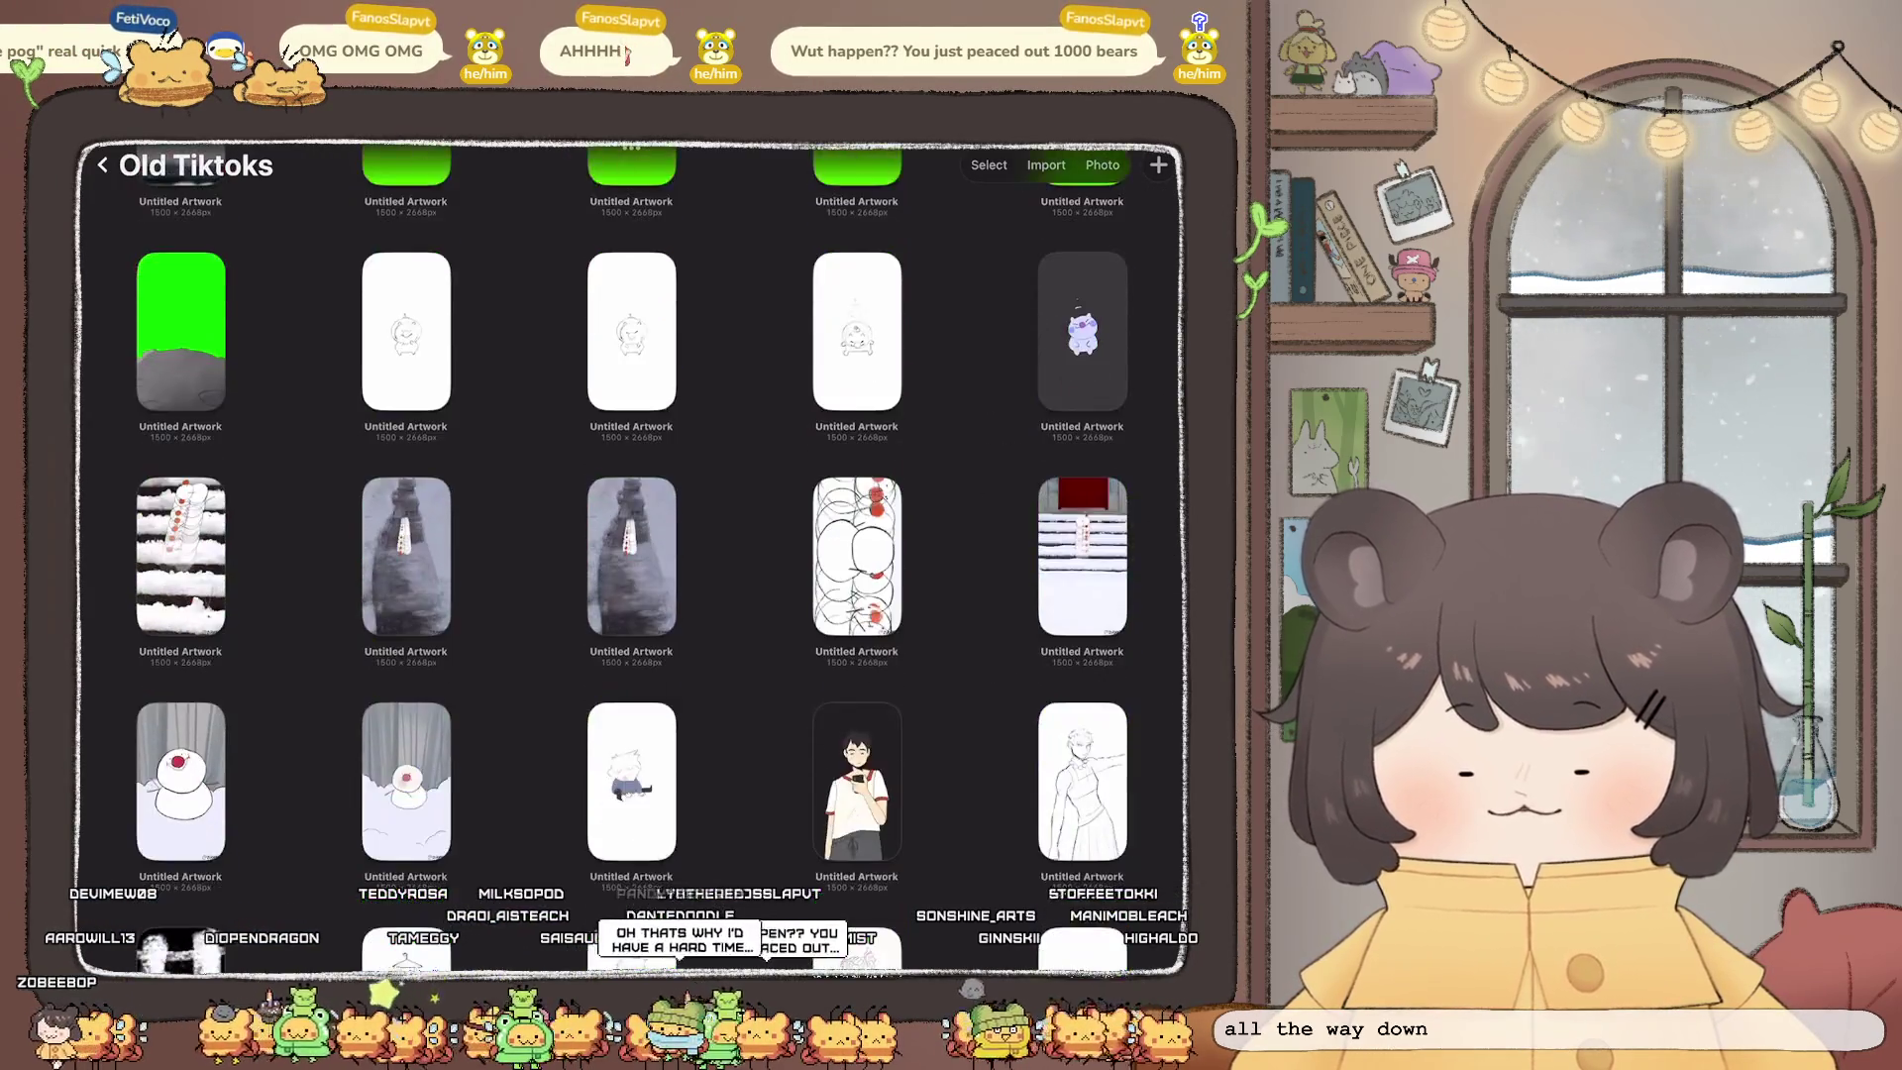
{"action": "scroll", "coordinate": [631, 554], "scroll_direction": "down", "scroll_amount": 1}
{"action": "scroll", "coordinate": [631, 555], "scroll_direction": "down", "scroll_amount": 3}
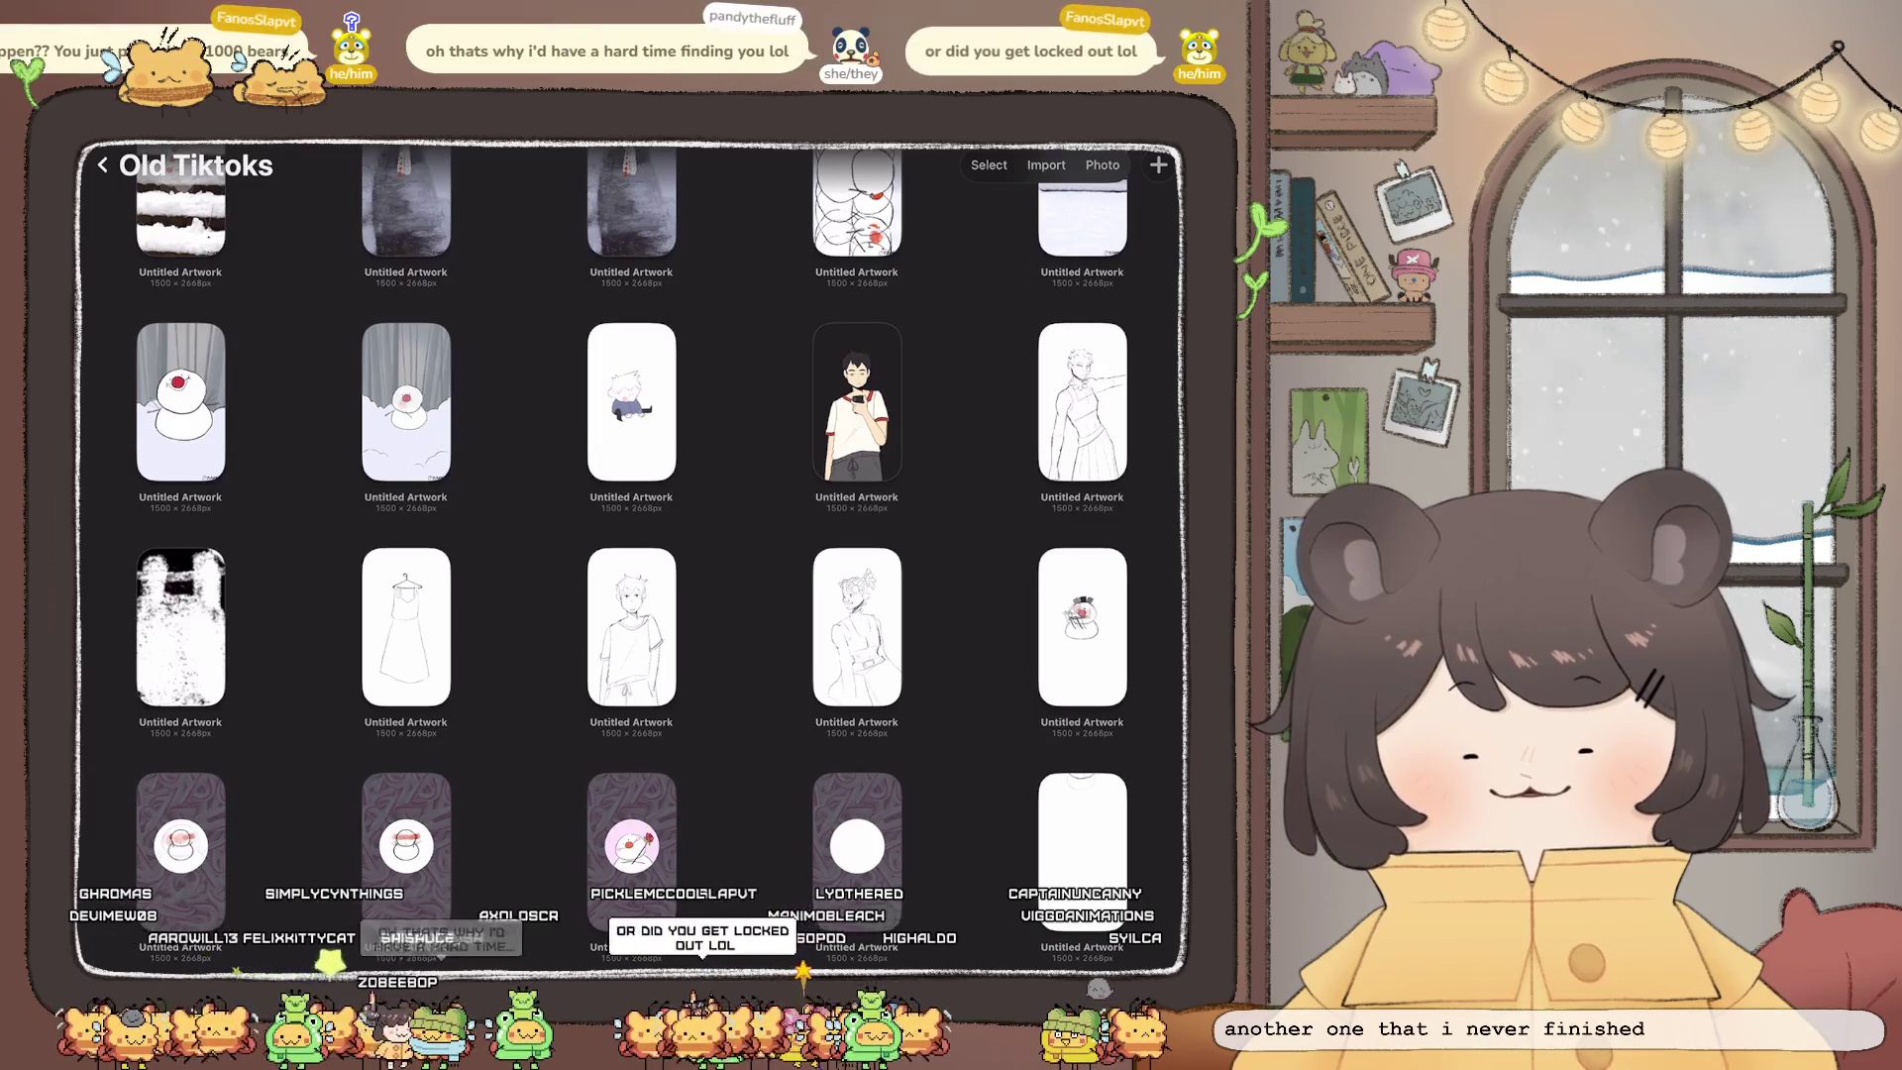
{"action": "left_click", "coordinate": [857, 402]}
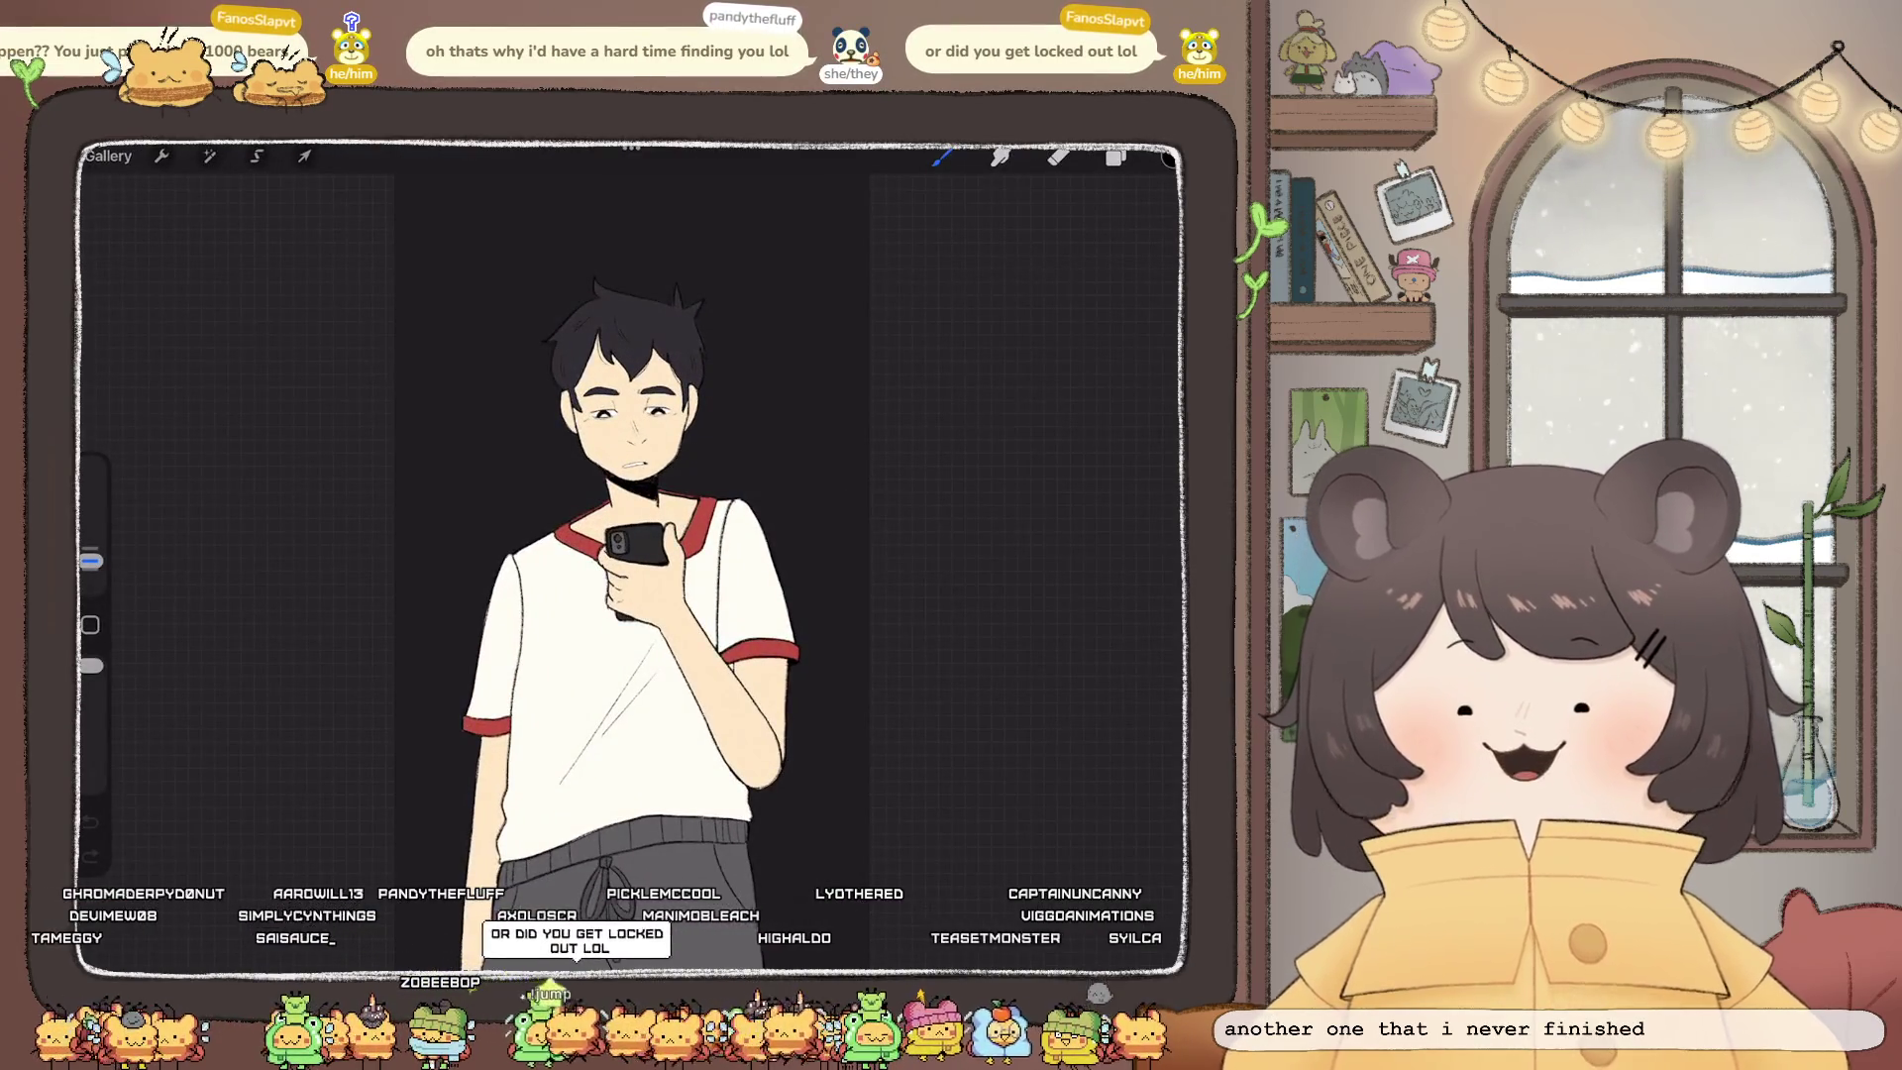
{"action": "scroll", "coordinate": [634, 555], "scroll_direction": "down", "scroll_amount": 5}
{"action": "scroll", "coordinate": [634, 554], "scroll_direction": "up", "scroll_amount": 6}
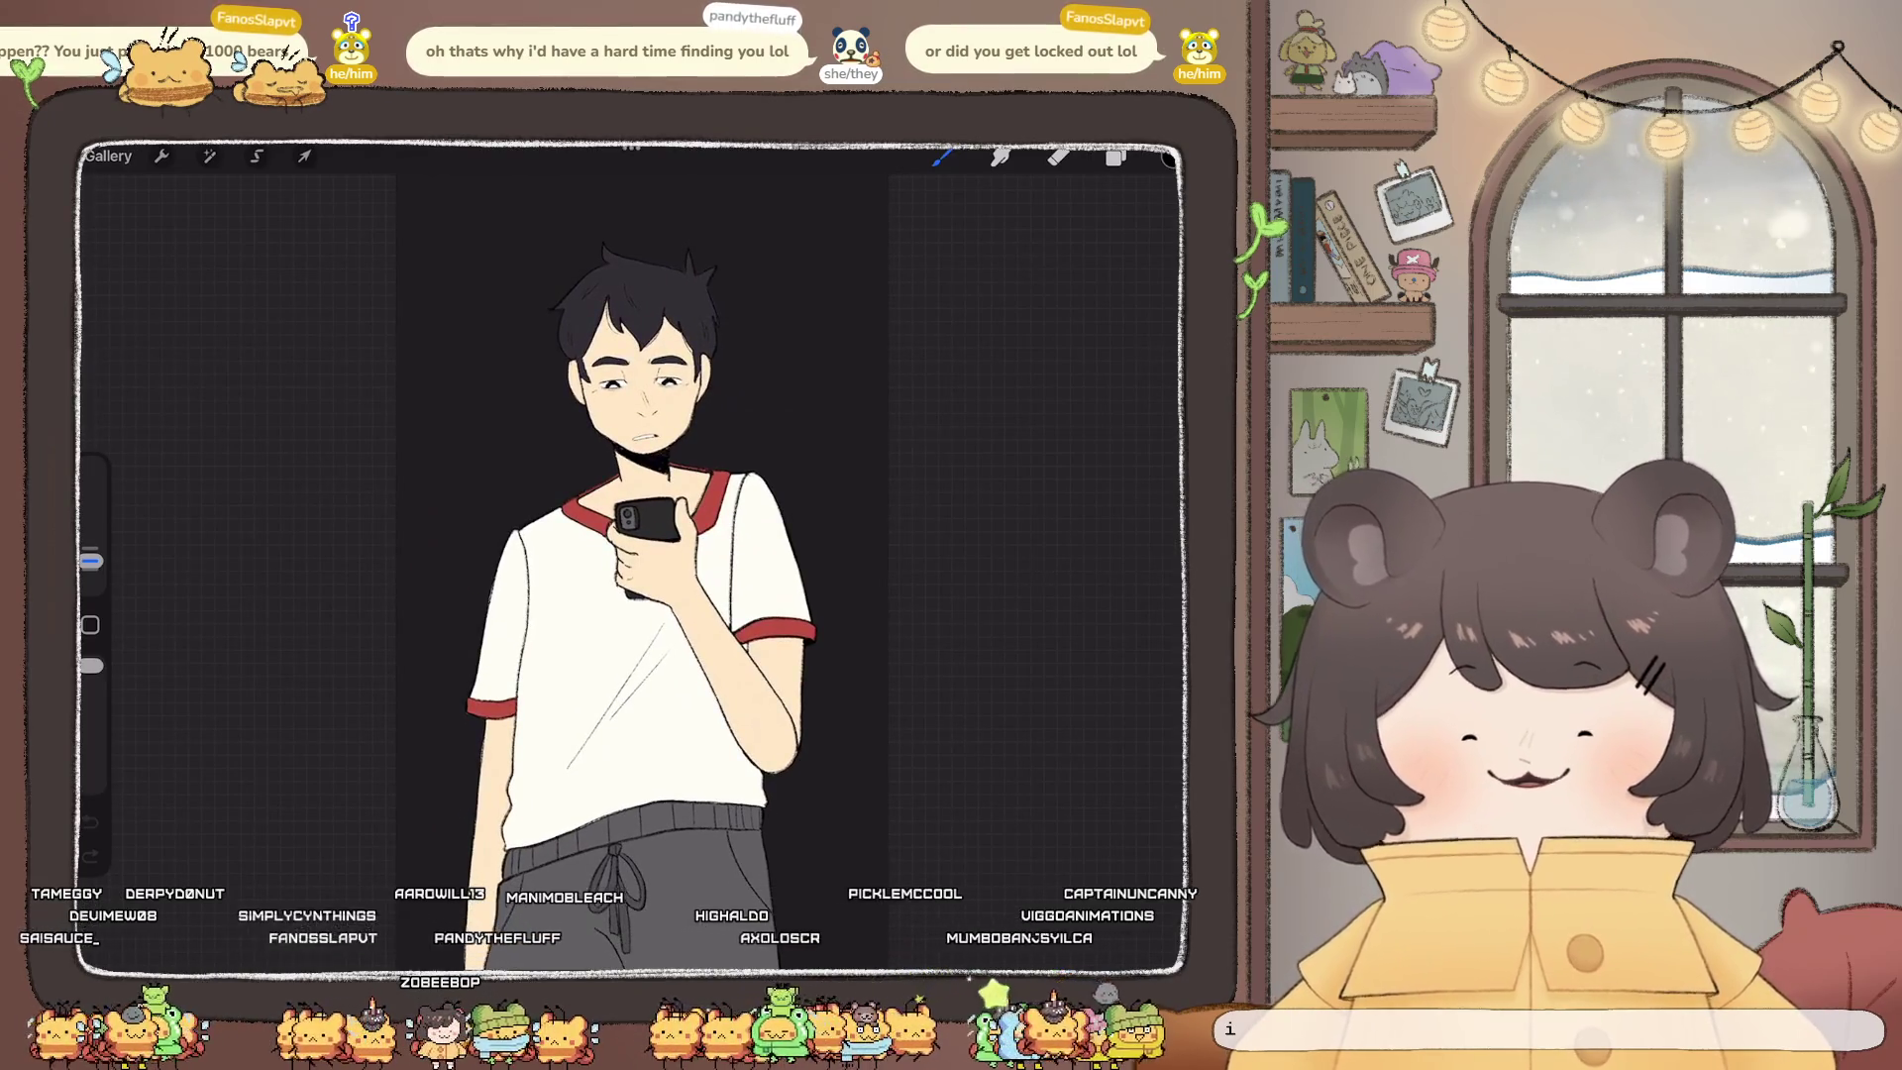
{"action": "left_click", "coordinate": [106, 155]}
{"action": "scroll", "coordinate": [631, 554], "scroll_direction": "down", "scroll_amount": 3}
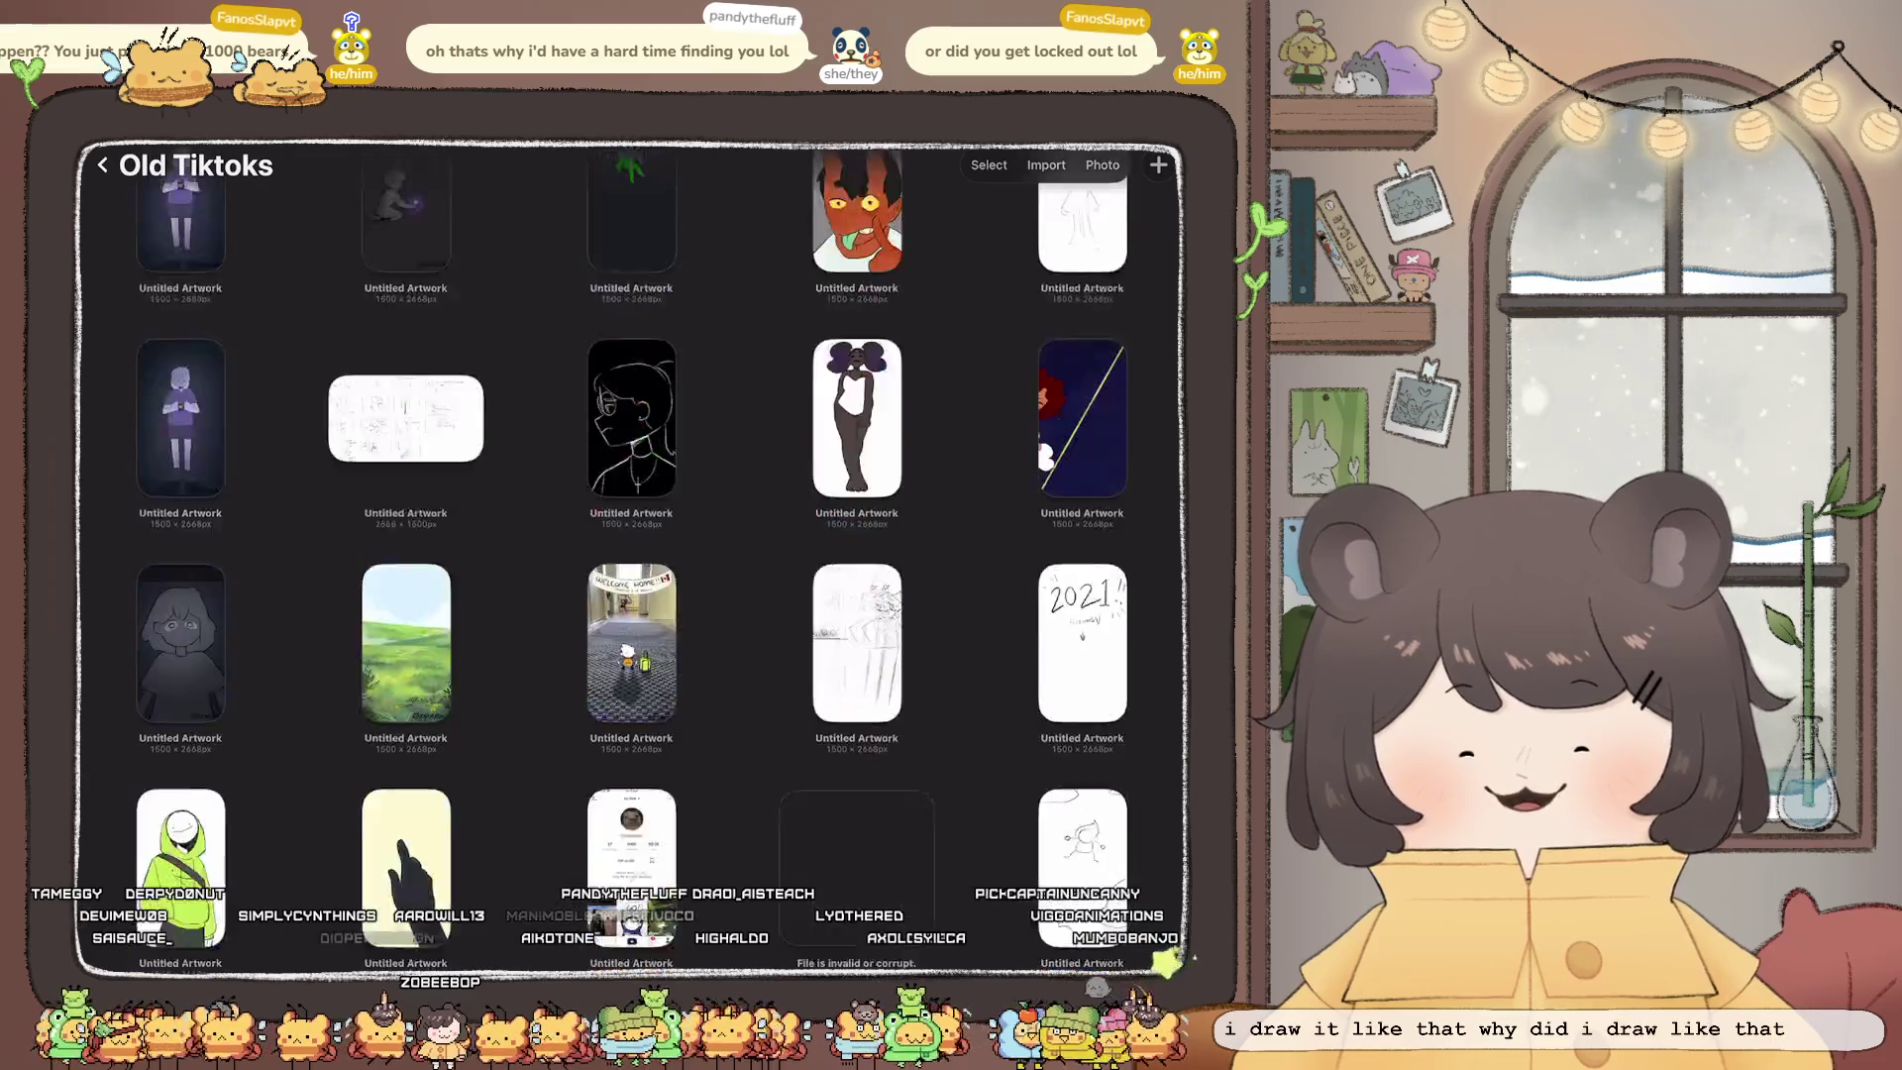
{"action": "scroll", "coordinate": [631, 555], "scroll_direction": "down", "scroll_amount": 15}
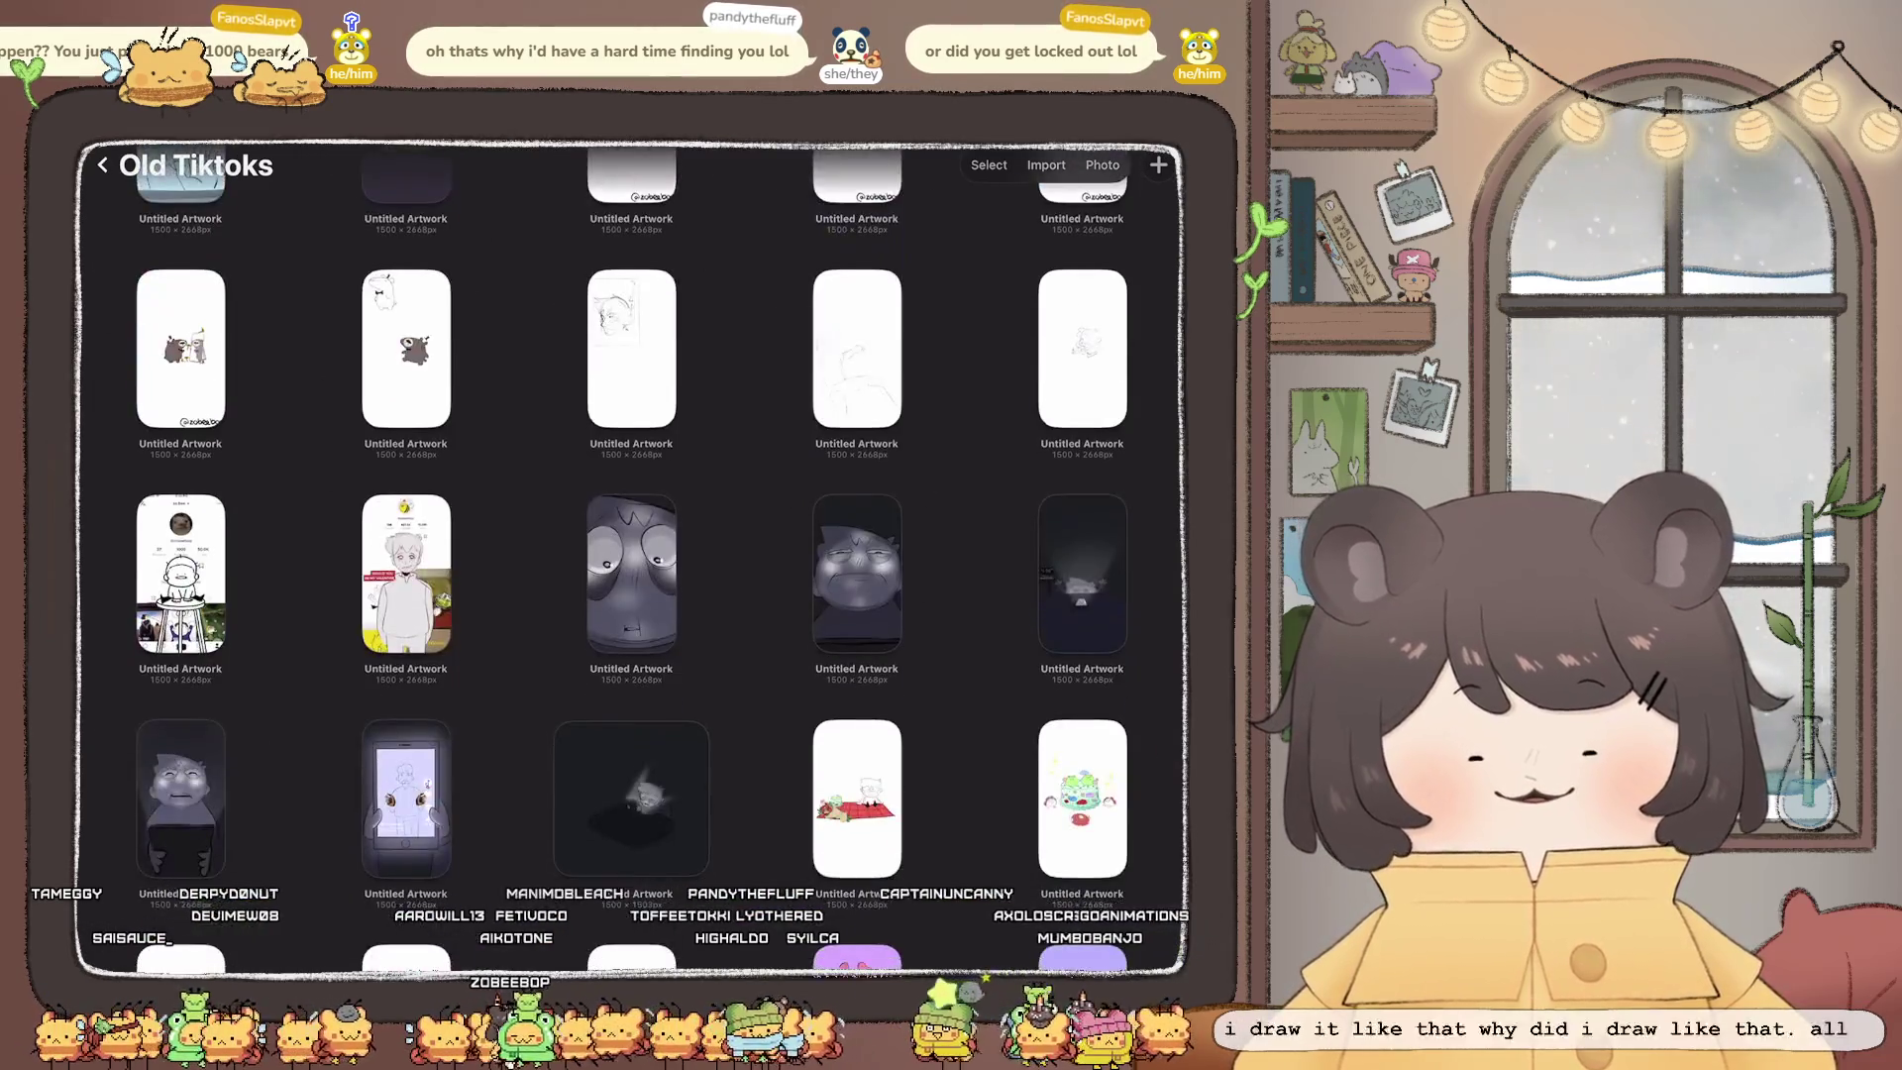
{"action": "scroll", "coordinate": [631, 555], "scroll_direction": "down", "scroll_amount": 15}
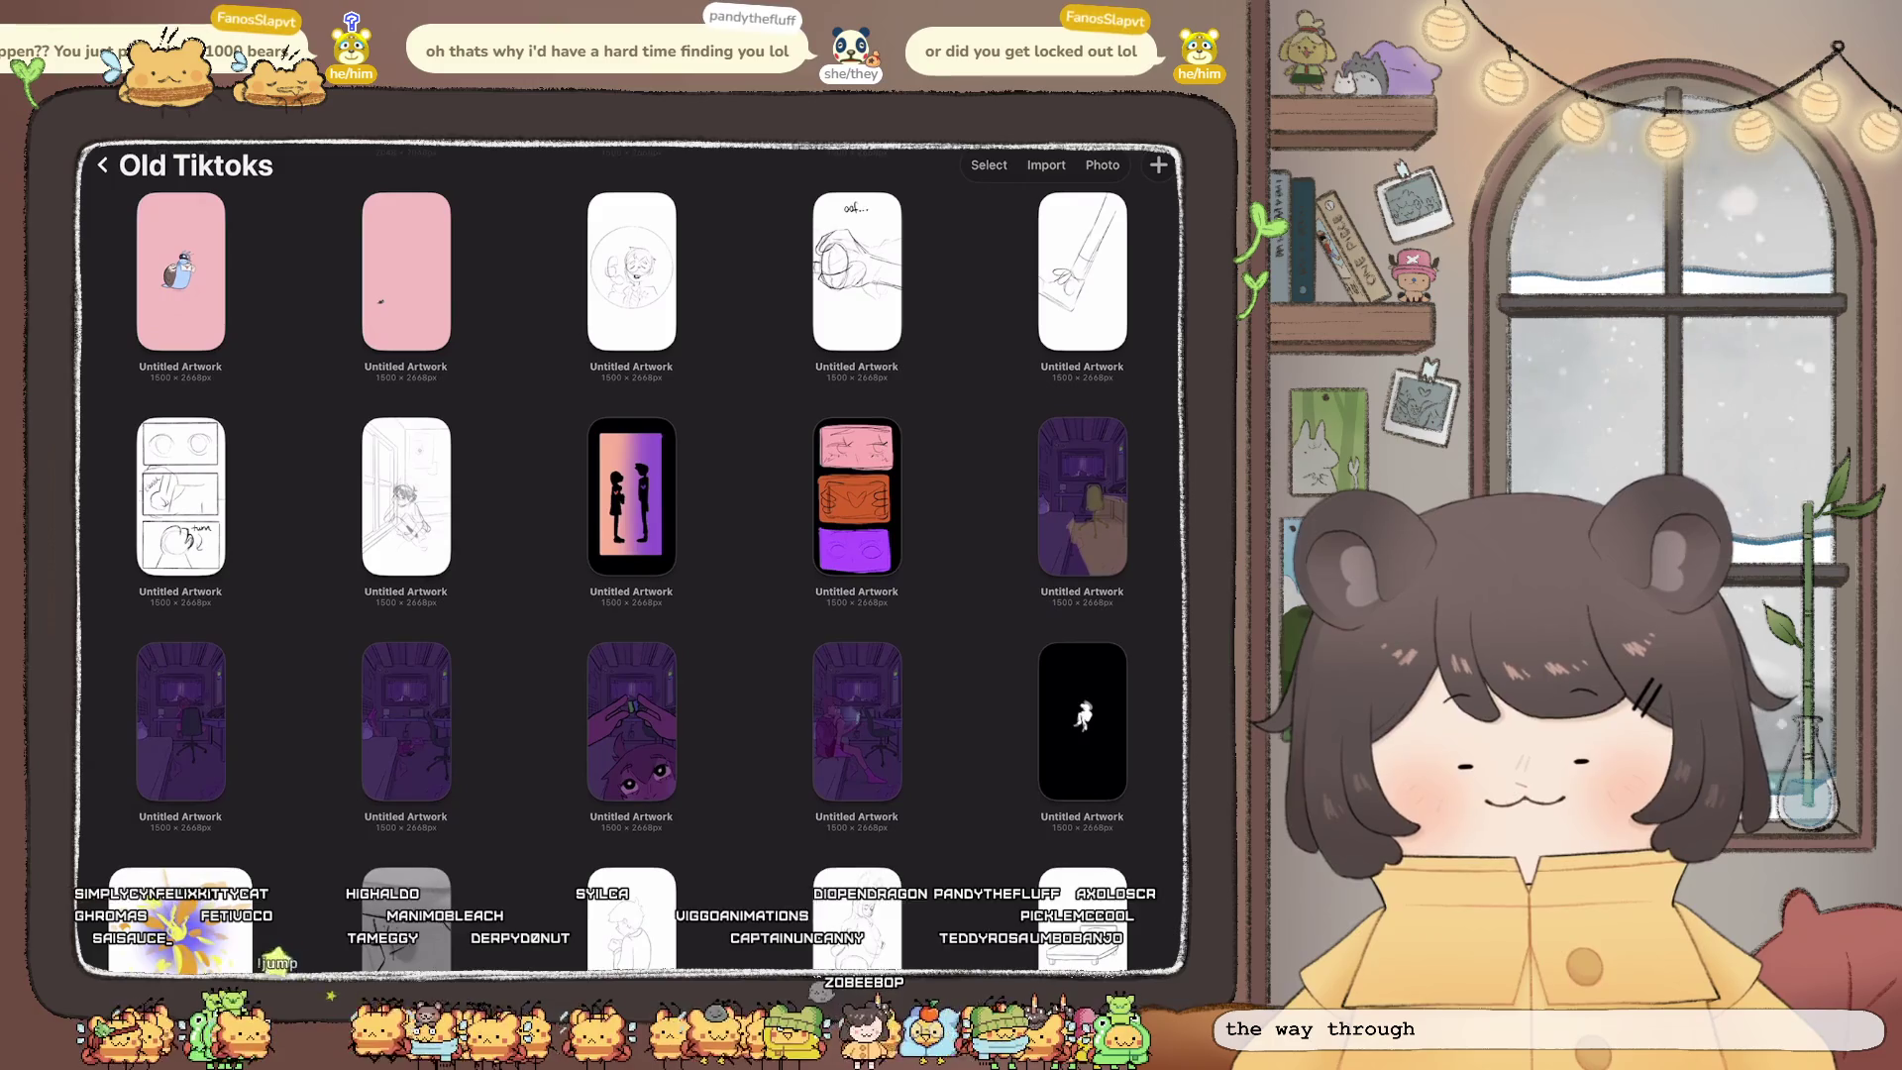
{"action": "left_click", "coordinate": [857, 495]}
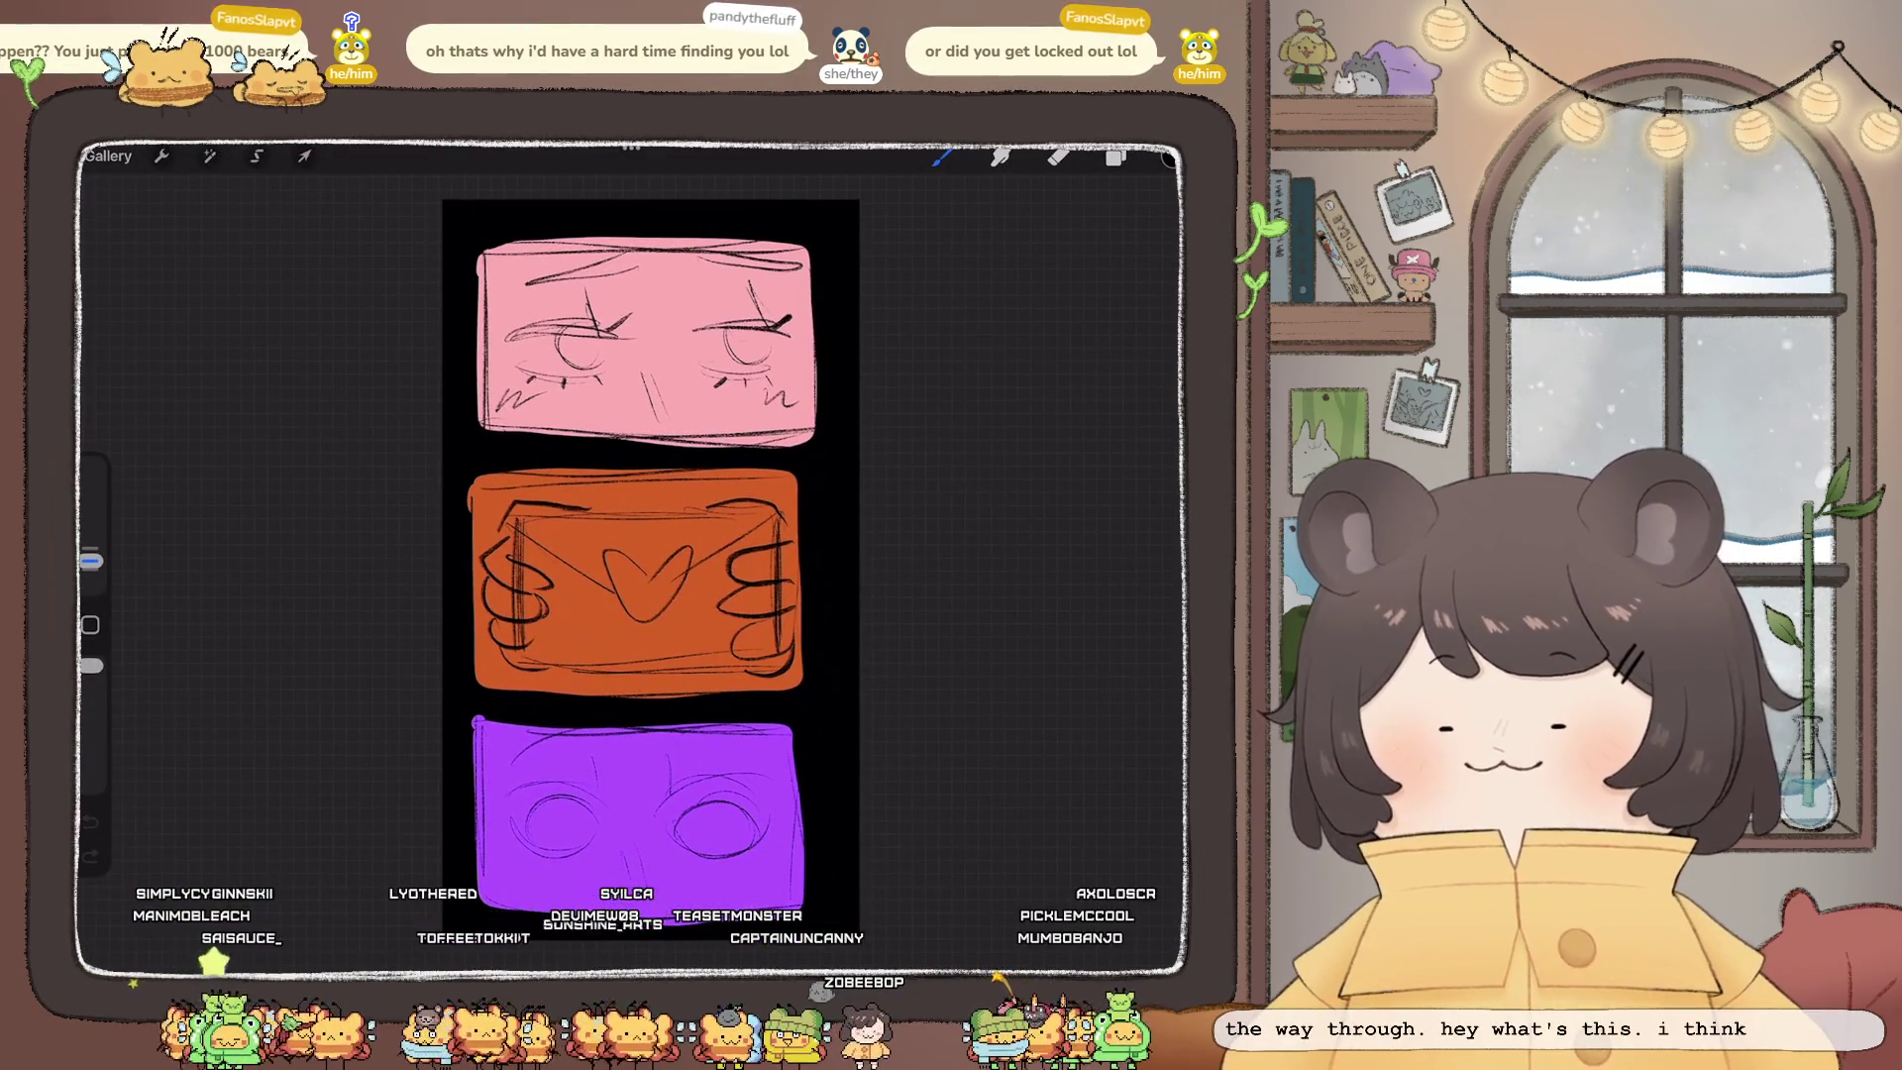
{"action": "left_click", "coordinate": [107, 156]}
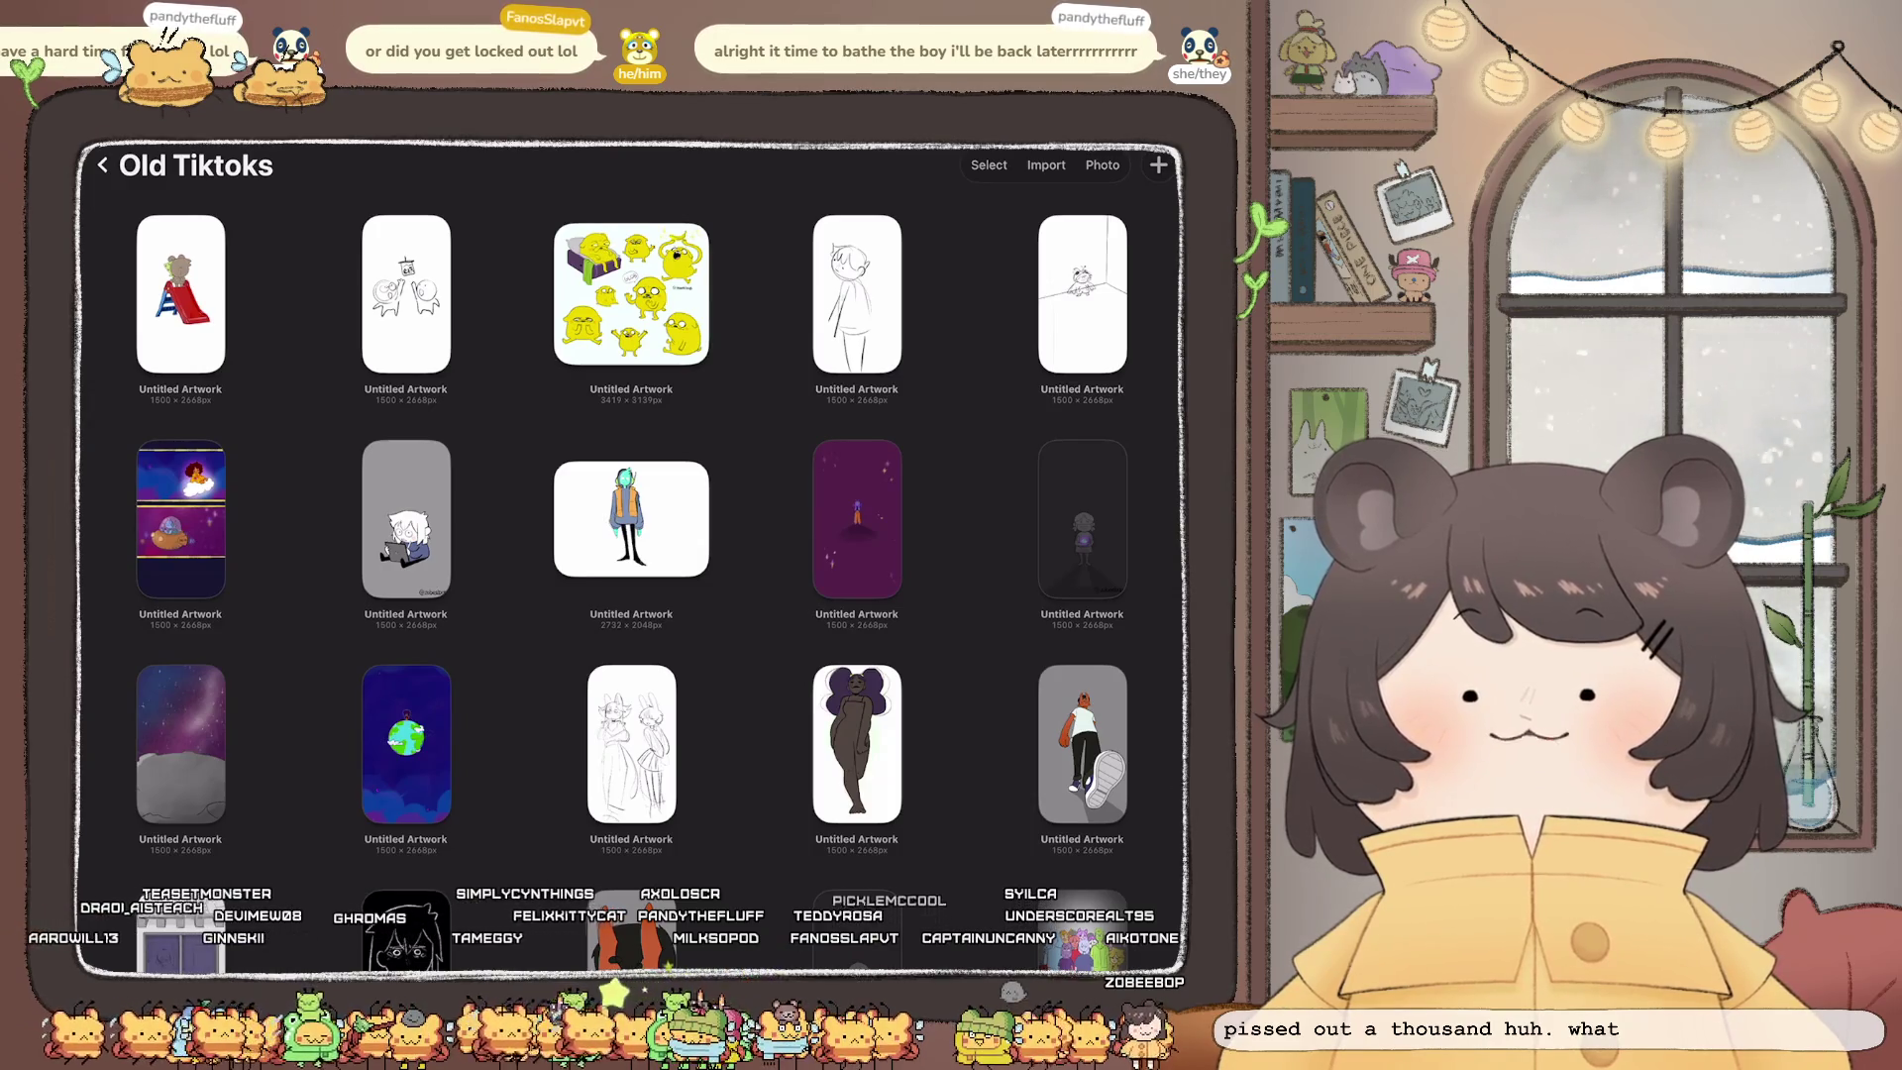
Step: Scroll down to older Old Tiktoks artworks: the 'BLACK LIVES MATTER!' bee, frog and red angry face
{"action": "scroll", "coordinate": [631, 555], "scroll_direction": "down", "scroll_amount": 15}
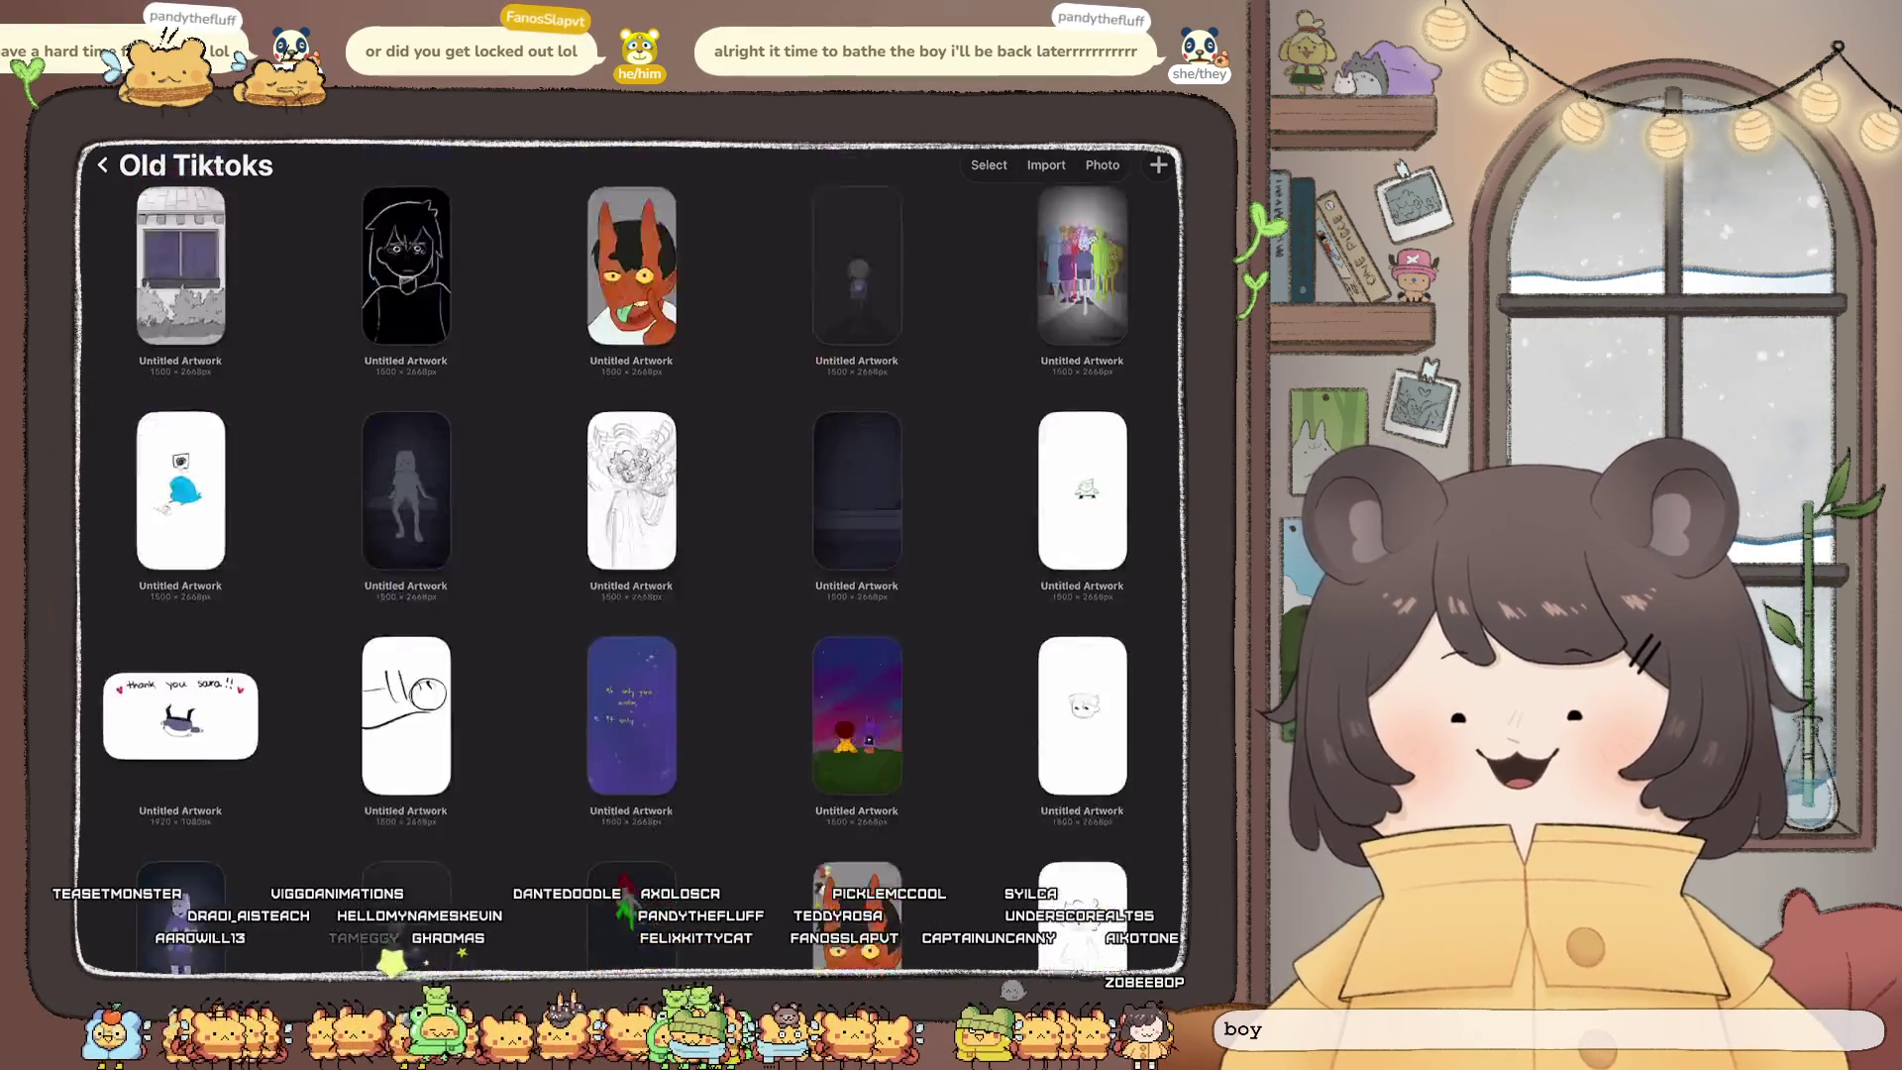
{"action": "scroll", "coordinate": [631, 555], "scroll_direction": "down", "scroll_amount": 15}
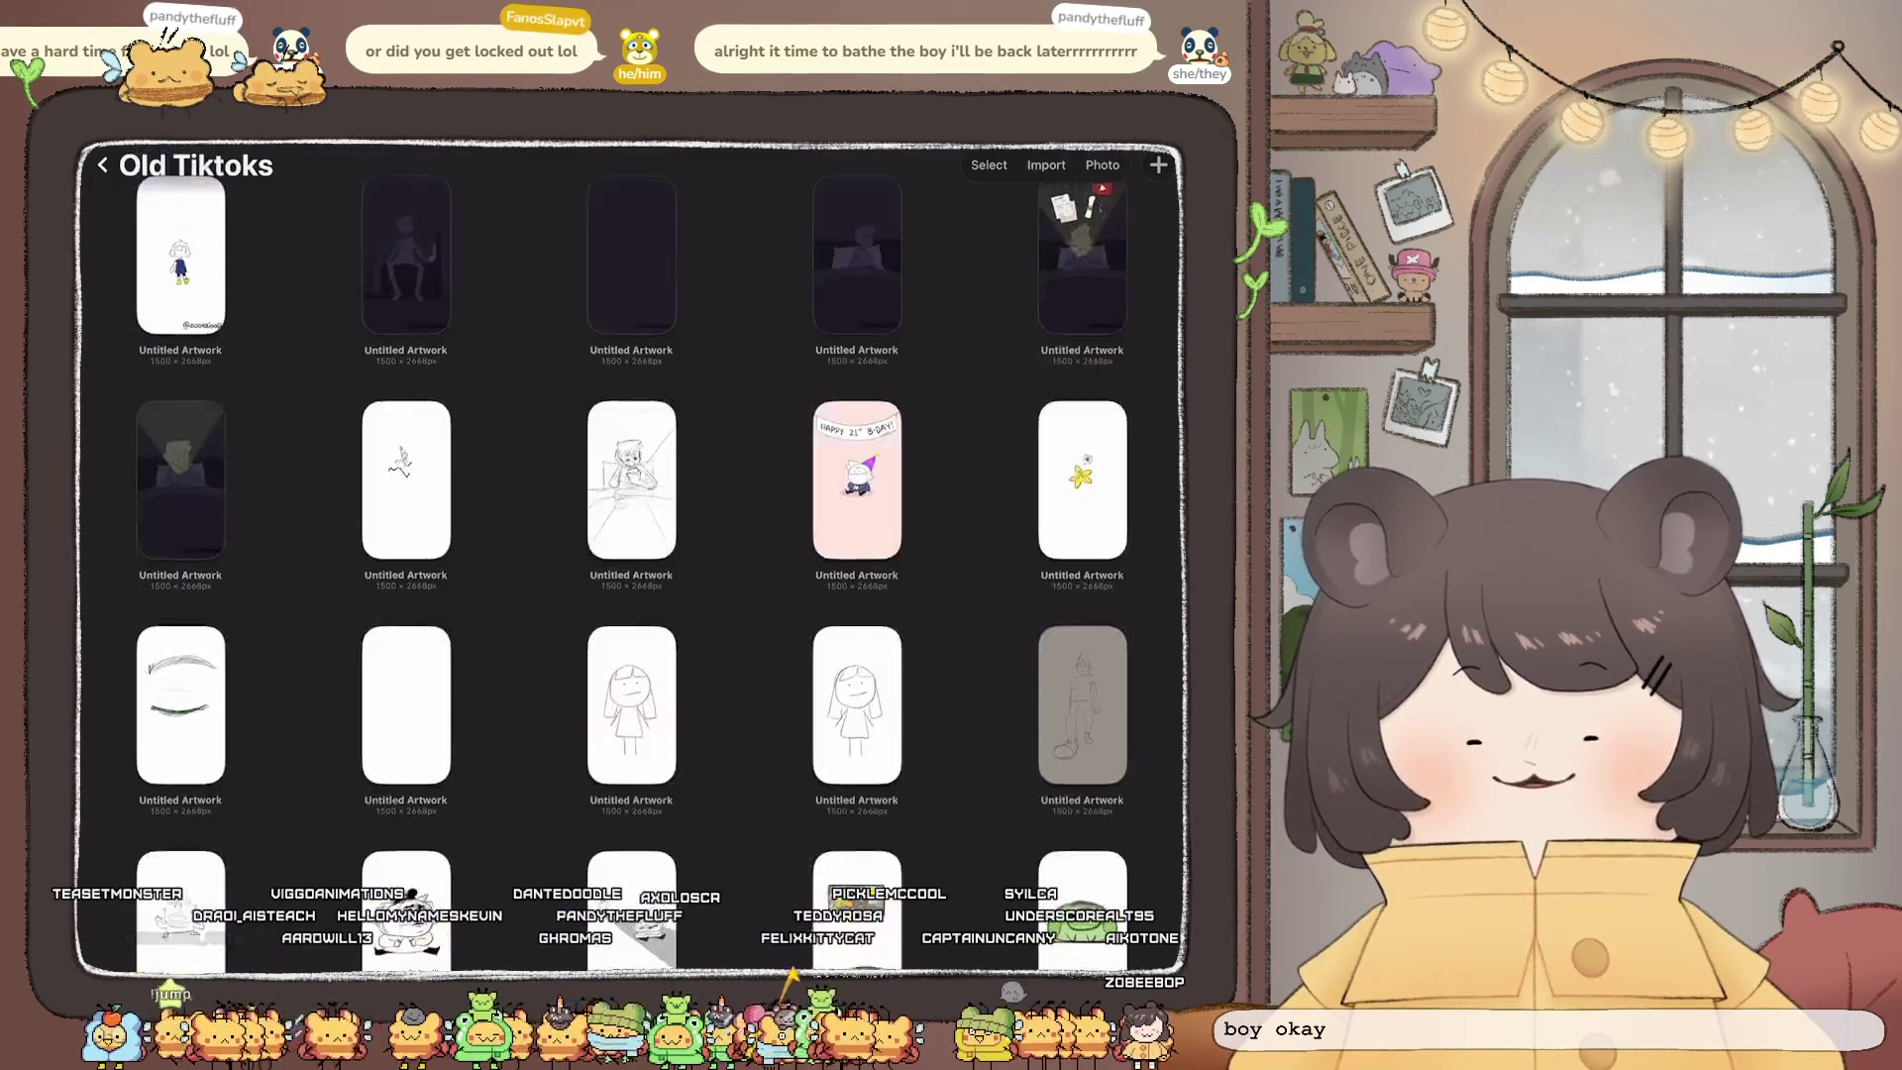
{"action": "scroll", "coordinate": [631, 555], "scroll_direction": "down", "scroll_amount": 15}
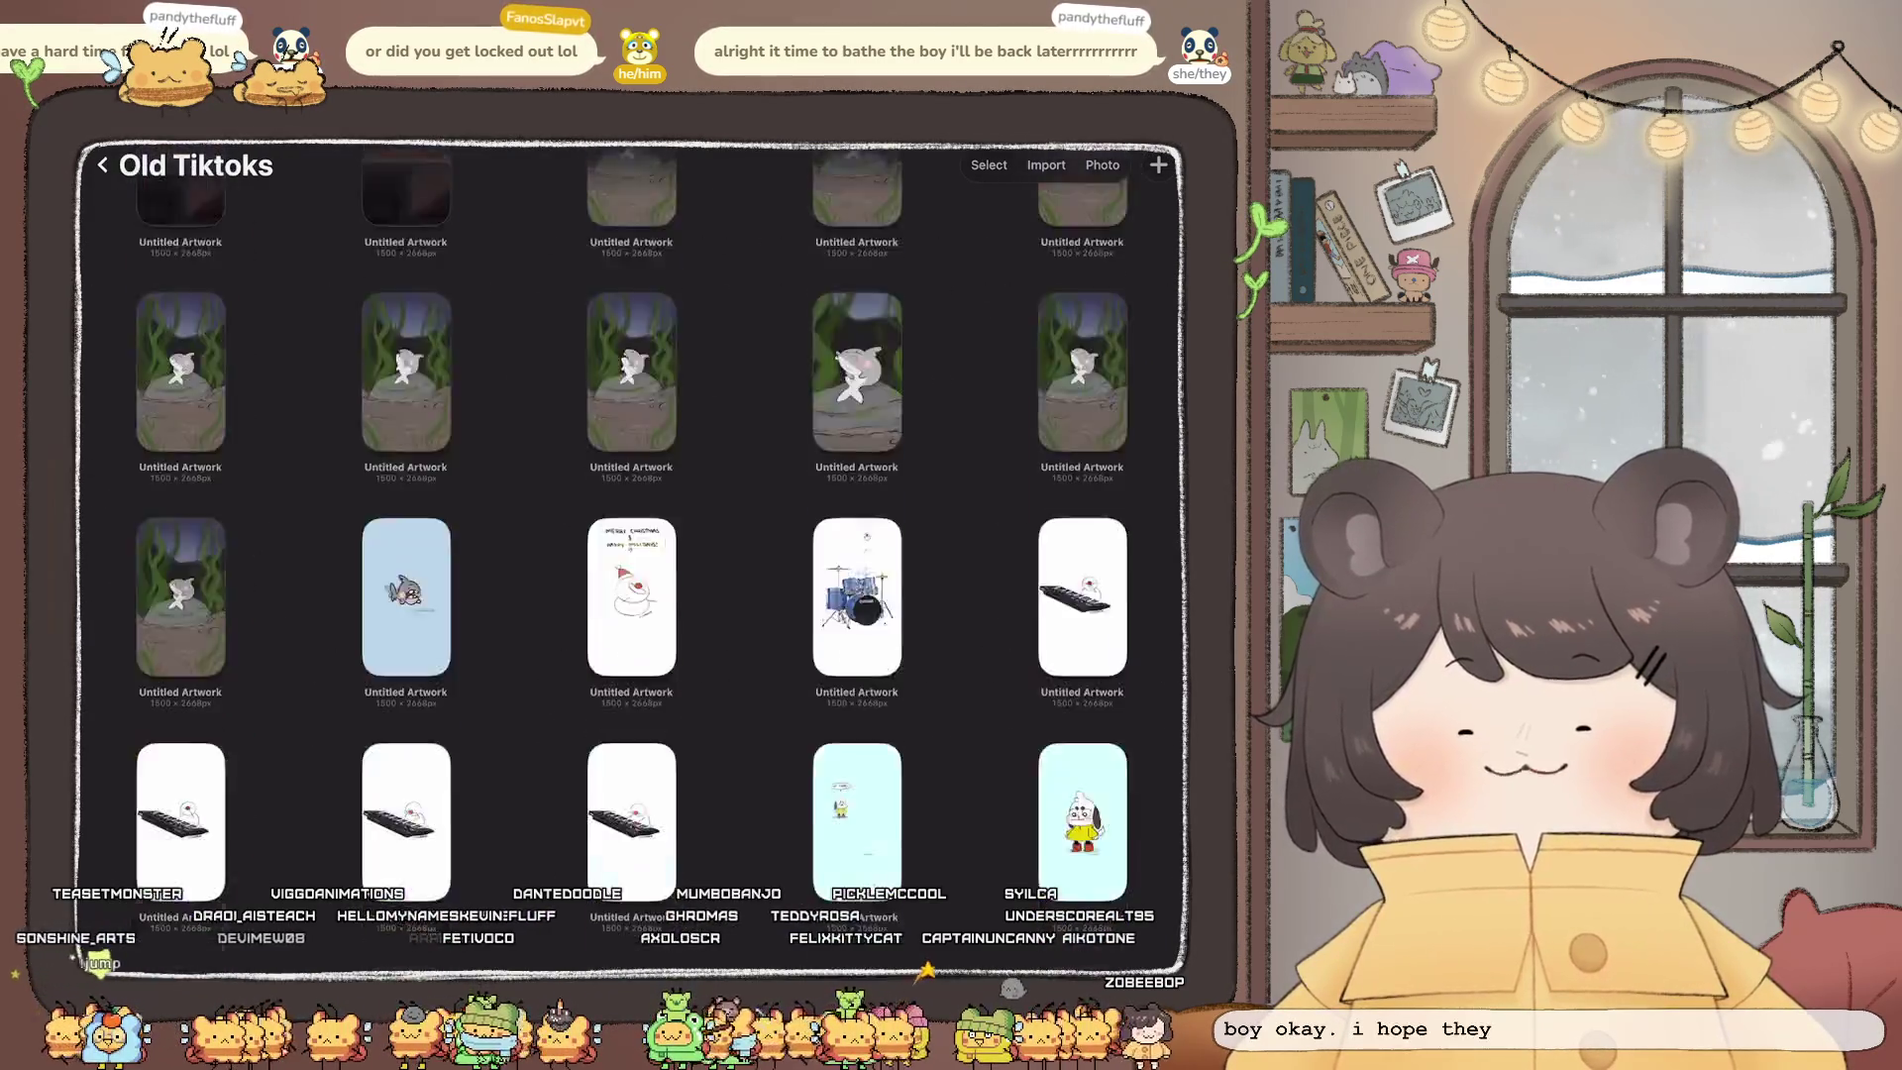
{"action": "scroll", "coordinate": [631, 555], "scroll_direction": "down", "scroll_amount": 5}
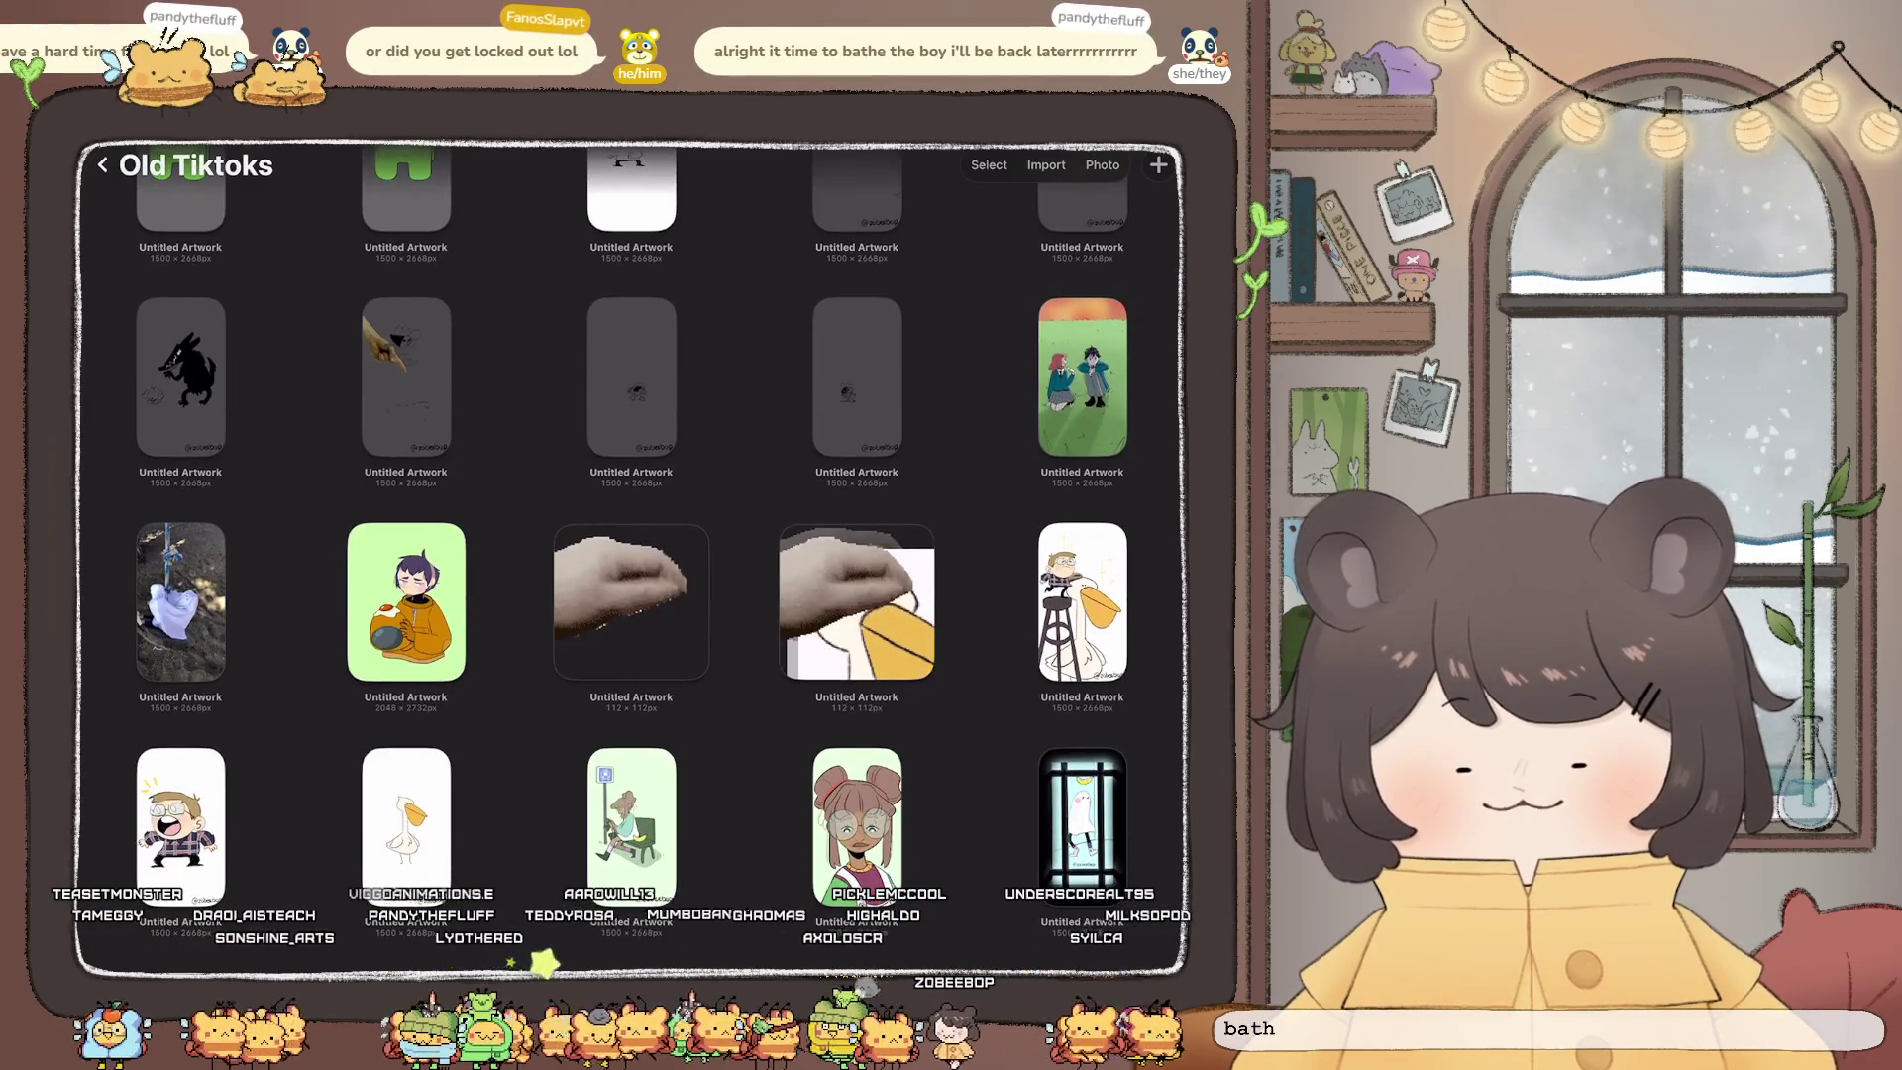
{"action": "scroll", "coordinate": [631, 555], "scroll_direction": "down", "scroll_amount": 5}
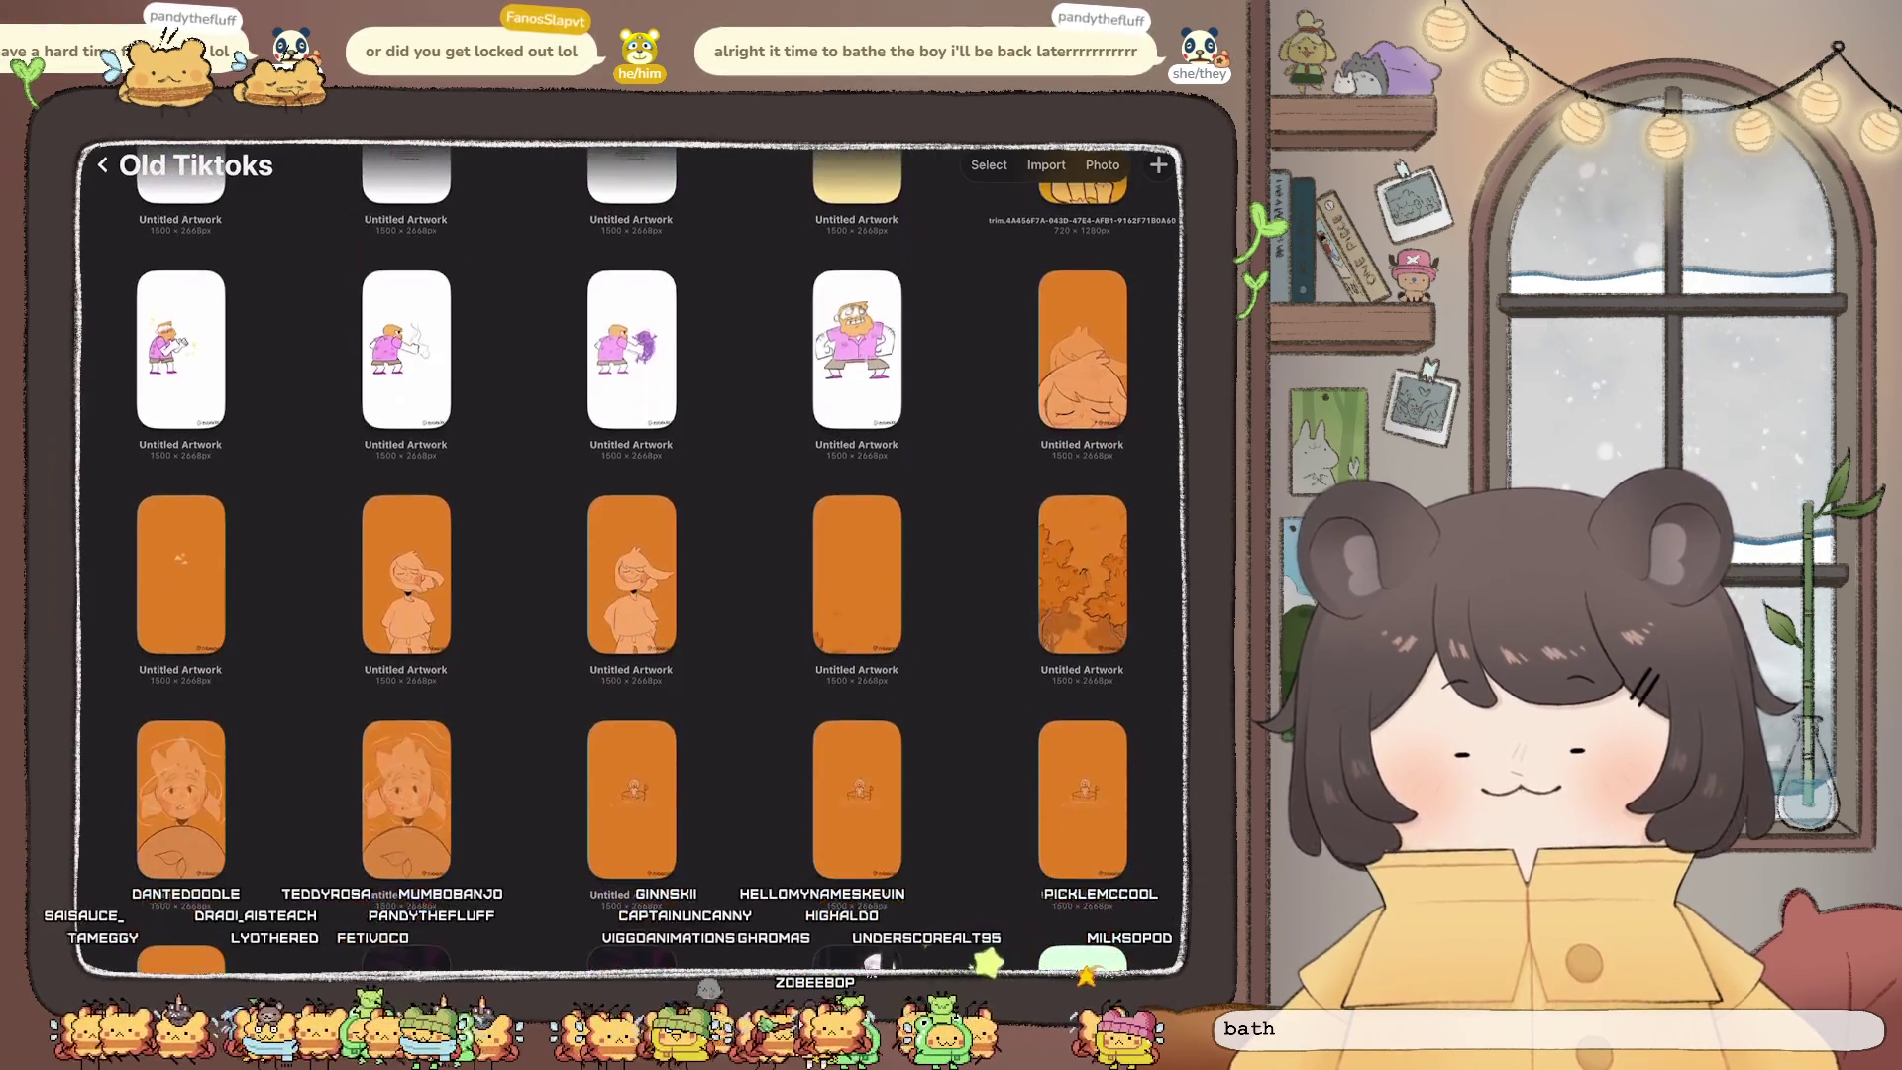
{"action": "scroll", "coordinate": [631, 555], "scroll_direction": "down", "scroll_amount": 1}
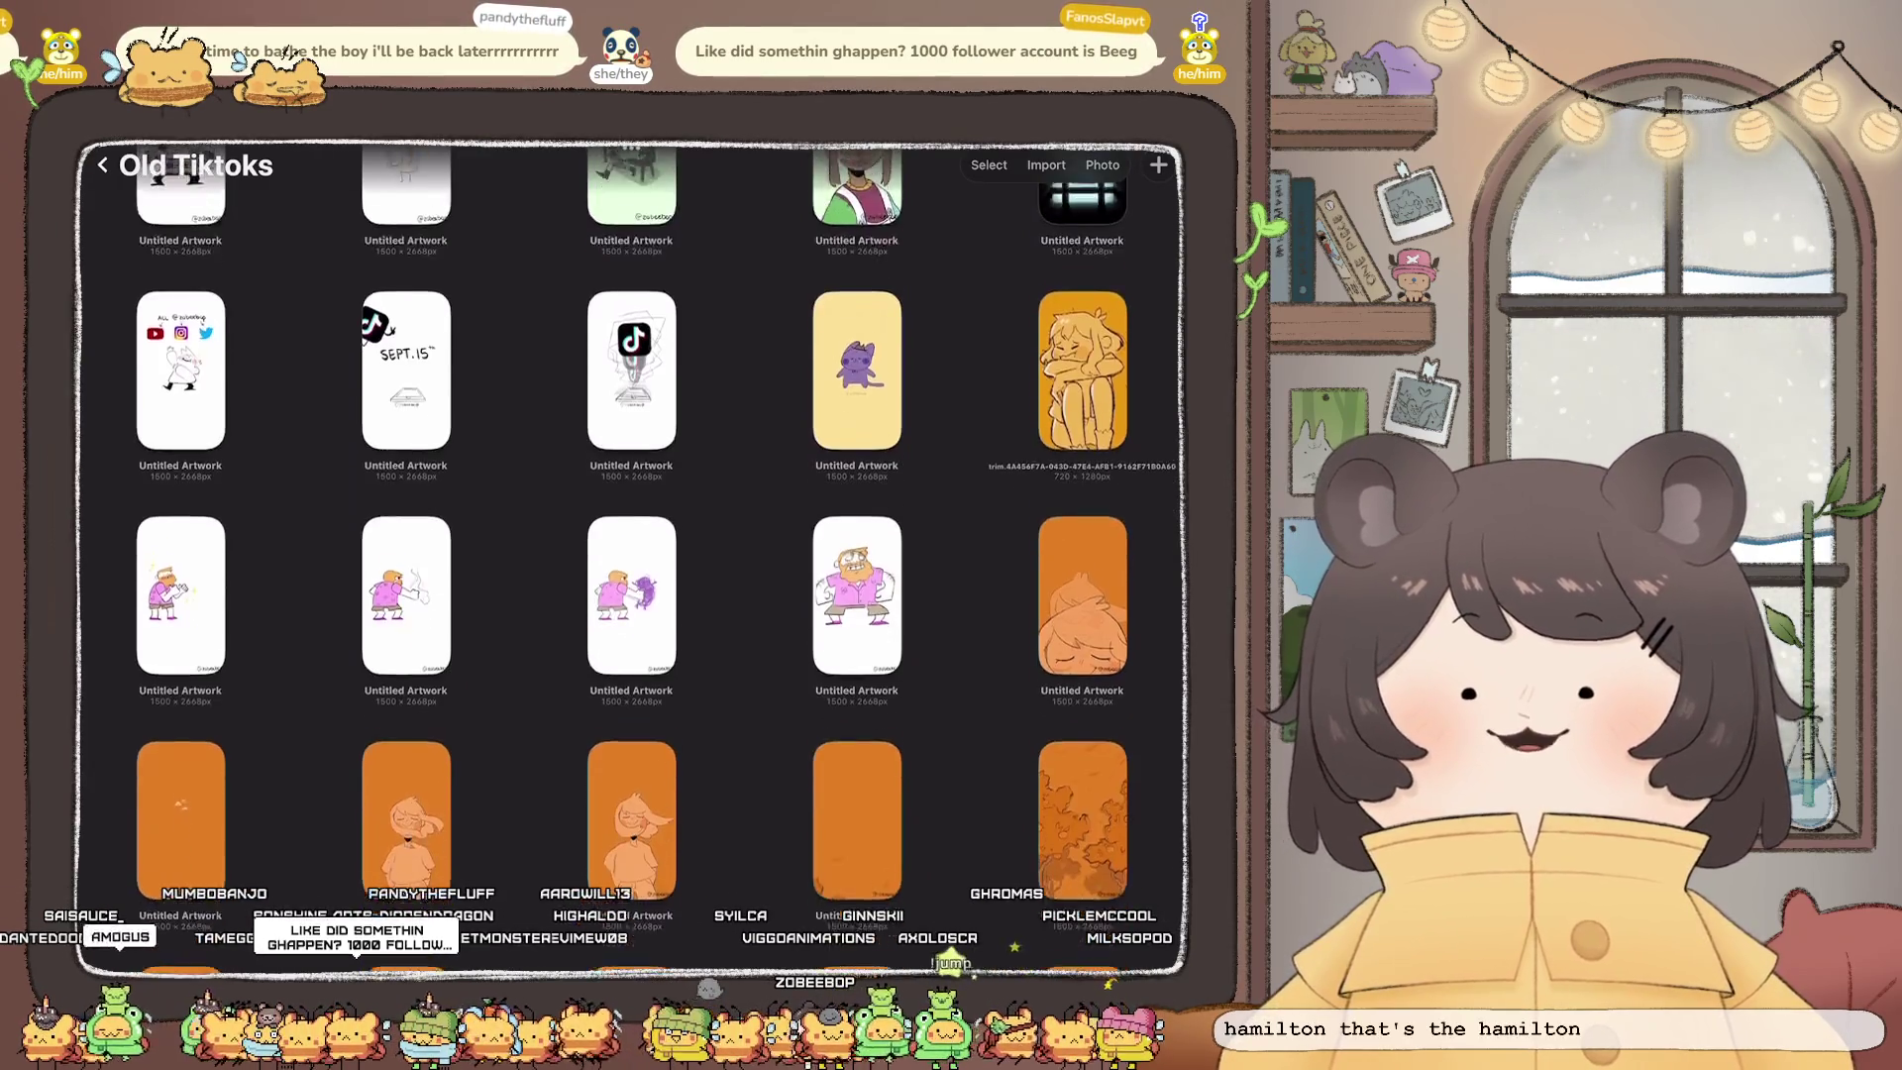
{"action": "scroll", "coordinate": [631, 555], "scroll_direction": "down", "scroll_amount": 2}
{"action": "scroll", "coordinate": [631, 554], "scroll_direction": "up", "scroll_amount": 2}
{"action": "scroll", "coordinate": [631, 555], "scroll_direction": "up", "scroll_amount": 5}
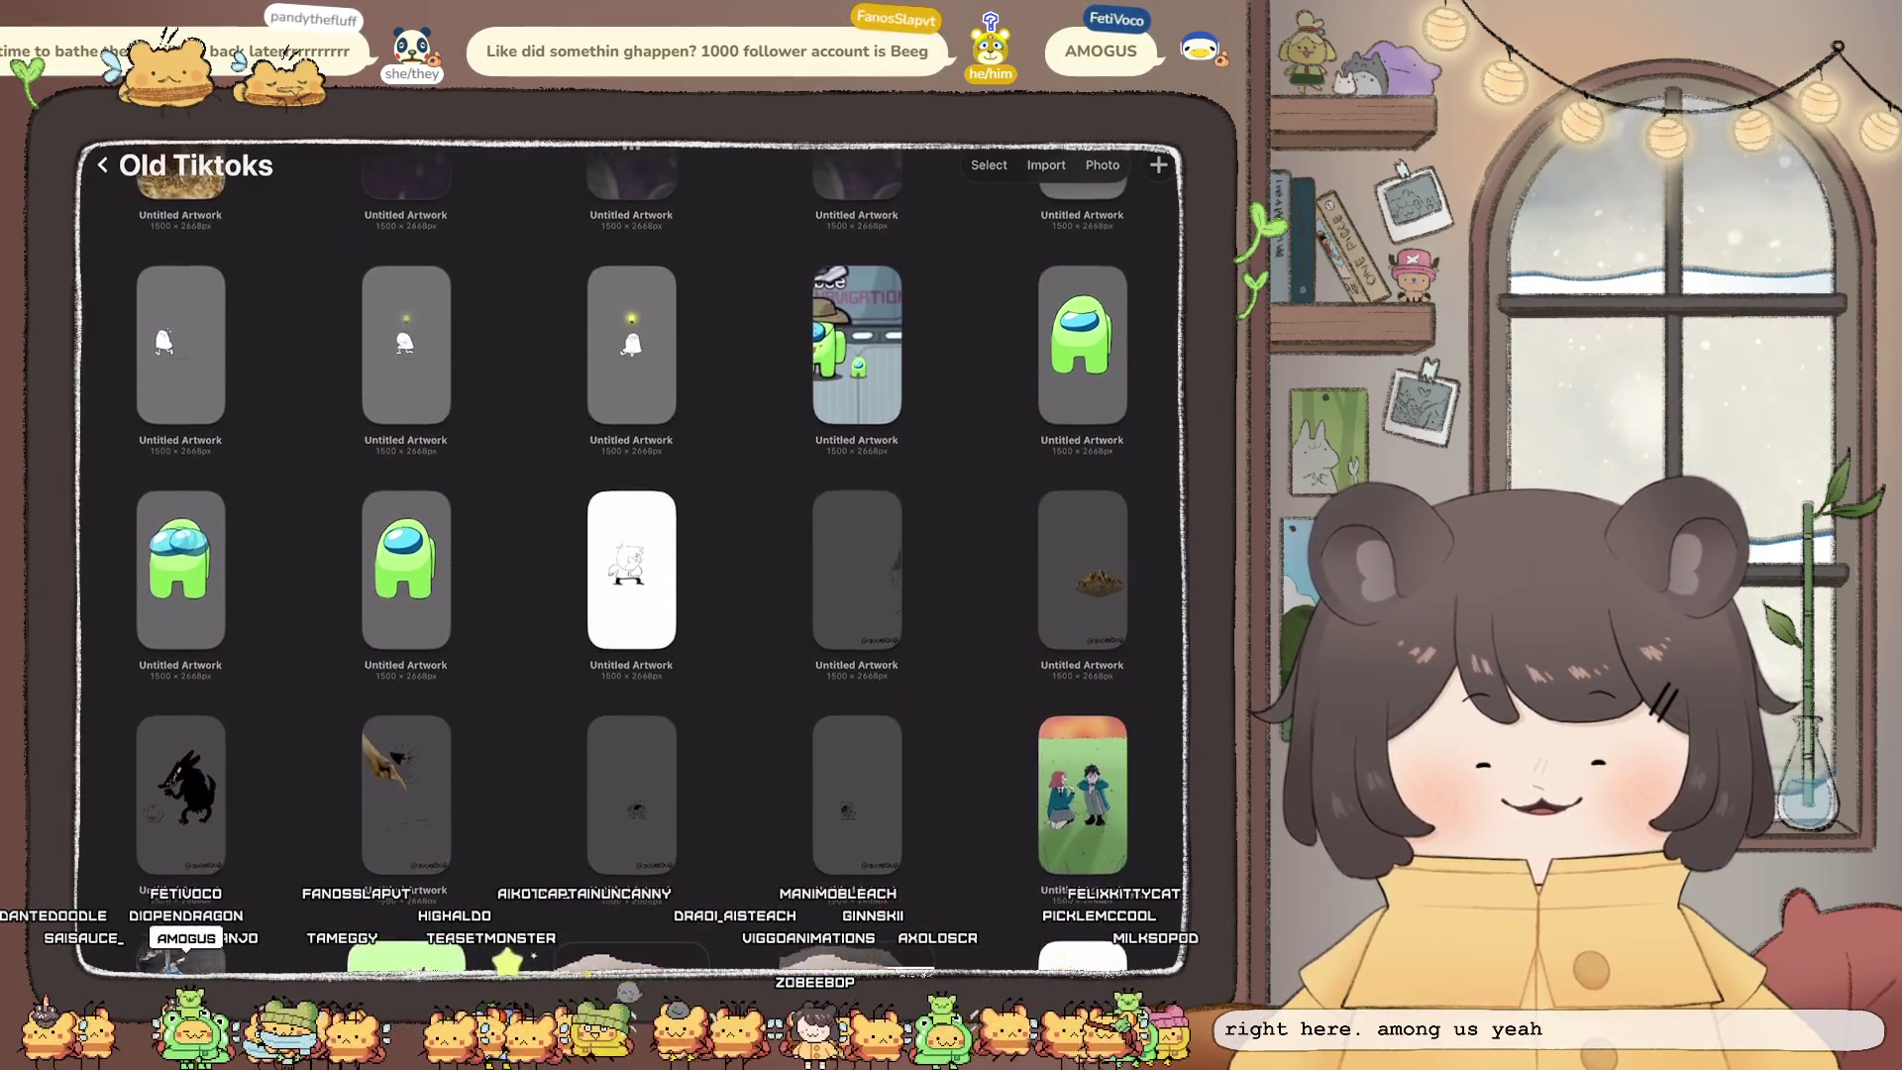
{"action": "scroll", "coordinate": [631, 554], "scroll_direction": "up", "scroll_amount": 1}
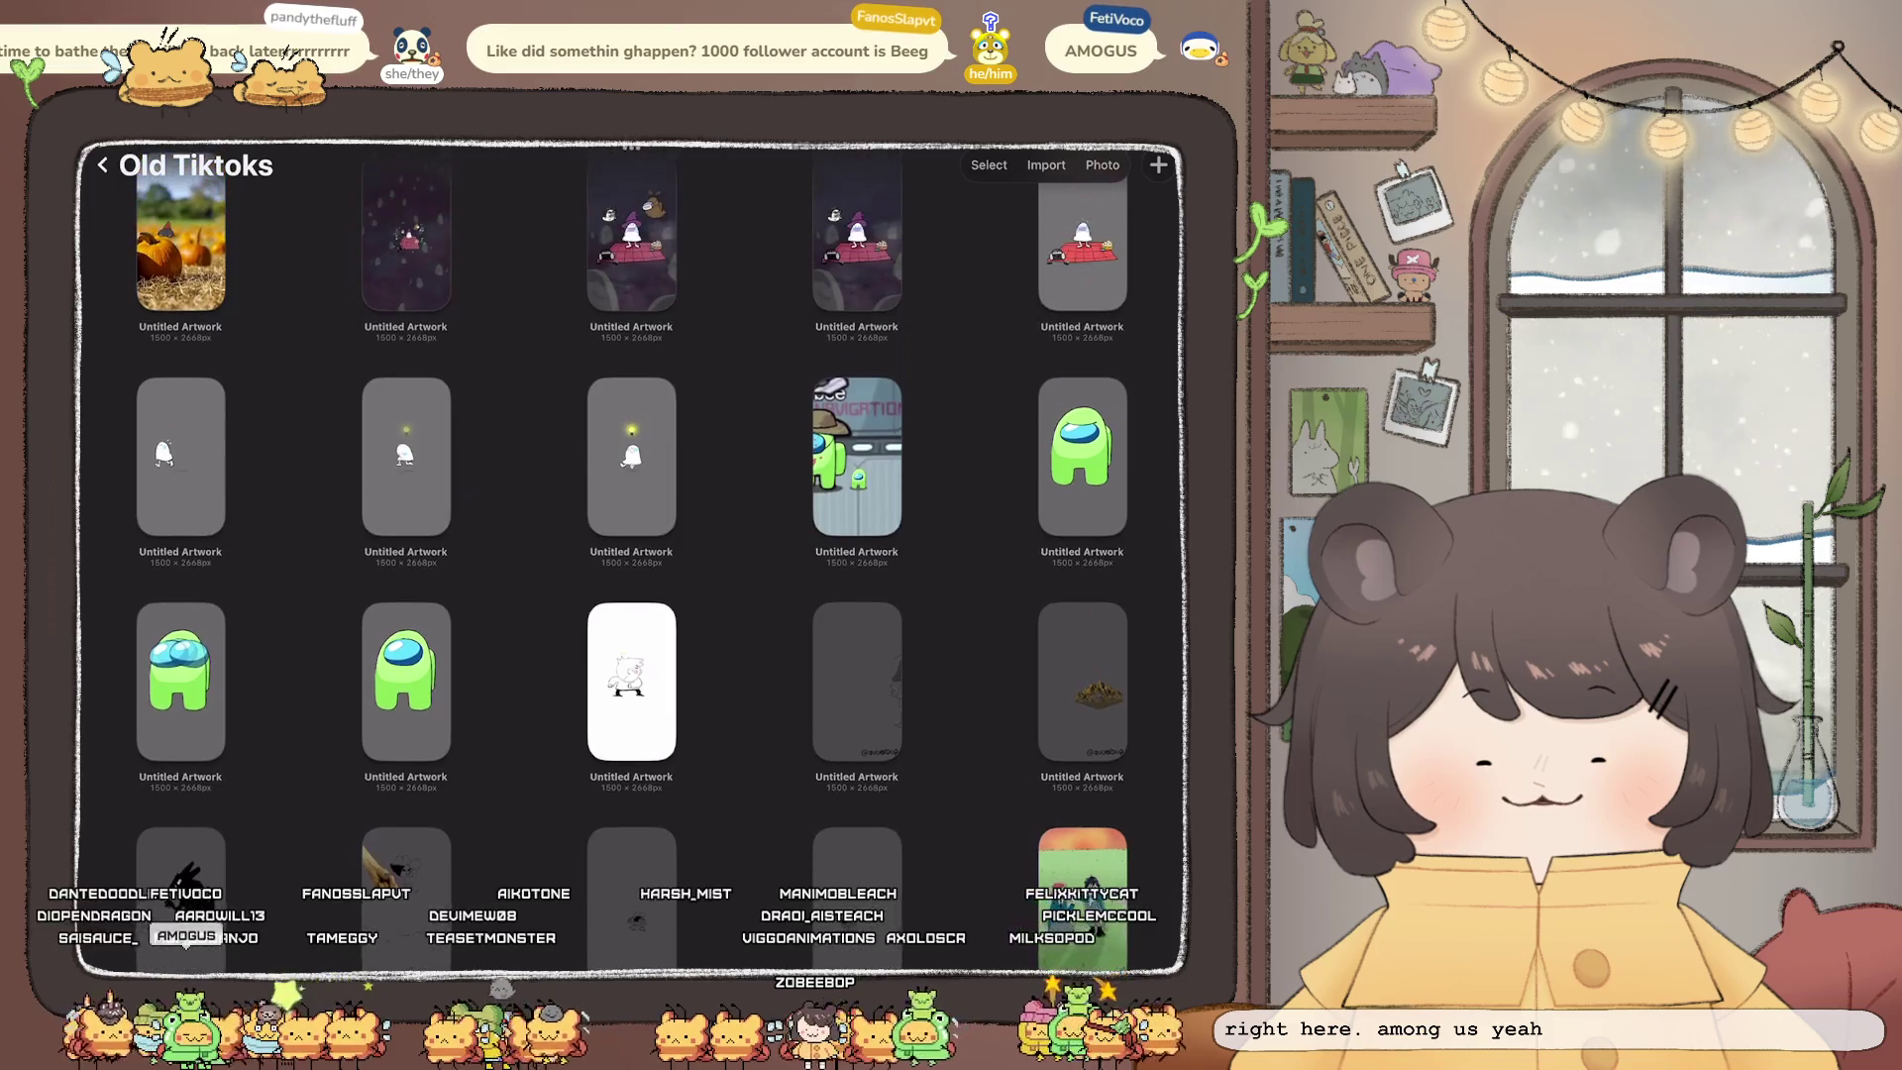
{"action": "scroll", "coordinate": [631, 555], "scroll_direction": "down", "scroll_amount": 1}
{"action": "scroll", "coordinate": [631, 555], "scroll_direction": "down", "scroll_amount": 1}
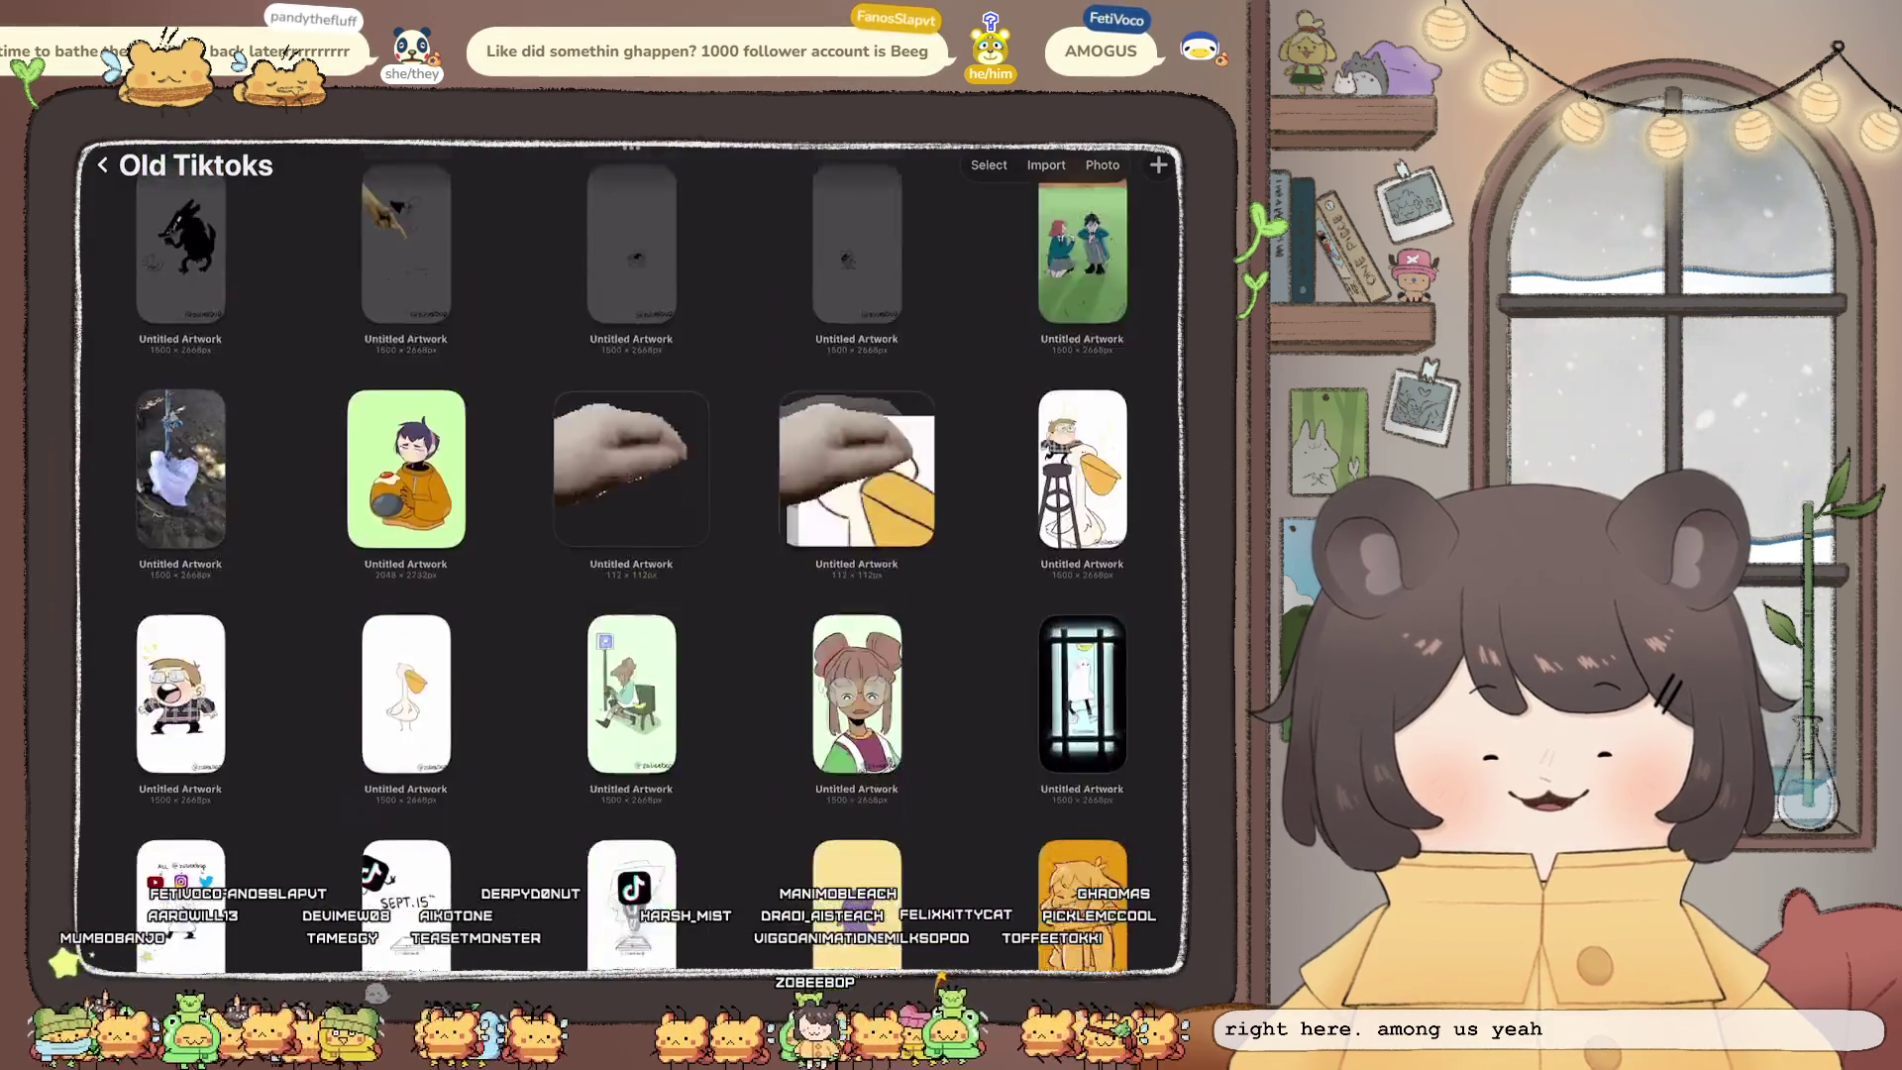
{"action": "scroll", "coordinate": [631, 555], "scroll_direction": "down", "scroll_amount": 10}
{"action": "scroll", "coordinate": [631, 555], "scroll_direction": "down", "scroll_amount": 1}
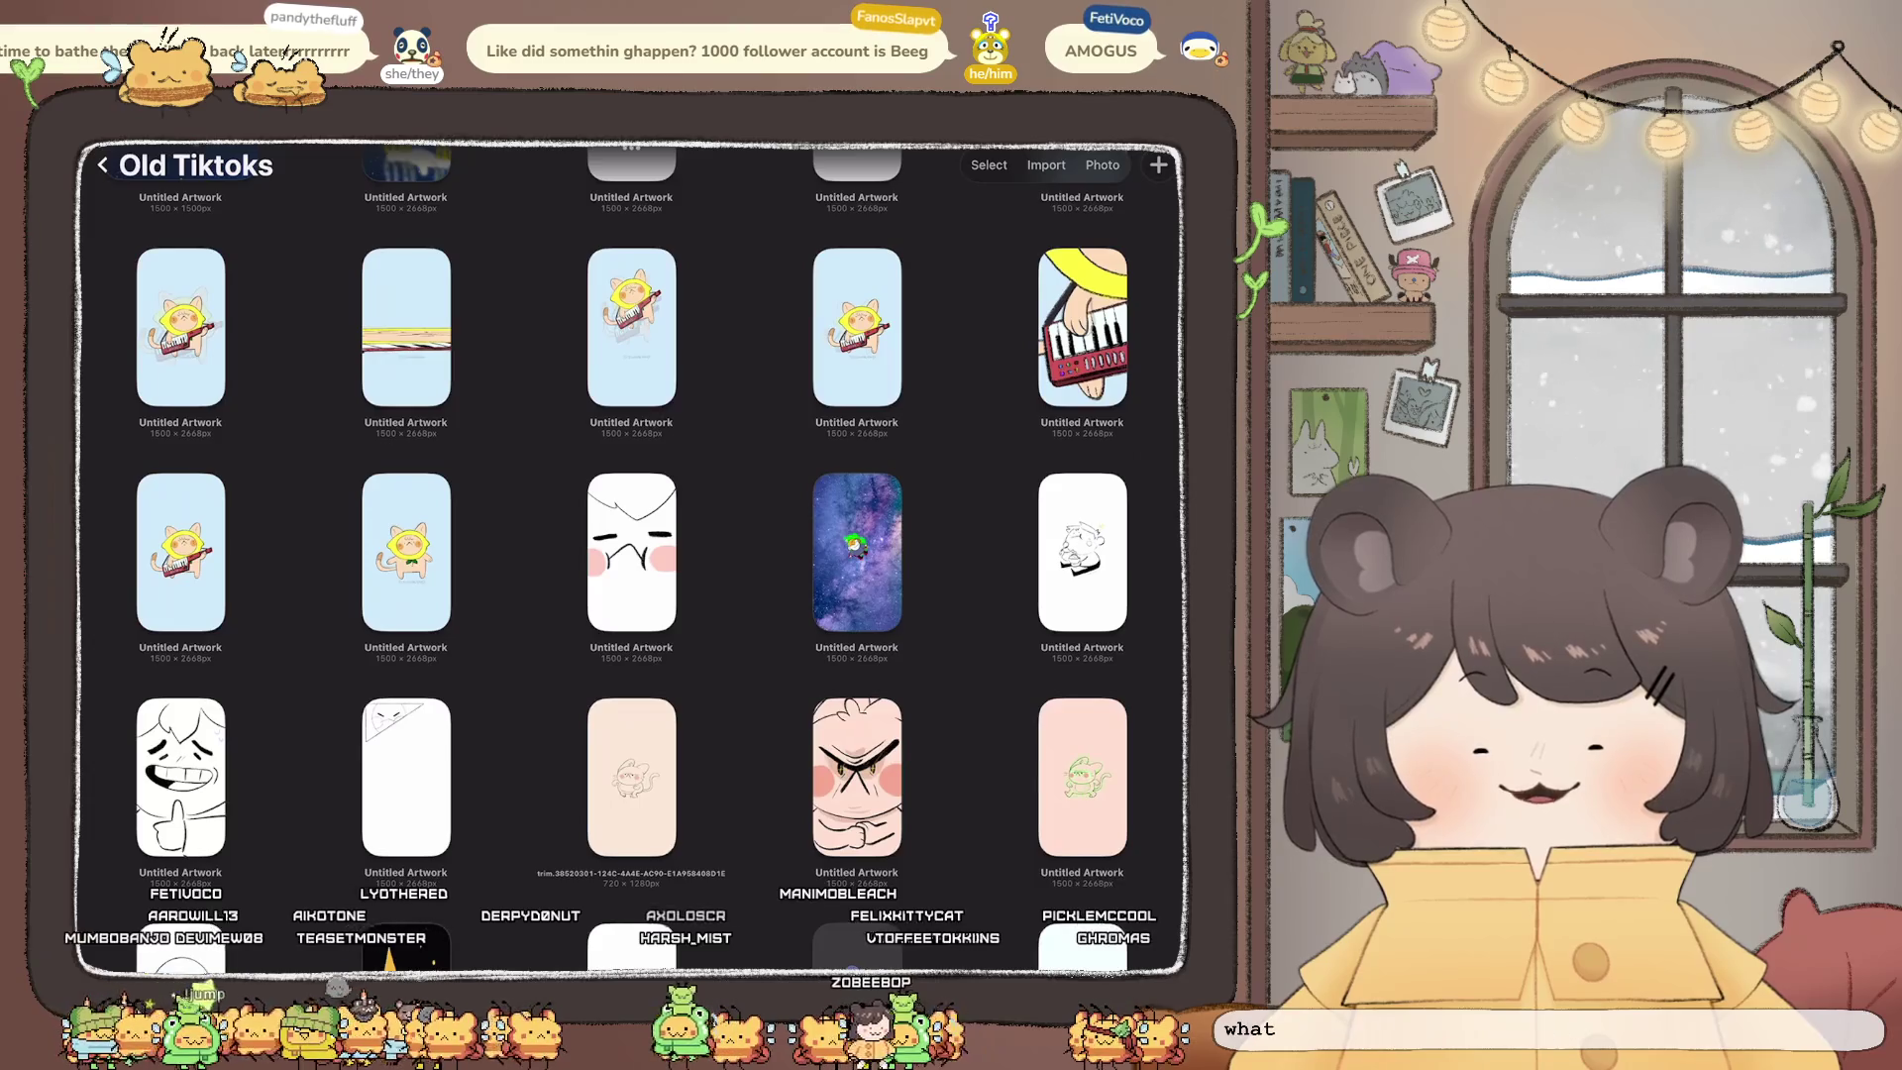
{"action": "scroll", "coordinate": [631, 555], "scroll_direction": "down", "scroll_amount": 5}
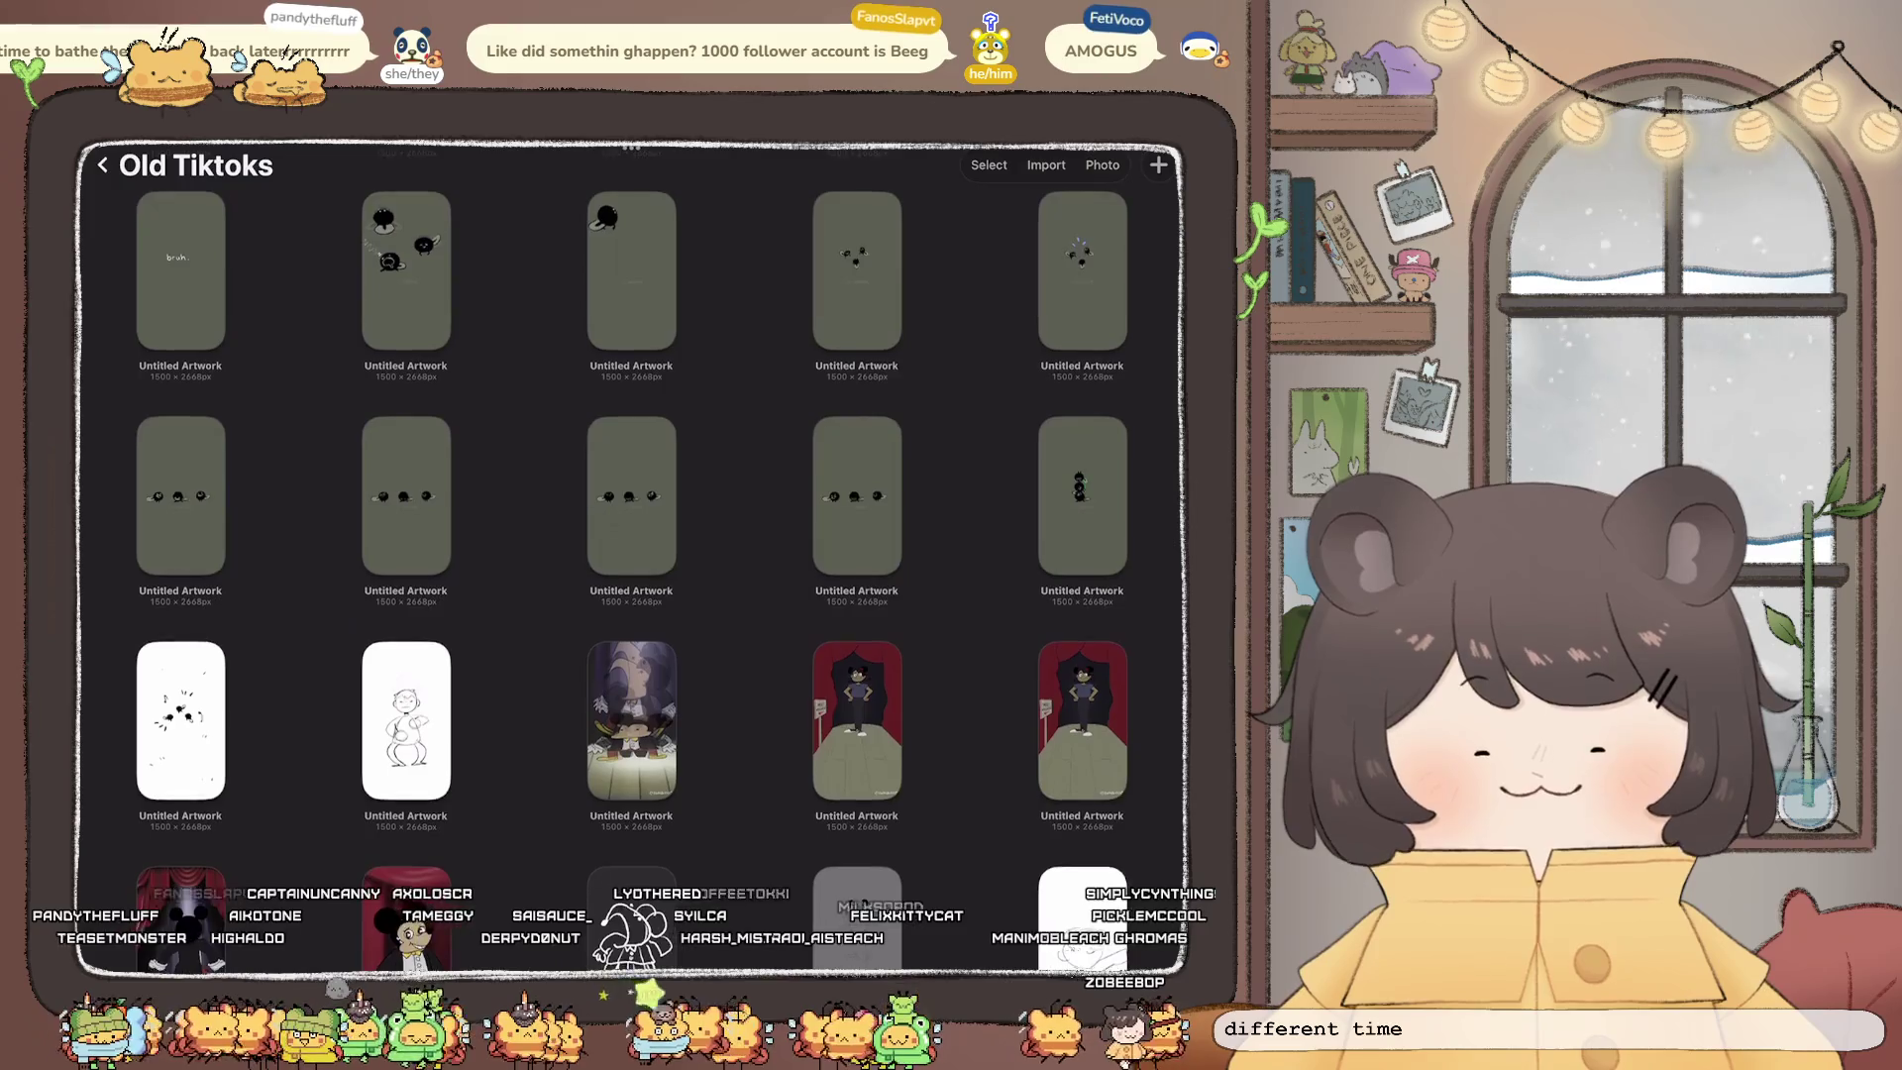
{"action": "scroll", "coordinate": [631, 555], "scroll_direction": "down", "scroll_amount": 2}
{"action": "scroll", "coordinate": [631, 555], "scroll_direction": "down", "scroll_amount": 4}
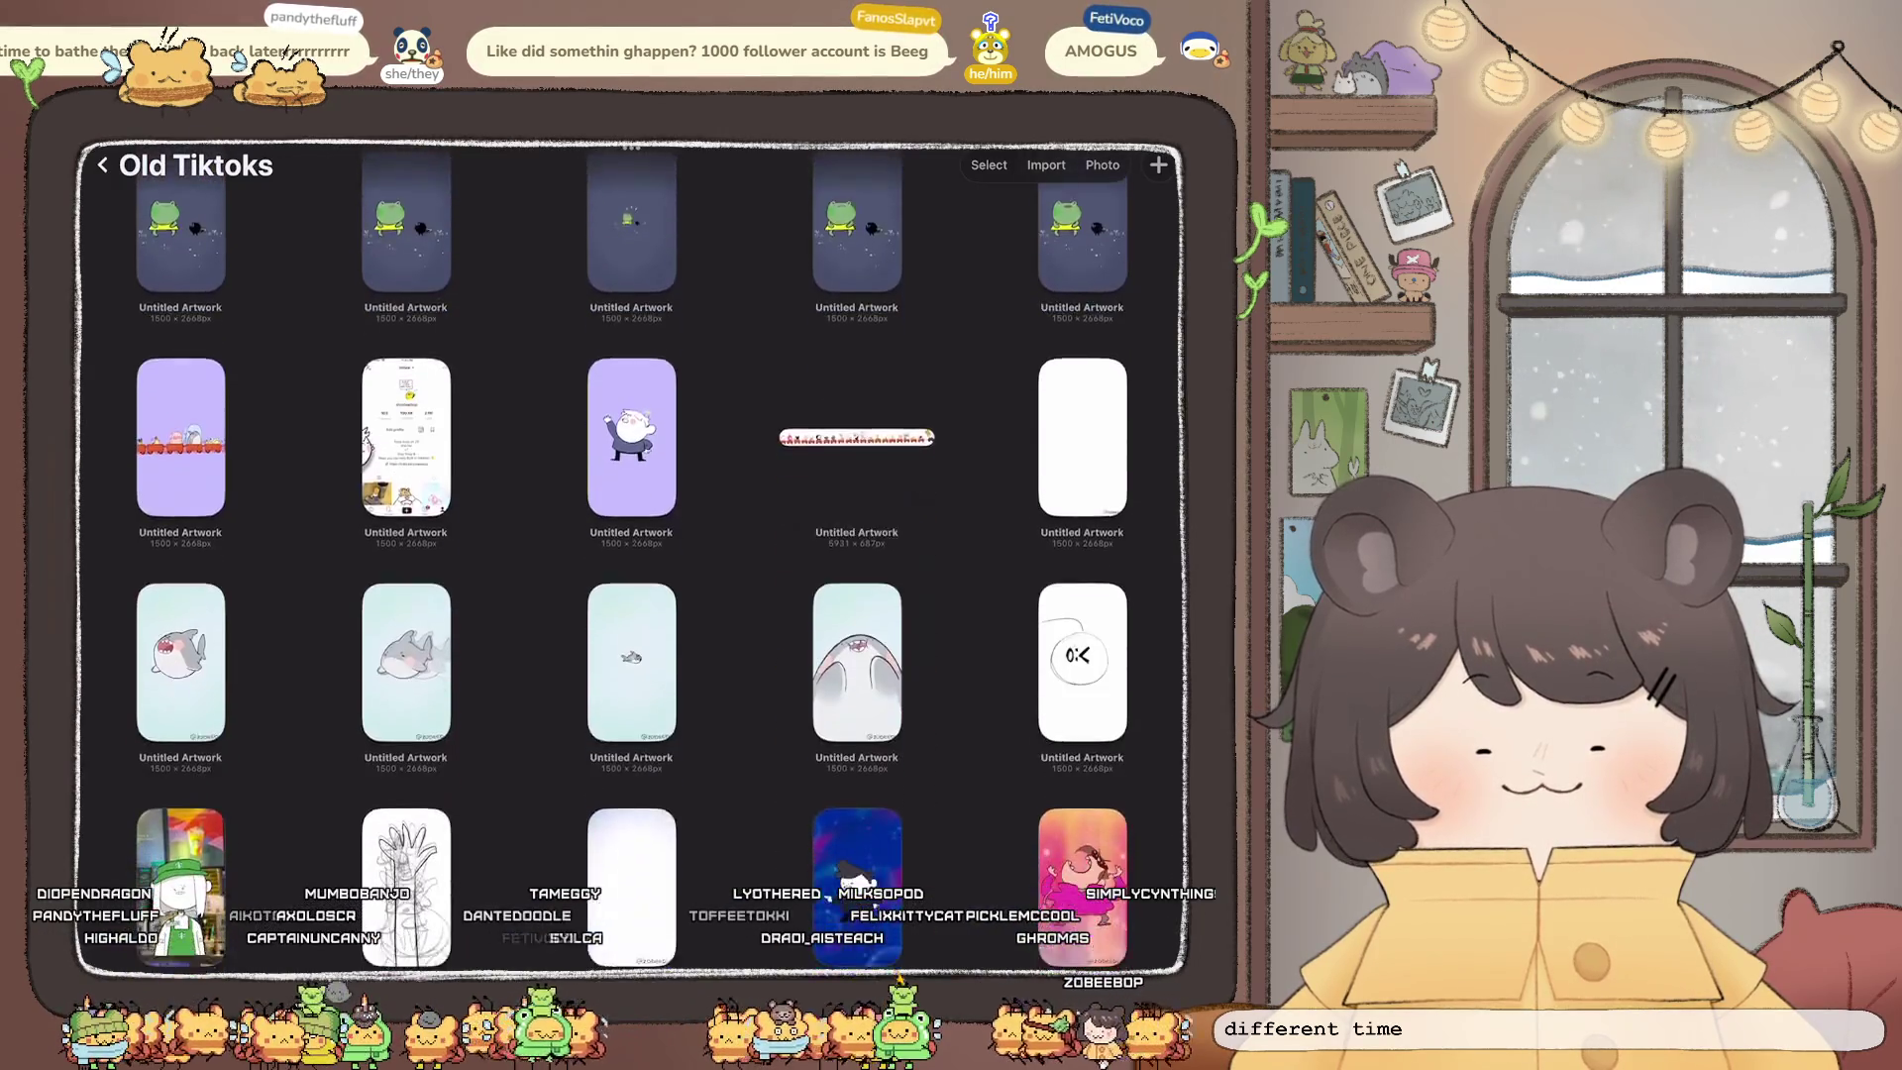
{"action": "scroll", "coordinate": [631, 555], "scroll_direction": "down", "scroll_amount": 2}
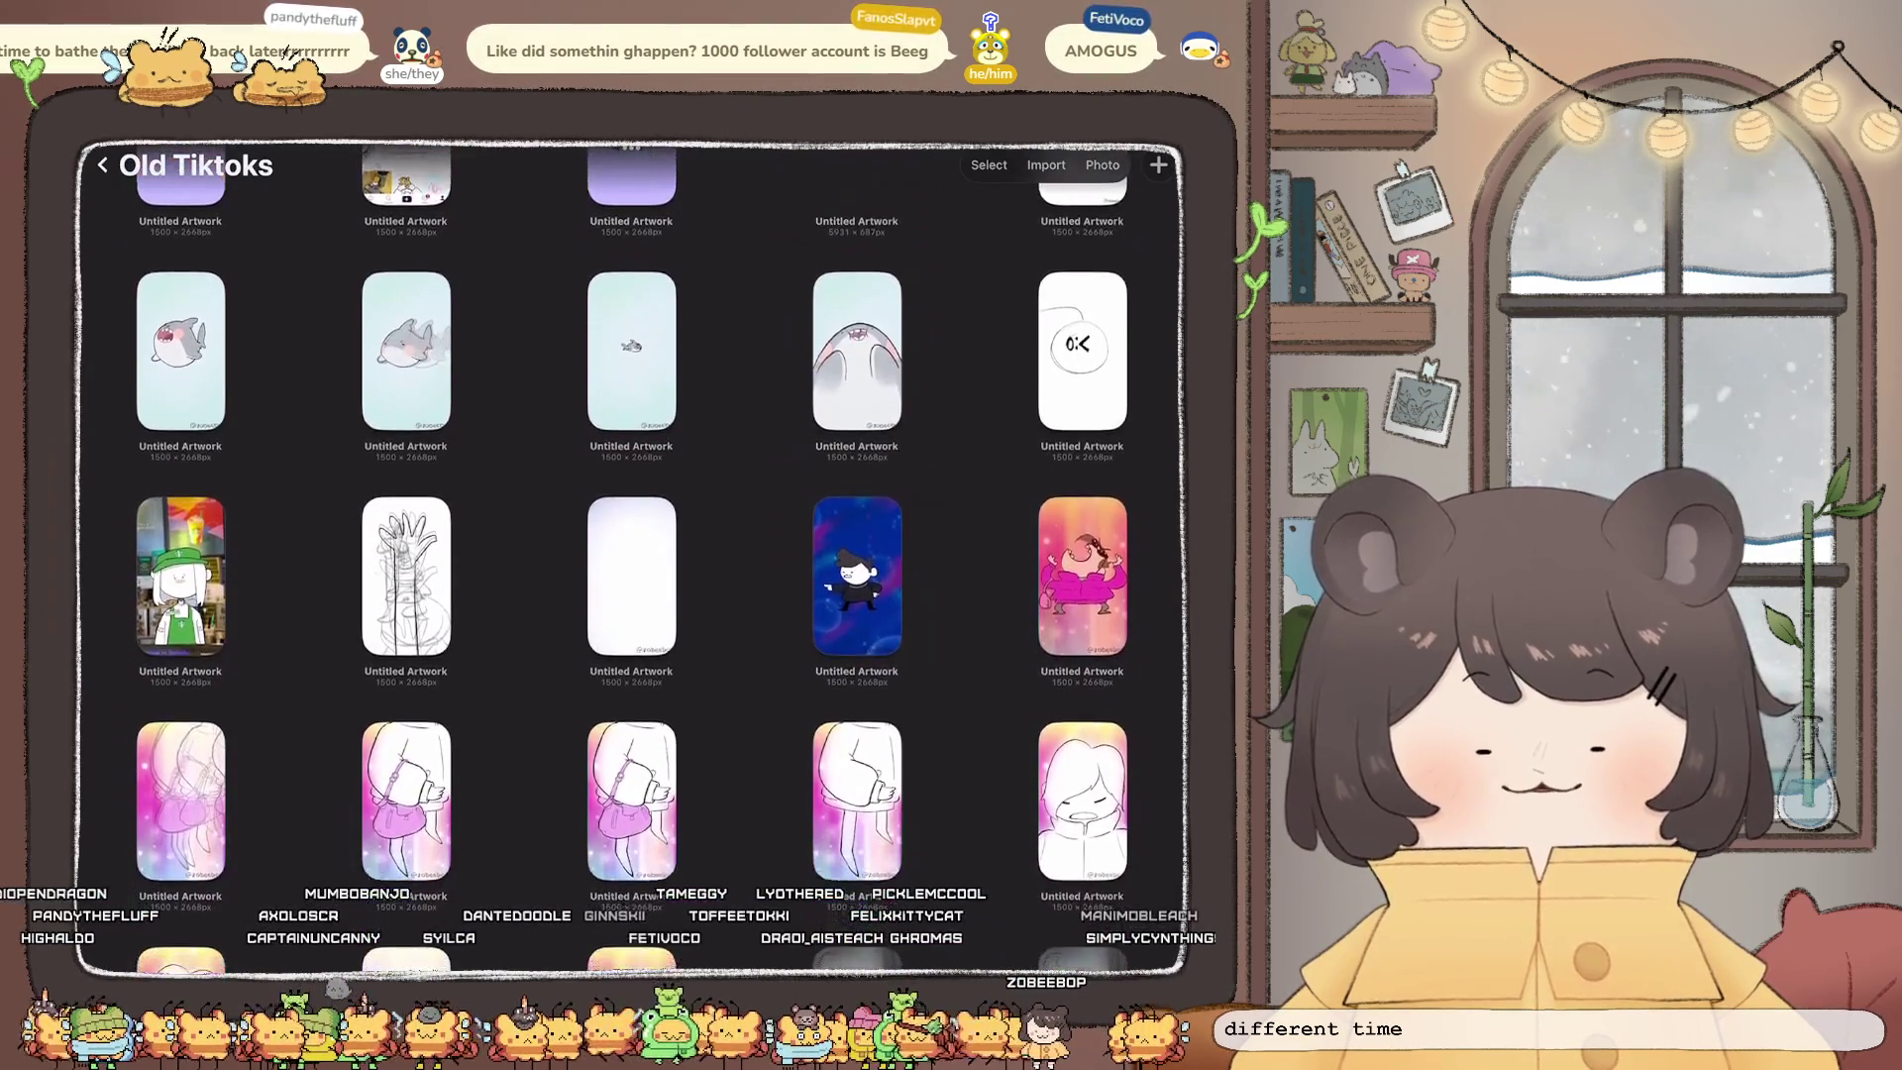
{"action": "scroll", "coordinate": [631, 554], "scroll_direction": "down", "scroll_amount": 5}
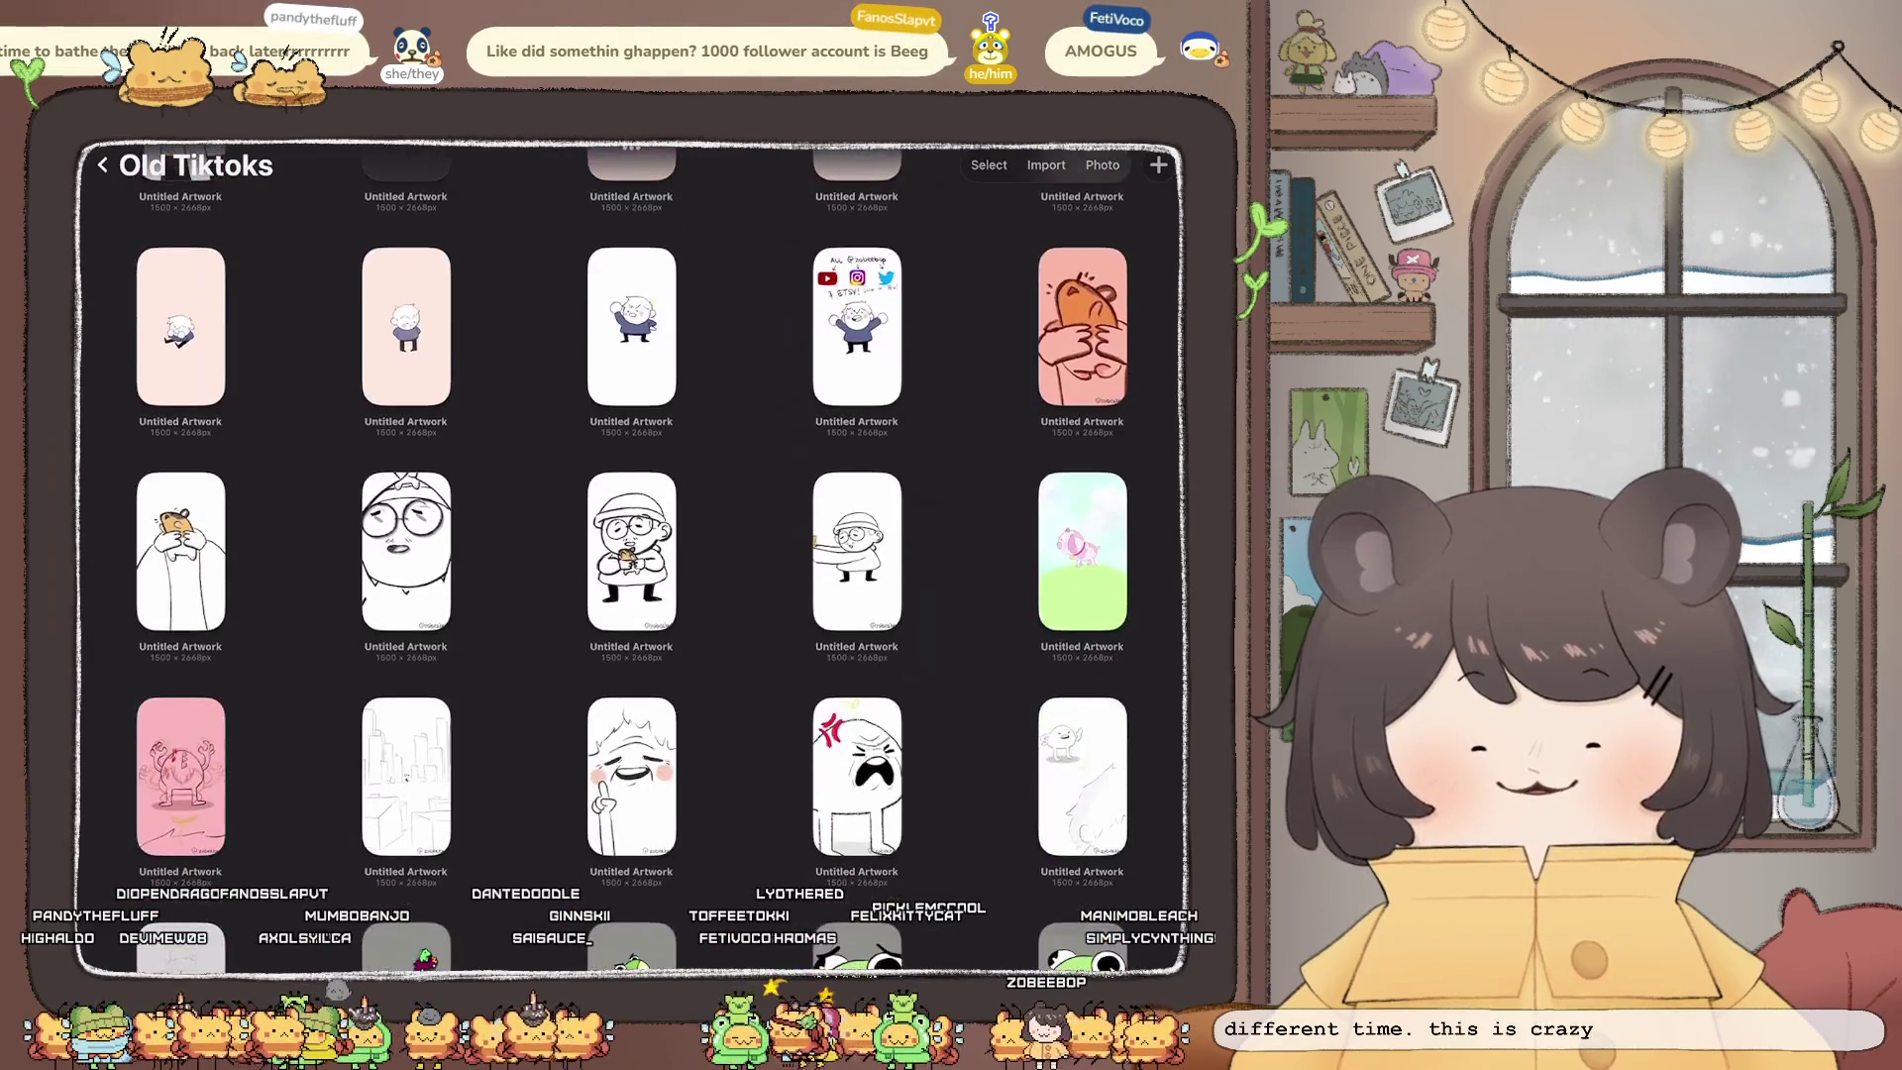
{"action": "scroll", "coordinate": [631, 555], "scroll_direction": "down", "scroll_amount": 3}
{"action": "scroll", "coordinate": [631, 554], "scroll_direction": "down", "scroll_amount": 10}
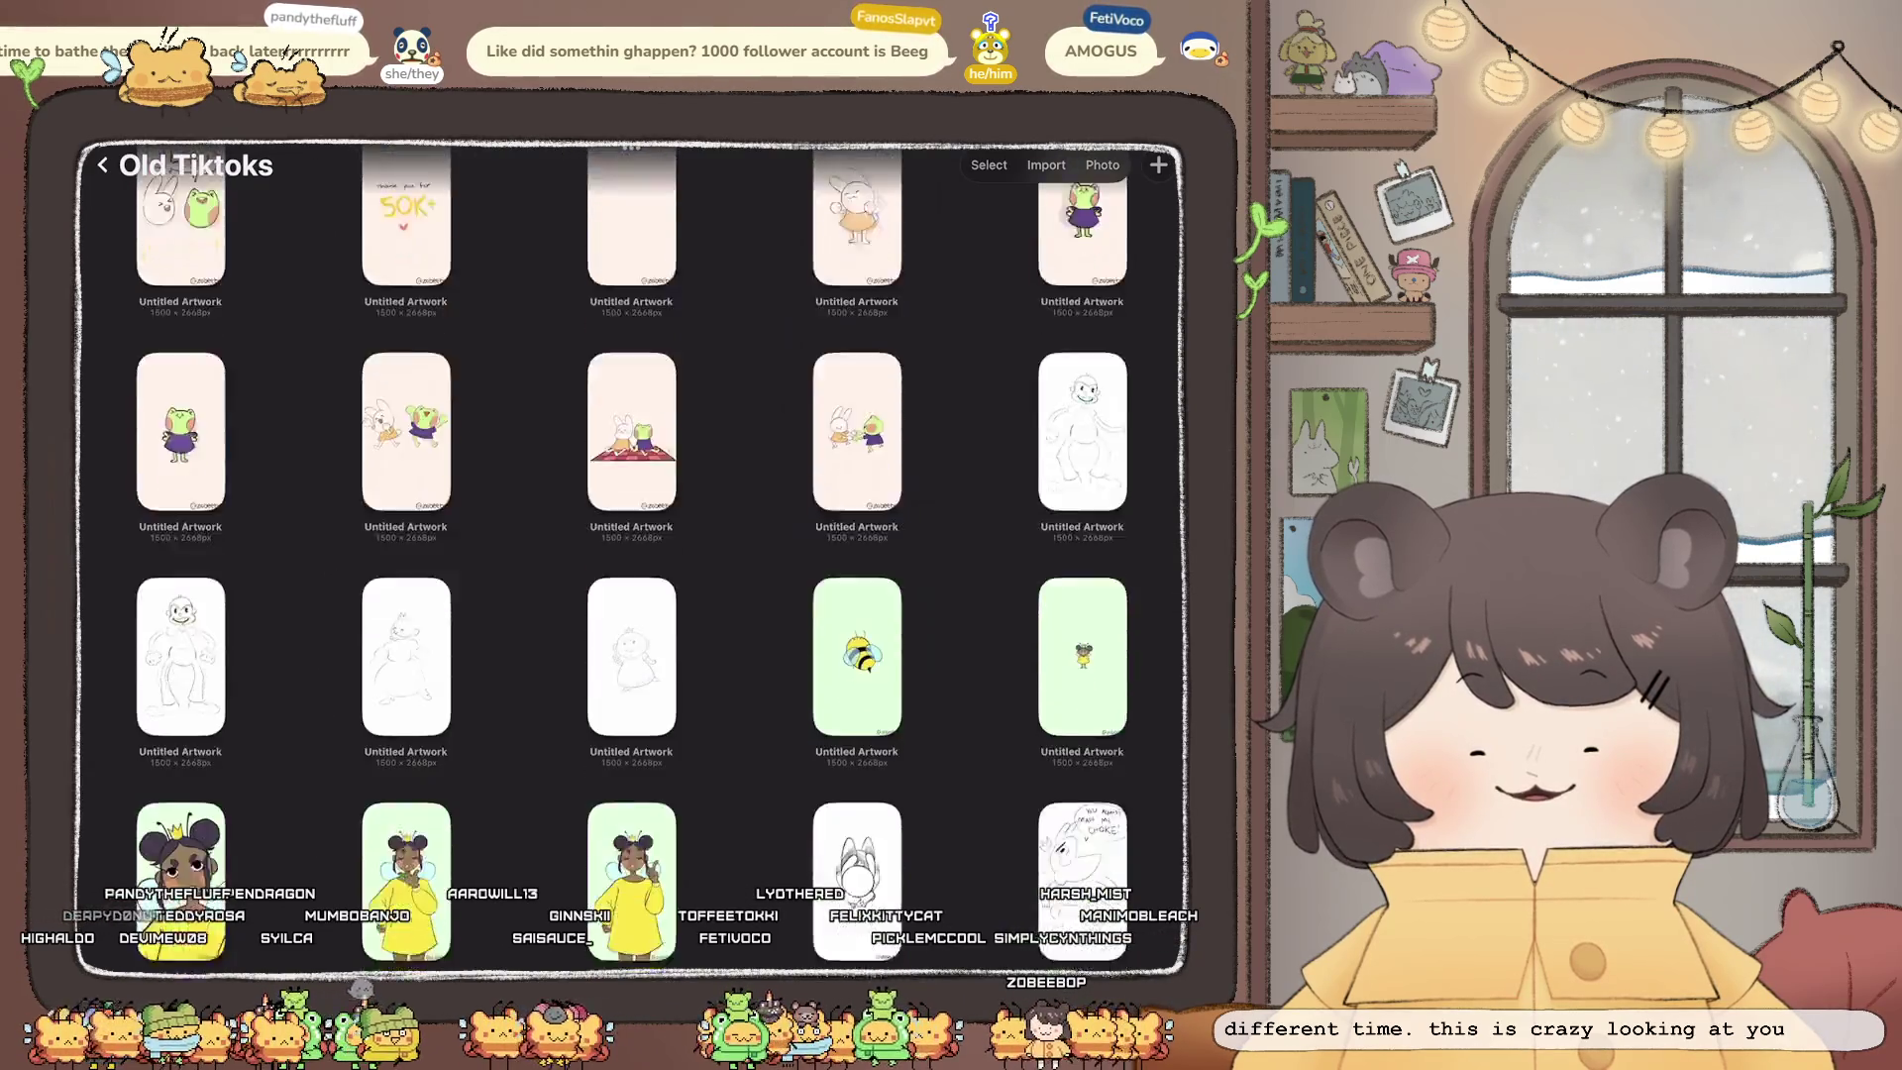
{"action": "scroll", "coordinate": [631, 555], "scroll_direction": "down", "scroll_amount": 8}
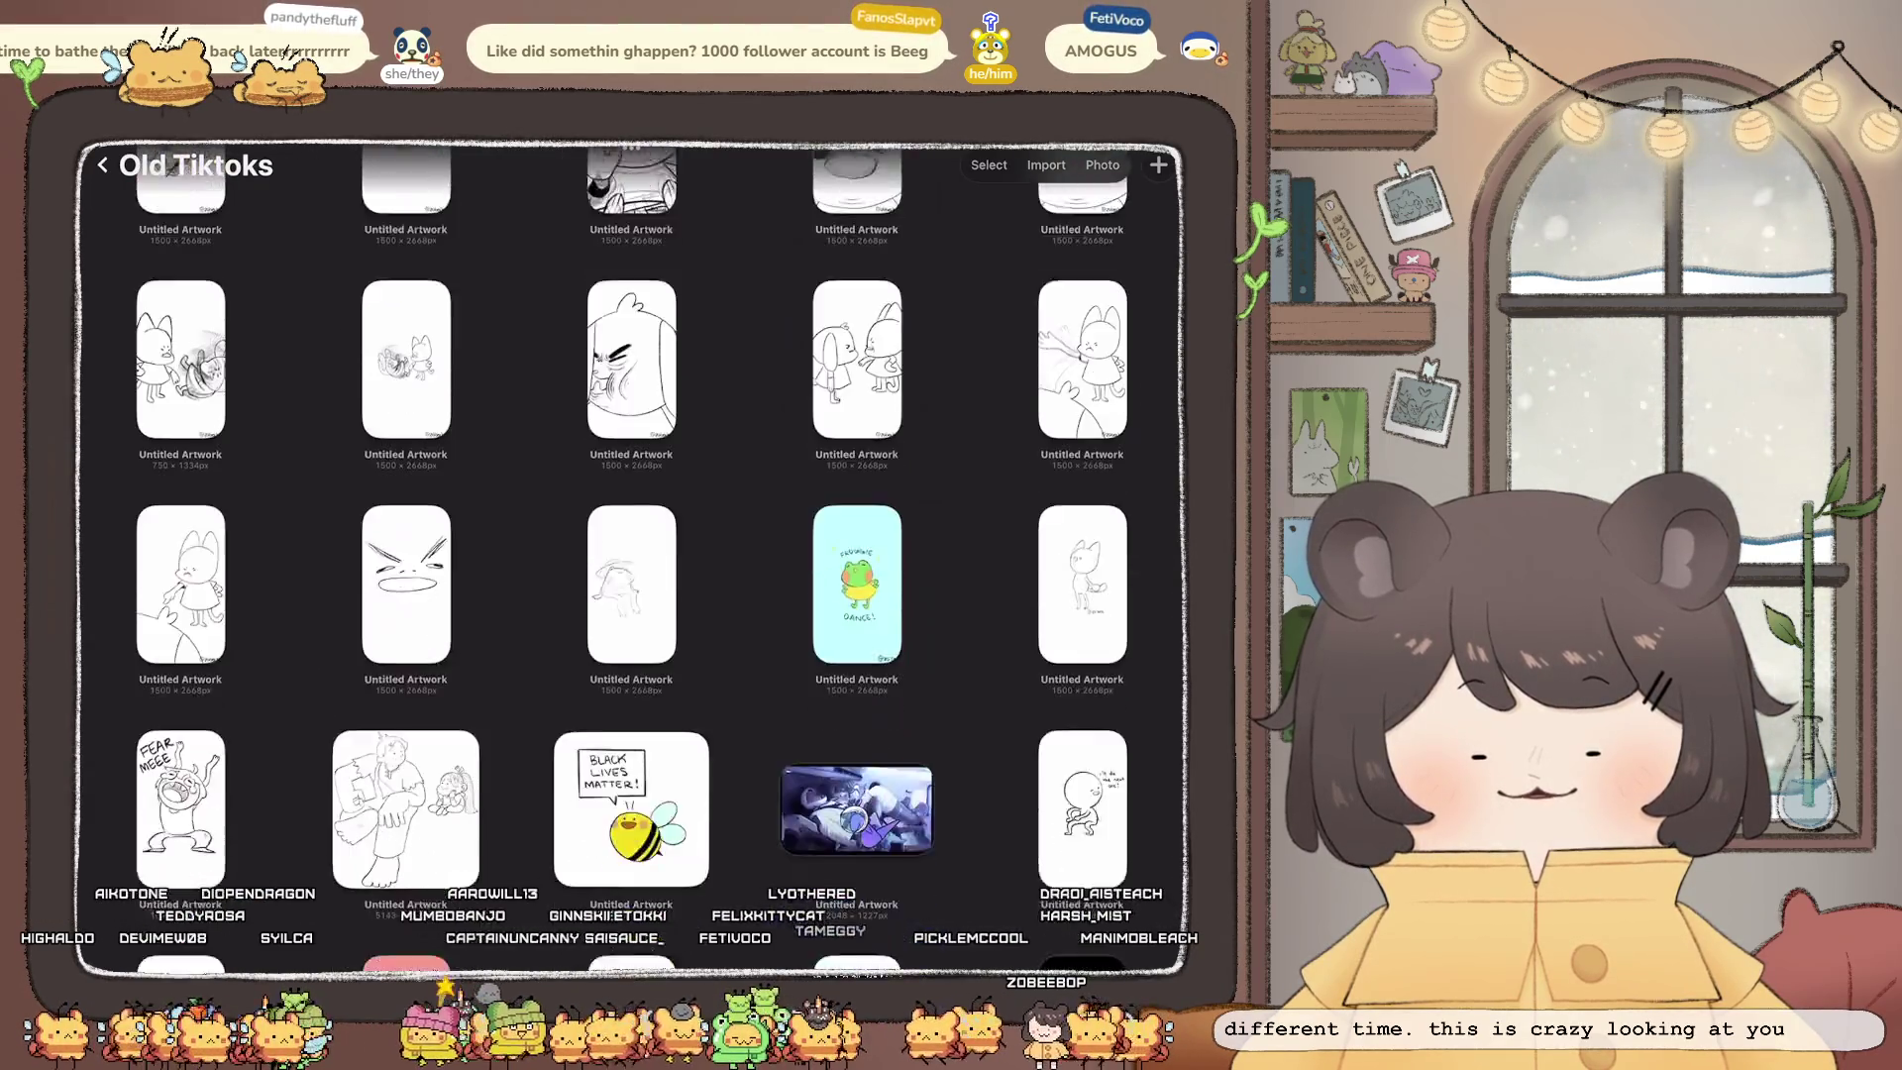
{"action": "scroll", "coordinate": [631, 554], "scroll_direction": "down", "scroll_amount": 1}
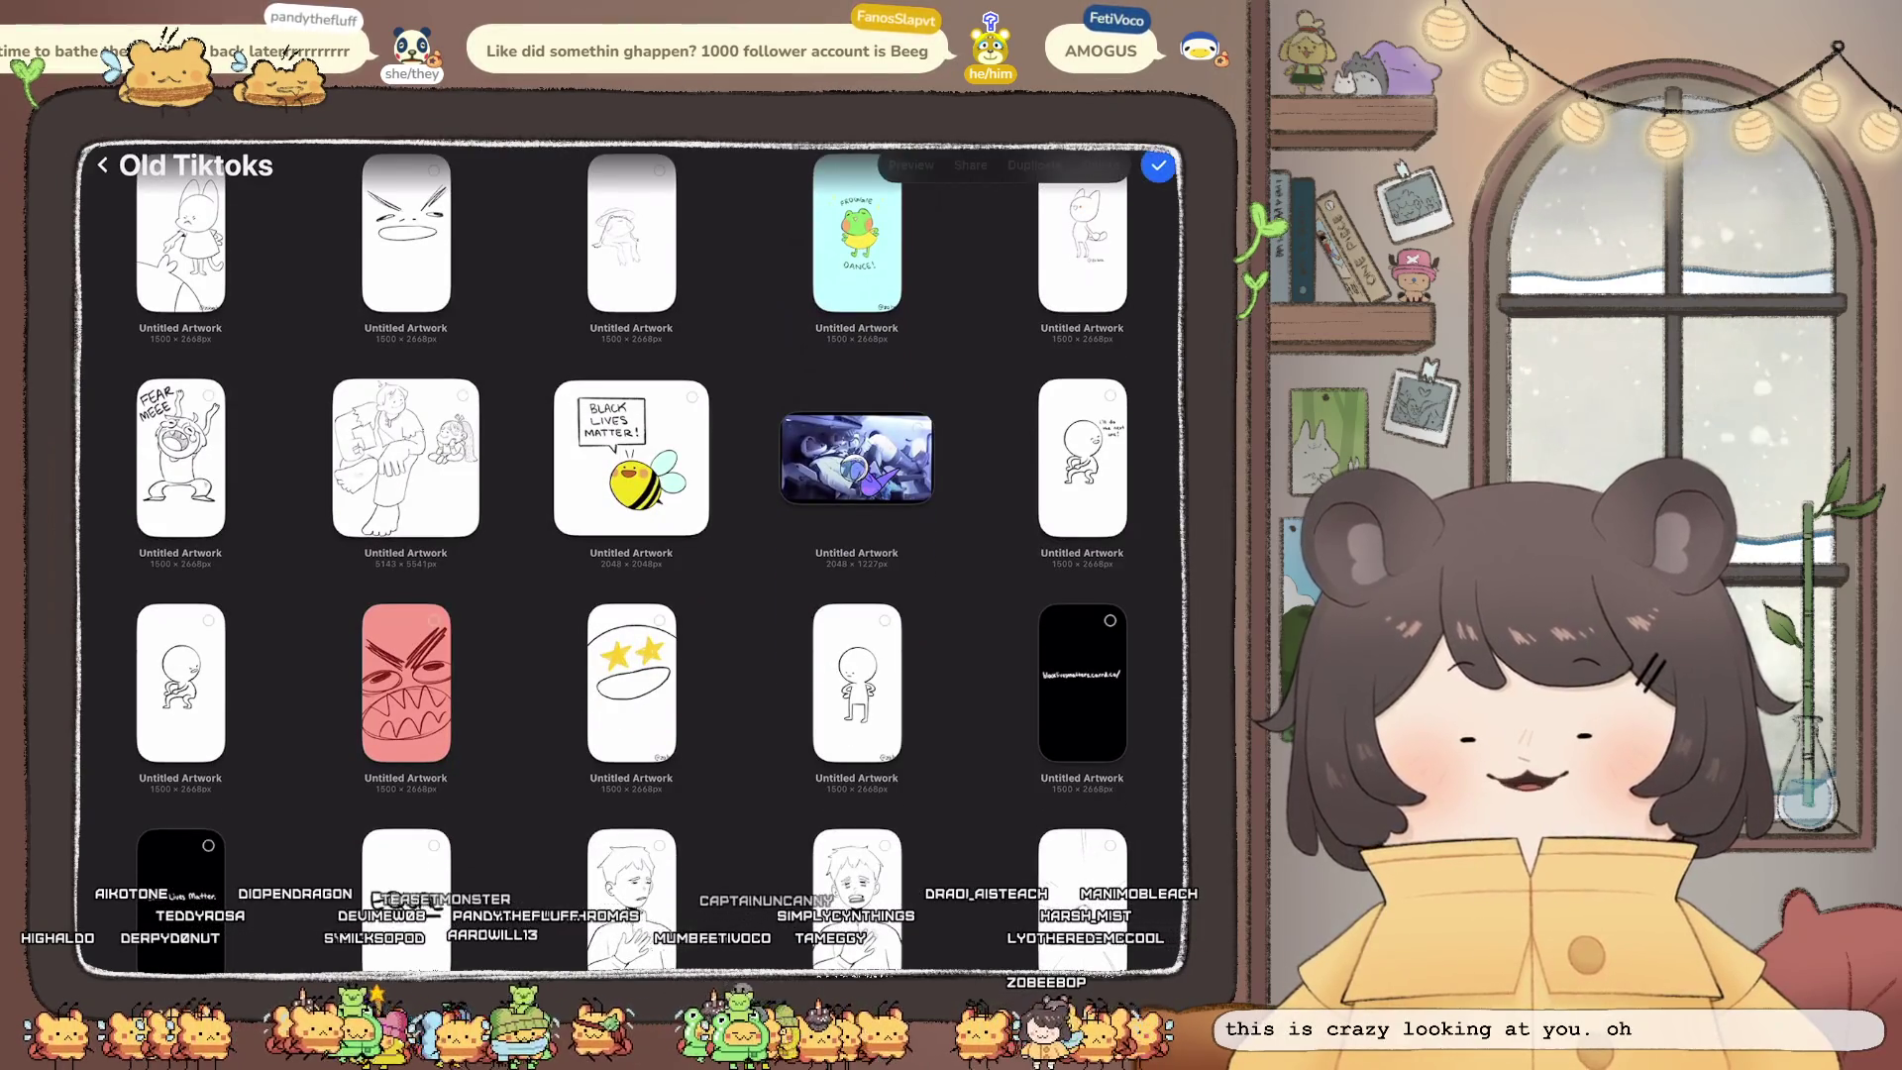
Step: Delete the dark landscape video artwork from Old Tiktoks
{"action": "left_click", "coordinate": [857, 457]}
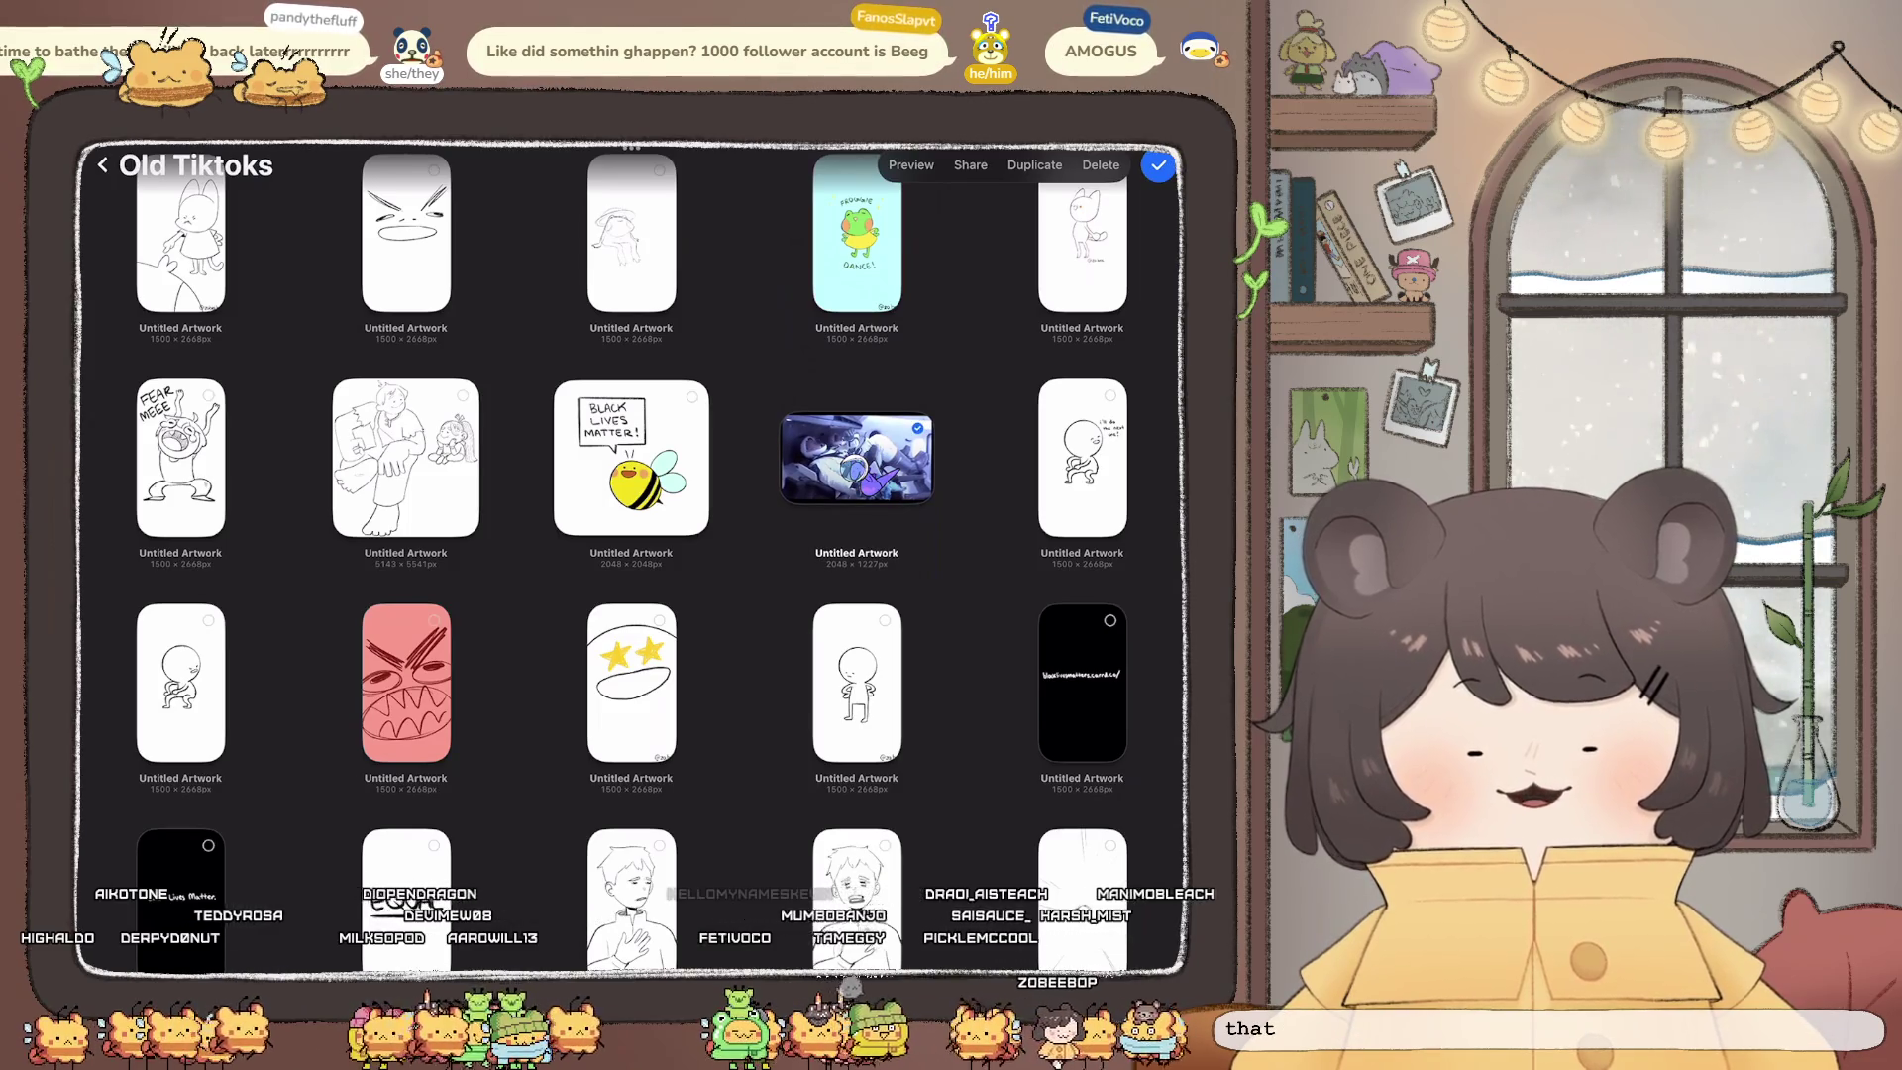
{"action": "left_click", "coordinate": [1100, 164]}
{"action": "left_click", "coordinate": [693, 614]}
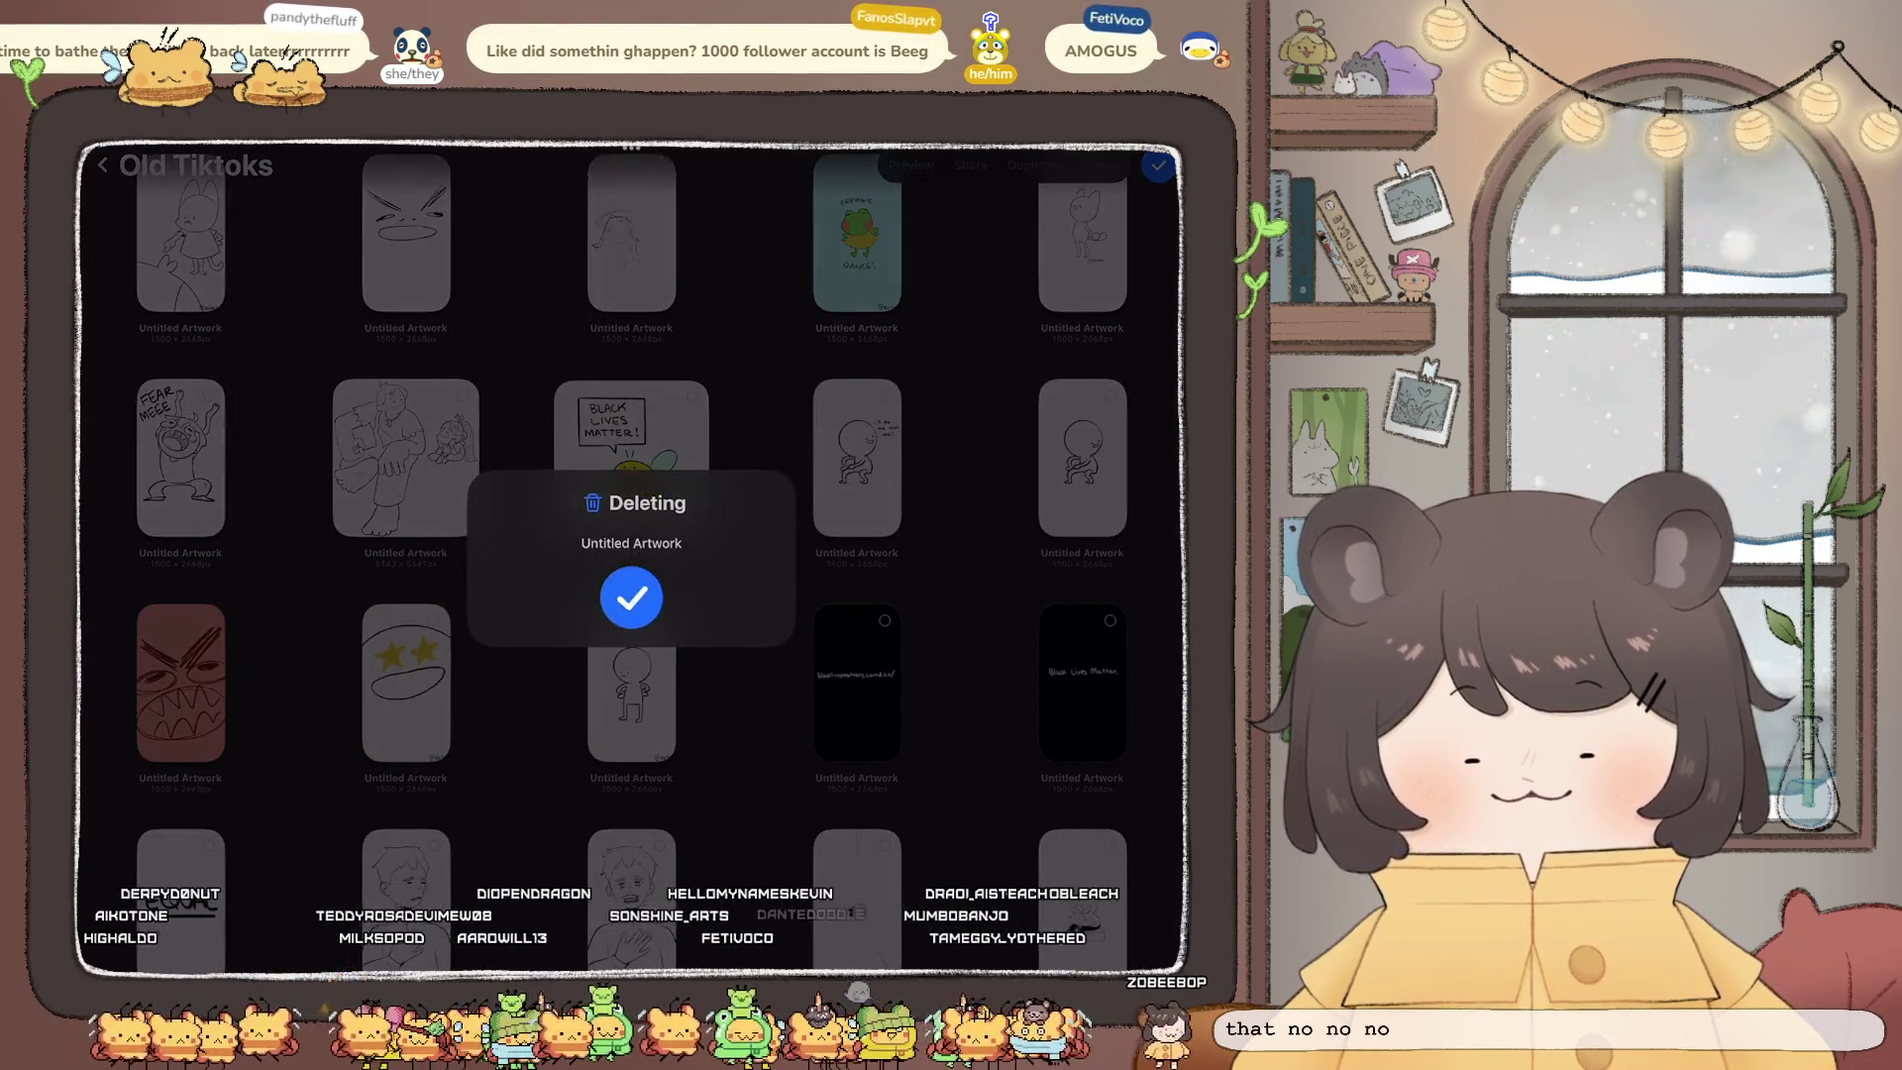
Step: Finish selecting artworks in the Old Tiktoks gallery
{"action": "scroll", "coordinate": [631, 555], "scroll_direction": "down", "scroll_amount": 10}
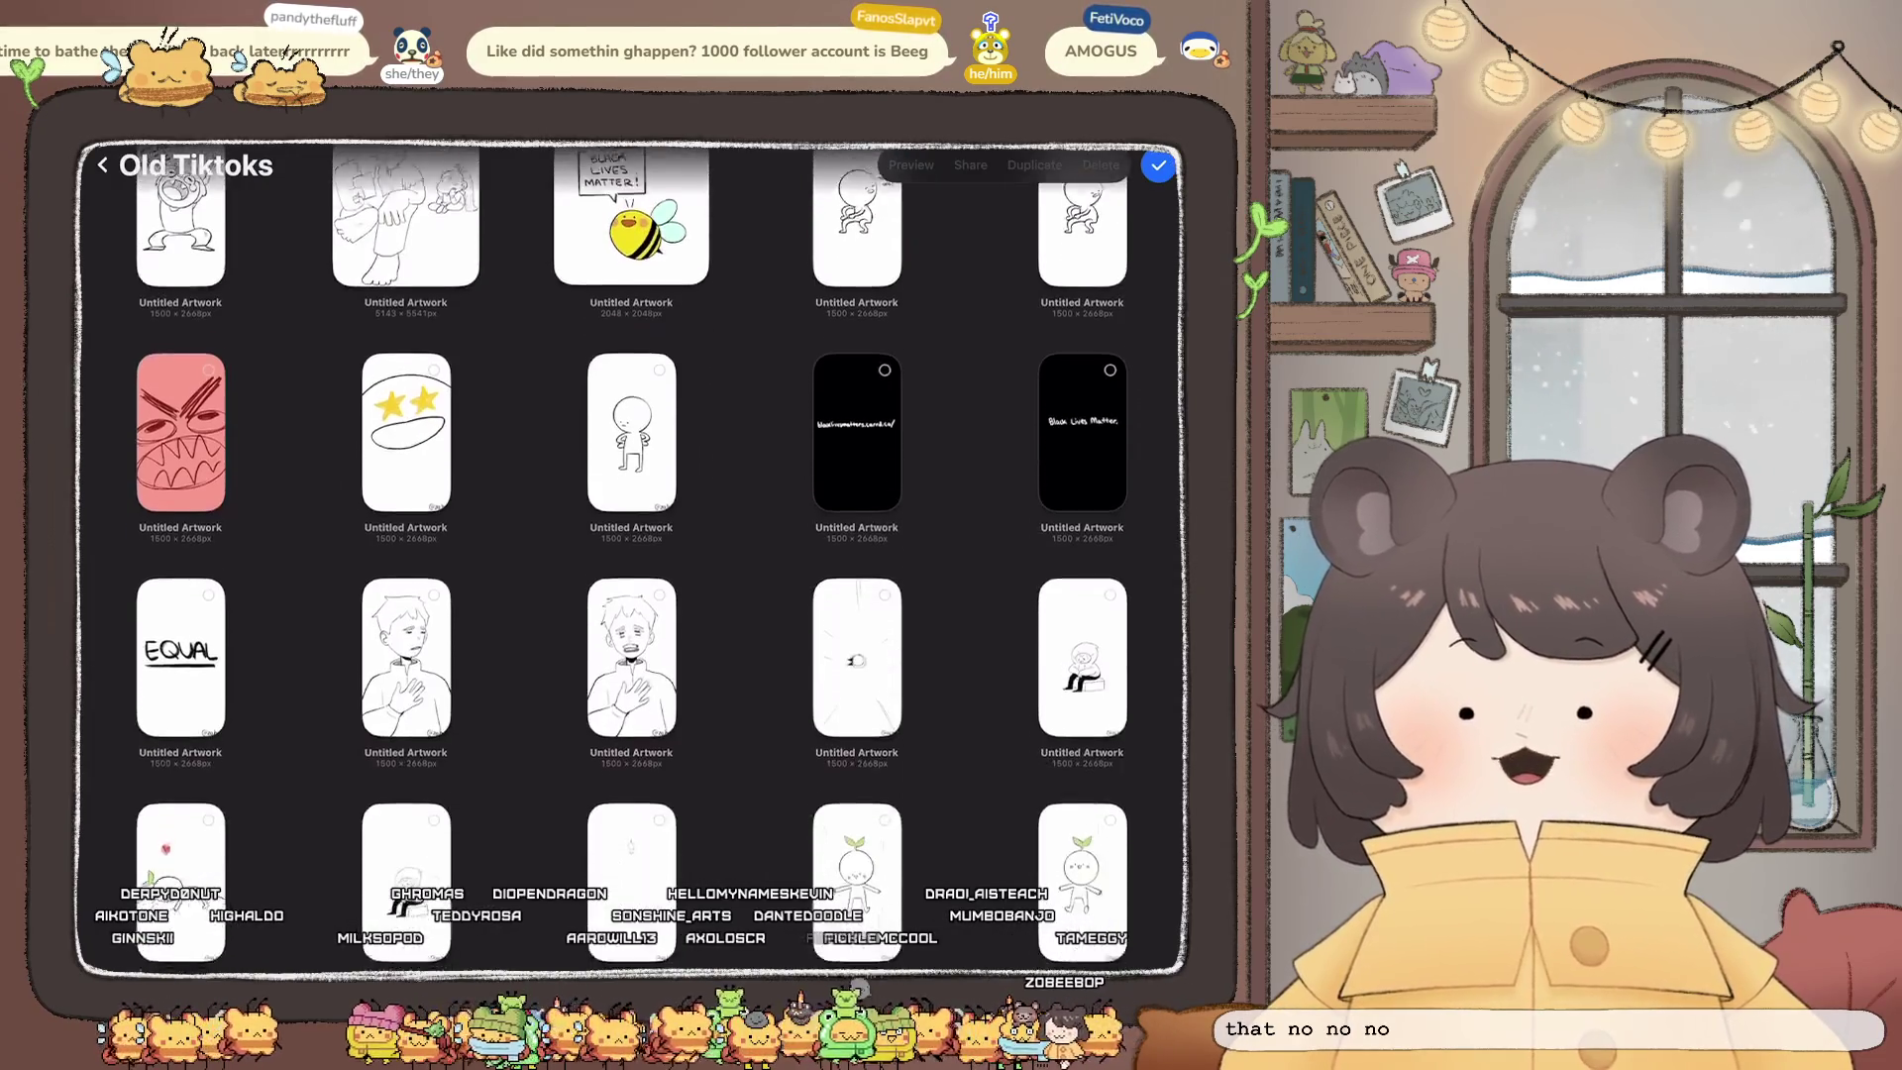
{"action": "scroll", "coordinate": [631, 555], "scroll_direction": "down", "scroll_amount": 10}
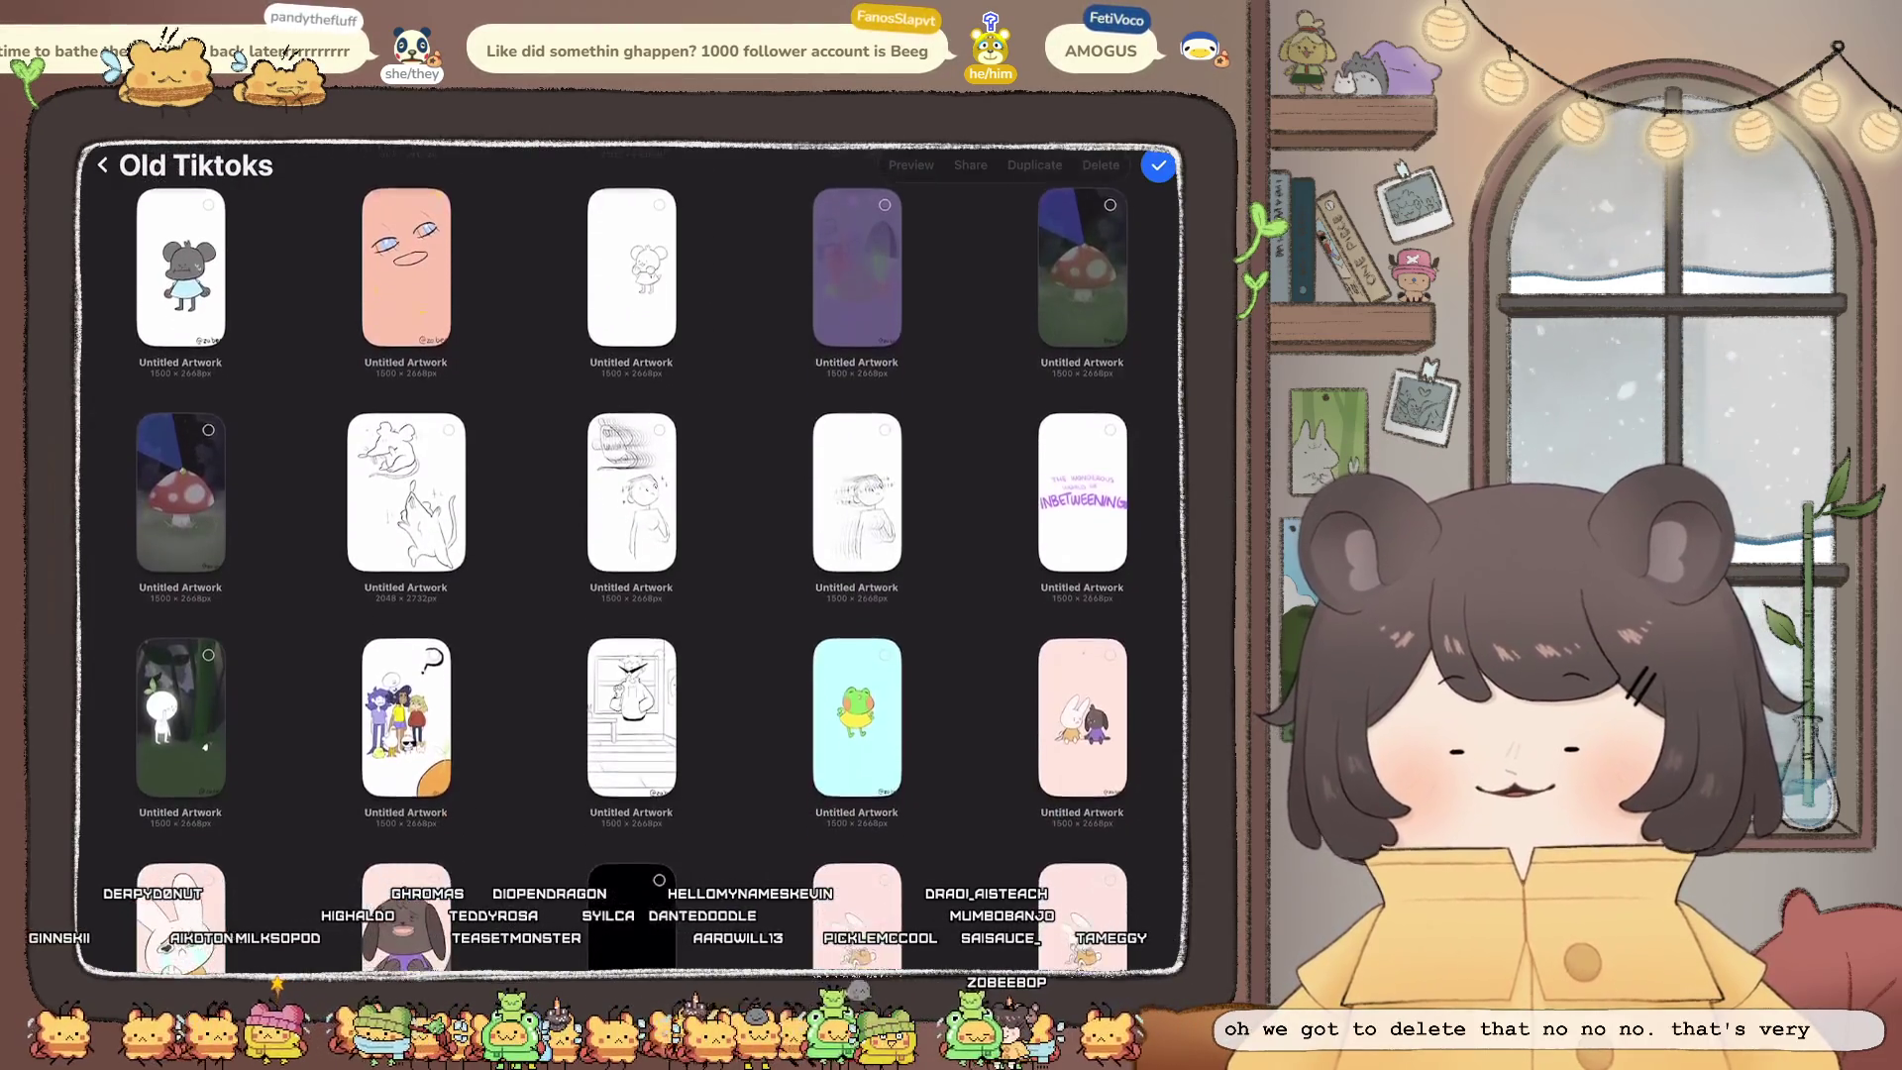
{"action": "scroll", "coordinate": [631, 555], "scroll_direction": "down", "scroll_amount": 8}
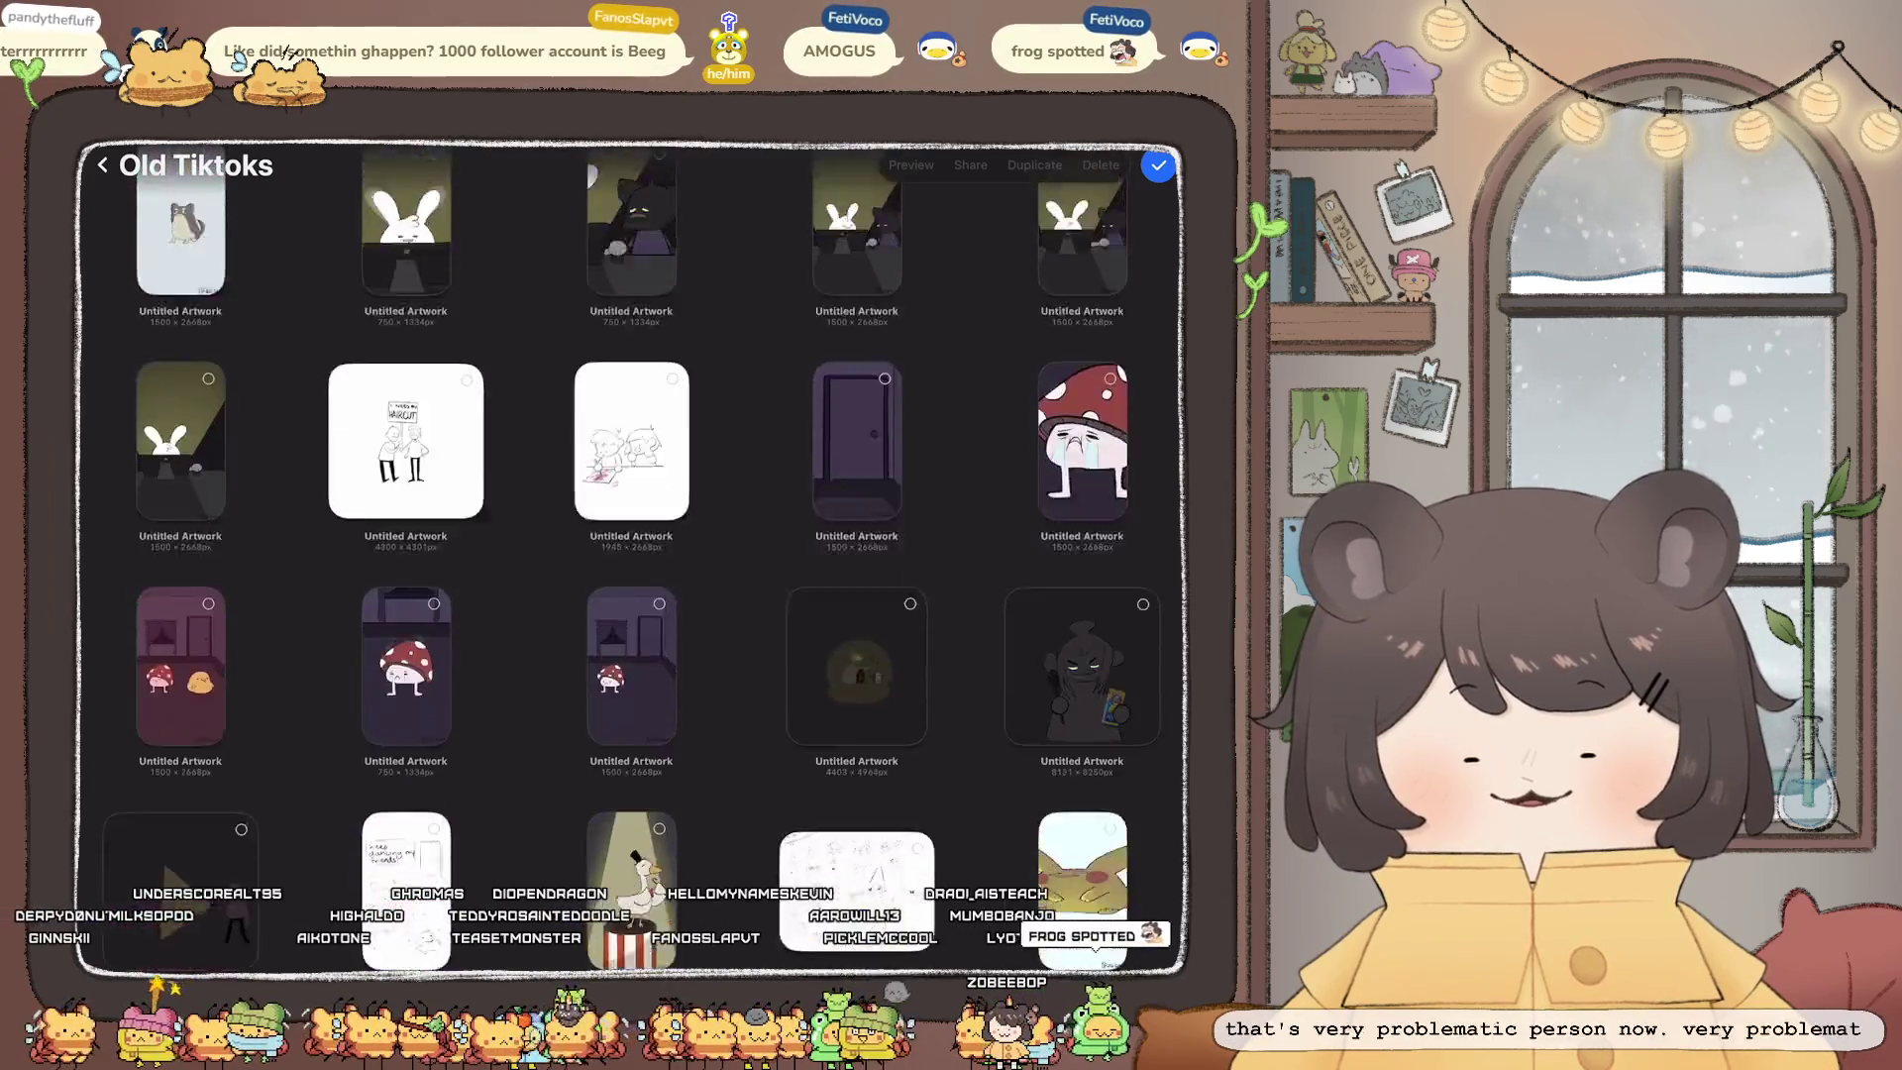
{"action": "scroll", "coordinate": [631, 555], "scroll_direction": "down", "scroll_amount": 10}
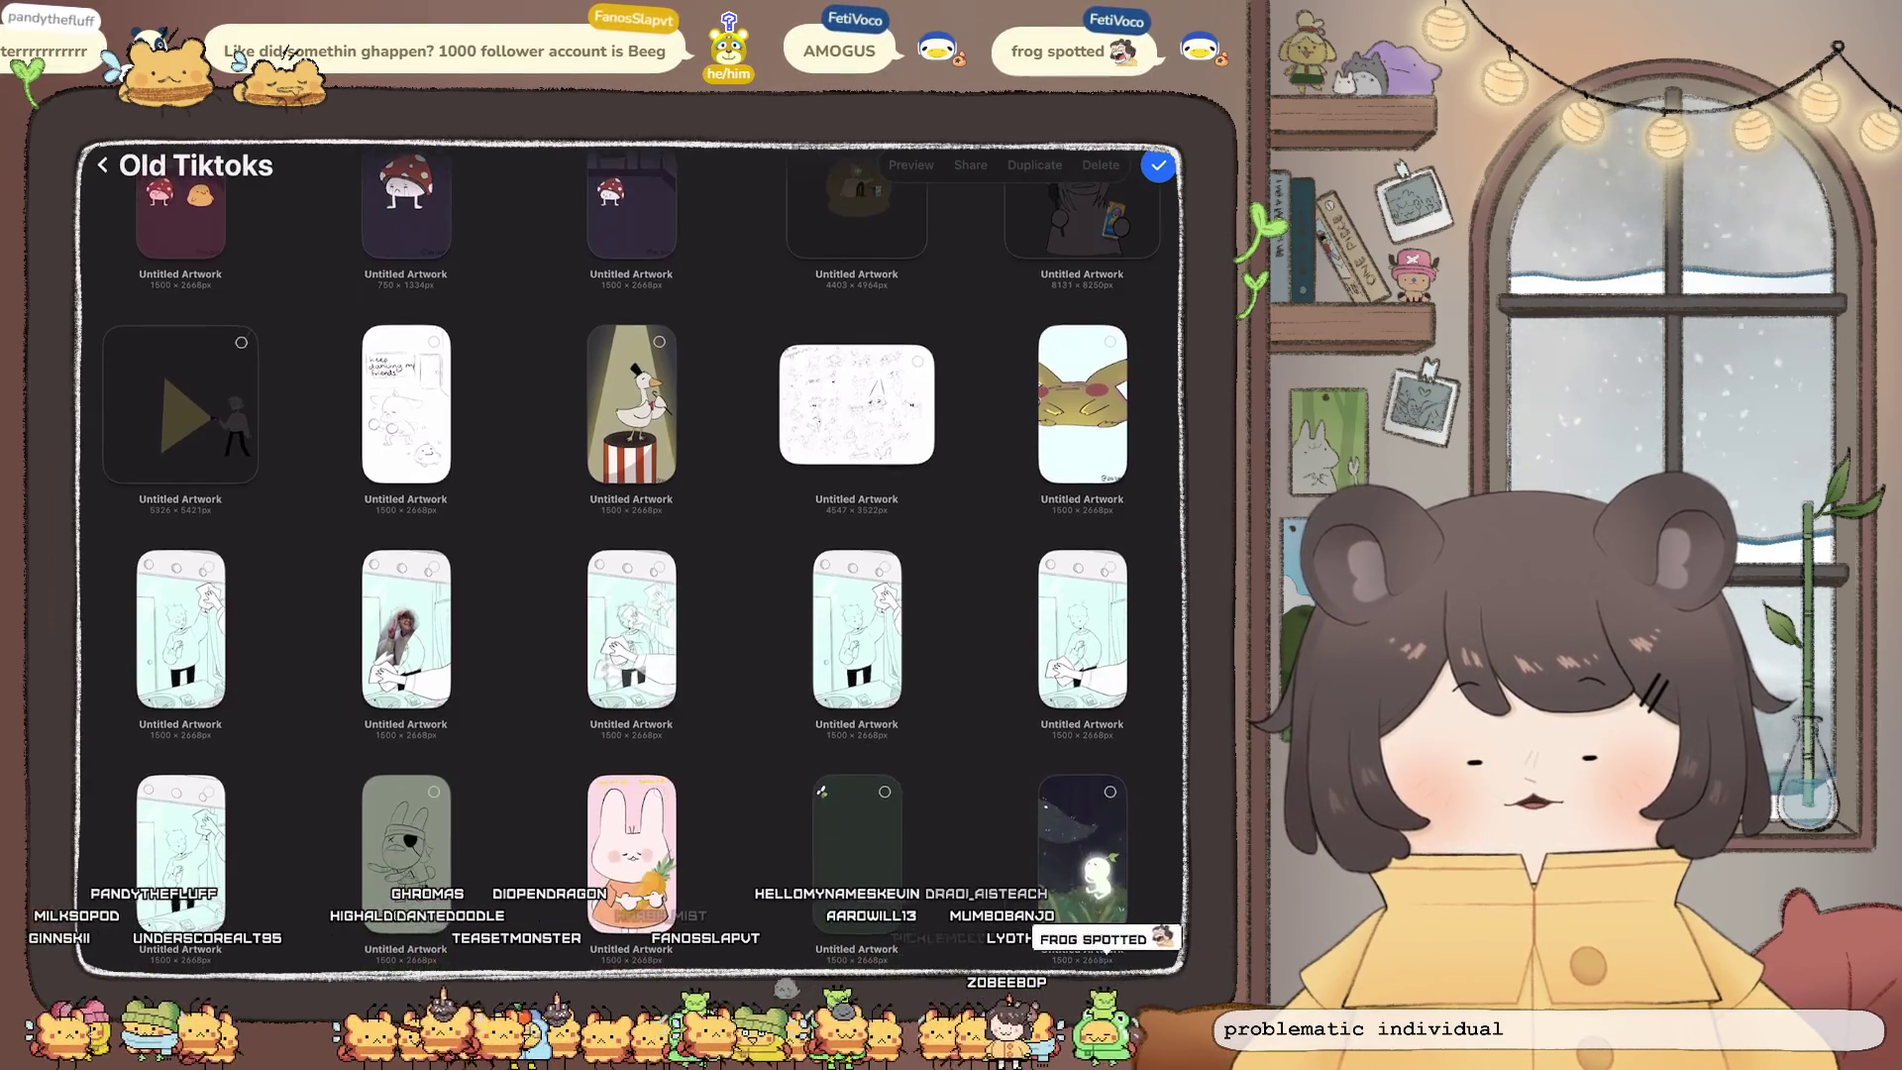
{"action": "scroll", "coordinate": [631, 554], "scroll_direction": "down", "scroll_amount": 5}
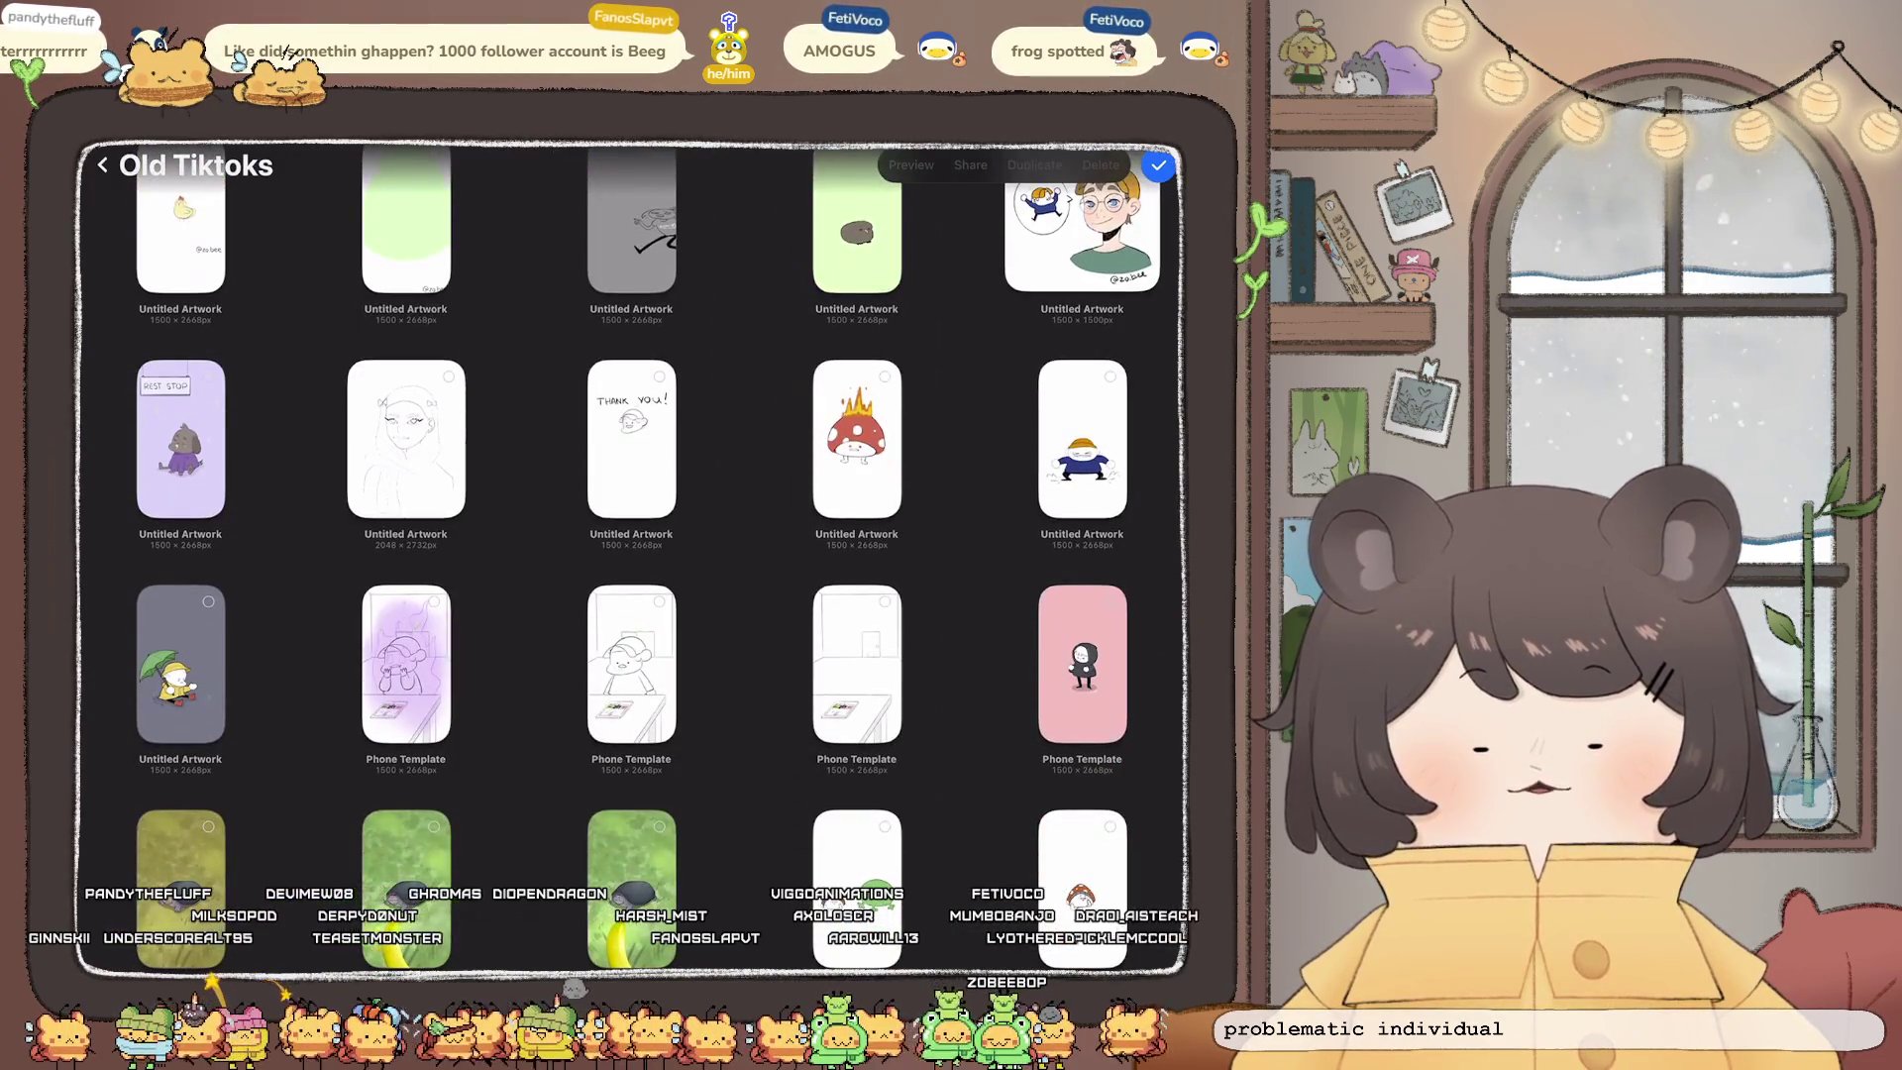
{"action": "scroll", "coordinate": [631, 555], "scroll_direction": "down", "scroll_amount": 5}
{"action": "left_click", "coordinate": [1158, 165]}
Step: Scroll down to the 'Animal Crossing × BEASTARS' card, snowman sketch and white car artworks
{"action": "scroll", "coordinate": [631, 555], "scroll_direction": "down", "scroll_amount": 10}
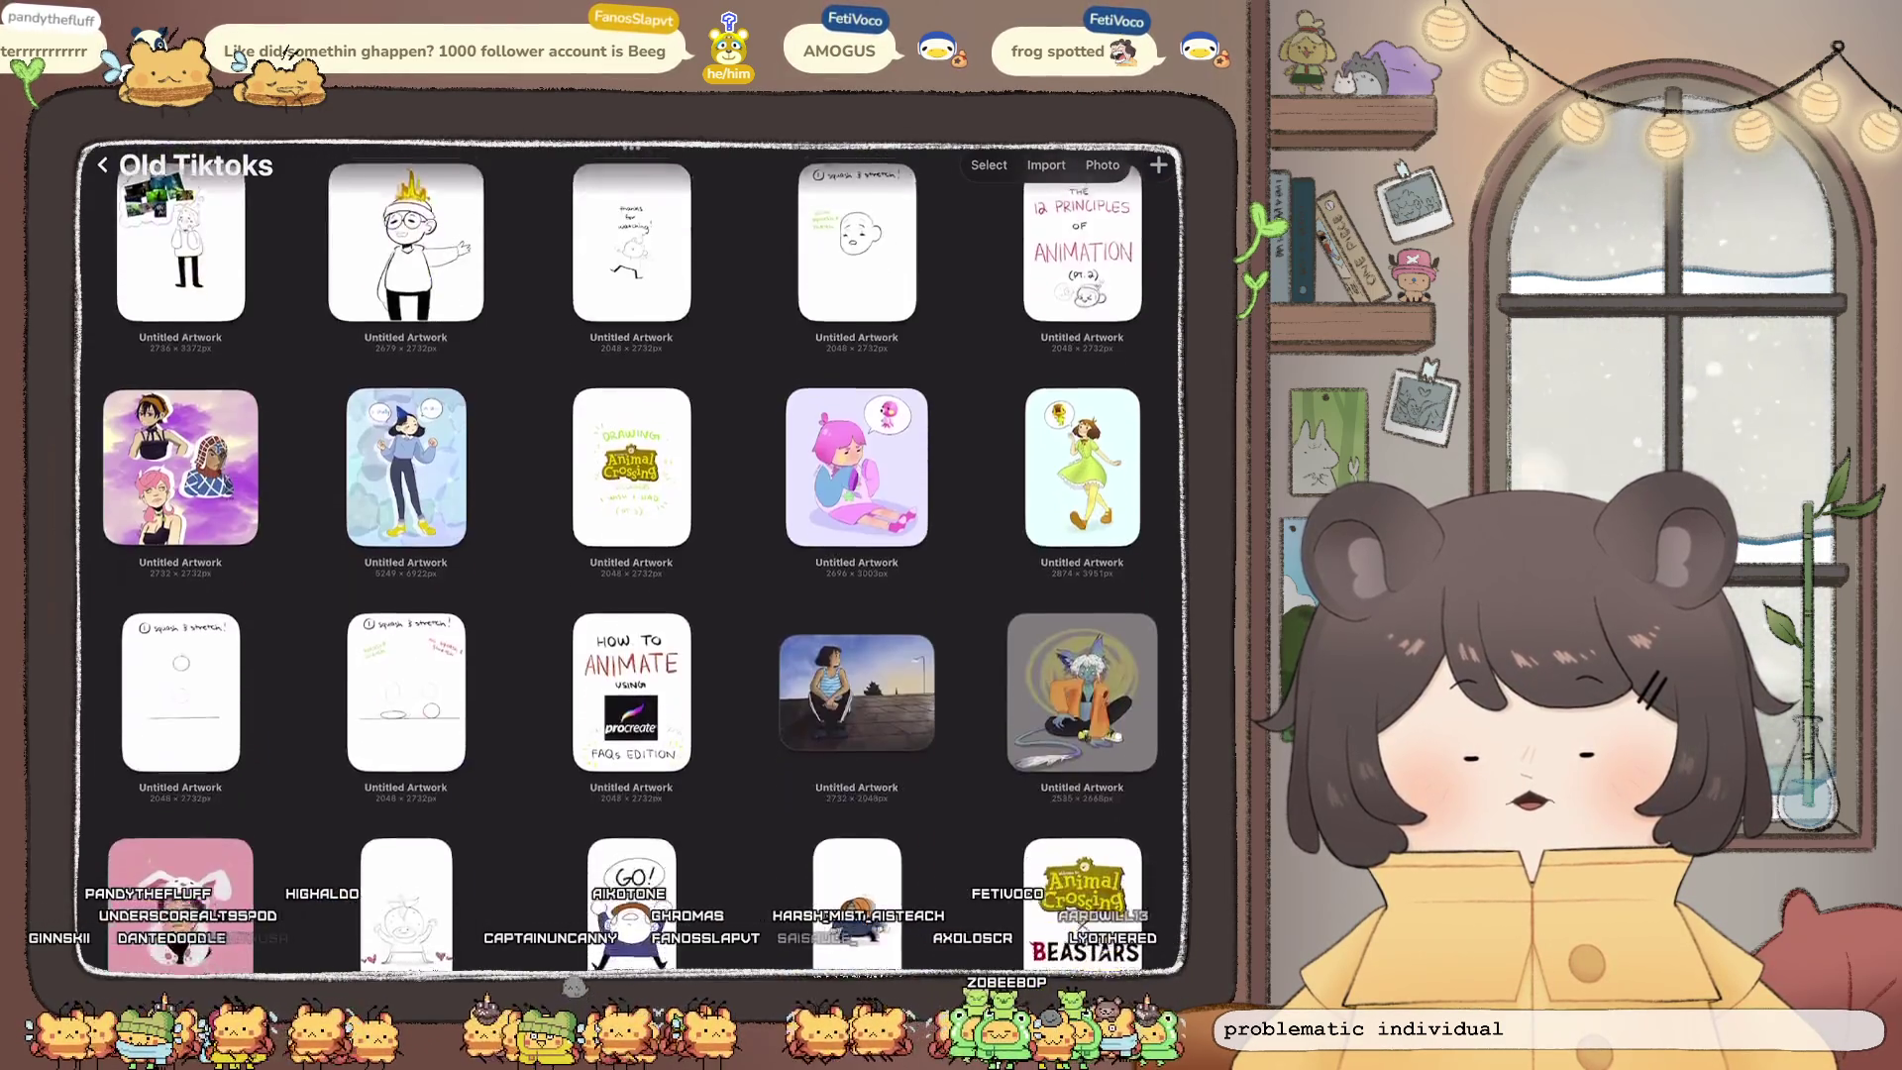
{"action": "scroll", "coordinate": [631, 554], "scroll_direction": "down", "scroll_amount": 3}
{"action": "scroll", "coordinate": [631, 555], "scroll_direction": "down", "scroll_amount": 4}
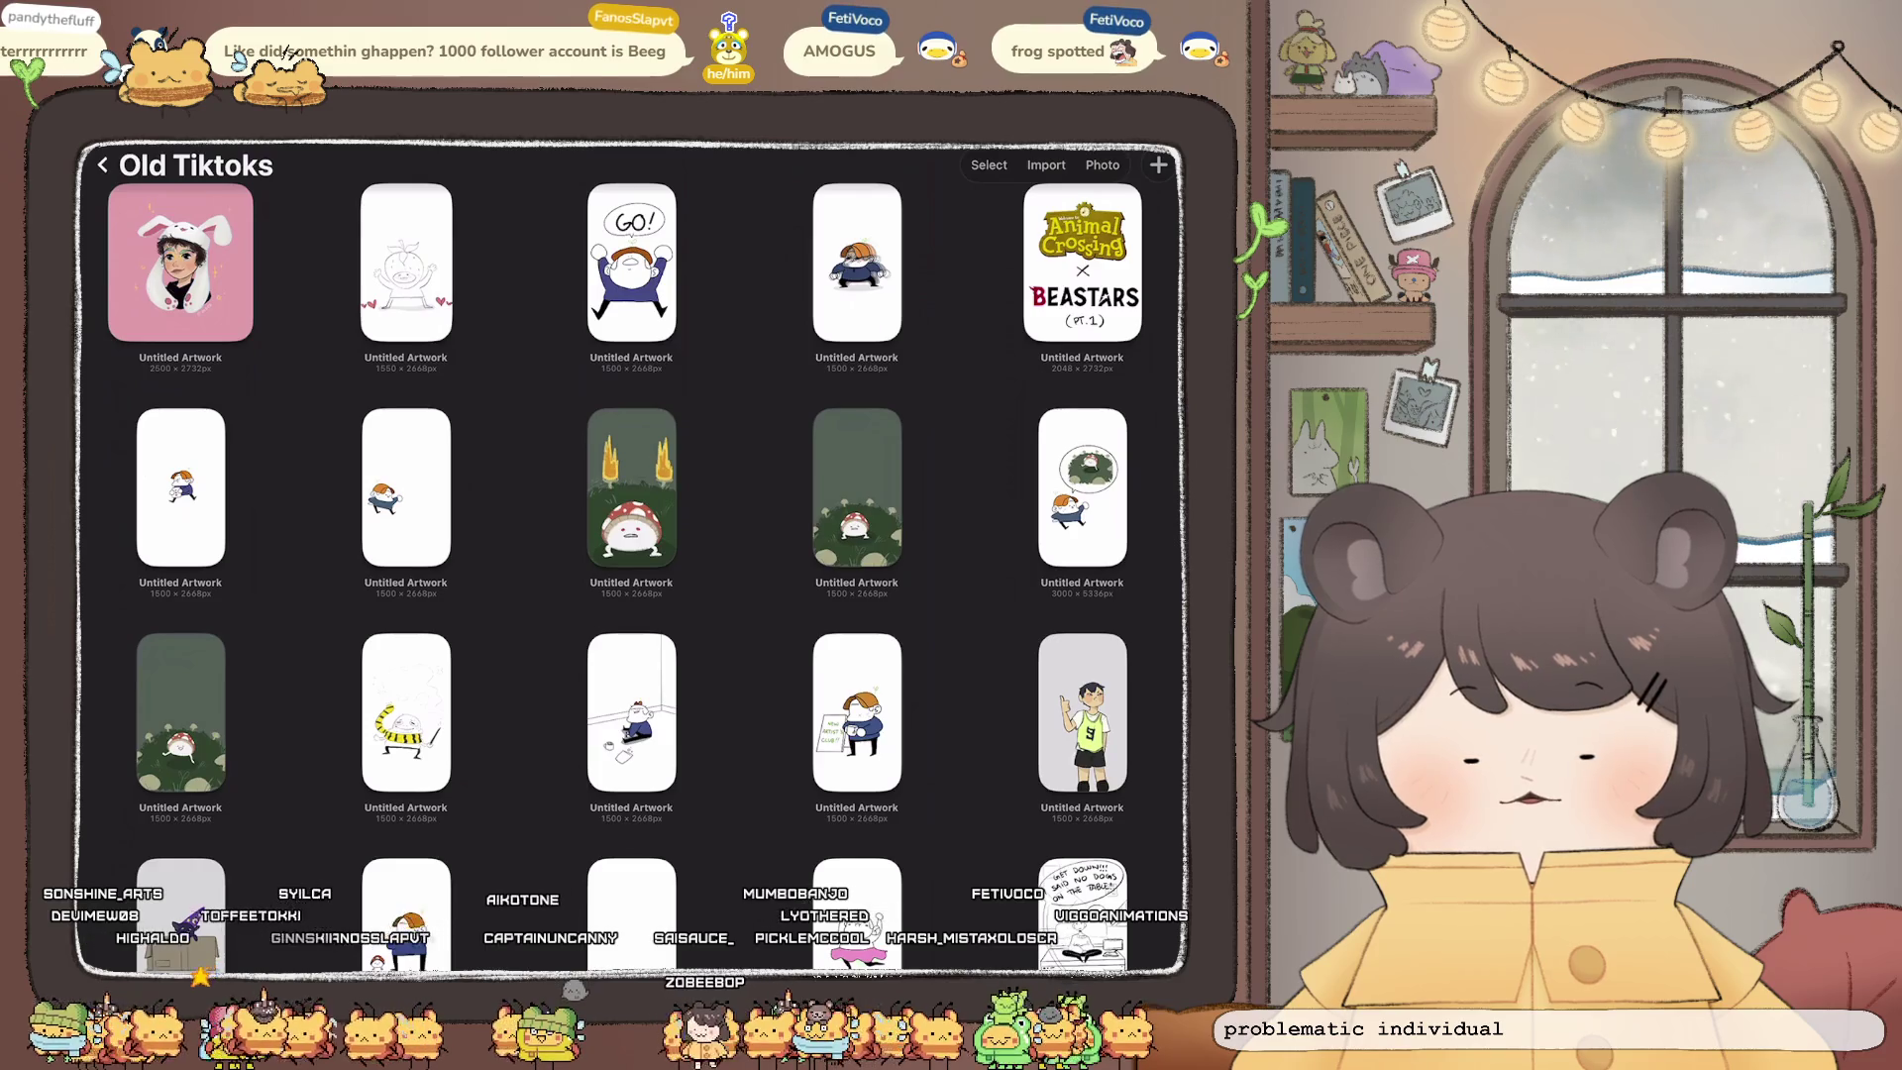
{"action": "scroll", "coordinate": [631, 560], "scroll_direction": "down", "scroll_amount": 2}
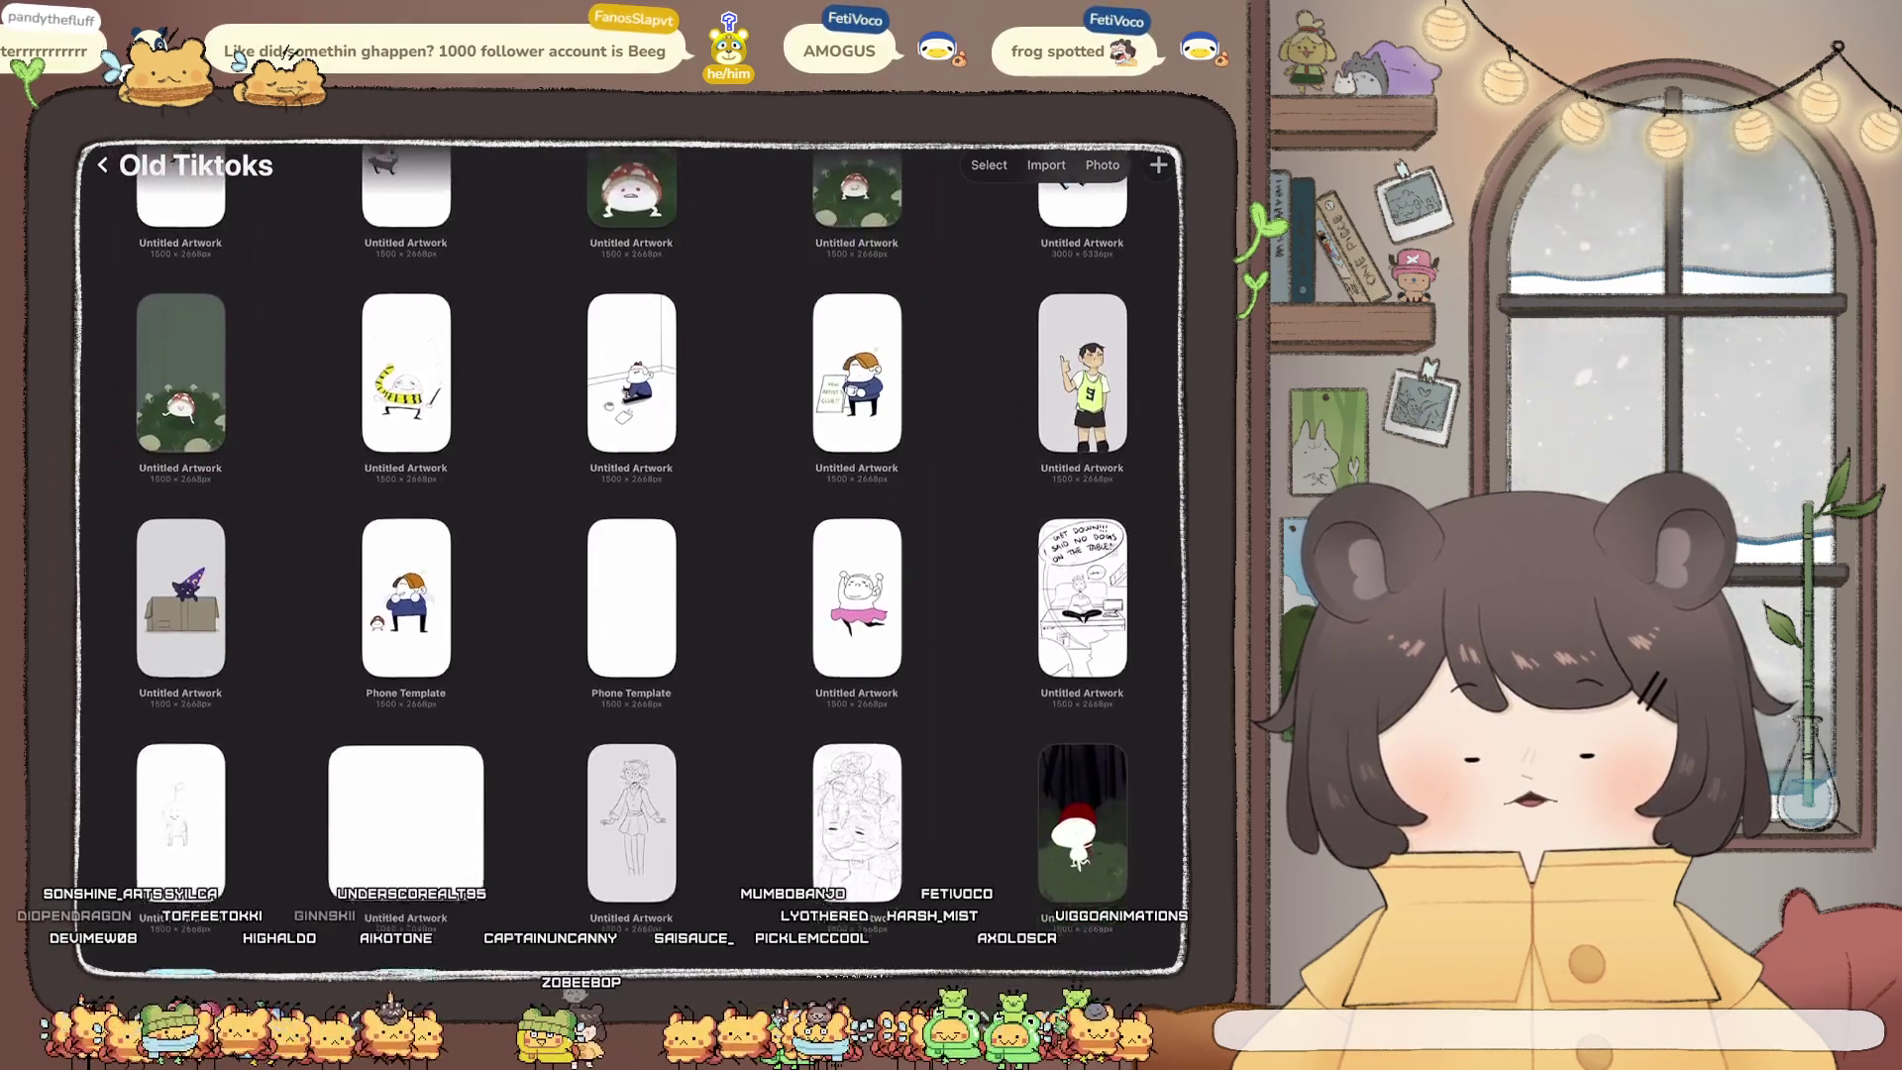
{"action": "scroll", "coordinate": [631, 559], "scroll_direction": "down", "scroll_amount": 2}
{"action": "scroll", "coordinate": [631, 560], "scroll_direction": "down", "scroll_amount": 1}
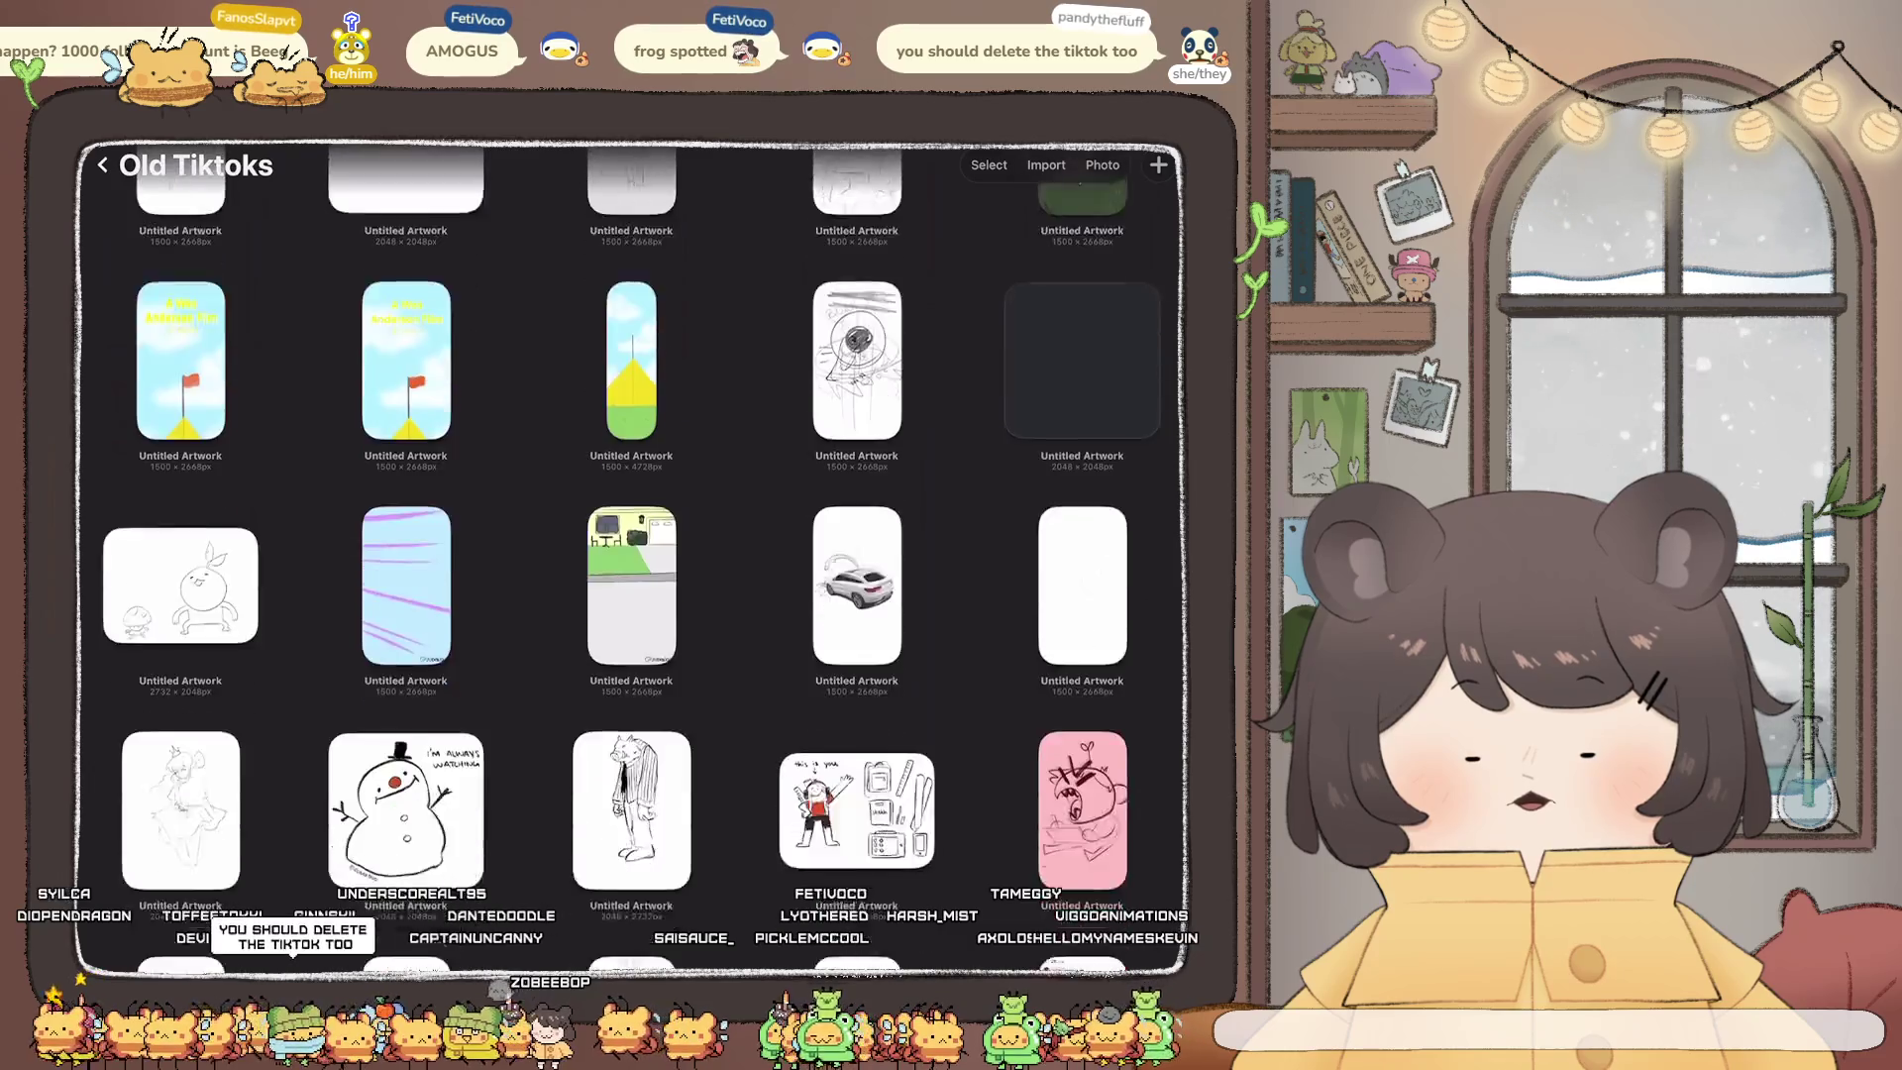
{"action": "scroll", "coordinate": [631, 560], "scroll_direction": "down", "scroll_amount": 5}
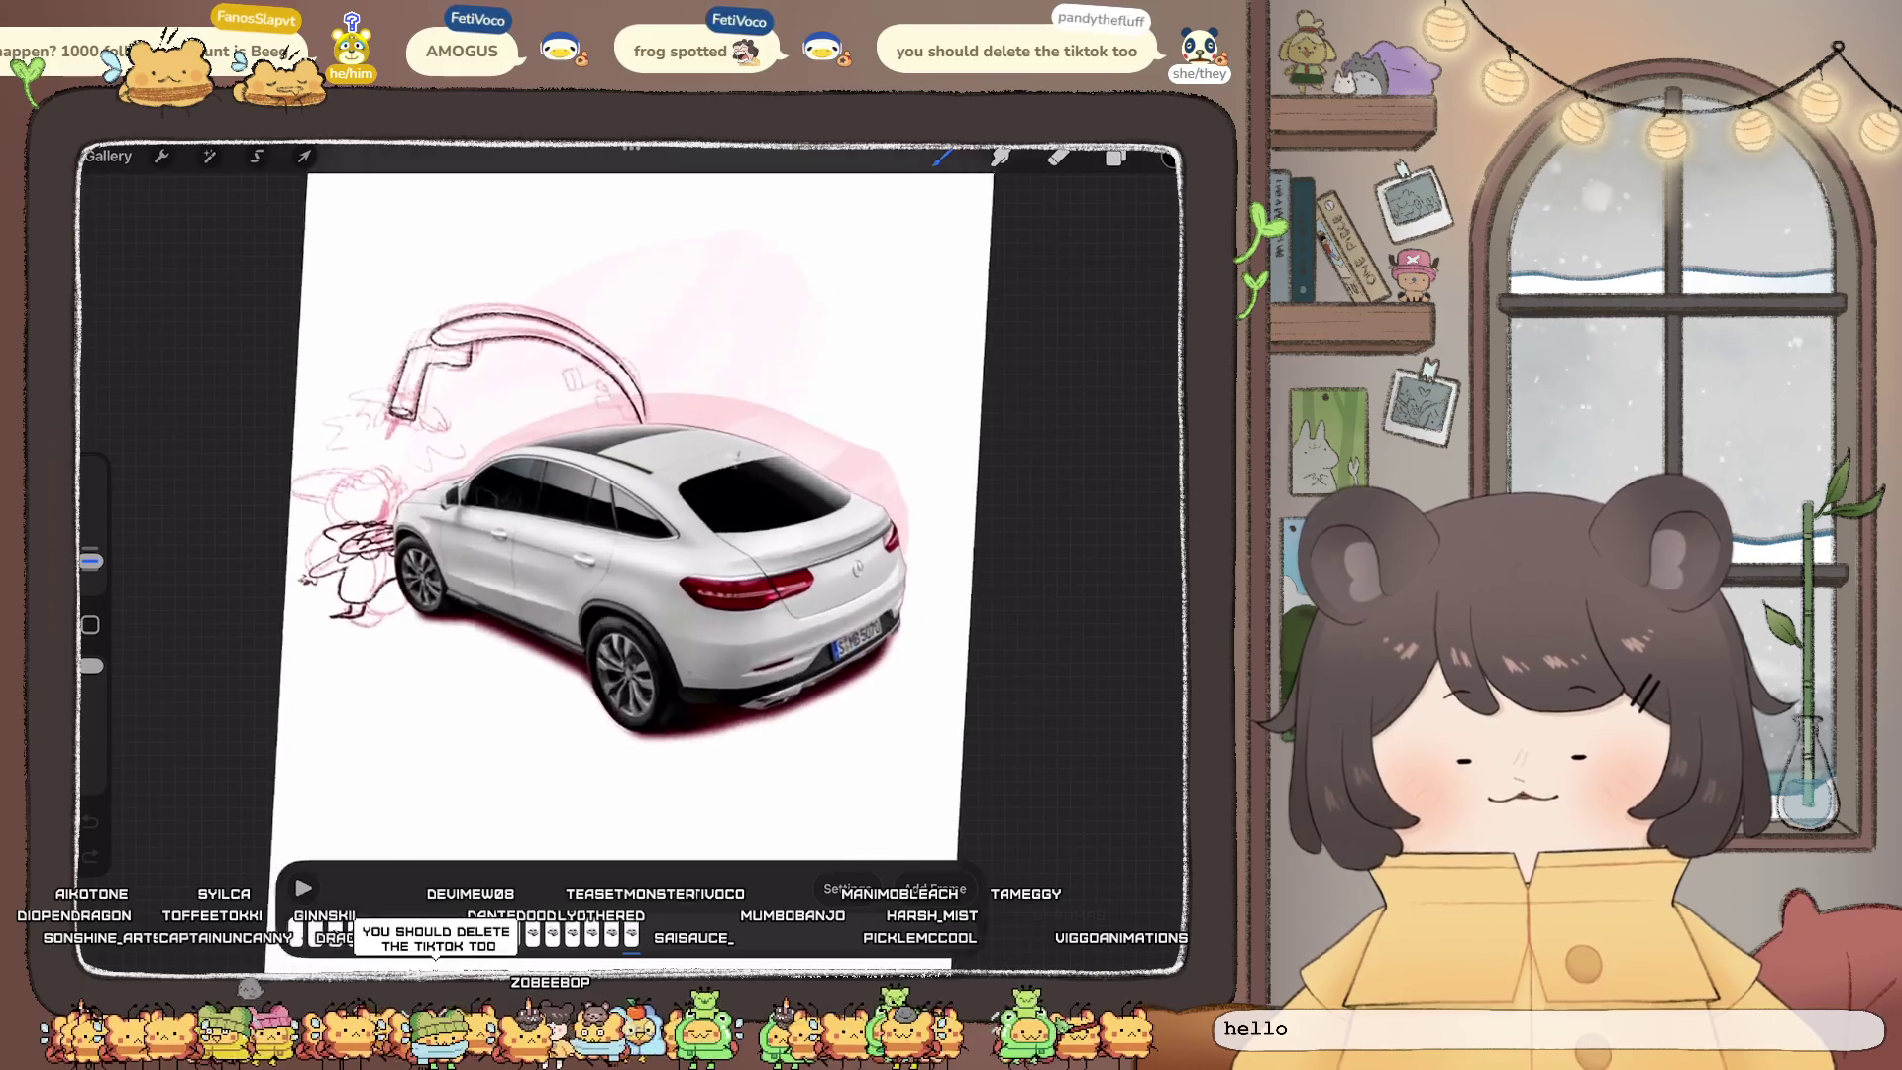
Step: Play and pause the car-and-clown animation, then set onion skin frames to None
{"action": "left_click", "coordinate": [303, 888]}
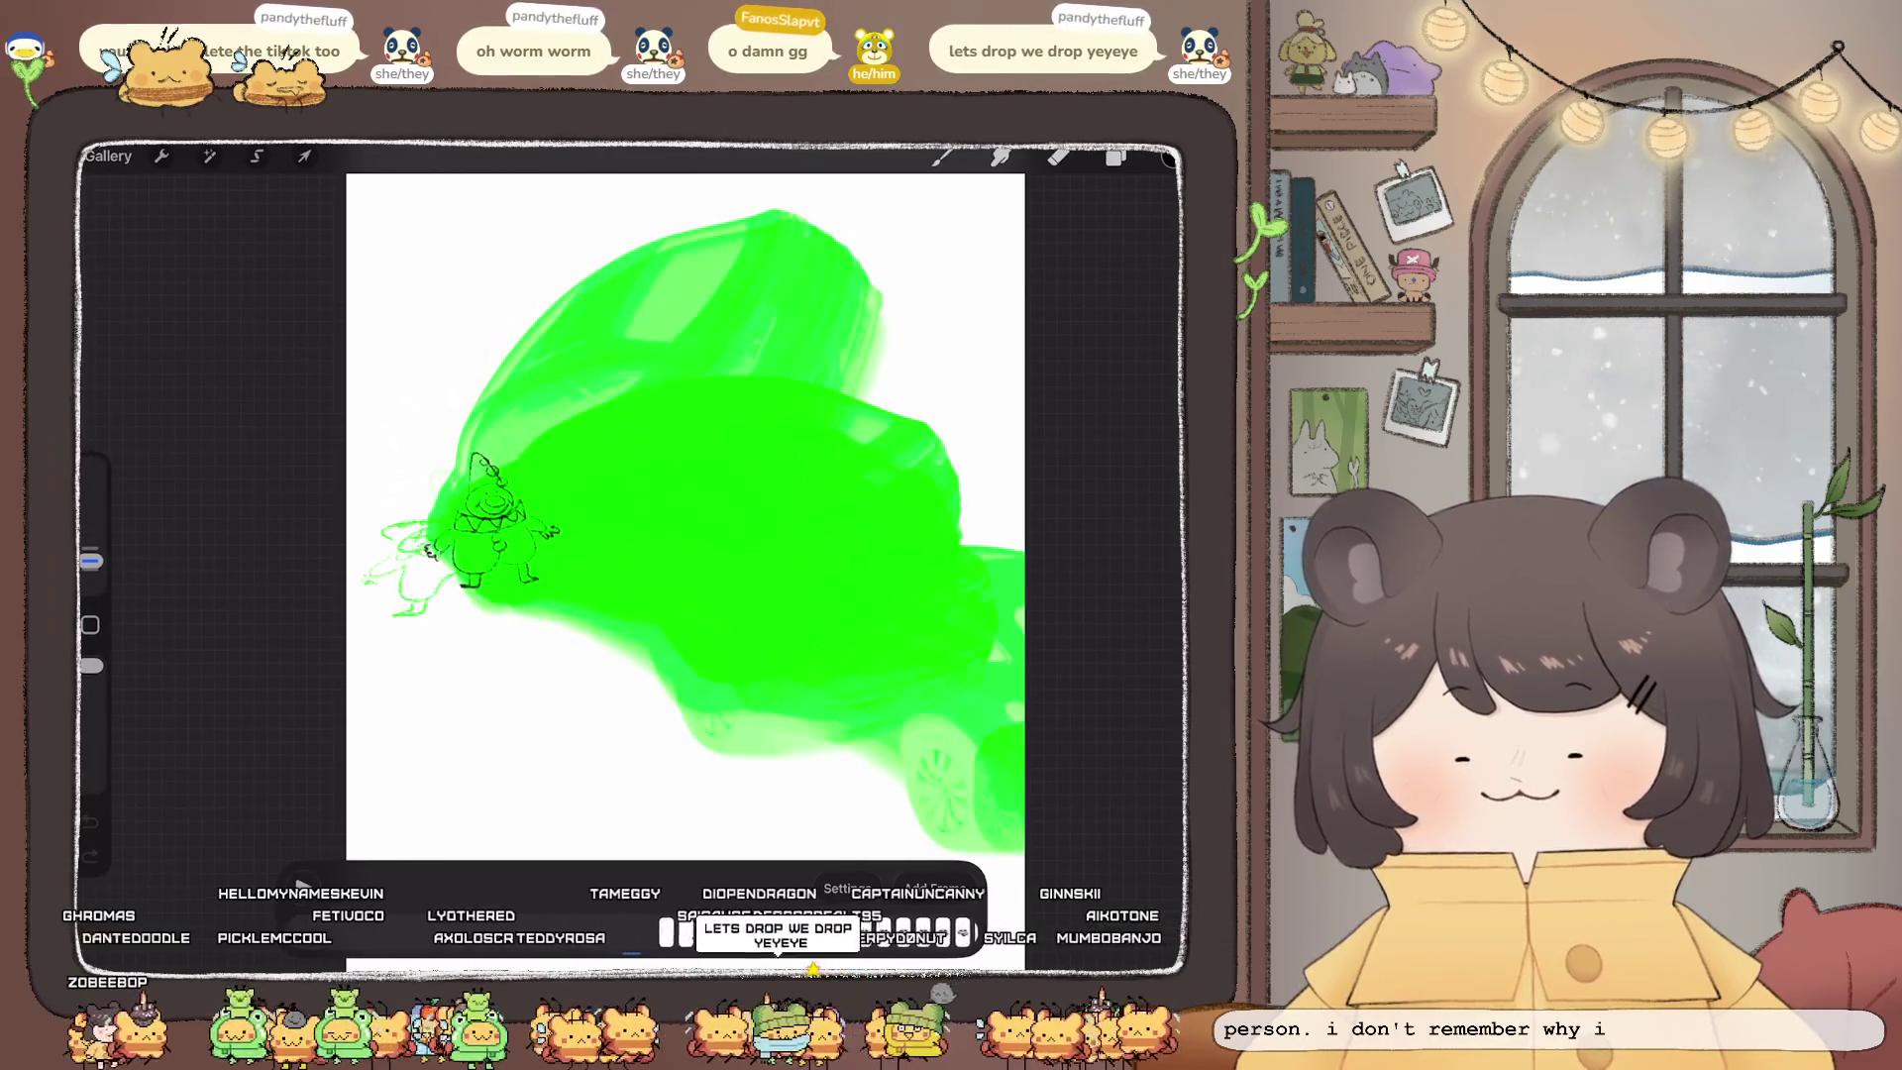
{"action": "left_click", "coordinate": [302, 885]}
{"action": "left_click", "coordinate": [847, 888]}
{"action": "left_click_drag", "start_coordinate": [782, 688], "coordinate": [752, 689]}
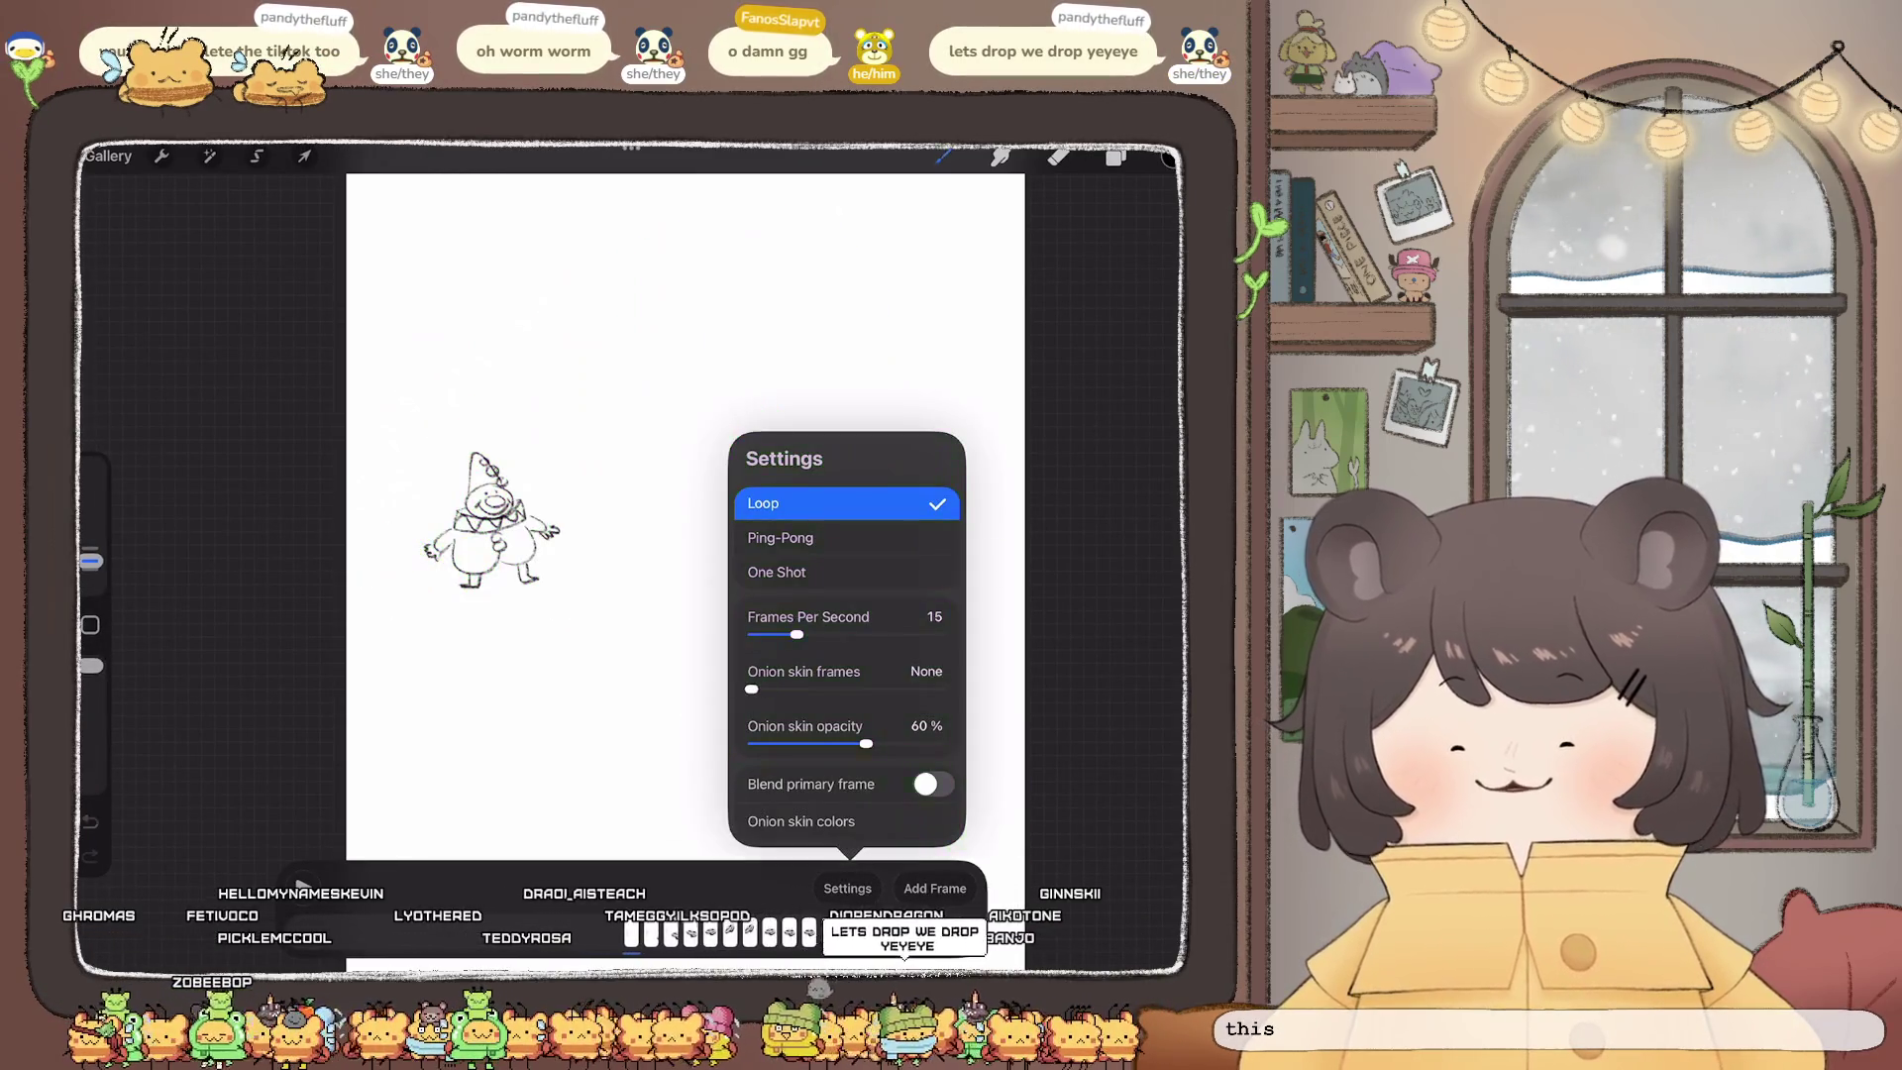
{"action": "scroll", "coordinate": [496, 515], "scroll_direction": "up", "scroll_amount": 3}
{"action": "left_click", "coordinate": [1040, 396]}
Step: Enlarge the canvas view slightly, then return to the Old Tiktoks gallery
{"action": "left_click_drag", "start_coordinate": [495, 515], "coordinate": [594, 525]}
{"action": "scroll", "coordinate": [644, 515], "scroll_direction": "down", "scroll_amount": 3}
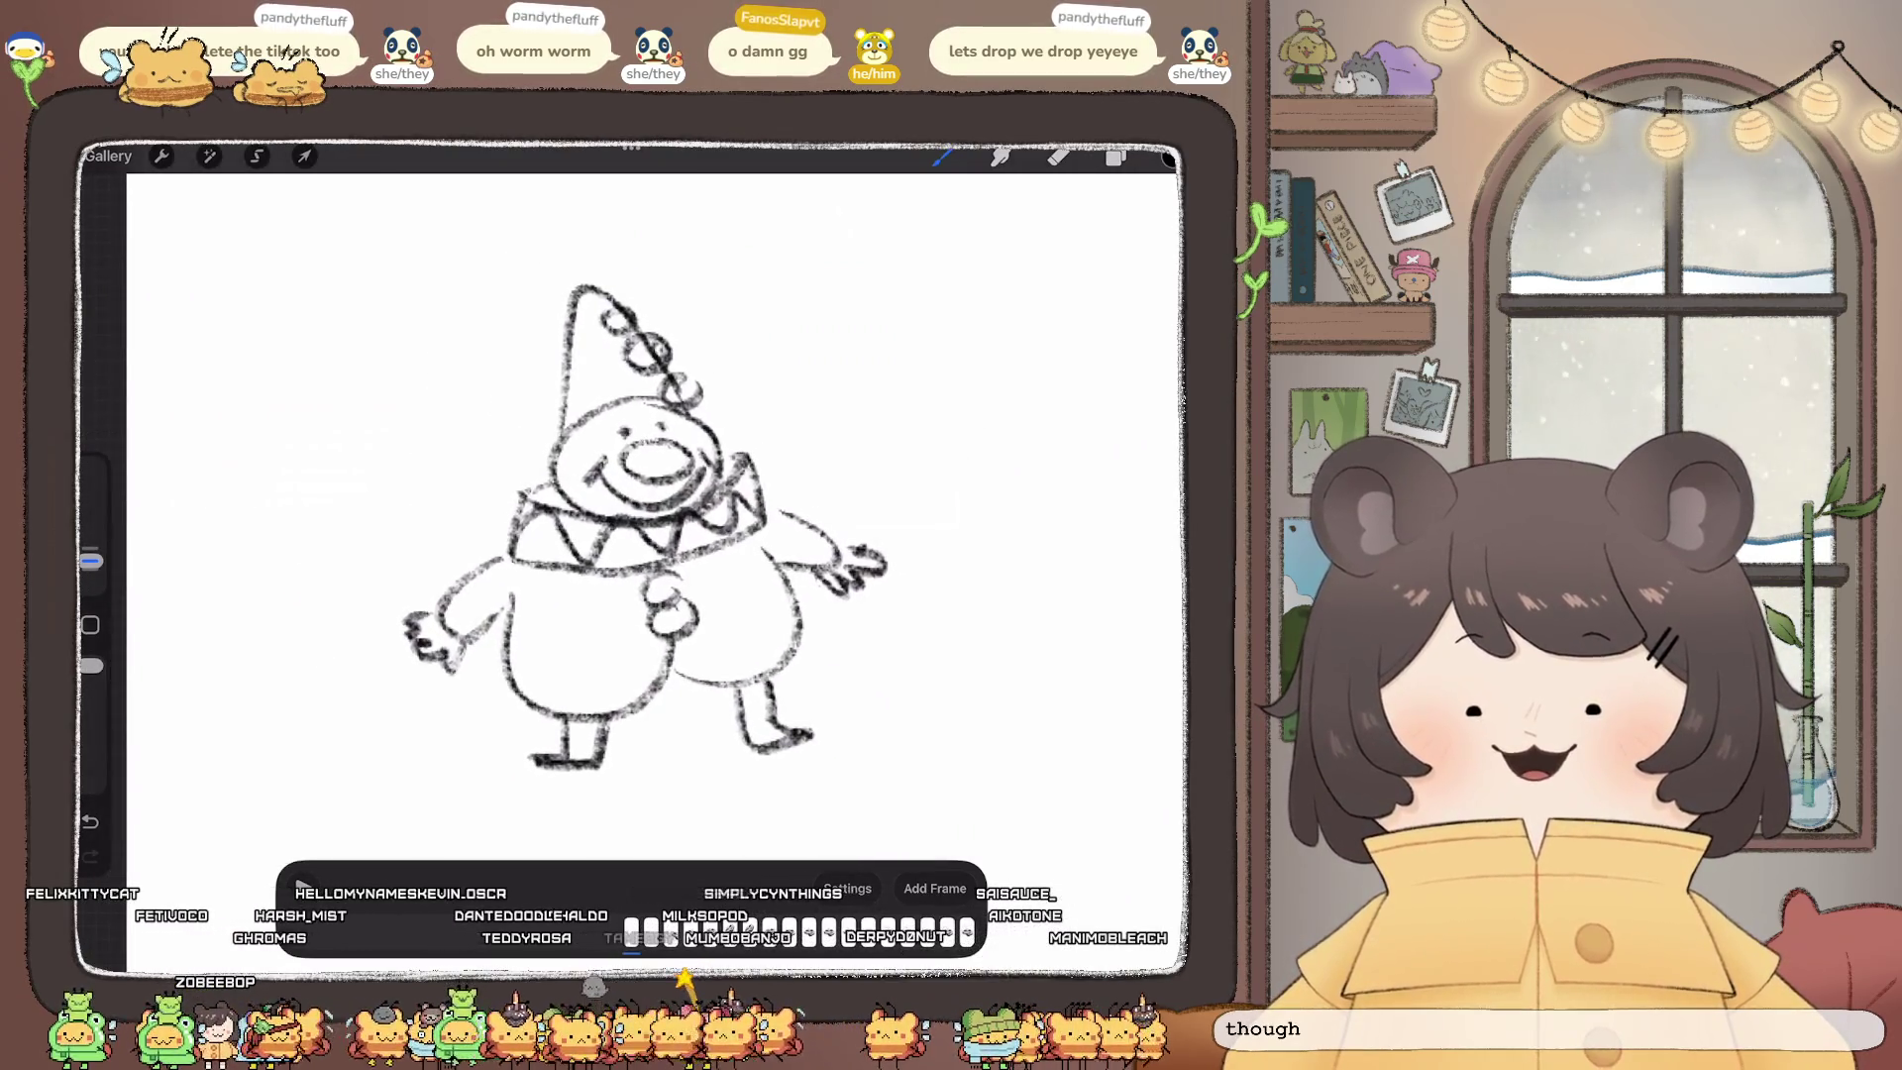
{"action": "scroll", "coordinate": [644, 515], "scroll_direction": "down", "scroll_amount": 5}
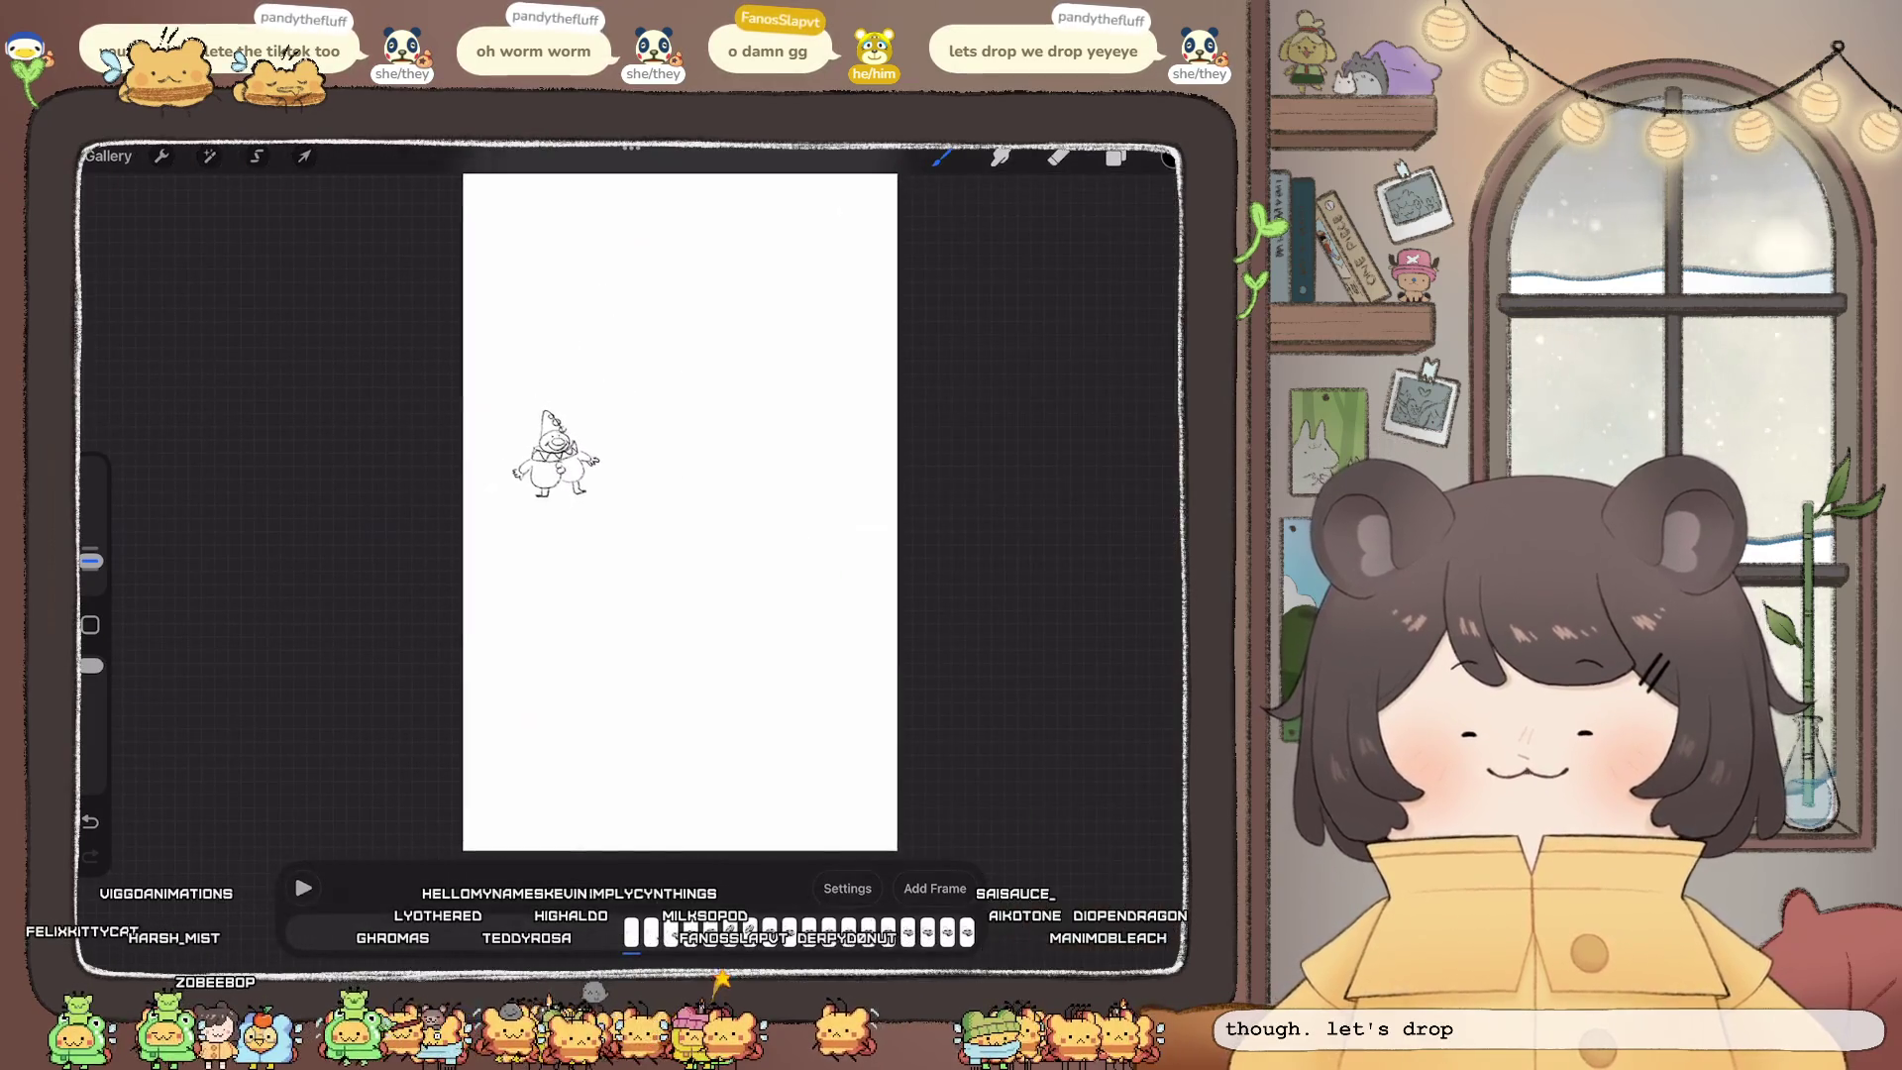
{"action": "scroll", "coordinate": [644, 515], "scroll_direction": "down", "scroll_amount": 2}
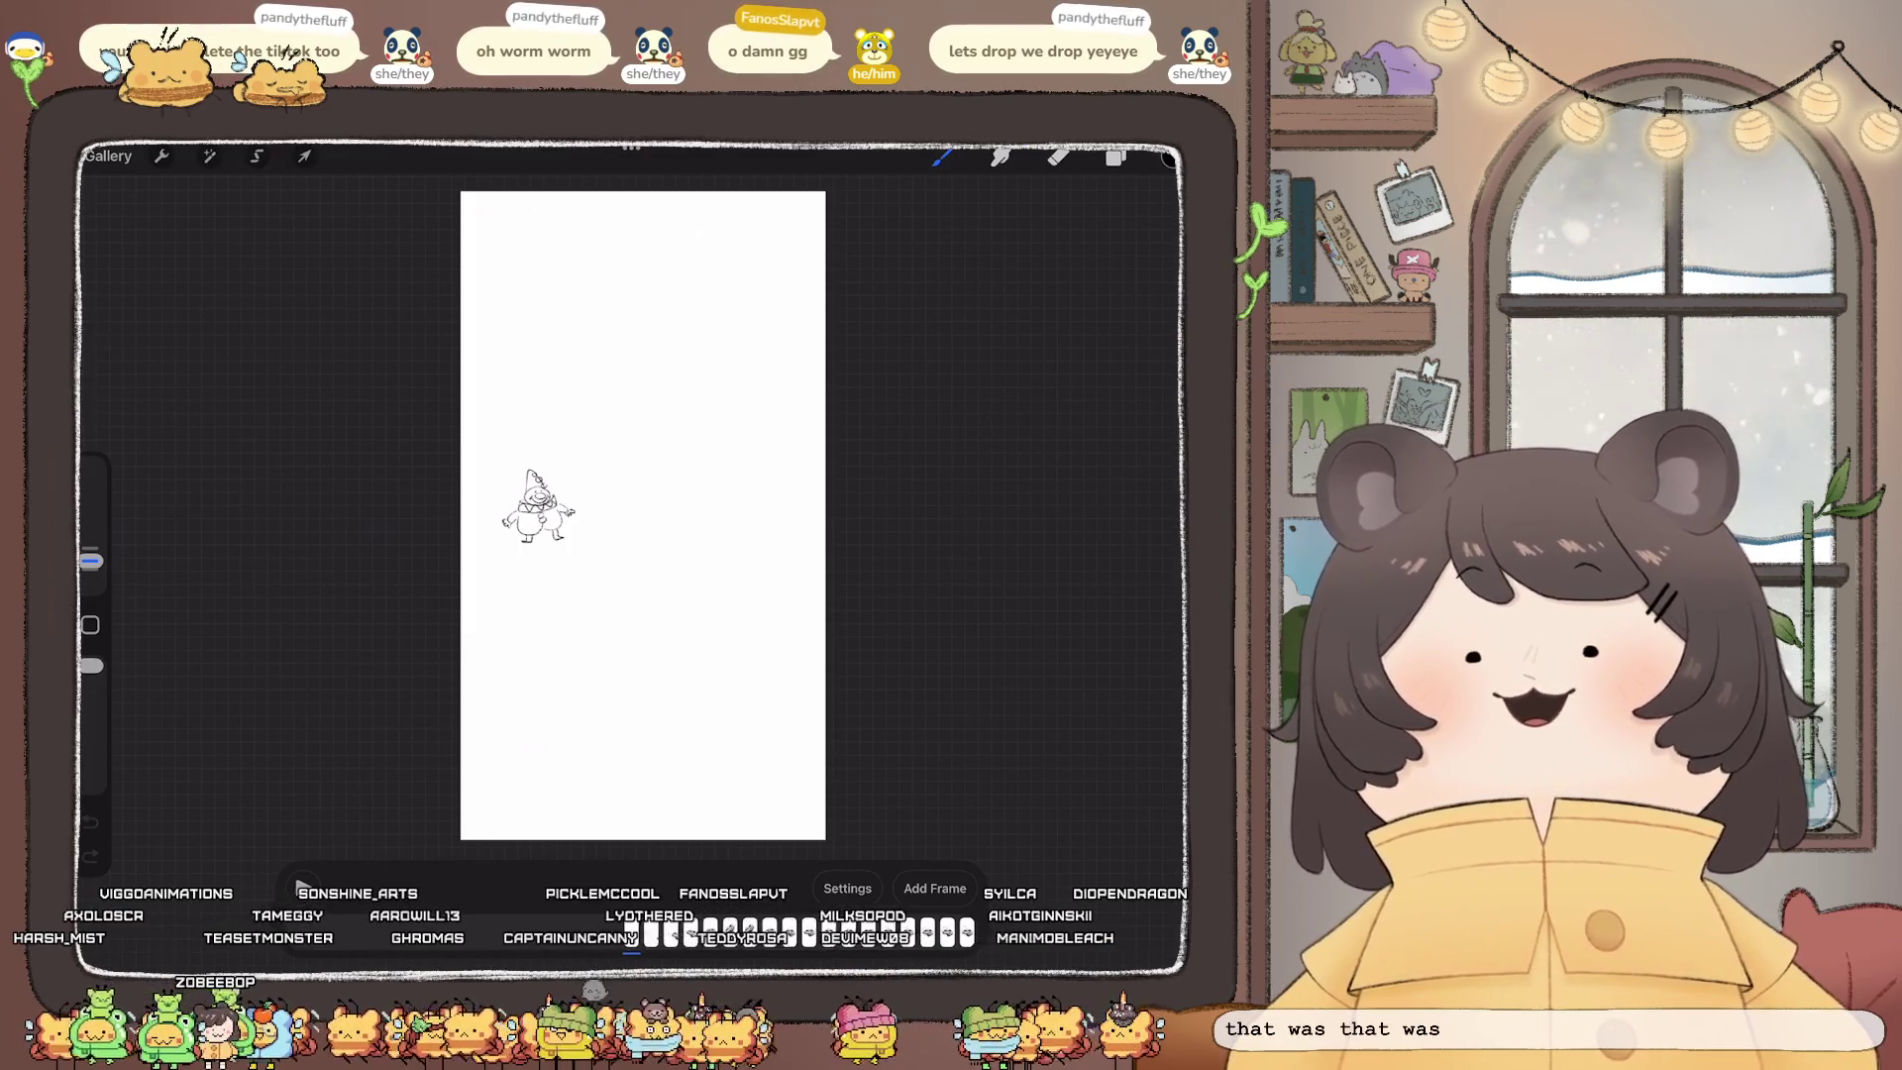
{"action": "left_click", "coordinate": [107, 156]}
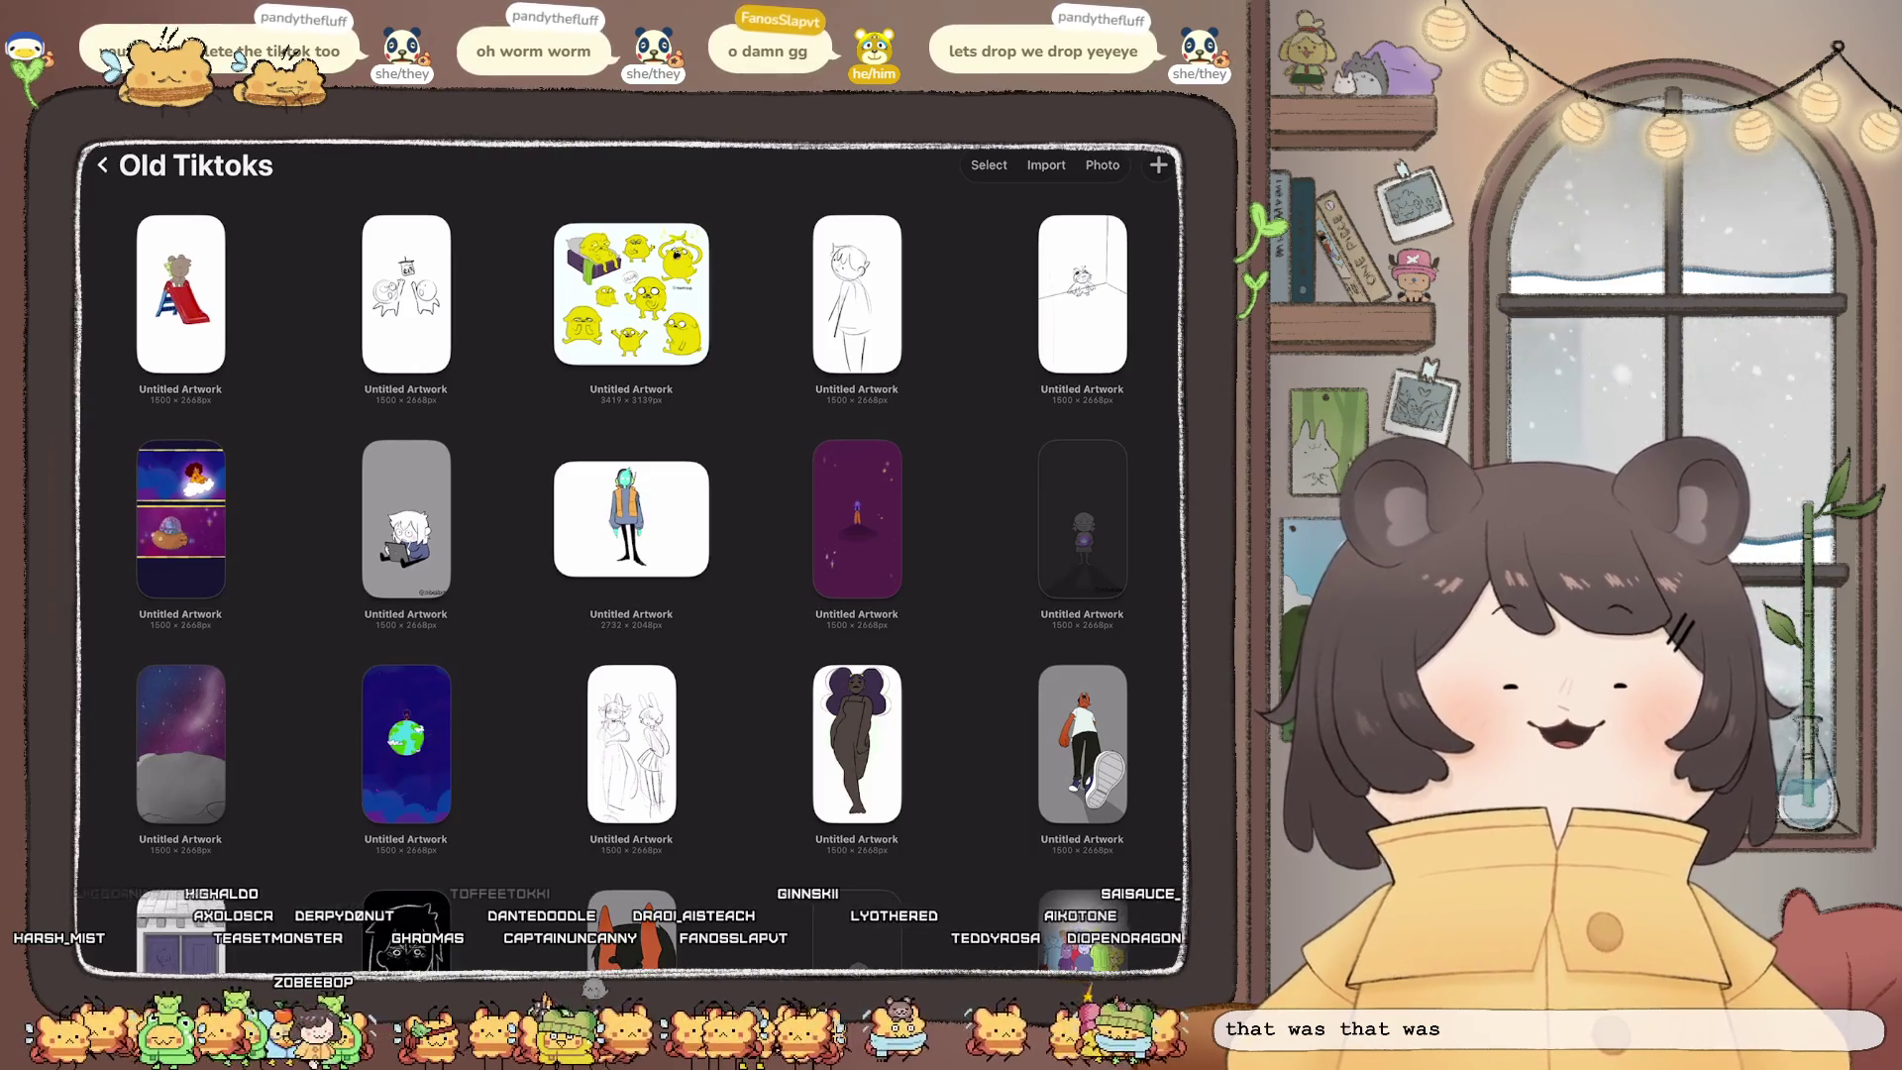
Step: Stop the mushroom animation, return to Old Tiktoks, and open the two-figures boba sketch
{"action": "scroll", "coordinate": [631, 555], "scroll_direction": "down", "scroll_amount": 15}
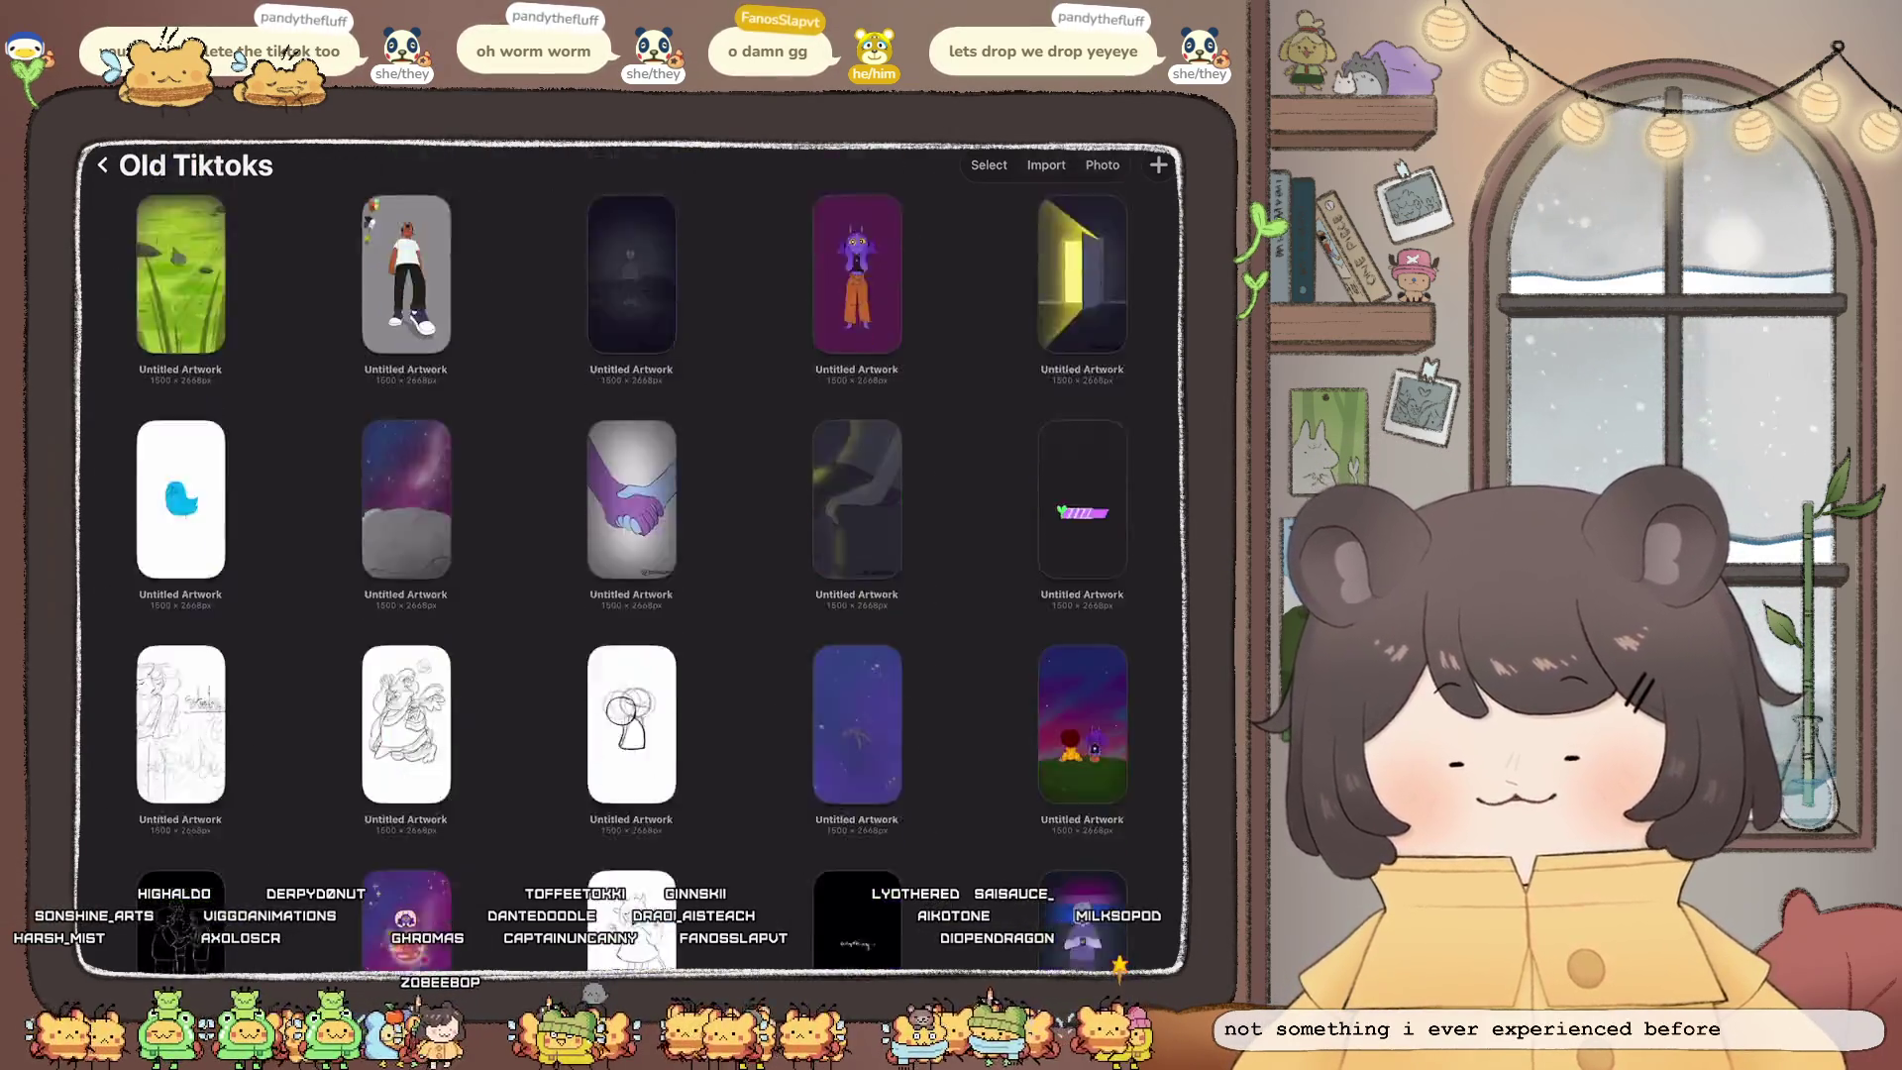
{"action": "scroll", "coordinate": [631, 554], "scroll_direction": "down", "scroll_amount": 15}
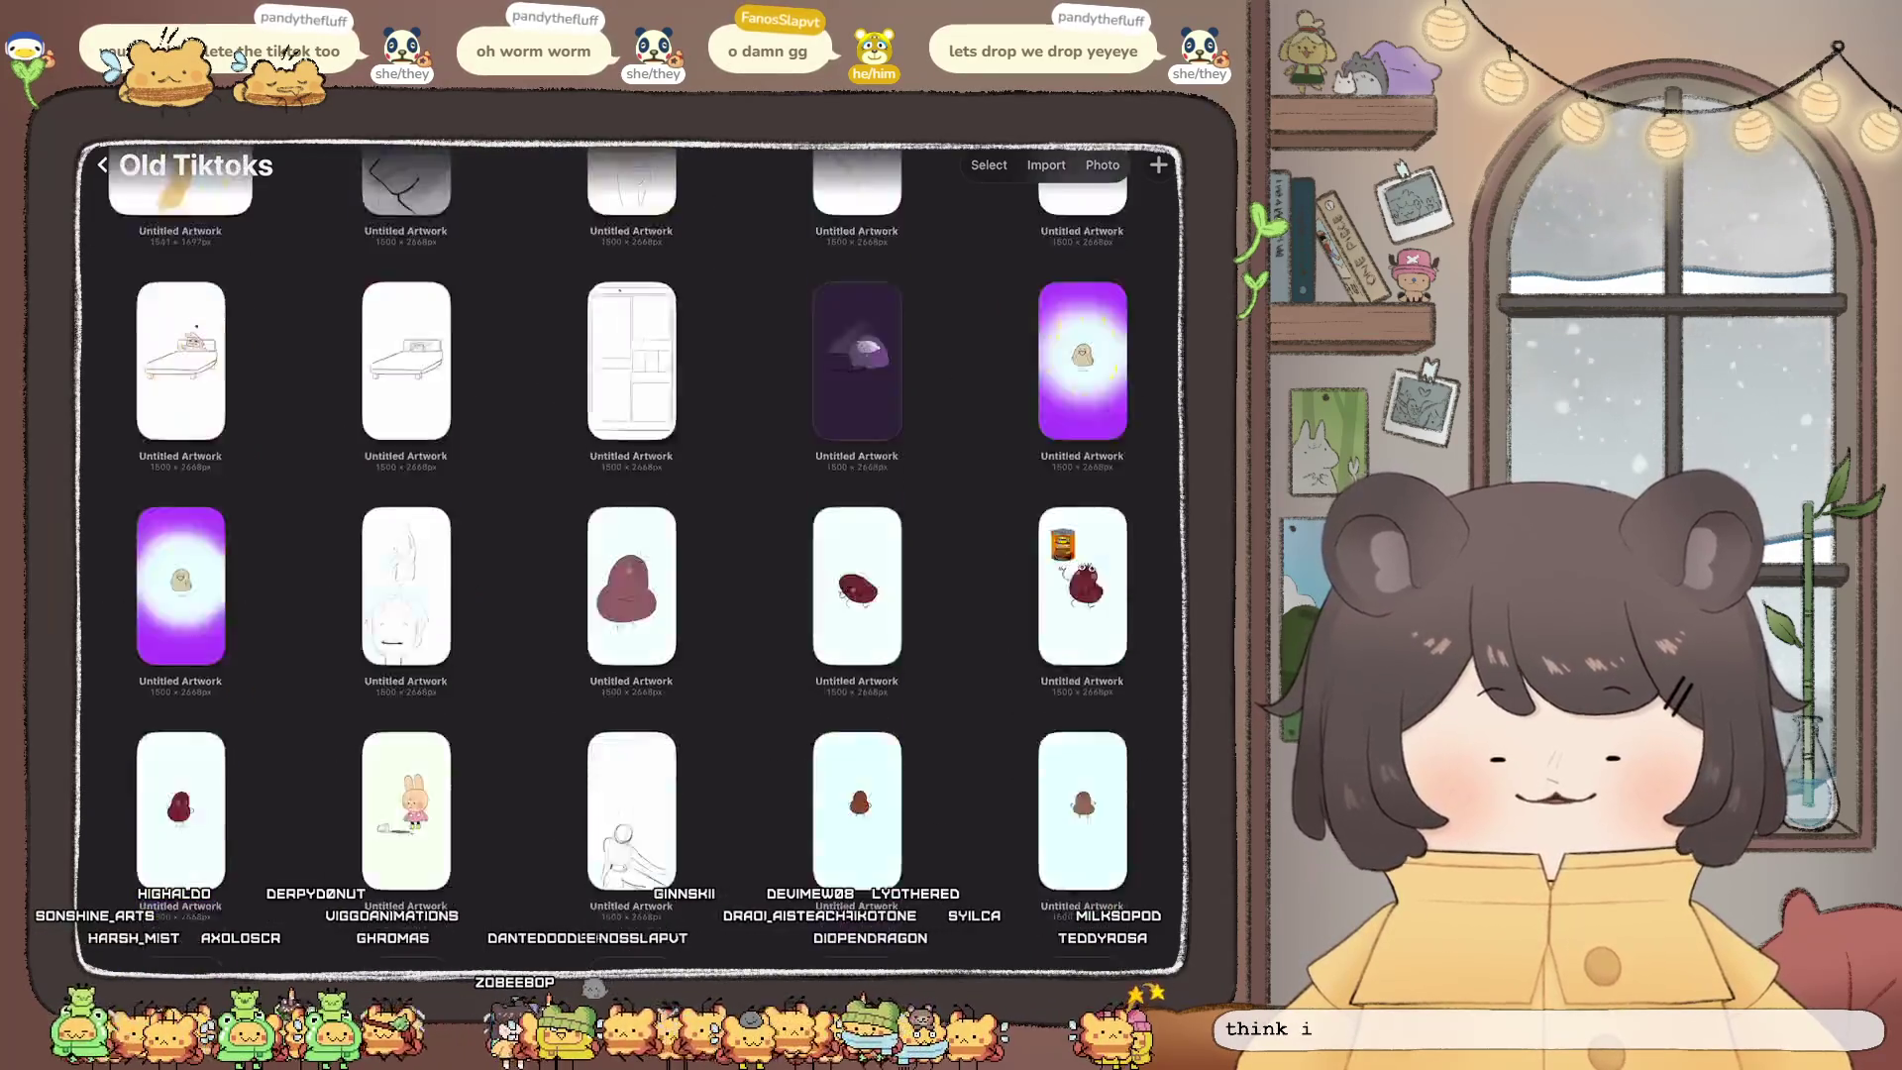
{"action": "scroll", "coordinate": [631, 555], "scroll_direction": "down", "scroll_amount": 15}
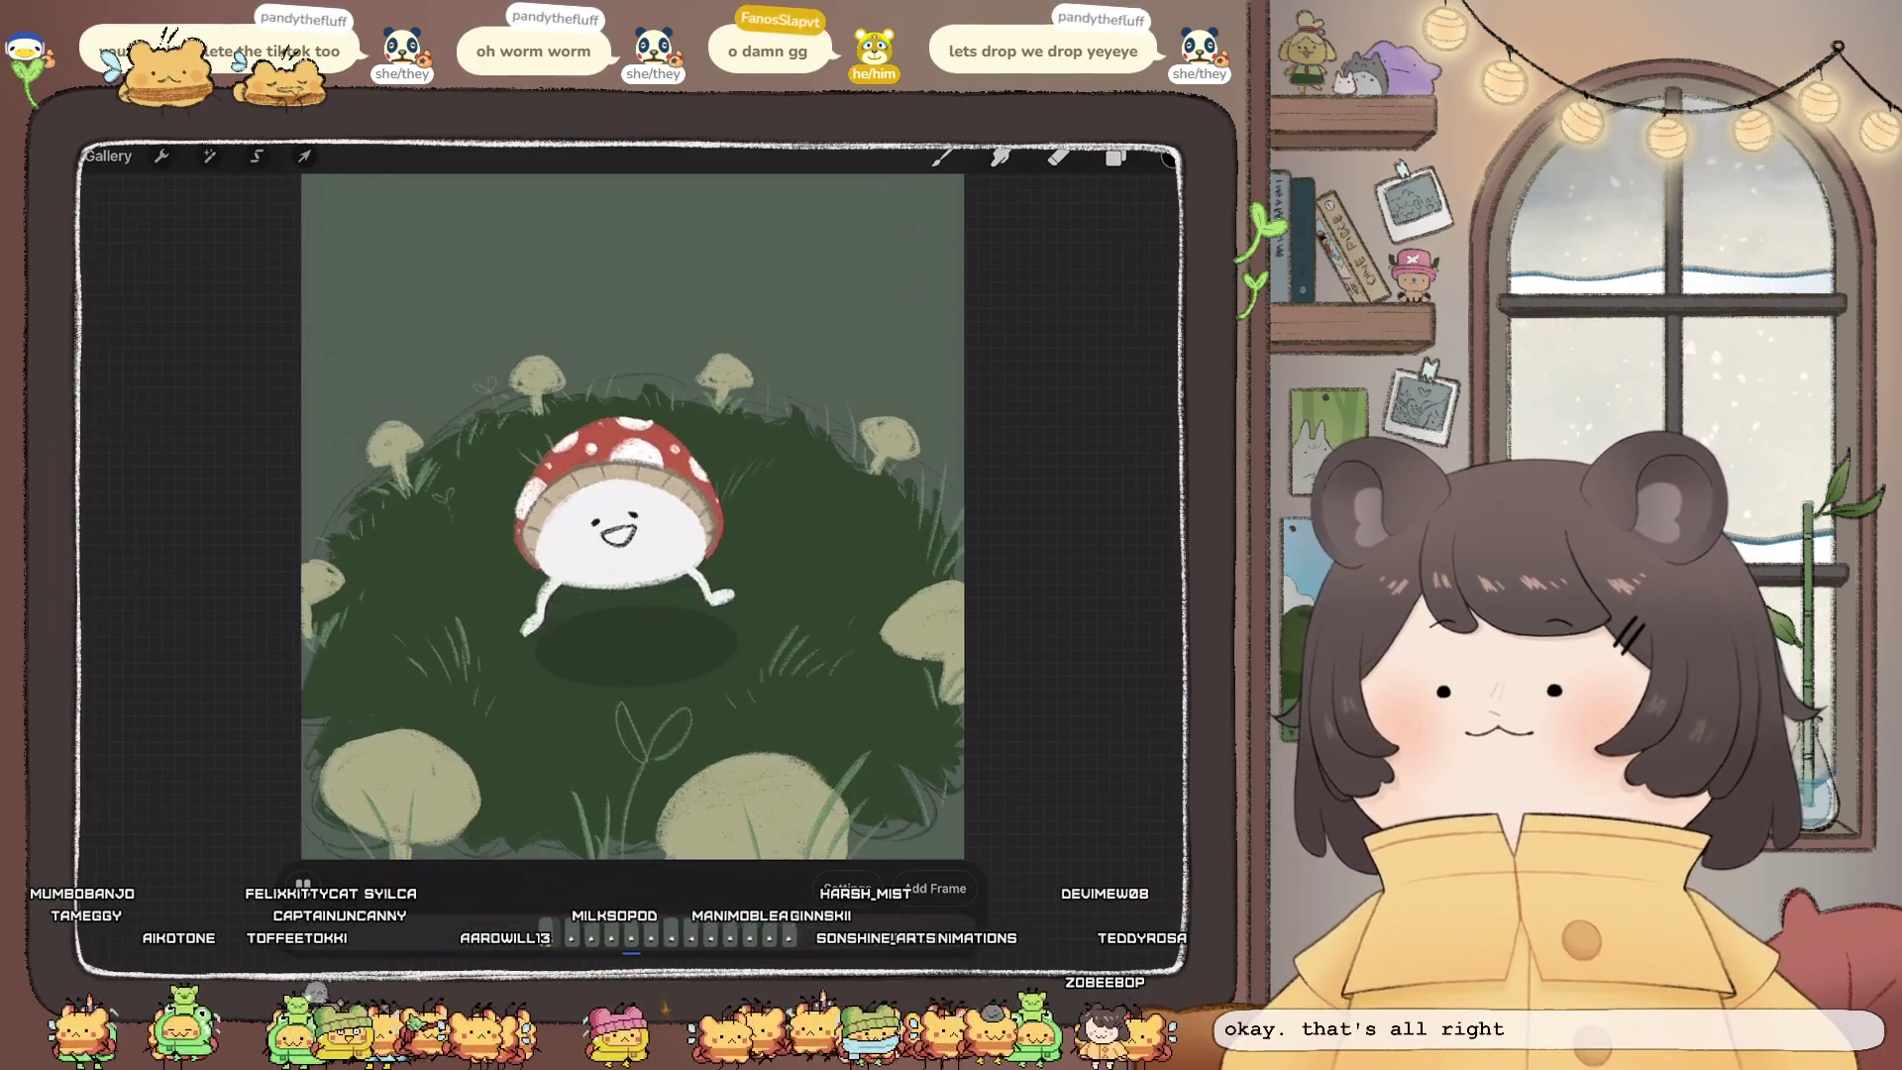
{"action": "left_click", "coordinate": [302, 885]}
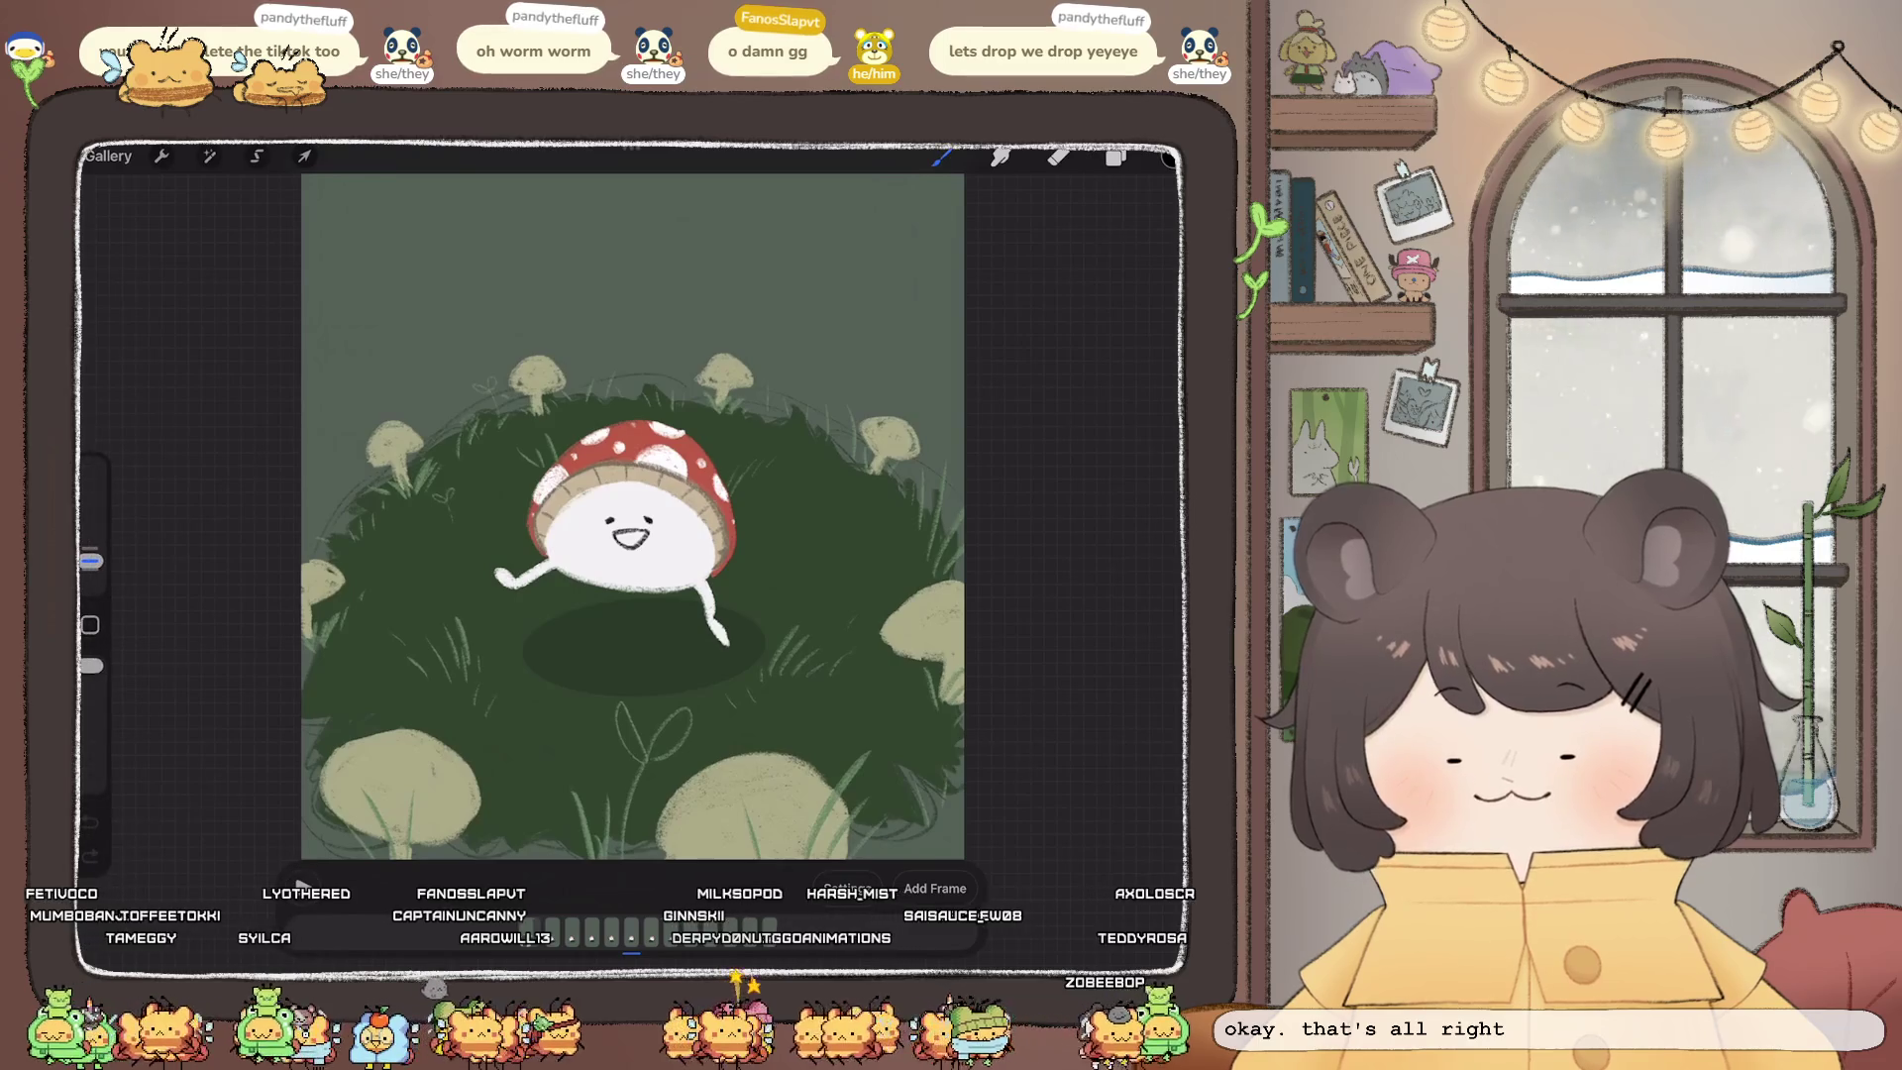
{"action": "scroll", "coordinate": [657, 498], "scroll_direction": "down", "scroll_amount": 3}
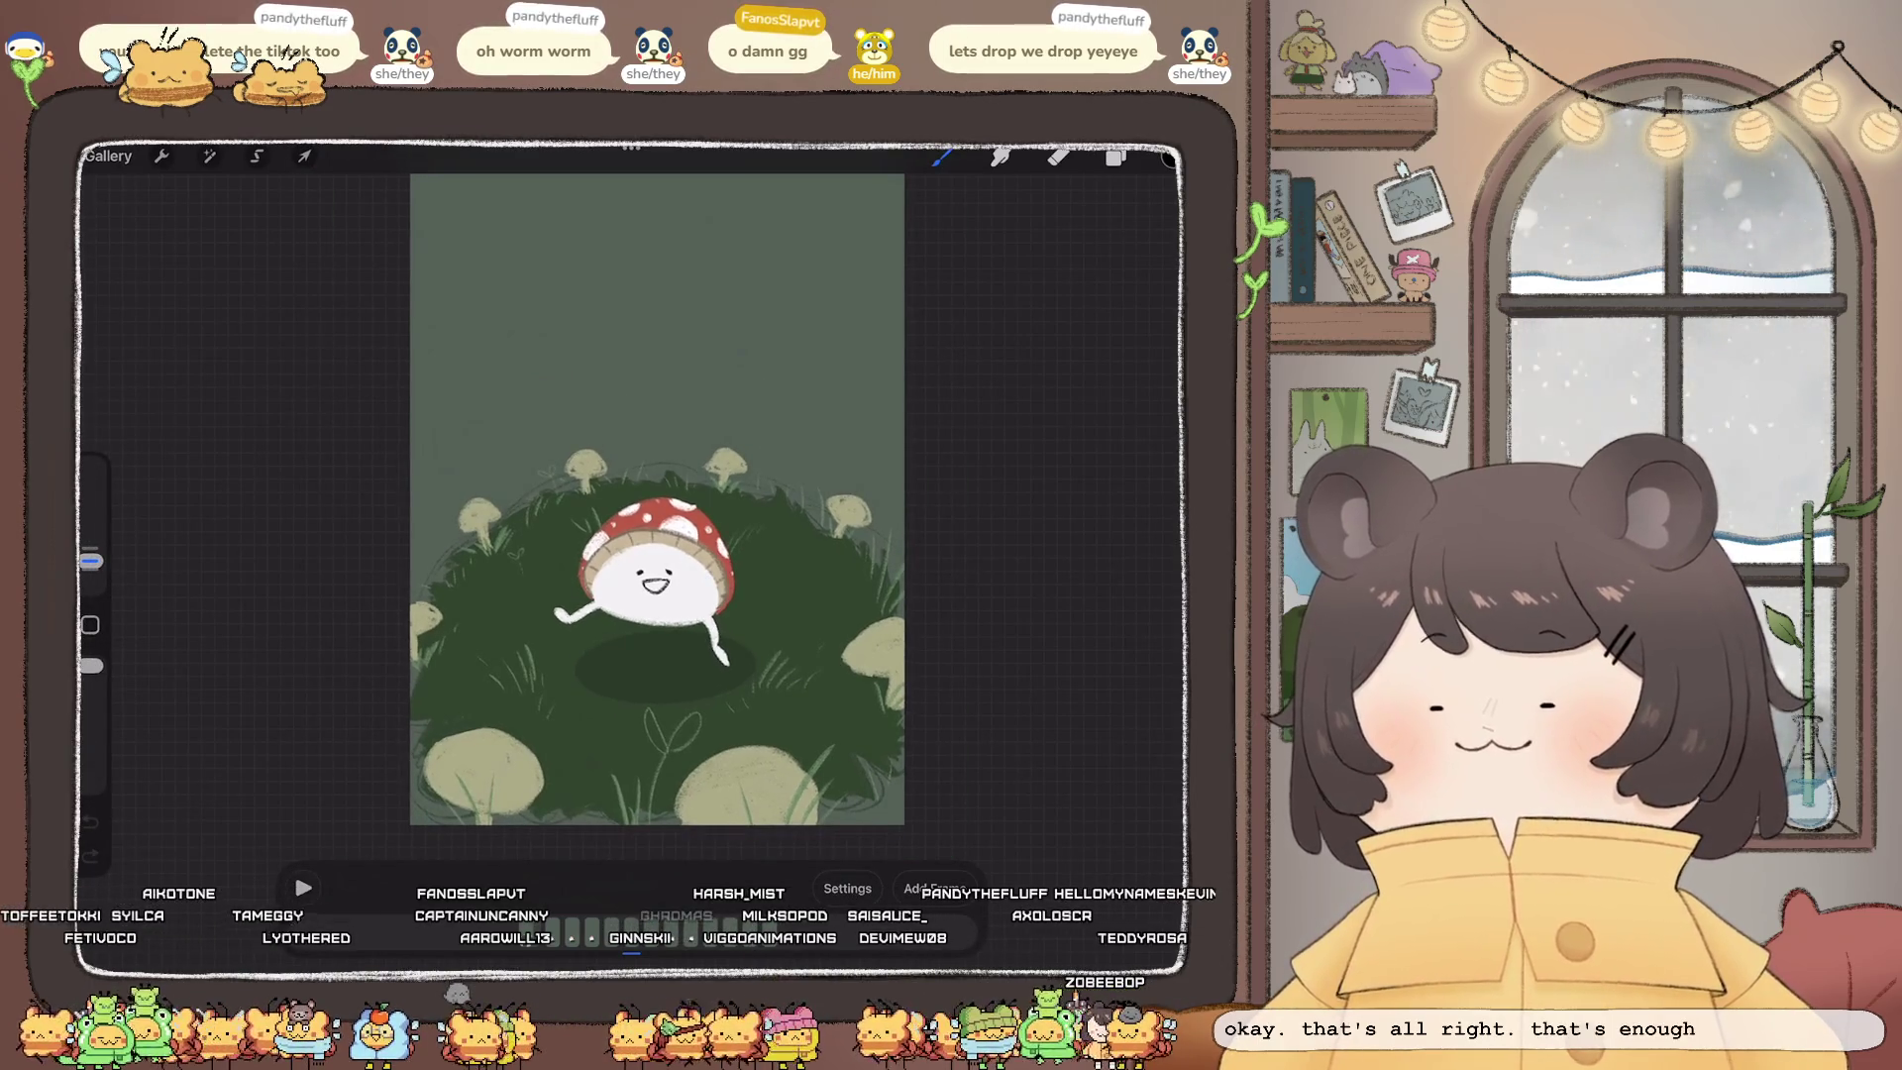
{"action": "left_click", "coordinate": [107, 155]}
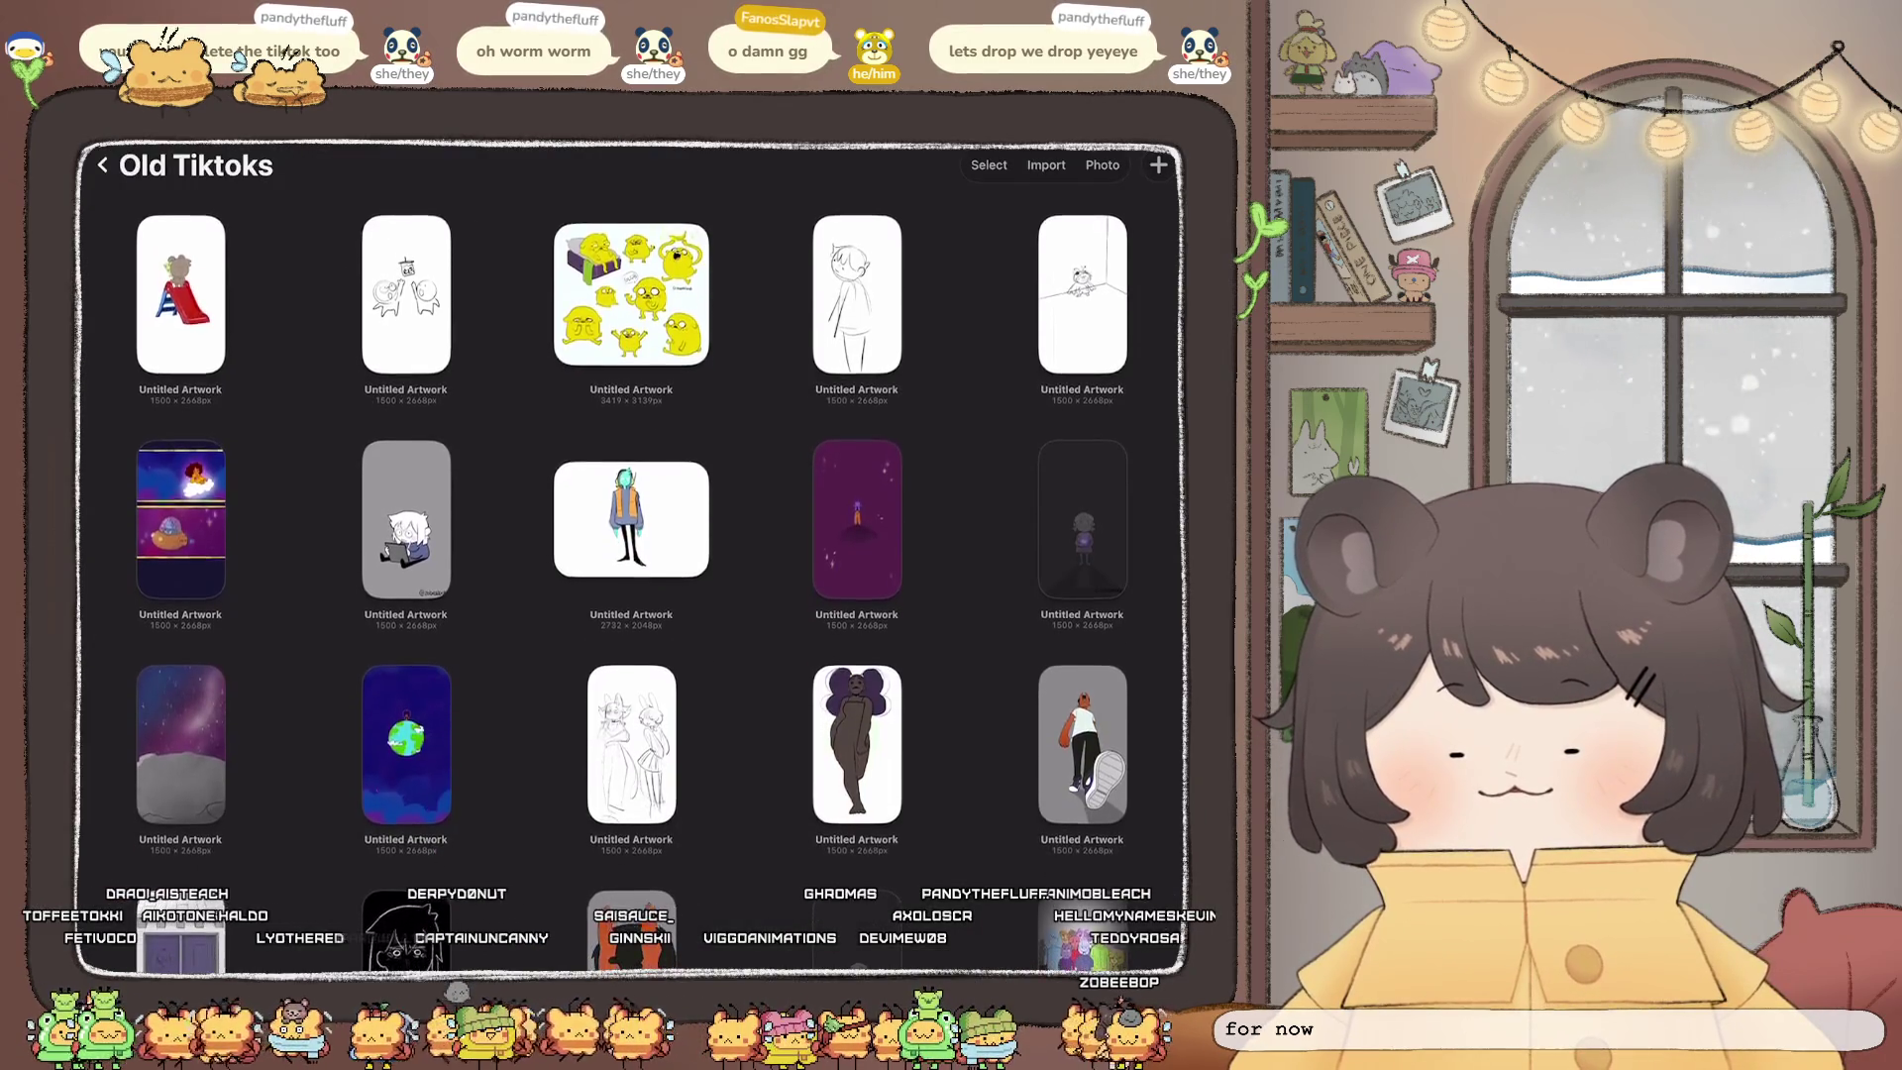
{"action": "left_click", "coordinate": [406, 294]}
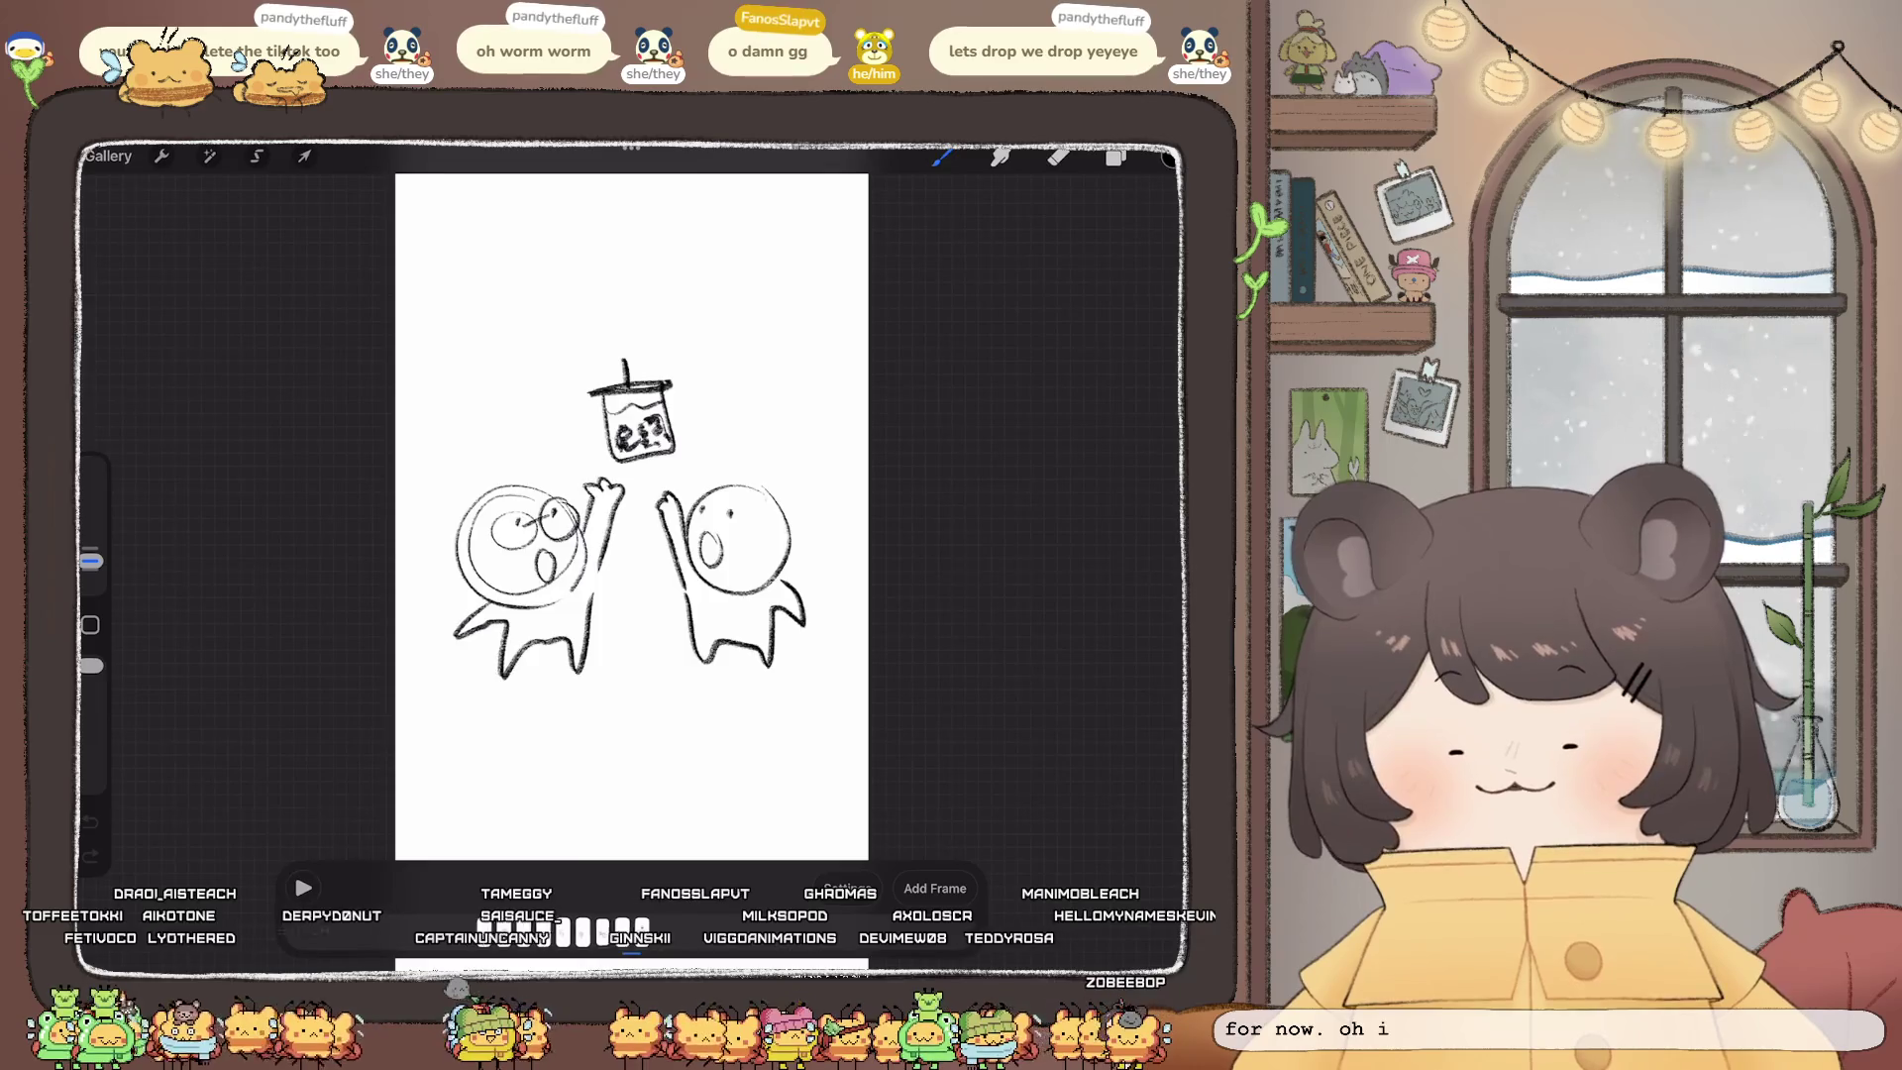
{"action": "left_click", "coordinate": [302, 886]}
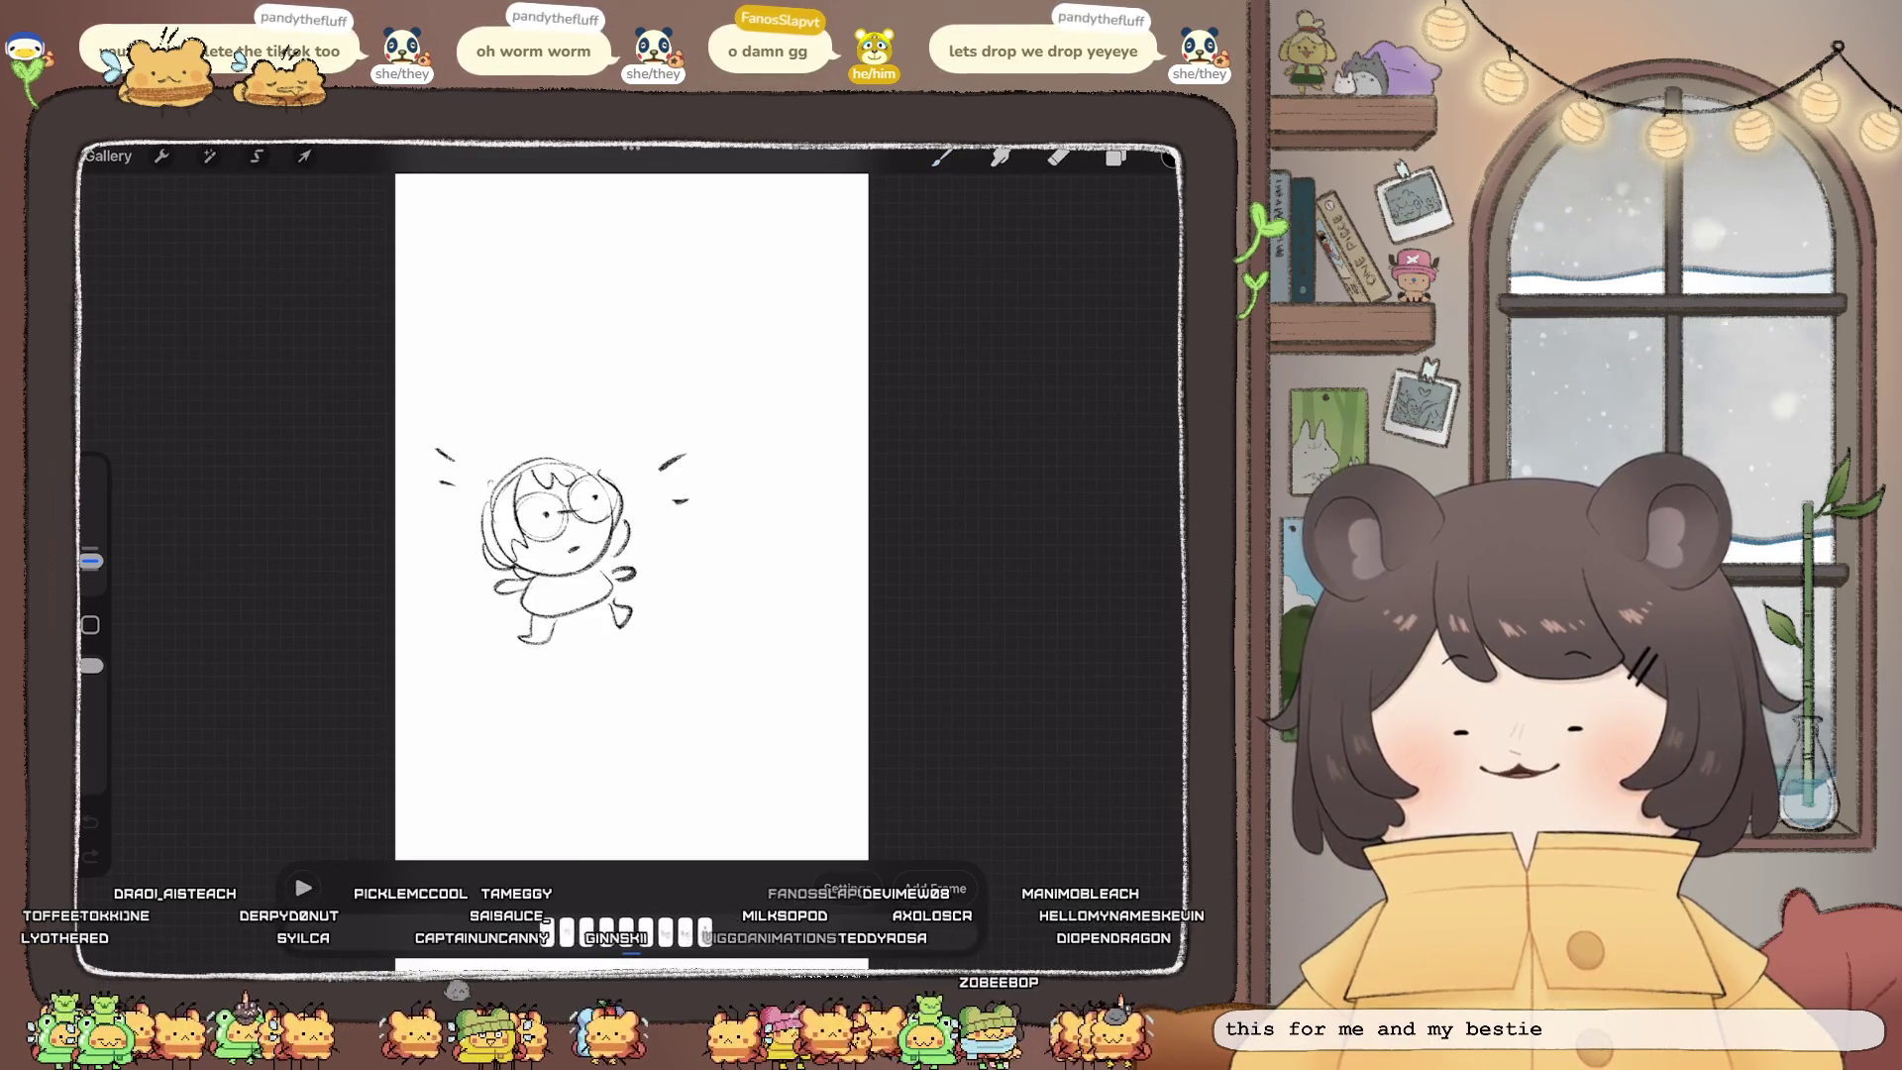
{"action": "scroll", "coordinate": [632, 515], "scroll_direction": "up", "scroll_amount": 5}
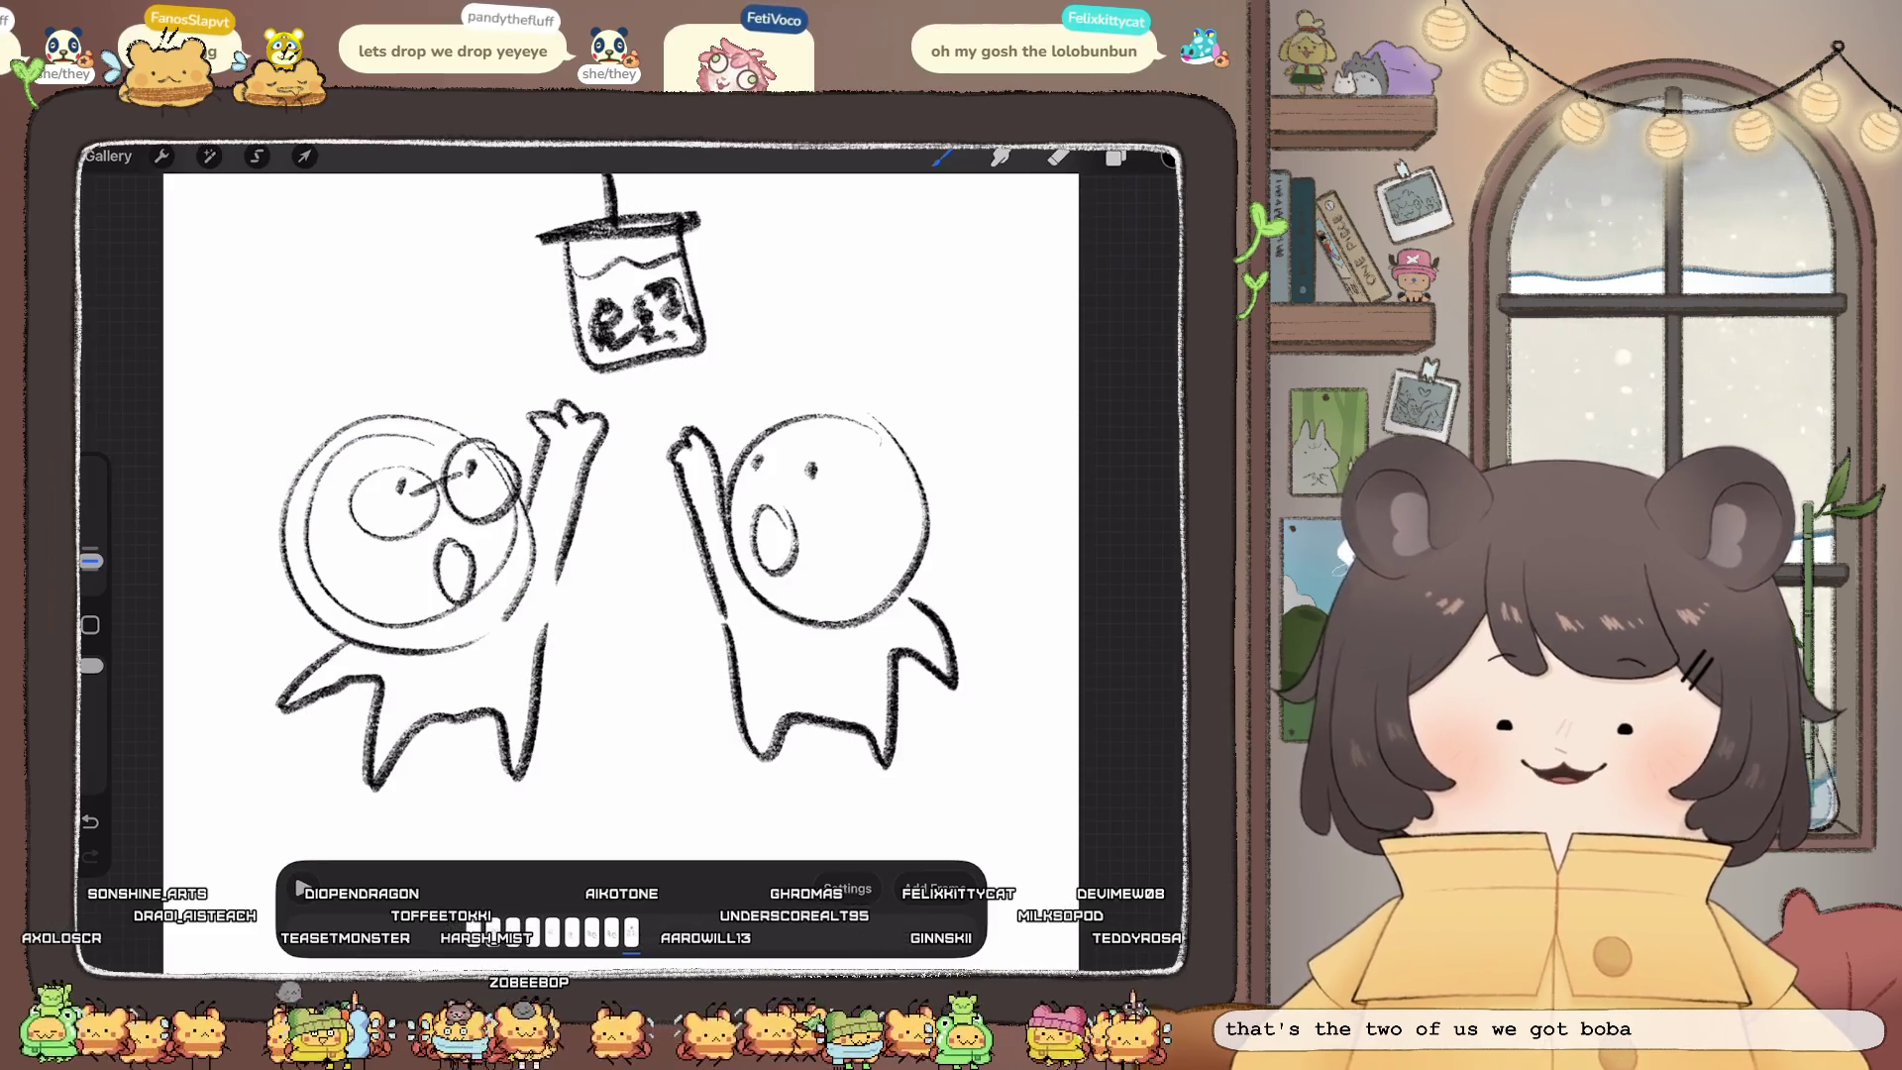
{"action": "scroll", "coordinate": [652, 515], "scroll_direction": "down", "scroll_amount": 3}
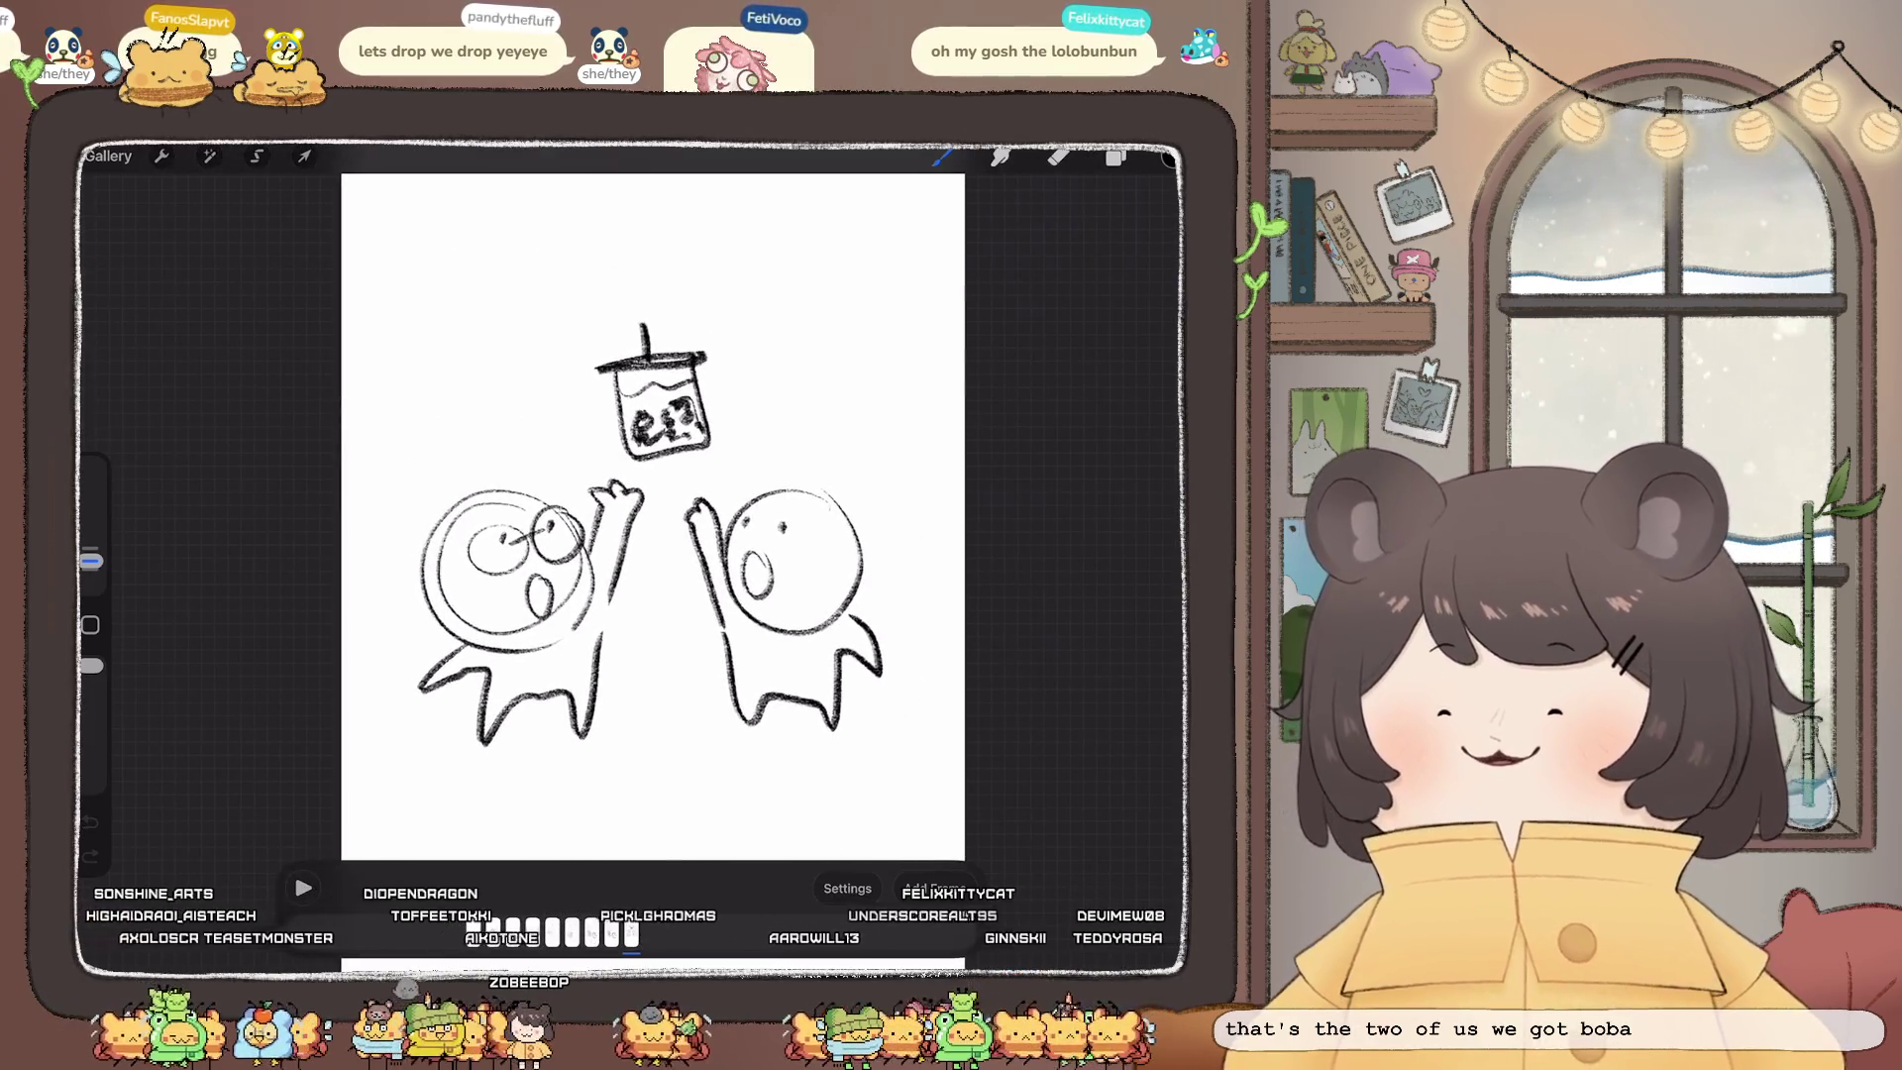
{"action": "left_click", "coordinate": [107, 156]}
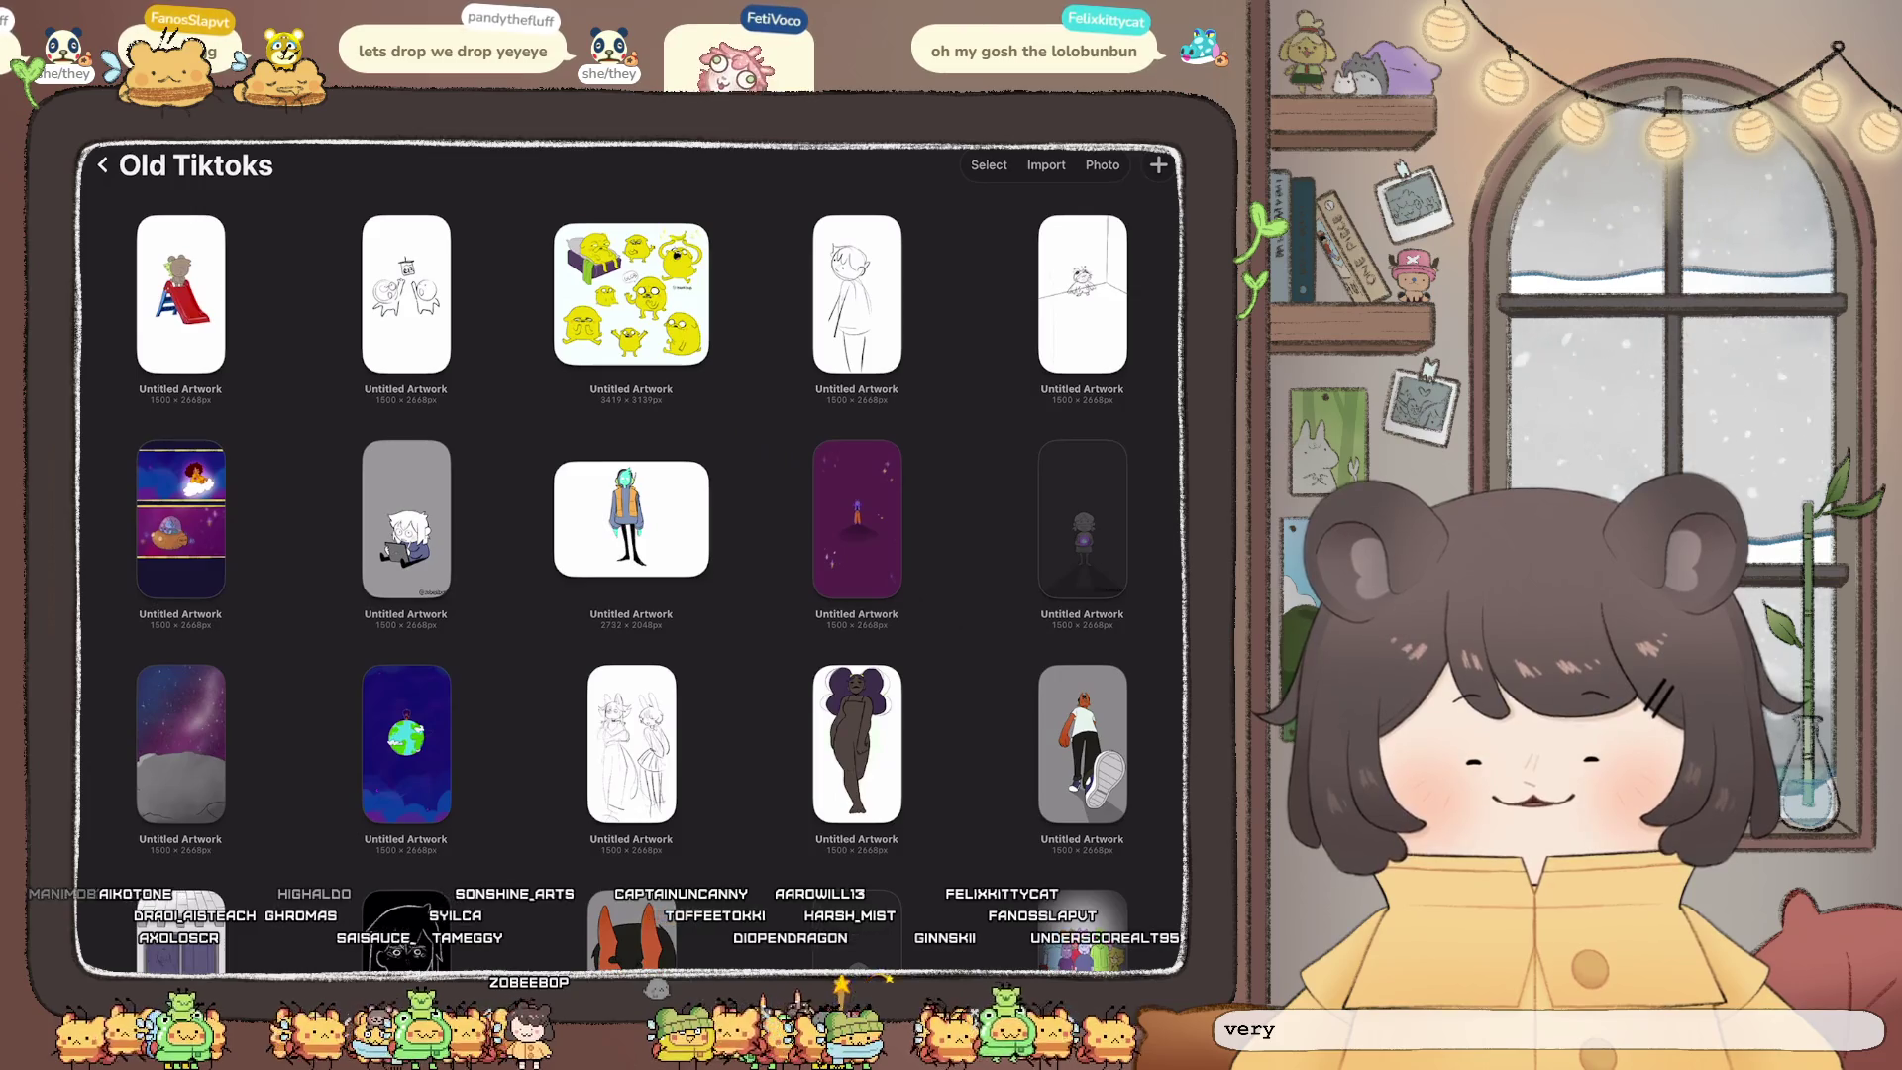
{"action": "left_click", "coordinate": [180, 294]}
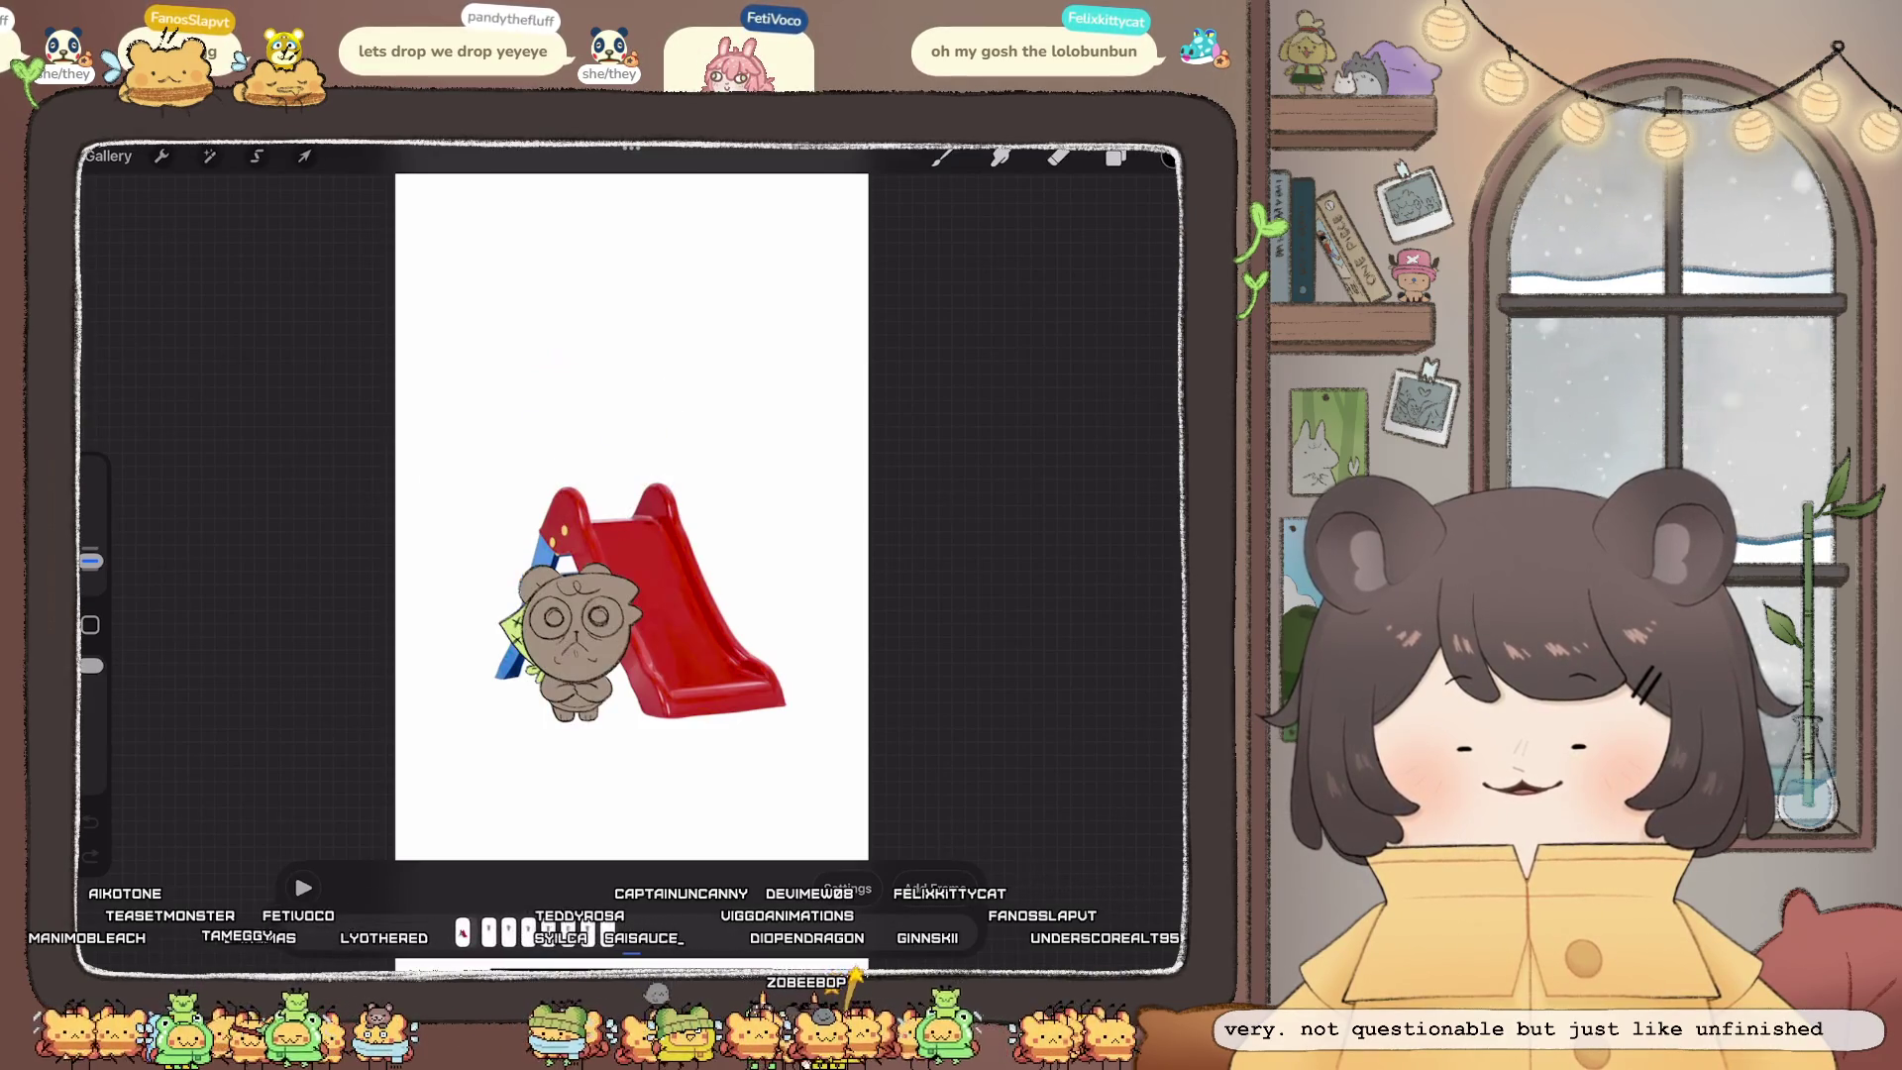
Step: Close the bear-on-slide animation and back out of Old Tiktoks to the main gallery
{"action": "left_click", "coordinate": [942, 155]}
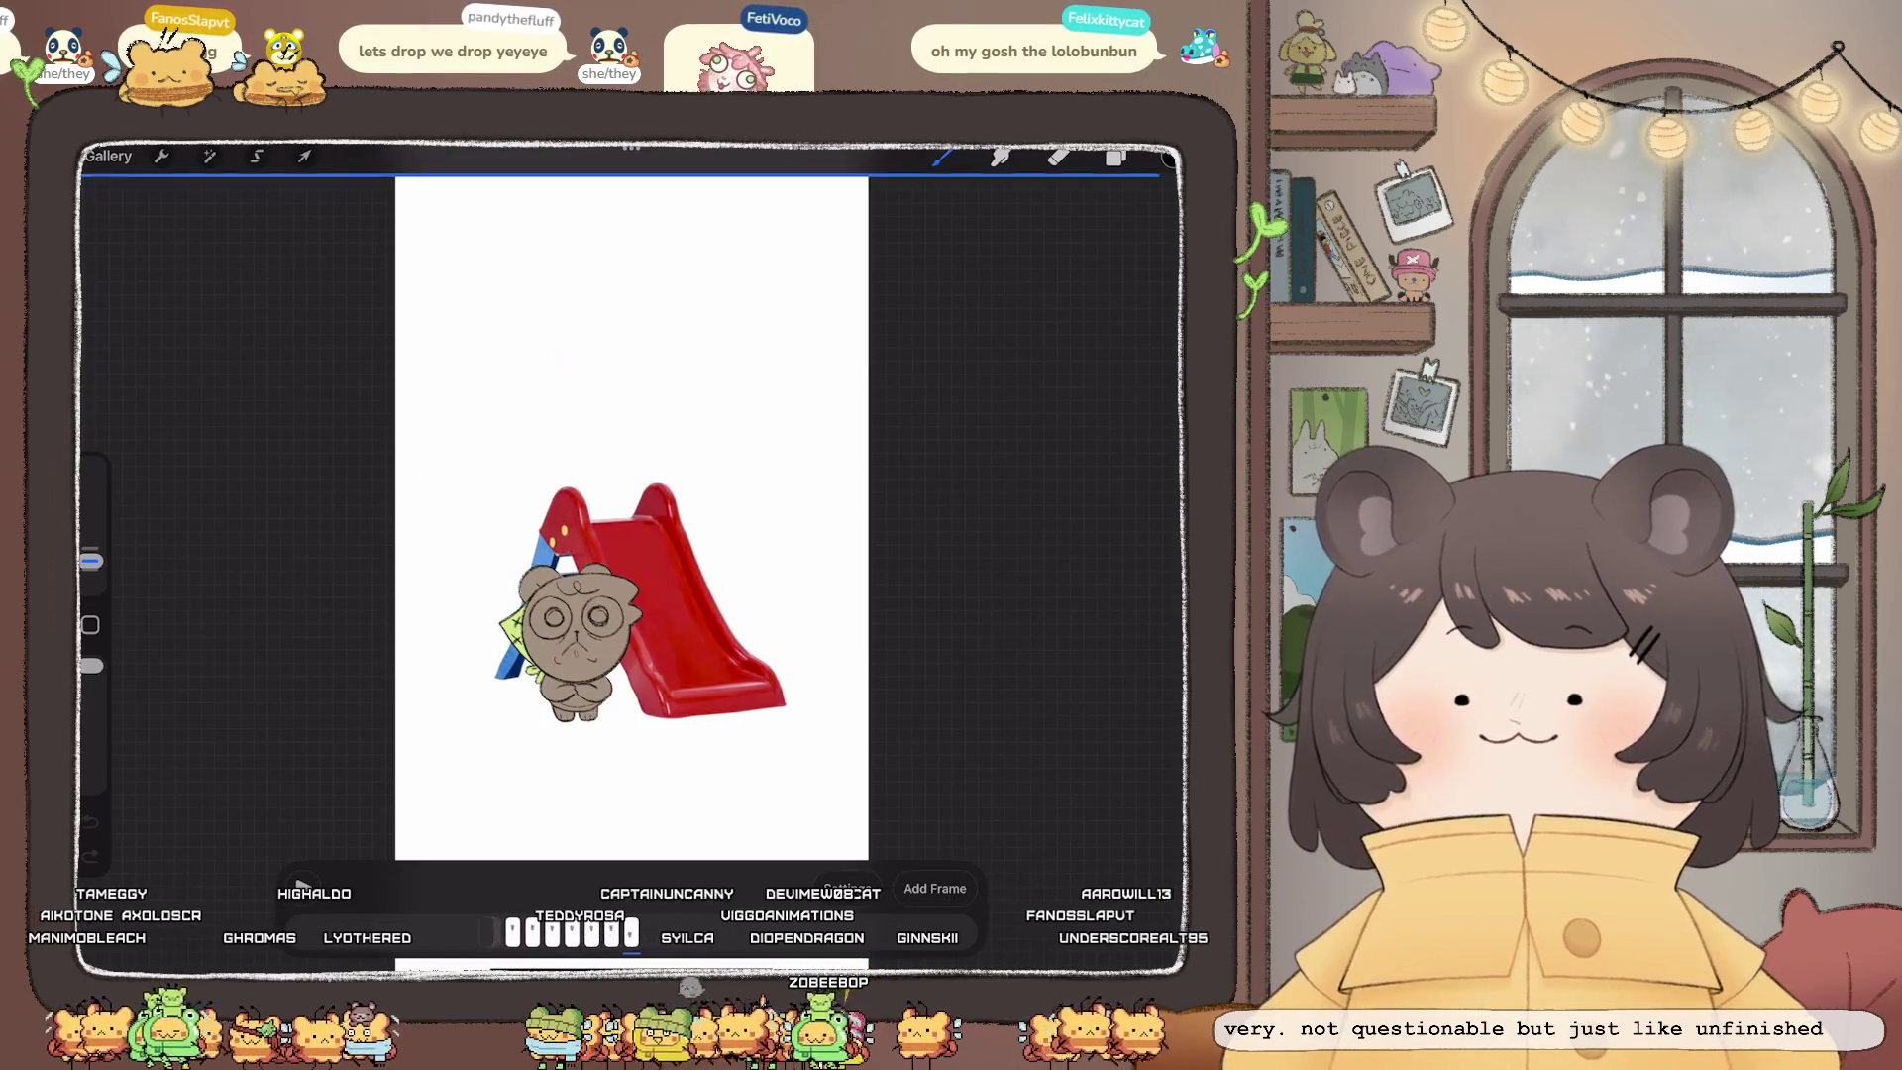
{"action": "left_click", "coordinate": [107, 155]}
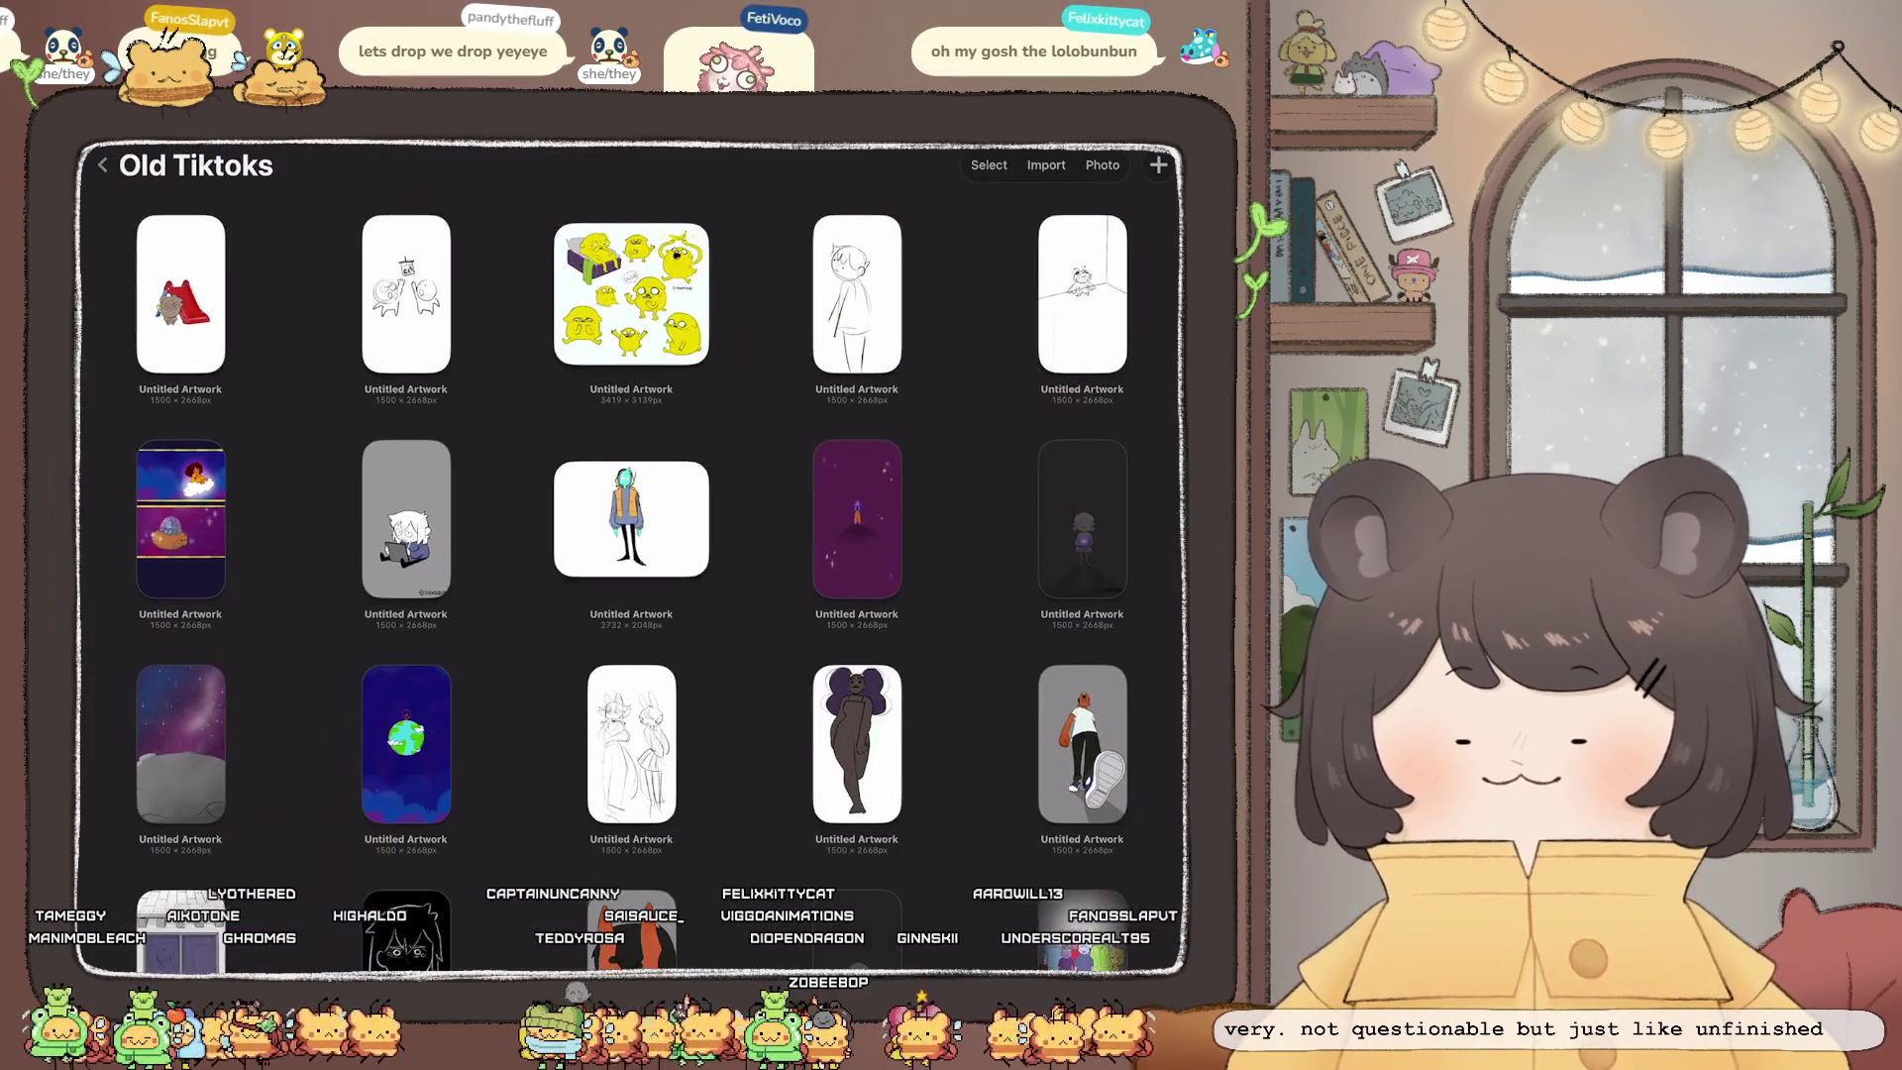
{"action": "left_click", "coordinate": [102, 164]}
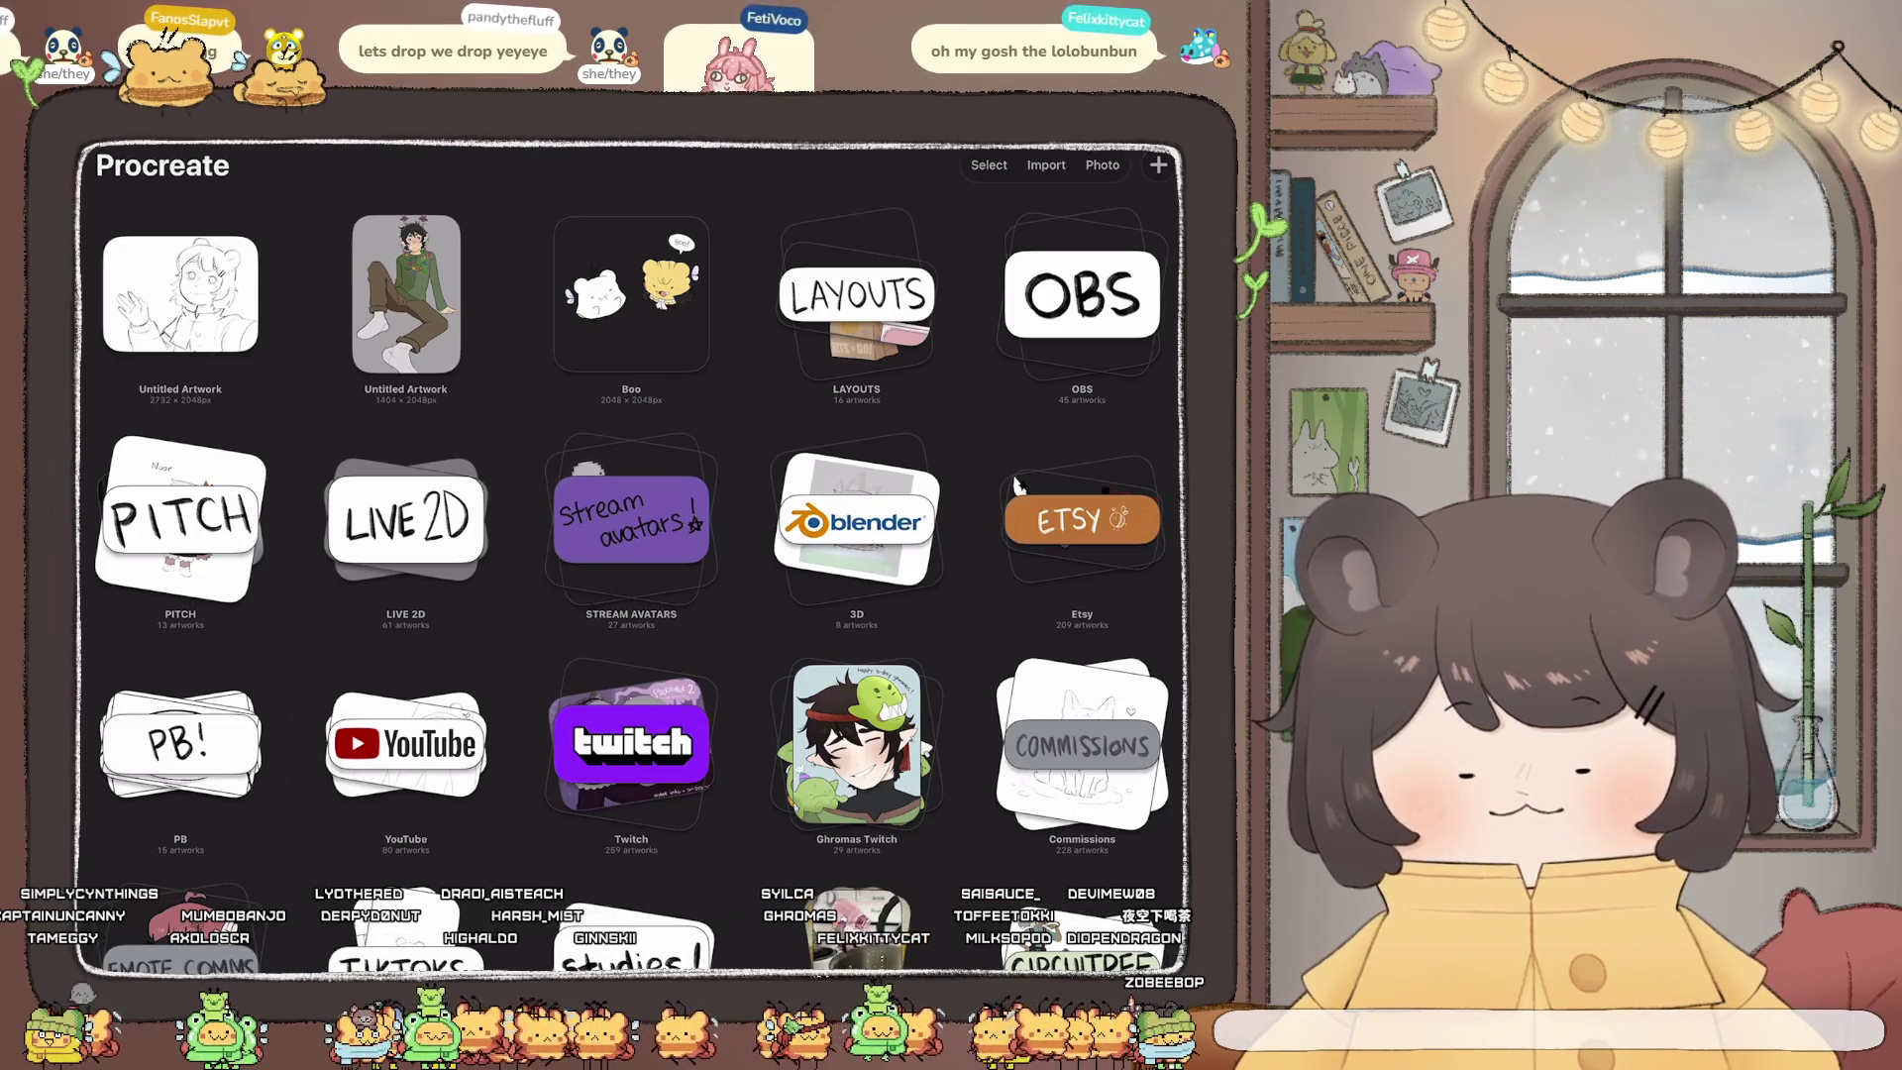
Step: Open the Tiktoks folder, replay the bear-eared girl sketch animation, and return to Tiktoks
{"action": "left_click_drag", "start_coordinate": [1015, 484], "coordinate": [1017, 257]}
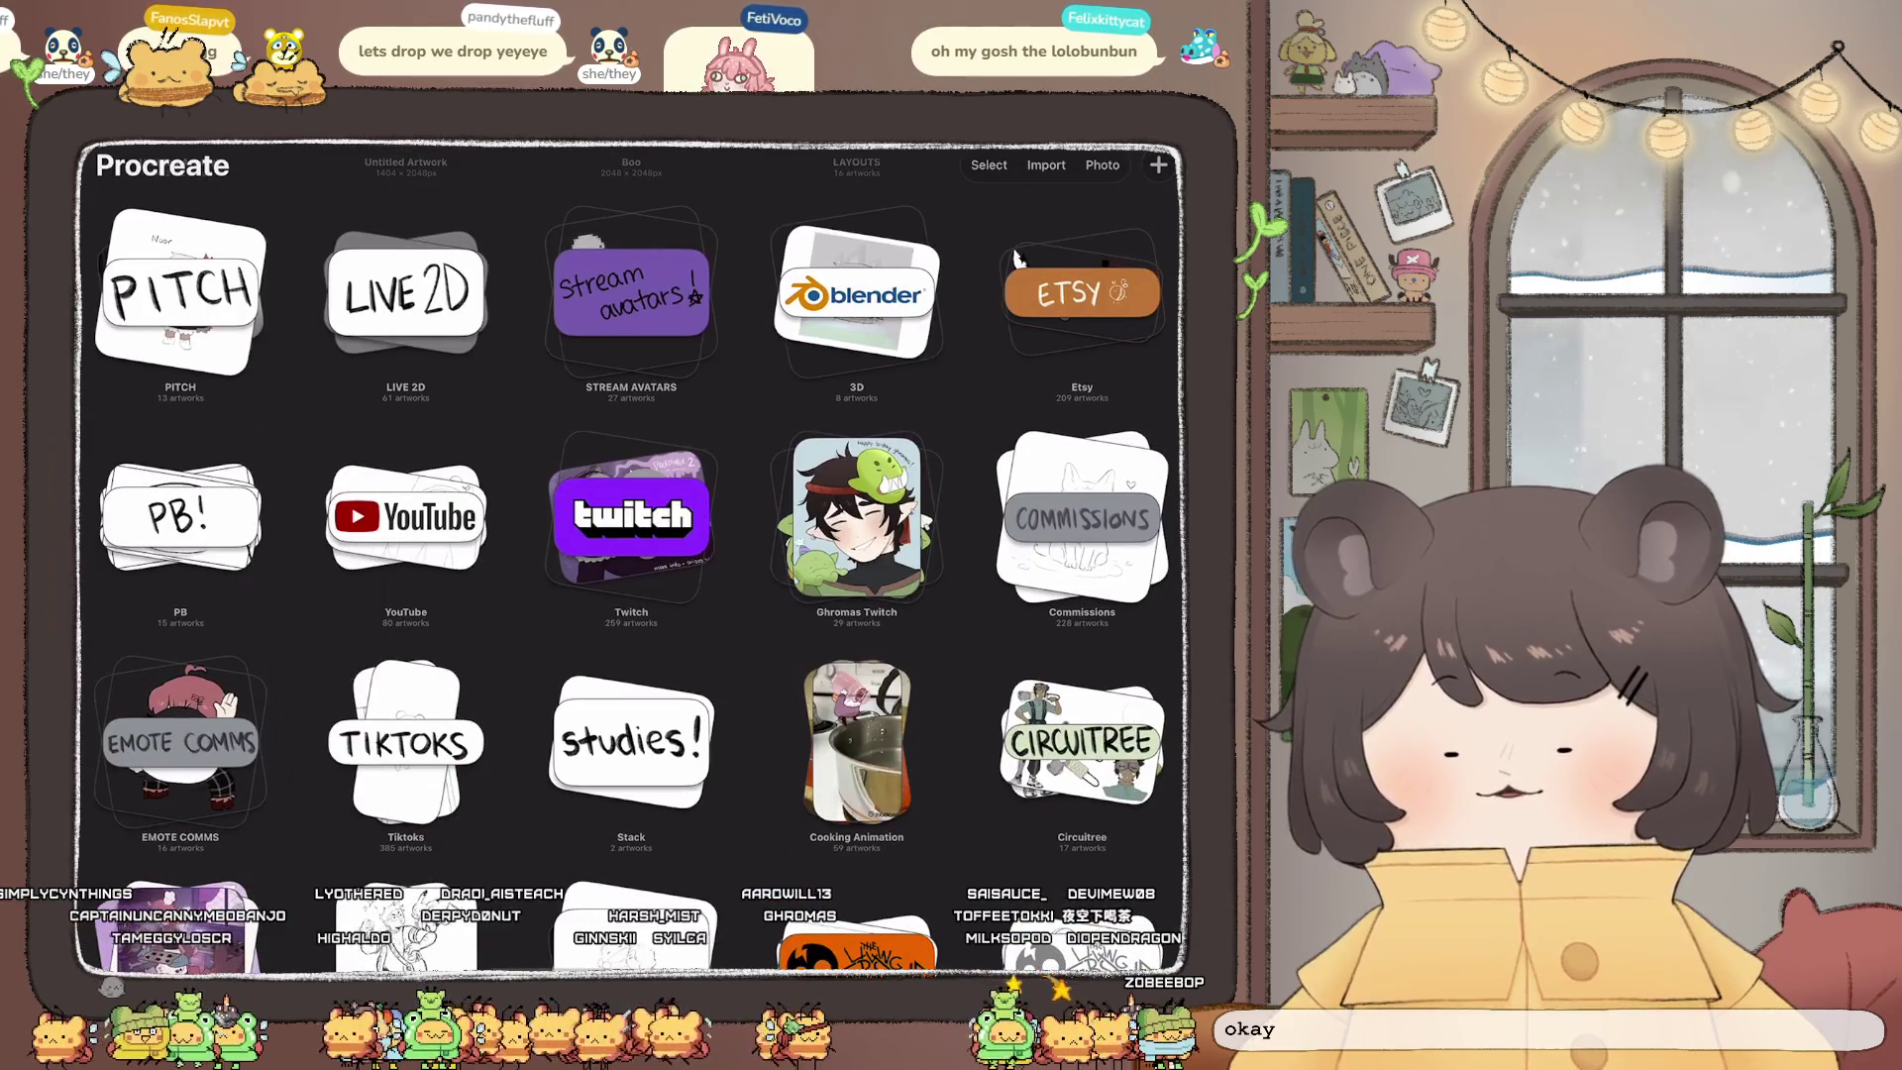
{"action": "left_click", "coordinate": [406, 743]}
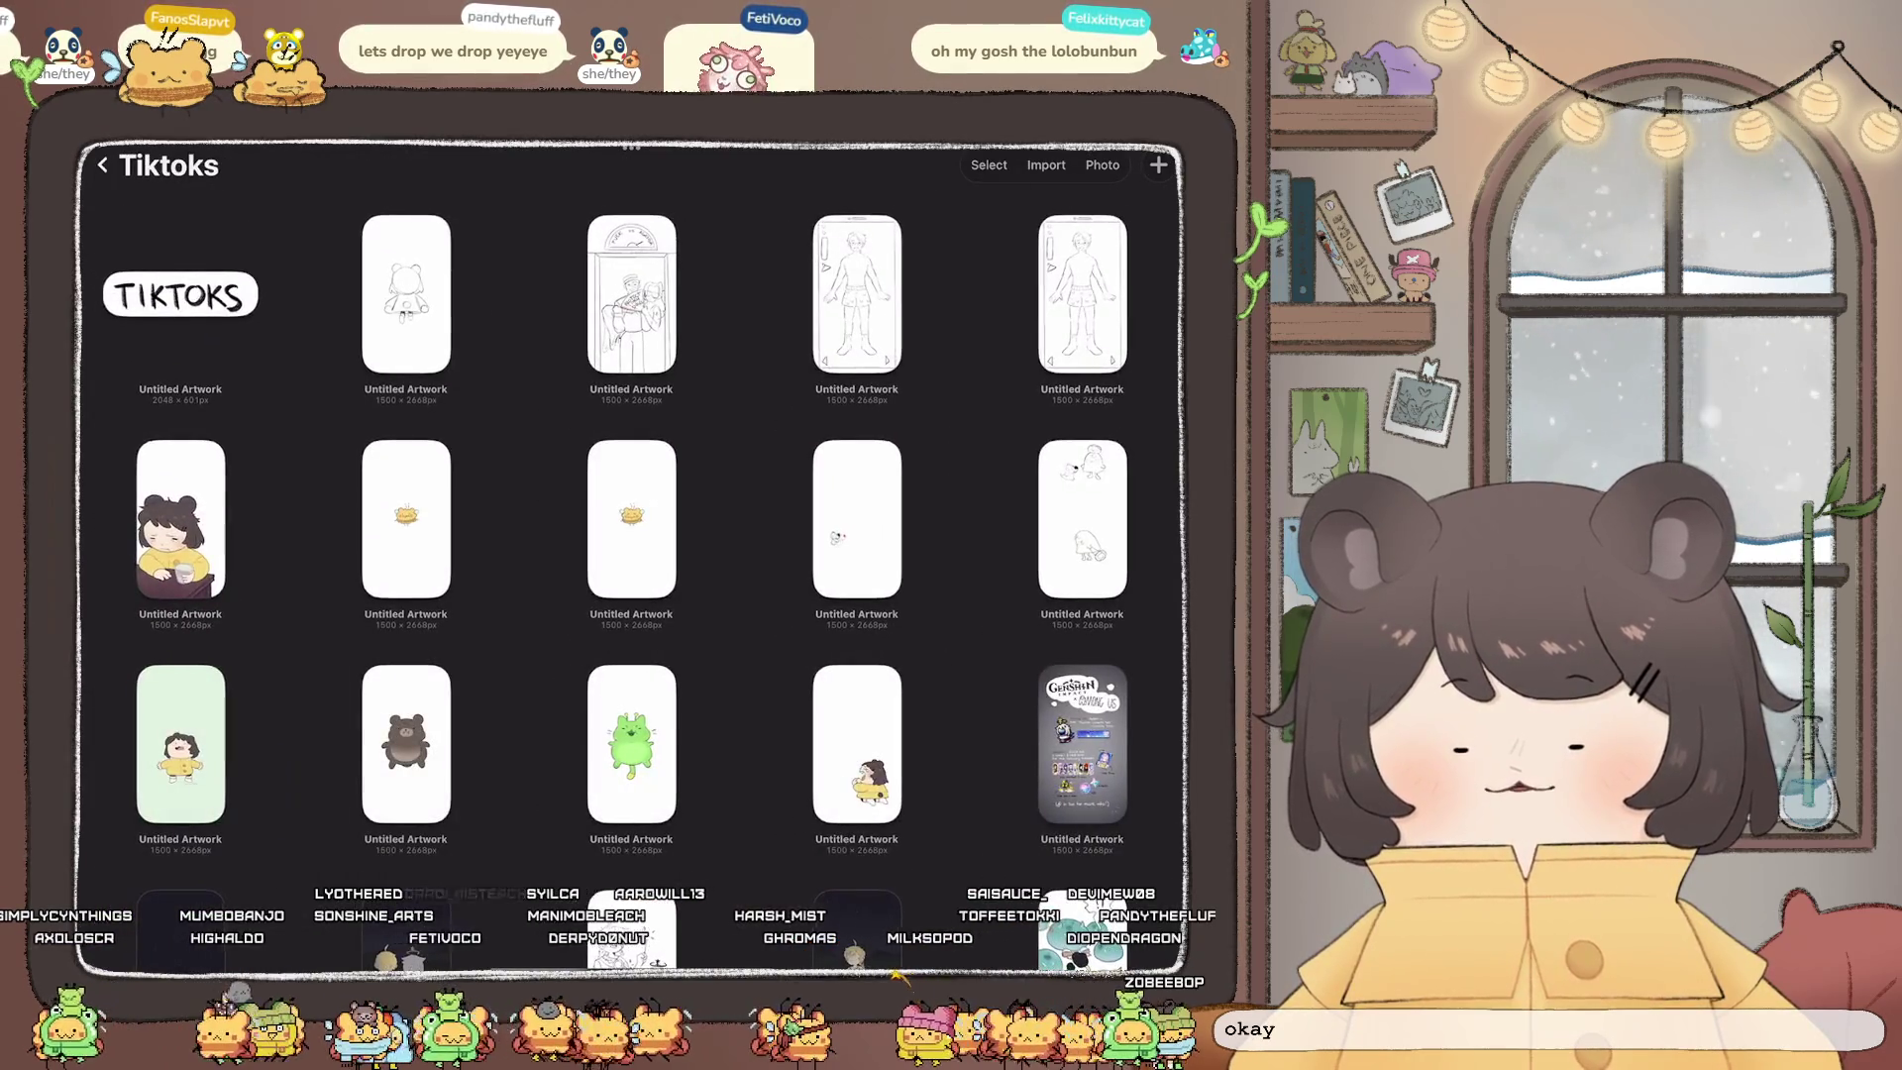
{"action": "left_click", "coordinate": [1099, 753]}
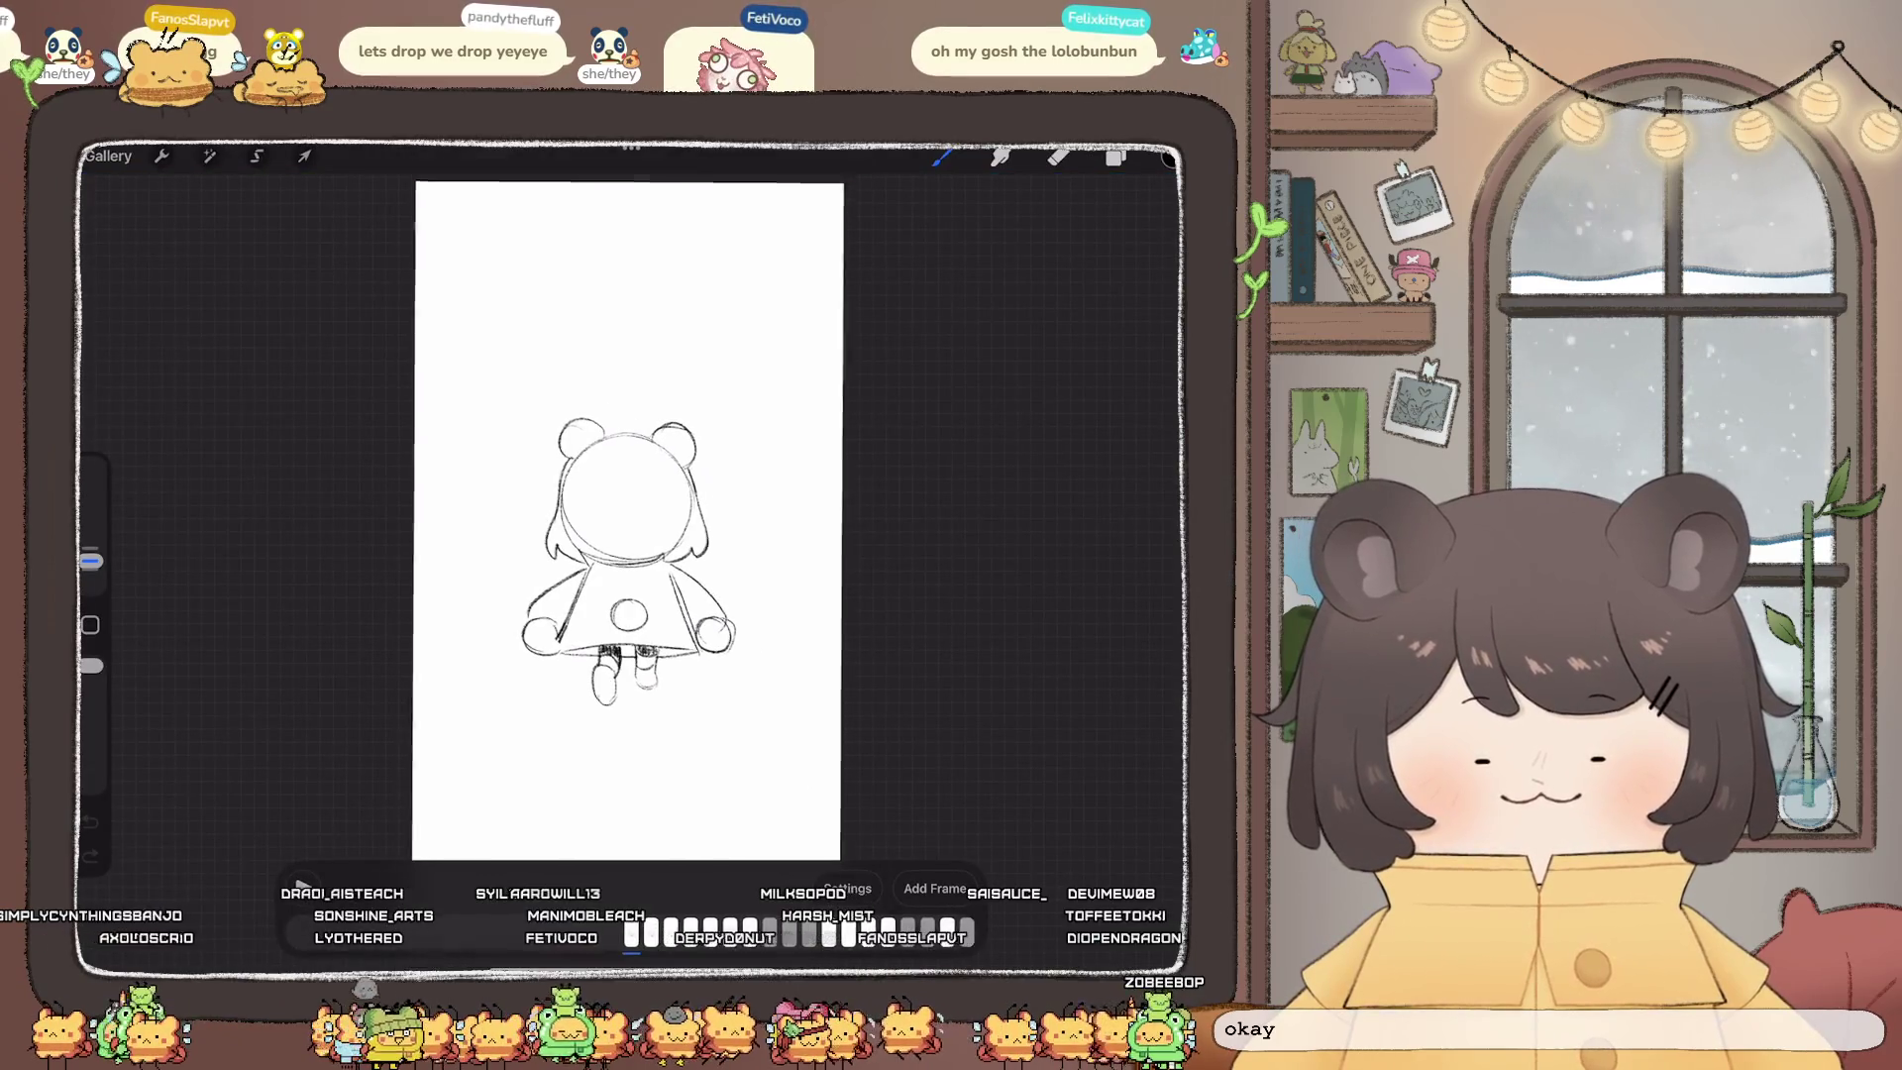
{"action": "left_click", "coordinate": [302, 887]}
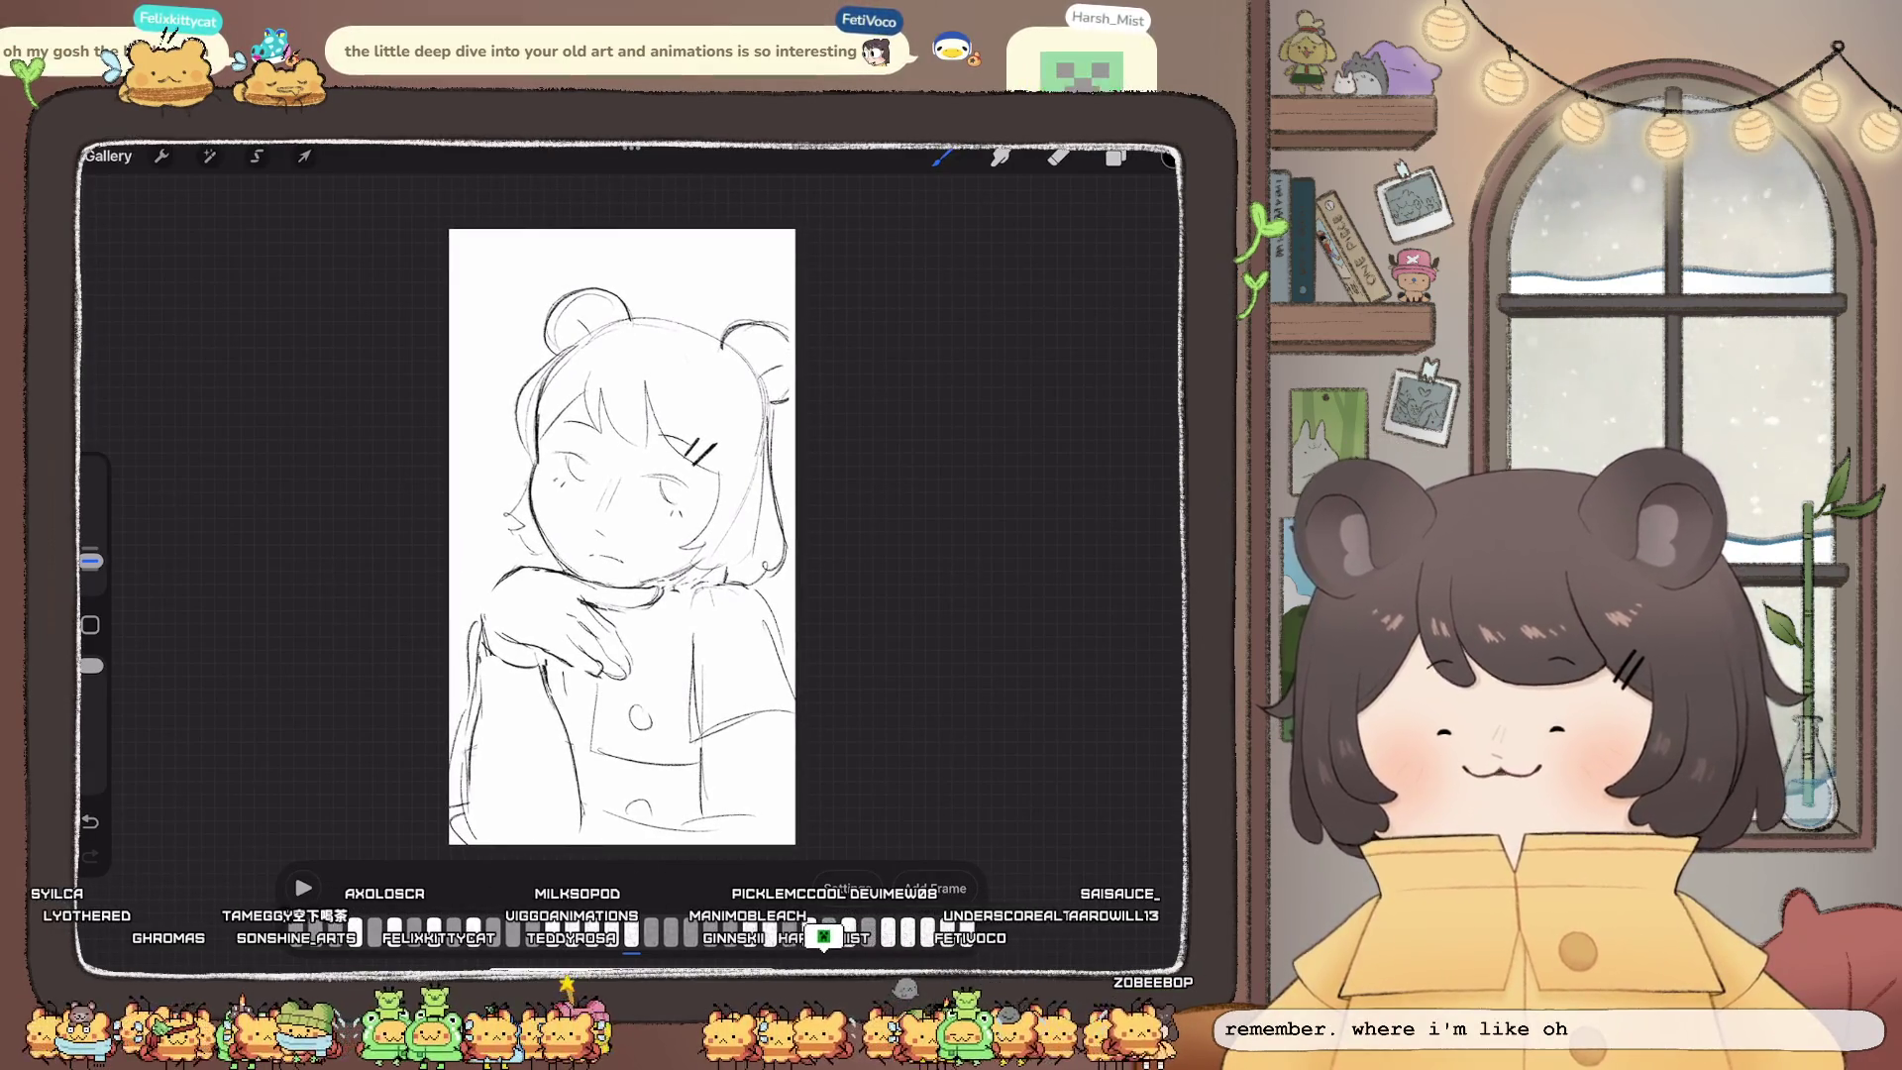
{"action": "left_click", "coordinate": [108, 155]}
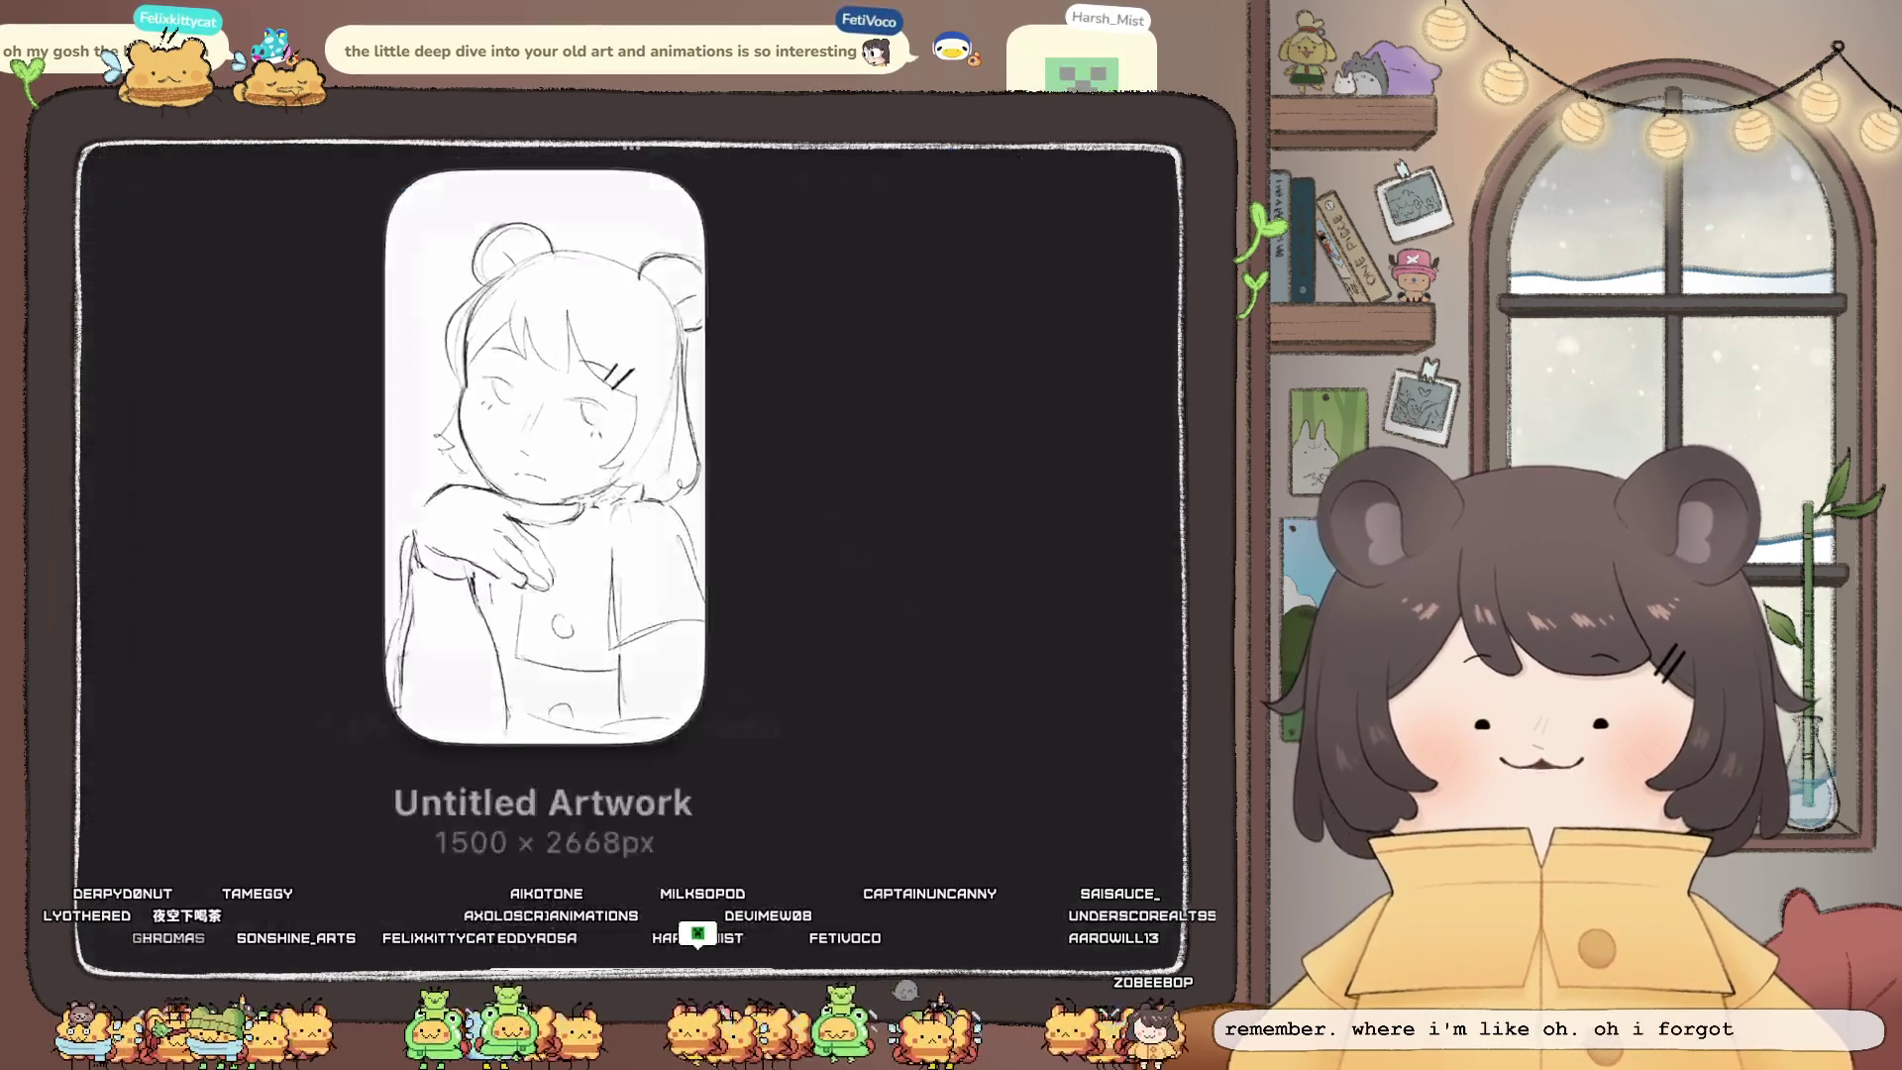
{"action": "scroll", "coordinate": [631, 555], "scroll_direction": "down", "scroll_amount": 15}
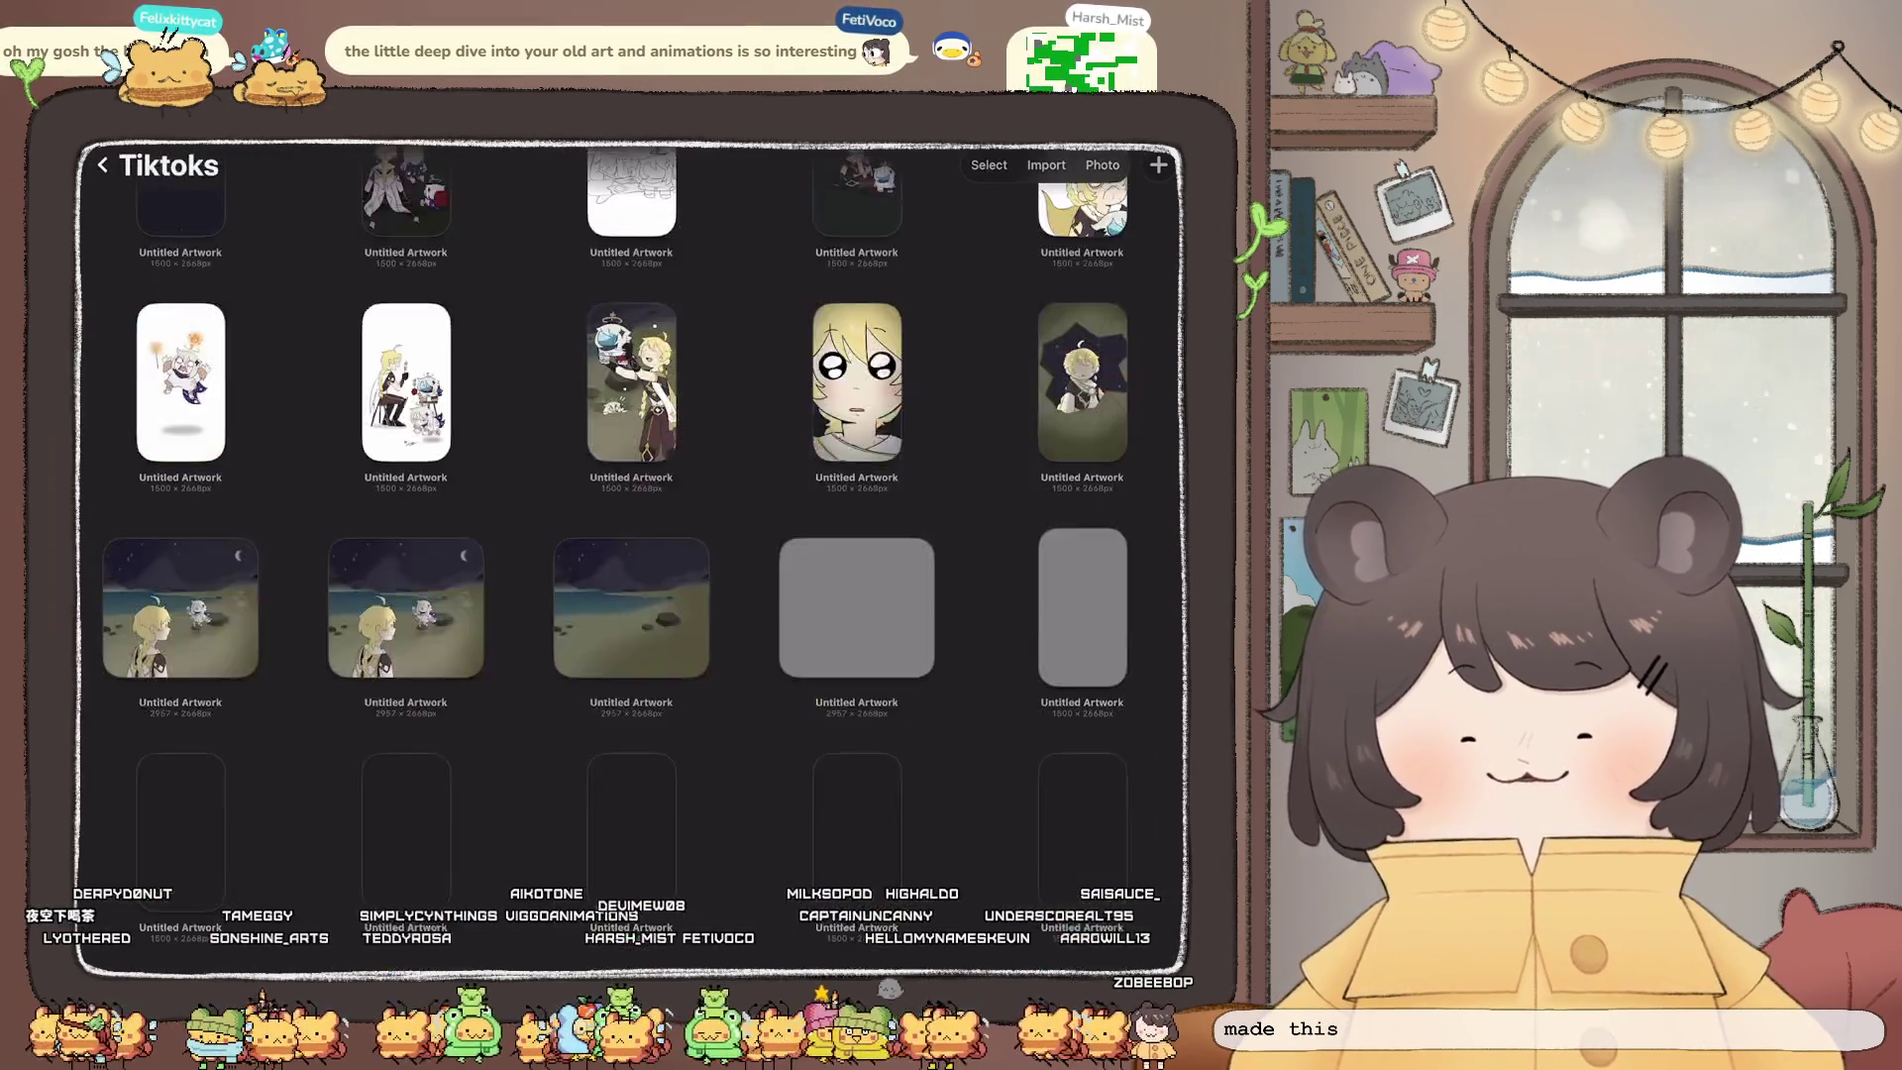
{"action": "scroll", "coordinate": [631, 555], "scroll_direction": "down", "scroll_amount": 15}
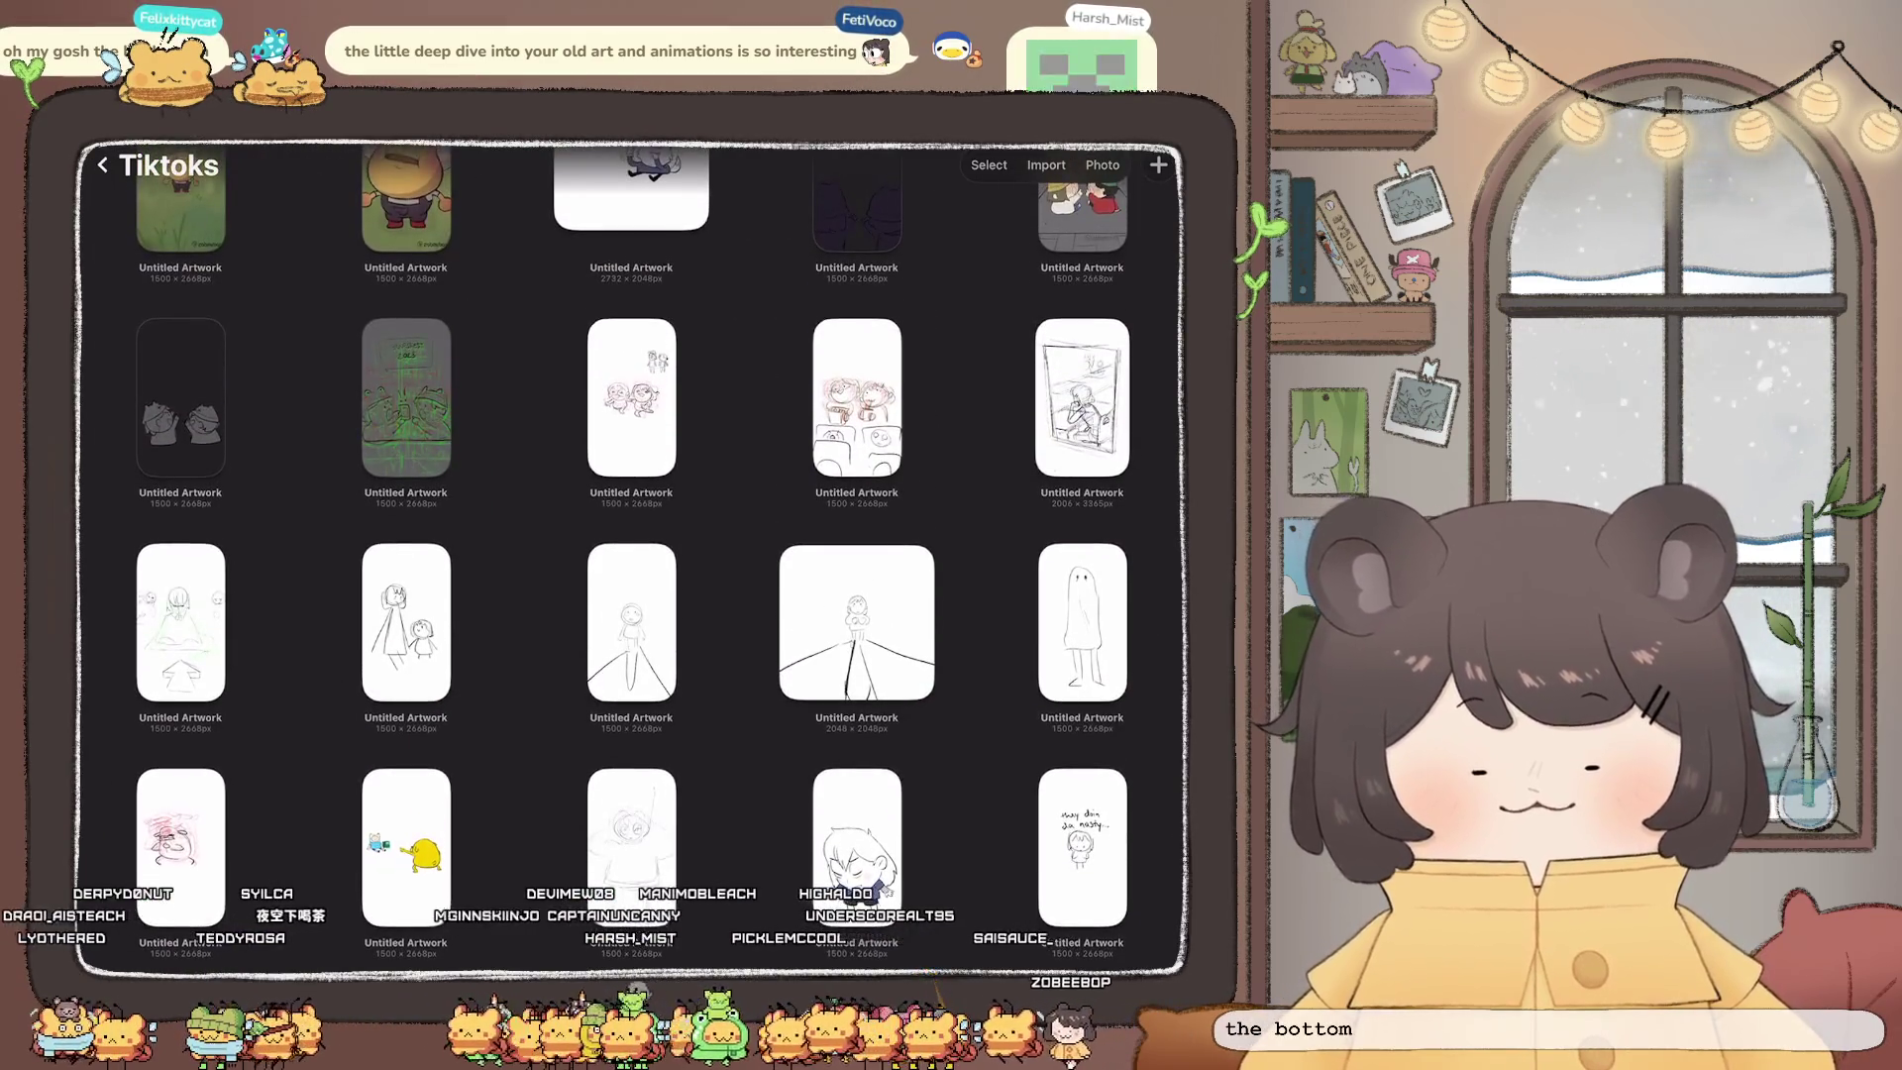
{"action": "left_click", "coordinate": [631, 846]}
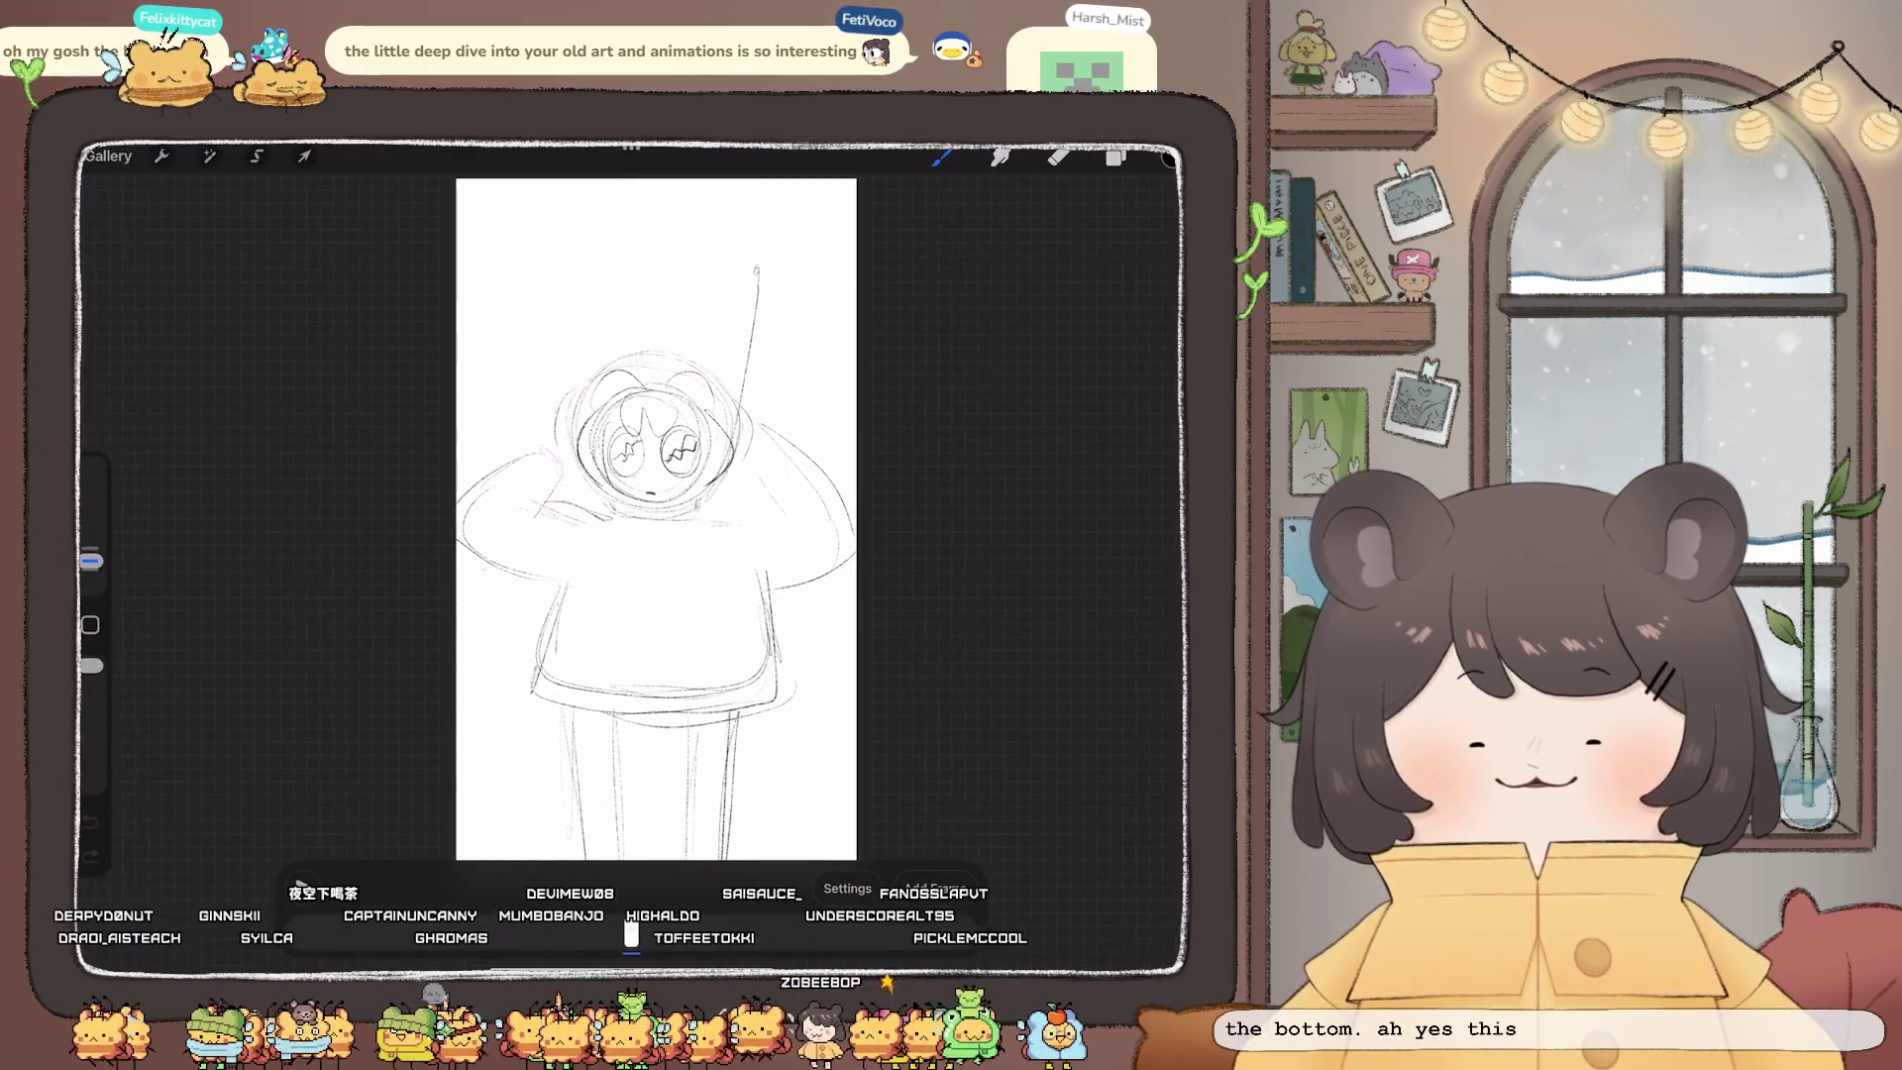
{"action": "left_click", "coordinate": [1116, 157]}
{"action": "left_click", "coordinate": [1116, 156]}
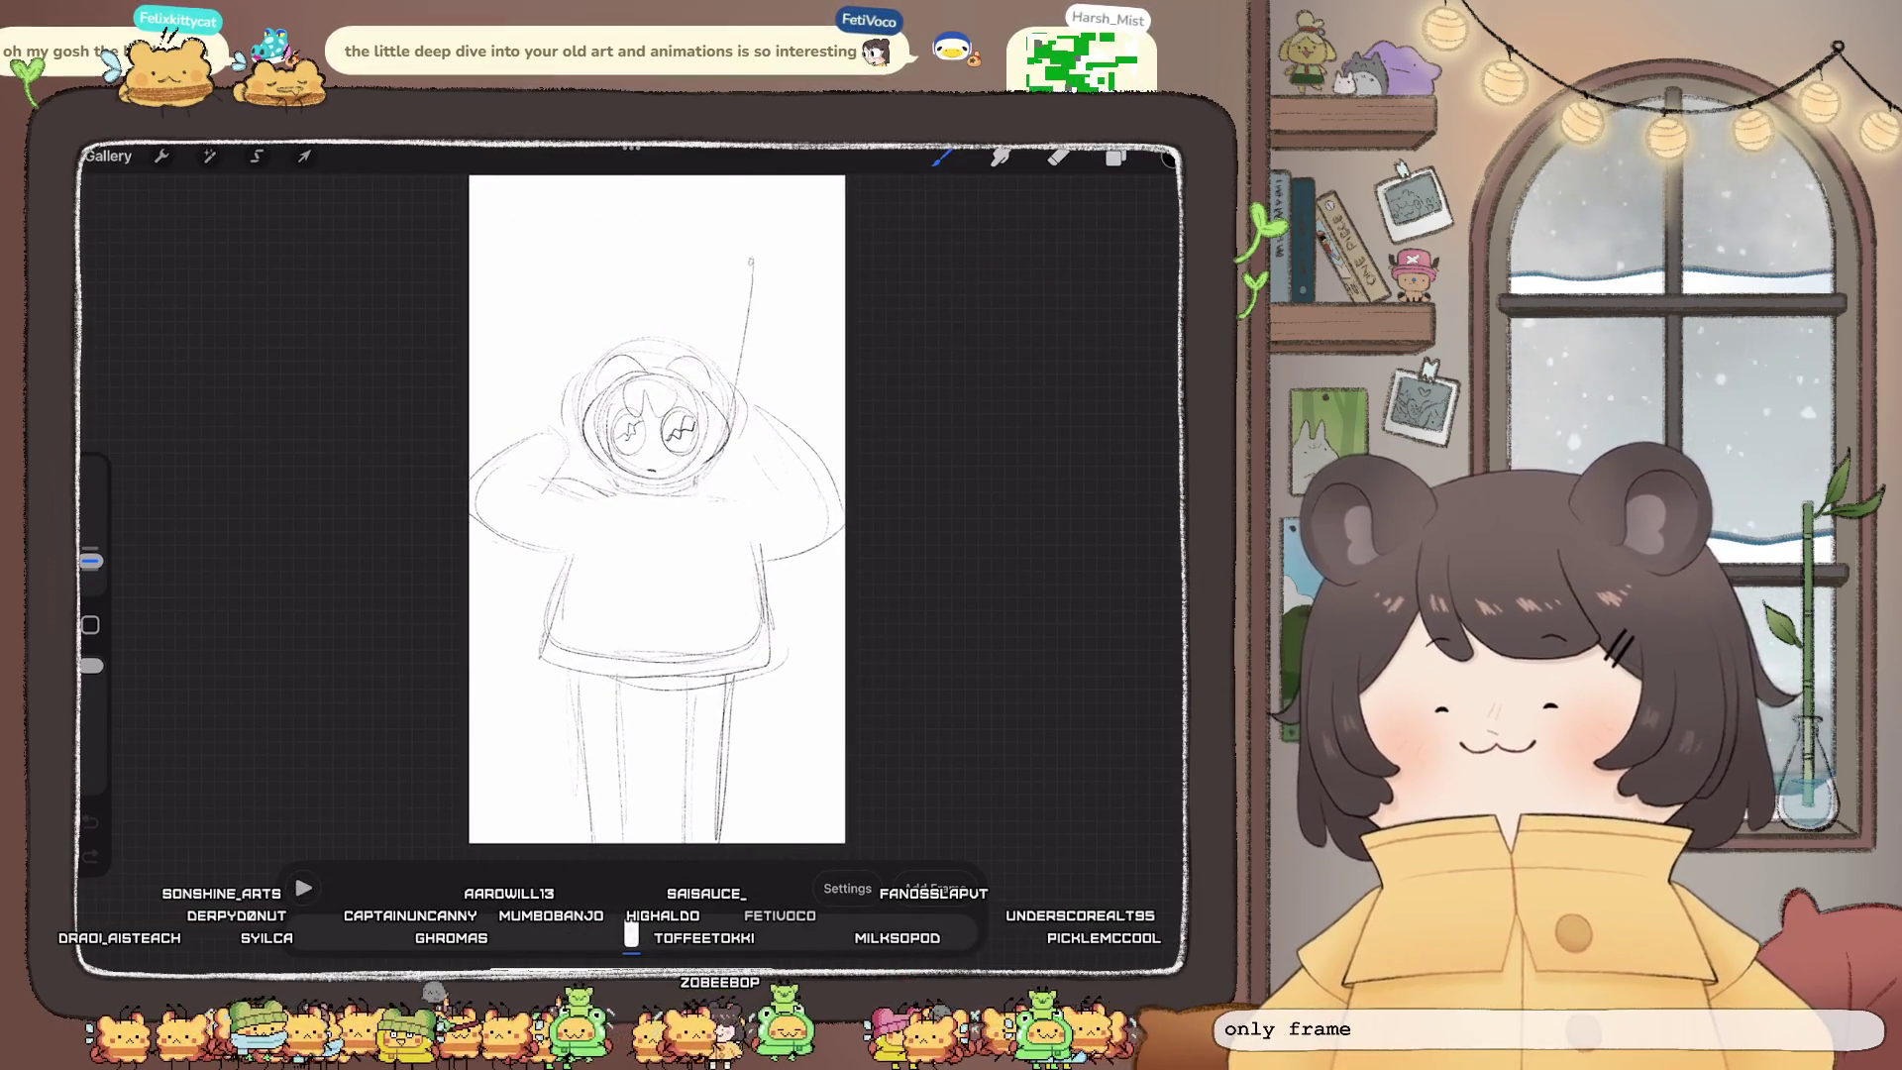
{"action": "left_click", "coordinate": [107, 155]}
{"action": "scroll", "coordinate": [631, 554], "scroll_direction": "down", "scroll_amount": 15}
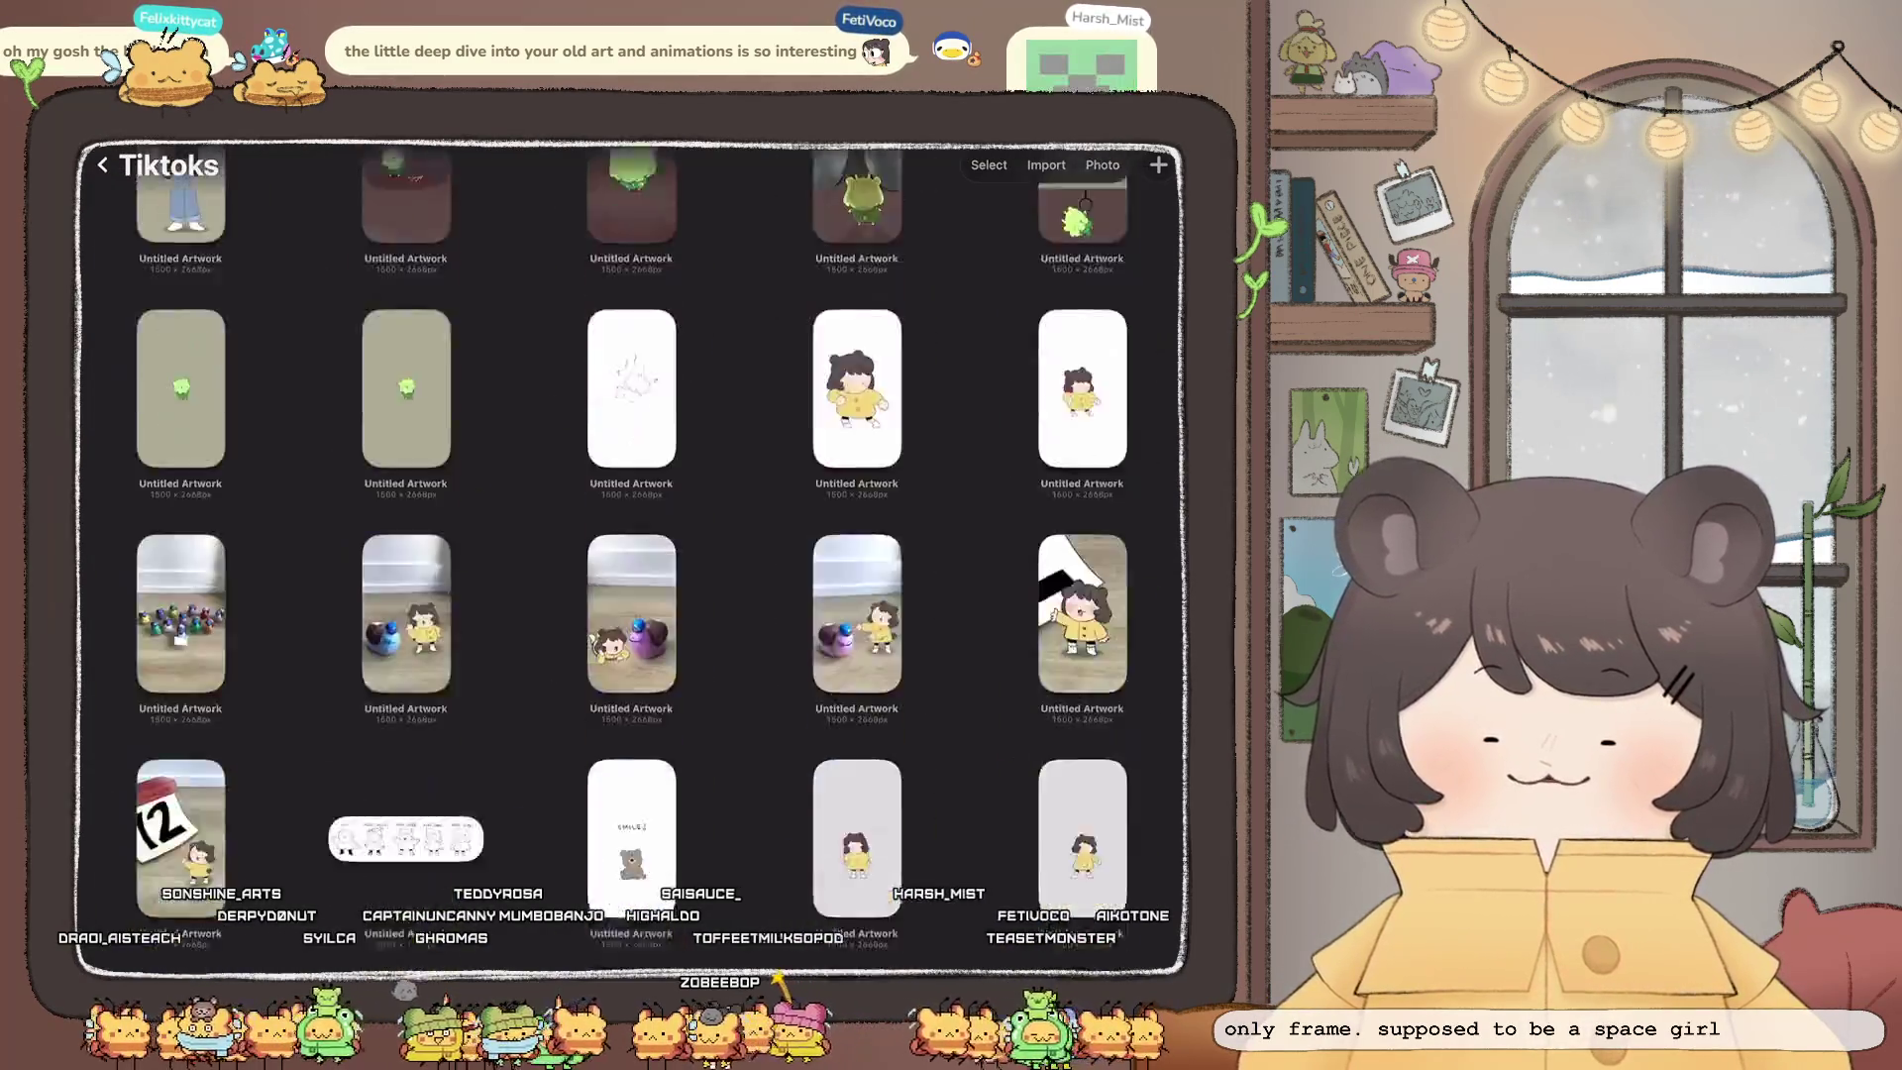
{"action": "scroll", "coordinate": [631, 554], "scroll_direction": "down", "scroll_amount": 5}
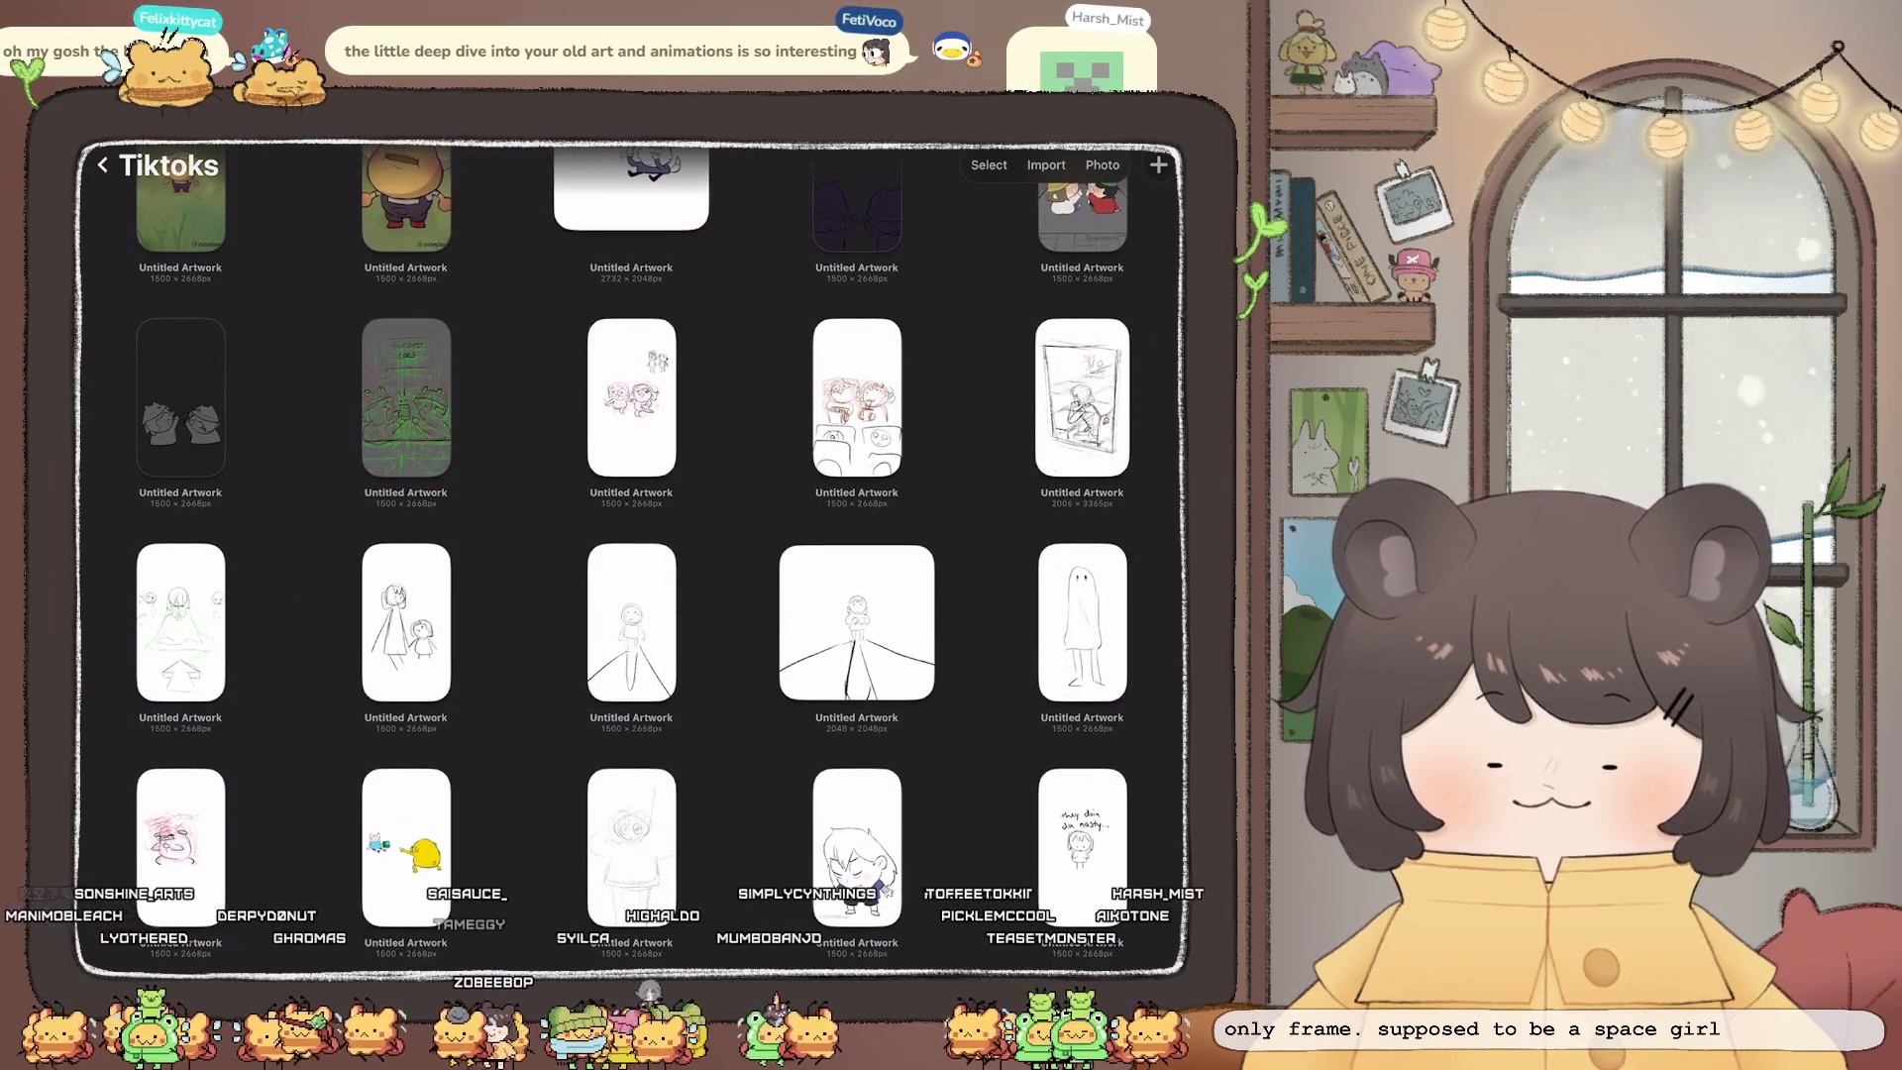
{"action": "scroll", "coordinate": [631, 555], "scroll_direction": "up", "scroll_amount": 2}
{"action": "scroll", "coordinate": [631, 555], "scroll_direction": "up", "scroll_amount": 10}
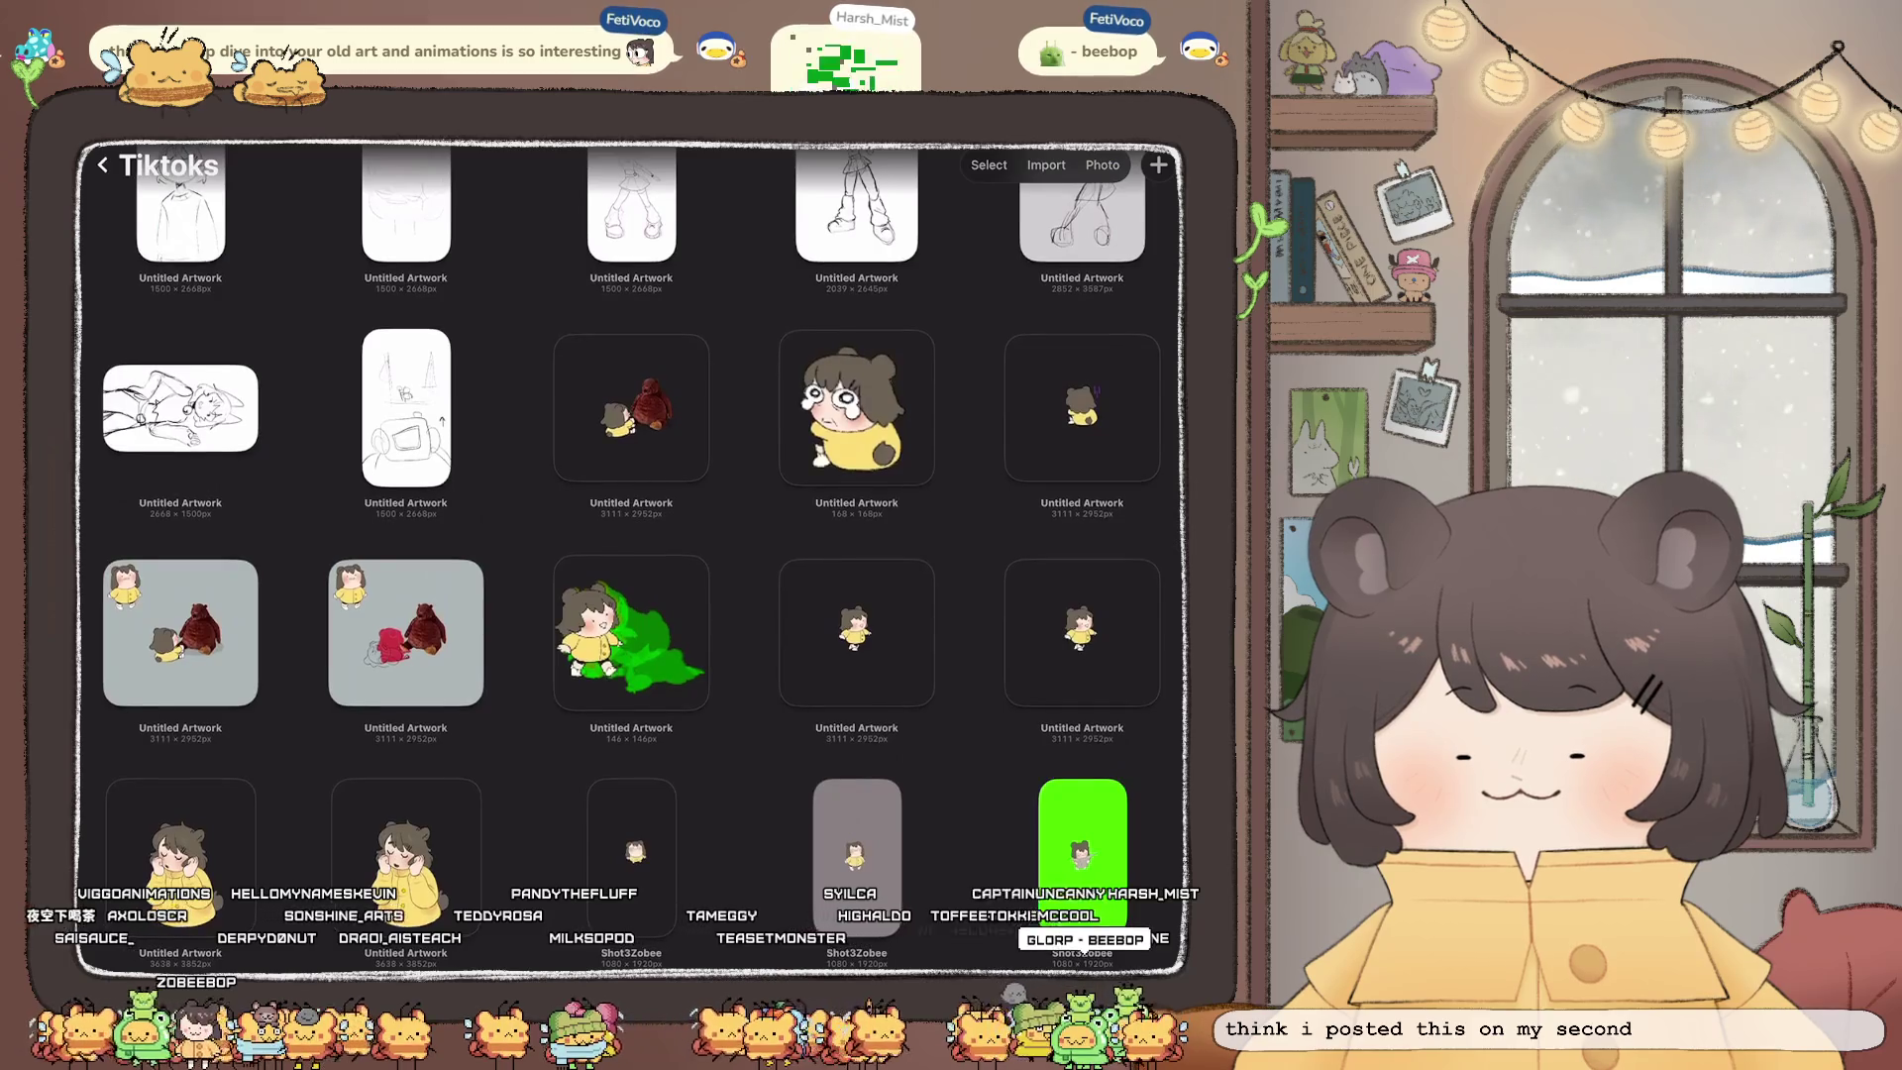
{"action": "scroll", "coordinate": [631, 555], "scroll_direction": "up", "scroll_amount": 2}
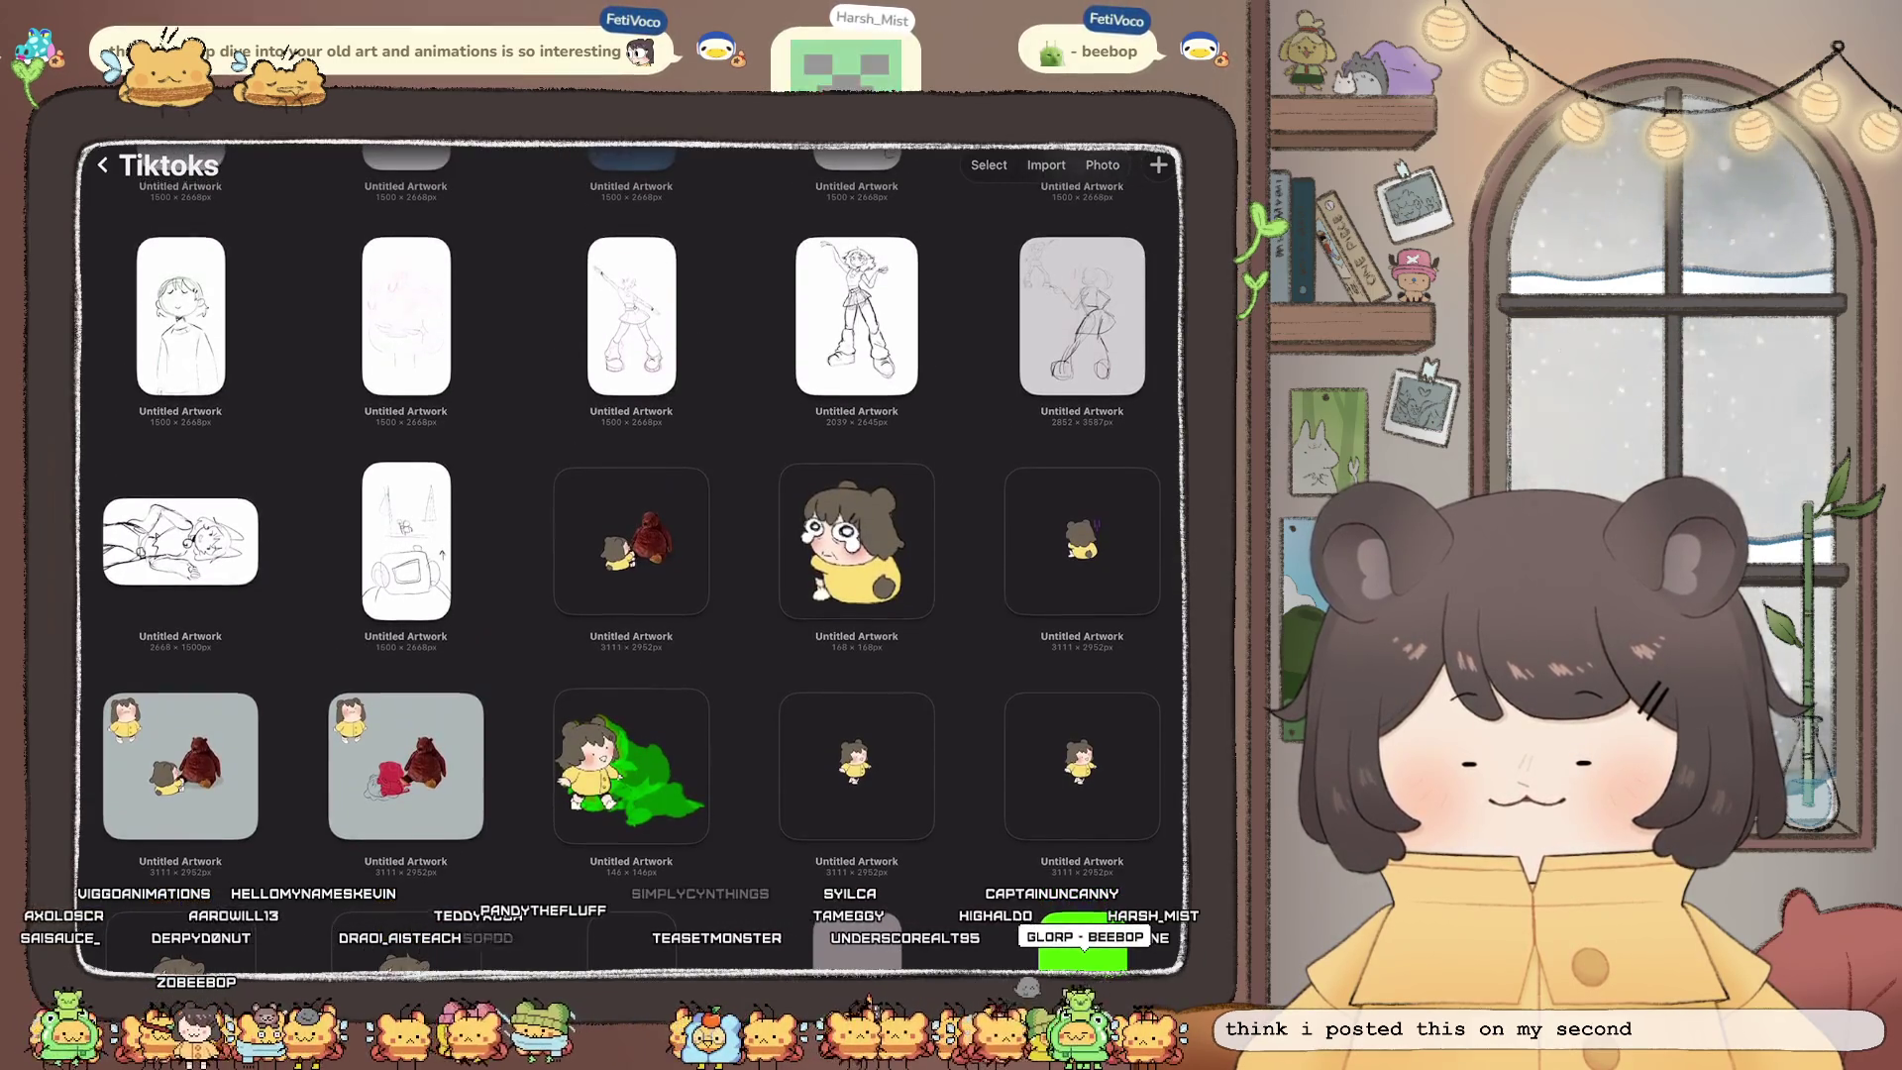
{"action": "left_click", "coordinate": [1082, 315]}
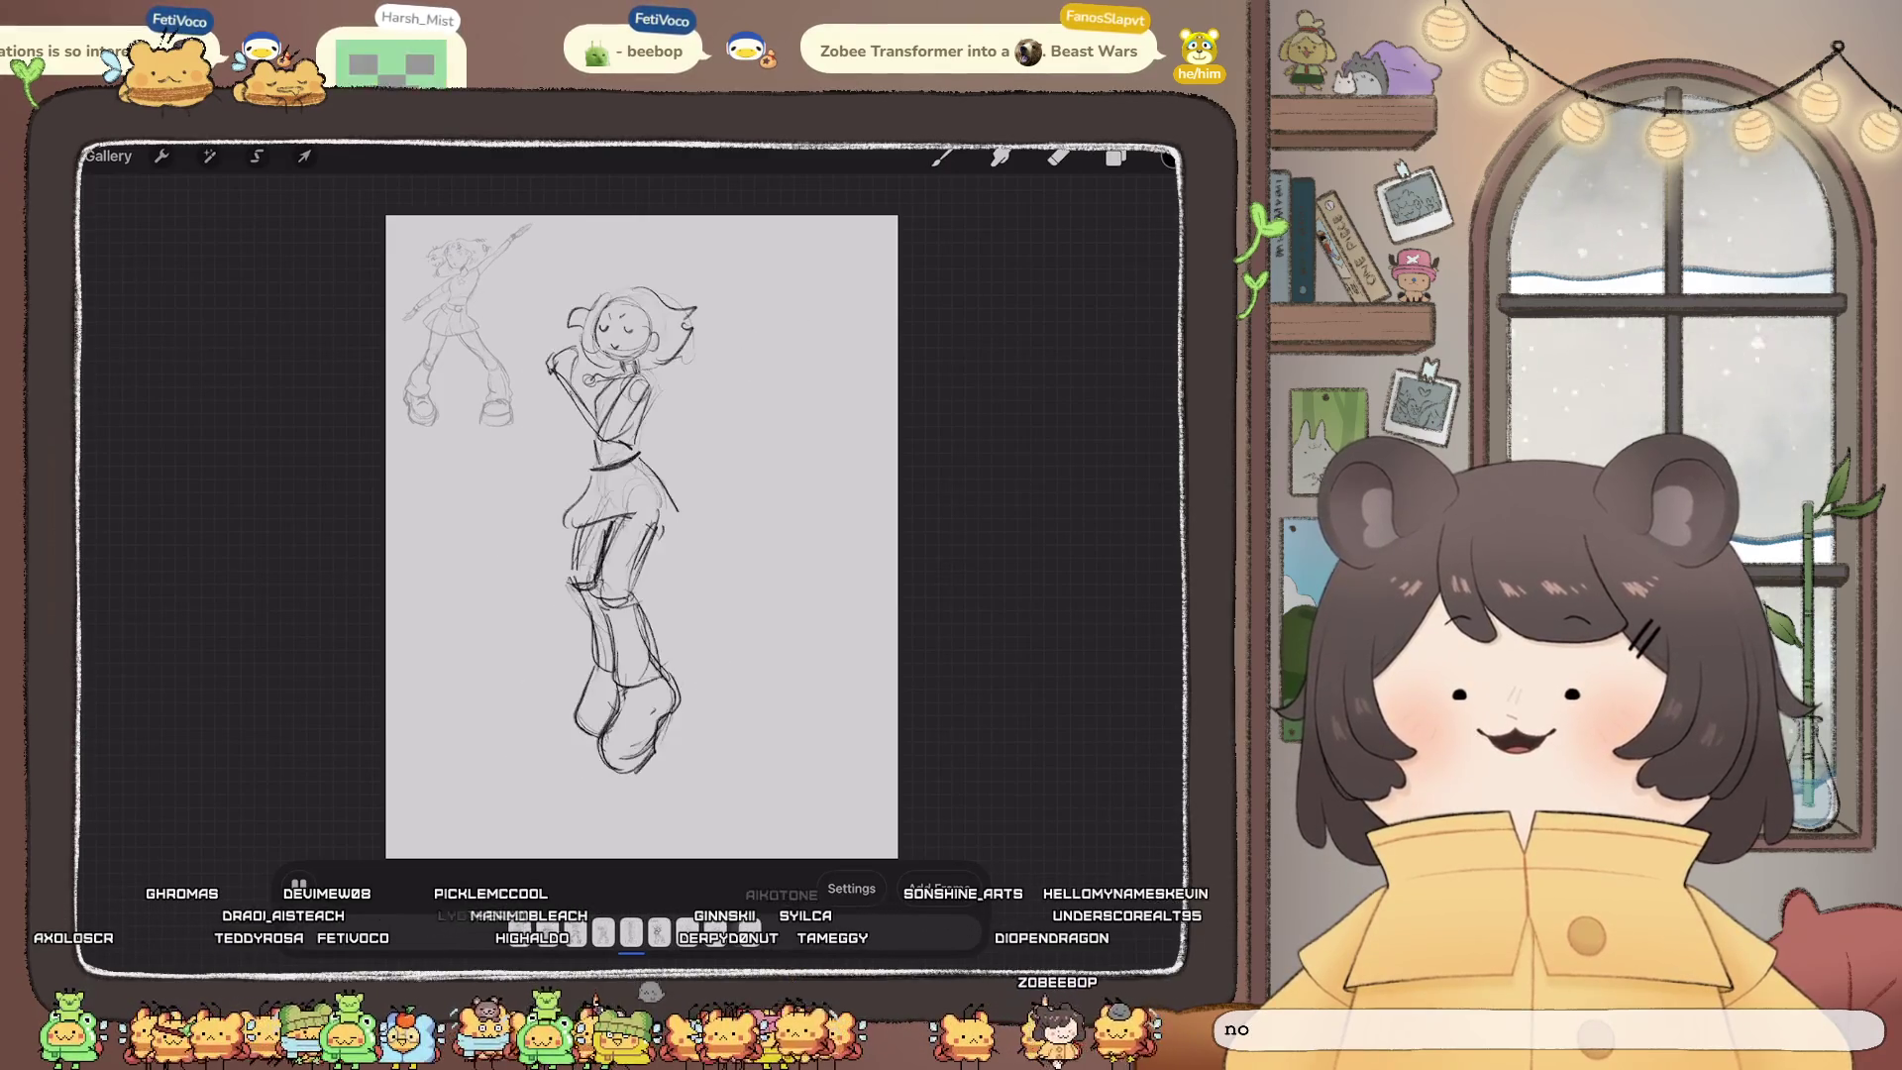
{"action": "left_click", "coordinate": [298, 882]}
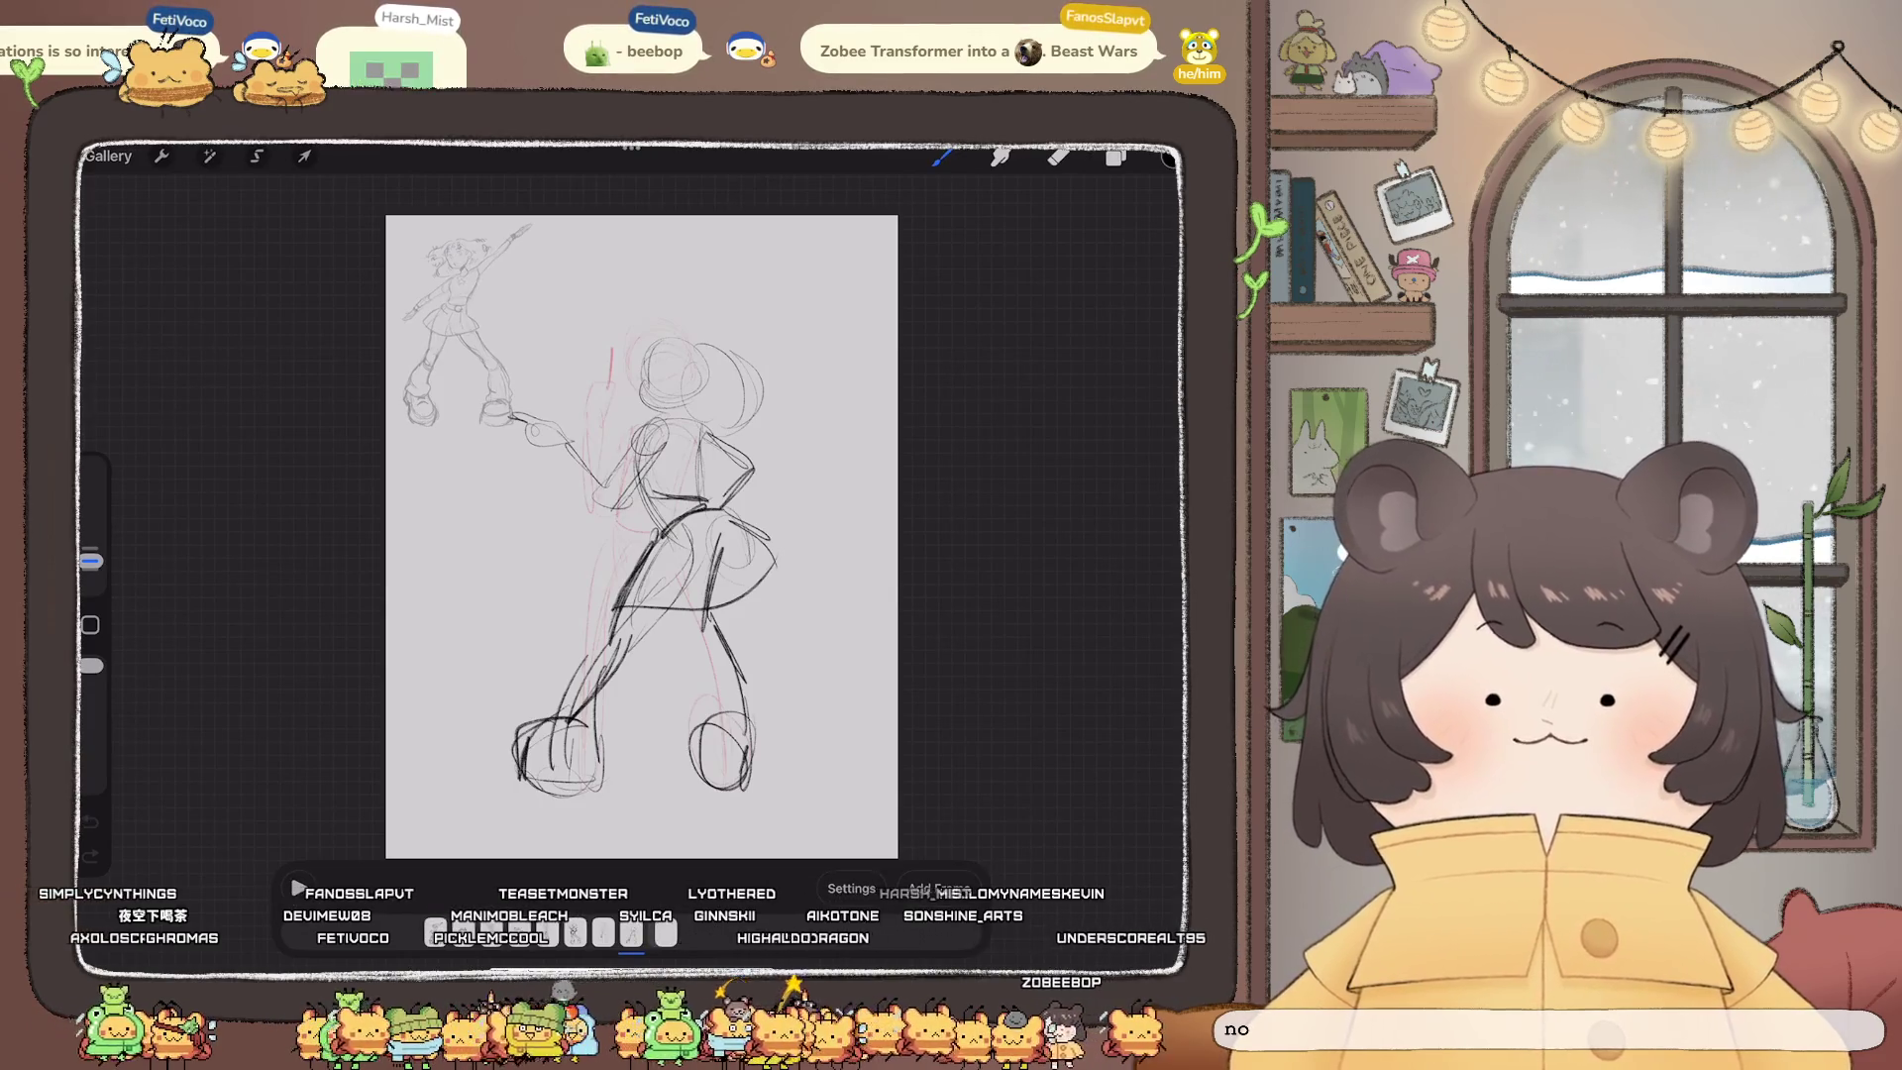
{"action": "left_click", "coordinate": [107, 155]}
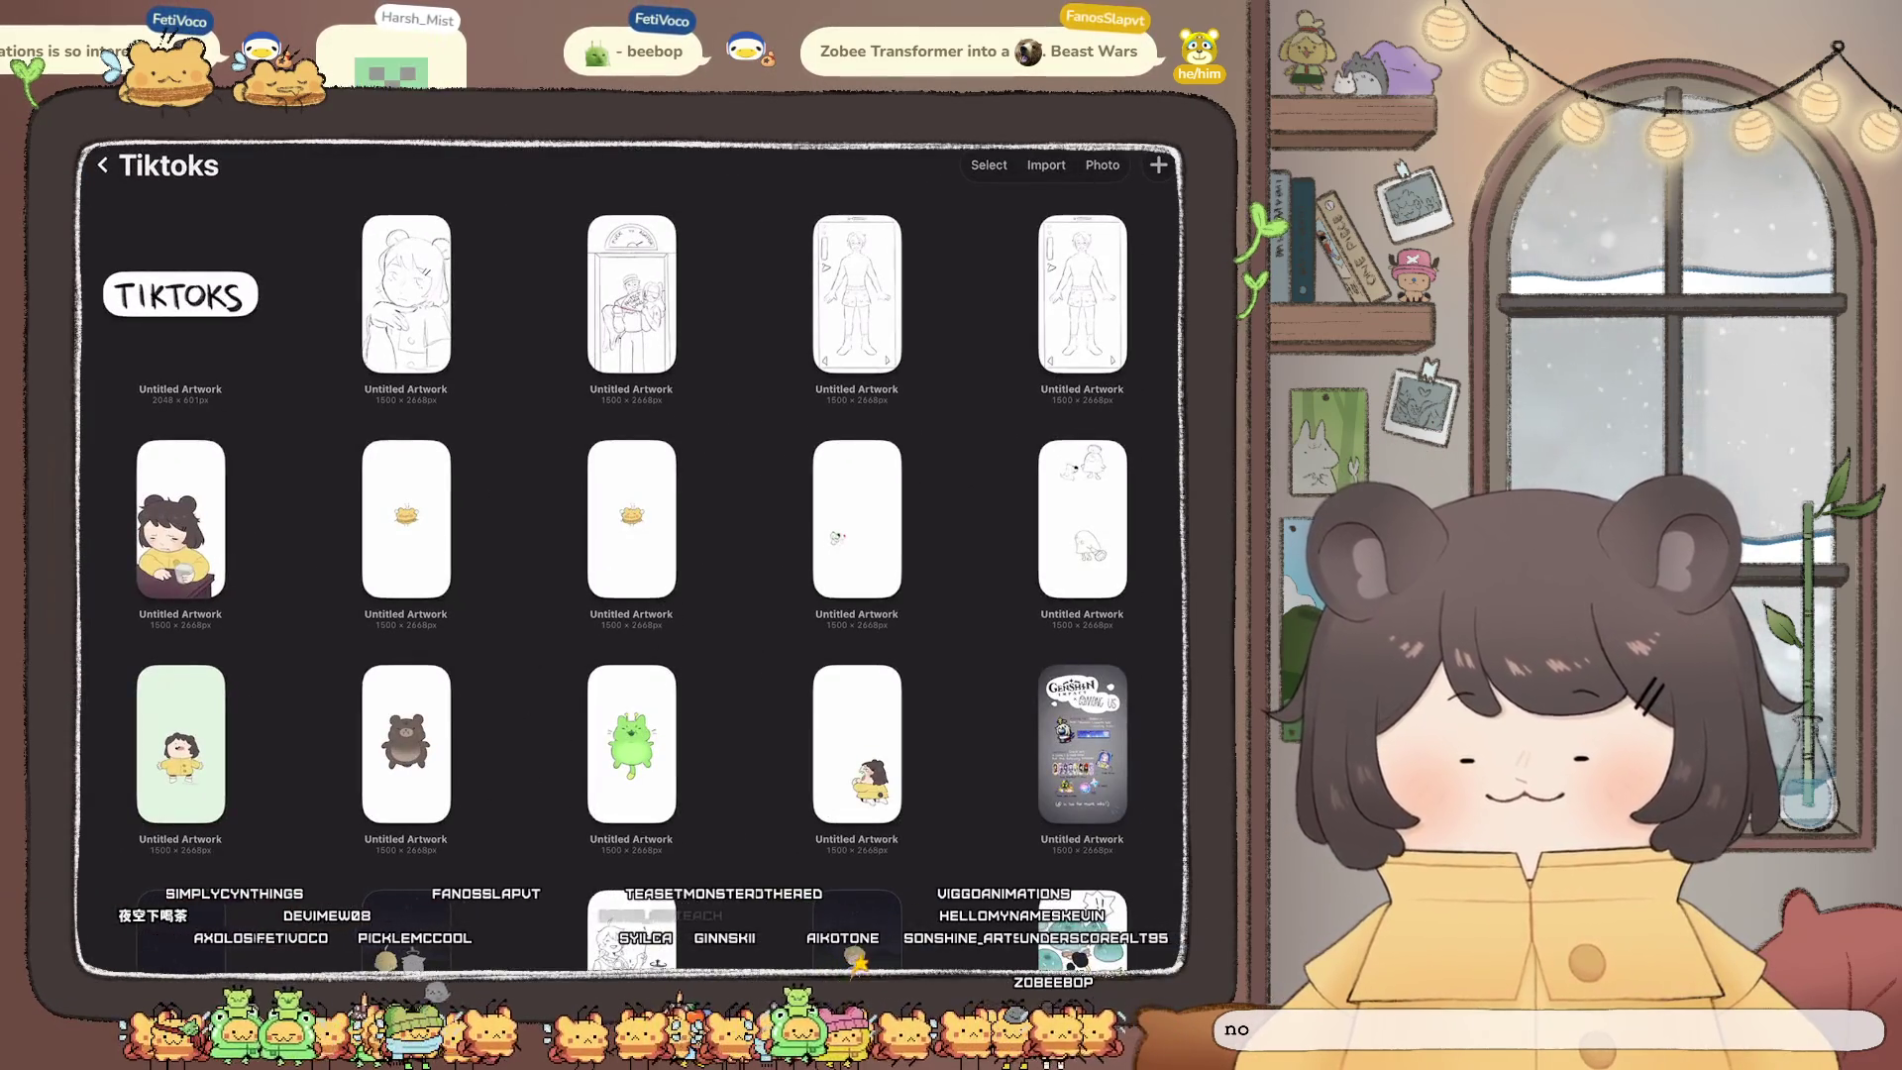
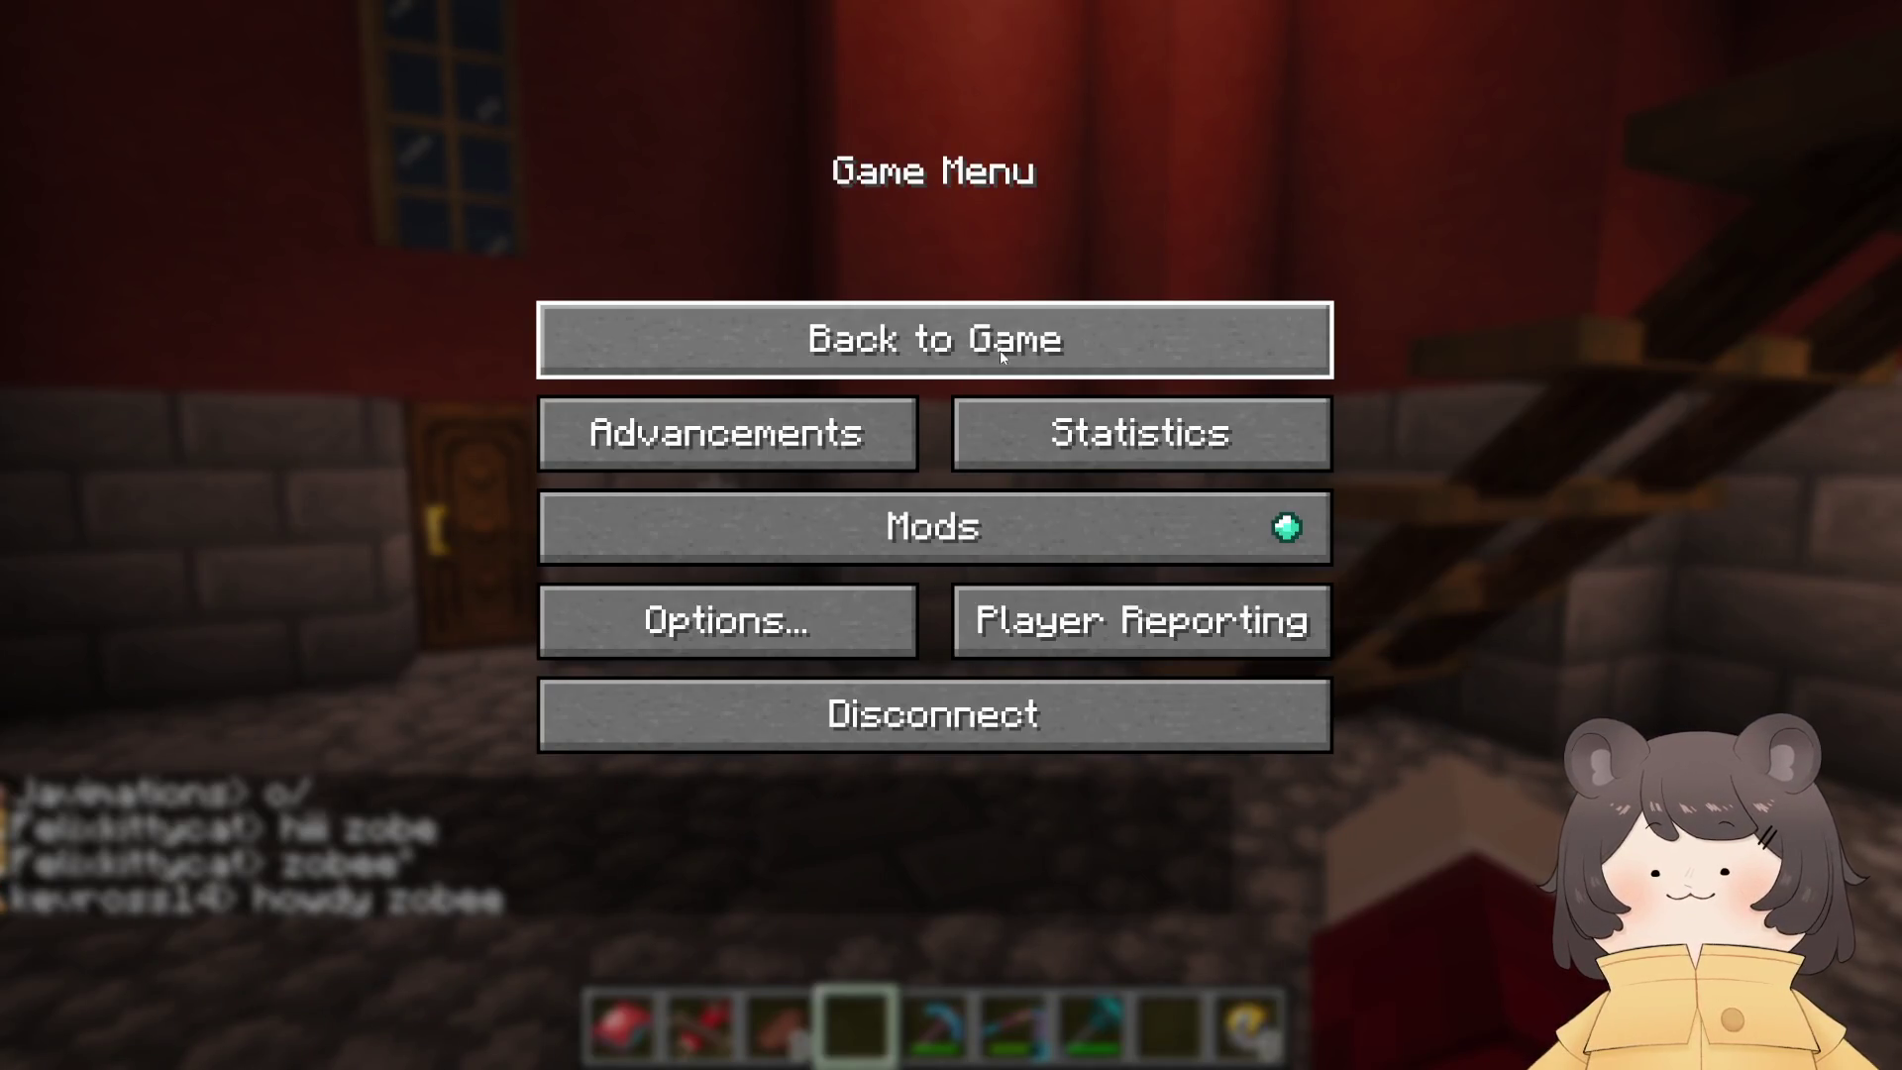
Step: Resume the game and send 'hallo!!' plus a streaming announcement in chat
{"action": "left_click", "coordinate": [1002, 357]}
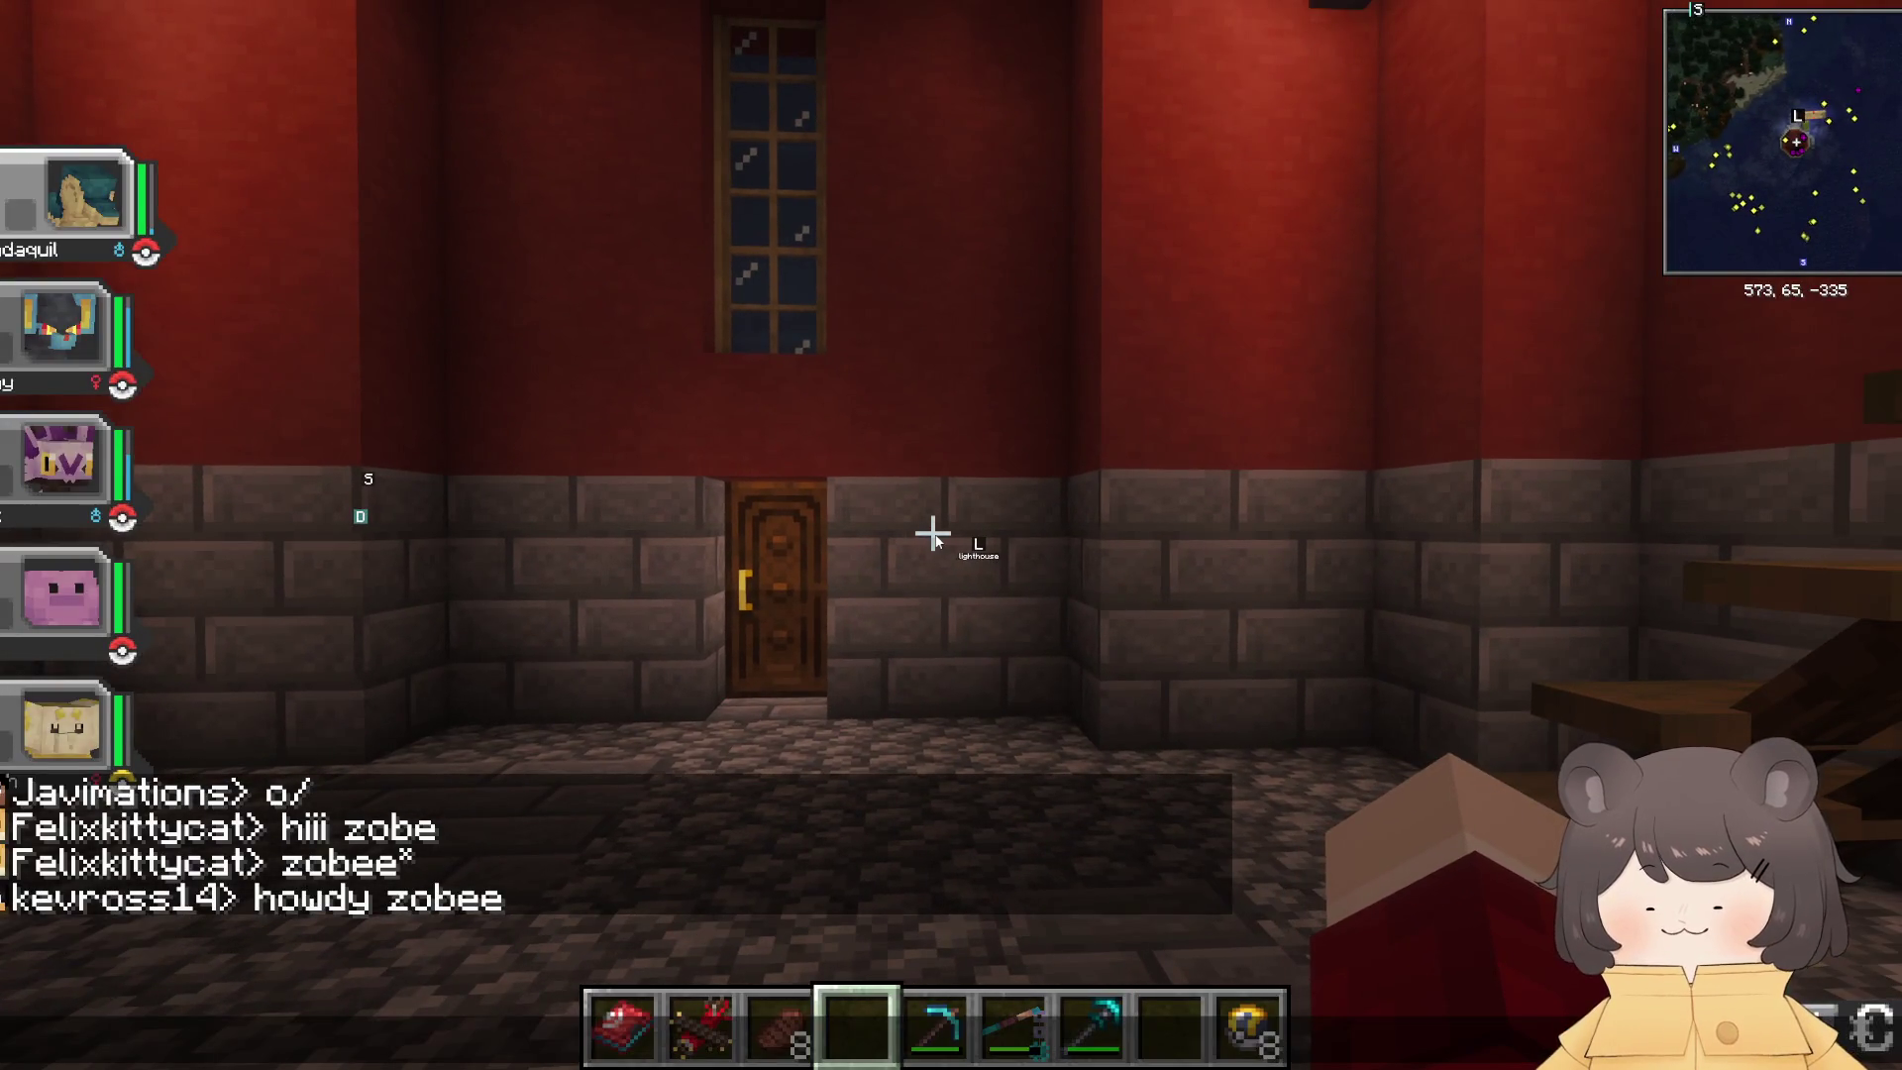
{"action": "type", "text": "!"}
{"action": "key", "text": "Return"}
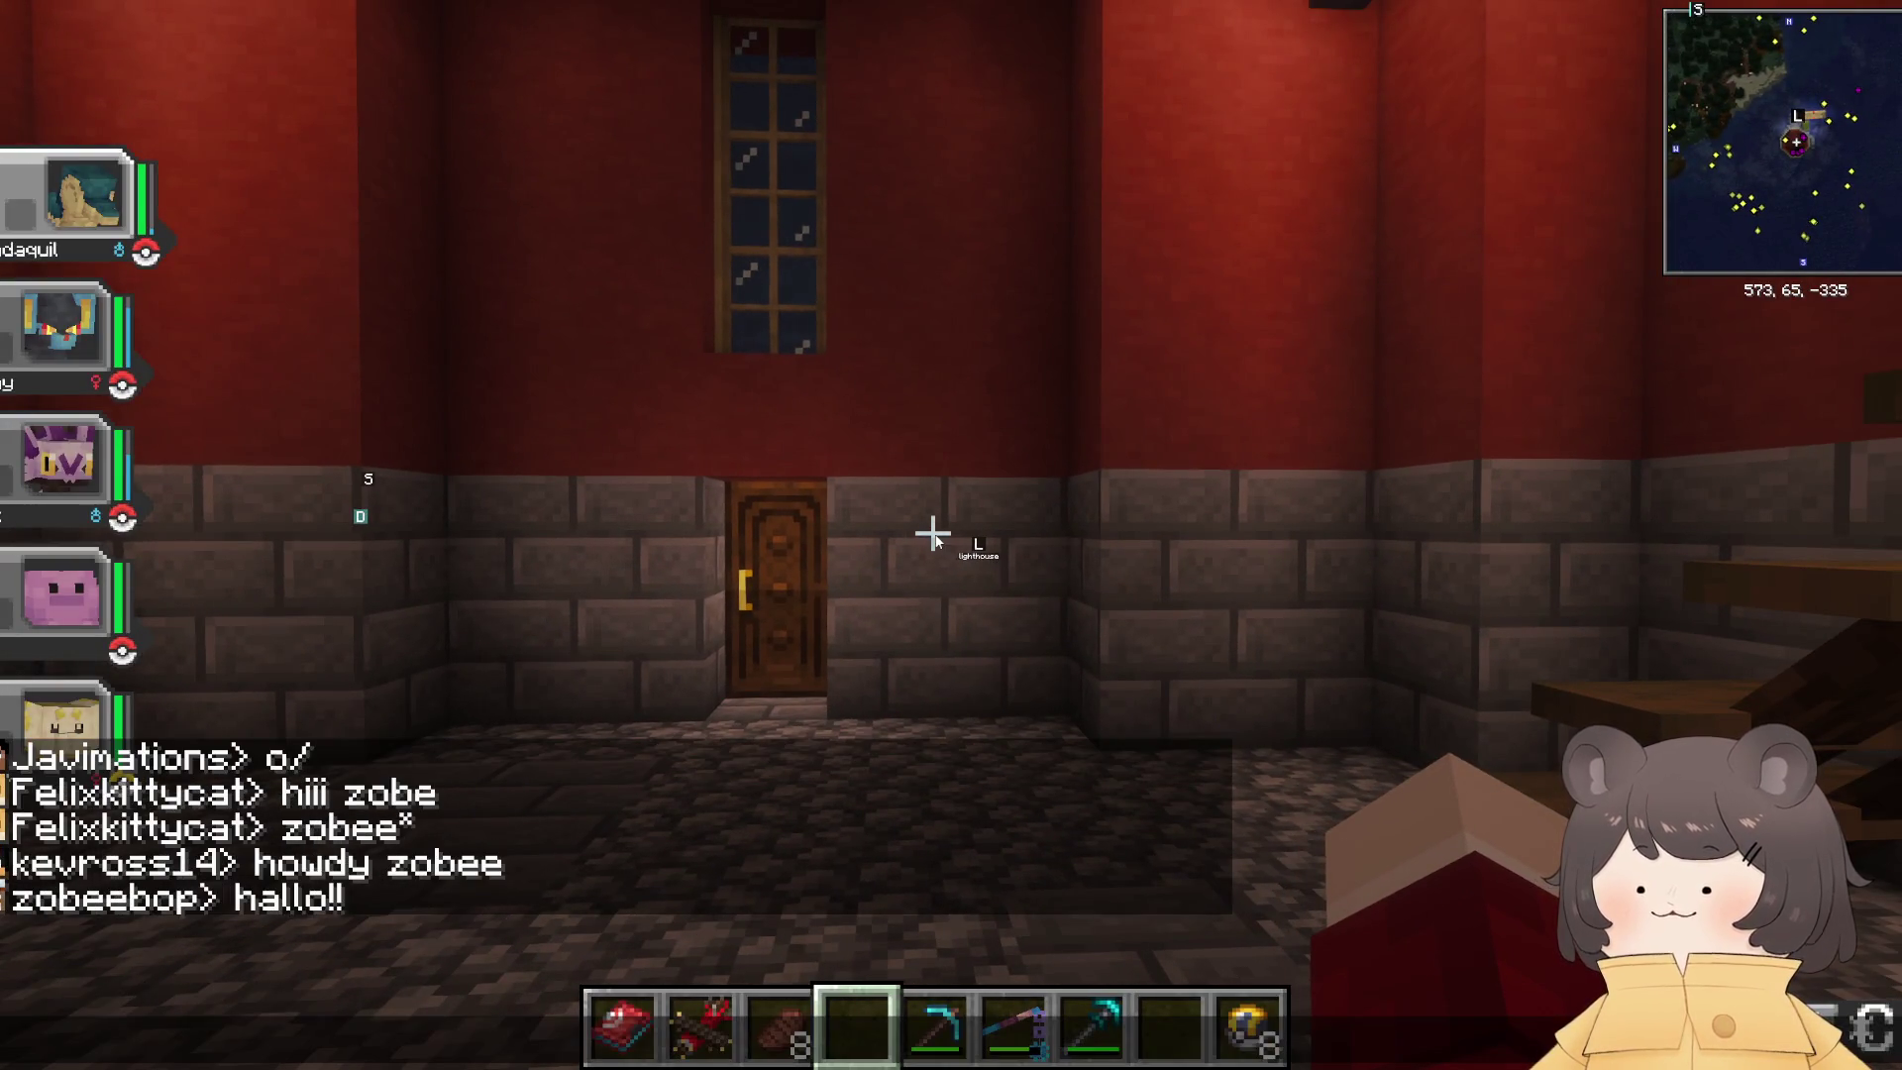
{"action": "type", "text": "tting you all know im streamin :"}
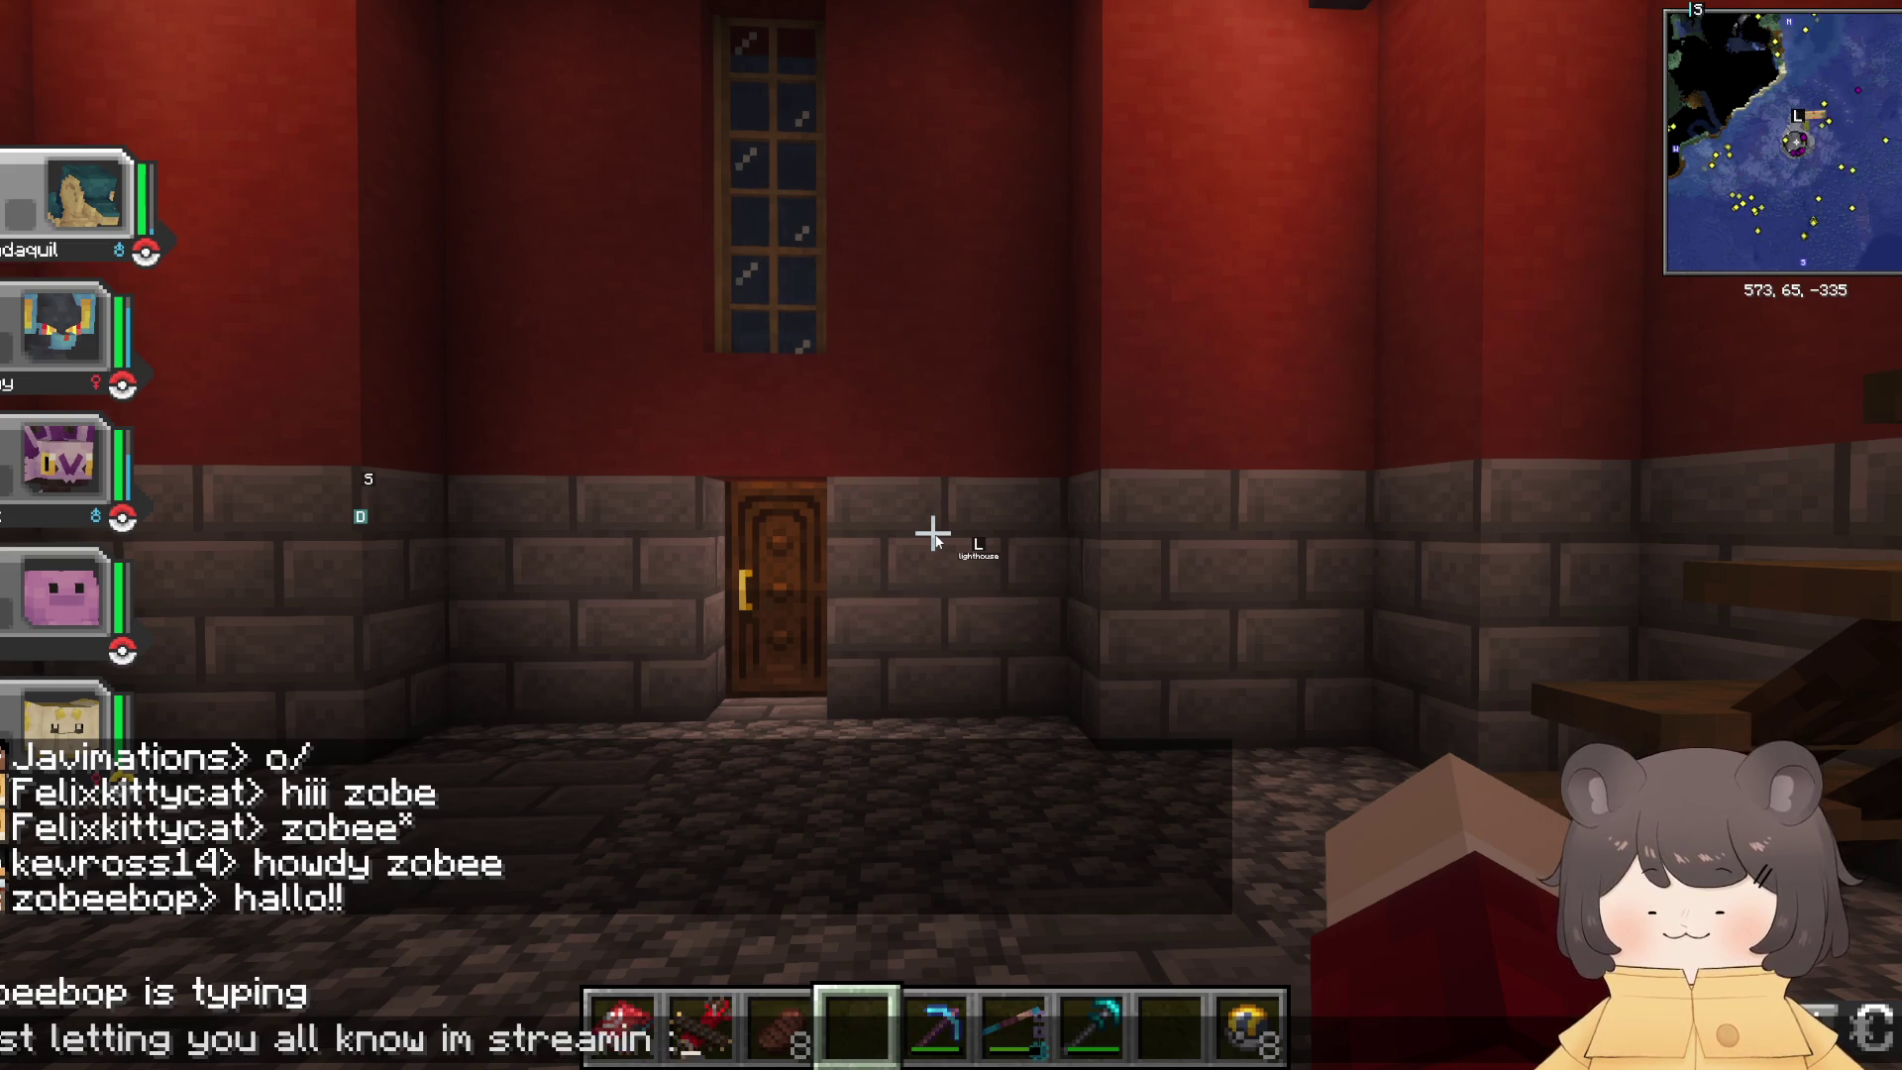
{"action": "type", "text": "3"}
{"action": "key", "text": "Return"}
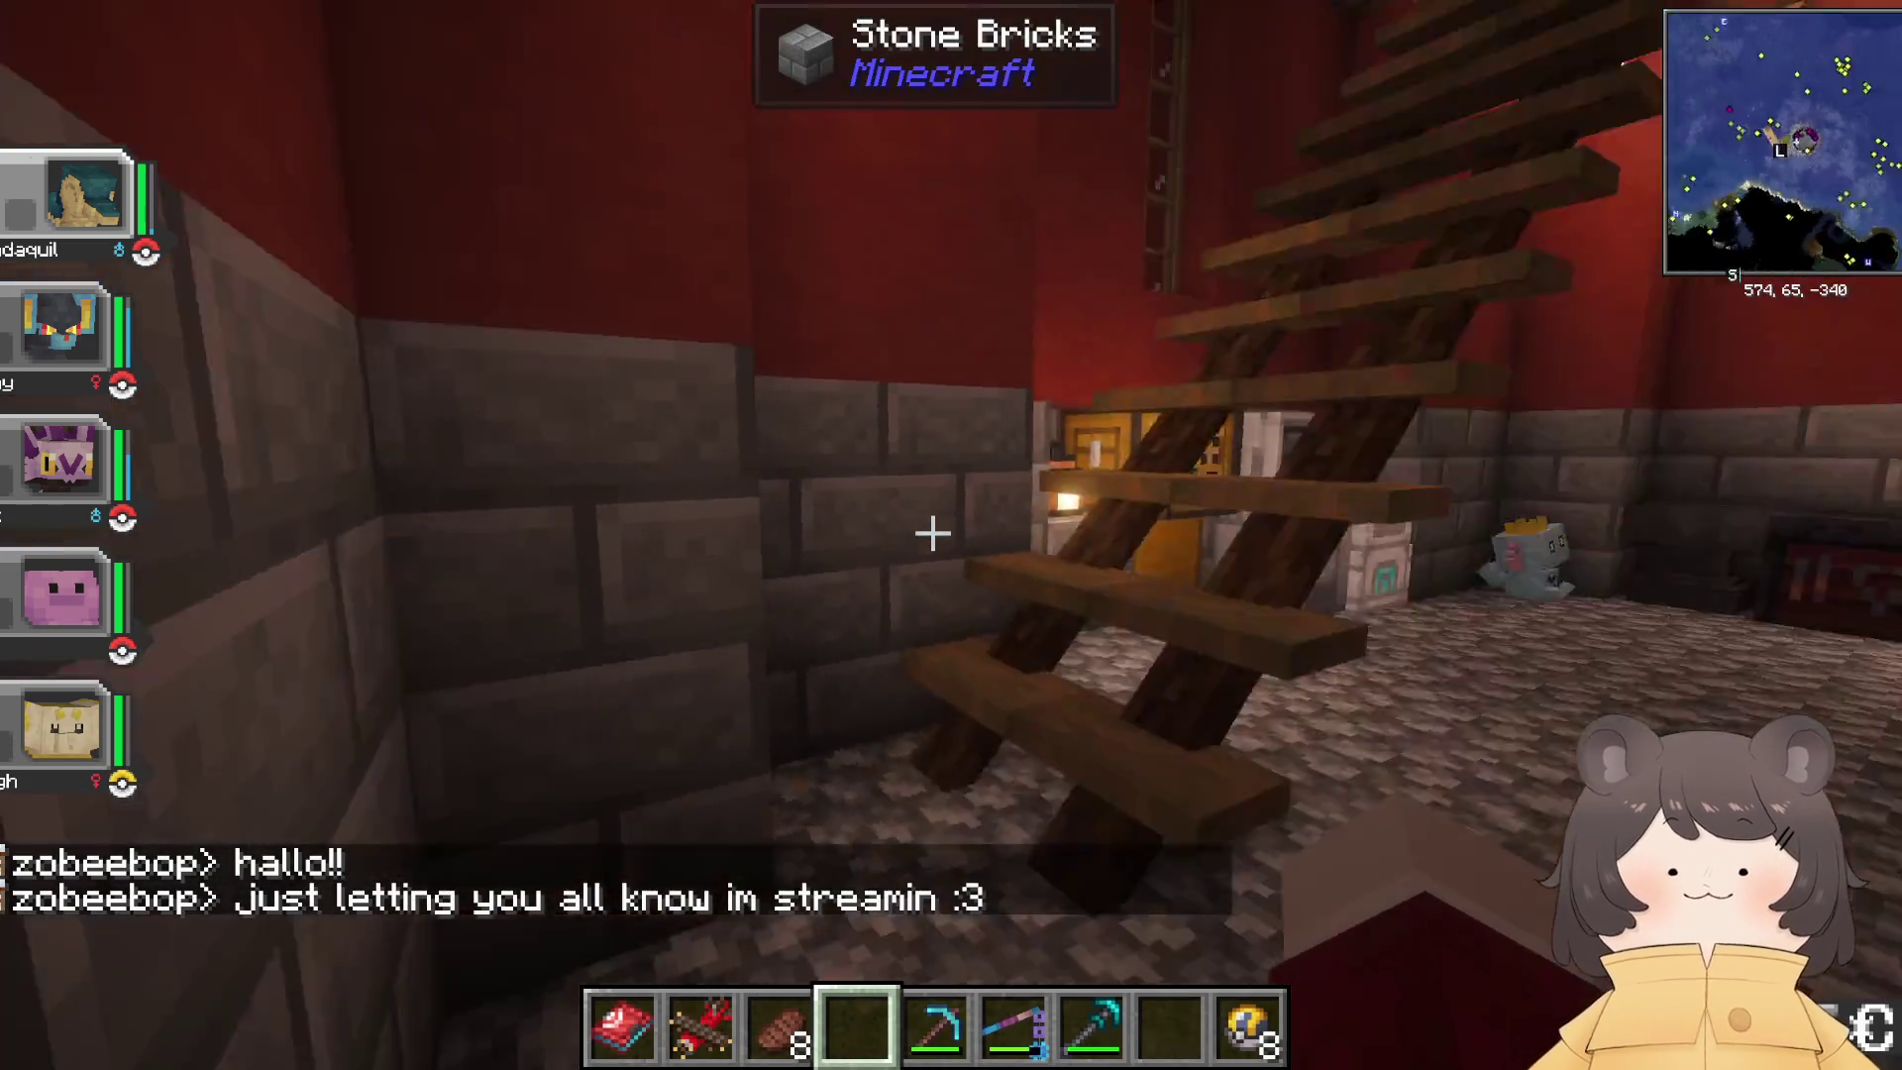
Step: Walk through the house toward the staircase and the Crafting Terminal, checking the online player list
{"action": "key", "text": "w"}
{"action": "key", "text": "slash"}
{"action": "type", "text": "gamemode"}
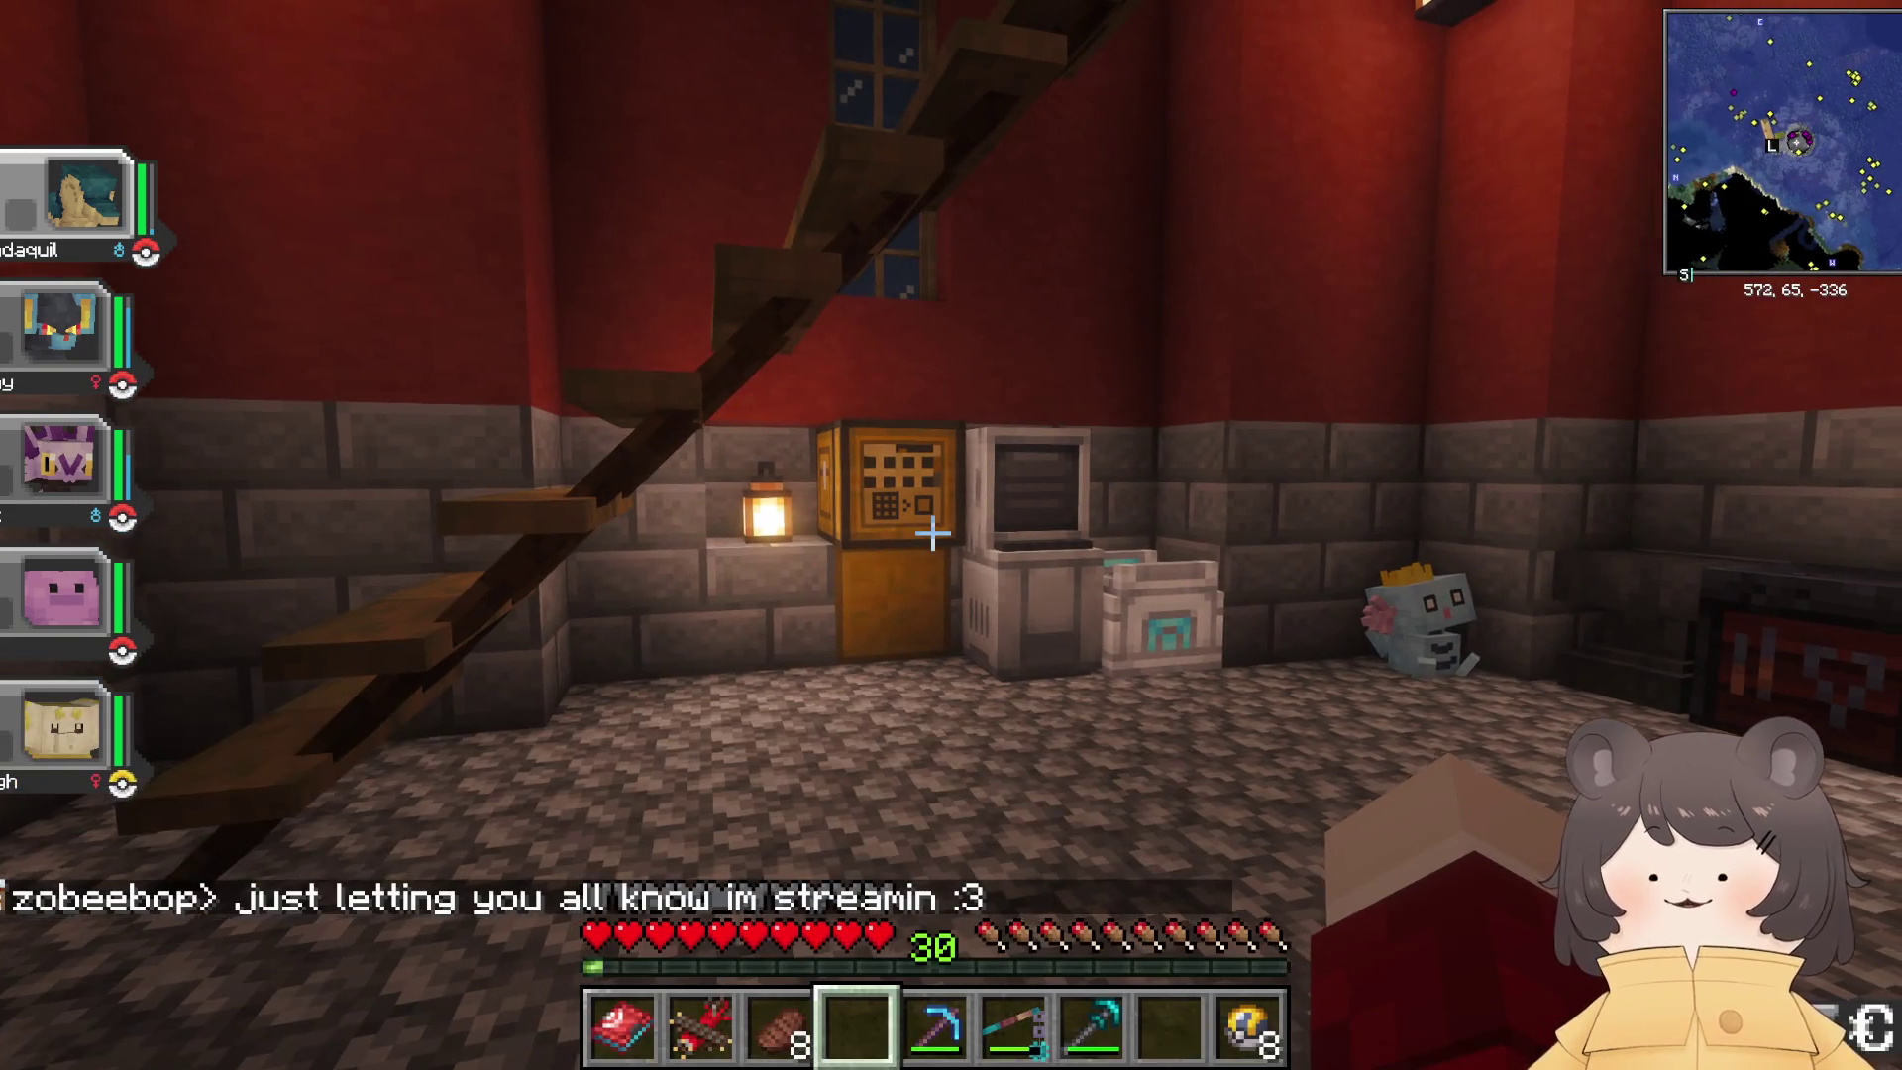
{"action": "type", "text": "w"}
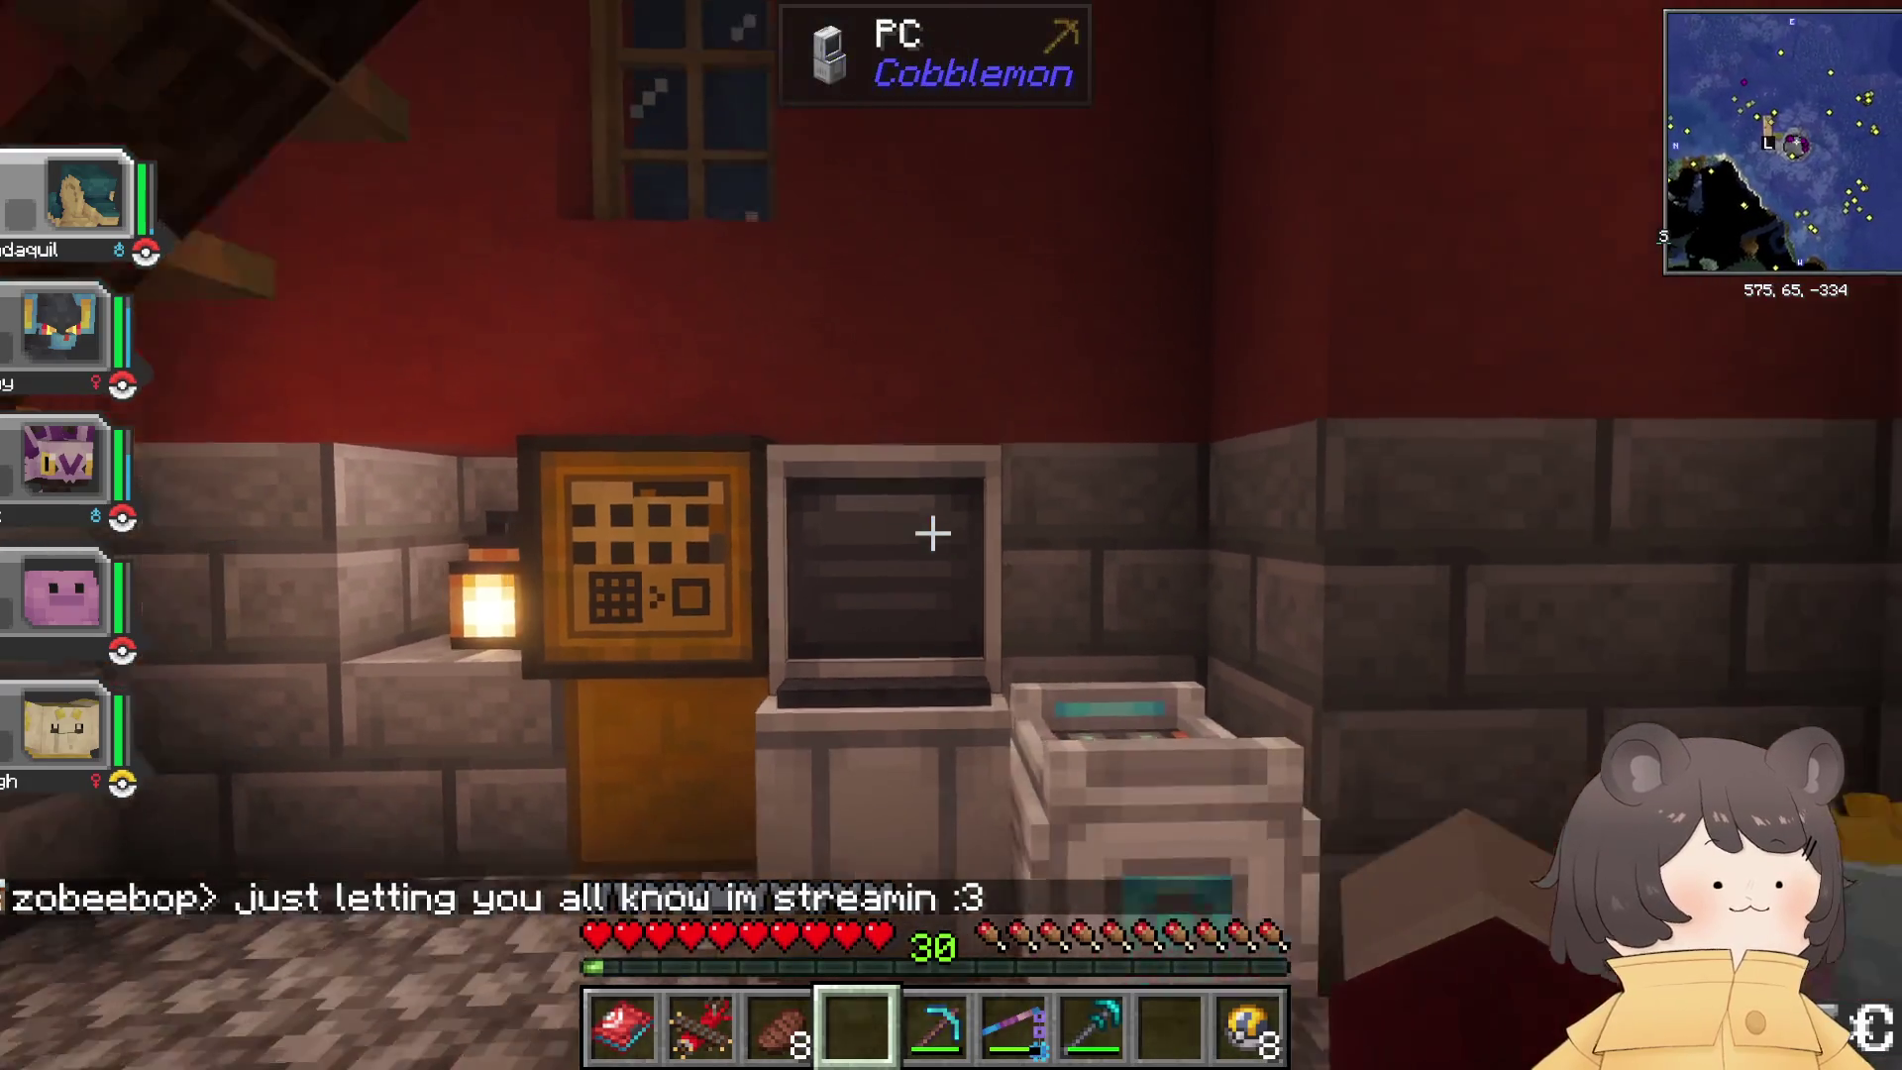
{"action": "type", "text": "s"}
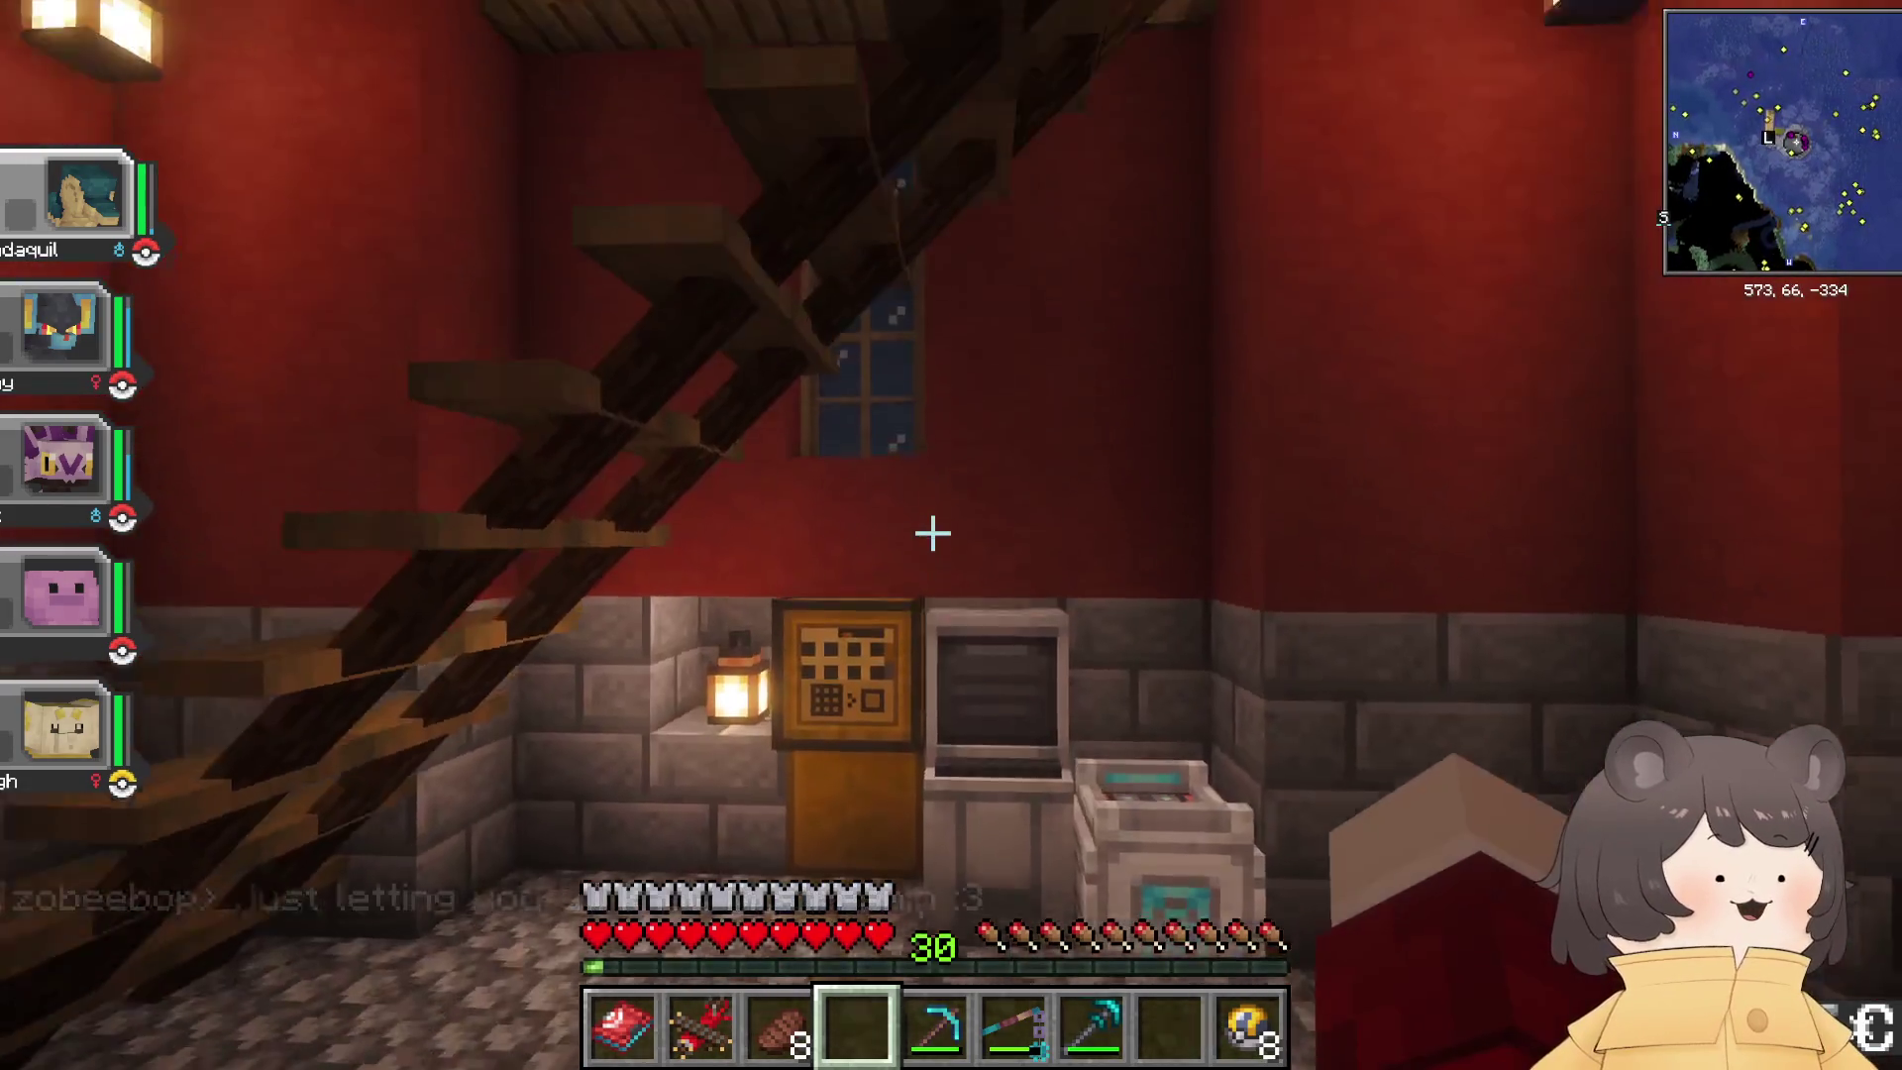
{"action": "type", "text": "w"}
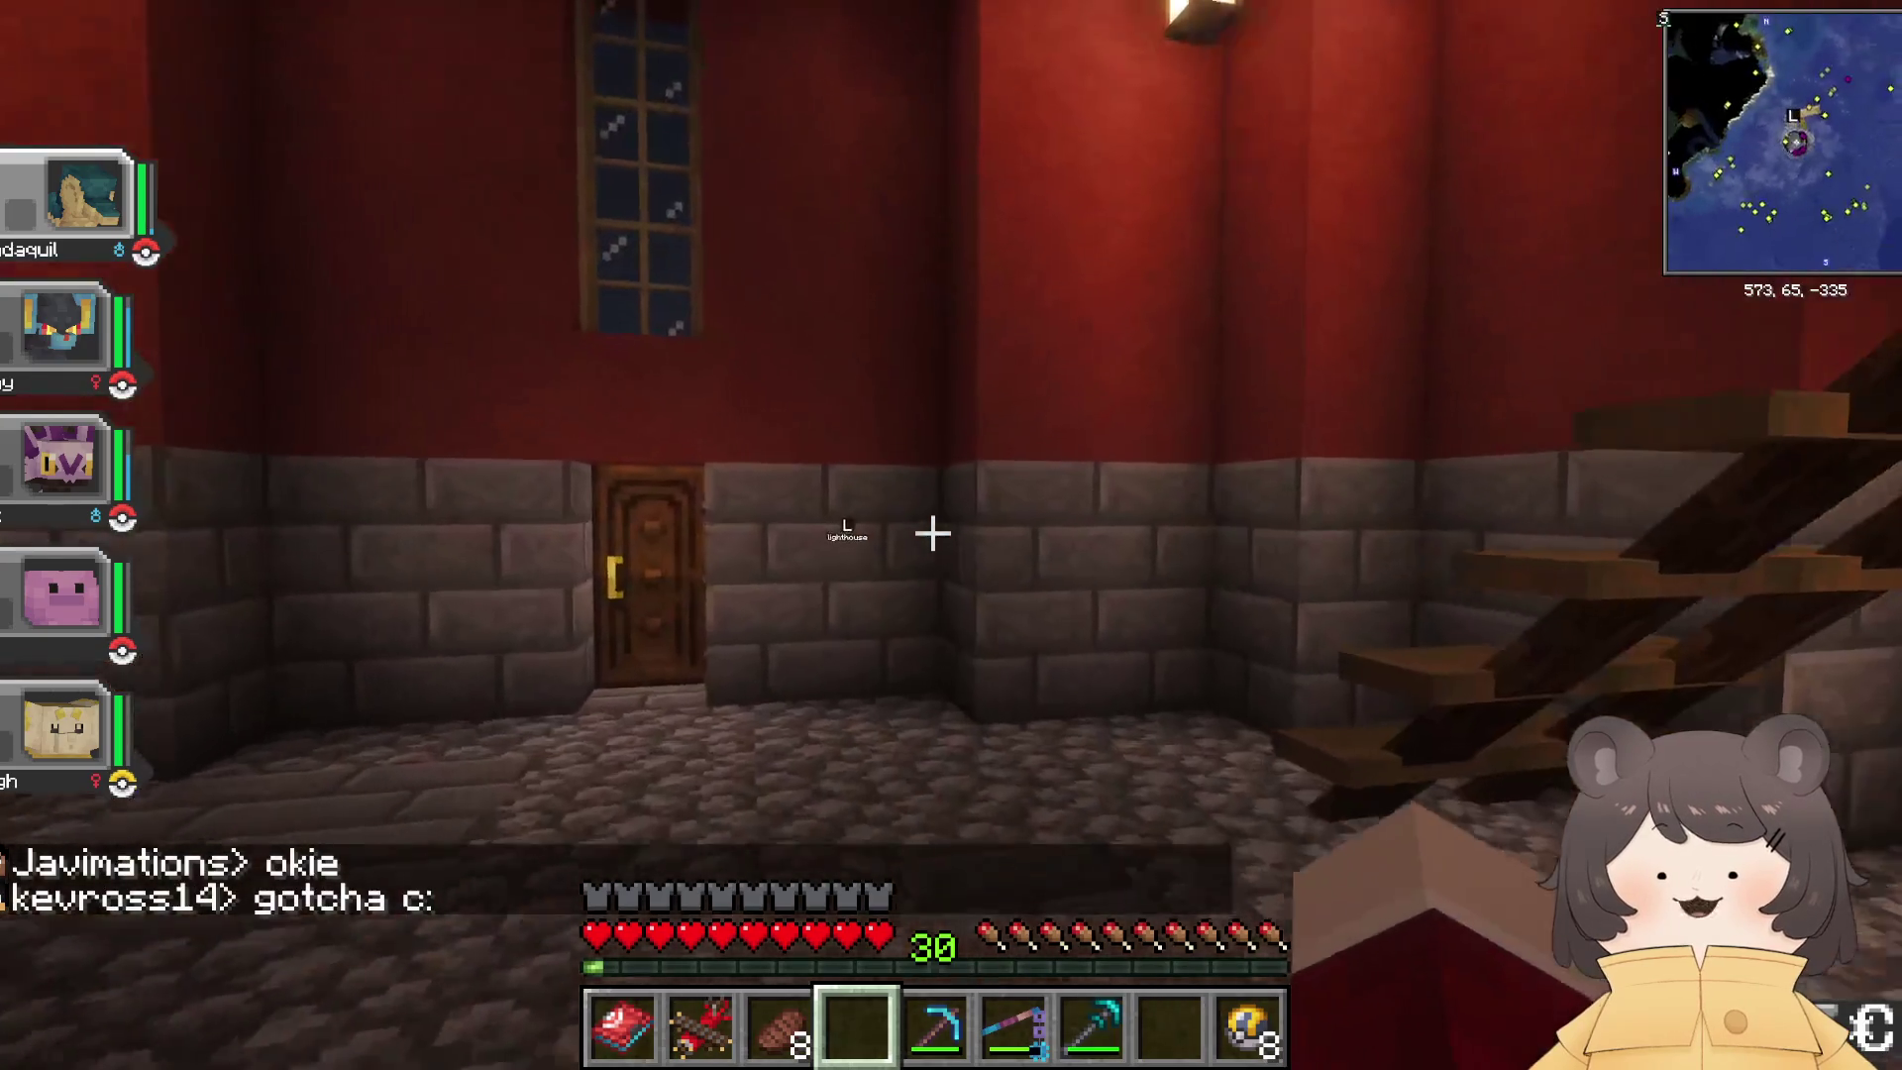
{"action": "key", "text": "w"}
{"action": "key", "text": "w"}
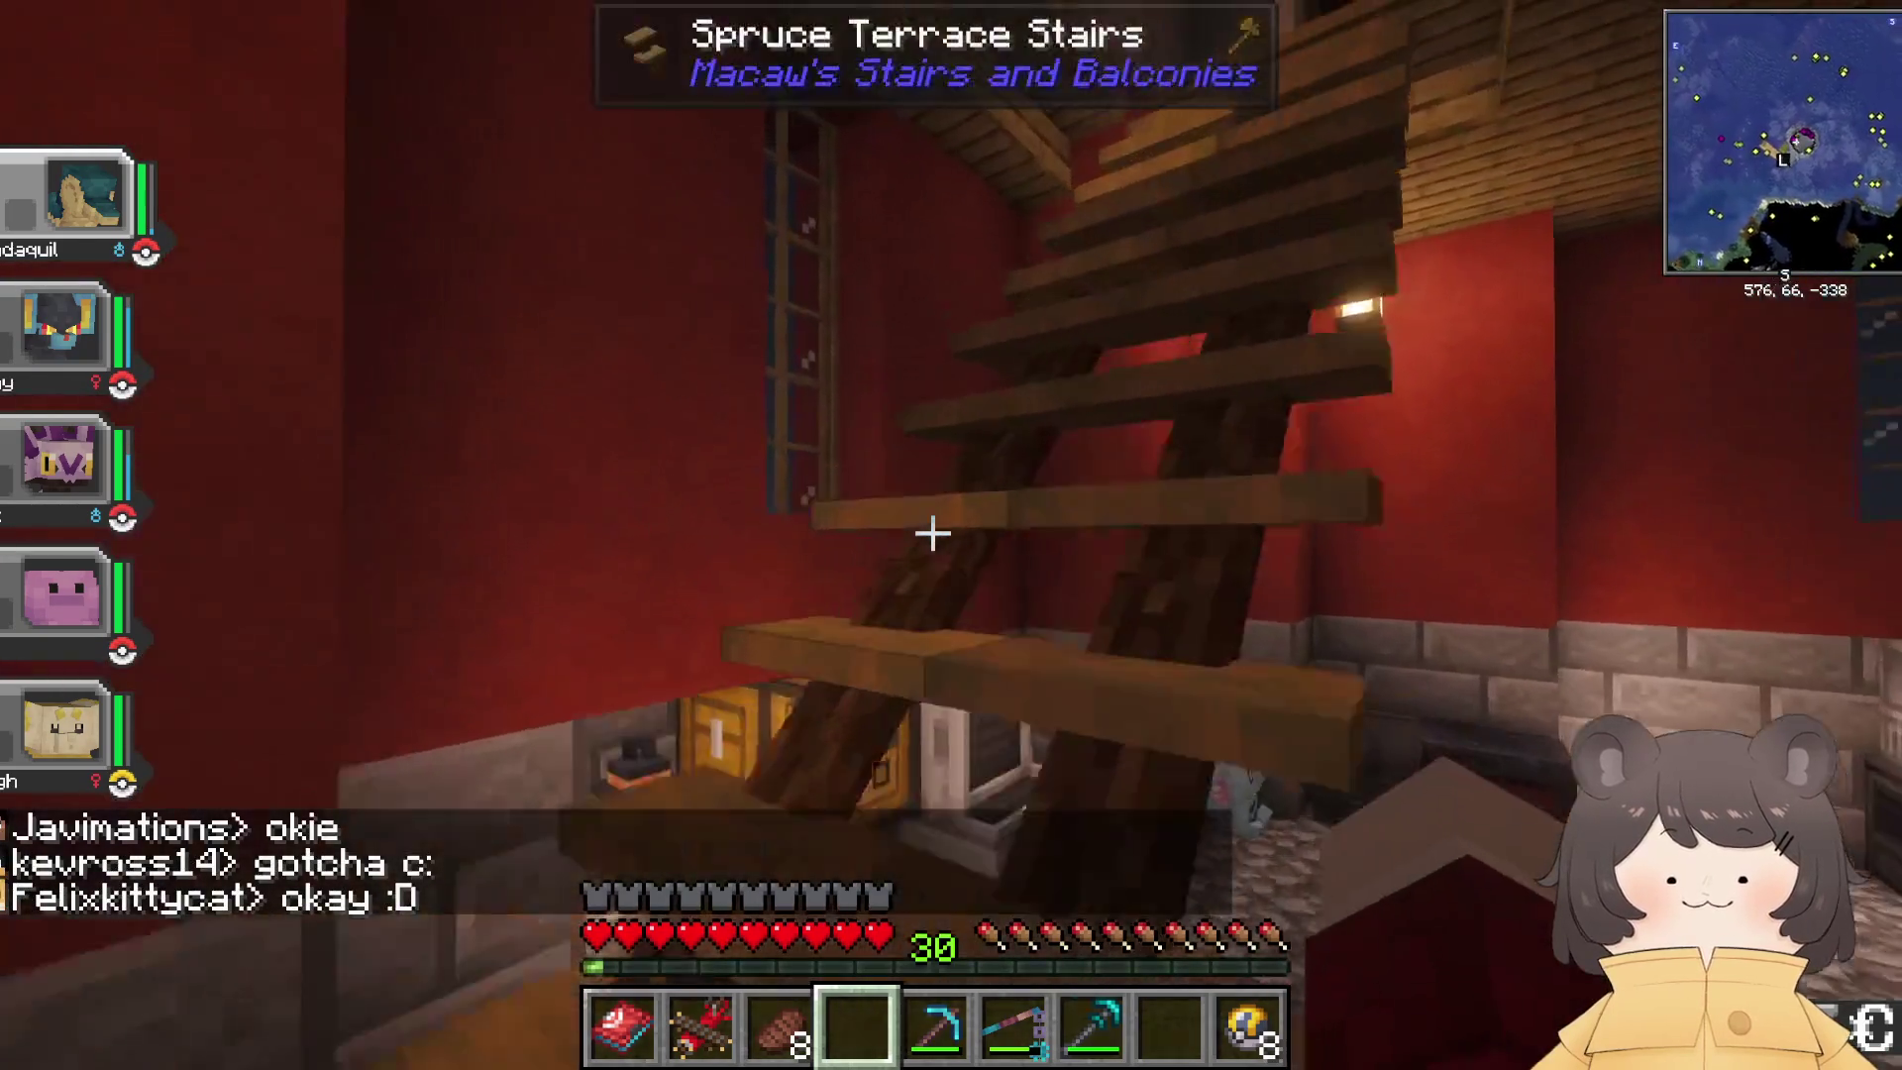
{"action": "key", "text": "Tab"}
{"action": "key", "text": "w"}
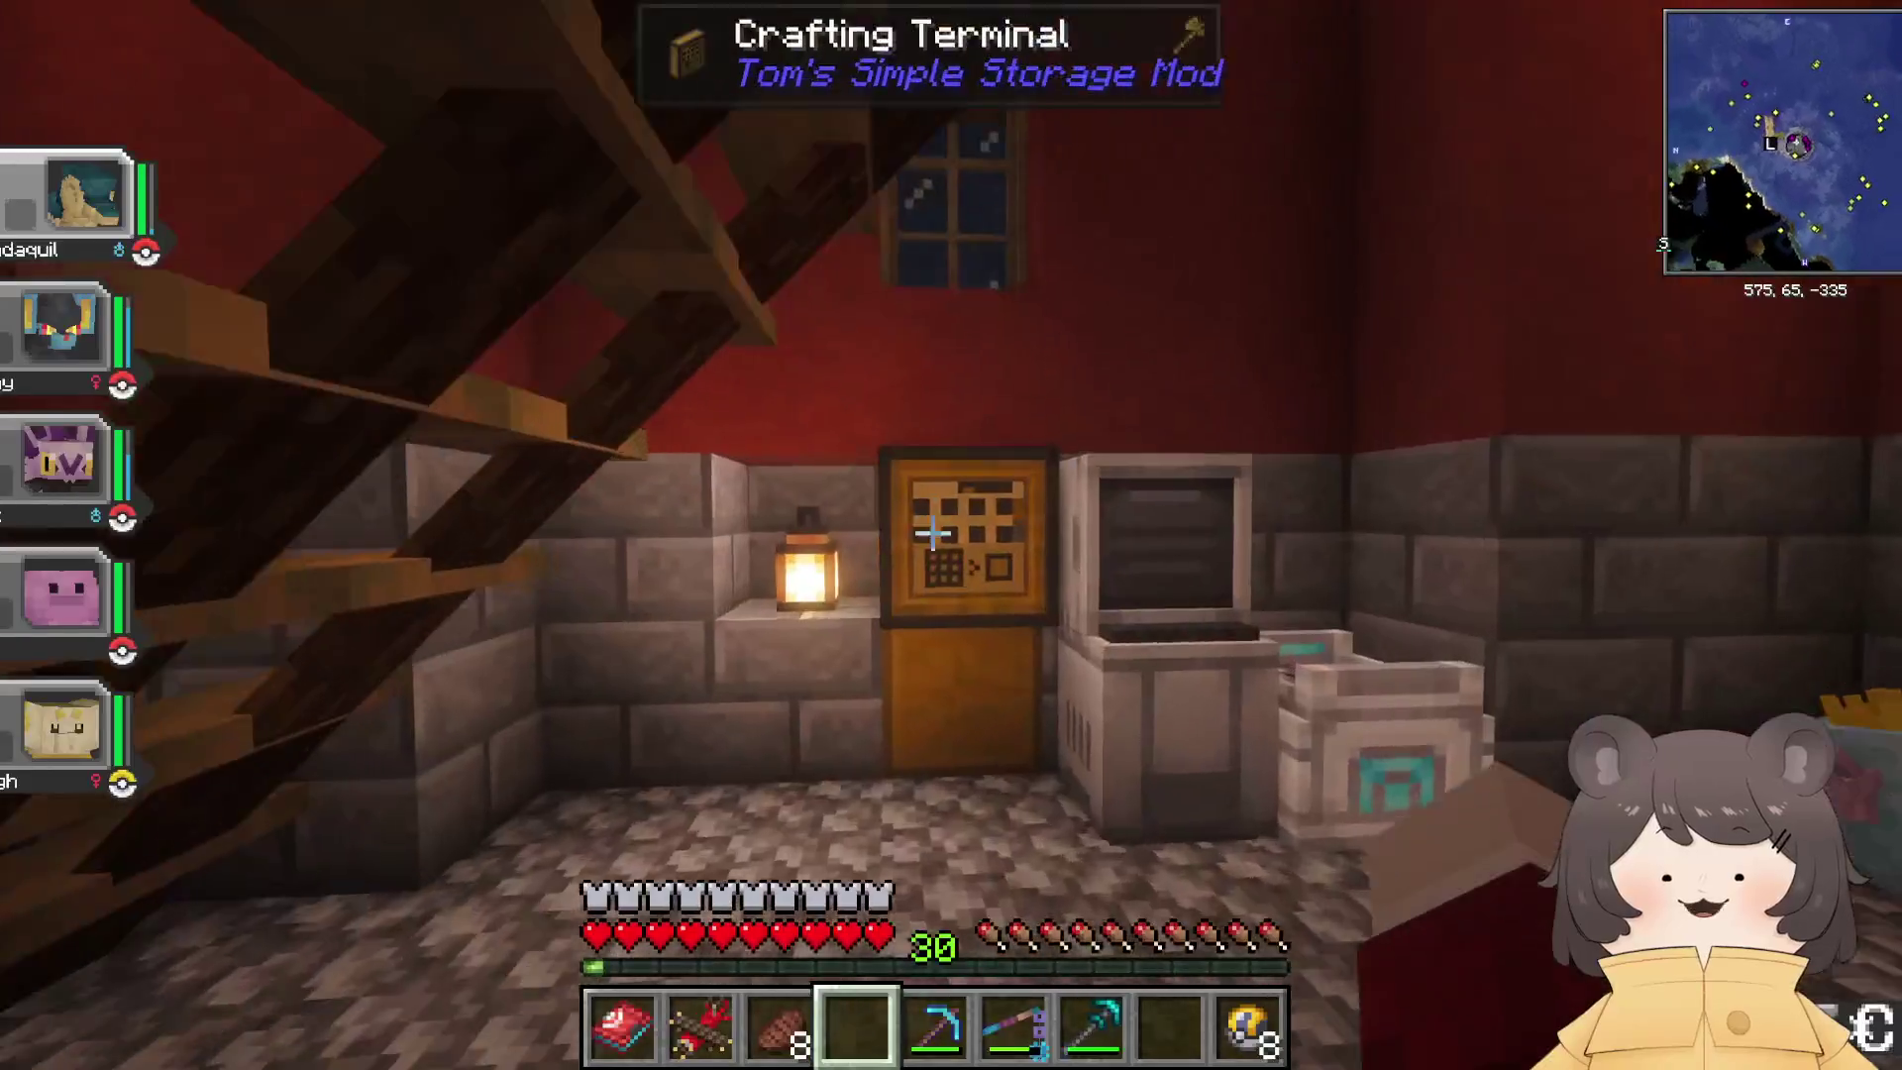
Step: Check the Crafting Terminal storage, then climb to the upstairs kitchen
{"action": "right_click", "coordinate": [932, 533]}
{"action": "scroll", "coordinate": [921, 327], "scroll_direction": "down", "scroll_amount": 3}
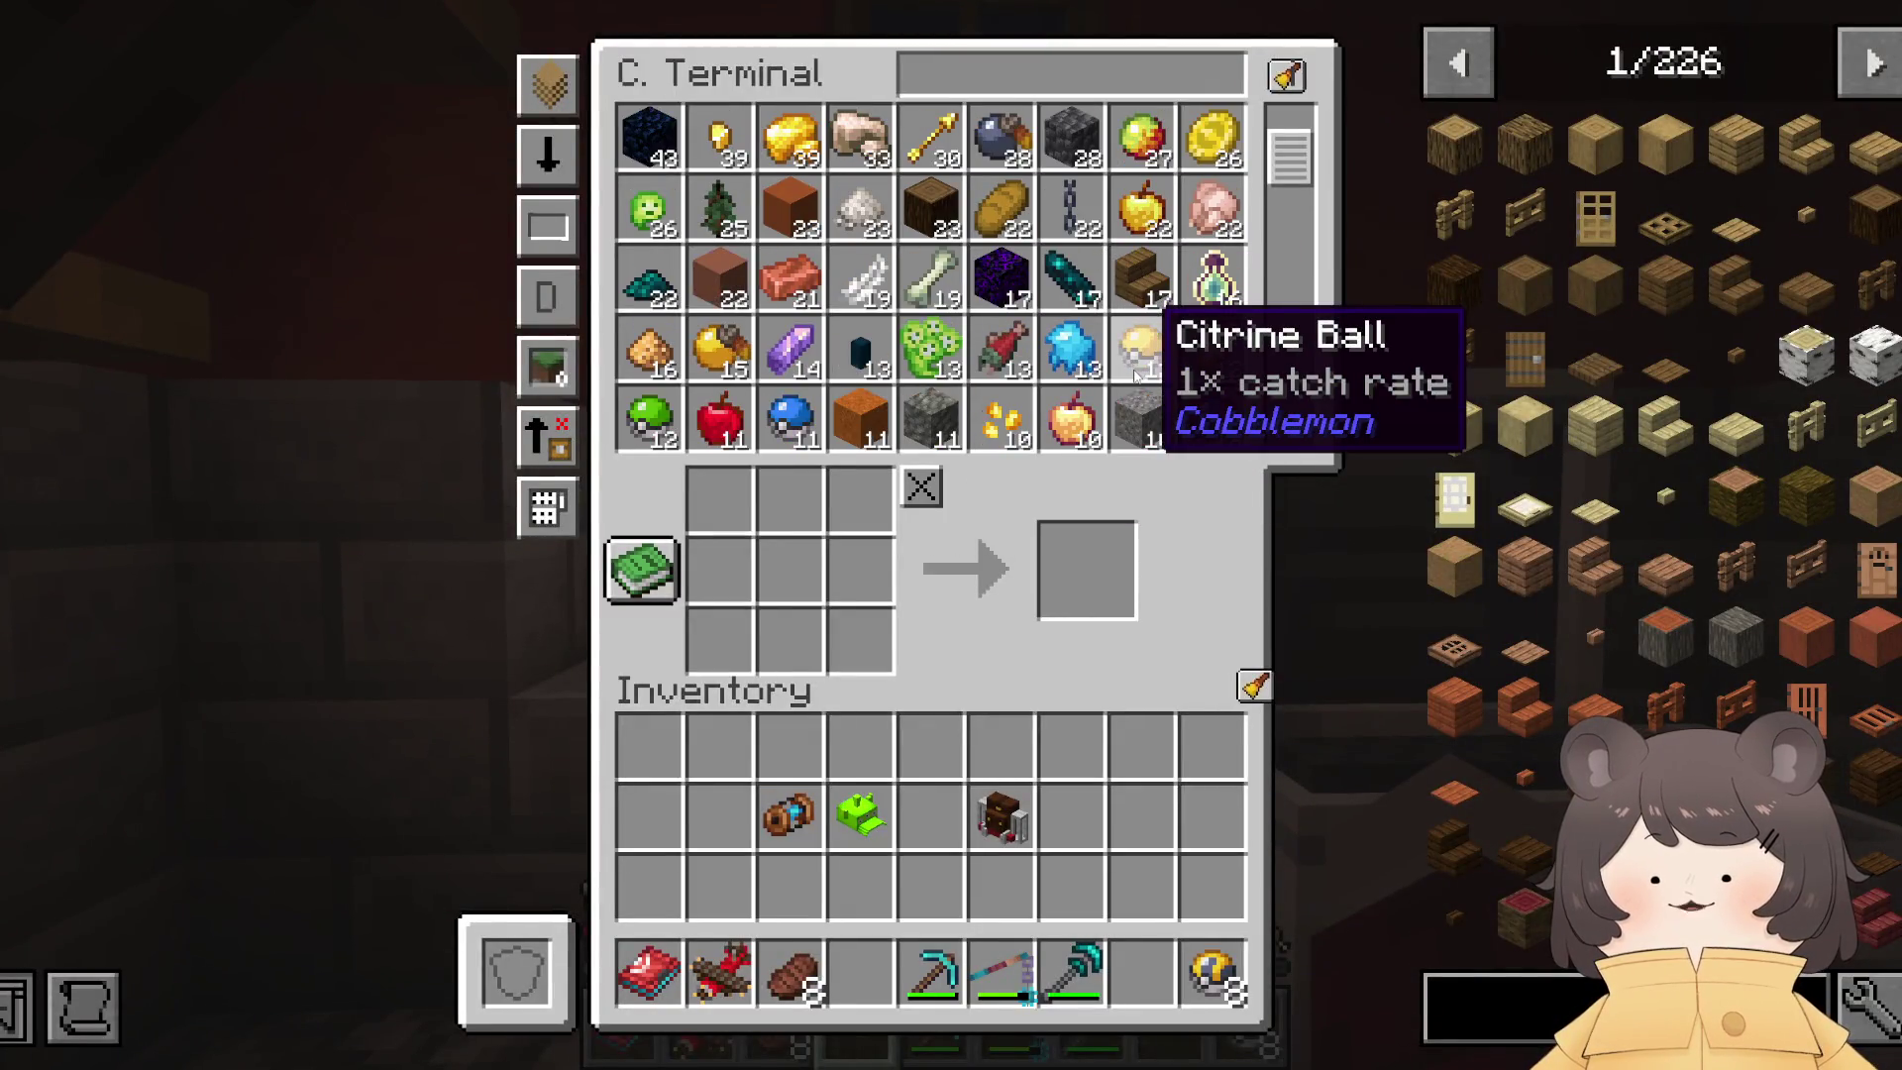
{"action": "key", "text": "Escape"}
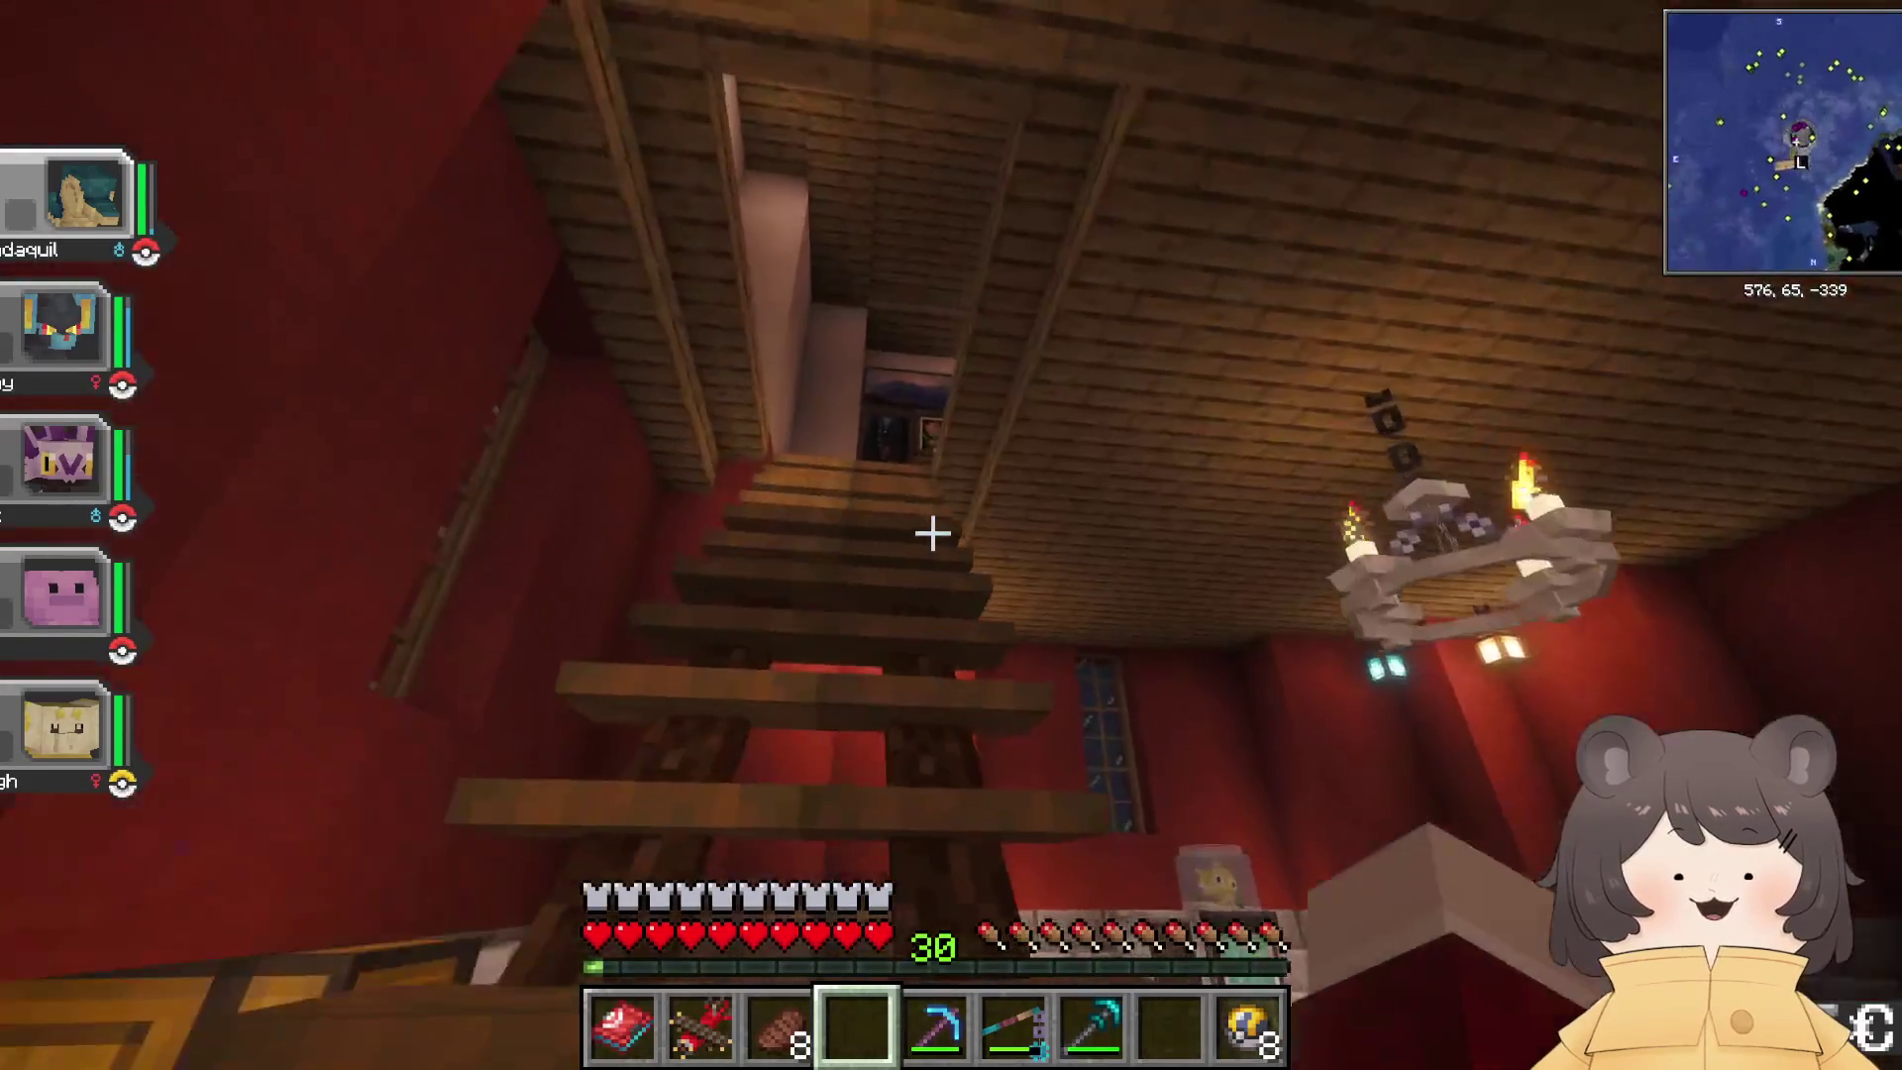
{"action": "key", "text": "w"}
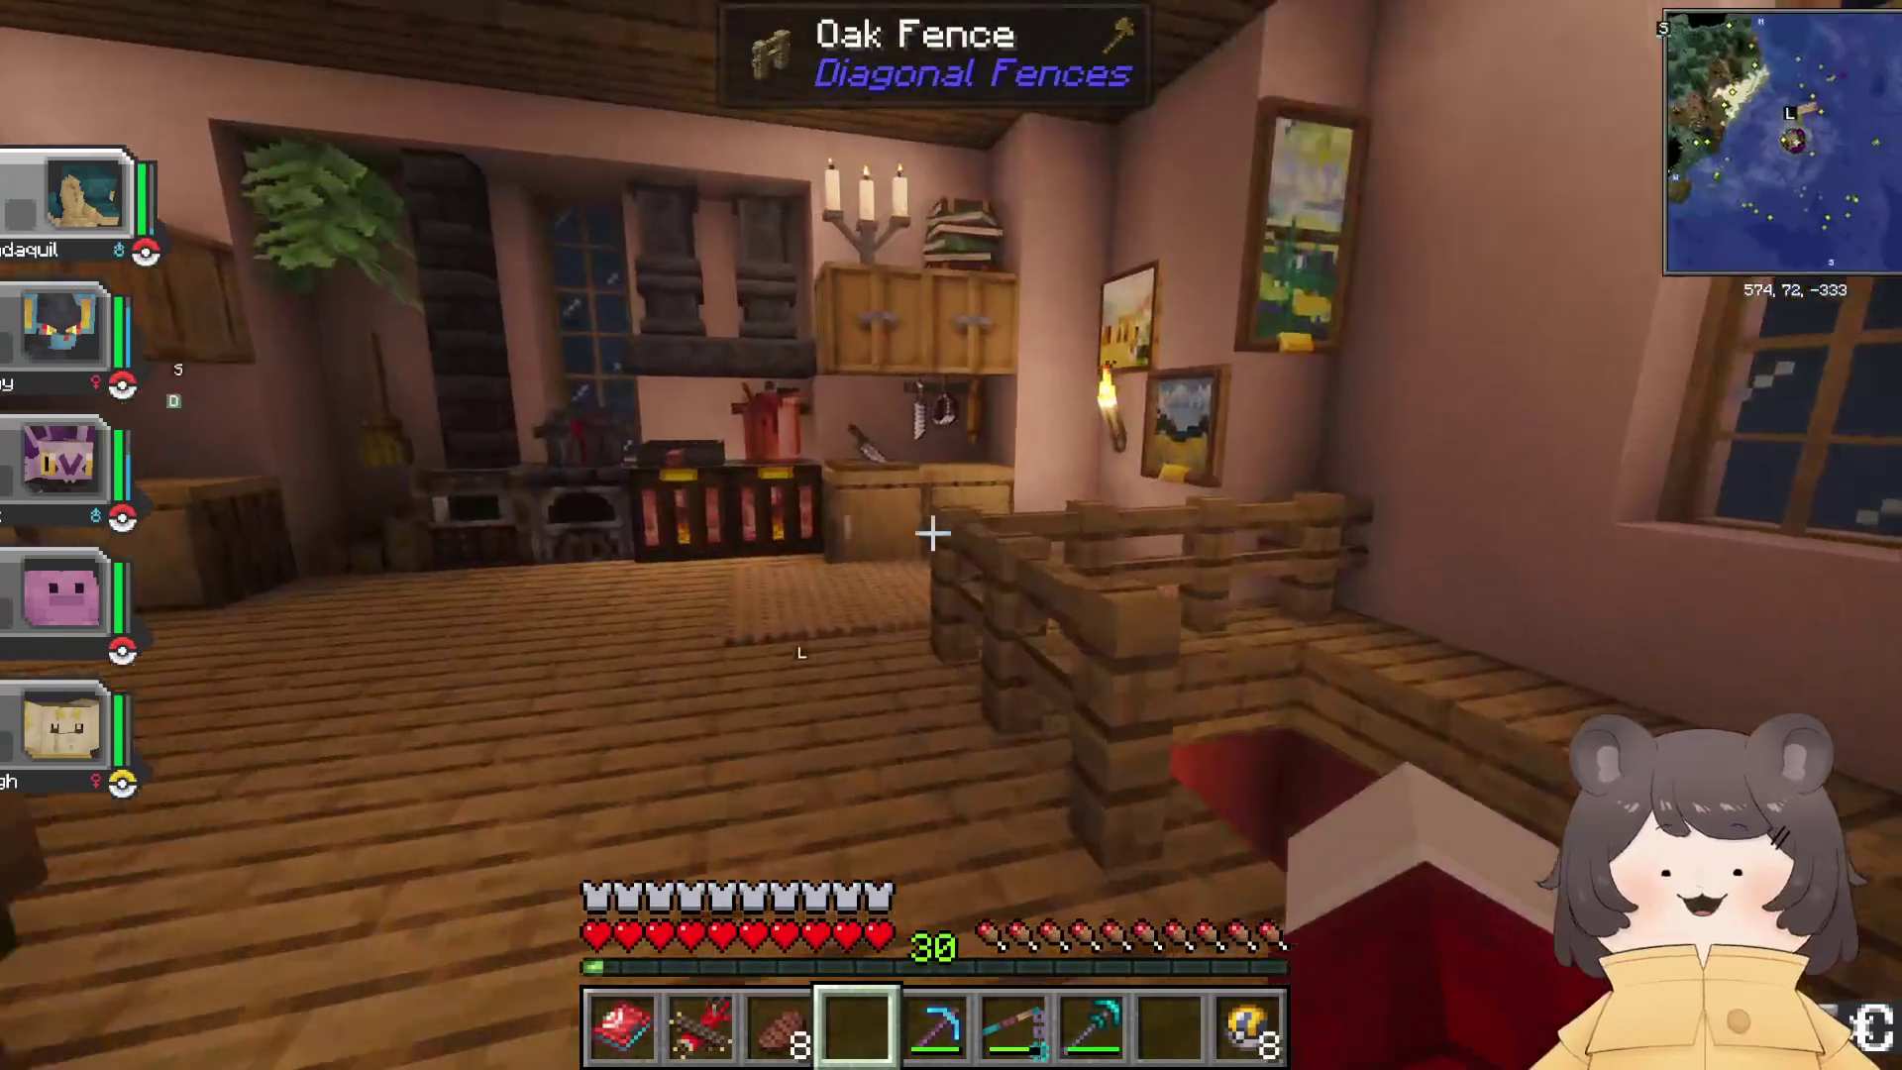
{"action": "key", "text": "w"}
Step: Look through the oak cupboard, then take the 10 cooked cod from the smoker
{"action": "right_click", "coordinate": [931, 535]}
{"action": "key", "text": "Escape"}
{"action": "right_click", "coordinate": [931, 535]}
{"action": "key", "text": "Escape"}
{"action": "right_click", "coordinate": [931, 535]}
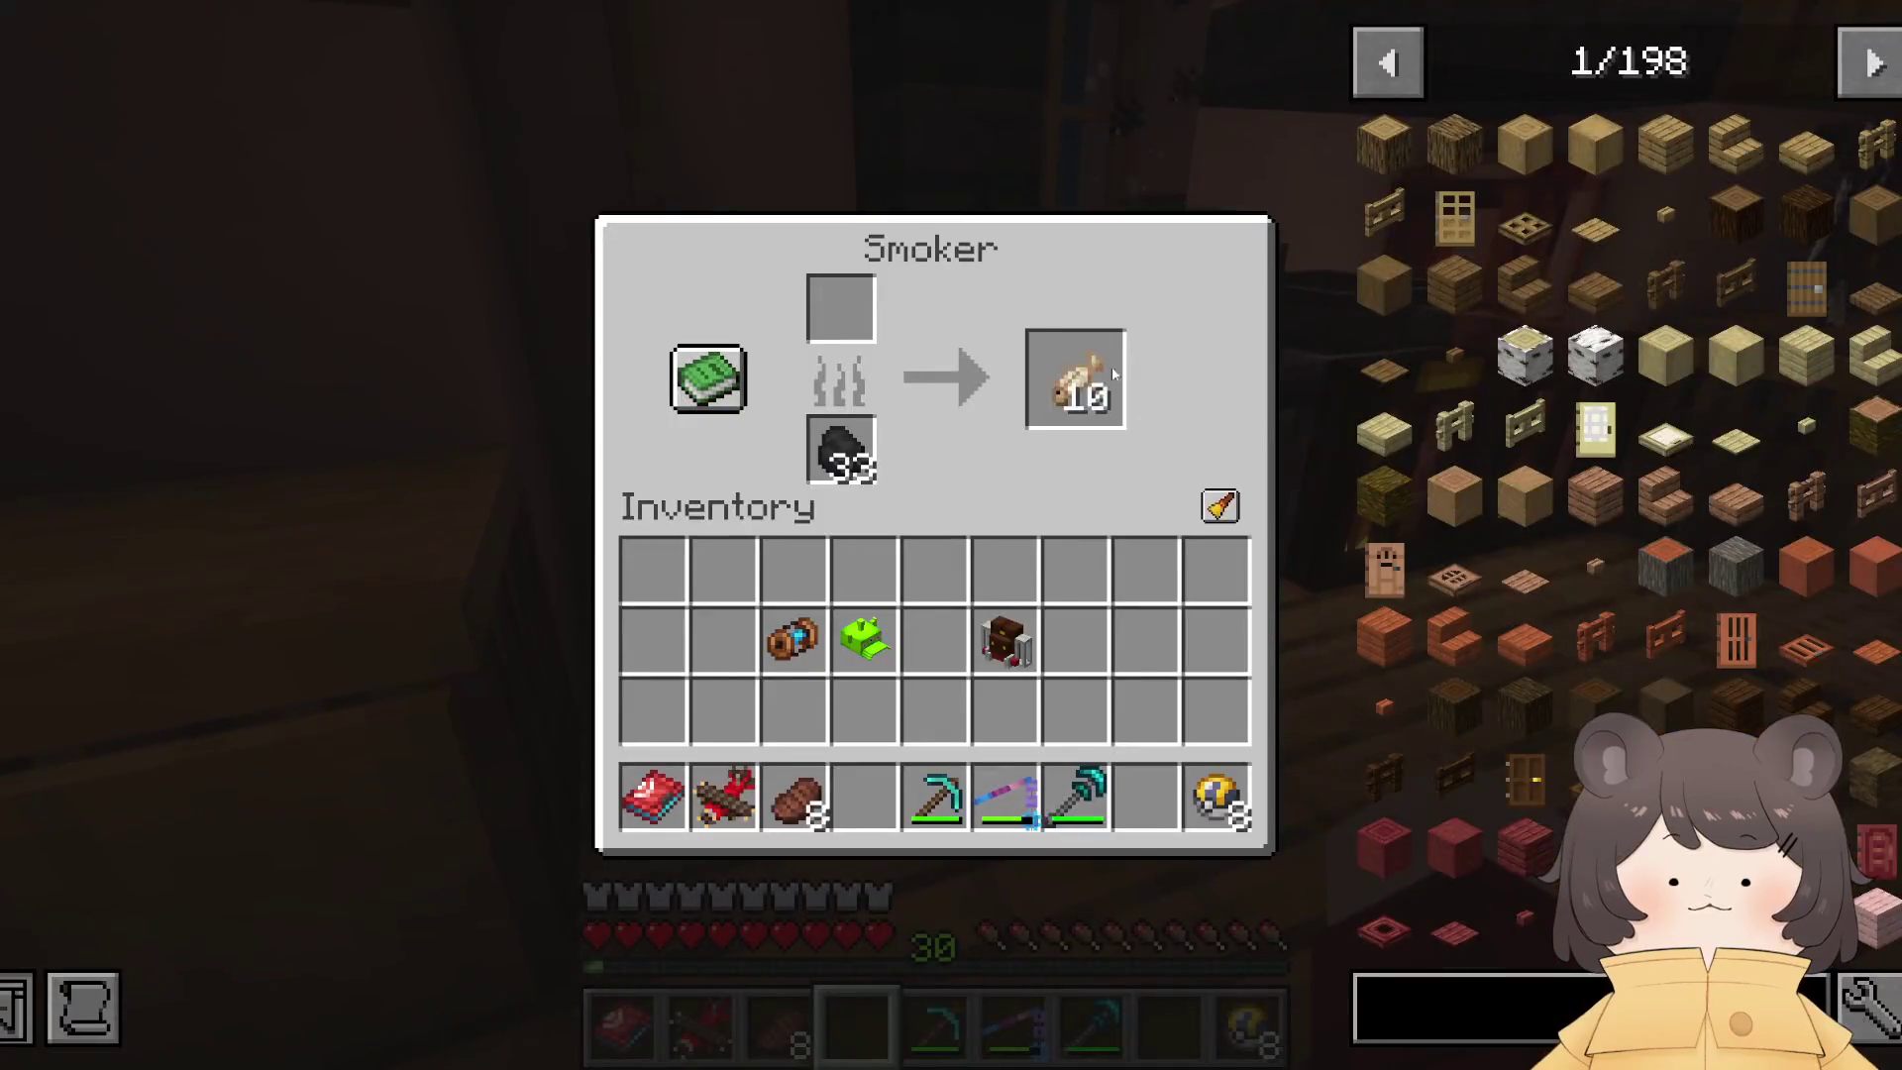
{"action": "key", "text": "Escape"}
{"action": "scroll", "coordinate": [931, 535], "scroll_direction": "down", "scroll_amount": 4}
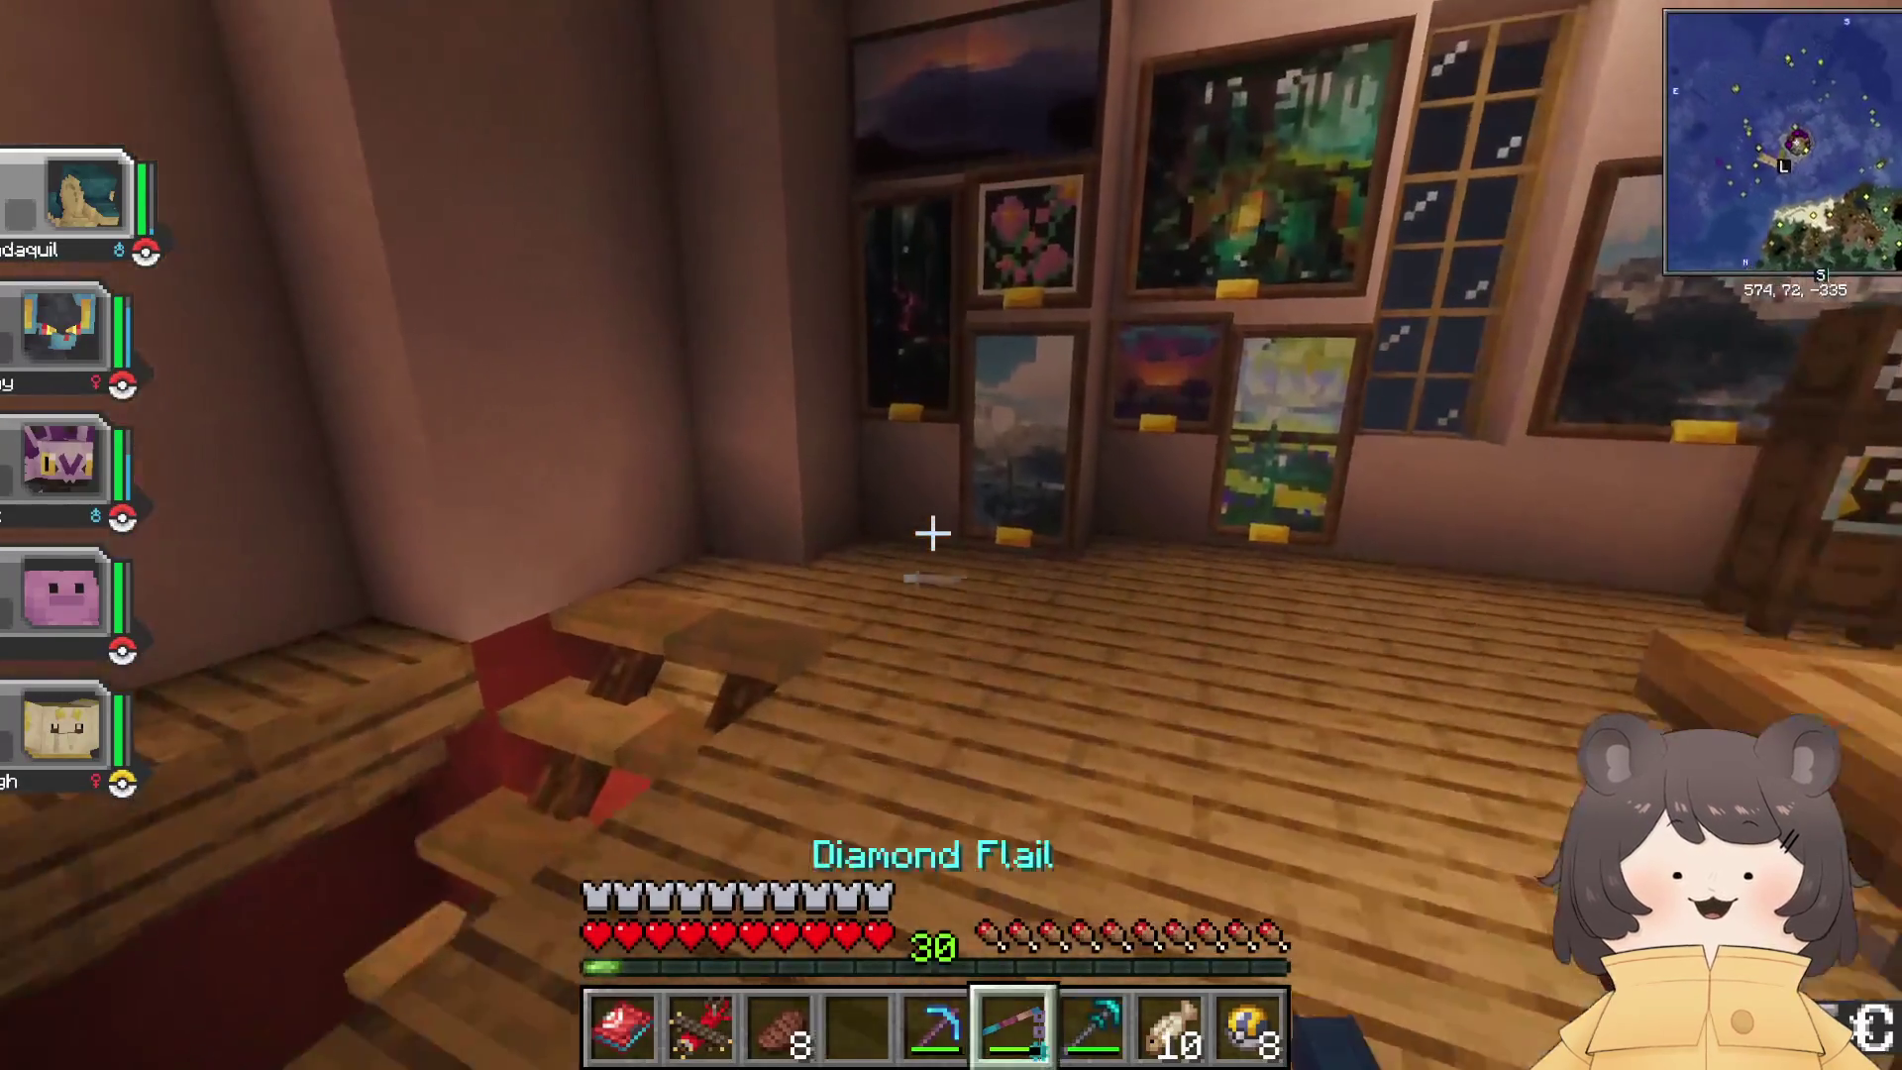
Step: Go back to the basement, equip the backpack from the inventory, and open the basement door
{"action": "key", "text": "w"}
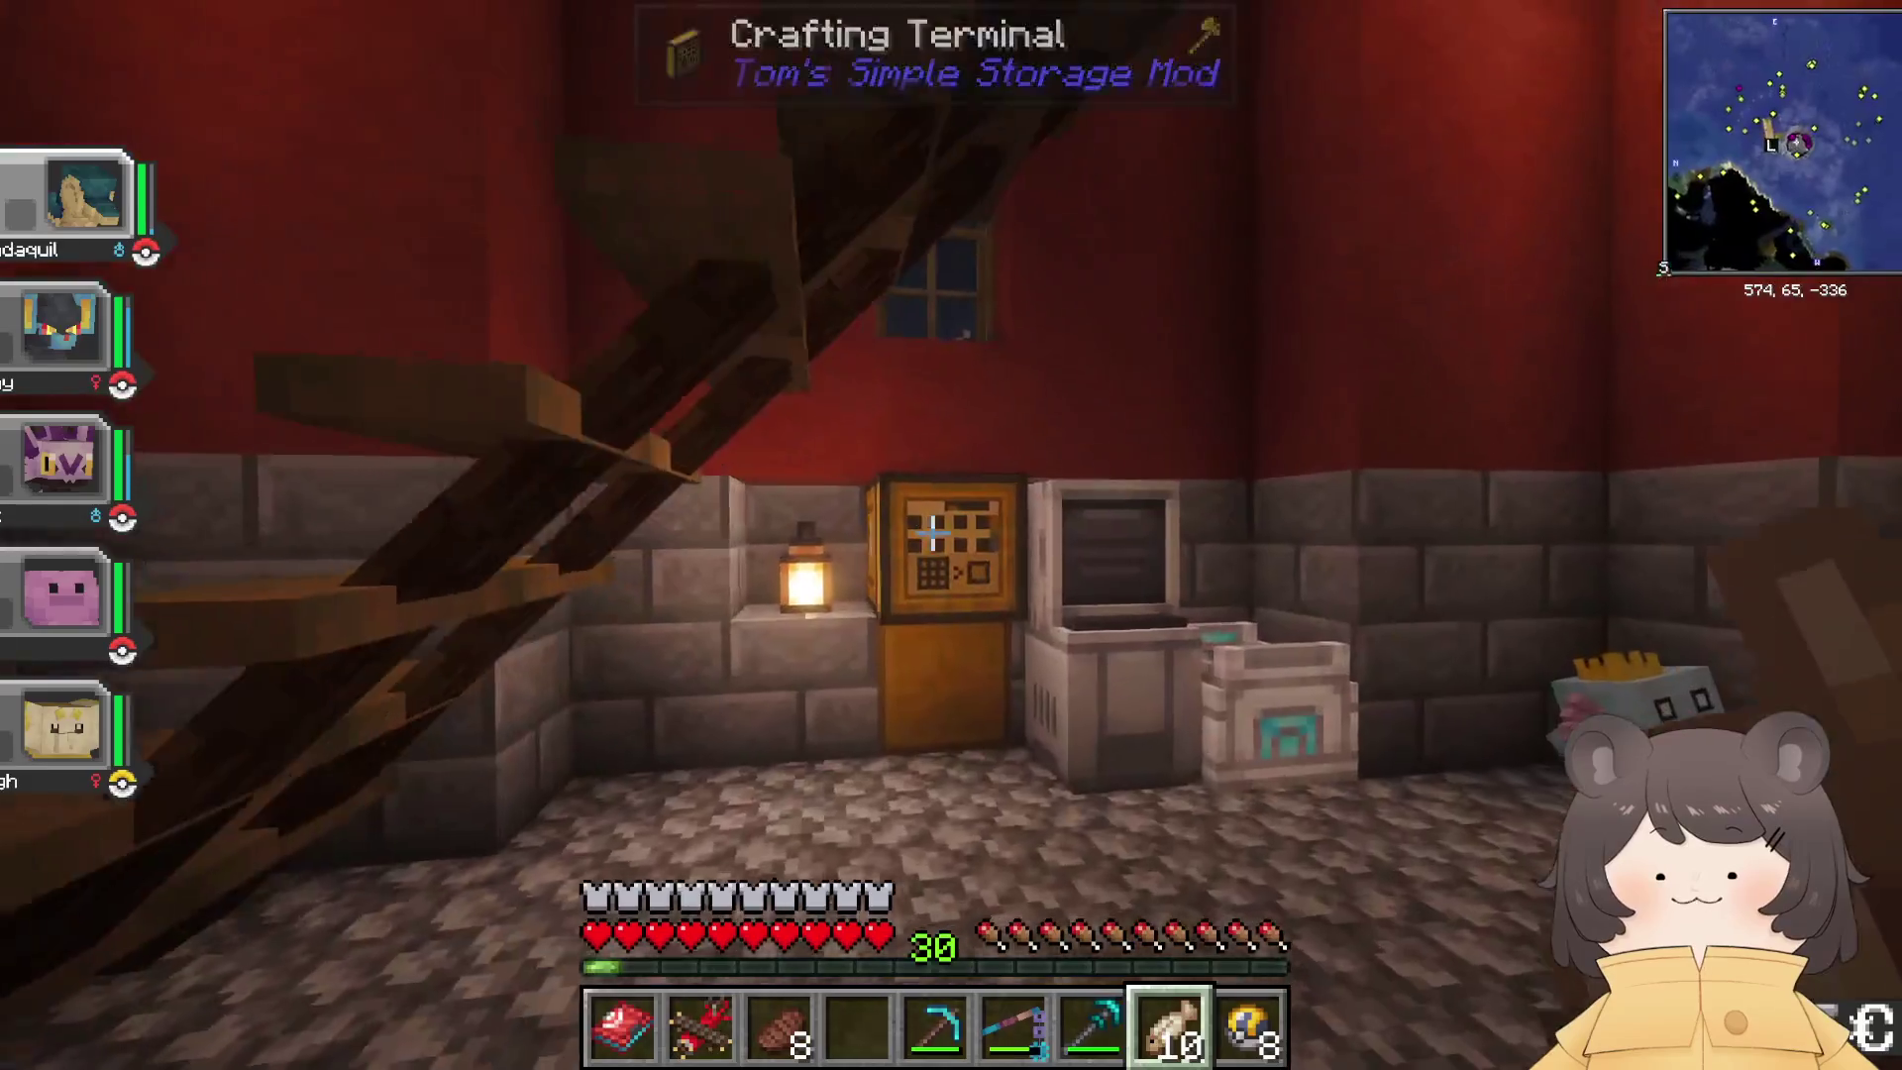
{"action": "right_click", "coordinate": [951, 535]}
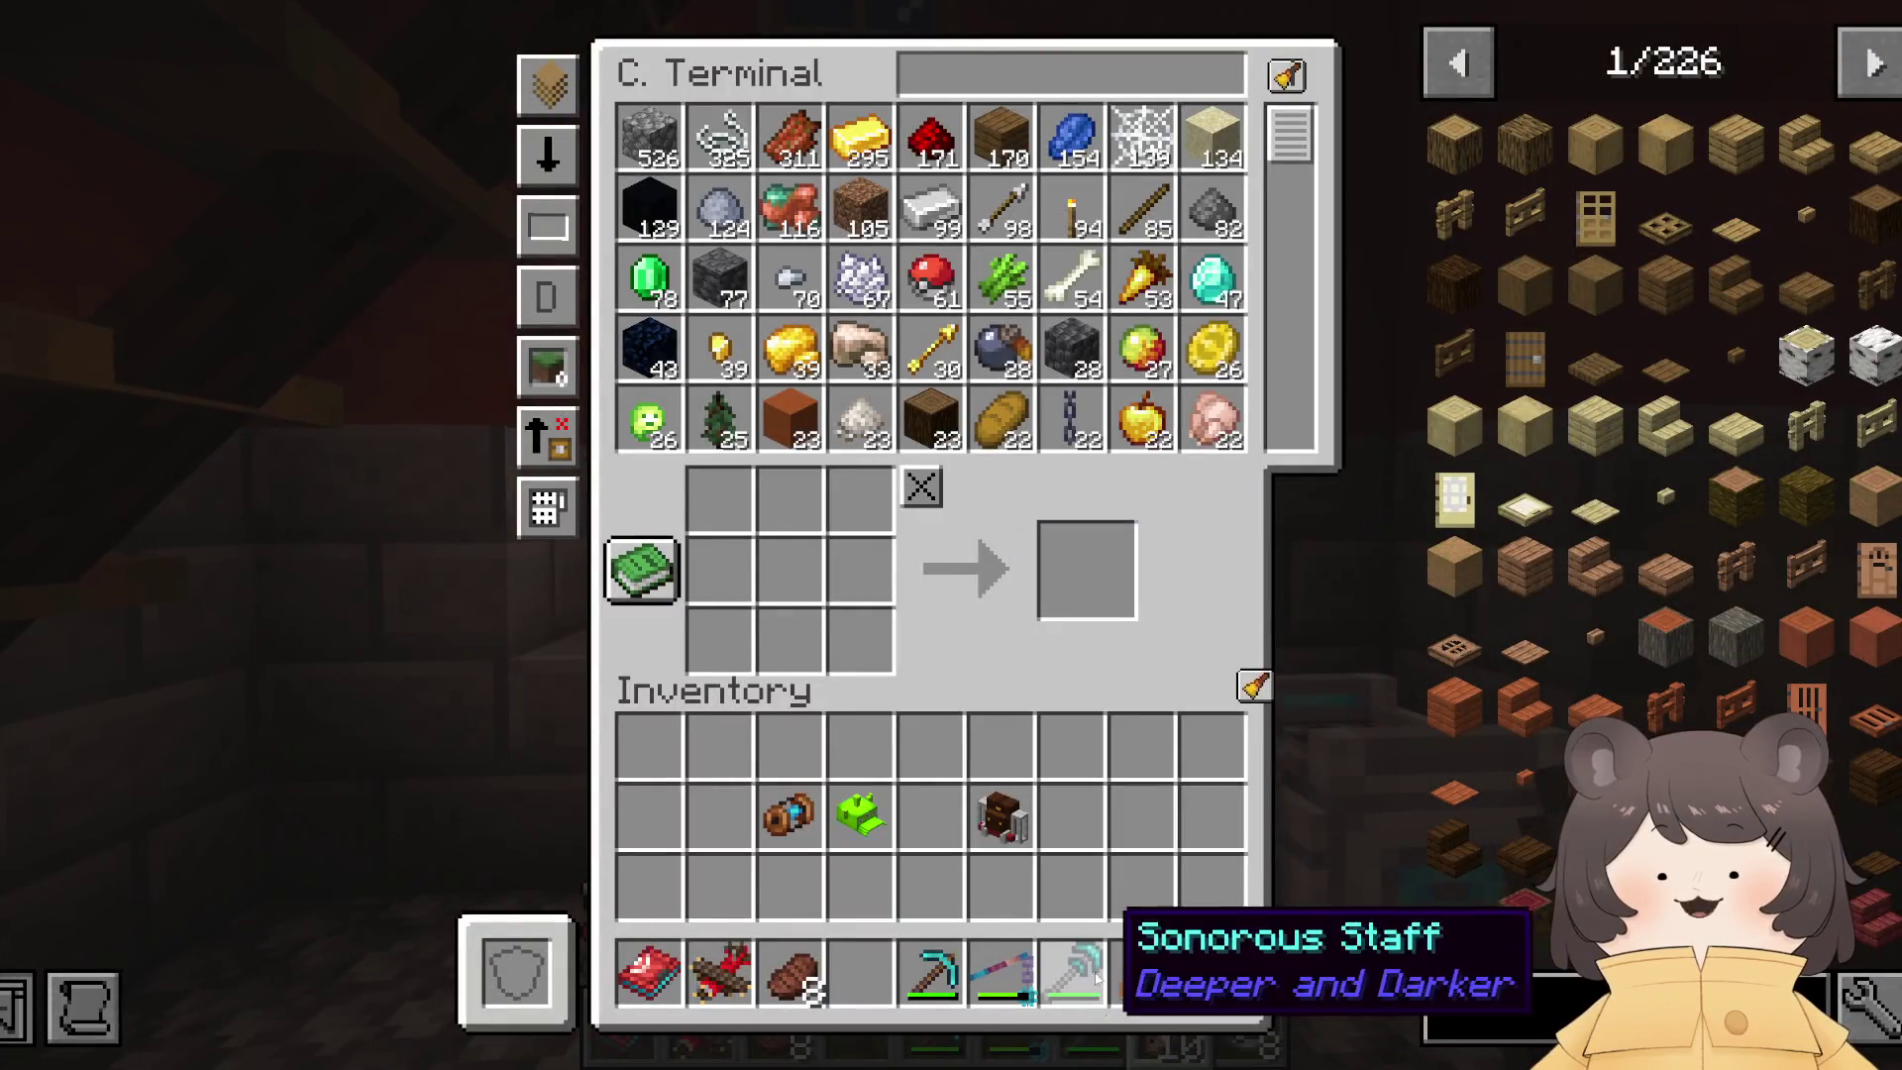
{"action": "key", "text": "Escape"}
{"action": "key", "text": "e"}
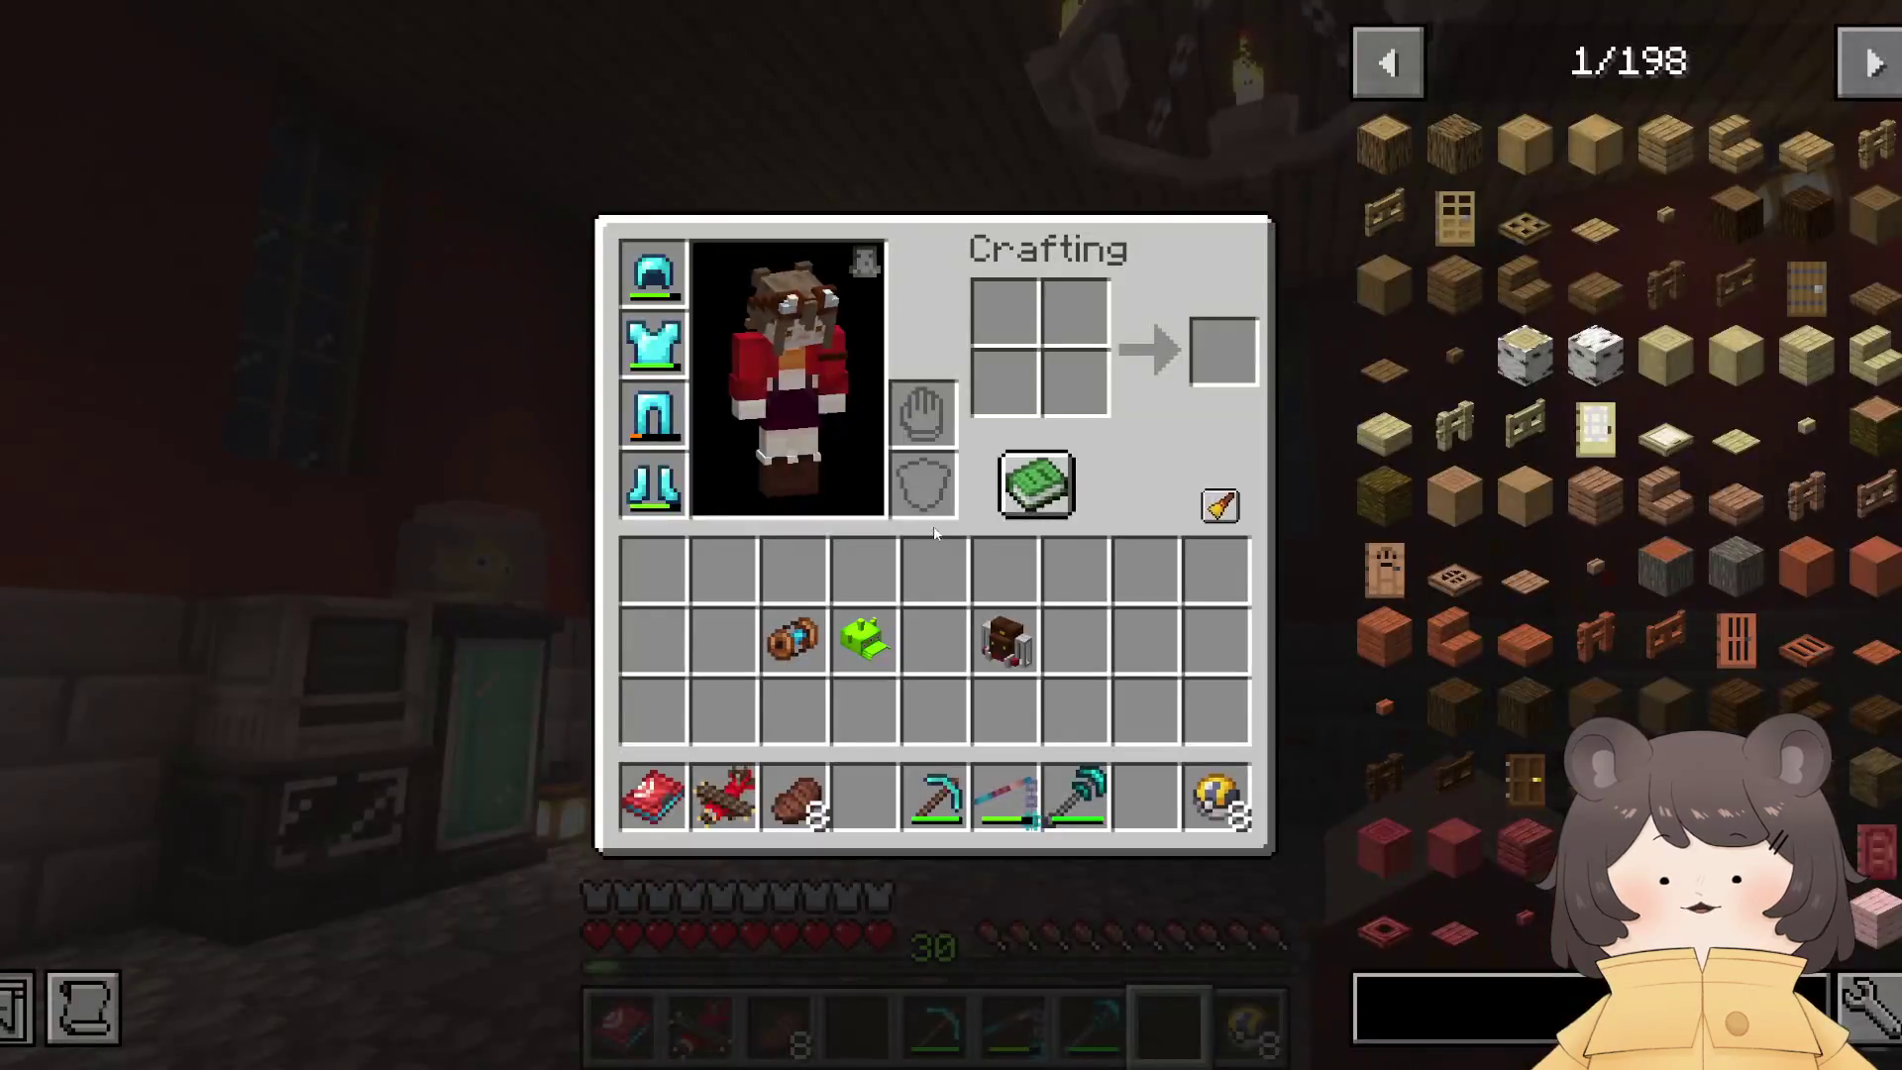
{"action": "left_click", "coordinate": [790, 632], "text": "shift"}
{"action": "left_click", "coordinate": [1005, 642], "text": "shift"}
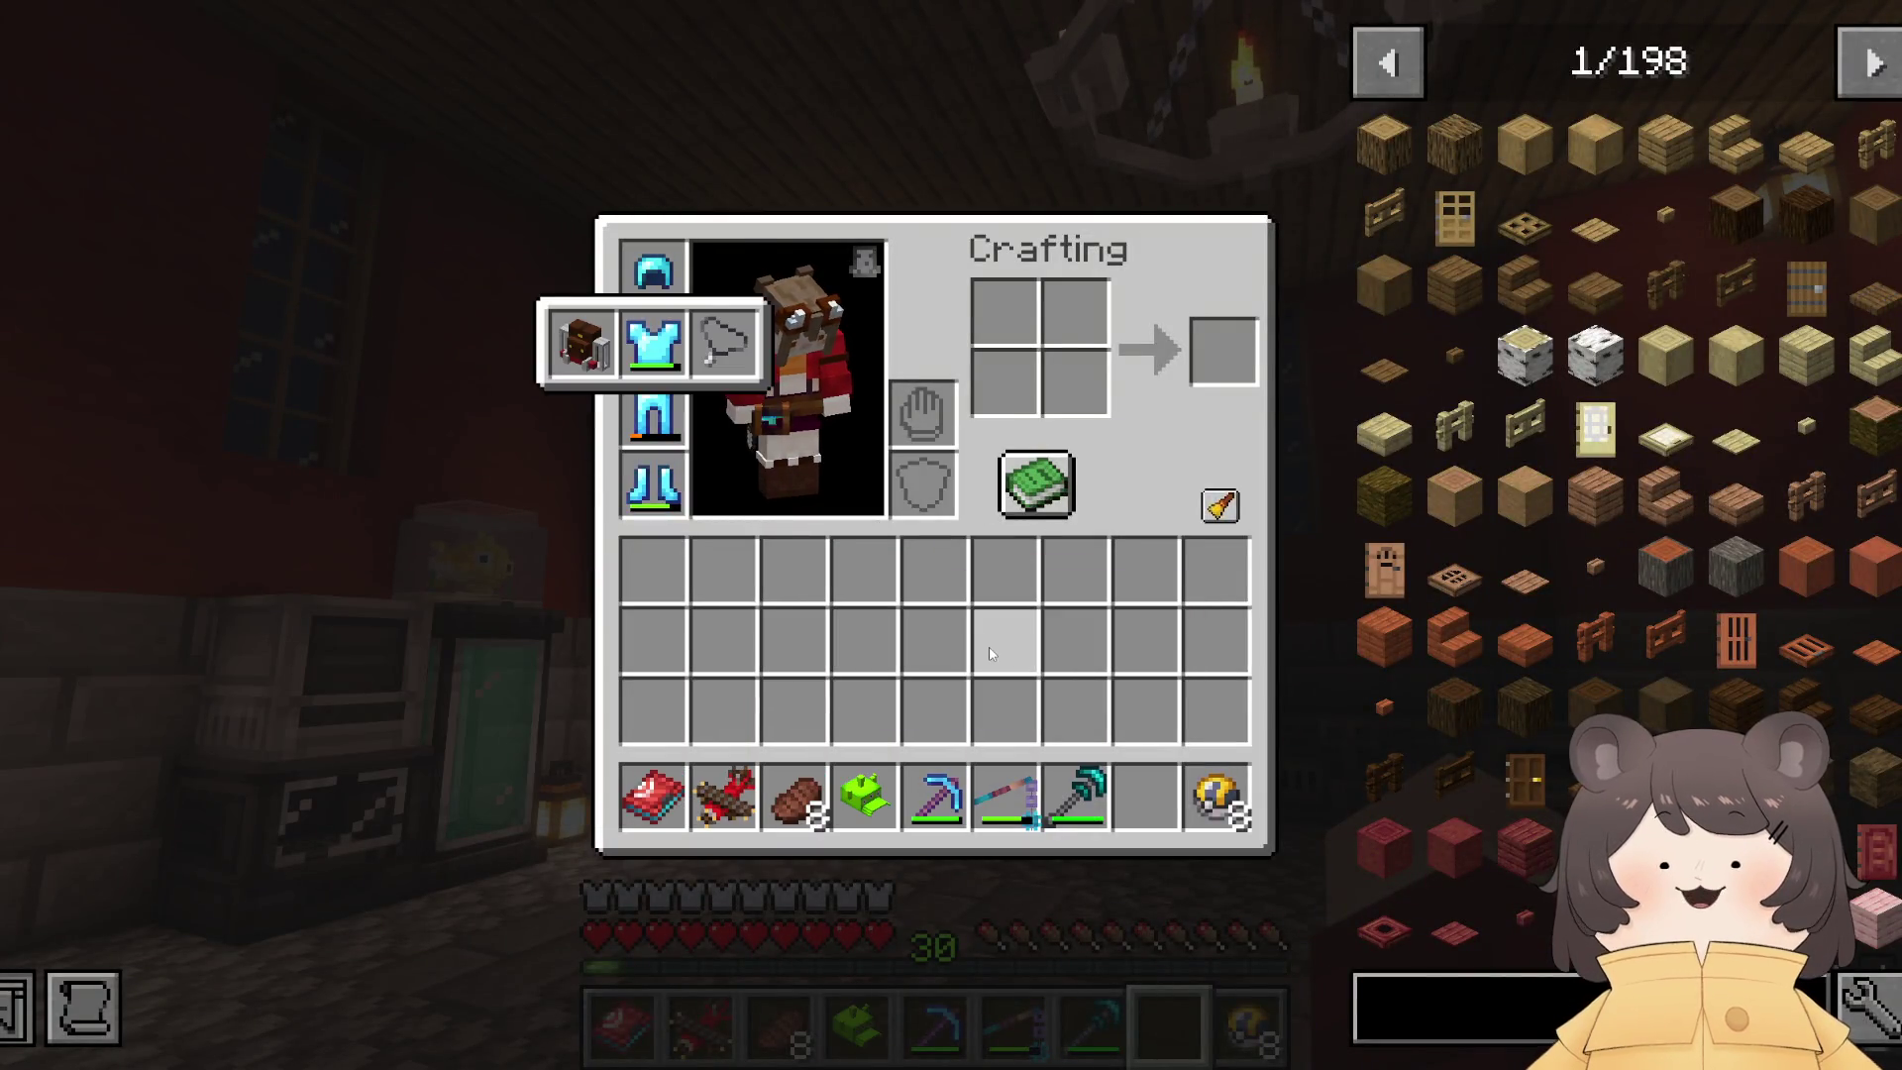
{"action": "key", "text": "e"}
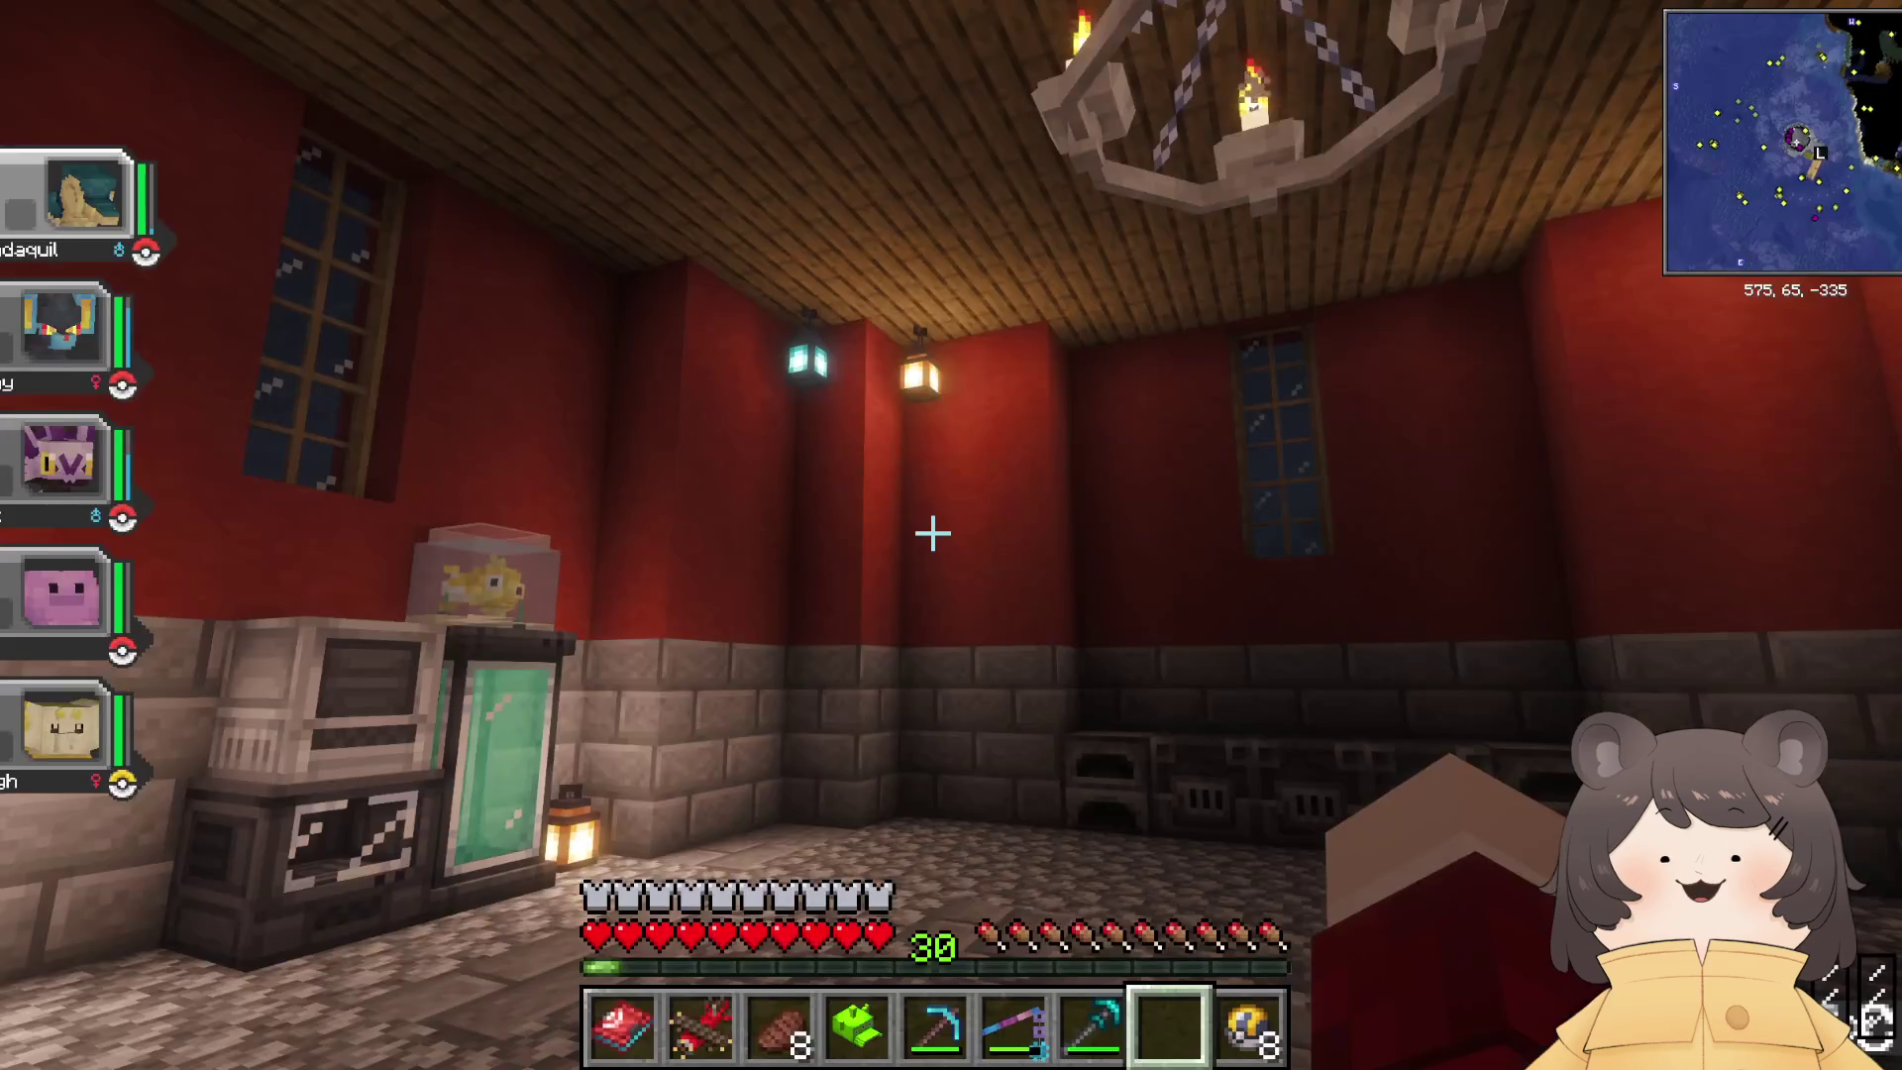
{"action": "key", "text": "w"}
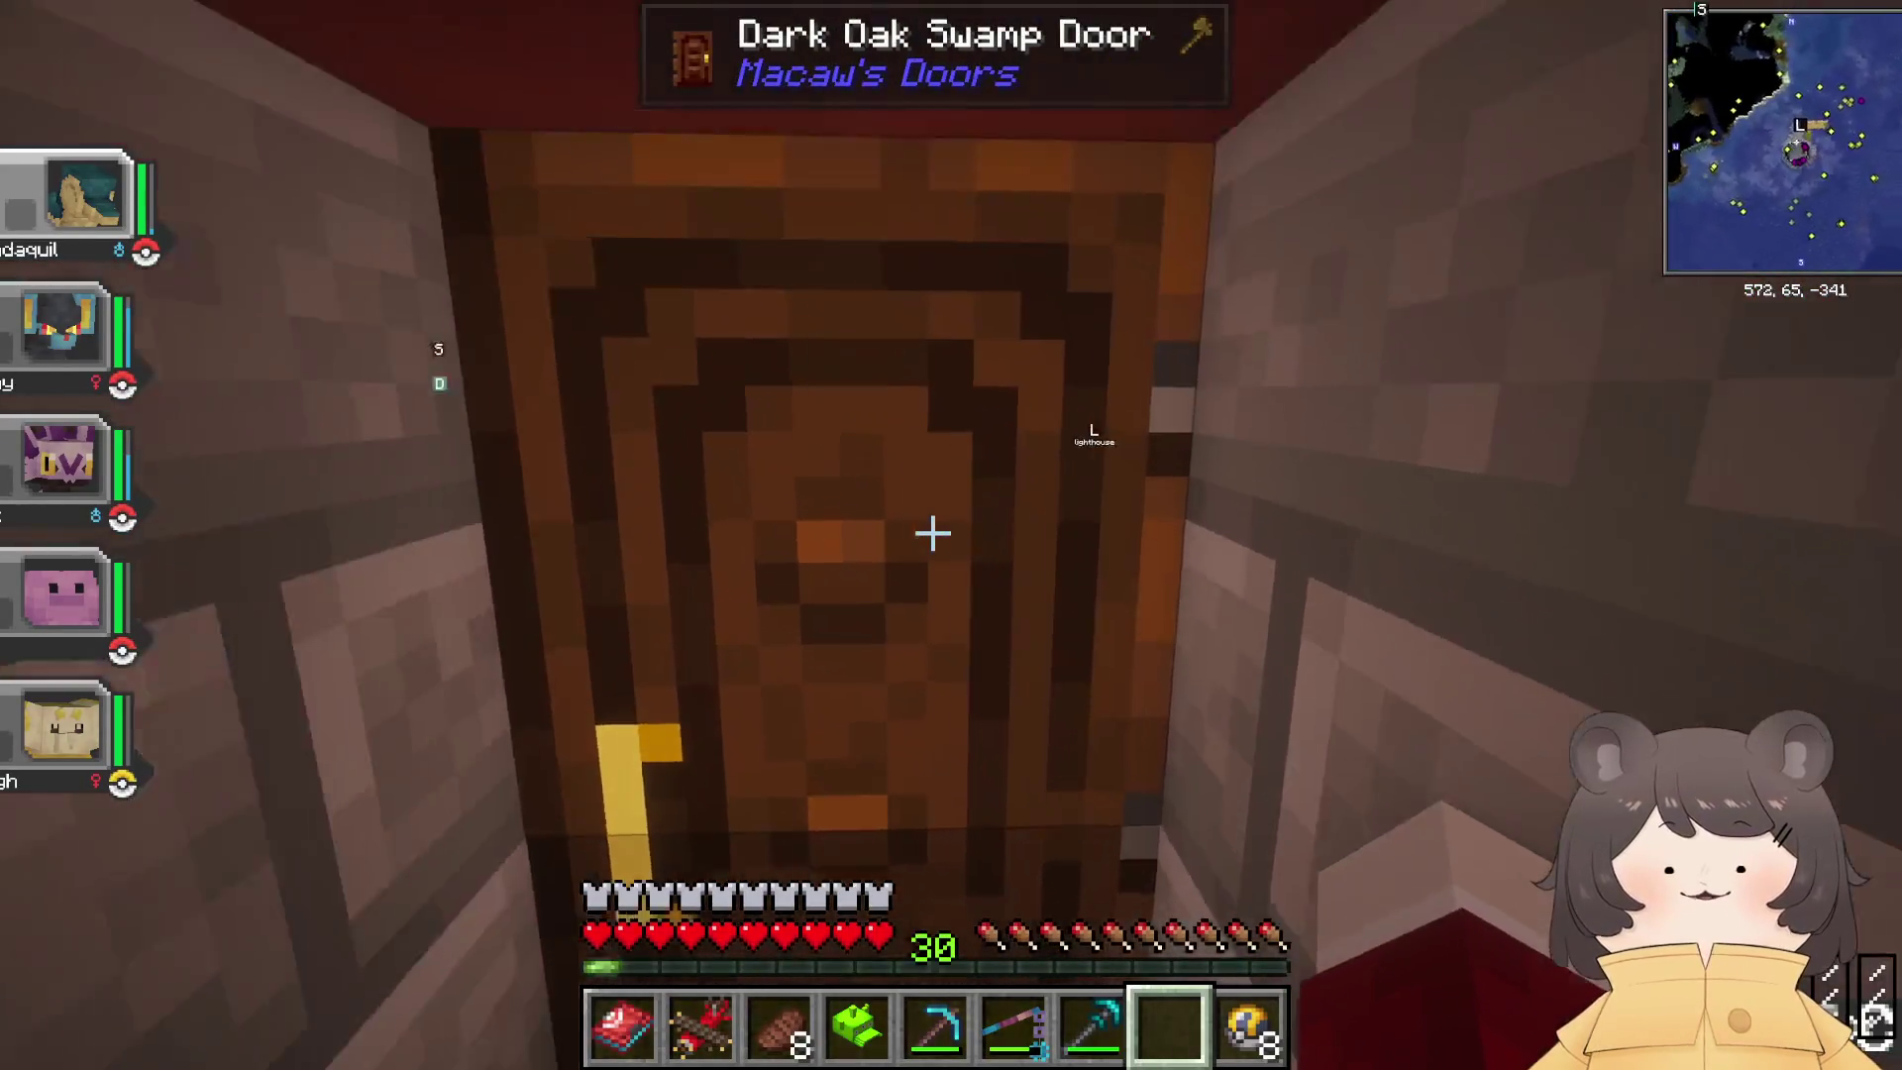
{"action": "right_click", "coordinate": [932, 533]}
Step: Walk around the rainy cliff and dock, then return and open the house door
{"action": "key", "text": "w"}
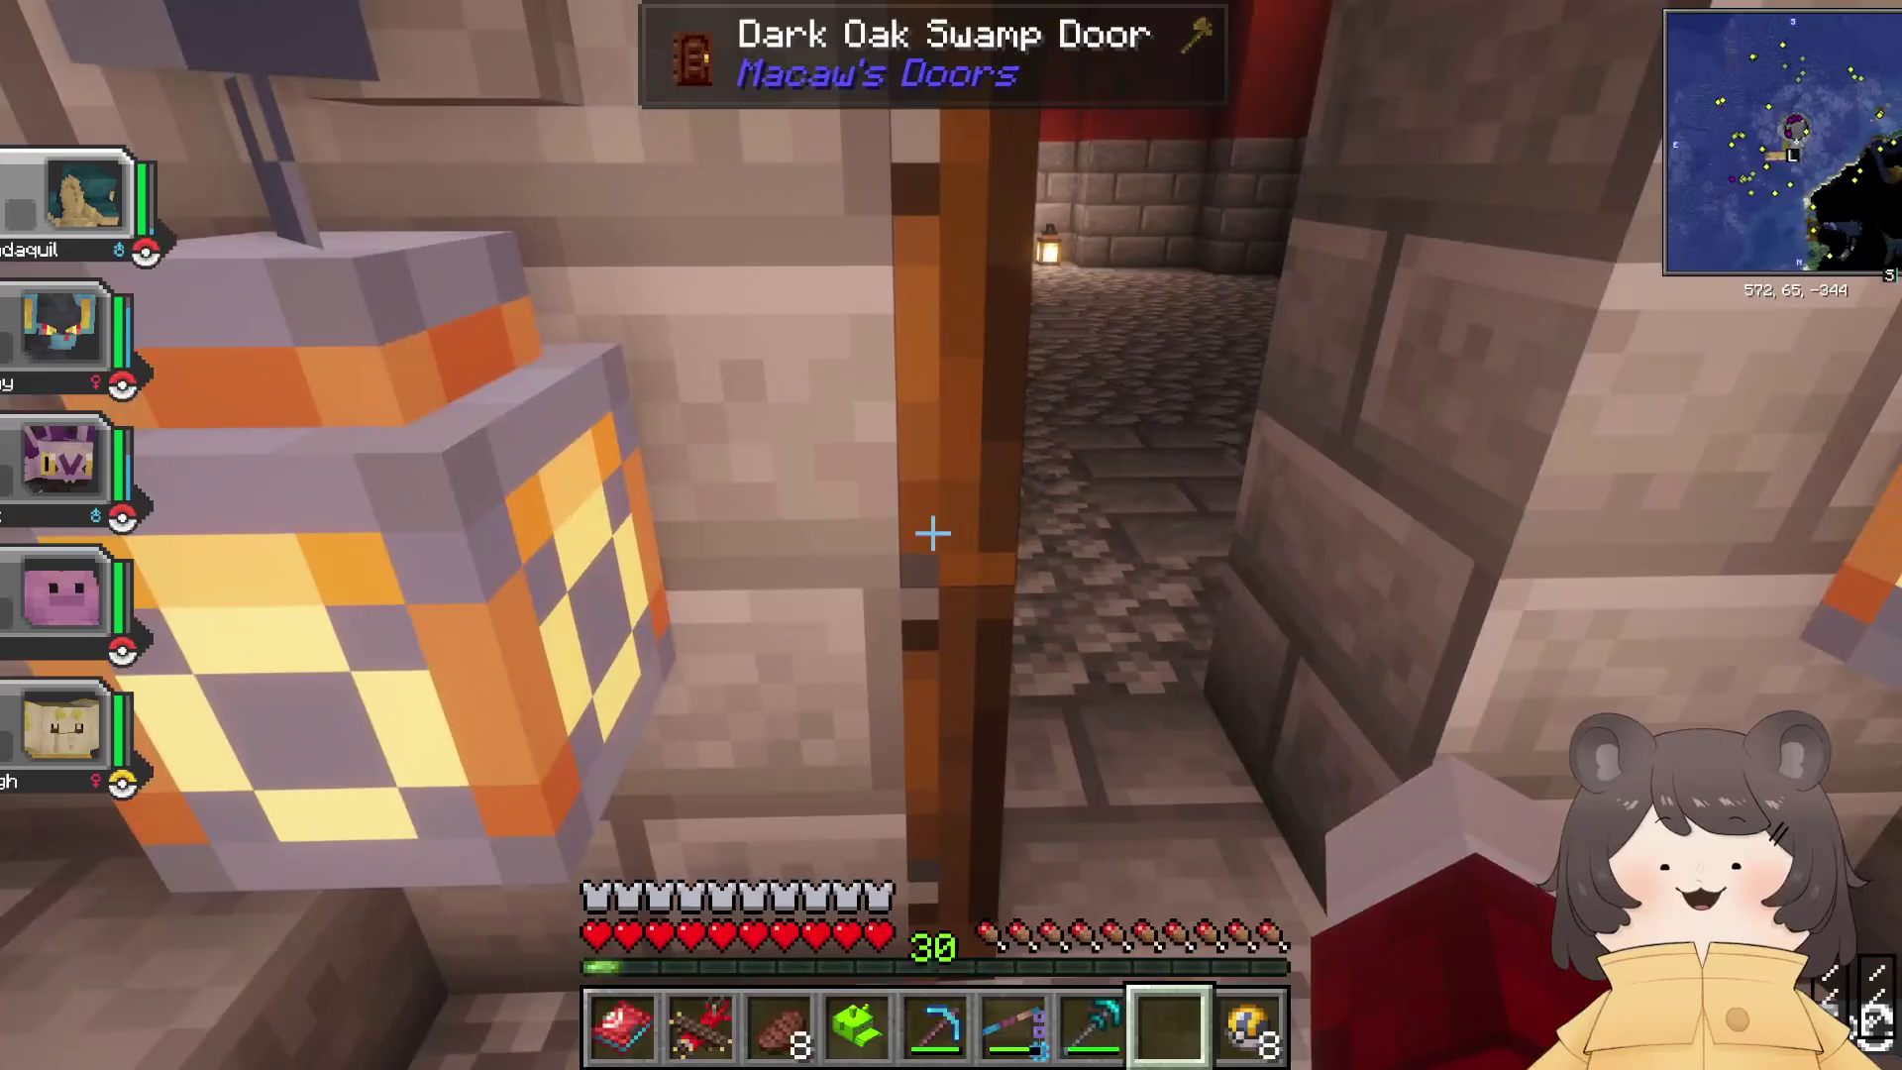
{"action": "key", "text": "w"}
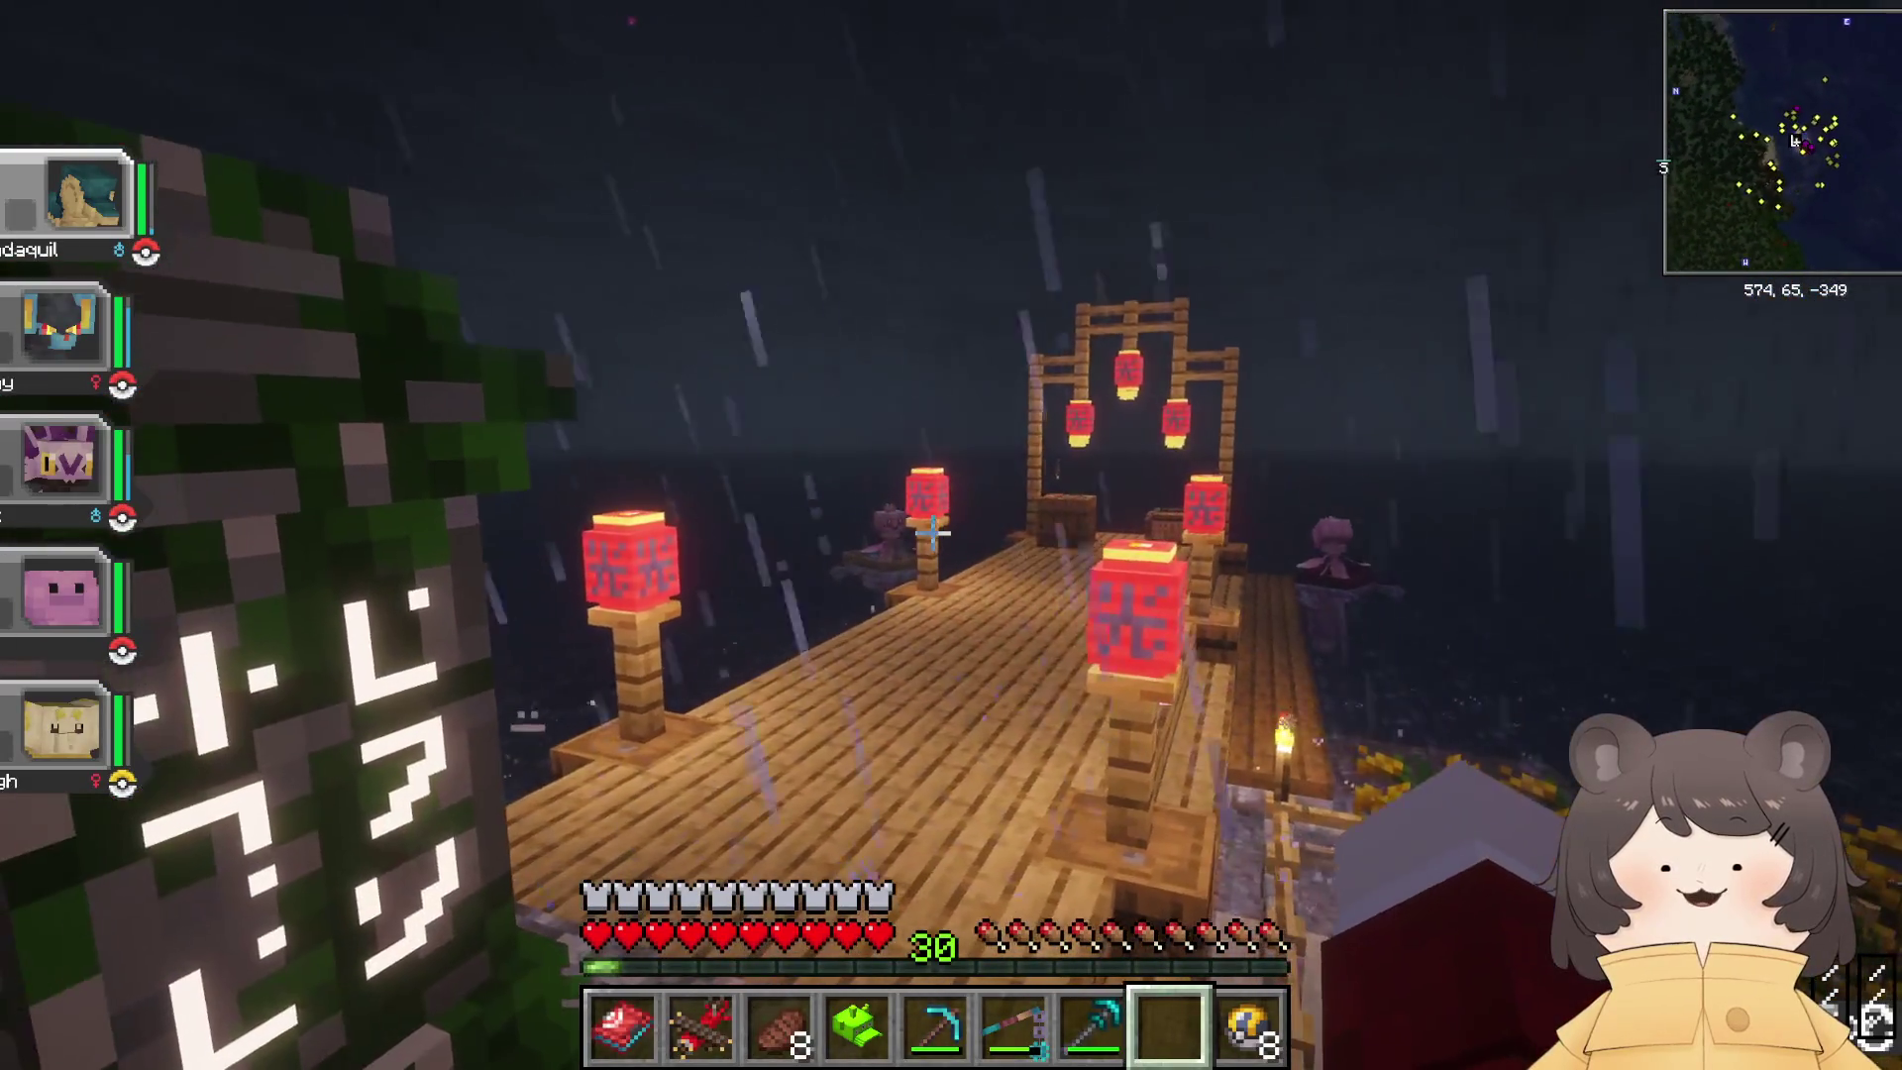
{"action": "key", "text": "w"}
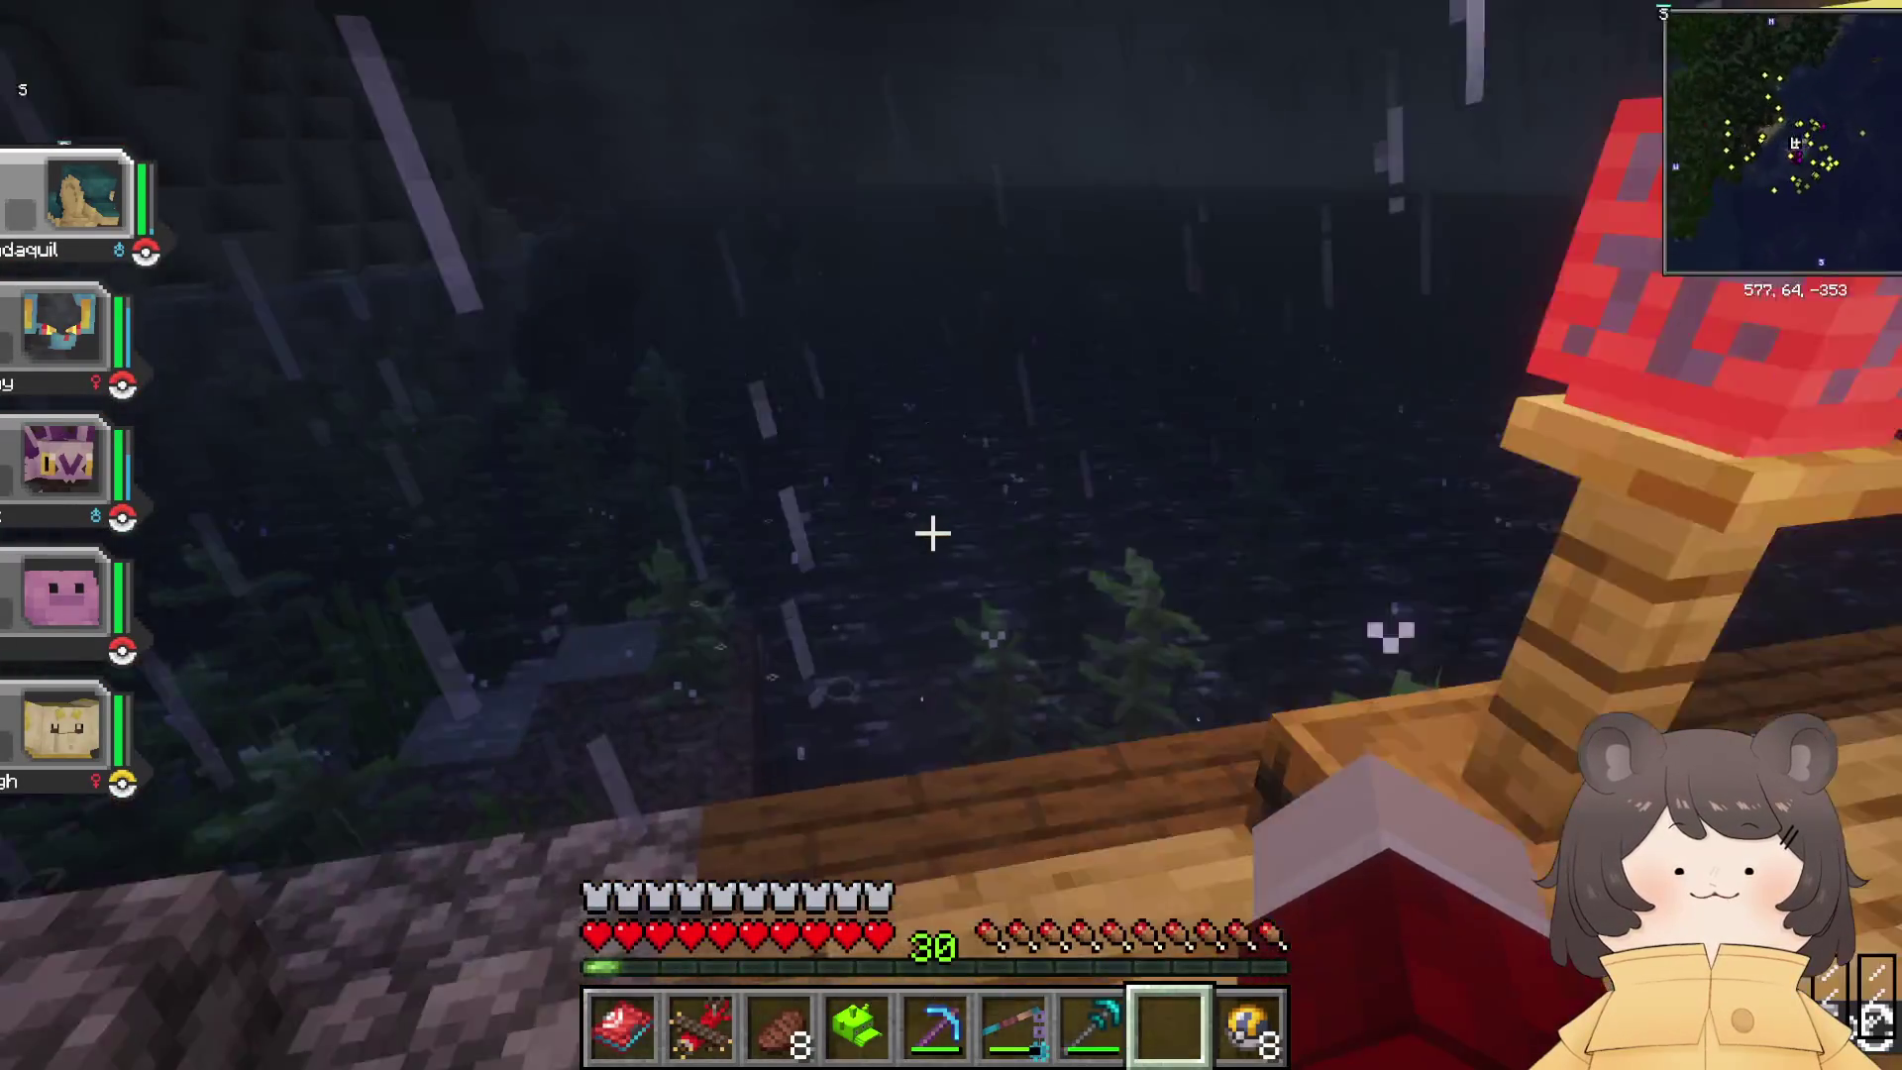
{"action": "key", "text": "w"}
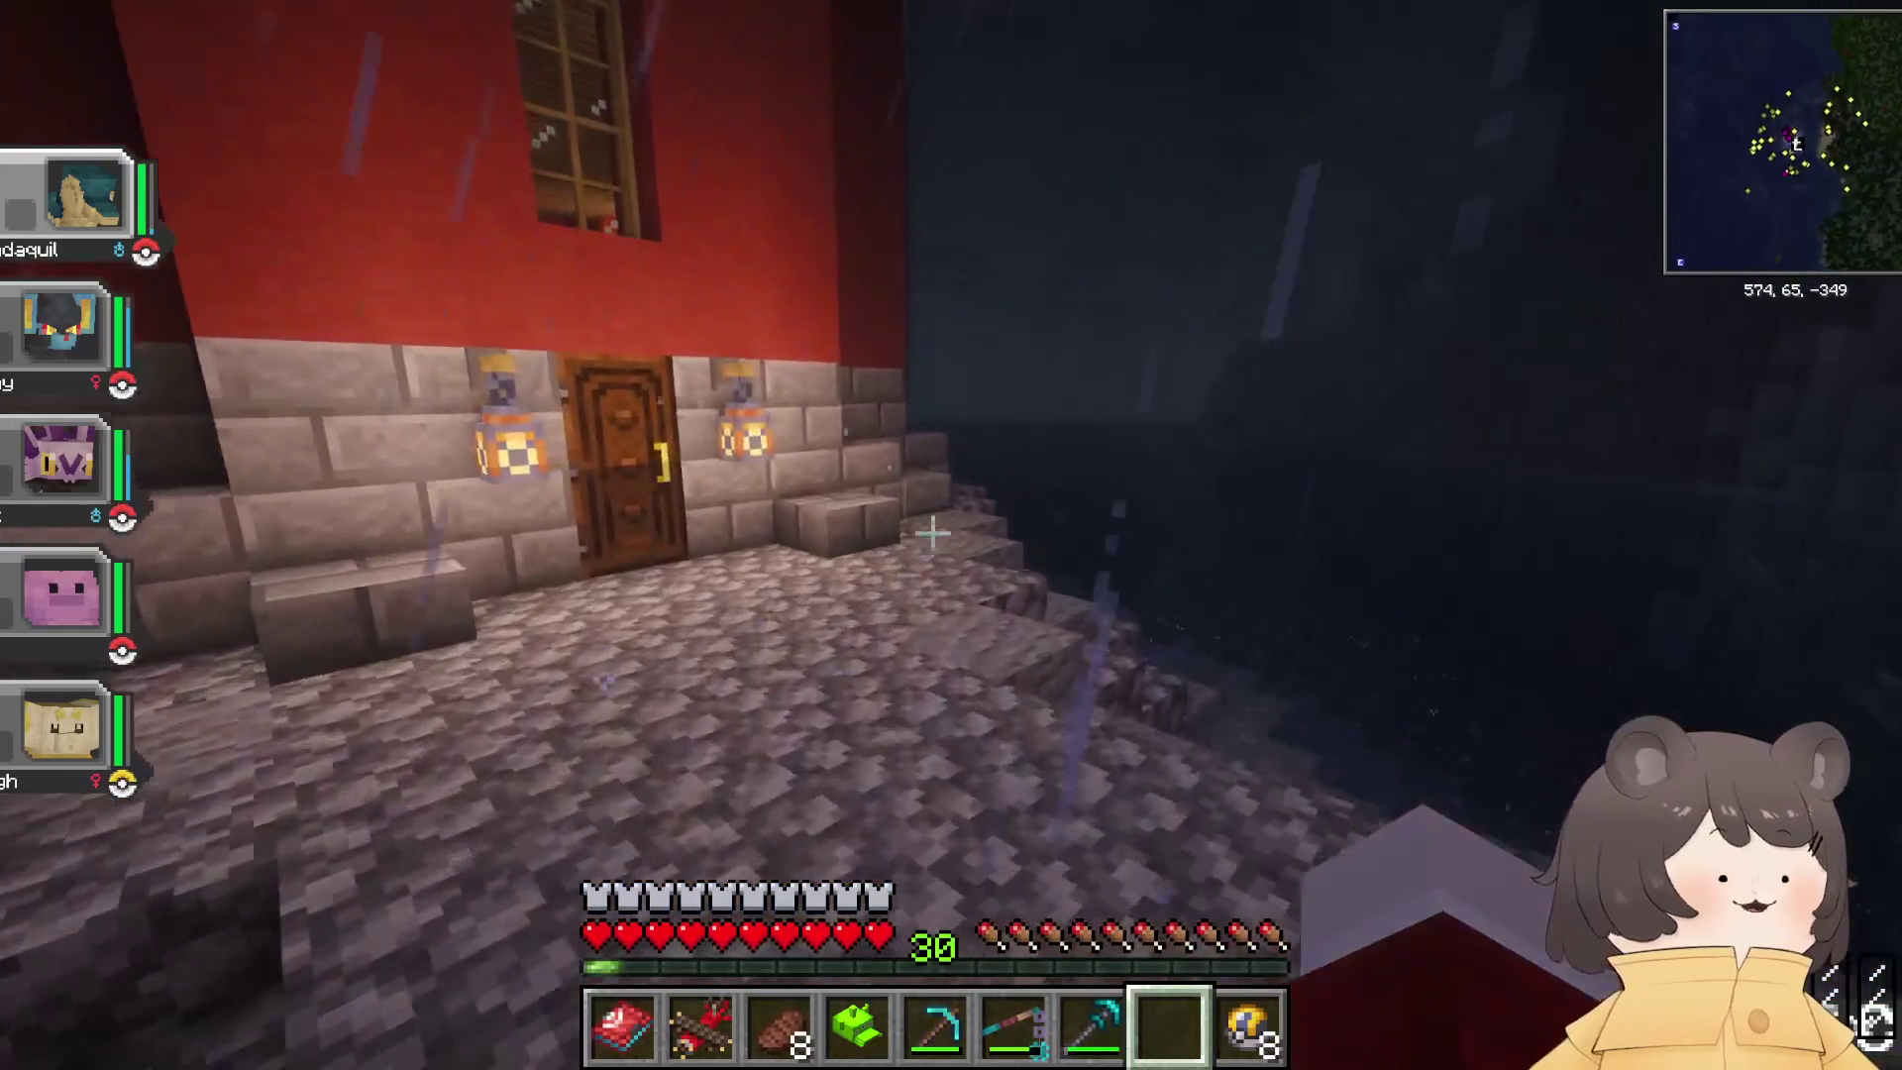
{"action": "key", "text": "s"}
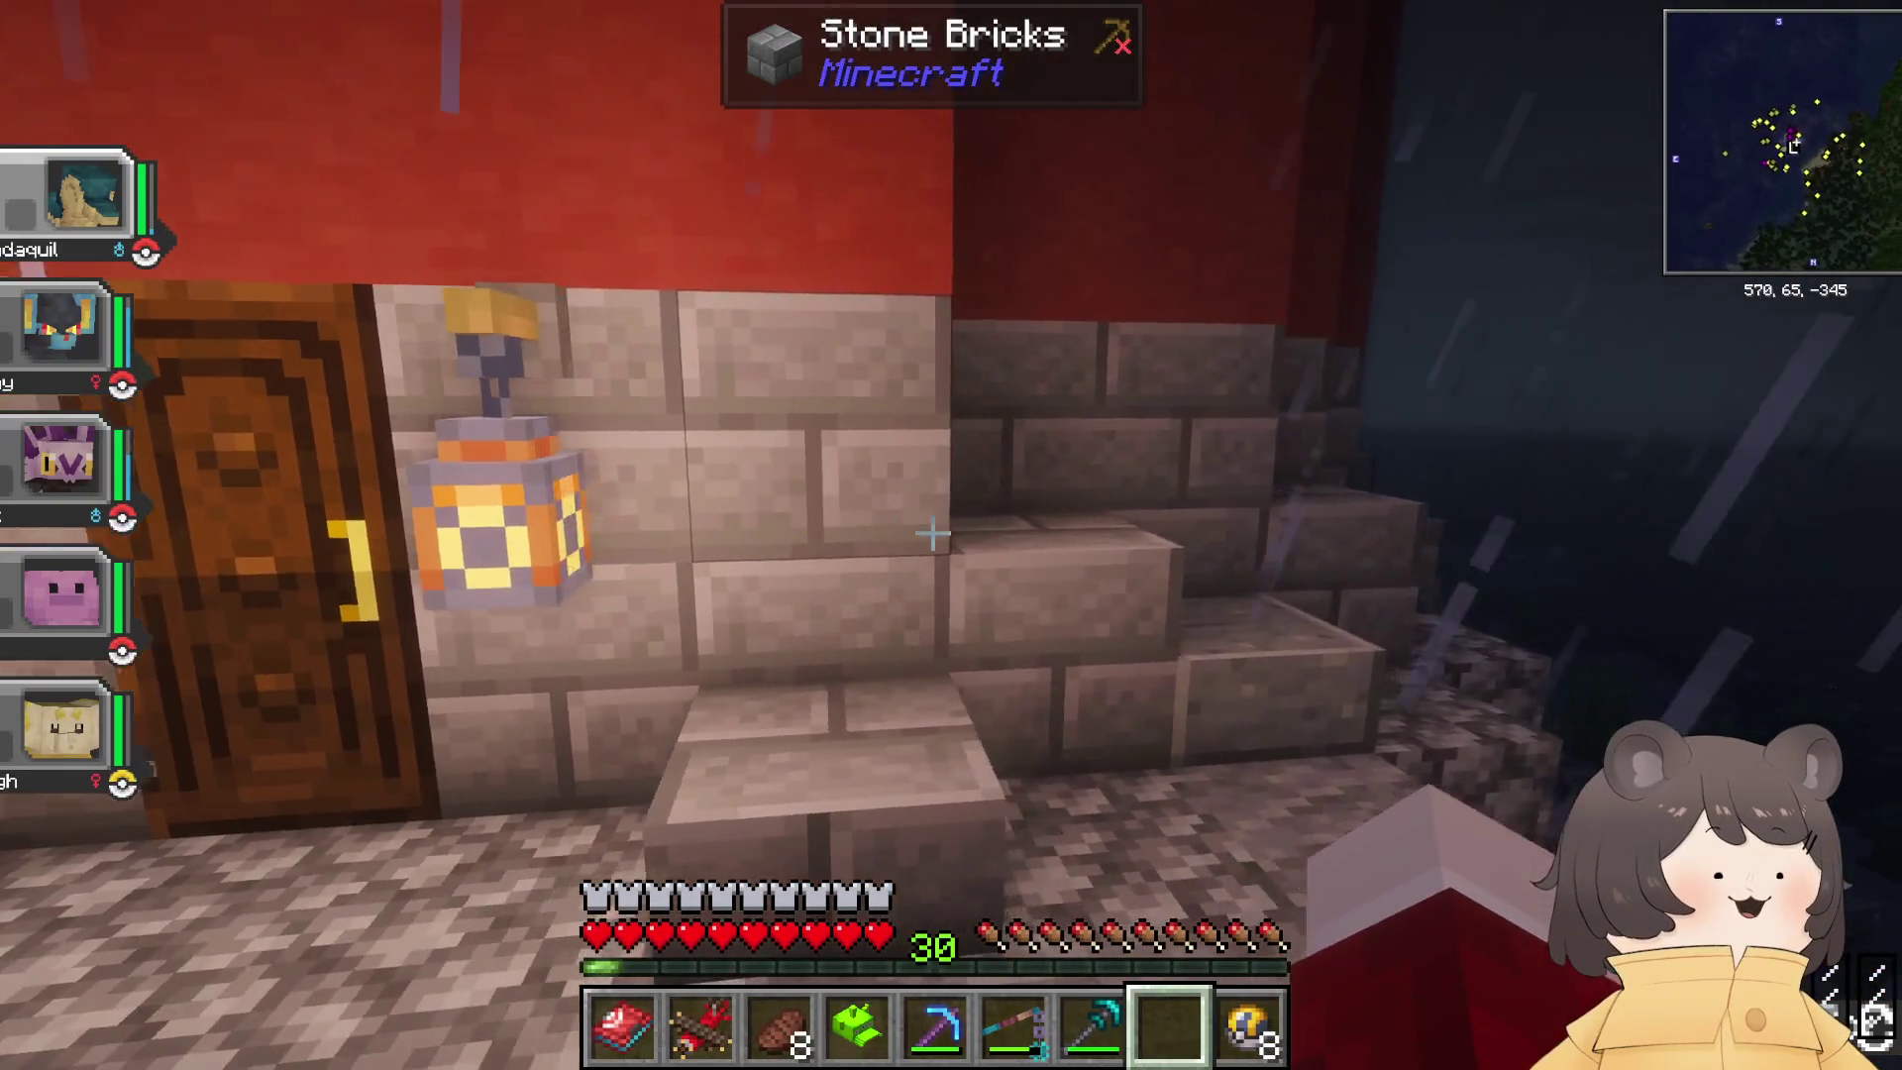
{"action": "key", "text": "w"}
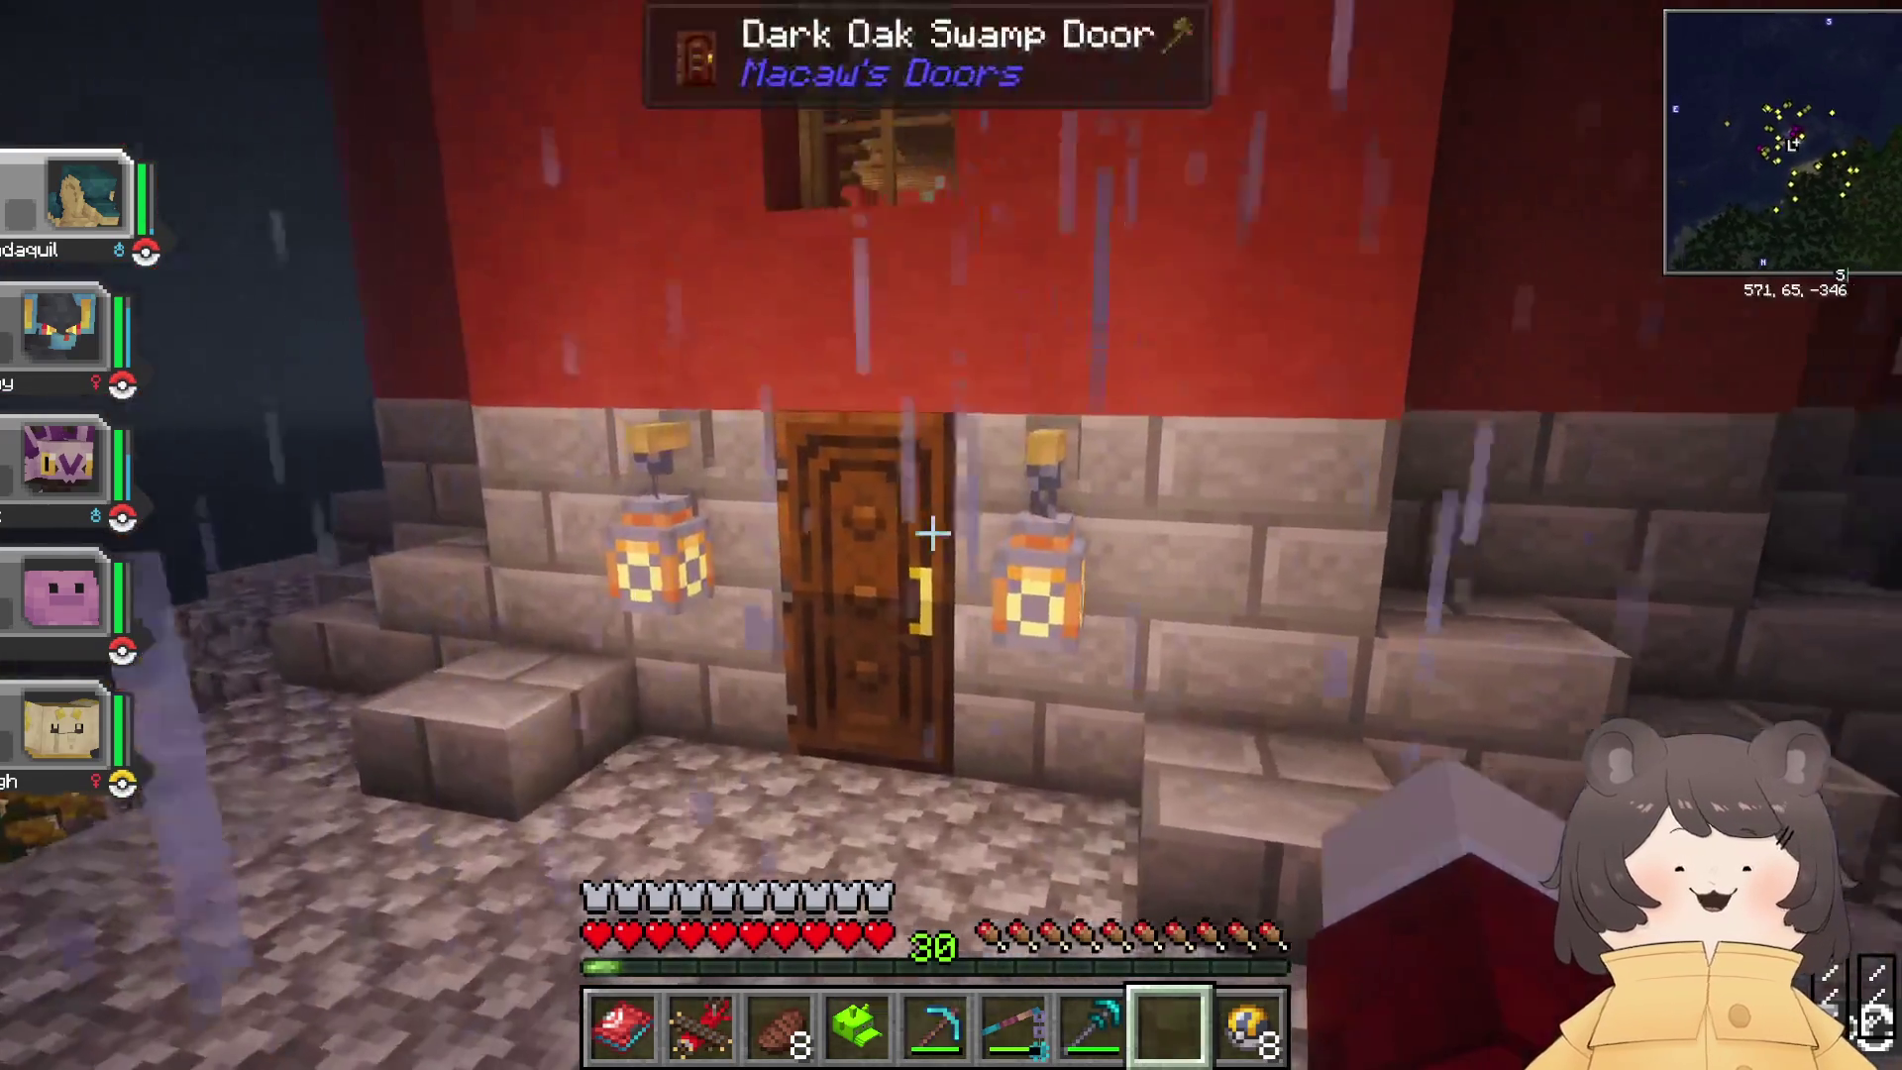
{"action": "right_click", "coordinate": [931, 533]}
Step: Go back through the red room and down into the dark portal room
{"action": "key", "text": "w"}
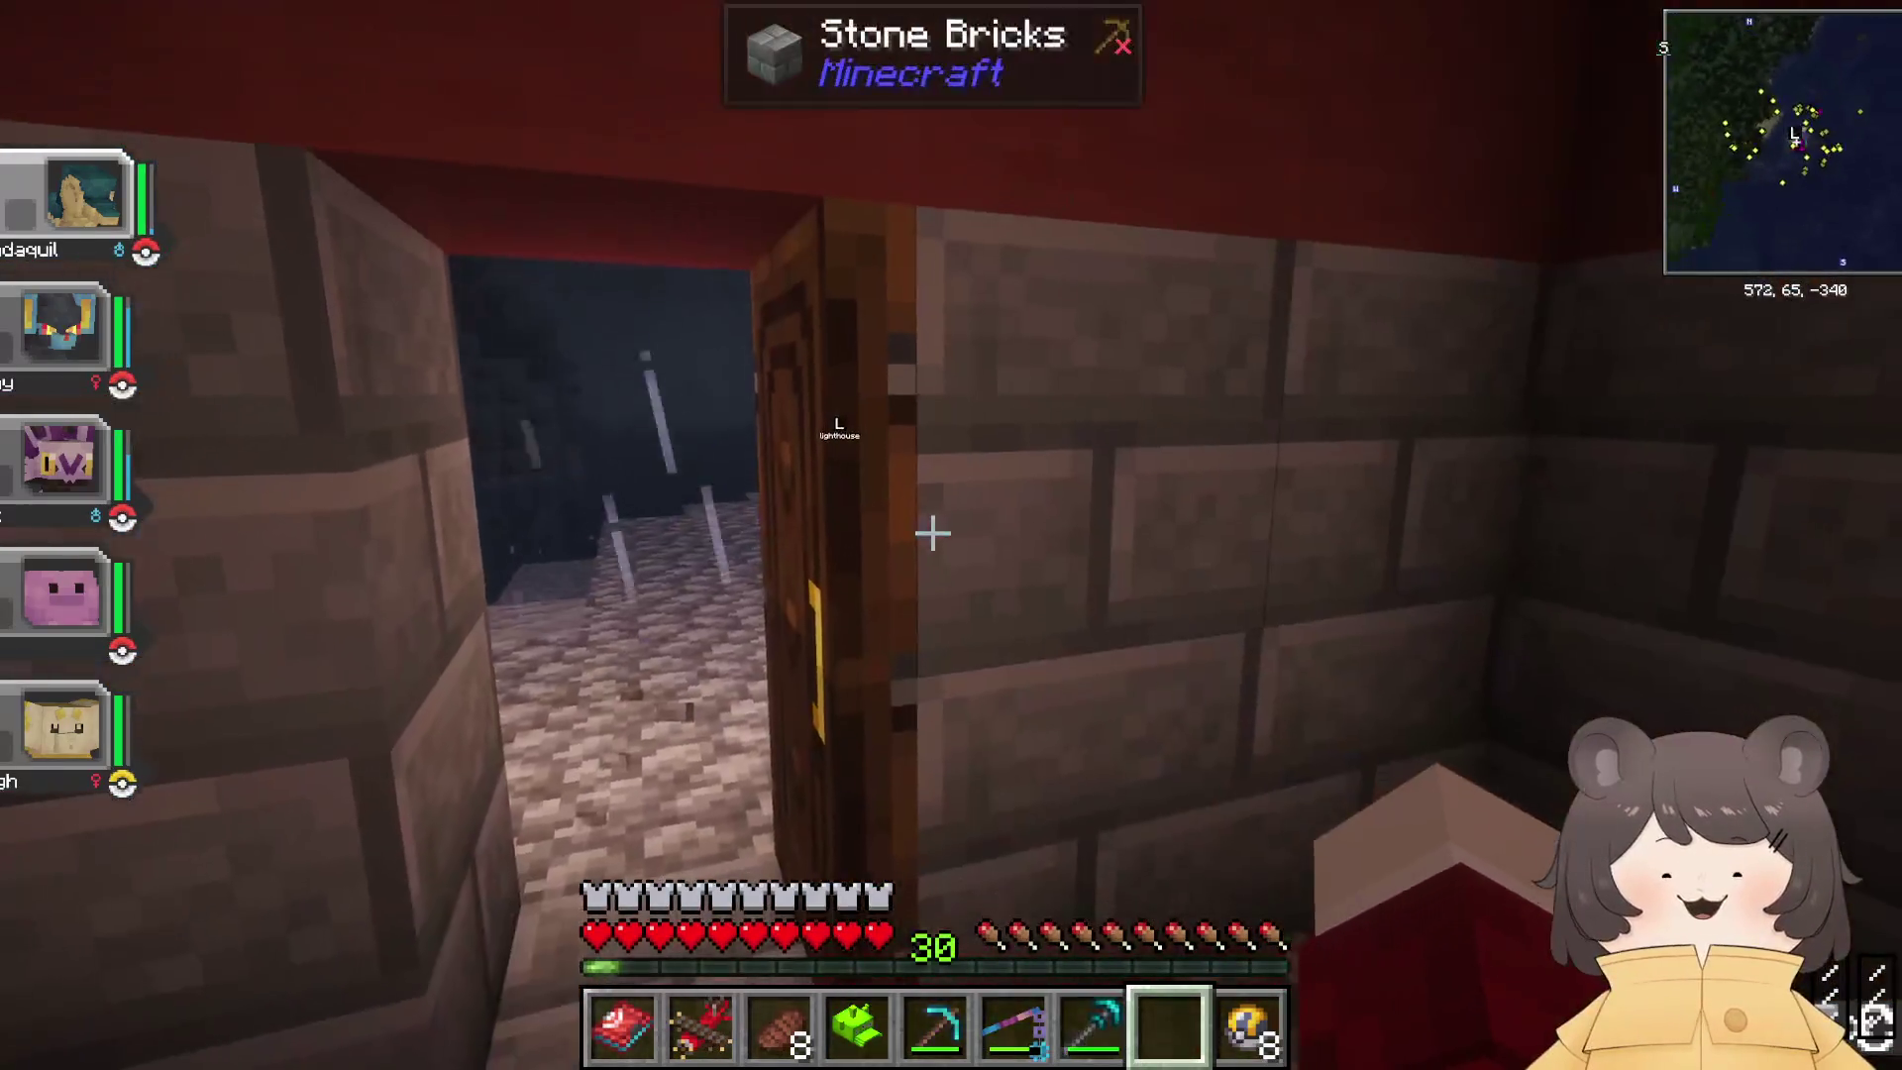
{"action": "key", "text": "w"}
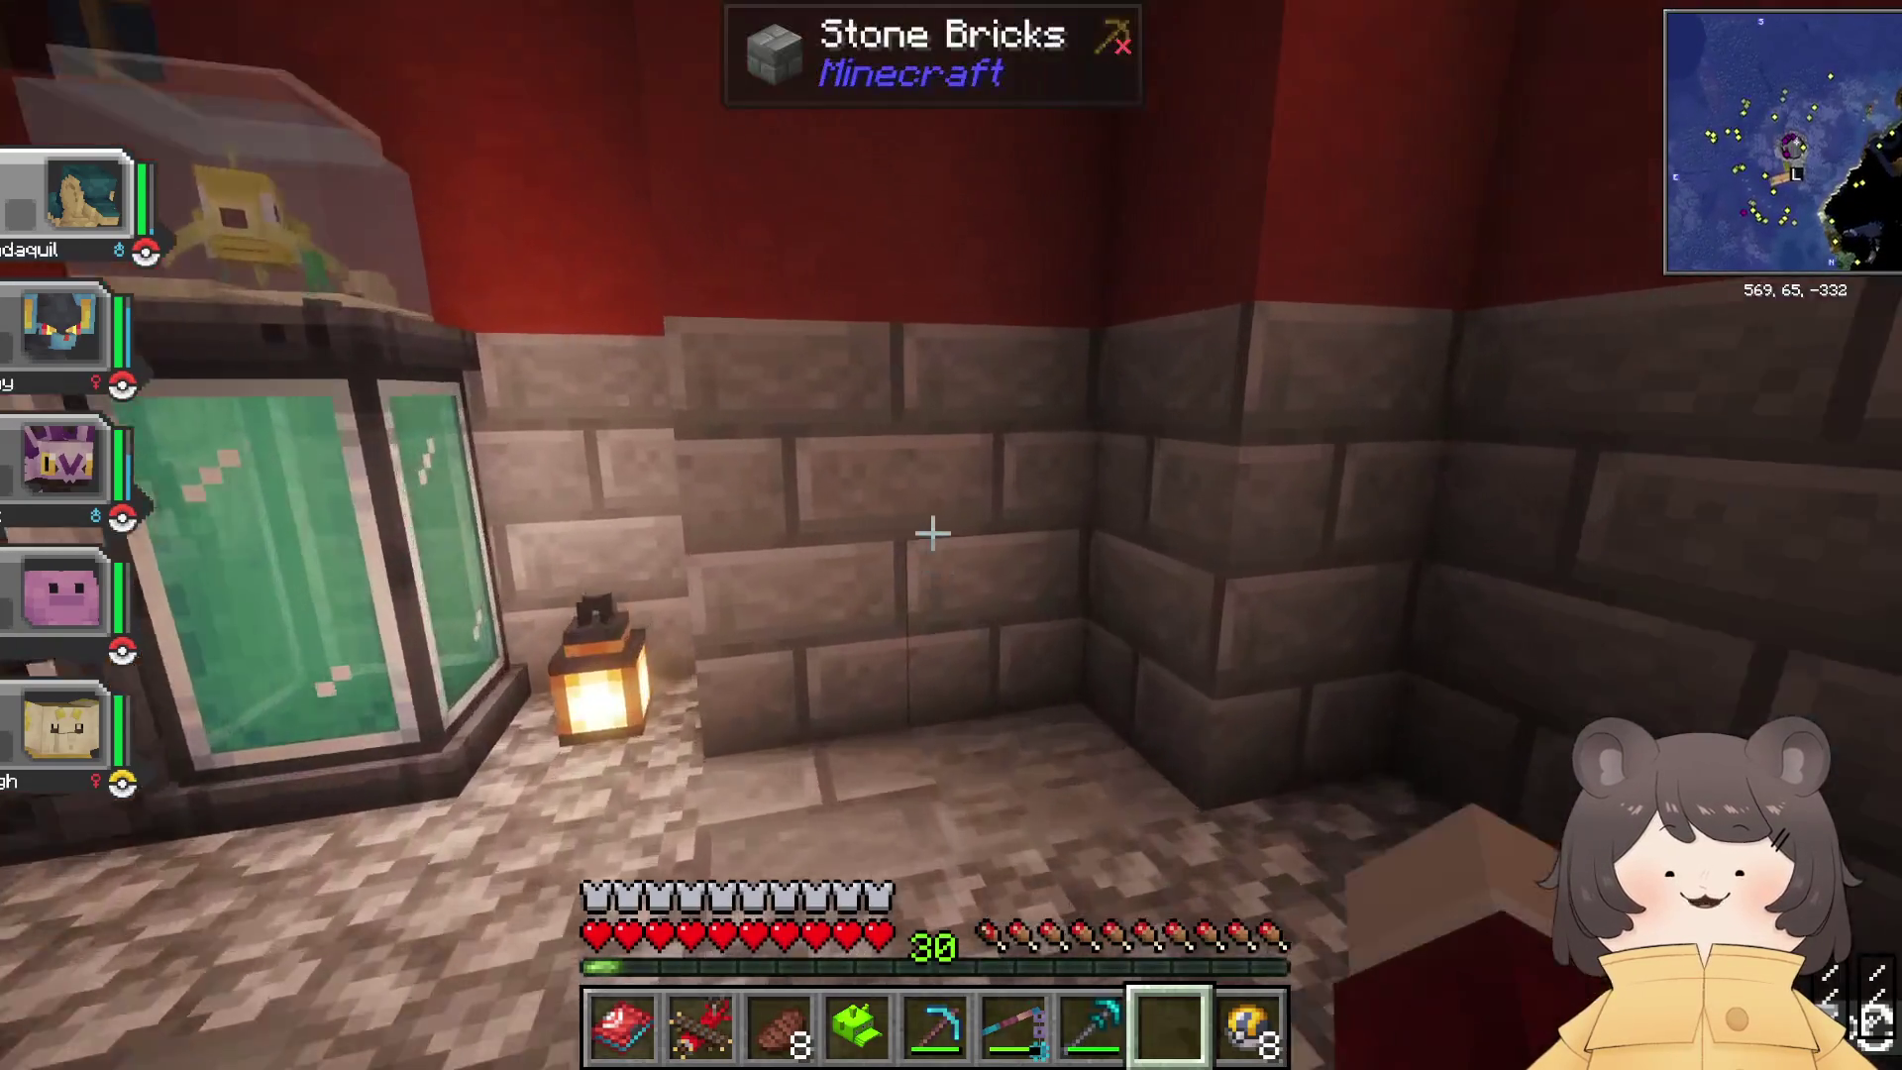
{"action": "key", "text": "w"}
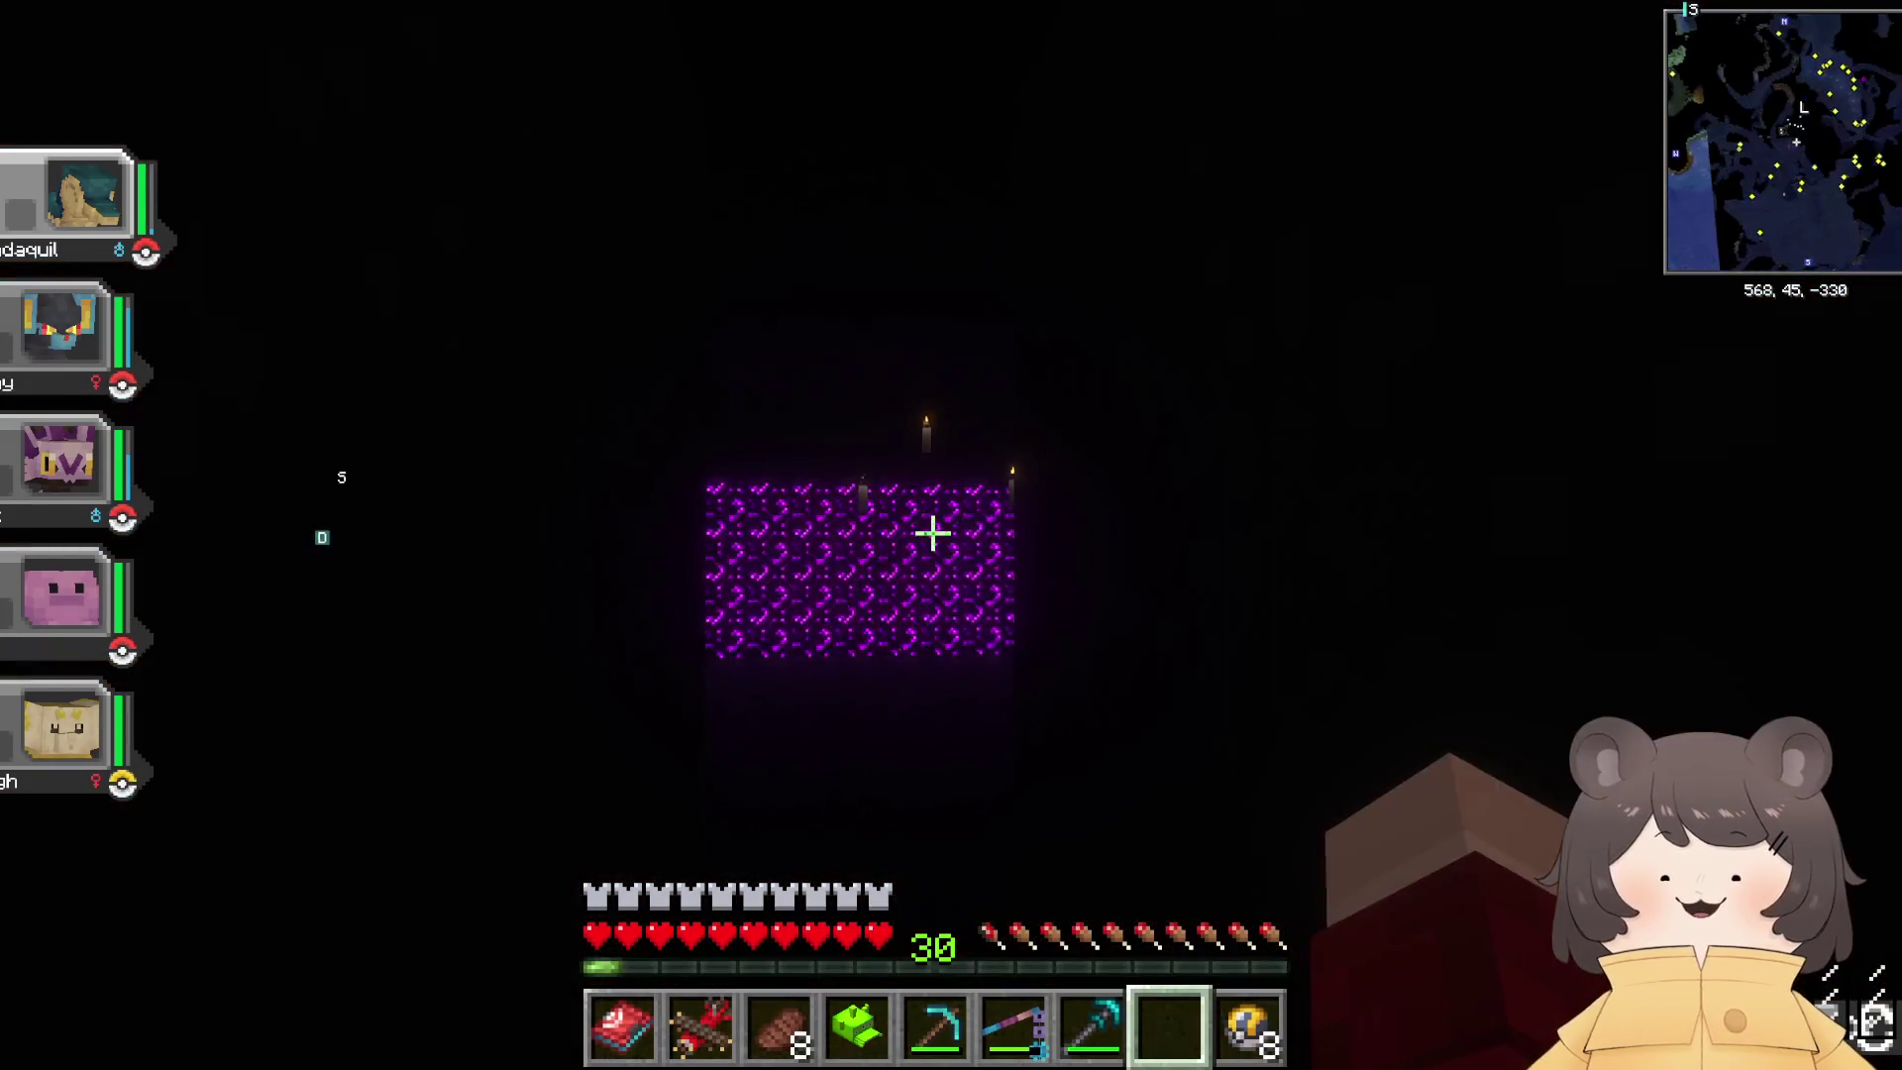
{"action": "key", "text": "w"}
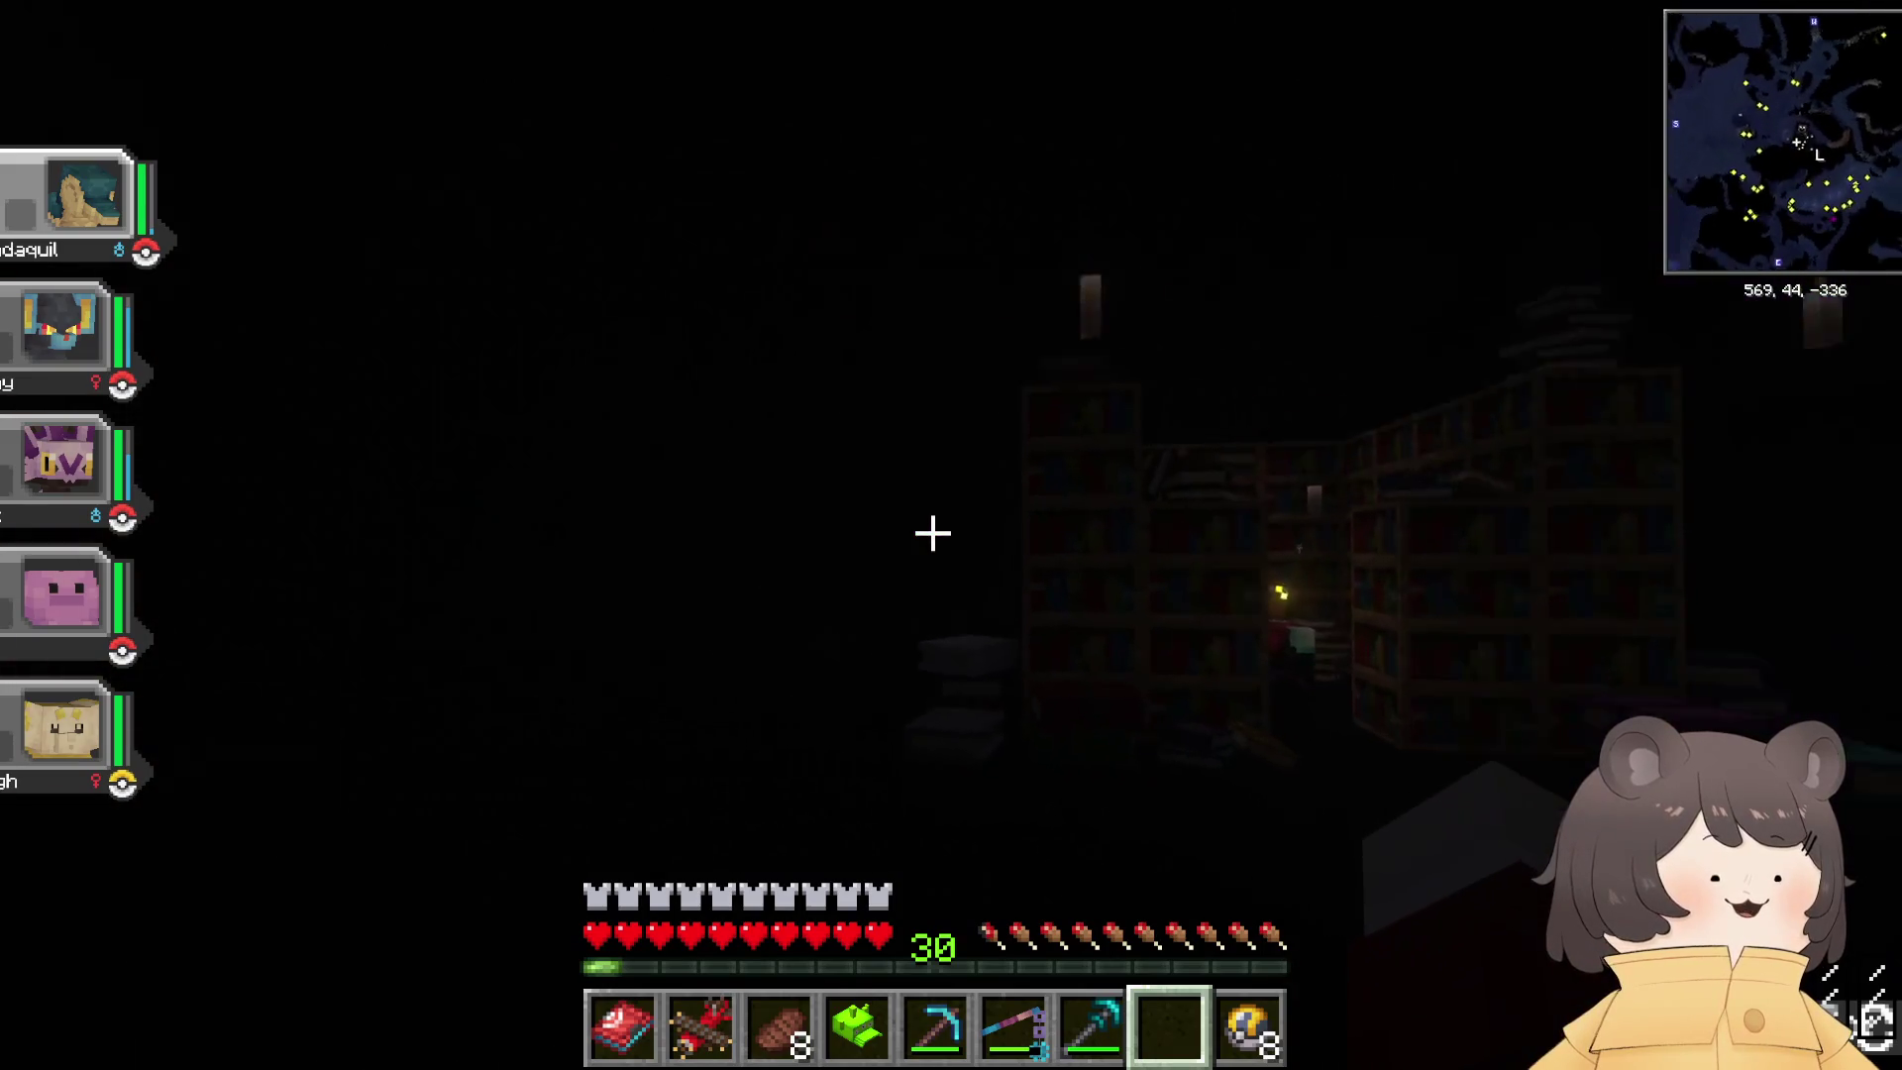
{"action": "key", "text": "w"}
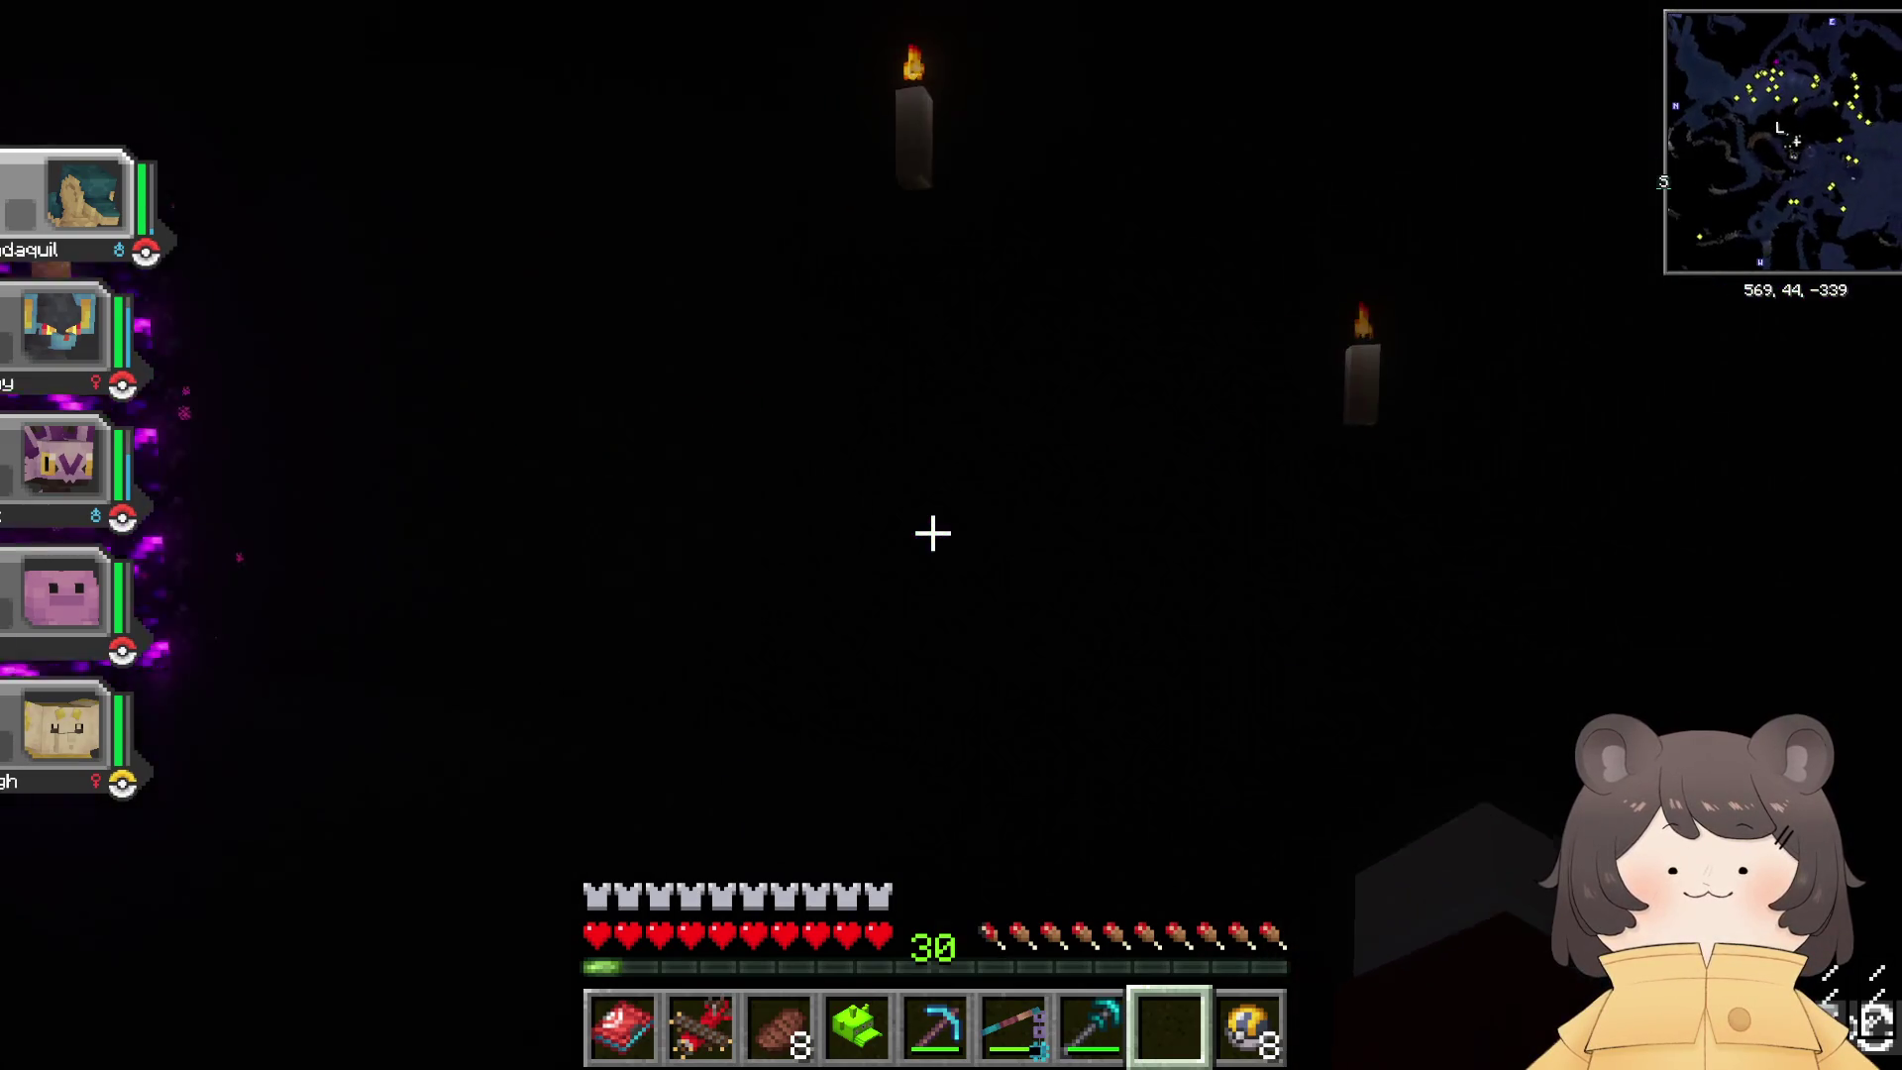
{"action": "key", "text": "w"}
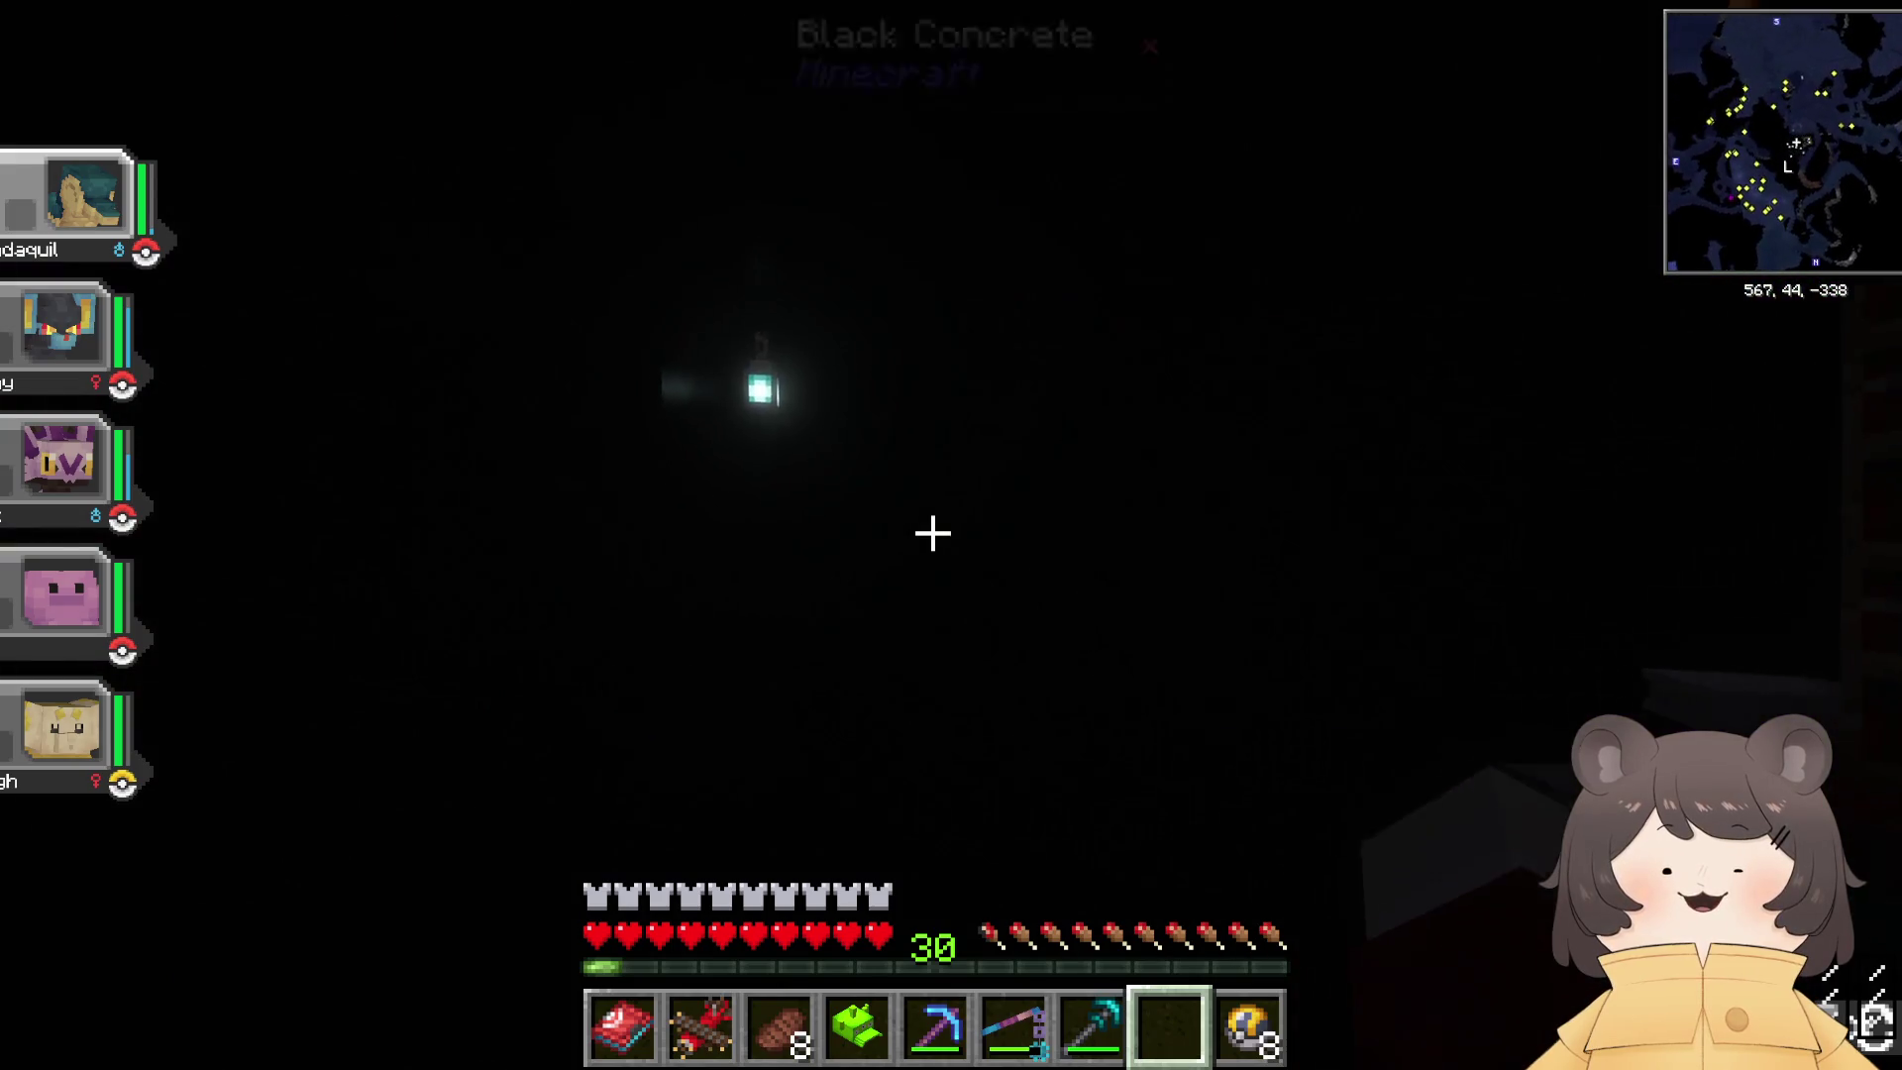
Step: Put the pickaxe into the backpack's tool upgrade slot and walk into the nether portal
{"action": "key", "text": "e"}
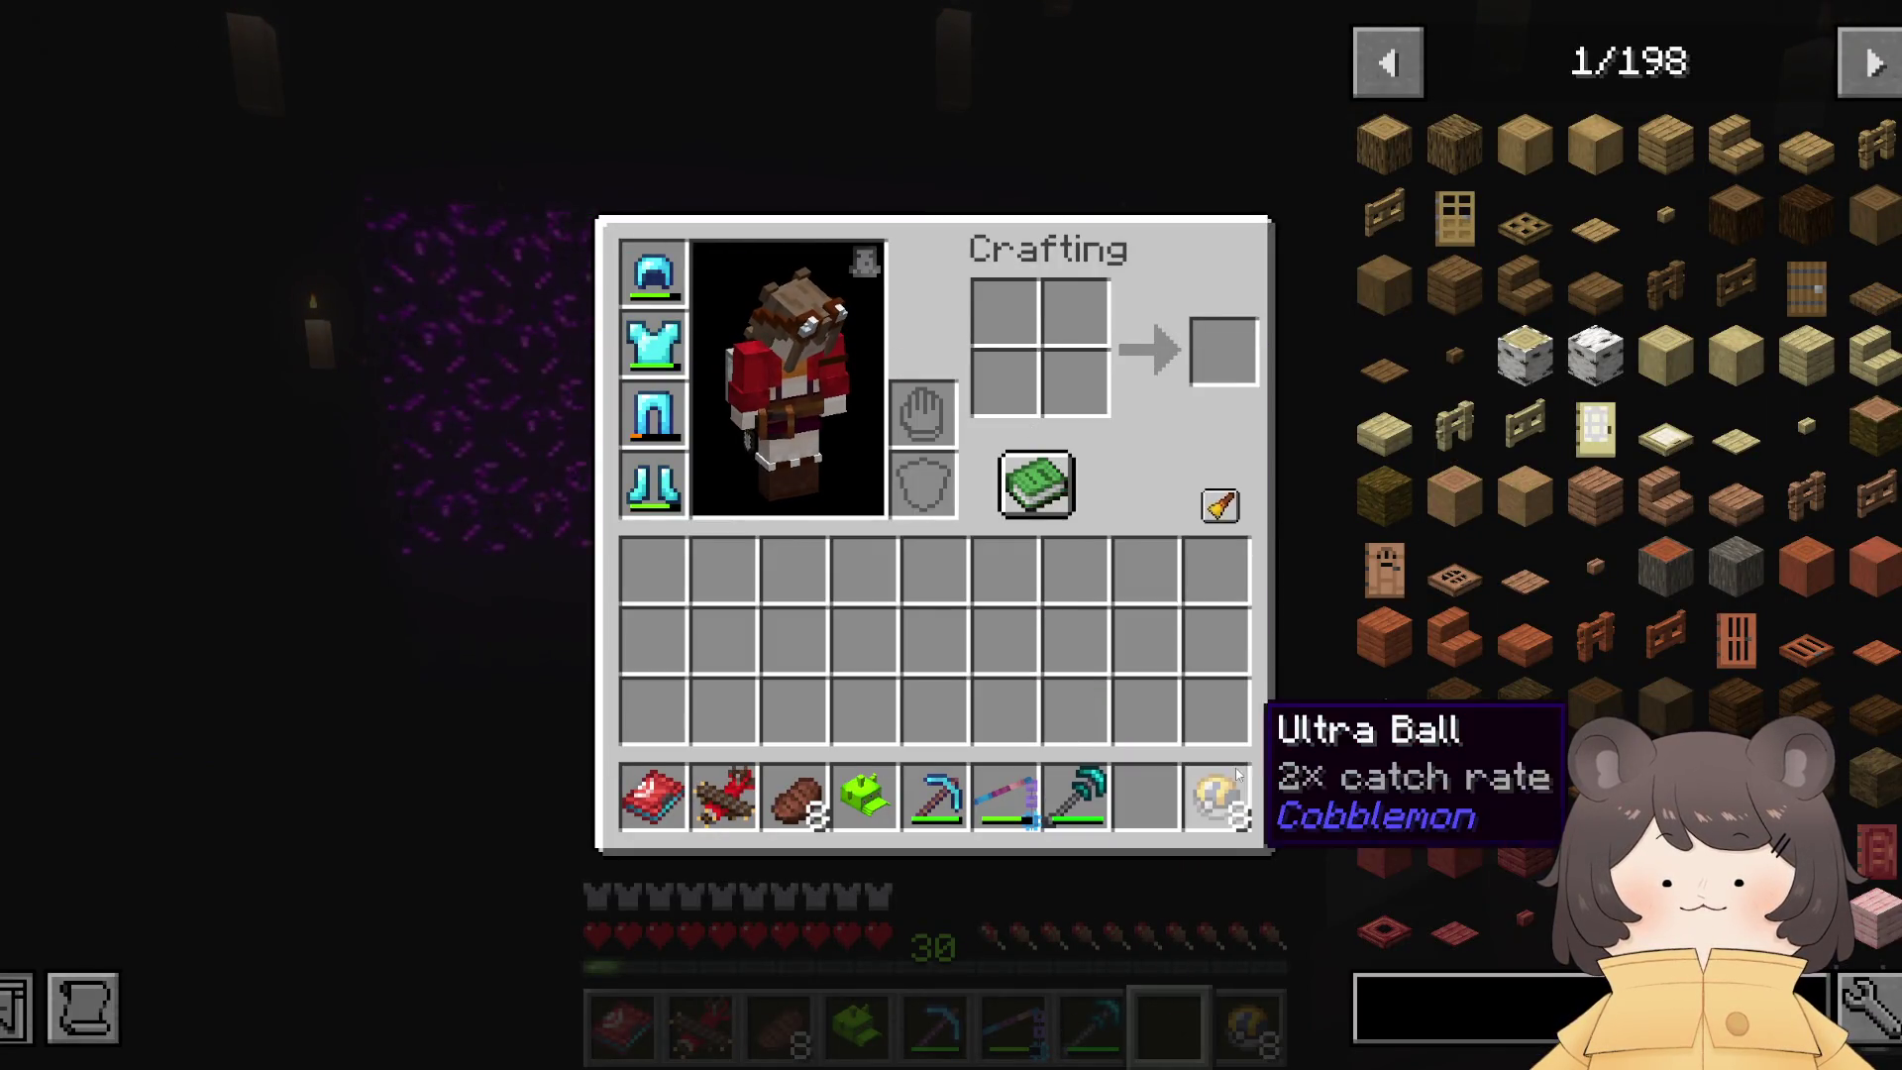
{"action": "key", "text": "b"}
{"action": "left_click", "coordinate": [931, 867], "text": "shift"}
{"action": "key", "text": "Escape"}
{"action": "key", "text": "w"}
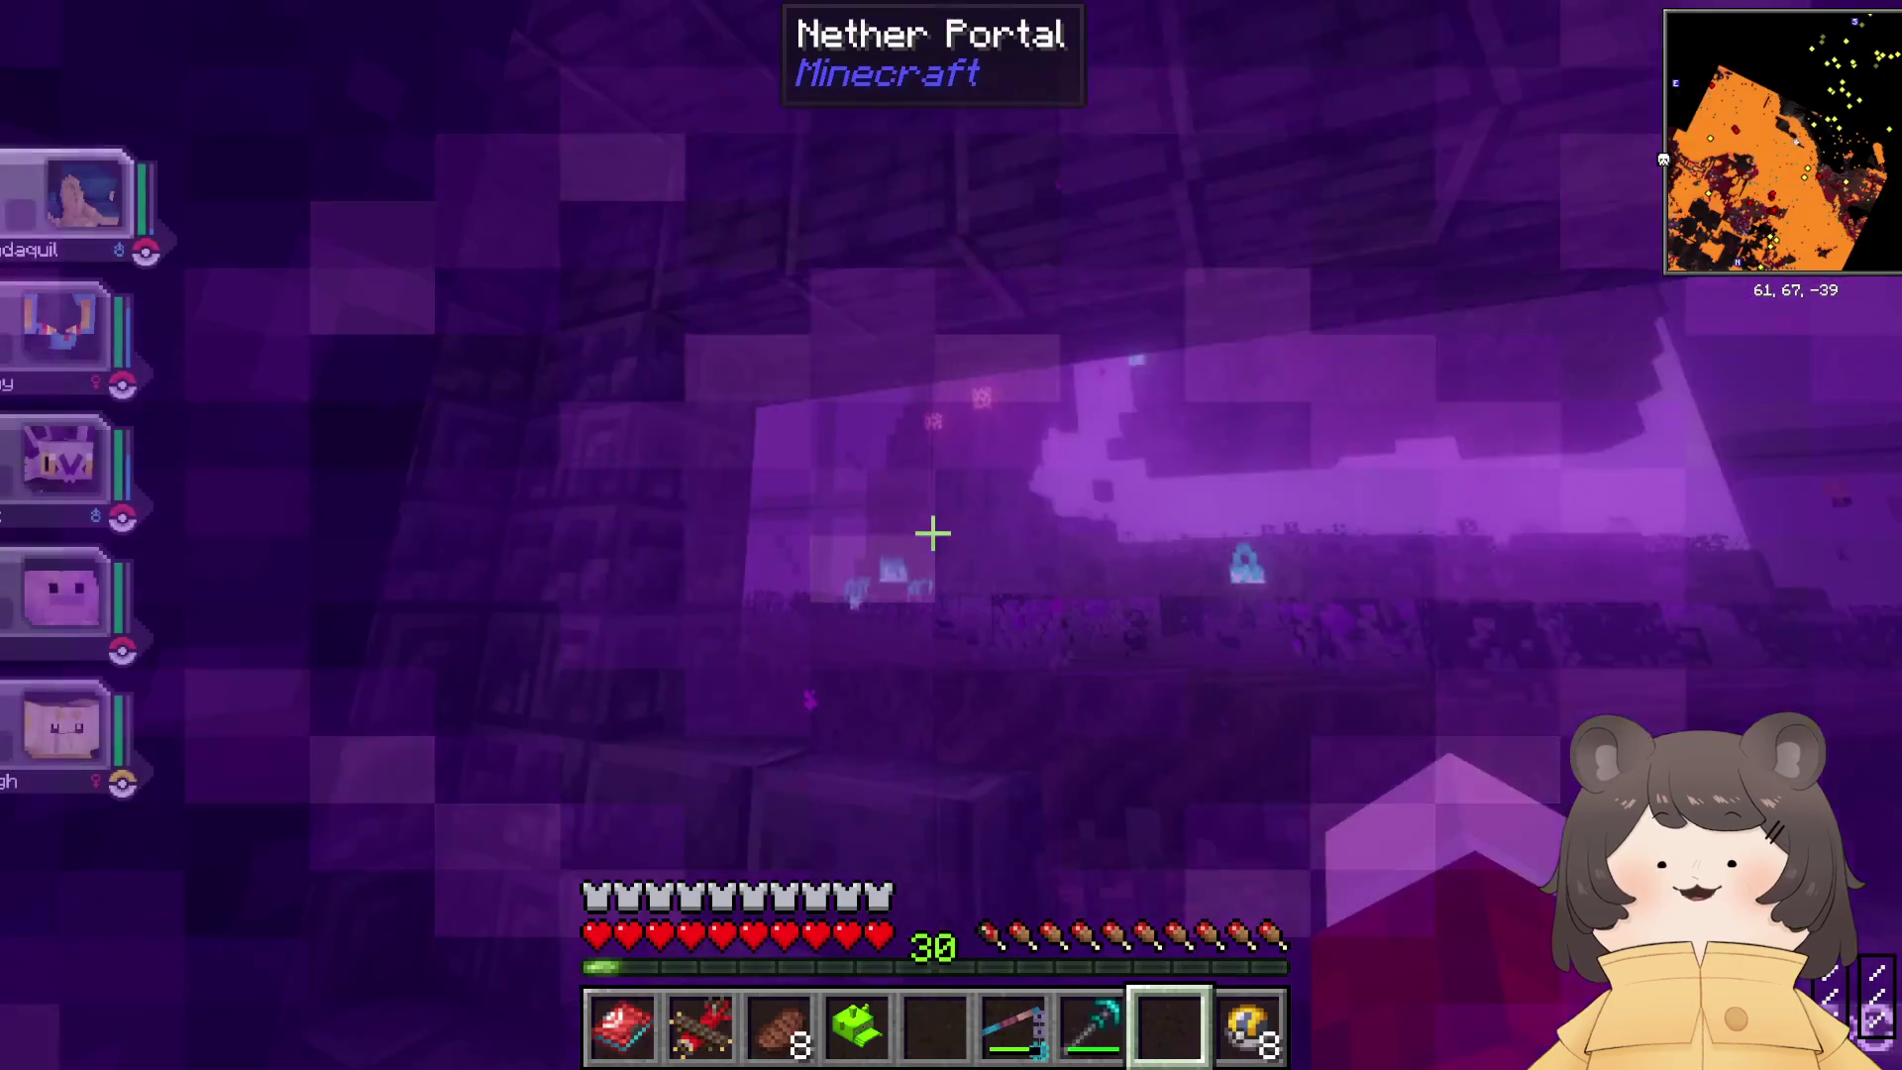
Step: Leave the Nether portal and climb the stairs to the top
{"action": "key", "text": "w"}
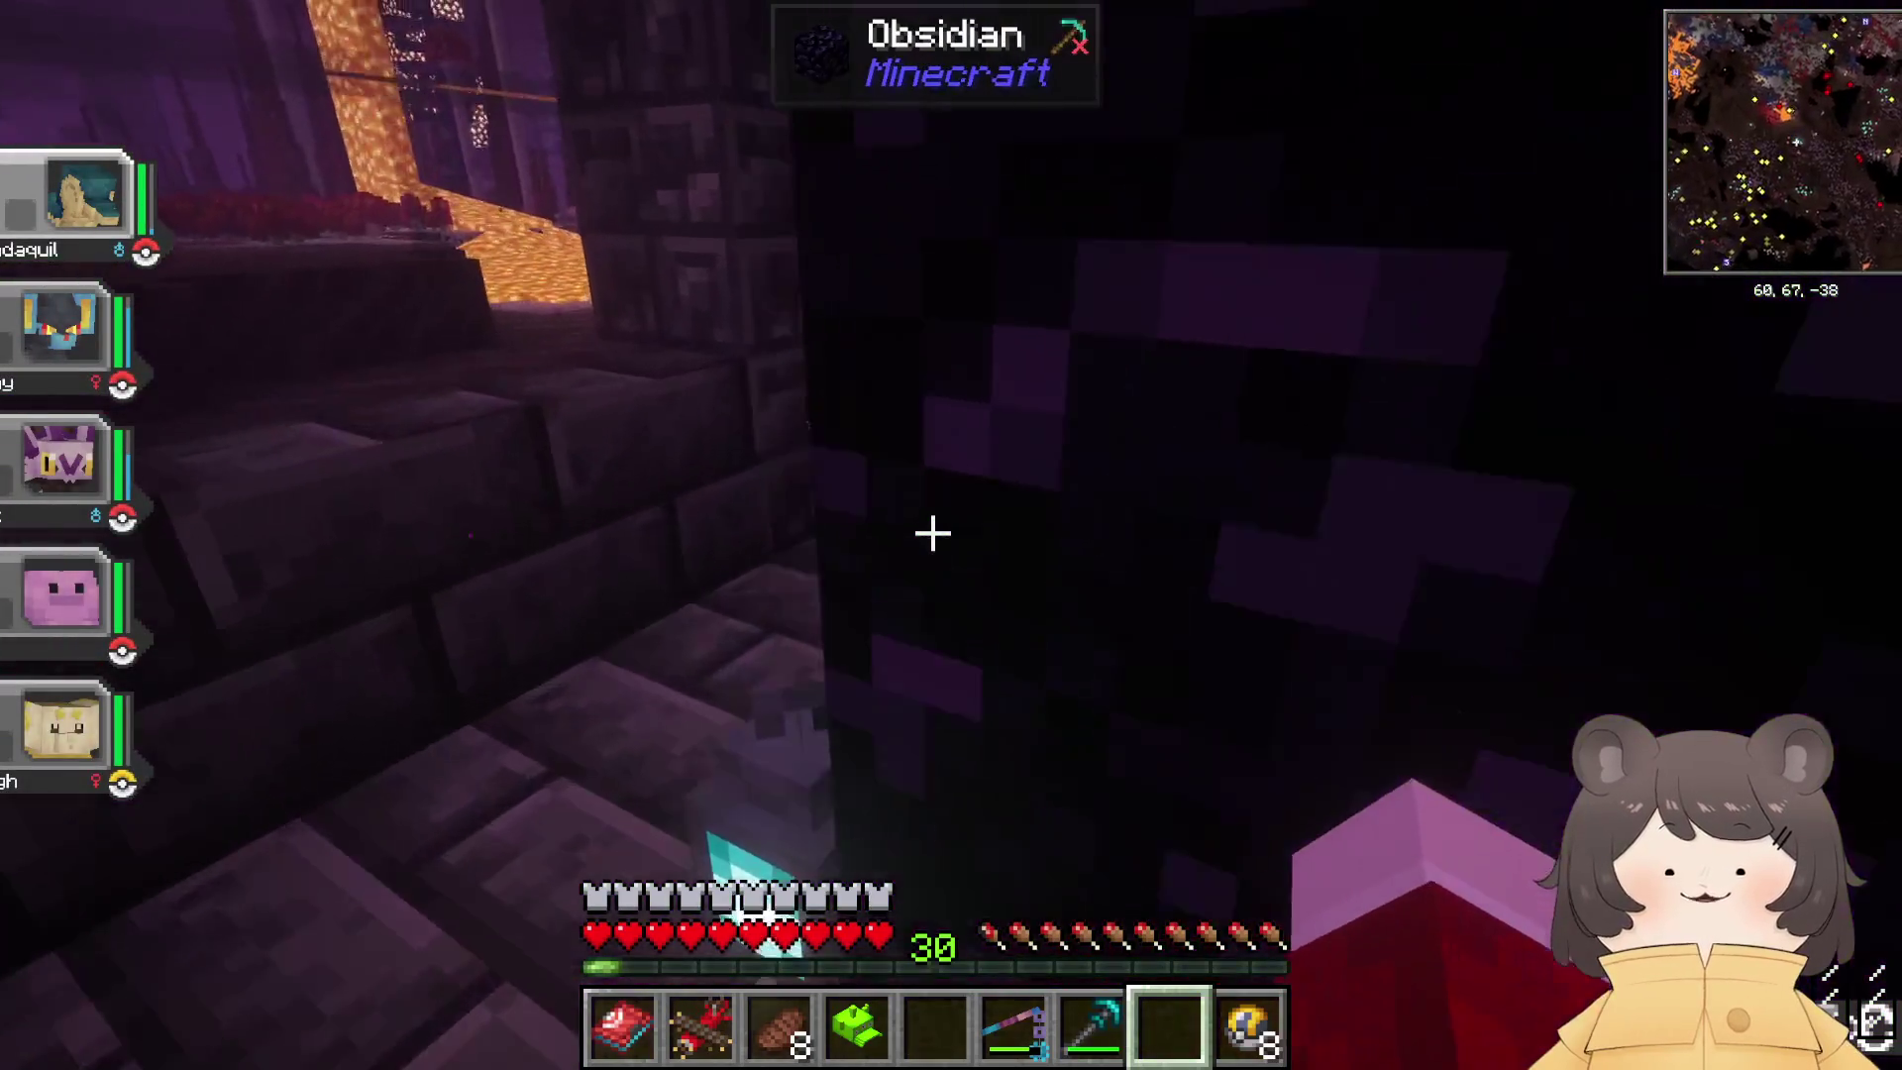
{"action": "key", "text": "w"}
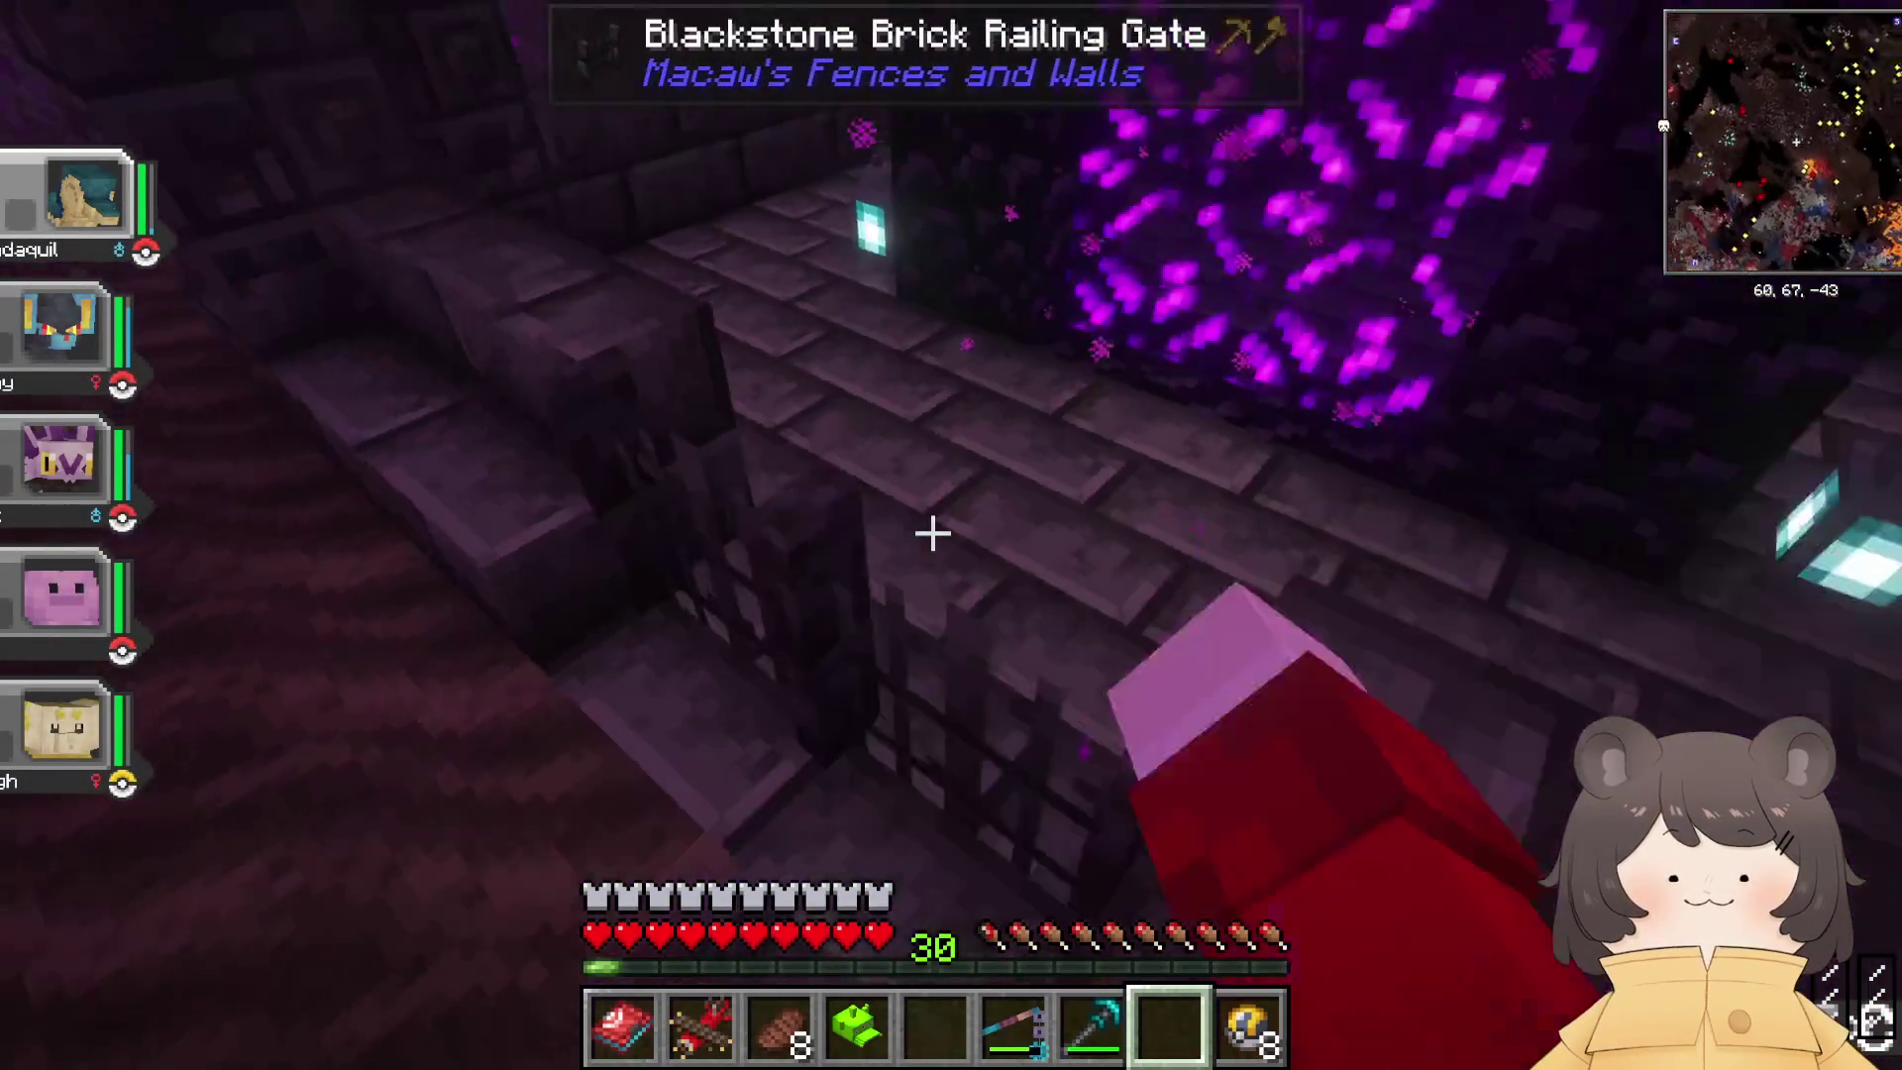
{"action": "key", "text": "w"}
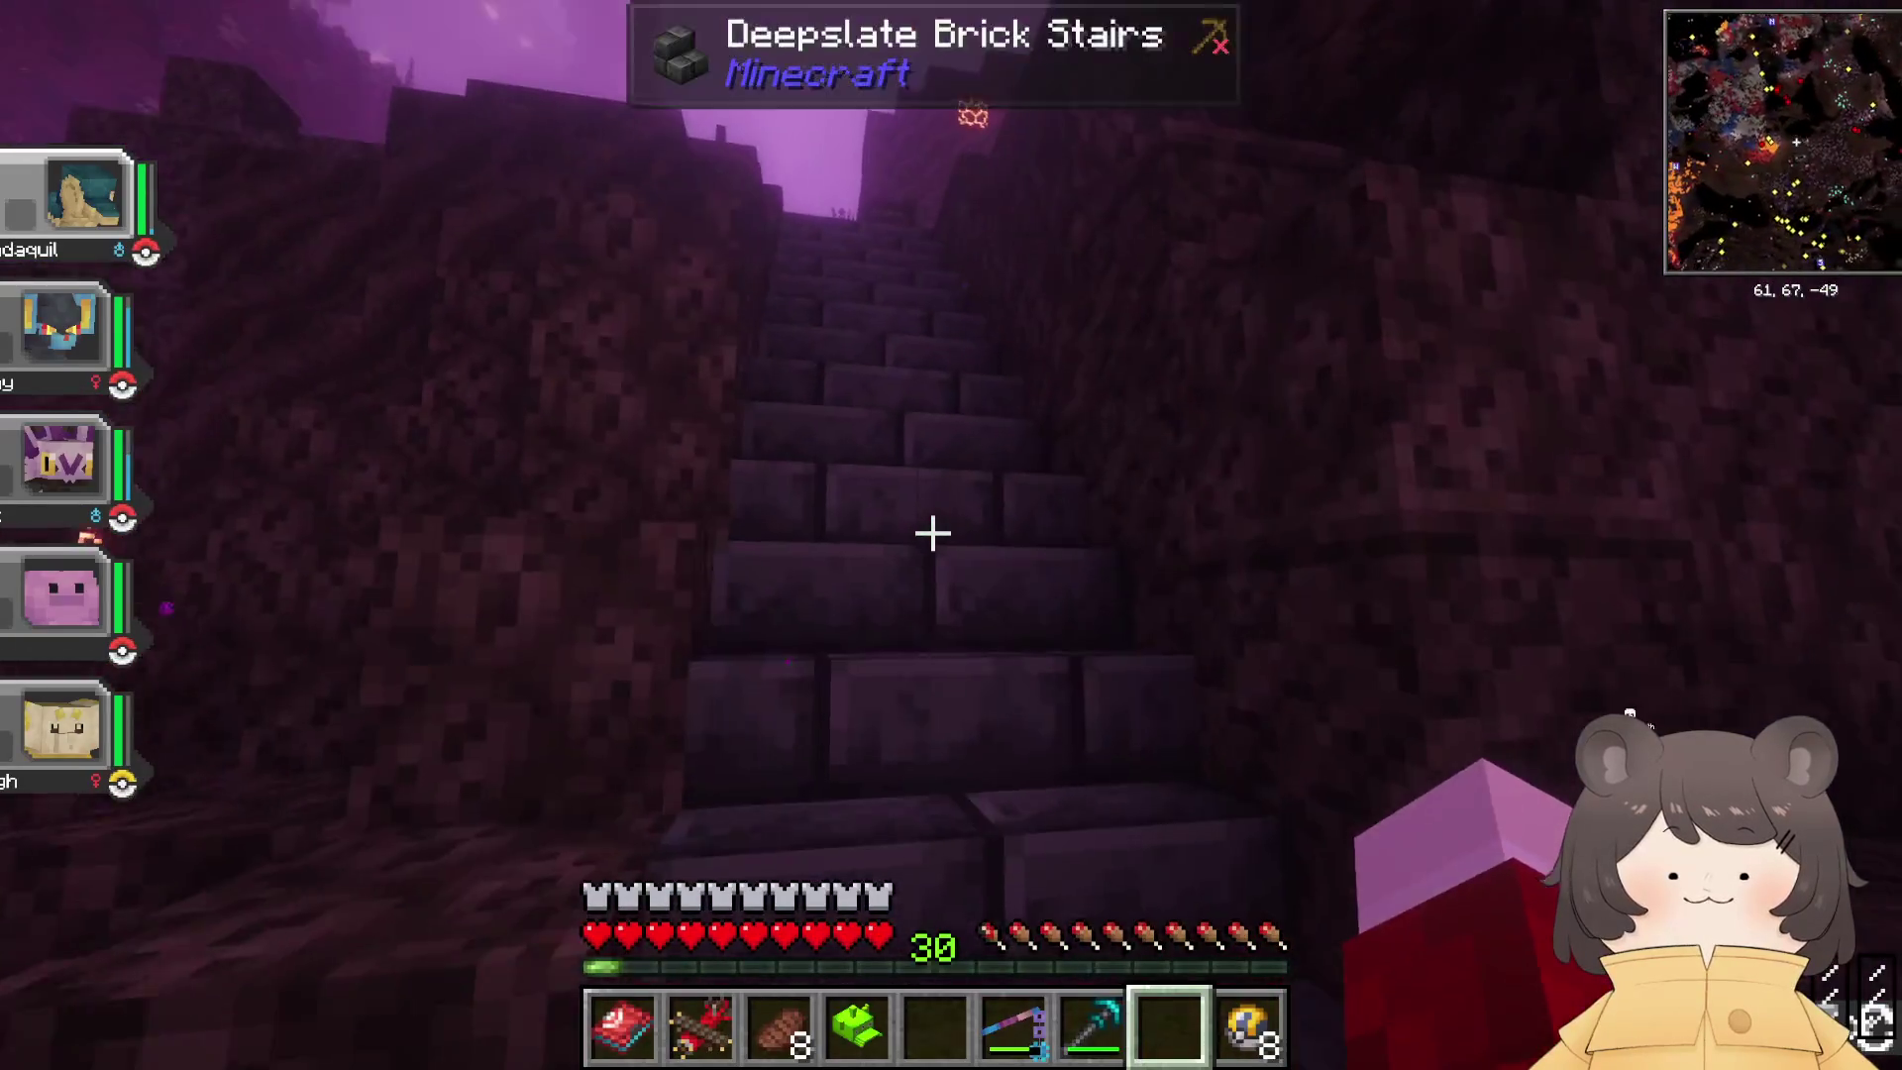
{"action": "key", "text": "w"}
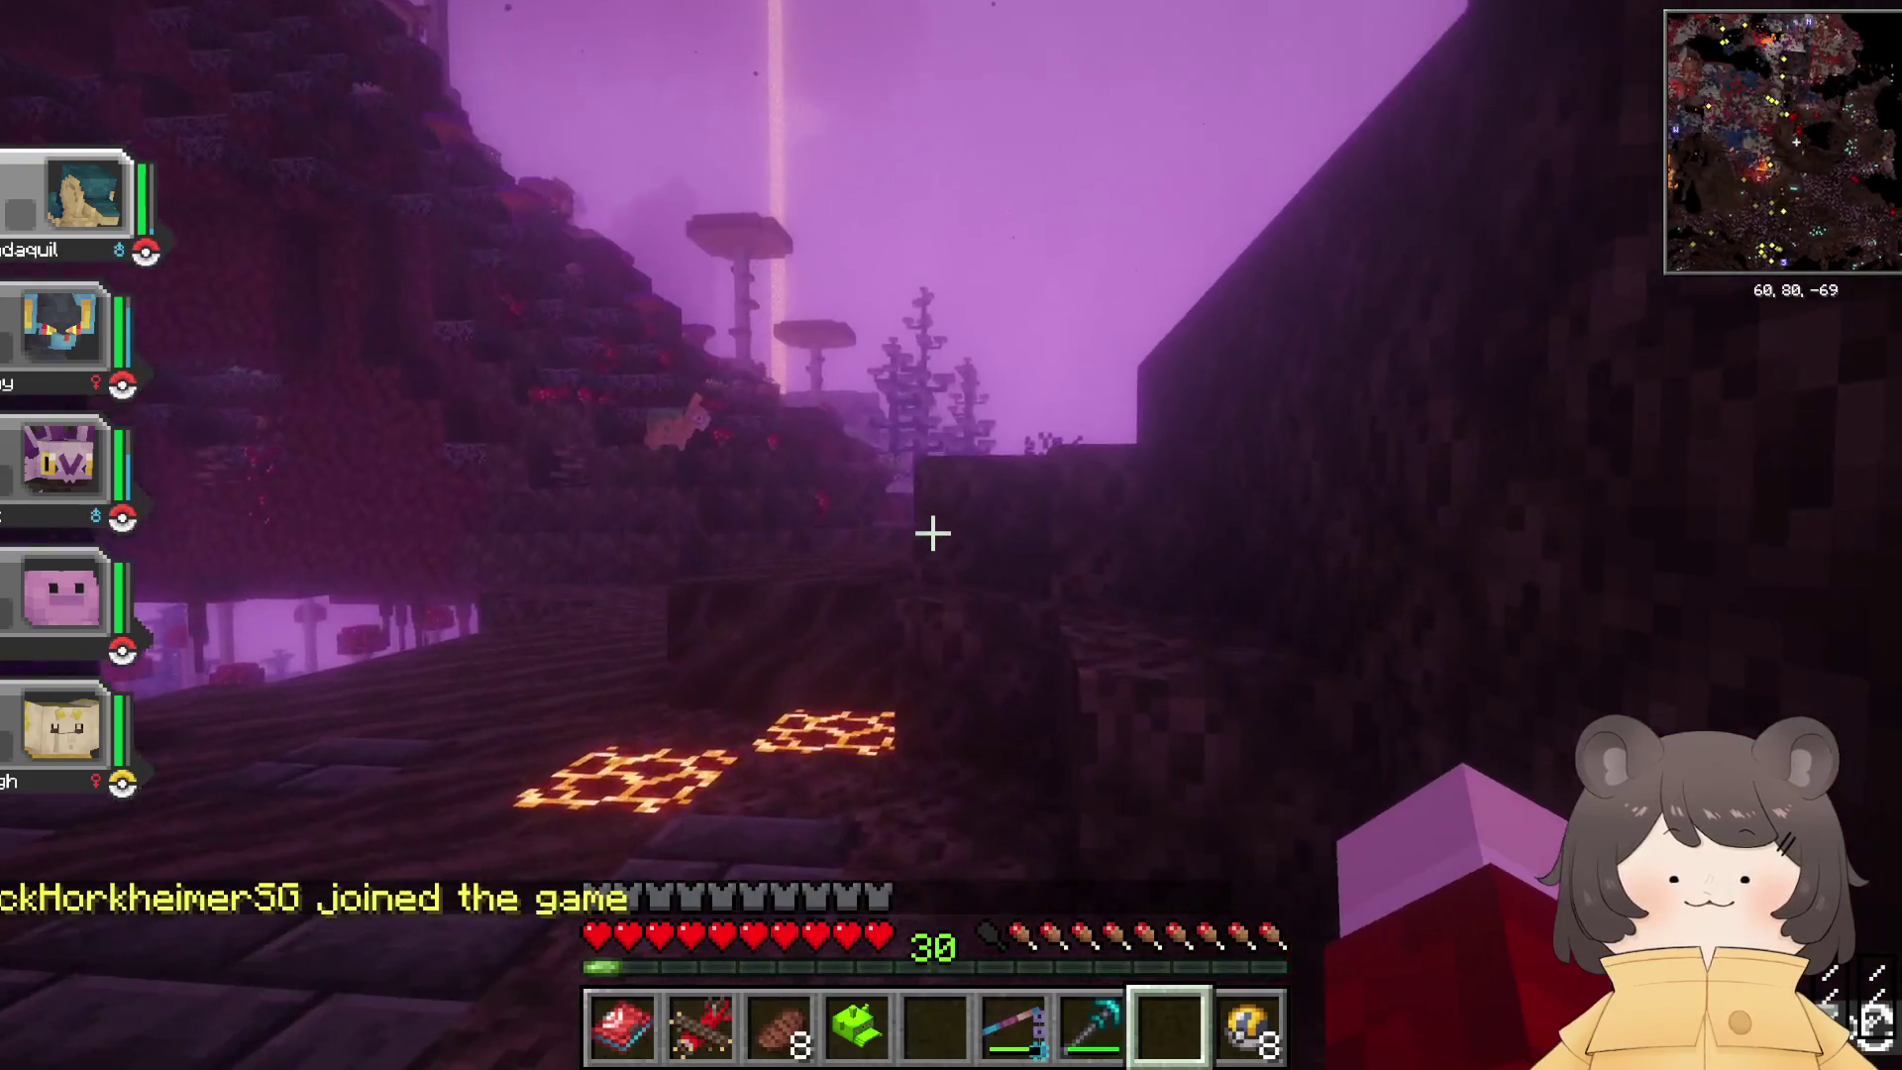
Step: Equip the green item in the head slot of the Accessories screen
{"action": "key", "text": "e"}
{"action": "left_click", "coordinate": [870, 781], "text": "shift"}
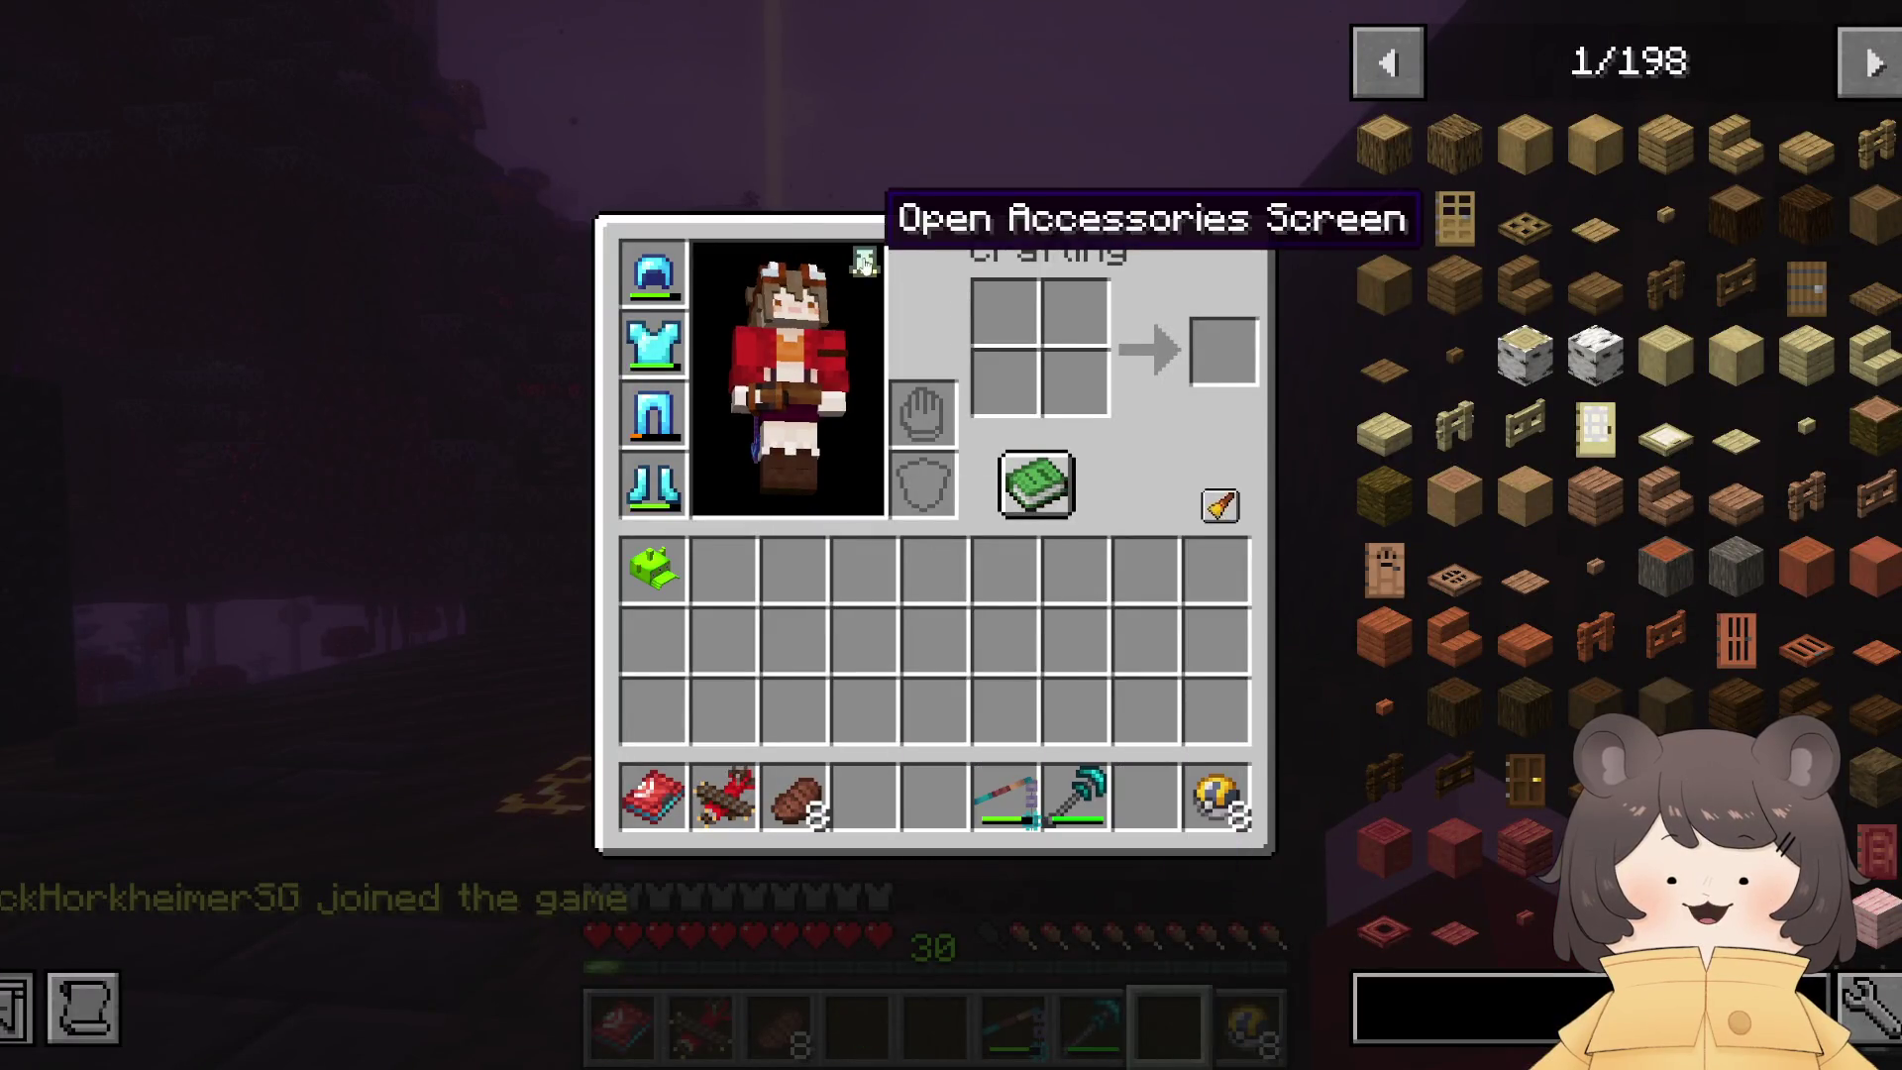
{"action": "left_click", "coordinate": [863, 262]}
{"action": "left_click", "coordinate": [615, 693], "text": "shift"}
{"action": "key", "text": "e"}
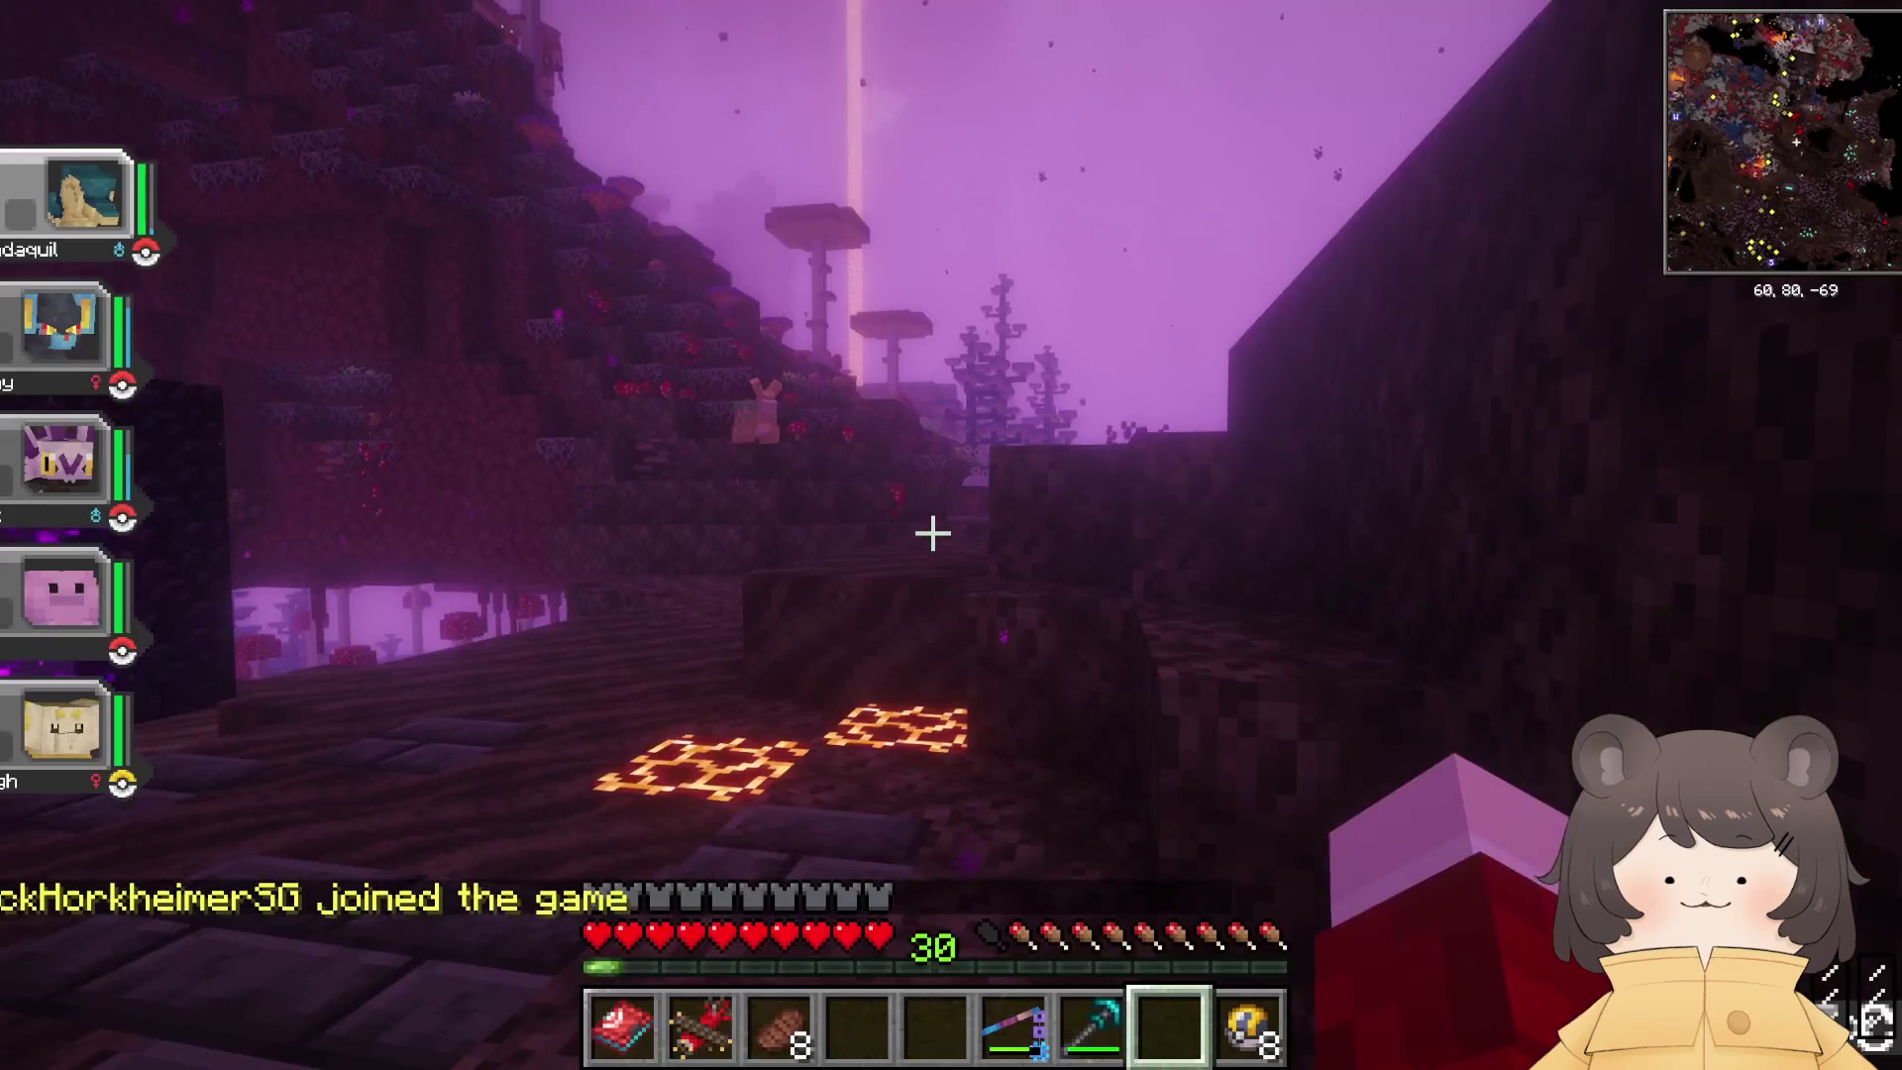
Step: Walk uphill and along the foggy cliff ridge toward the mushroom tree
{"action": "key", "text": "w"}
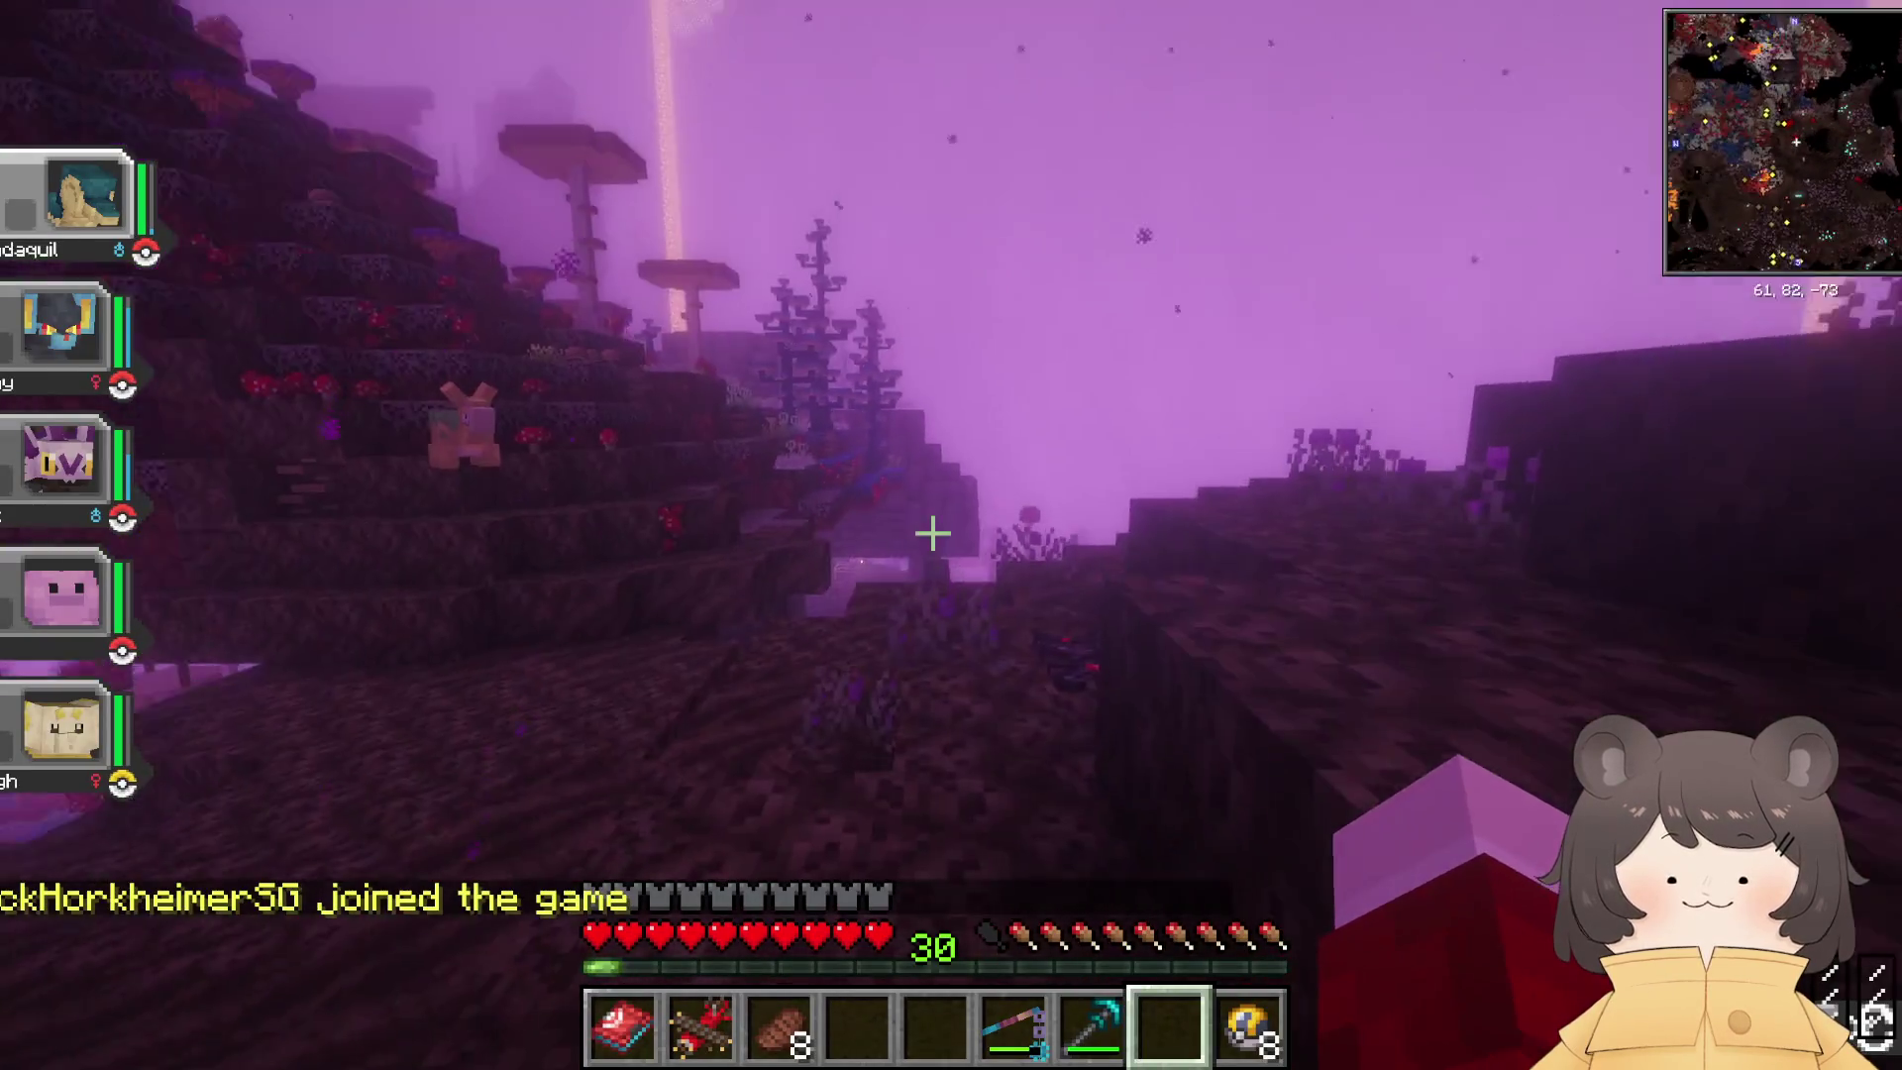
{"action": "key", "text": "w"}
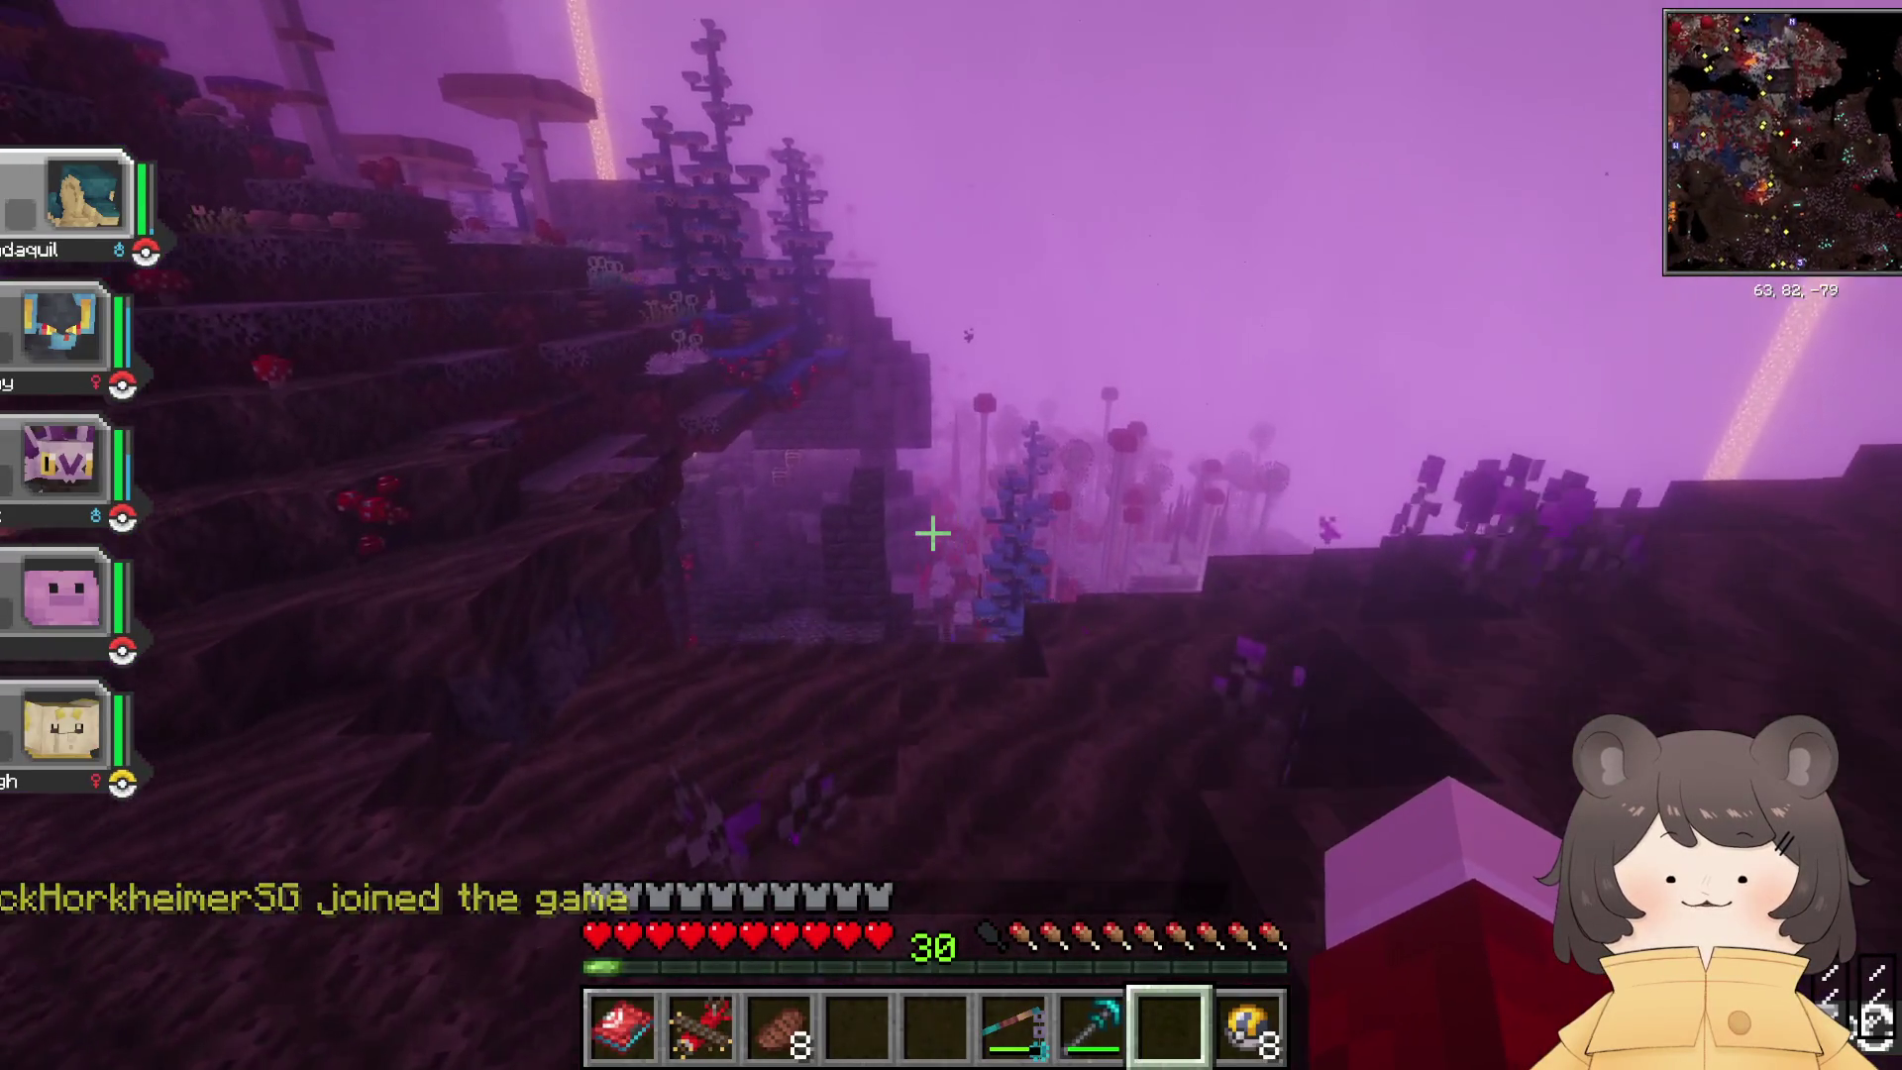
{"action": "key", "text": "w"}
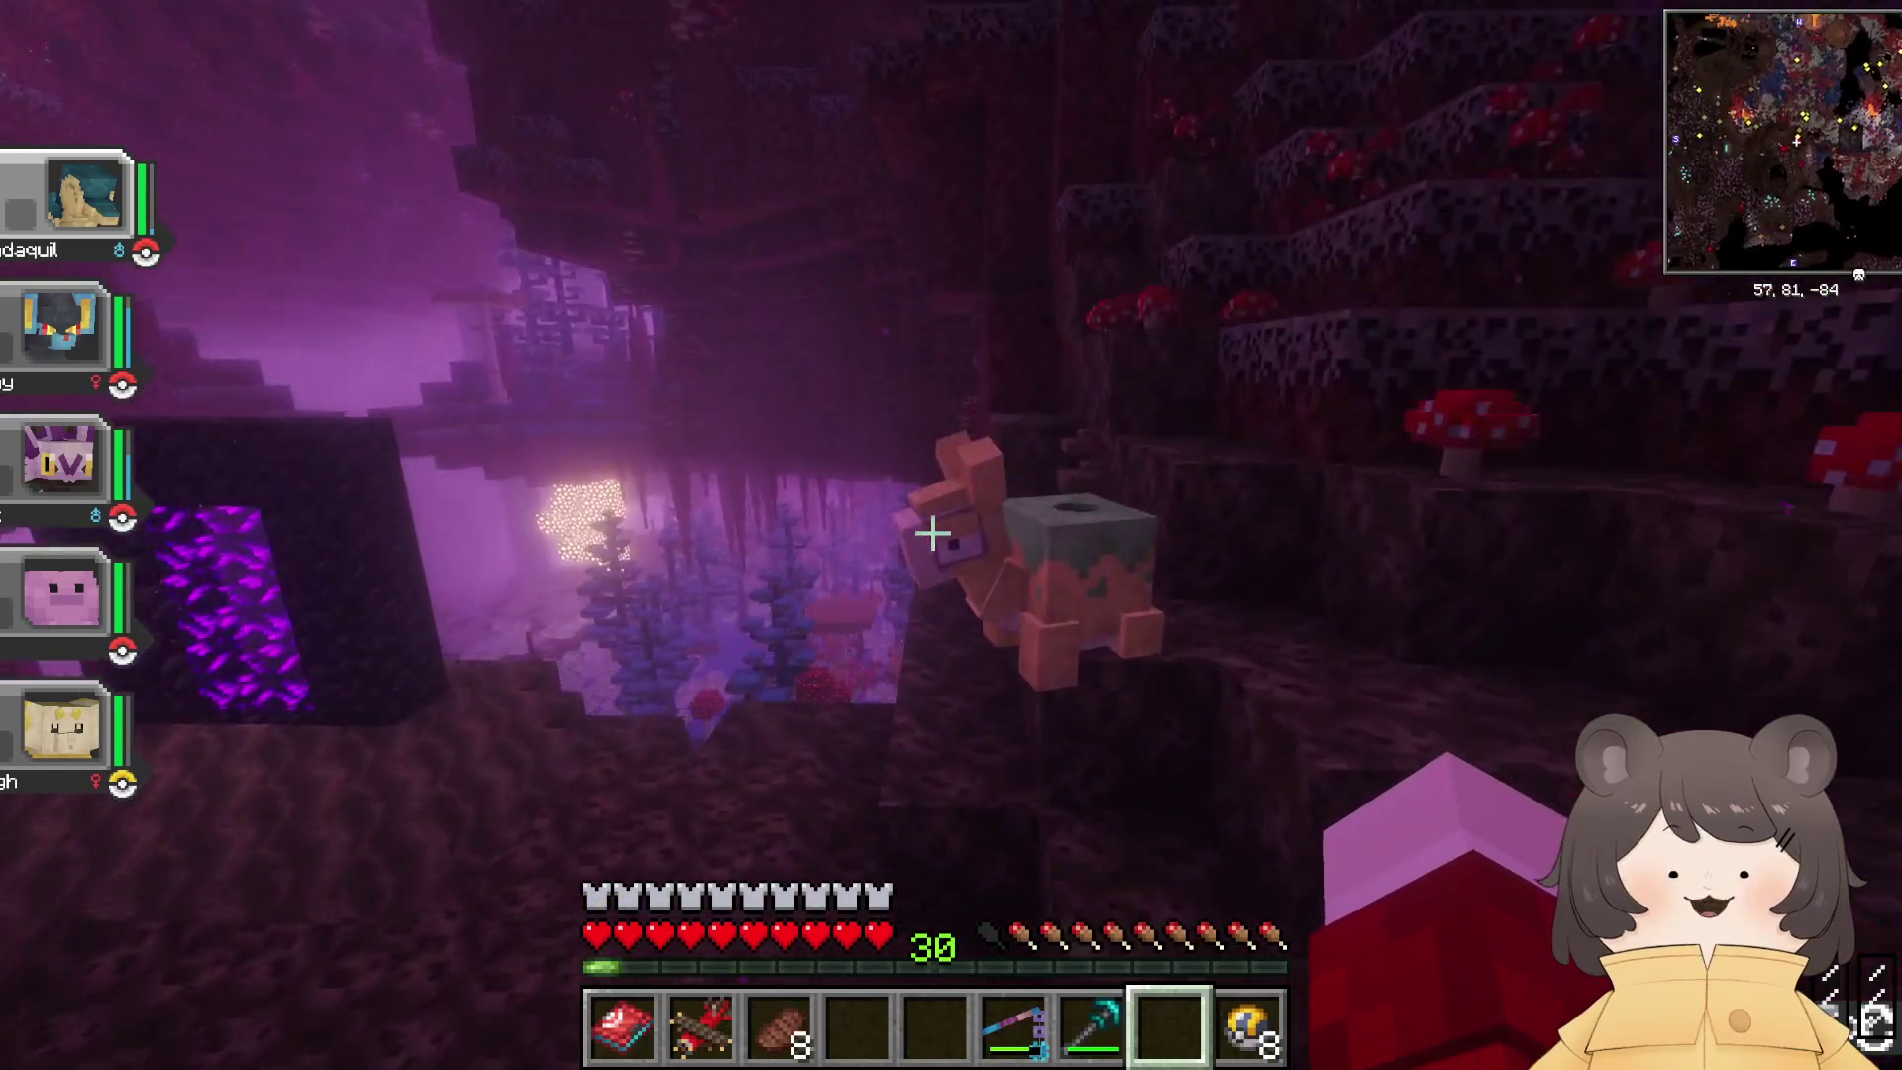
{"action": "key", "text": "w"}
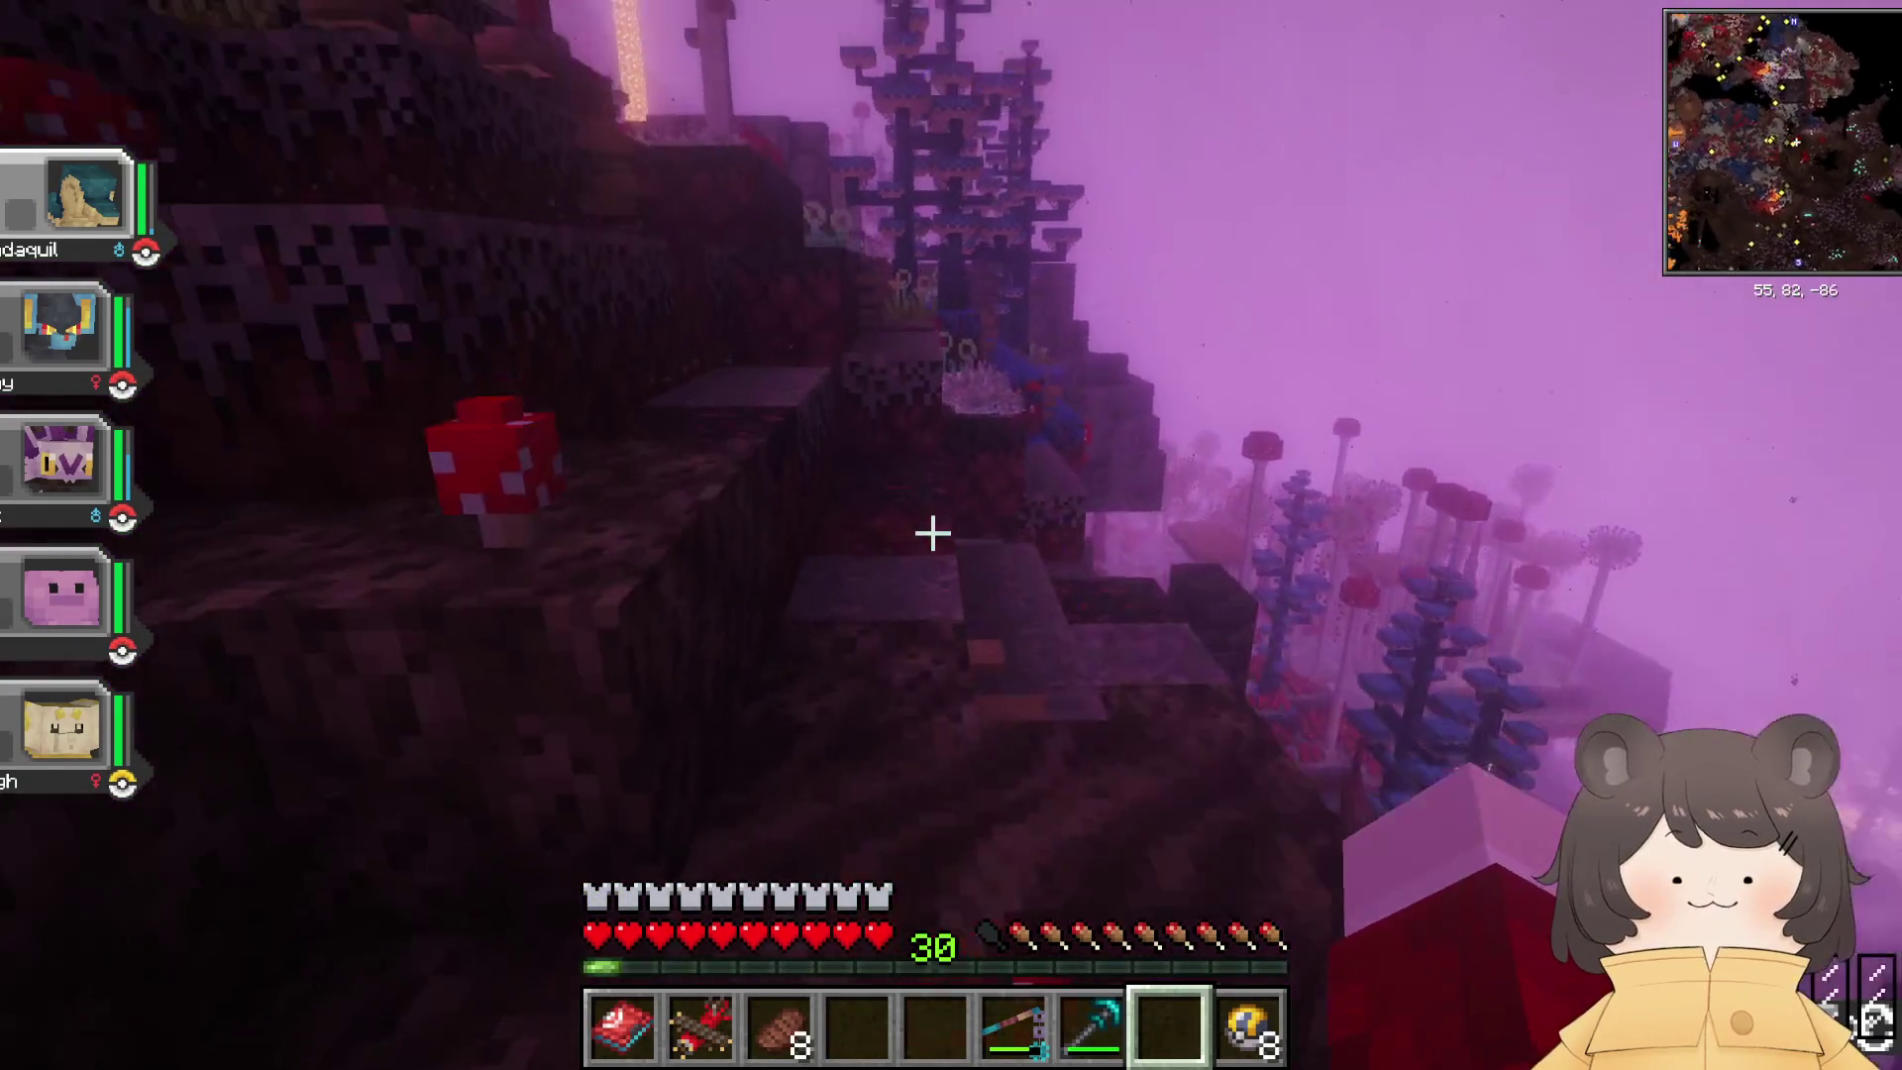
{"action": "key", "text": "w"}
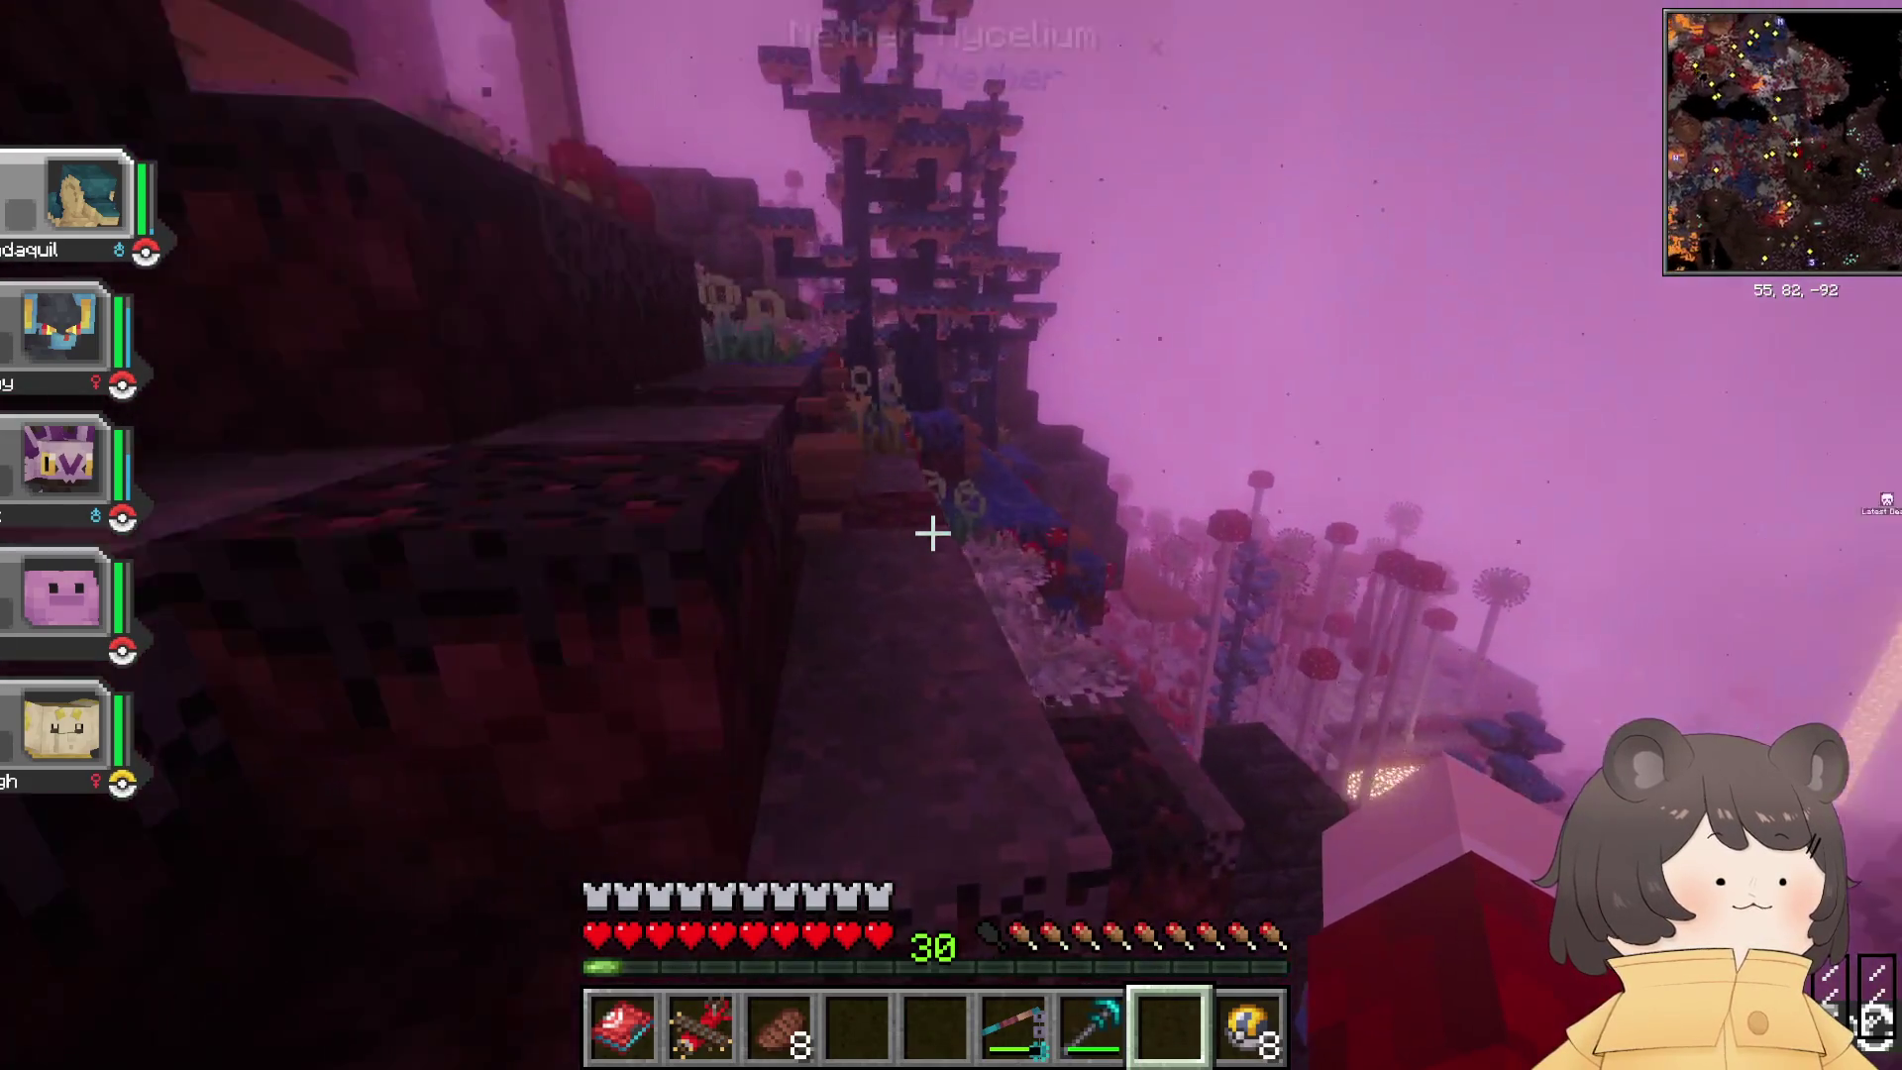
{"action": "key", "text": "w"}
{"action": "key", "text": "w"}
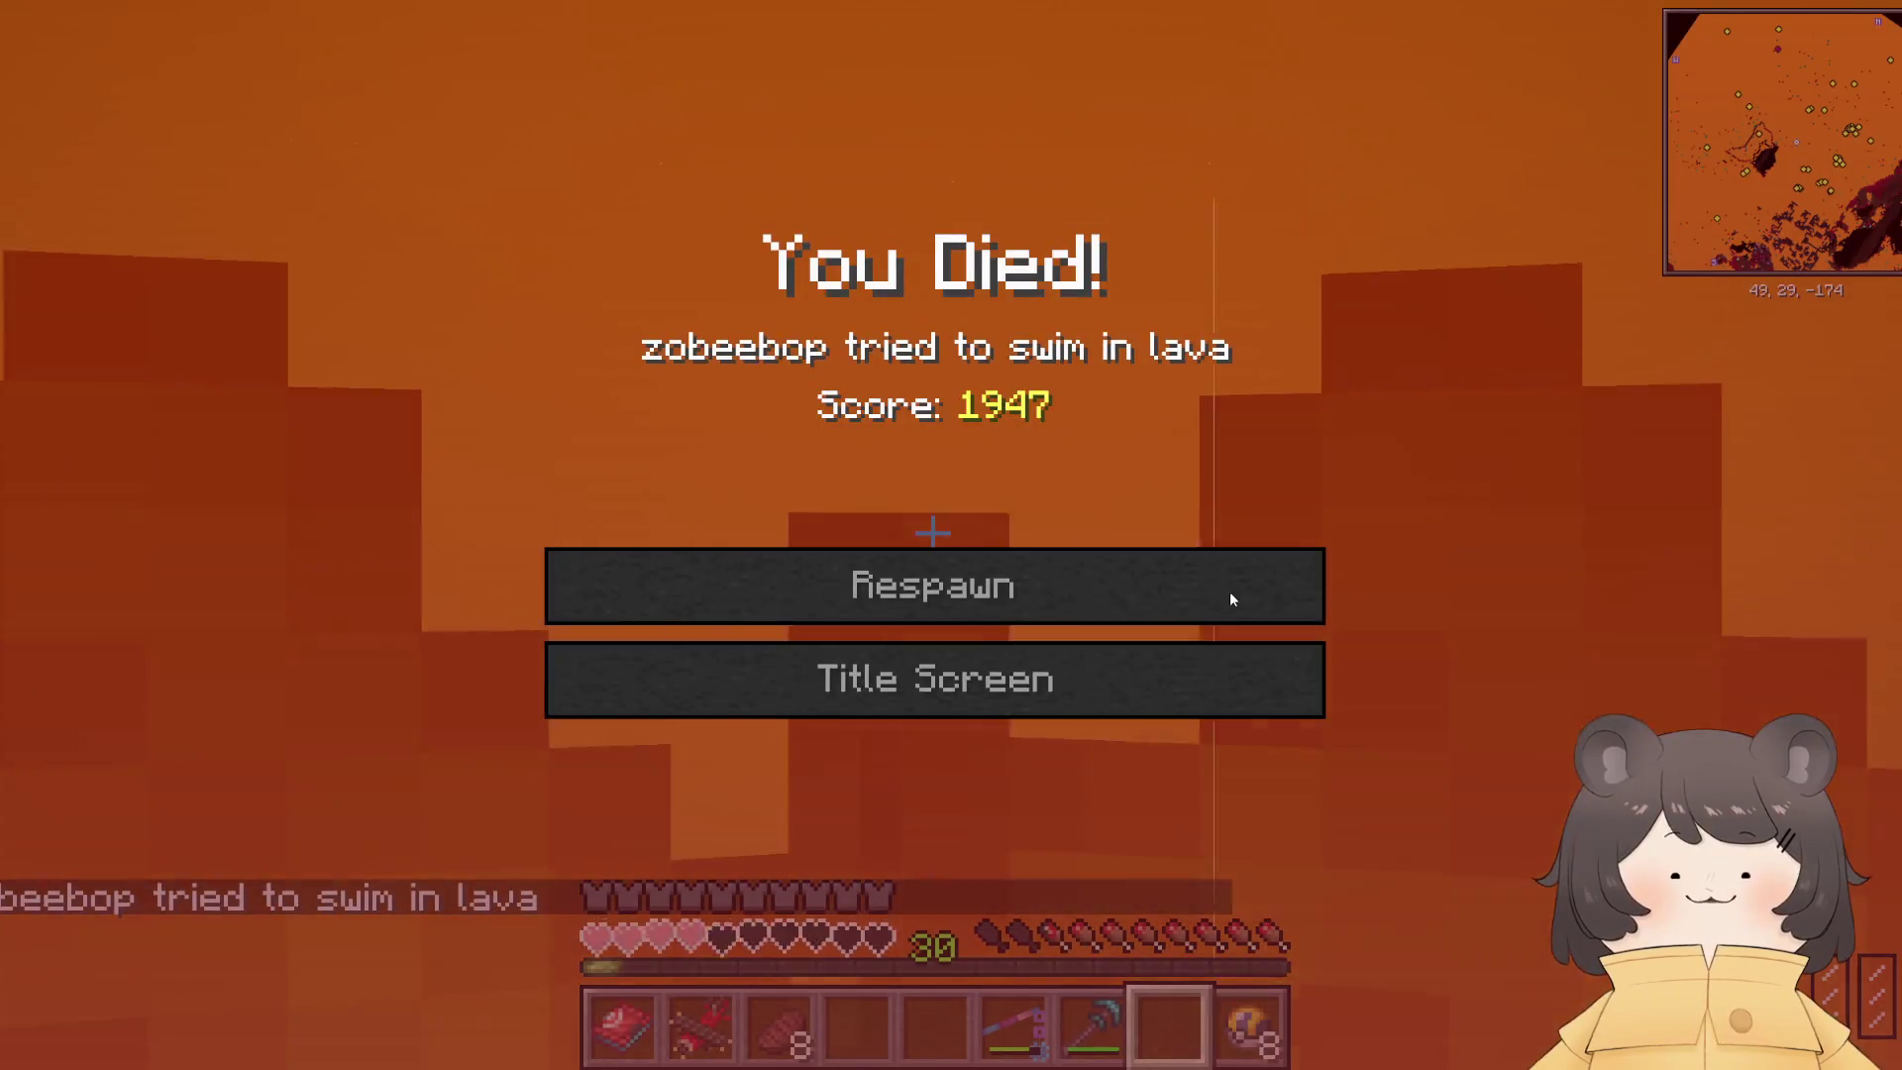
Step: Respawn from the lava death screen at the bed inside the house
{"action": "left_click", "coordinate": [977, 595]}
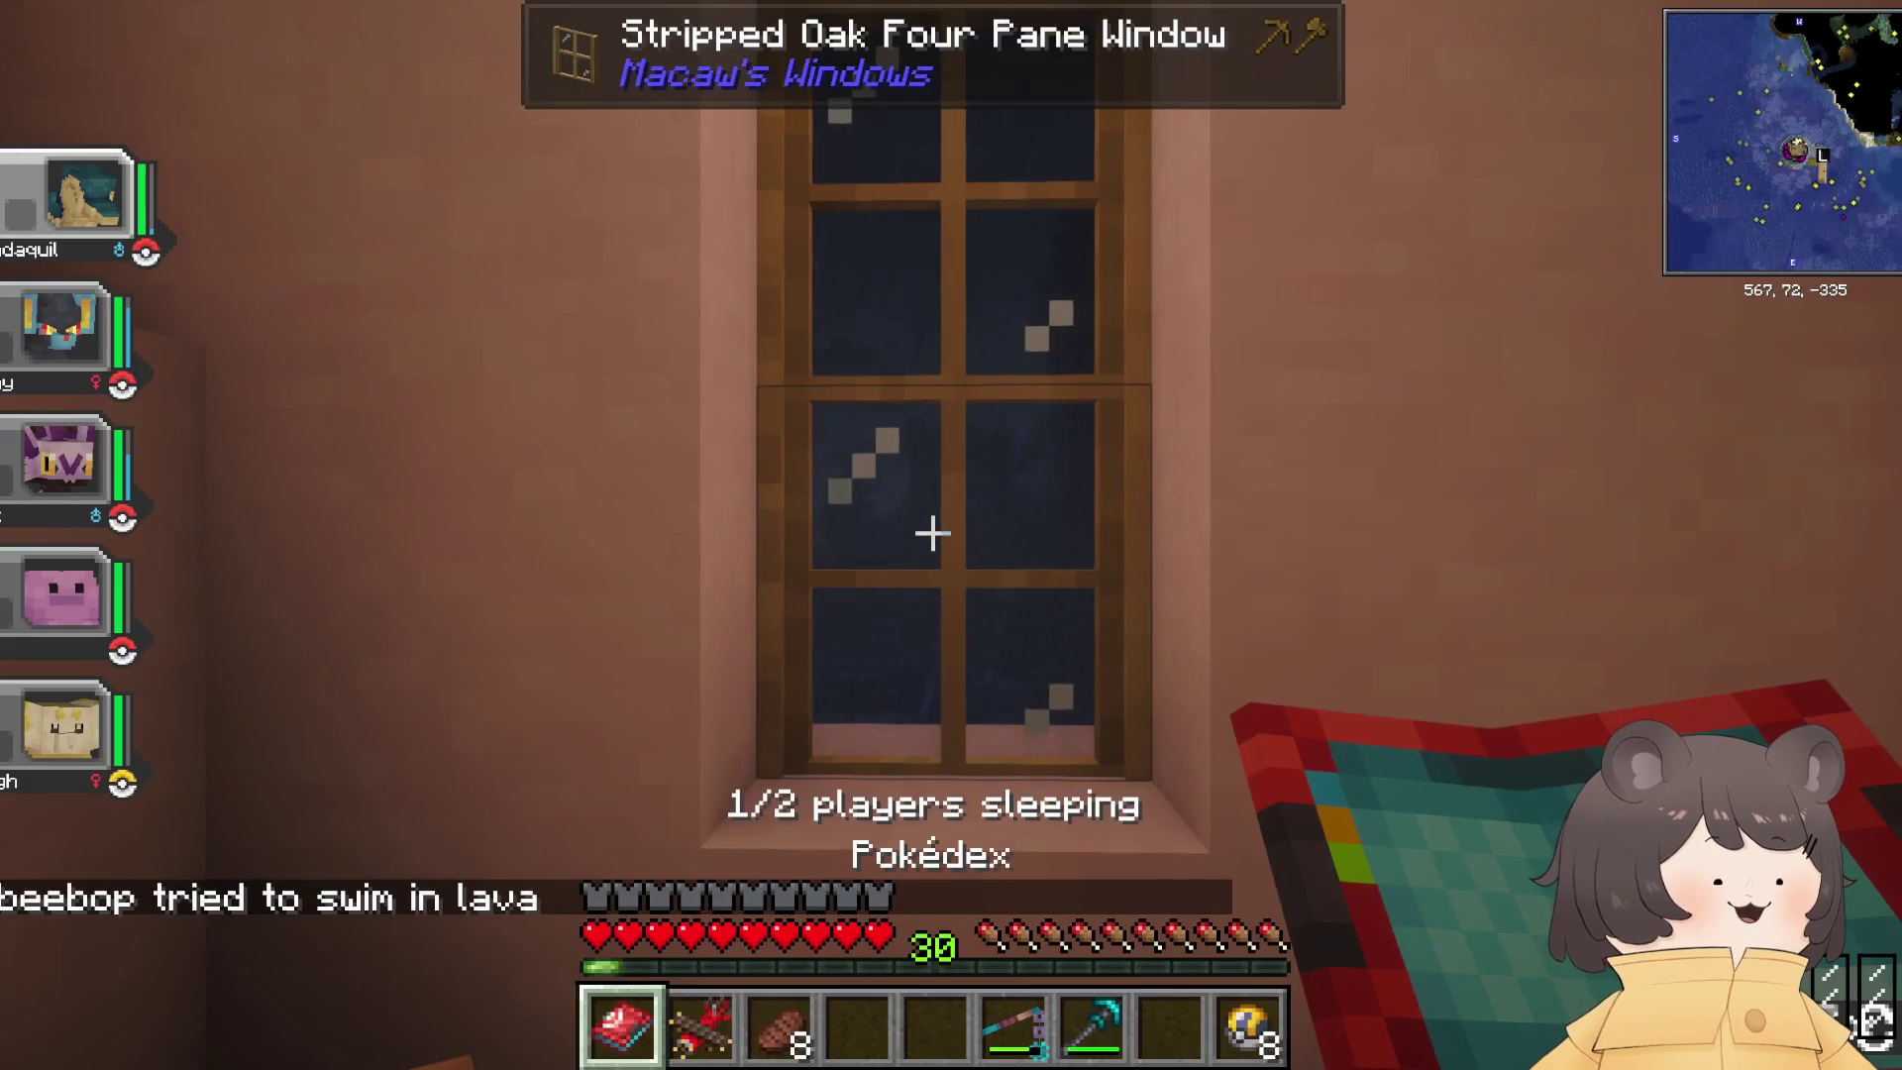
Step: Head down the stairs into the red basement and out its door onto the rainy shore
{"action": "key", "text": "3"}
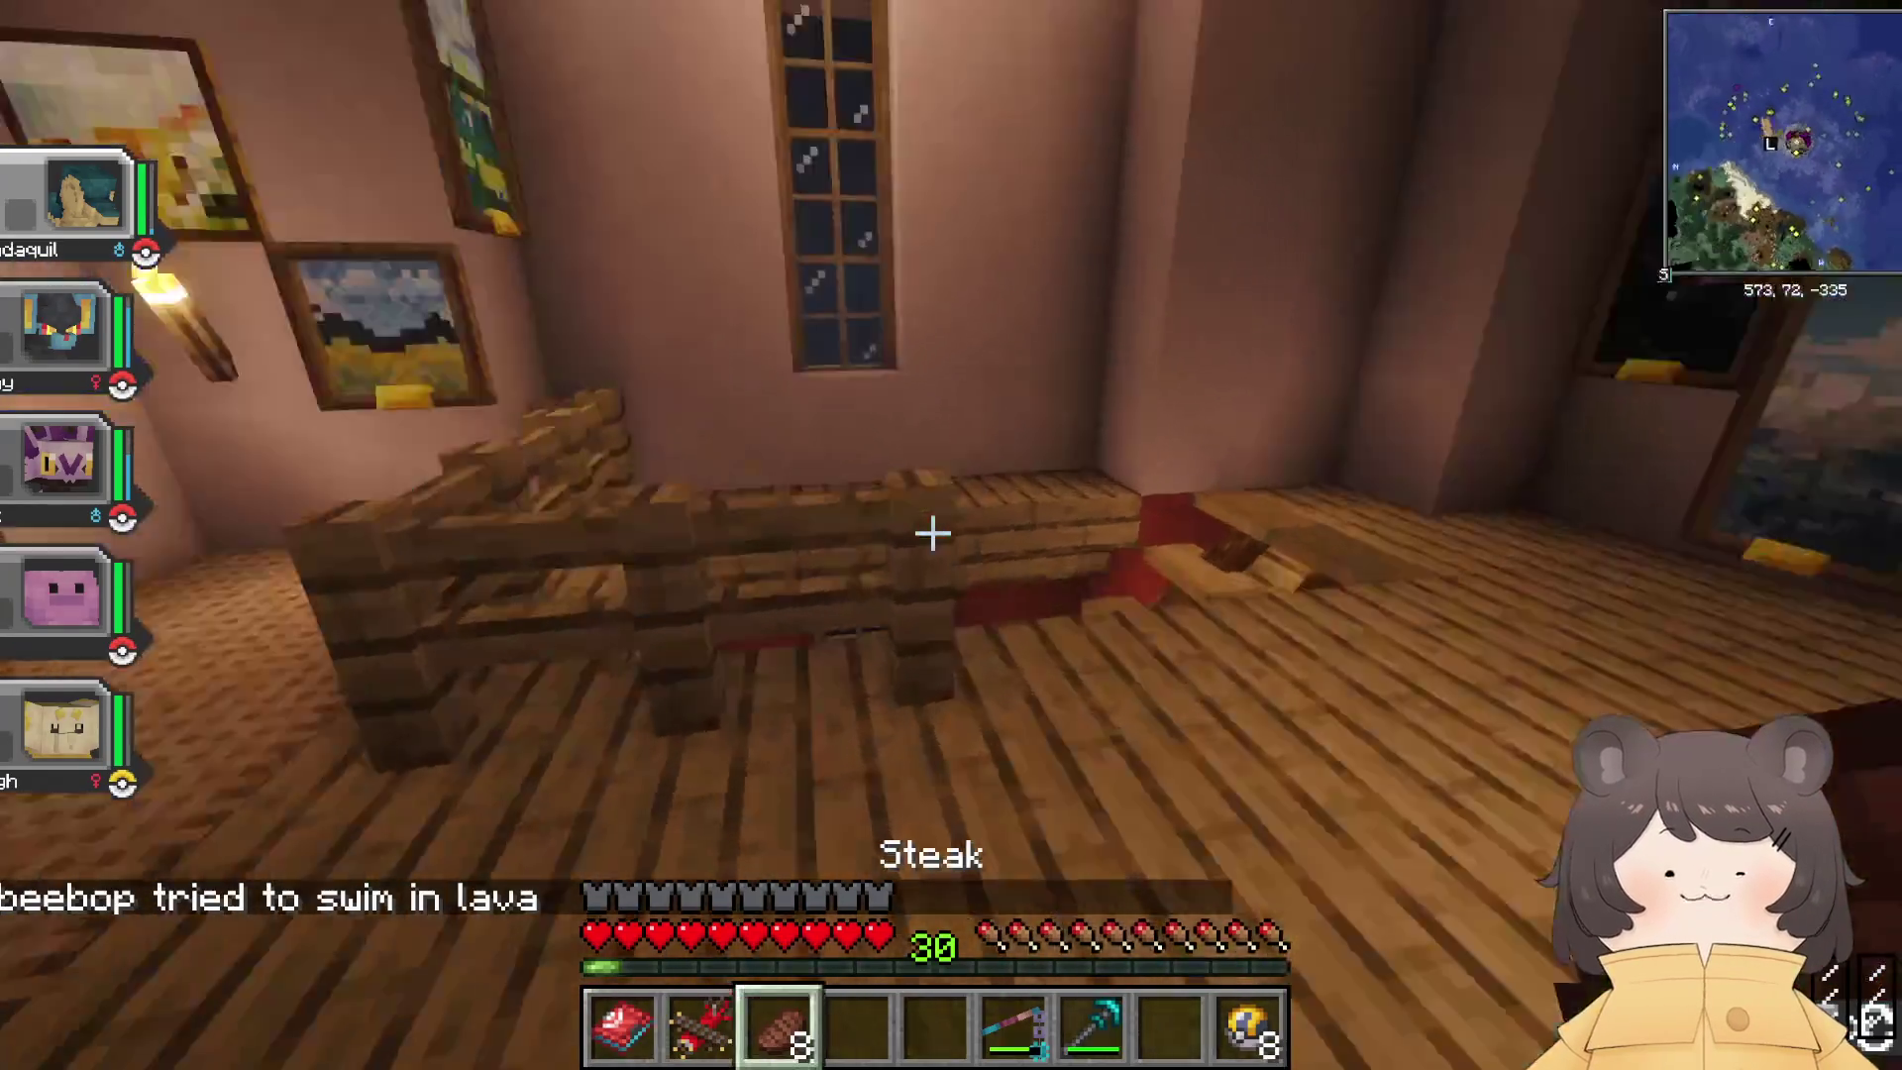
{"action": "key", "text": "4"}
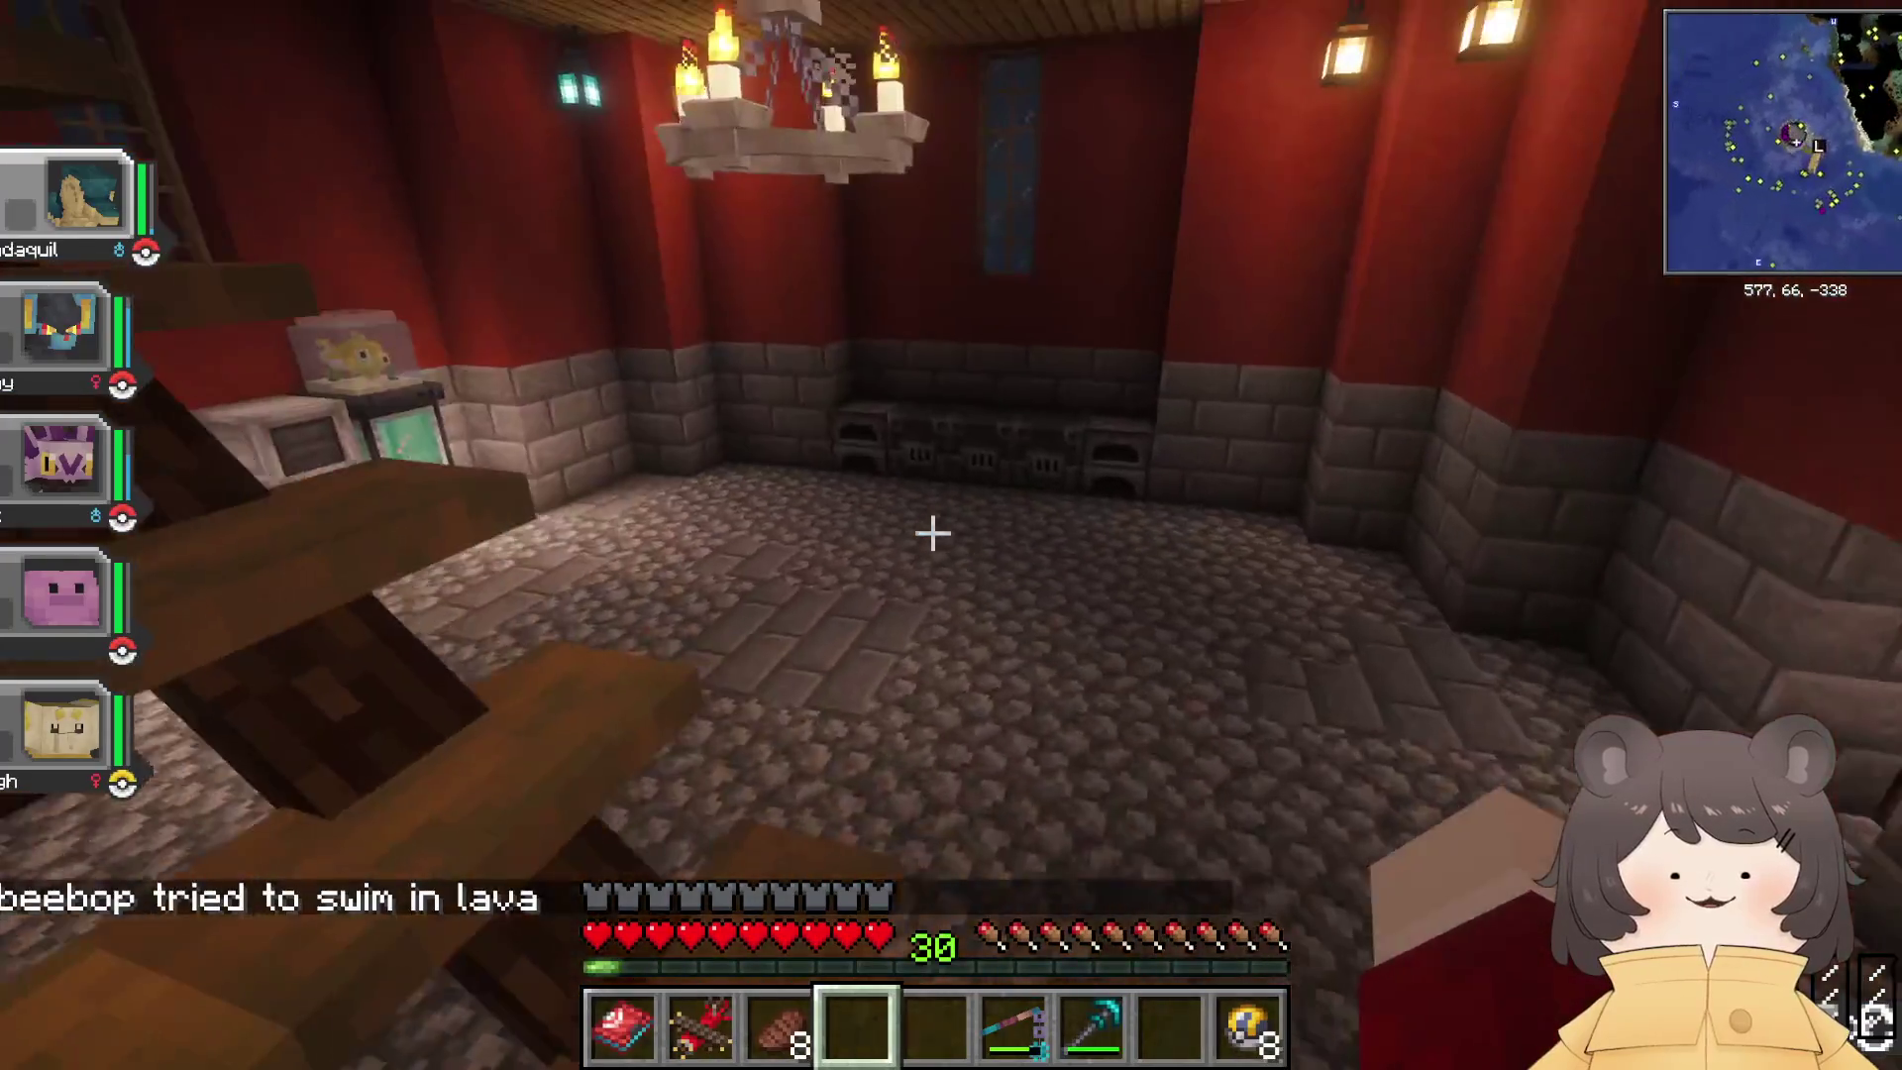
{"action": "key", "text": "w"}
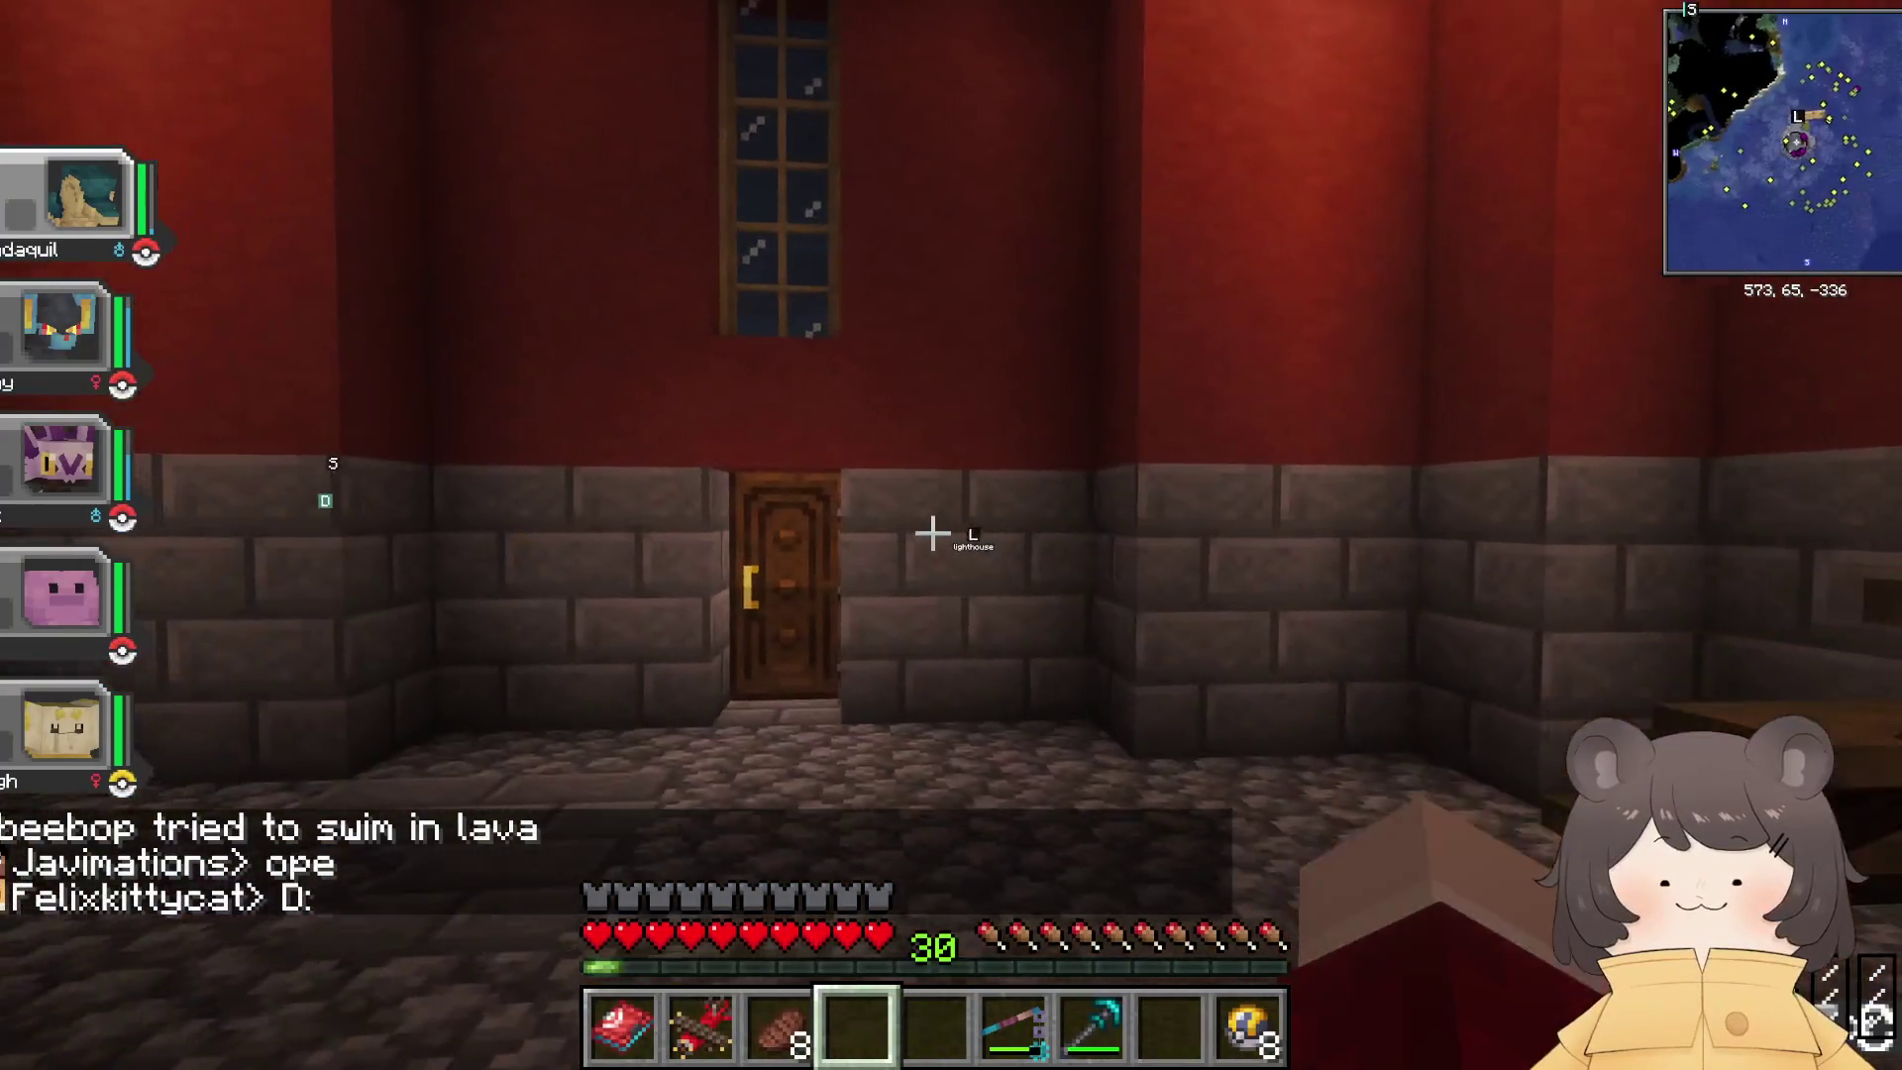
{"action": "right_click", "coordinate": [931, 535]}
{"action": "key", "text": "w"}
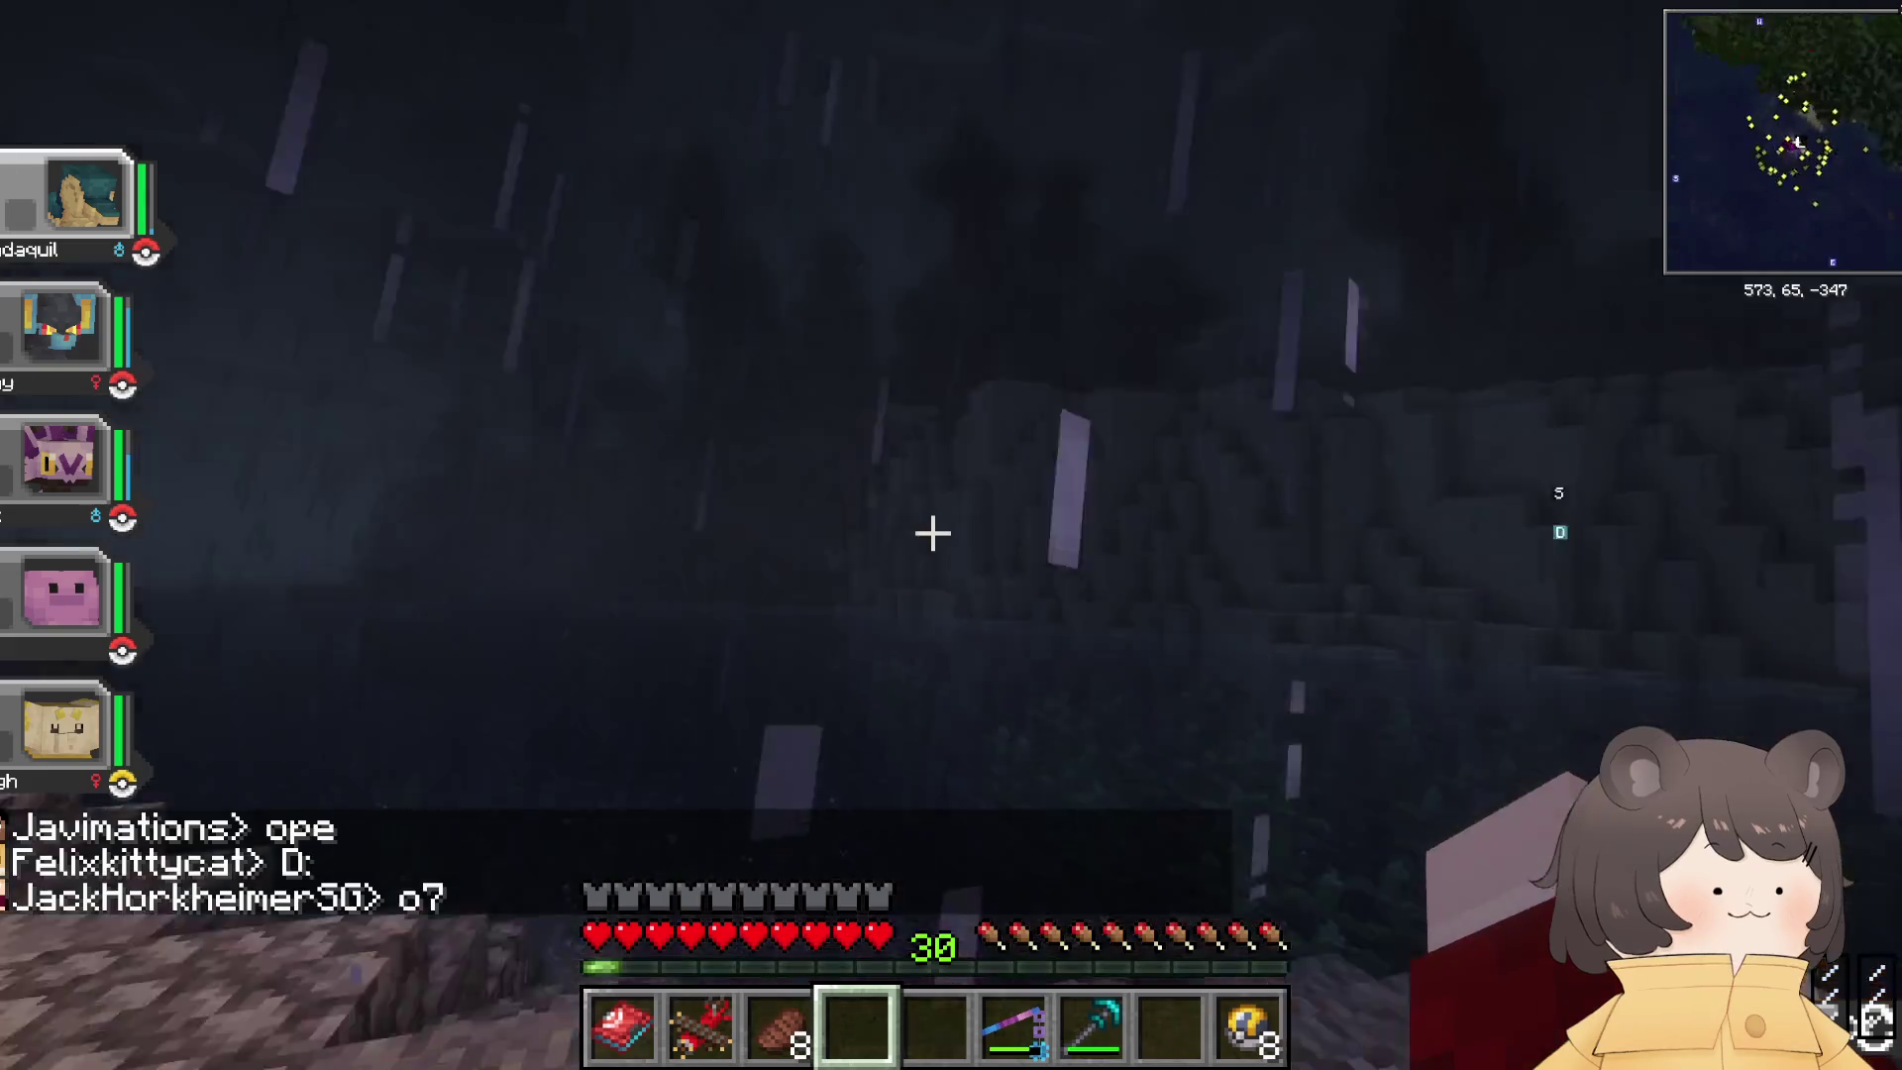
Step: Walk along the dock to the rice field and harvest the mature rice, reaching 21 rice
{"action": "mouse_move", "coordinate": [931, 535]}
{"action": "key", "text": "w"}
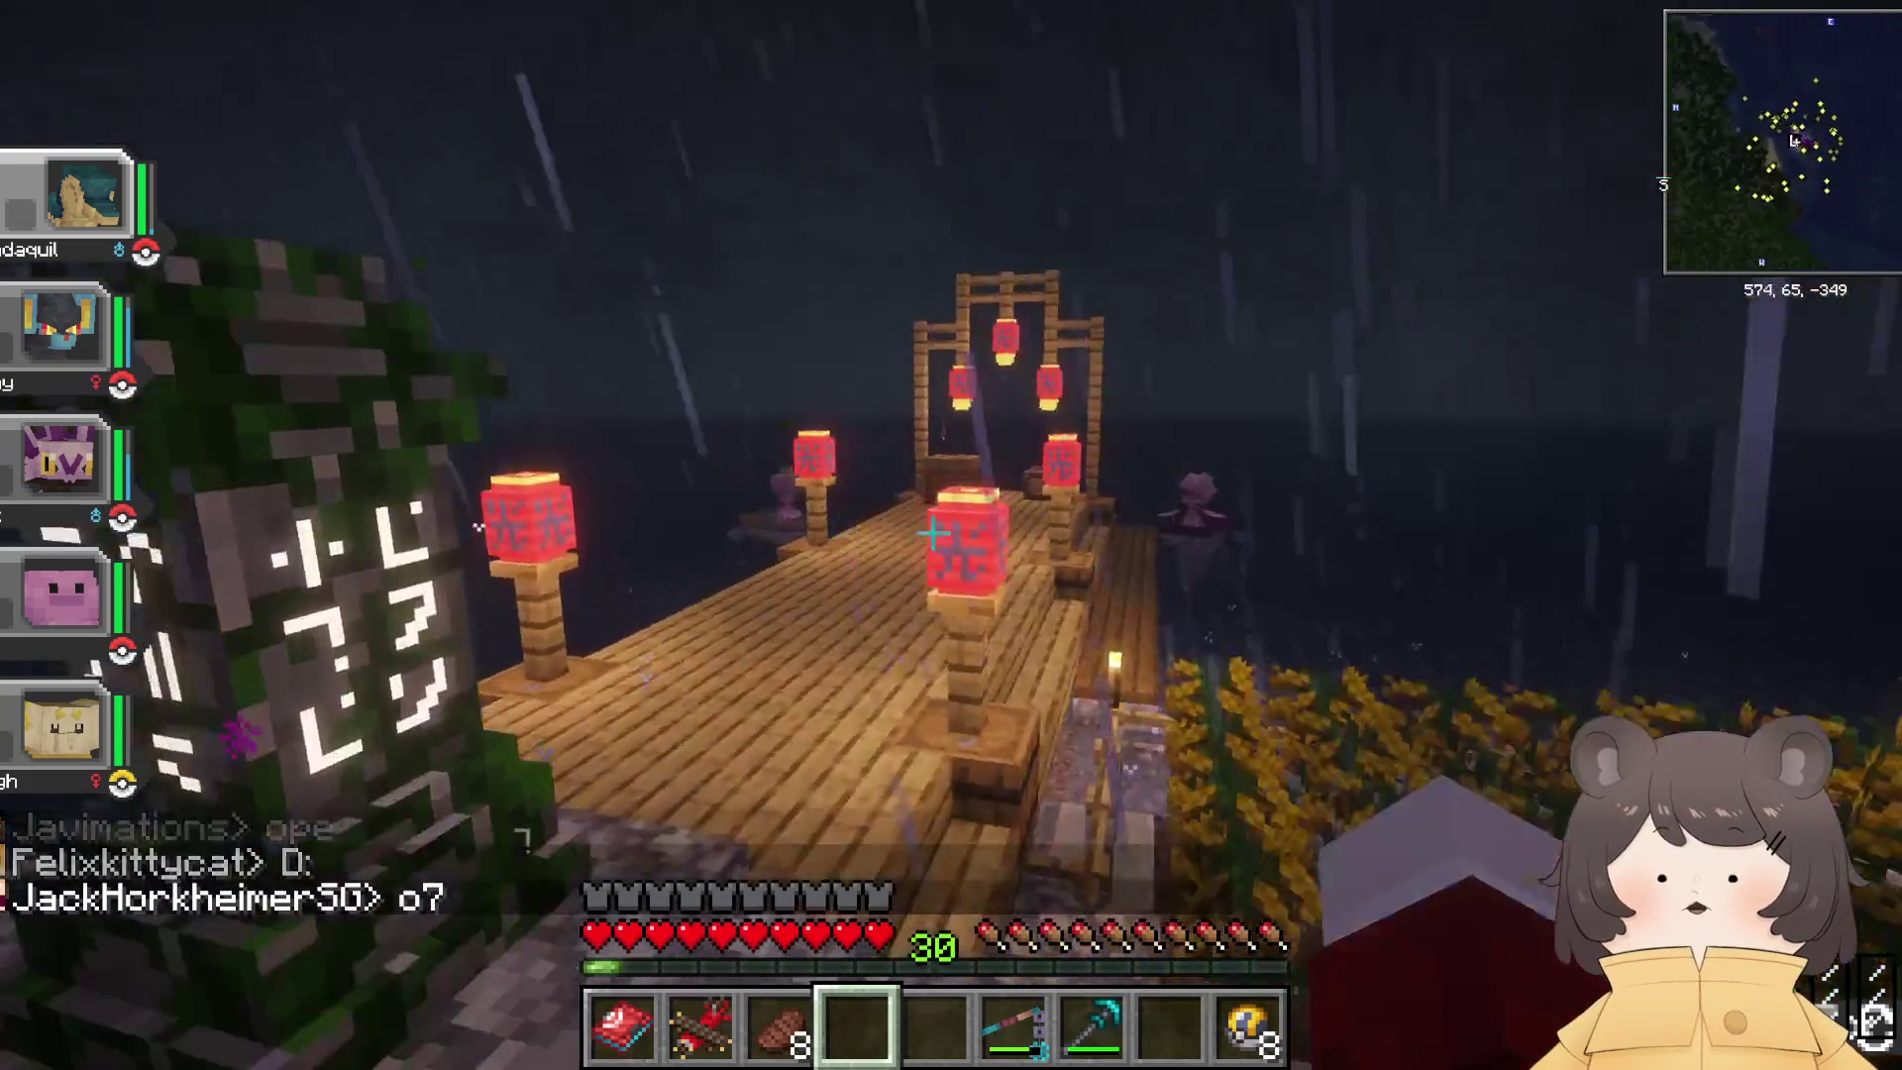
{"action": "key", "text": "w"}
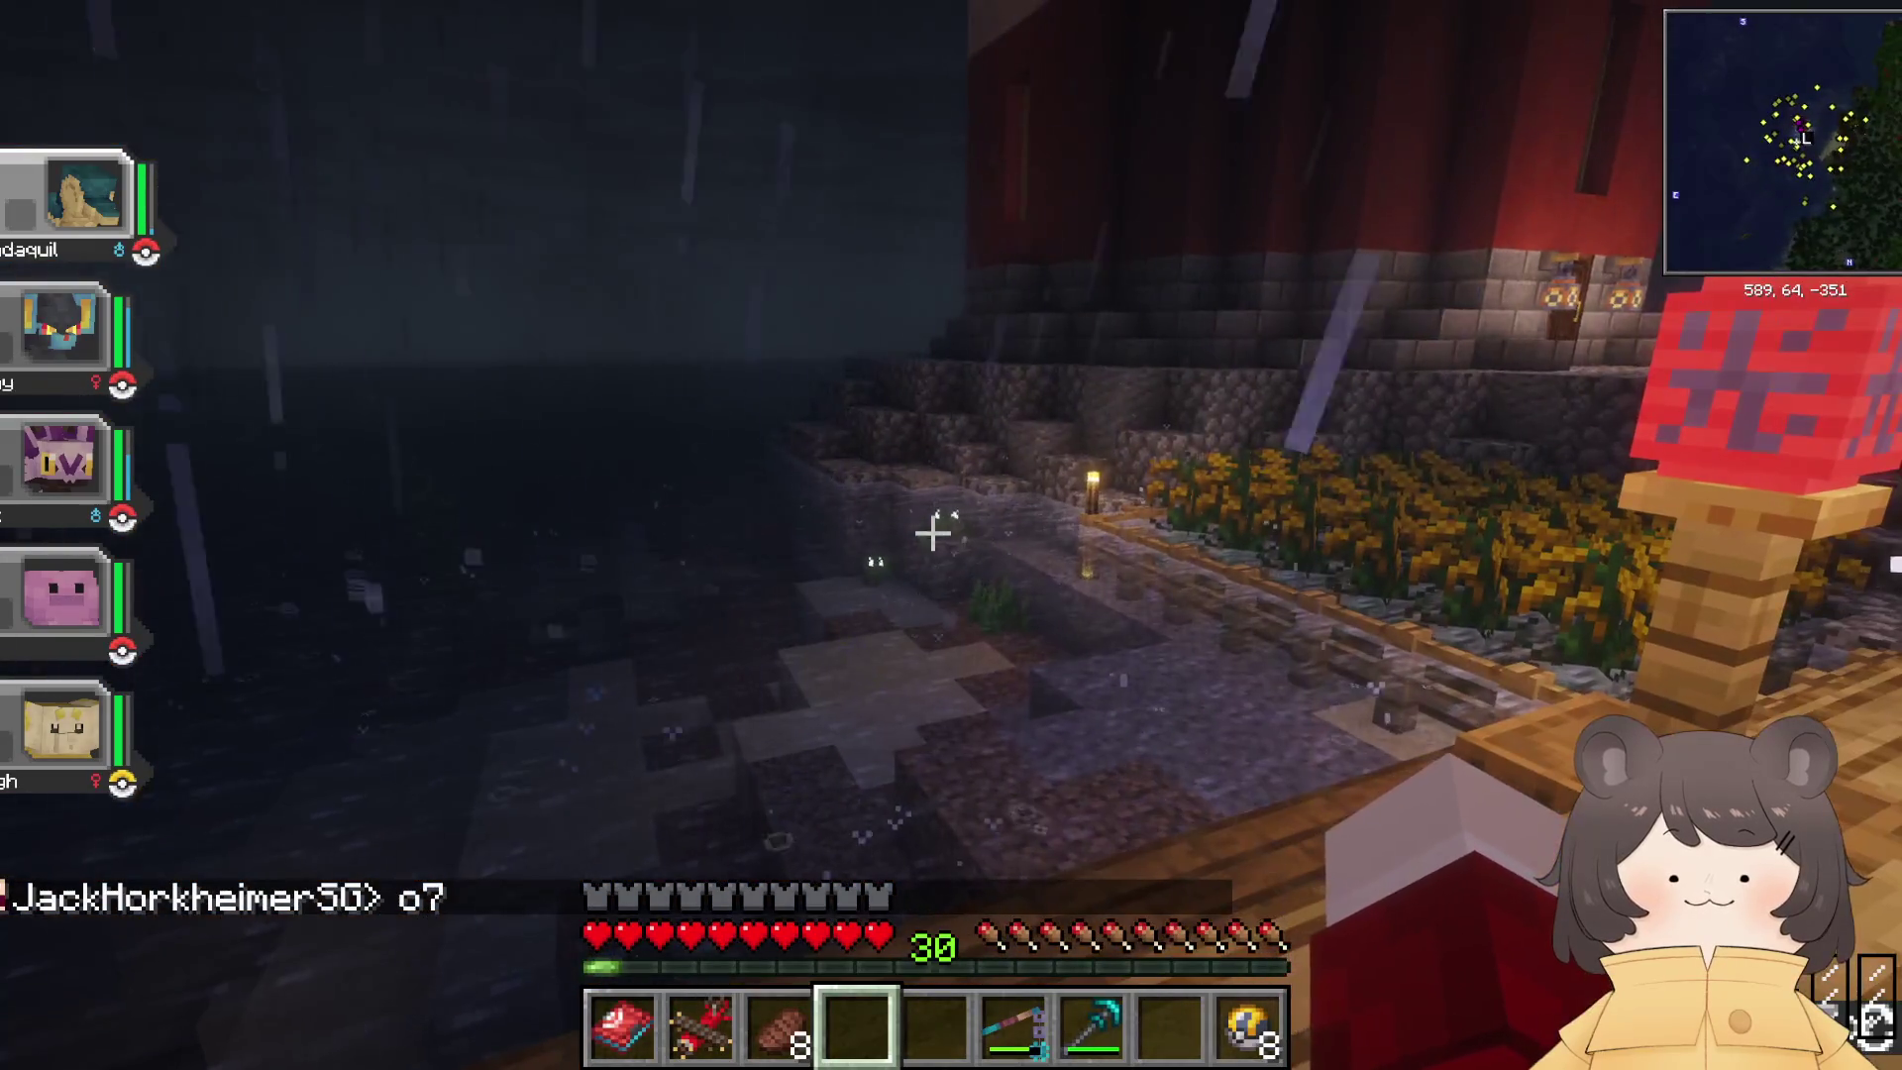
{"action": "key", "text": "w"}
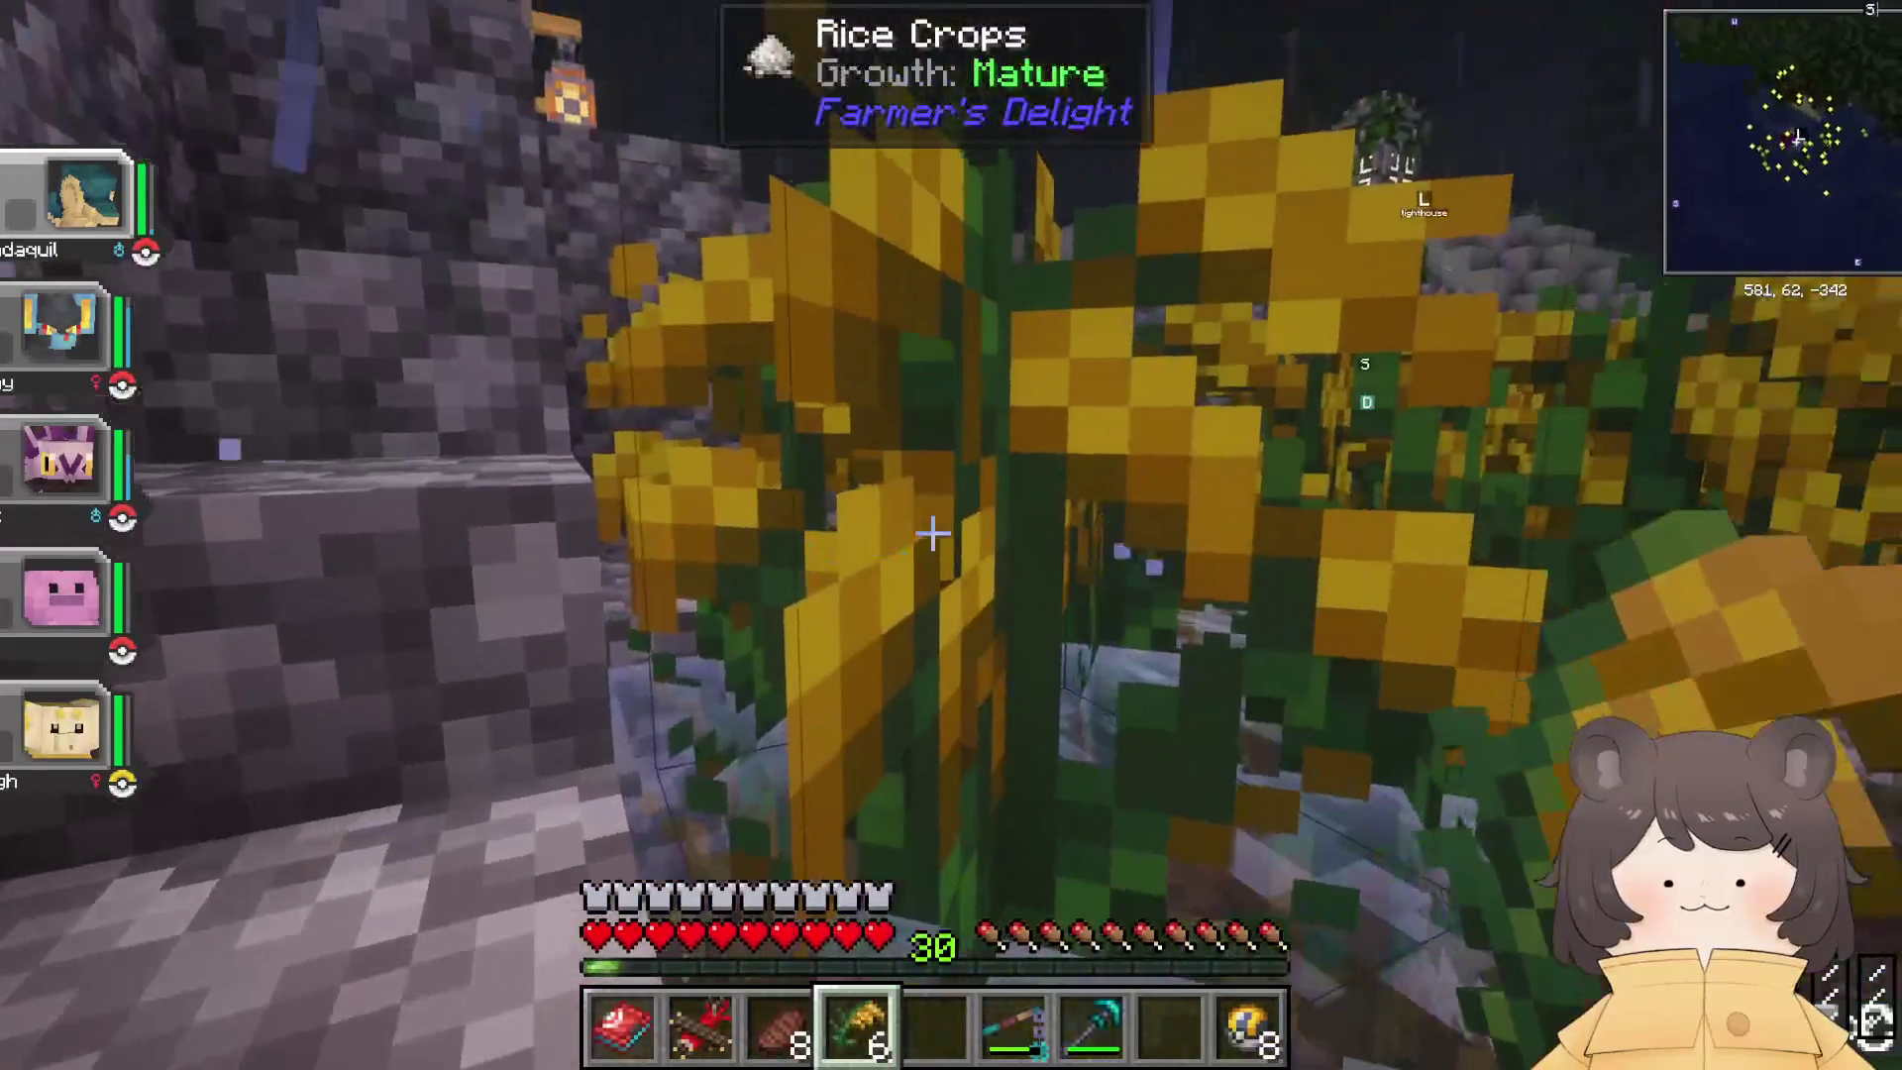
{"action": "left_click", "coordinate": [931, 535]}
{"action": "left_click", "coordinate": [931, 535]}
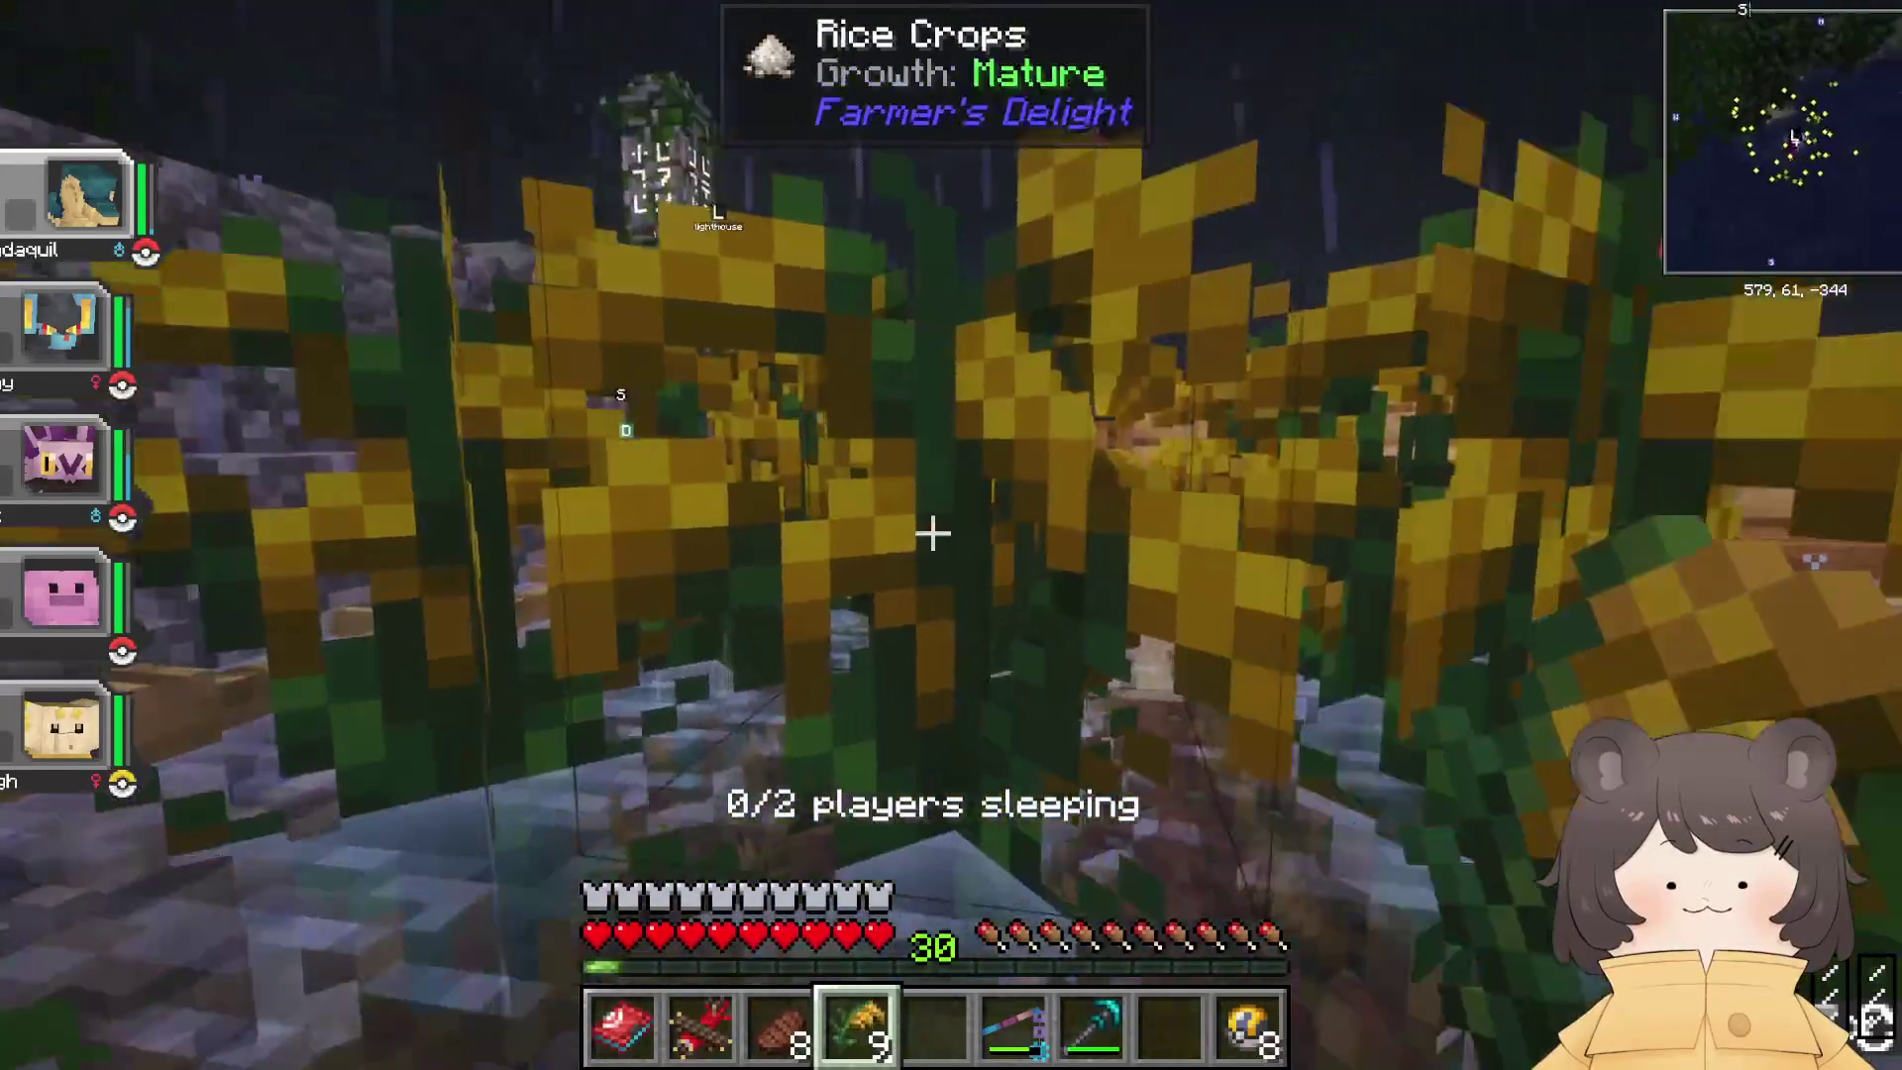
{"action": "left_click", "coordinate": [932, 535]}
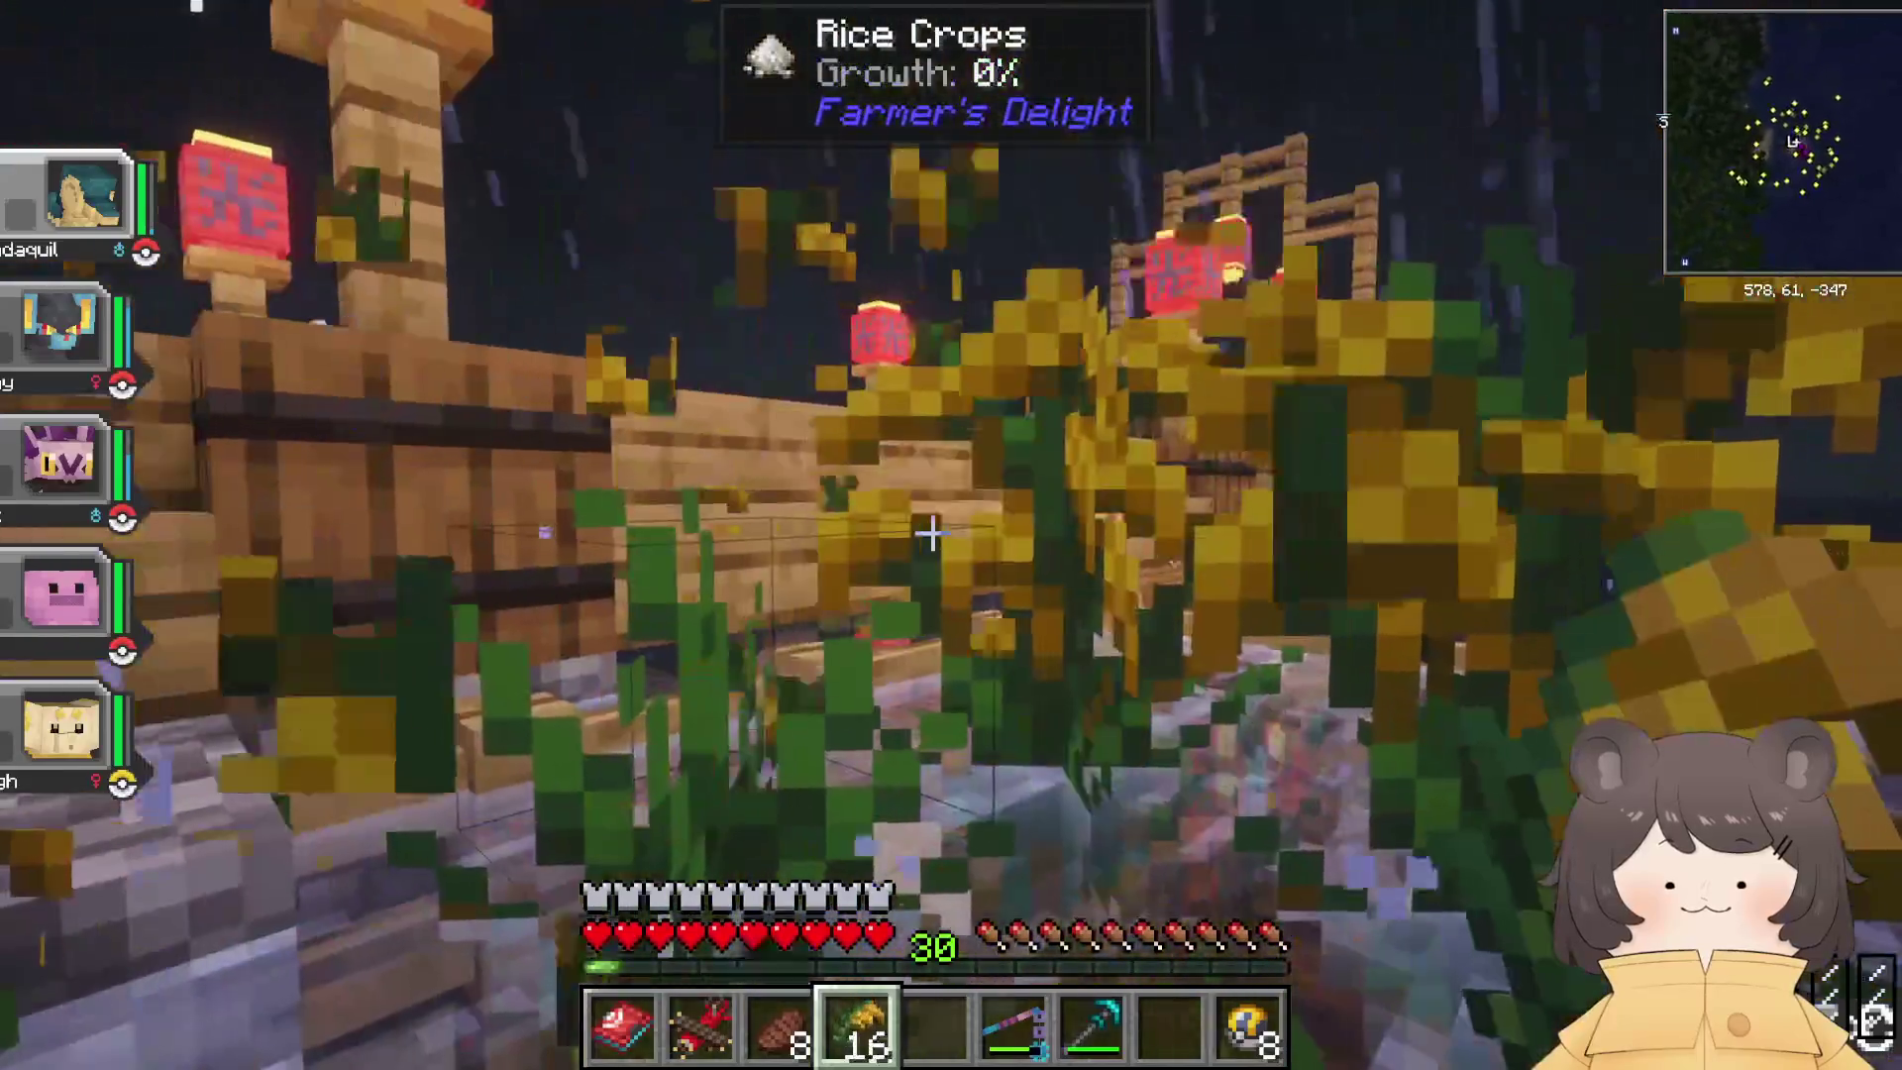
{"action": "left_click", "coordinate": [931, 535]}
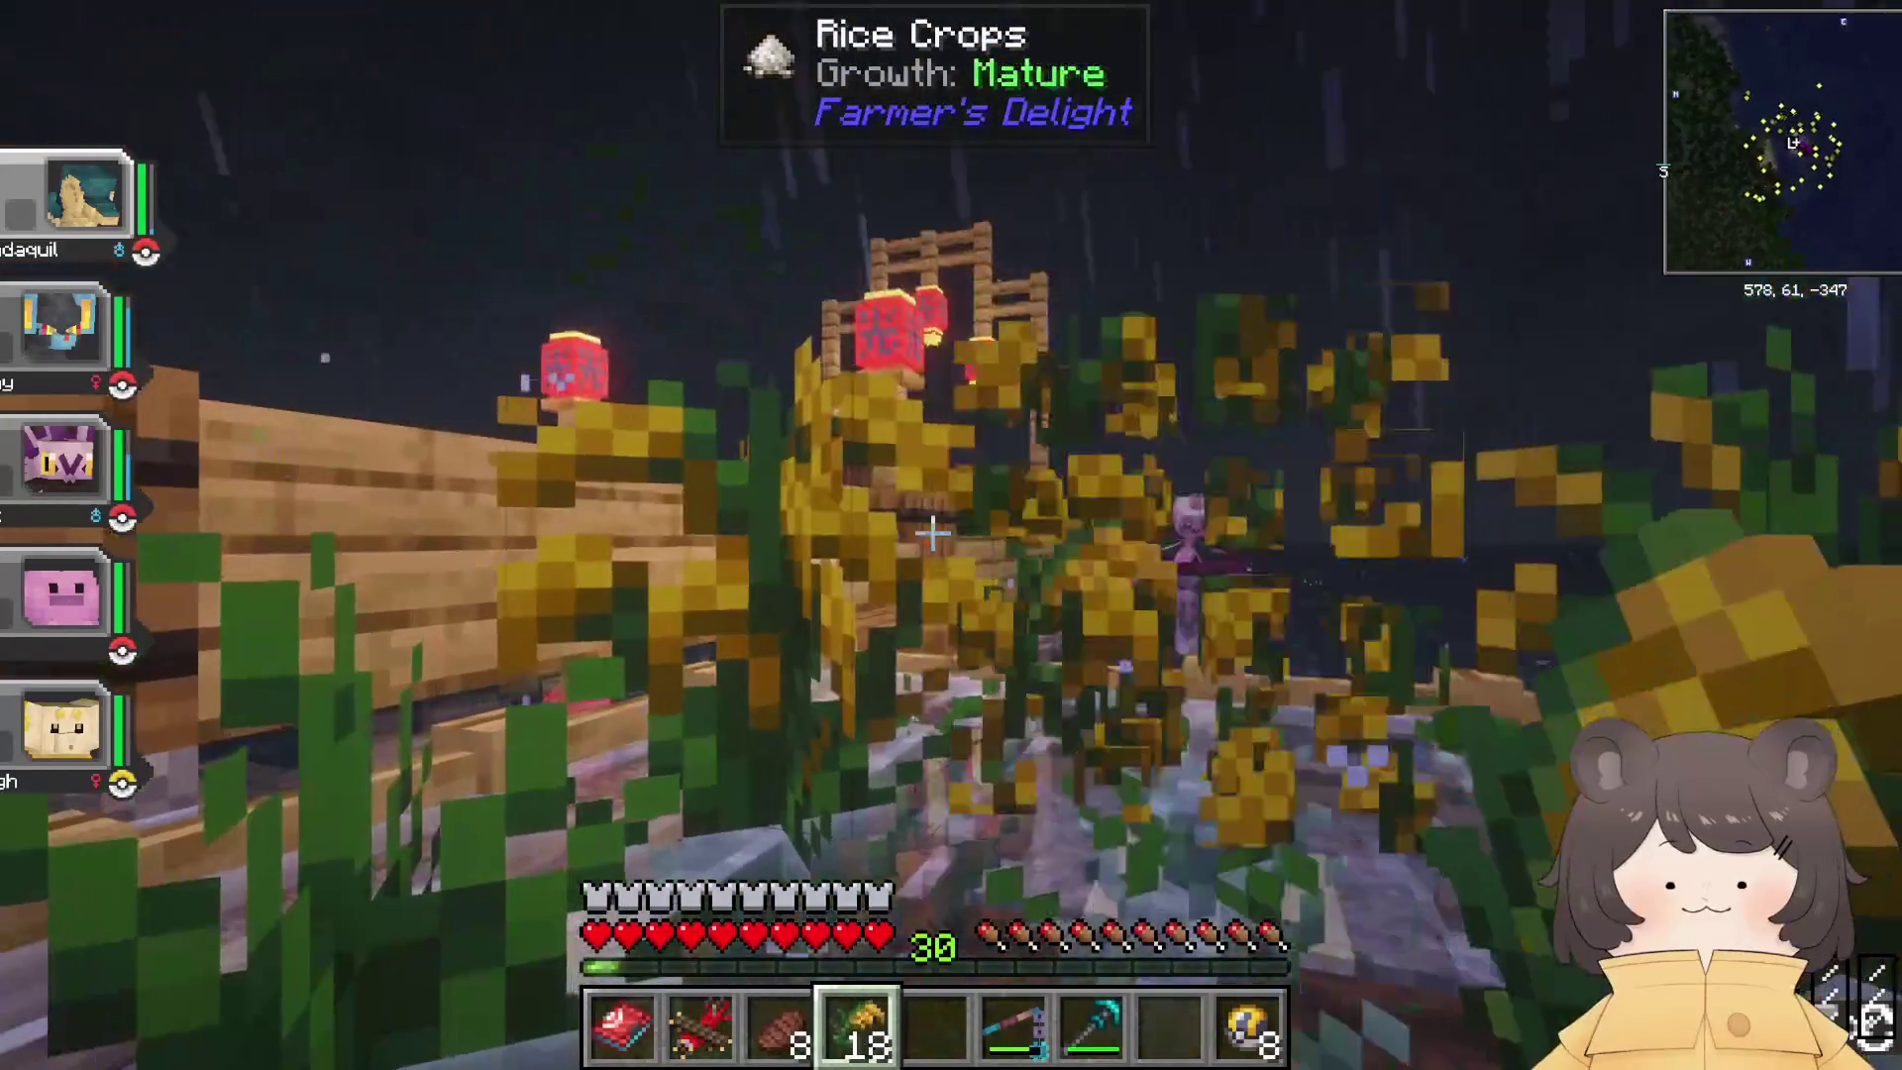
Step: Return past the fence and barrel and open the red house door
{"action": "key", "text": "w"}
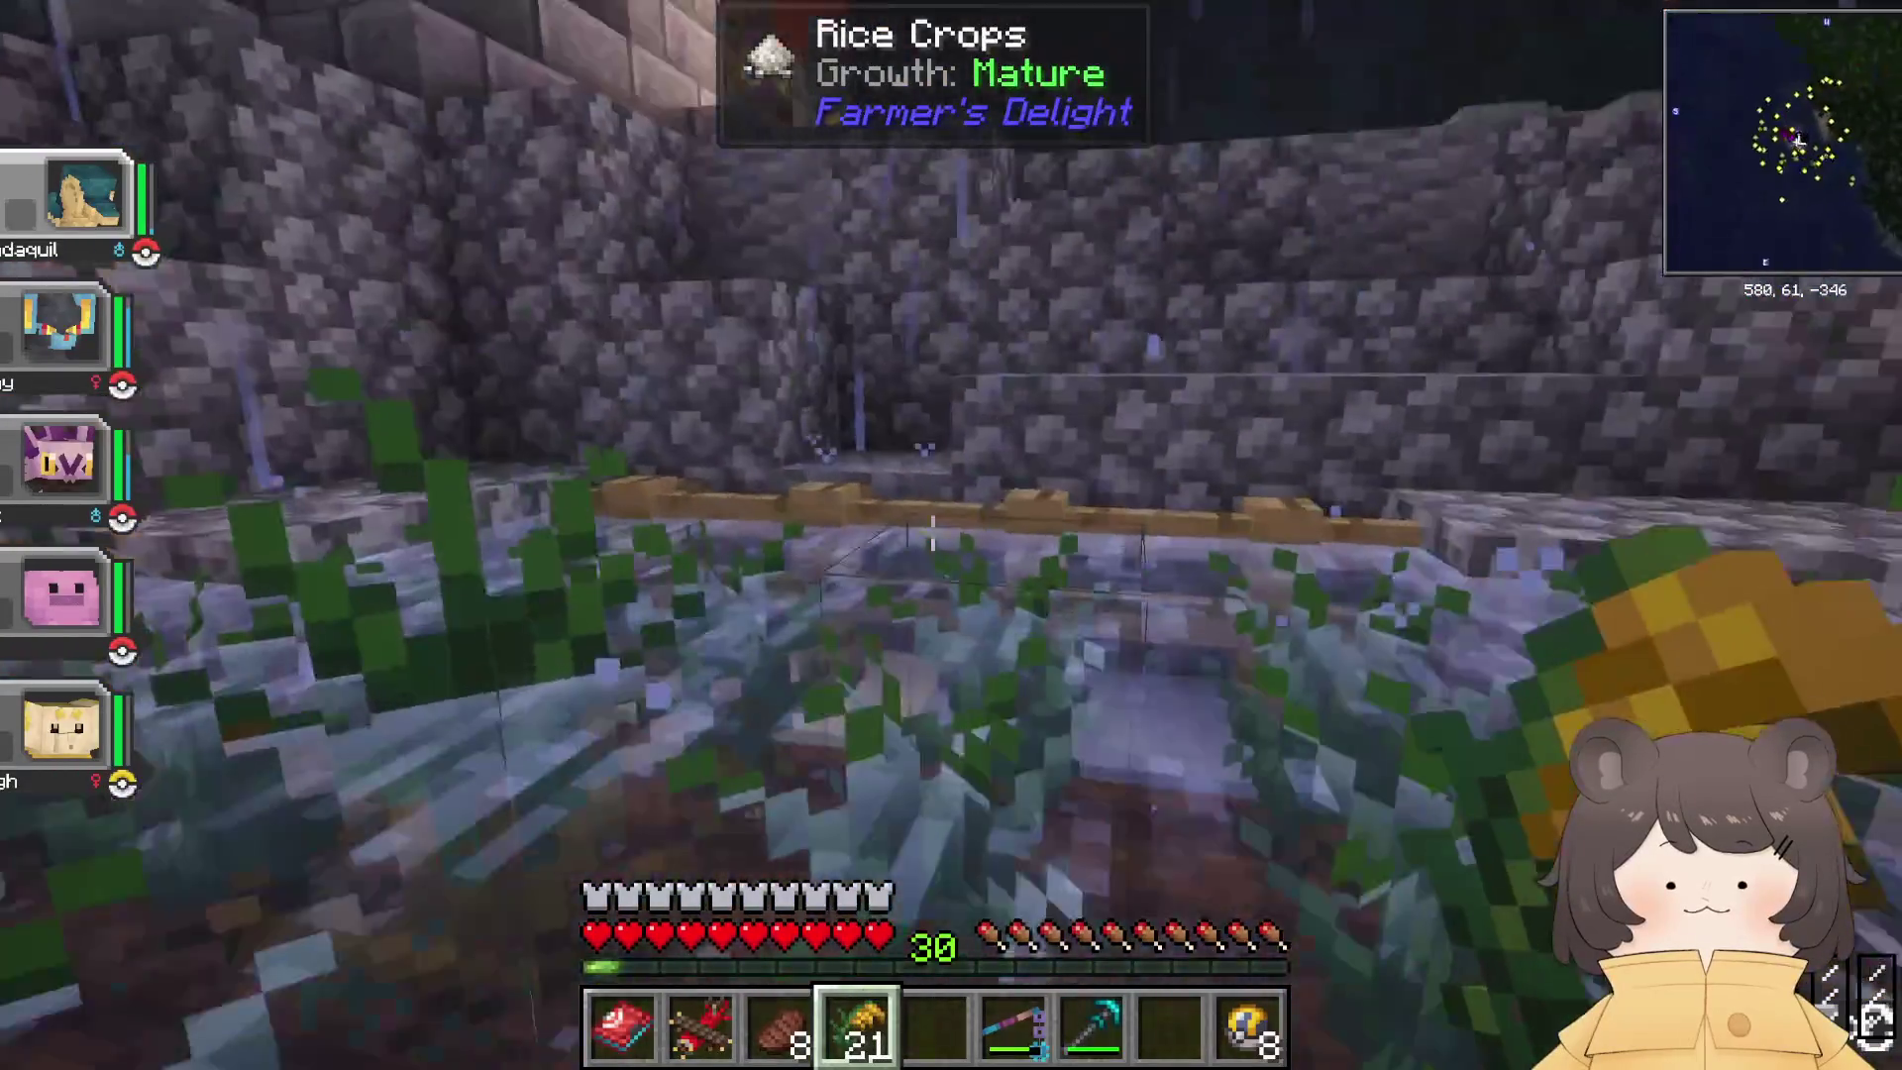
{"action": "key", "text": "w"}
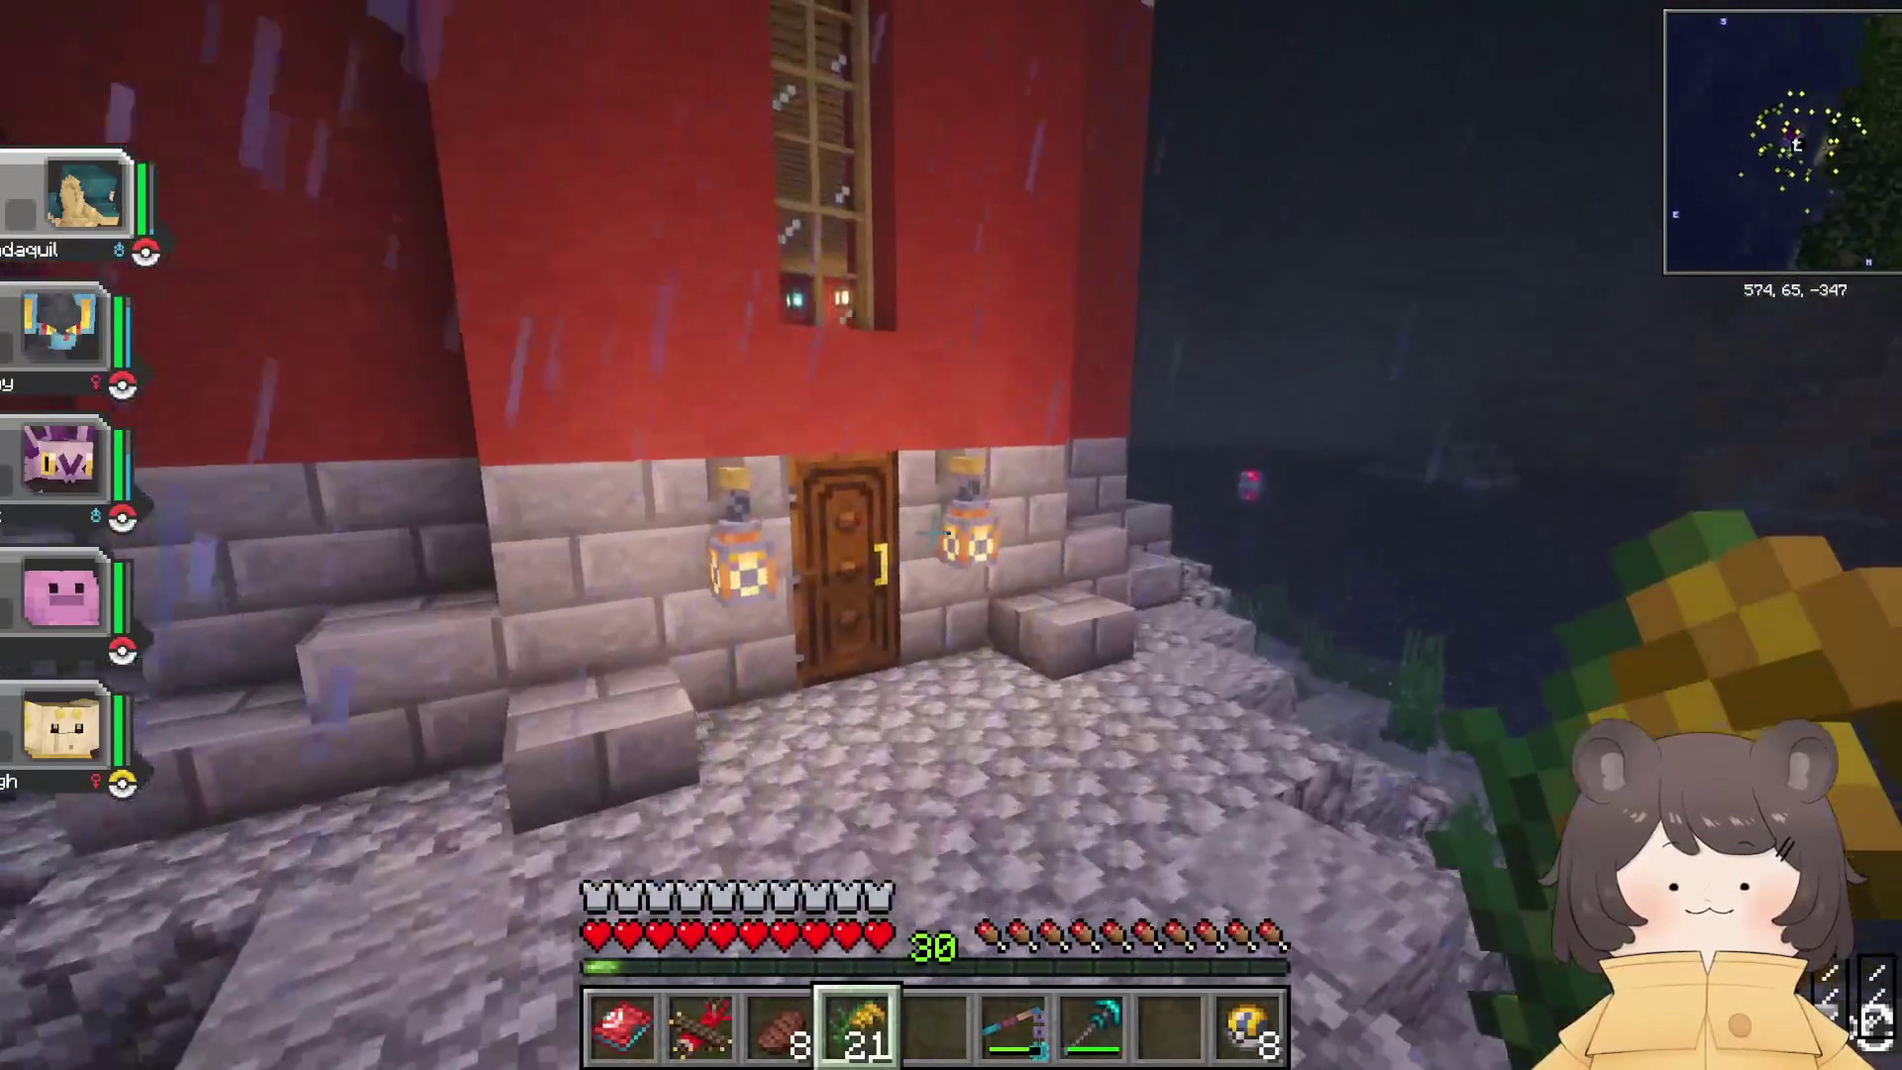
{"action": "key", "text": "w"}
{"action": "right_click", "coordinate": [931, 535]}
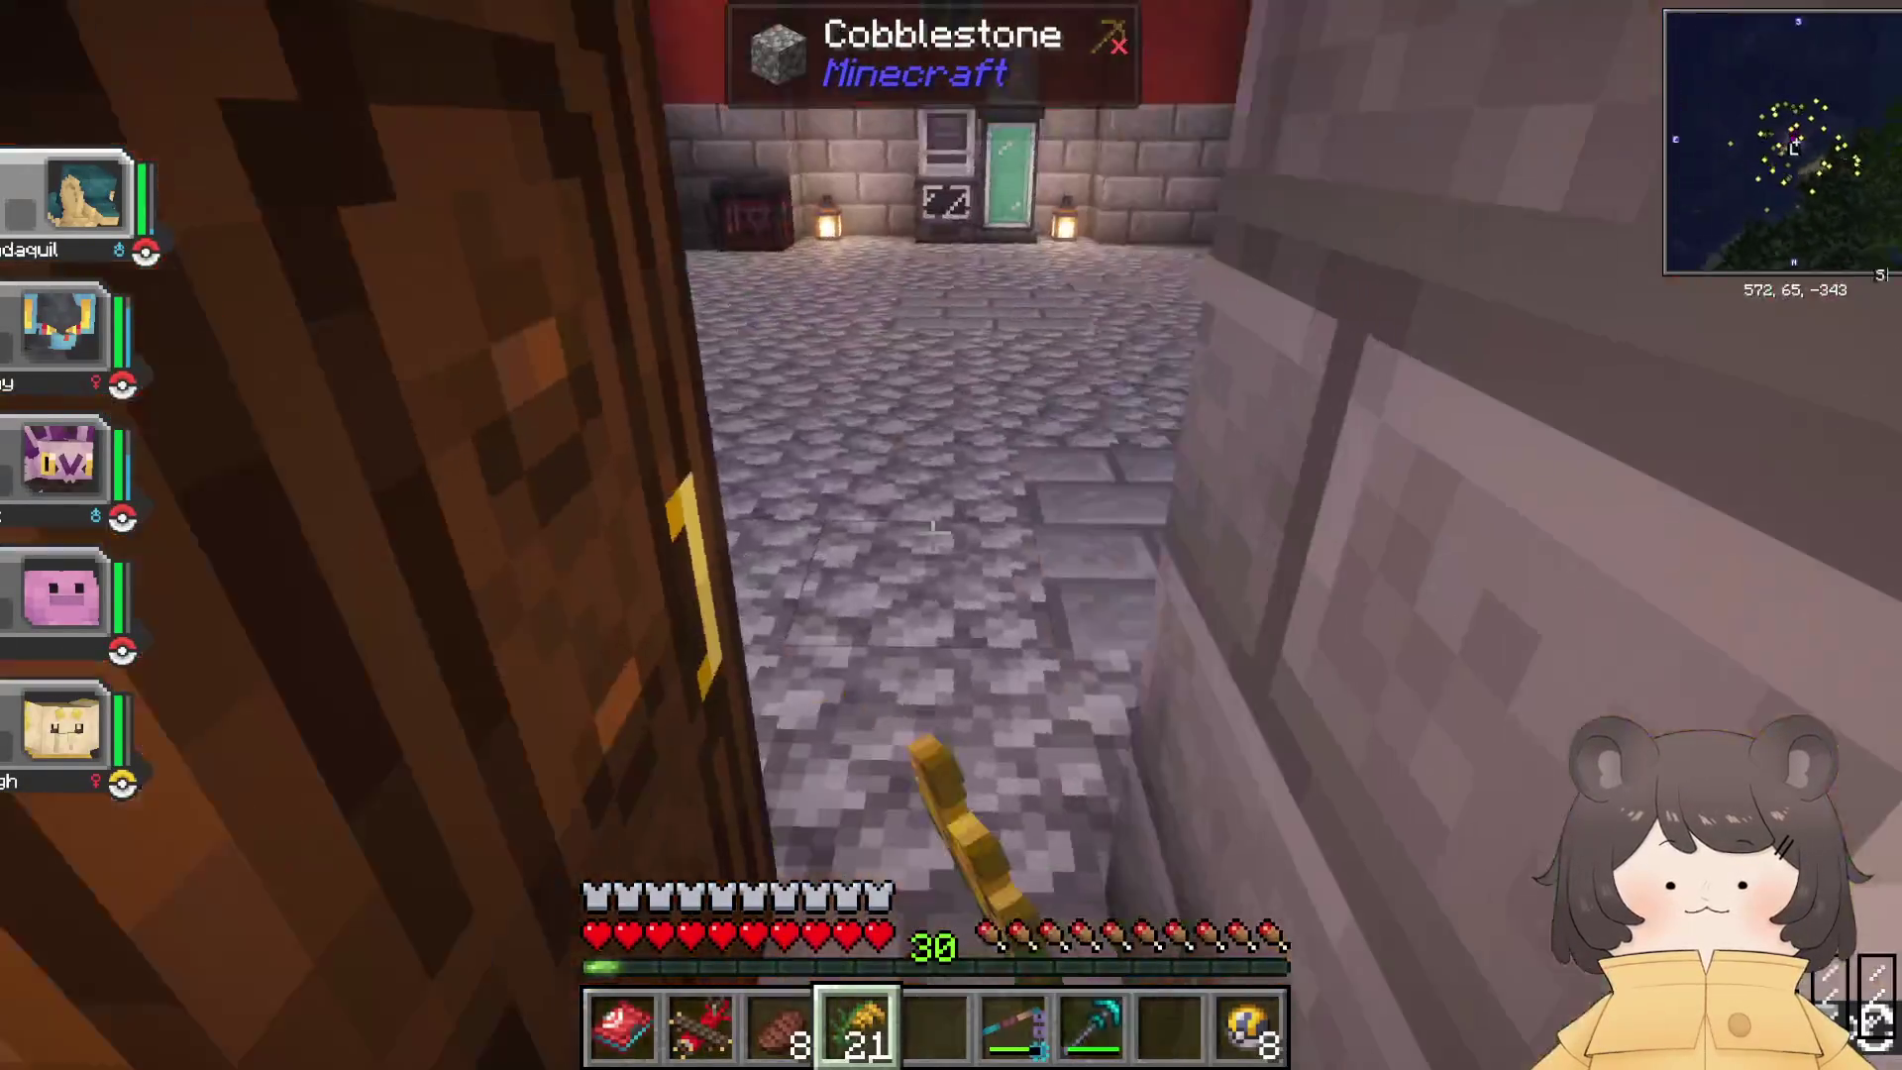
{"action": "key", "text": "w"}
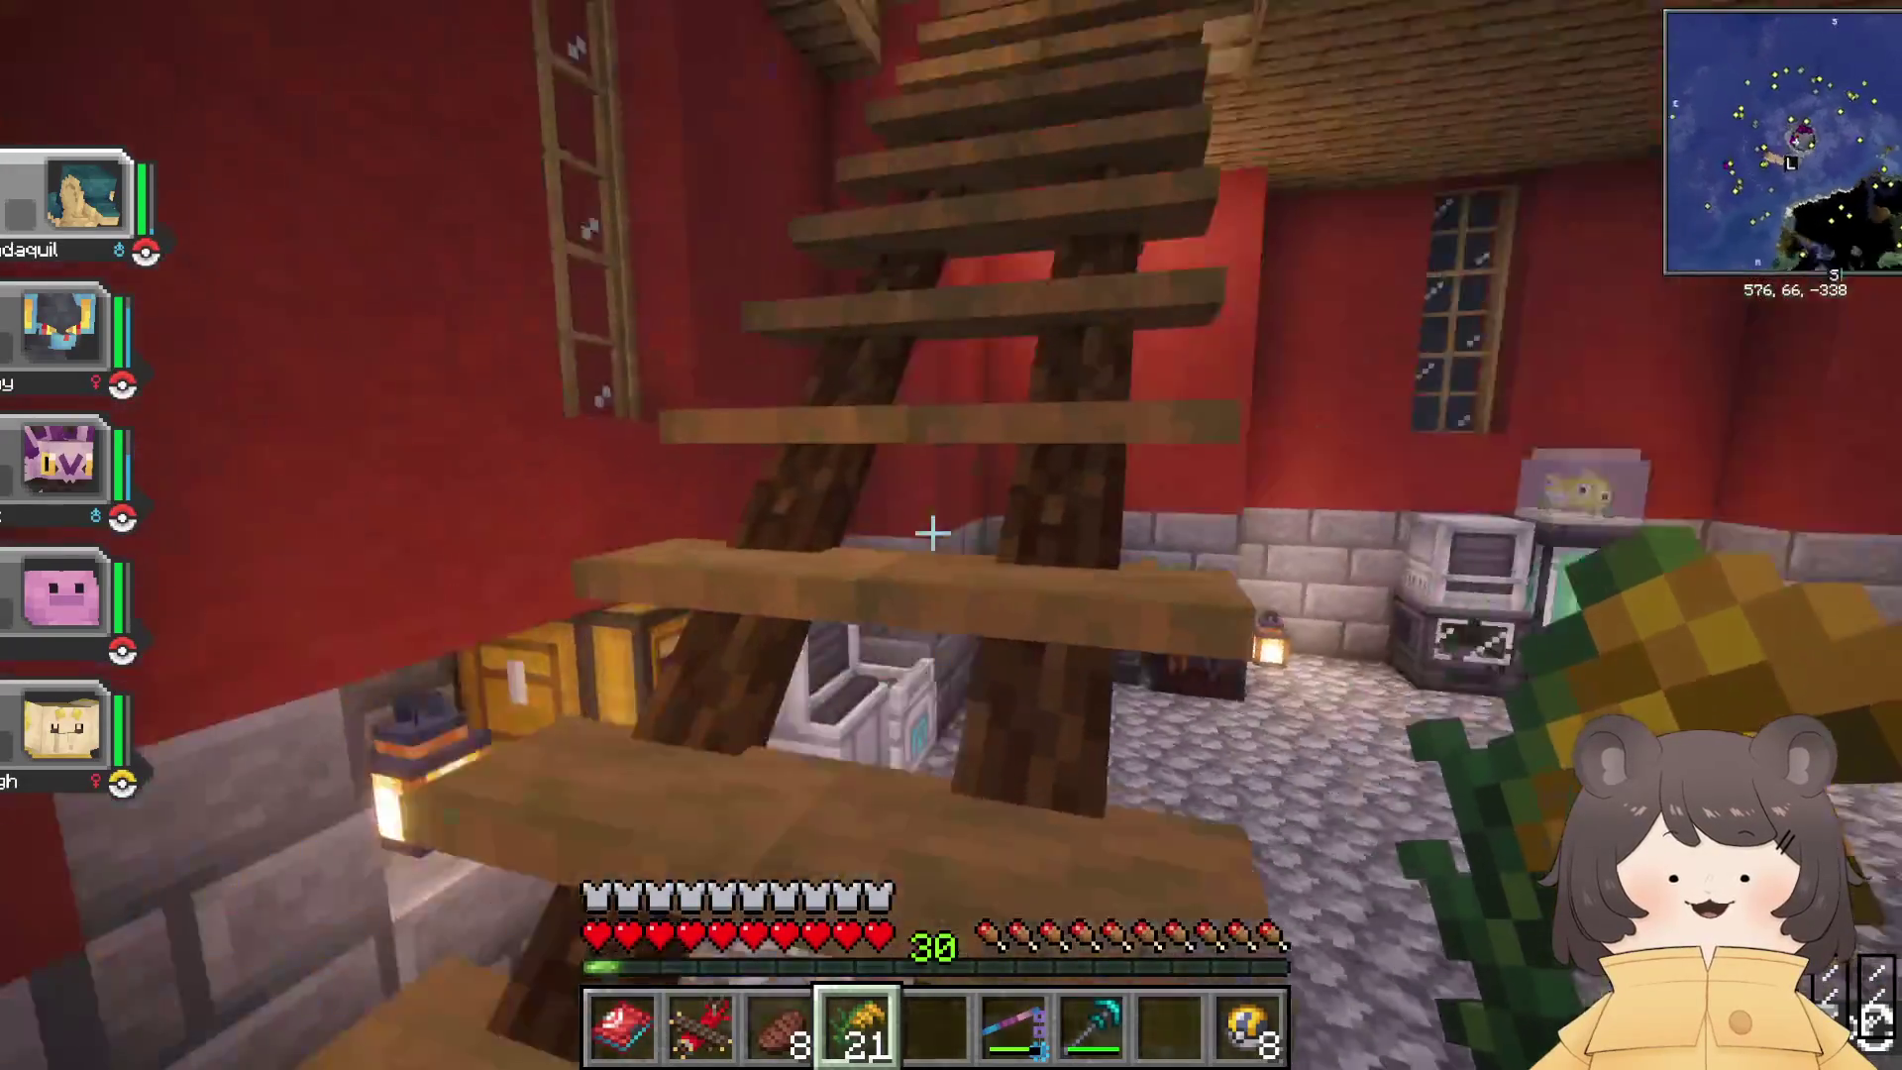
{"action": "key", "text": "e"}
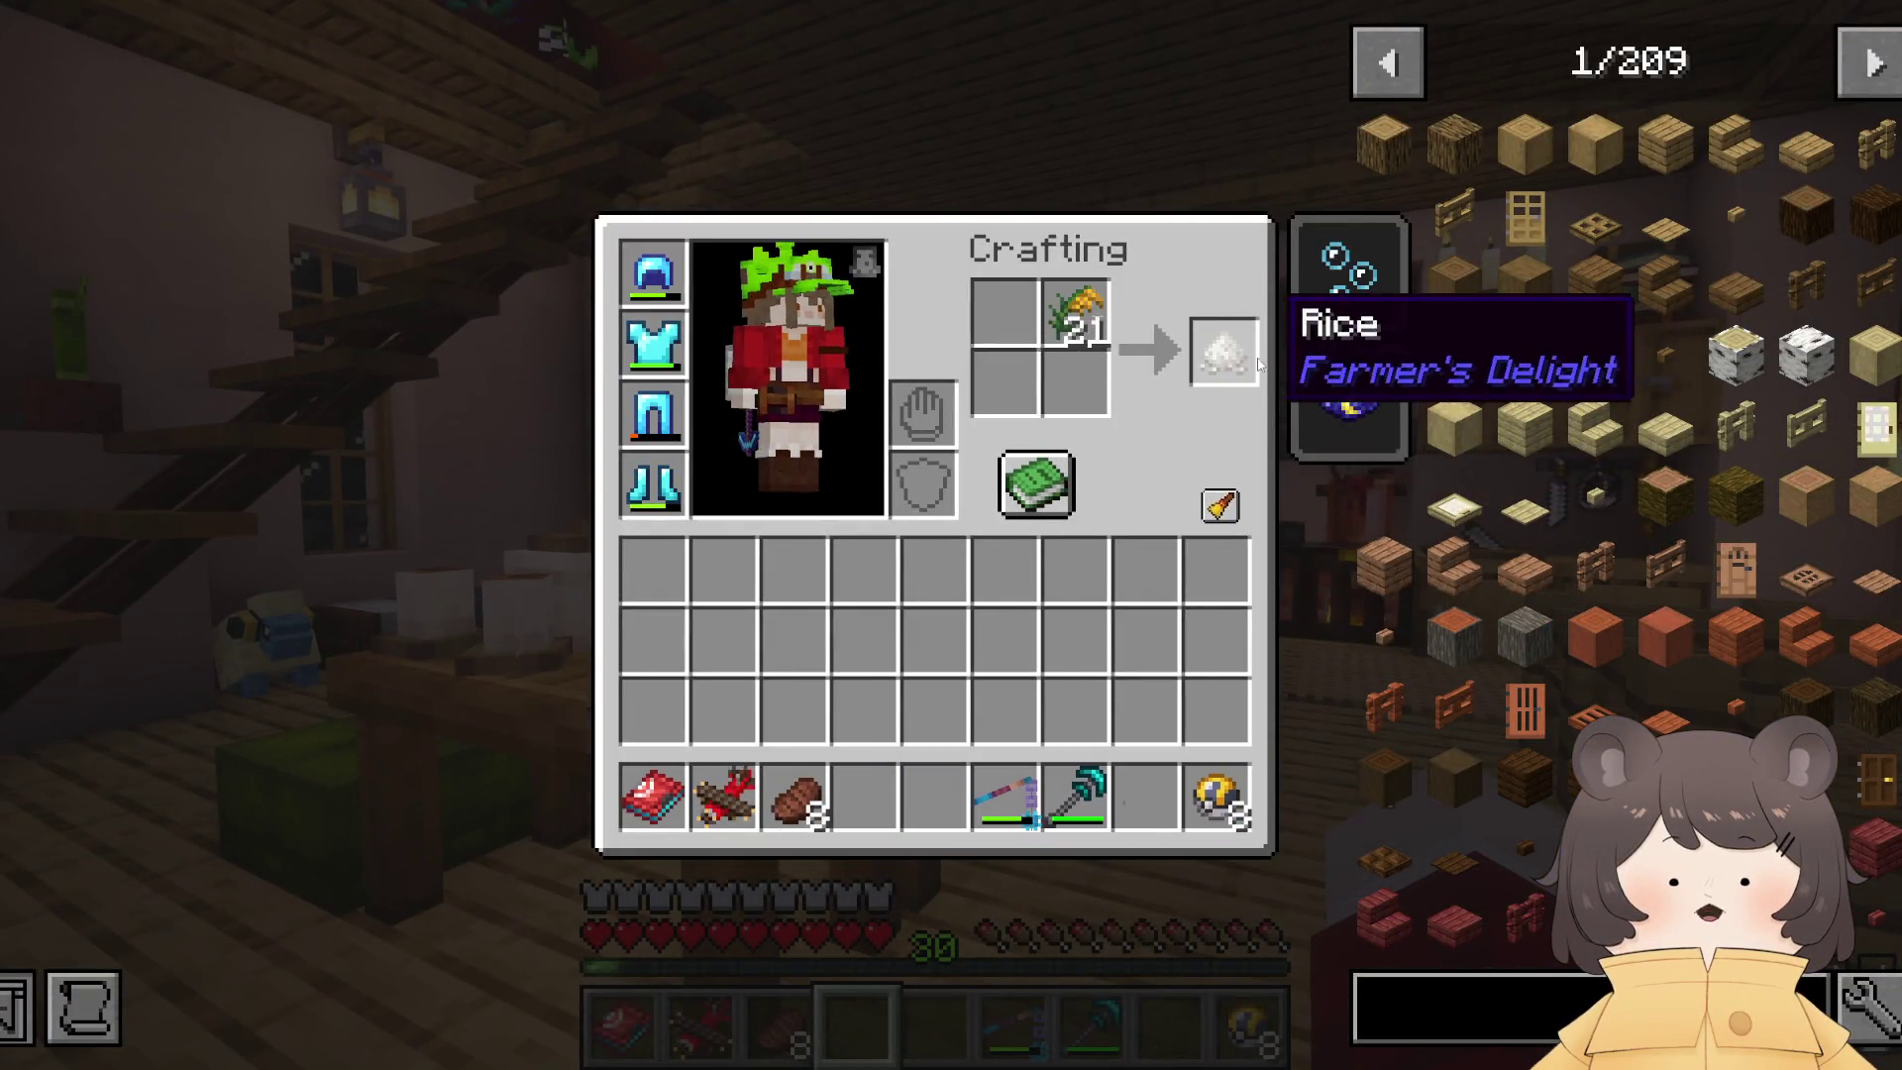
{"action": "key", "text": "e"}
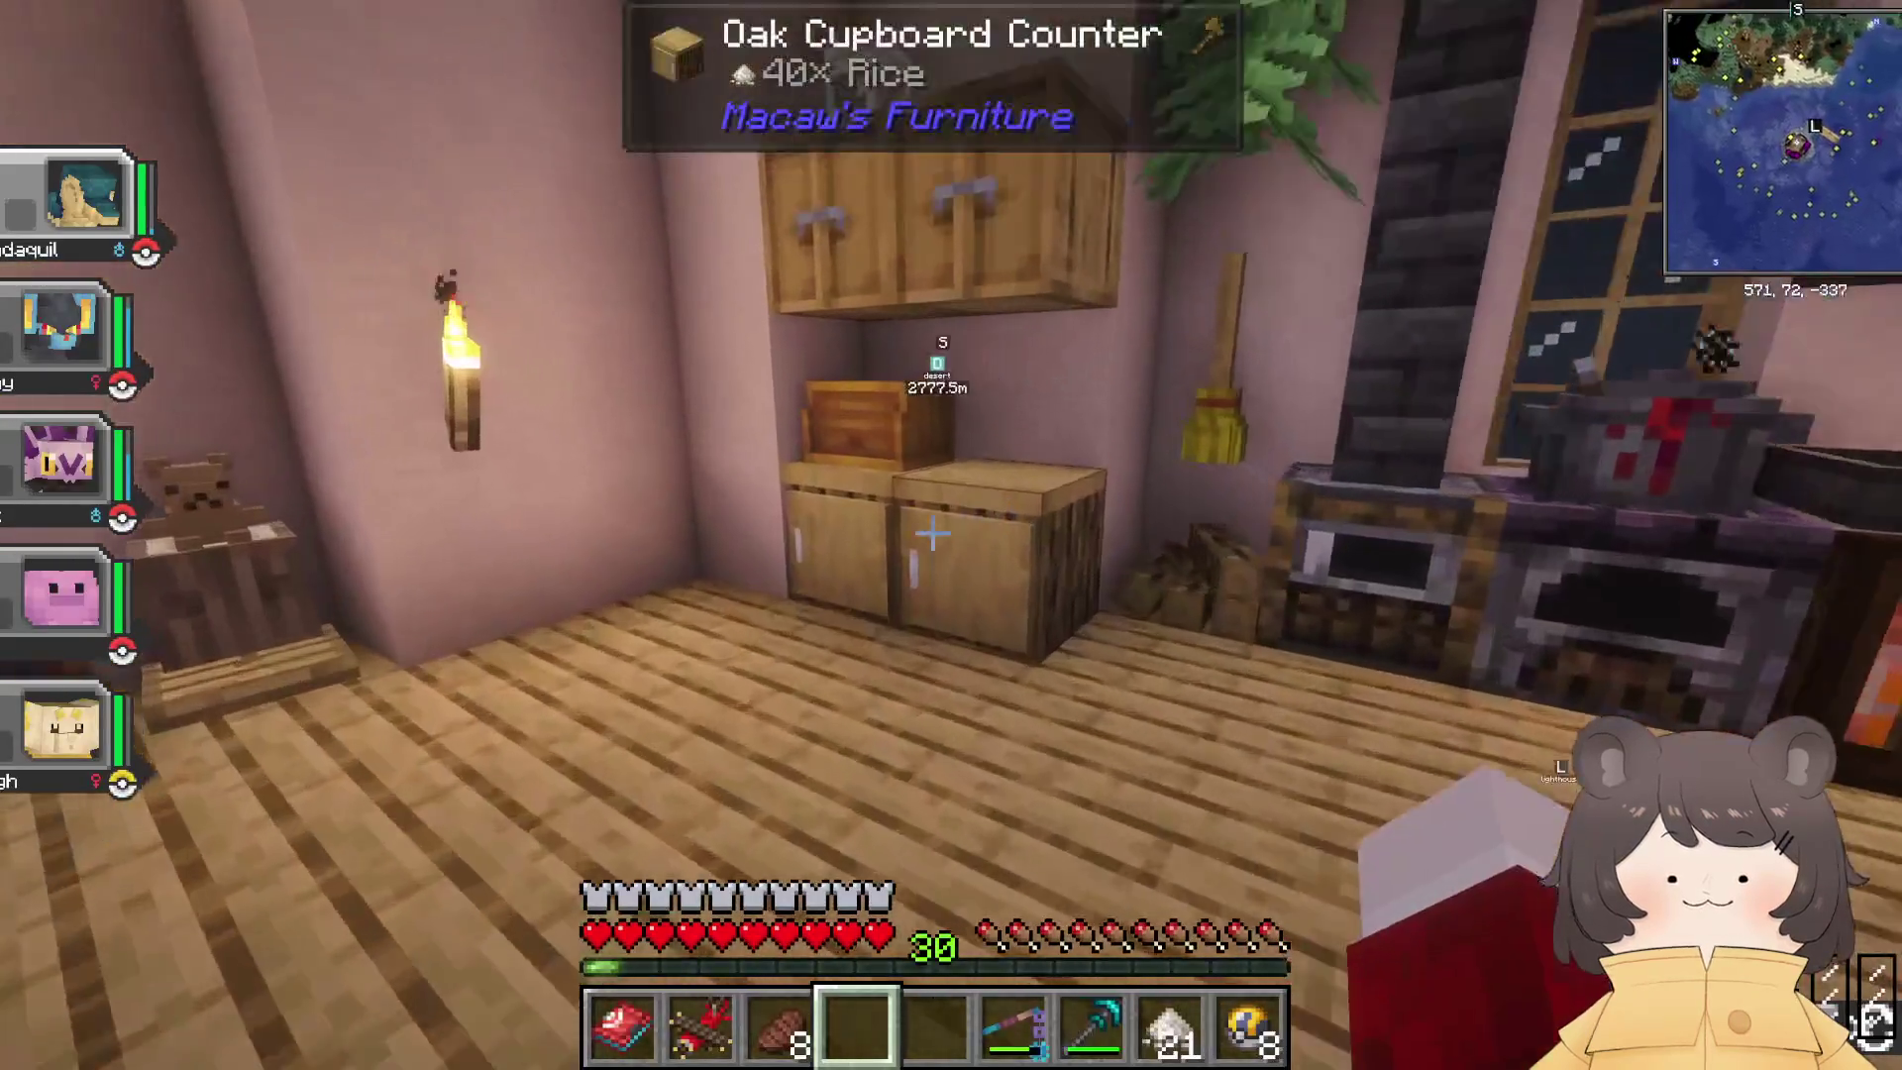
{"action": "right_click", "coordinate": [951, 535]}
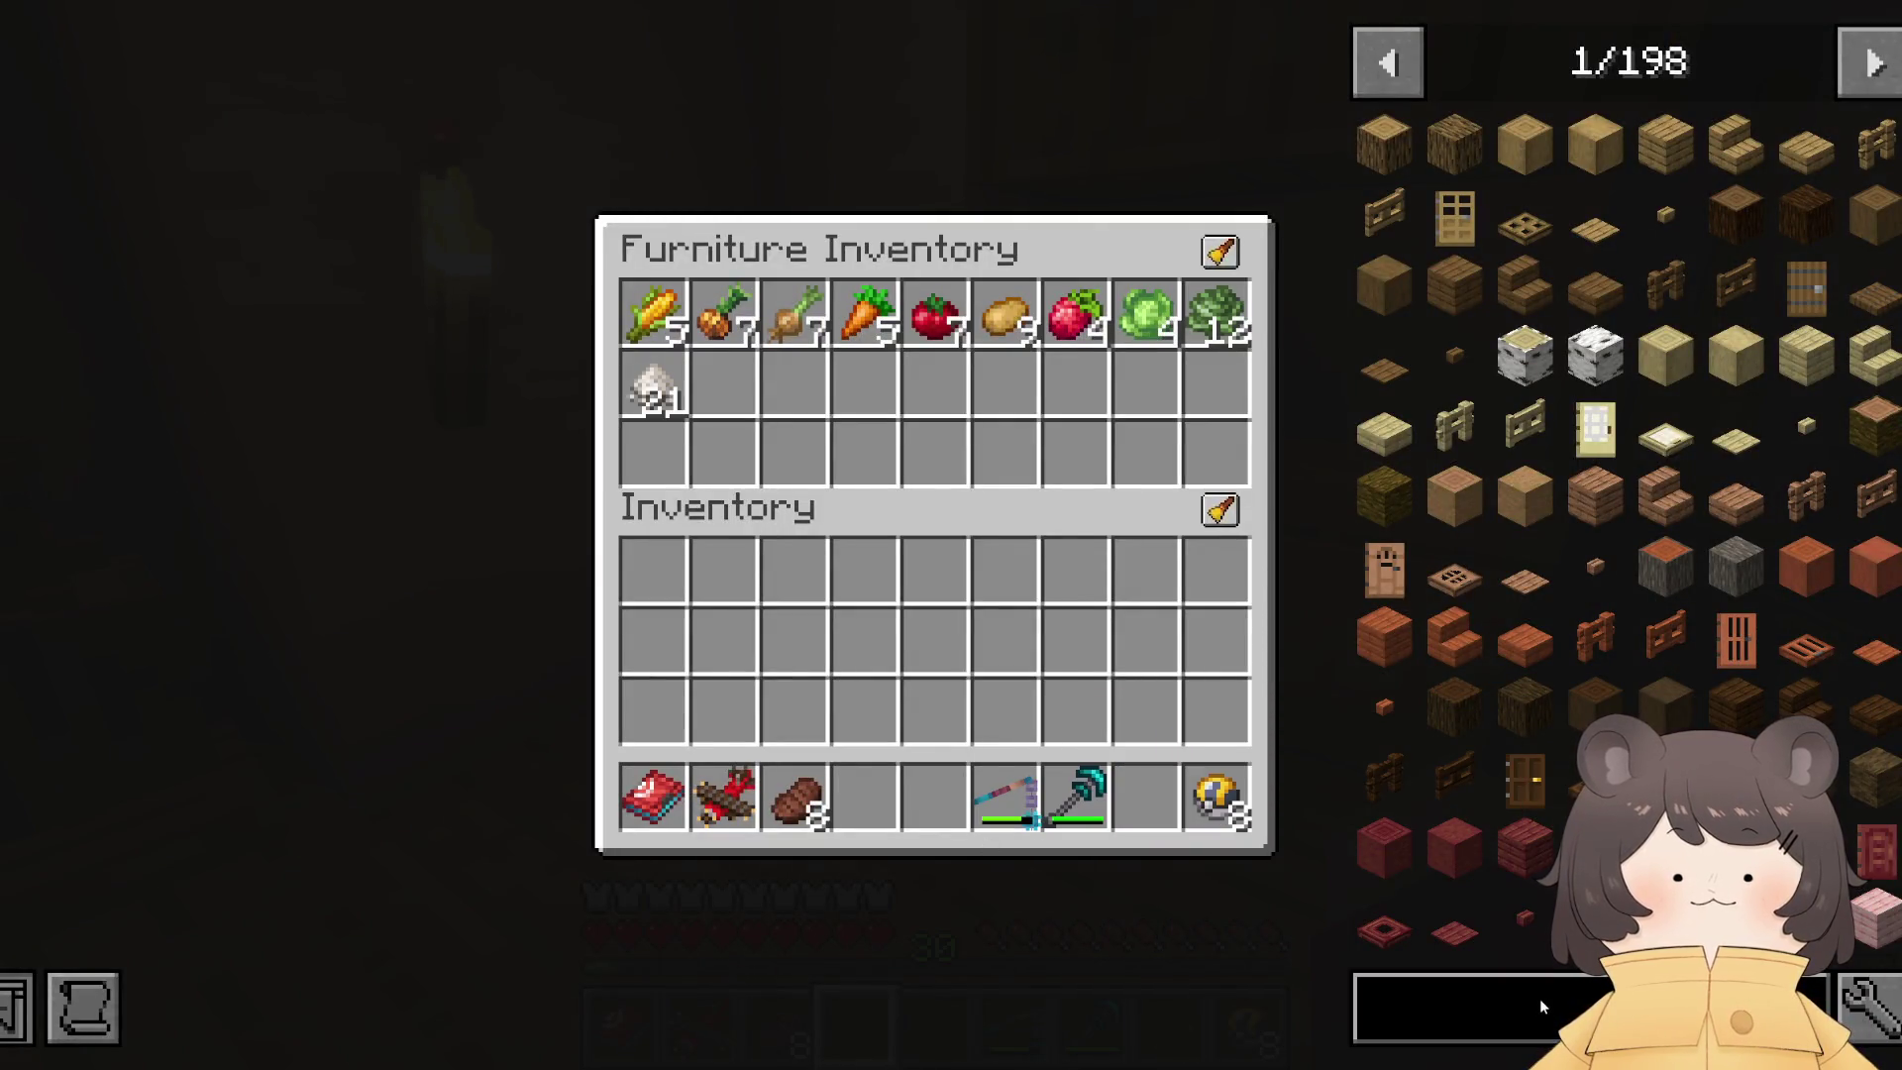
{"action": "key", "text": "e"}
{"action": "key", "text": "r"}
{"action": "key", "text": "e"}
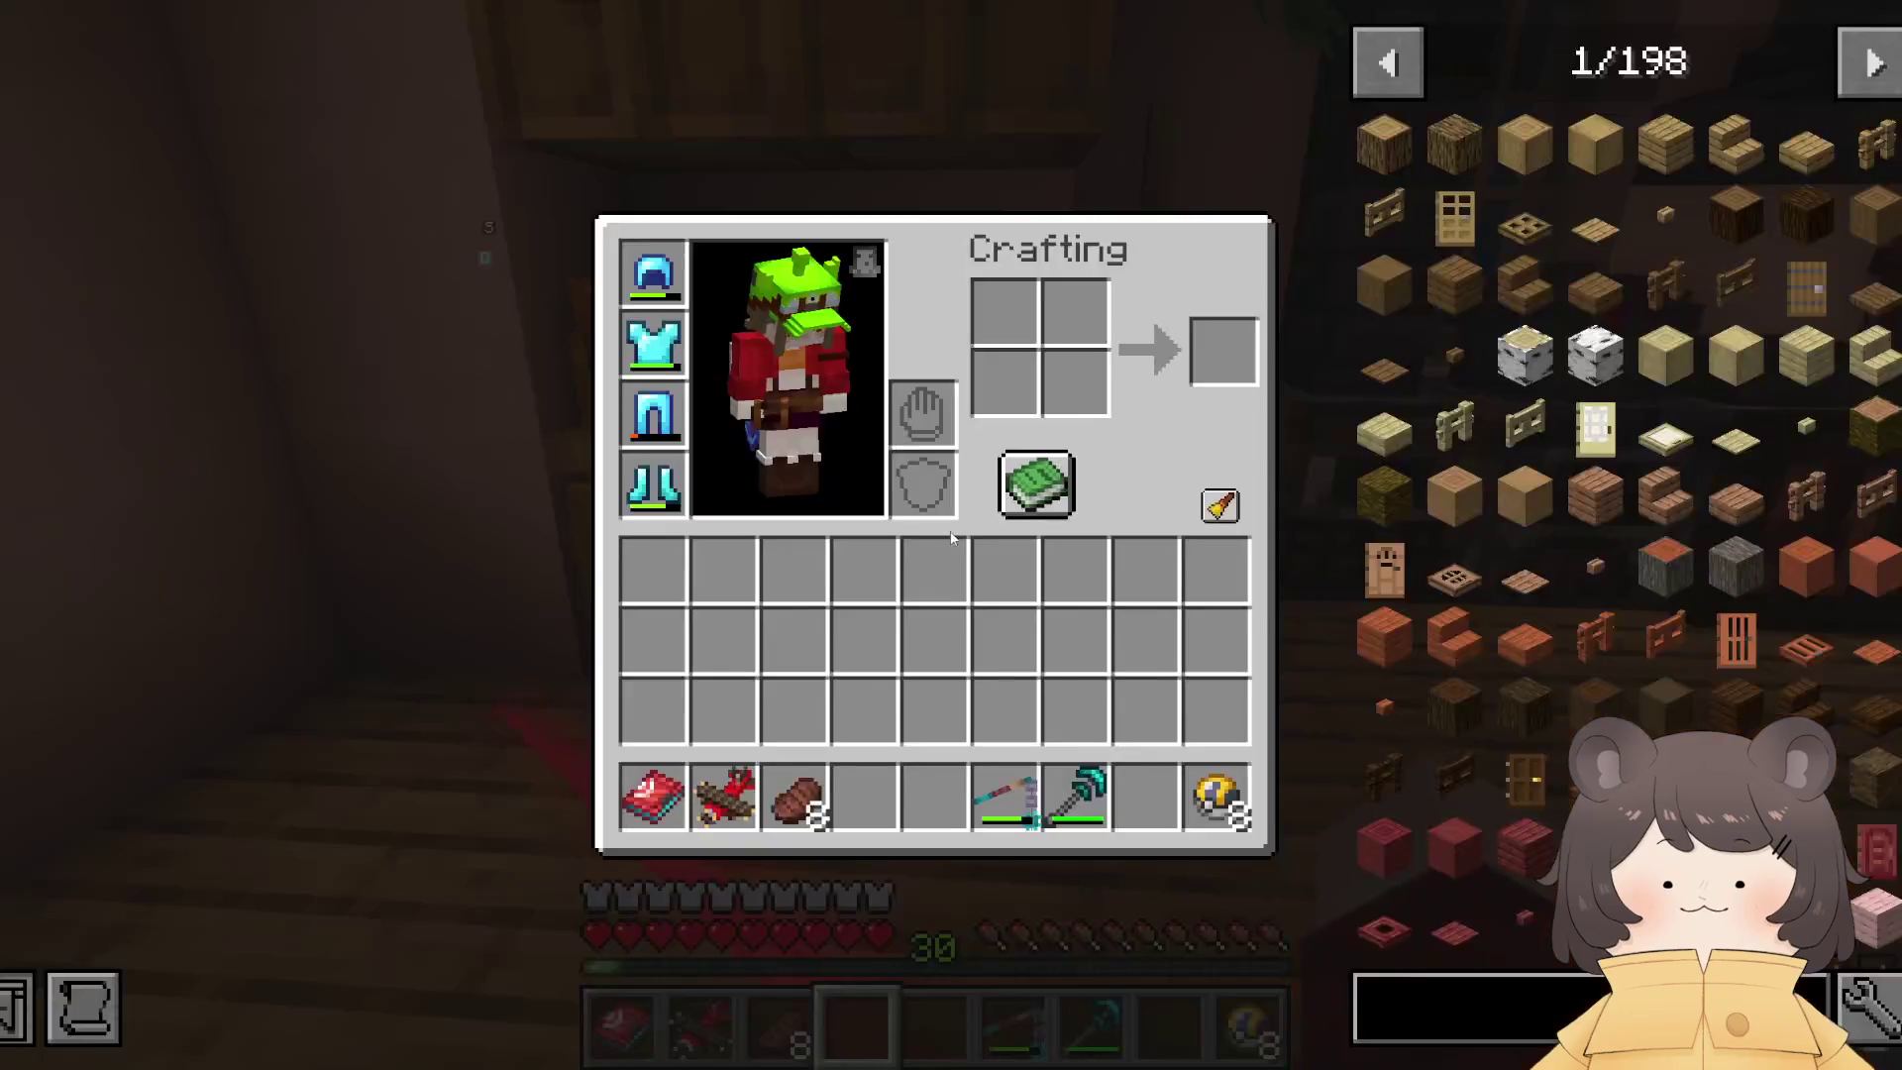
{"action": "left_click", "coordinate": [1464, 1026]}
{"action": "type", "text": "armer"}
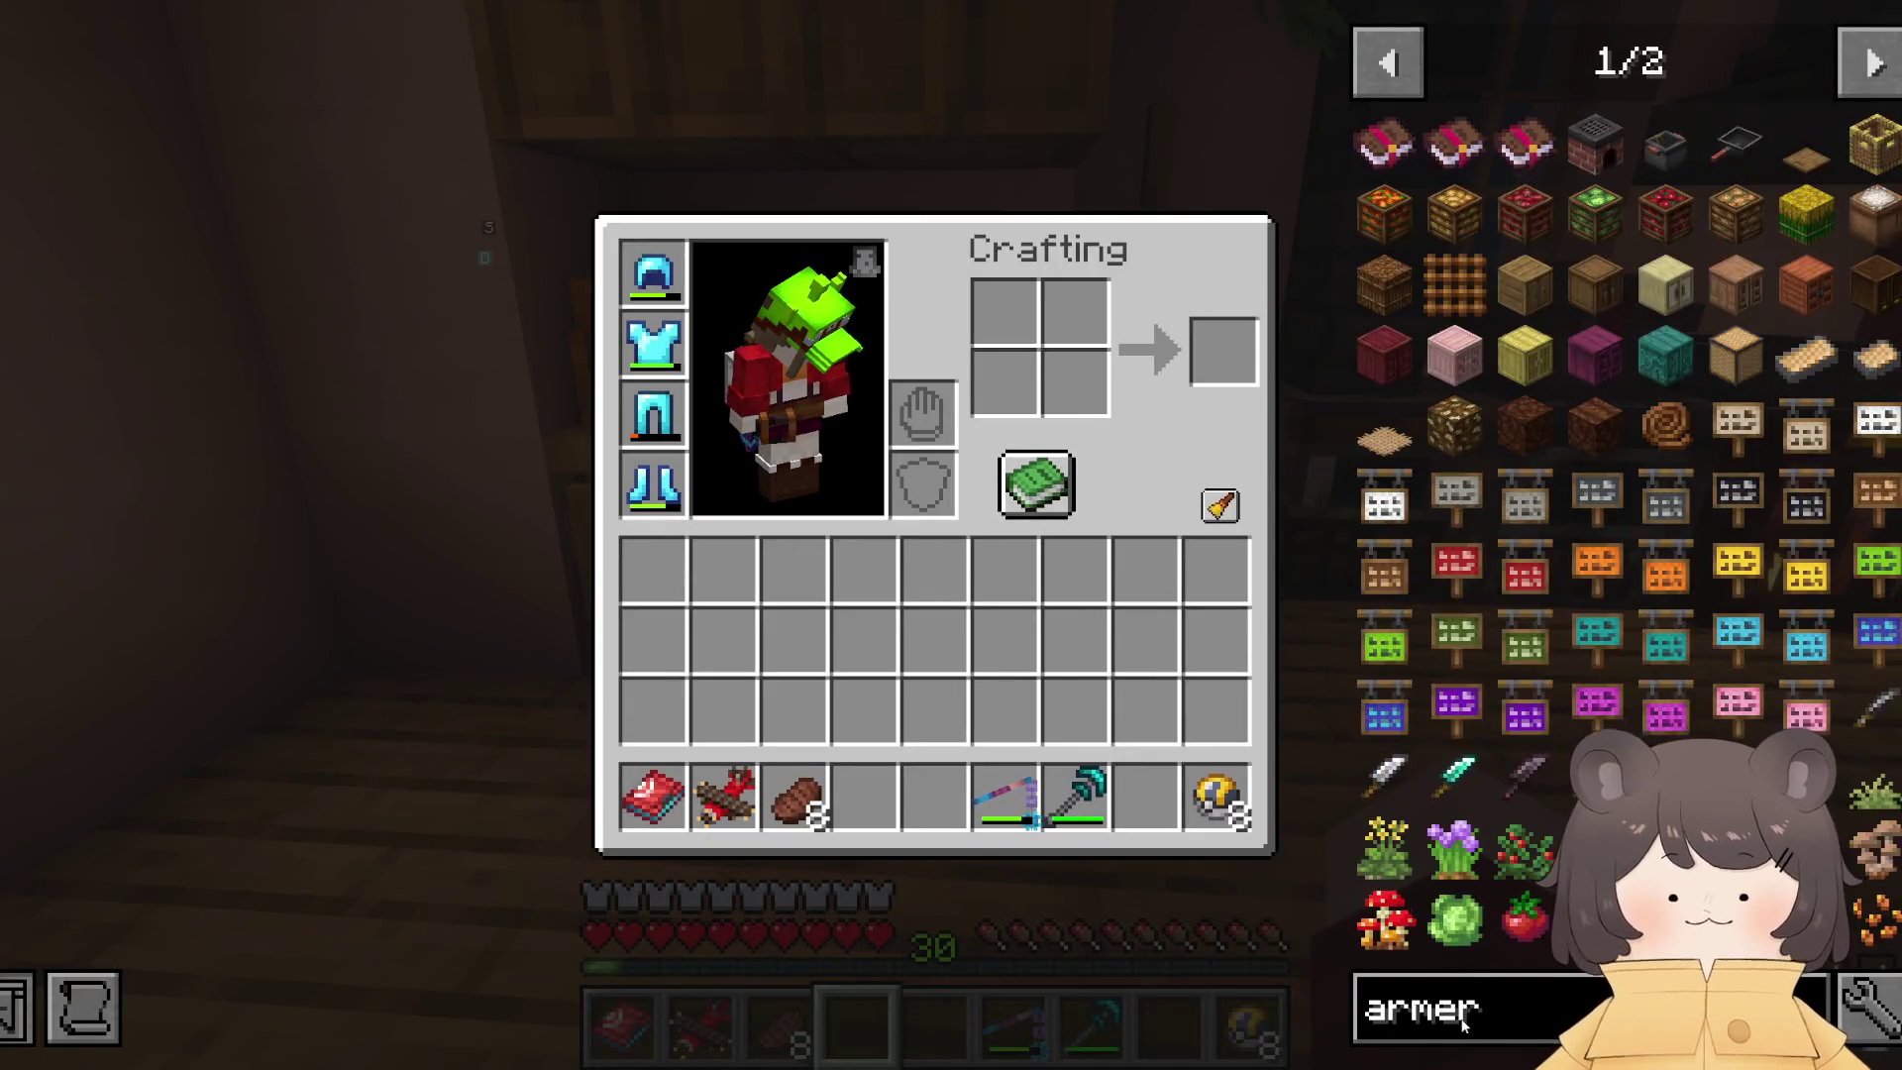
{"action": "scroll", "coordinate": [1633, 589], "scroll_direction": "down", "scroll_amount": 1}
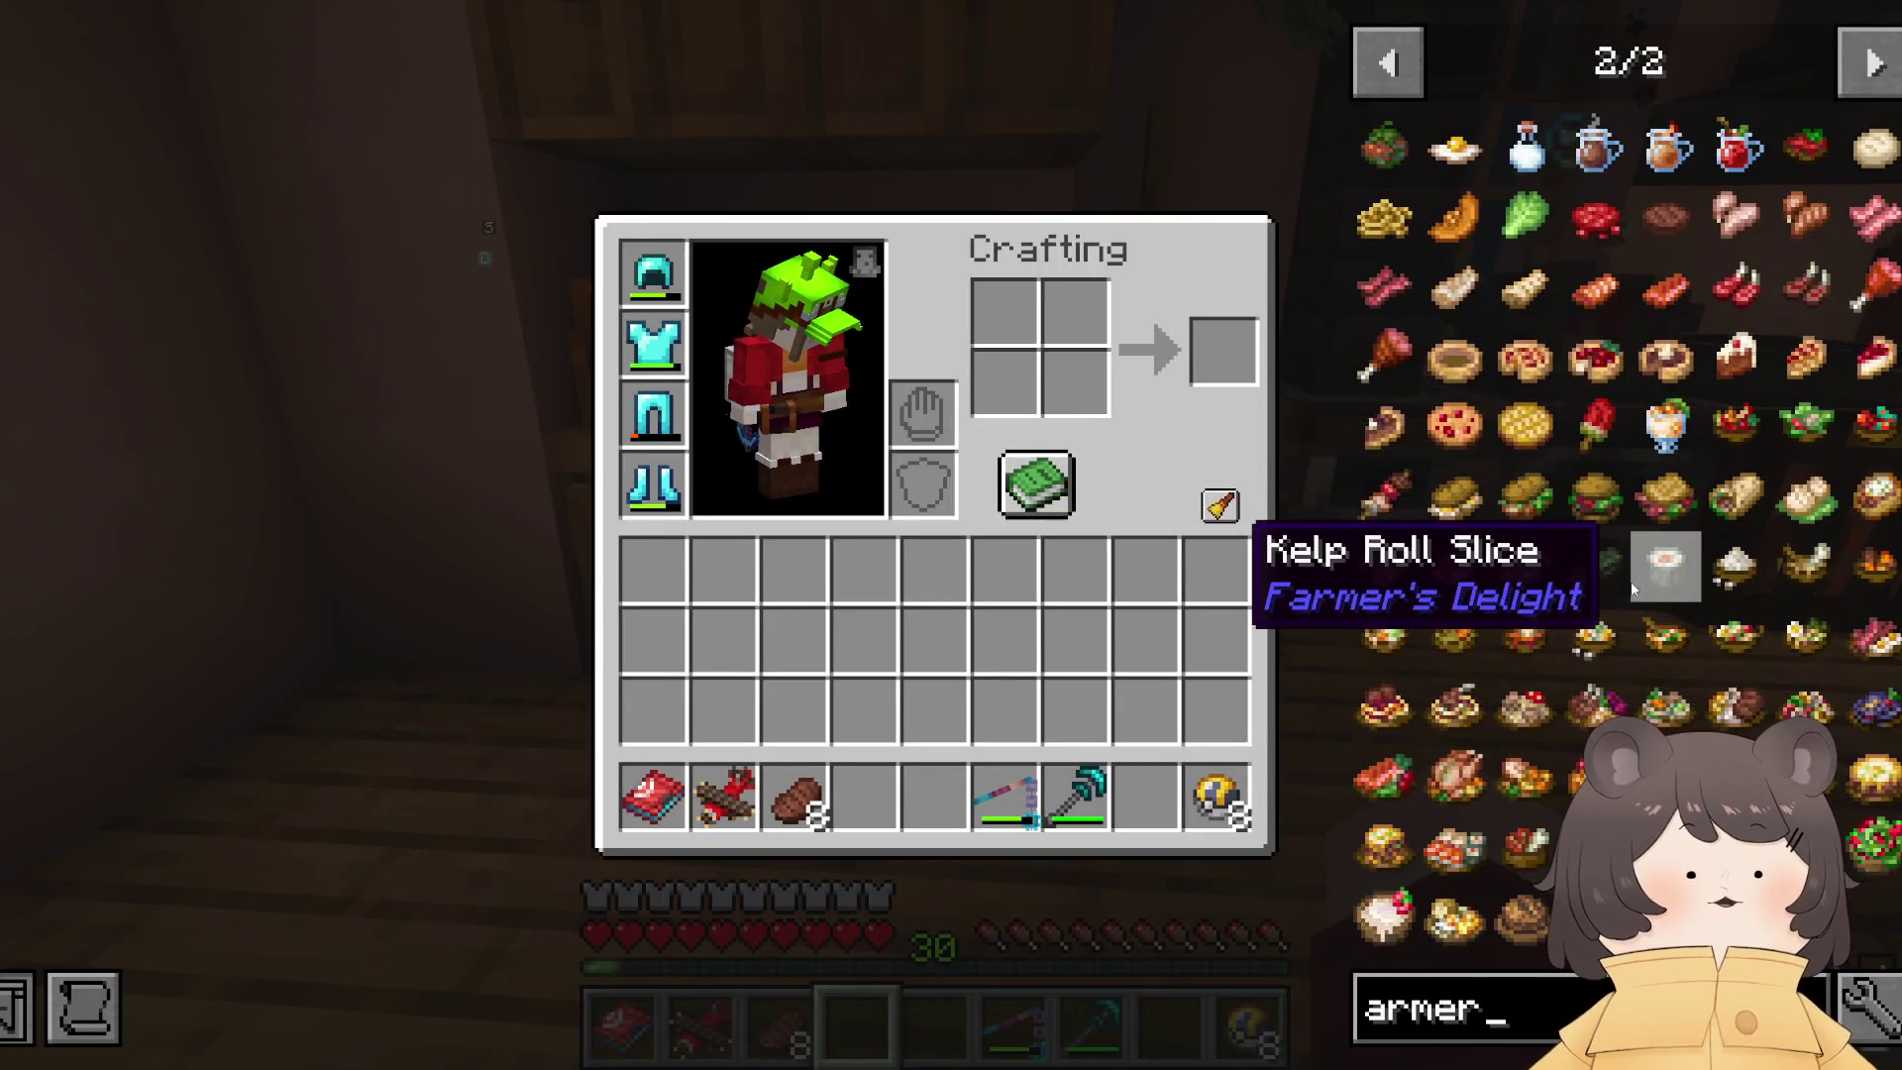
{"action": "left_click", "coordinate": [1608, 366]}
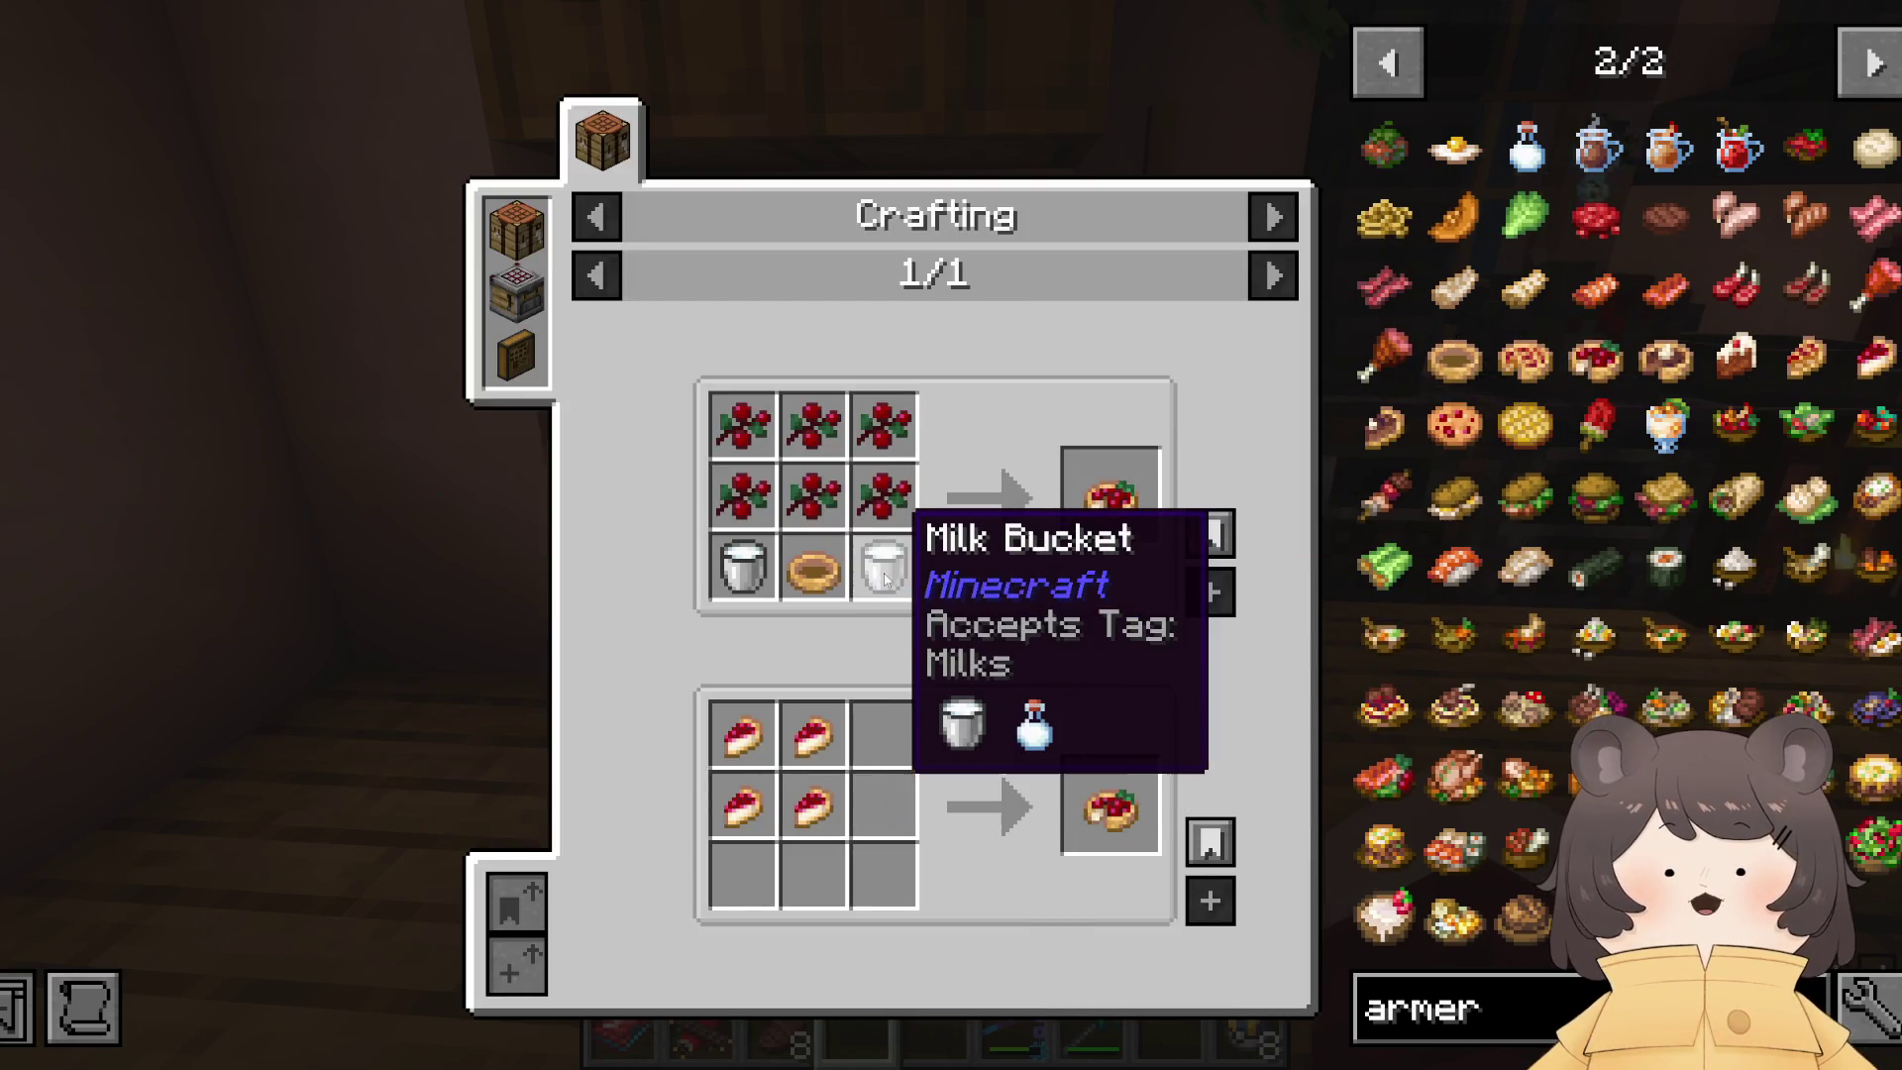
{"action": "left_click", "coordinate": [817, 574]}
{"action": "key", "text": "Escape"}
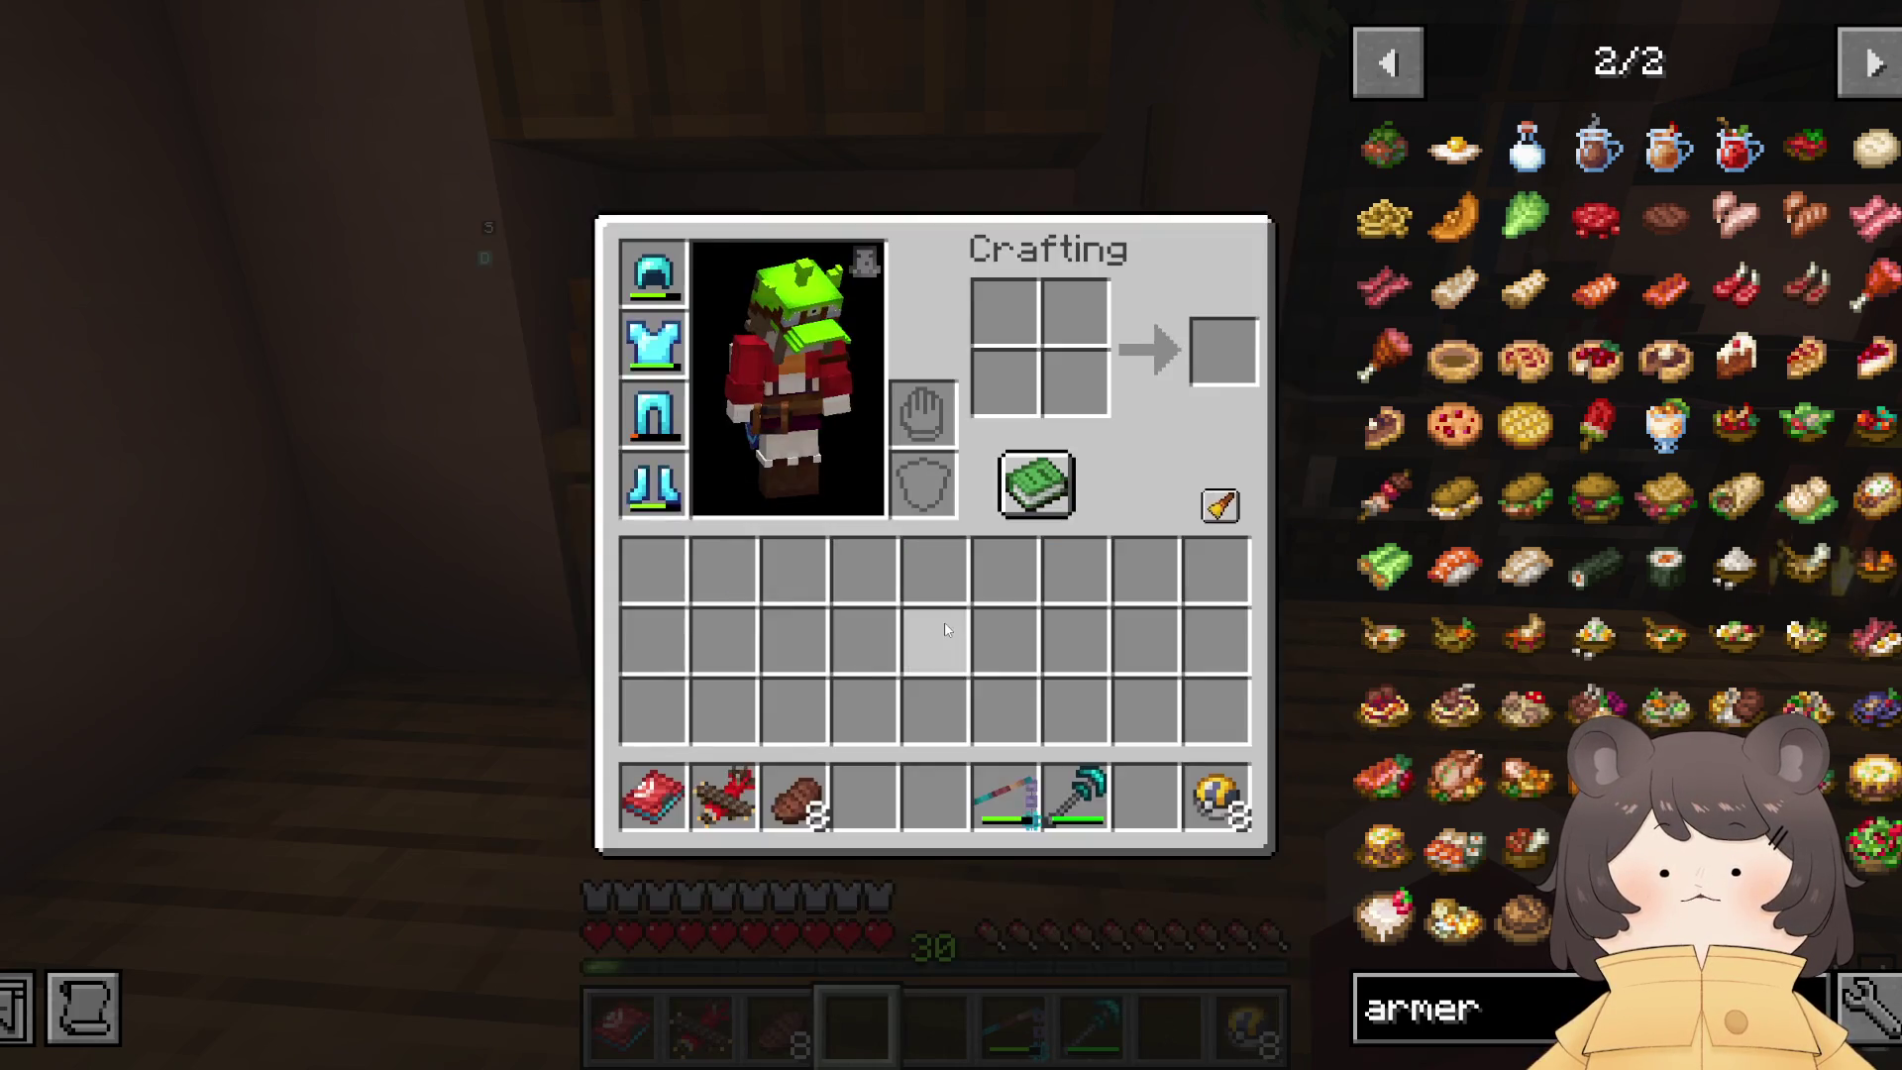
{"action": "key", "text": "Escape"}
{"action": "key", "text": "w"}
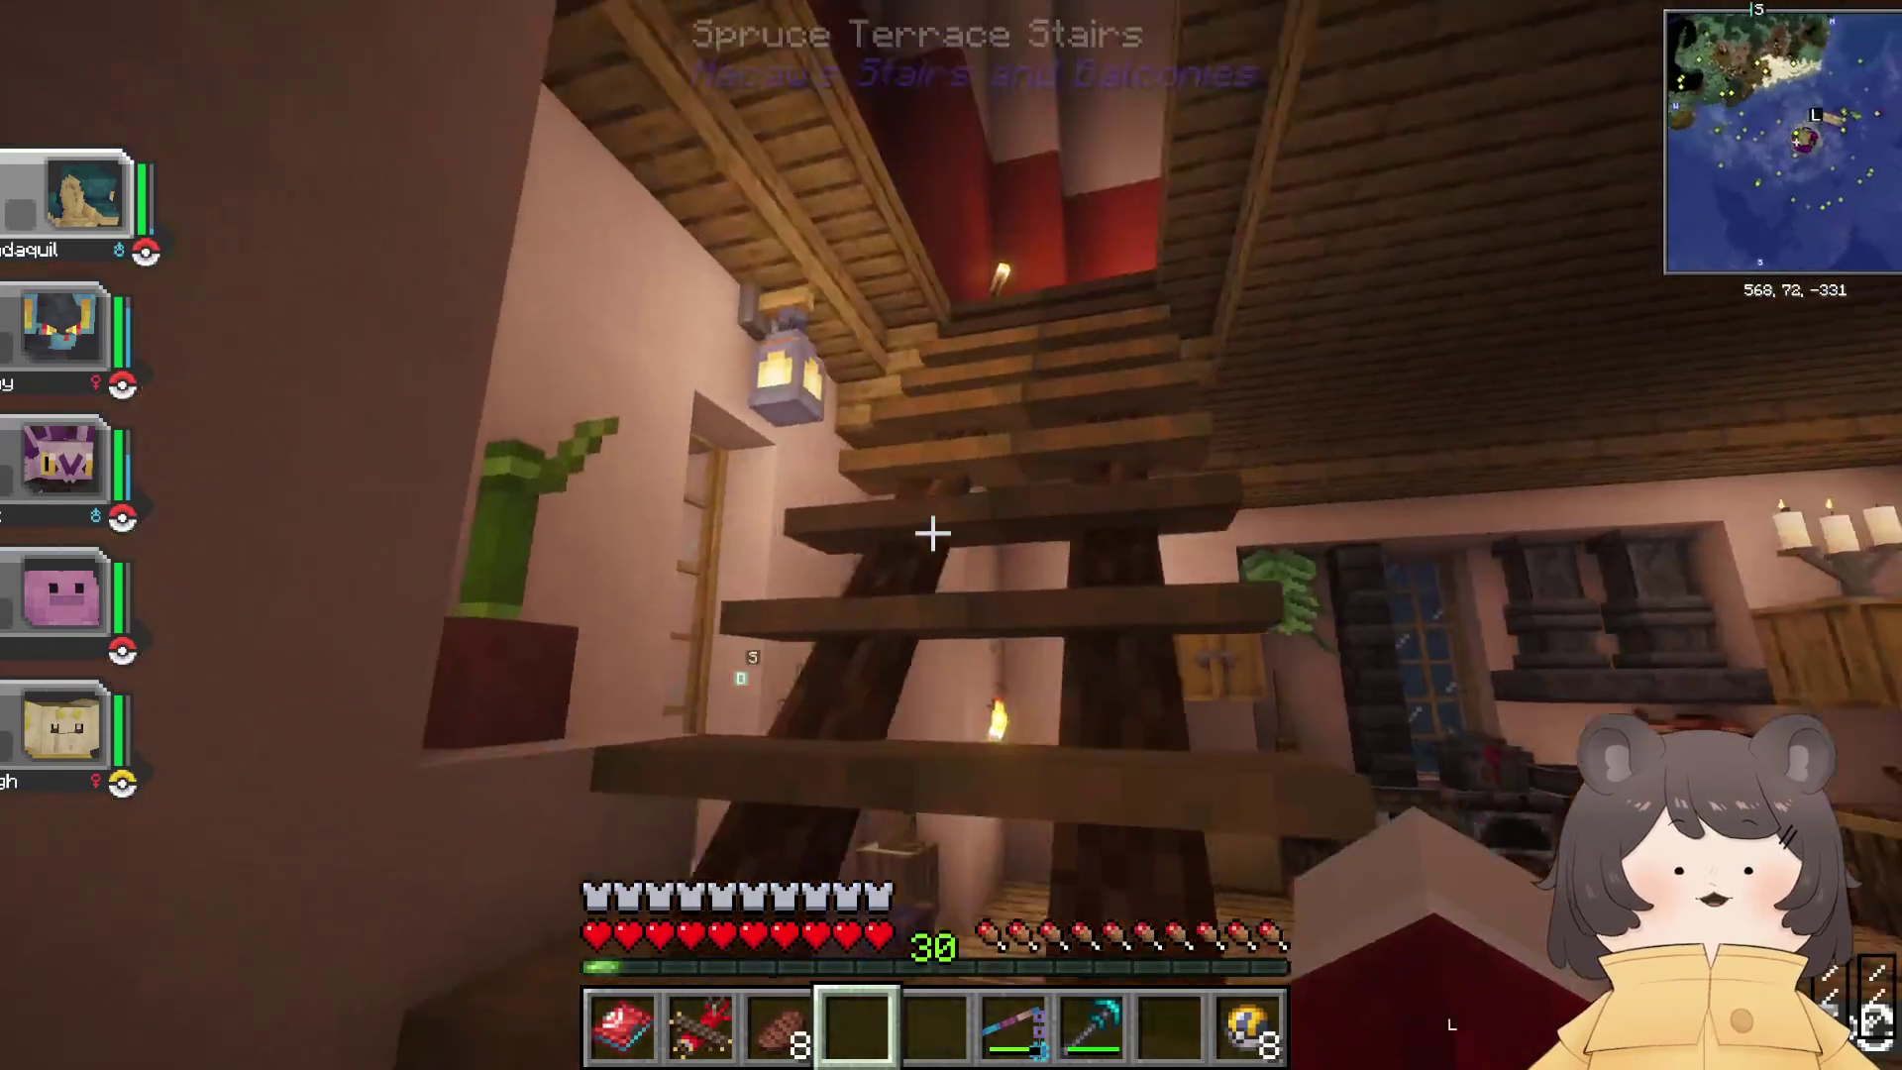
Step: Harvest the ripe strawberries and the mature cabbage in the farm room
{"action": "key", "text": "w"}
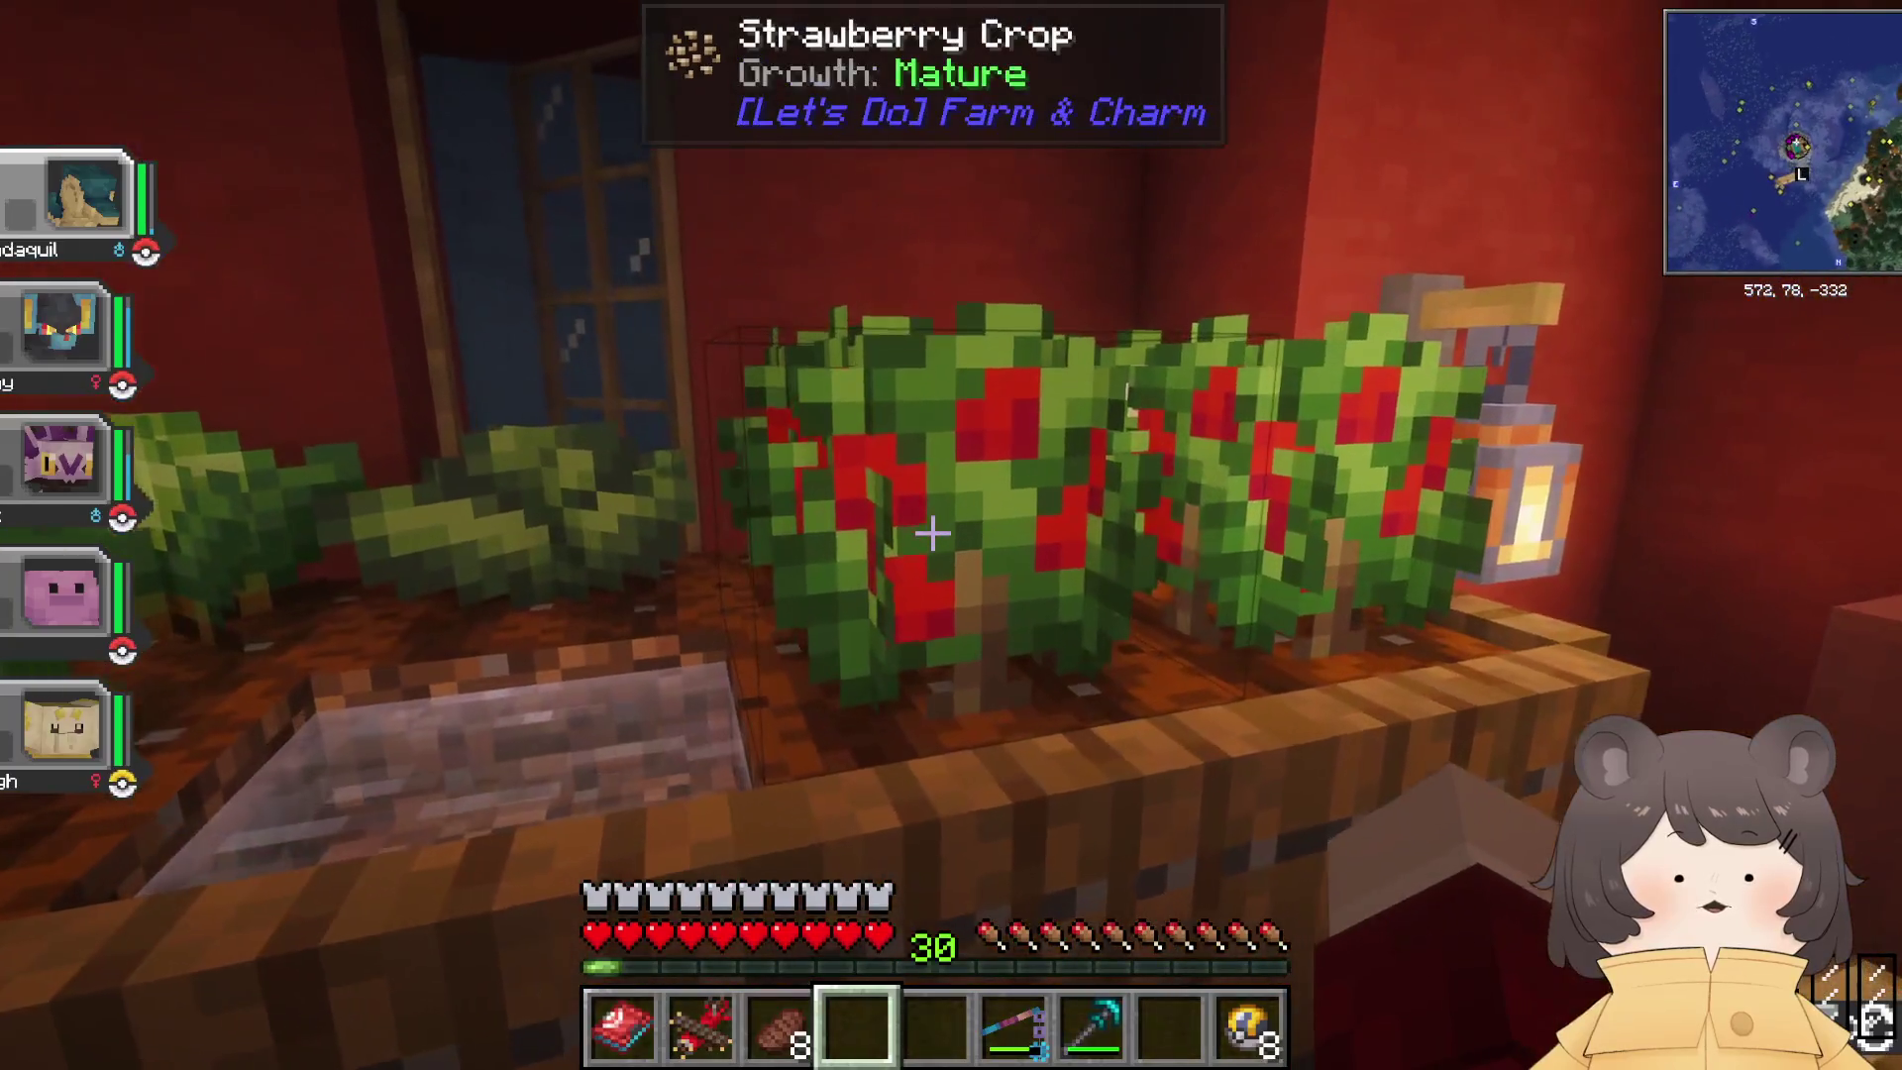
{"action": "right_click", "coordinate": [931, 535]}
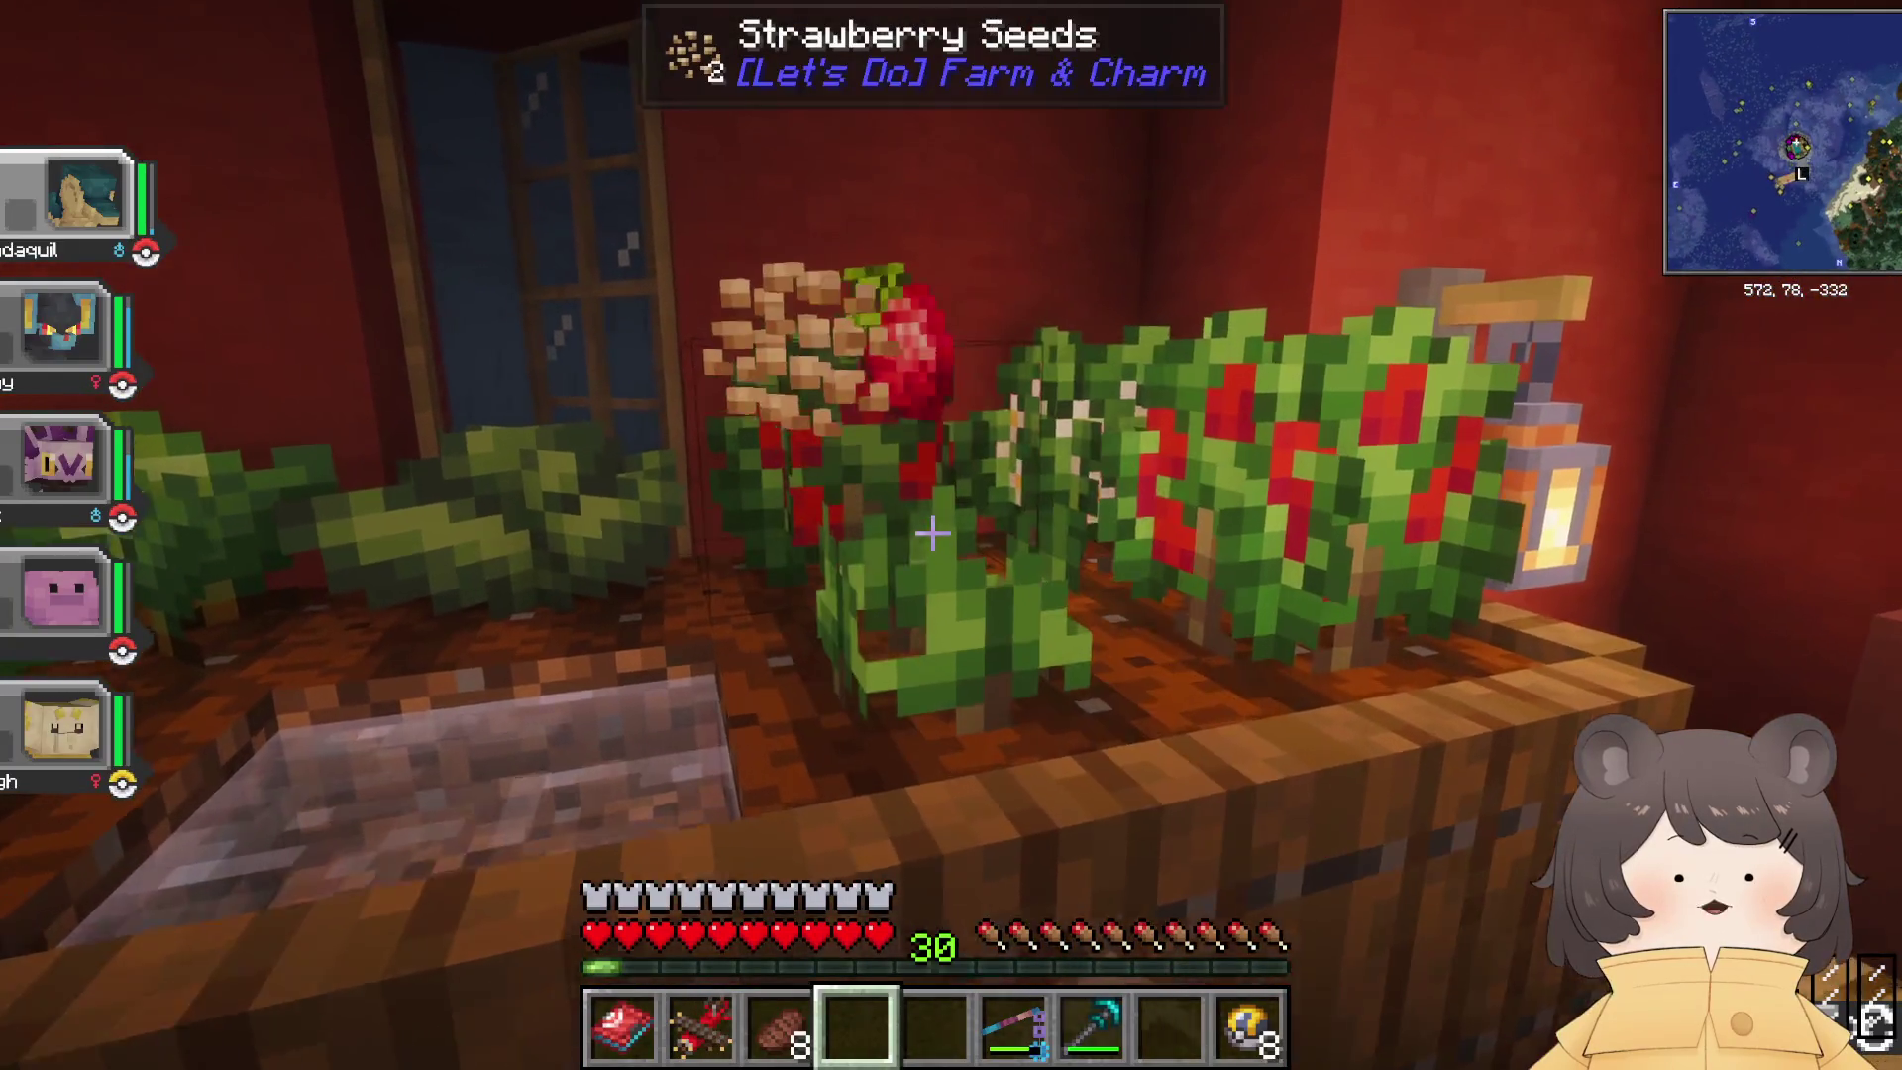
{"action": "right_click", "coordinate": [931, 535]}
{"action": "right_click", "coordinate": [931, 535]}
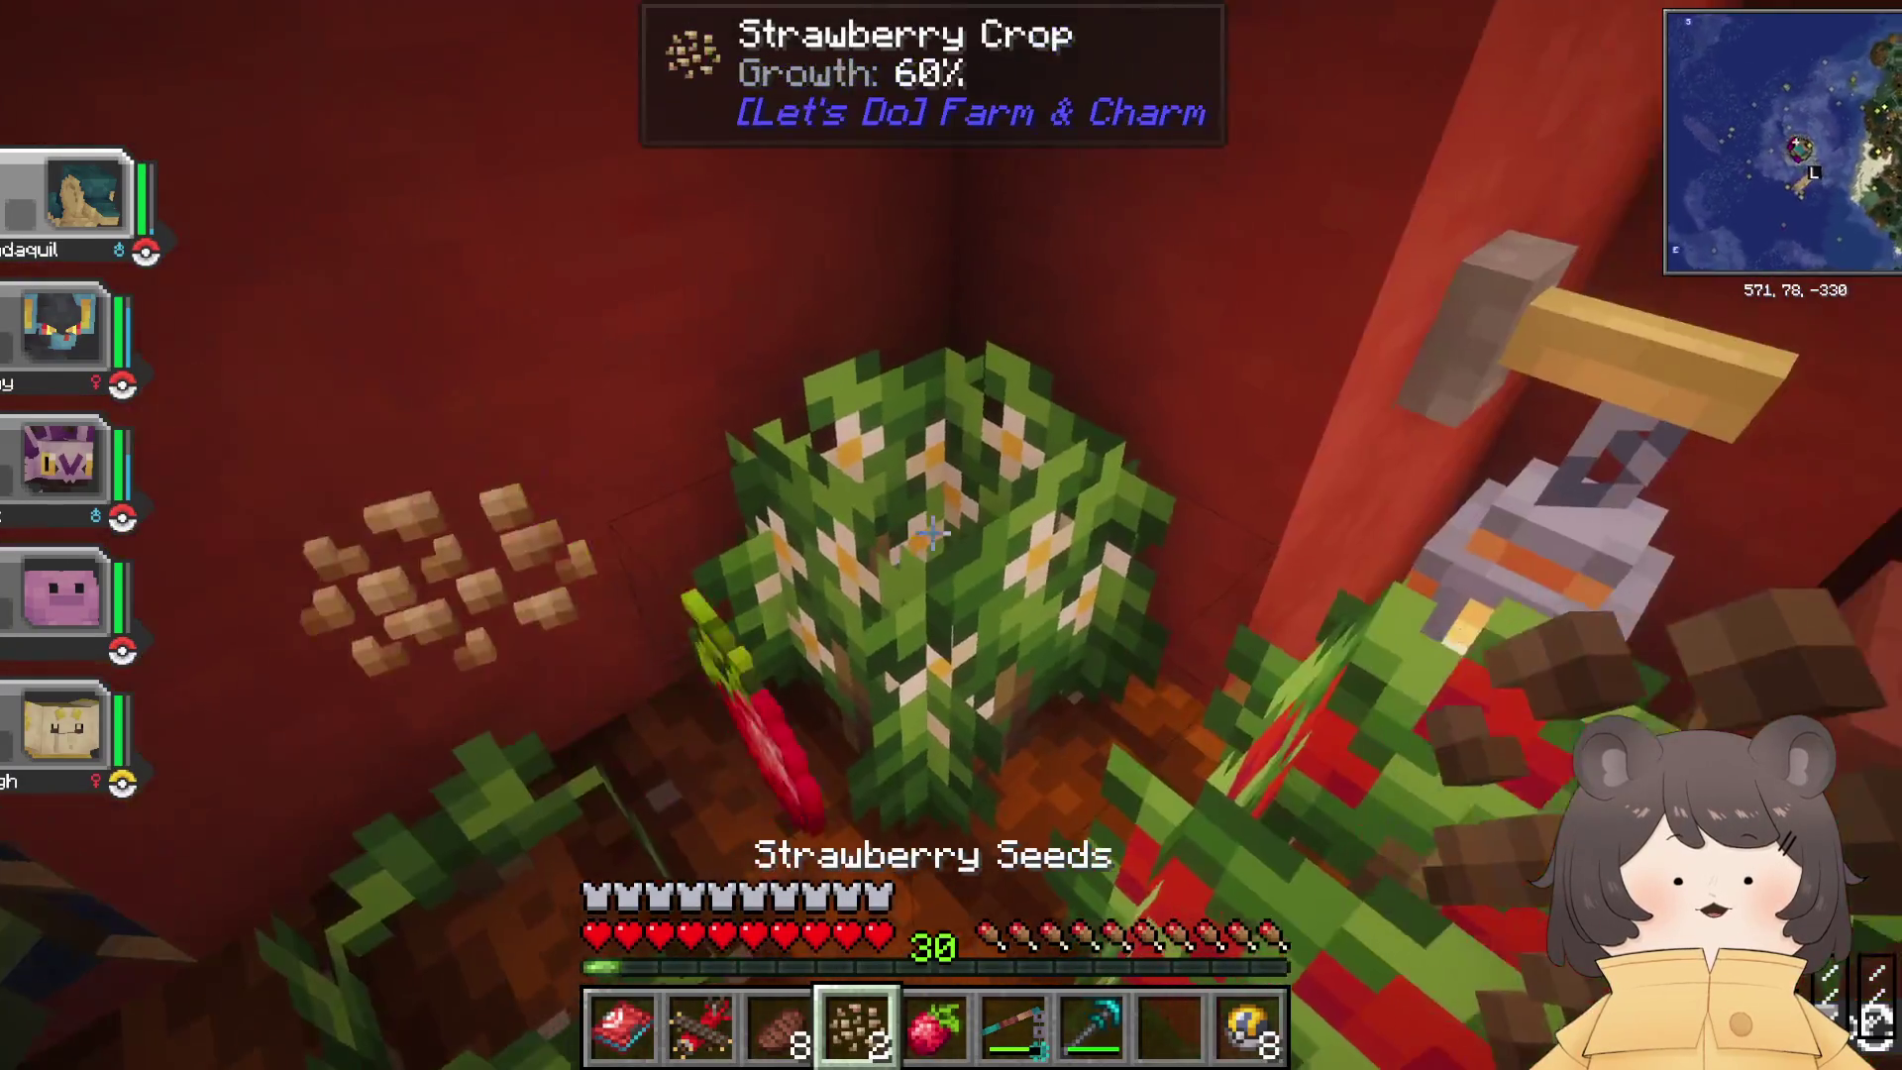
{"action": "right_click", "coordinate": [931, 535]}
{"action": "key", "text": "w"}
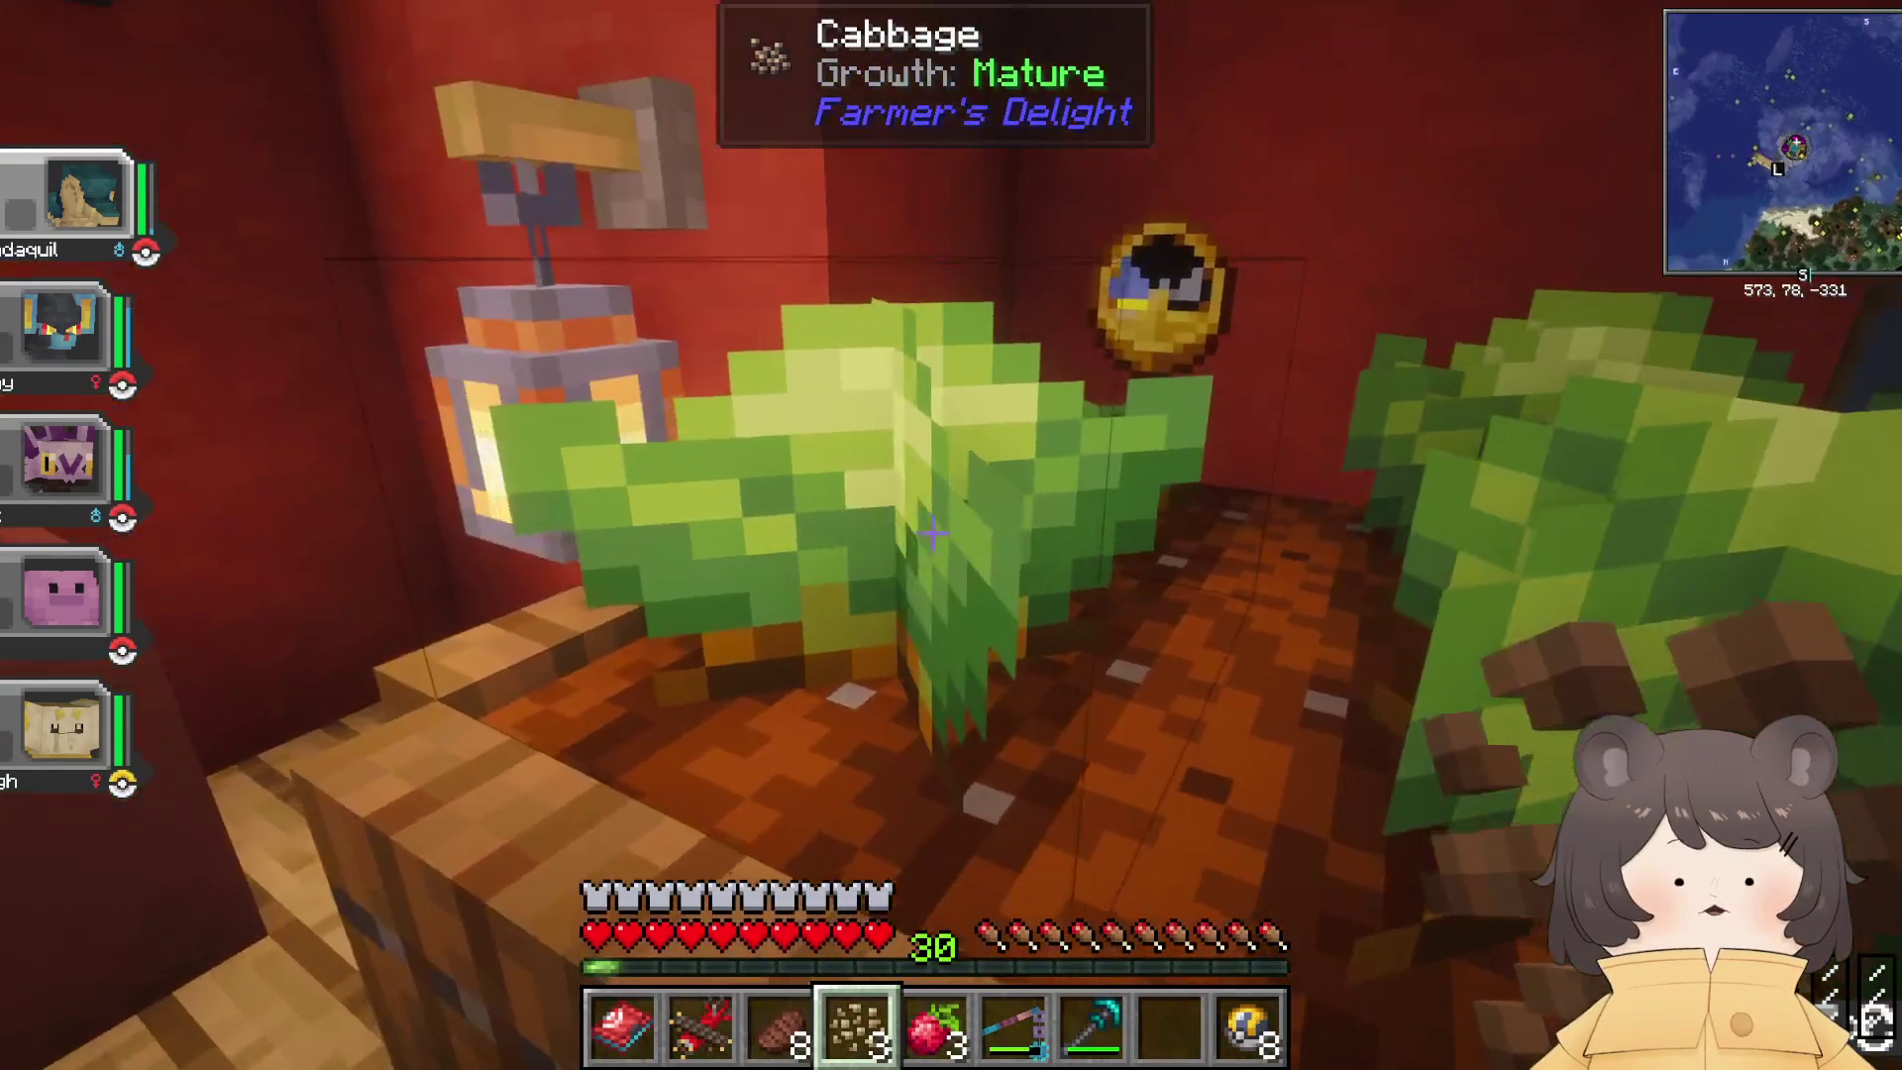
{"action": "right_click", "coordinate": [931, 535]}
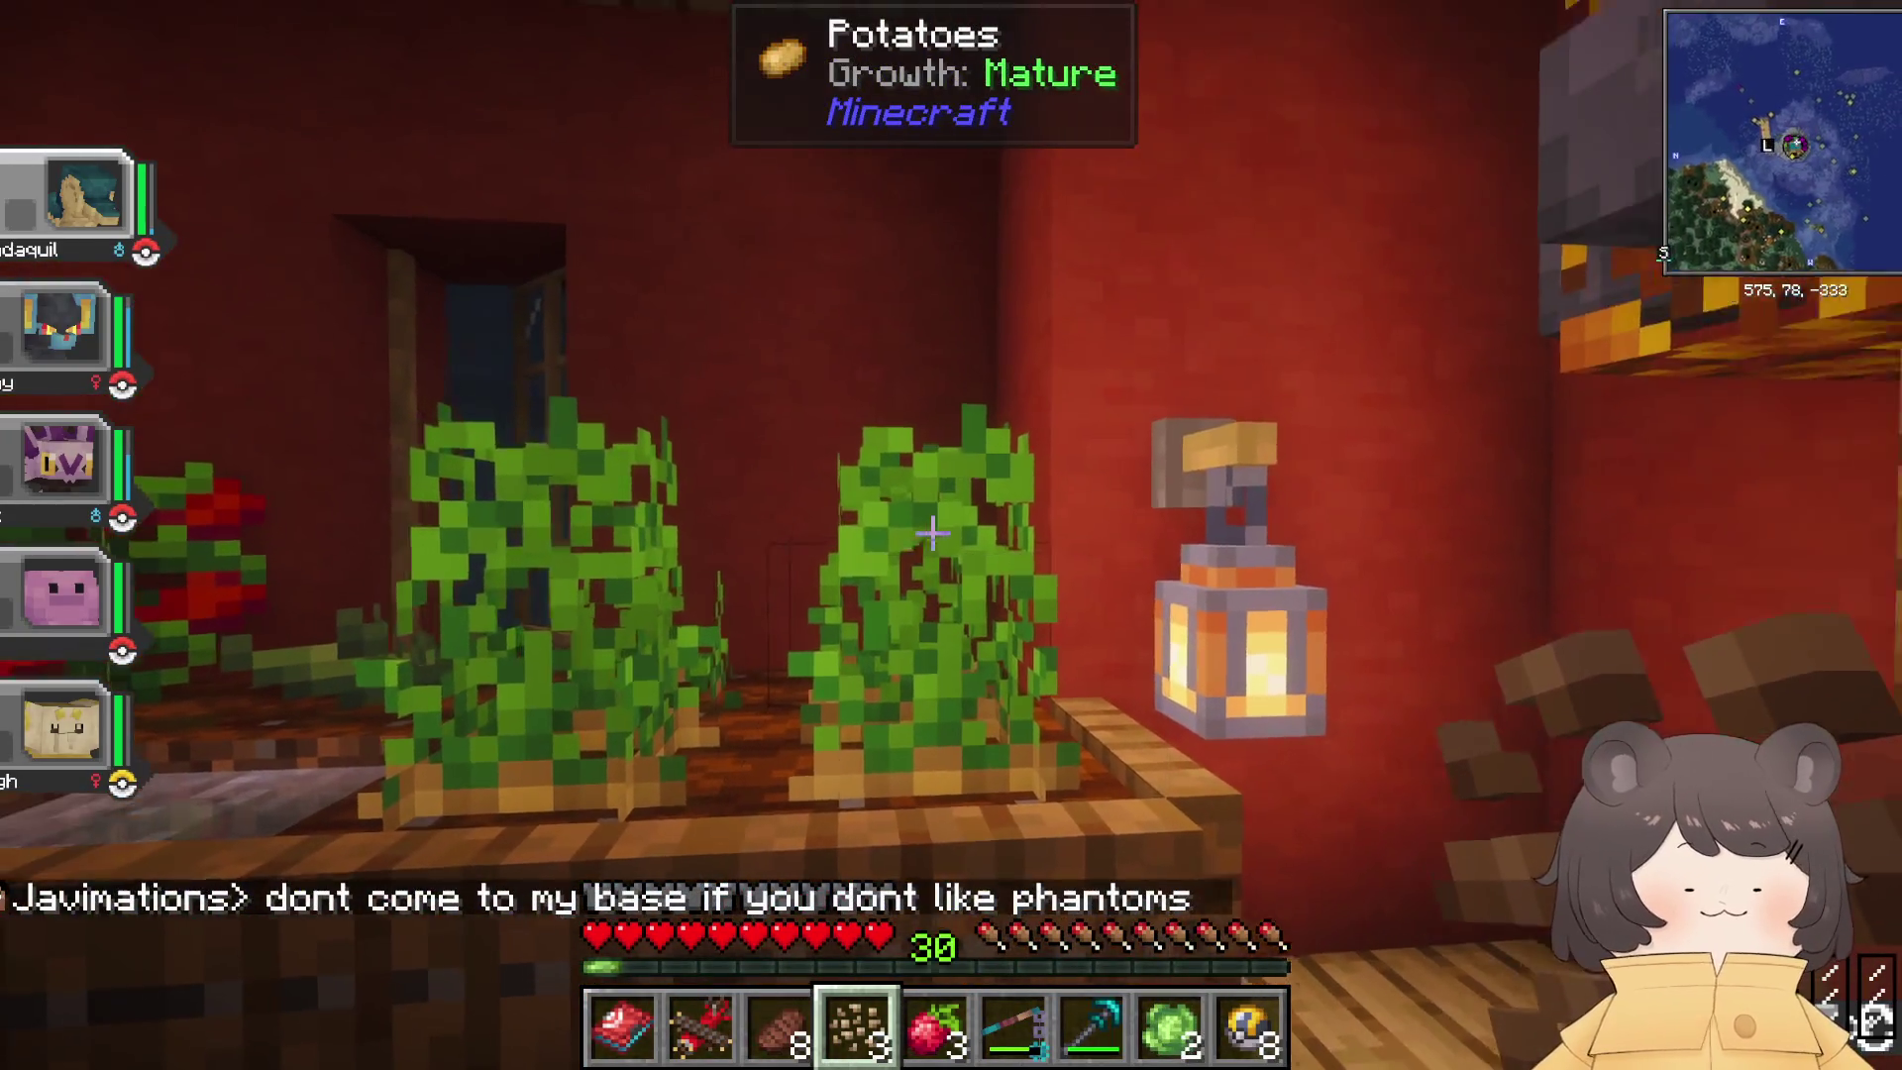
Step: Harvest the potatoes, tomato, carrots, two corn plants and lettuce, then open the kitchen cupboard
{"action": "right_click", "coordinate": [931, 535]}
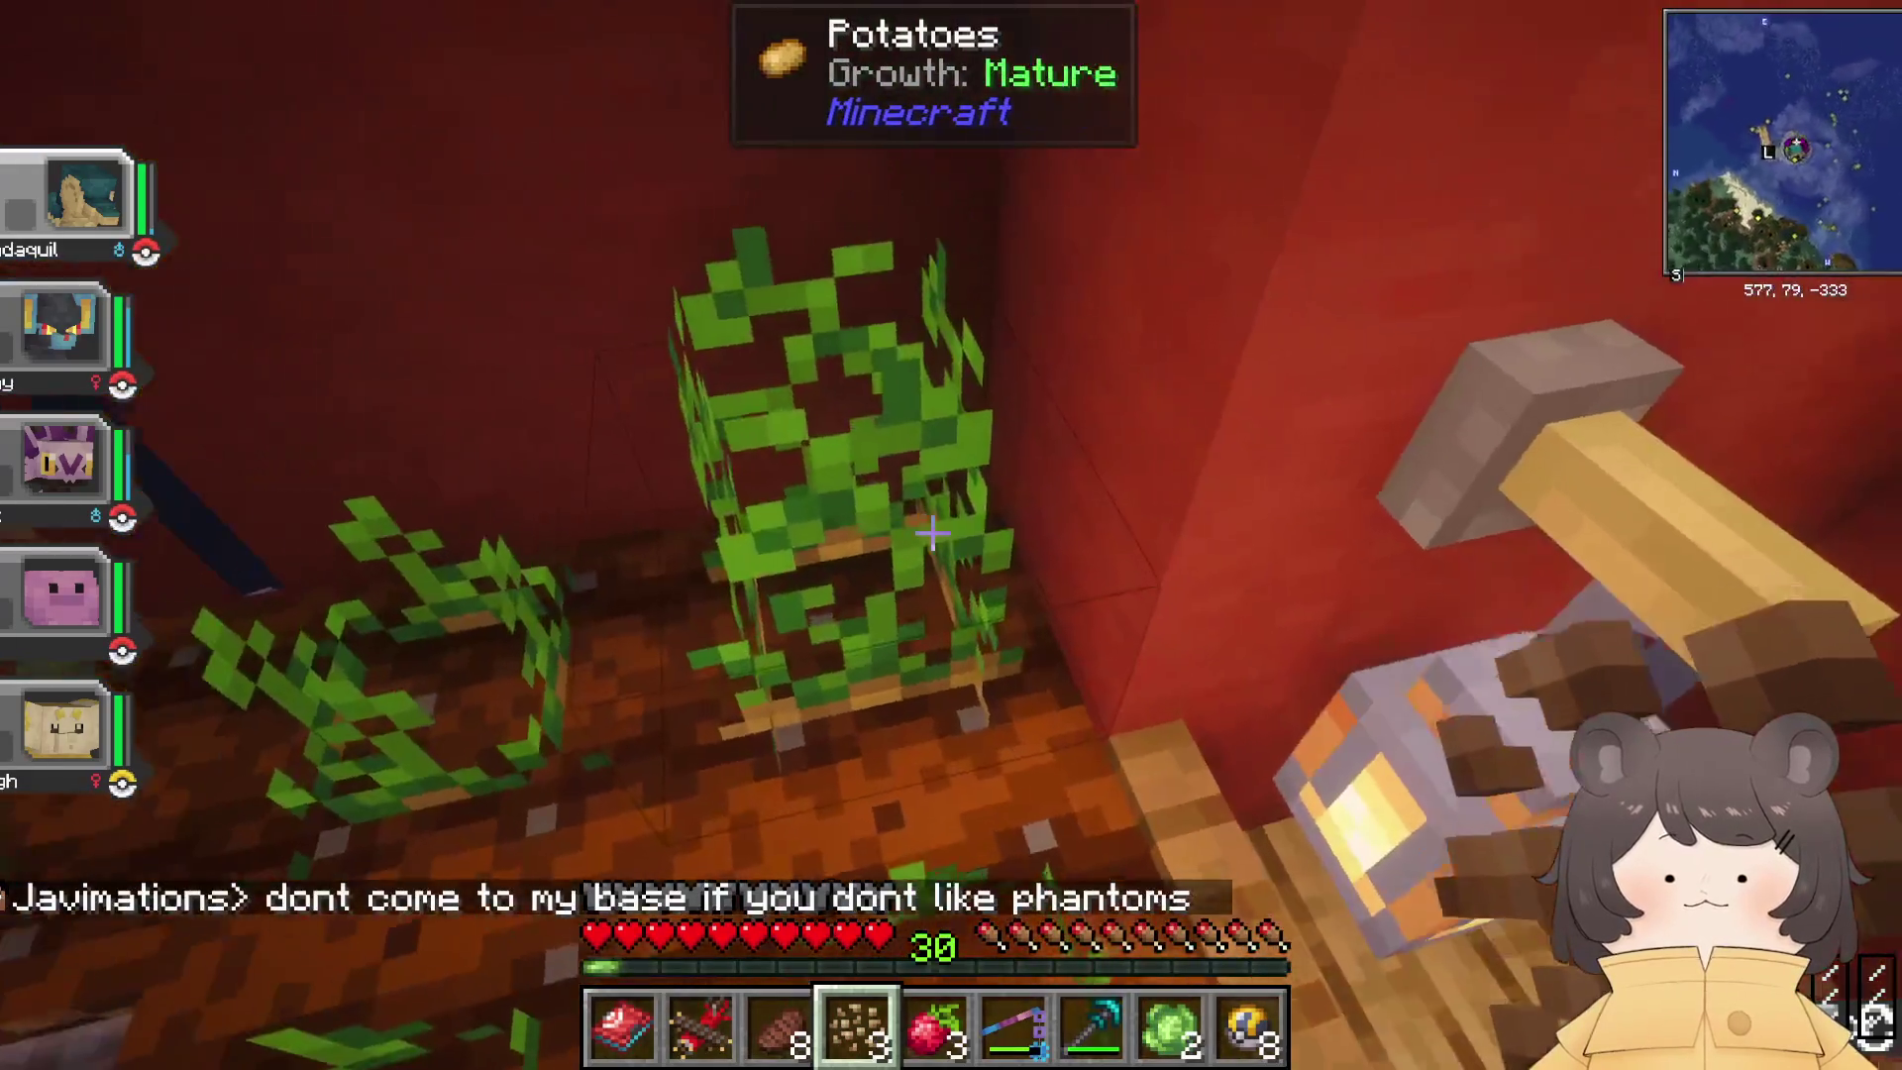
{"action": "right_click", "coordinate": [931, 535]}
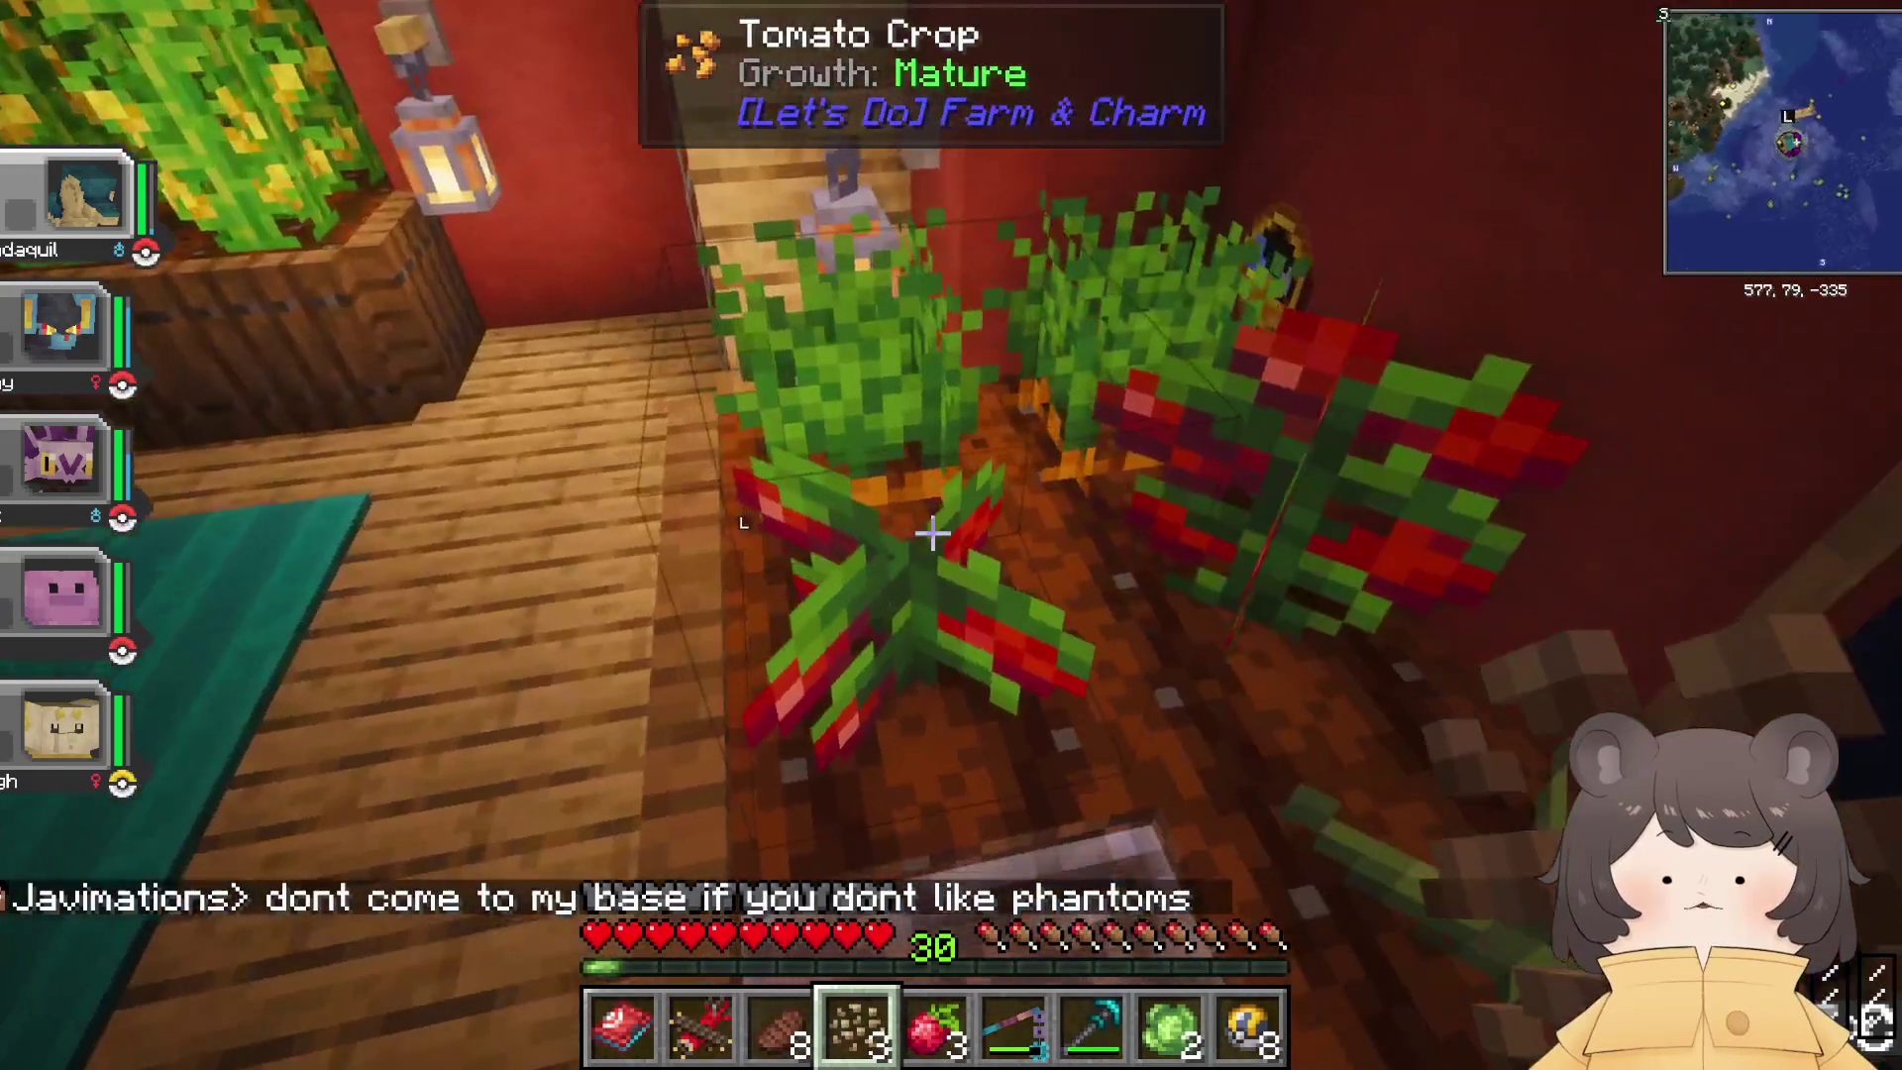
{"action": "right_click", "coordinate": [931, 535]}
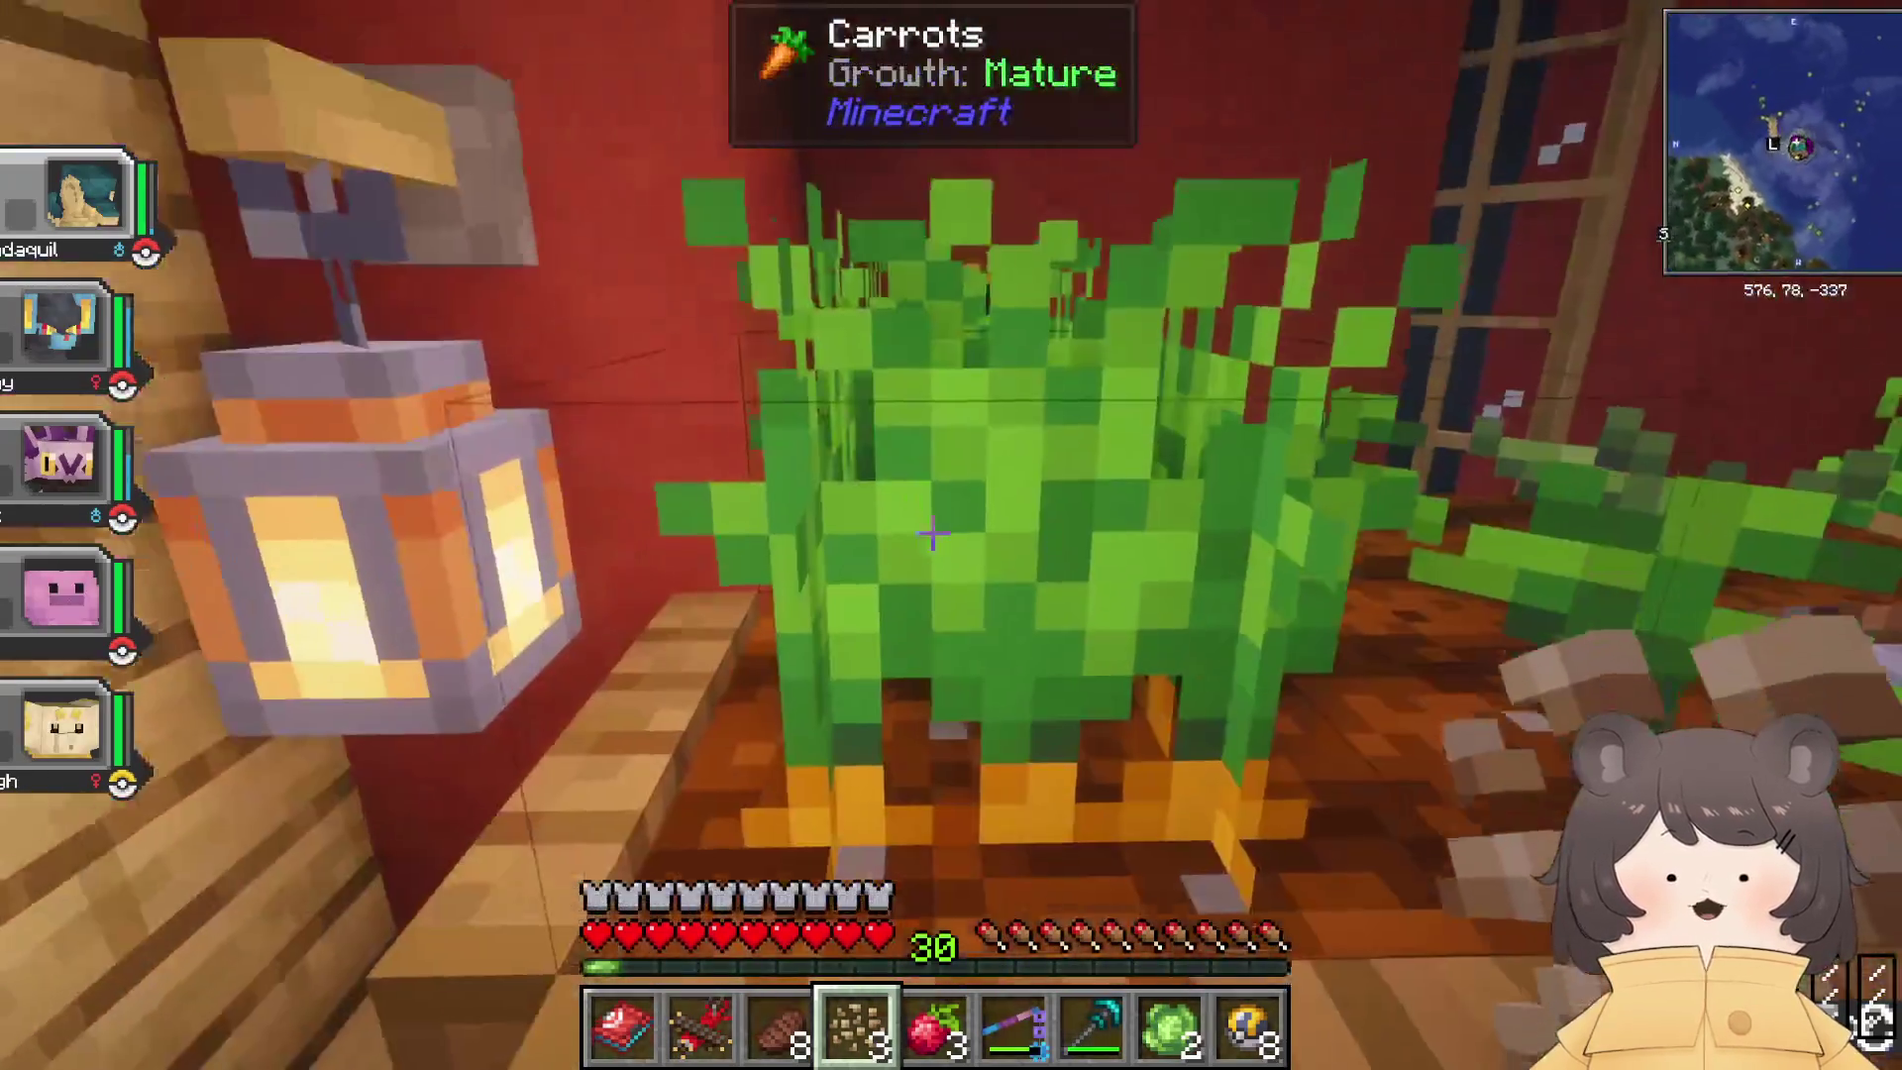
{"action": "right_click", "coordinate": [931, 535]}
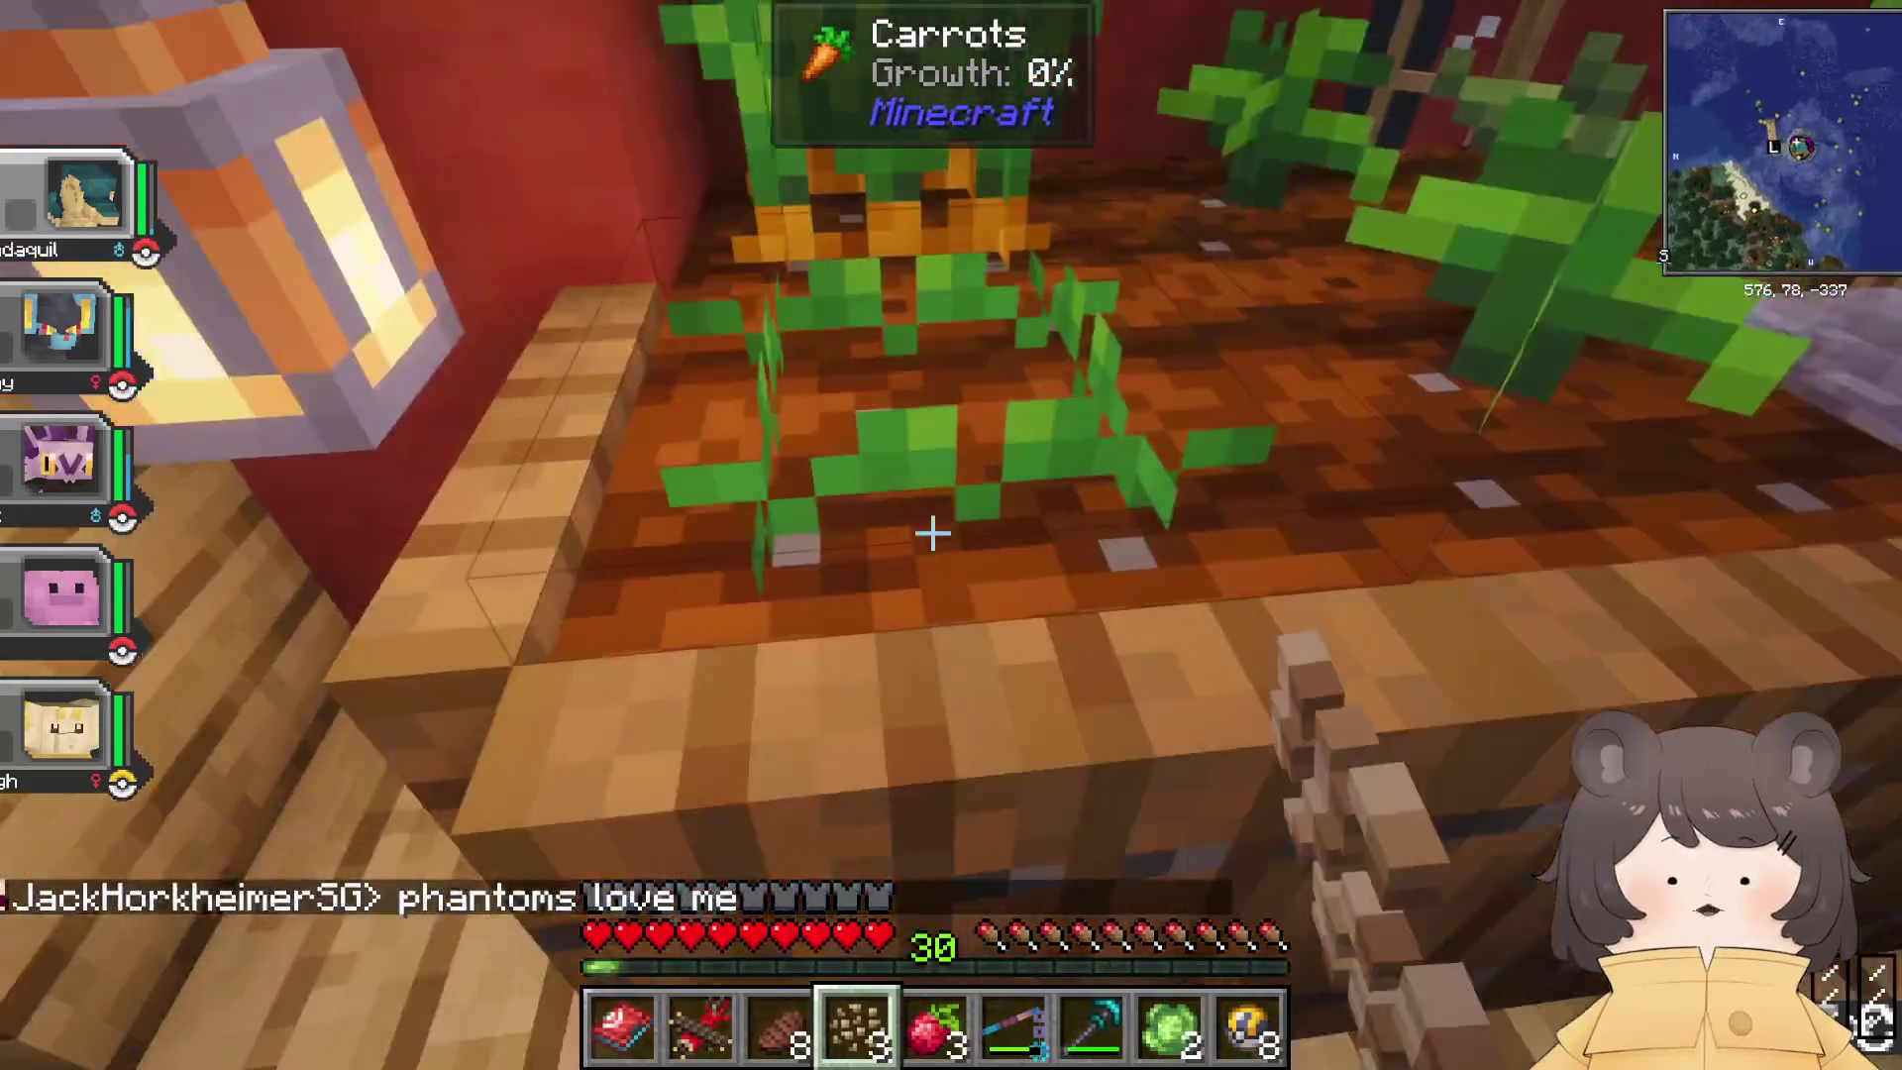
{"action": "right_click", "coordinate": [931, 535]}
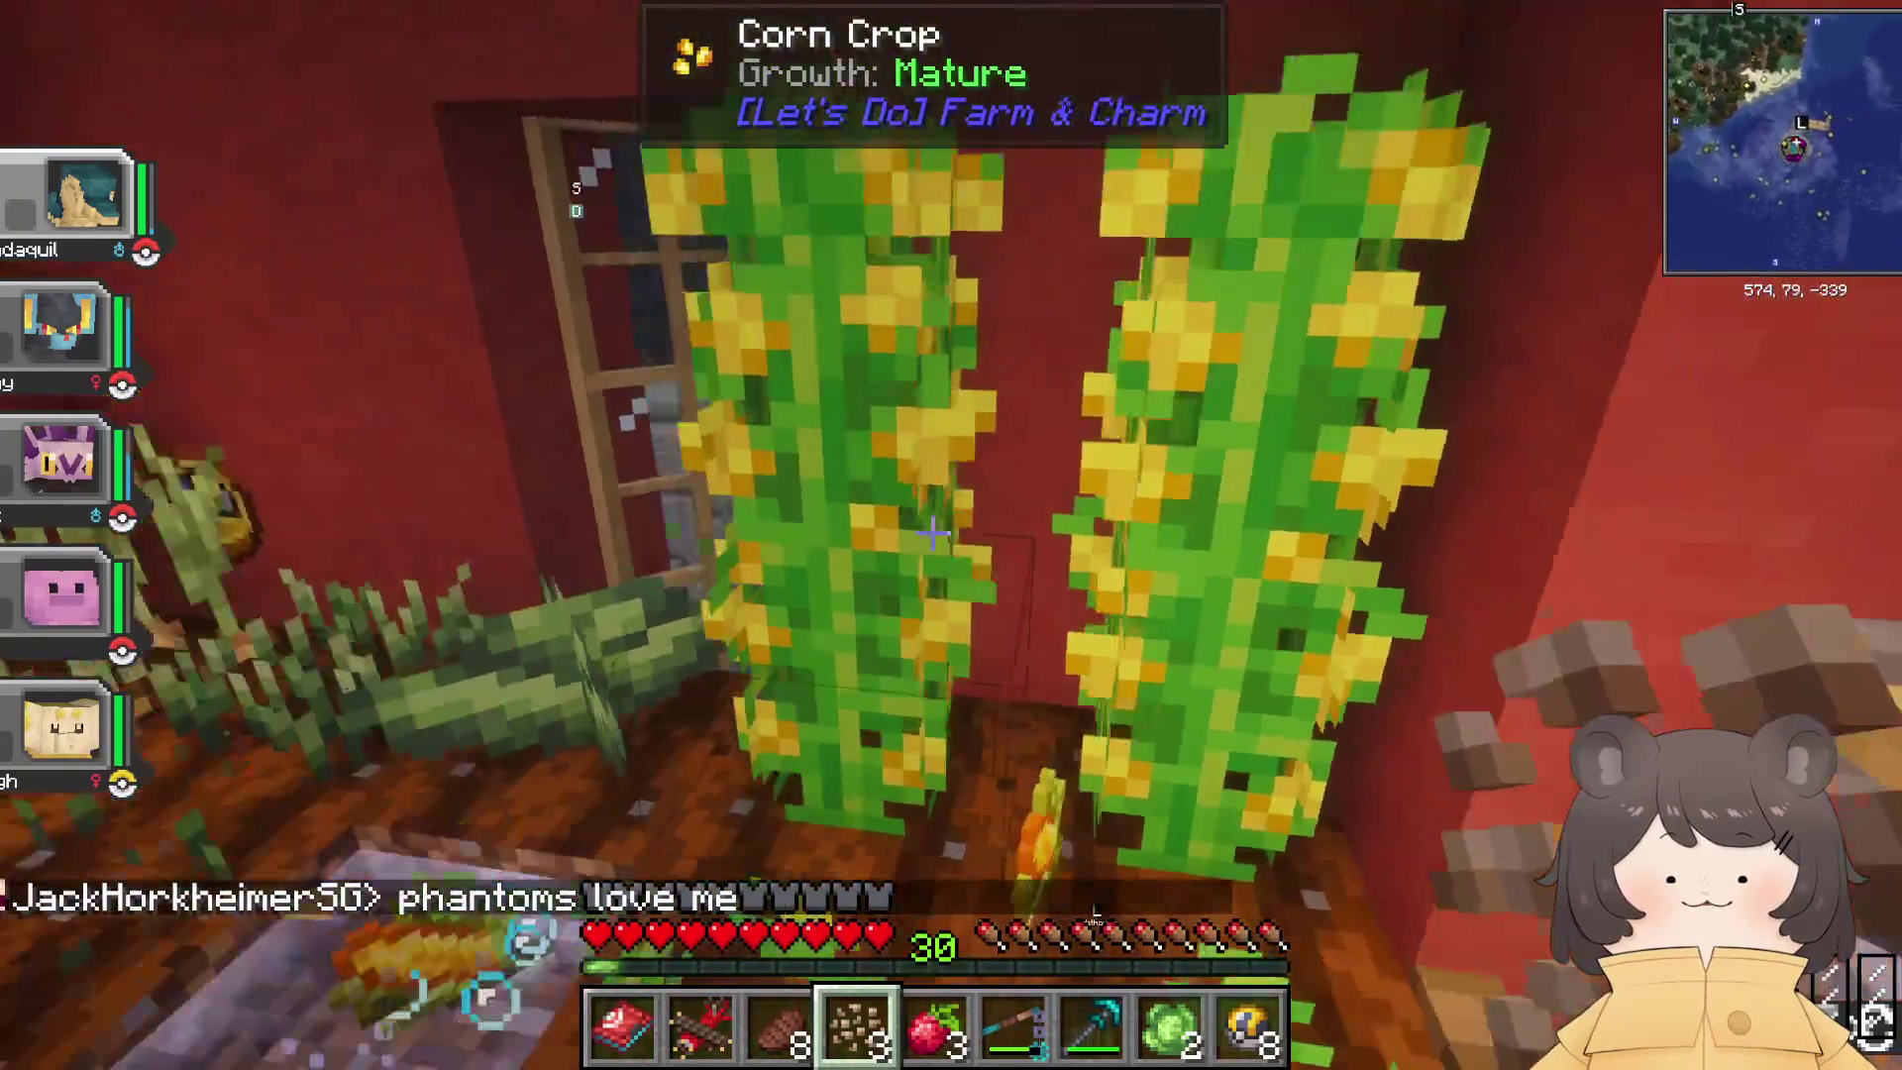
{"action": "right_click", "coordinate": [931, 534]}
{"action": "right_click", "coordinate": [931, 535]}
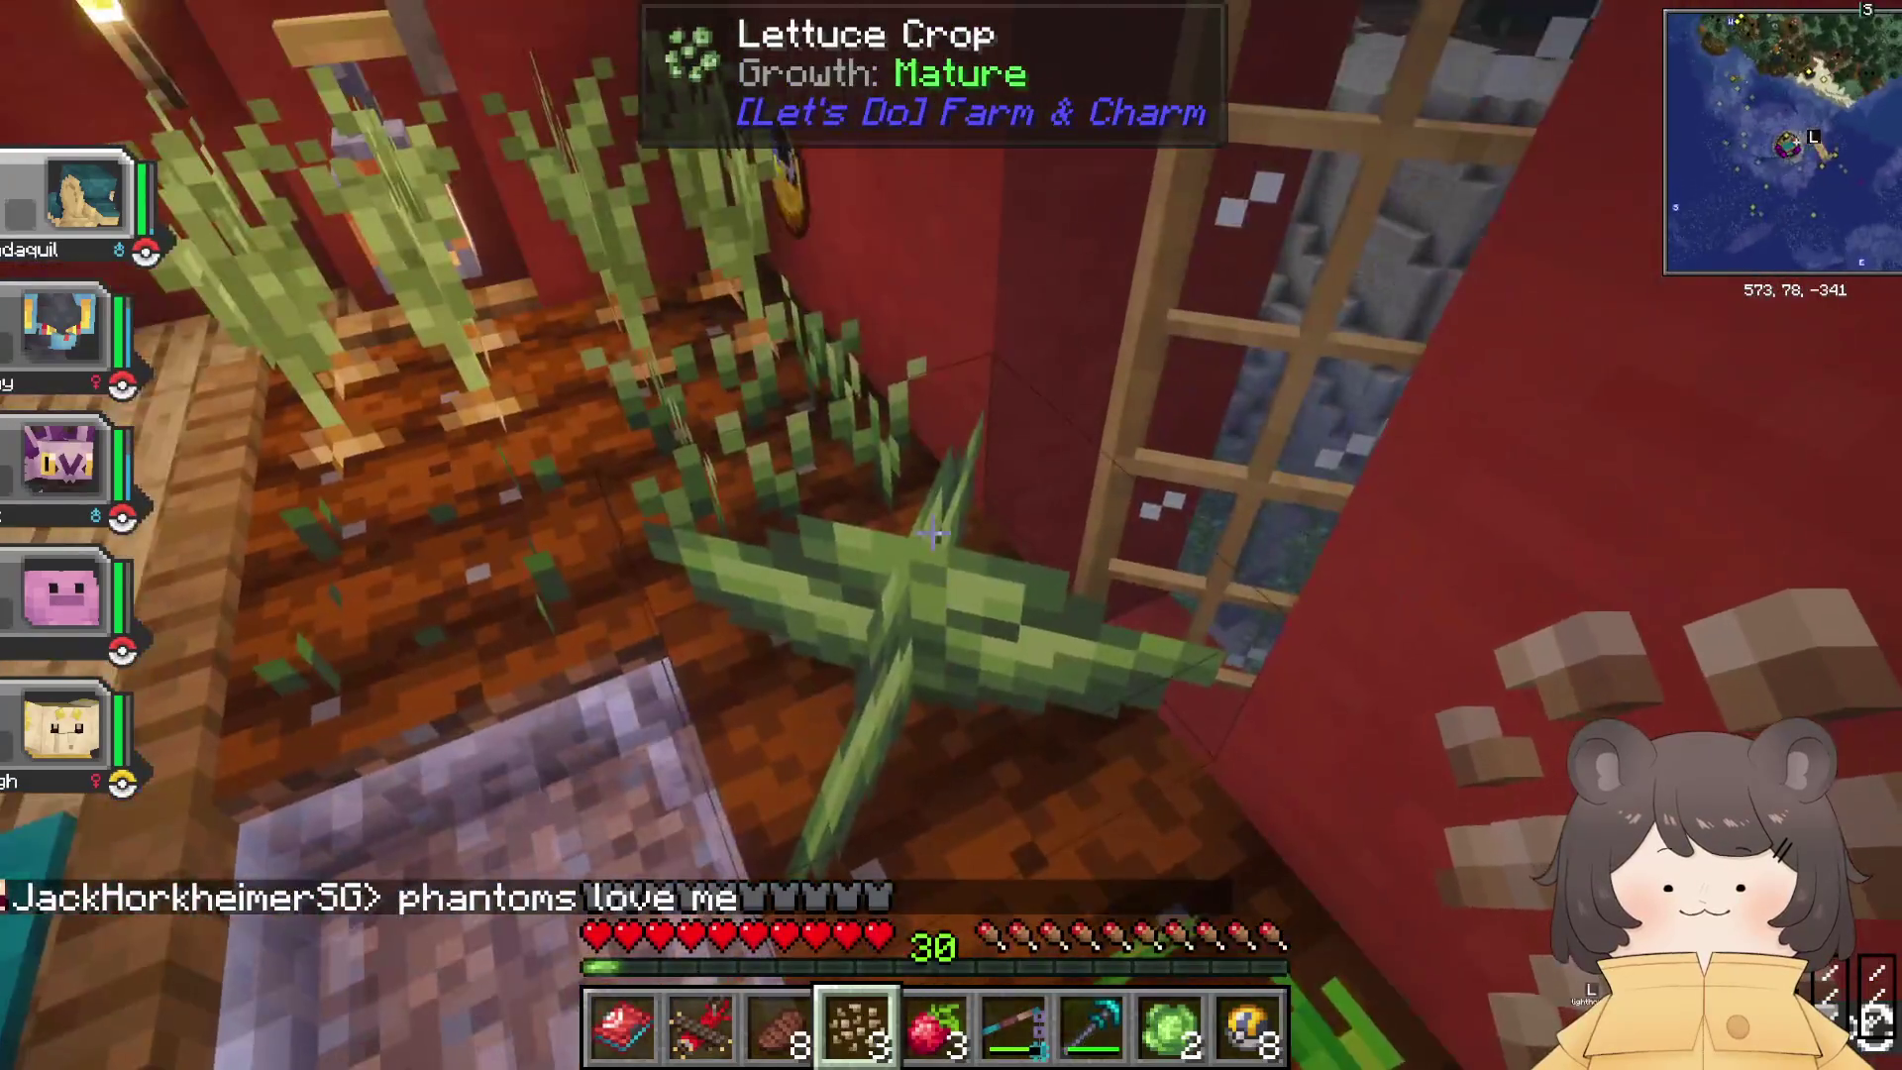
{"action": "right_click", "coordinate": [931, 535]}
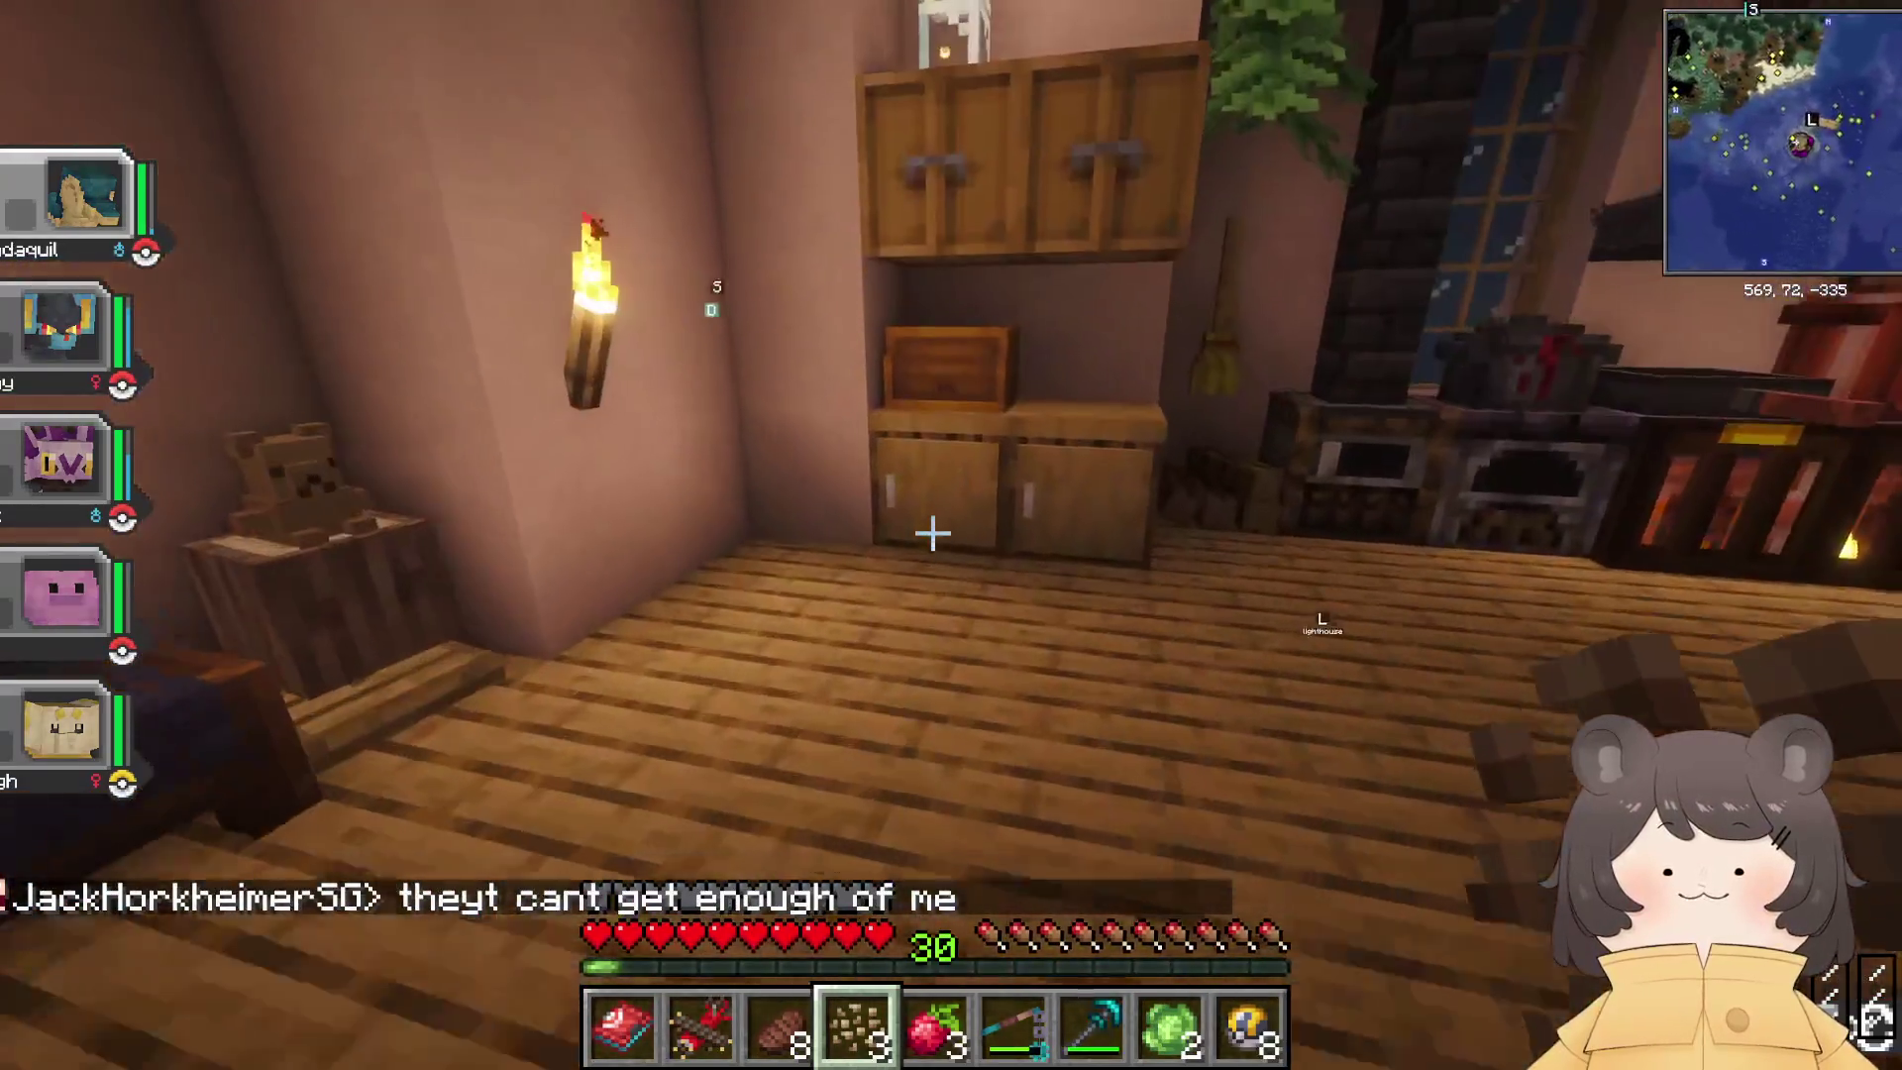
{"action": "right_click", "coordinate": [931, 535]}
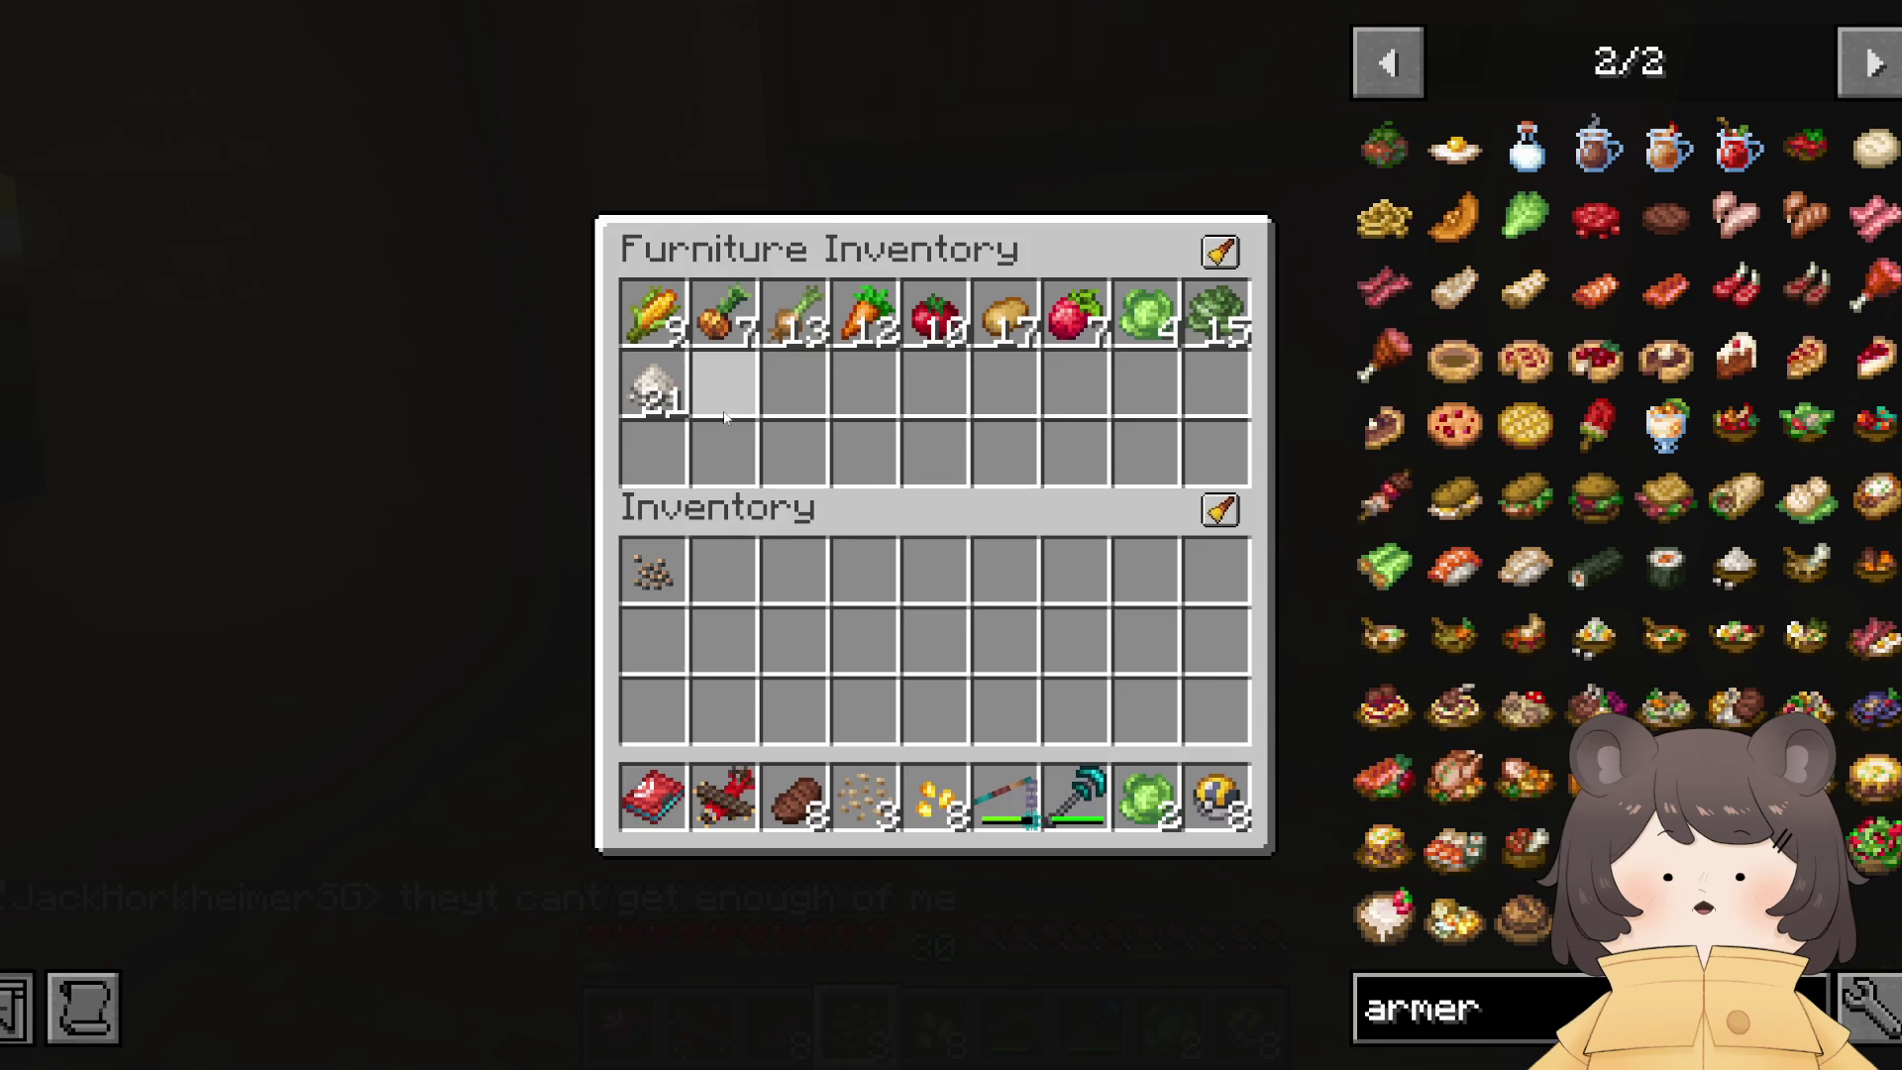
Step: Store the harvested vegetables in the Oak Cupboard Counter
{"action": "key", "text": "e"}
{"action": "right_click", "coordinate": [931, 535]}
{"action": "key", "text": "e"}
{"action": "right_click", "coordinate": [931, 535]}
{"action": "key", "text": "e"}
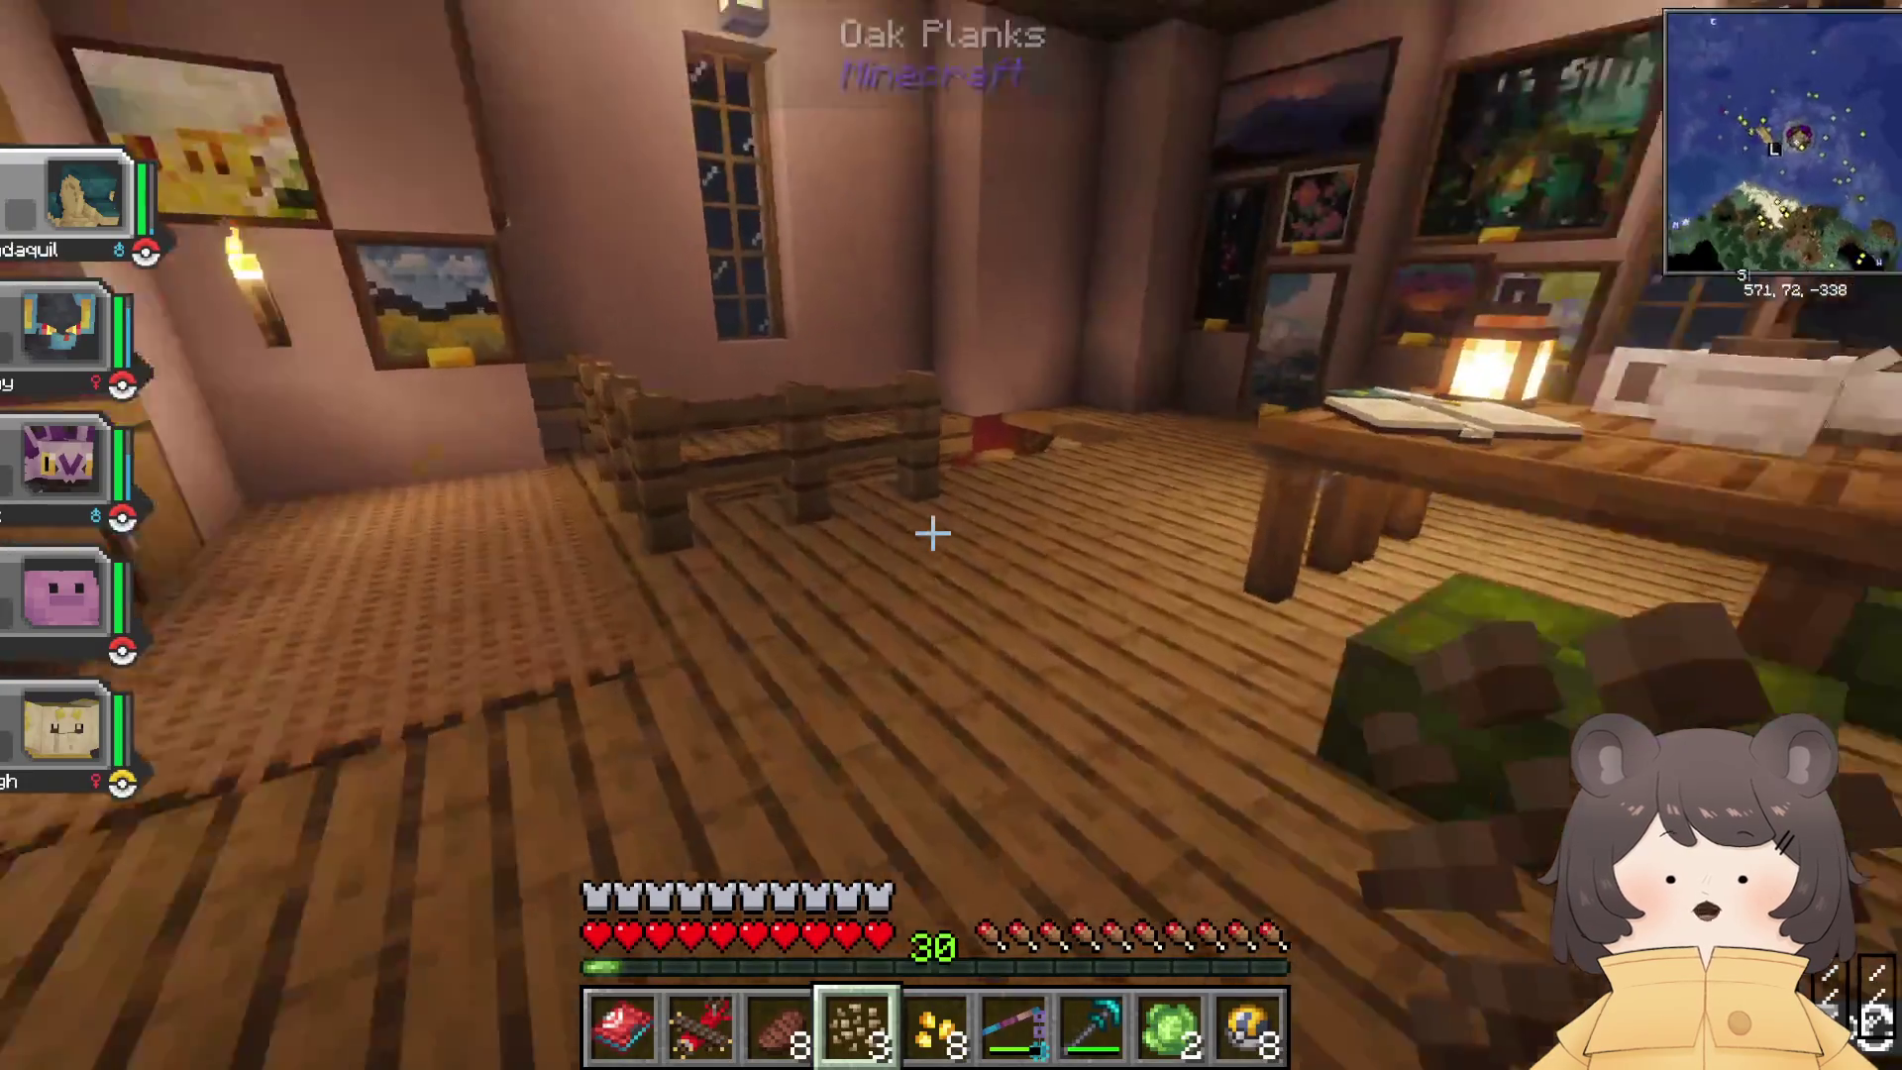
Step: Search the basement terminal for 'whea', take 8 wheat seeds, and climb back to the farm room
{"action": "key", "text": "w"}
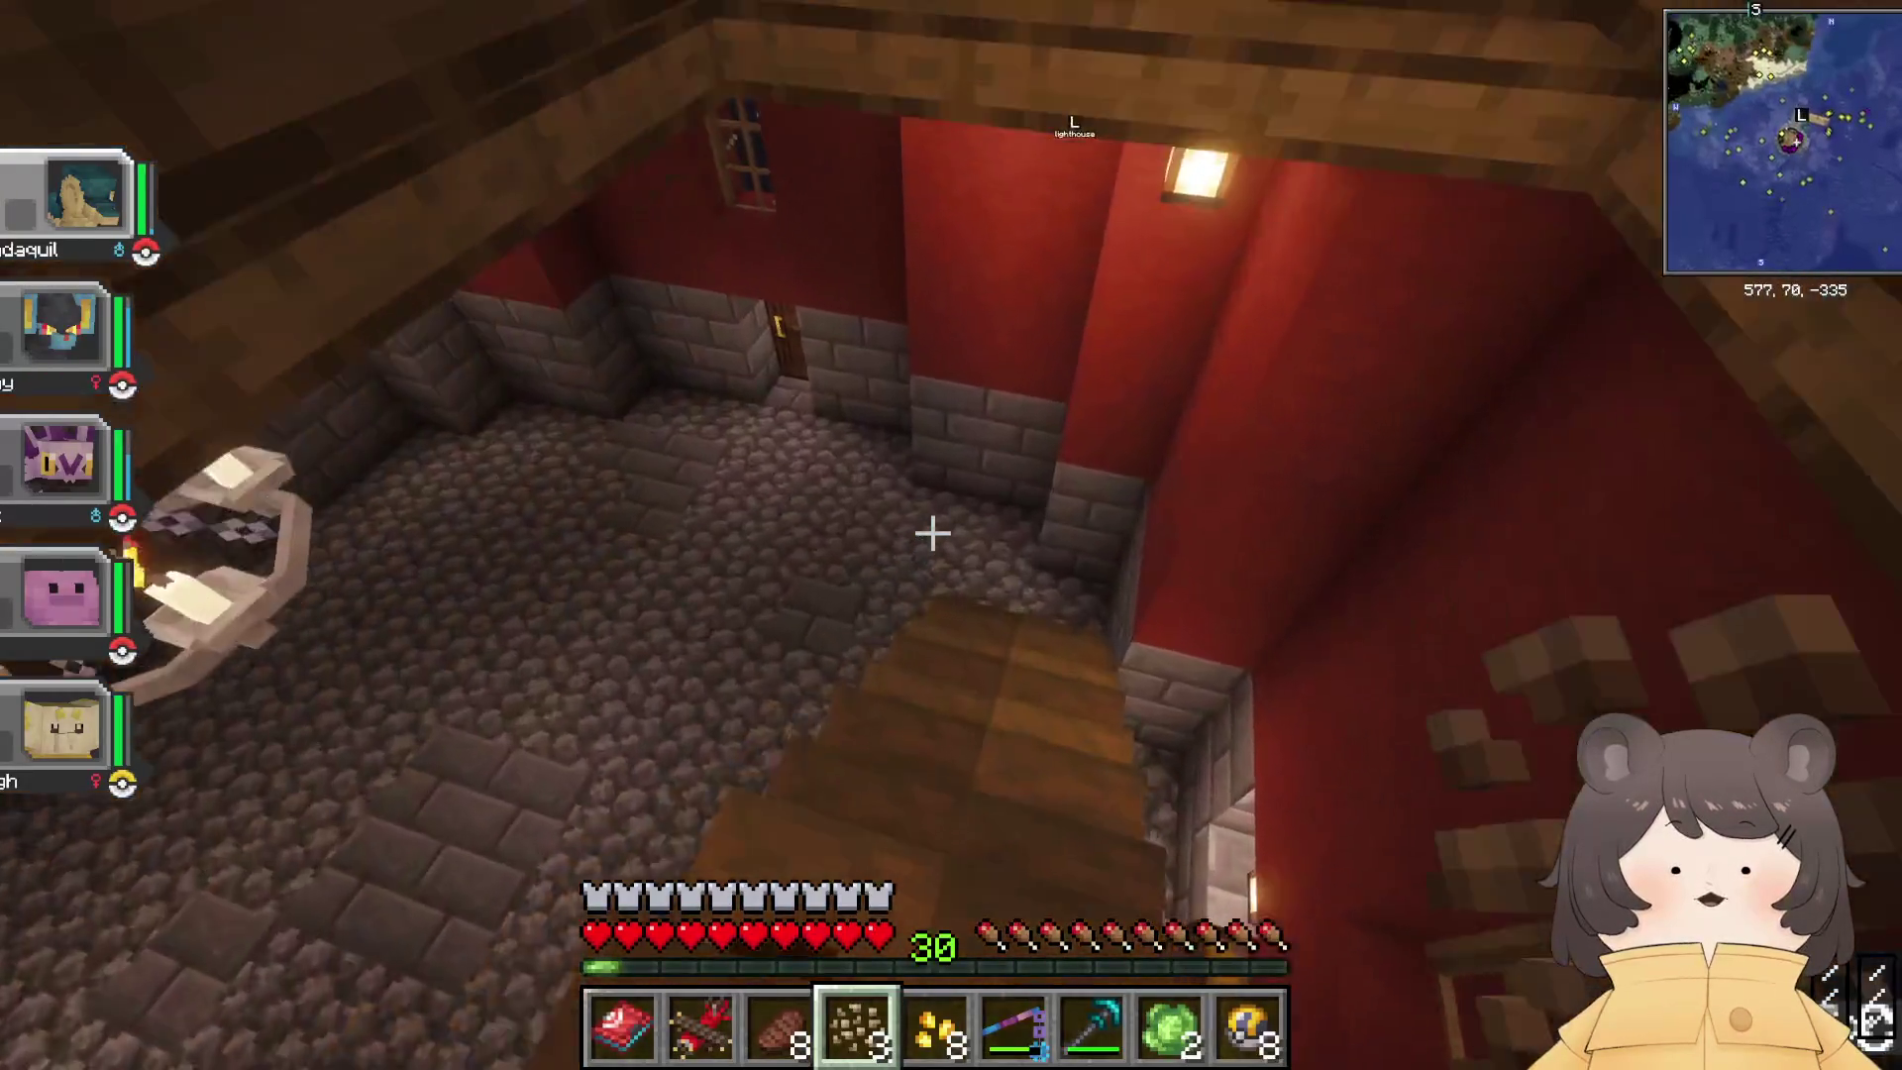
{"action": "right_click", "coordinate": [931, 534]}
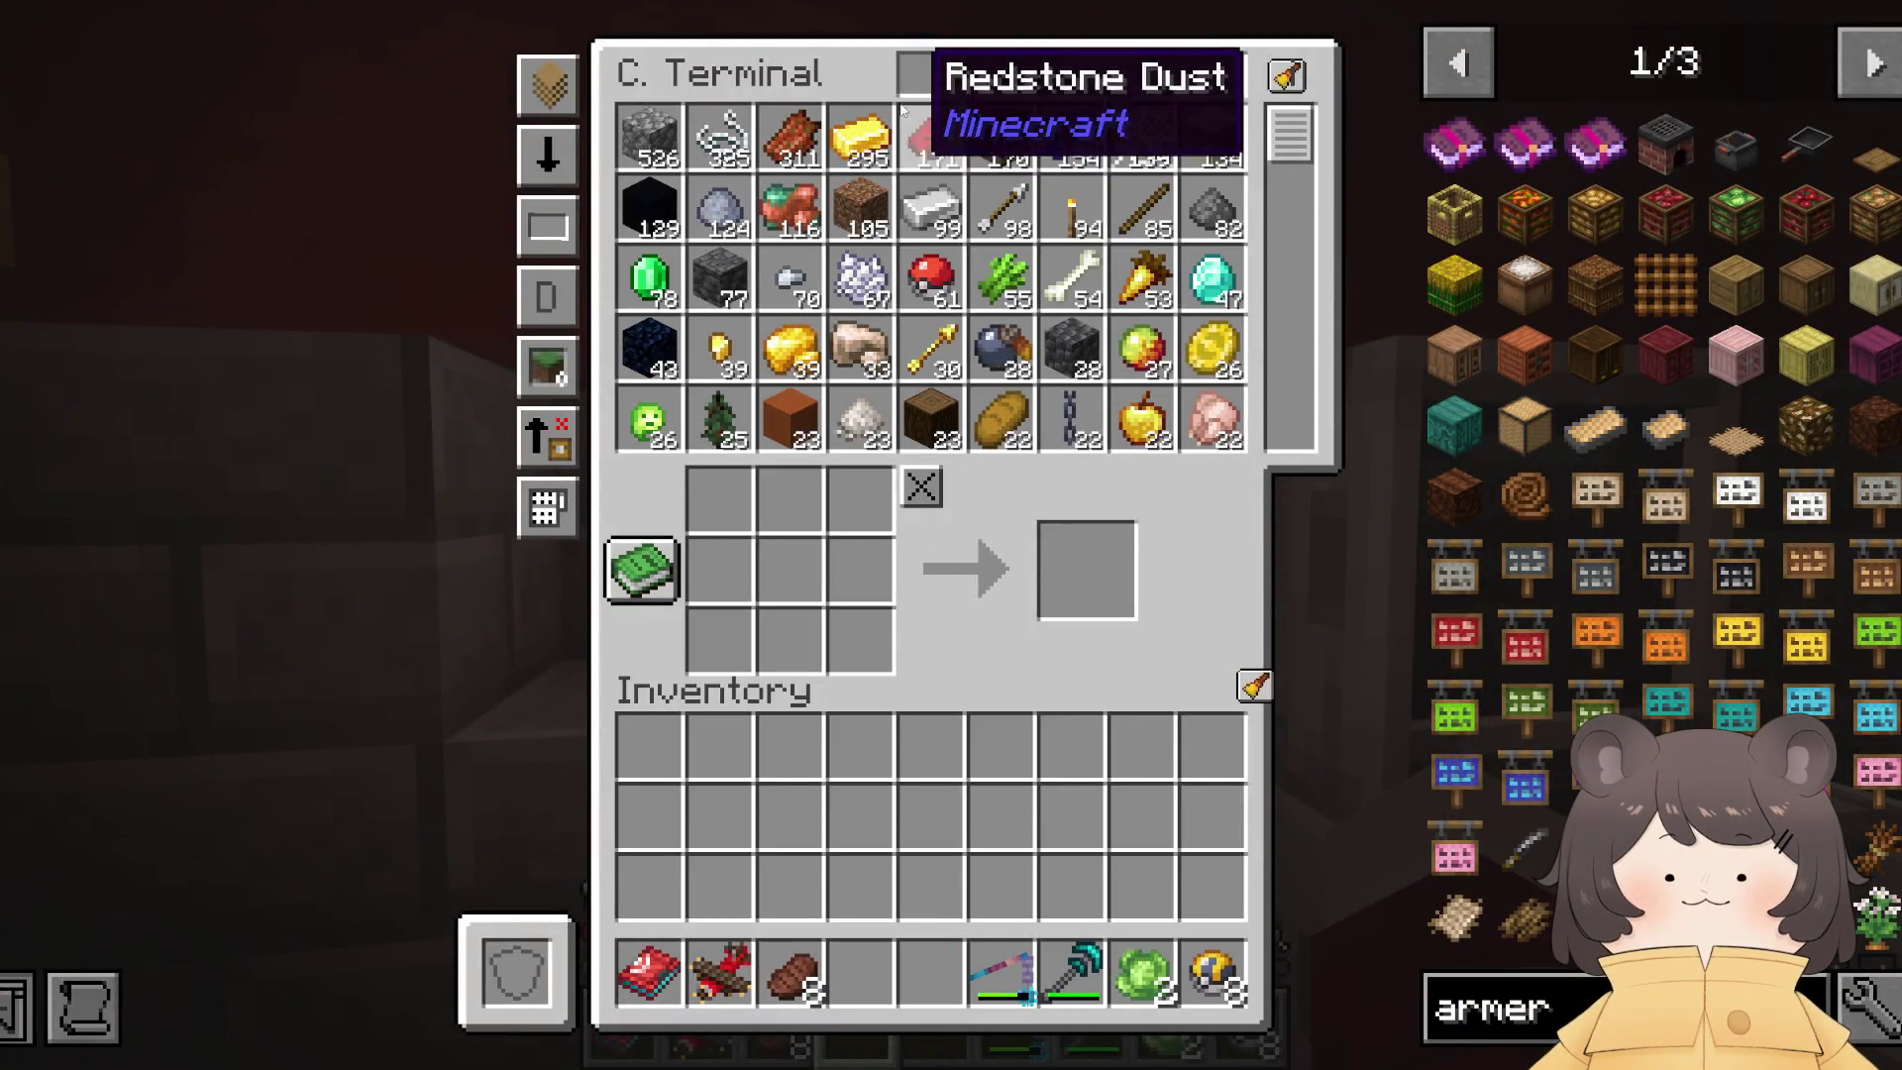
{"action": "type", "text": "whea"}
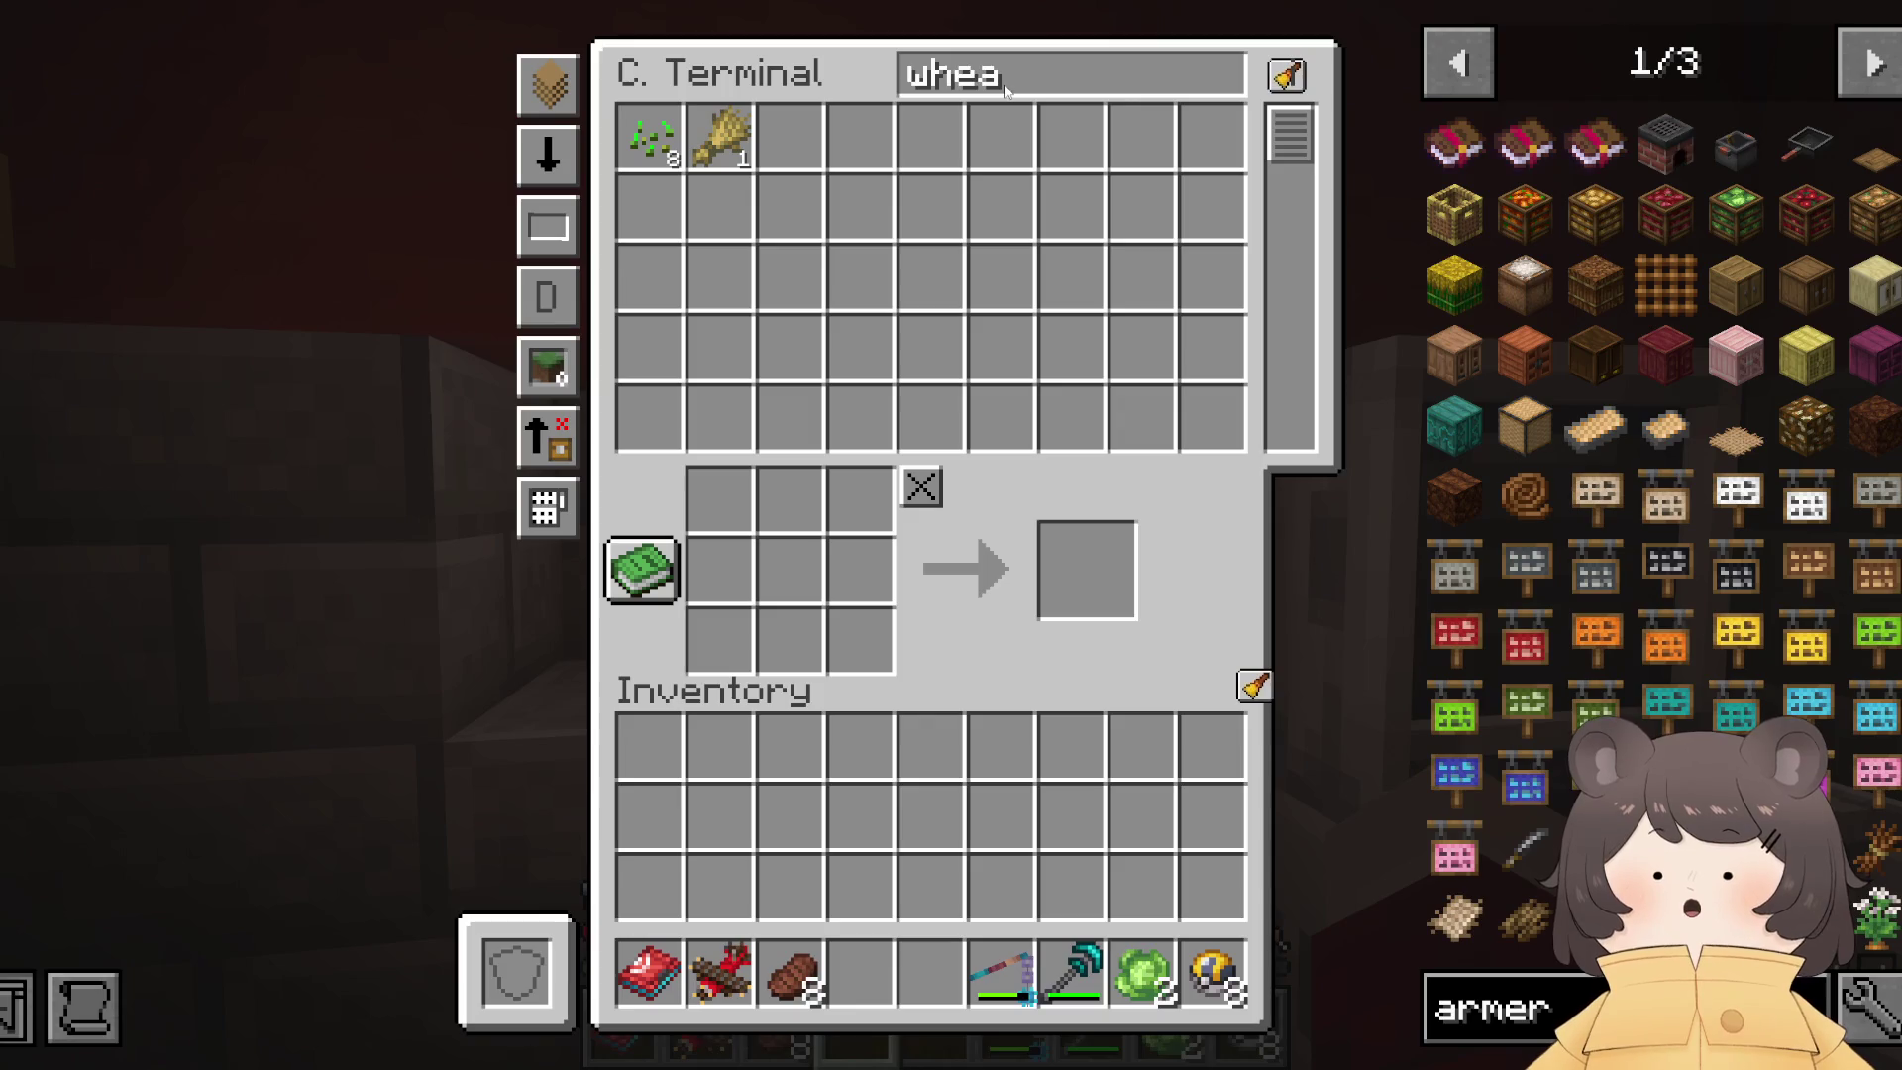
{"action": "key", "text": "Escape"}
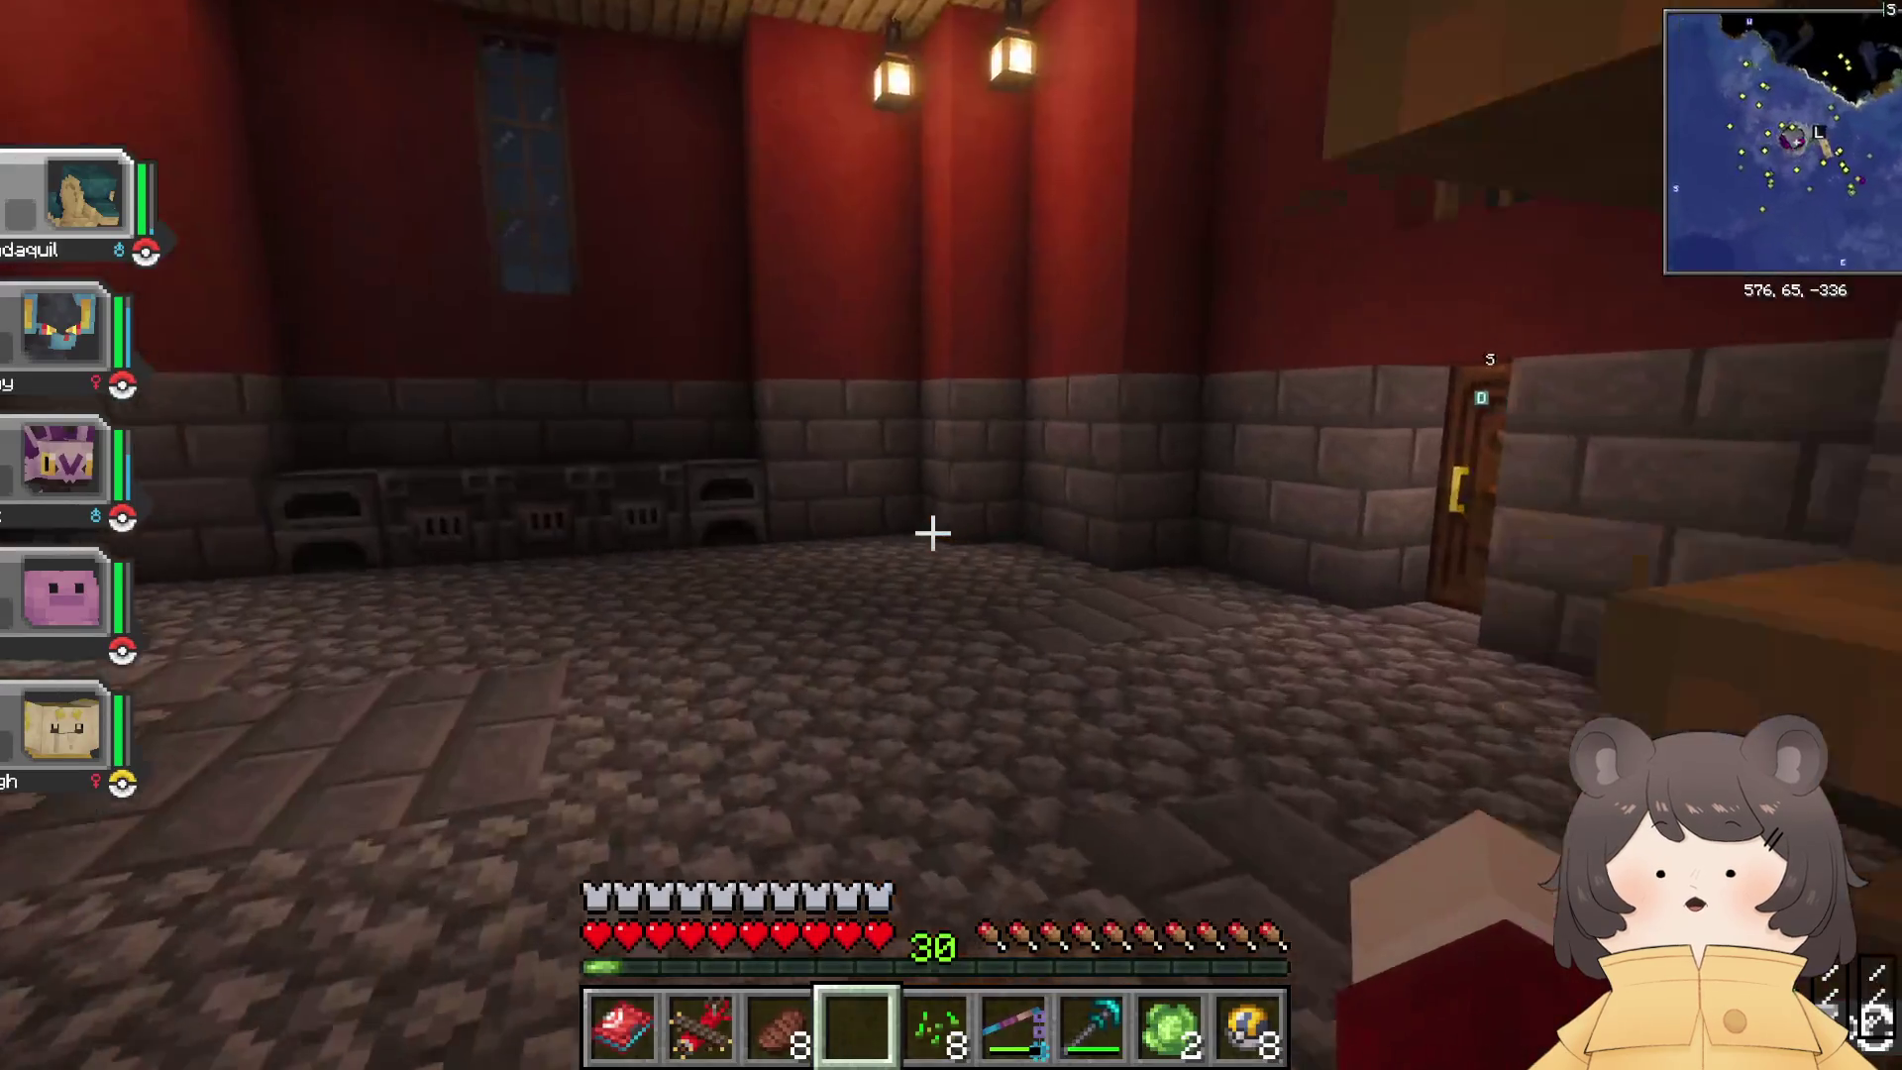
{"action": "key", "text": "w"}
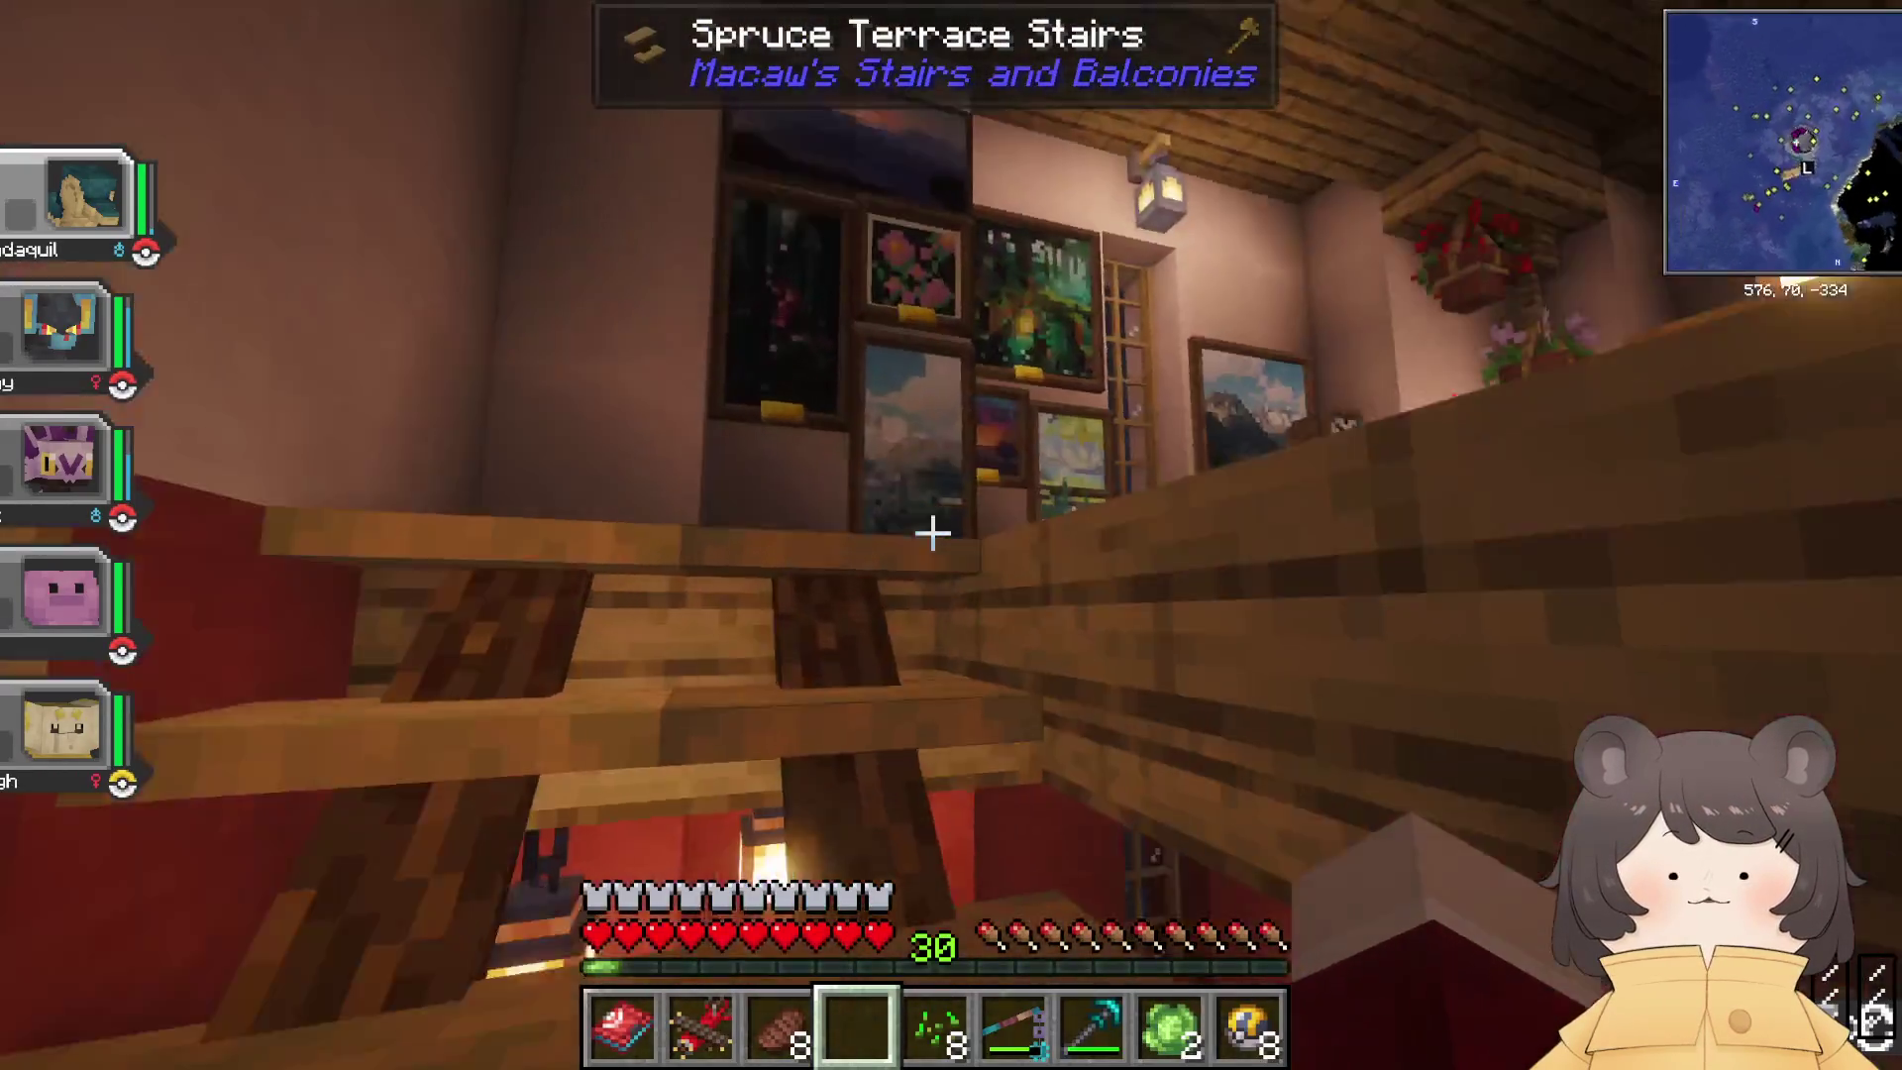
{"action": "key", "text": "w"}
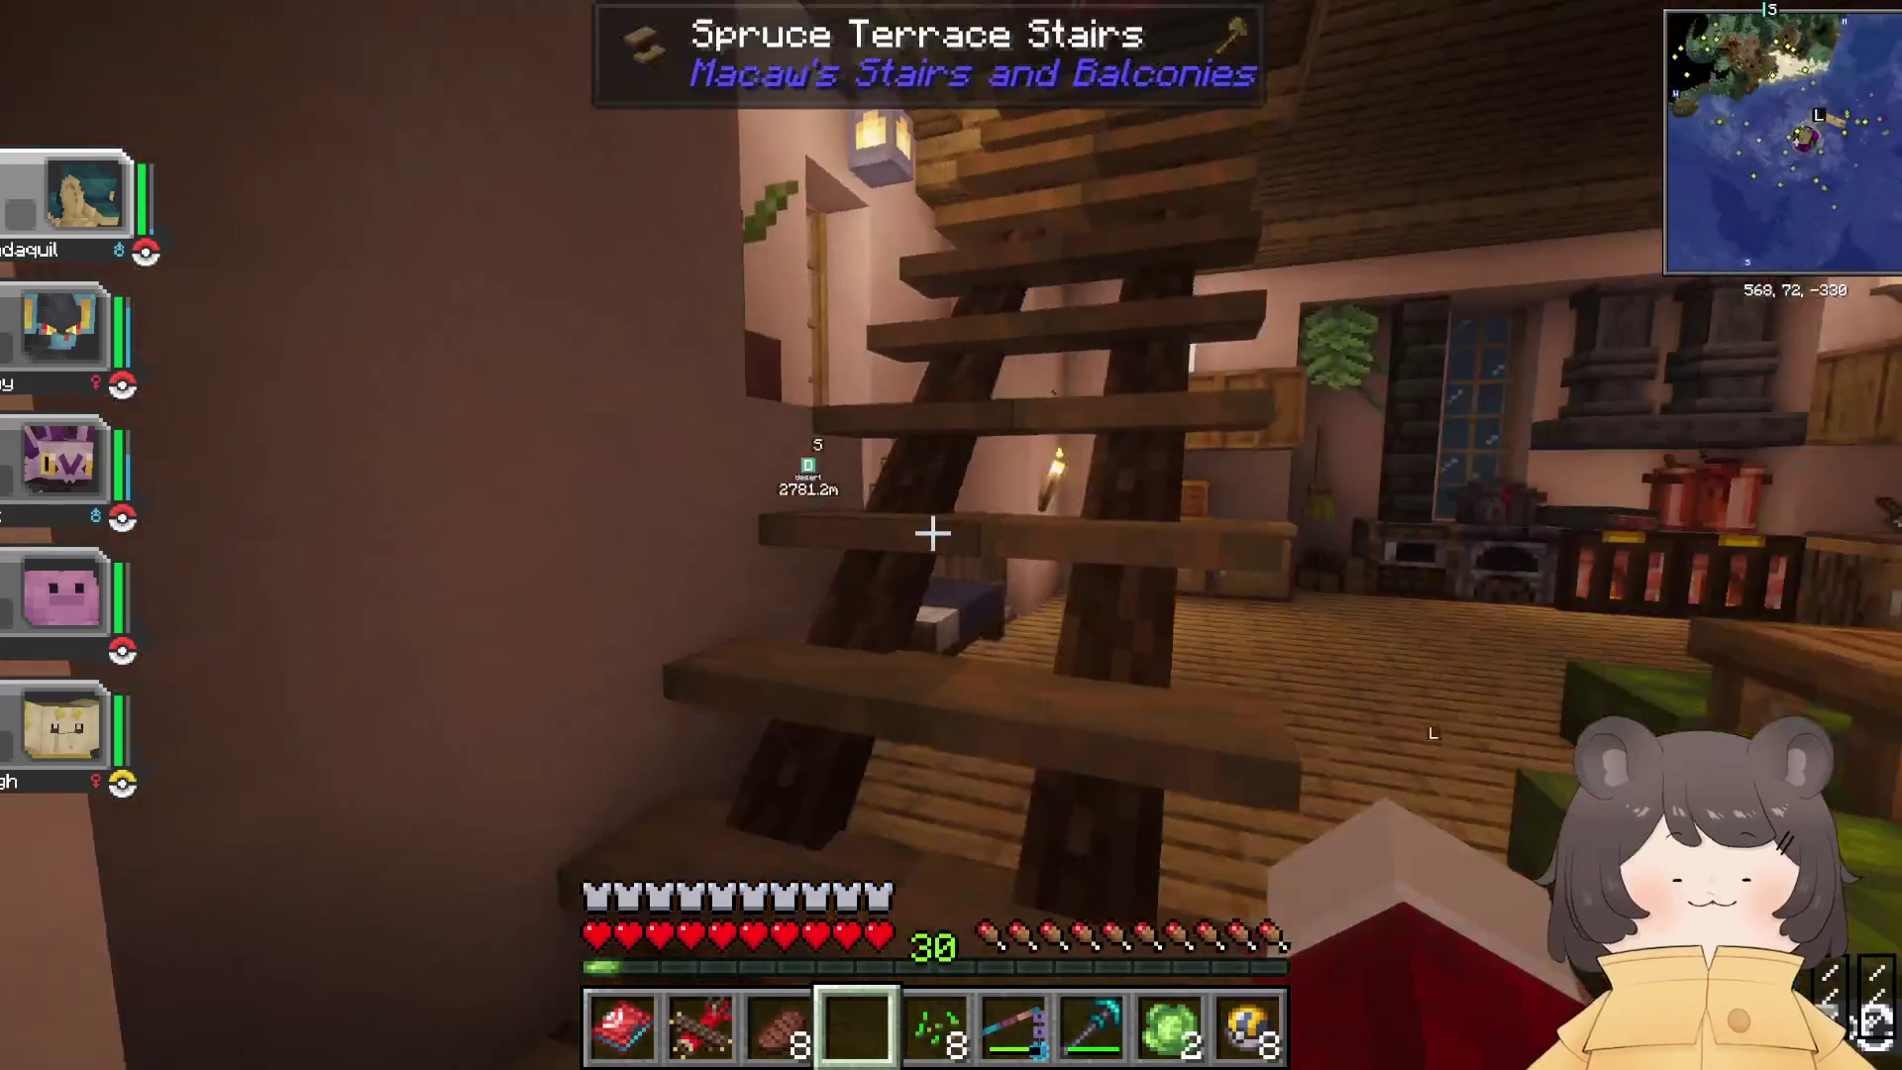
{"action": "key", "text": "w"}
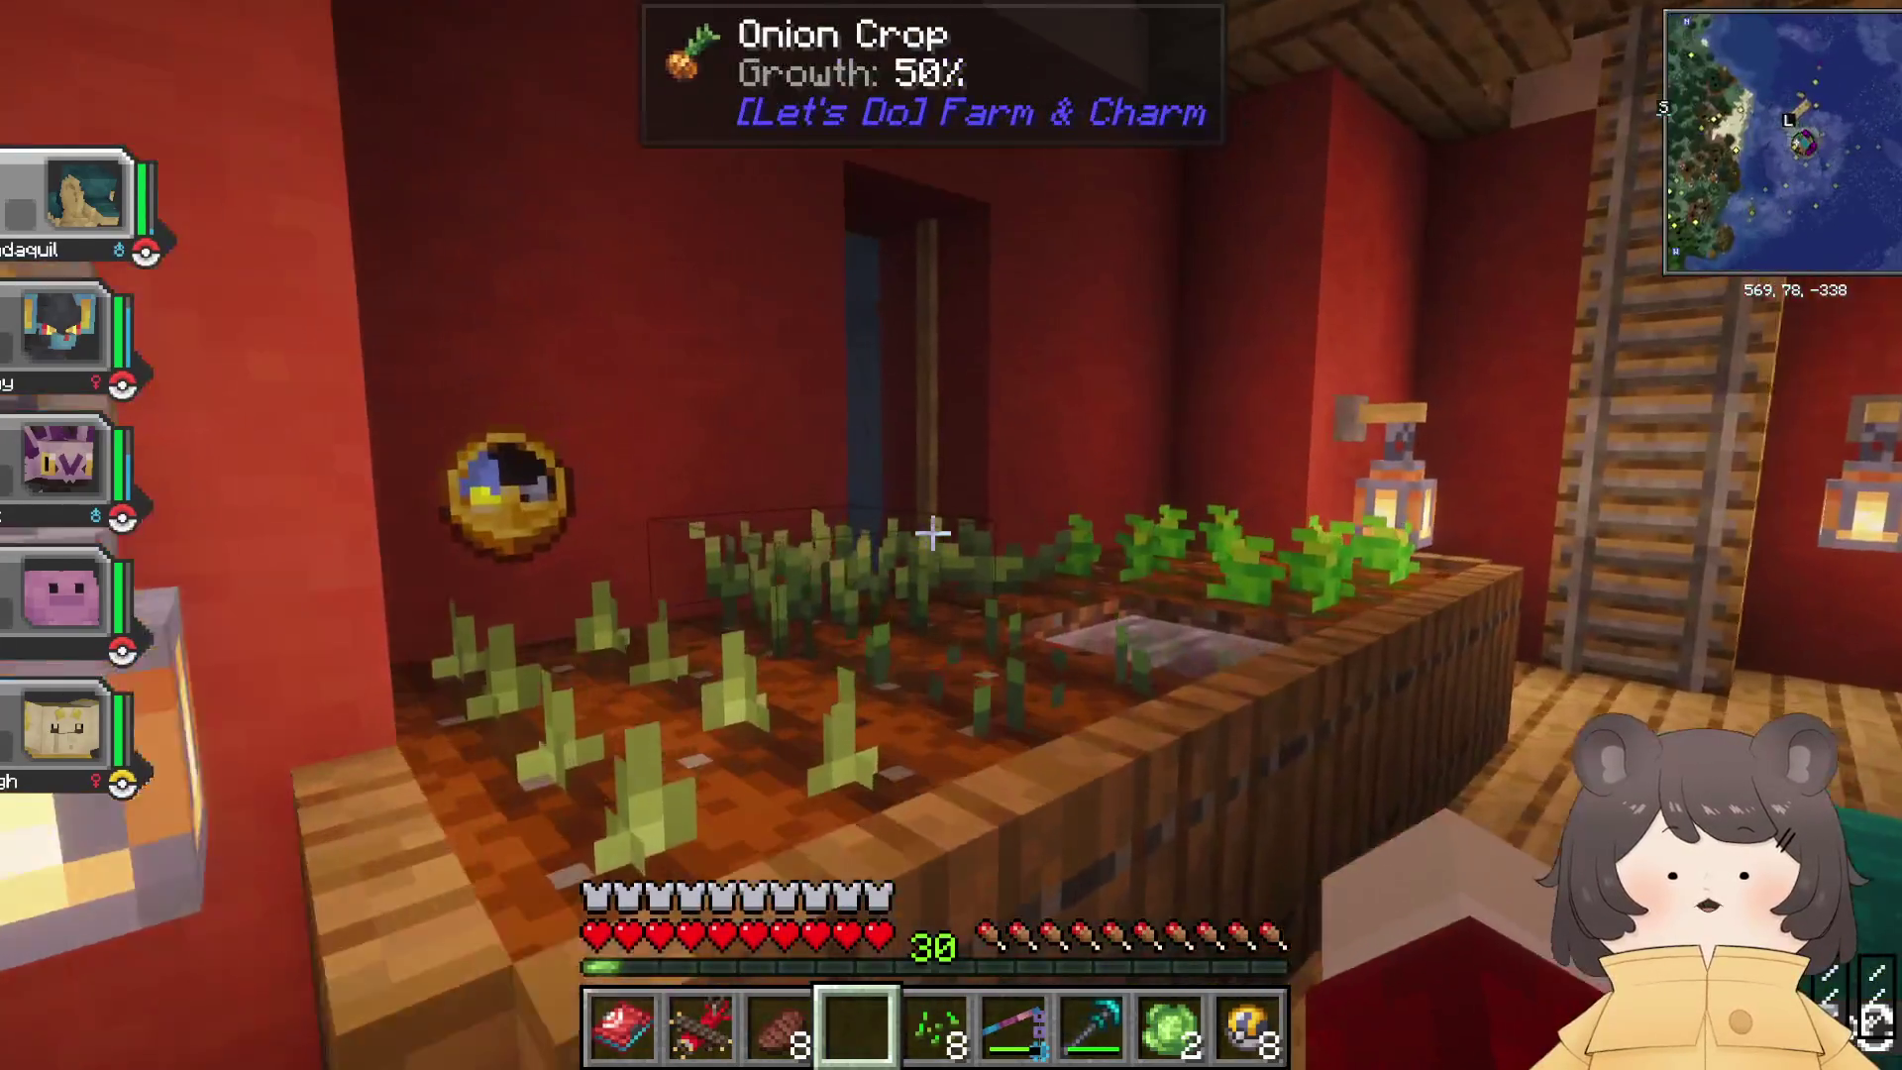
Step: Plant wheat seeds in the indoor planter for A Seedy Place, then reopen the basement terminal
{"action": "key", "text": "w"}
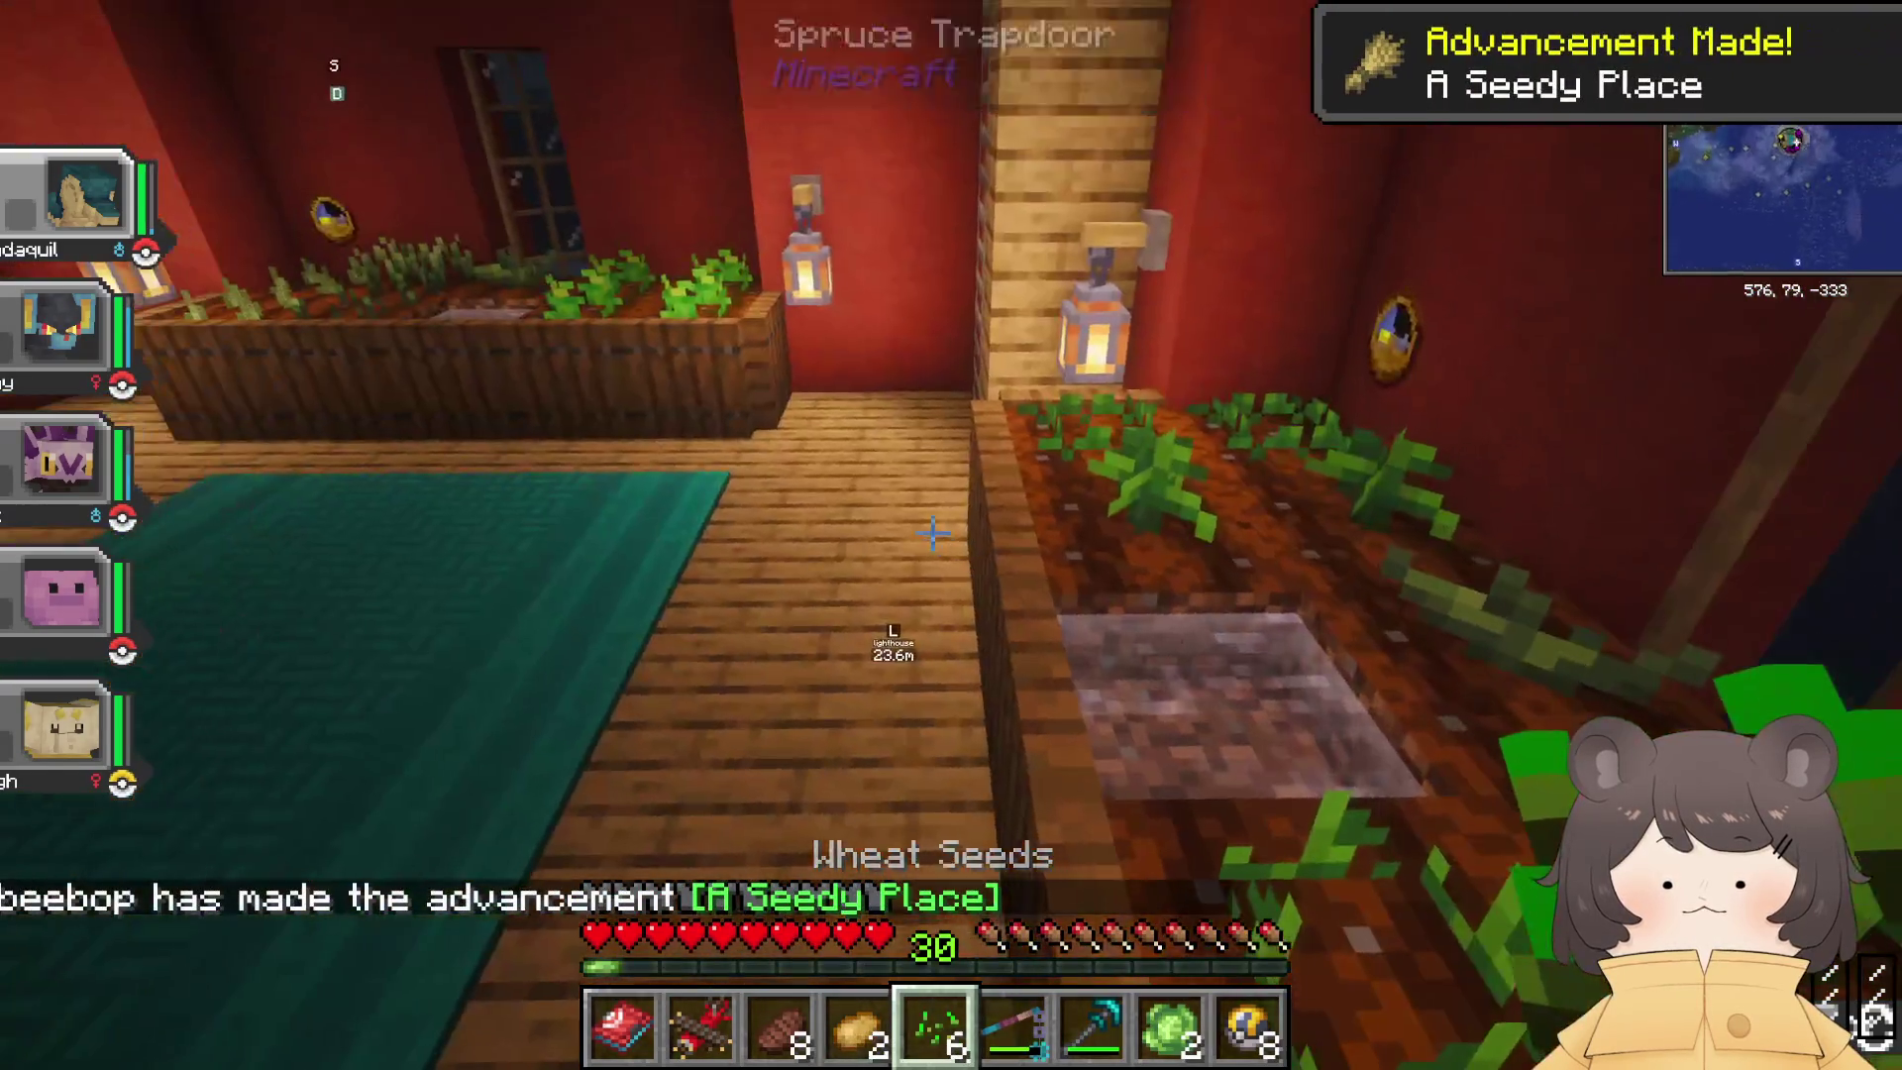
{"action": "key", "text": "w"}
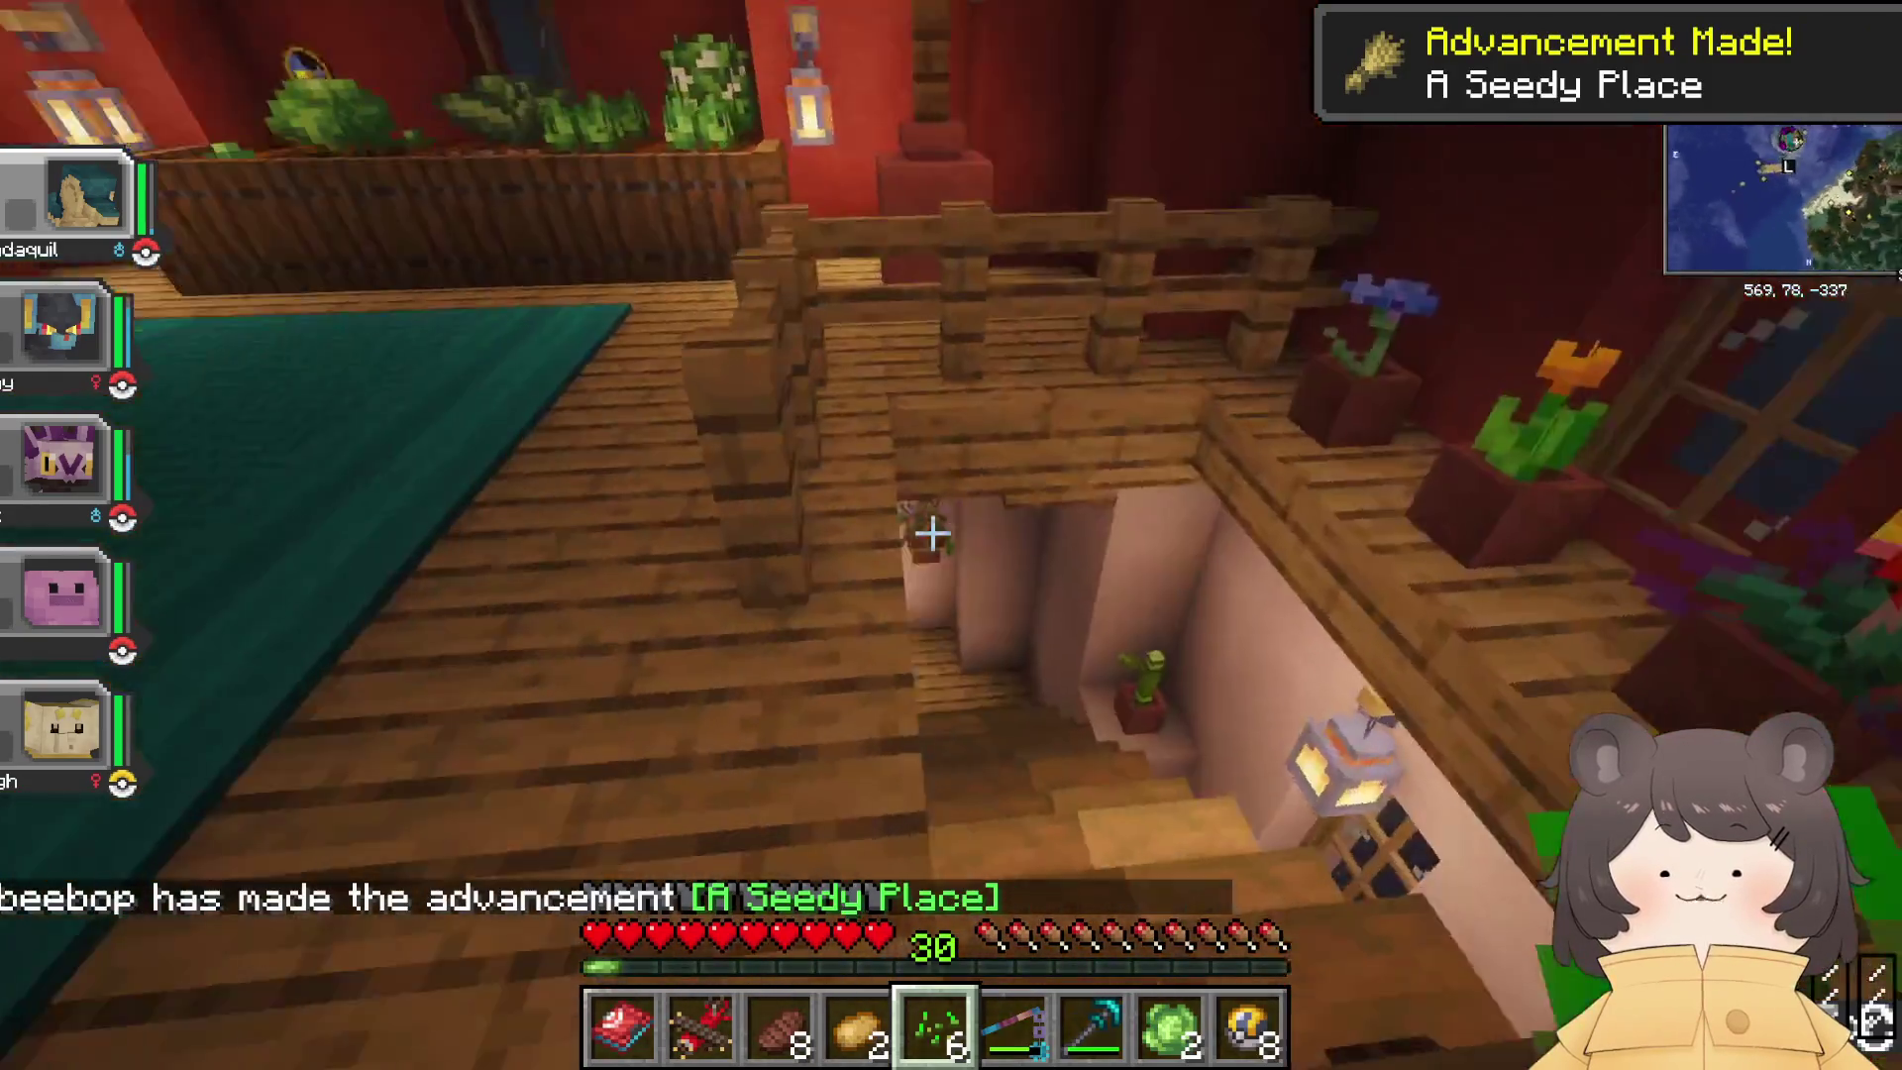
{"action": "key", "text": "w"}
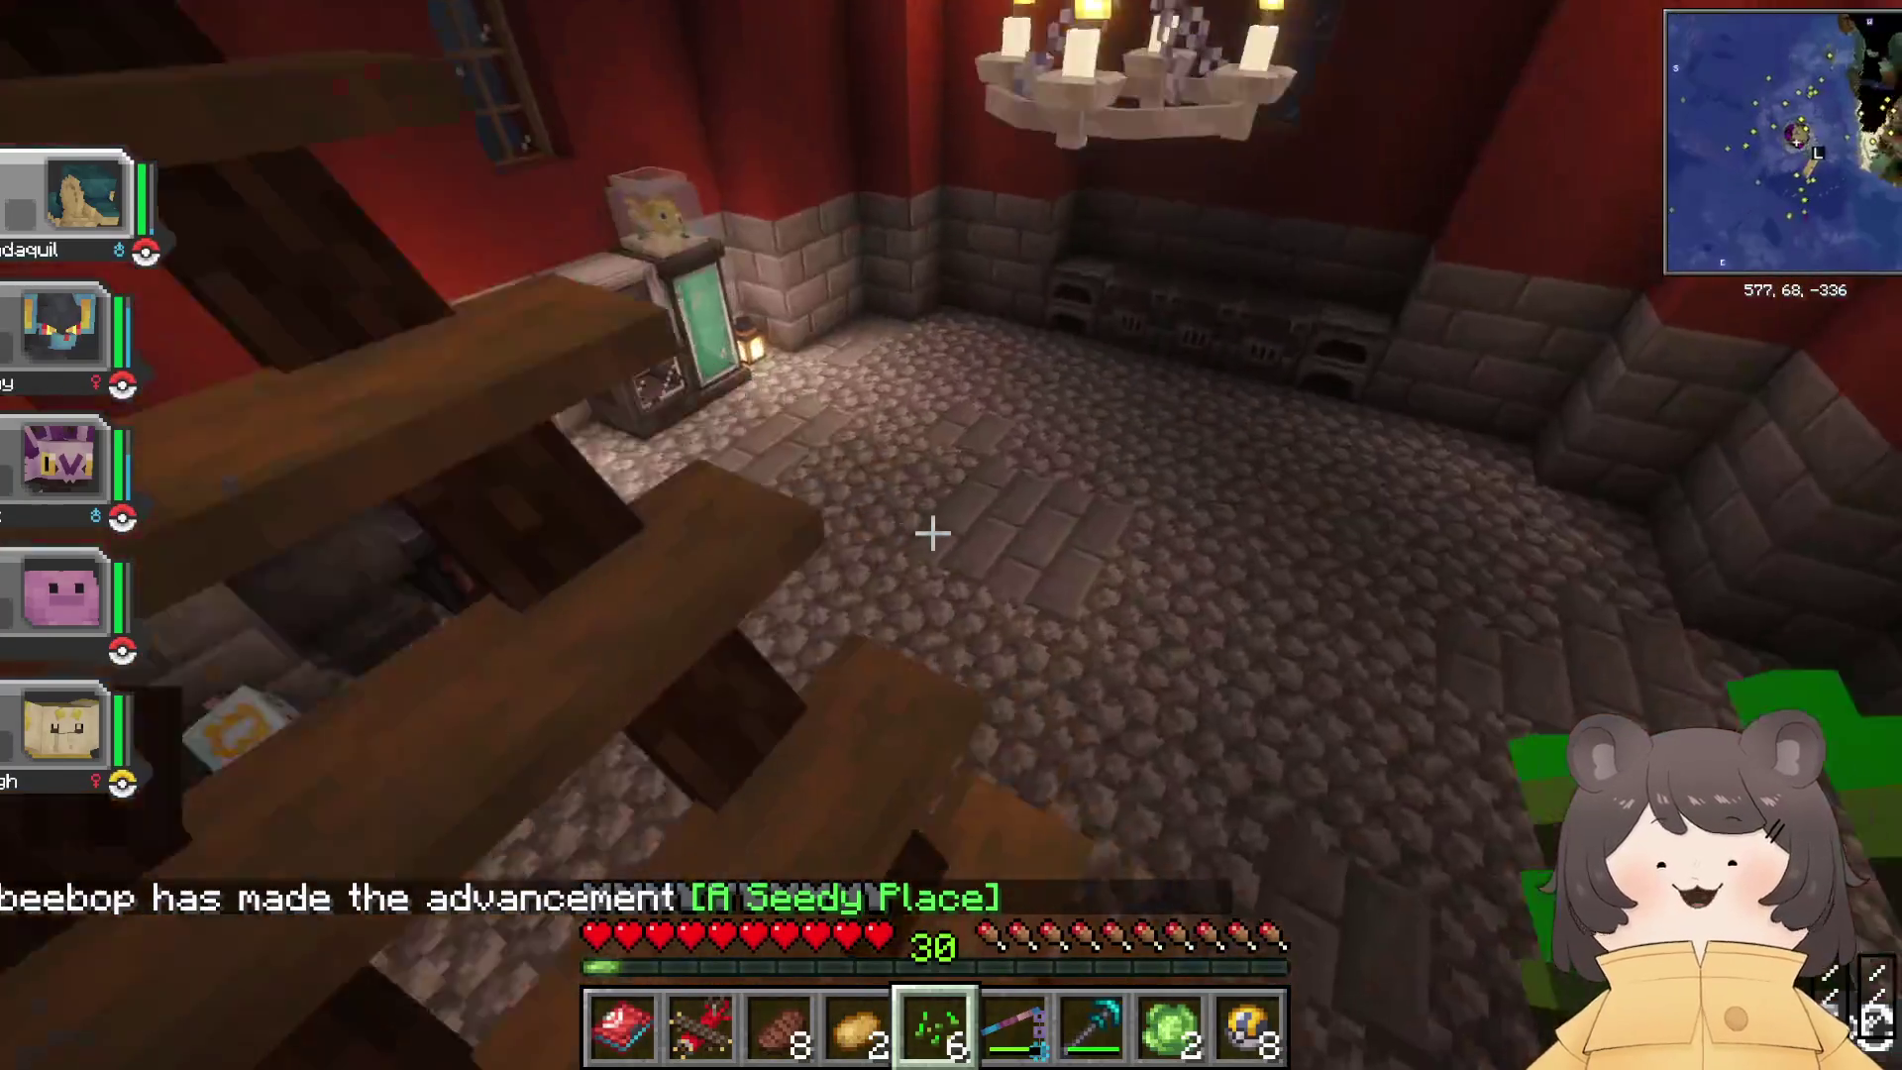
{"action": "right_click", "coordinate": [932, 533]}
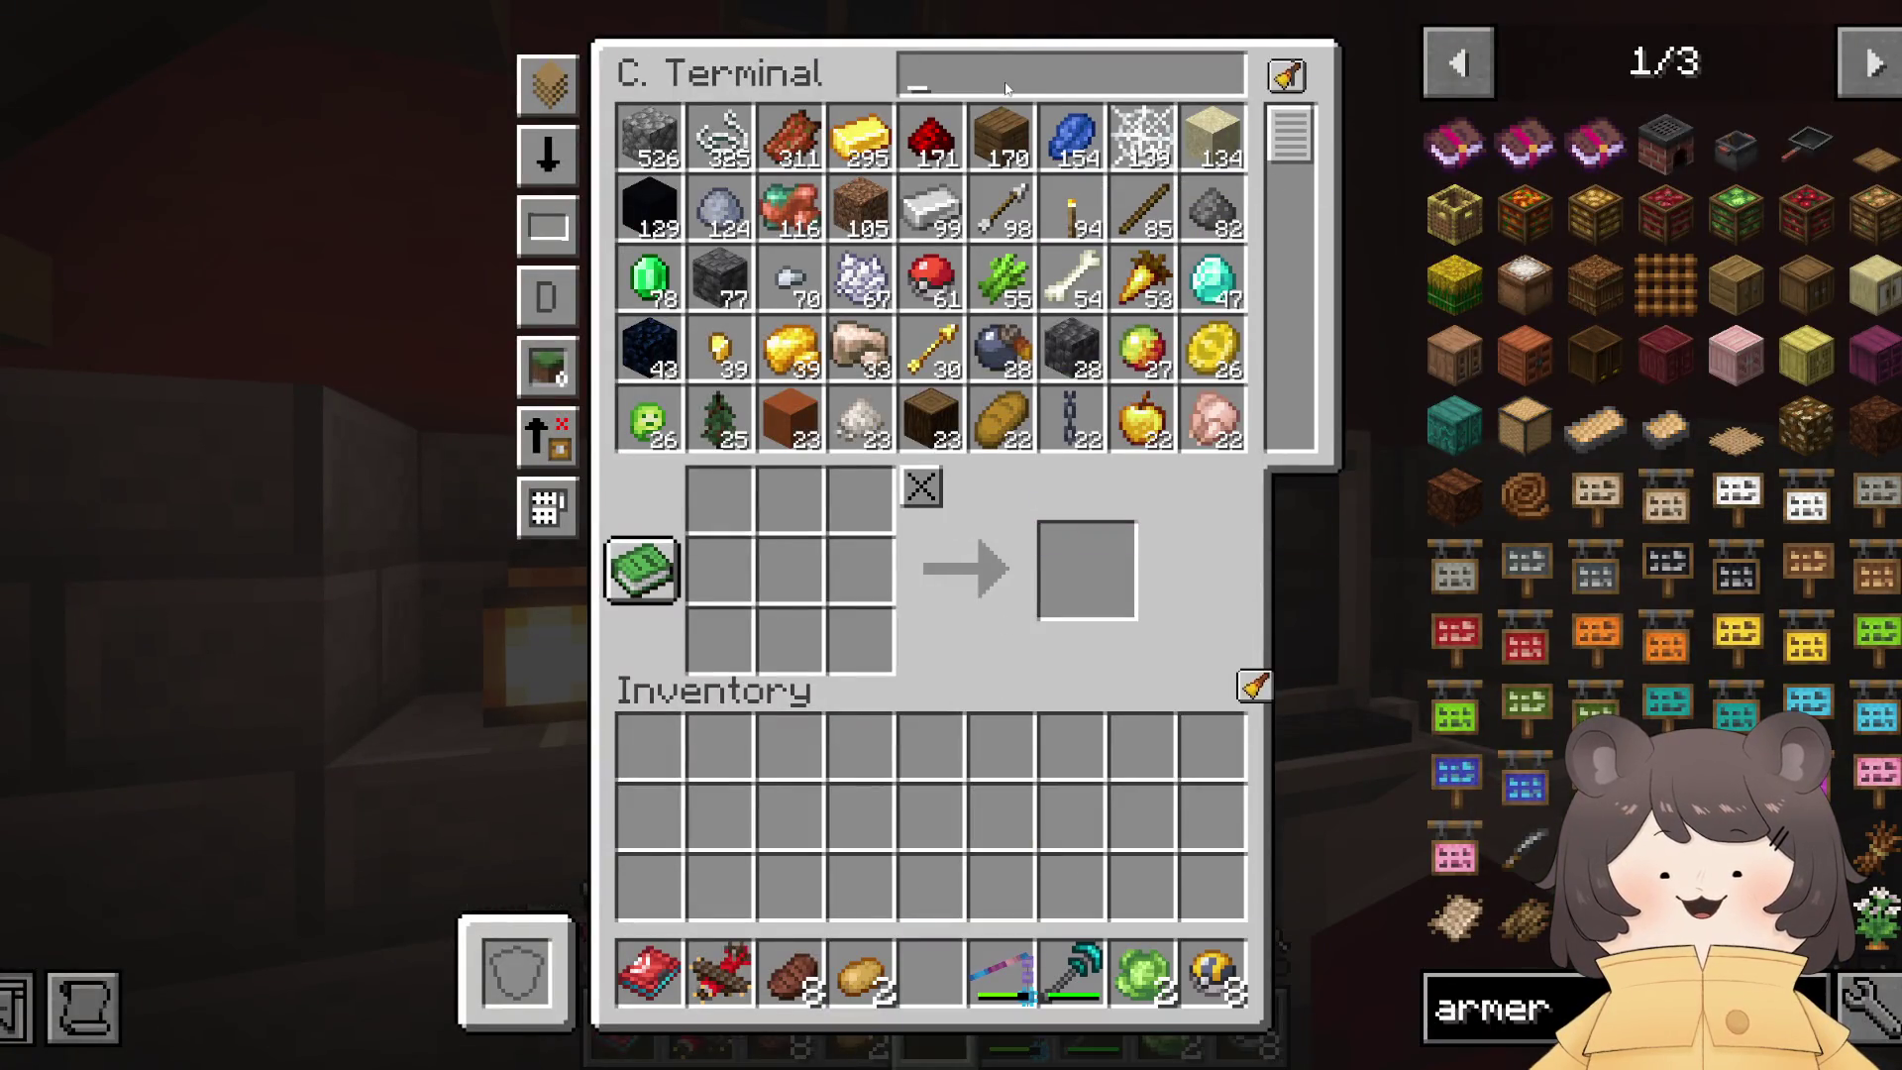
Step: Close the storage terminal and climb to the wheat planter in the red upper room
{"action": "key", "text": "Escape"}
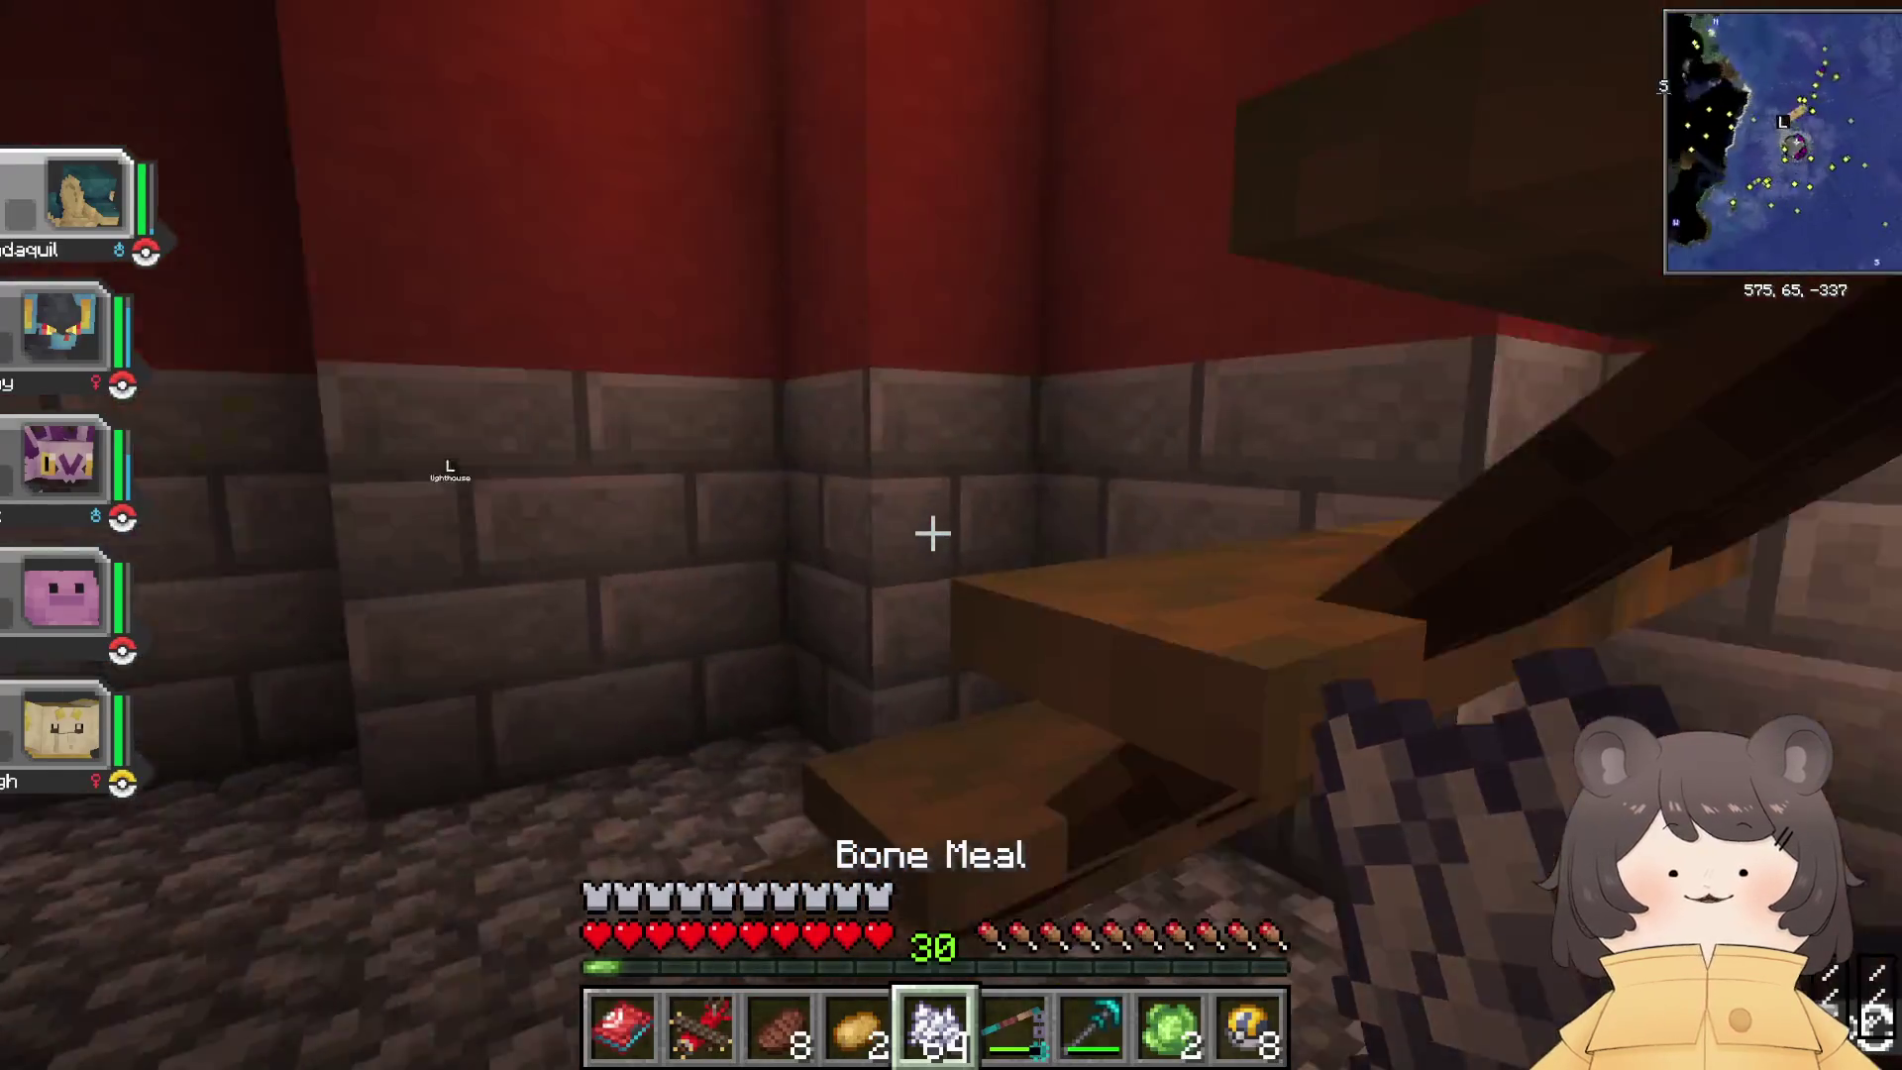
{"action": "key", "text": "w"}
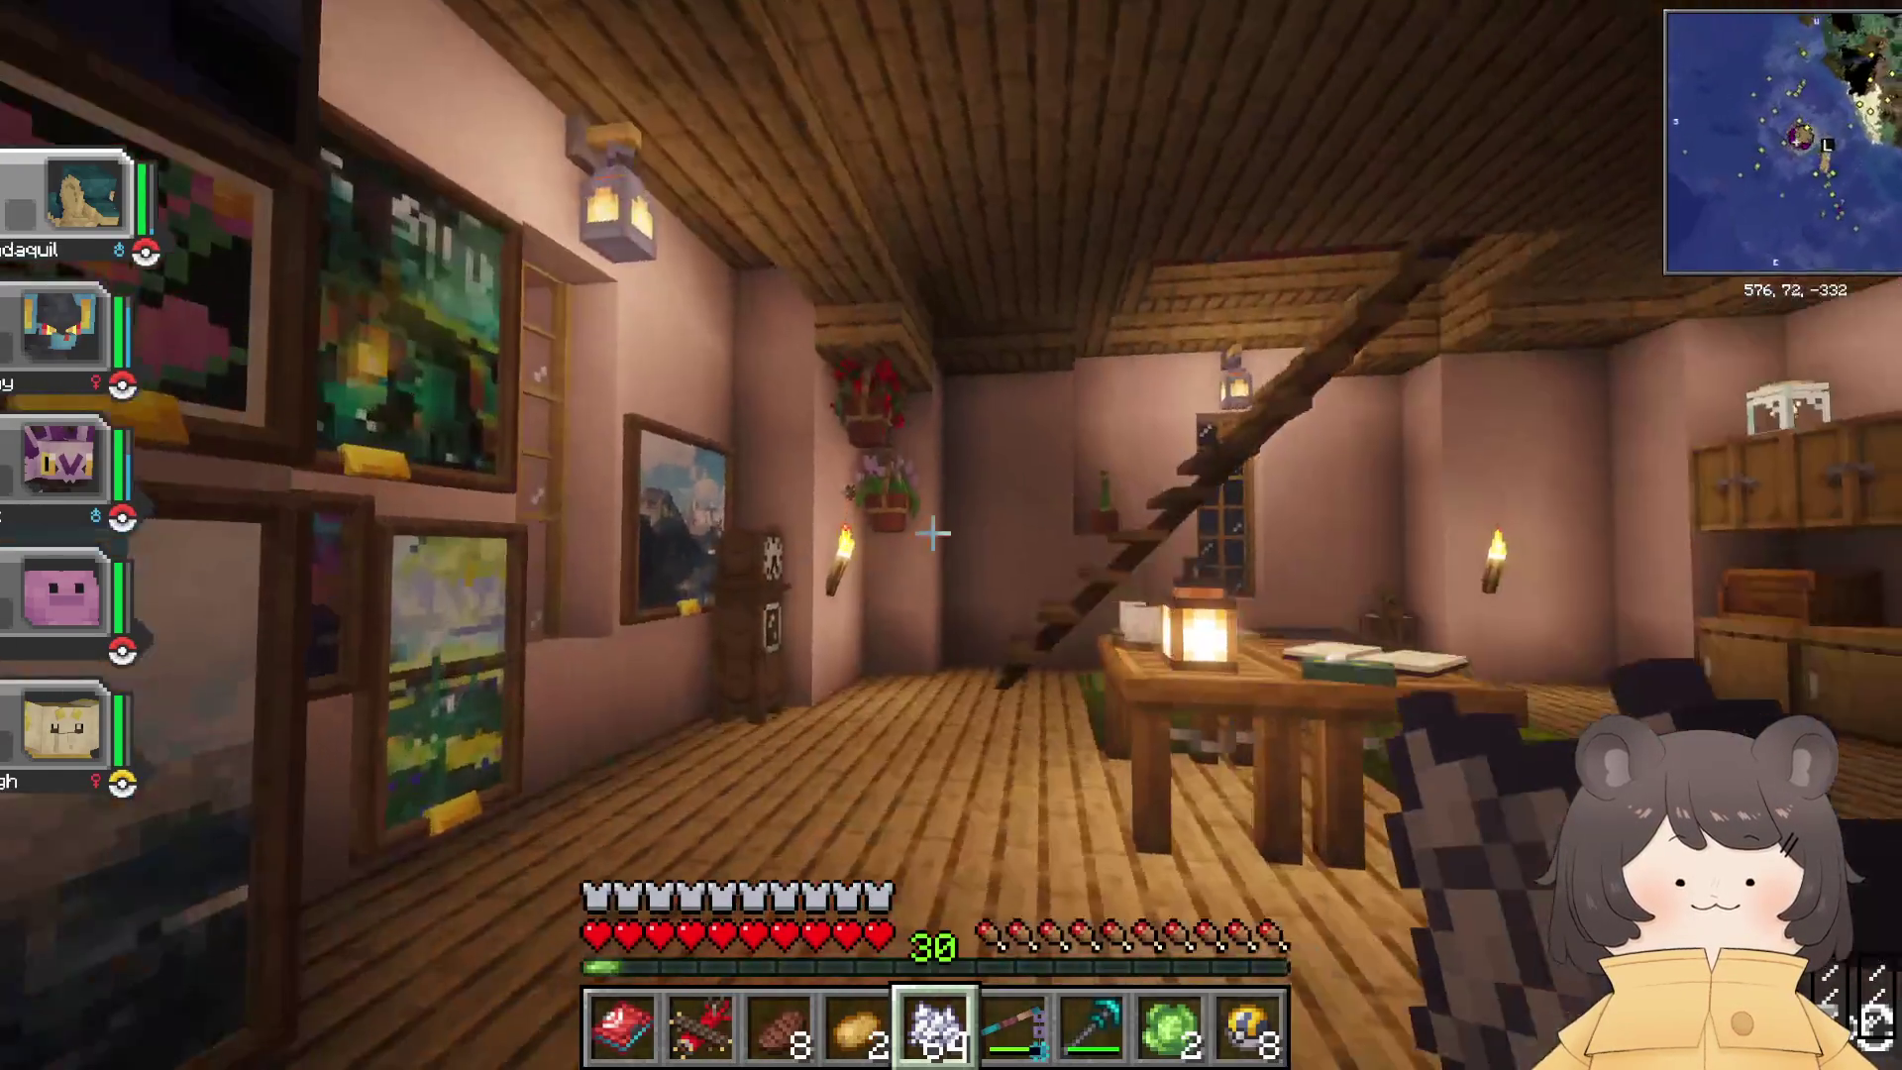
{"action": "key", "text": "w"}
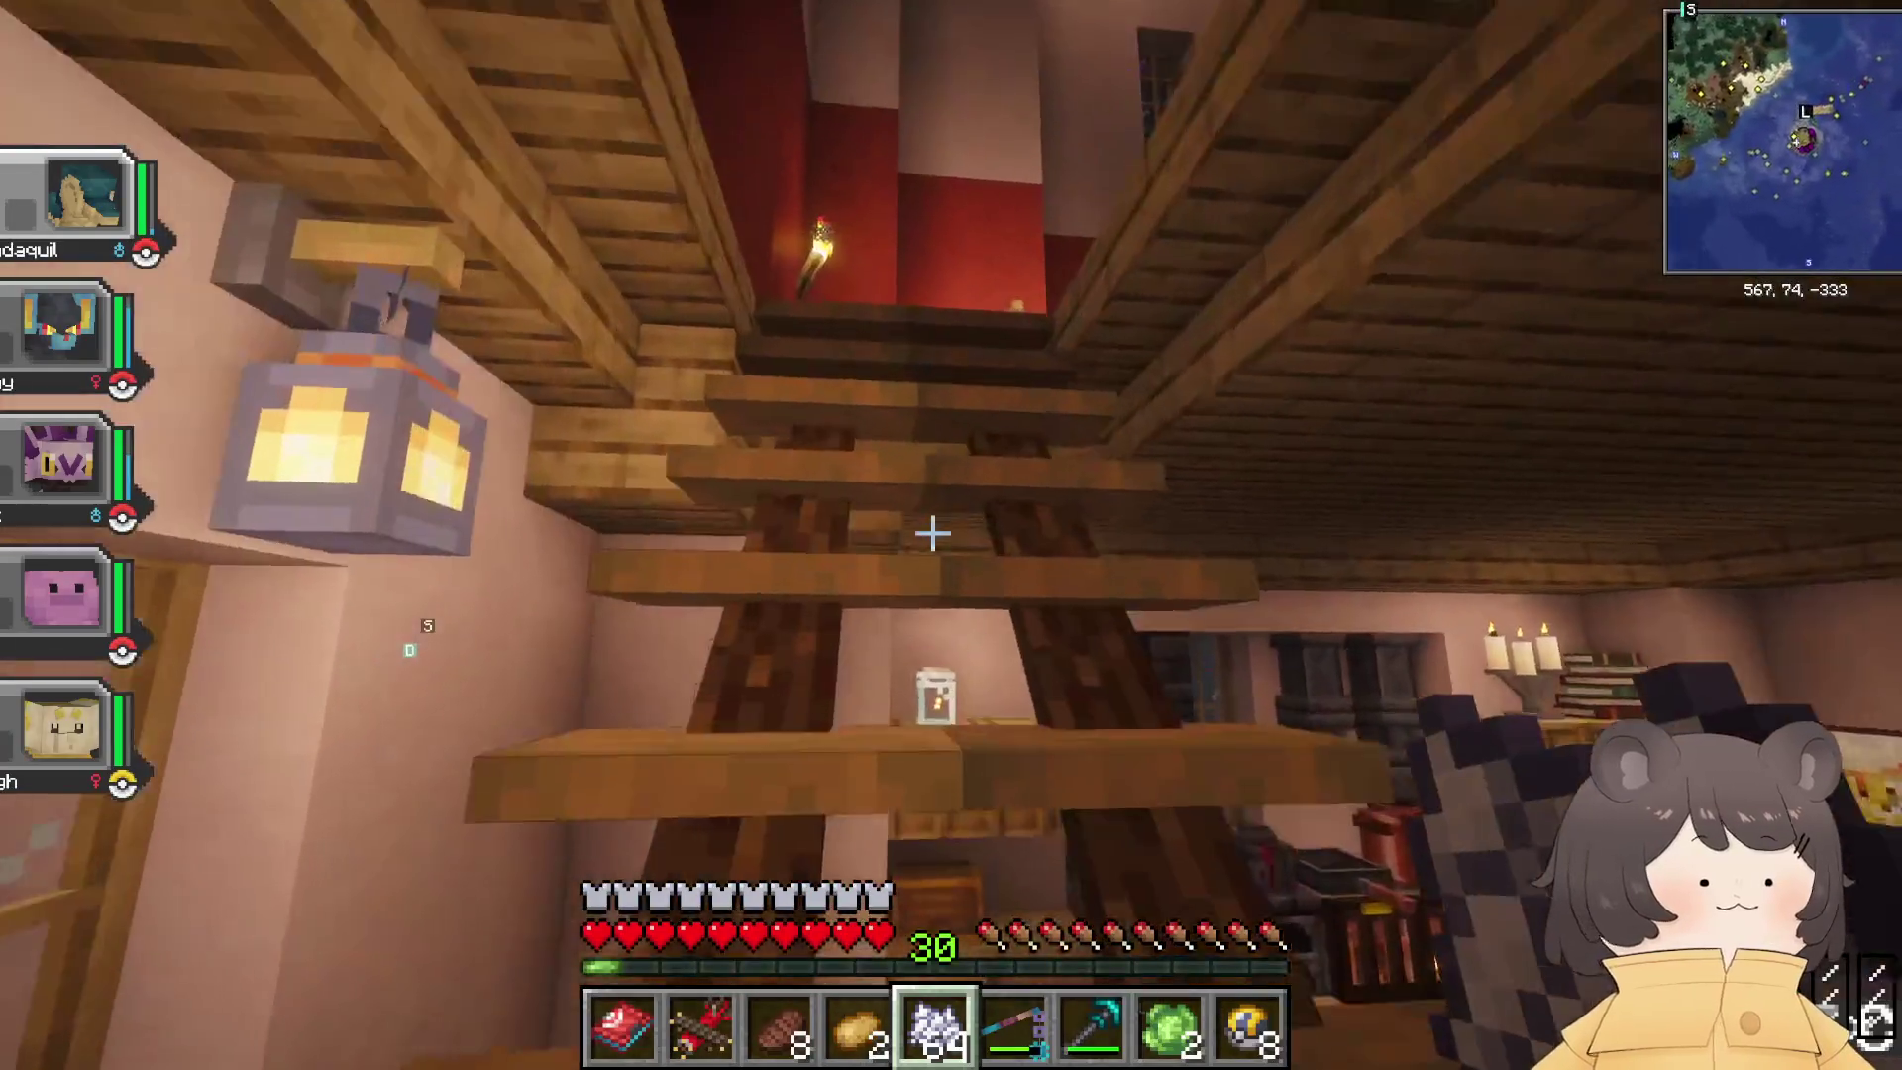
{"action": "key", "text": "w"}
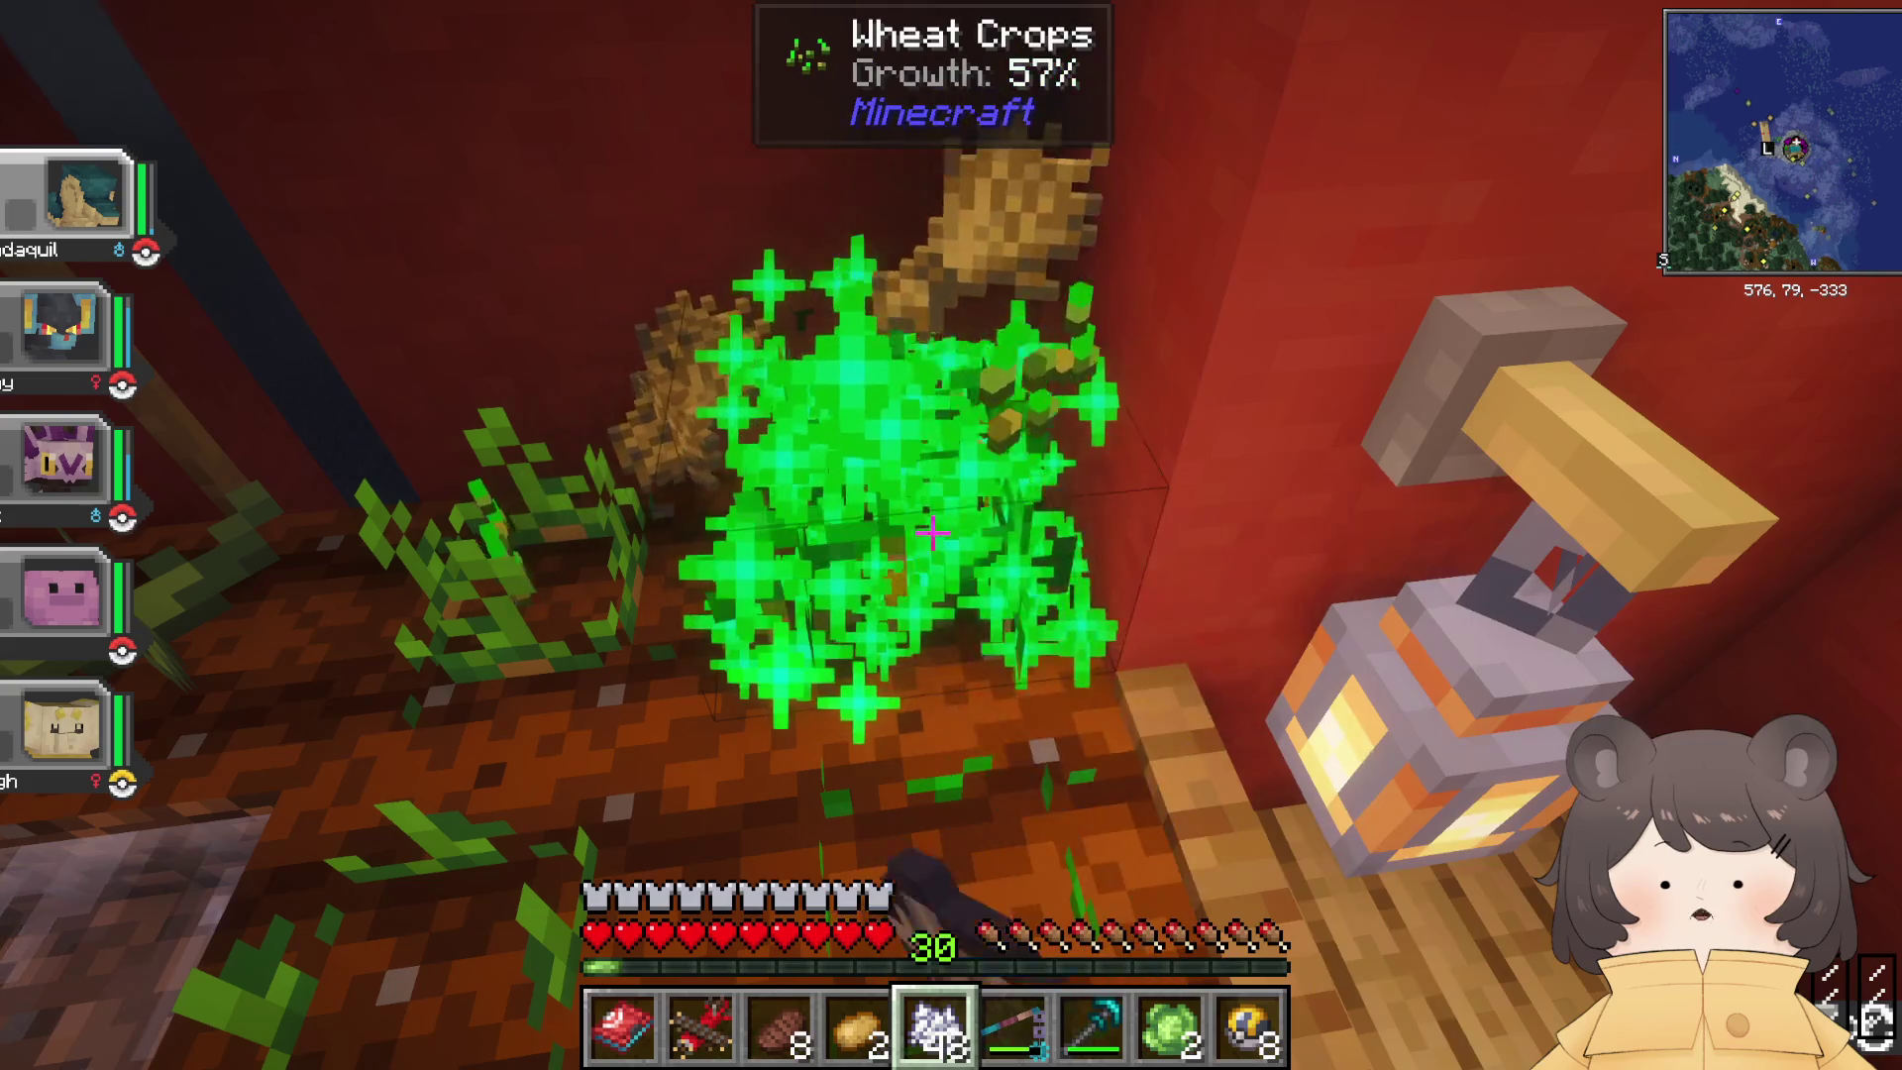
Step: Apply bone meal to the planter's young wheat three times until it matures
{"action": "right_click", "coordinate": [932, 533]}
{"action": "right_click", "coordinate": [932, 533]}
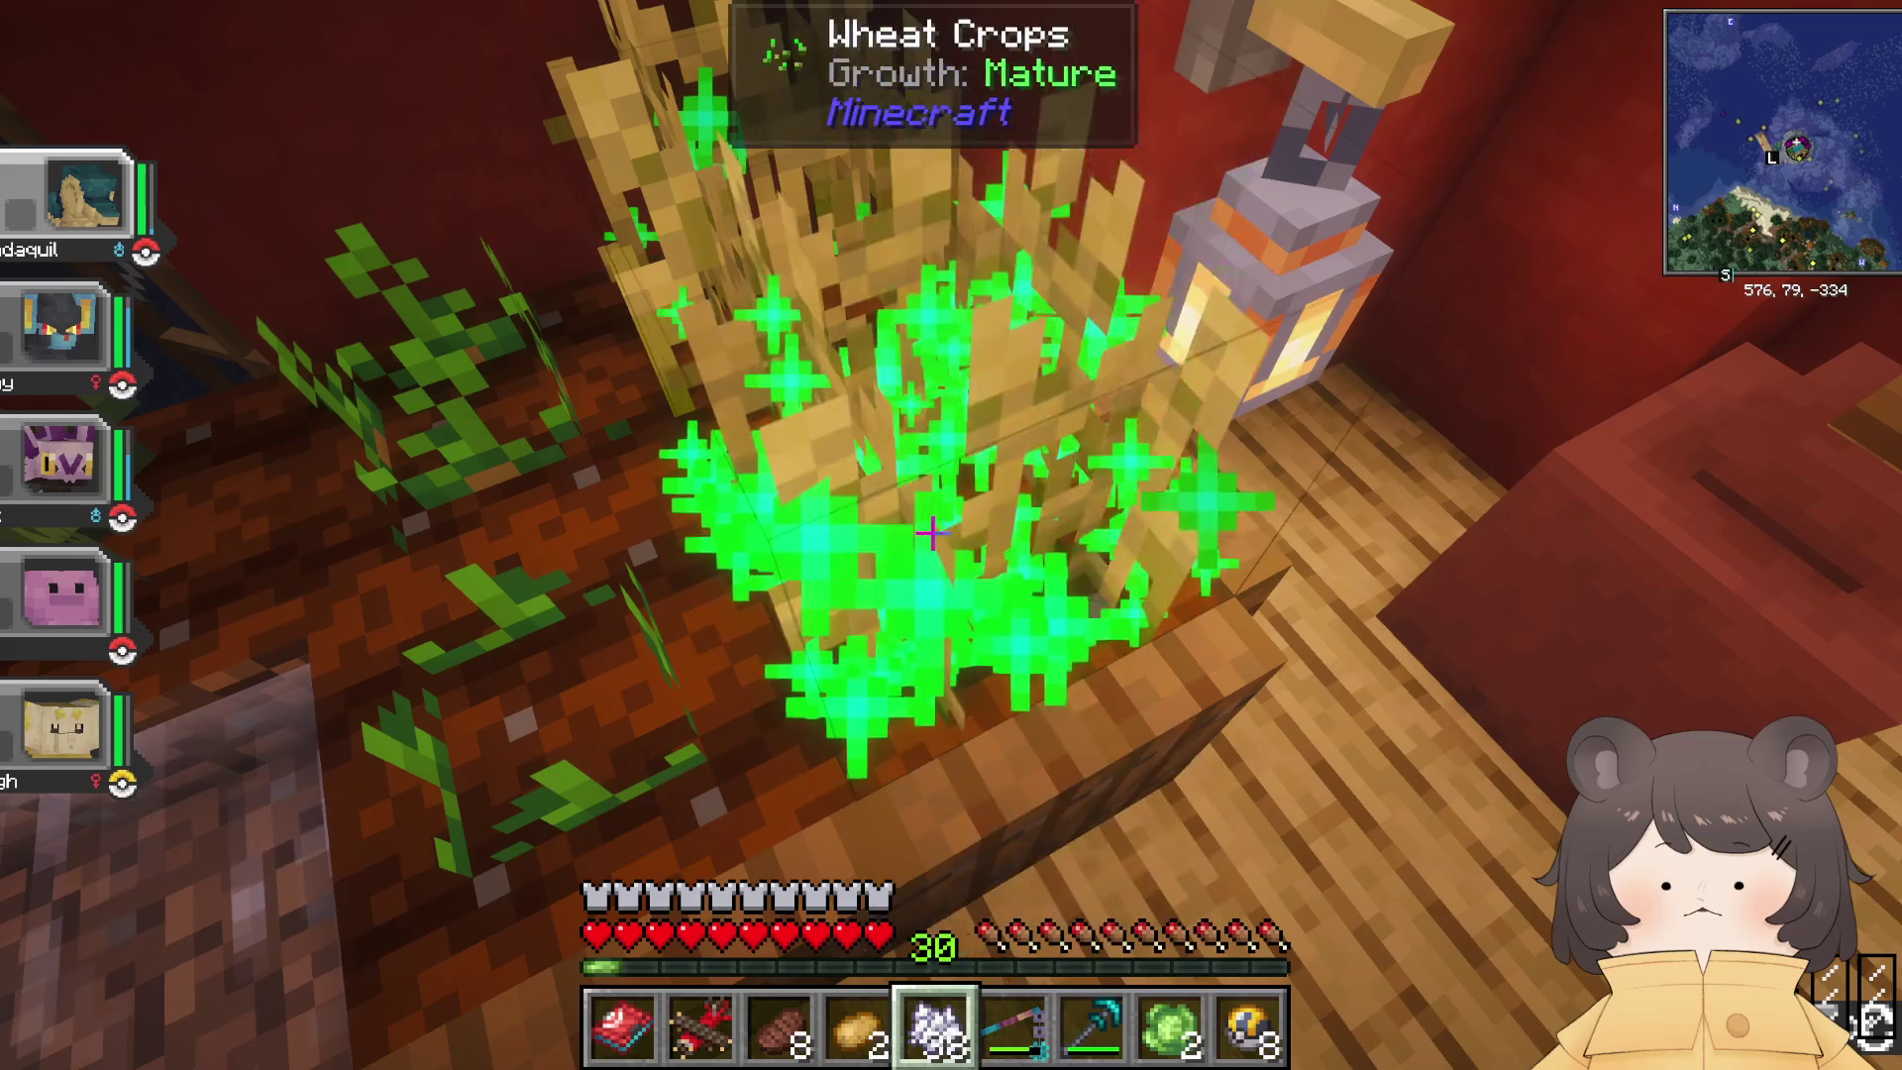
{"action": "right_click", "coordinate": [932, 533]}
{"action": "right_click", "coordinate": [932, 533]}
{"action": "right_click", "coordinate": [932, 533]}
Step: Check the harvest in the inventory, walk down to the lower room and send a chat reply
{"action": "key", "text": "e"}
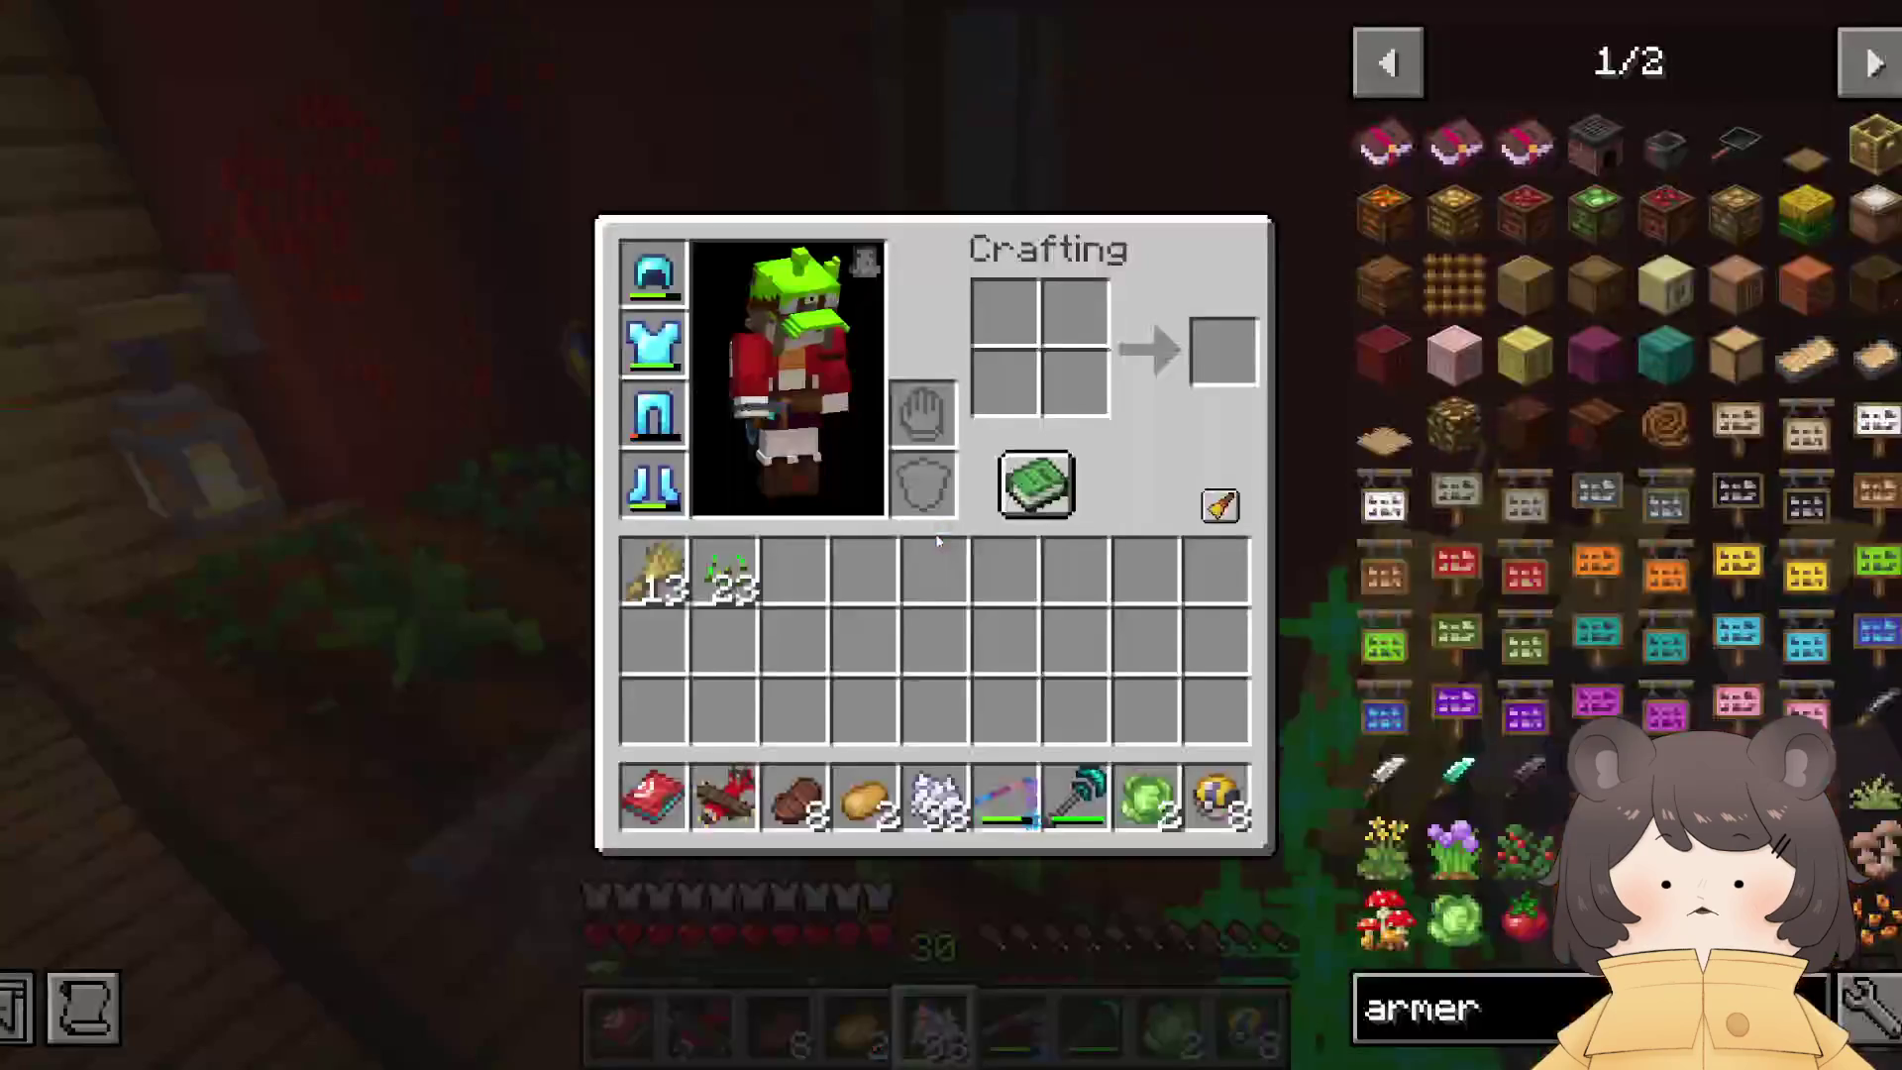
{"action": "key", "text": "e"}
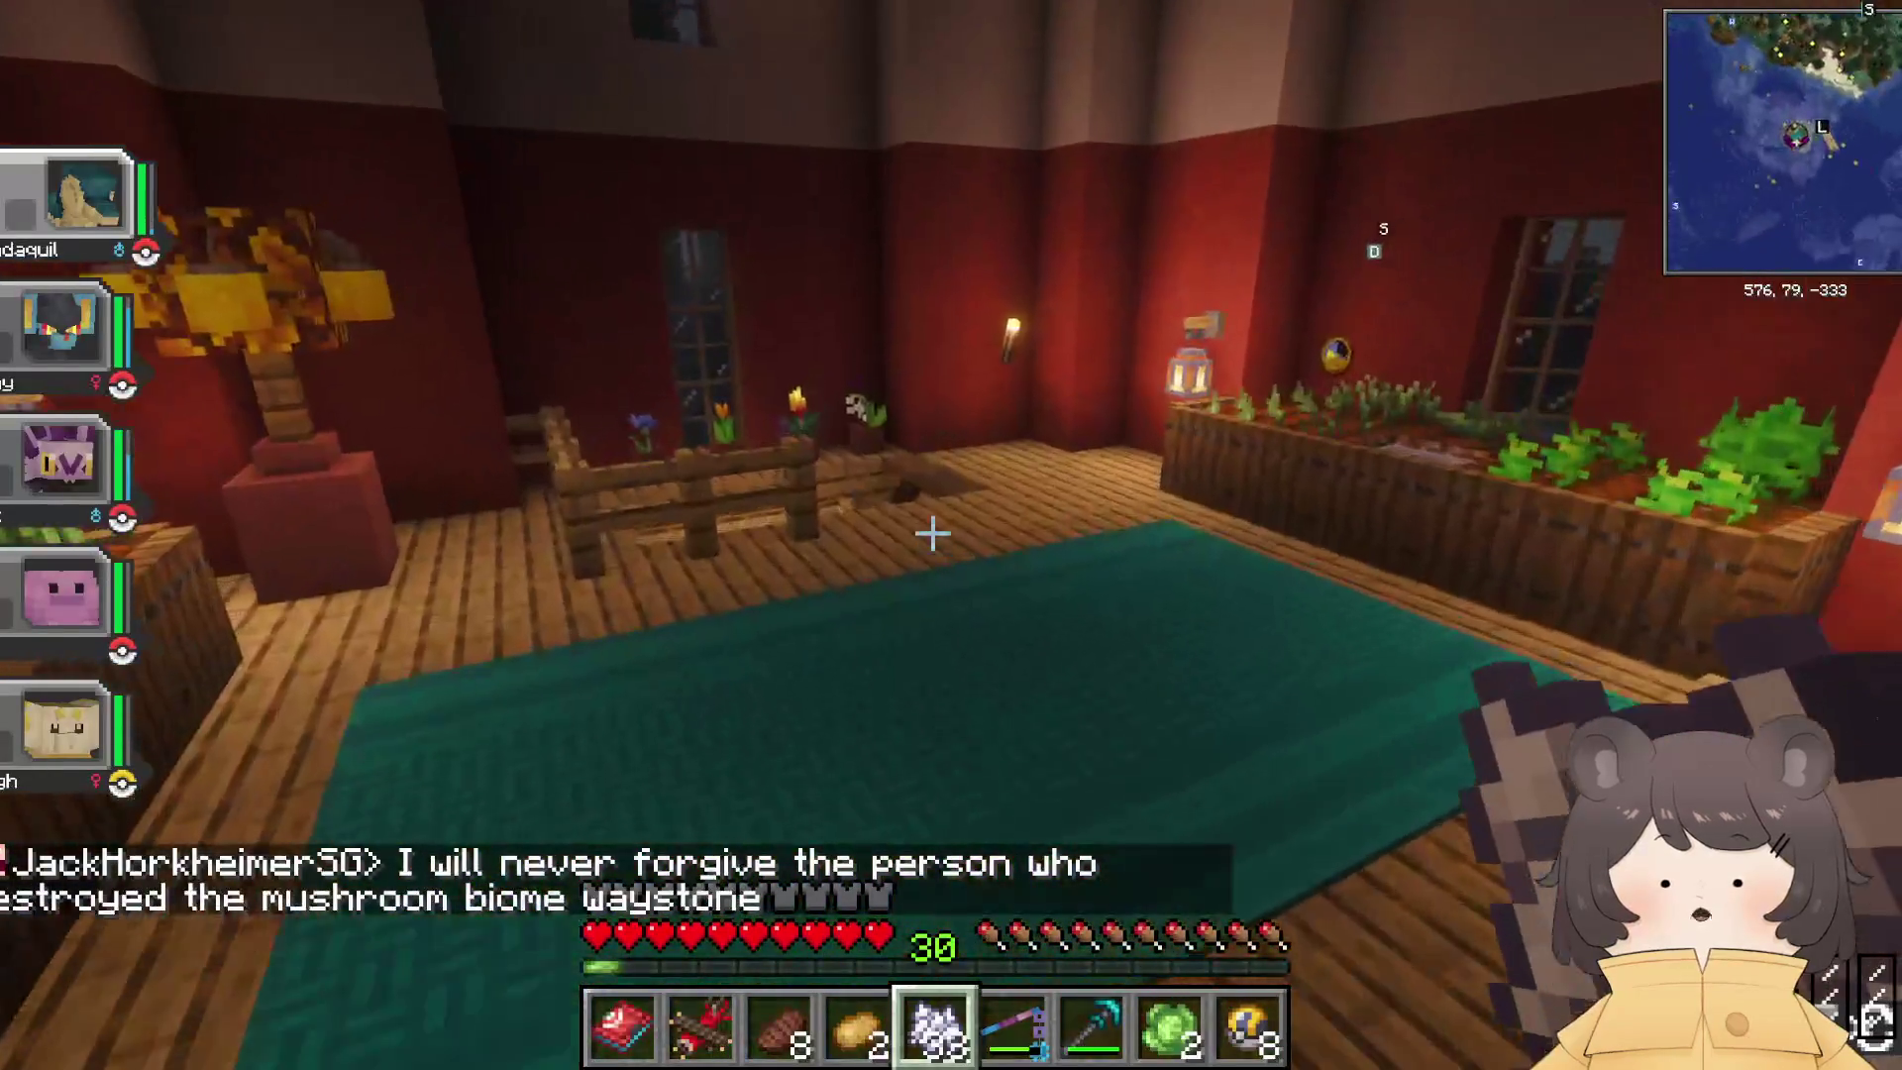
{"action": "key", "text": "w"}
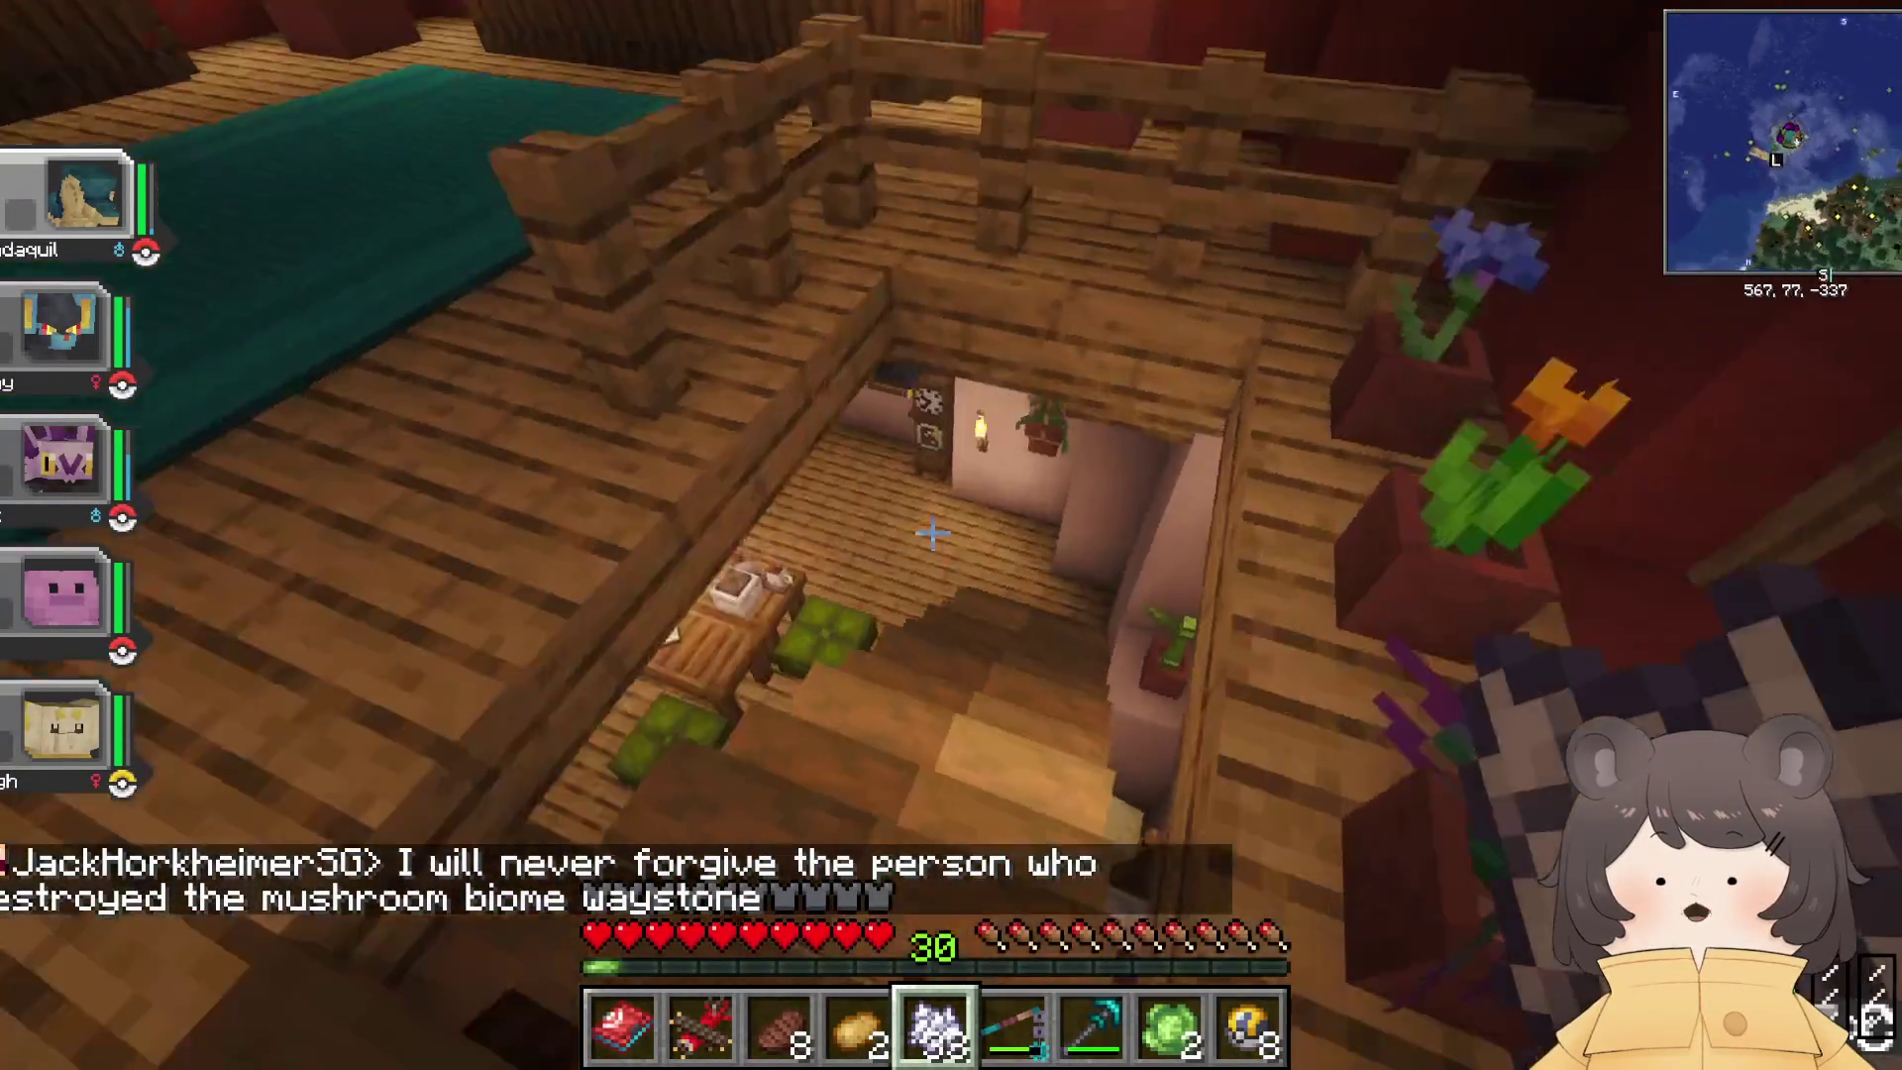
{"action": "key", "text": "w"}
{"action": "key", "text": "t"}
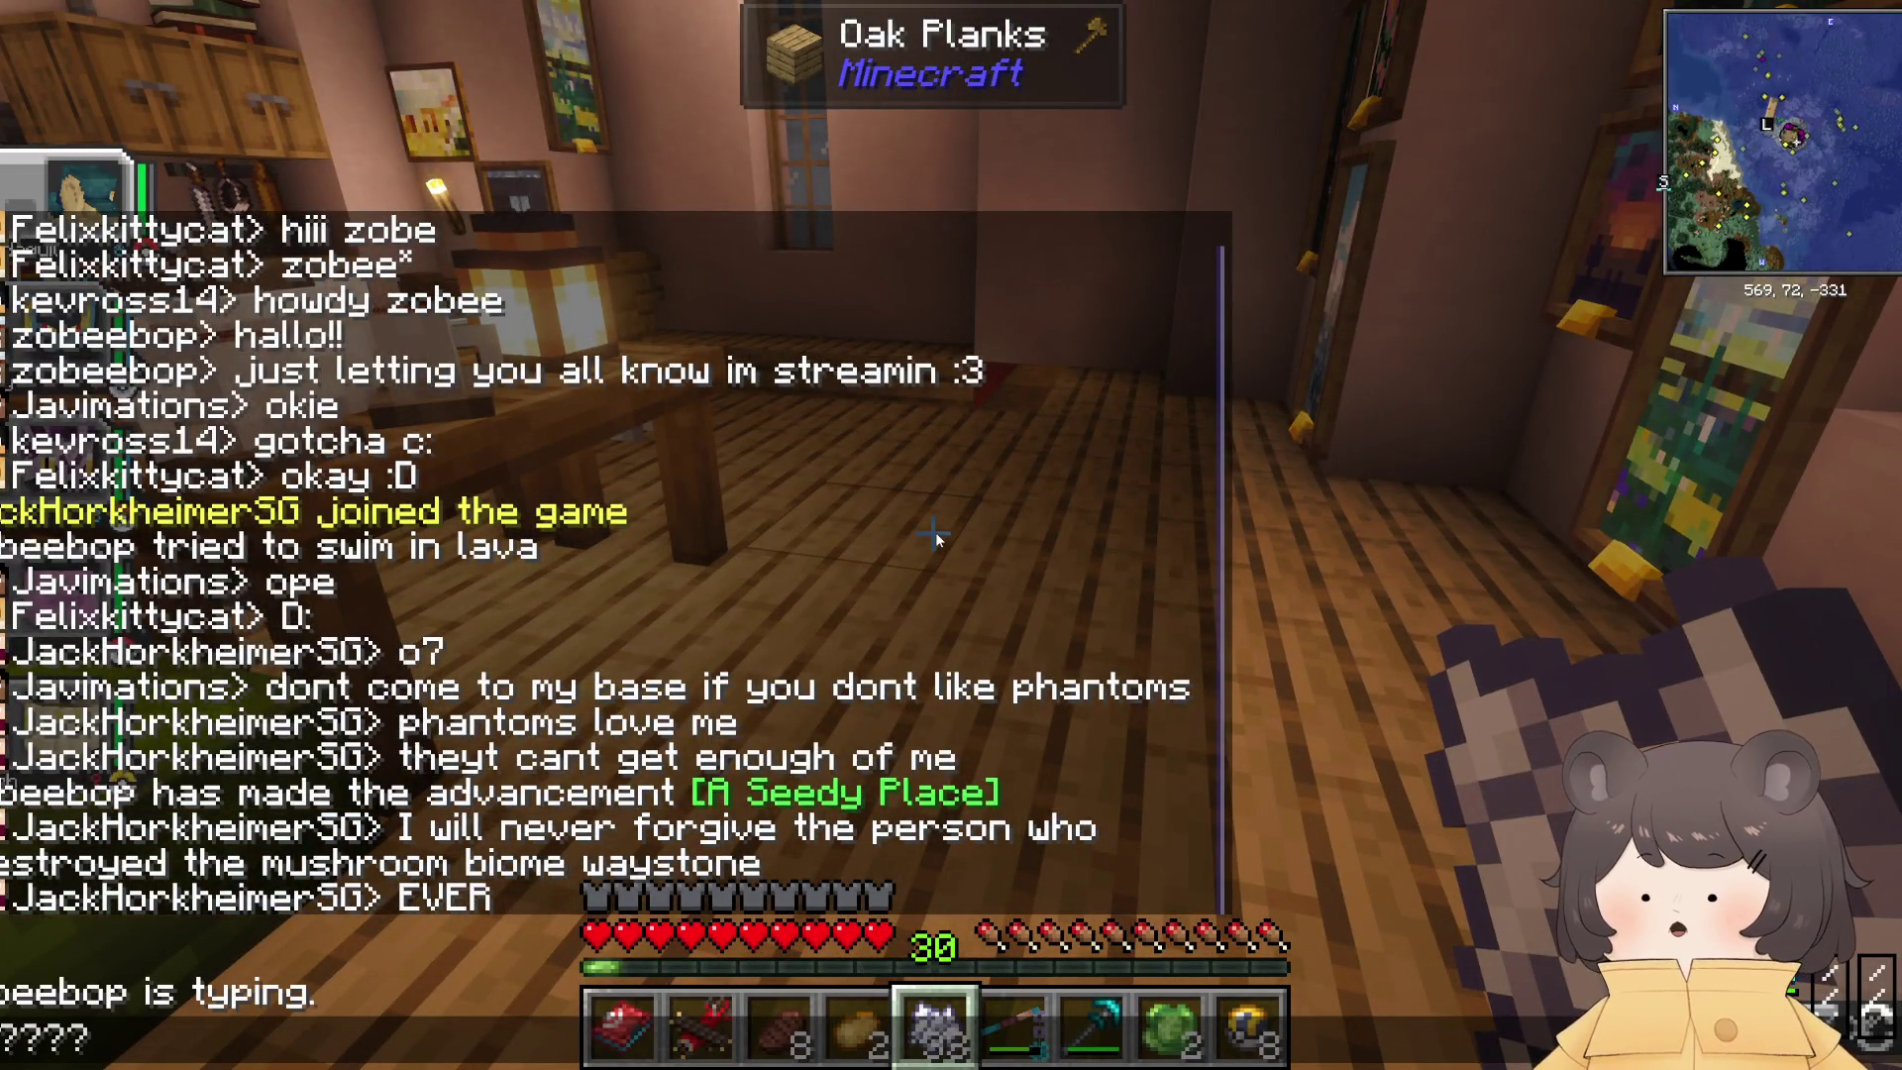
{"action": "key", "text": "Return"}
Step: Recheck the inventory and look inside the kitchen cupboard counter's storage
{"action": "key", "text": "e"}
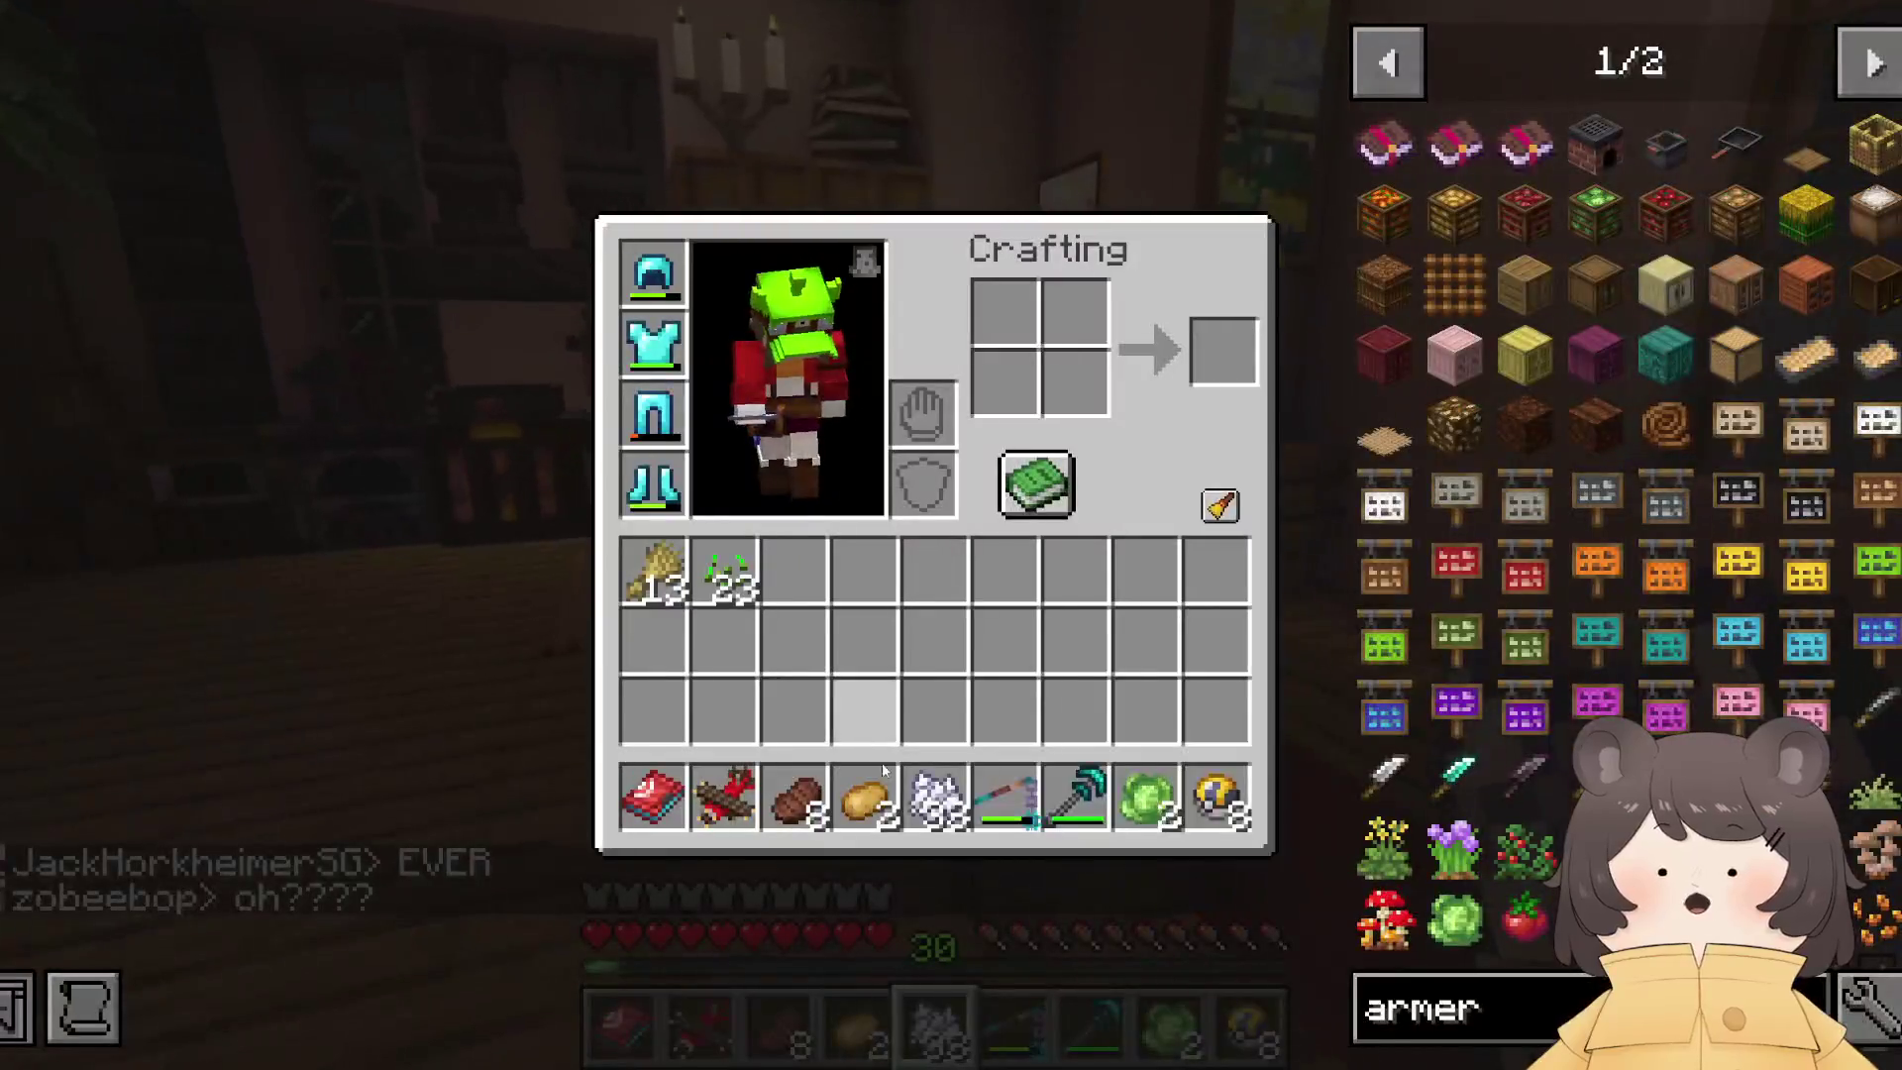
{"action": "key", "text": "e"}
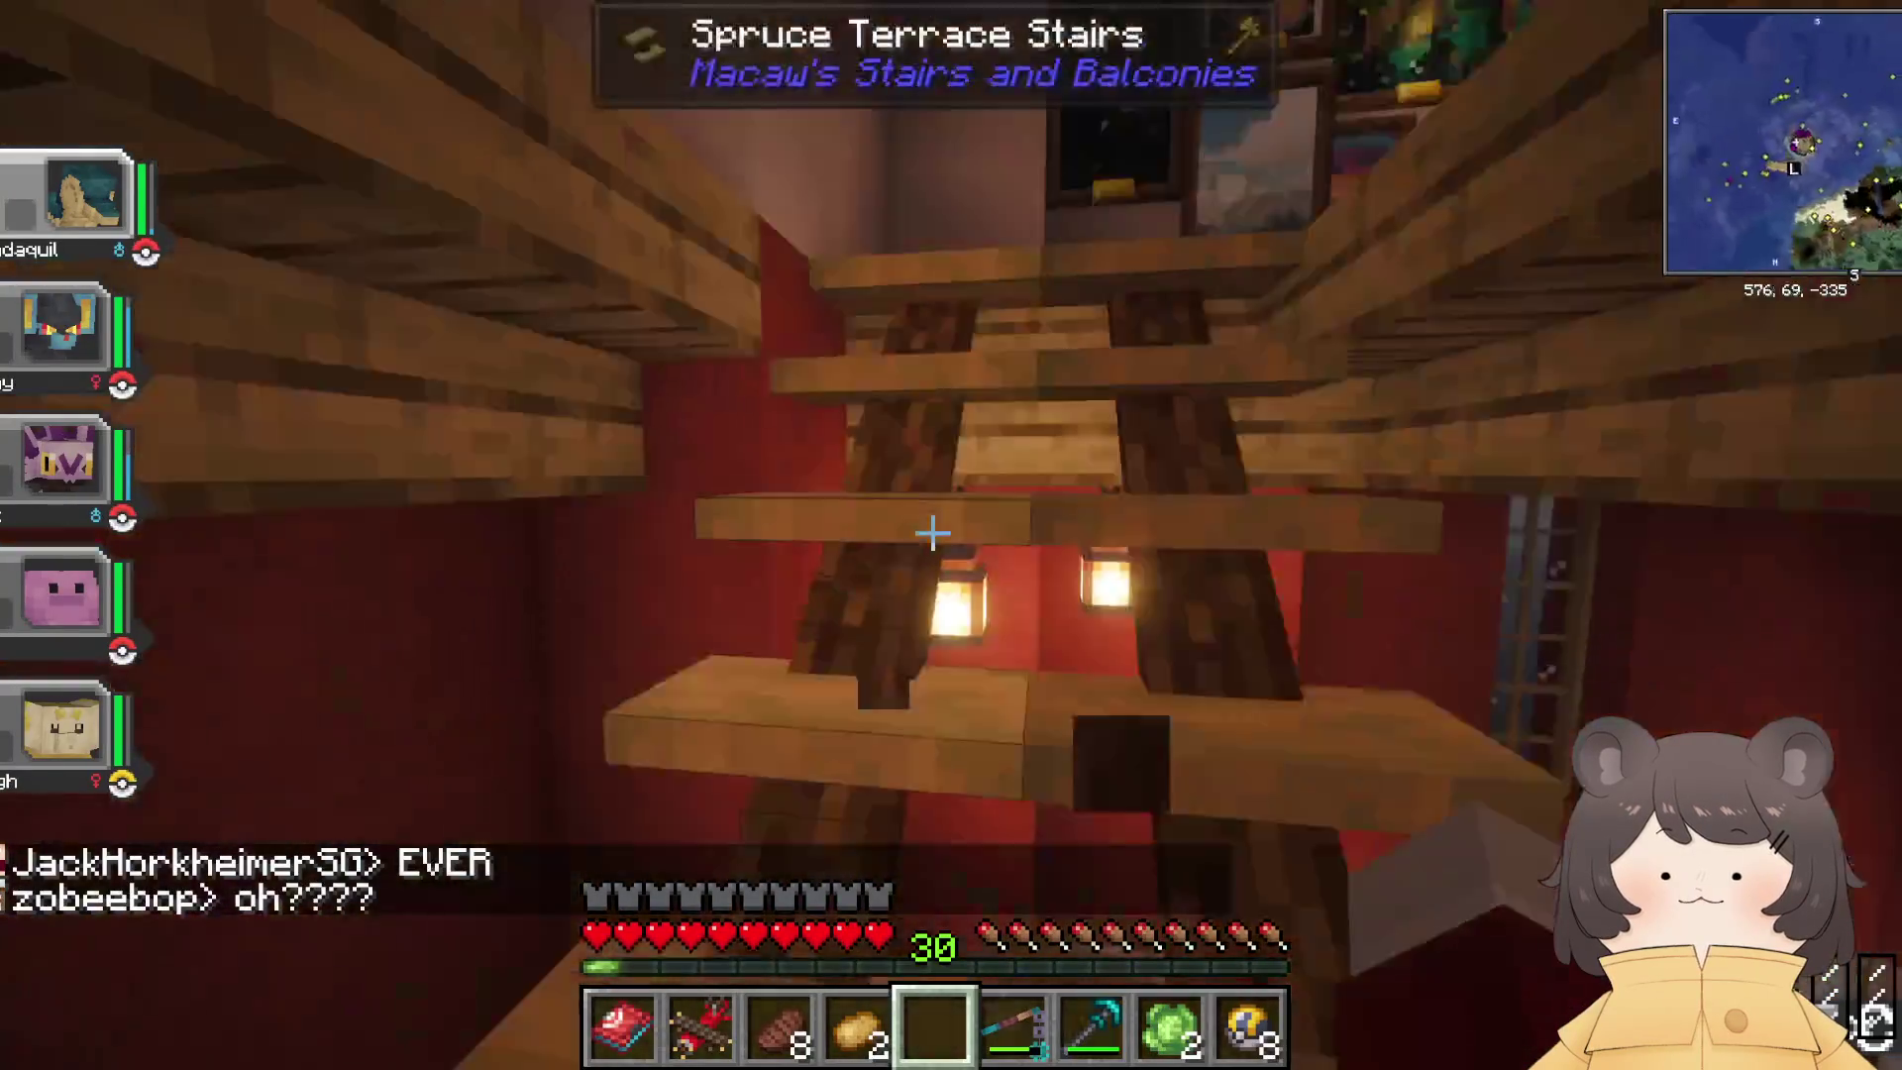
{"action": "key", "text": "w"}
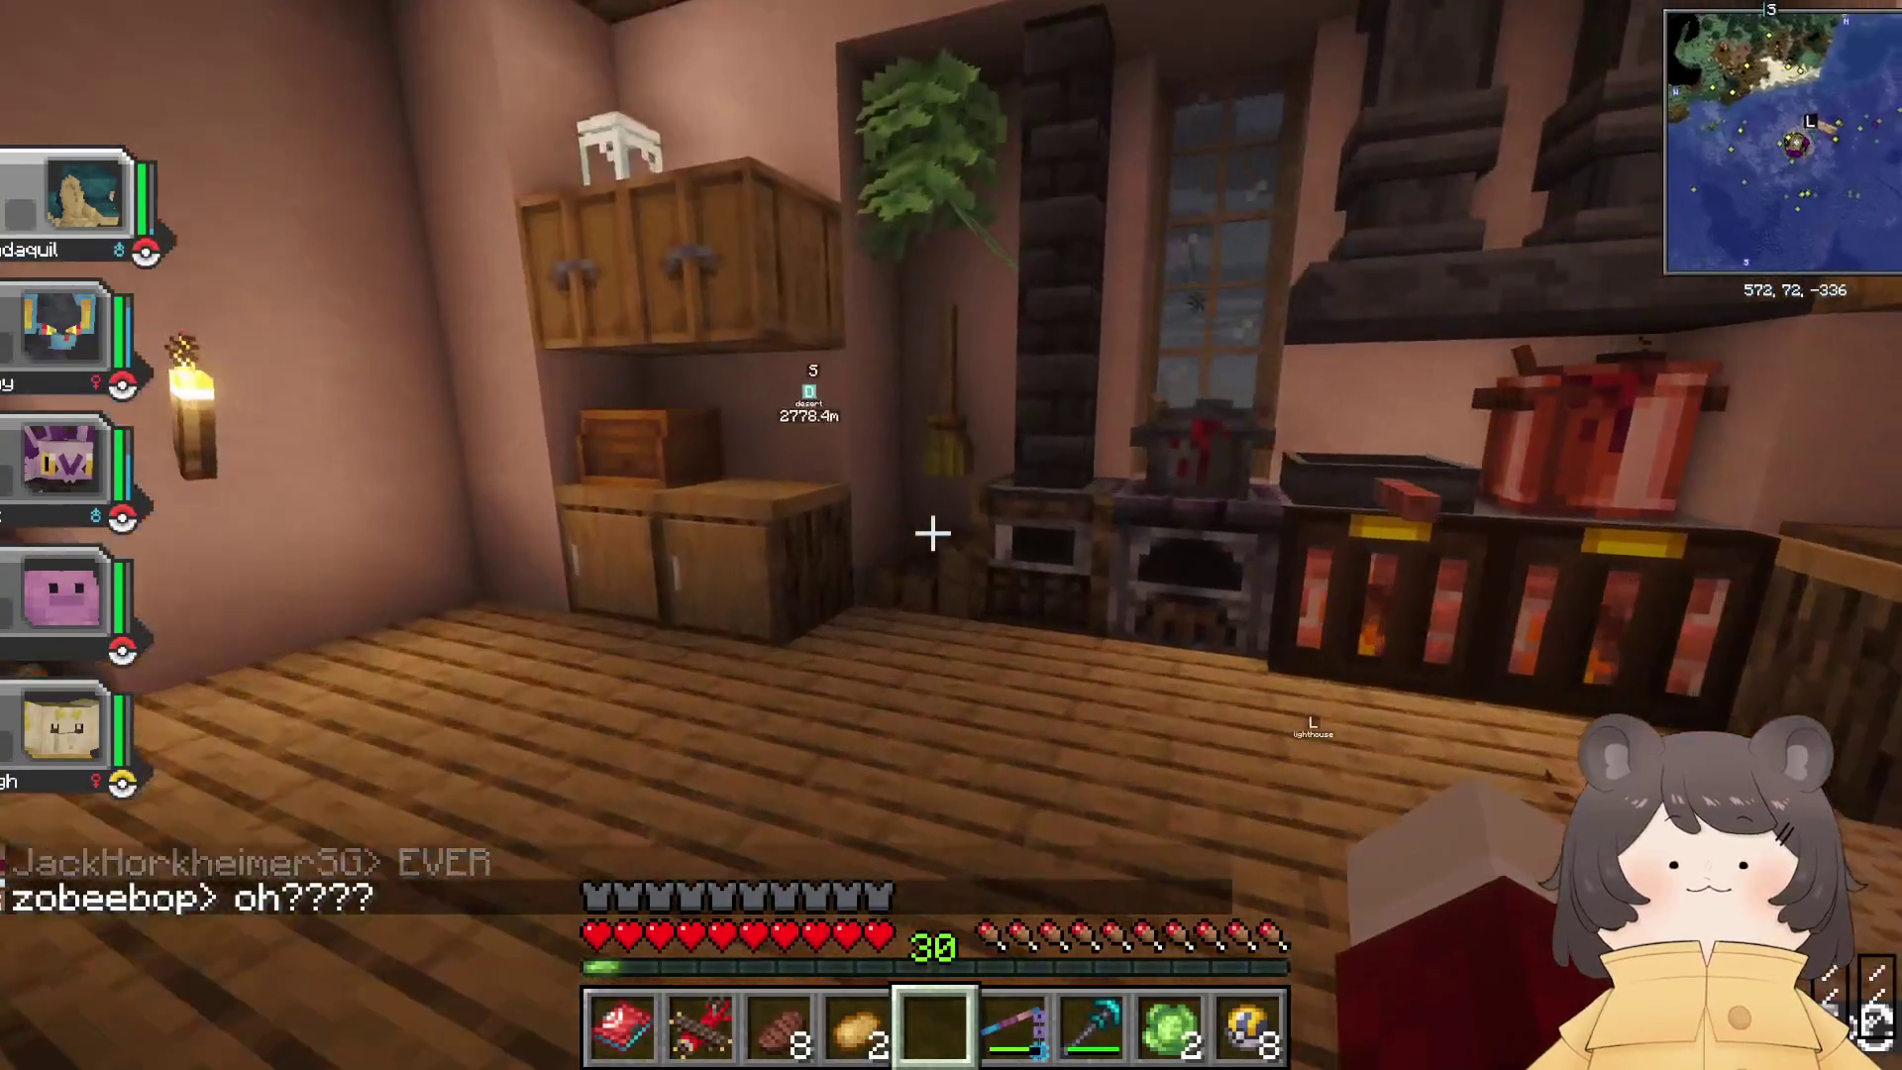
{"action": "right_click", "coordinate": [932, 533]}
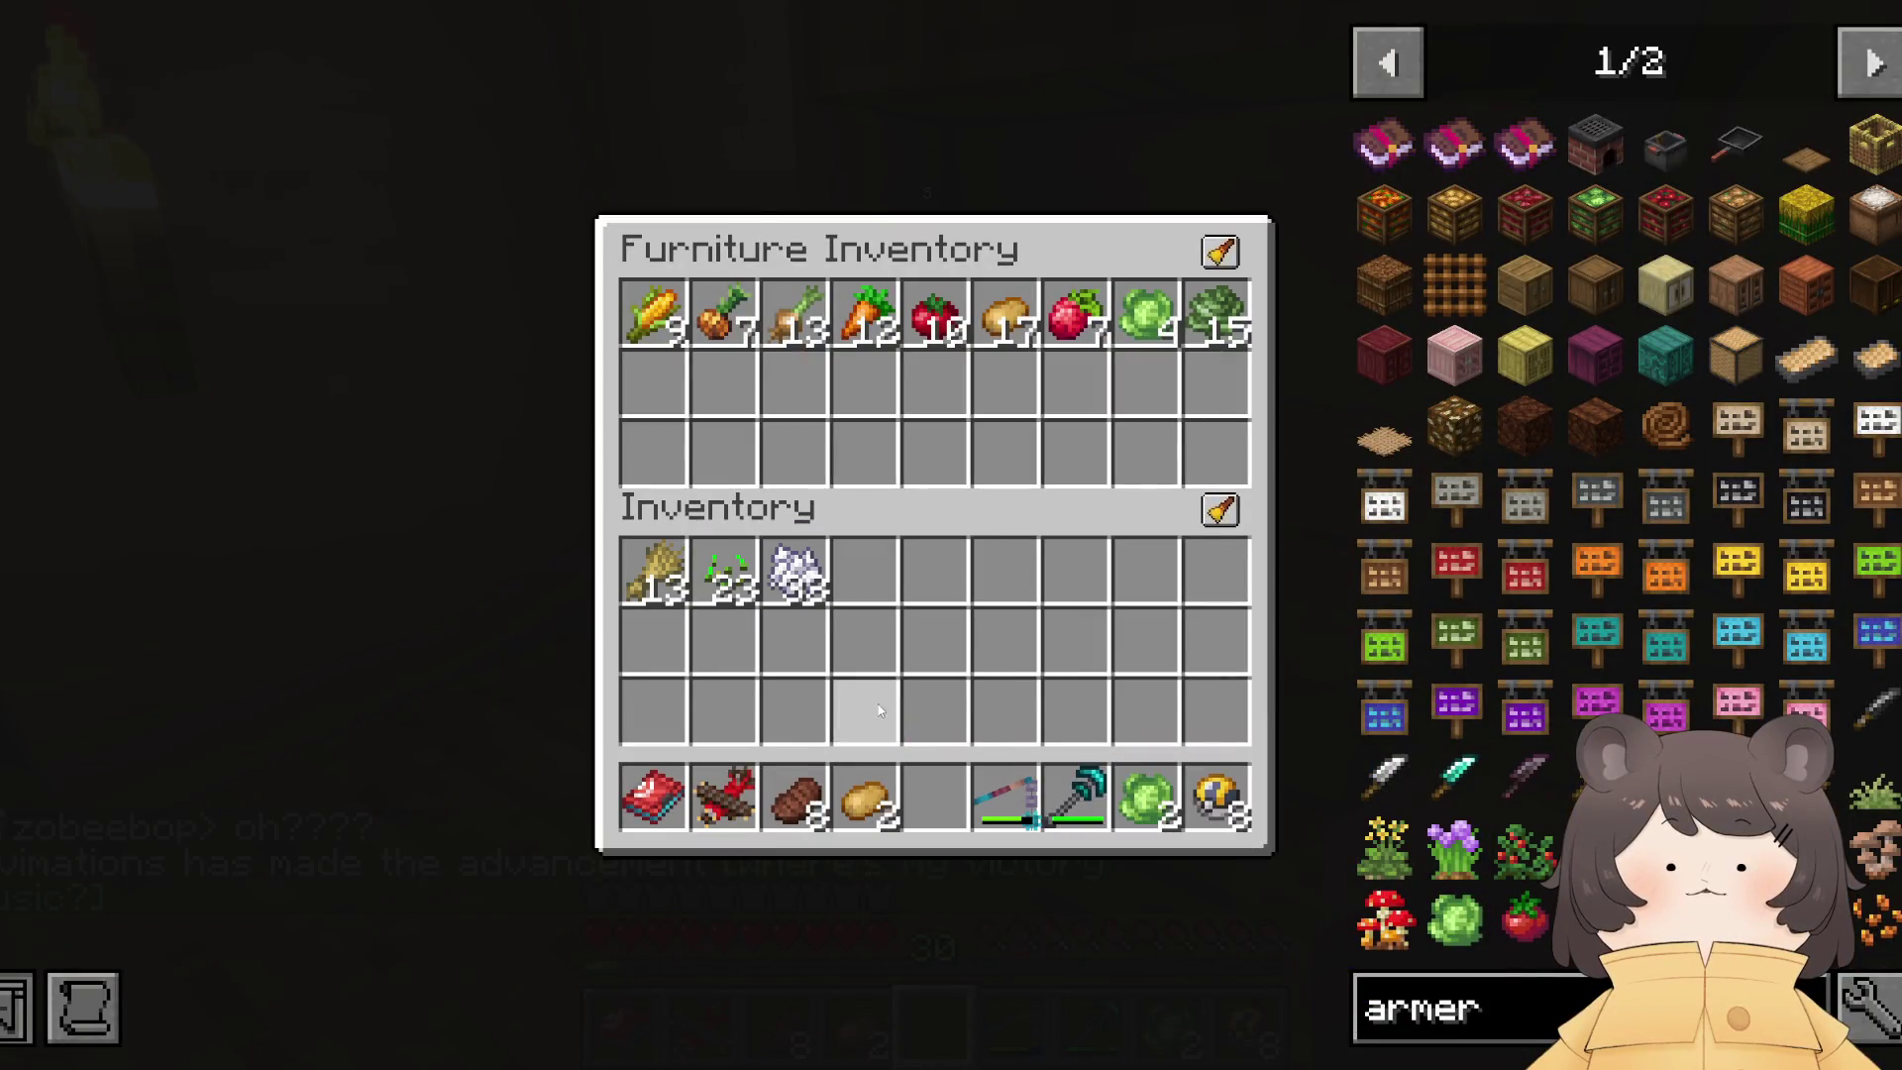
{"action": "key", "text": "Escape"}
{"action": "right_click", "coordinate": [951, 535]}
{"action": "key", "text": "Escape"}
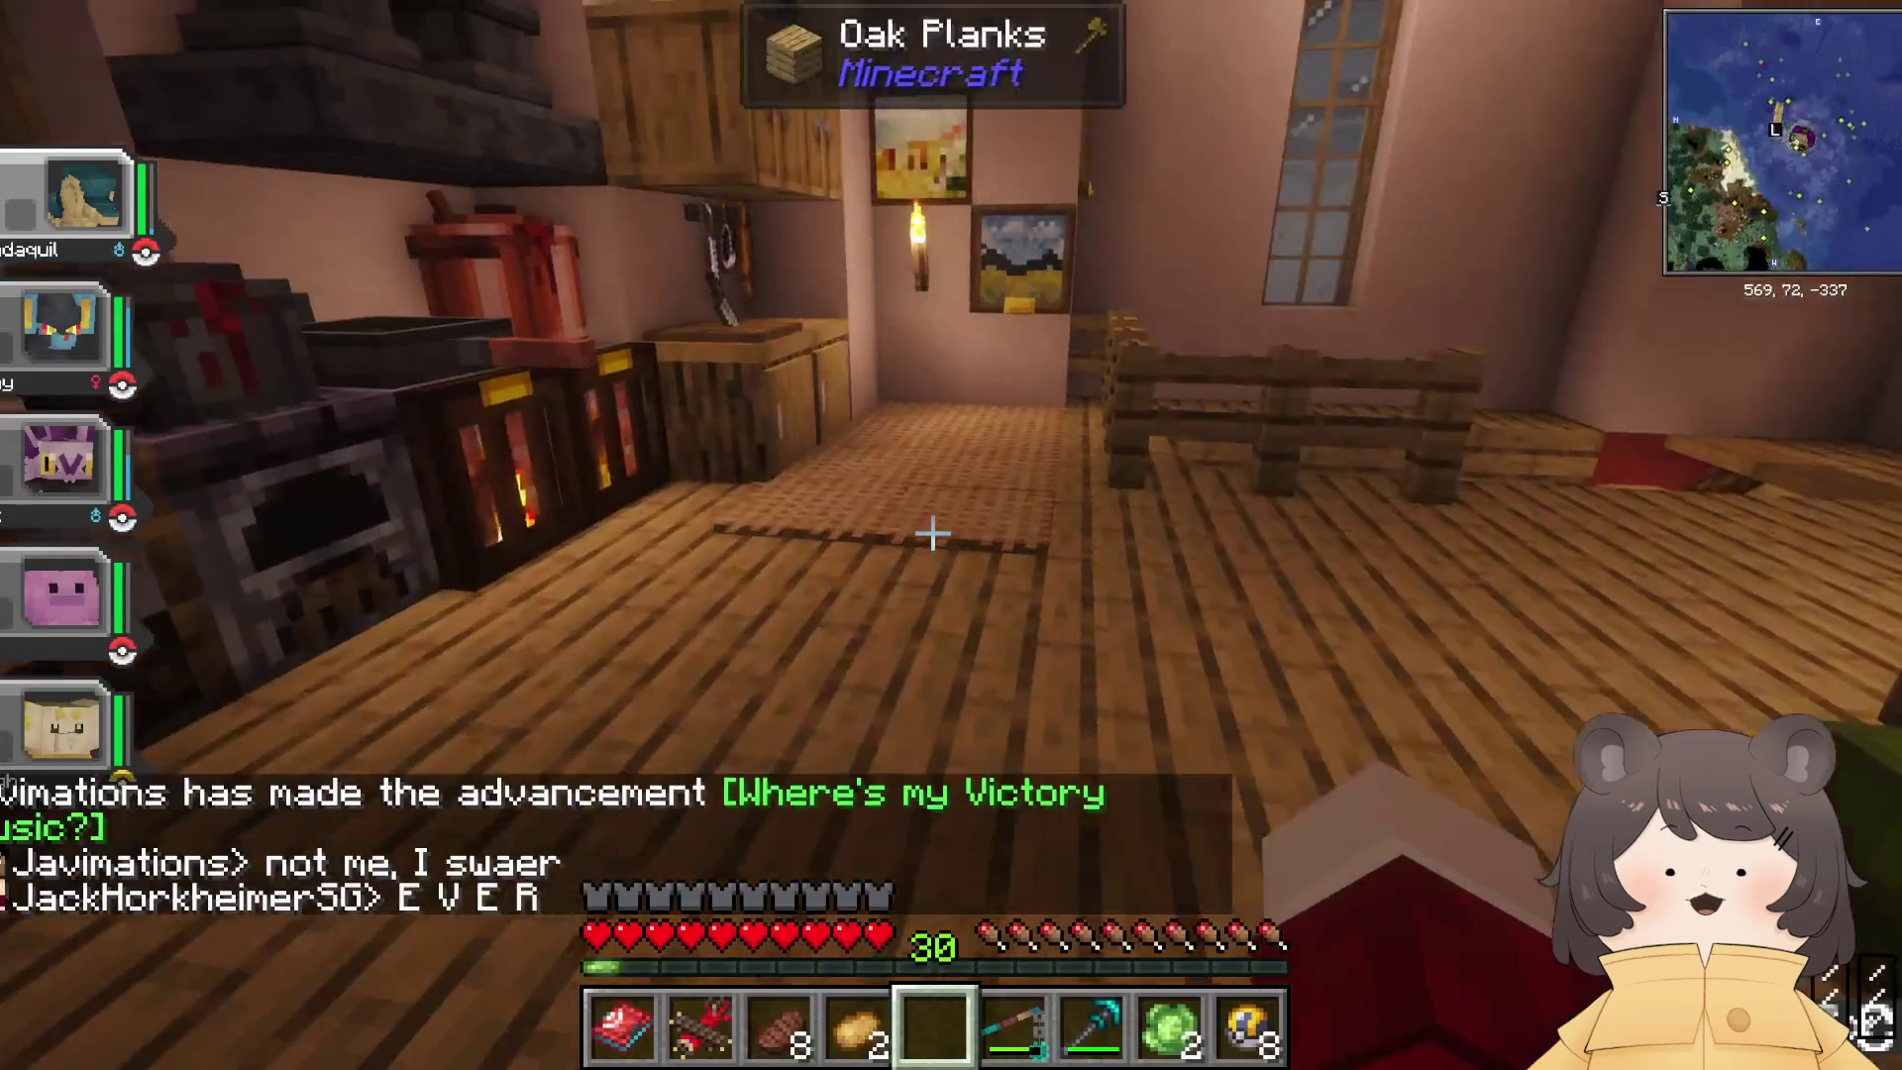
Step: Go down to the basement and open the storage terminal to deposit the items
{"action": "key", "text": "w"}
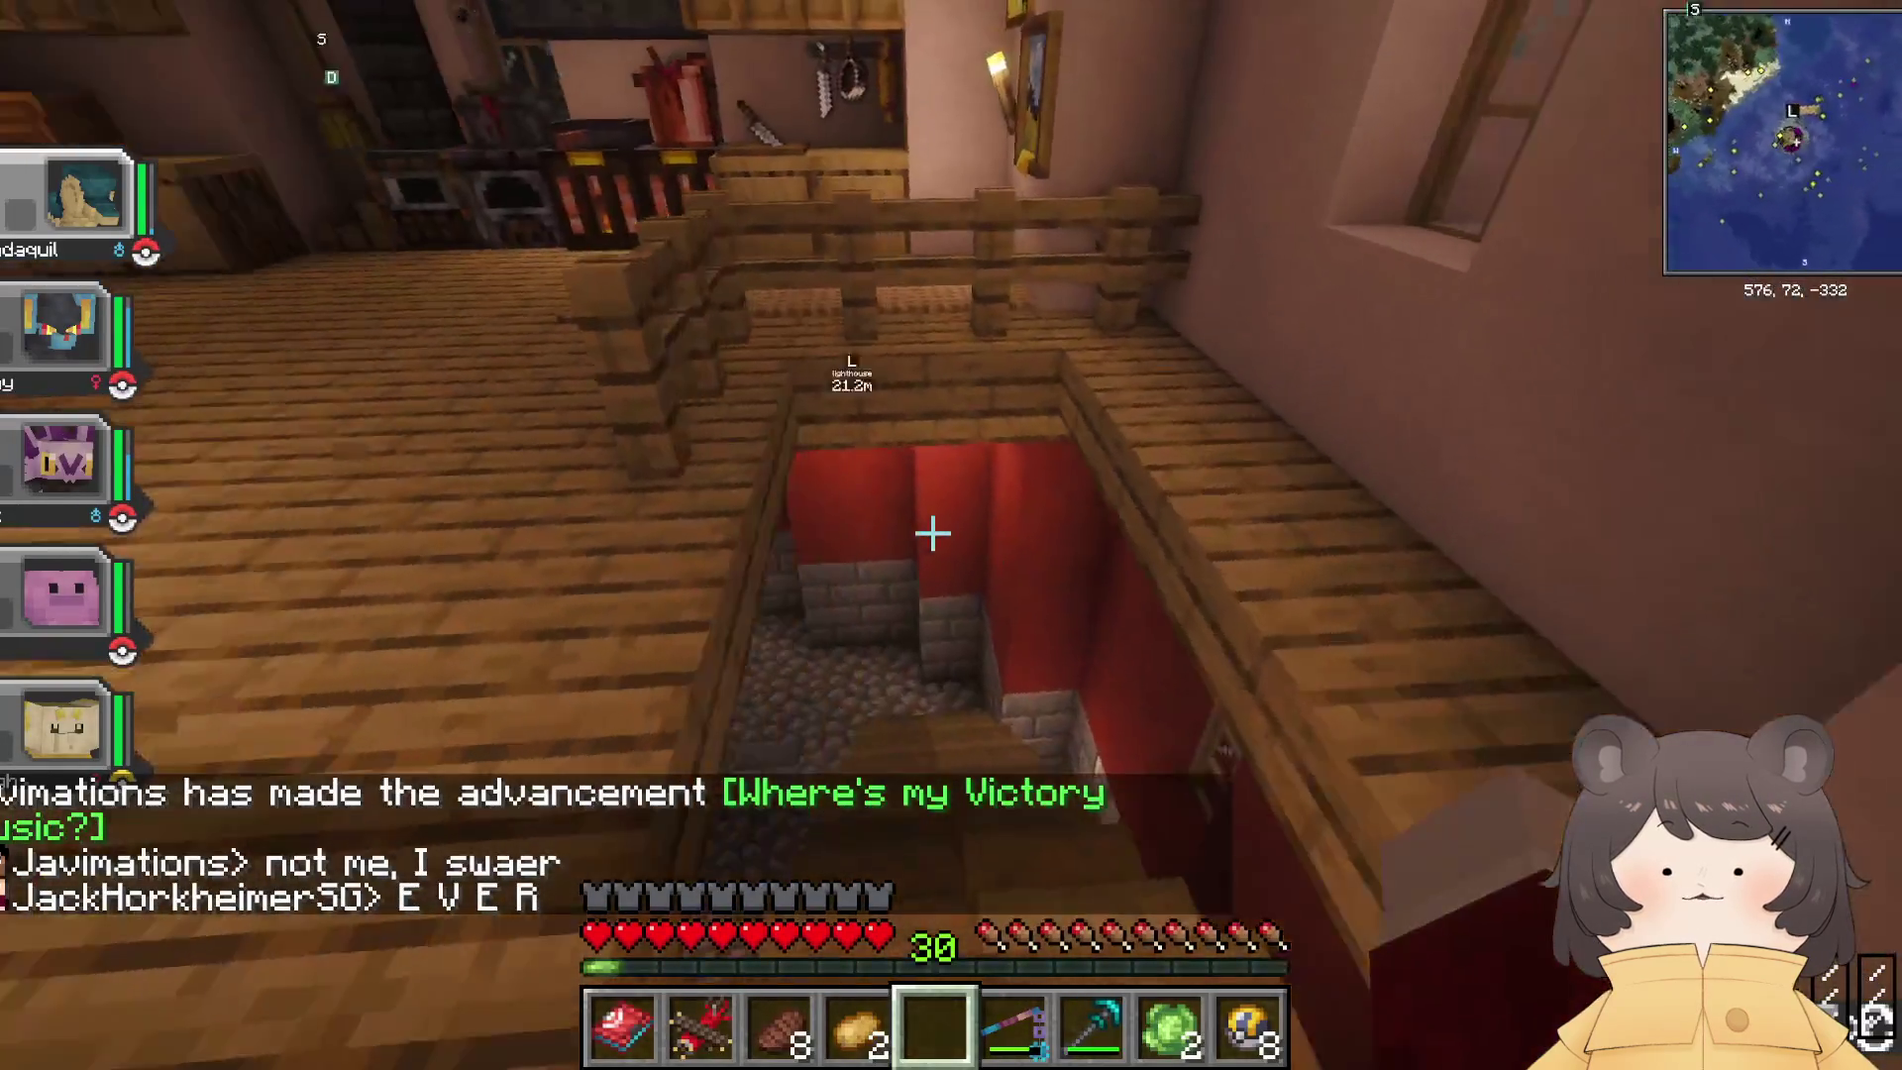
{"action": "key", "text": "w"}
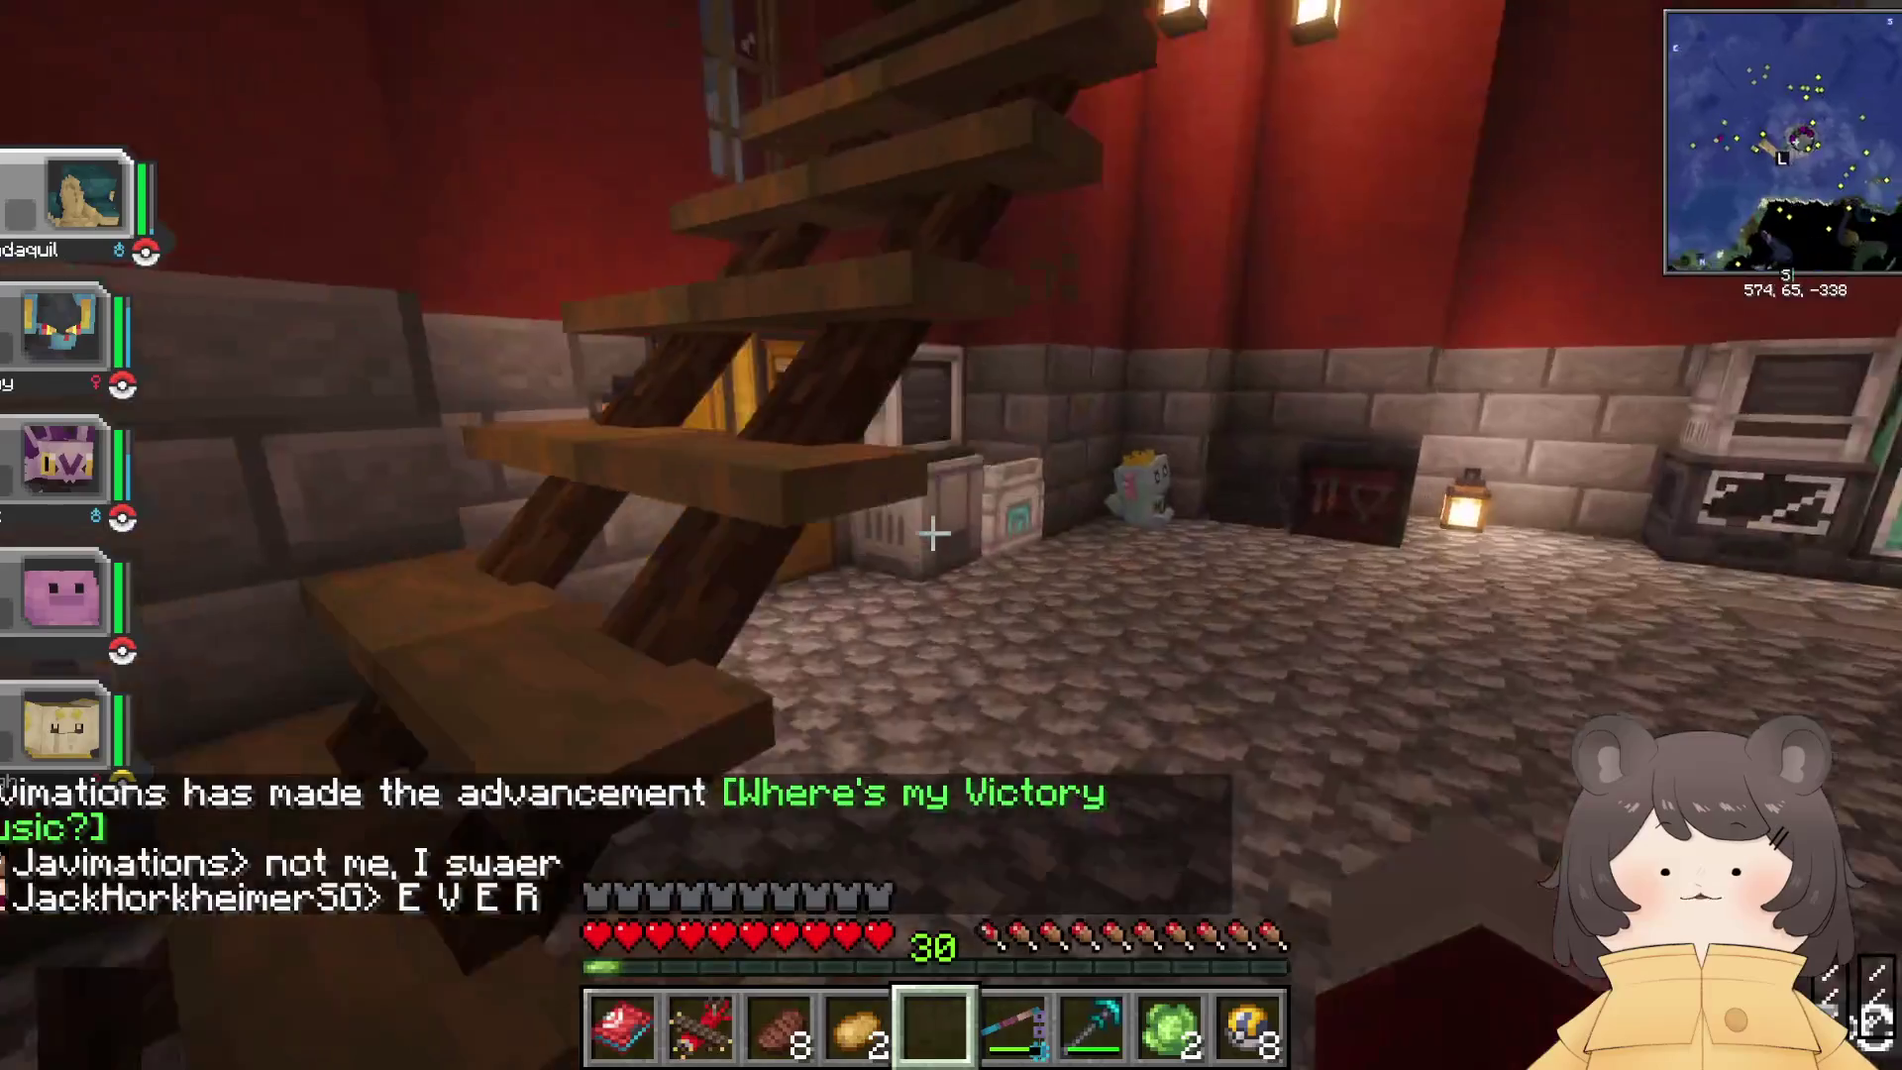
{"action": "right_click", "coordinate": [932, 535]}
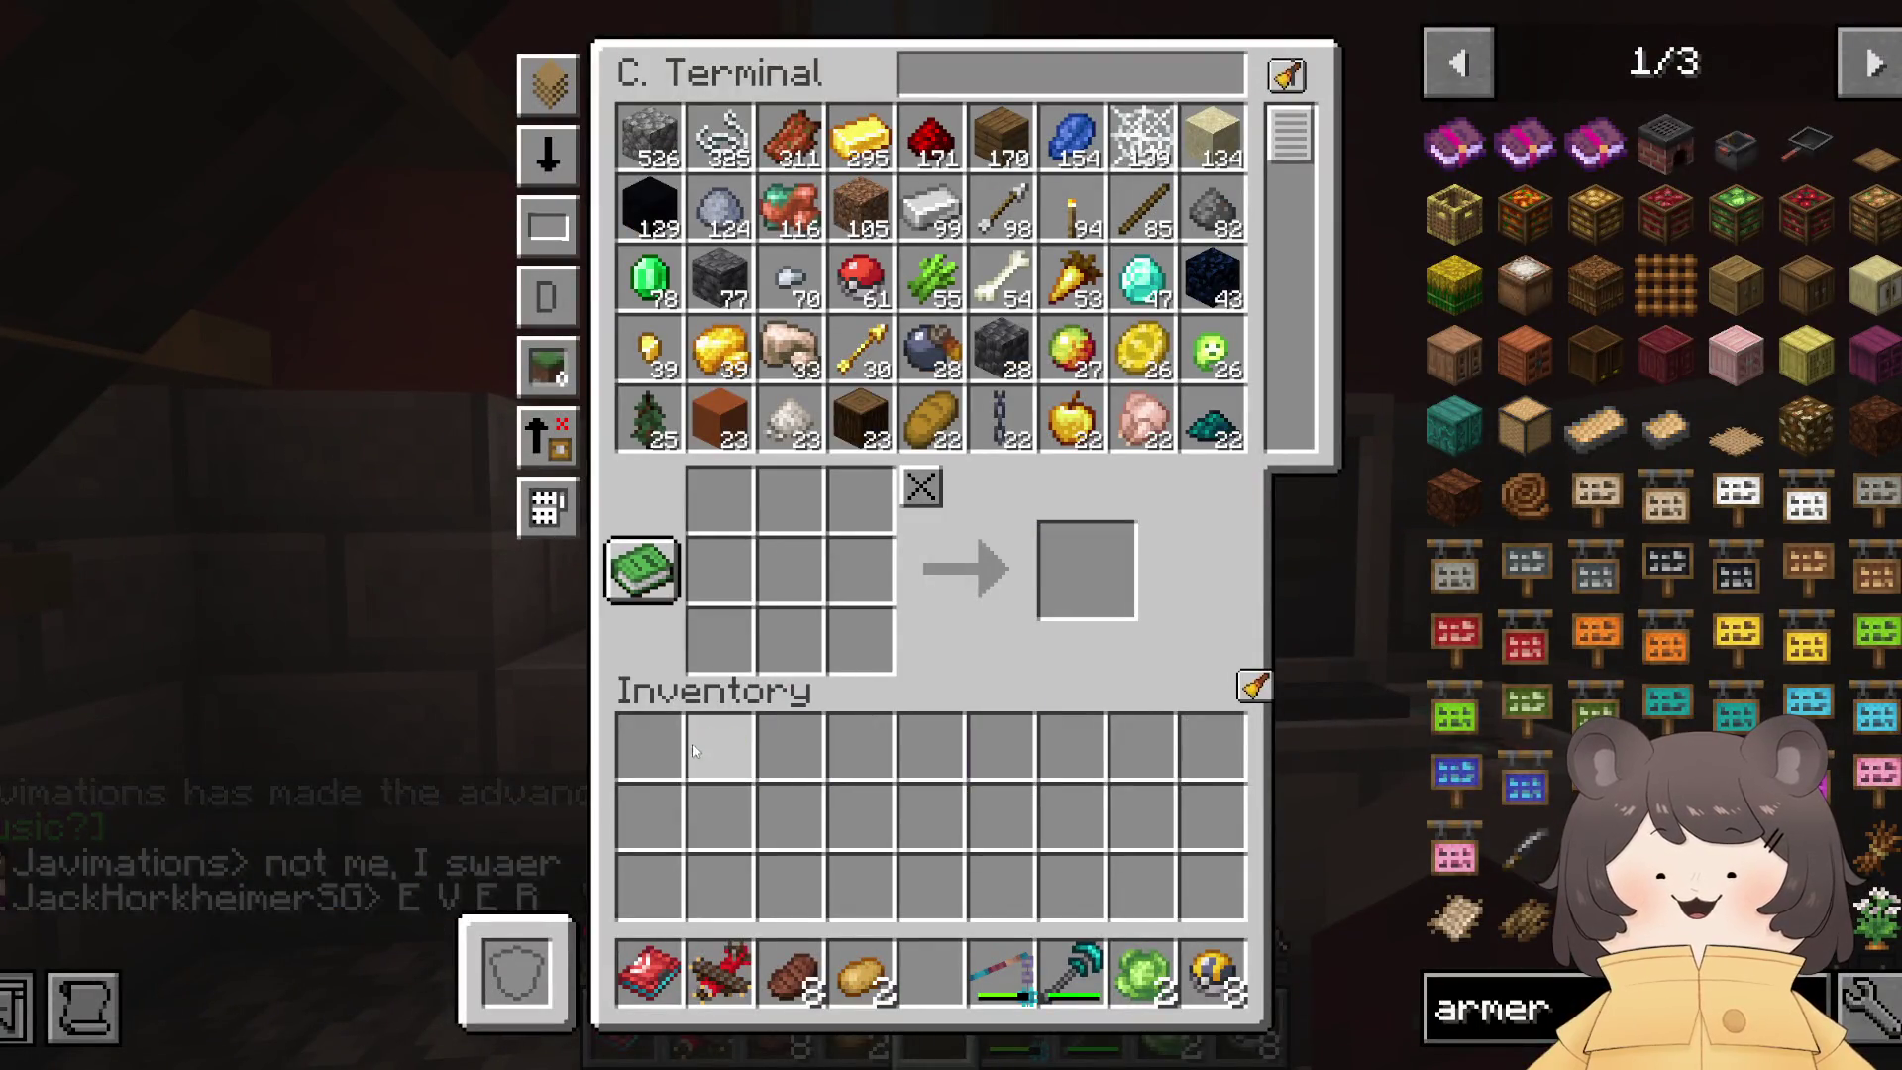
Step: Close the storage terminal and post a quick chat reply
{"action": "key", "text": "e"}
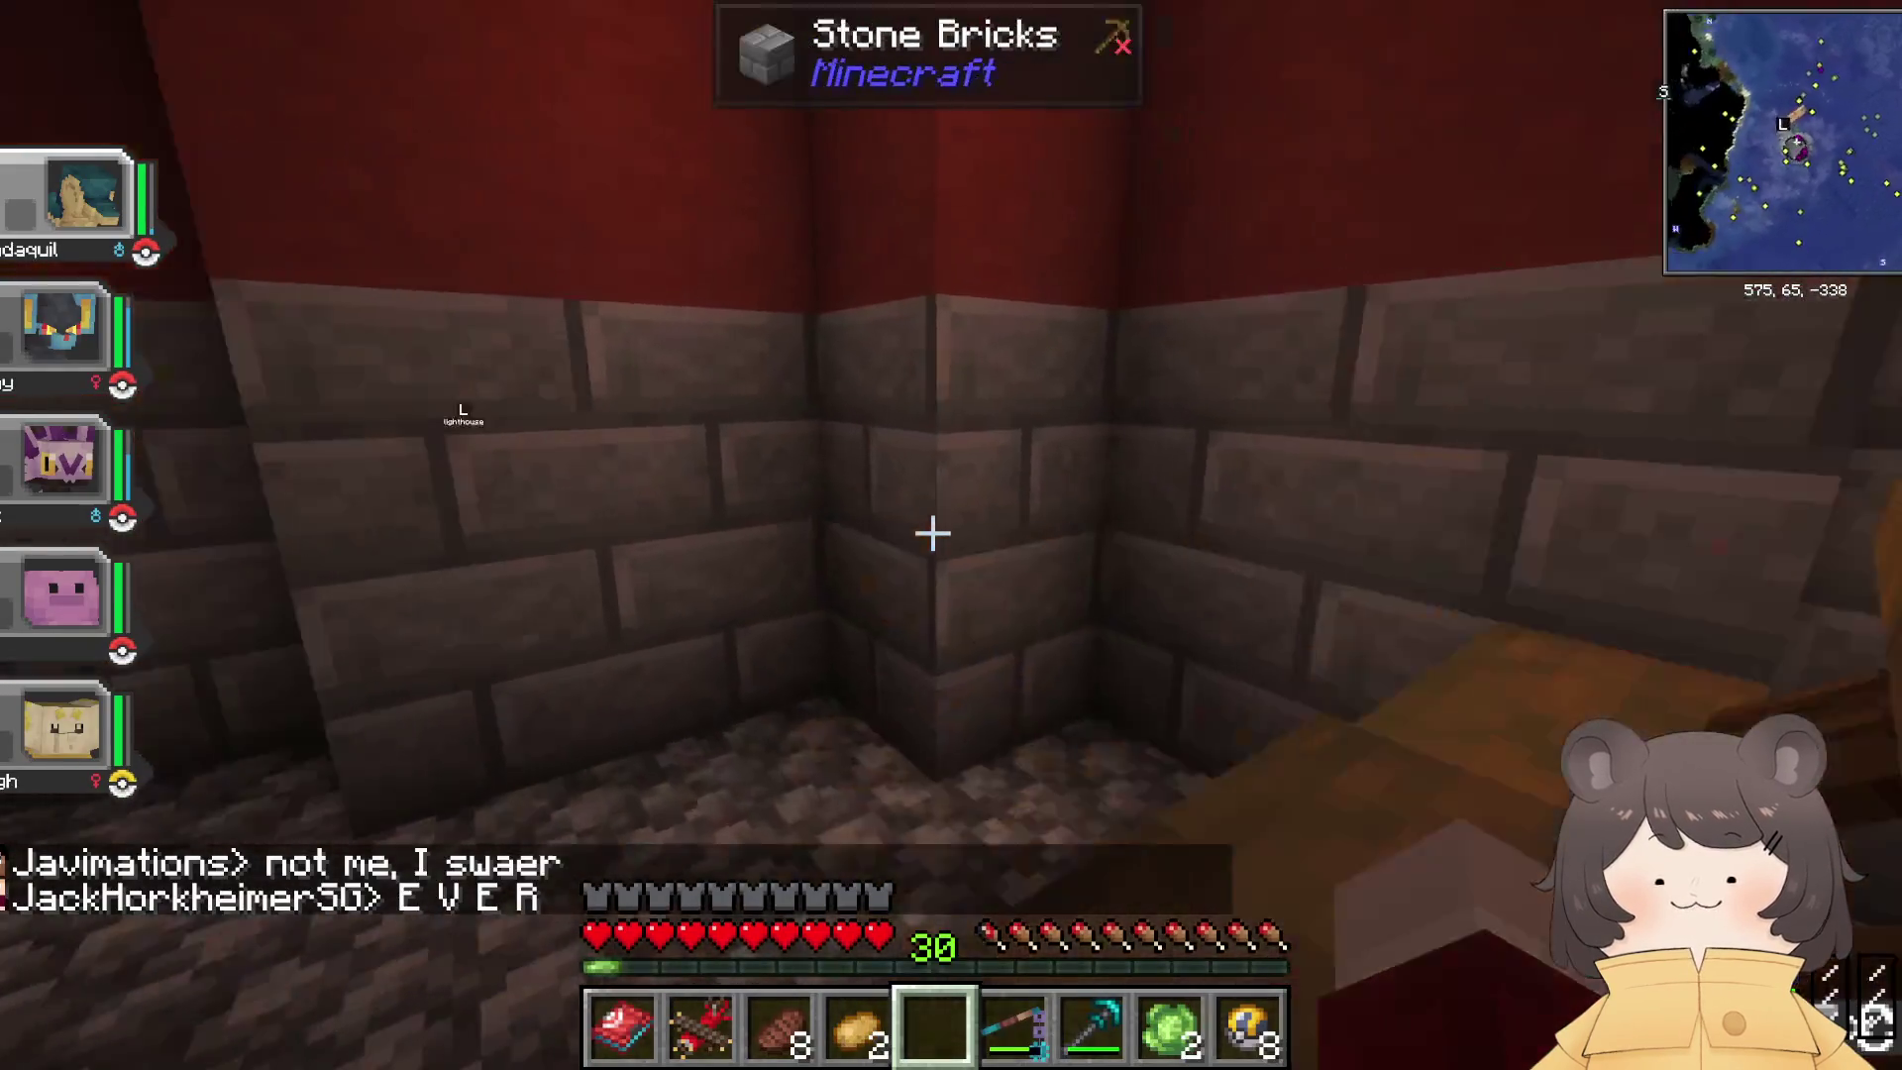
{"action": "key", "text": "w"}
{"action": "key", "text": "t"}
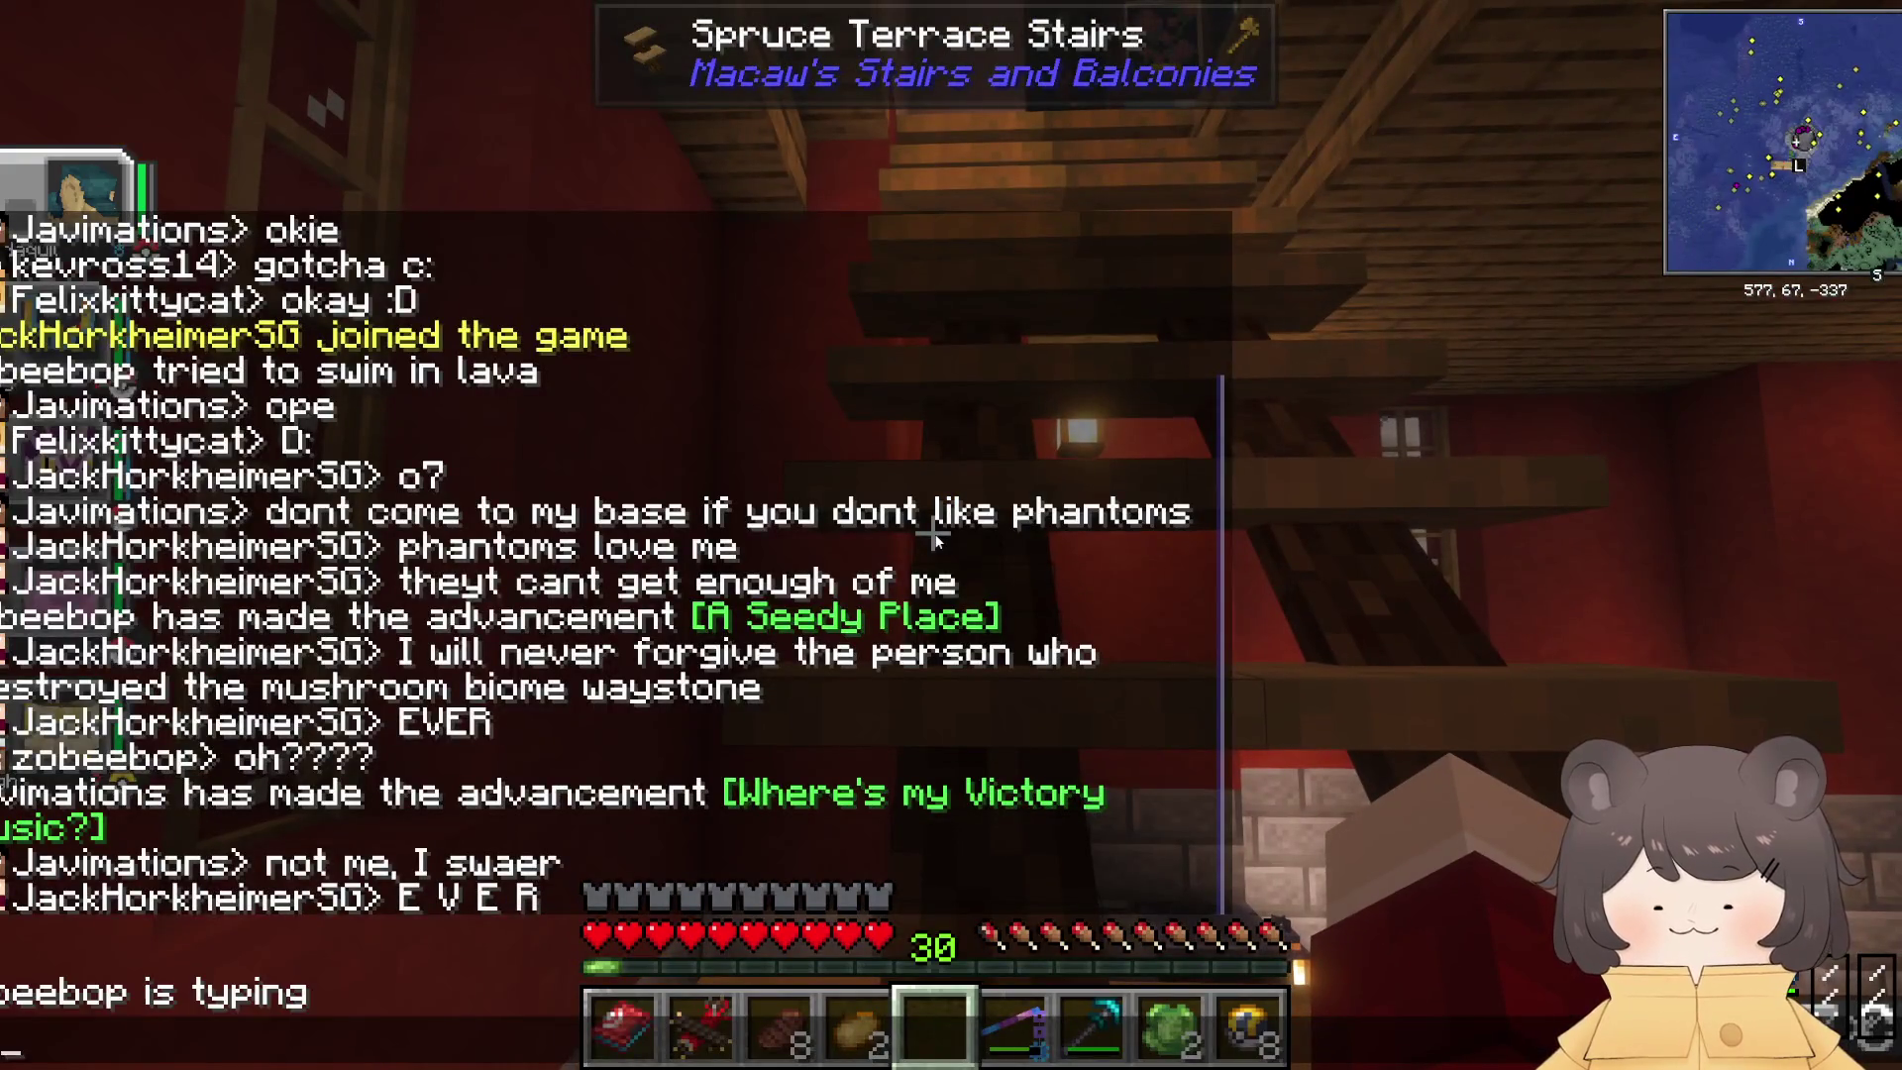
{"action": "key", "text": "Escape"}
Step: Climb back into the kitchen and check the cupboard counter's crop storage
{"action": "key", "text": "w"}
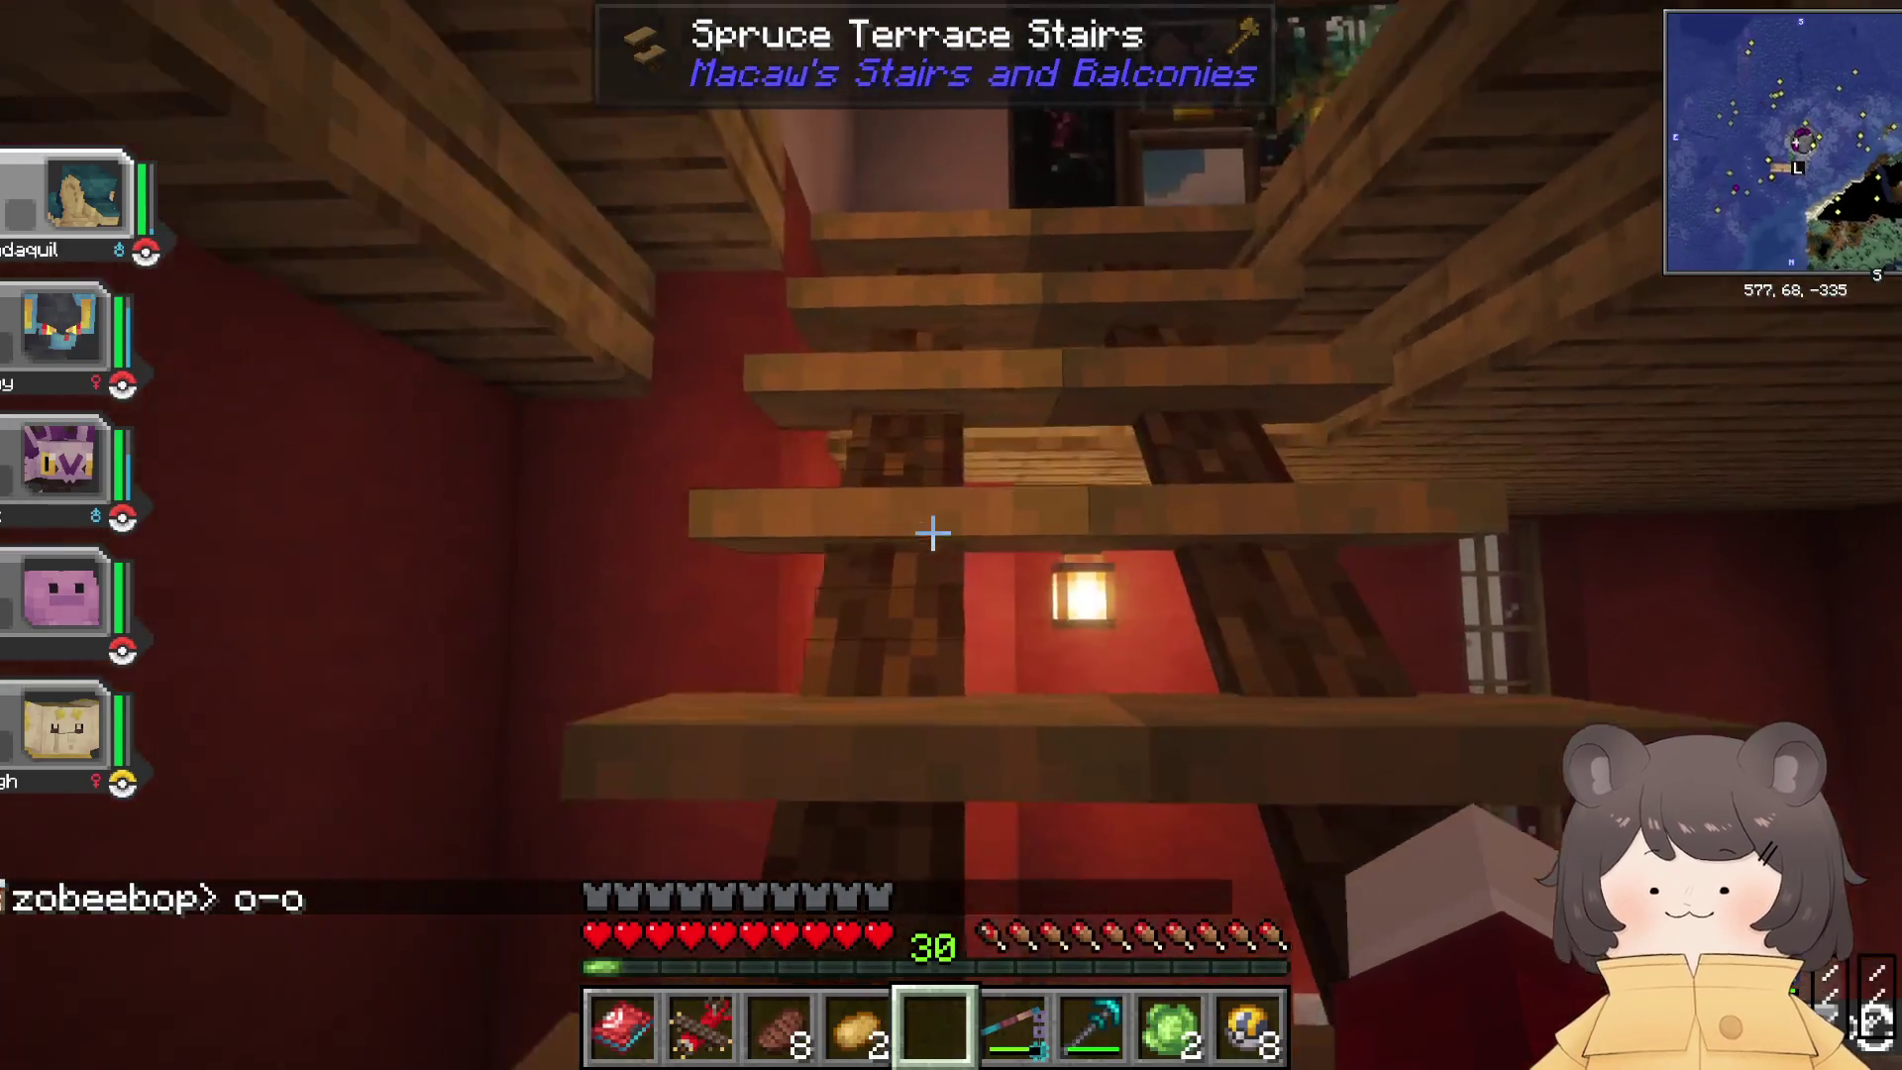
{"action": "key", "text": "w"}
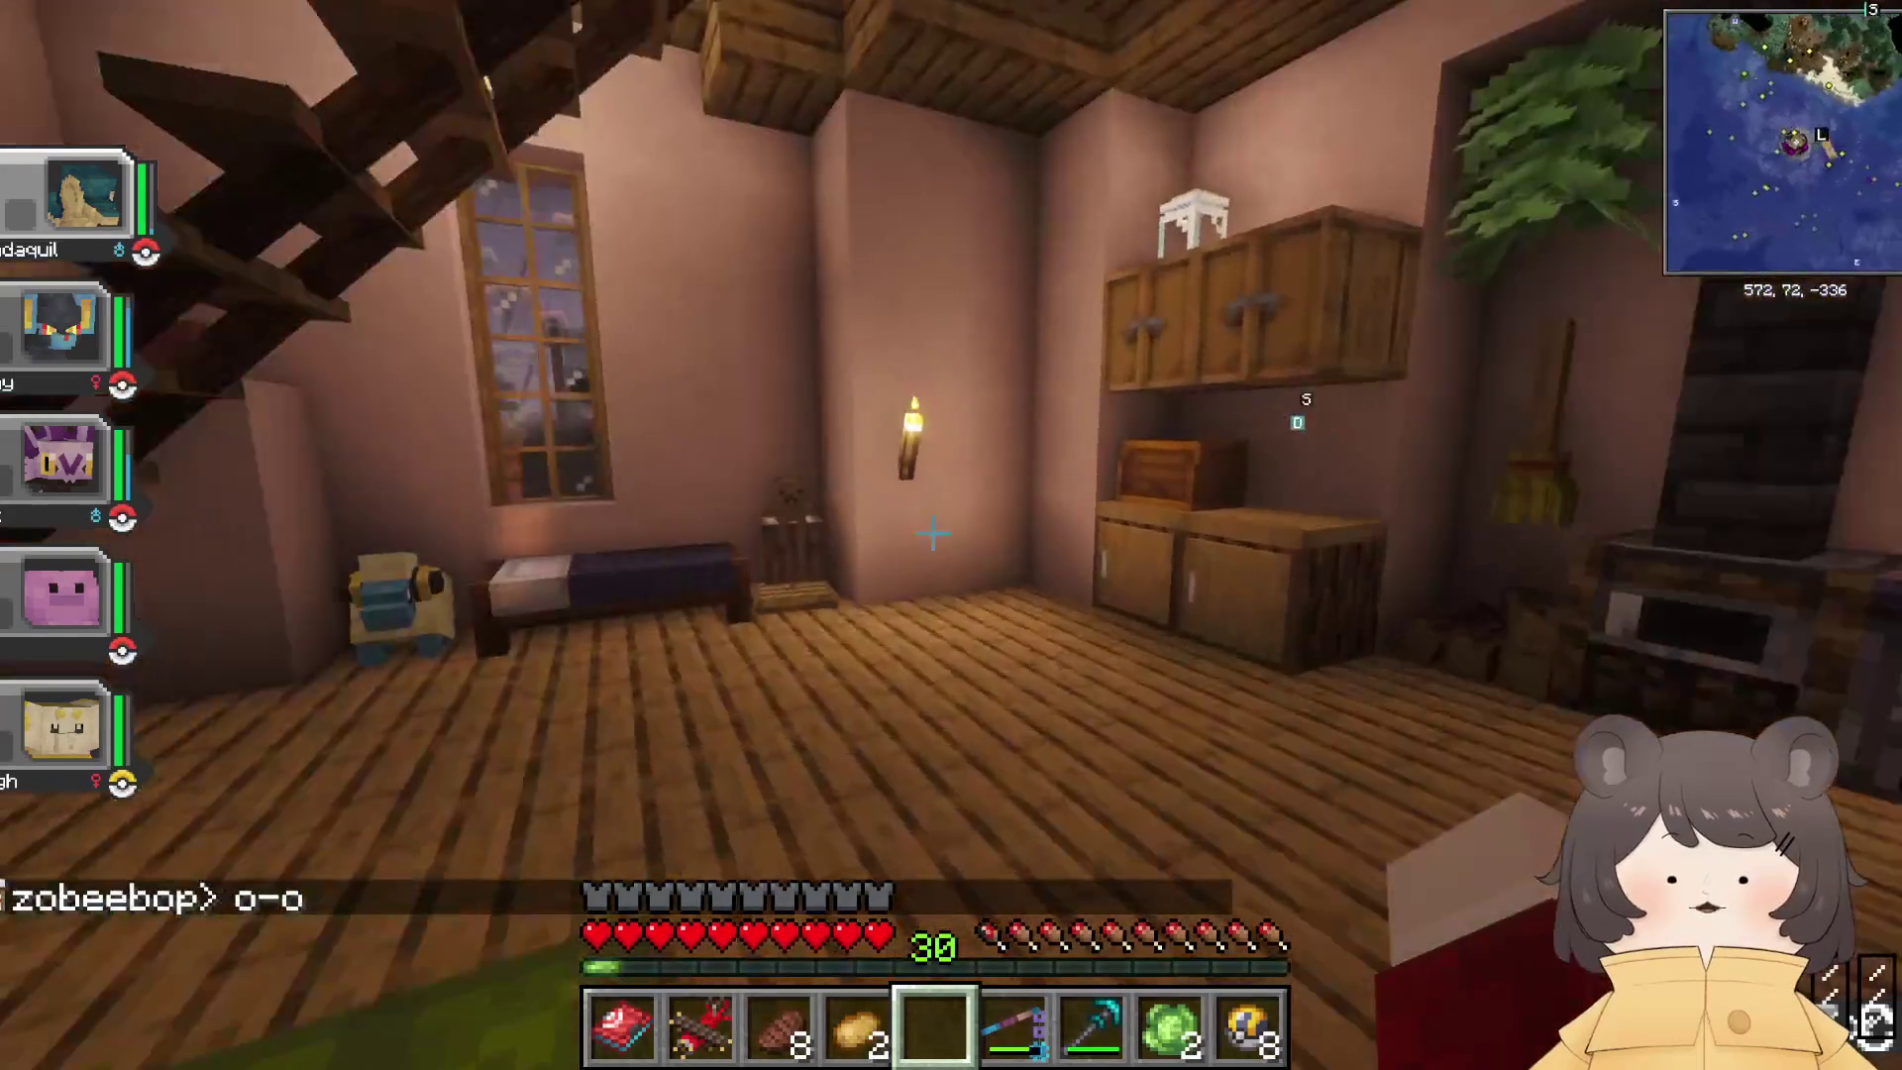
{"action": "key", "text": "w"}
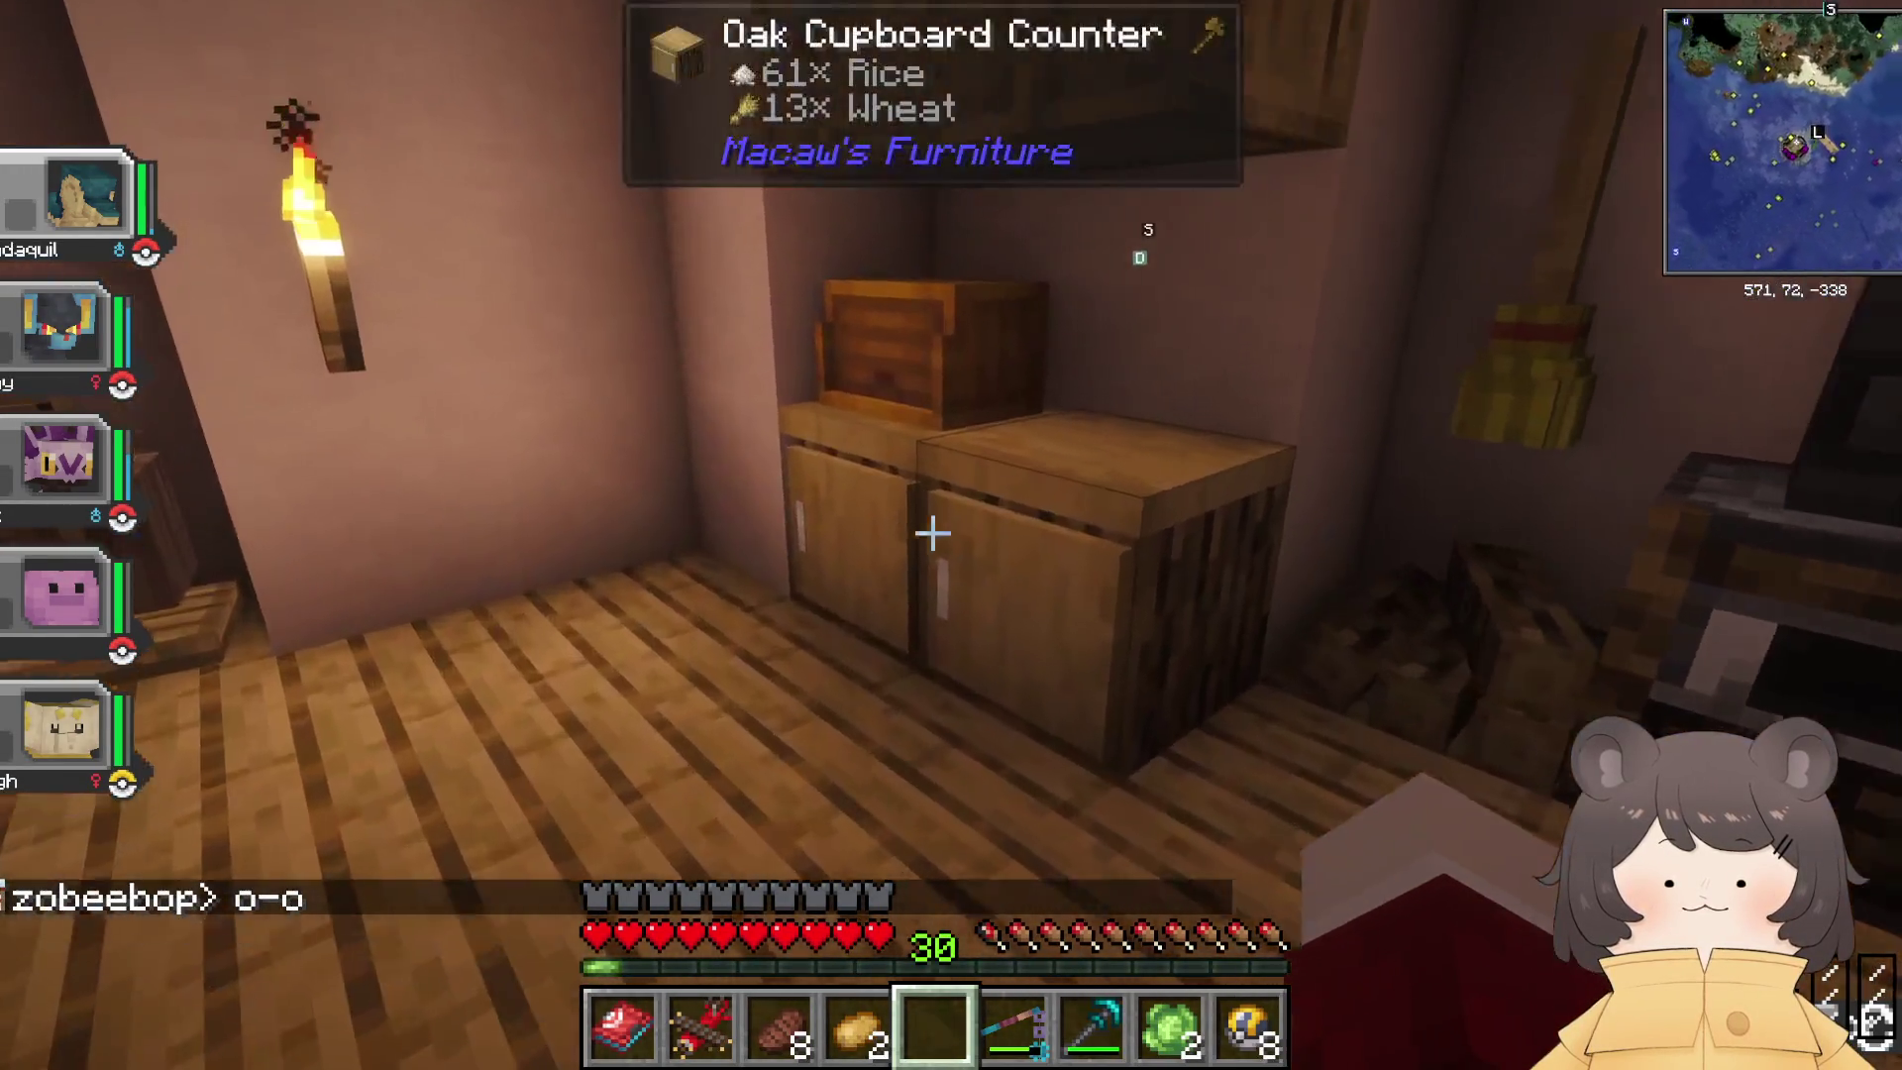
{"action": "right_click", "coordinate": [931, 533]}
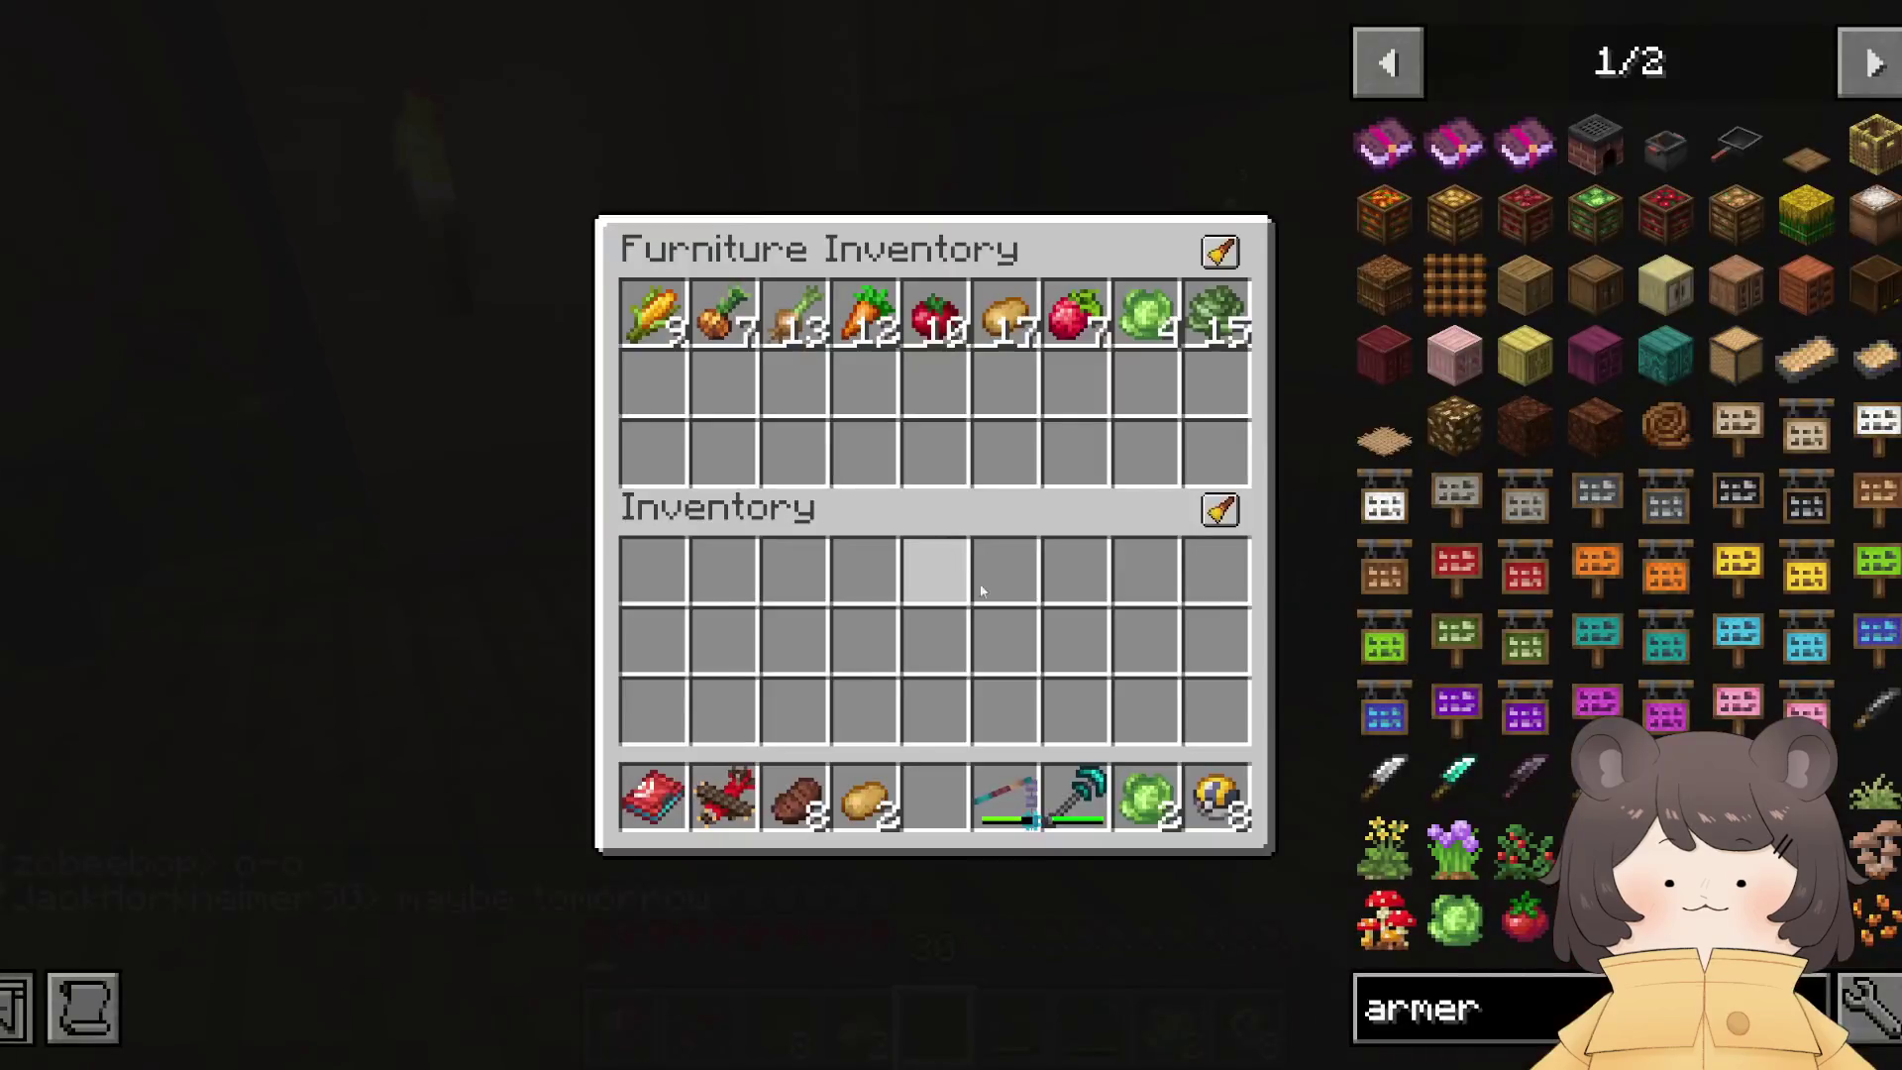
{"action": "key", "text": "Escape"}
Step: Glance at the full world map, zooming it, then close it
{"action": "key", "text": "j"}
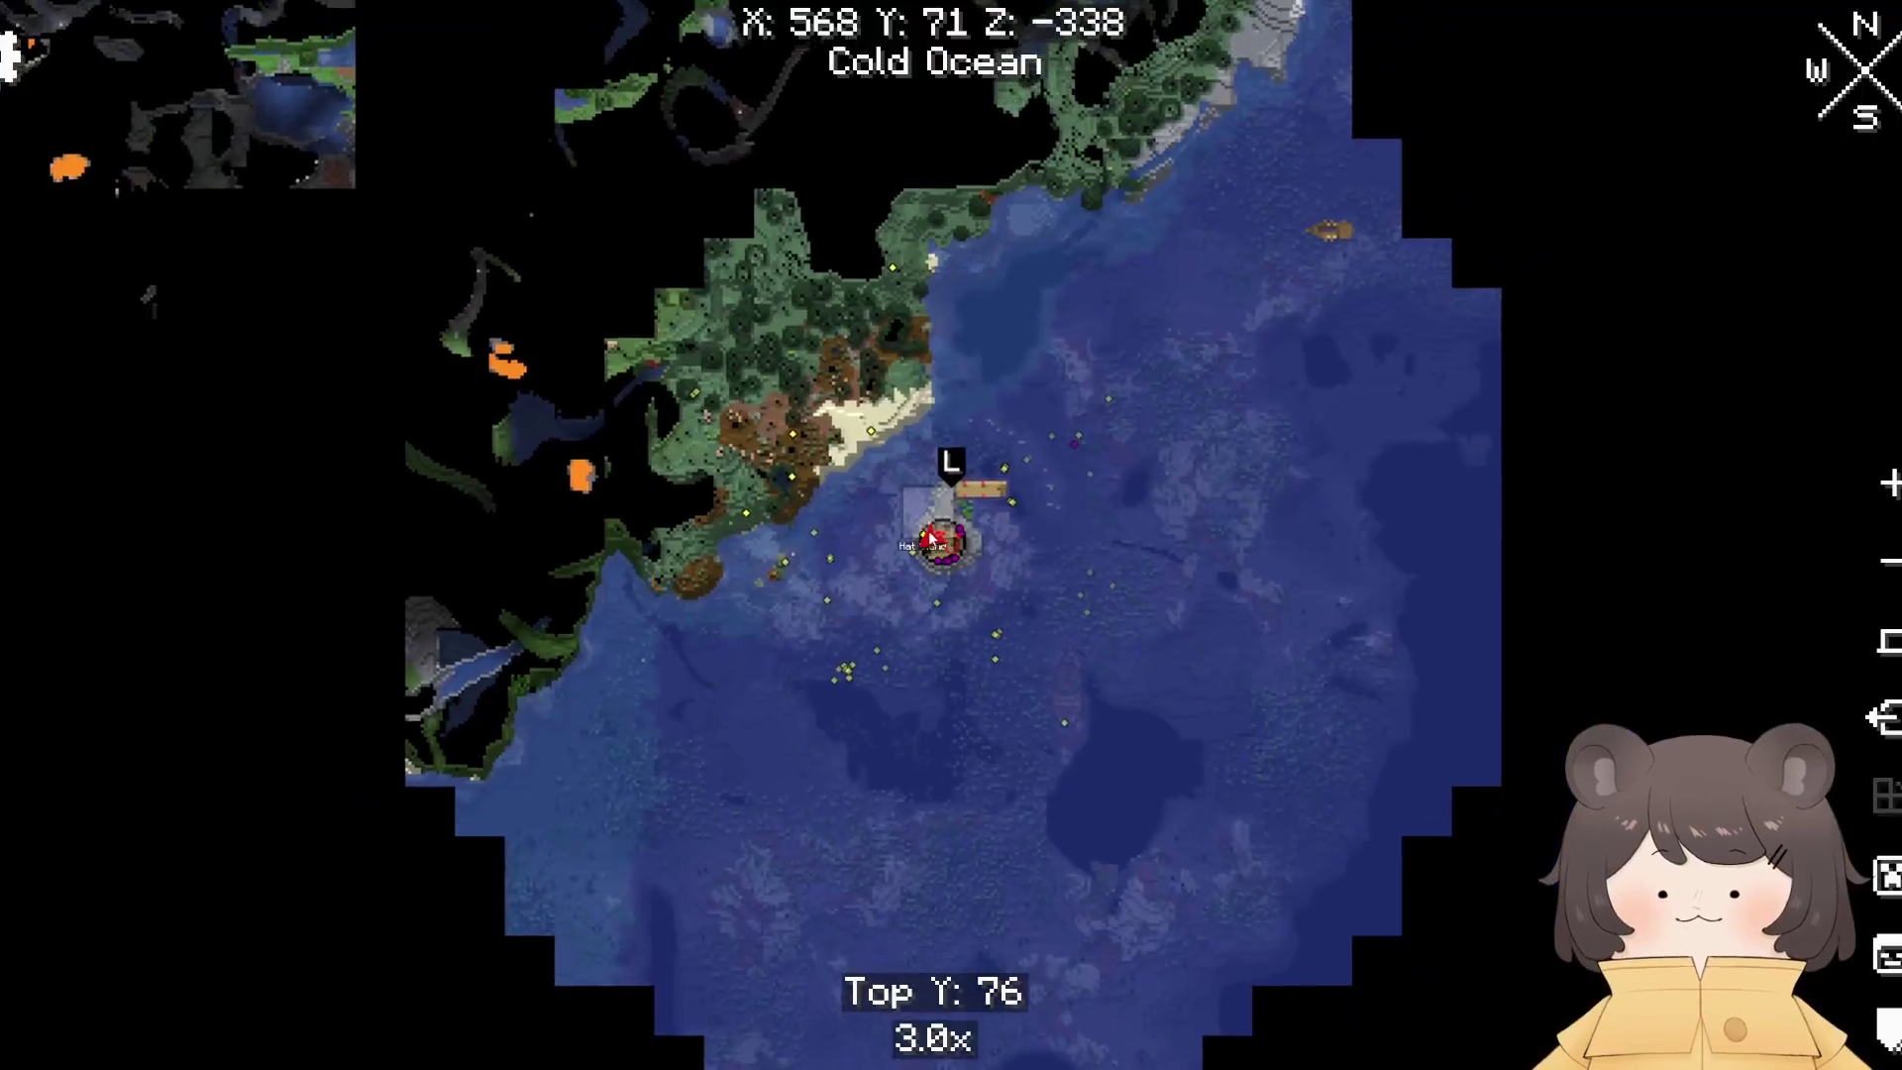
{"action": "scroll", "coordinate": [959, 562], "scroll_direction": "down", "scroll_amount": 3}
{"action": "key", "text": "Escape"}
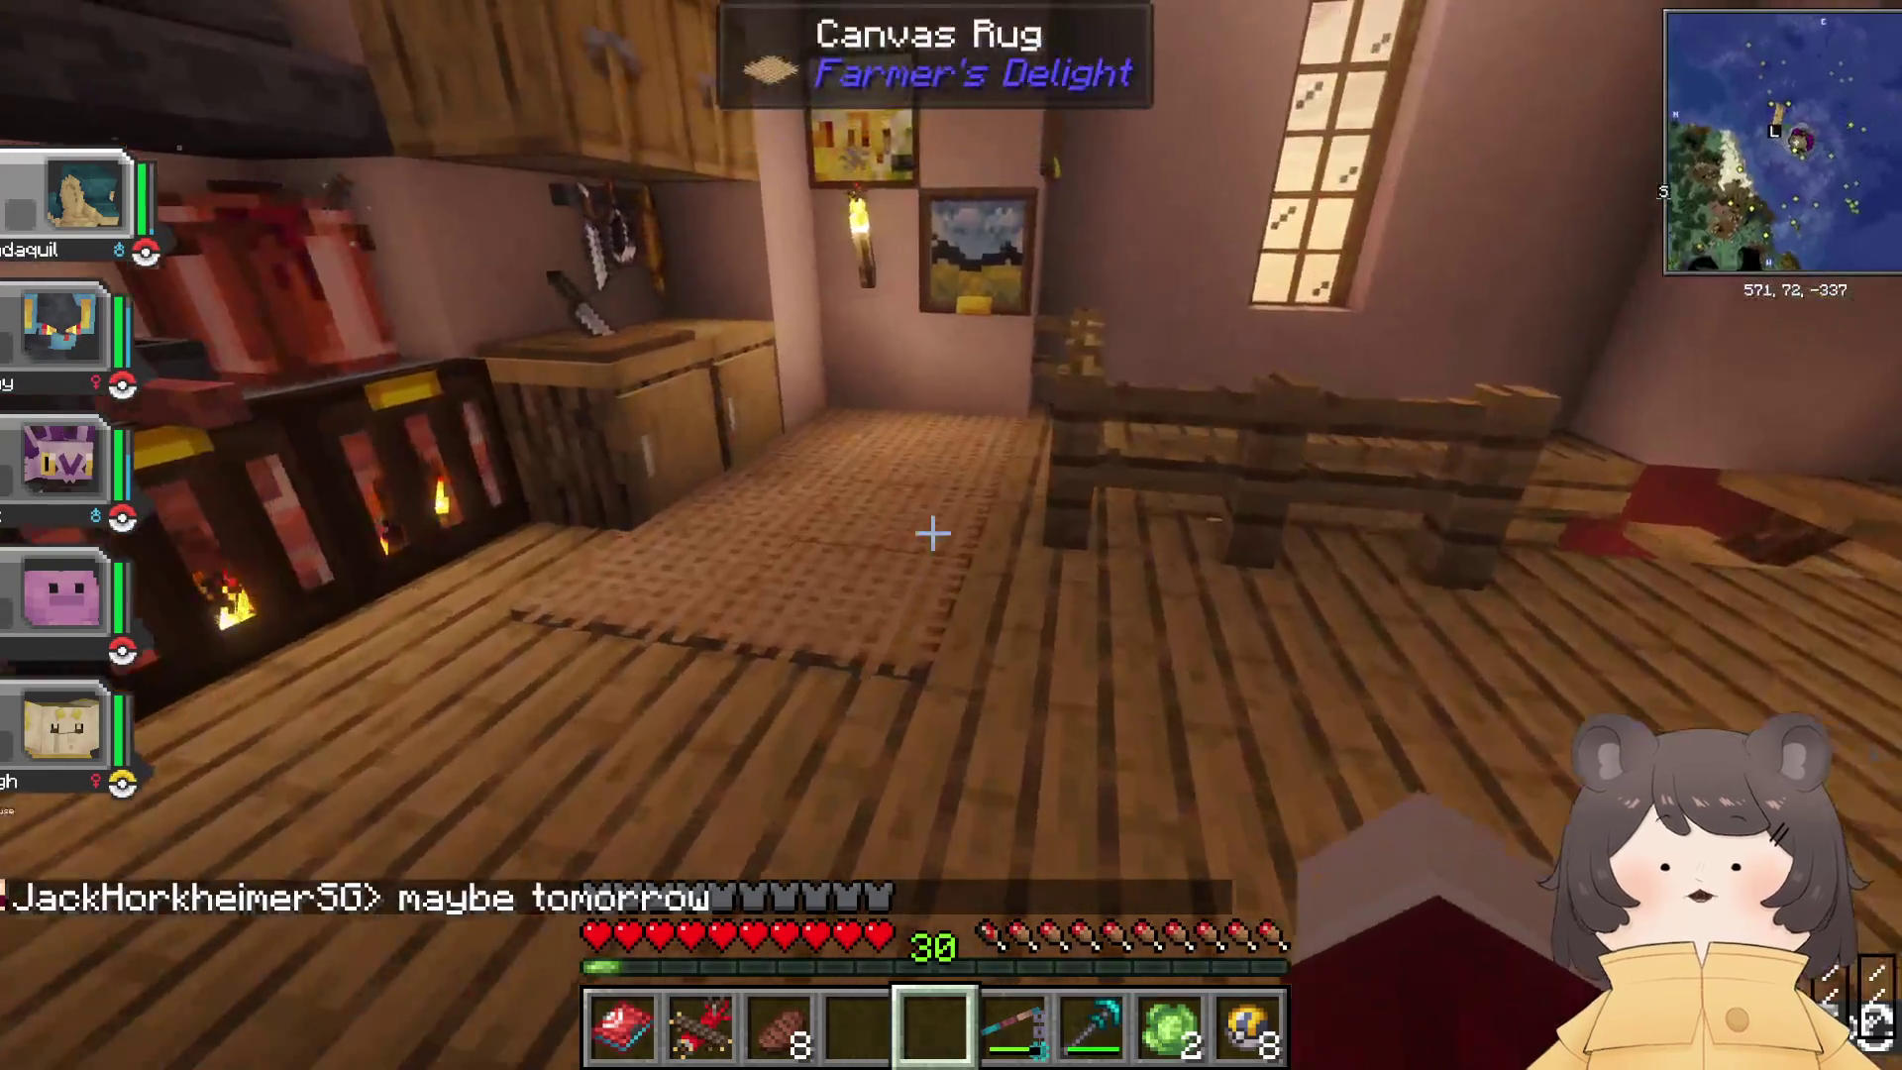
Step: Walk through the basement door out onto the dock and open the world map
{"action": "key", "text": "w"}
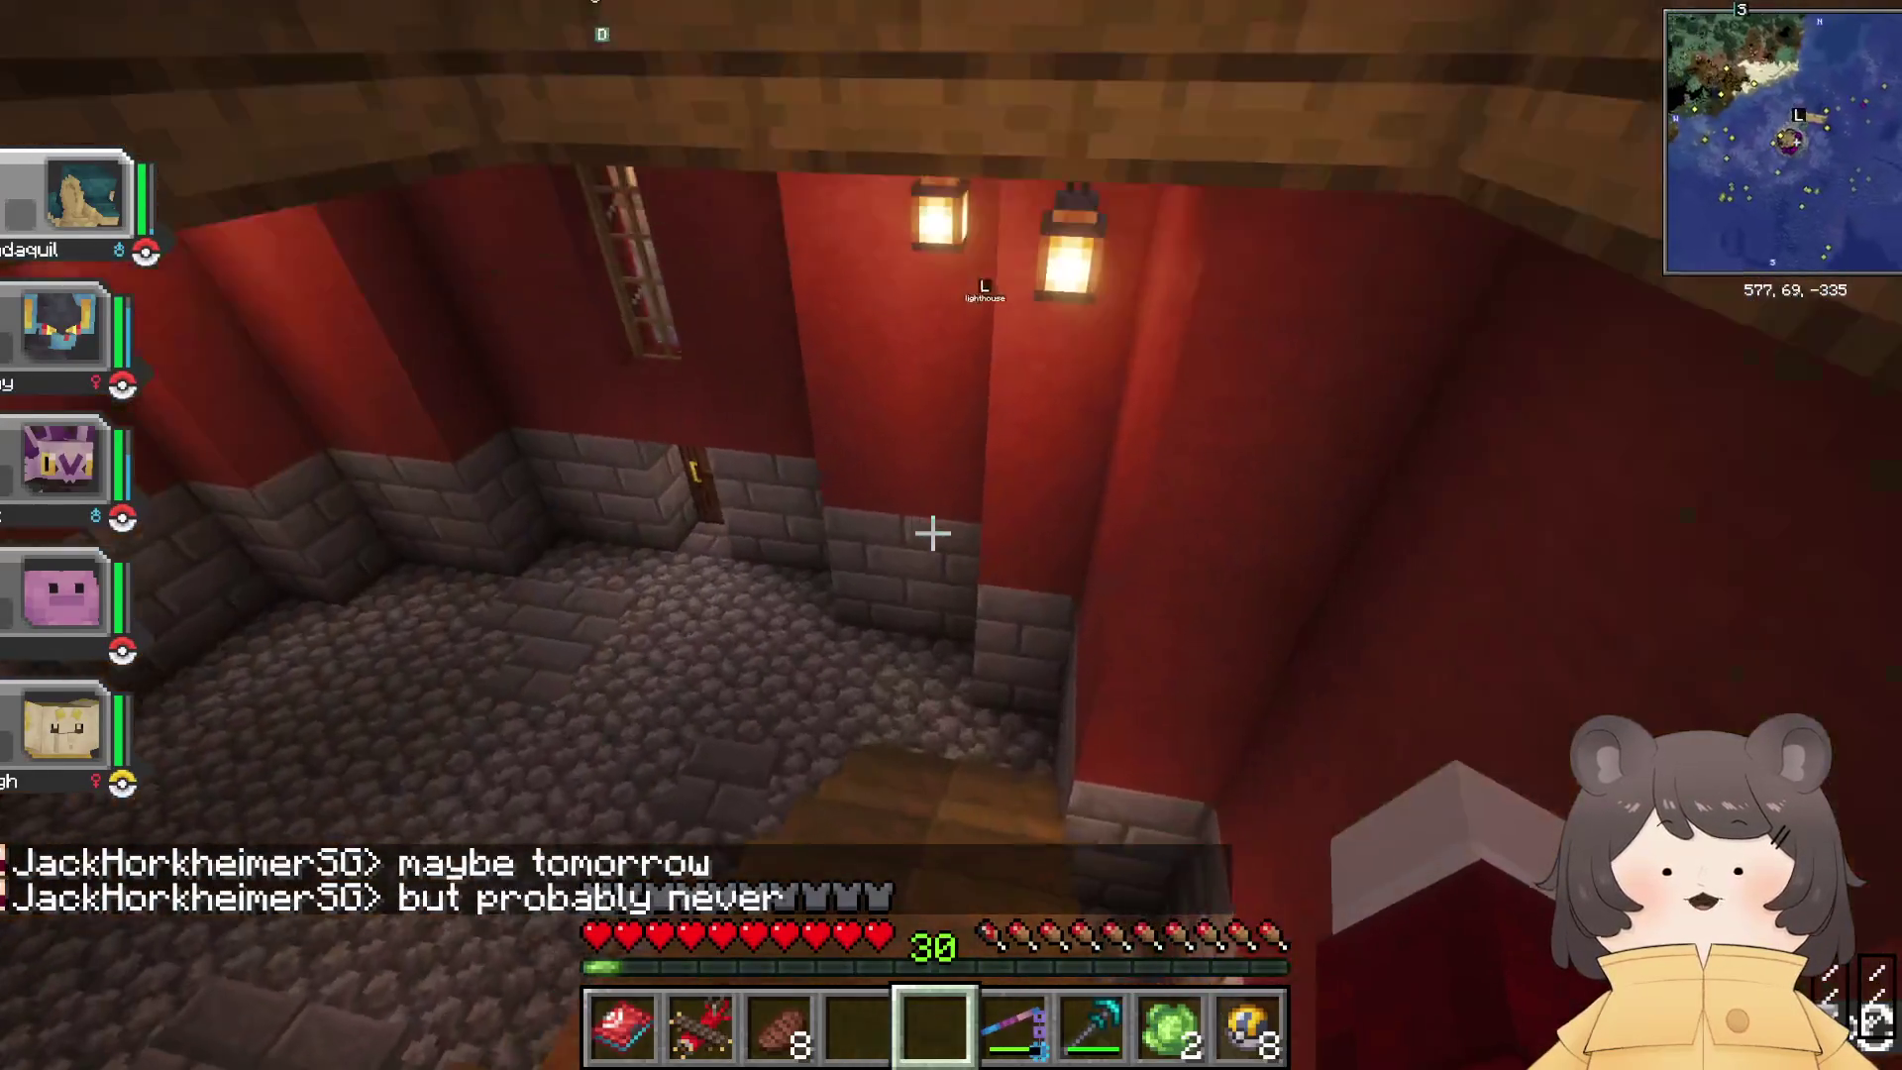
{"action": "key", "text": "w"}
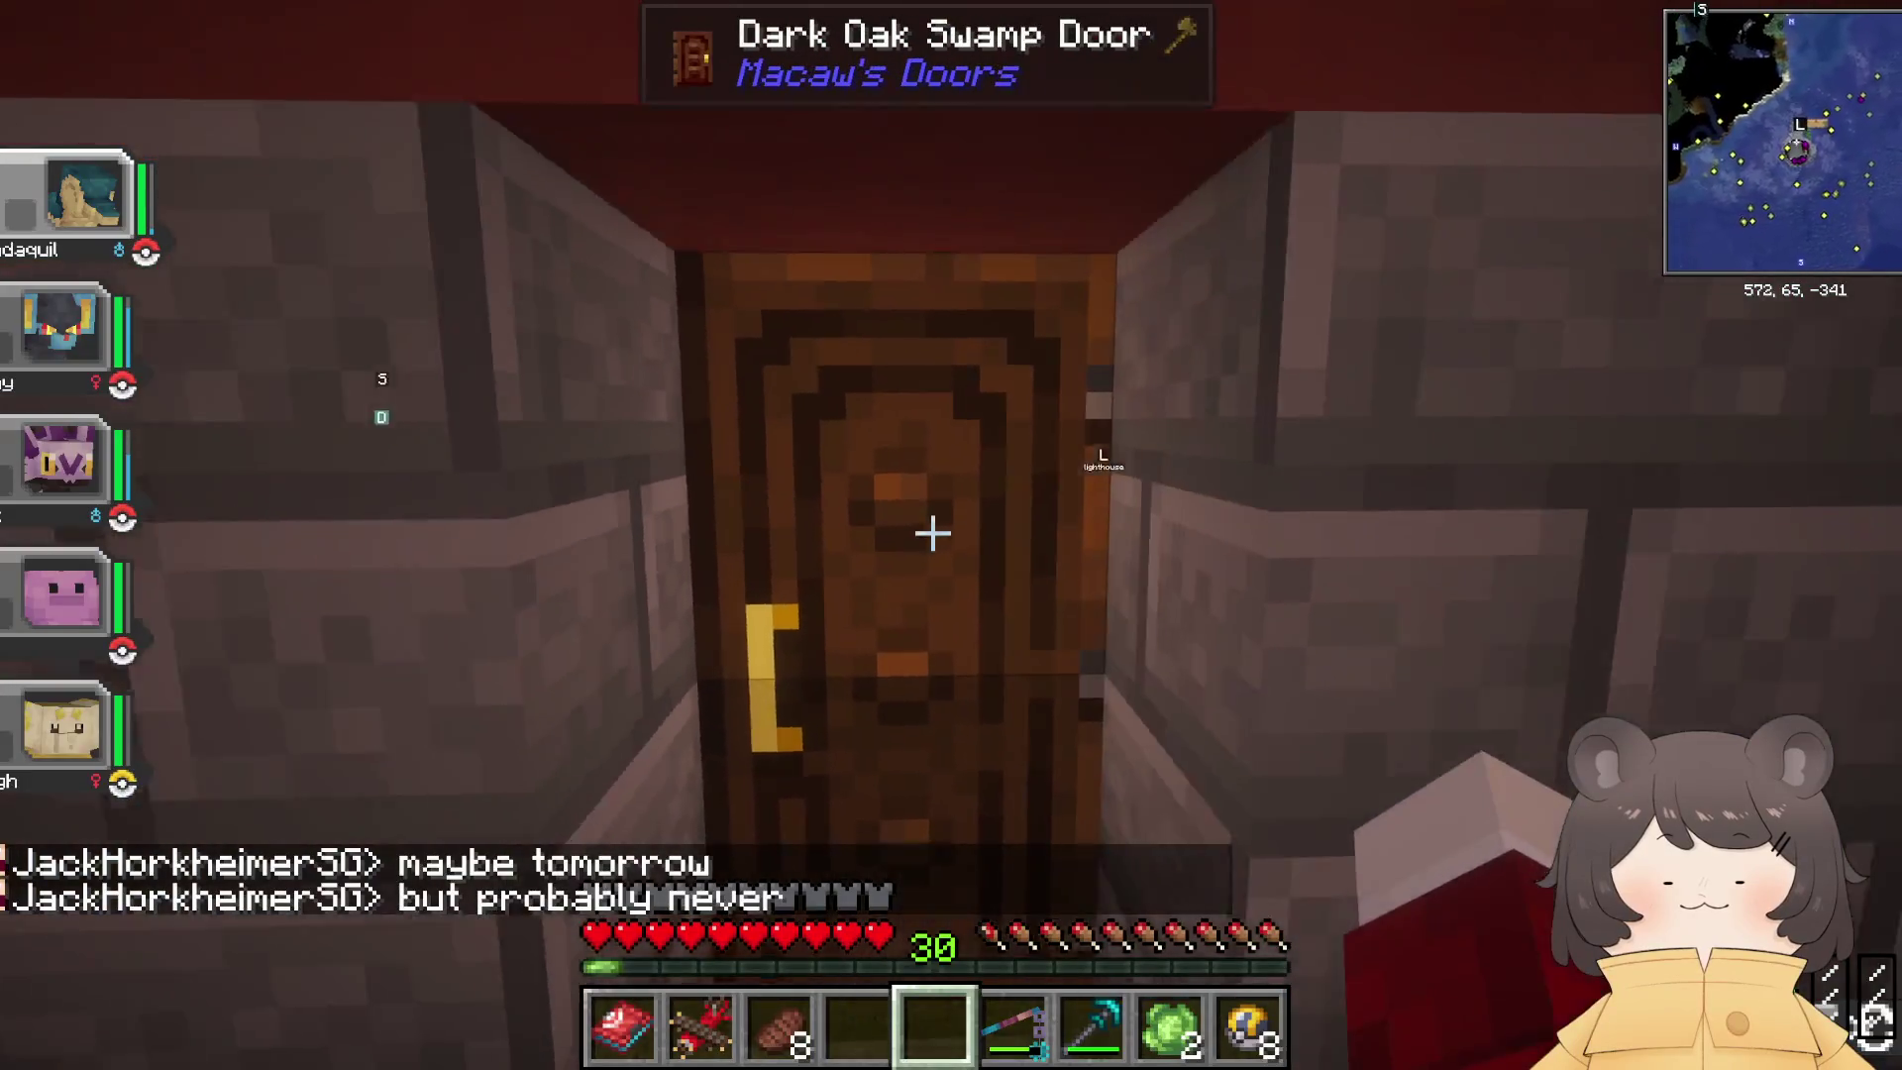
{"action": "key", "text": "w"}
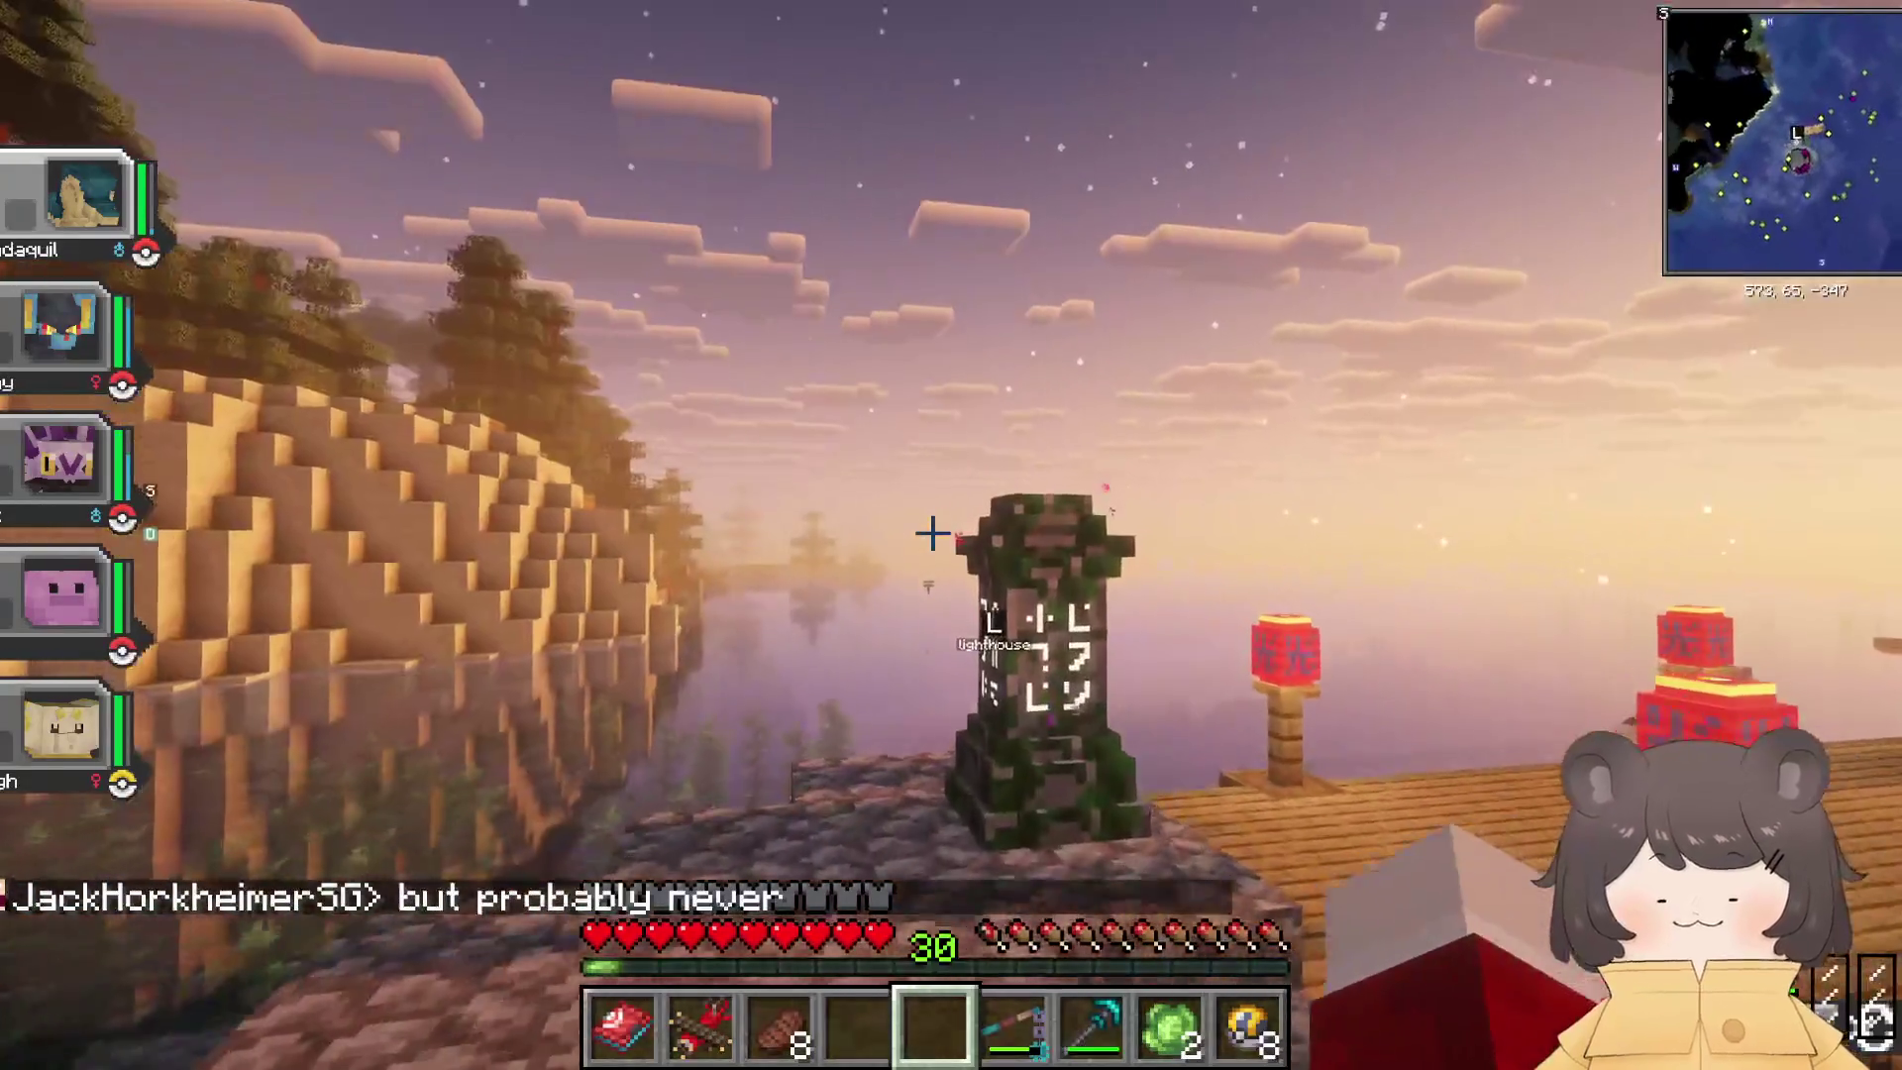
{"action": "key", "text": "j"}
{"action": "scroll", "coordinate": [939, 540], "scroll_direction": "down", "scroll_amount": 3}
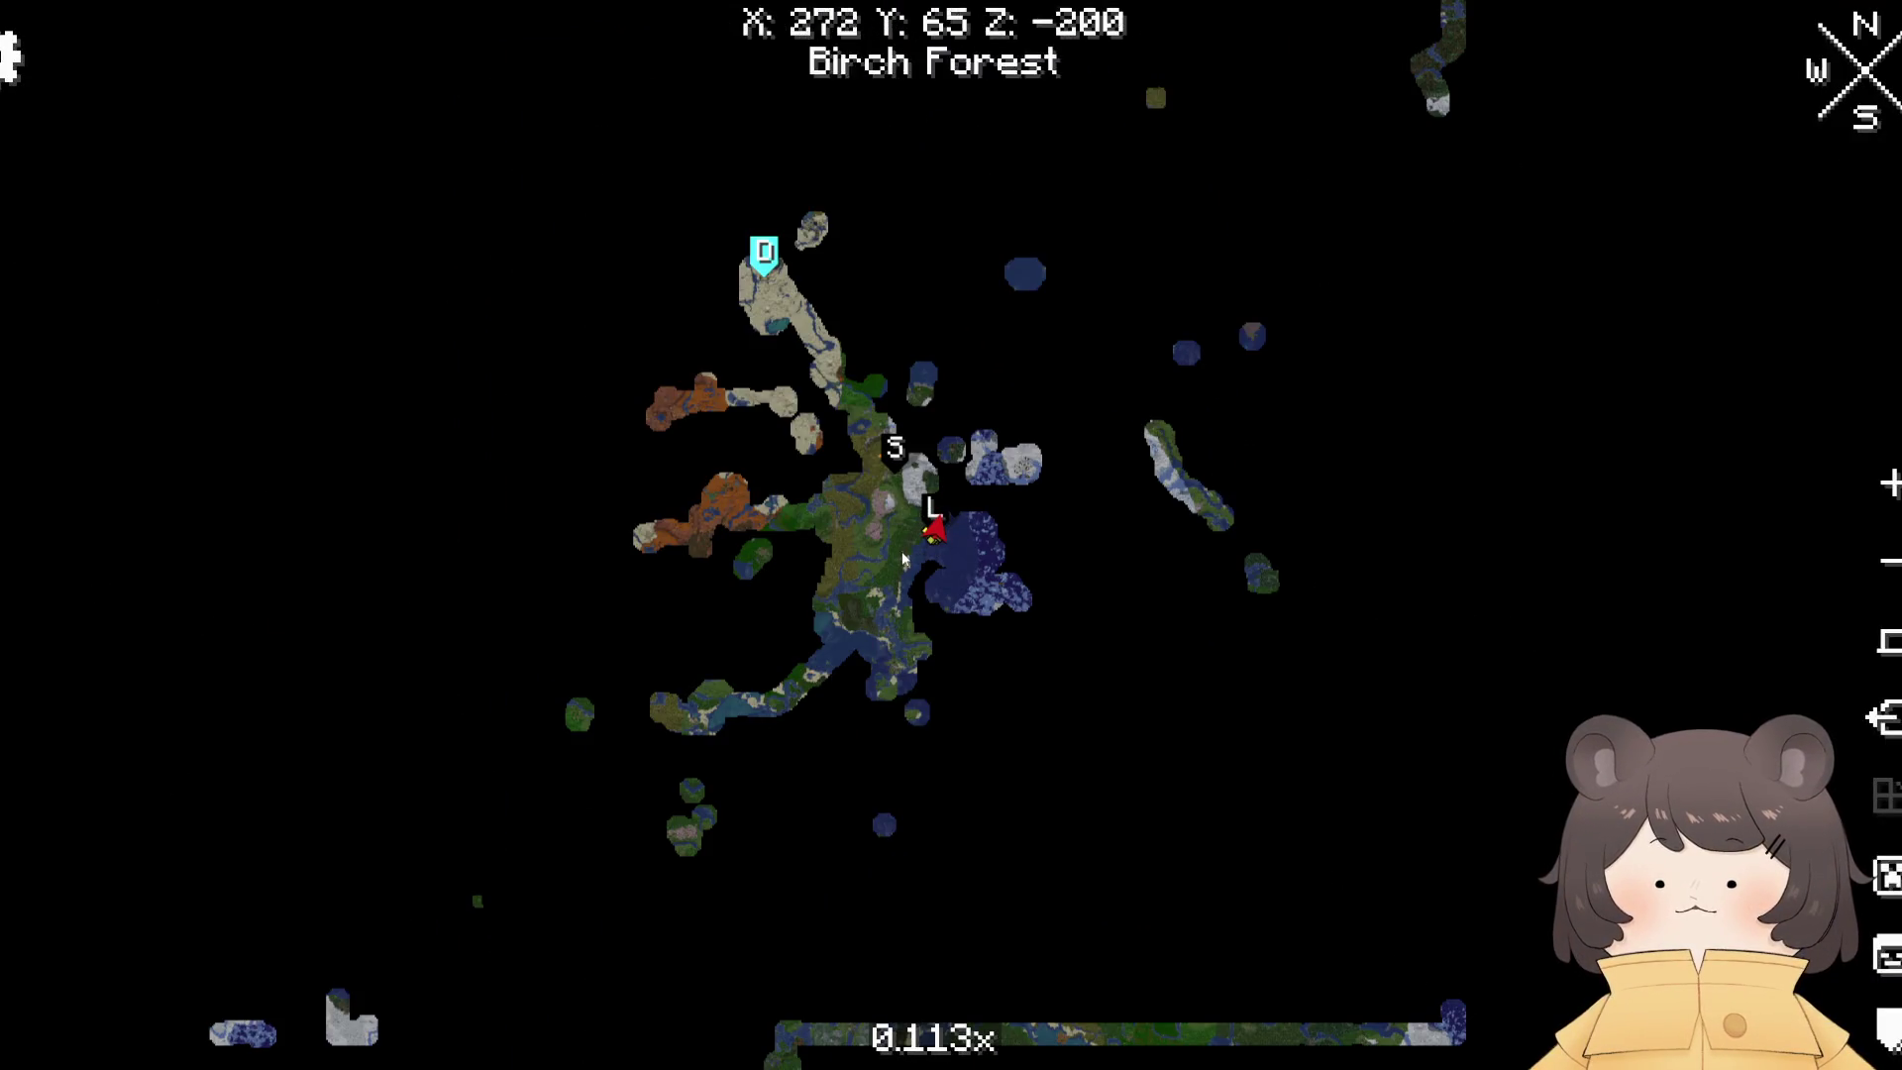
Step: Zoom the world map onto the Mushroom Fields village and use its Teleport Here action
{"action": "scroll", "coordinate": [901, 550], "scroll_direction": "down", "scroll_amount": 2}
{"action": "scroll", "coordinate": [709, 164], "scroll_direction": "up", "scroll_amount": 3}
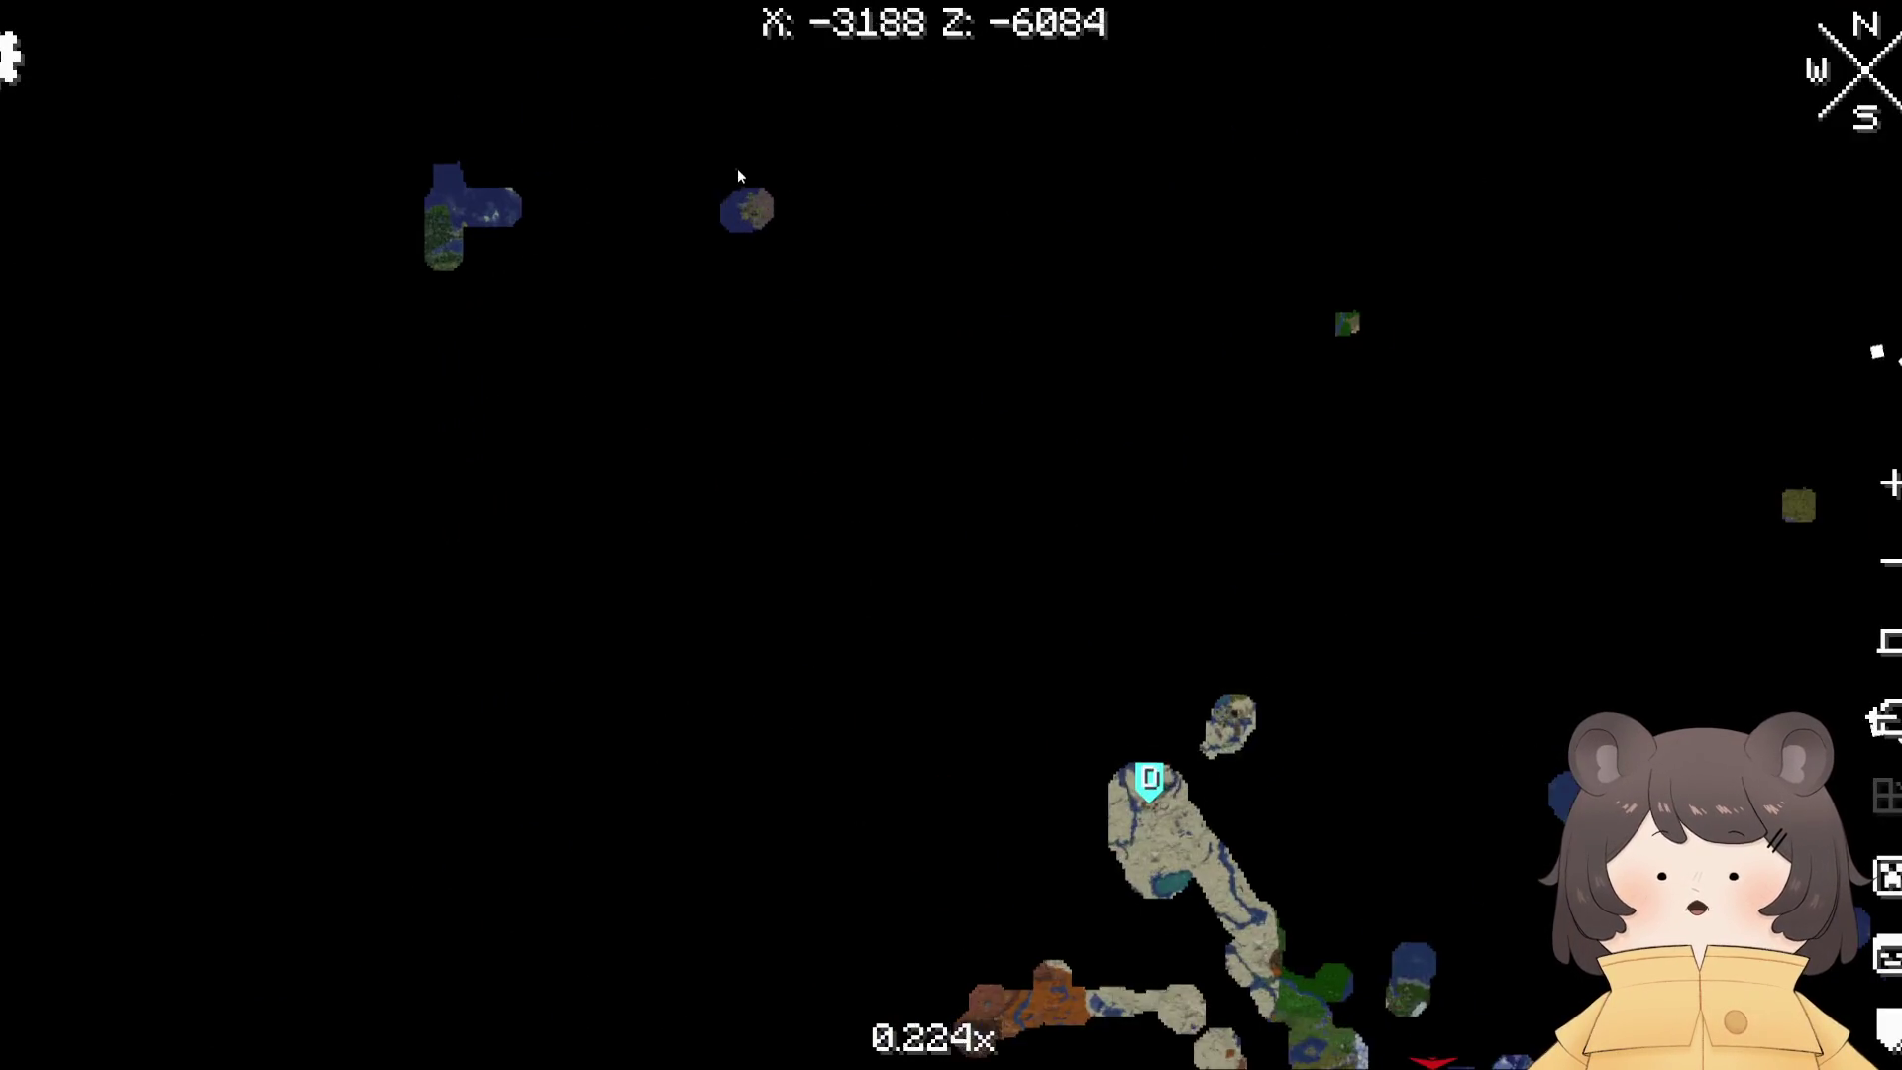
{"action": "scroll", "coordinate": [753, 198], "scroll_direction": "up", "scroll_amount": 4}
{"action": "scroll", "coordinate": [796, 289], "scroll_direction": "up", "scroll_amount": 4}
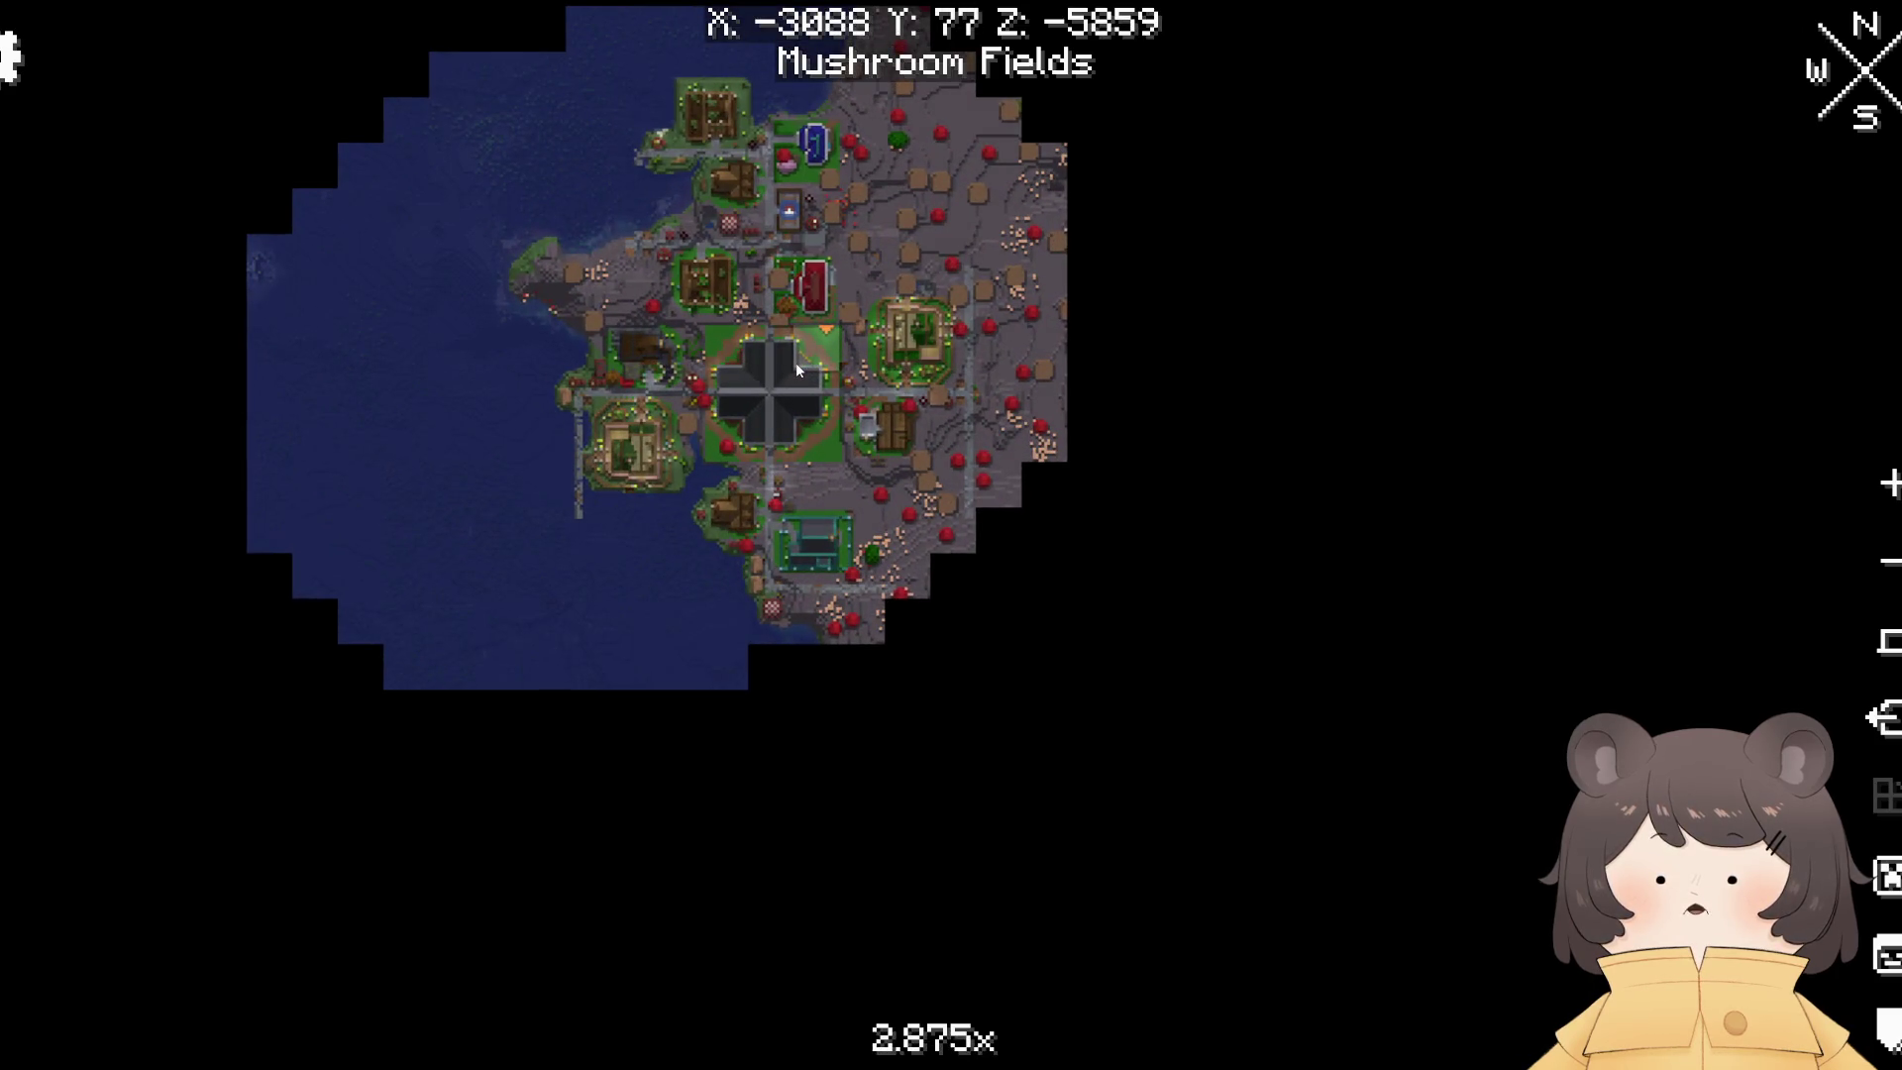
{"action": "scroll", "coordinate": [541, 277], "scroll_direction": "down", "scroll_amount": 7}
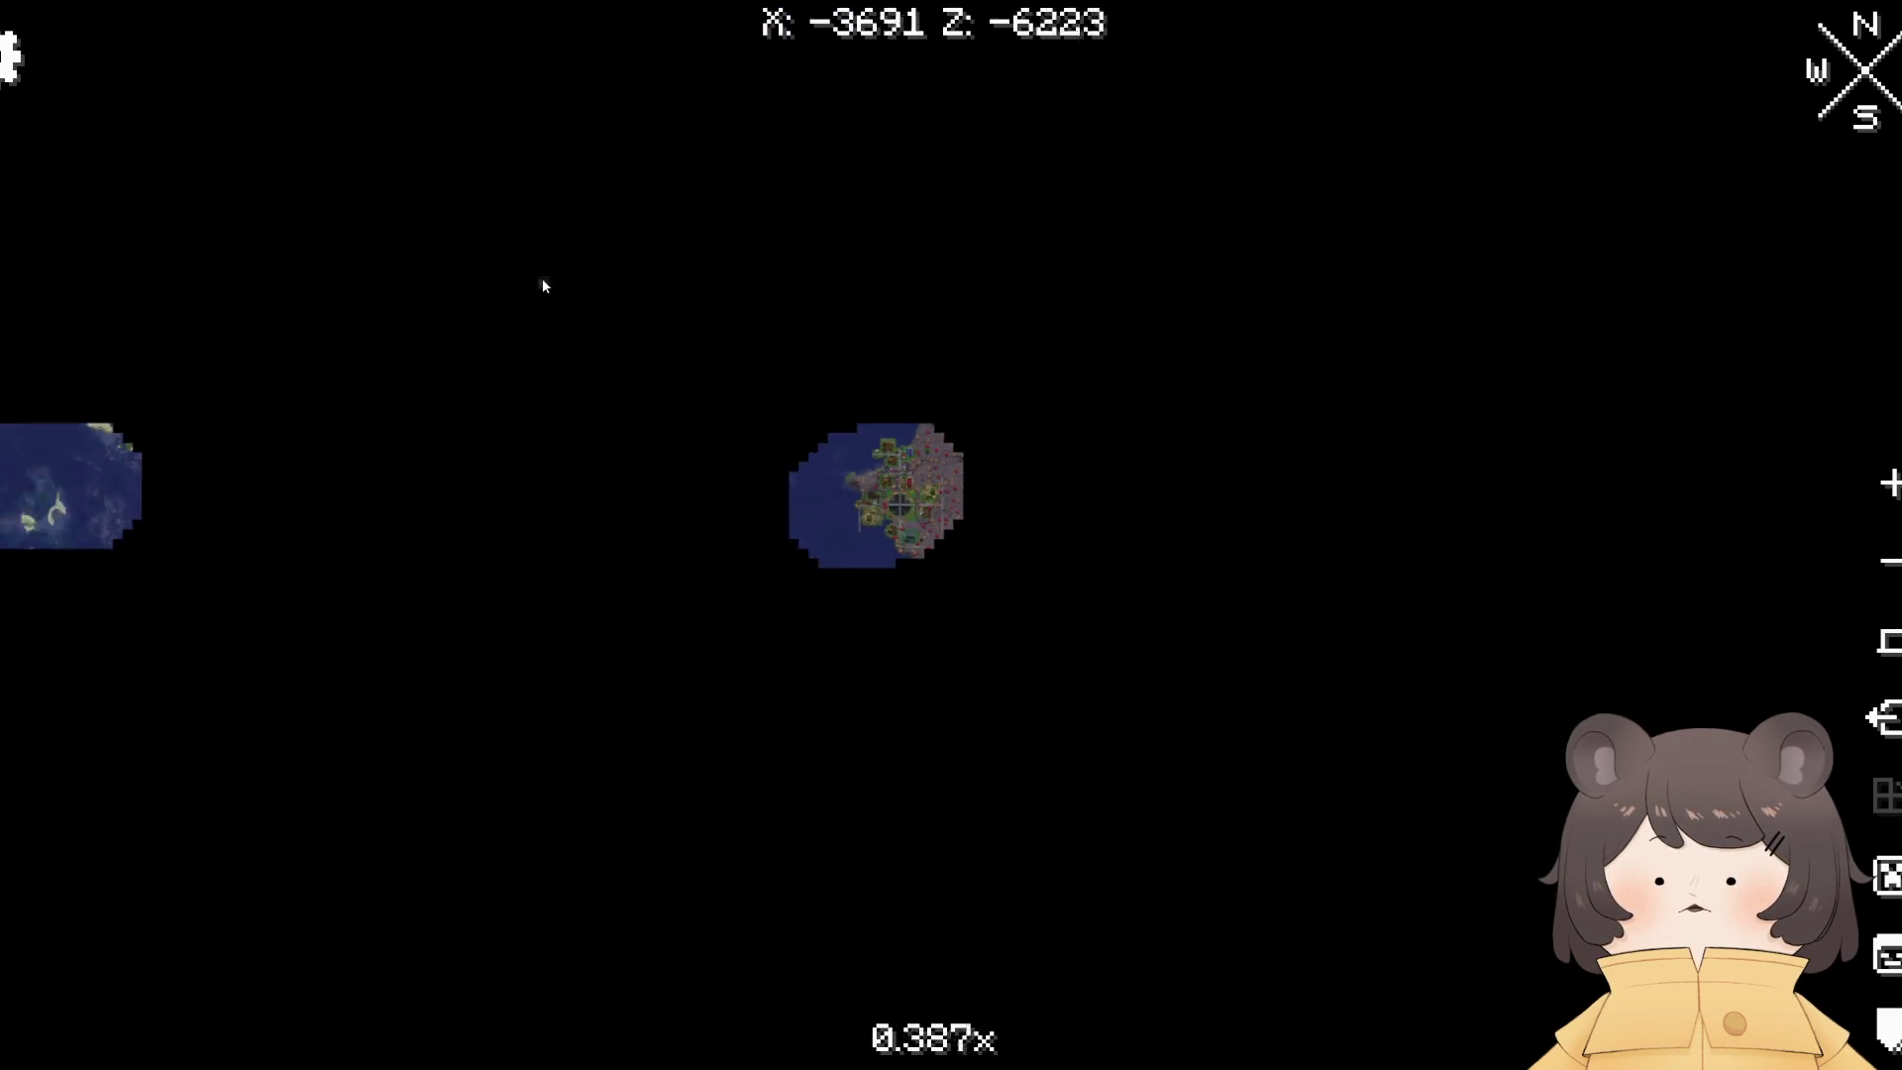
{"action": "scroll", "coordinate": [1308, 921], "scroll_direction": "up", "scroll_amount": 4}
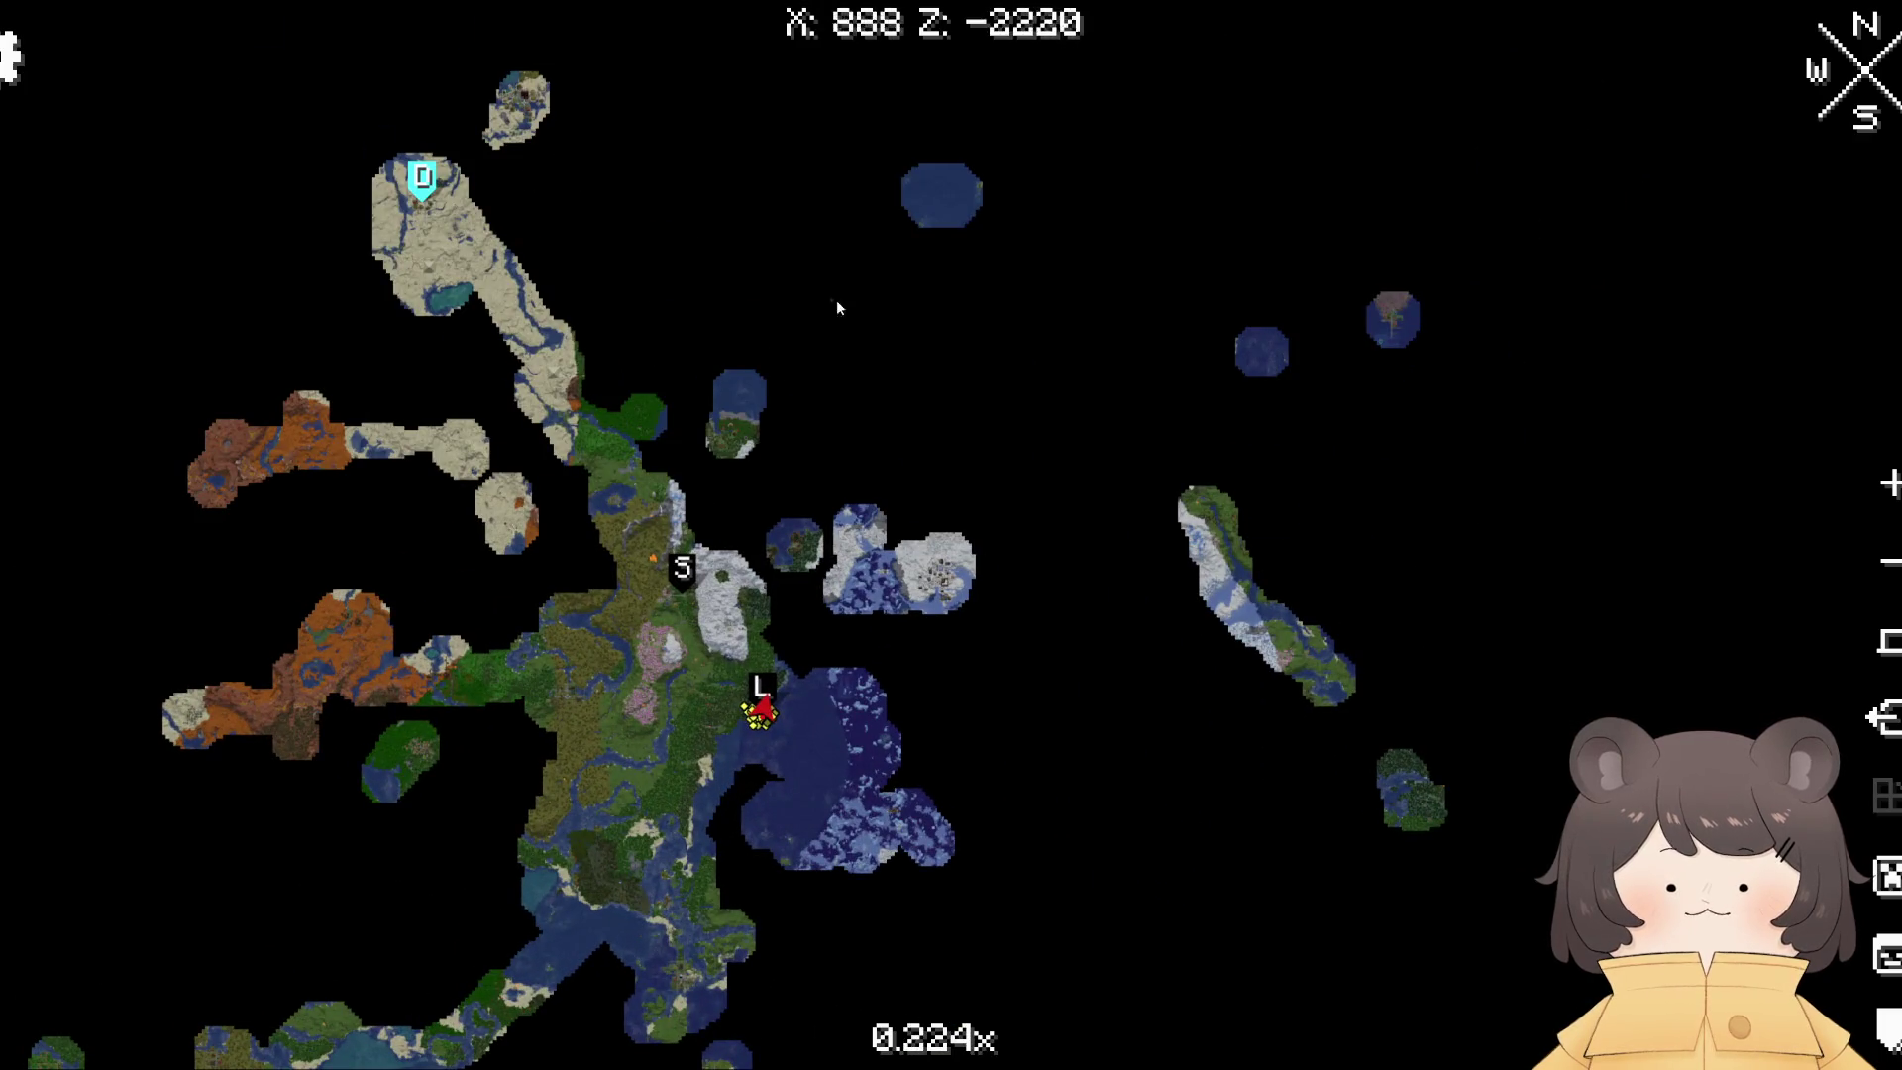
{"action": "scroll", "coordinate": [960, 348], "scroll_direction": "down", "scroll_amount": 4}
{"action": "scroll", "coordinate": [1020, 496], "scroll_direction": "up", "scroll_amount": 13}
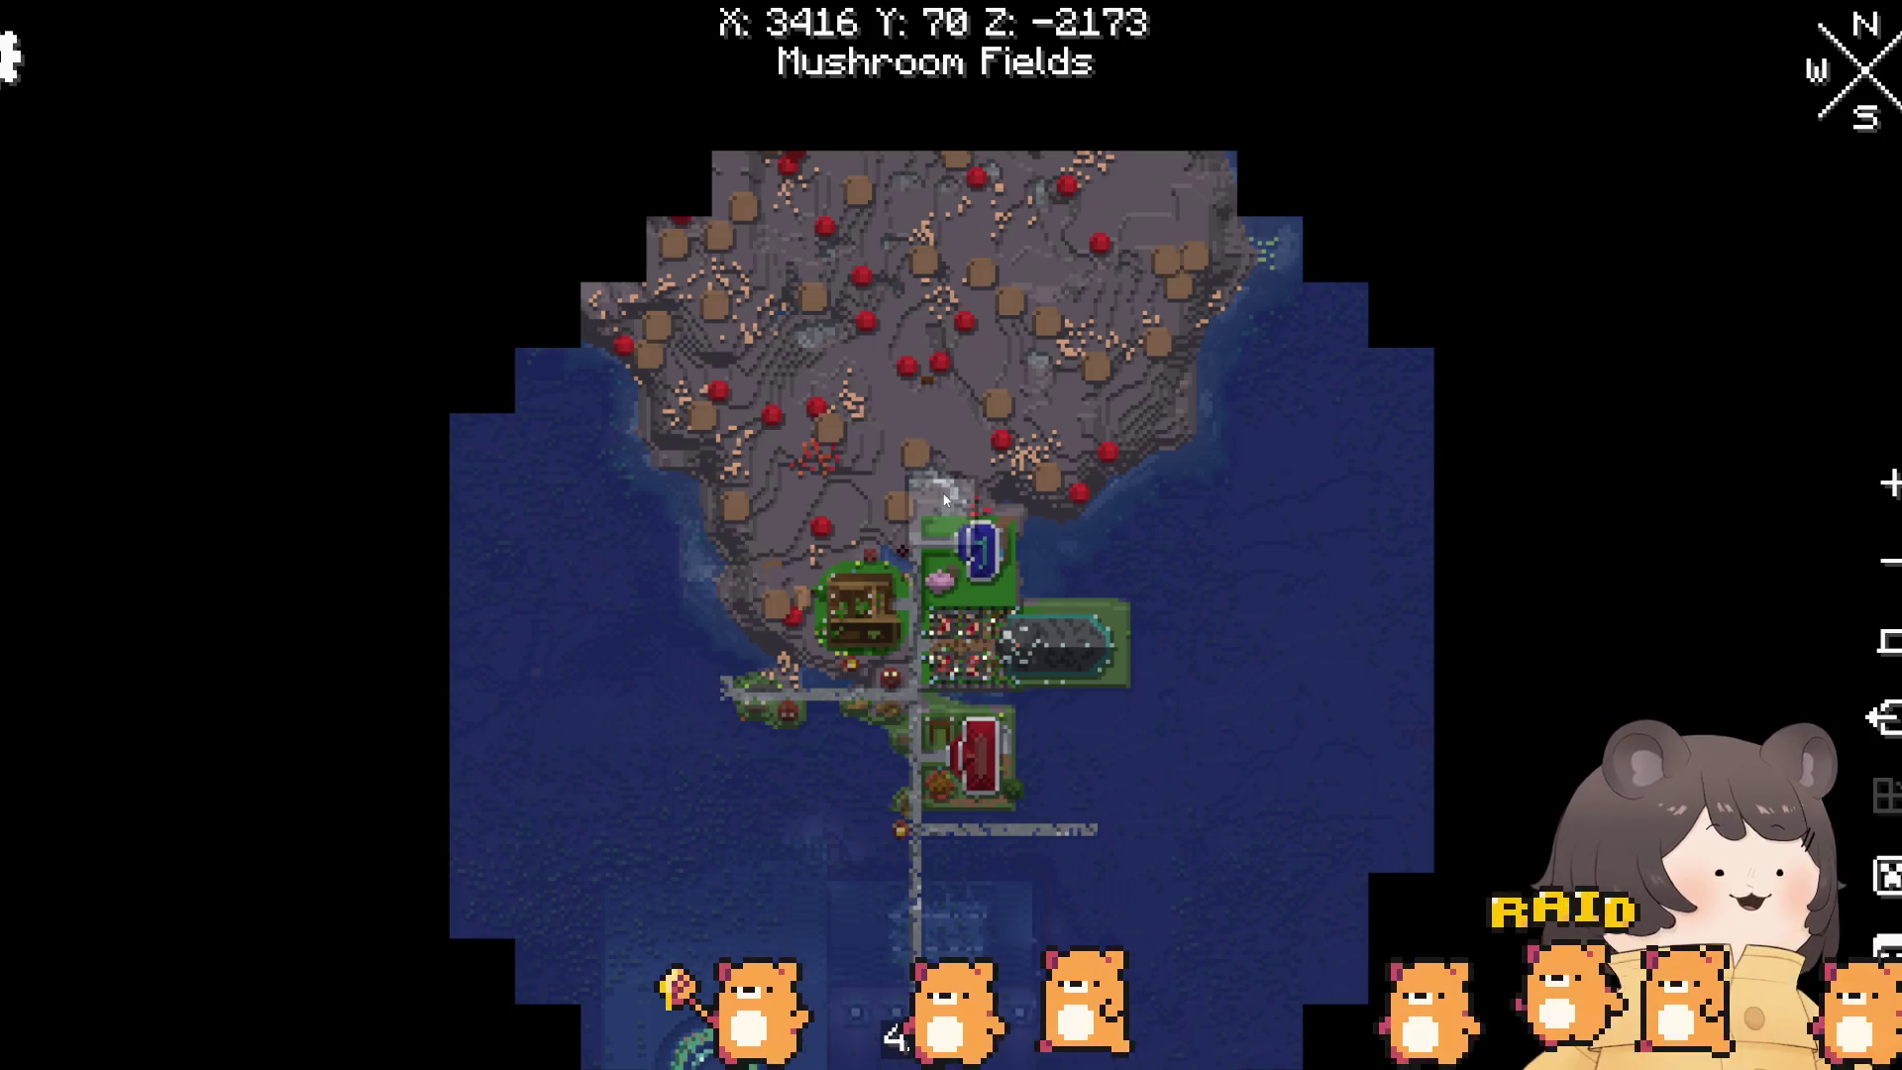
{"action": "right_click", "coordinate": [945, 500]}
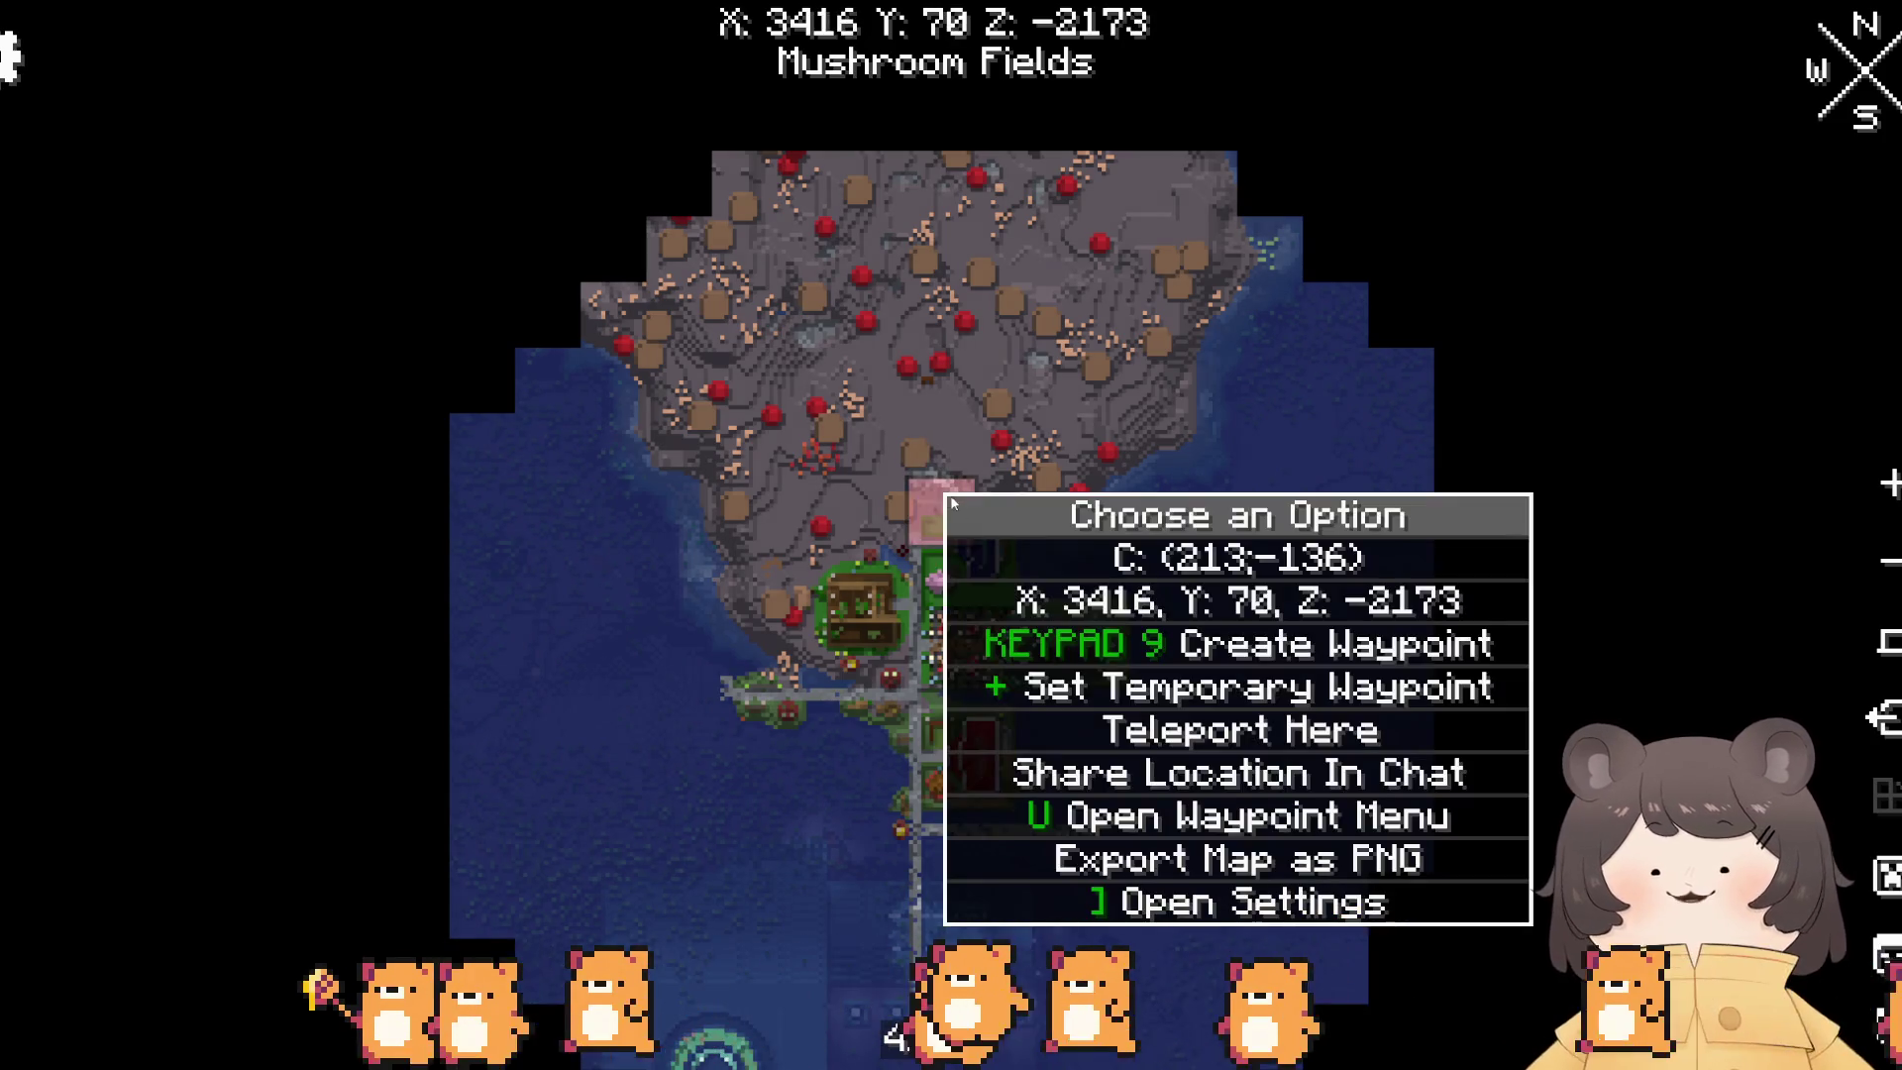
{"action": "key", "text": "Escape"}
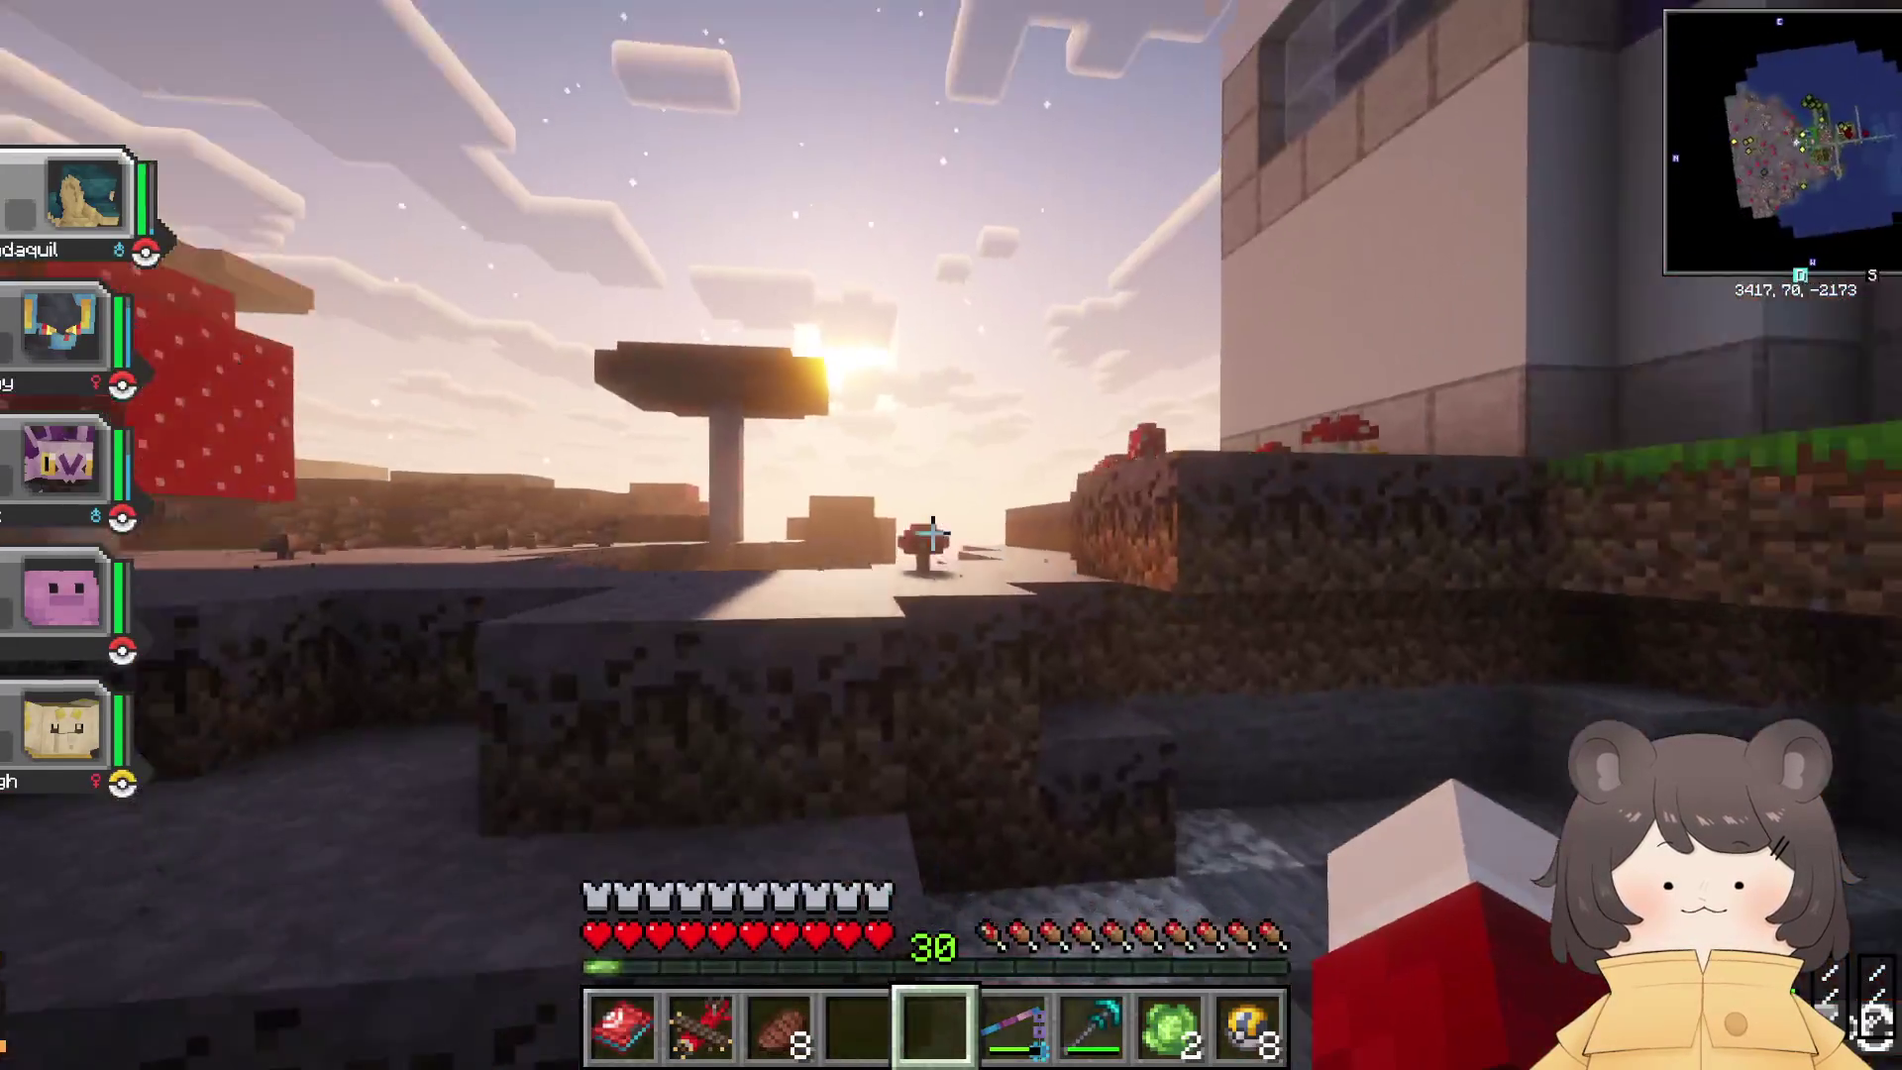
Step: Walk across the mushroom field, past the cherry tree and house along the path
{"action": "key", "text": "w"}
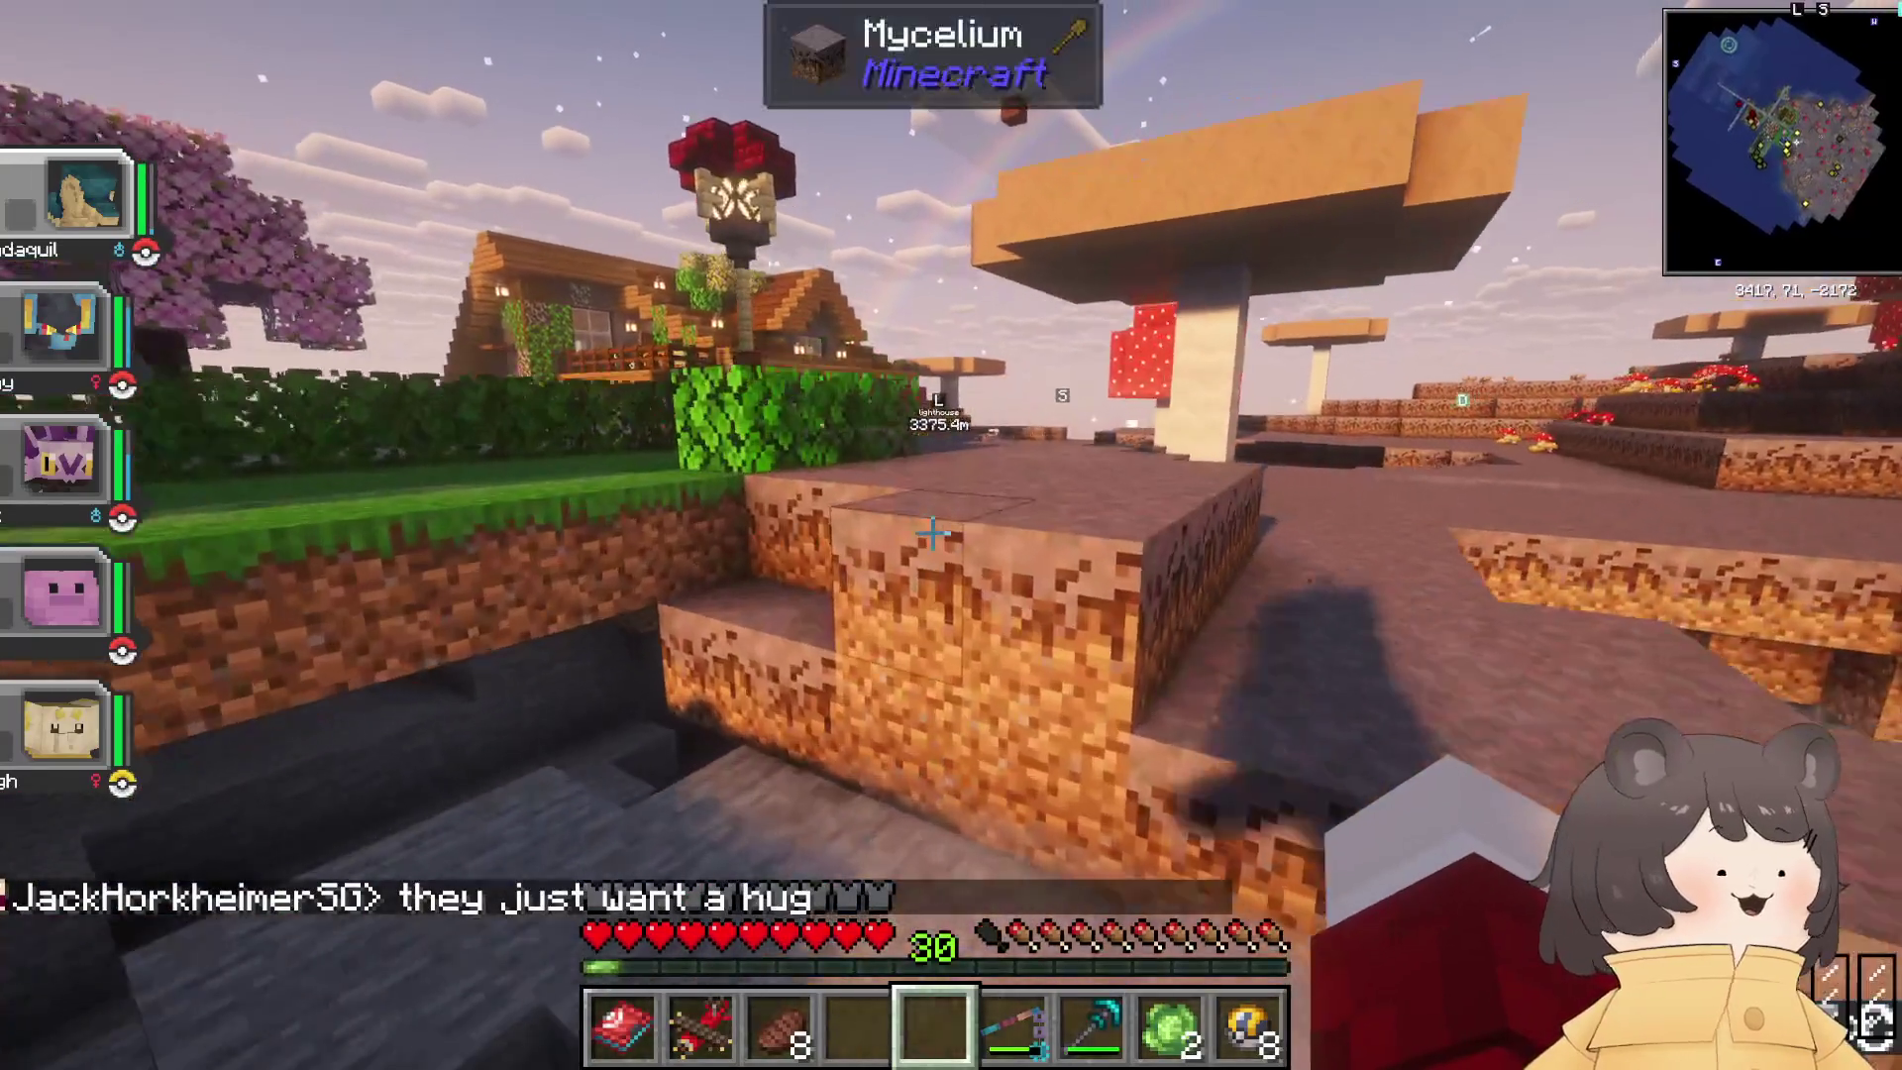
{"action": "key", "text": "w"}
{"action": "key", "text": "w"}
{"action": "key", "text": "w"}
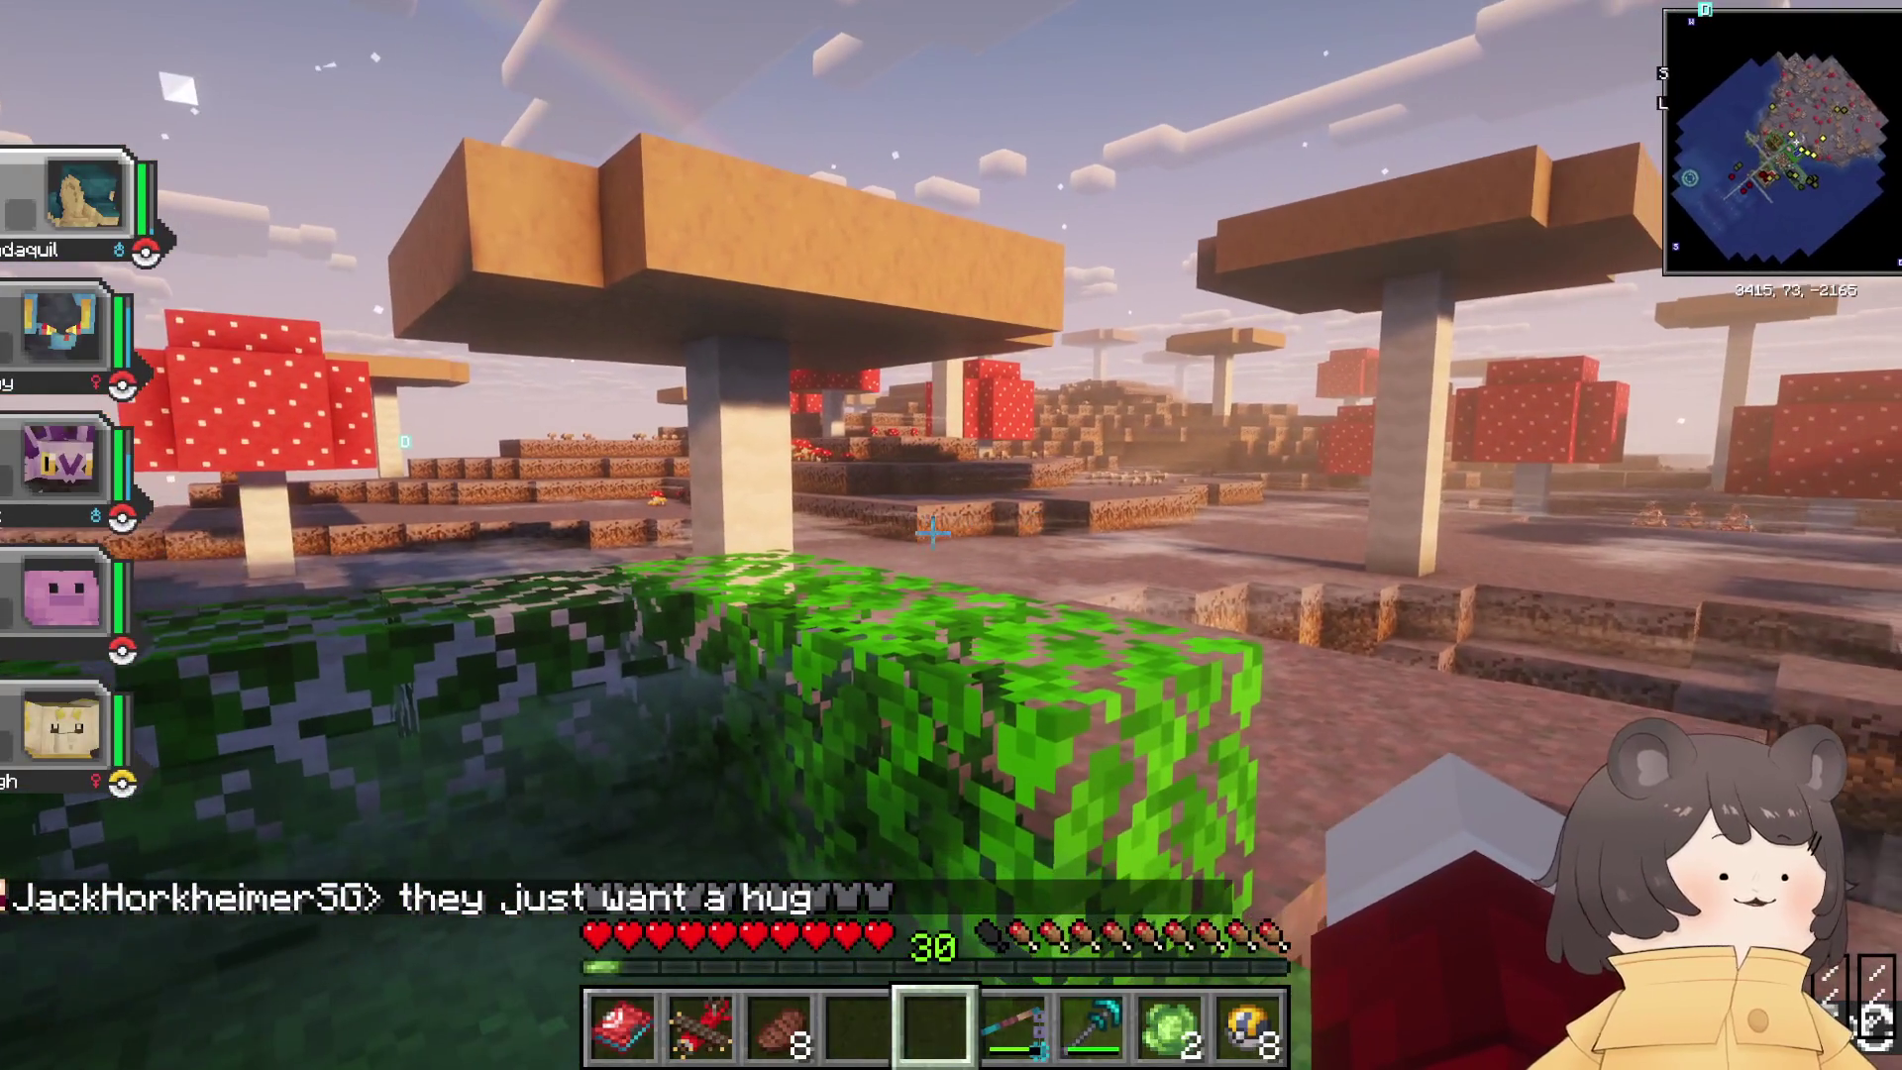
{"action": "key", "text": "w"}
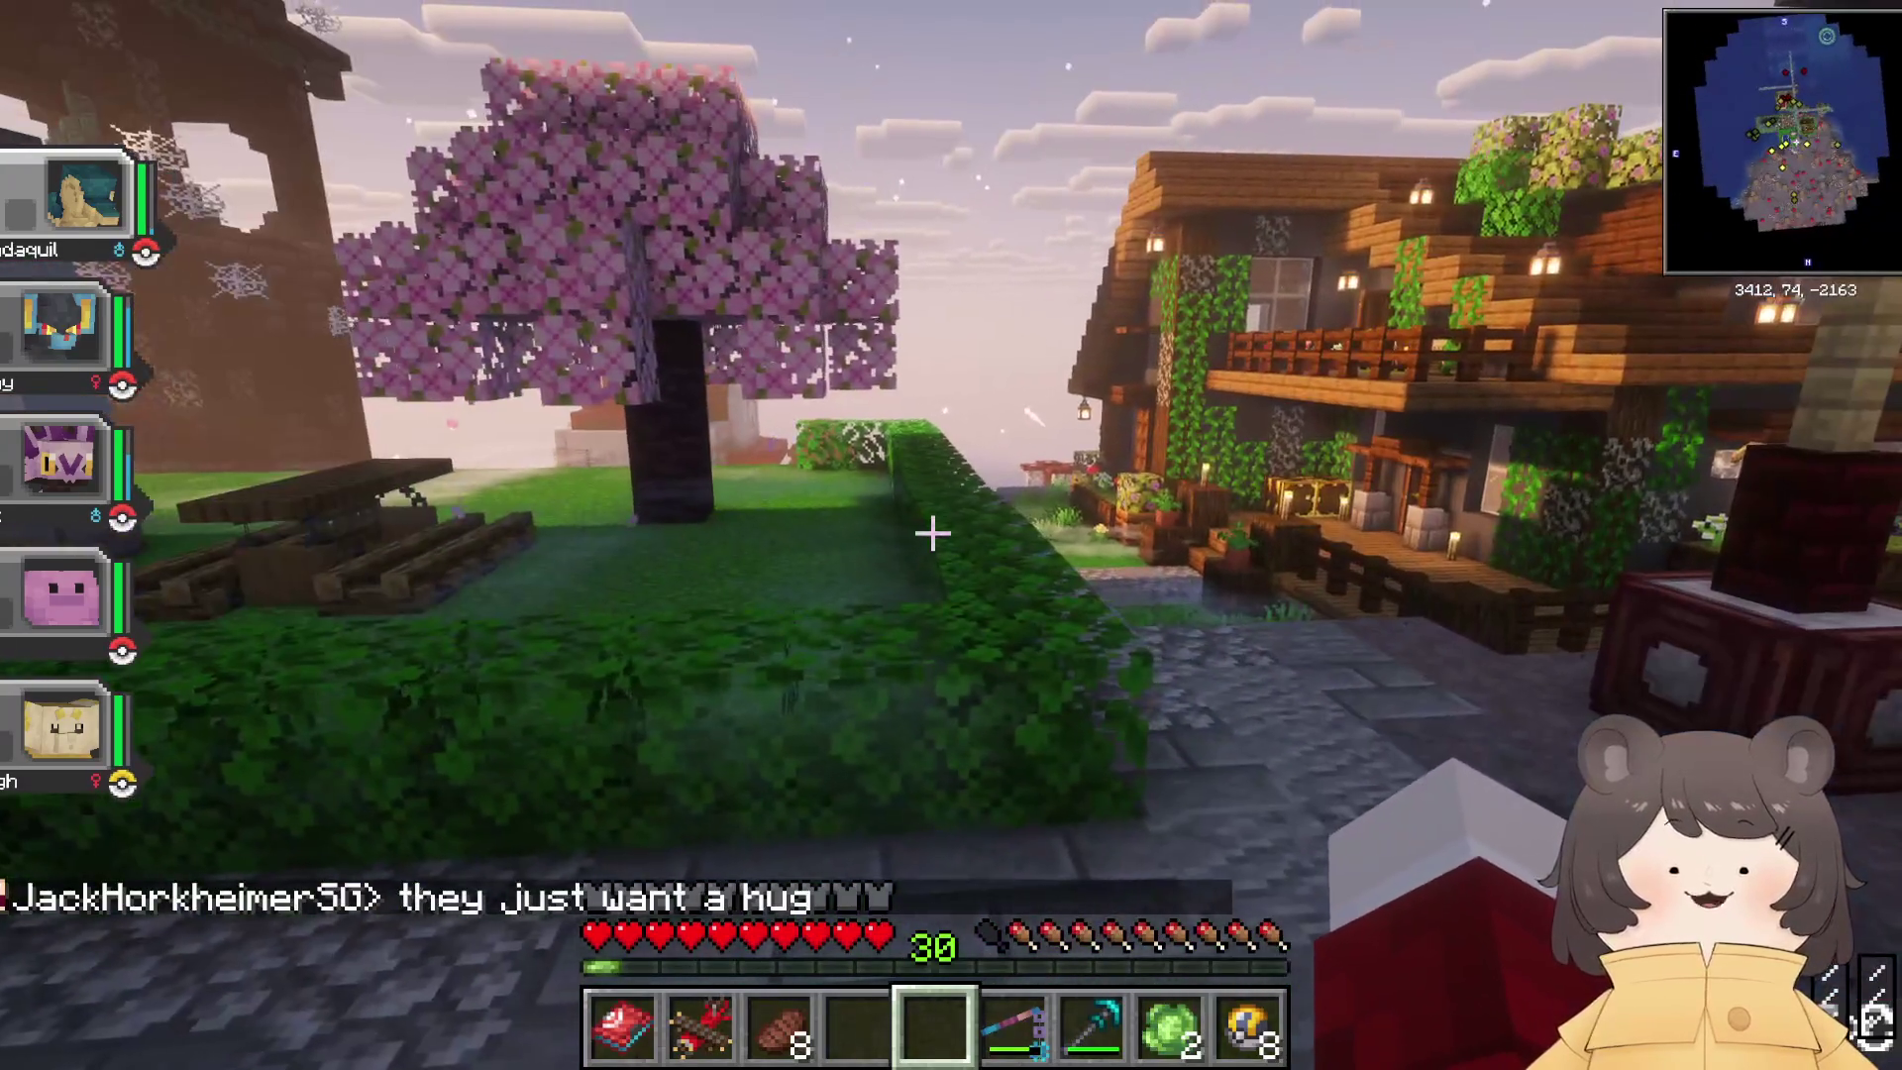
{"action": "key", "text": "m"}
{"action": "key", "text": "m"}
{"action": "key", "text": "w"}
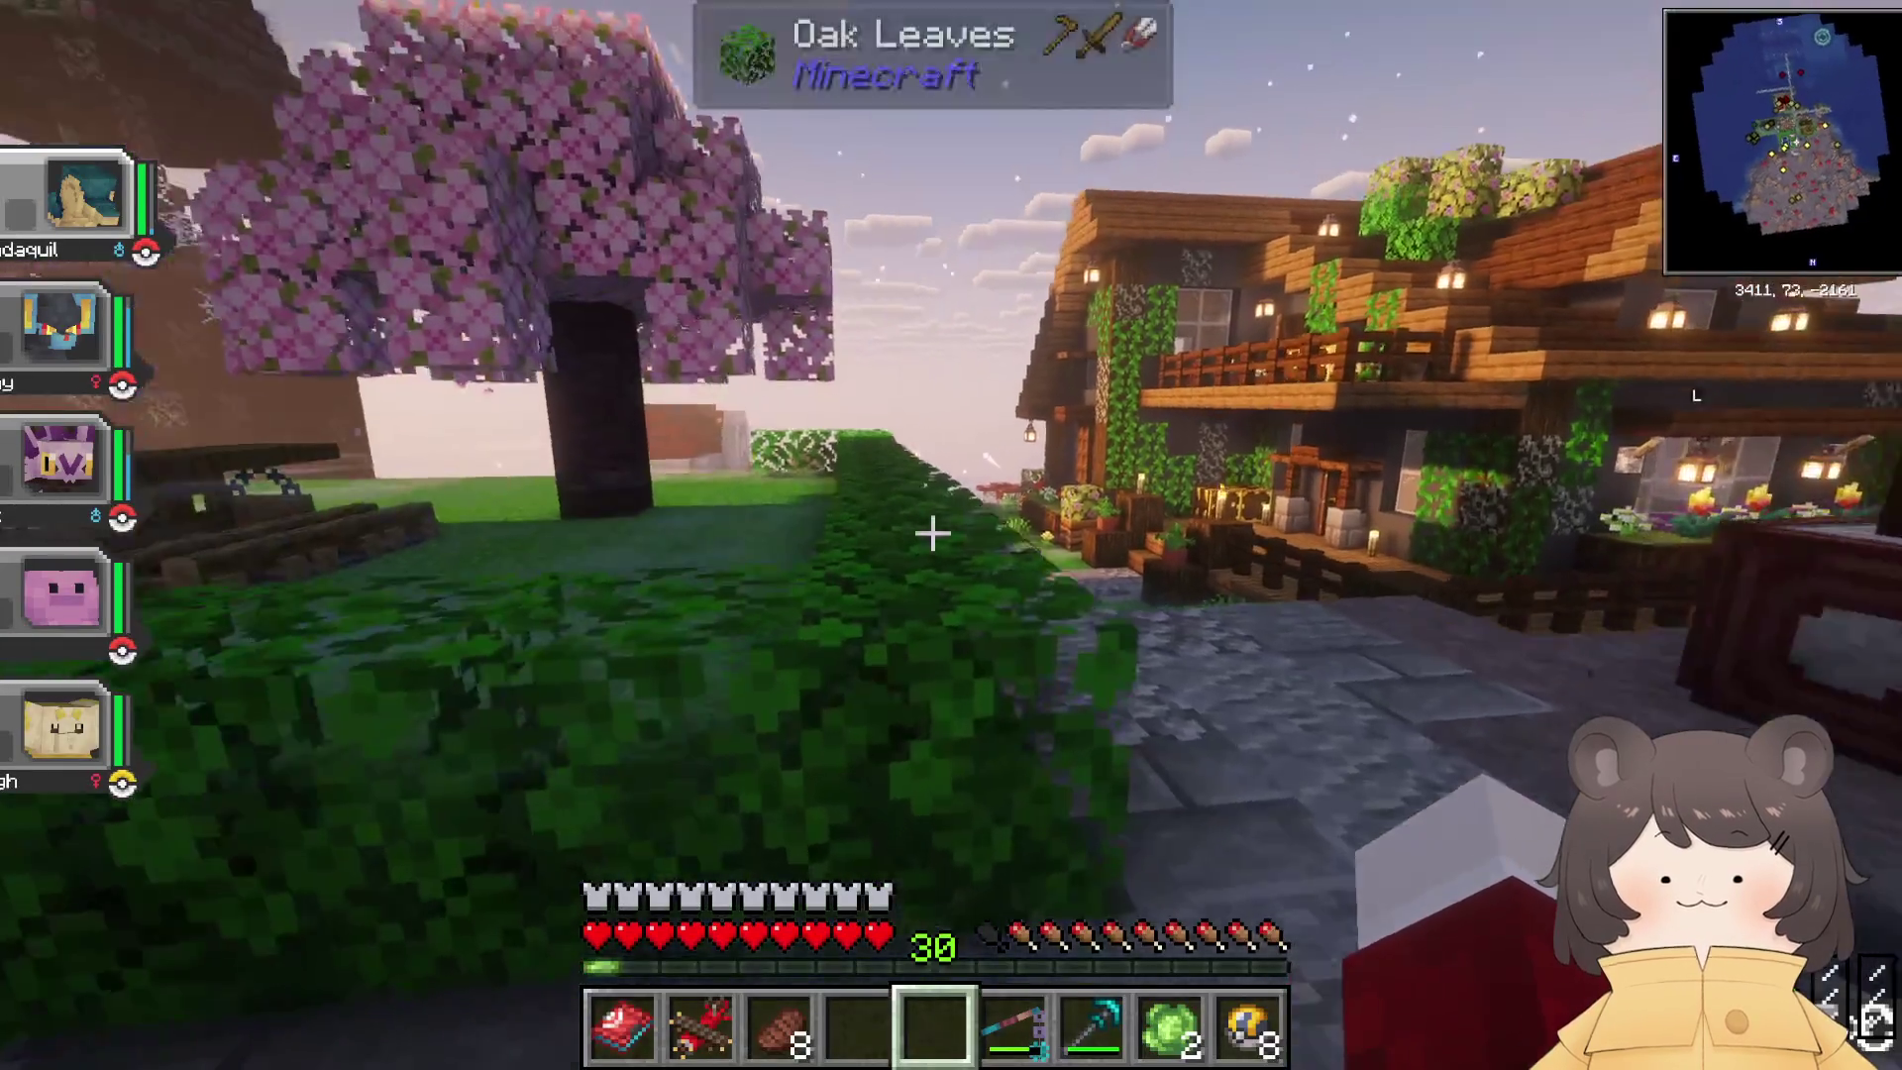
{"action": "key", "text": "w"}
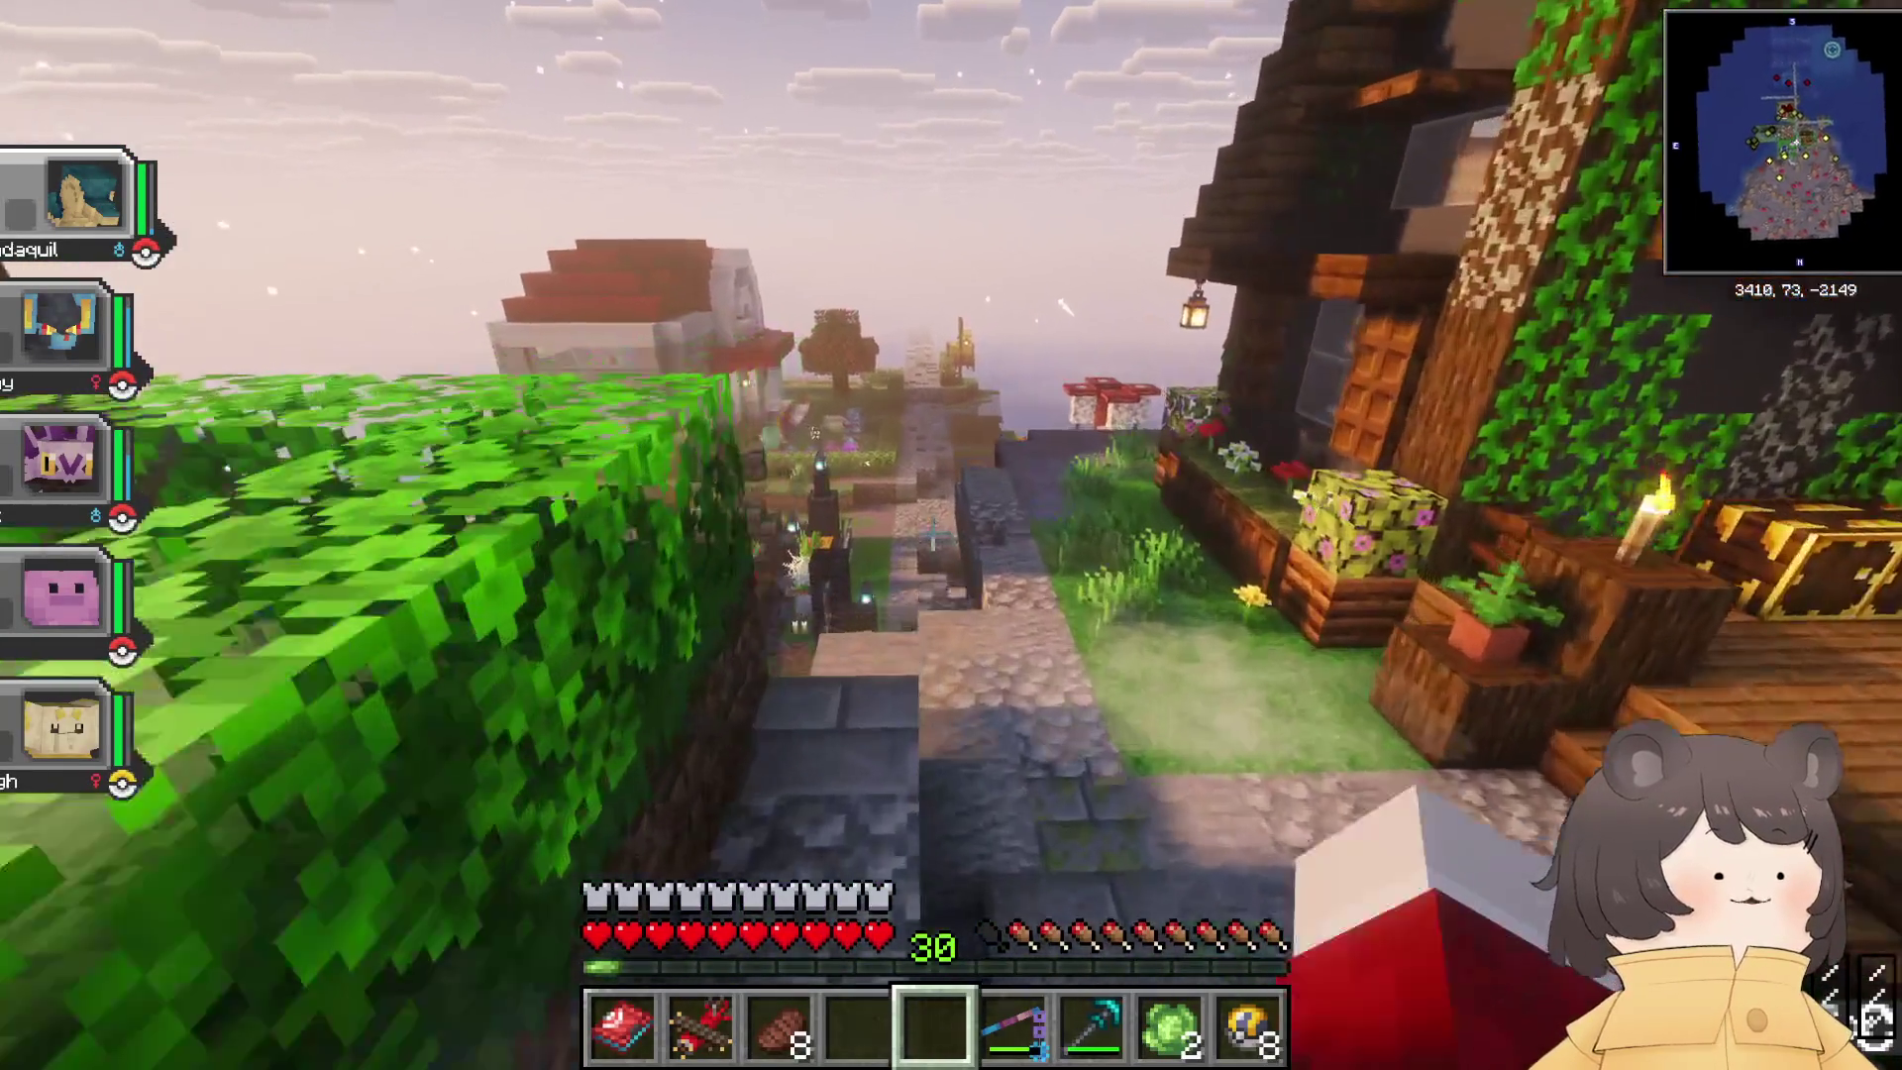
{"action": "key", "text": "Escape"}
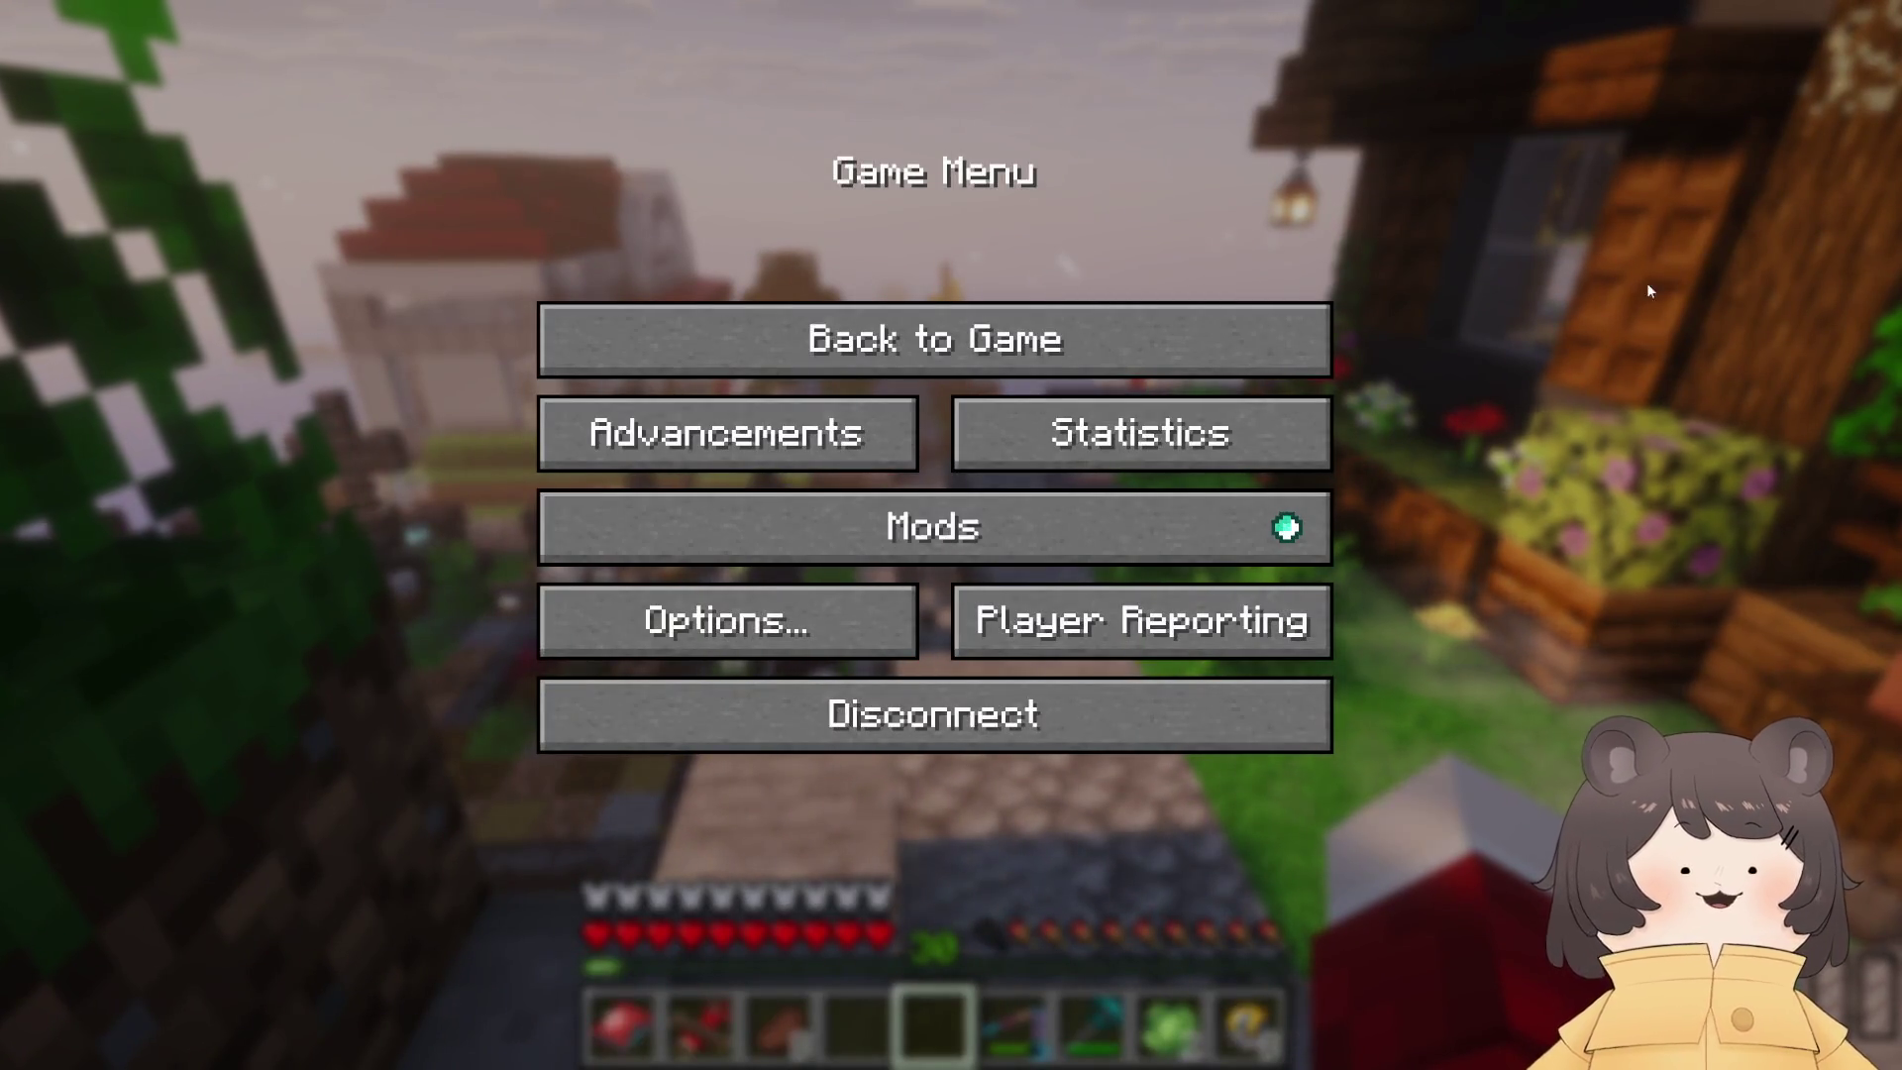
{"action": "key", "text": "Escape"}
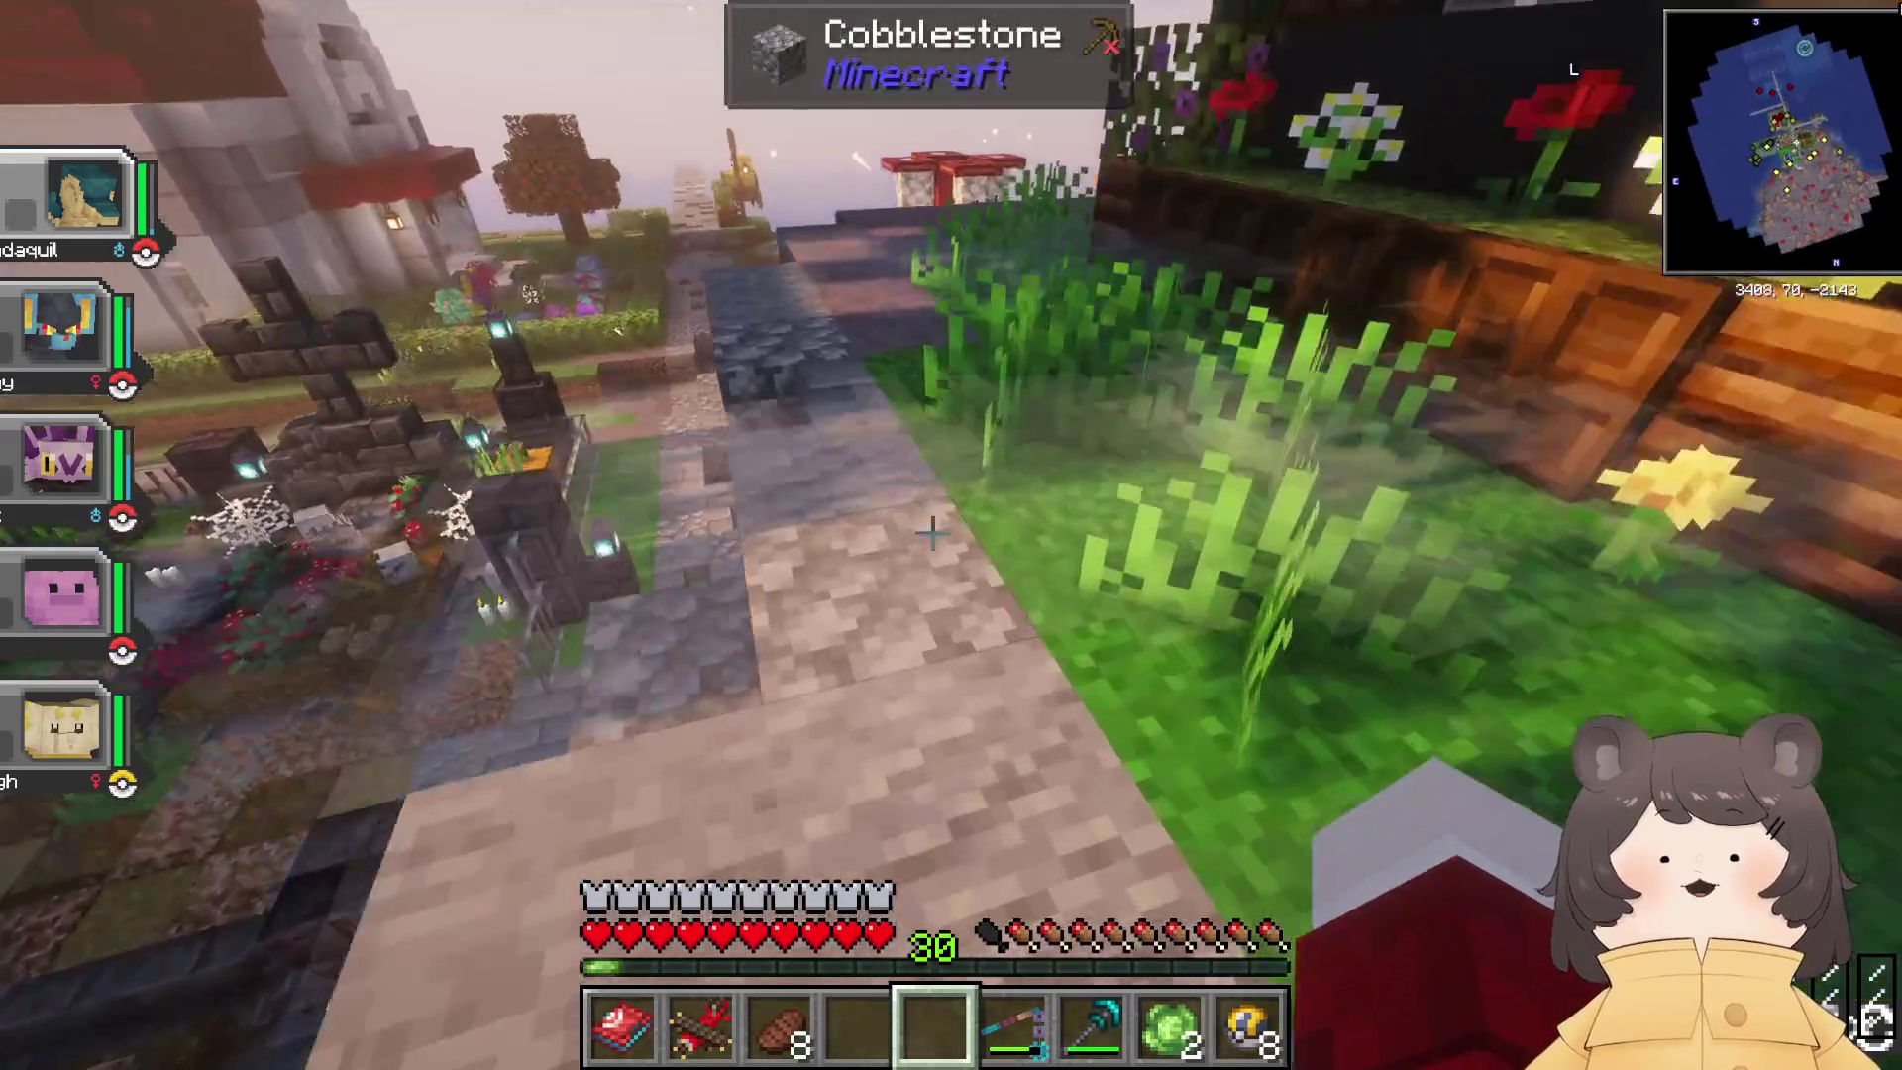
Step: Walk past the fenced garden to the Pokécenter waystone, briefly checking its destinations
{"action": "key", "text": "w"}
{"action": "key", "text": "w"}
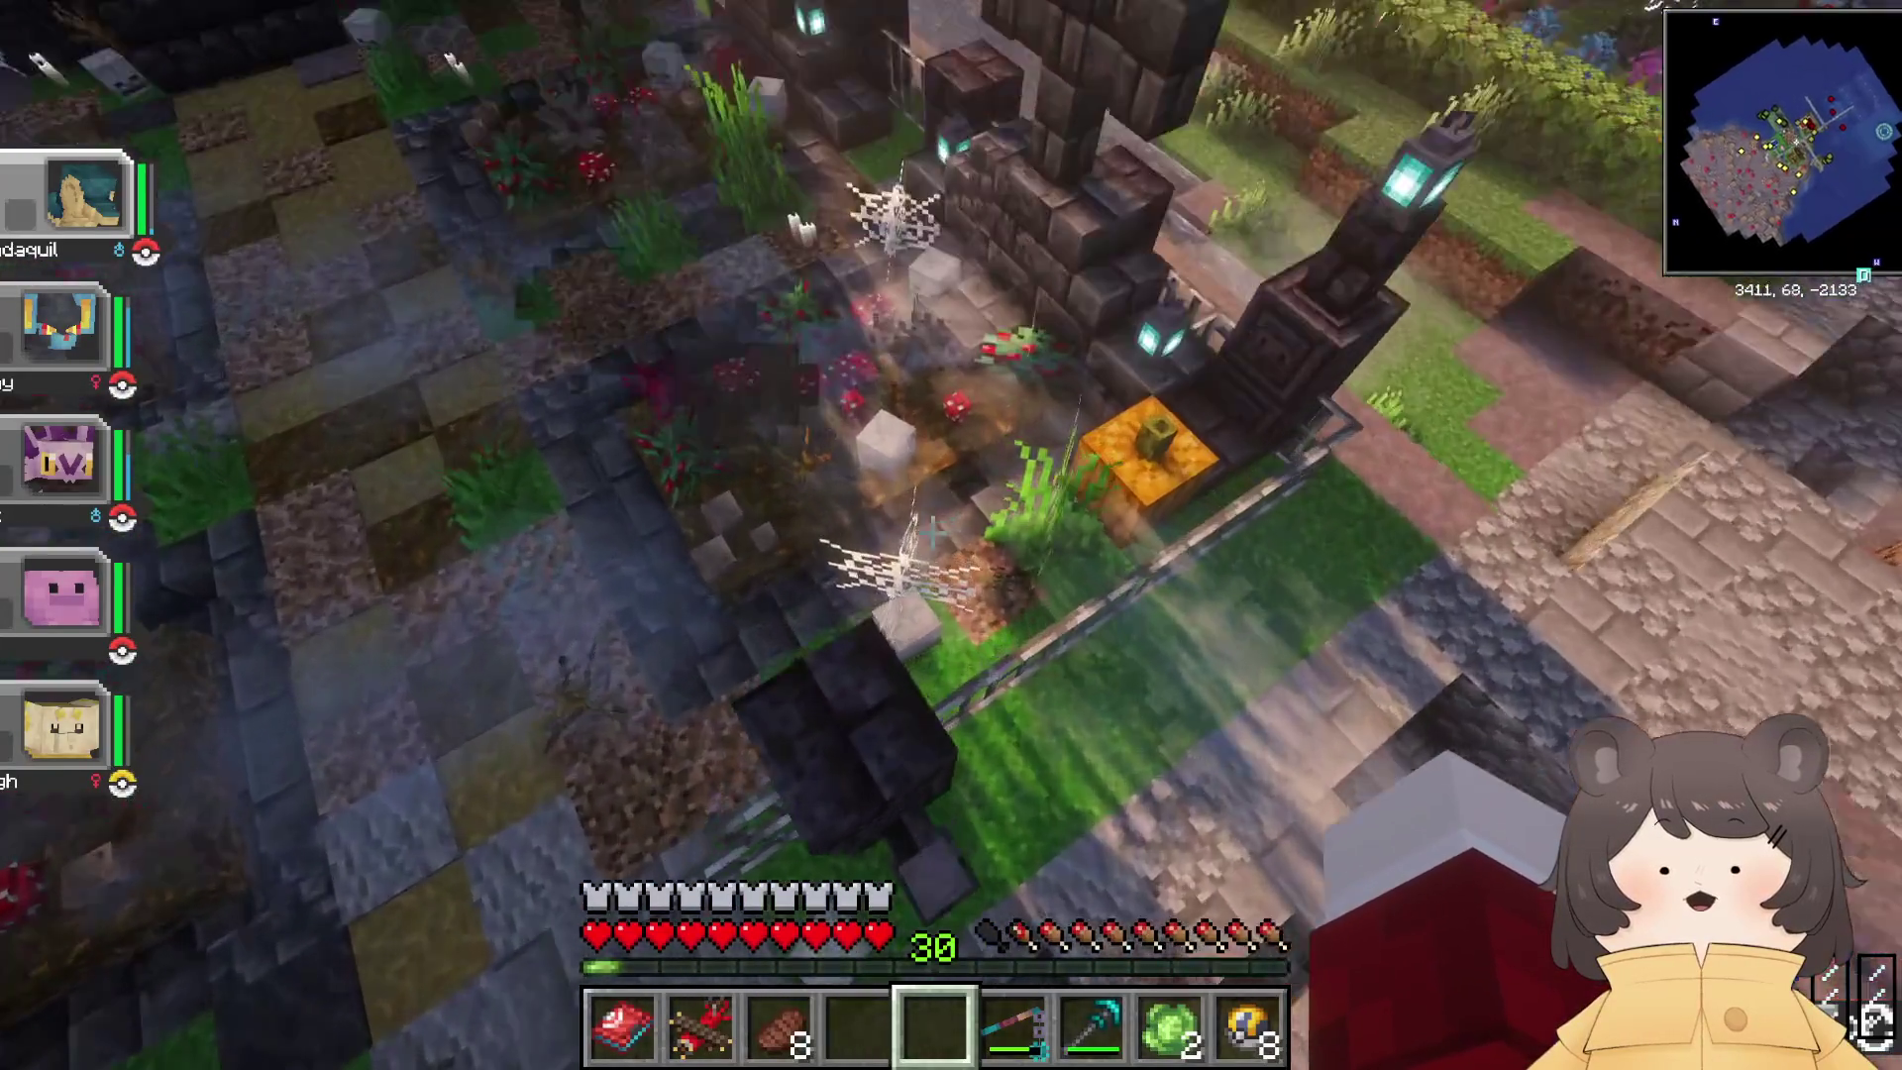
{"action": "key", "text": "w"}
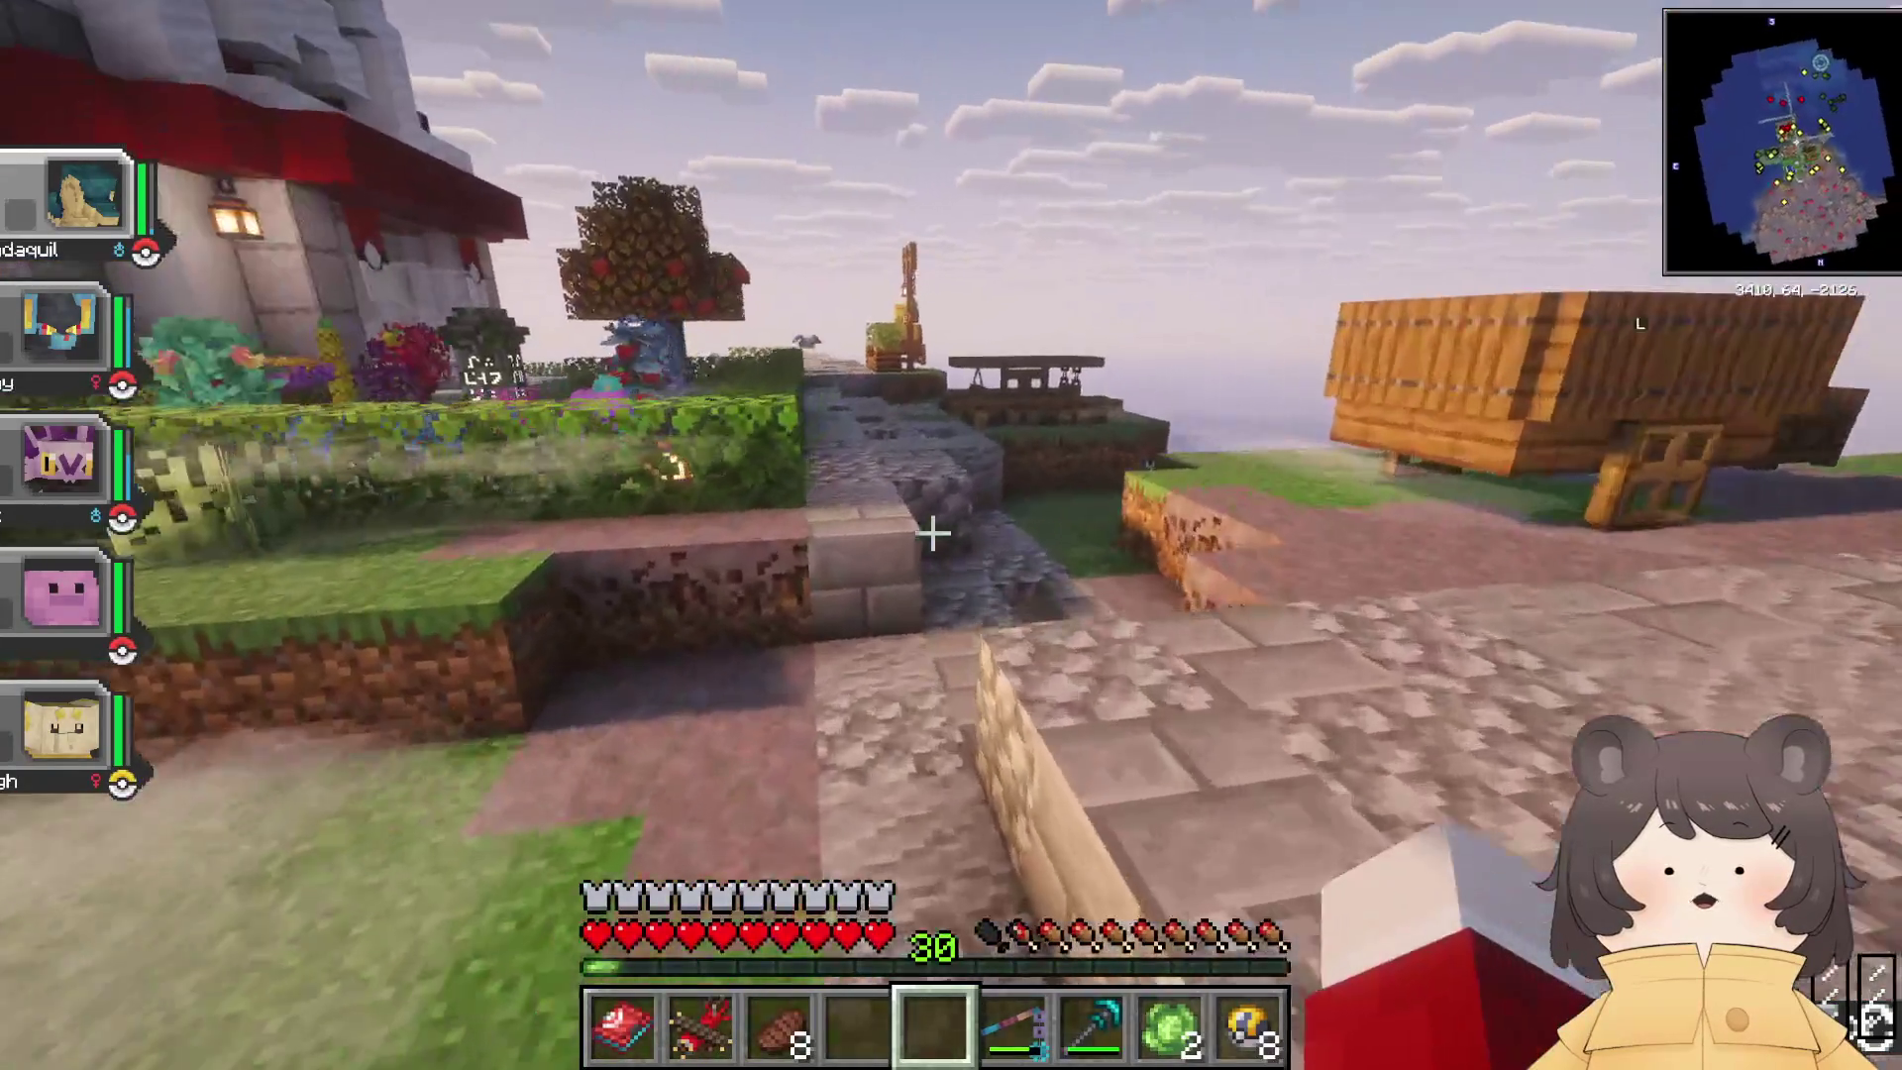
{"action": "key", "text": "w"}
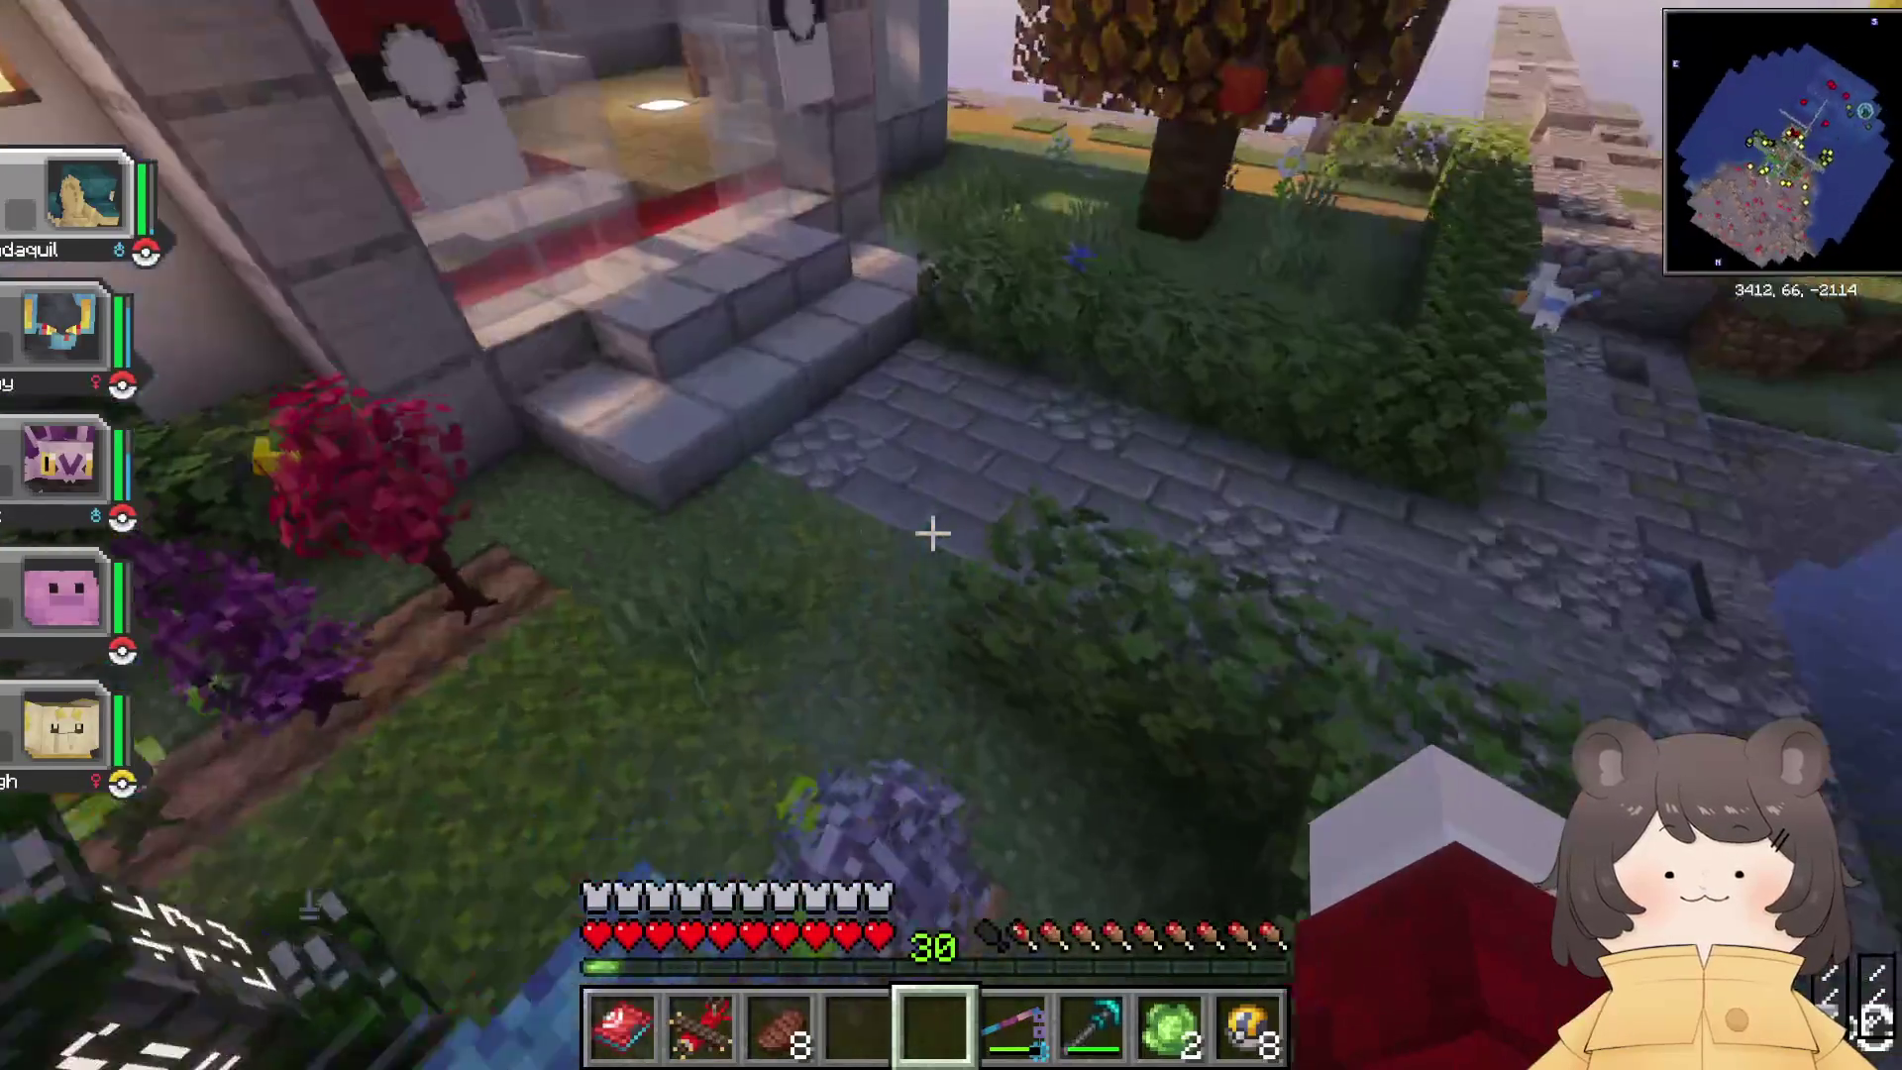
{"action": "right_click", "coordinate": [931, 535]}
{"action": "key", "text": "Escape"}
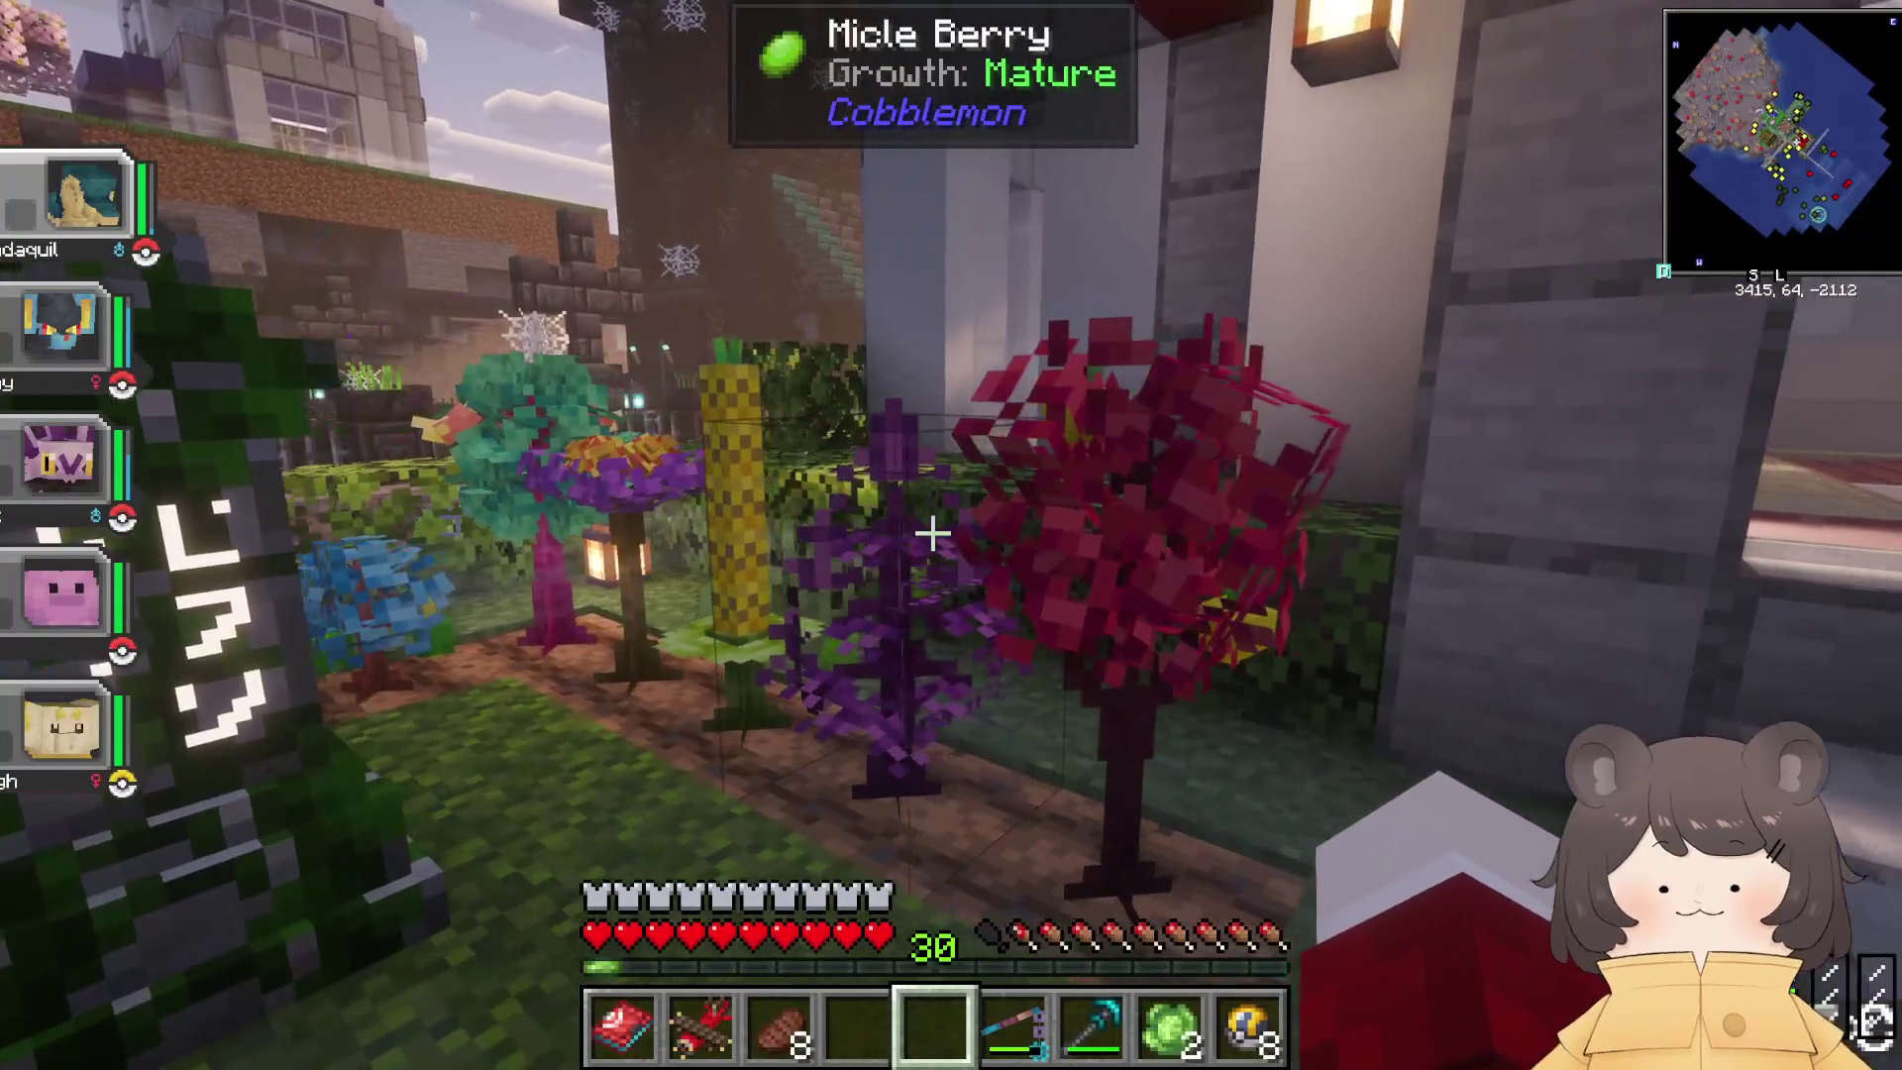
{"action": "key", "text": "t"}
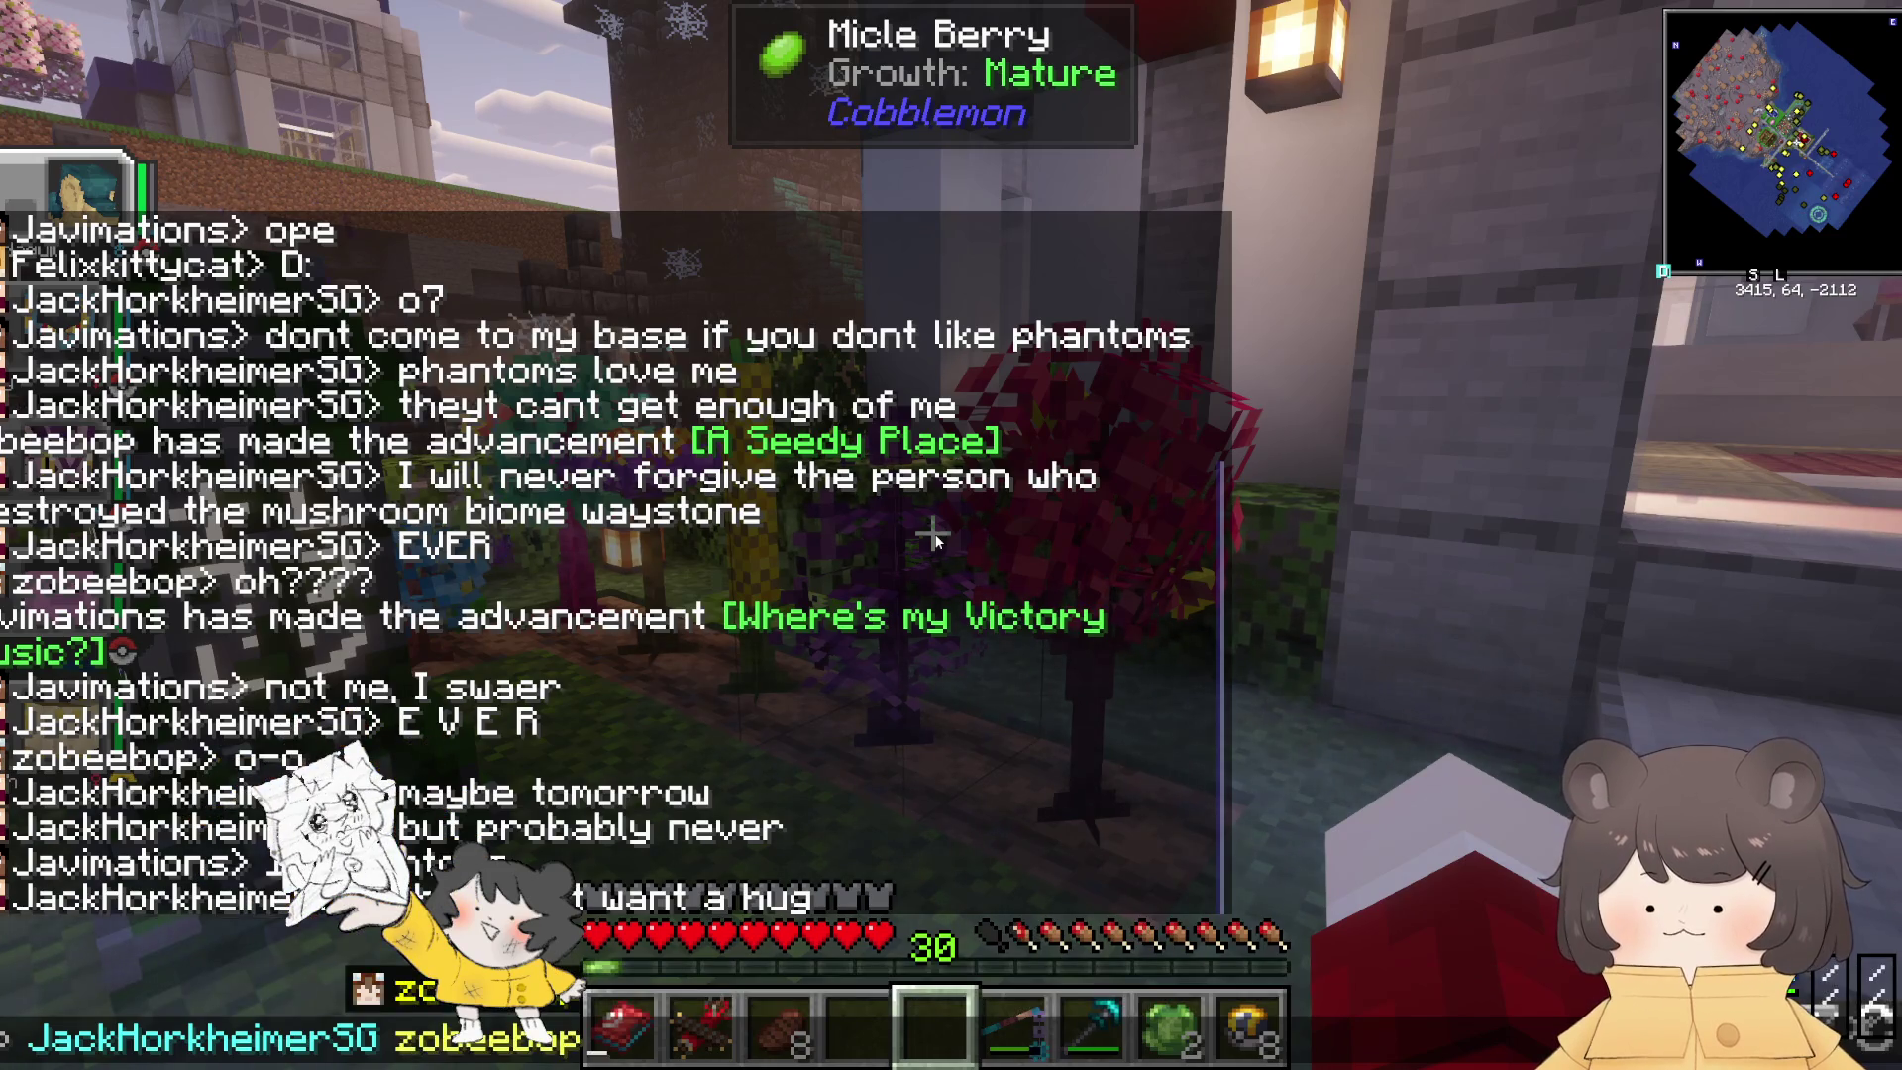
{"action": "key", "text": "Escape"}
Step: Line up with the Mossy Waystone and open its list of travel destinations
{"action": "key", "text": "s"}
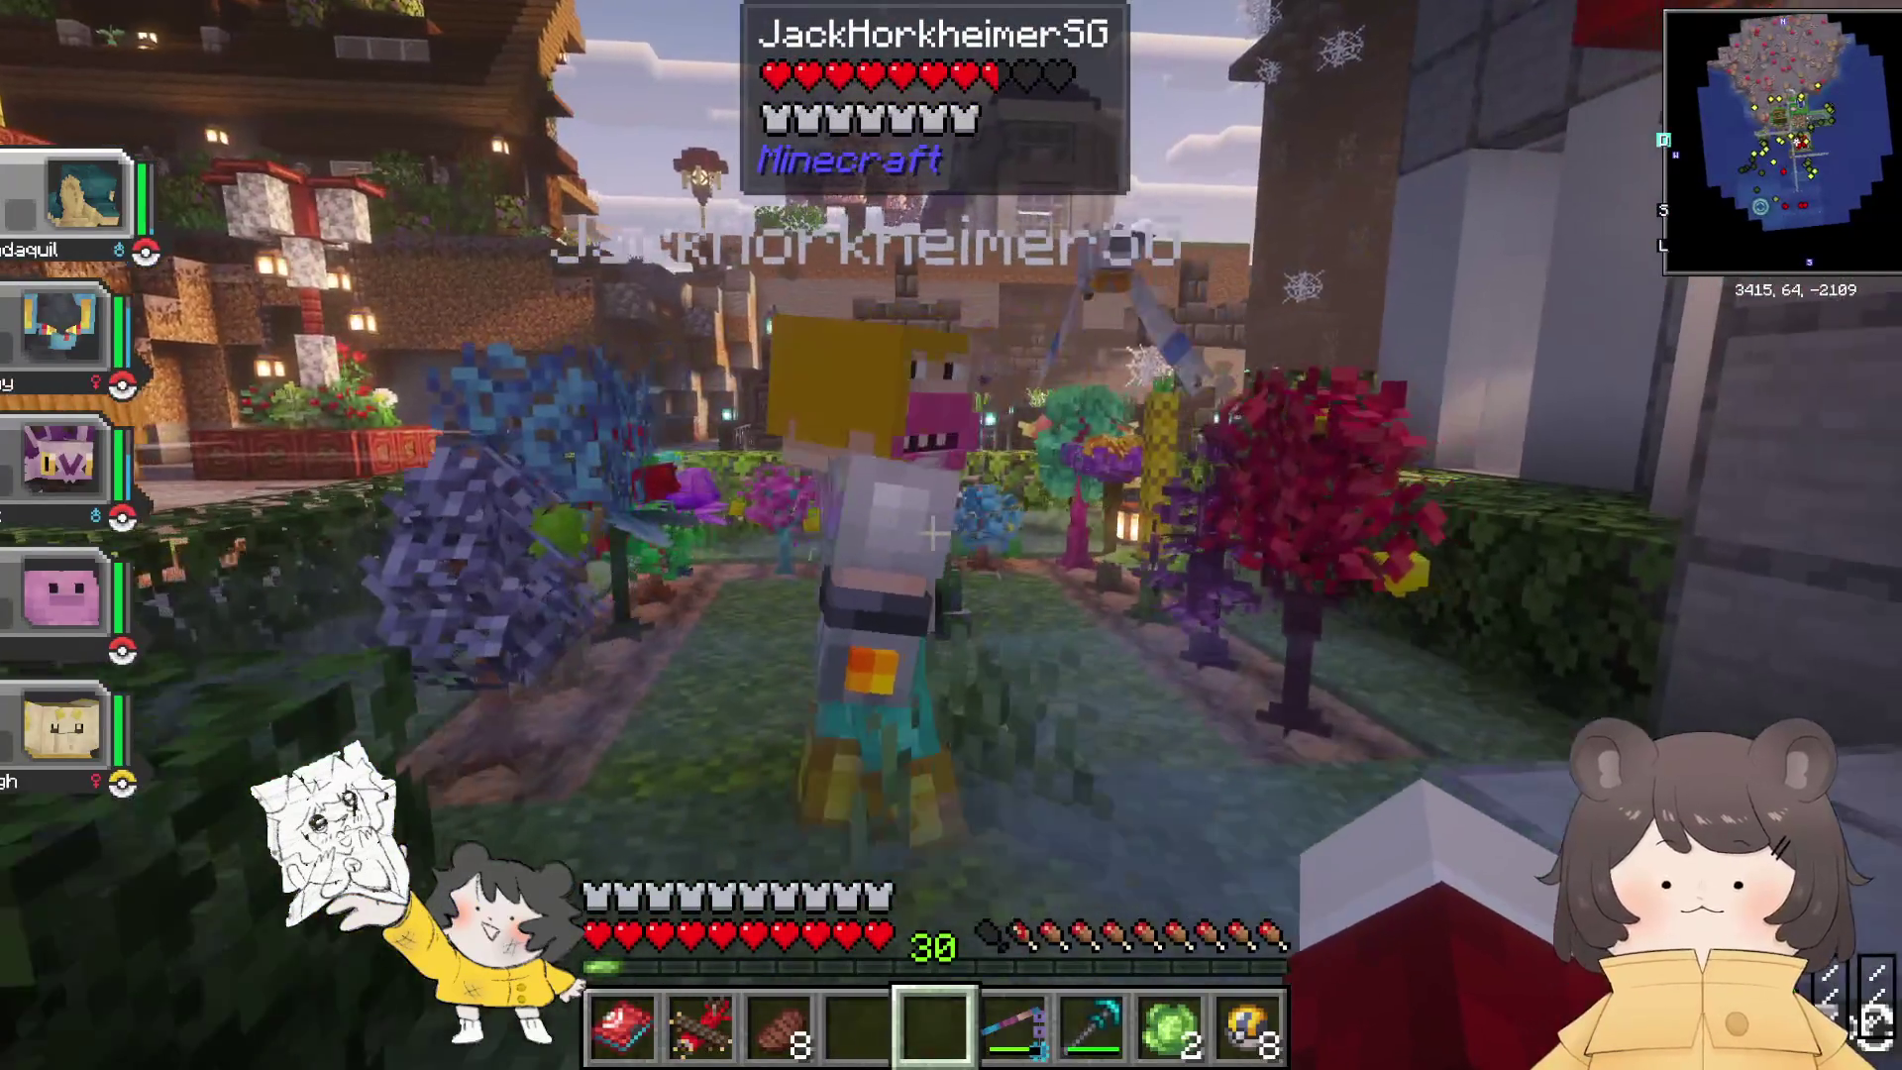
{"action": "key", "text": "w"}
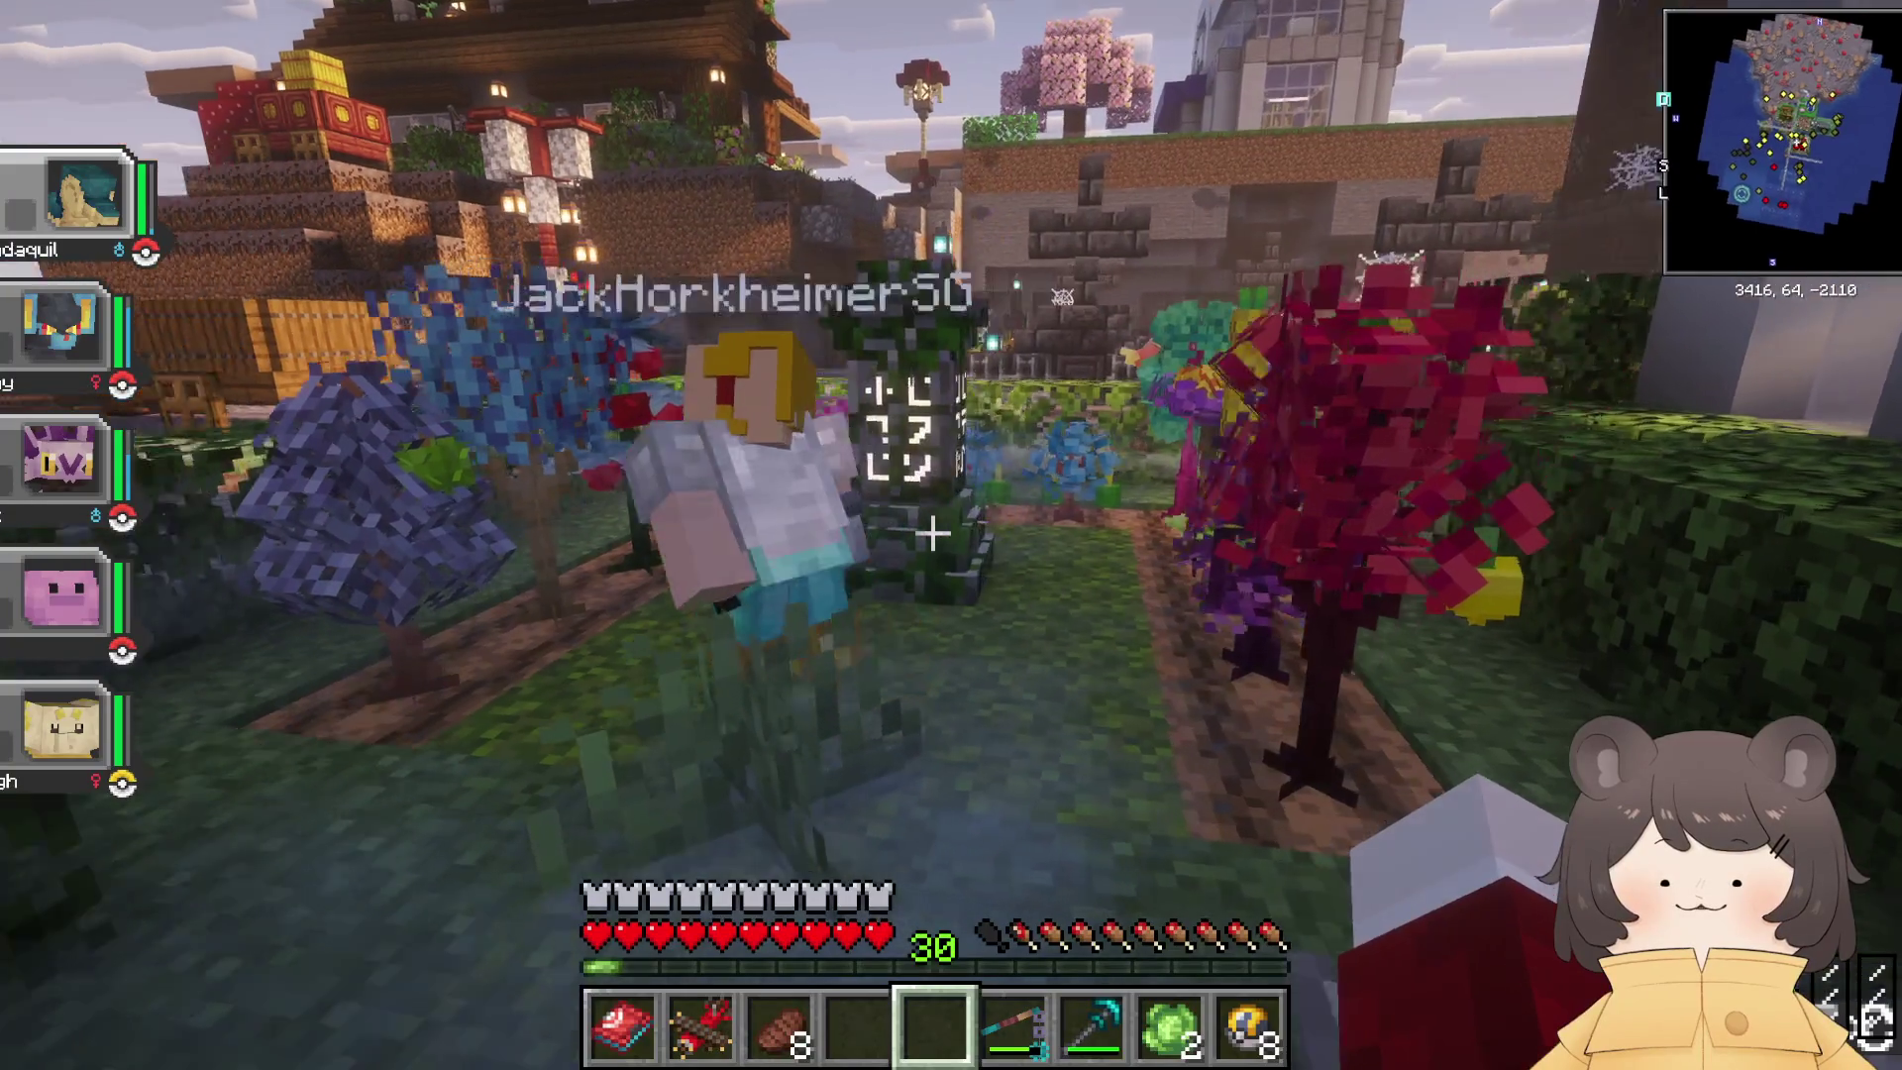
{"action": "key", "text": "w"}
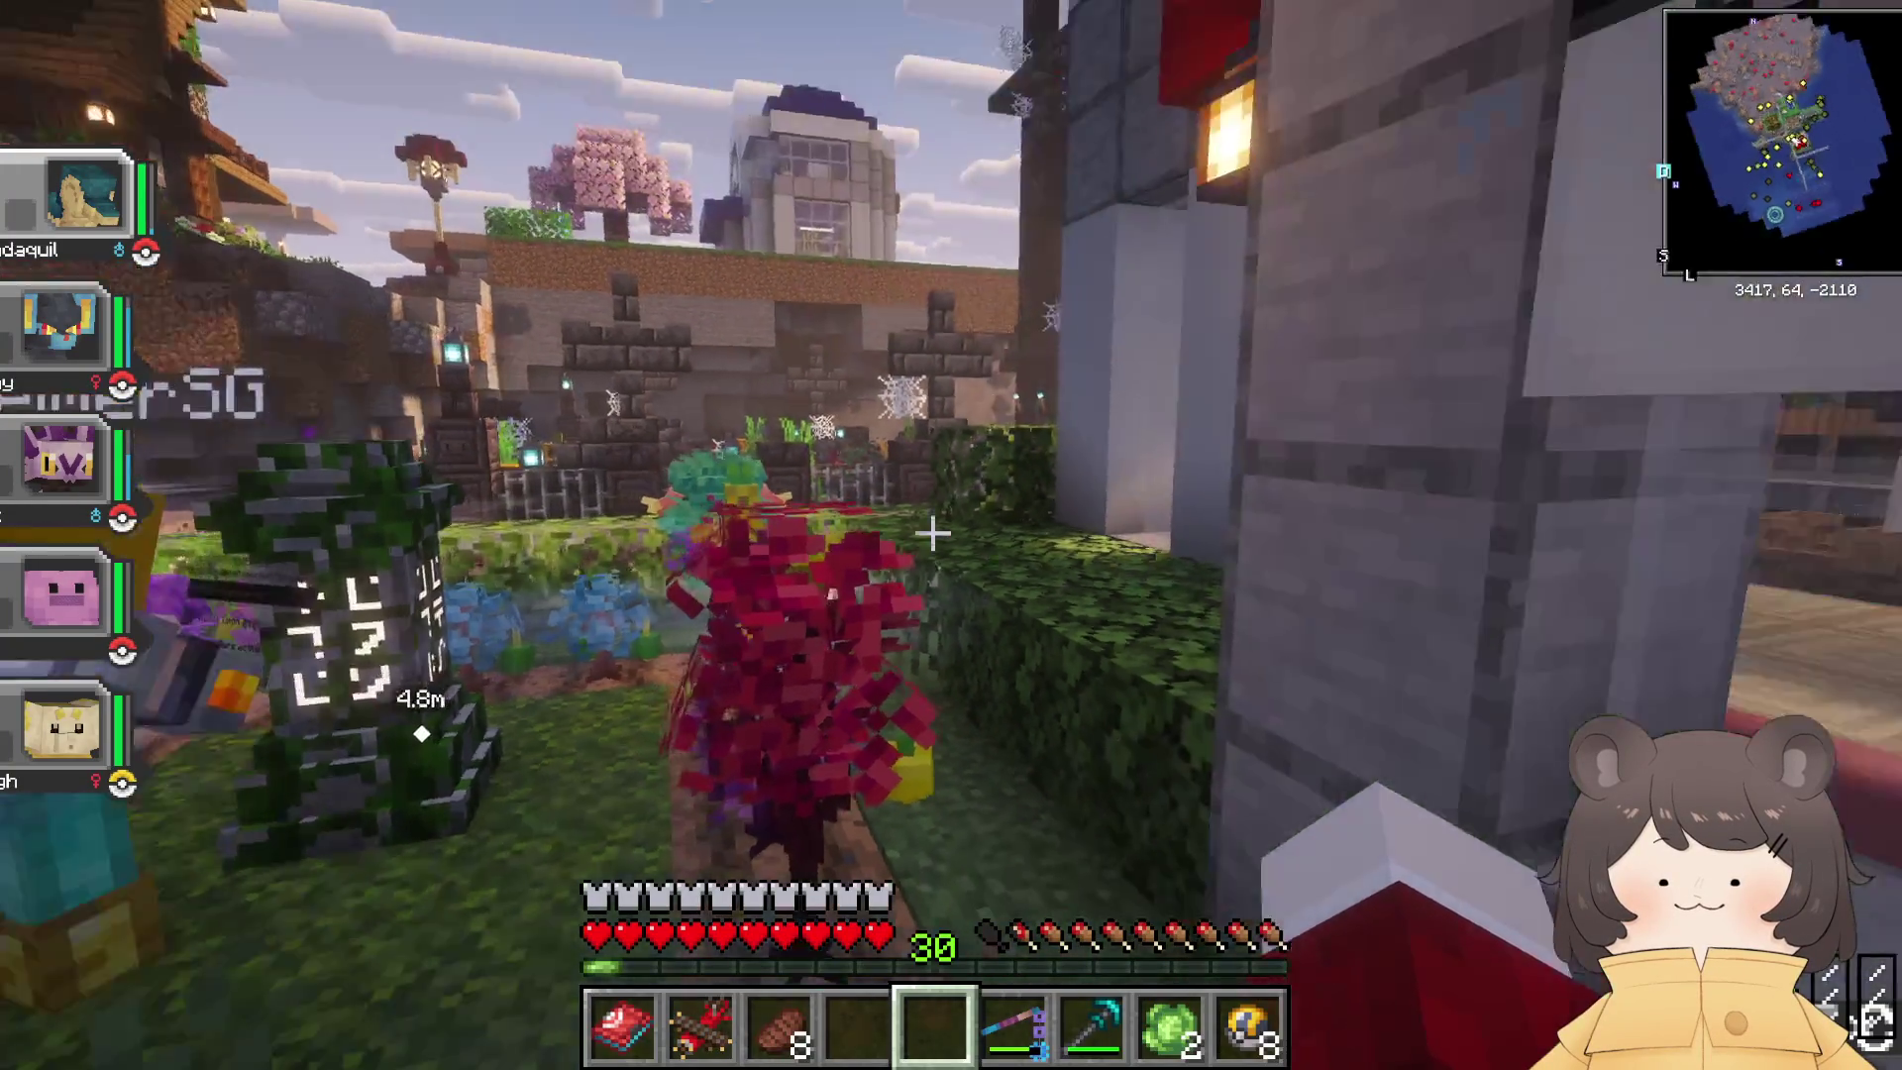
{"action": "key", "text": "s"}
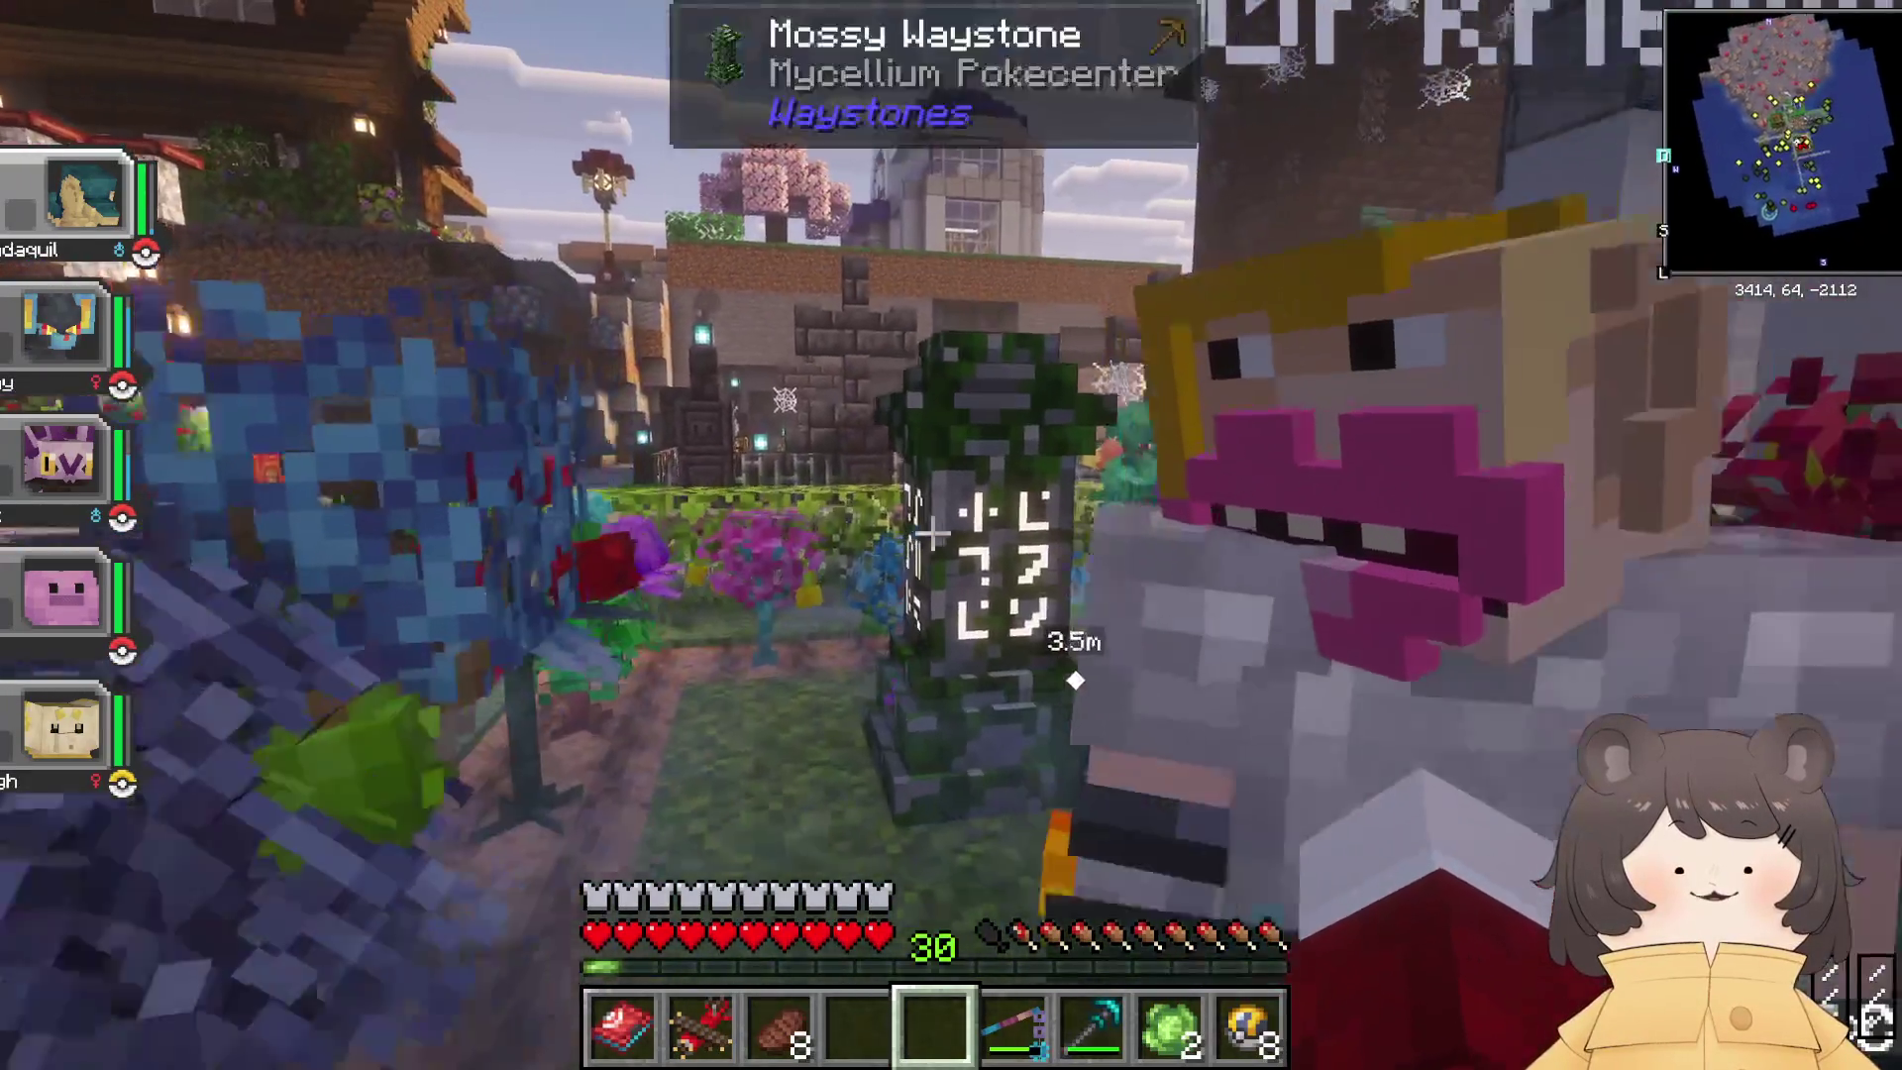
{"action": "right_click", "coordinate": [931, 533]}
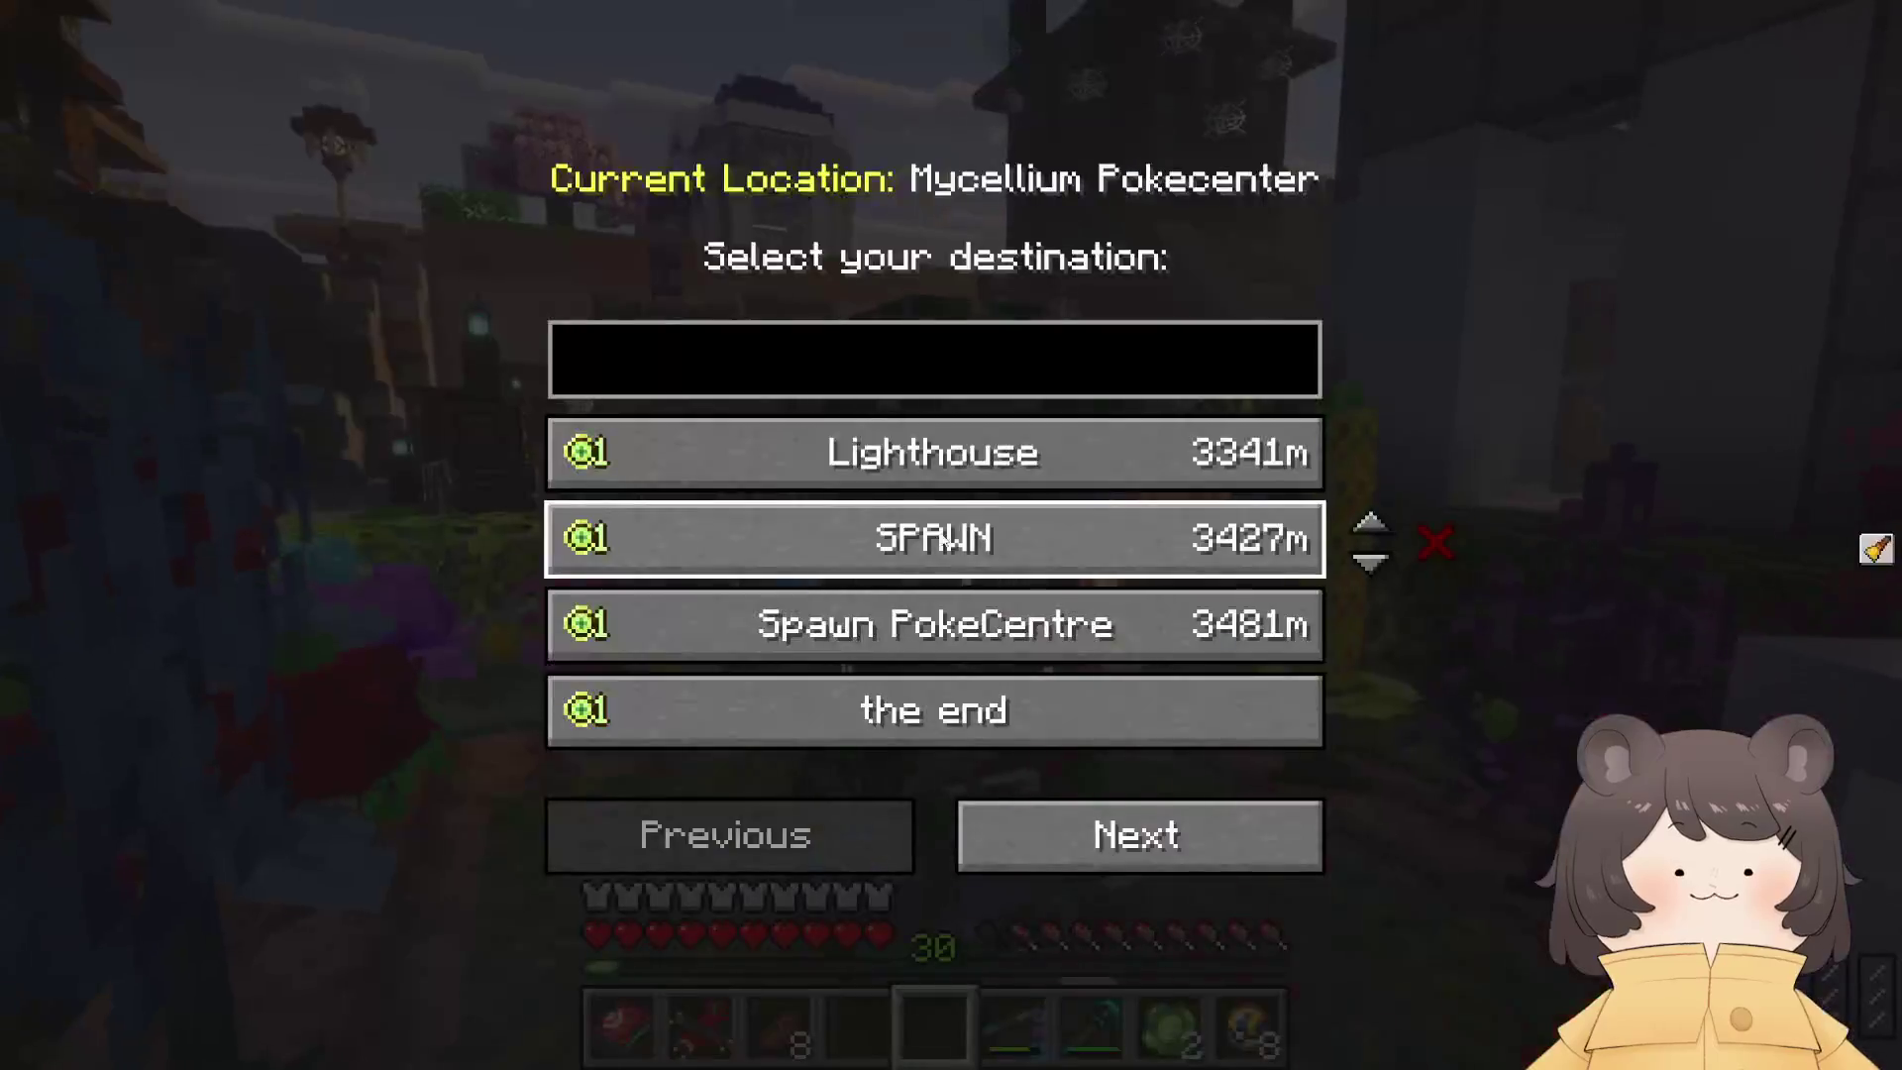
Step: Teleport to Lighthouse, walk the pier into the red lighthouse and bring up the game menu
{"action": "left_click", "coordinate": [999, 461]}
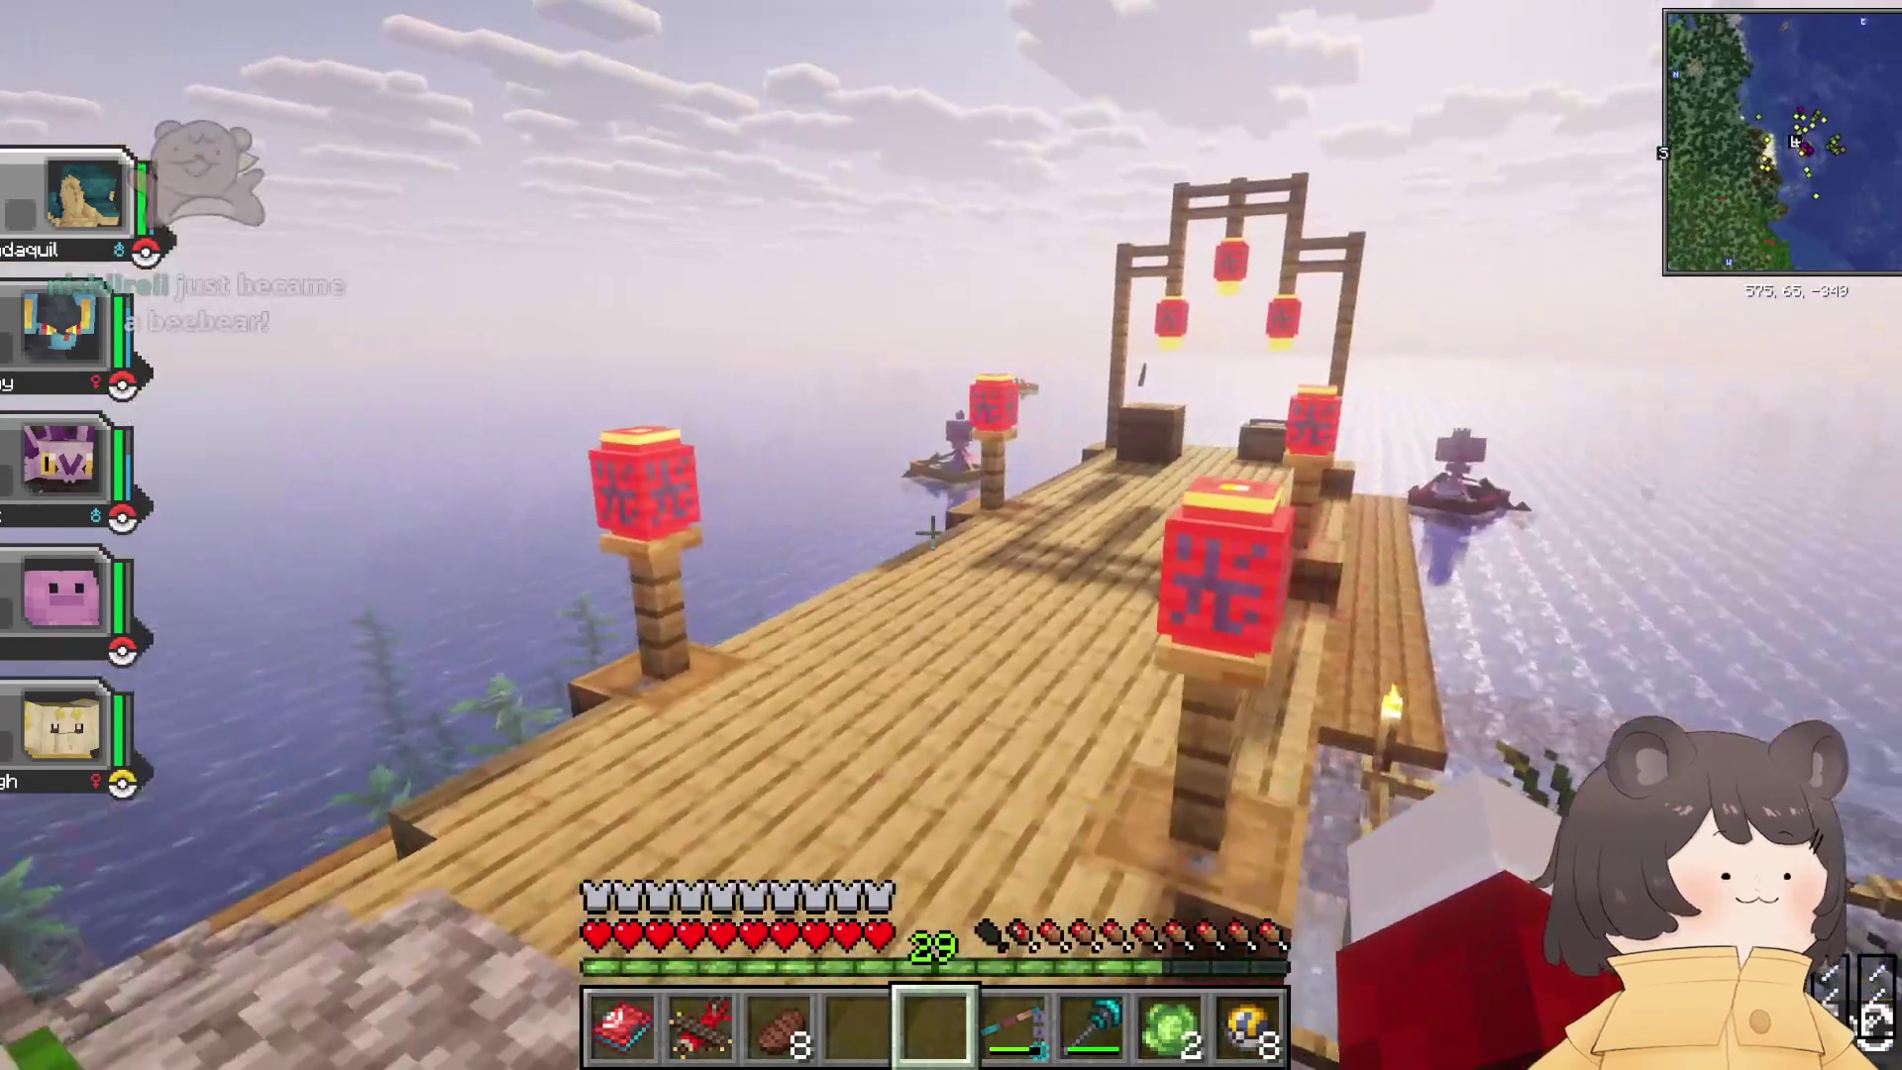
{"action": "key", "text": "w"}
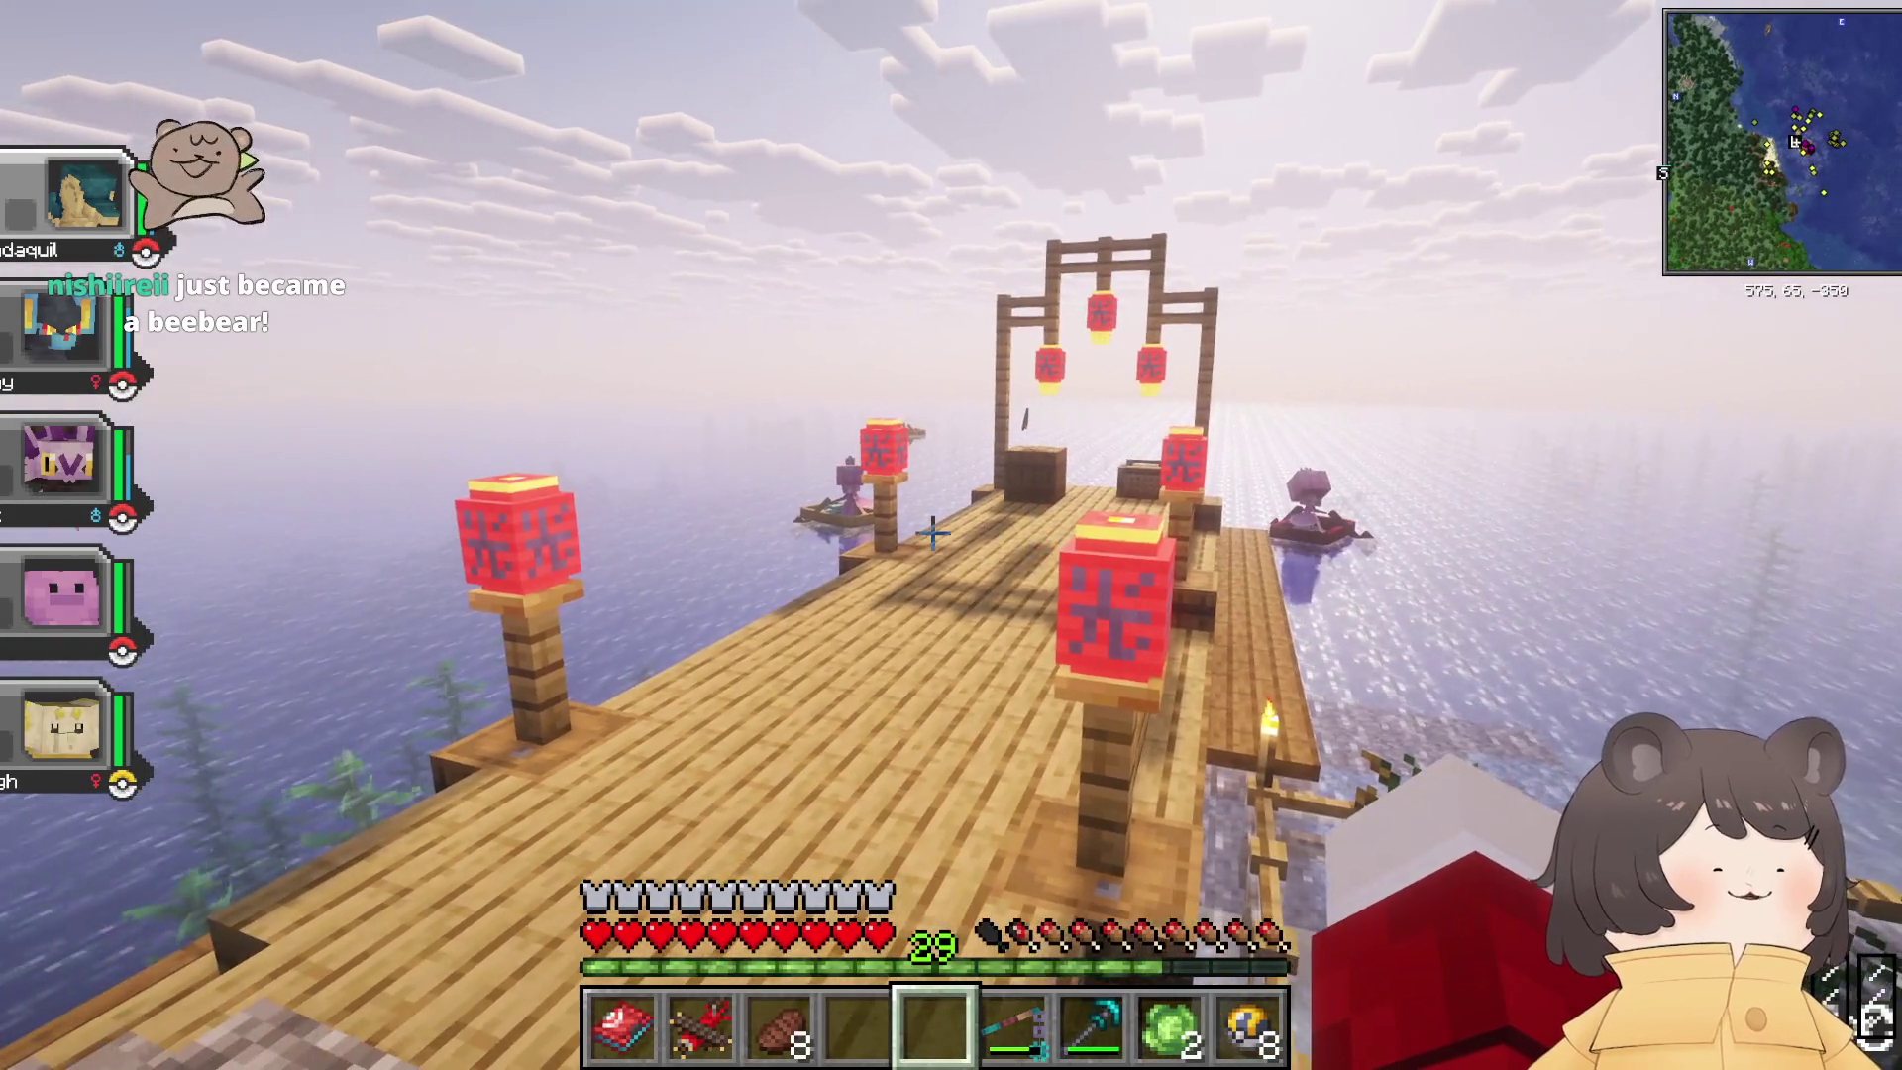
{"action": "key", "text": "w"}
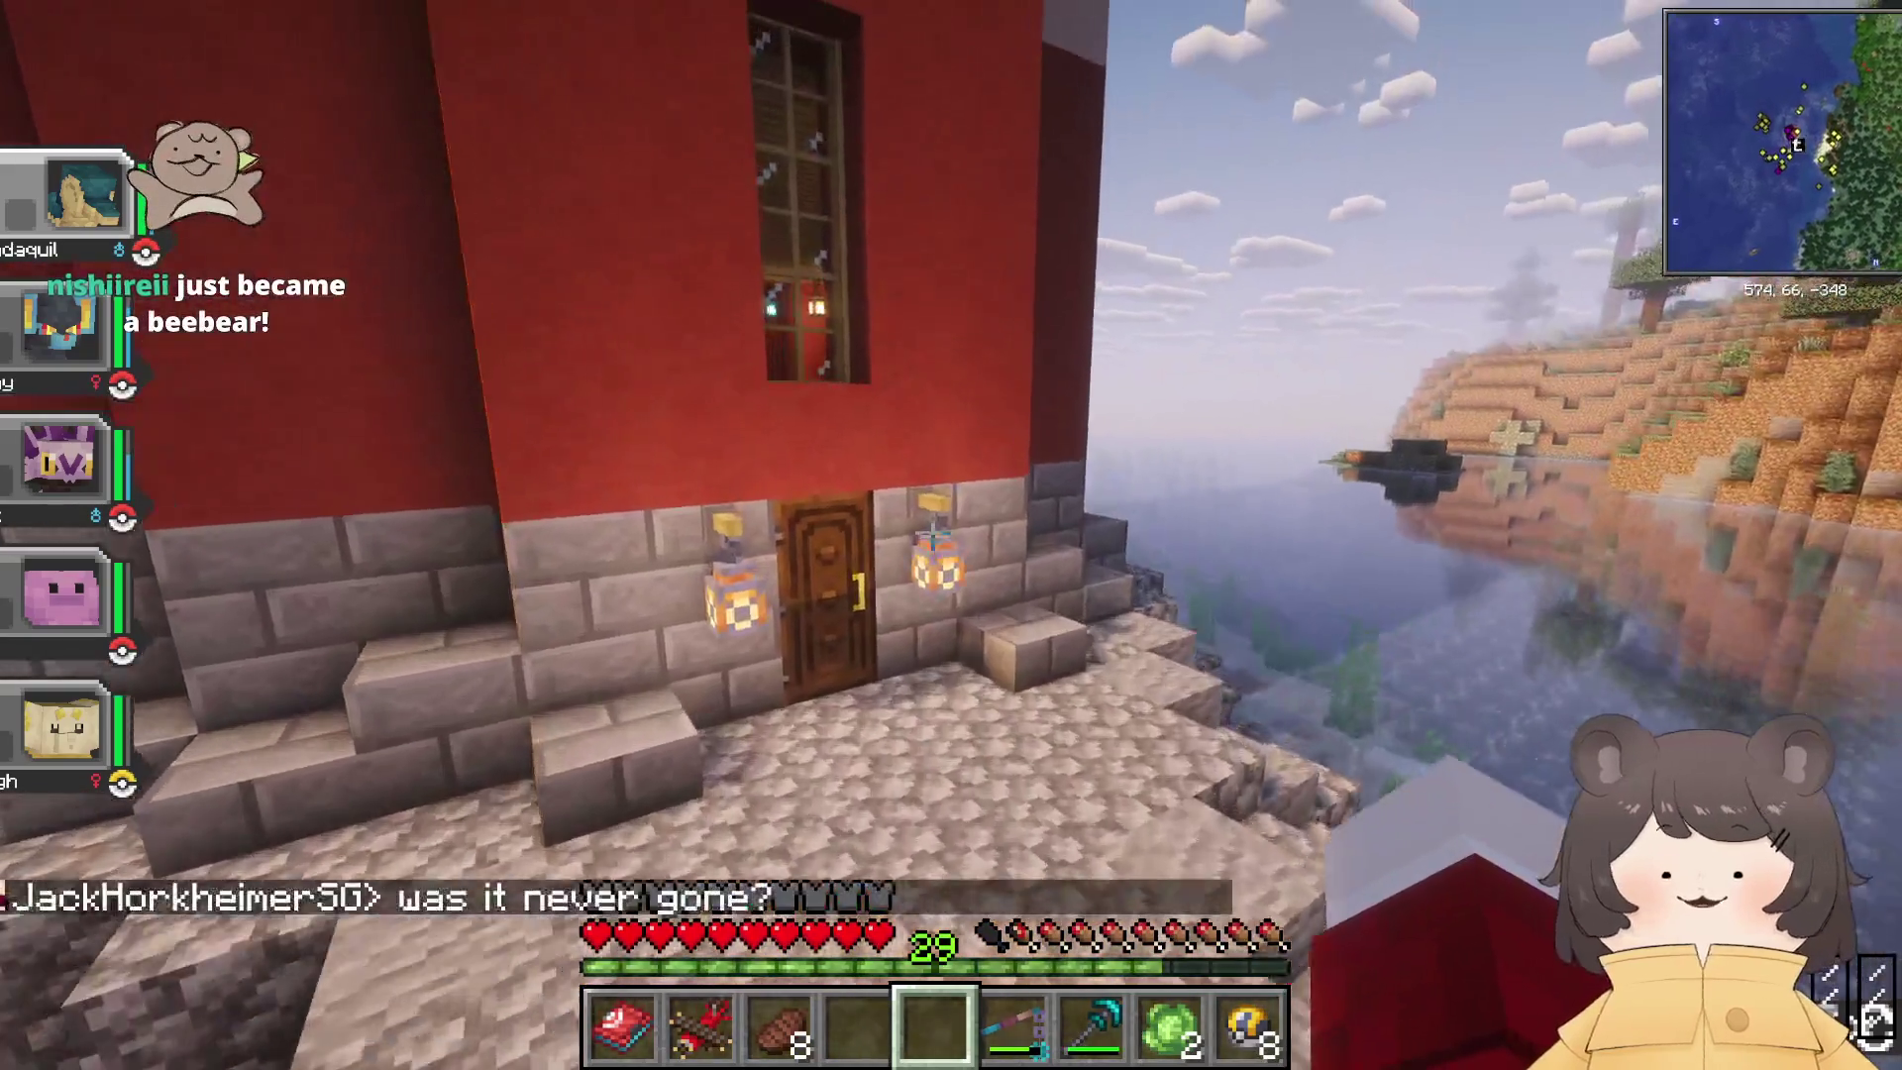
{"action": "key", "text": "w"}
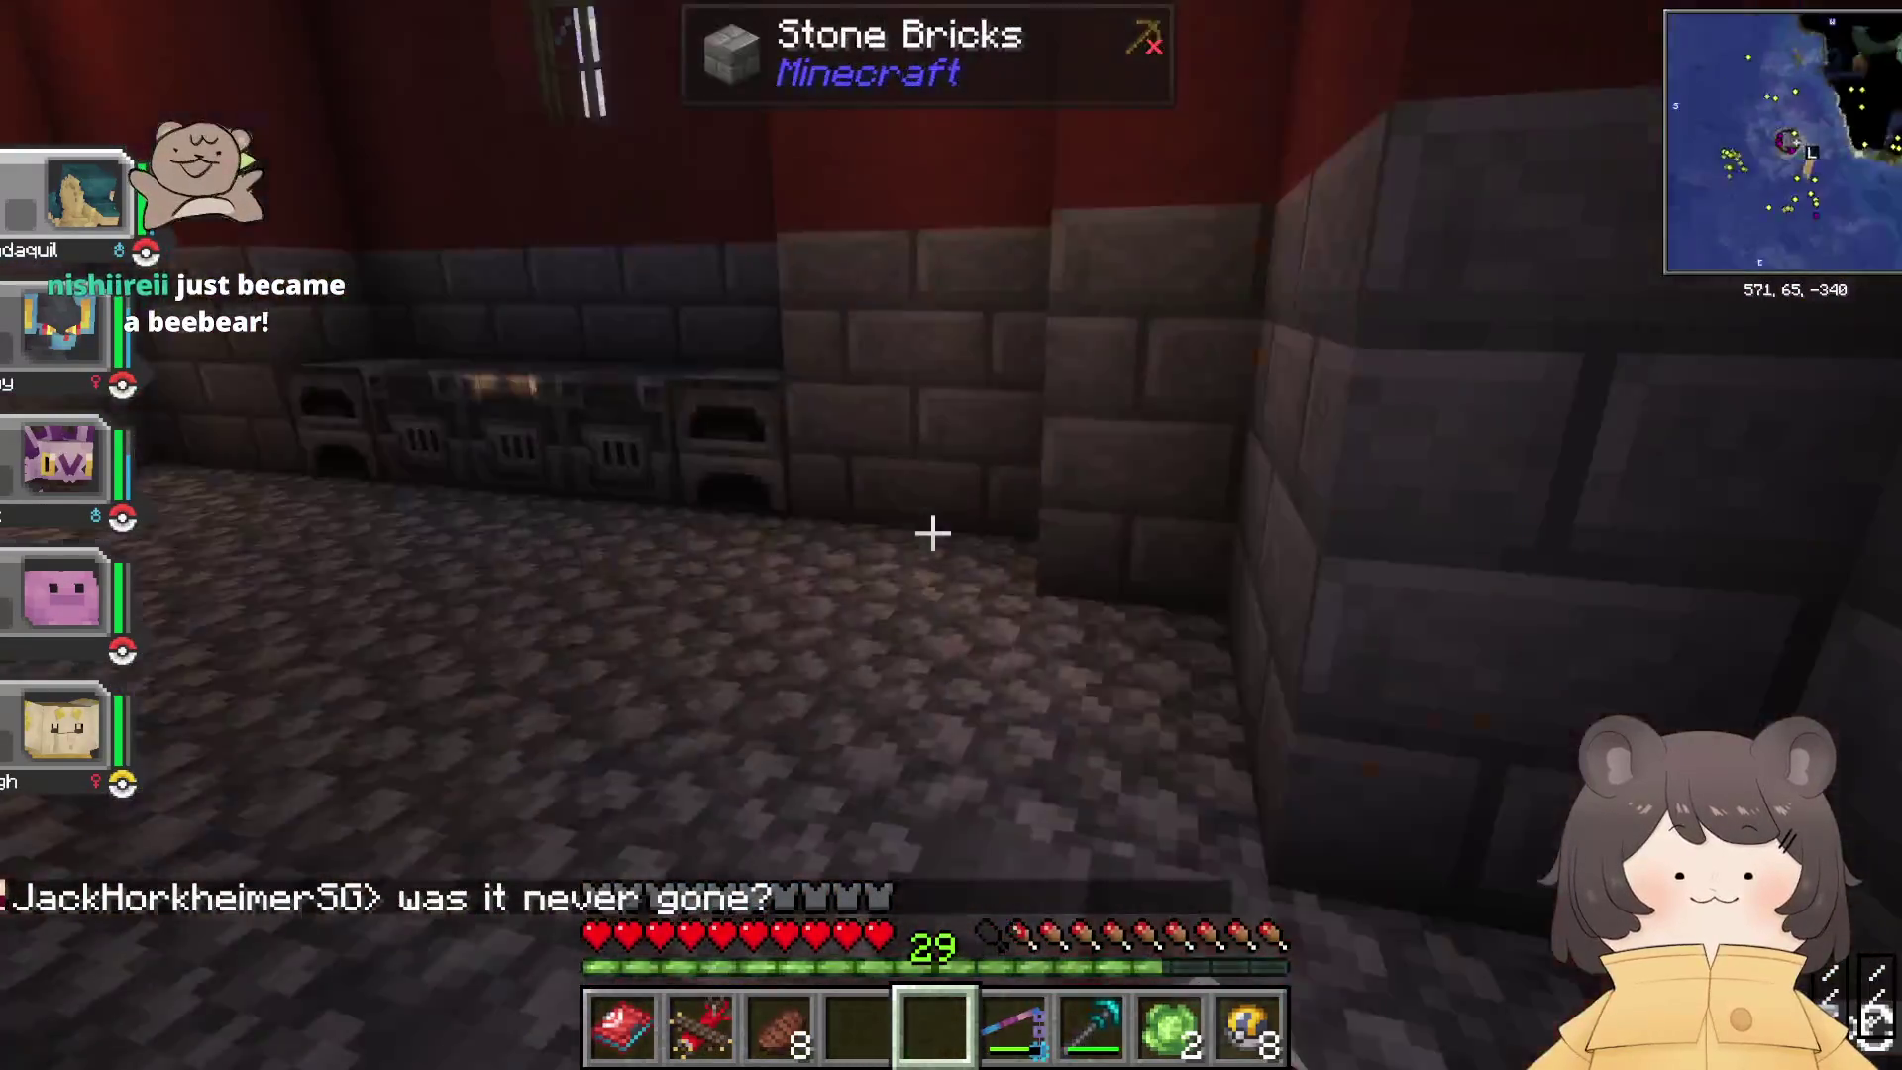
{"action": "key", "text": "w"}
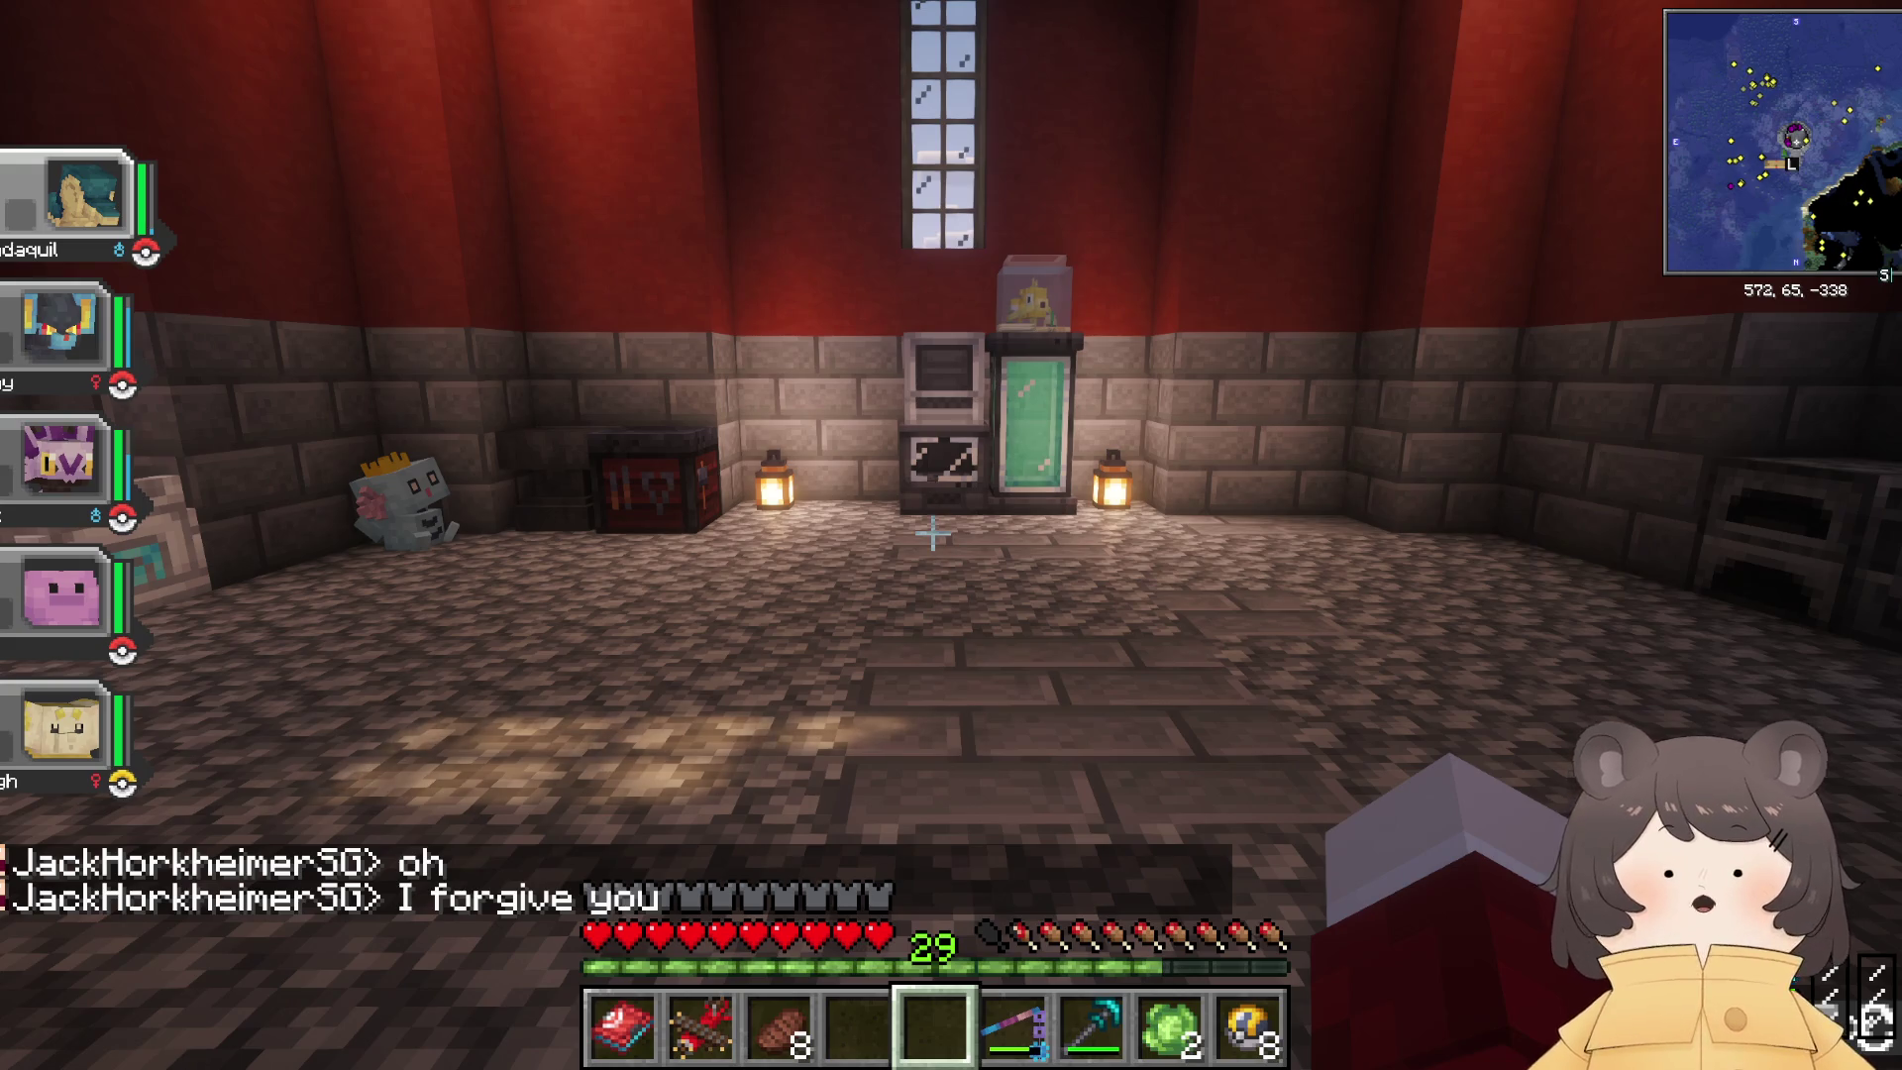
{"action": "key", "text": "Escape"}
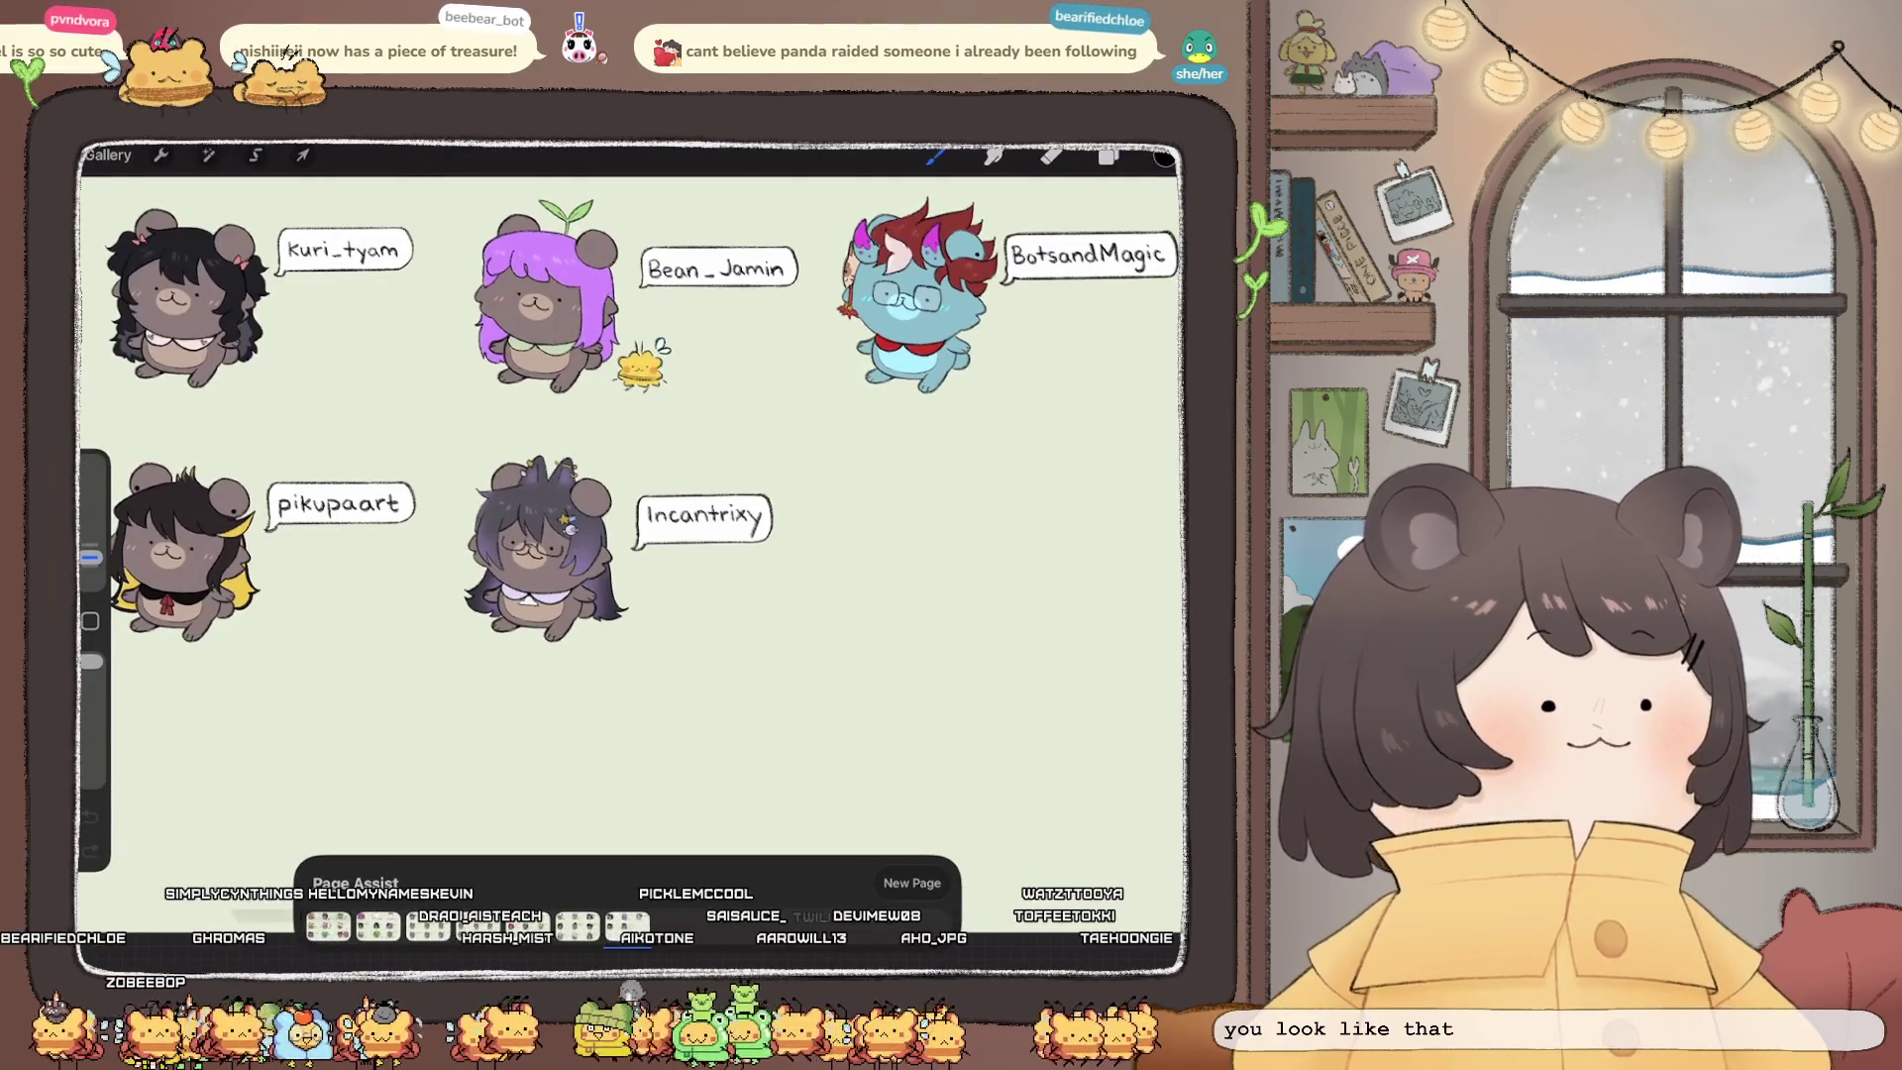
Step: Open the bottom Inserted Image layer's options in Layers, then return to the brush
{"action": "scroll", "coordinate": [630, 505], "scroll_direction": "down", "scroll_amount": 3}
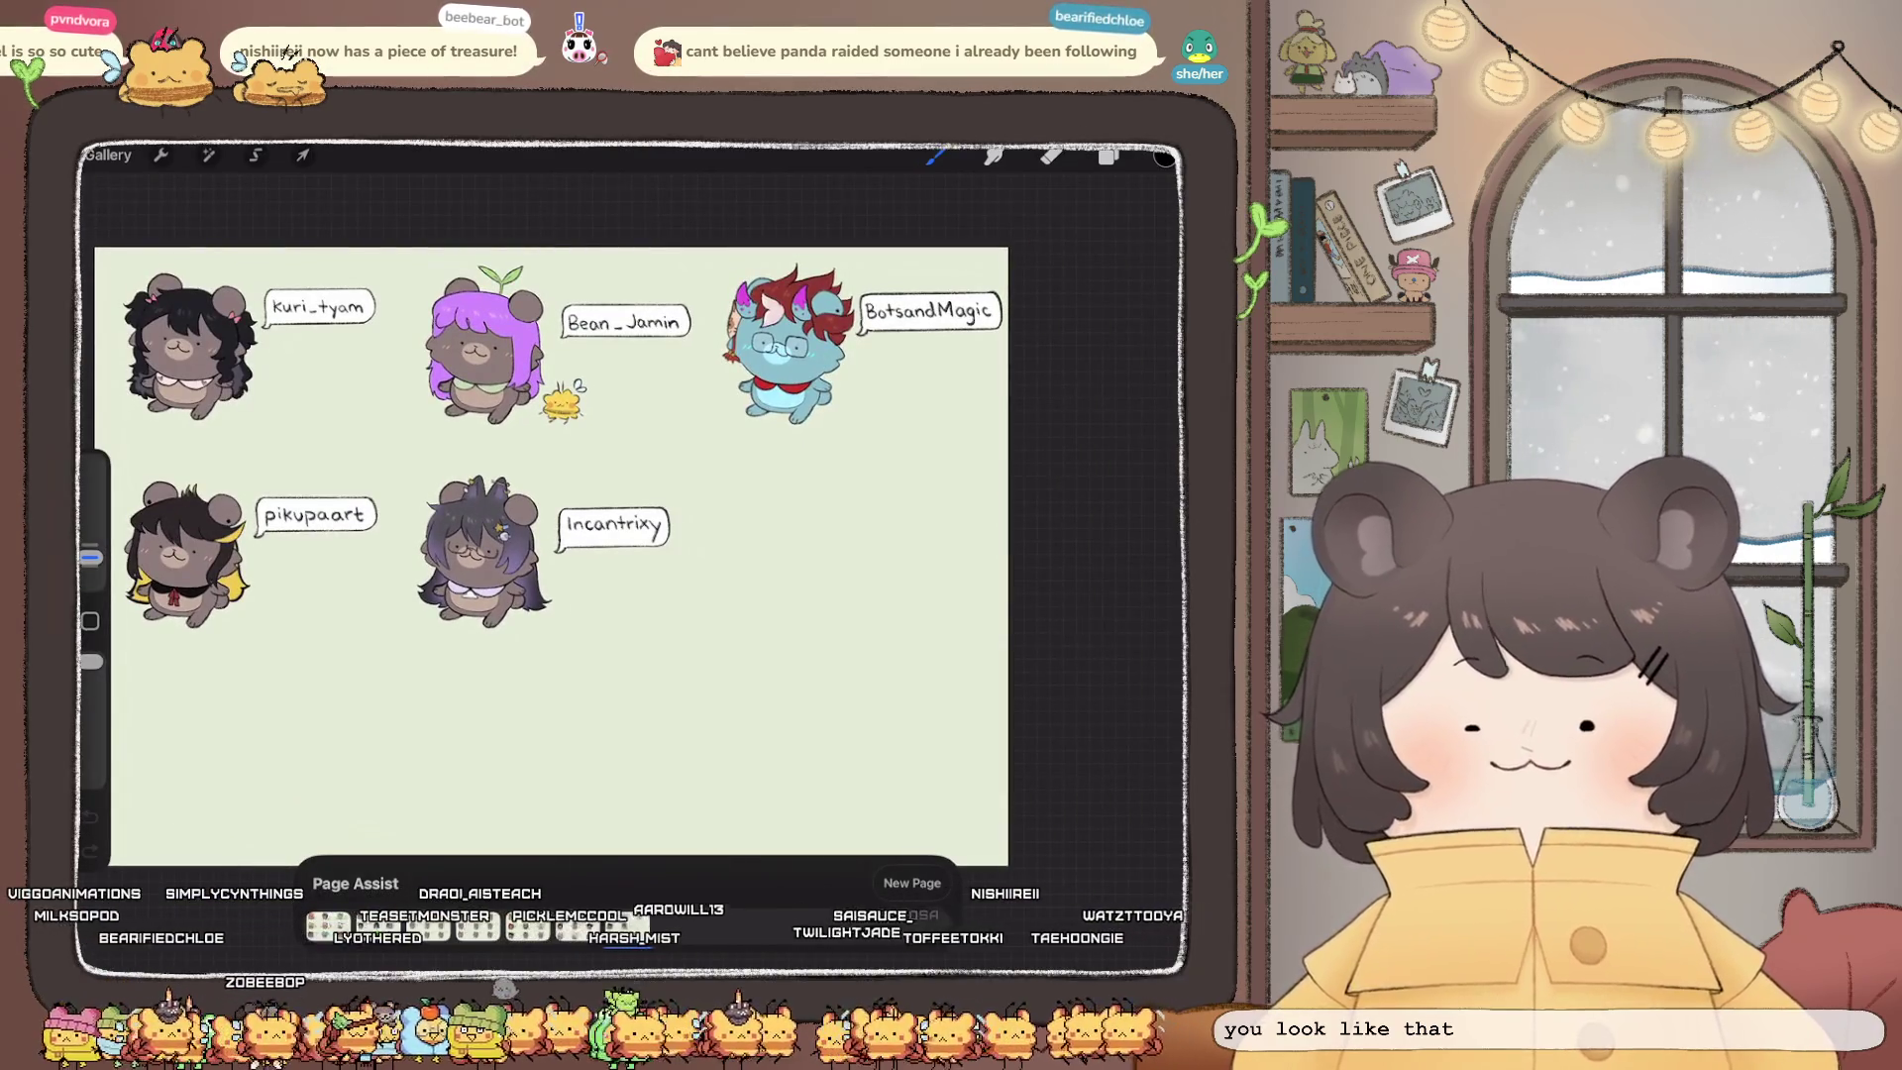
{"action": "left_click", "coordinate": [1109, 155]}
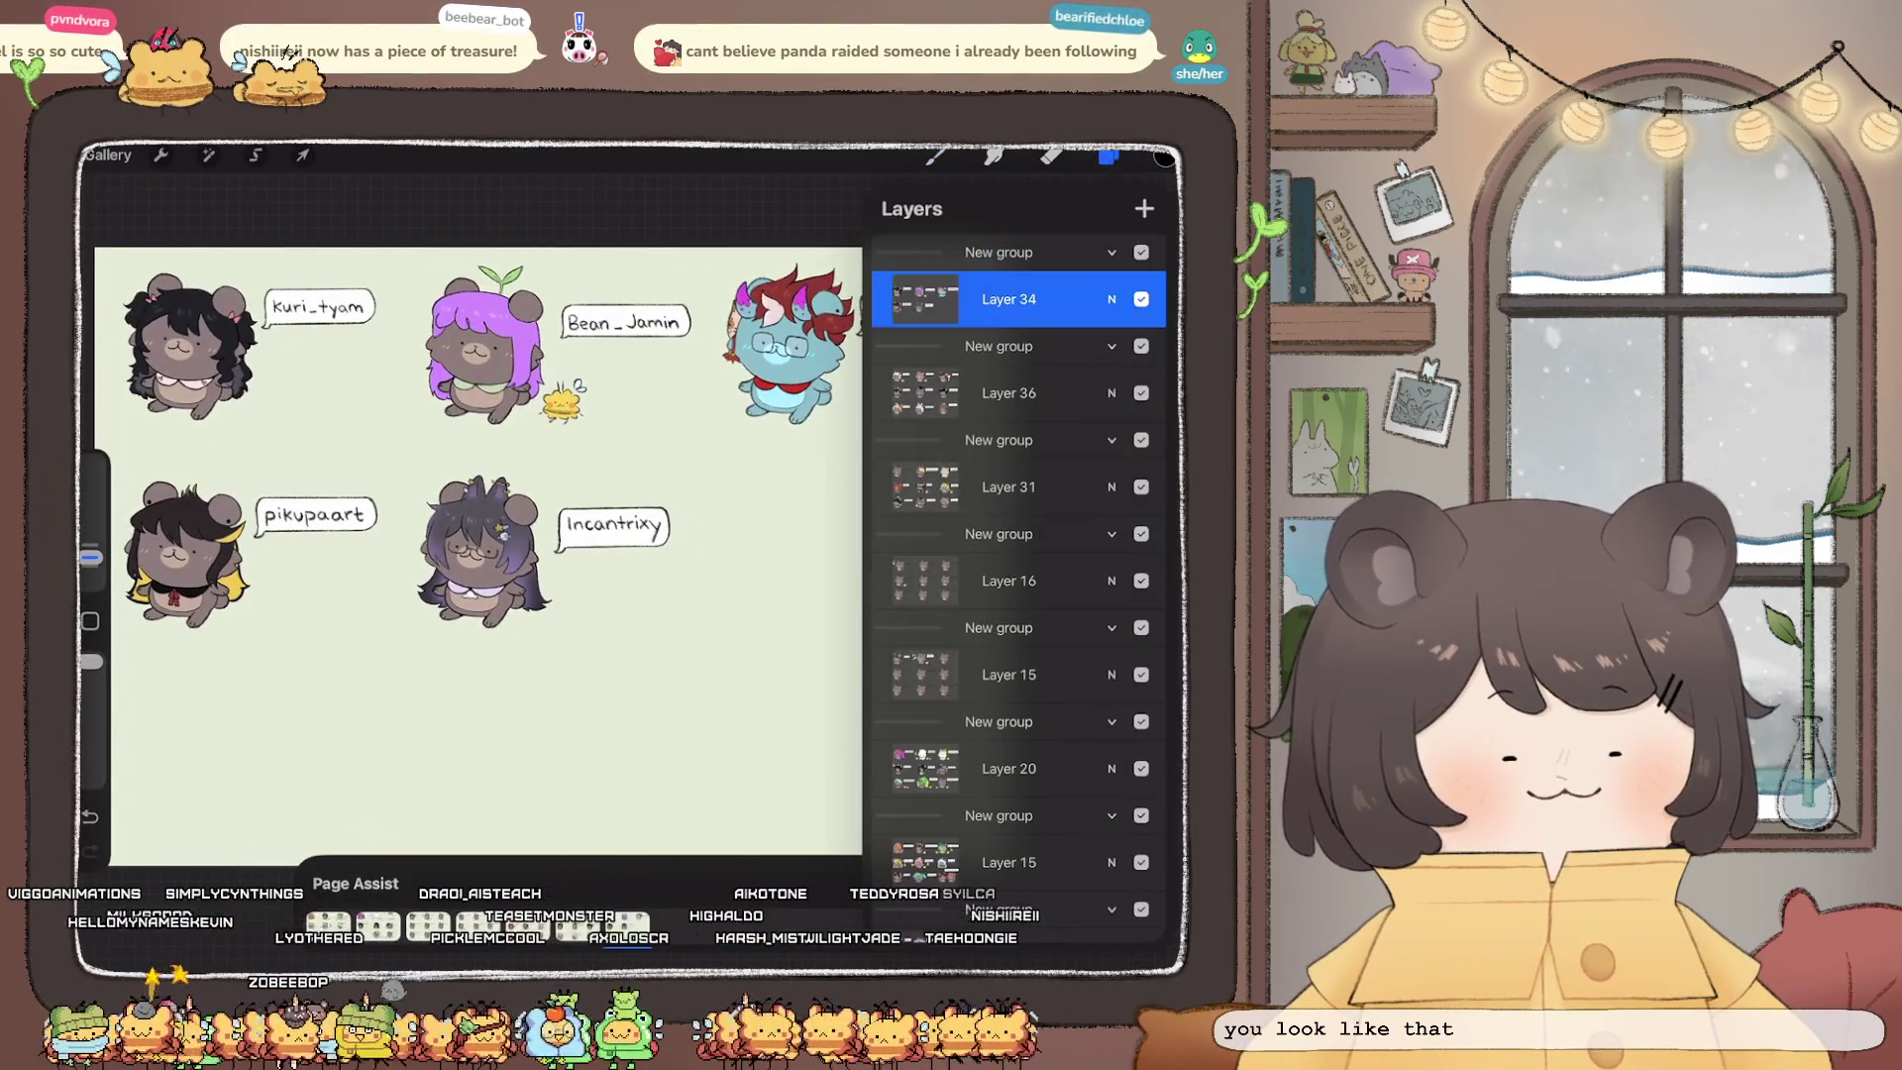
{"action": "scroll", "coordinate": [1019, 574], "scroll_direction": "down", "scroll_amount": 5}
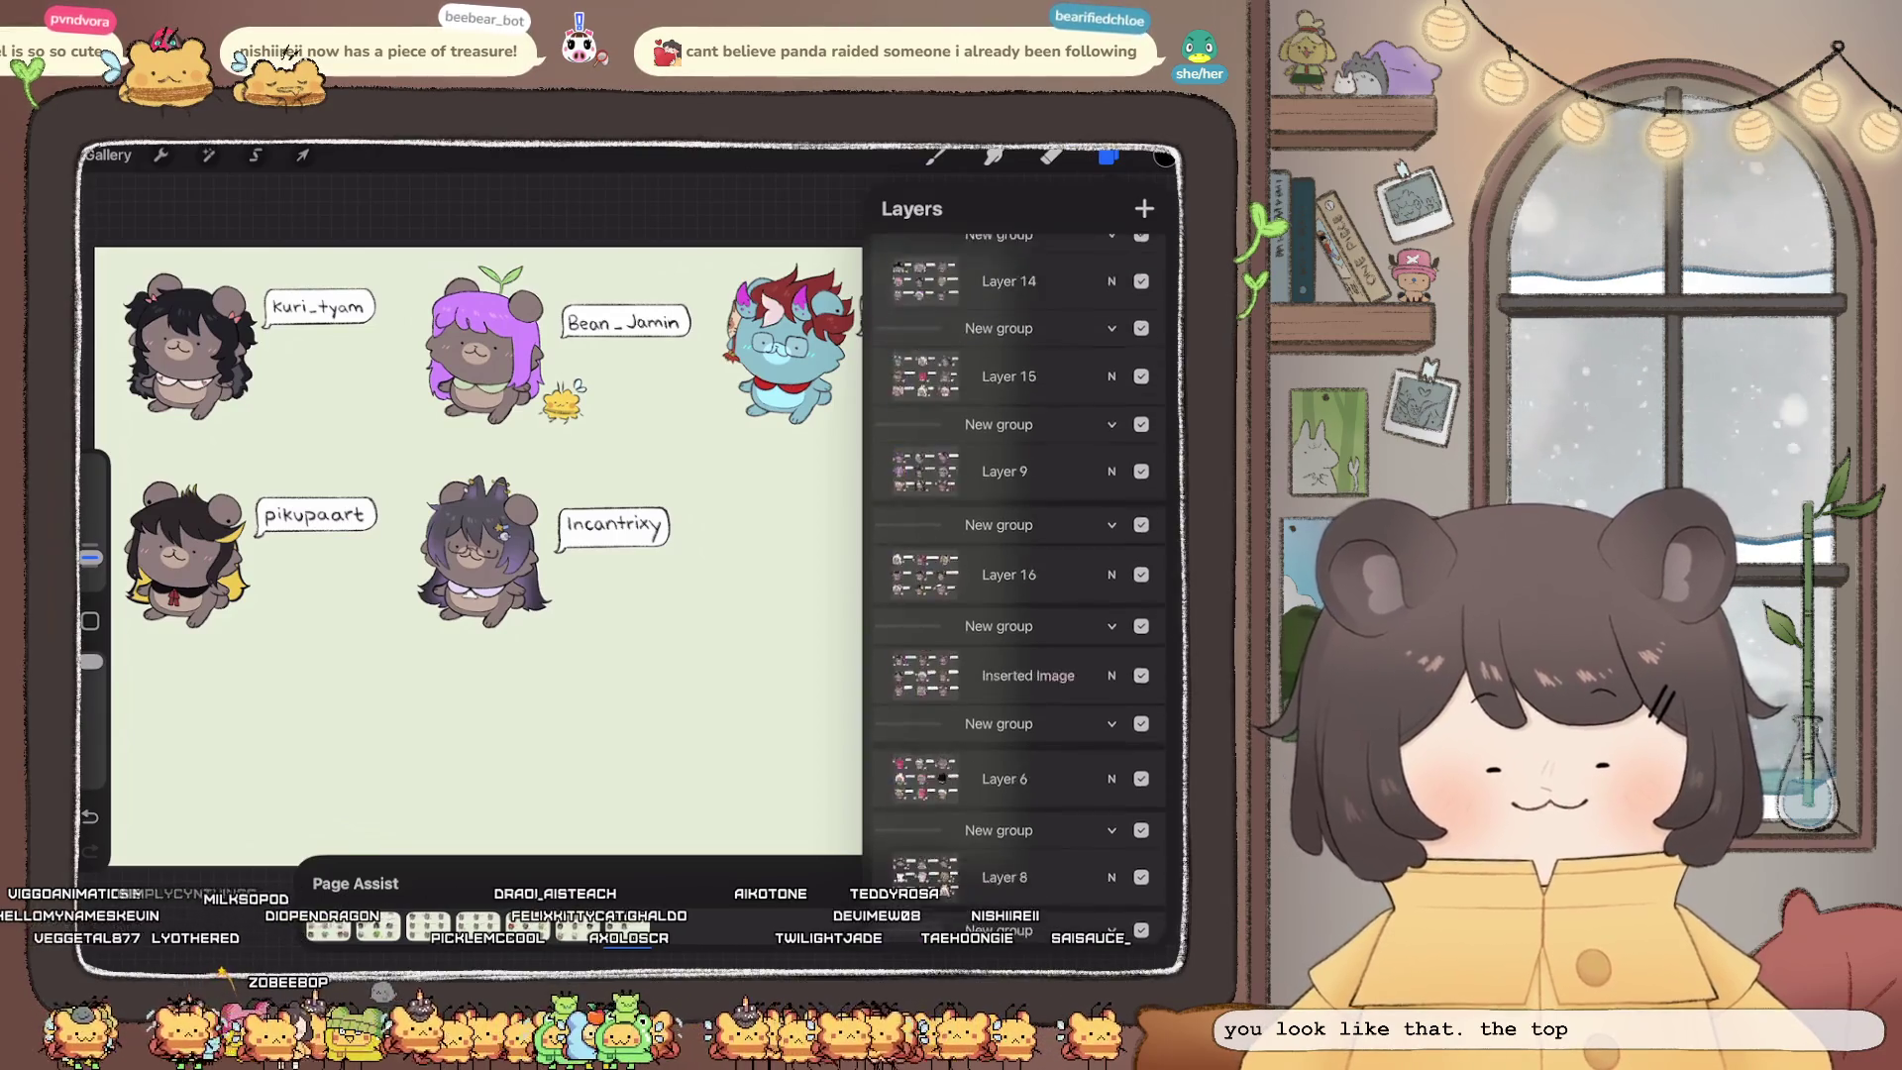
{"action": "left_click", "coordinate": [1011, 864]}
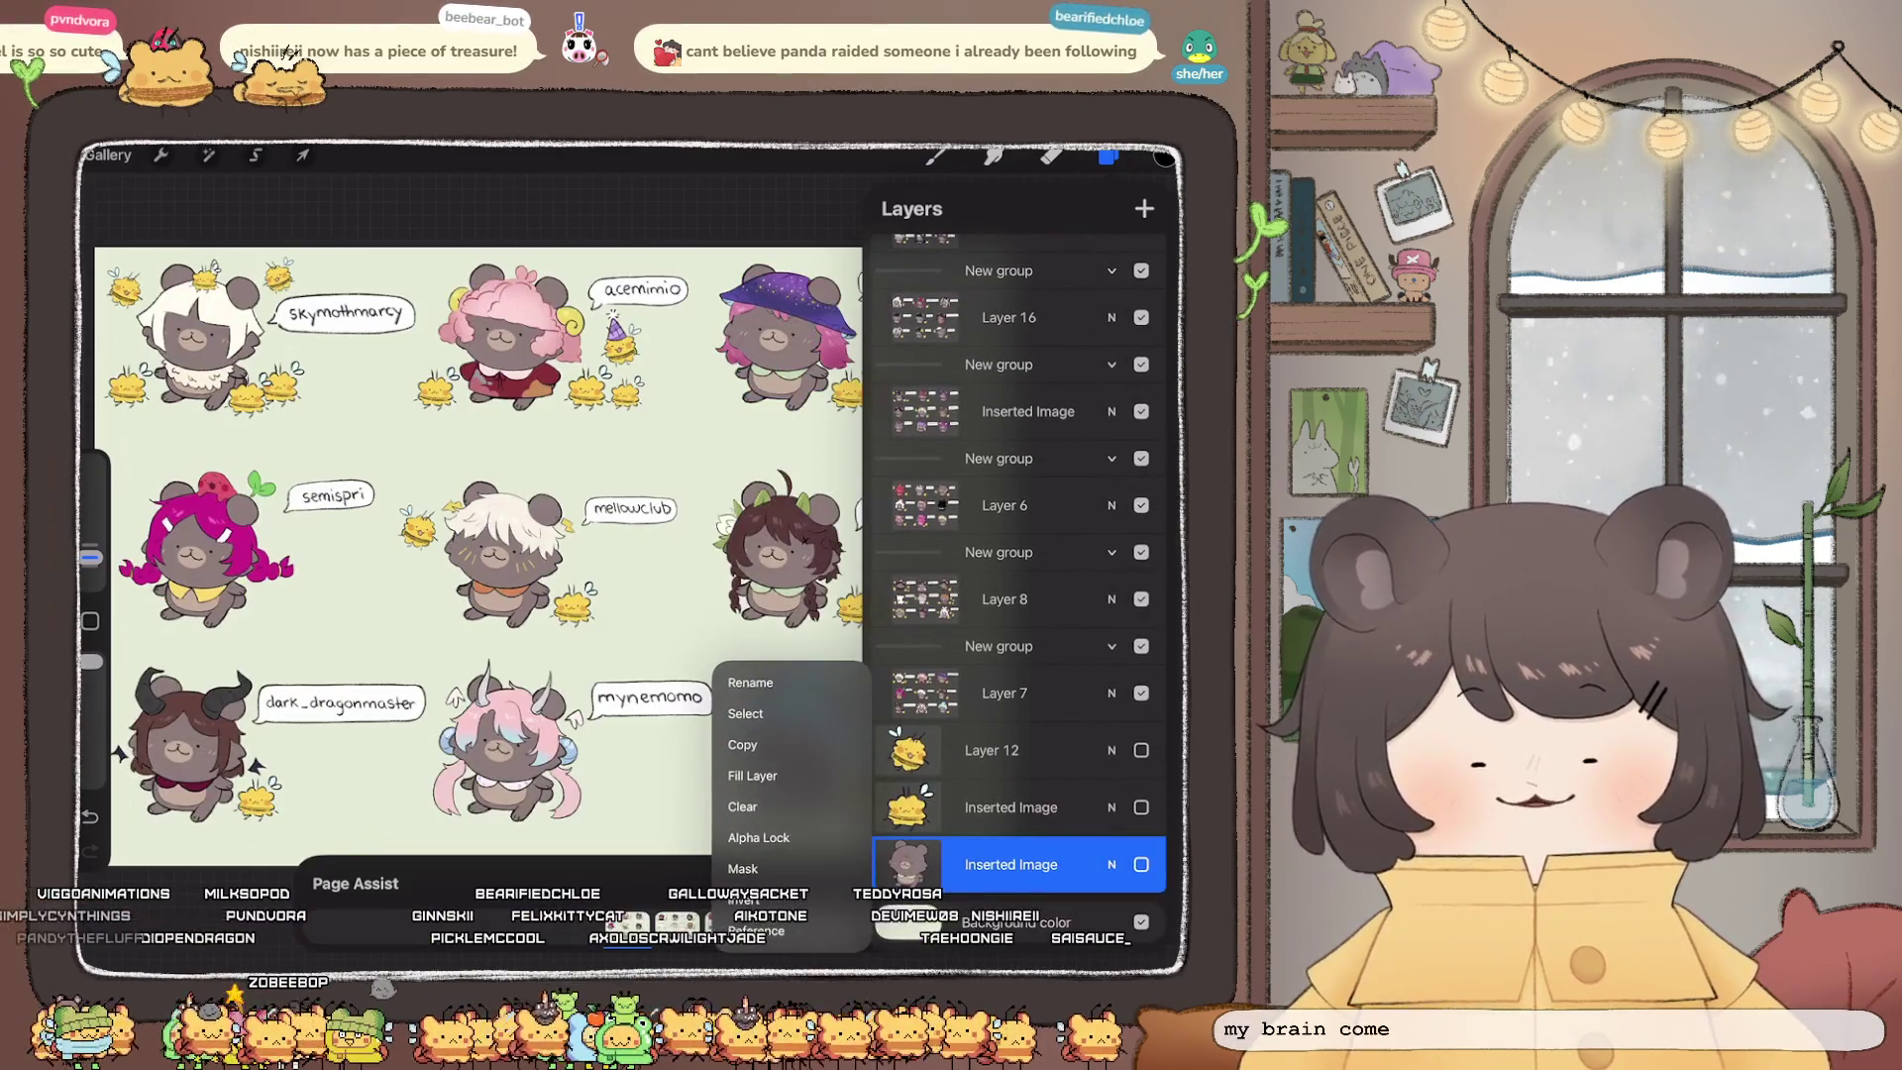
{"action": "left_click", "coordinate": [746, 713]}
{"action": "key", "text": "b"}
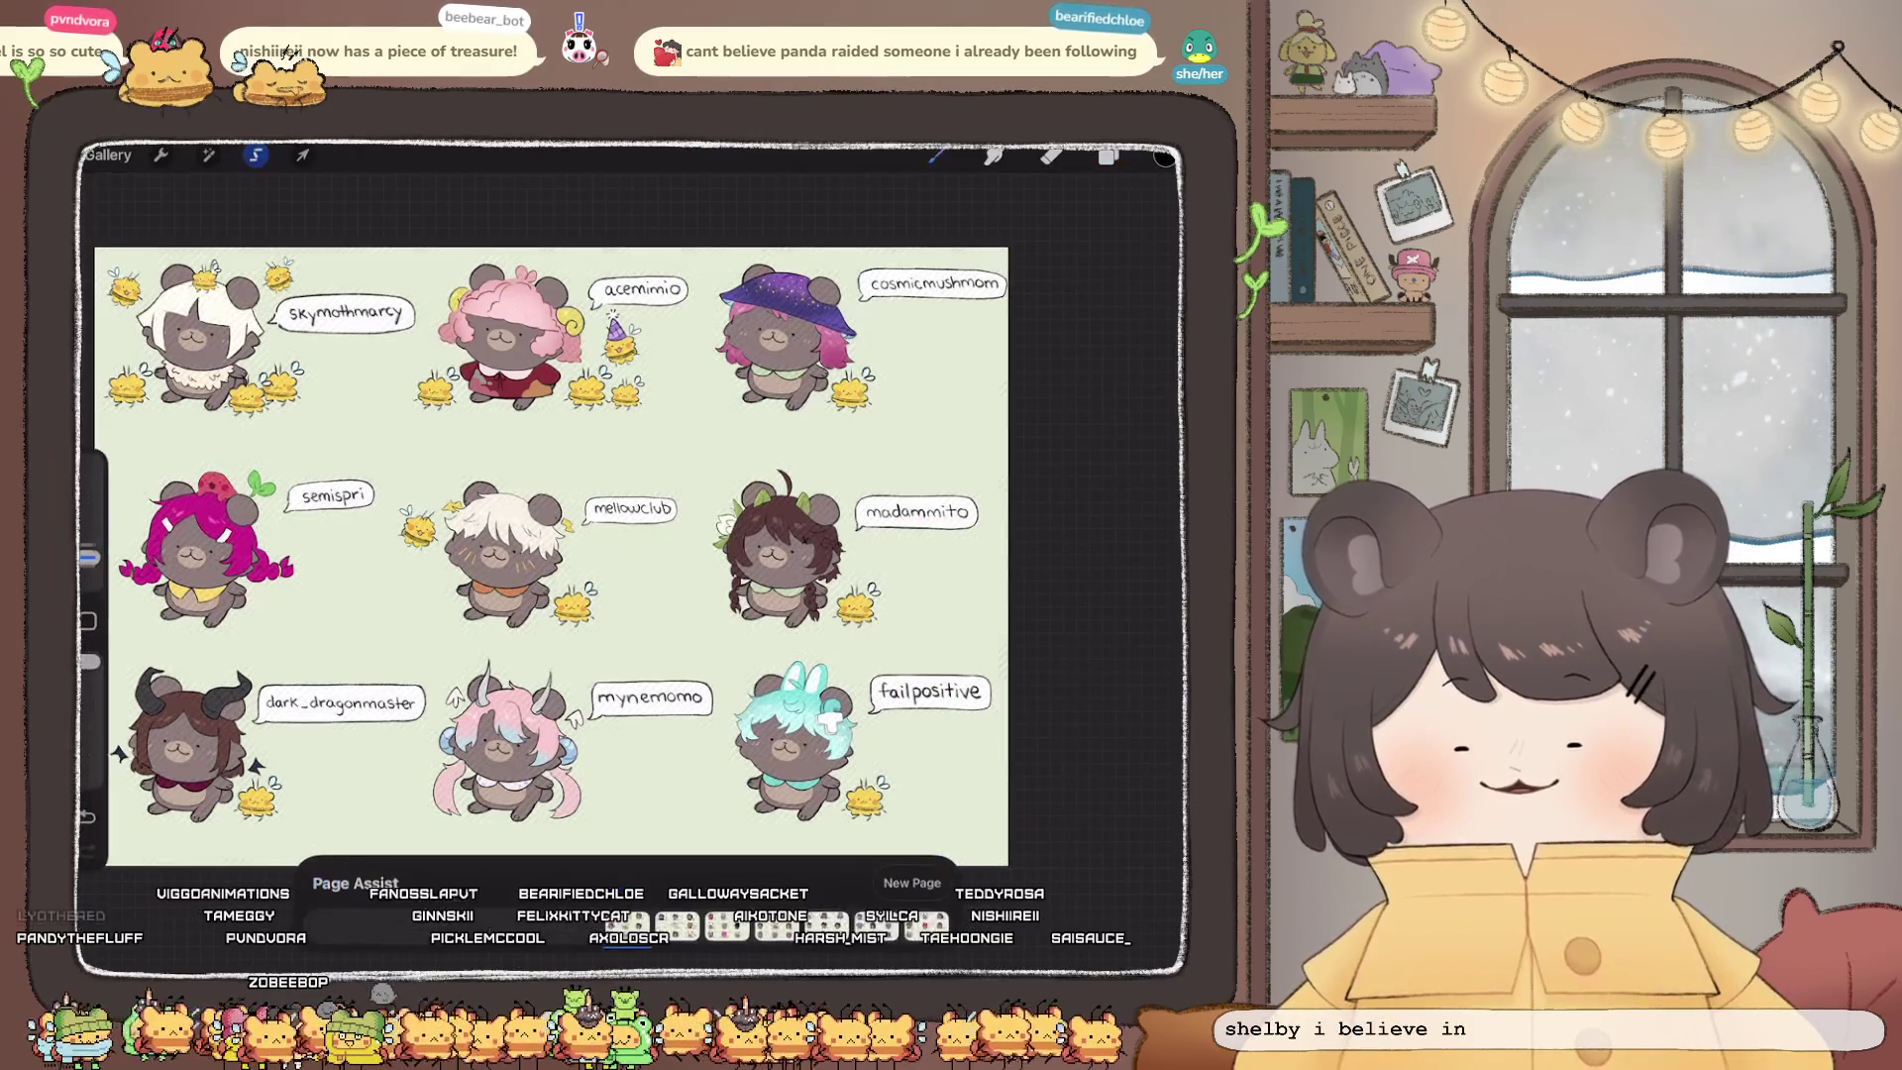
Step: Copy the plain brown bear layer and select Layer 34 on the next character sheet
{"action": "left_click", "coordinate": [1109, 156]}
{"action": "left_click", "coordinate": [922, 869]}
{"action": "left_click", "coordinate": [738, 705]}
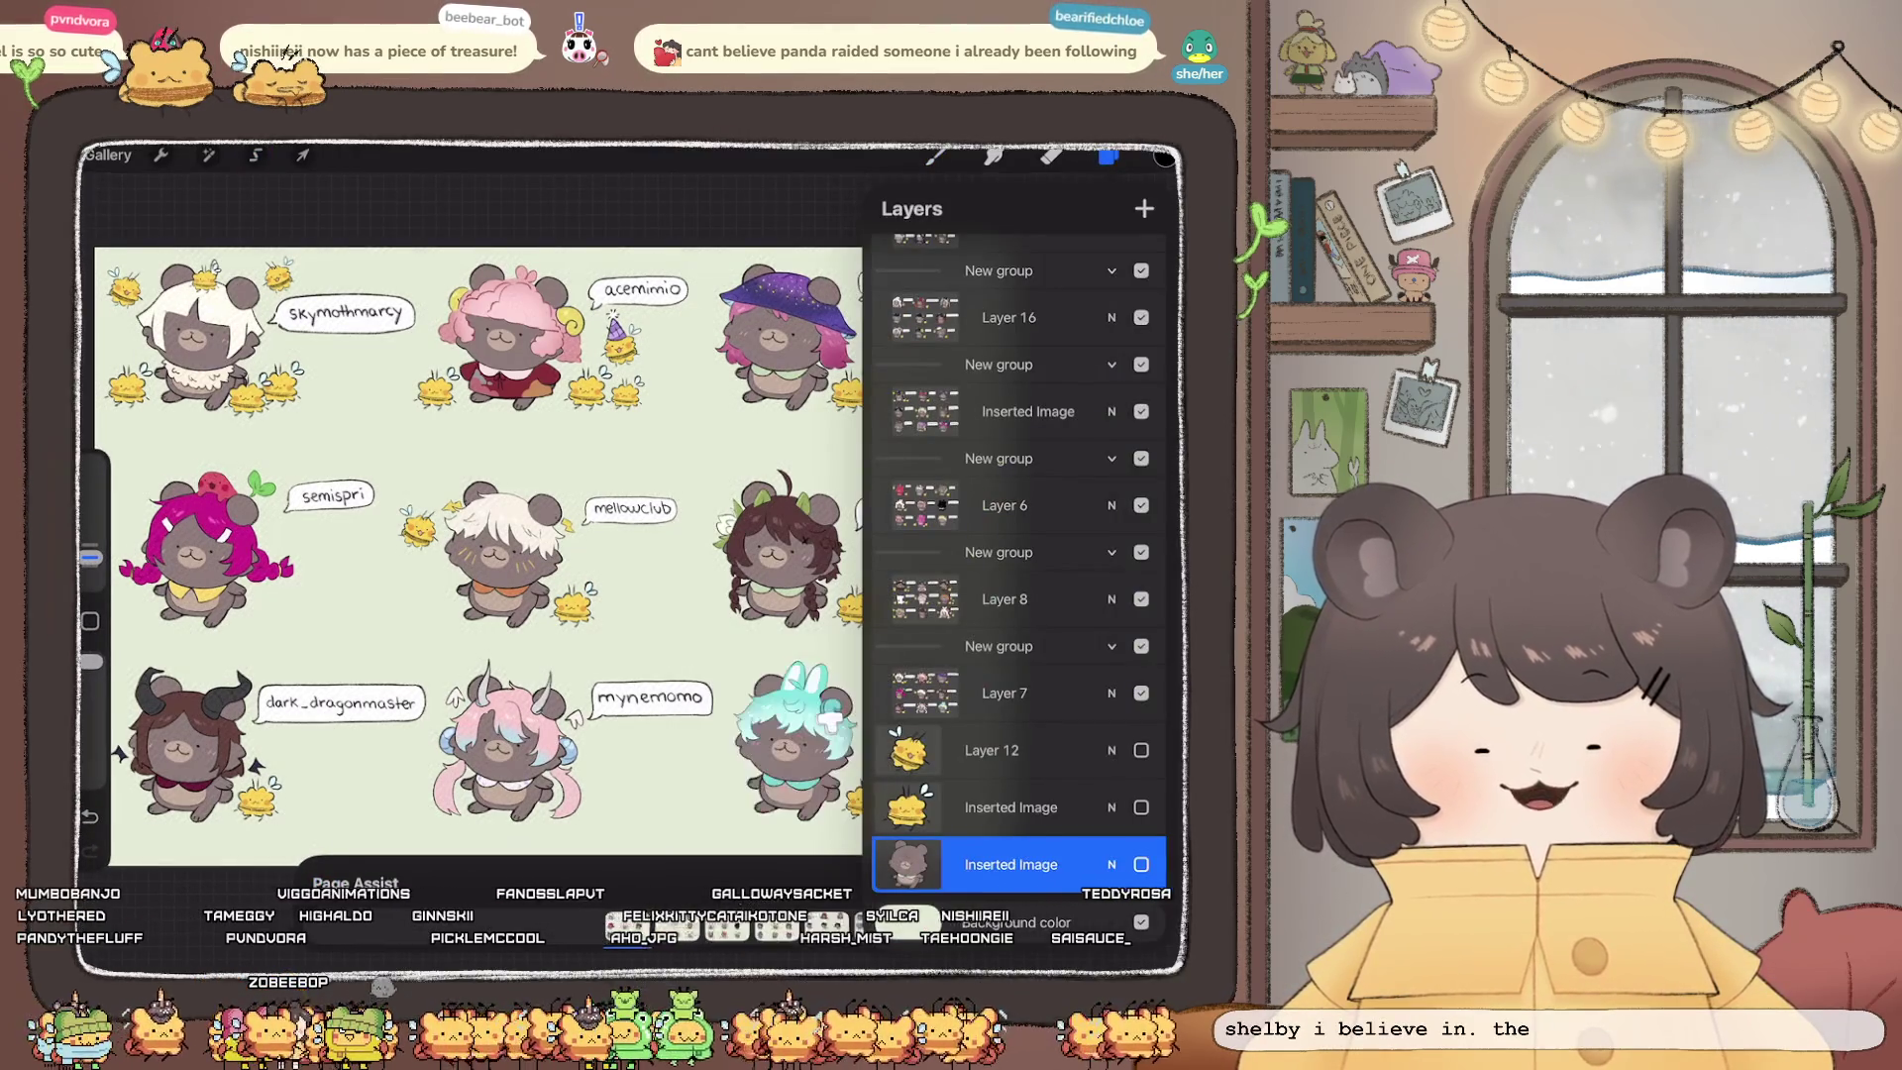
{"action": "left_click", "coordinate": [1008, 299]}
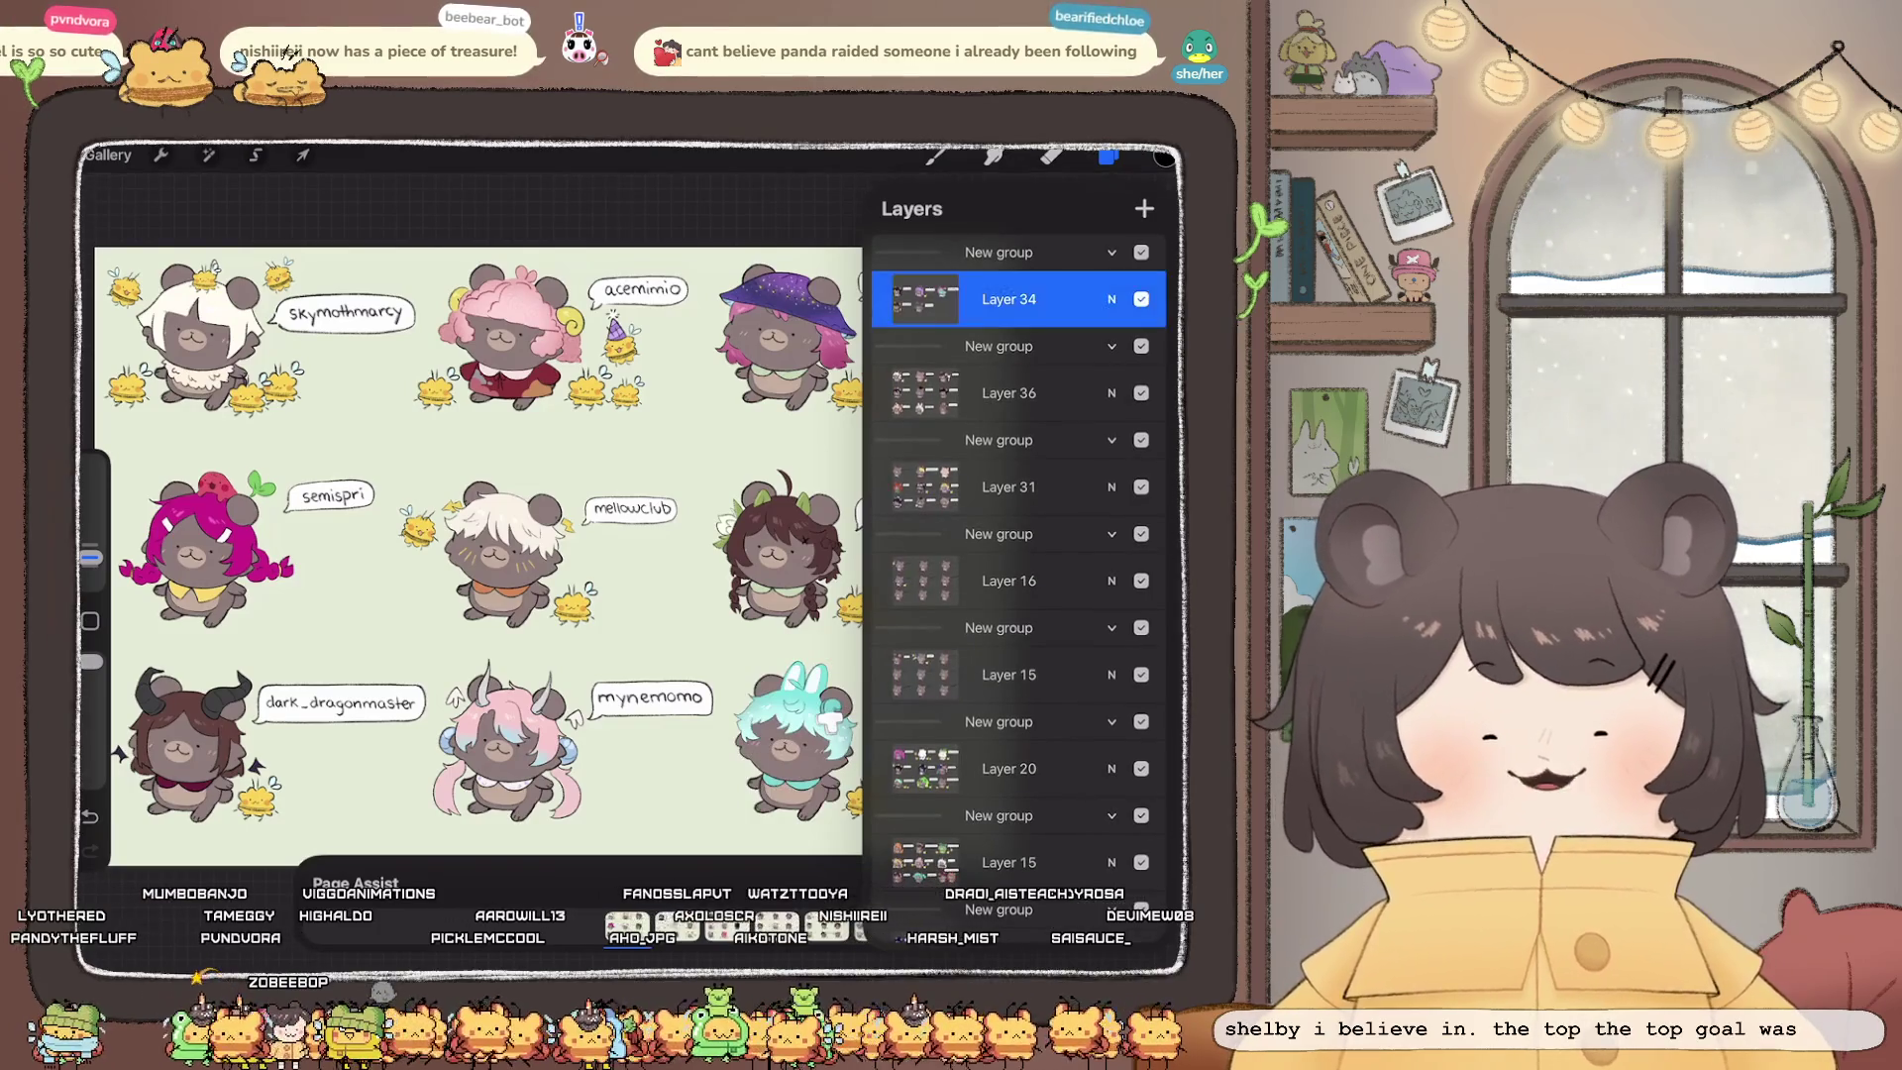
{"action": "left_click", "coordinate": [161, 155]}
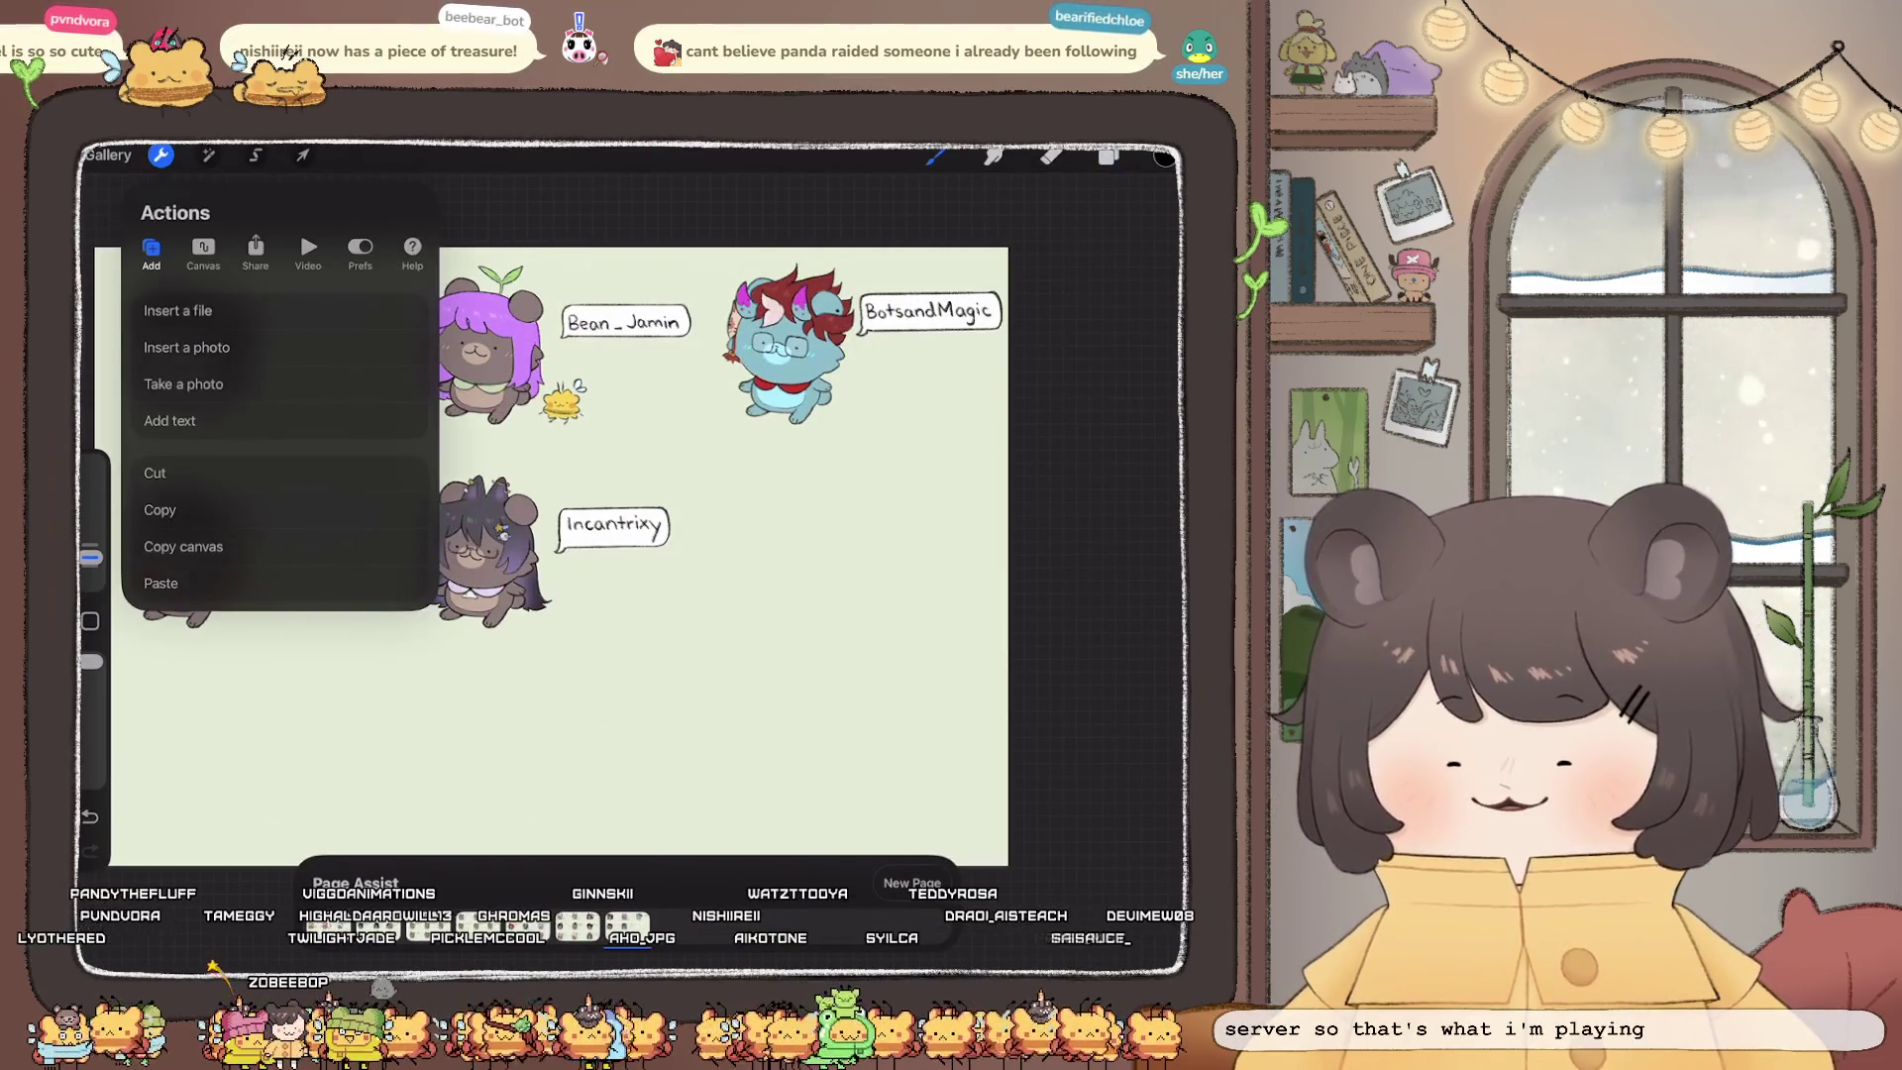
Step: Drag the pasted brown bear into the empty spot beside the labelled characters
{"action": "scroll", "coordinate": [555, 446], "scroll_direction": "up", "scroll_amount": 3}
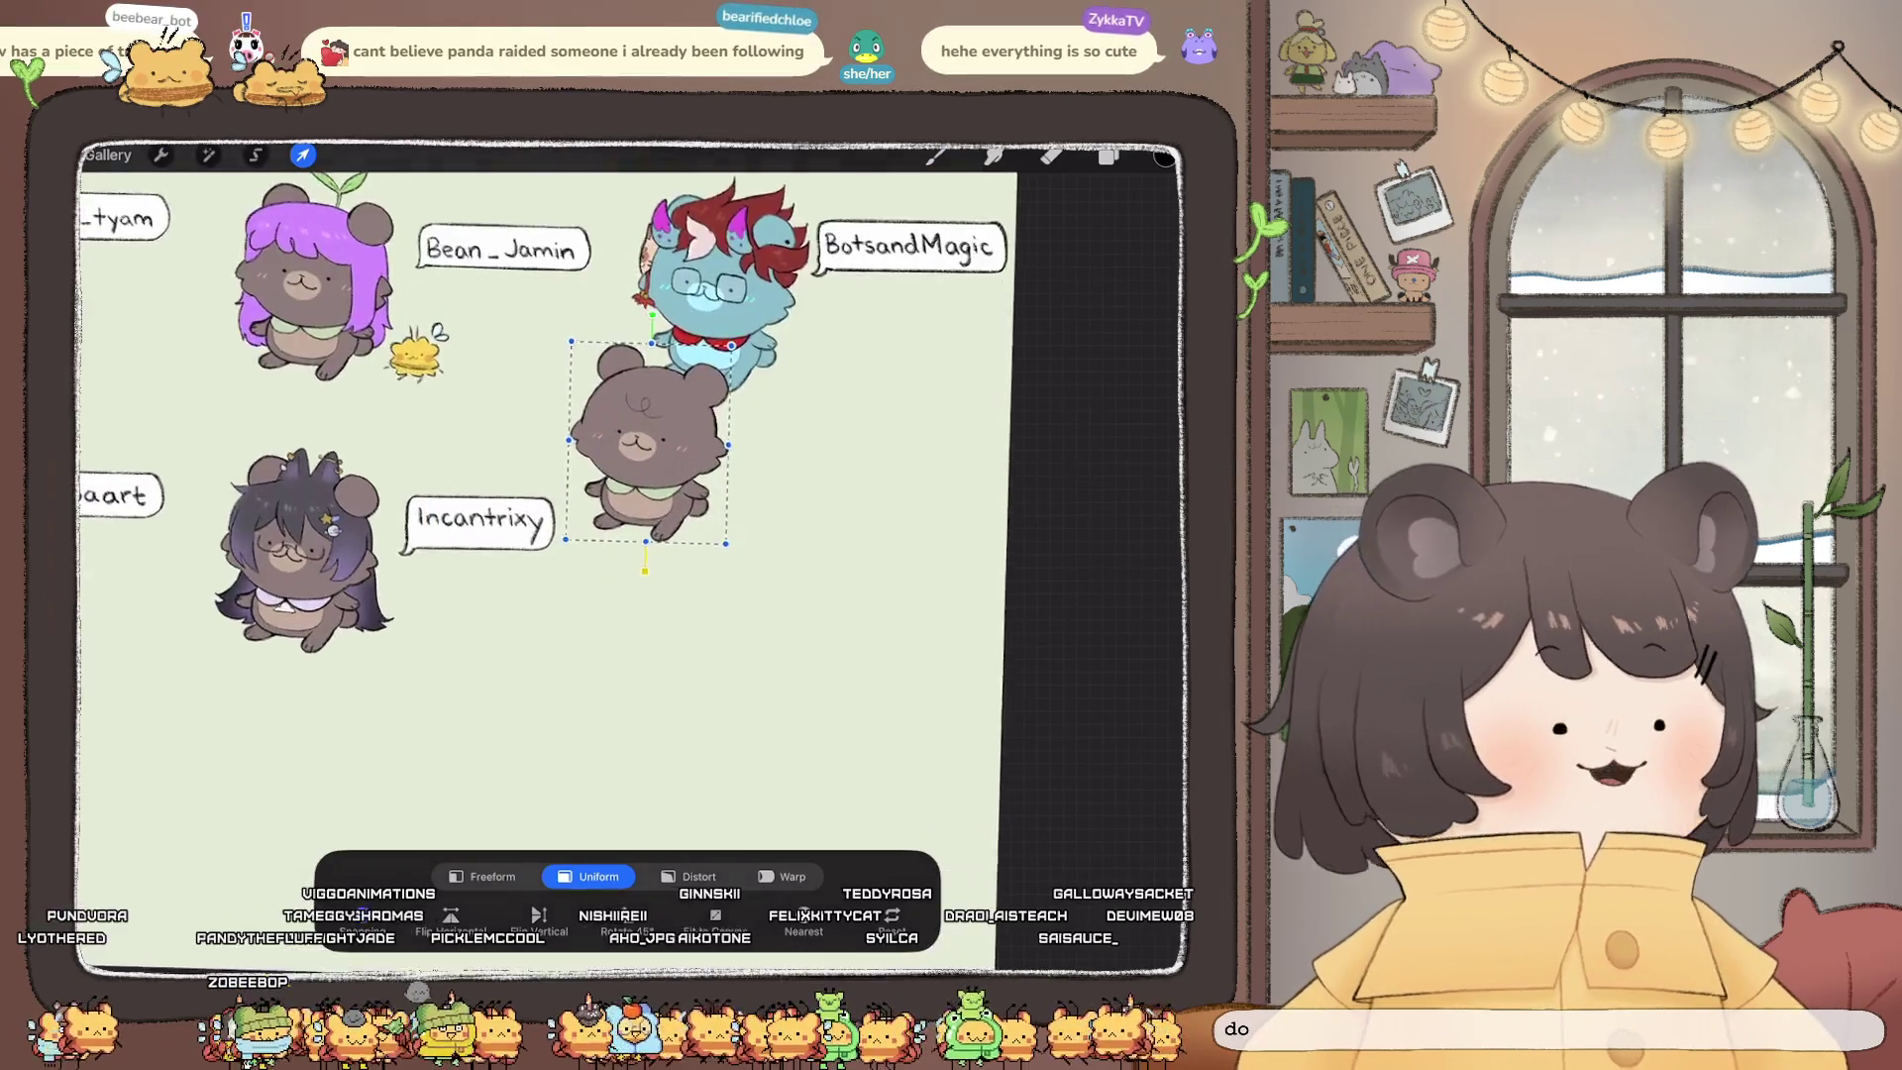
{"action": "scroll", "coordinate": [555, 446], "scroll_direction": "up", "scroll_amount": 2}
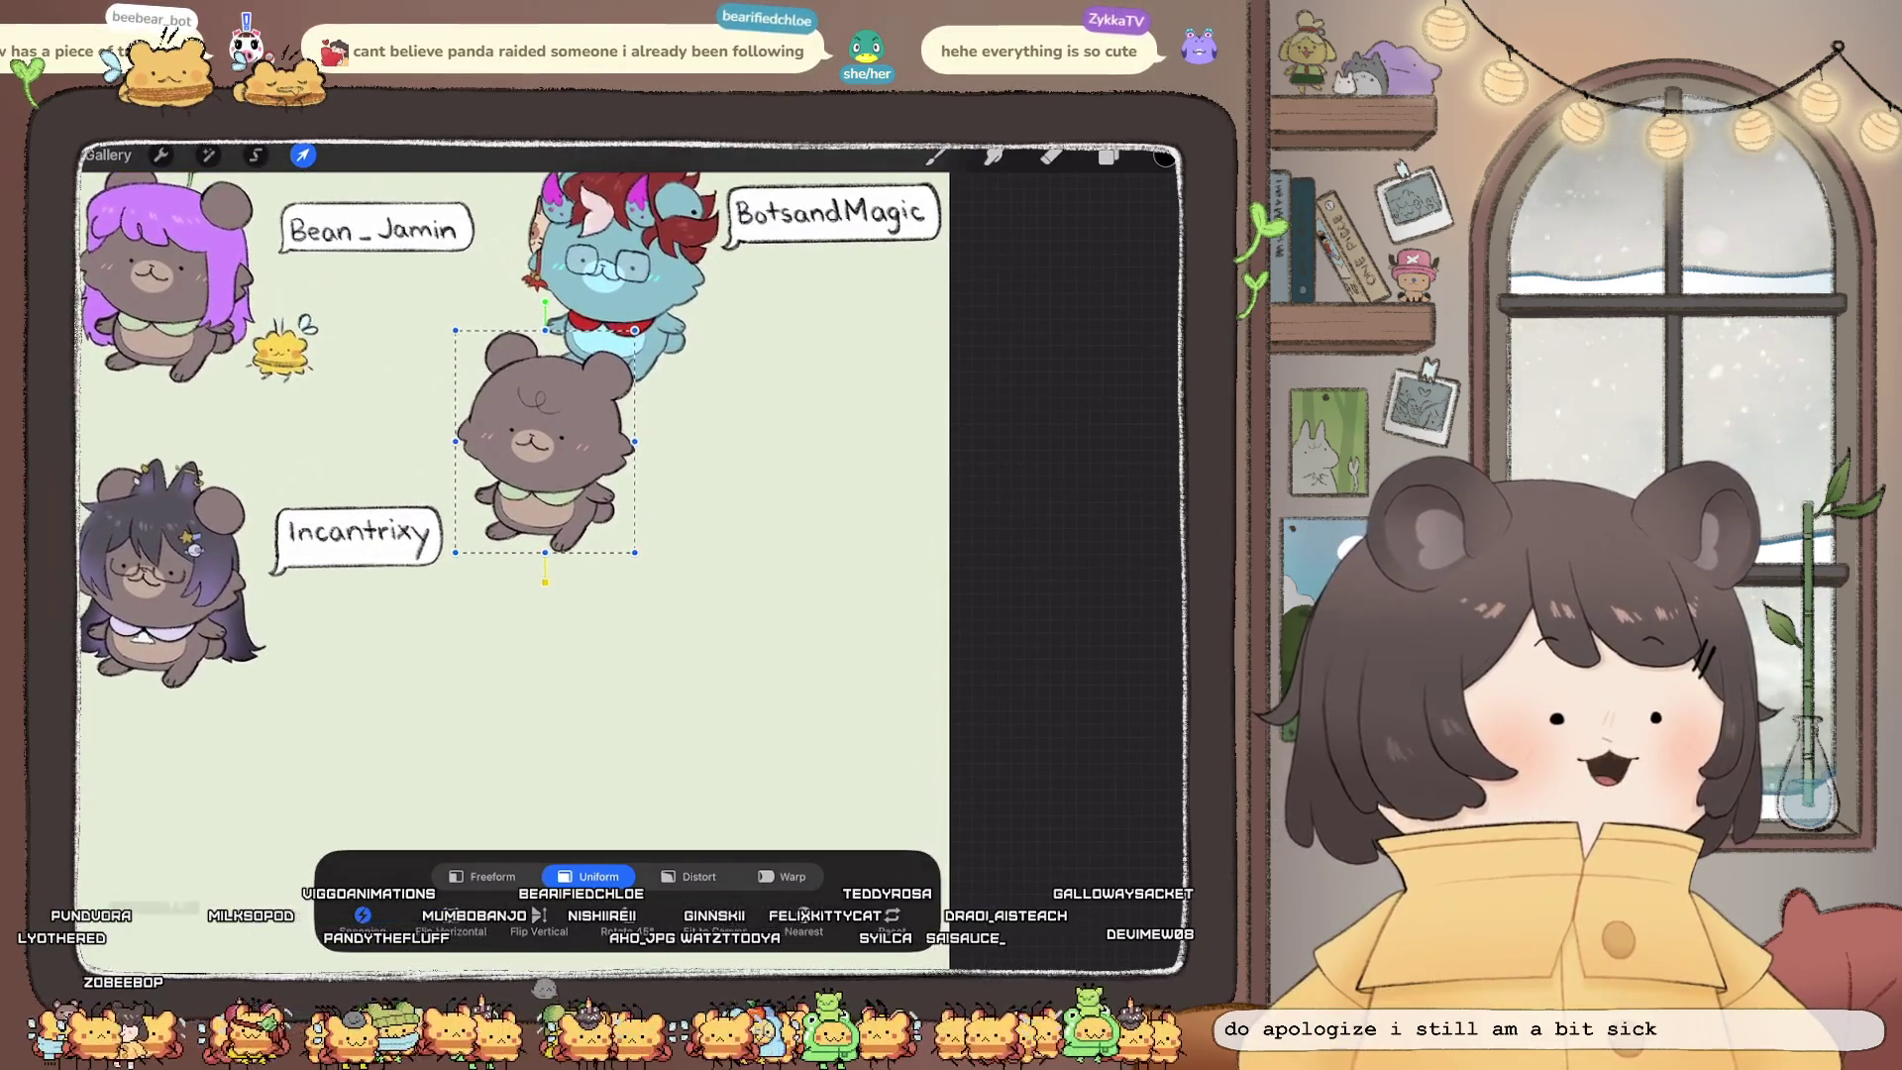
{"action": "left_click_drag", "start_coordinate": [545, 441], "coordinate": [613, 576]}
{"action": "left_click", "coordinate": [1108, 156]}
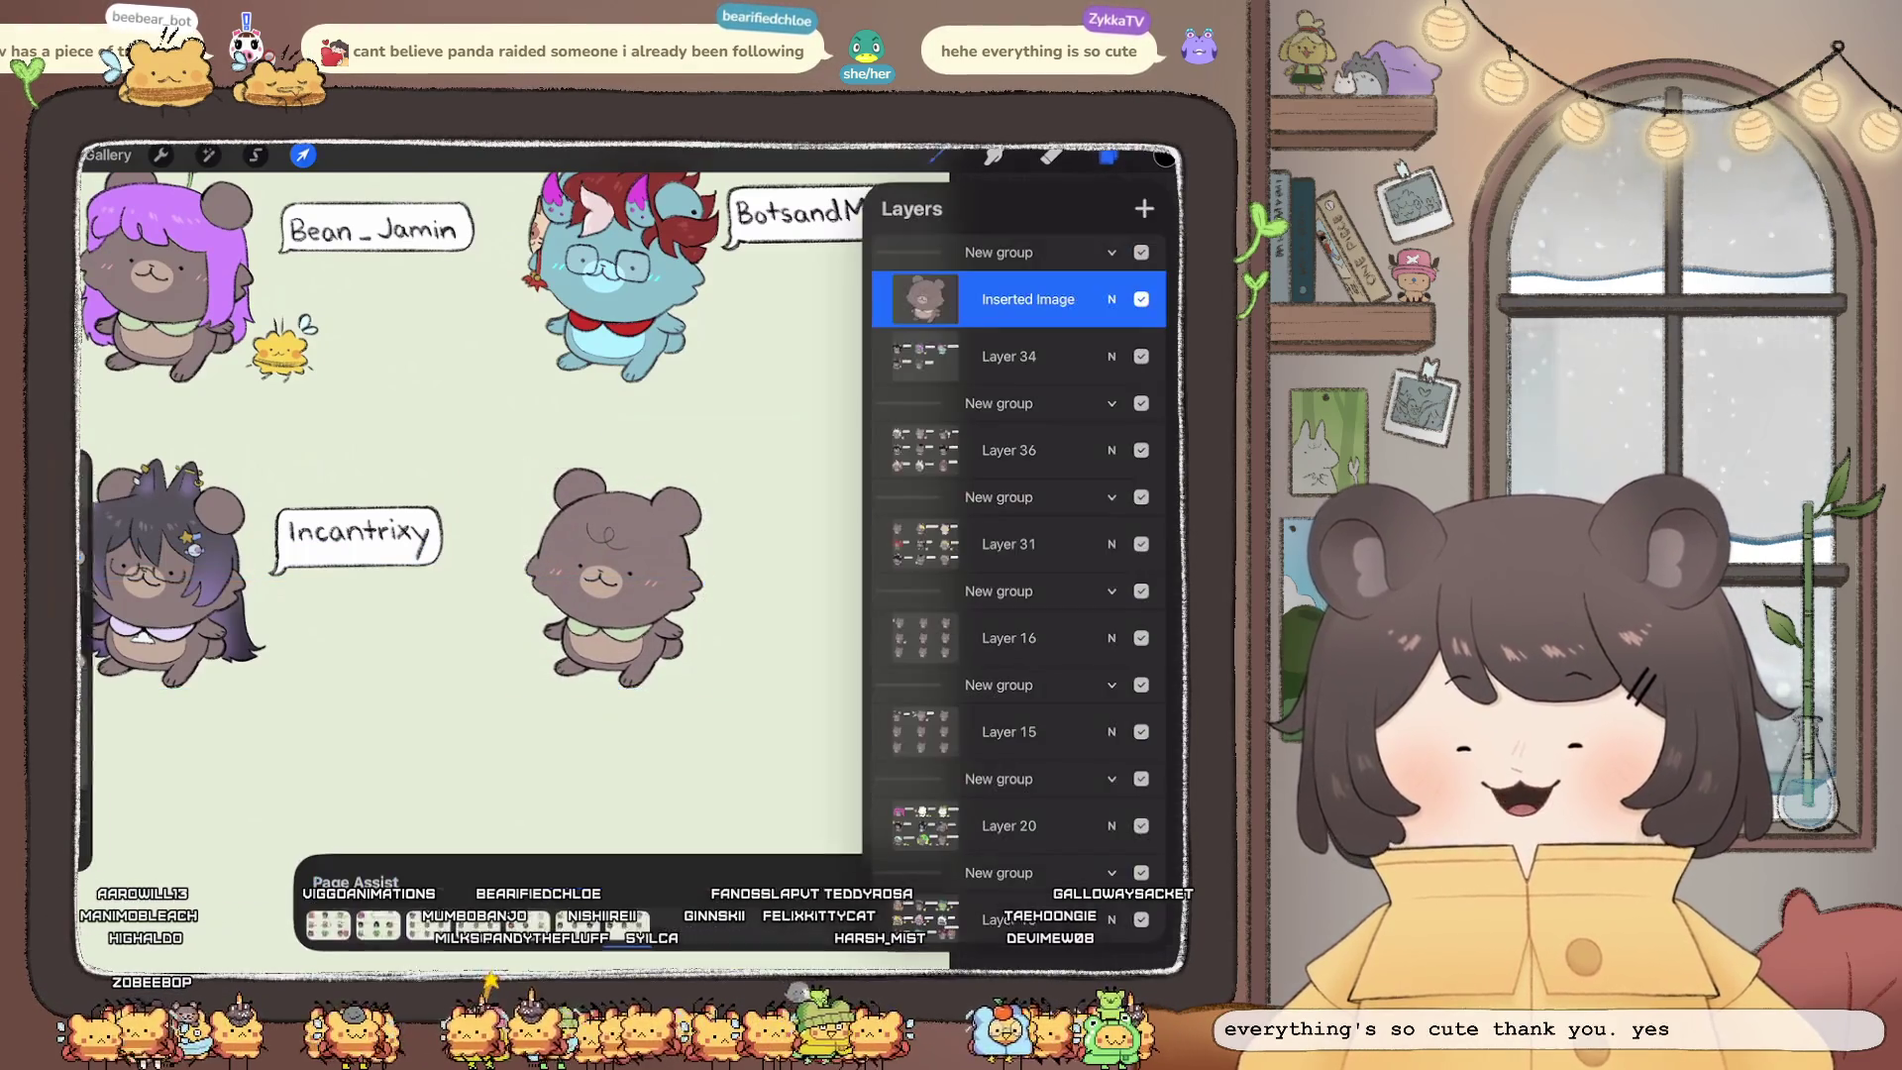
Step: Hand-letter the viewer's name beside the bear, redoing one wrong letter, and start the bubble outline
{"action": "scroll", "coordinate": [475, 584], "scroll_direction": "up", "scroll_amount": 3}
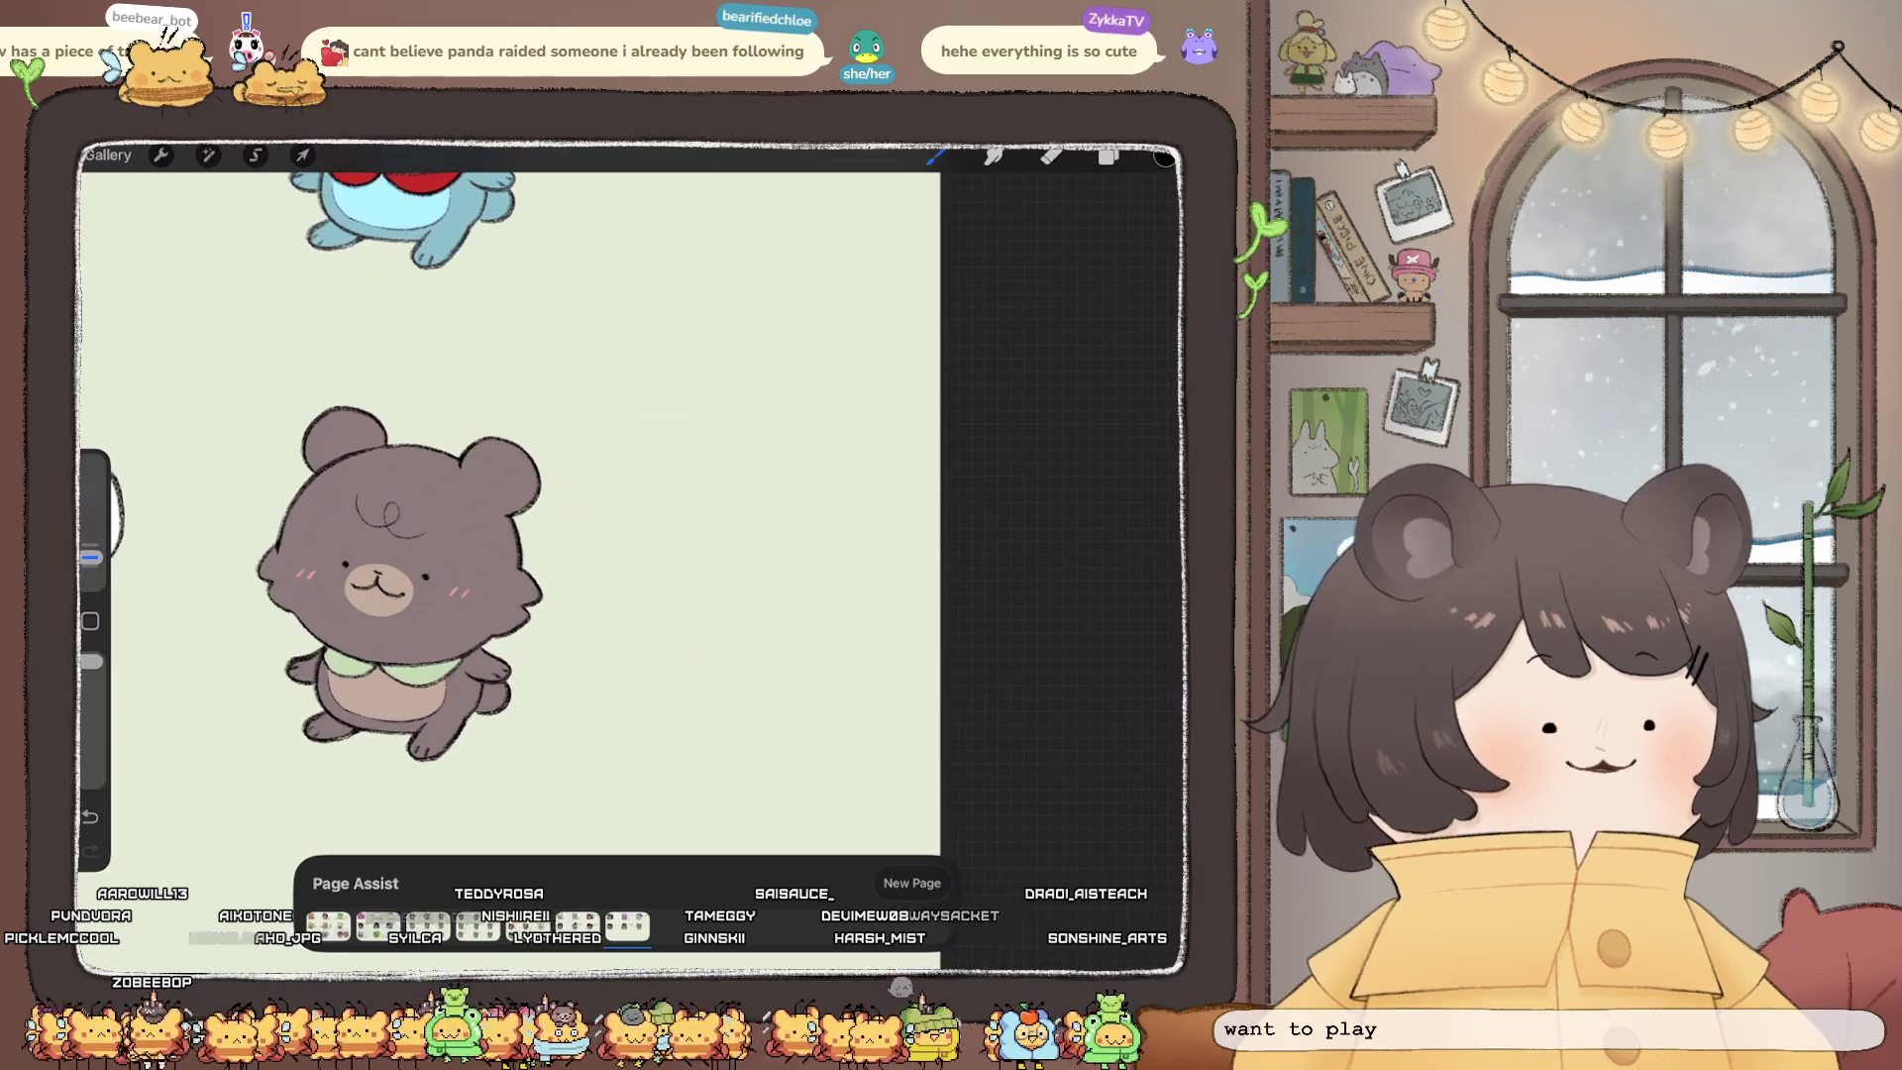
{"action": "scroll", "coordinate": [366, 584], "scroll_direction": "up", "scroll_amount": 2}
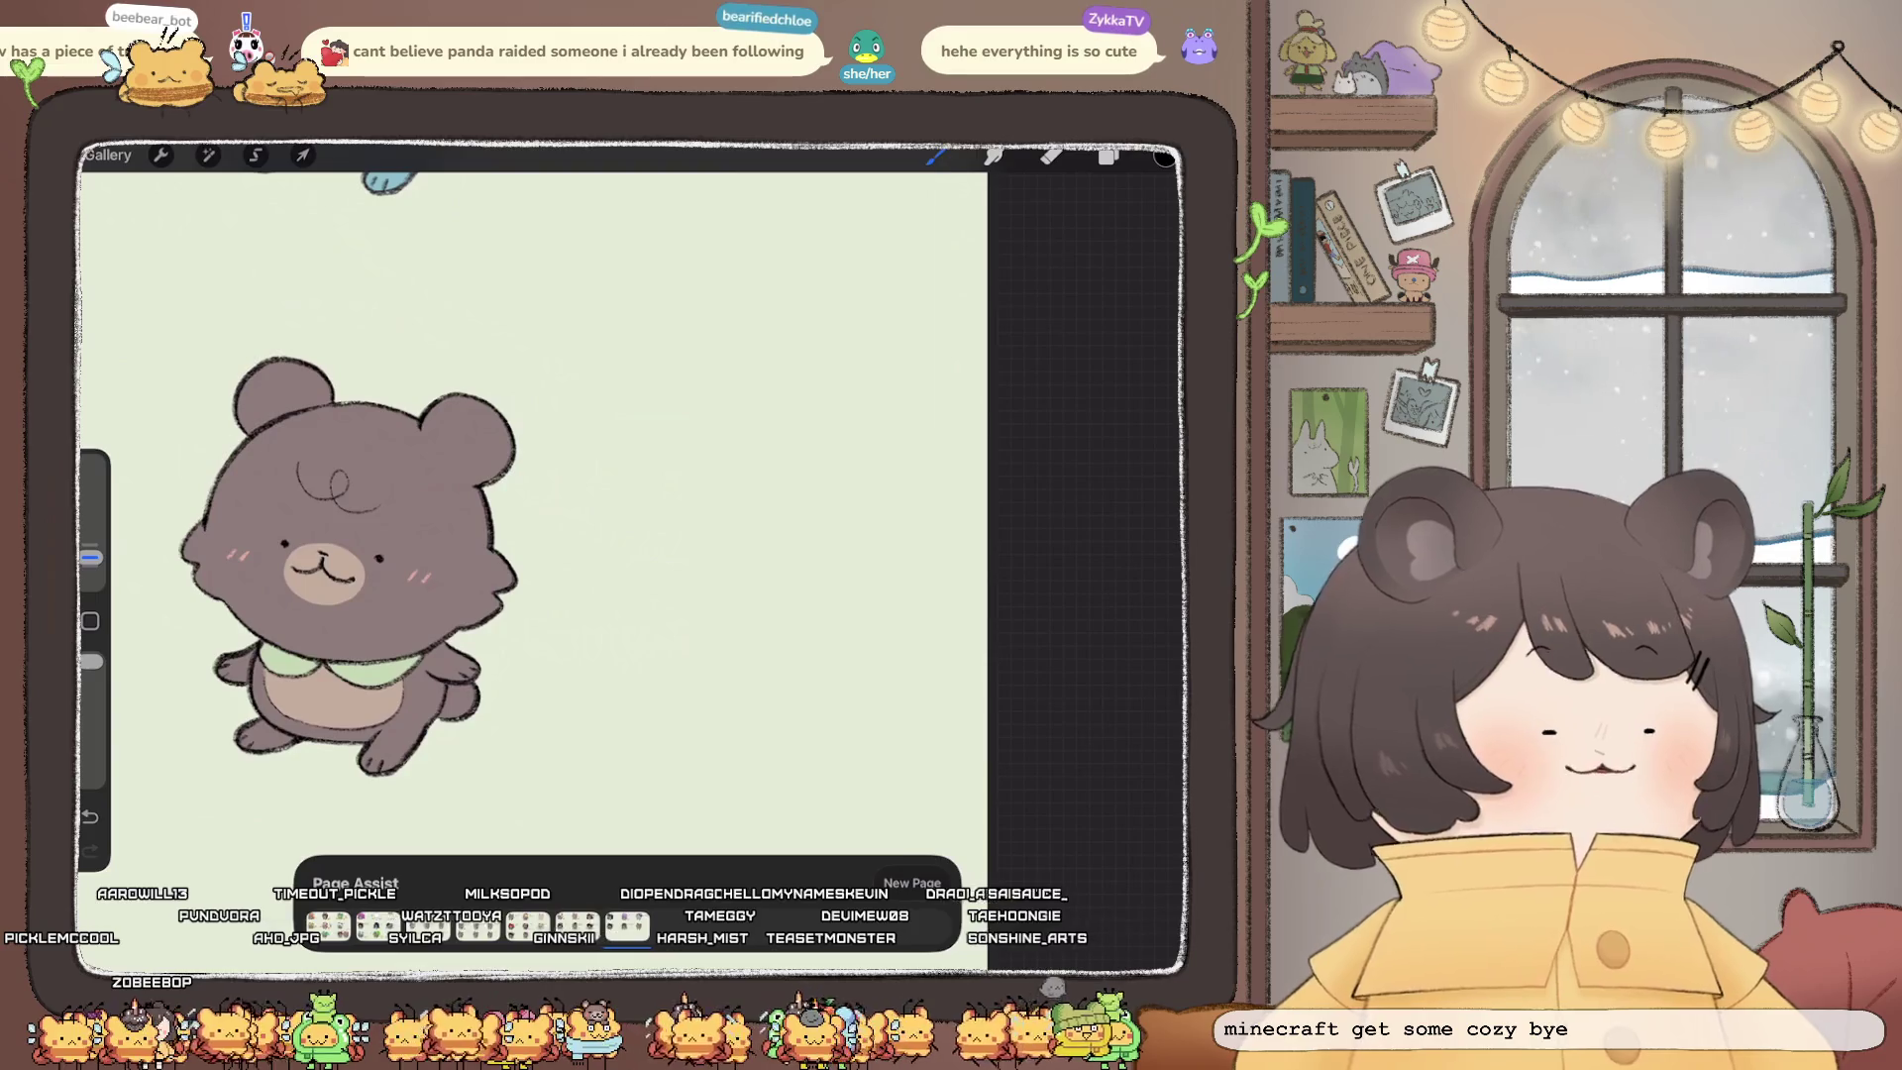
{"action": "scroll", "coordinate": [317, 584], "scroll_direction": "up", "scroll_amount": 2}
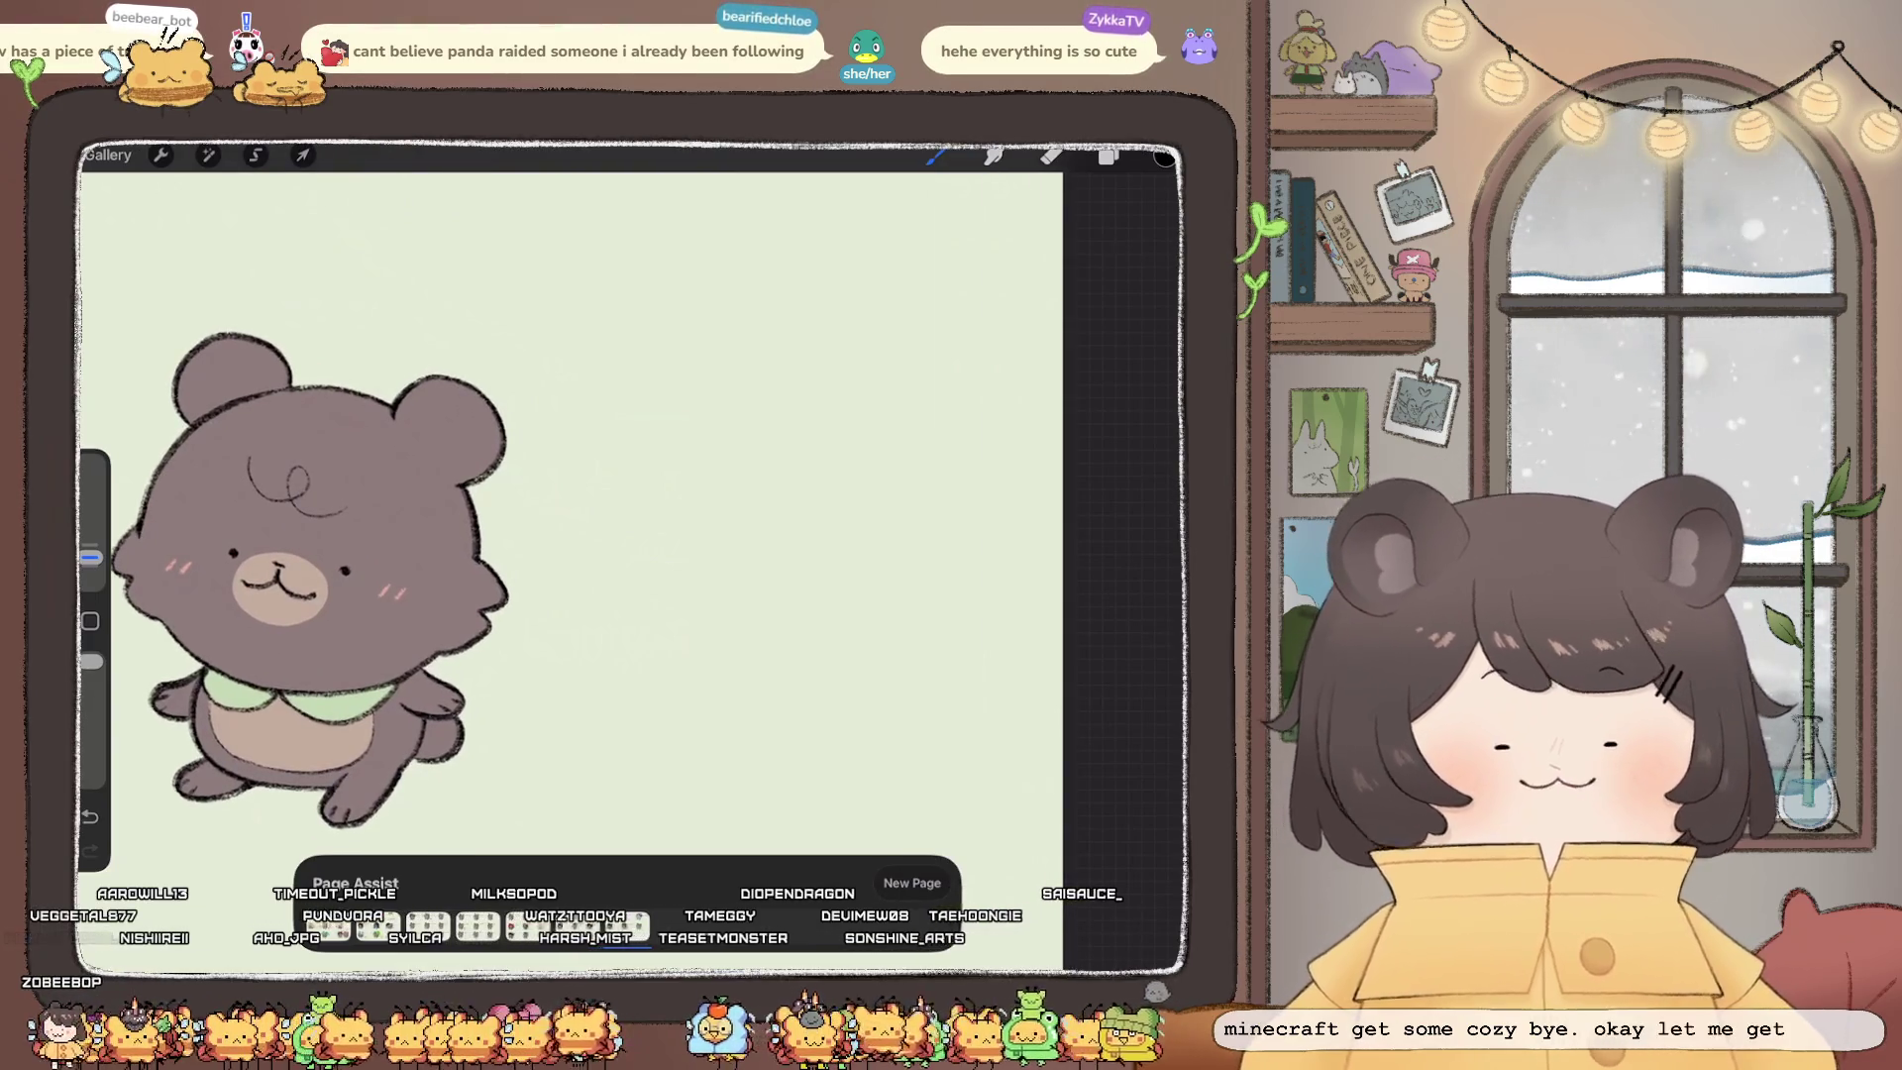
{"action": "left_click_drag", "start_coordinate": [575, 464], "coordinate": [619, 448]}
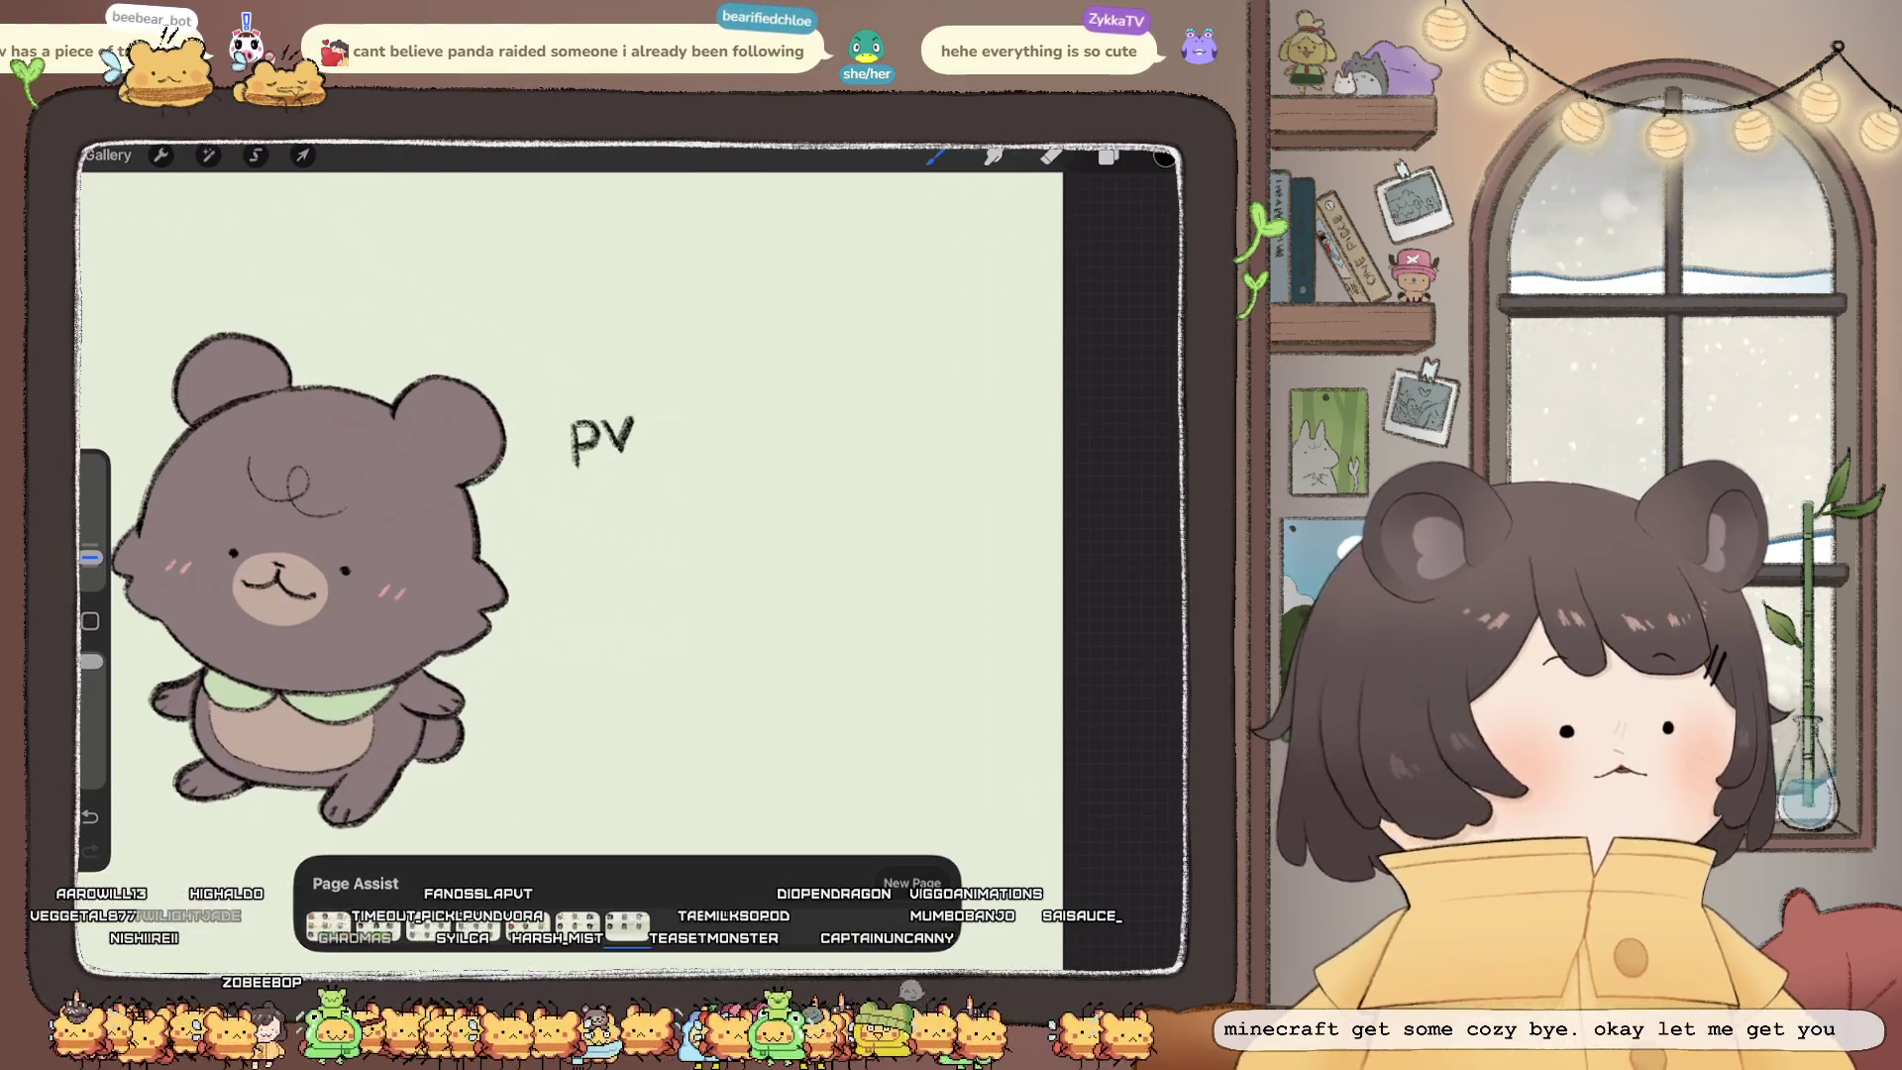
{"action": "mouse_move", "coordinate": [644, 426]}
{"action": "left_mouse_down"}
{"action": "mouse_move", "coordinate": [674, 452]}
{"action": "mouse_move", "coordinate": [738, 453]}
{"action": "left_mouse_up"}
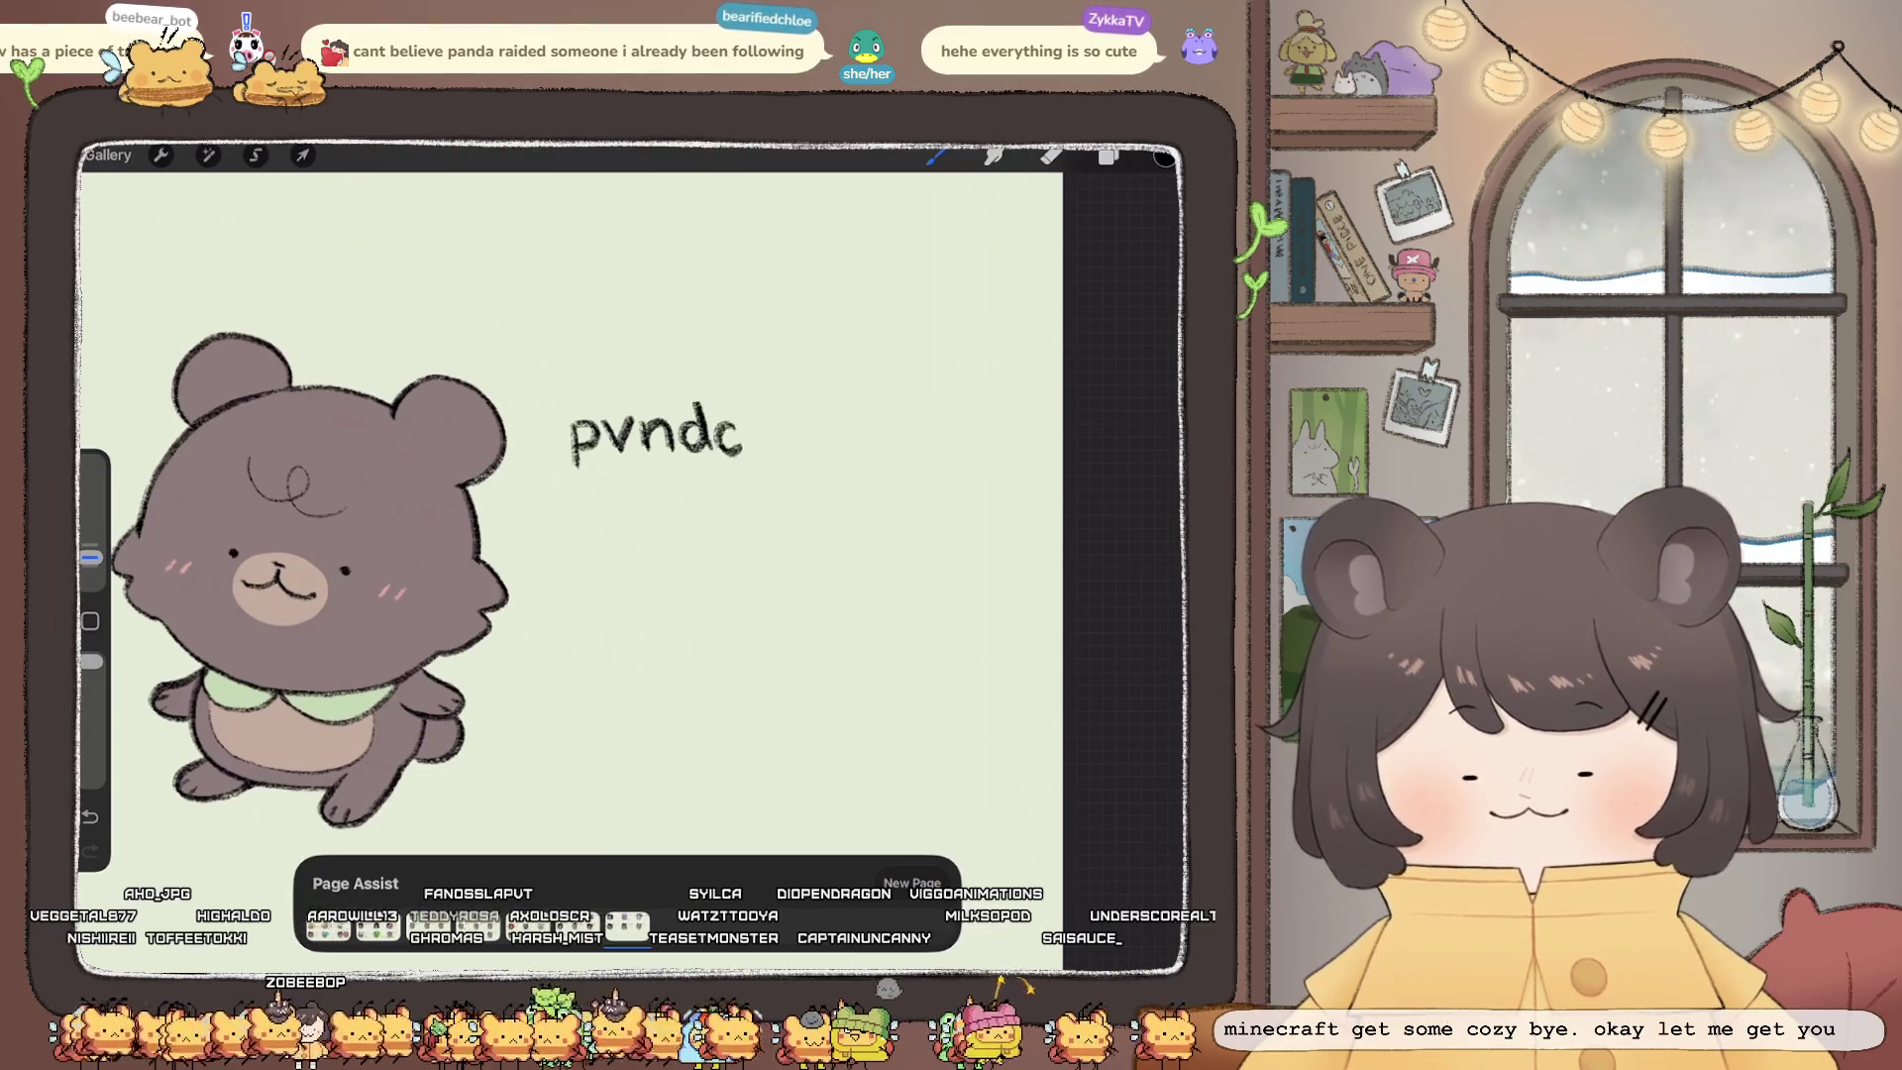
{"action": "key", "text": "ctrl+z"}
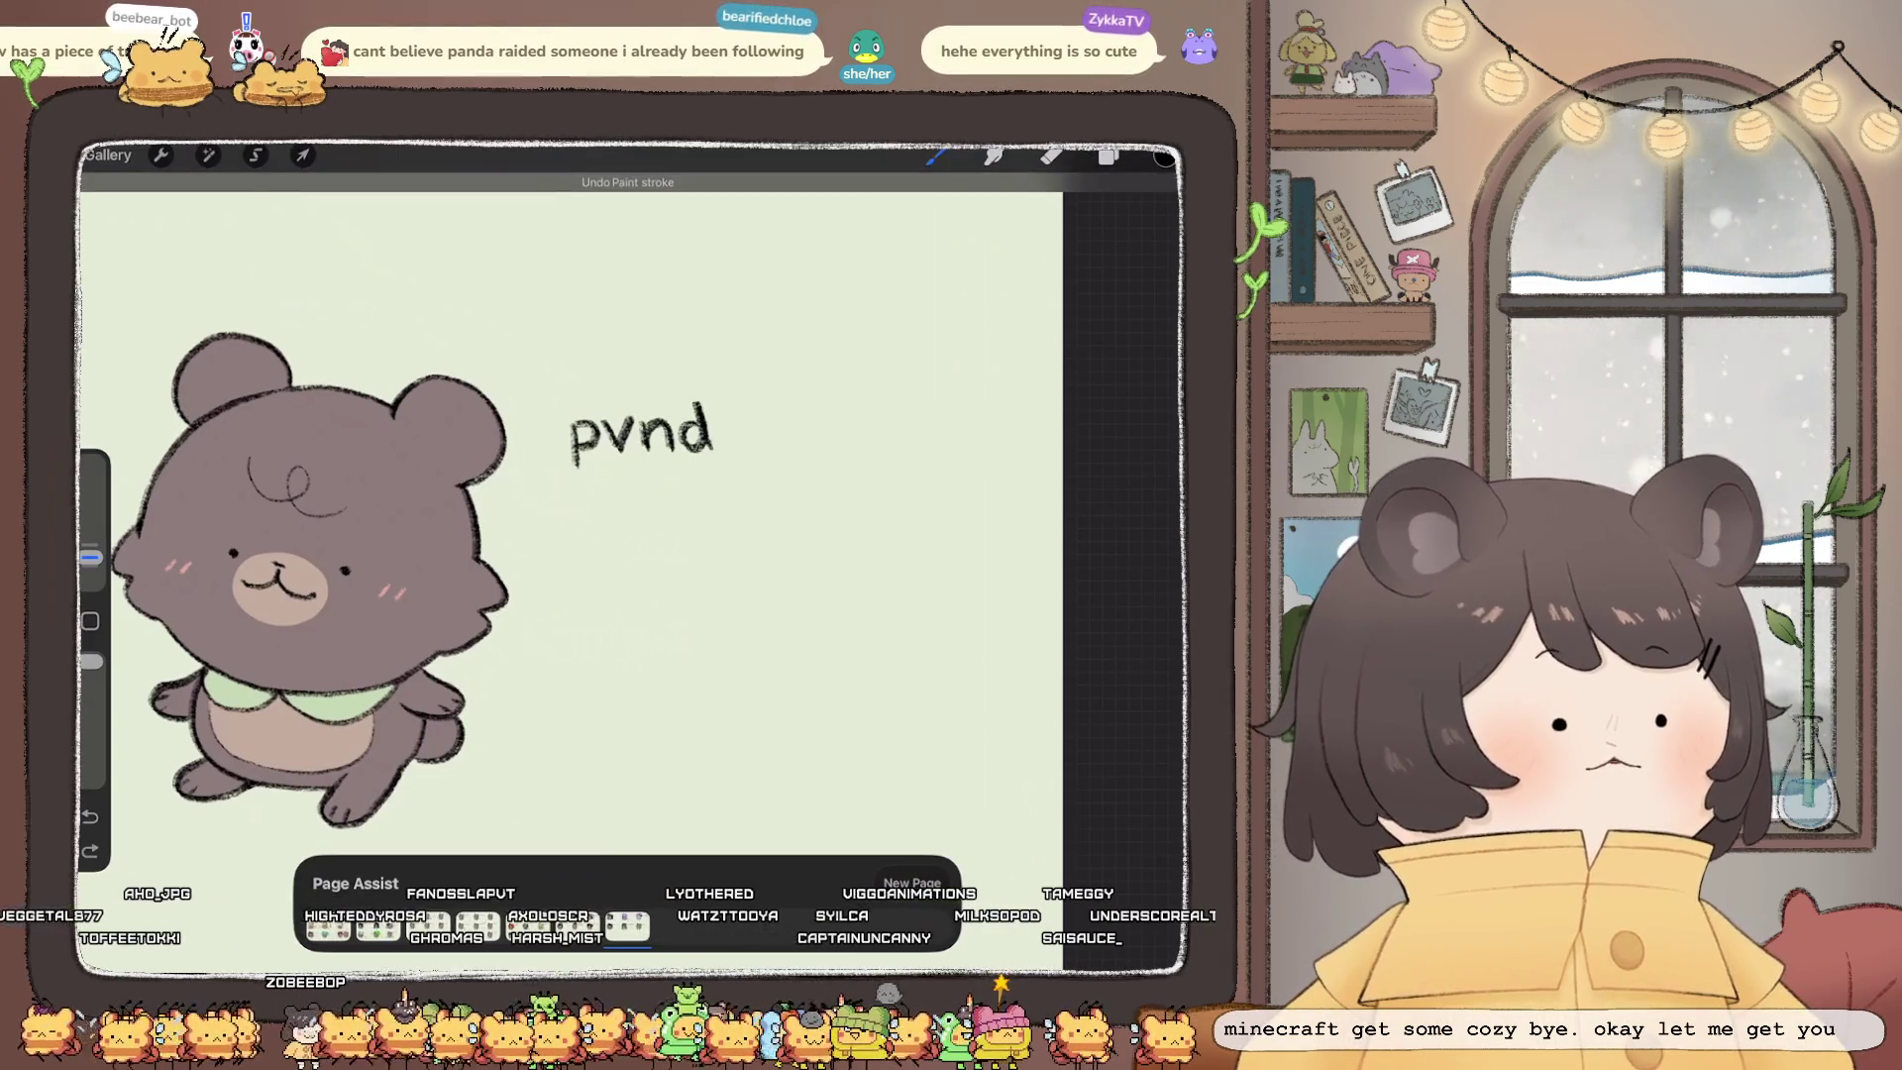
{"action": "left_click_drag", "start_coordinate": [721, 424], "coordinate": [866, 446]}
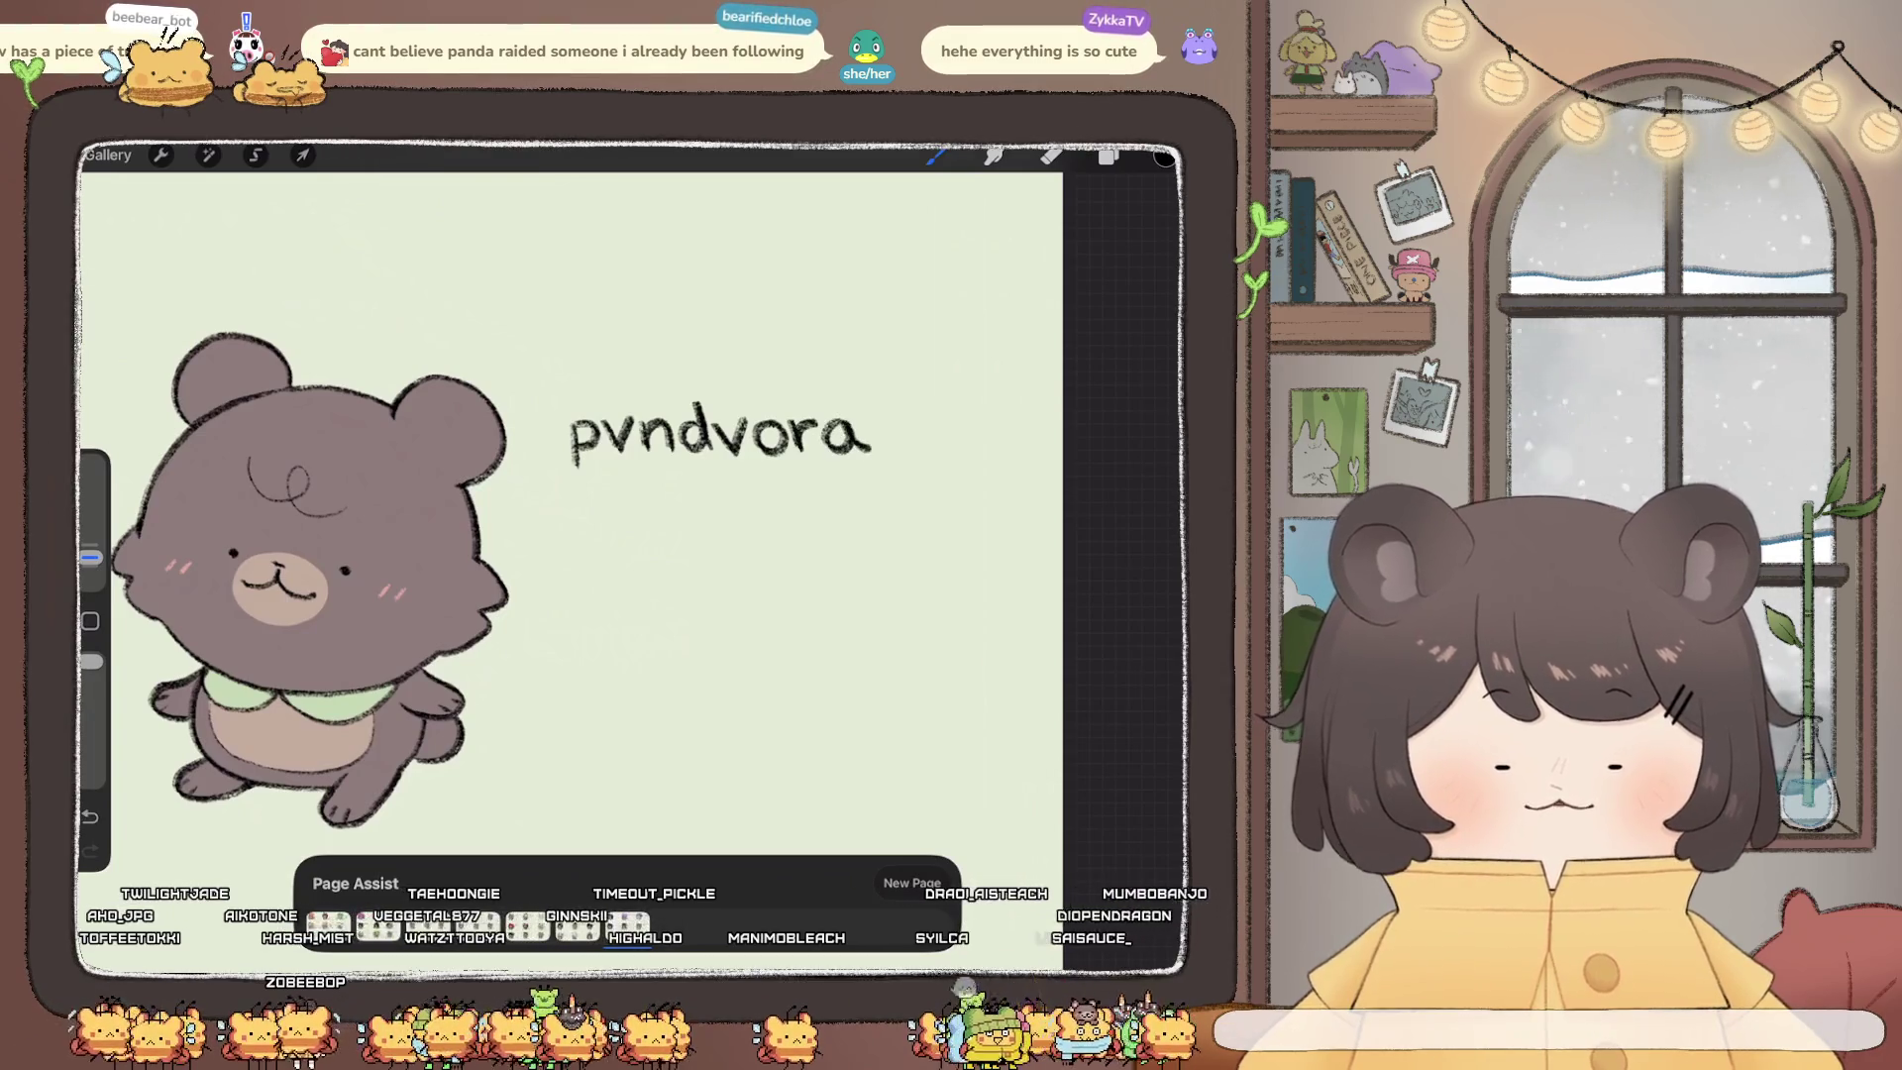
{"action": "scroll", "coordinate": [630, 496], "scroll_direction": "up", "scroll_amount": 3}
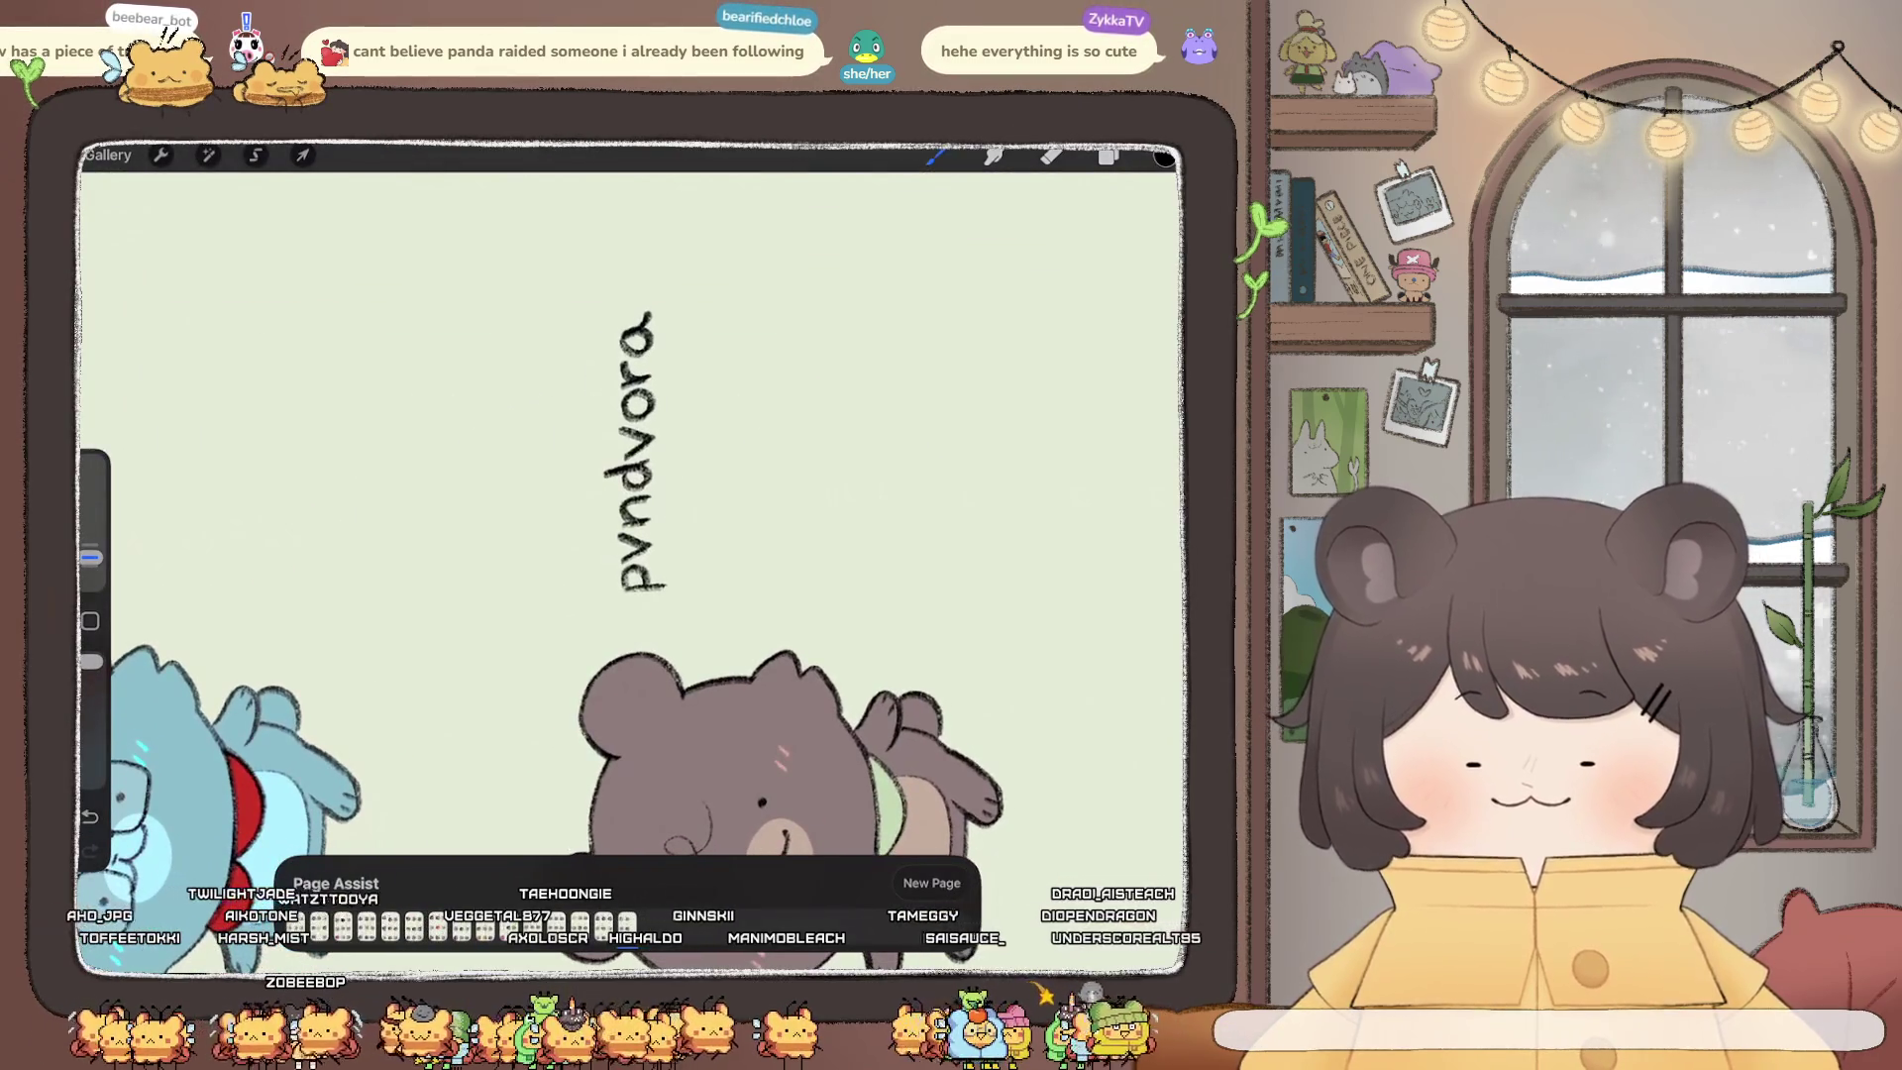
{"action": "mouse_move", "coordinate": [576, 532]}
{"action": "left_mouse_down"}
{"action": "mouse_move", "coordinate": [582, 289]}
{"action": "mouse_move", "coordinate": [573, 302]}
{"action": "mouse_move", "coordinate": [655, 271]}
{"action": "mouse_move", "coordinate": [688, 345]}
{"action": "mouse_move", "coordinate": [690, 589]}
{"action": "left_mouse_up"}
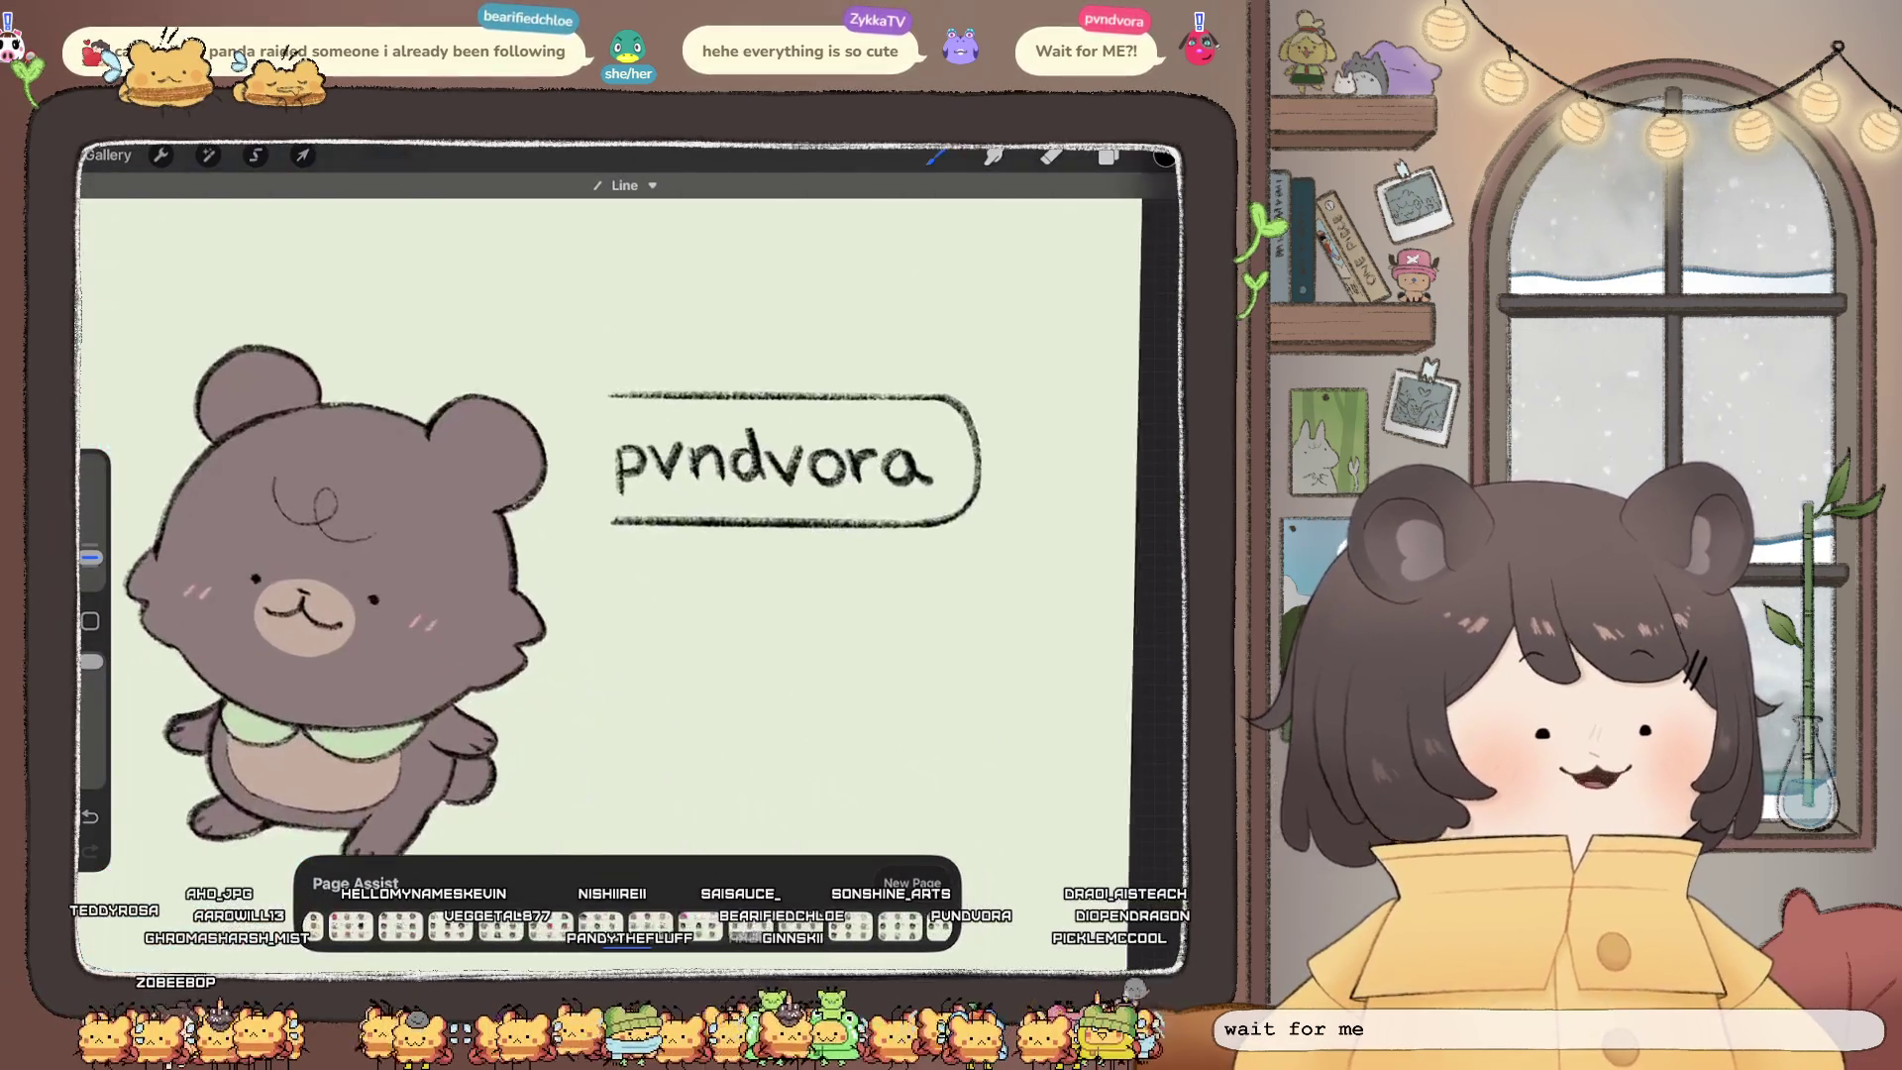
Step: Close the rounded, tailed bubble around the hand-lettered name, then pan to review the other sheets
{"action": "mouse_move", "coordinate": [634, 386]}
{"action": "left_mouse_down"}
{"action": "mouse_move", "coordinate": [606, 419]}
{"action": "mouse_move", "coordinate": [602, 532]}
{"action": "mouse_move", "coordinate": [634, 545]}
{"action": "left_mouse_up"}
{"action": "scroll", "coordinate": [634, 495], "scroll_direction": "down", "scroll_amount": 5}
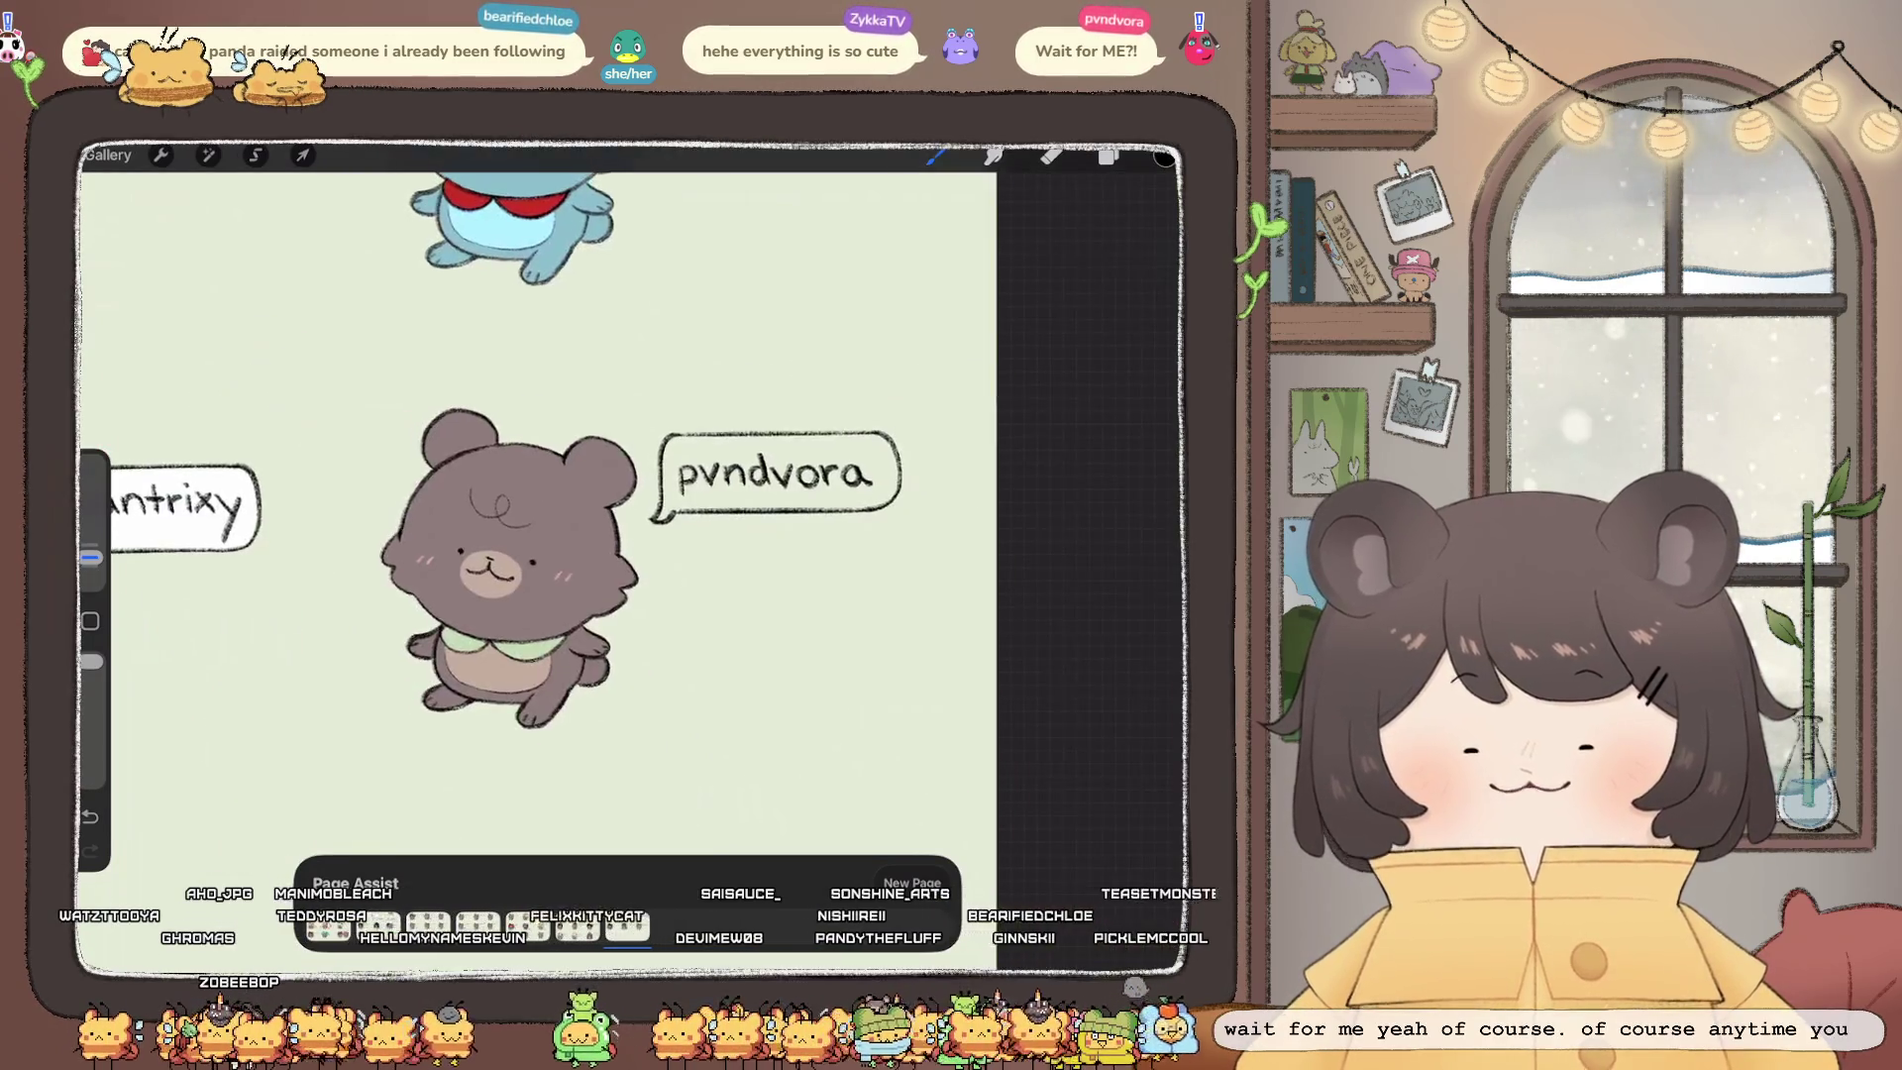
{"action": "scroll", "coordinate": [633, 495], "scroll_direction": "up", "scroll_amount": 5}
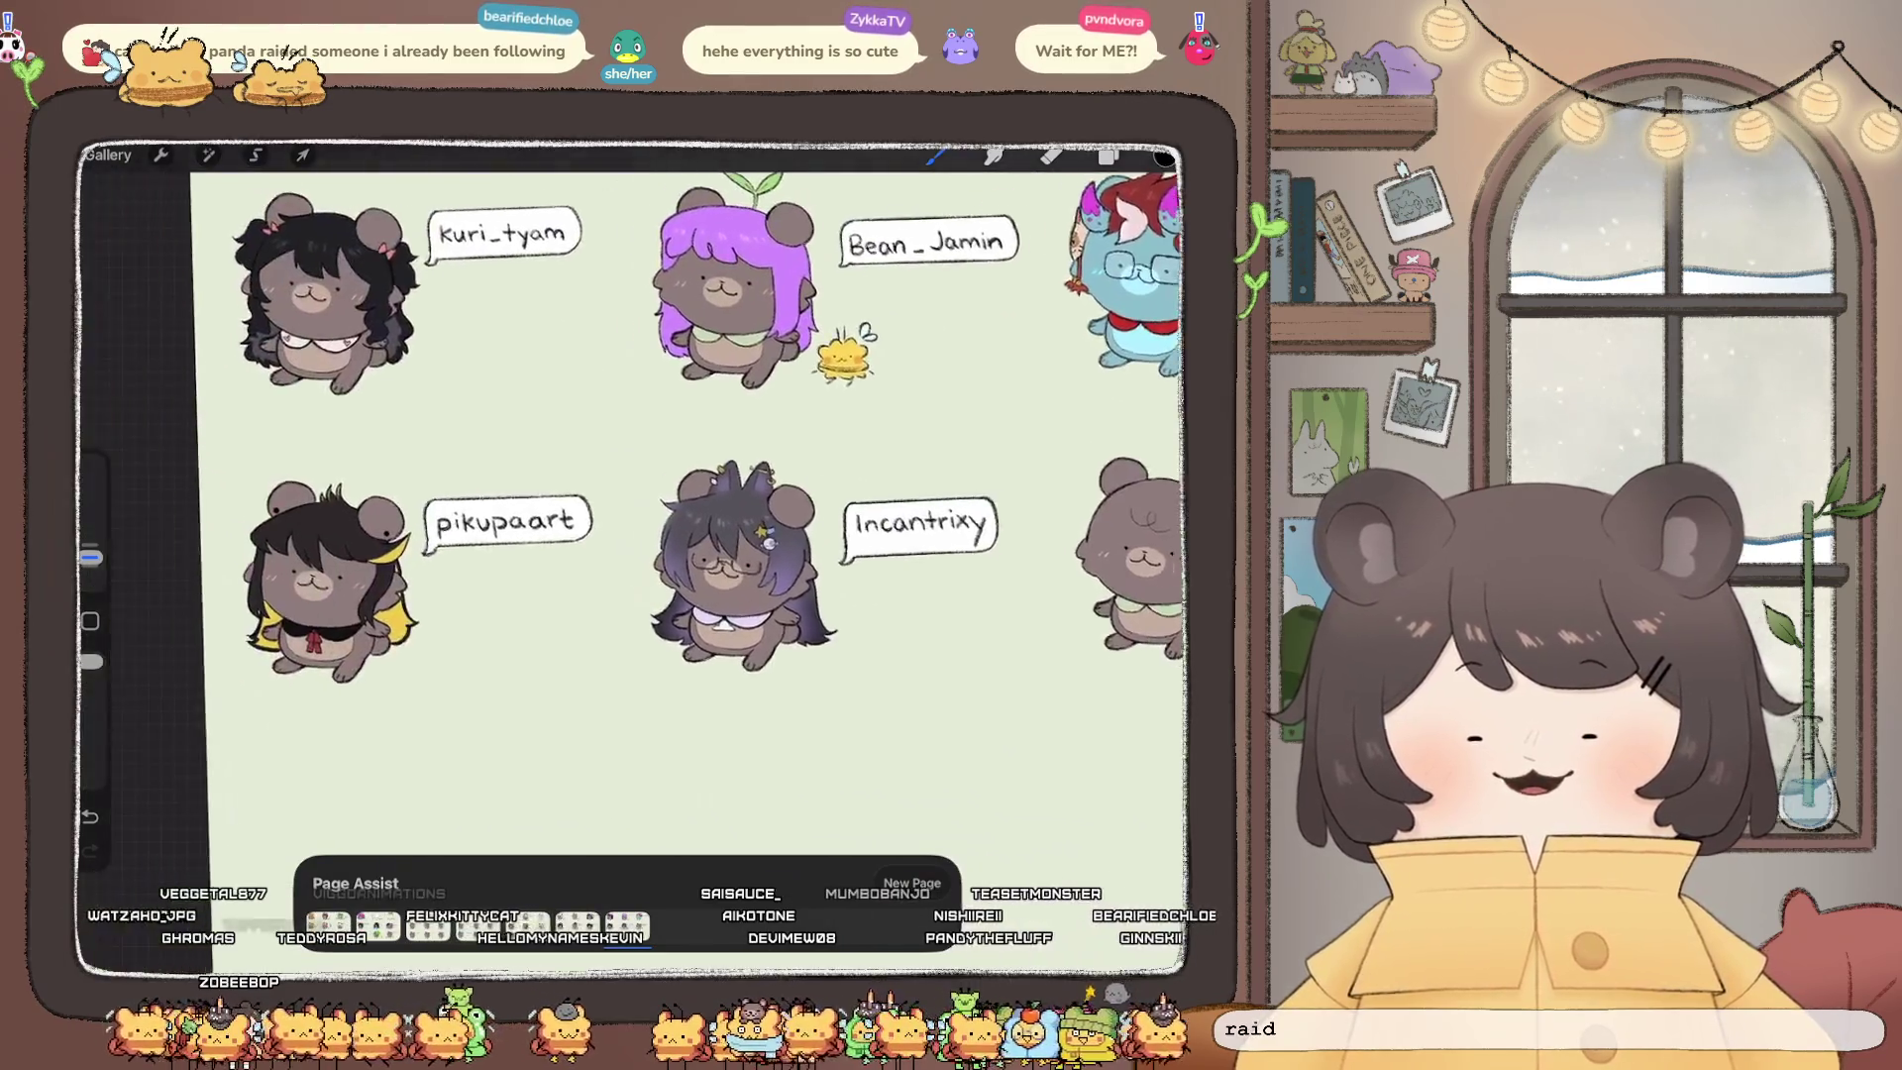
{"action": "scroll", "coordinate": [594, 545], "scroll_direction": "up", "scroll_amount": 5}
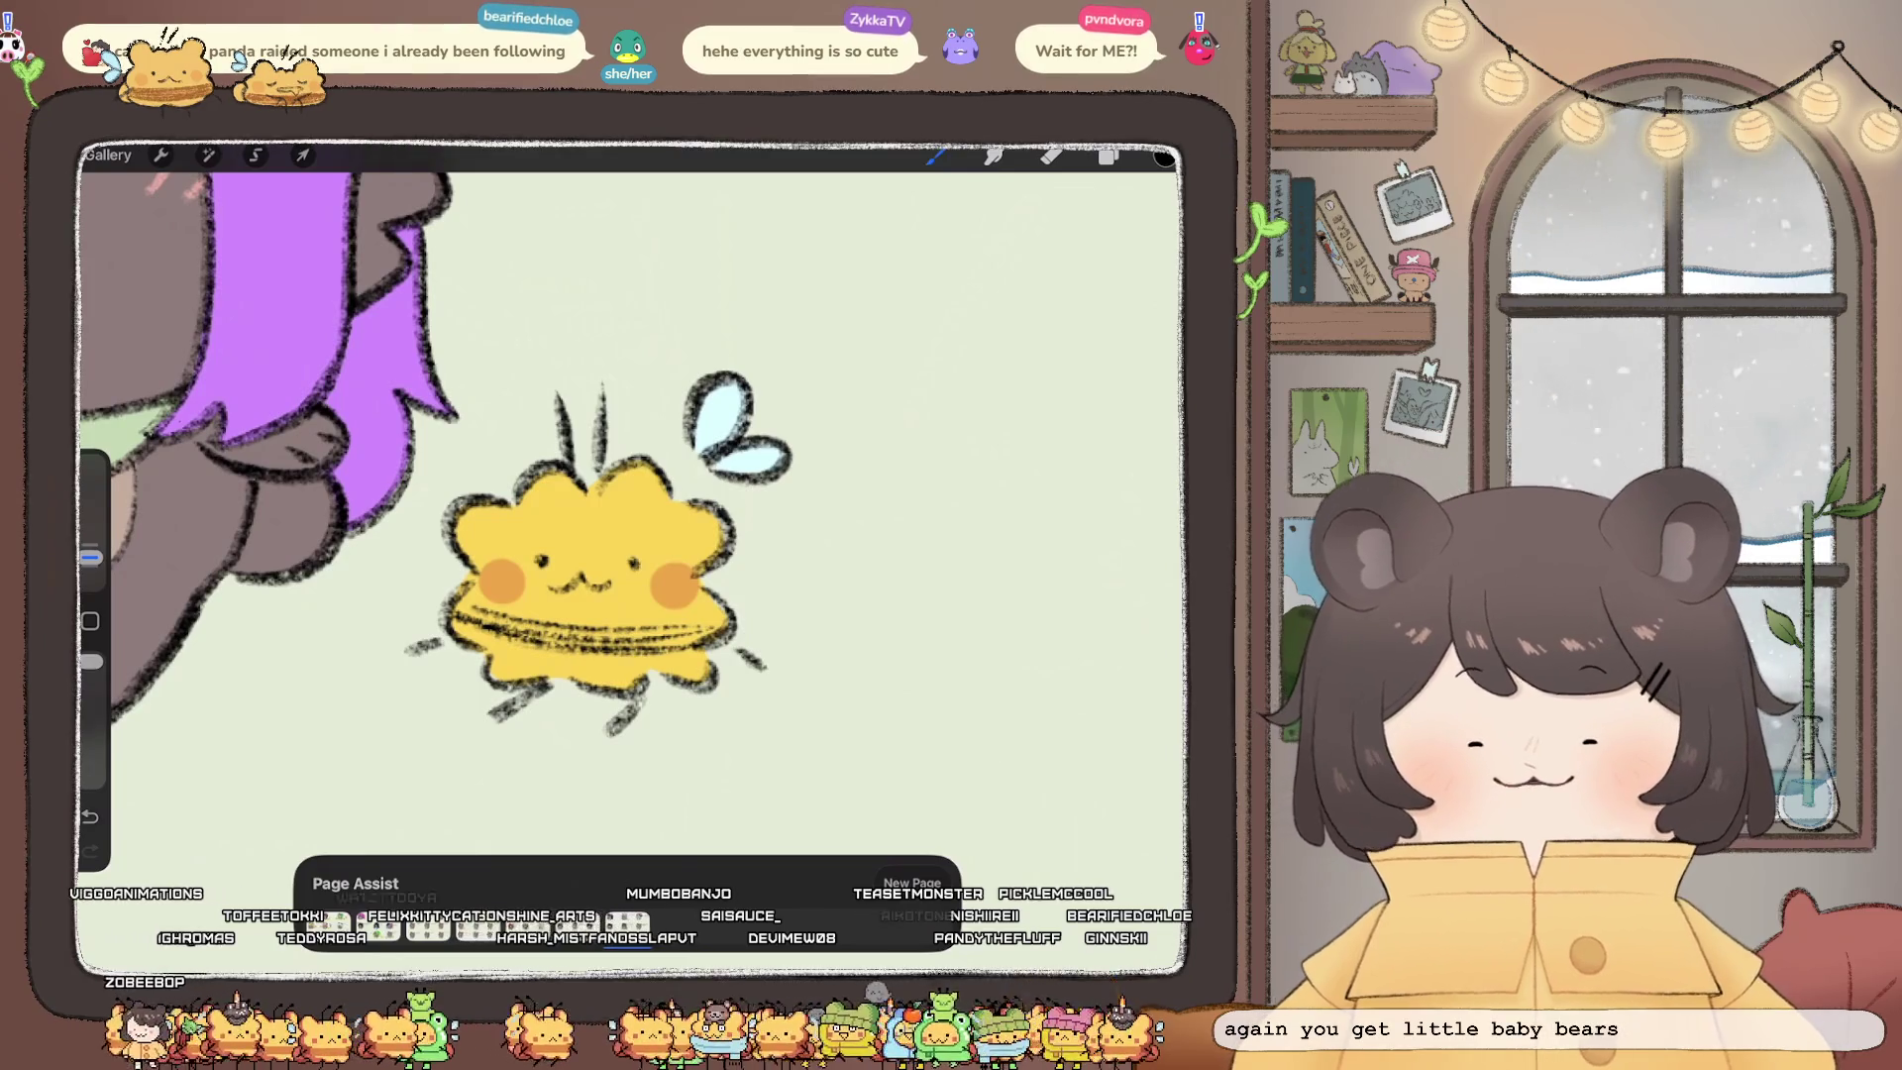
{"action": "scroll", "coordinate": [594, 544], "scroll_direction": "down", "scroll_amount": 5}
{"action": "scroll", "coordinate": [574, 515], "scroll_direction": "down", "scroll_amount": 10}
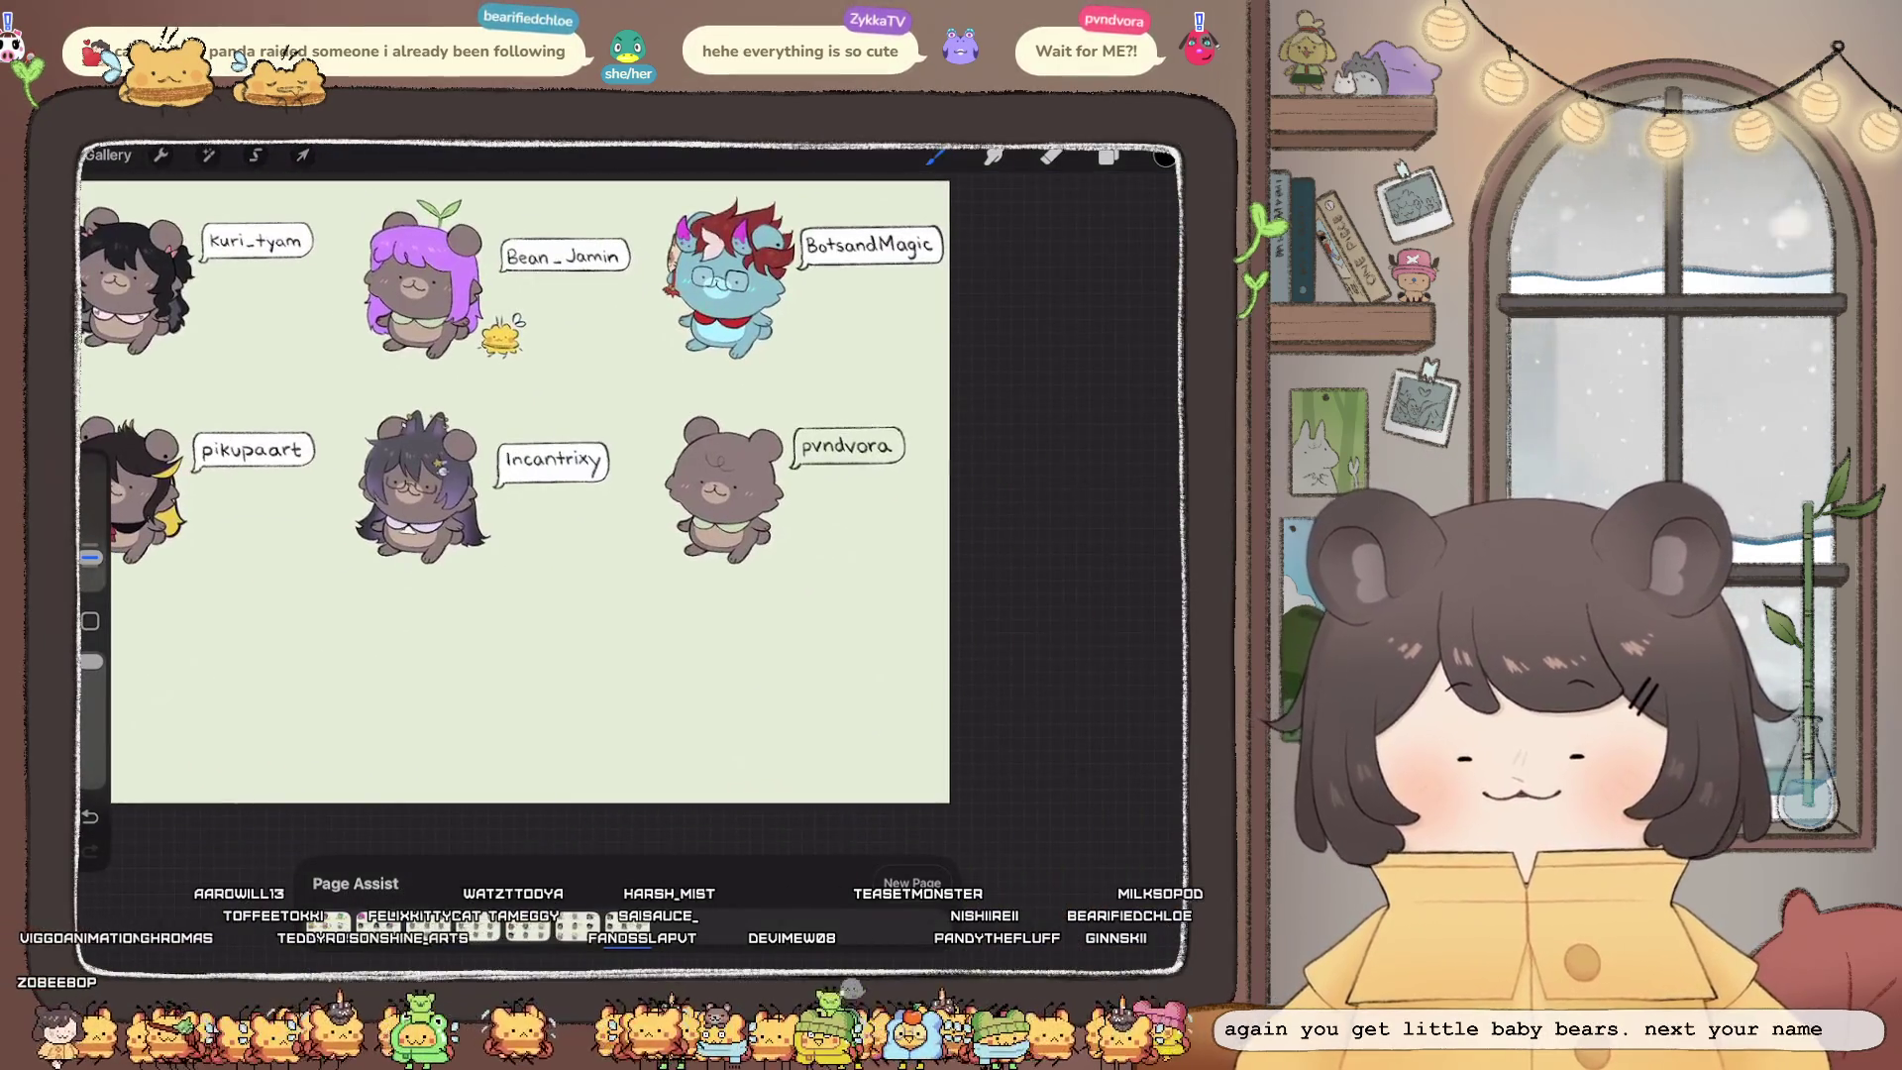
{"action": "scroll", "coordinate": [515, 495], "scroll_direction": "up", "scroll_amount": 5}
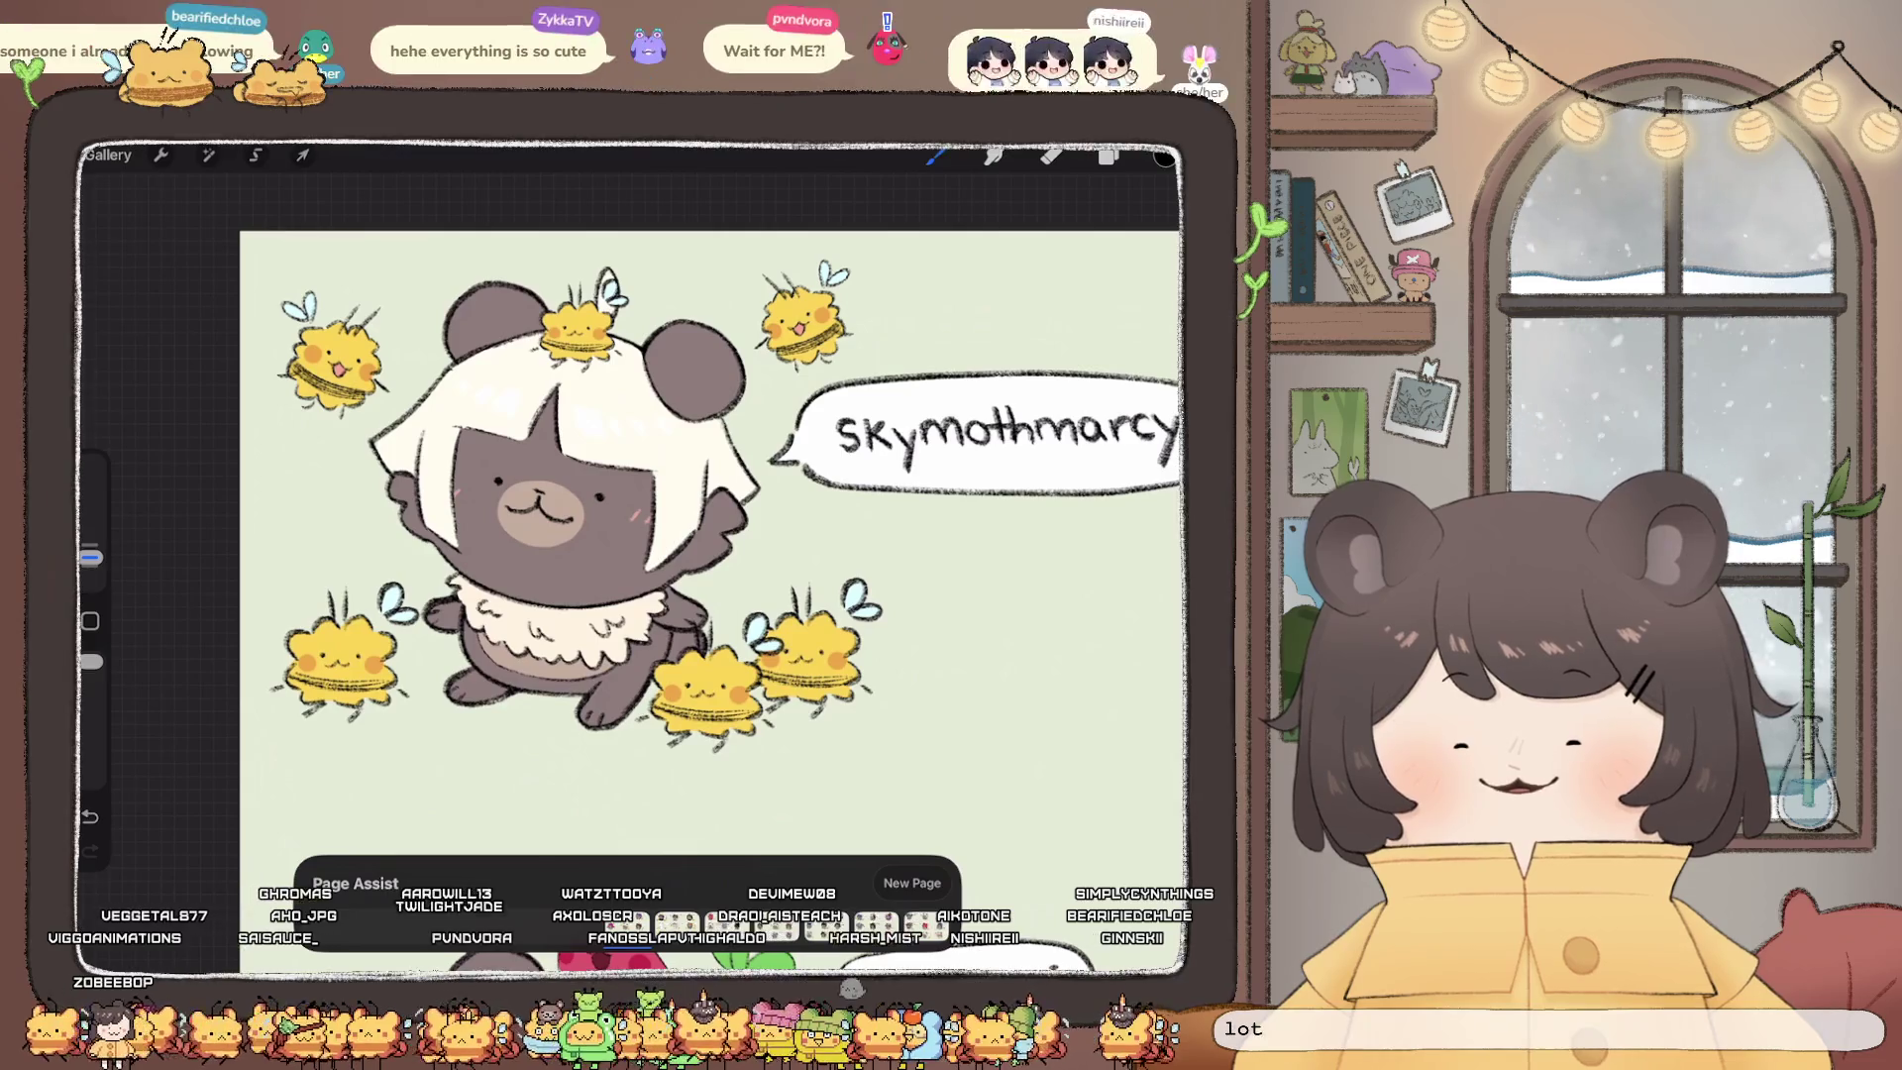
{"action": "scroll", "coordinate": [713, 535], "scroll_direction": "down", "scroll_amount": 10}
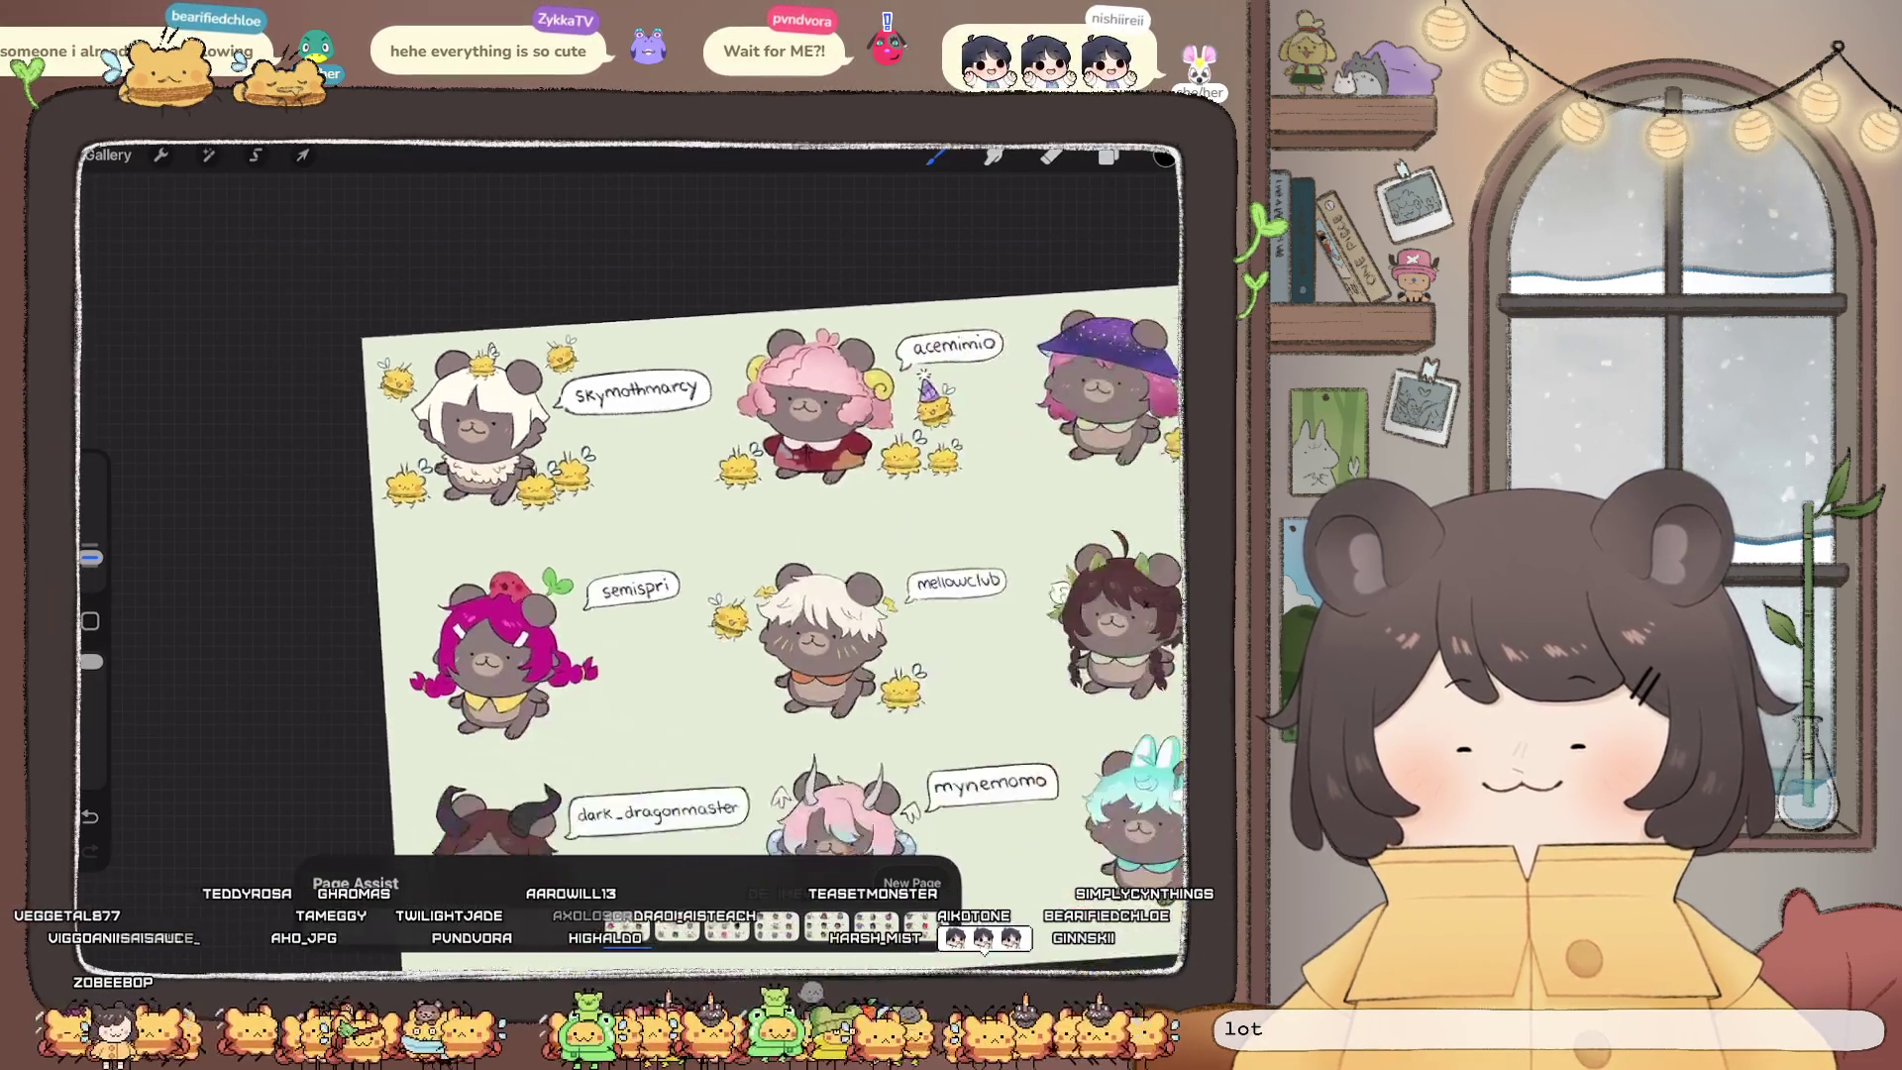
{"action": "scroll", "coordinate": [475, 476], "scroll_direction": "up", "scroll_amount": 2}
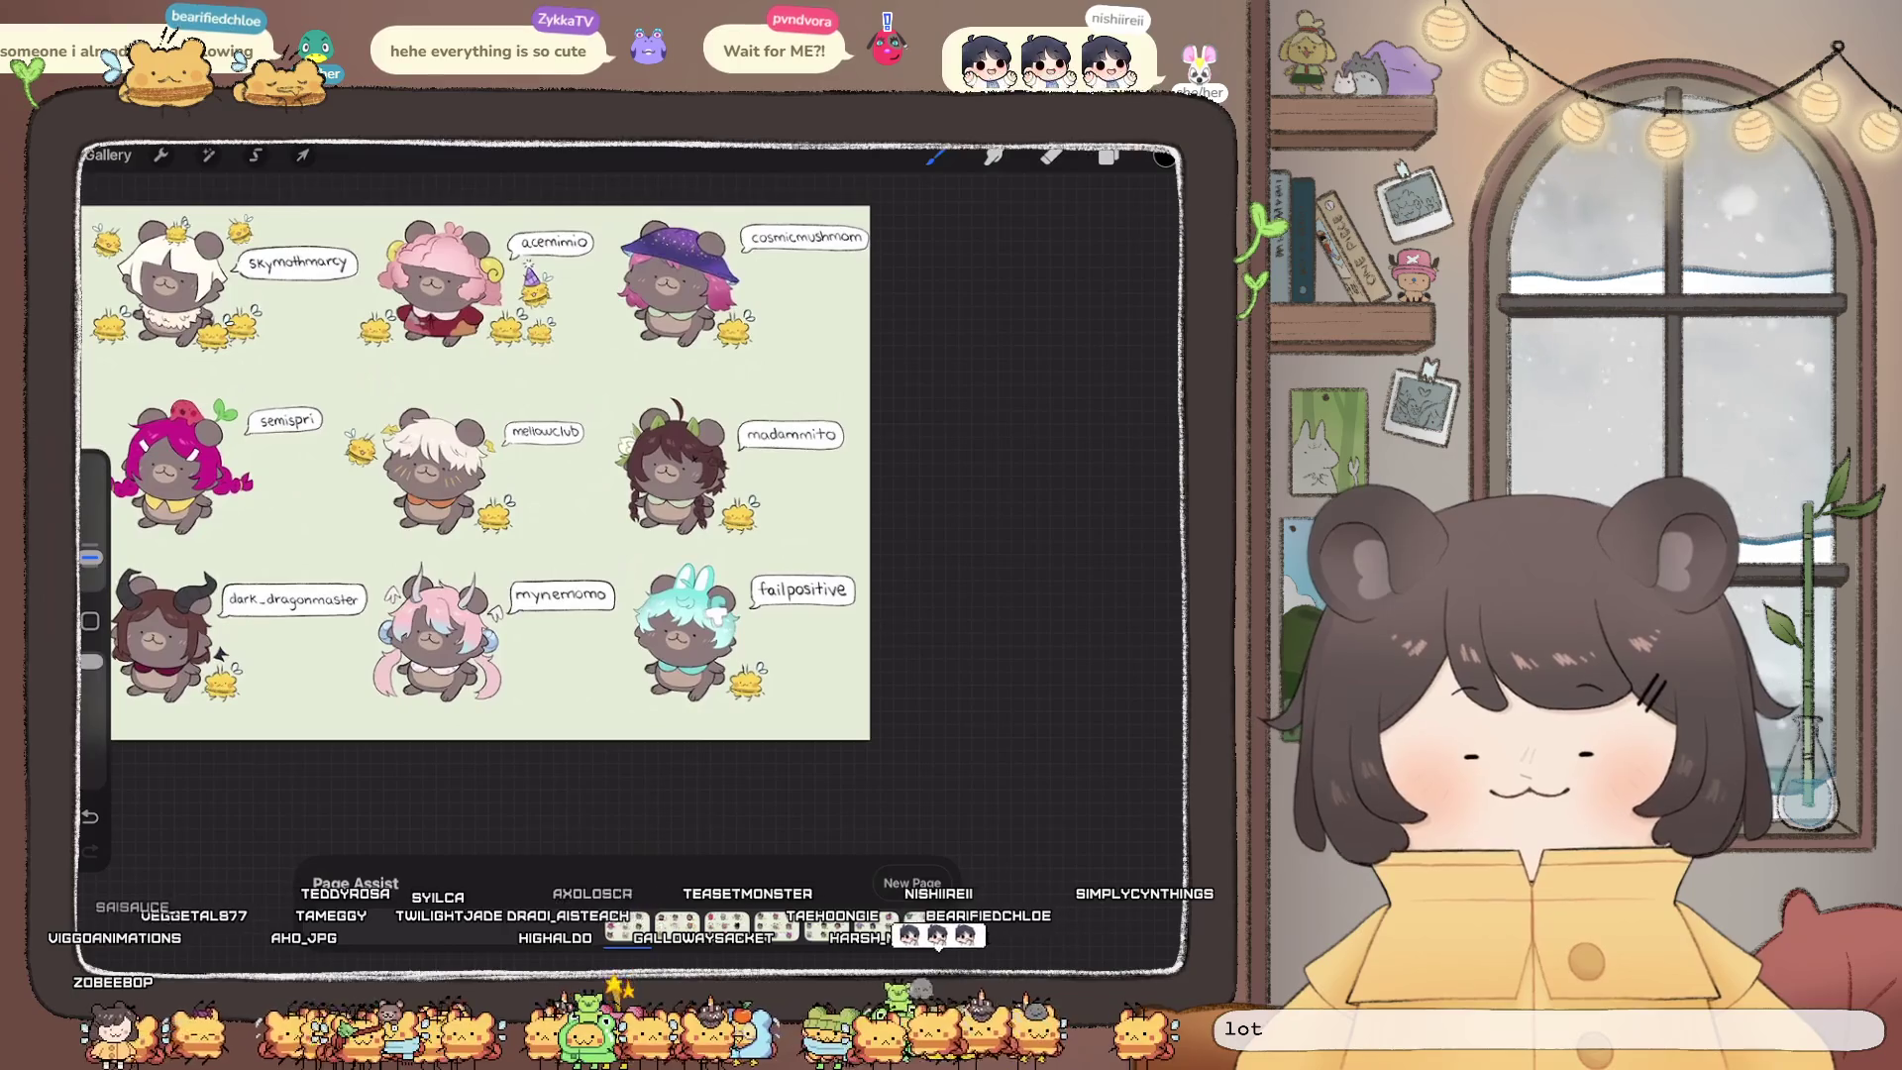
{"action": "scroll", "coordinate": [475, 476], "scroll_direction": "right", "scroll_amount": 2}
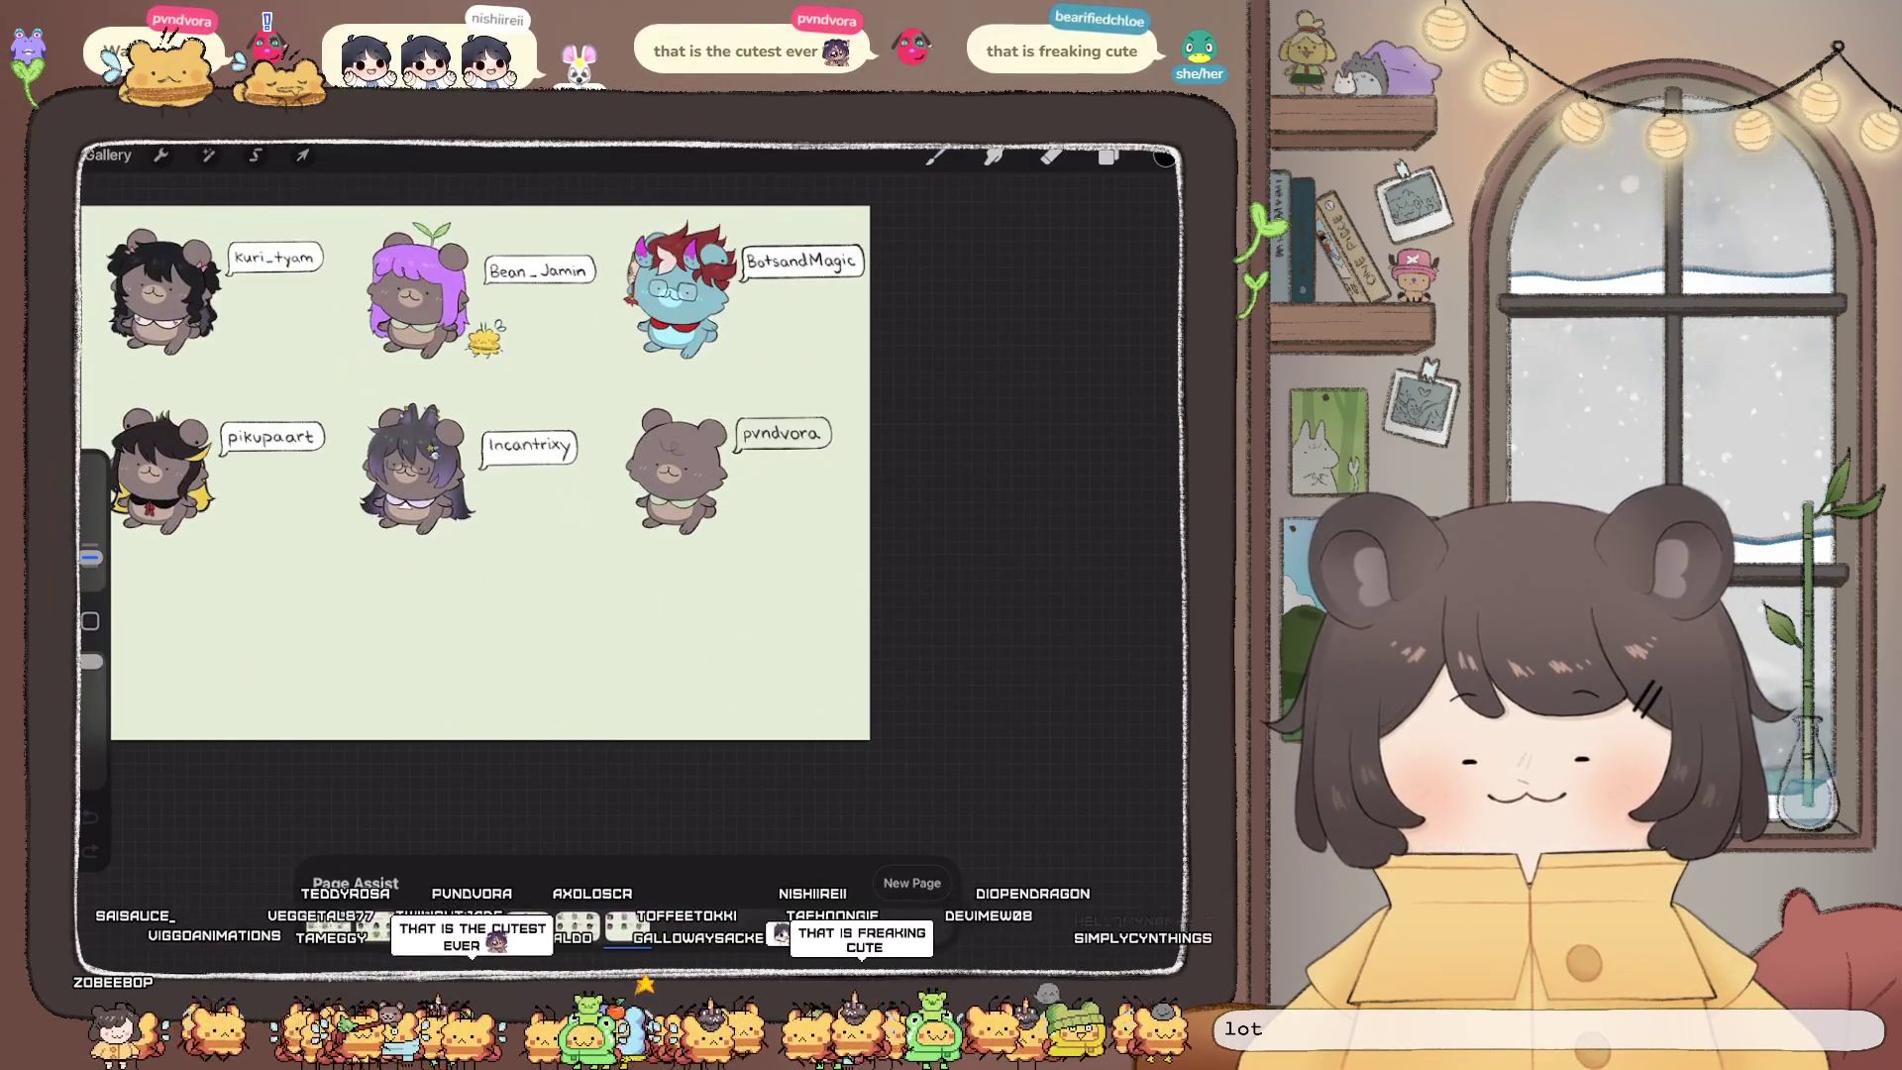
{"action": "scroll", "coordinate": [560, 554], "scroll_direction": "up", "scroll_amount": 8}
{"action": "scroll", "coordinate": [554, 574], "scroll_direction": "up", "scroll_amount": 3}
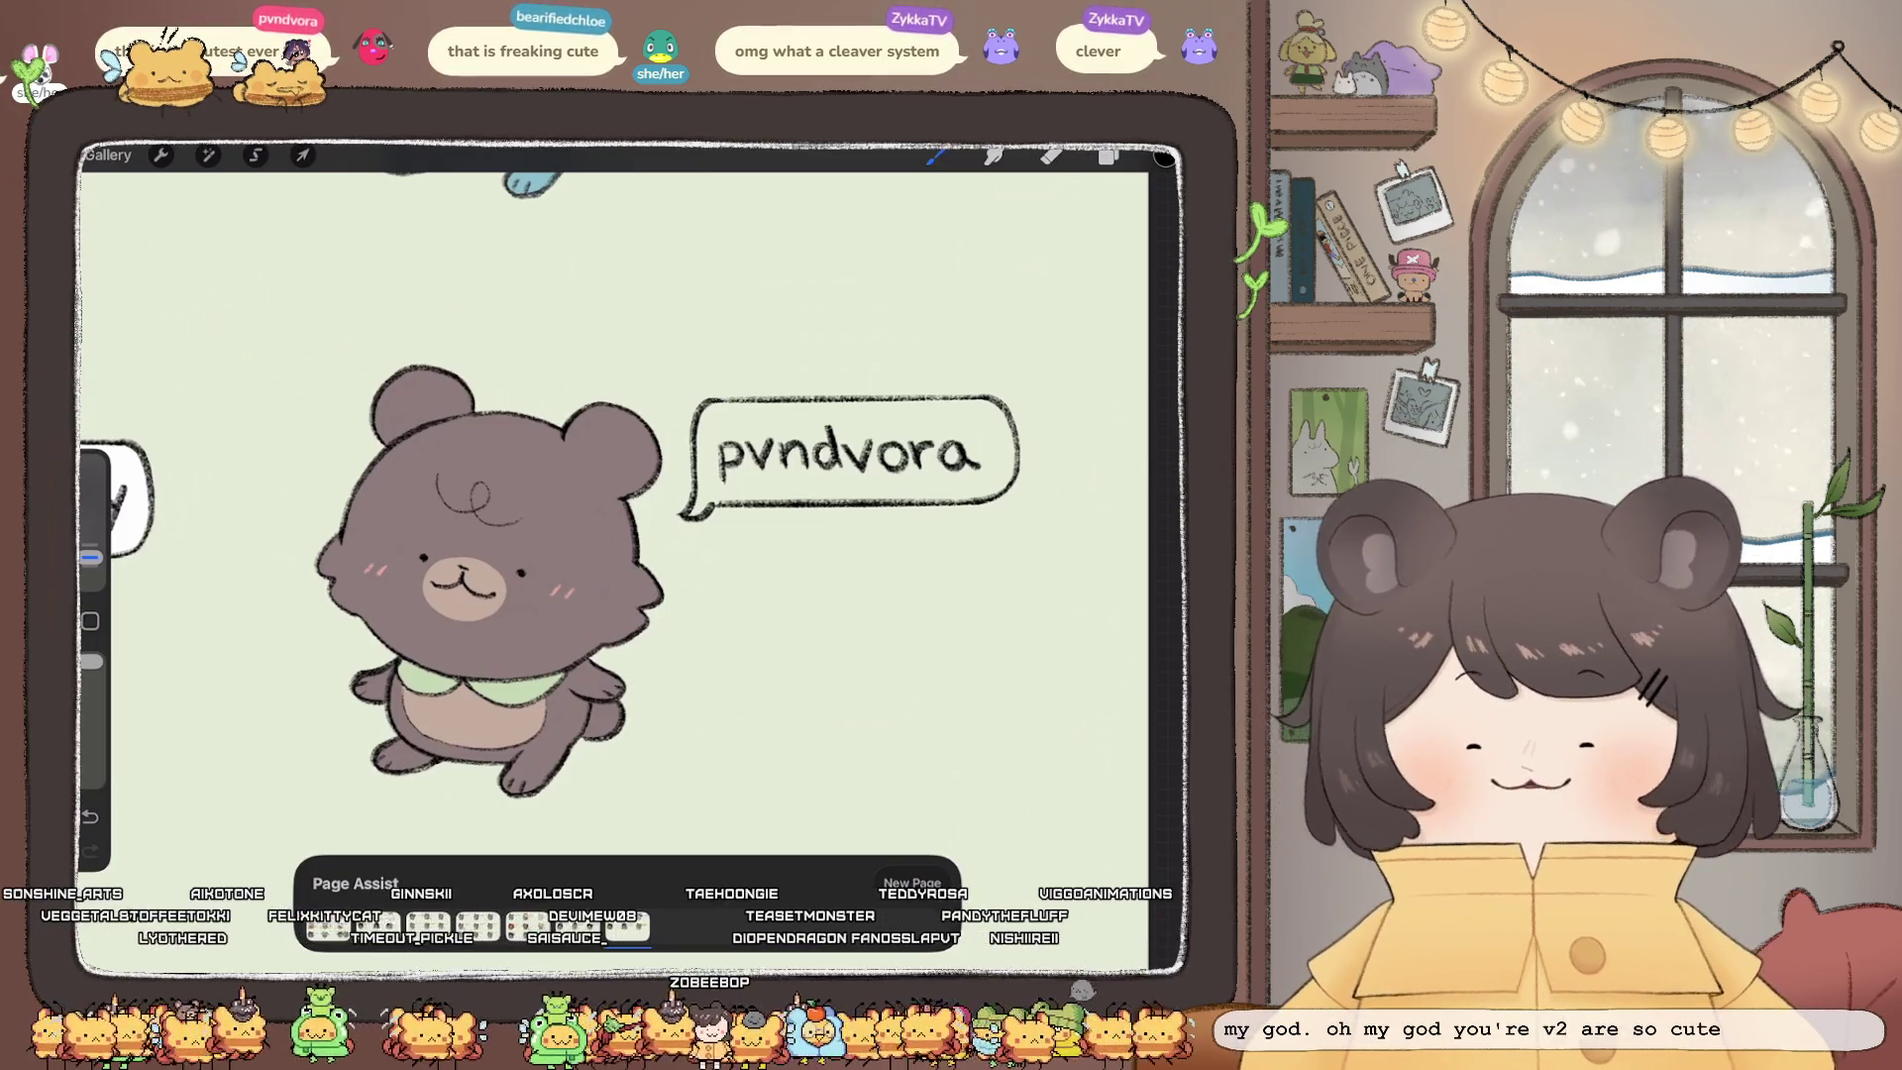
Step: On the bear drawings layer, draw hair strands and looping curls across the head and forehead
{"action": "scroll", "coordinate": [287, 693], "scroll_direction": "up", "scroll_amount": 3}
{"action": "left_click", "coordinate": [1109, 155]}
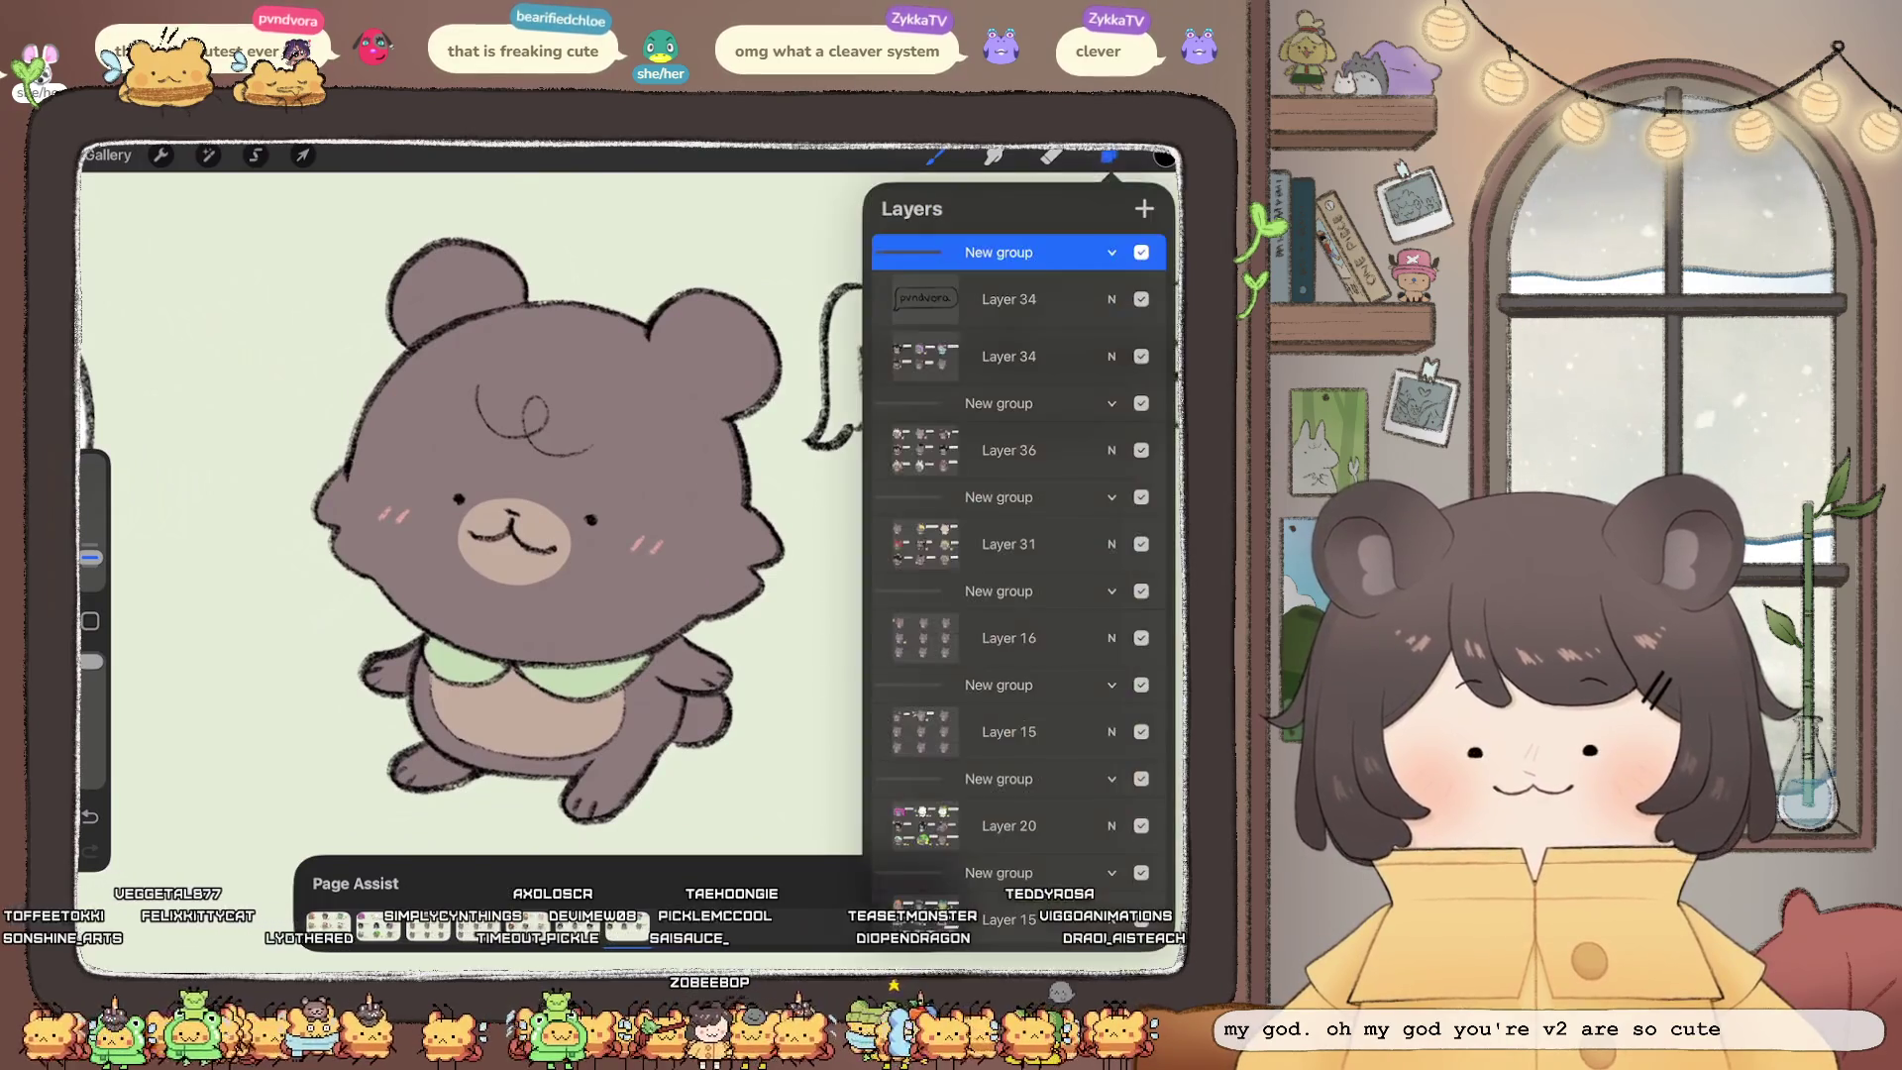
{"action": "left_click", "coordinate": [1008, 356]}
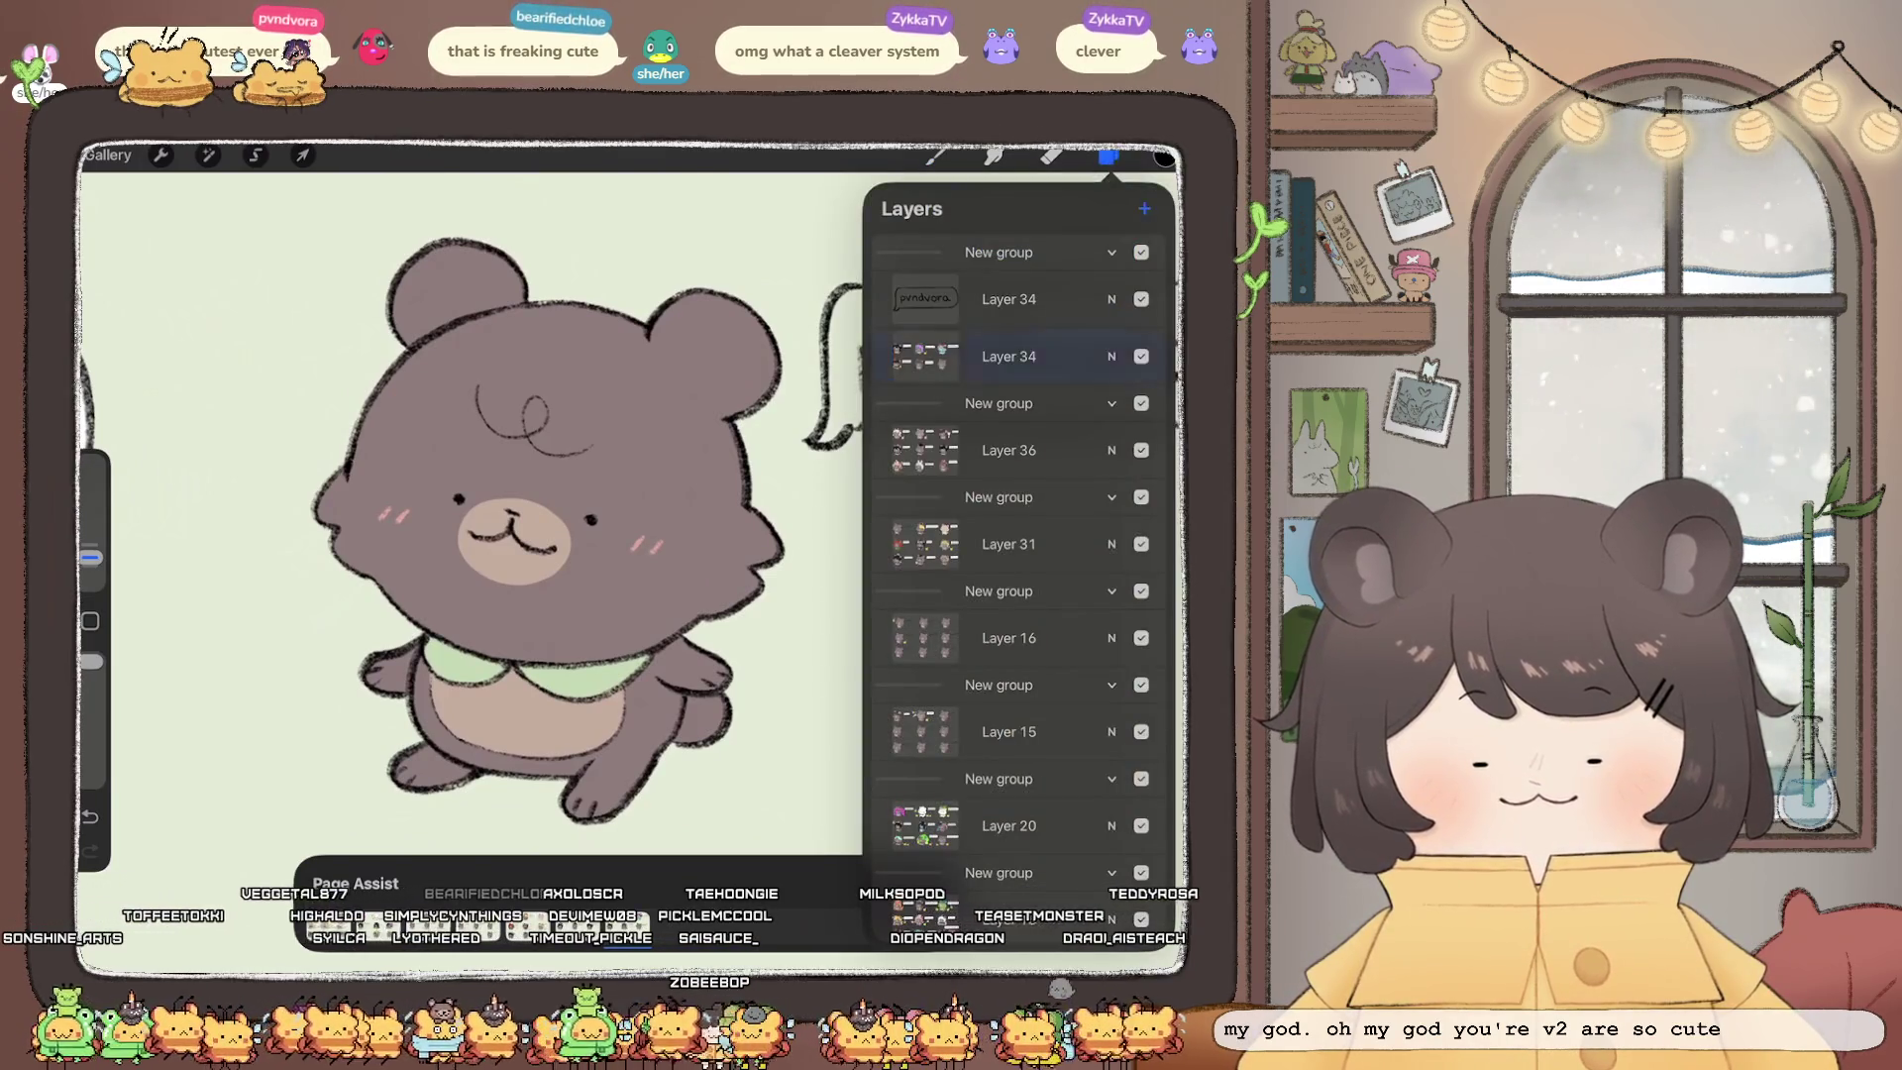
{"action": "scroll", "coordinate": [634, 495], "scroll_direction": "up", "scroll_amount": 3}
{"action": "mouse_move", "coordinate": [594, 435]}
{"action": "left_mouse_down"}
{"action": "mouse_move", "coordinate": [606, 355]}
{"action": "mouse_move", "coordinate": [699, 332]}
{"action": "left_mouse_up"}
{"action": "key", "text": "ctrl+z"}
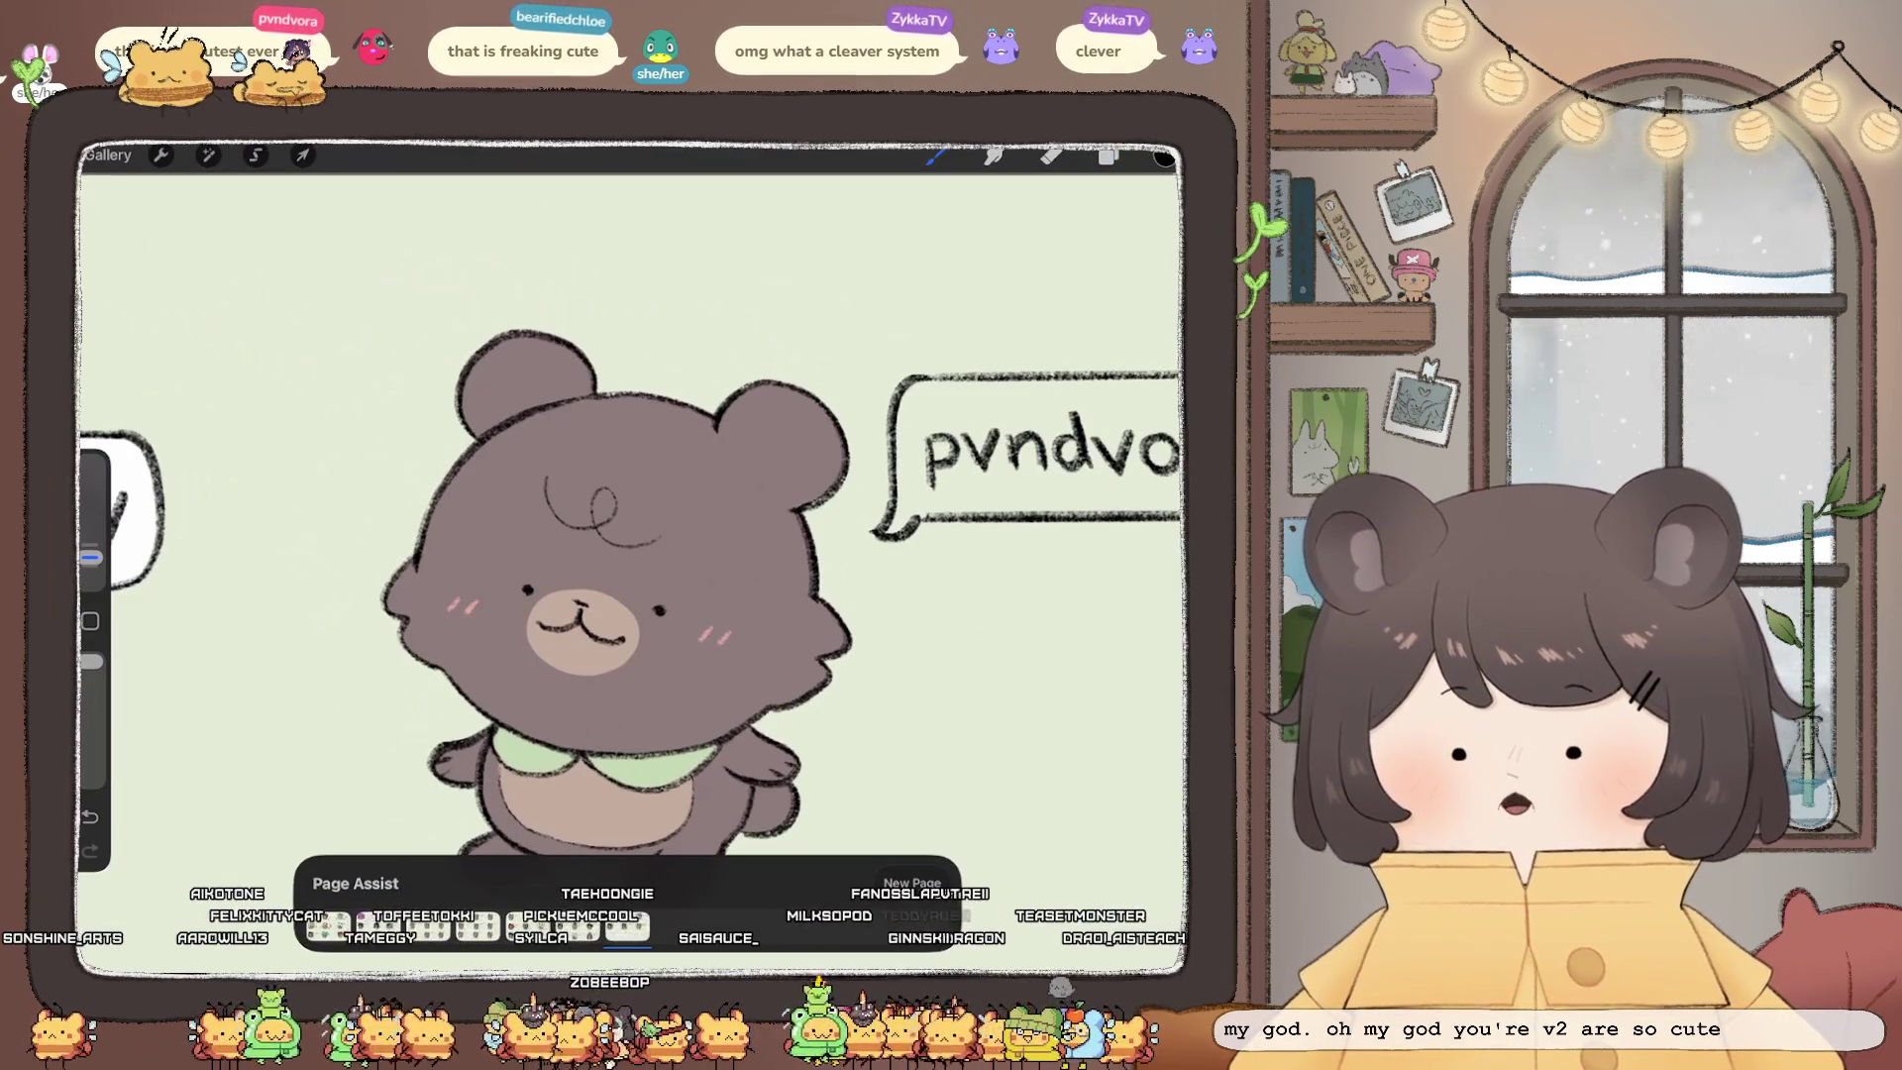
{"action": "mouse_move", "coordinate": [653, 401]}
{"action": "left_mouse_down"}
{"action": "mouse_move", "coordinate": [703, 362]}
{"action": "mouse_move", "coordinate": [689, 391]}
{"action": "left_mouse_up"}
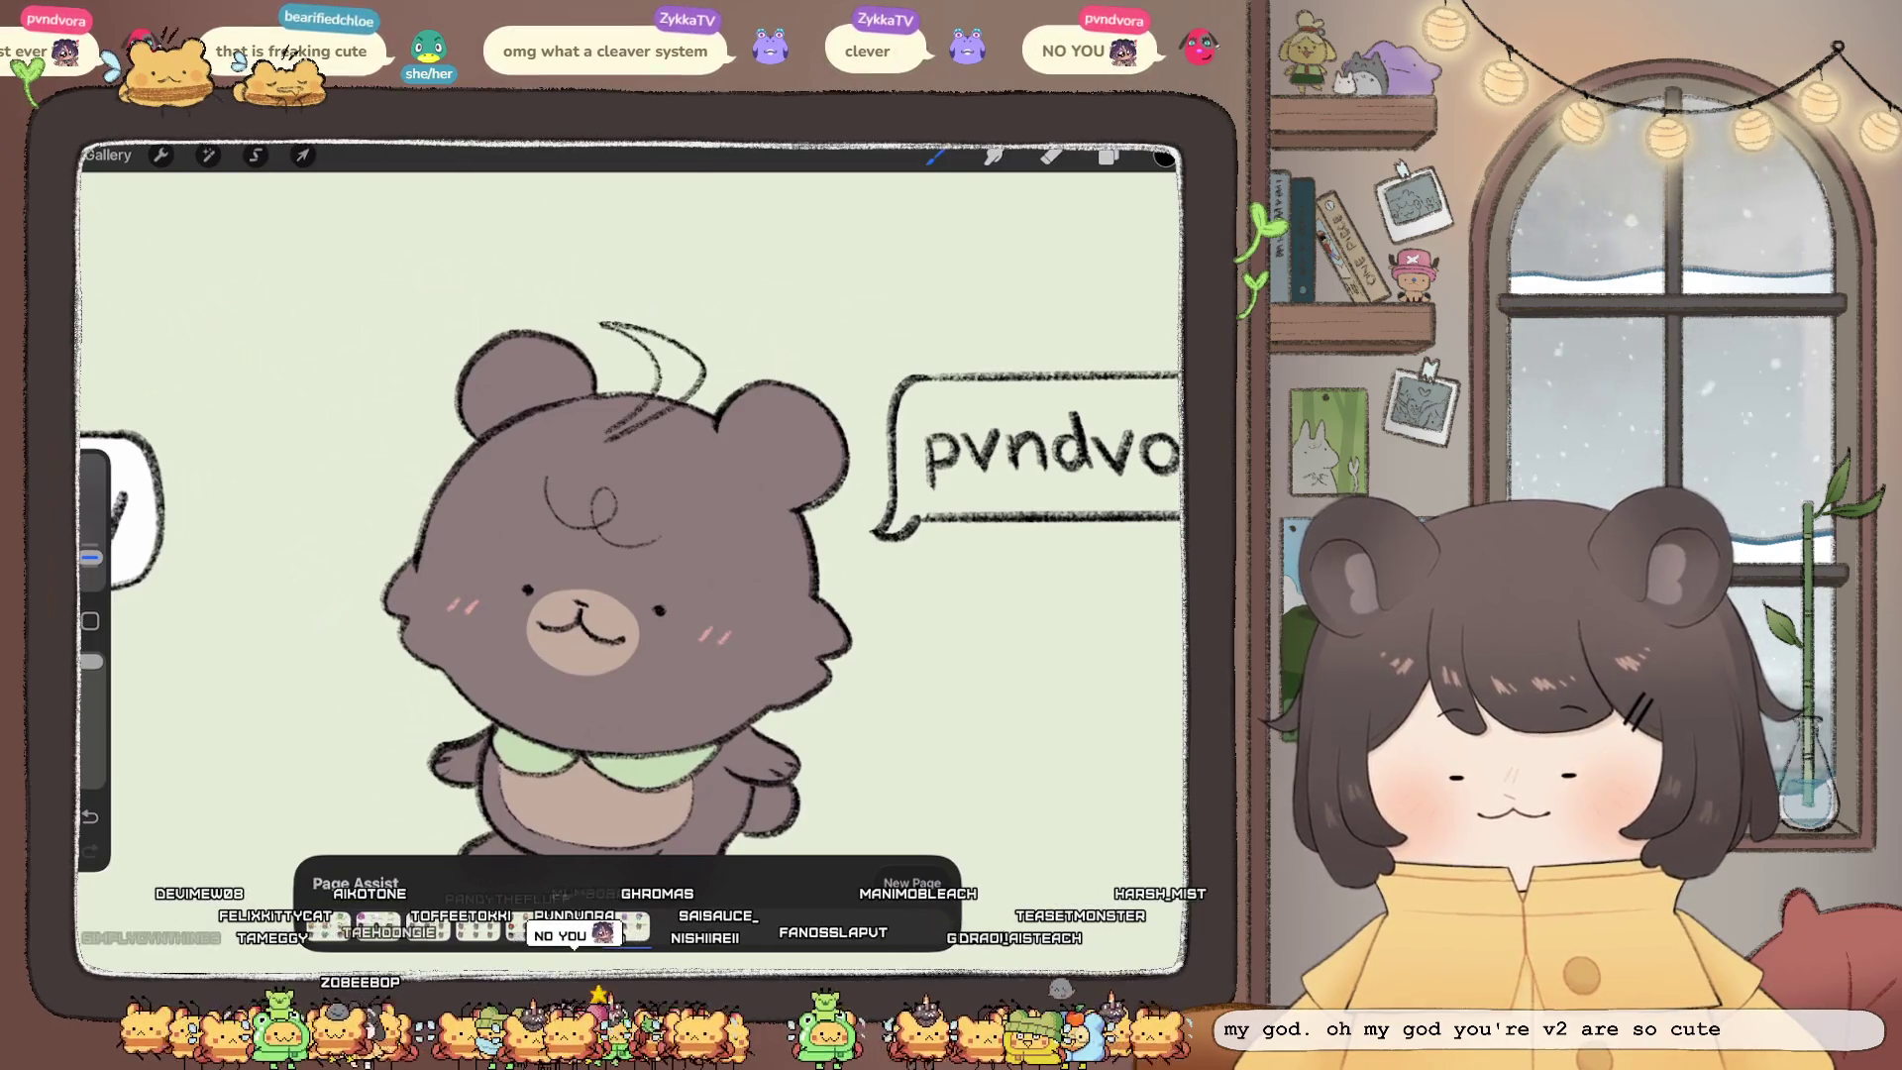
{"action": "scroll", "coordinate": [624, 574], "scroll_direction": "up", "scroll_amount": 2}
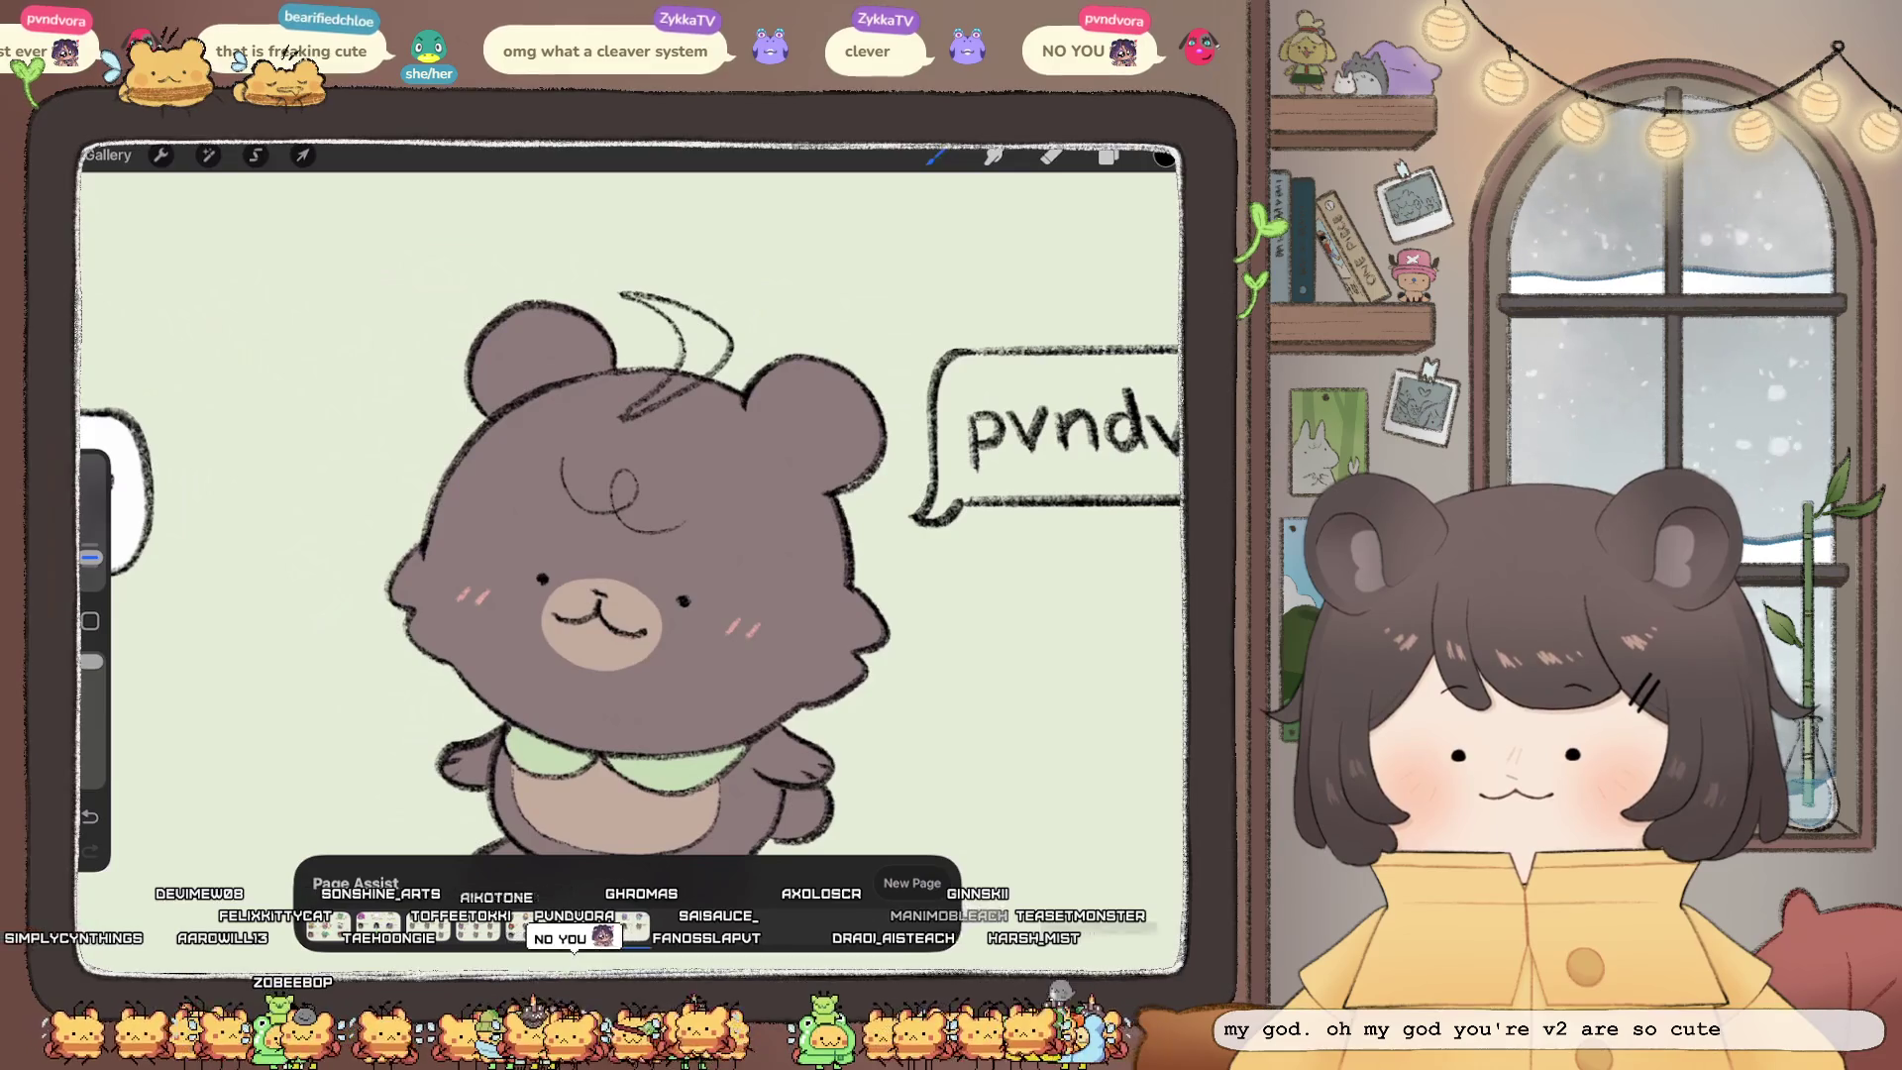
{"action": "mouse_move", "coordinate": [560, 490]}
{"action": "left_mouse_down"}
{"action": "mouse_move", "coordinate": [609, 550]}
{"action": "mouse_move", "coordinate": [659, 525]}
{"action": "left_mouse_up"}
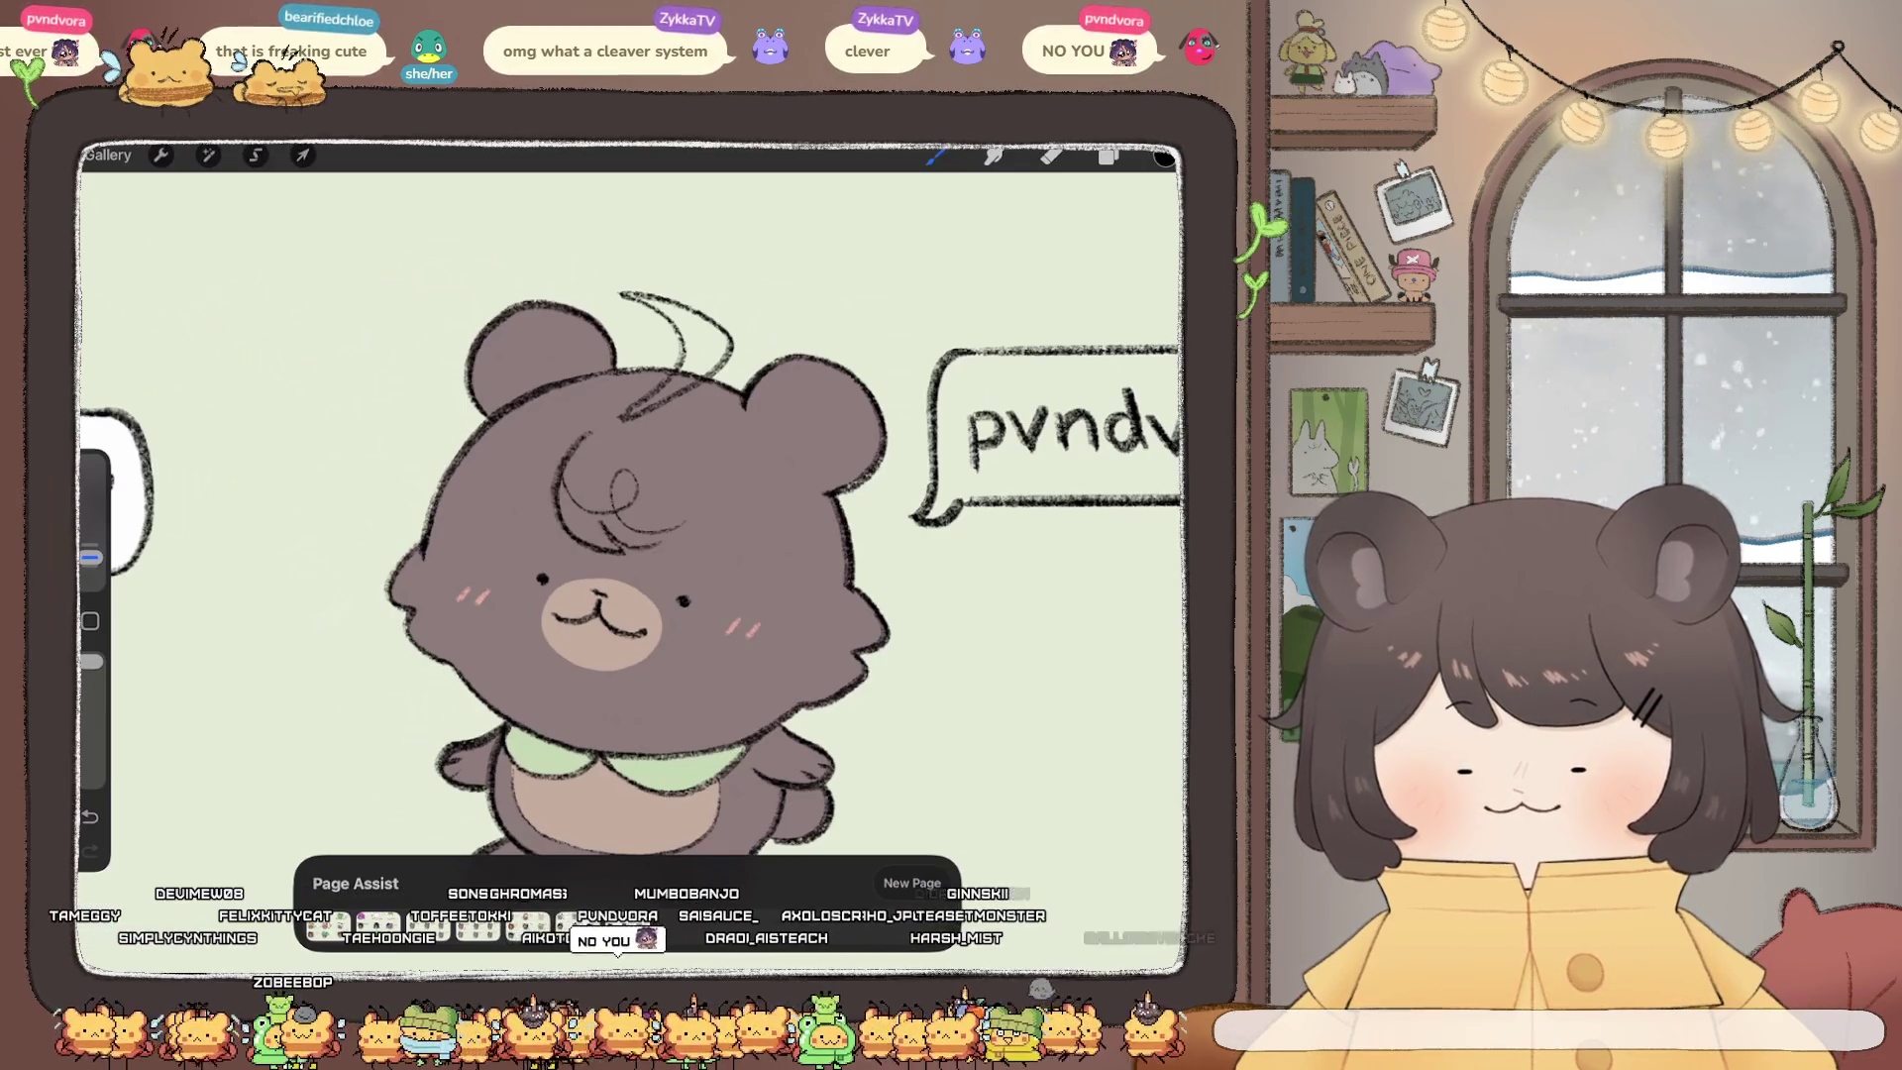
{"action": "left_click", "coordinate": [1109, 156]}
{"action": "left_click", "coordinate": [1109, 155]}
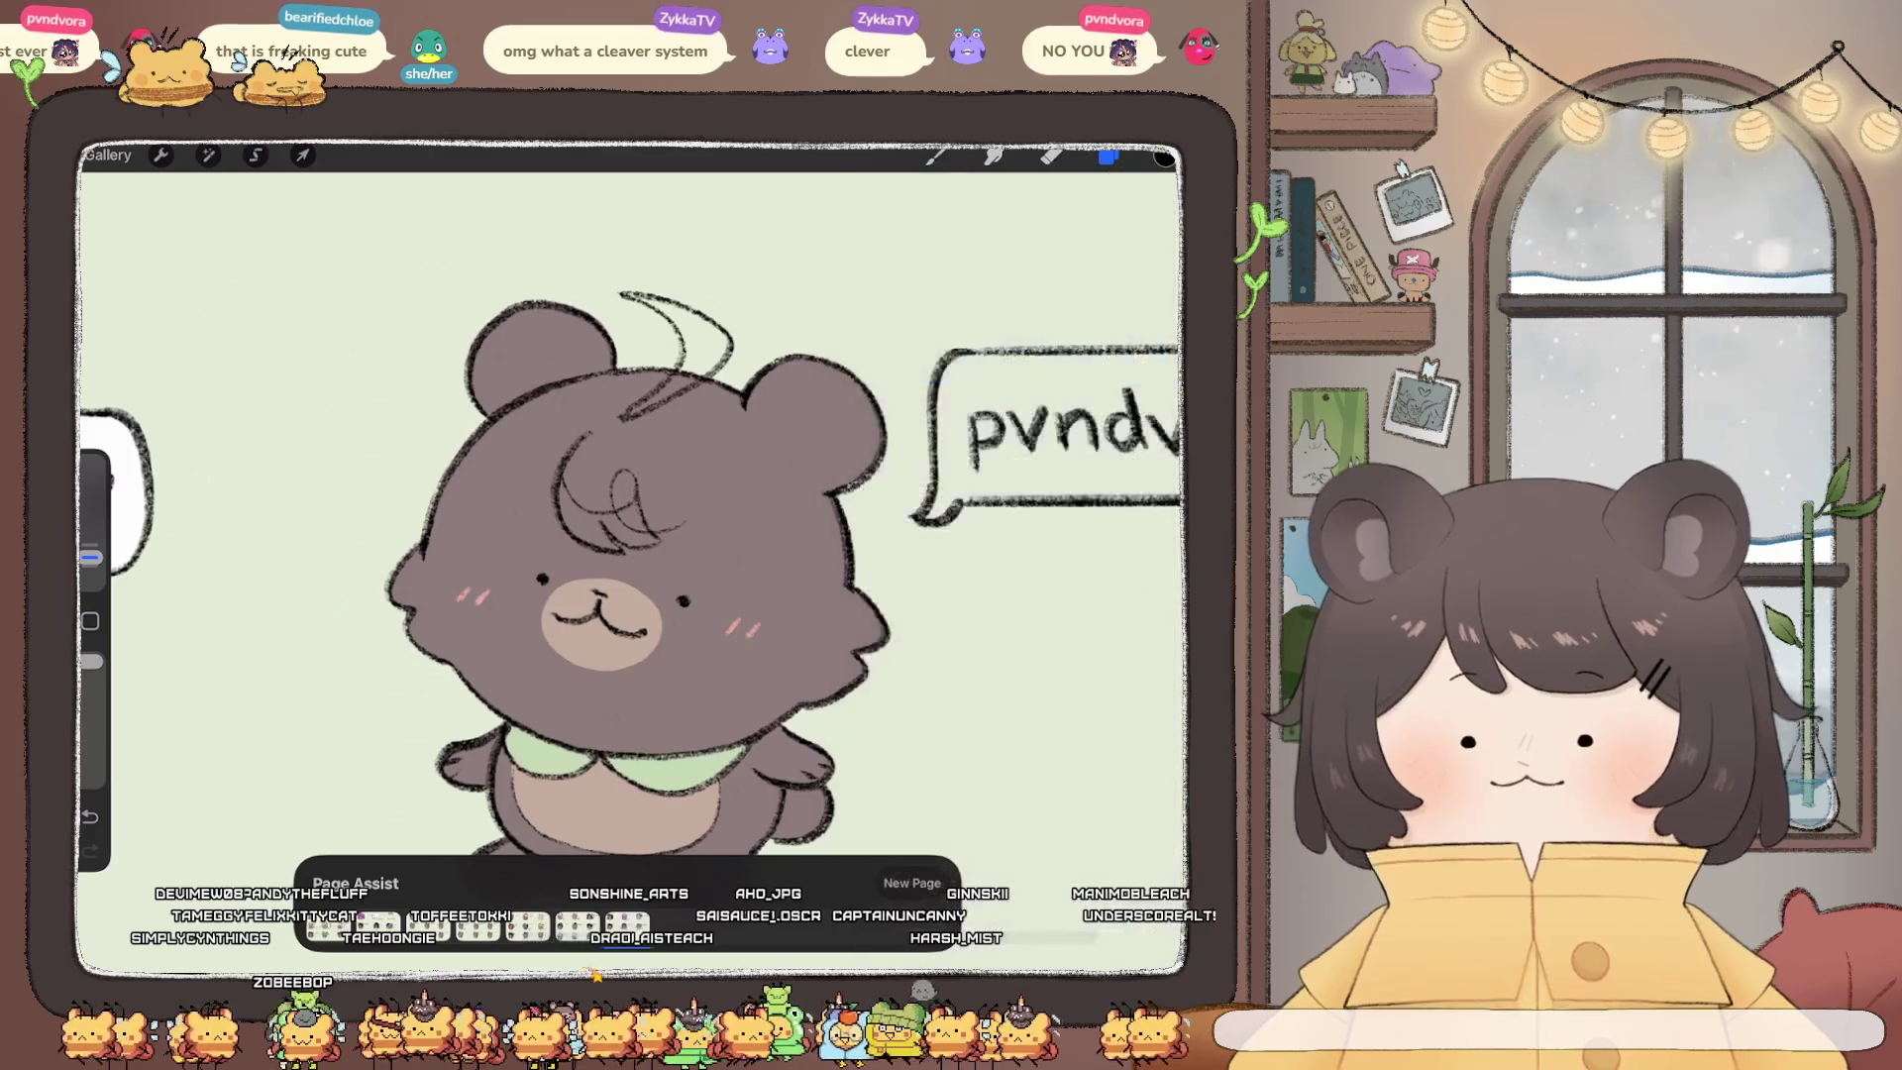
{"action": "mouse_move", "coordinate": [639, 480]}
{"action": "left_mouse_down"}
{"action": "mouse_move", "coordinate": [773, 575]}
{"action": "mouse_move", "coordinate": [778, 673]}
{"action": "mouse_move", "coordinate": [851, 654]}
{"action": "mouse_move", "coordinate": [603, 454]}
{"action": "mouse_move", "coordinate": [617, 480]}
{"action": "left_mouse_up"}
Step: Add hair tufts and wisps along the left edge, left cheek and right side of the head
{"action": "left_click", "coordinate": [1052, 155]}
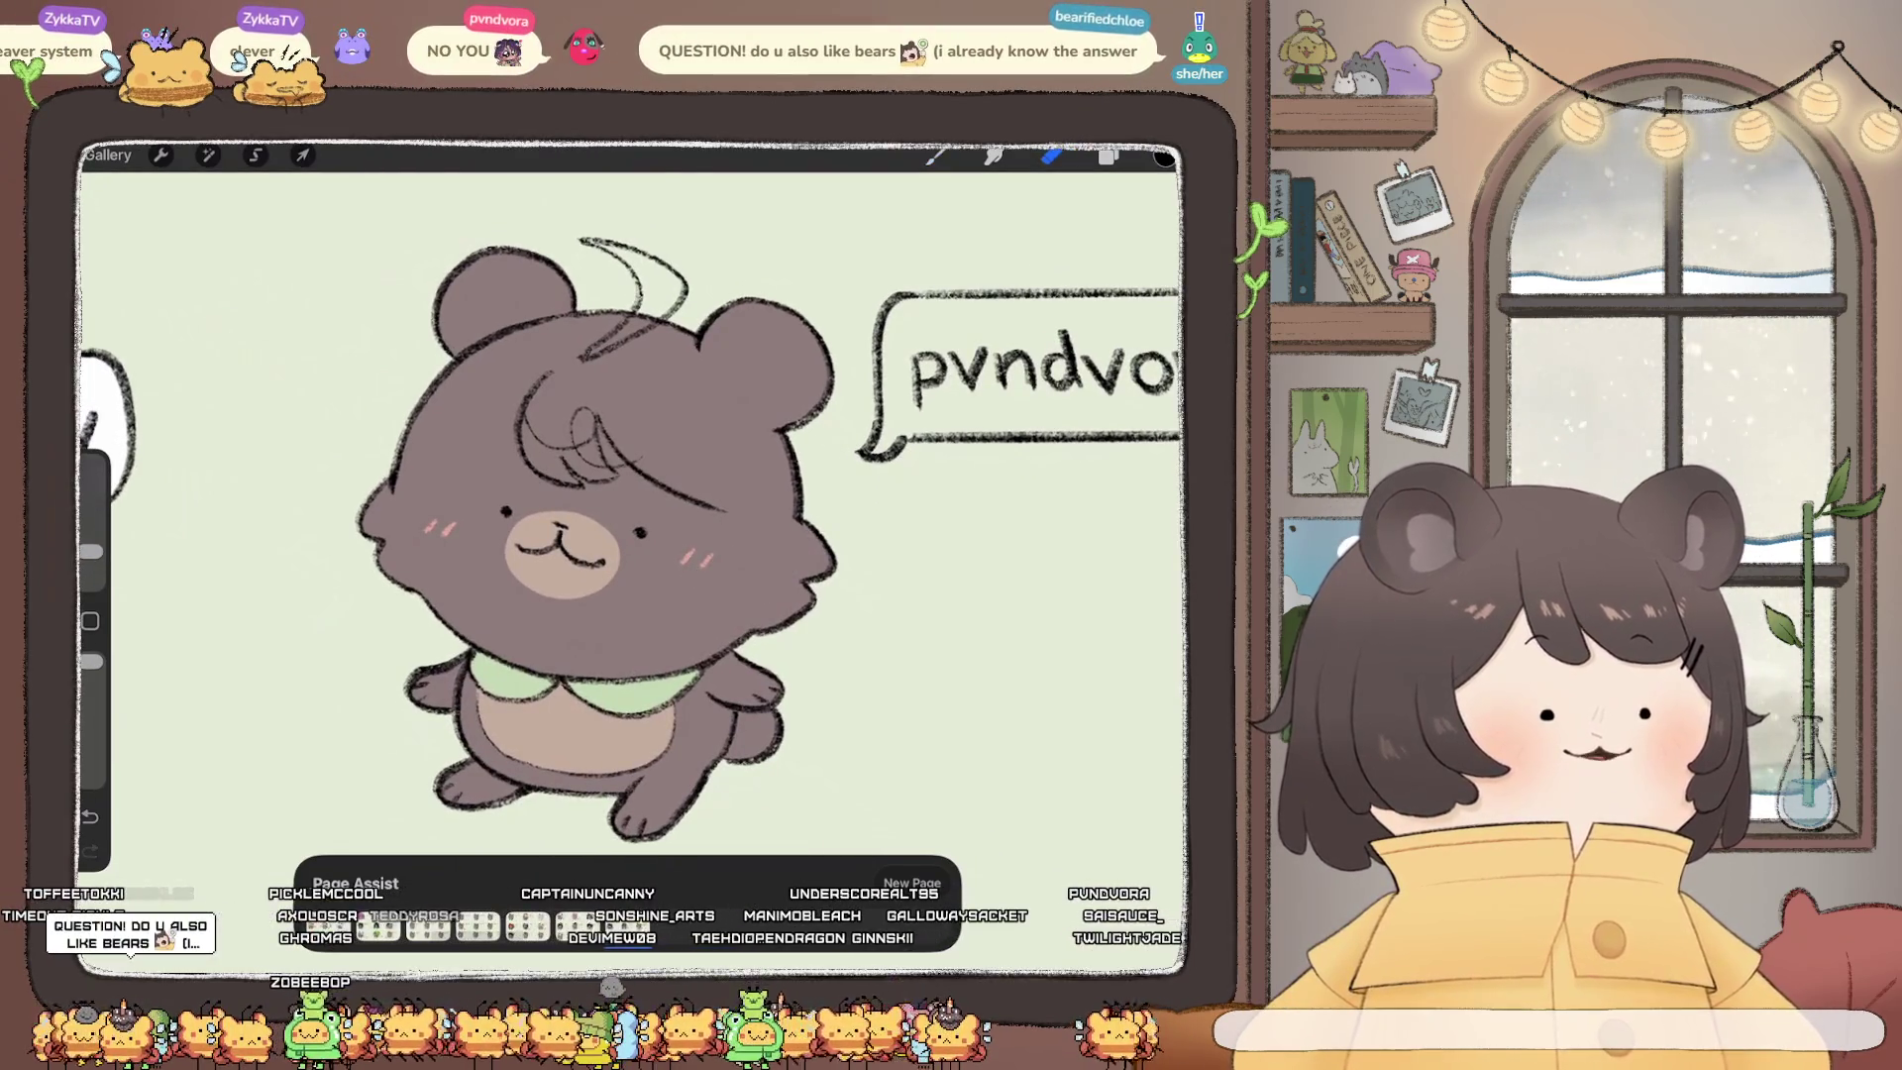
{"action": "left_click", "coordinate": [936, 156]}
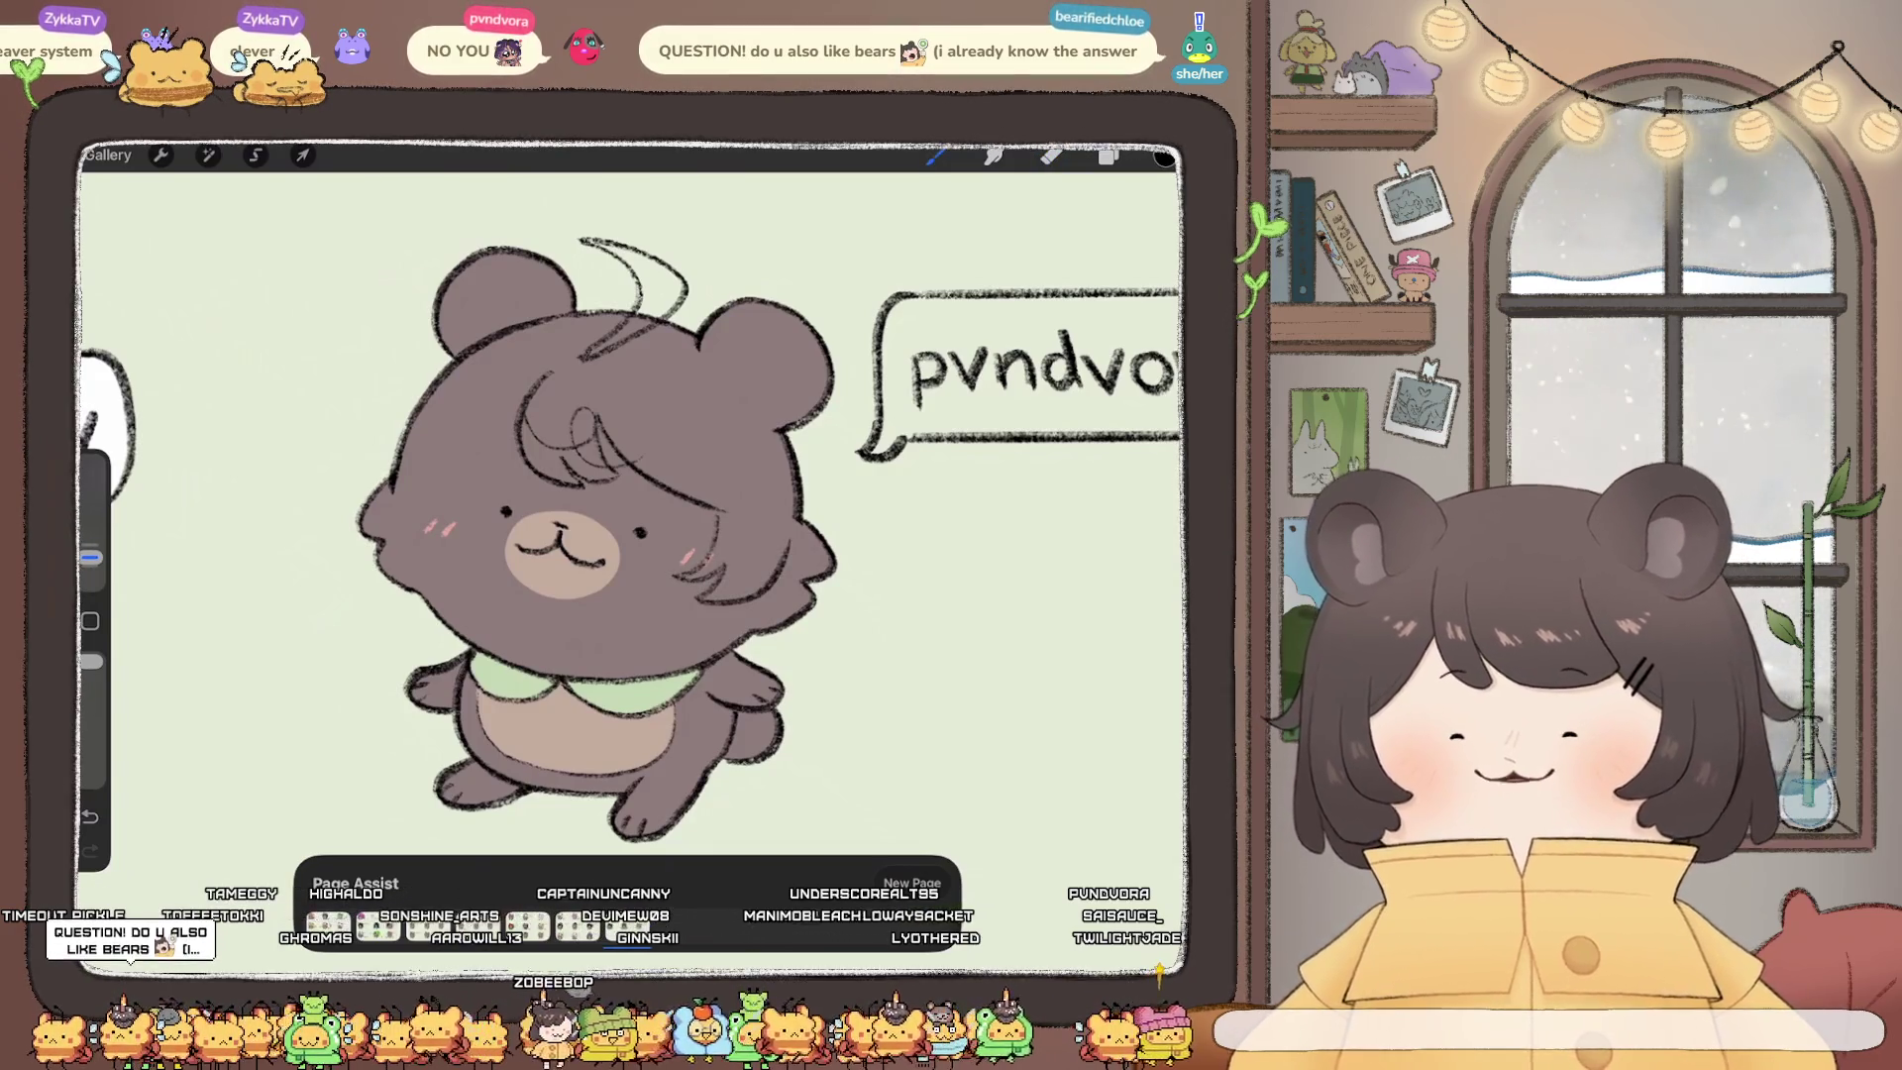
{"action": "mouse_move", "coordinate": [441, 369]}
{"action": "left_mouse_down"}
{"action": "mouse_move", "coordinate": [362, 445]}
{"action": "mouse_move", "coordinate": [426, 482]}
{"action": "mouse_move", "coordinate": [434, 551]}
{"action": "mouse_move", "coordinate": [390, 573]}
{"action": "left_mouse_up"}
{"action": "left_click_drag", "start_coordinate": [450, 558], "coordinate": [418, 575]}
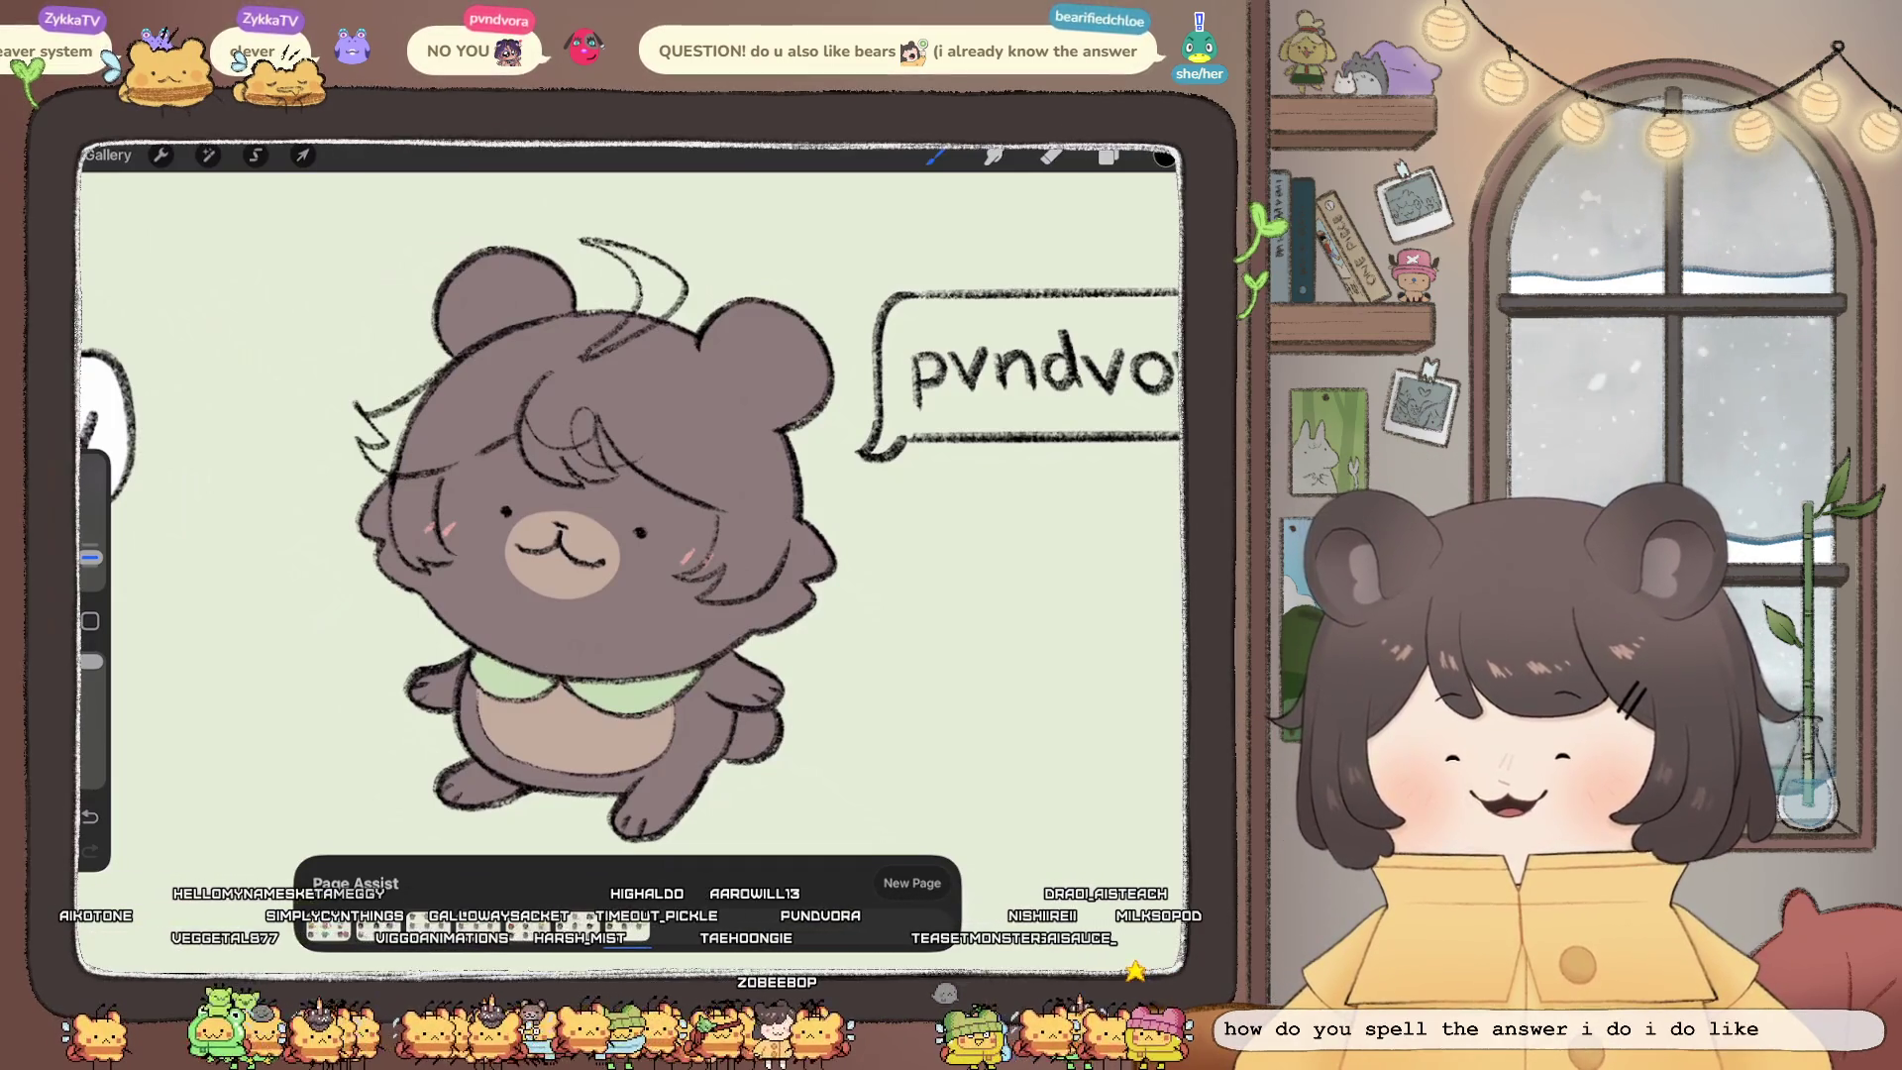
{"action": "left_click_drag", "start_coordinate": [359, 592], "coordinate": [426, 624]}
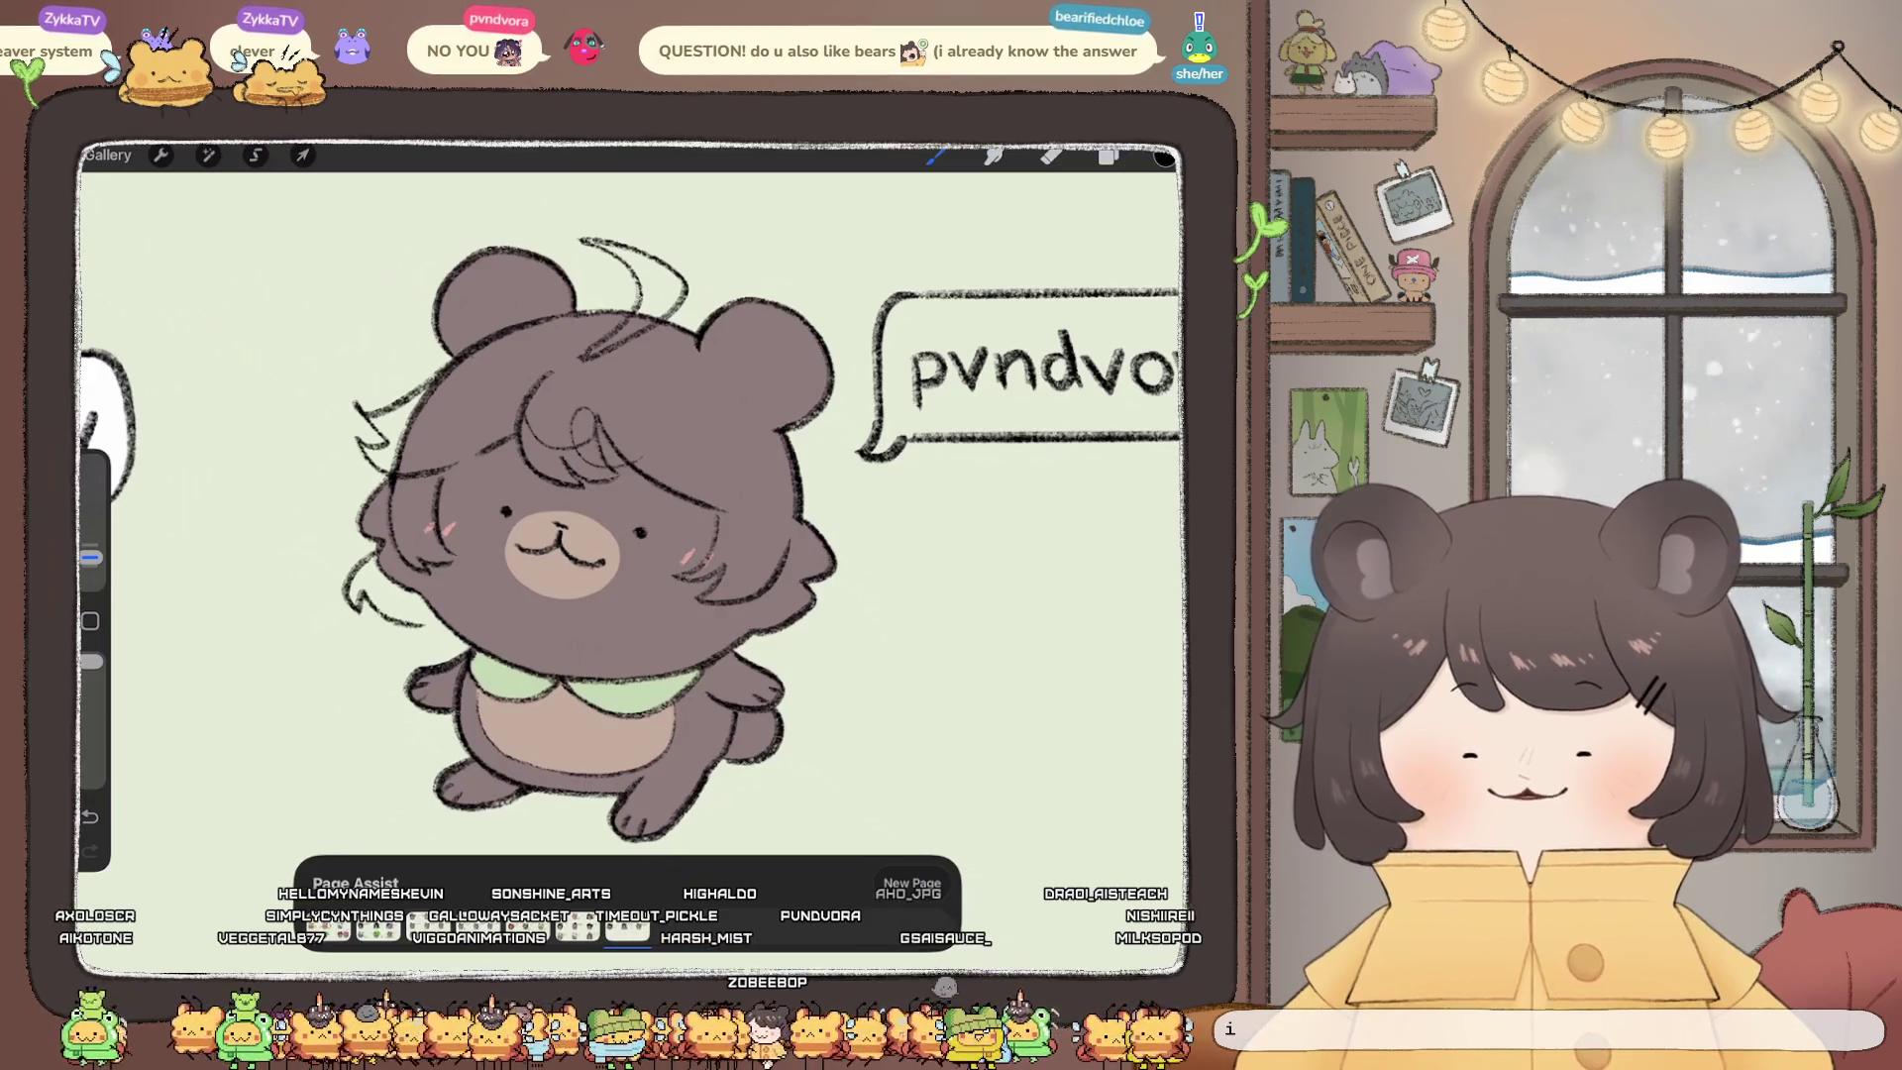
{"action": "left_click_drag", "start_coordinate": [783, 618], "coordinate": [842, 644]}
{"action": "left_click_drag", "start_coordinate": [800, 430], "coordinate": [826, 512]}
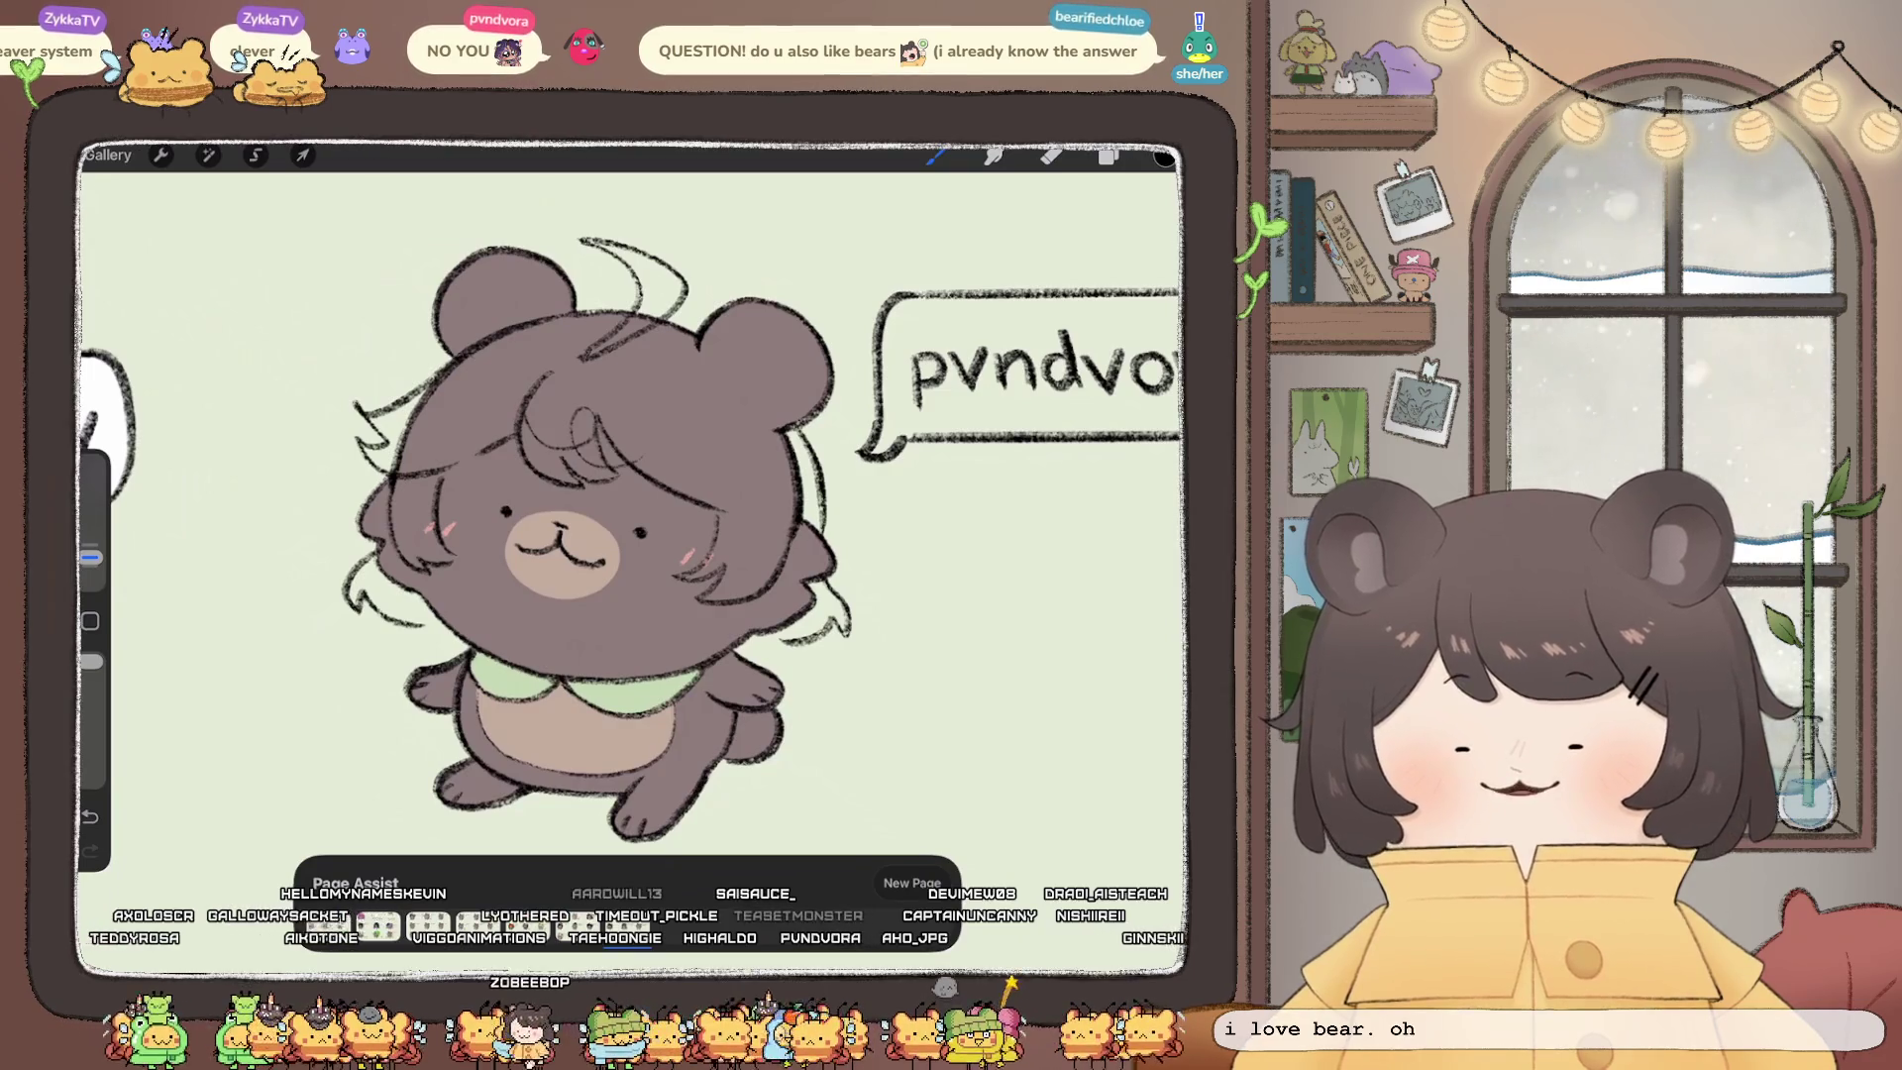
{"action": "scroll", "coordinate": [594, 496], "scroll_direction": "up", "scroll_amount": 3}
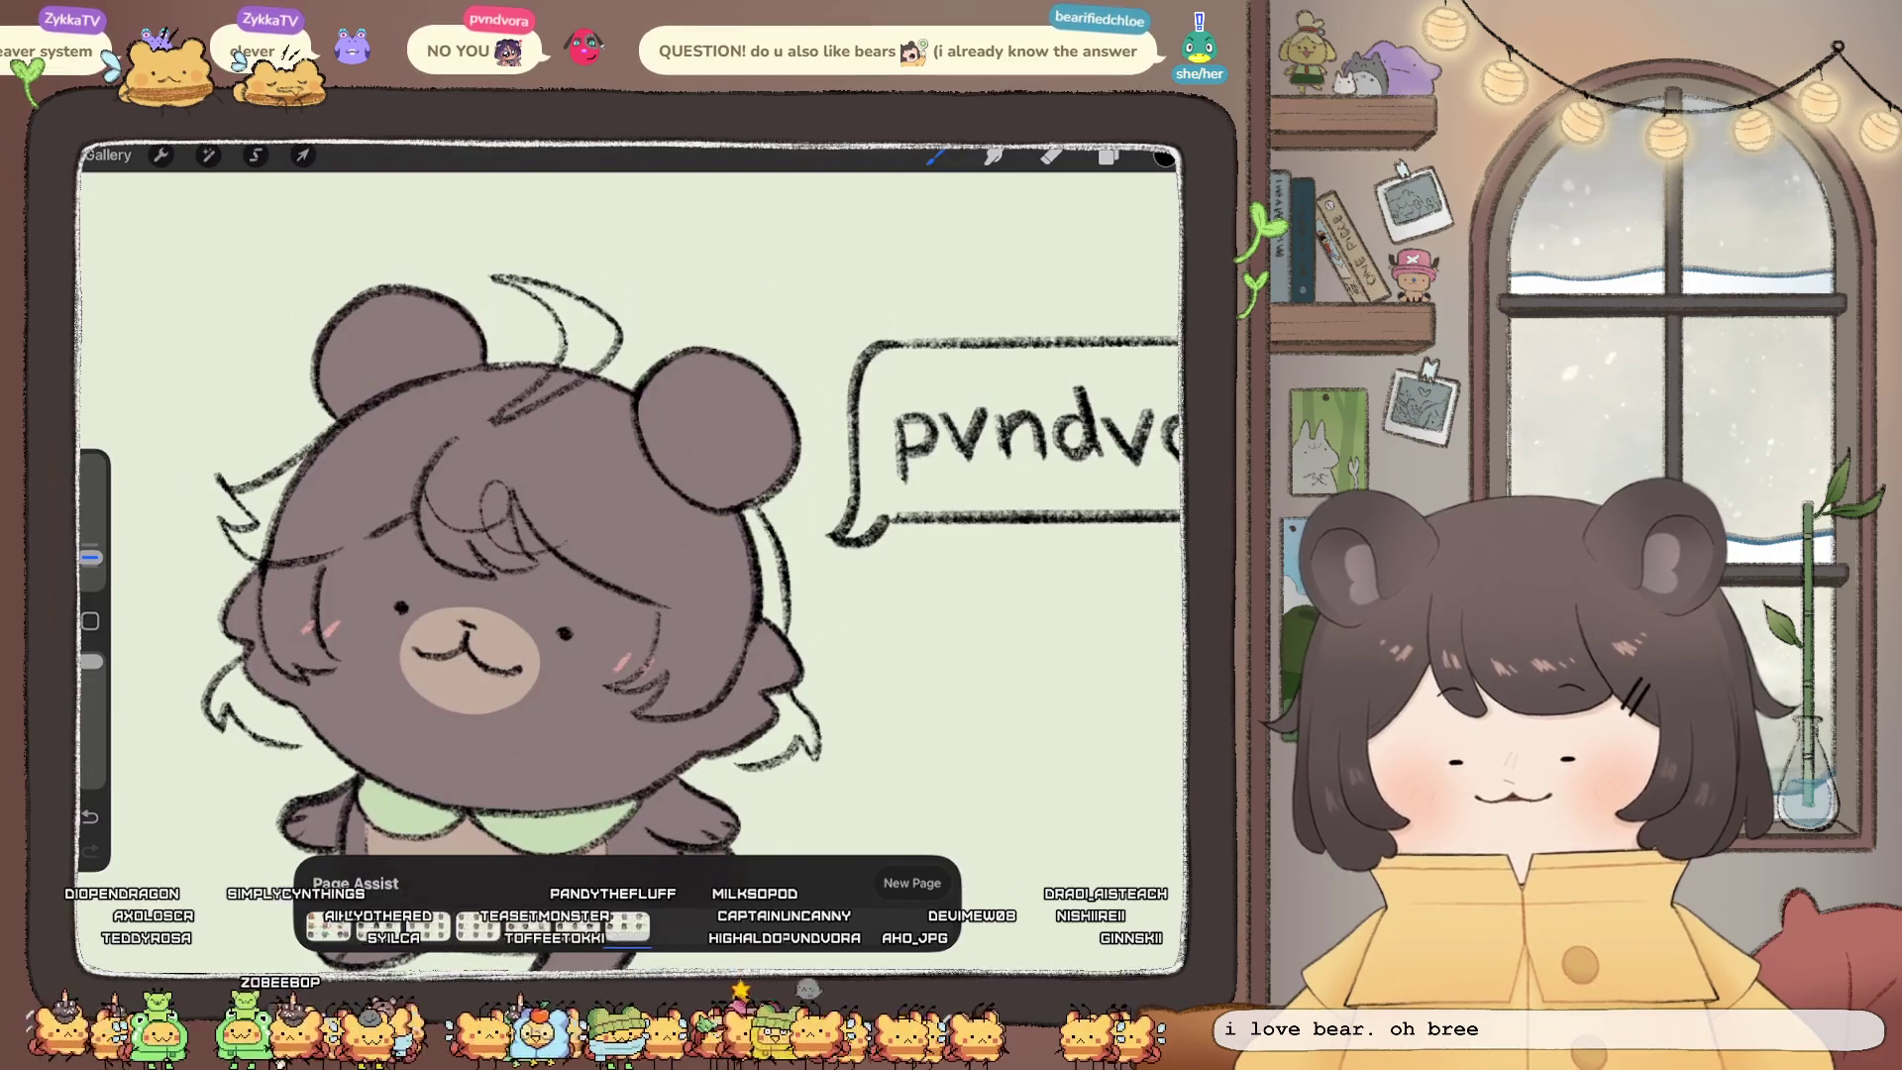
{"action": "scroll", "coordinate": [634, 555], "scroll_direction": "down", "scroll_amount": 2}
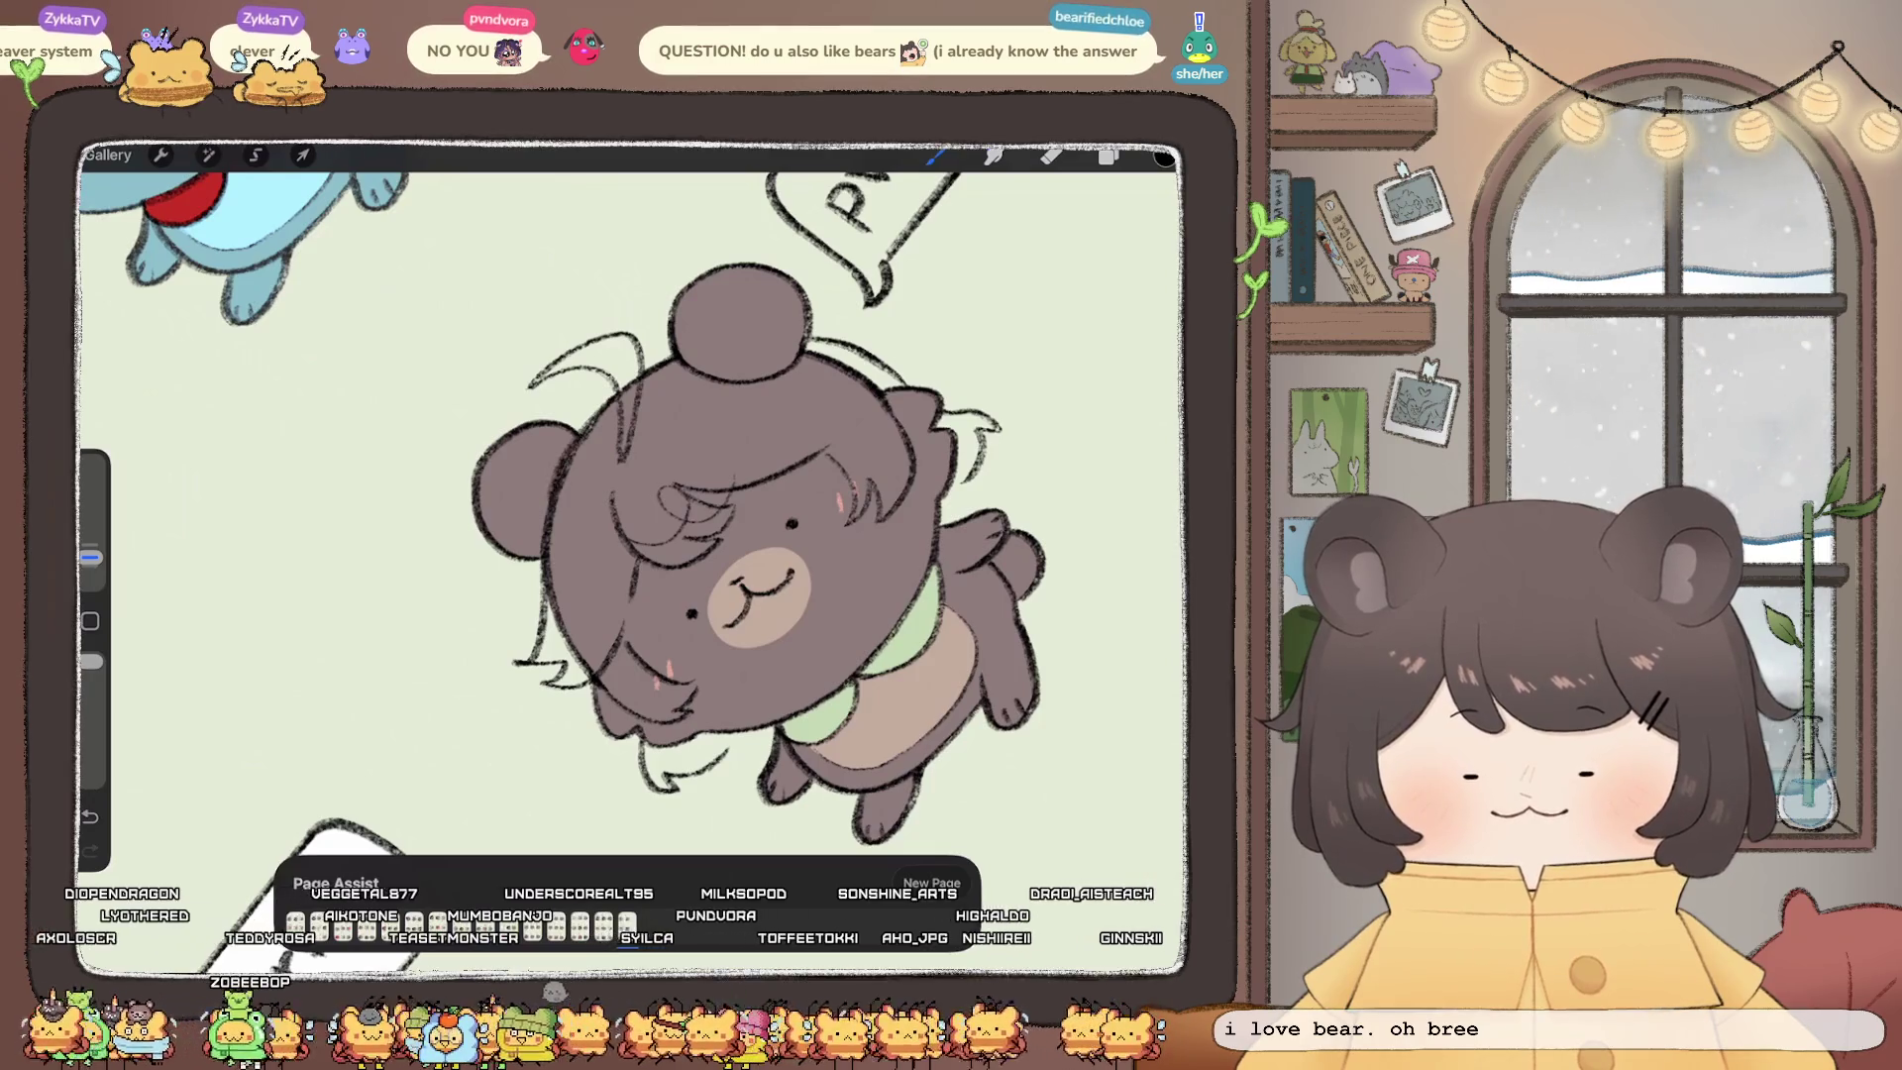
{"action": "scroll", "coordinate": [634, 555], "scroll_direction": "up", "scroll_amount": 3}
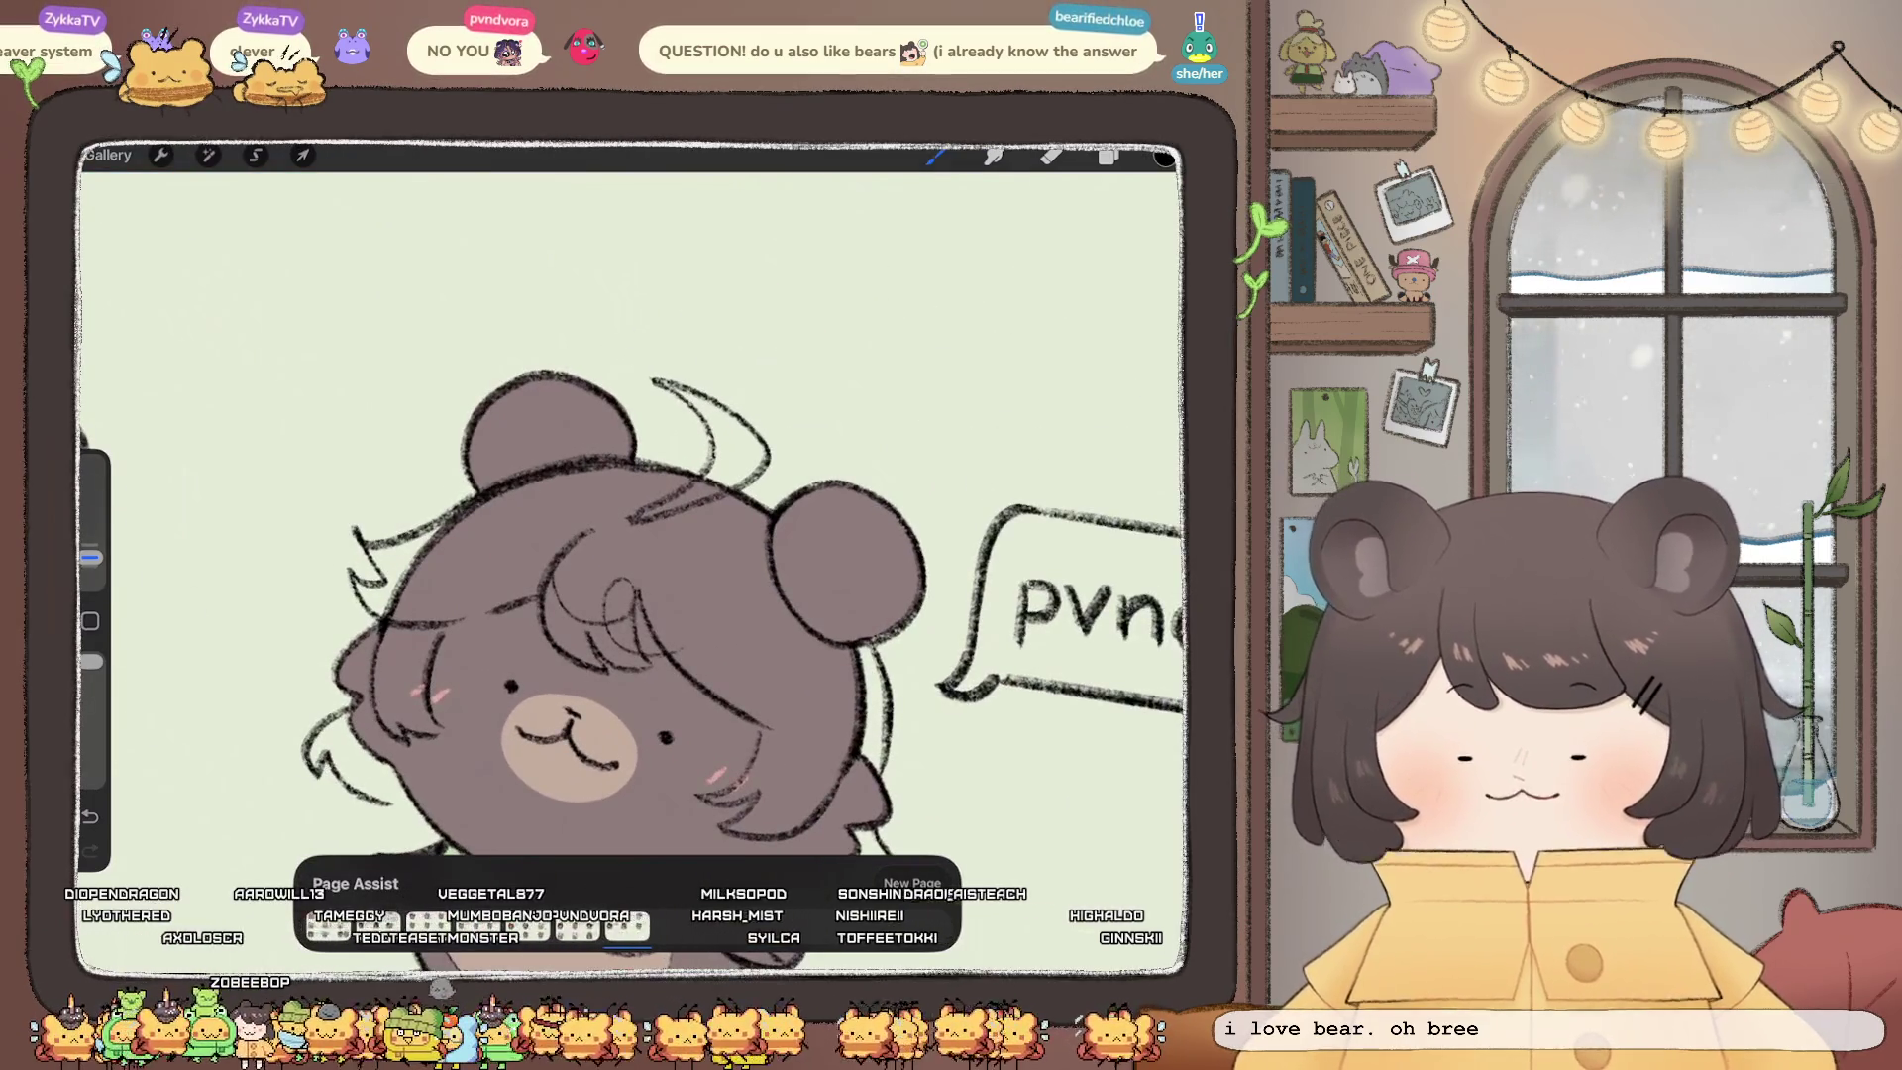
{"action": "scroll", "coordinate": [634, 595], "scroll_direction": "down", "scroll_amount": 2}
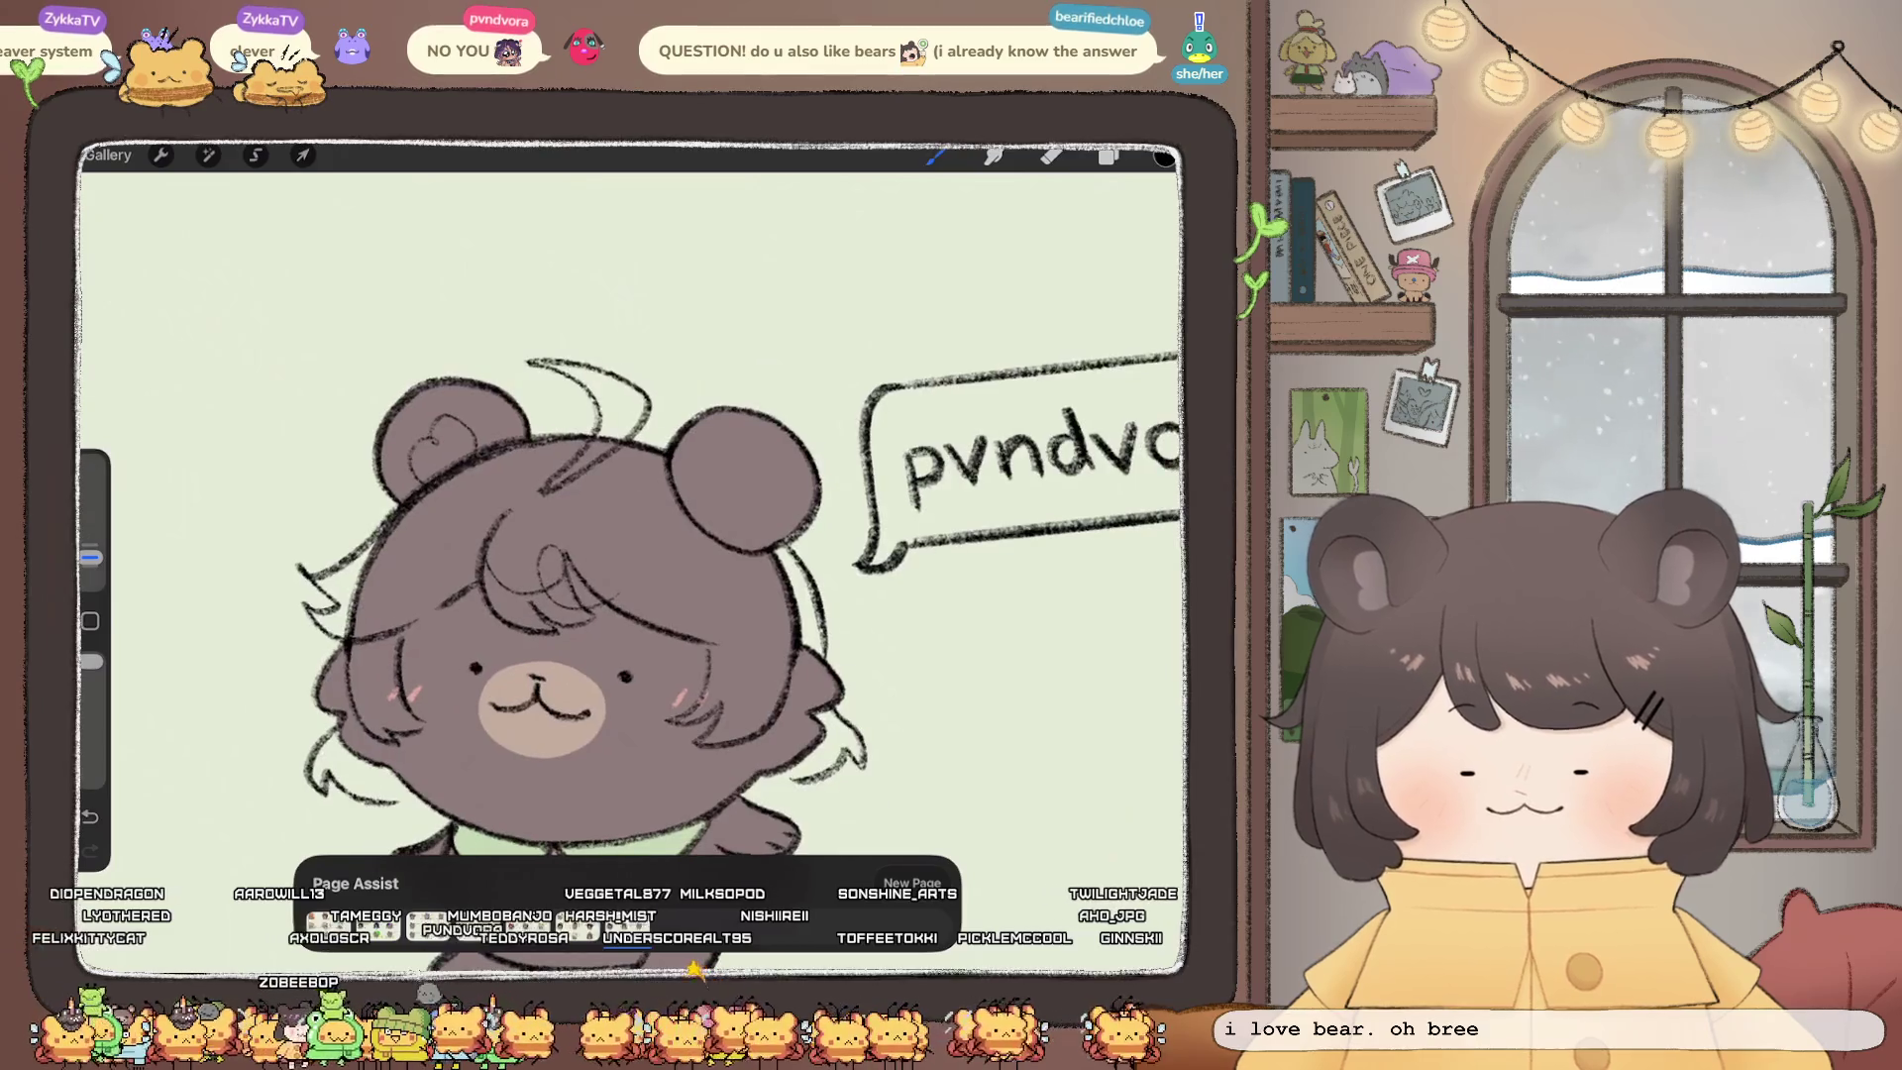
{"action": "scroll", "coordinate": [634, 555], "scroll_direction": "down", "scroll_amount": 3}
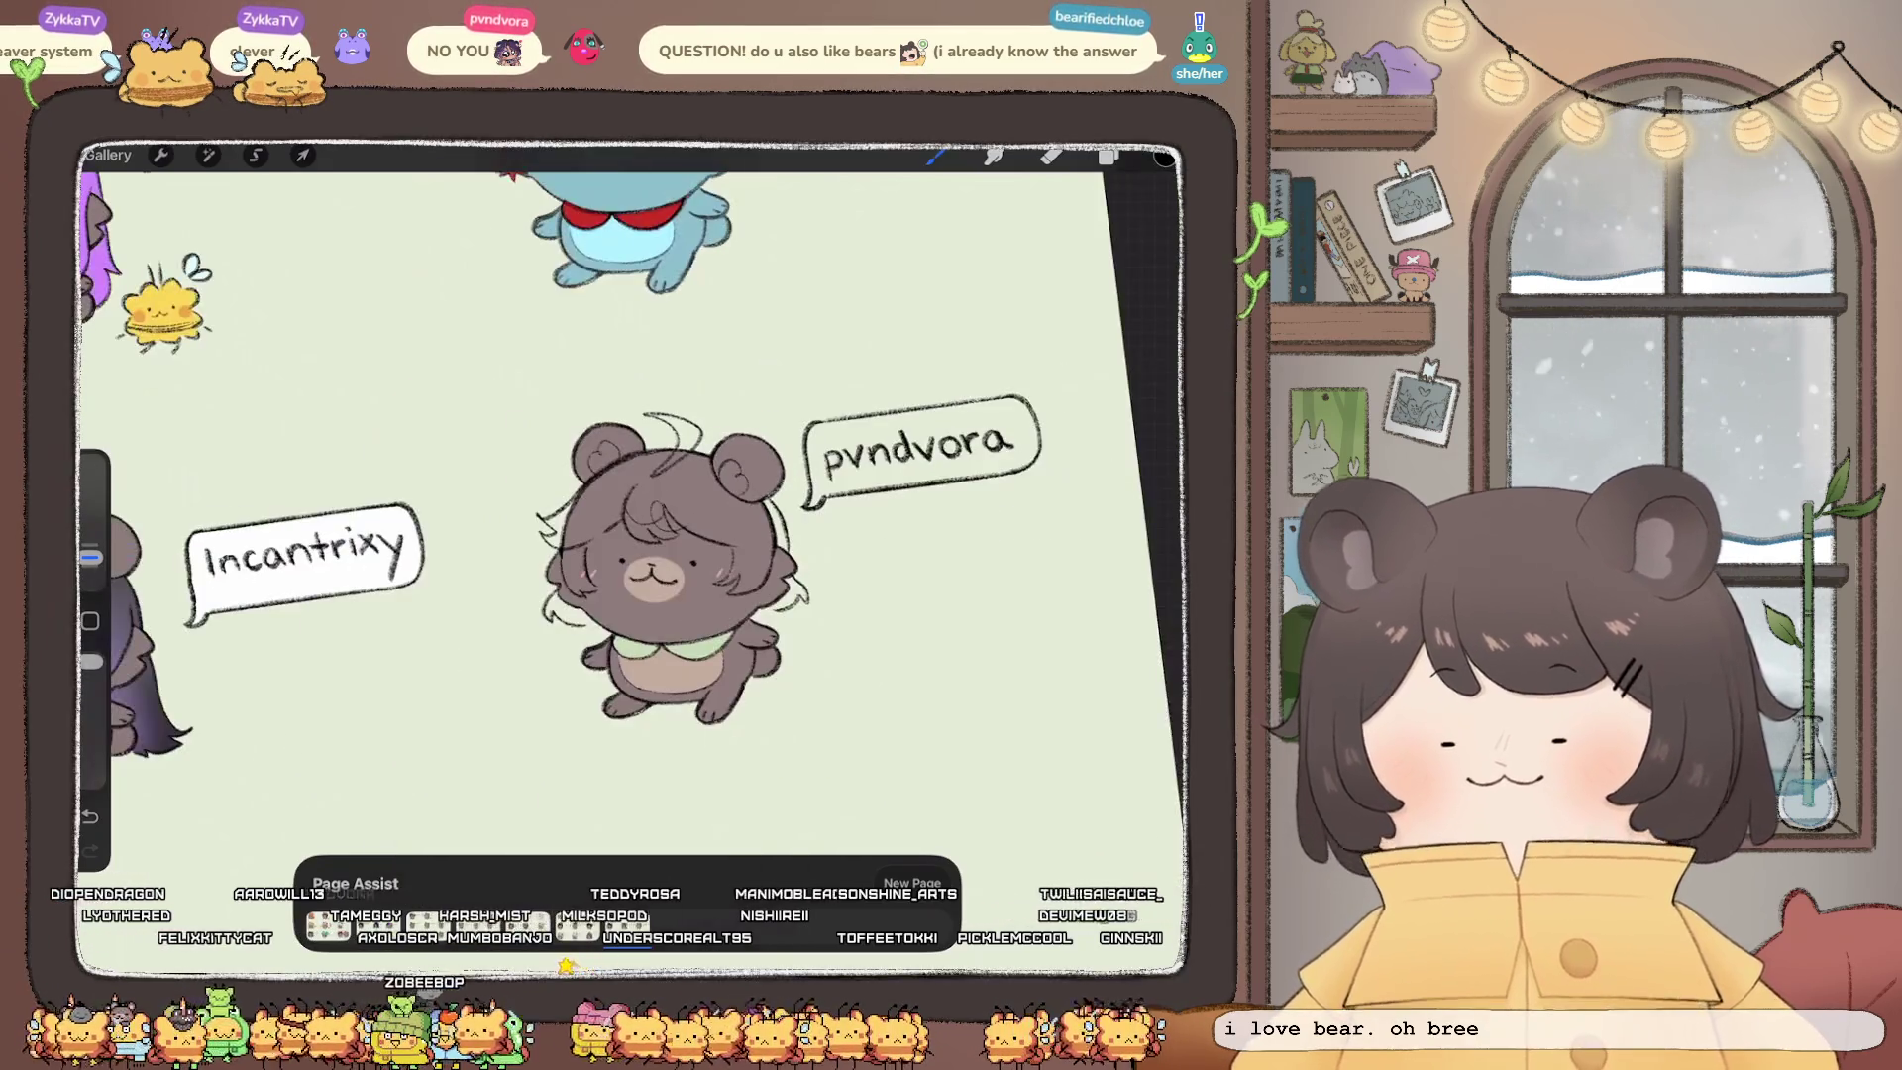
Step: Draw small sparkle marks beside the bear's eyes and on its chest
{"action": "scroll", "coordinate": [634, 495], "scroll_direction": "up", "scroll_amount": 5}
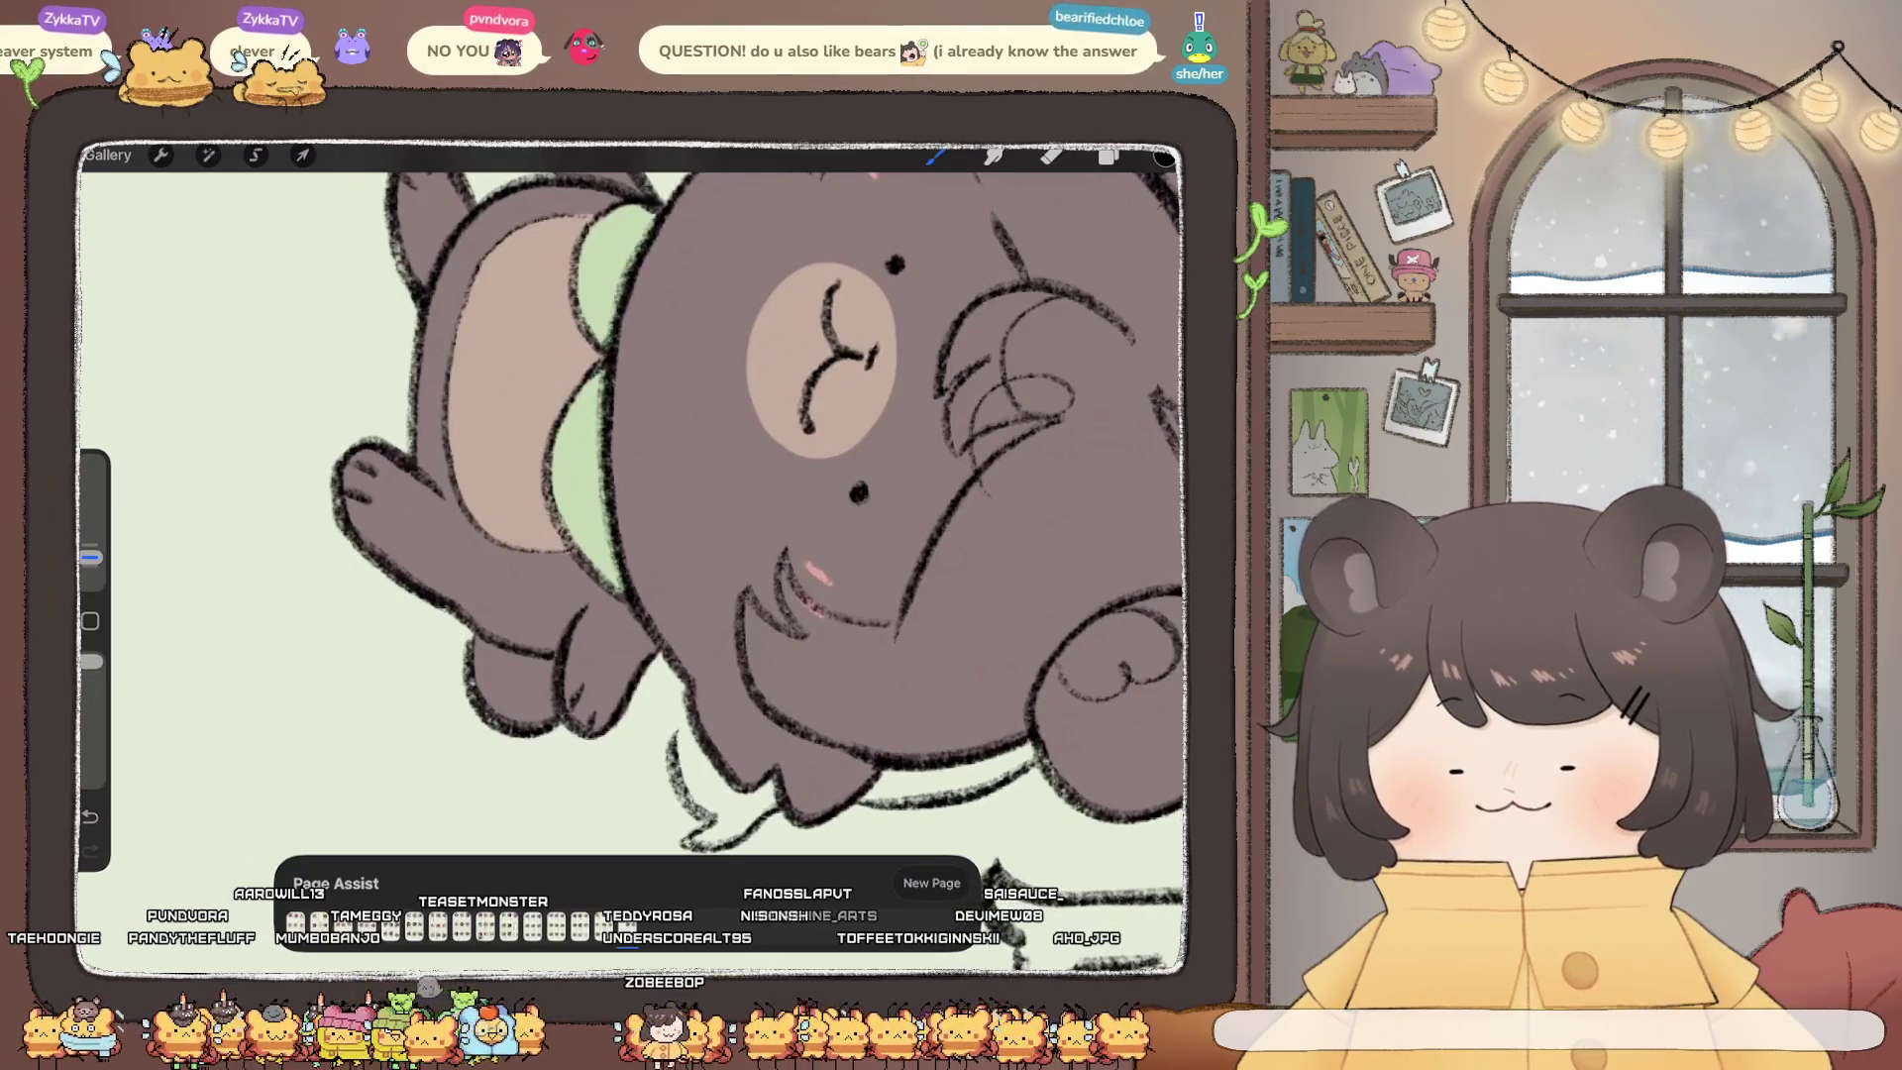
{"action": "scroll", "coordinate": [757, 505], "scroll_direction": "up", "scroll_amount": 1}
{"action": "scroll", "coordinate": [762, 544], "scroll_direction": "up", "scroll_amount": 1}
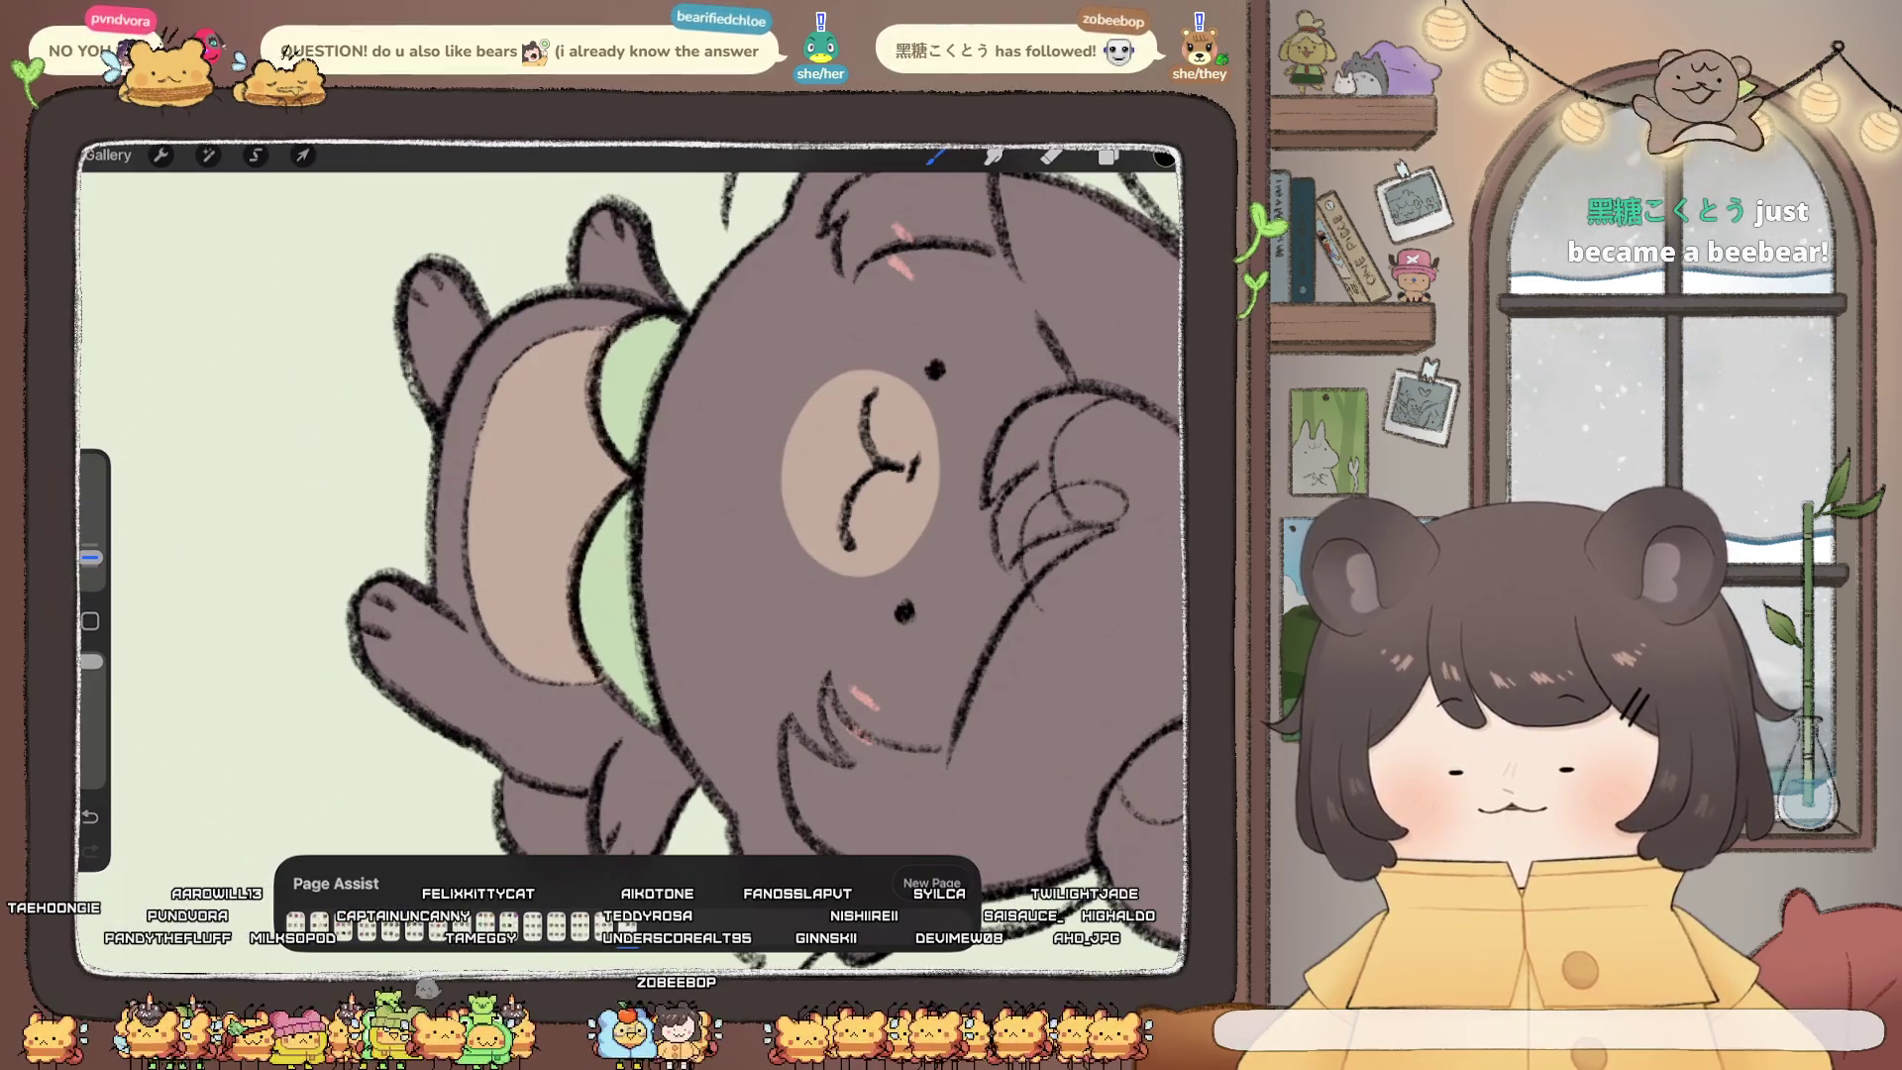
{"action": "scroll", "coordinate": [634, 544], "scroll_direction": "down", "scroll_amount": 3}
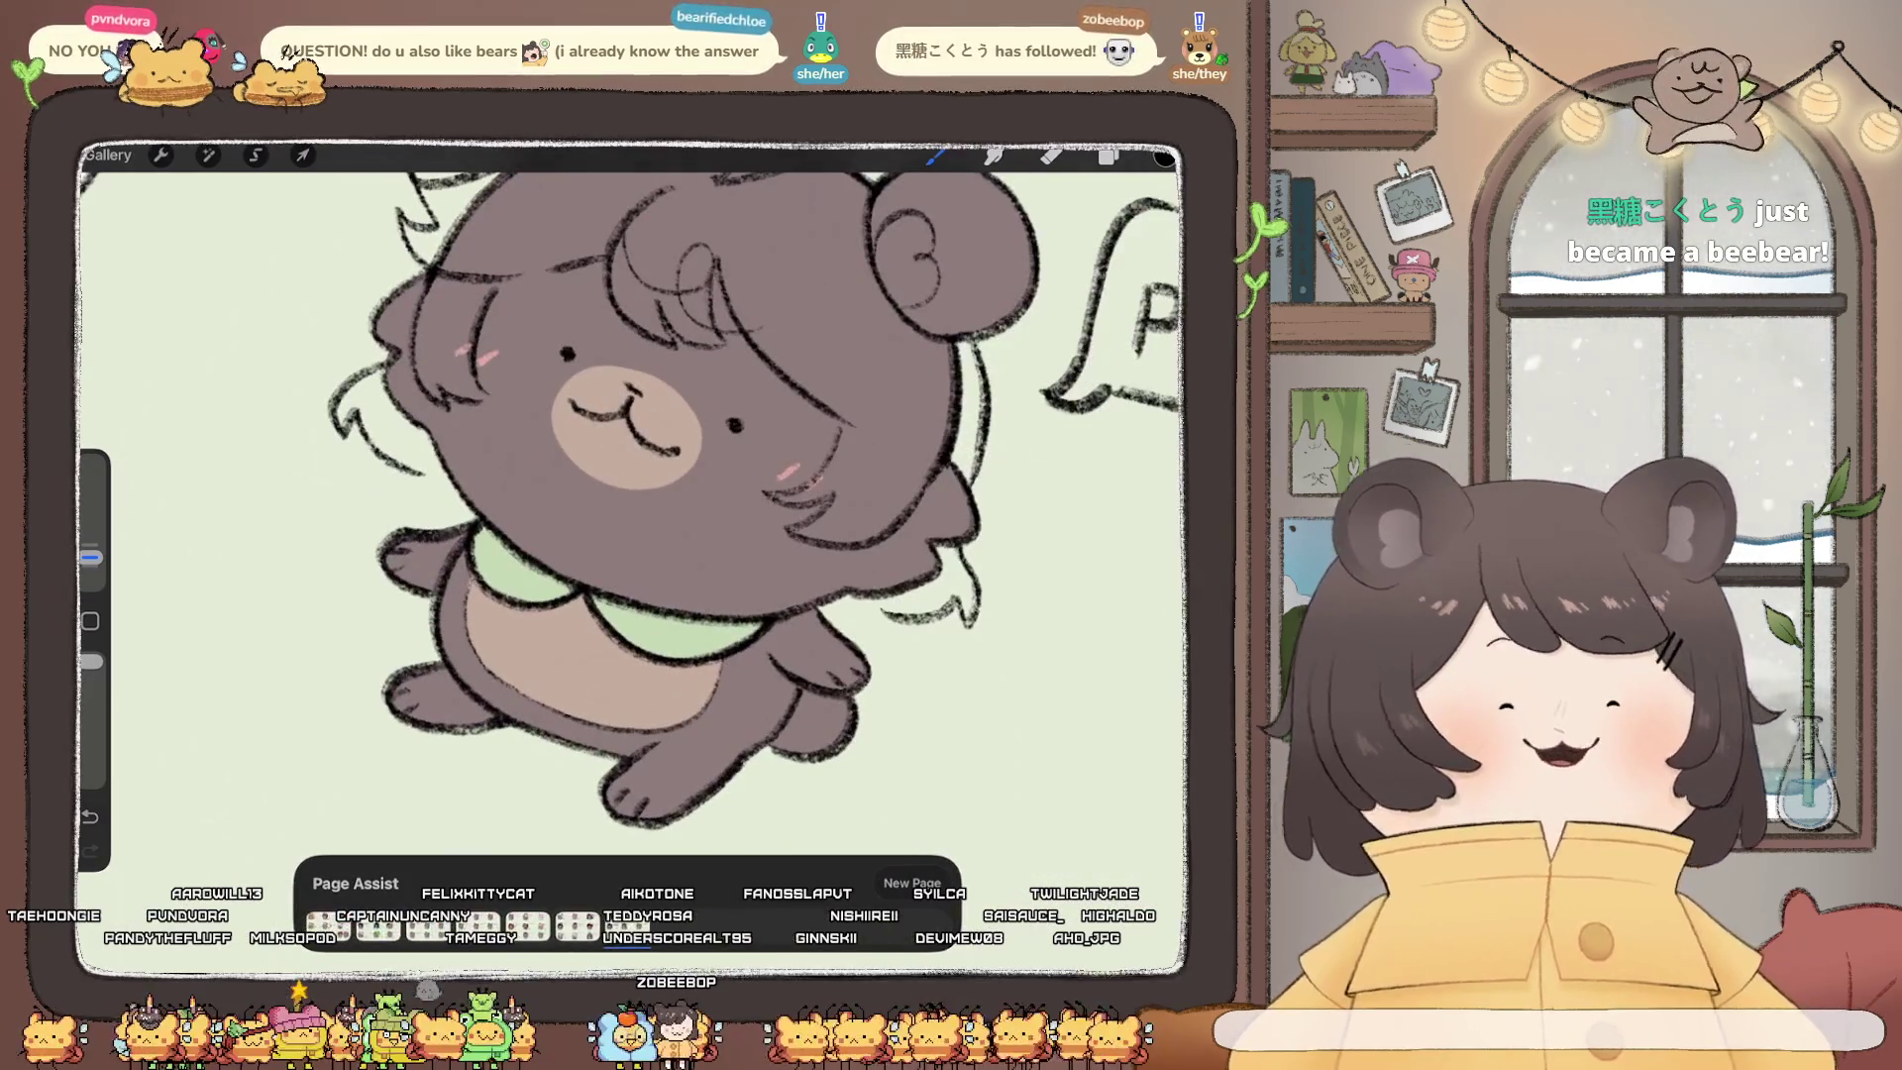
{"action": "scroll", "coordinate": [634, 515], "scroll_direction": "down", "scroll_amount": 2}
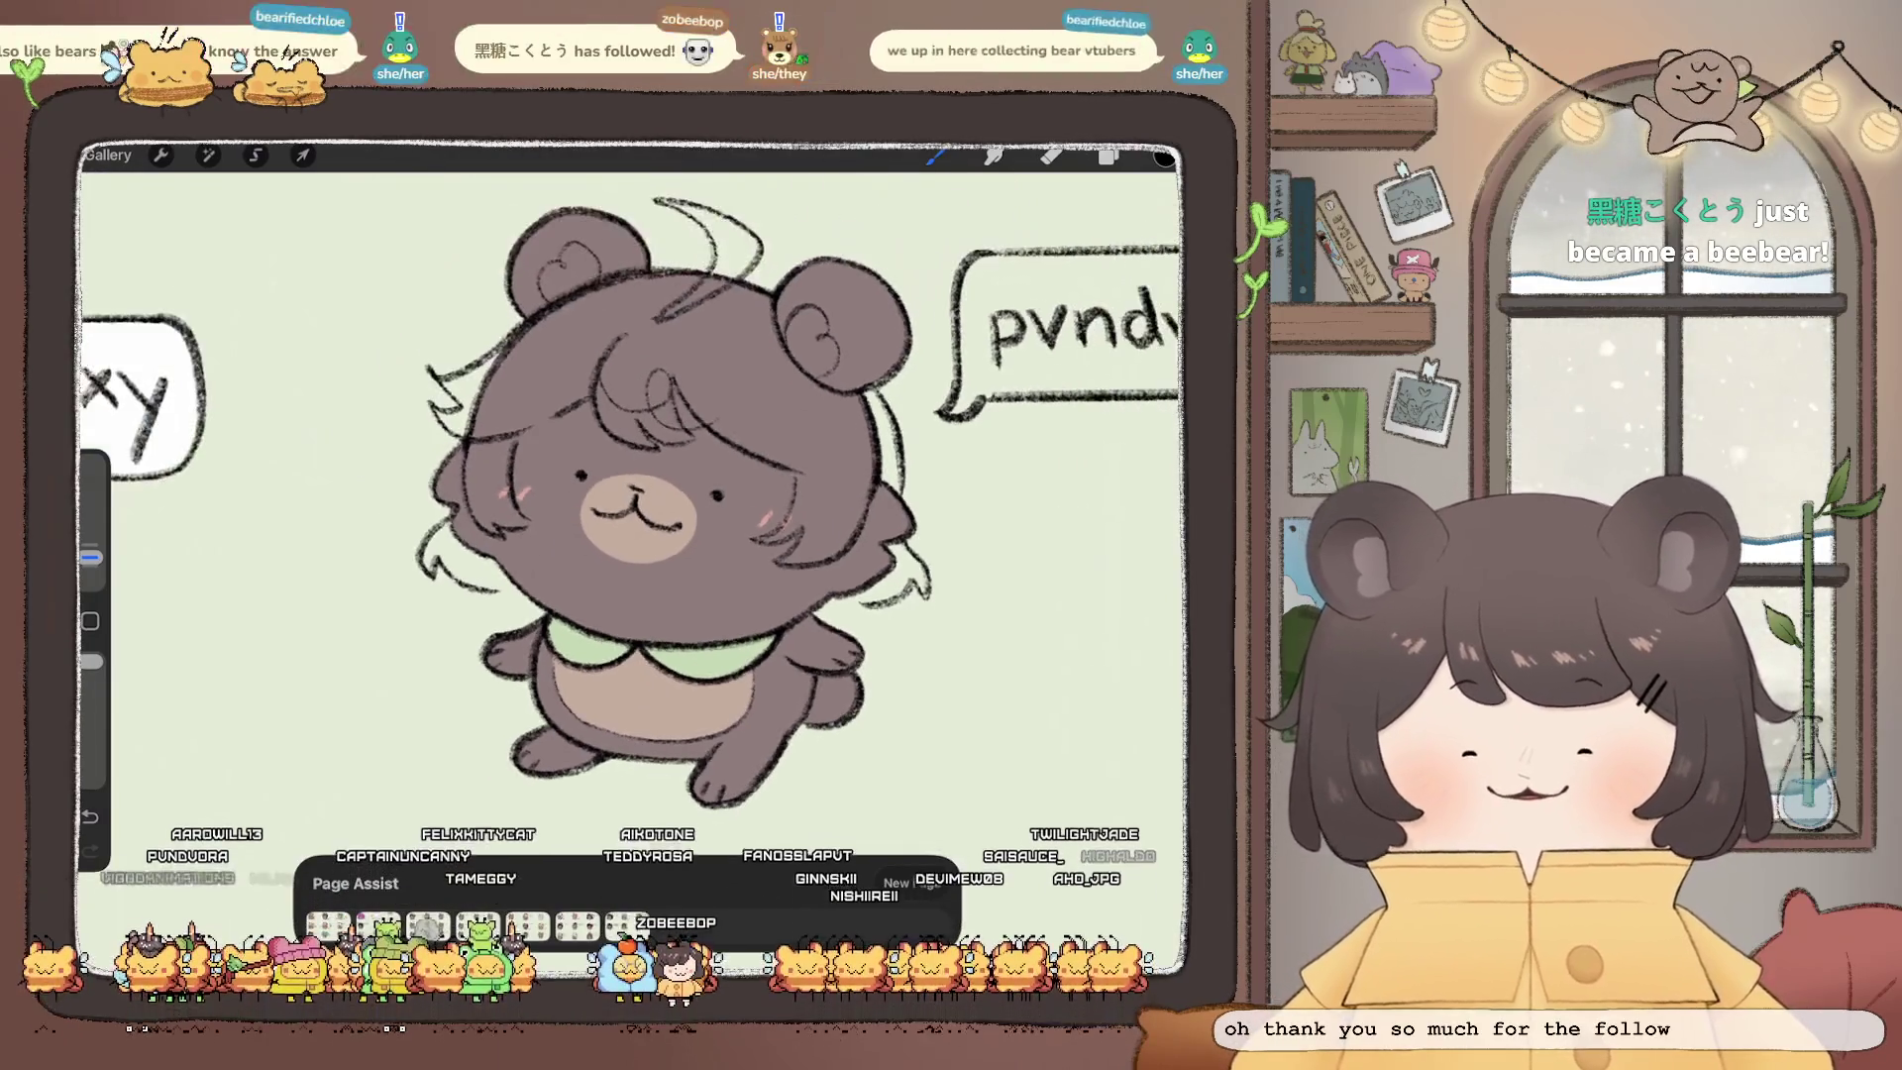
{"action": "scroll", "coordinate": [634, 515], "scroll_direction": "up", "scroll_amount": 1}
{"action": "scroll", "coordinate": [634, 515], "scroll_direction": "up", "scroll_amount": 2}
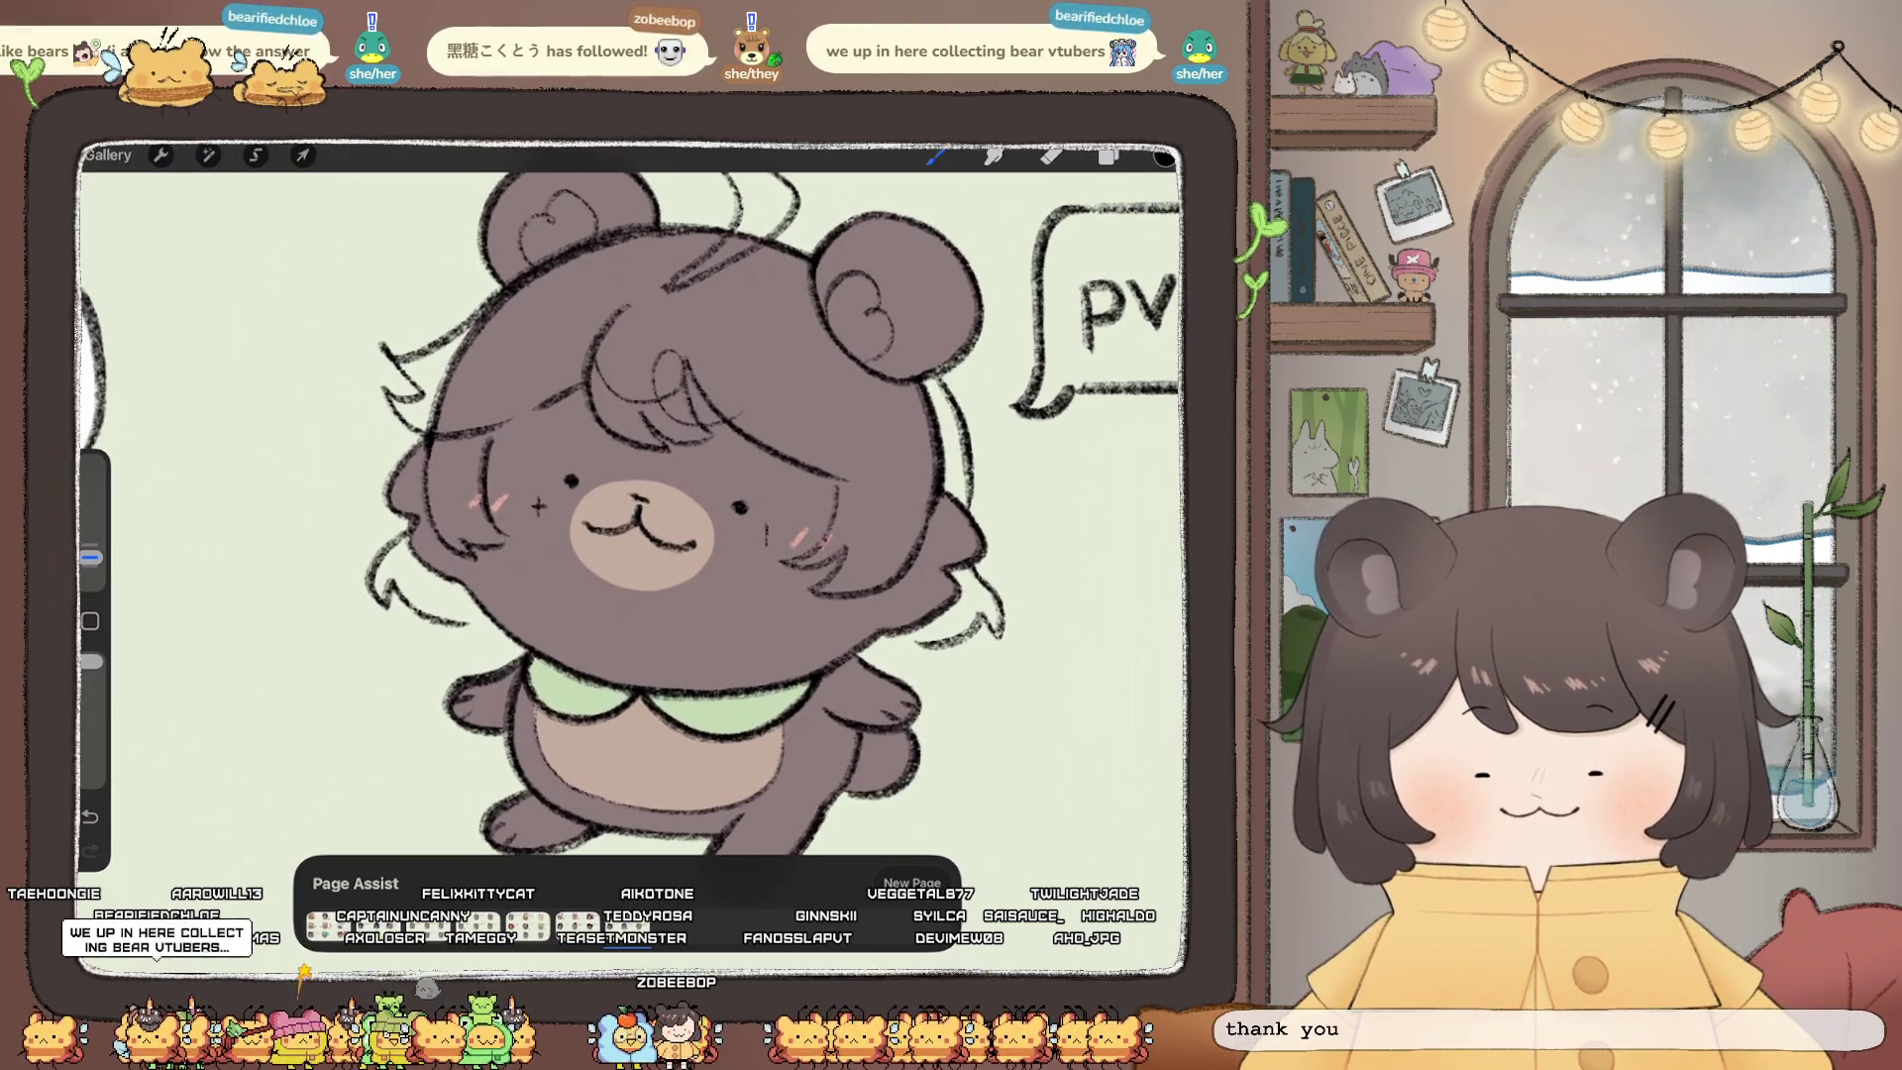
{"action": "scroll", "coordinate": [634, 505], "scroll_direction": "up", "scroll_amount": 3}
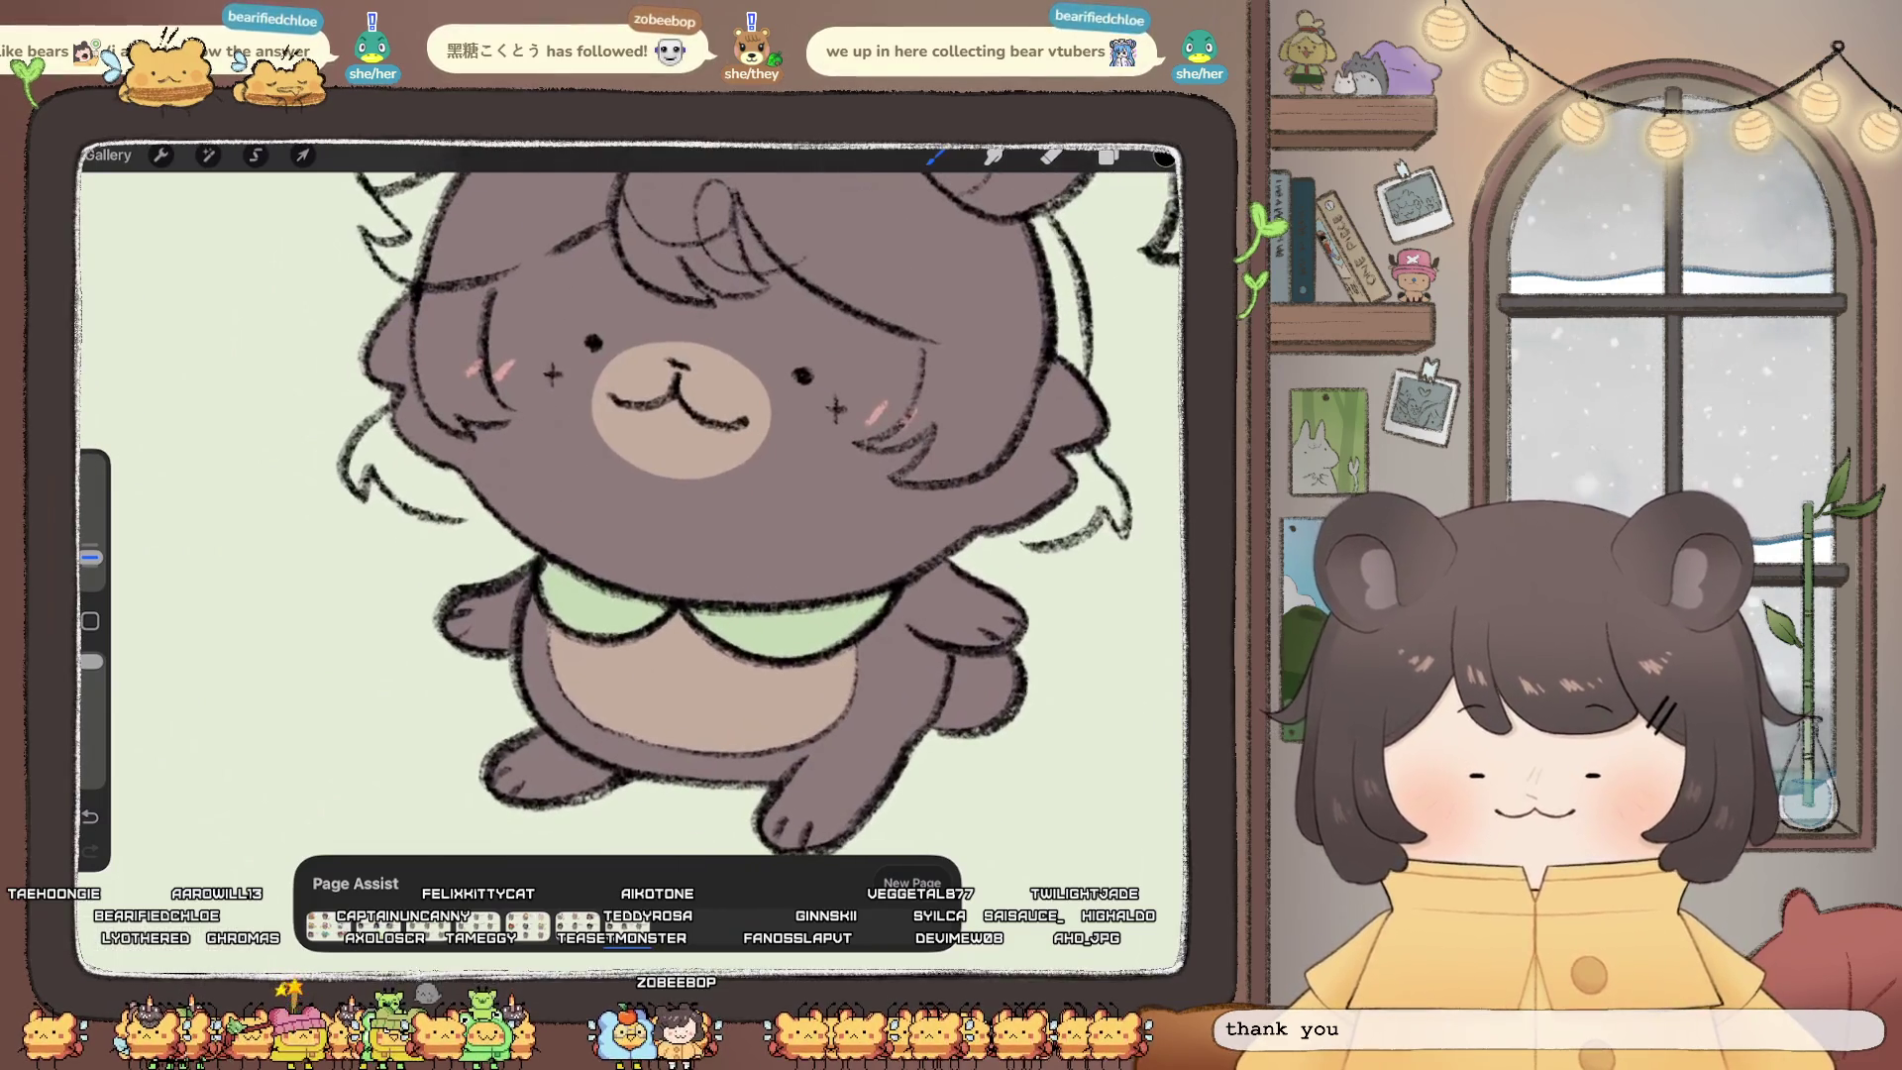
{"action": "mouse_move", "coordinate": [654, 649]}
{"action": "left_mouse_down"}
{"action": "mouse_move", "coordinate": [677, 634]}
{"action": "mouse_move", "coordinate": [683, 659]}
{"action": "mouse_move", "coordinate": [650, 665]}
{"action": "left_mouse_up"}
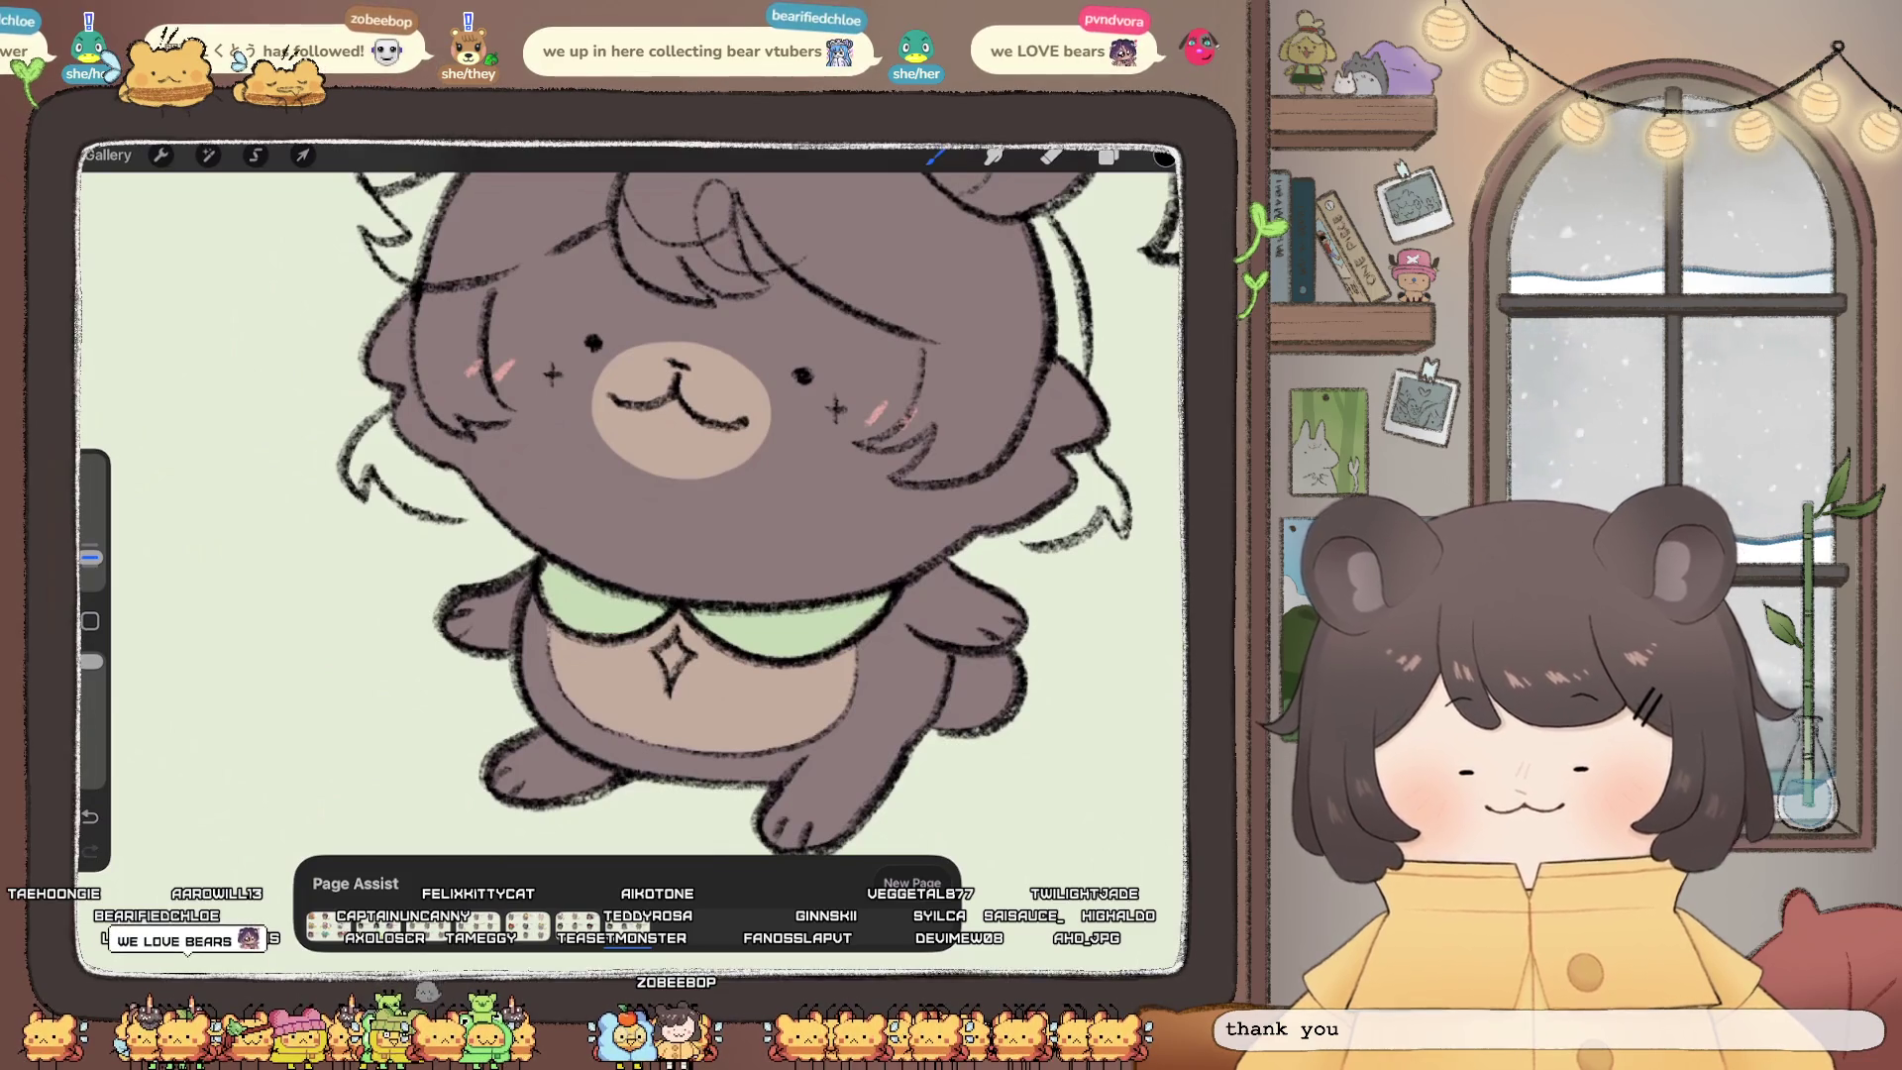
Step: Undo a stray stroke, add fur tufts by the bear's right arm, and add a new layer
{"action": "scroll", "coordinate": [634, 495], "scroll_direction": "down", "scroll_amount": 2}
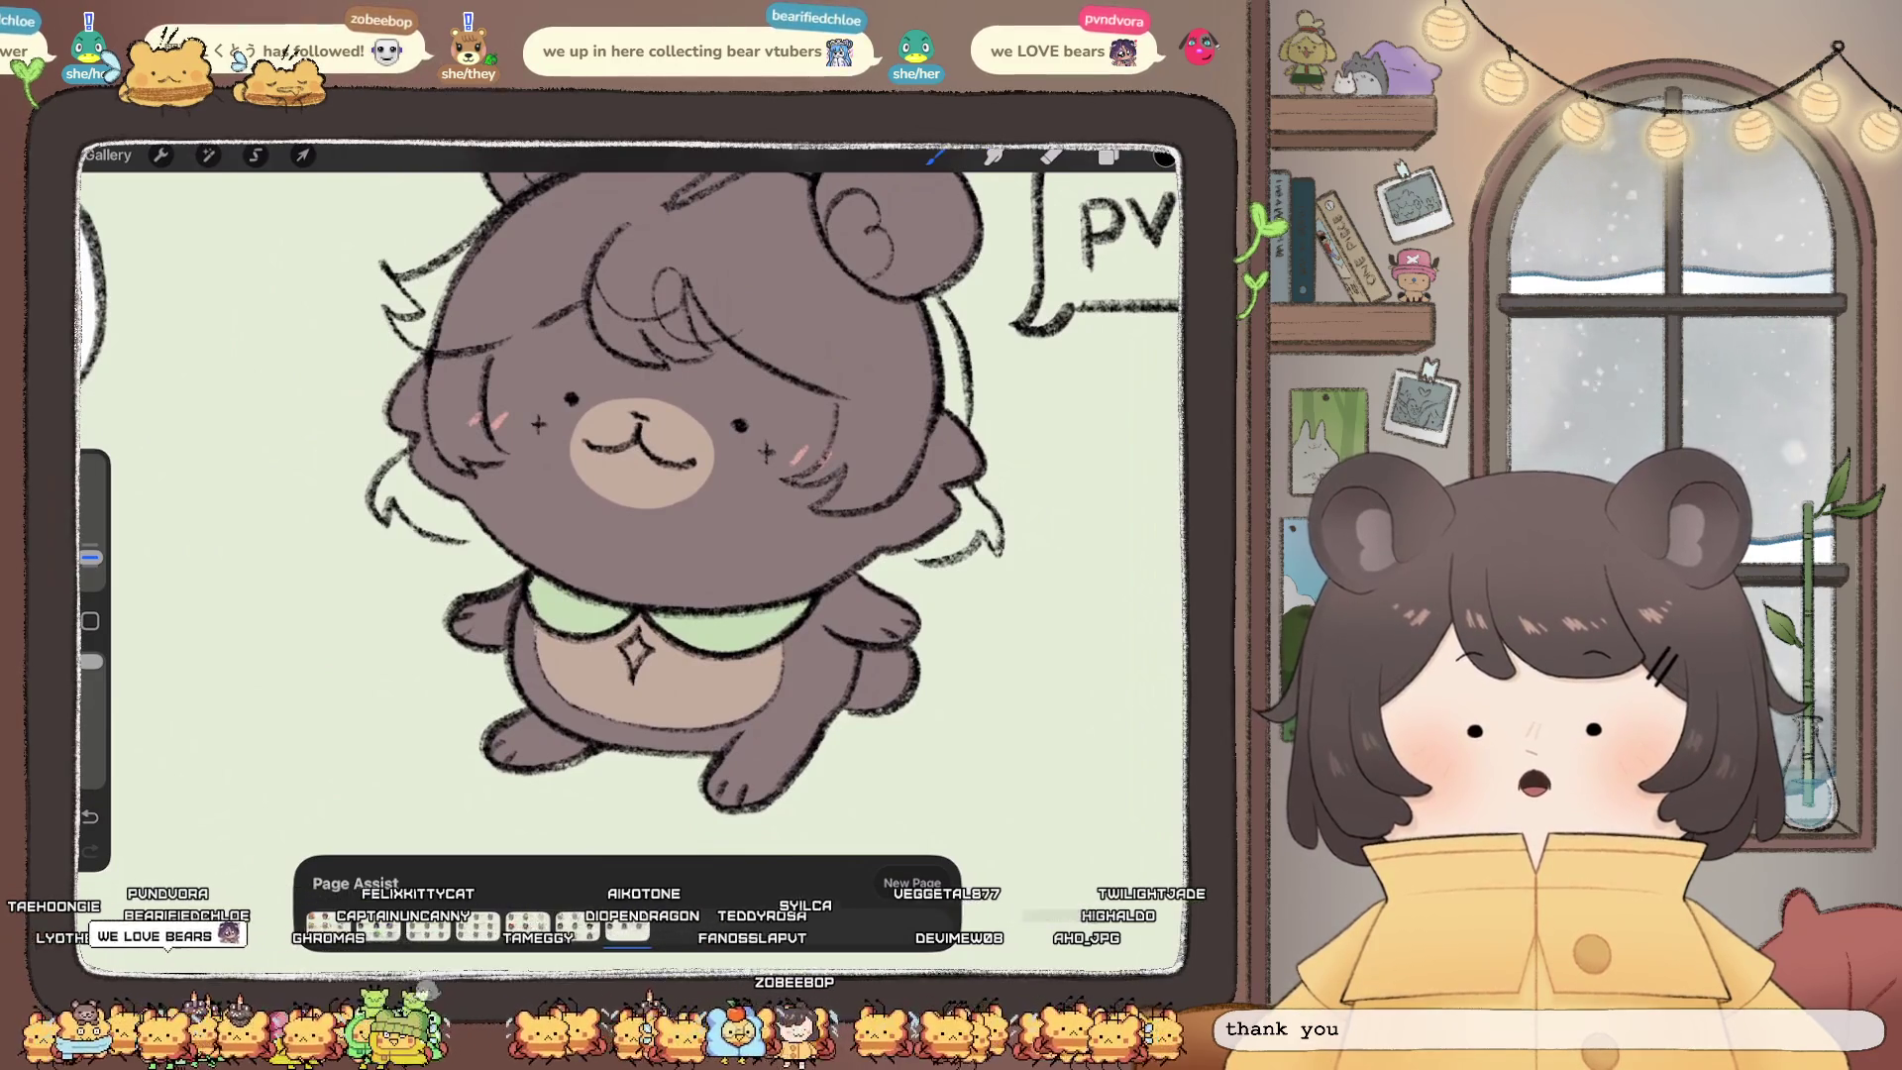
{"action": "scroll", "coordinate": [634, 495], "scroll_direction": "up", "scroll_amount": 2}
{"action": "scroll", "coordinate": [634, 495], "scroll_direction": "down", "scroll_amount": 2}
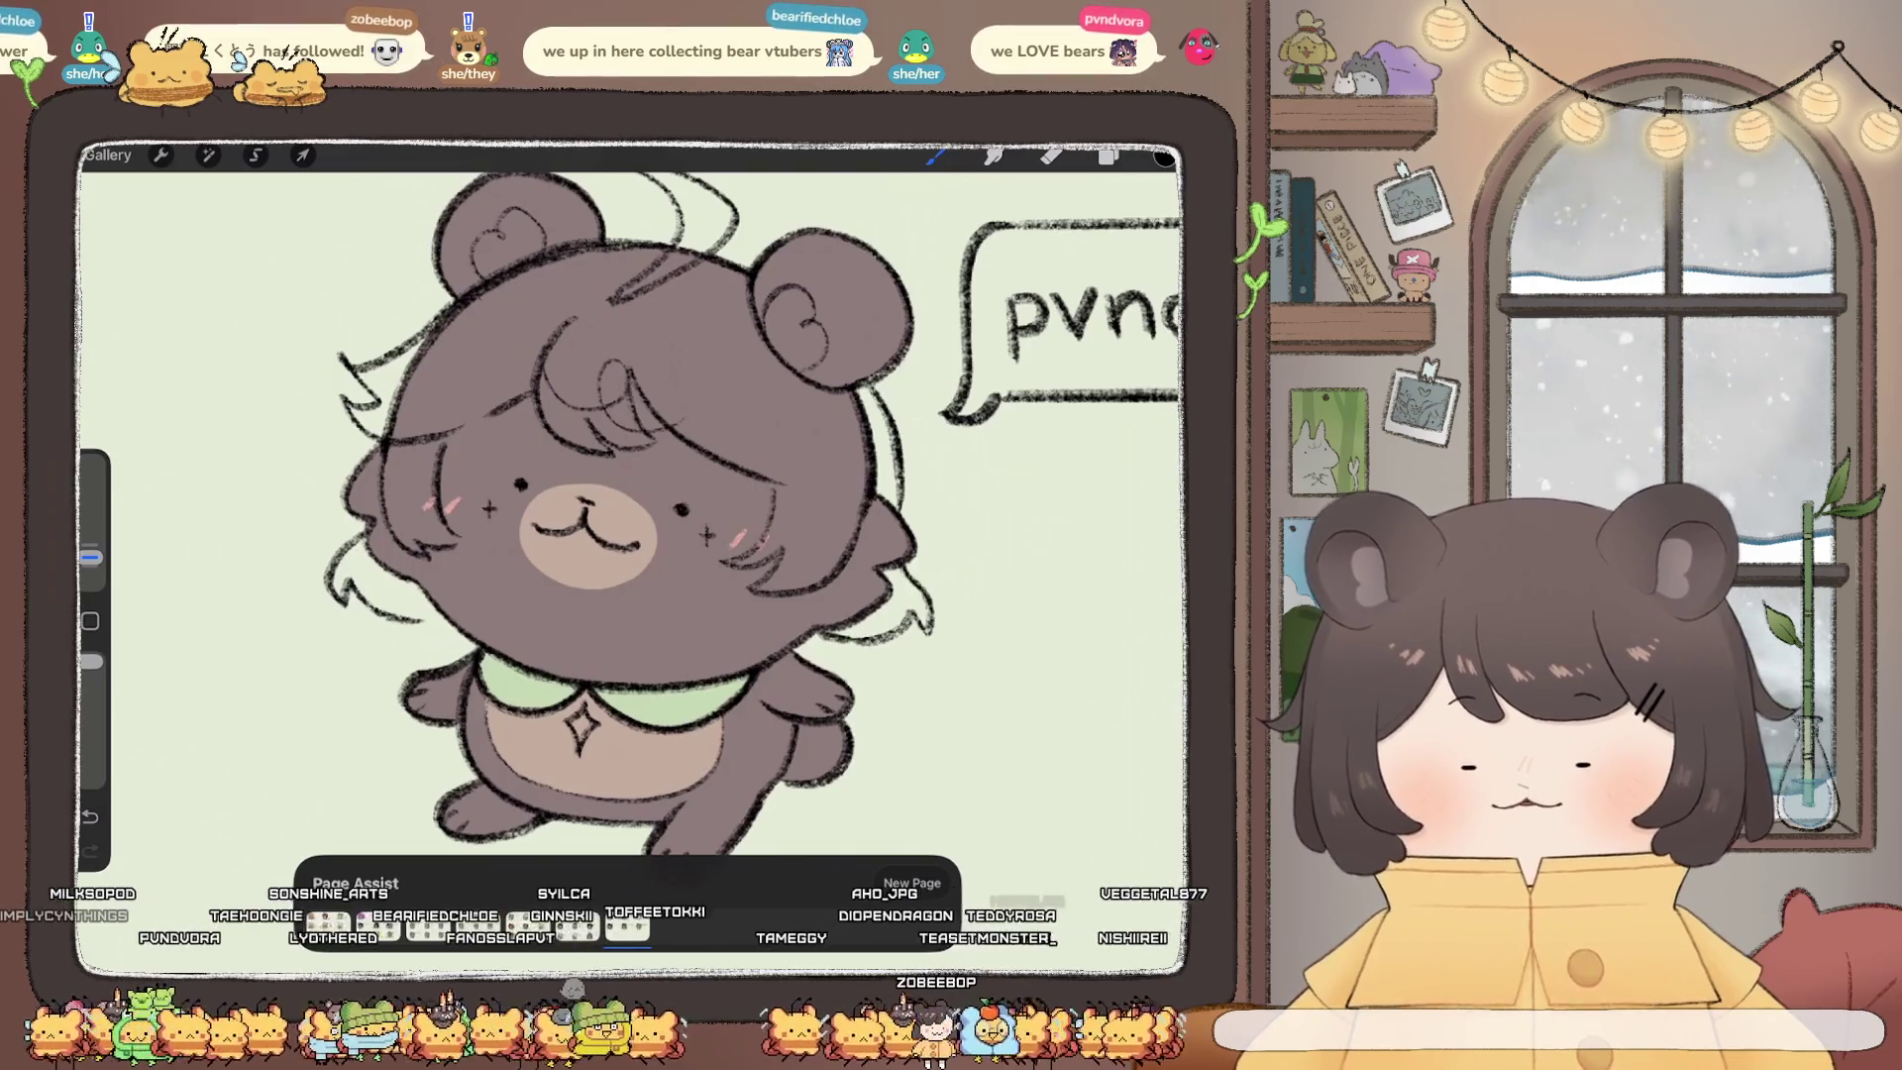
{"action": "mouse_move", "coordinate": [367, 651]}
{"action": "left_mouse_down"}
{"action": "mouse_move", "coordinate": [426, 659]}
{"action": "mouse_move", "coordinate": [436, 624]}
{"action": "mouse_move", "coordinate": [385, 663]}
{"action": "left_mouse_up"}
{"action": "key", "text": "ctrl+z"}
{"action": "left_click_drag", "start_coordinate": [888, 656], "coordinate": [842, 681]}
{"action": "left_click_drag", "start_coordinate": [884, 674], "coordinate": [850, 728]}
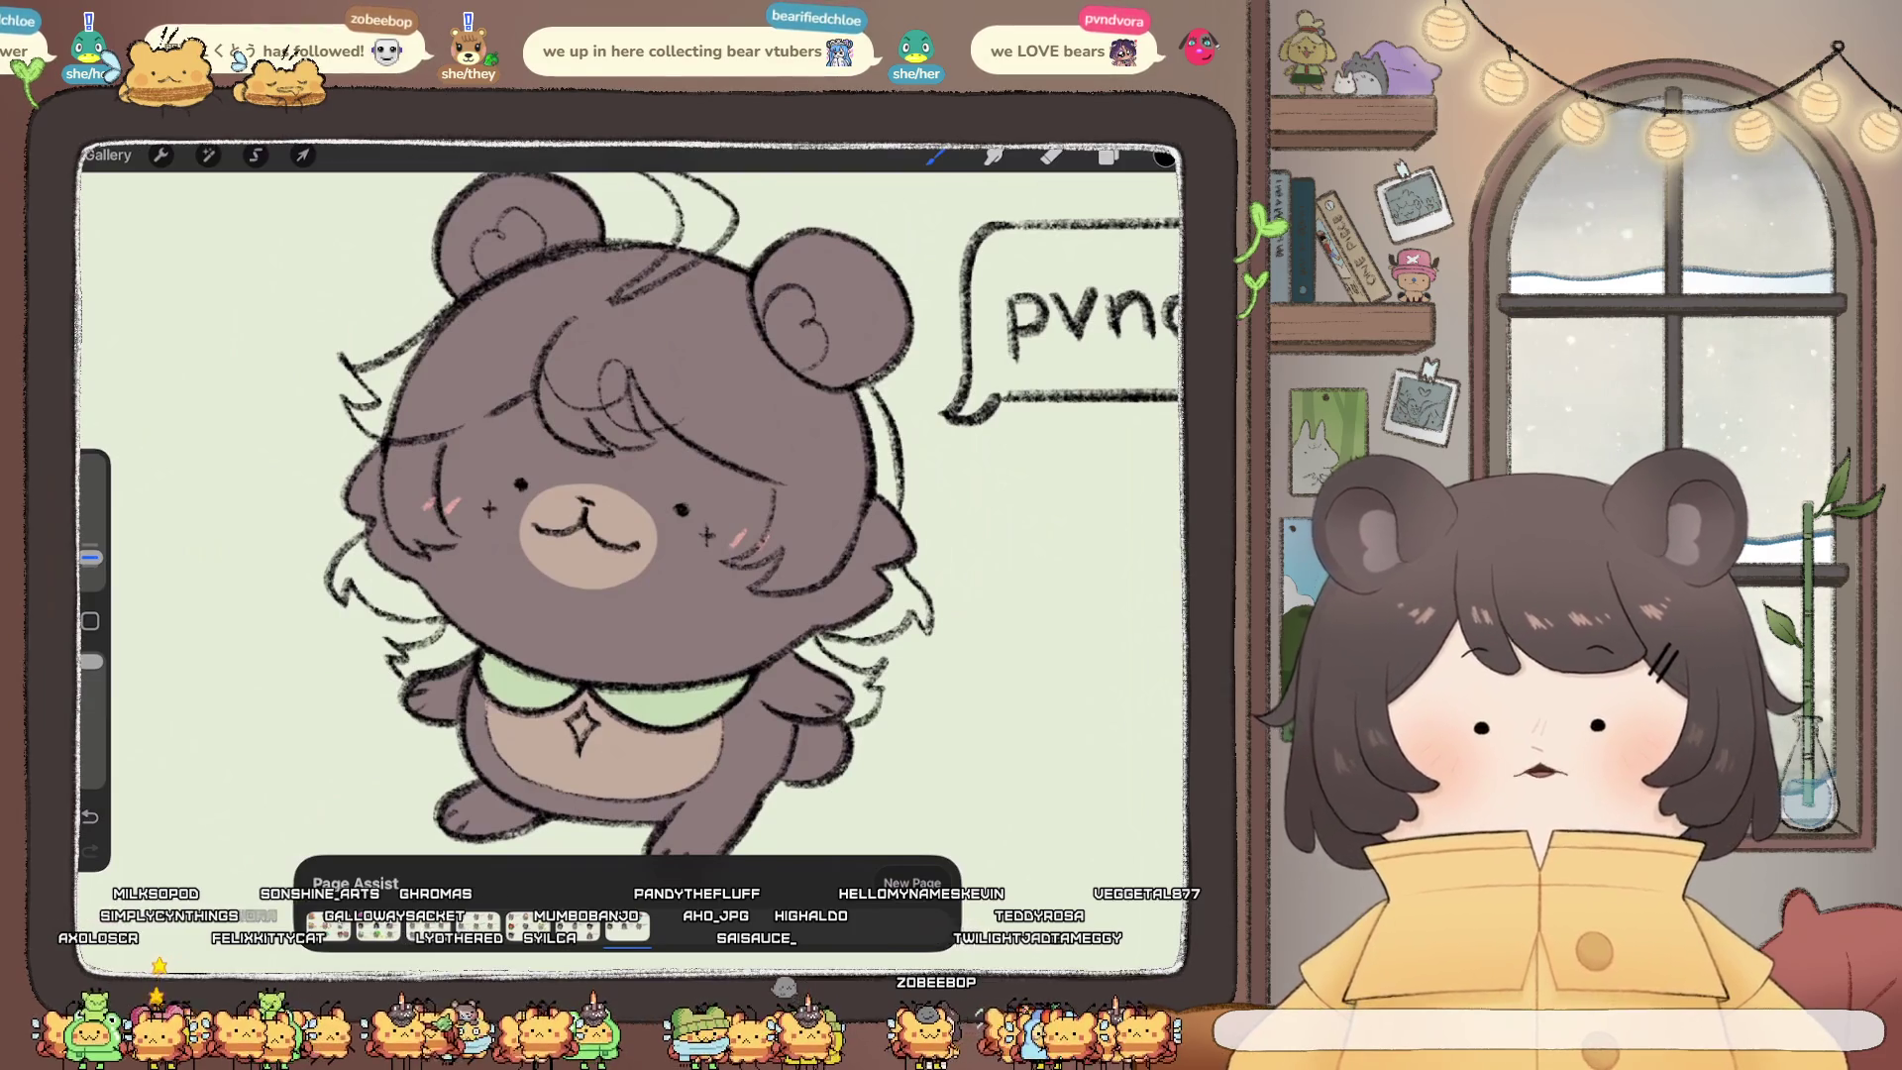
{"action": "left_click", "coordinate": [1108, 155]}
{"action": "left_click", "coordinate": [1144, 208]}
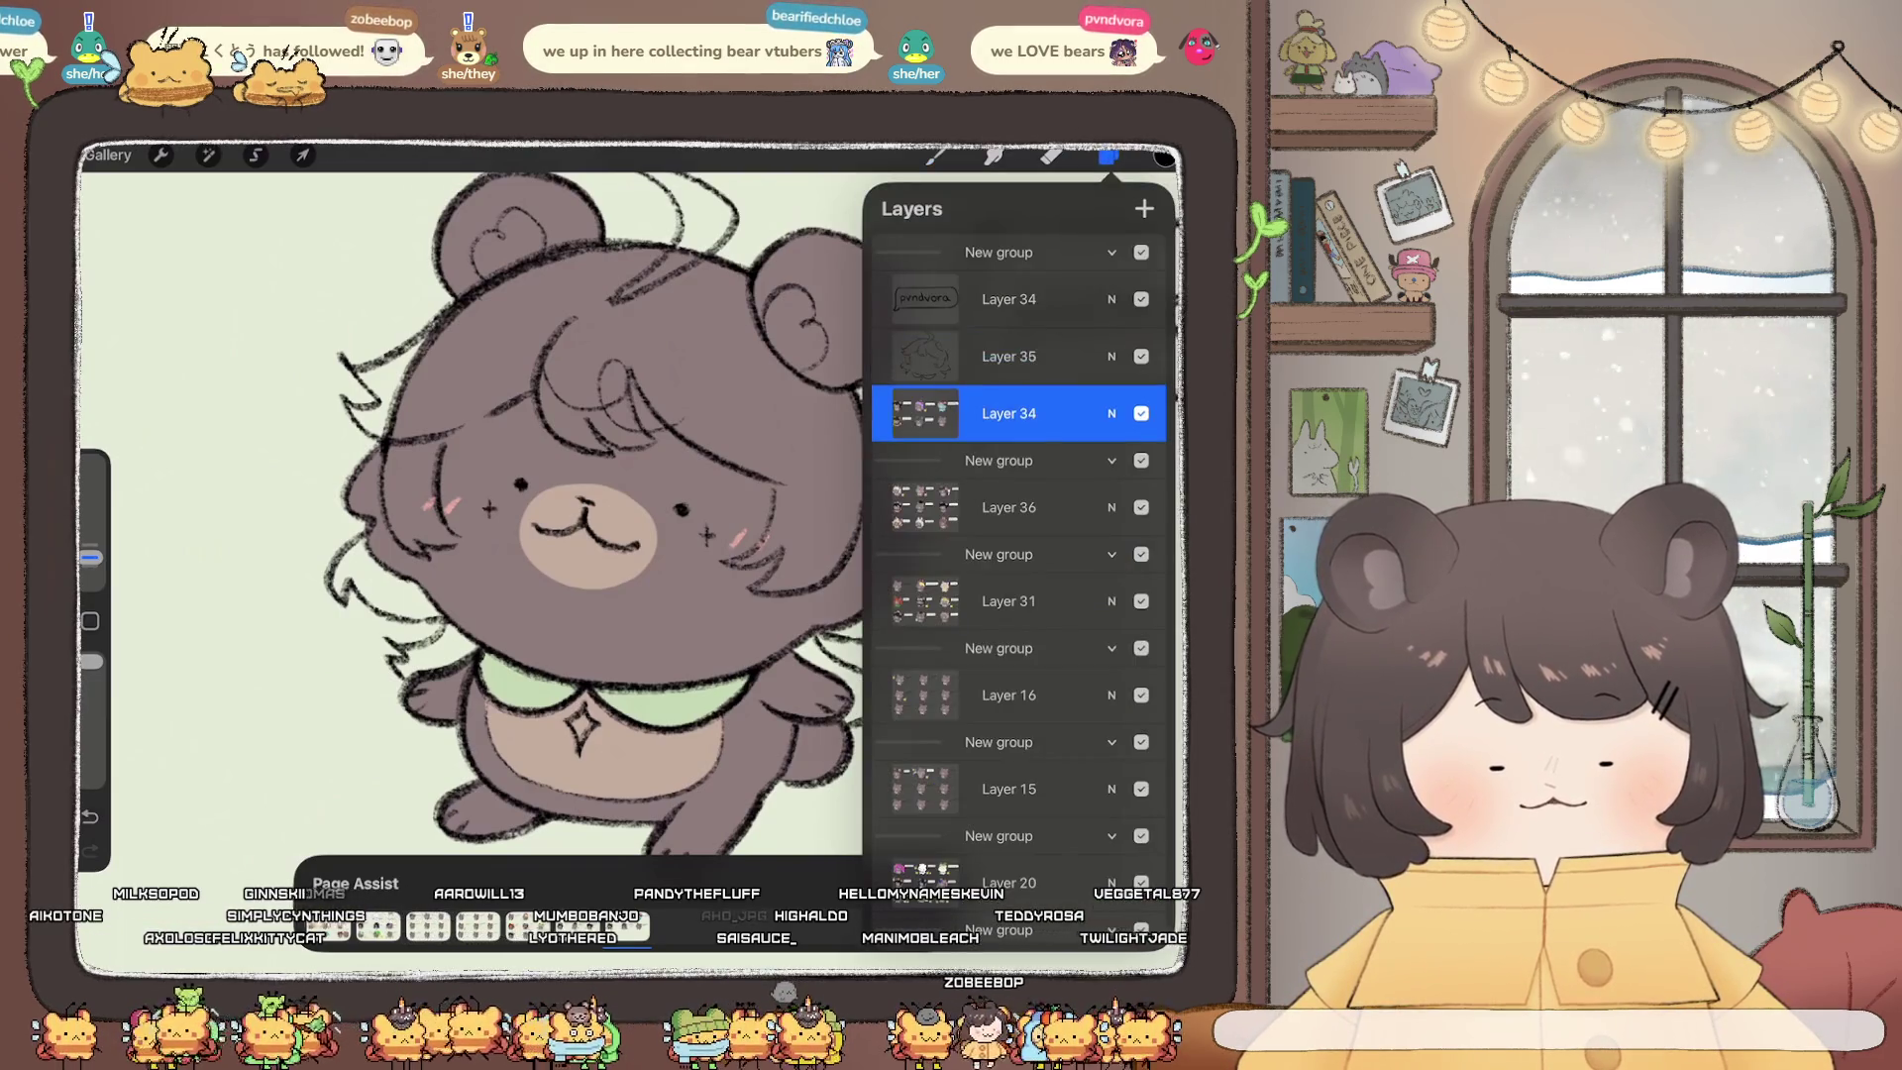
Step: Move the new Layer 36 below the bear sketch Layer 34 and close Layers
{"action": "left_click_drag", "start_coordinate": [1009, 299], "coordinate": [1009, 356]}
{"action": "left_click", "coordinate": [1008, 413]}
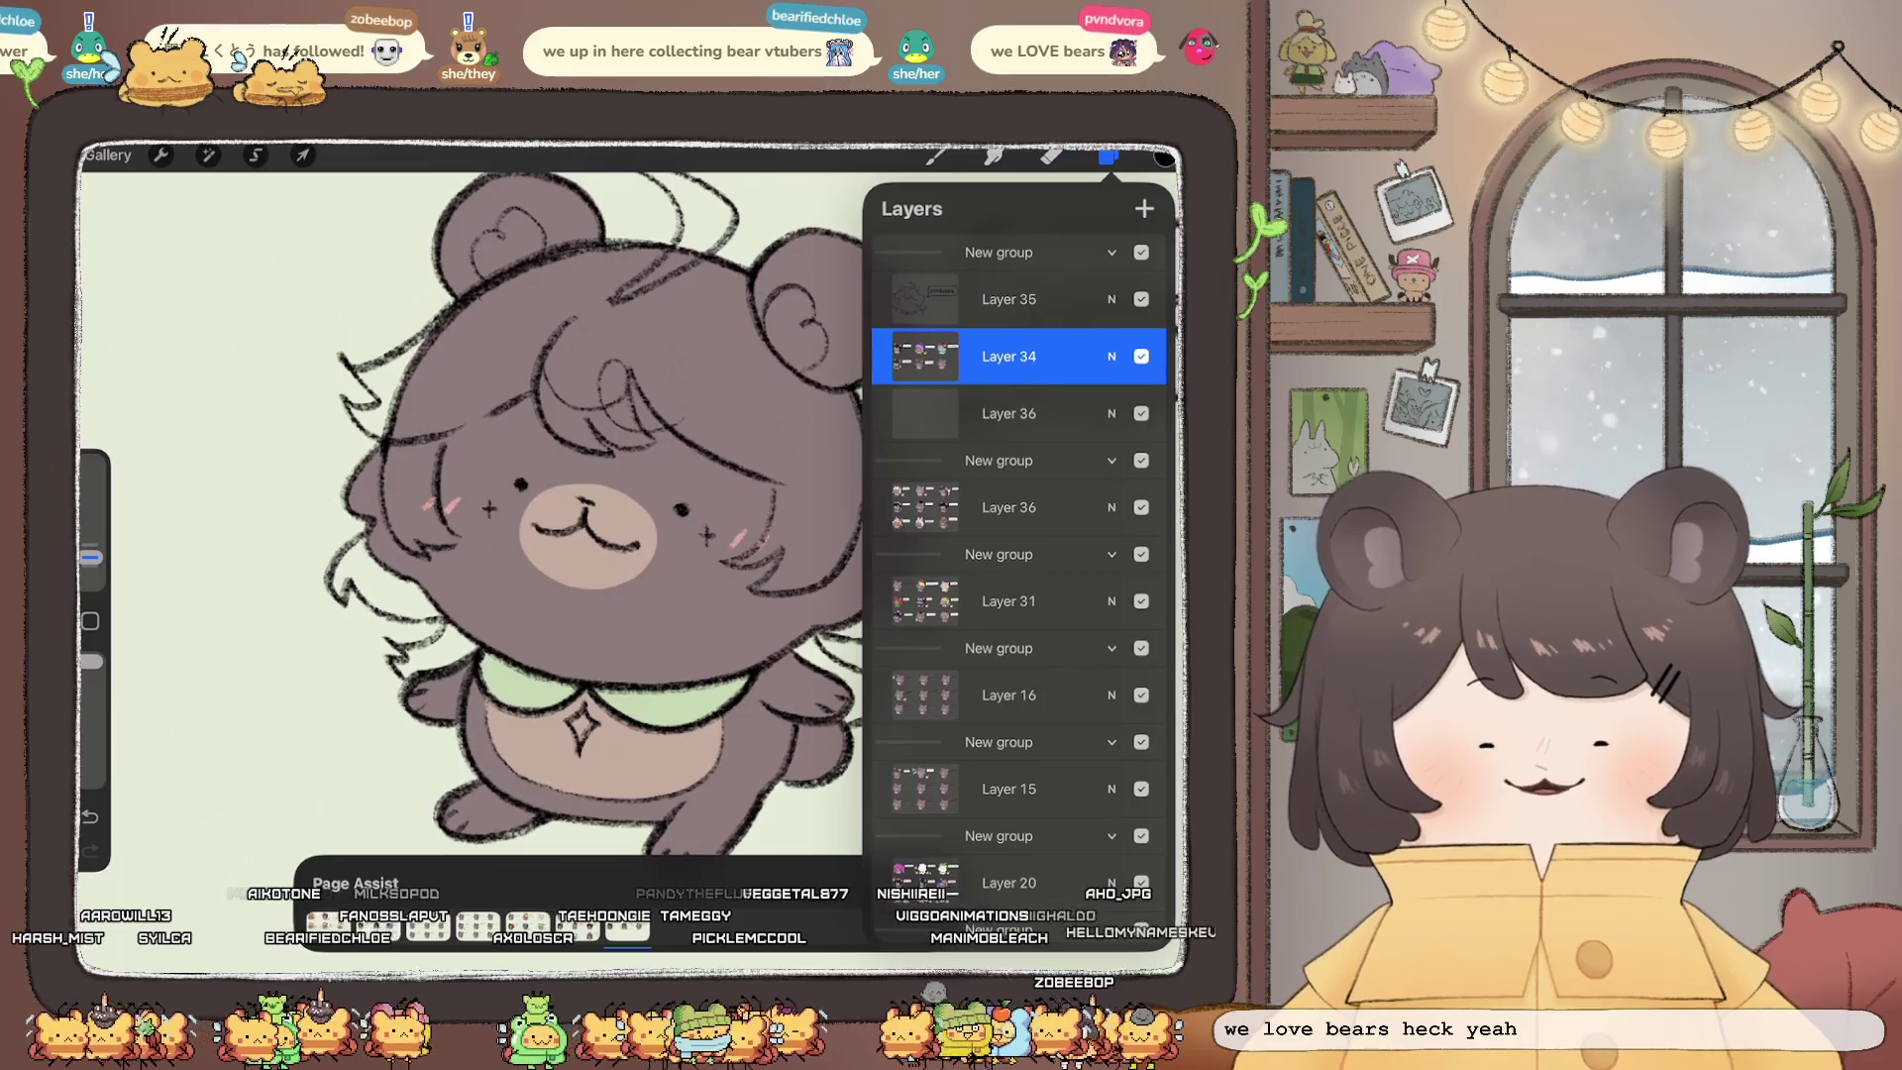
{"action": "left_click", "coordinate": [1163, 156]}
{"action": "left_click", "coordinate": [1163, 157]}
Step: Choose a dark purple paint colour in the Classic colour picker
{"action": "left_click", "coordinate": [1163, 156]}
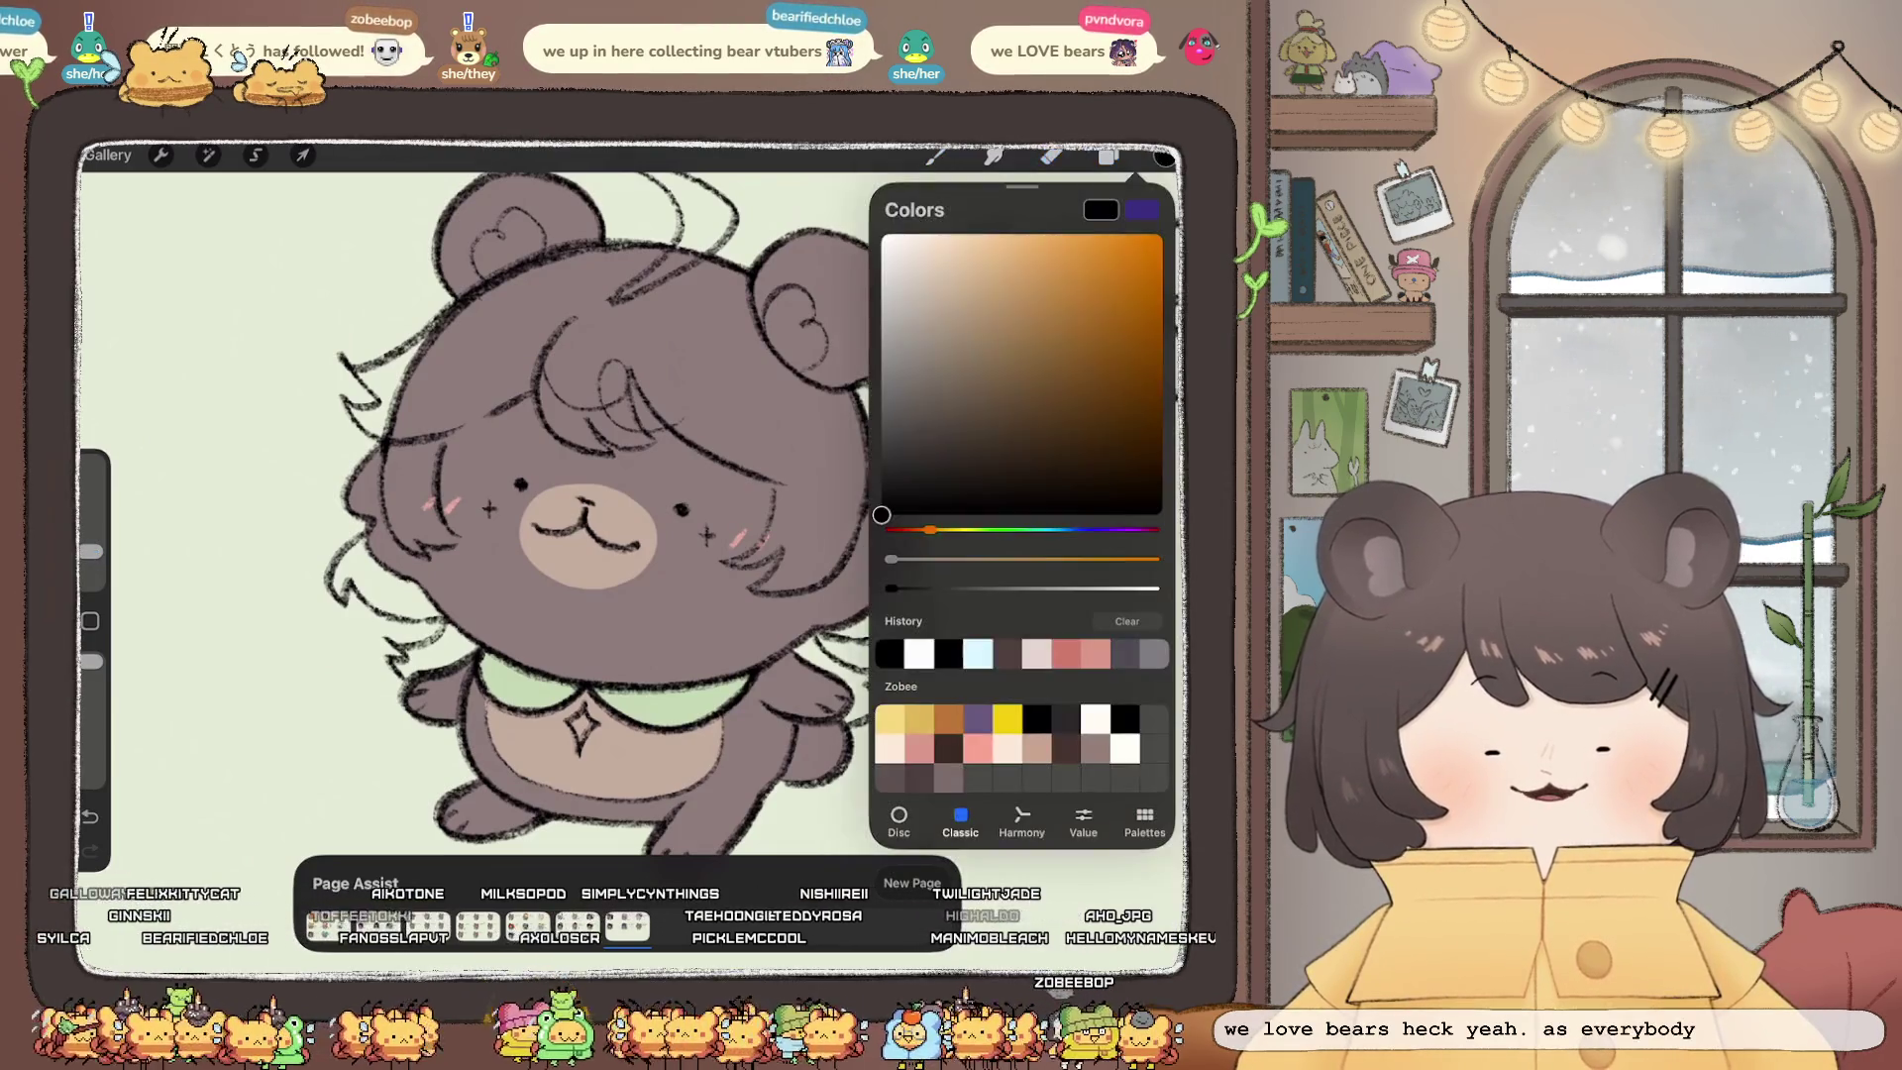
{"action": "left_click_drag", "start_coordinate": [909, 530], "coordinate": [1110, 530]}
{"action": "left_click", "coordinate": [1002, 408]}
{"action": "left_click_drag", "start_coordinate": [1001, 408], "coordinate": [985, 436]}
{"action": "left_click_drag", "start_coordinate": [1111, 530], "coordinate": [1120, 530]}
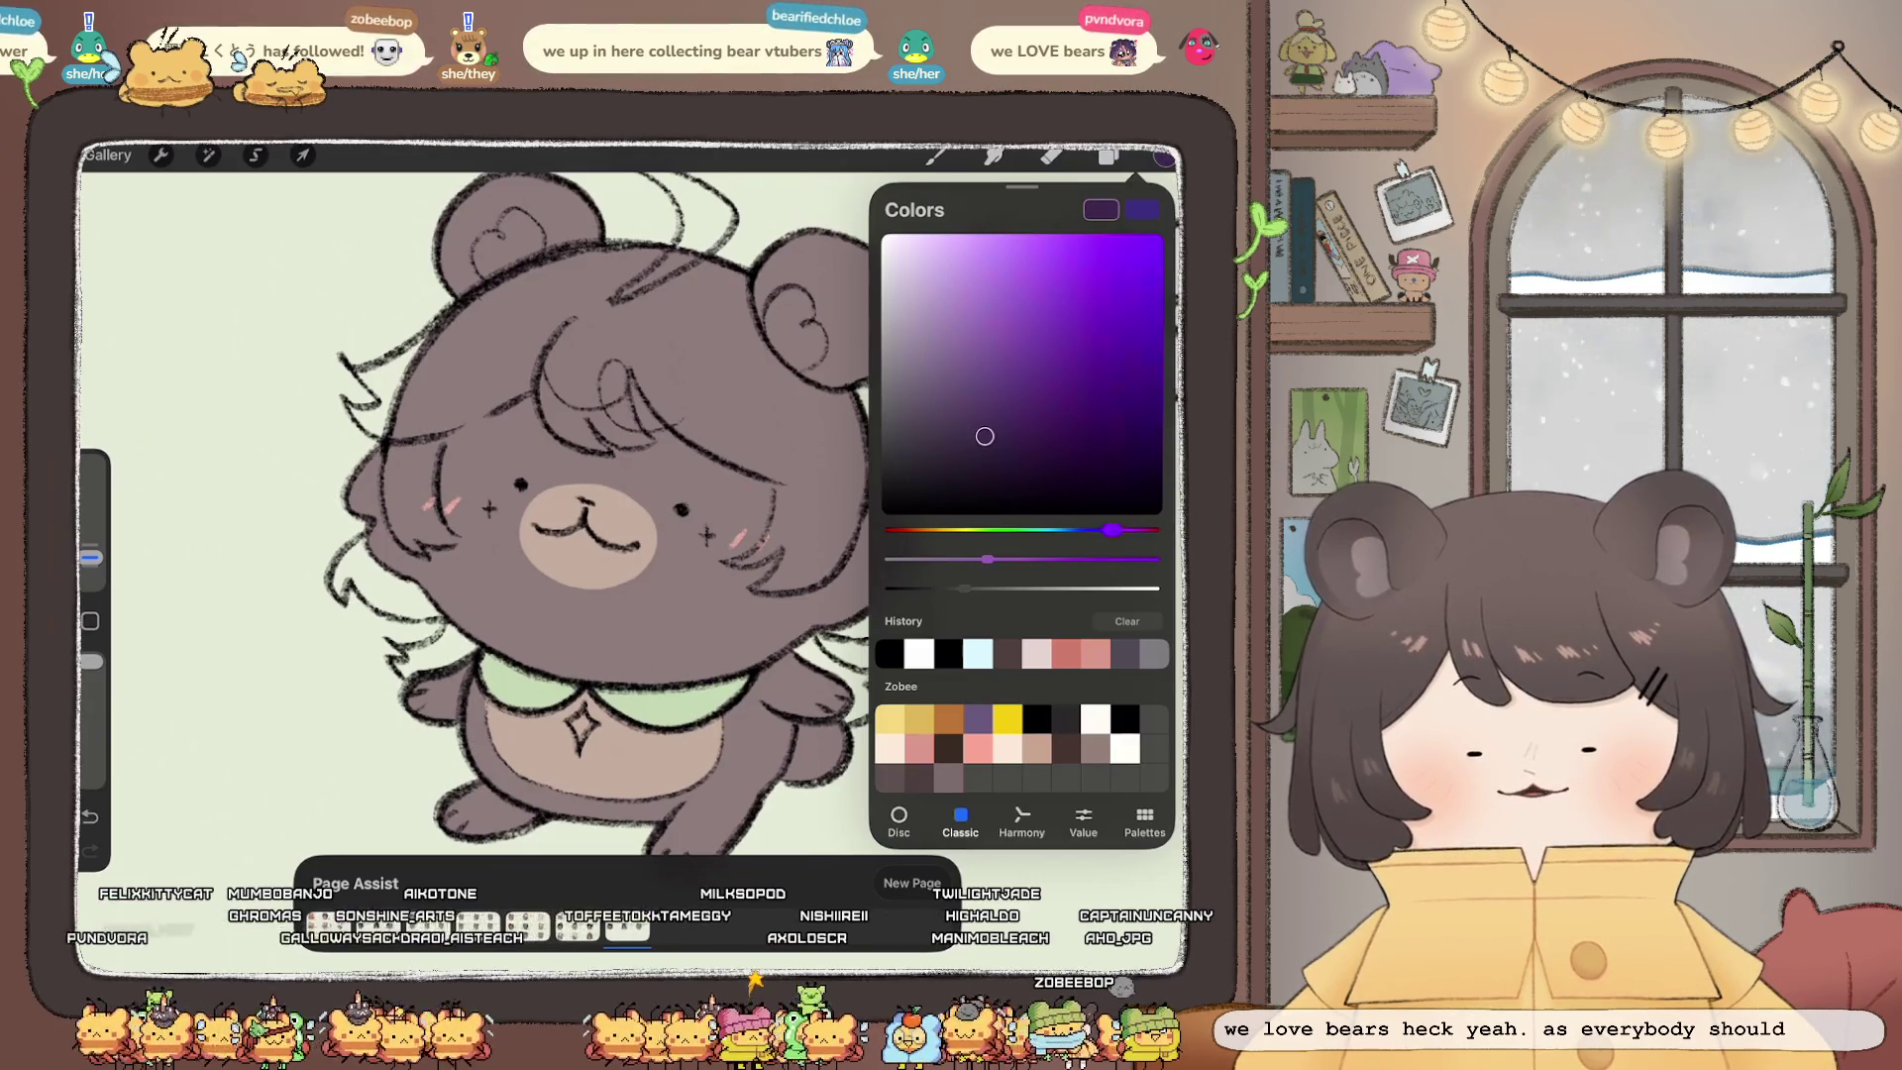
{"action": "left_click", "coordinate": [934, 155]}
{"action": "scroll", "coordinate": [634, 495], "scroll_direction": "up", "scroll_amount": 3}
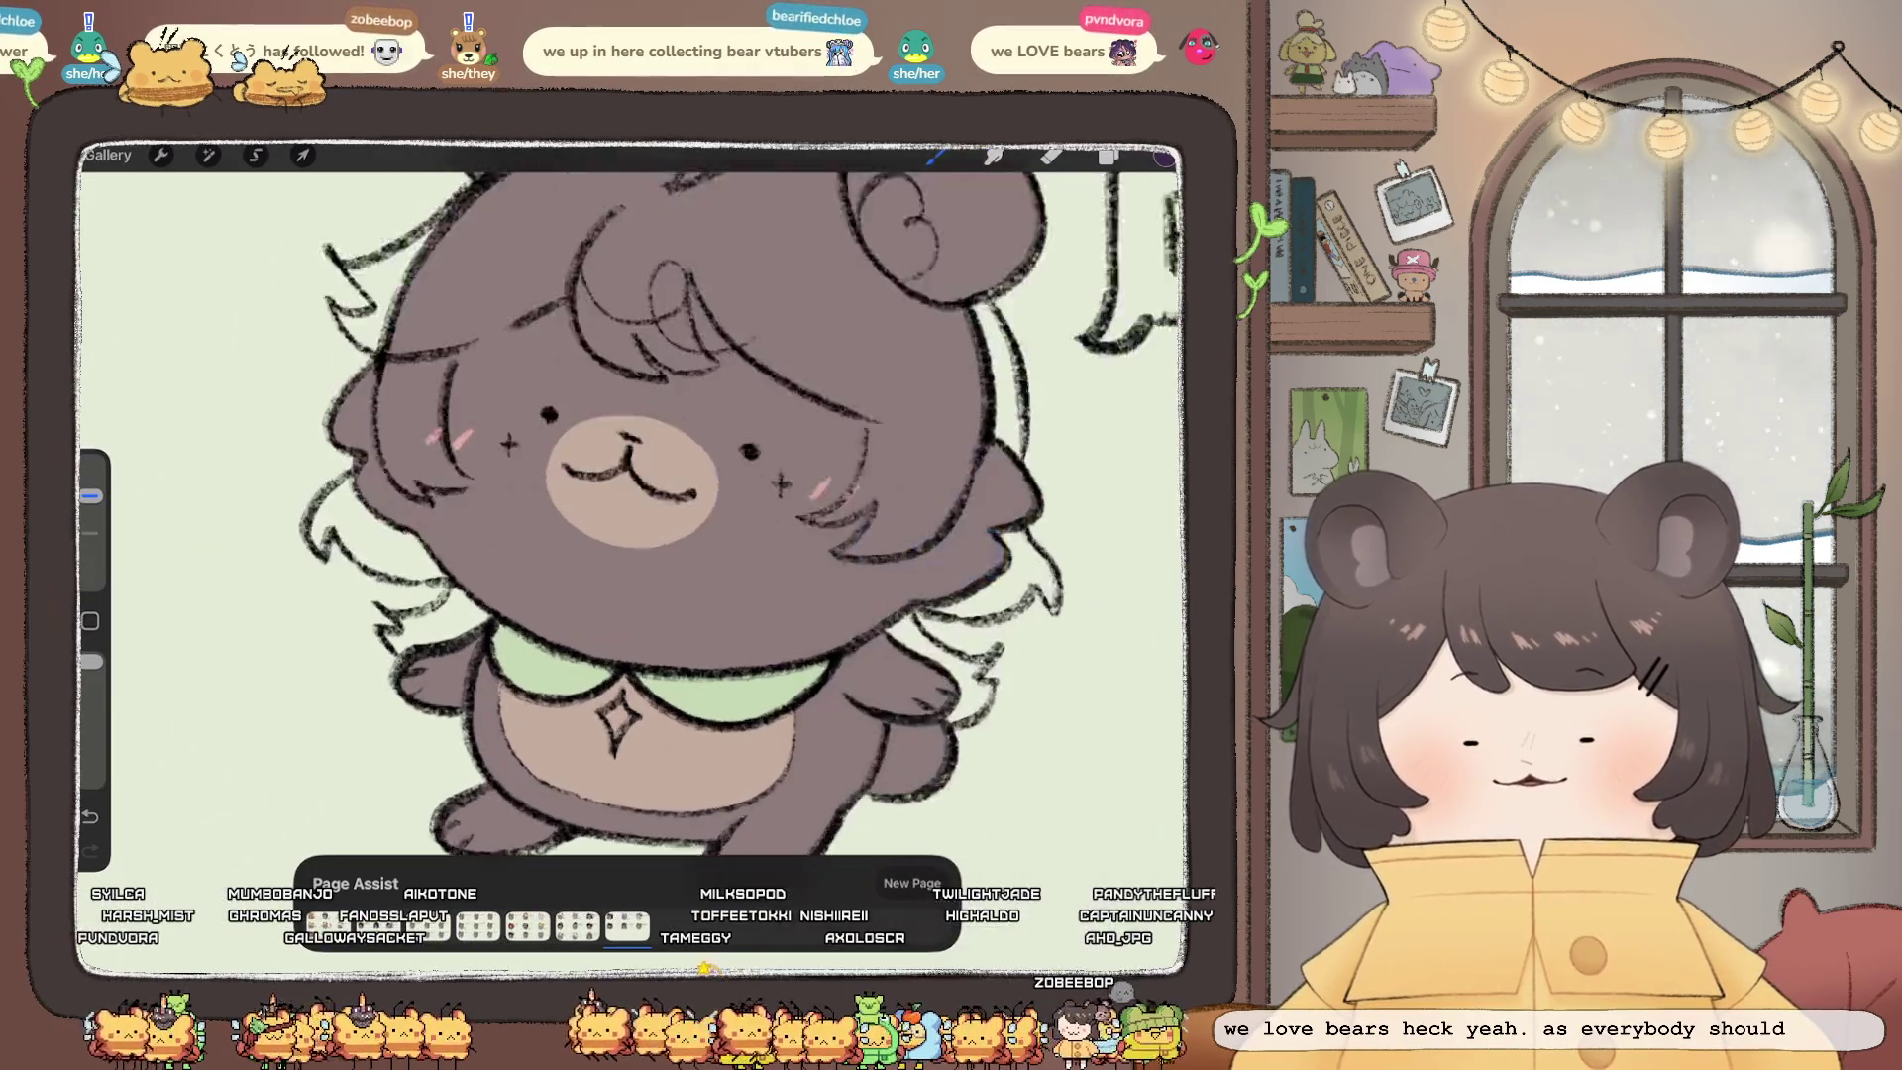
Step: Adjust the brush size and switch to the layer below the bear sketch
{"action": "left_click", "coordinate": [523, 510]}
{"action": "key", "text": "ctrl+z"}
{"action": "left_click_drag", "start_coordinate": [90, 495], "coordinate": [90, 556]}
{"action": "left_click", "coordinate": [1108, 155]}
{"action": "left_click", "coordinate": [1021, 414]}
{"action": "left_click", "coordinate": [1109, 156]}
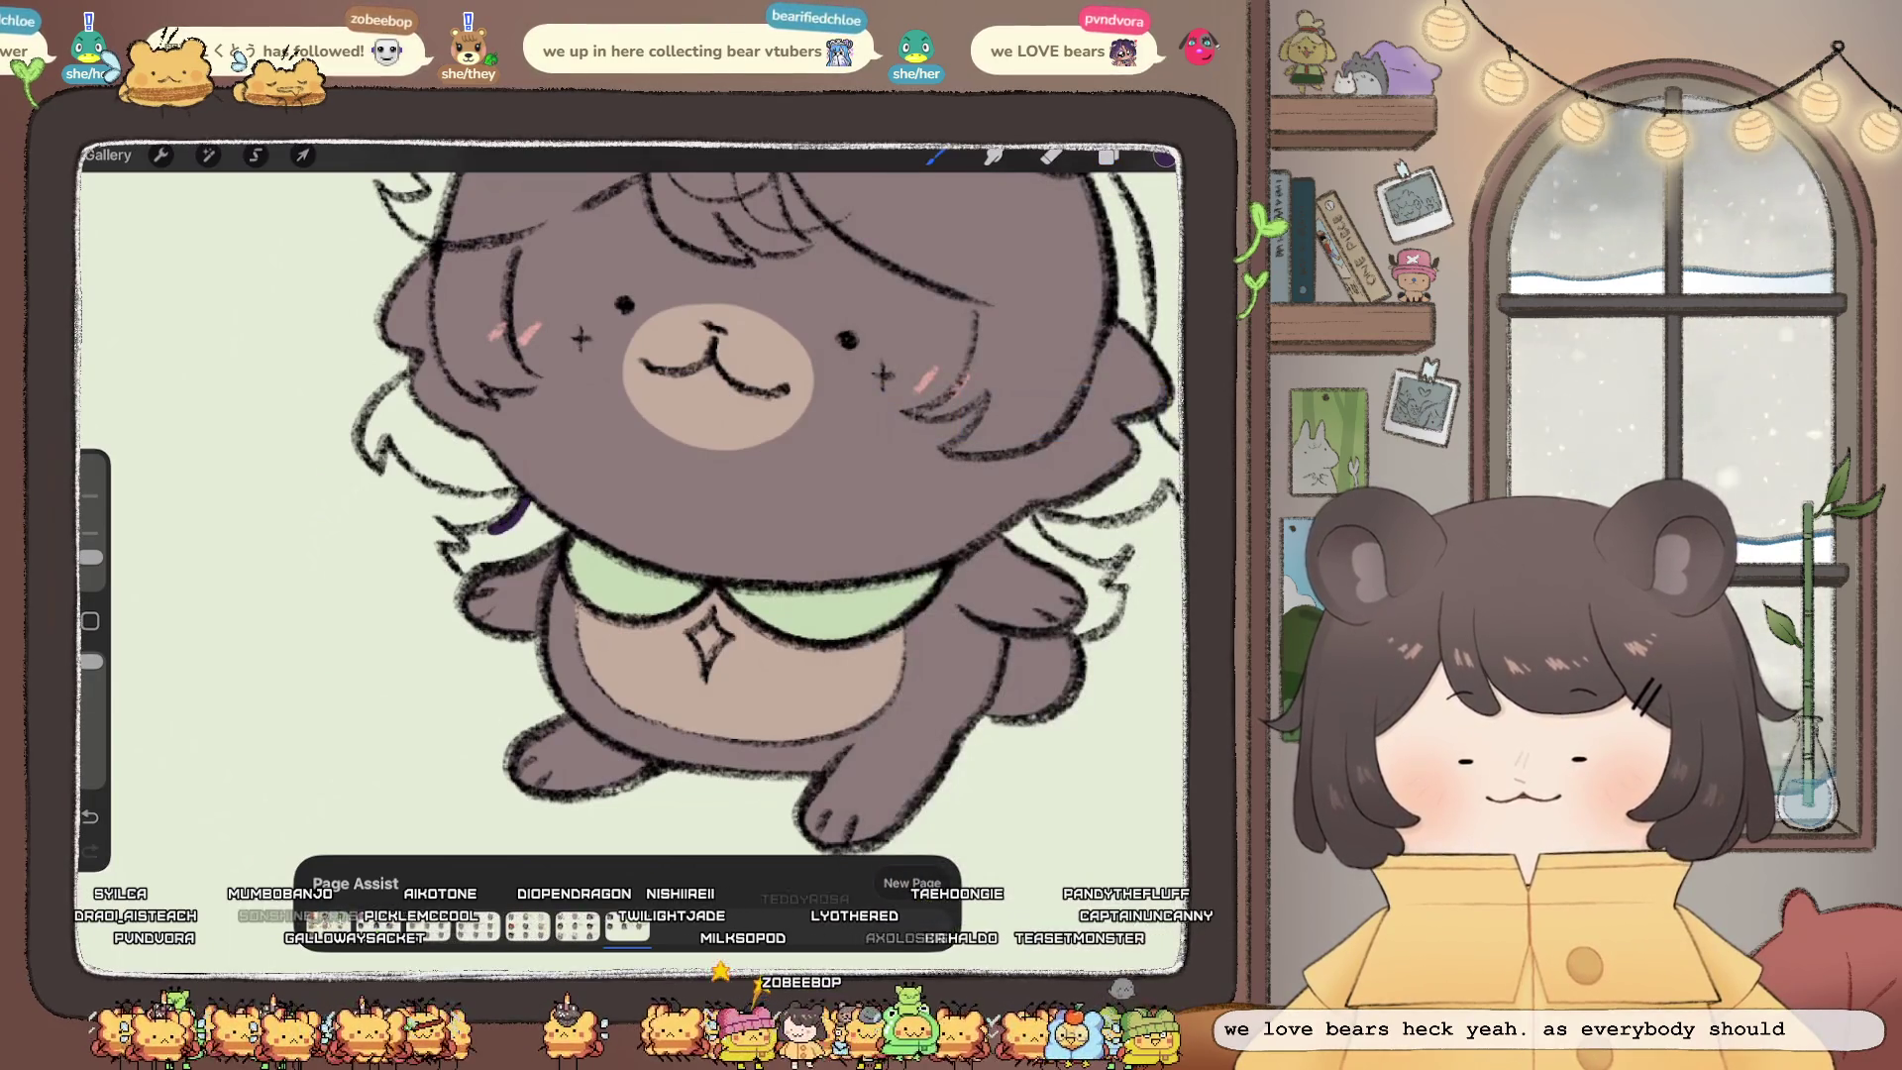
Step: Paint and fill a dark purple cape and wing shape behind the bear's shoulders
{"action": "left_click_drag", "start_coordinate": [473, 528], "coordinate": [453, 536]}
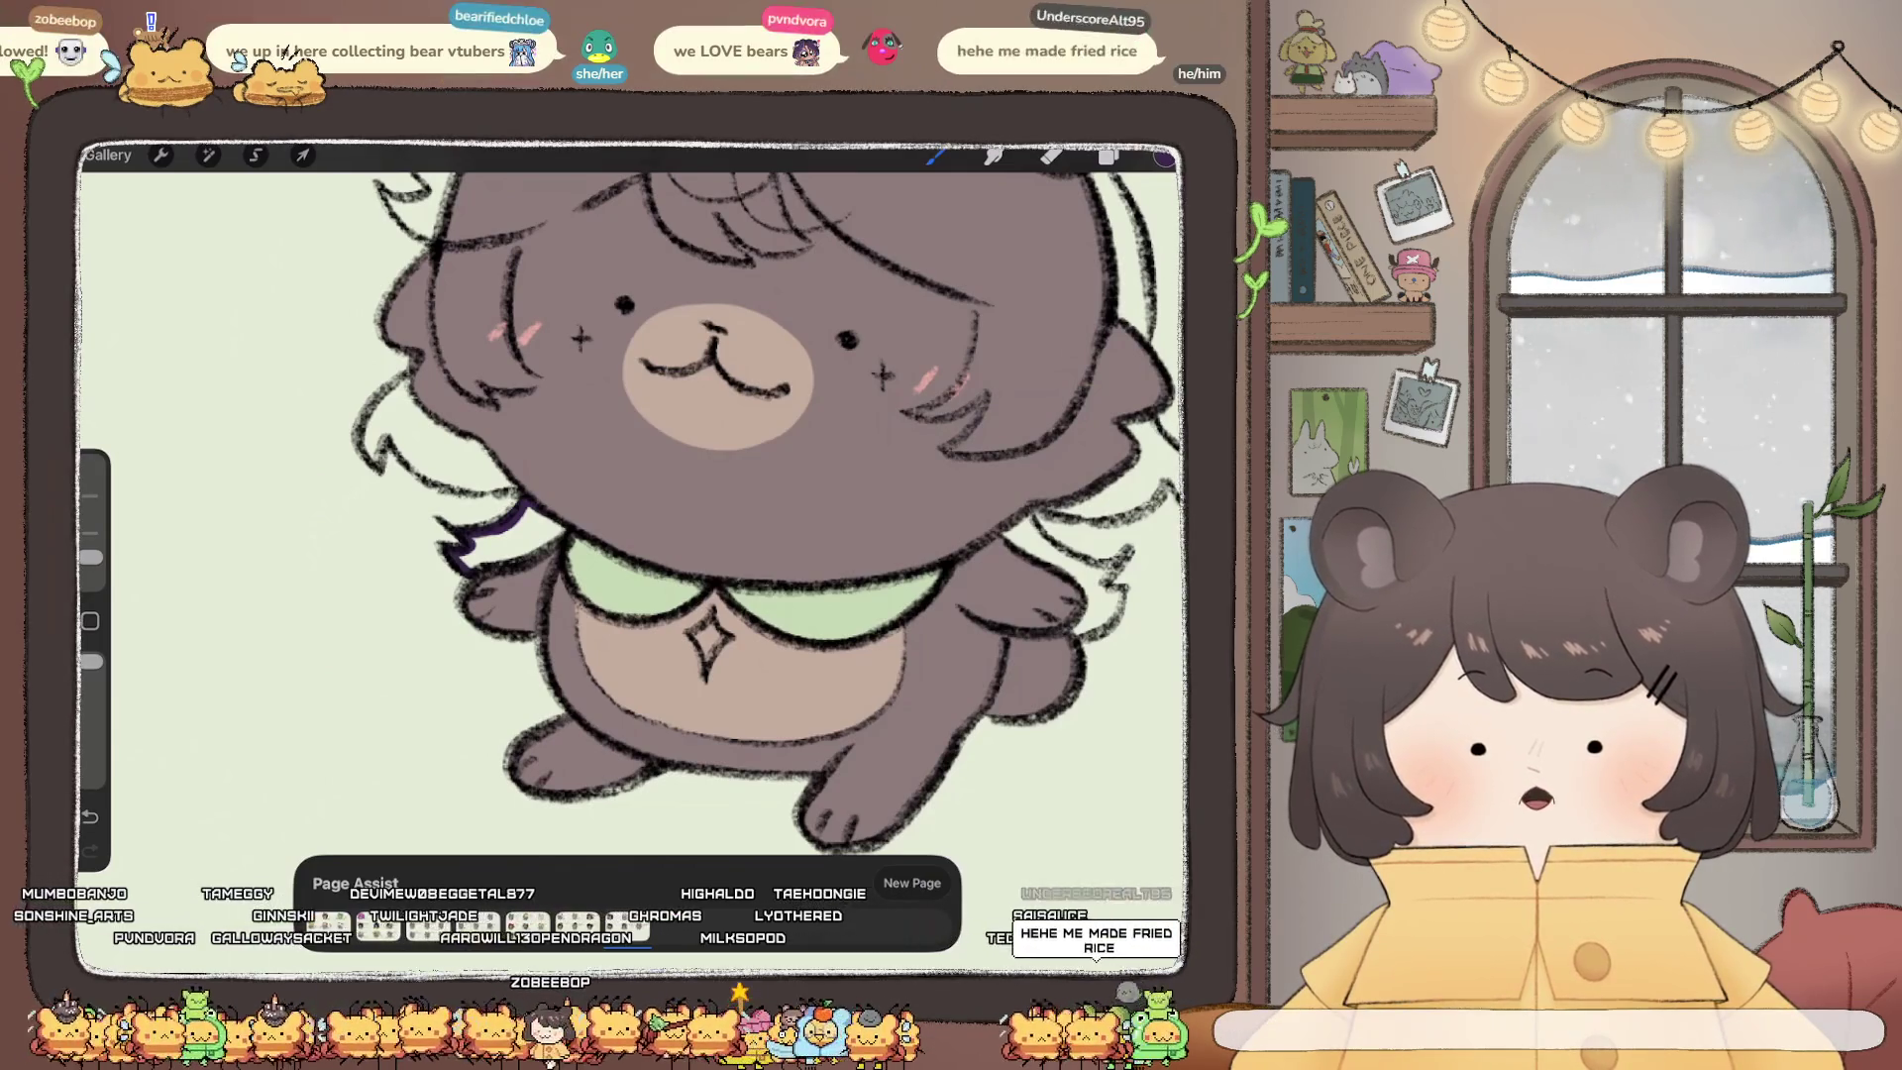
{"action": "left_click_drag", "start_coordinate": [1163, 156], "coordinate": [556, 532]}
{"action": "scroll", "coordinate": [634, 495], "scroll_direction": "right", "scroll_amount": 5}
{"action": "scroll", "coordinate": [456, 525], "scroll_direction": "right", "scroll_amount": 2}
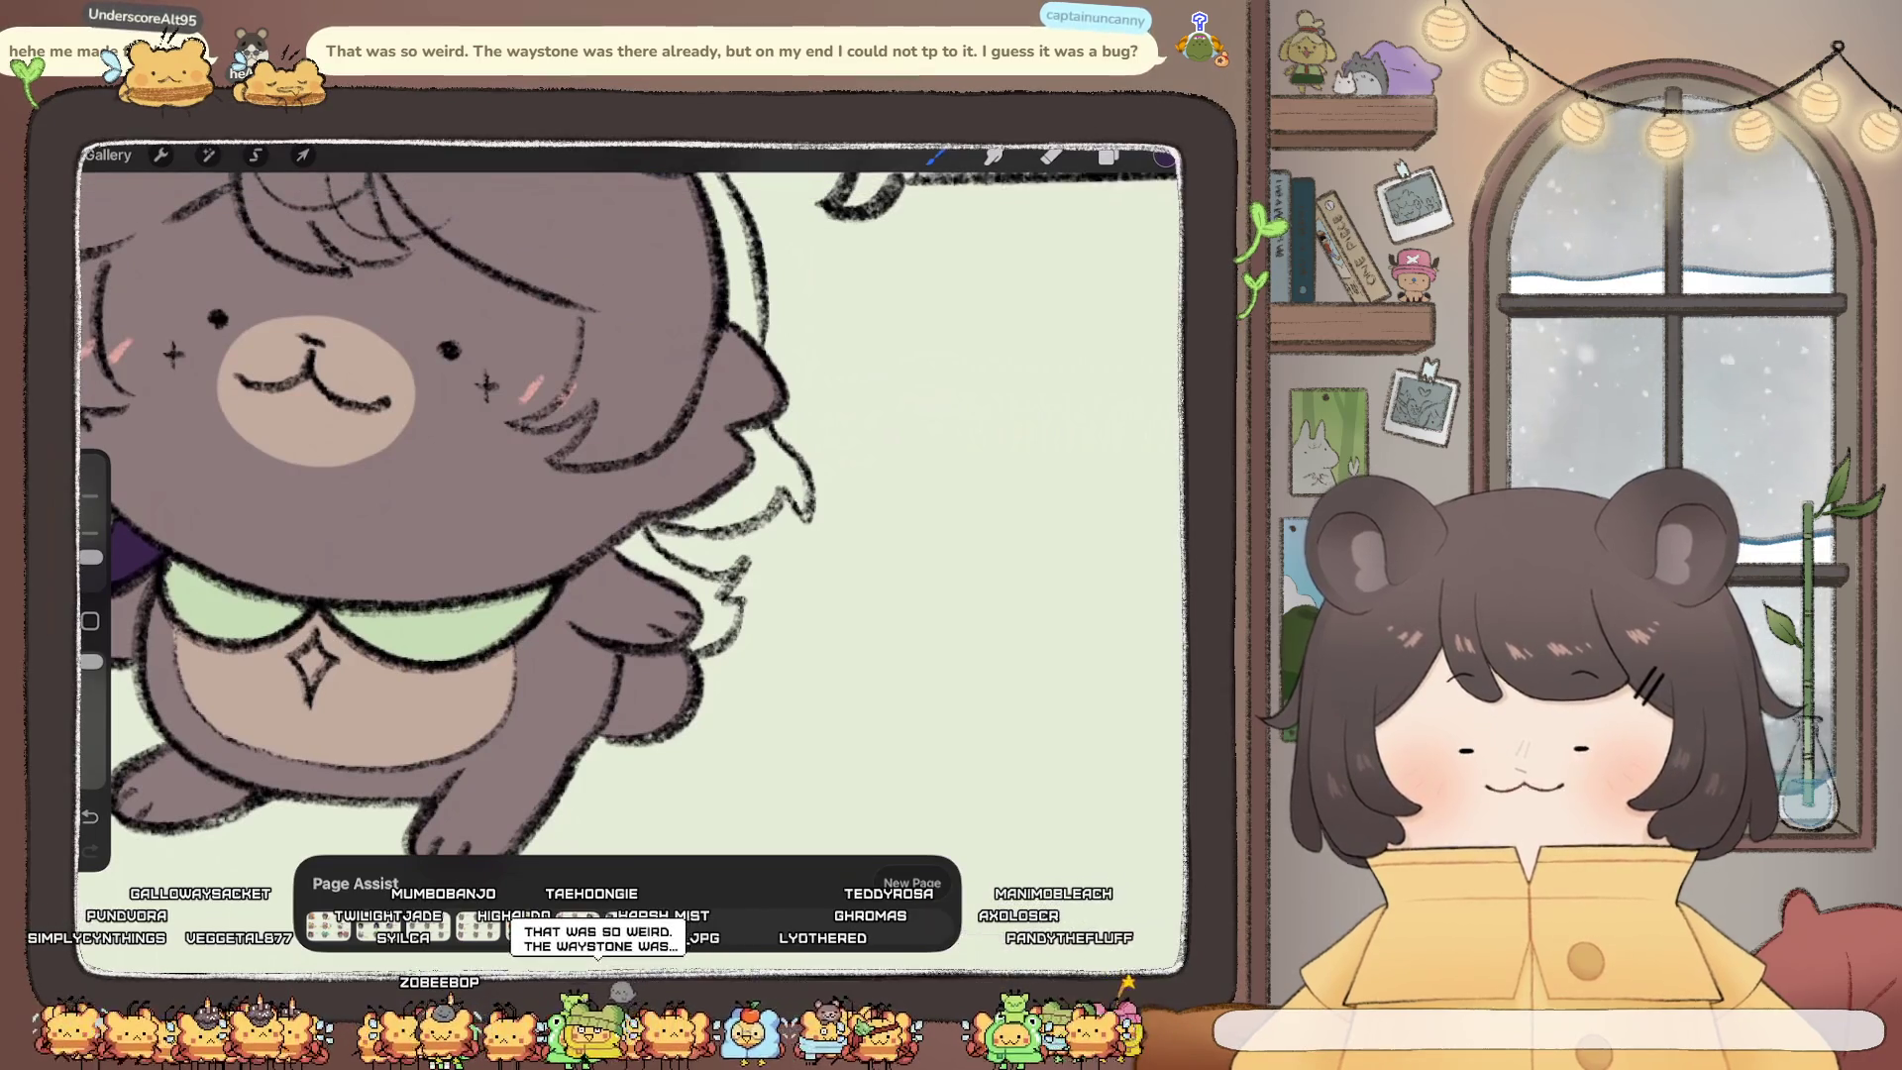
{"action": "mouse_move", "coordinate": [639, 528]}
{"action": "left_mouse_down"}
{"action": "mouse_move", "coordinate": [728, 579]}
{"action": "mouse_move", "coordinate": [711, 649]}
{"action": "mouse_move", "coordinate": [683, 651]}
{"action": "left_mouse_up"}
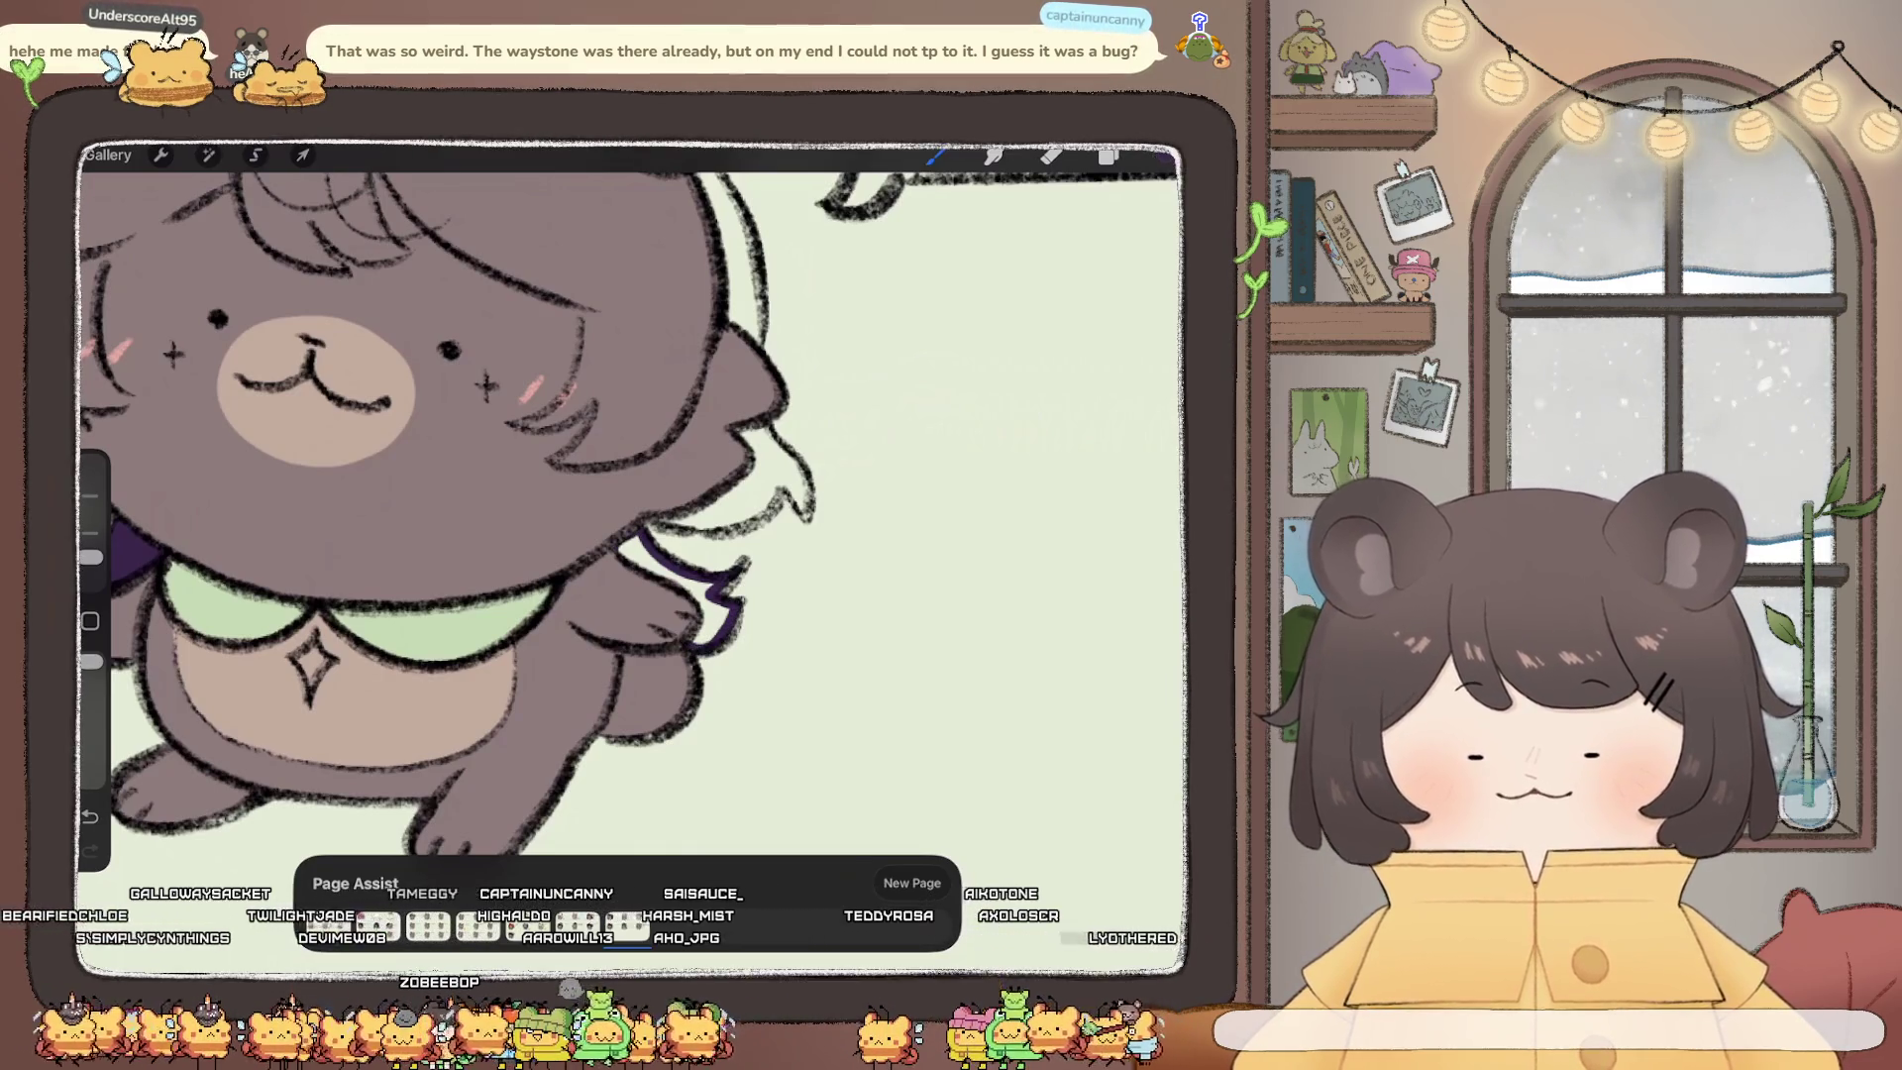
{"action": "left_click_drag", "start_coordinate": [1163, 156], "coordinate": [683, 585]}
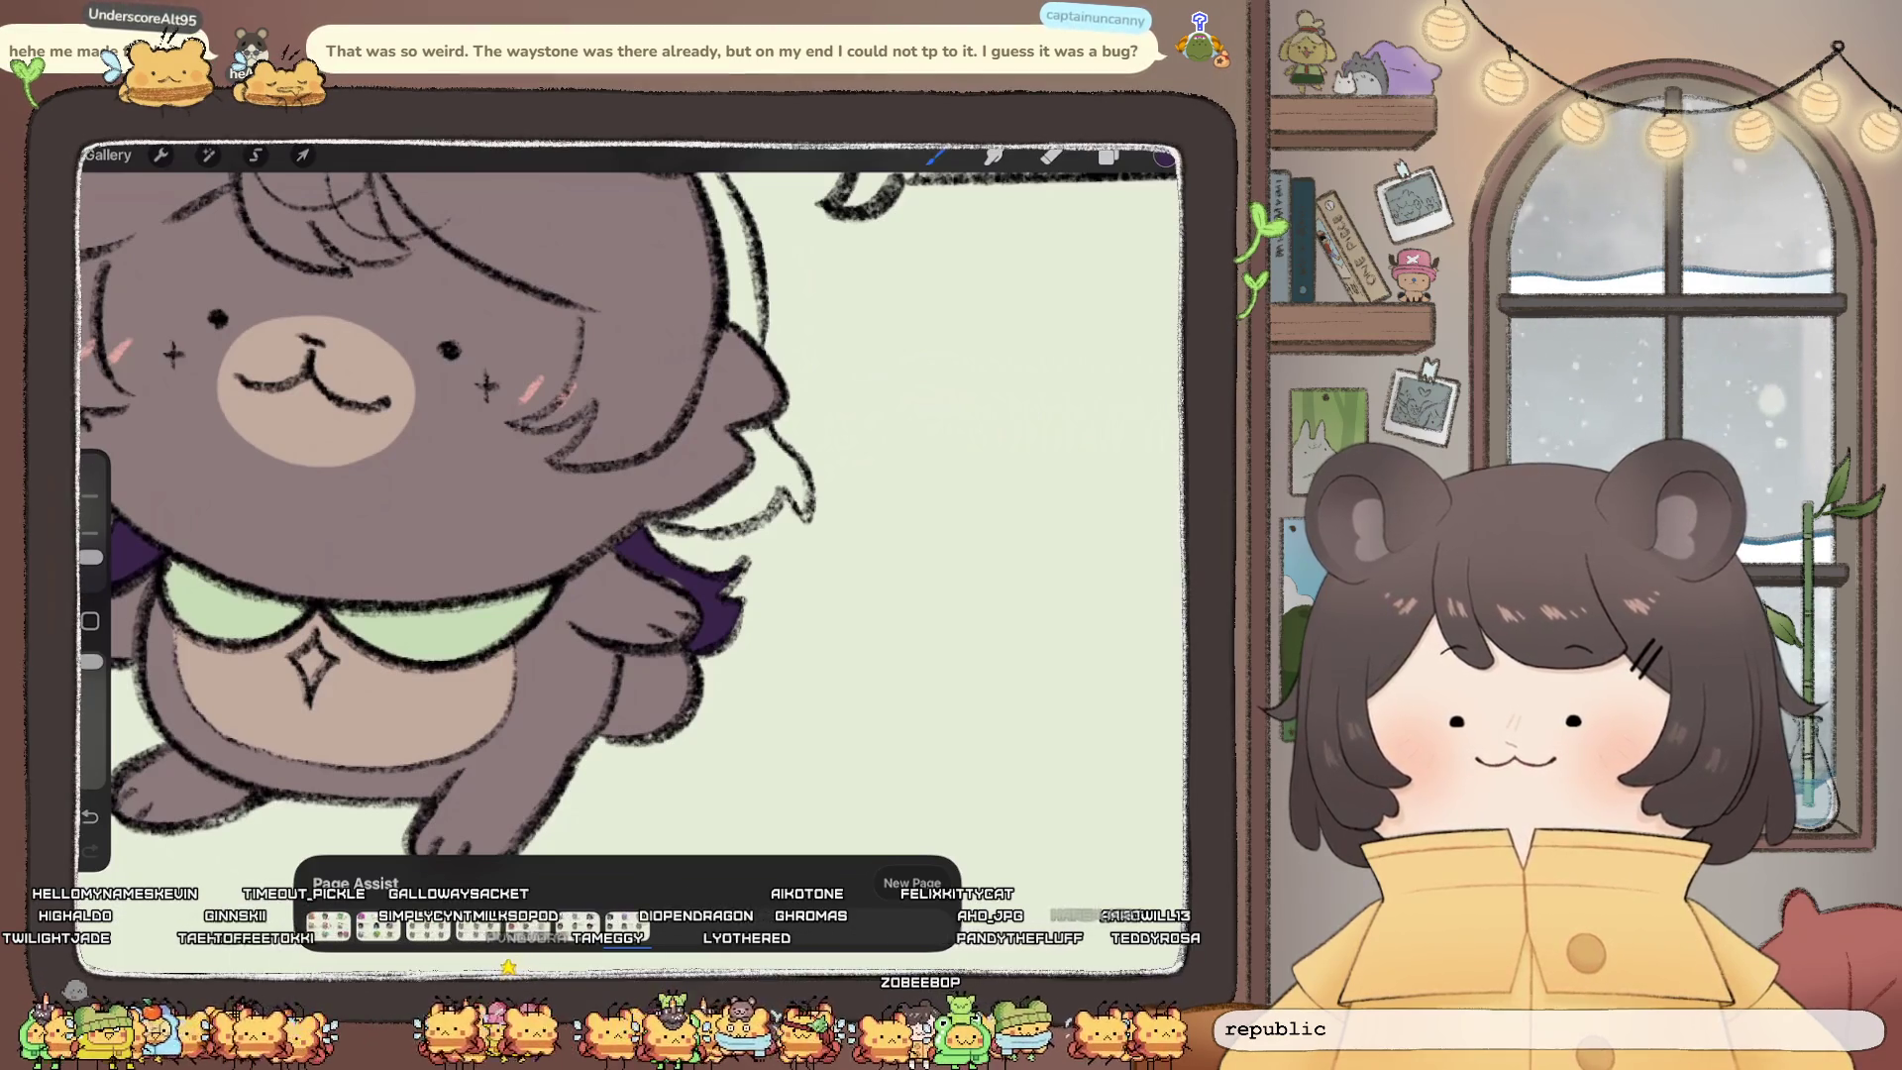
Step: Zoom out to the whole bear, select the bear sketch layer, and size the eraser
{"action": "left_click_drag", "start_coordinate": [315, 391], "coordinate": [414, 436]}
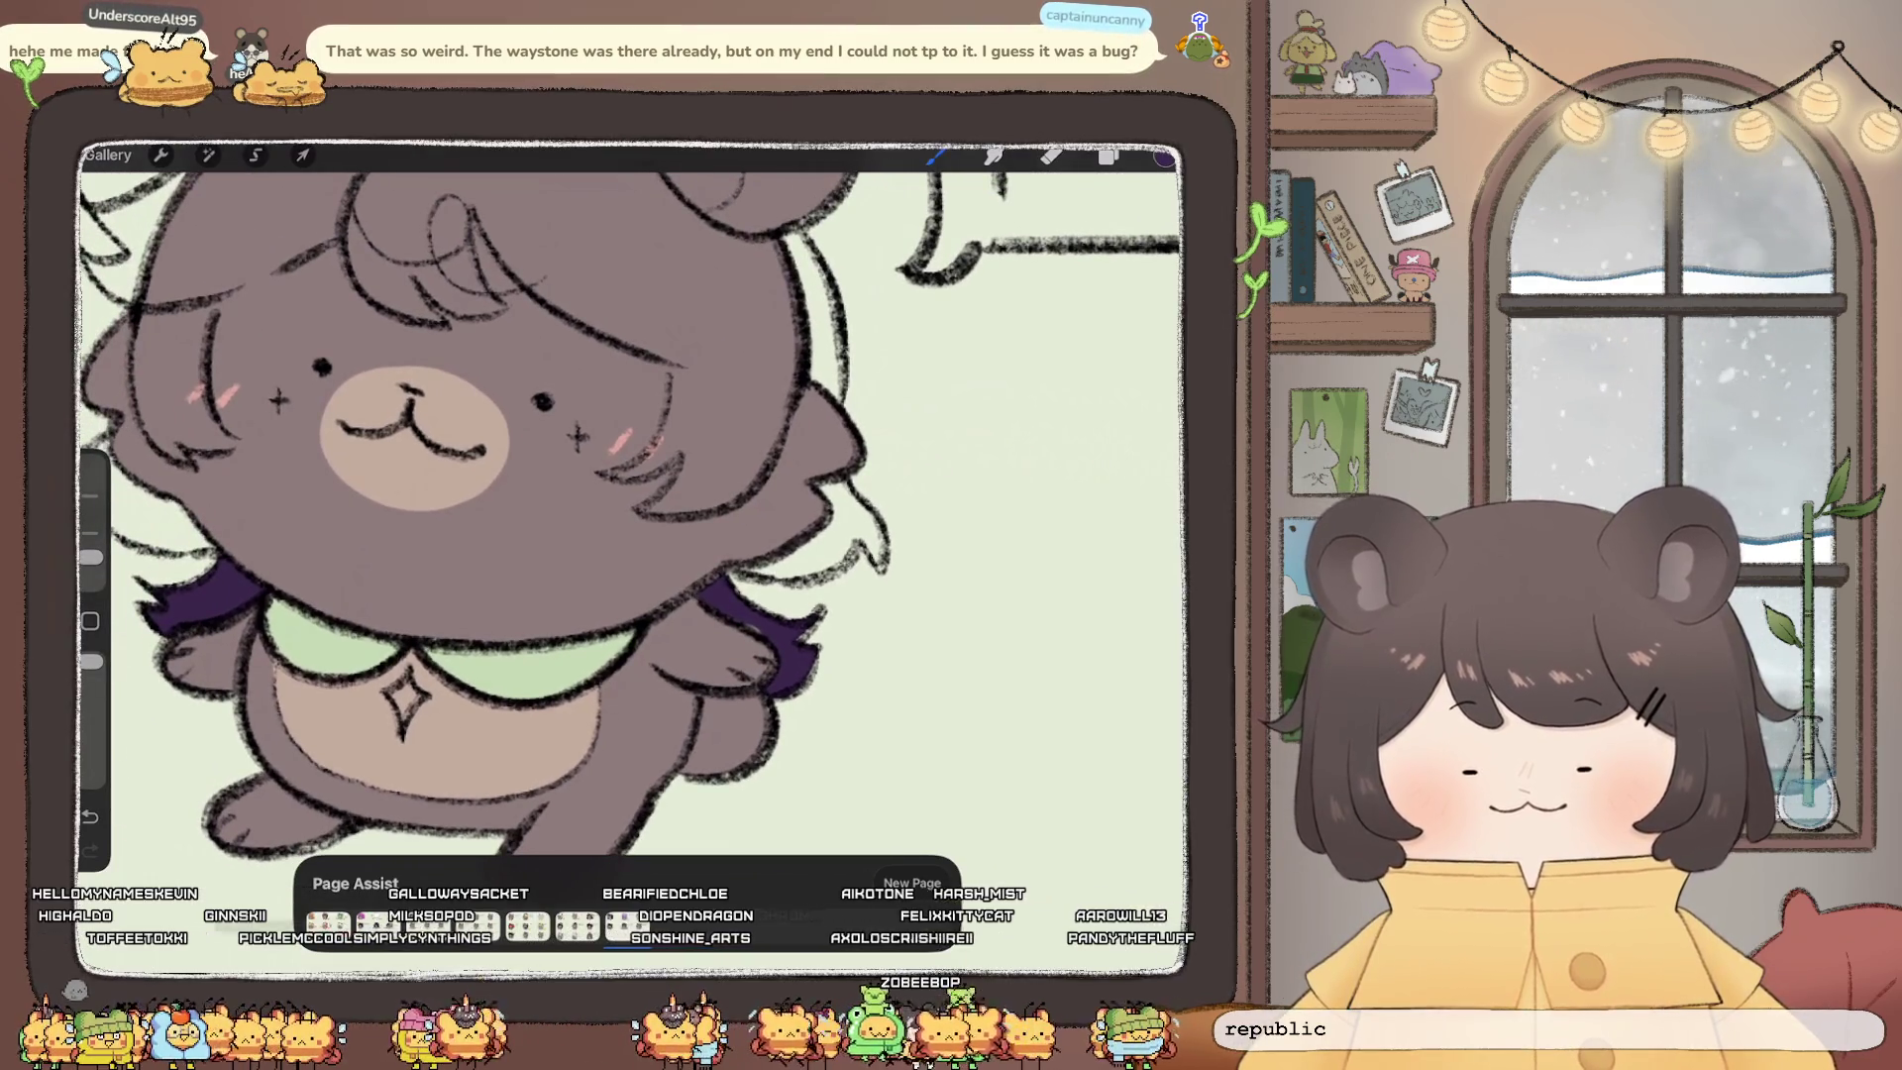
{"action": "left_click", "coordinate": [1108, 155]}
{"action": "left_click", "coordinate": [1008, 356]}
{"action": "left_click", "coordinate": [1051, 156]}
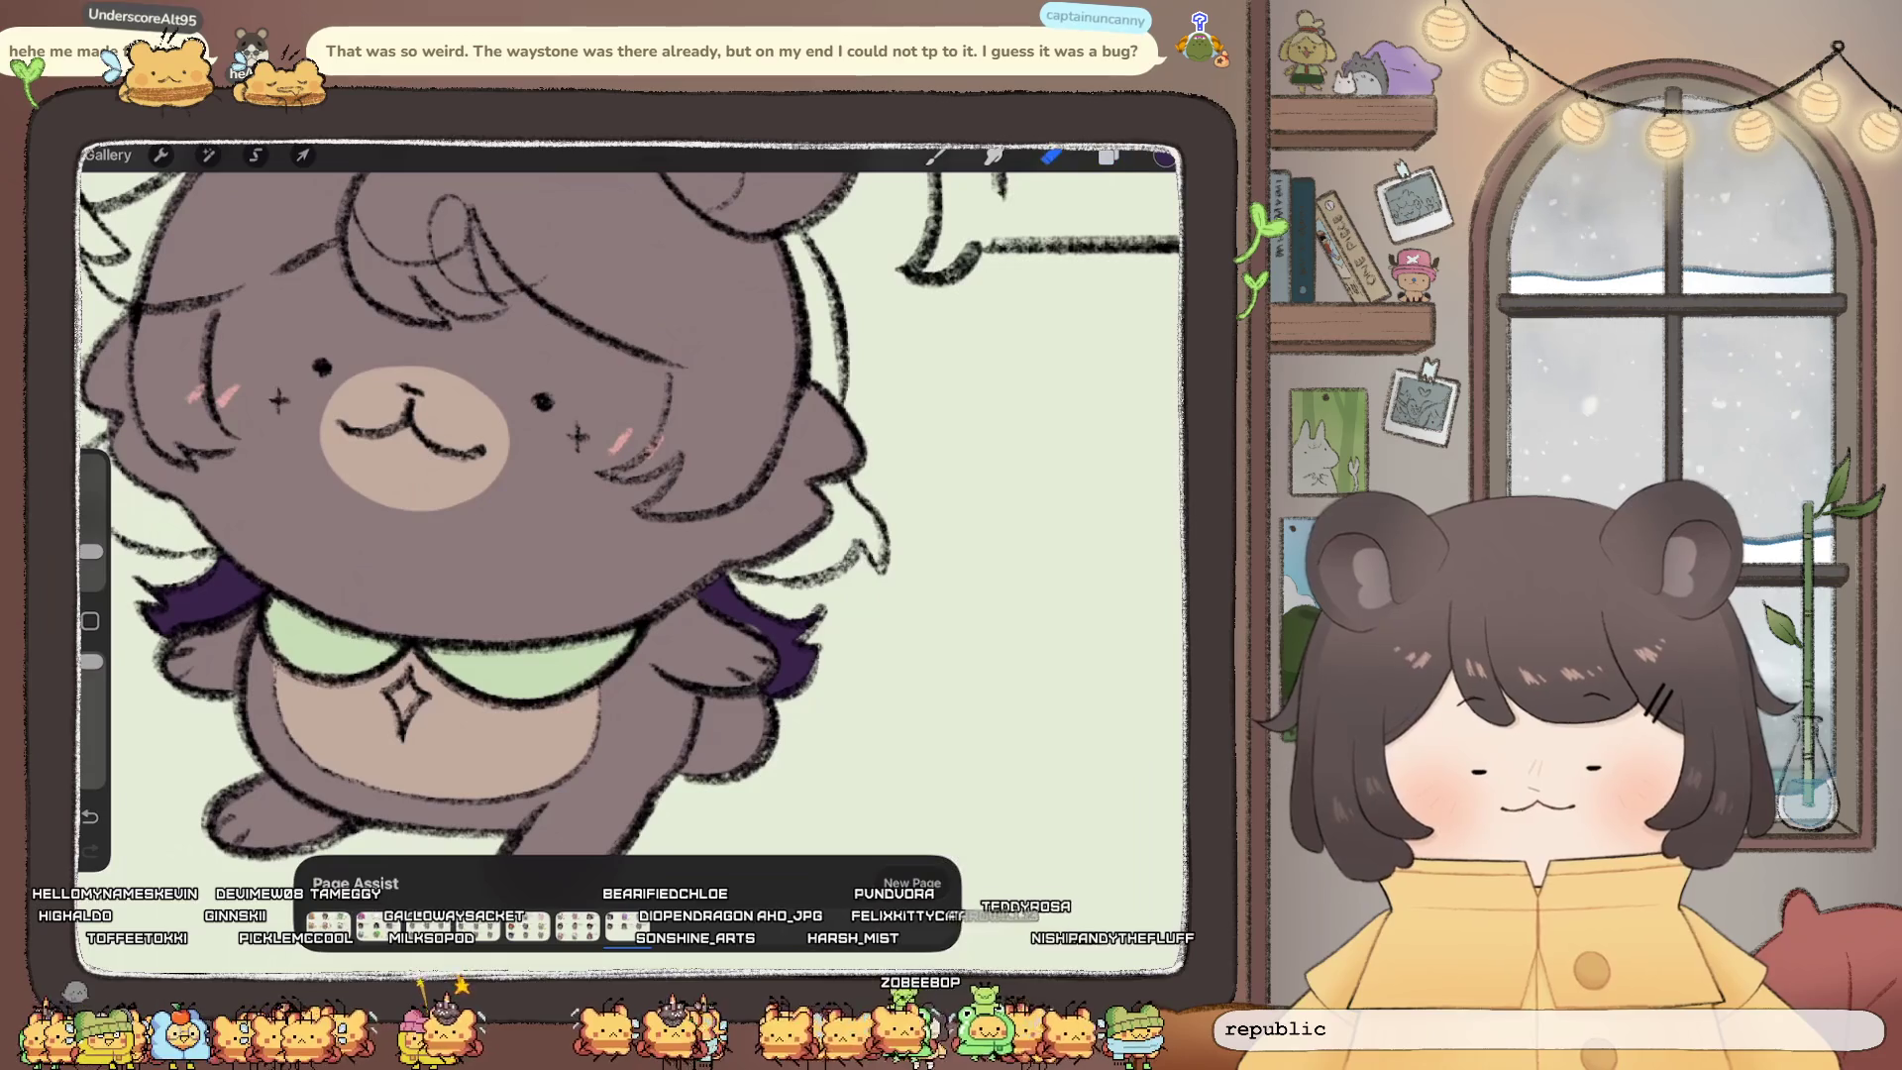
{"action": "left_click_drag", "start_coordinate": [90, 552], "coordinate": [90, 558]}
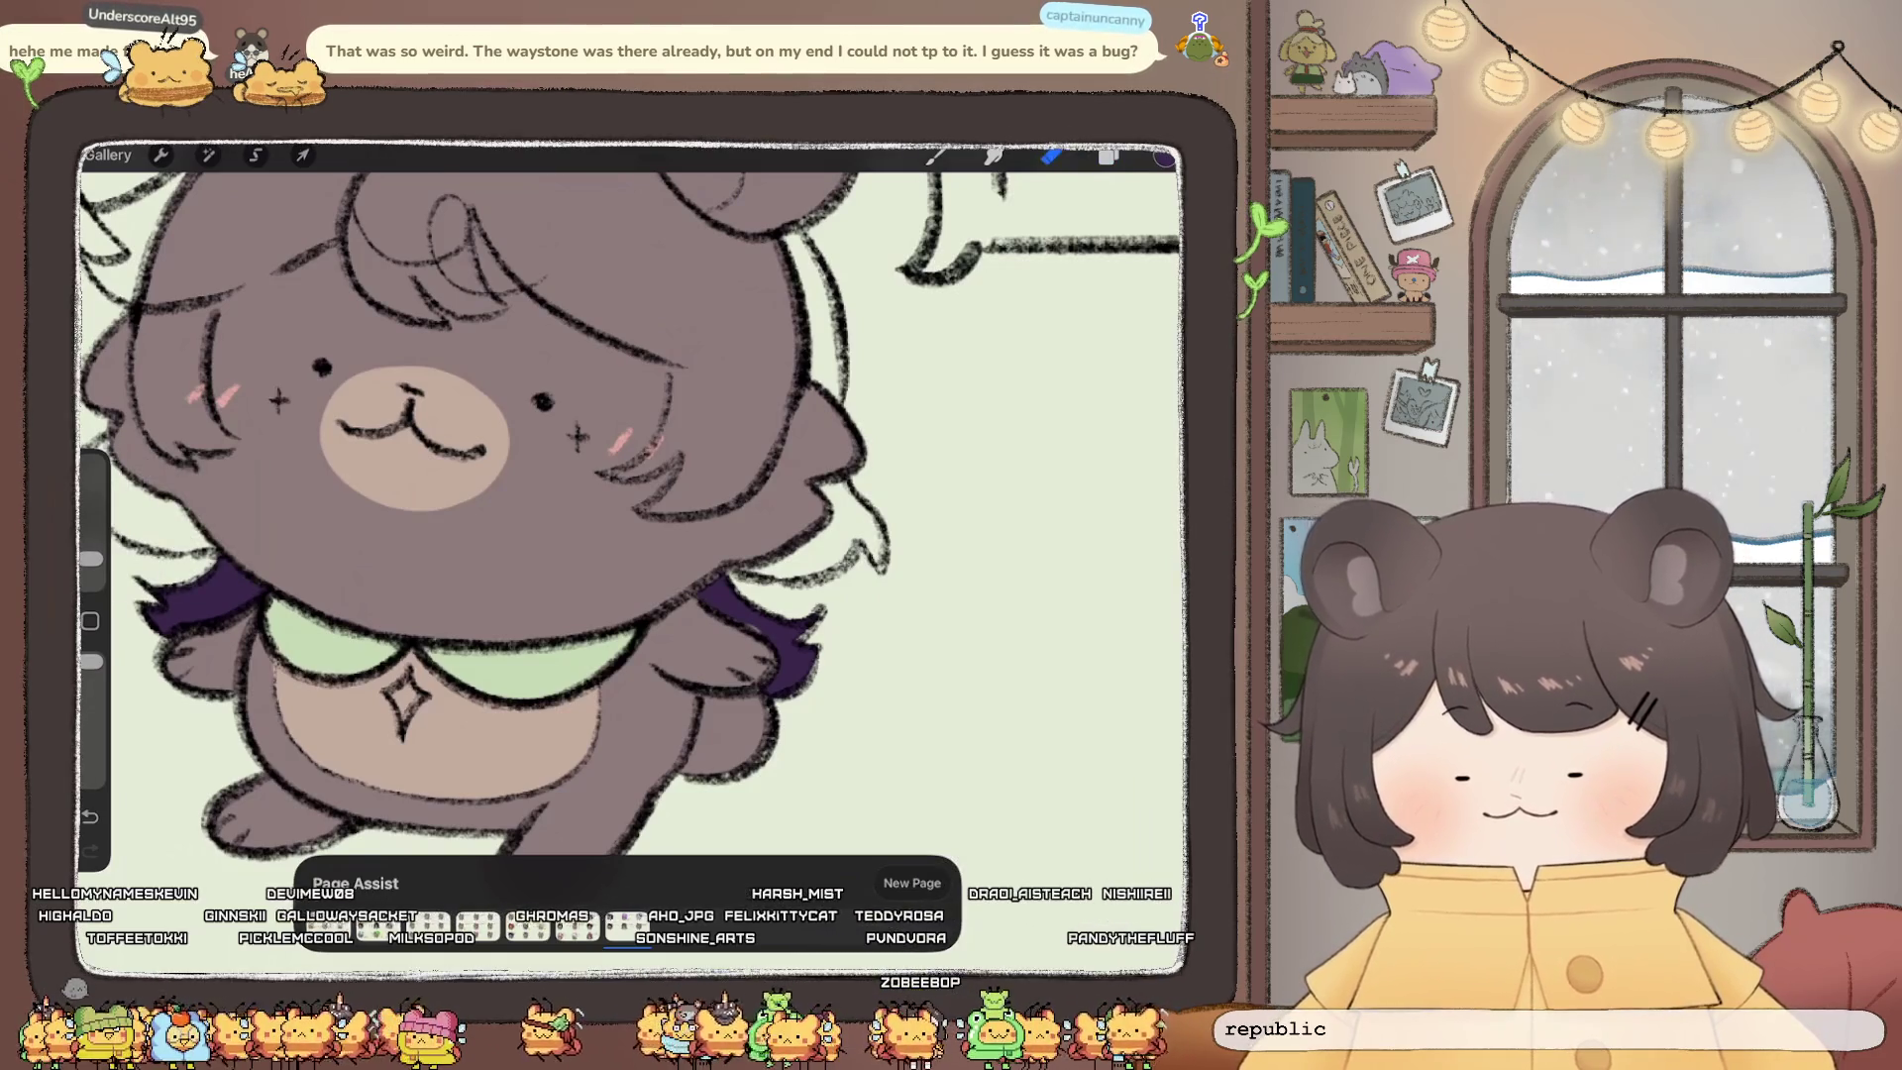
{"action": "scroll", "coordinate": [630, 499], "scroll_direction": "down", "scroll_amount": 3}
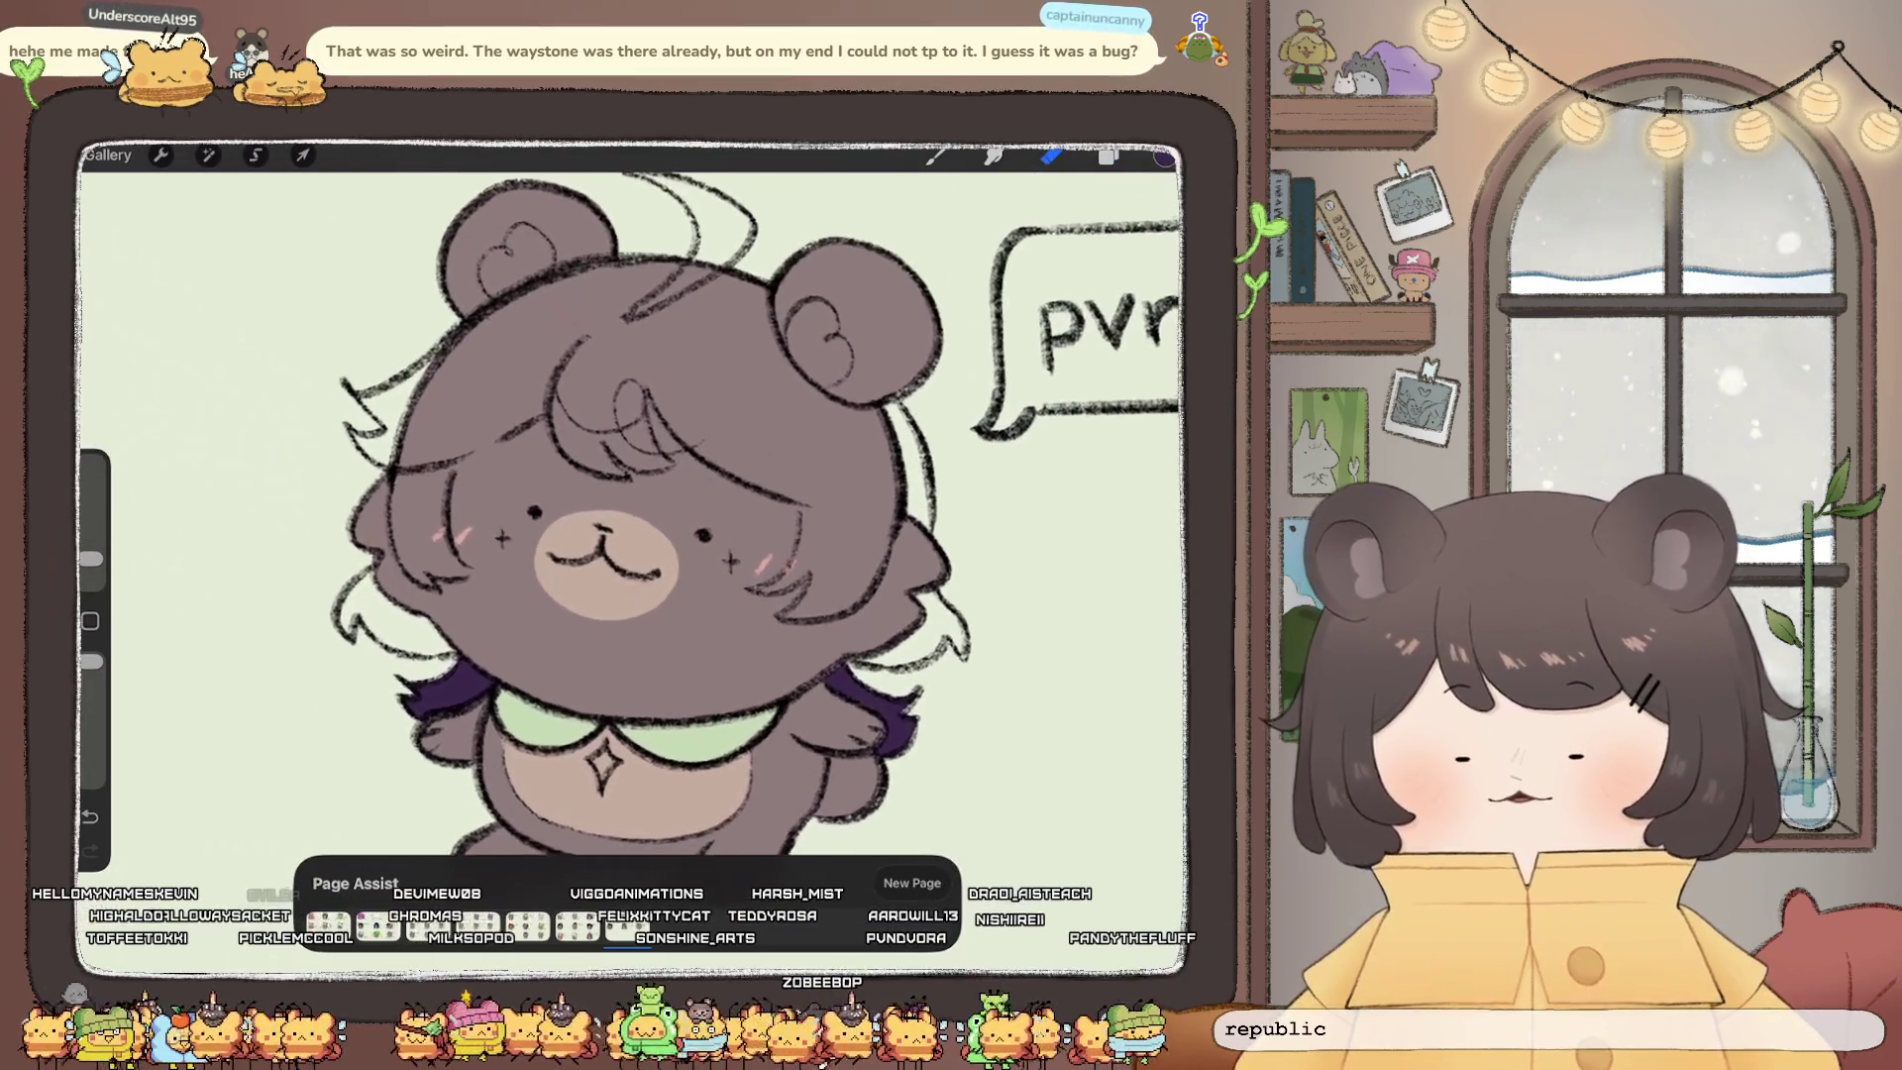
{"action": "left_click", "coordinate": [1108, 155]}
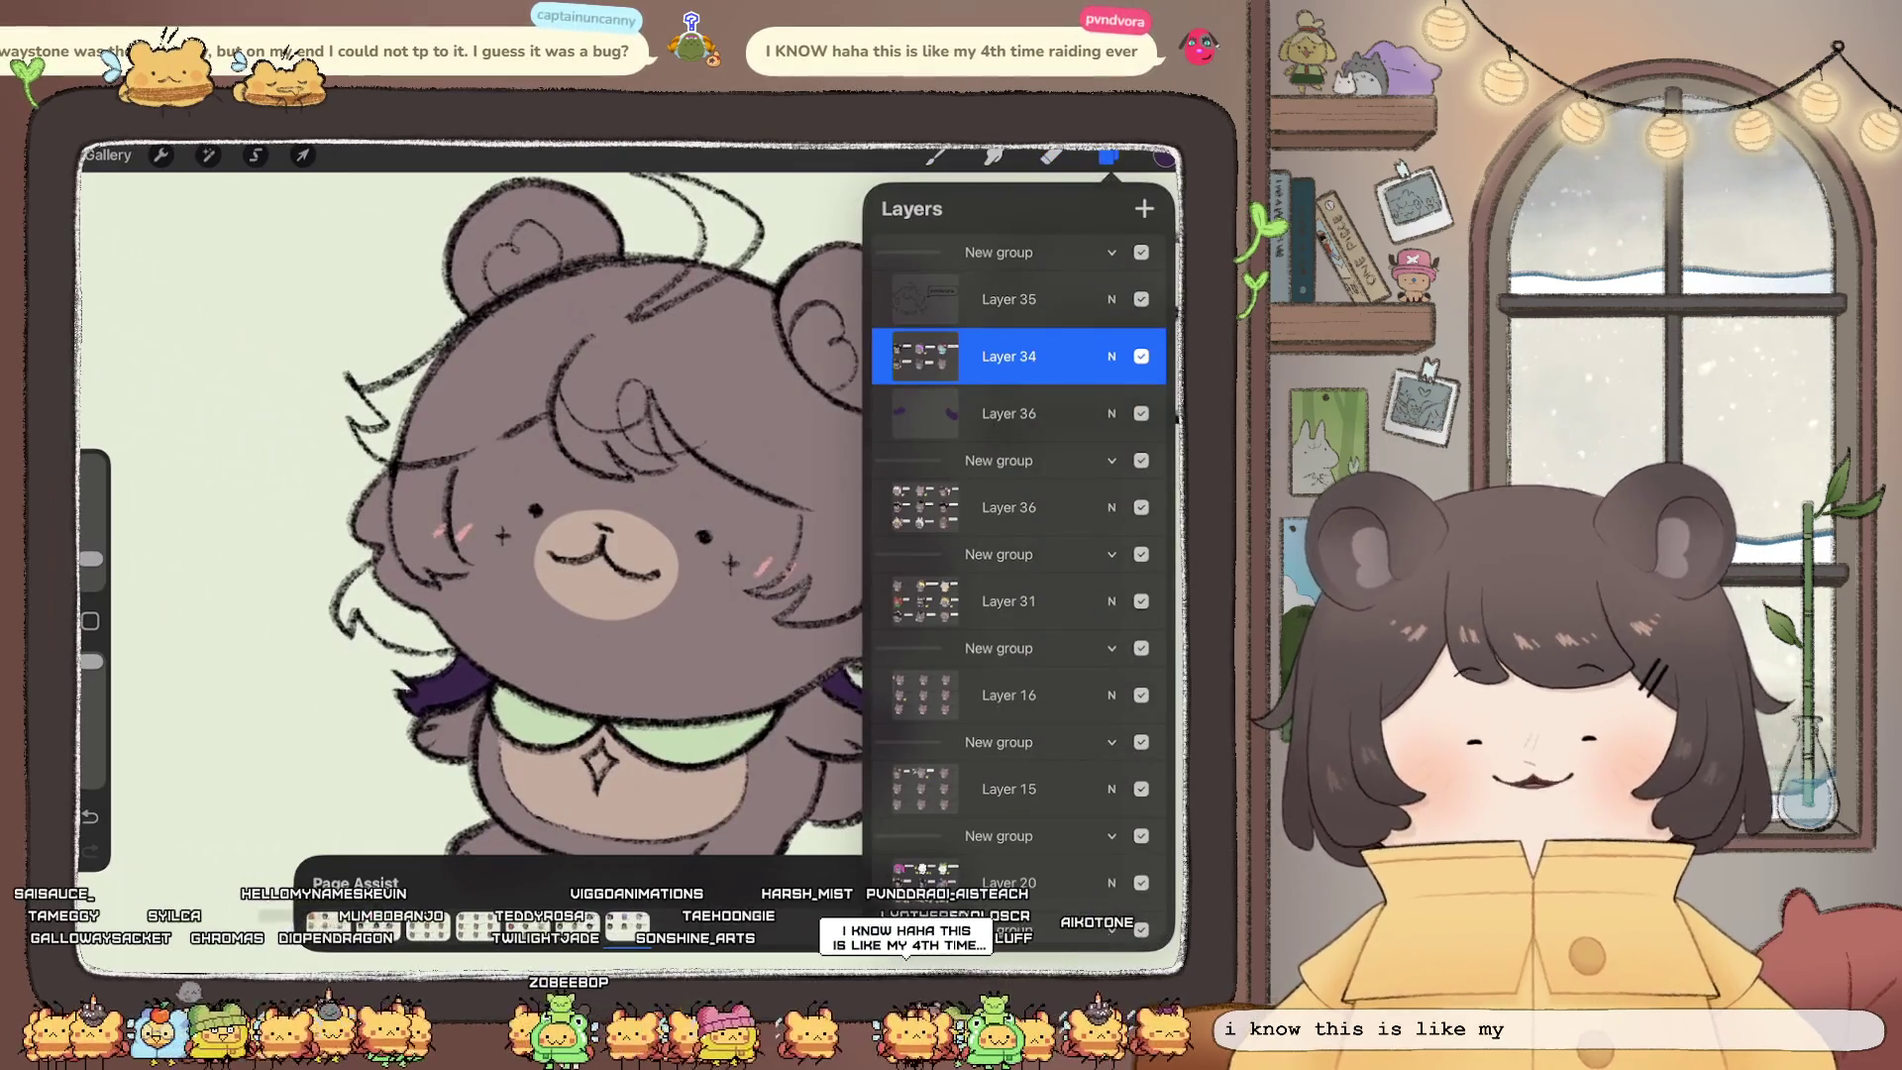
Step: Add a new blank layer above Layer 34 and return to the canvas
{"action": "left_click", "coordinate": [1008, 413]}
{"action": "left_click", "coordinate": [1009, 355]}
{"action": "left_click", "coordinate": [1144, 208]}
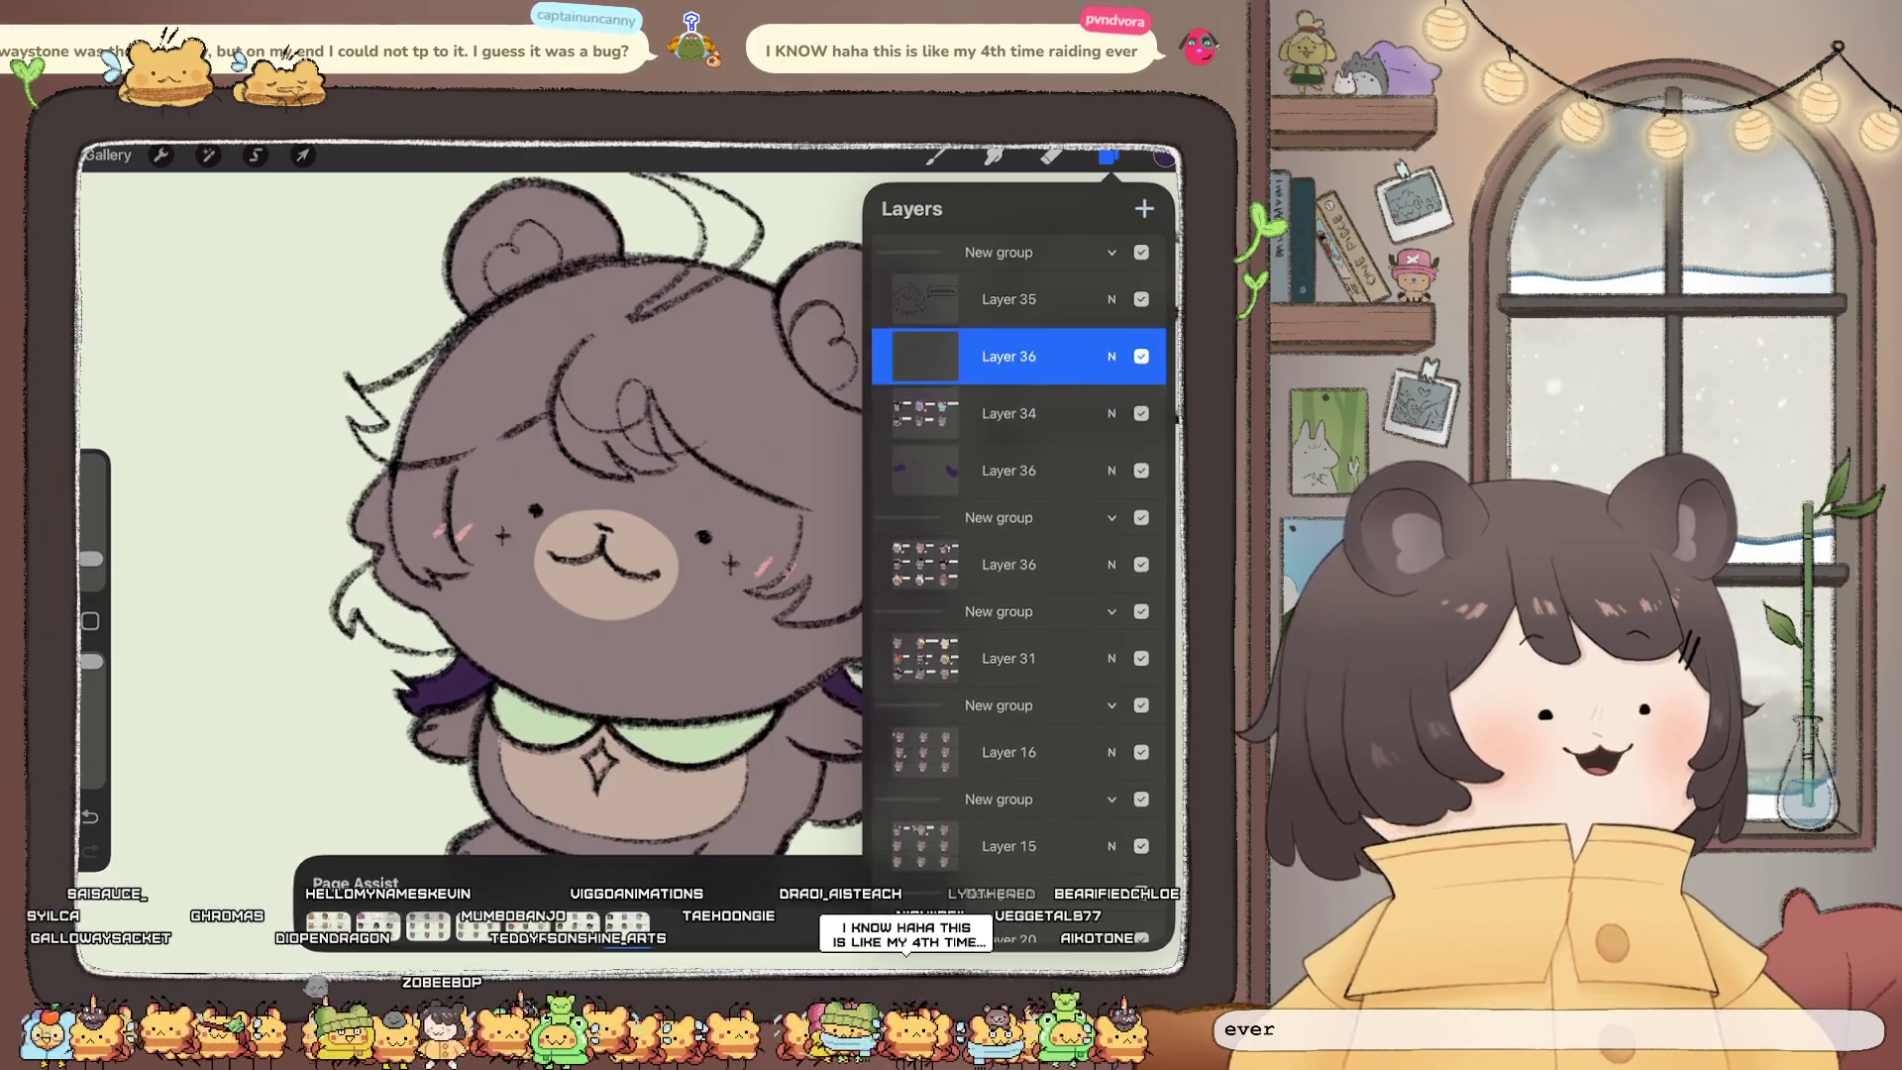
{"action": "left_click", "coordinate": [935, 155]}
{"action": "scroll", "coordinate": [634, 495], "scroll_direction": "up", "scroll_amount": 2}
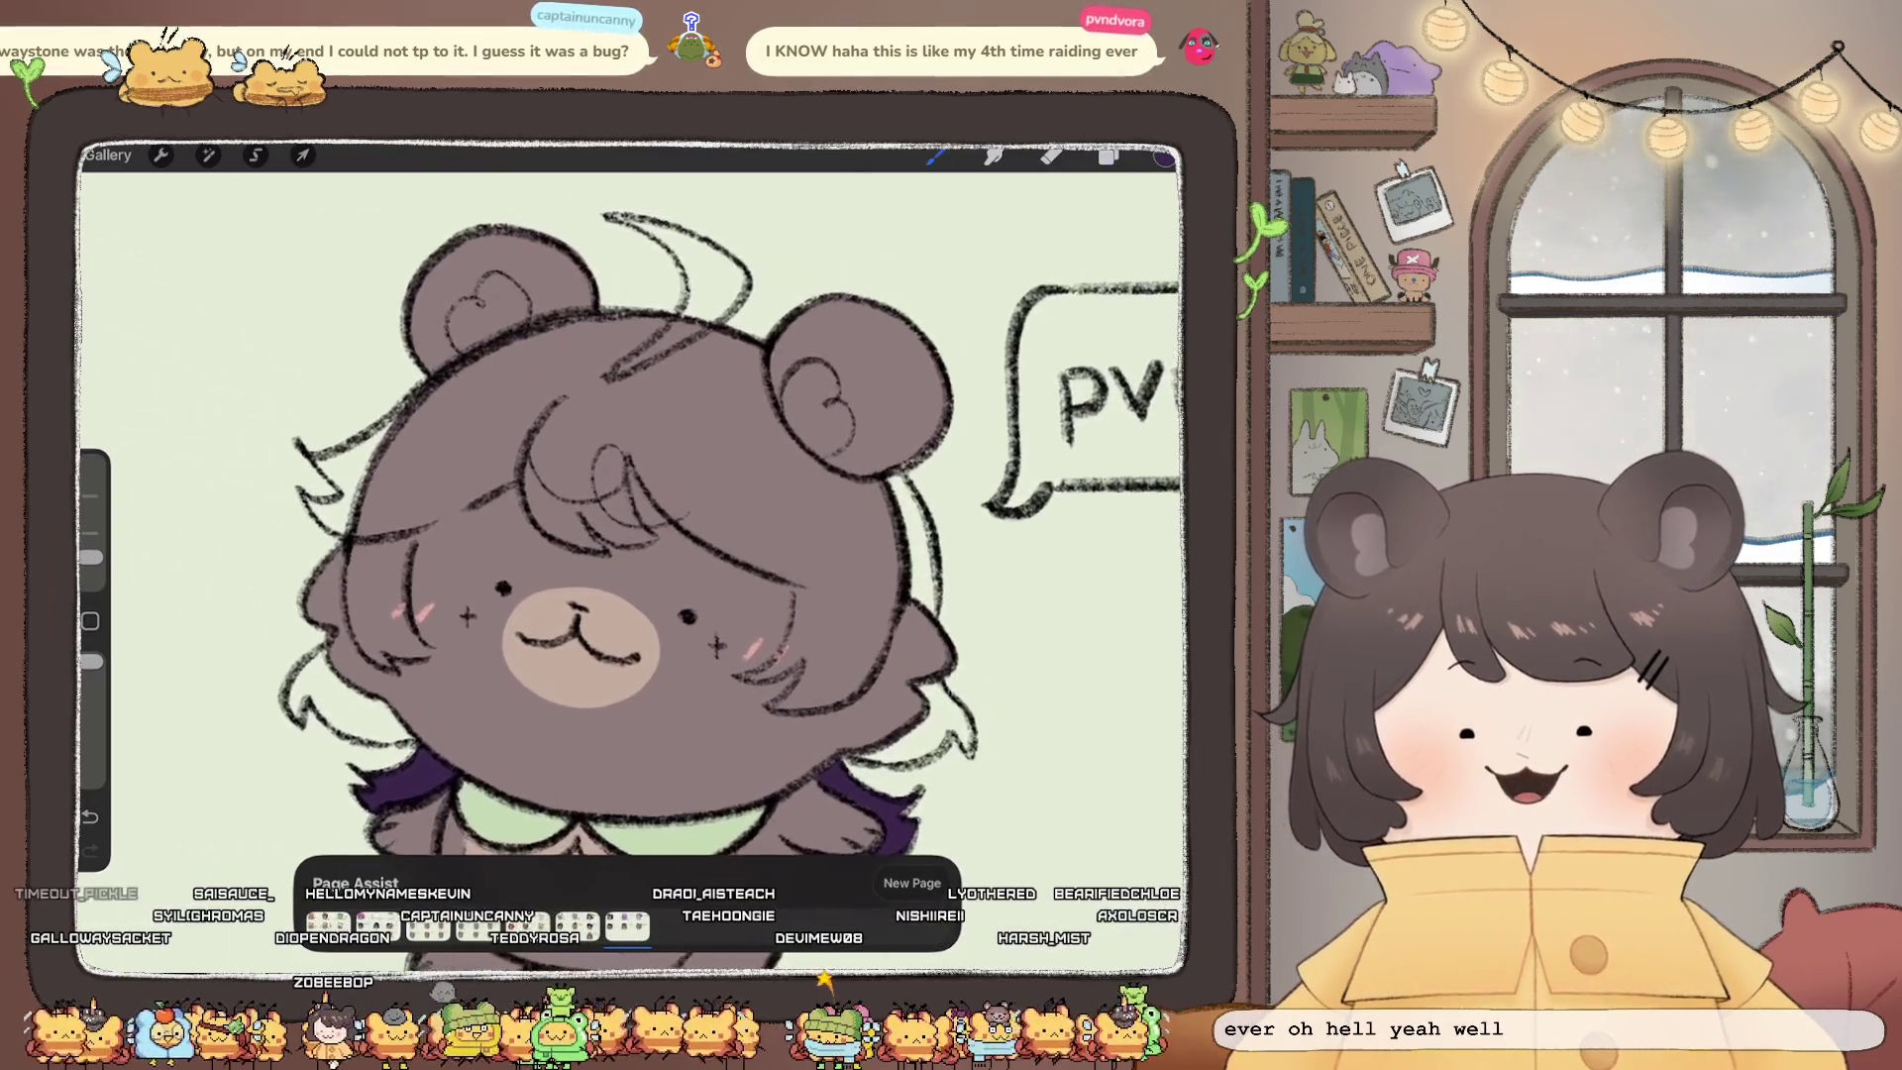
Step: Set the paint colour to a brighter, saturated violet-purple for the hair
{"action": "left_click", "coordinate": [1164, 156]}
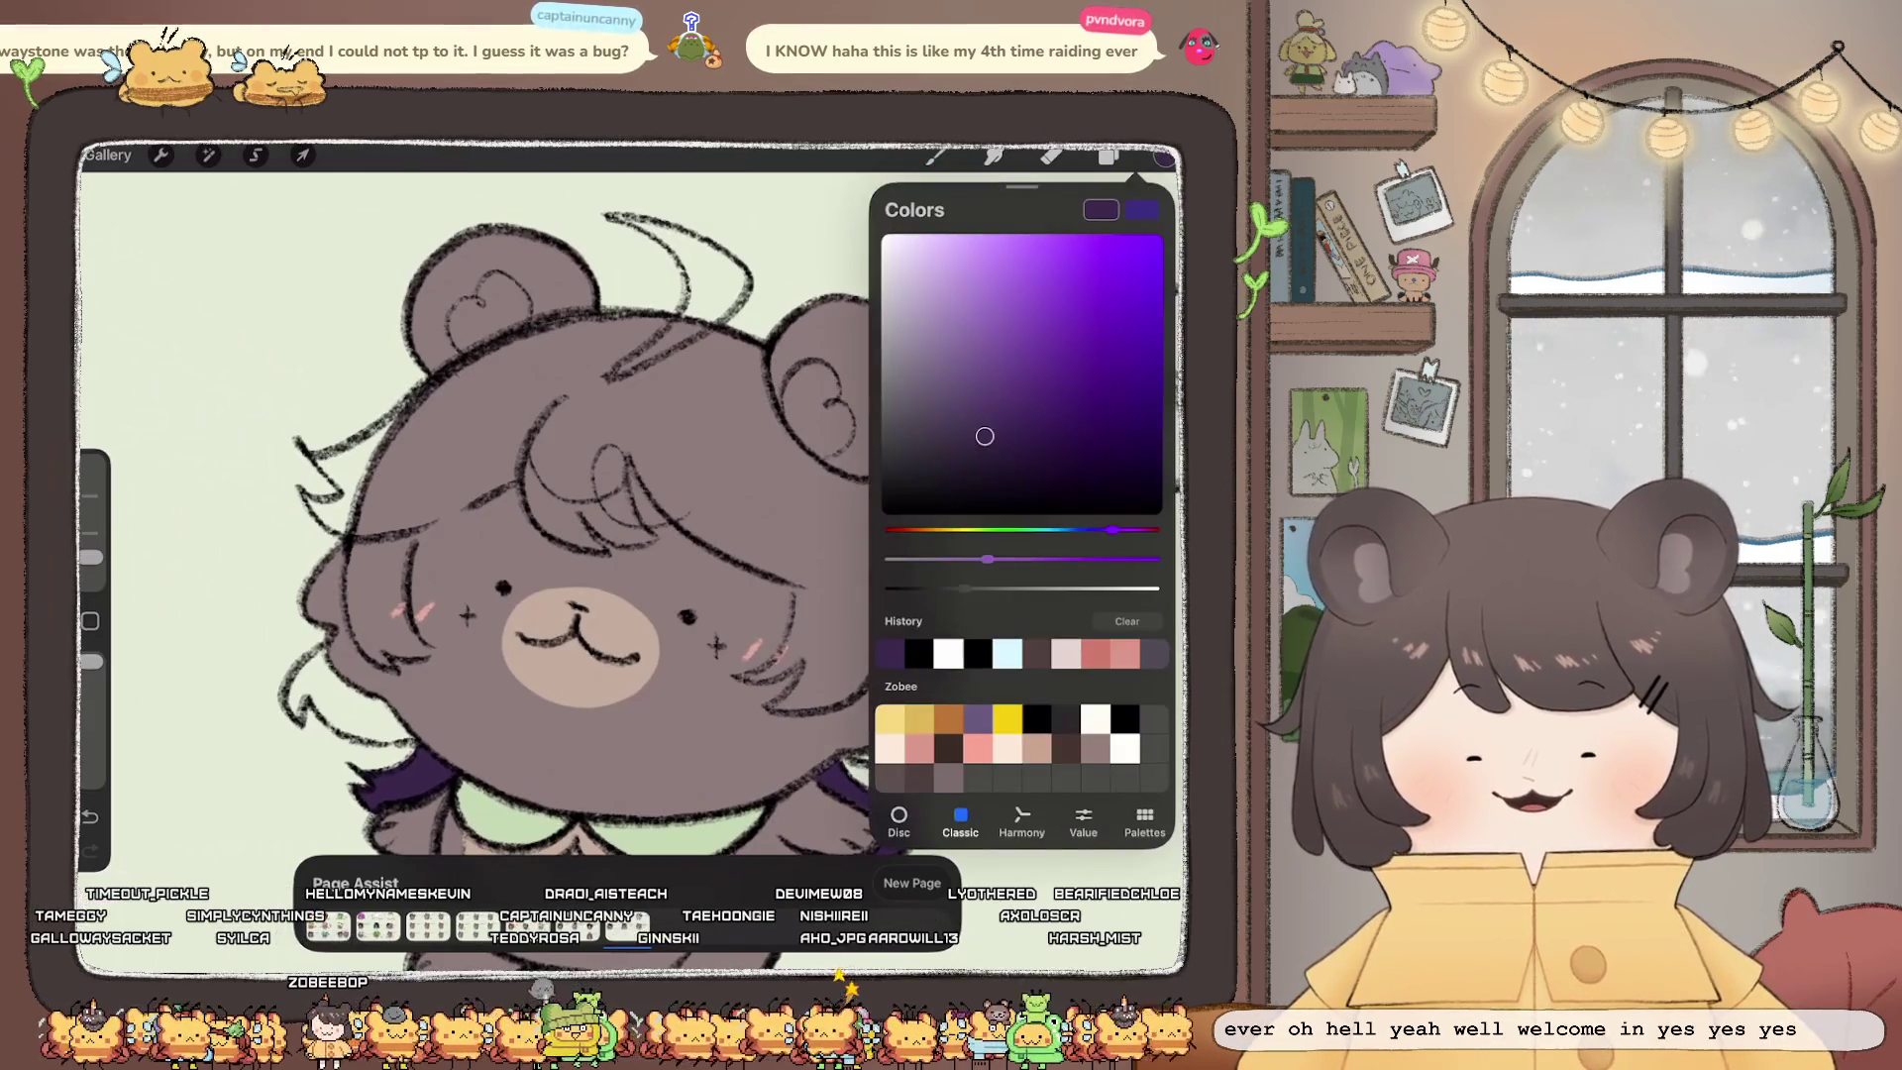
{"action": "left_click_drag", "start_coordinate": [1108, 530], "coordinate": [1100, 530]}
{"action": "left_click_drag", "start_coordinate": [985, 436], "coordinate": [996, 408]}
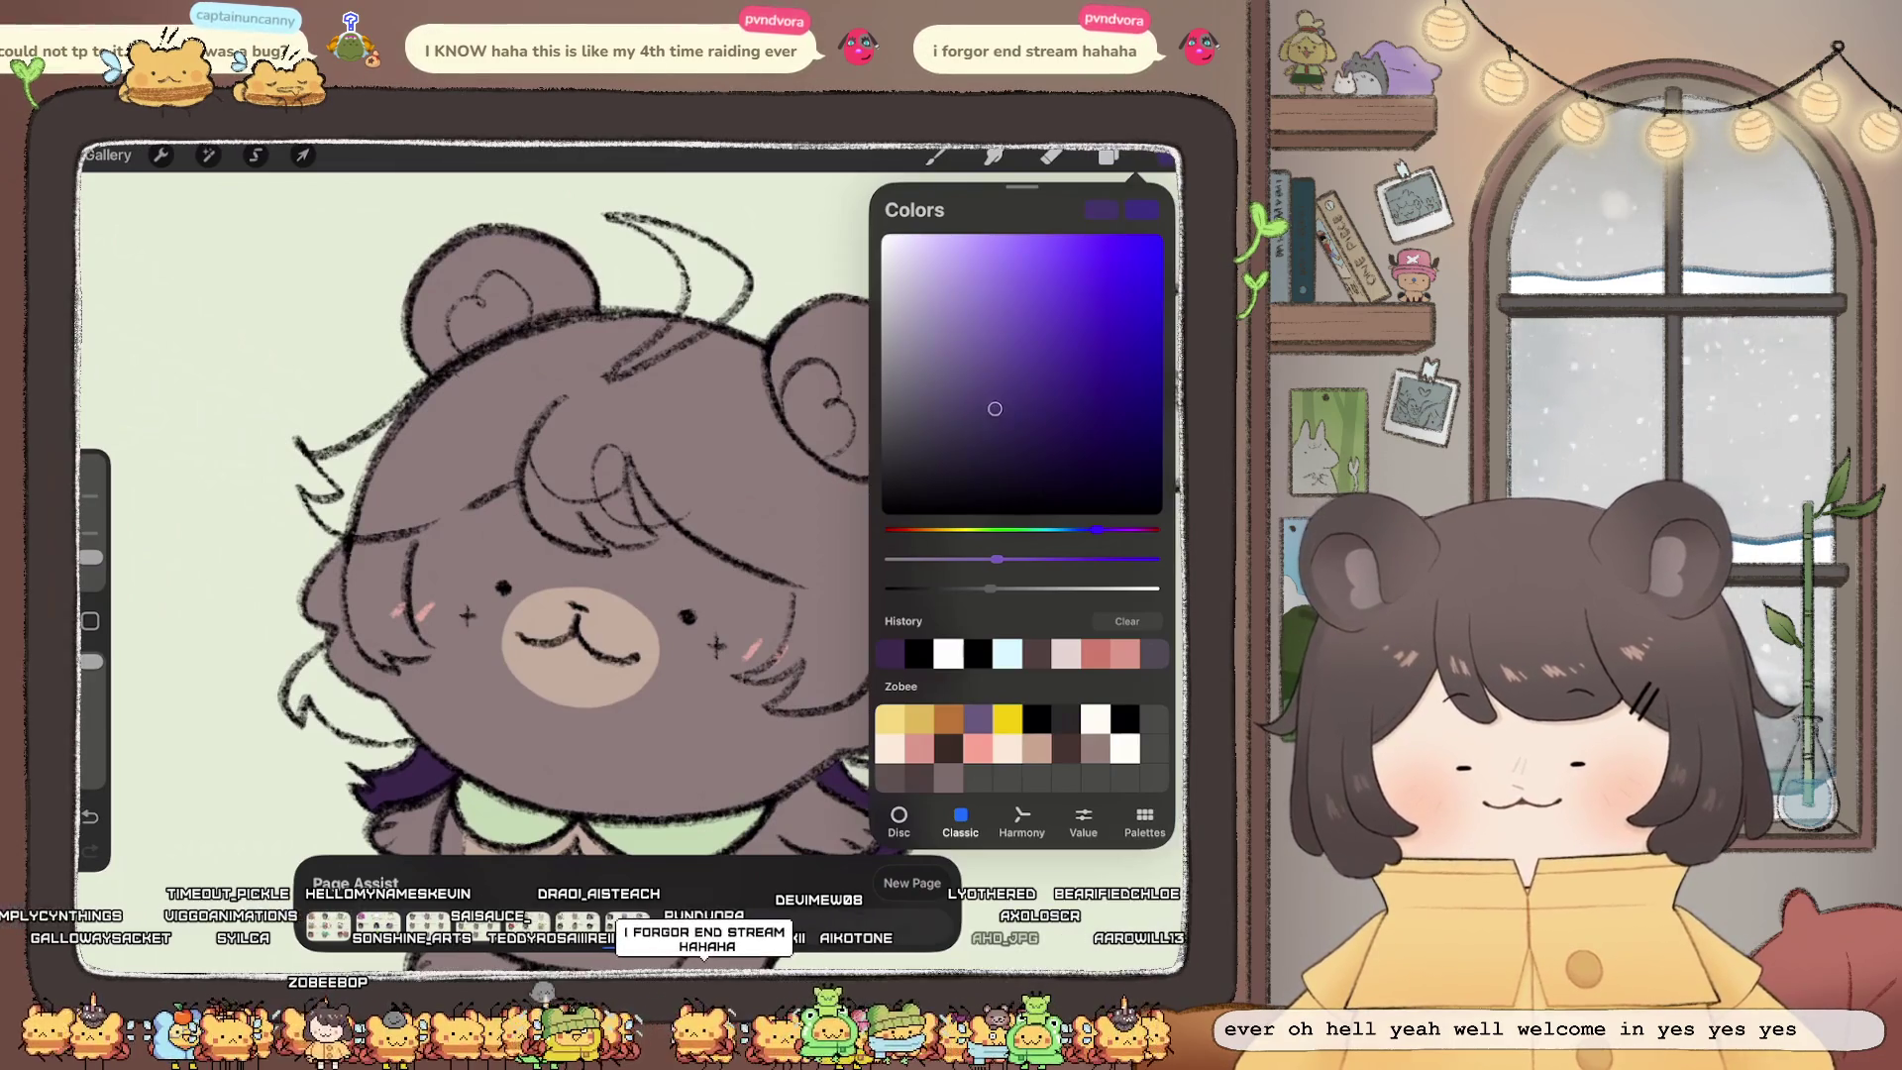
{"action": "left_click_drag", "start_coordinate": [1096, 530], "coordinate": [1103, 530]}
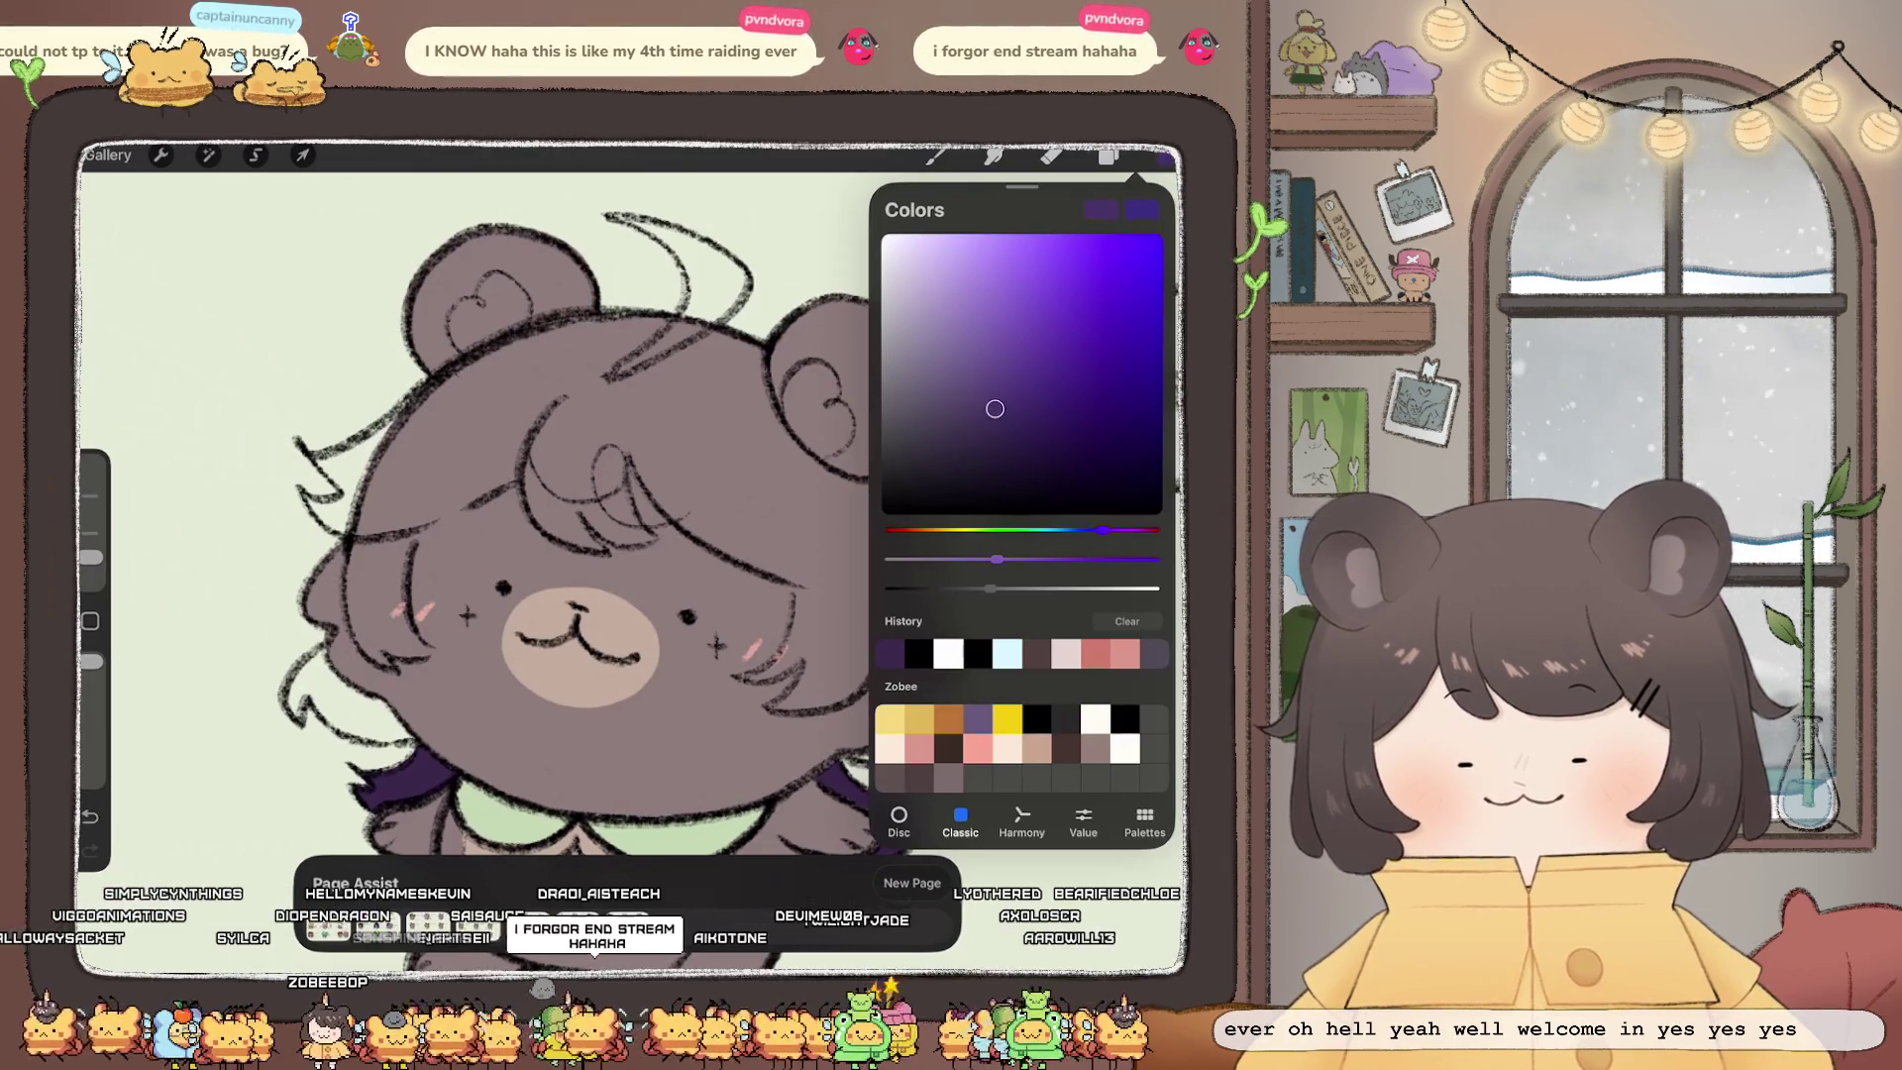
{"action": "left_click", "coordinate": [1165, 156]}
Step: Ink the hair strands and top tuft in purple, then ColorDrop purple into the hair
{"action": "mouse_move", "coordinate": [556, 412]}
{"action": "left_mouse_down"}
{"action": "mouse_move", "coordinate": [529, 493]}
{"action": "mouse_move", "coordinate": [595, 547]}
{"action": "mouse_move", "coordinate": [652, 538]}
{"action": "left_mouse_up"}
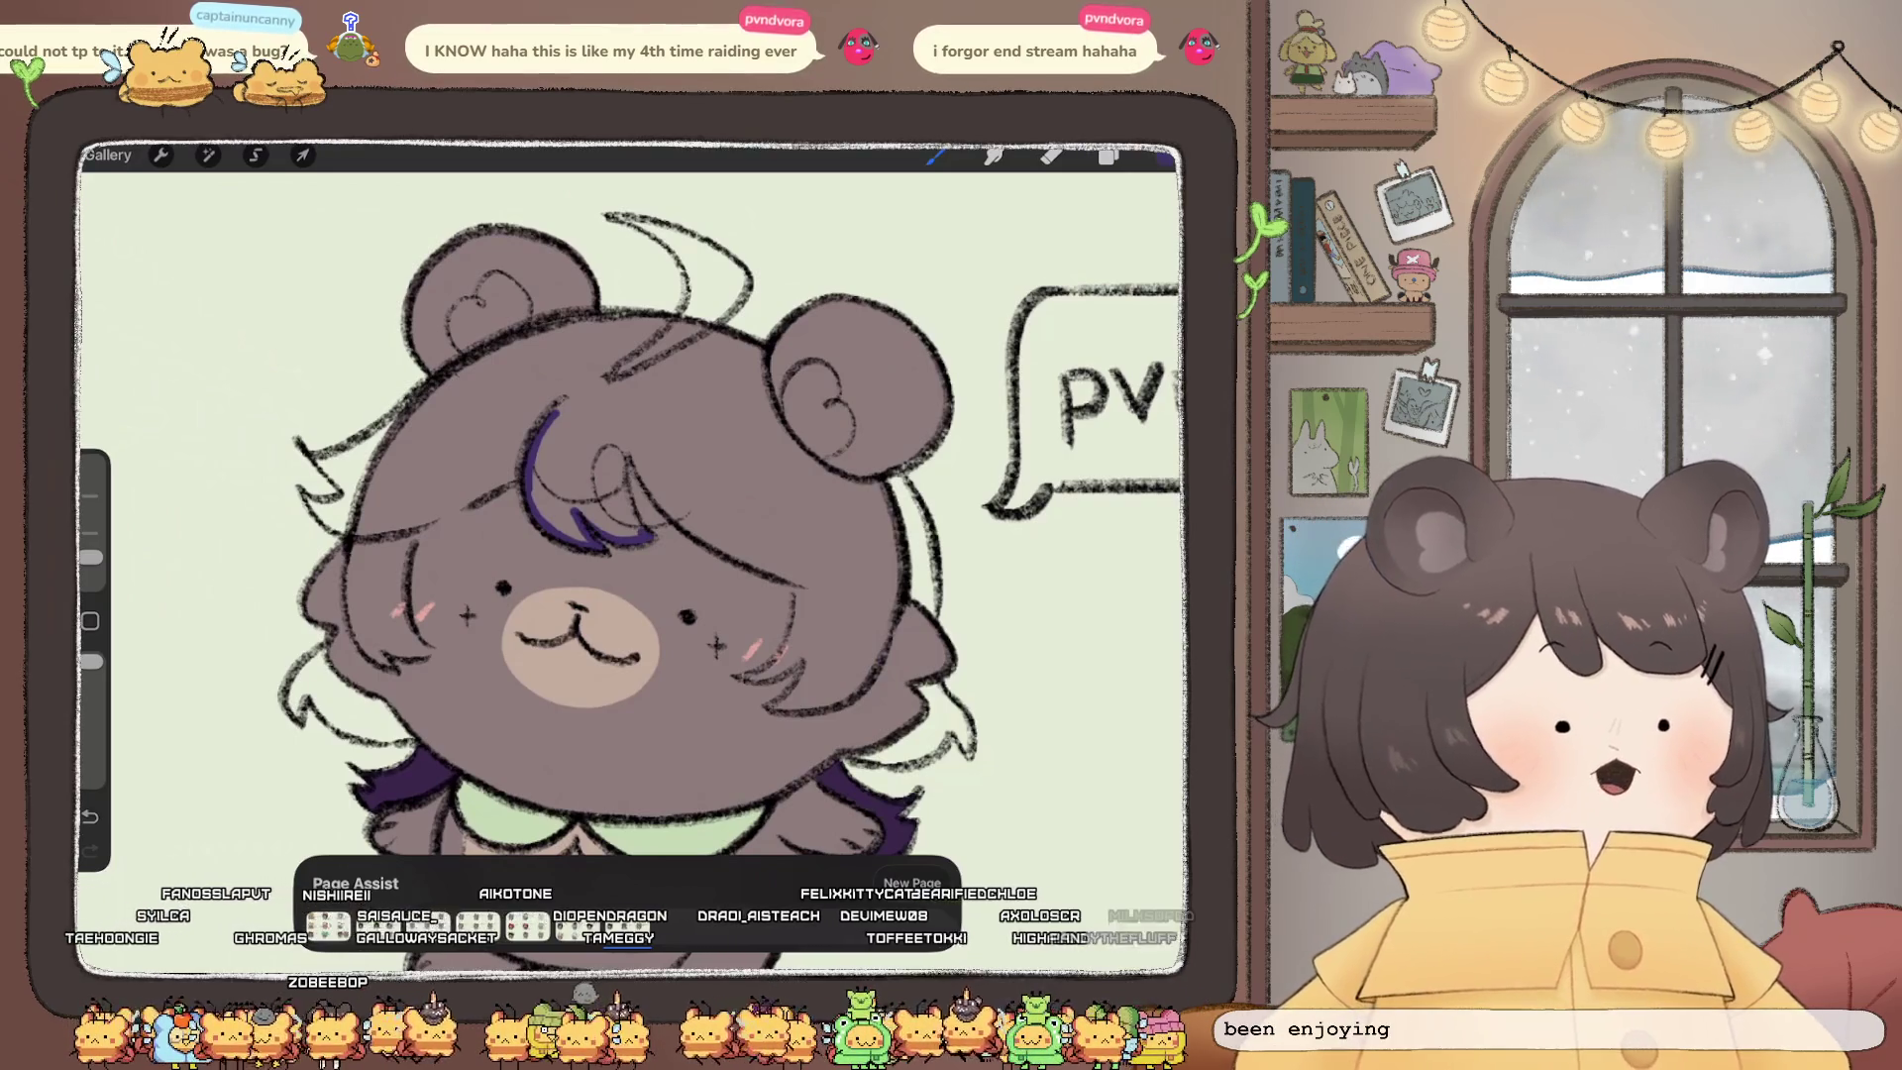
{"action": "left_click_drag", "start_coordinate": [624, 438], "coordinate": [639, 520]}
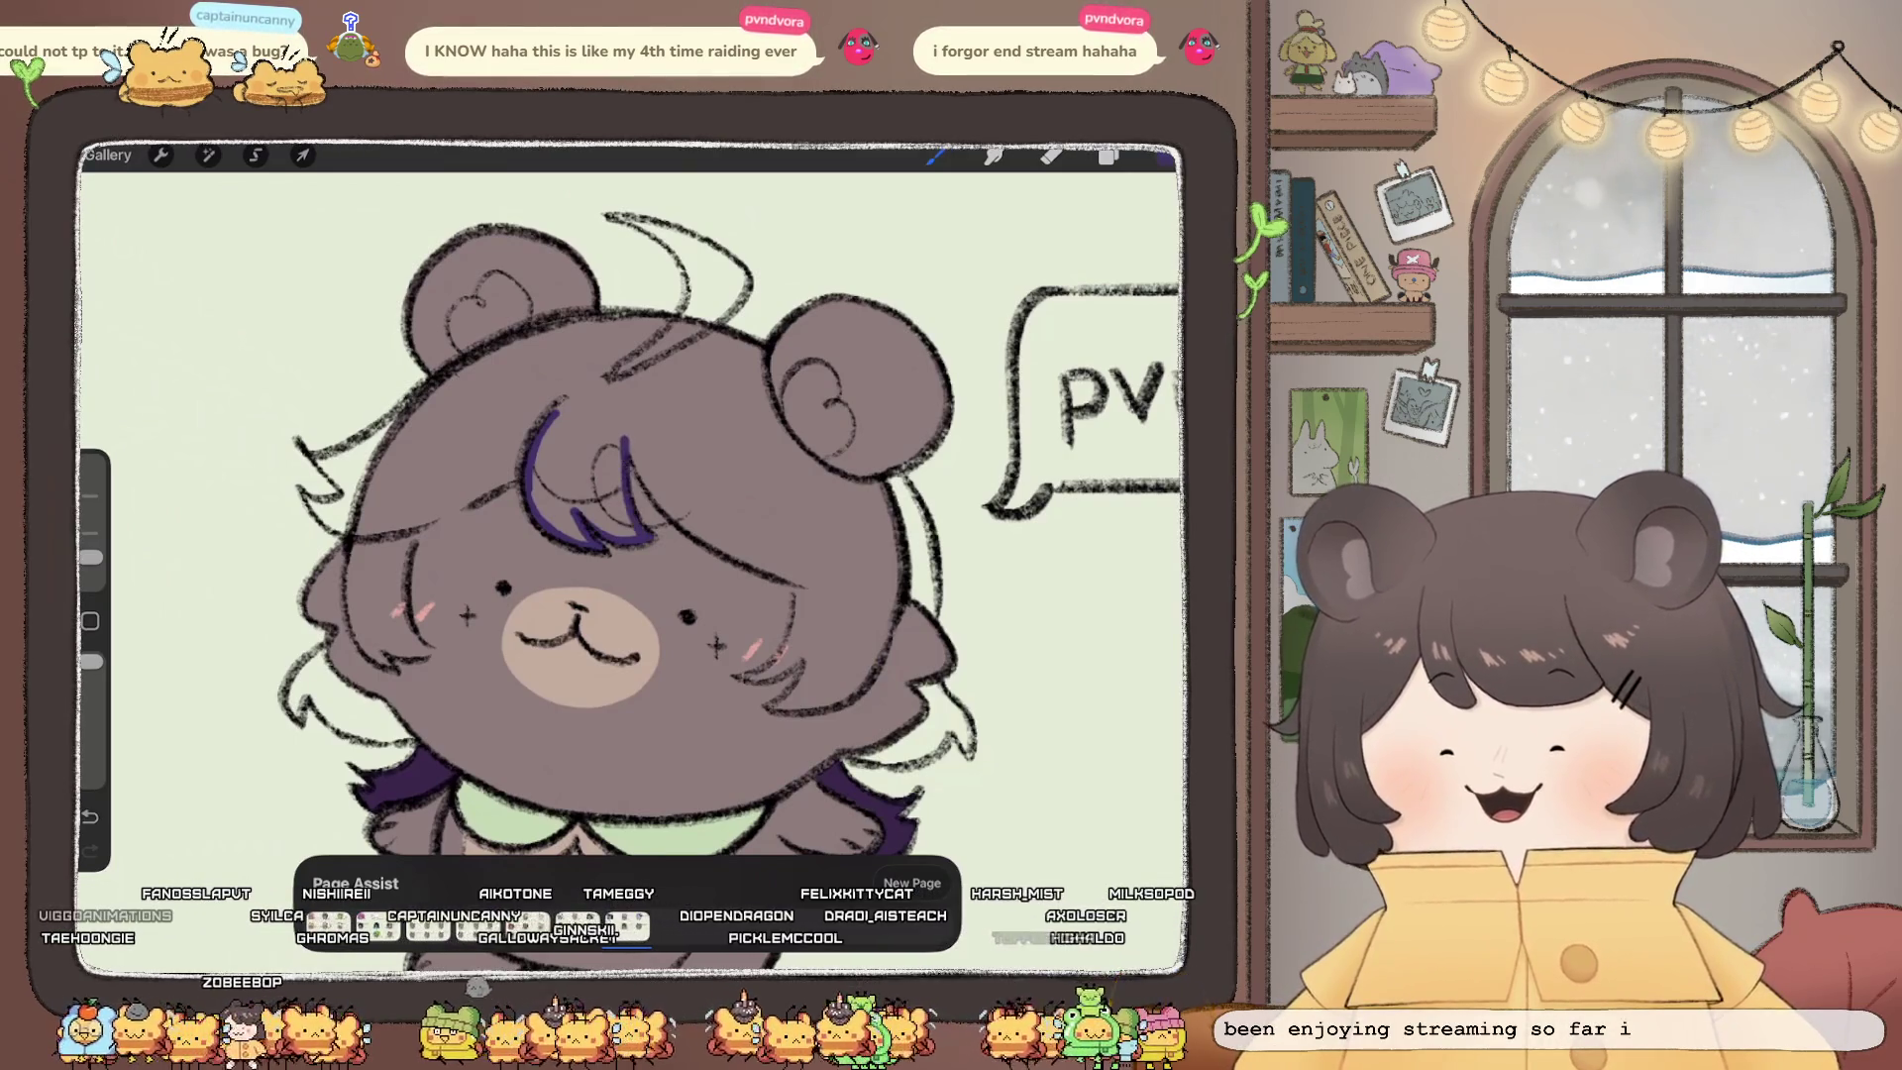
{"action": "mouse_move", "coordinate": [632, 454]}
{"action": "left_mouse_down"}
{"action": "mouse_move", "coordinate": [657, 504]}
{"action": "mouse_move", "coordinate": [823, 585]}
{"action": "mouse_move", "coordinate": [788, 658]}
{"action": "mouse_move", "coordinate": [751, 680]}
{"action": "mouse_move", "coordinate": [887, 659]}
{"action": "mouse_move", "coordinate": [929, 565]}
{"action": "mouse_move", "coordinate": [910, 490]}
{"action": "mouse_move", "coordinate": [807, 458]}
{"action": "mouse_move", "coordinate": [763, 375]}
{"action": "mouse_move", "coordinate": [707, 339]}
{"action": "left_mouse_up"}
{"action": "mouse_move", "coordinate": [734, 263]}
{"action": "left_mouse_down"}
{"action": "mouse_move", "coordinate": [608, 213]}
{"action": "mouse_move", "coordinate": [670, 254]}
{"action": "left_mouse_up"}
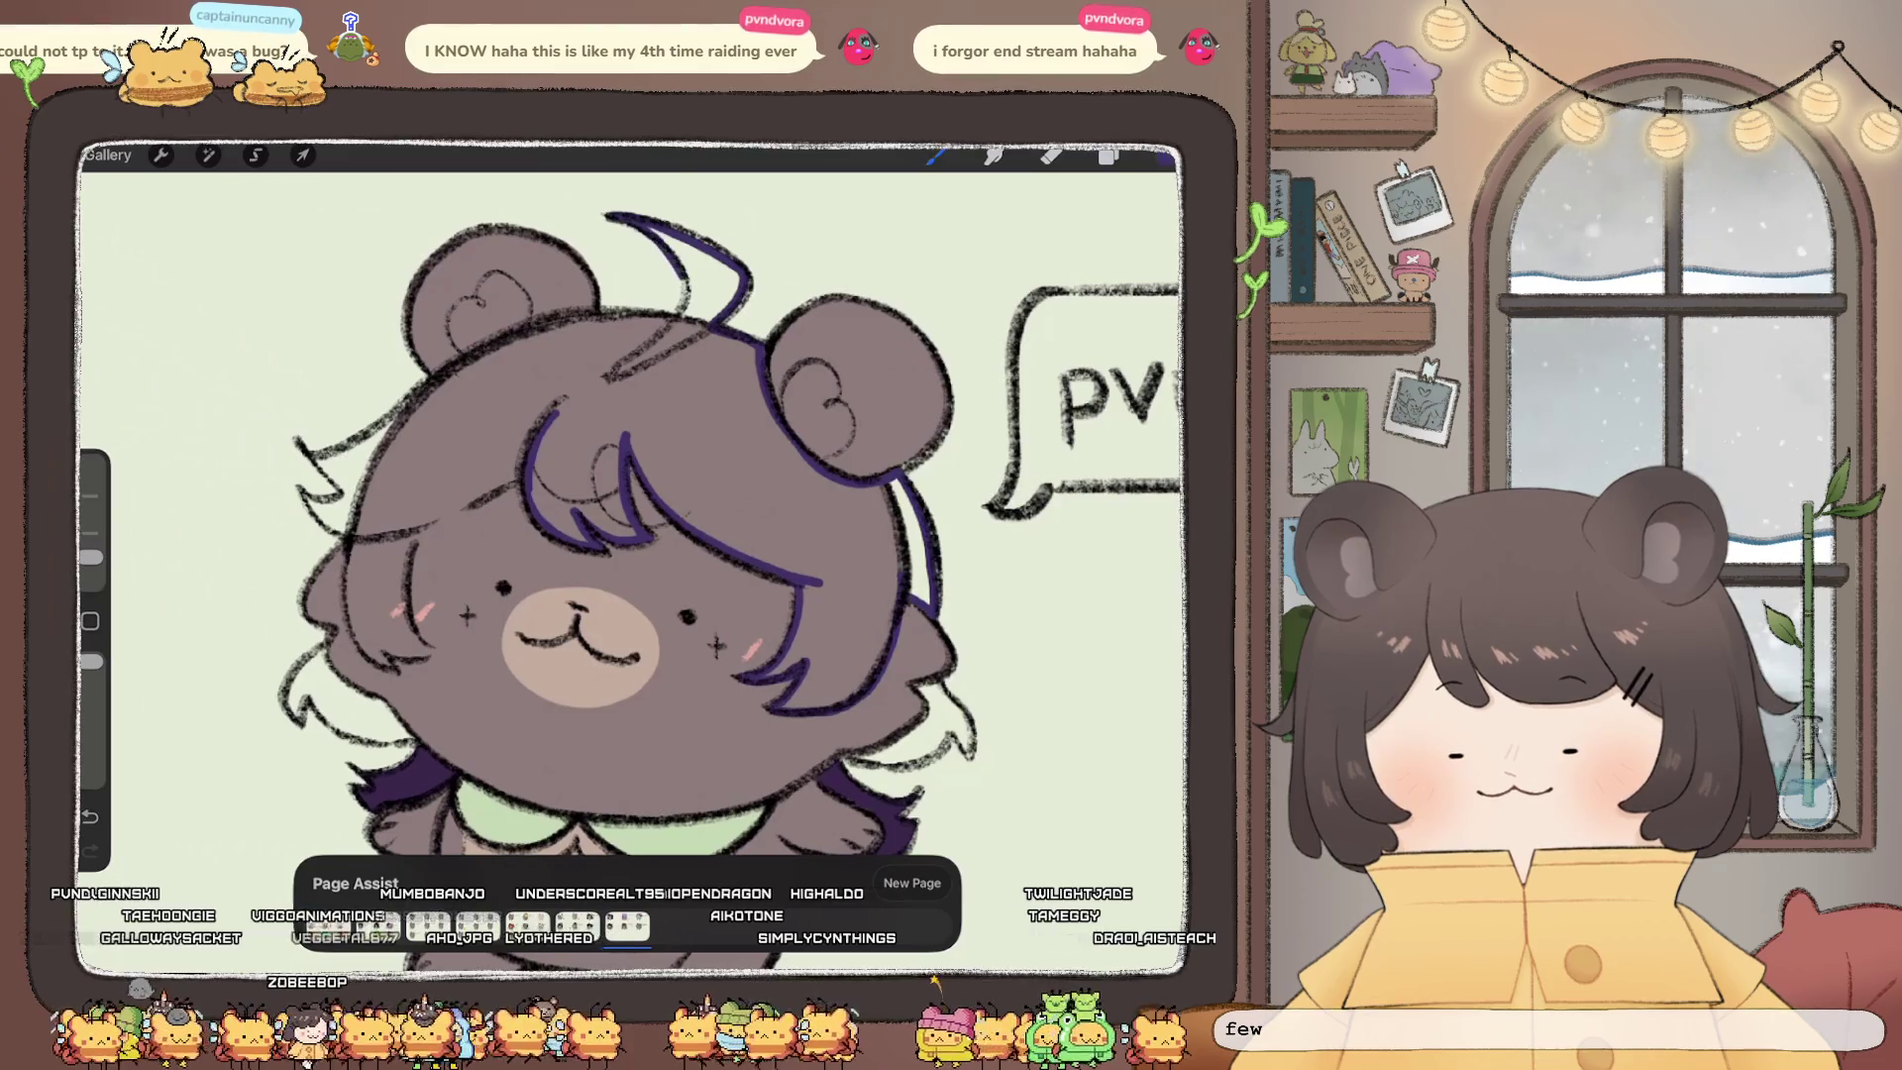
{"action": "scroll", "coordinate": [634, 545], "scroll_direction": "up", "scroll_amount": 3}
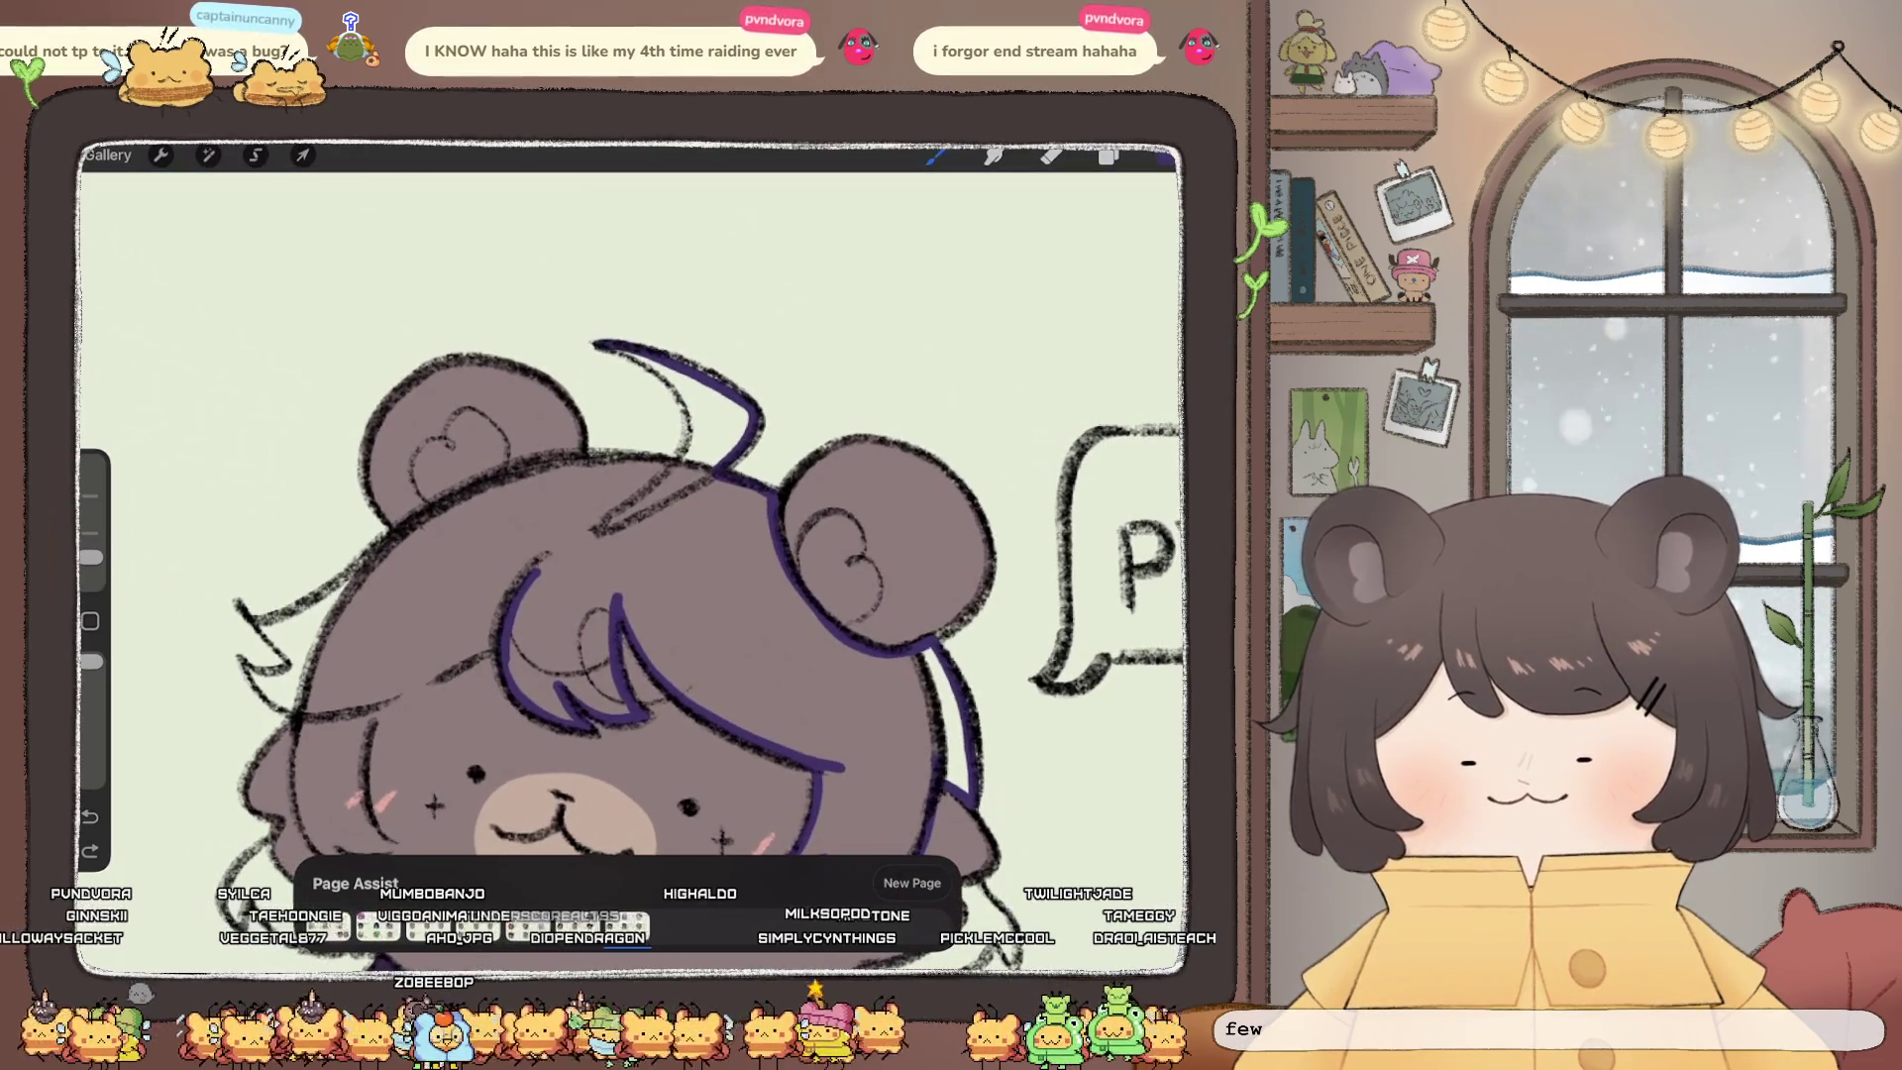
{"action": "mouse_move", "coordinate": [634, 359]}
{"action": "left_mouse_down"}
{"action": "mouse_move", "coordinate": [693, 450]}
{"action": "mouse_move", "coordinate": [532, 466]}
{"action": "mouse_move", "coordinate": [306, 599]}
{"action": "mouse_move", "coordinate": [280, 671]}
{"action": "mouse_move", "coordinate": [291, 713]}
{"action": "mouse_move", "coordinate": [332, 726]}
{"action": "left_mouse_up"}
{"action": "scroll", "coordinate": [634, 495], "scroll_direction": "up", "scroll_amount": 2}
{"action": "mouse_move", "coordinate": [663, 492]}
{"action": "left_mouse_down"}
{"action": "mouse_move", "coordinate": [555, 535]}
{"action": "mouse_move", "coordinate": [545, 595]}
{"action": "mouse_move", "coordinate": [589, 702]}
{"action": "left_mouse_up"}
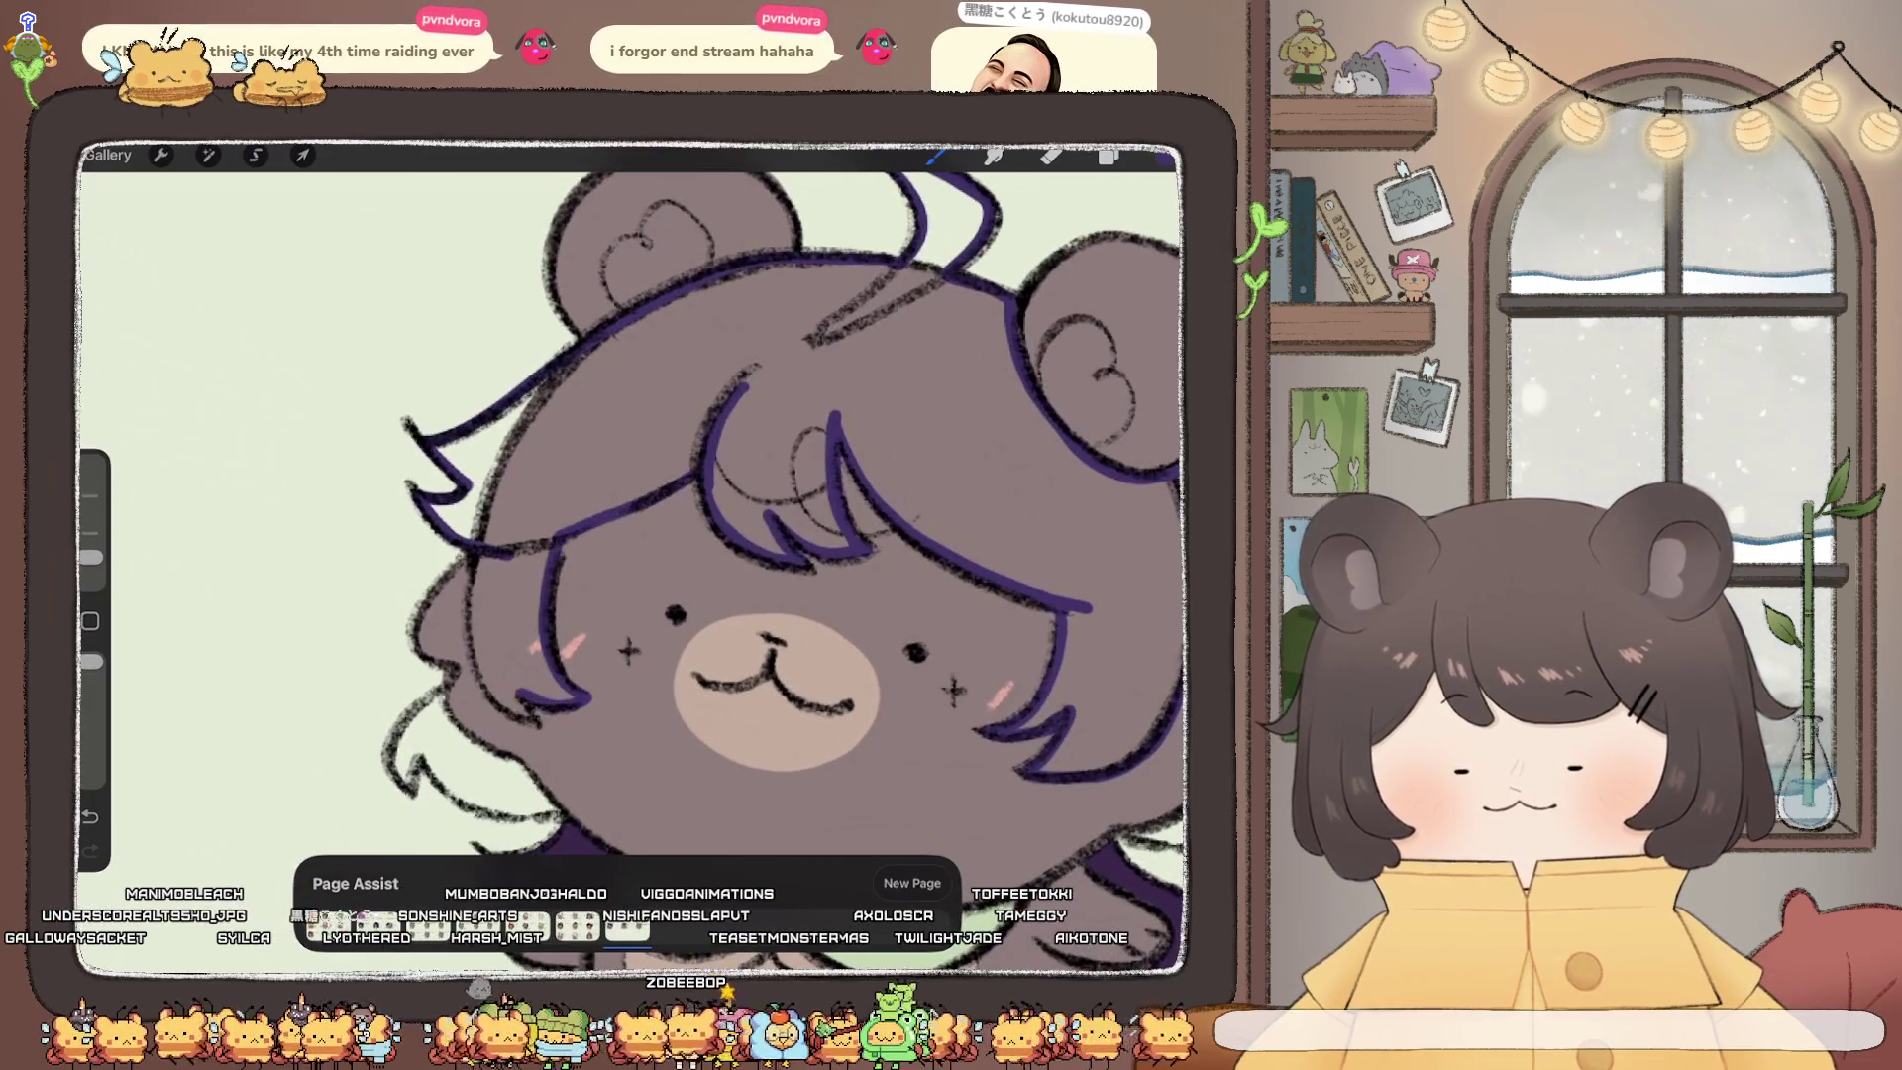
{"action": "left_click_drag", "start_coordinate": [500, 620], "coordinate": [473, 698]}
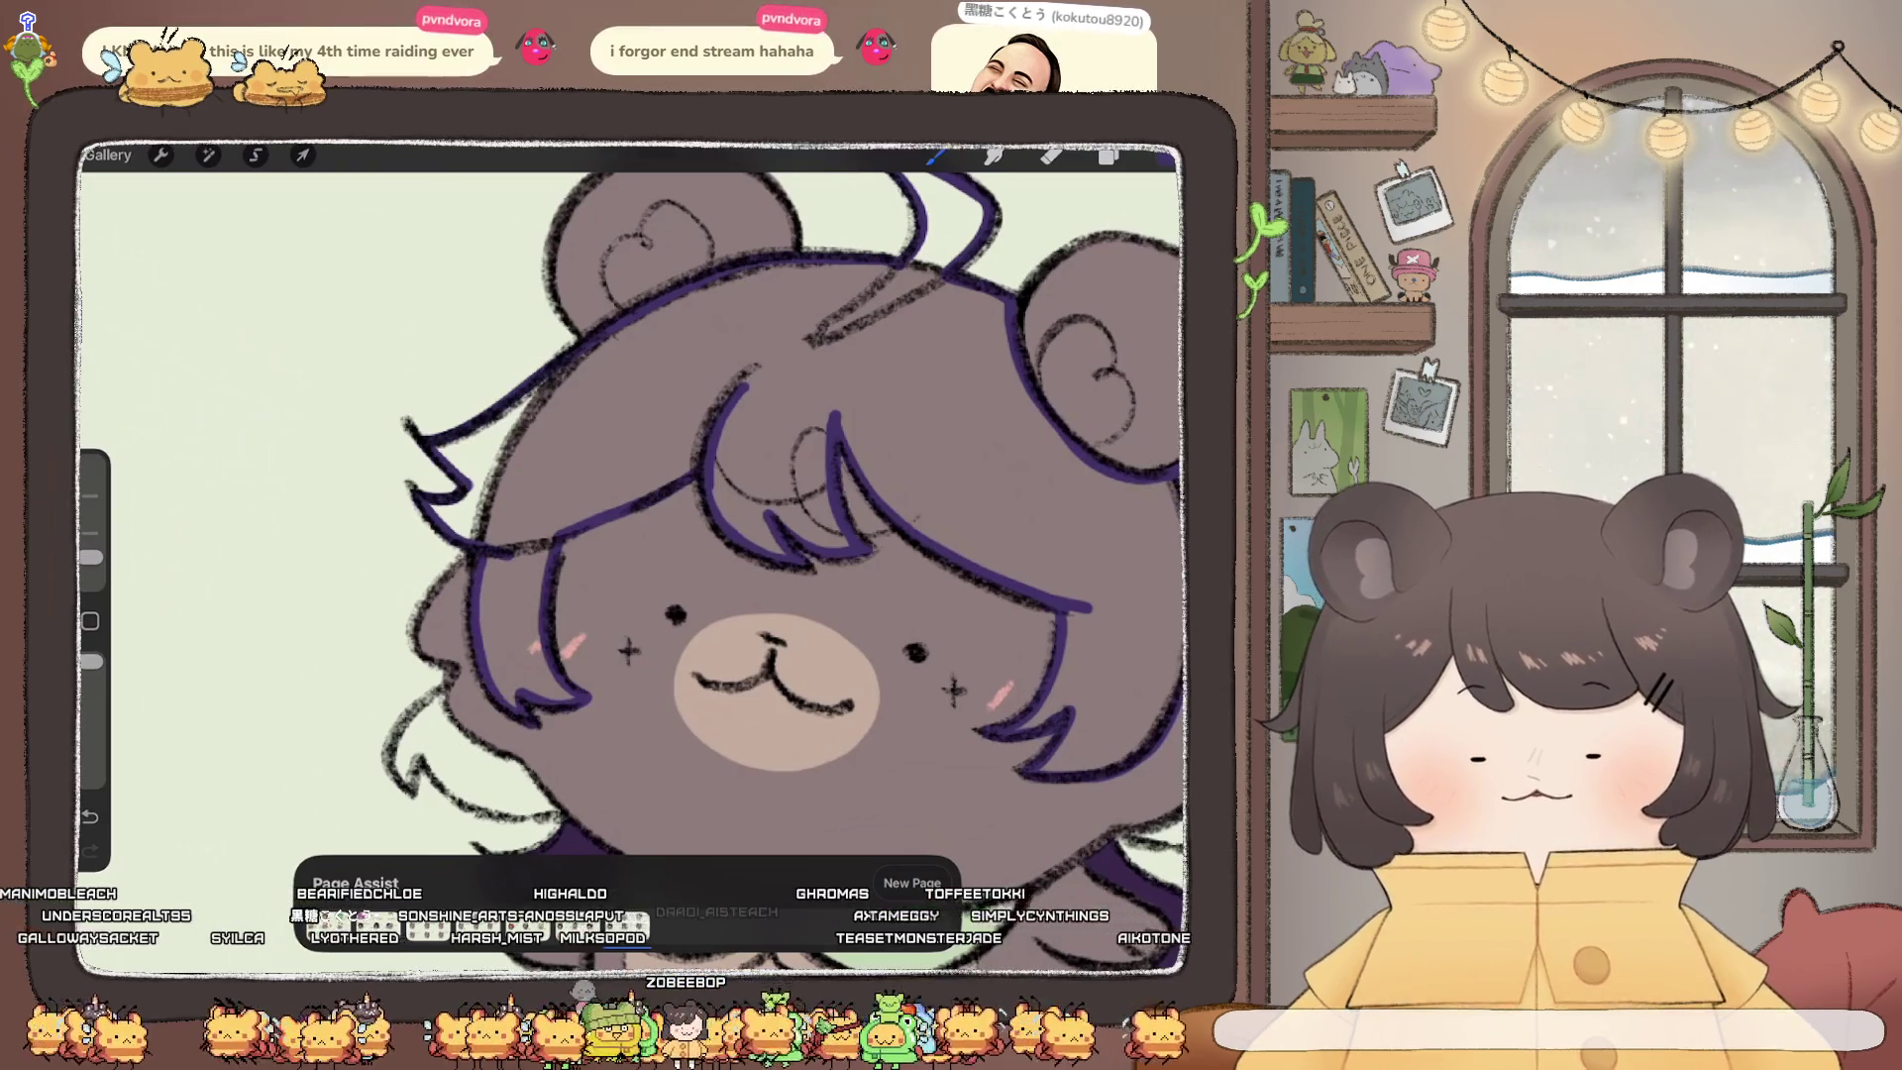
{"action": "left_click_drag", "start_coordinate": [1164, 157], "coordinate": [891, 396]}
Step: On the lower Layer 36, outline and fill the hair beside the left cheek purple
{"action": "scroll", "coordinate": [634, 555], "scroll_direction": "down", "scroll_amount": 5}
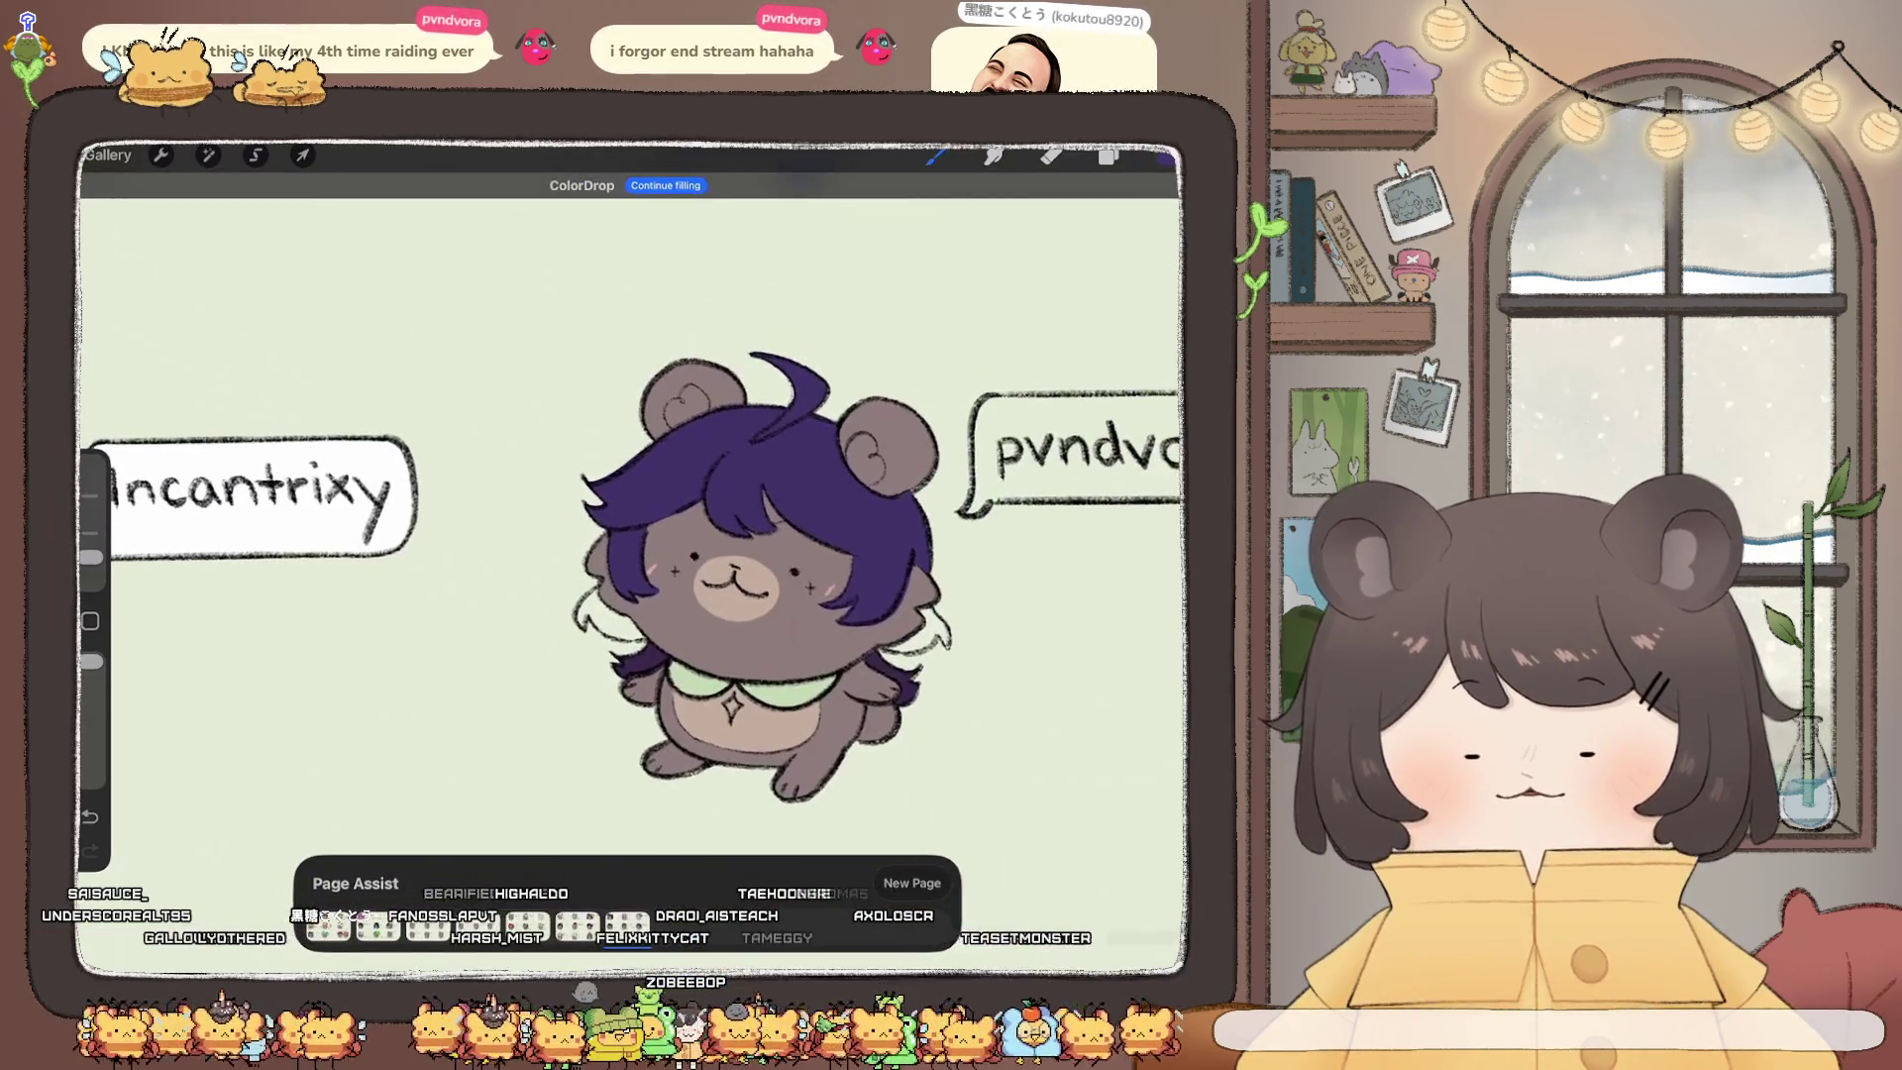
{"action": "scroll", "coordinate": [748, 652], "scroll_direction": "up", "scroll_amount": 10}
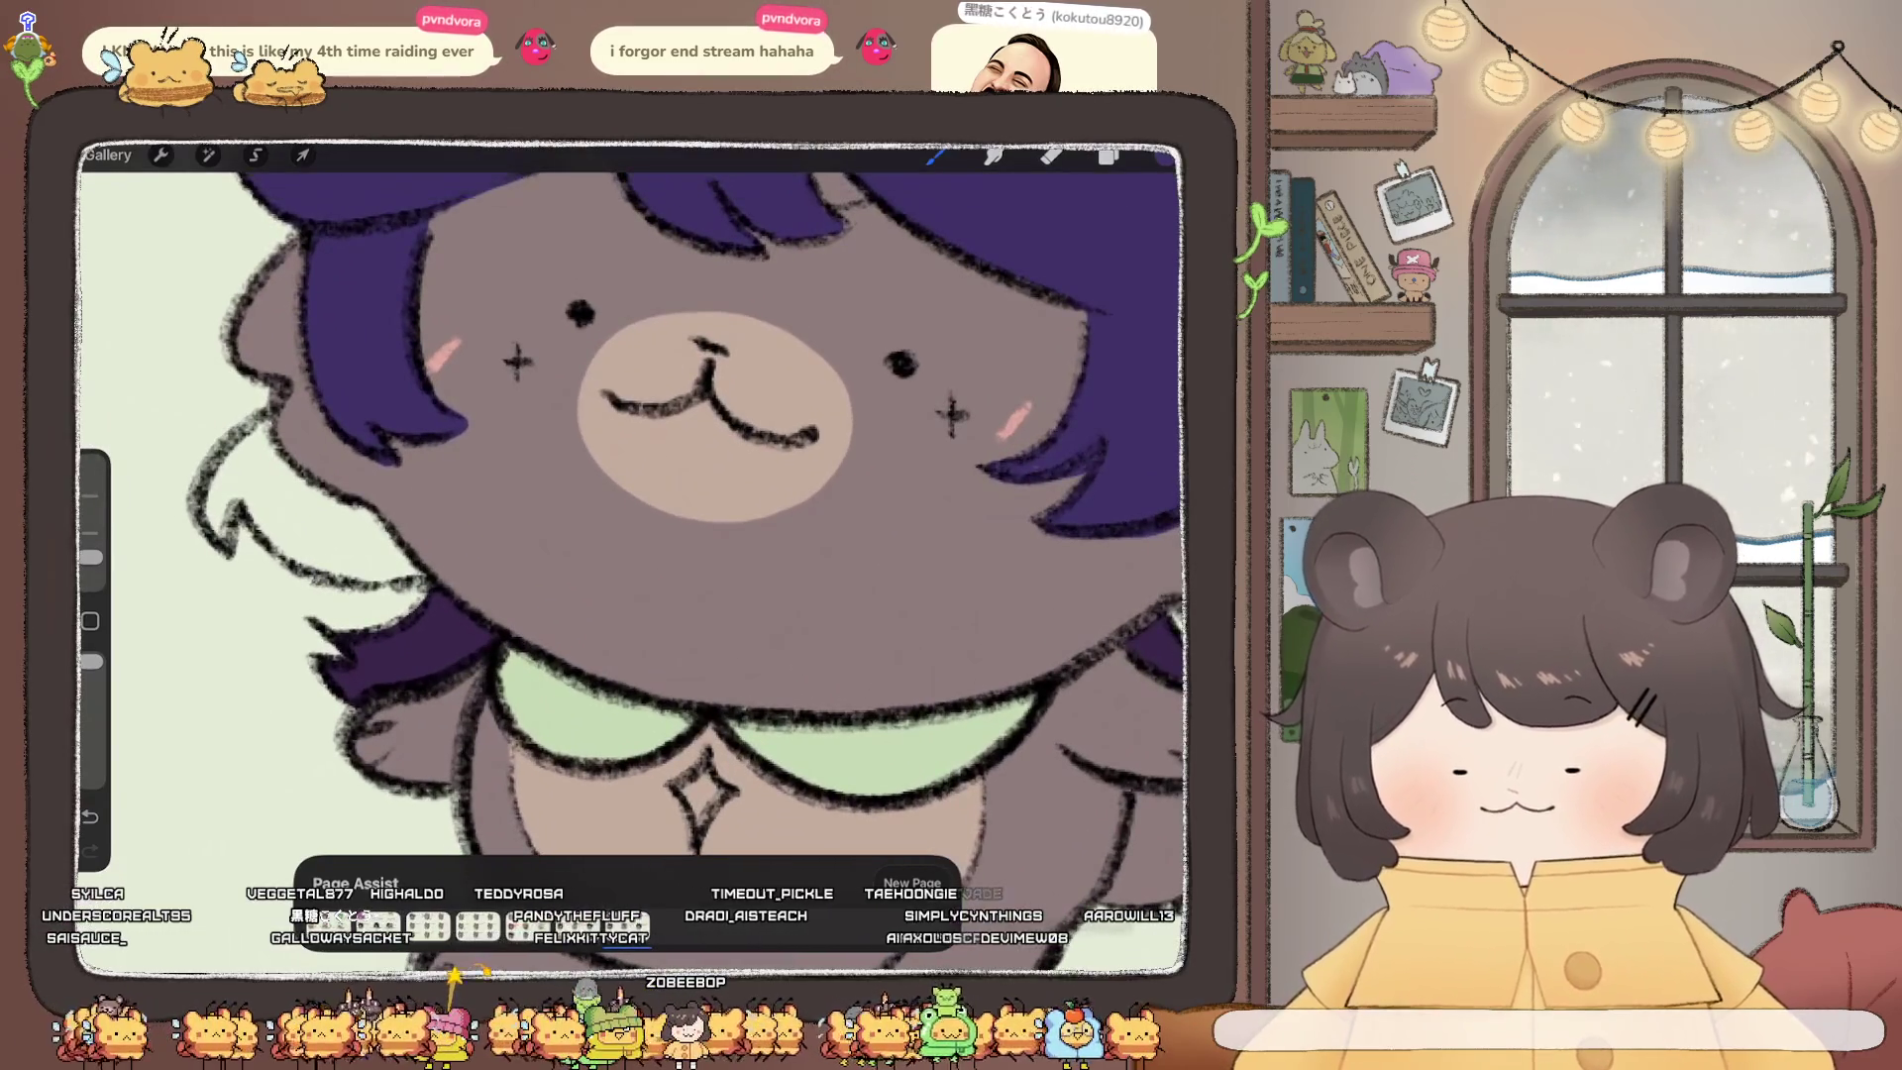
{"action": "scroll", "coordinate": [634, 516], "scroll_direction": "down", "scroll_amount": 3}
{"action": "left_click", "coordinate": [1108, 157]}
{"action": "left_click", "coordinate": [1009, 470]}
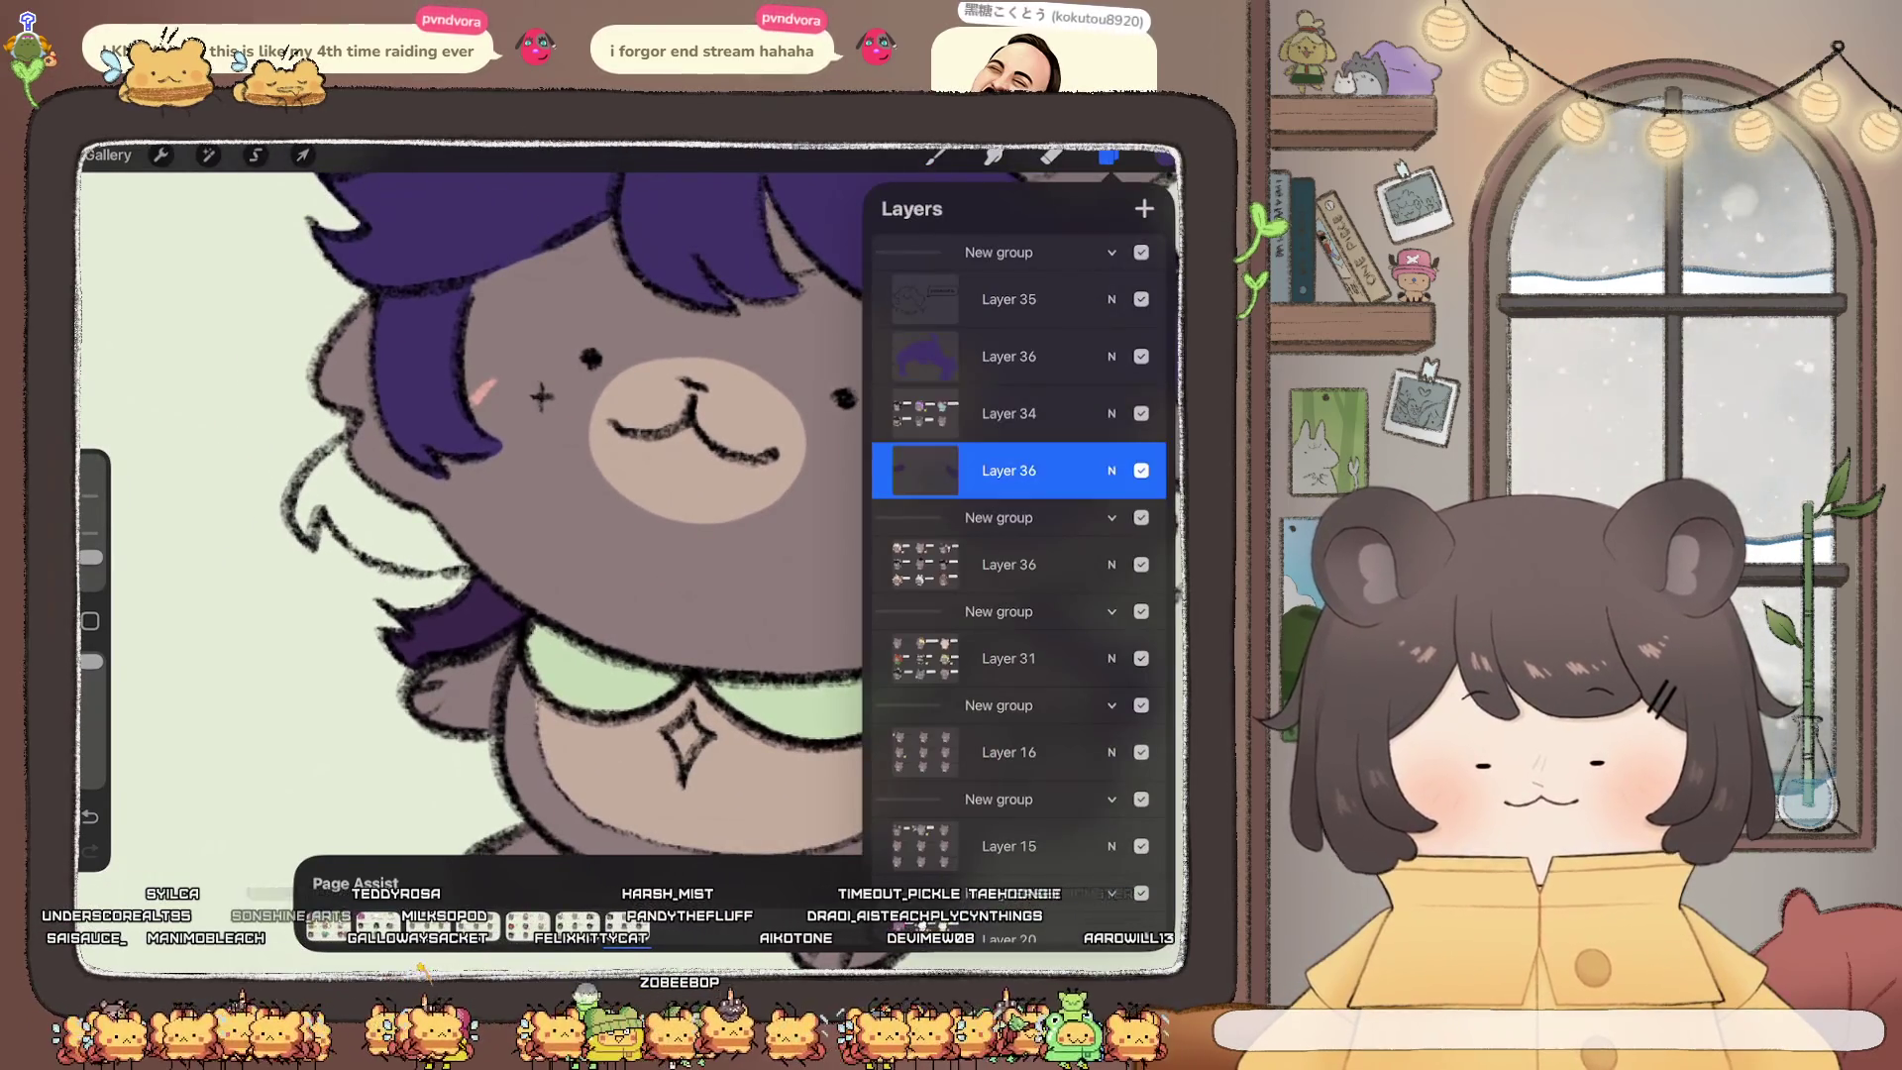
{"action": "left_click", "coordinate": [1109, 157]}
{"action": "mouse_move", "coordinate": [295, 505]}
{"action": "left_mouse_down"}
{"action": "mouse_move", "coordinate": [317, 540]}
{"action": "mouse_move", "coordinate": [451, 567]}
{"action": "mouse_move", "coordinate": [345, 448]}
{"action": "left_mouse_up"}
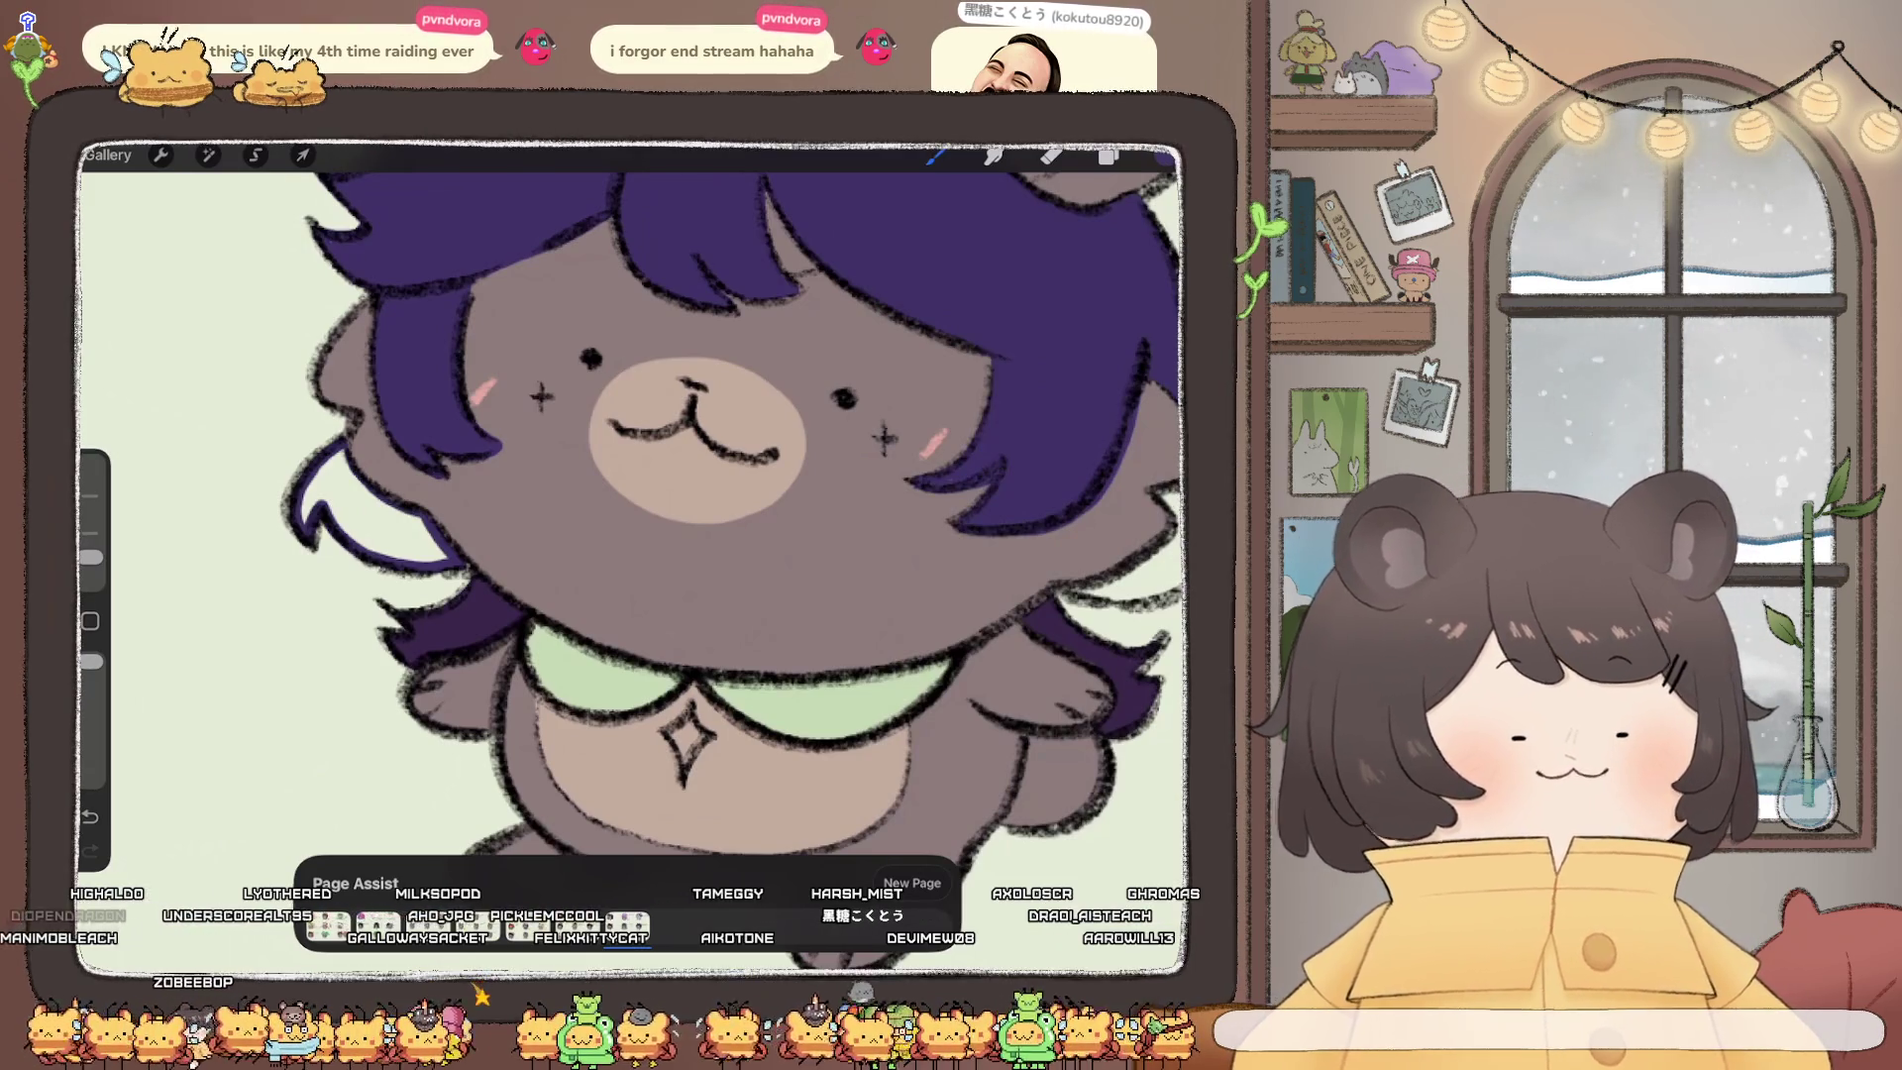
{"action": "left_click_drag", "start_coordinate": [1162, 155], "coordinate": [337, 495]}
Step: Outline and fill the right hair tip purple, then switch to the eraser
{"action": "left_click_drag", "start_coordinate": [634, 495], "coordinate": [485, 489]}
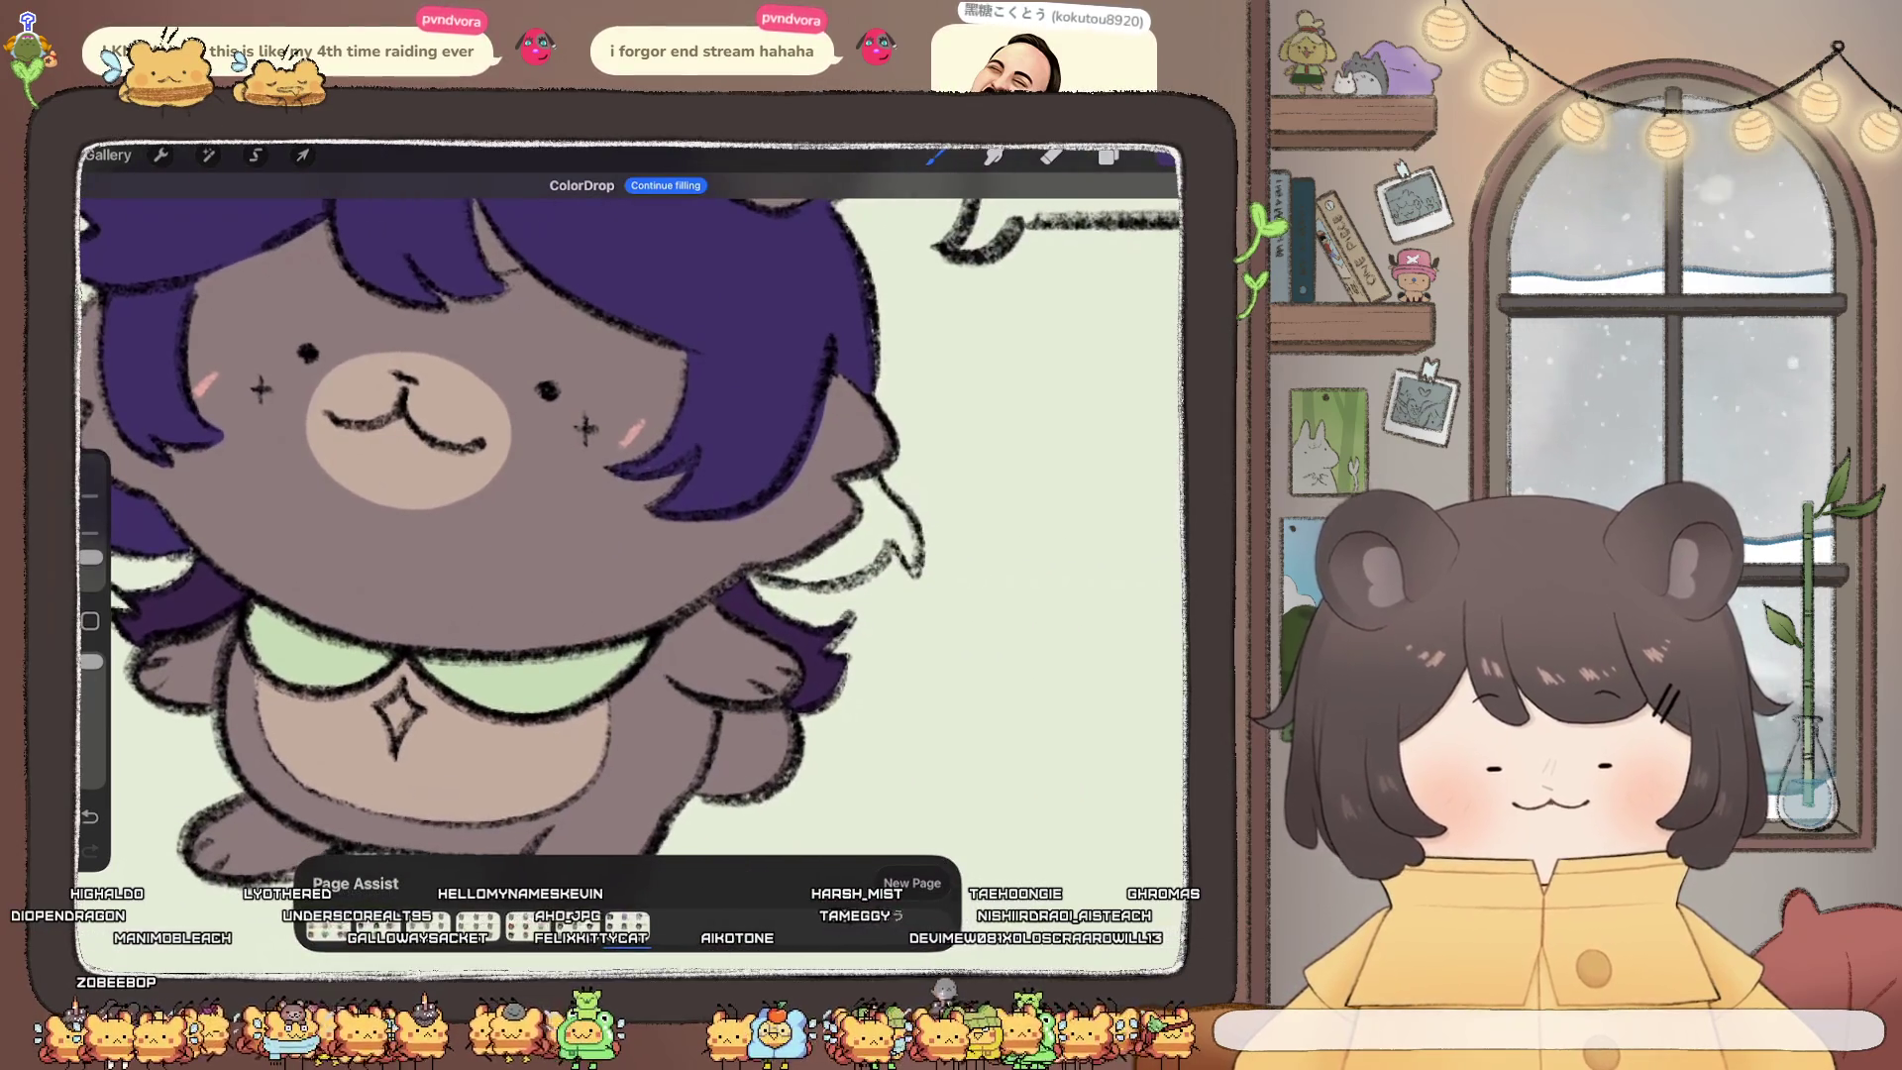
{"action": "mouse_move", "coordinate": [903, 510]}
{"action": "left_mouse_down"}
{"action": "mouse_move", "coordinate": [916, 537]}
{"action": "mouse_move", "coordinate": [847, 580]}
{"action": "left_mouse_up"}
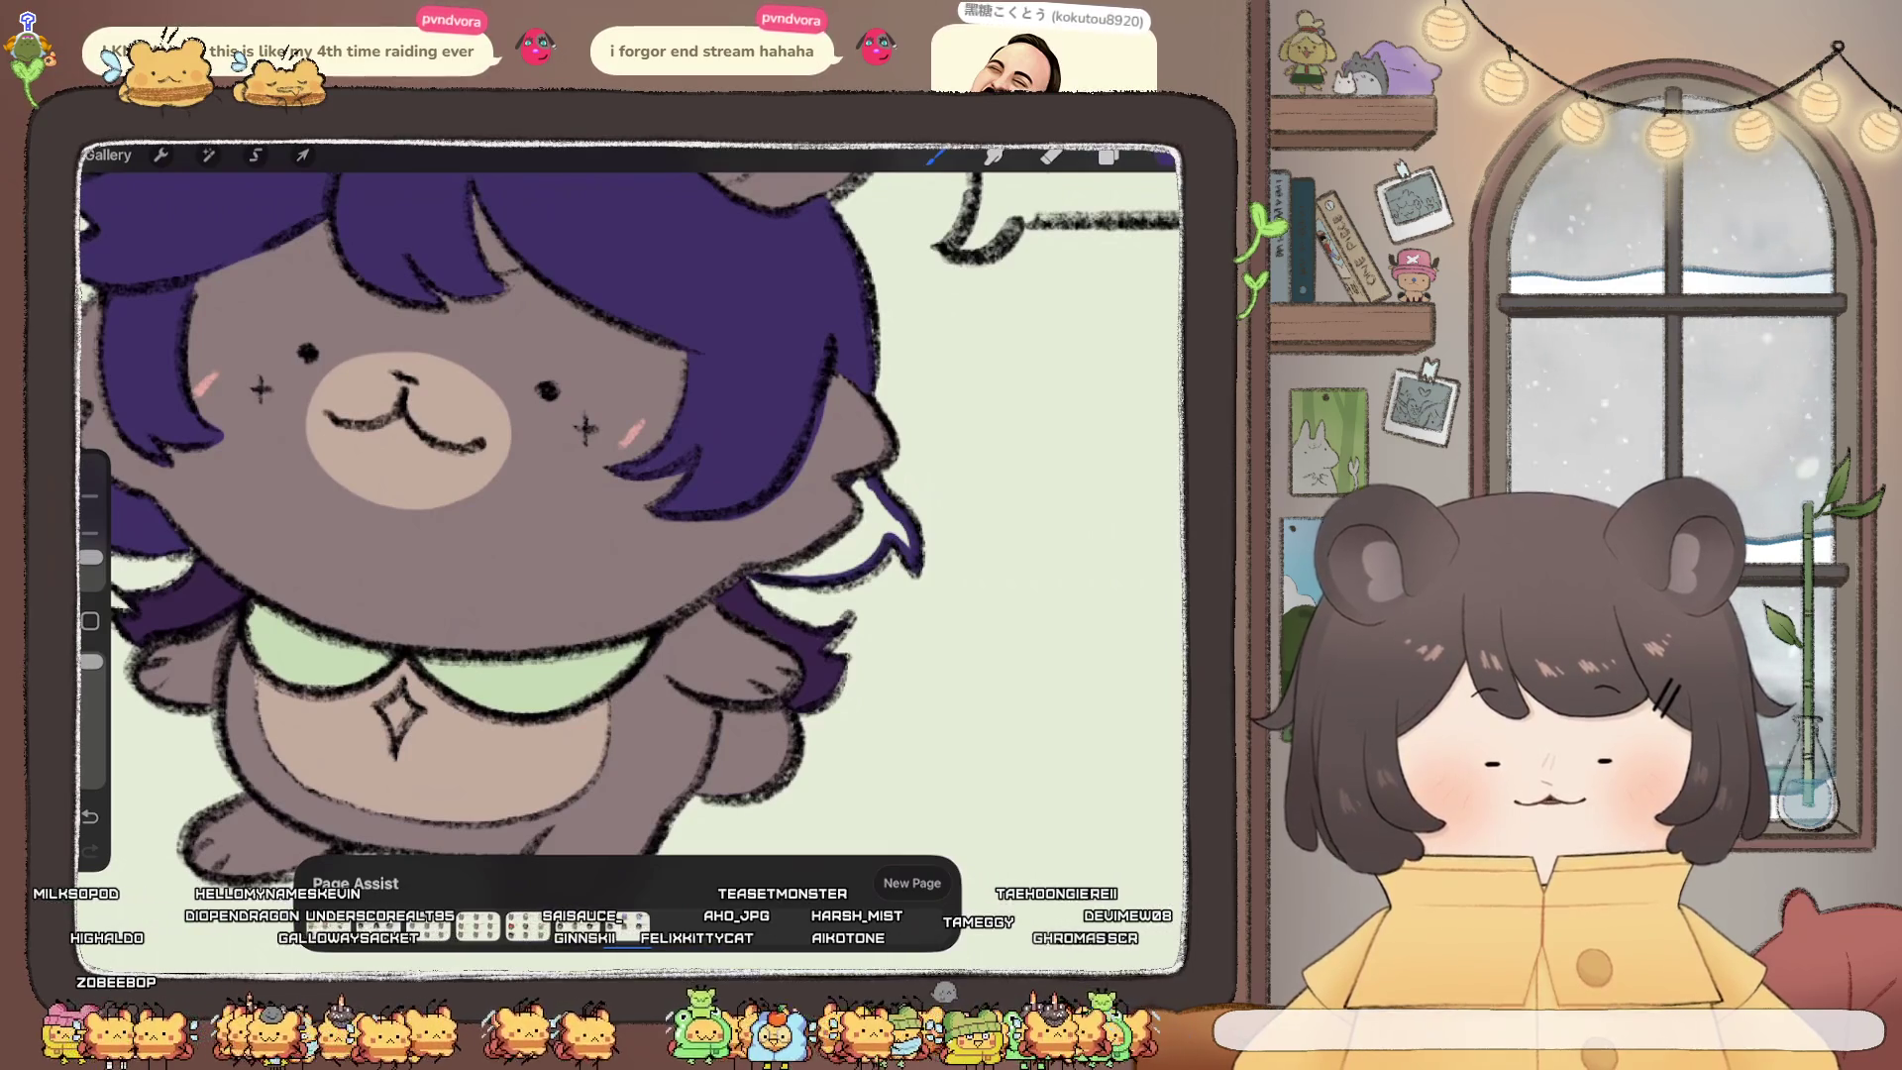
{"action": "left_click_drag", "start_coordinate": [1164, 157], "coordinate": [877, 535]}
{"action": "left_click", "coordinate": [1052, 155]}
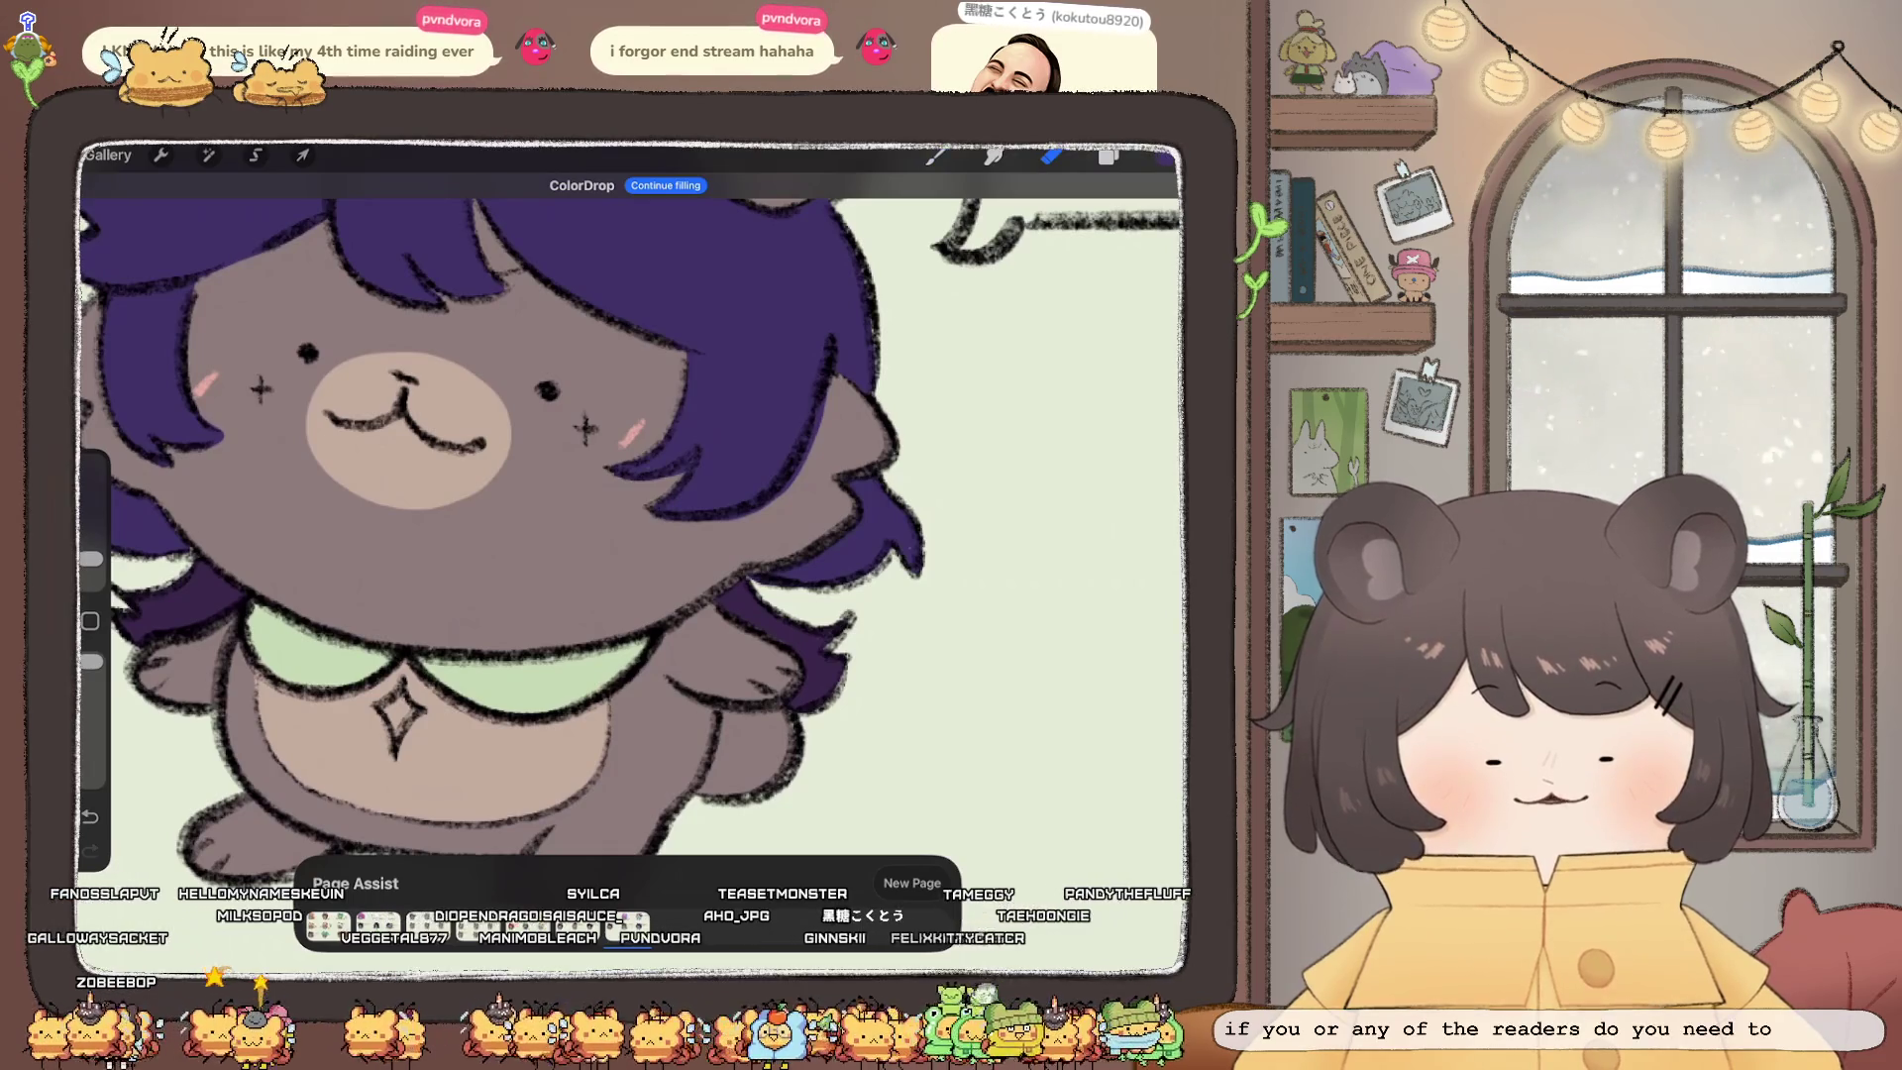
{"action": "left_click", "coordinate": [1109, 155]}
{"action": "left_click", "coordinate": [1109, 155]}
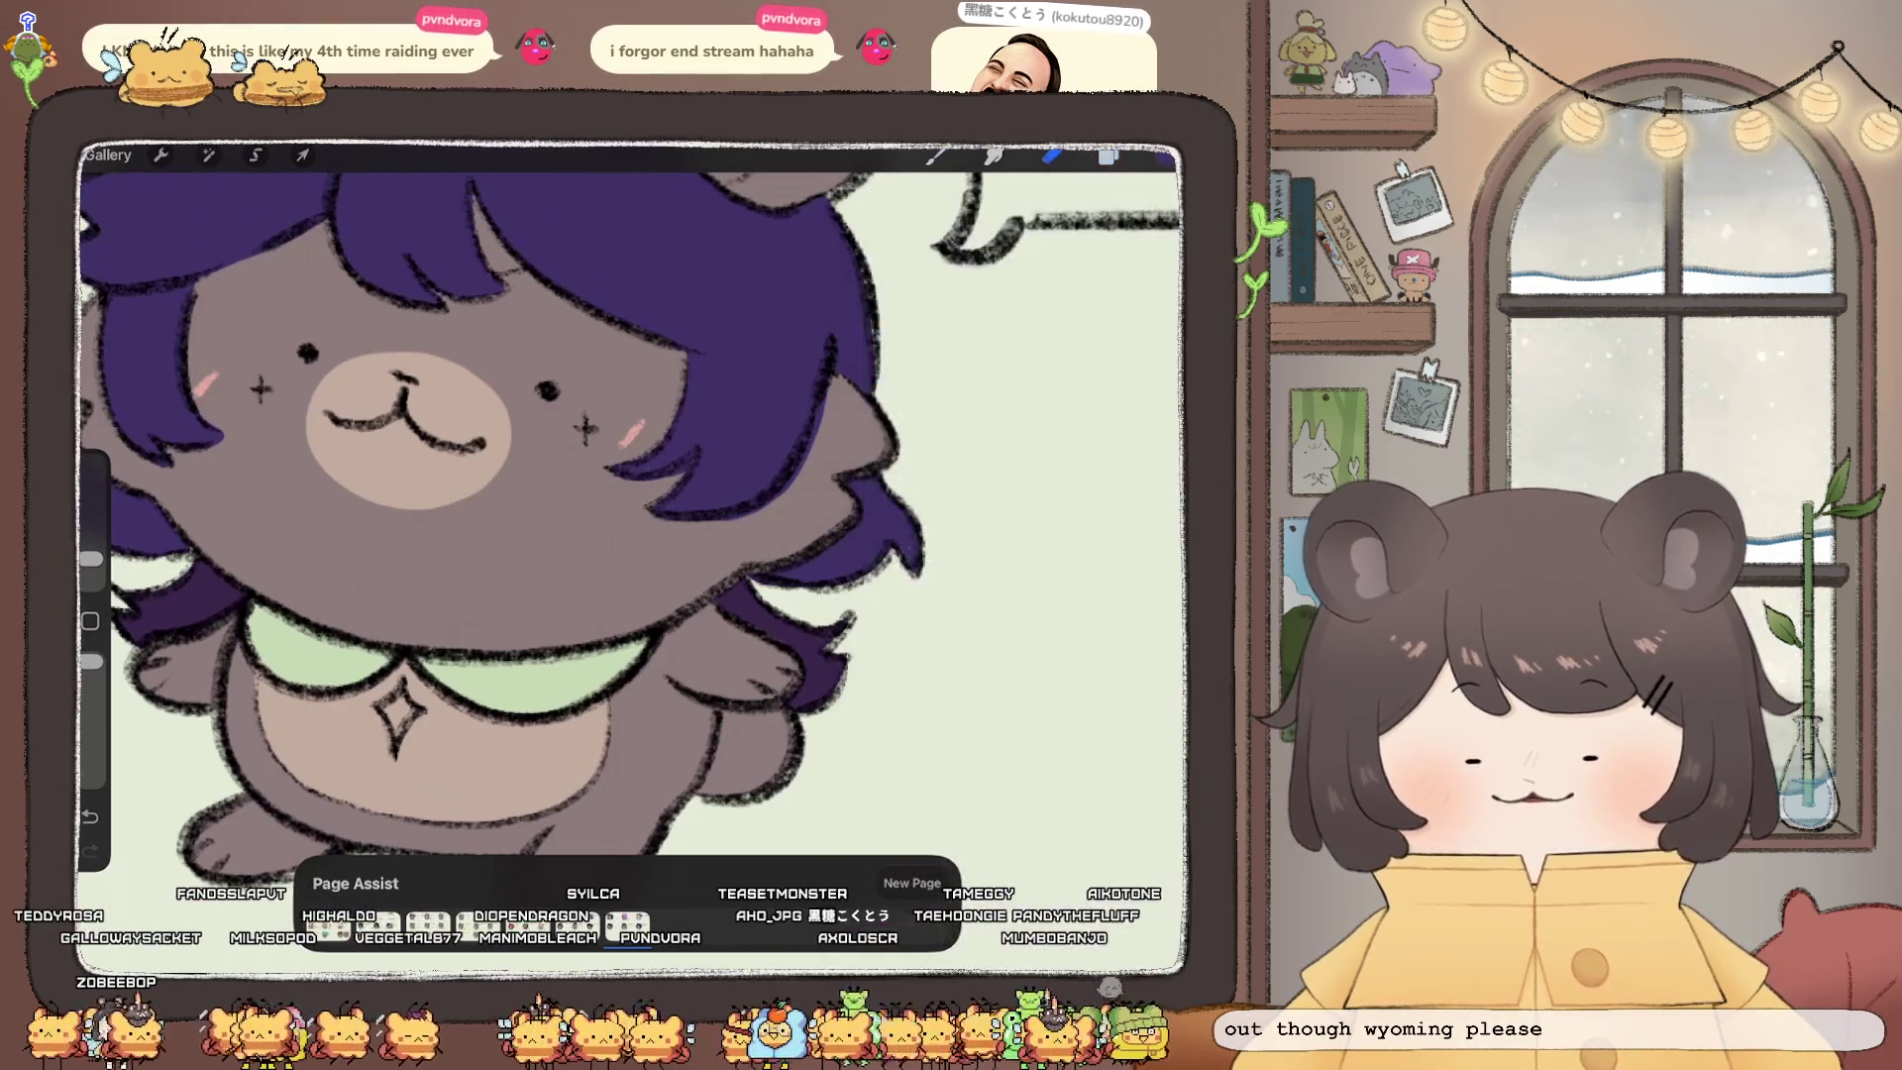
{"action": "scroll", "coordinate": [629, 495], "scroll_direction": "down", "scroll_amount": 5}
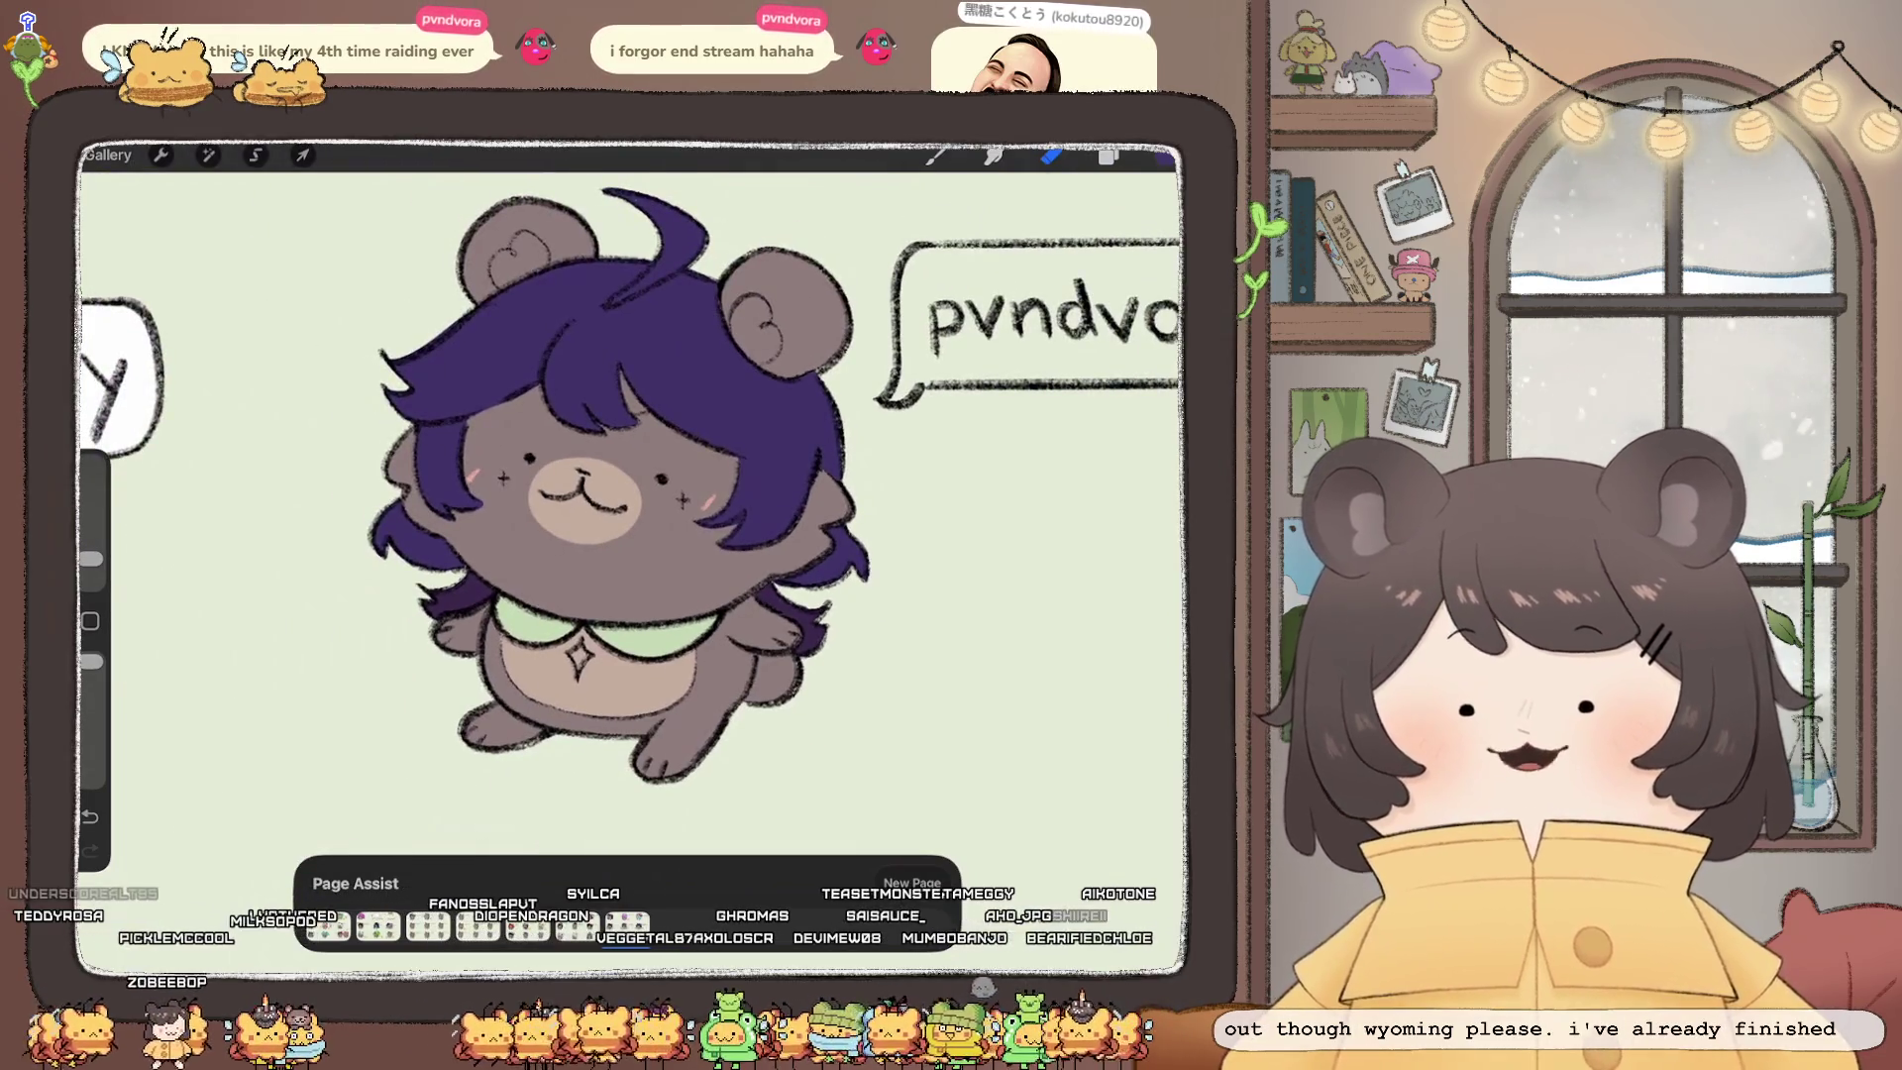
{"action": "scroll", "coordinate": [629, 495], "scroll_direction": "up", "scroll_amount": 3}
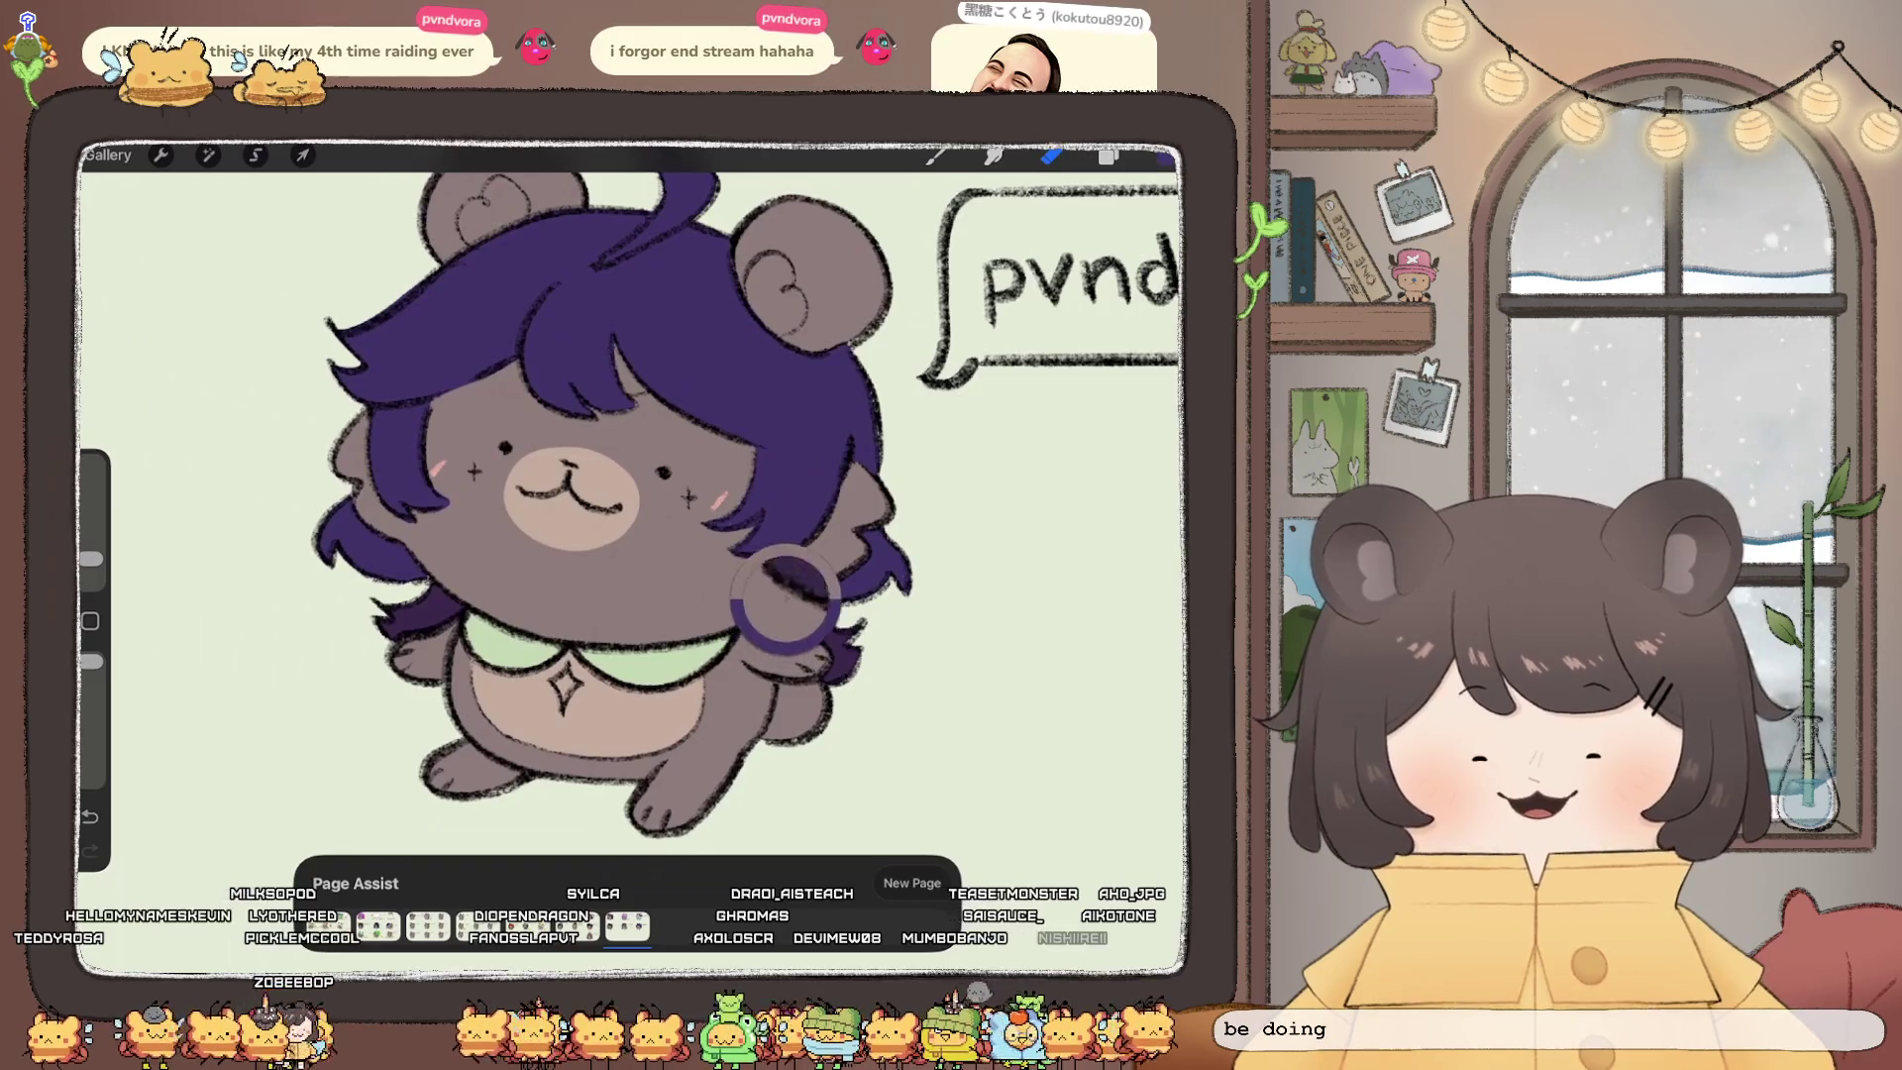
{"action": "left_click", "coordinate": [1109, 155]}
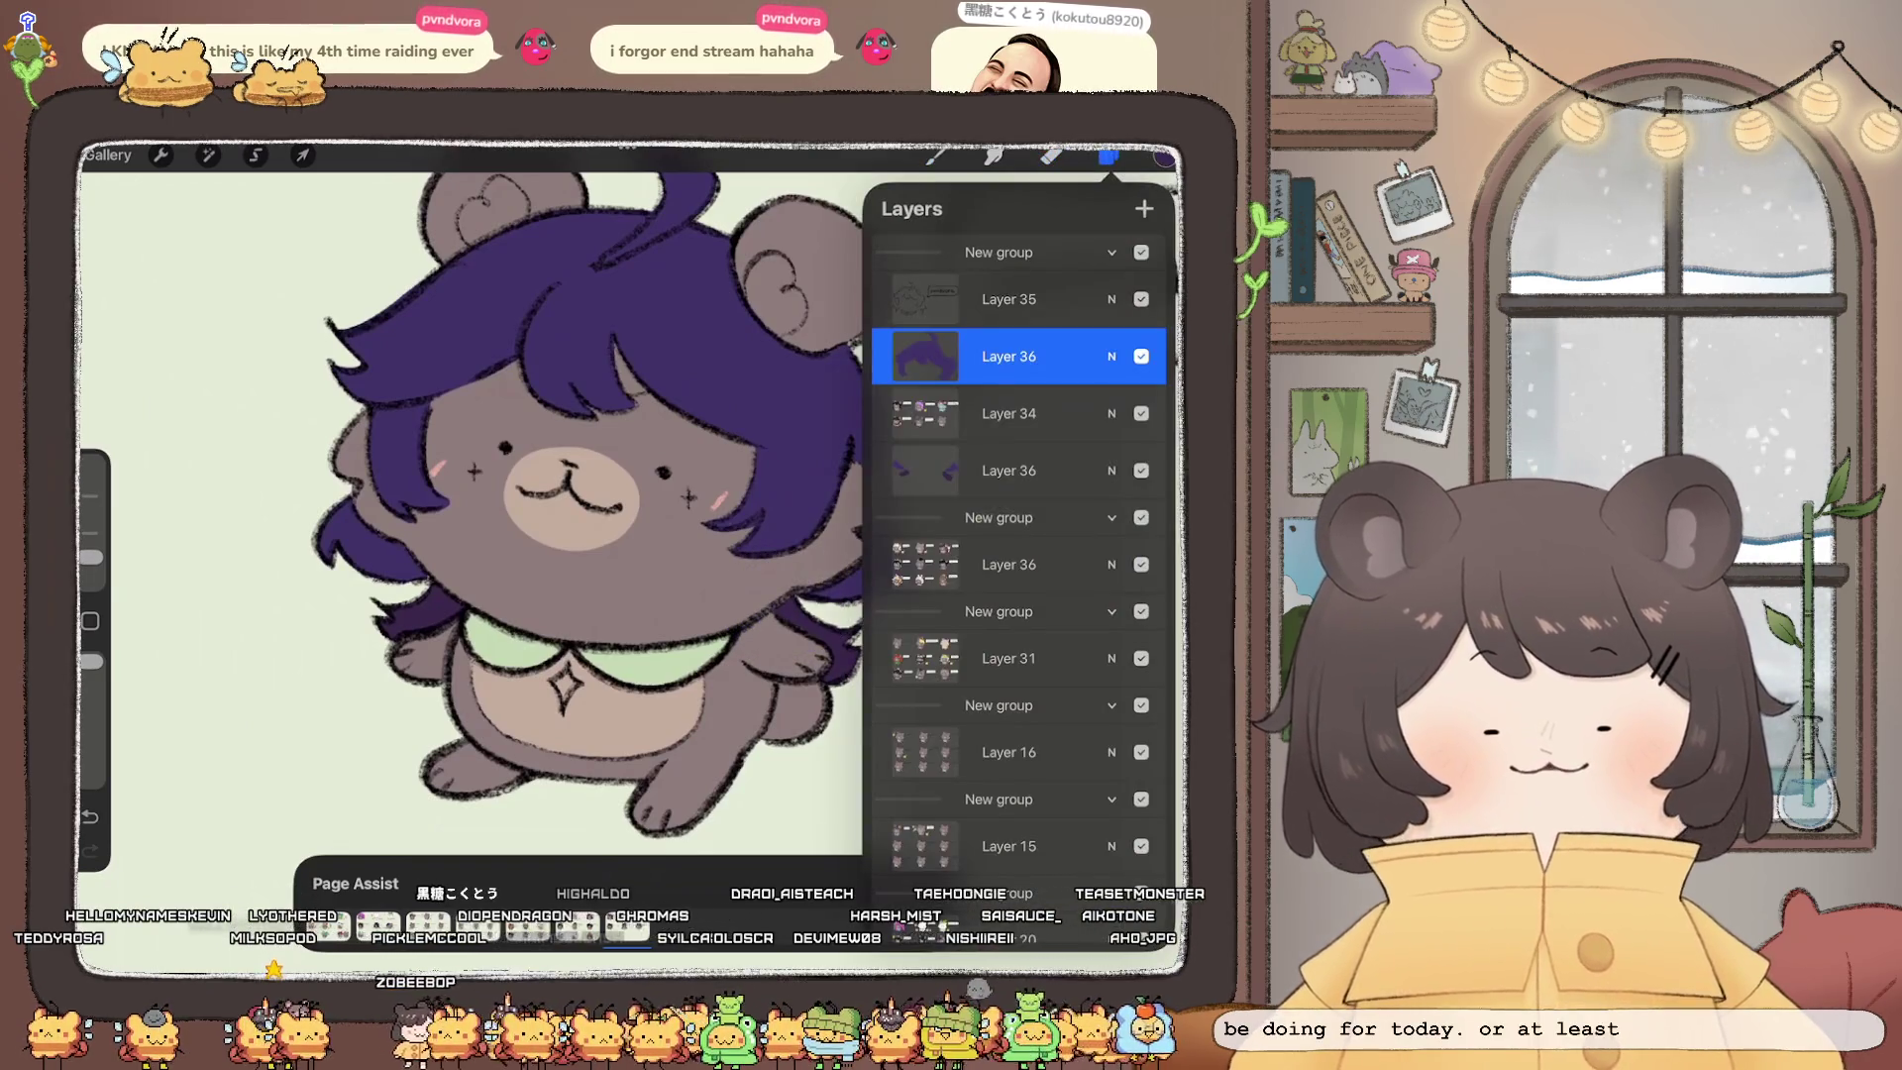
Step: Select the HABOOK Paint Soft Brush and reduce its size slightly
{"action": "left_click", "coordinate": [1008, 357]}
{"action": "left_click", "coordinate": [936, 156]}
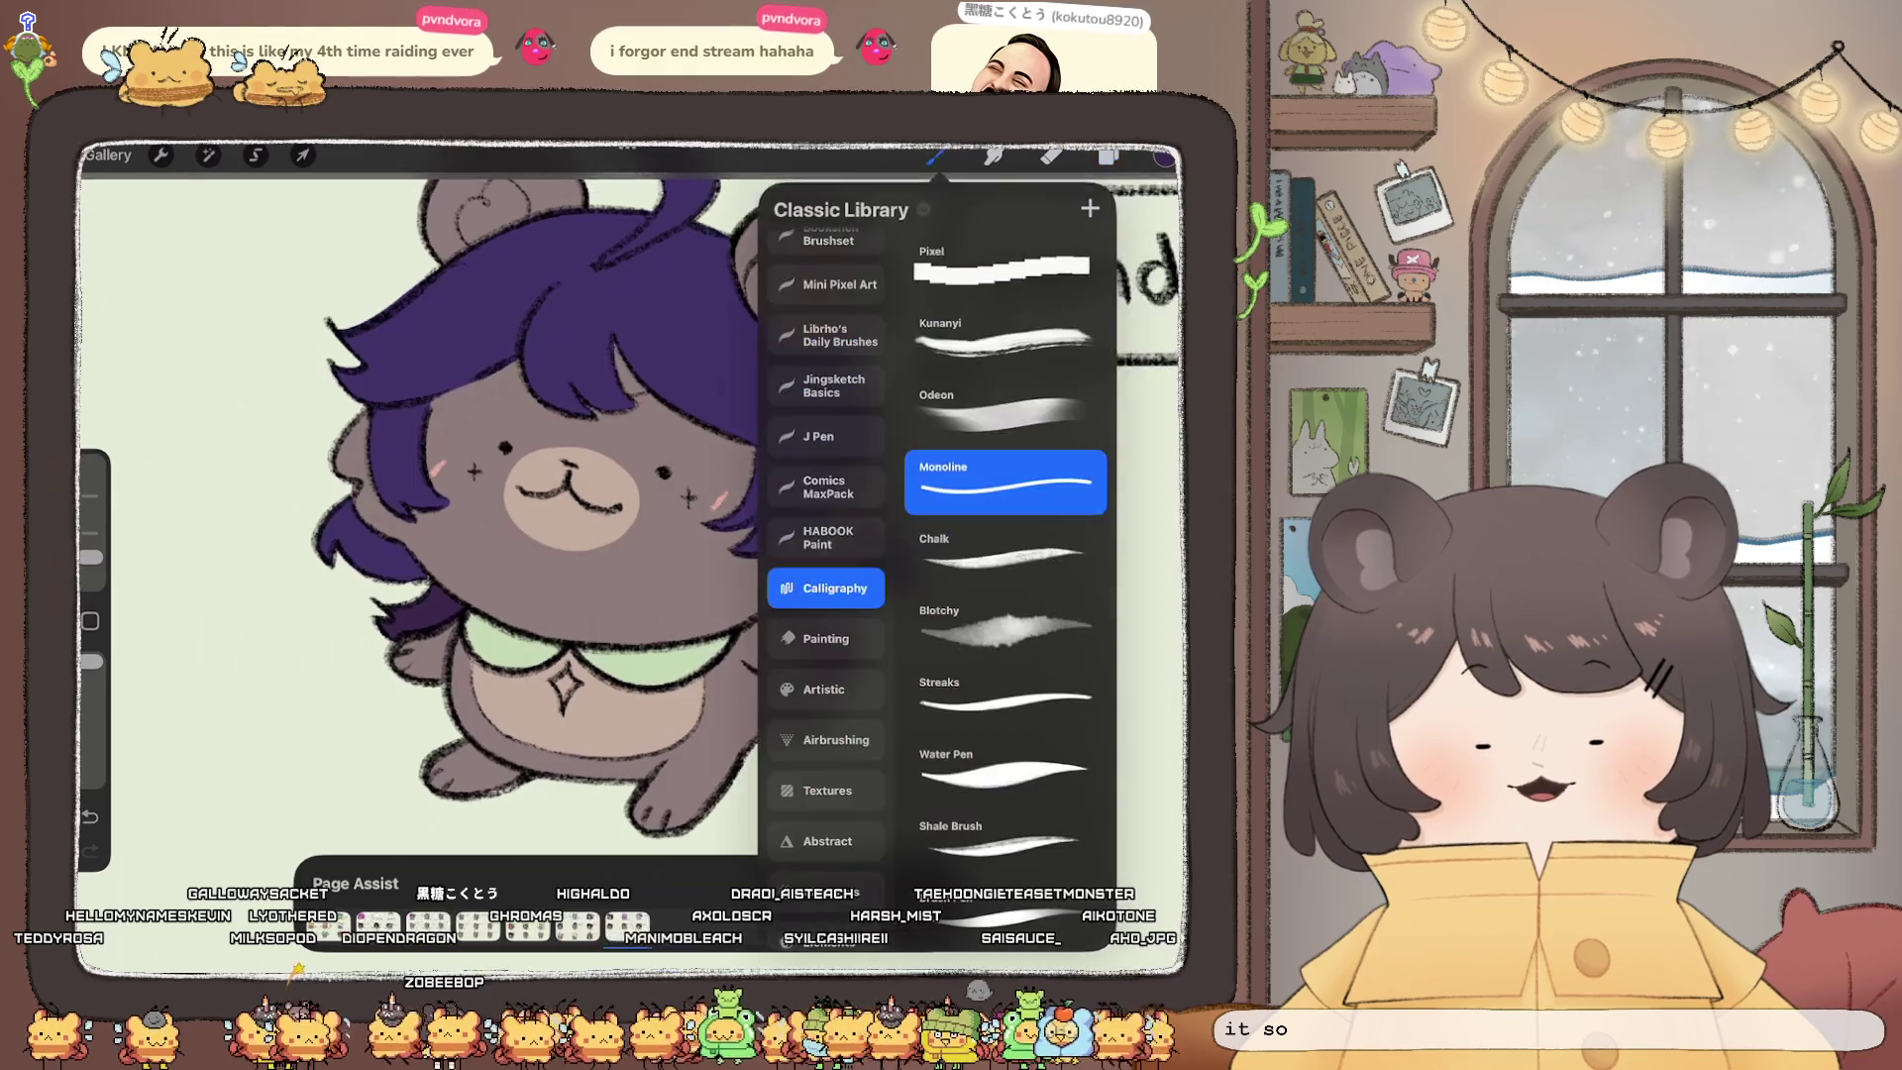
{"action": "left_click", "coordinate": [826, 537]}
{"action": "left_click", "coordinate": [1005, 586]}
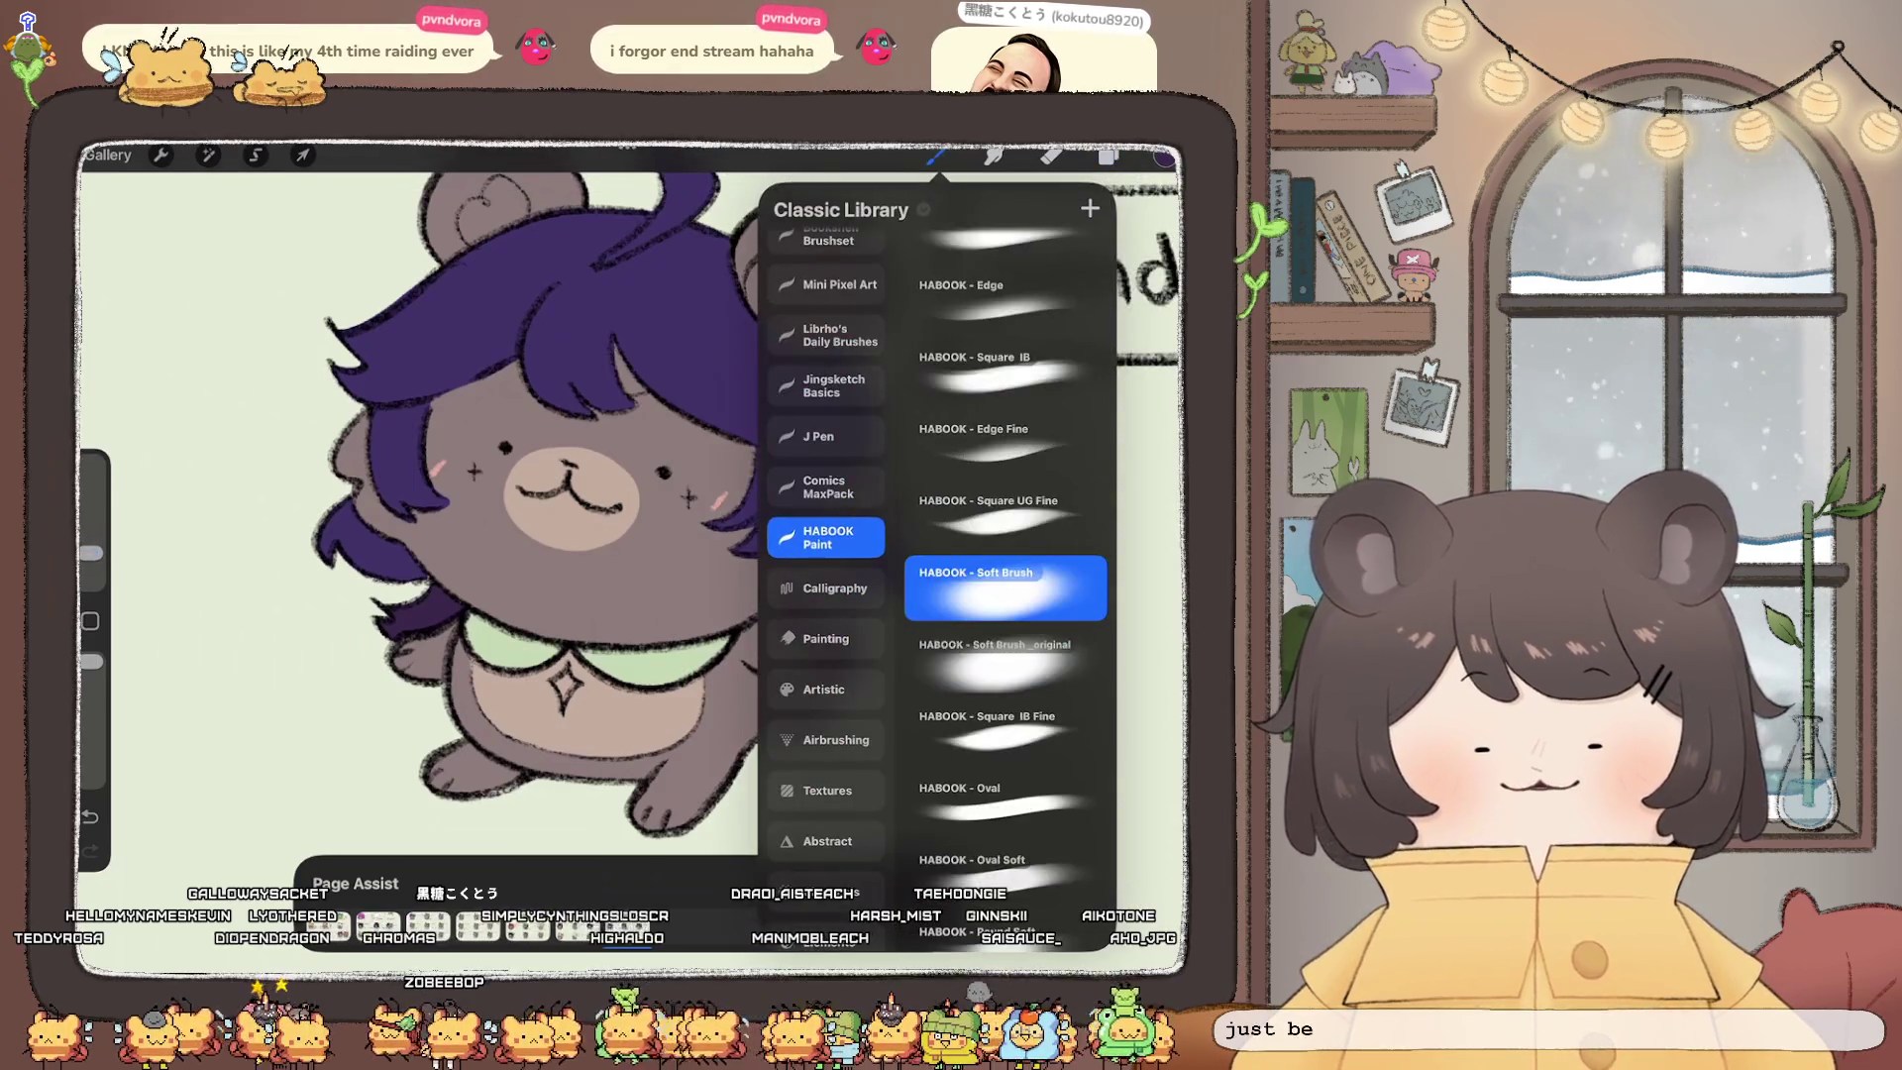
{"action": "left_click_drag", "start_coordinate": [90, 553], "coordinate": [90, 560]}
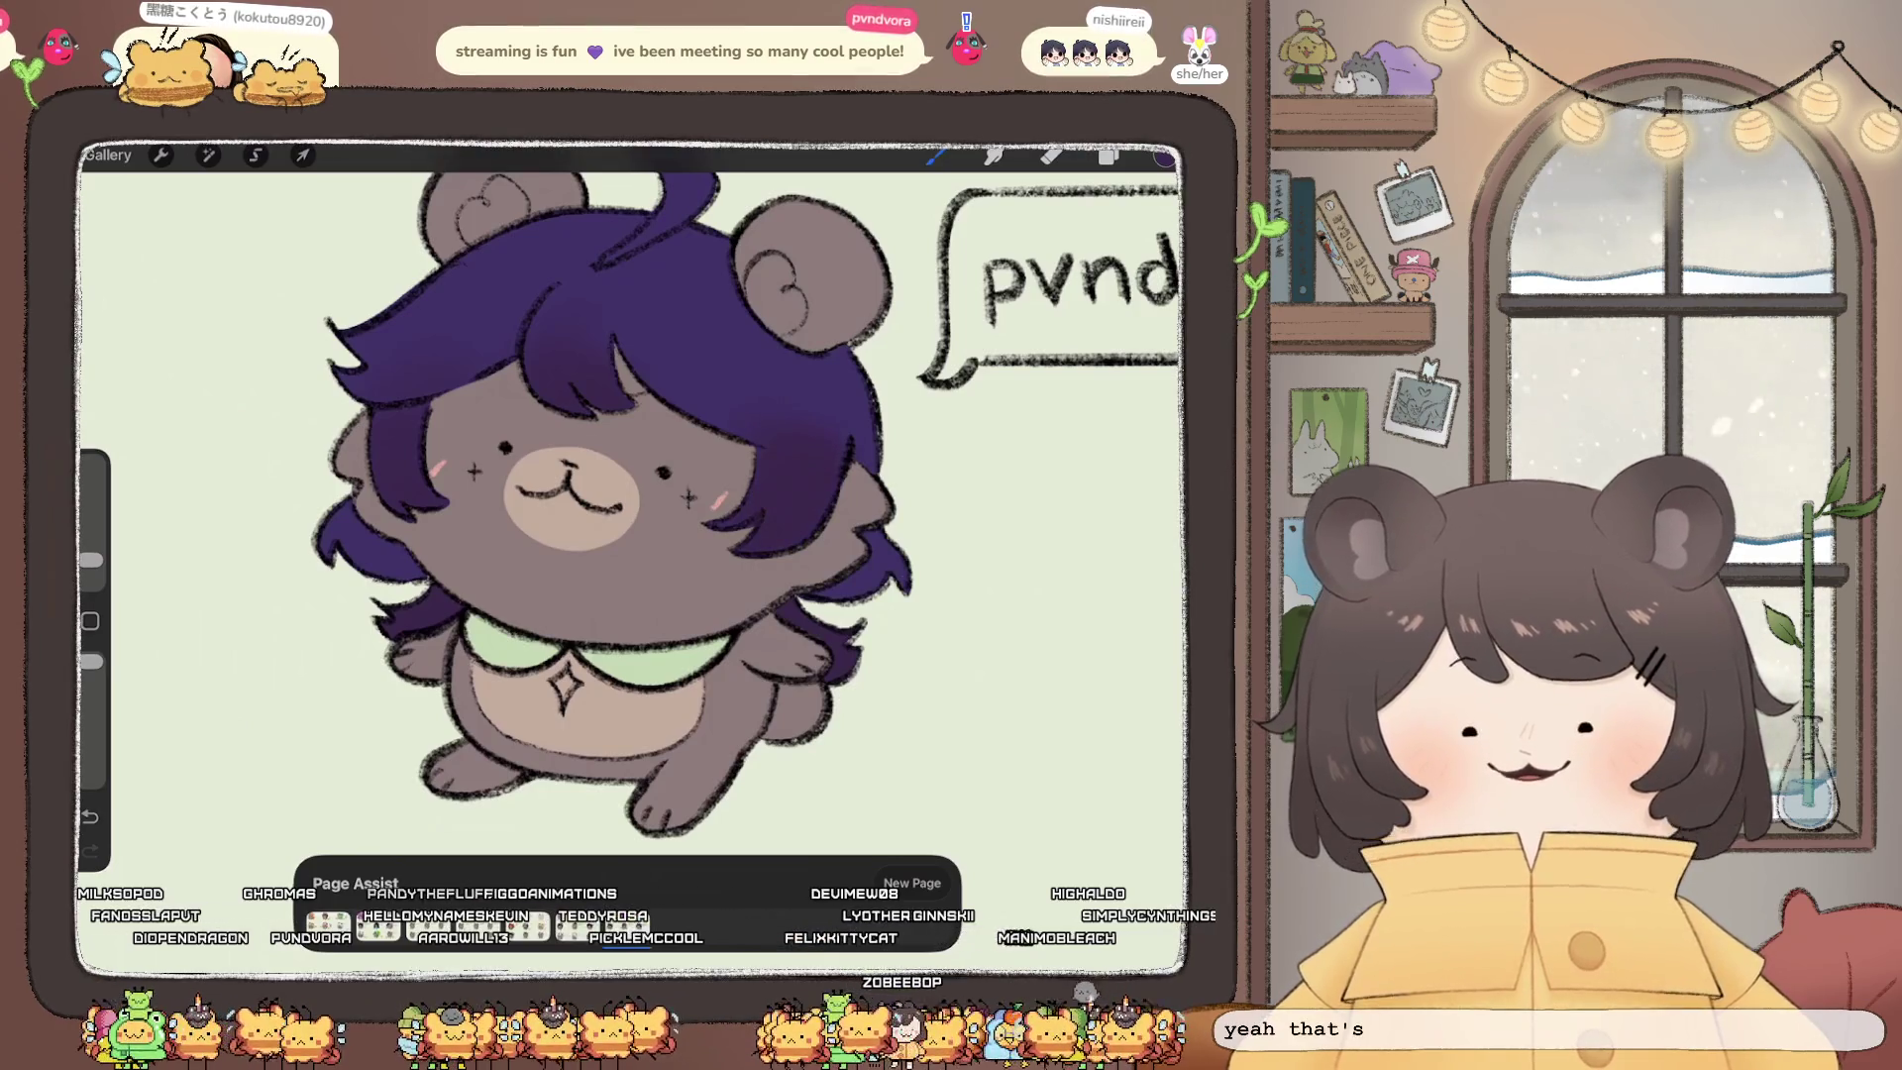
Step: Retone the hair with Hue, Saturation, Brightness at 57%, 63% and 51%
{"action": "left_click", "coordinate": [208, 155]}
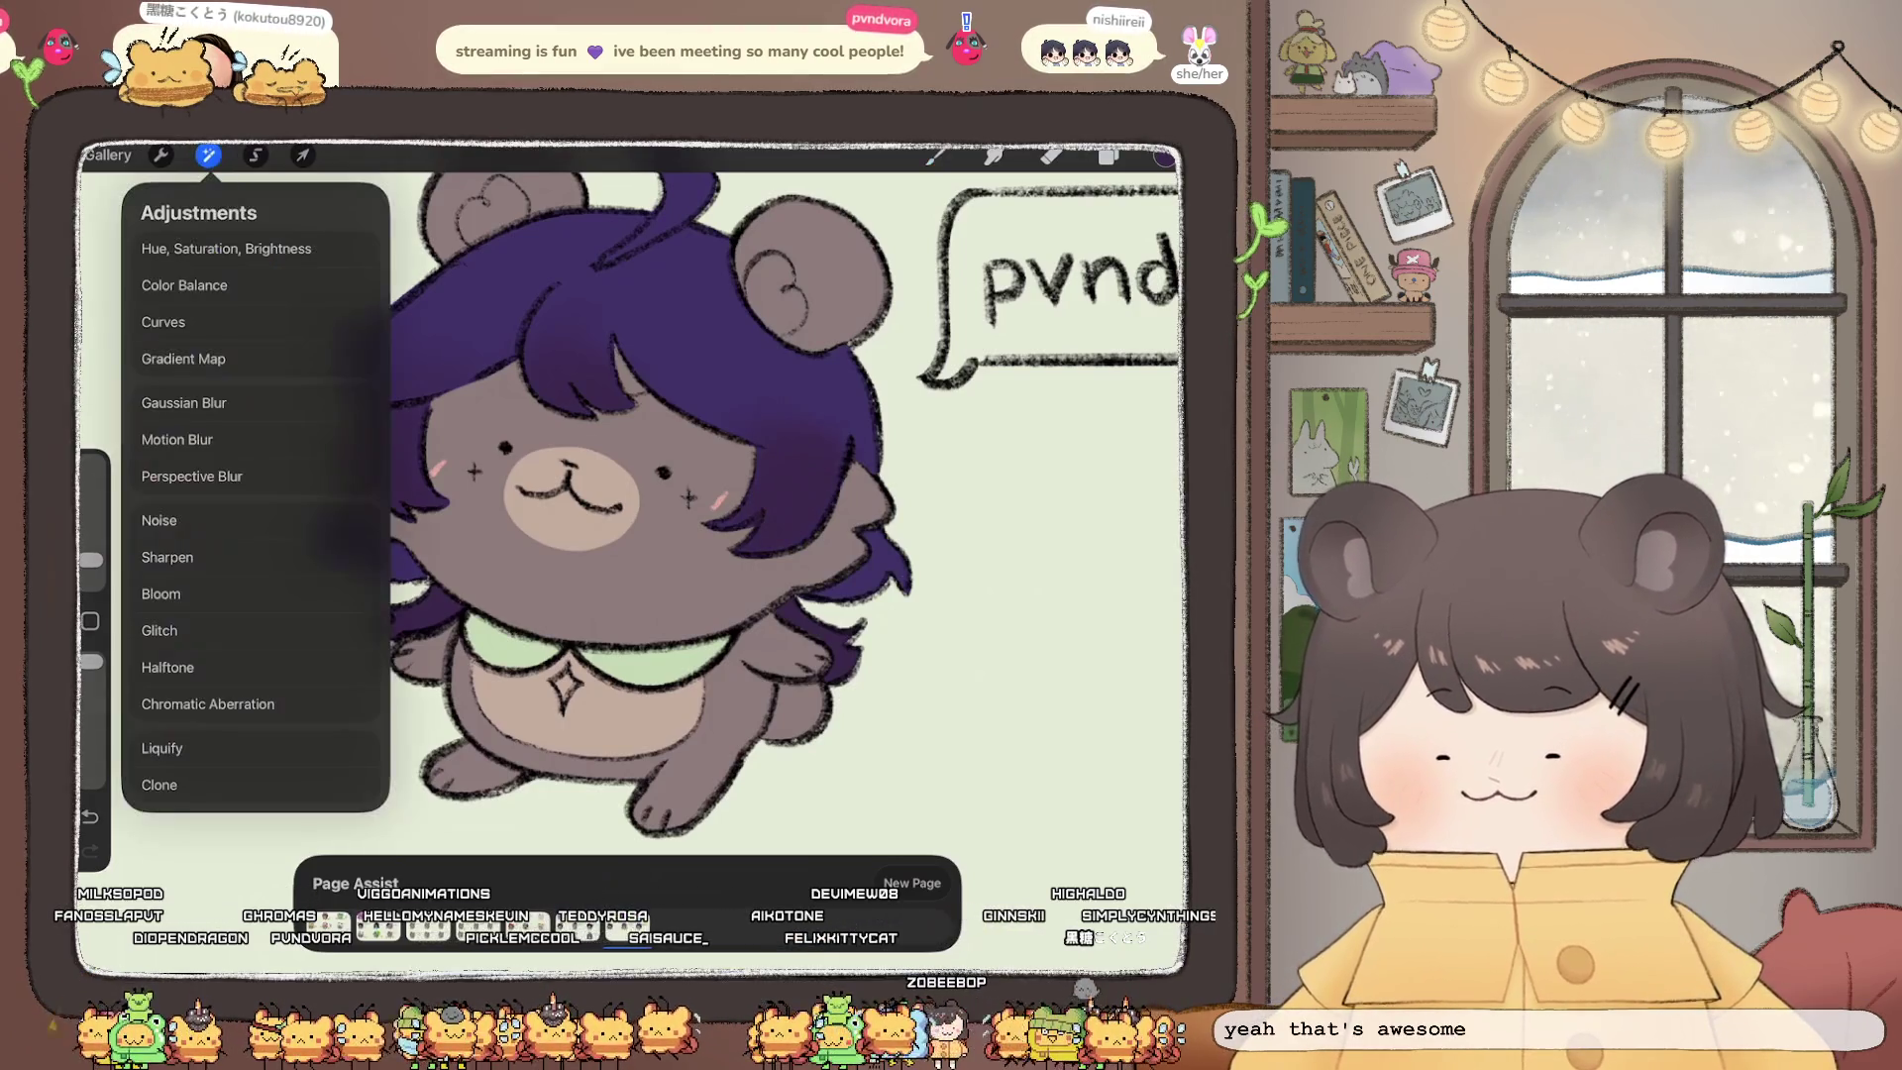
{"action": "left_click", "coordinate": [238, 247]}
{"action": "left_click_drag", "start_coordinate": [628, 927], "coordinate": [649, 927]}
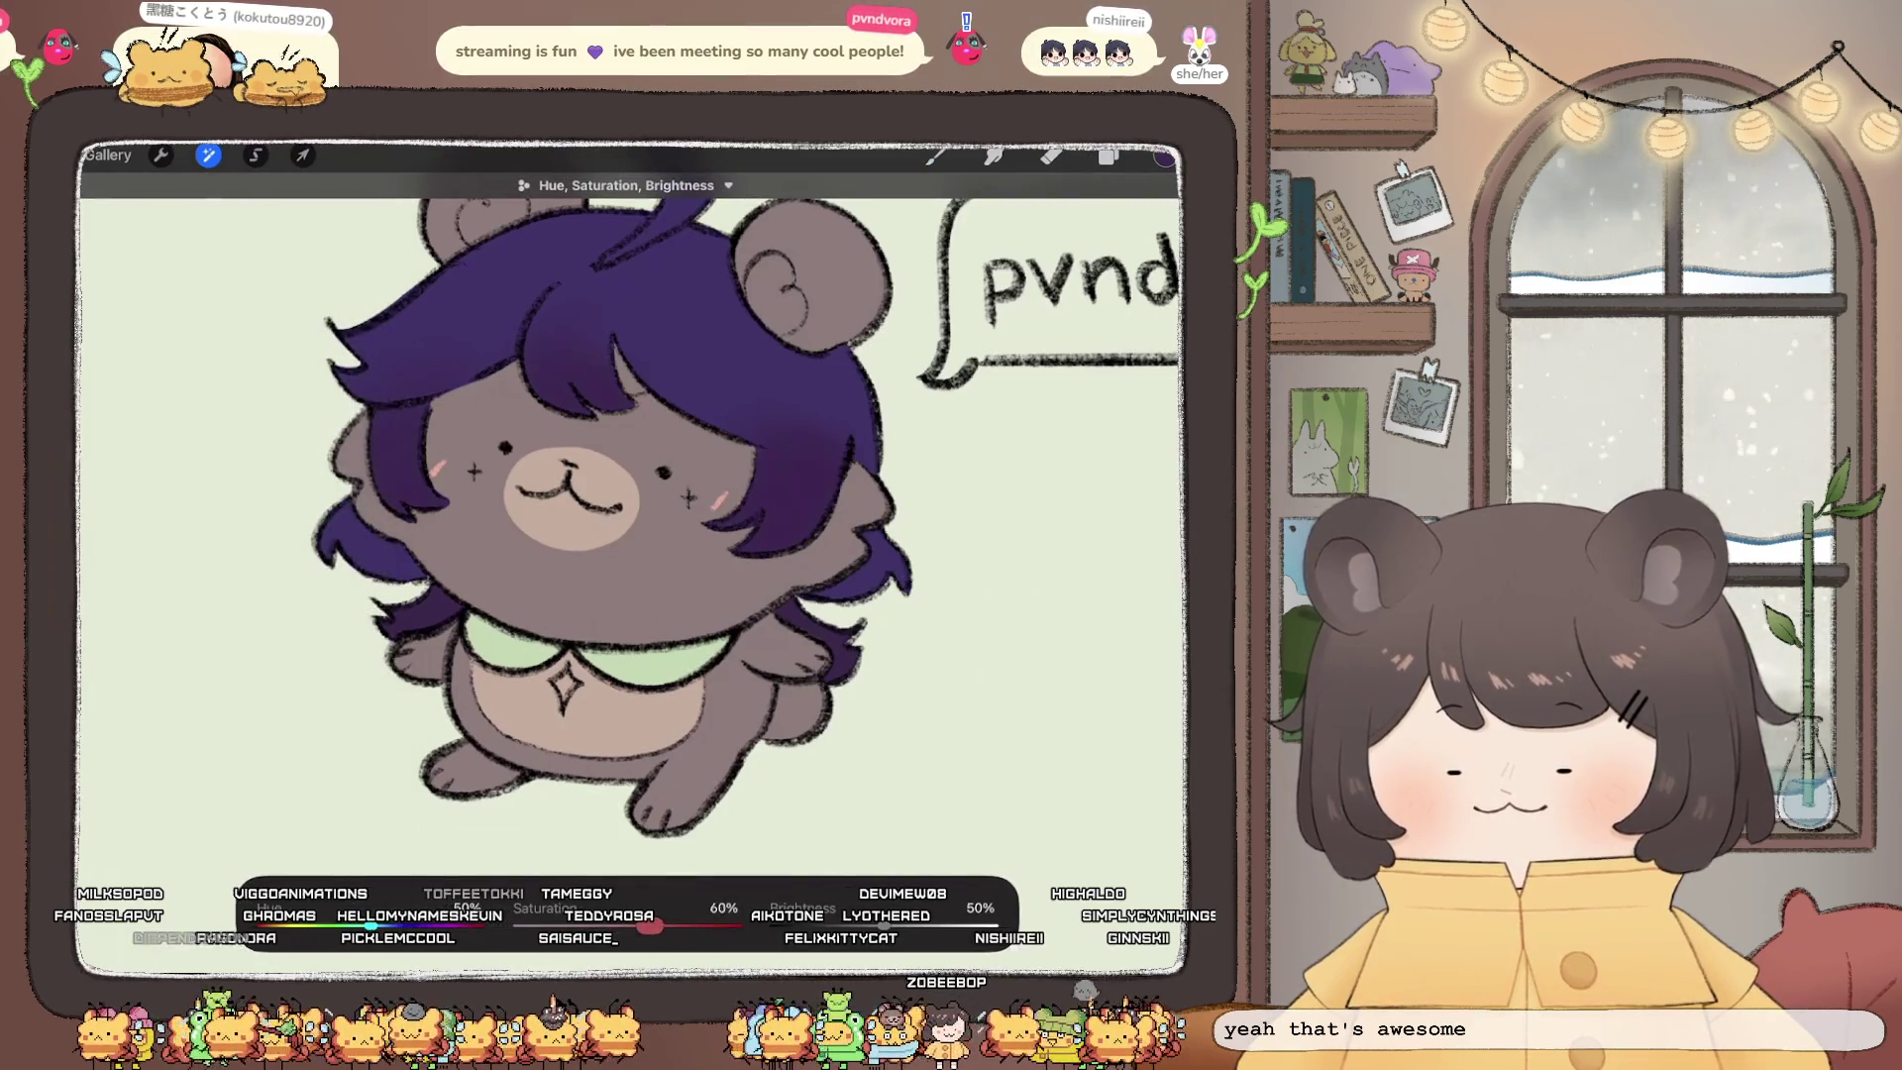
{"action": "left_click_drag", "start_coordinate": [385, 926], "coordinate": [388, 926]}
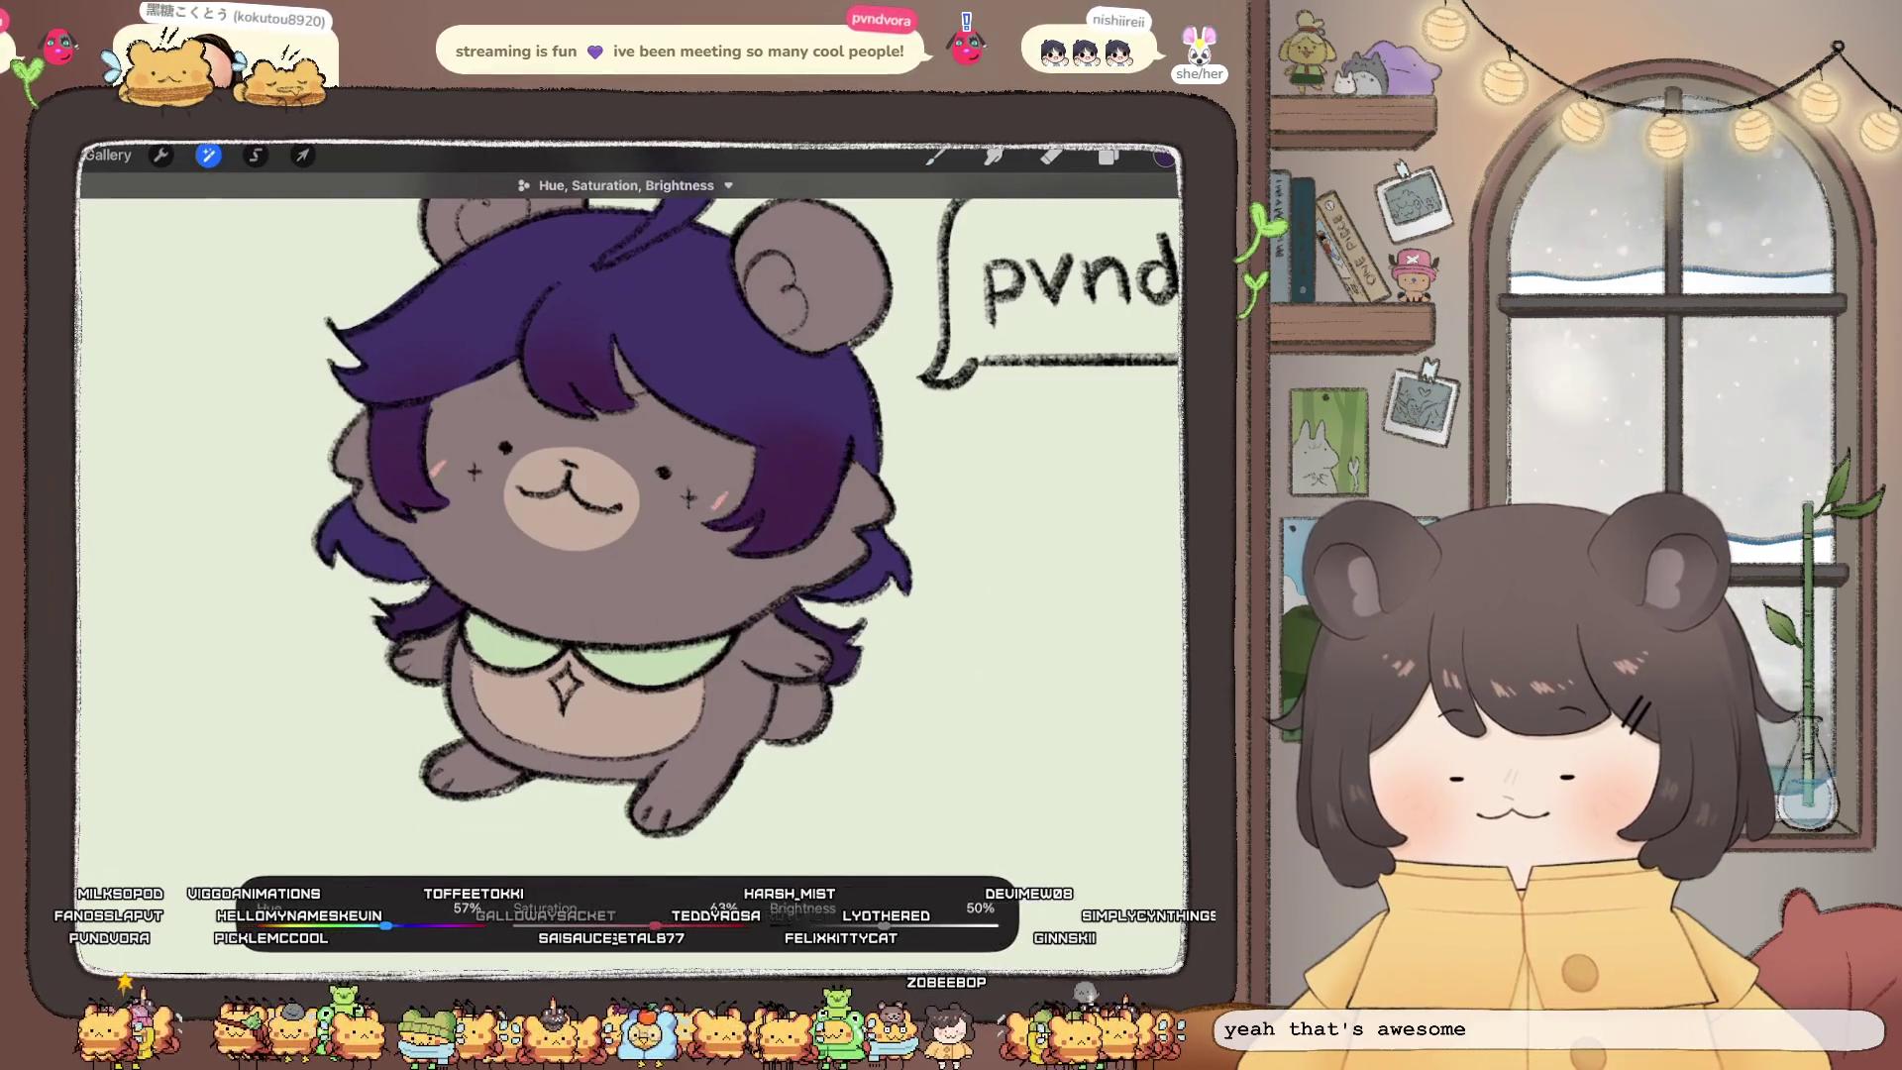
{"action": "left_click_drag", "start_coordinate": [882, 926], "coordinate": [889, 926]}
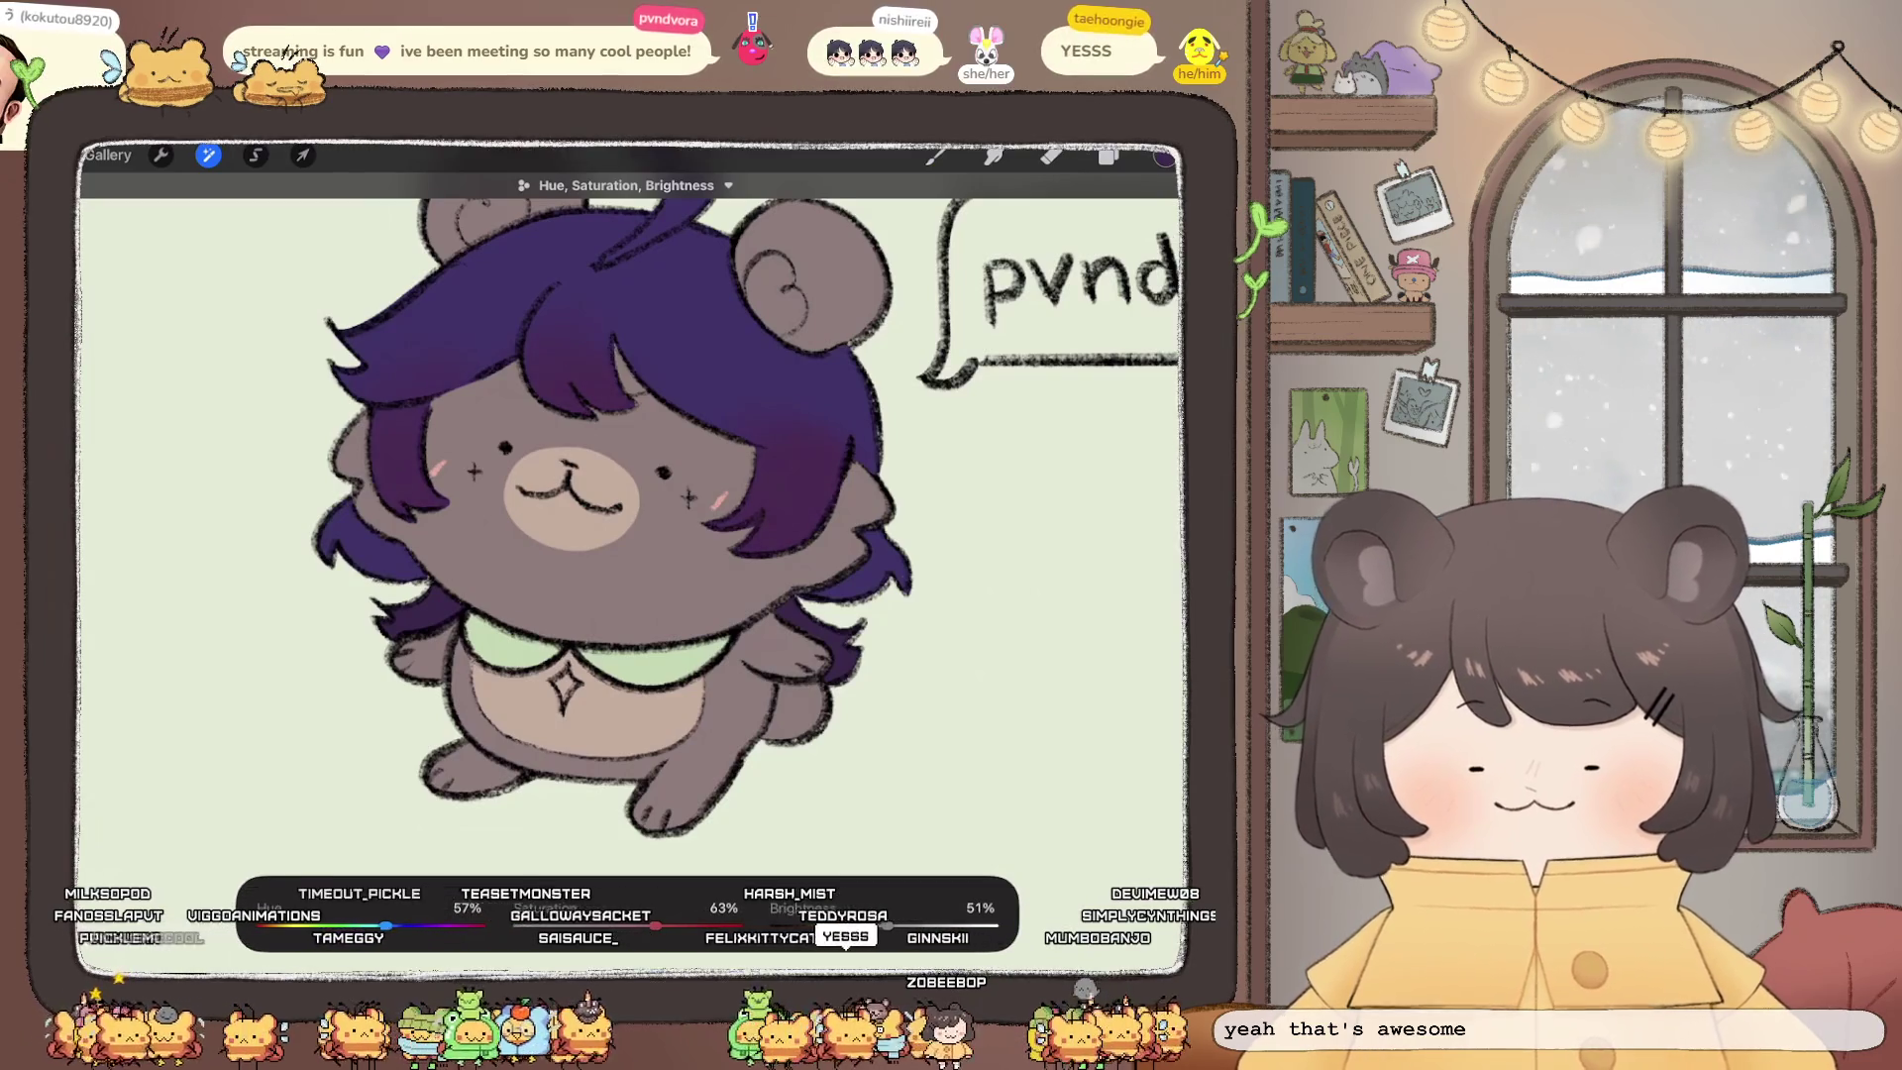
{"action": "scroll", "coordinate": [630, 515], "scroll_direction": "down", "scroll_amount": 5}
{"action": "scroll", "coordinate": [630, 515], "scroll_direction": "up", "scroll_amount": 5}
{"action": "left_click", "coordinate": [1108, 155]}
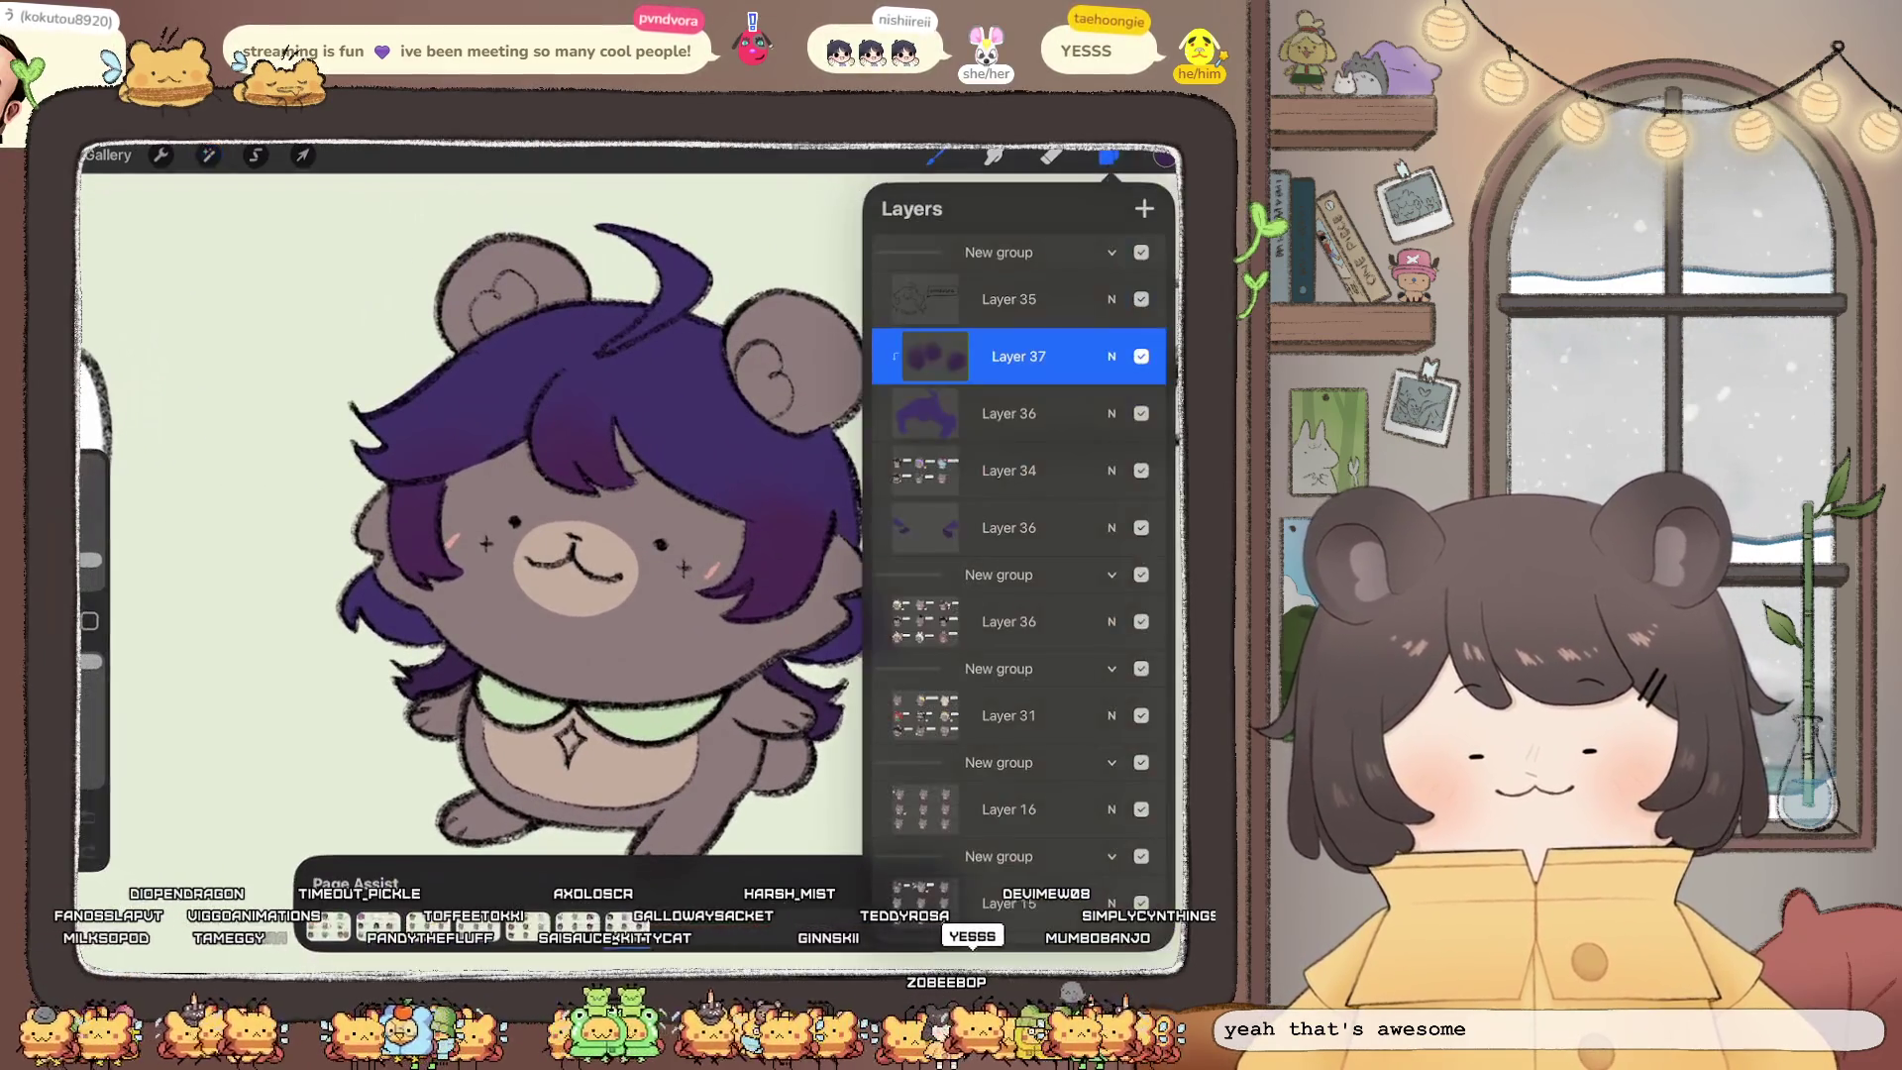
Step: On Layer 36, pick a near-white colour and a clean inking brush
{"action": "scroll", "coordinate": [574, 540], "scroll_direction": "up", "scroll_amount": 3}
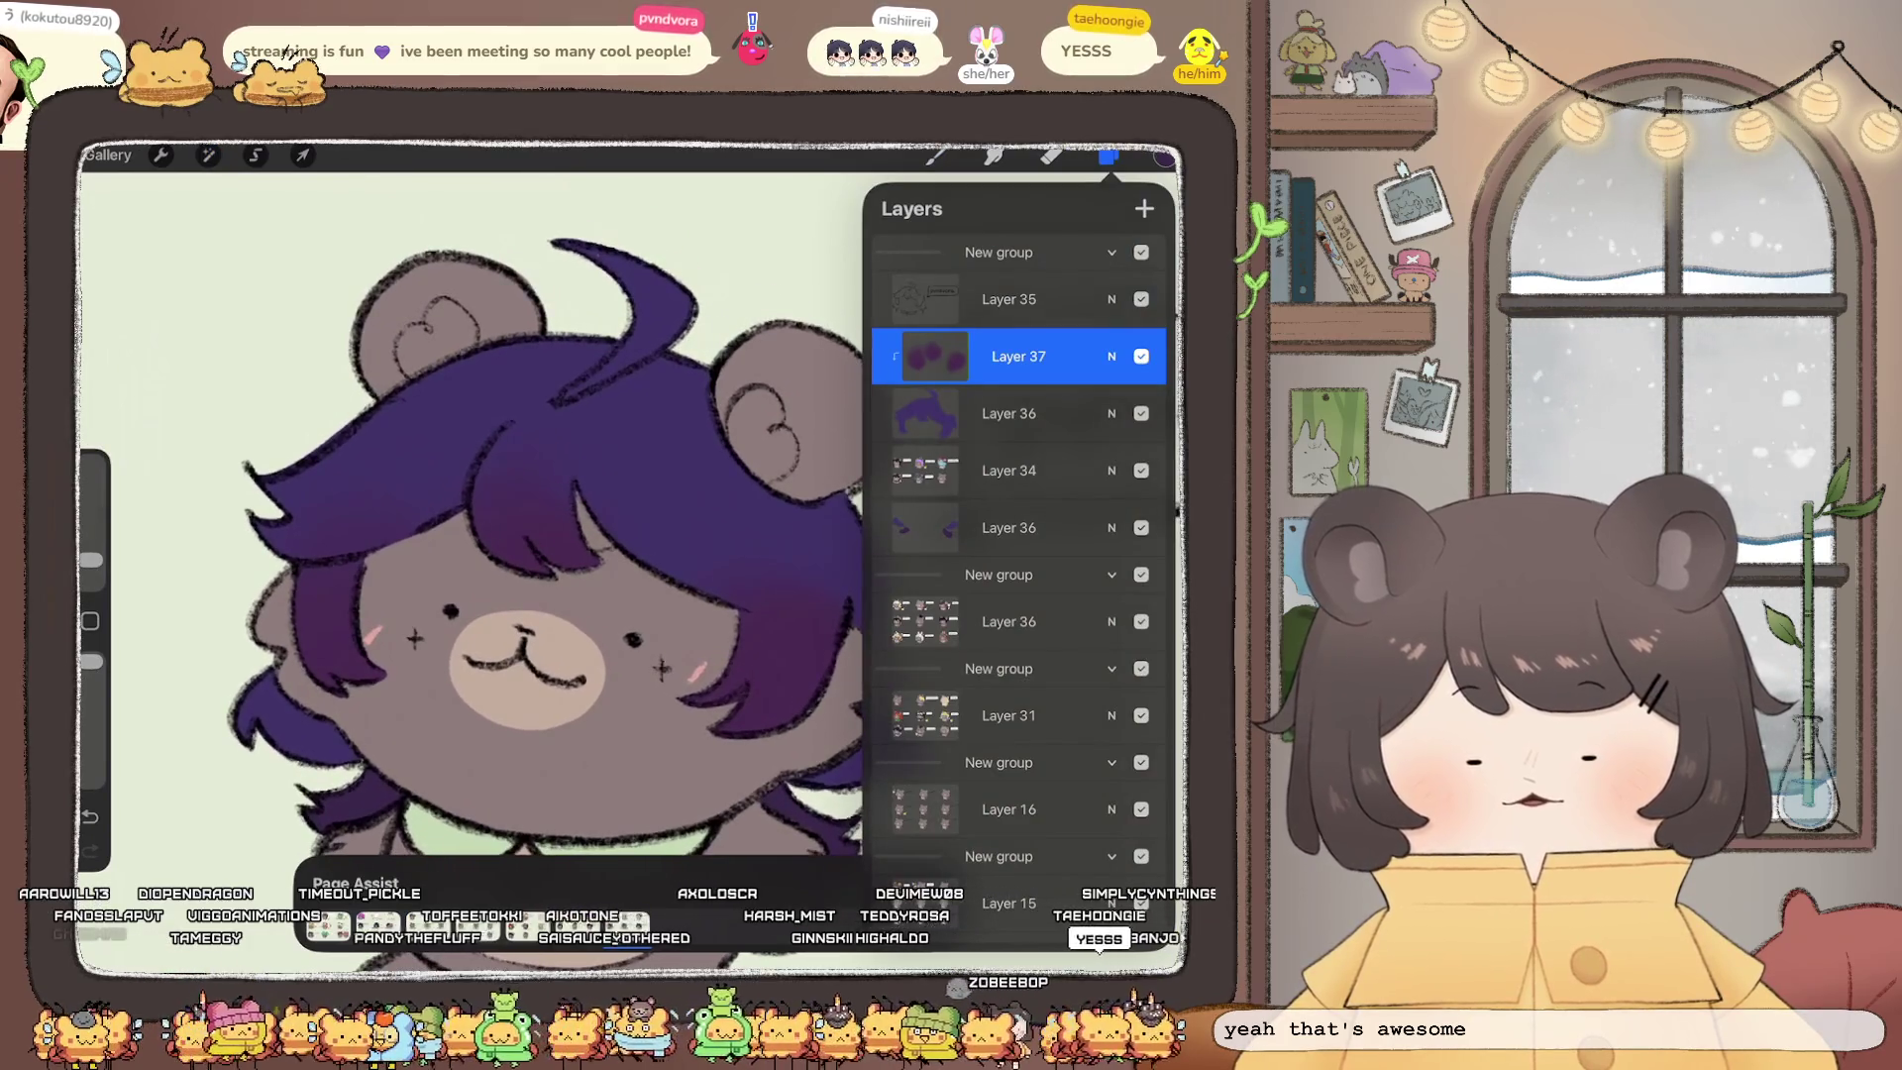
{"action": "left_click", "coordinate": [1019, 413]}
{"action": "left_click", "coordinate": [1163, 157]}
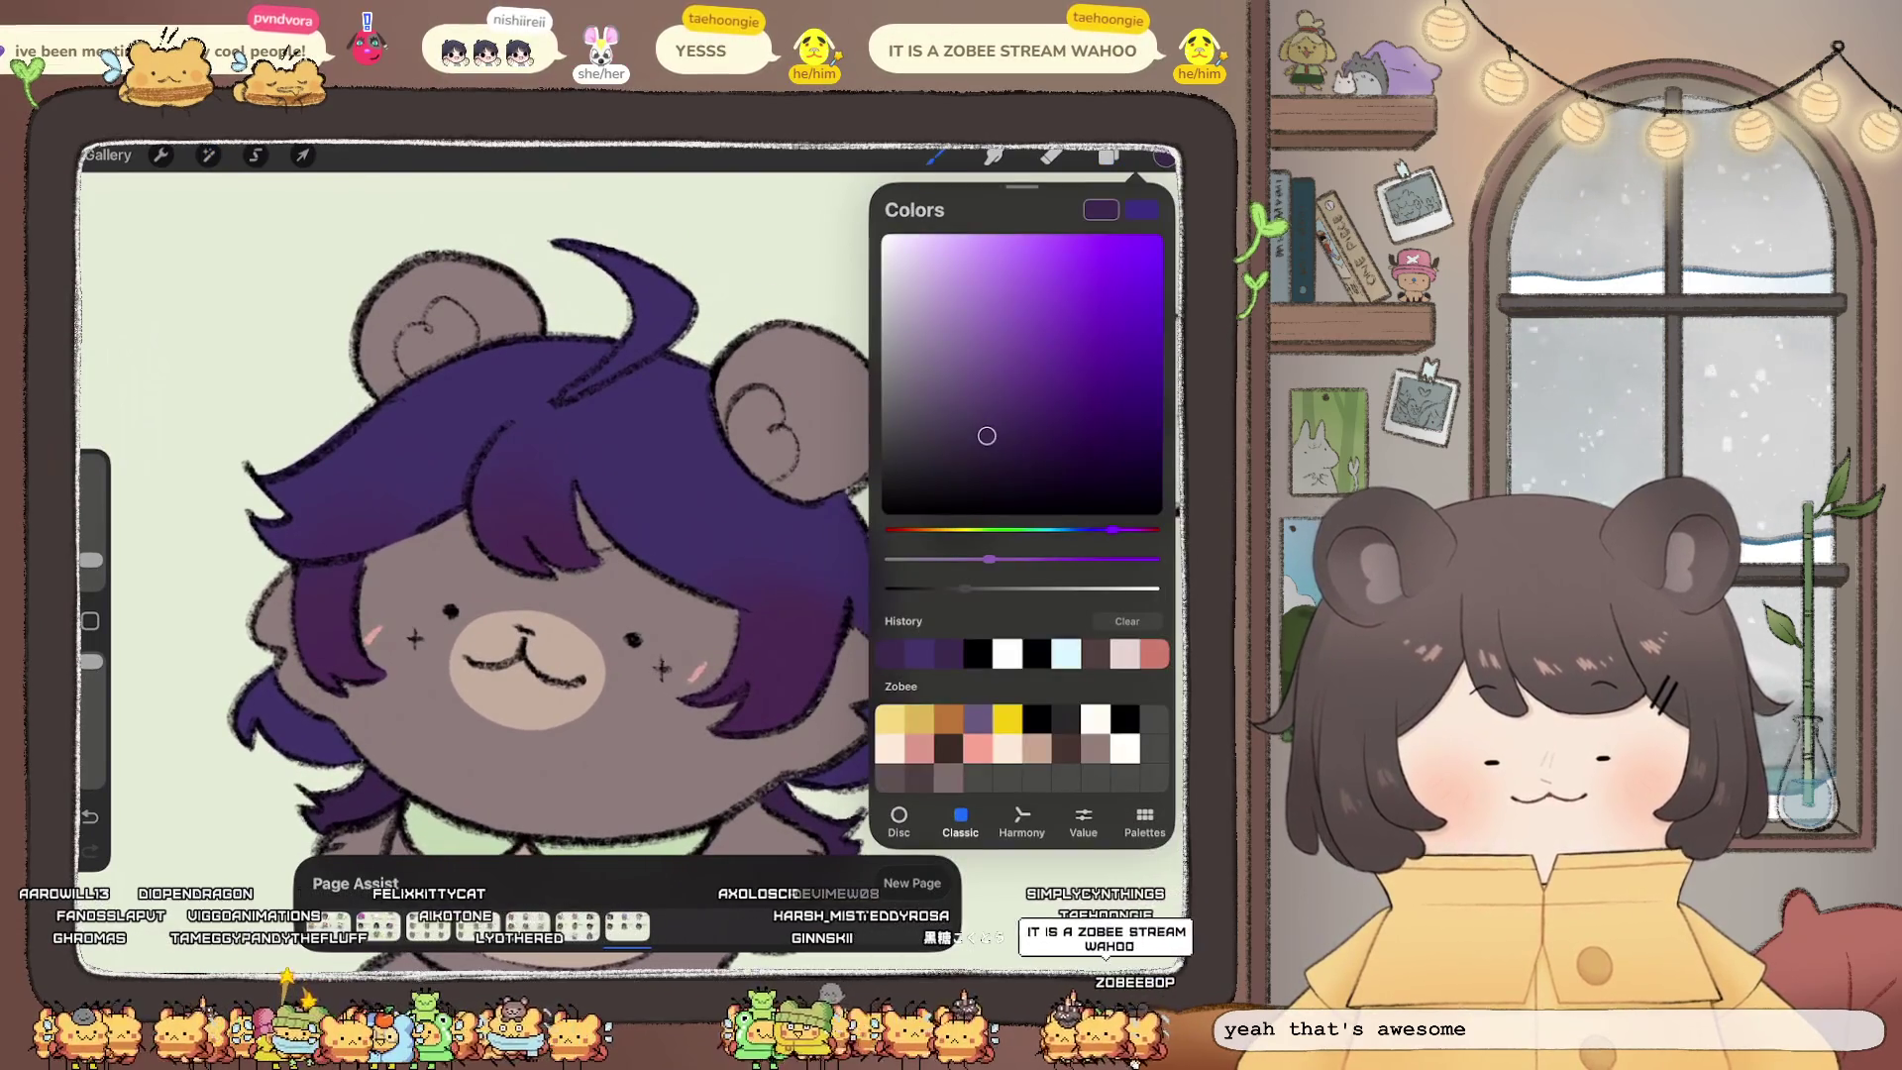
{"action": "scroll", "coordinate": [476, 545], "scroll_direction": "up", "scroll_amount": 2}
{"action": "left_click", "coordinate": [891, 248]}
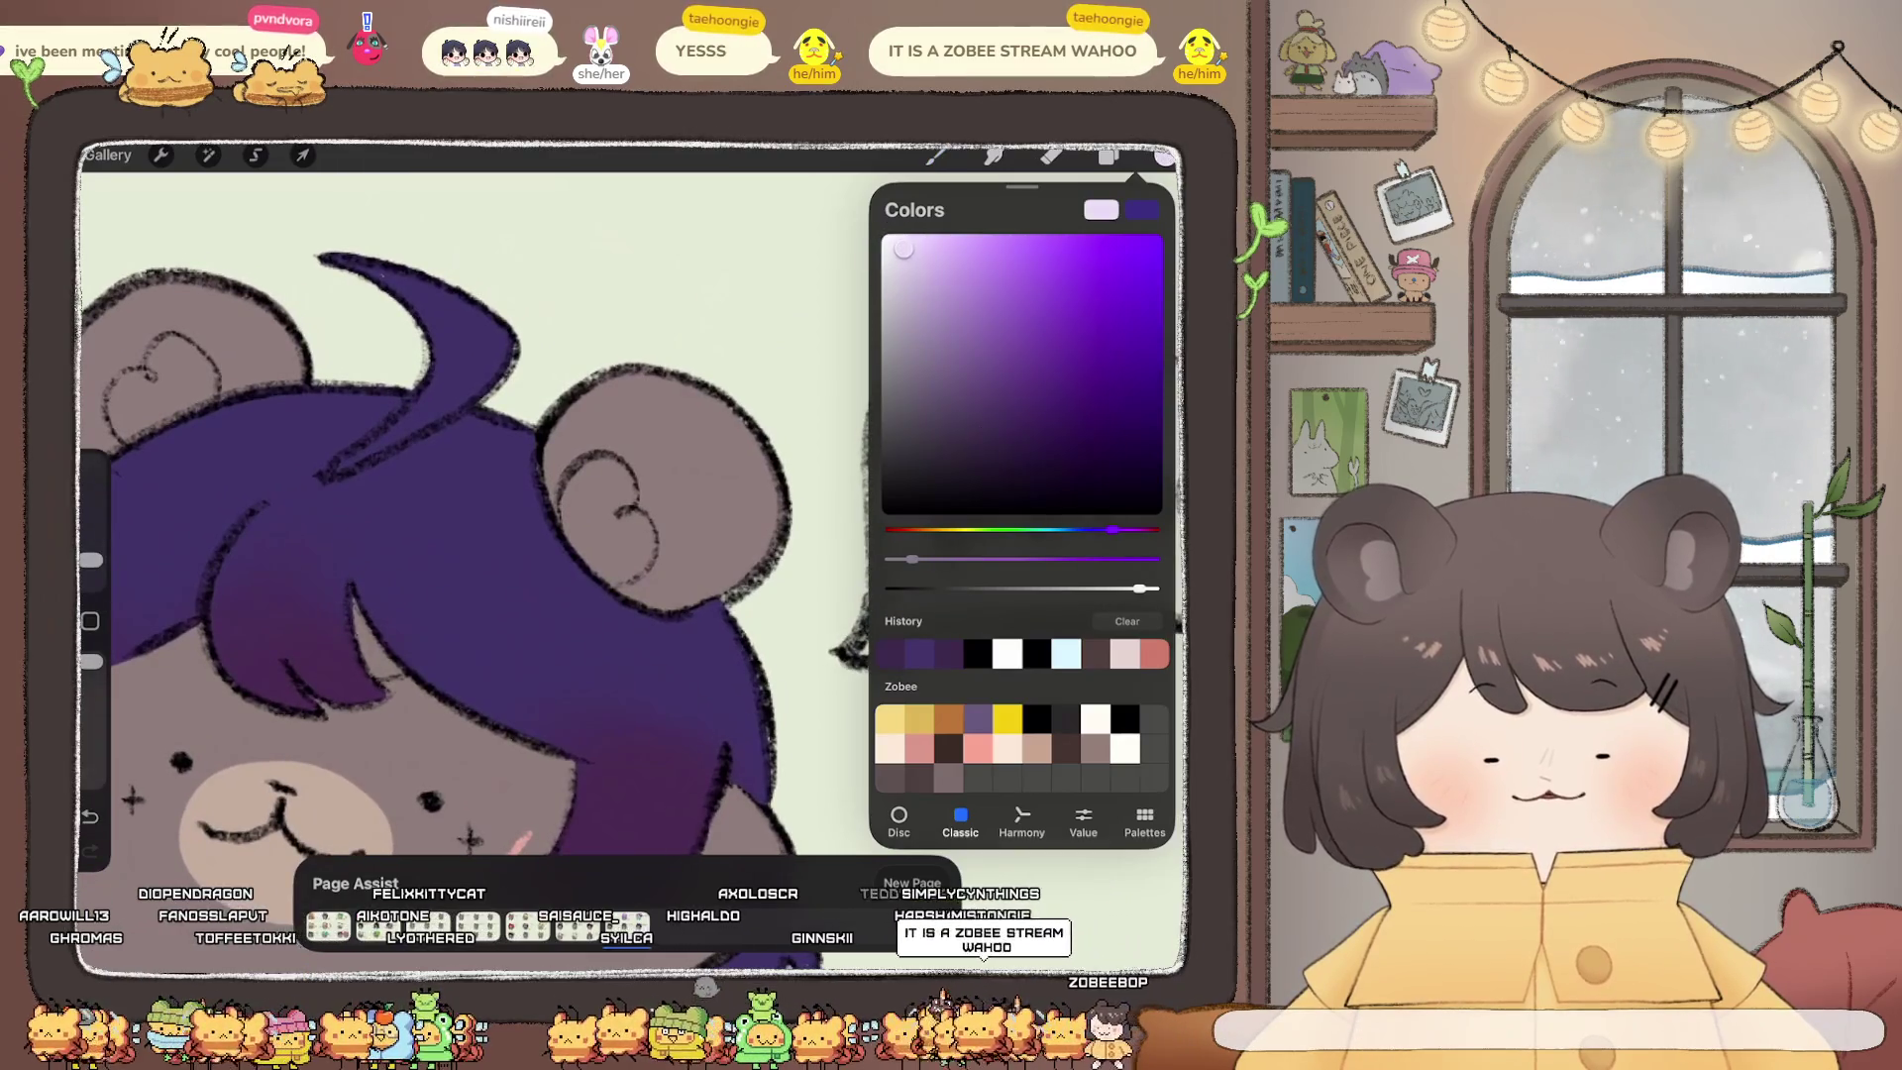
{"action": "left_click", "coordinate": [1109, 157]}
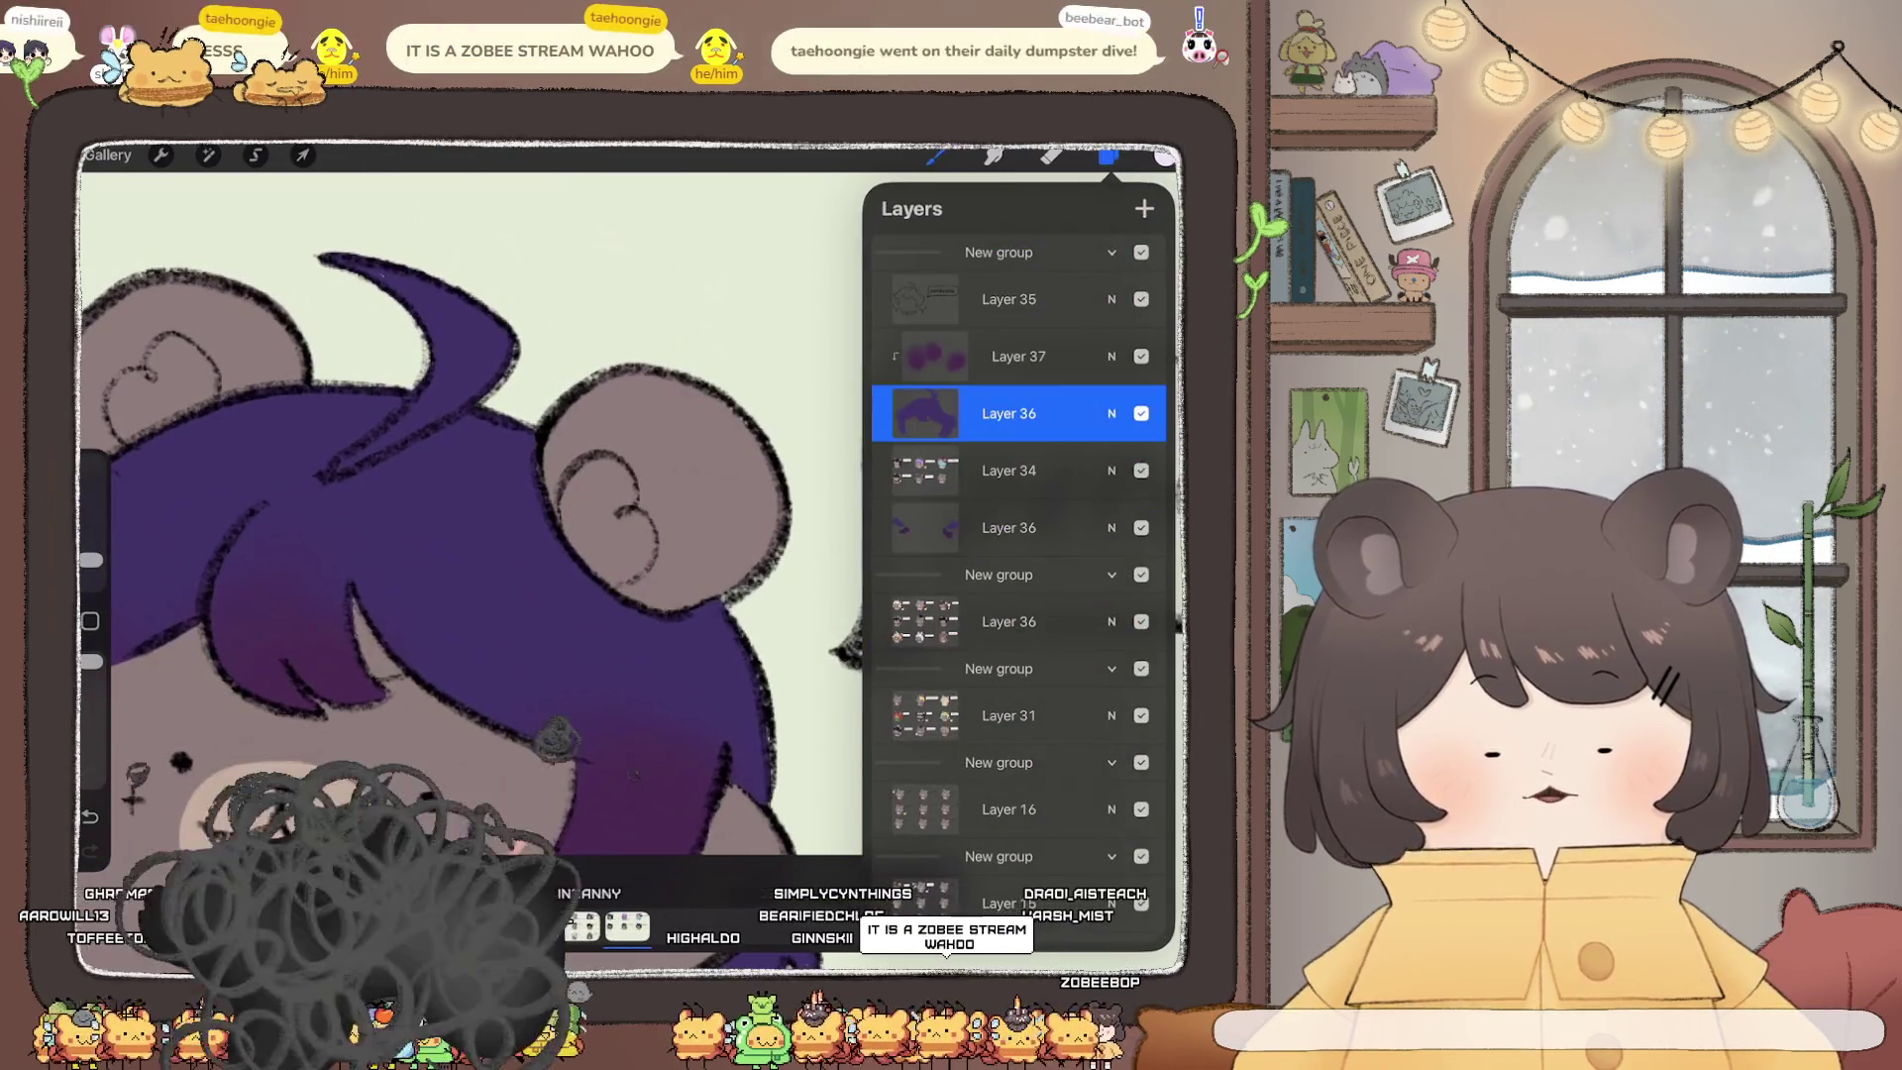
{"action": "left_click", "coordinate": [935, 157]}
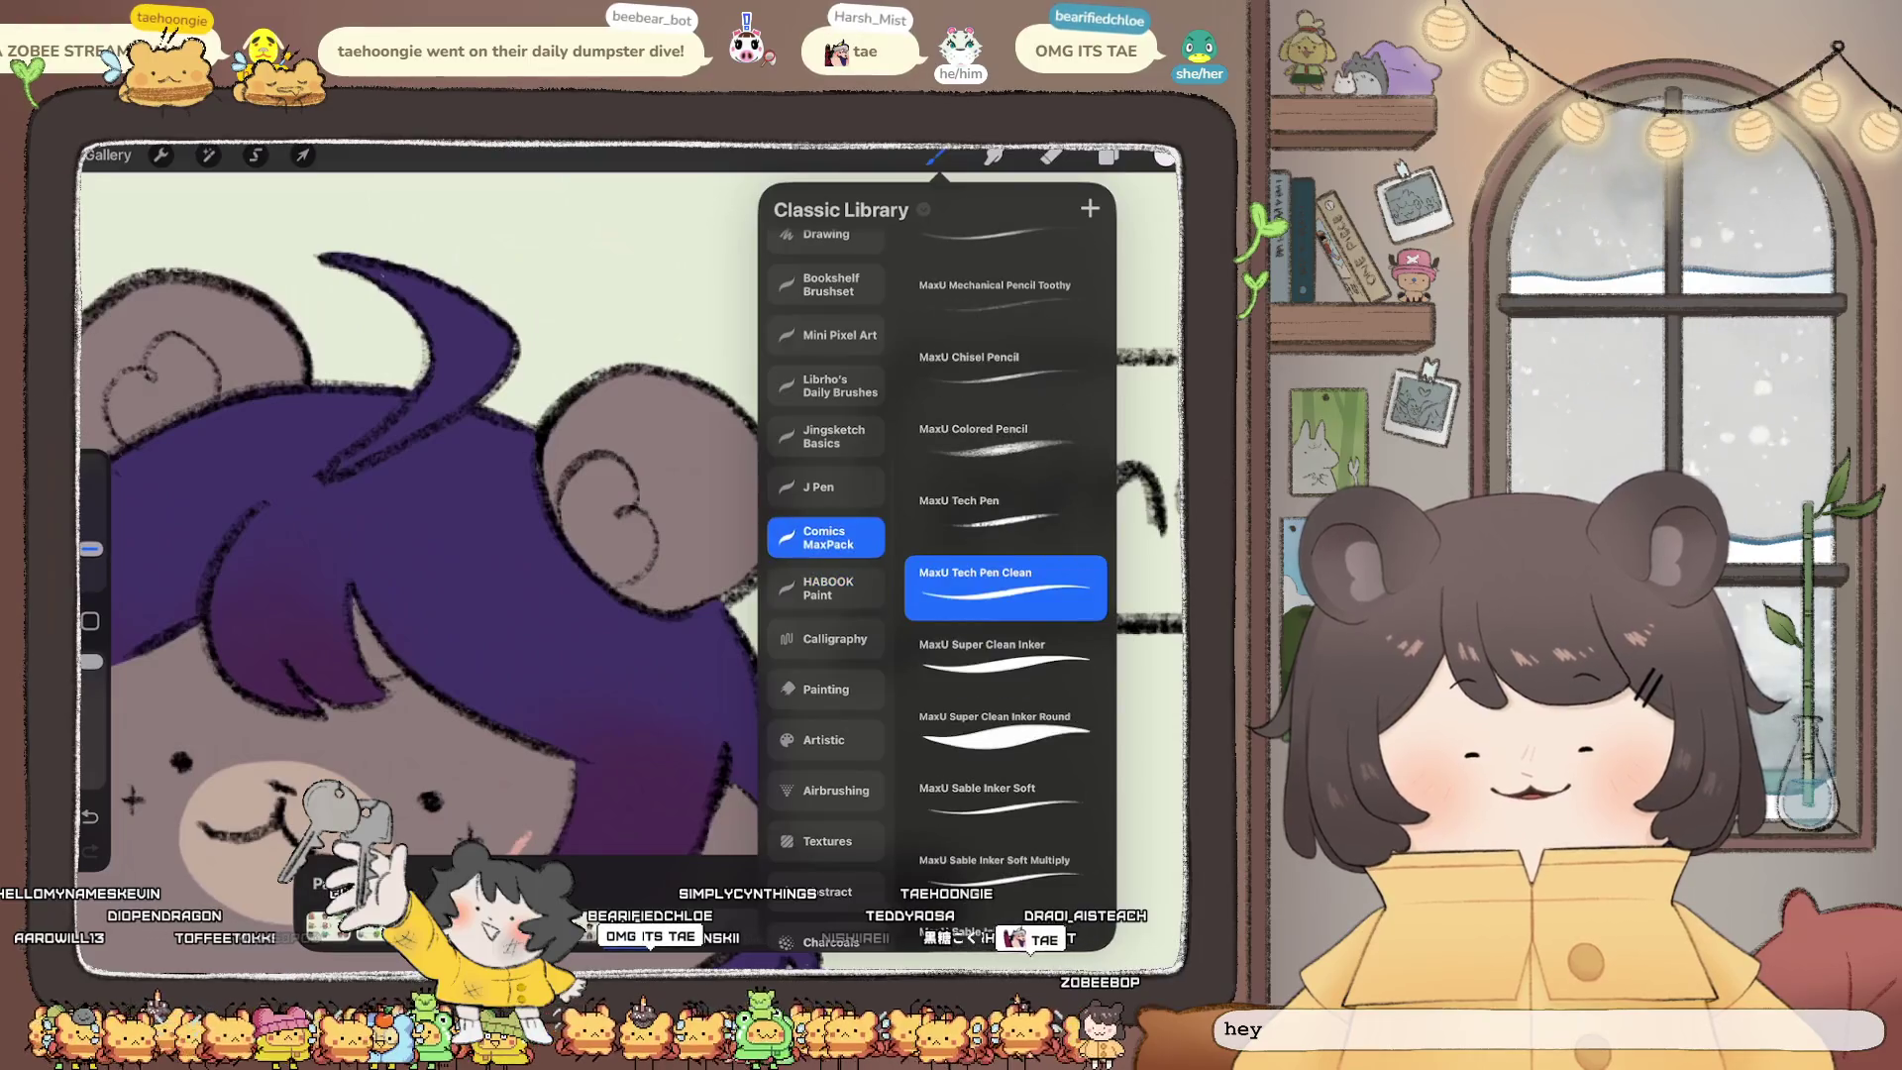
{"action": "left_click", "coordinate": [570, 535]}
Step: Outline the hearts inside both ears and fill them with white
{"action": "mouse_move", "coordinate": [569, 535]}
{"action": "left_mouse_down"}
{"action": "mouse_move", "coordinate": [565, 495]}
{"action": "mouse_move", "coordinate": [606, 462]}
{"action": "mouse_move", "coordinate": [642, 570]}
{"action": "mouse_move", "coordinate": [607, 577]}
{"action": "left_mouse_up"}
{"action": "left_click_drag", "start_coordinate": [1164, 157], "coordinate": [609, 535]}
{"action": "mouse_move", "coordinate": [513, 458]}
{"action": "left_mouse_down"}
{"action": "mouse_move", "coordinate": [461, 421]}
{"action": "mouse_move", "coordinate": [421, 487]}
{"action": "mouse_move", "coordinate": [444, 491]}
{"action": "left_mouse_up"}
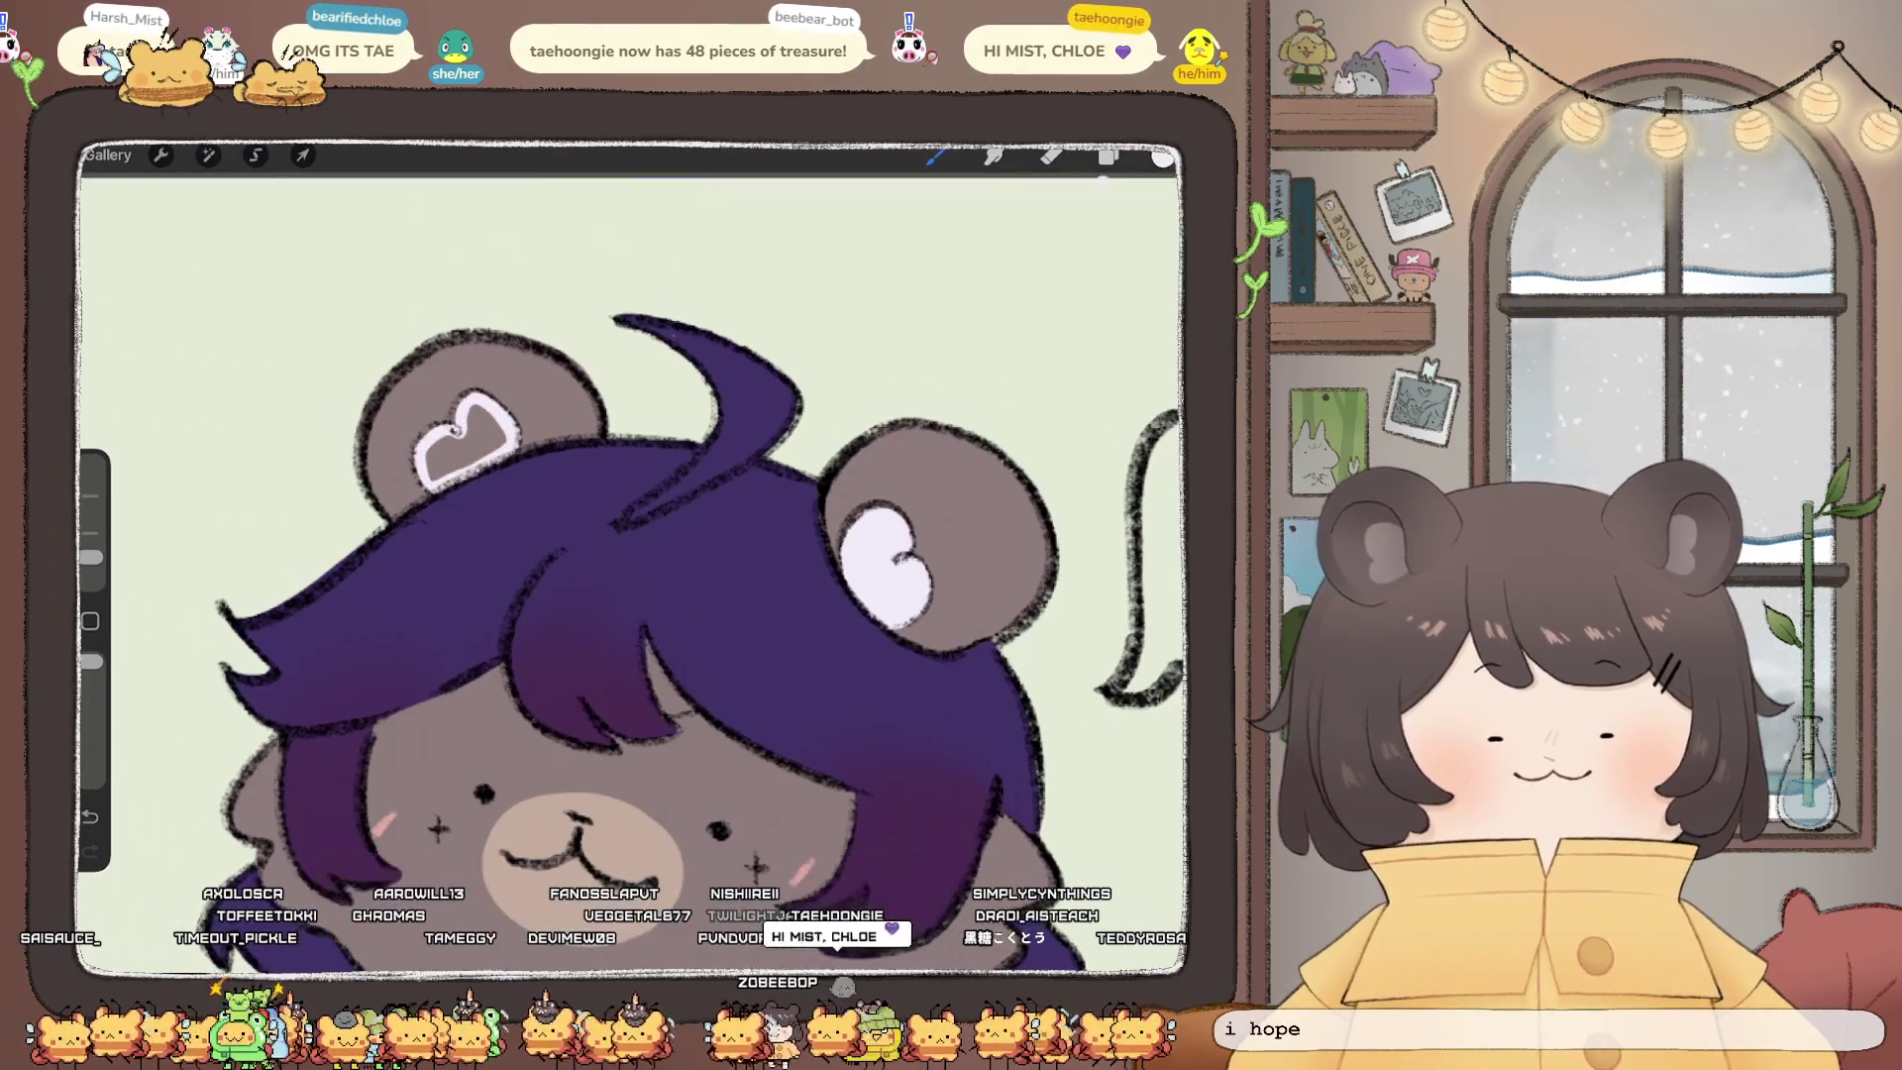
{"action": "left_click_drag", "start_coordinate": [1164, 157], "coordinate": [465, 441]}
{"action": "scroll", "coordinate": [644, 585], "scroll_direction": "down", "scroll_amount": 5}
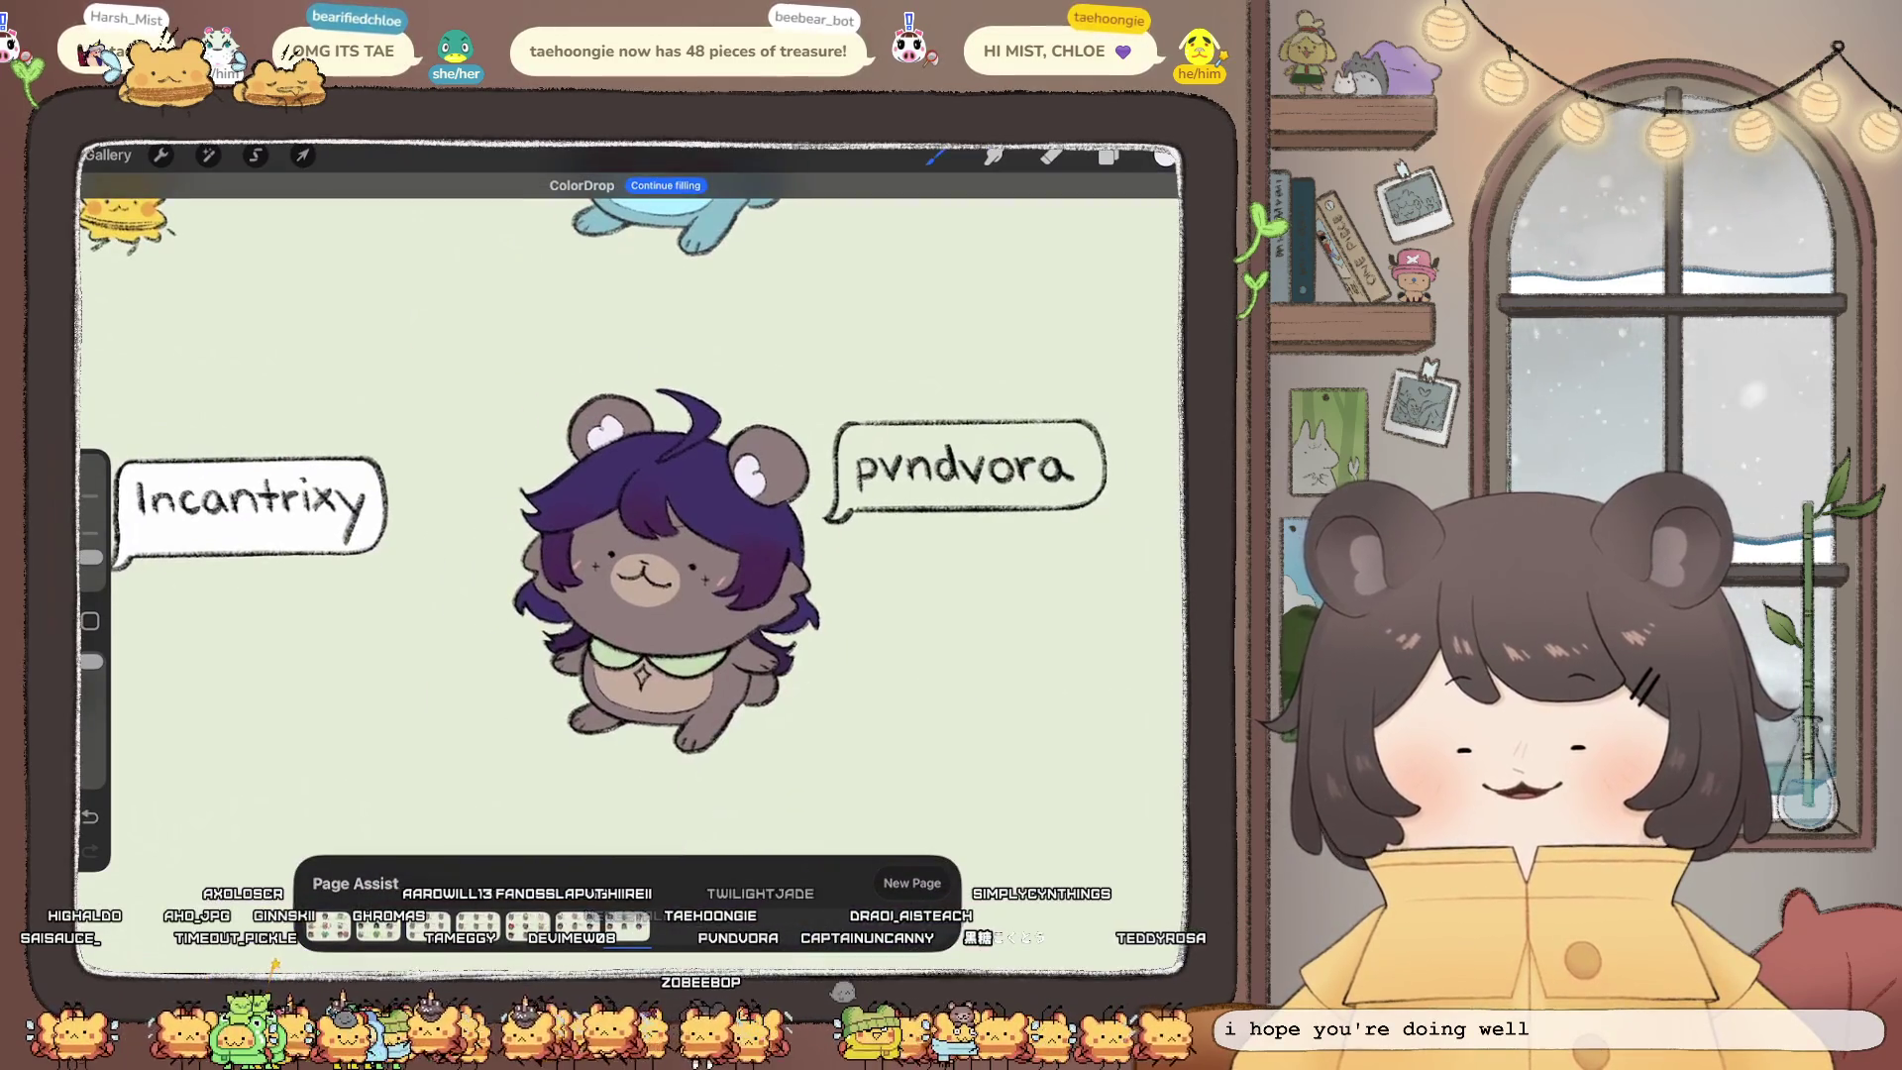
Step: Pick a dark purple, outline the collar edge and fill the first green section
{"action": "scroll", "coordinate": [634, 555], "scroll_direction": "up", "scroll_amount": 5}
{"action": "left_click", "coordinate": [1163, 156]}
{"action": "left_click_drag", "start_coordinate": [1046, 446], "coordinate": [997, 478]}
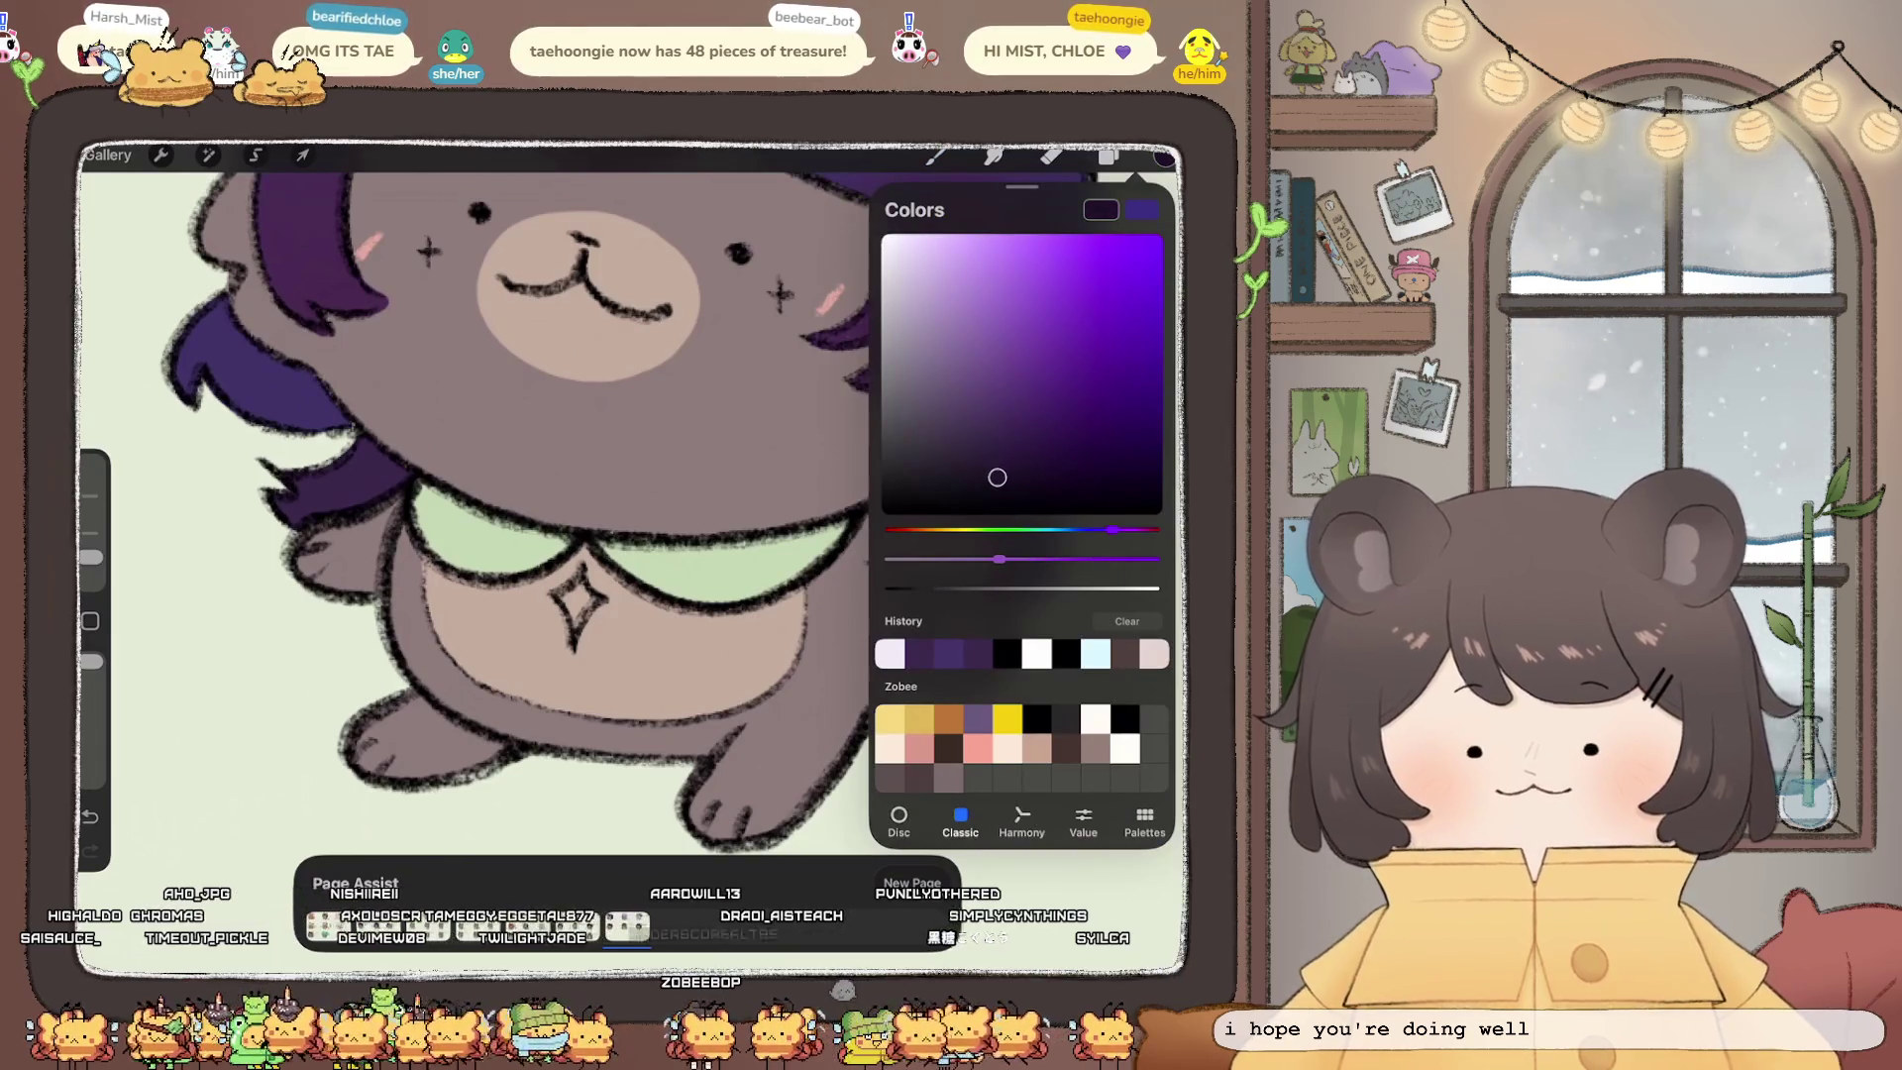
{"action": "mouse_move", "coordinate": [574, 297]}
{"action": "left_mouse_down"}
{"action": "mouse_move", "coordinate": [722, 361]}
{"action": "mouse_move", "coordinate": [763, 446]}
{"action": "mouse_move", "coordinate": [849, 425]}
{"action": "left_mouse_up"}
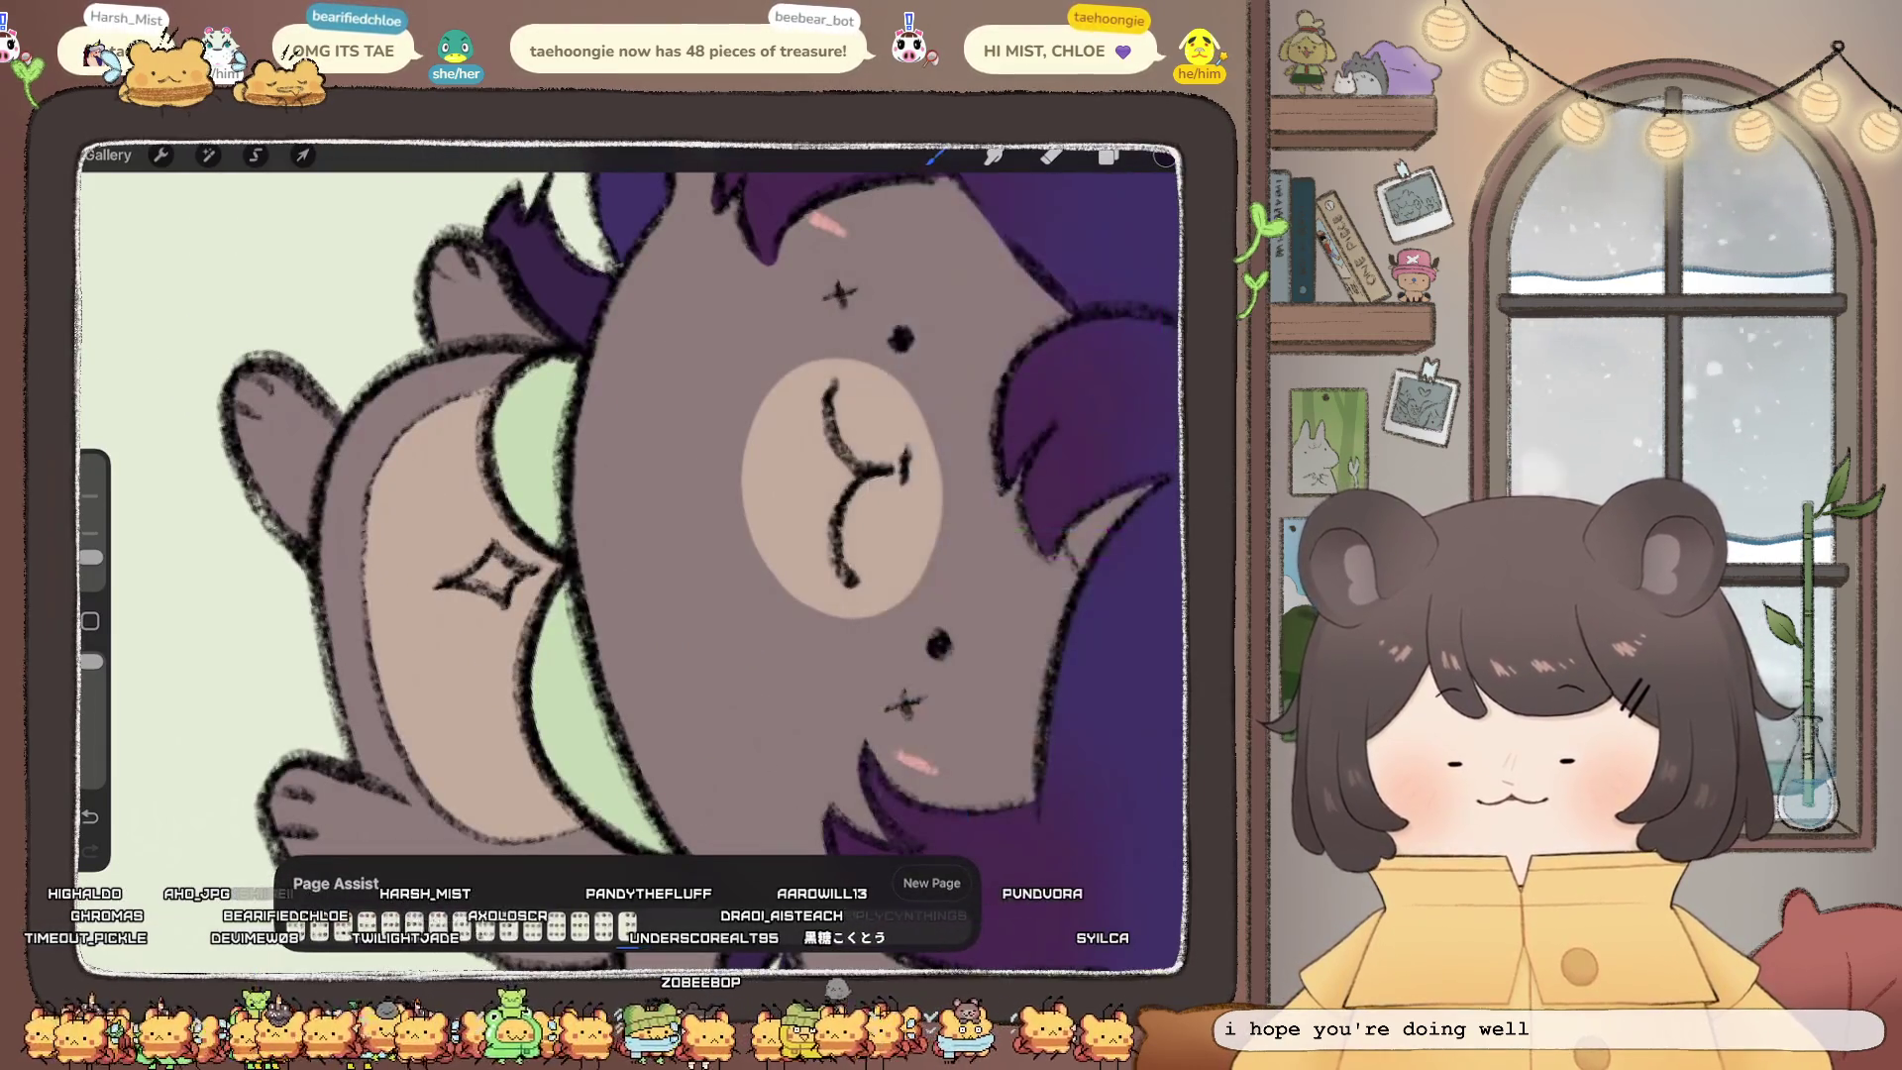
{"action": "mouse_move", "coordinate": [580, 354]}
{"action": "left_mouse_down"}
{"action": "mouse_move", "coordinate": [499, 409]}
{"action": "mouse_move", "coordinate": [554, 548]}
{"action": "left_mouse_up"}
{"action": "left_click_drag", "start_coordinate": [1164, 156], "coordinate": [535, 436]}
{"action": "left_click_drag", "start_coordinate": [634, 496], "coordinate": [634, 386]}
Step: Fill the remaining green collar section with dark purple
{"action": "mouse_move", "coordinate": [634, 495]}
{"action": "left_mouse_down"}
{"action": "mouse_move", "coordinate": [574, 371]}
{"action": "mouse_move", "coordinate": [466, 495]}
{"action": "mouse_move", "coordinate": [495, 575]}
{"action": "mouse_move", "coordinate": [585, 639]}
{"action": "mouse_move", "coordinate": [498, 351]}
{"action": "left_mouse_up"}
{"action": "left_click_drag", "start_coordinate": [1164, 157], "coordinate": [525, 496]}
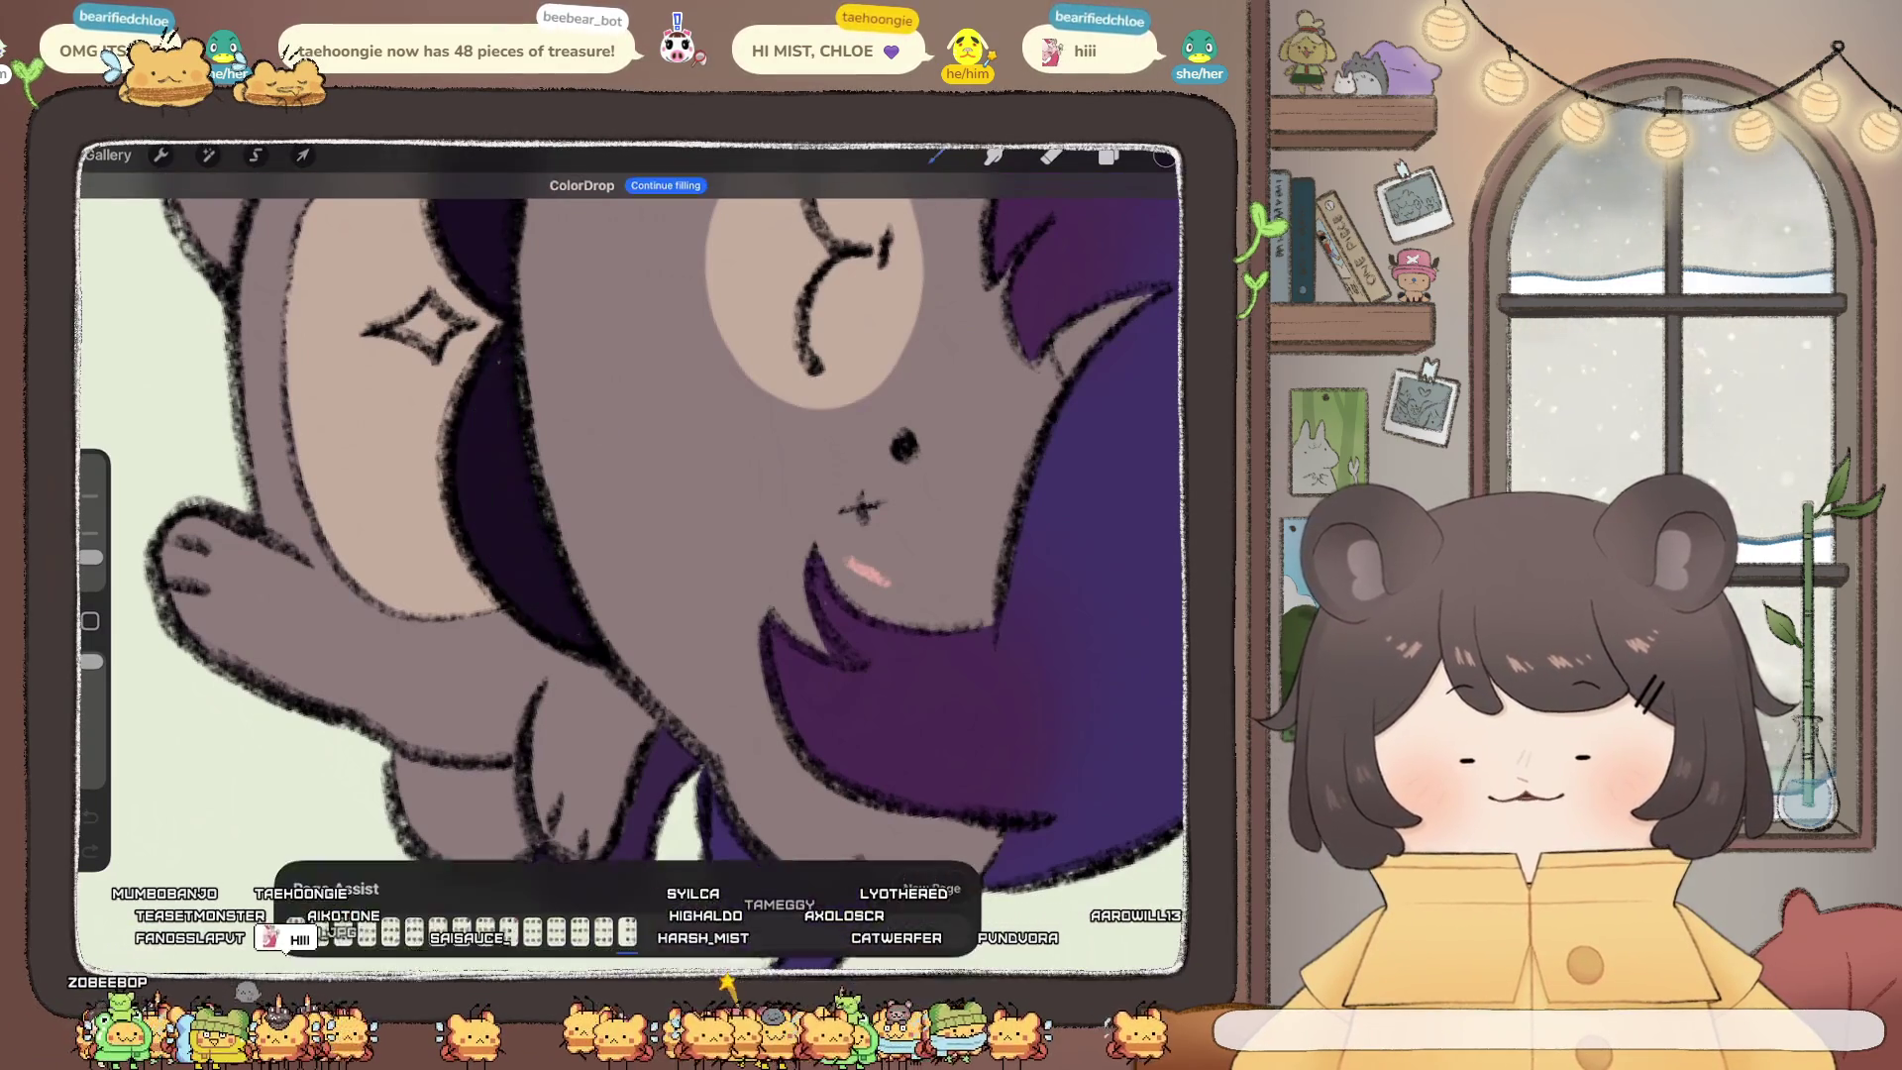
{"action": "scroll", "coordinate": [634, 495], "scroll_direction": "down", "scroll_amount": 5}
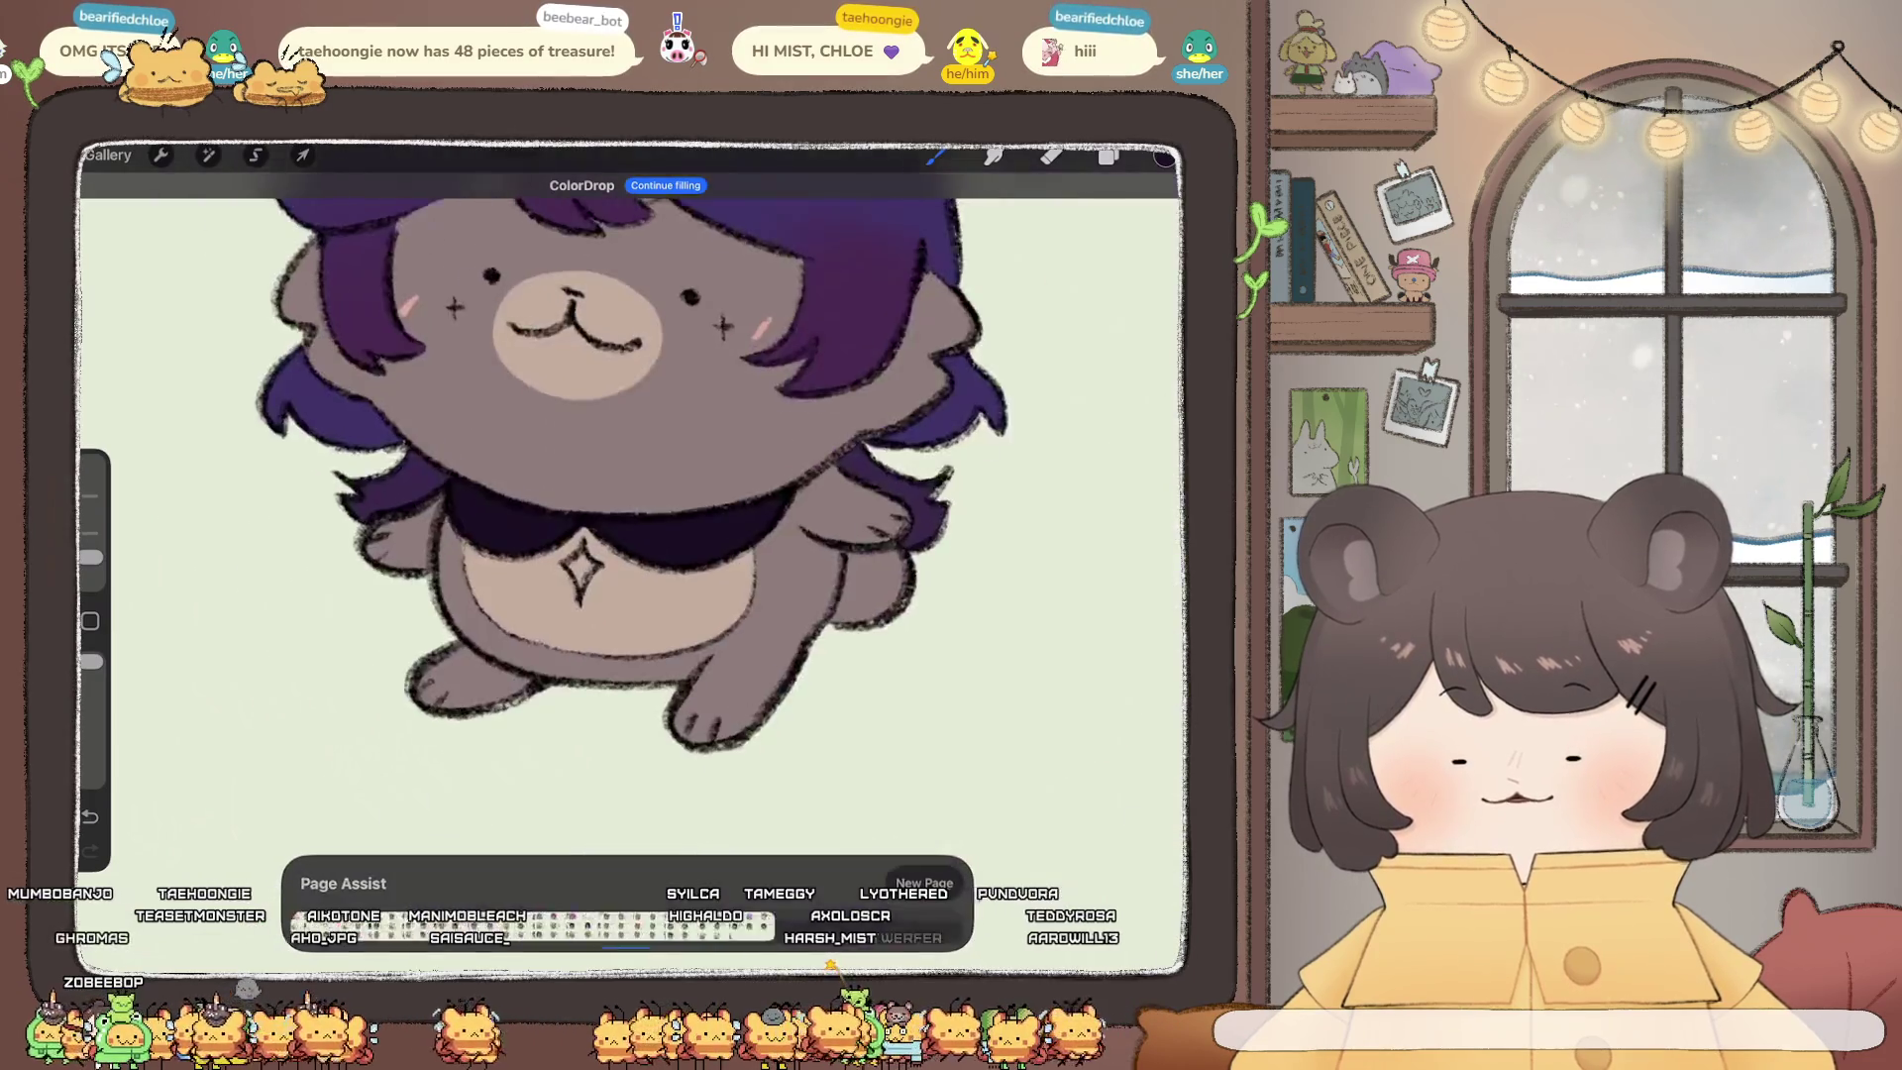
{"action": "left_click", "coordinate": [1164, 157]}
{"action": "left_click", "coordinate": [934, 156]}
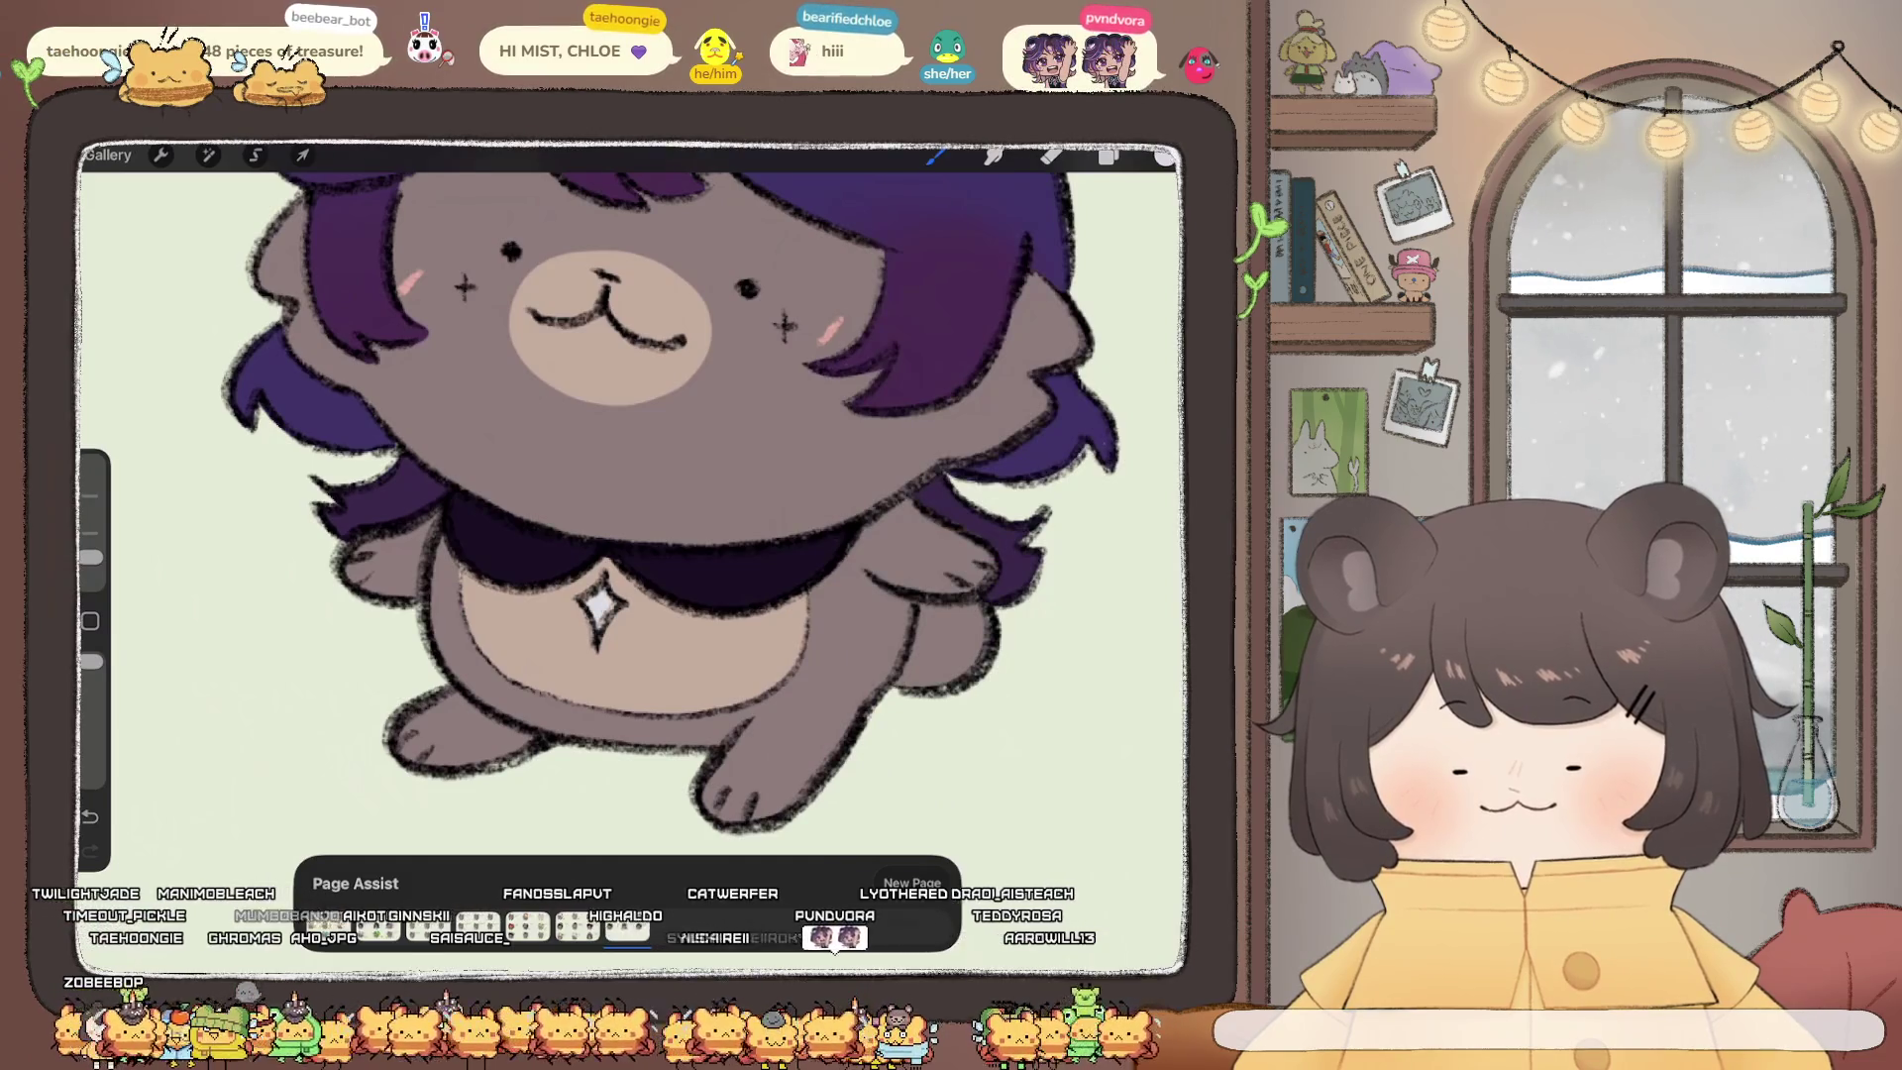
Step: Clear all content from Layer 35
{"action": "scroll", "coordinate": [634, 495], "scroll_direction": "up", "scroll_amount": 3}
{"action": "left_click", "coordinate": [1109, 157]}
{"action": "left_click", "coordinate": [1008, 299]}
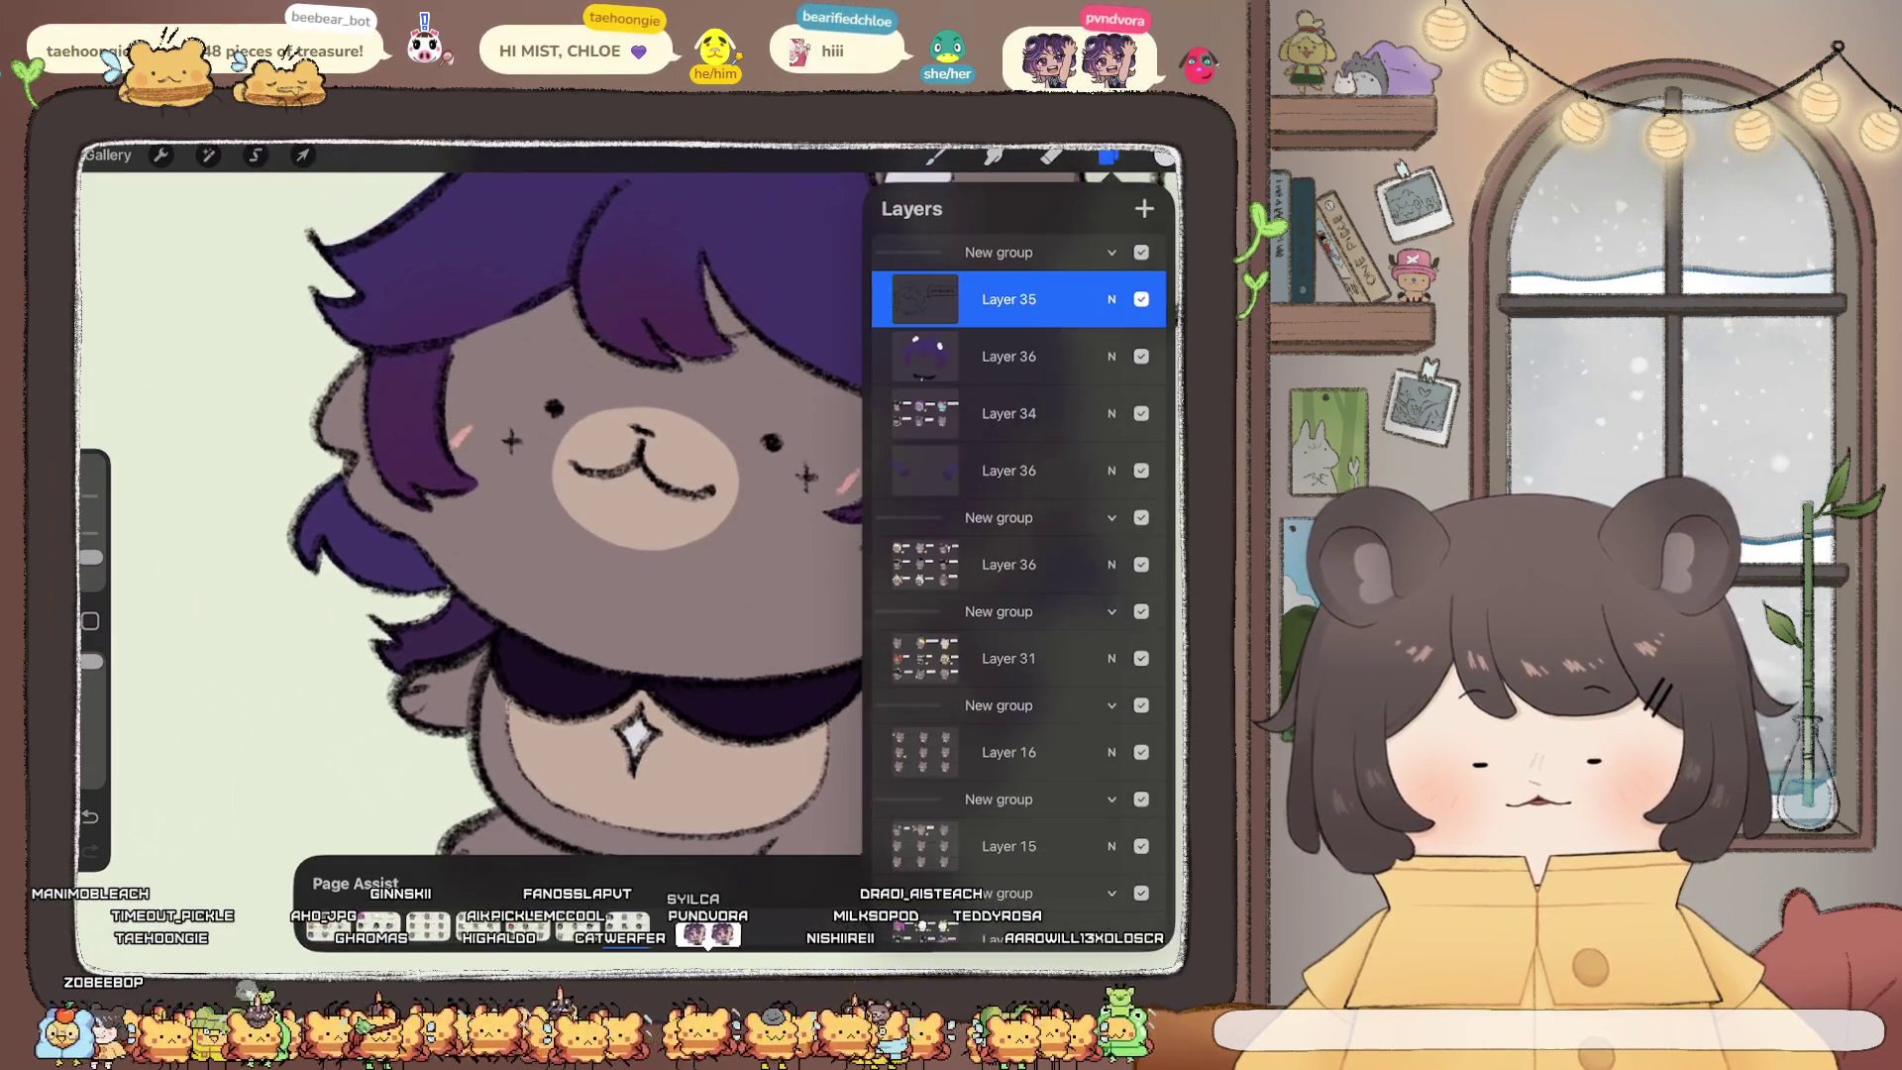
{"action": "left_click", "coordinate": [1008, 299]}
{"action": "left_click", "coordinate": [763, 358]}
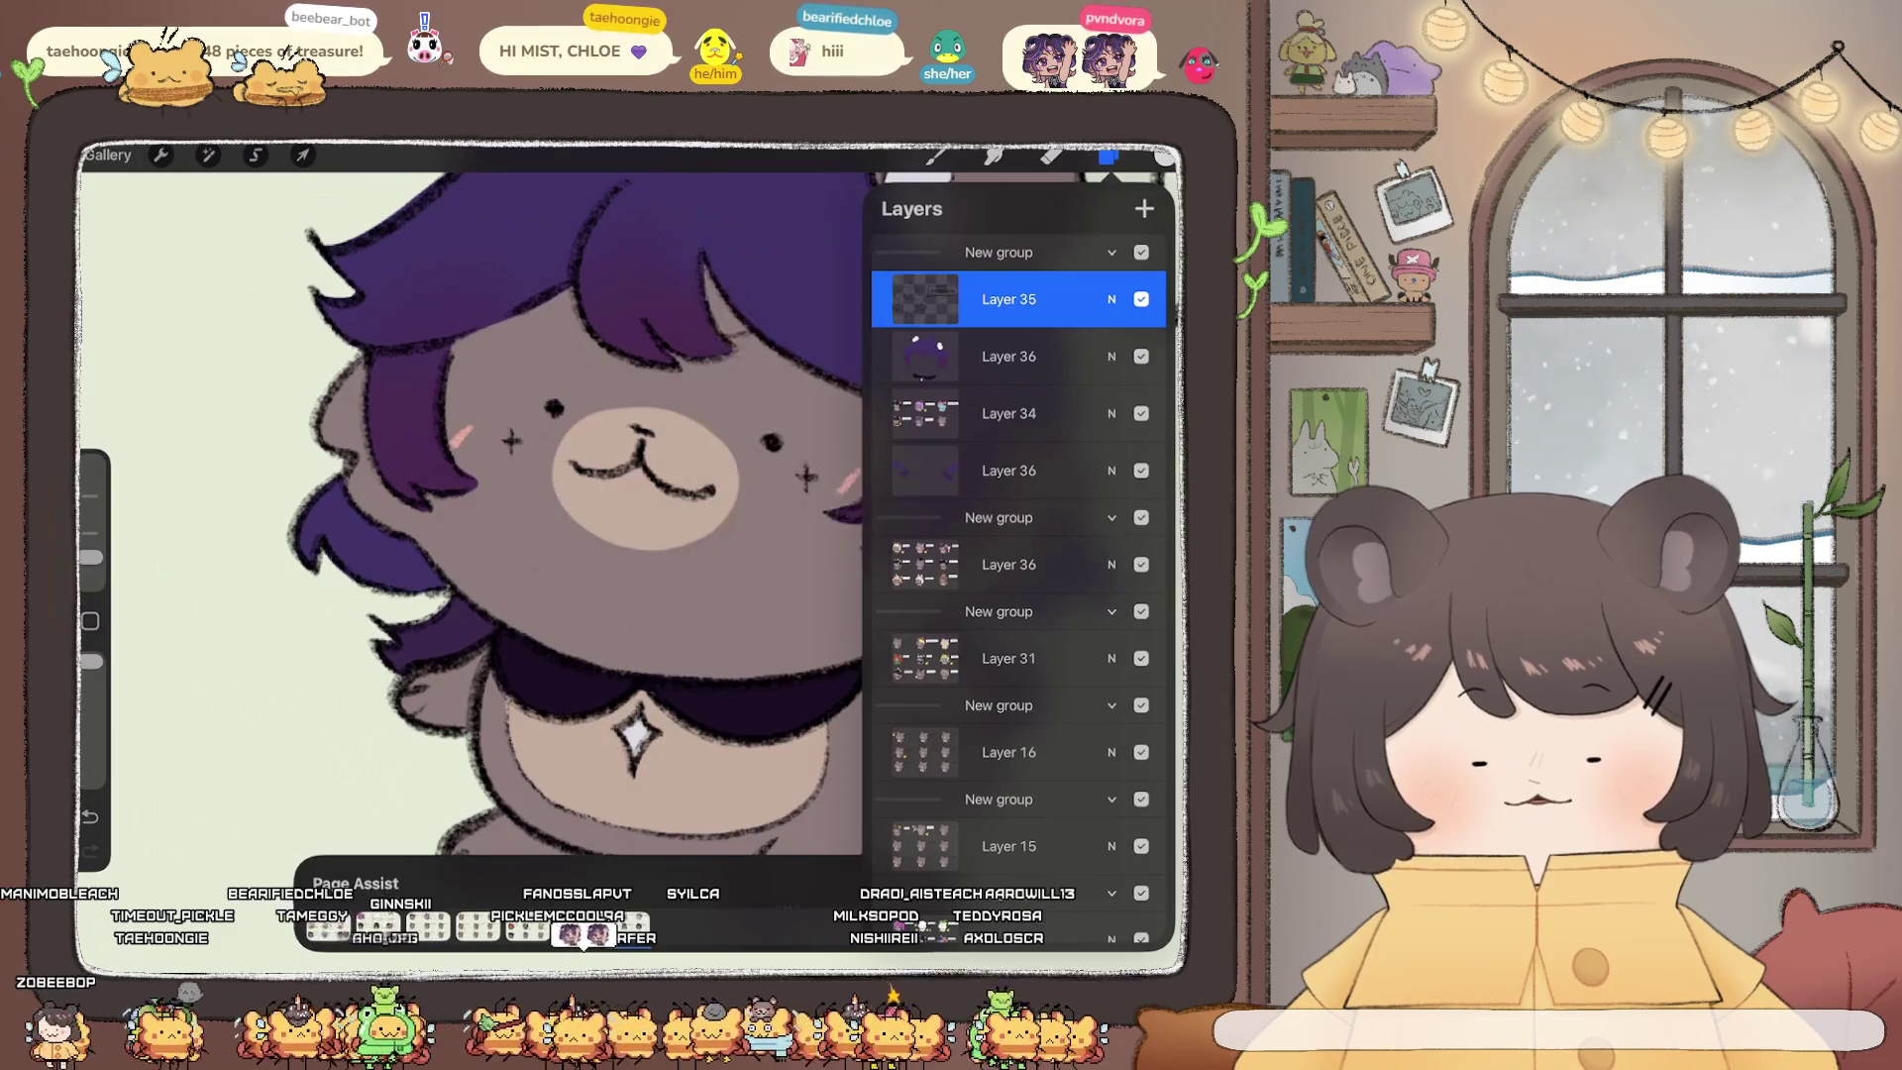
Step: Paint the sparkles beside the left and right eyes medium purple
{"action": "left_click", "coordinate": [1165, 156]}
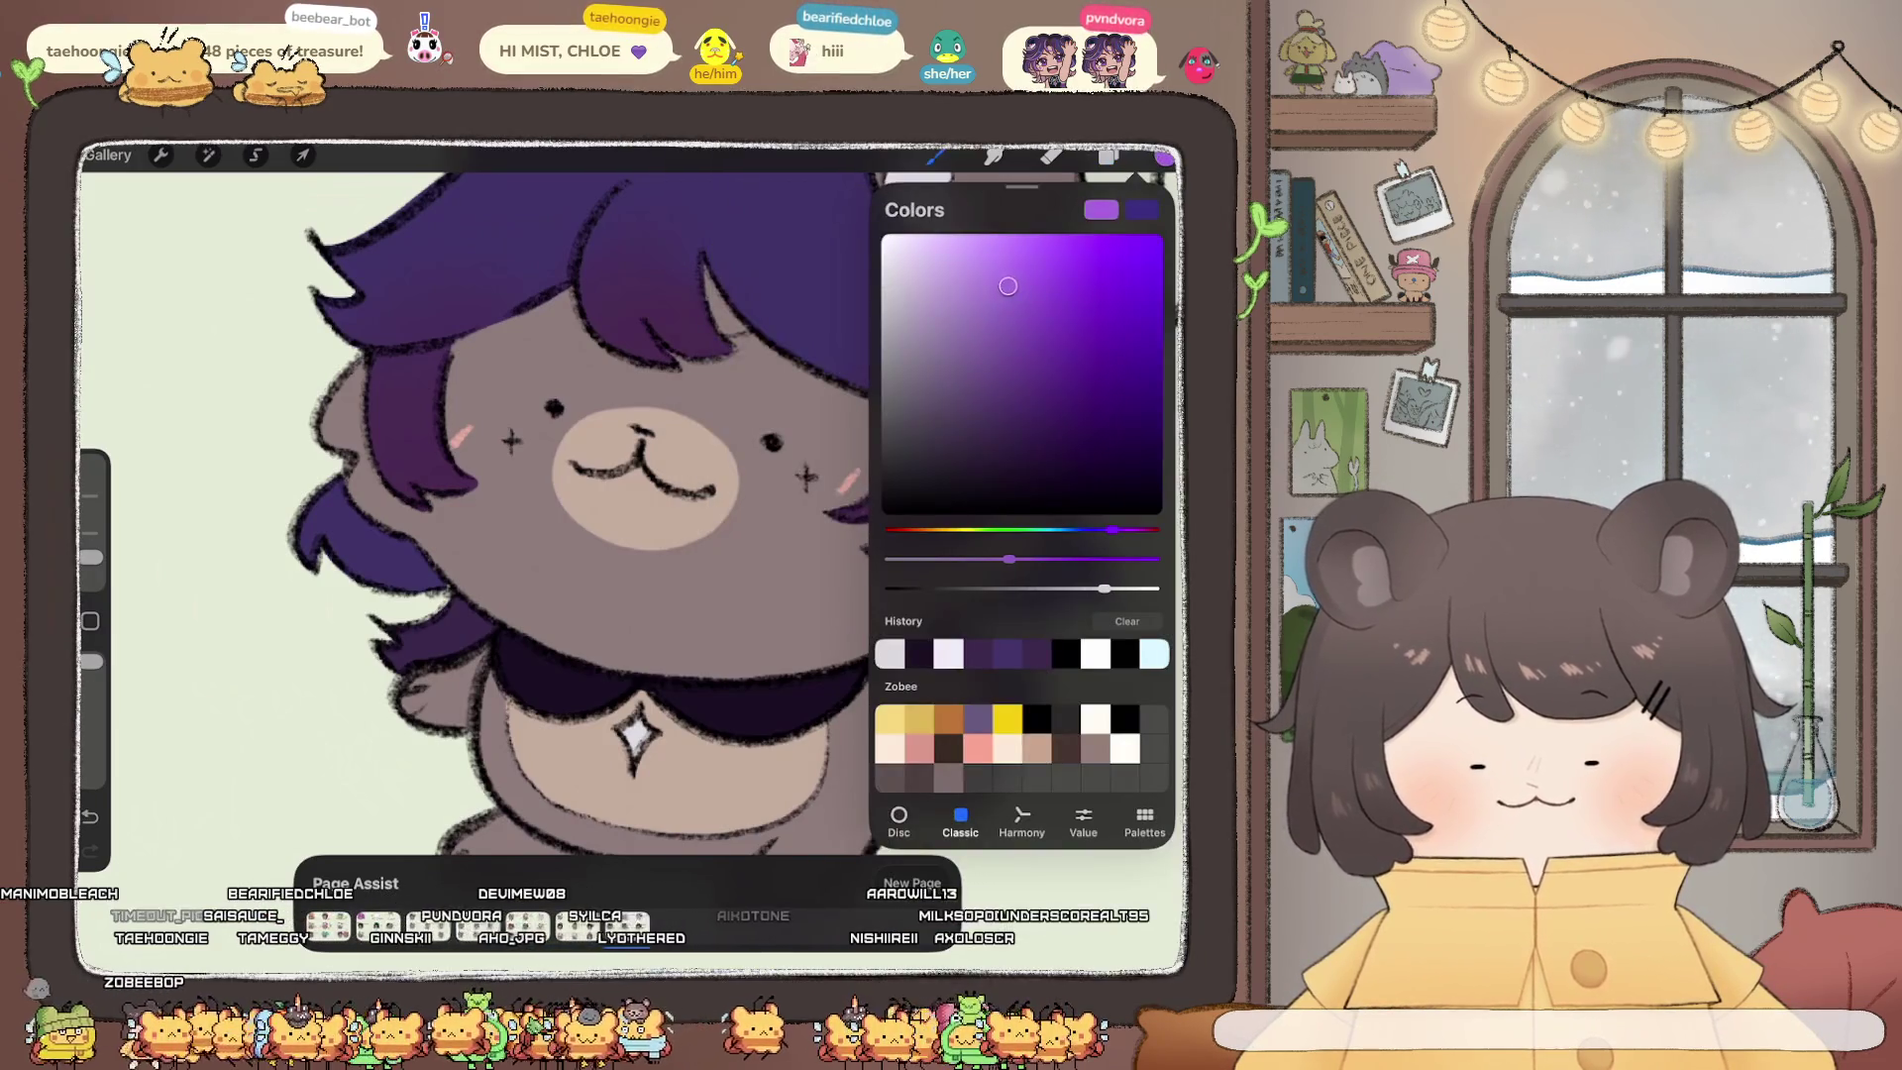
{"action": "left_click", "coordinate": [1165, 157]}
{"action": "left_click_drag", "start_coordinate": [506, 436], "coordinate": [516, 445]}
{"action": "left_click", "coordinate": [1165, 157]}
{"action": "left_click_drag", "start_coordinate": [1007, 309], "coordinate": [1015, 367]}
{"action": "left_click", "coordinate": [1165, 157]}
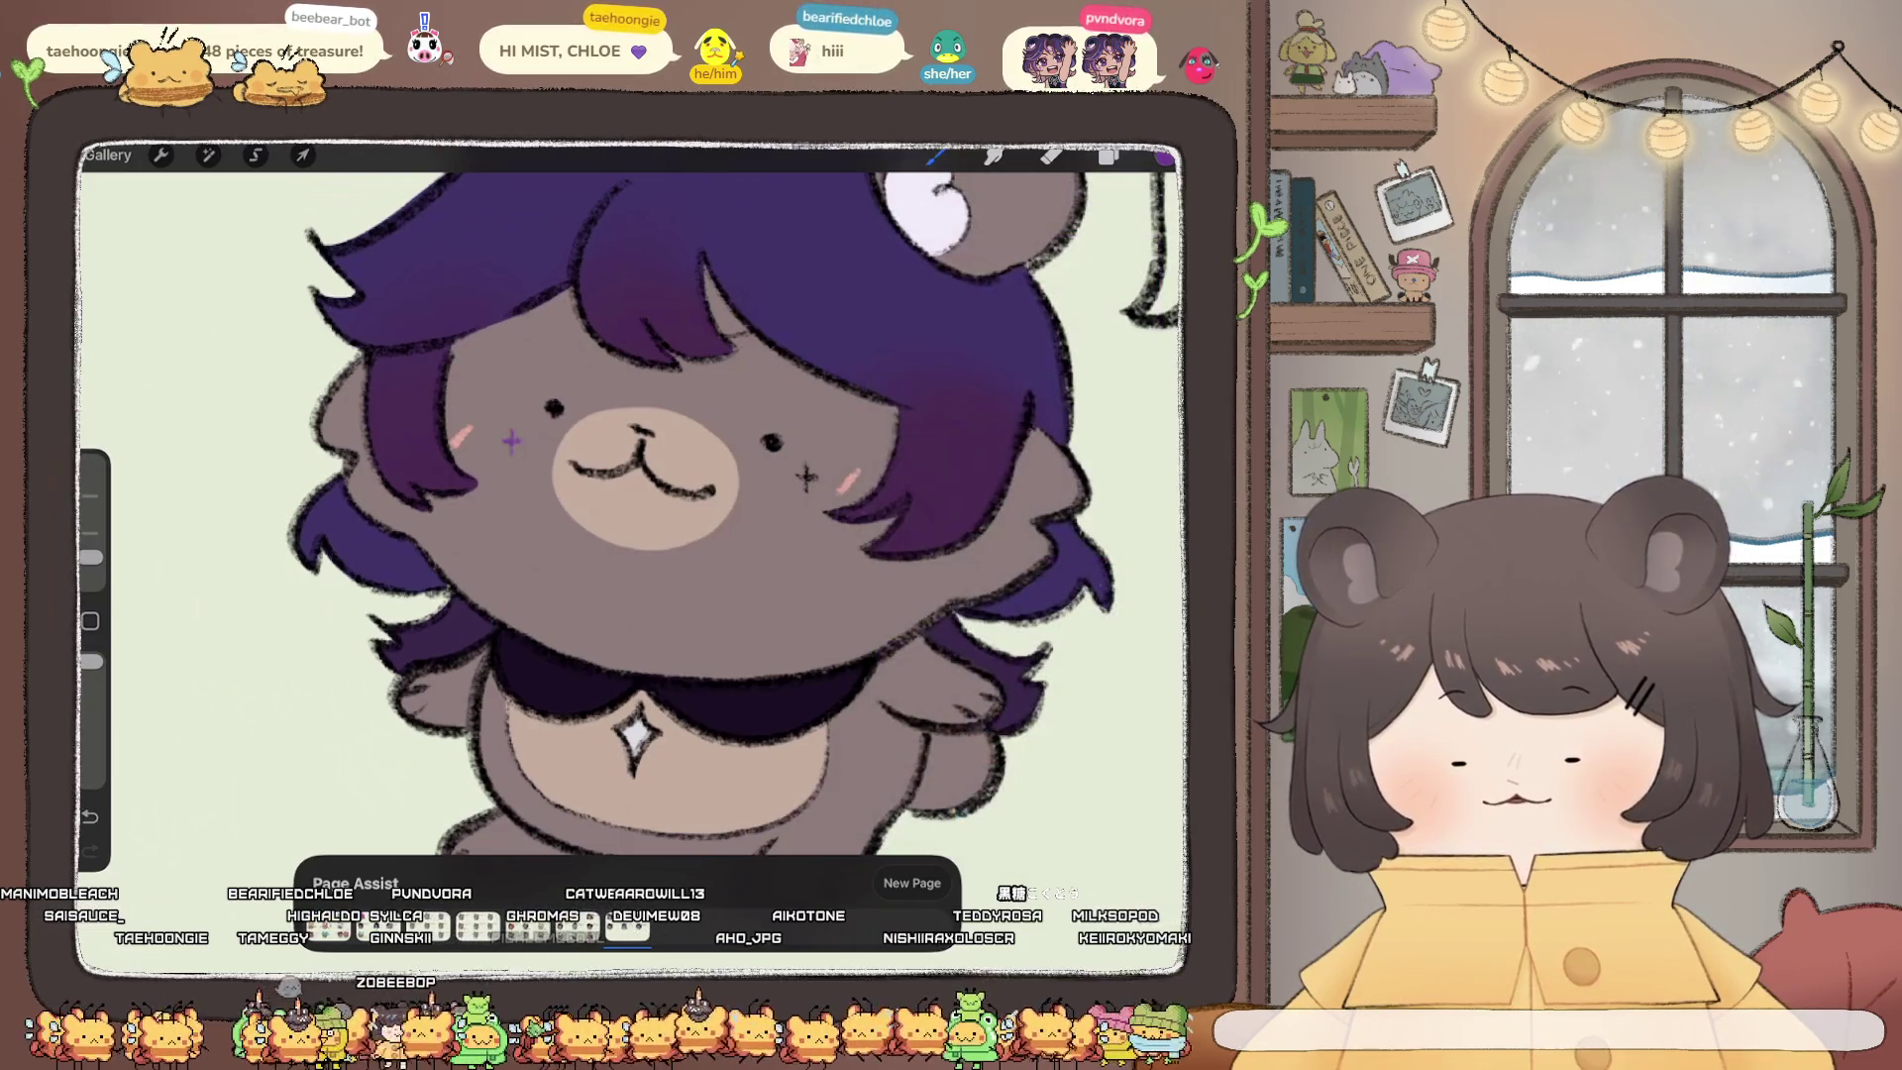
{"action": "left_click_drag", "start_coordinate": [802, 473], "coordinate": [811, 482]}
Step: Select a lower layer and undo the stray purple stroke near the mouth
{"action": "left_click", "coordinate": [1165, 157]}
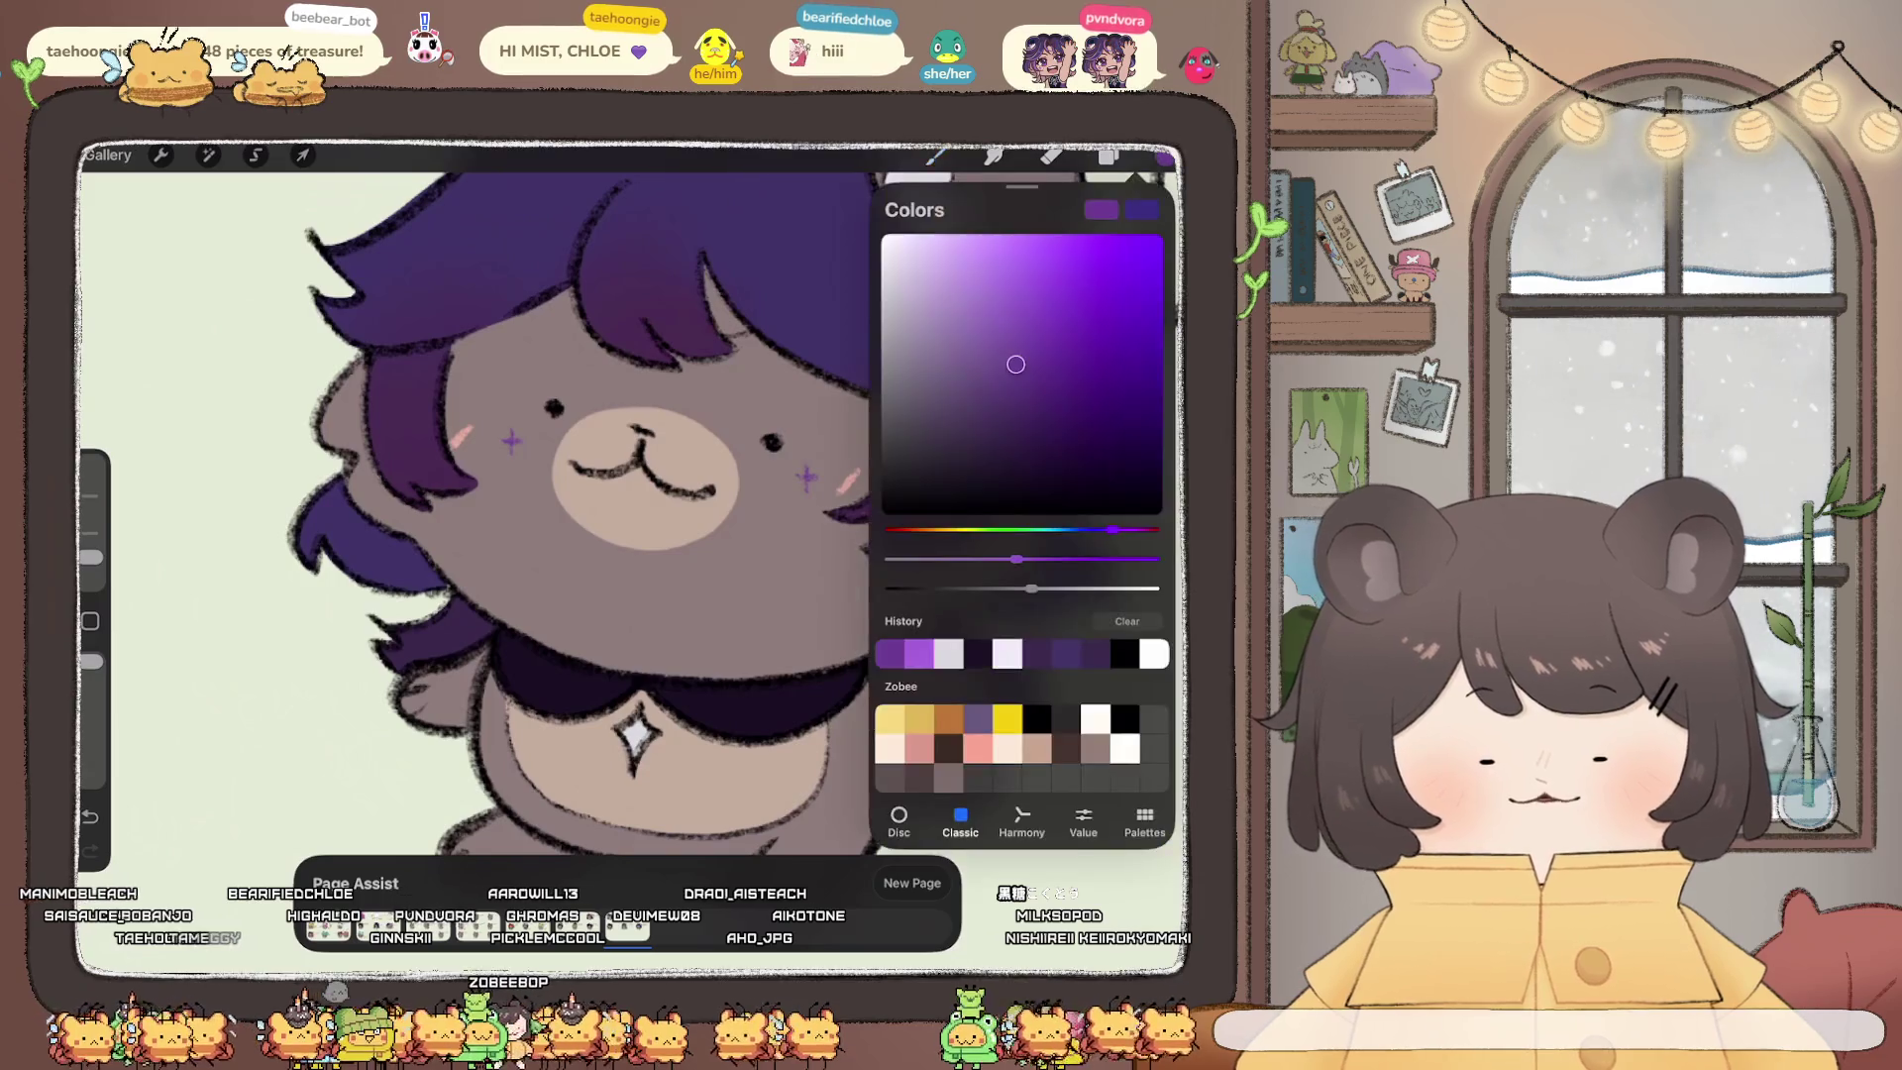
{"action": "left_click", "coordinate": [1108, 157]}
{"action": "left_click", "coordinate": [990, 411]}
{"action": "left_click", "coordinate": [1109, 157]}
{"action": "left_click_drag", "start_coordinate": [695, 555], "coordinate": [802, 626]}
{"action": "key", "text": "ctrl+z"}
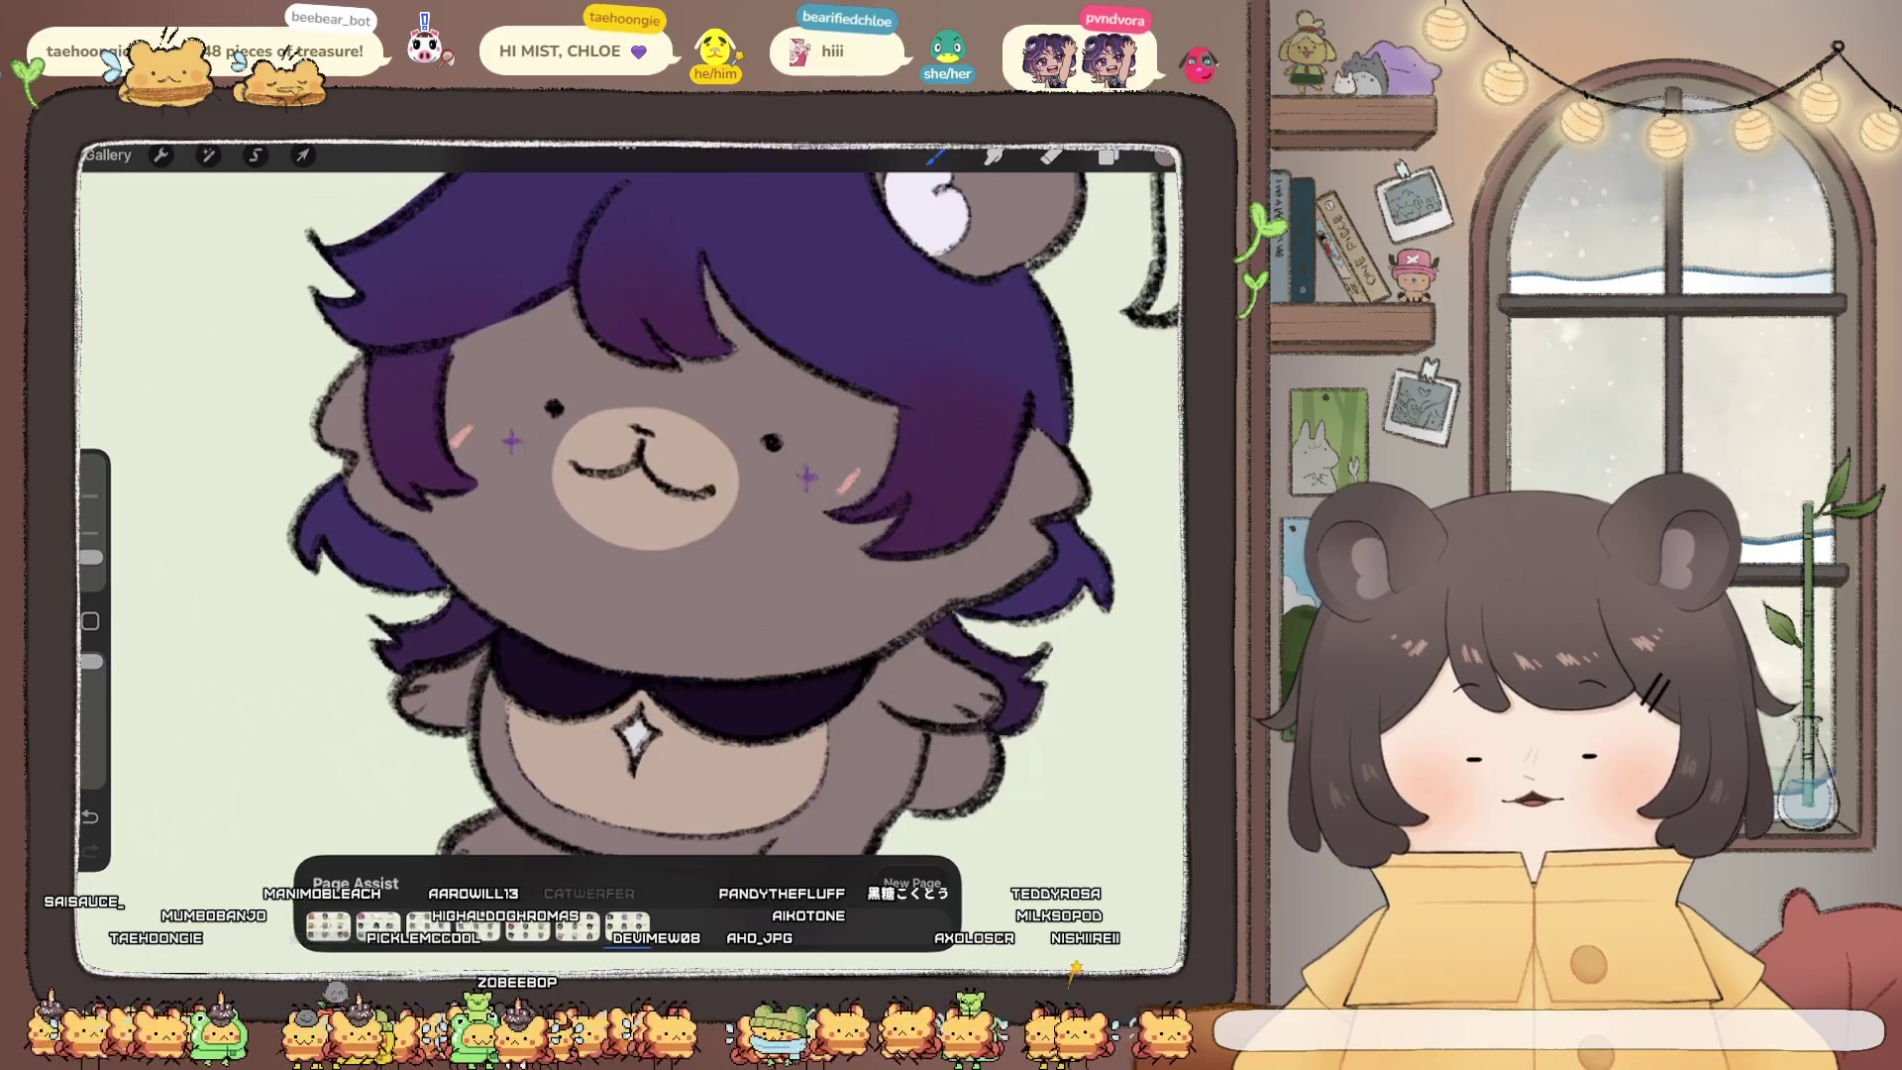
{"action": "scroll", "coordinate": [634, 496], "scroll_direction": "down", "scroll_amount": 5}
{"action": "scroll", "coordinate": [634, 495], "scroll_direction": "down", "scroll_amount": 5}
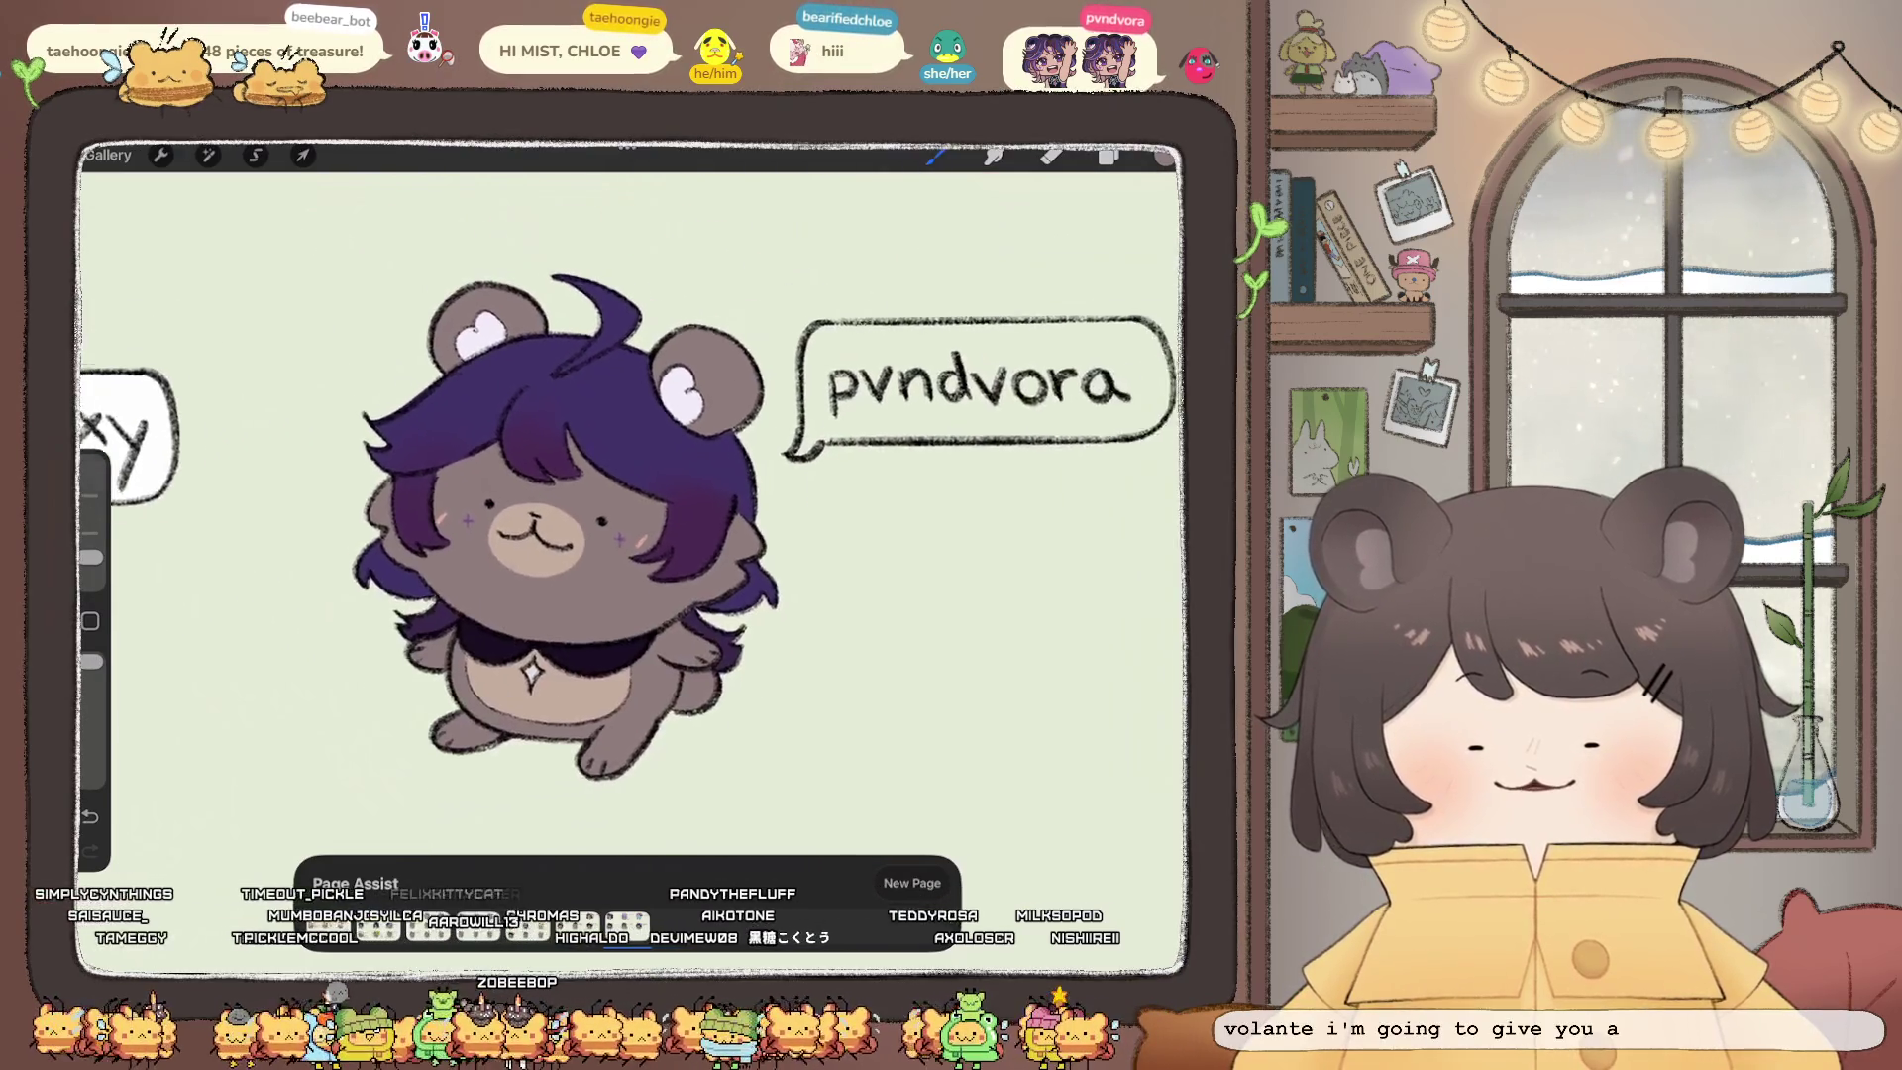
{"action": "left_click", "coordinate": [1109, 156]}
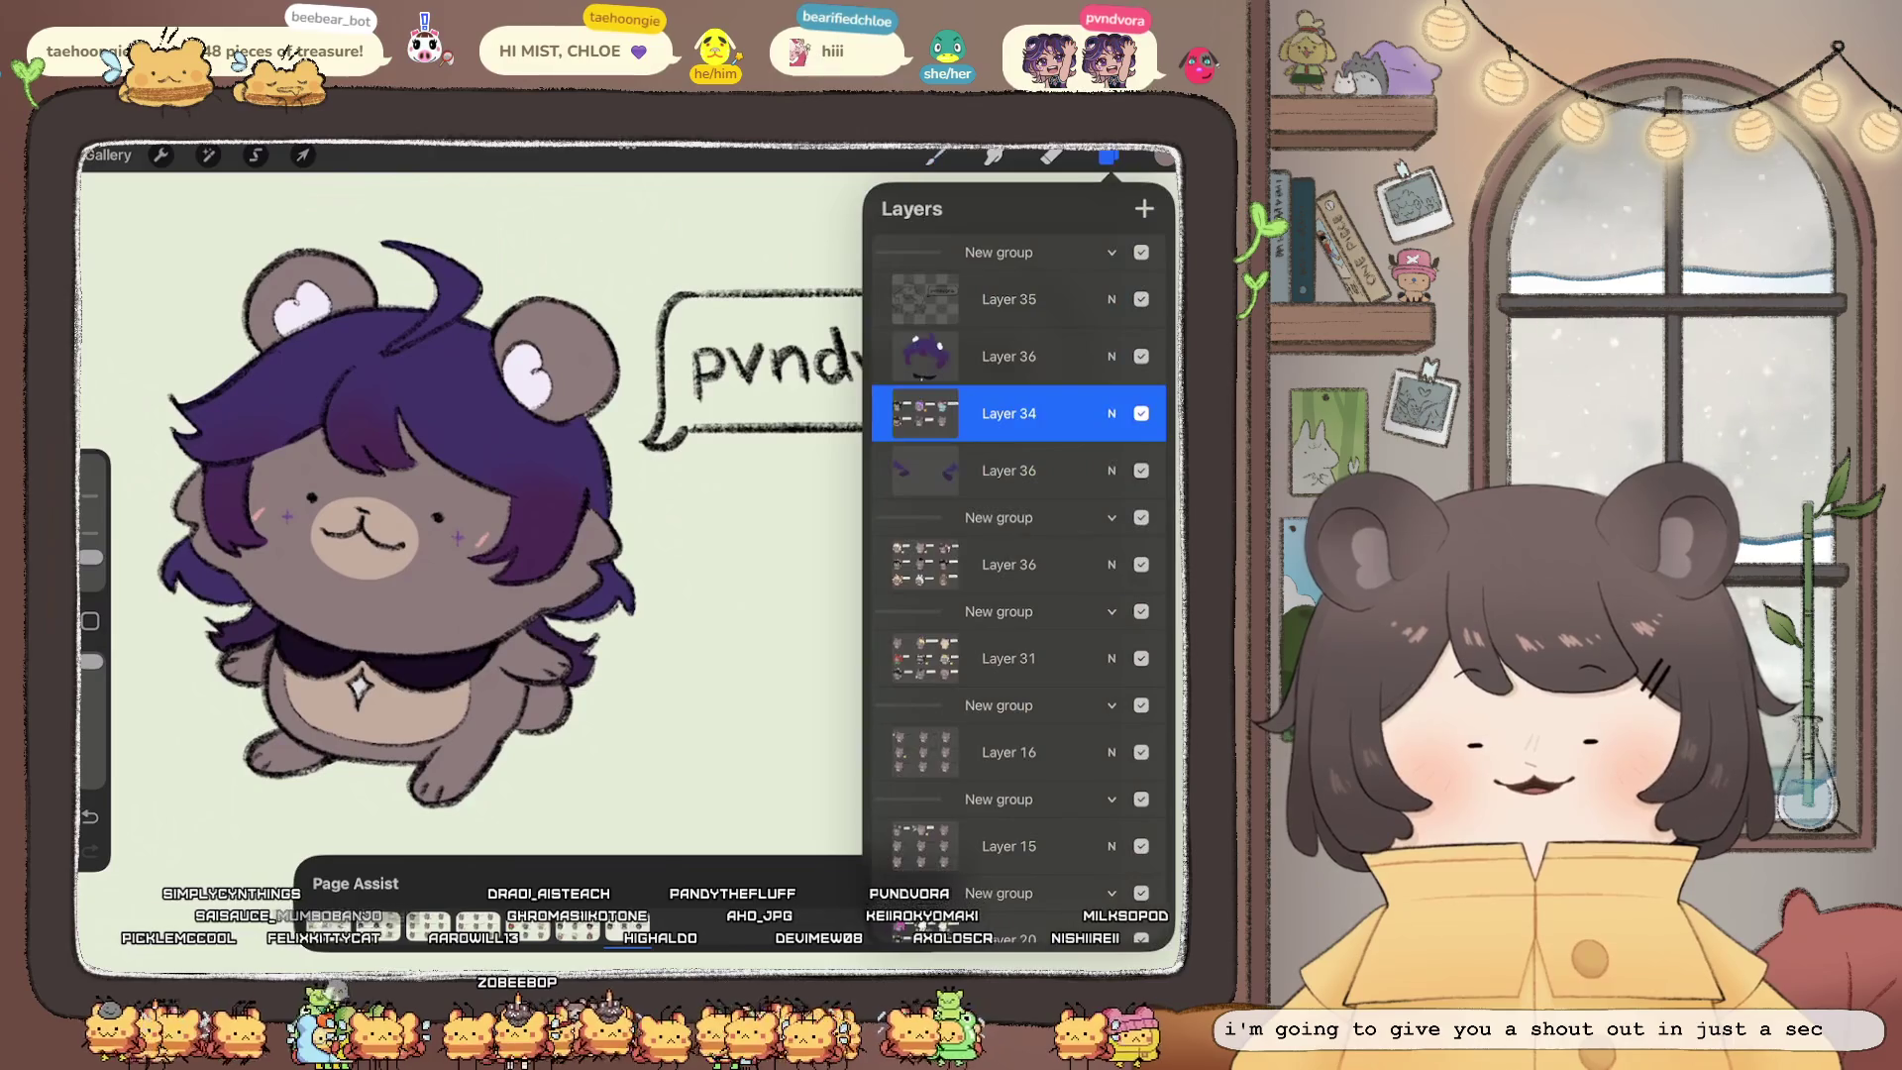
Step: On Layer 36, fill the pvndvora speech bubble with pure white
{"action": "left_click", "coordinate": [1009, 355]}
{"action": "left_click", "coordinate": [1165, 156]}
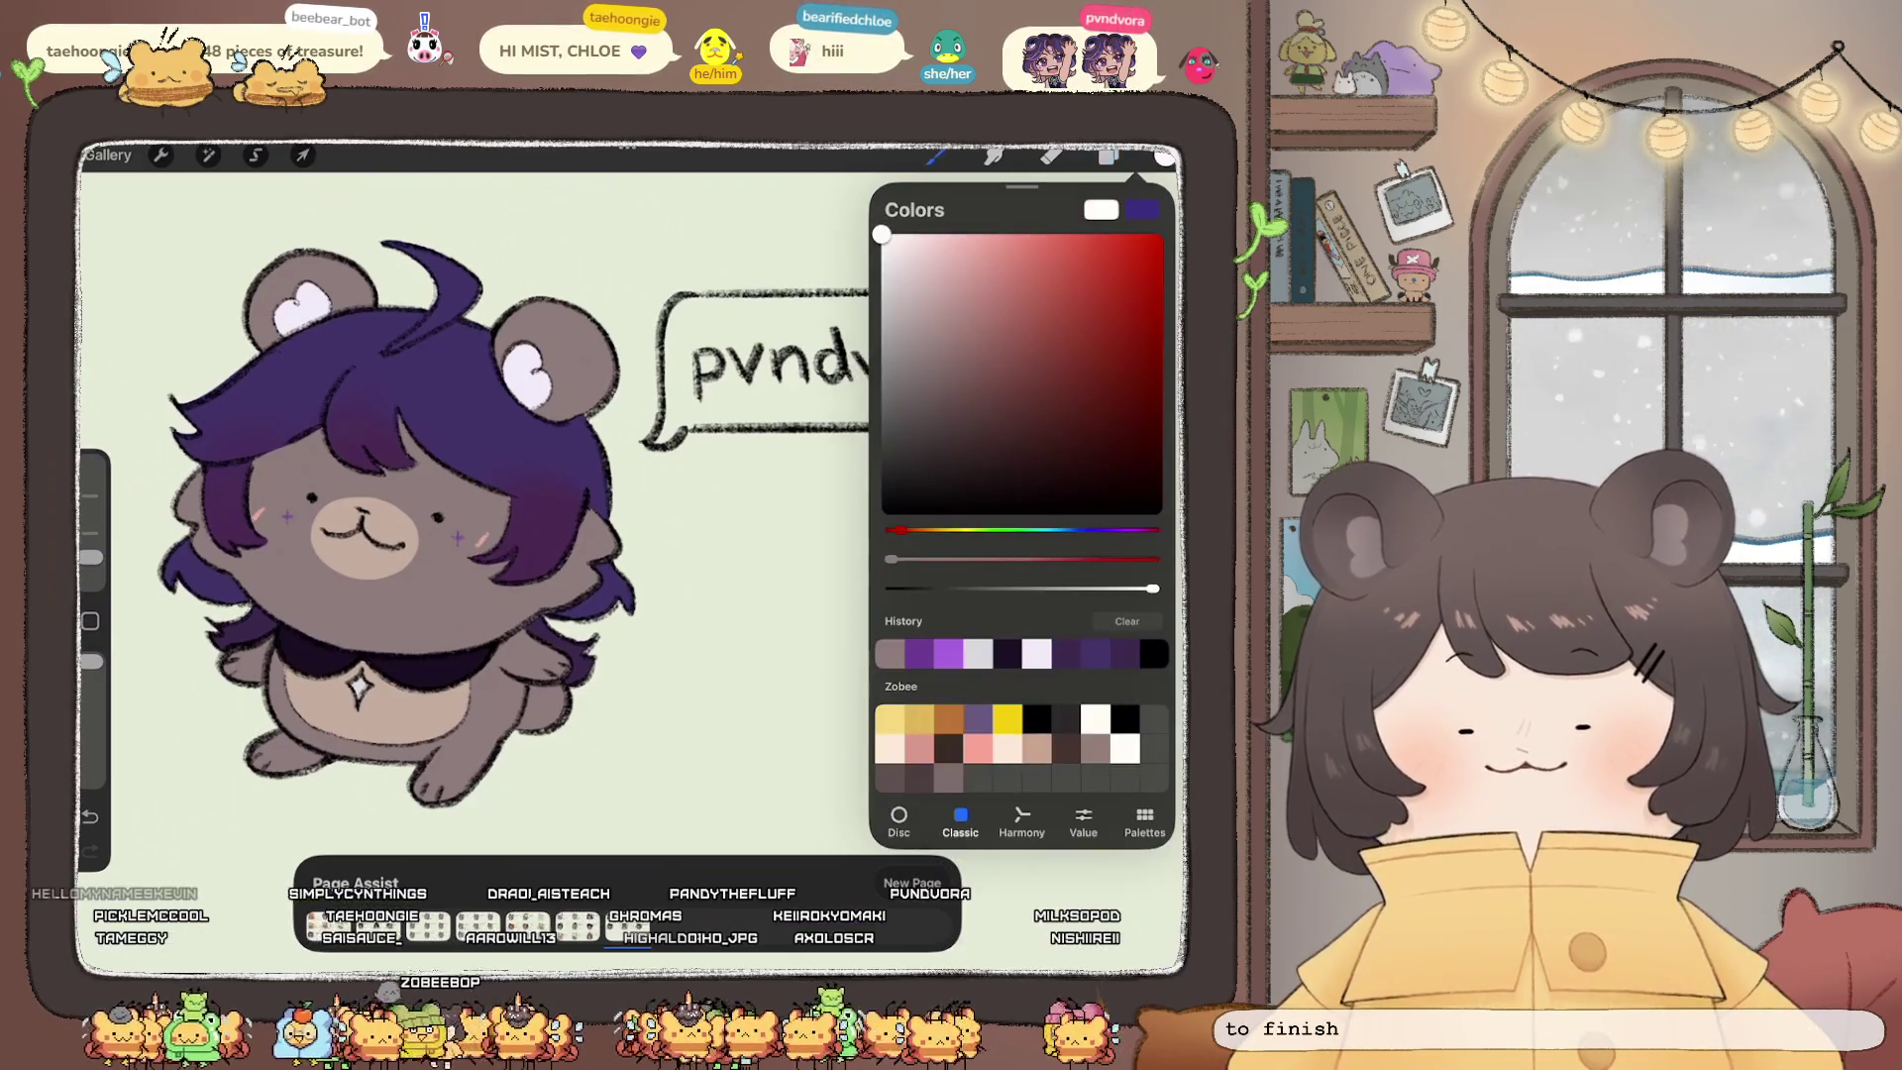
{"action": "left_click", "coordinate": [1165, 155]}
{"action": "scroll", "coordinate": [634, 495], "scroll_direction": "up", "scroll_amount": 5}
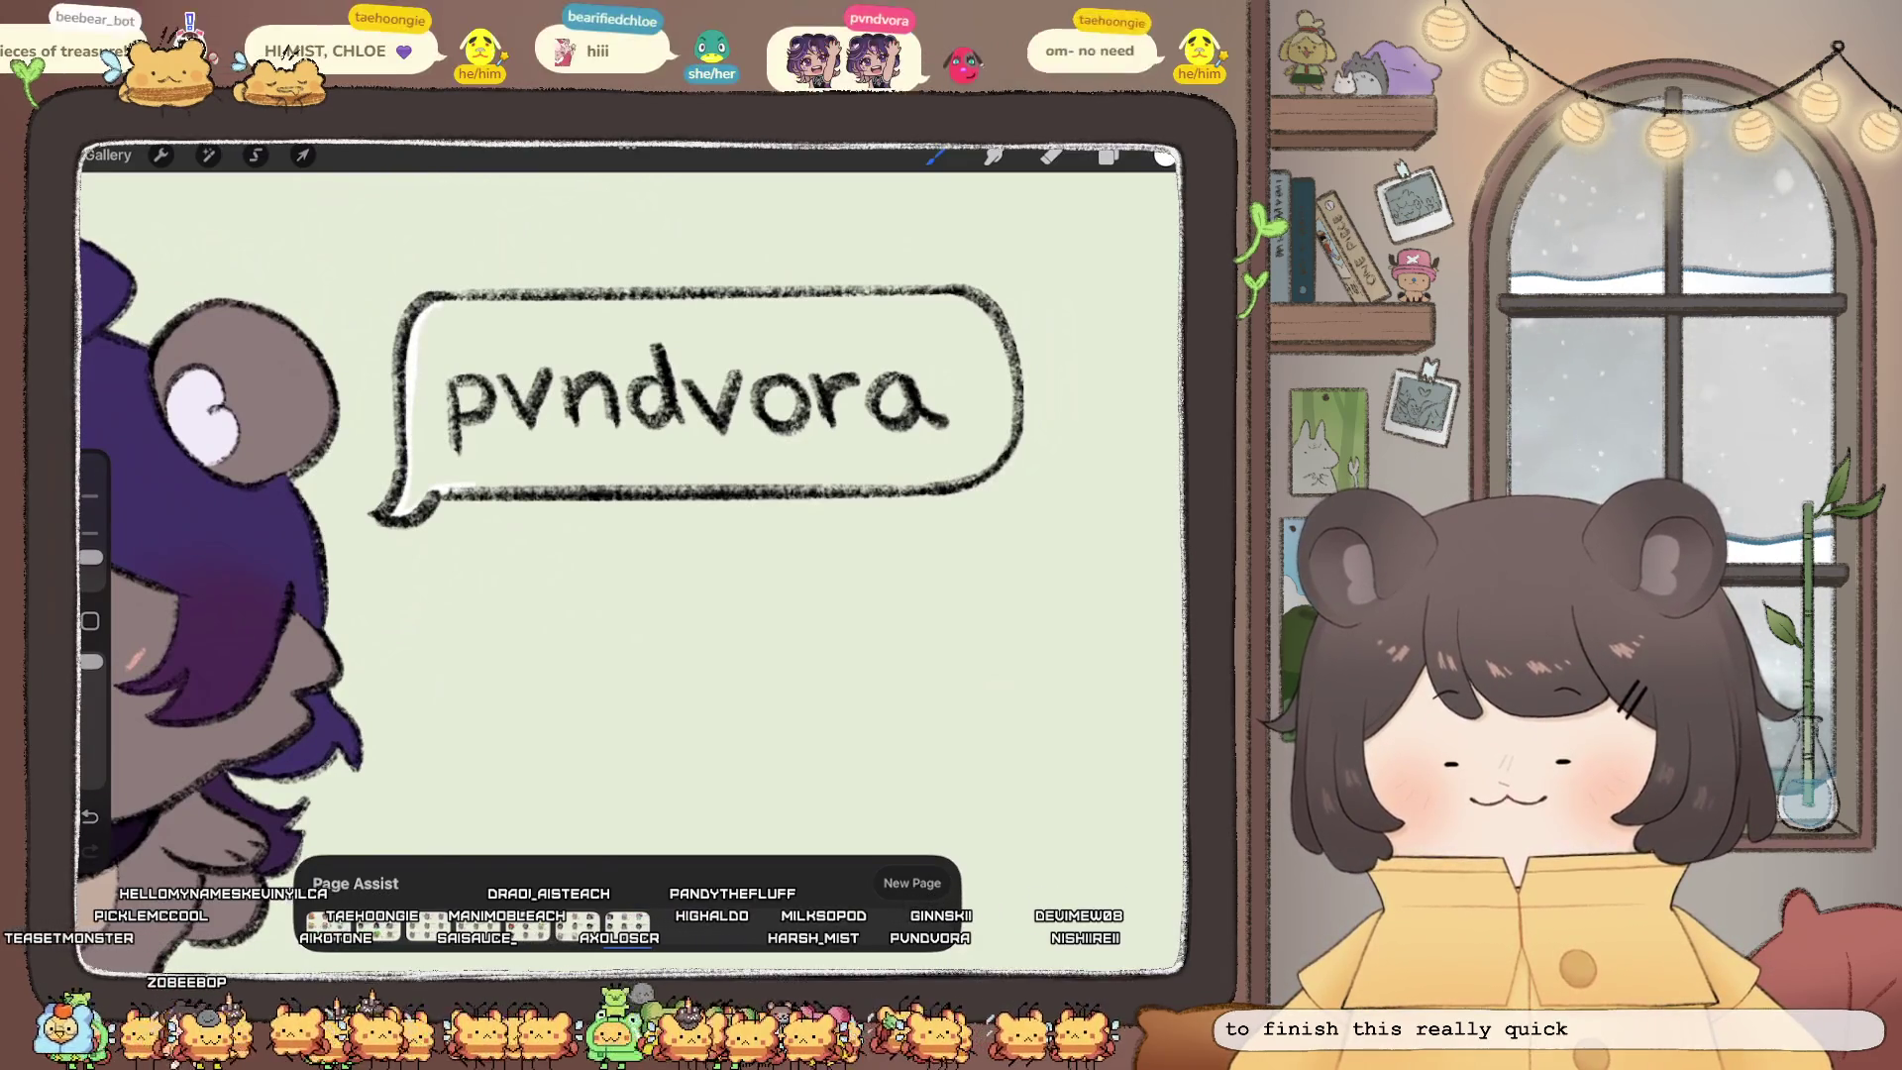
{"action": "mouse_move", "coordinate": [627, 488]}
{"action": "left_mouse_down"}
{"action": "mouse_move", "coordinate": [951, 483]}
{"action": "mouse_move", "coordinate": [1008, 360]}
{"action": "mouse_move", "coordinate": [995, 315]}
{"action": "mouse_move", "coordinate": [442, 305]}
{"action": "left_mouse_up"}
{"action": "left_click_drag", "start_coordinate": [1163, 156], "coordinate": [694, 396]}
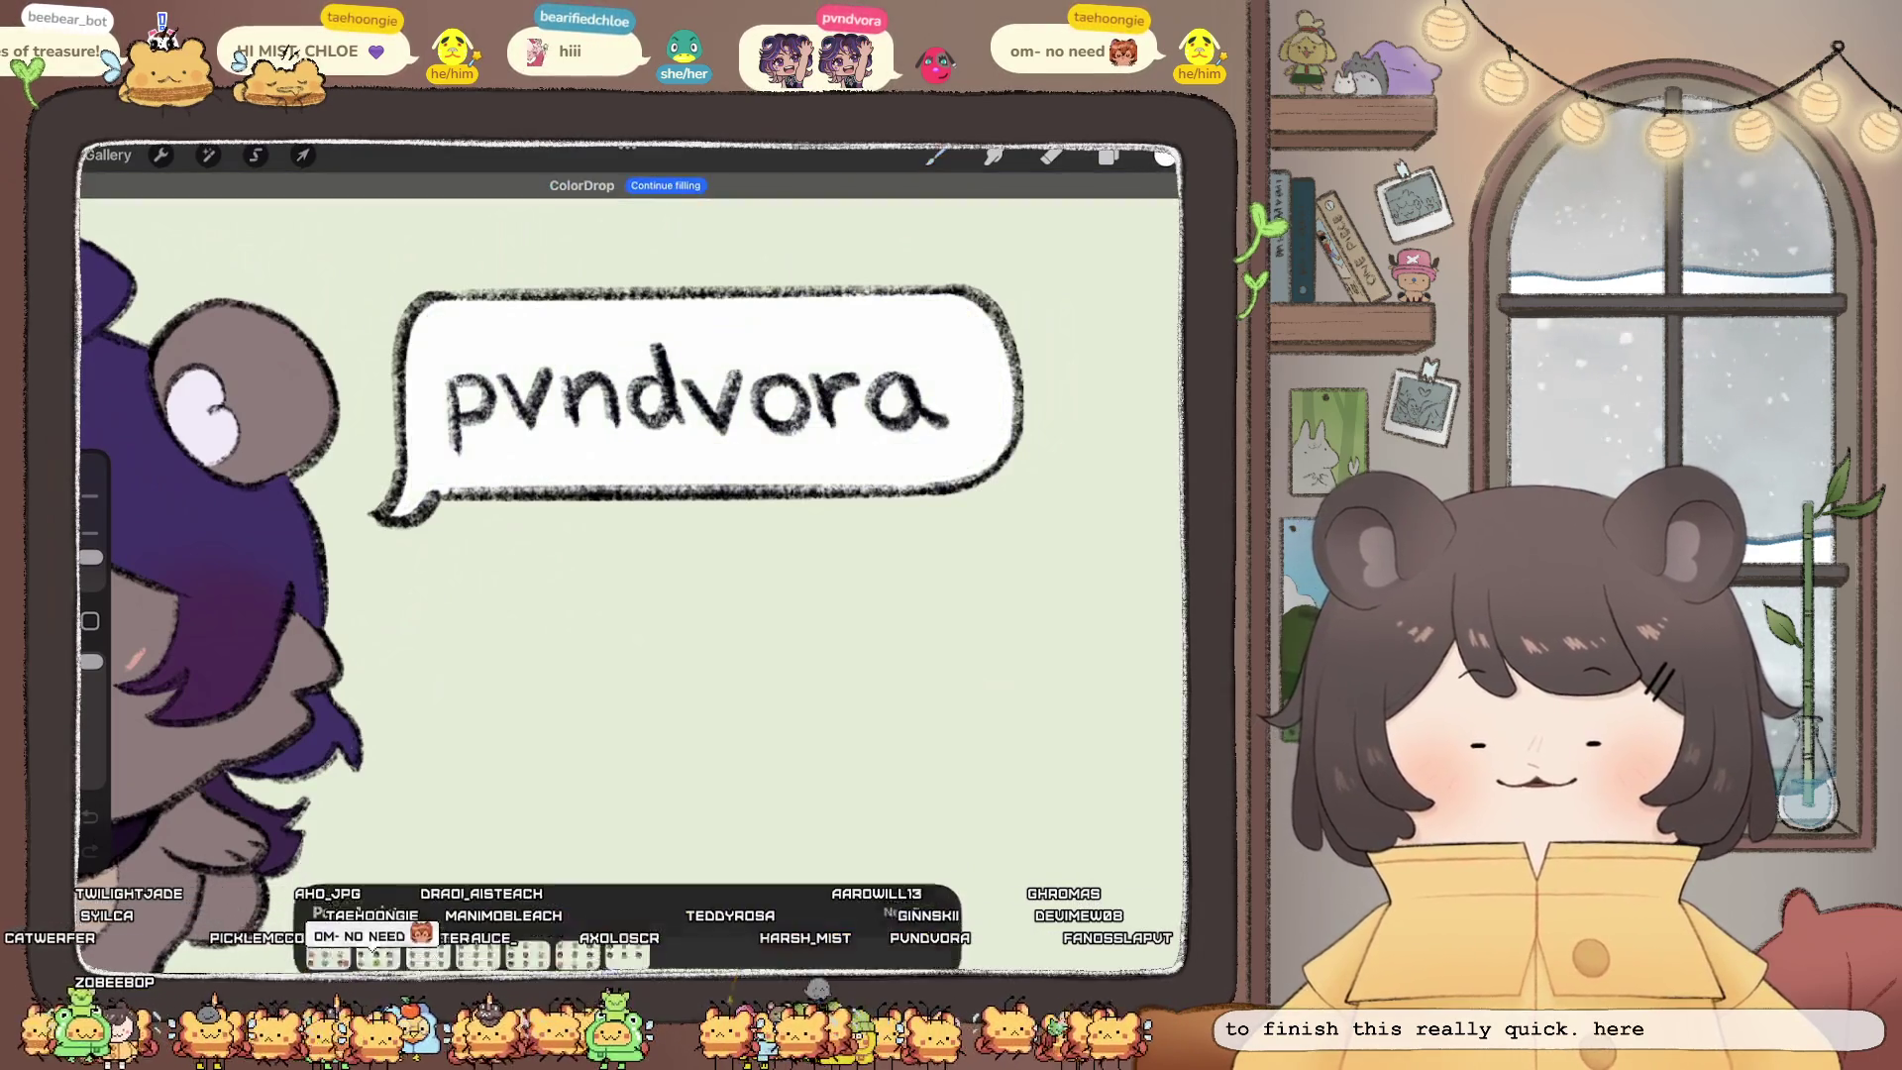
{"action": "scroll", "coordinate": [634, 515], "scroll_direction": "down", "scroll_amount": 5}
{"action": "scroll", "coordinate": [634, 515], "scroll_direction": "up", "scroll_amount": 3}
Step: Add a light highlight stroke in the bear's hair with the Chalk brush
{"action": "left_click", "coordinate": [1163, 157]}
{"action": "left_click", "coordinate": [972, 369]}
{"action": "left_click", "coordinate": [934, 155]}
{"action": "left_click", "coordinate": [1005, 553]}
{"action": "left_click", "coordinate": [1108, 156]}
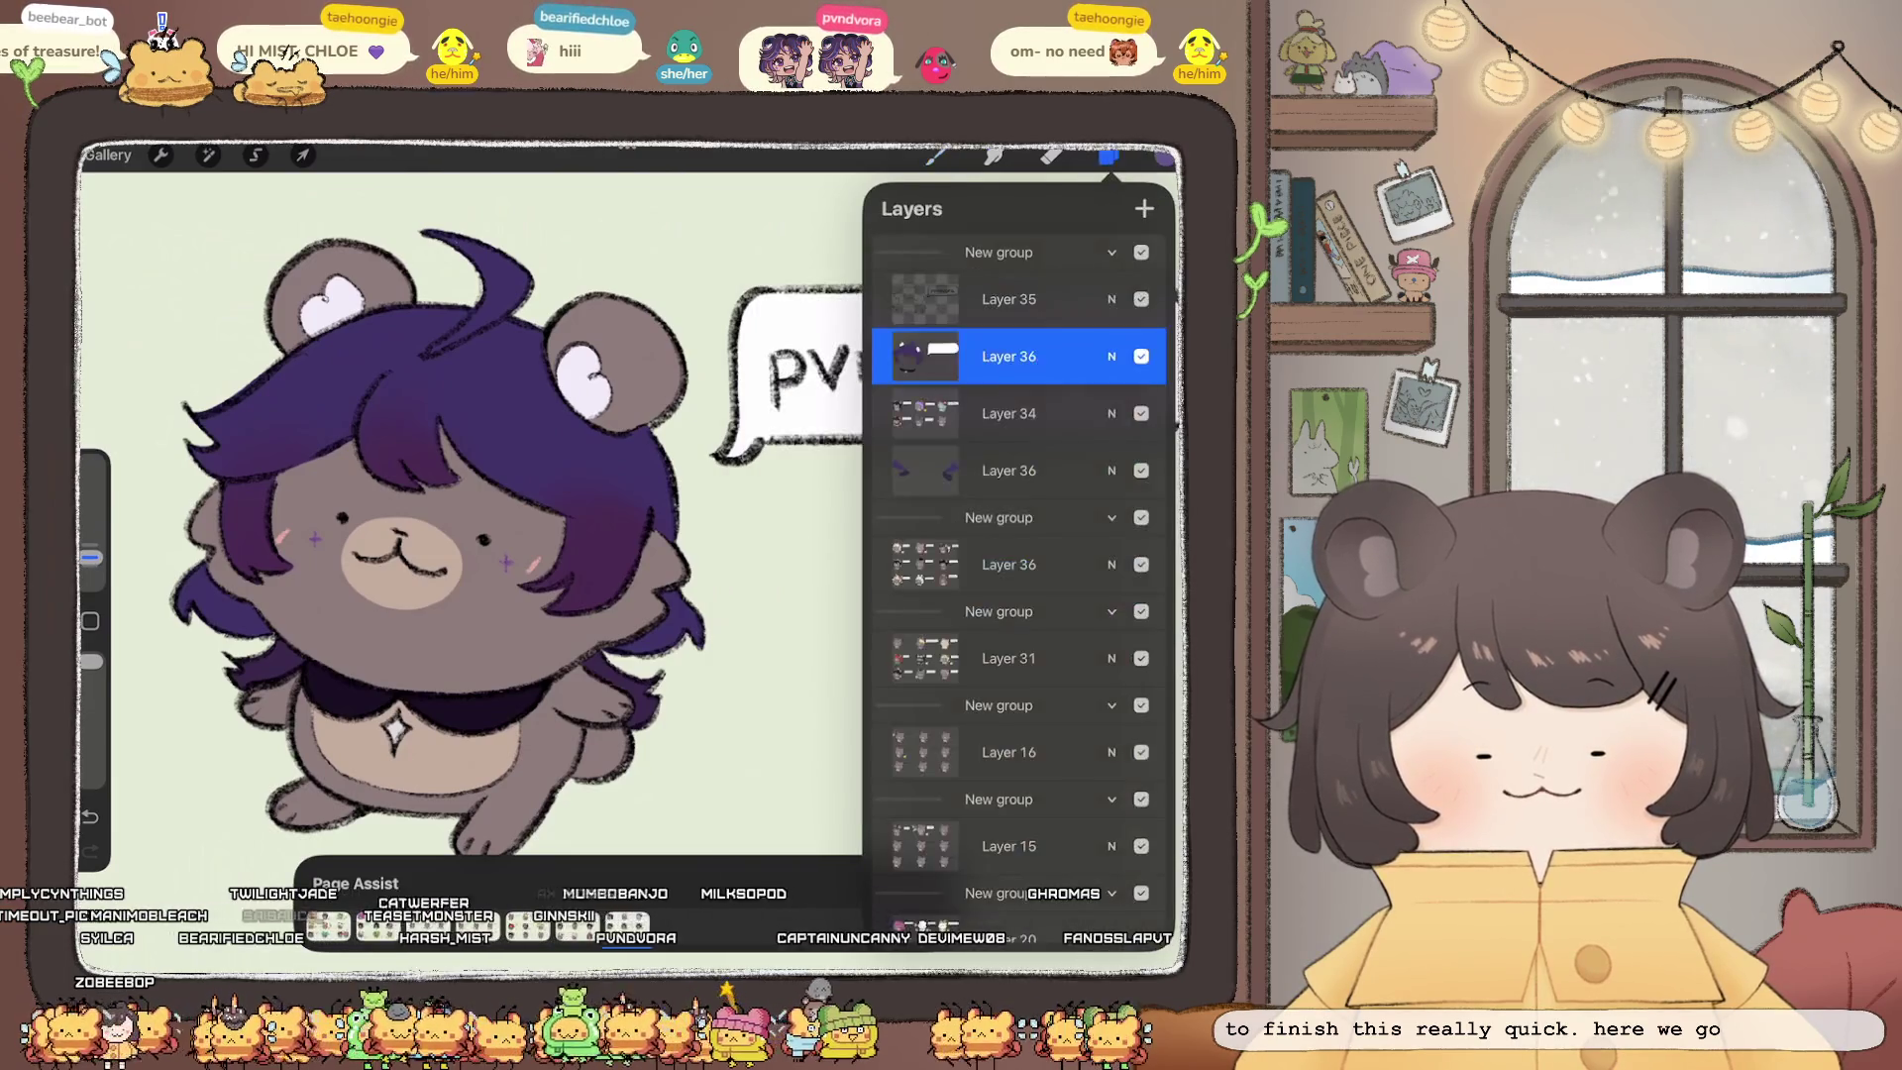
{"action": "left_click", "coordinate": [925, 356]}
{"action": "left_click", "coordinate": [773, 644]}
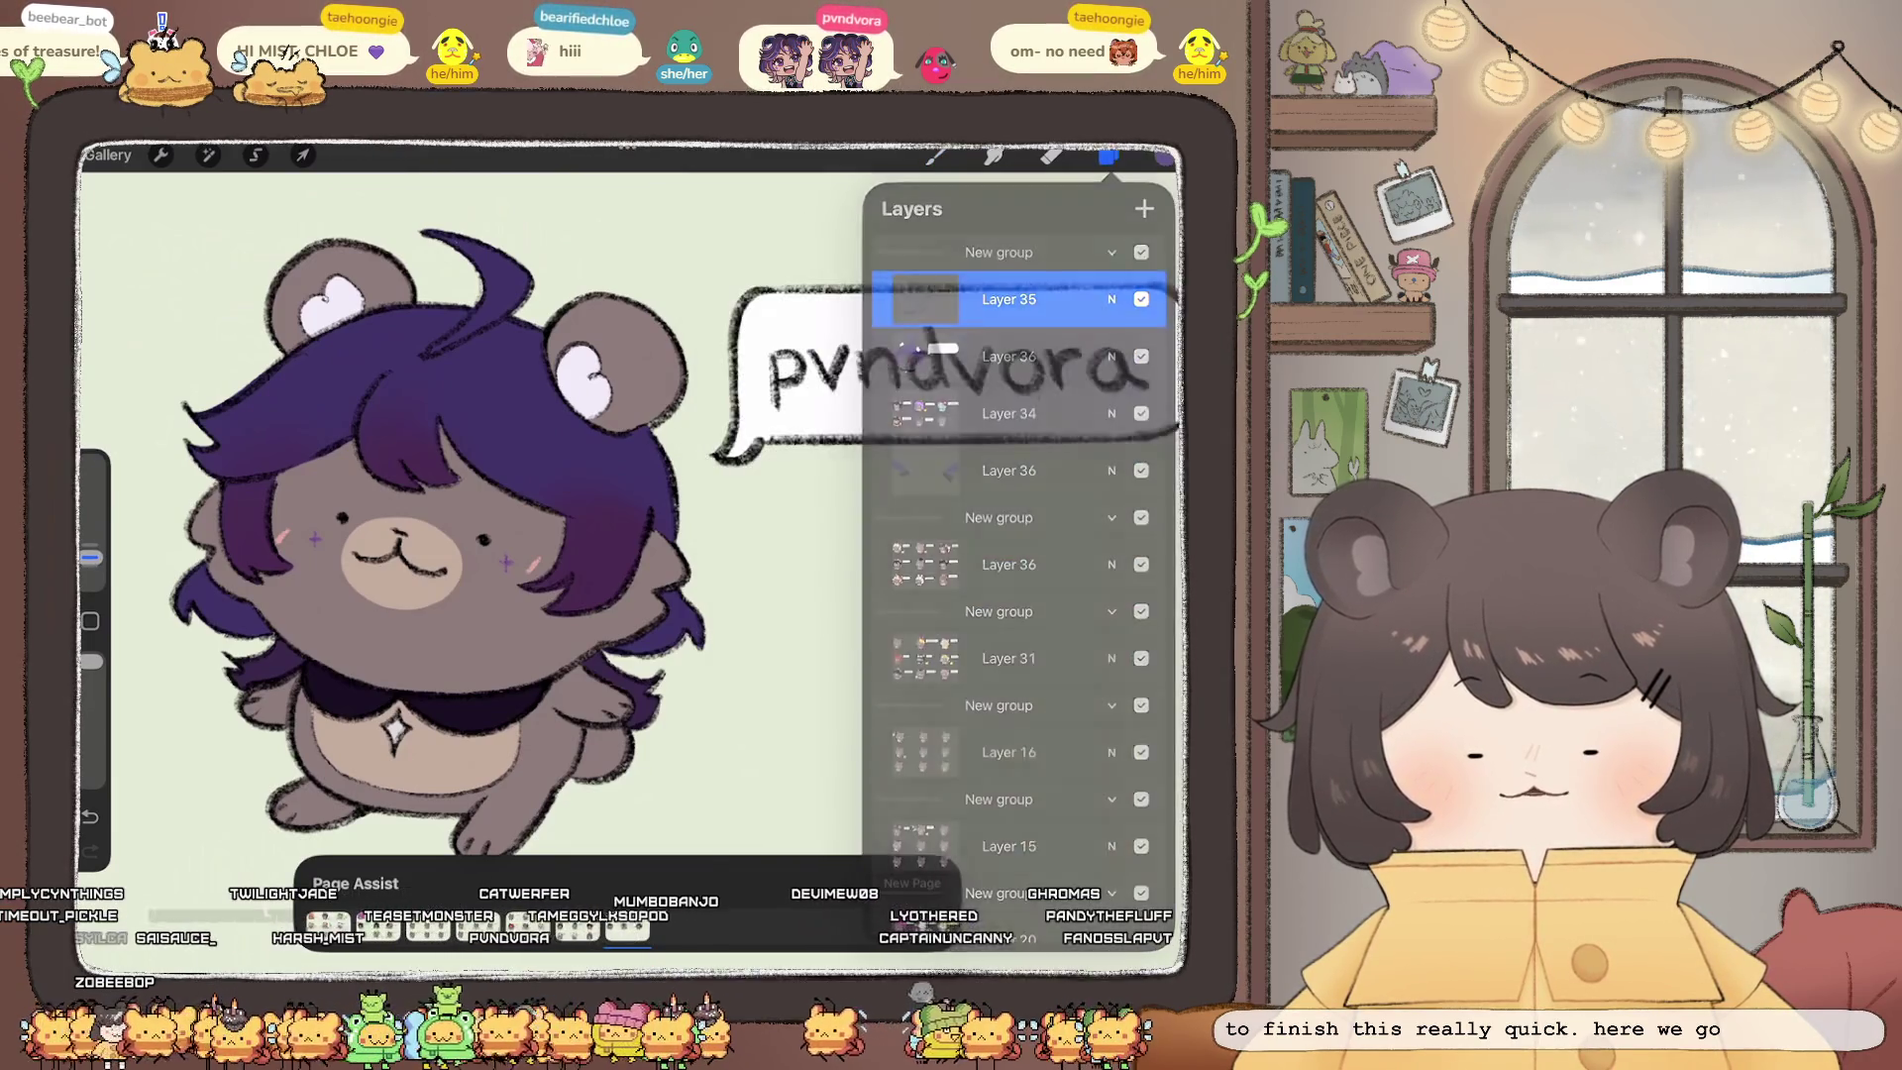
{"action": "left_click_drag", "start_coordinate": [494, 427], "coordinate": [502, 442]}
Step: Recentre the view on the bear and review the layer list
{"action": "left_click_drag", "start_coordinate": [401, 565], "coordinate": [580, 599]}
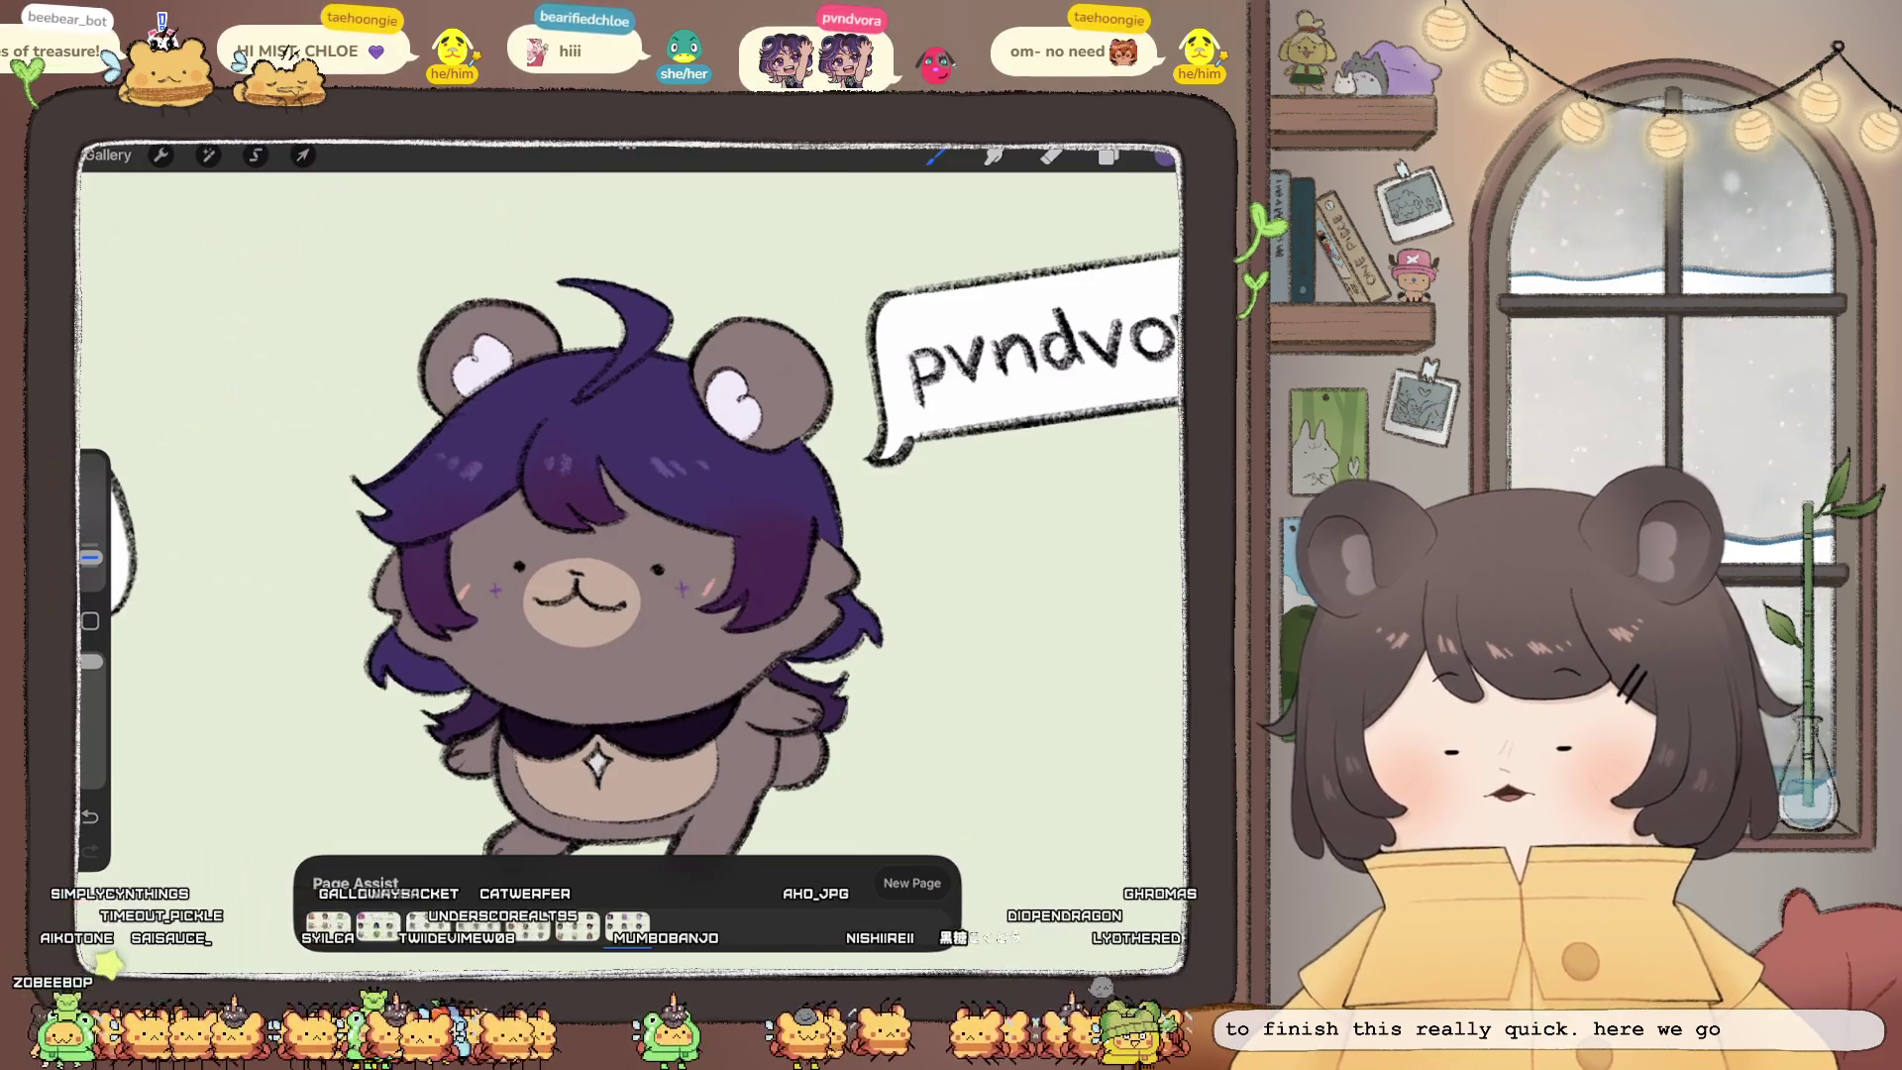
{"action": "scroll", "coordinate": [629, 510], "scroll_direction": "down", "scroll_amount": 3}
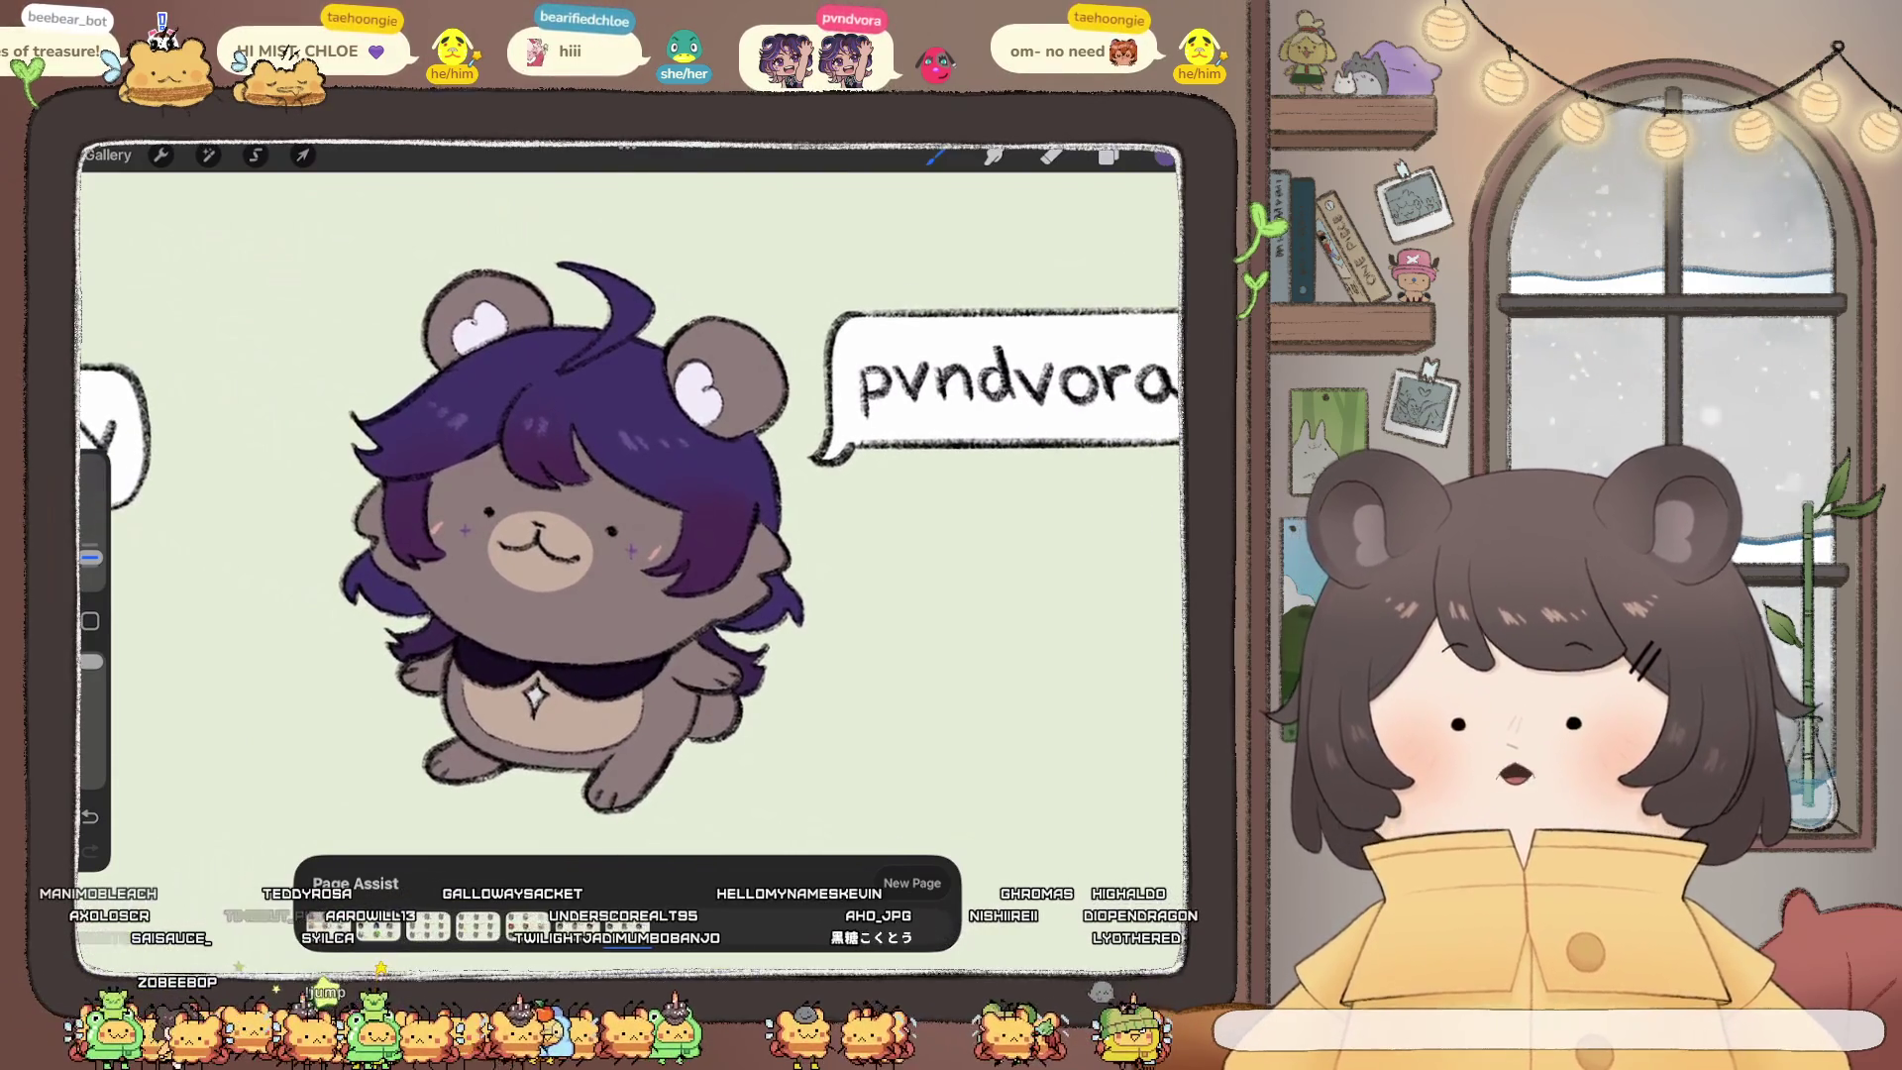
{"action": "left_click", "coordinate": [1108, 156]}
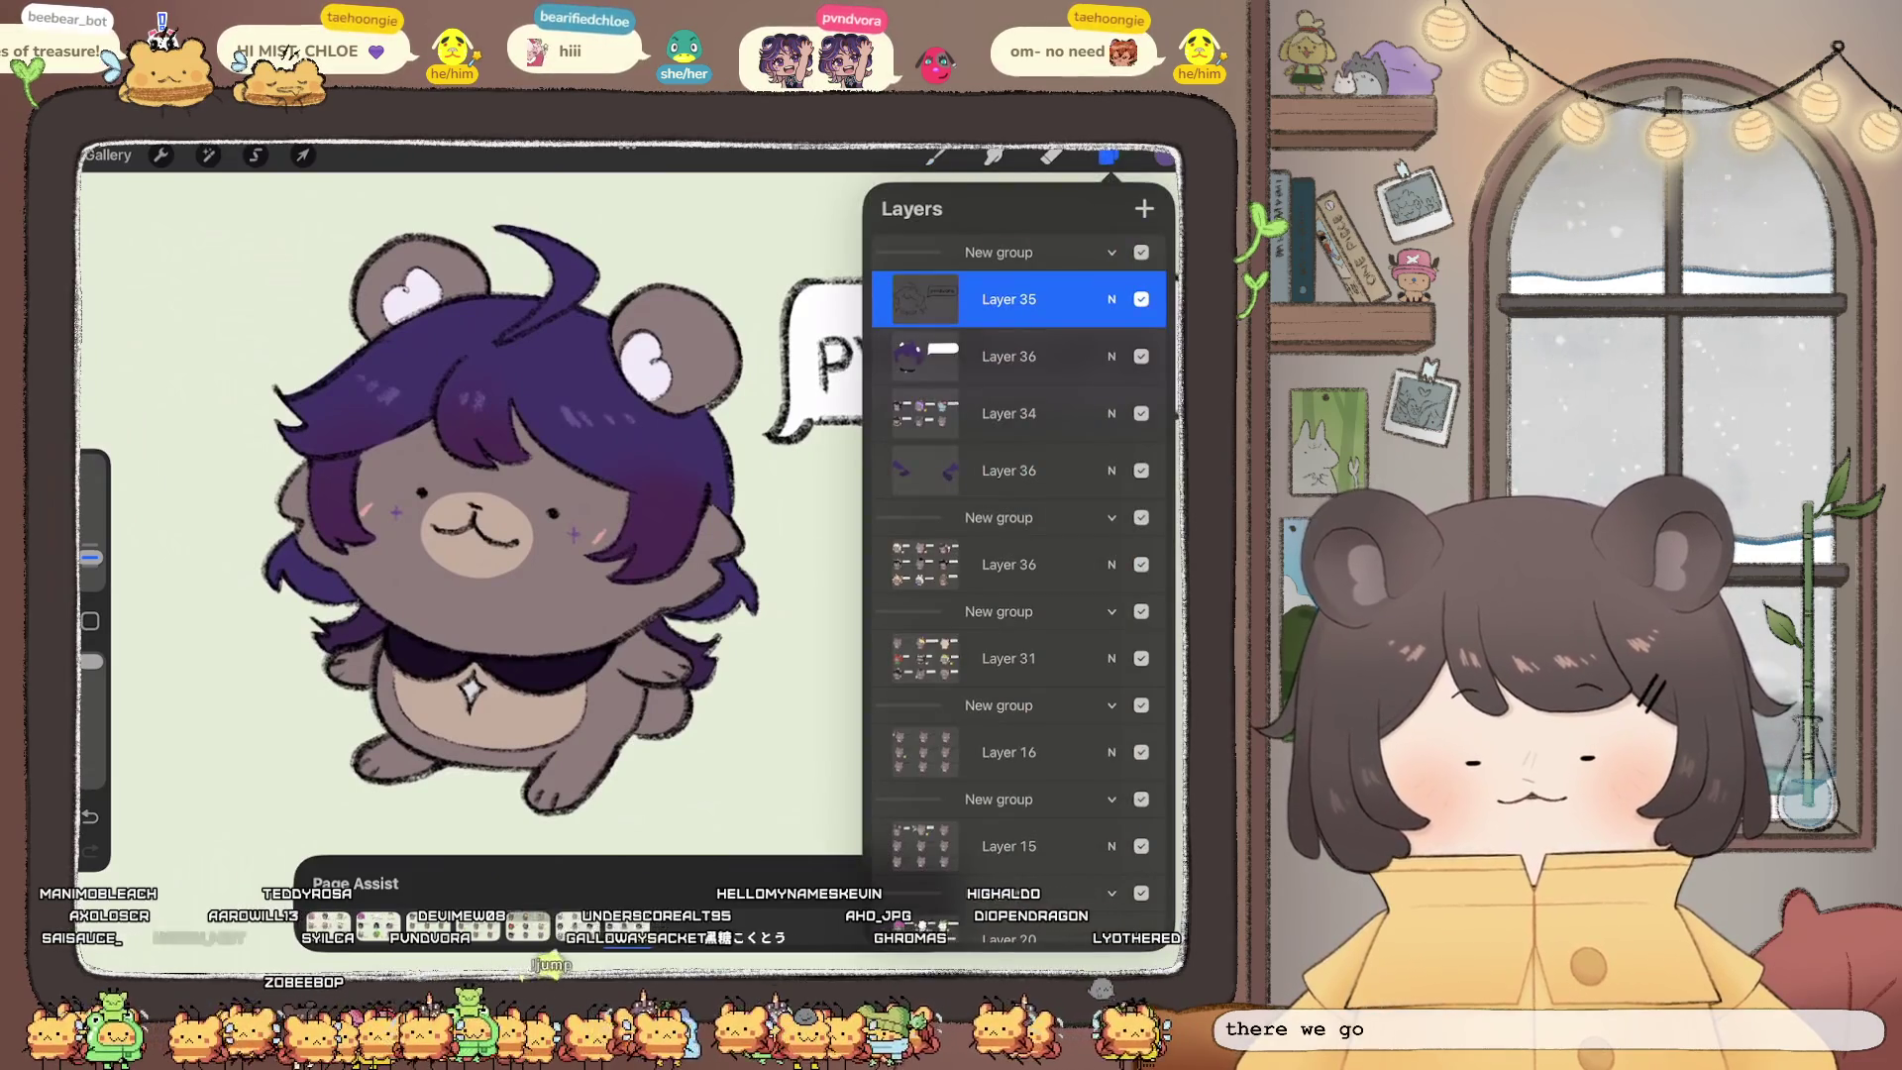
{"action": "left_click", "coordinate": [1108, 155]}
{"action": "scroll", "coordinate": [629, 510], "scroll_direction": "down", "scroll_amount": 2}
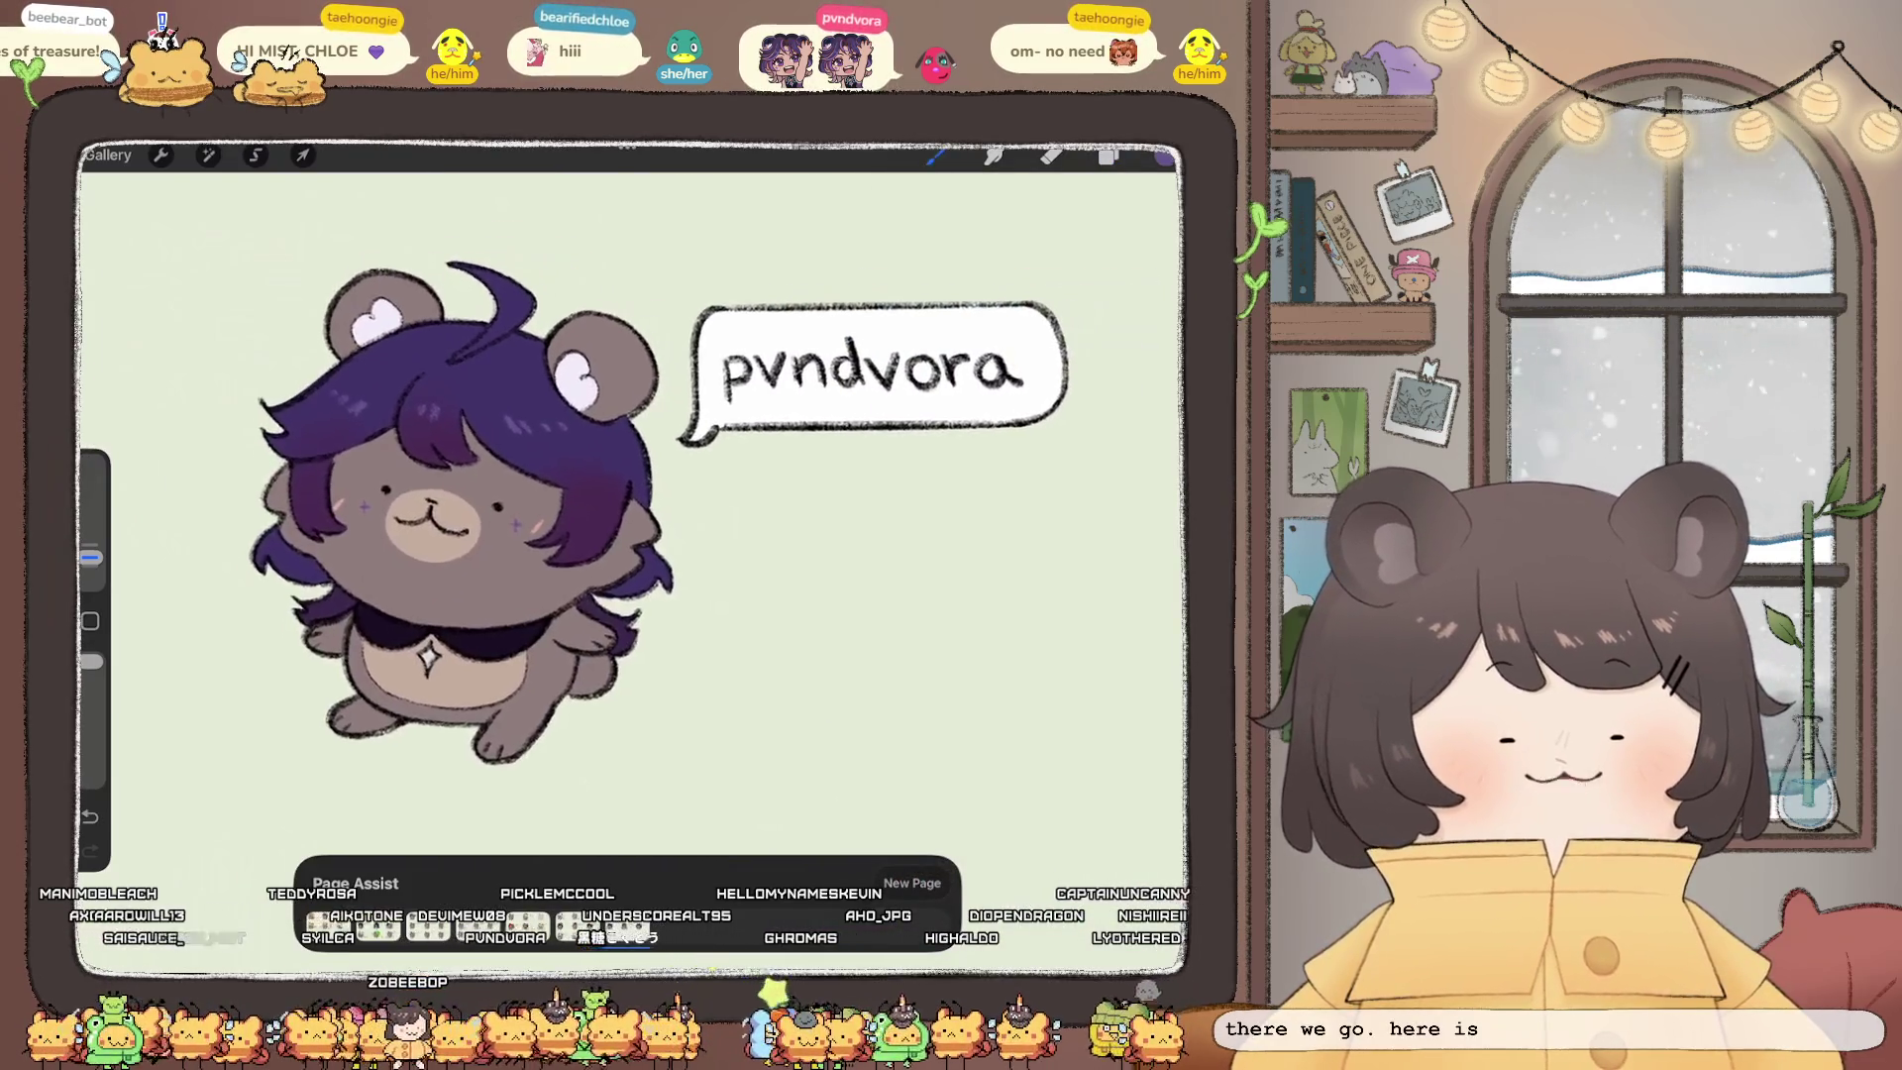
{"action": "scroll", "coordinate": [644, 525], "scroll_direction": "up", "scroll_amount": 2}
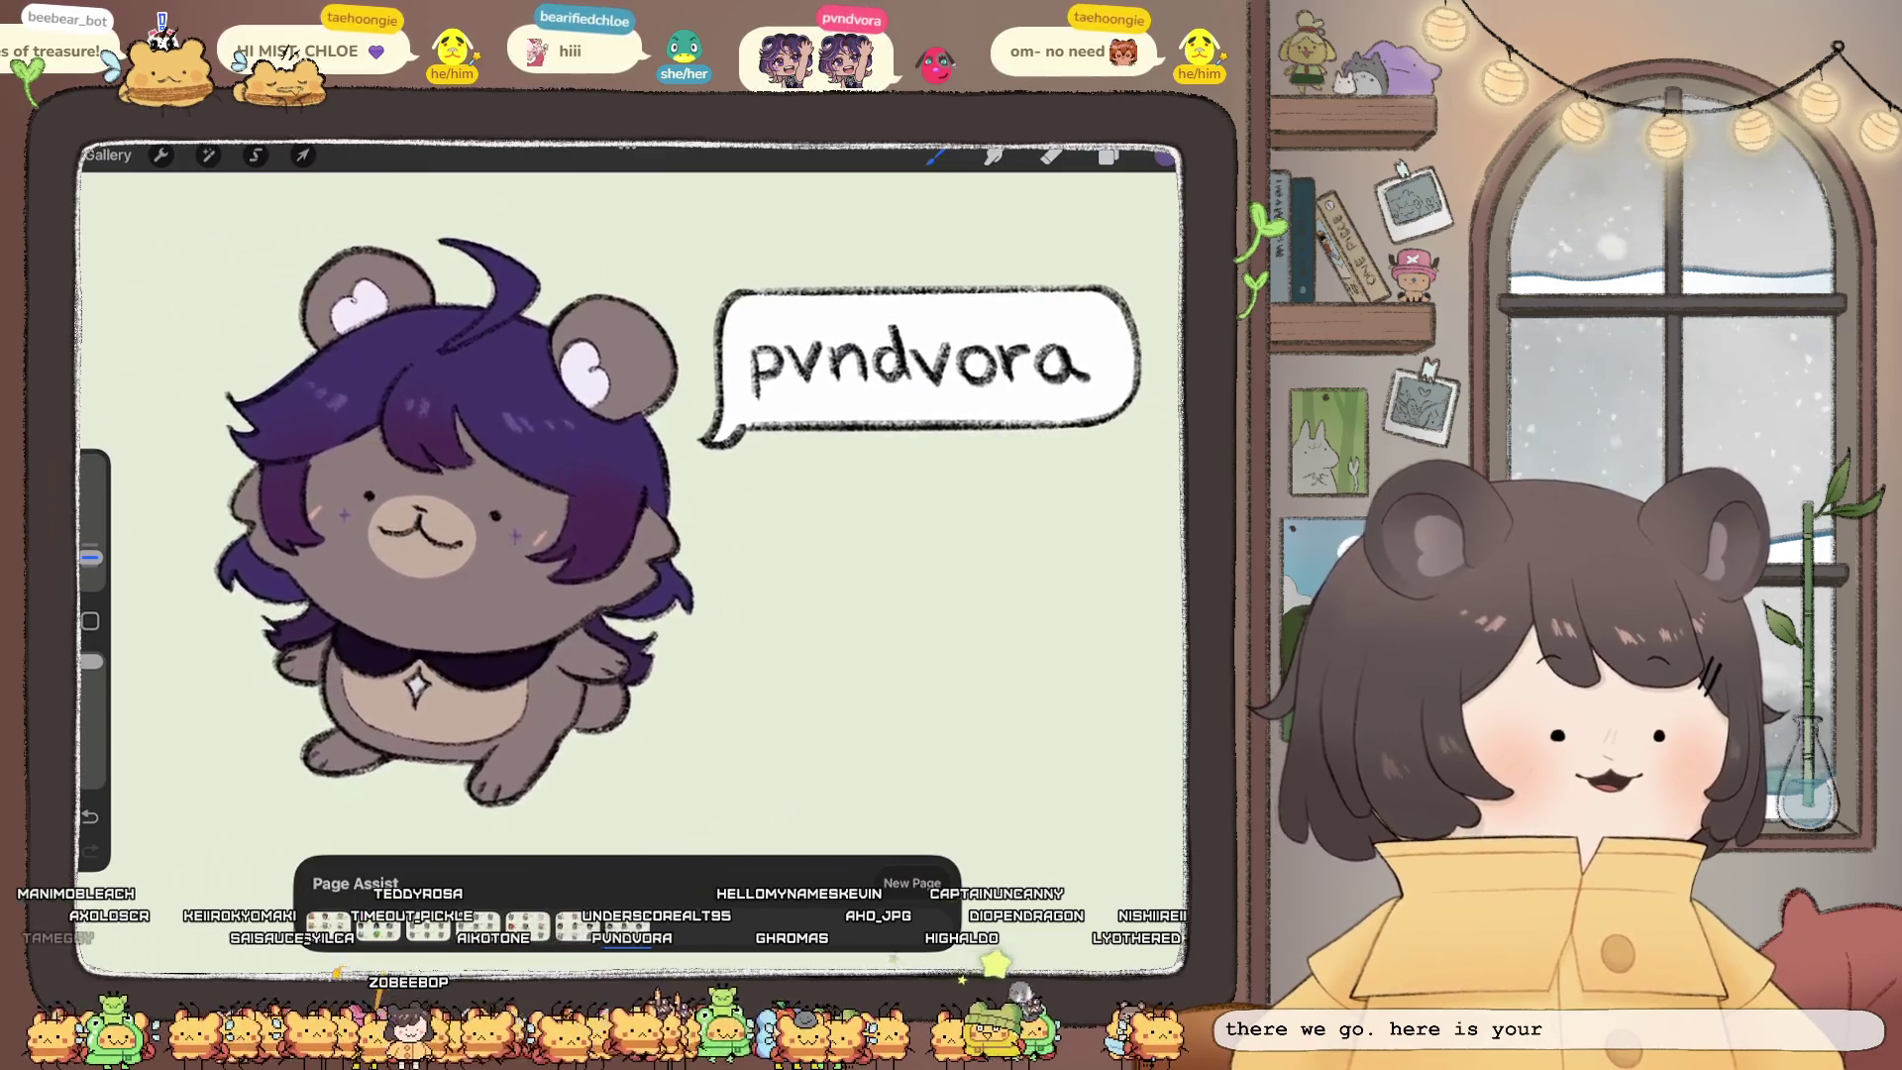
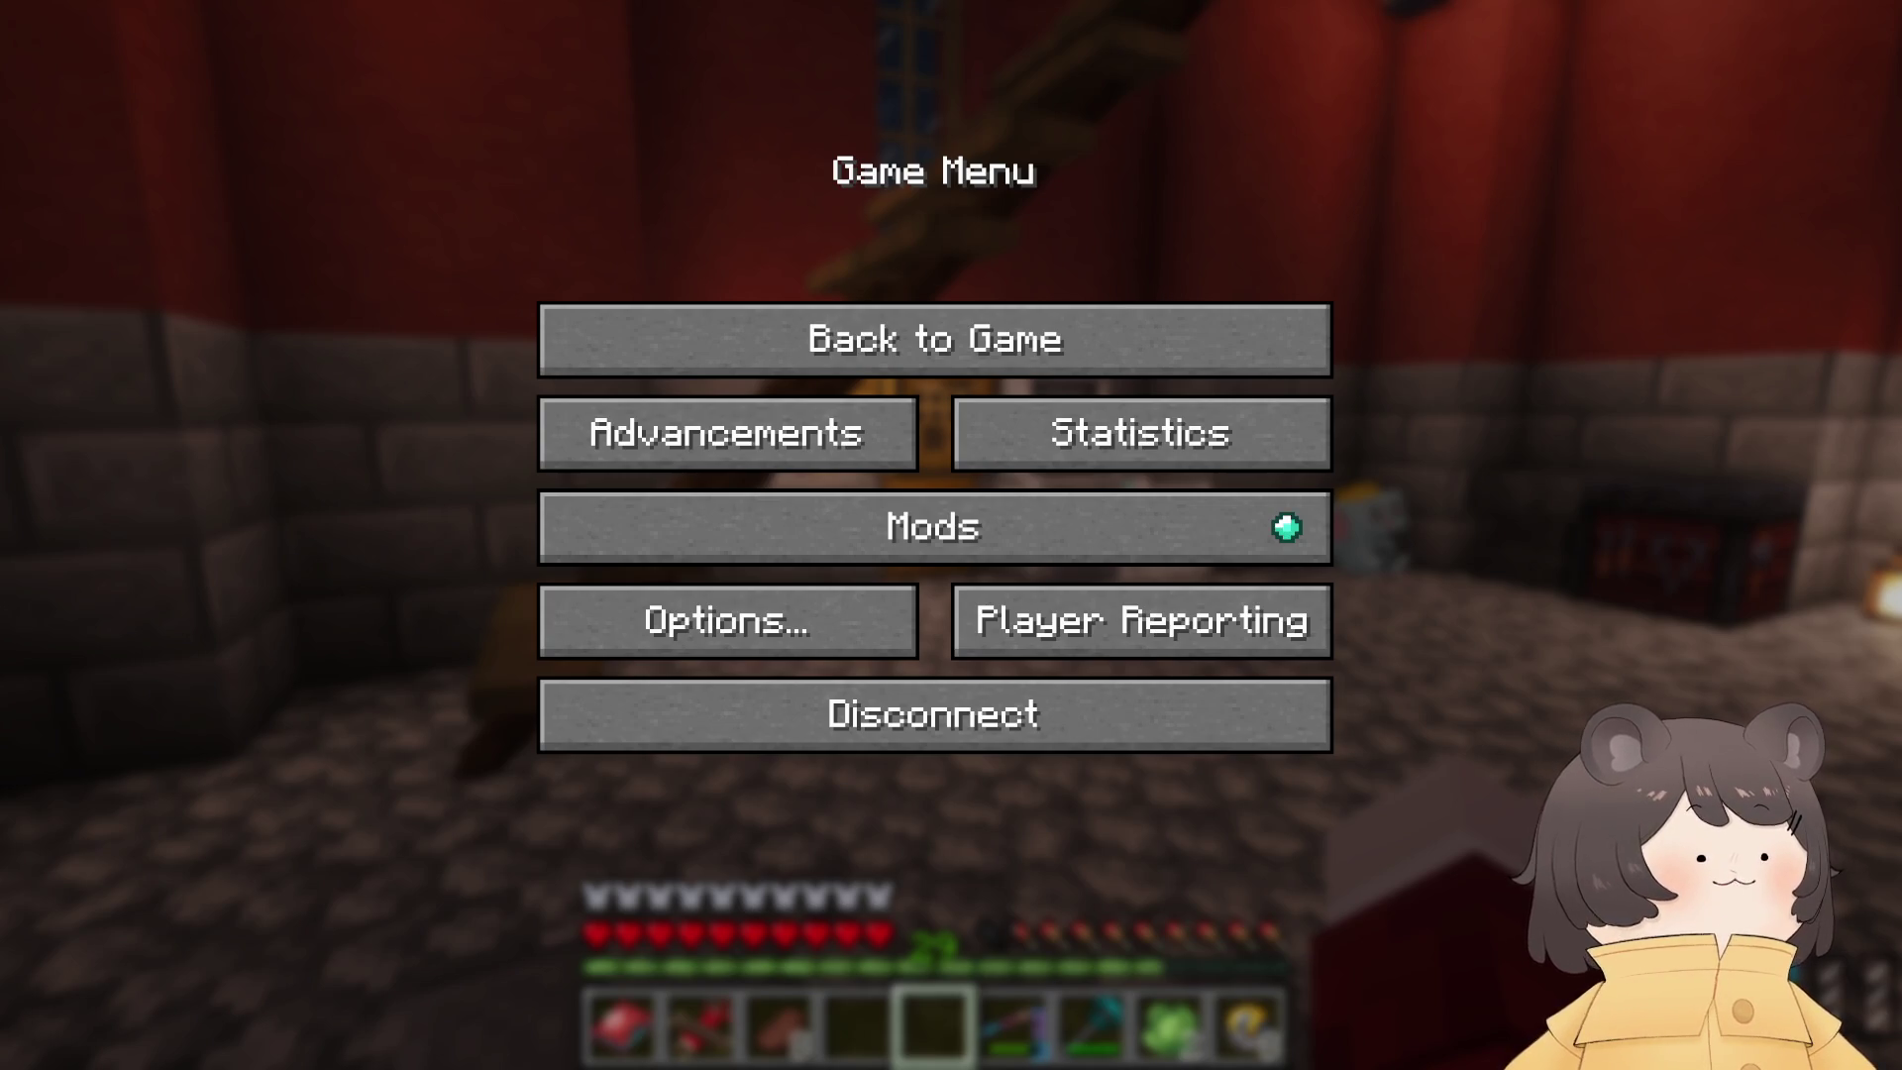
Step: Resume play, walk out toward the dock and crops, then come back to the house door
{"action": "key", "text": "Escape"}
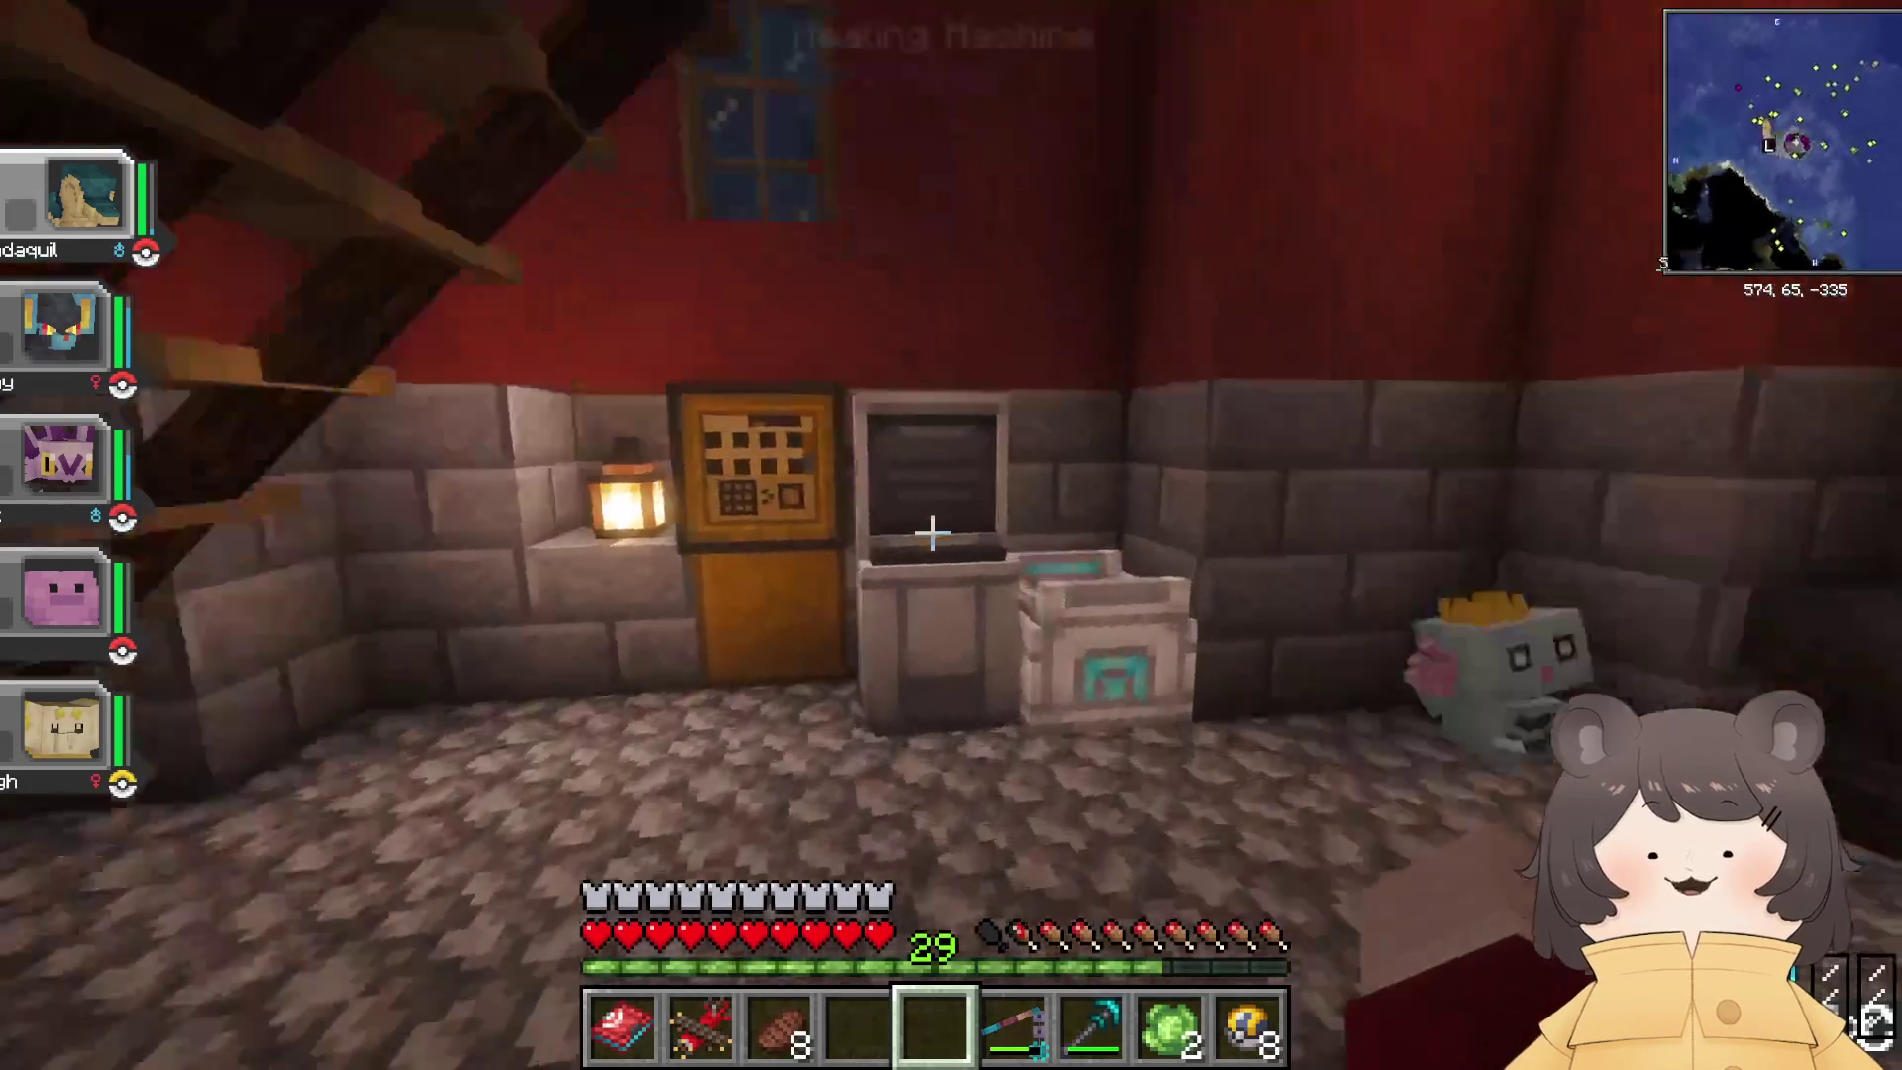
{"action": "key", "text": "w"}
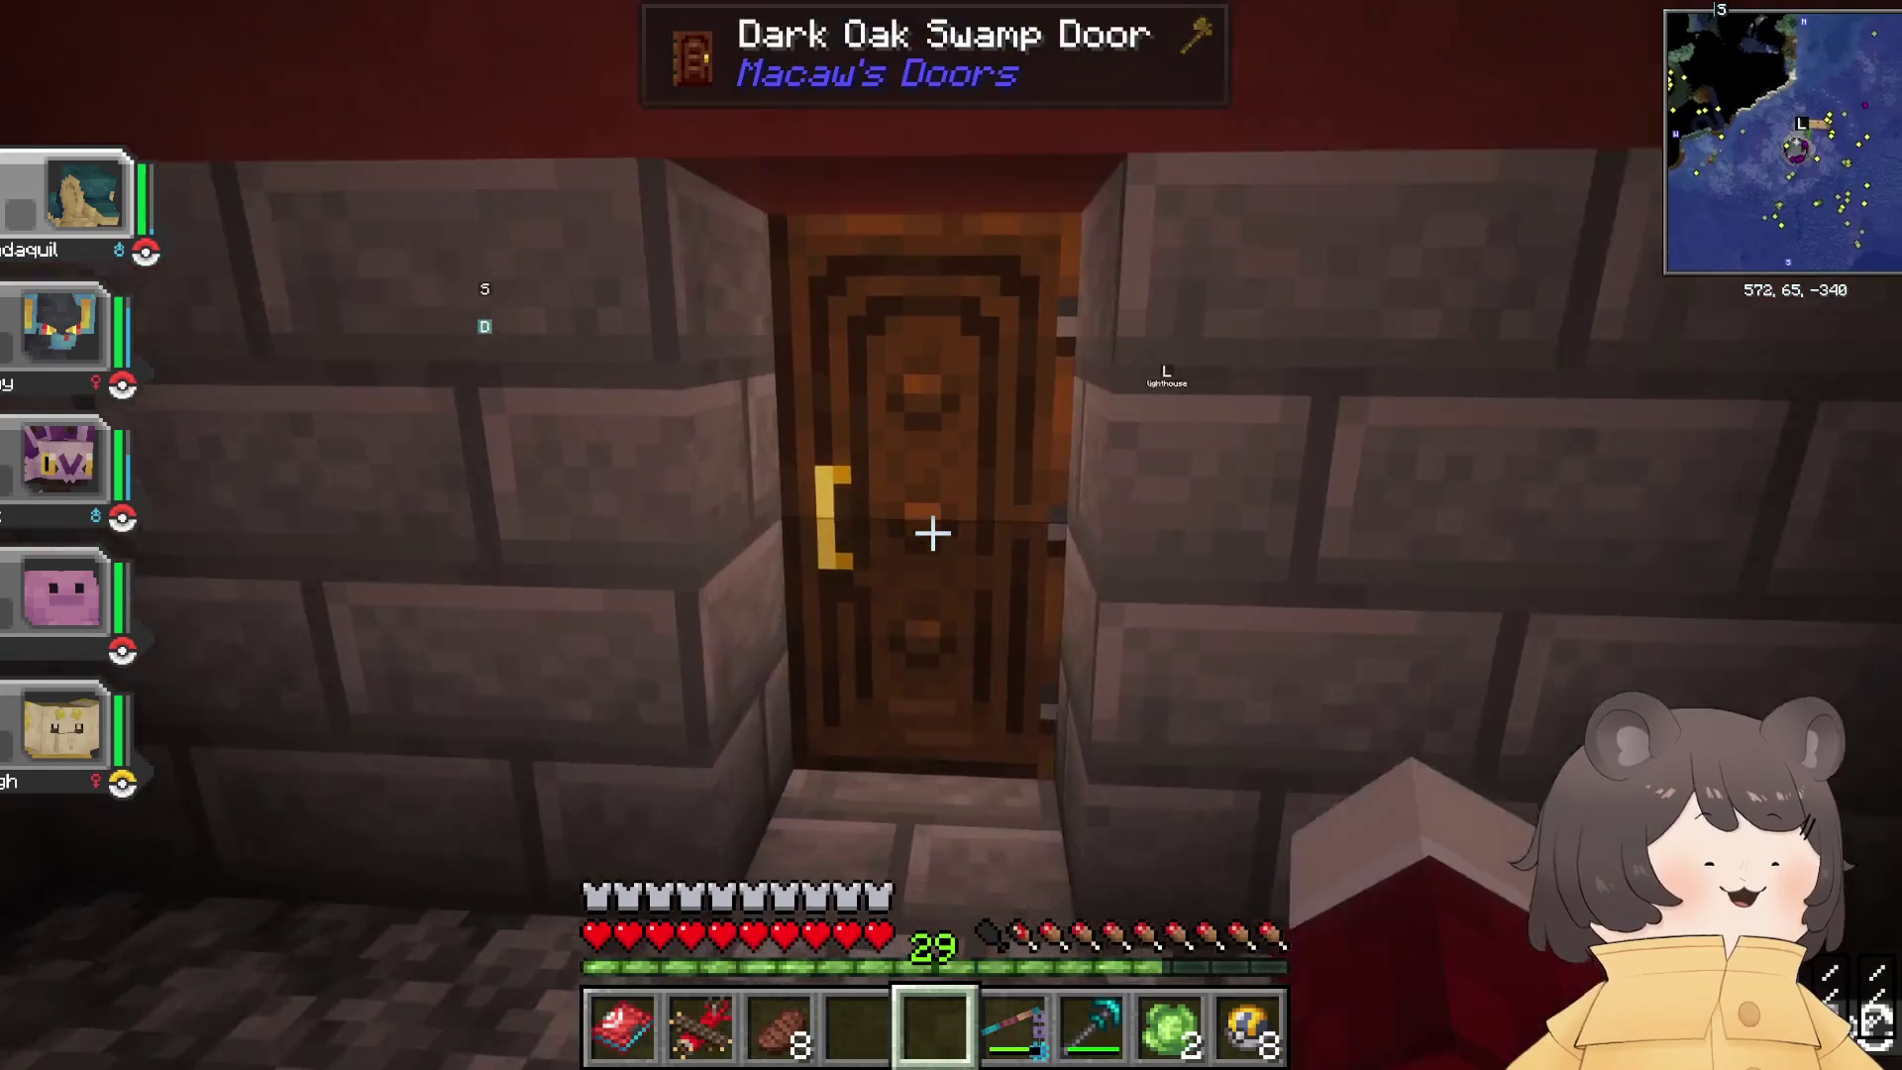
{"action": "right_click", "coordinate": [933, 534]}
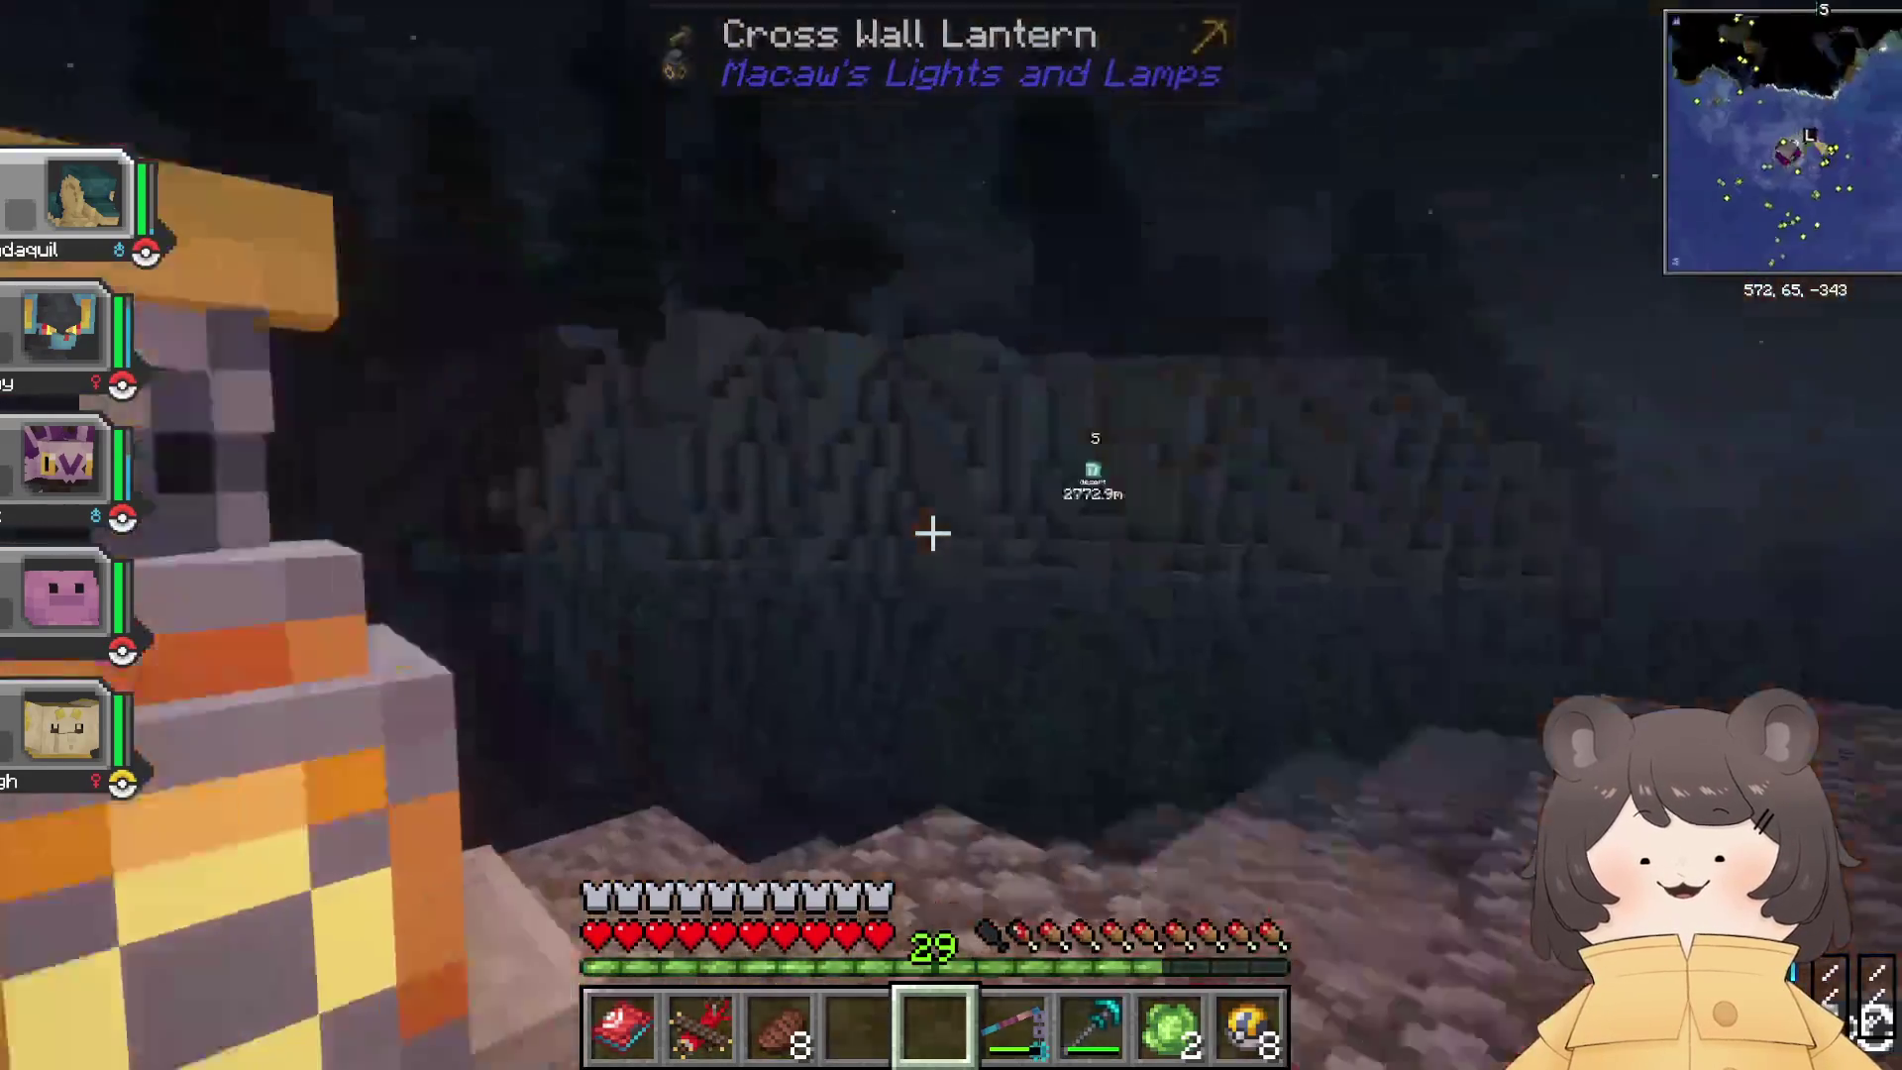
{"action": "key", "text": "w"}
{"action": "key", "text": "w"}
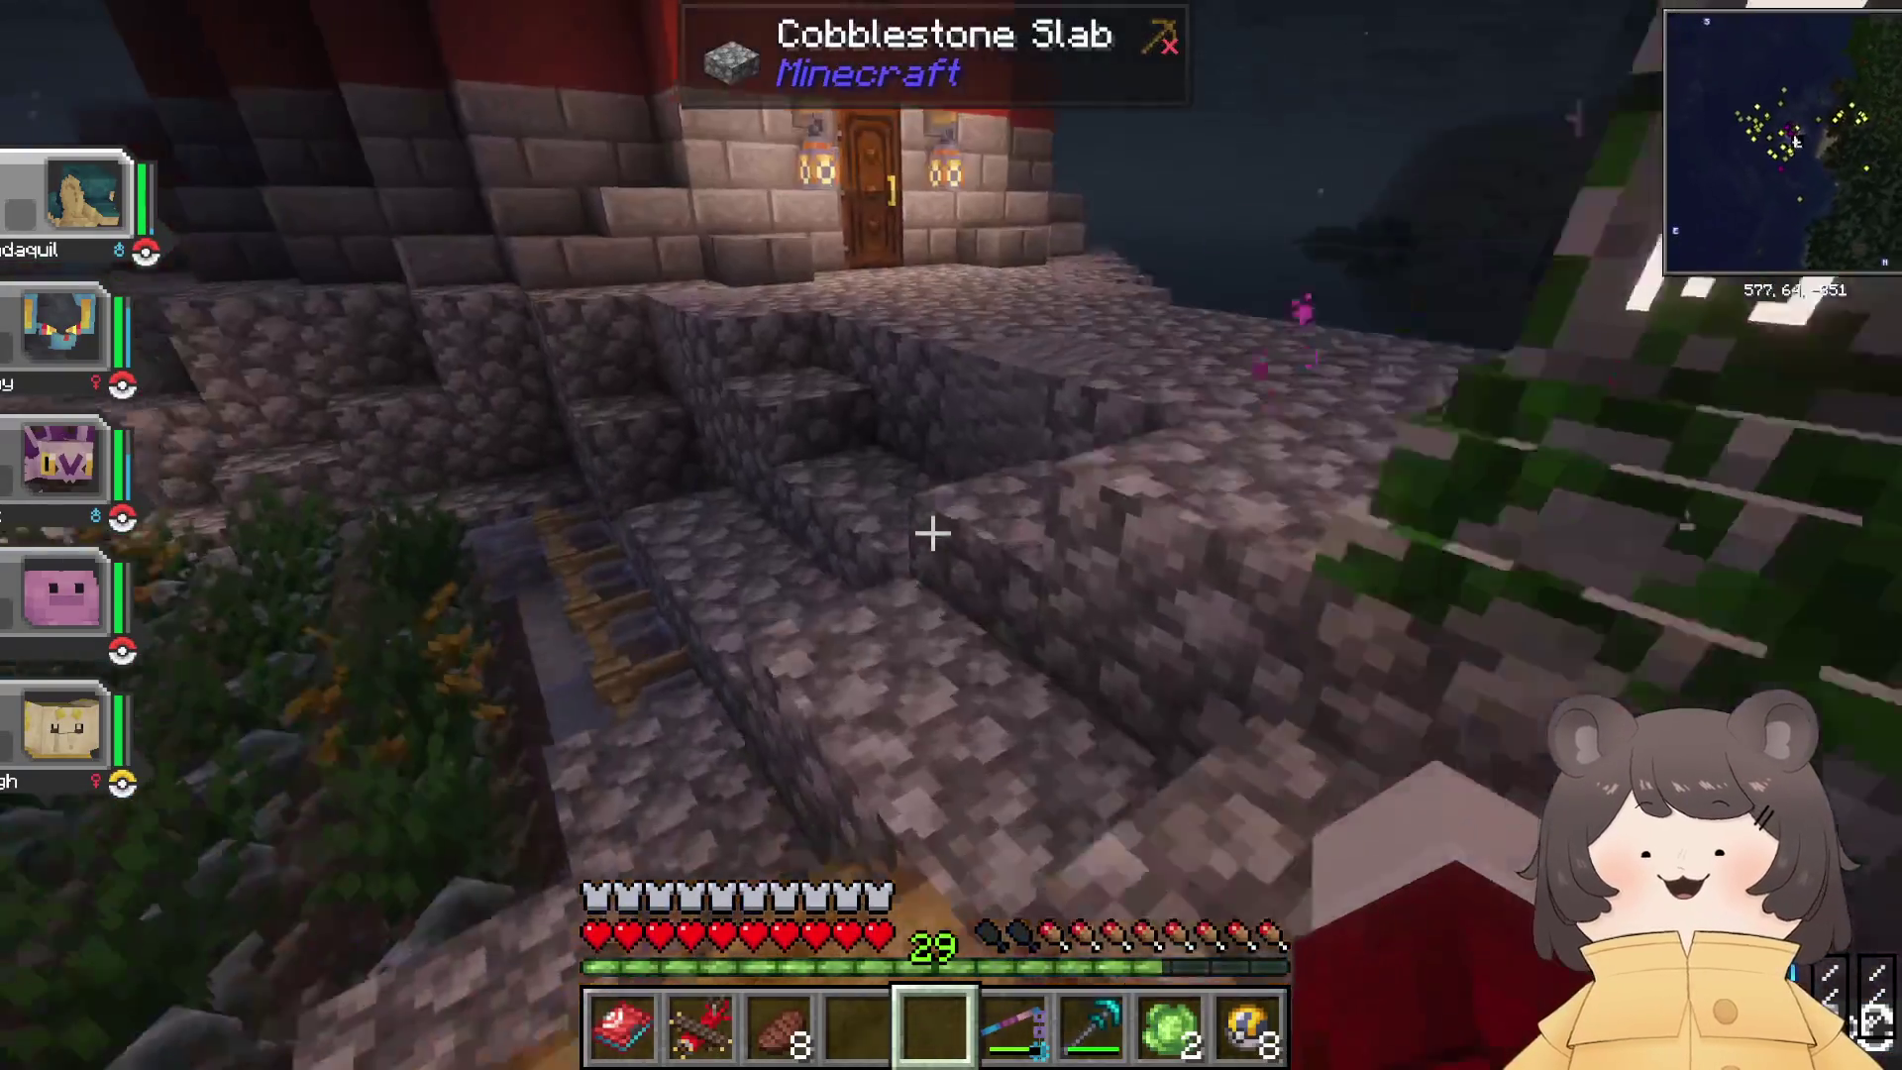
{"action": "key", "text": "w"}
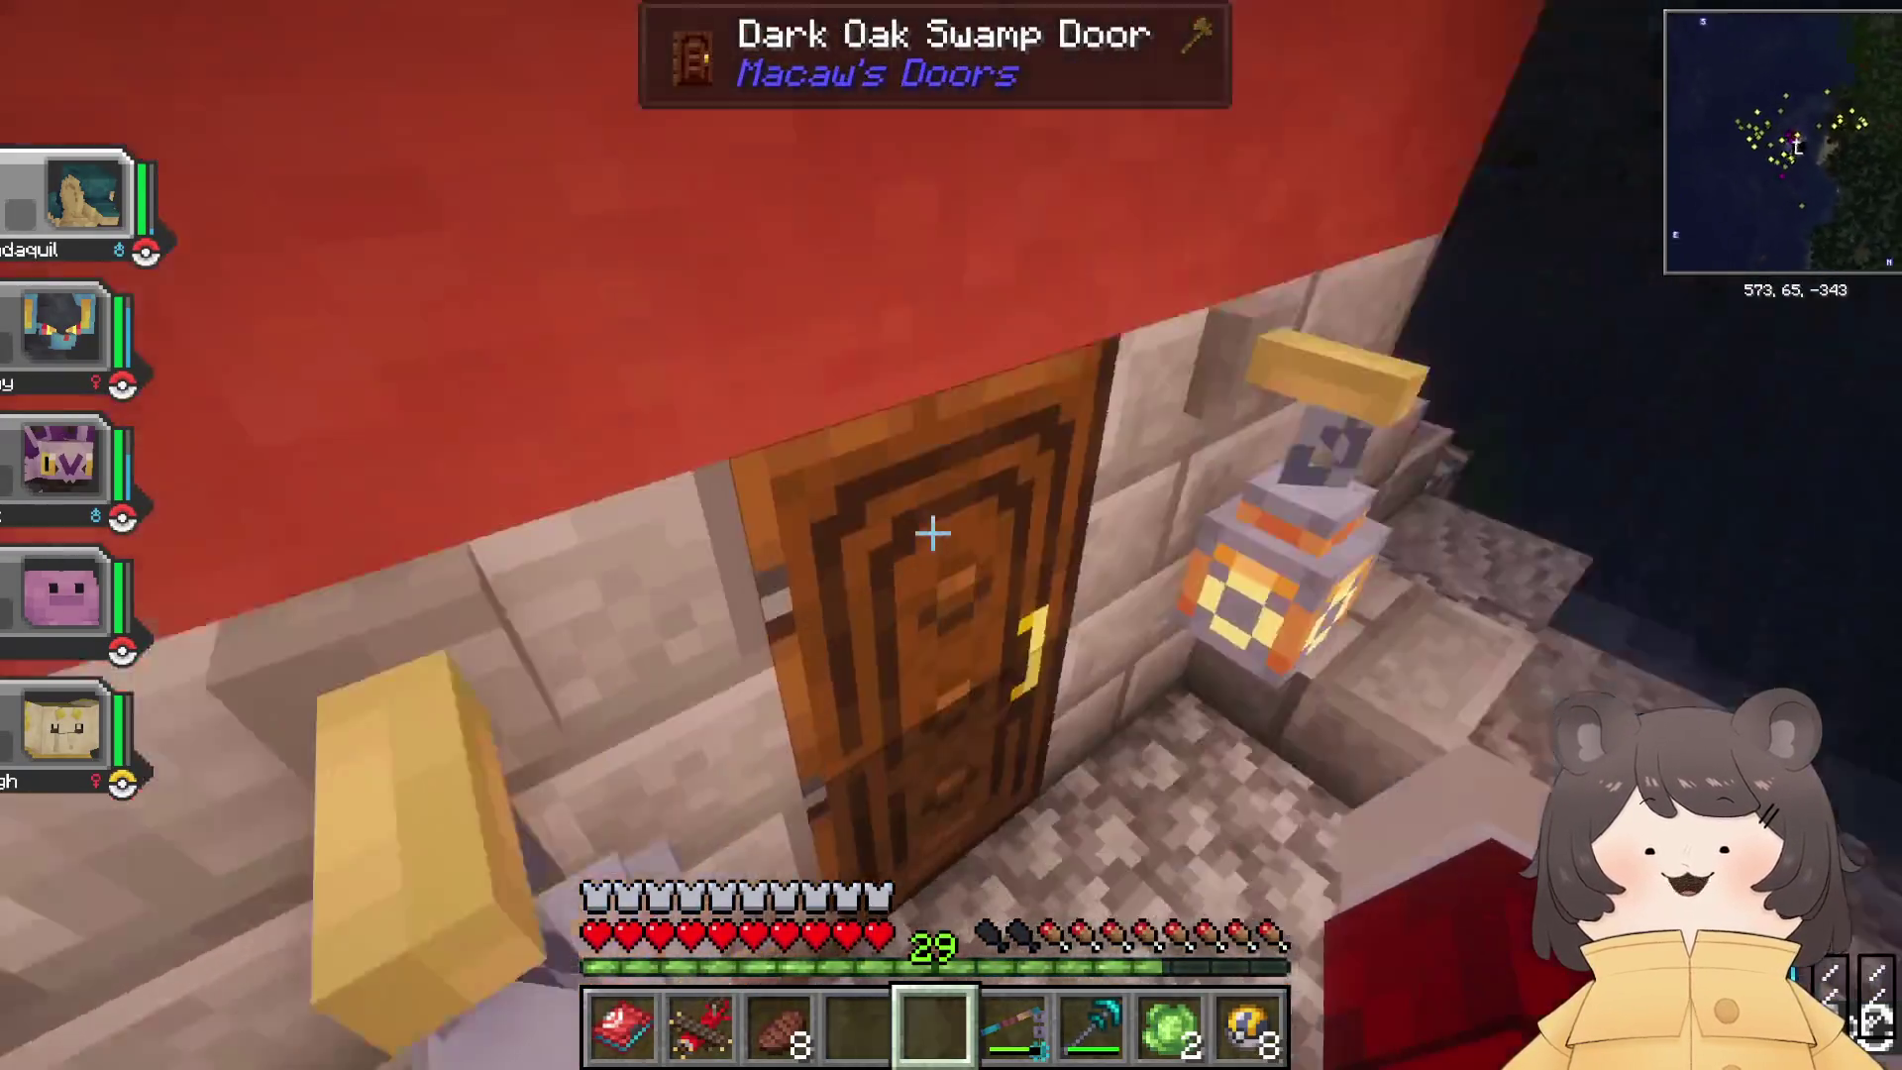
{"action": "right_click", "coordinate": [933, 534]}
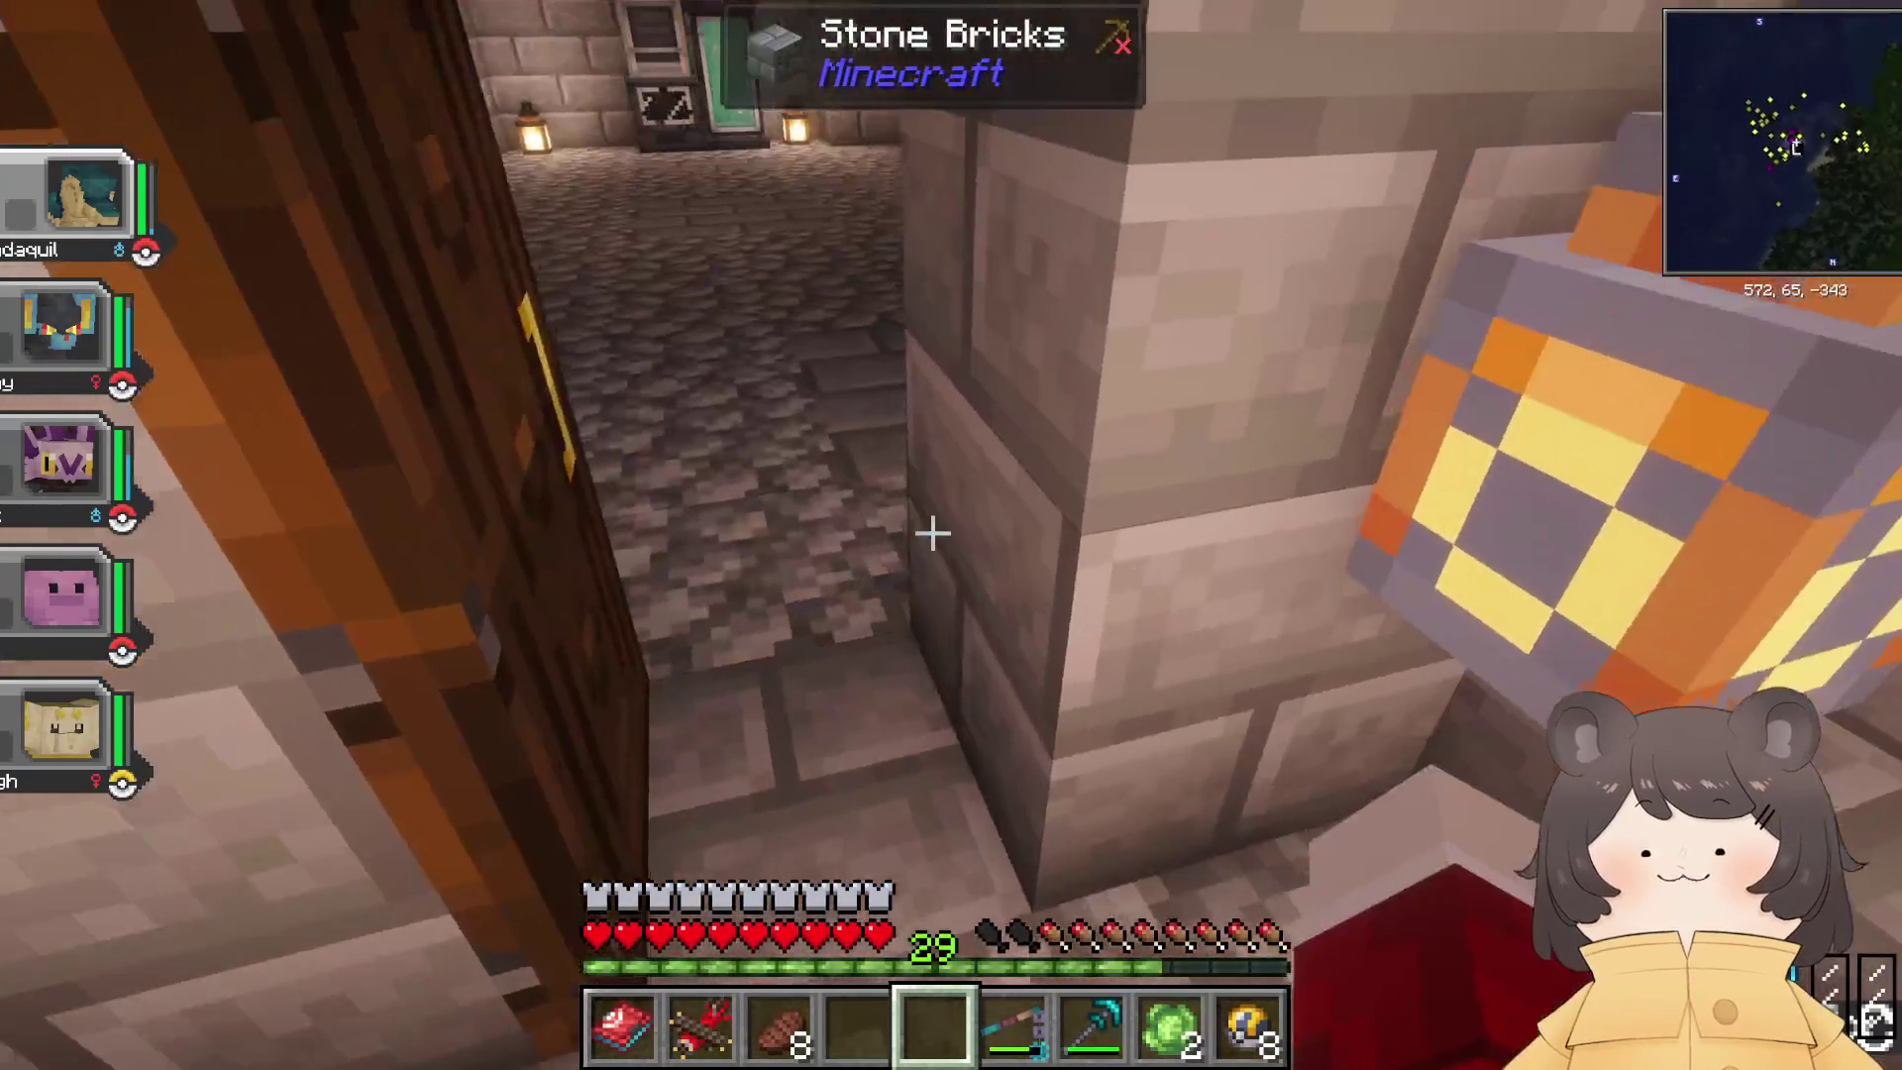
Step: Tour the red-walled ground-floor room and the upper room, then come back down
{"action": "key", "text": "w"}
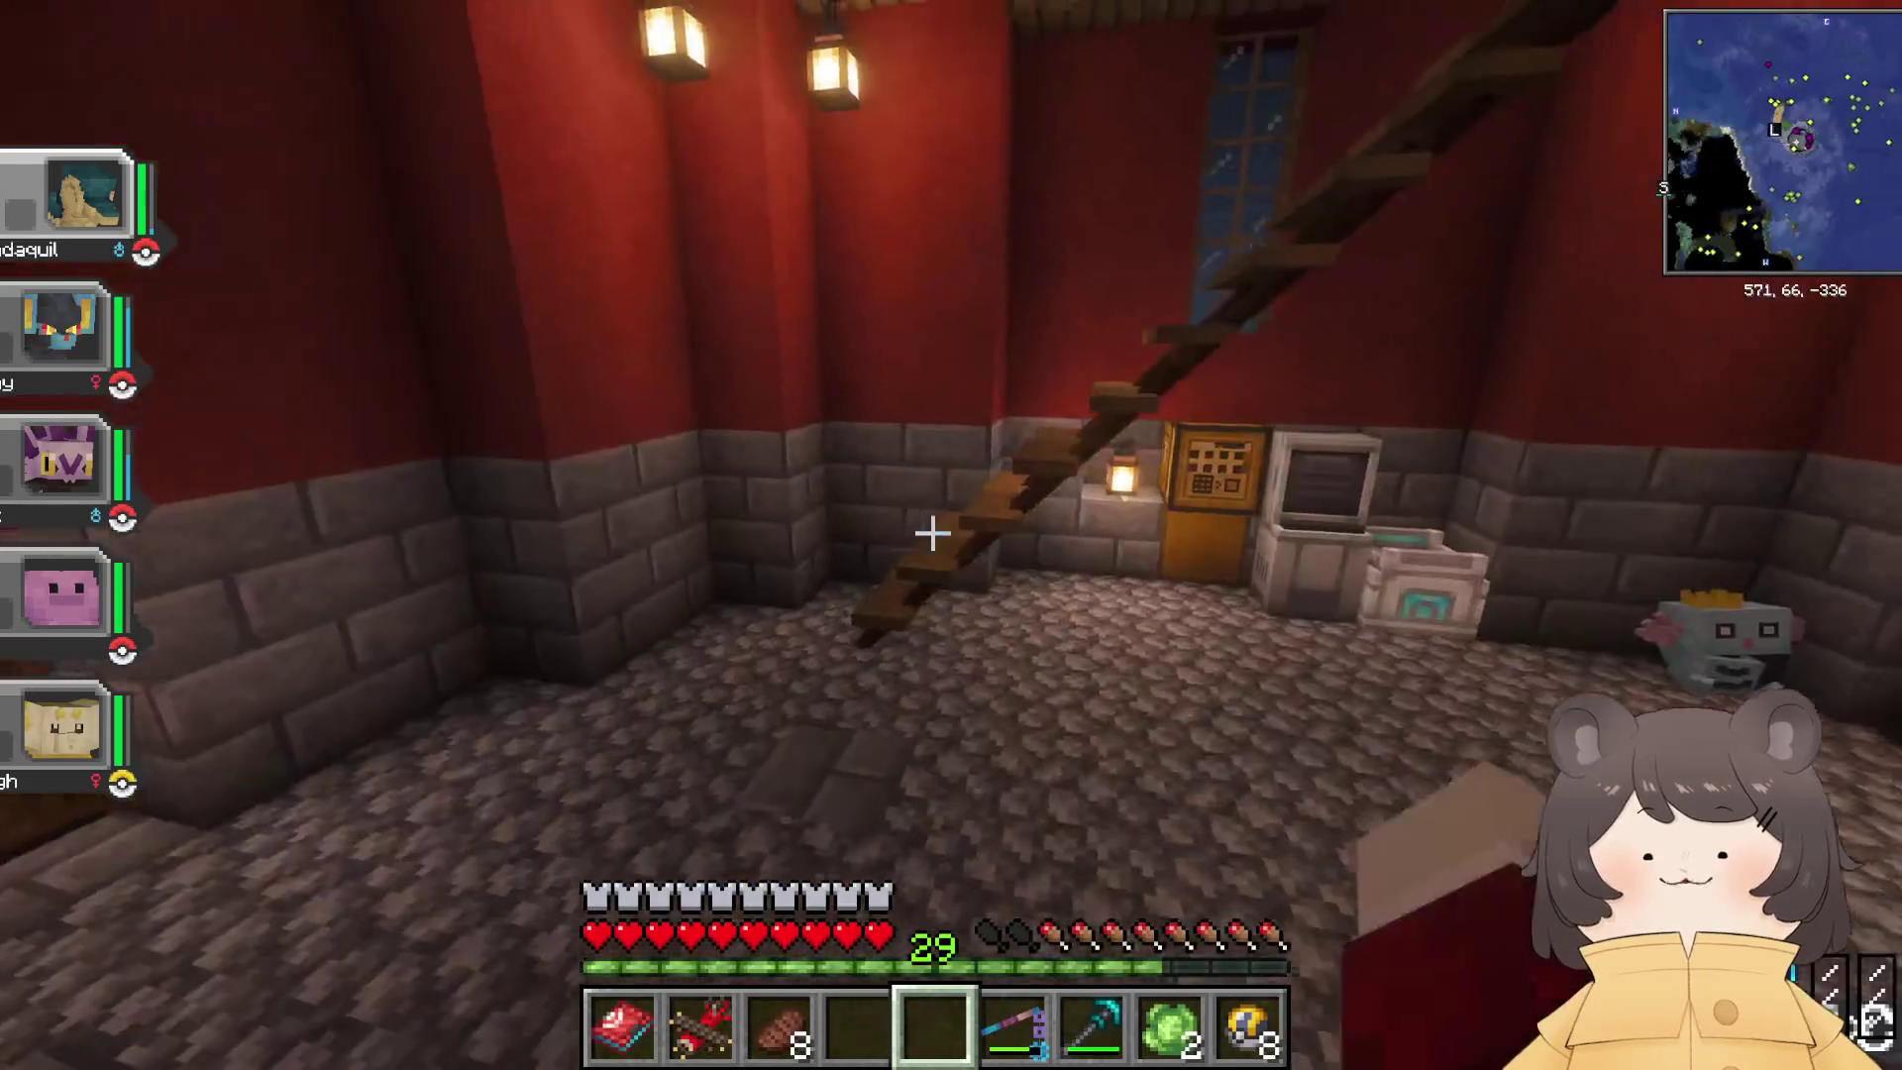
{"action": "key", "text": "w"}
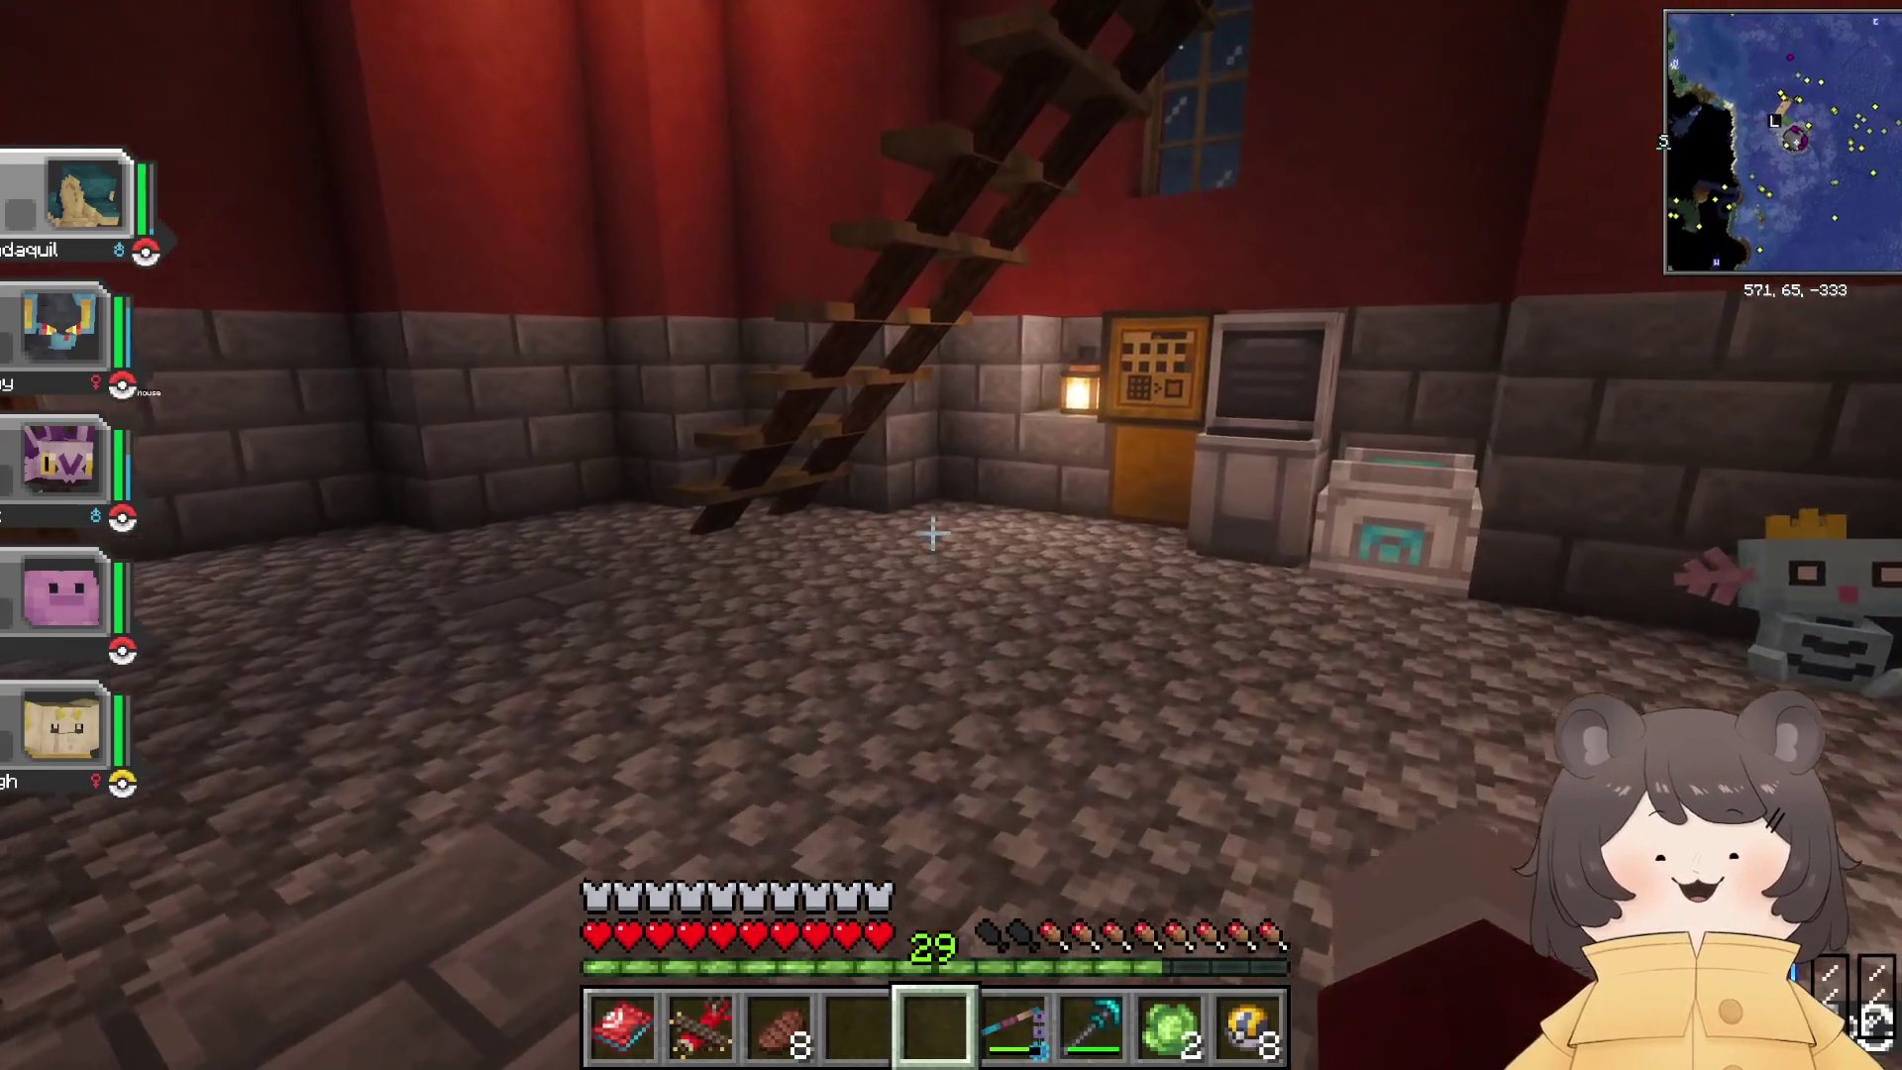
{"action": "key", "text": "w"}
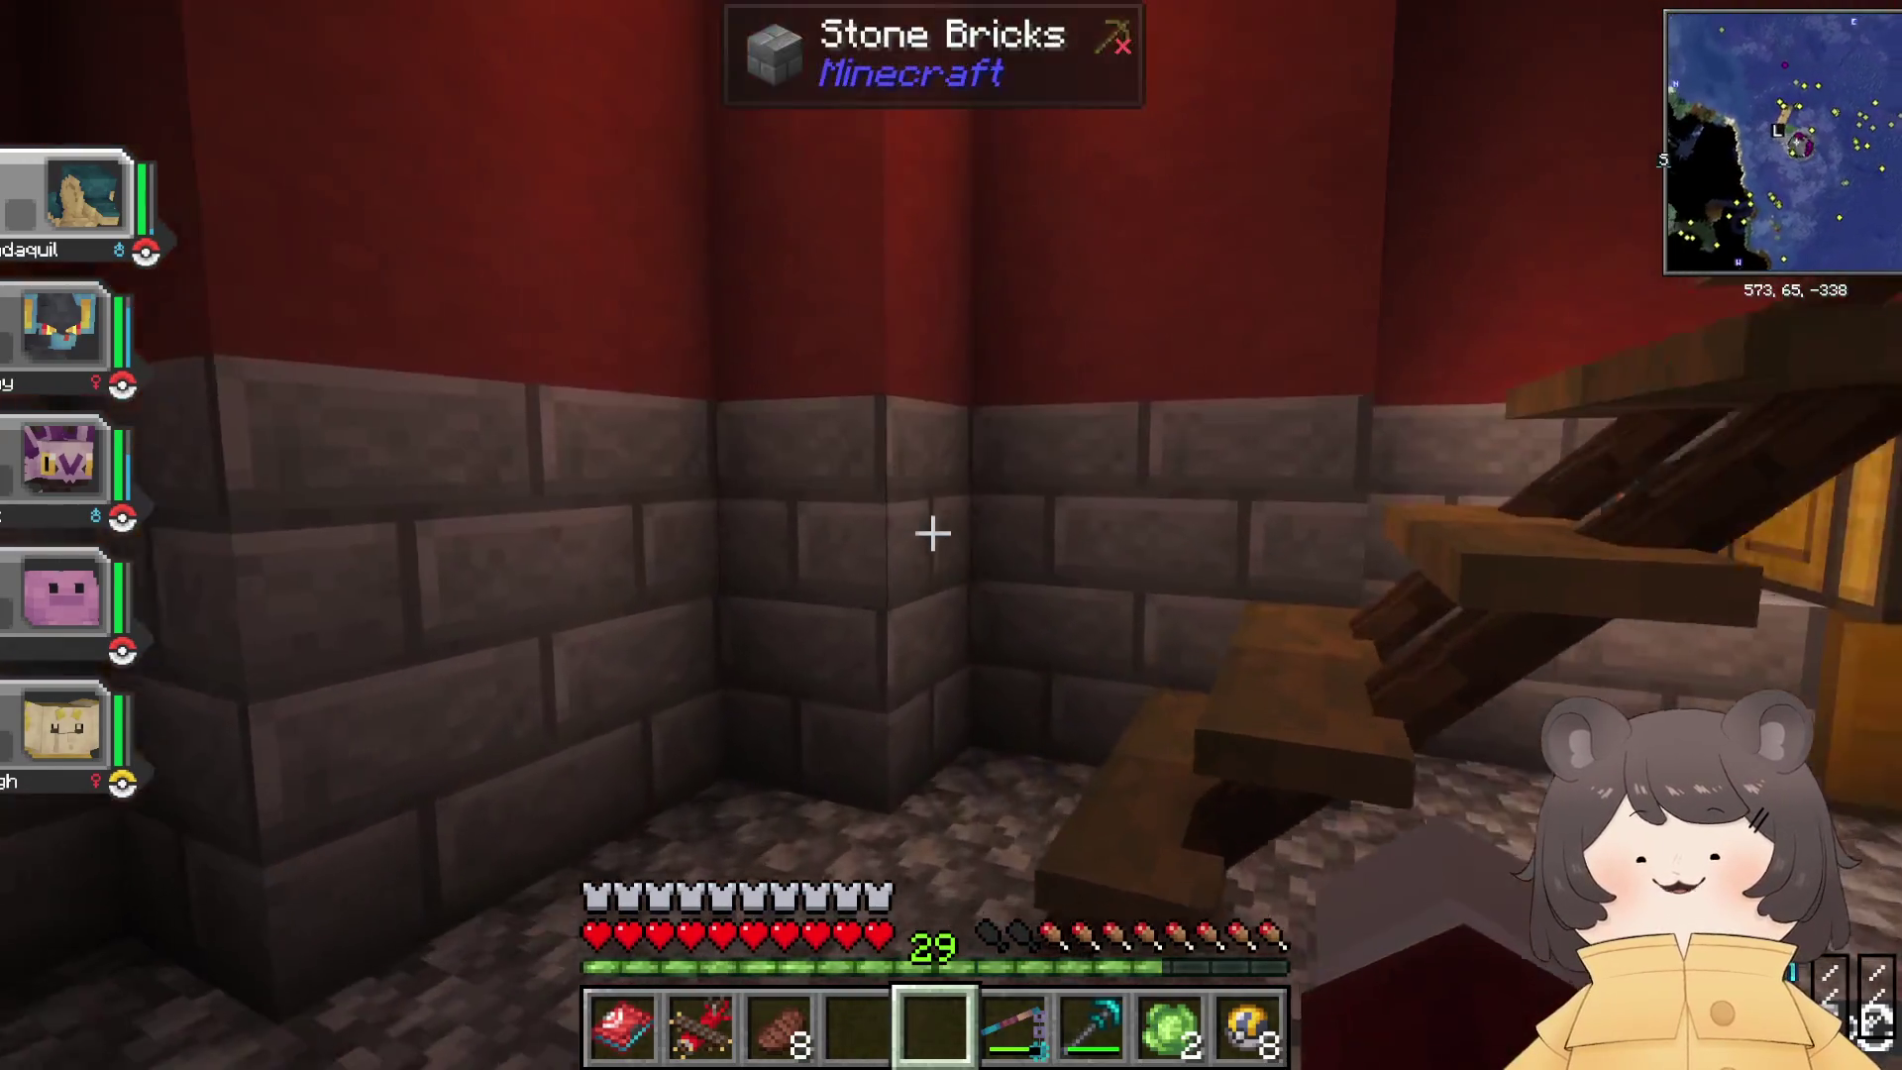
{"action": "key", "text": "w"}
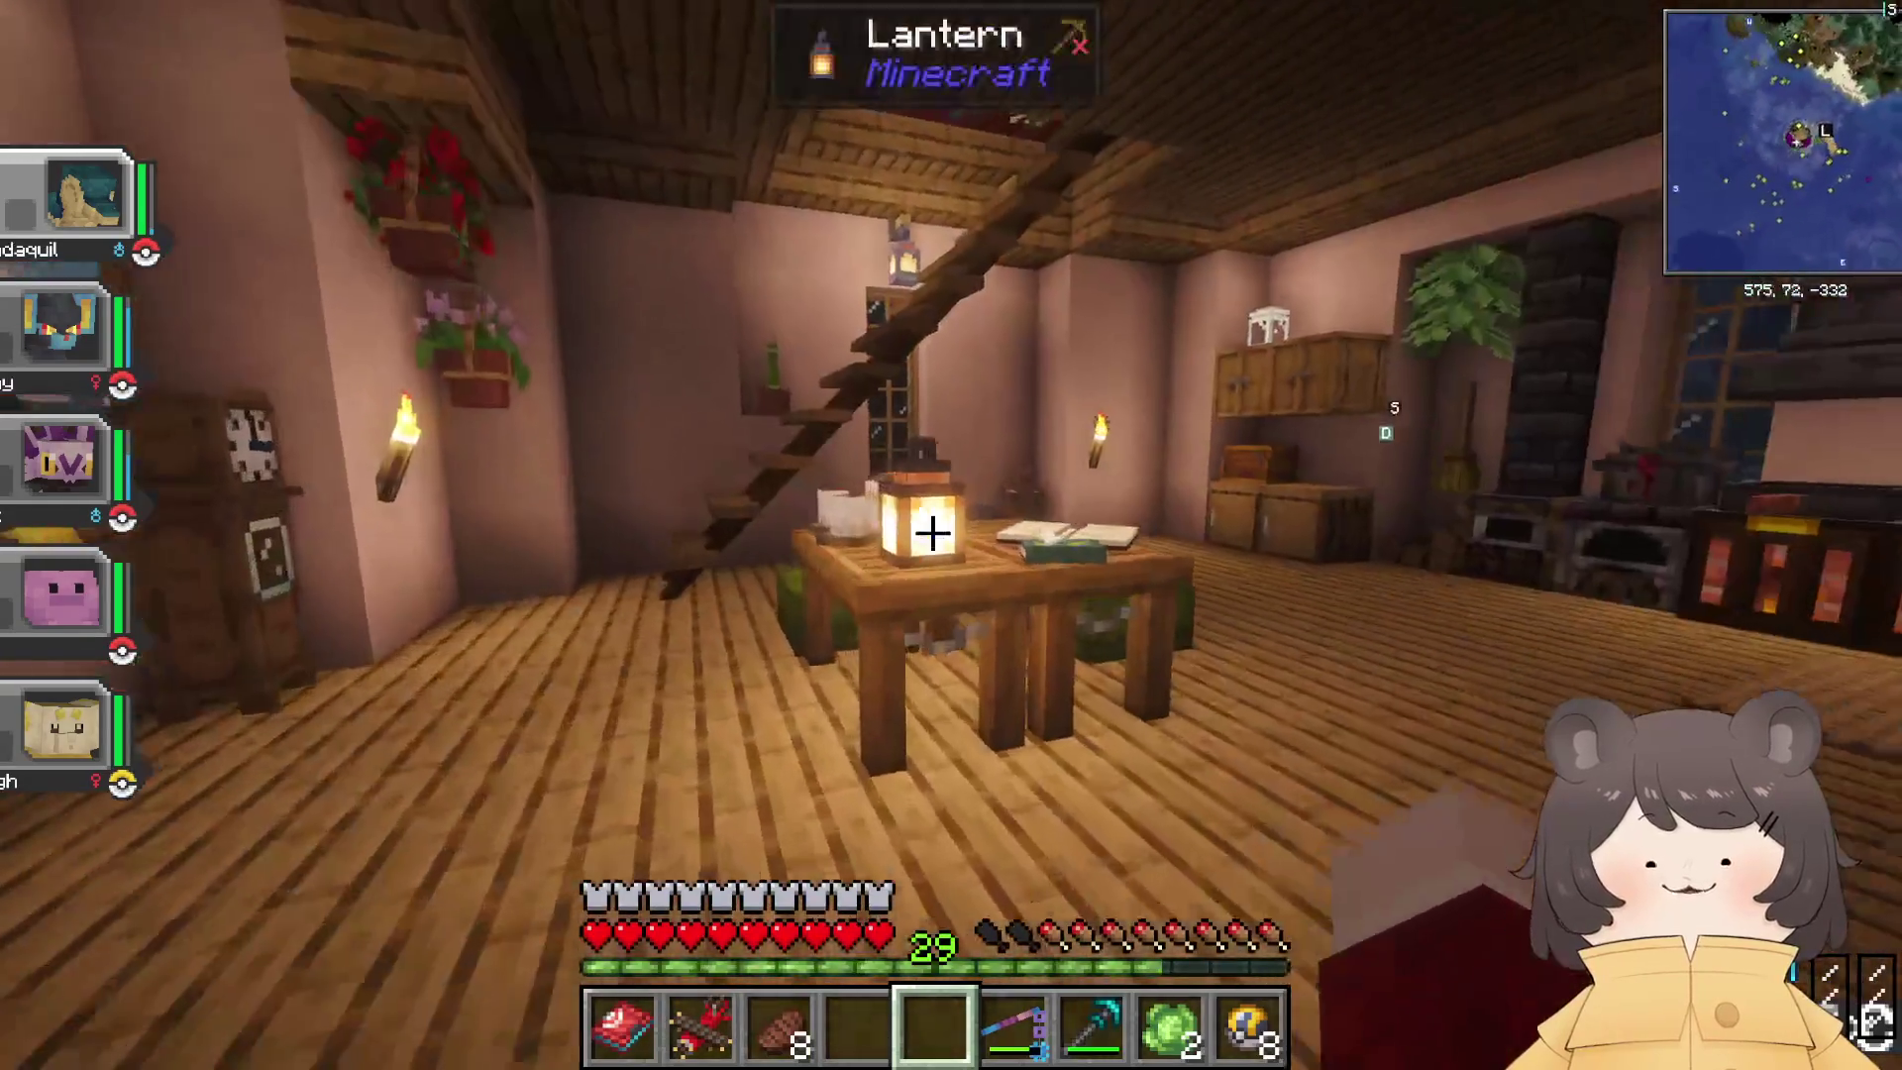
{"action": "key", "text": "w"}
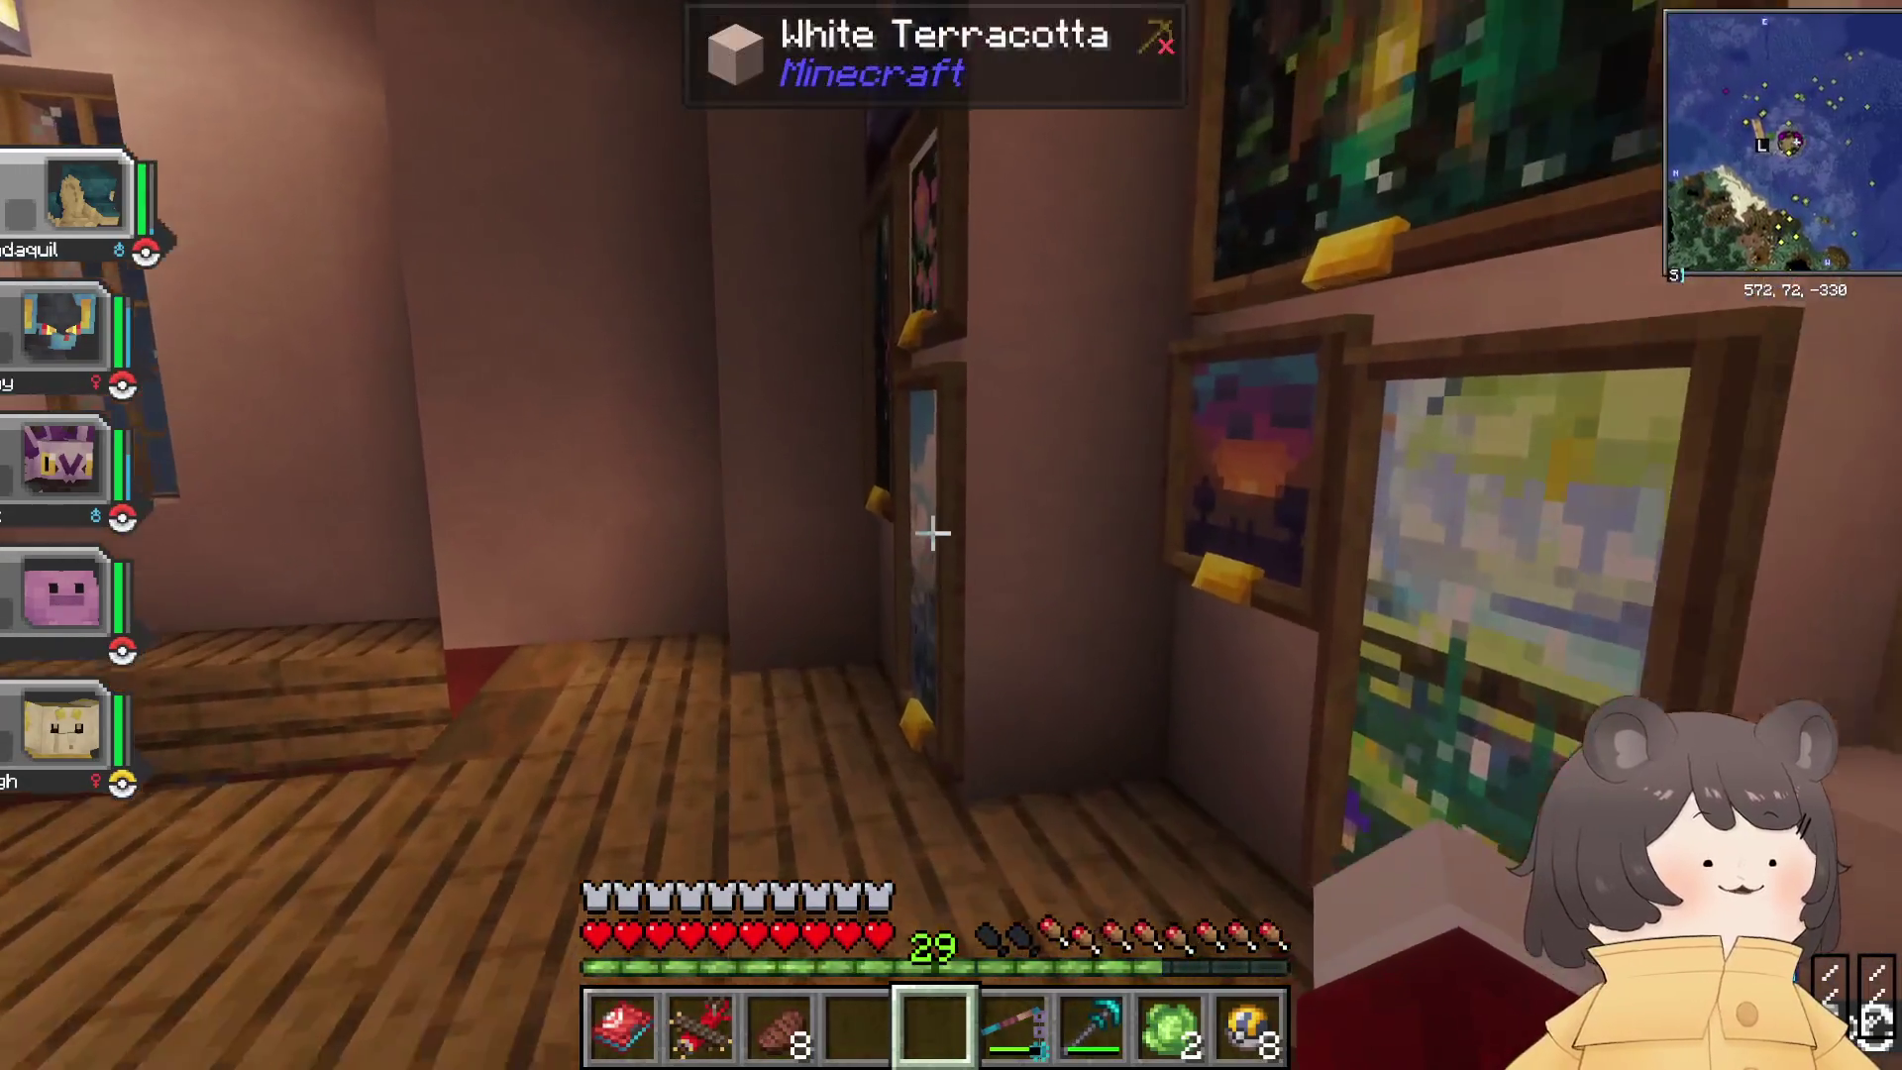
{"action": "key", "text": "w"}
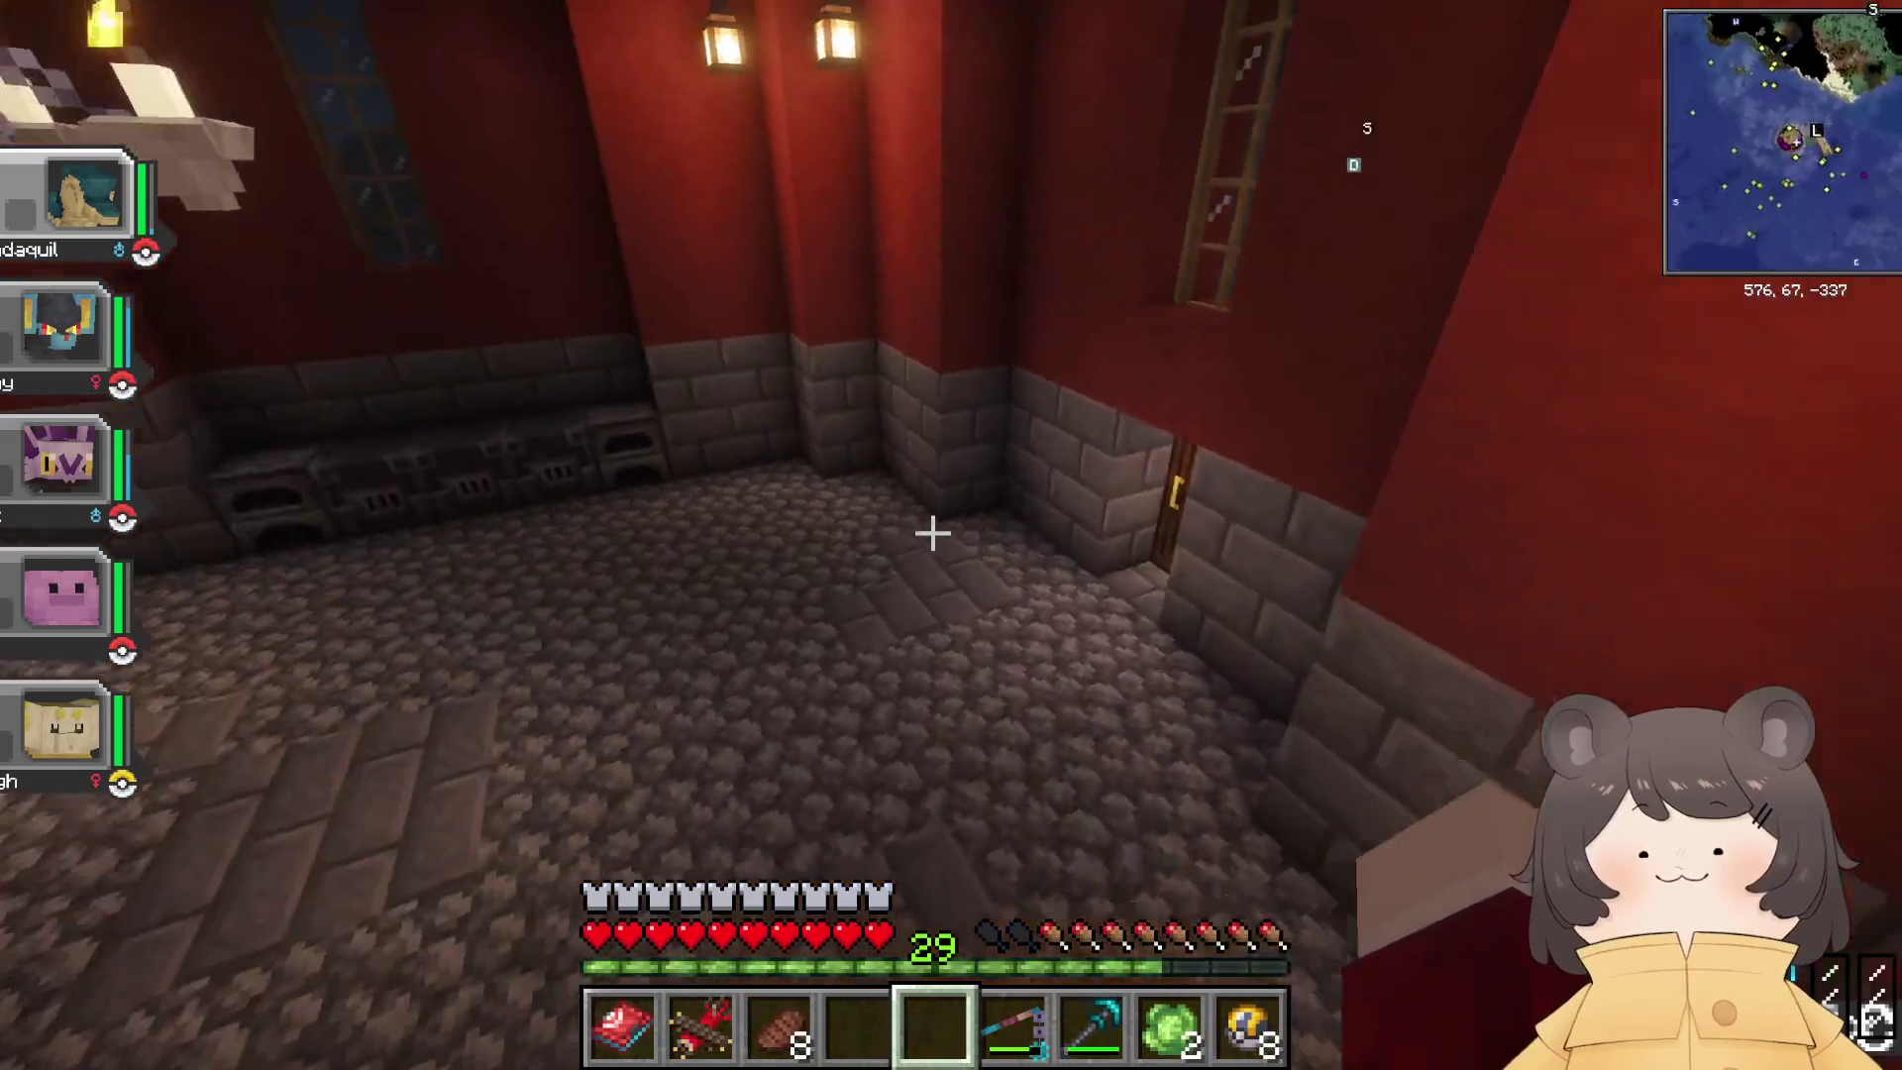
Step: Go to the workstation corner and open the Crafting Terminal's storage
{"action": "key", "text": "w"}
{"action": "key", "text": "e"}
{"action": "key", "text": "e"}
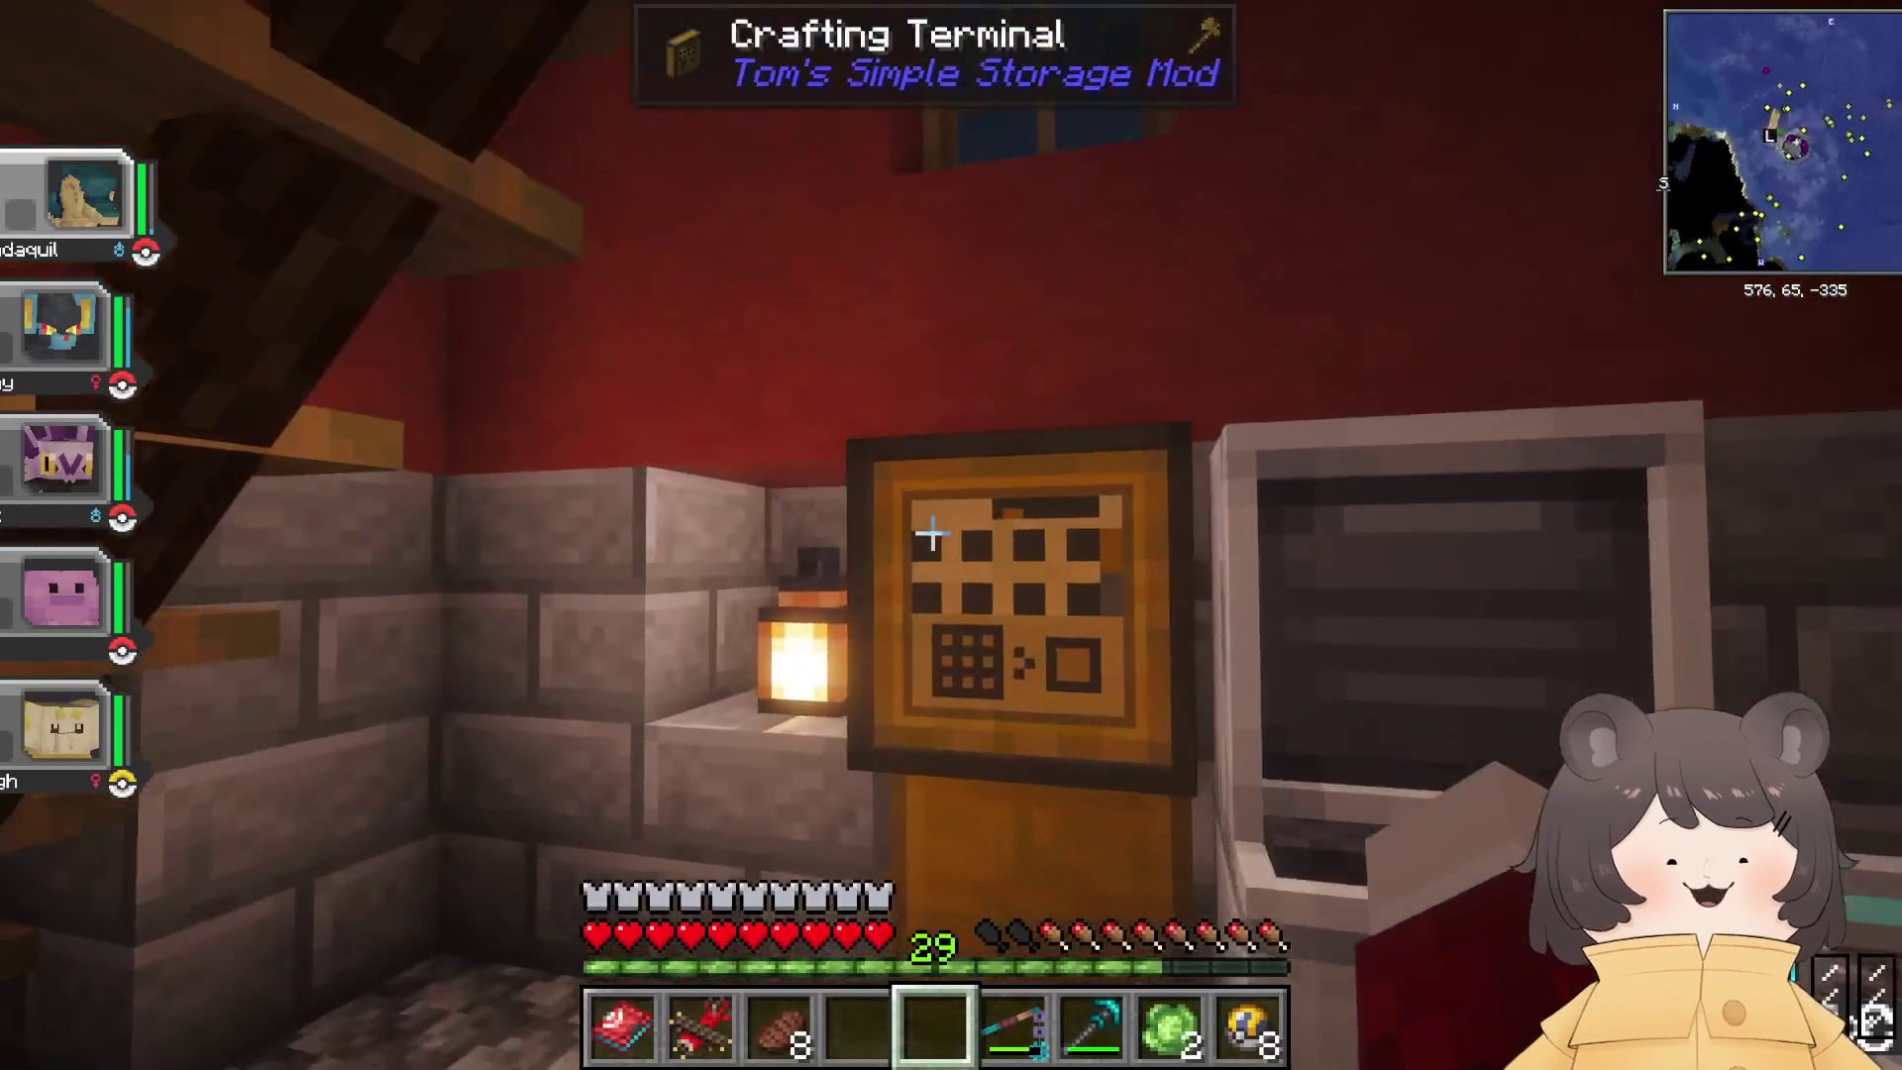
{"action": "right_click", "coordinate": [932, 535]}
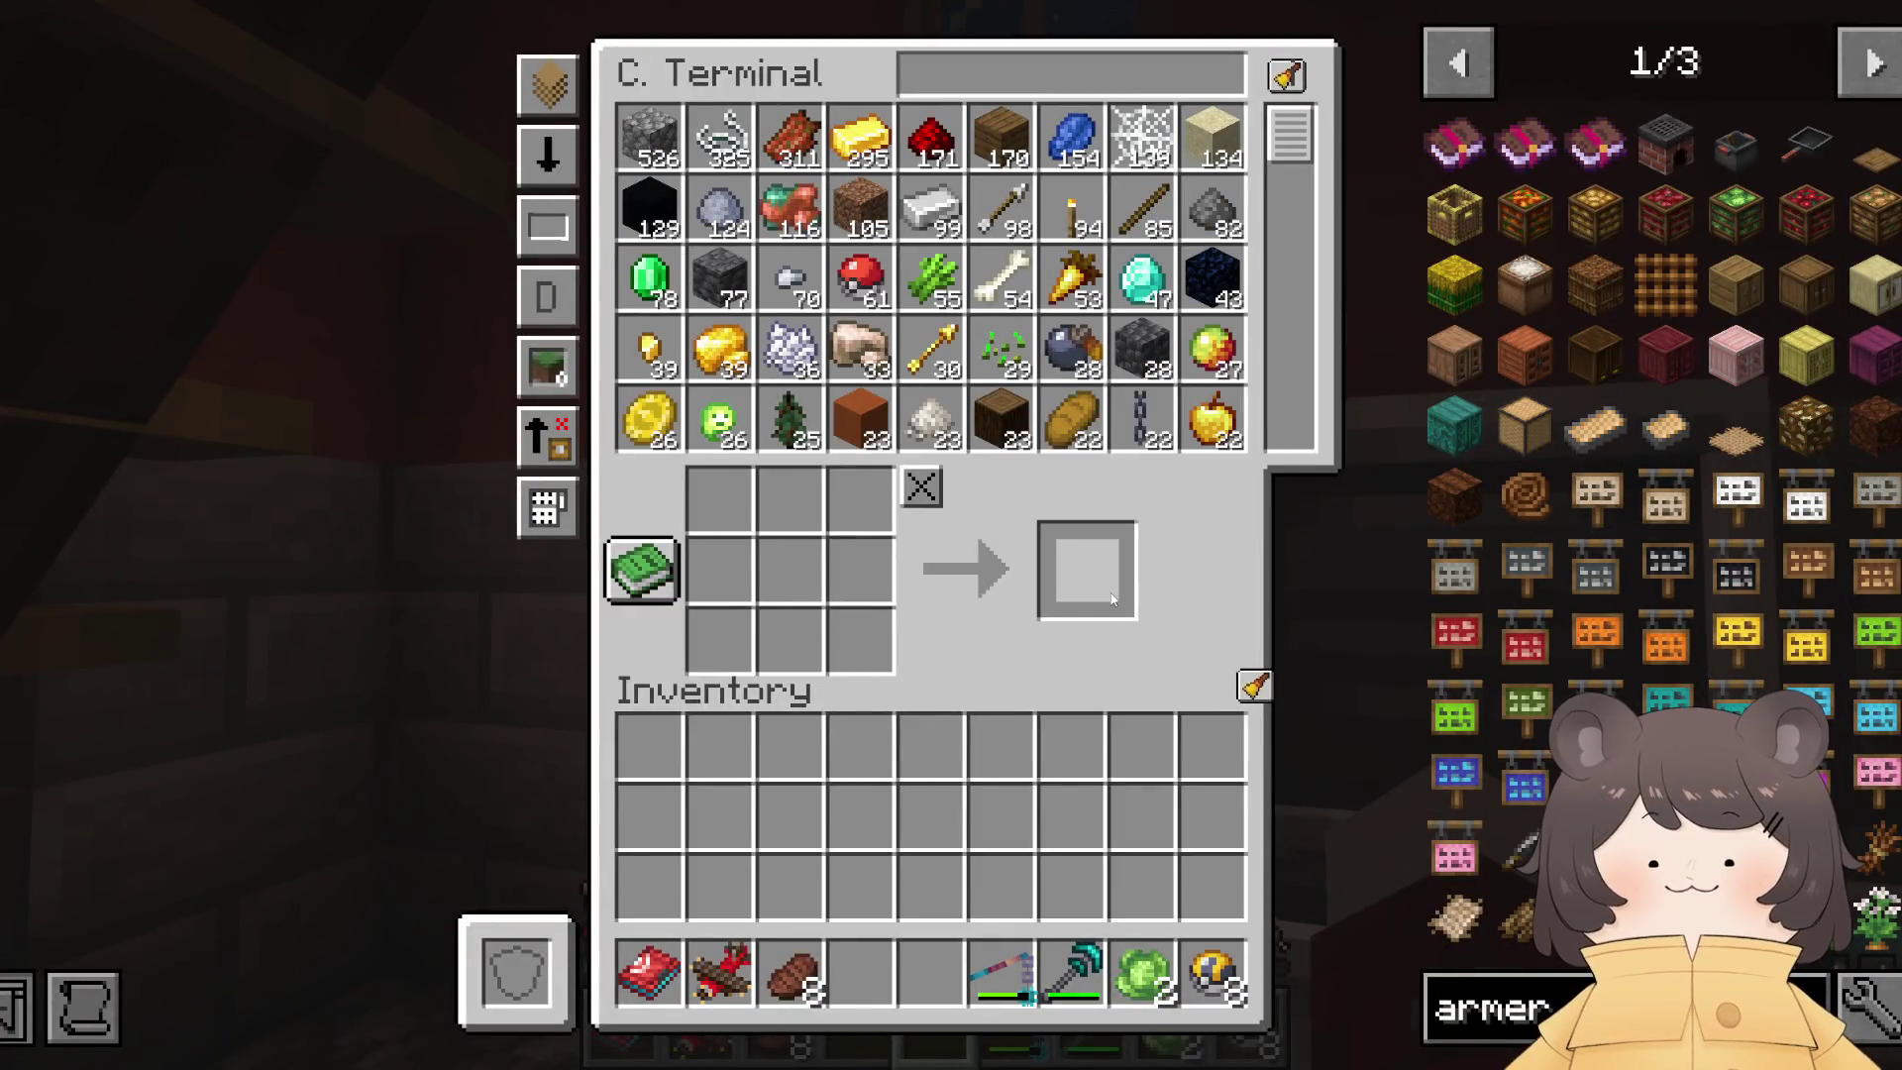
Step: Close the storage terminal and climb the staircase to the upper room
{"action": "key", "text": "Escape"}
{"action": "key", "text": "w"}
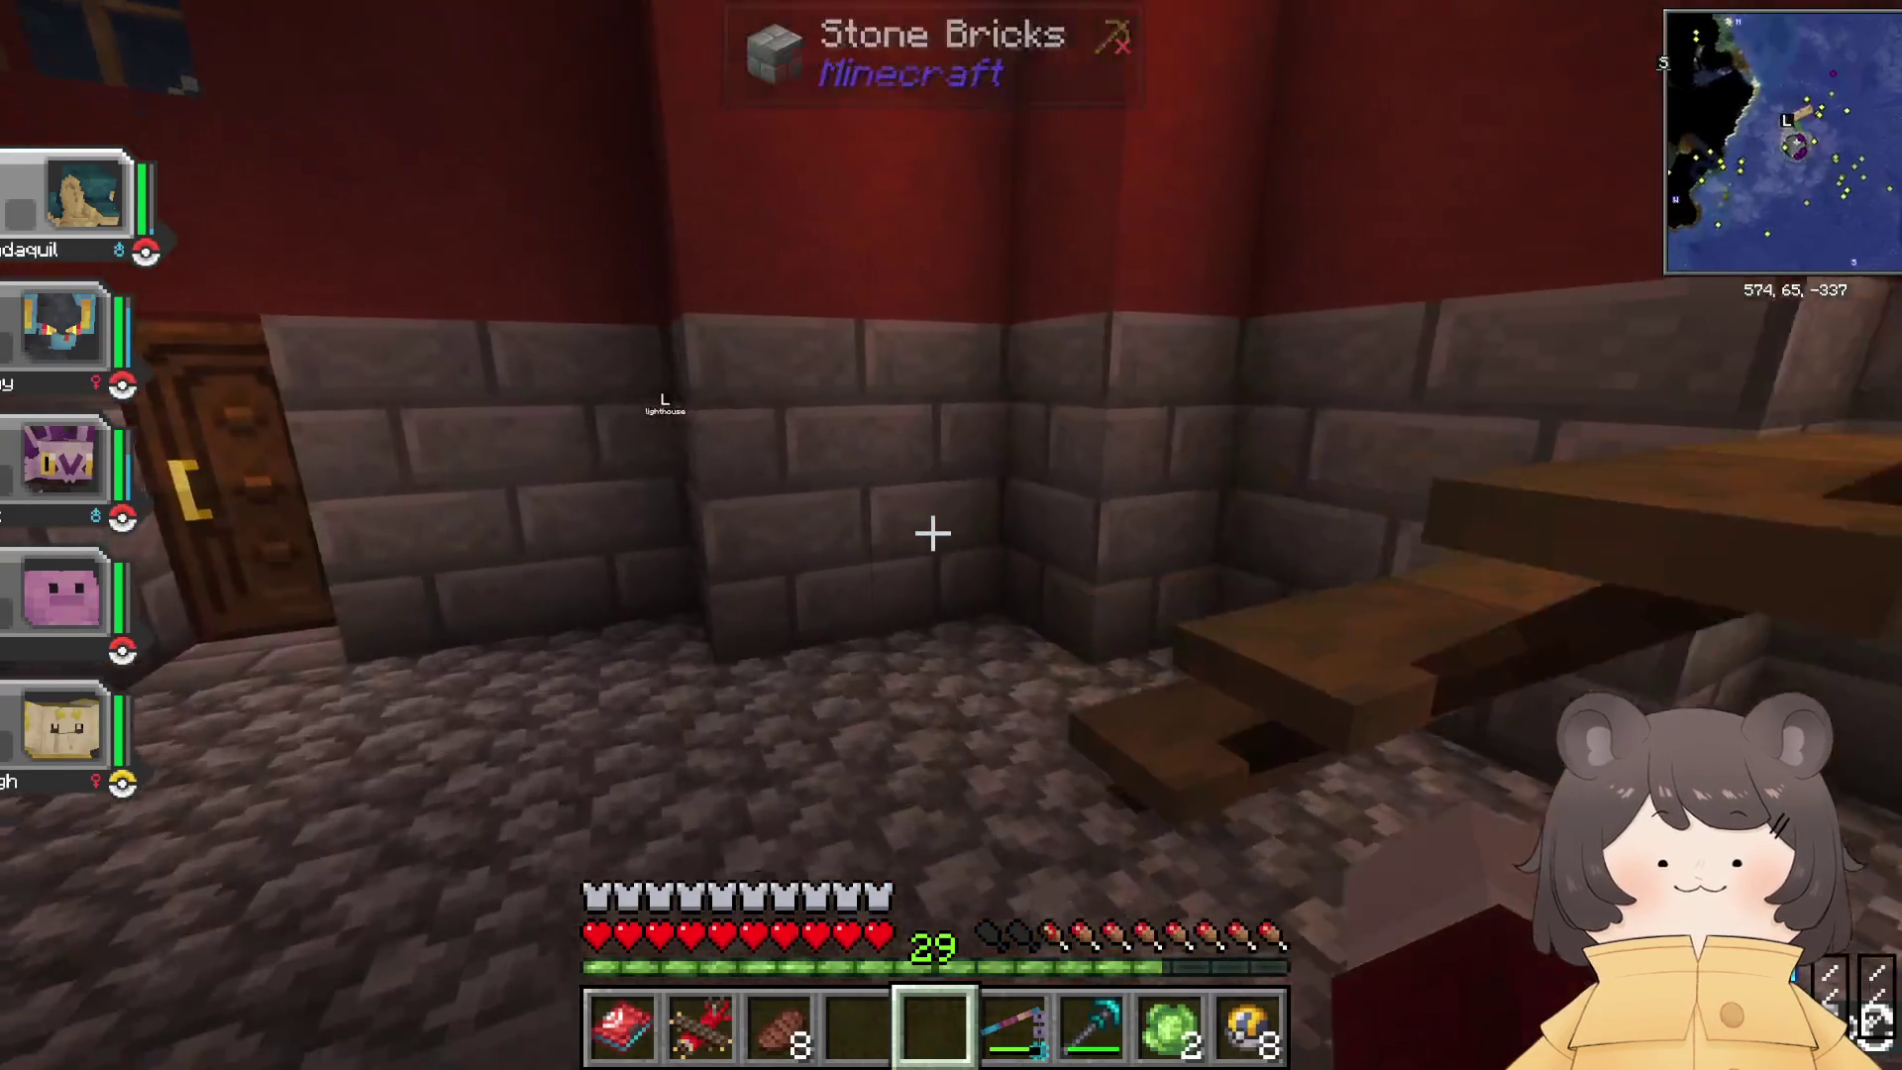
{"action": "key", "text": "w"}
{"action": "key", "text": "w"}
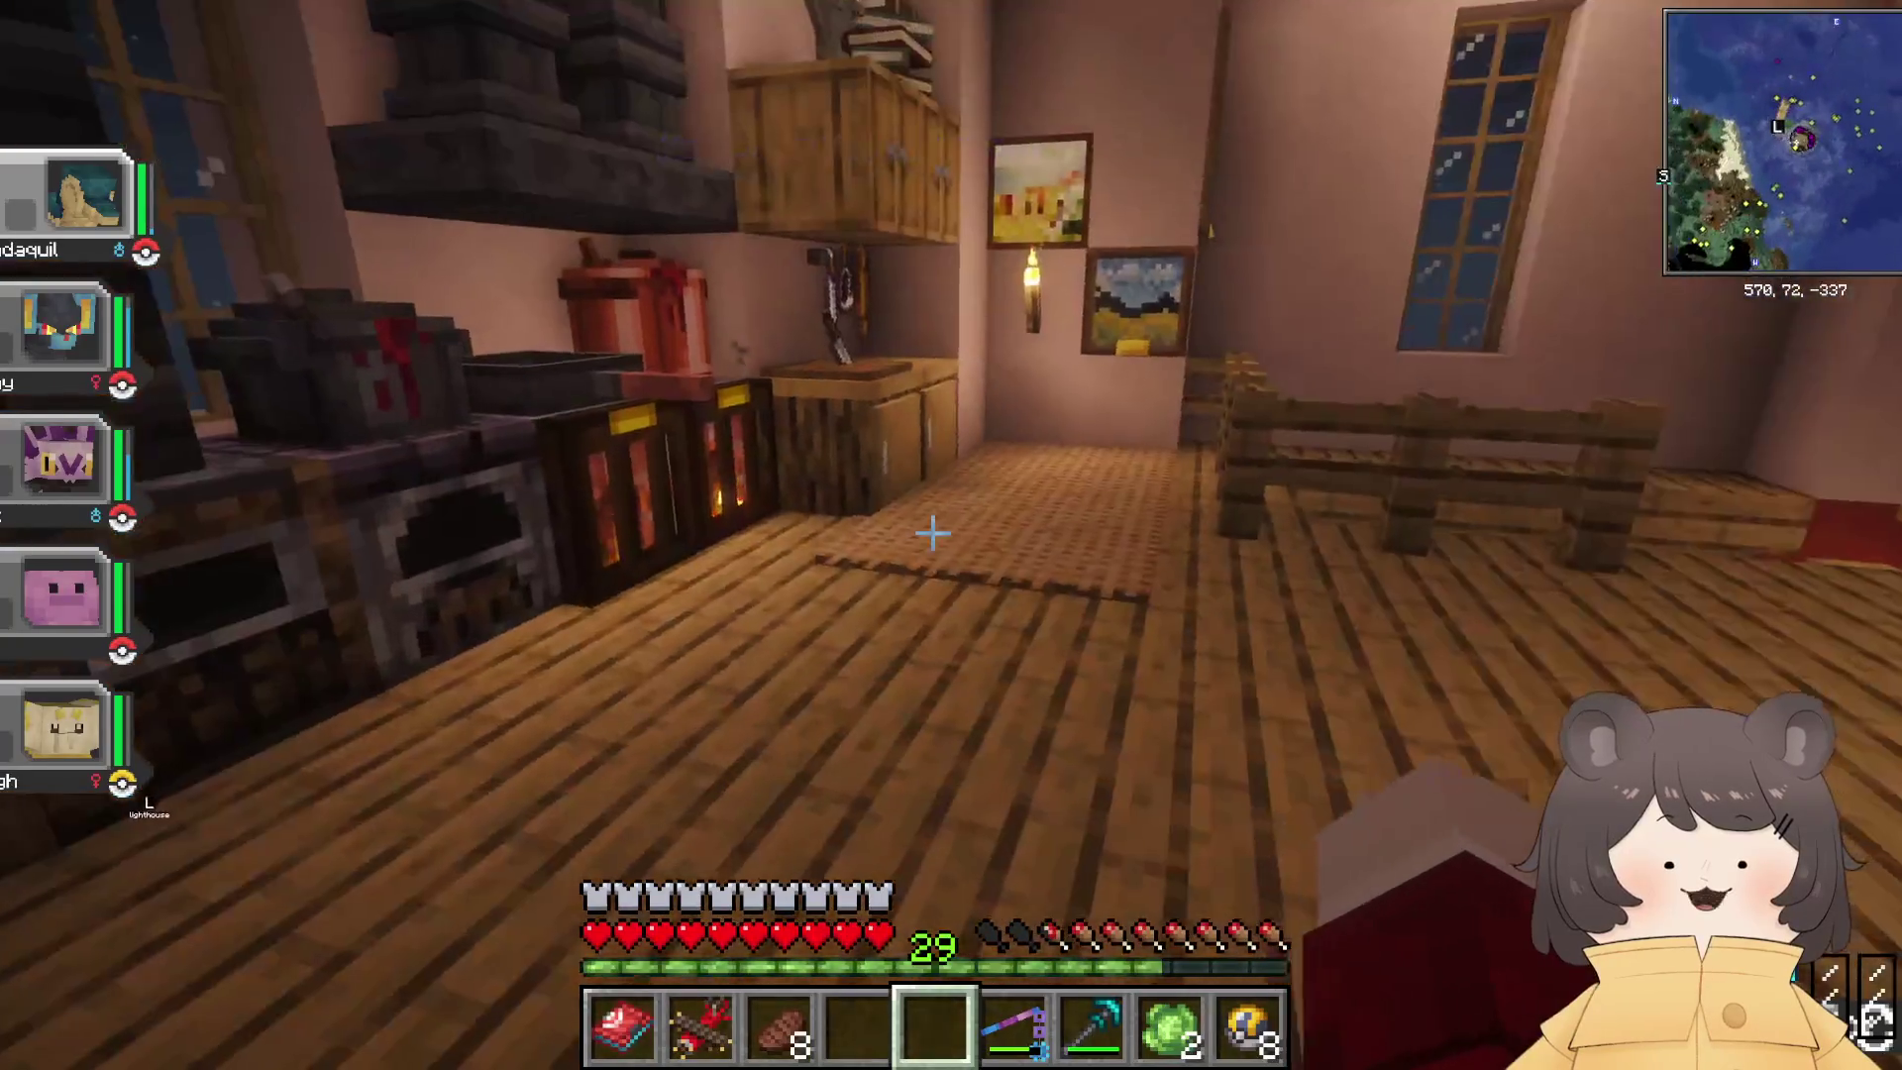
Step: Look up the Apple Pie and Pie Crust recipes in JEI, then close the screen
{"action": "key", "text": "e"}
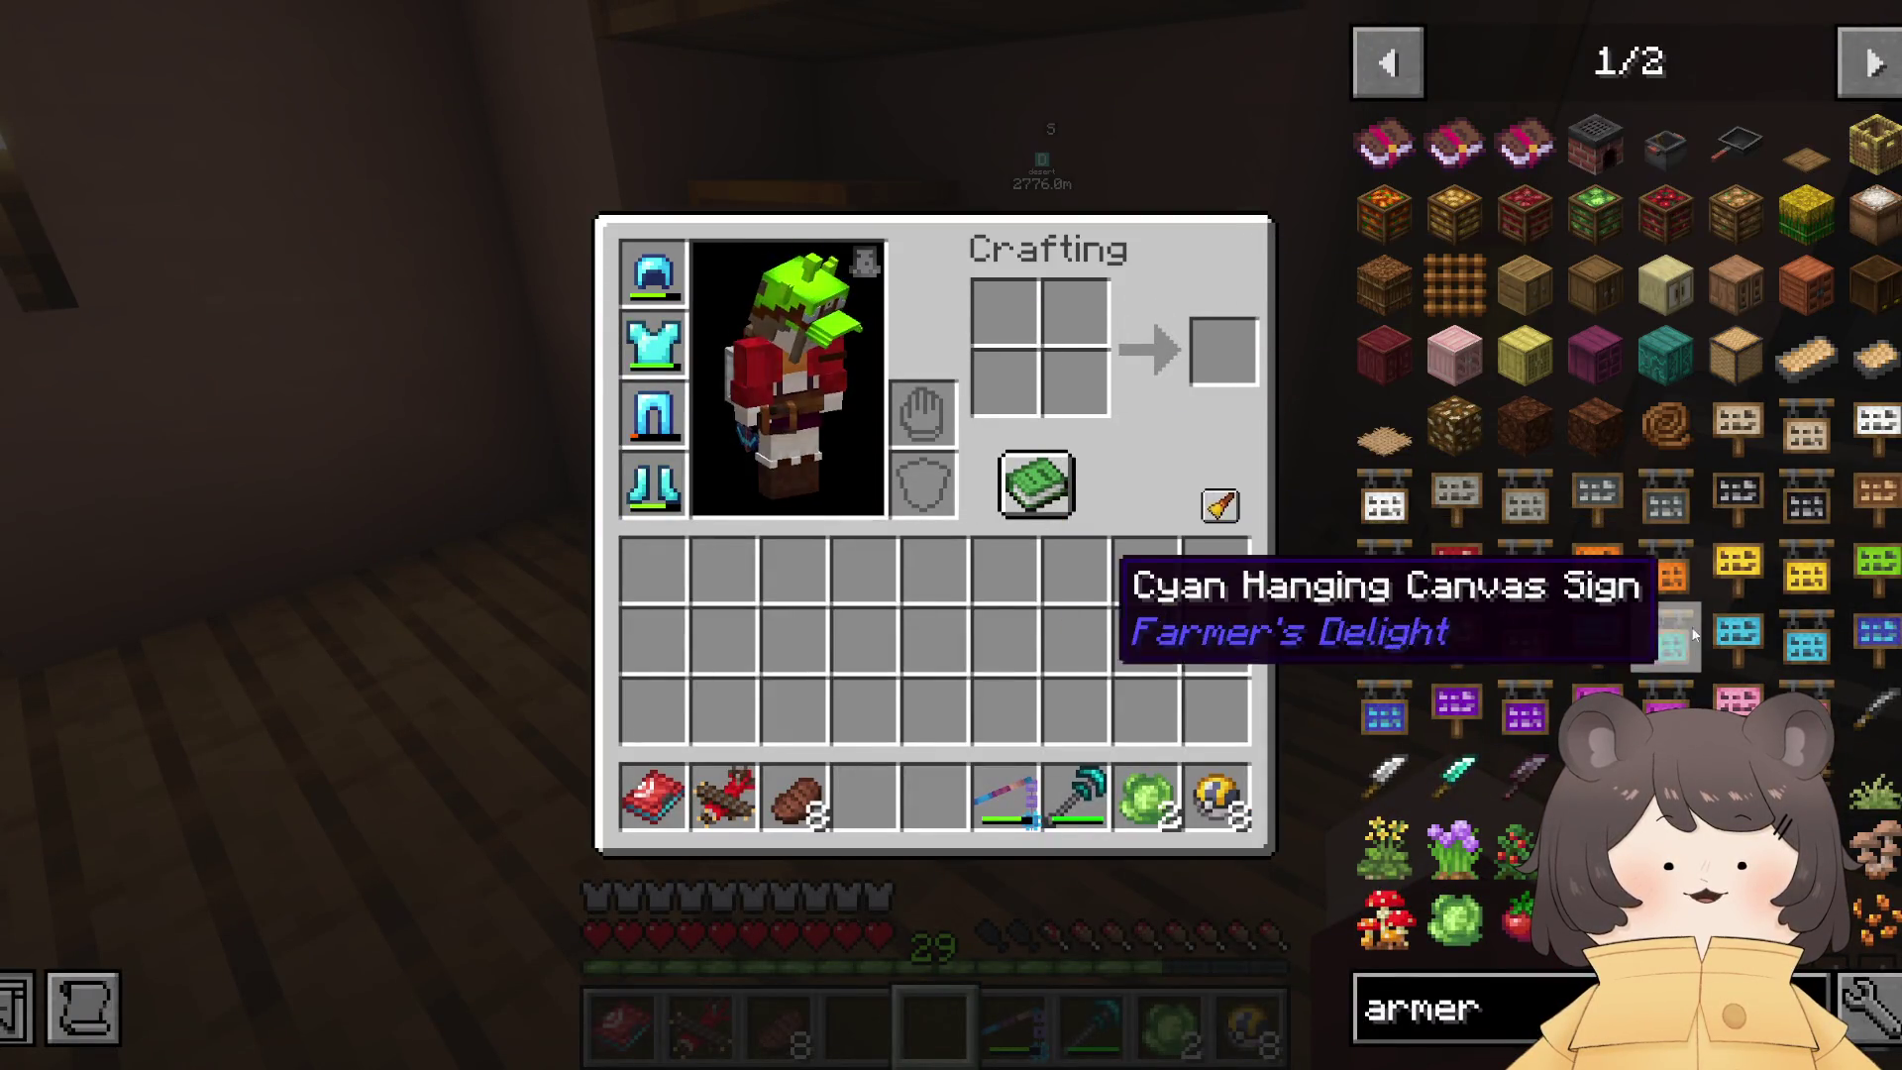
{"action": "scroll", "coordinate": [1704, 738], "scroll_direction": "down", "scroll_amount": 1}
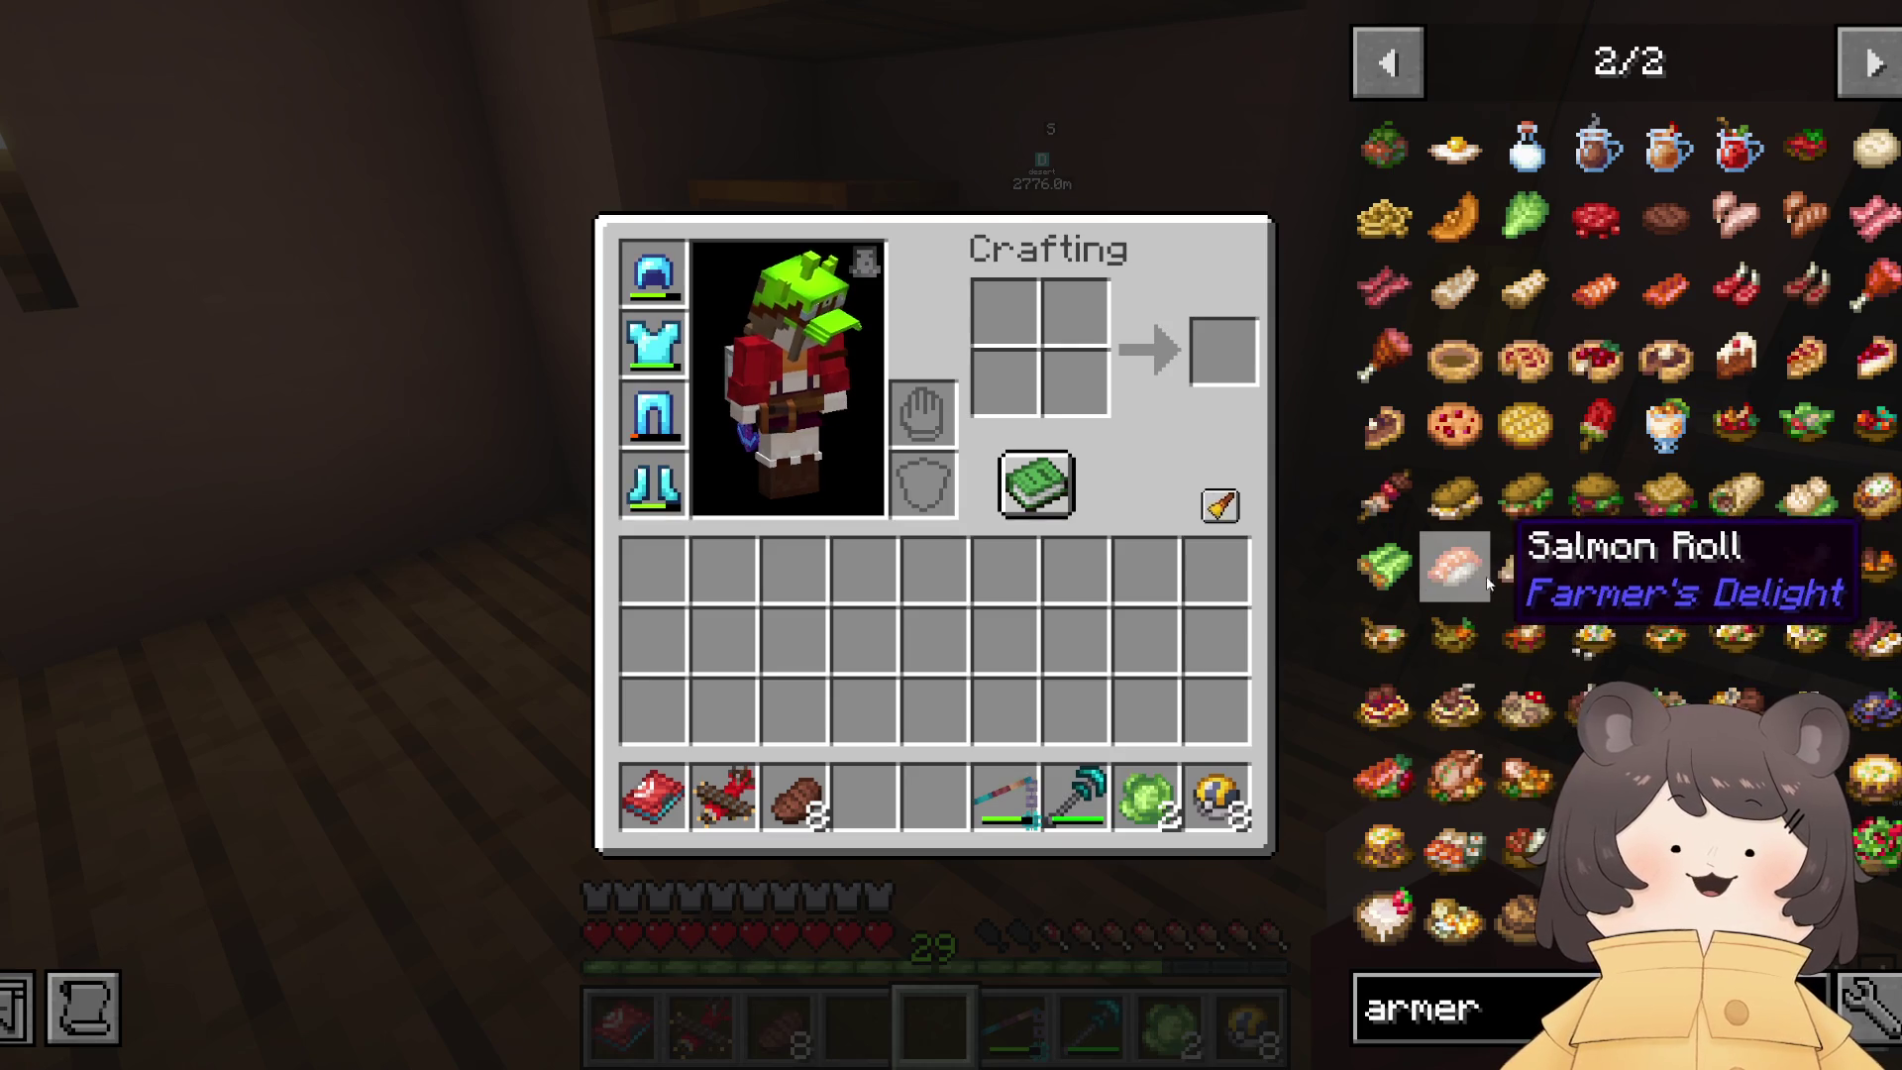
{"action": "left_click", "coordinate": [1529, 369]}
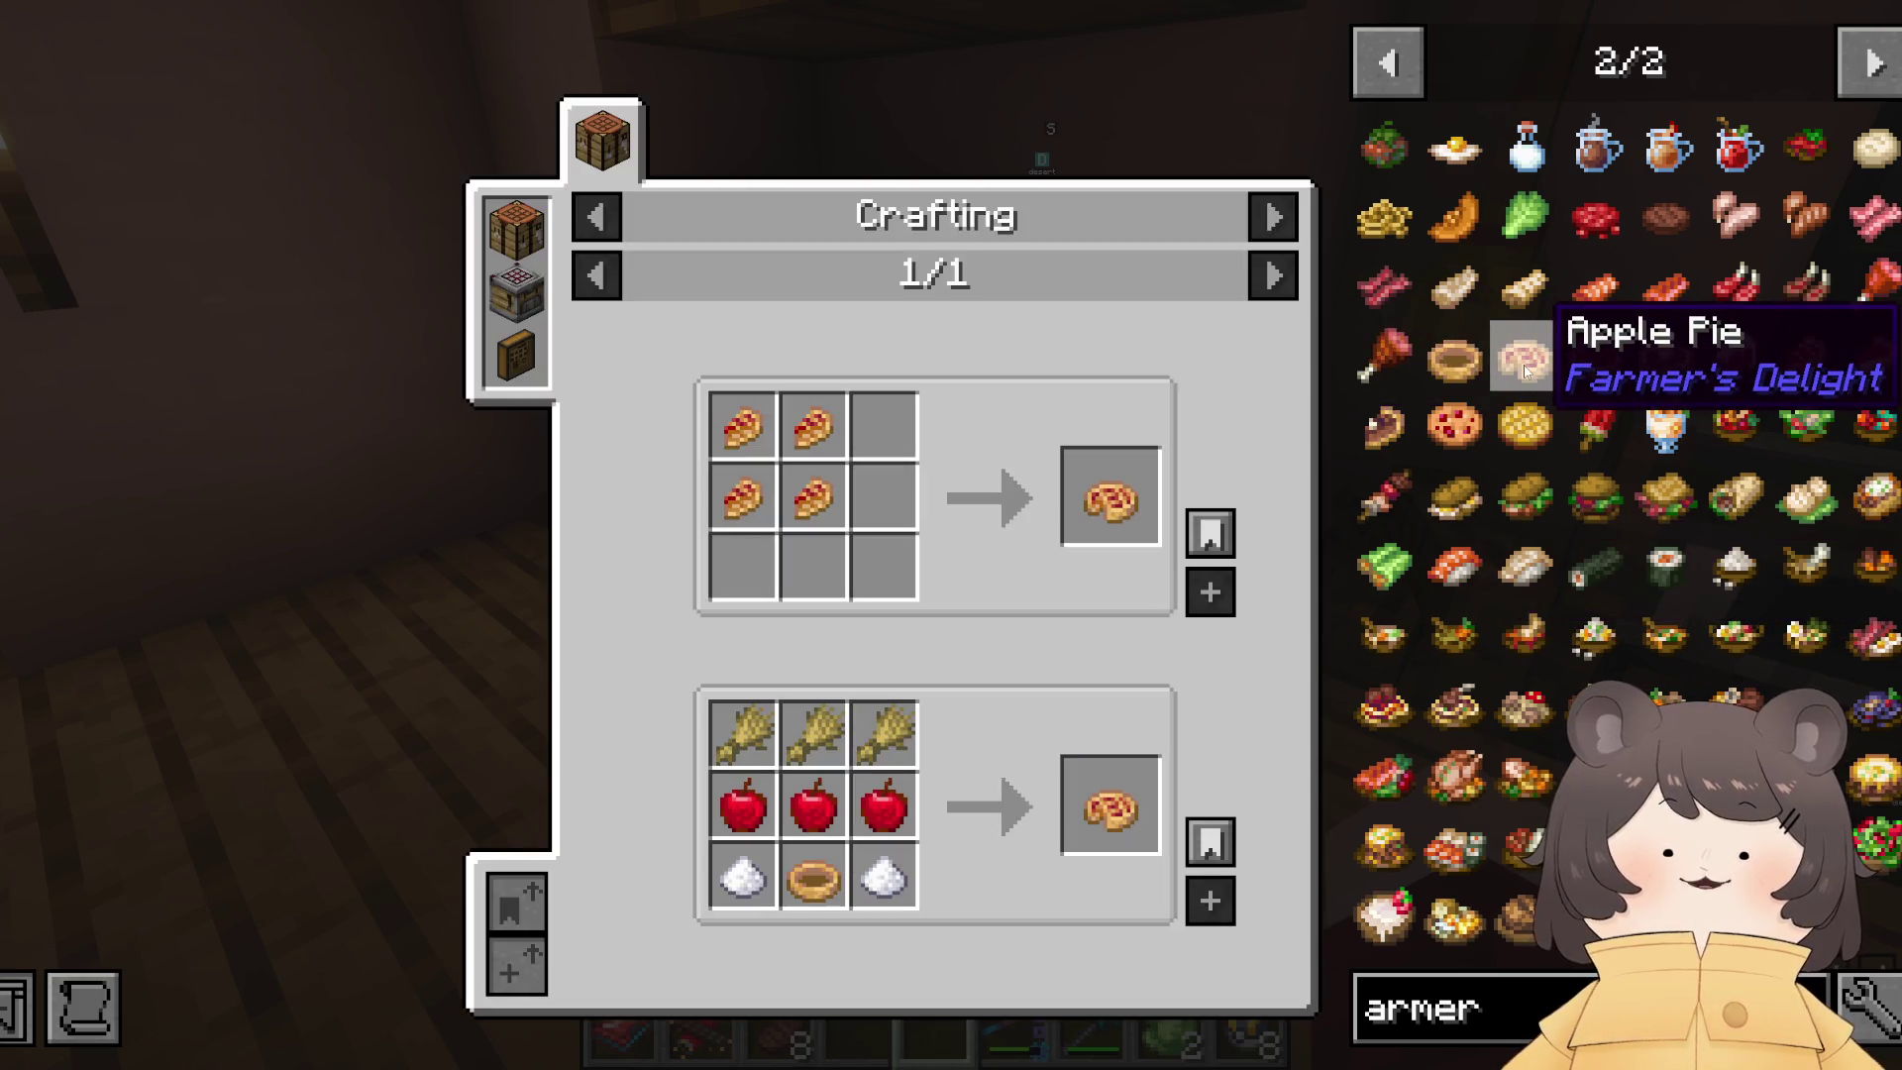
{"action": "left_click", "coordinate": [835, 900]}
{"action": "key", "text": "Escape"}
Step: Head down the stairwell to the ground floor, stepping back from the other player
{"action": "key", "text": "w"}
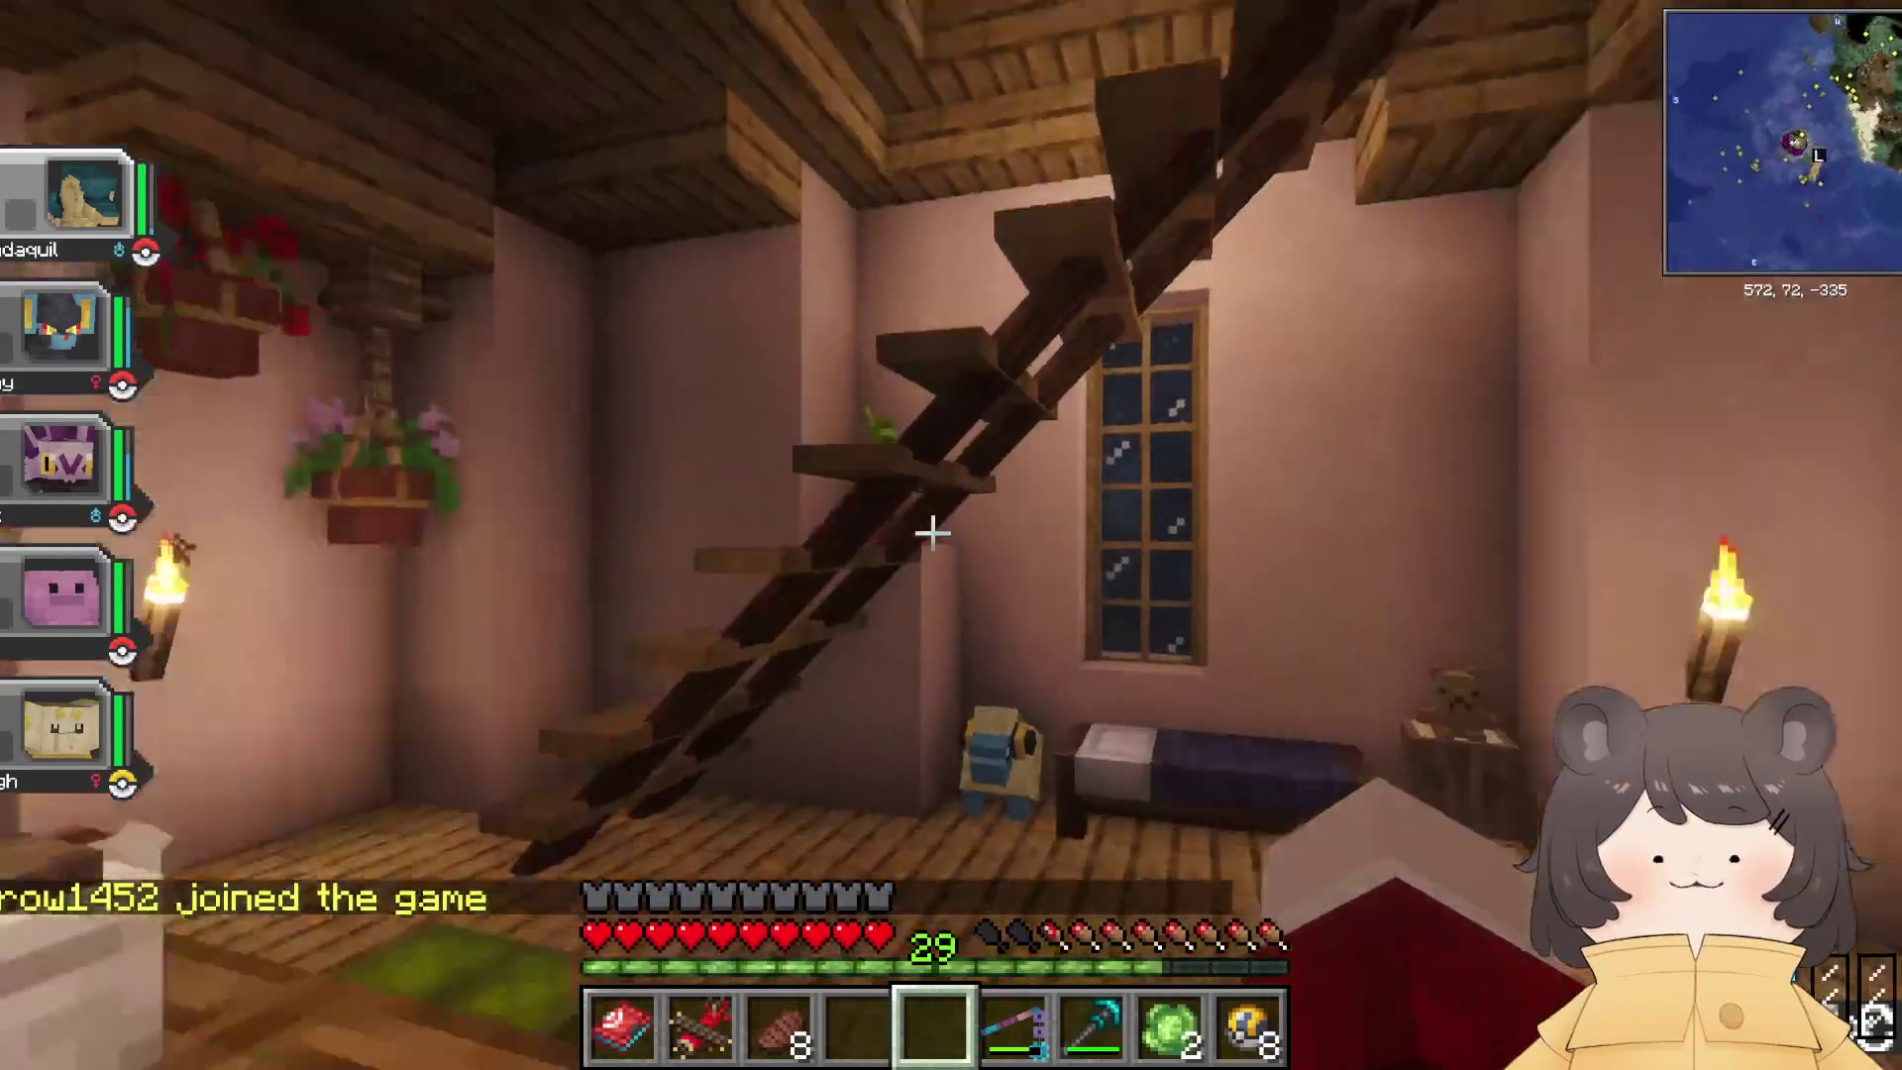
{"action": "key", "text": "w"}
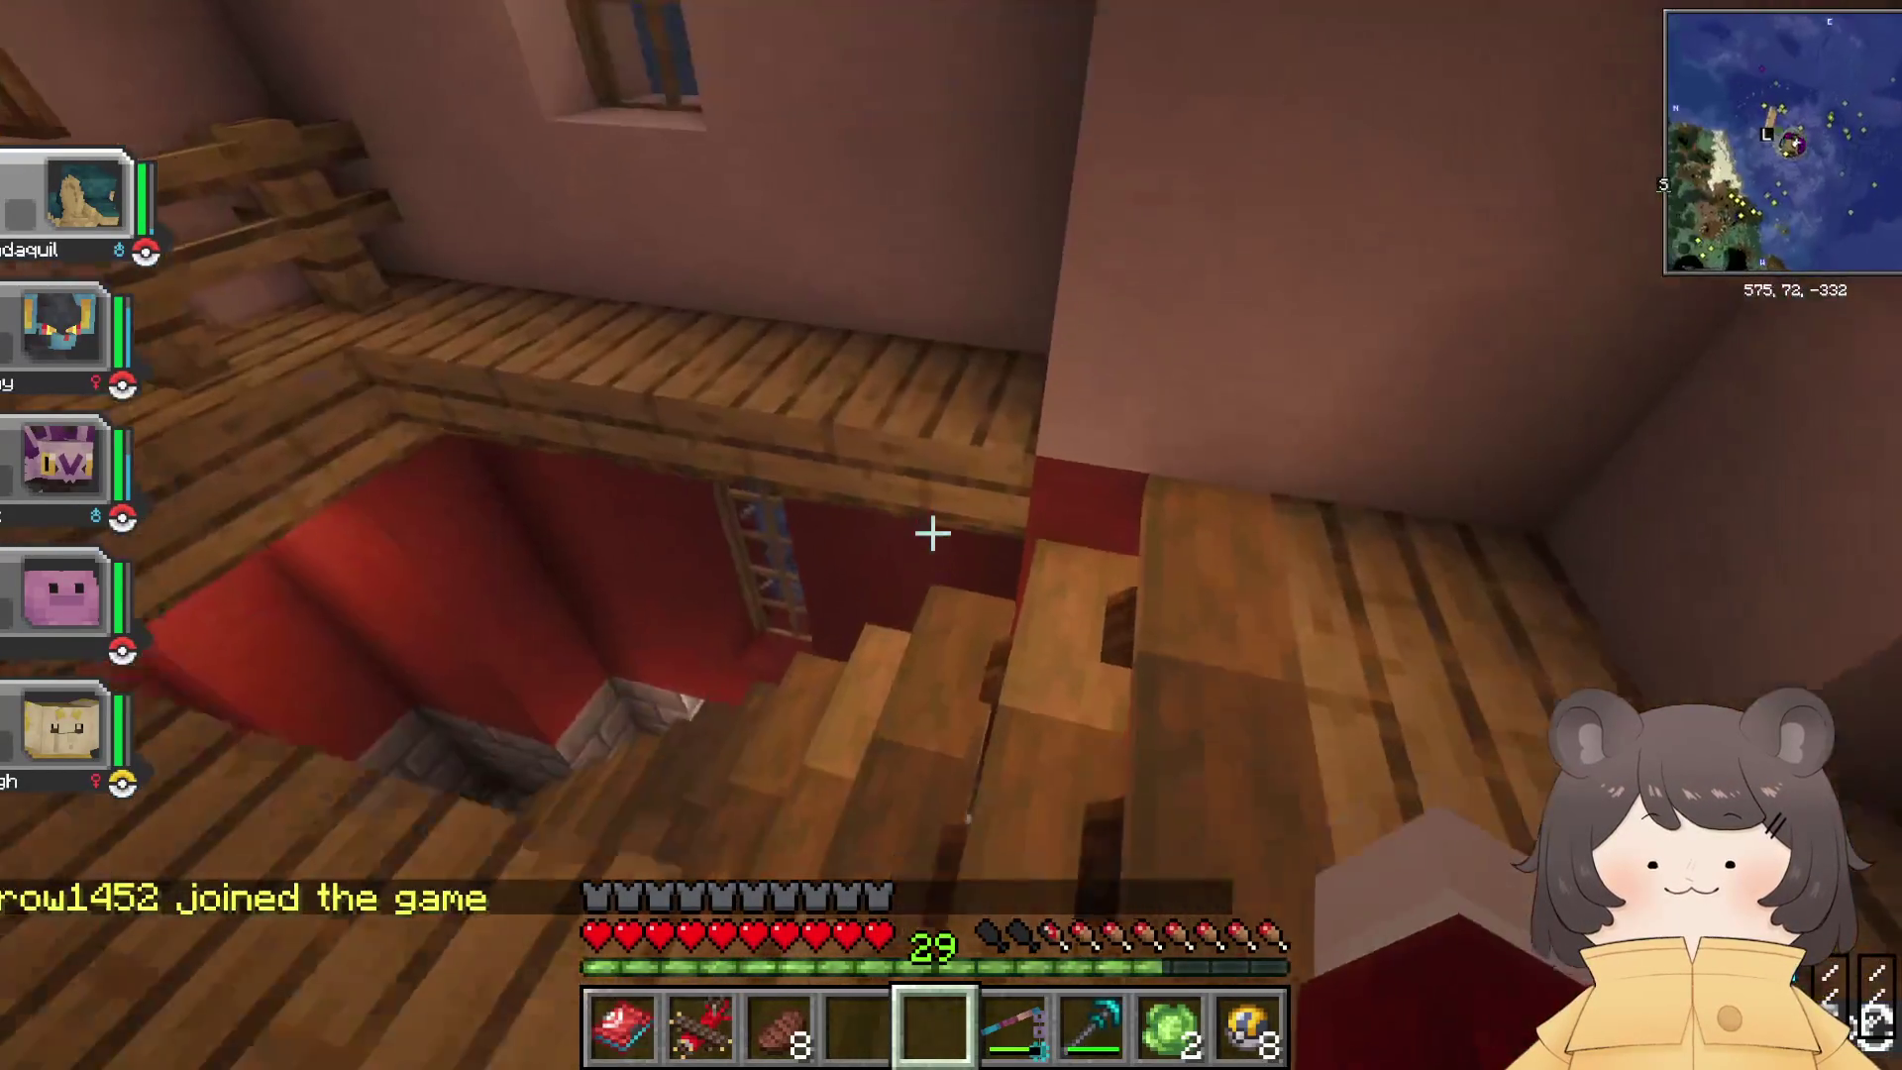
{"action": "key", "text": "e"}
{"action": "key", "text": "e"}
{"action": "key", "text": "w"}
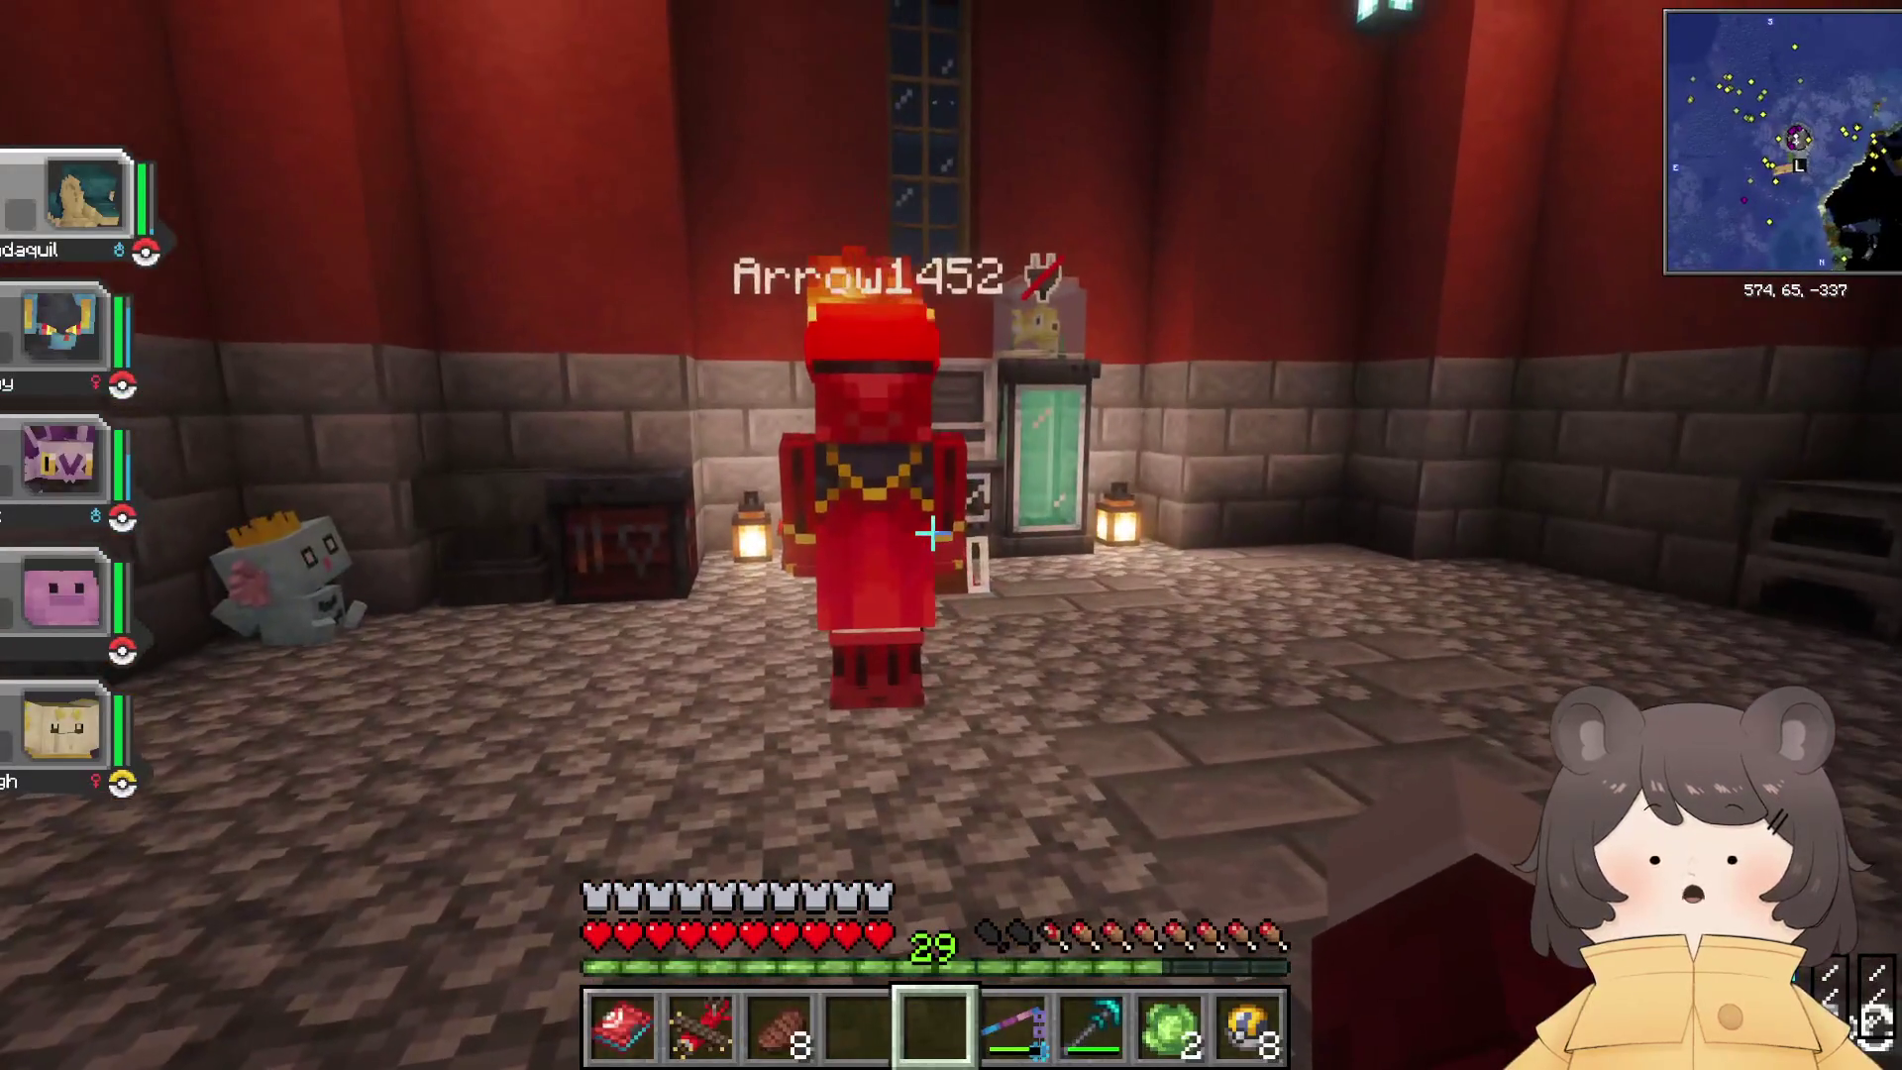
{"action": "key", "text": "s"}
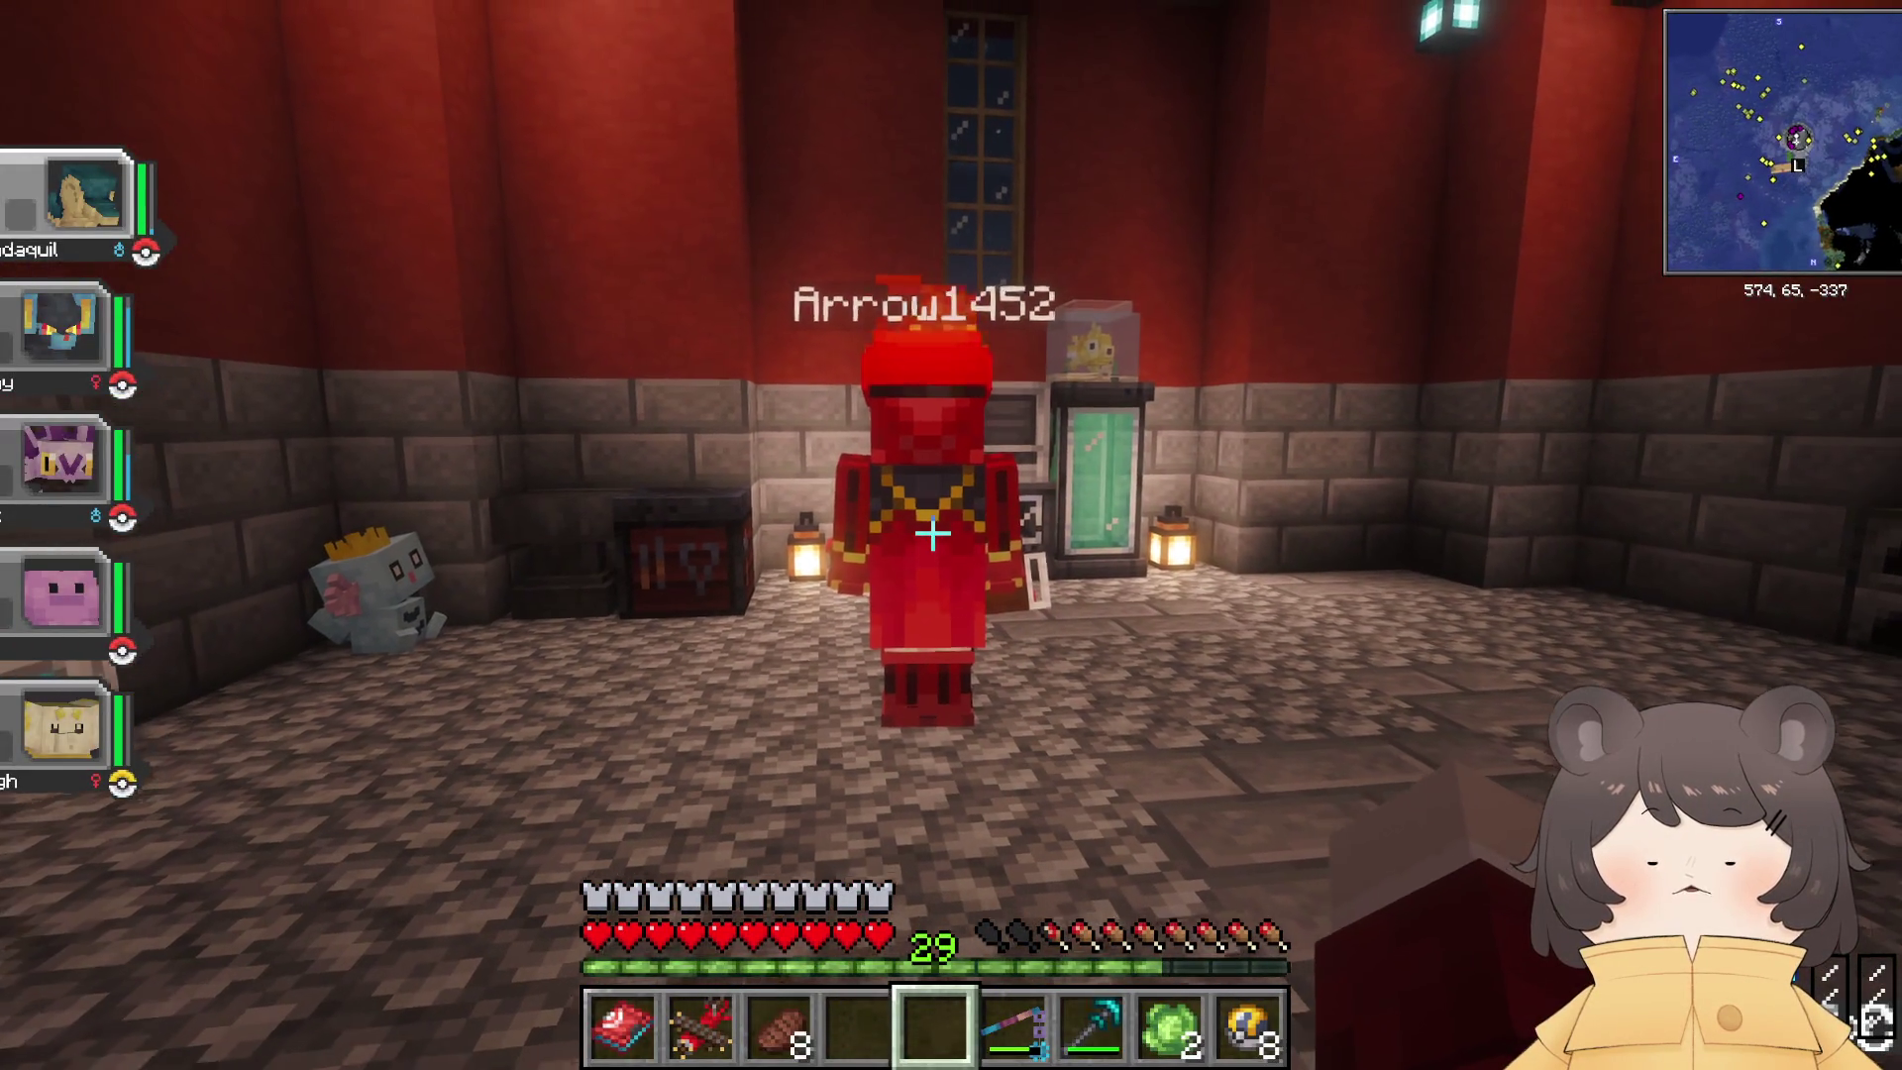
Step: Greet the newly joined player with ':3' in chat
{"action": "key", "text": "t"}
{"action": "type", "text": "y arrow! im streaming"}
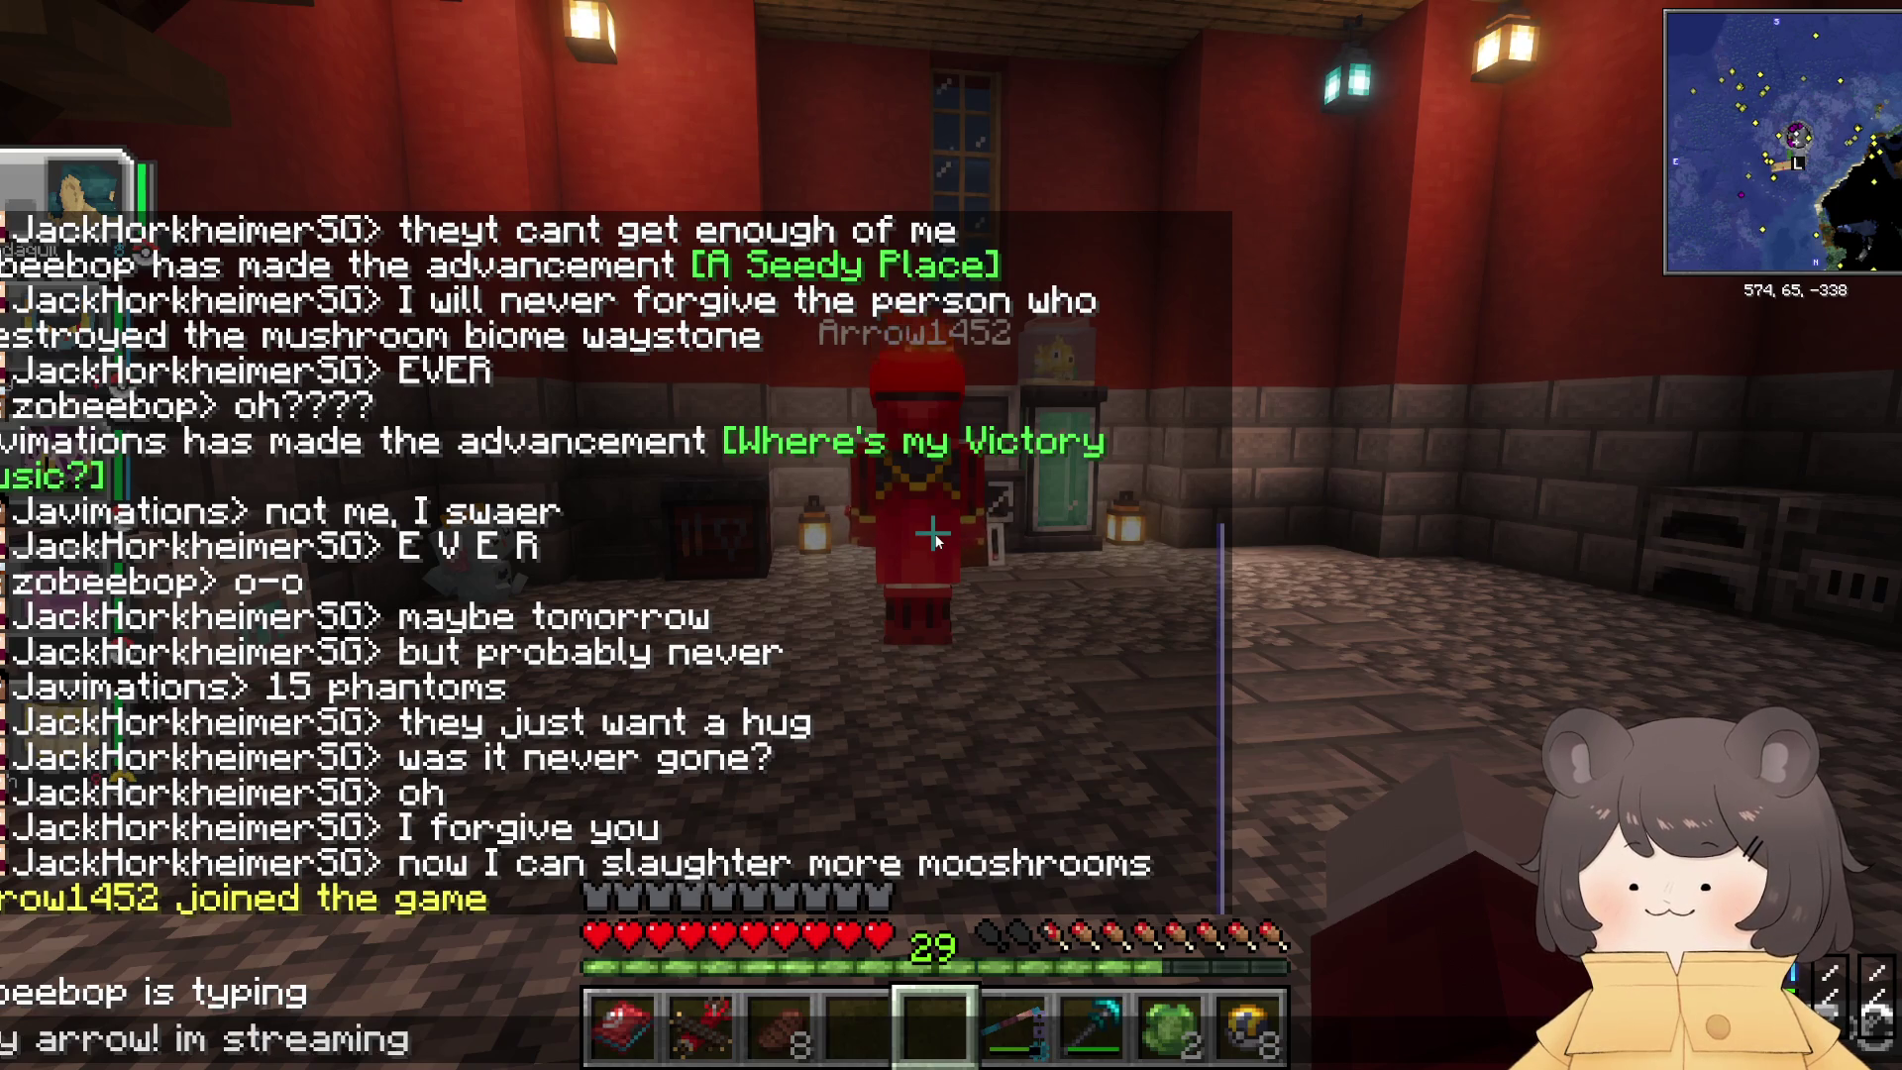
{"action": "type", "text": ":3"}
{"action": "key", "text": "Return"}
Step: Reopen the Crafting Terminal's storage
{"action": "key", "text": "e"}
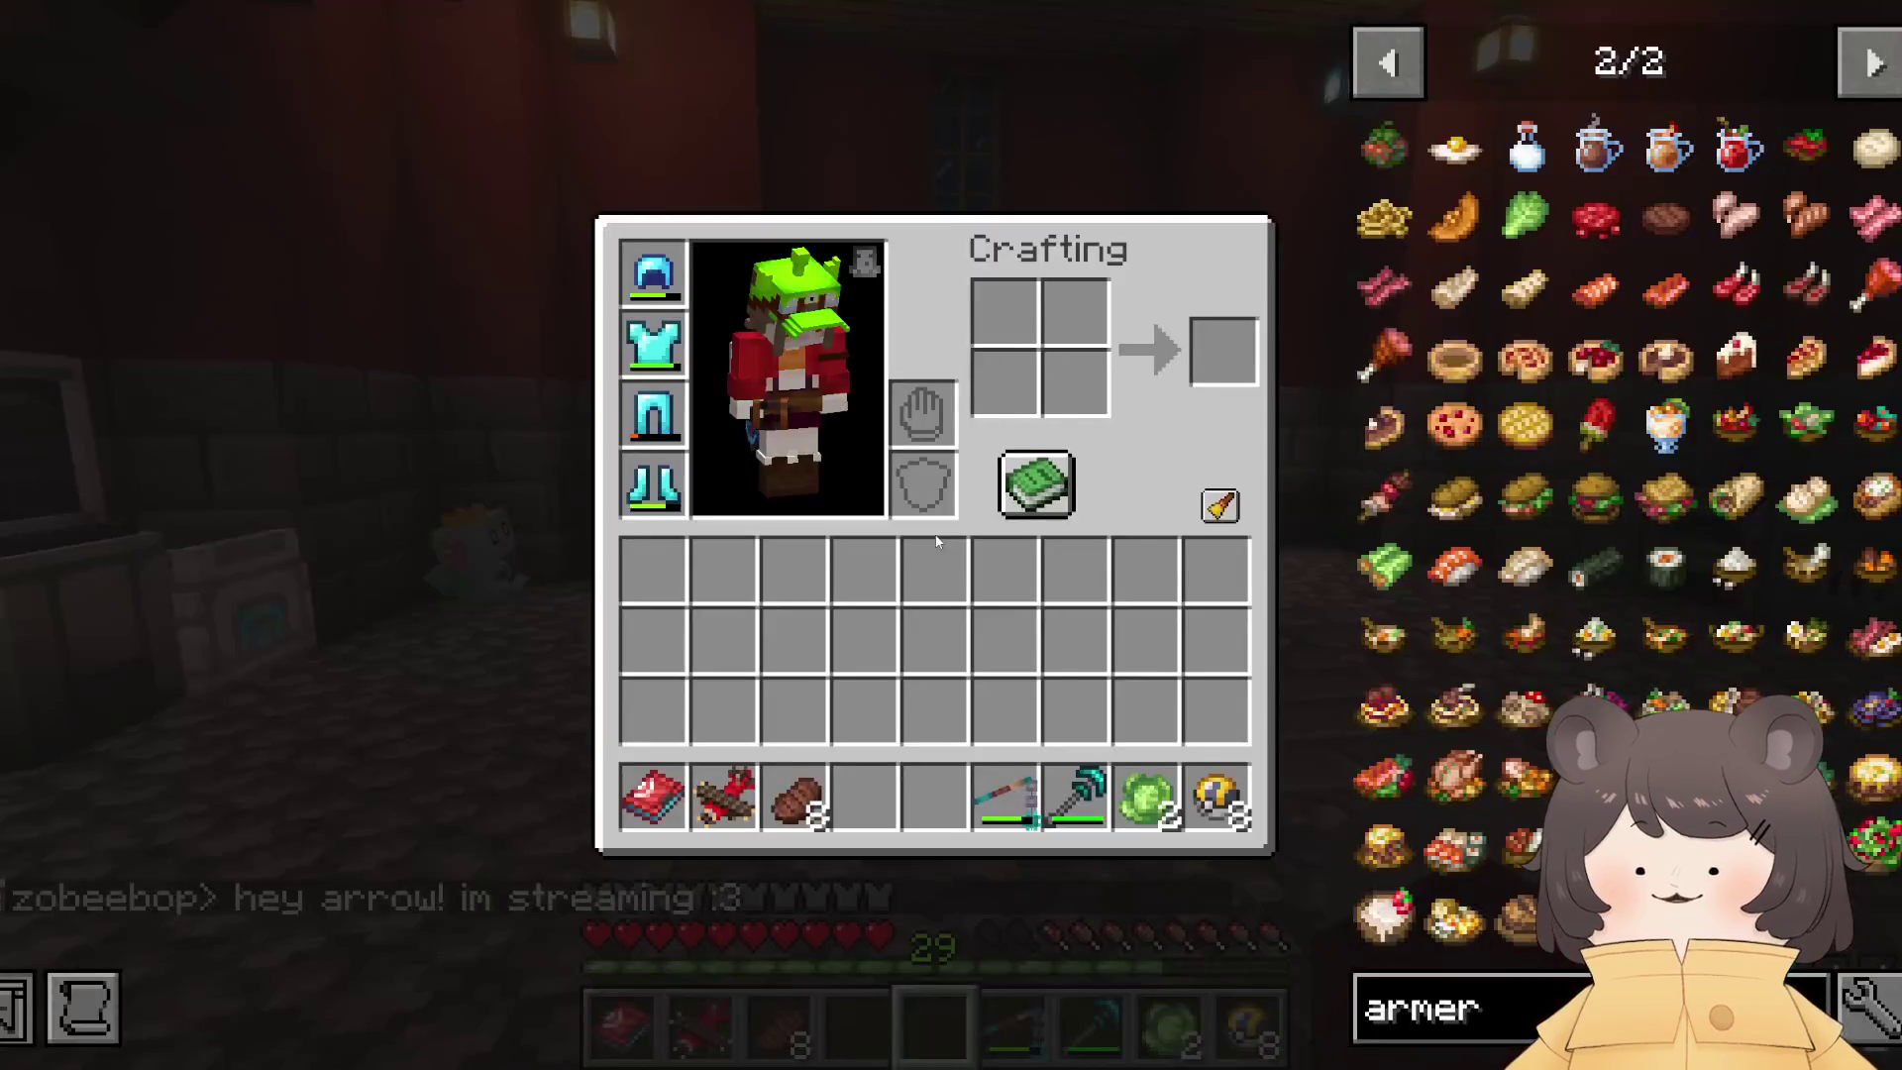
{"action": "key", "text": "e"}
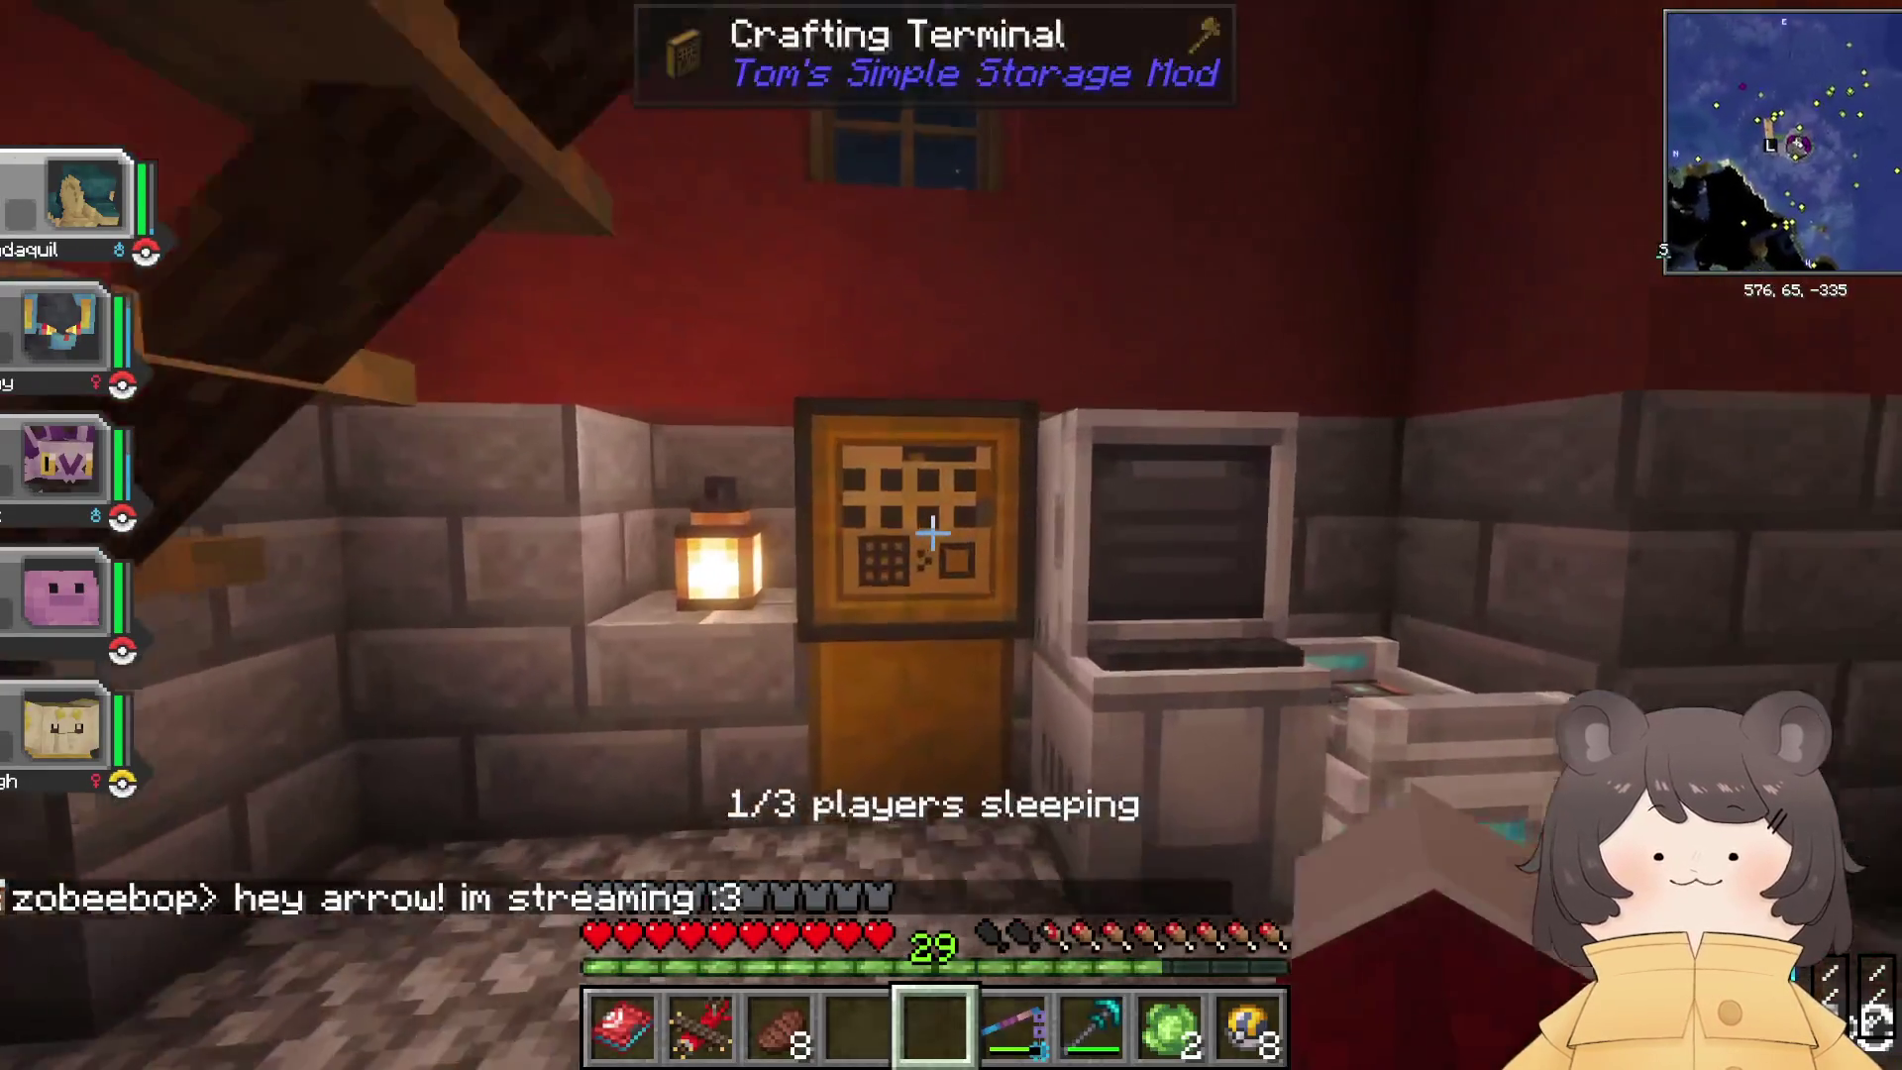
{"action": "right_click", "coordinate": [933, 533]}
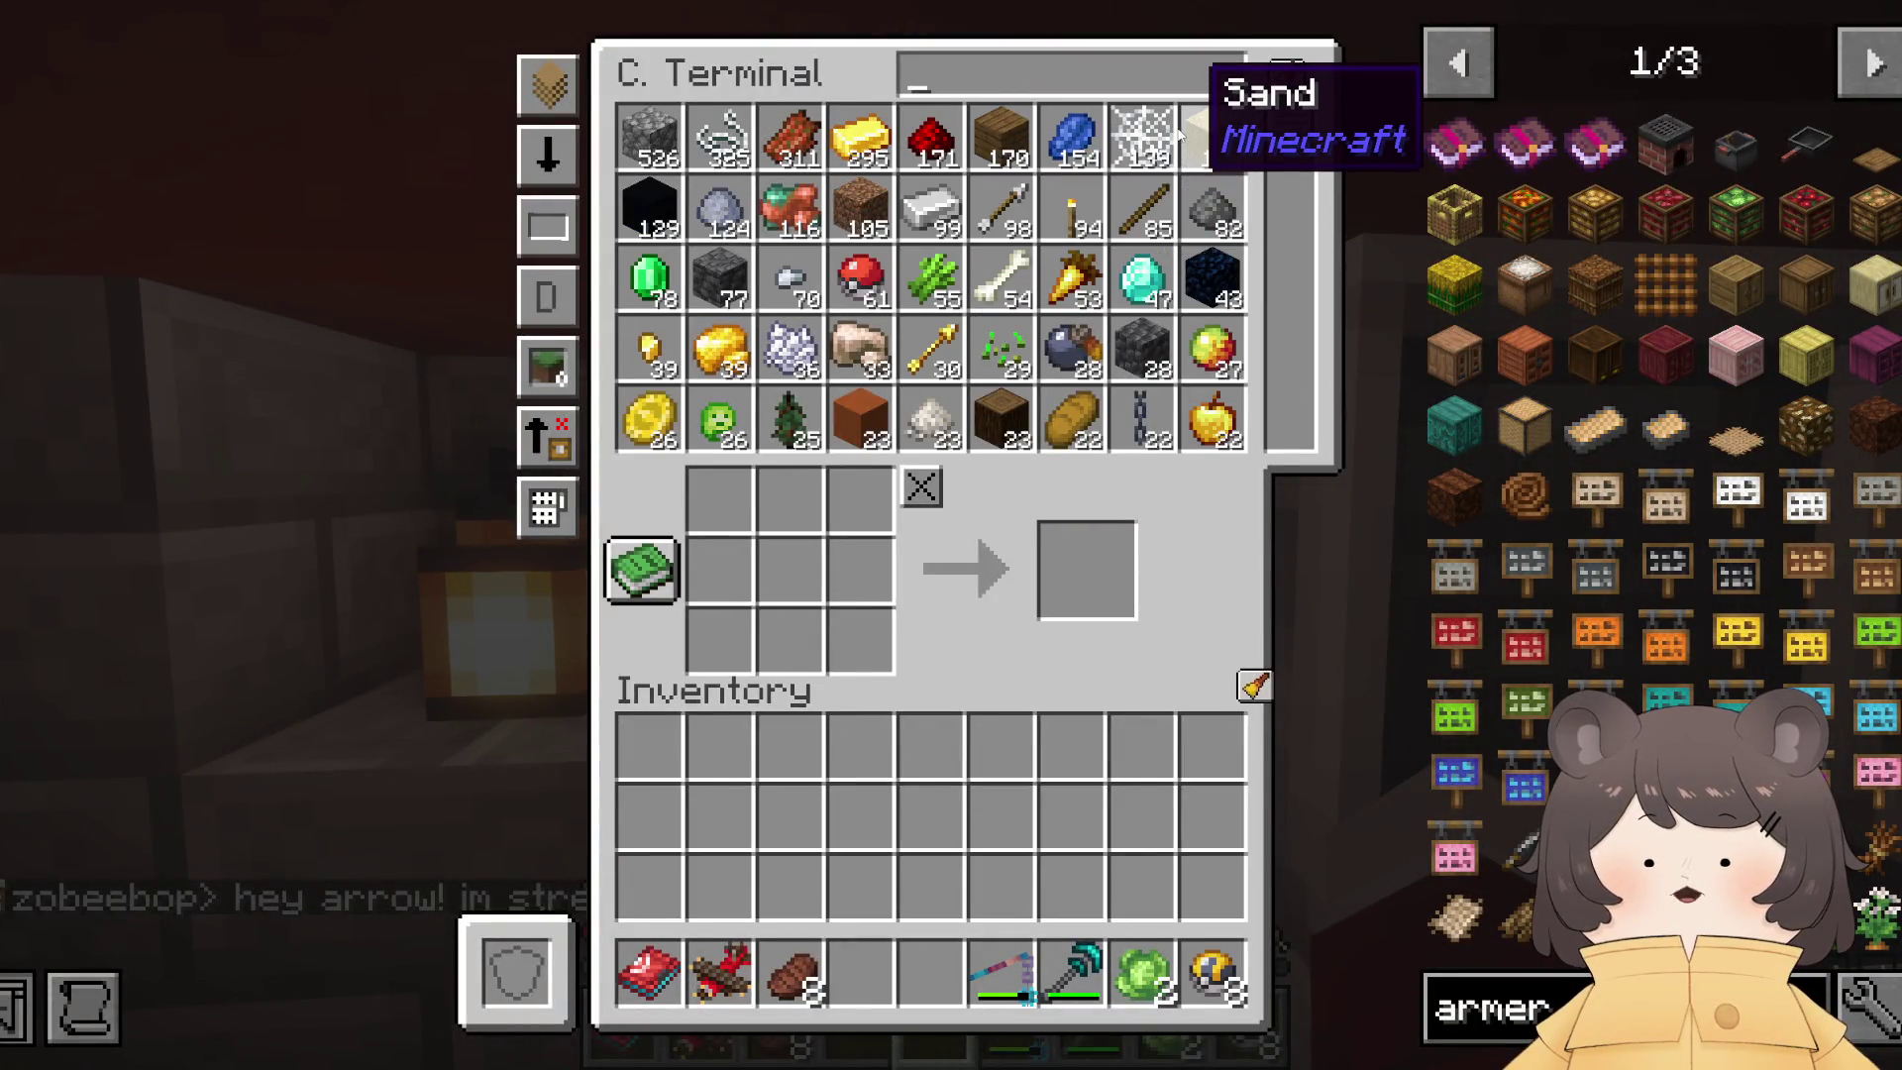
Step: Search storage for 'buck' and take the water buckets into the hotbar
{"action": "type", "text": "buck"}
{"action": "left_click", "coordinate": [650, 137]}
{"action": "left_click", "coordinate": [931, 971]}
{"action": "left_click", "coordinate": [659, 148]}
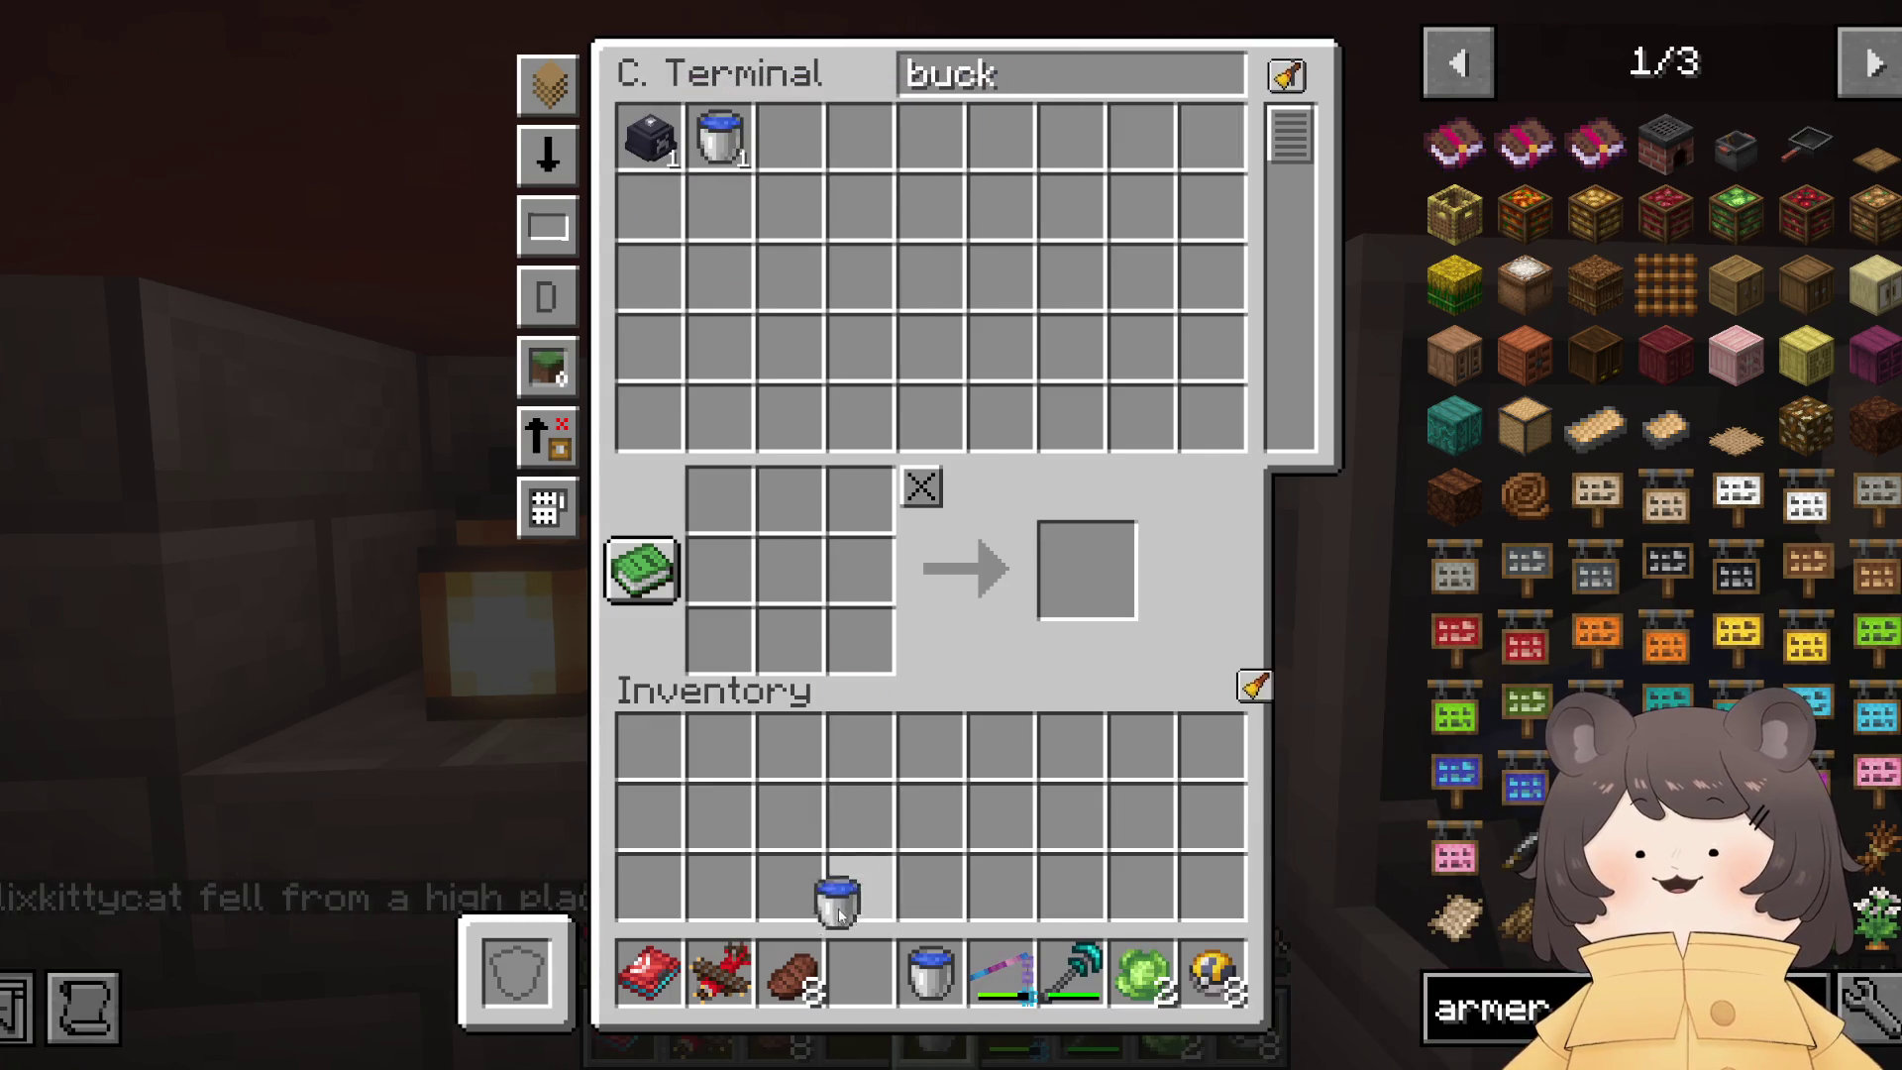
{"action": "left_click", "coordinate": [719, 137]}
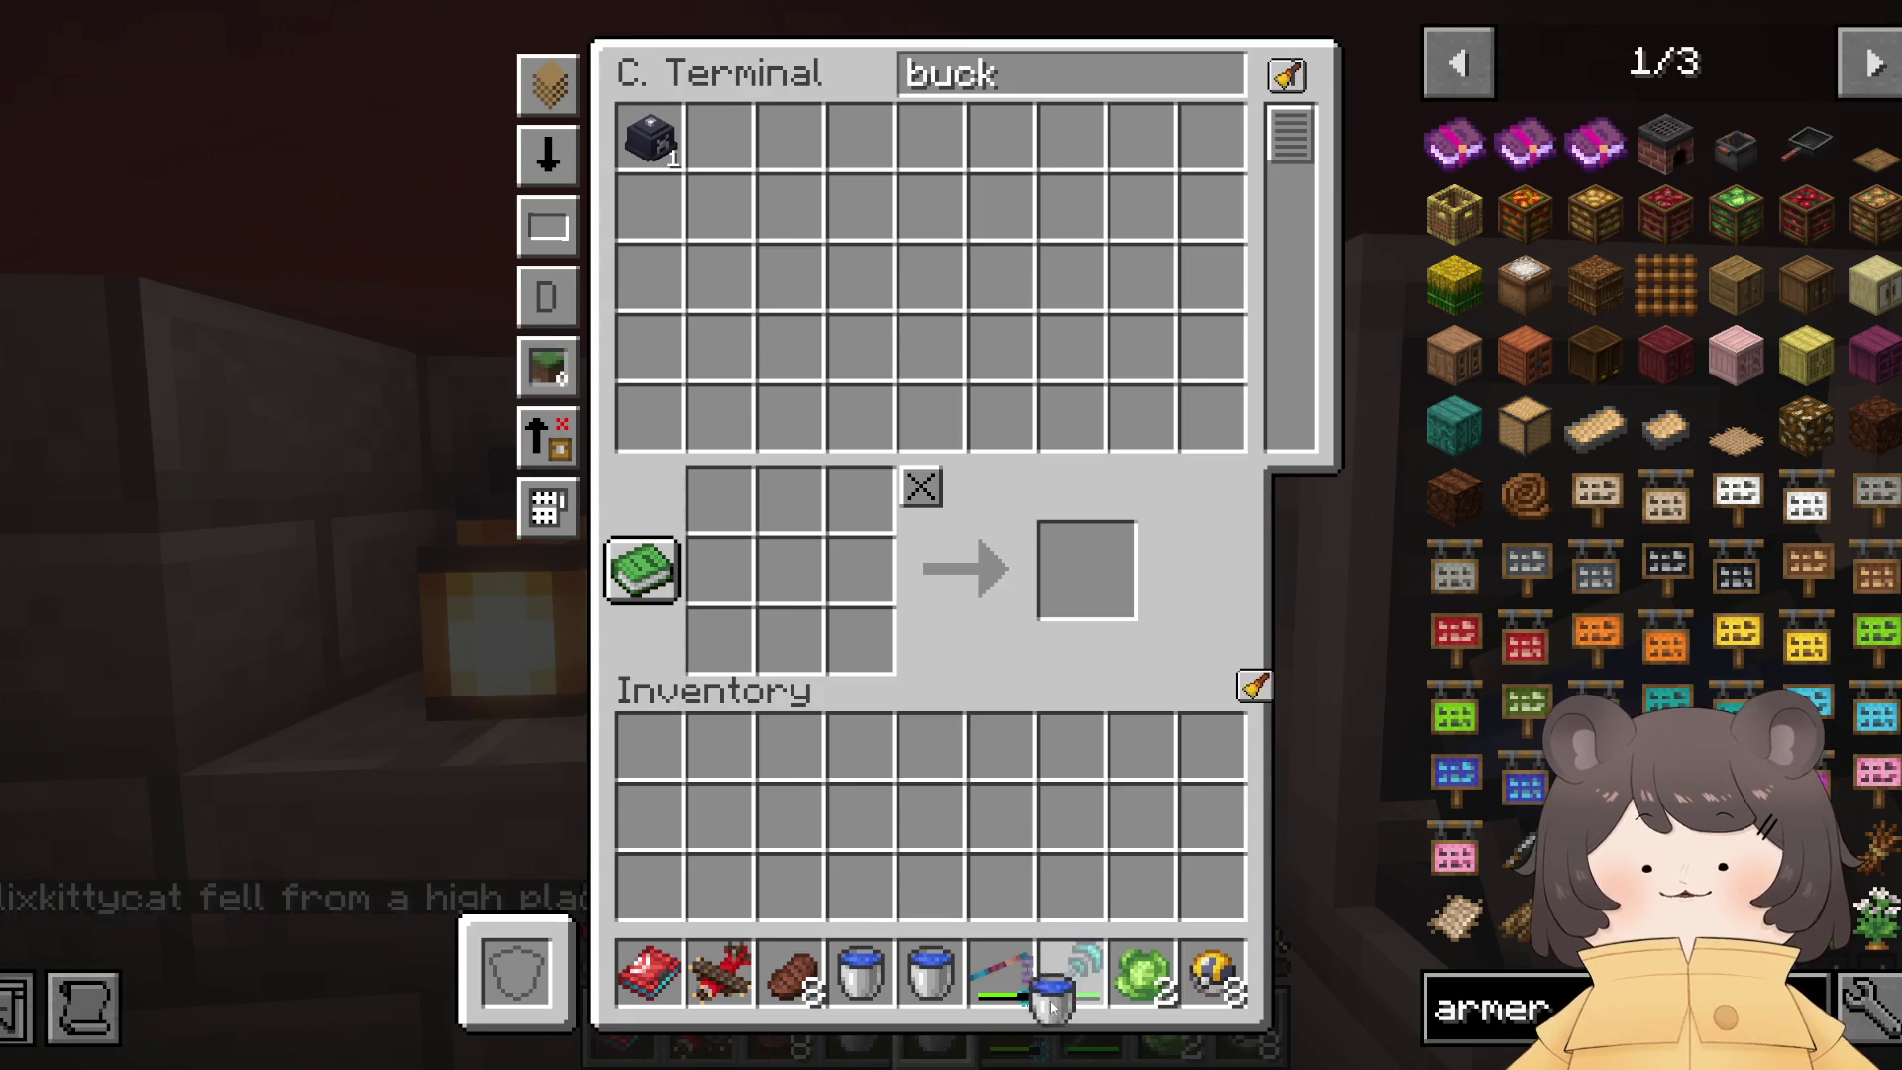
{"action": "key", "text": "Escape"}
{"action": "key", "text": "e"}
{"action": "key", "text": "e"}
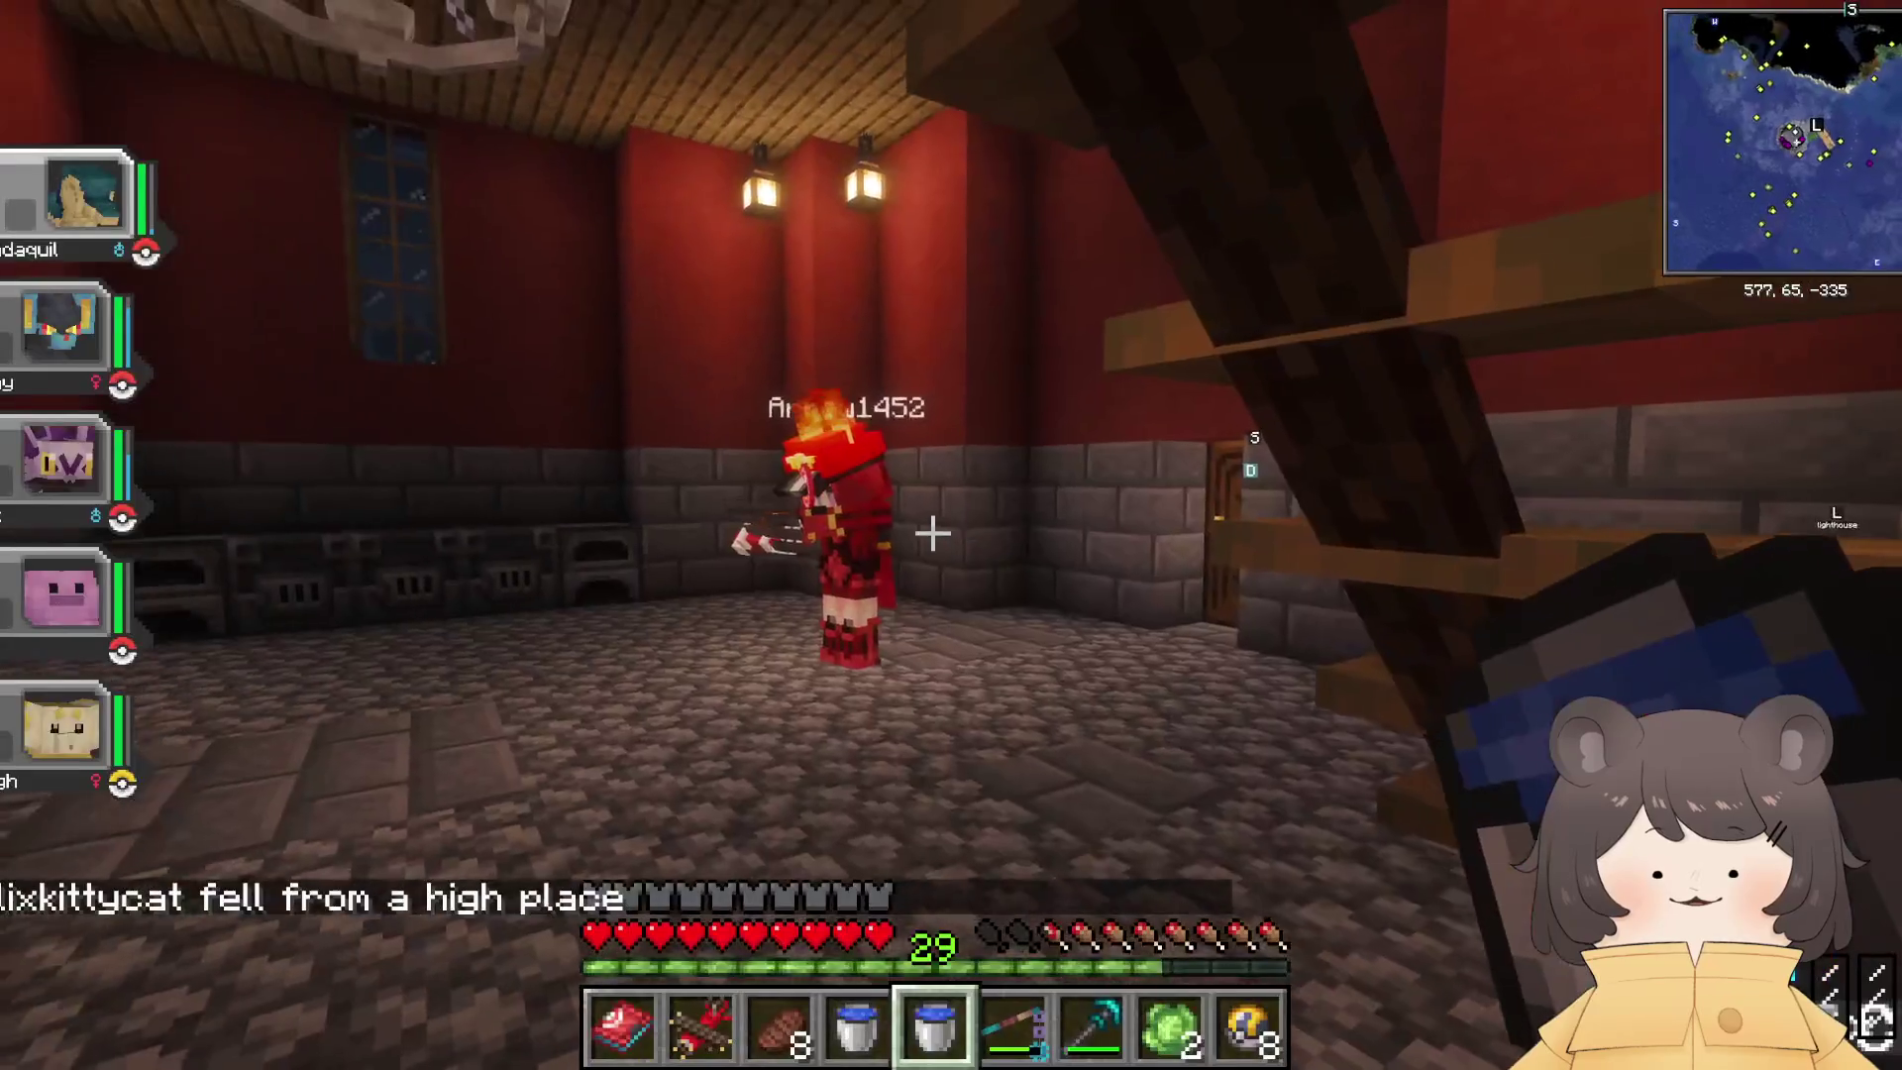
Step: Go out to the shore and pour two water buckets into the cobblestone hole
{"action": "key", "text": "w"}
{"action": "right_click", "coordinate": [932, 533]}
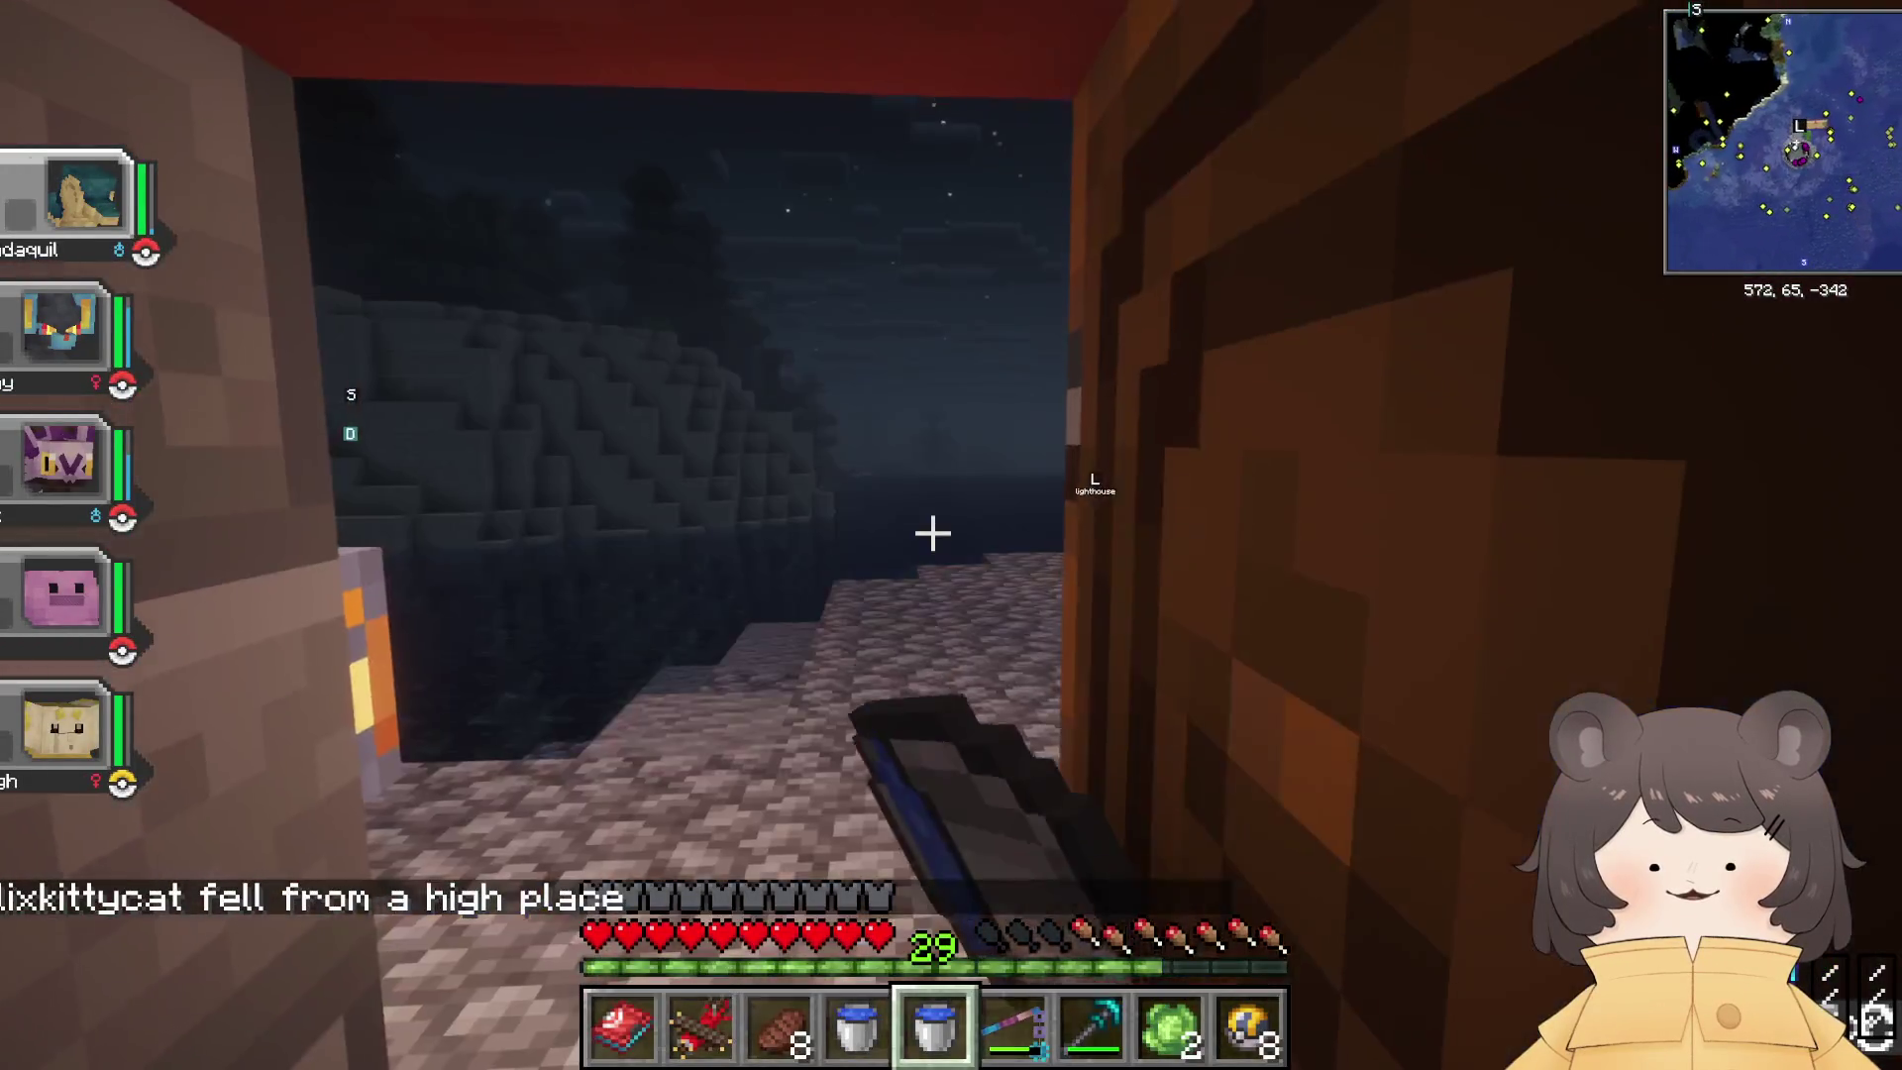
{"action": "key", "text": "w"}
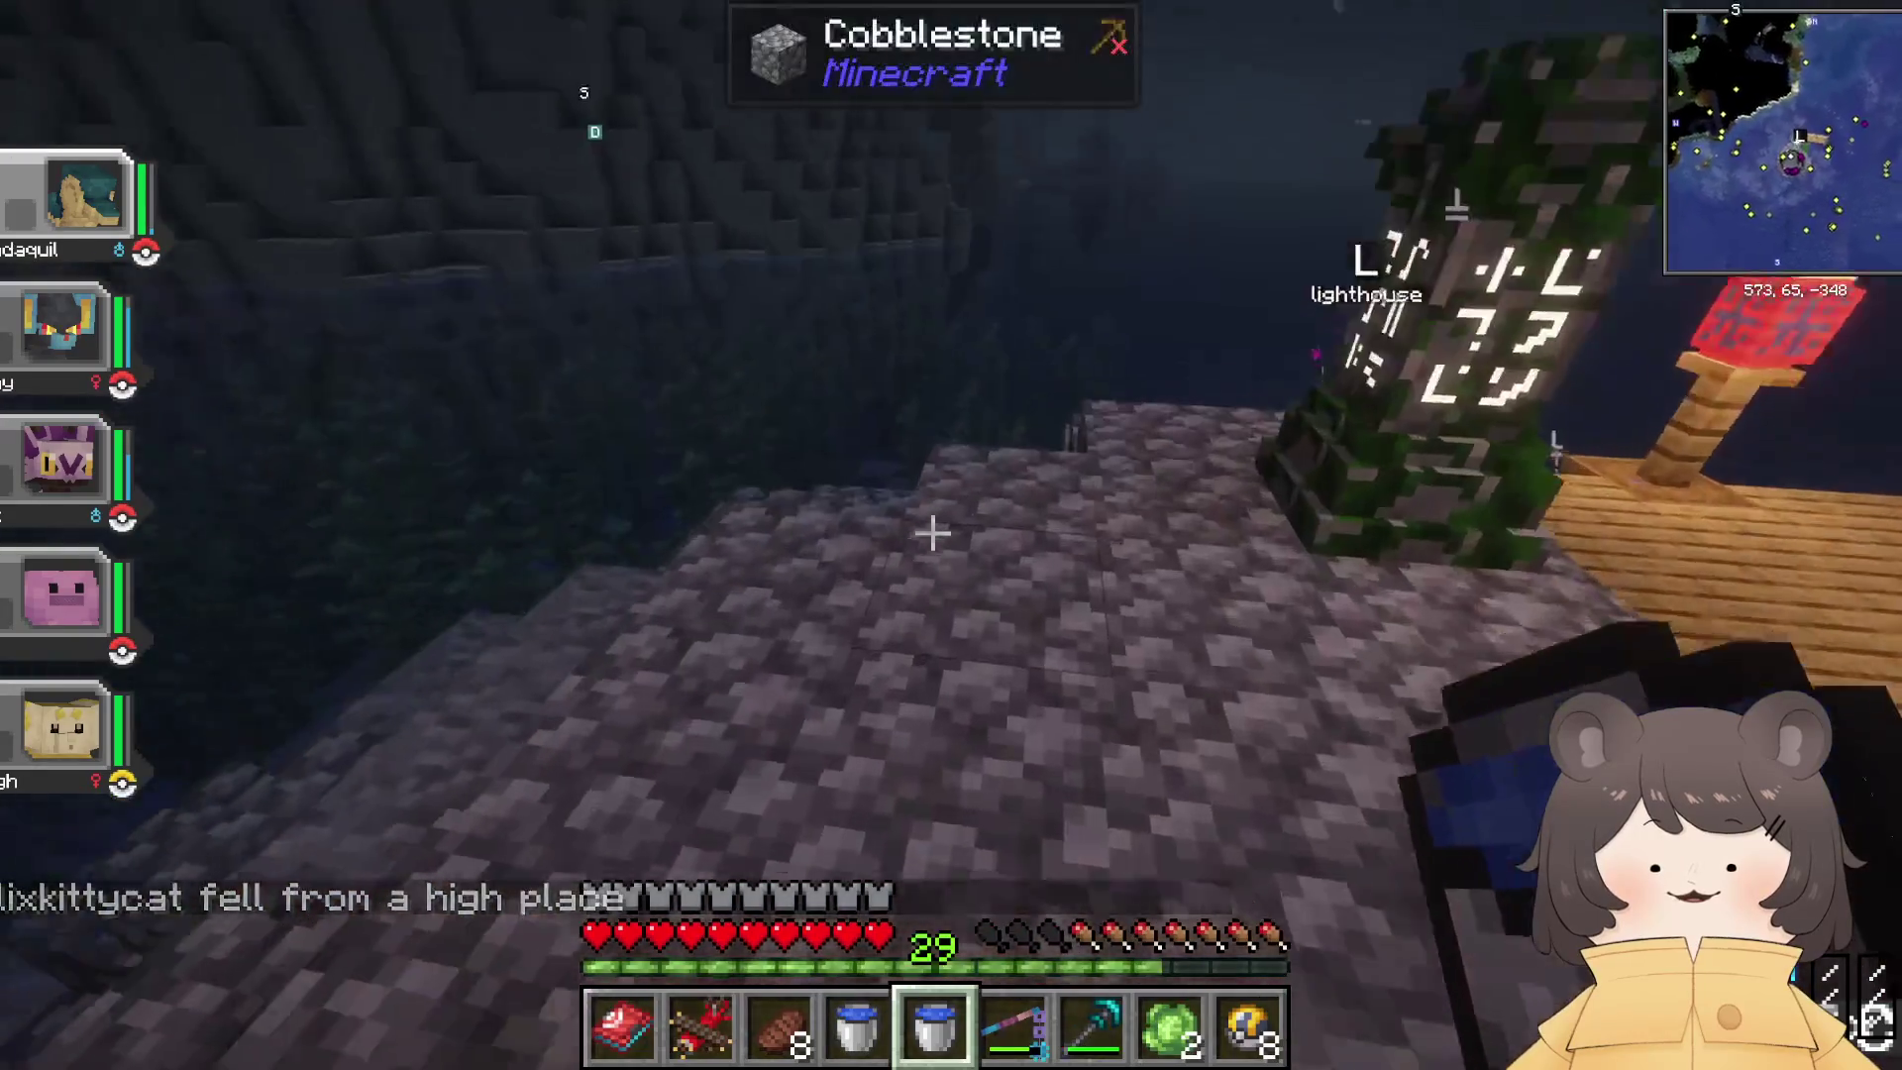
{"action": "key", "text": "w"}
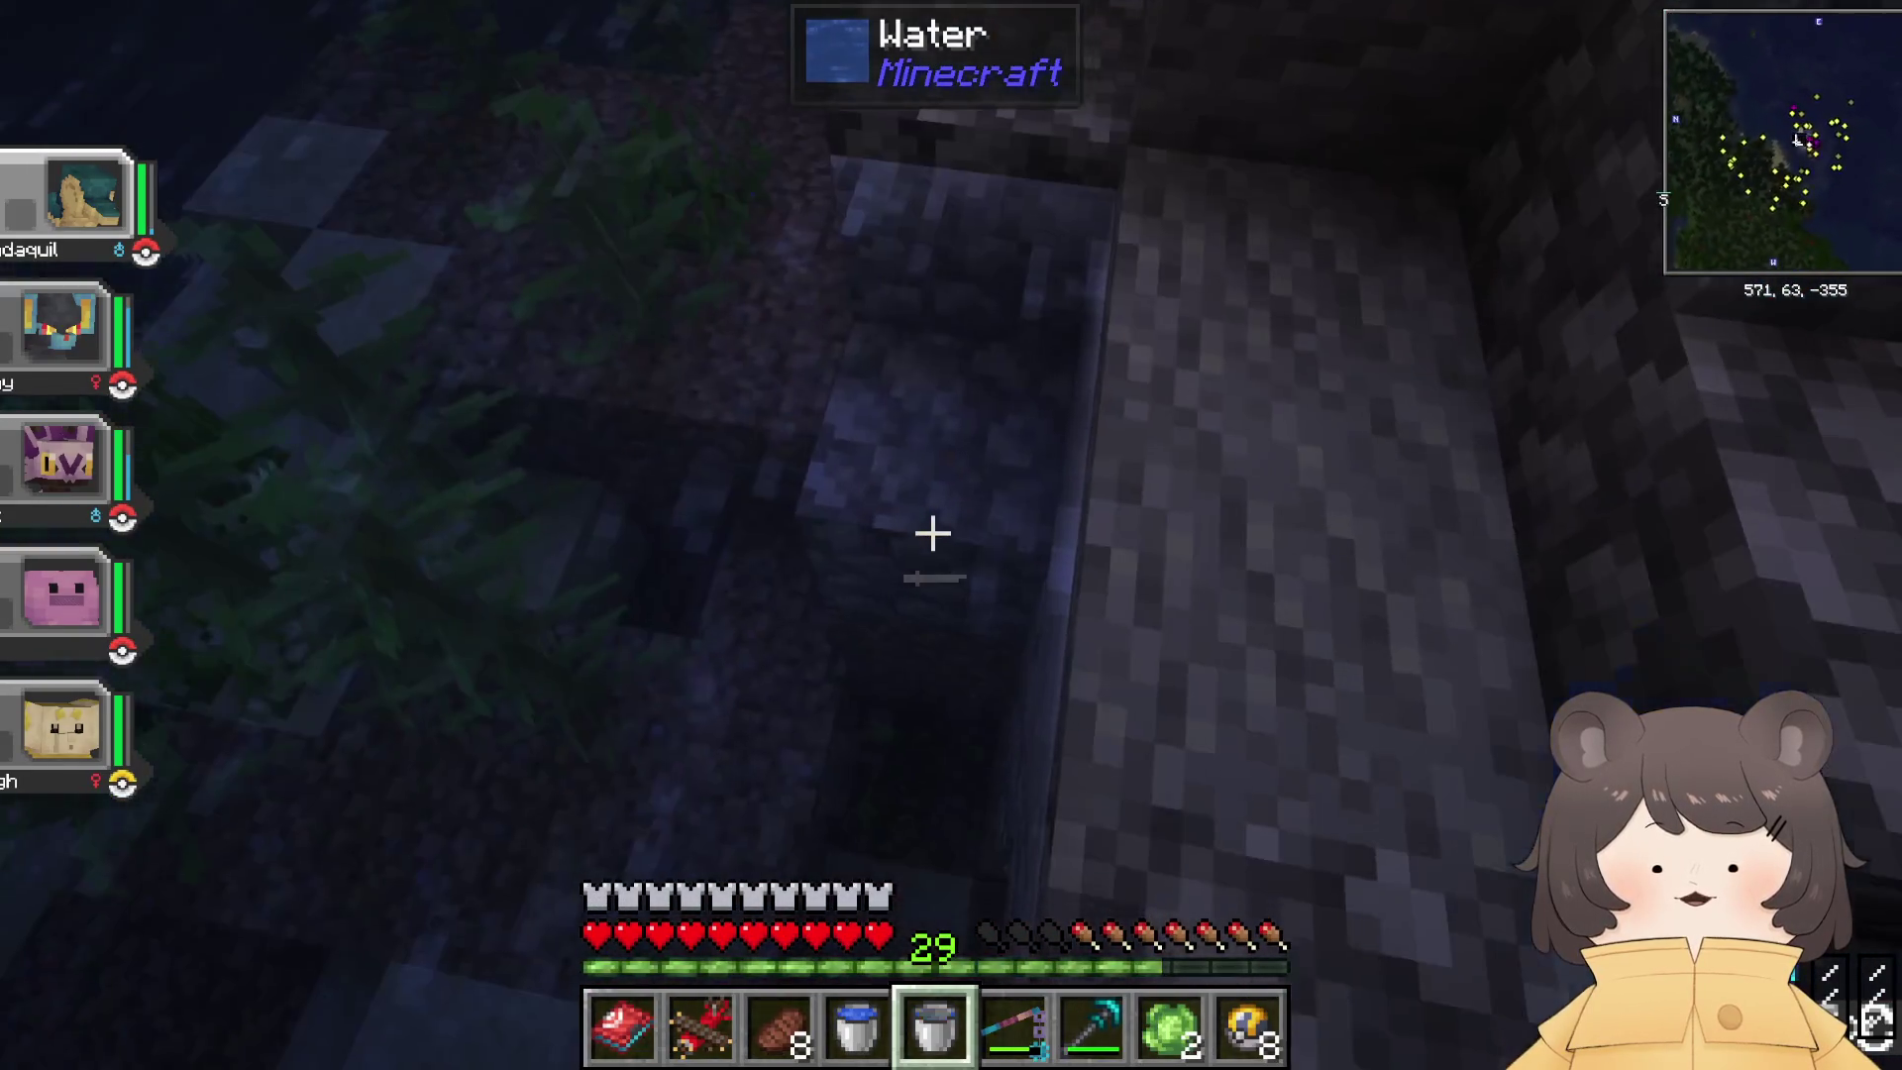
{"action": "right_click", "coordinate": [932, 533]}
{"action": "scroll", "coordinate": [932, 533], "scroll_direction": "up", "scroll_amount": 1}
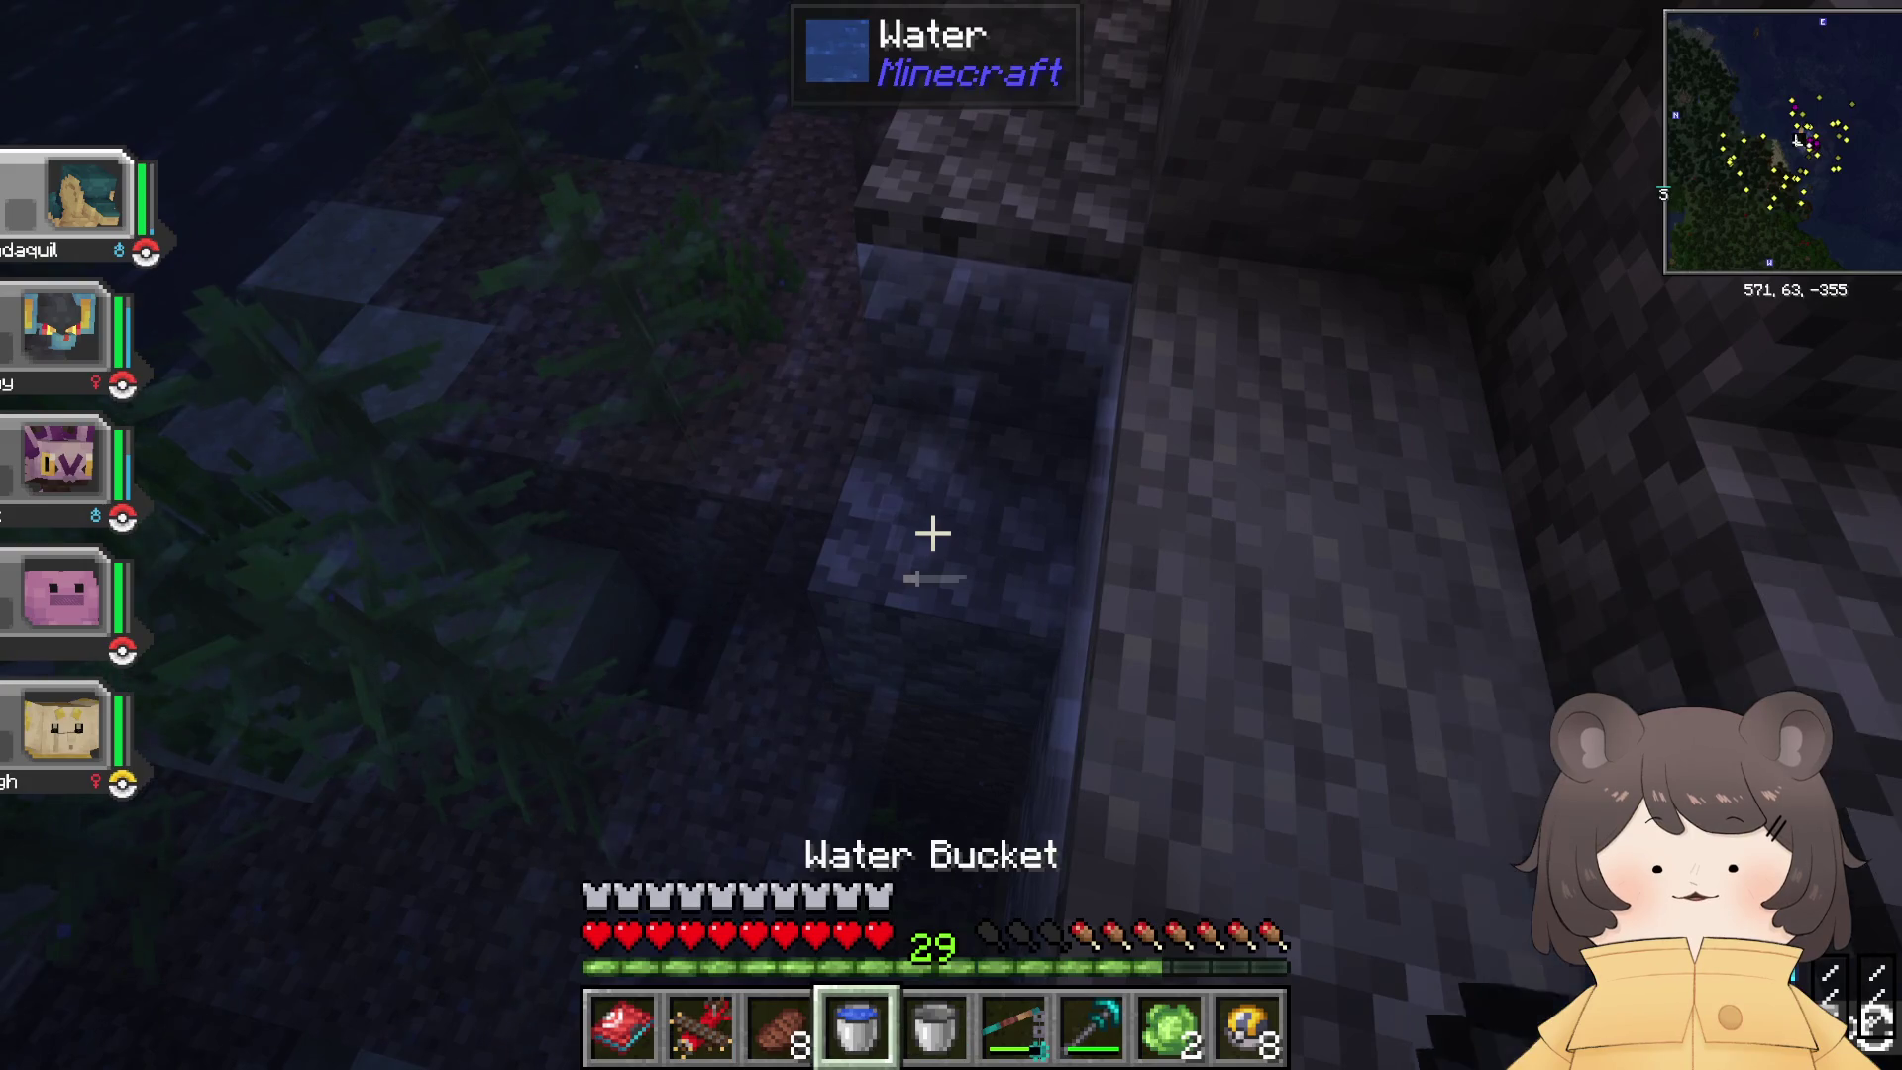
{"action": "right_click", "coordinate": [932, 533]}
Step: Stack the empty buckets together and place them in a hotbar slot
{"action": "key", "text": "e"}
{"action": "double_click", "coordinate": [934, 795]}
{"action": "left_click", "coordinate": [935, 709]}
{"action": "left_click", "coordinate": [1075, 709]}
{"action": "key", "text": "e"}
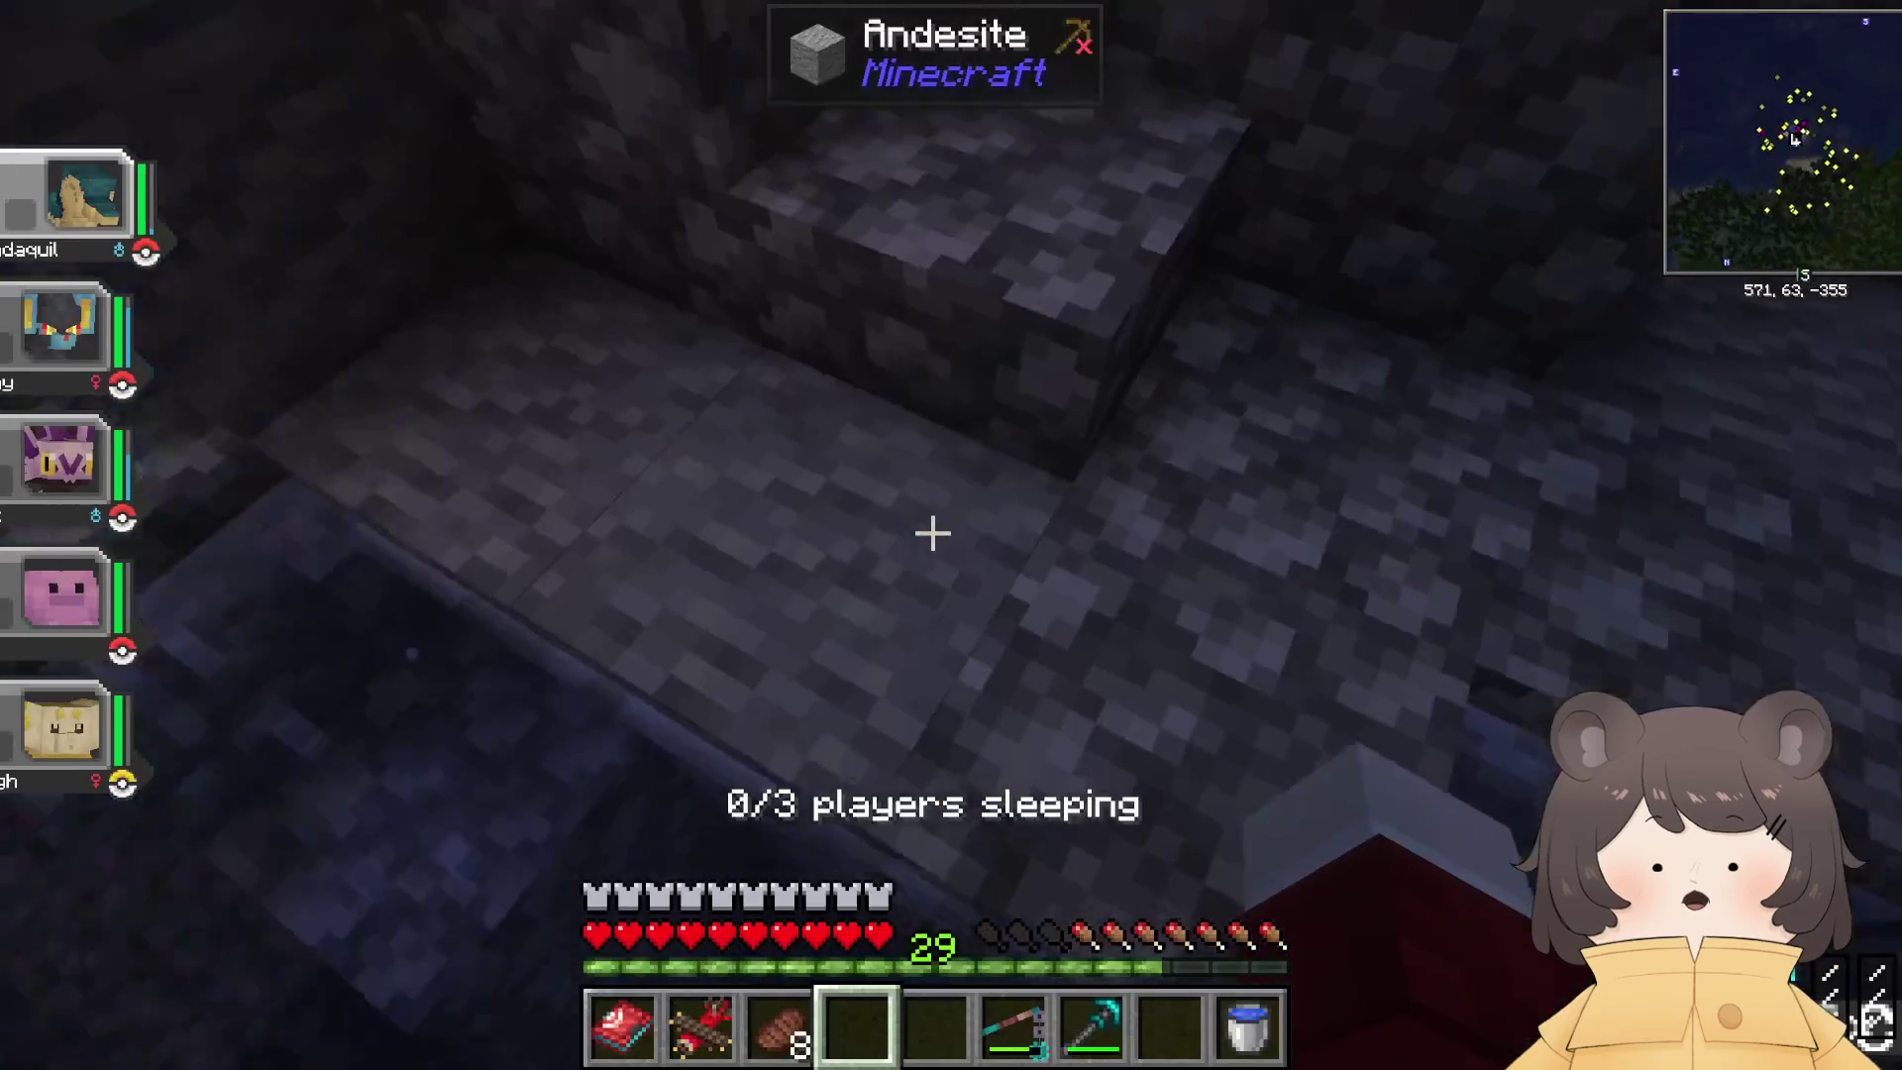
Step: Walk back to the lighthouse and open the waystone's destination list
{"action": "key", "text": "w"}
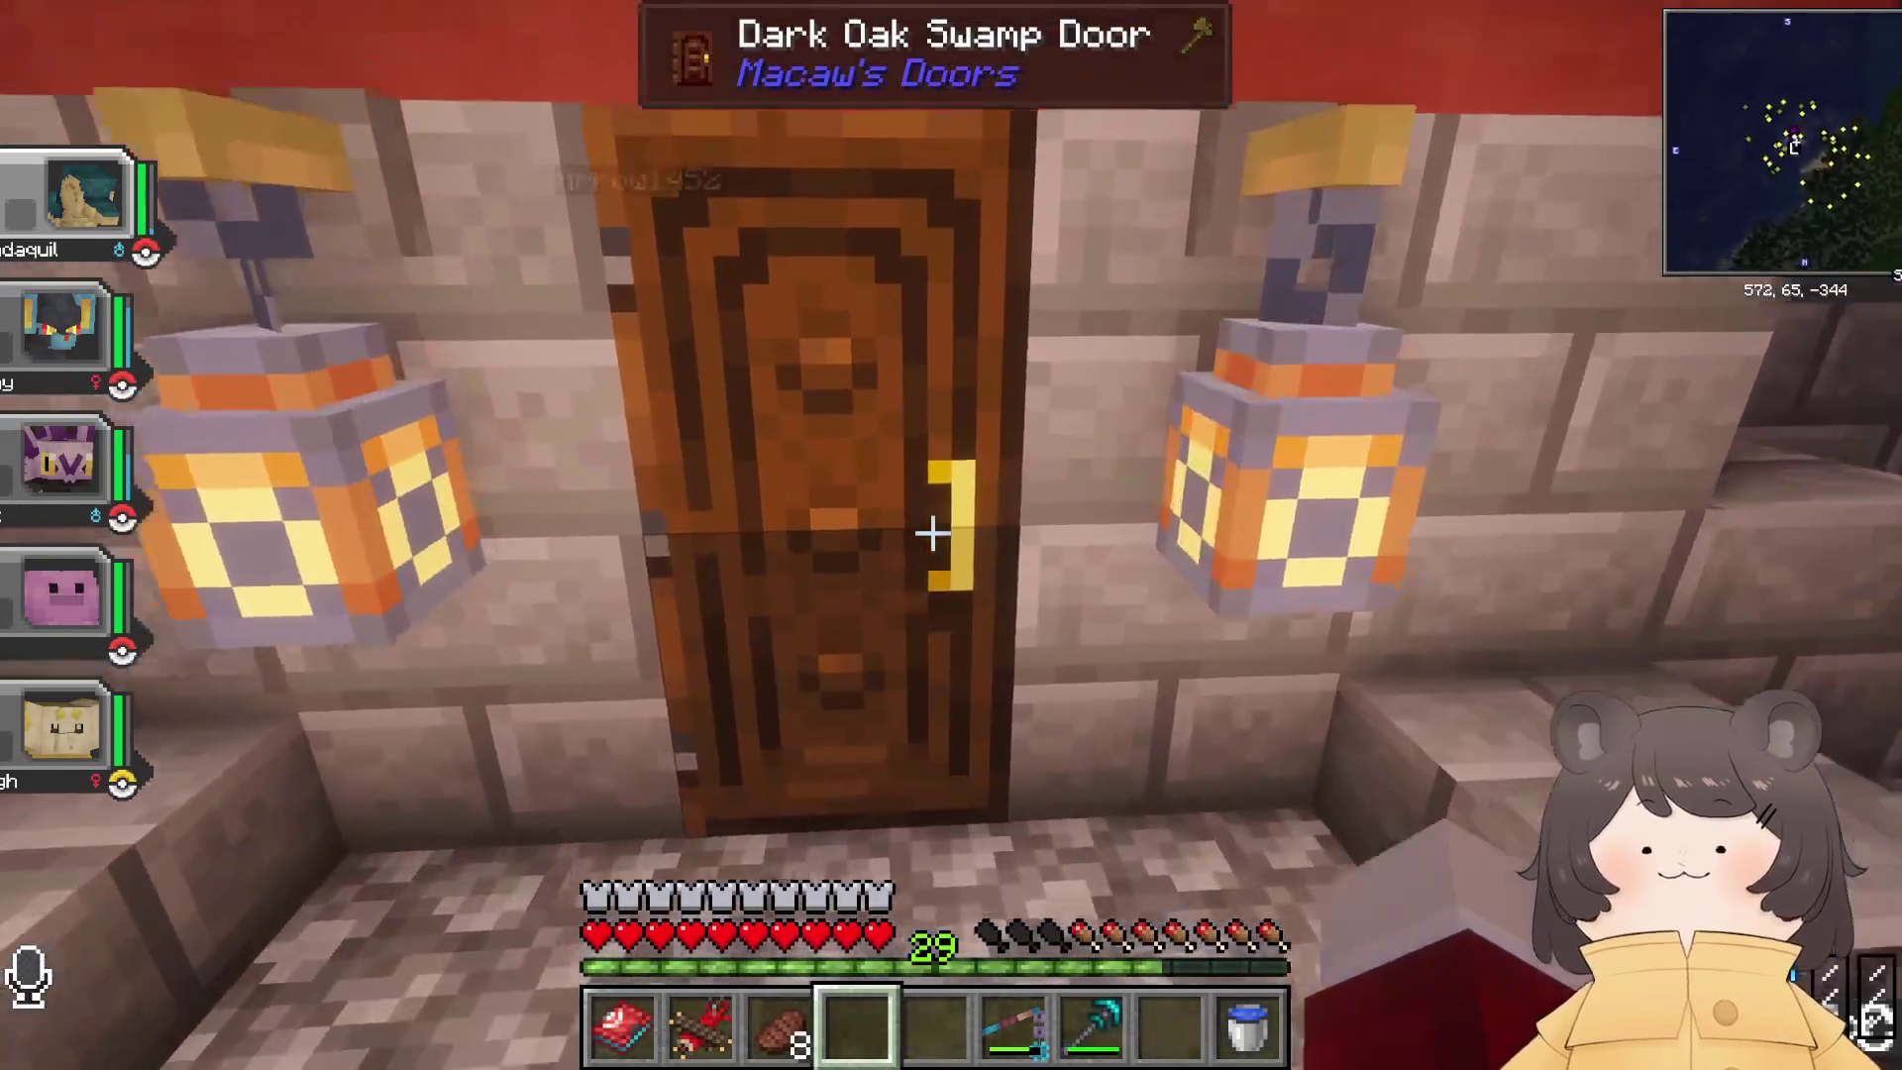
{"action": "right_click", "coordinate": [933, 534]}
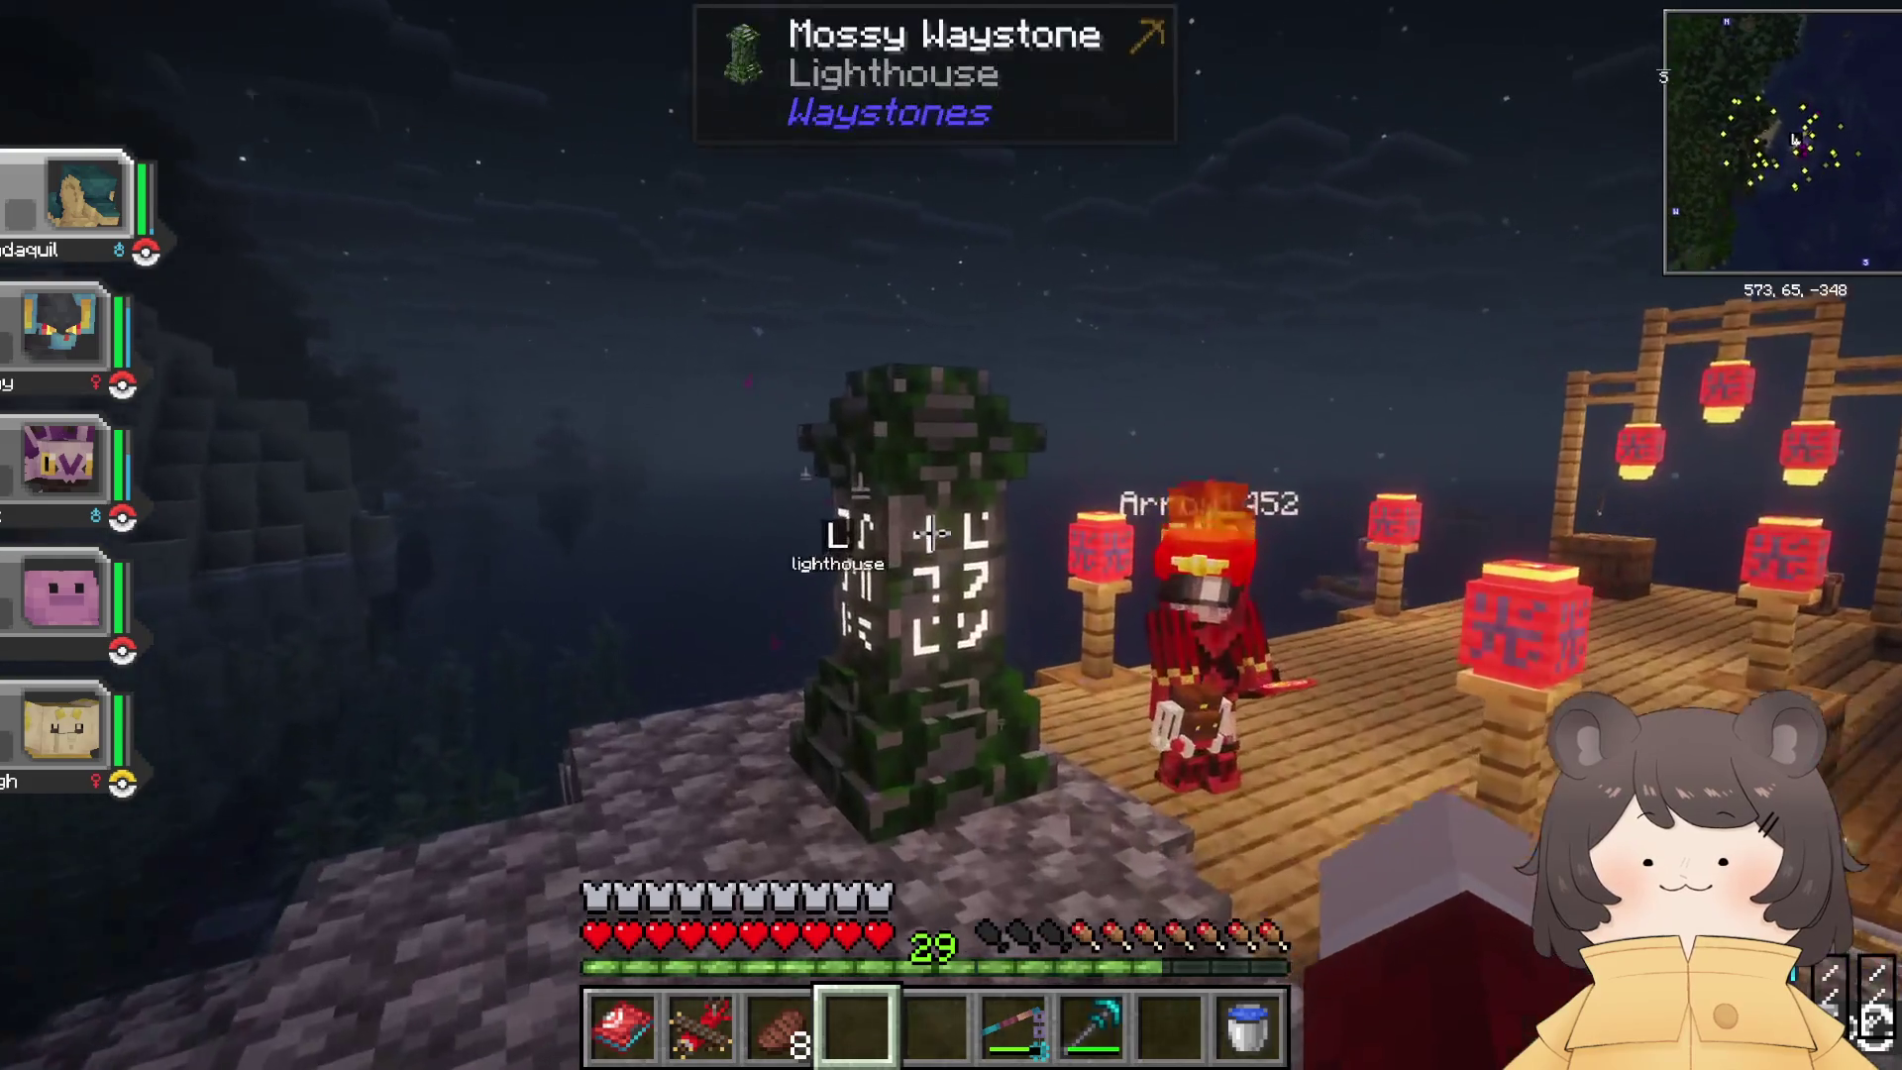
{"action": "right_click", "coordinate": [932, 534]}
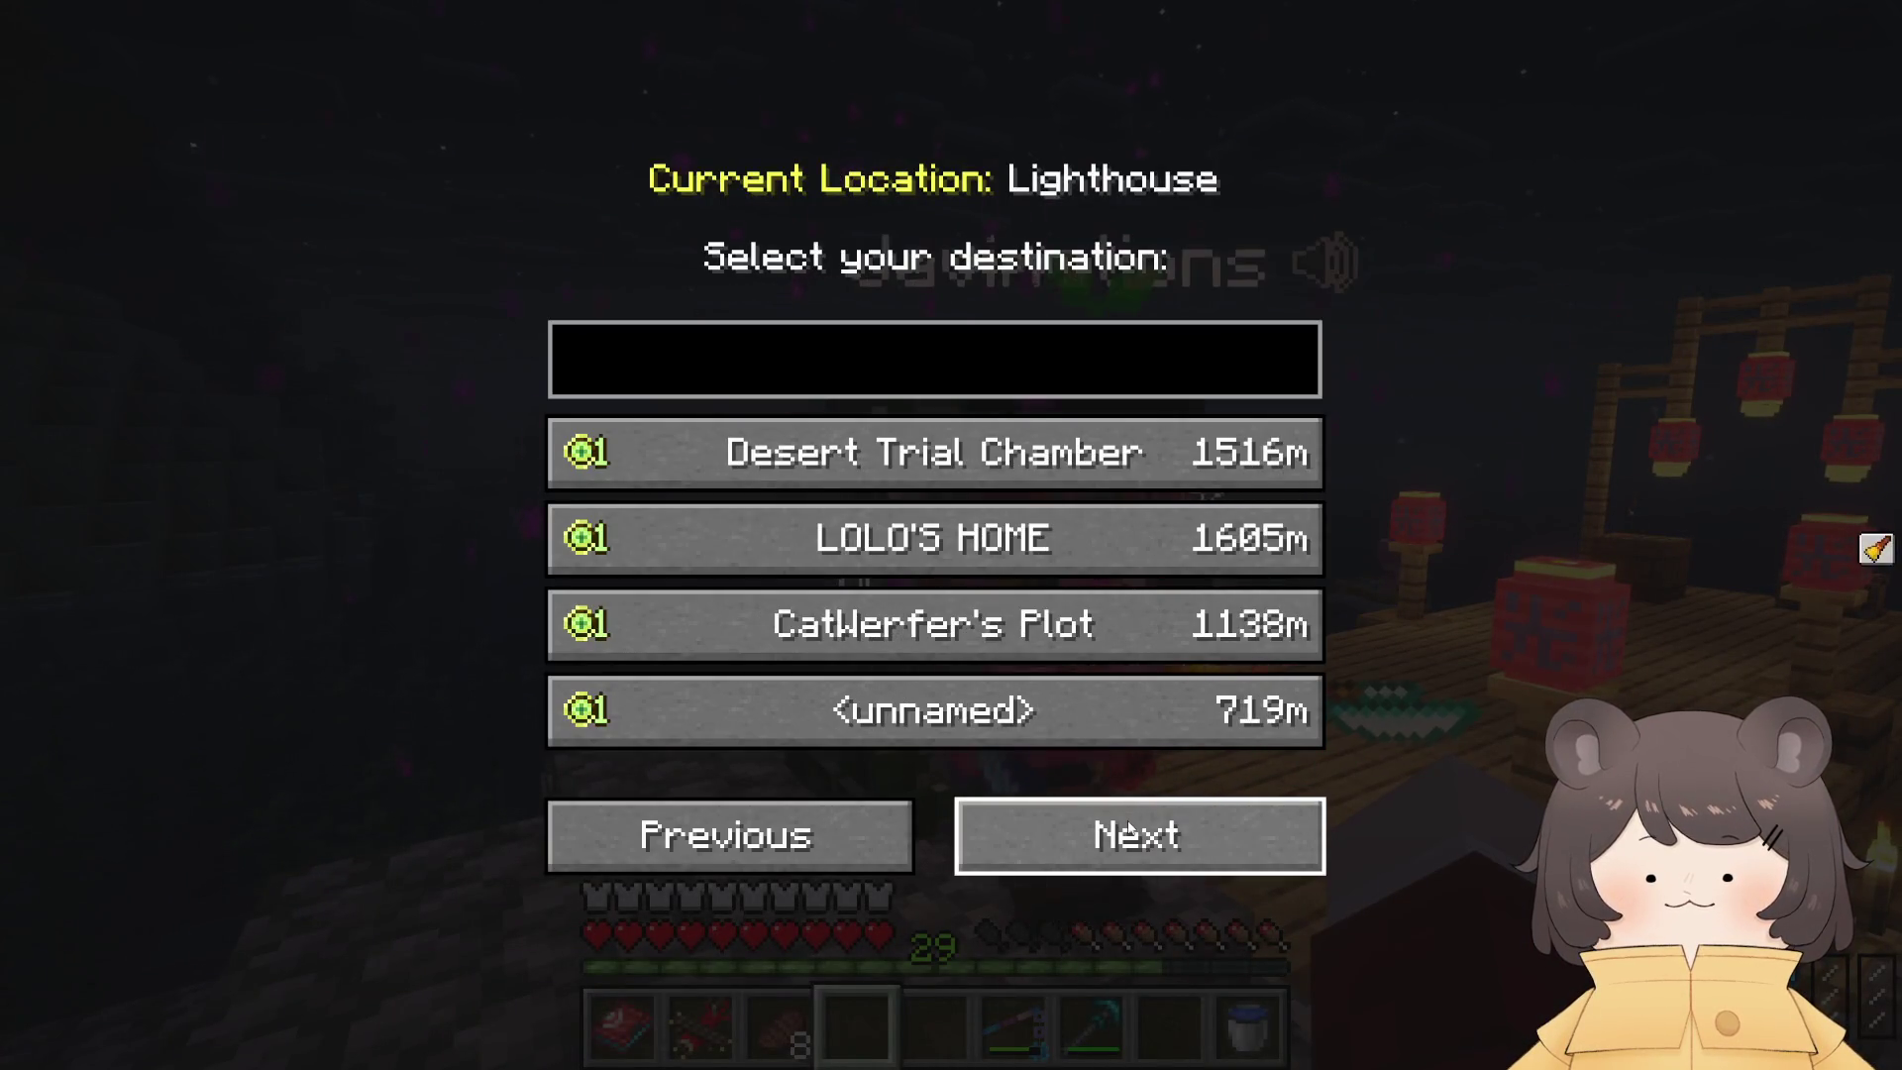
{"action": "key", "text": "Escape"}
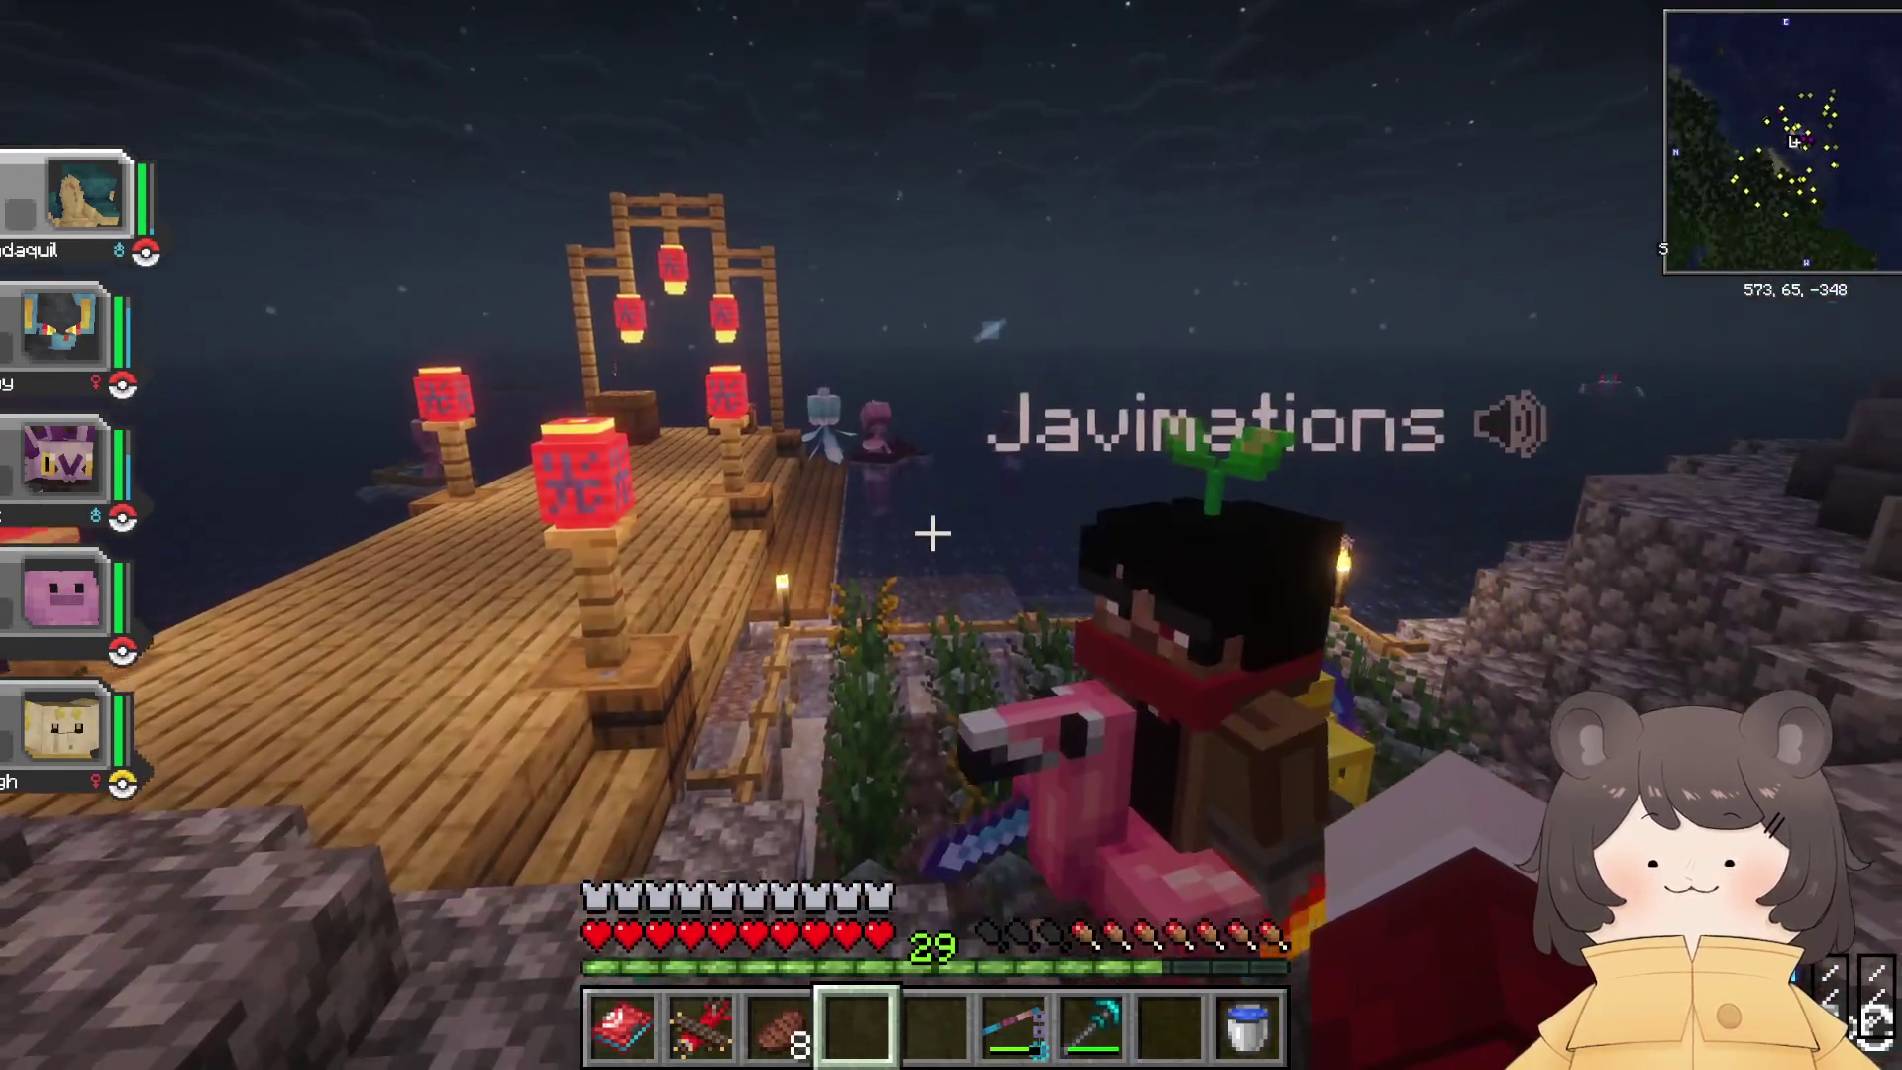
{"action": "left_click", "coordinate": [933, 534]}
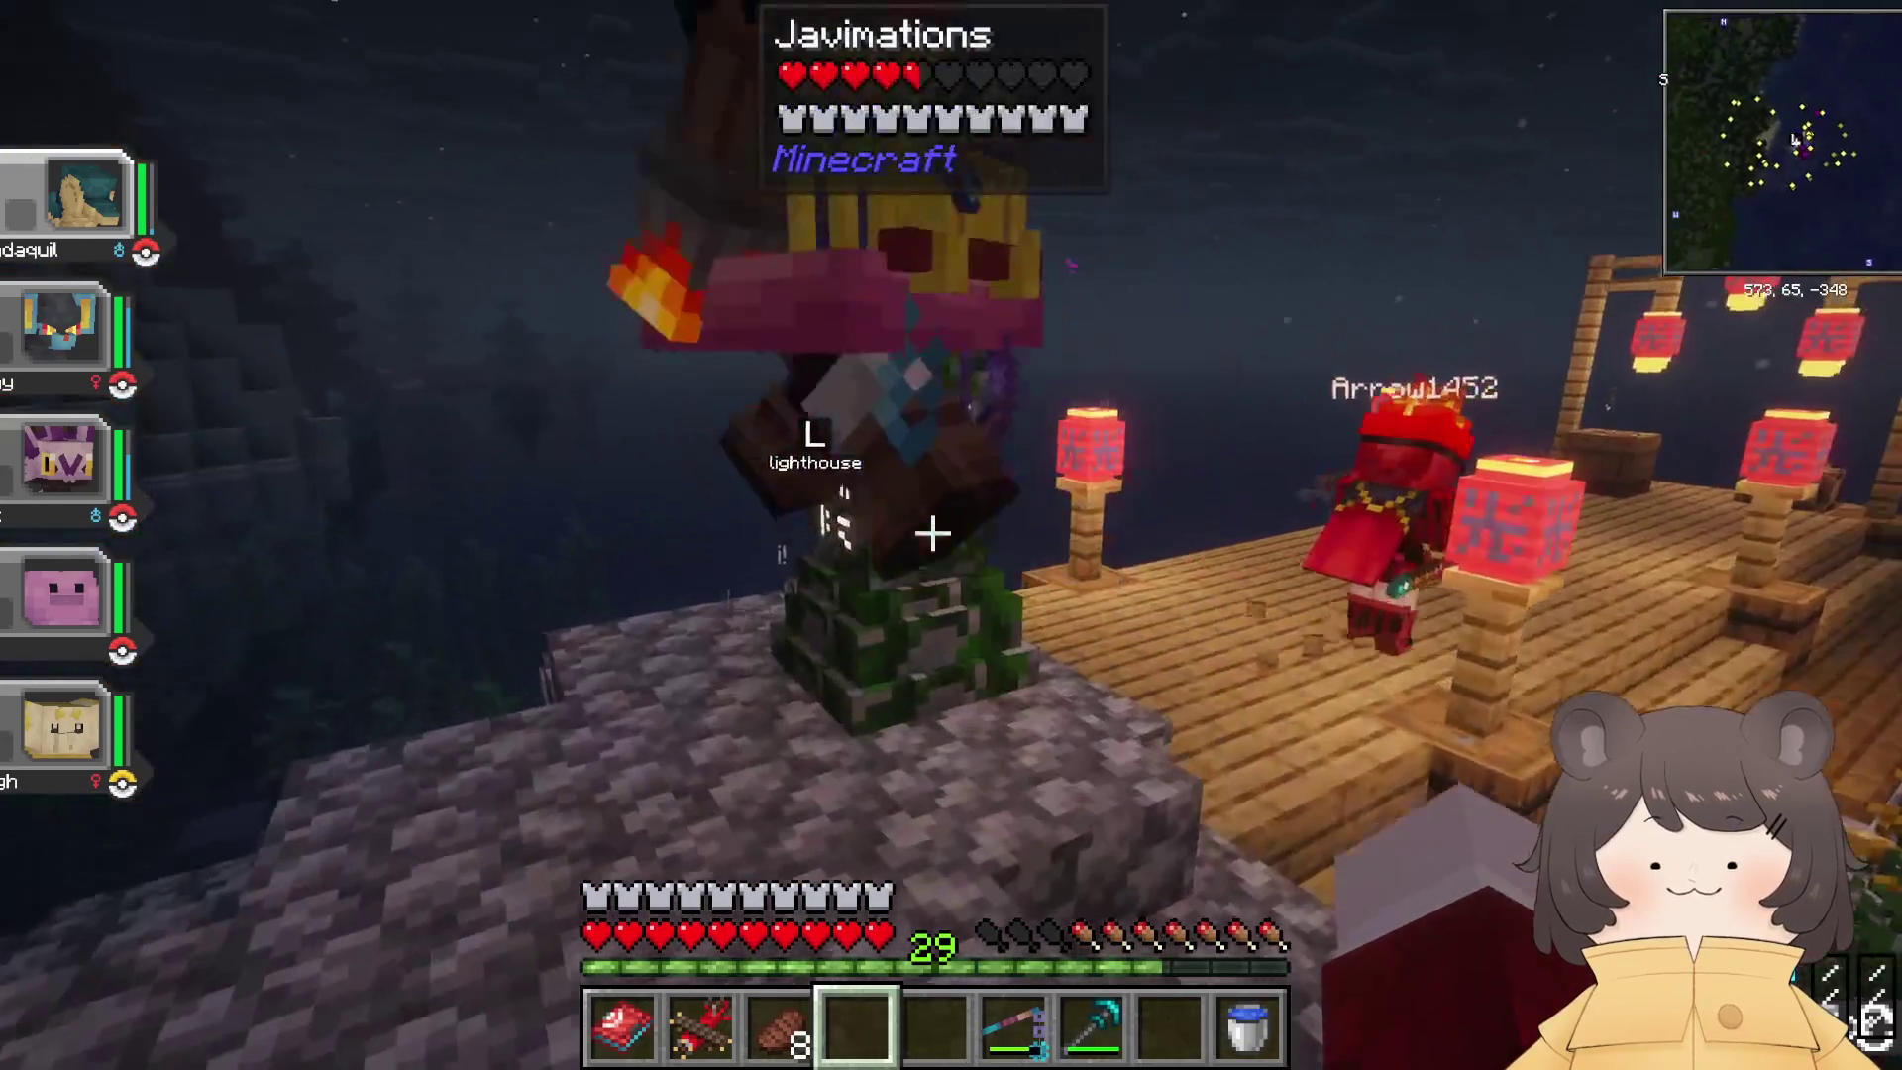
{"action": "right_click", "coordinate": [932, 534]}
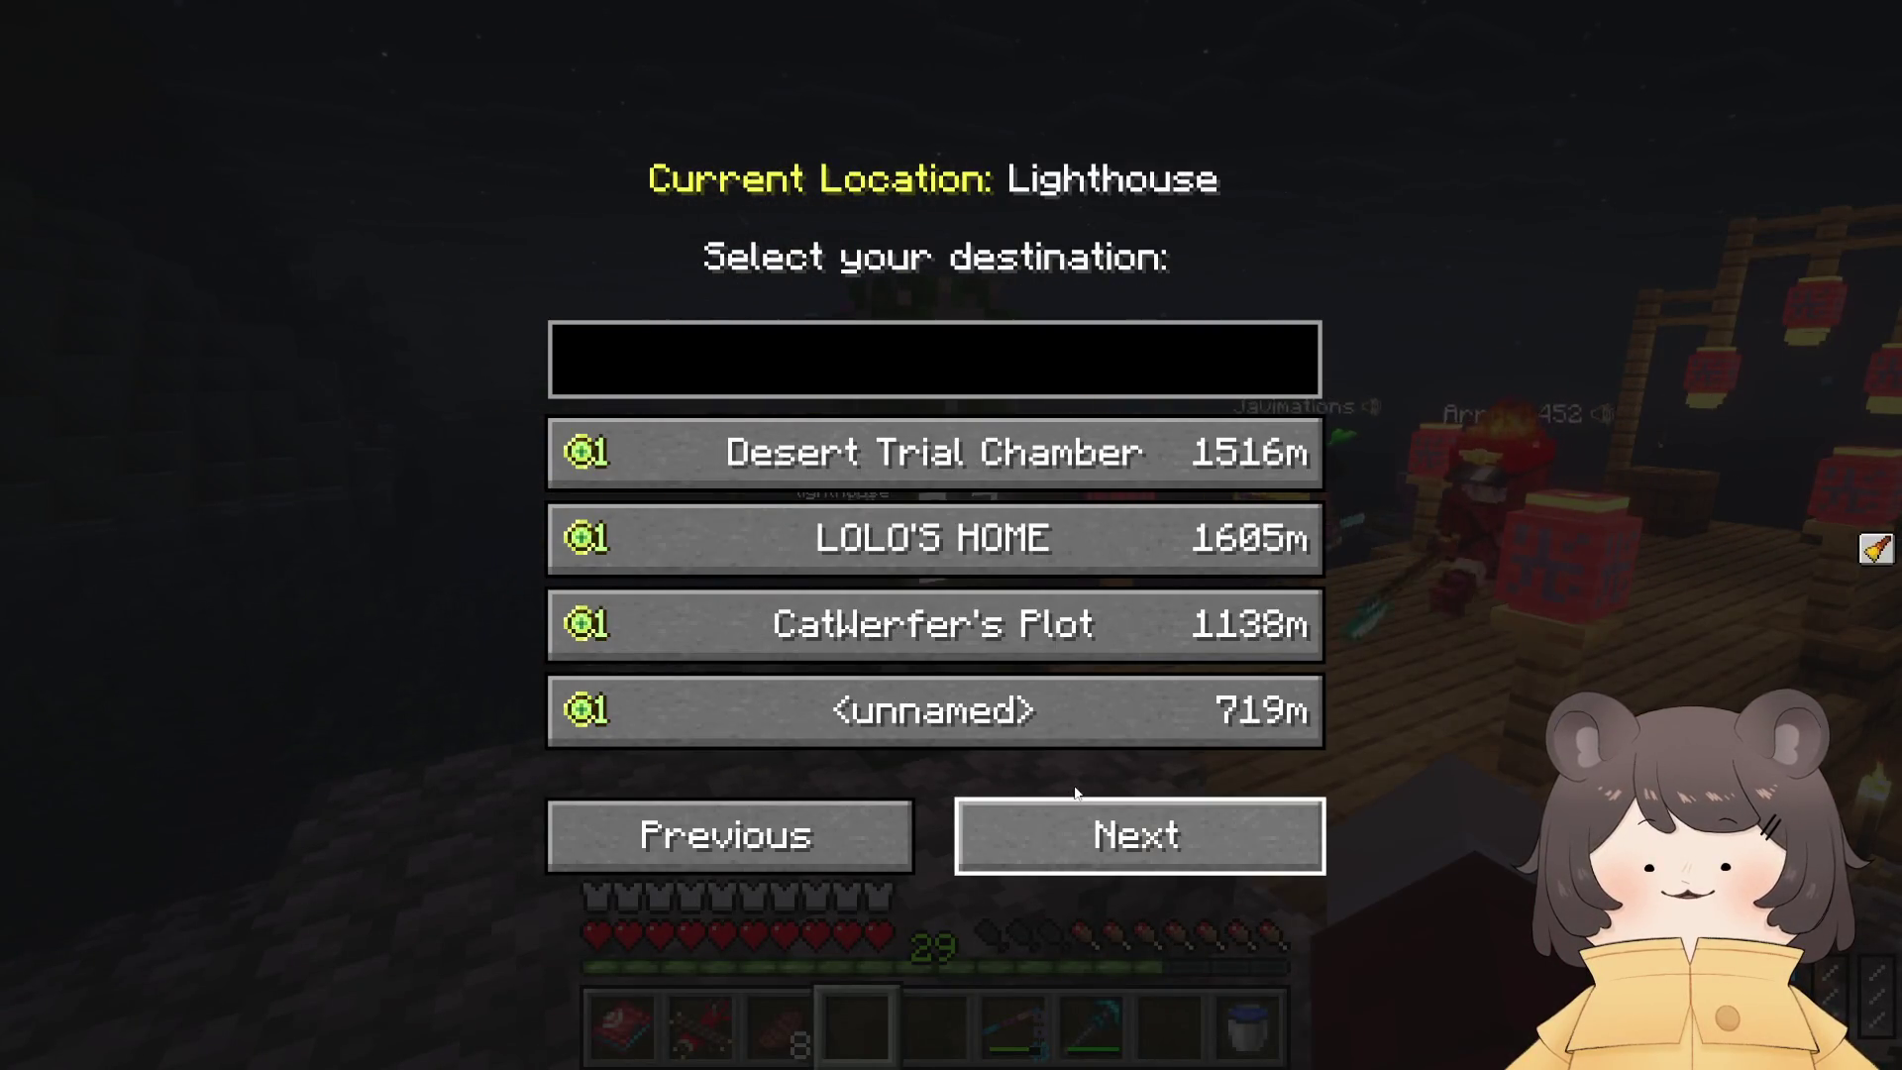
{"action": "left_click", "coordinate": [1082, 818]}
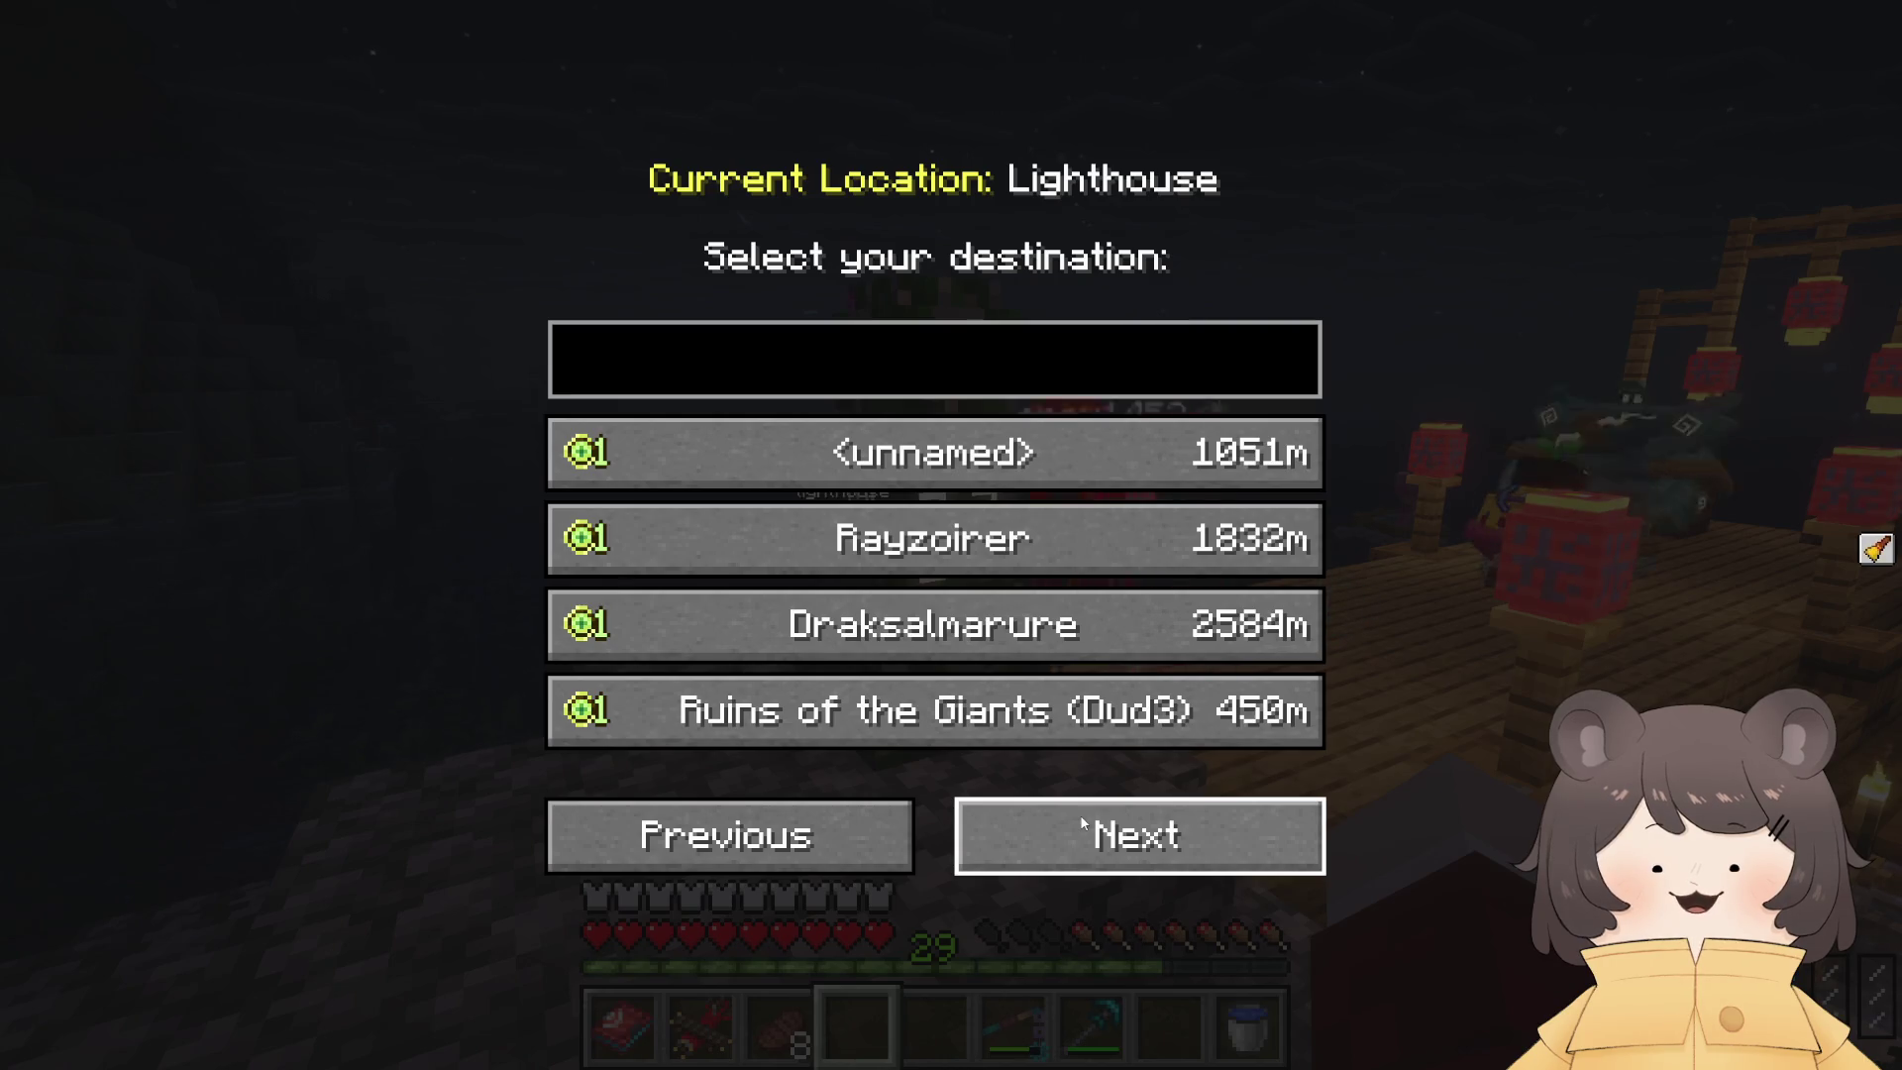
{"action": "key", "text": "Escape"}
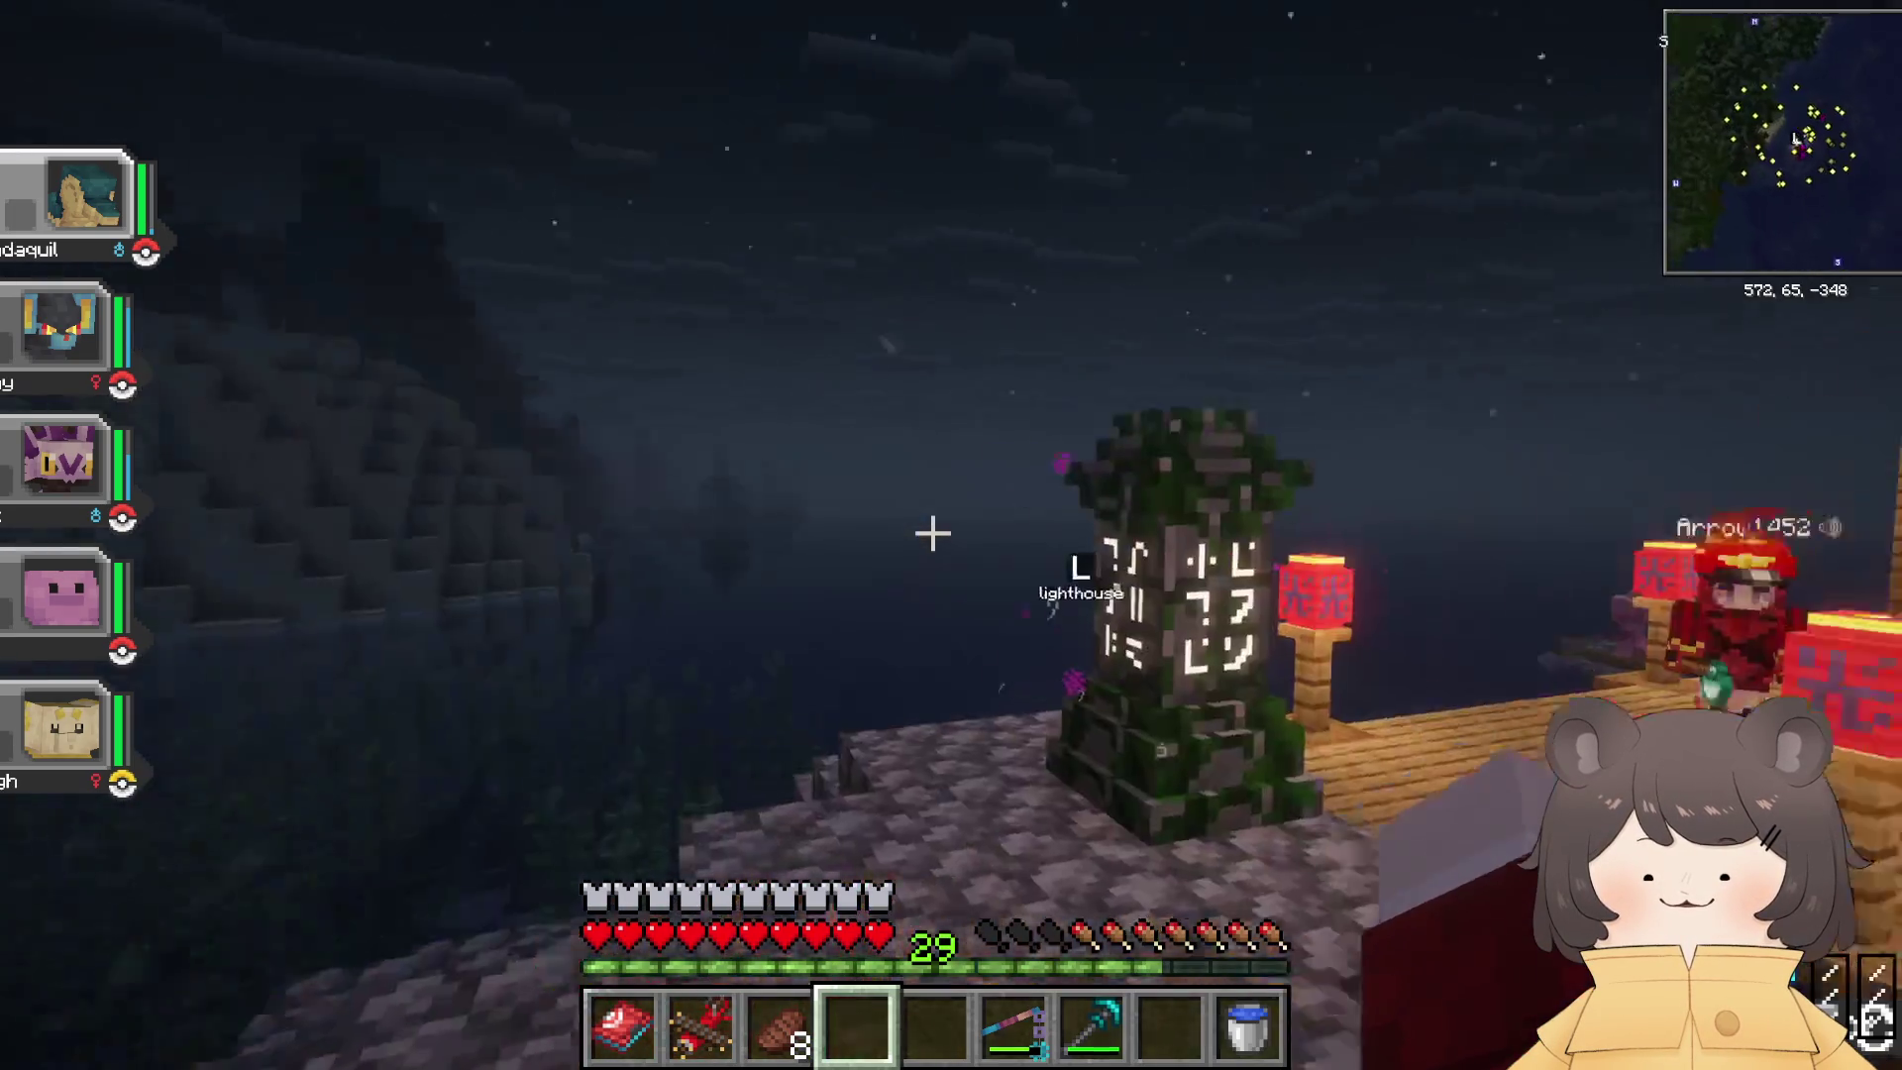
Step: Head toward the lantern dock, select the steak, and eat it to refill hunger
{"action": "key", "text": "w"}
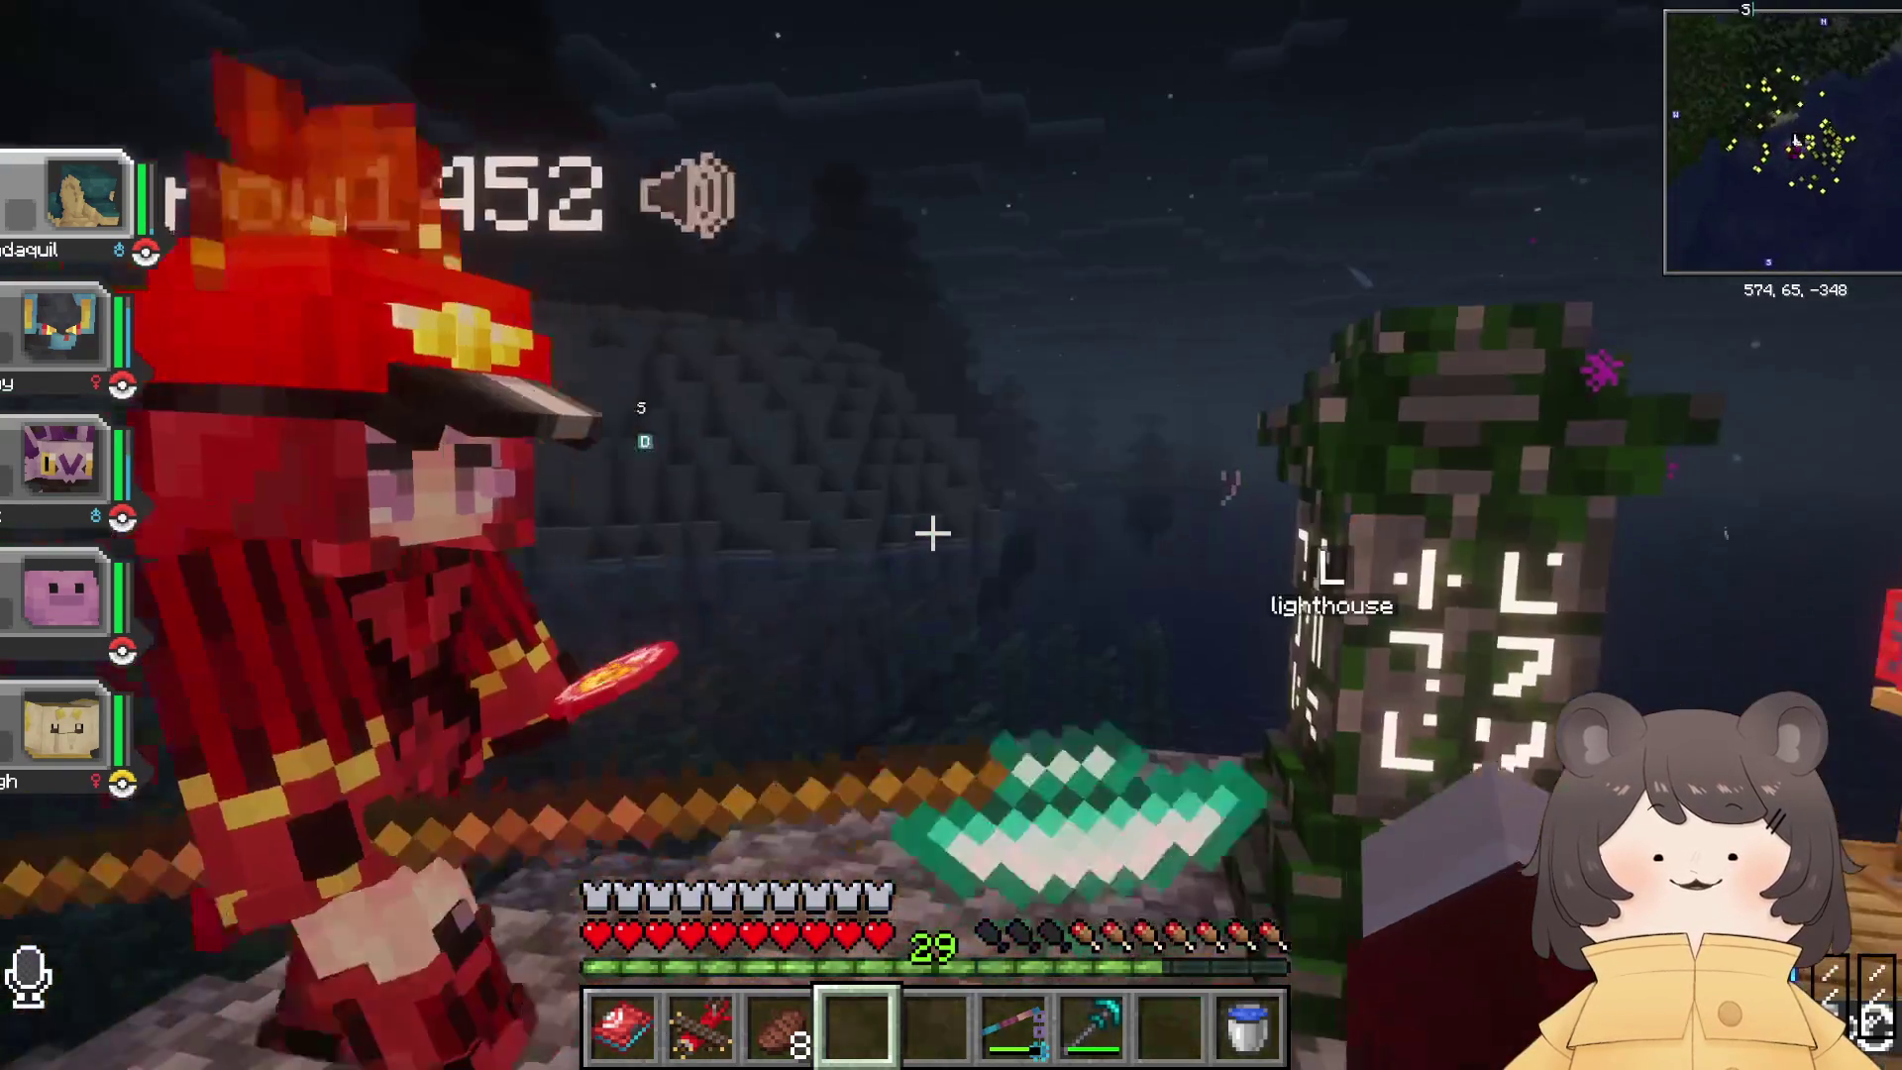
{"action": "scroll", "coordinate": [932, 533], "scroll_direction": "up", "scroll_amount": 2}
{"action": "scroll", "coordinate": [932, 533], "scroll_direction": "down", "scroll_amount": 1}
{"action": "right_click", "coordinate": [932, 533]}
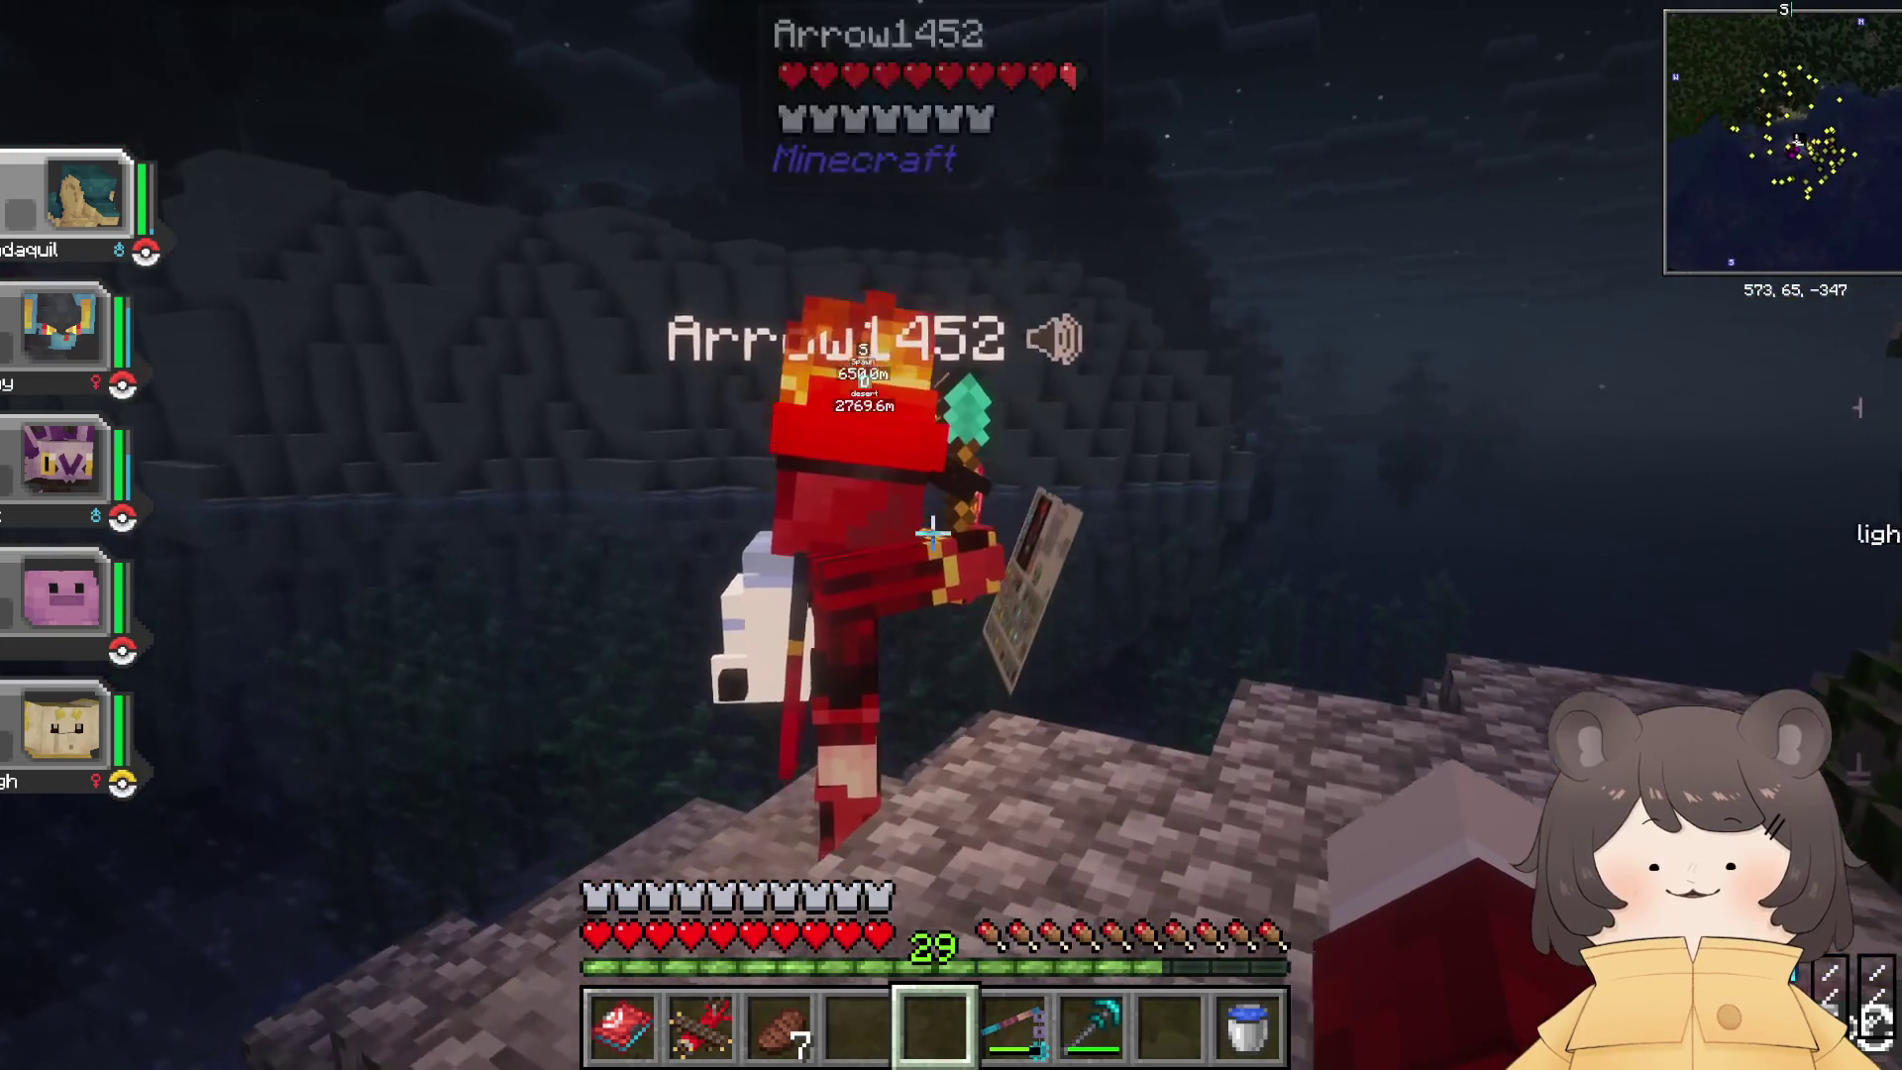
Step: Pause and resume the game, then walk along the lantern-lit dock toward the water
{"action": "key", "text": "Escape"}
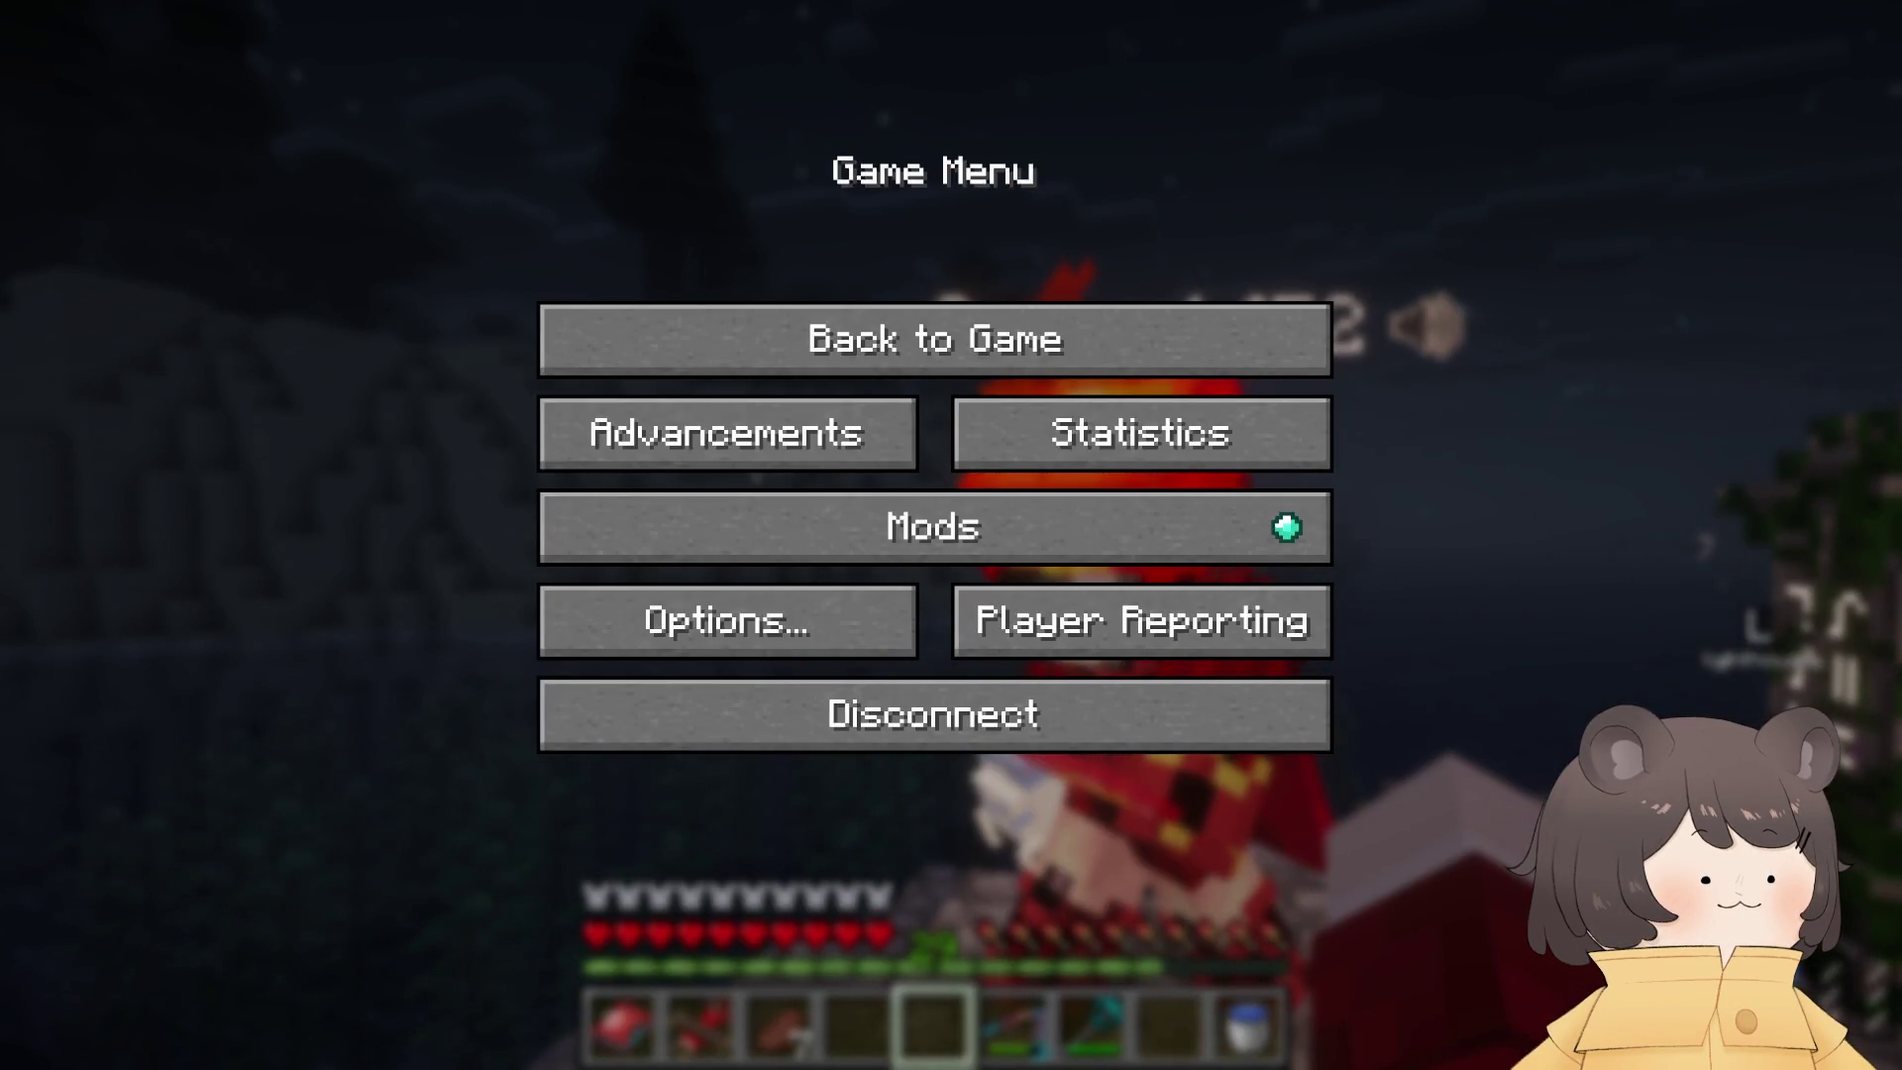
{"action": "key", "text": "Escape"}
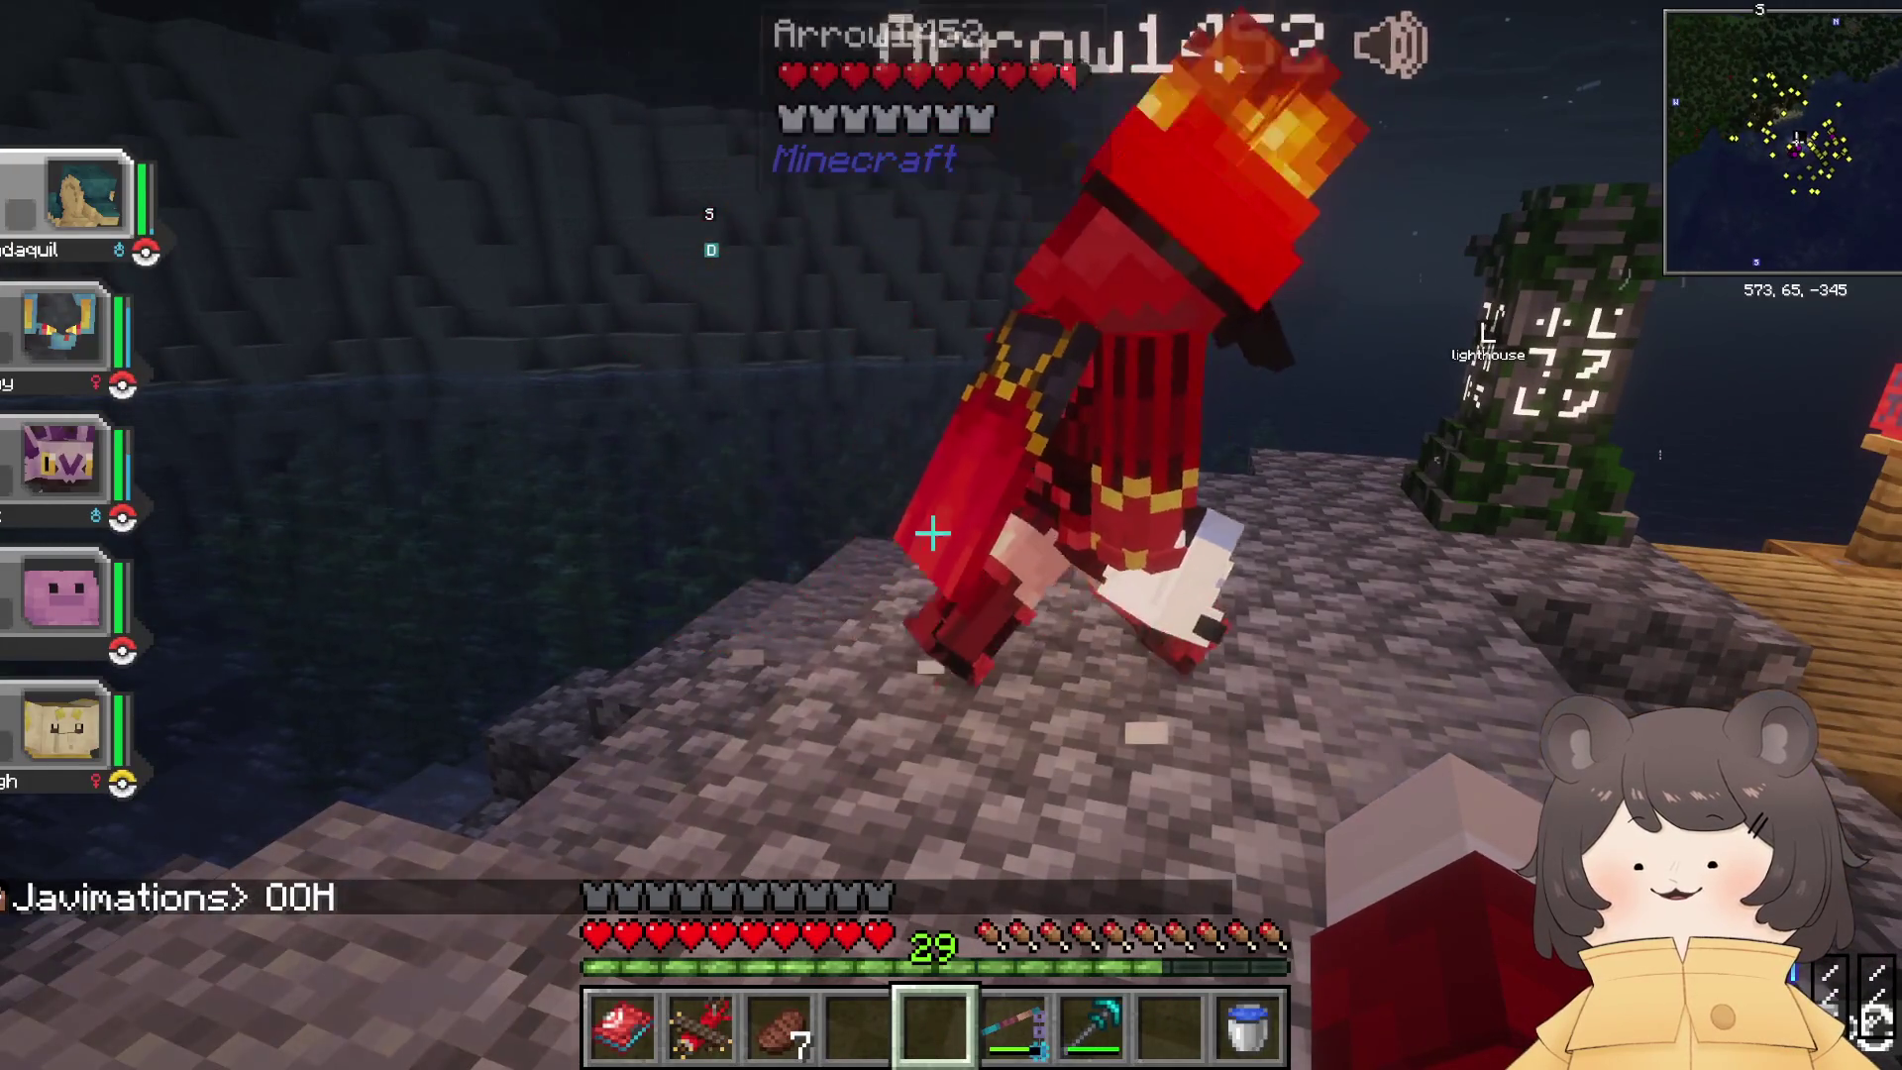
{"action": "key", "text": "w"}
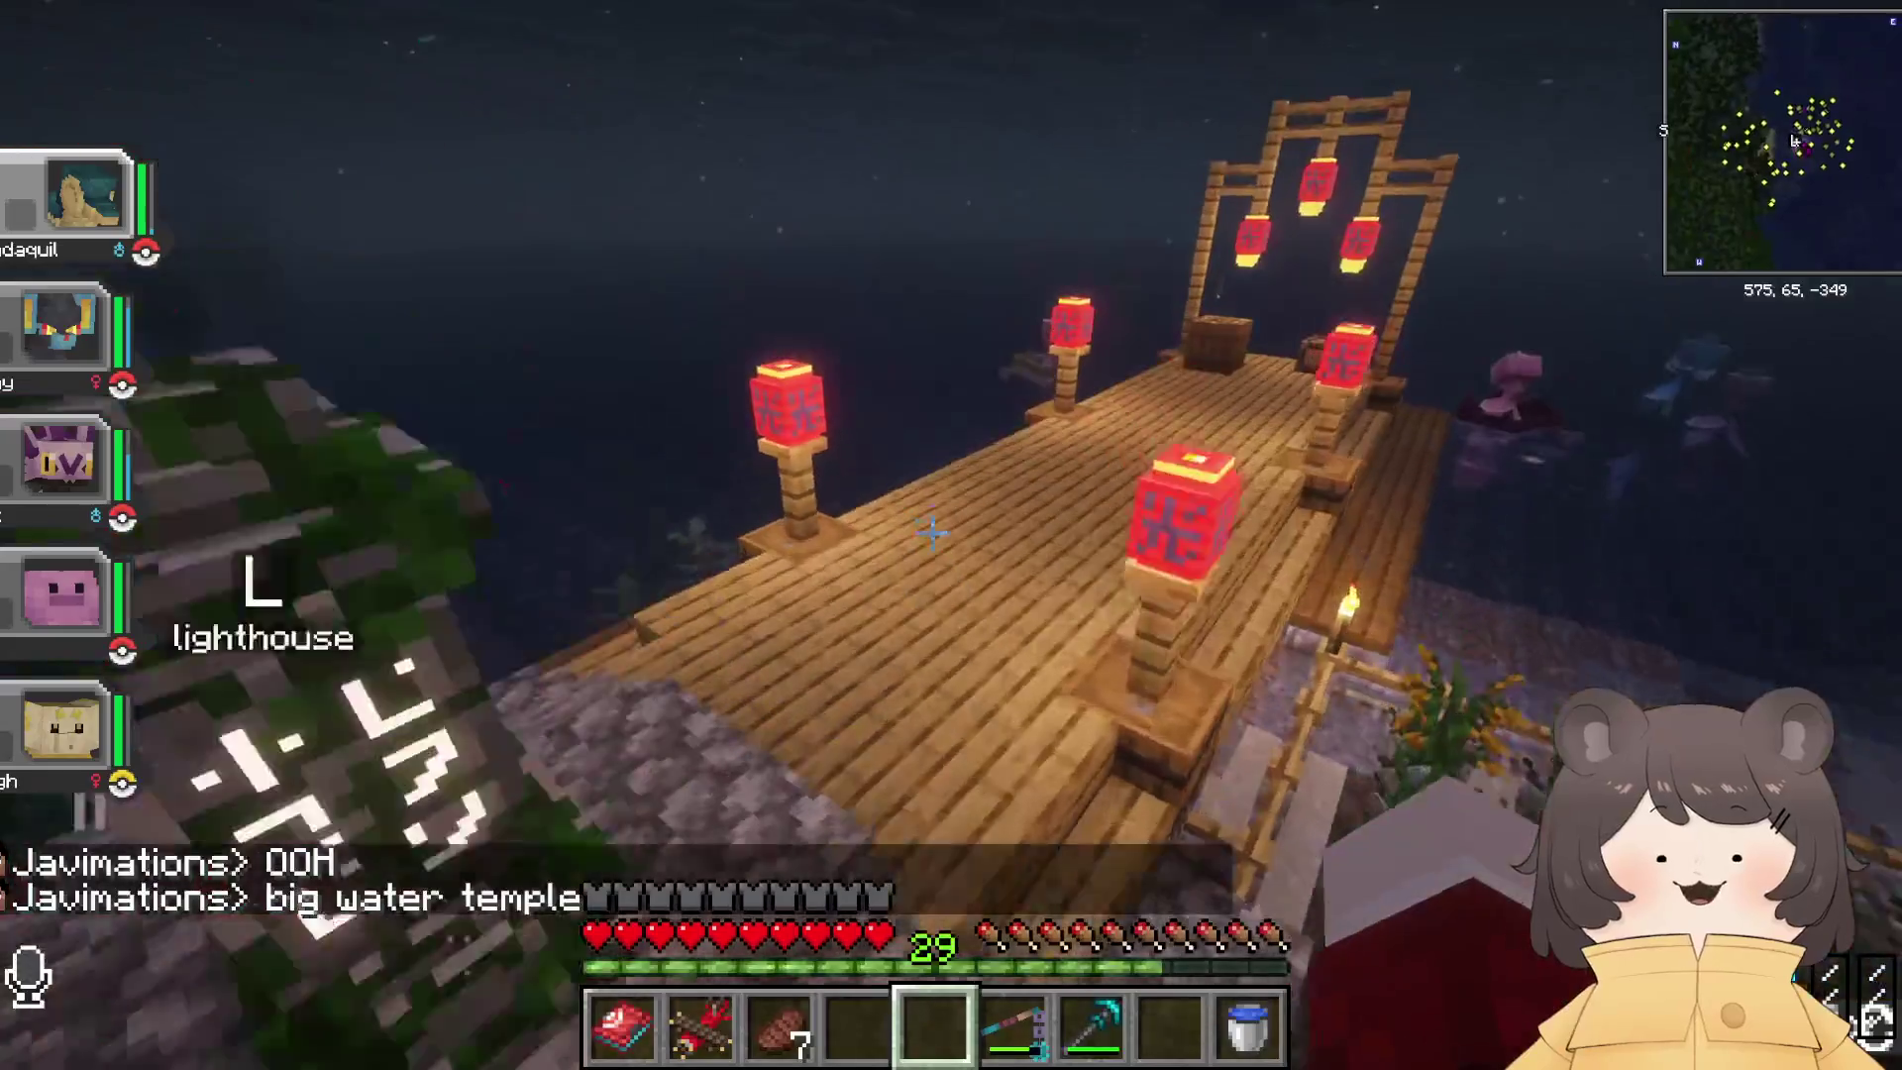
{"action": "key", "text": "w"}
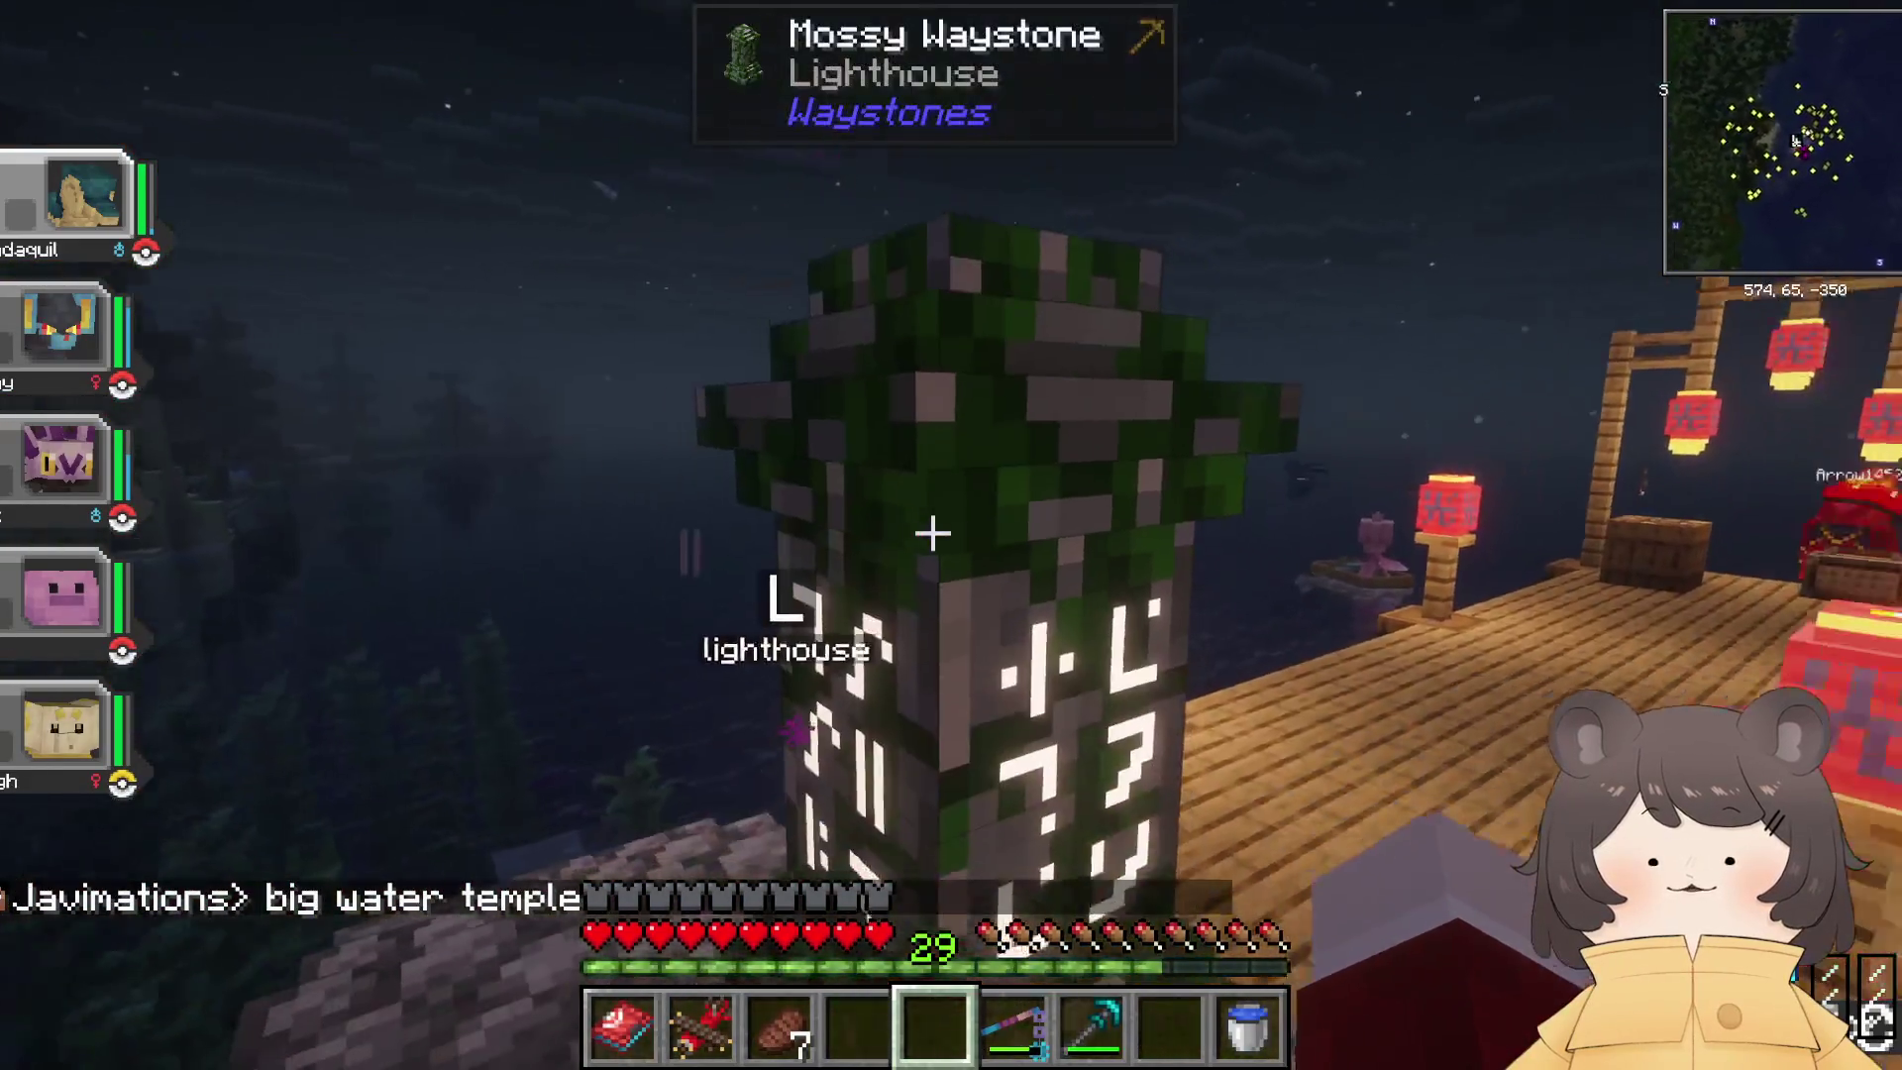
{"action": "right_click", "coordinate": [932, 533]}
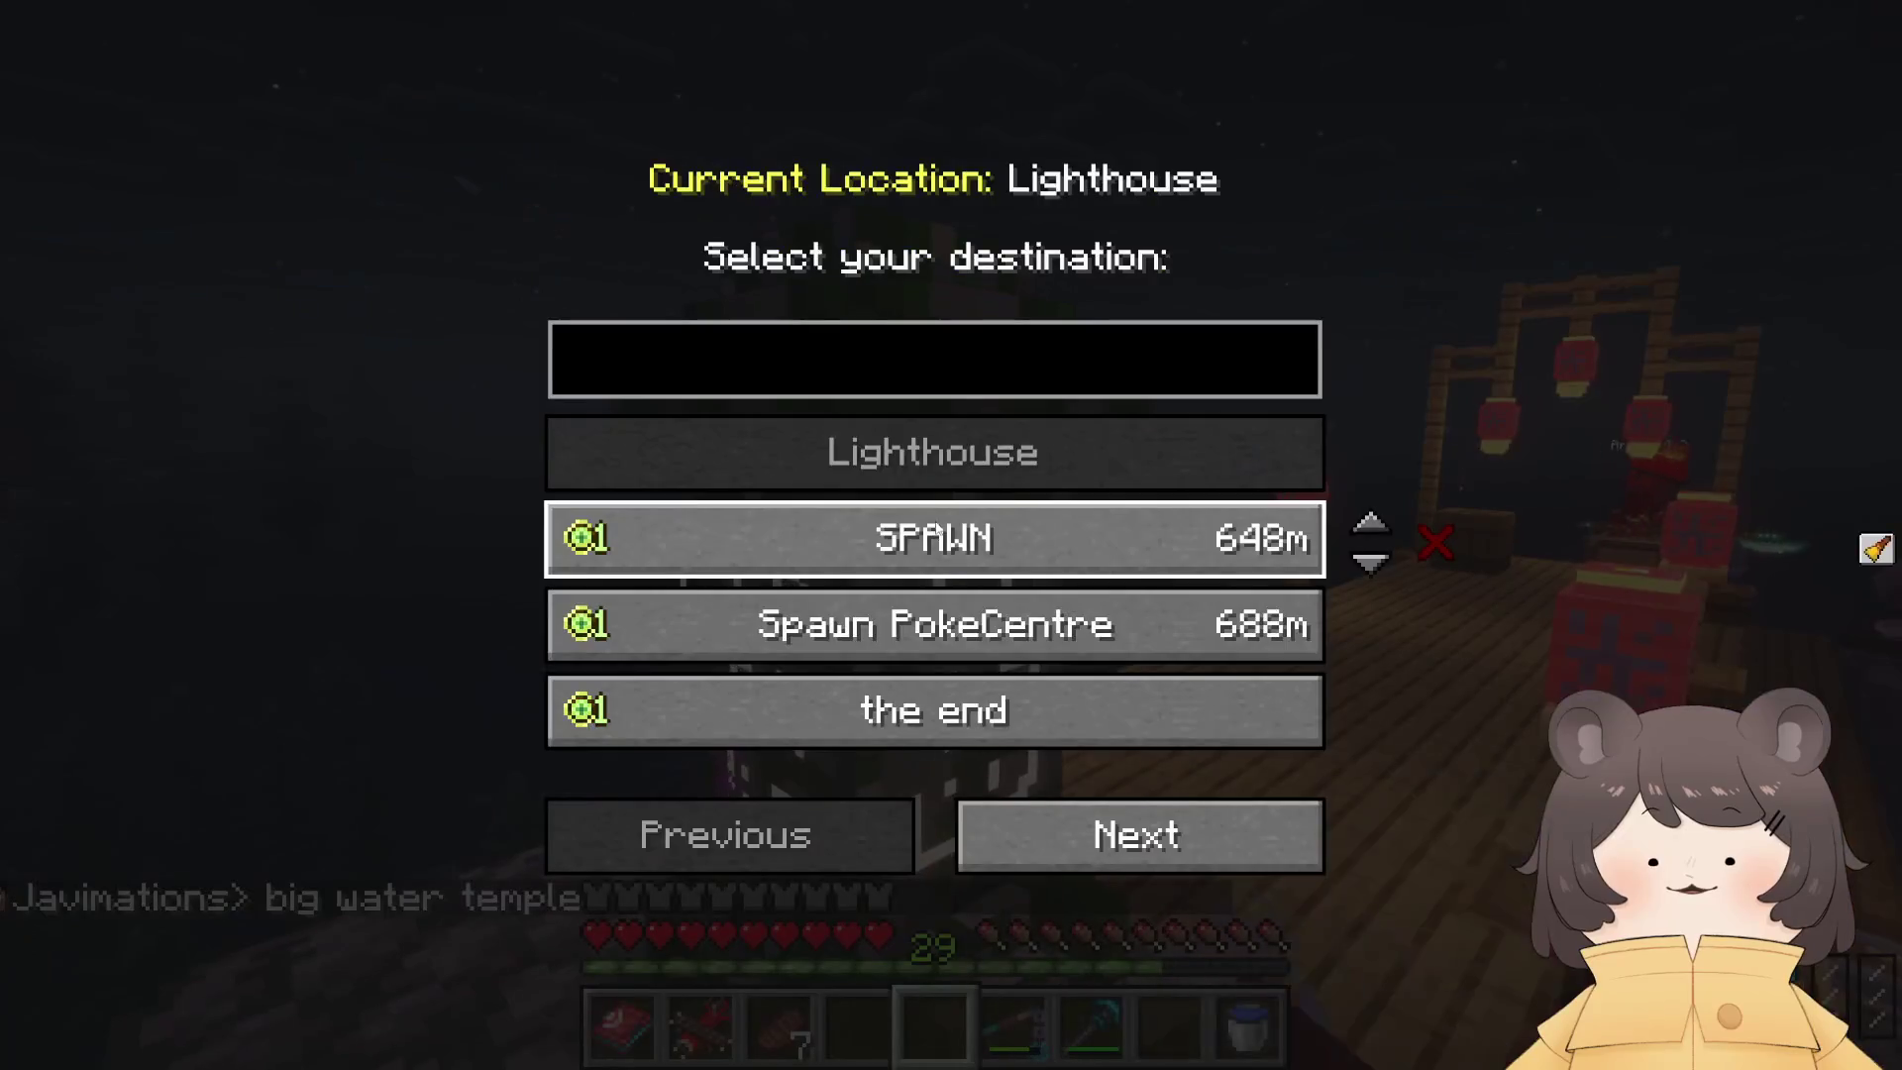
{"action": "key", "text": "Escape"}
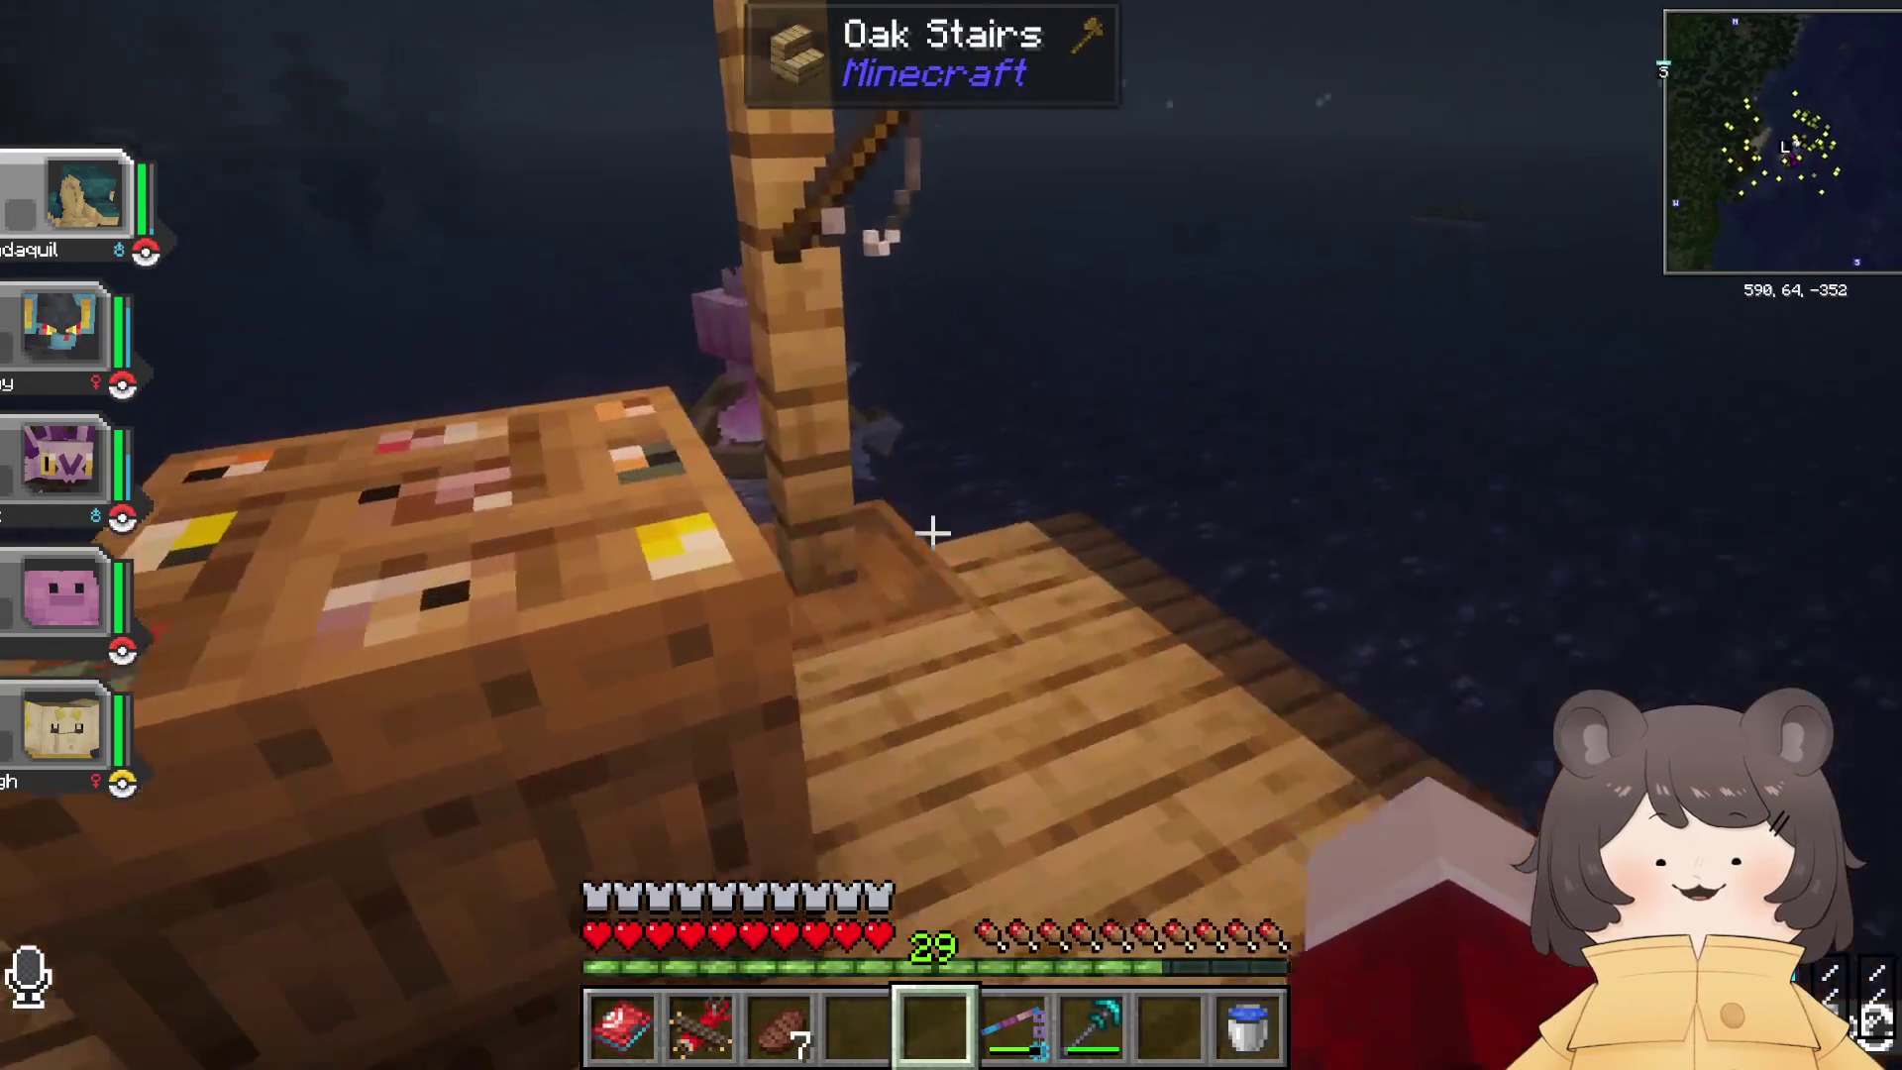
{"action": "key", "text": "w"}
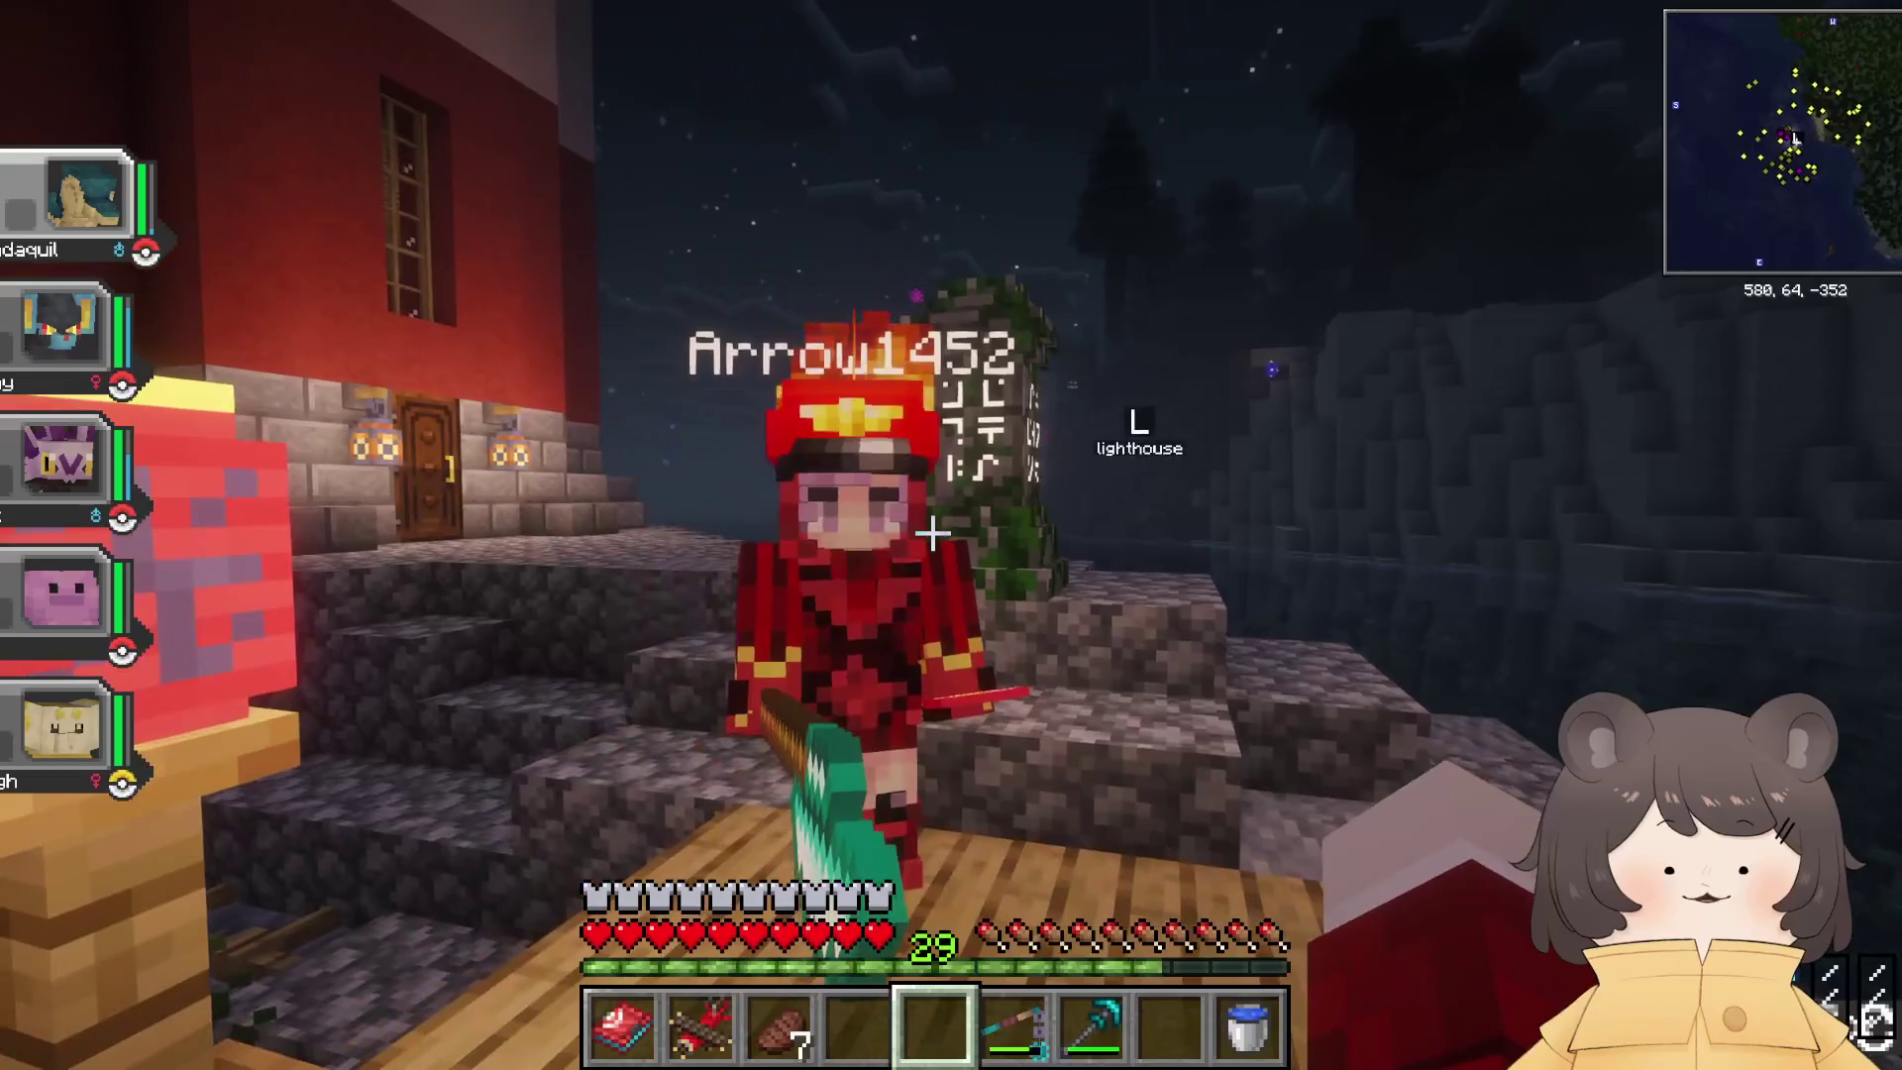
{"action": "key", "text": "w"}
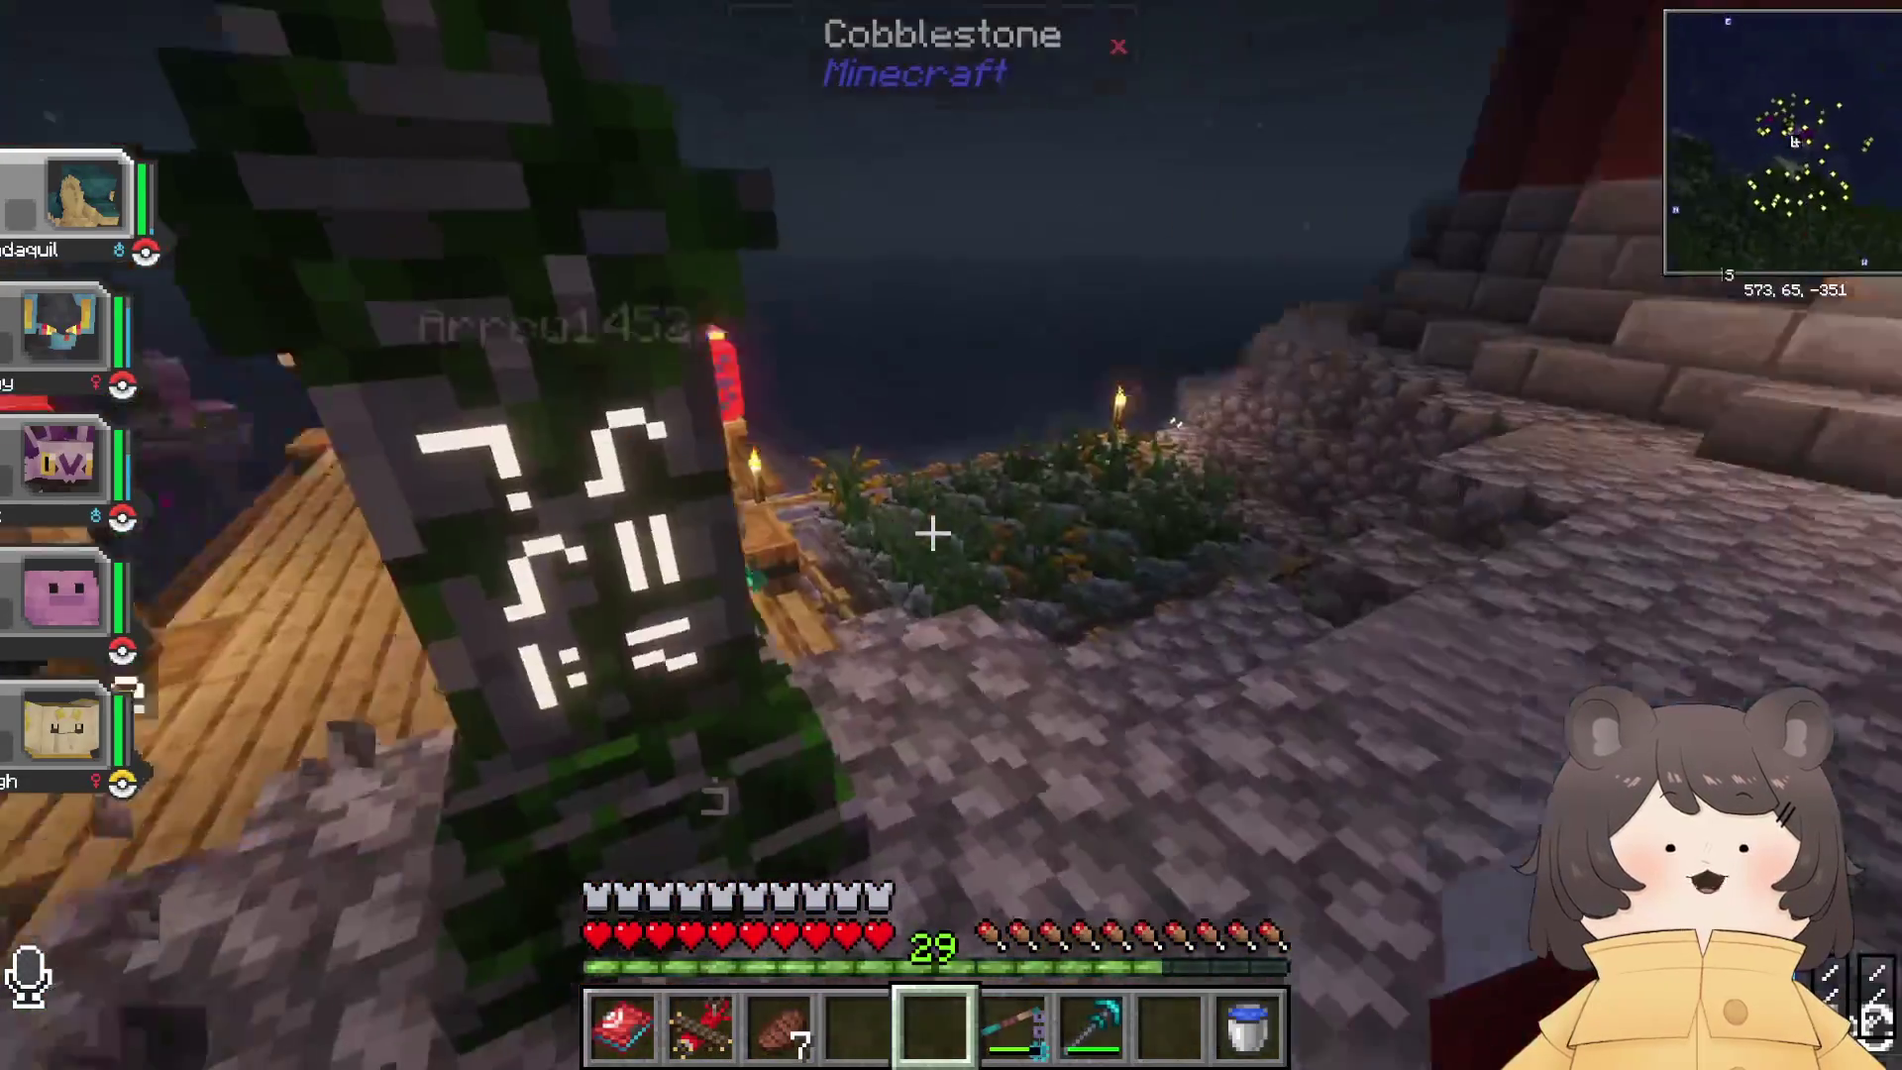
{"action": "key", "text": "Escape"}
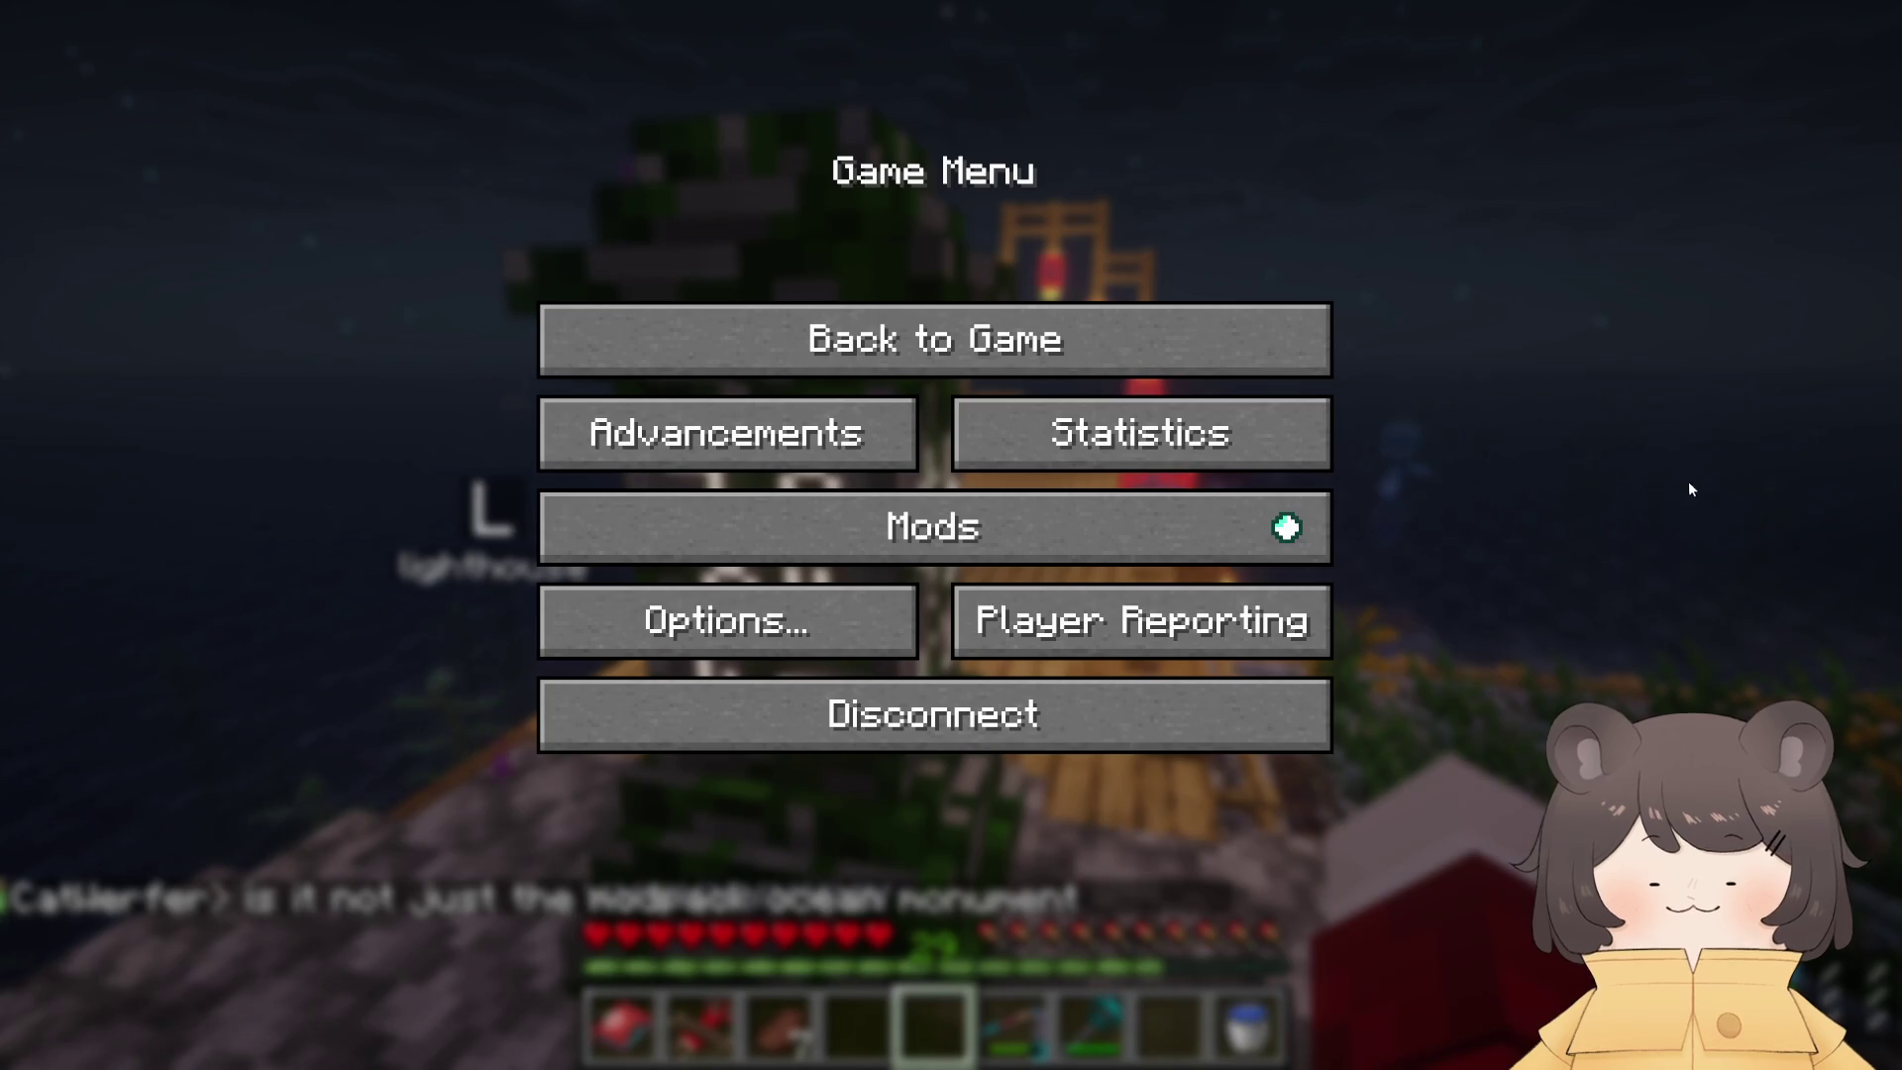
{"action": "key", "text": "Escape"}
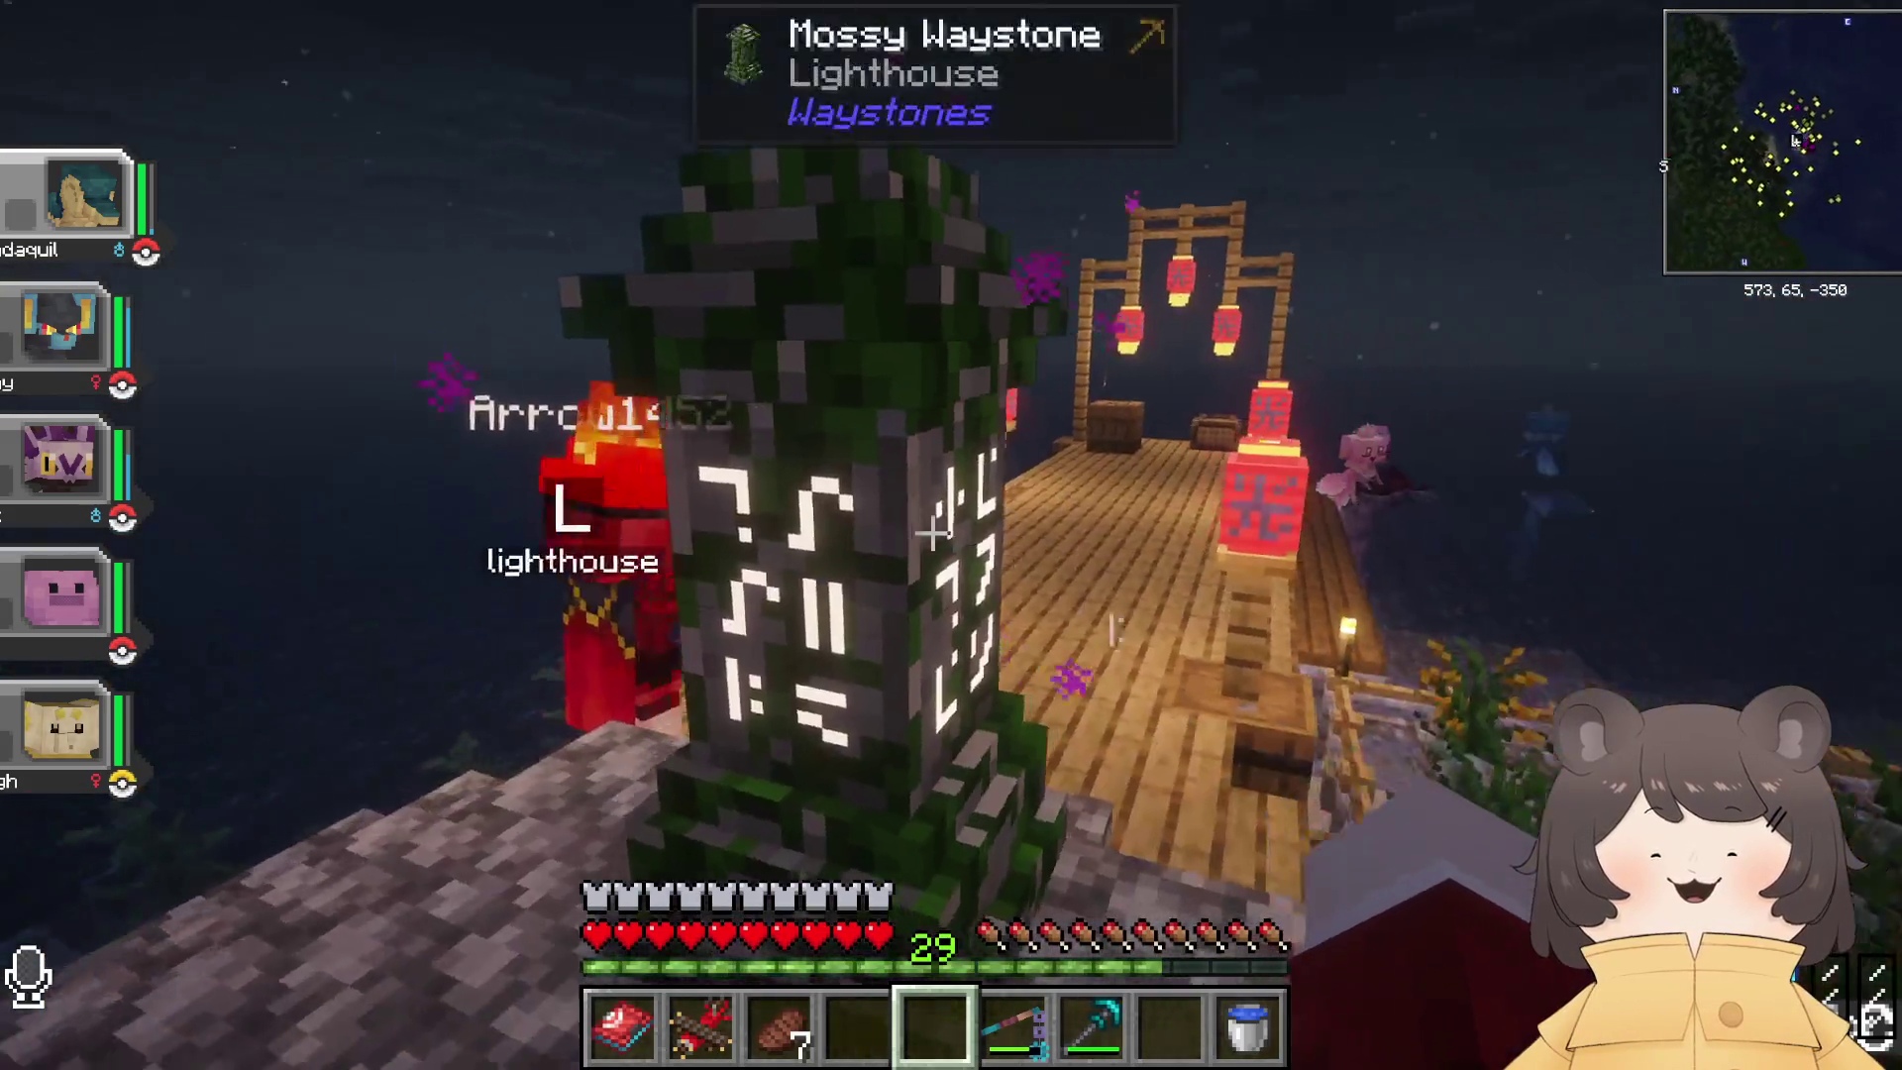
{"action": "key", "text": "r"}
{"action": "key", "text": "r"}
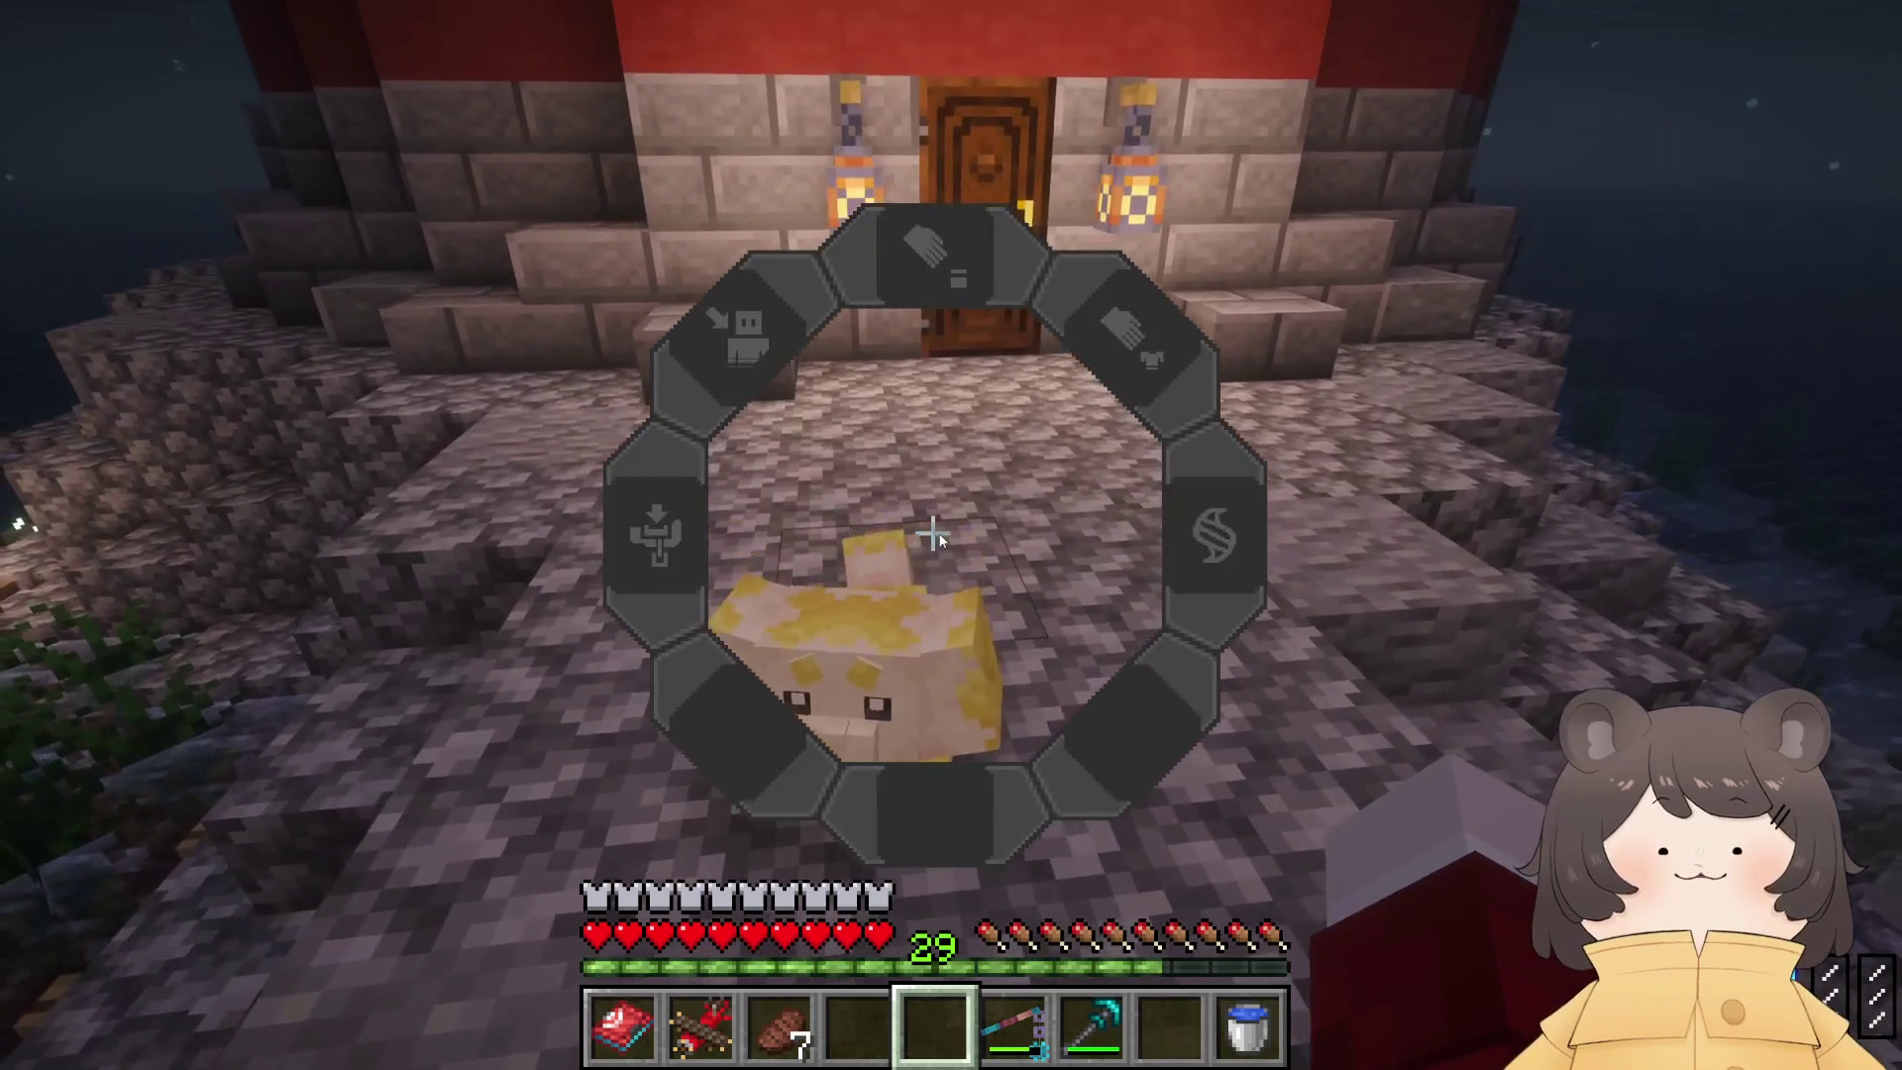
{"action": "key", "text": "Escape"}
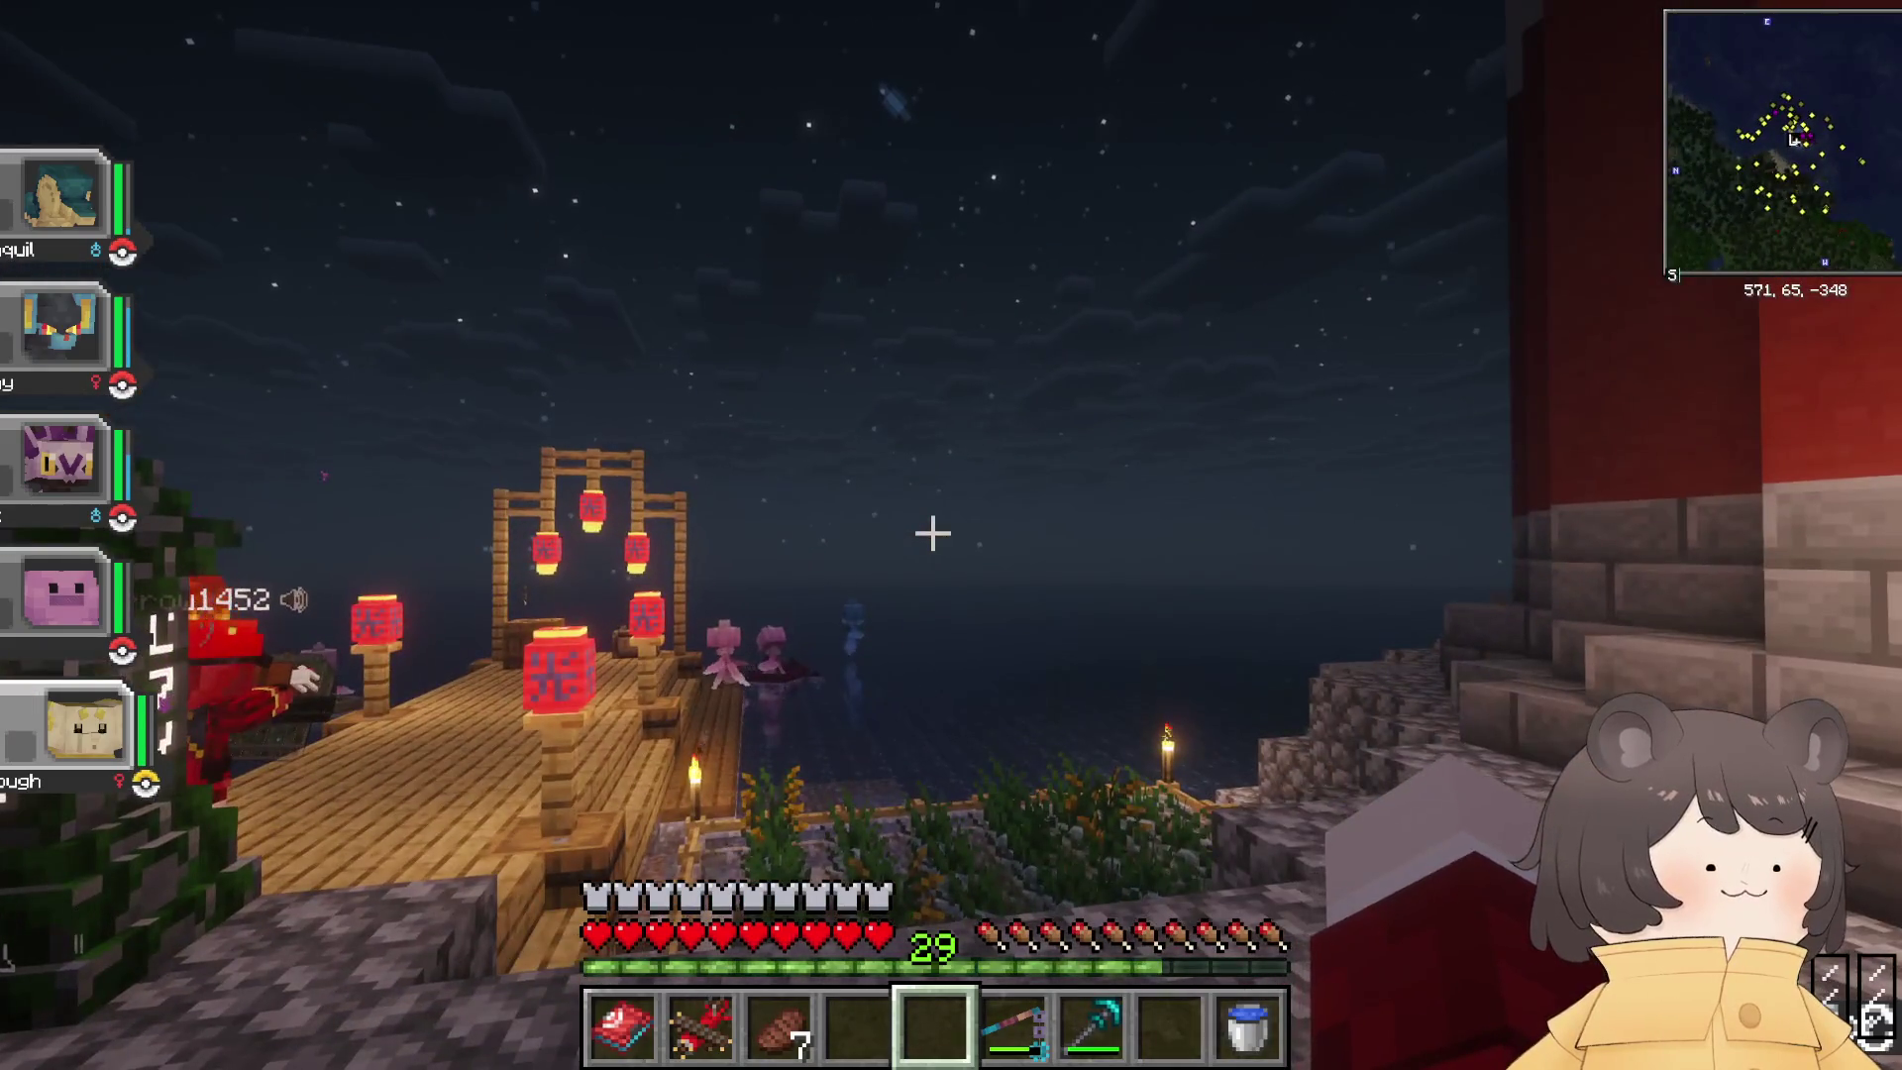
{"action": "key", "text": "w"}
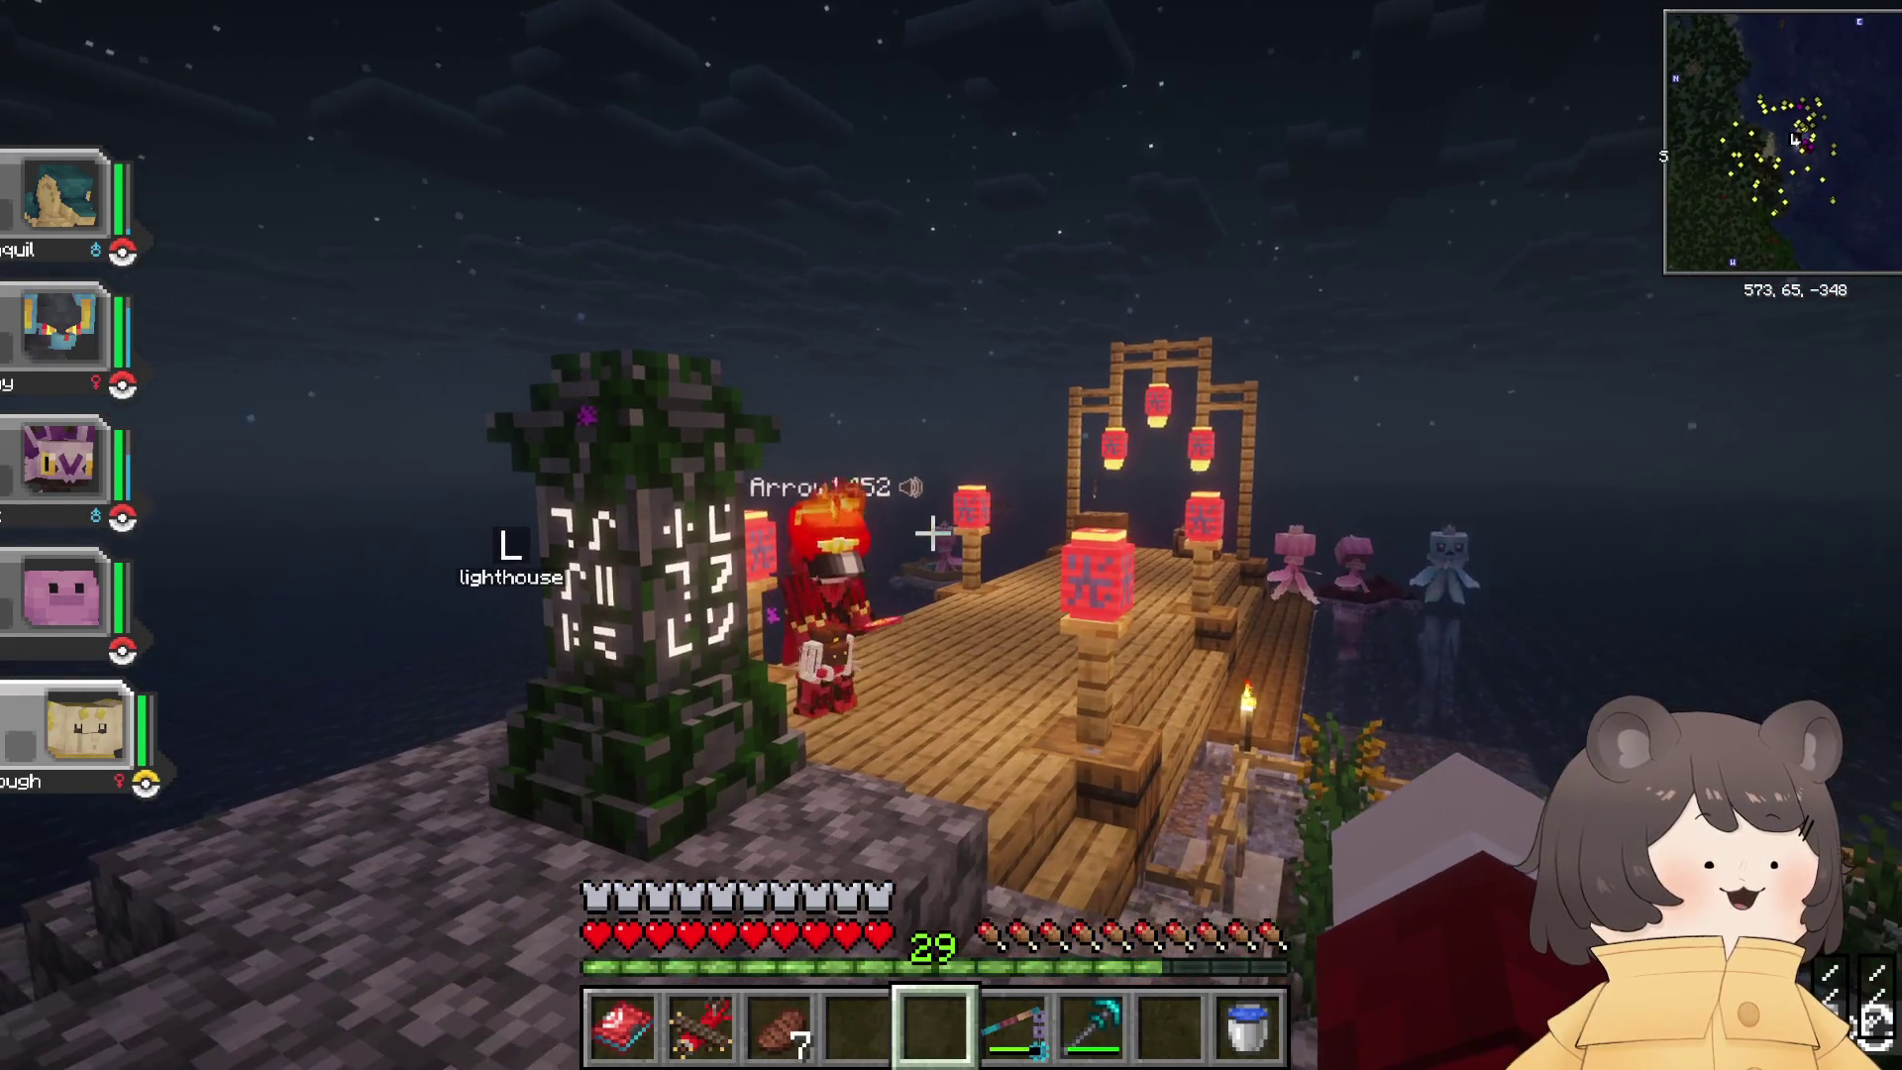
{"action": "key", "text": "w"}
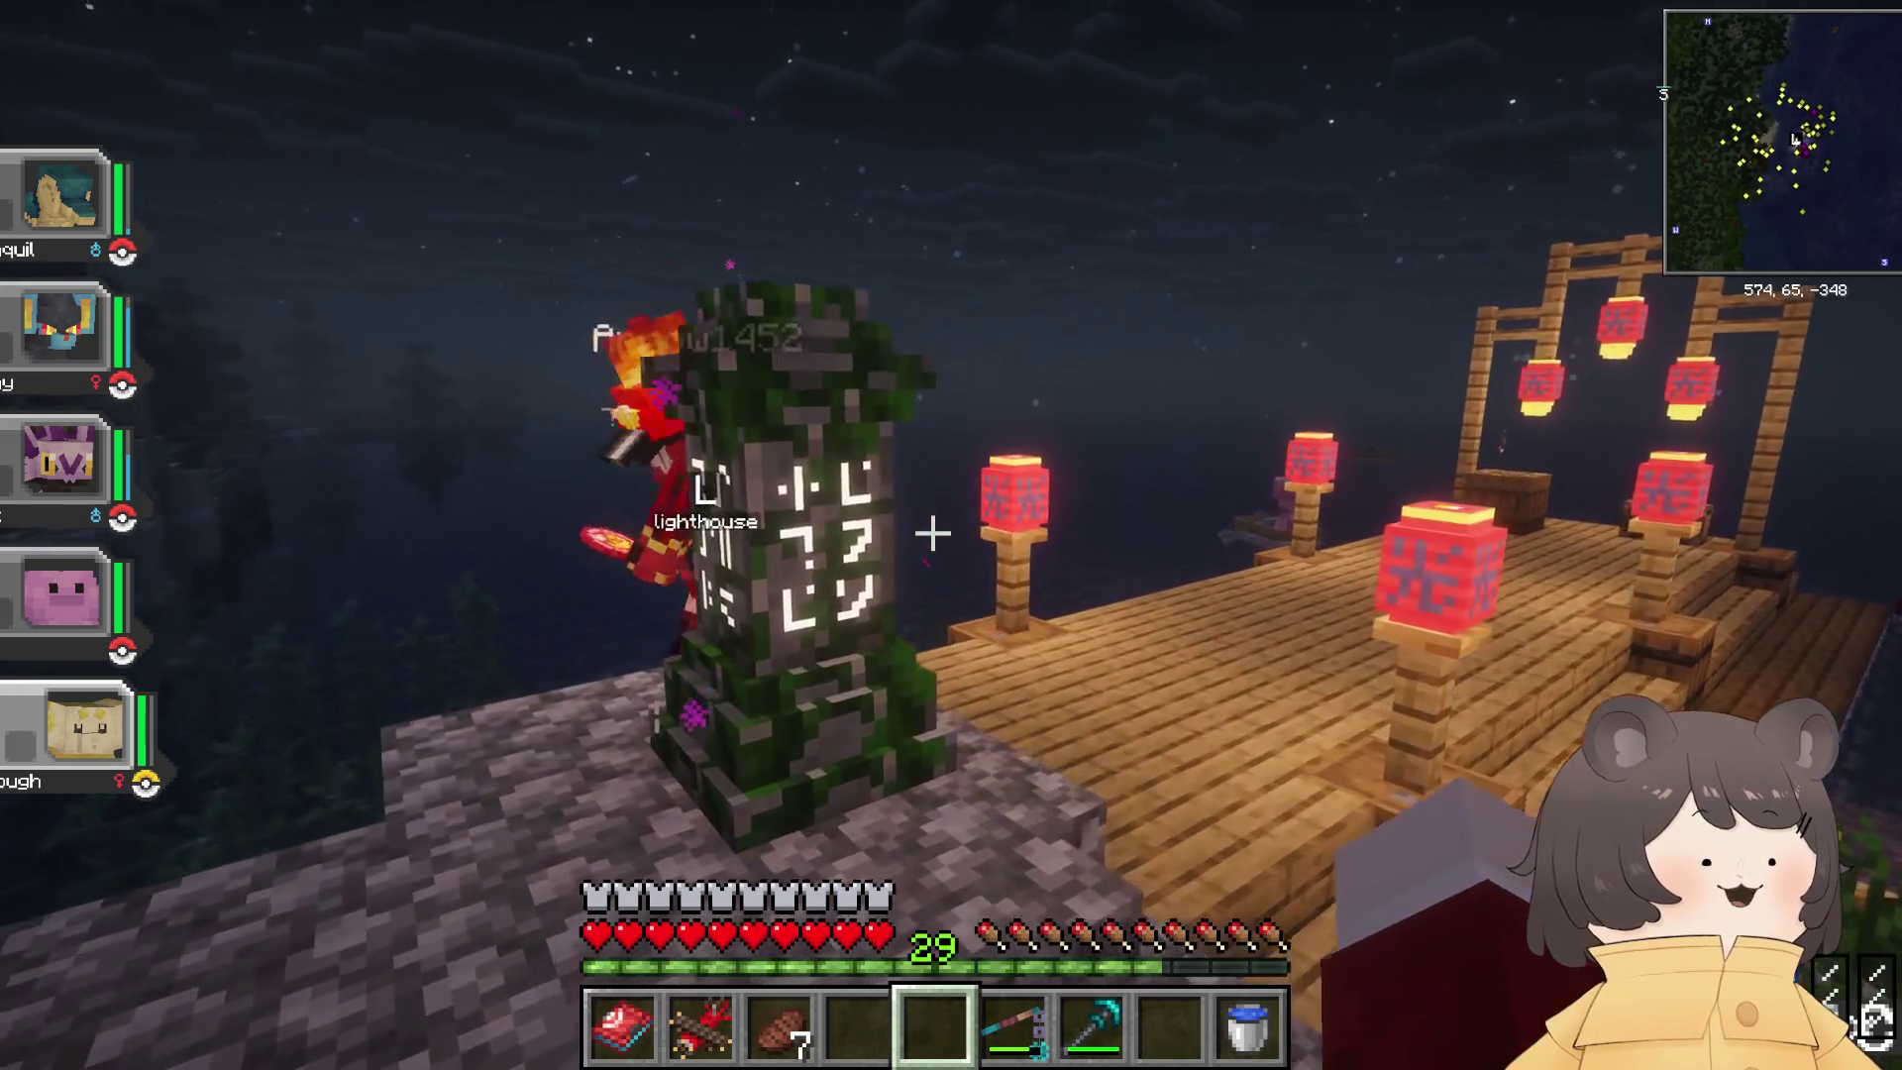
{"action": "key", "text": "w"}
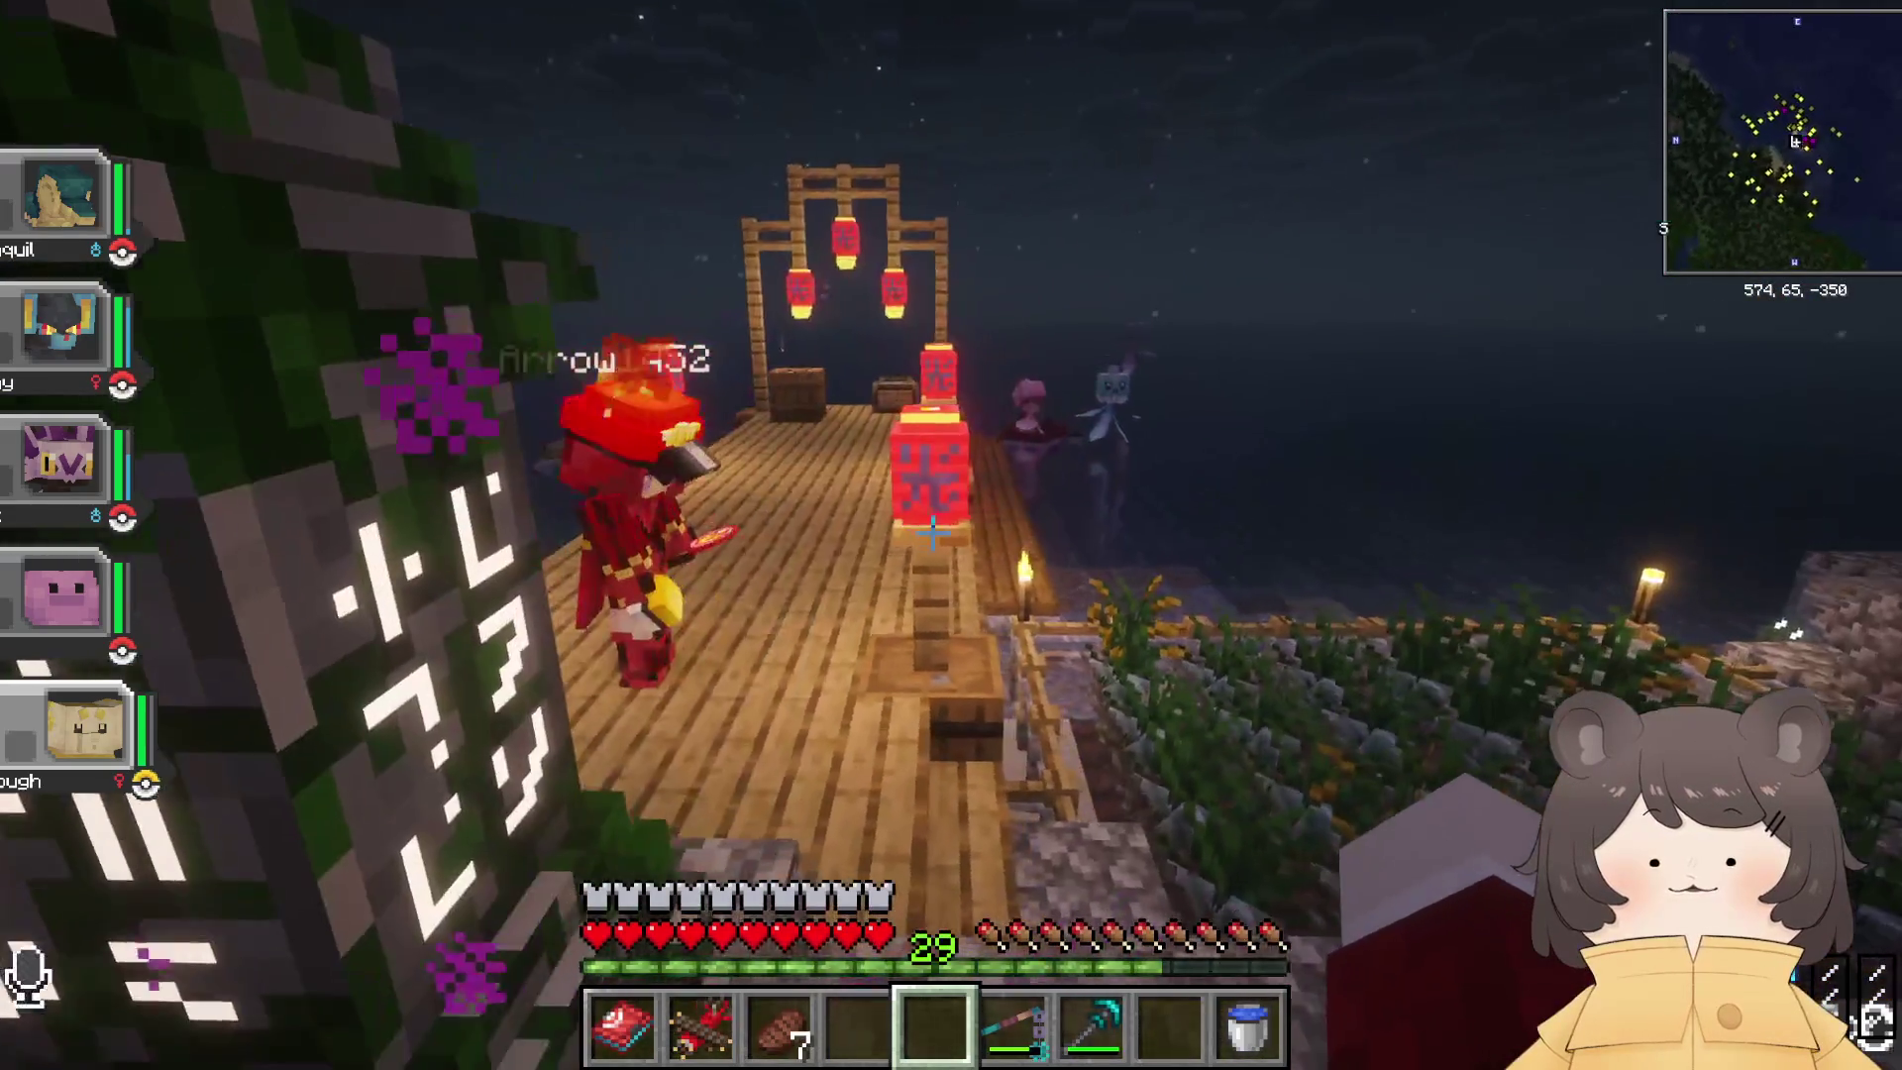
{"action": "key", "text": "w"}
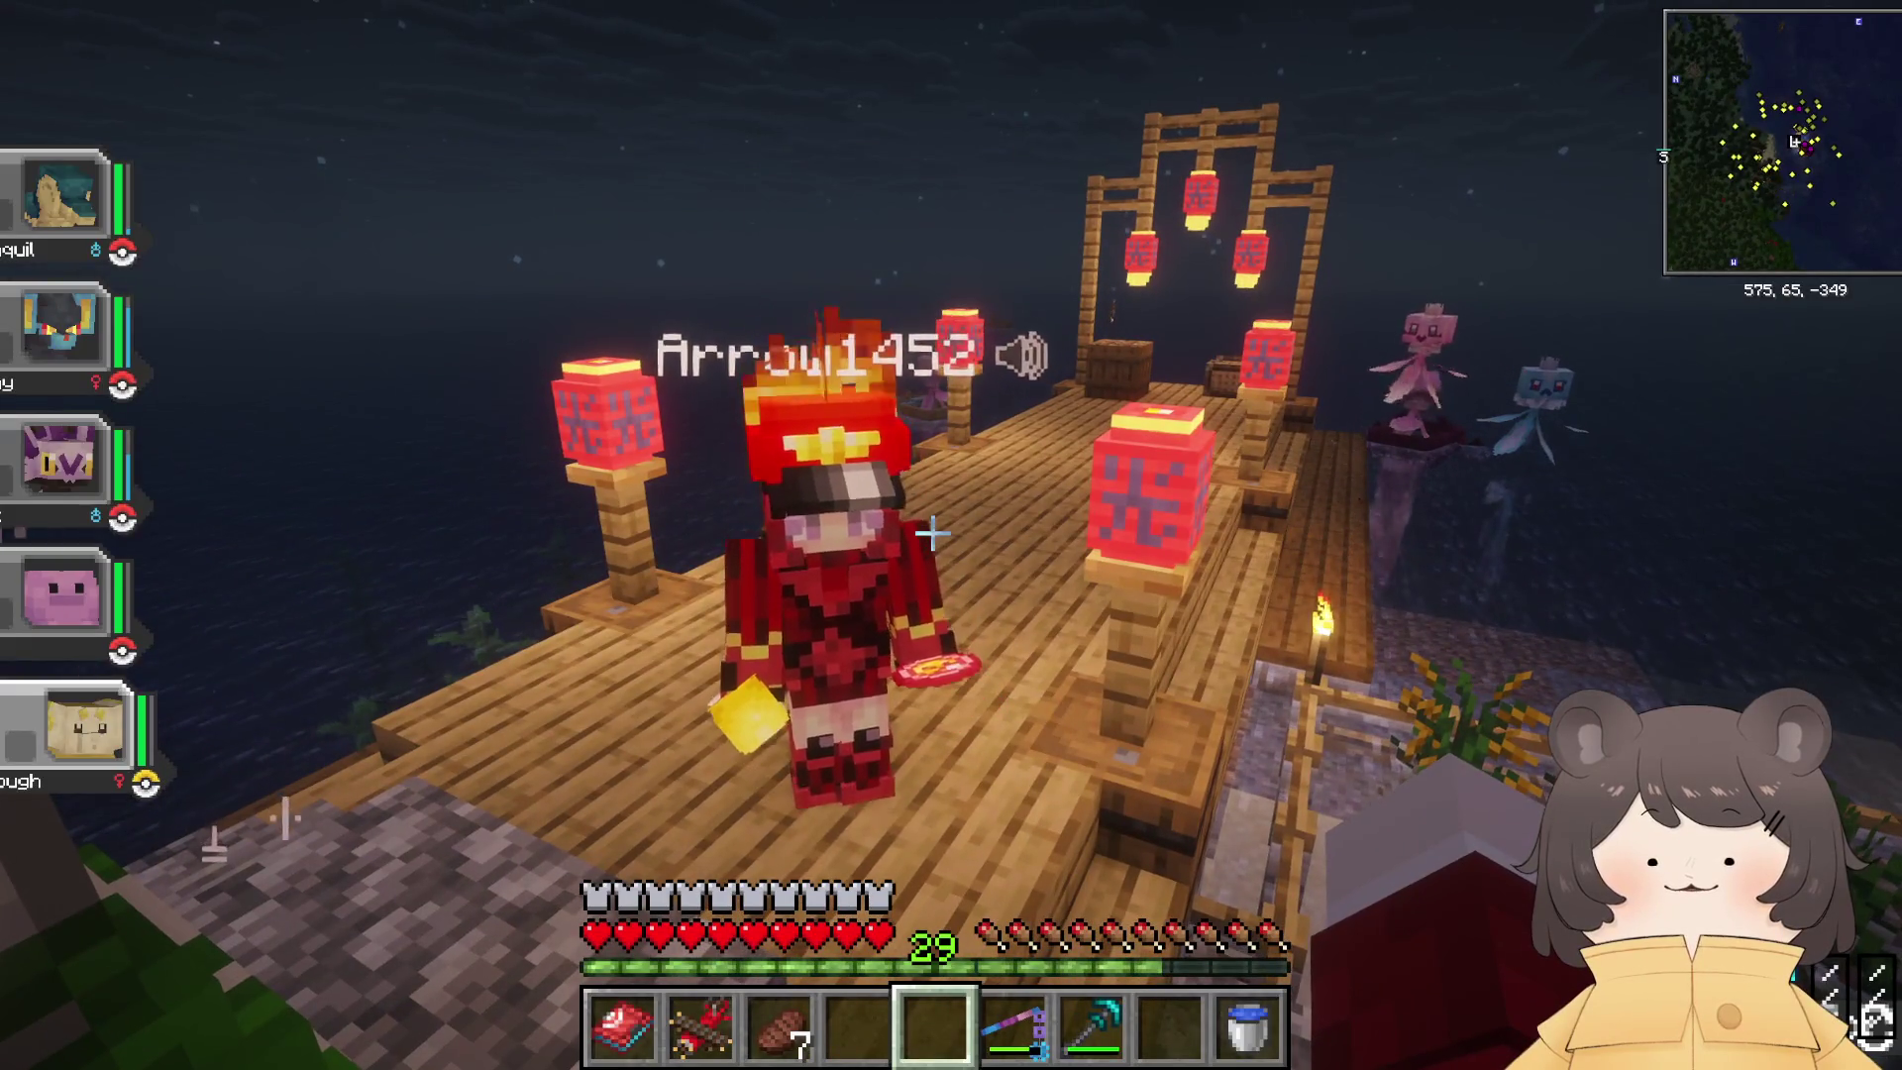
{"action": "key", "text": "Tab"}
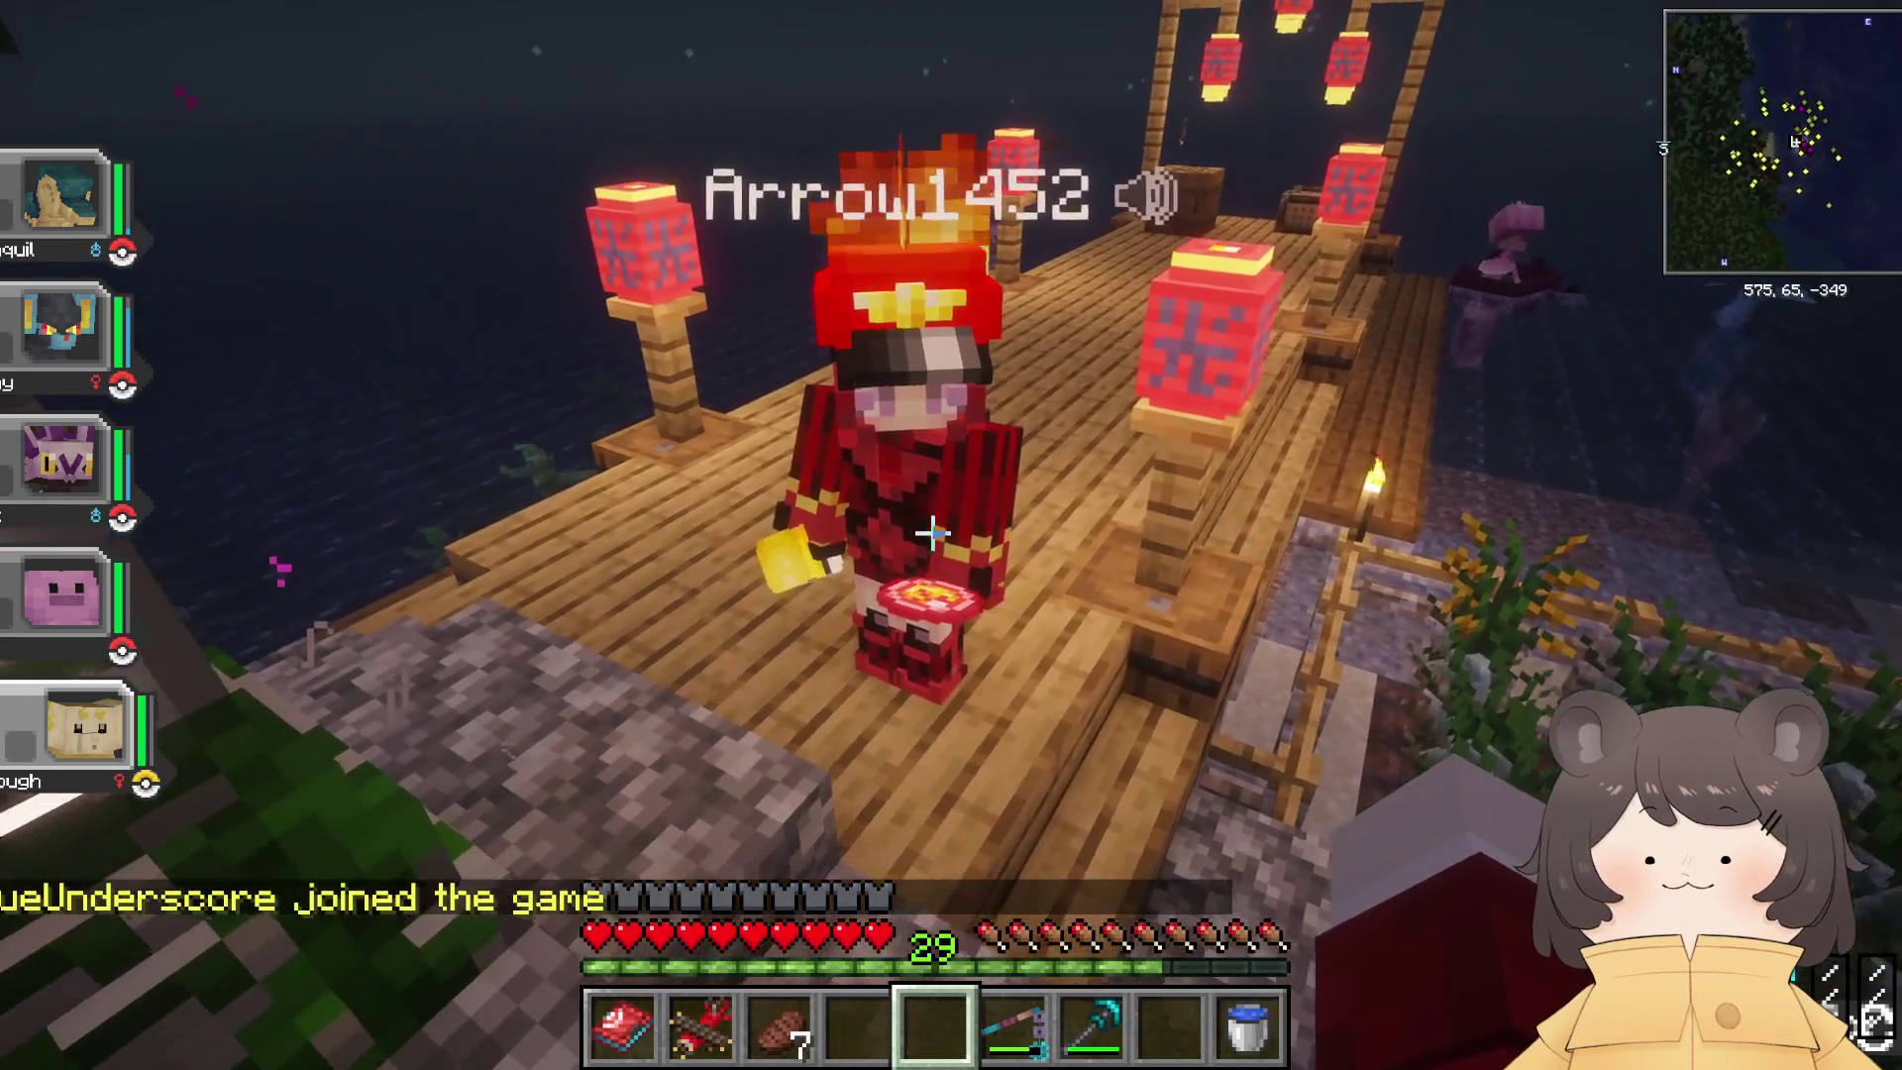
{"action": "mouse_move", "coordinate": [931, 532]}
{"action": "key", "text": "w"}
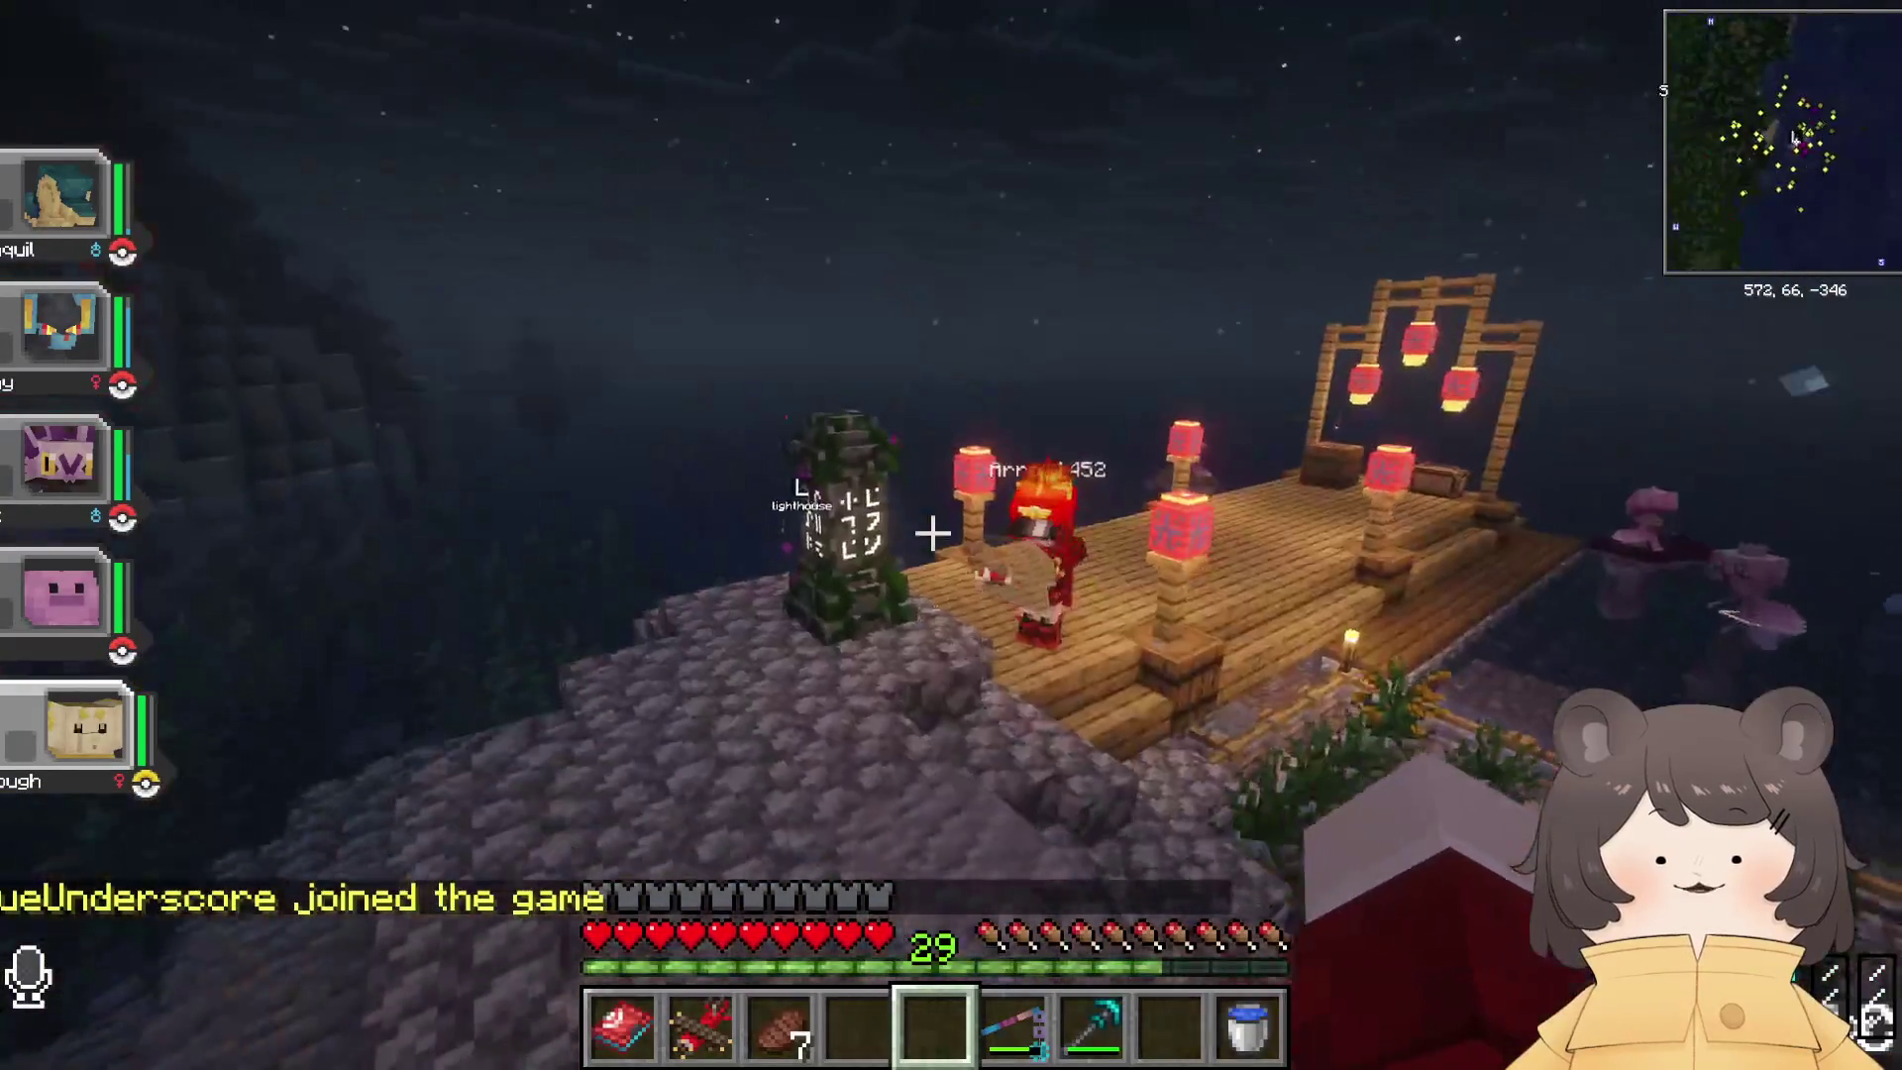
{"action": "key", "text": "w"}
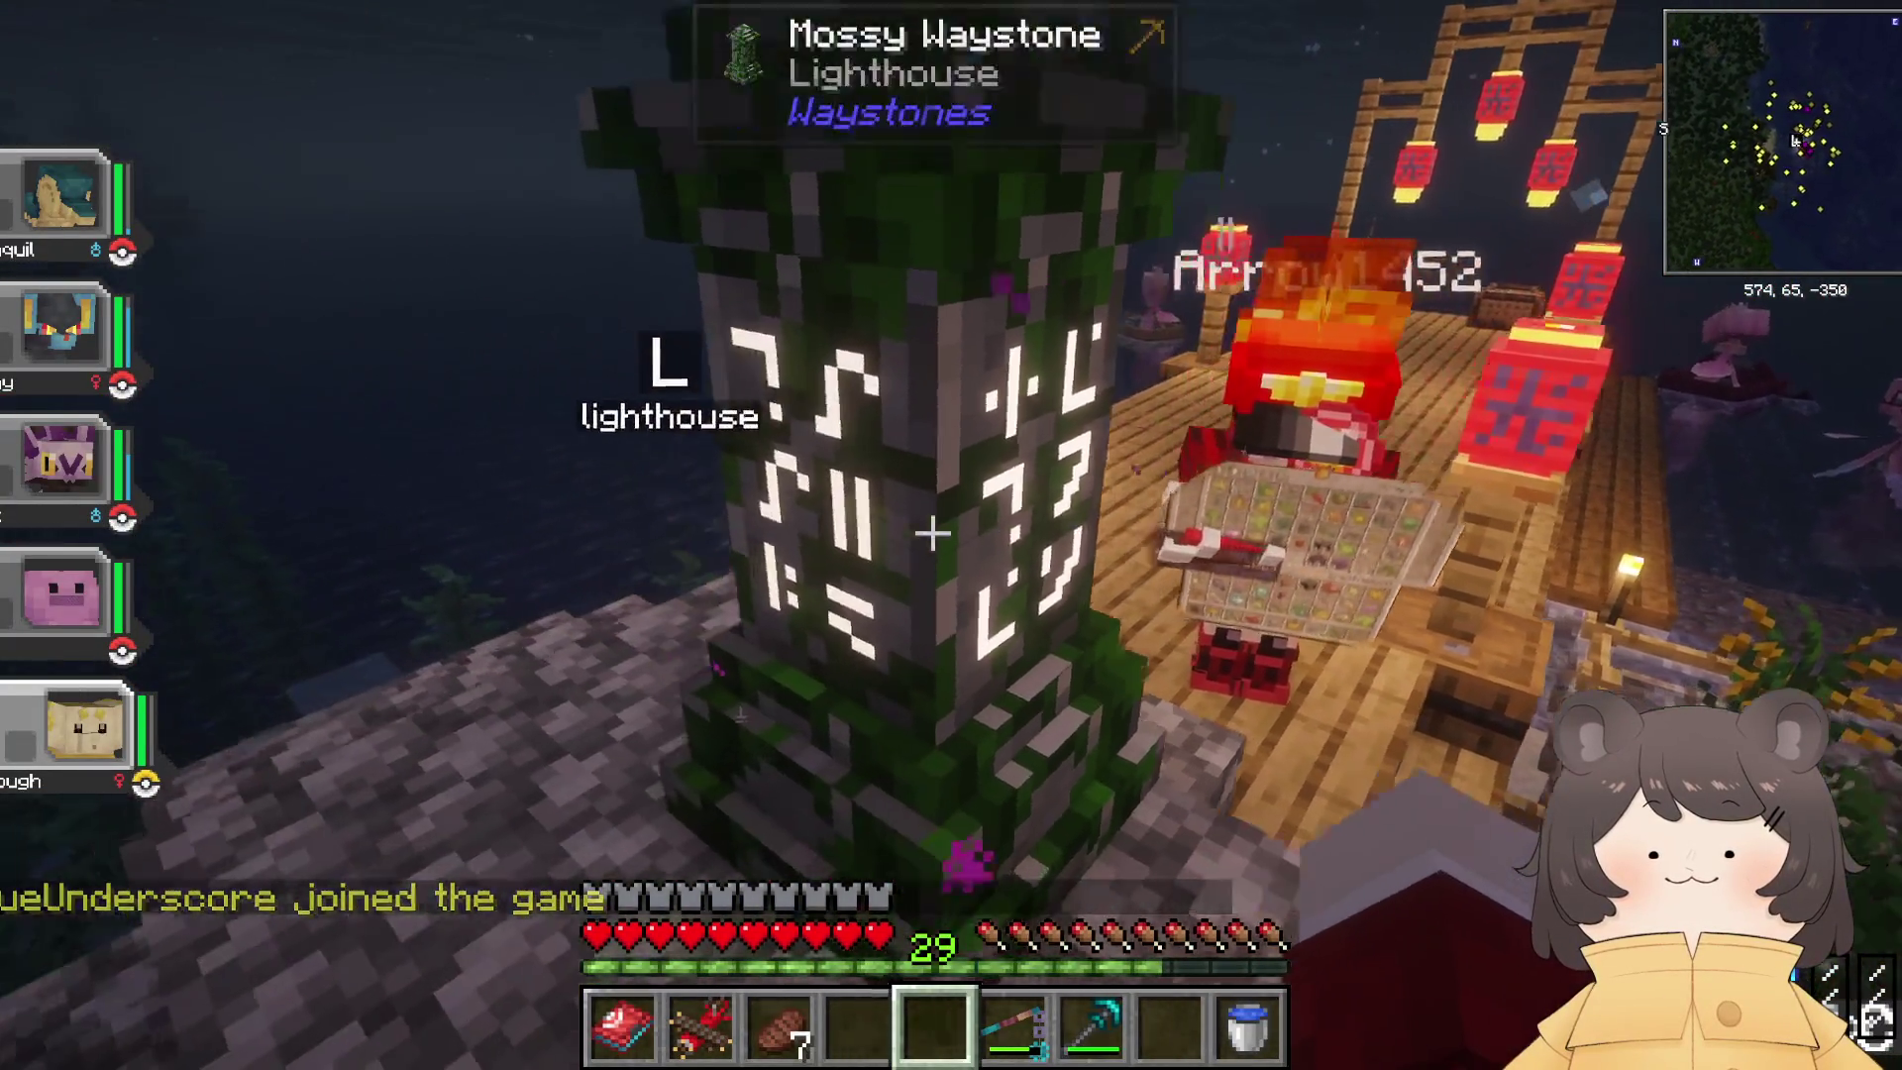
{"action": "right_click", "coordinate": [951, 535]}
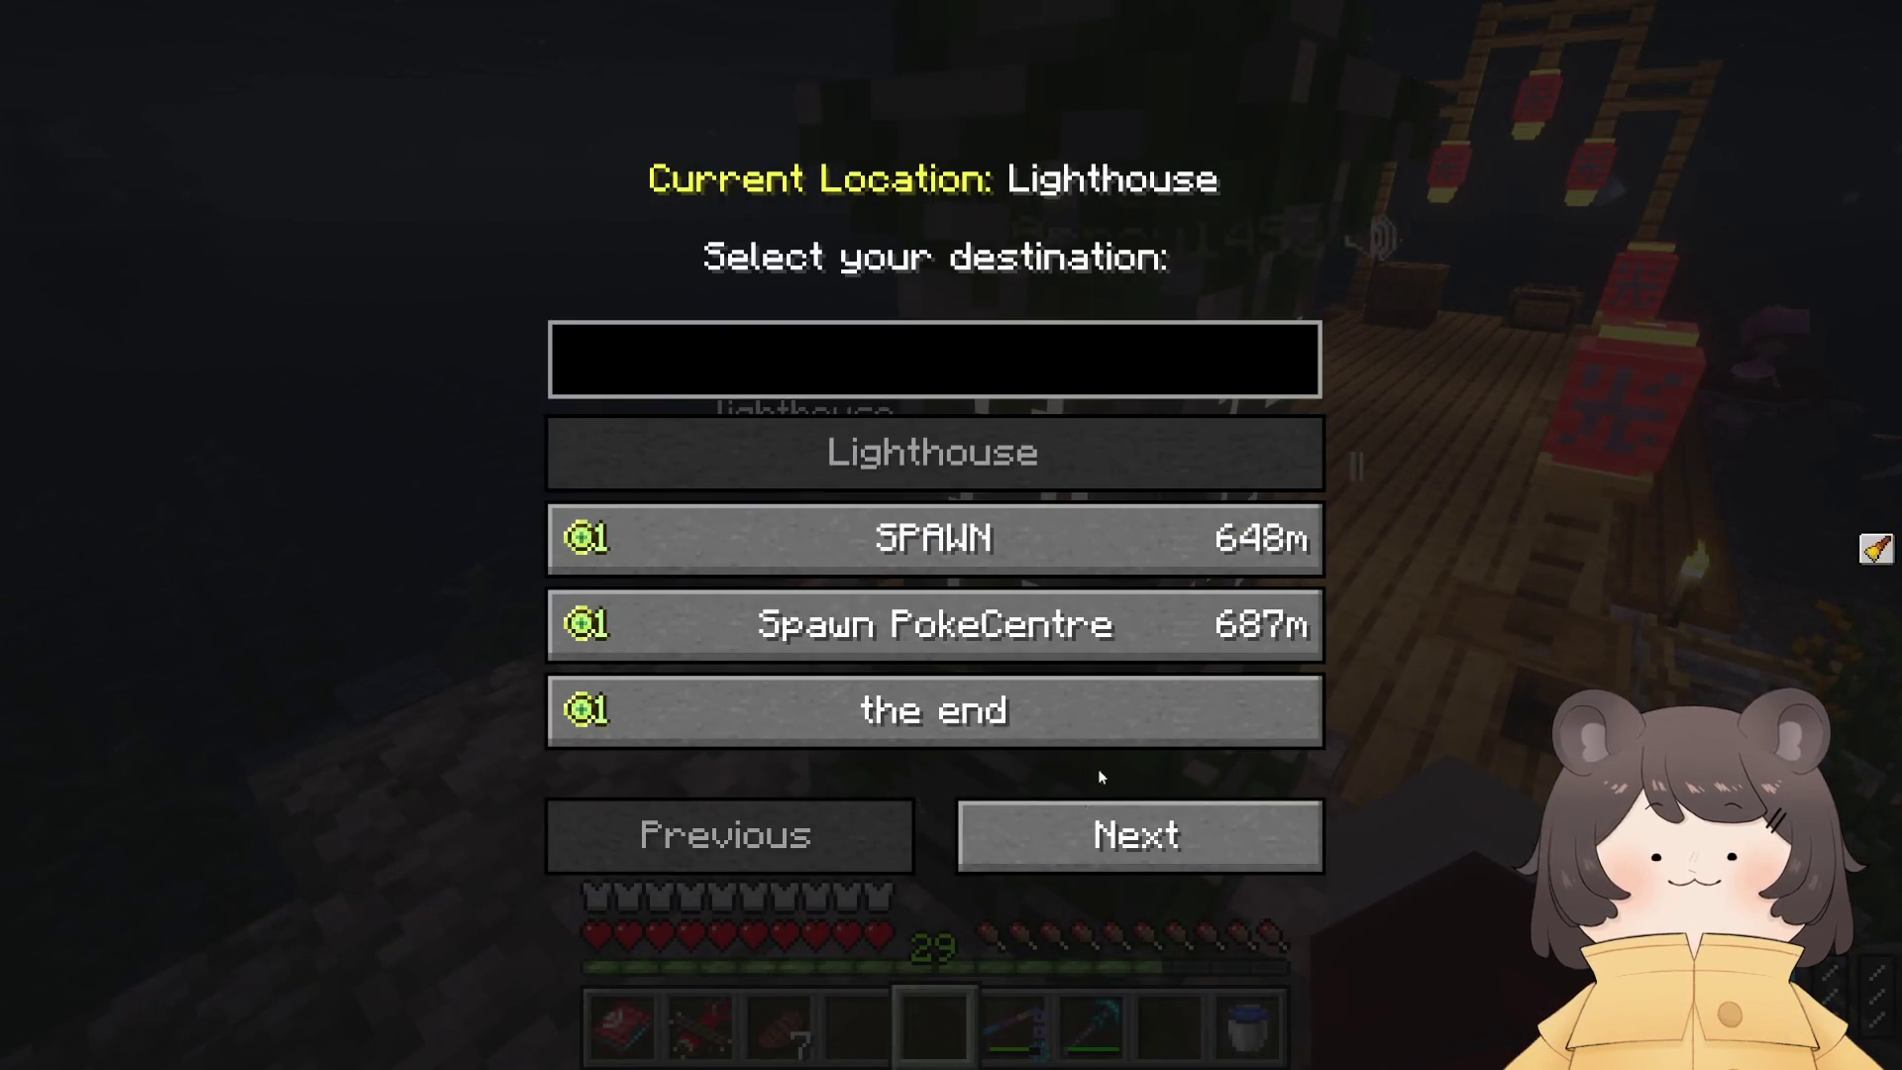
{"action": "left_click", "coordinate": [1083, 822]}
{"action": "key", "text": "Escape"}
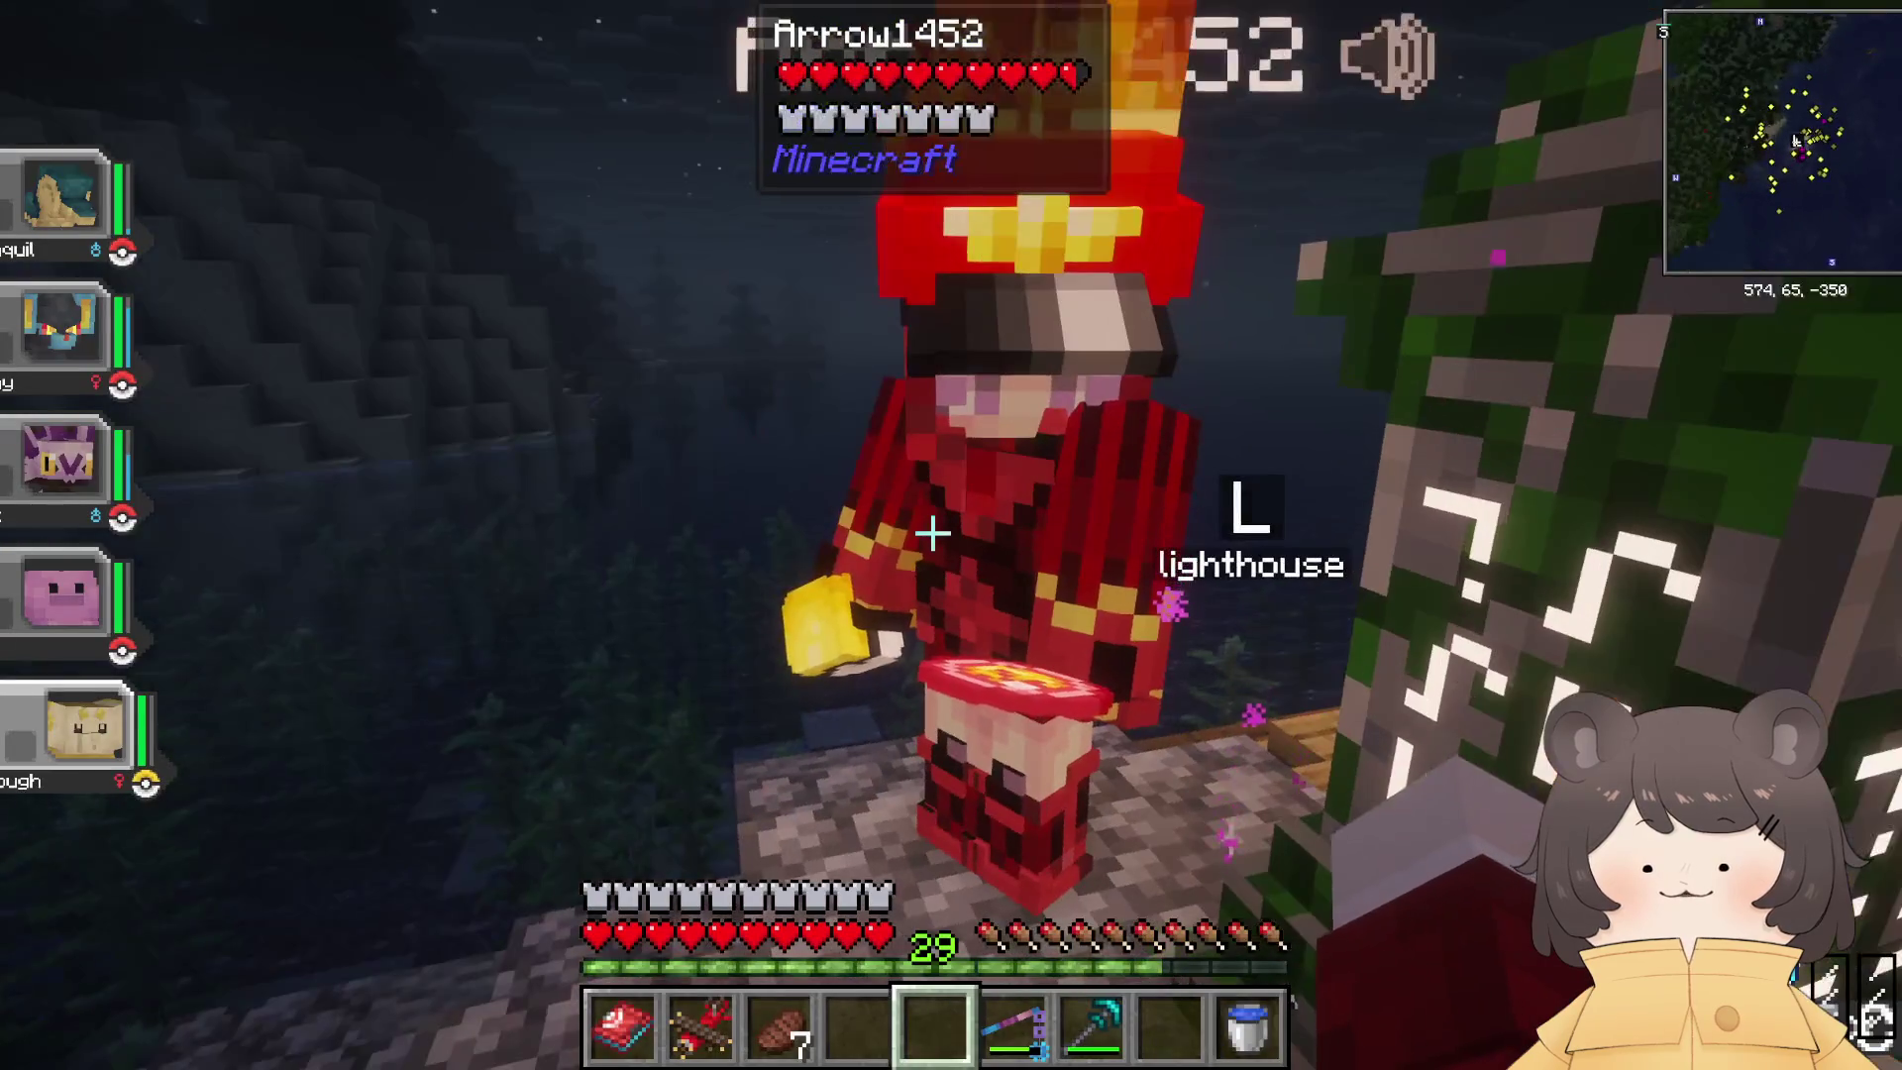
{"action": "key", "text": "e"}
{"action": "key", "text": "e"}
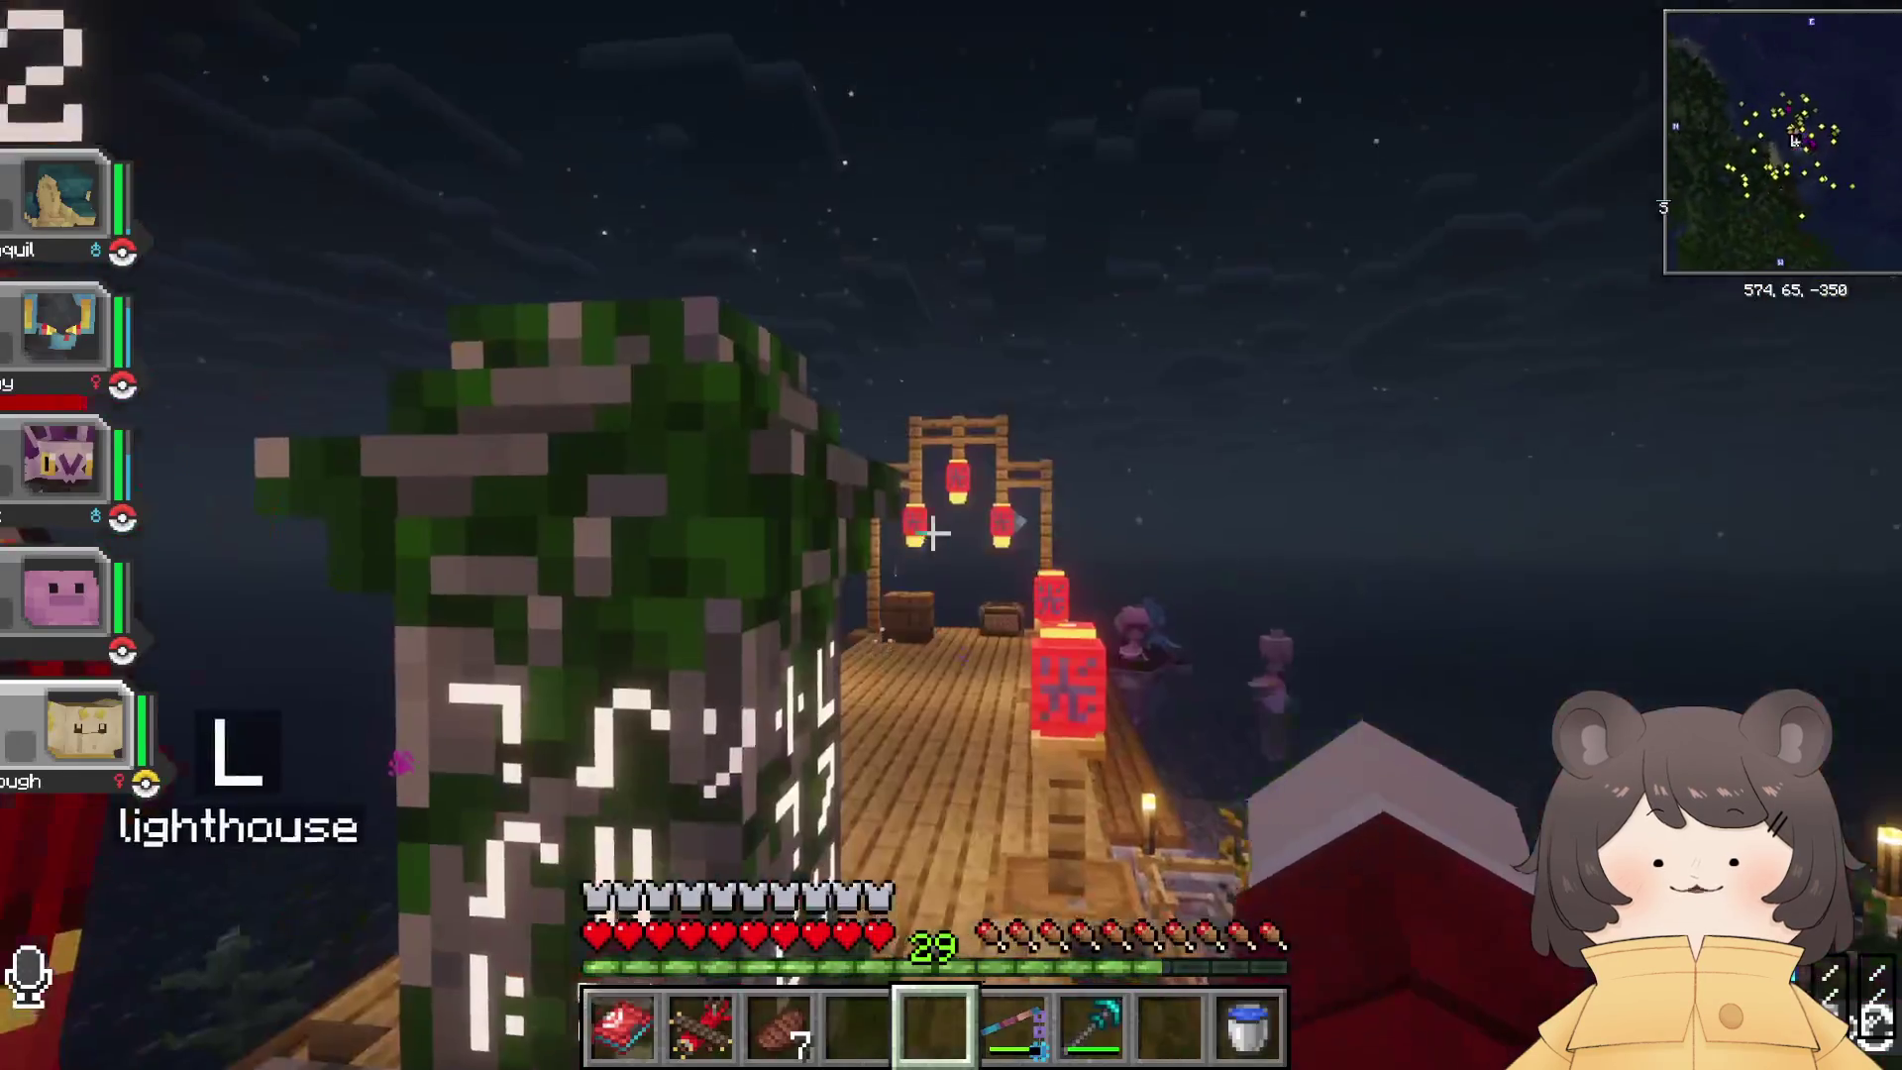
{"action": "right_click", "coordinate": [951, 535]}
{"action": "left_click", "coordinate": [1185, 812]}
{"action": "left_click", "coordinate": [1187, 814]}
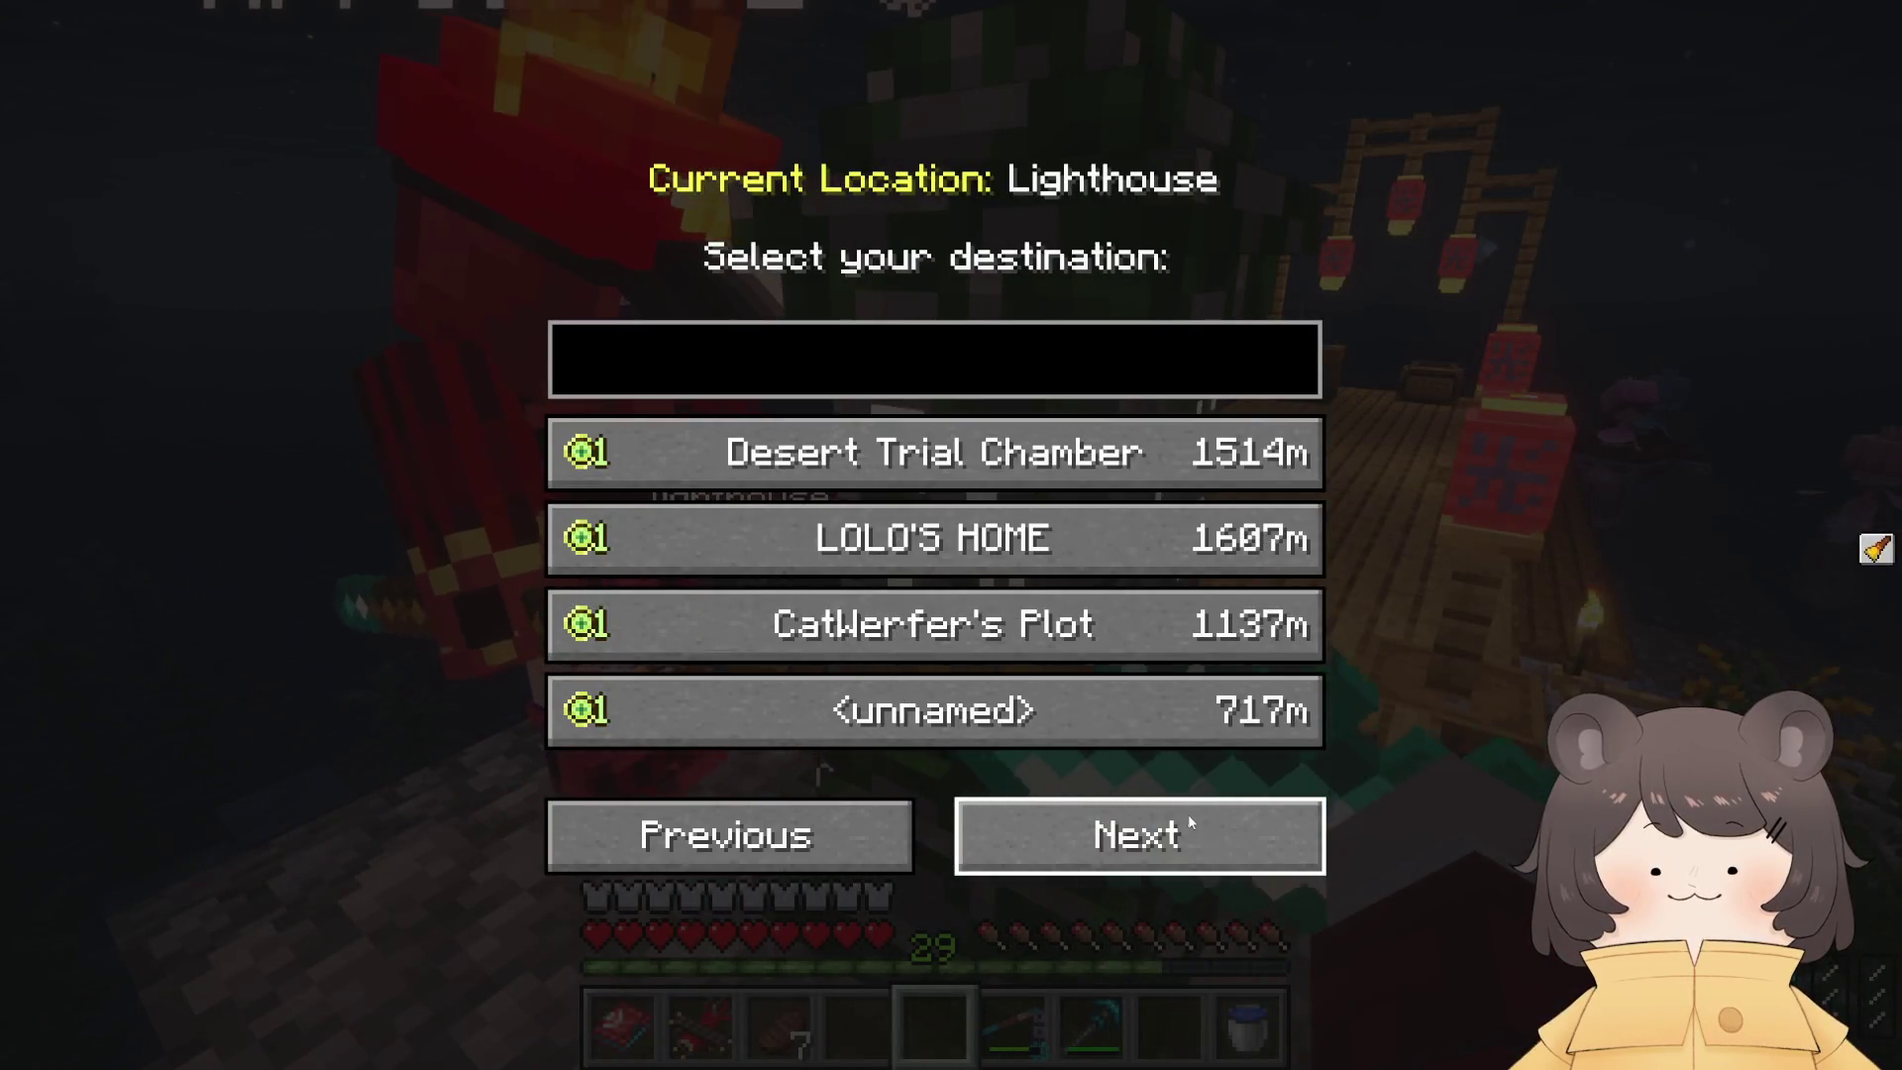
{"action": "left_click", "coordinate": [1195, 831]}
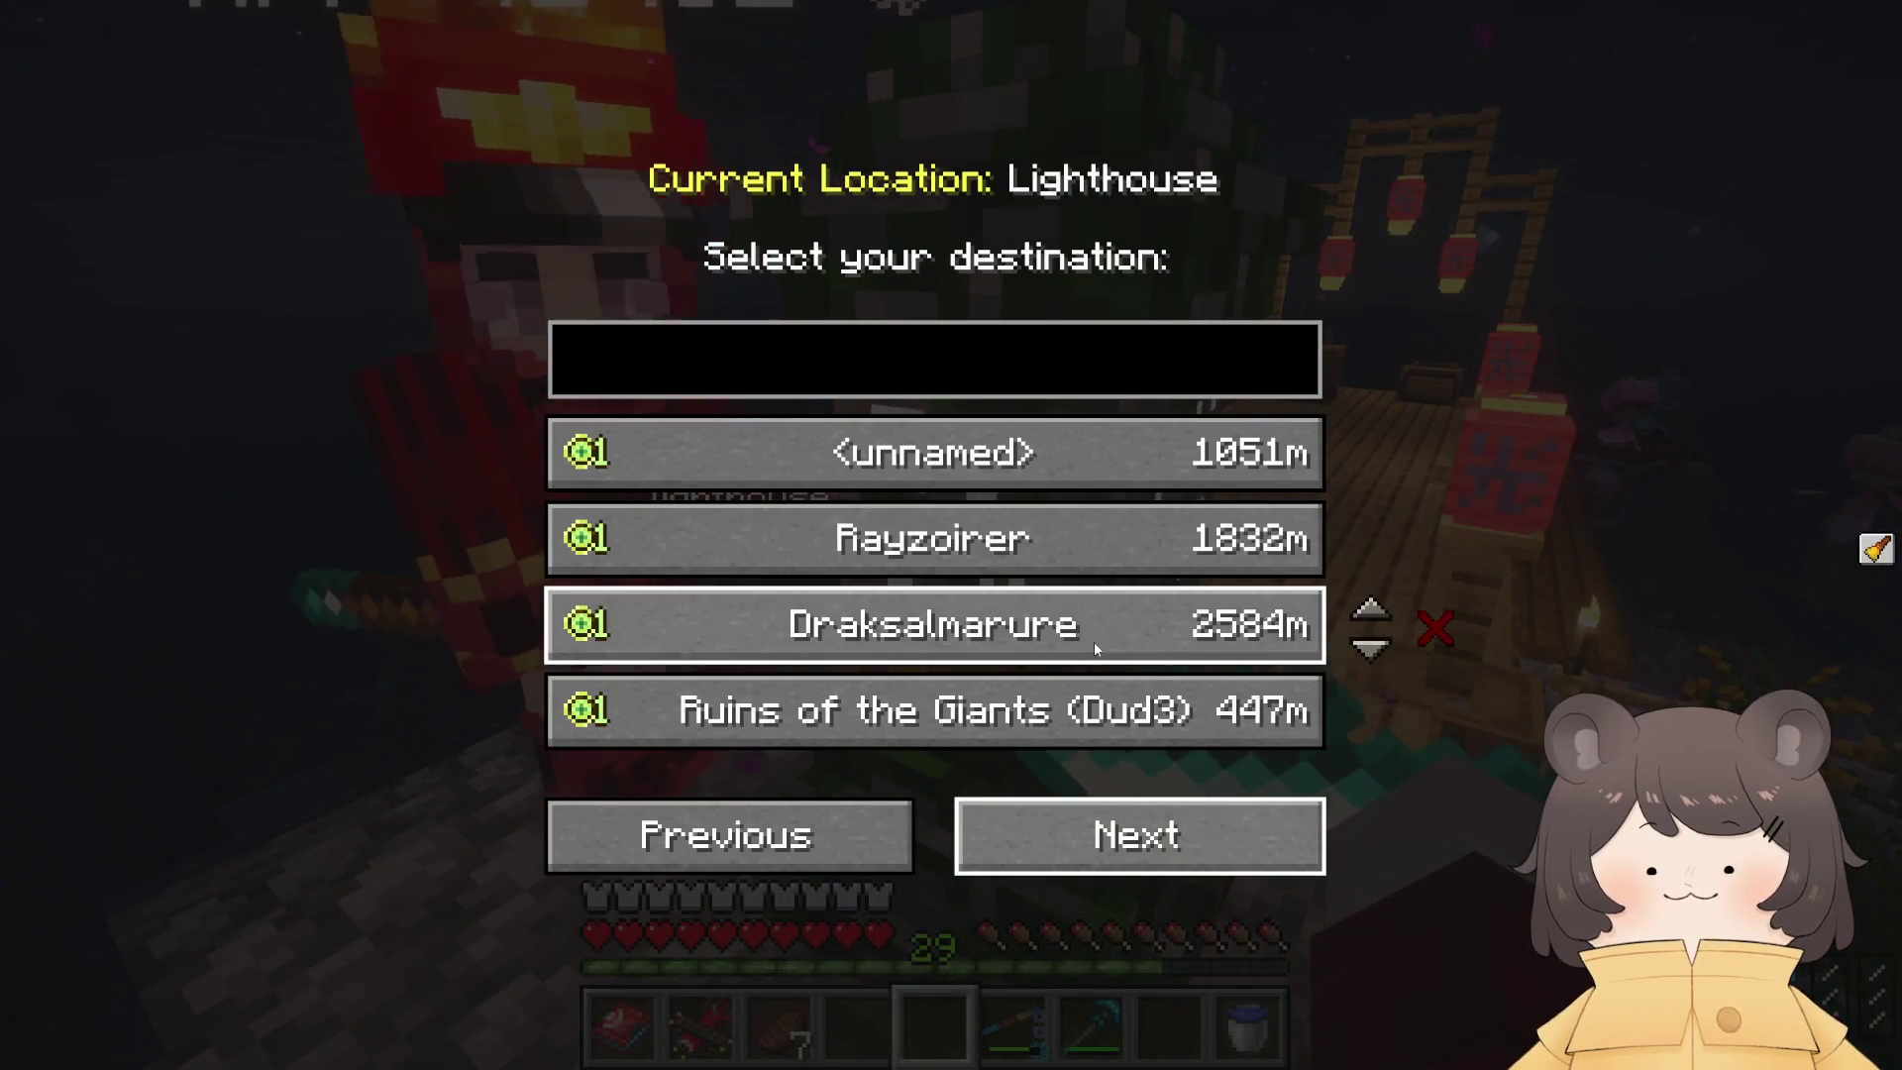
{"action": "left_click", "coordinate": [1085, 698]}
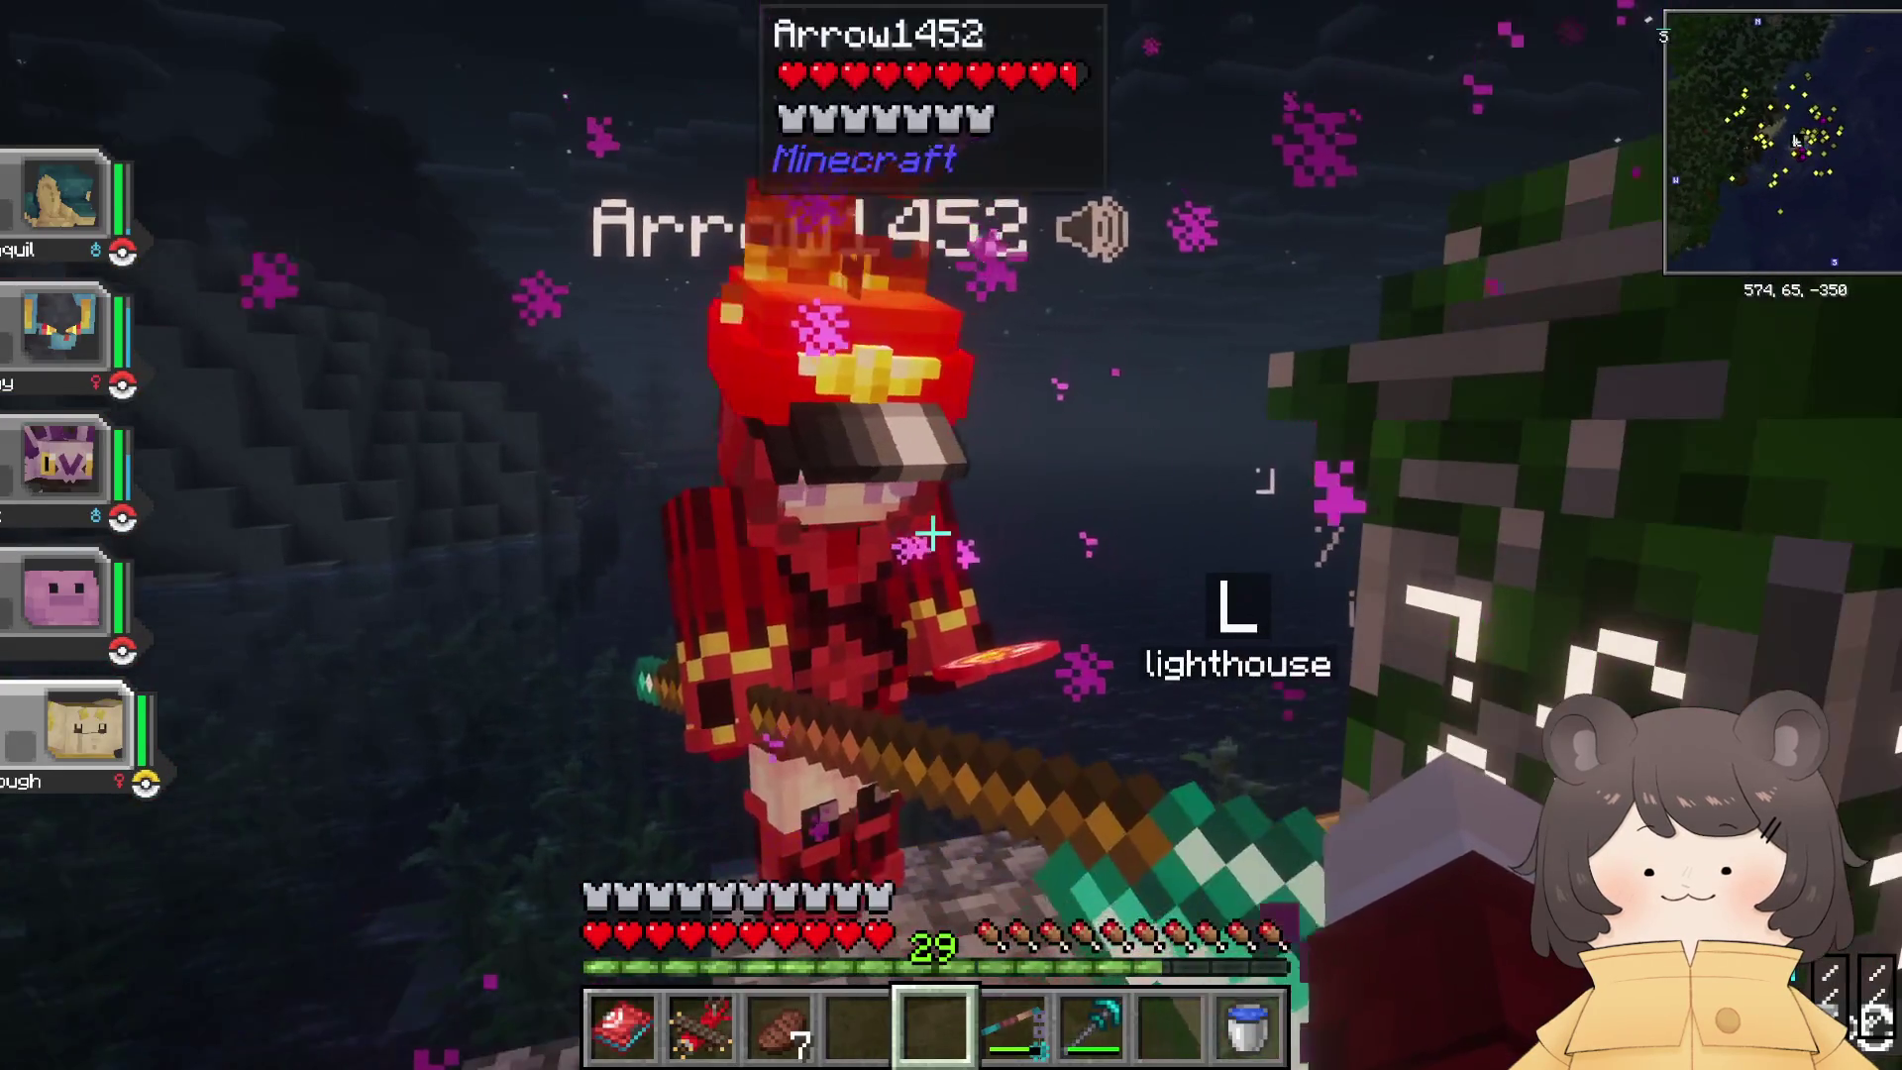
{"action": "key", "text": "w"}
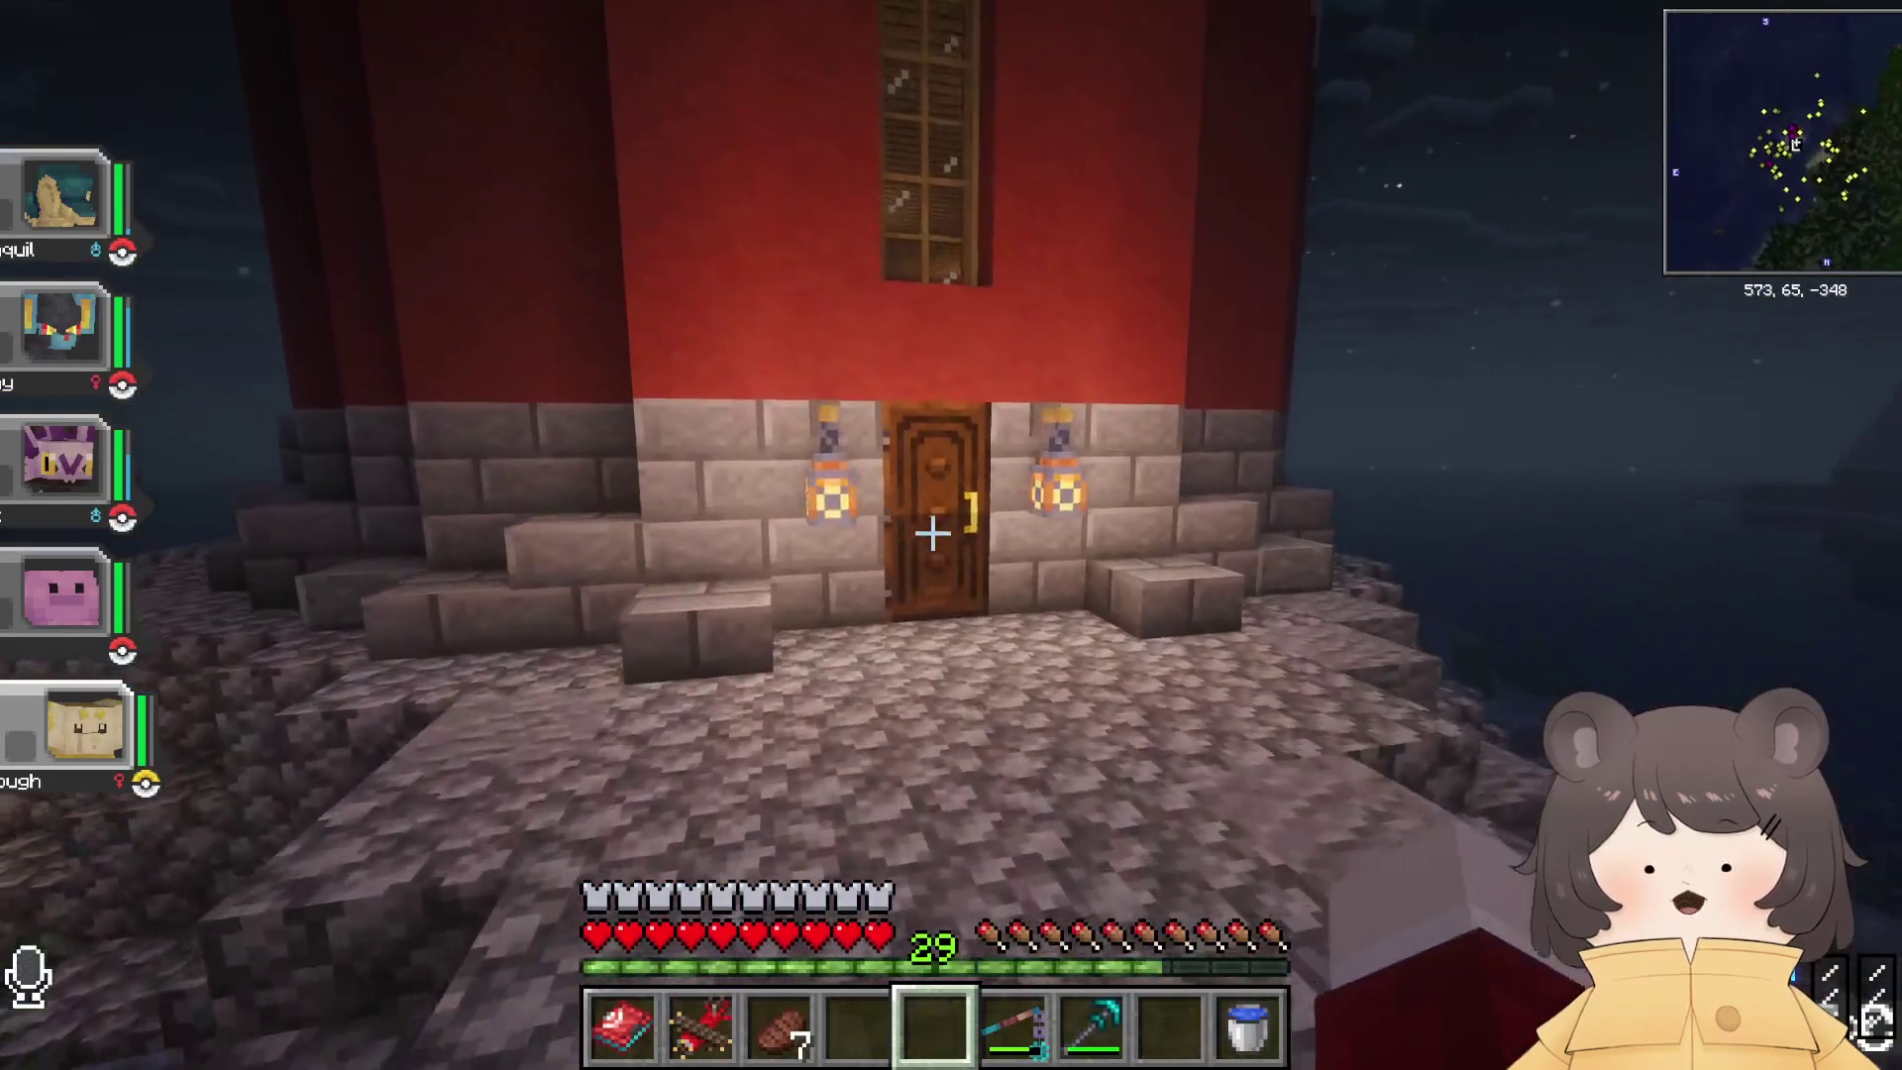
{"action": "right_click", "coordinate": [931, 535]}
{"action": "key", "text": "w"}
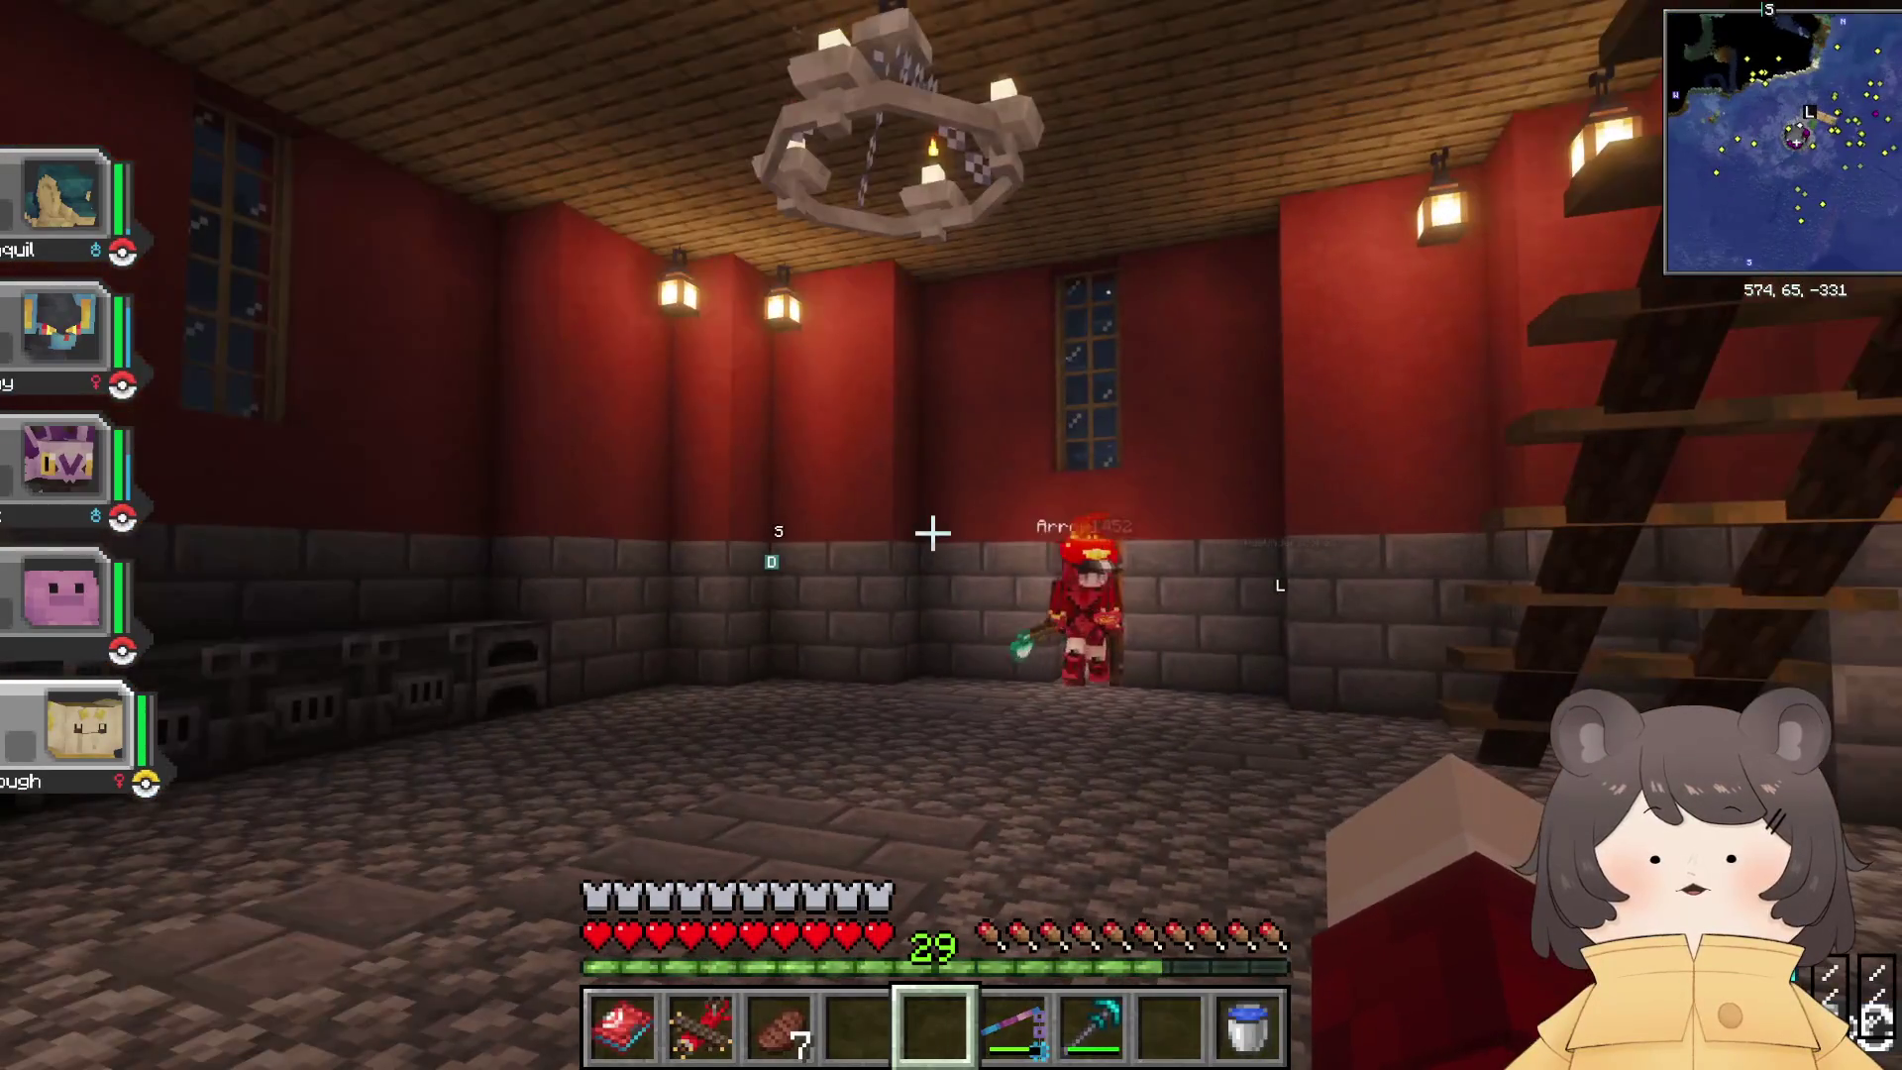
{"action": "key", "text": "w"}
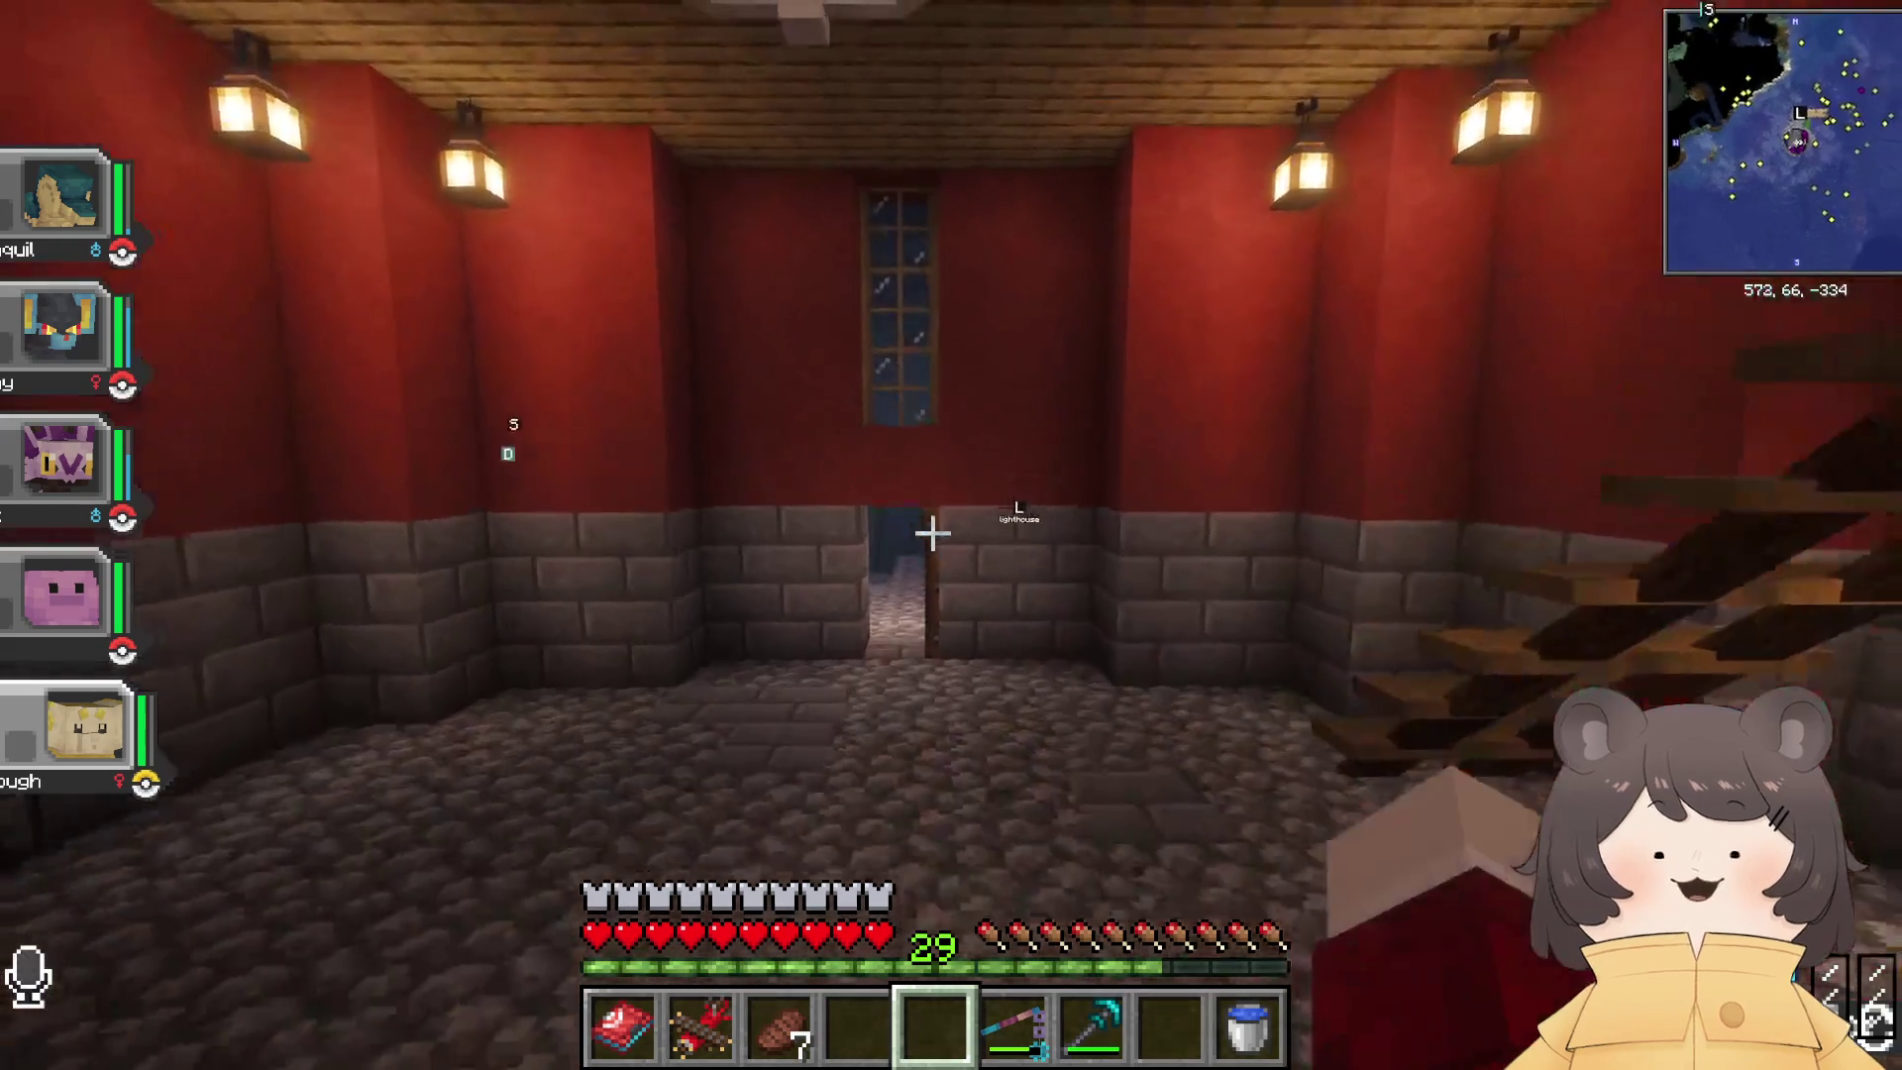
{"action": "key", "text": "w"}
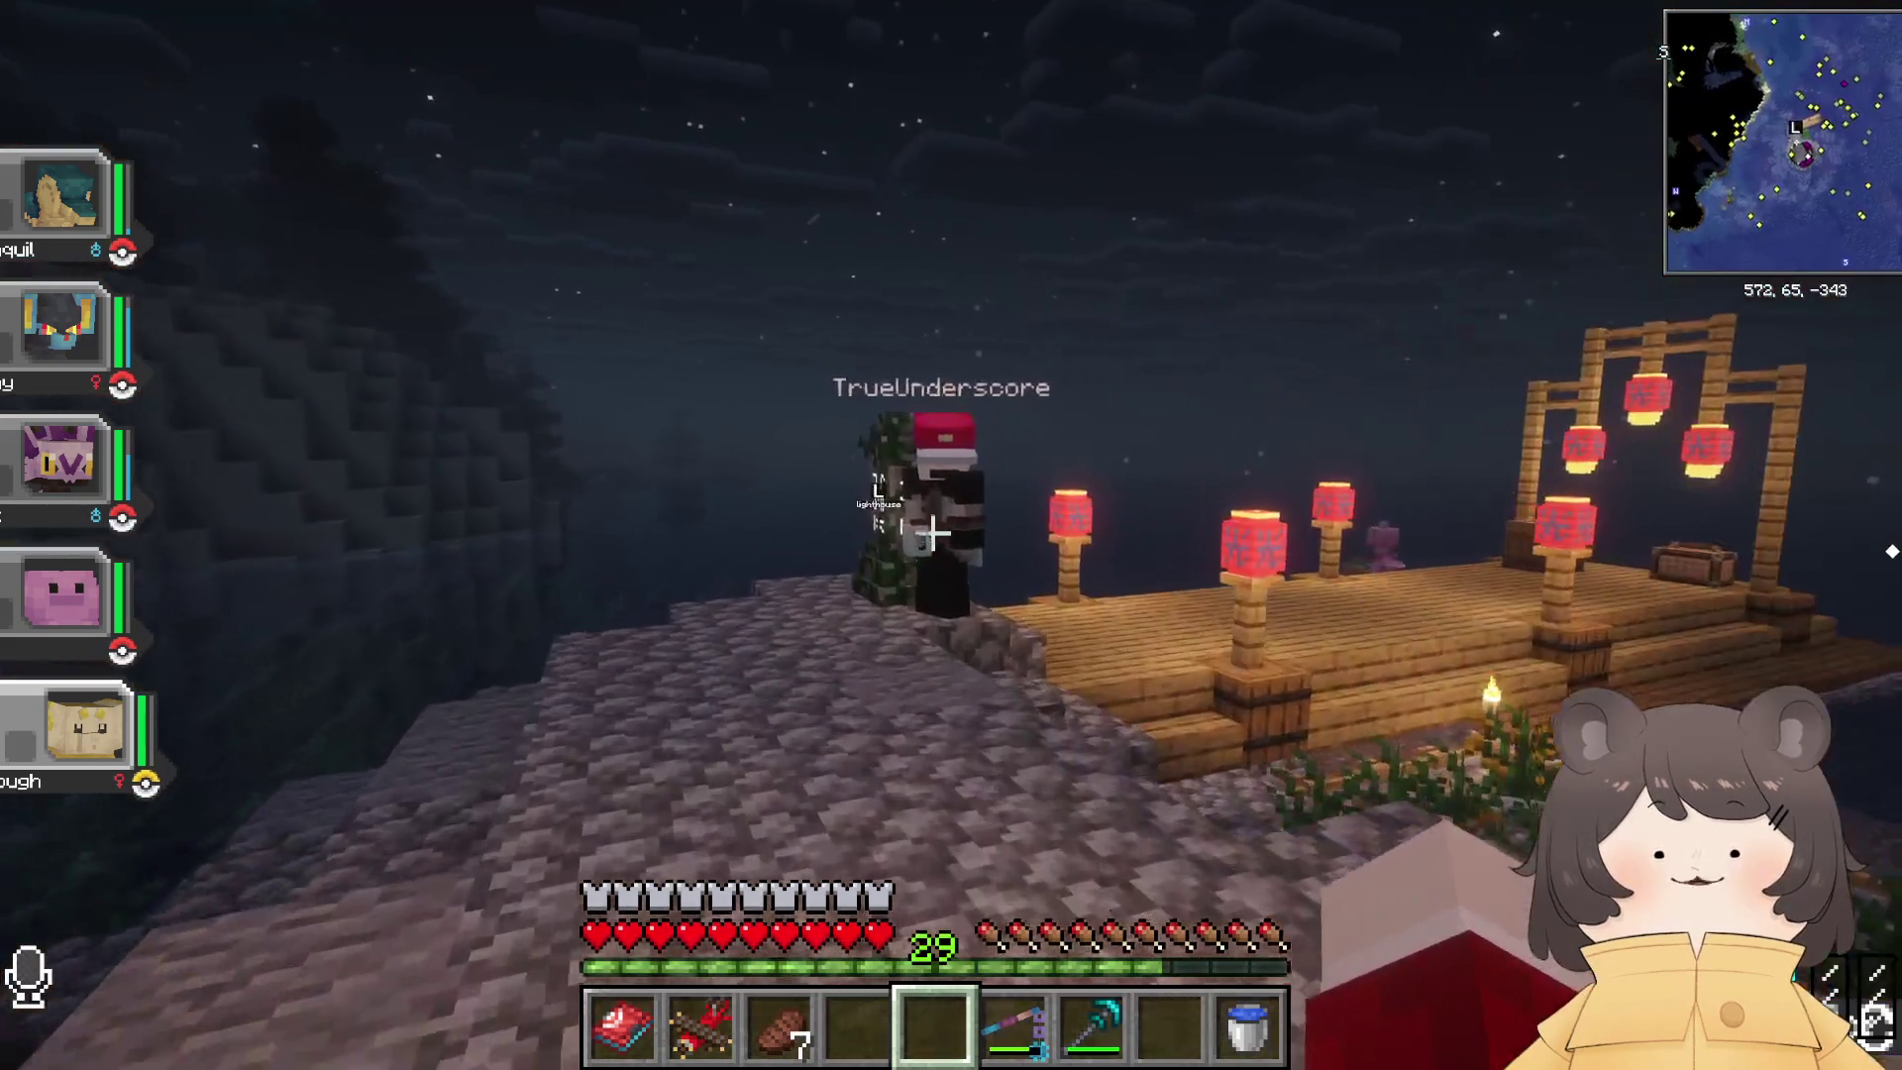
{"action": "key", "text": "s"}
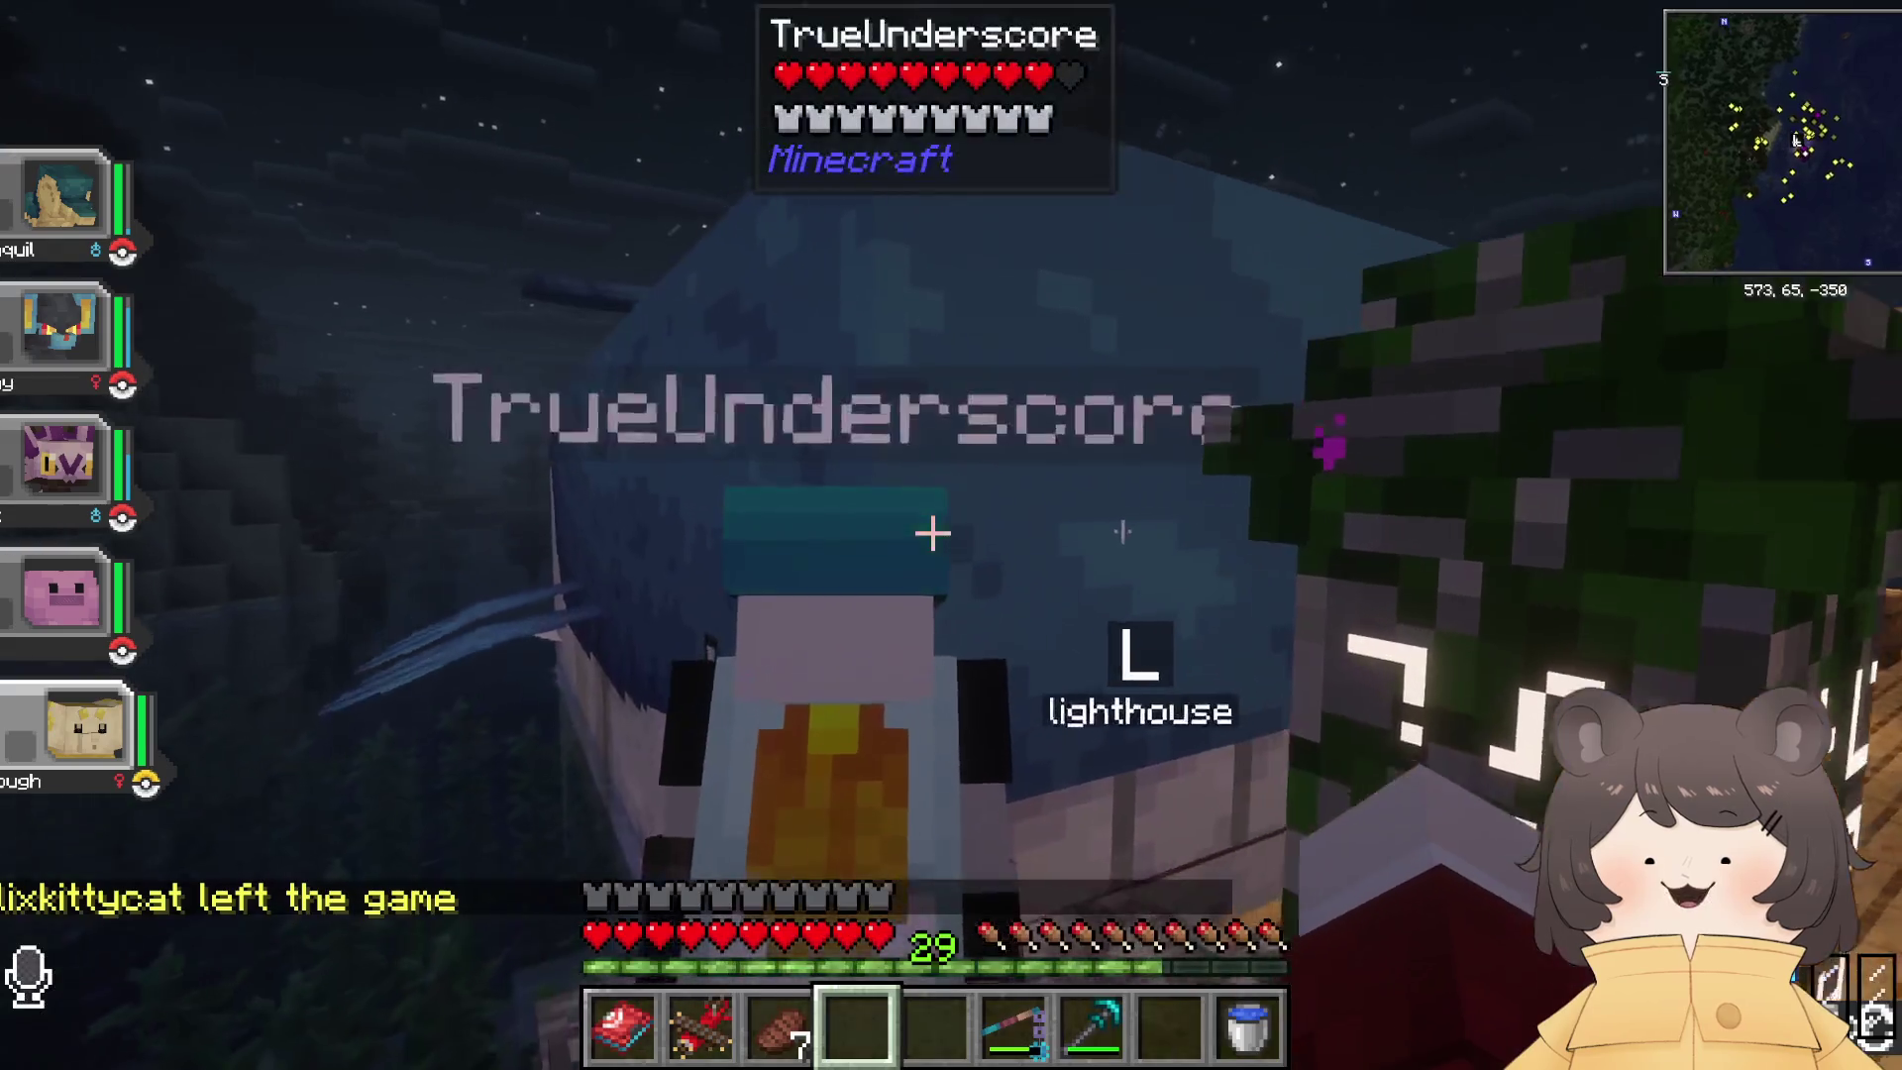
Step: Mount the companion's Wailord, switch to third-person view, and select the water bucket
{"action": "key", "text": "w"}
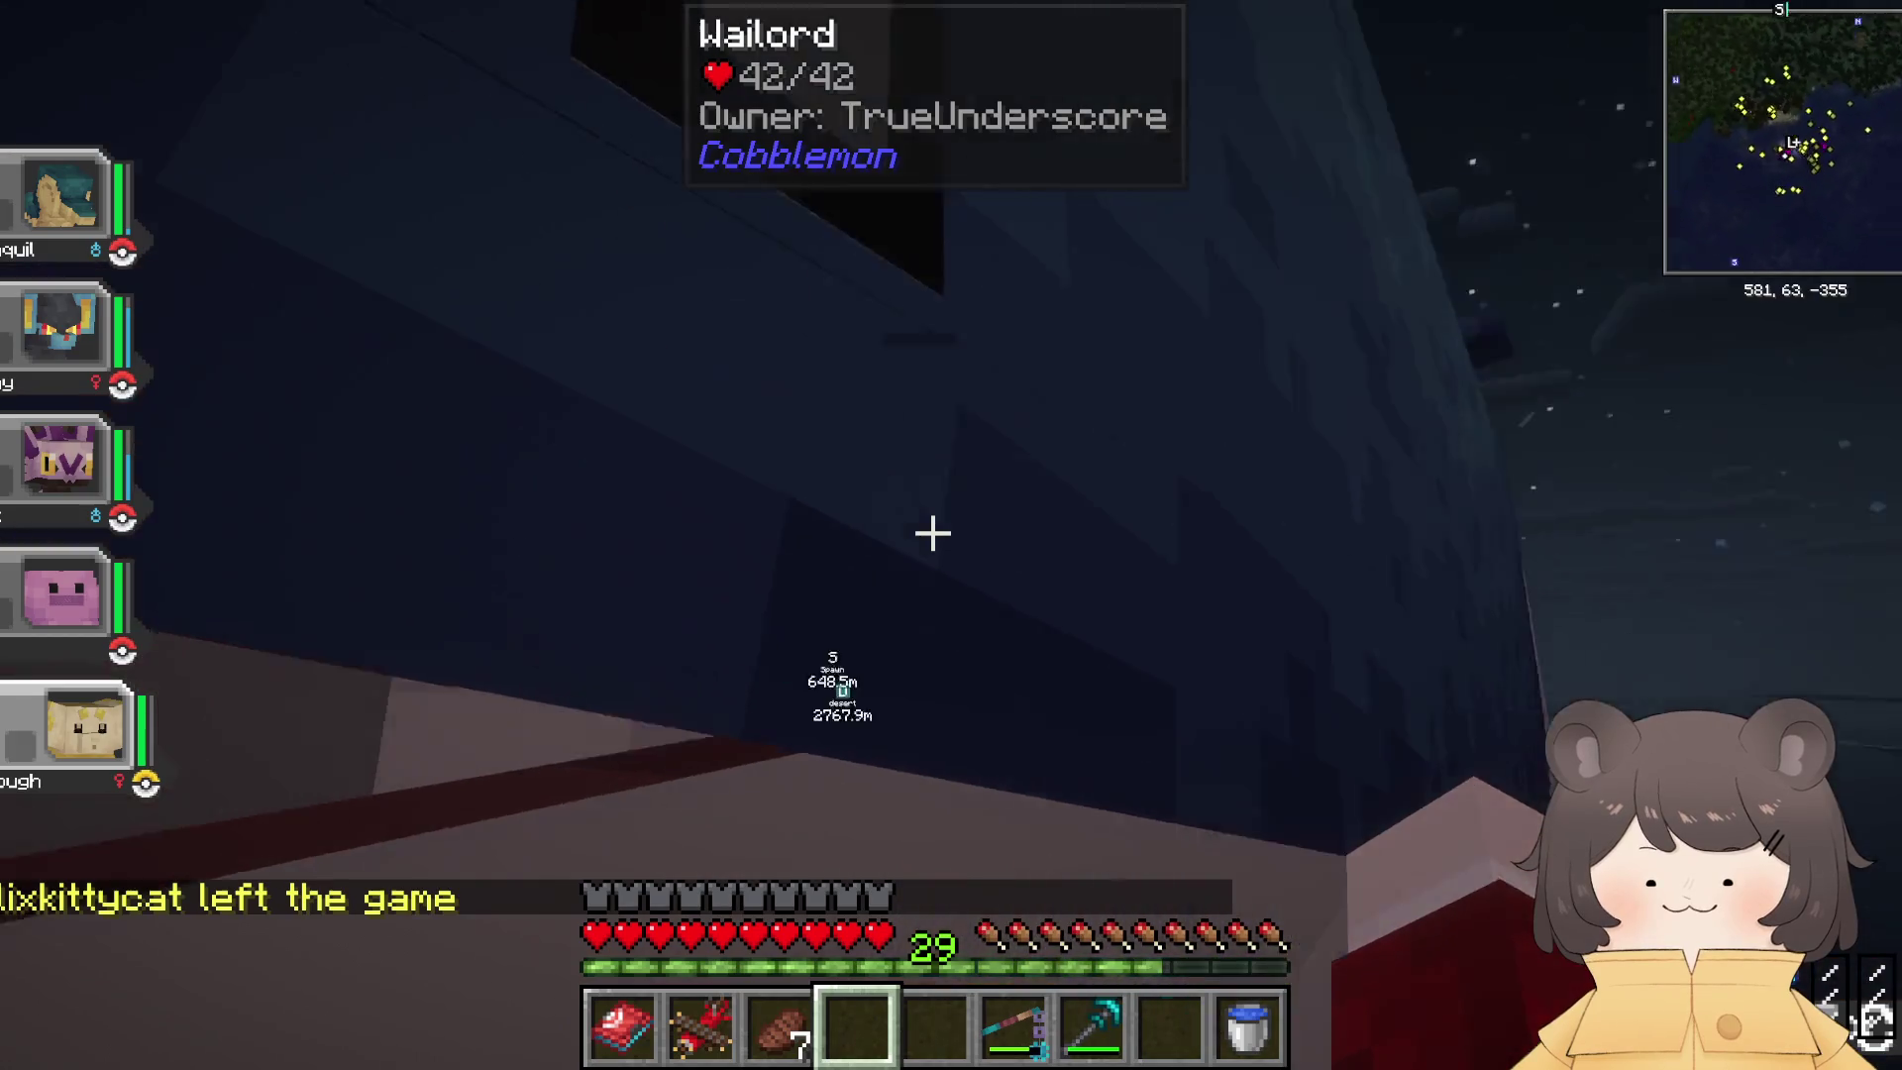
{"action": "right_click", "coordinate": [932, 533]}
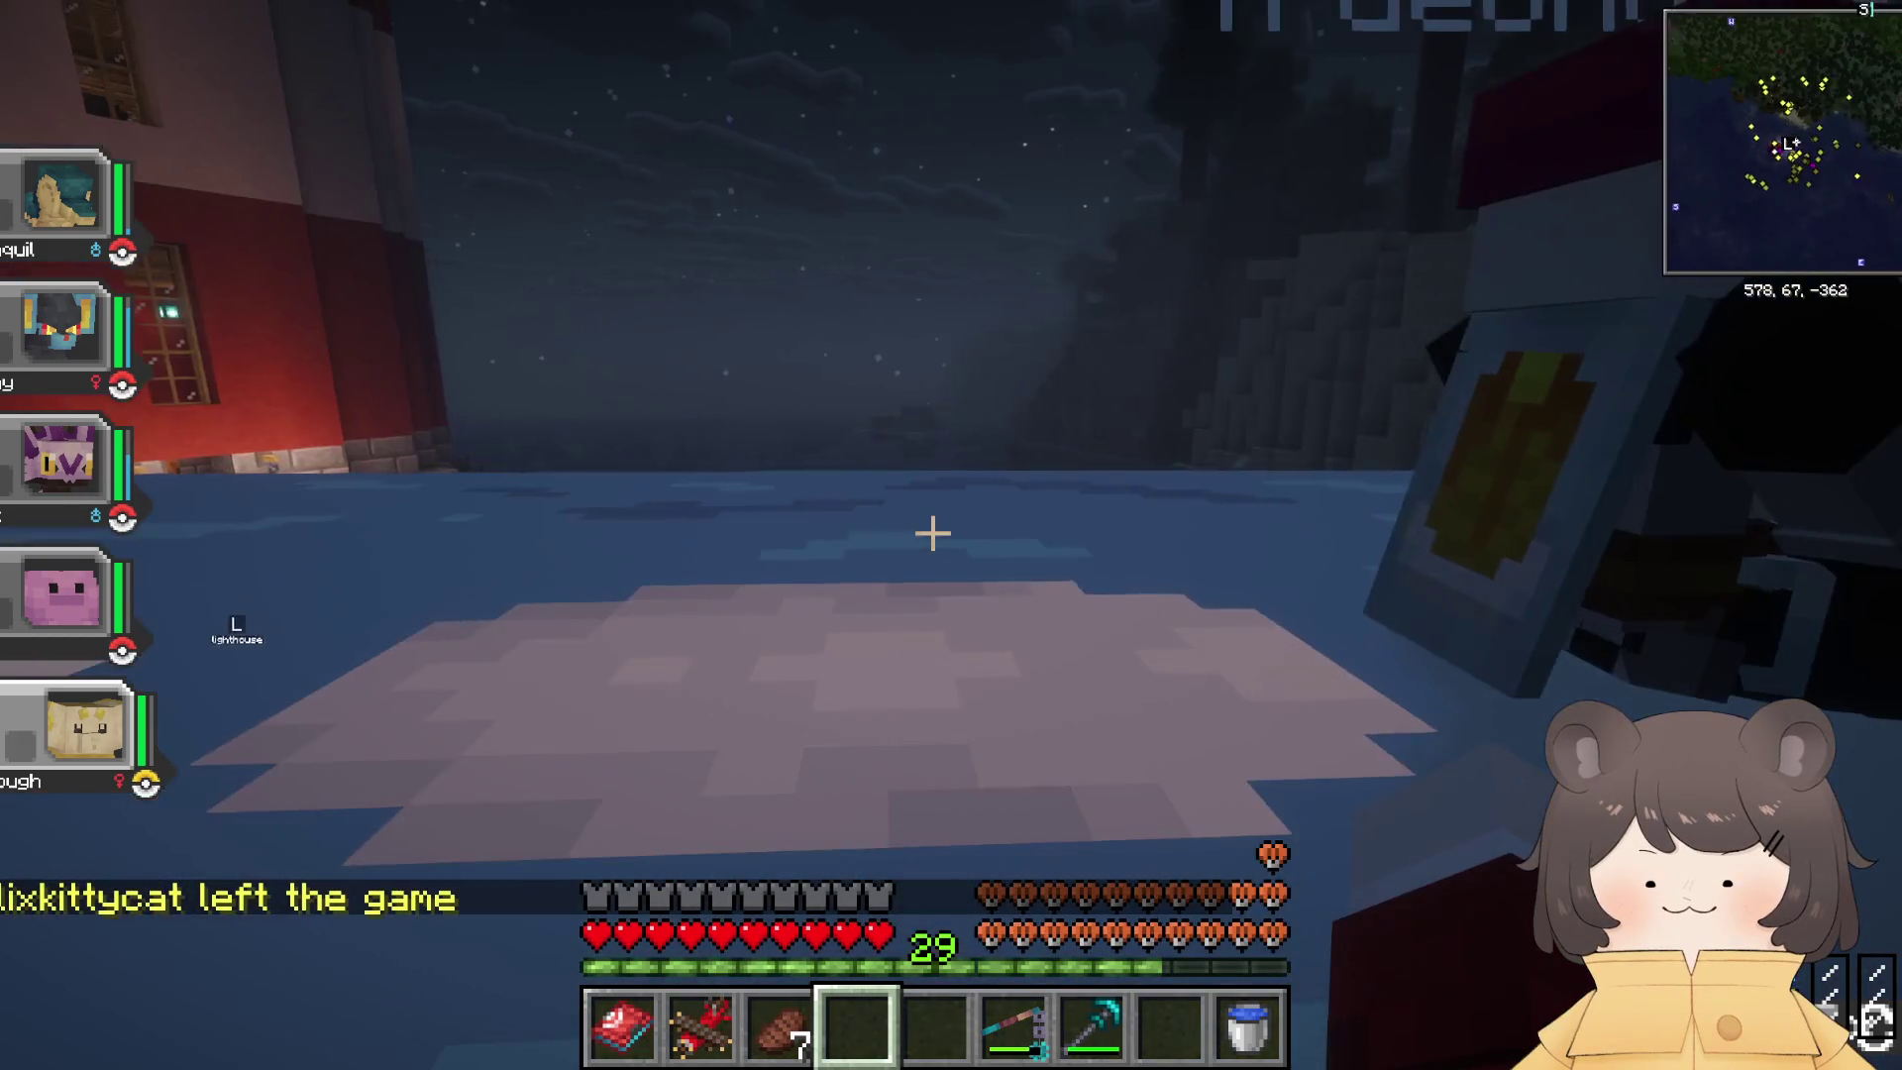
{"action": "key", "text": "F5"}
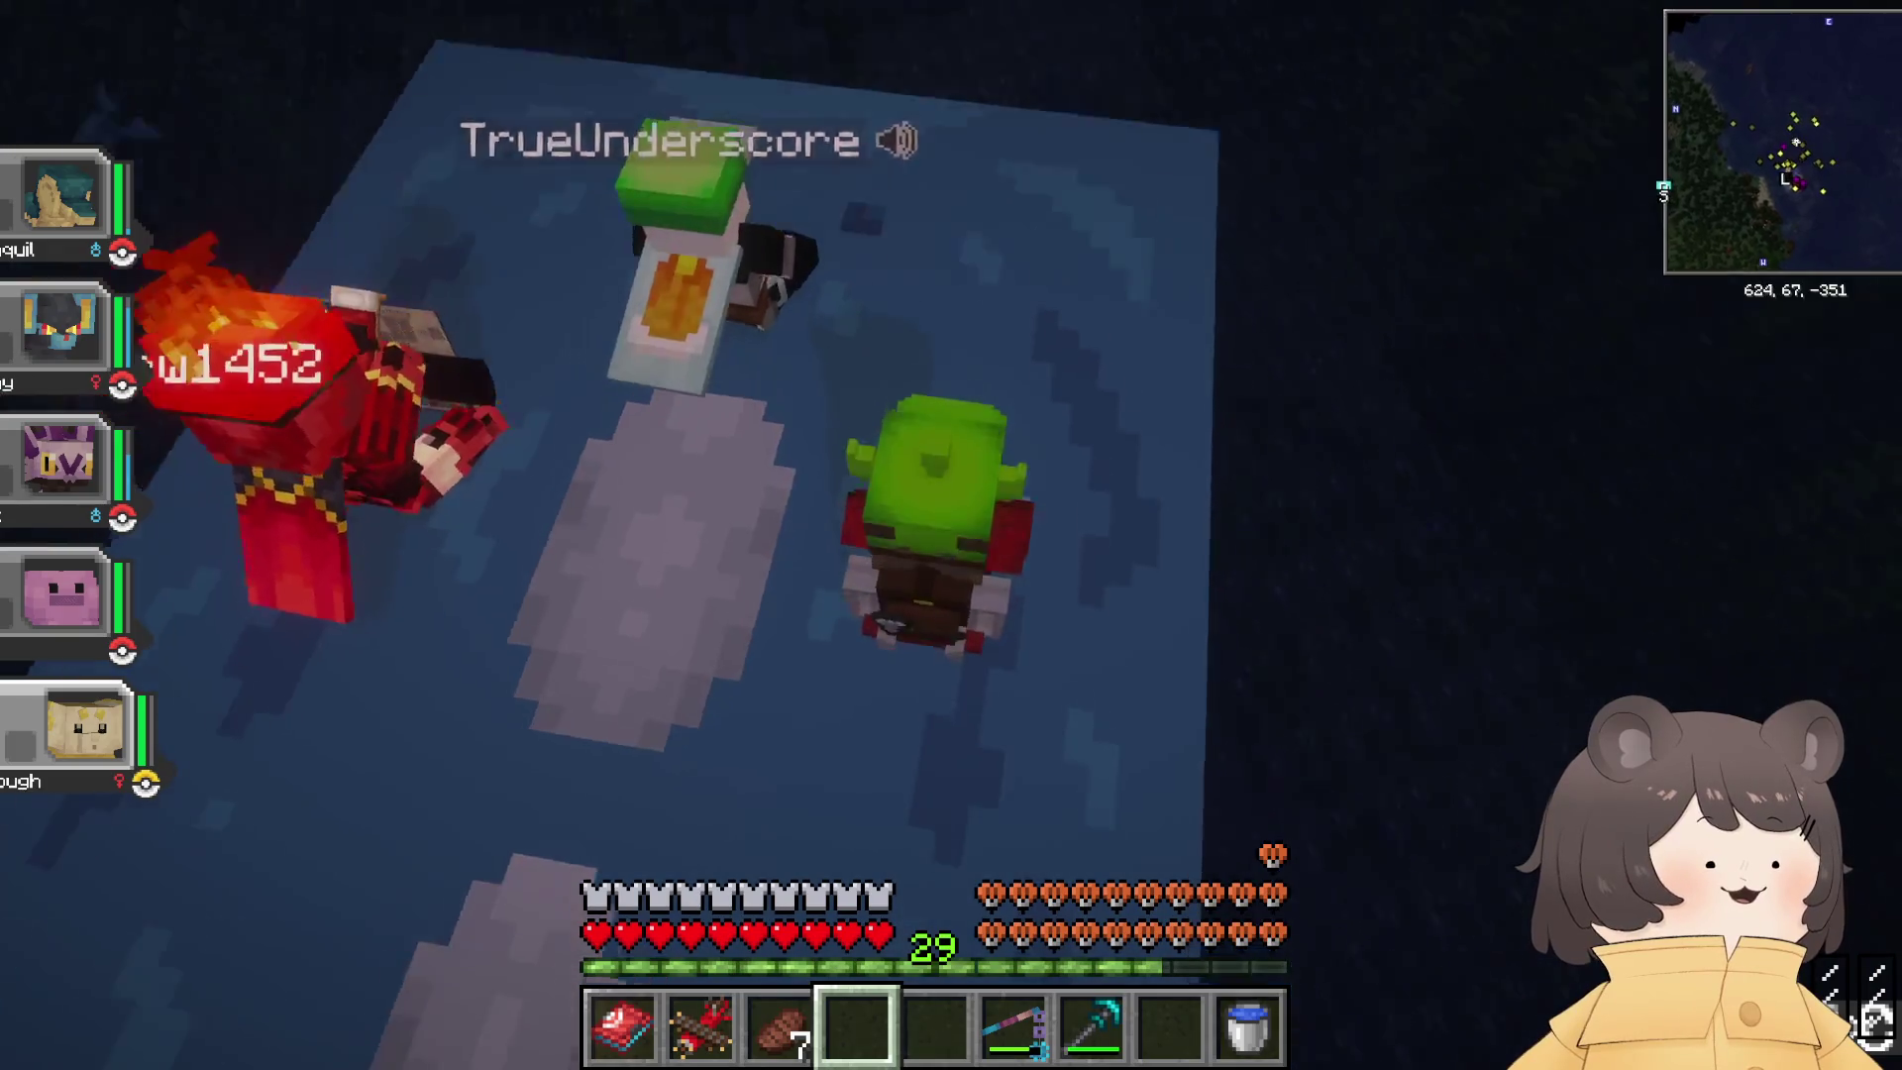
{"action": "key", "text": "9"}
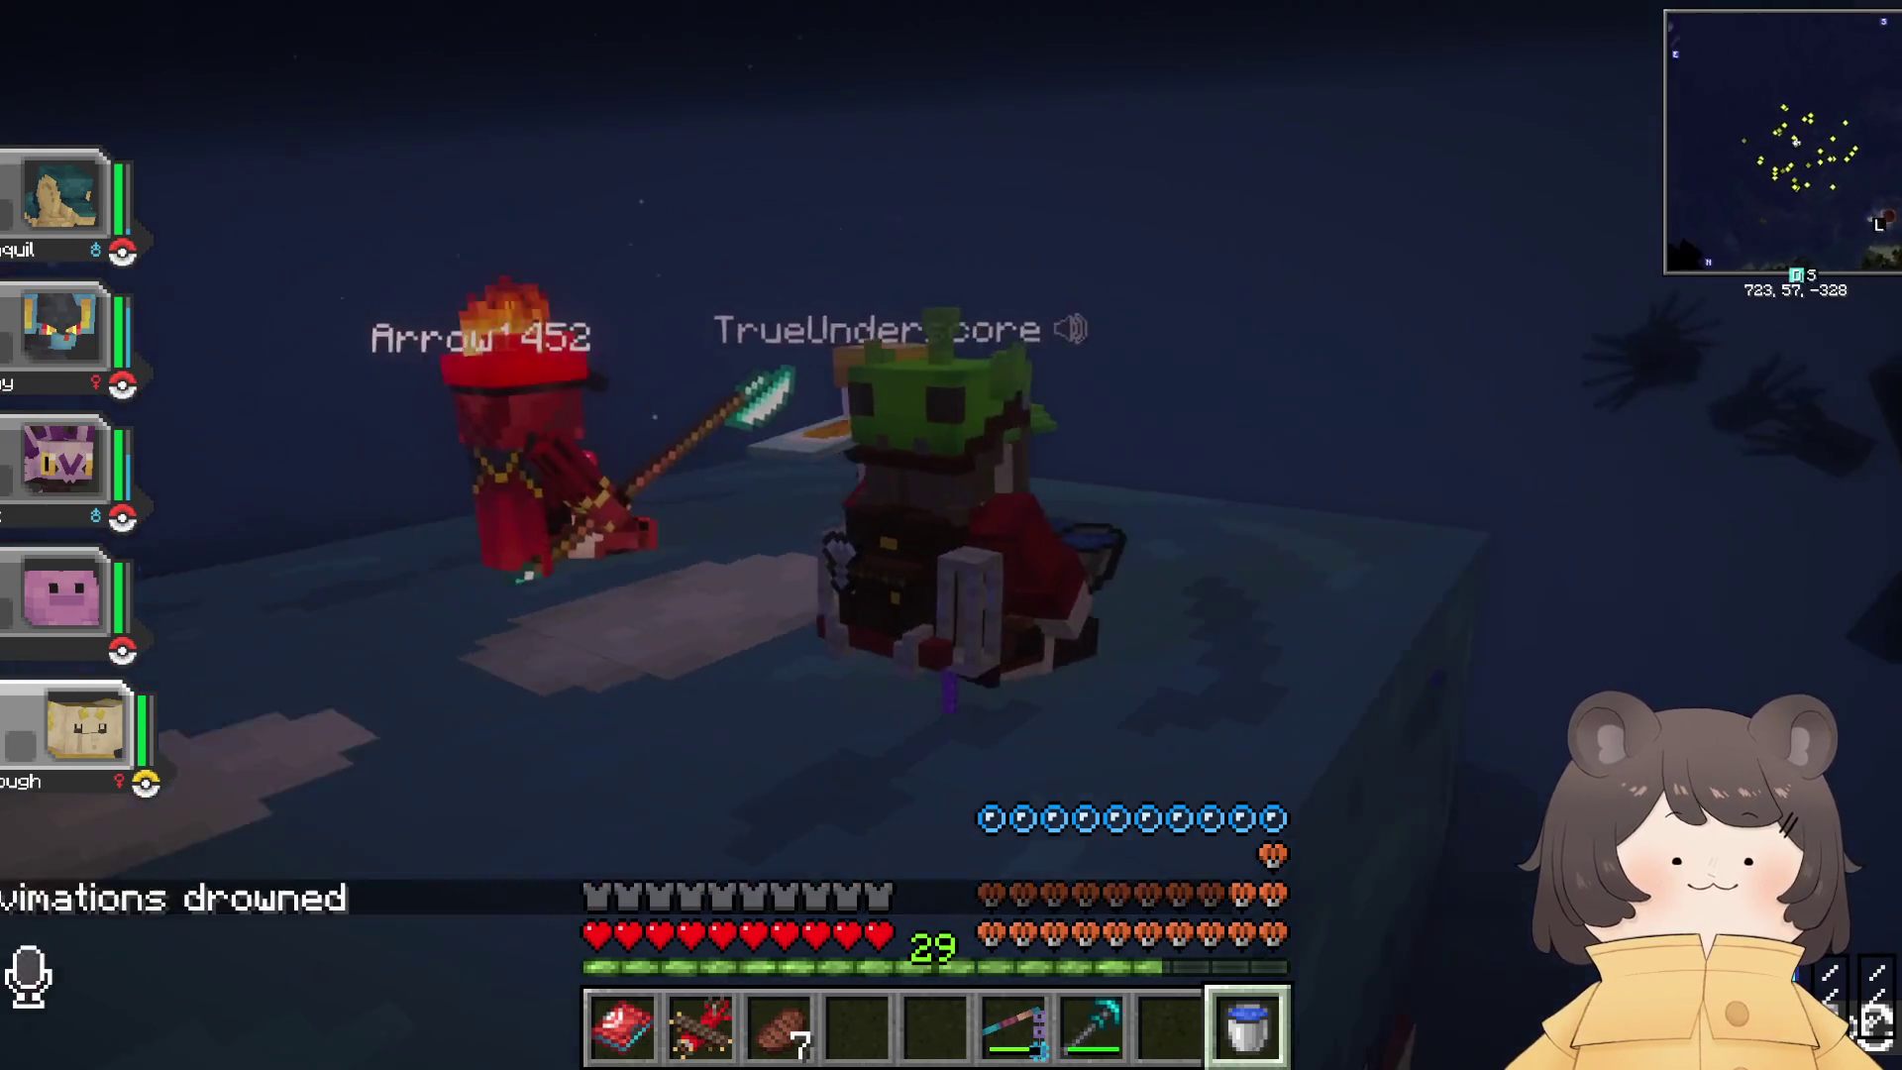
Step: Check the inventory several times, change hotbar slot, and turn toward the other players
{"action": "key", "text": "e"}
{"action": "key", "text": "e"}
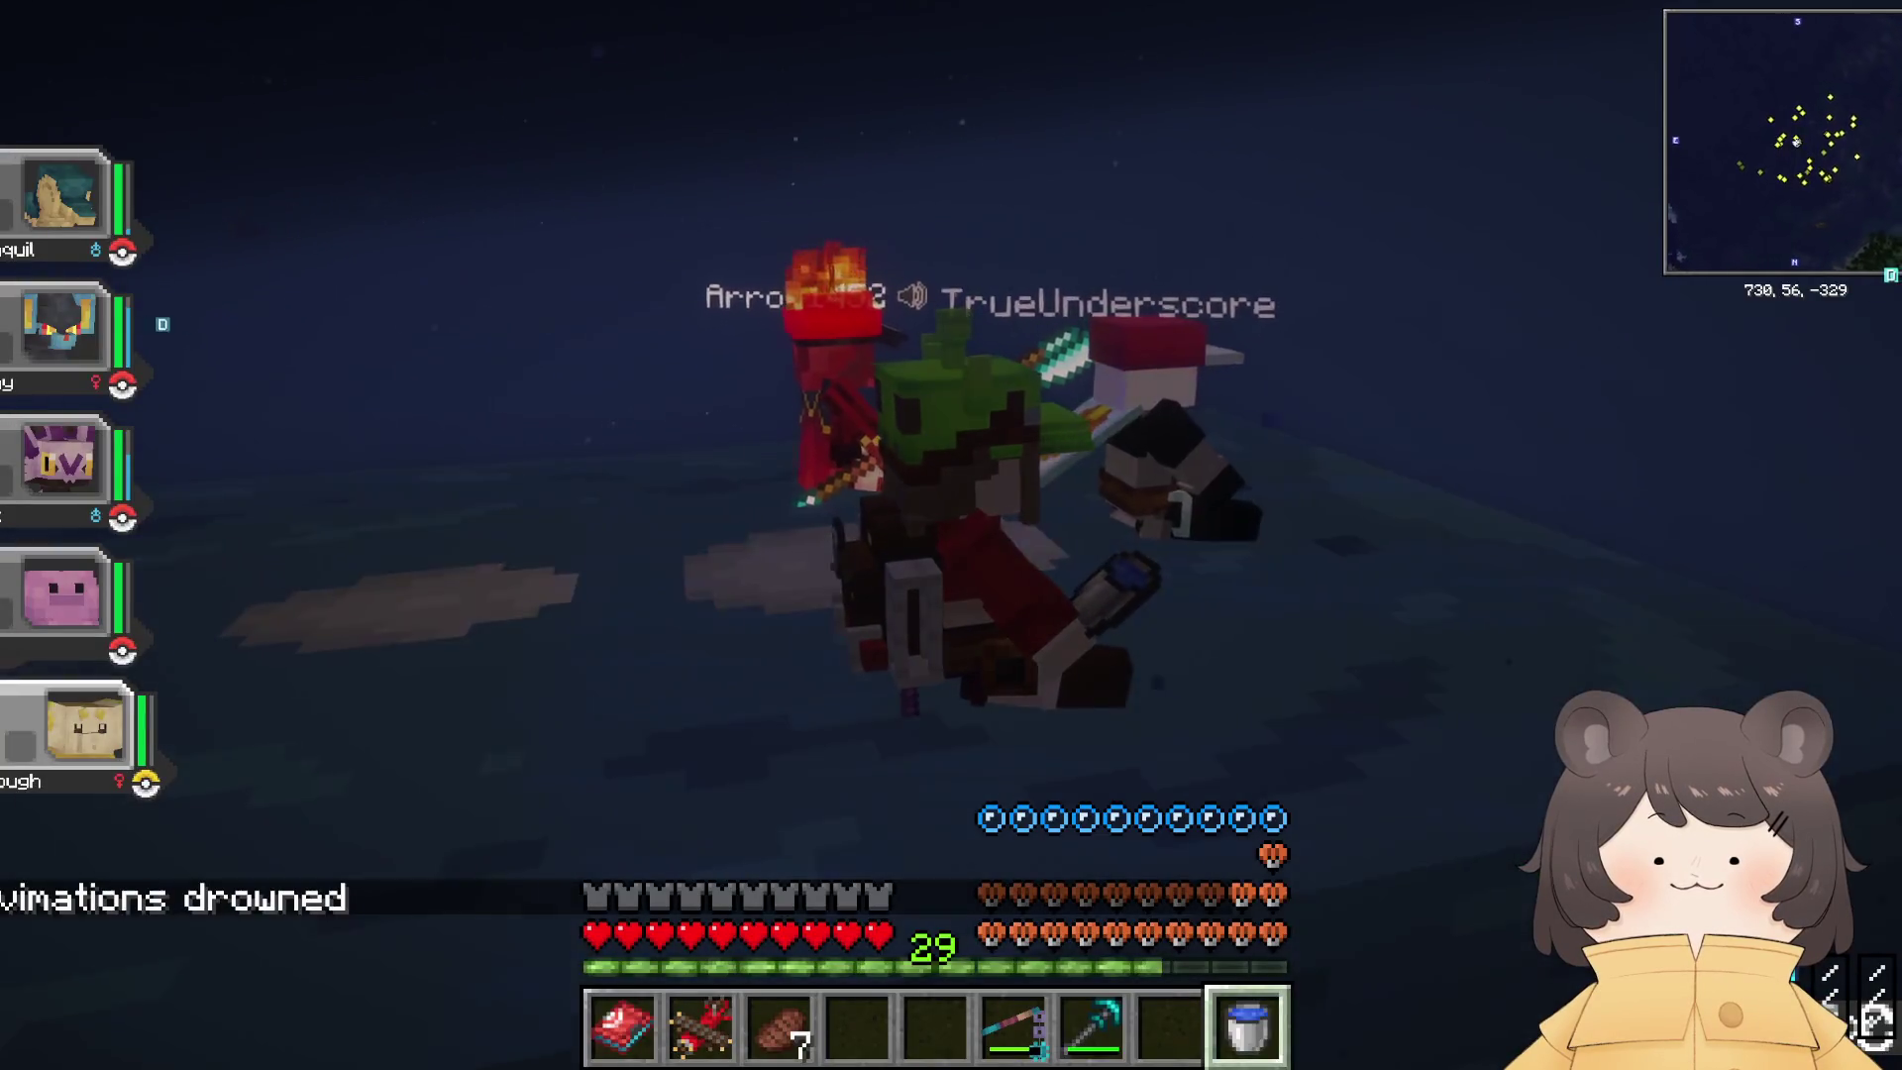
{"action": "scroll", "coordinate": [951, 535], "scroll_direction": "up", "scroll_amount": 4}
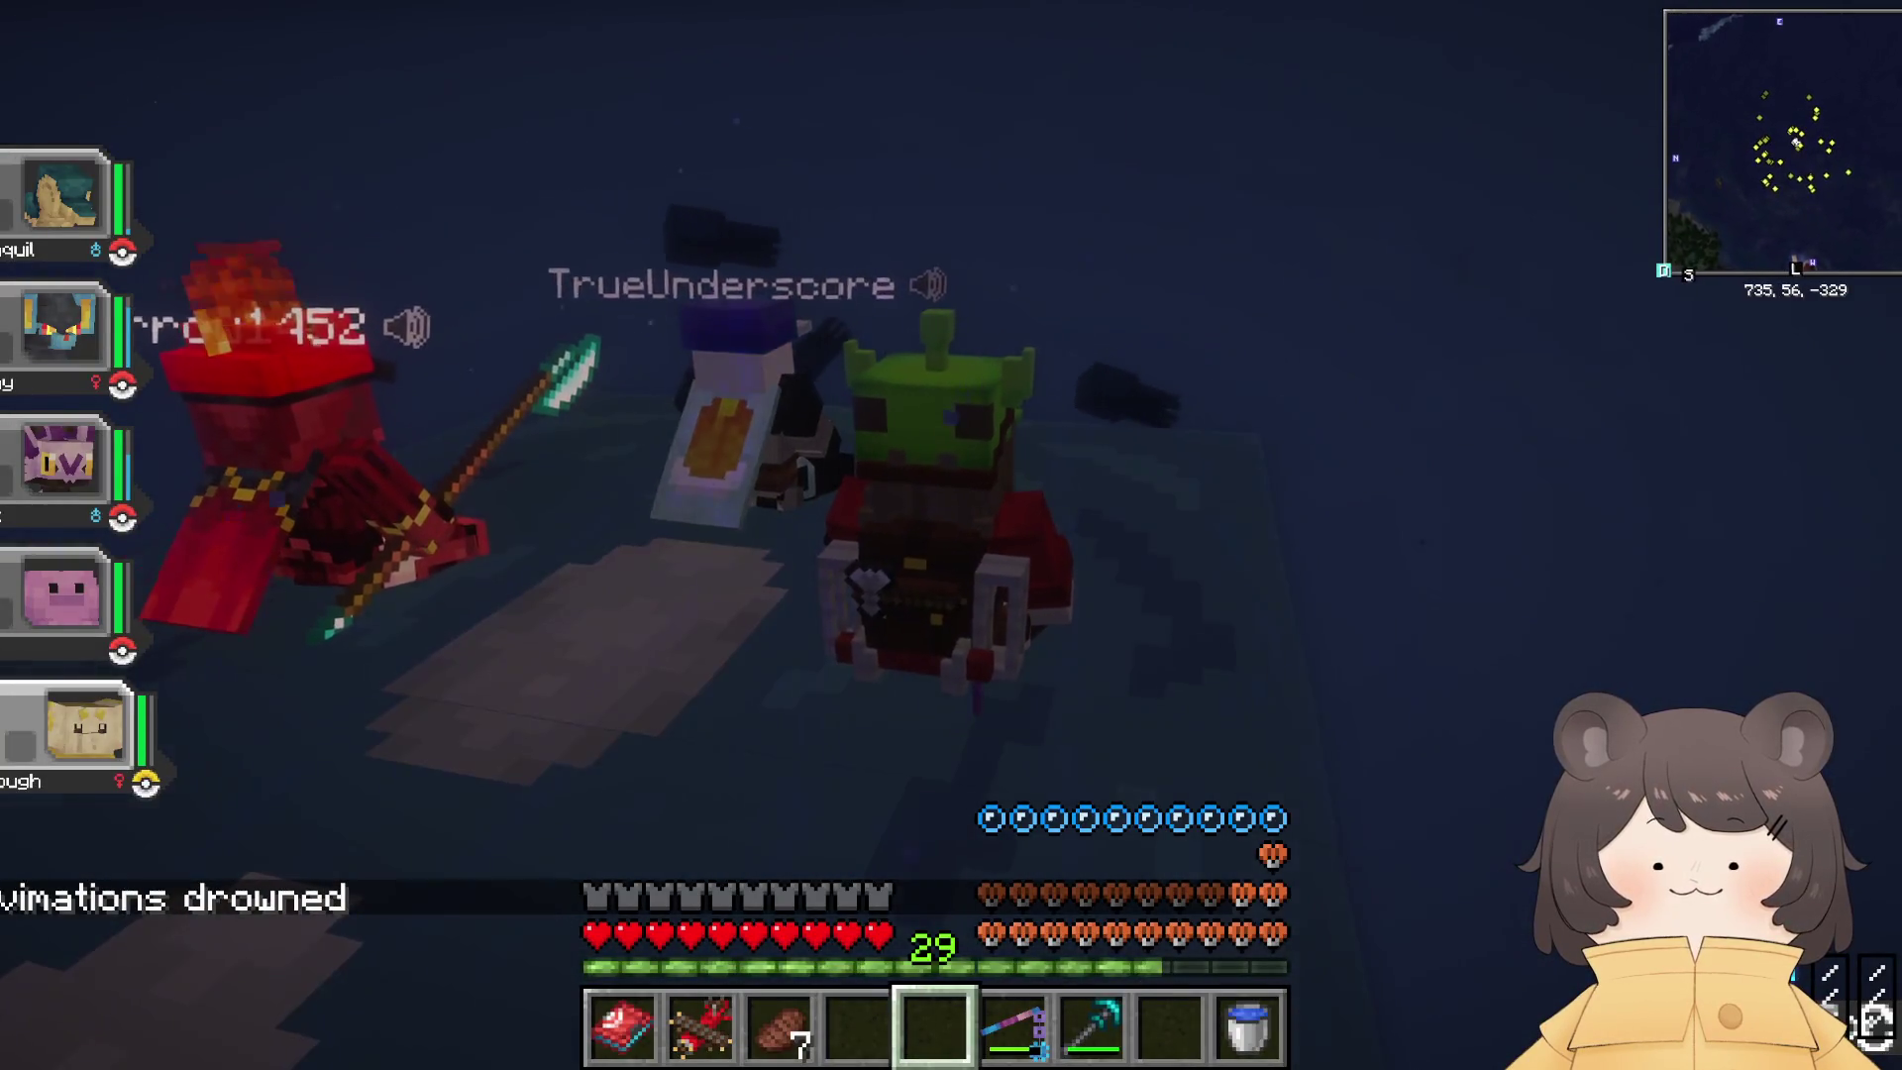
{"action": "key", "text": "e"}
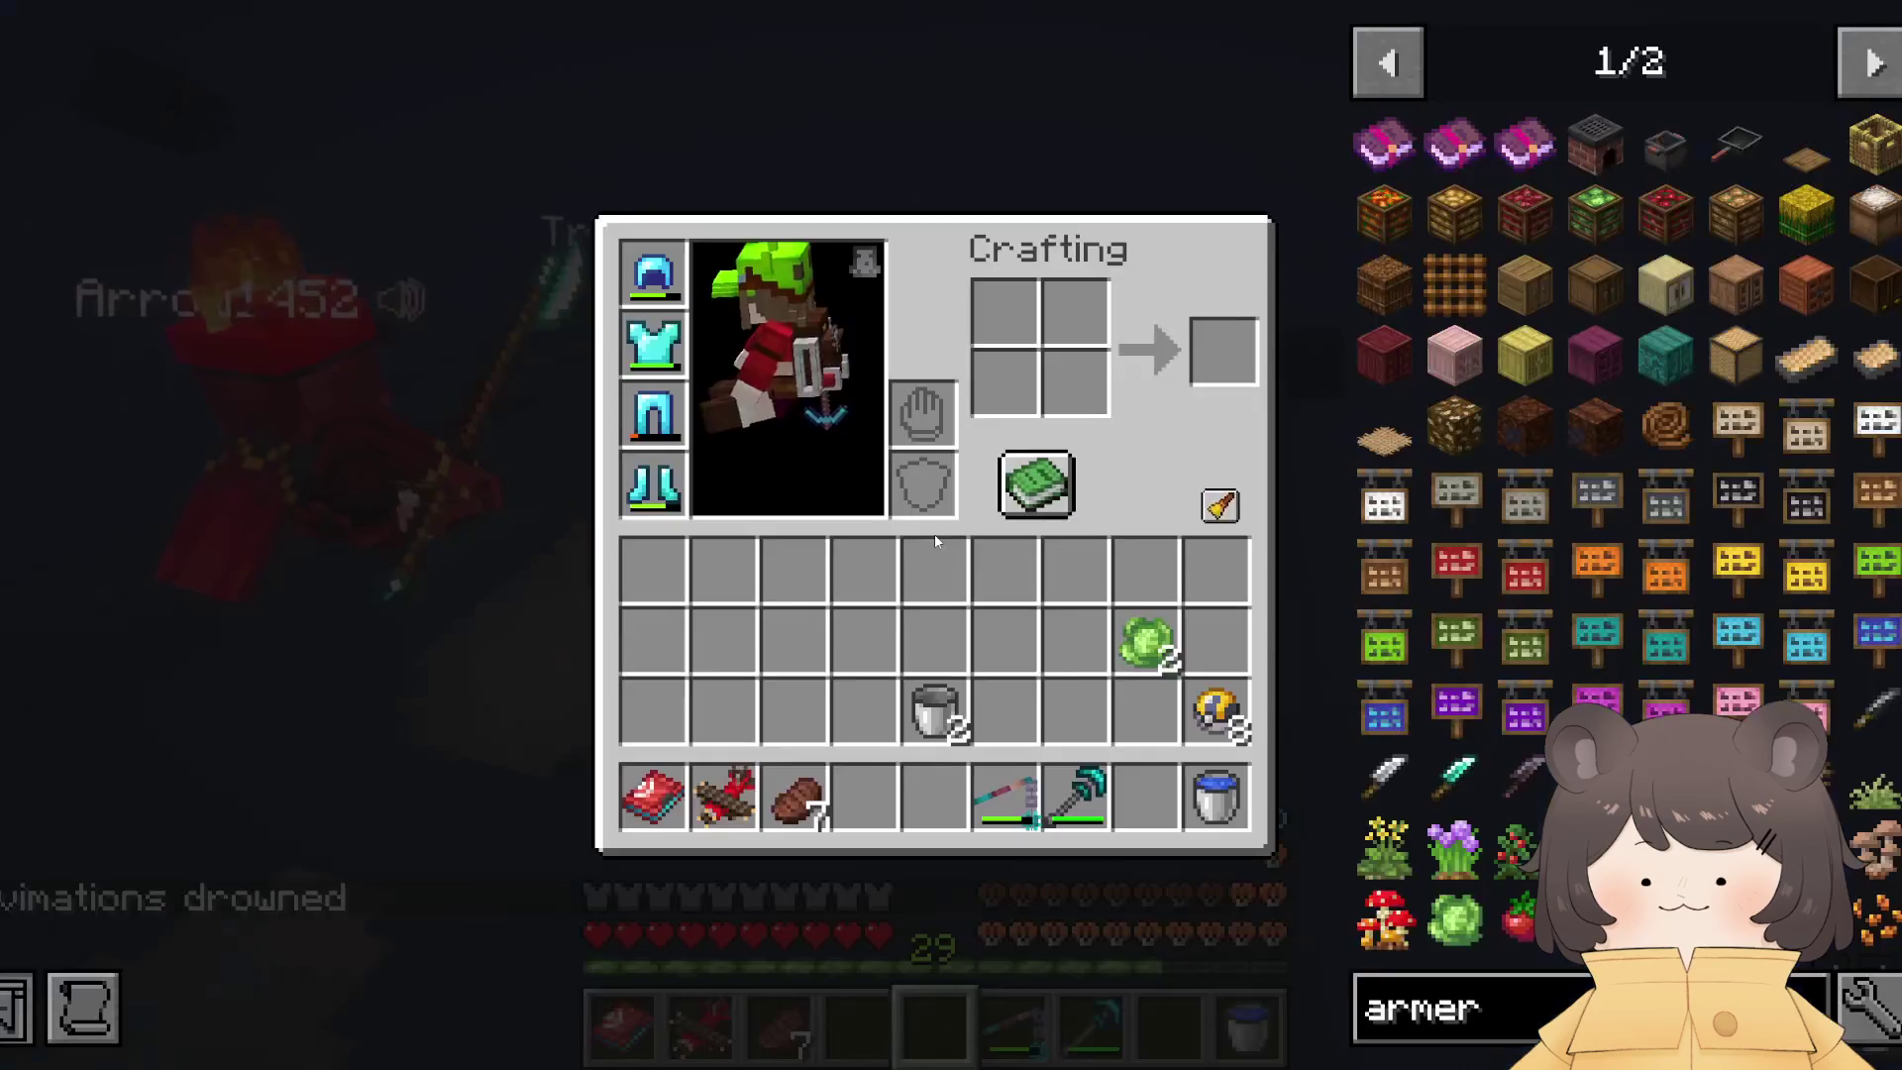
{"action": "key", "text": "e"}
{"action": "key", "text": "w"}
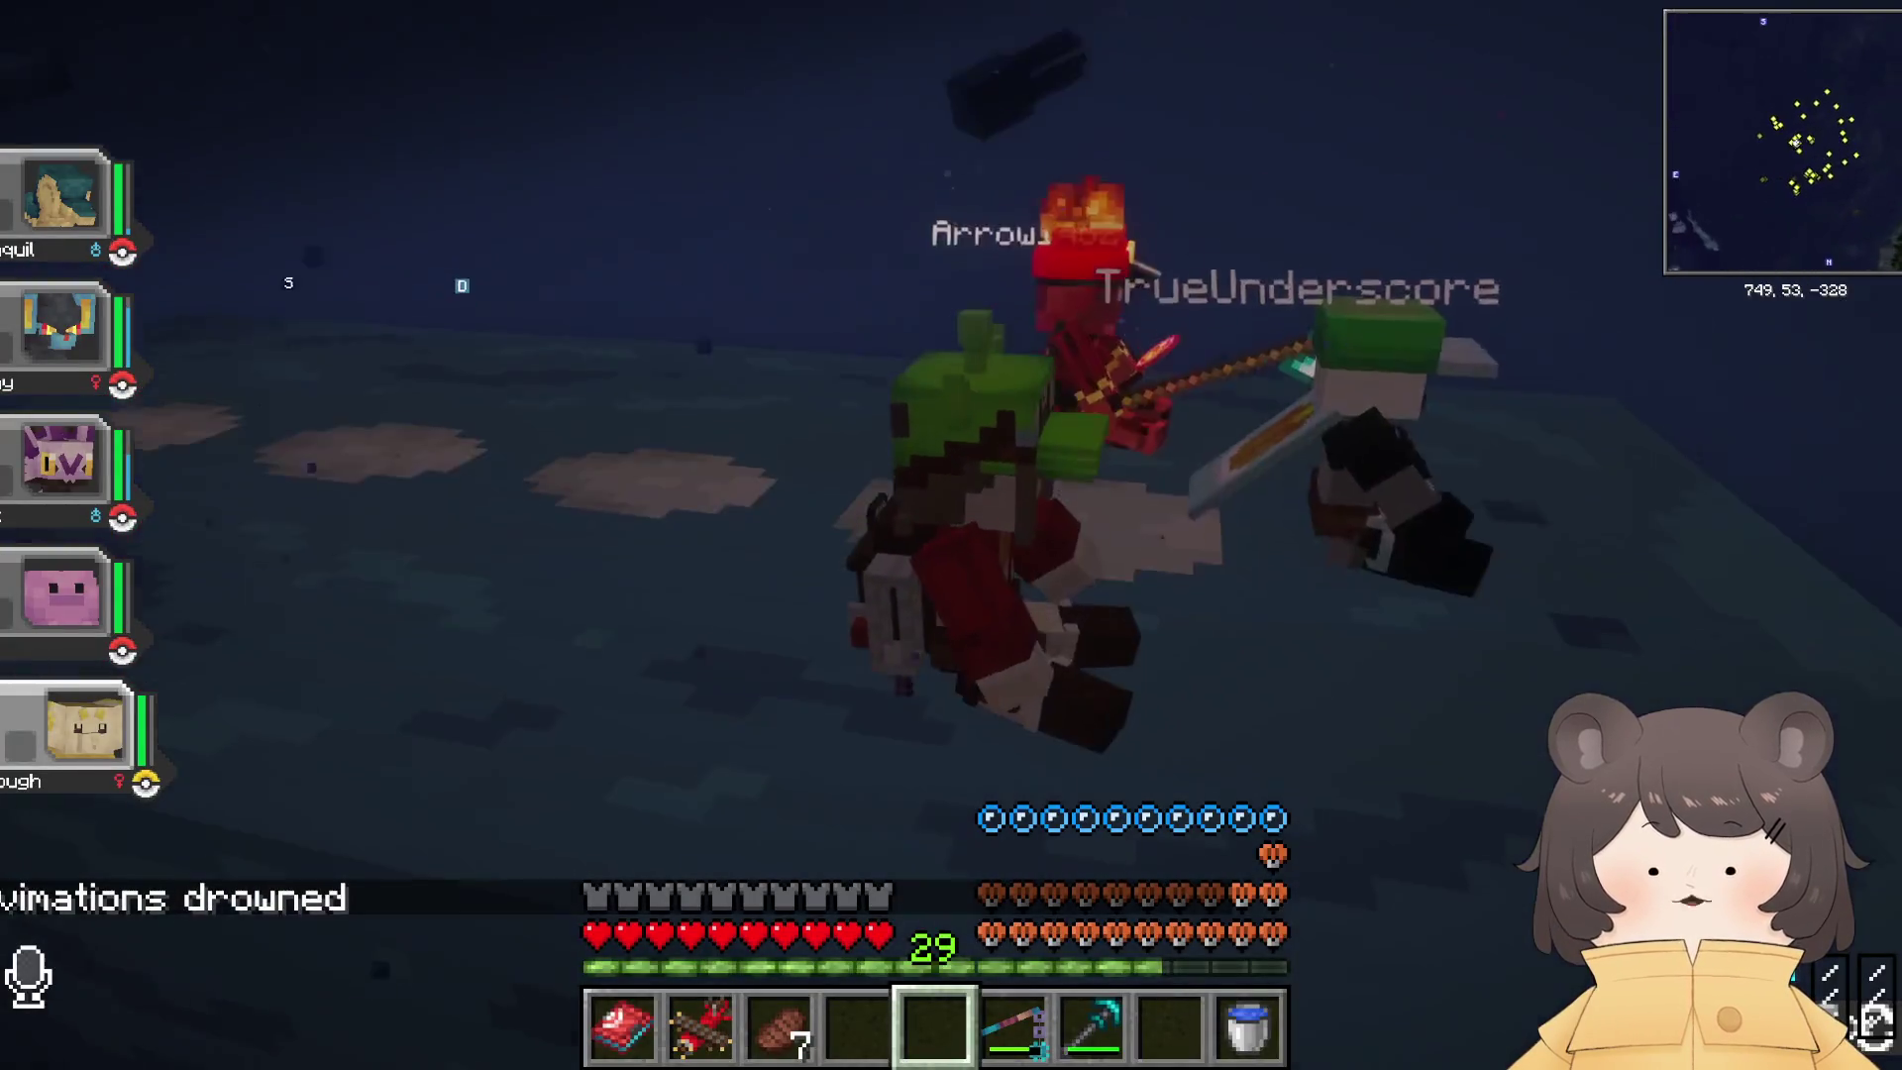
{"action": "key", "text": "e"}
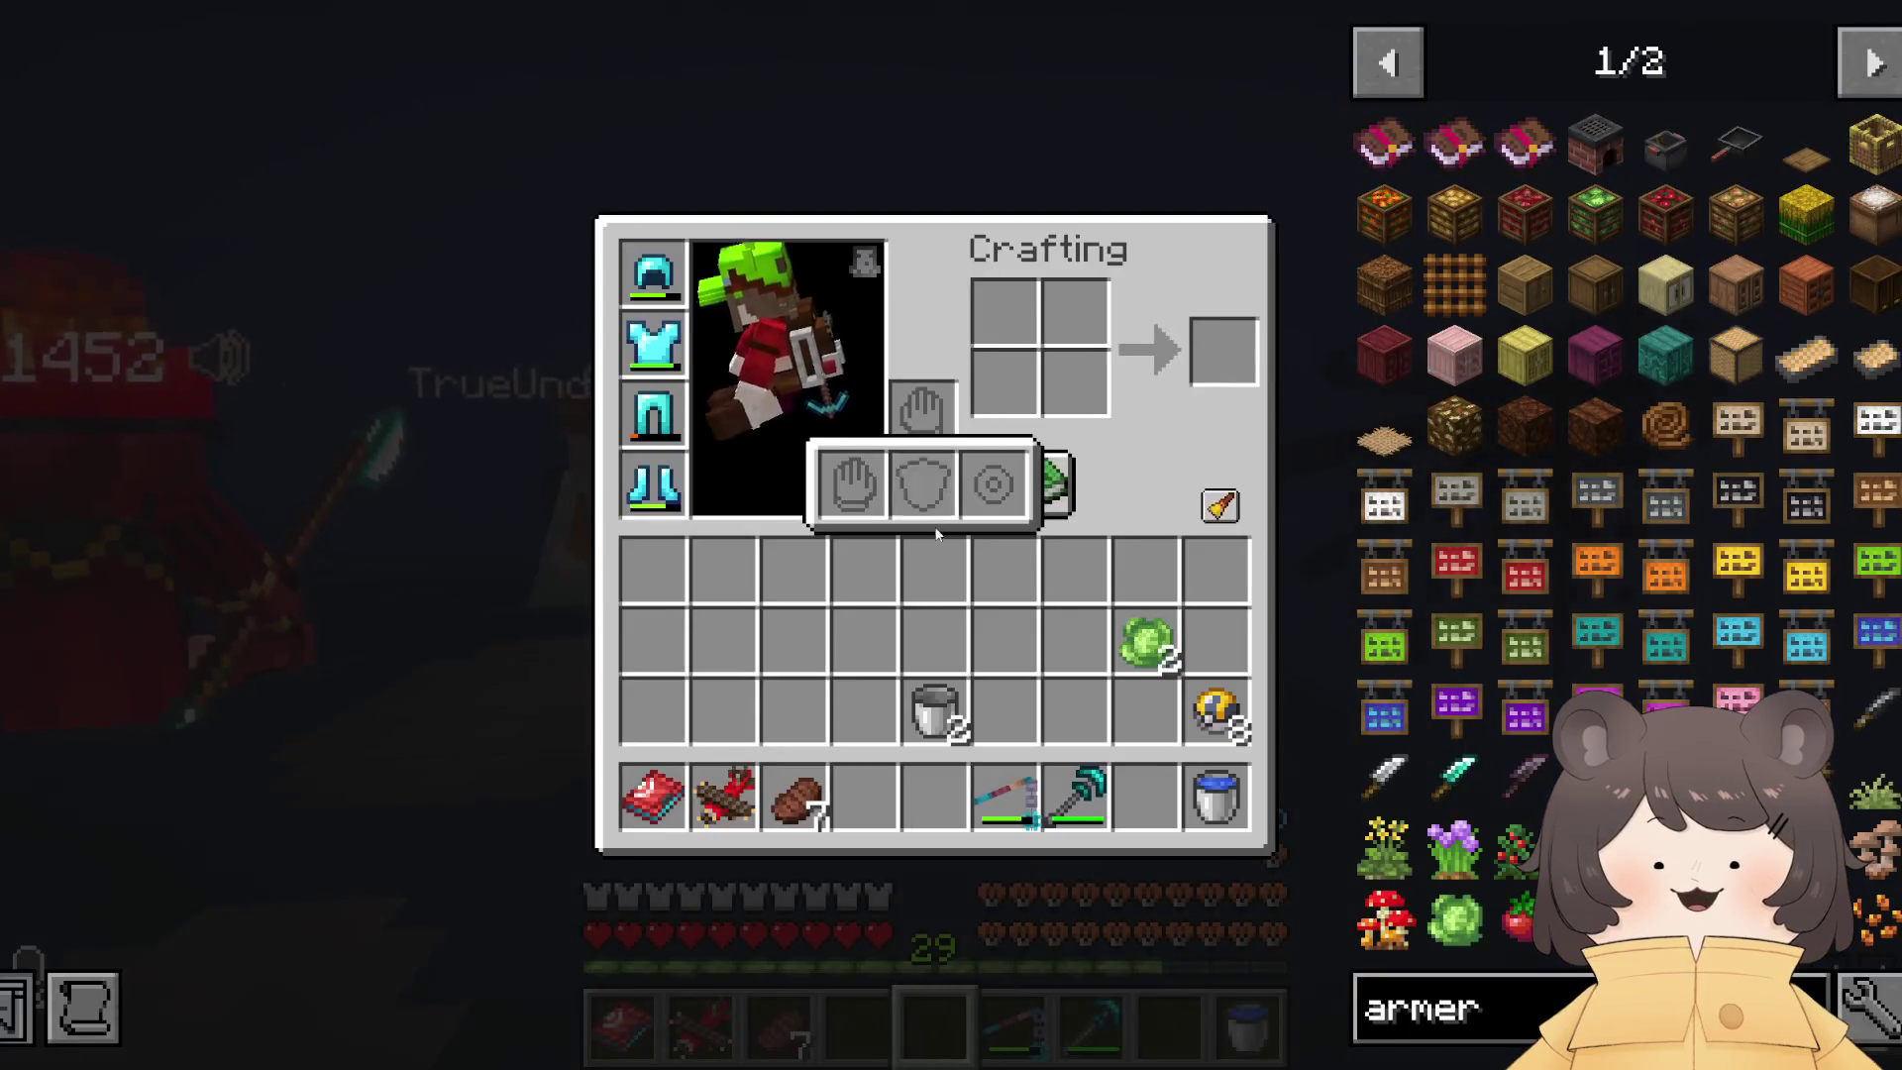
{"action": "key", "text": "e"}
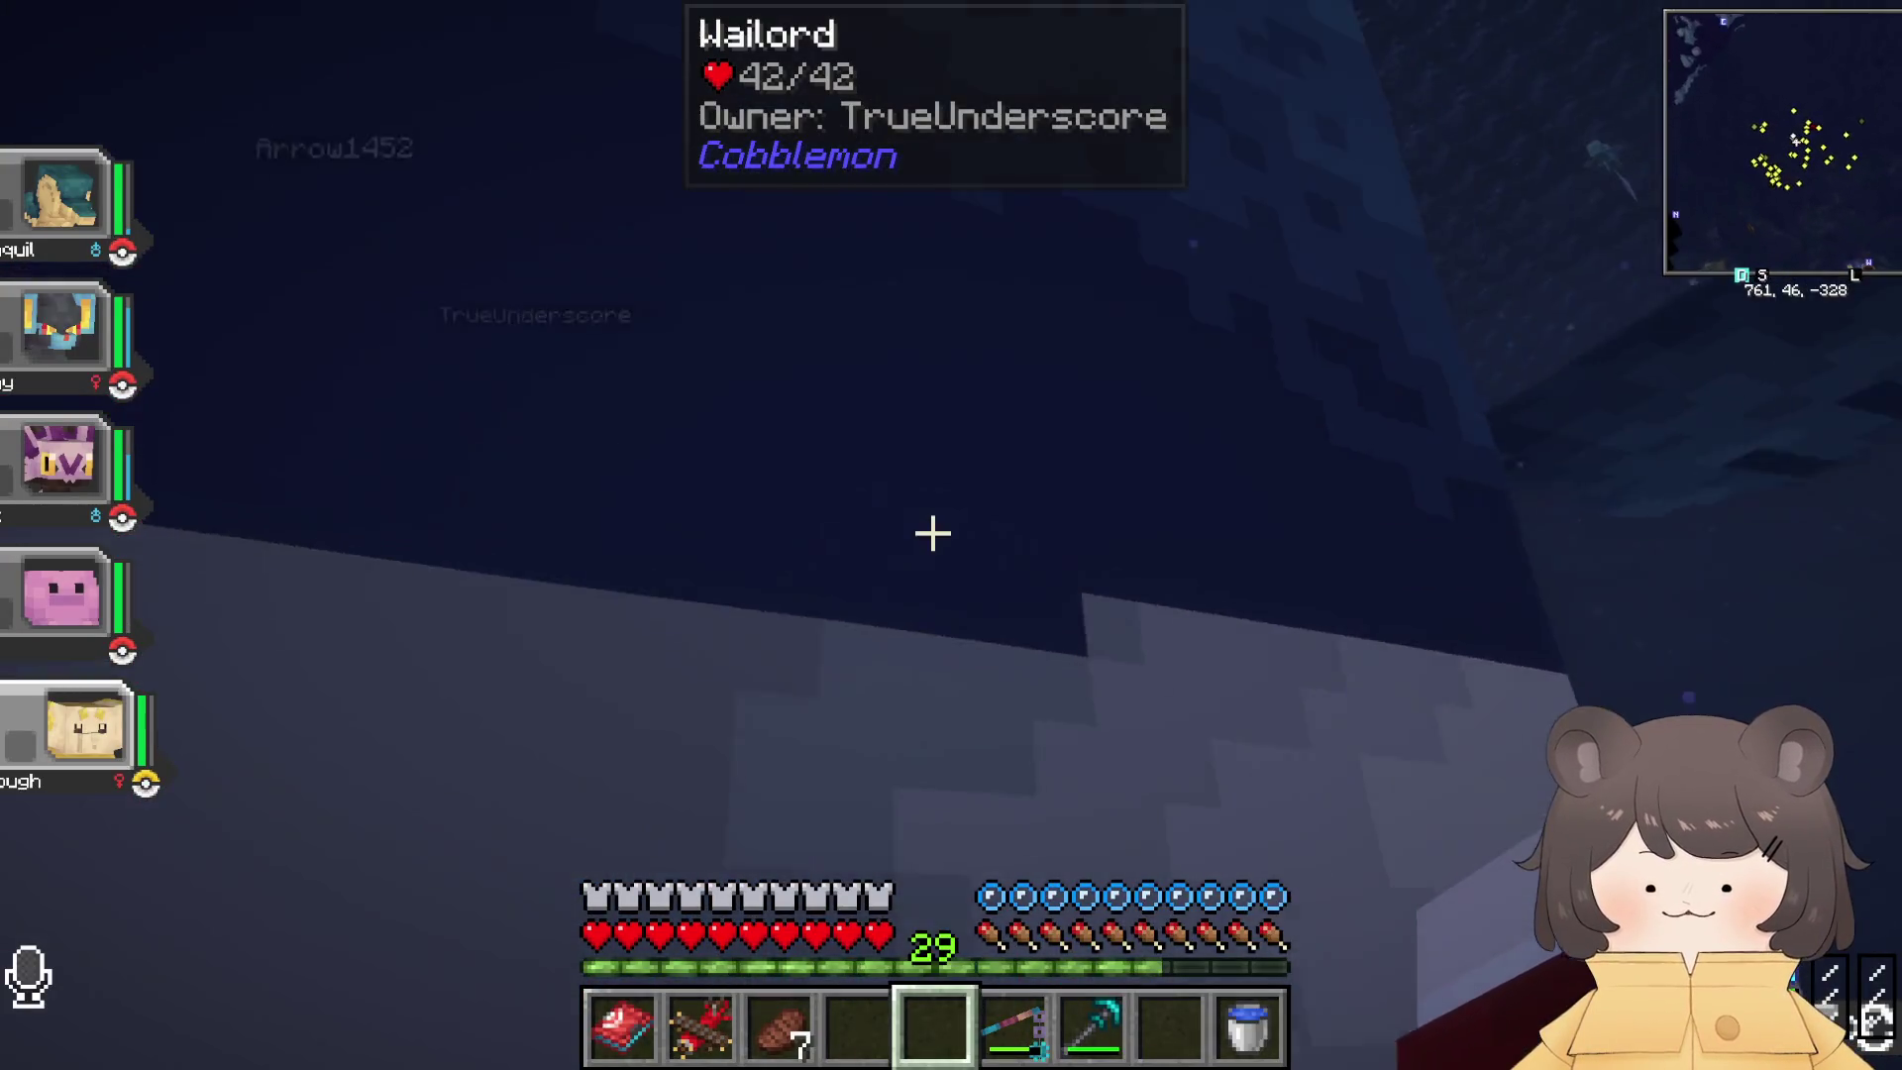
Step: Swim up to the surface and back under, staying beside the Wailord
{"action": "key", "text": "space"}
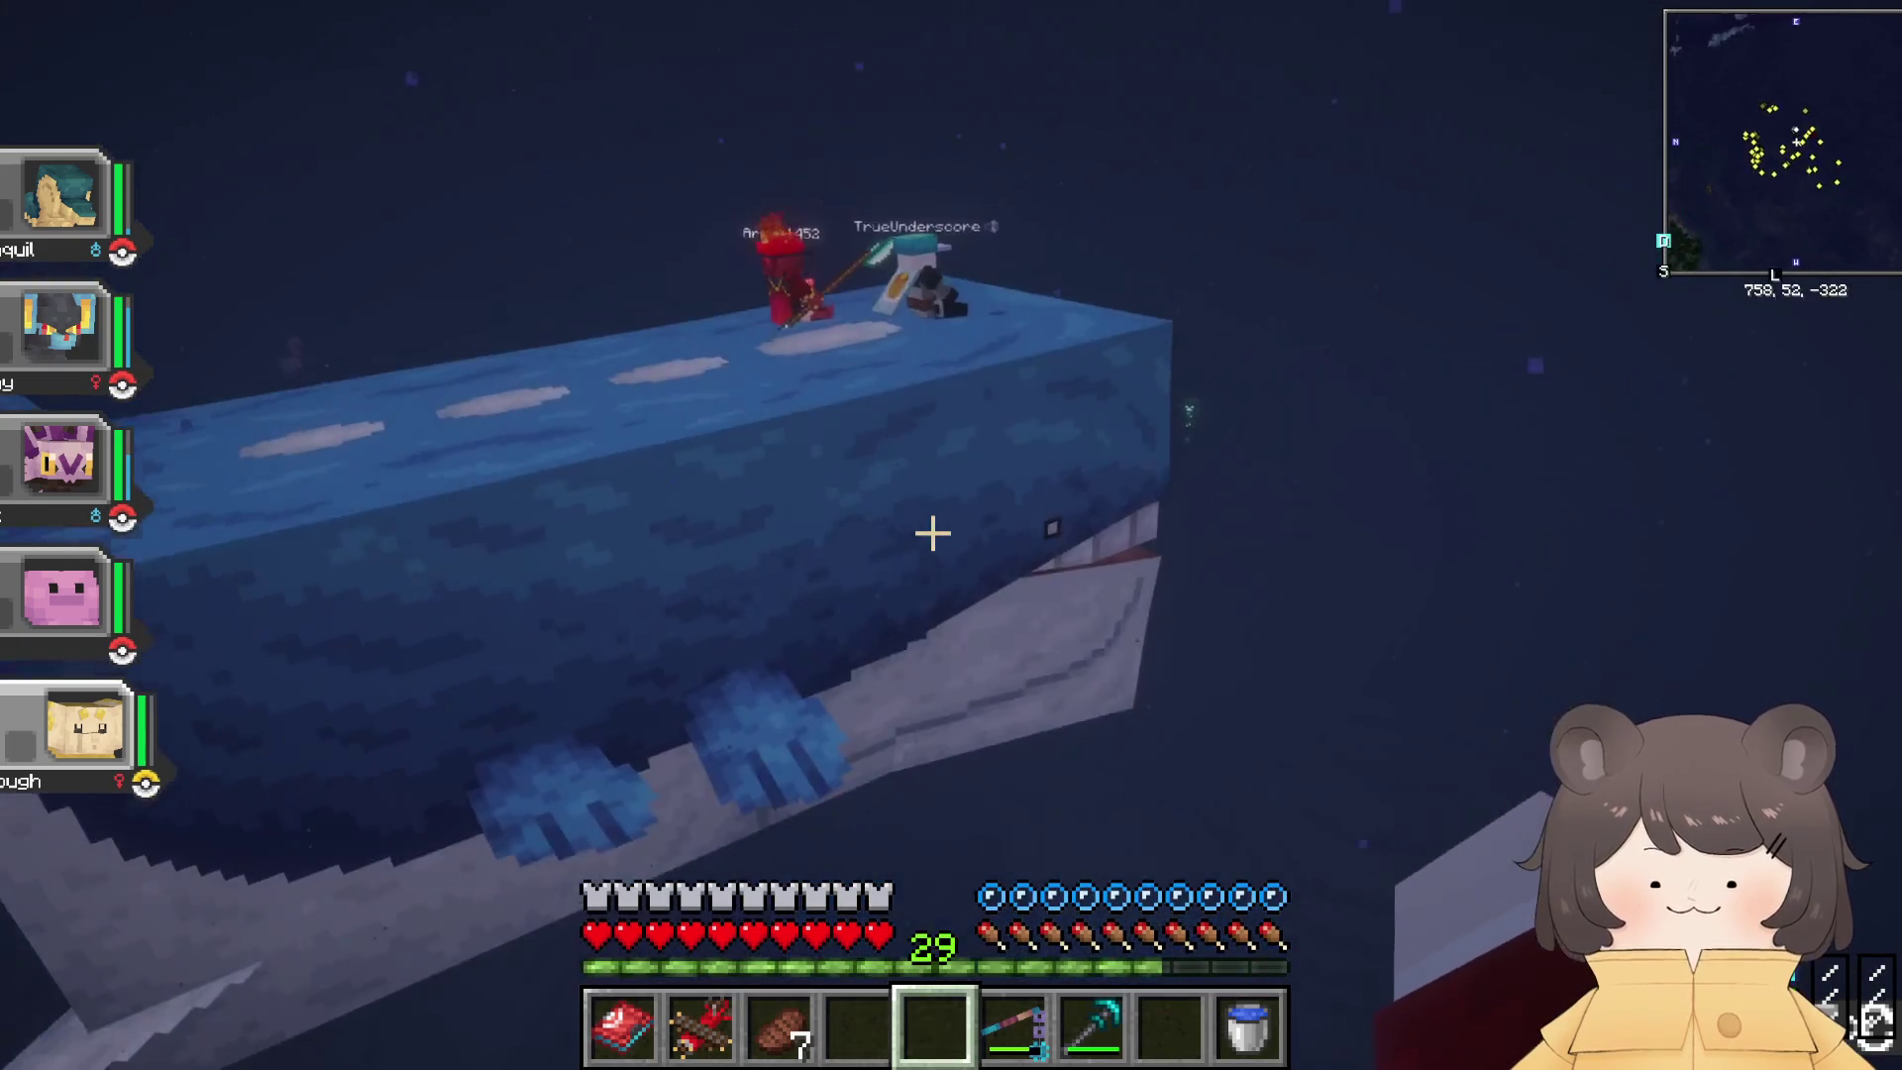
{"action": "key", "text": "space"}
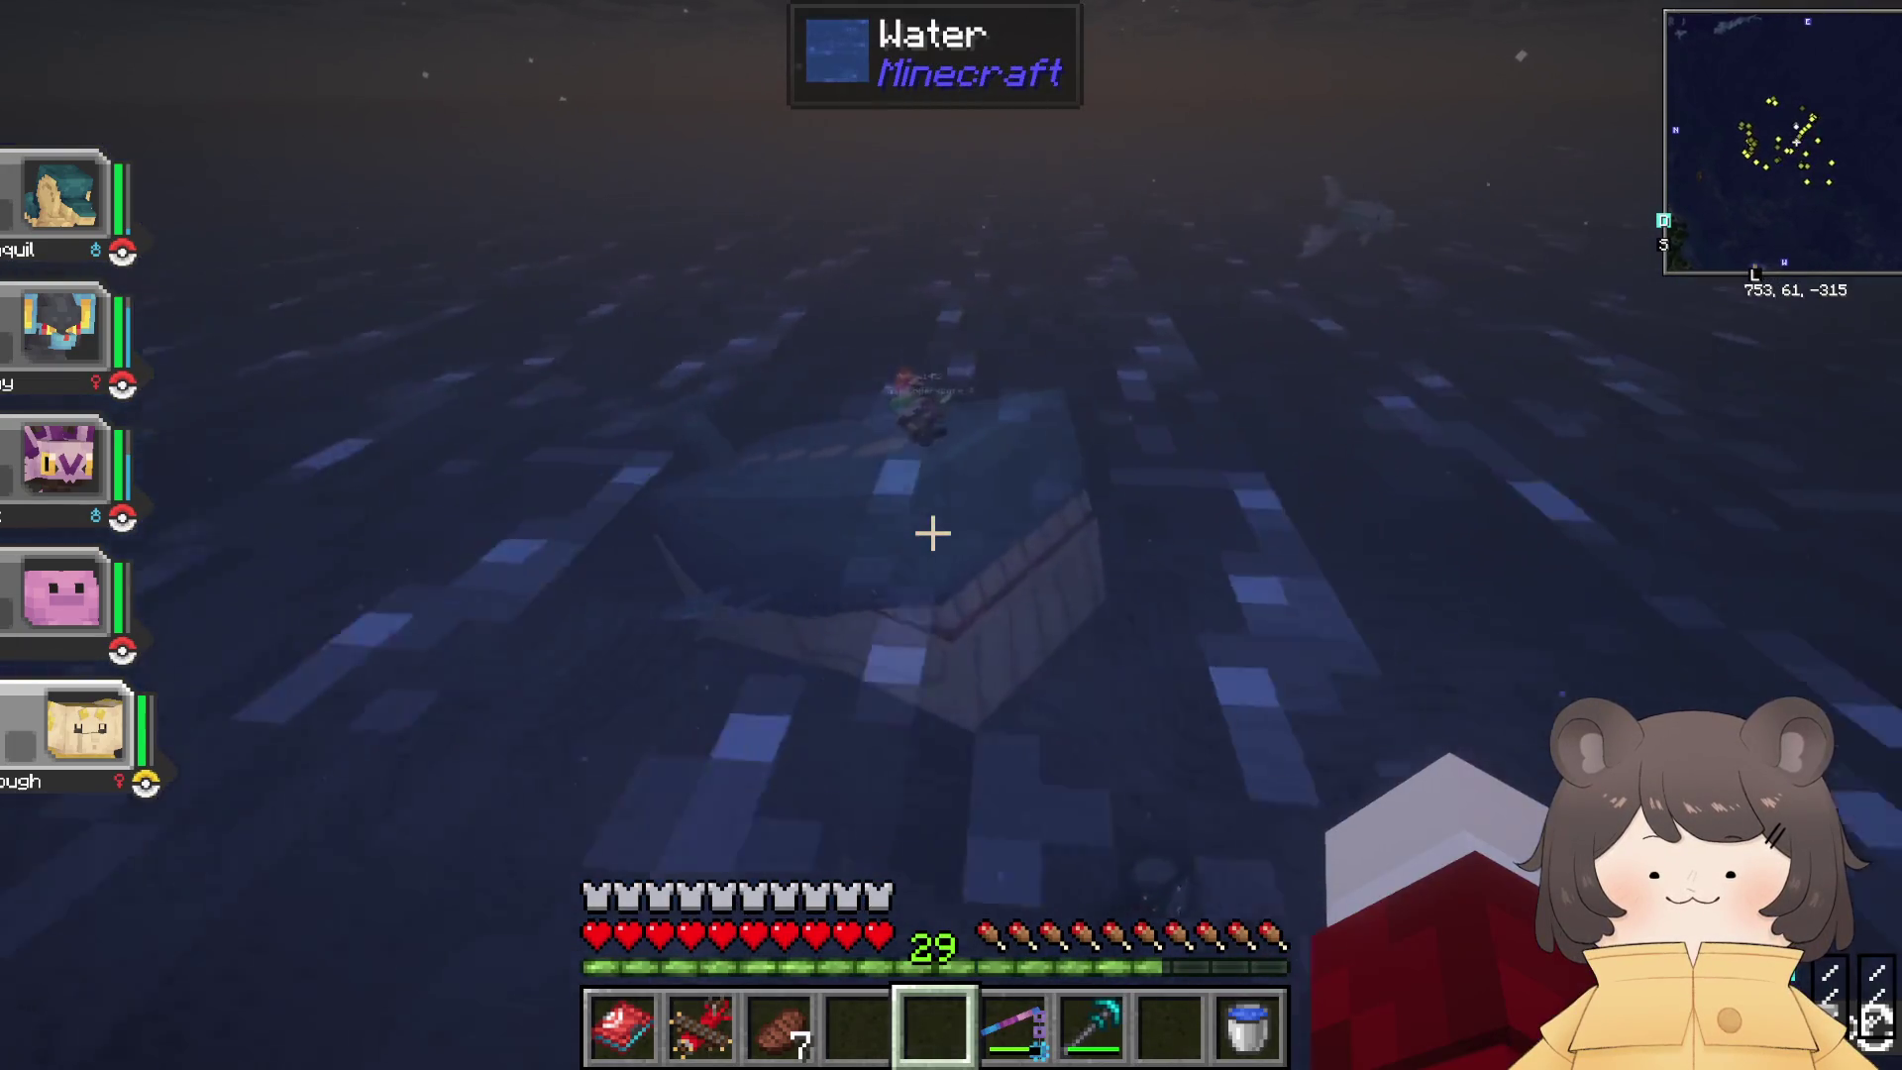
{"action": "key", "text": "w"}
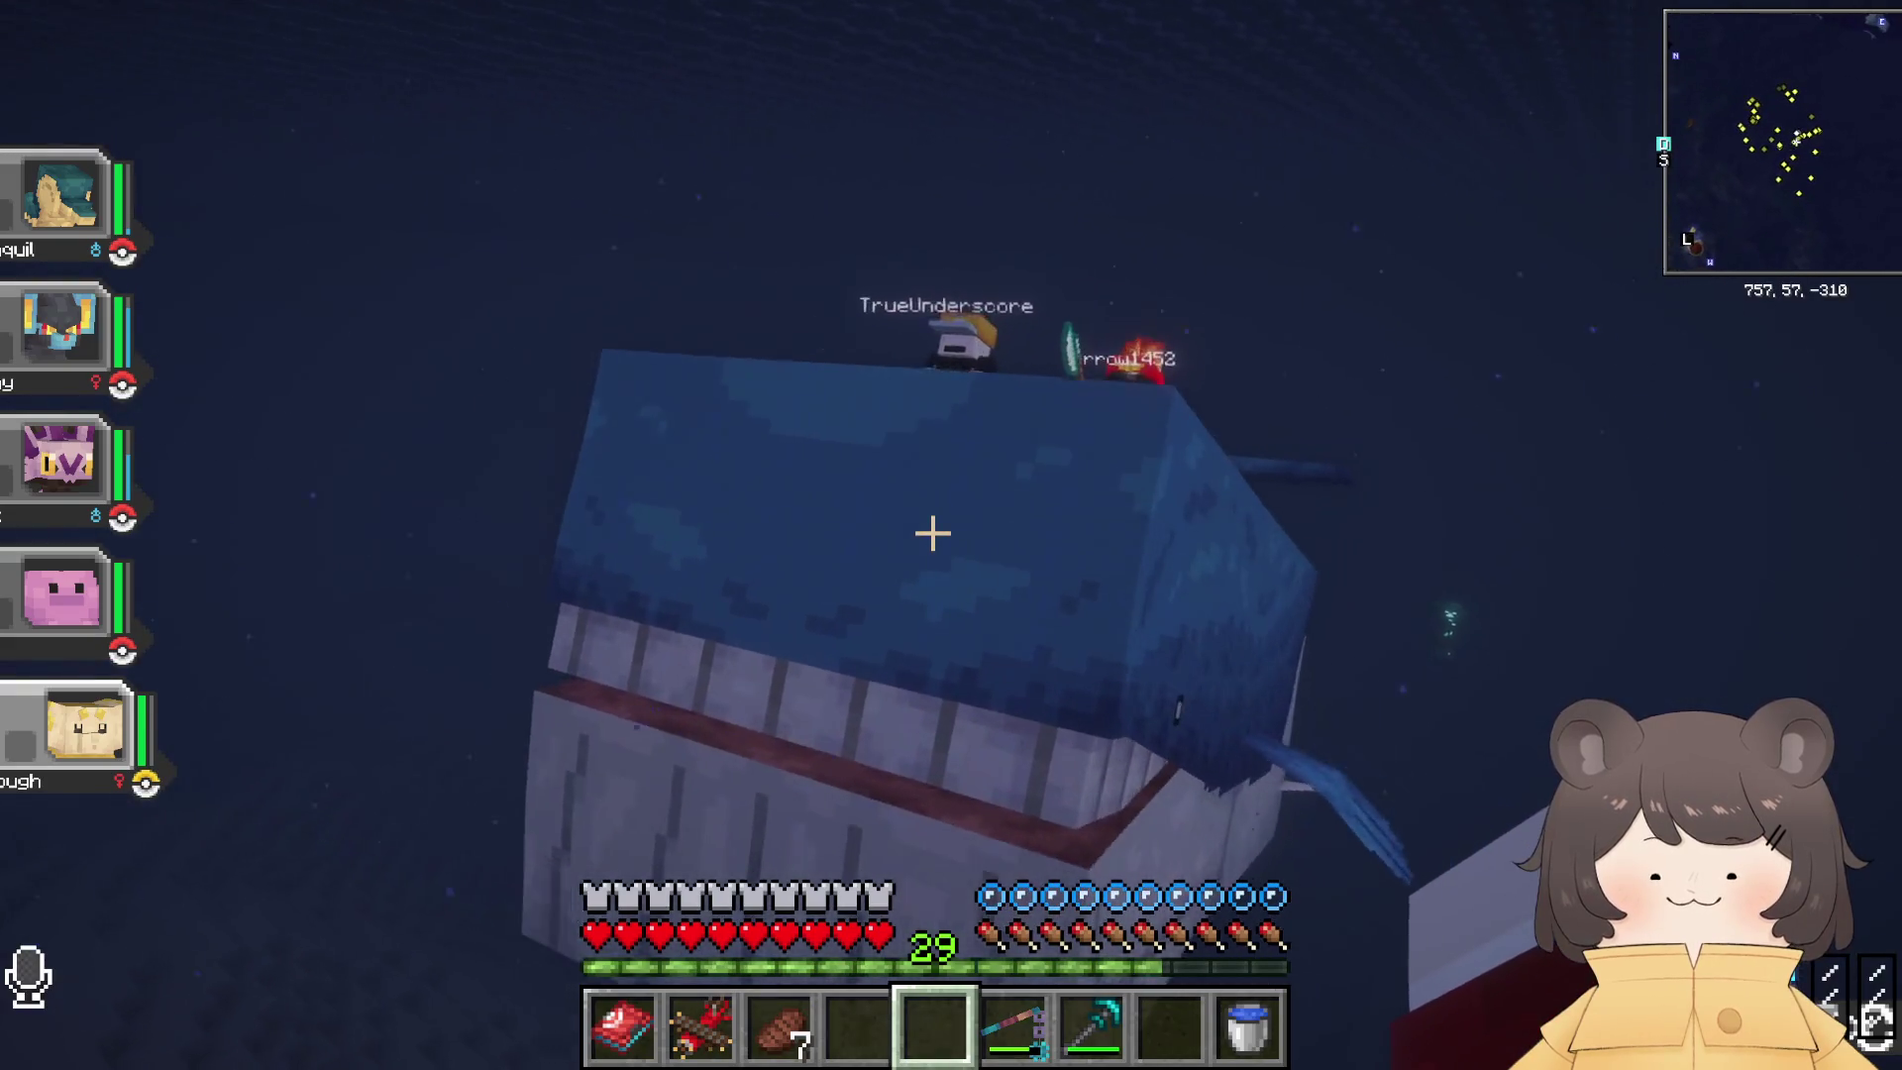
{"action": "key", "text": "w"}
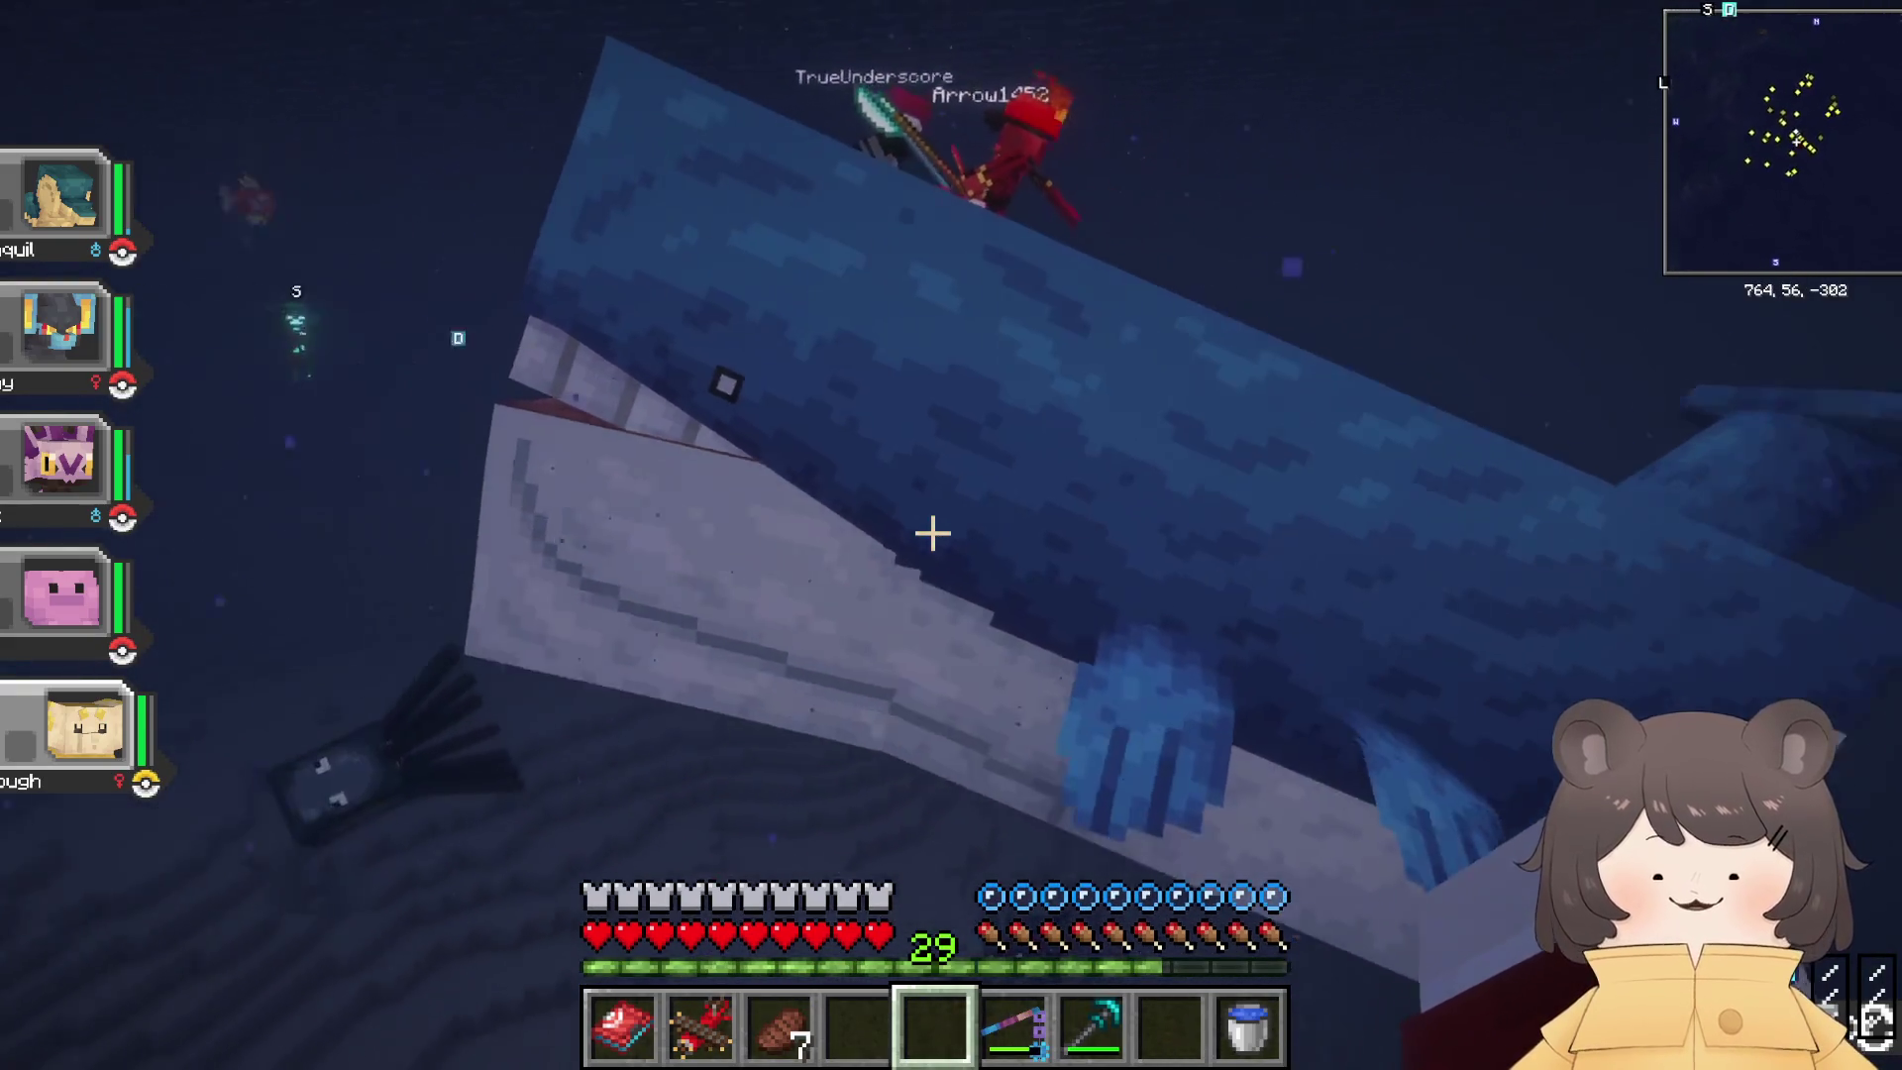
{"action": "key", "text": "w"}
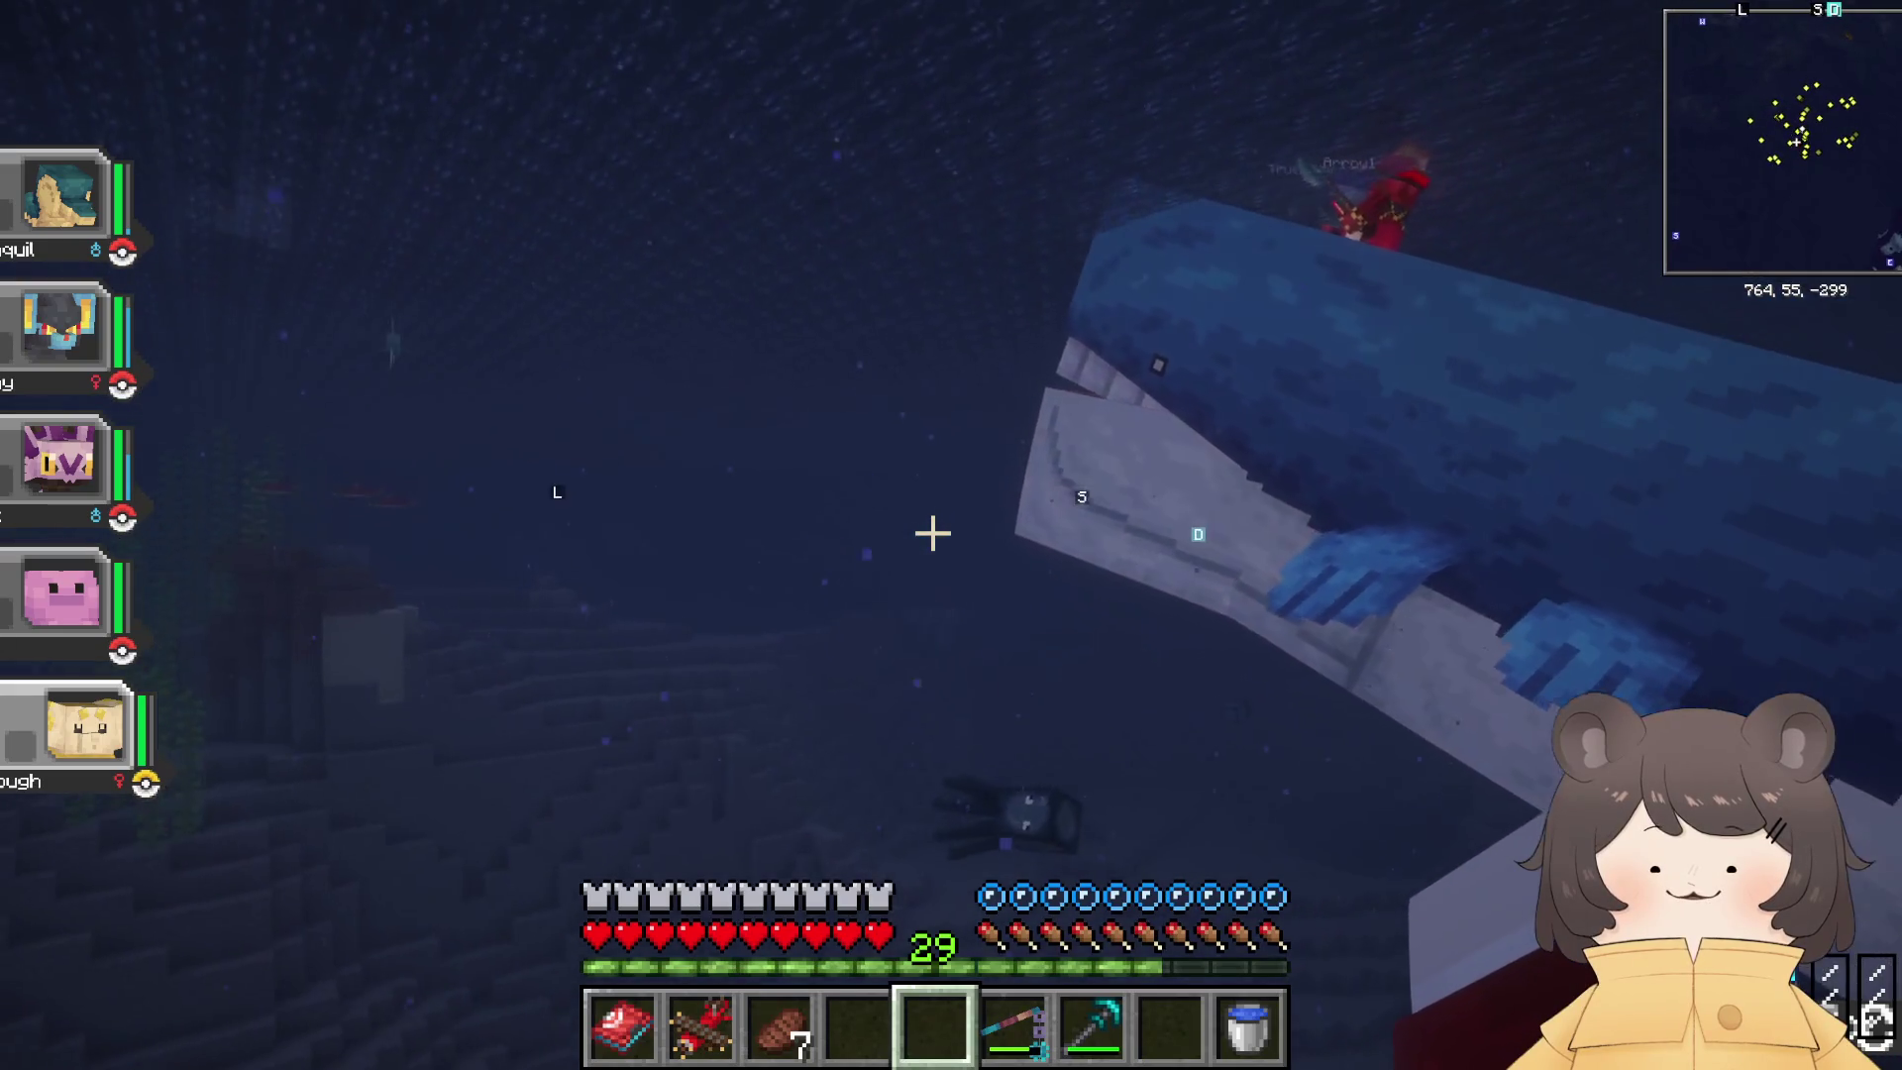
{"action": "type", "text": "/spawn"}
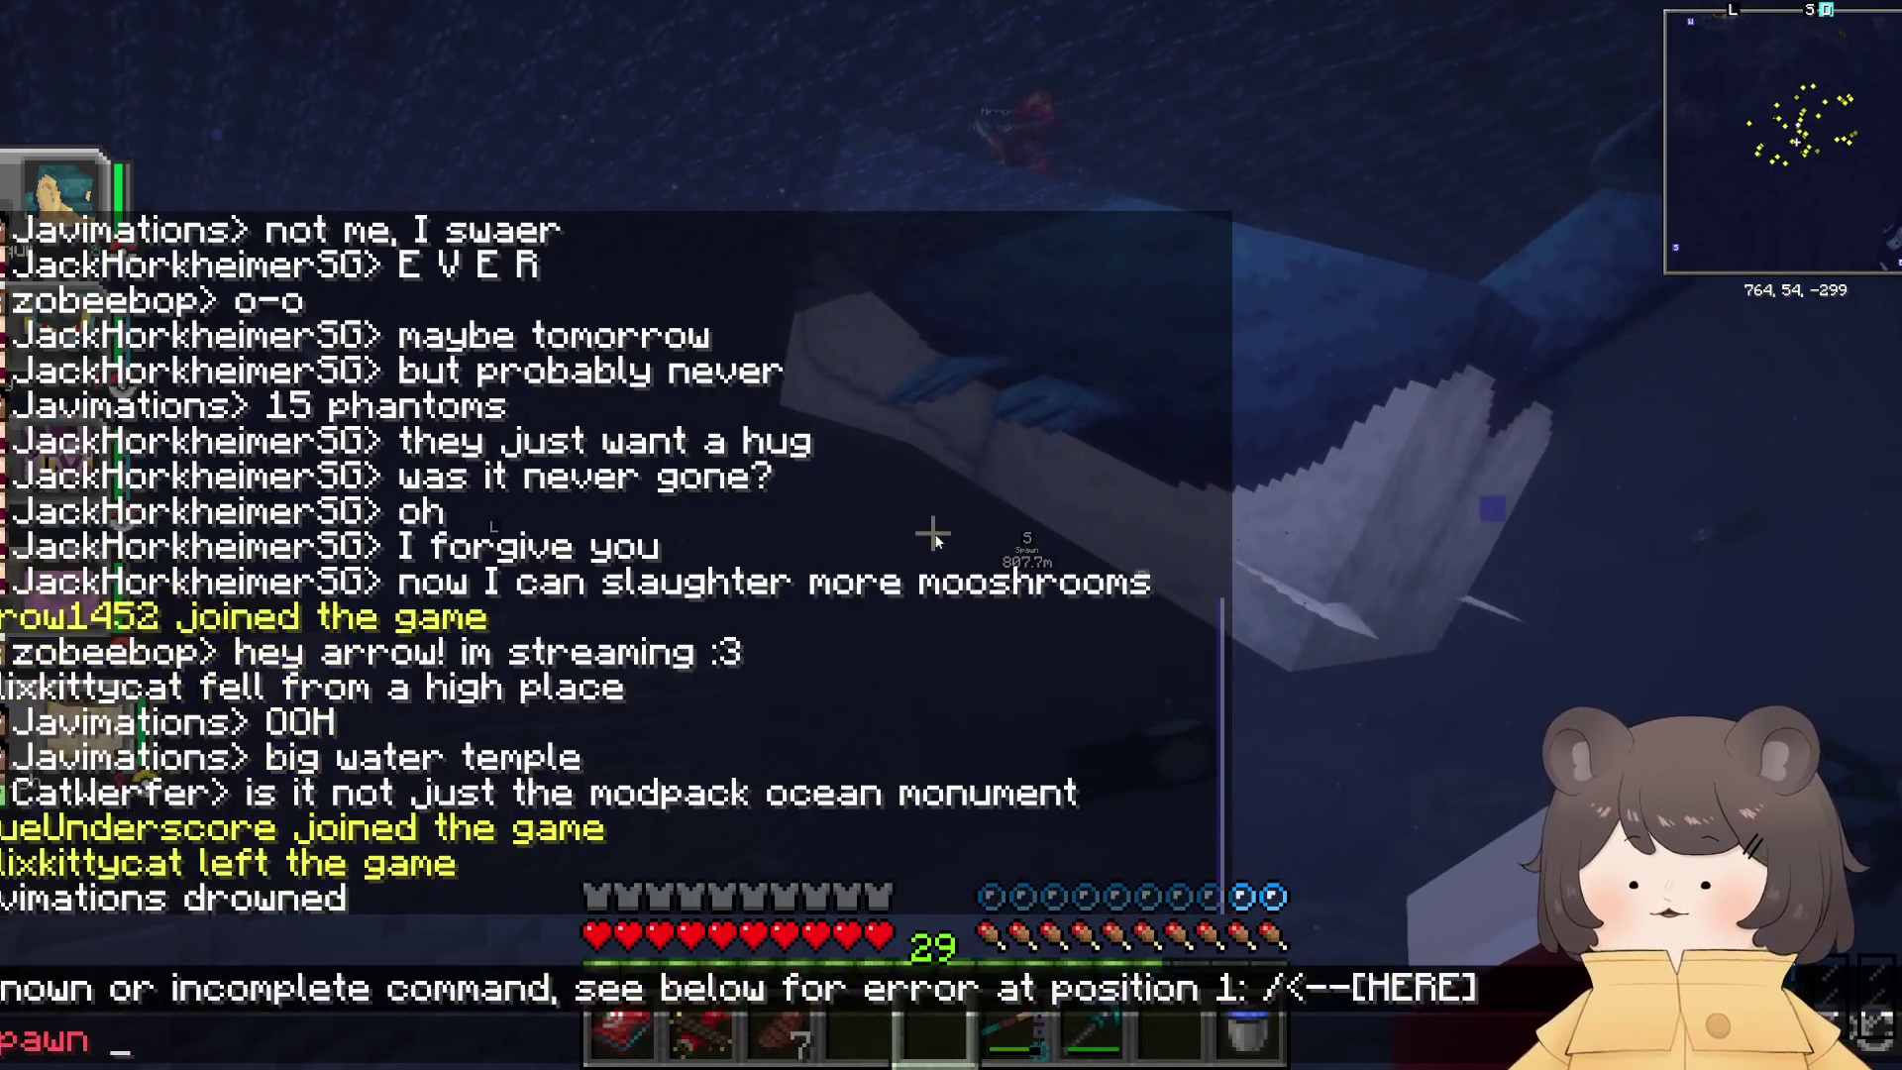
{"action": "type", "text": "pokemon r"}
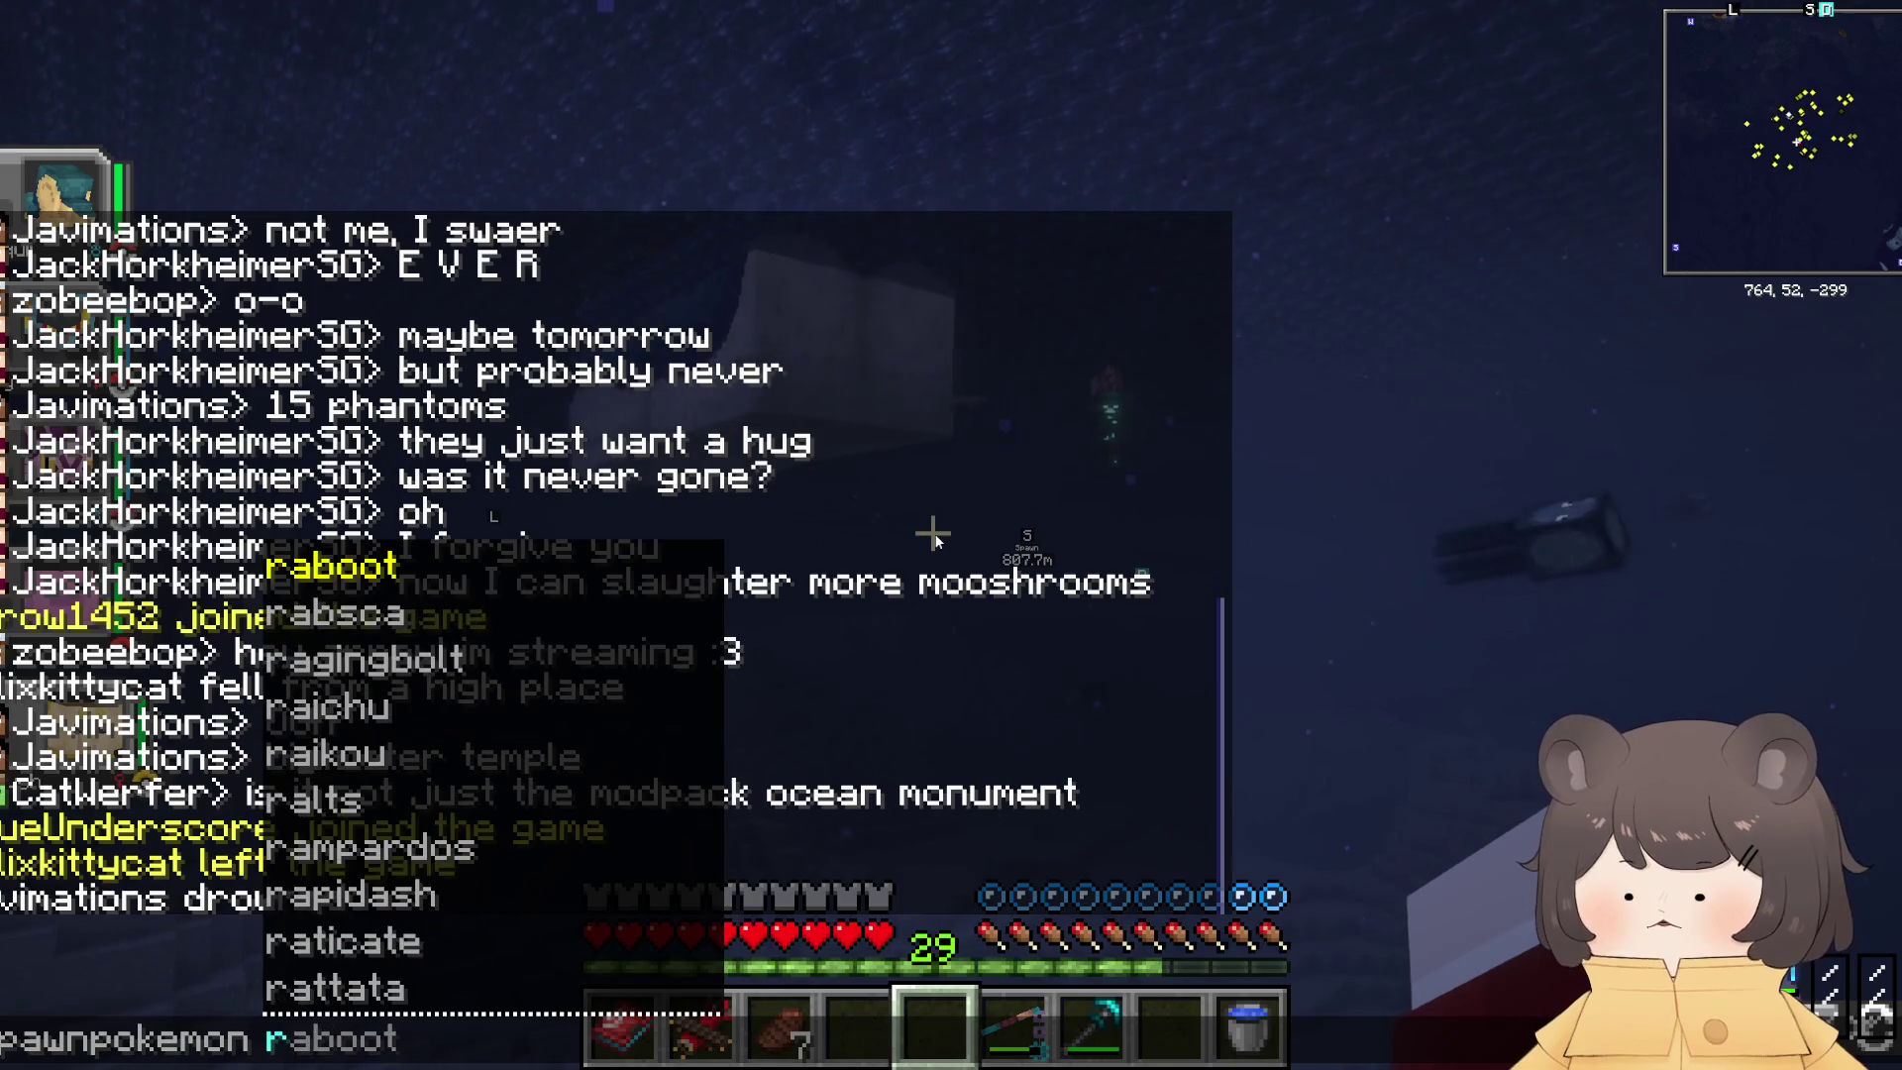
{"action": "type", "text": "aqu"}
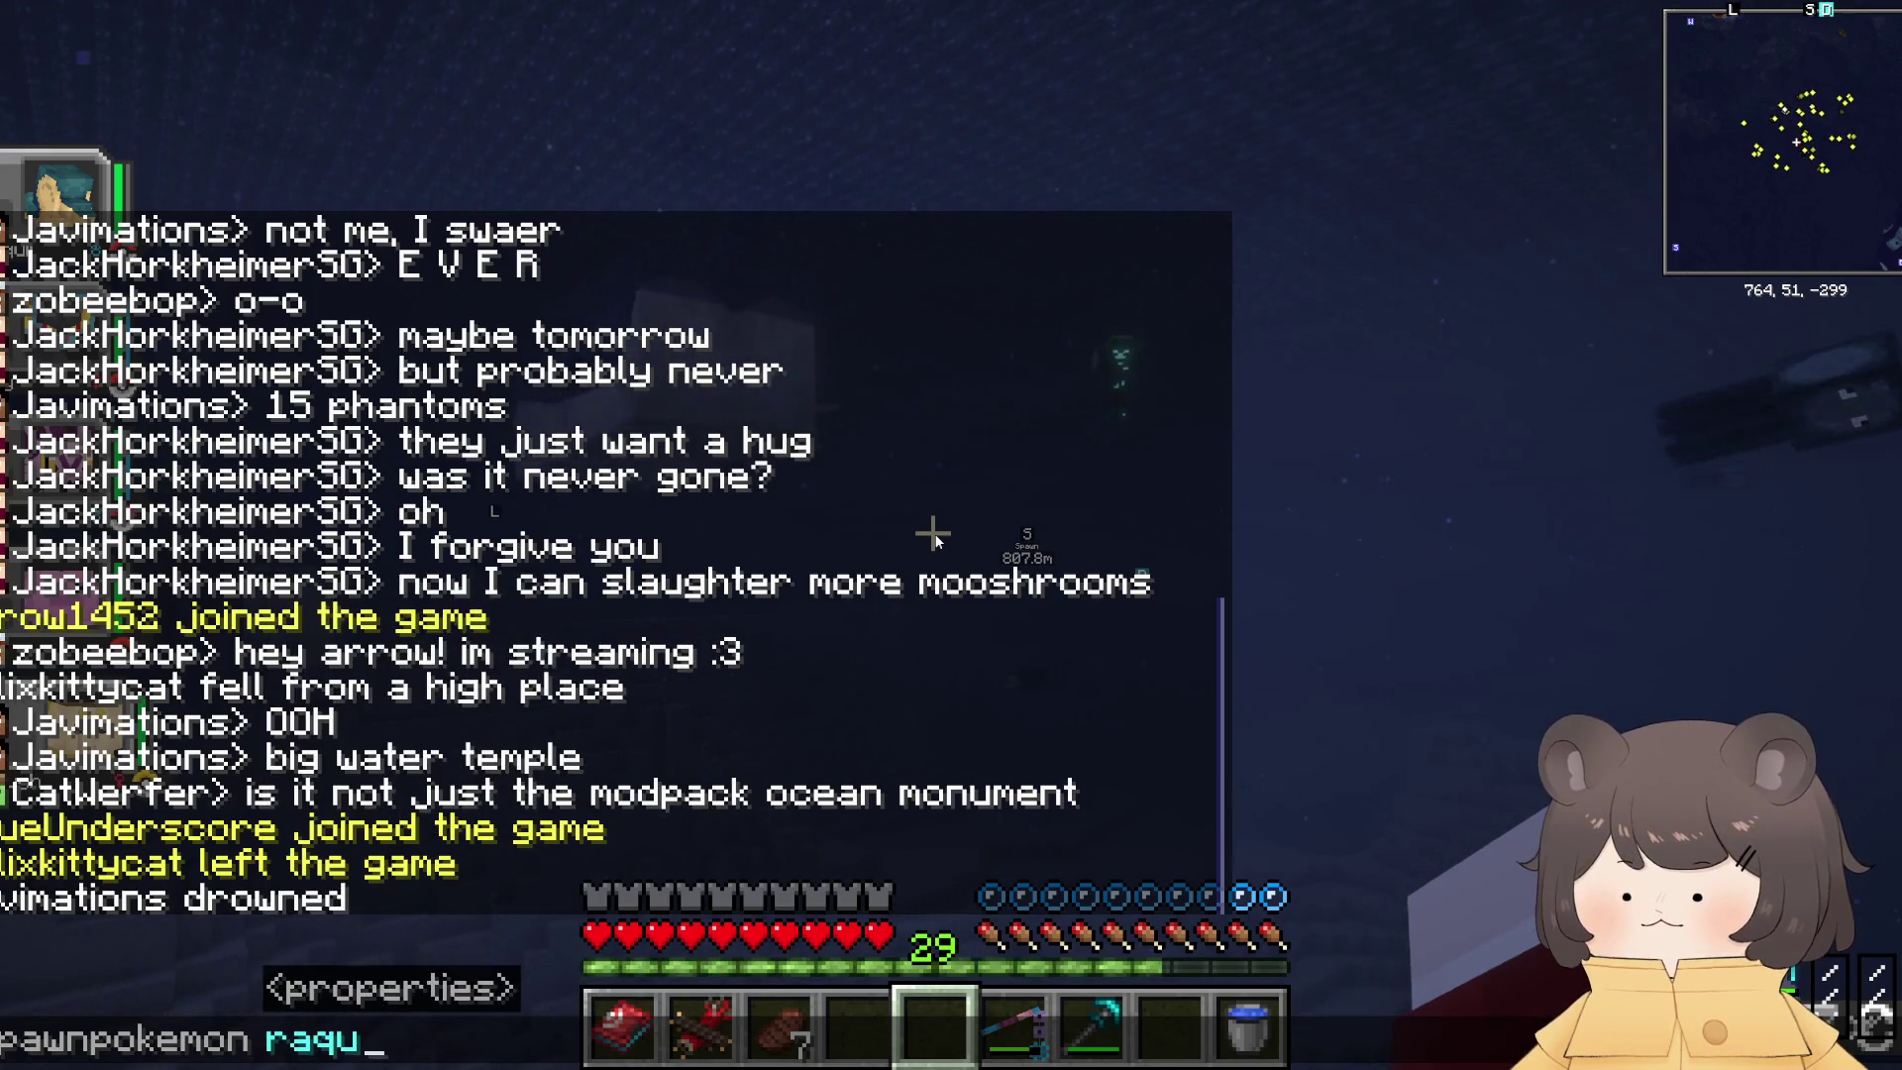
{"action": "key", "text": "BackSpace"}
{"action": "key", "text": "BackSpace"}
{"action": "key", "text": "BackSpace"}
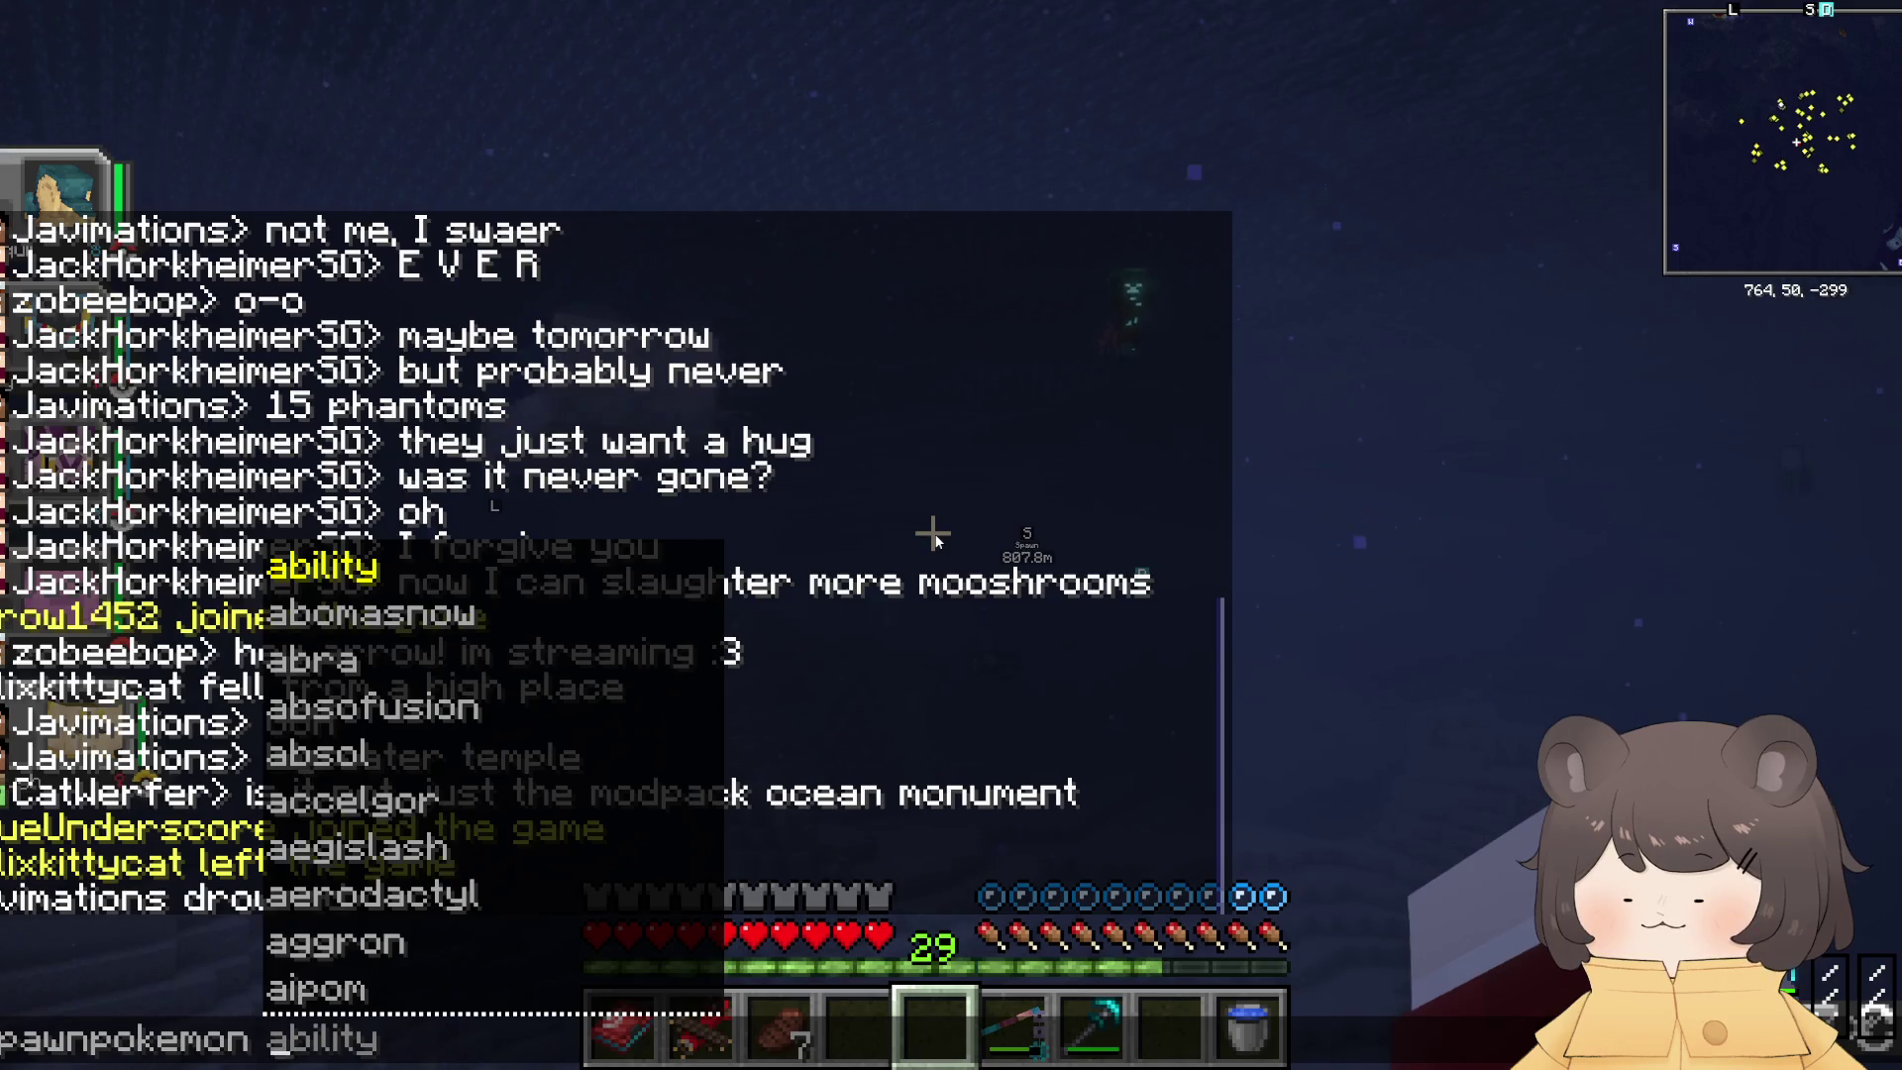
{"action": "type", "text": "lu"}
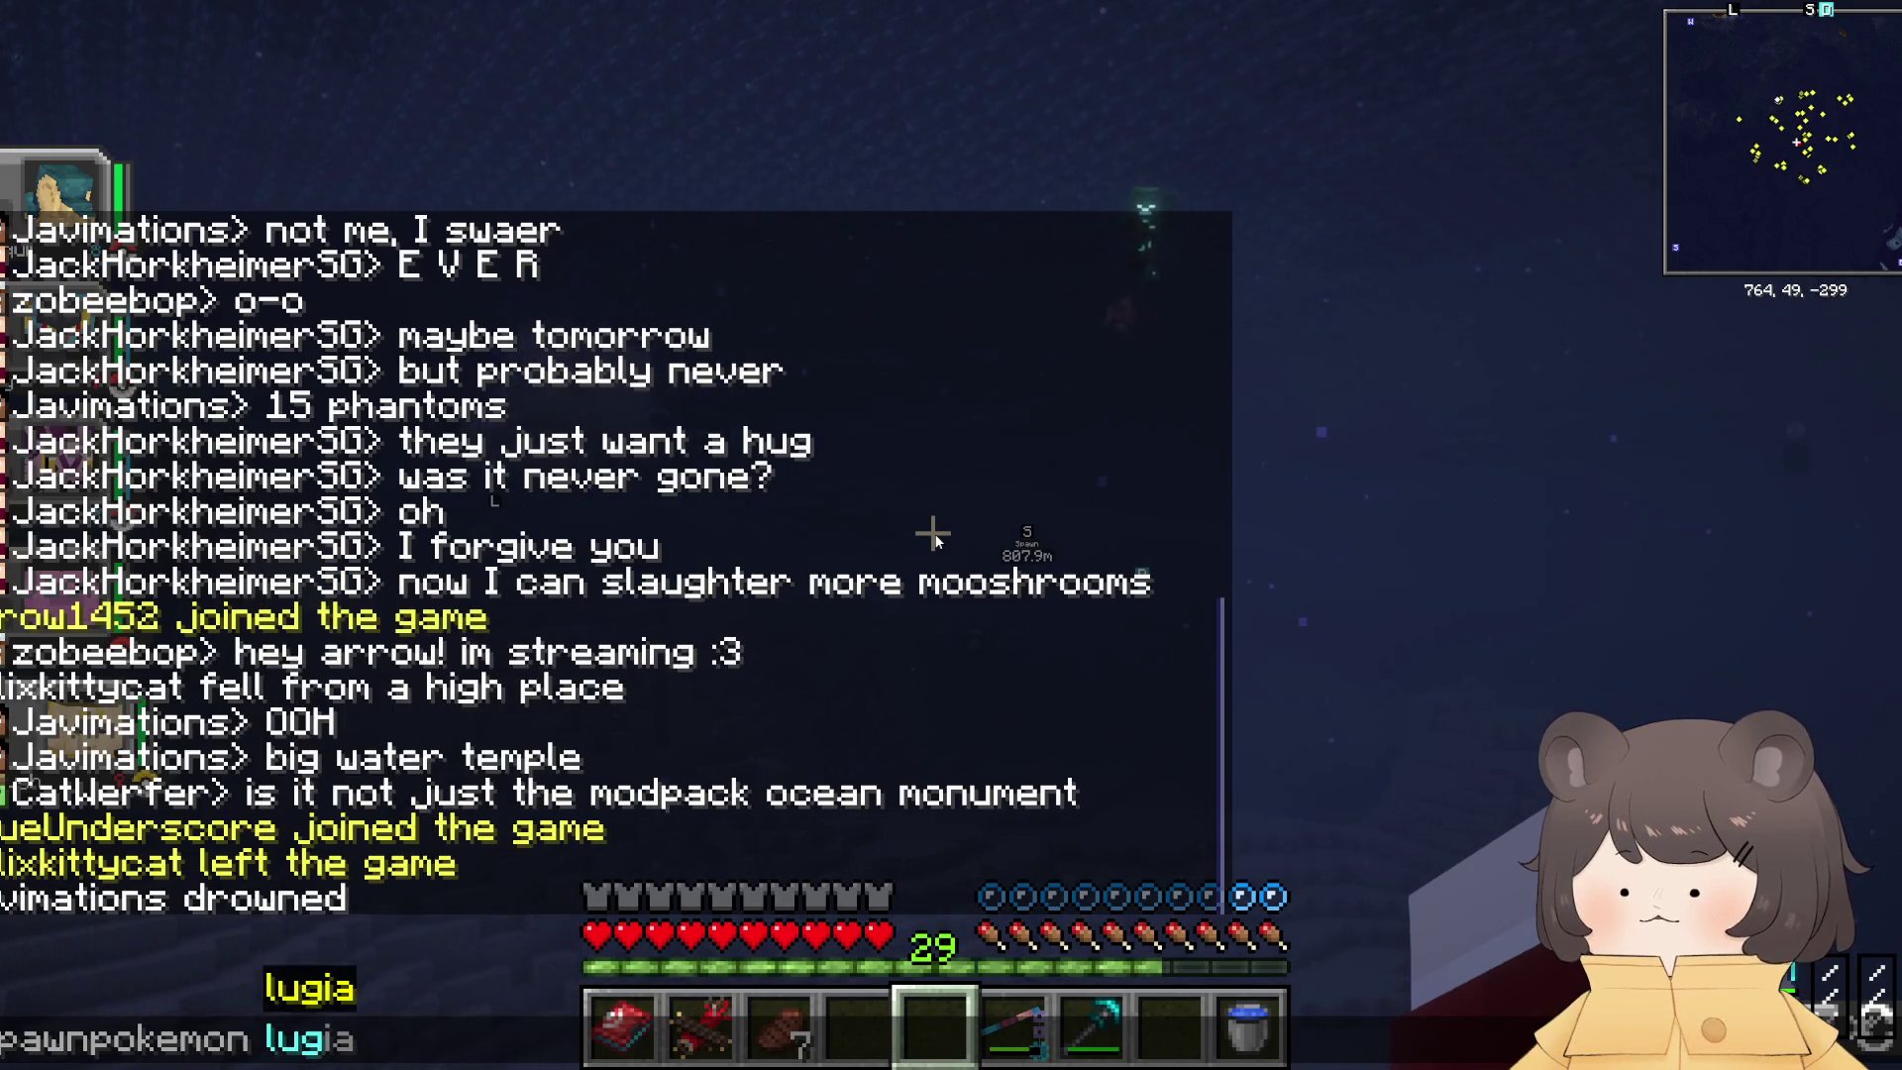
{"action": "key", "text": "BackSpace"}
{"action": "key", "text": "BackSpace"}
{"action": "key", "text": "BackSpace"}
{"action": "key", "text": "Escape"}
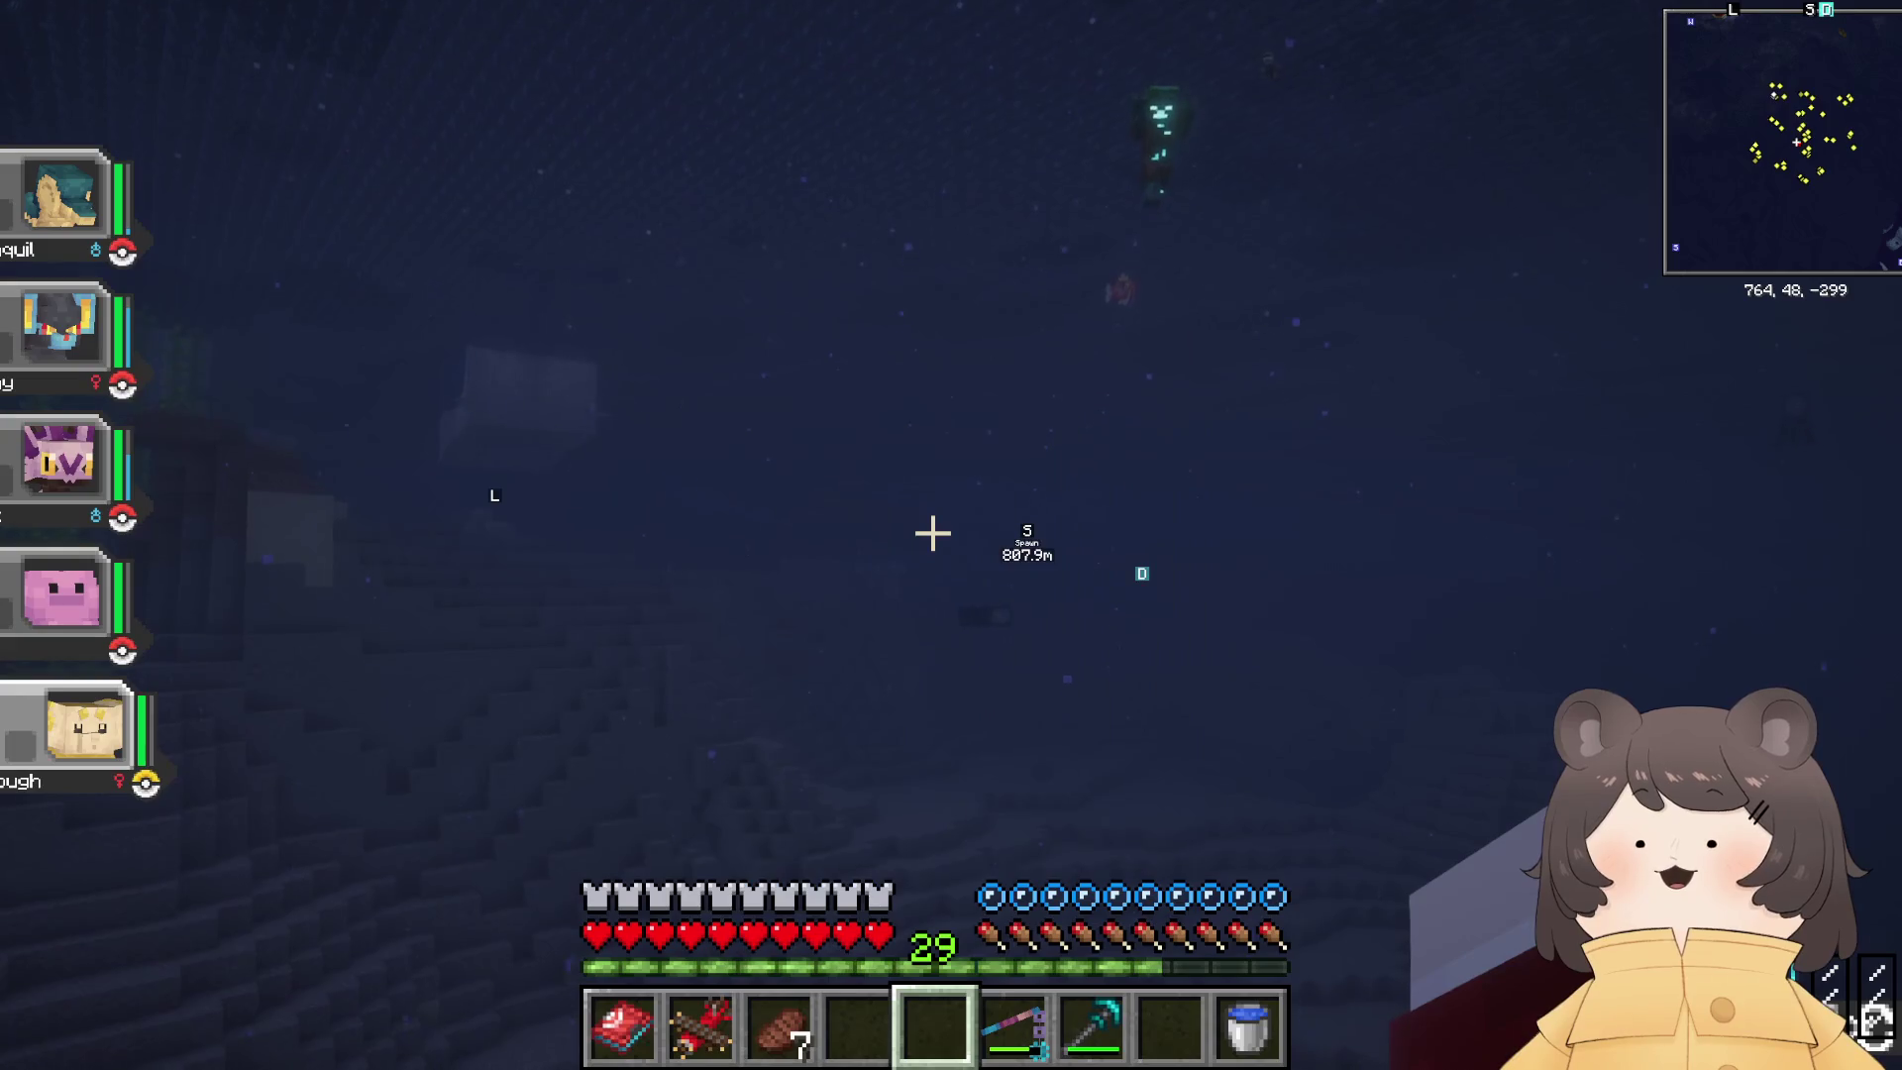
Step: Swim past the seagrass and rocks, surface, and walk onto the cobblestone shore
{"action": "key", "text": "w"}
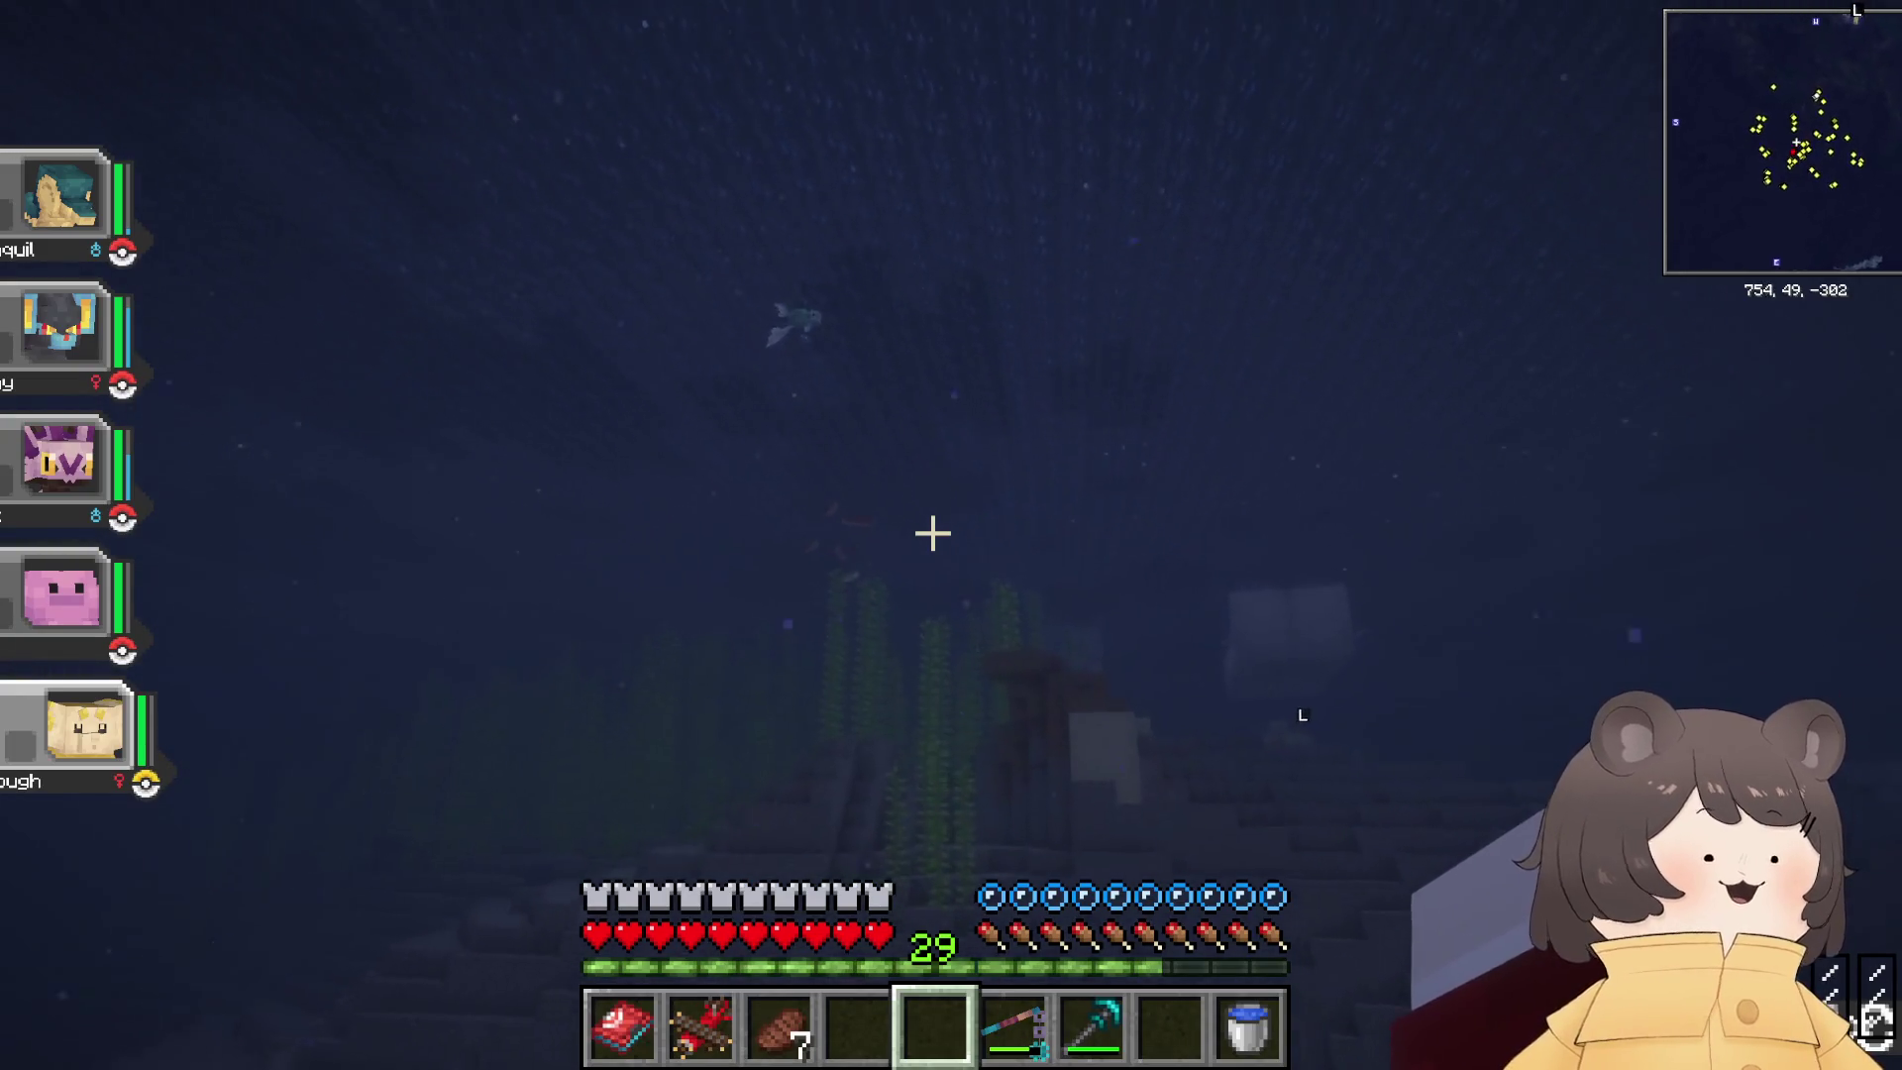
{"action": "key", "text": "w"}
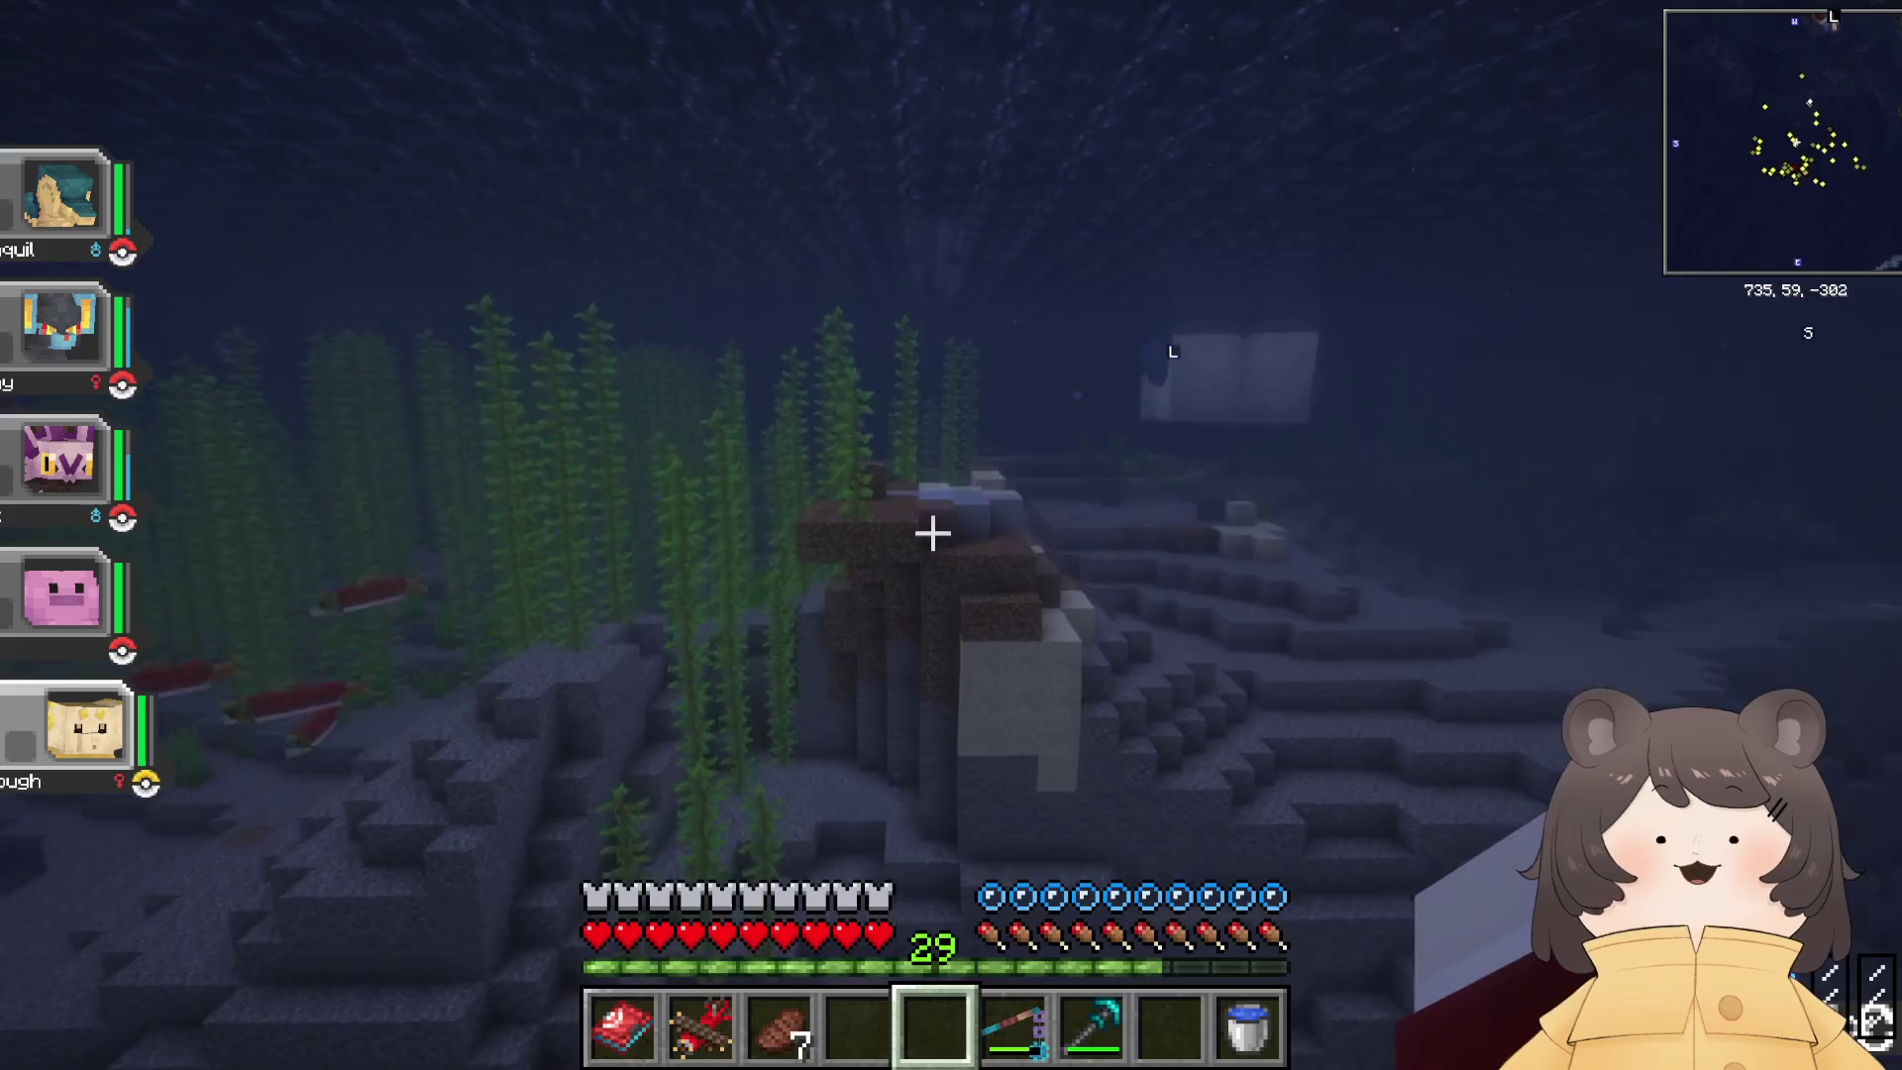
{"action": "key", "text": "w"}
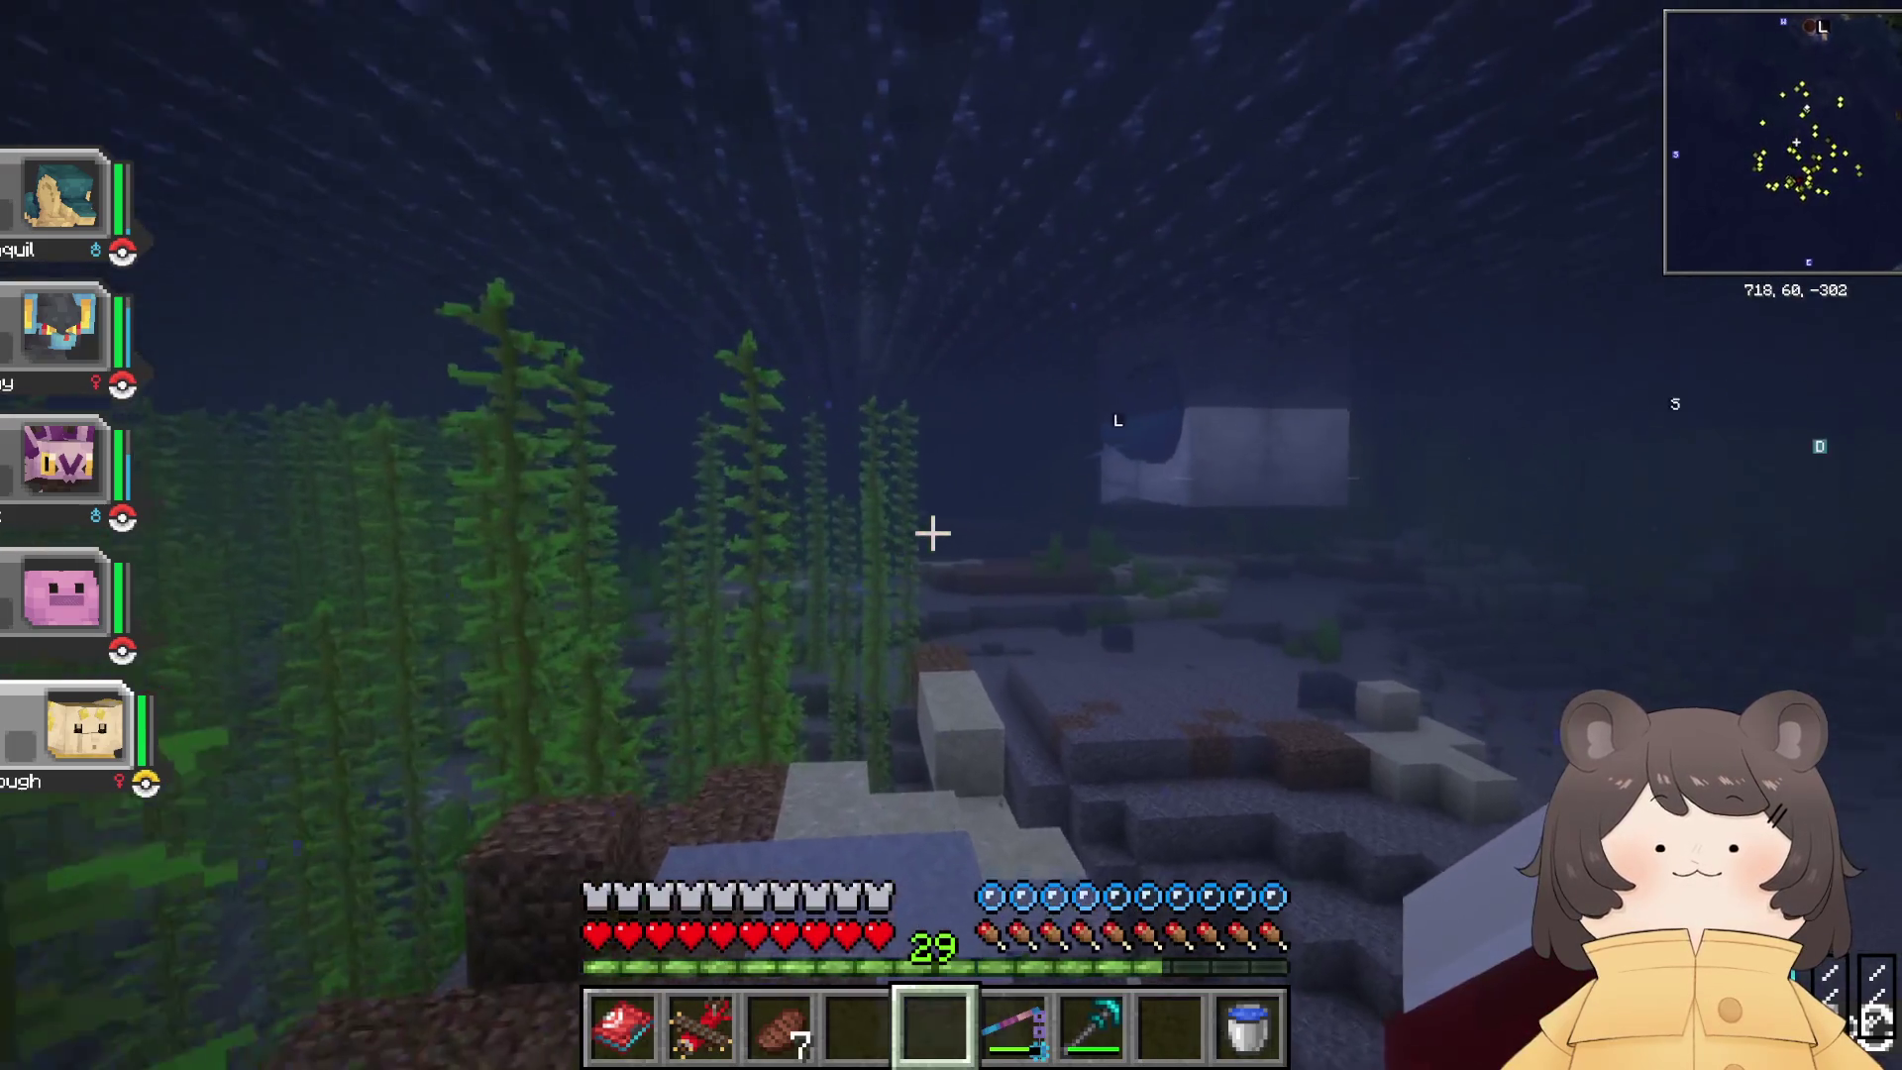
{"action": "key", "text": "w"}
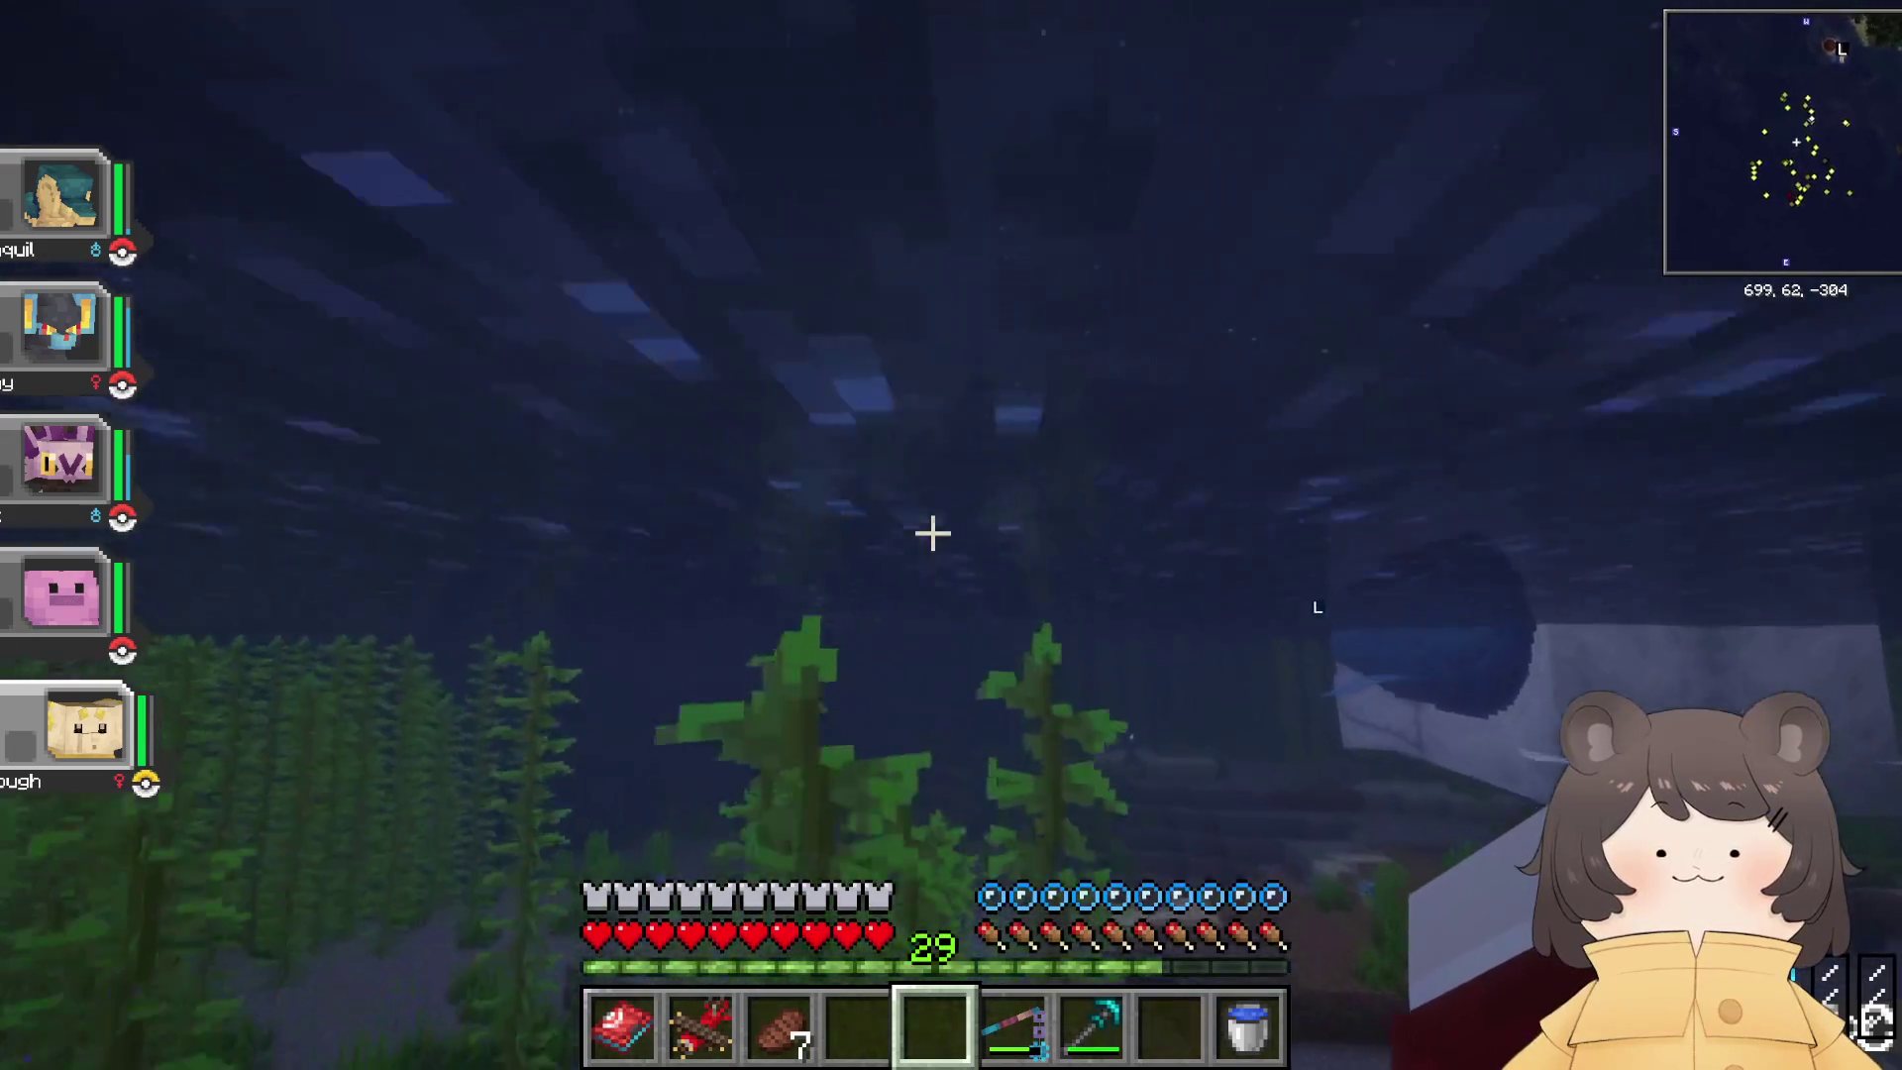
{"action": "key", "text": "w"}
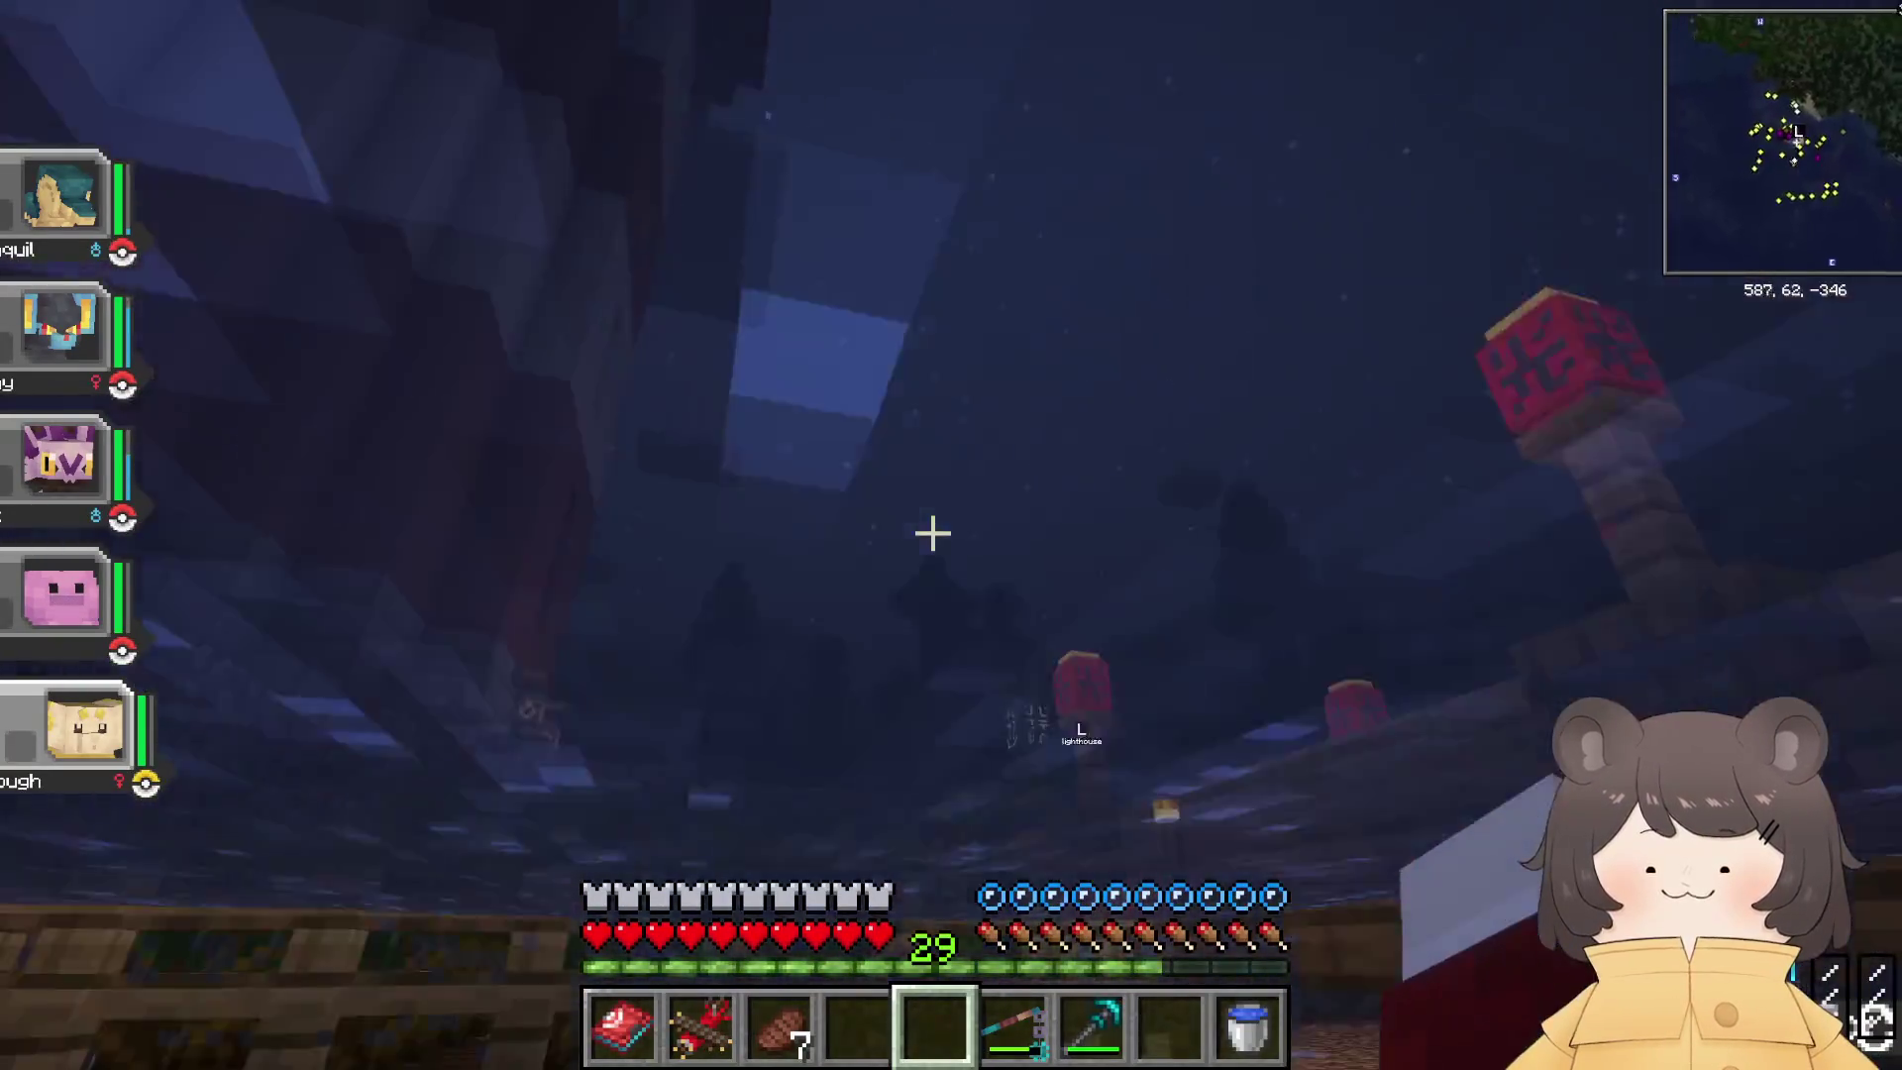
{"action": "key", "text": "w"}
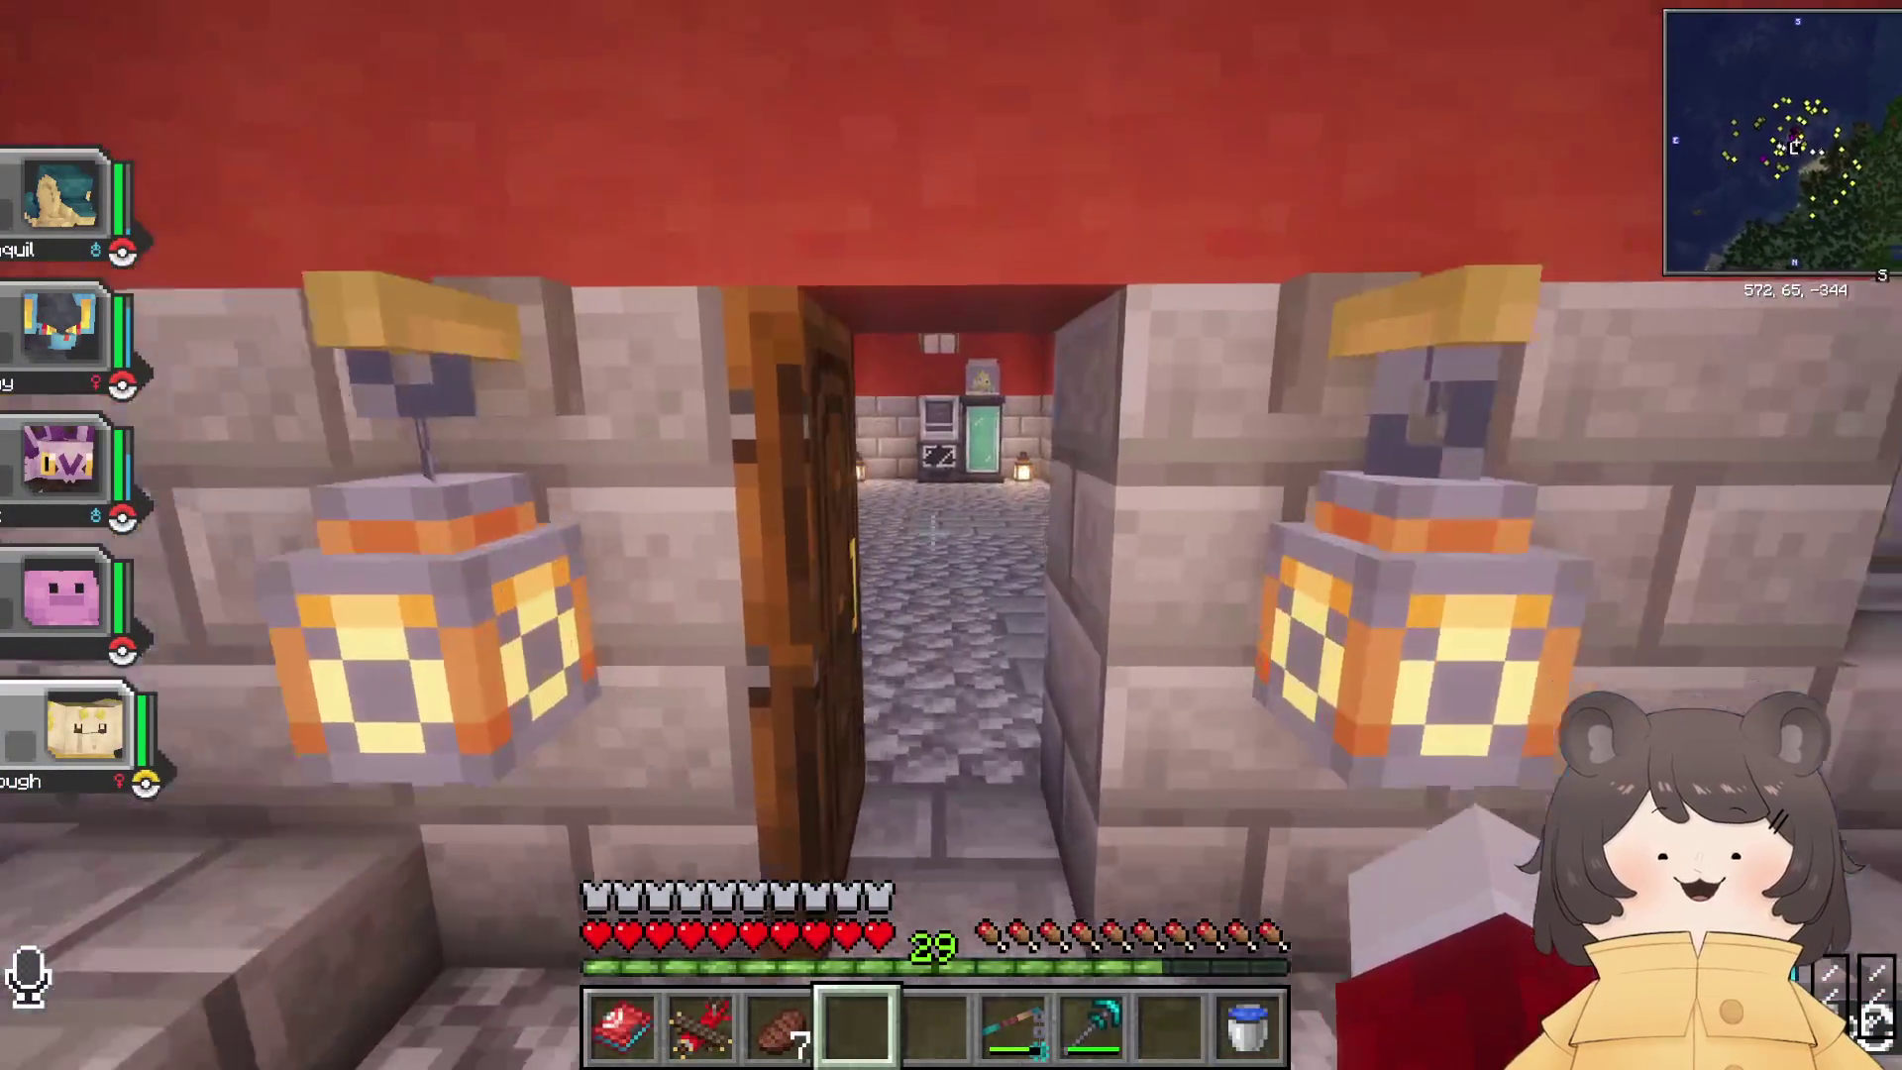
Step: Enter the red room, resume play, abandon a partial '/spawnpokemon groud' command, and turn around
{"action": "key", "text": "w"}
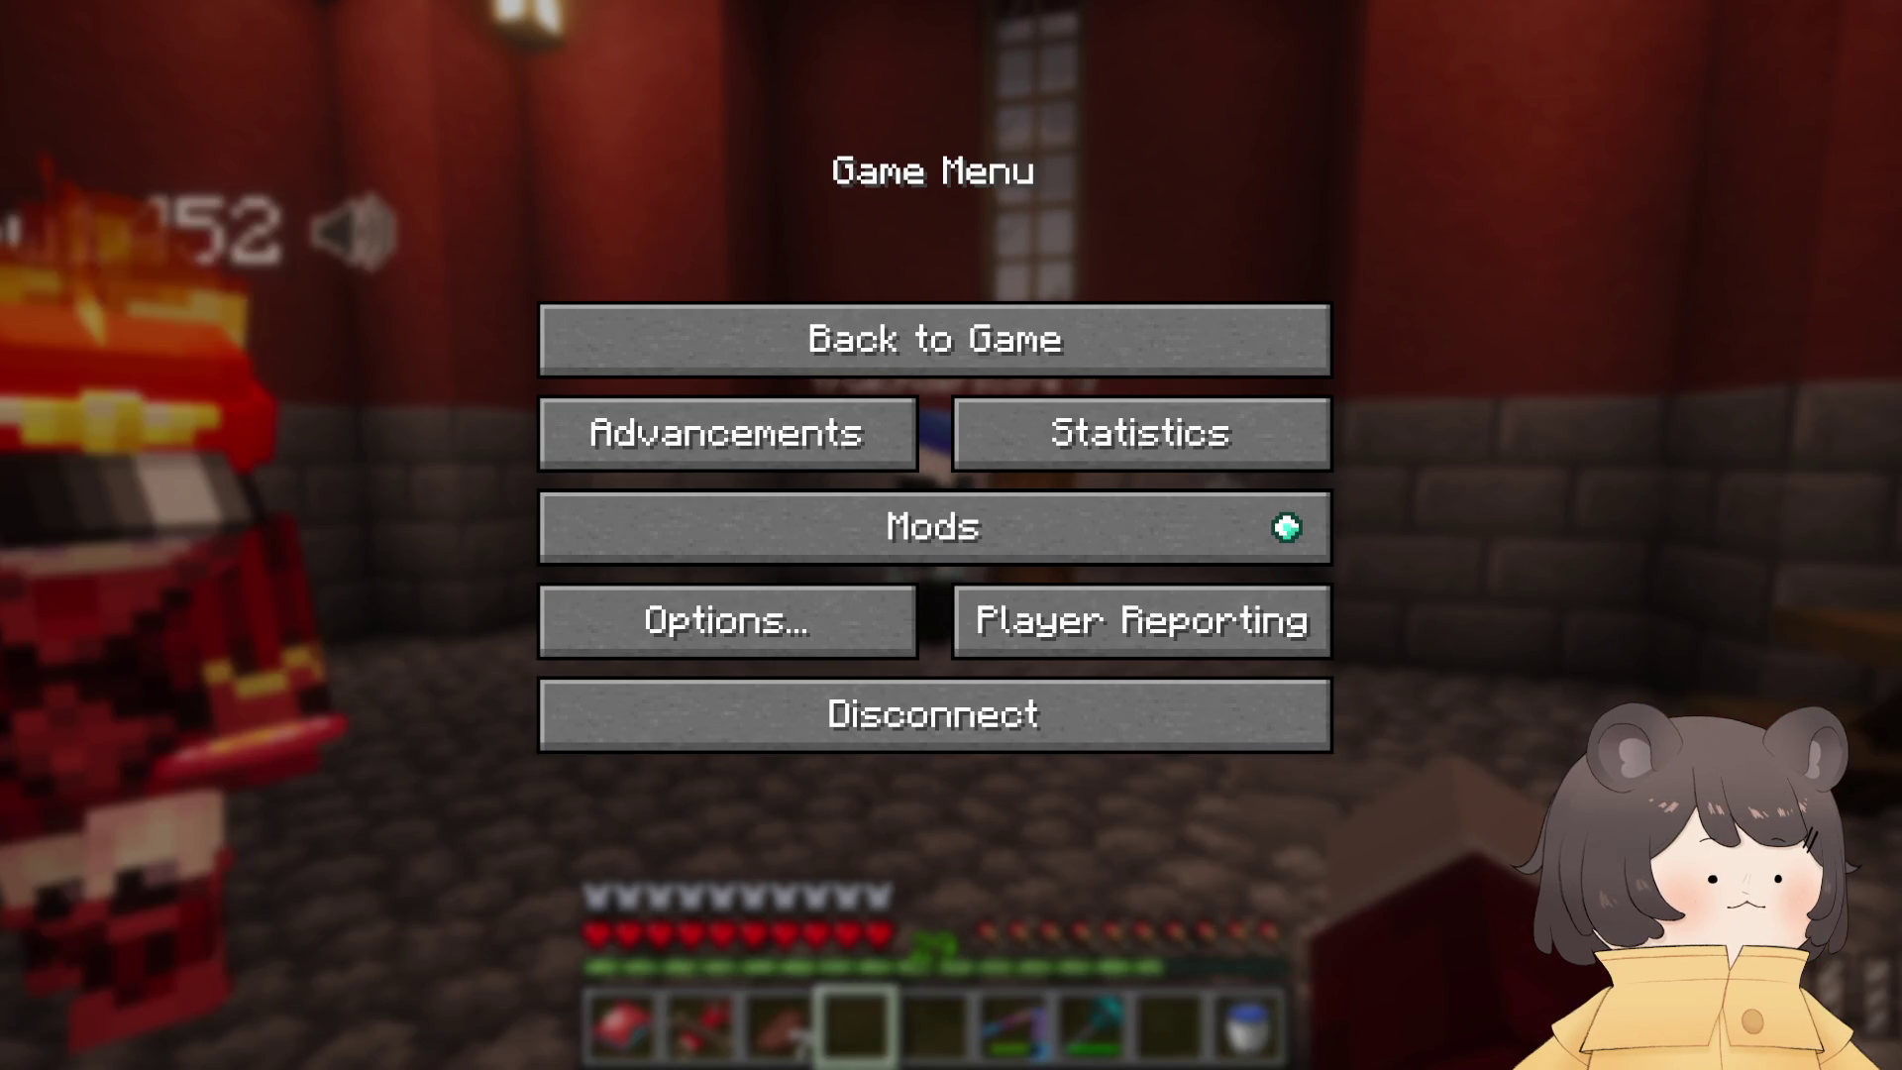
{"action": "key", "text": "Escape"}
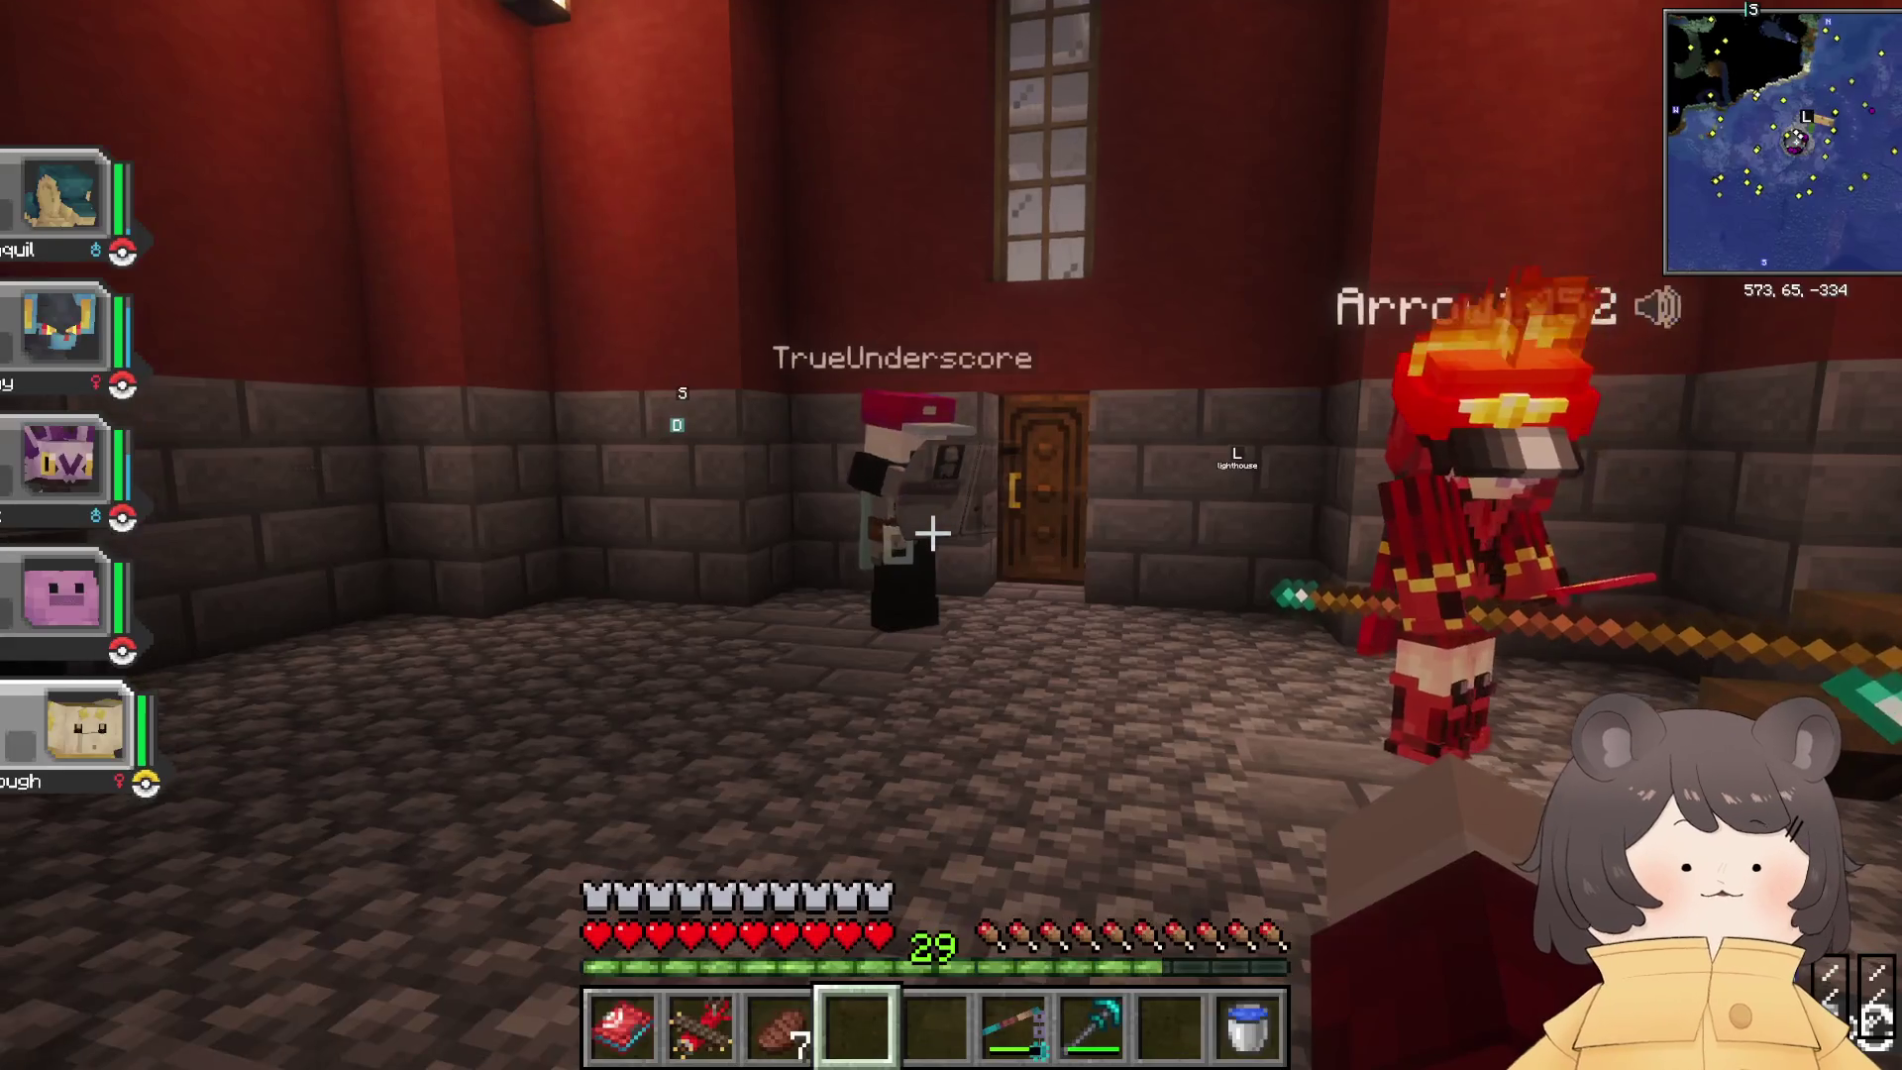
{"action": "type", "text": "/spawnpok"}
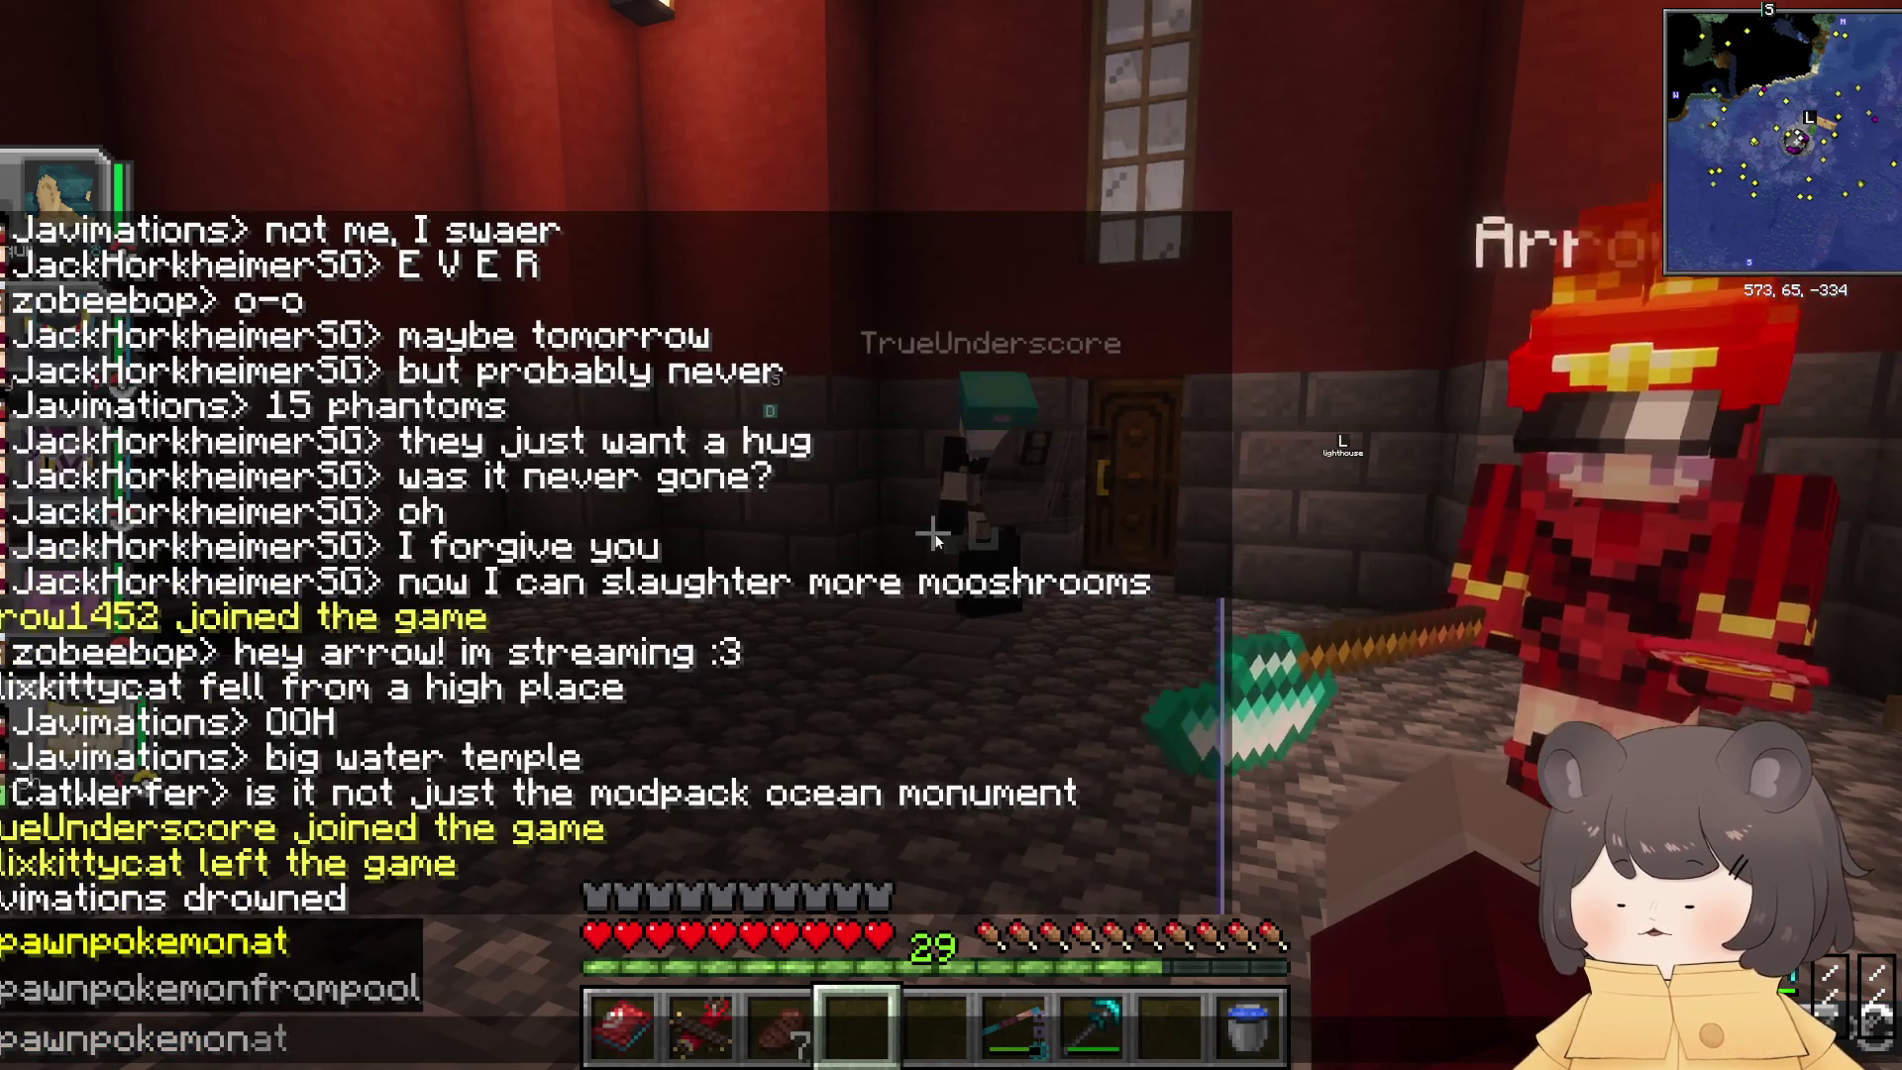
{"action": "type", "text": "emon groud"}
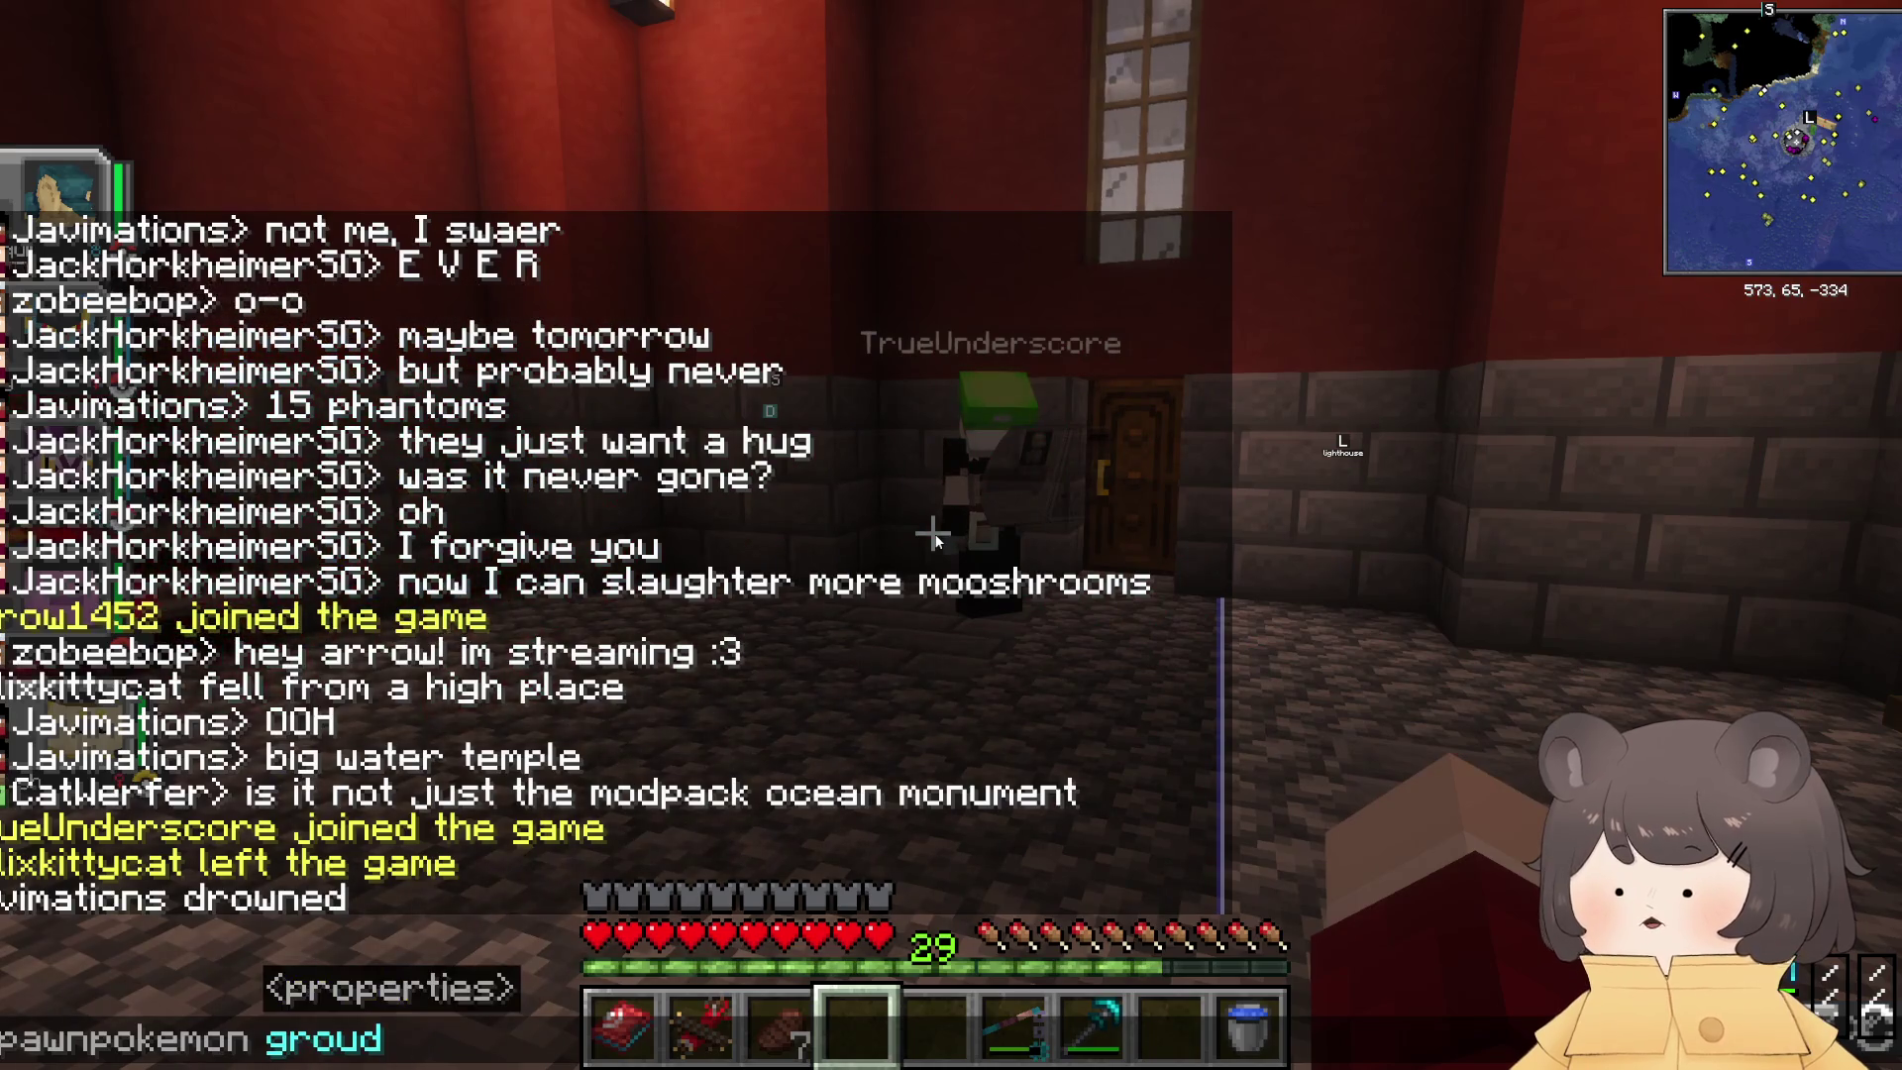
{"action": "key", "text": "Escape"}
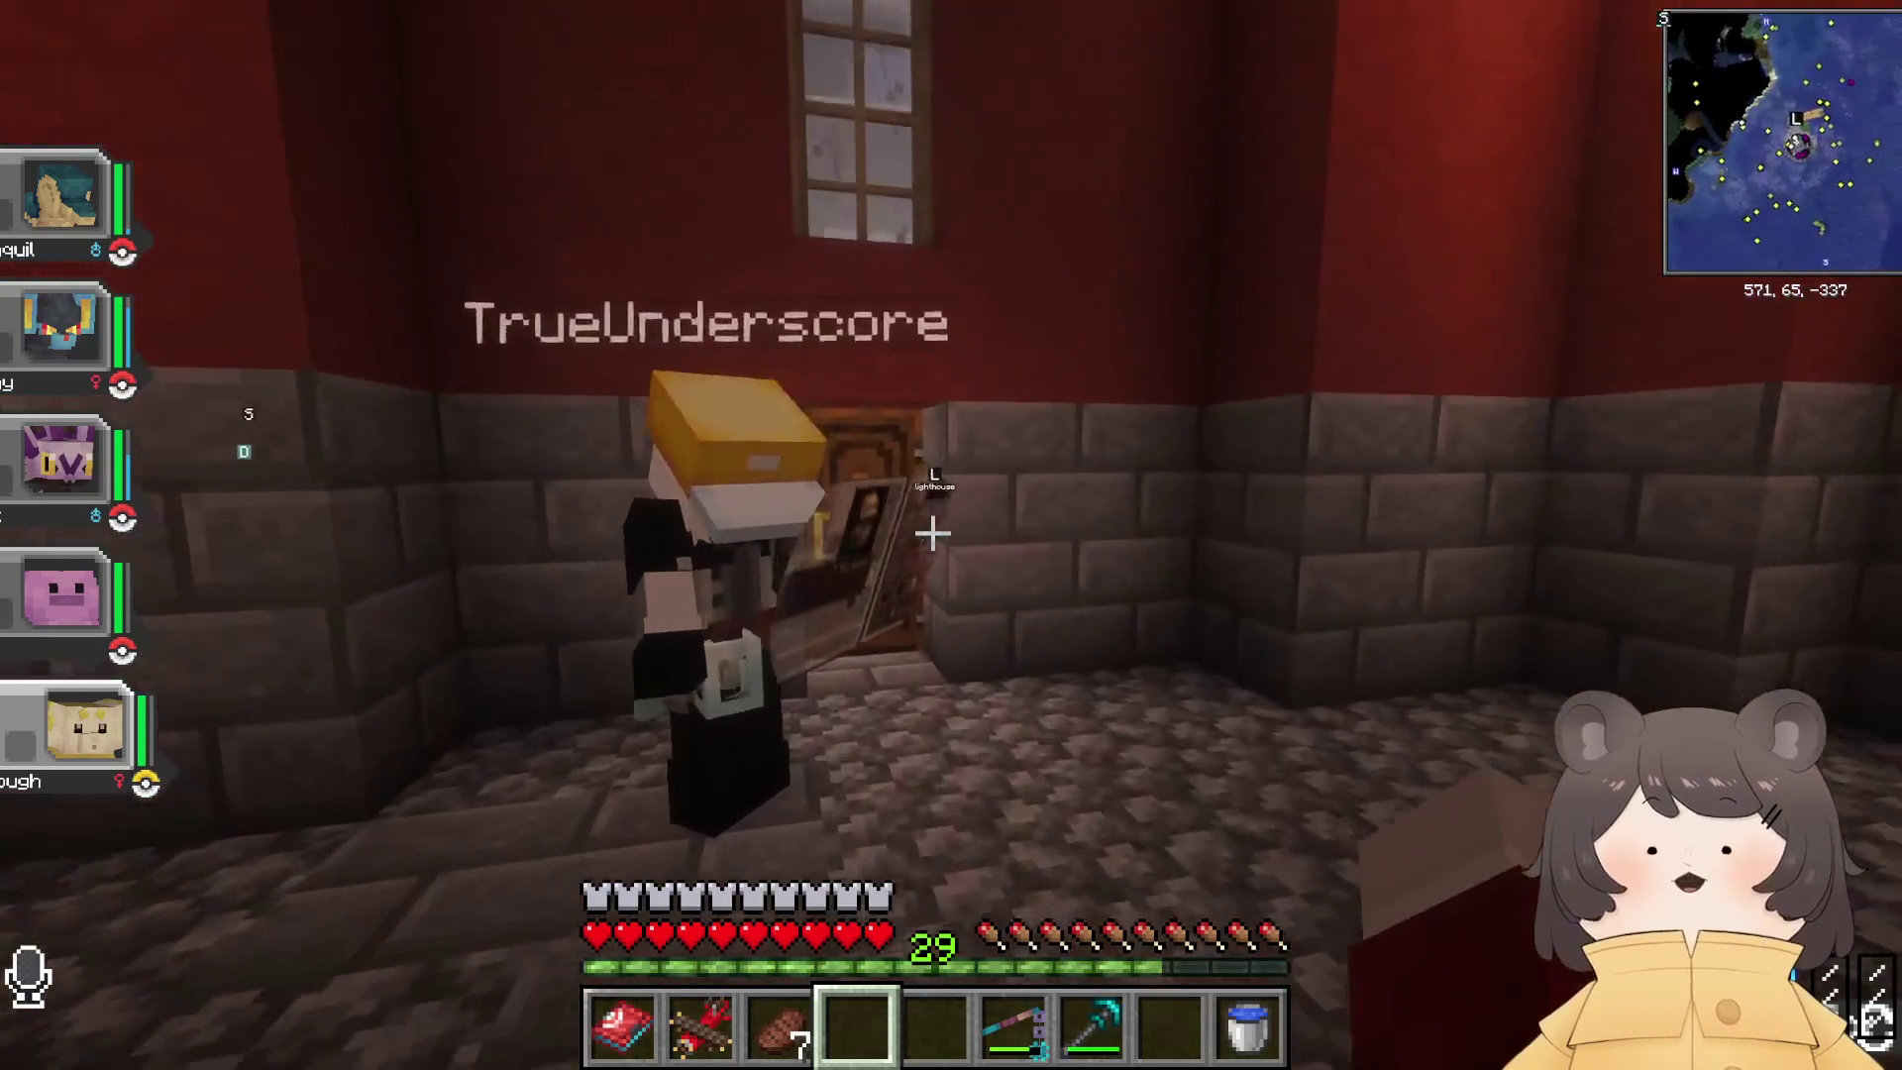
{"action": "key", "text": "w"}
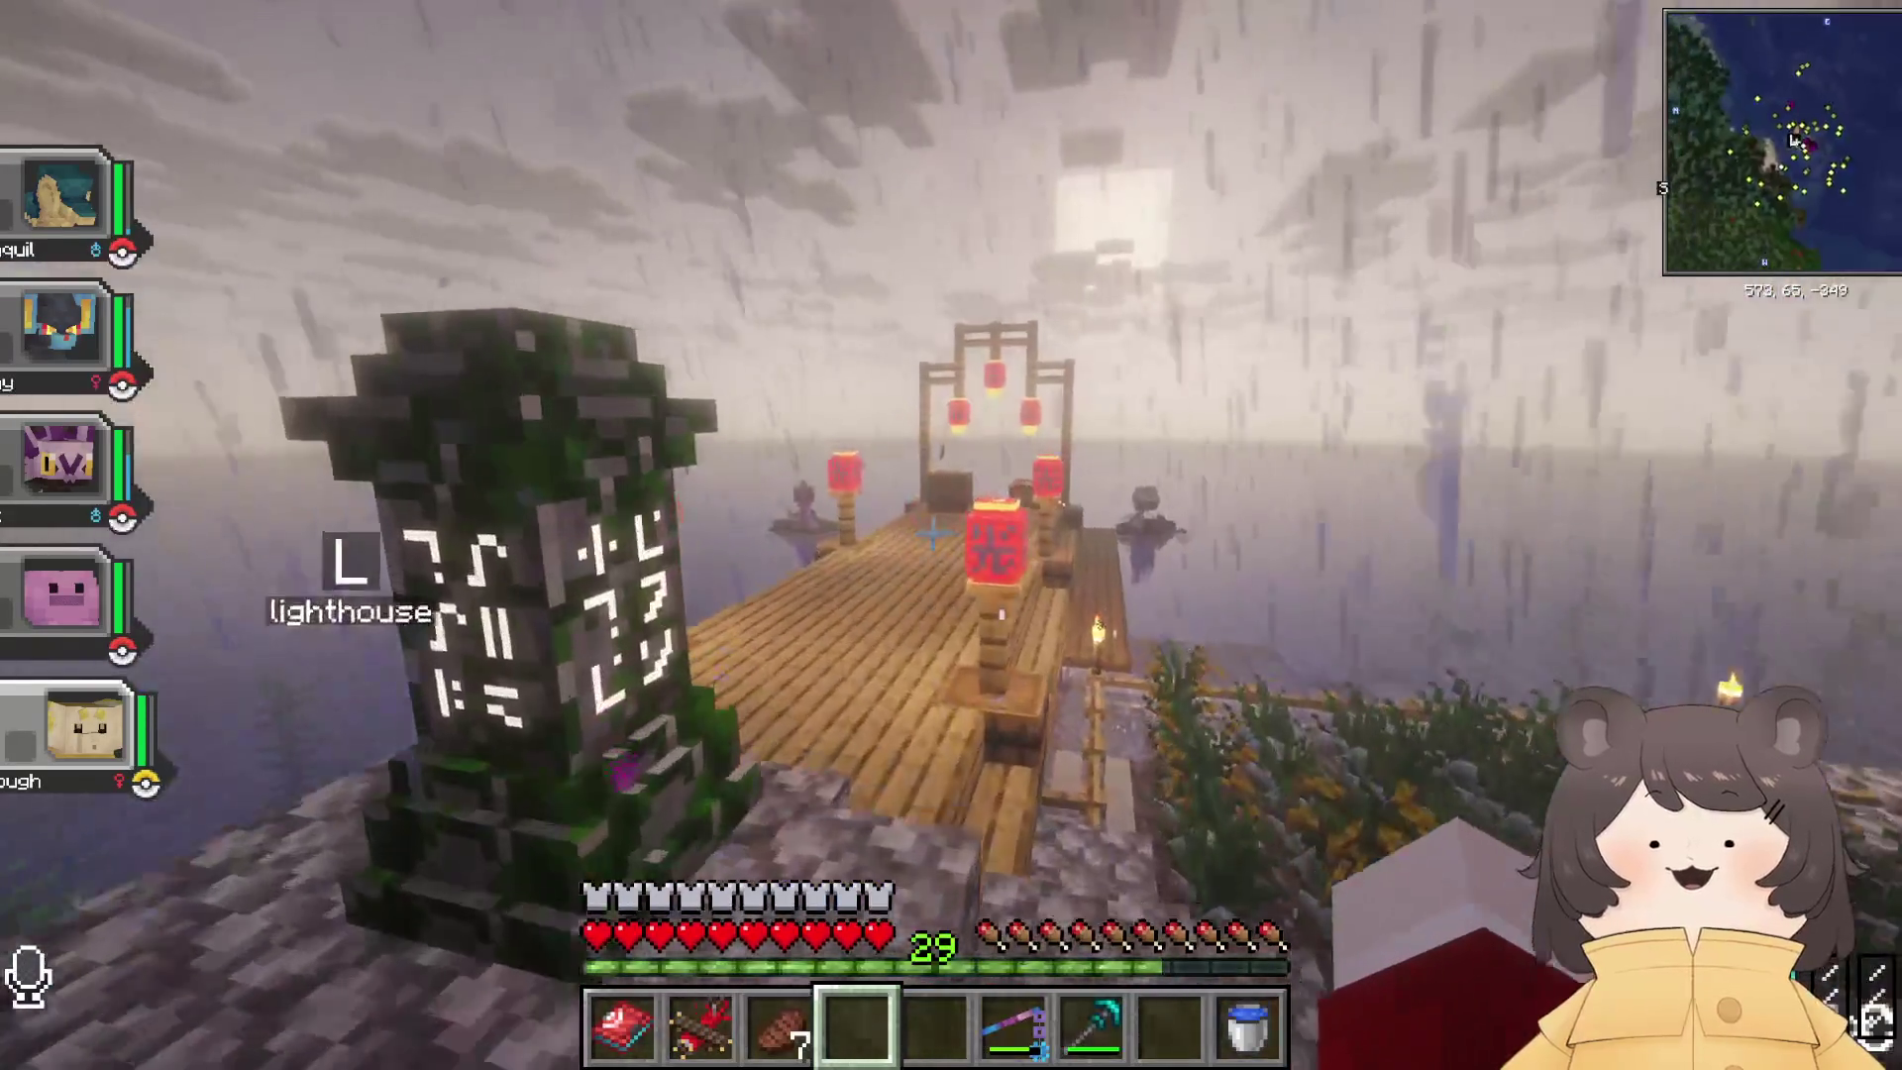
Step: Walk out along the dock and run /spawnpokemon groudon to spawn Groudon
{"action": "key", "text": "w"}
{"action": "key", "text": "w"}
{"action": "key", "text": "w"}
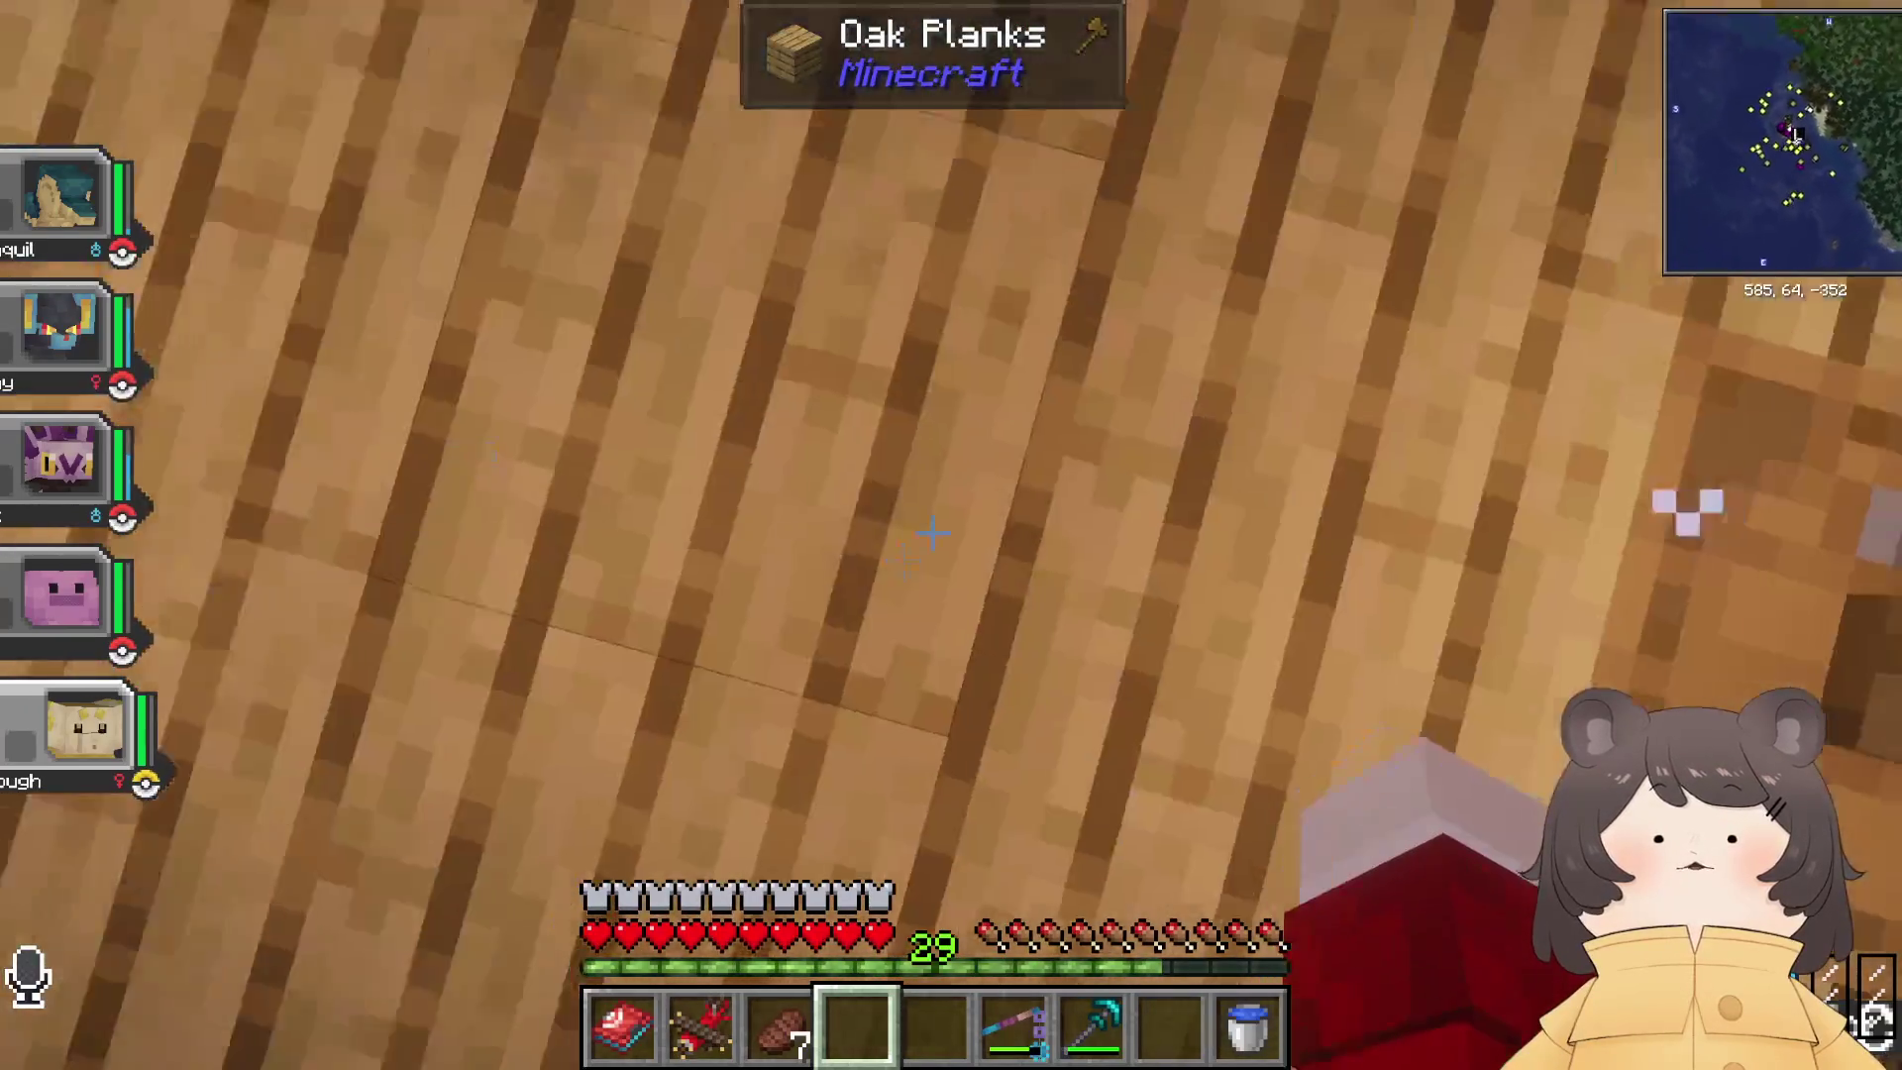
{"action": "key", "text": "w"}
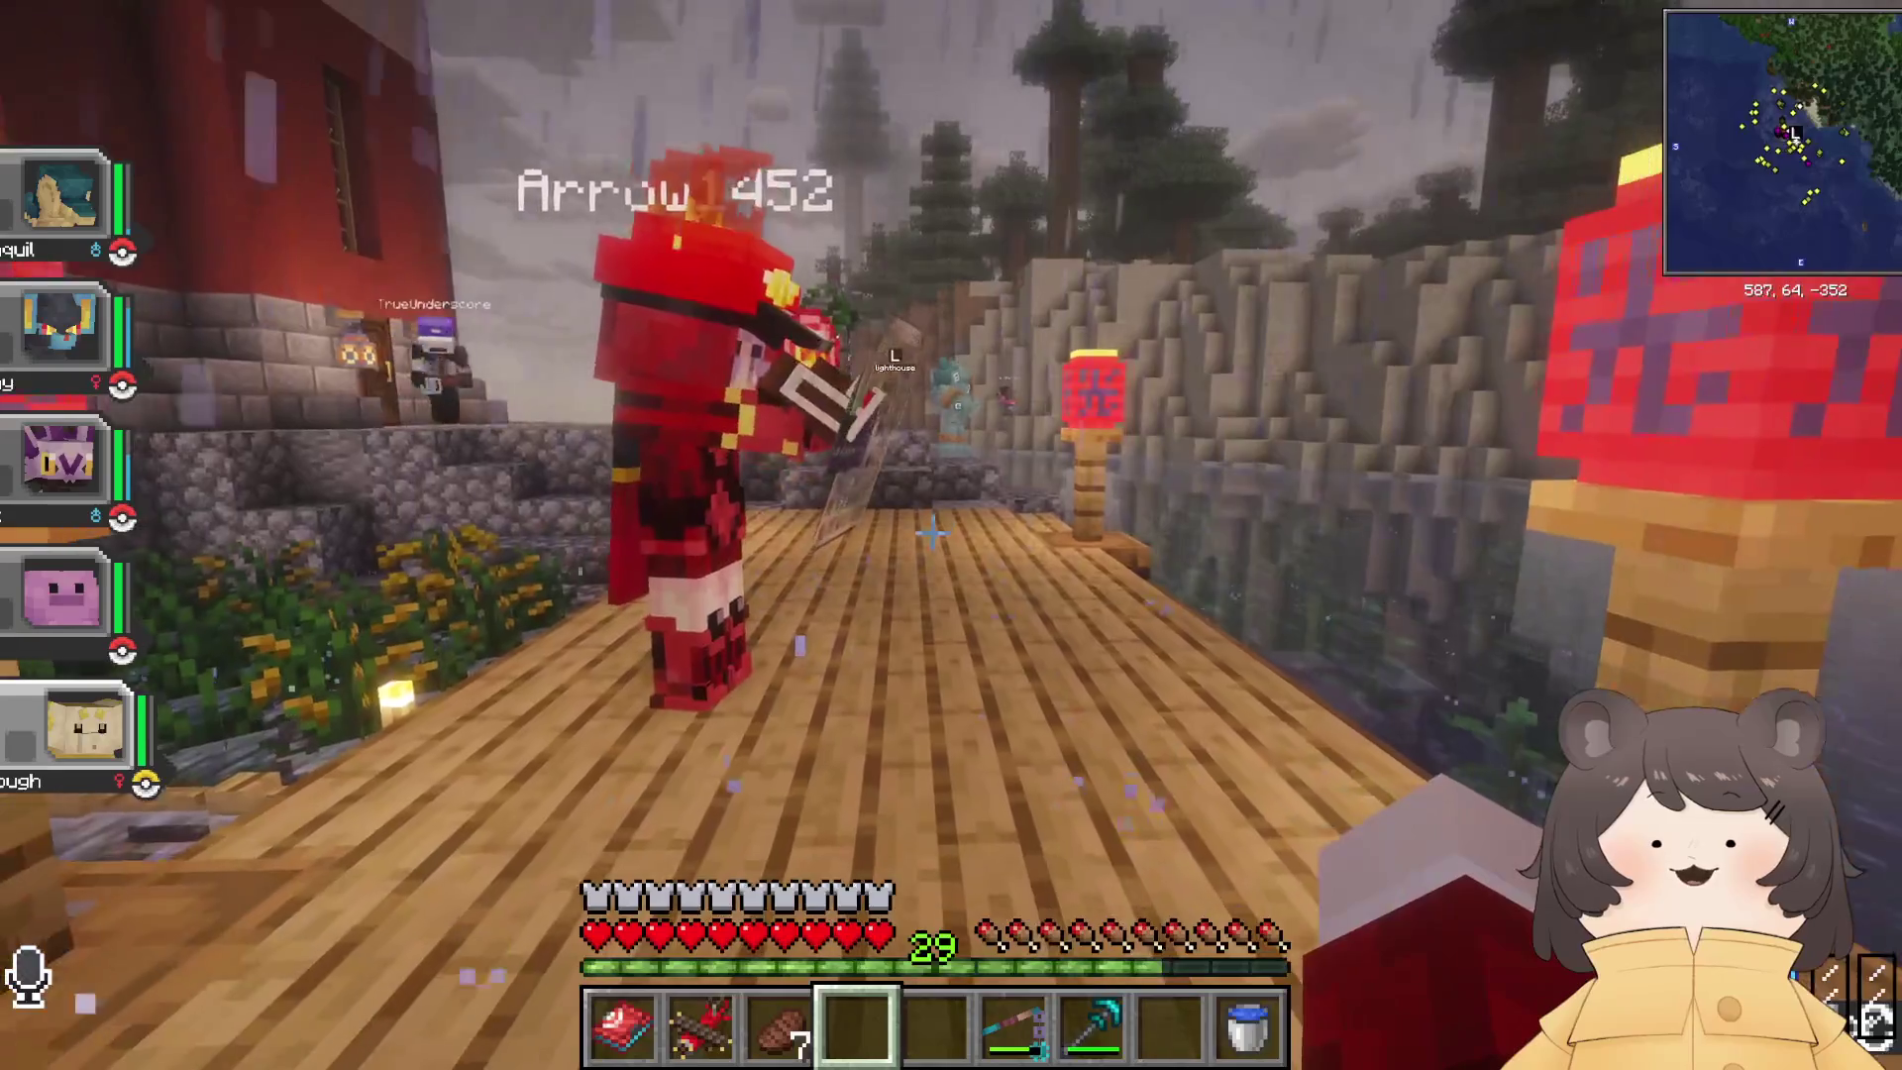
{"action": "type", "text": "/sp"}
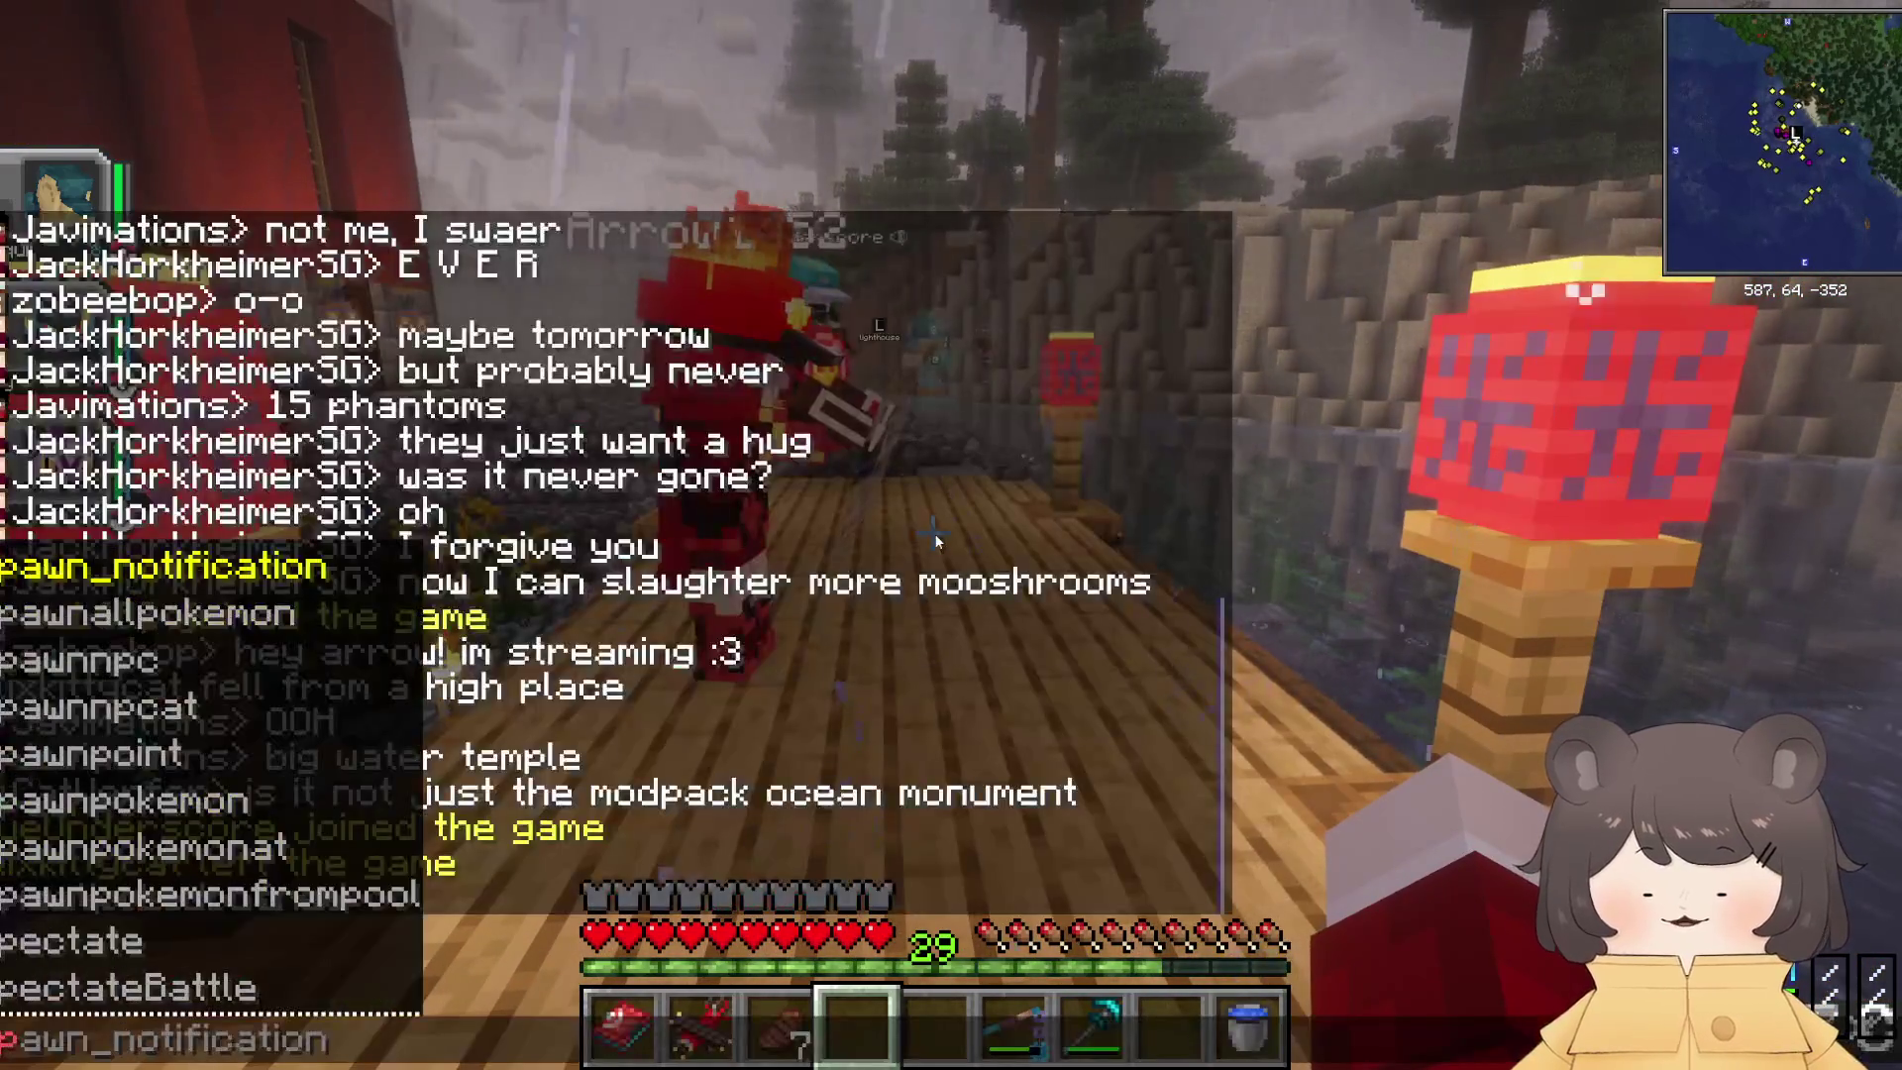
{"action": "type", "text": "awnpo"}
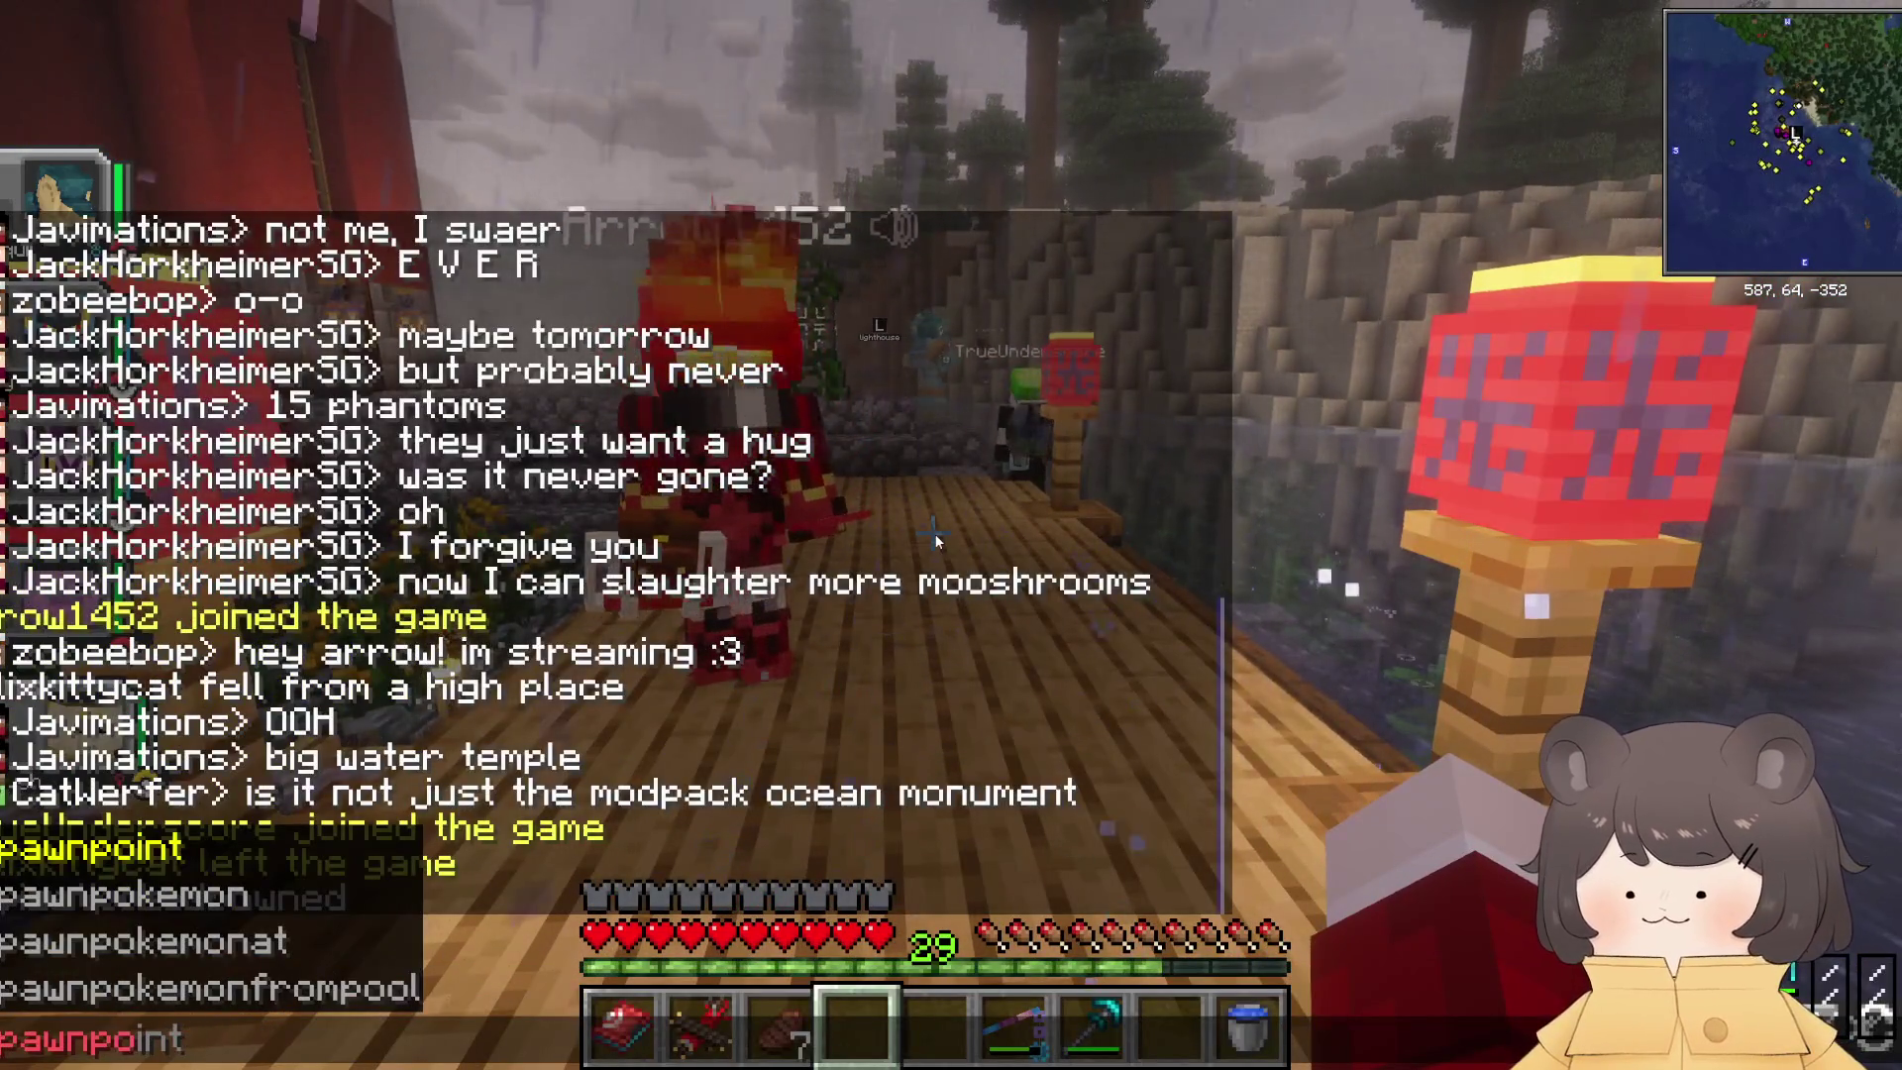
{"action": "type", "text": "kemon g"}
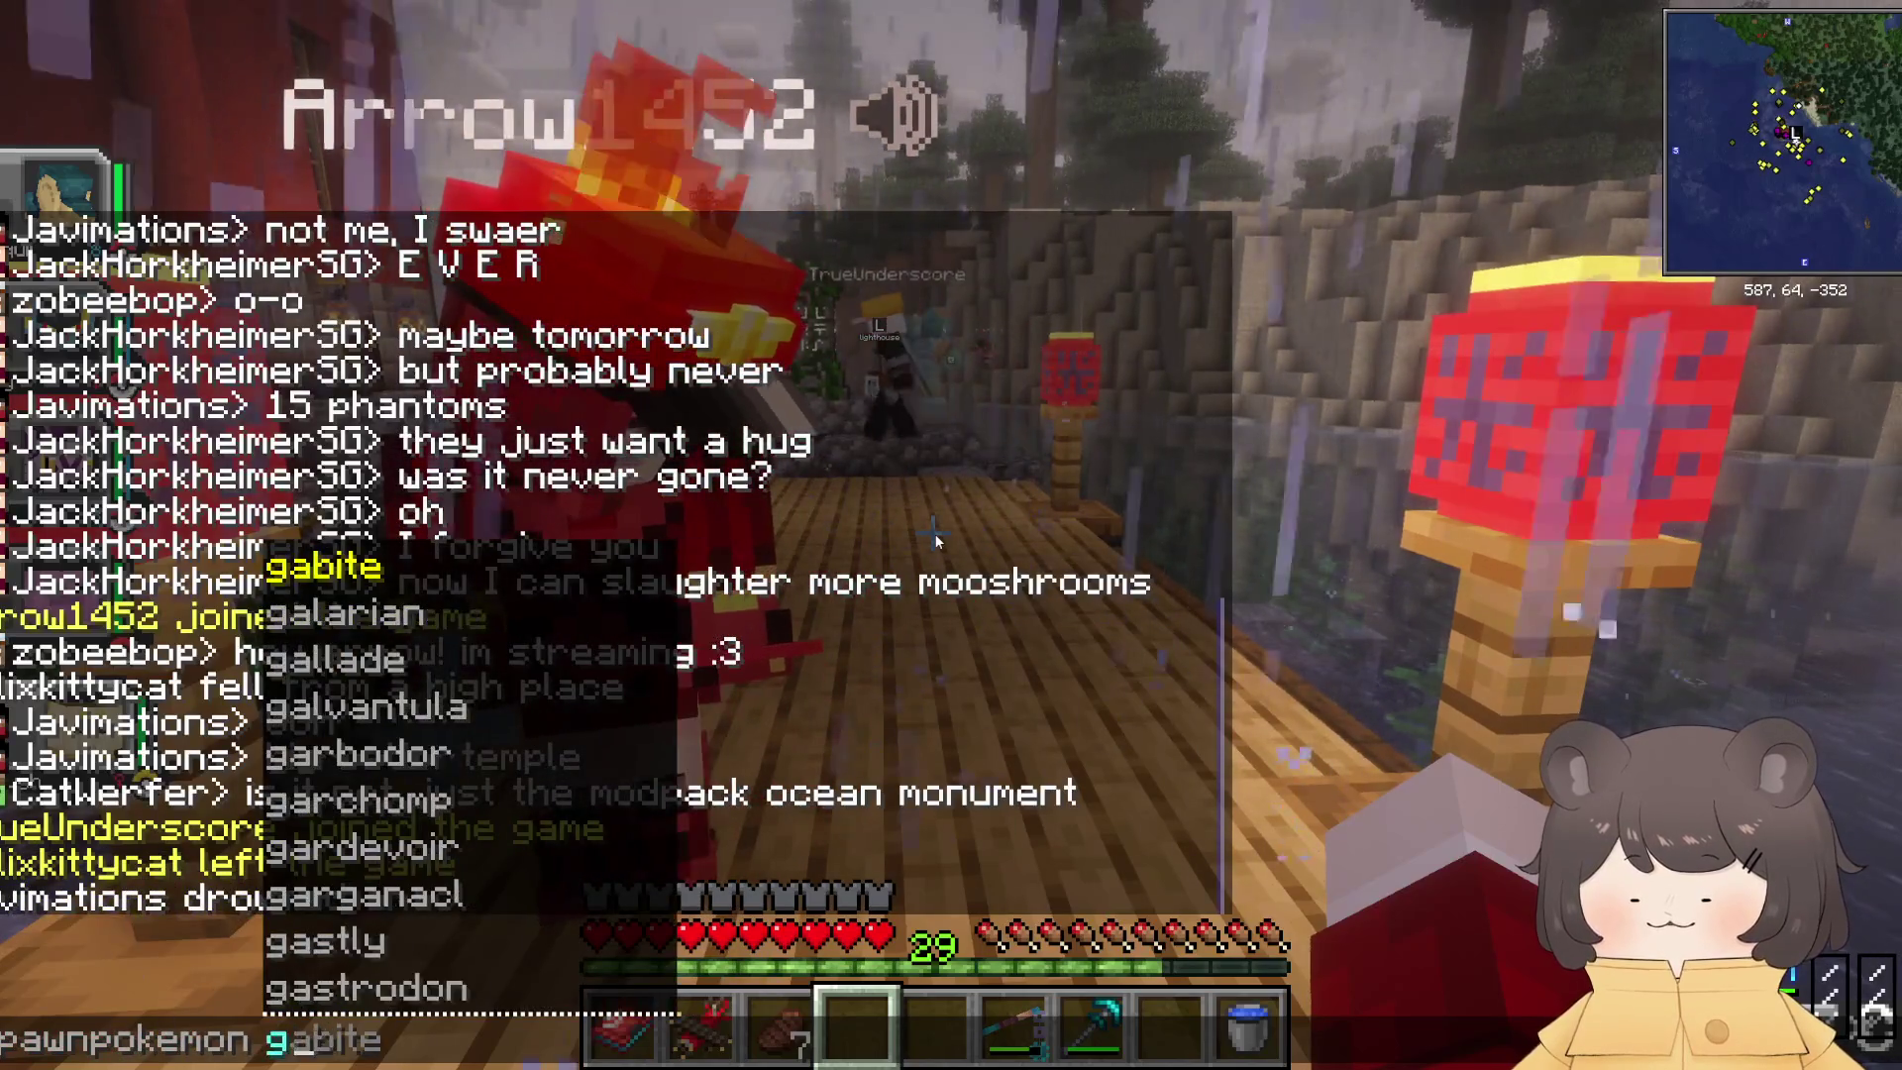
{"action": "type", "text": "udon"}
{"action": "key", "text": "Return"}
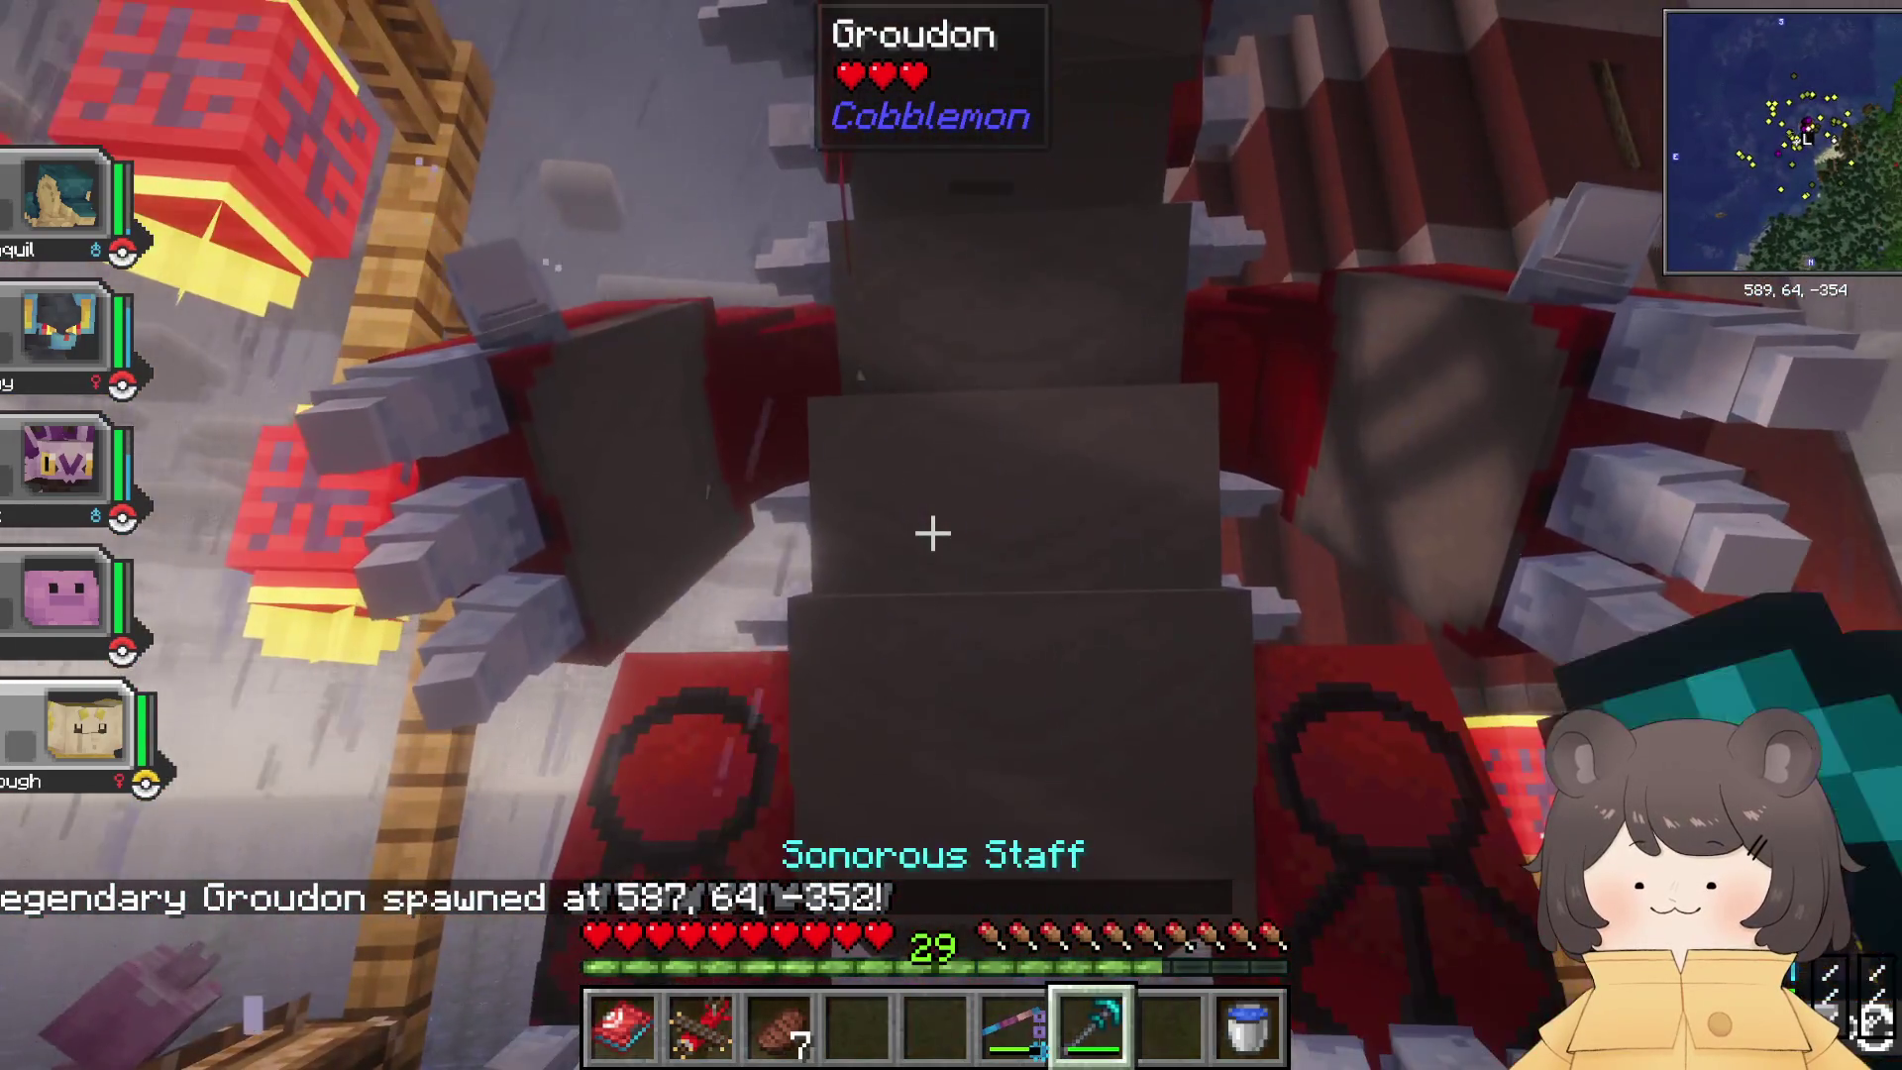
Step: Strike Groudon with the staff, change hotbar slot, and open the dark oak door
{"action": "left_click", "coordinate": [932, 533]}
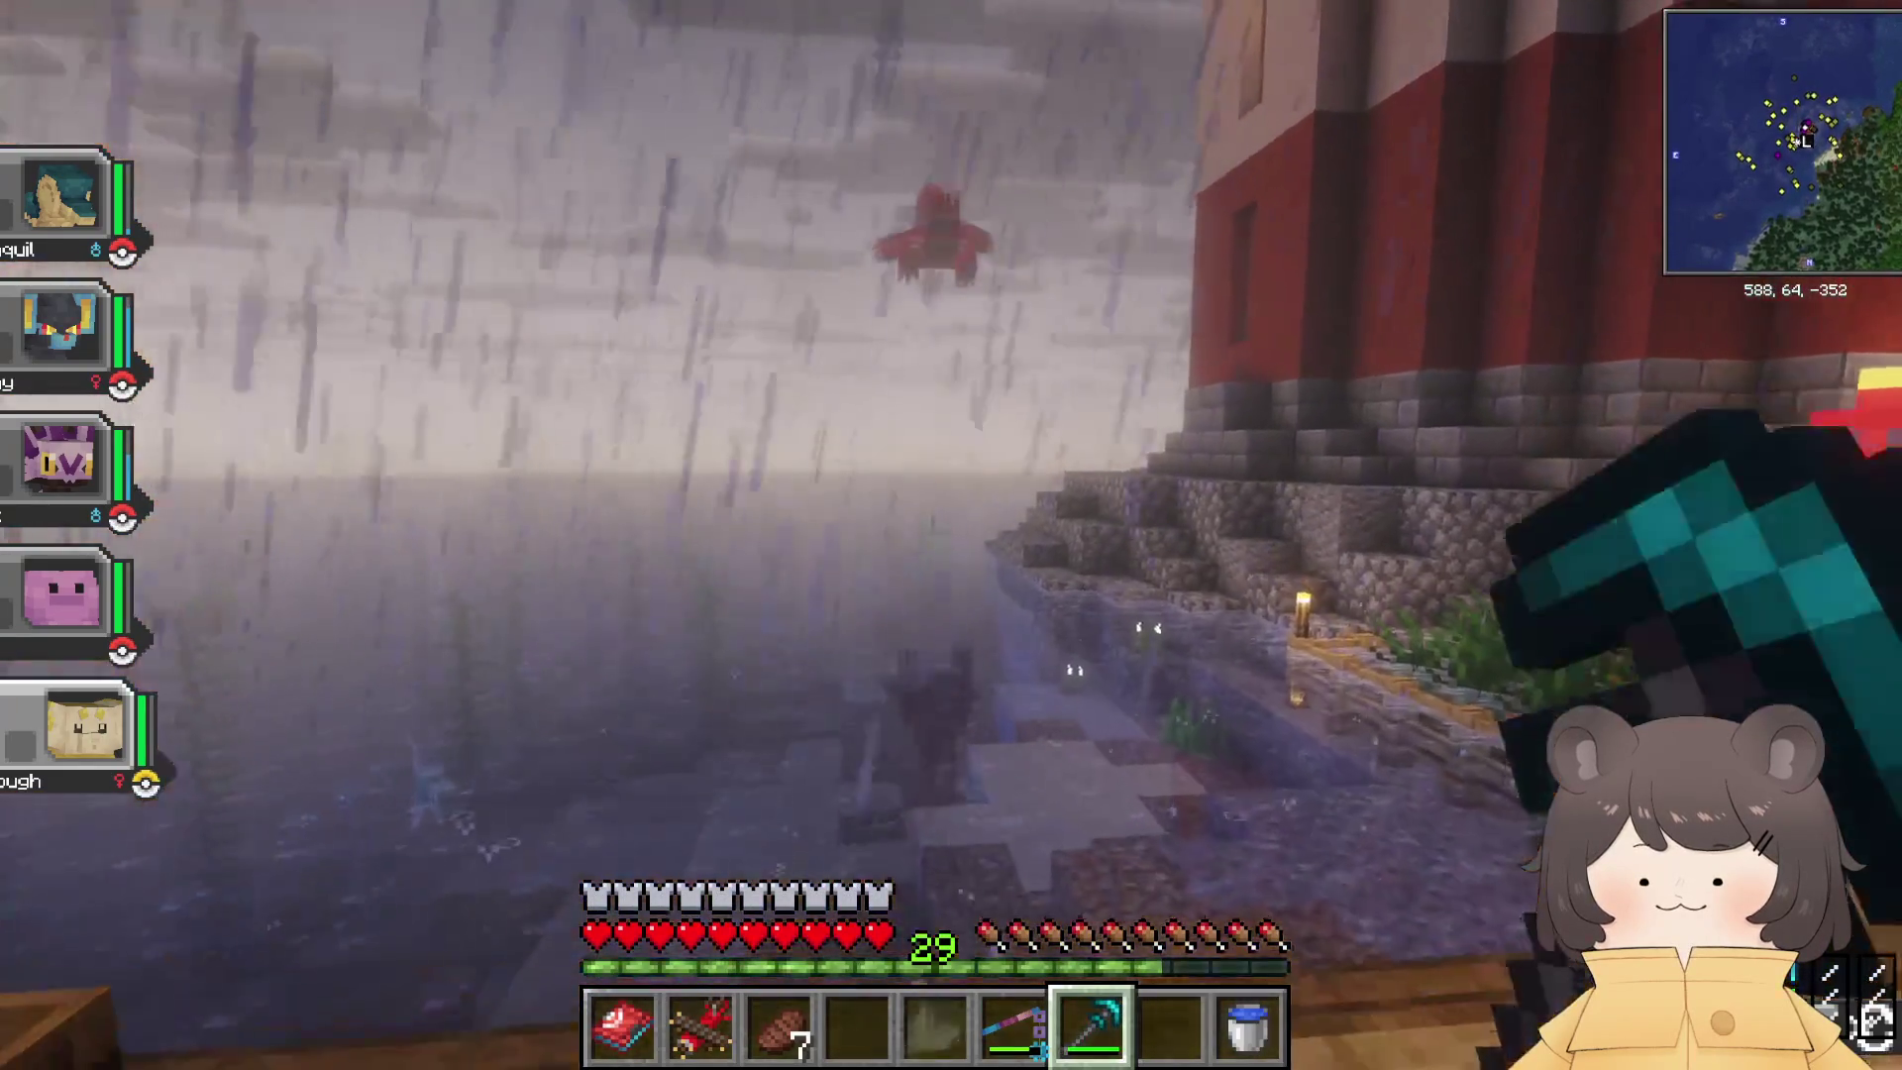
{"action": "scroll", "coordinate": [932, 535], "scroll_direction": "up", "scroll_amount": 2}
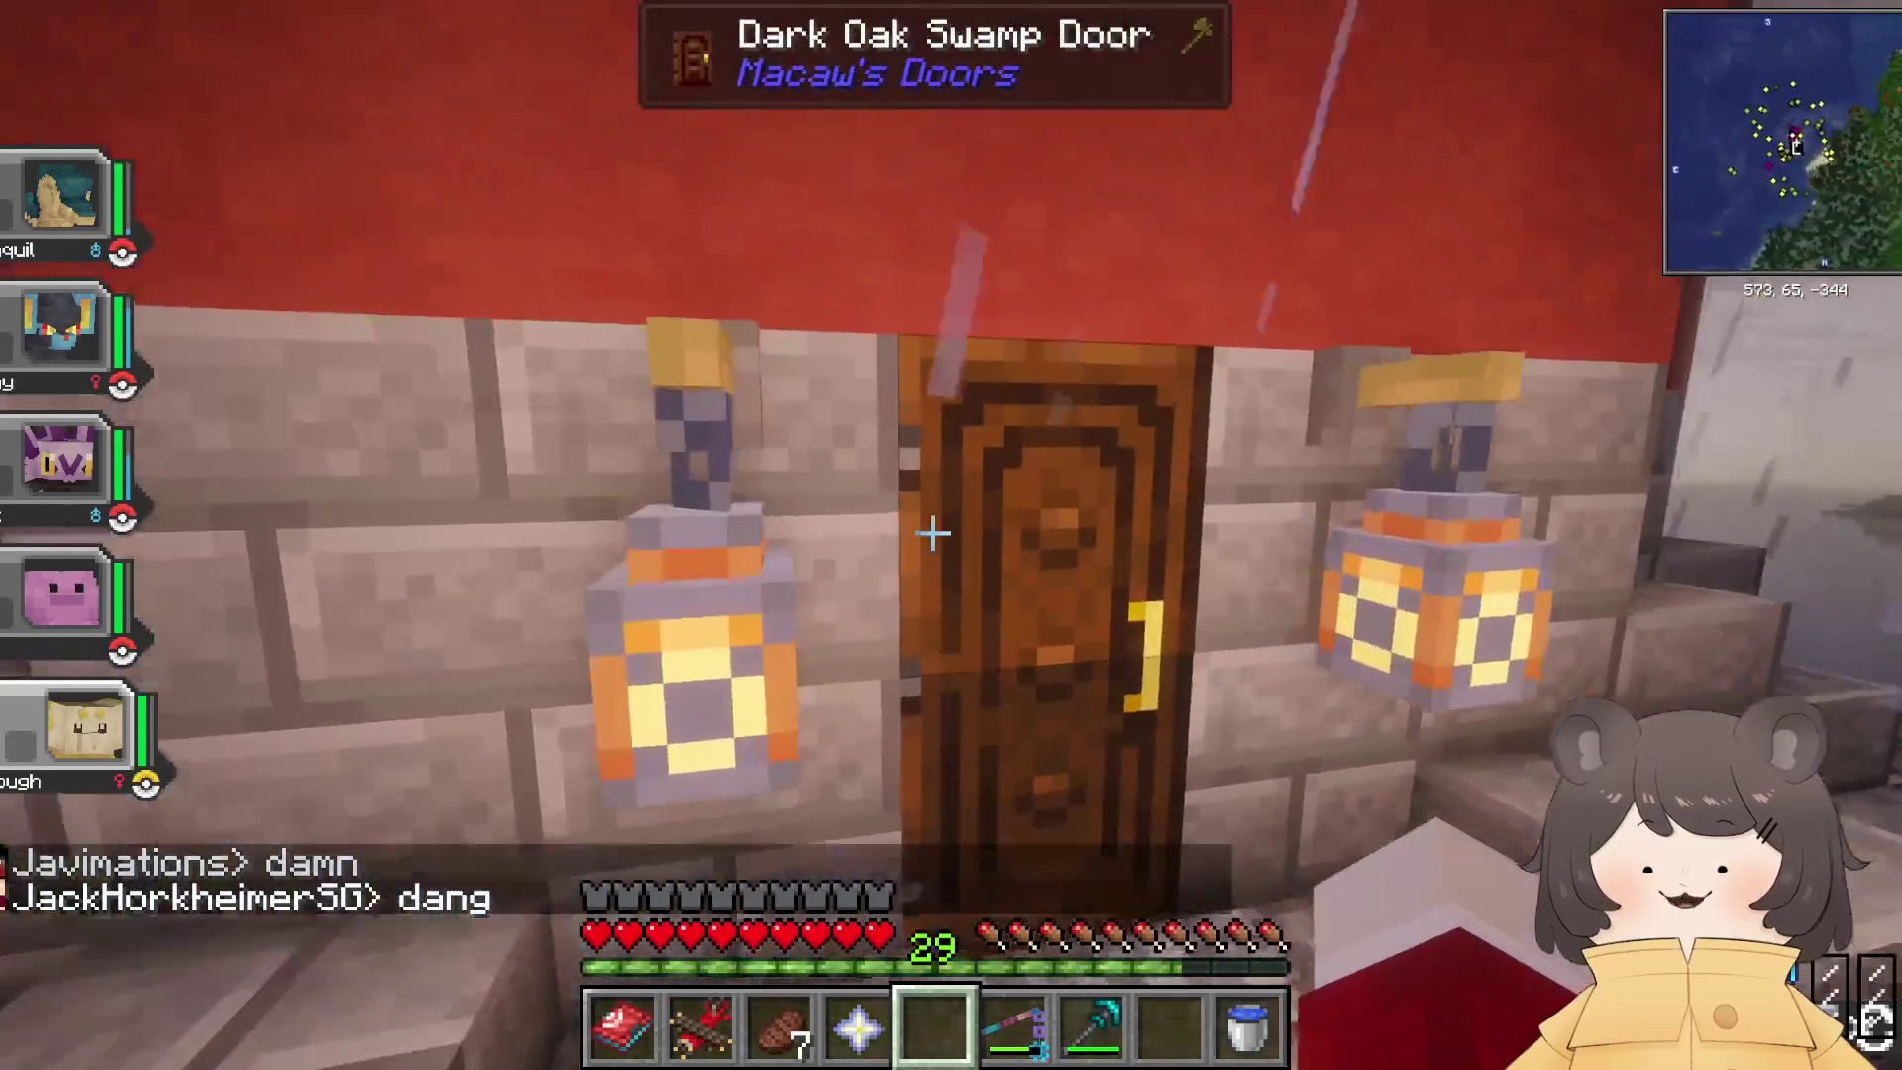
{"action": "right_click", "coordinate": [933, 535]}
Step: Walk into the red room and strike the zombified piglin twice
{"action": "key", "text": "w"}
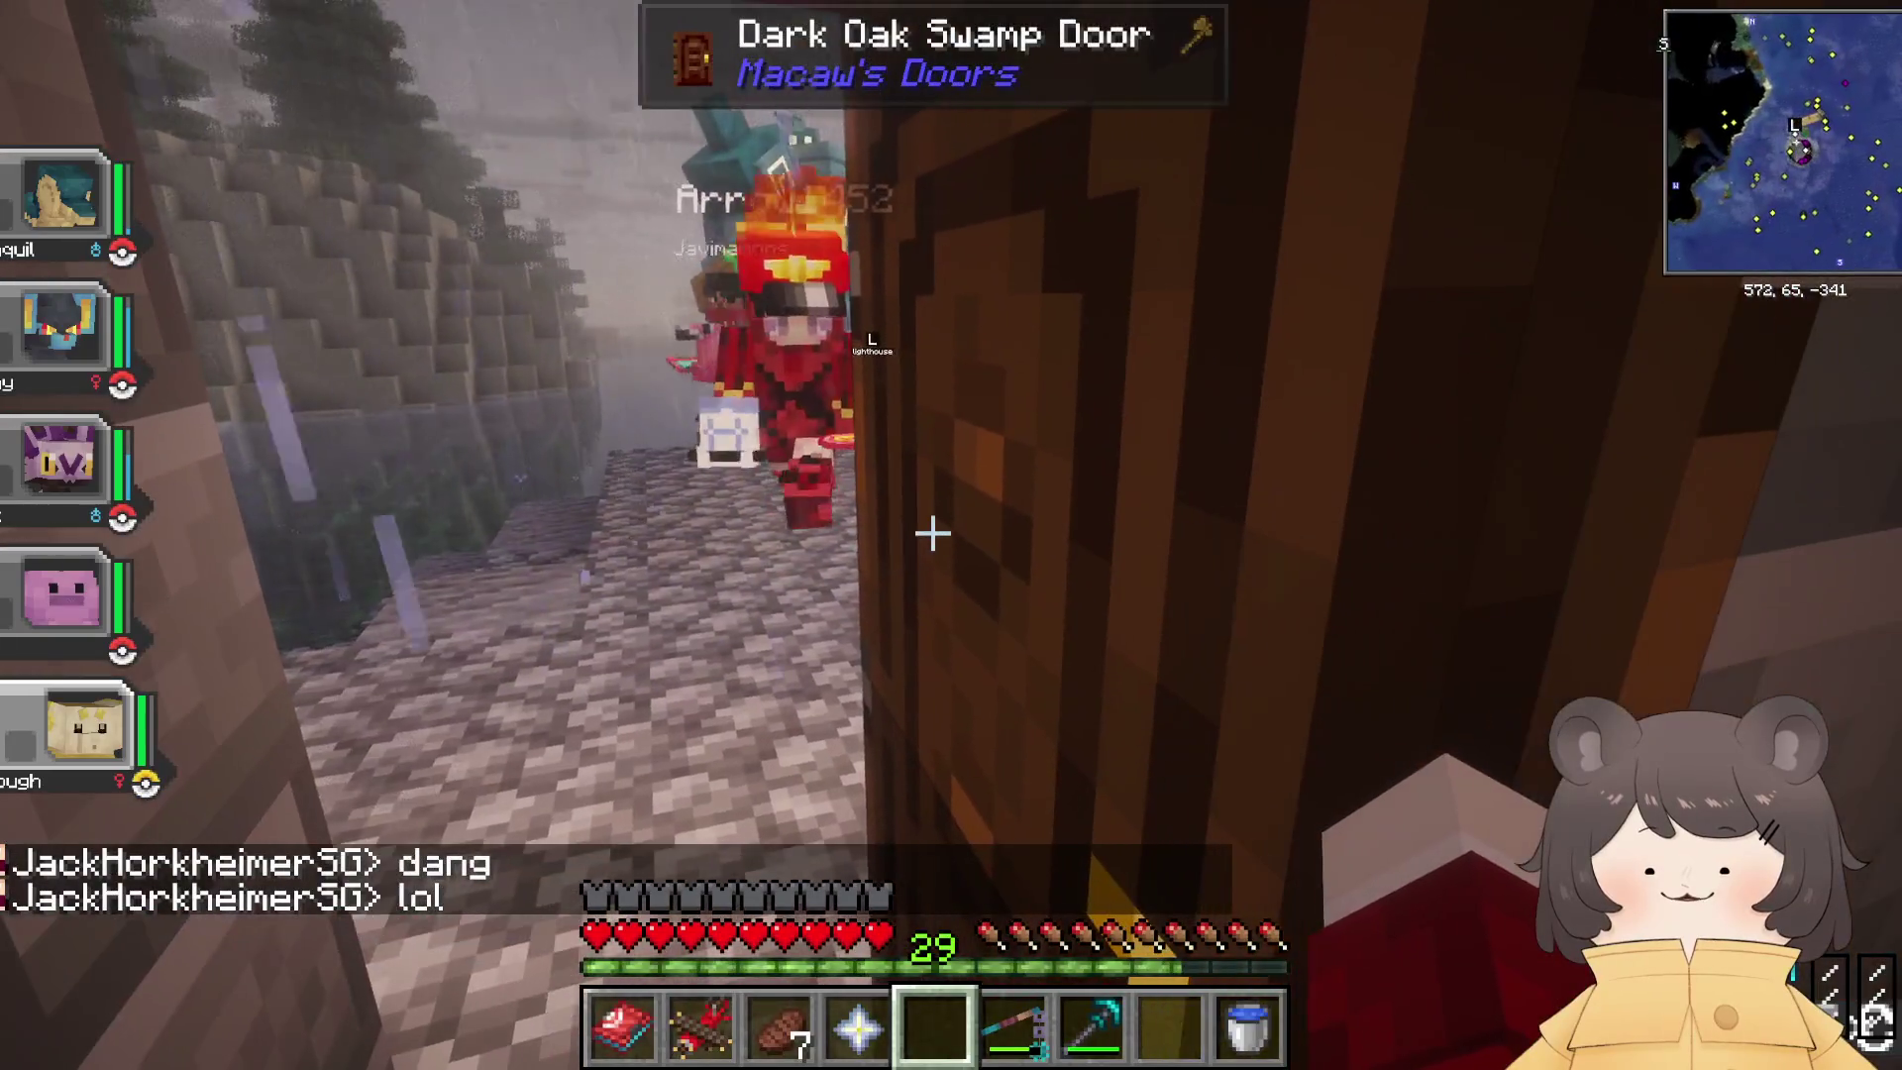
{"action": "key", "text": "w"}
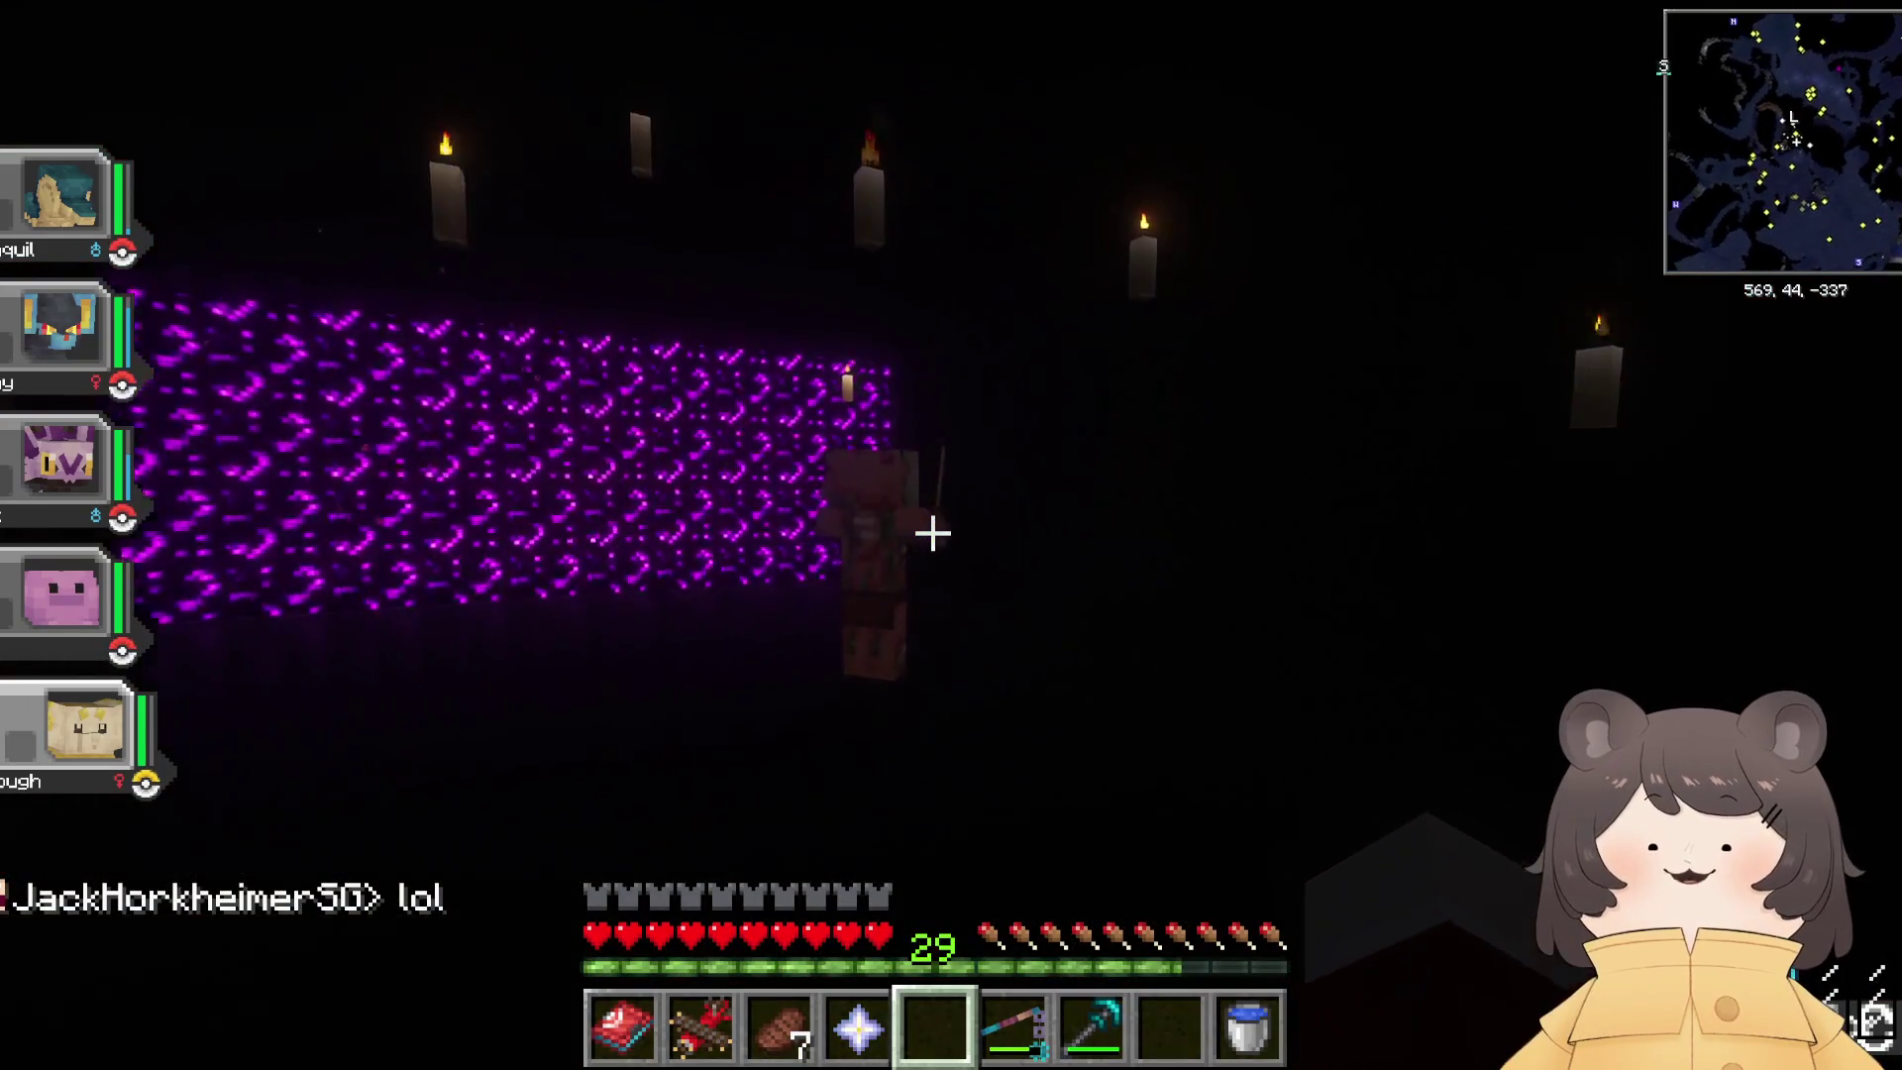
{"action": "key", "text": "3"}
{"action": "left_click", "coordinate": [932, 533]}
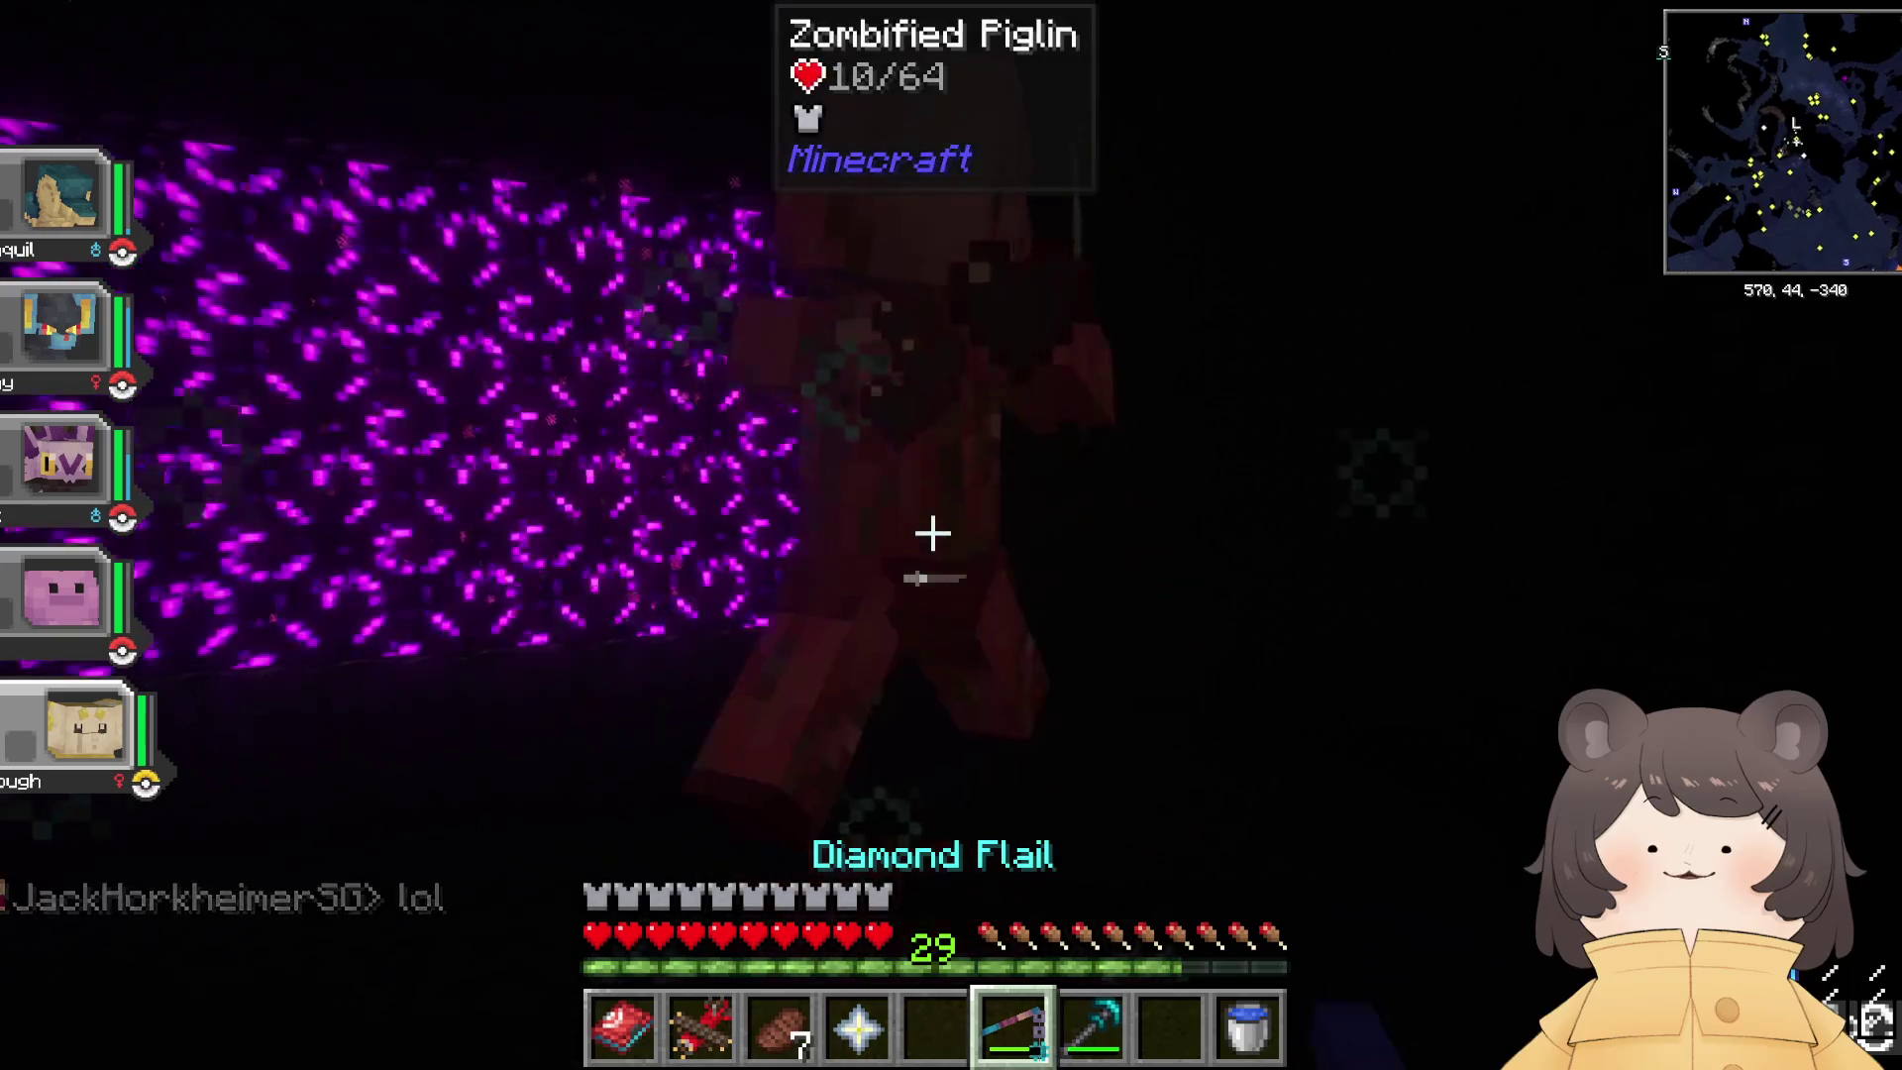
{"action": "left_click", "coordinate": [932, 533]}
Step: Kill the zombified piglin with the Diamond Flail, then walk into the nether portal
{"action": "key", "text": "5"}
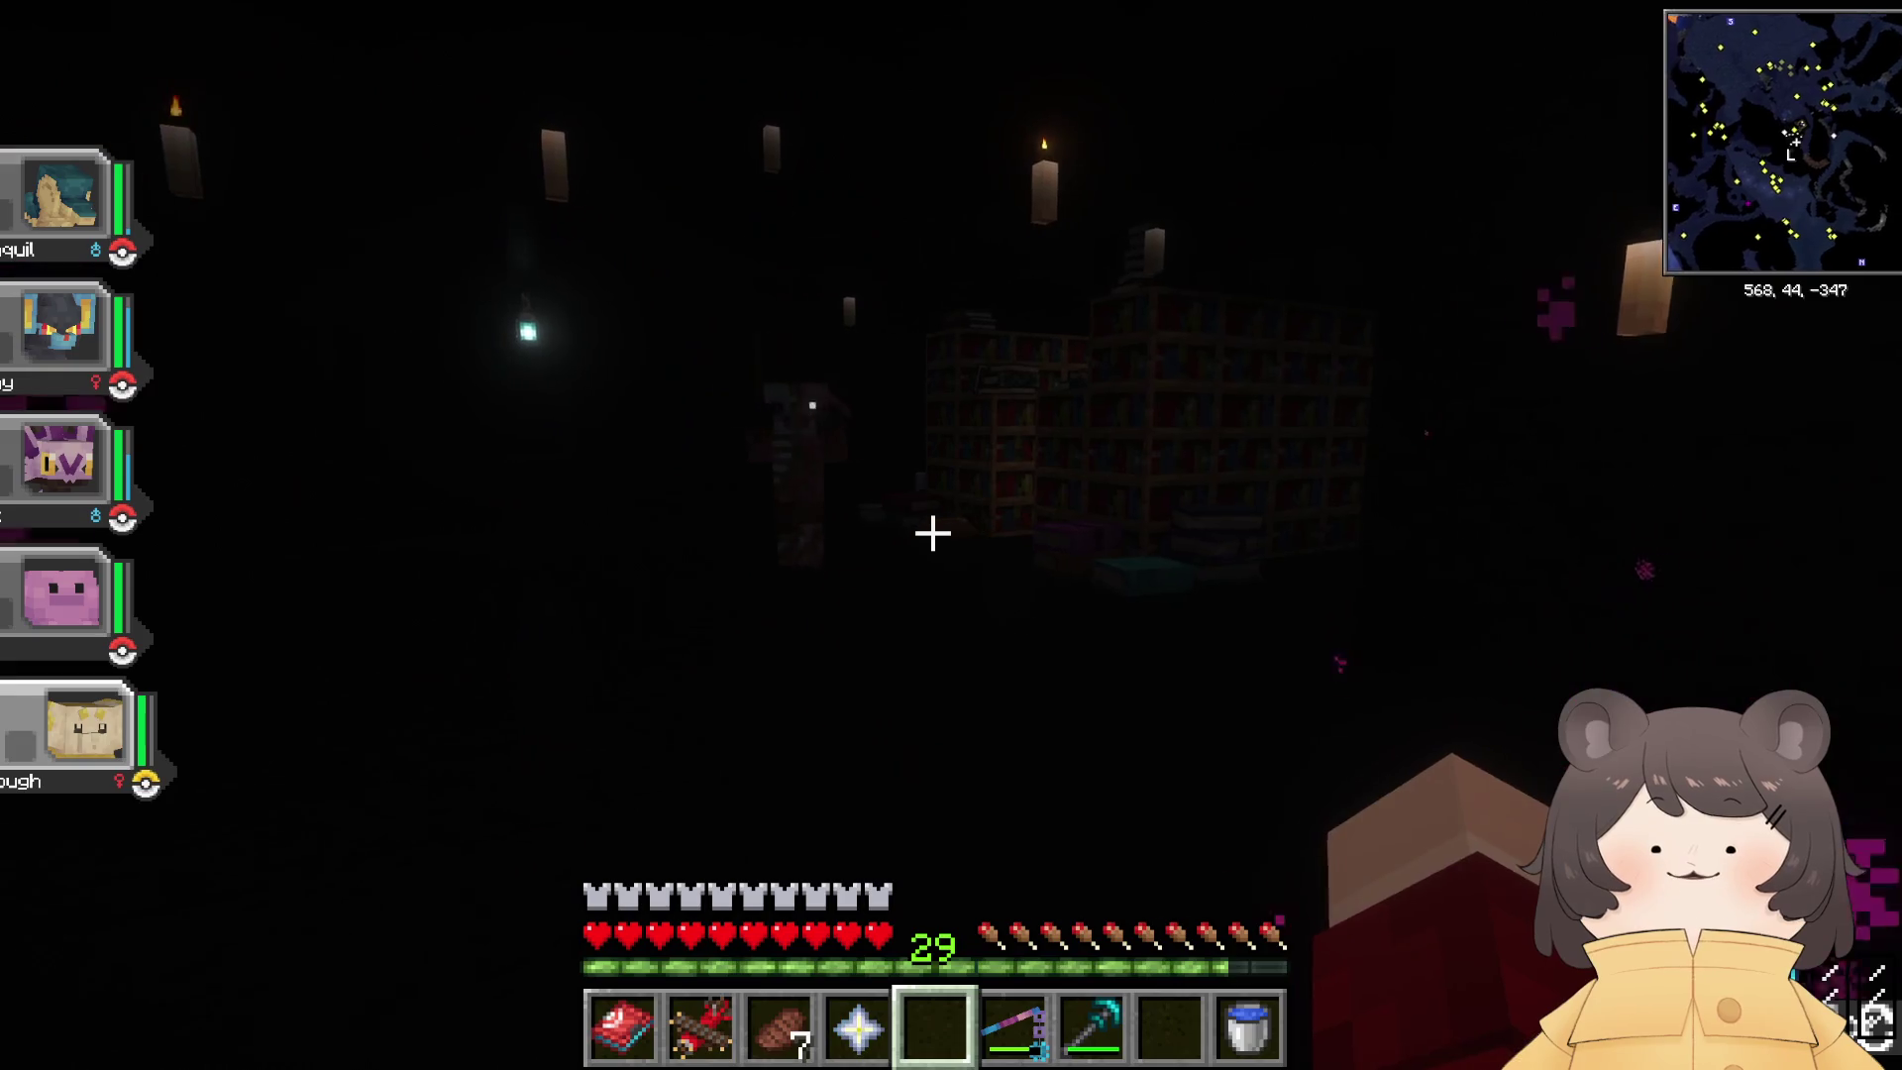
{"action": "key", "text": "2"}
{"action": "key", "text": "5"}
{"action": "key", "text": "6"}
{"action": "left_click", "coordinate": [932, 533]}
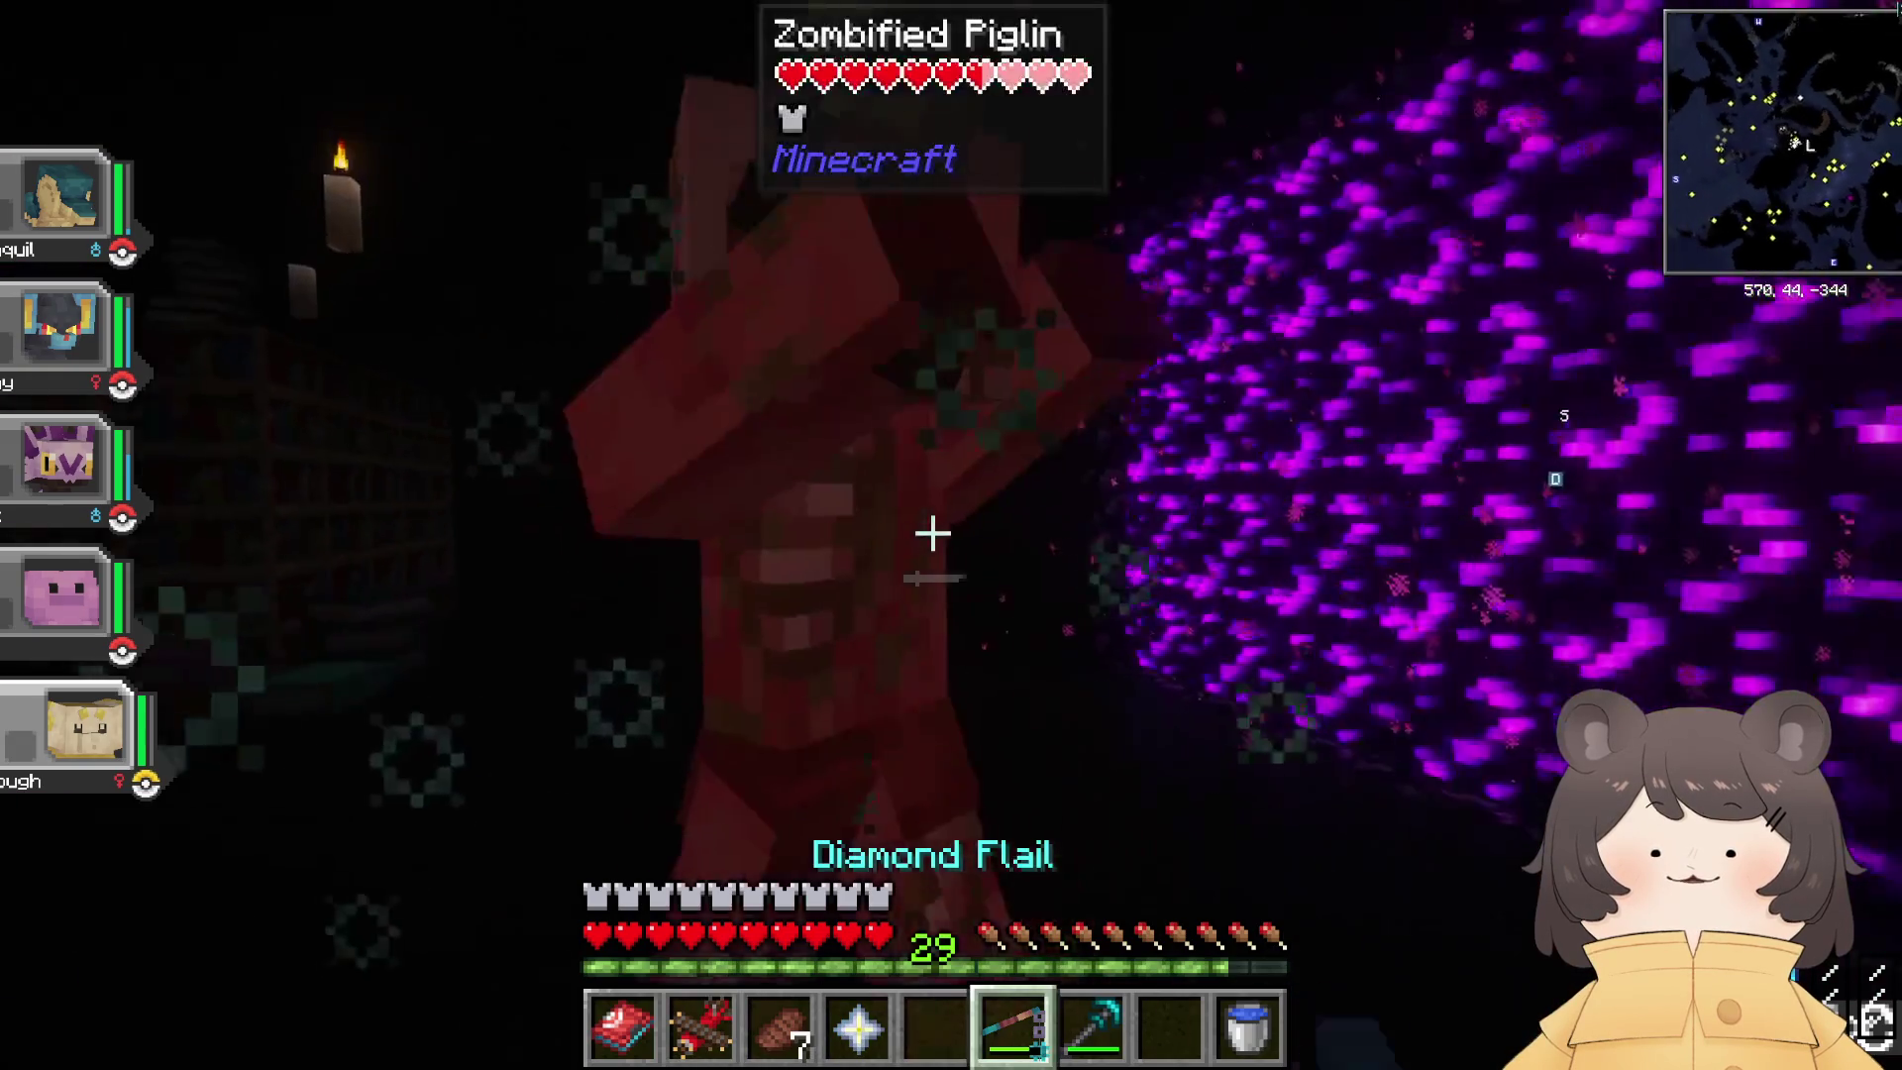
{"action": "left_click", "coordinate": [932, 533]}
{"action": "left_click", "coordinate": [933, 533]}
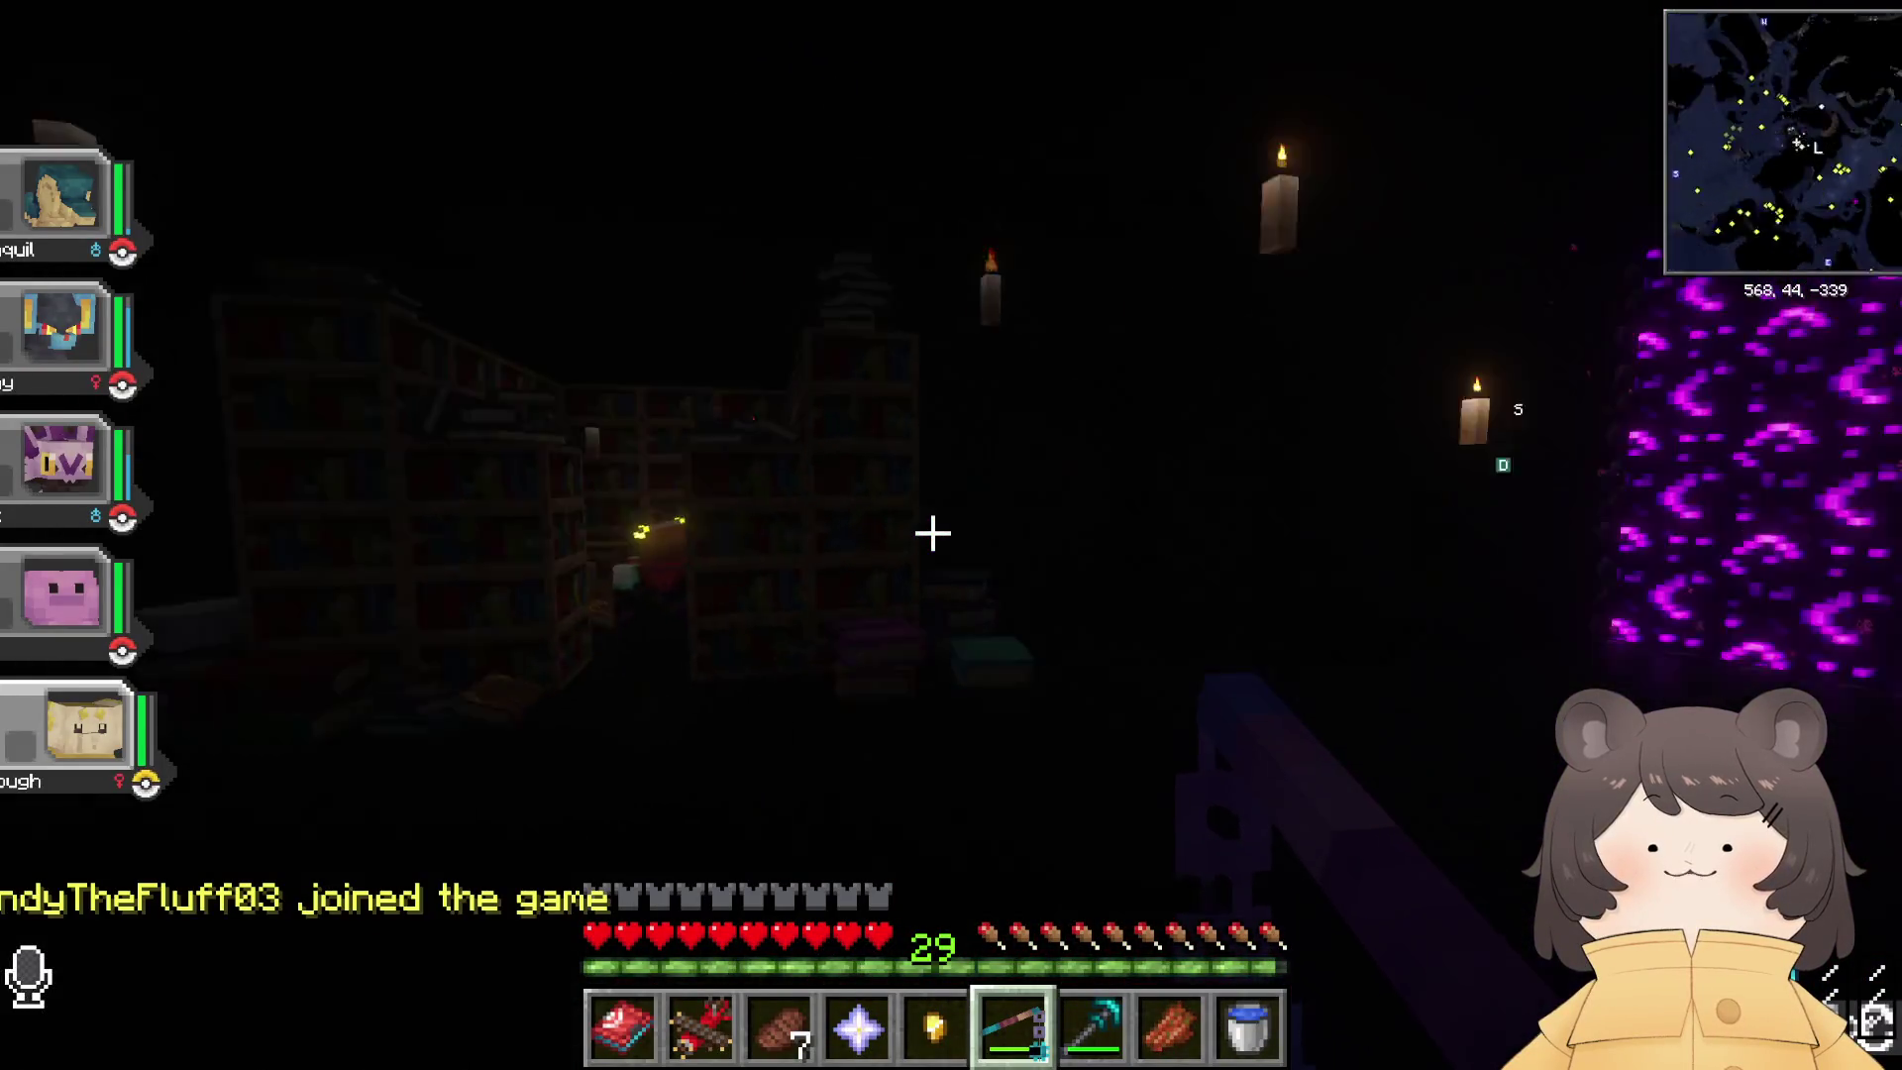
{"action": "key", "text": "w"}
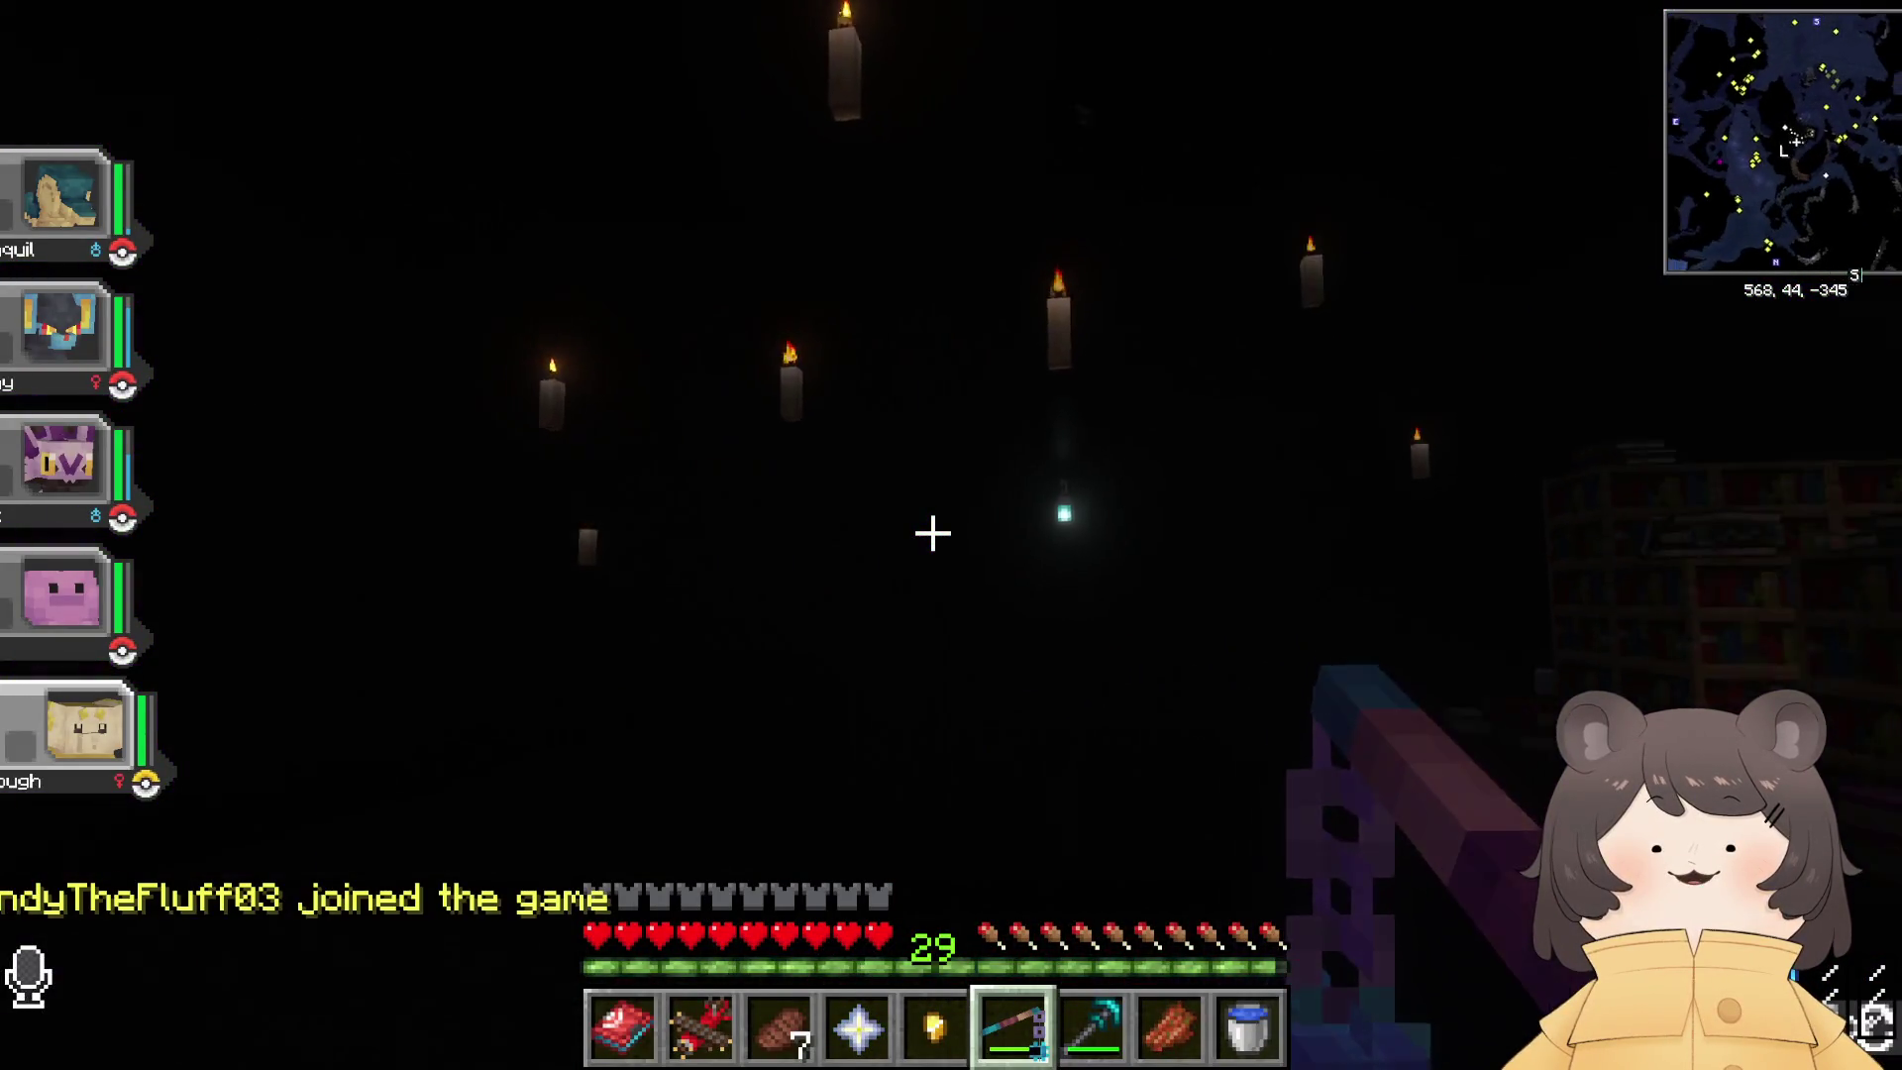
{"action": "key", "text": "w"}
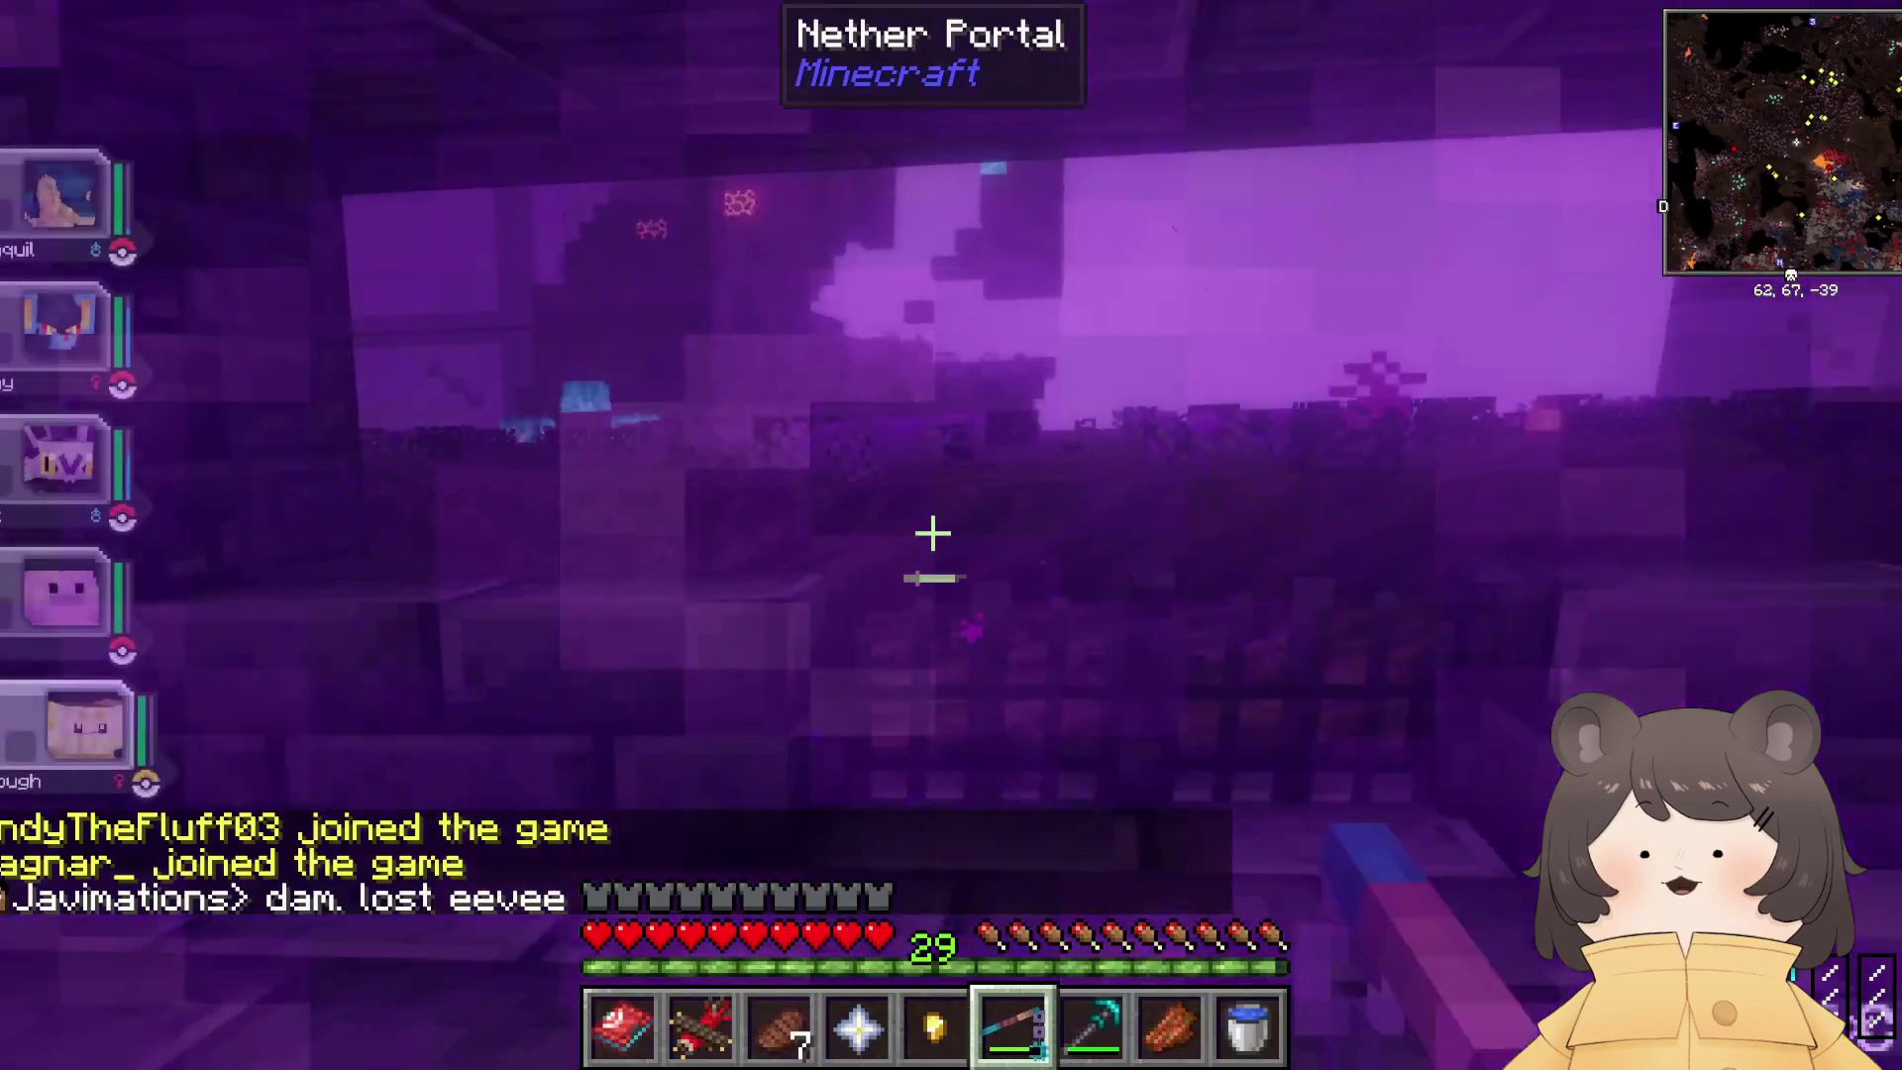
Step: Cross the soul soil past the lava fall and drop the Nether Star
{"action": "scroll", "coordinate": [933, 533], "scroll_direction": "up", "scroll_amount": 2}
{"action": "key", "text": "w"}
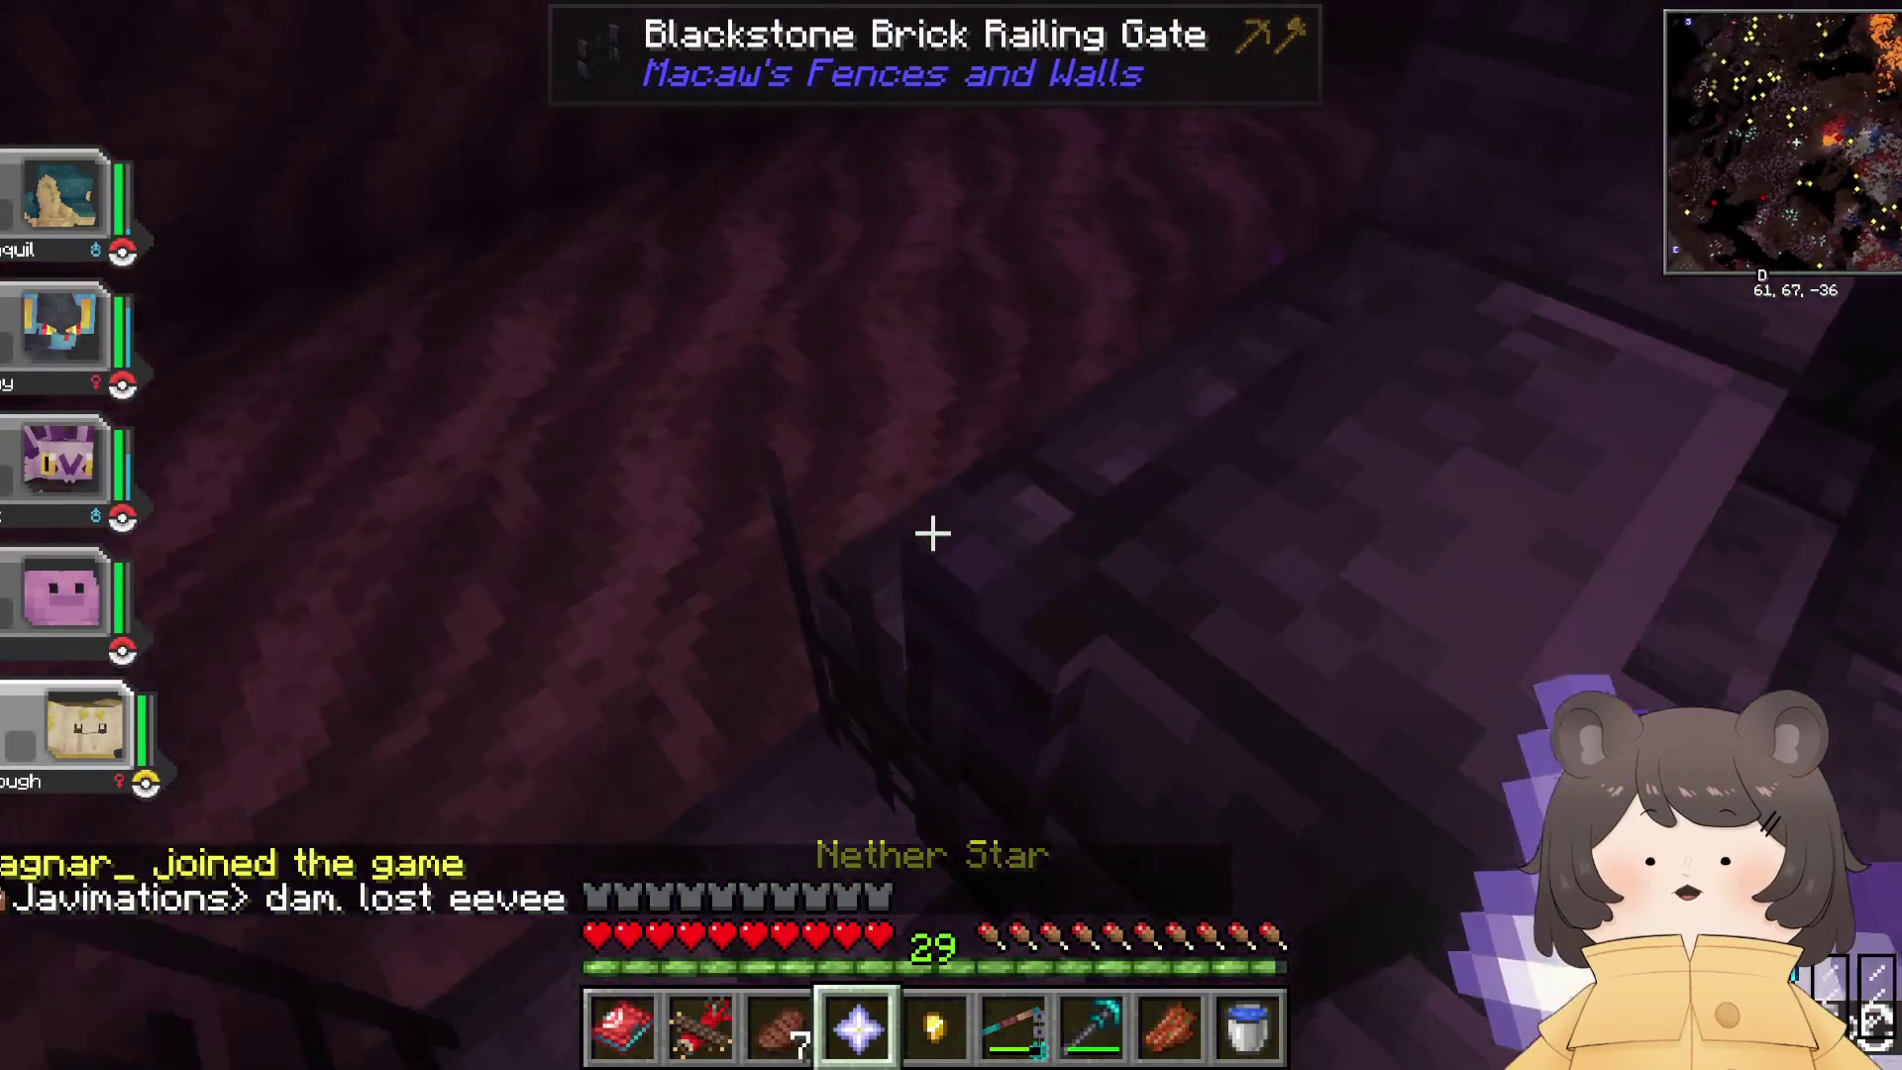
{"action": "key", "text": "w"}
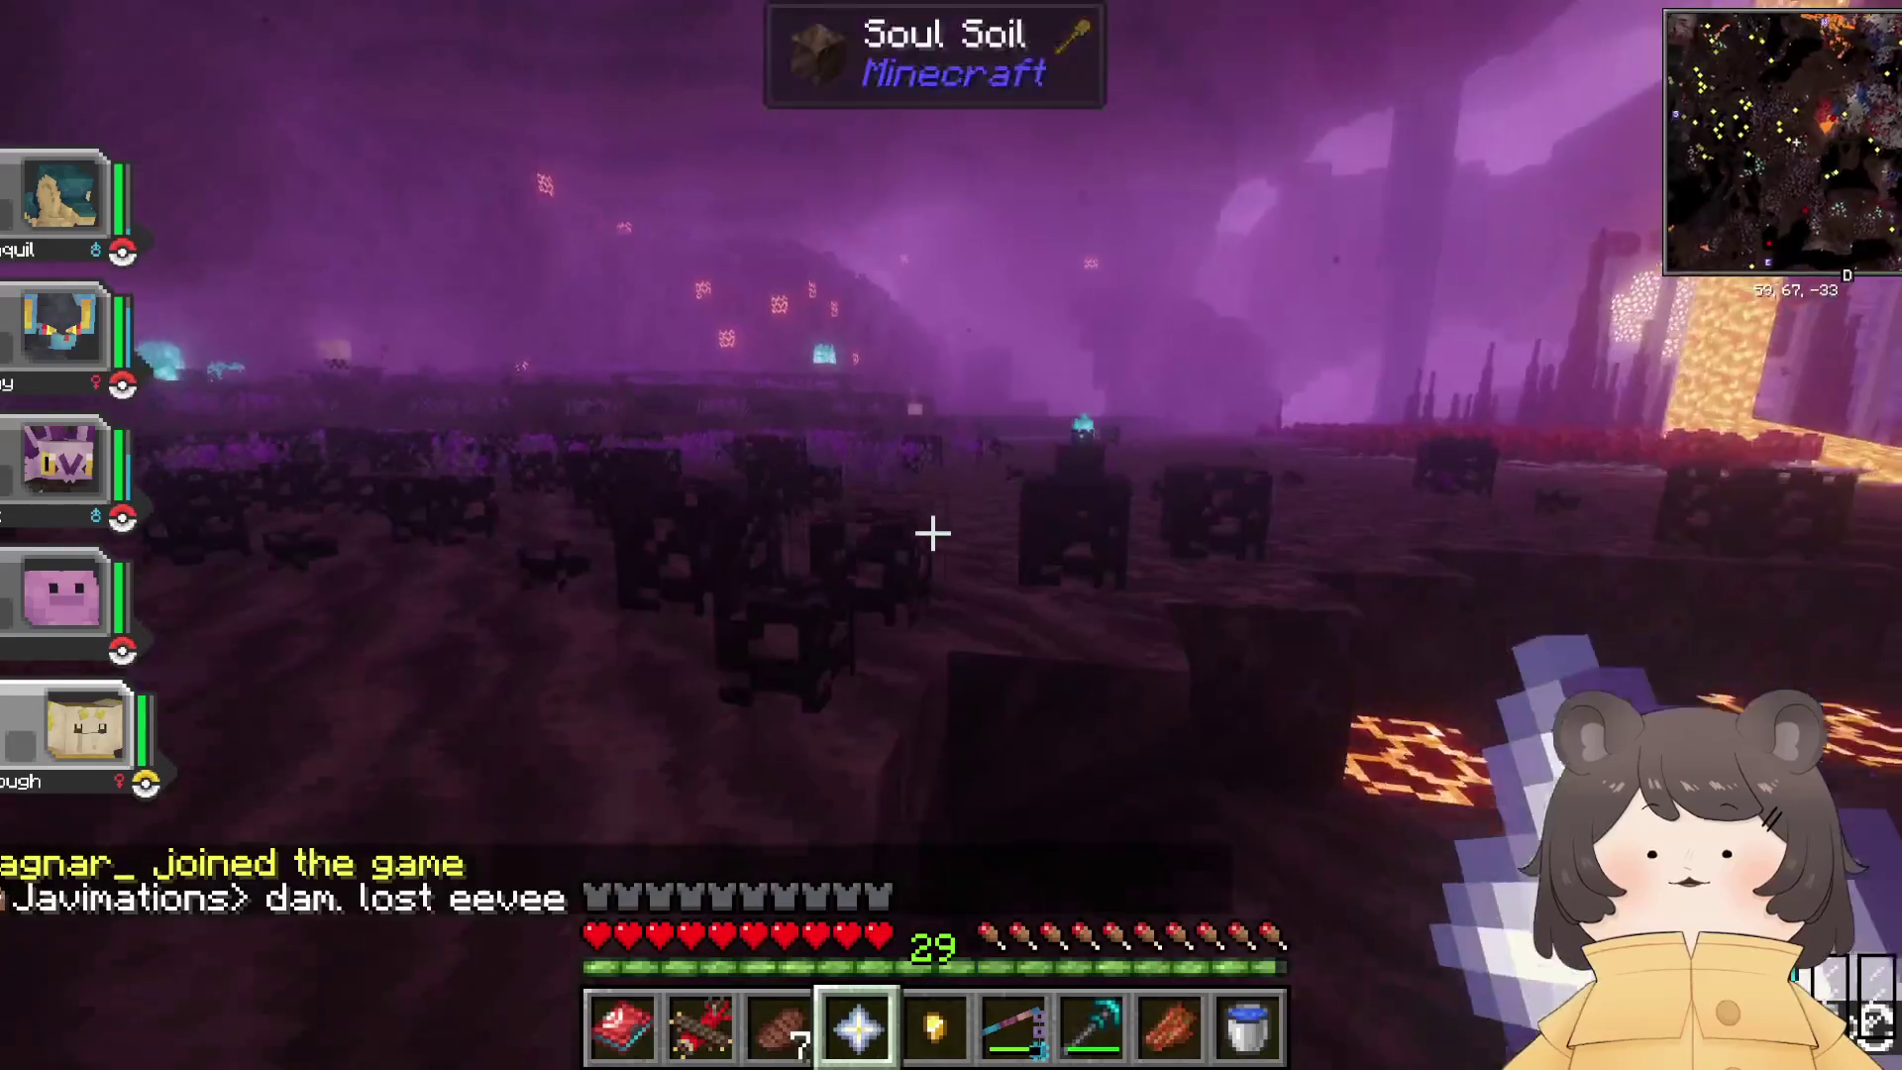
{"action": "key", "text": "w"}
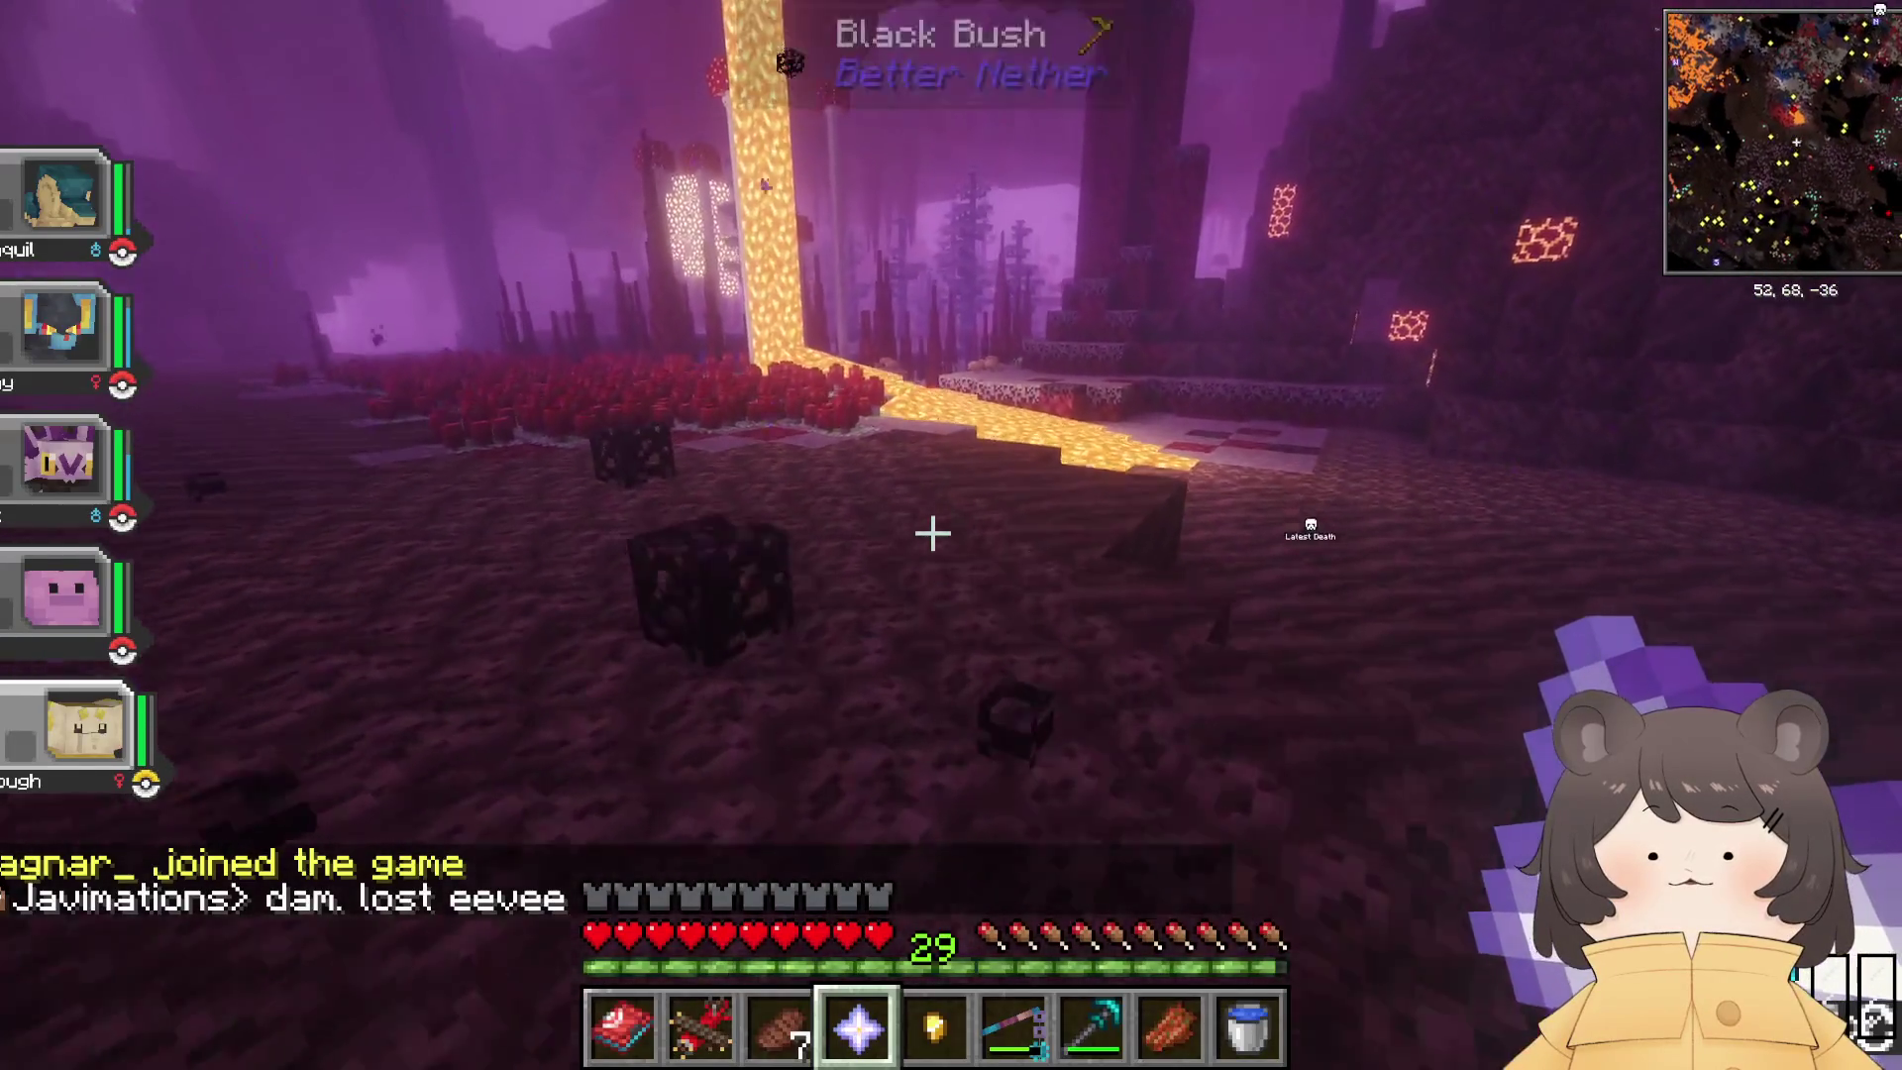
{"action": "key", "text": "w"}
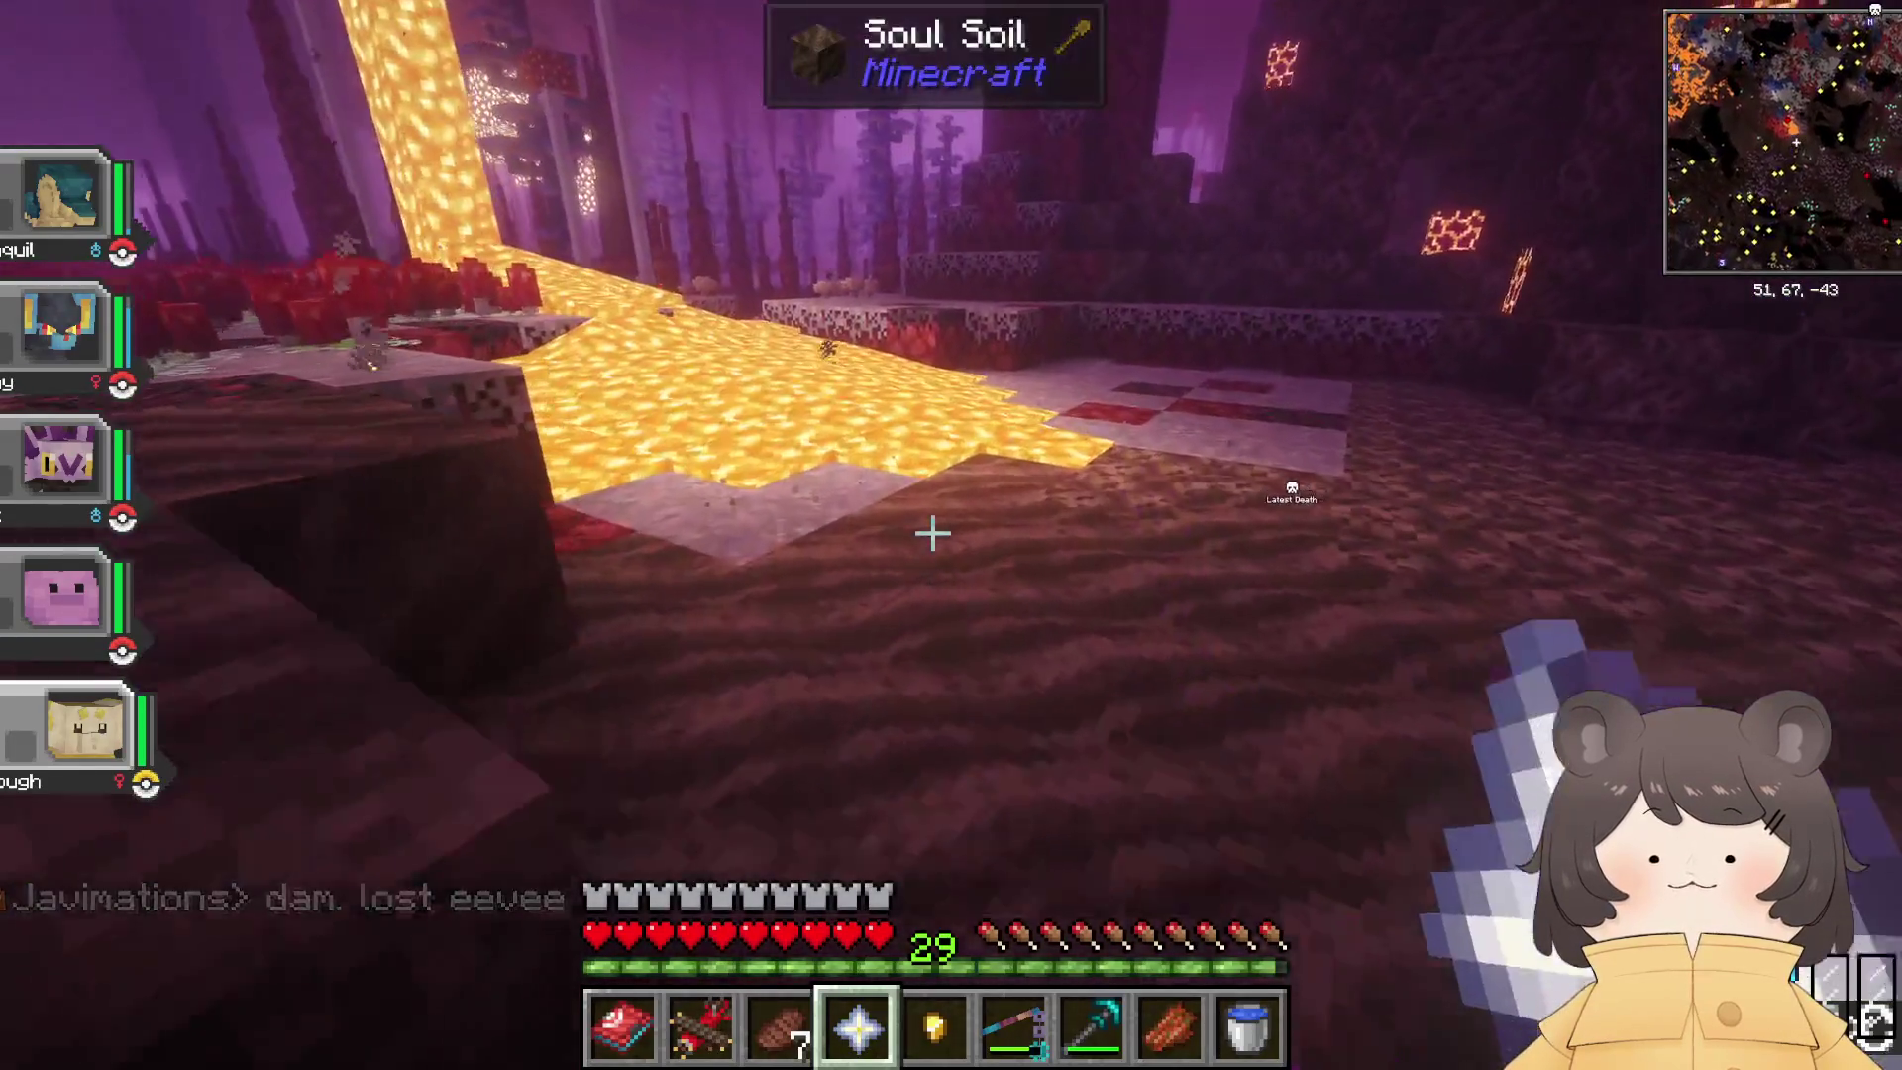
{"action": "key", "text": "q"}
Step: Walk into the deepslate brick structure and through its nether portal
{"action": "key", "text": "w"}
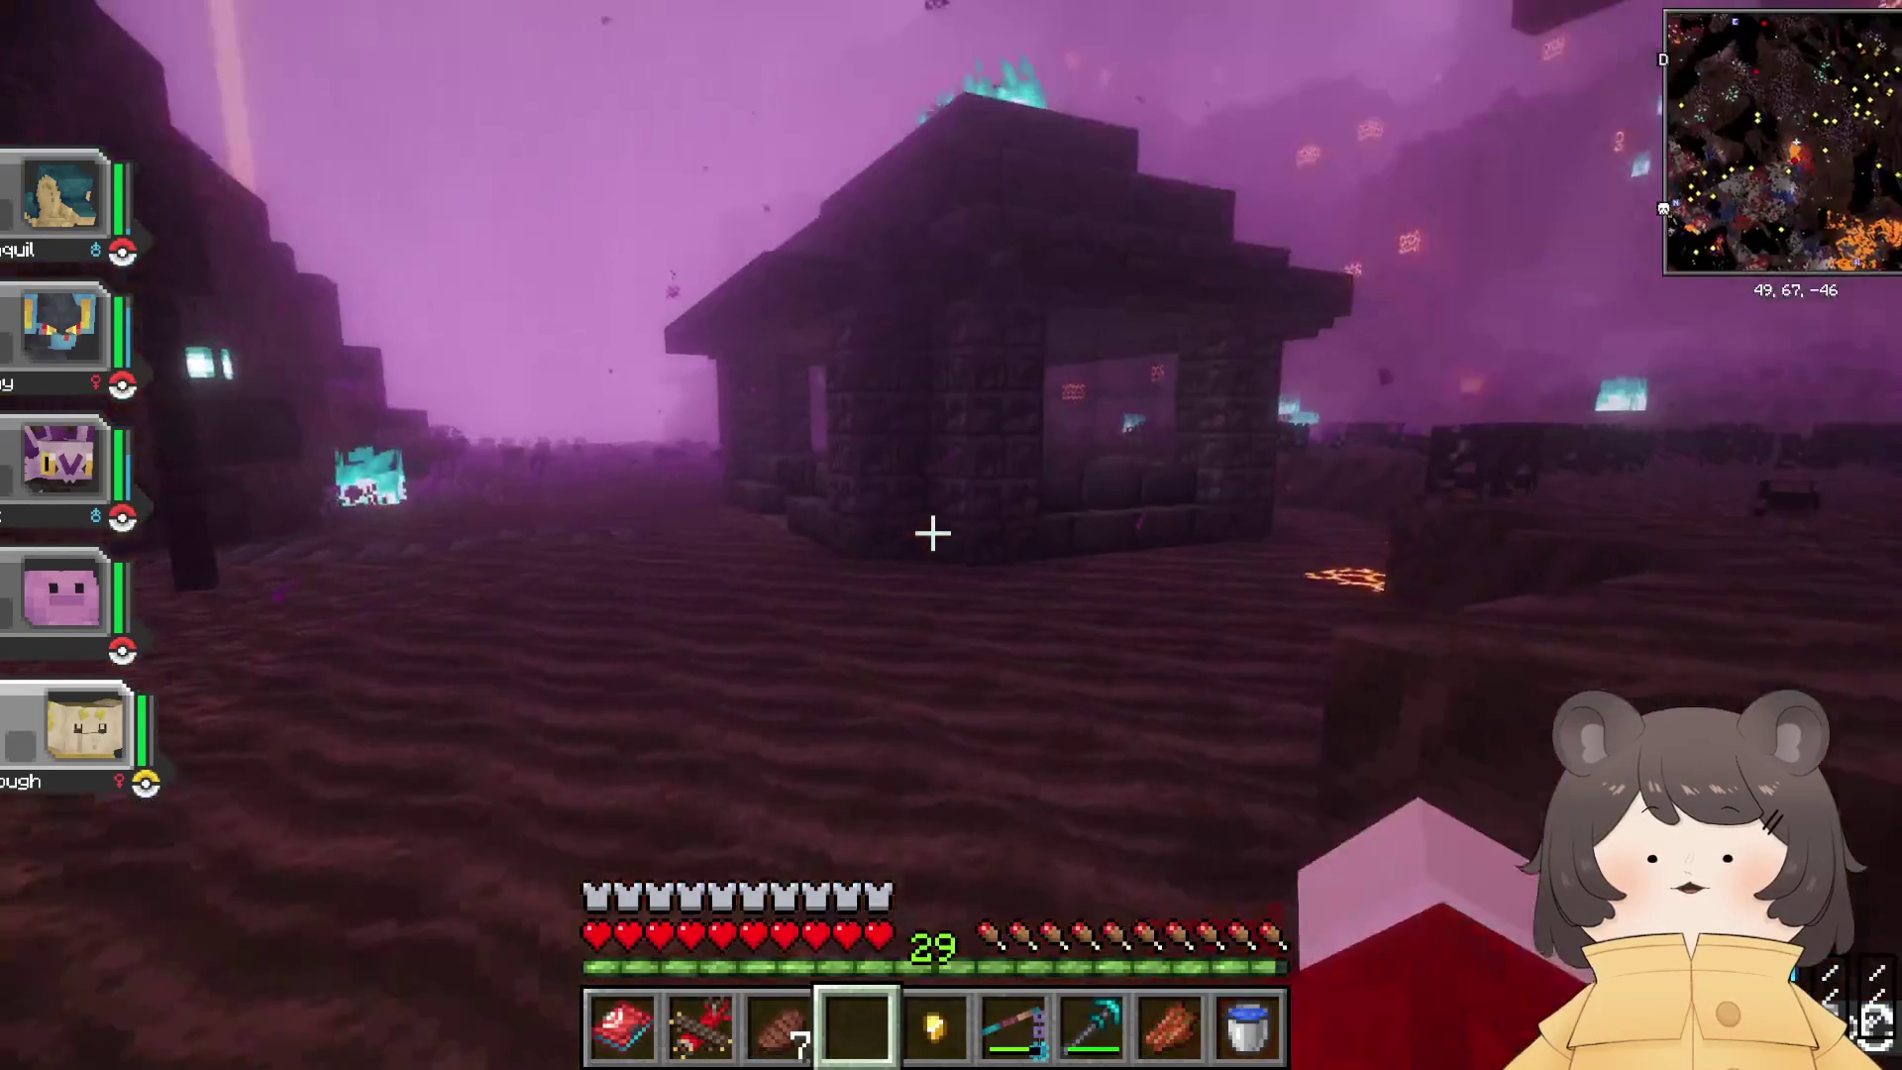
{"action": "key", "text": "w"}
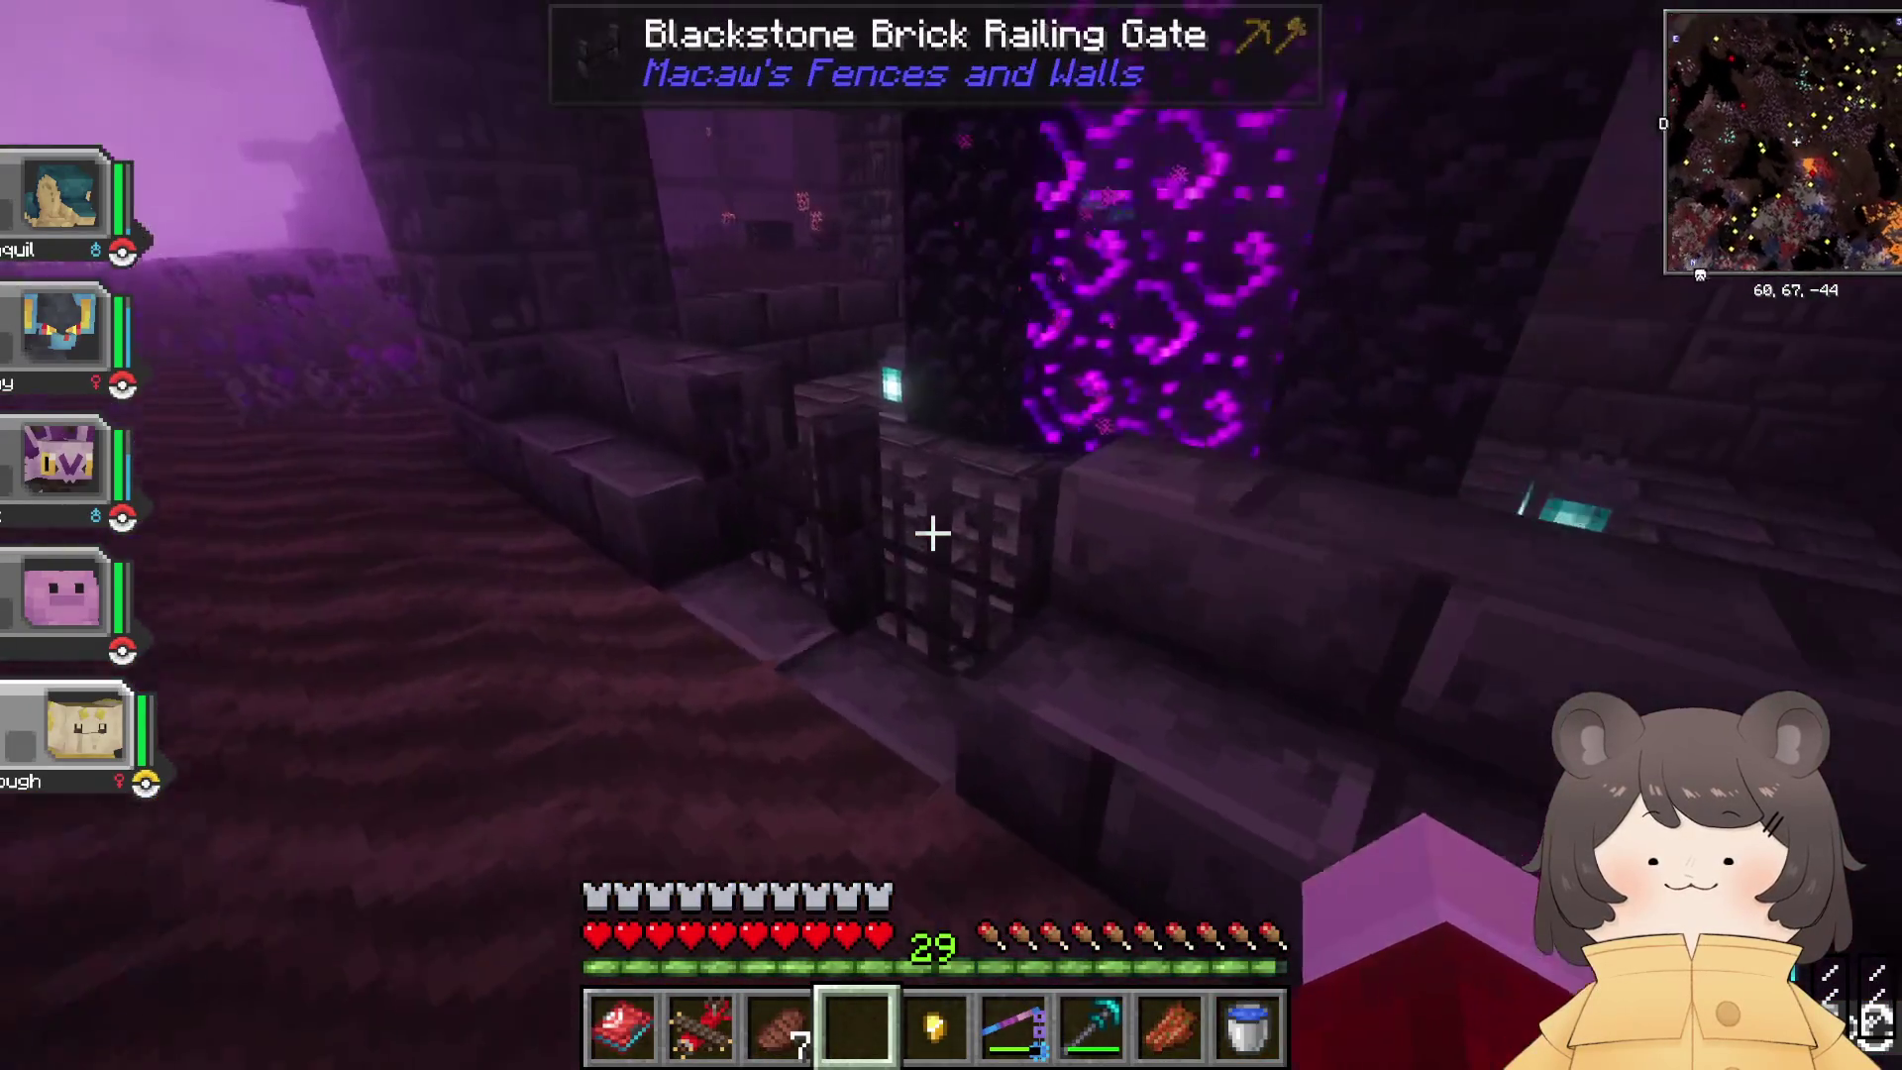
{"action": "key", "text": "w"}
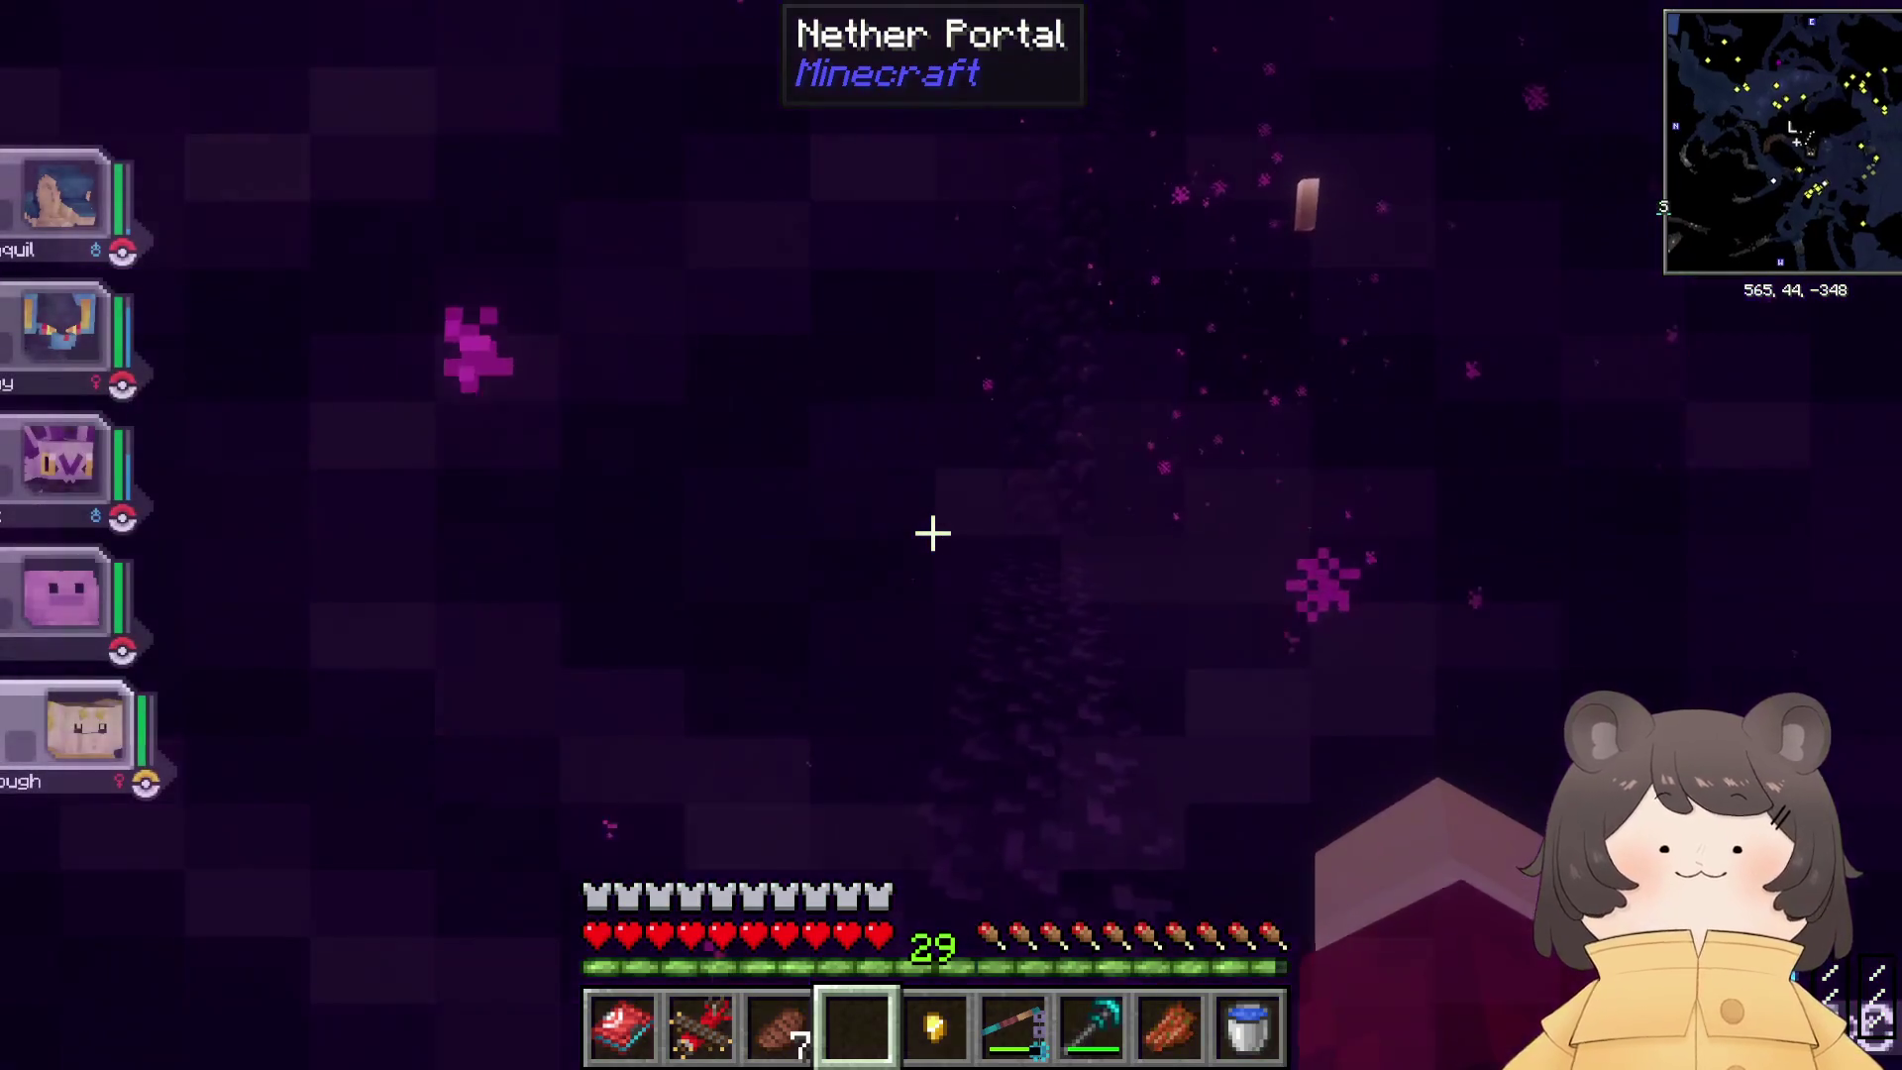
Step: Cross the library into the lit room, heal the party at the Healing Machine, and open the crafting terminal
{"action": "key", "text": "w"}
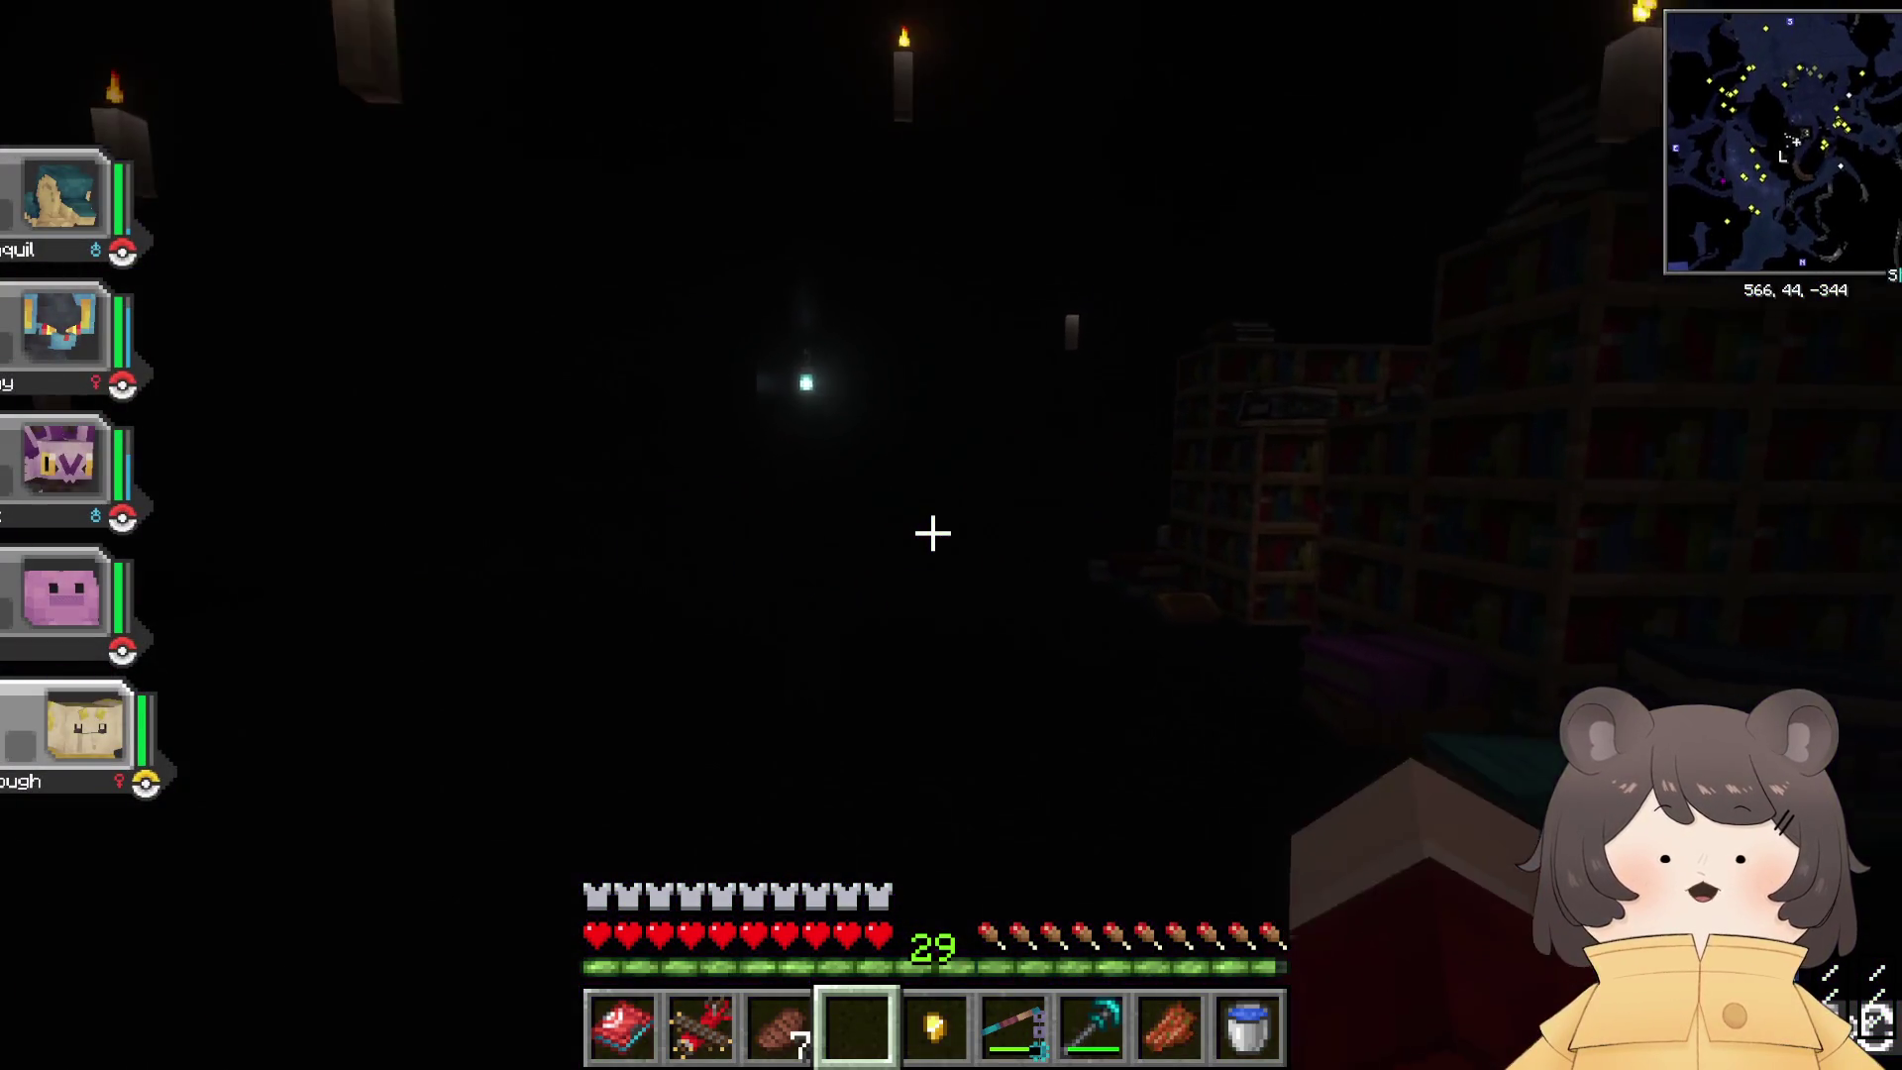
{"action": "key", "text": "w"}
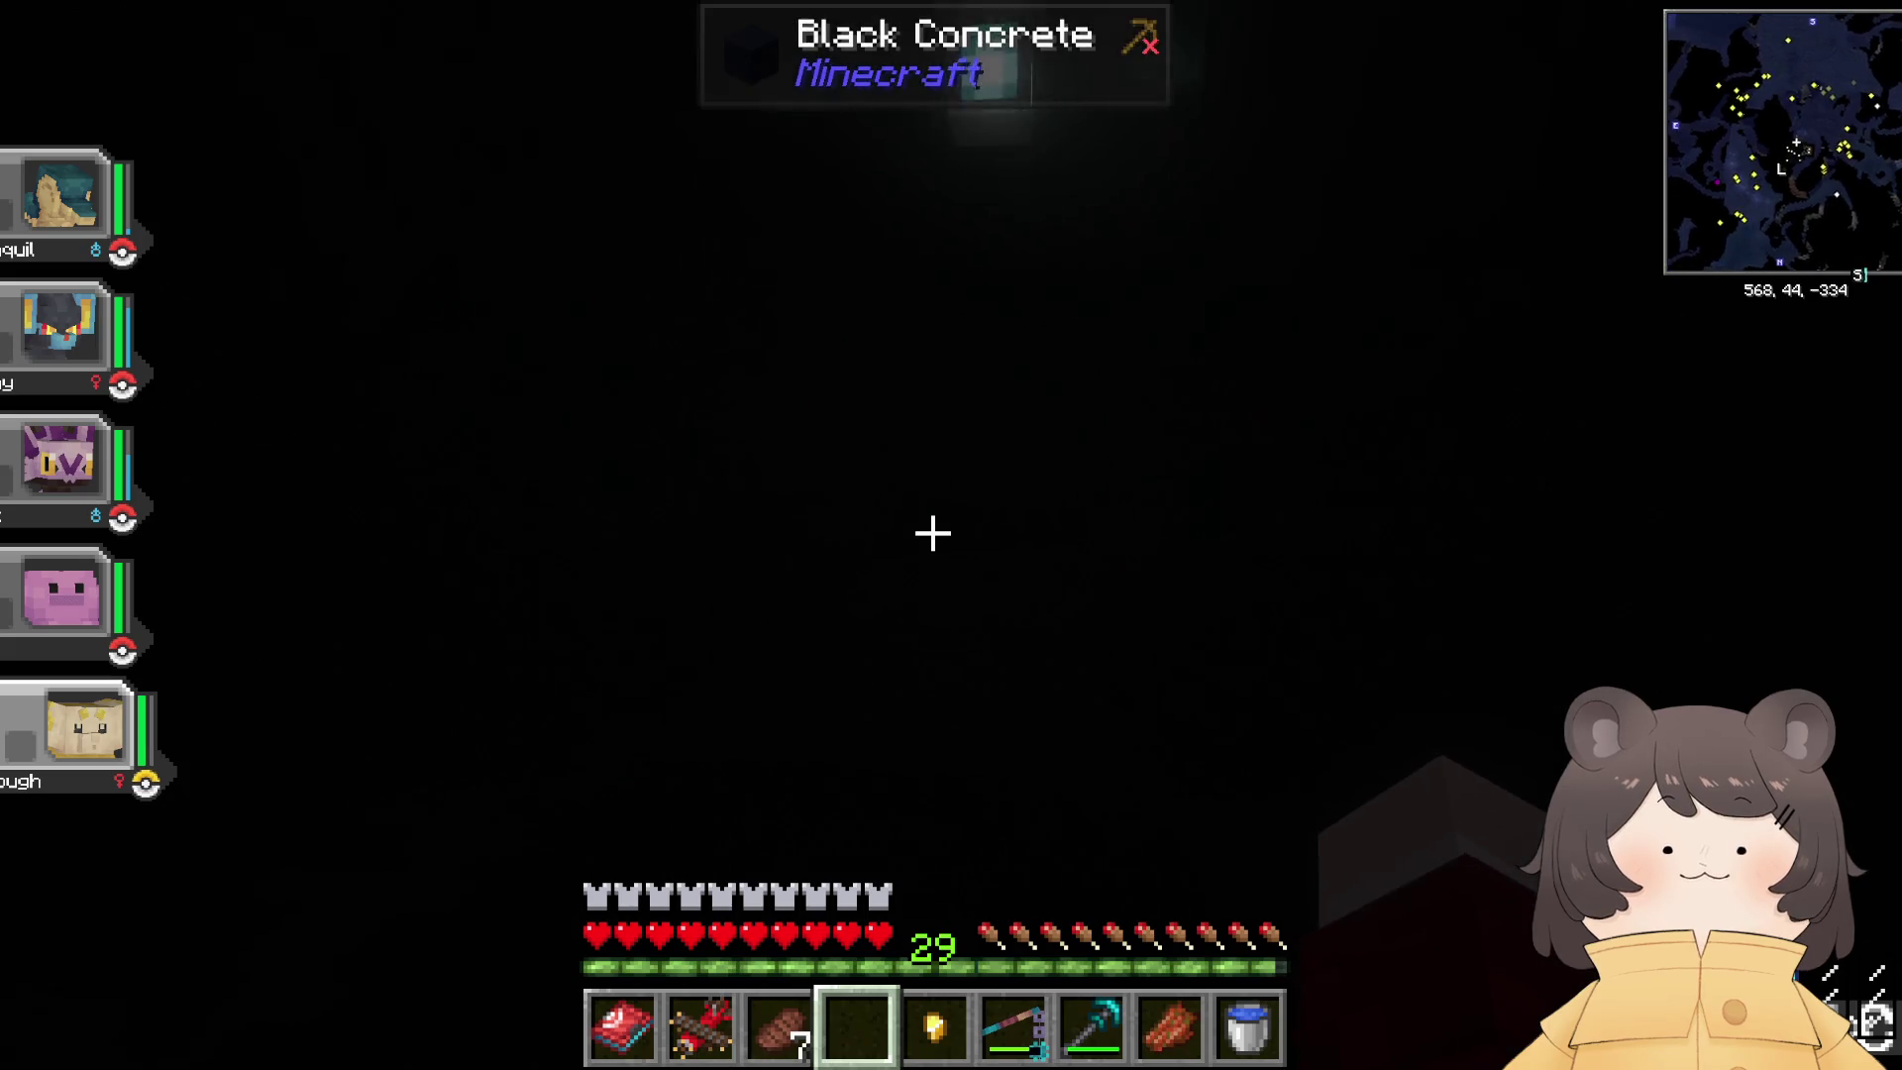
{"action": "key", "text": "space"}
{"action": "key", "text": "w"}
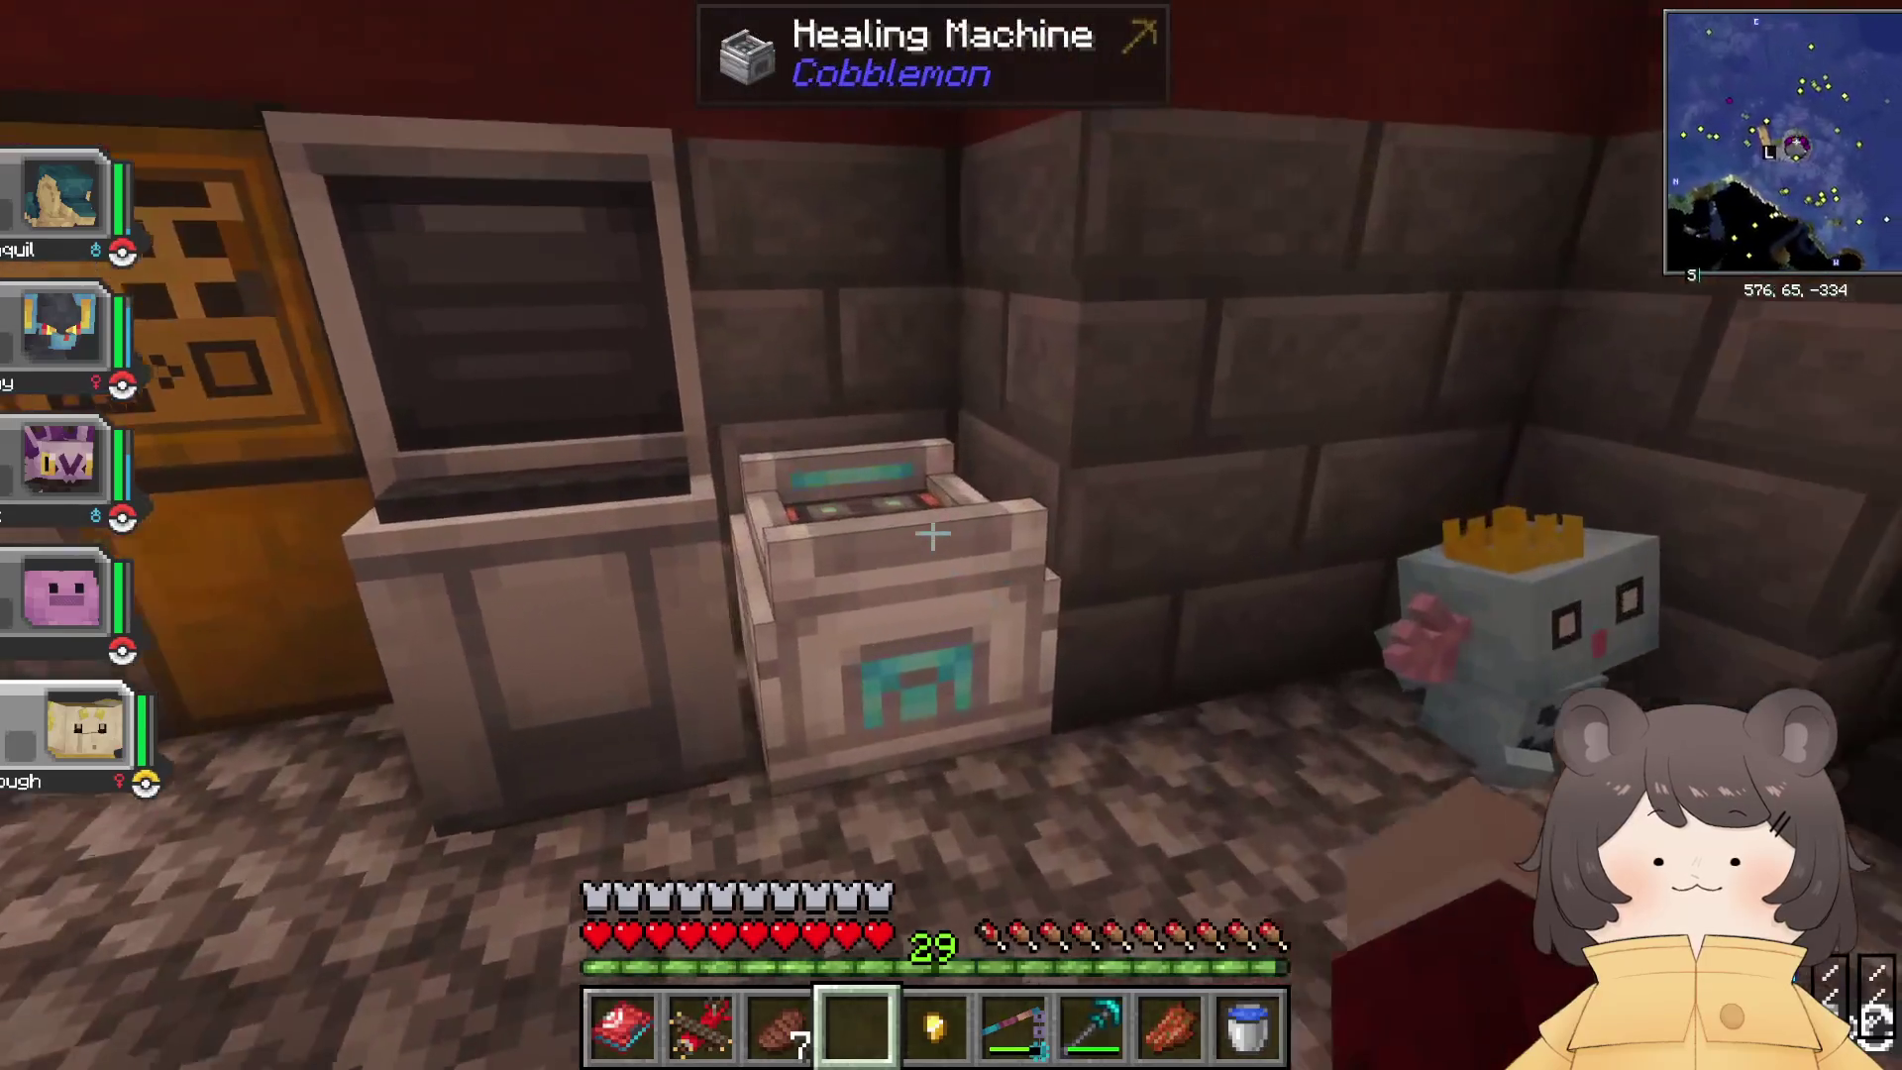
{"action": "right_click", "coordinate": [933, 533]}
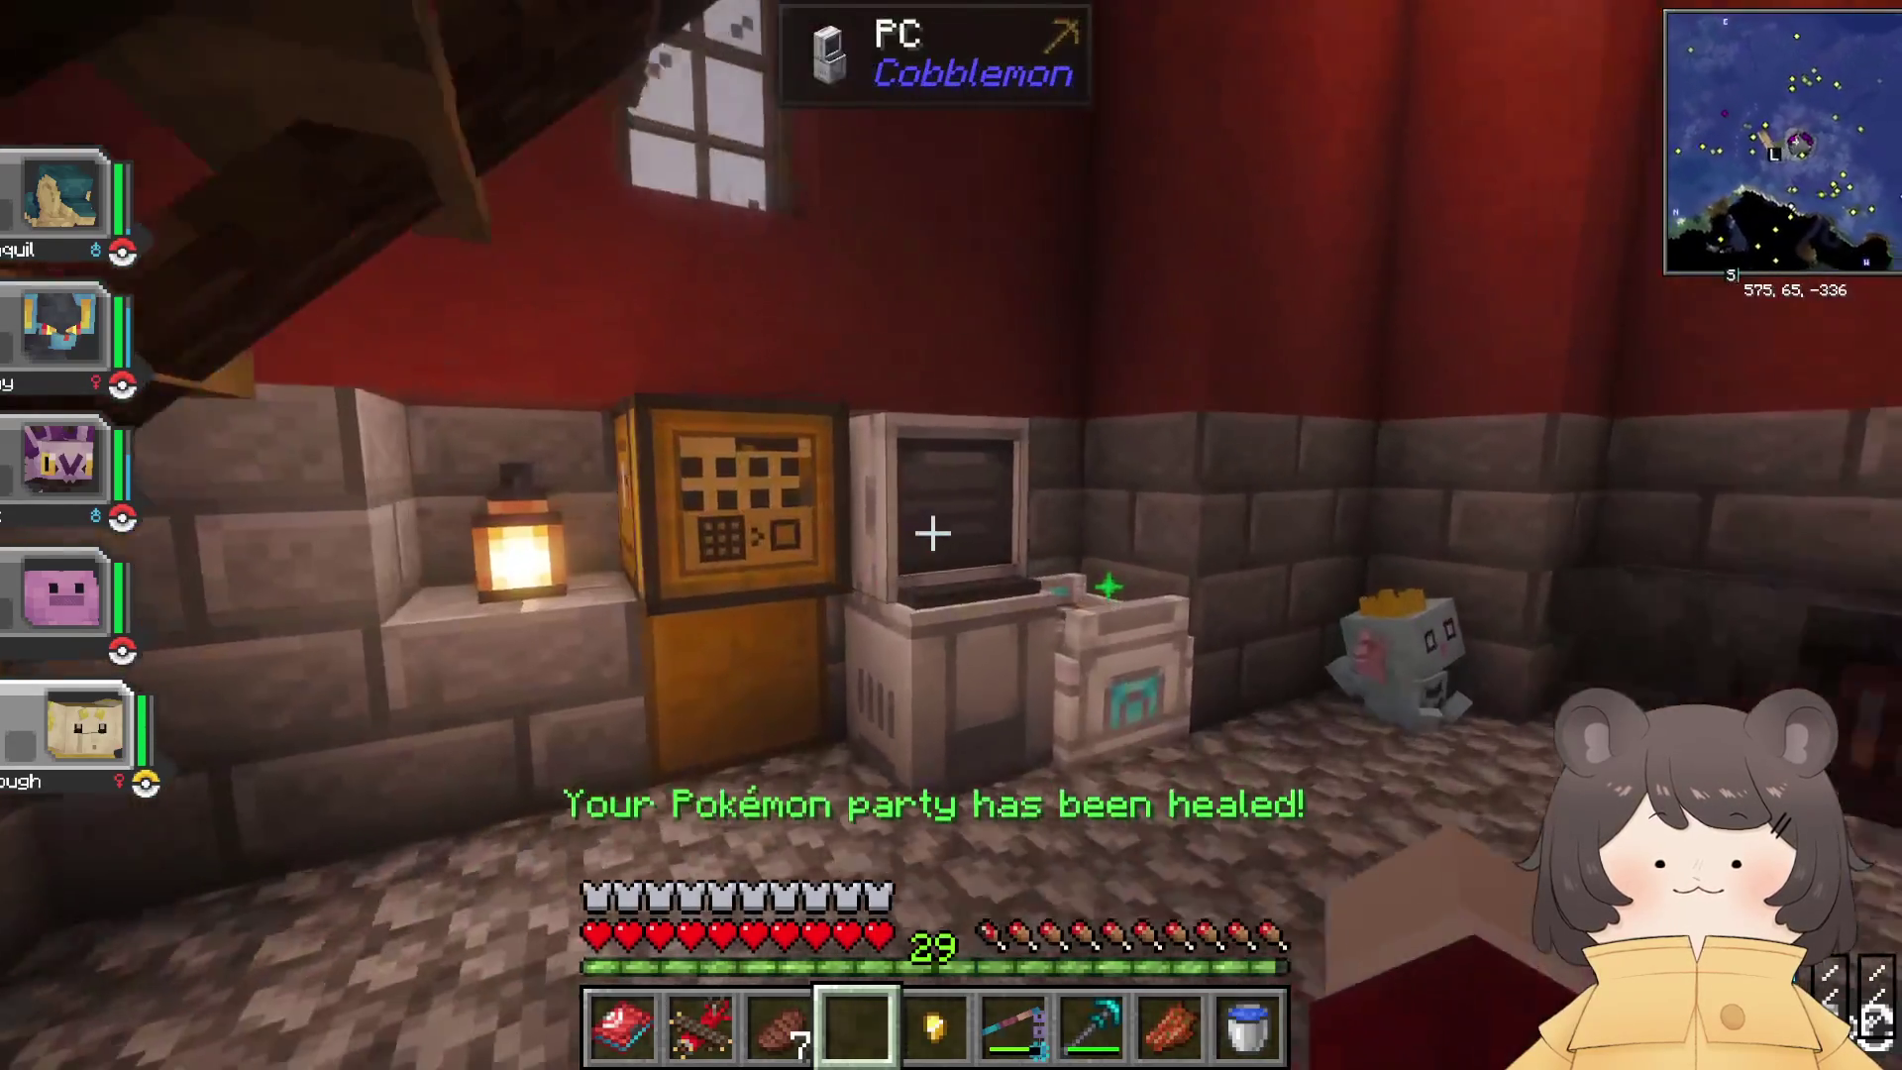
{"action": "right_click", "coordinate": [931, 534]}
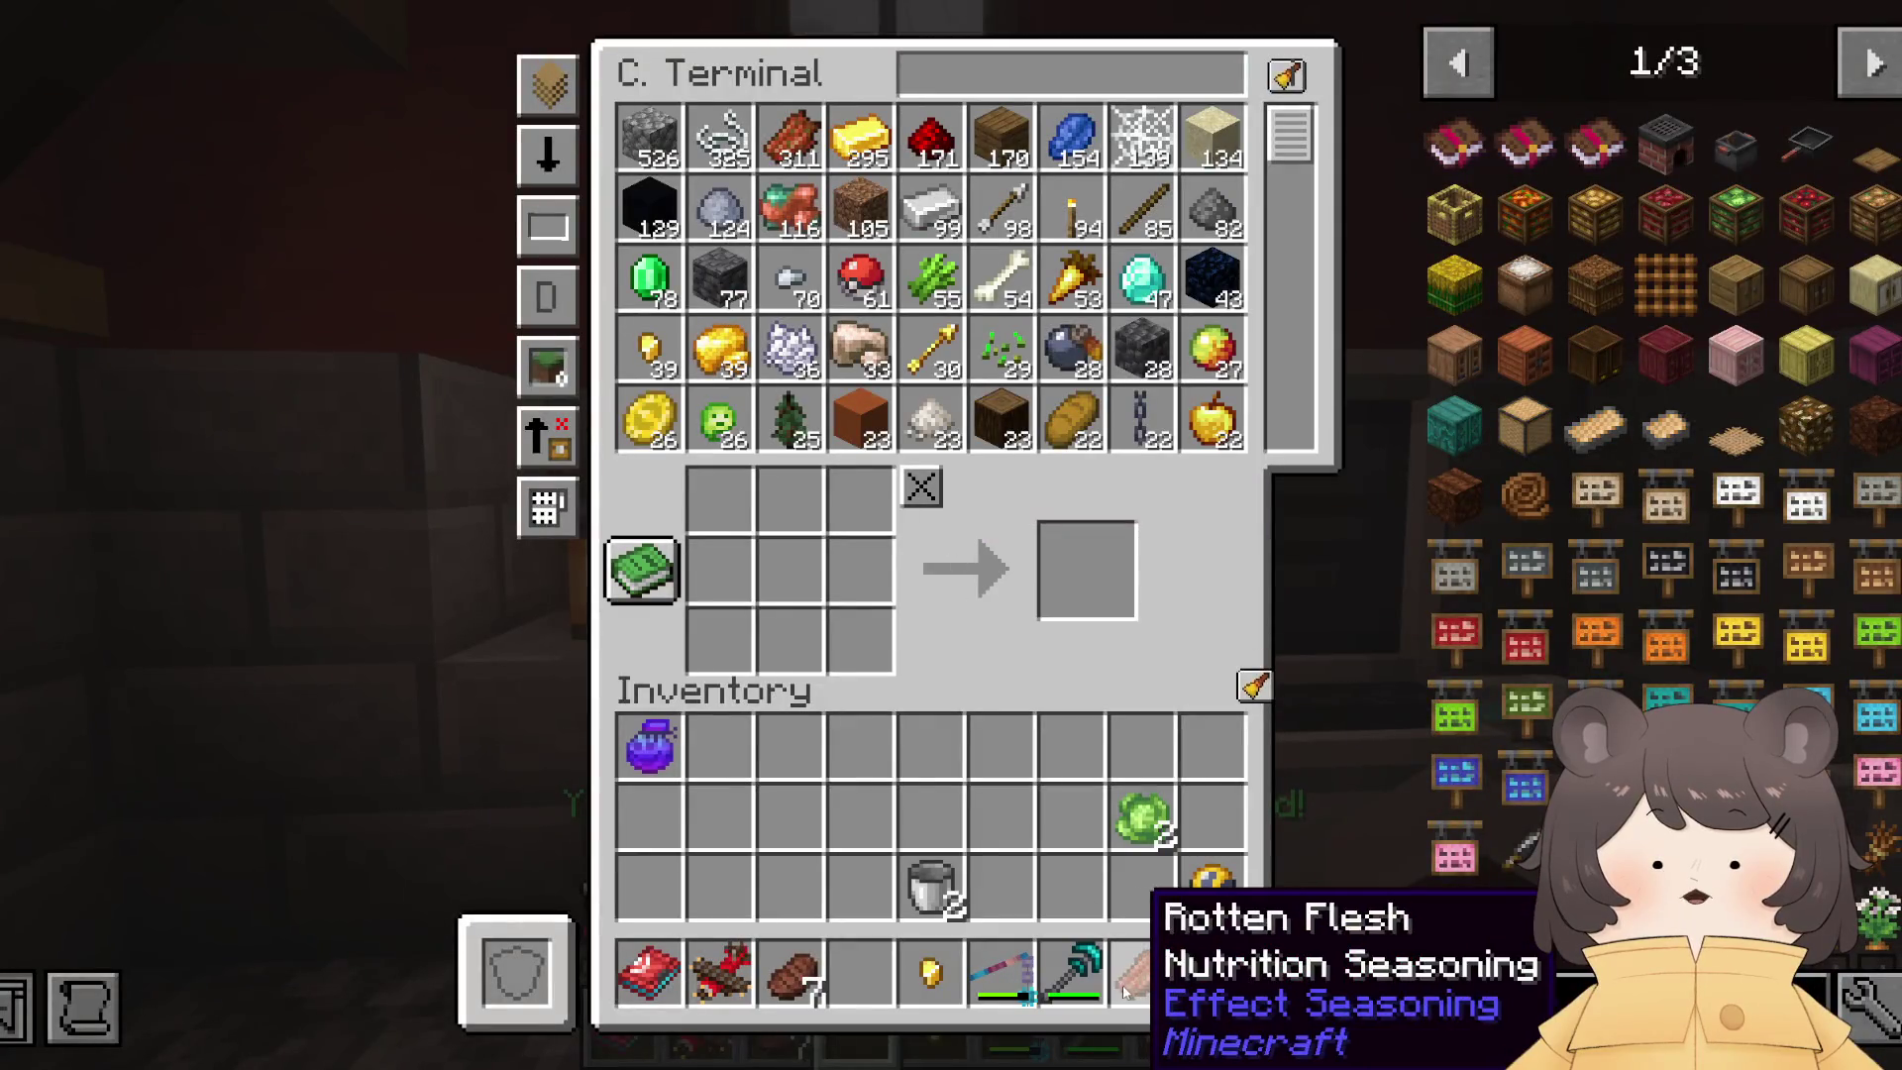
Step: Close the C. Terminal storage screen
{"action": "key", "text": "Escape"}
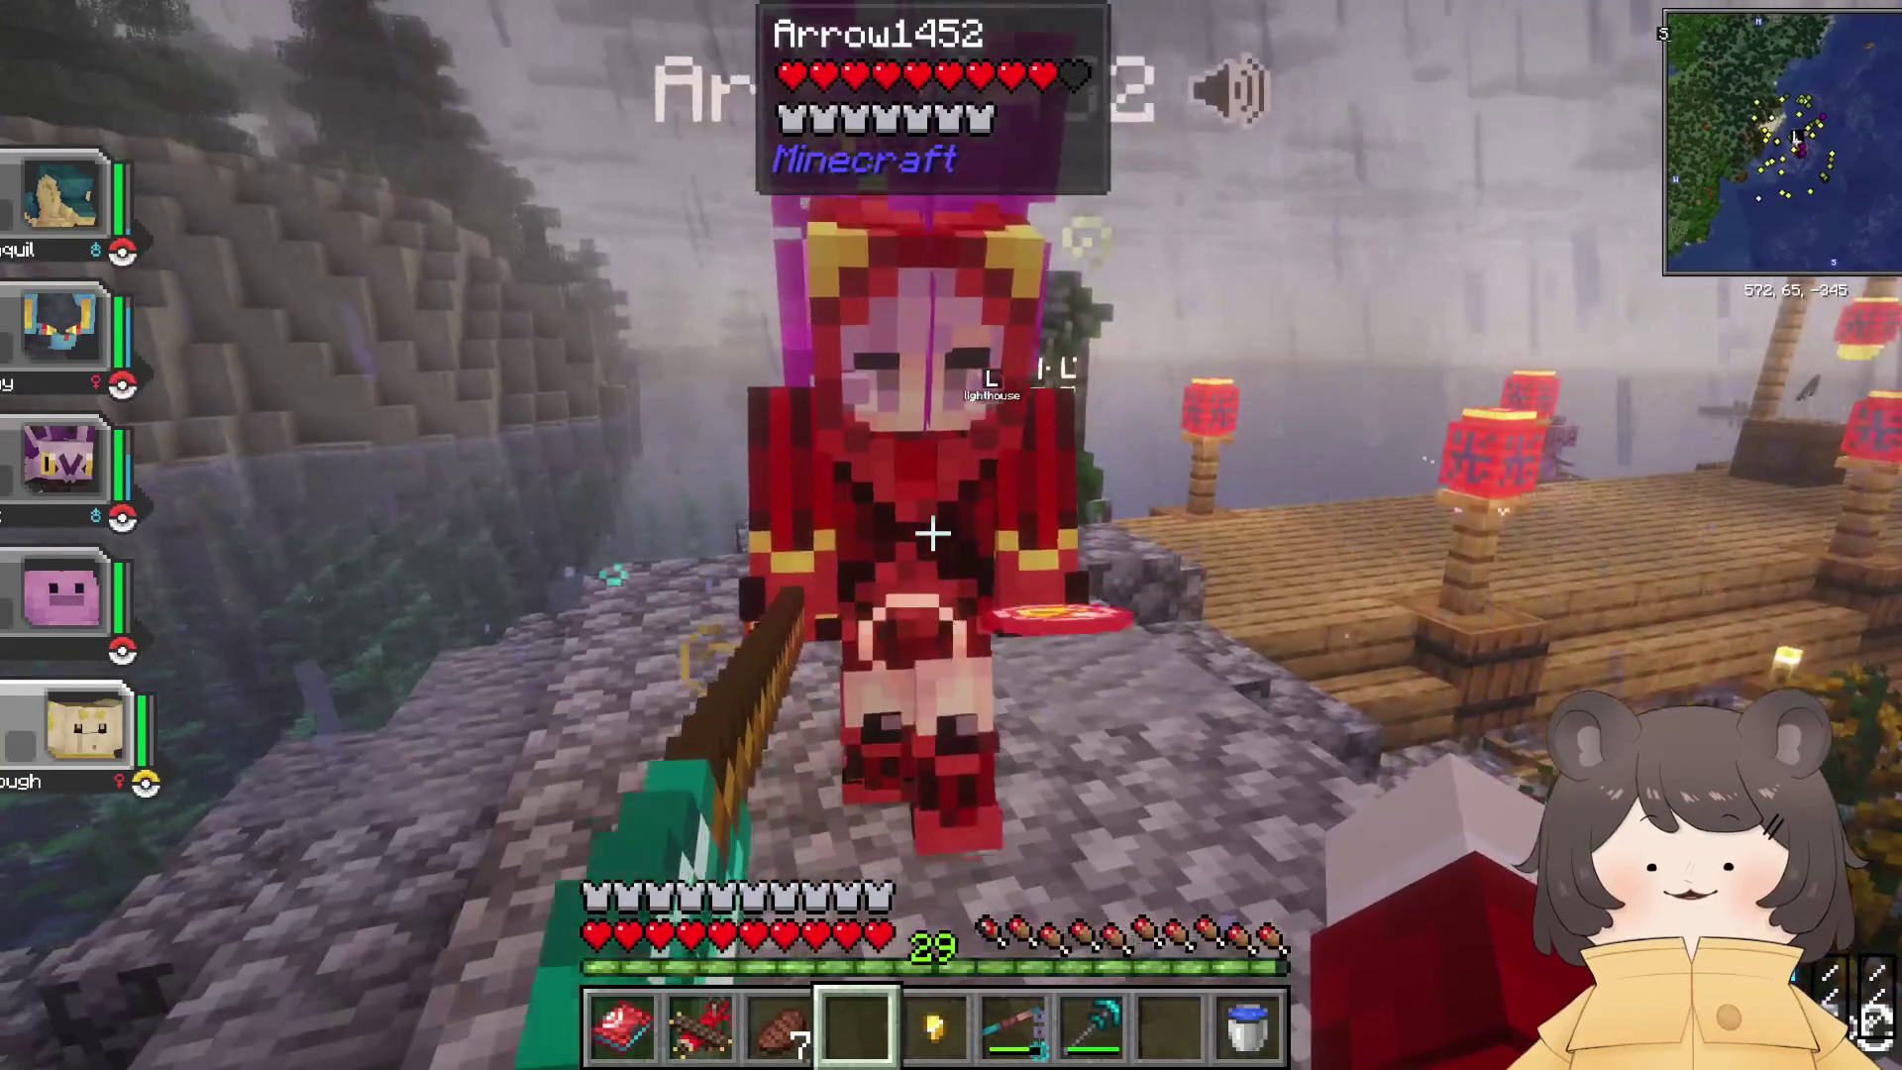
Step: Reopen and close the storage terminal, then walk out through the doorway
{"action": "key", "text": "w"}
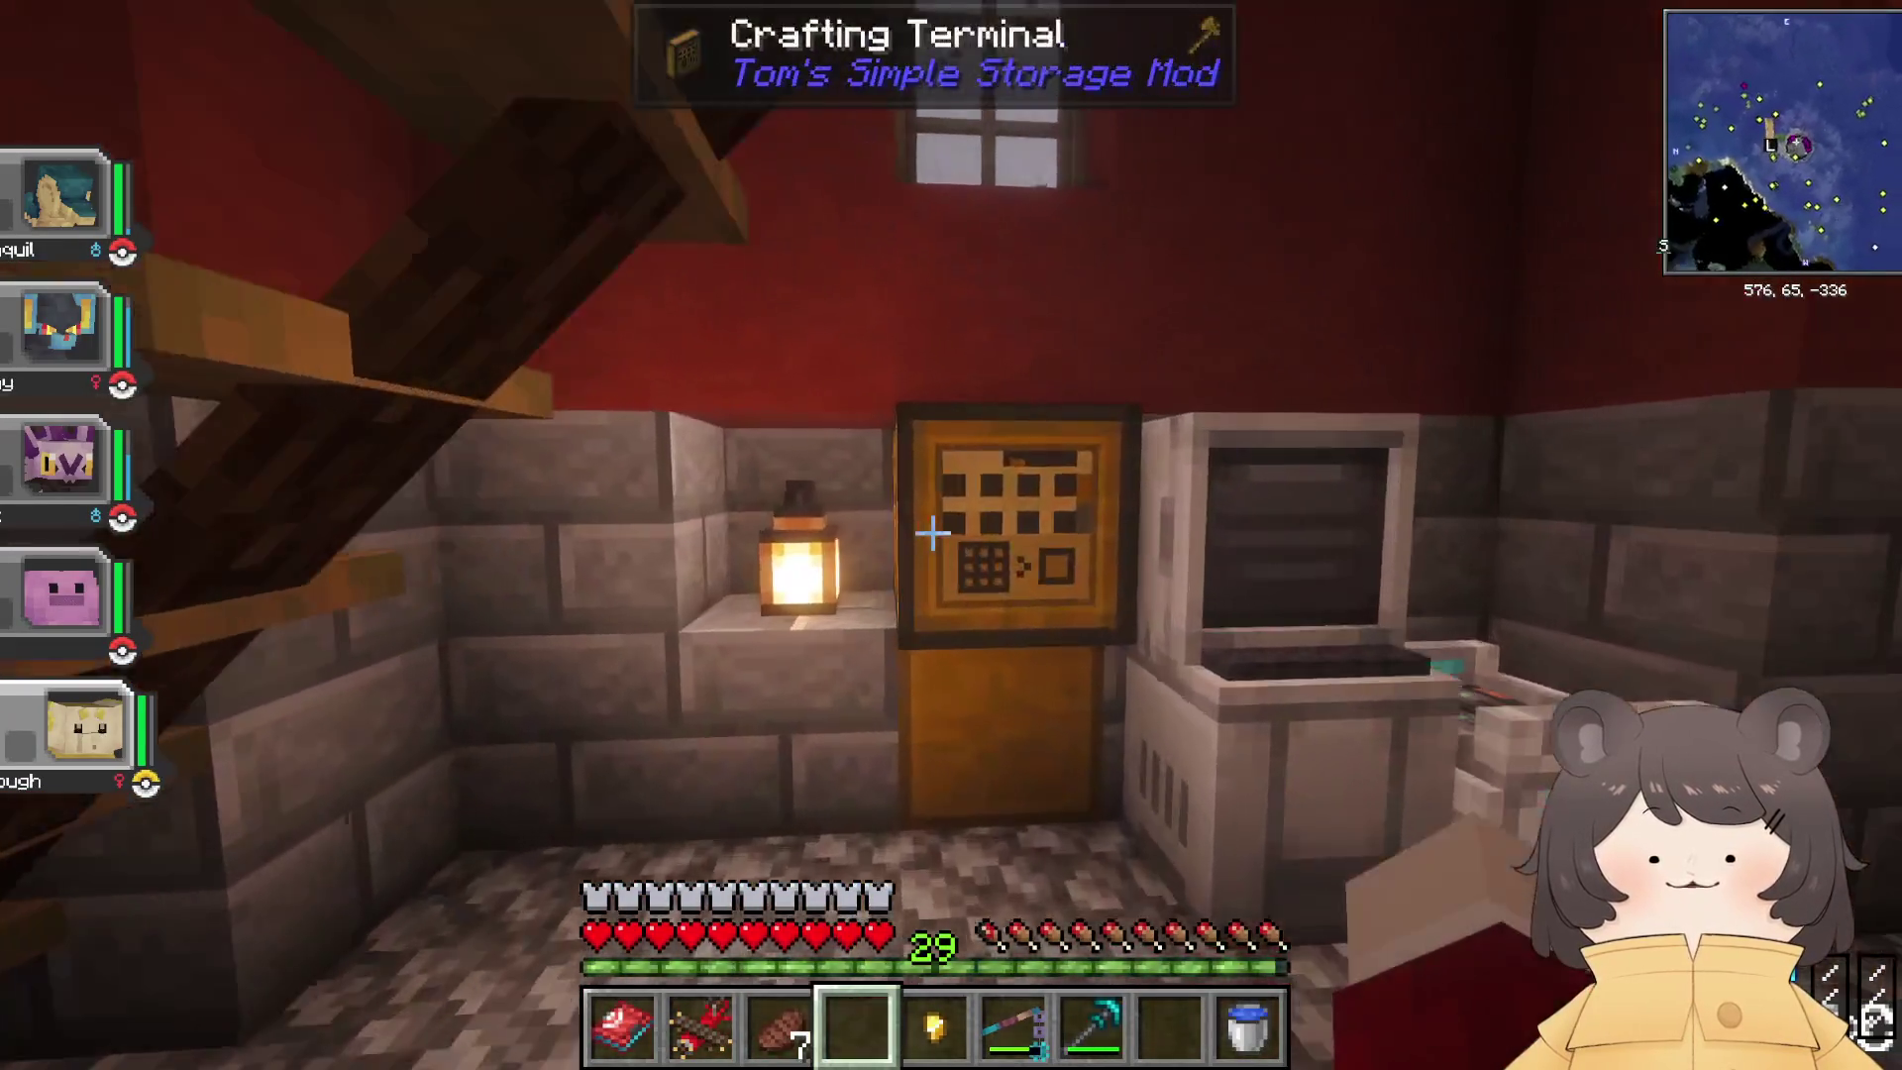
{"action": "right_click", "coordinate": [951, 535]}
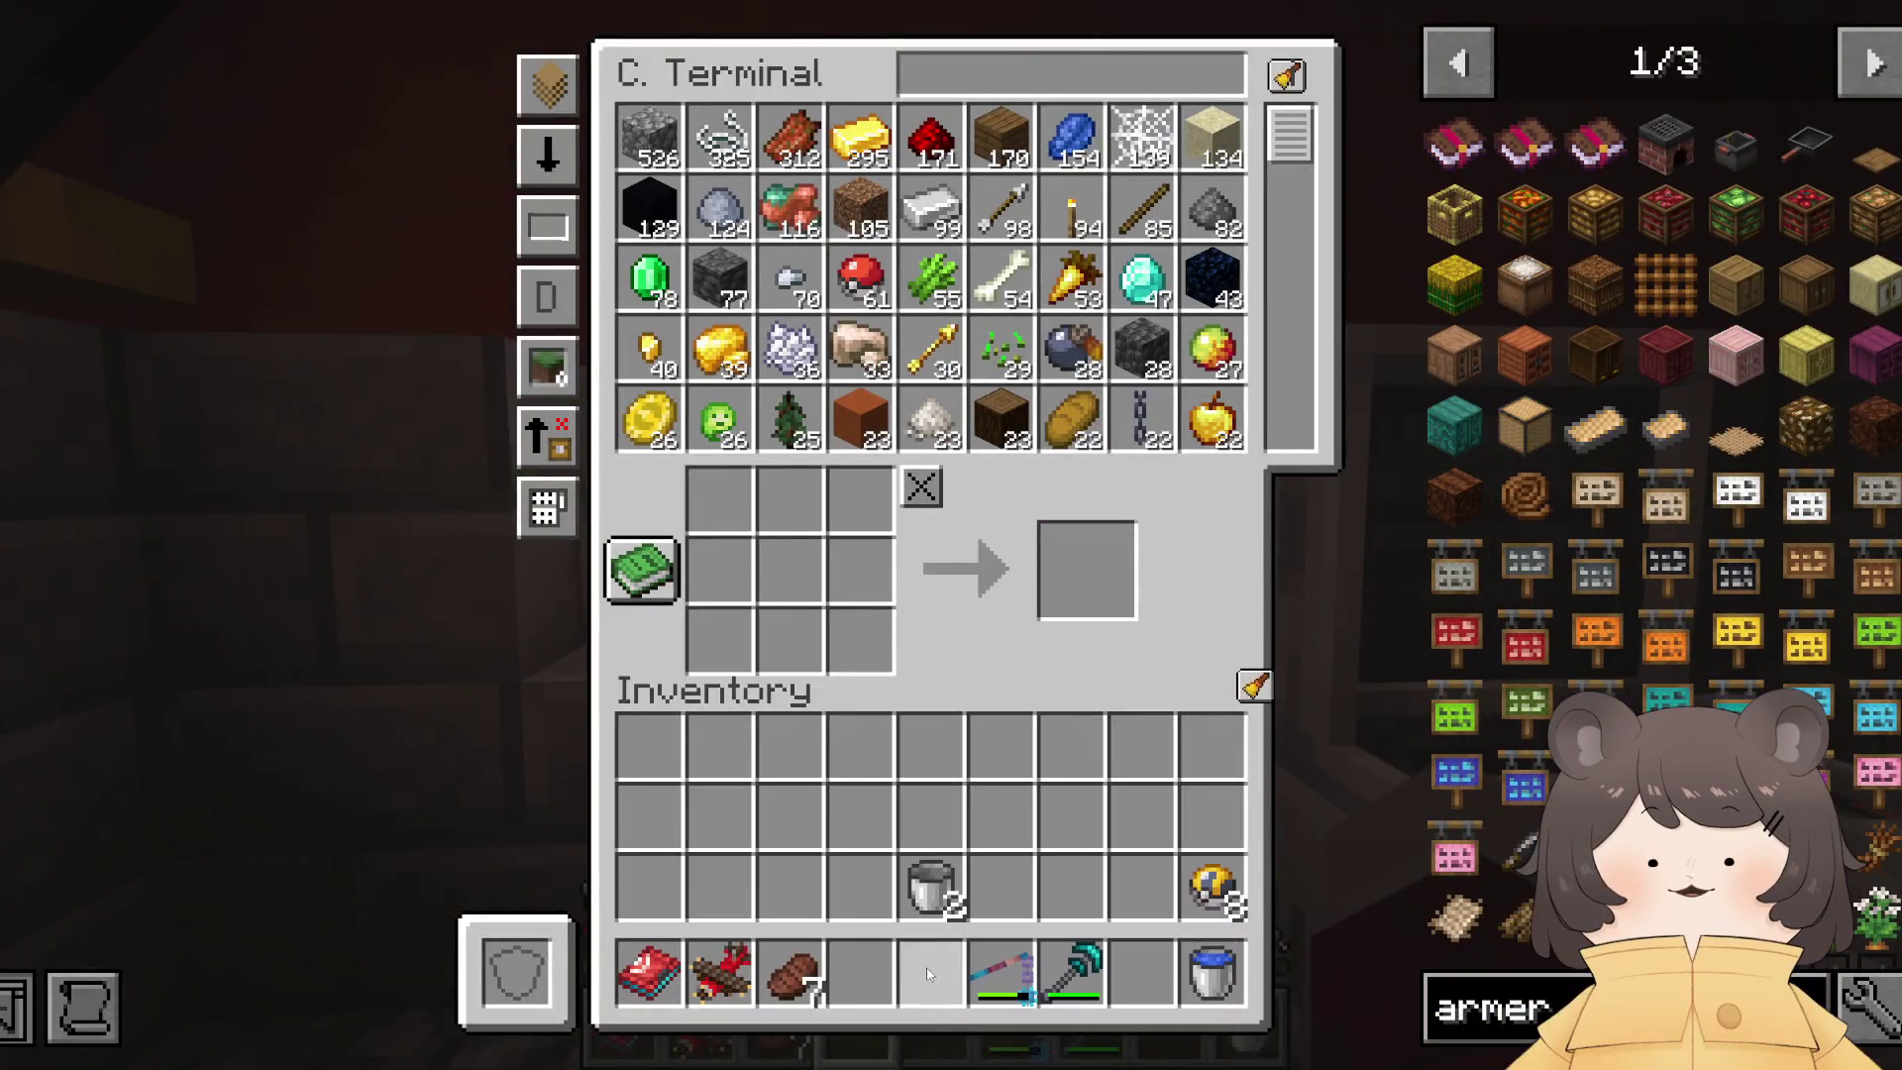
{"action": "key", "text": "Escape"}
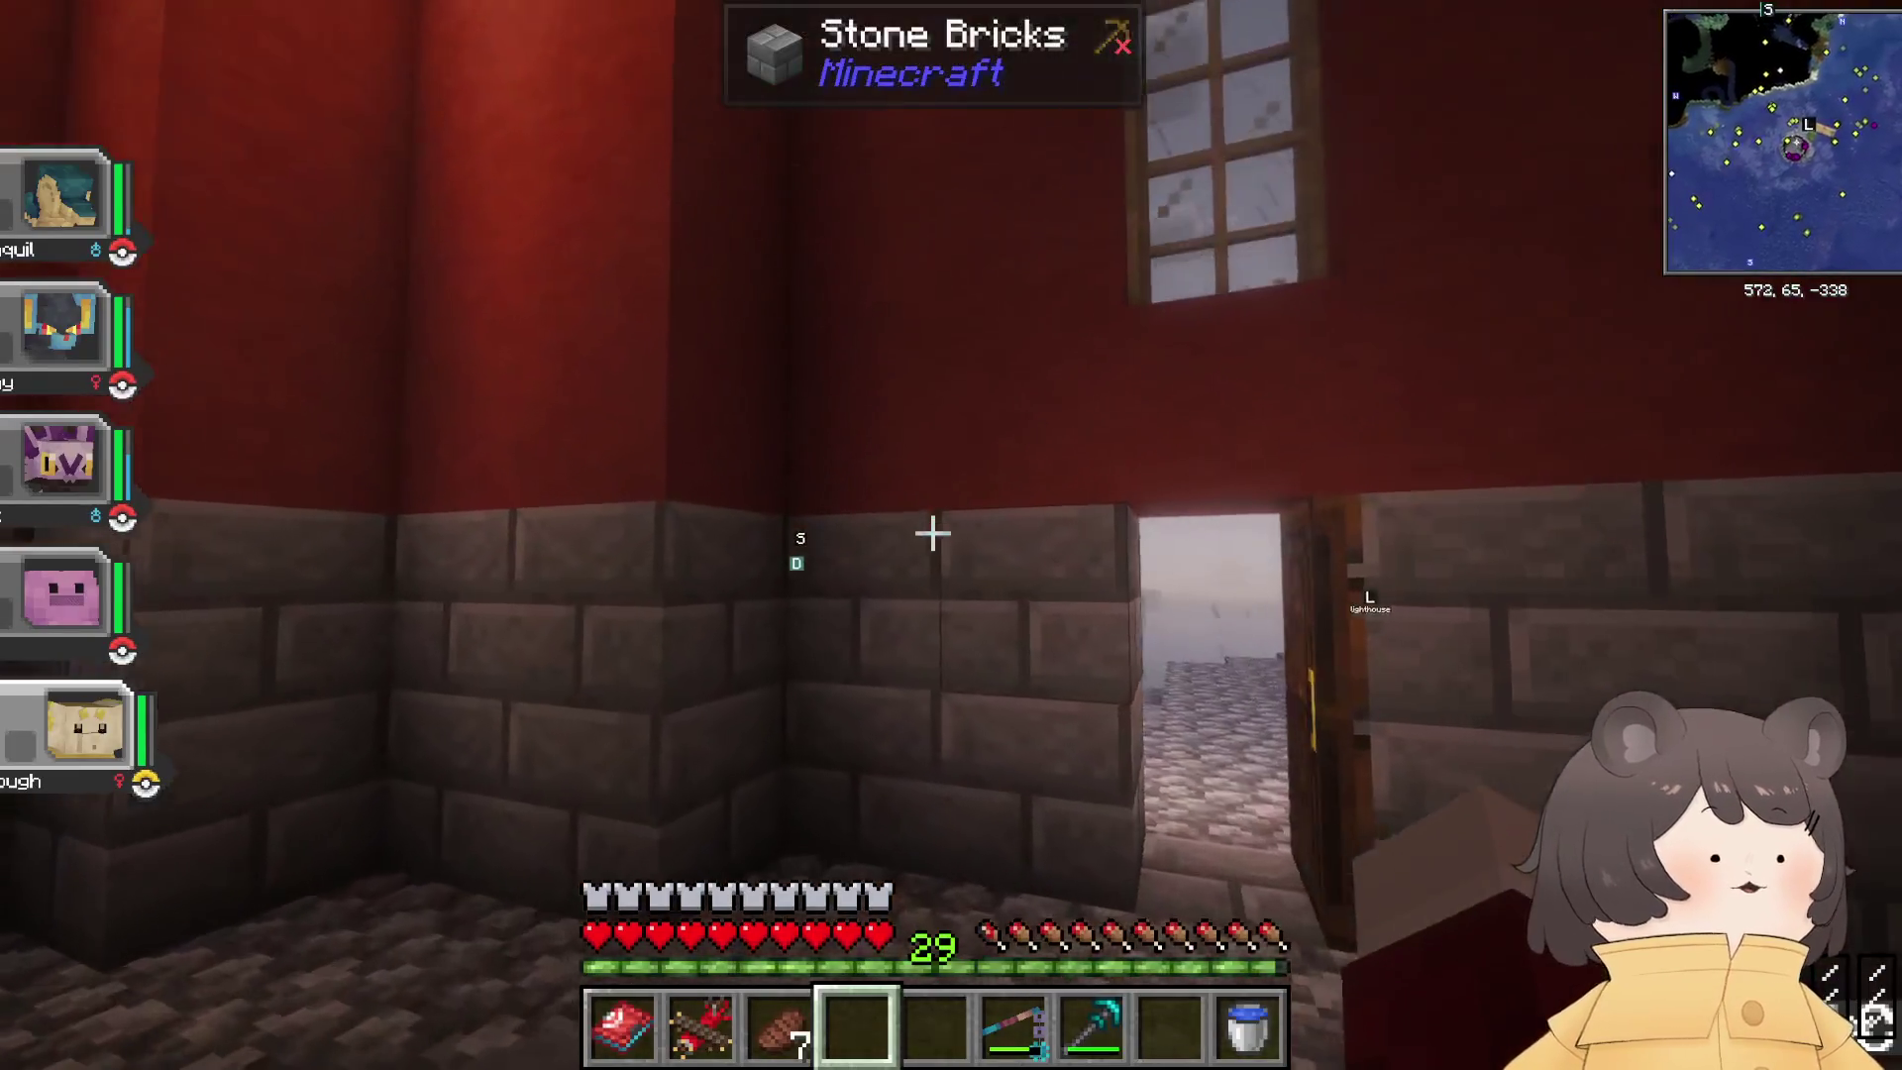
{"action": "key", "text": "Escape"}
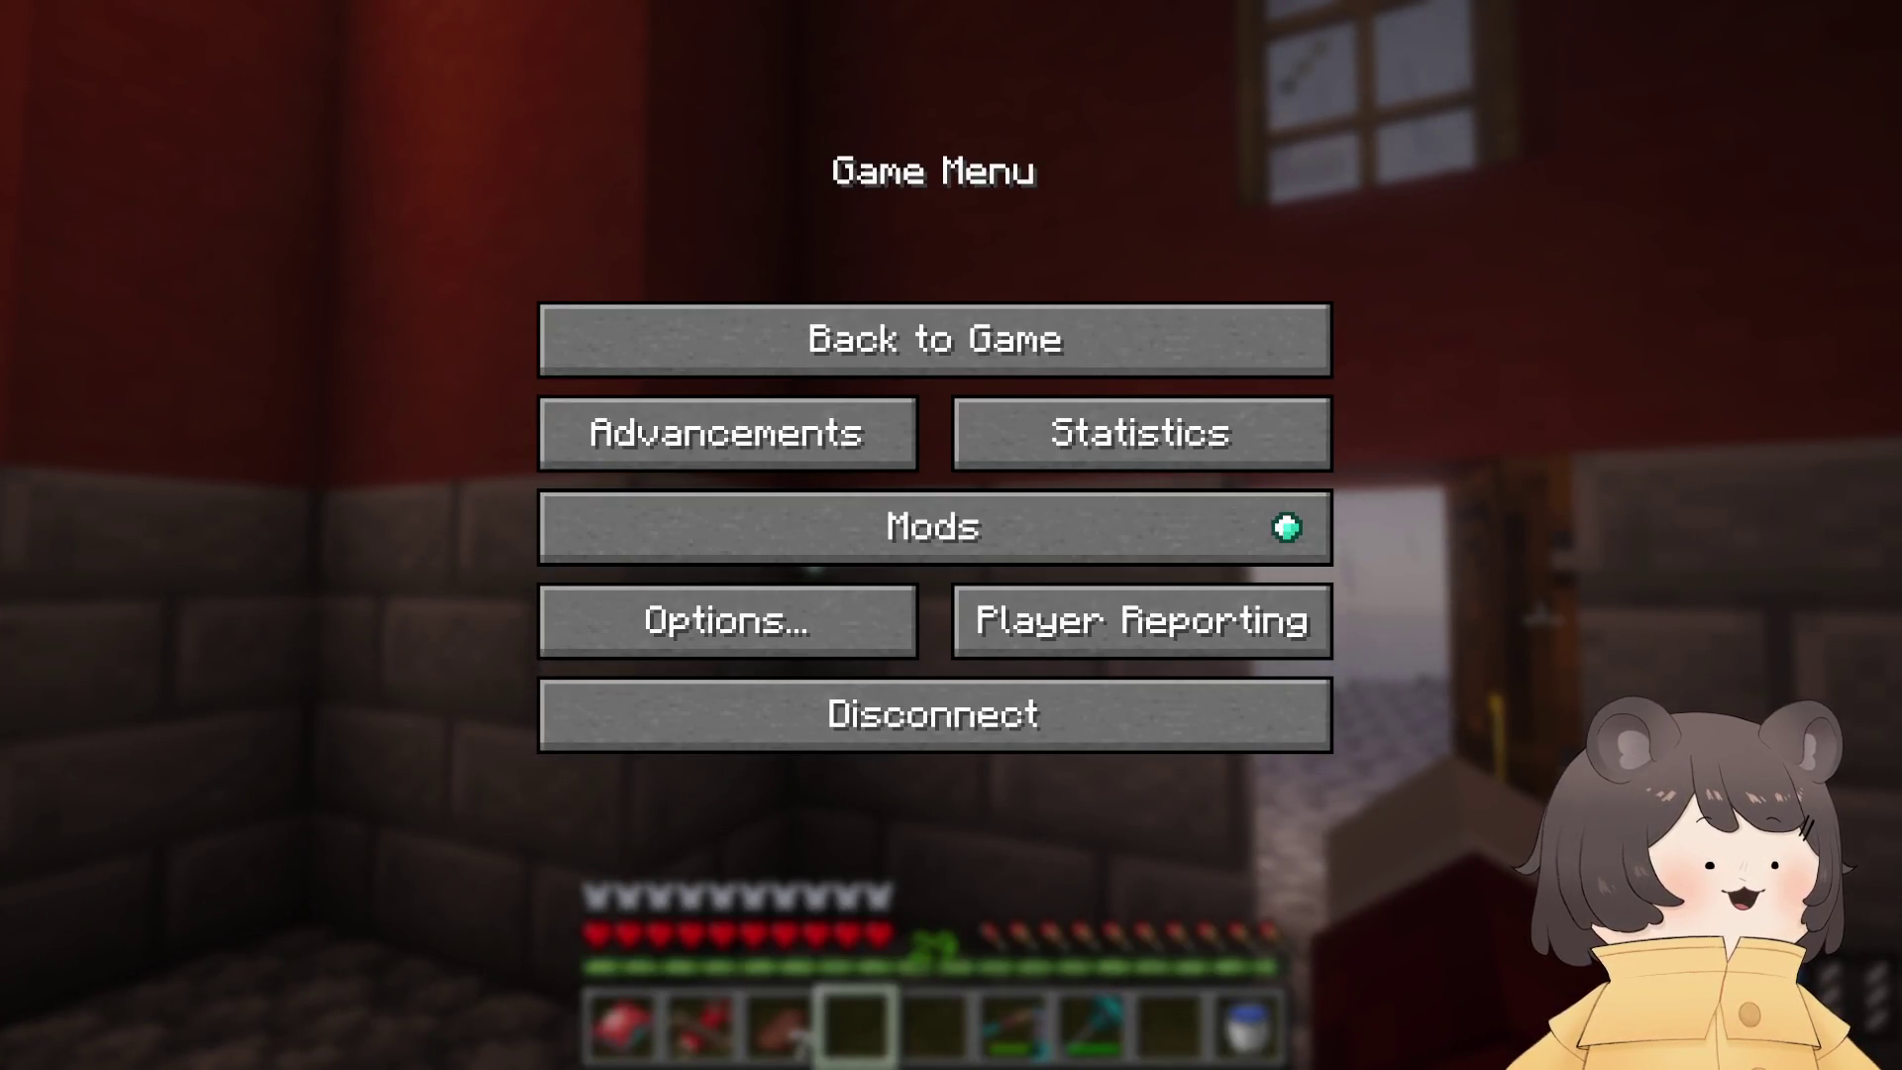
{"action": "key", "text": "Escape"}
{"action": "key", "text": "w"}
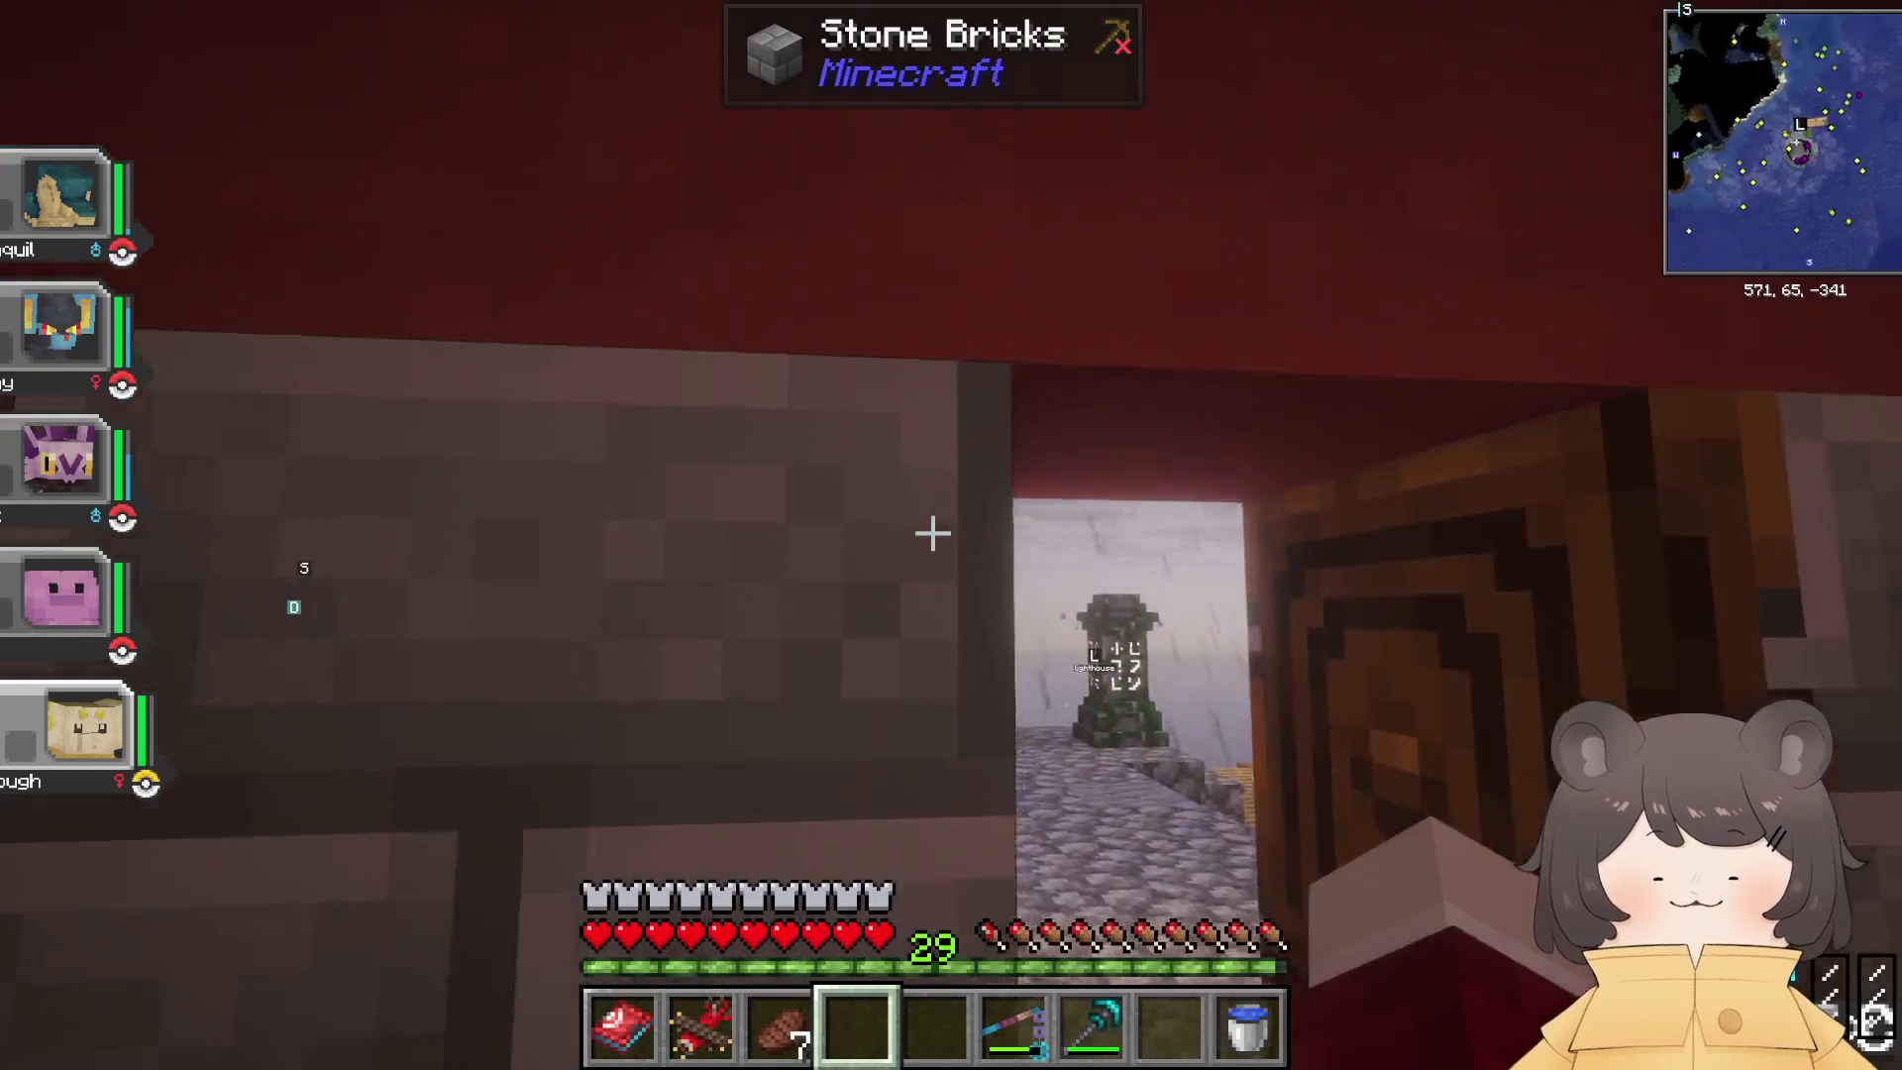
{"action": "key", "text": "w"}
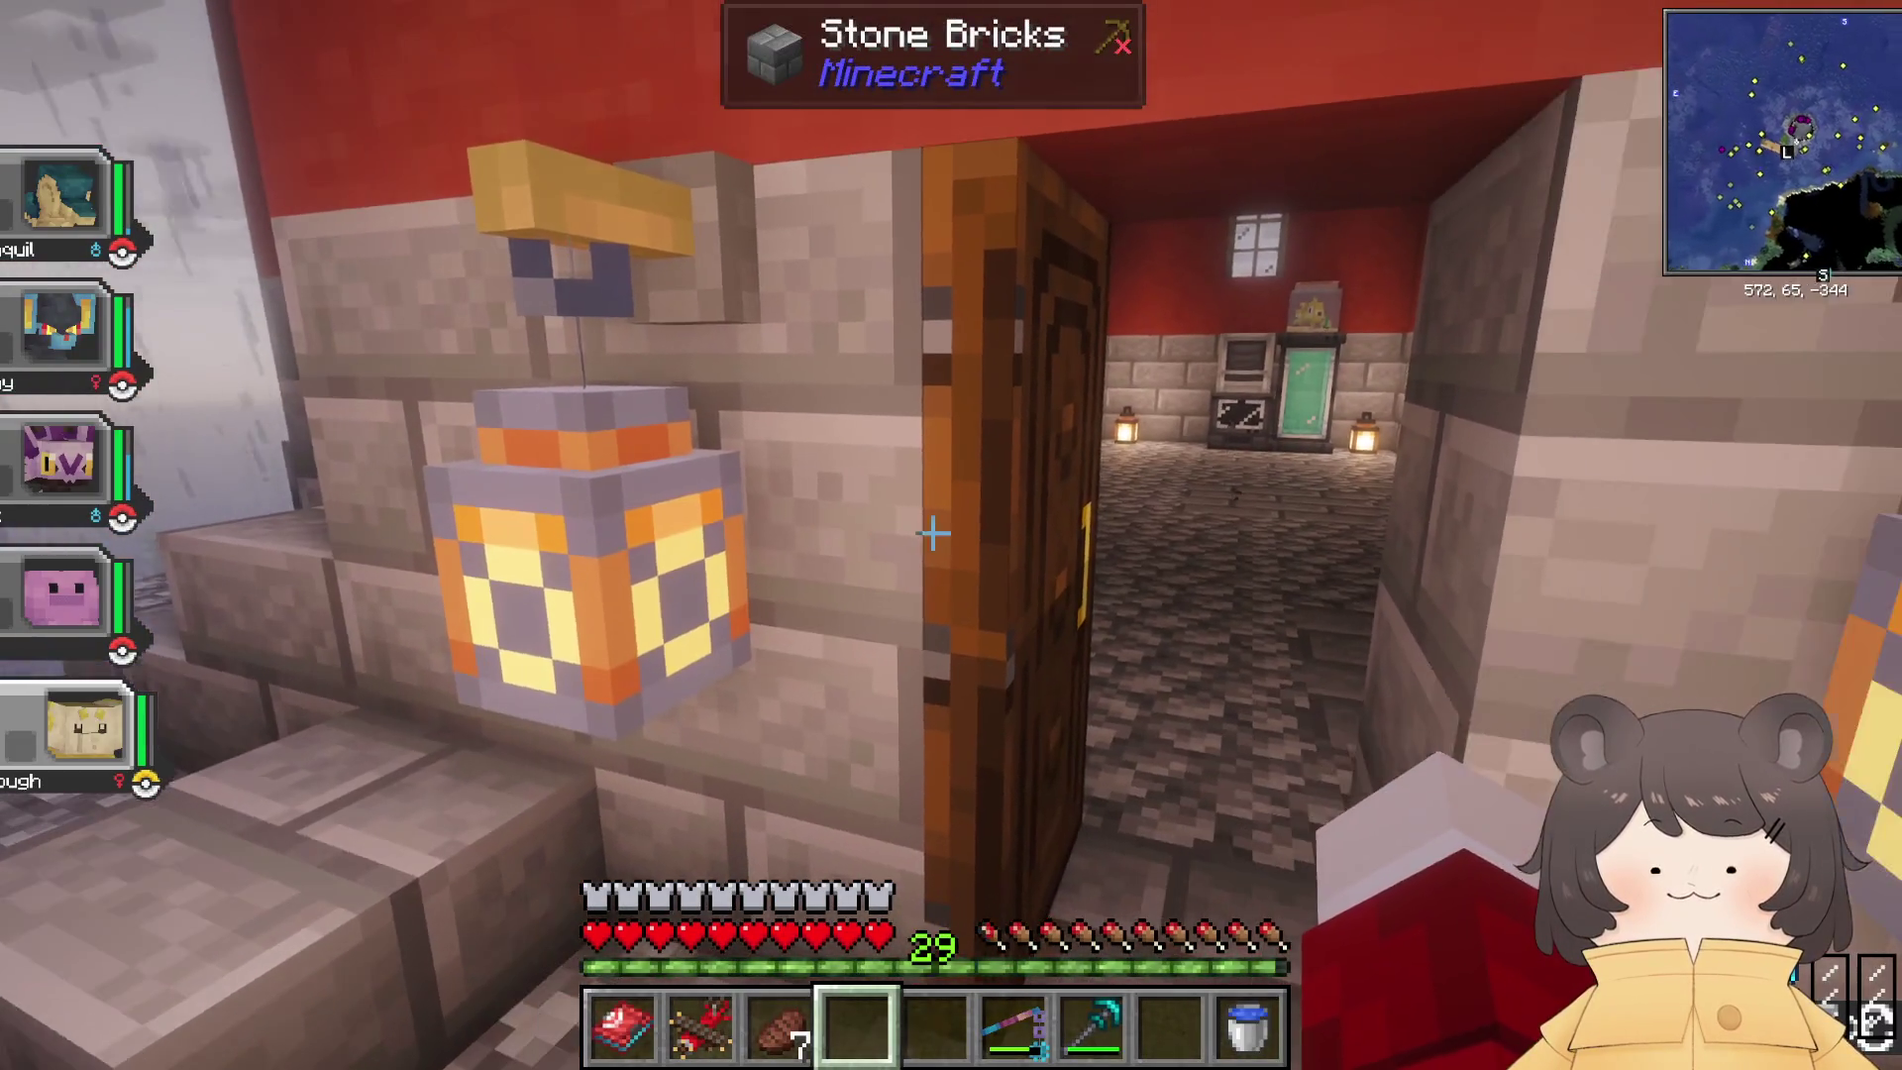
Step: Shut the lighthouse door and send 'byeah' in chat
{"action": "right_click", "coordinate": [931, 533]}
{"action": "key", "text": "Escape"}
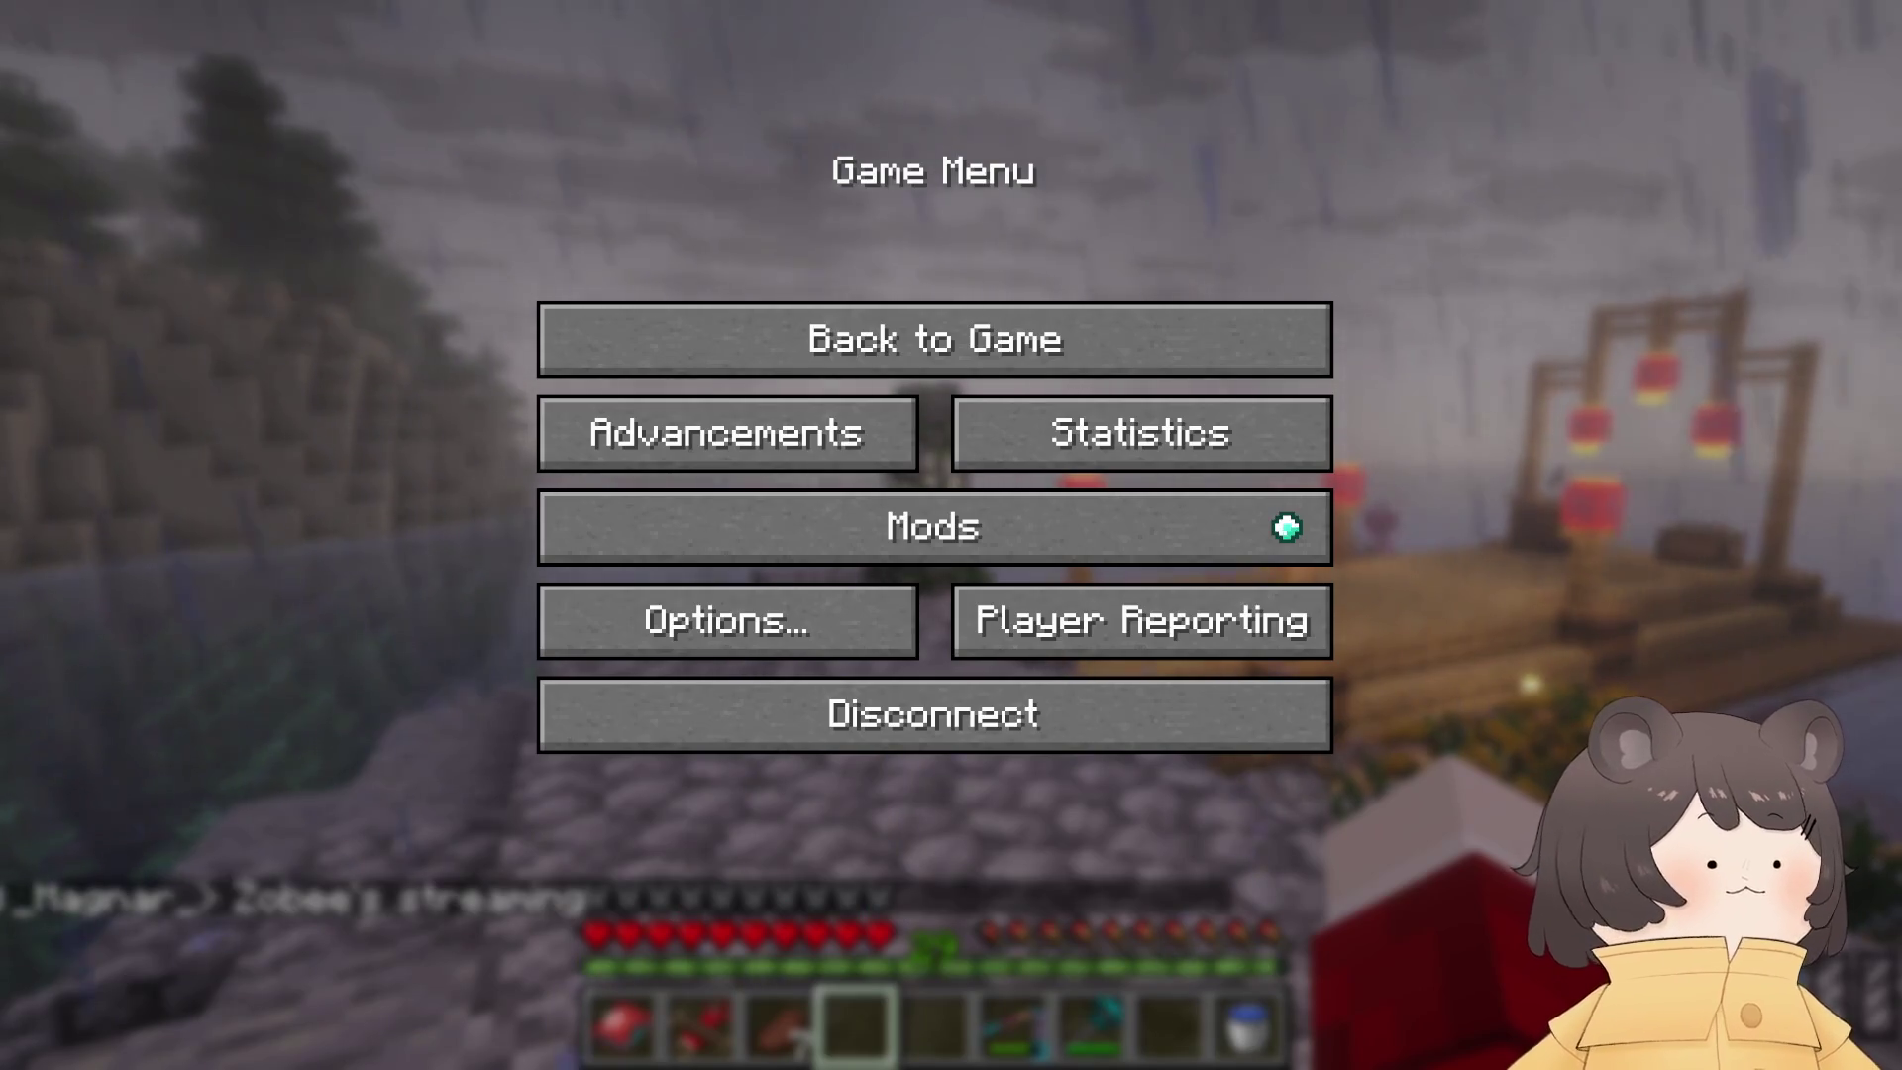
{"action": "key", "text": "Escape"}
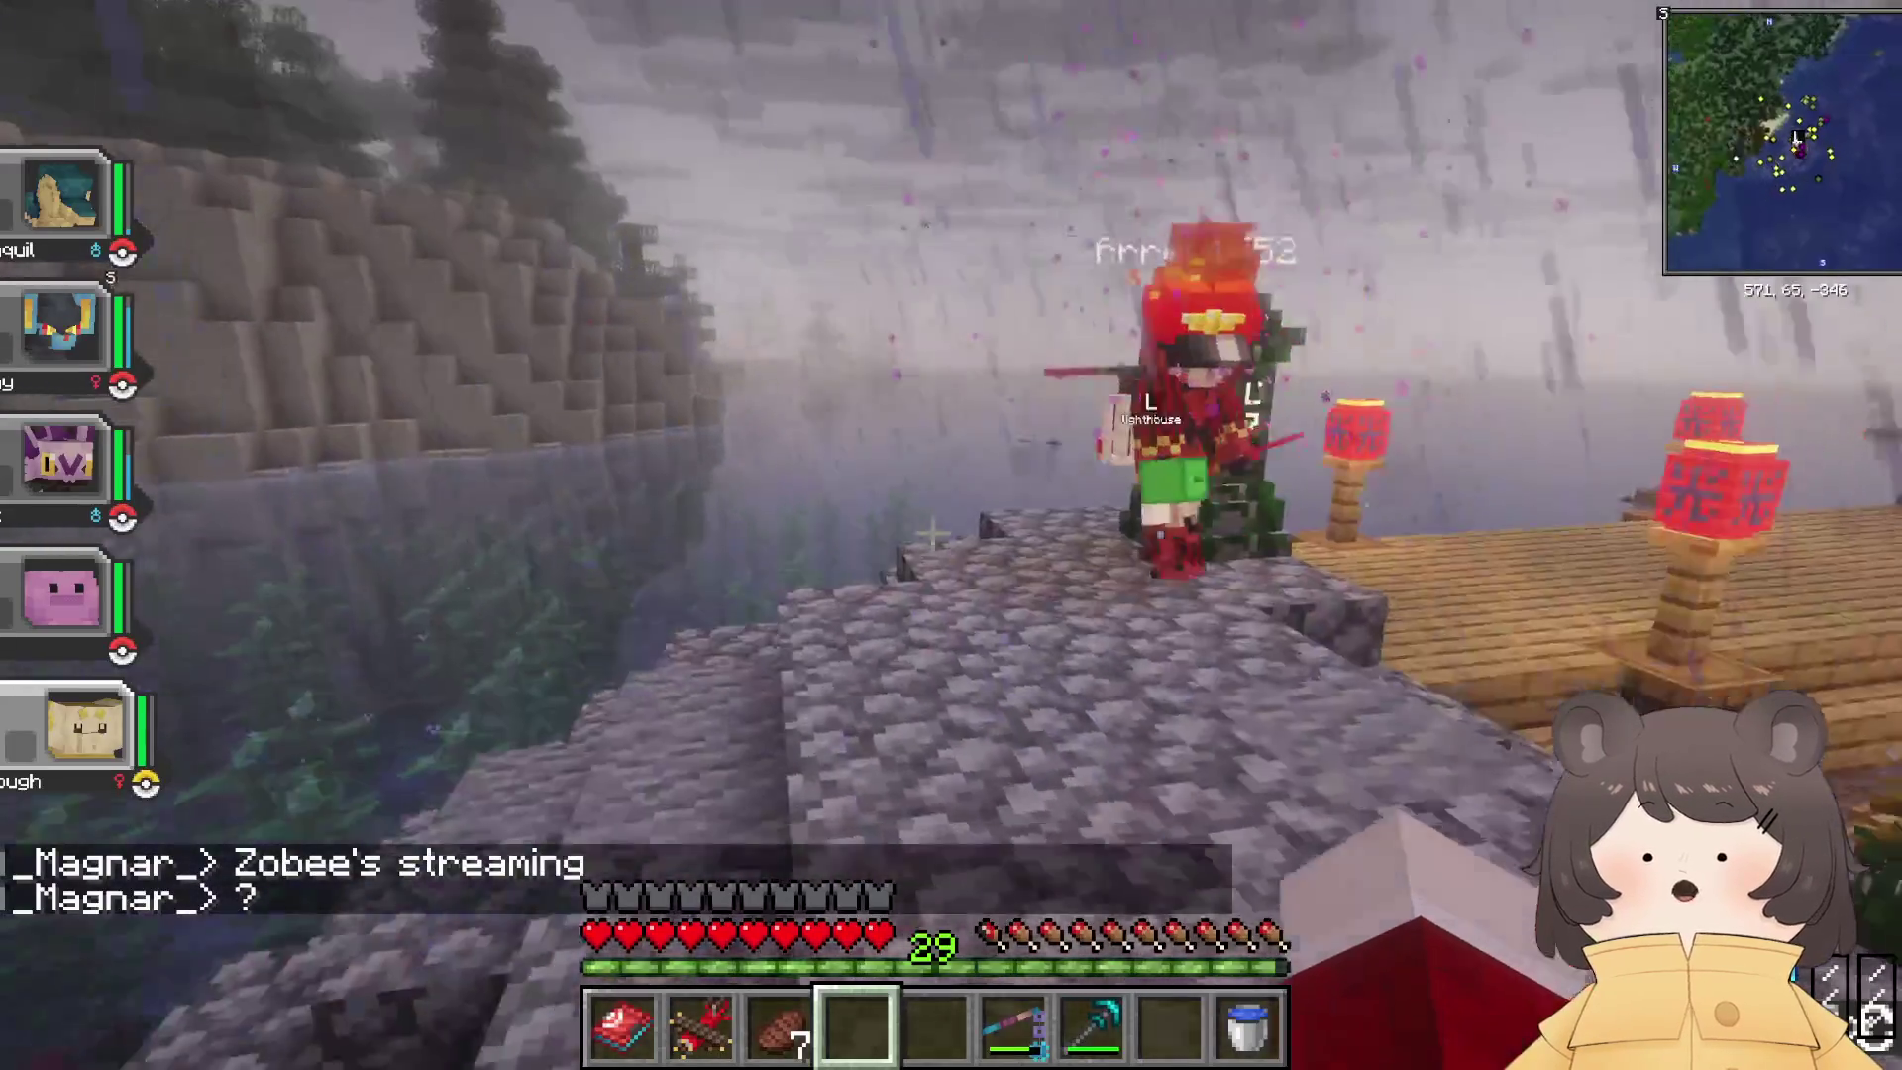
{"action": "type", "text": "tbyeah"}
{"action": "key", "text": "Return"}
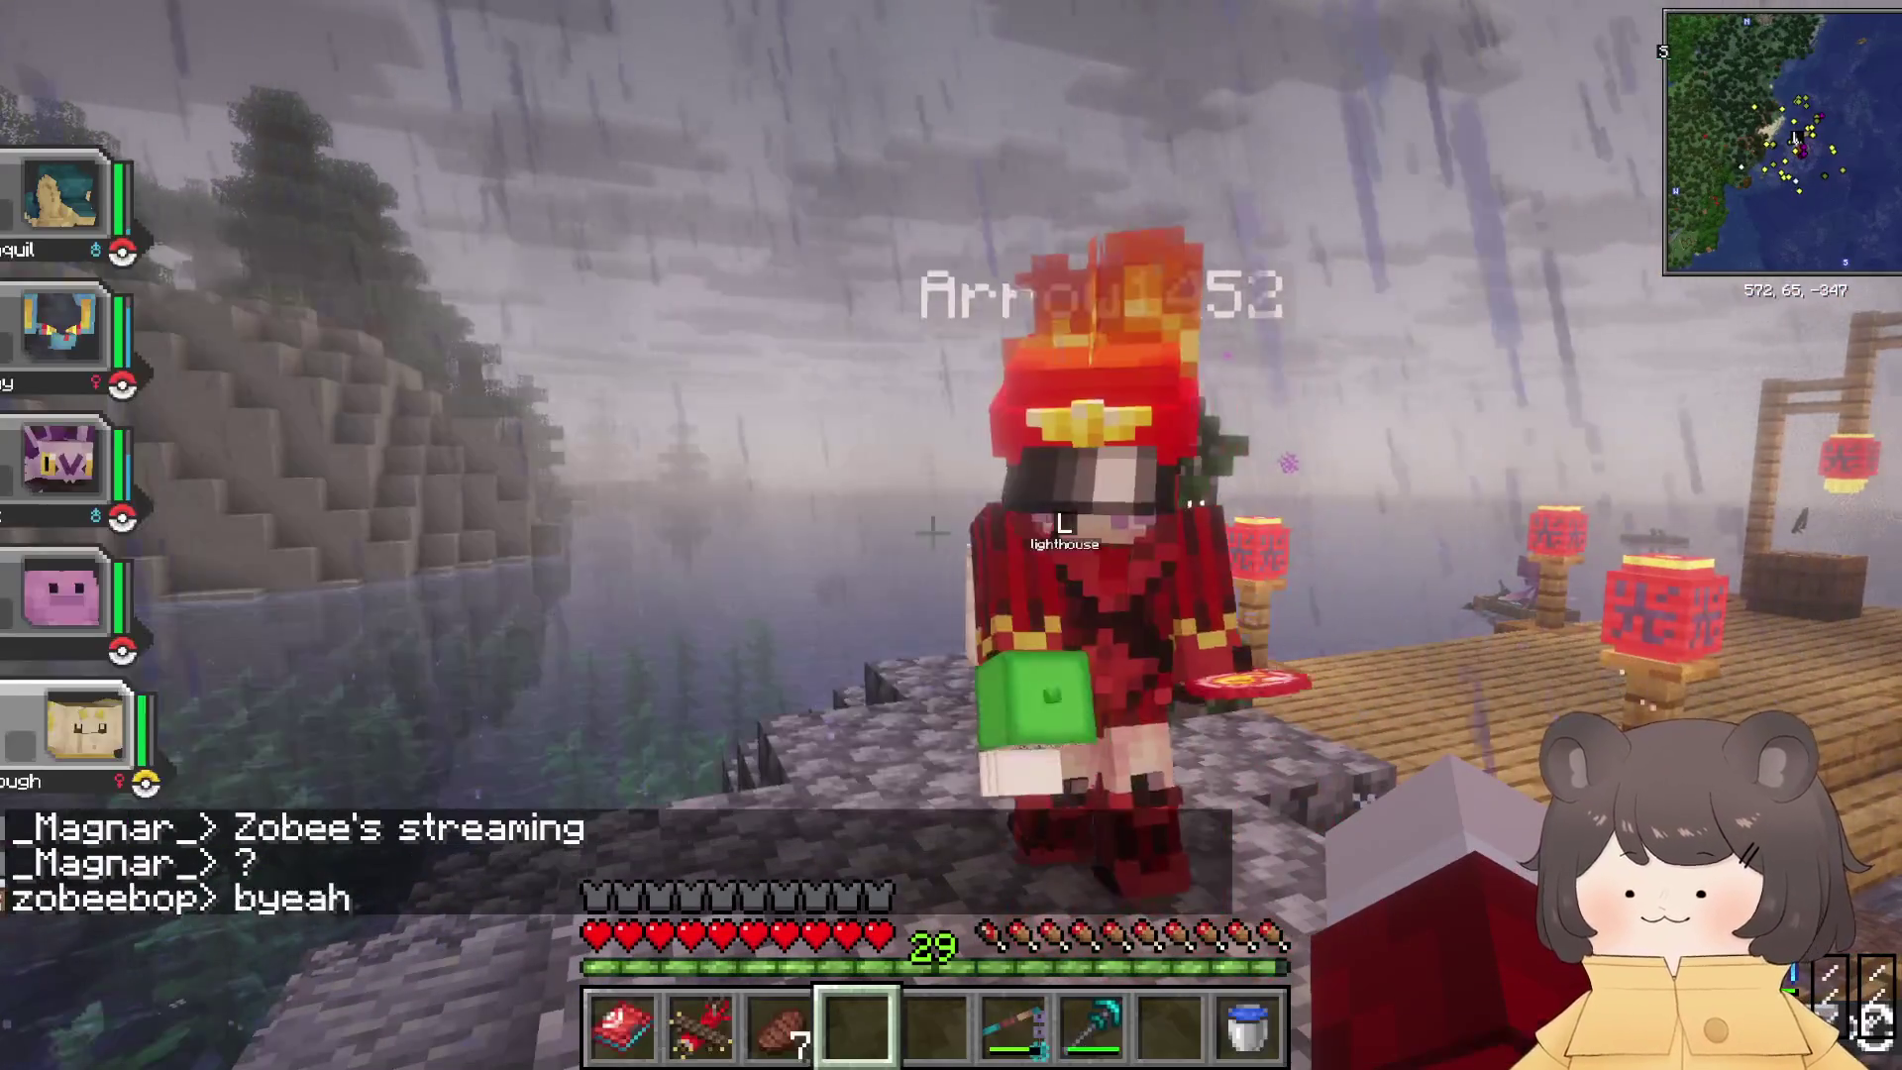